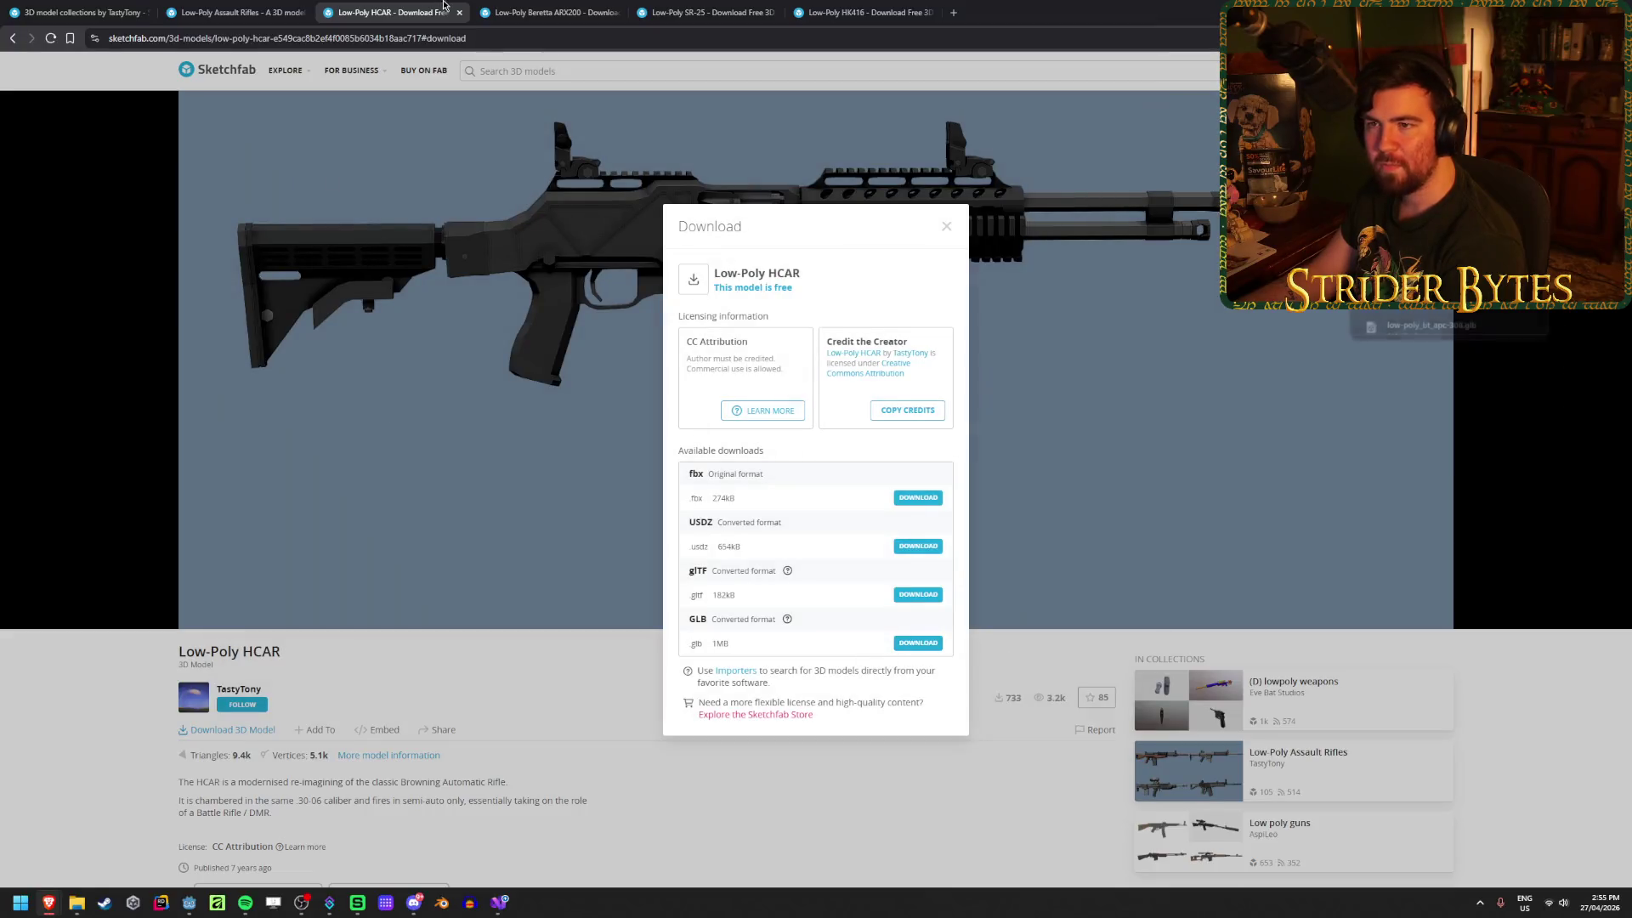
Step: Close the HCAR tab, then save the Beretta ARX200 as a GLB in ARs and close it
key("ctrl+w")
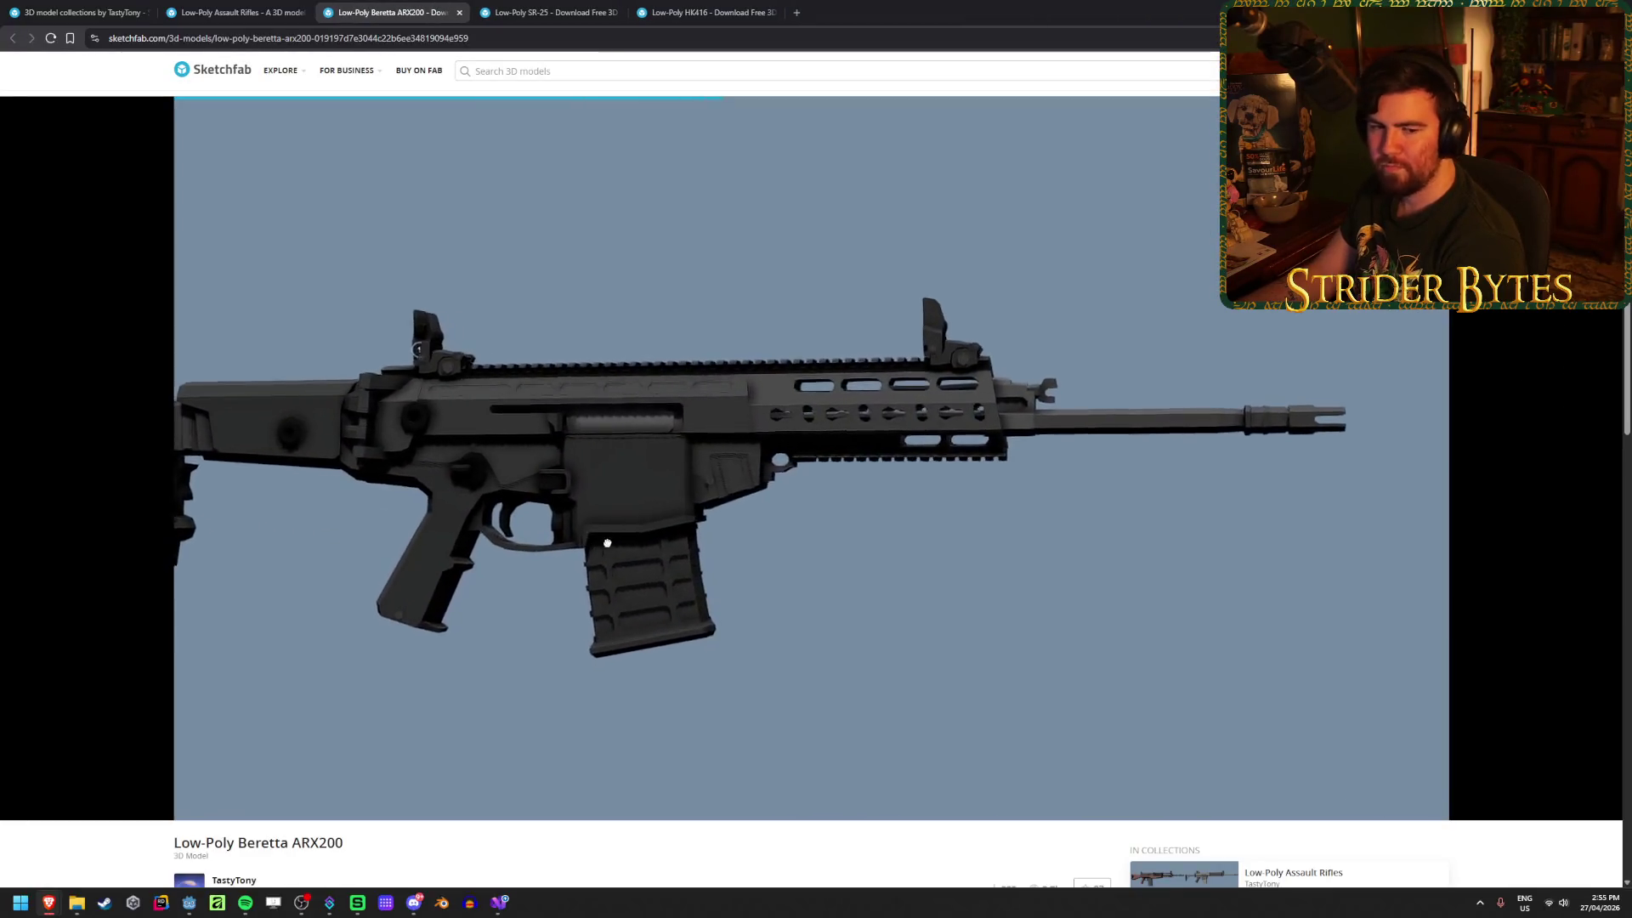
scroll(565, 841, "down", 1)
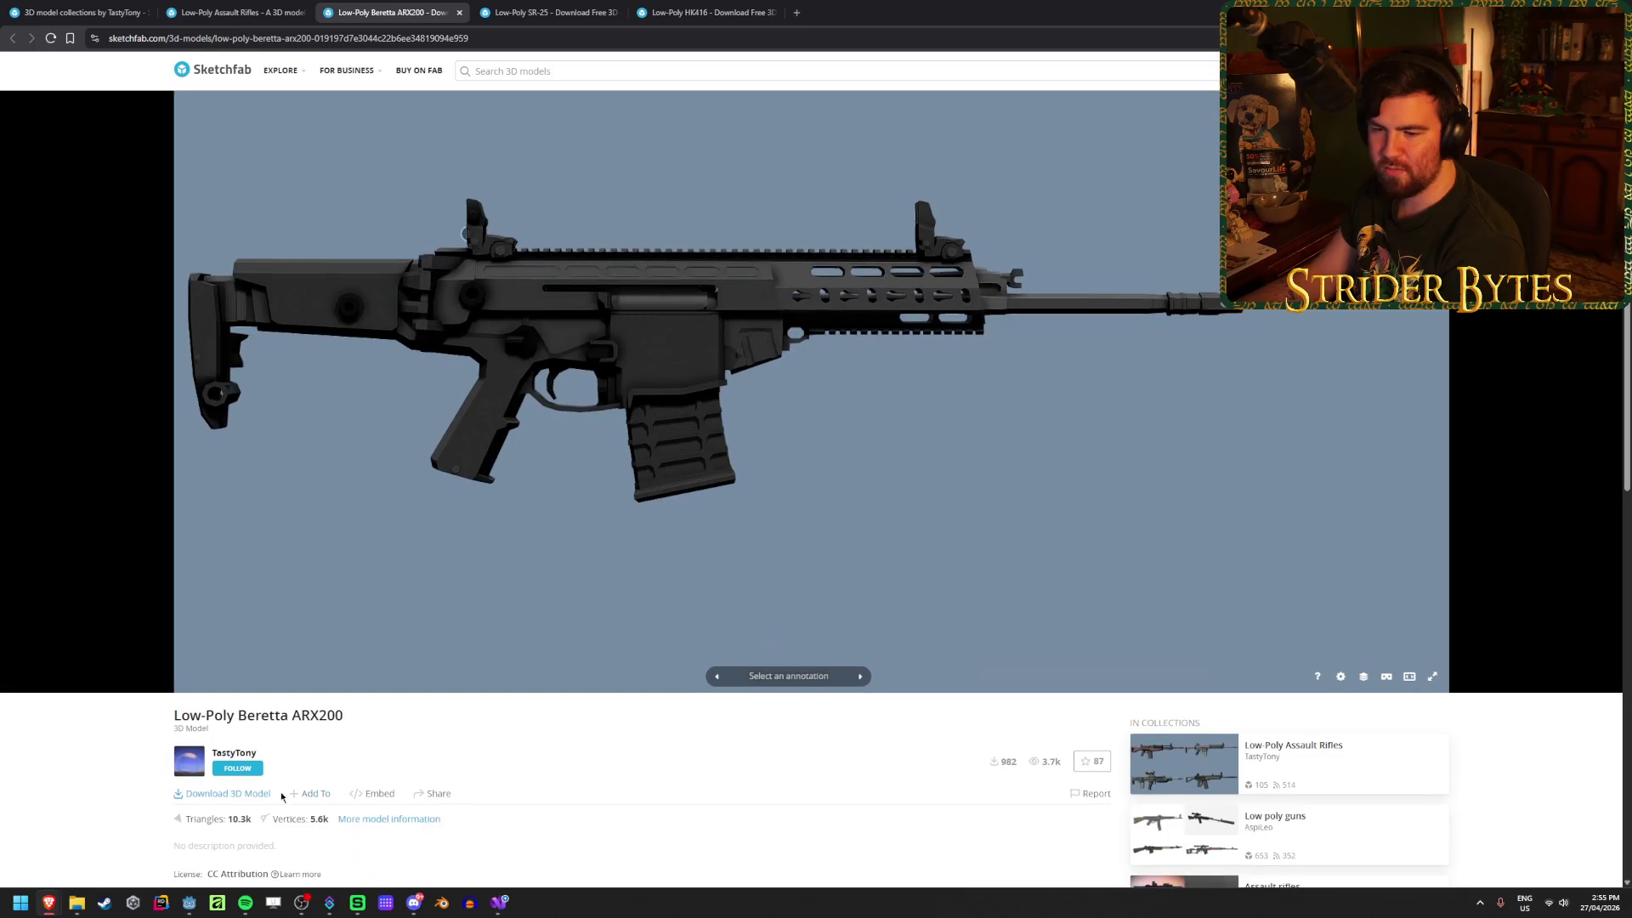
left_click(242, 793)
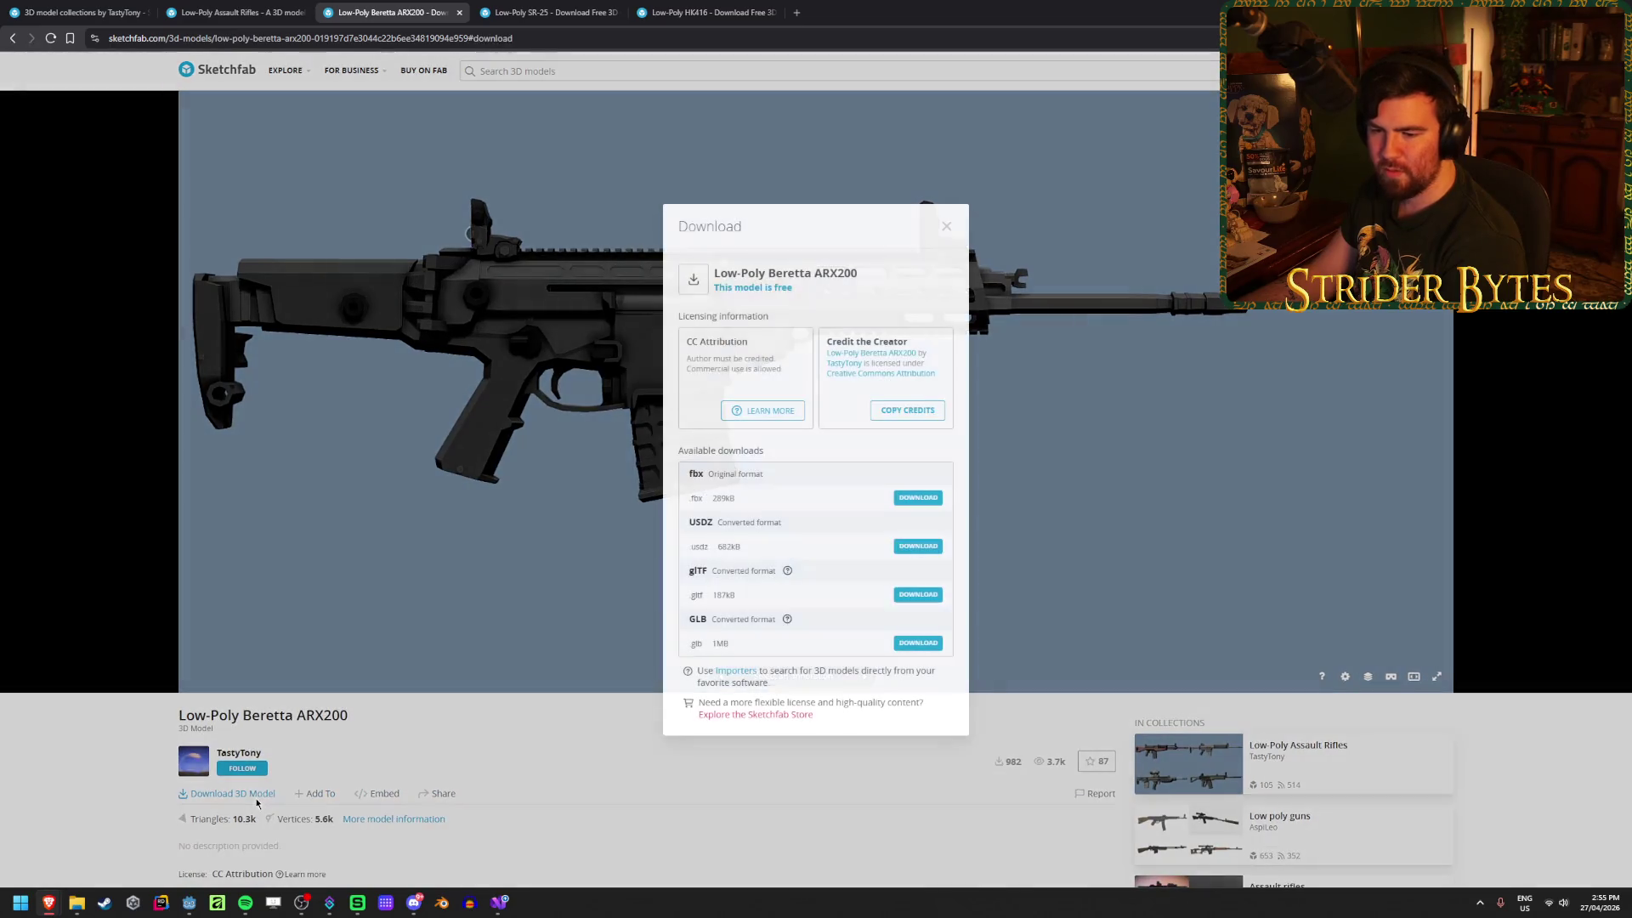
left_click(908, 644)
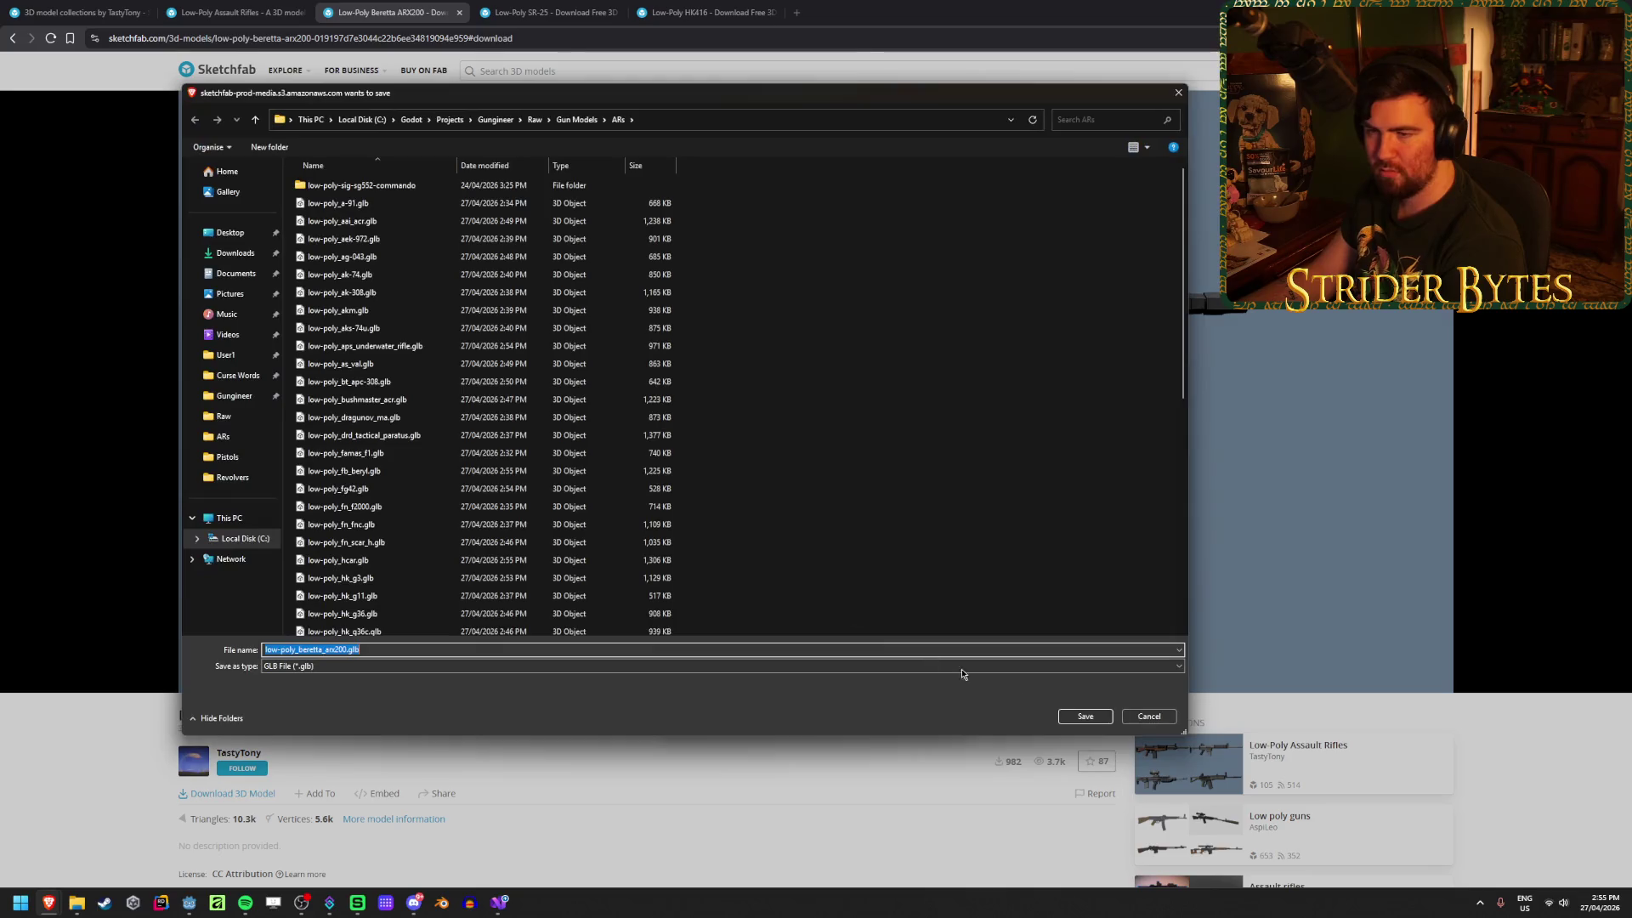
left_click(1107, 714)
middle_click(407, 20)
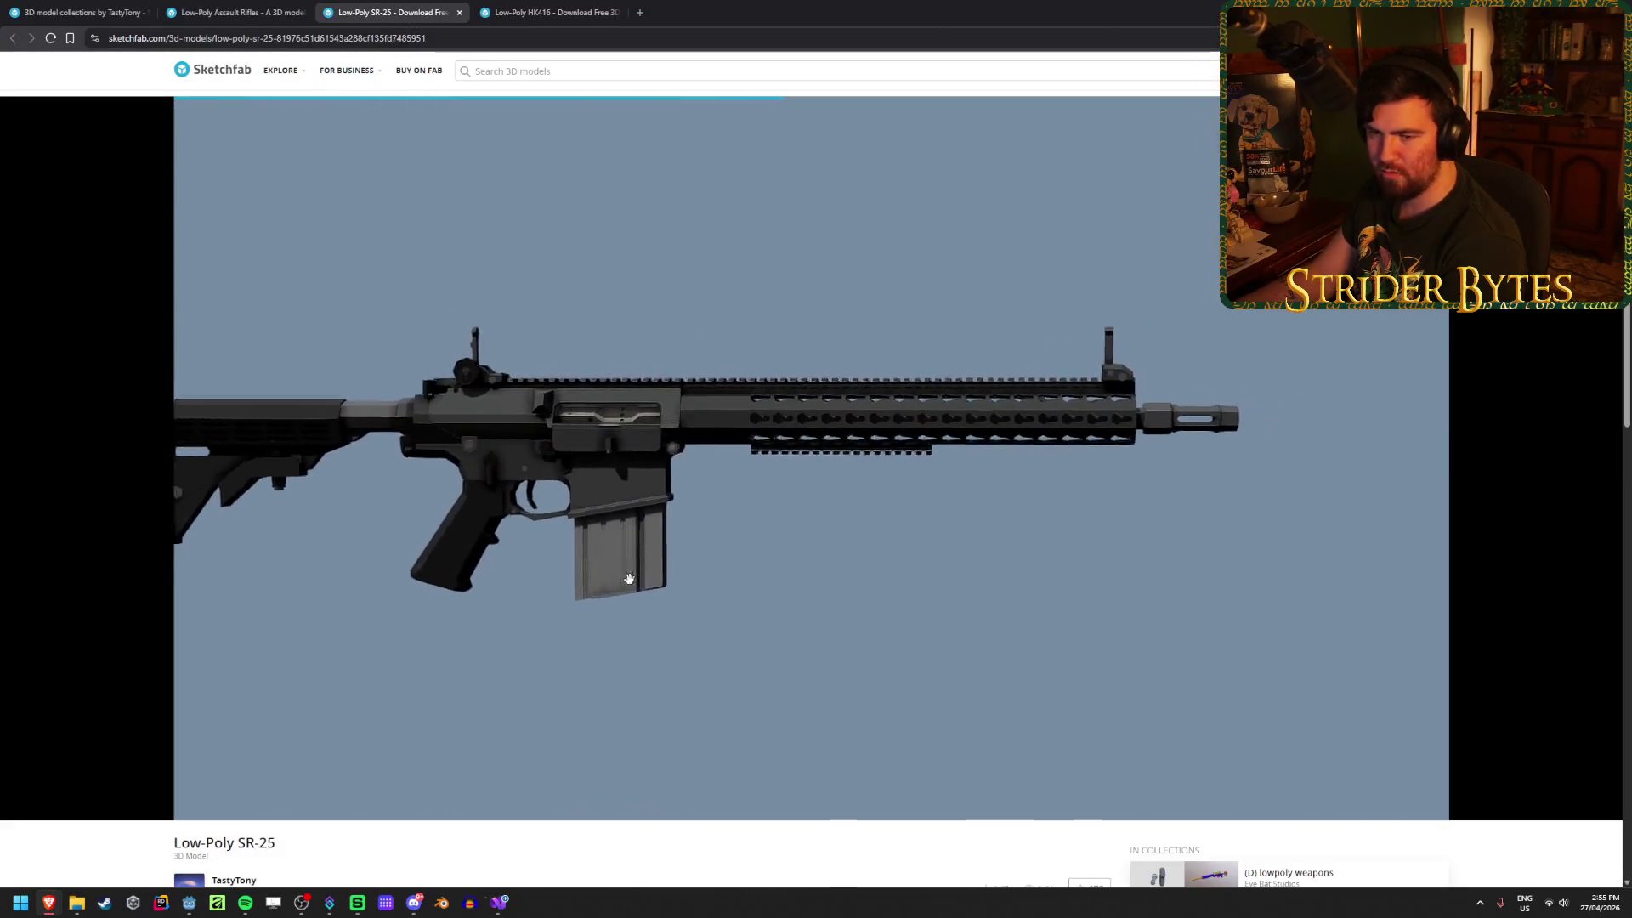
Step: Save the SR-25 as a GLB file and close its tab
scroll(555, 739, "down", 2)
left_click(237, 729)
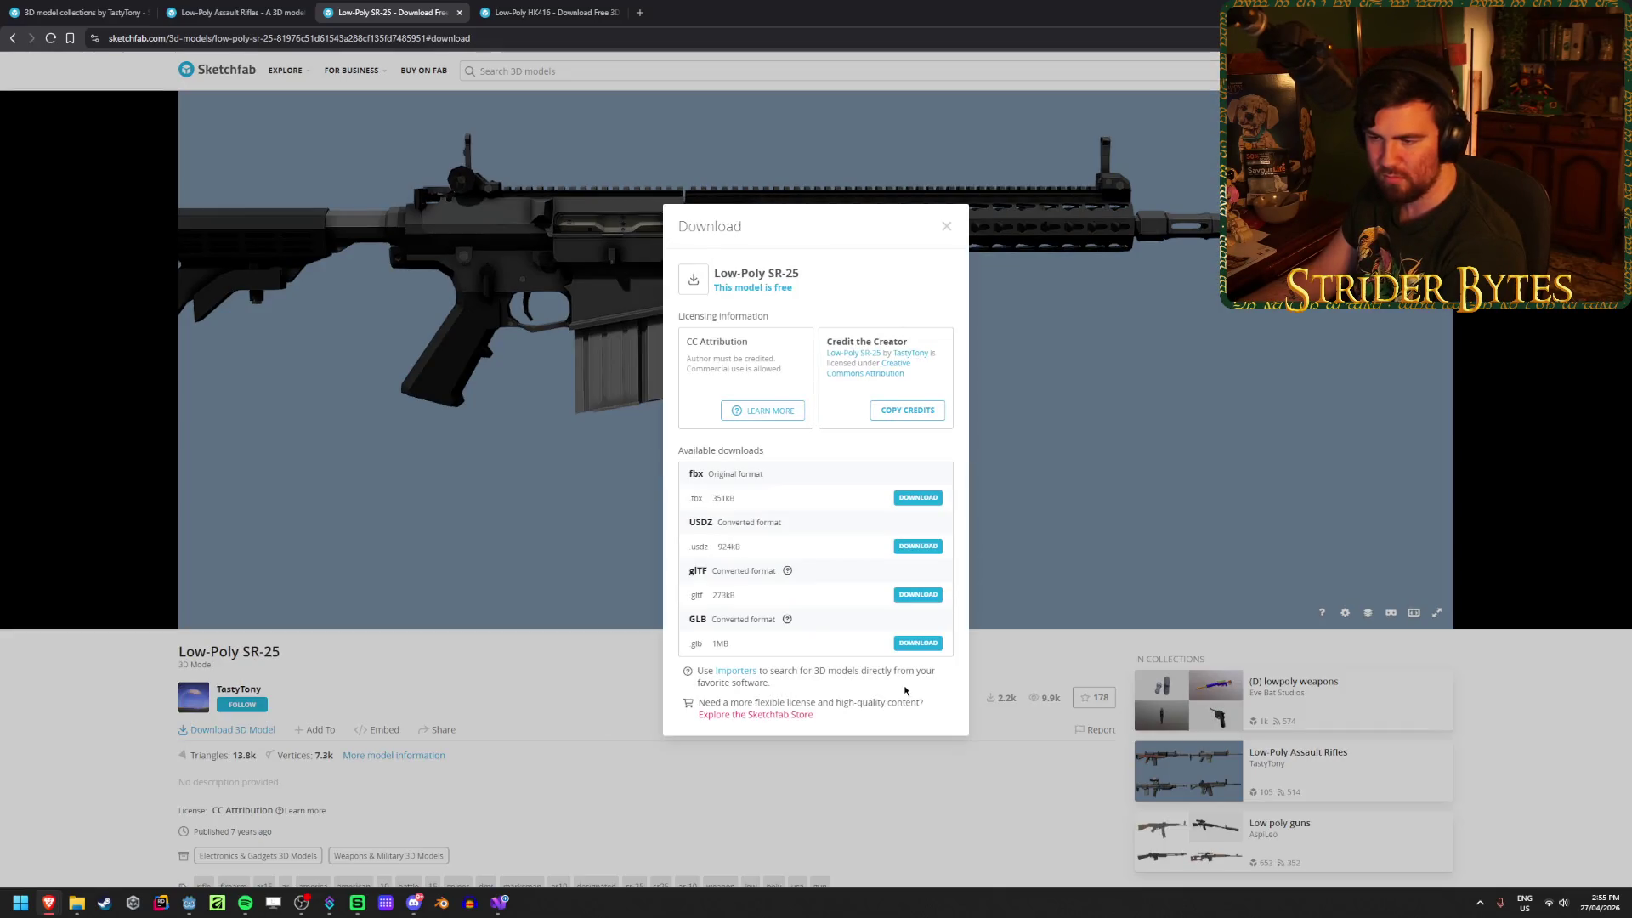
left_click(918, 644)
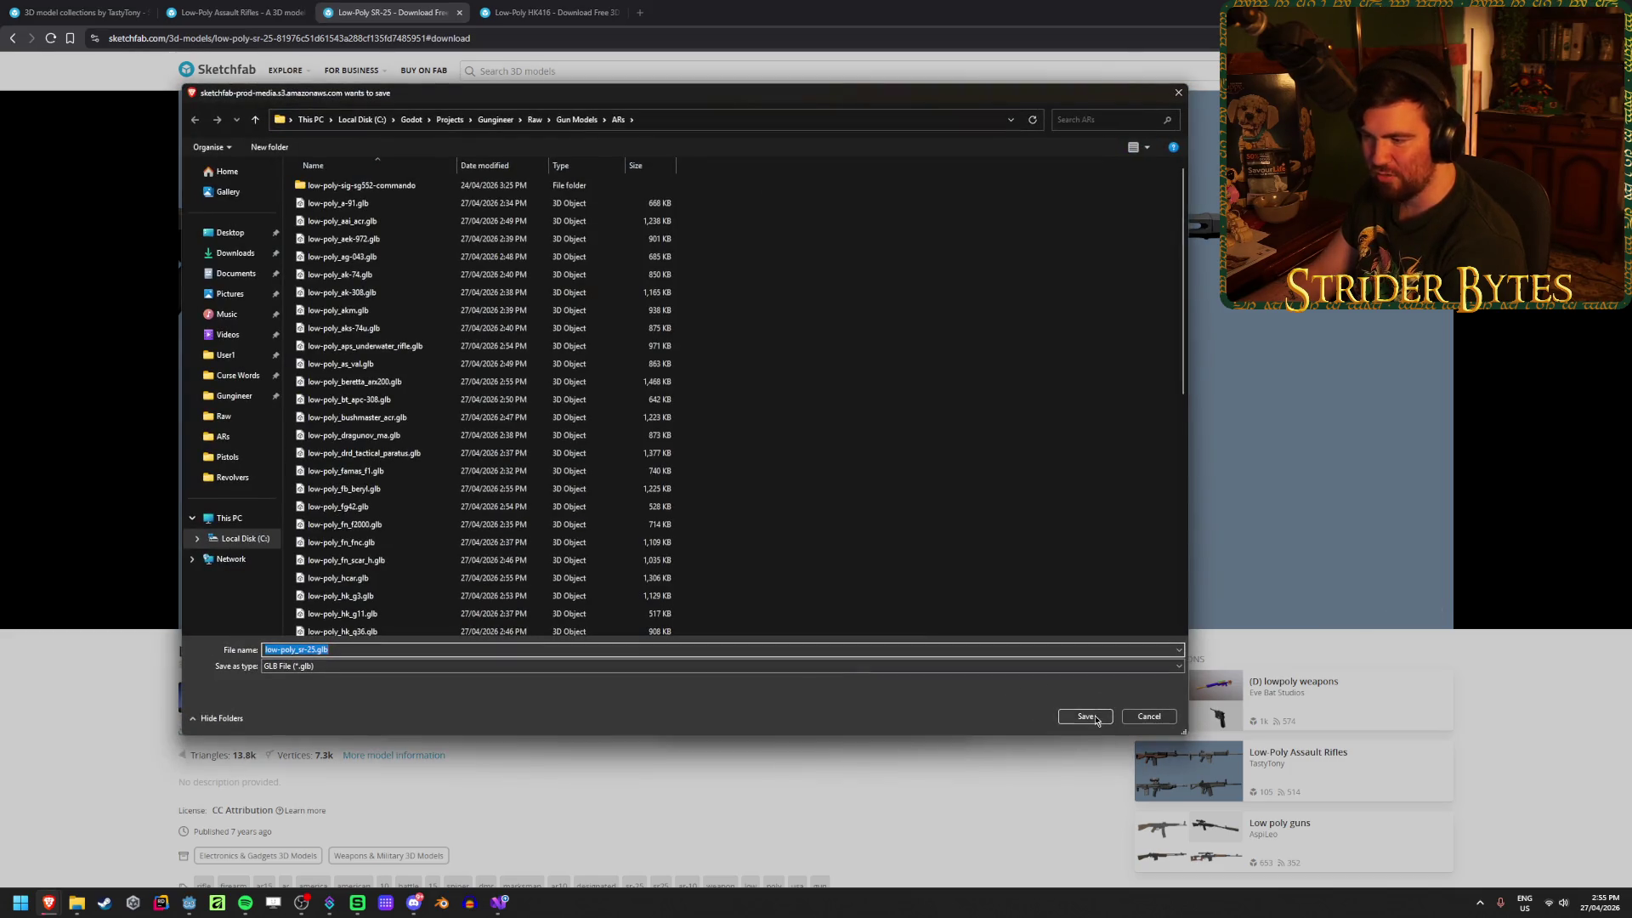
left_click(1086, 716)
key("ctrl+w")
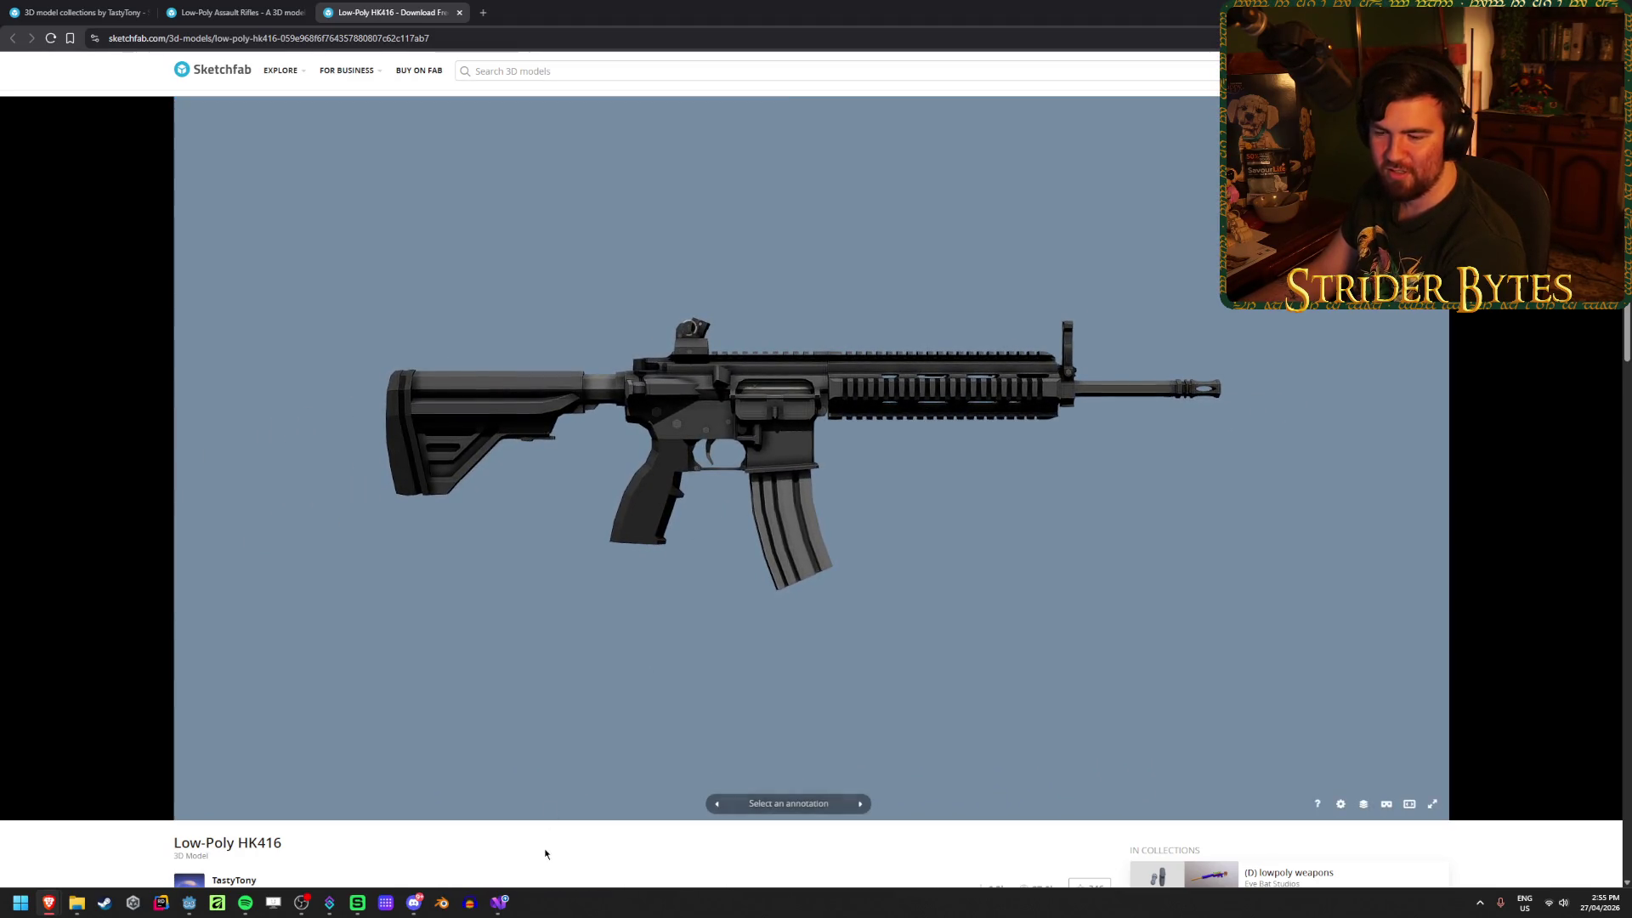
Step: Save the HK416 GLB, then reopen Metacritic's Best Games This Year in a new tab
scroll(547, 846, "down", 2)
left_click(233, 731)
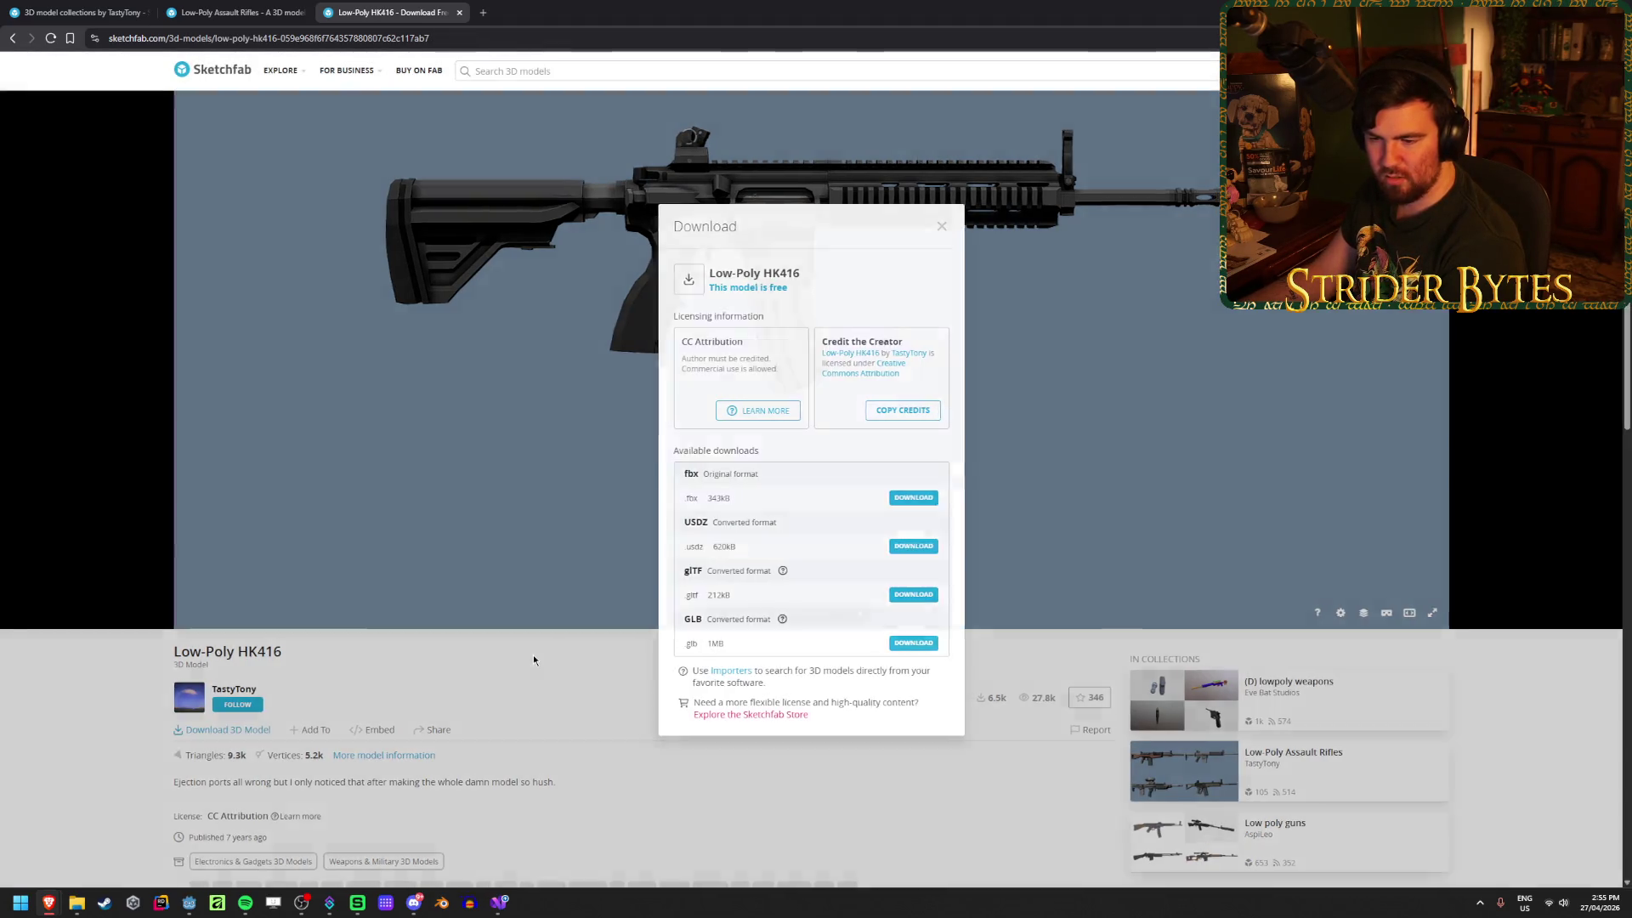
key("Escape")
mouse_move(689, 346)
left_mouse_down()
mouse_move(688, 425)
mouse_move(685, 345)
left_mouse_up()
left_click(229, 731)
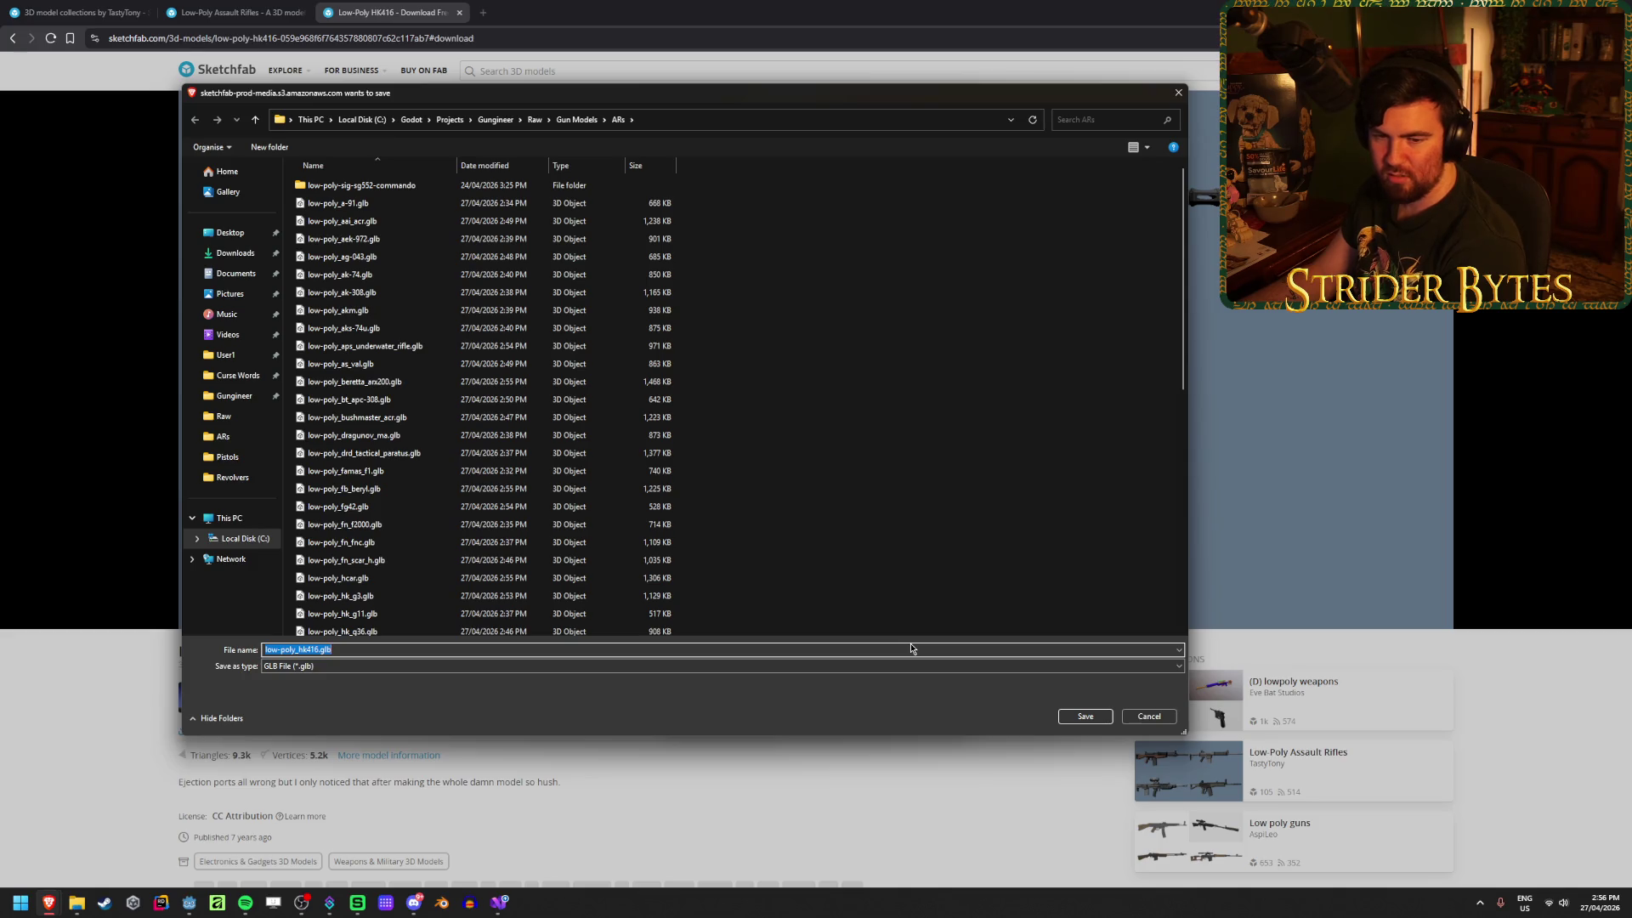
left_click(1066, 716)
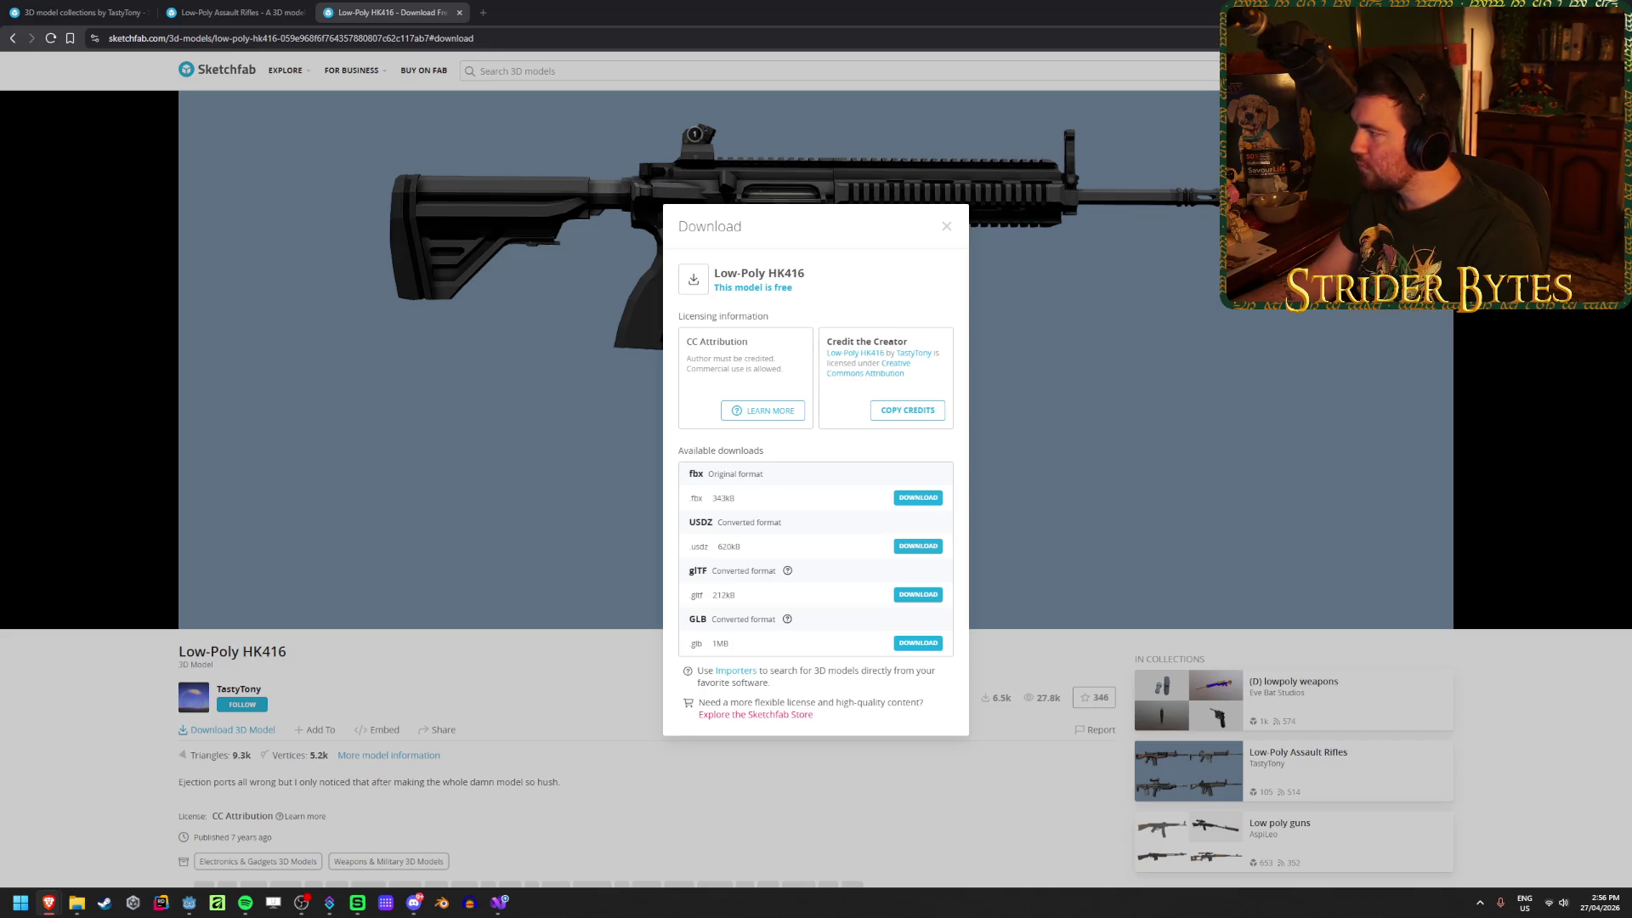
key("ctrl+shift+t")
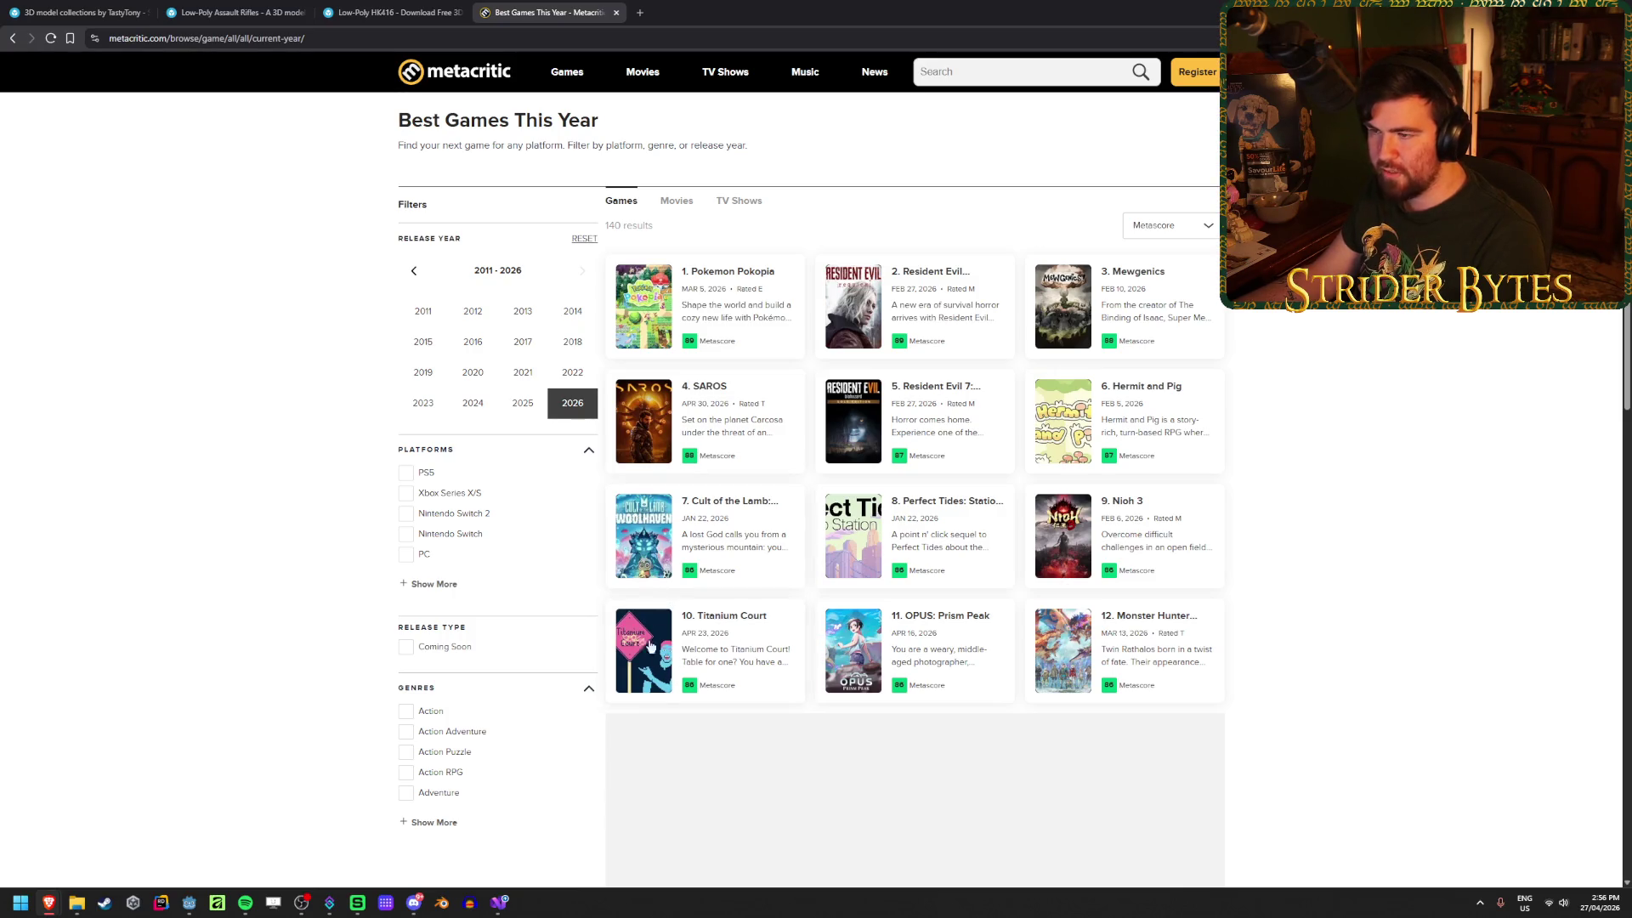
Step: Scroll down the Best Games This Year list and go to page 2
scroll(708, 357, "down", 3)
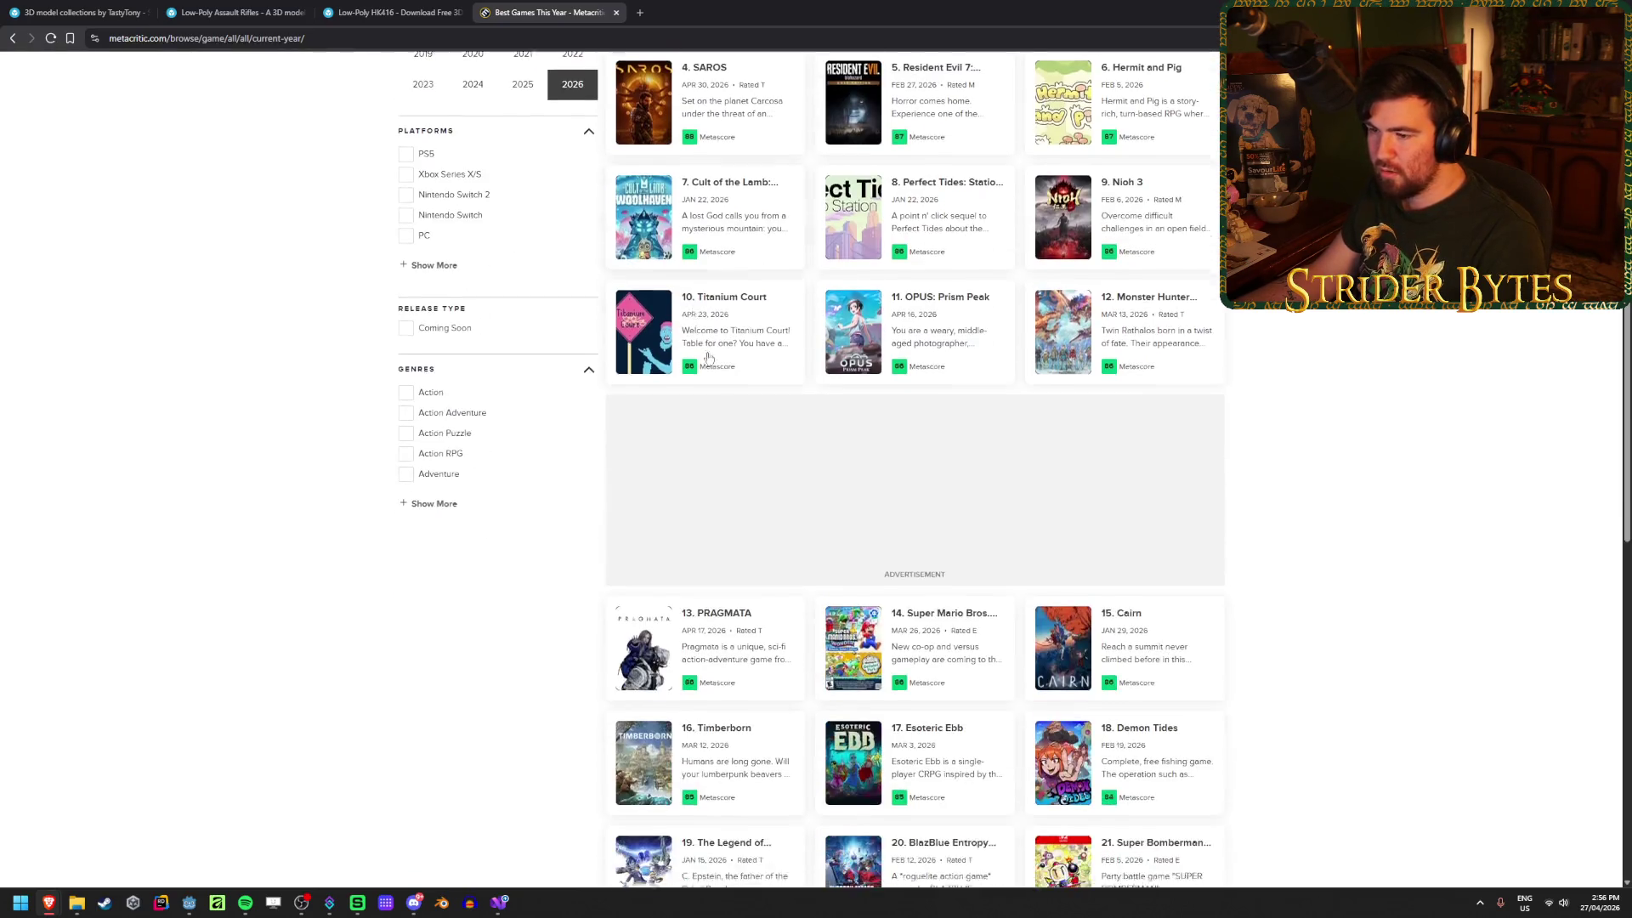
scroll(1126, 477, "down", 3)
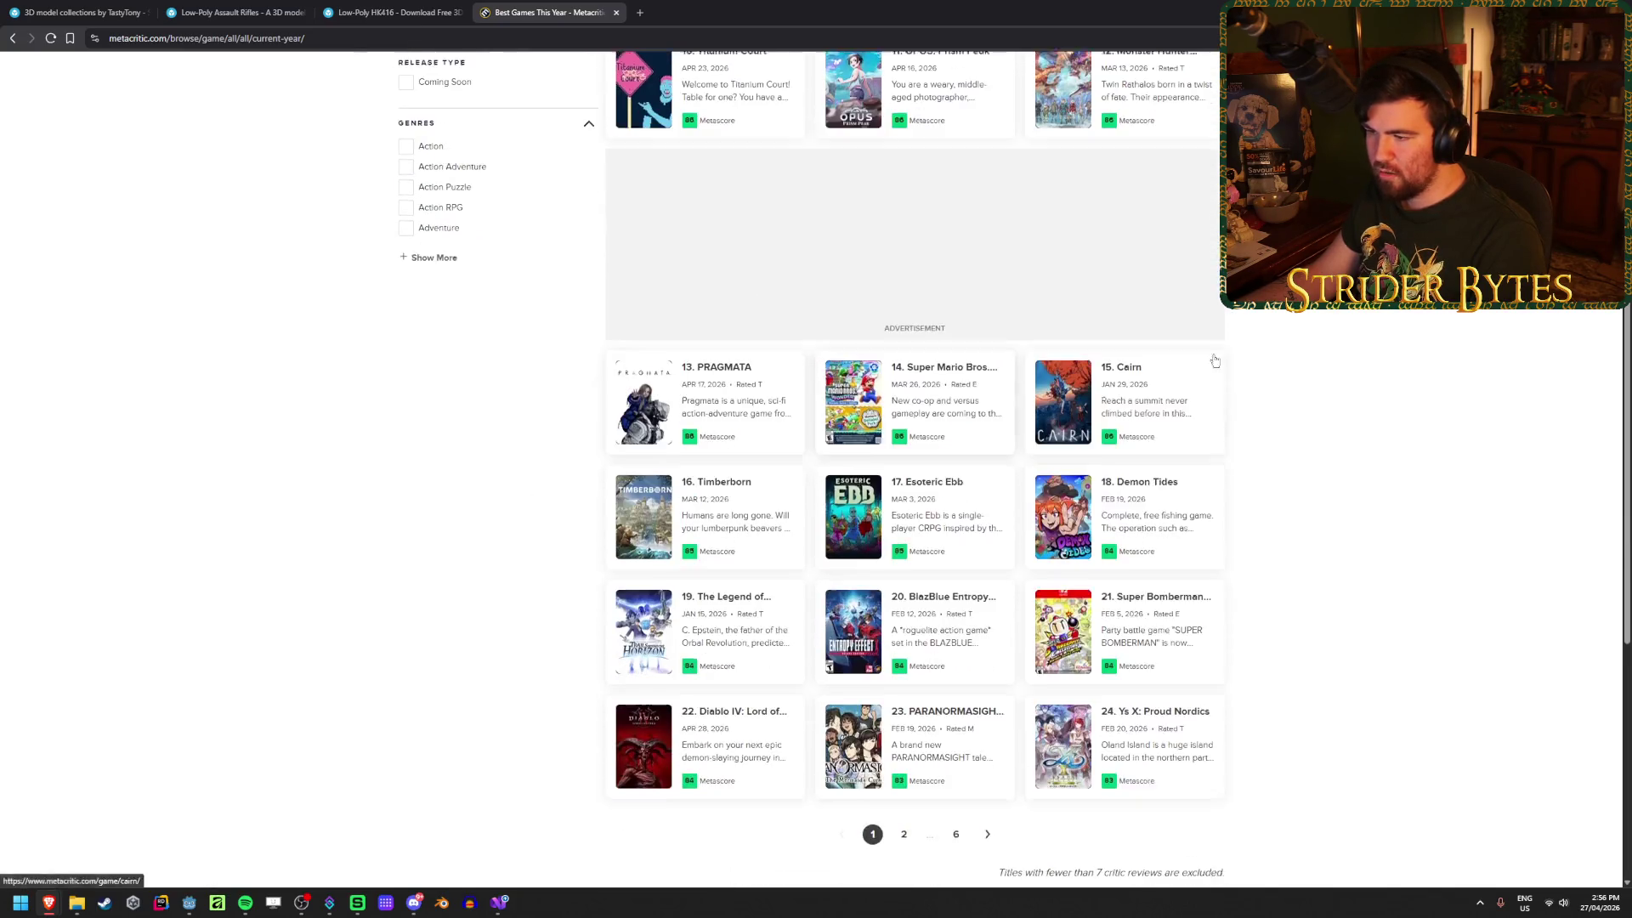
scroll(1344, 369, "down", 2)
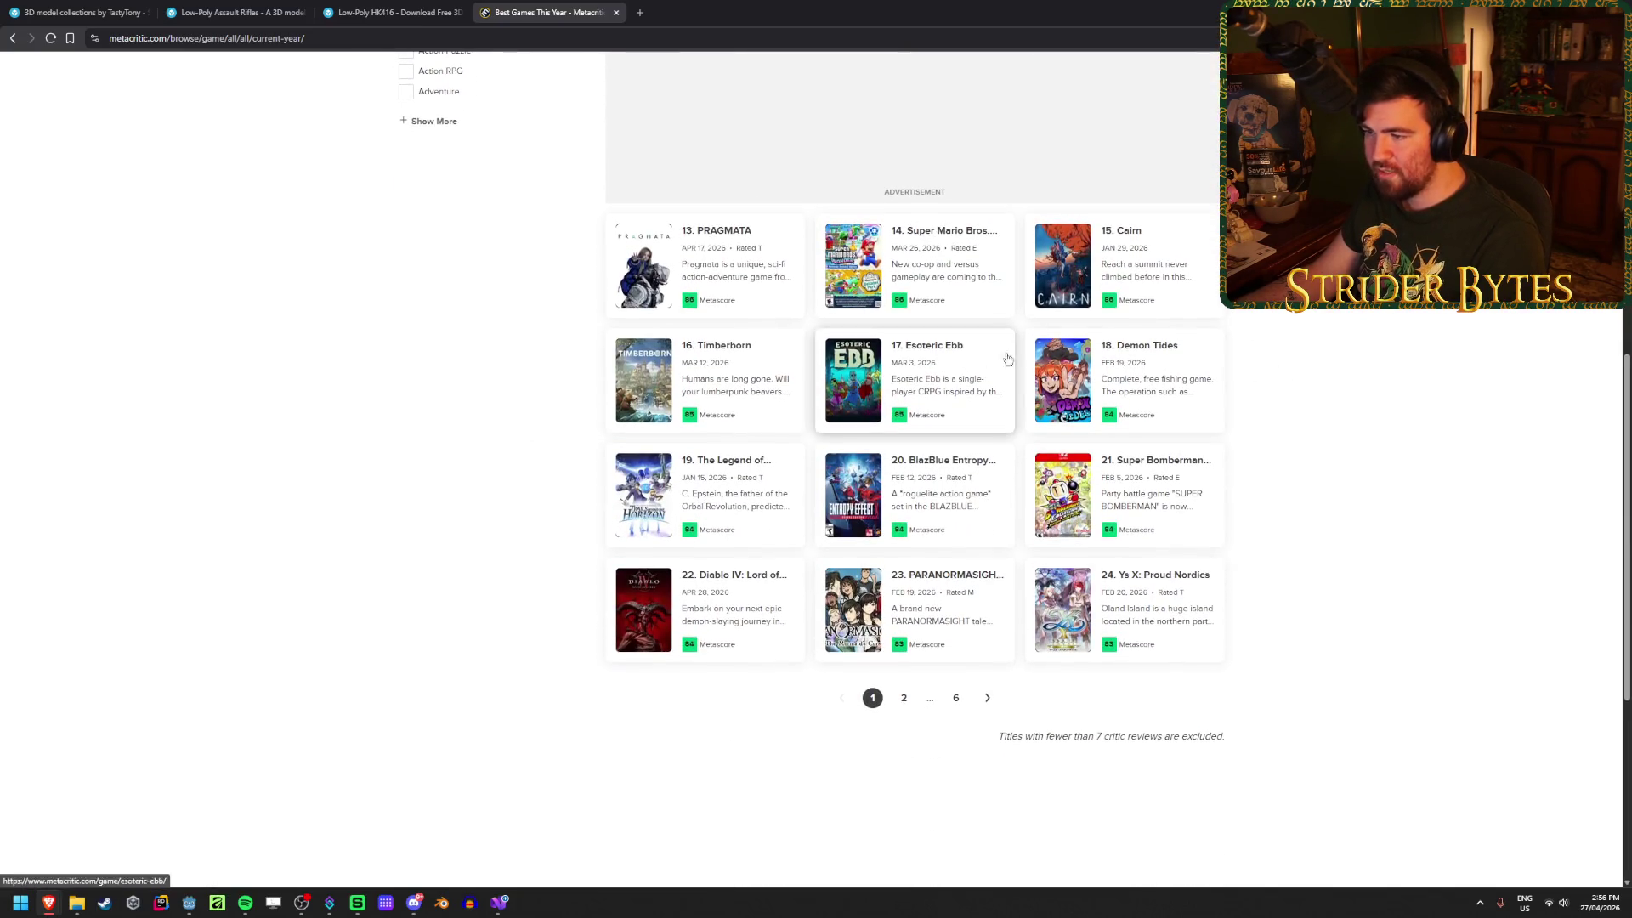
left_click(906, 705)
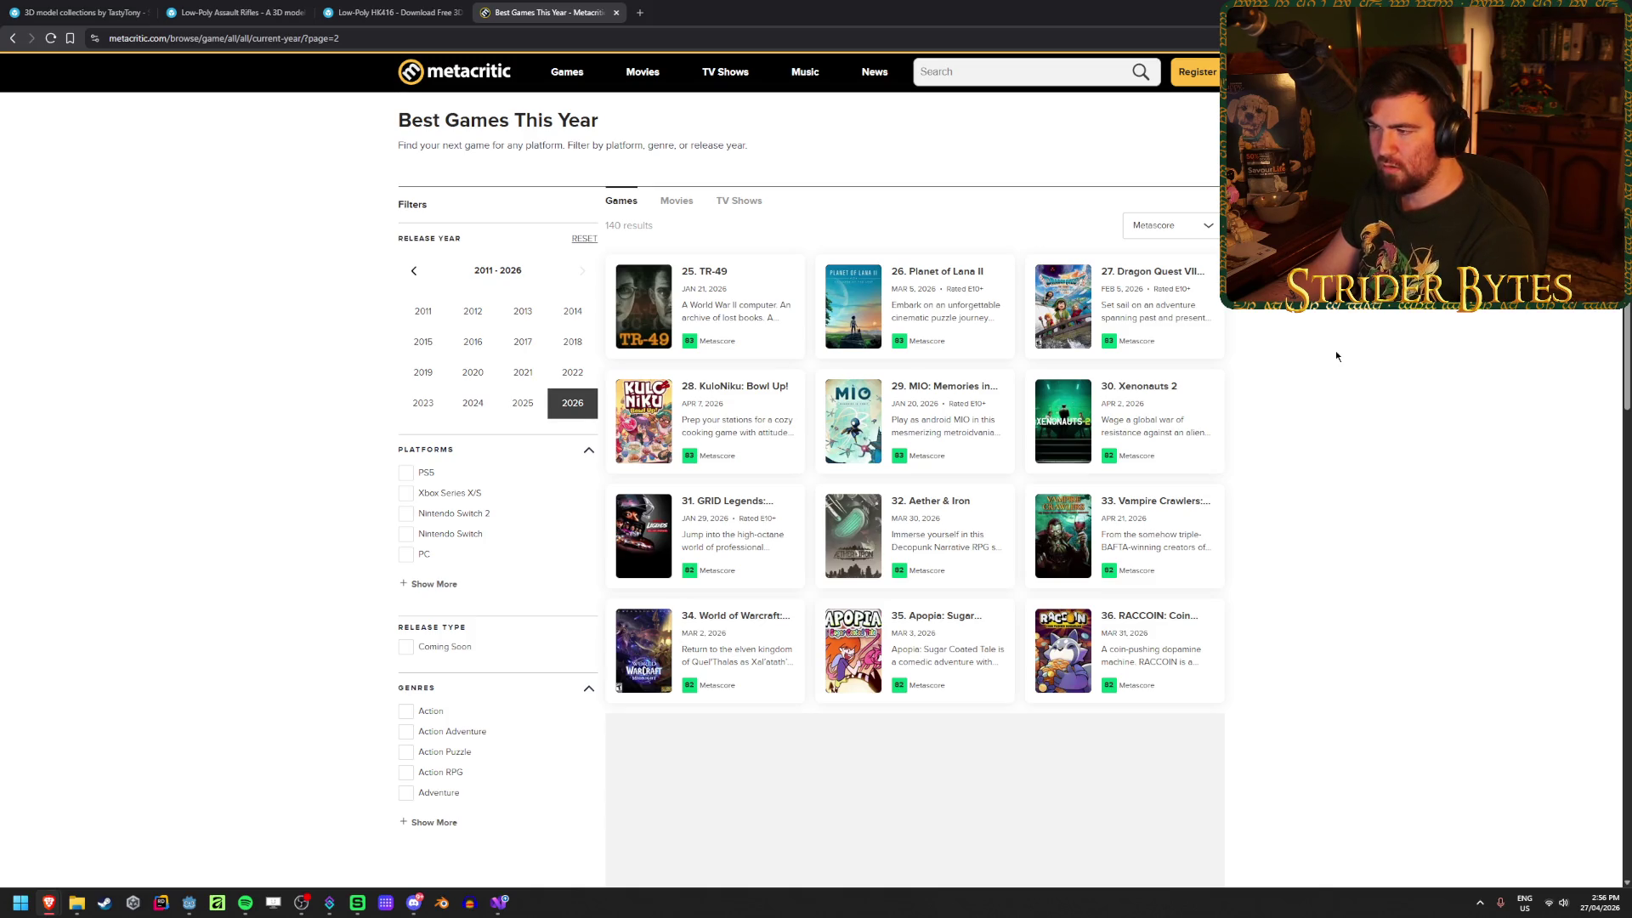
Step: Advance to page 3 and scroll through games ranked 49 to 72
scroll(1274, 498, "down", 2)
scroll(1274, 504, "down", 2)
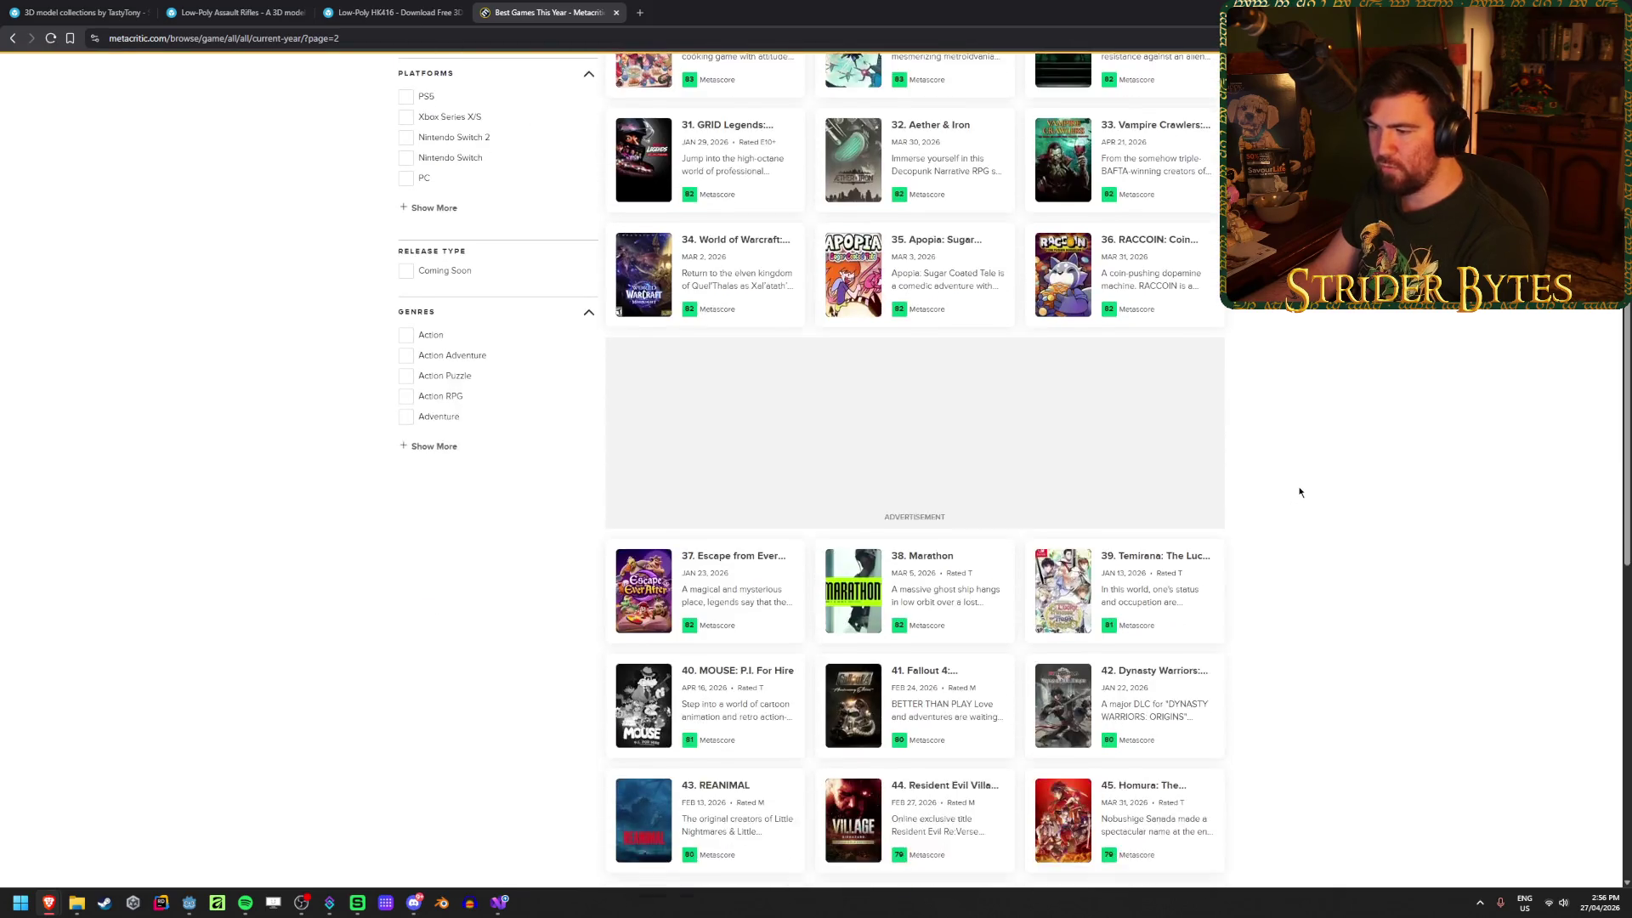
scroll(1242, 506, "down", 2)
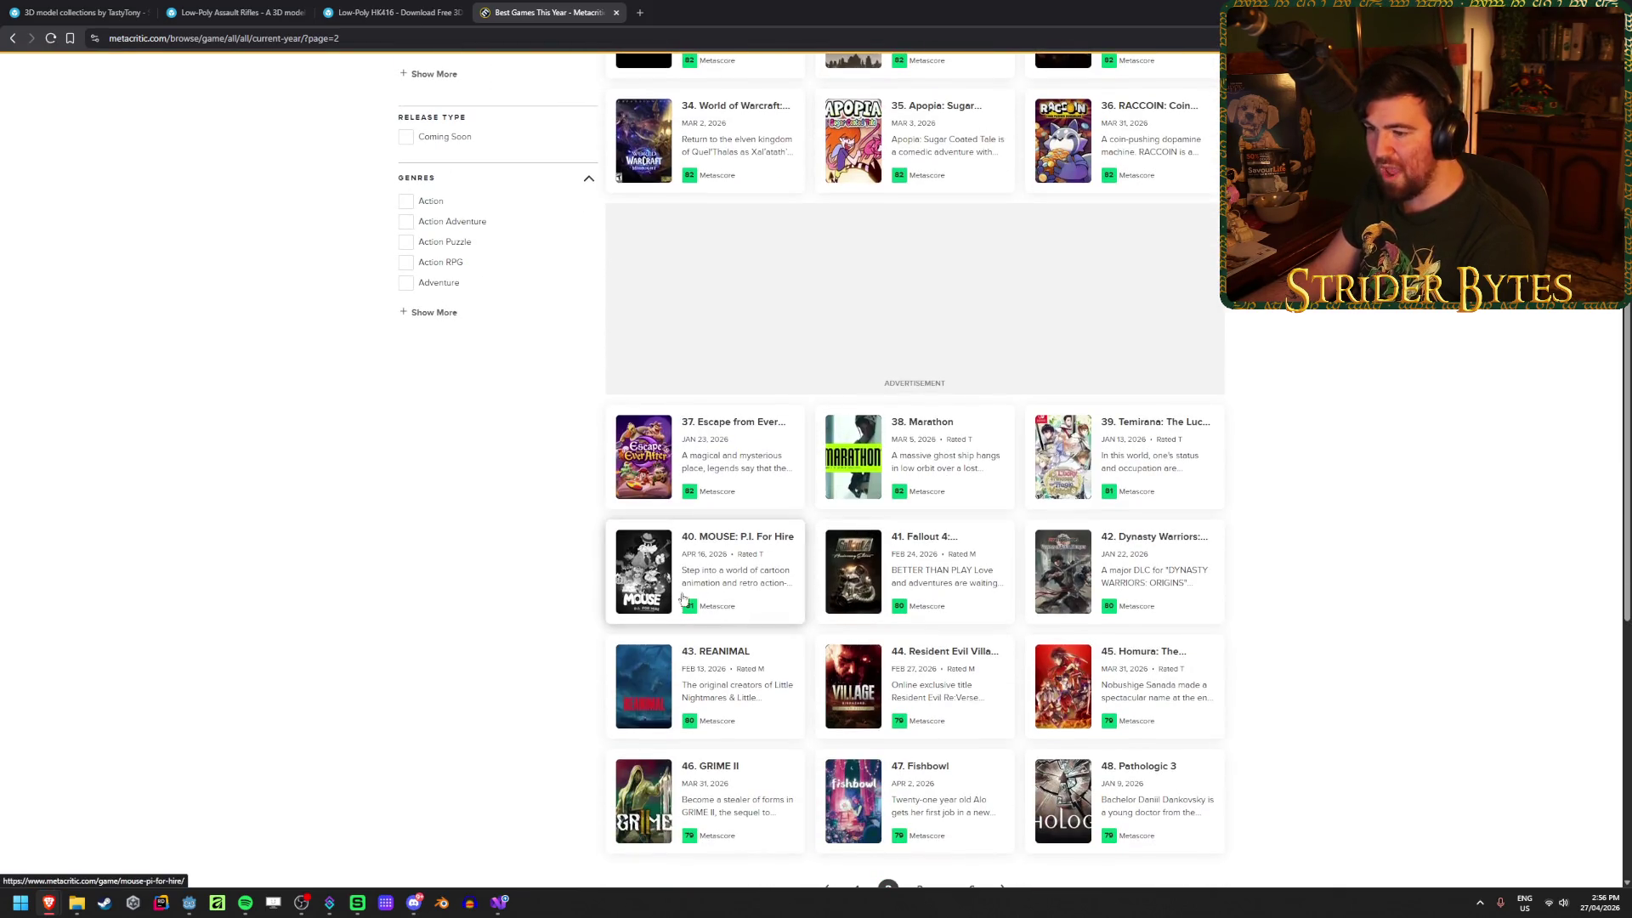
scroll(1356, 419, "down", 2)
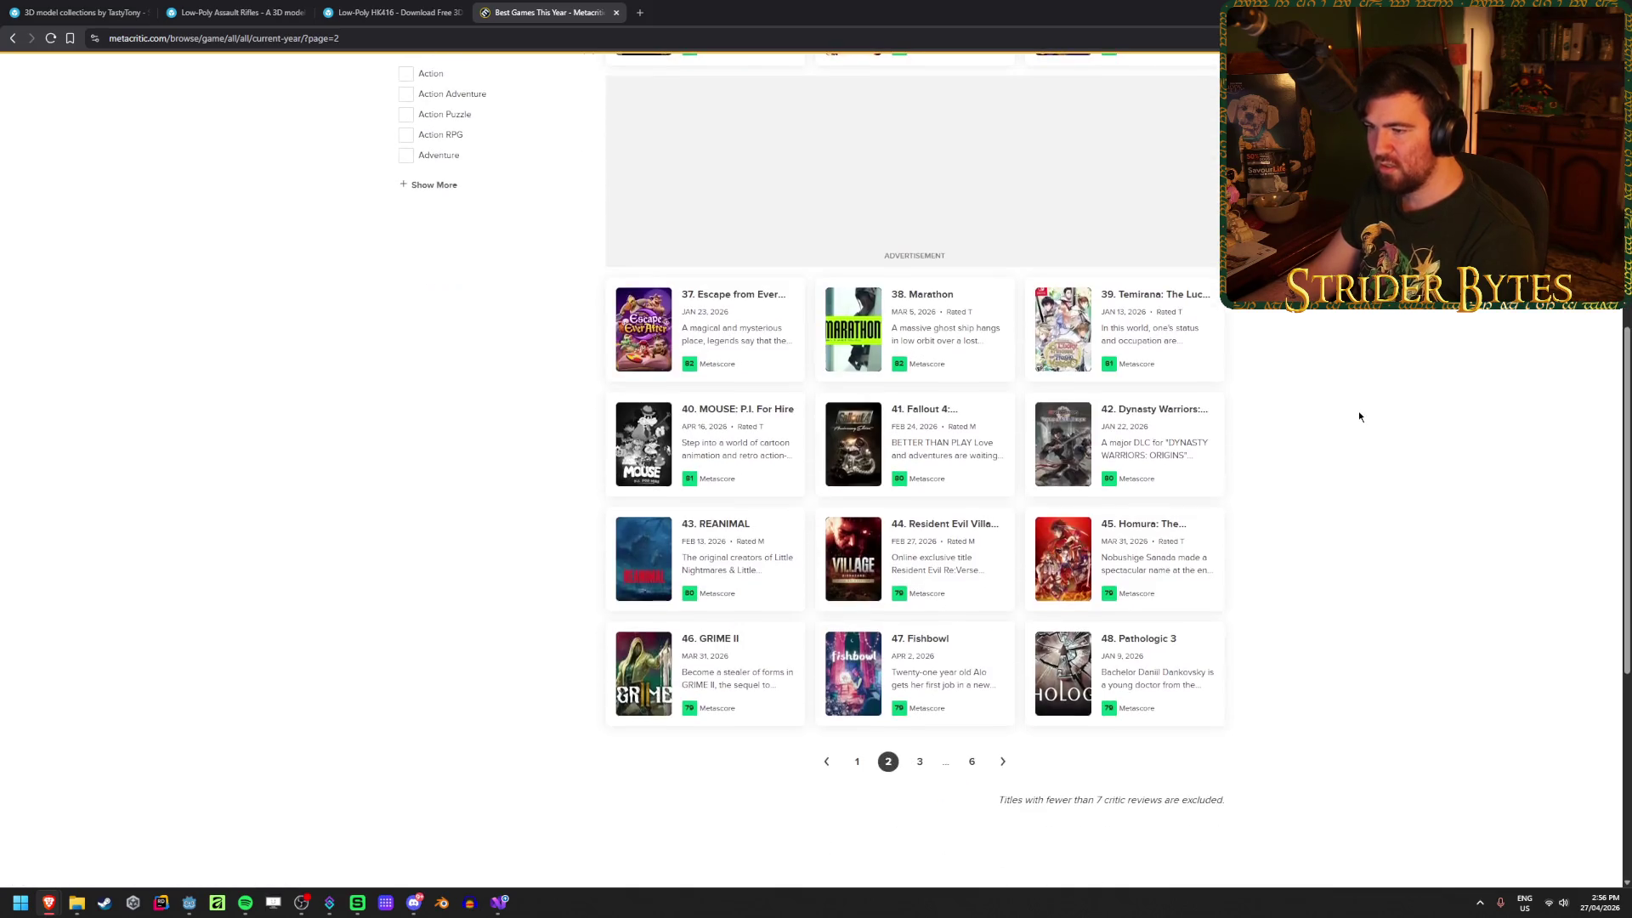
scroll(1099, 628, "down", 1)
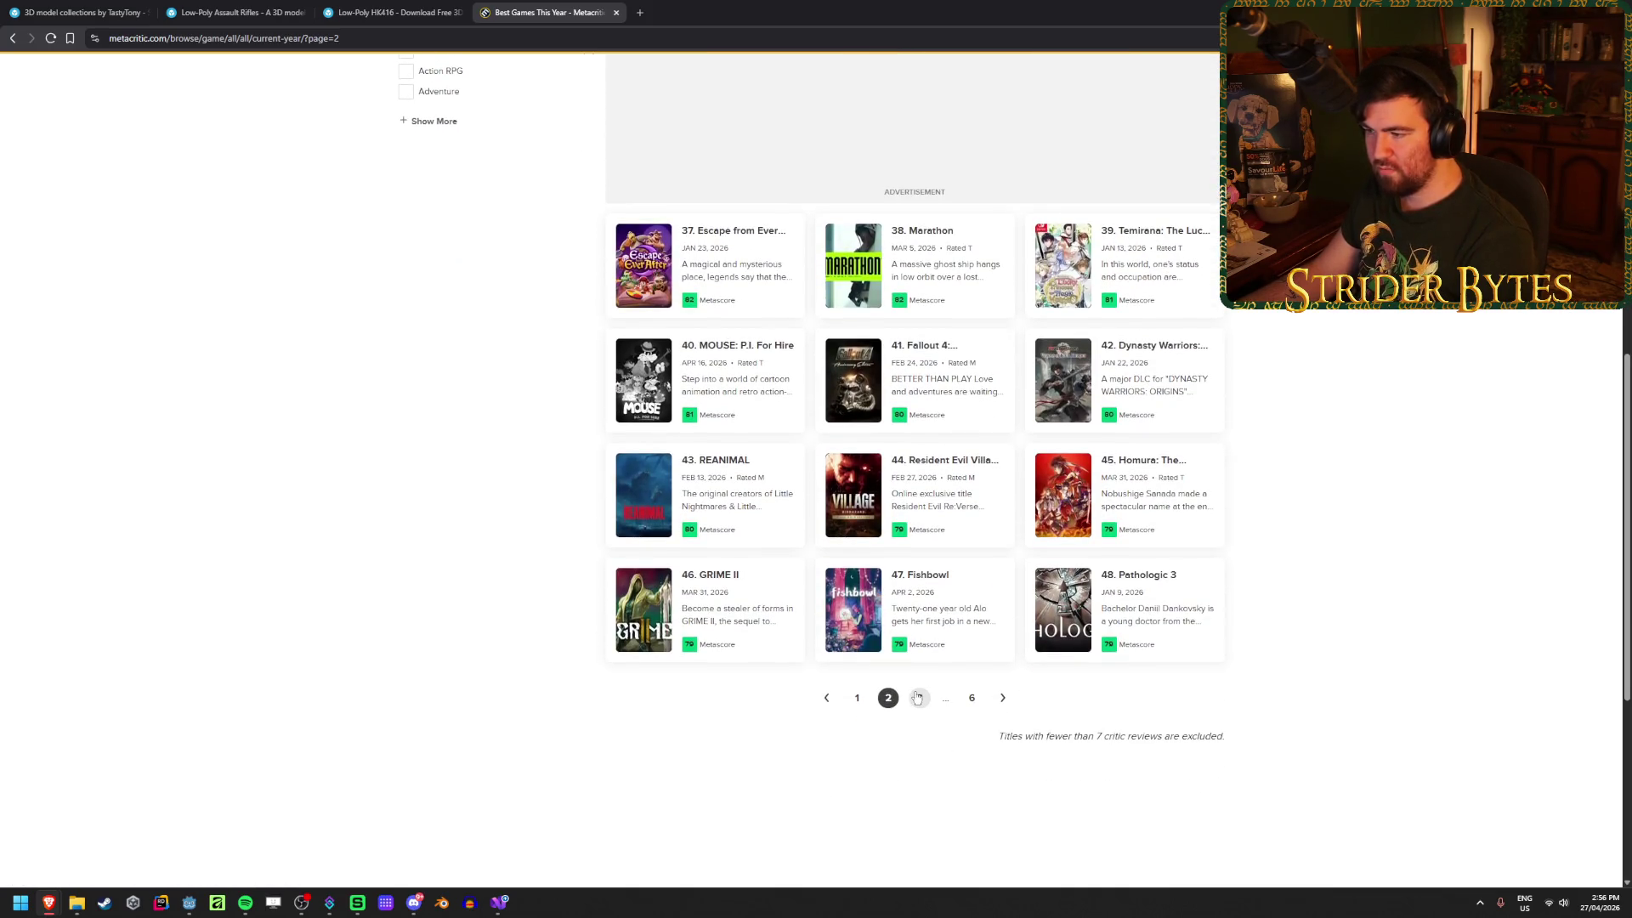
left_click(917, 697)
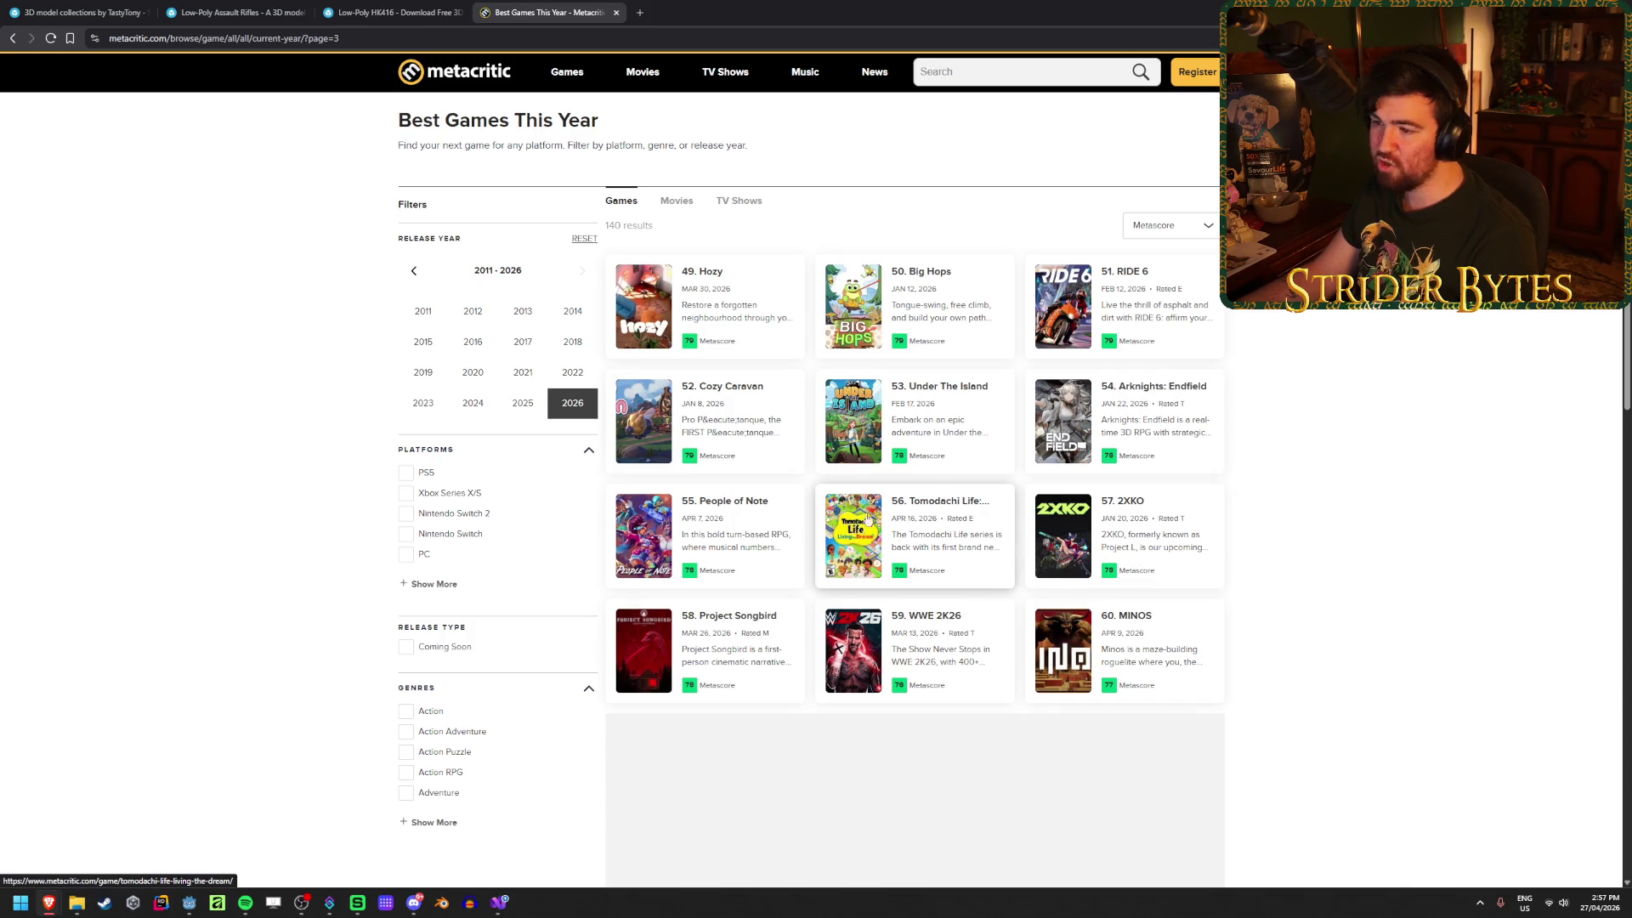
scroll(1371, 454, "down", 2)
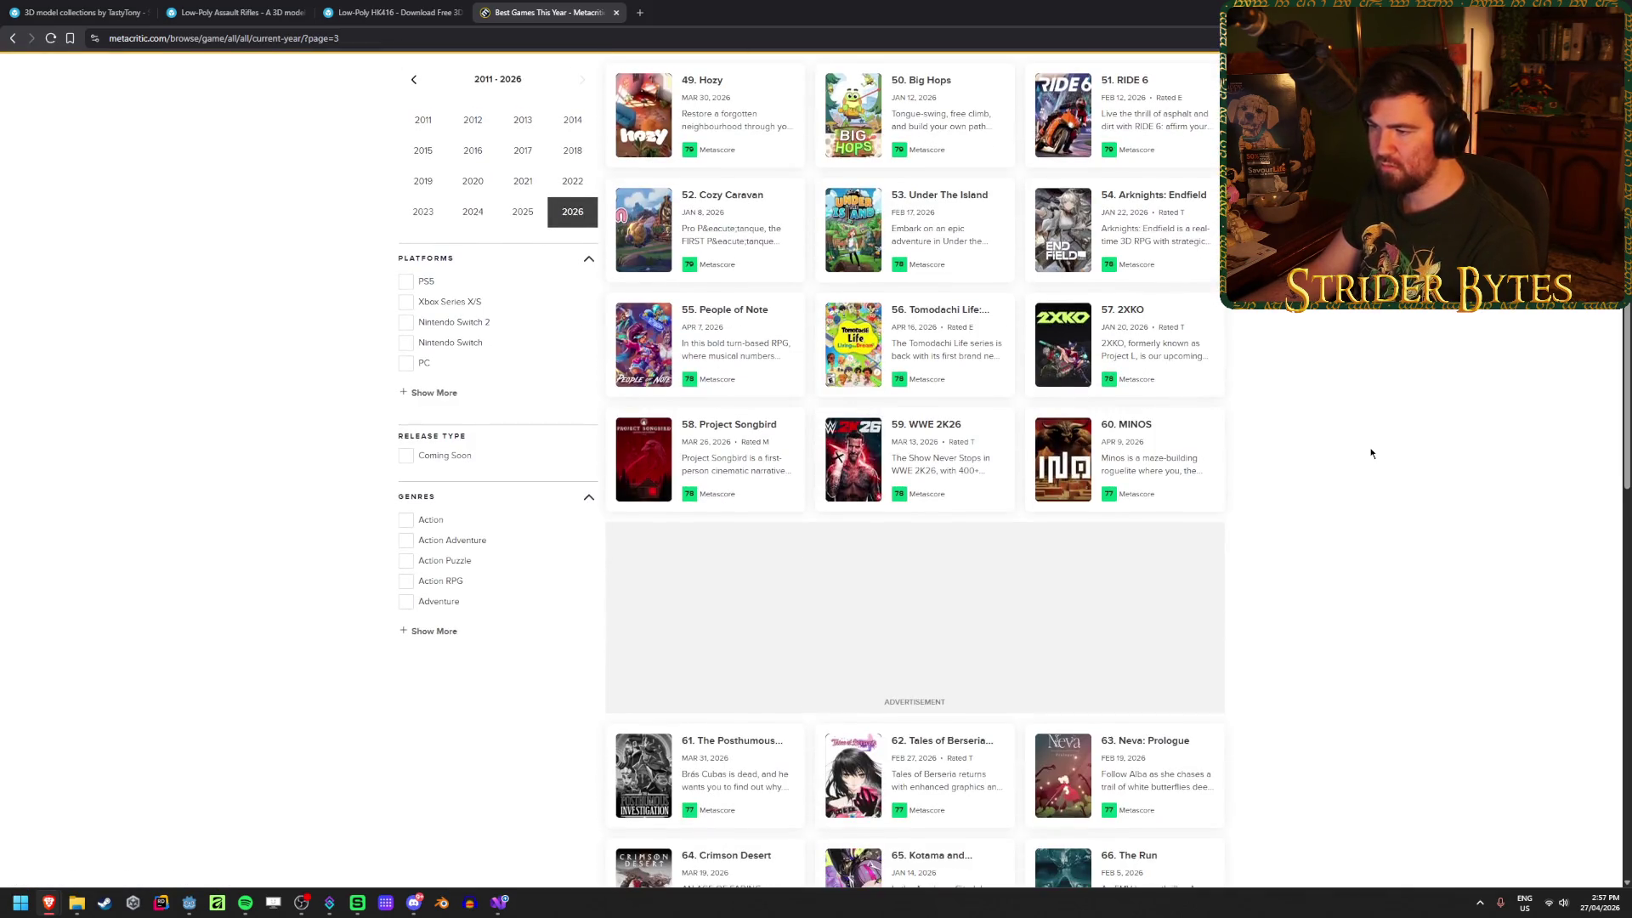
scroll(1371, 454, "down", 2)
scroll(1371, 454, "down", 1)
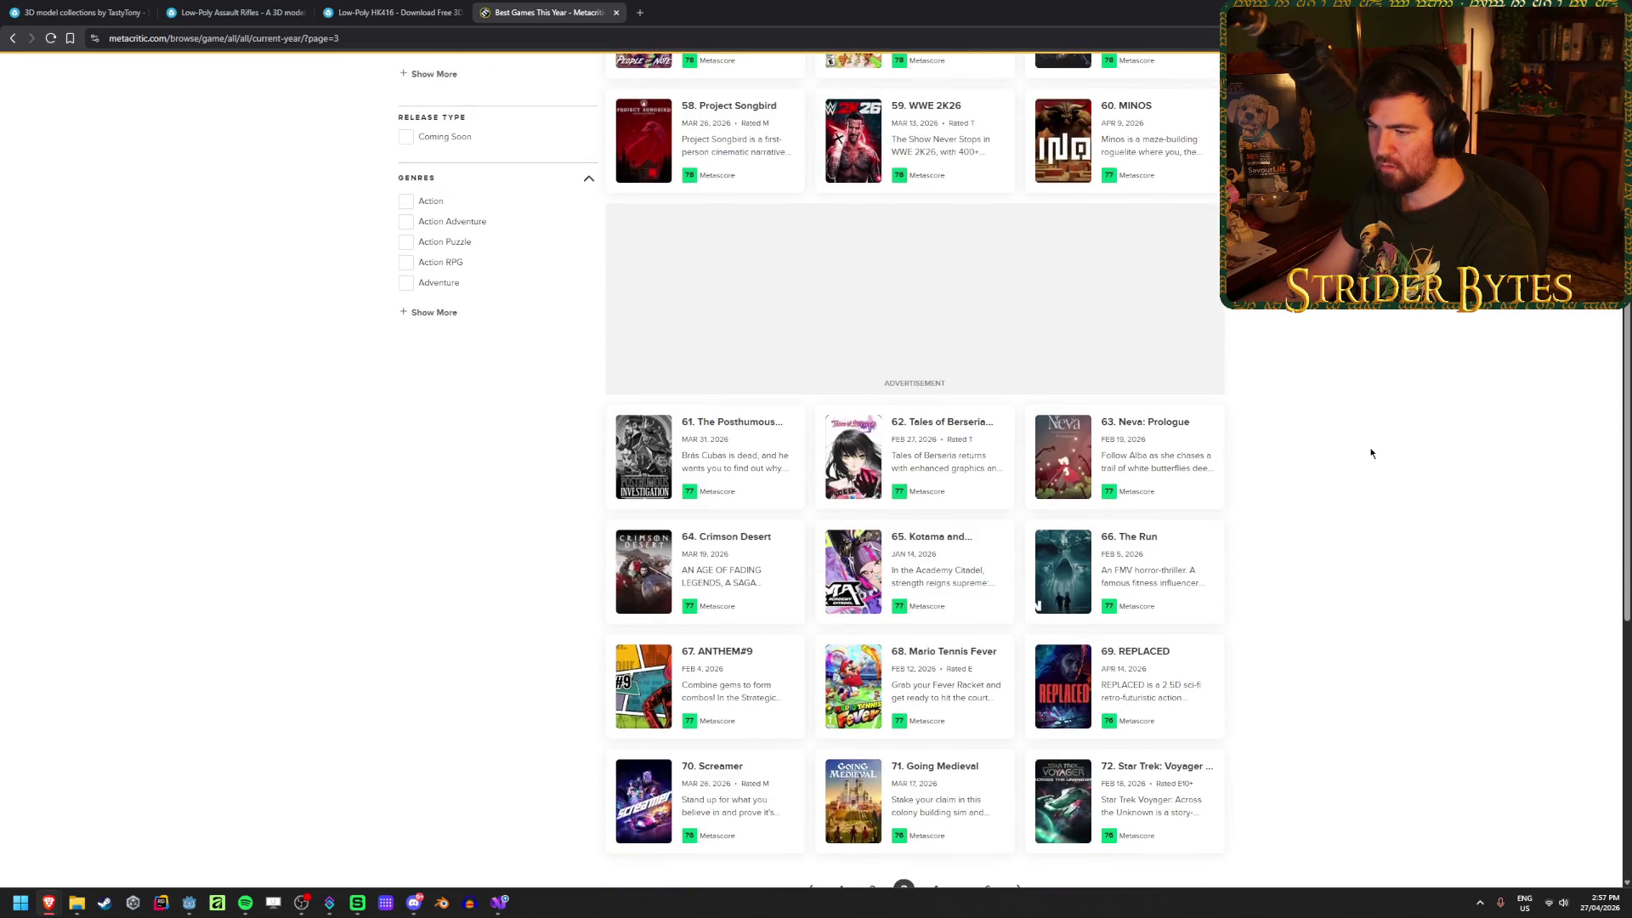
scroll(1553, 530, "down", 2)
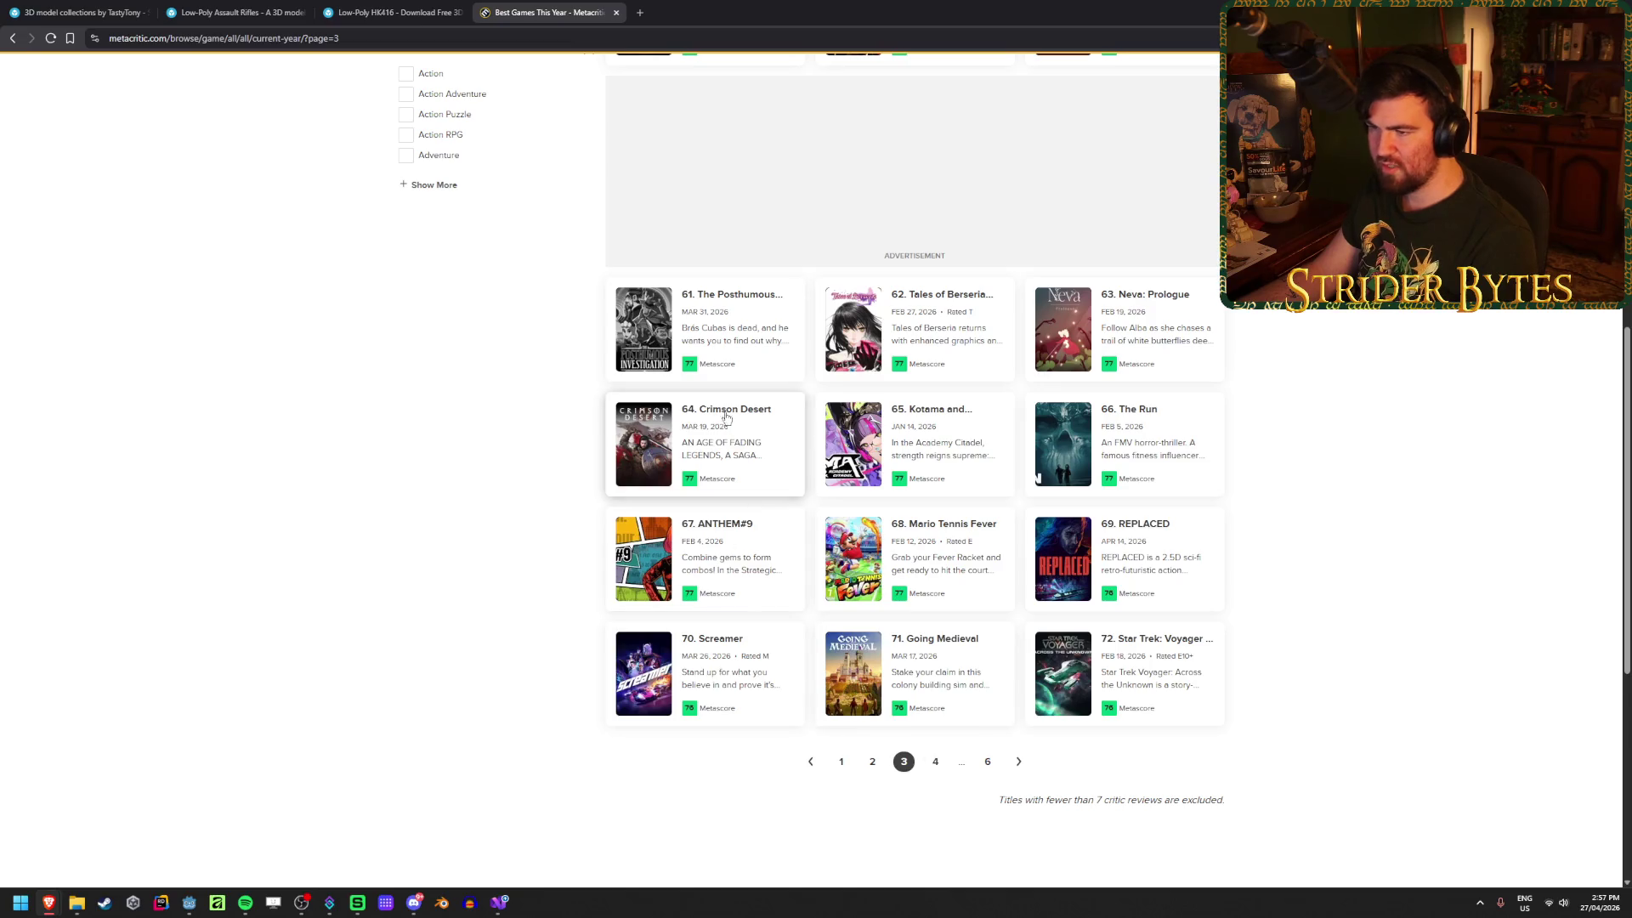
Step: Go to page 4 of the list and scroll down through it
left_click(935, 761)
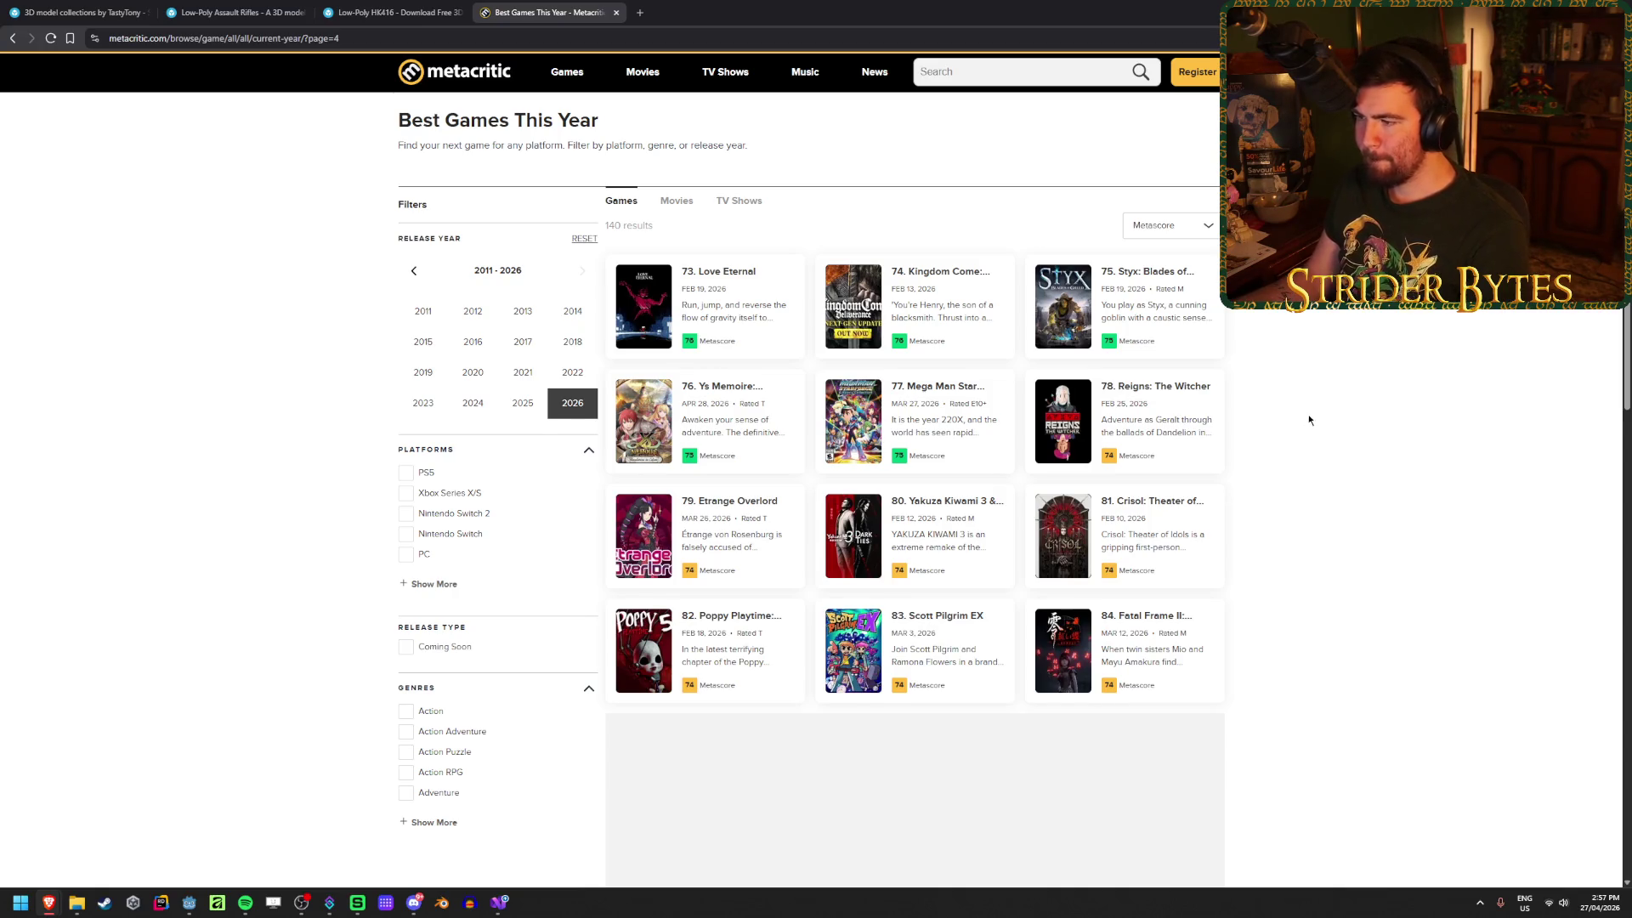
scroll(1310, 399, "down", 1)
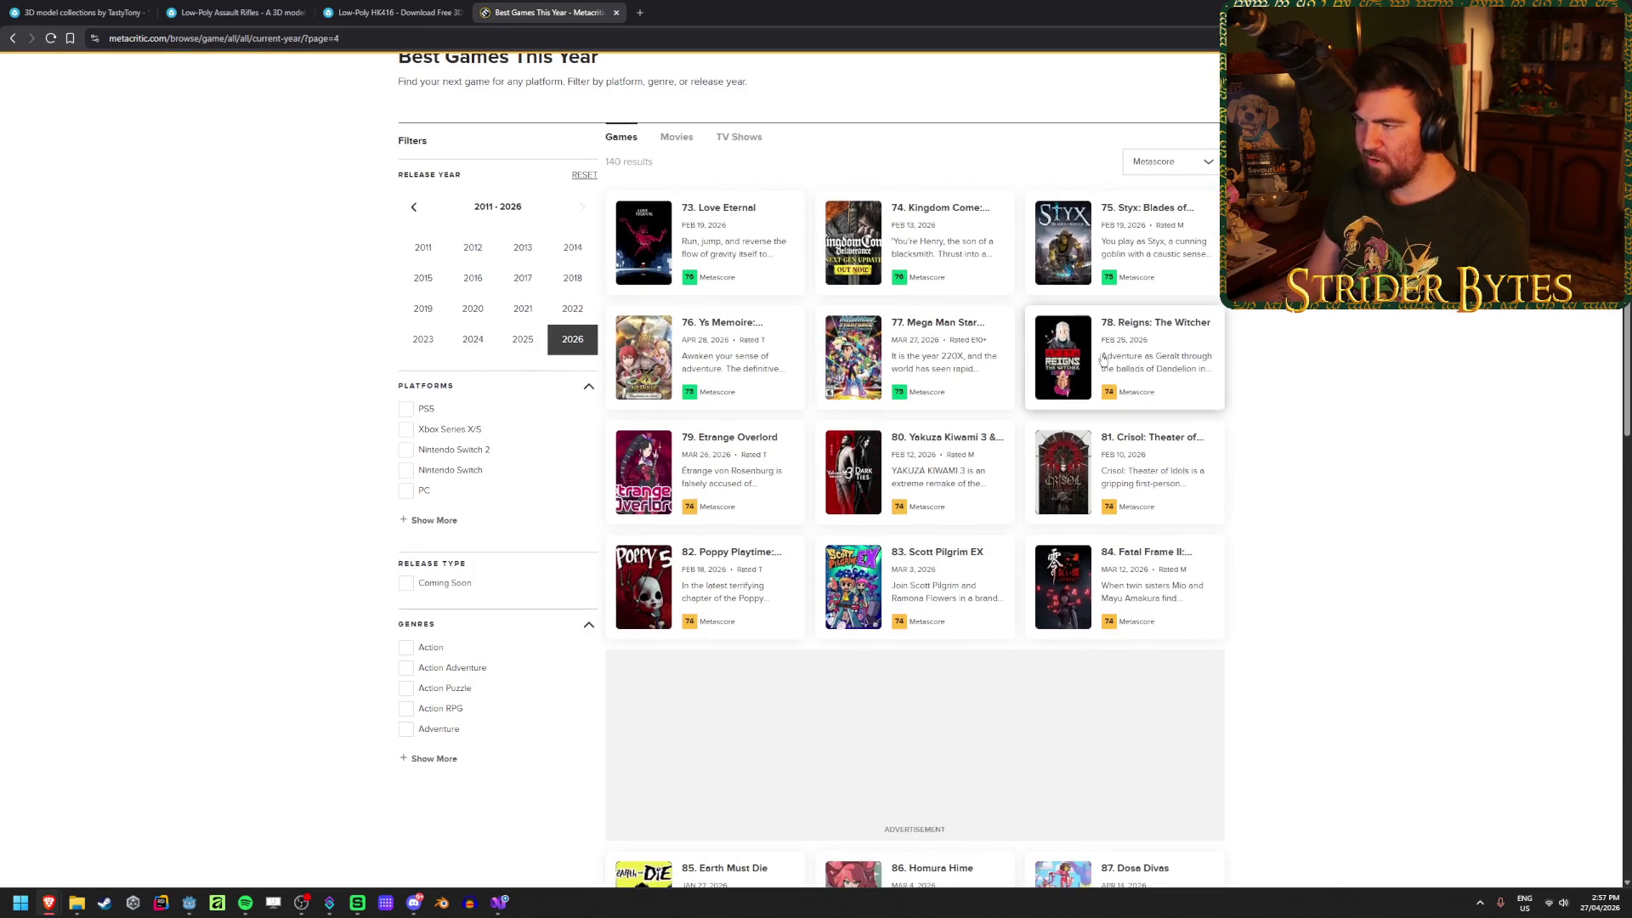
scroll(1343, 404, "down", 5)
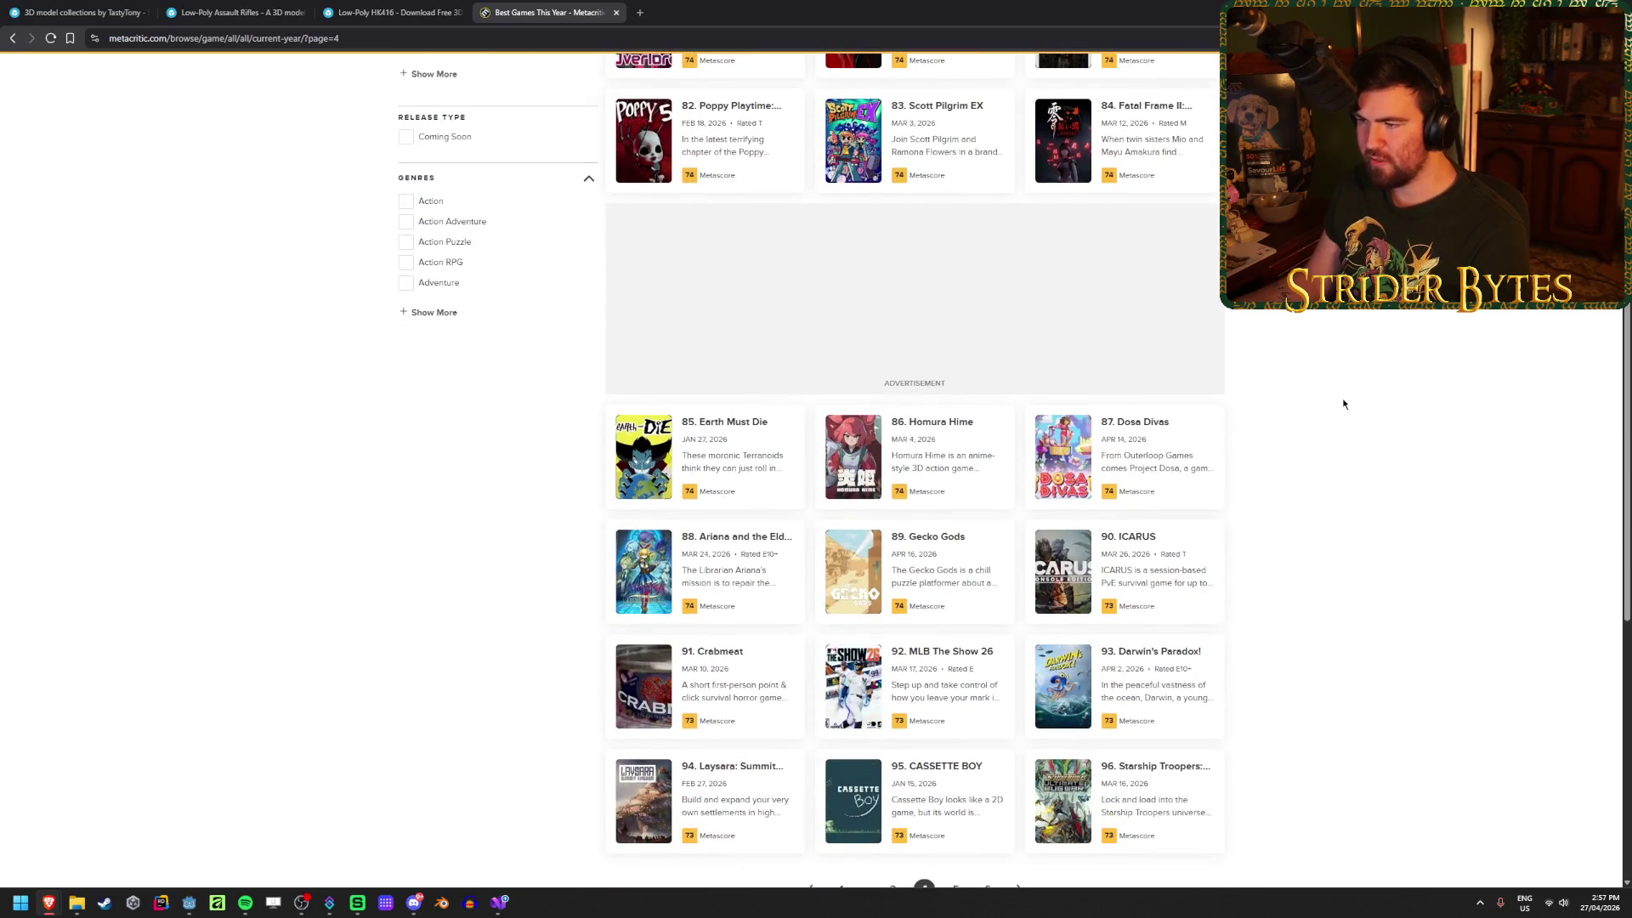
scroll(1343, 404, "down", 3)
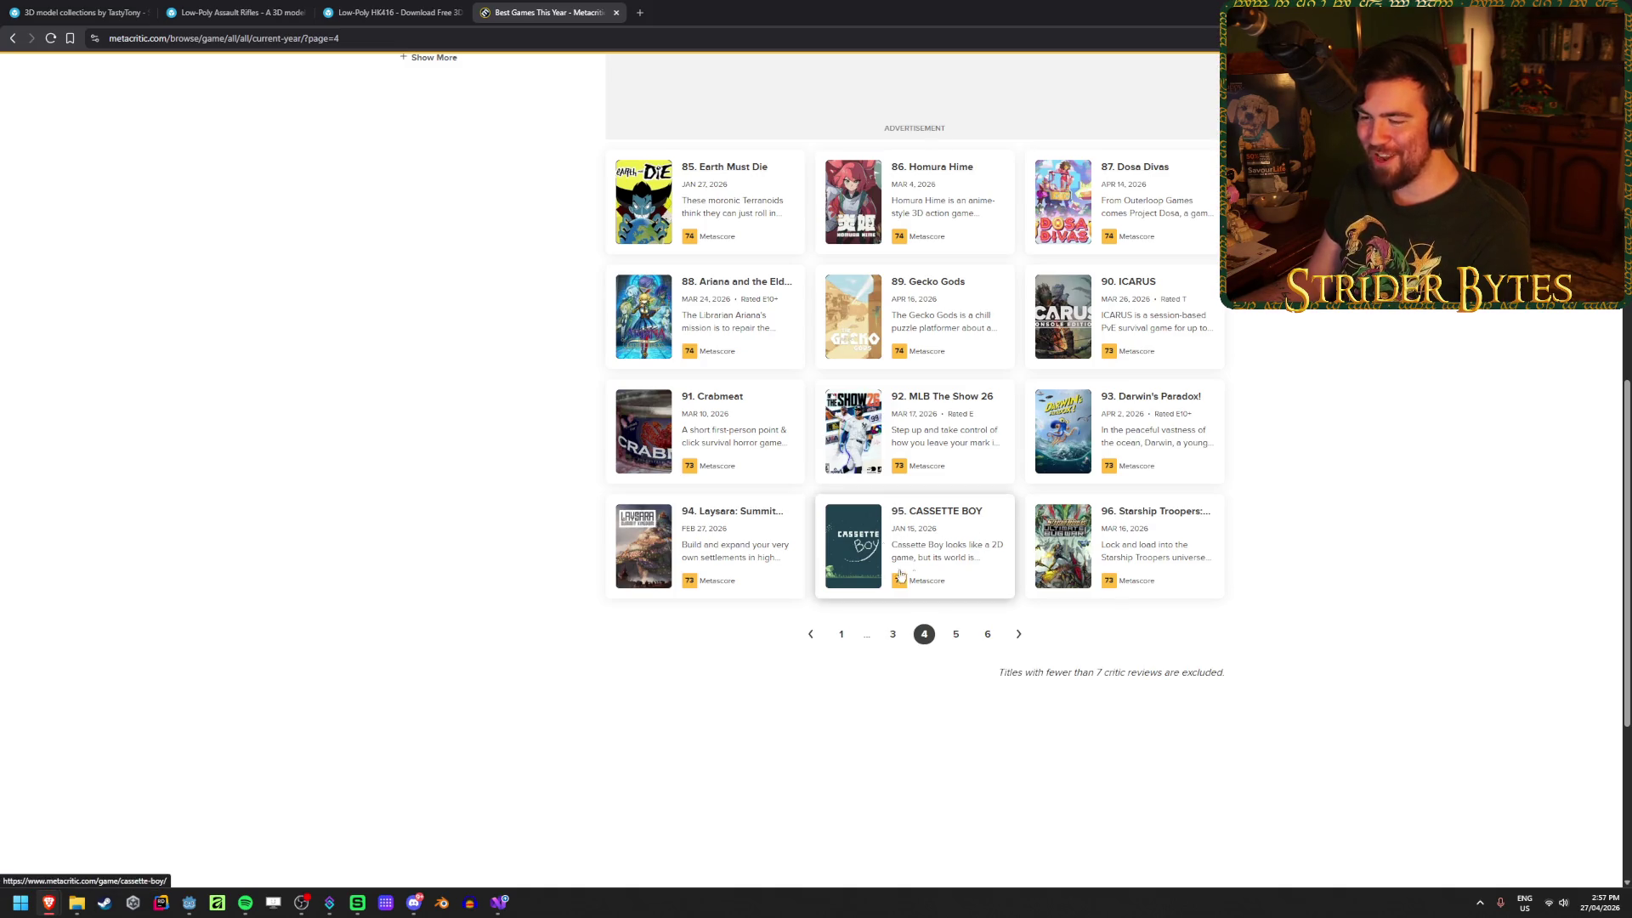
Step: Advance to page 5 and scroll through games ranked 97 to 120
left_click(955, 634)
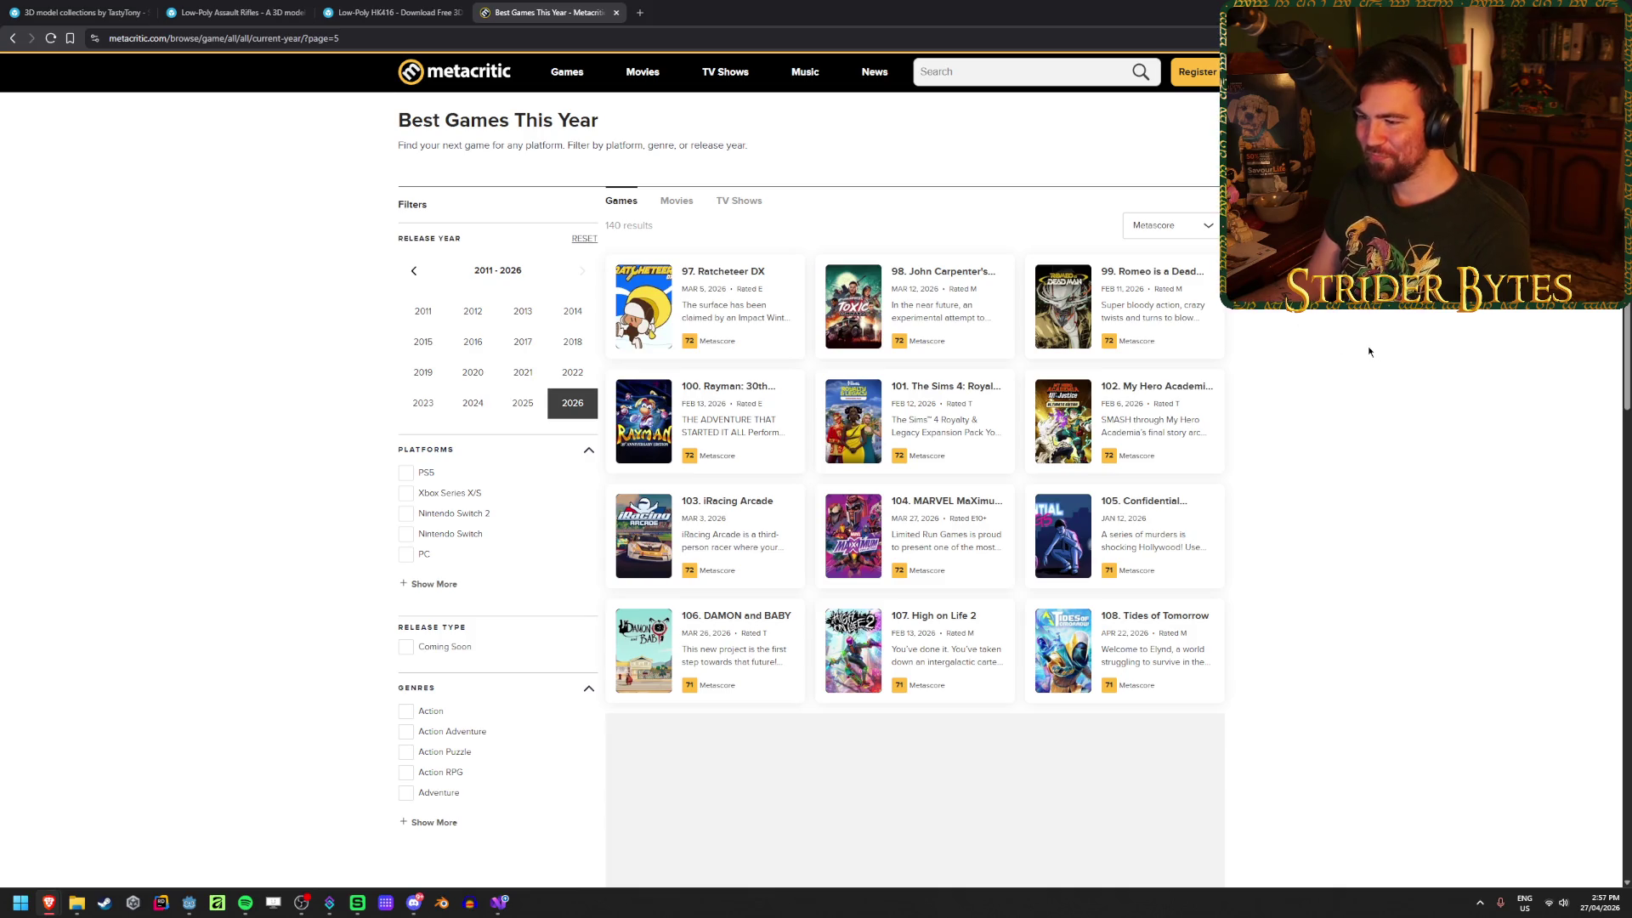
scroll(1367, 346, "down", 2)
scroll(1364, 348, "down", 2)
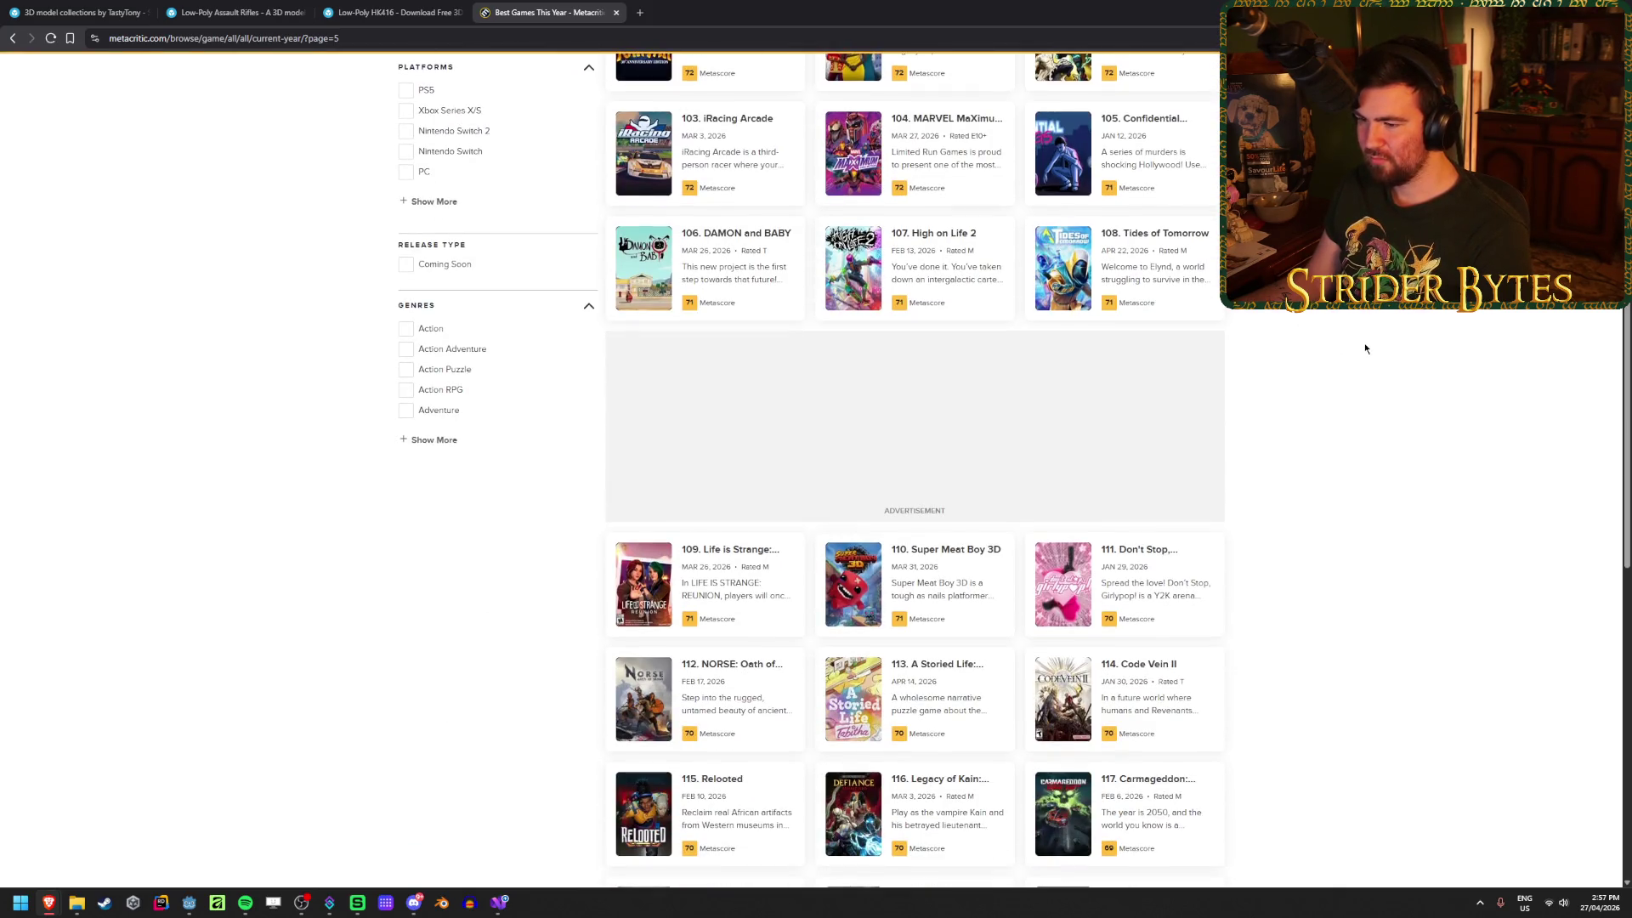
scroll(1364, 348, "down", 2)
scroll(1365, 347, "down", 1)
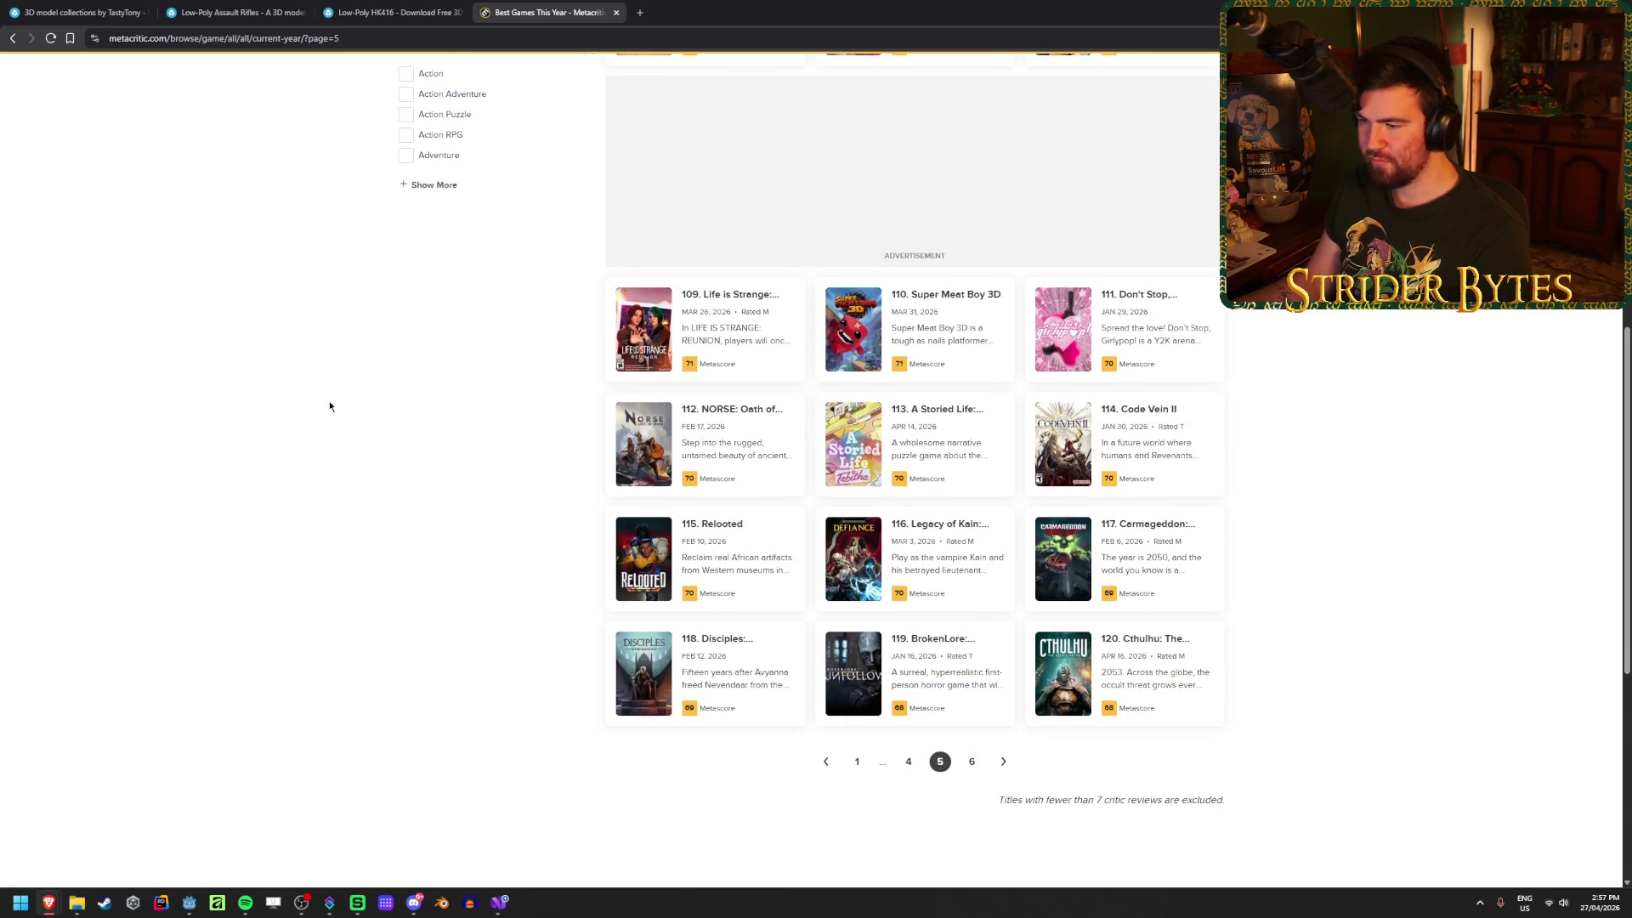
Step: Close Metacritic, save the HK416 GLB, and close the HK416 page
key("ctrl+w")
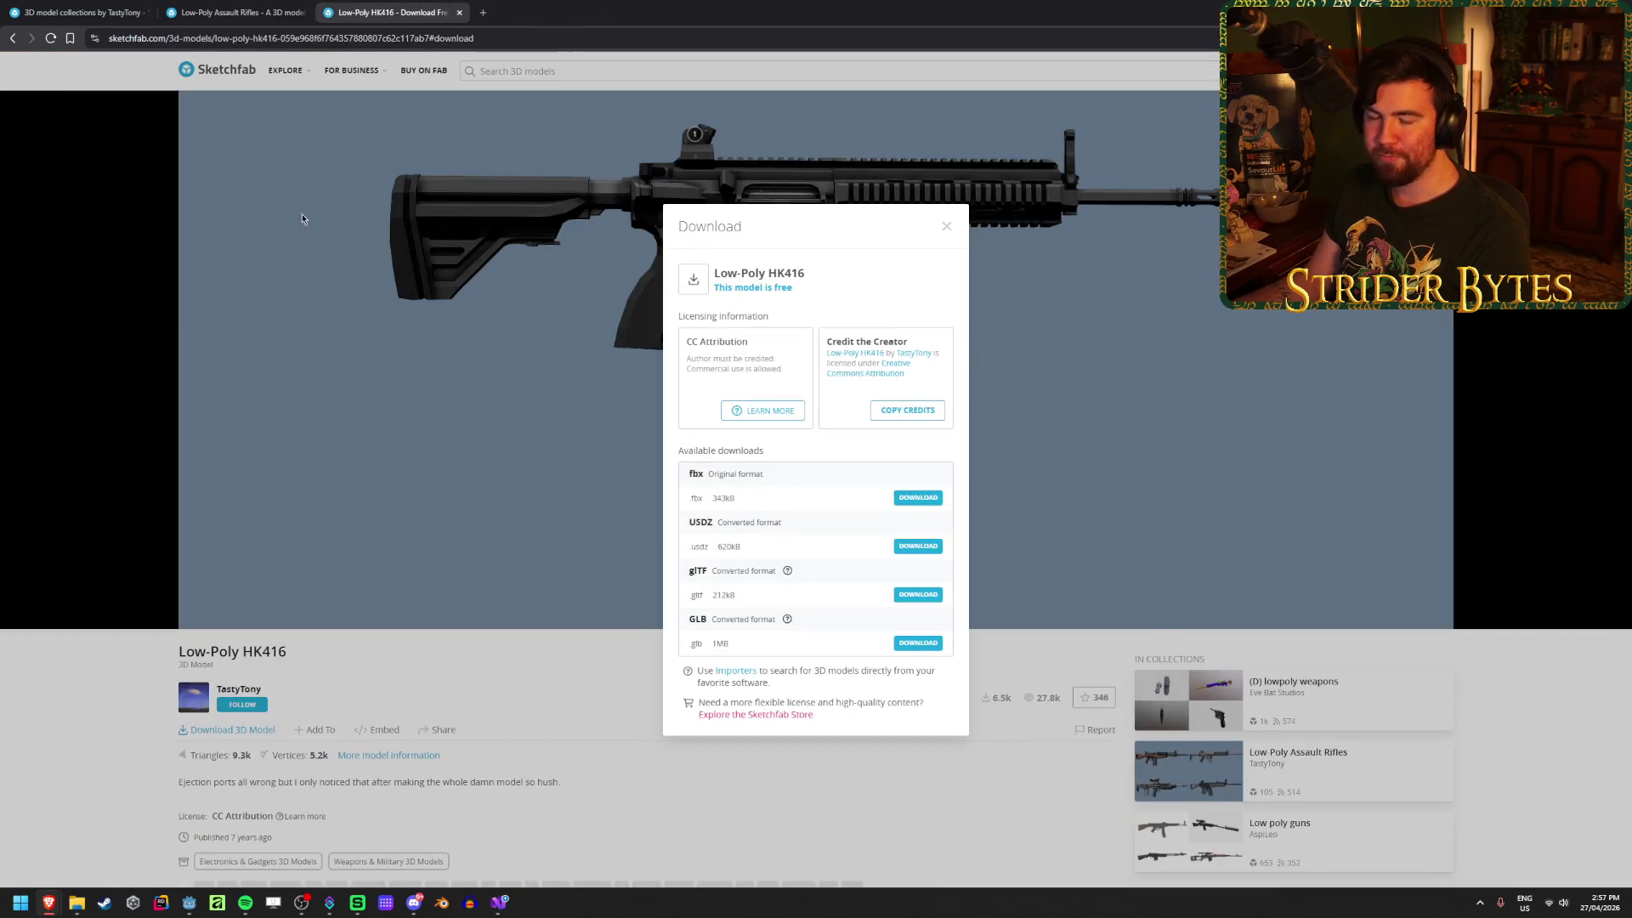
key("ctrl+shift+Tab")
key("ctrl+Tab")
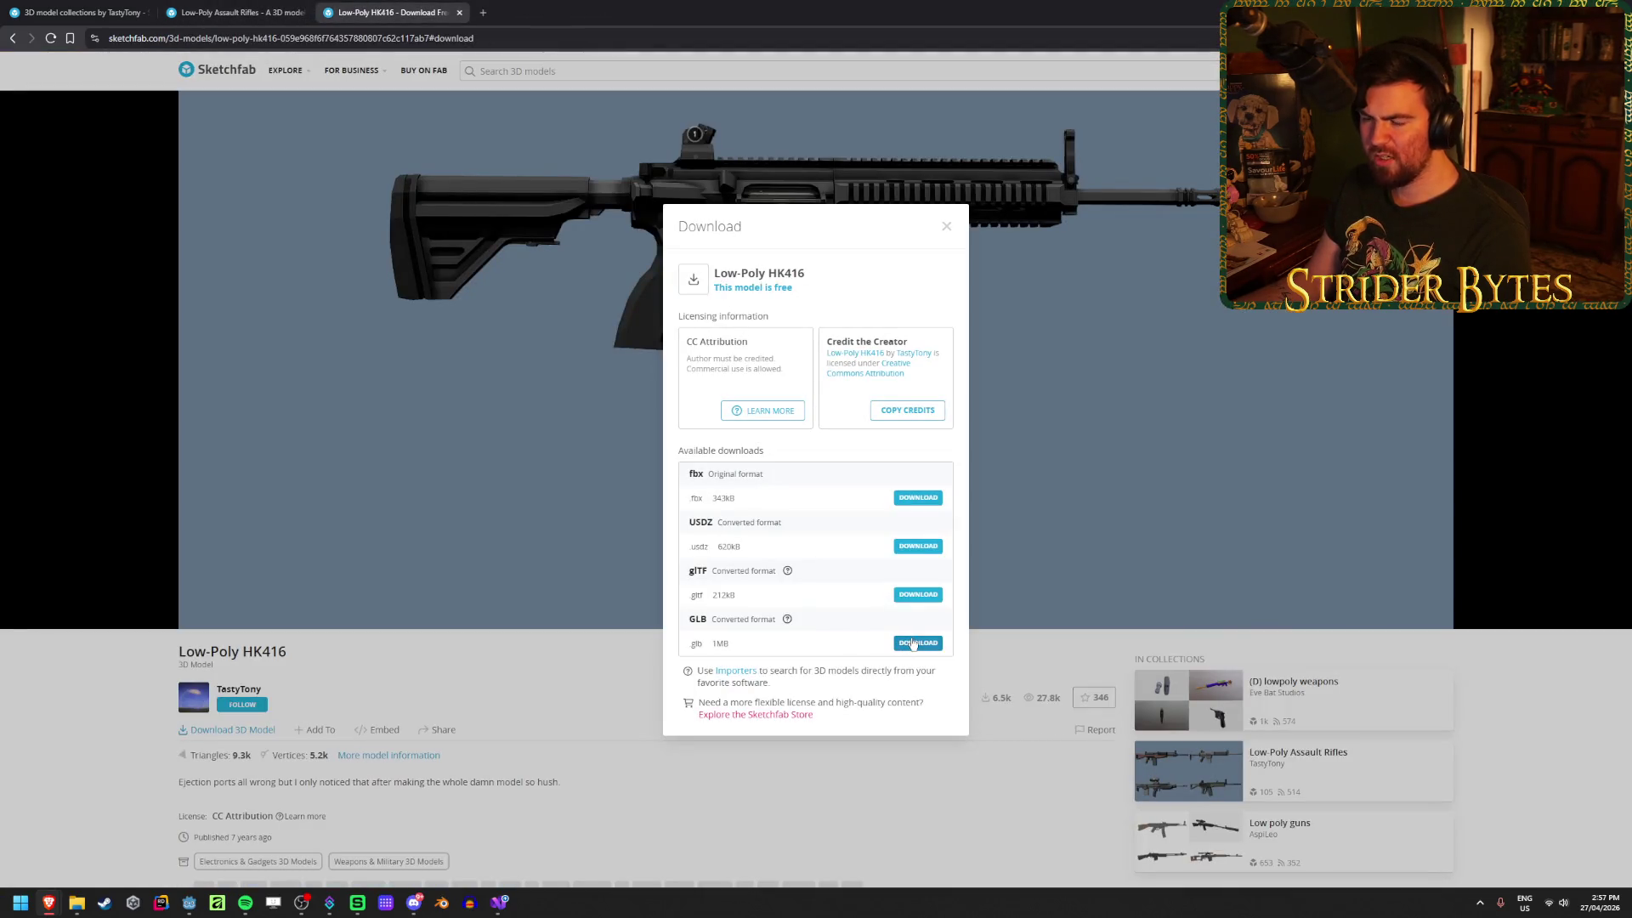
left_click(912, 644)
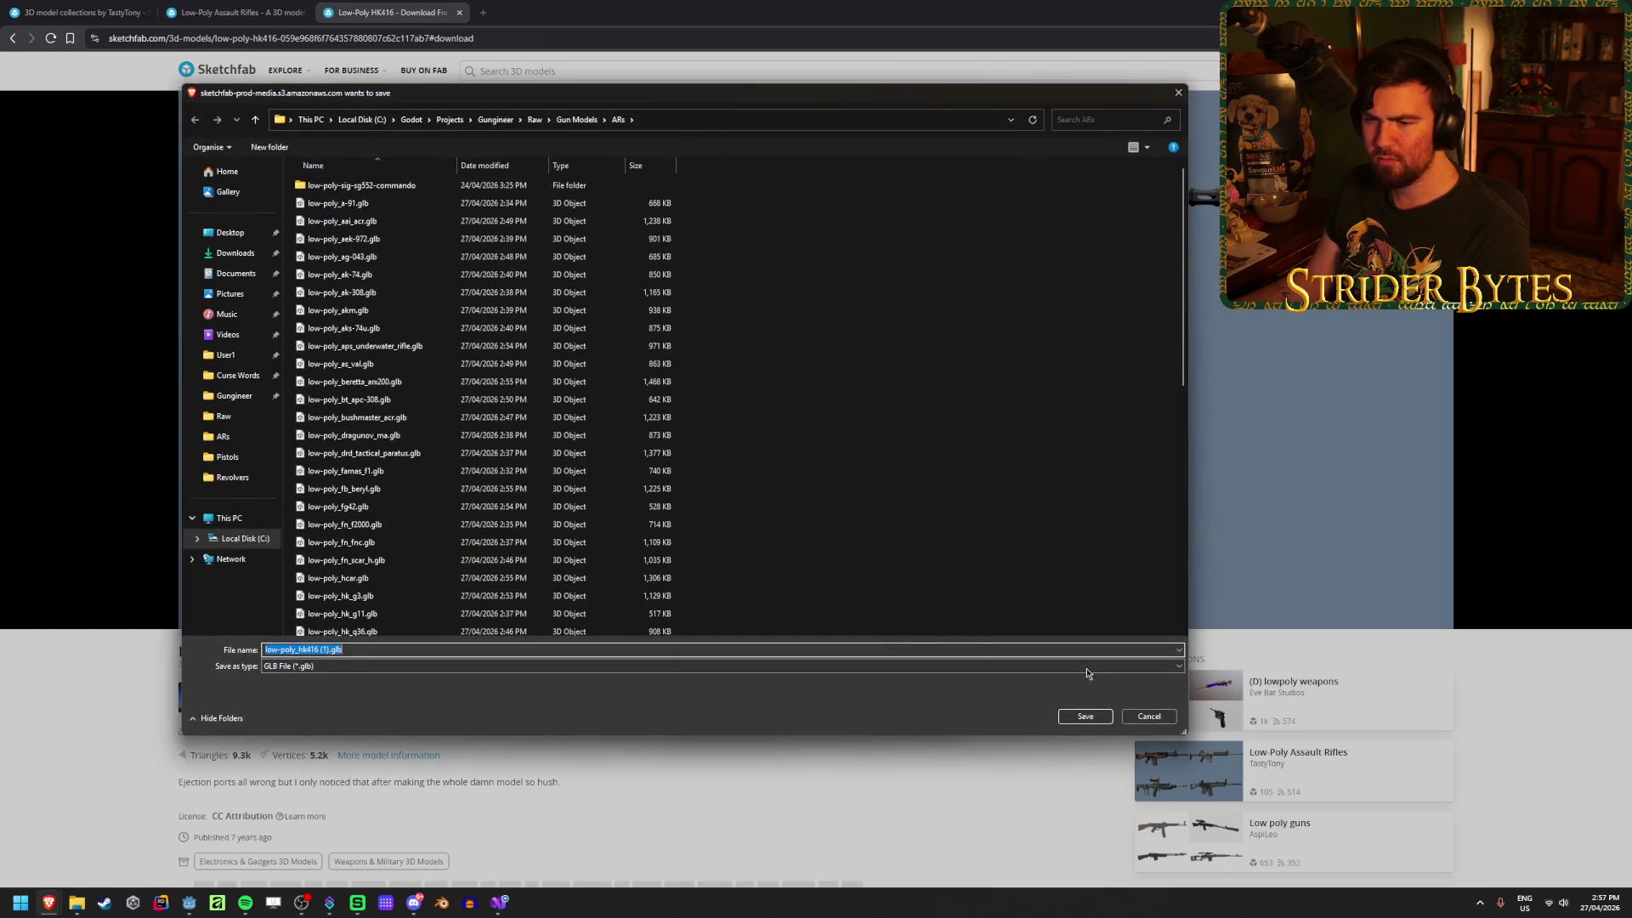
key("Return")
left_click(947, 227)
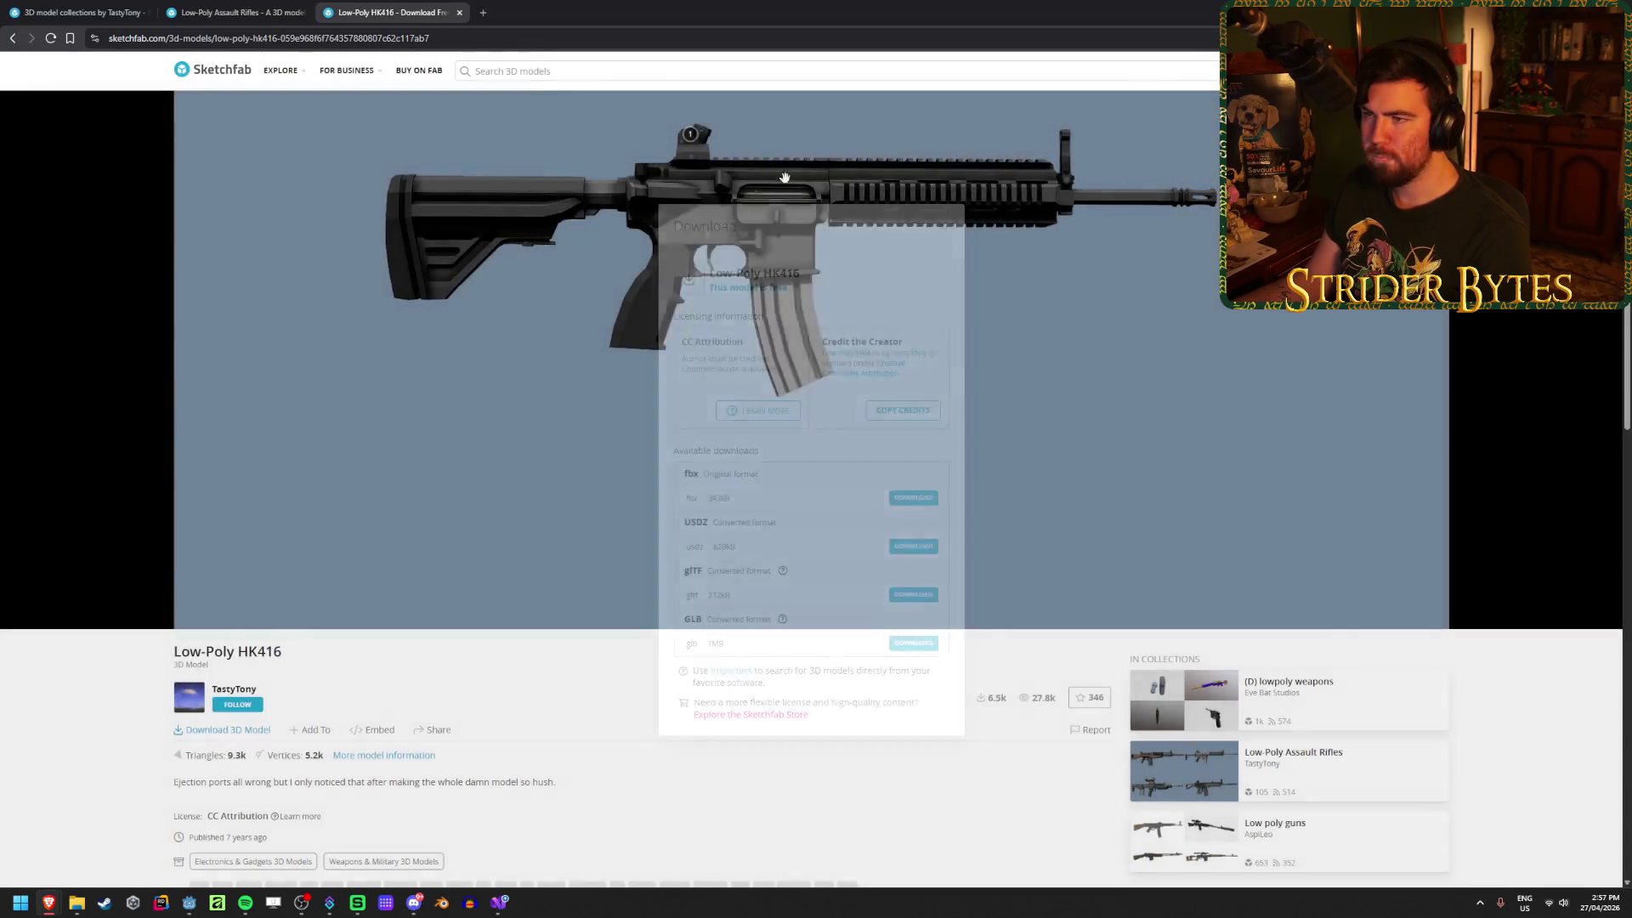
key("ctrl+w")
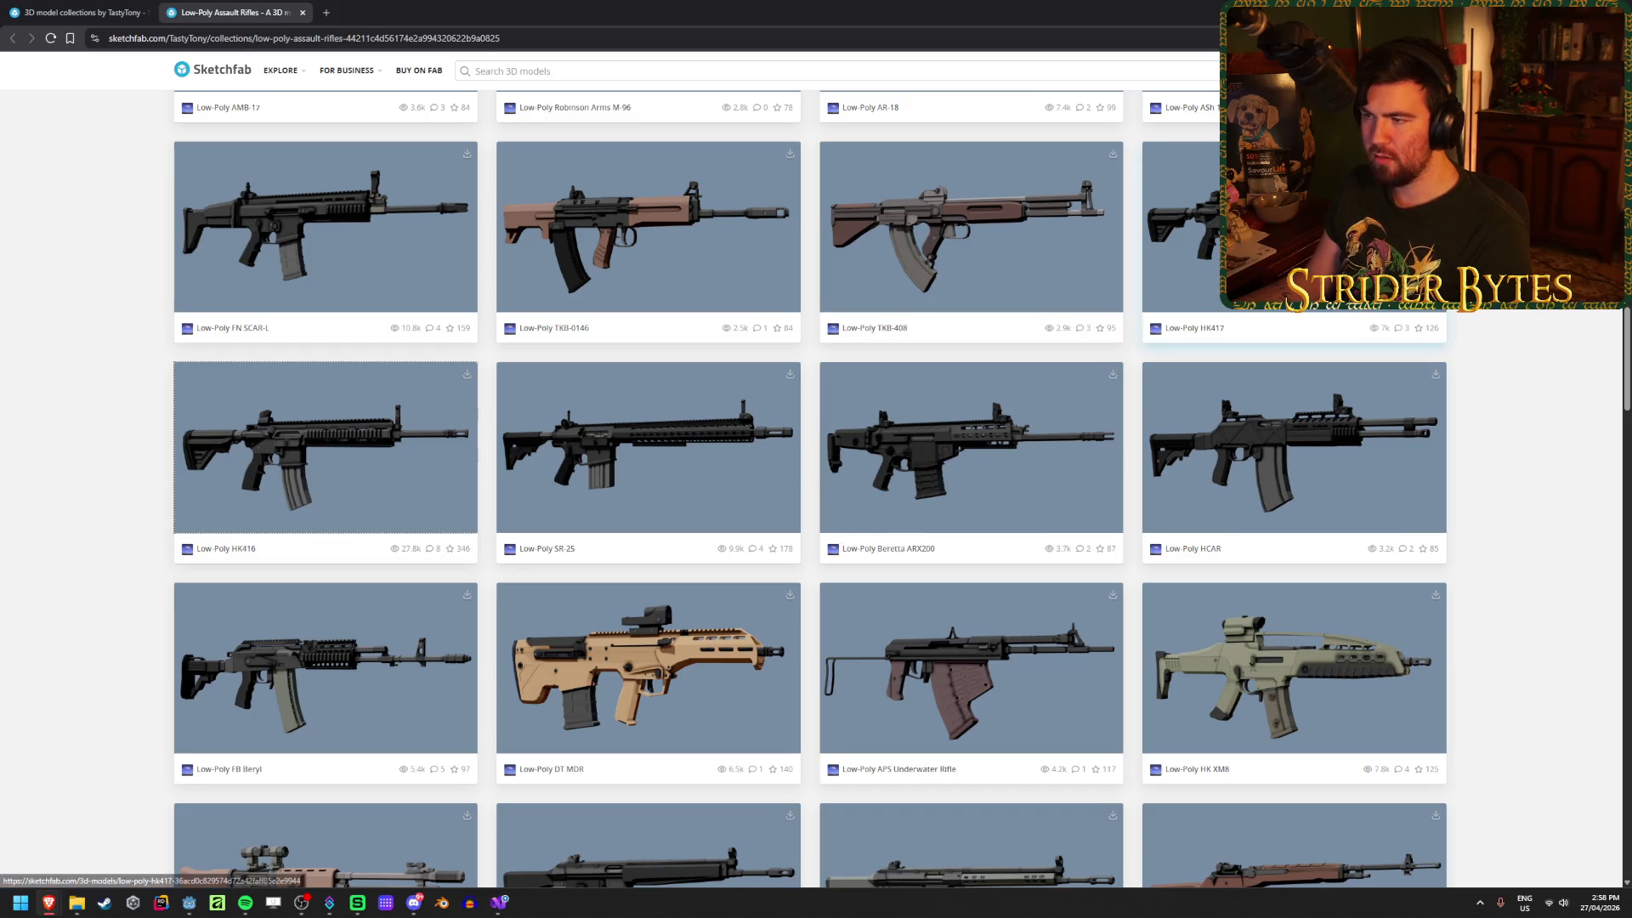
Step: Open TKB-408, TKB-0146 and FN SCAR-L in background tabs, then switch to HK417
middle_click(969, 244)
middle_click(663, 258)
middle_click(342, 237)
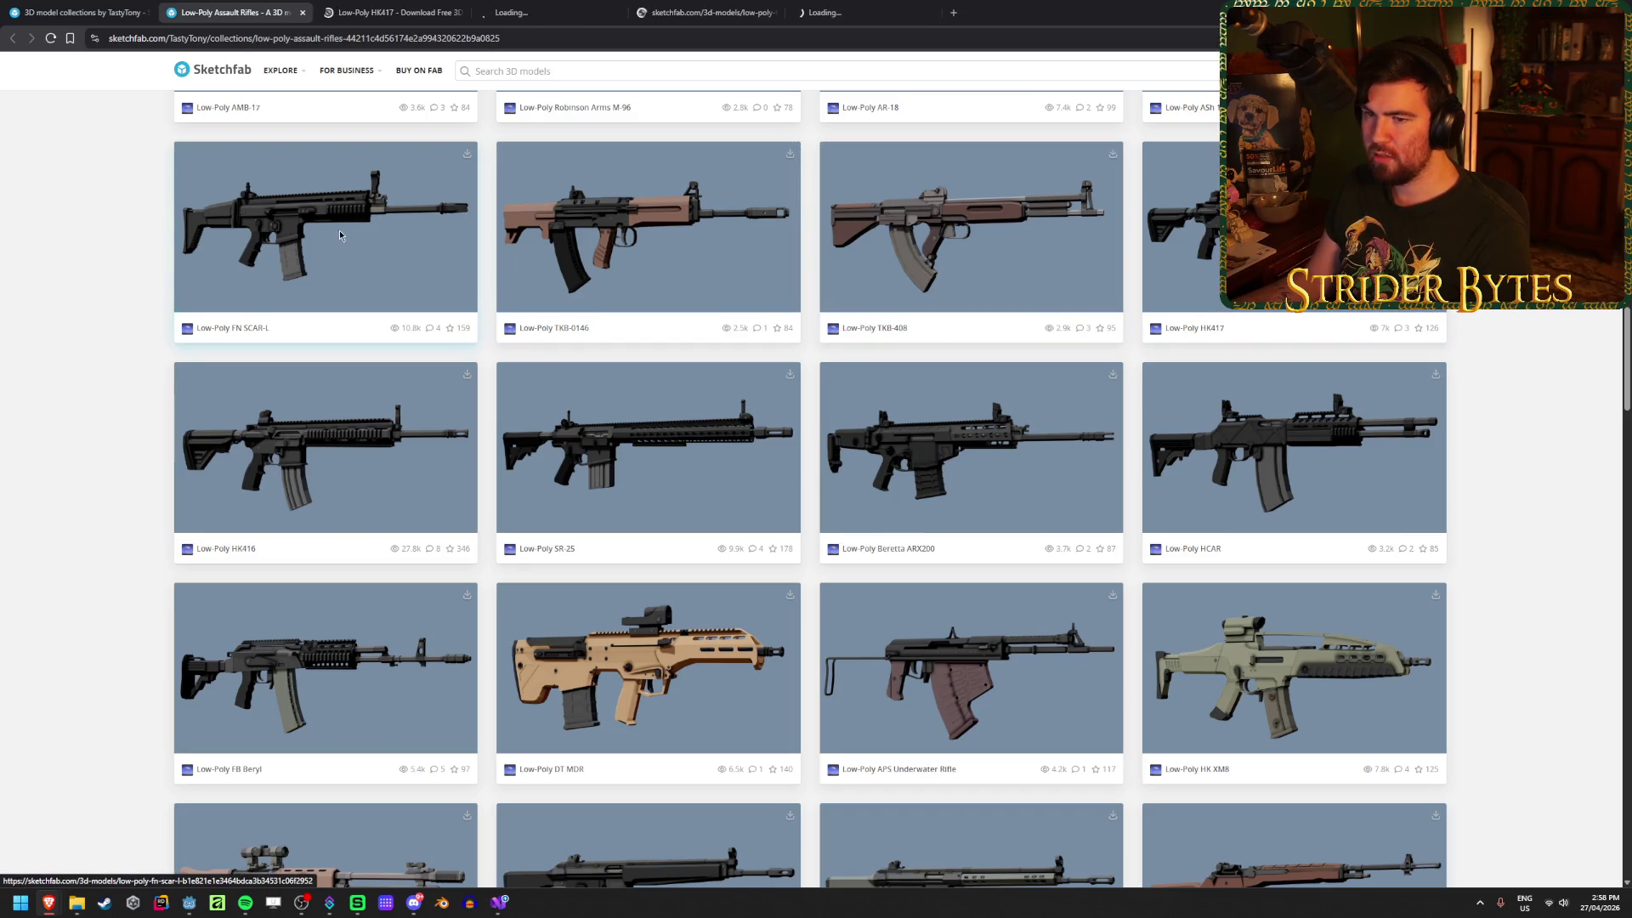
left_click(423, 7)
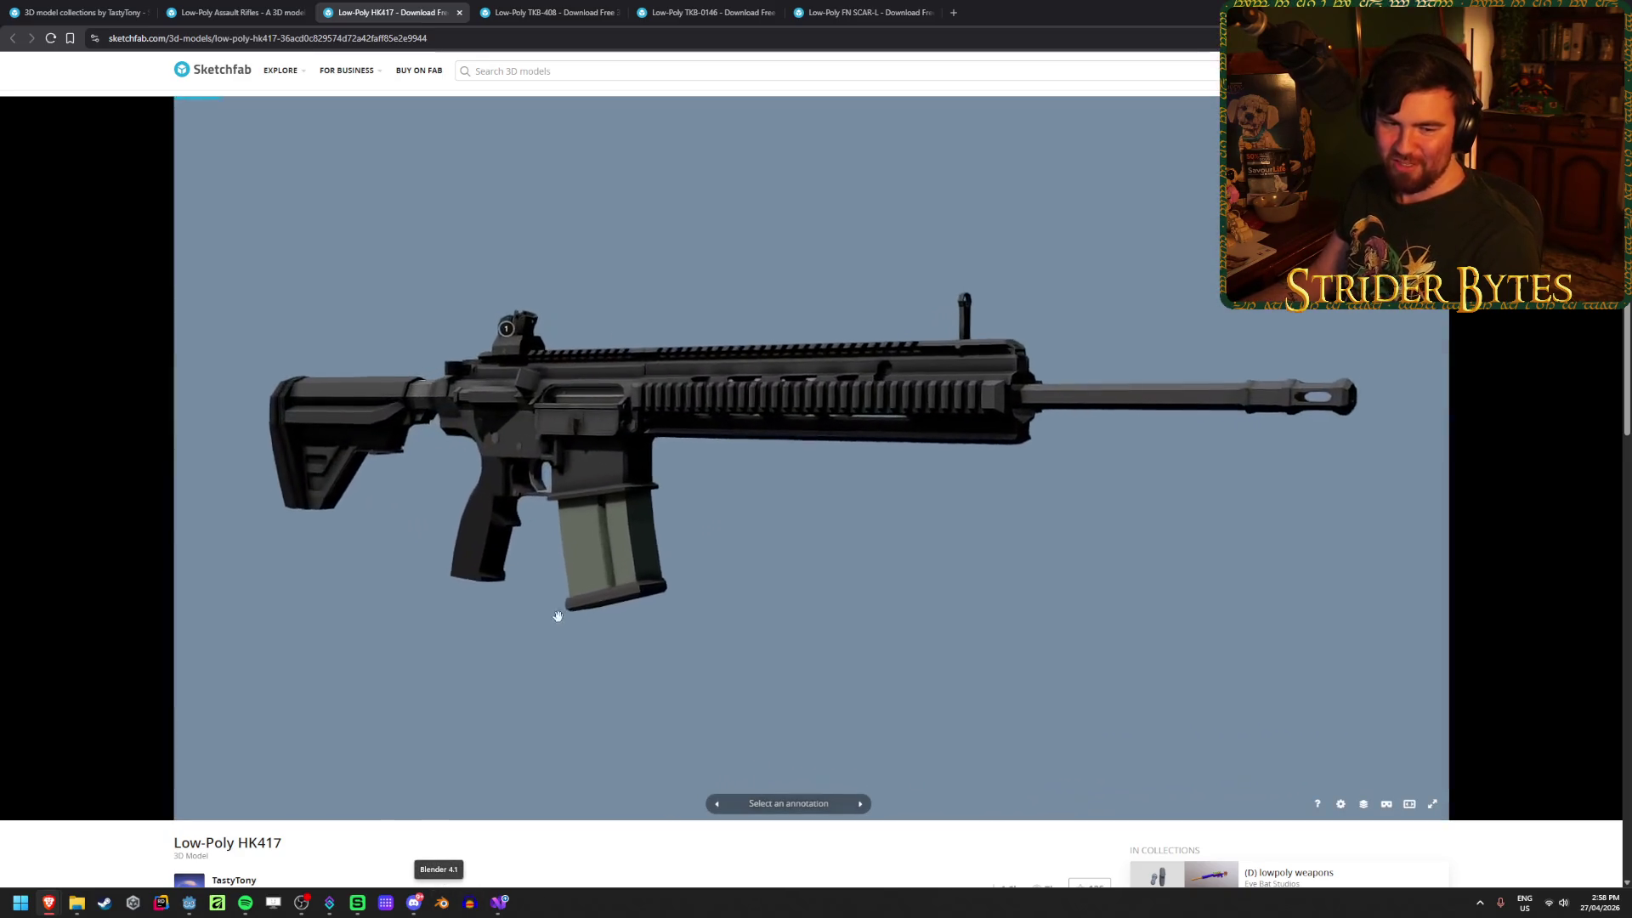
Step: Save the HK417 as a GLB file and close its tab
scroll(588, 727, "down", 2)
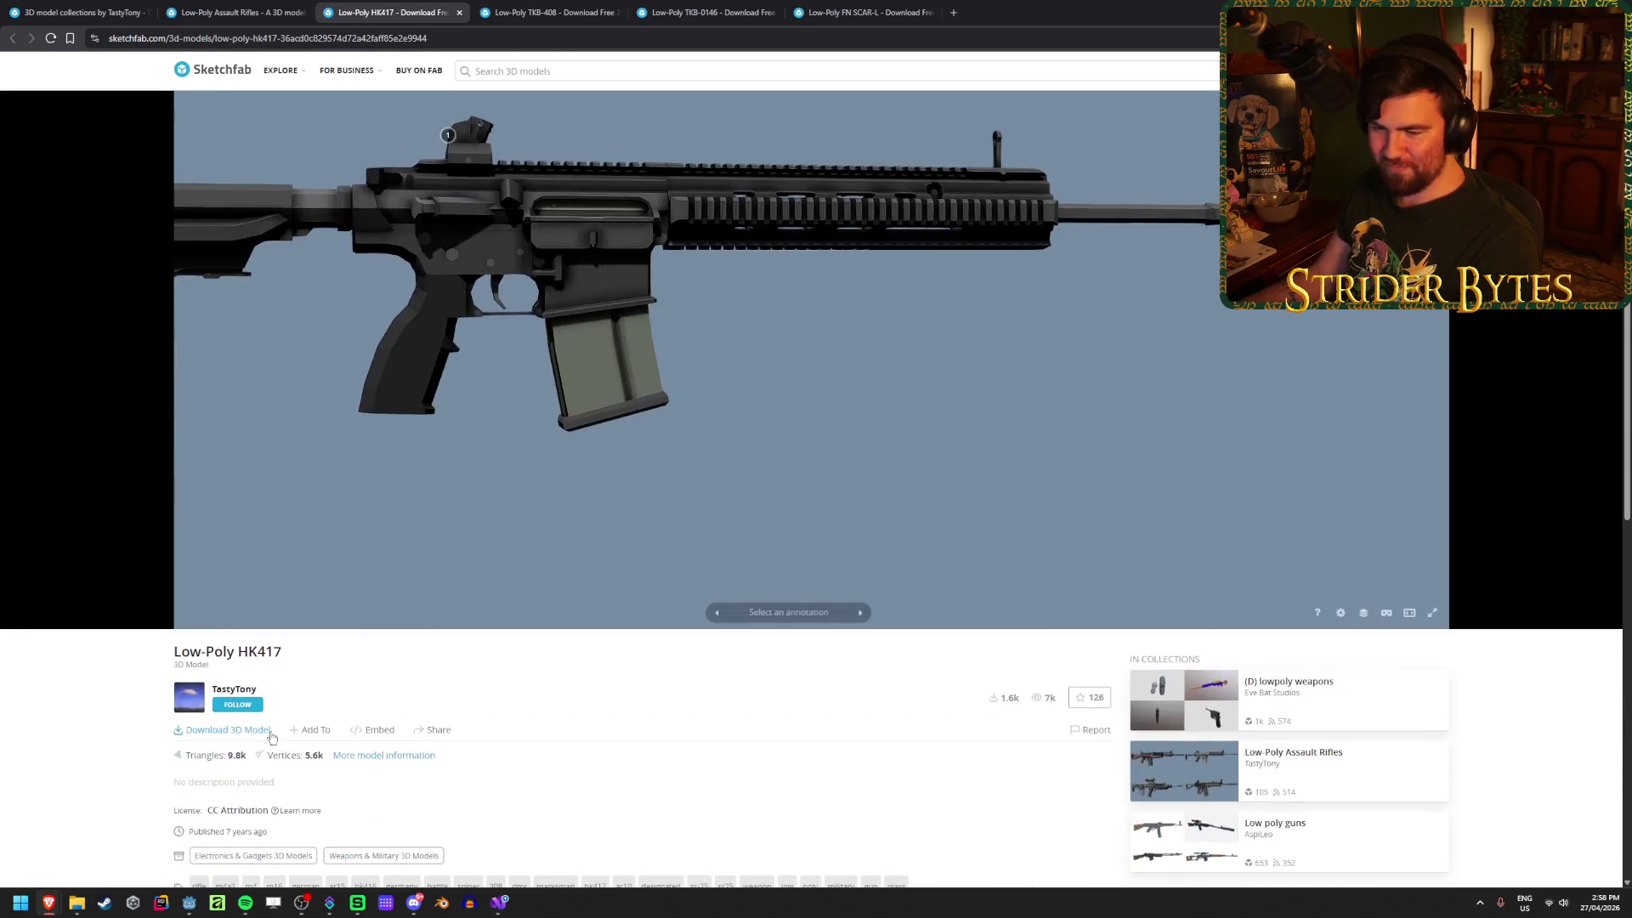
left_click(234, 730)
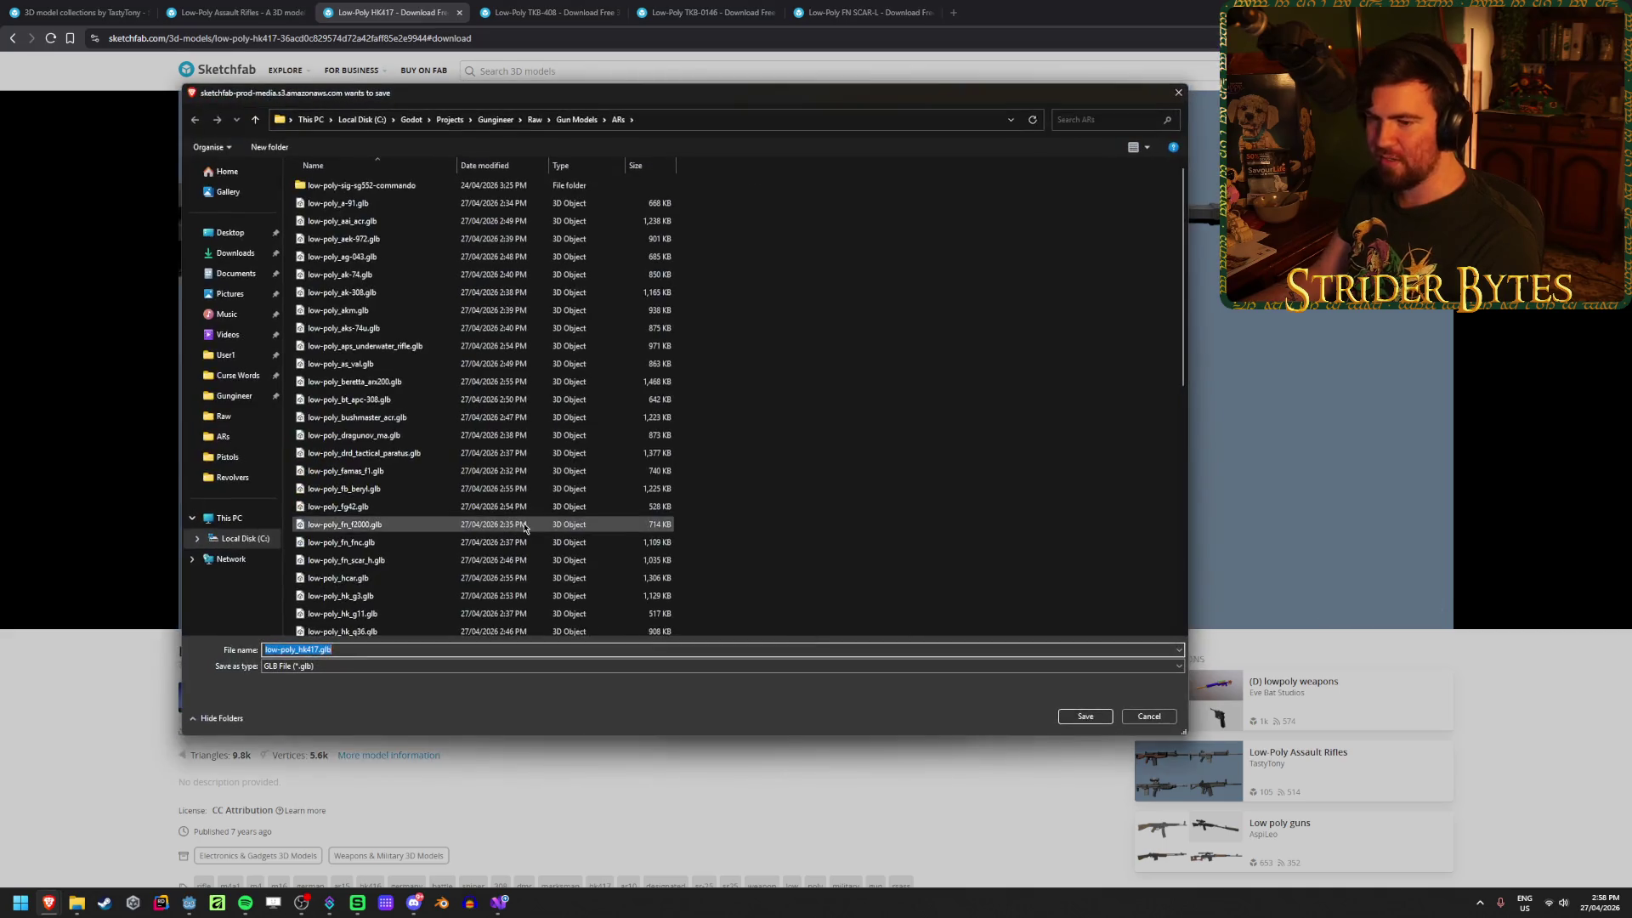
left_click(1085, 716)
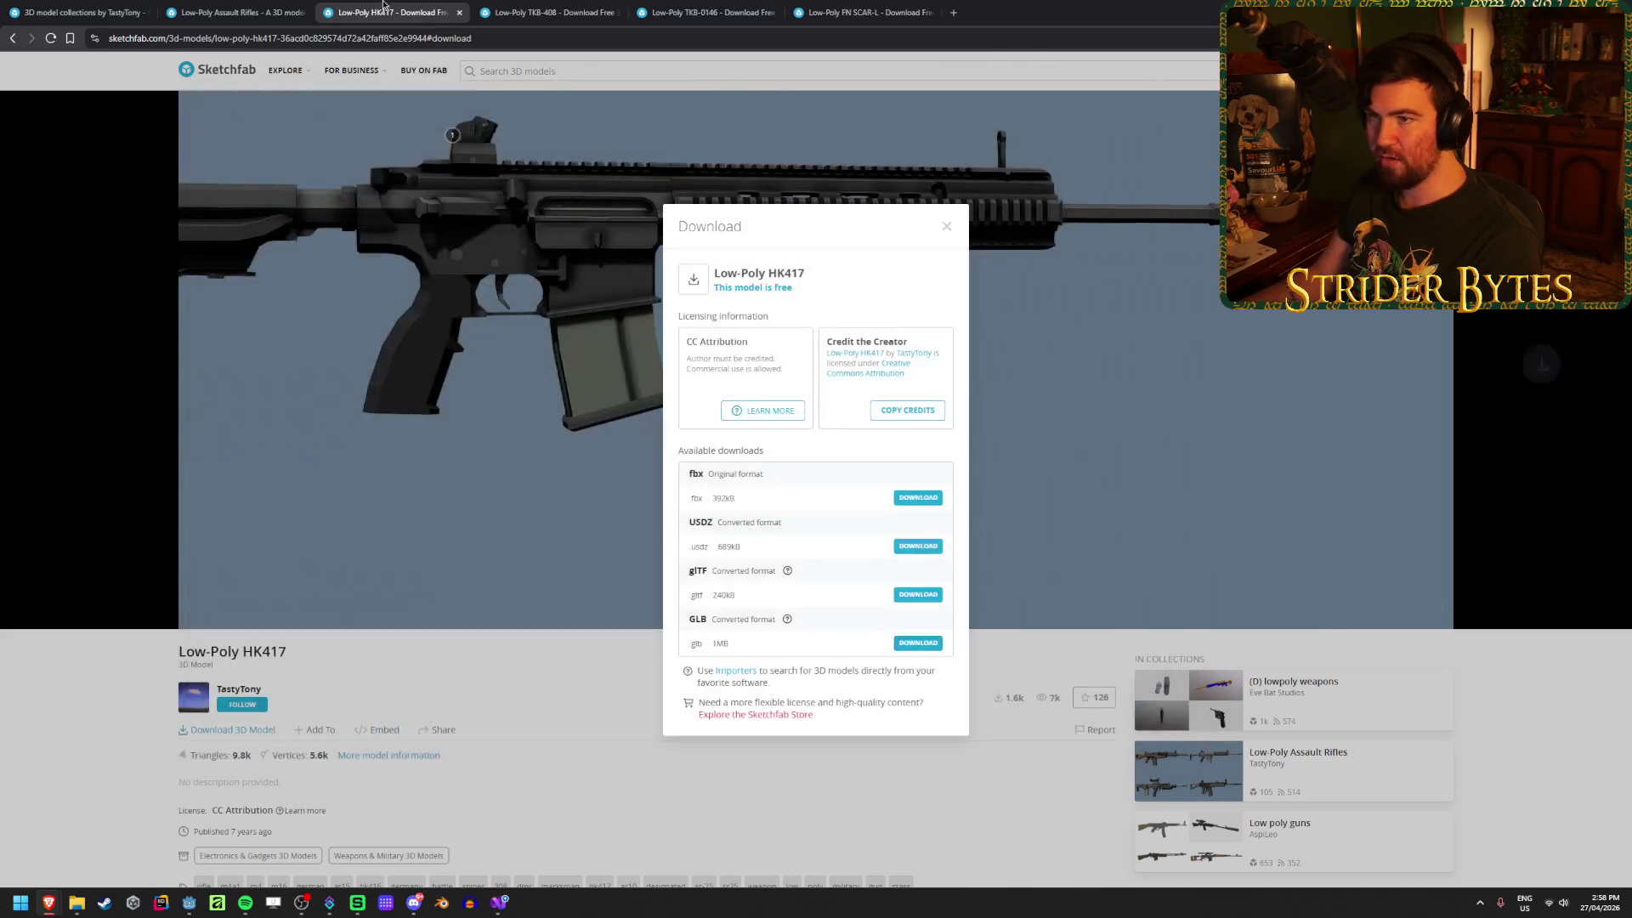
key("ctrl+w")
Step: Save the TKB-408 as a GLB file and close its tab
scroll(718, 590, "up", 8)
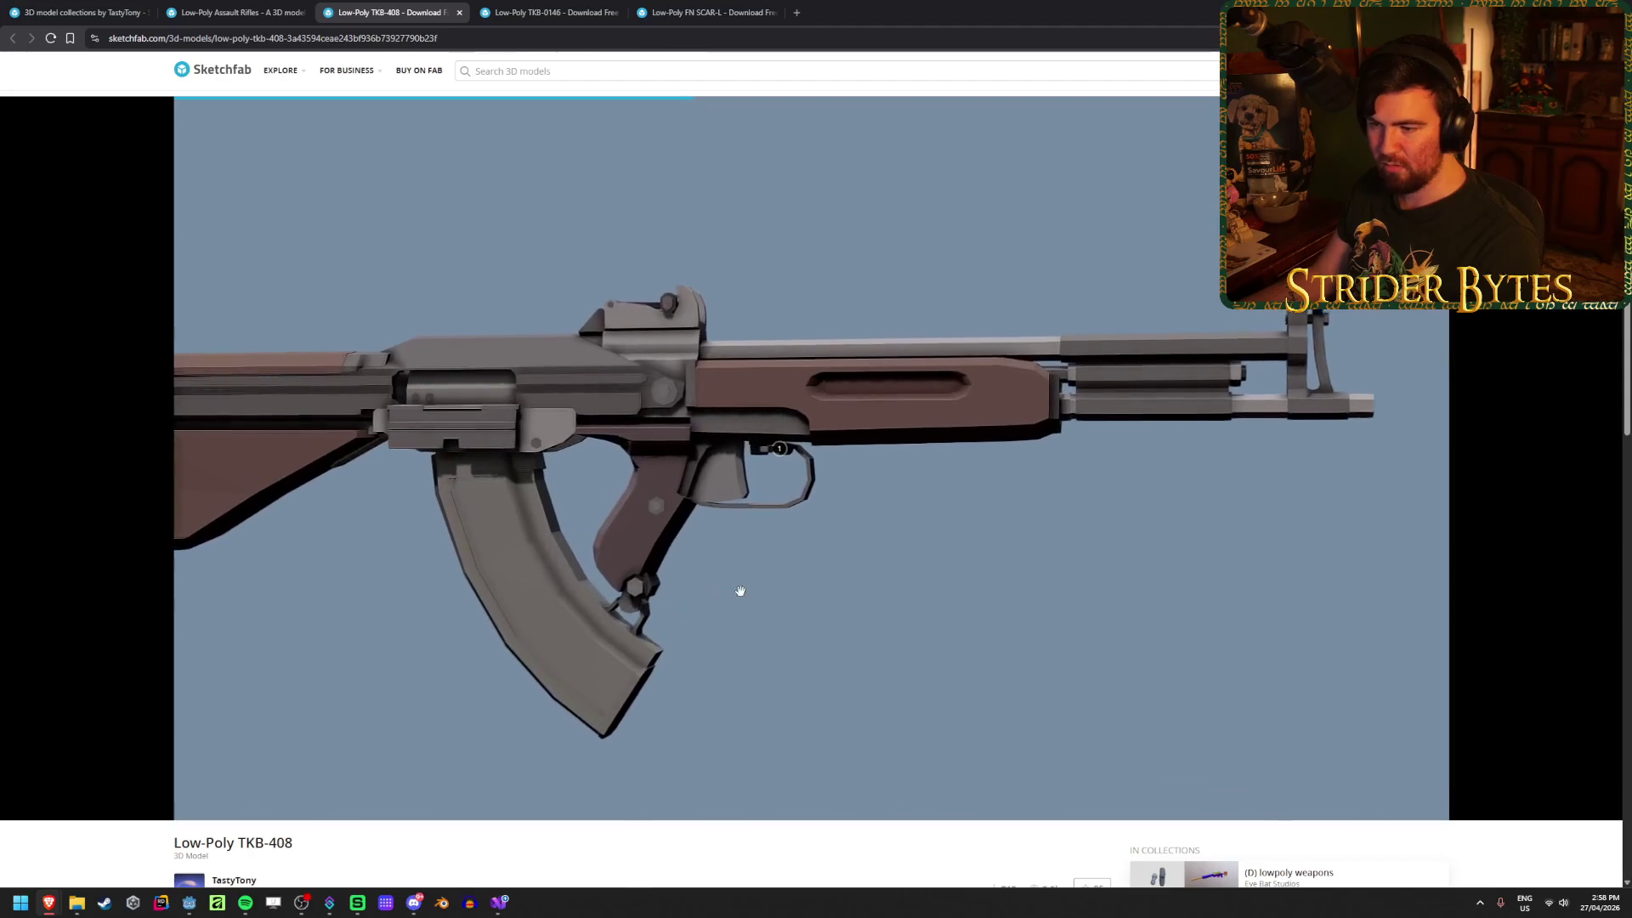
left_click_drag(659, 631, 677, 614)
scroll(676, 615, "down", 5)
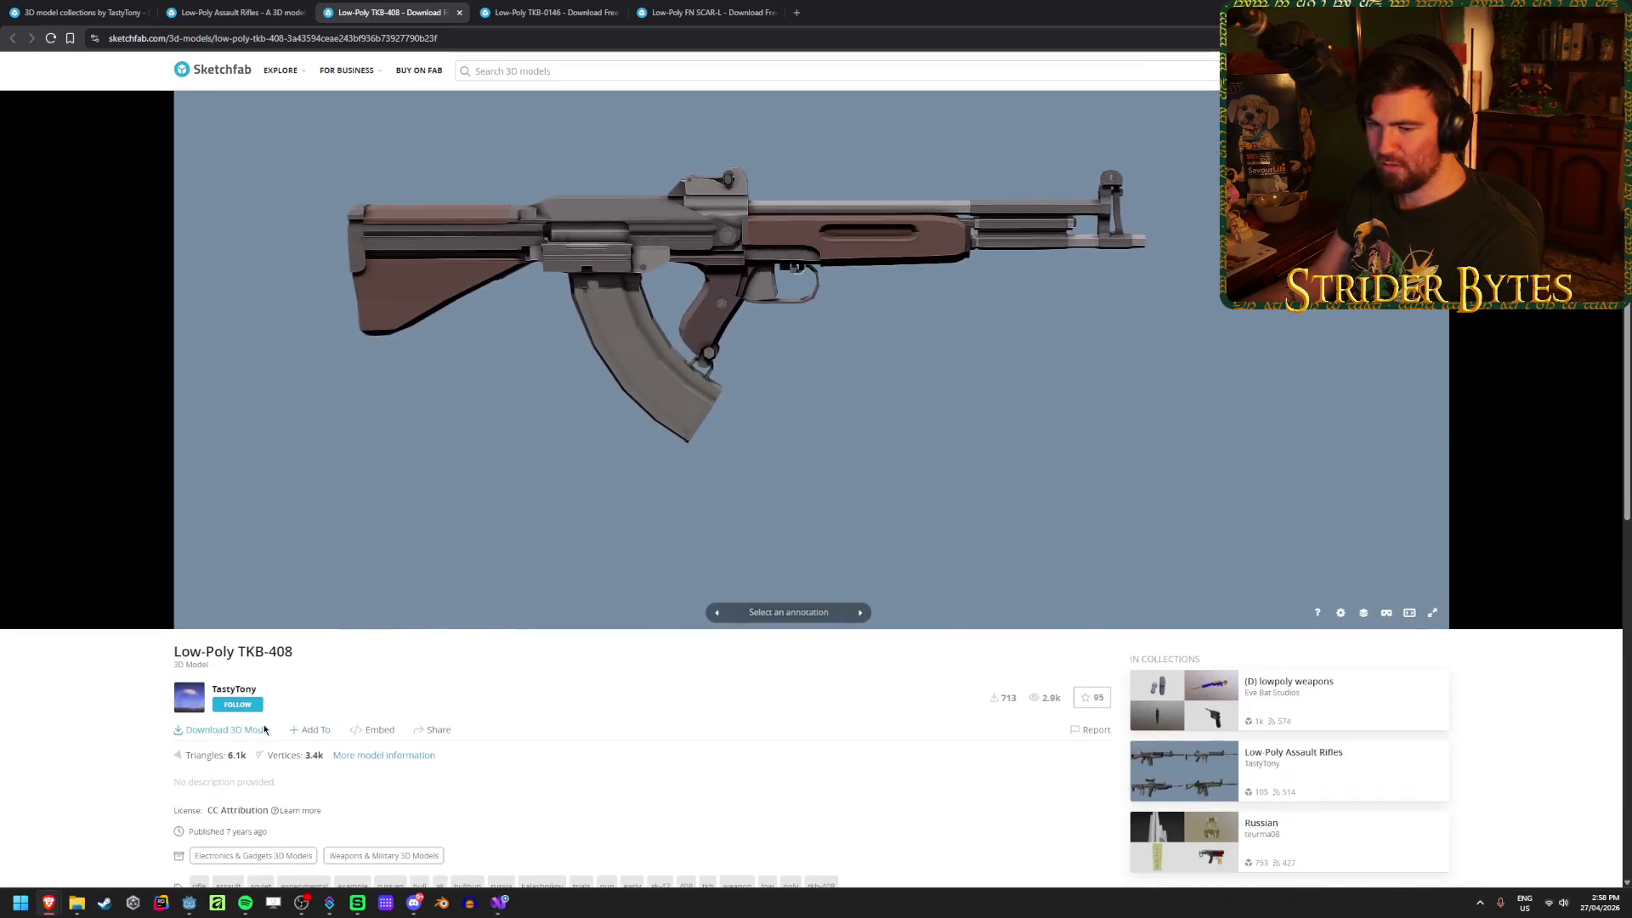
left_click(244, 732)
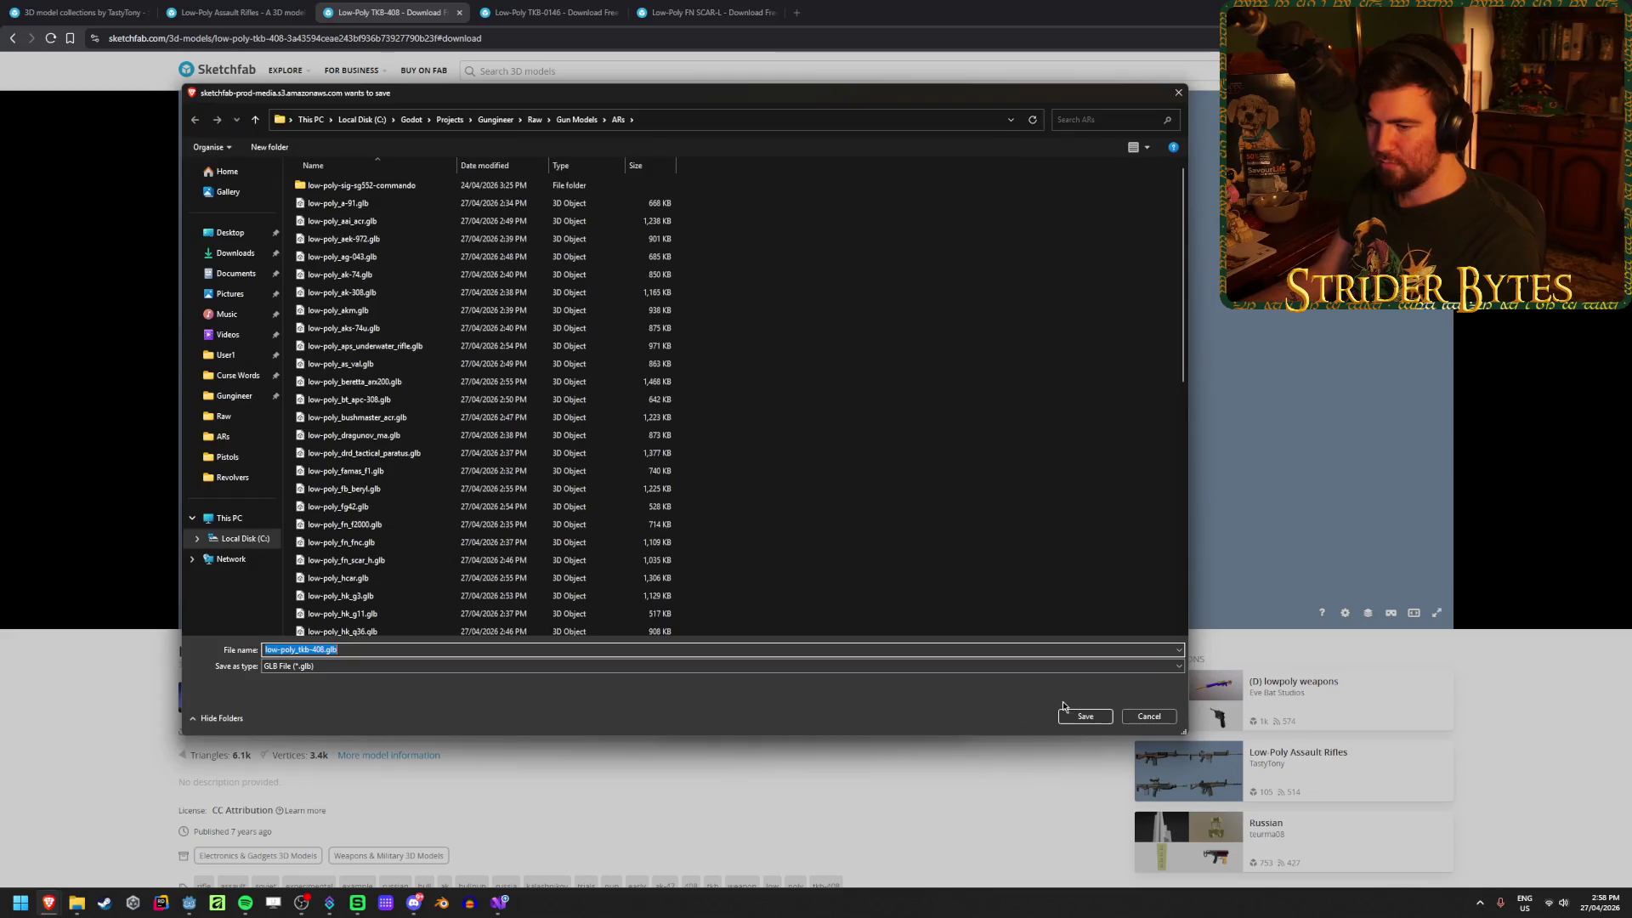
left_click(1067, 708)
left_click(459, 12)
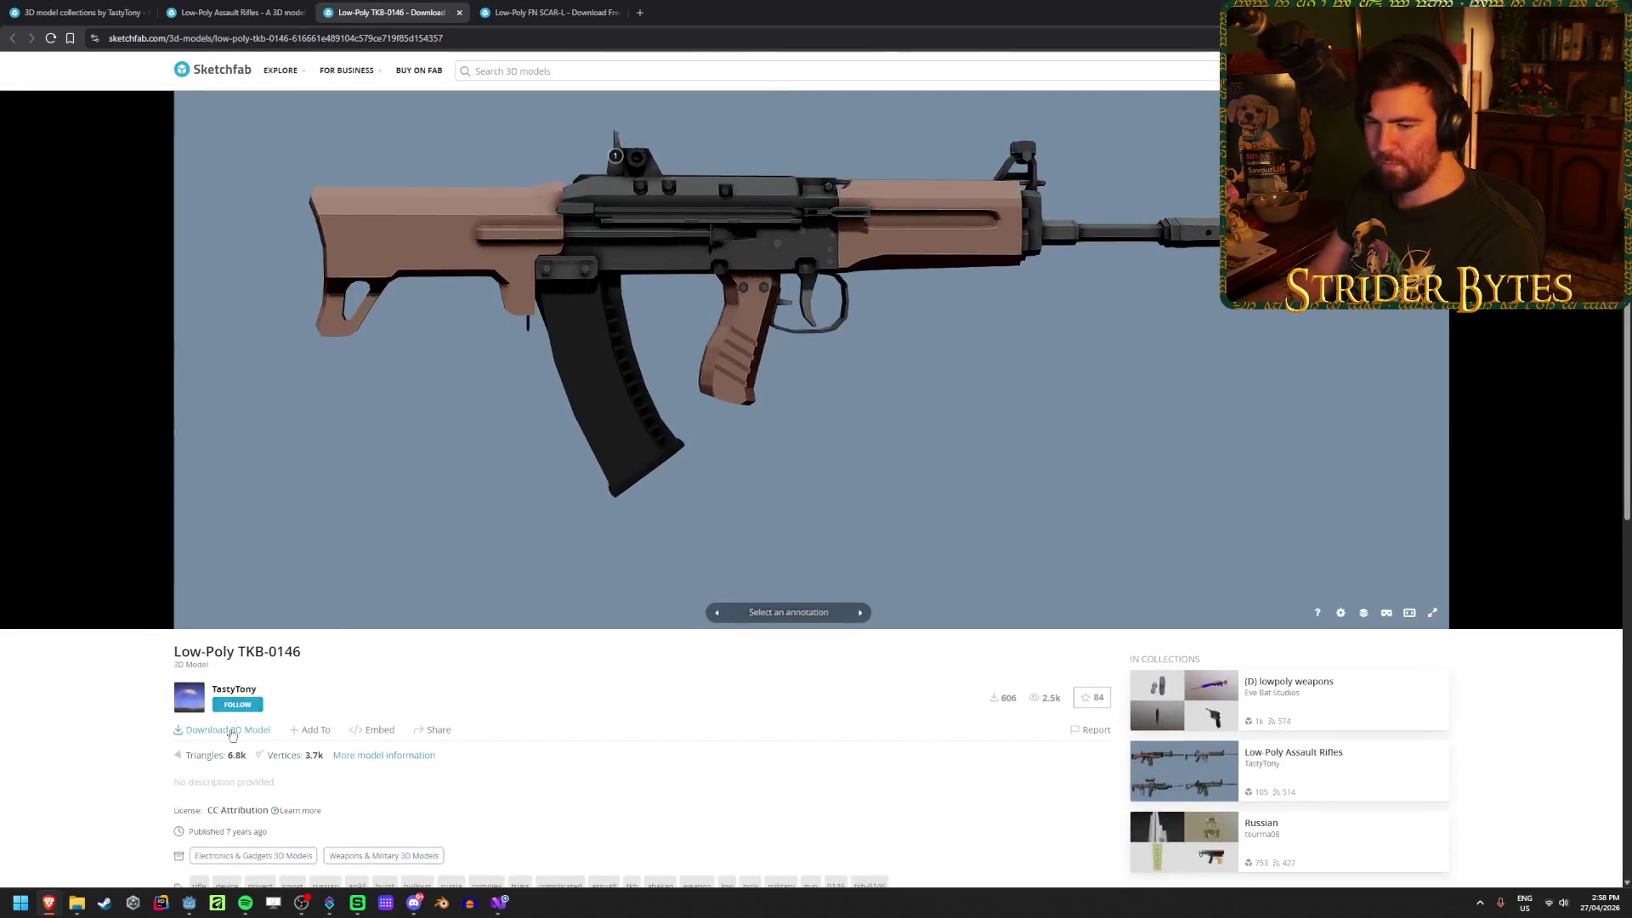
Step: Save the TKB-0146 as a GLB file and close its tab
left_click(228, 730)
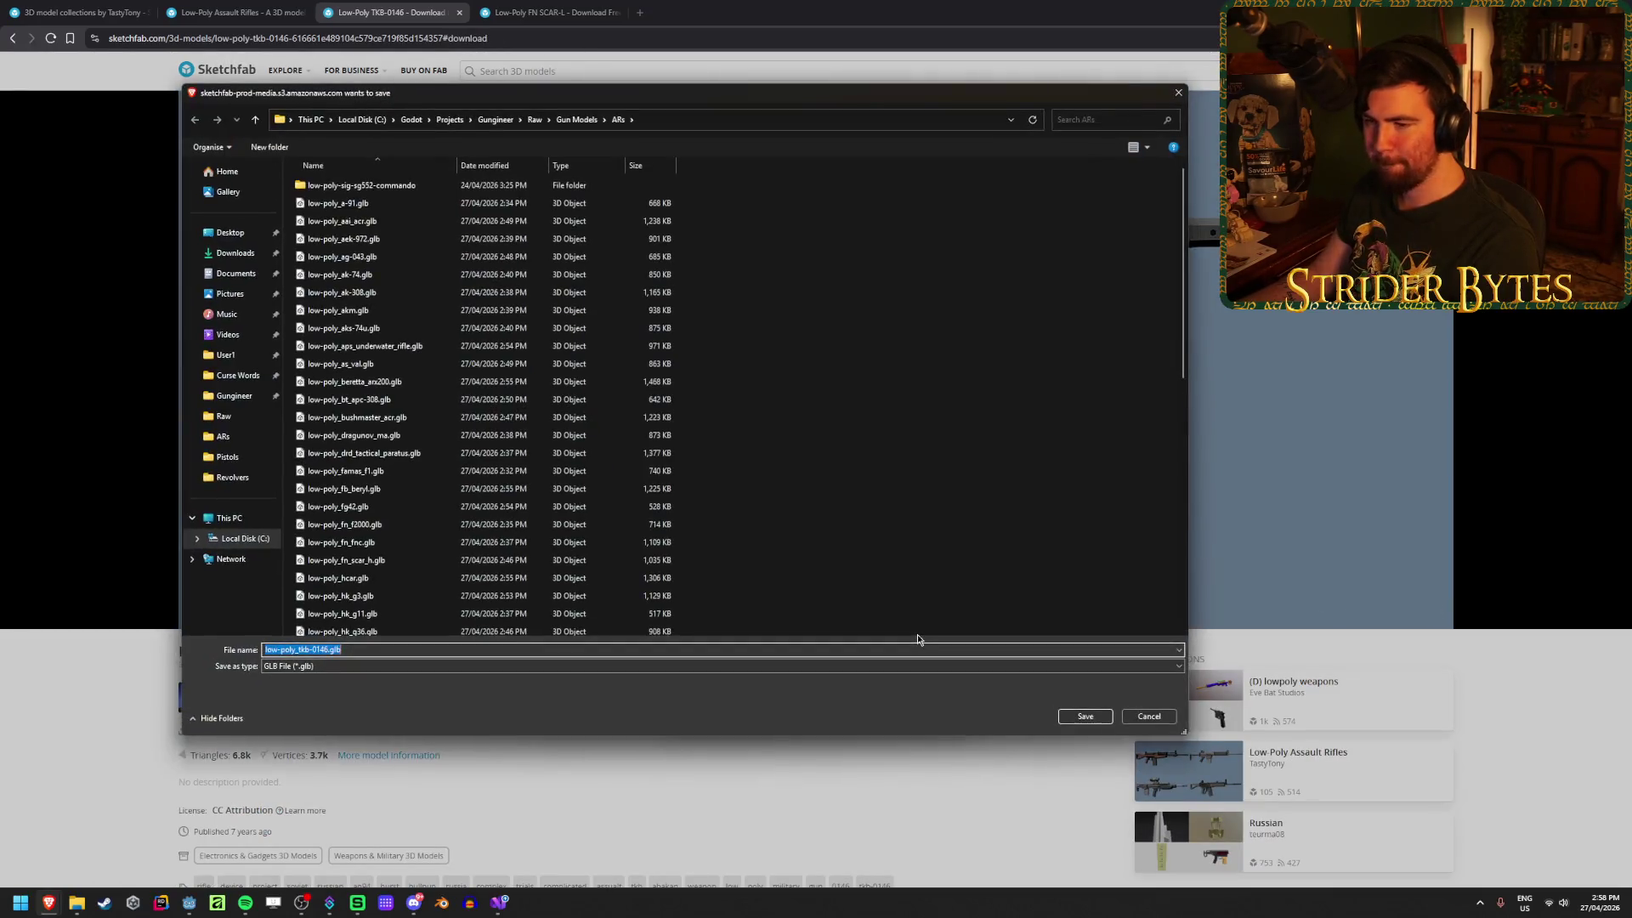
left_click(1087, 716)
left_click(459, 12)
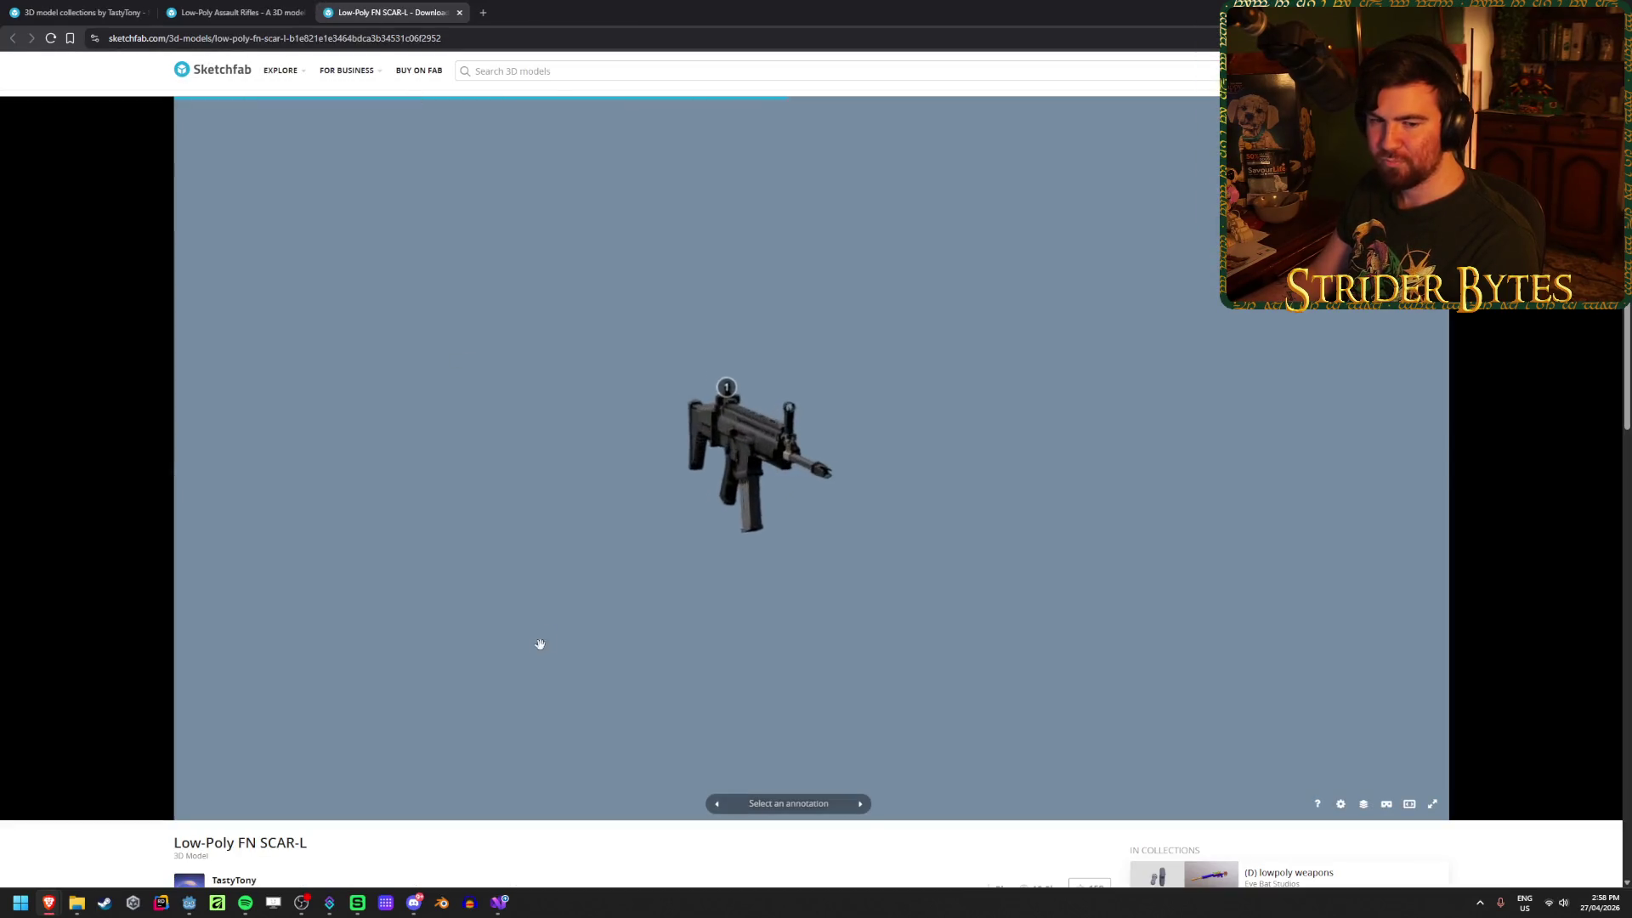
Step: Save the FN SCAR-L as a GLB file and close its tab
scroll(255, 663, "down", 3)
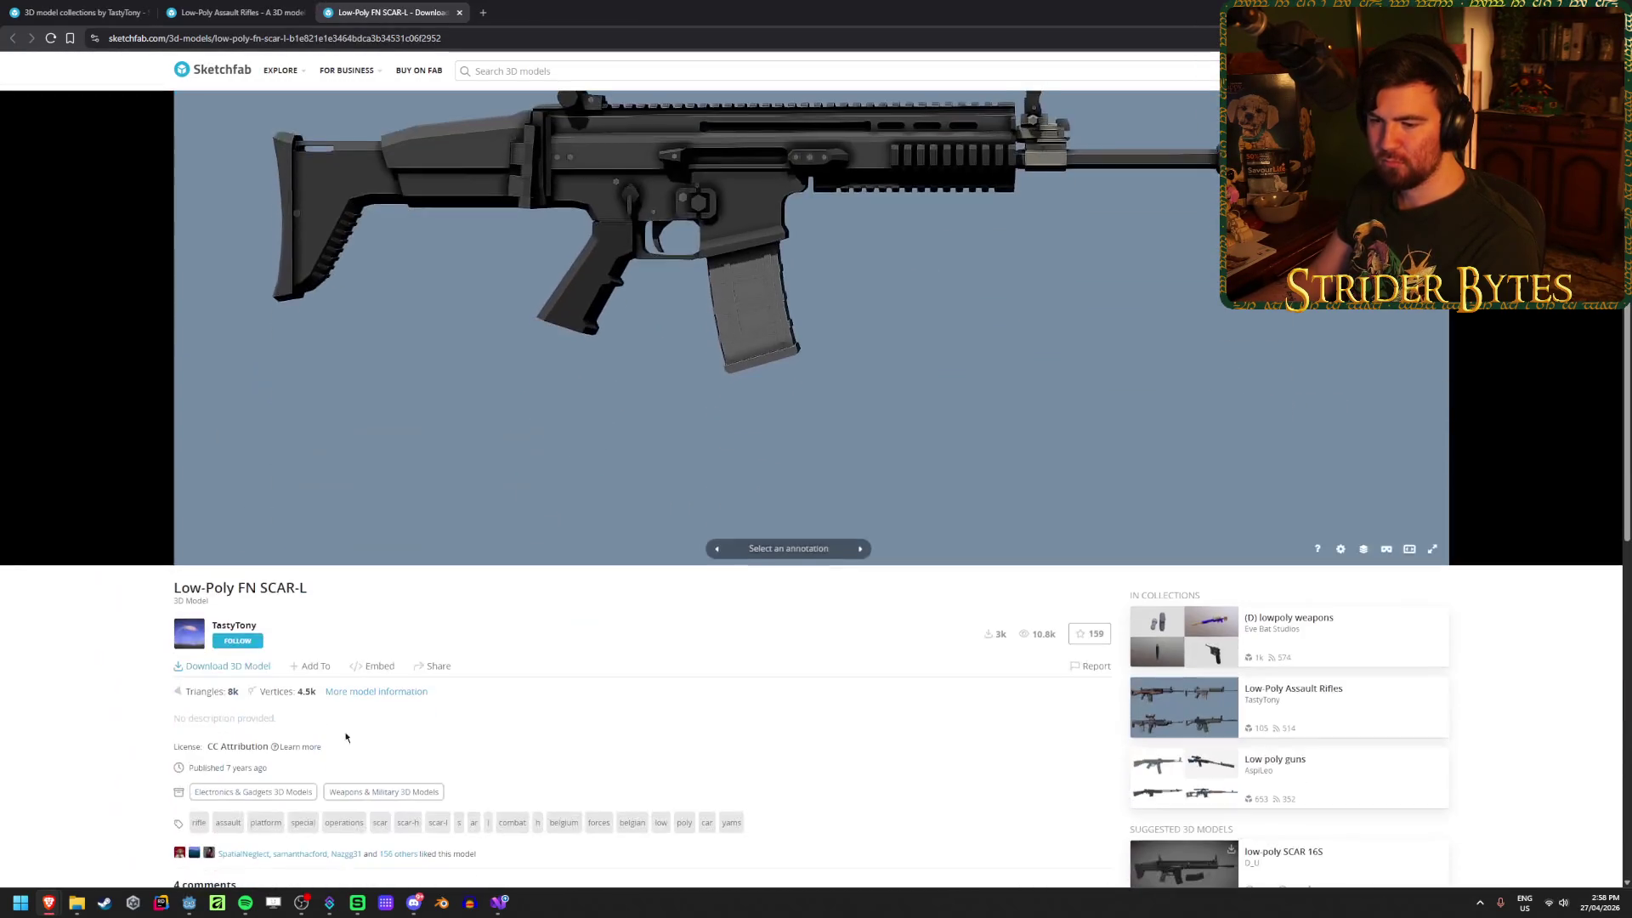
left_click(249, 665)
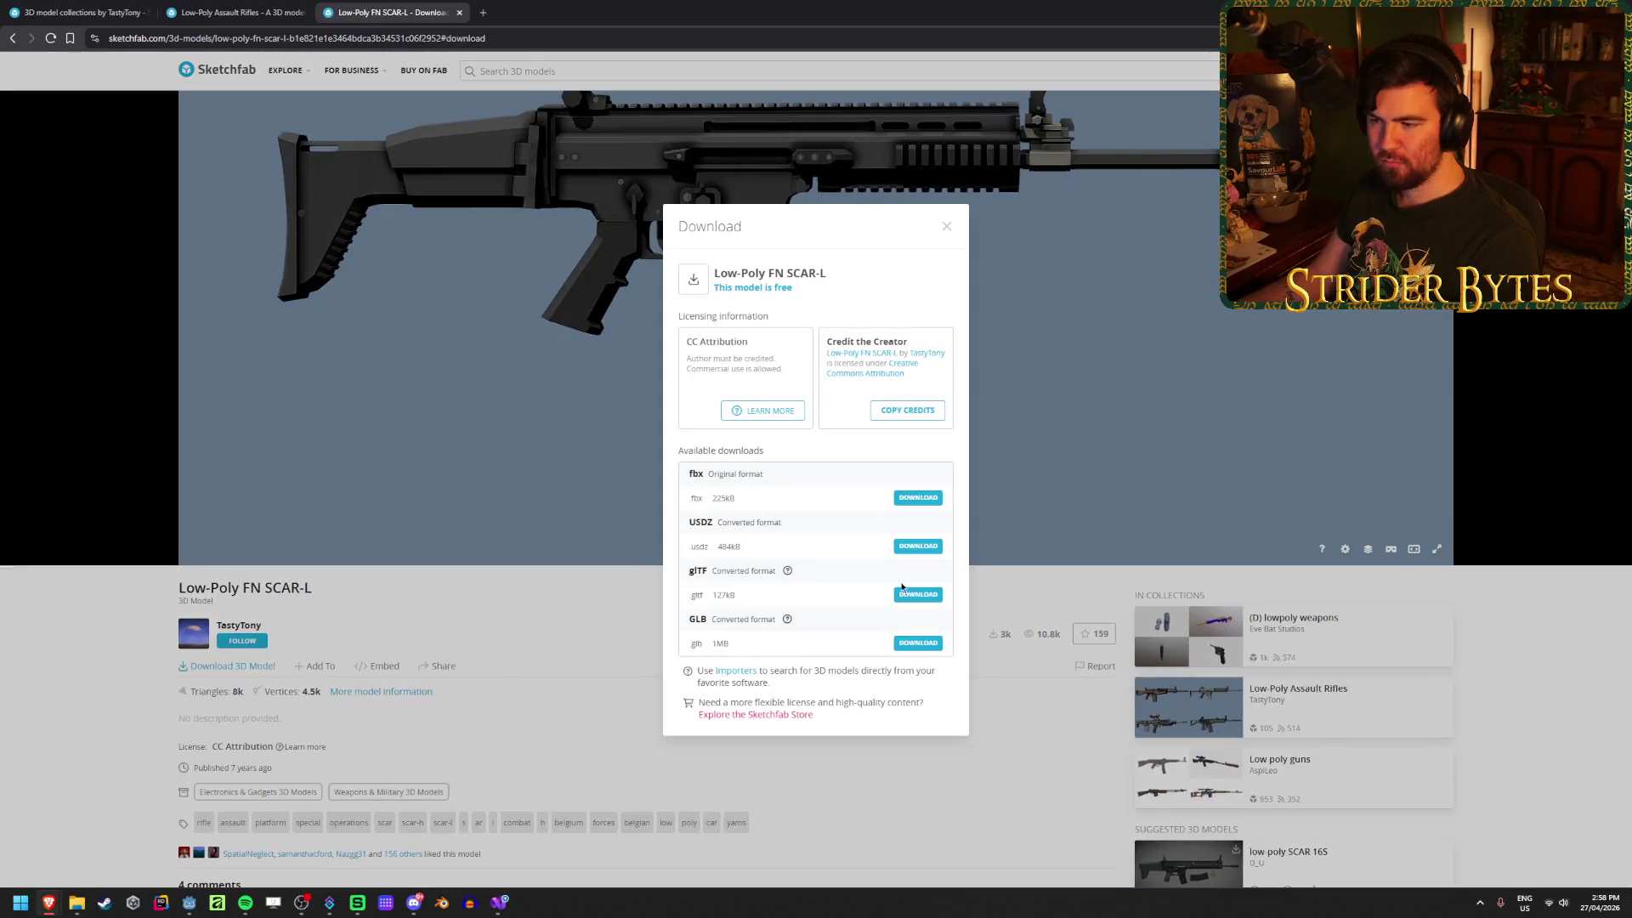
left_click(918, 644)
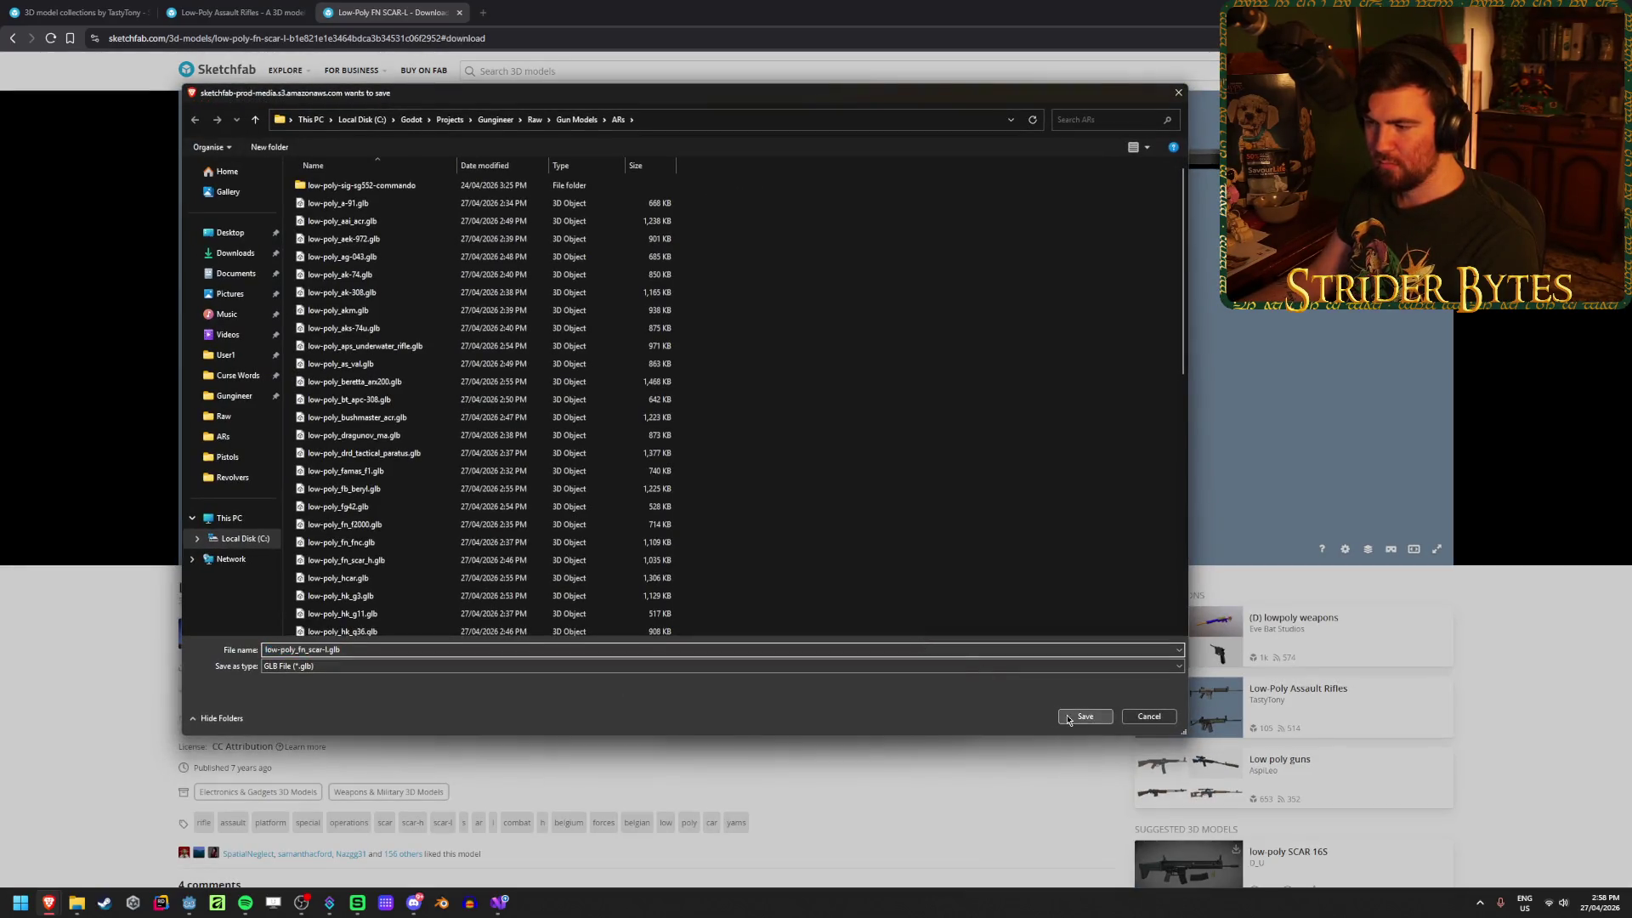
left_click(1087, 716)
middle_click(380, 6)
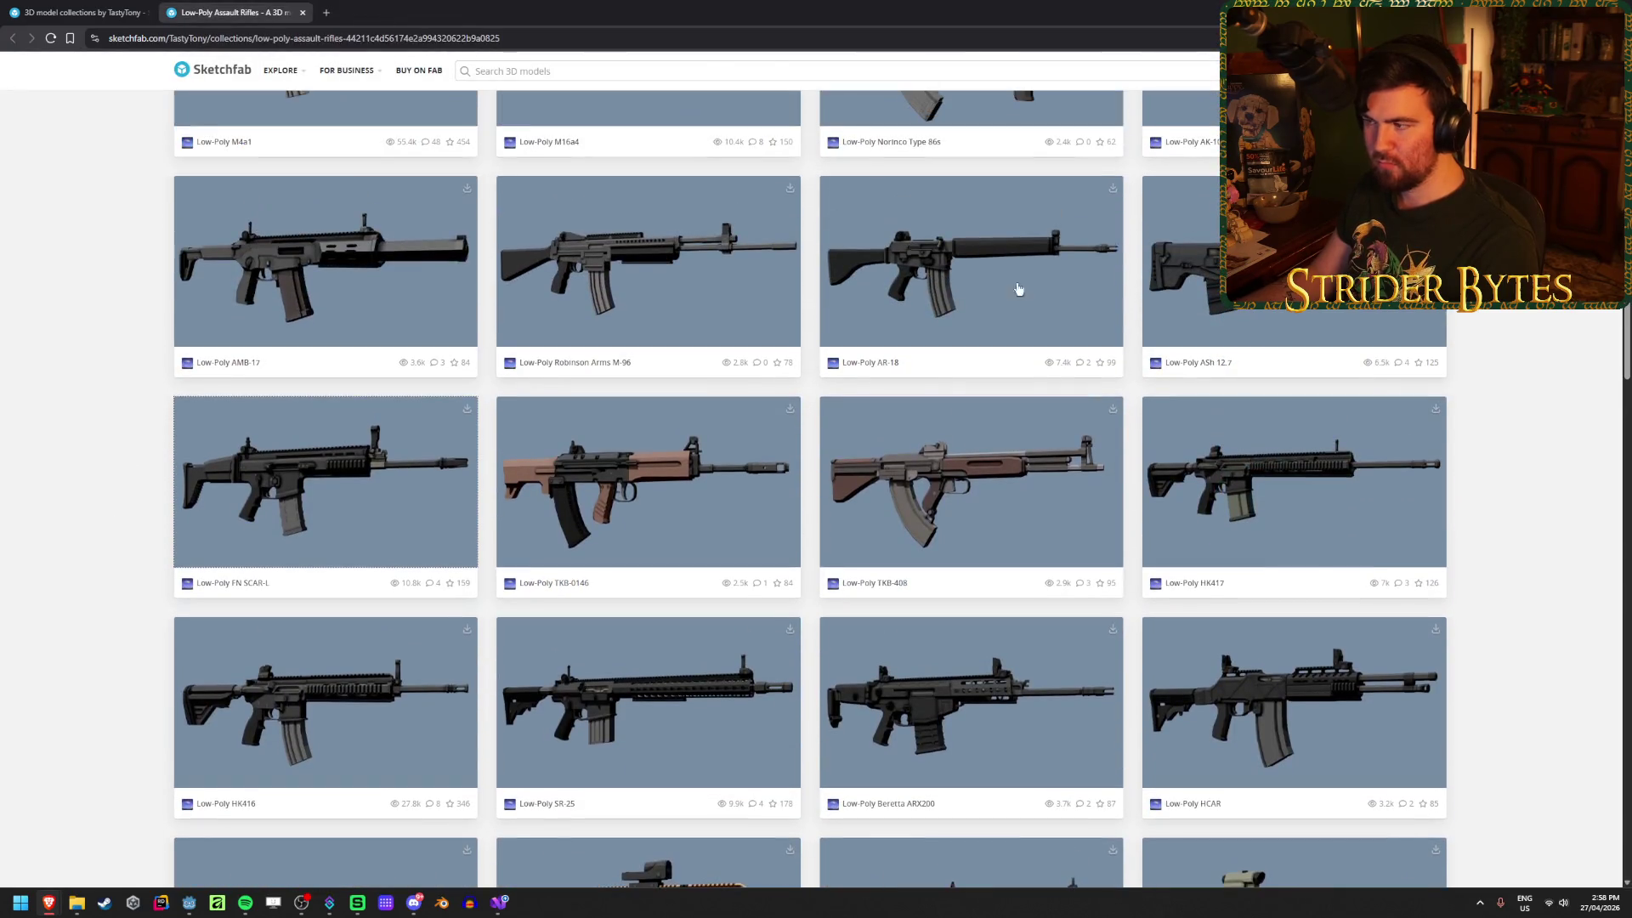
Step: Open ASh 12.7, AR-18, Robinson Arms M-96 and AMB-17 in background tabs
middle_click(1292, 263)
middle_click(984, 284)
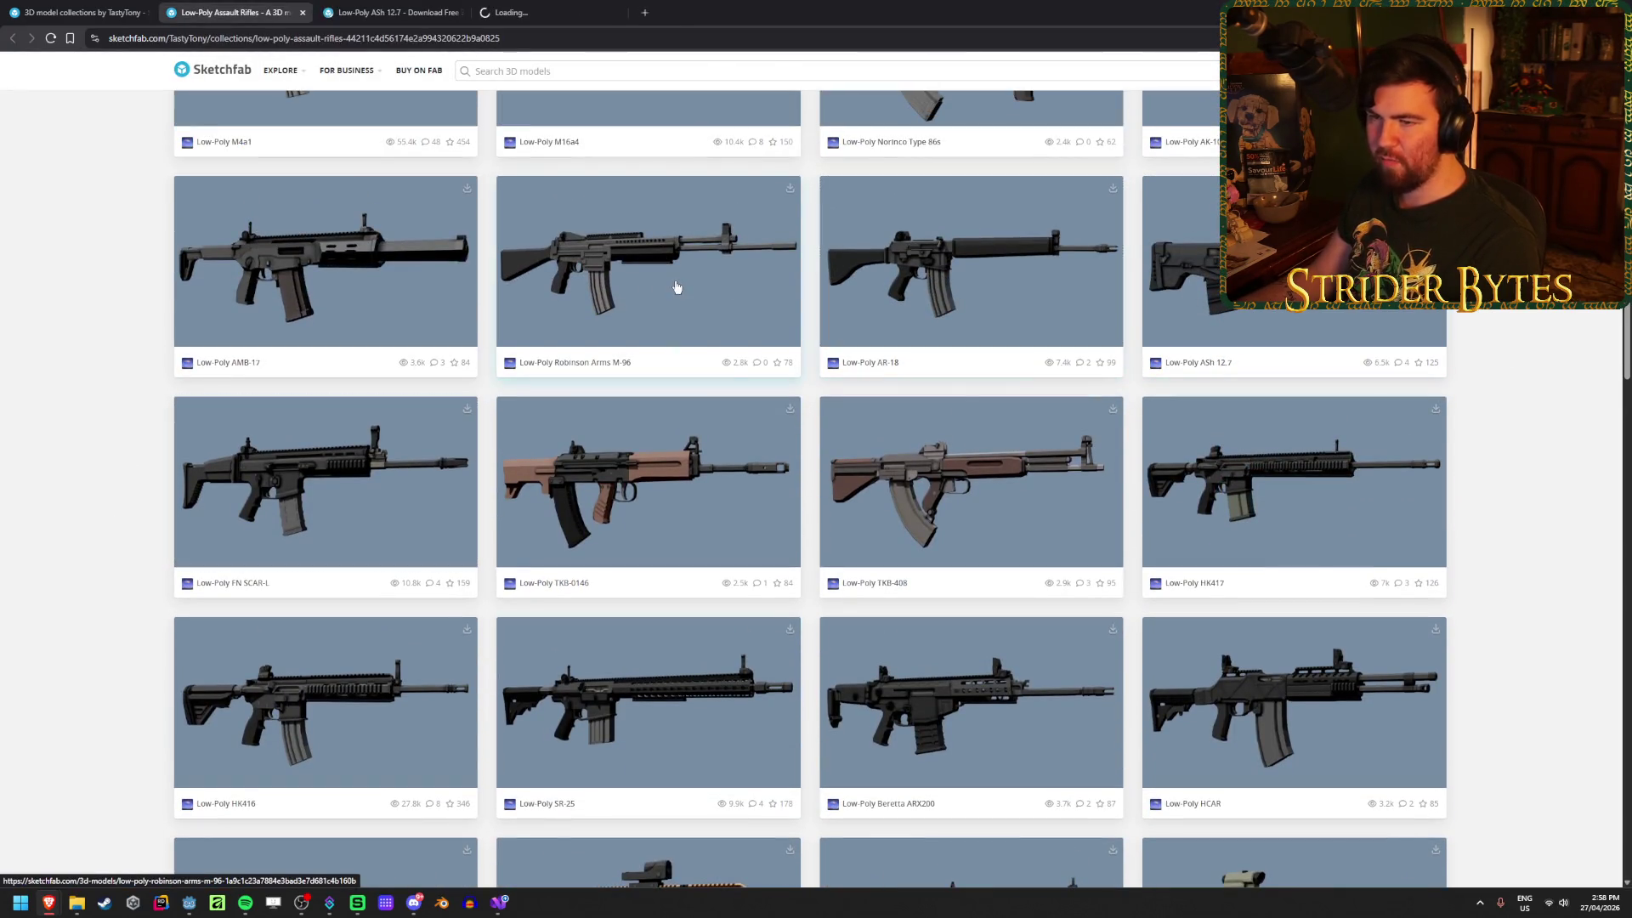
middle_click(674, 284)
middle_click(221, 246)
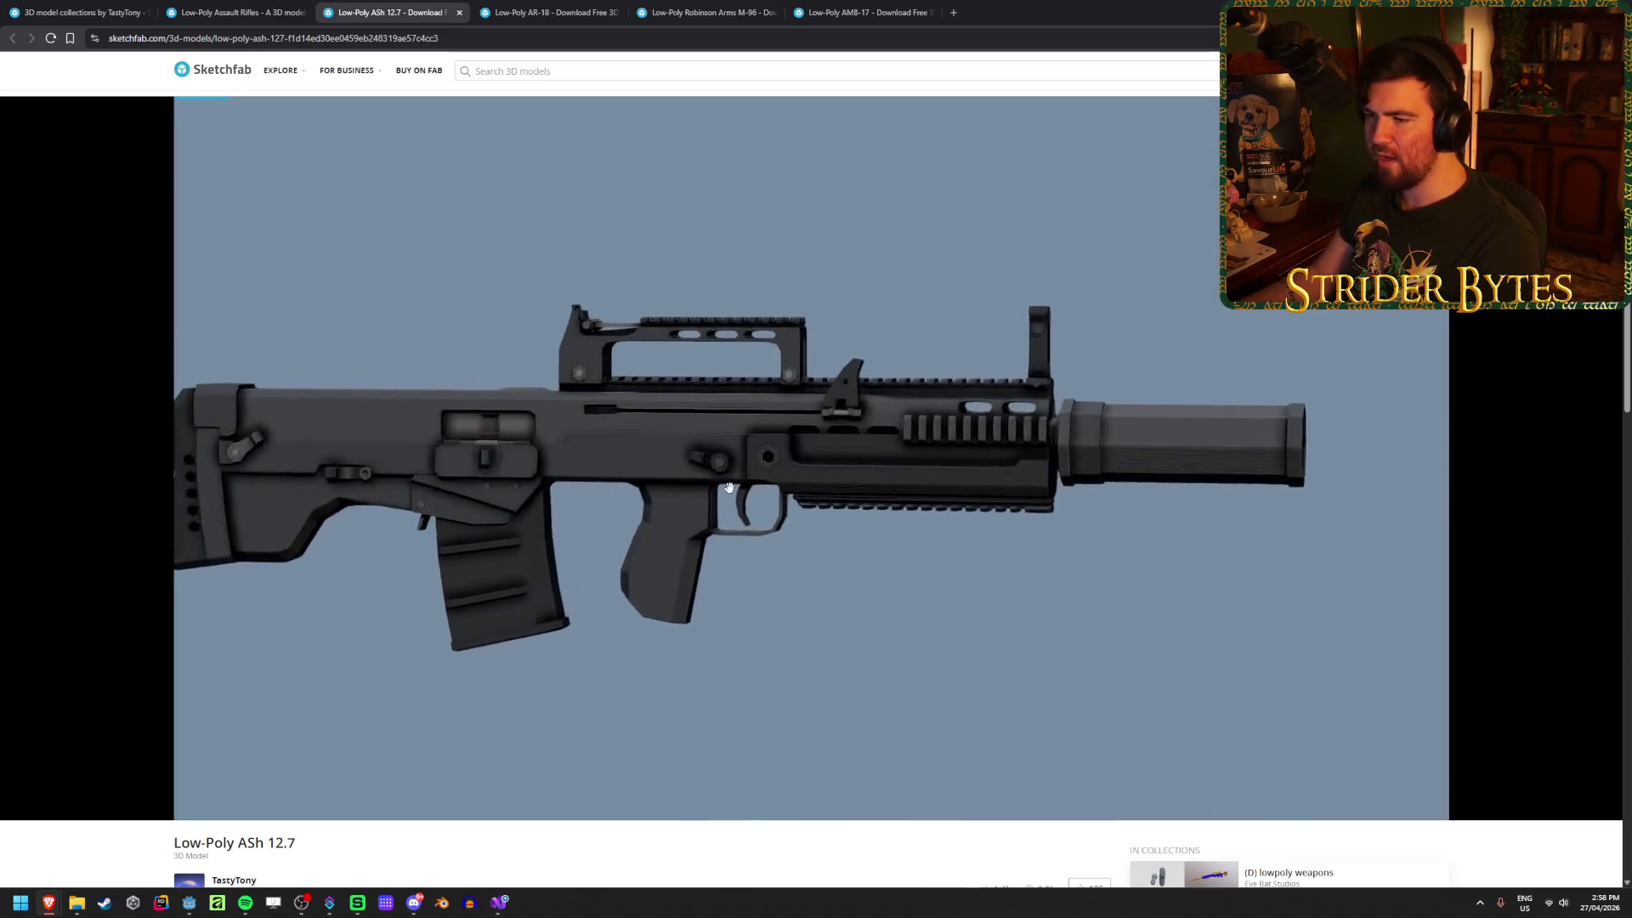
Step: Save the ASh 12.7 as a GLB file and close its tab
scroll(521, 812, "down", 1)
scroll(521, 813, "down", 1)
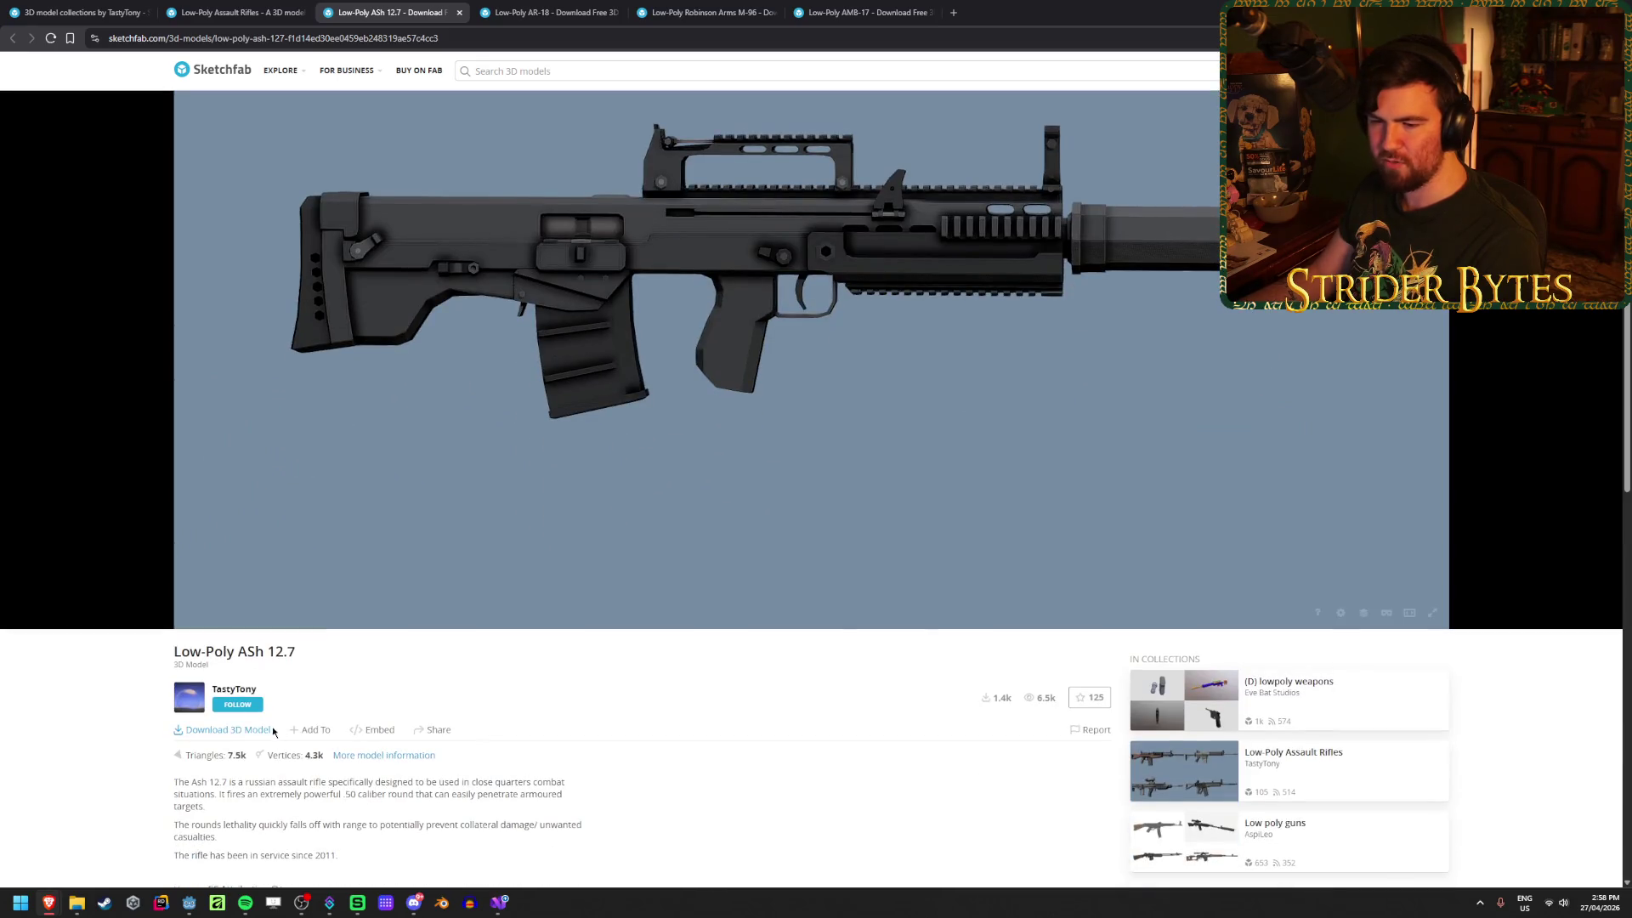
left_click(248, 730)
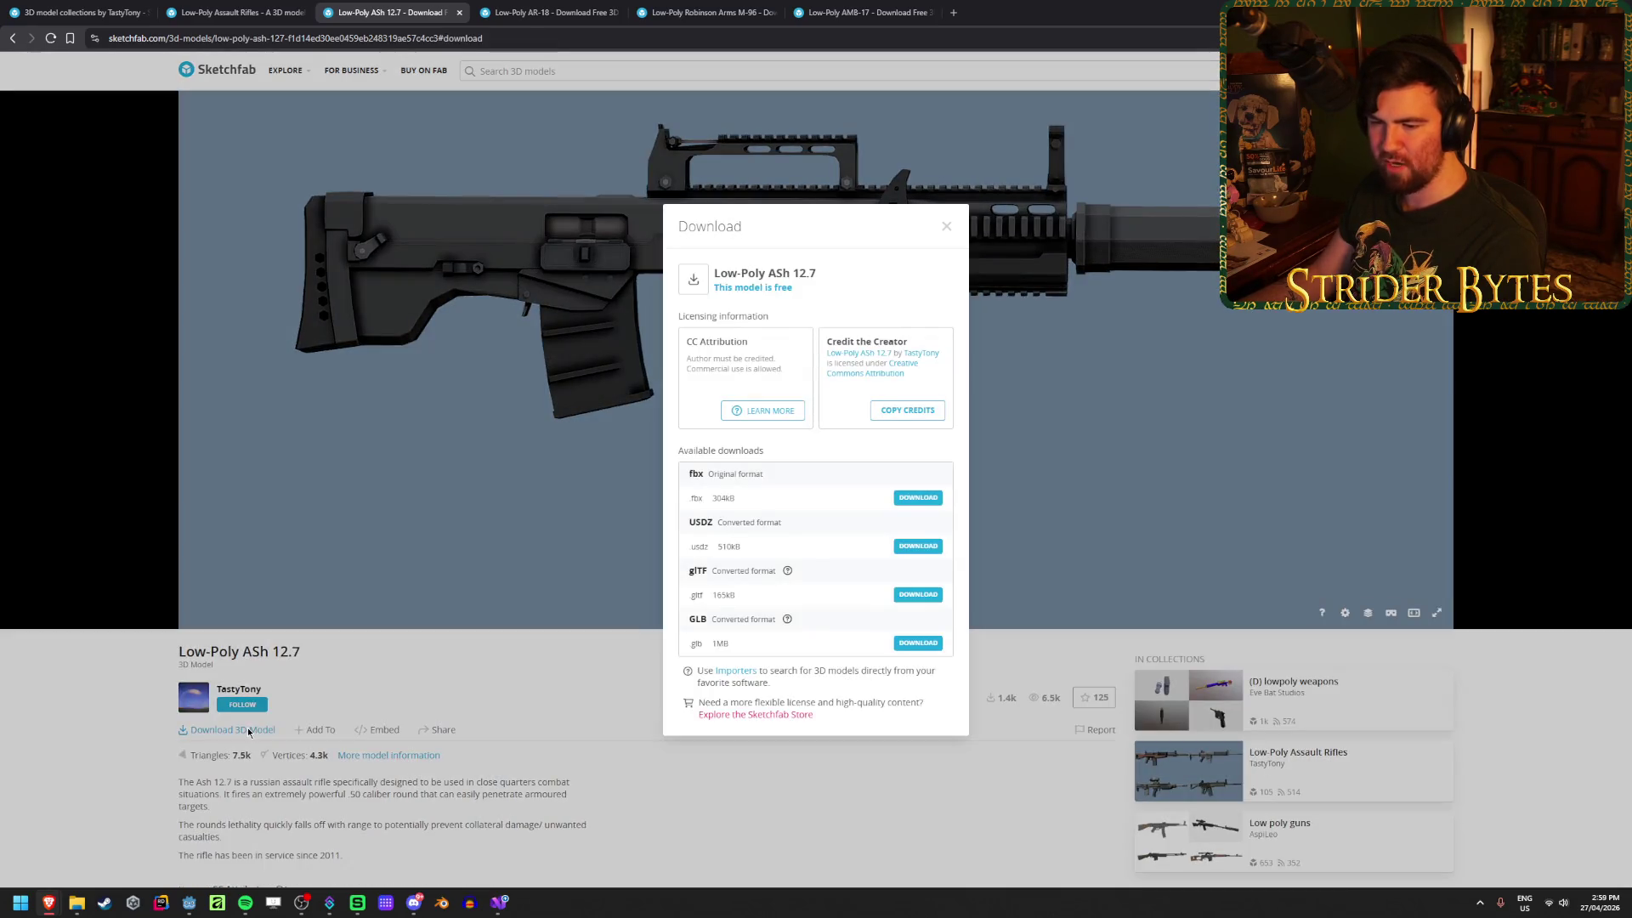
left_click(904, 644)
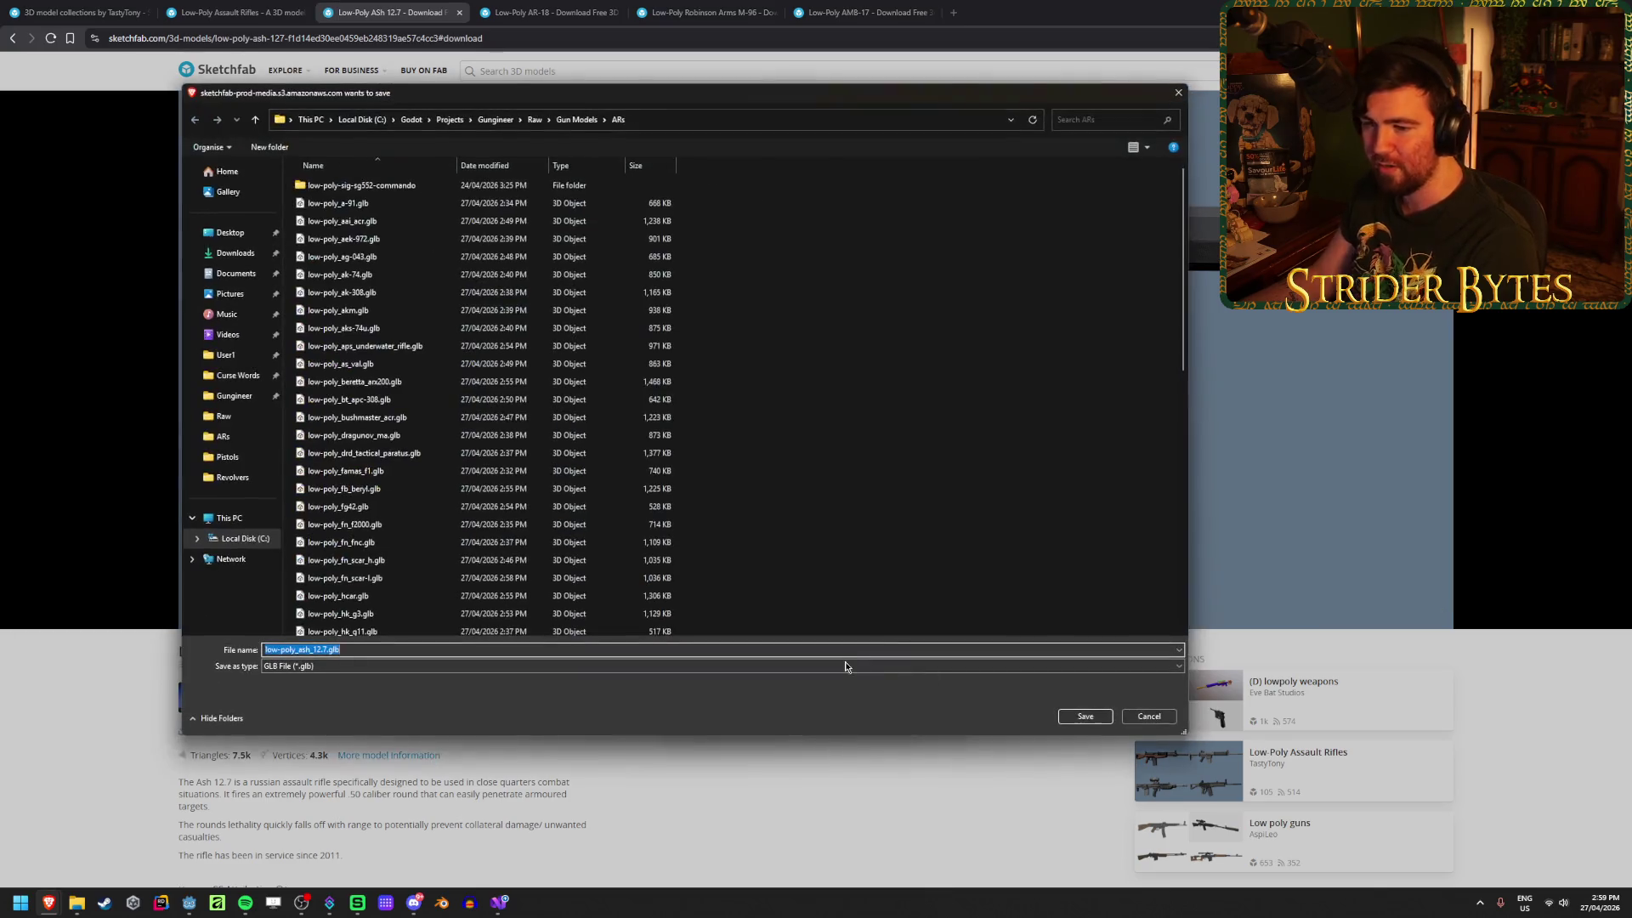
left_click(1082, 714)
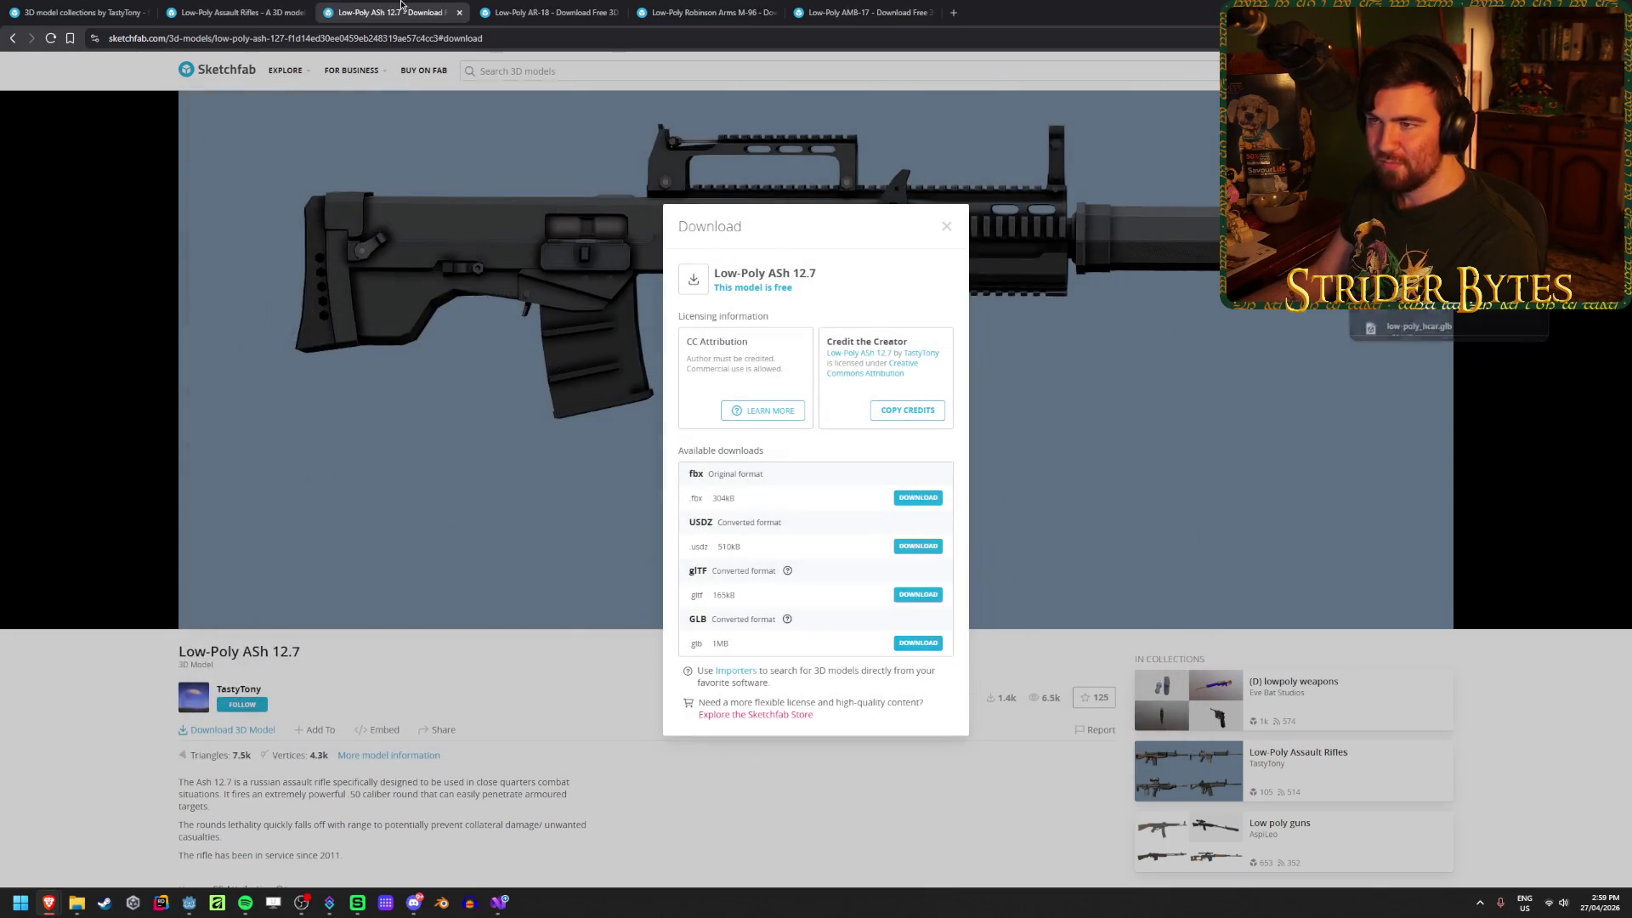
key("ctrl+w")
Step: Save the AR-18 as a GLB file and close its tab
scroll(505, 712, "down", 3)
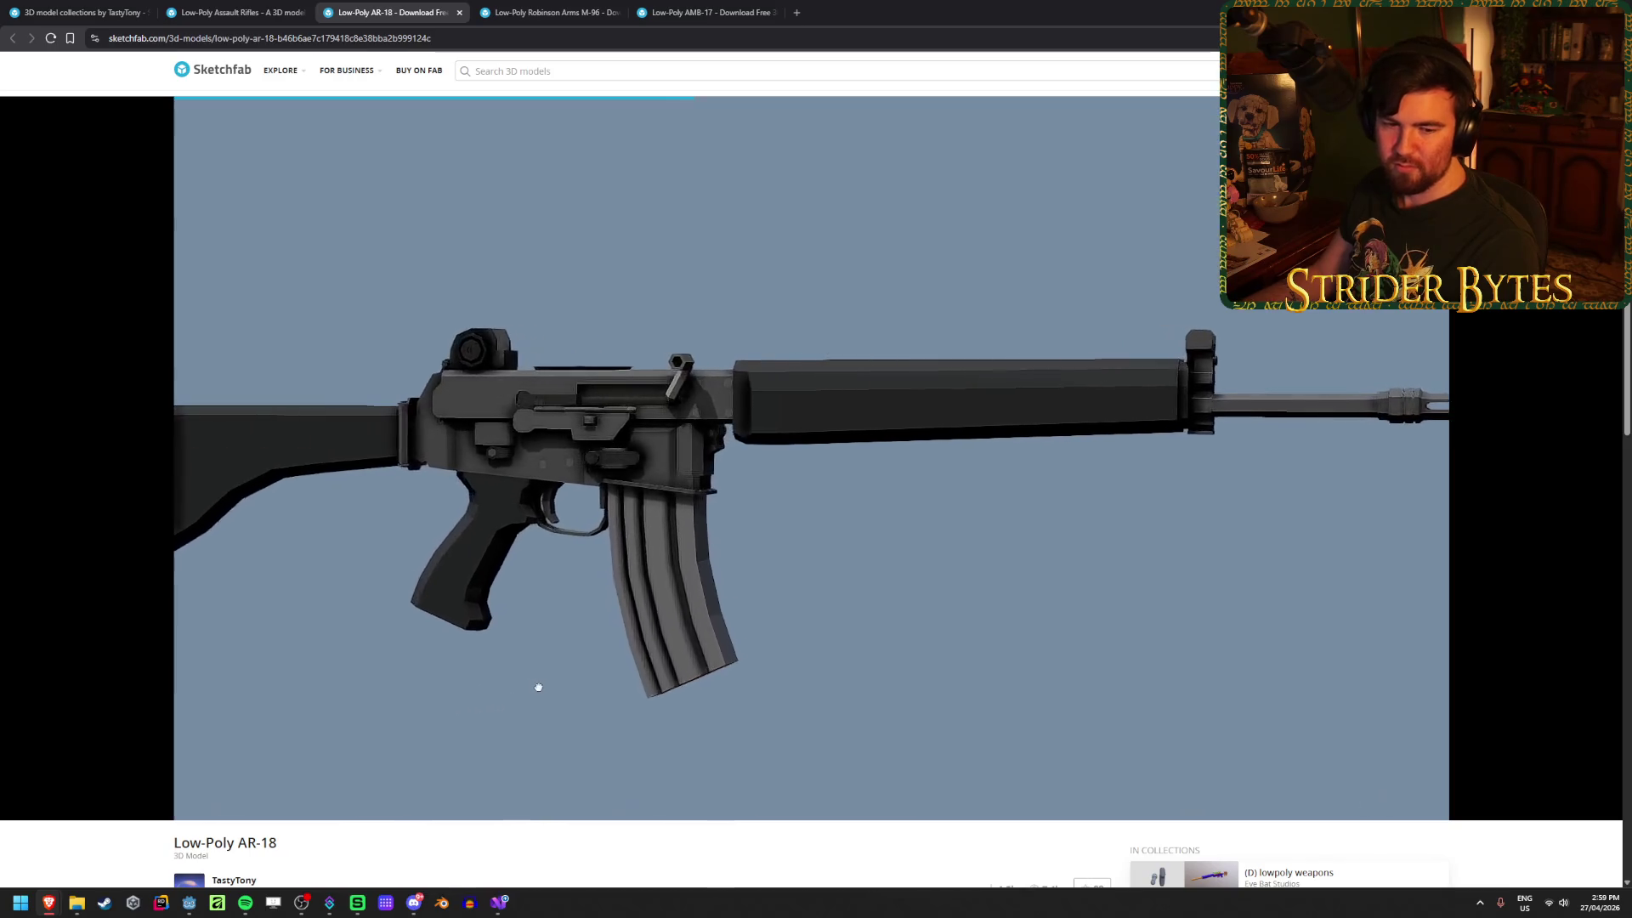
scroll(510, 815, "down", 3)
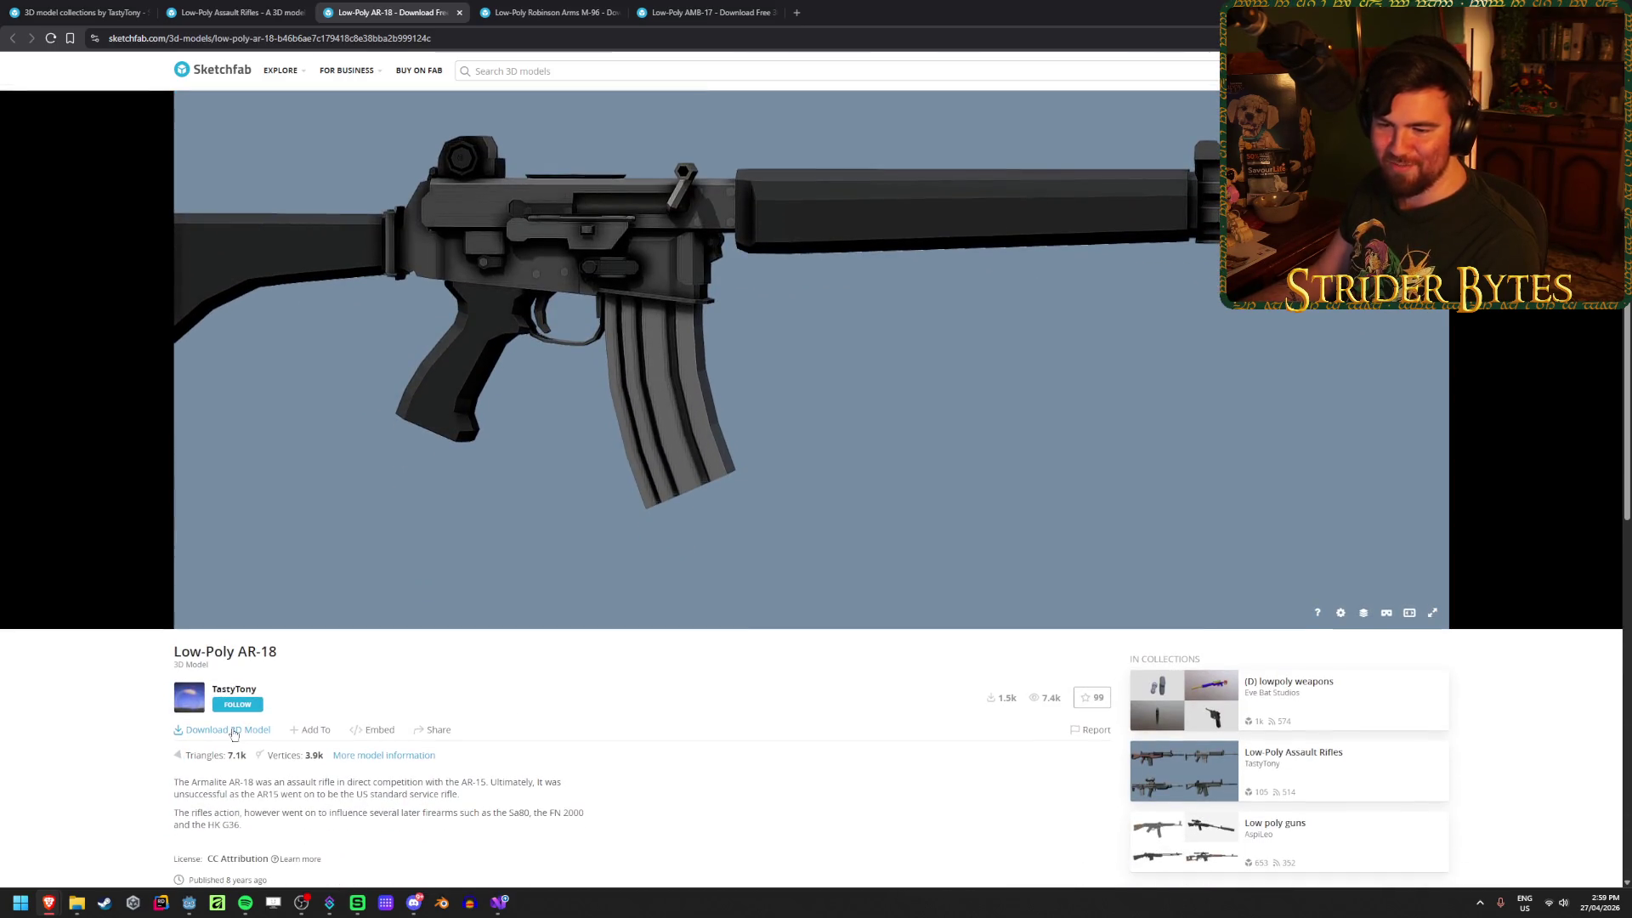
left_click(234, 733)
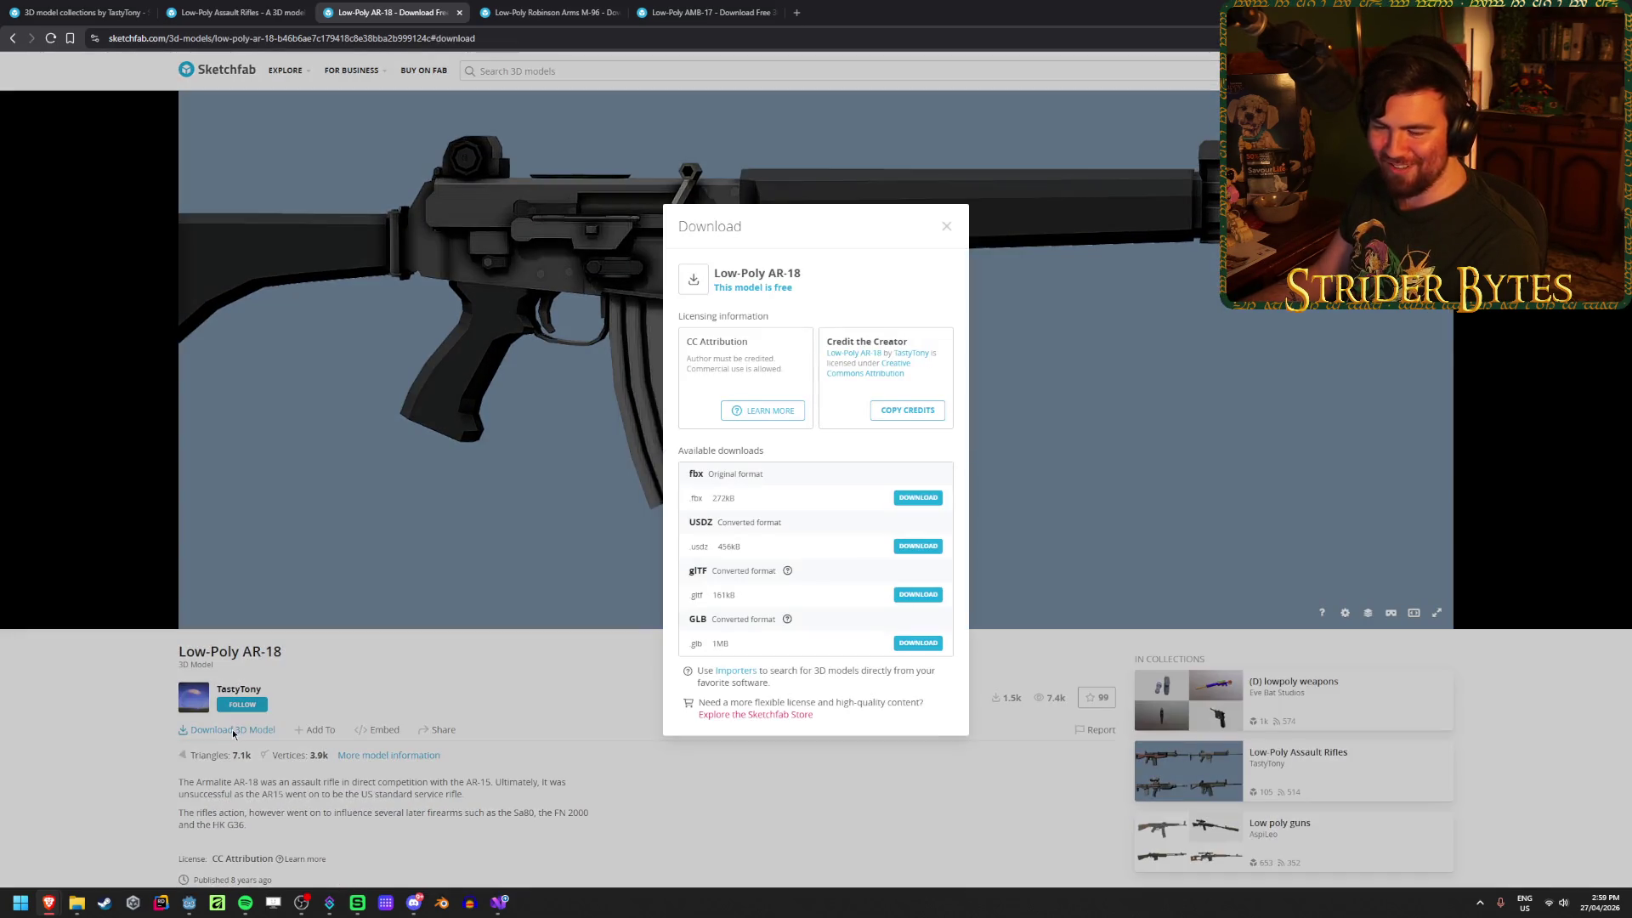
left_click(916, 643)
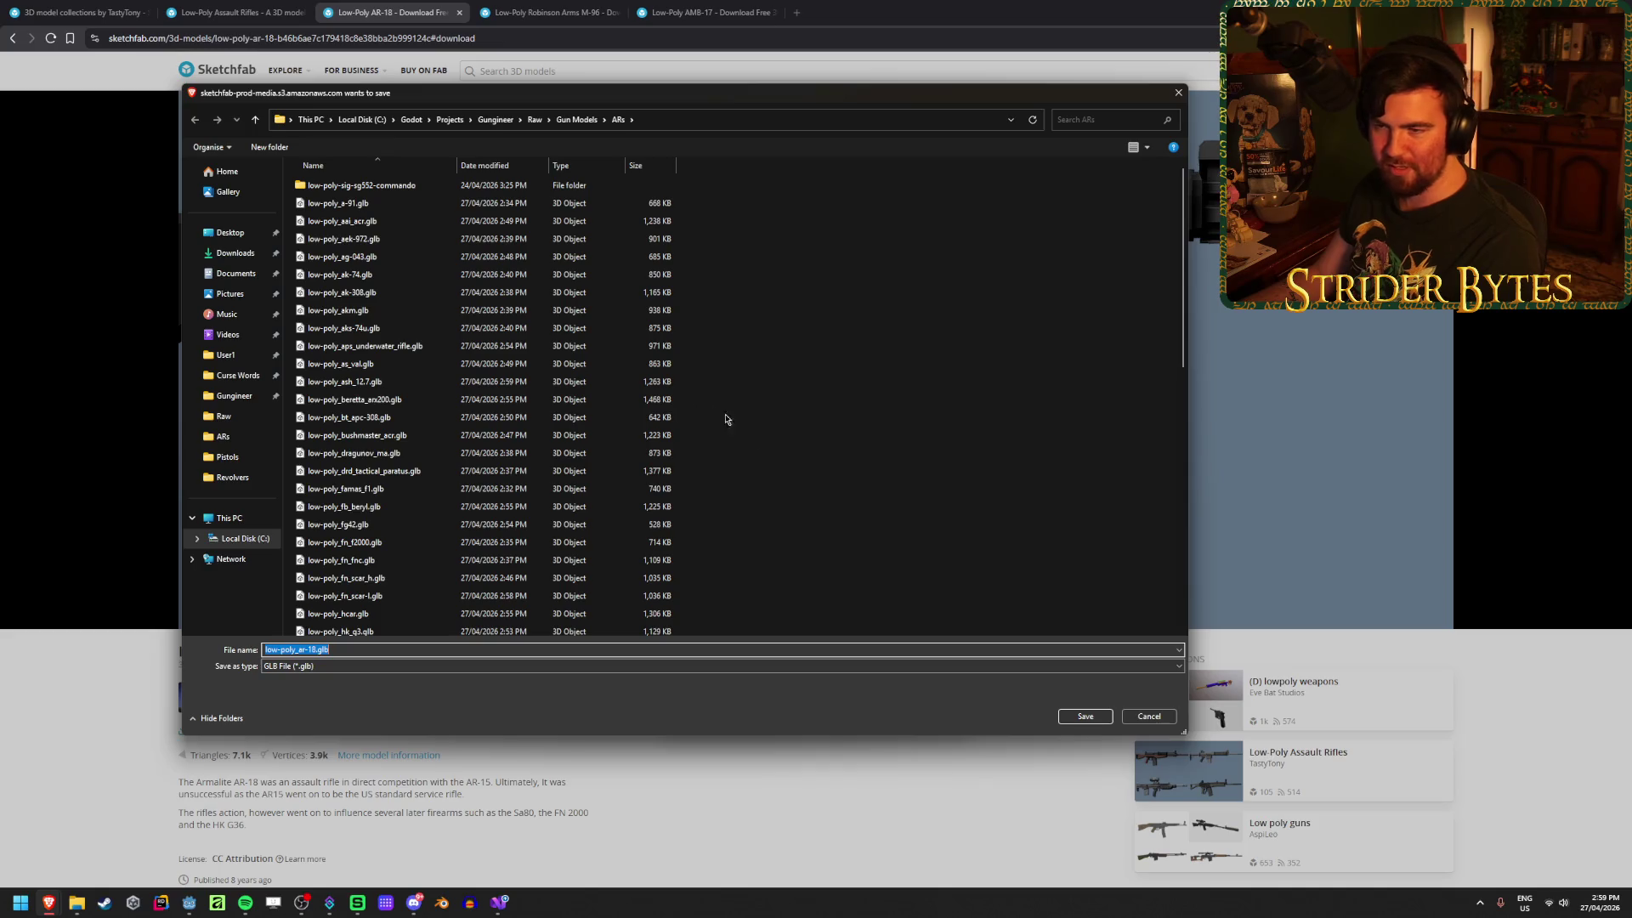
left_click(1083, 716)
left_click(459, 12)
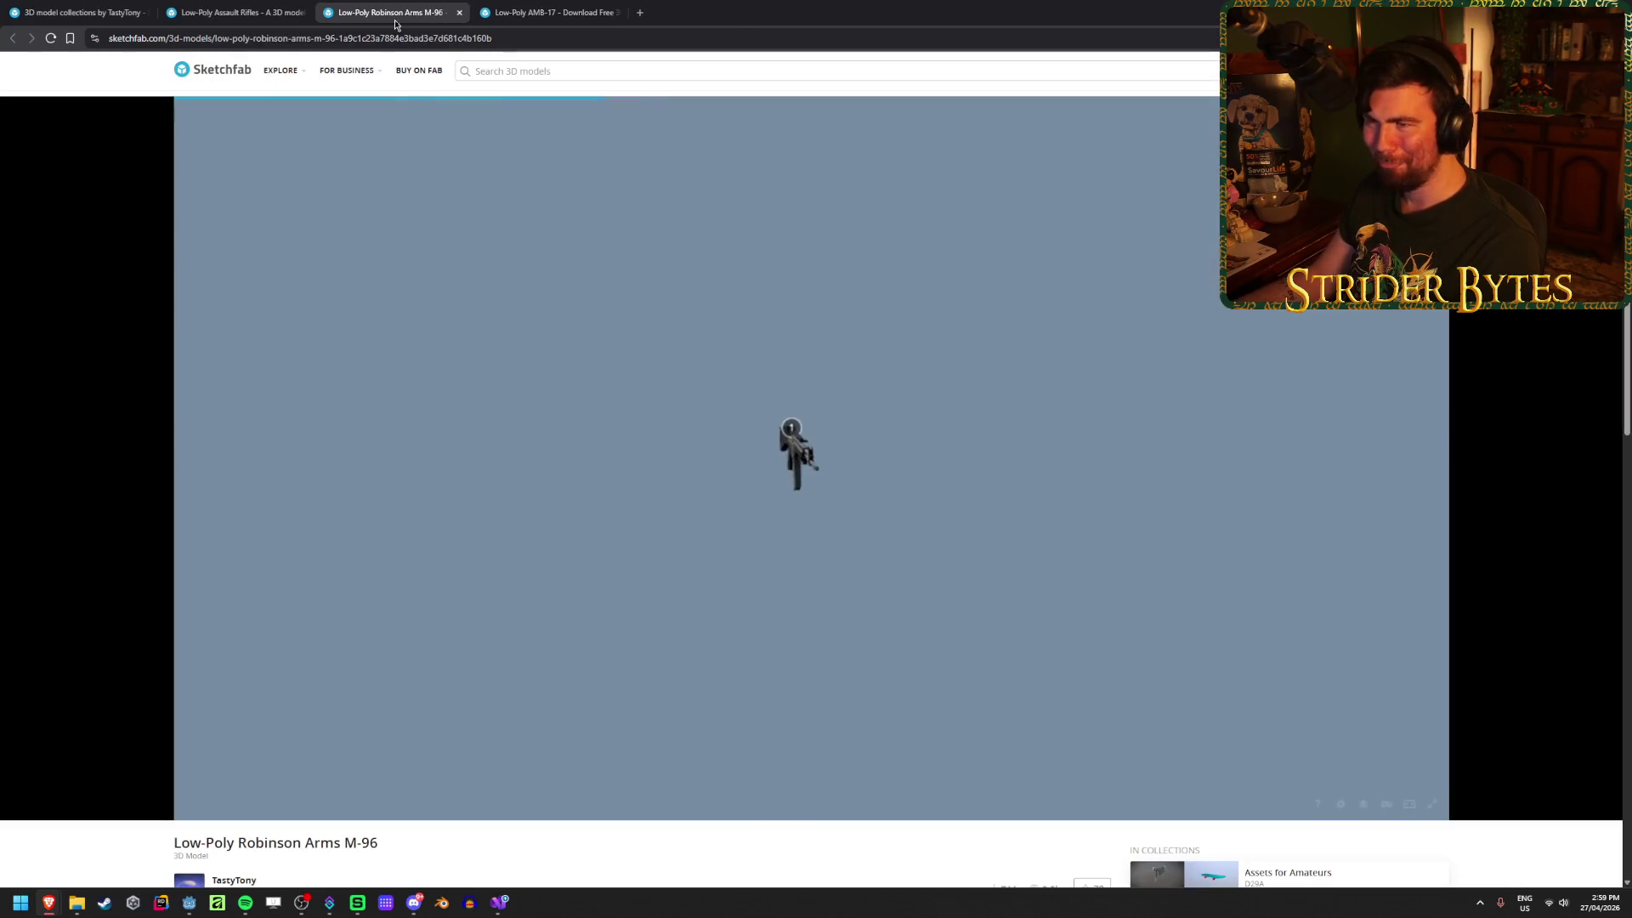
Step: Save the Robinson Arms M-96 as a GLB file and close its tab
scroll(648, 736, "down", 3)
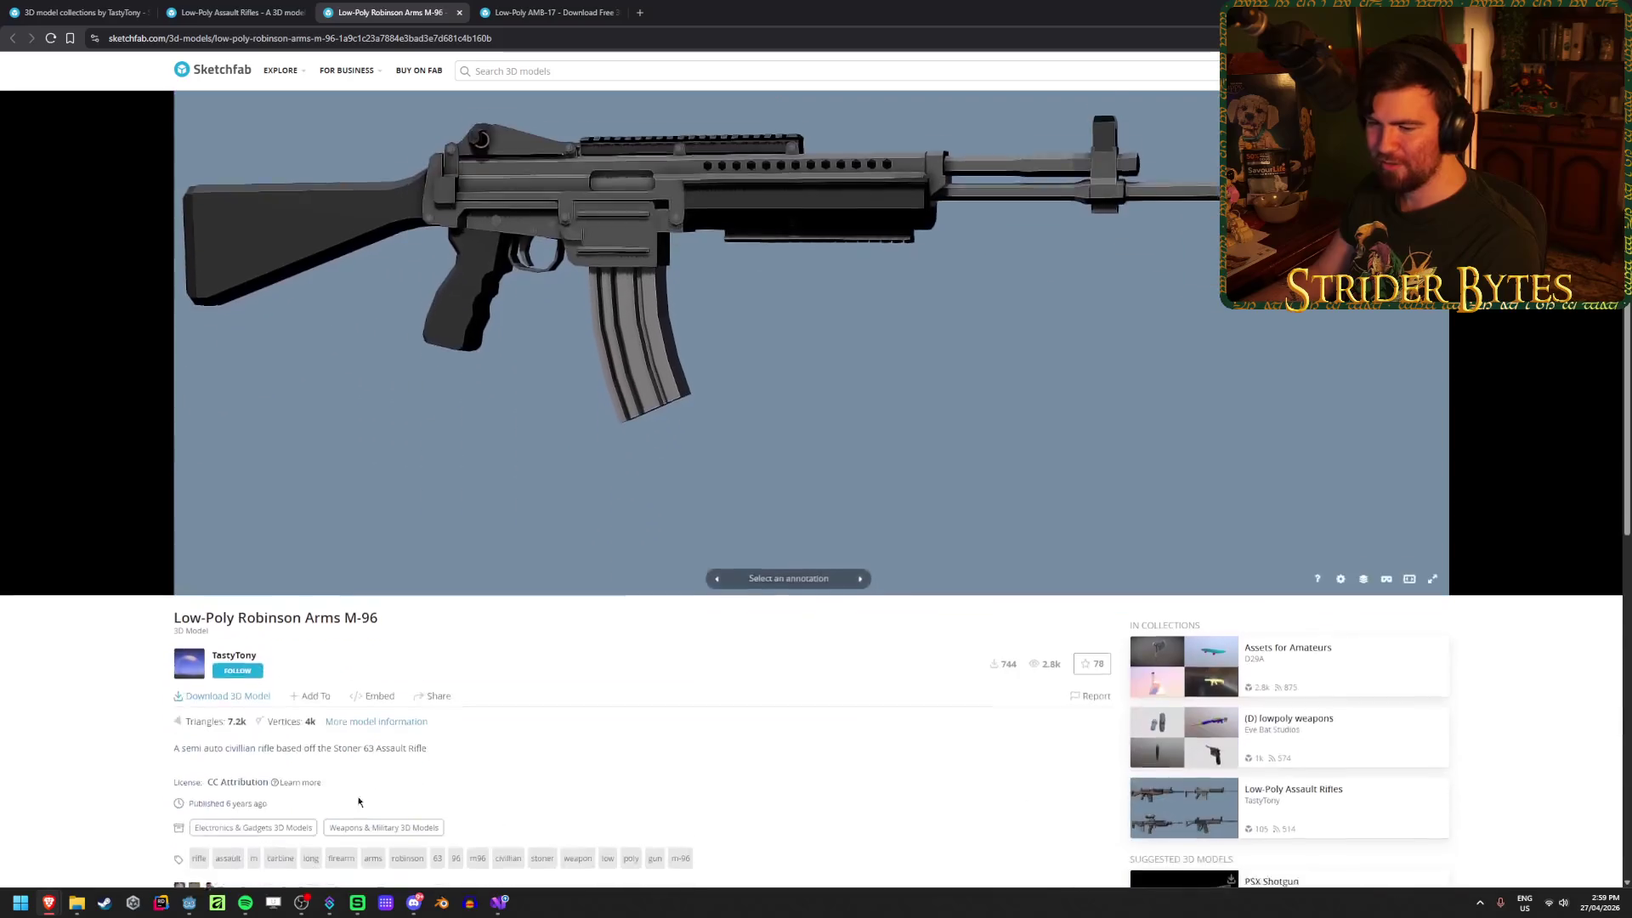
left_click(228, 666)
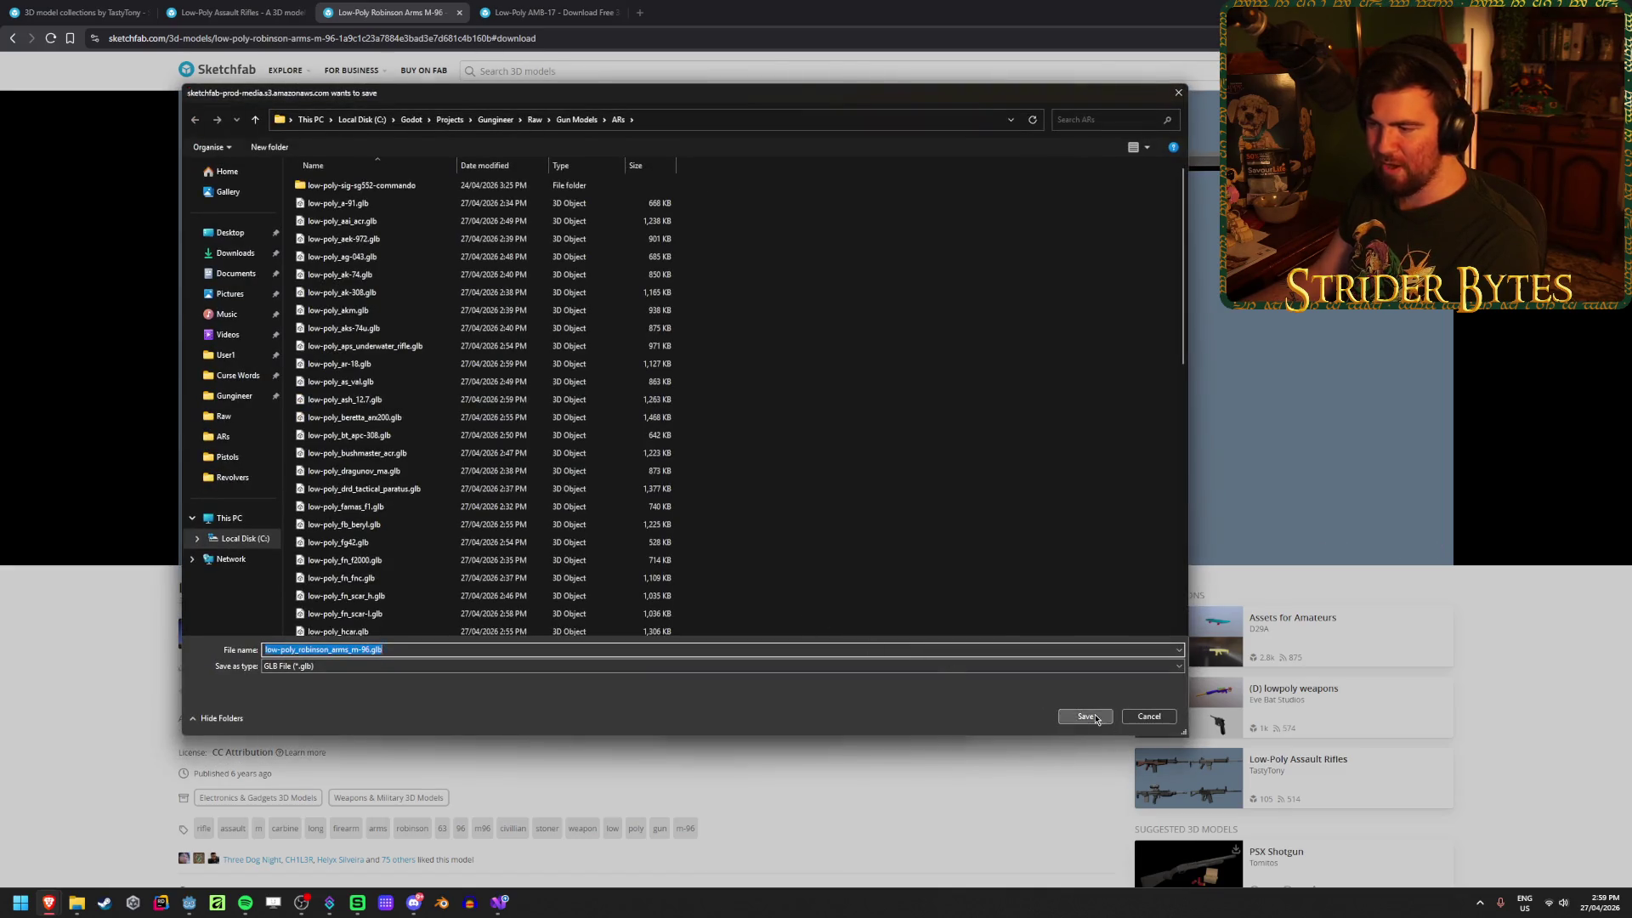
left_click(1095, 719)
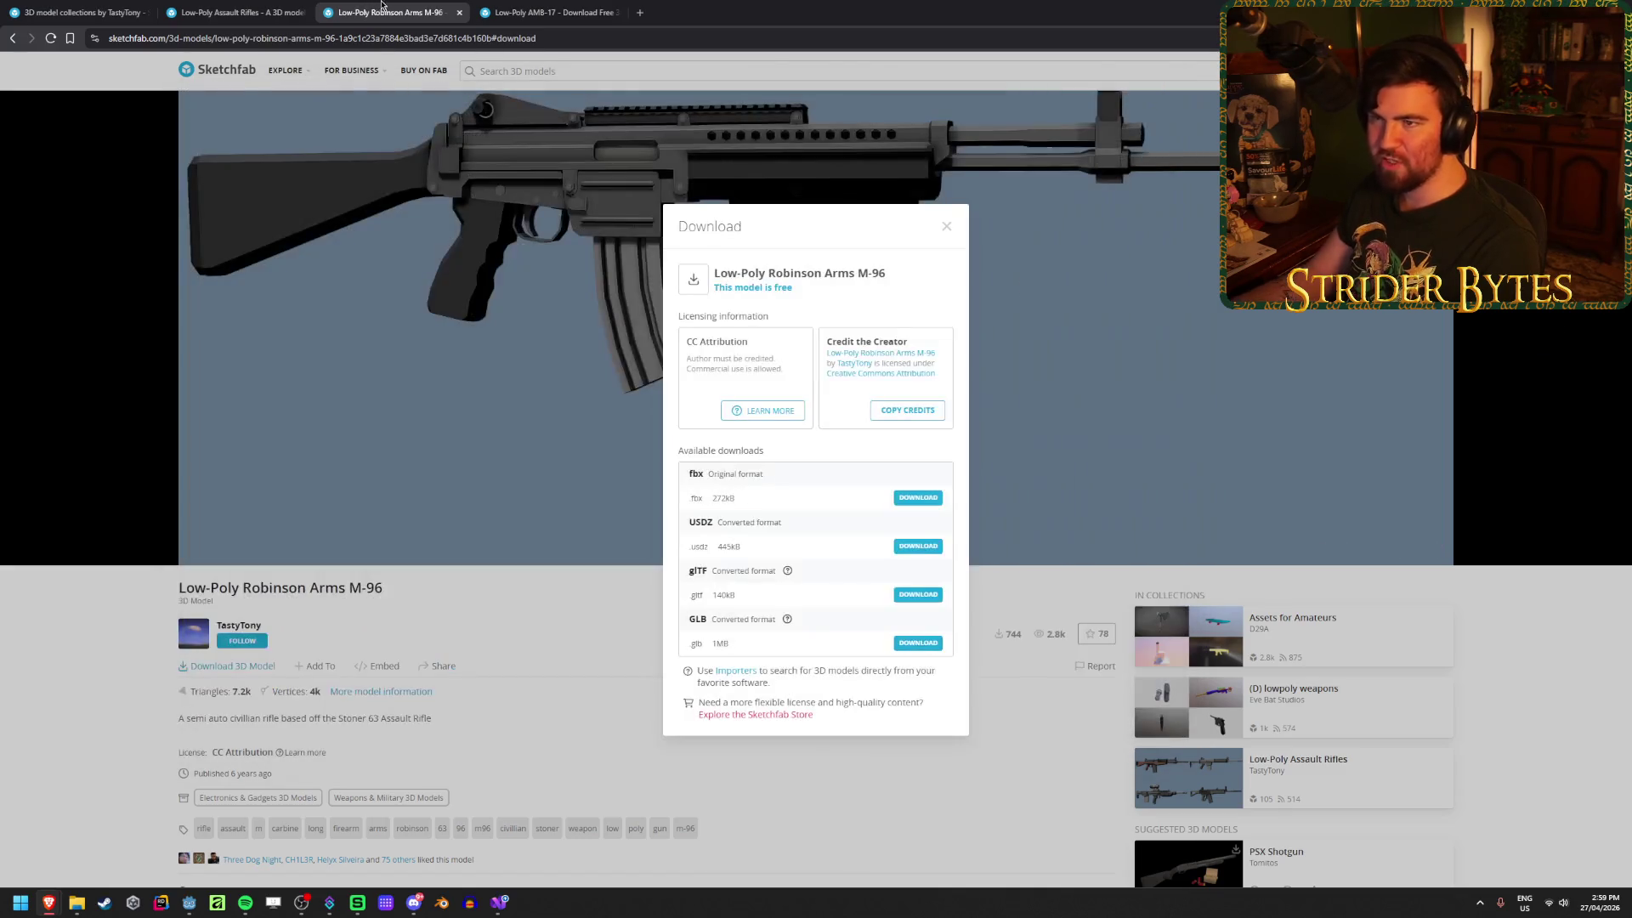
key("ctrl+w")
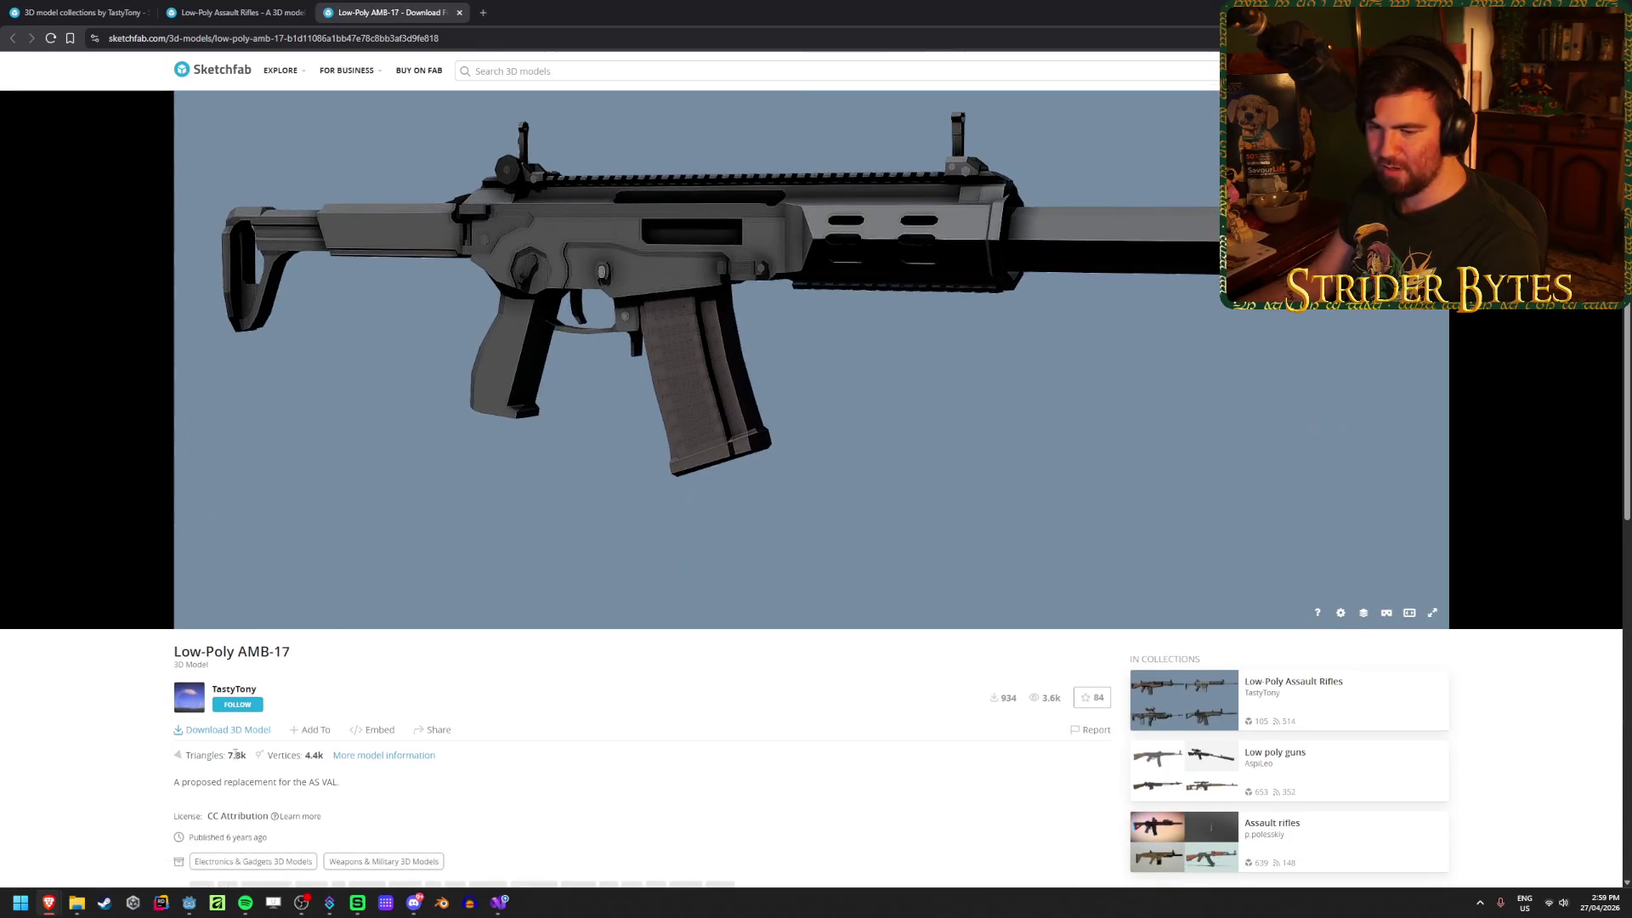
Step: Save the AMB-17 as a GLB file and close its tab
left_click(228, 729)
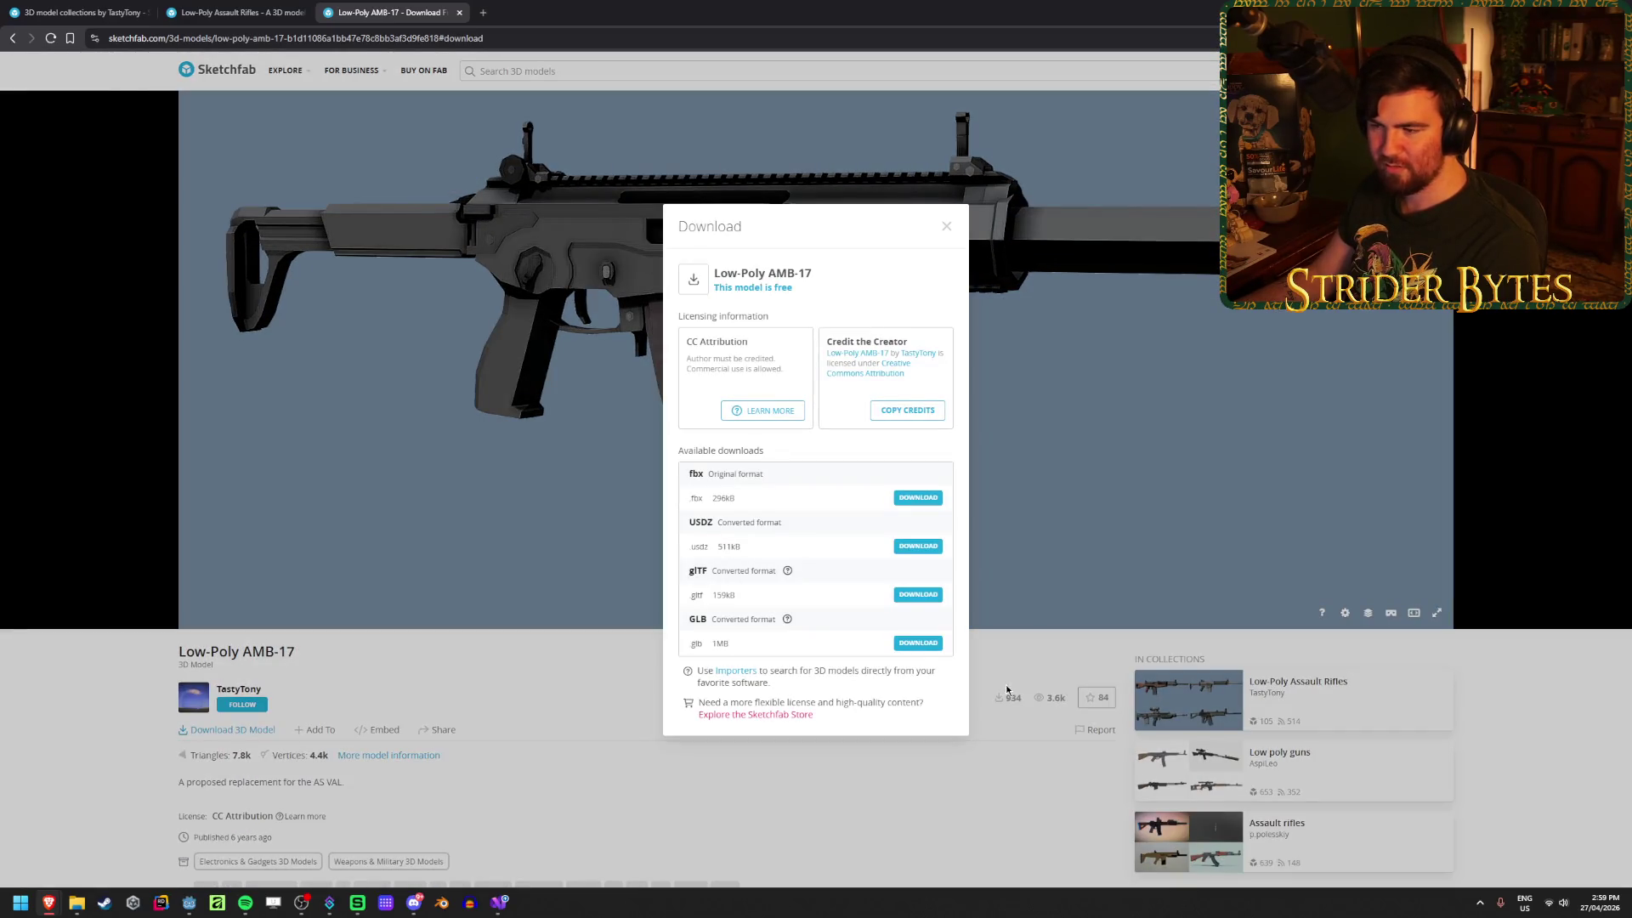
left_click(925, 646)
left_click(1080, 716)
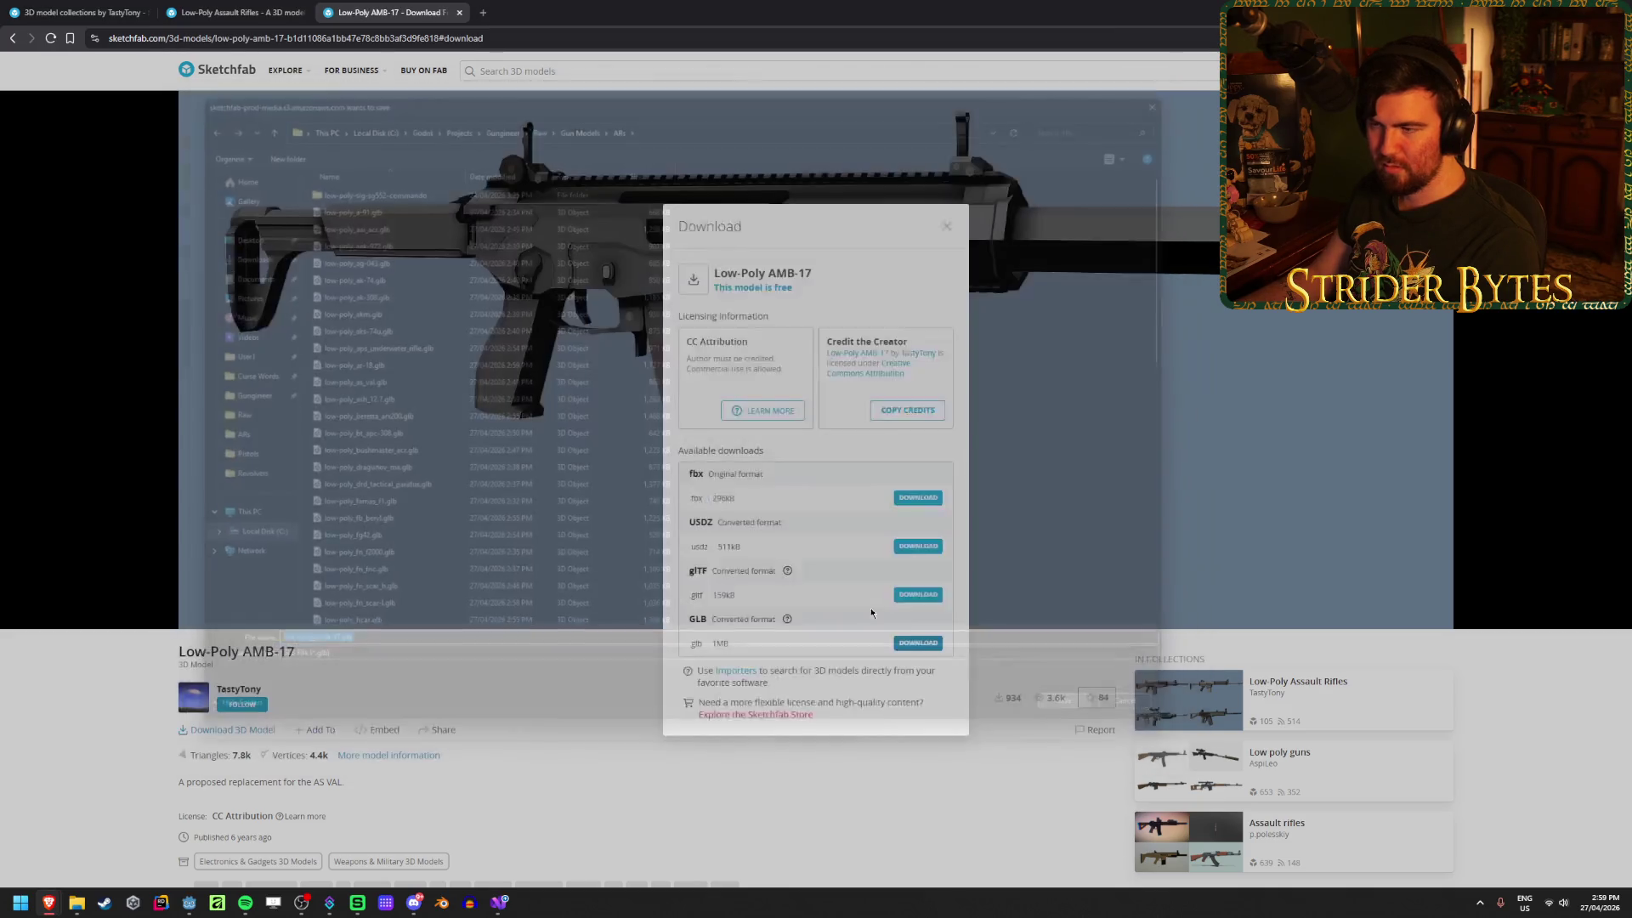
key("ctrl+w")
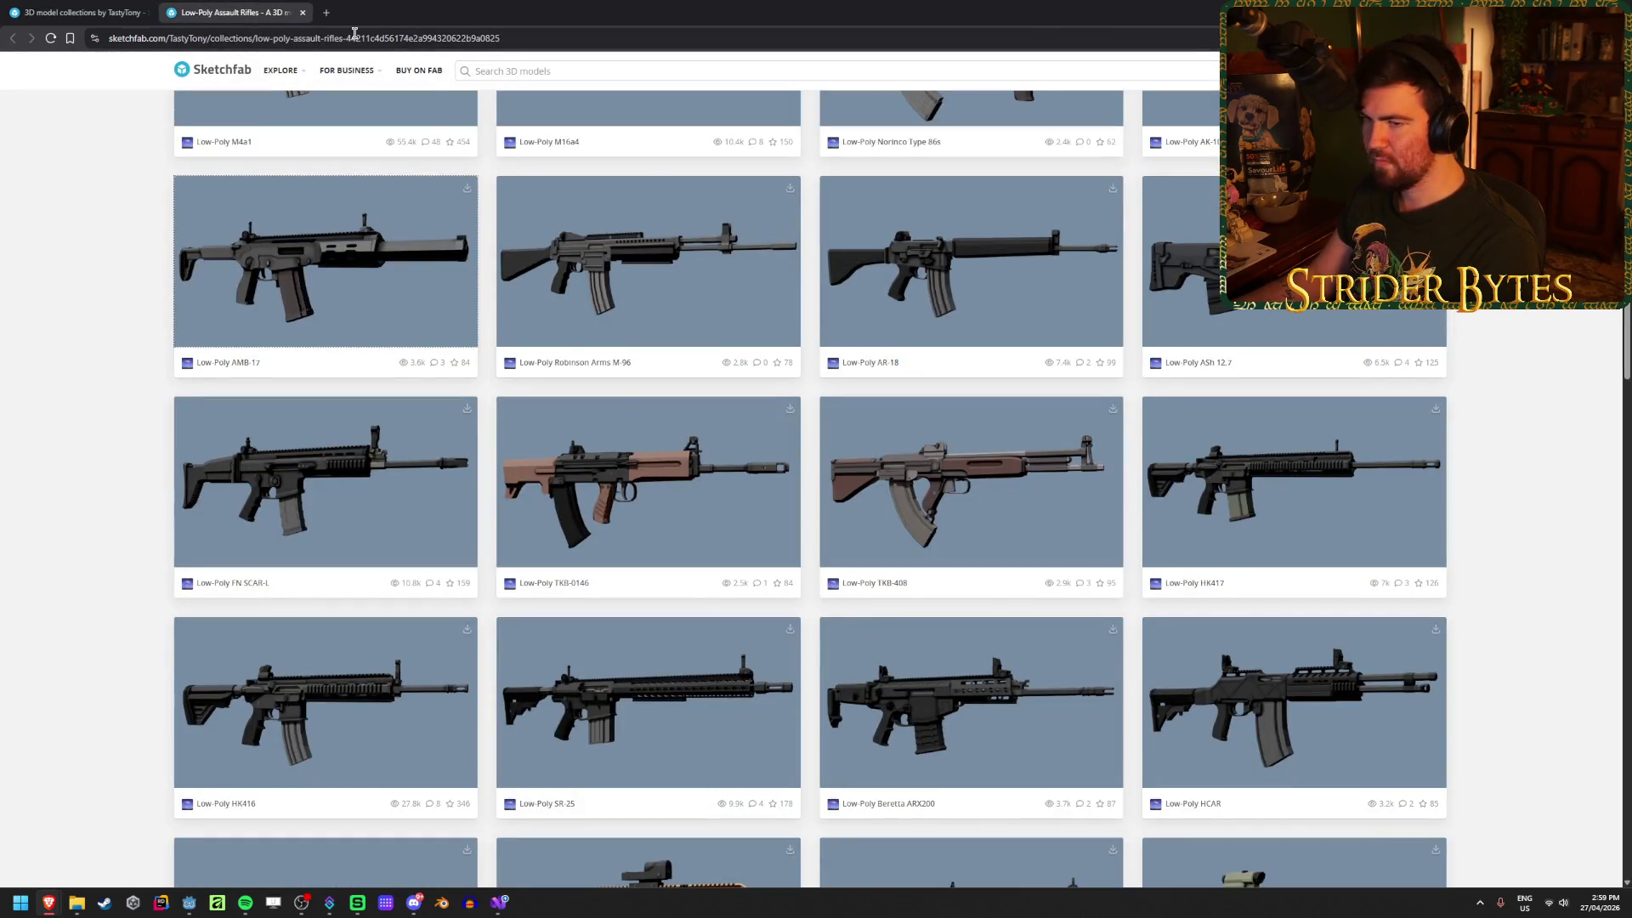
Step: Open the AK-109 and Norinco Type 86s in background tabs and switch to AK-109
scroll(129, 413, "up", 3)
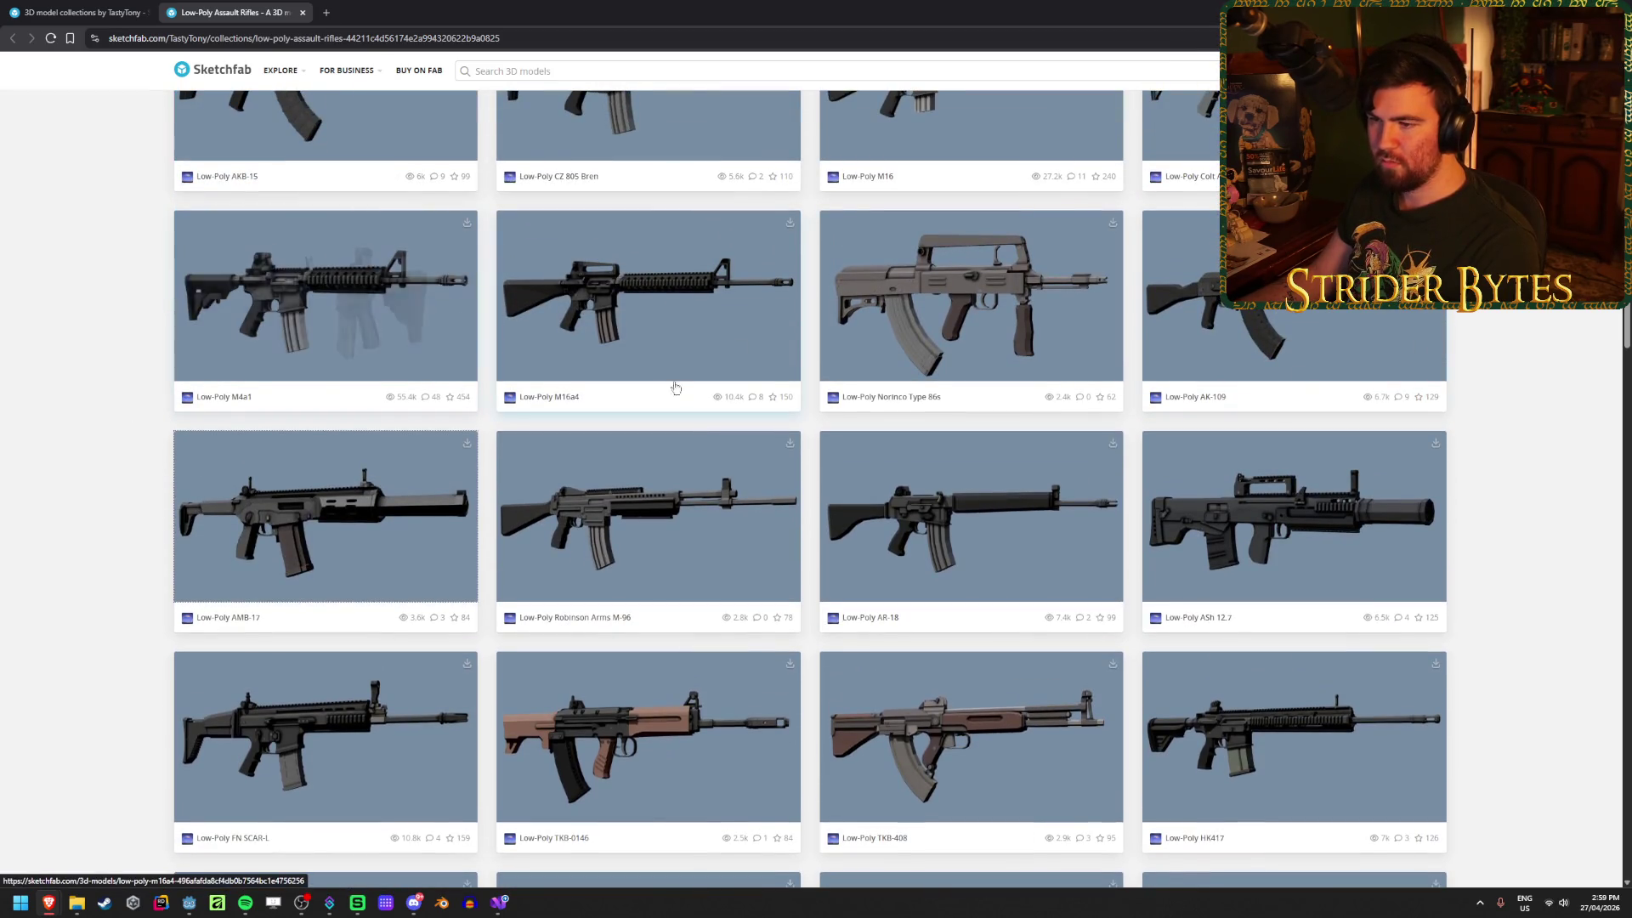
scroll(698, 524, "up", 2)
scroll(670, 532, "down", 2)
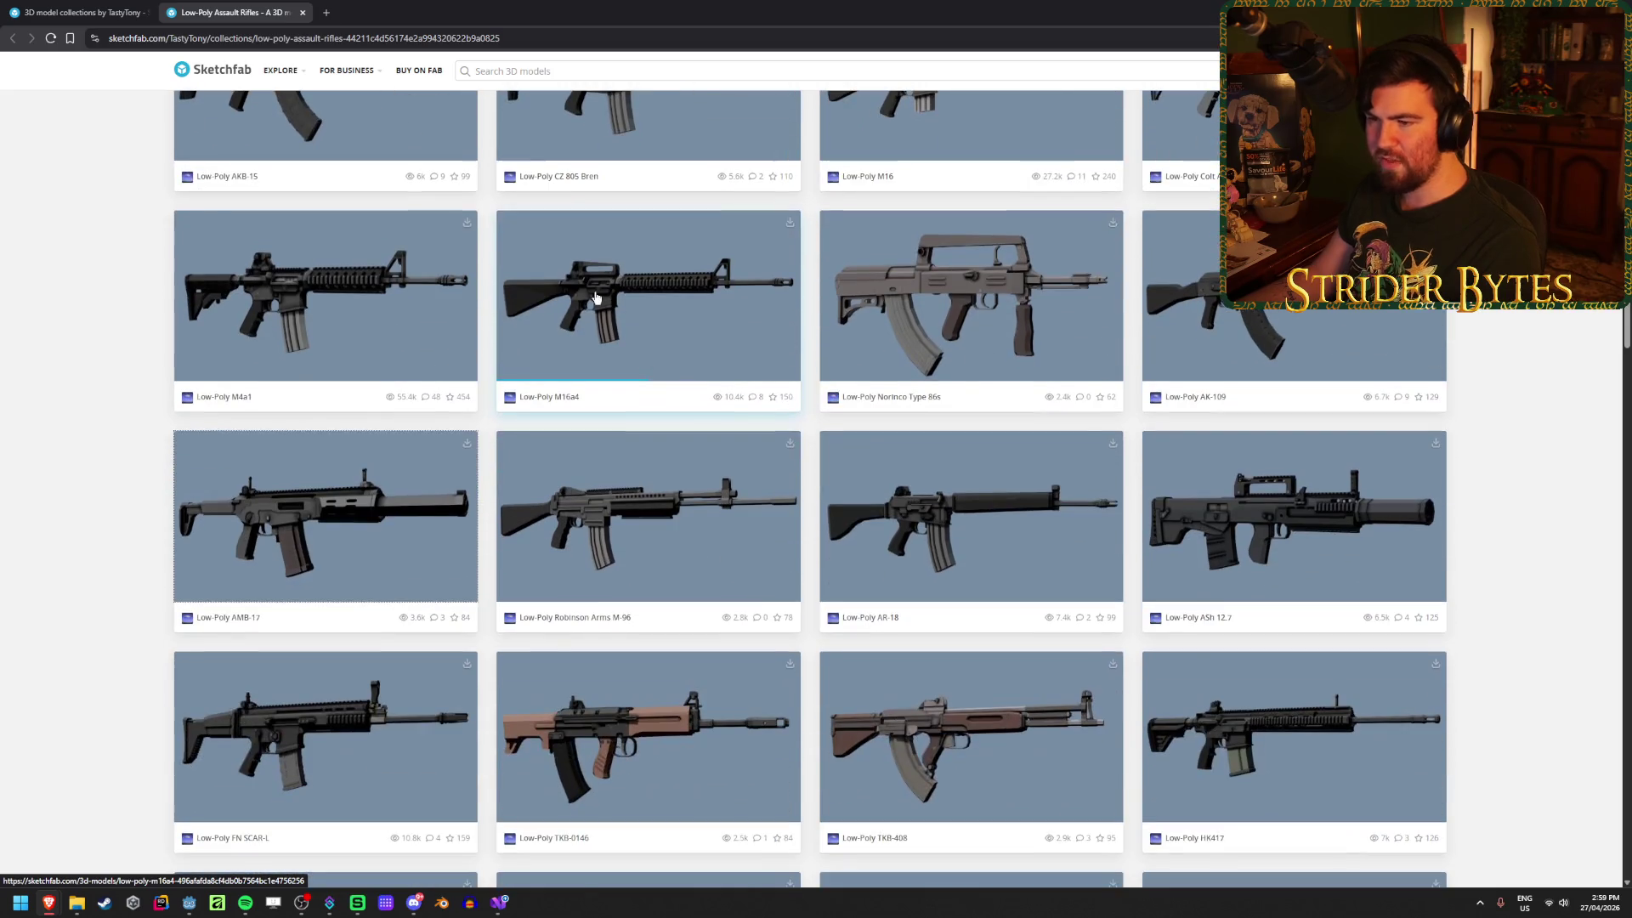
scroll(691, 344, "up", 2)
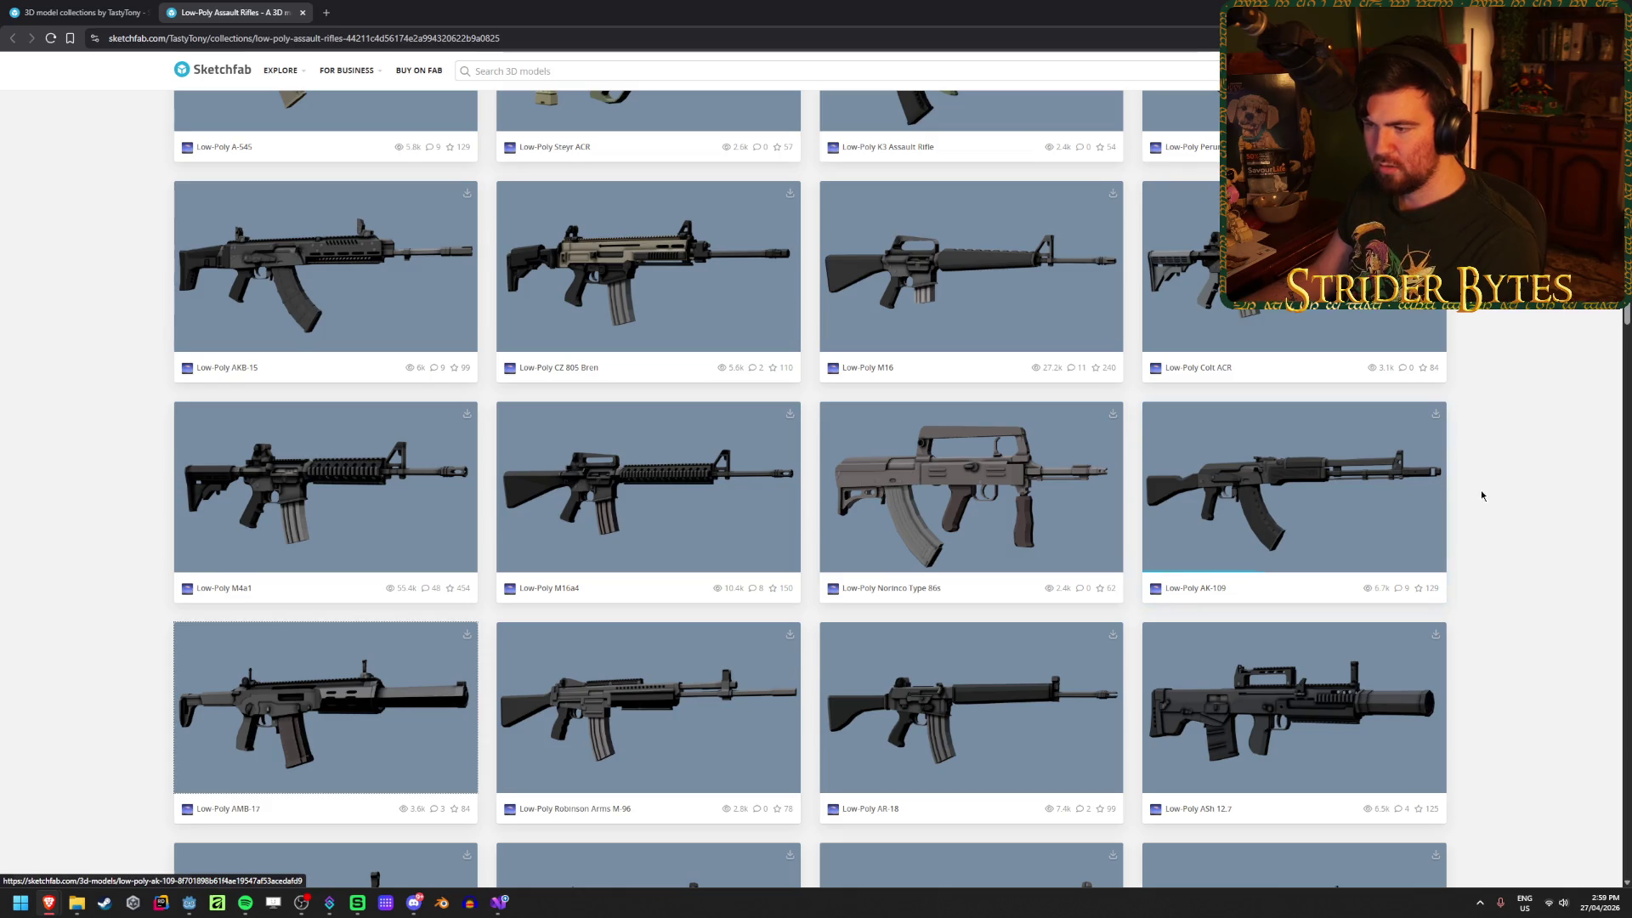
scroll(1480, 495, "down", 1)
middle_click(1292, 374)
middle_click(1042, 364)
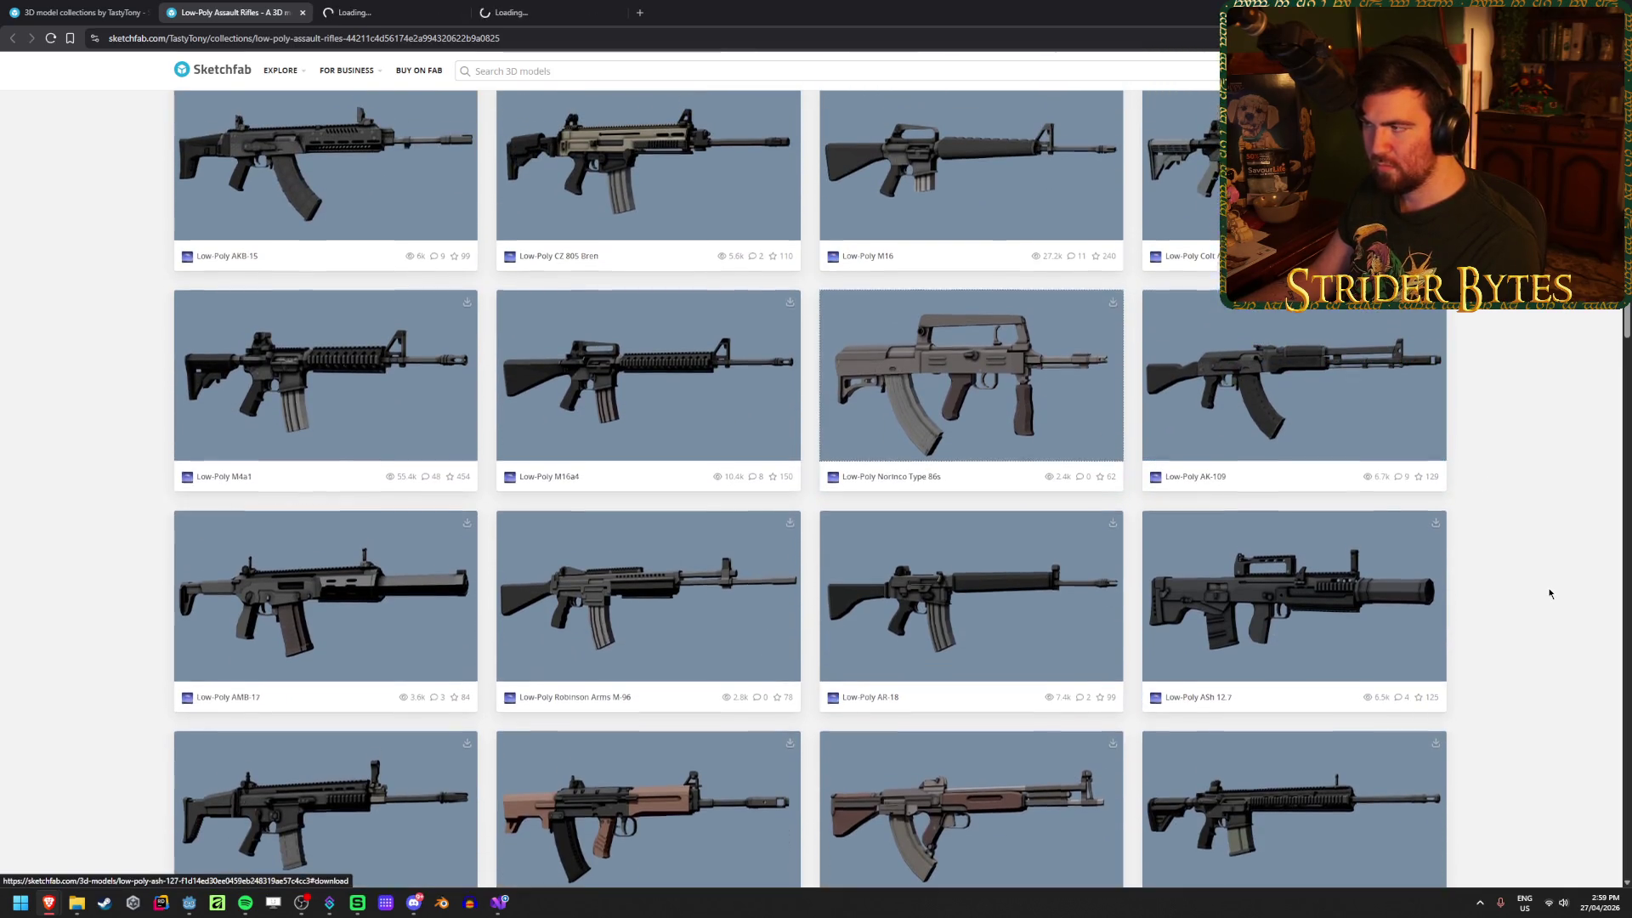
scroll(1550, 593, "up", 2)
left_click(414, 7)
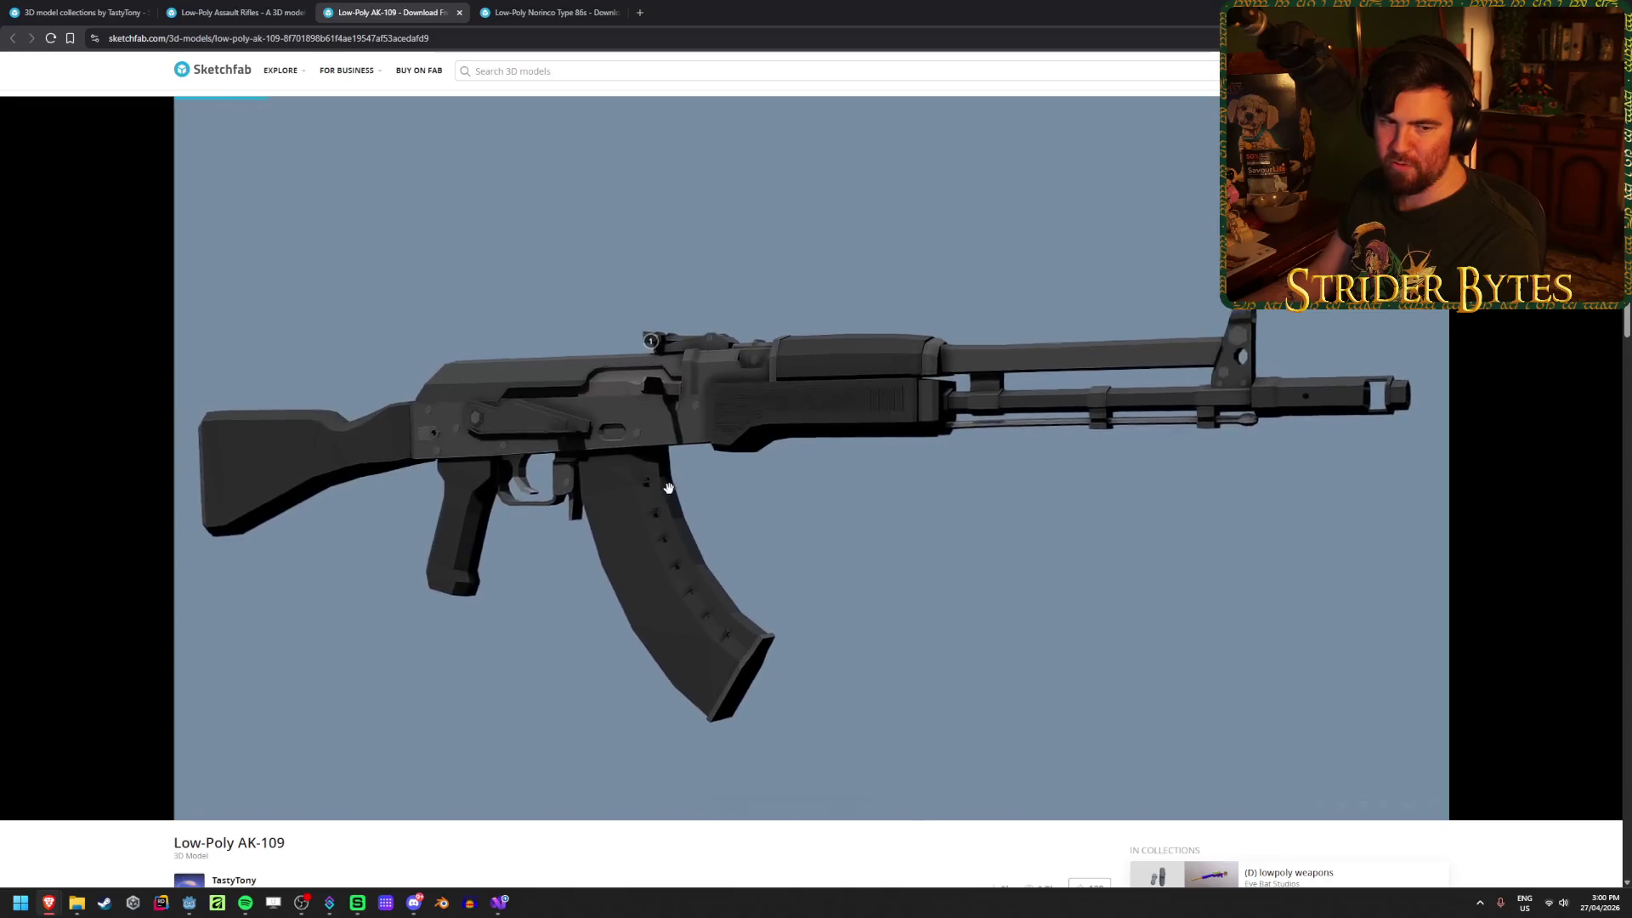
Step: Save the Low-Poly AK-109 as a GLB file and close its tab
scroll(646, 518, "up", 3)
scroll(646, 510, "down", 2)
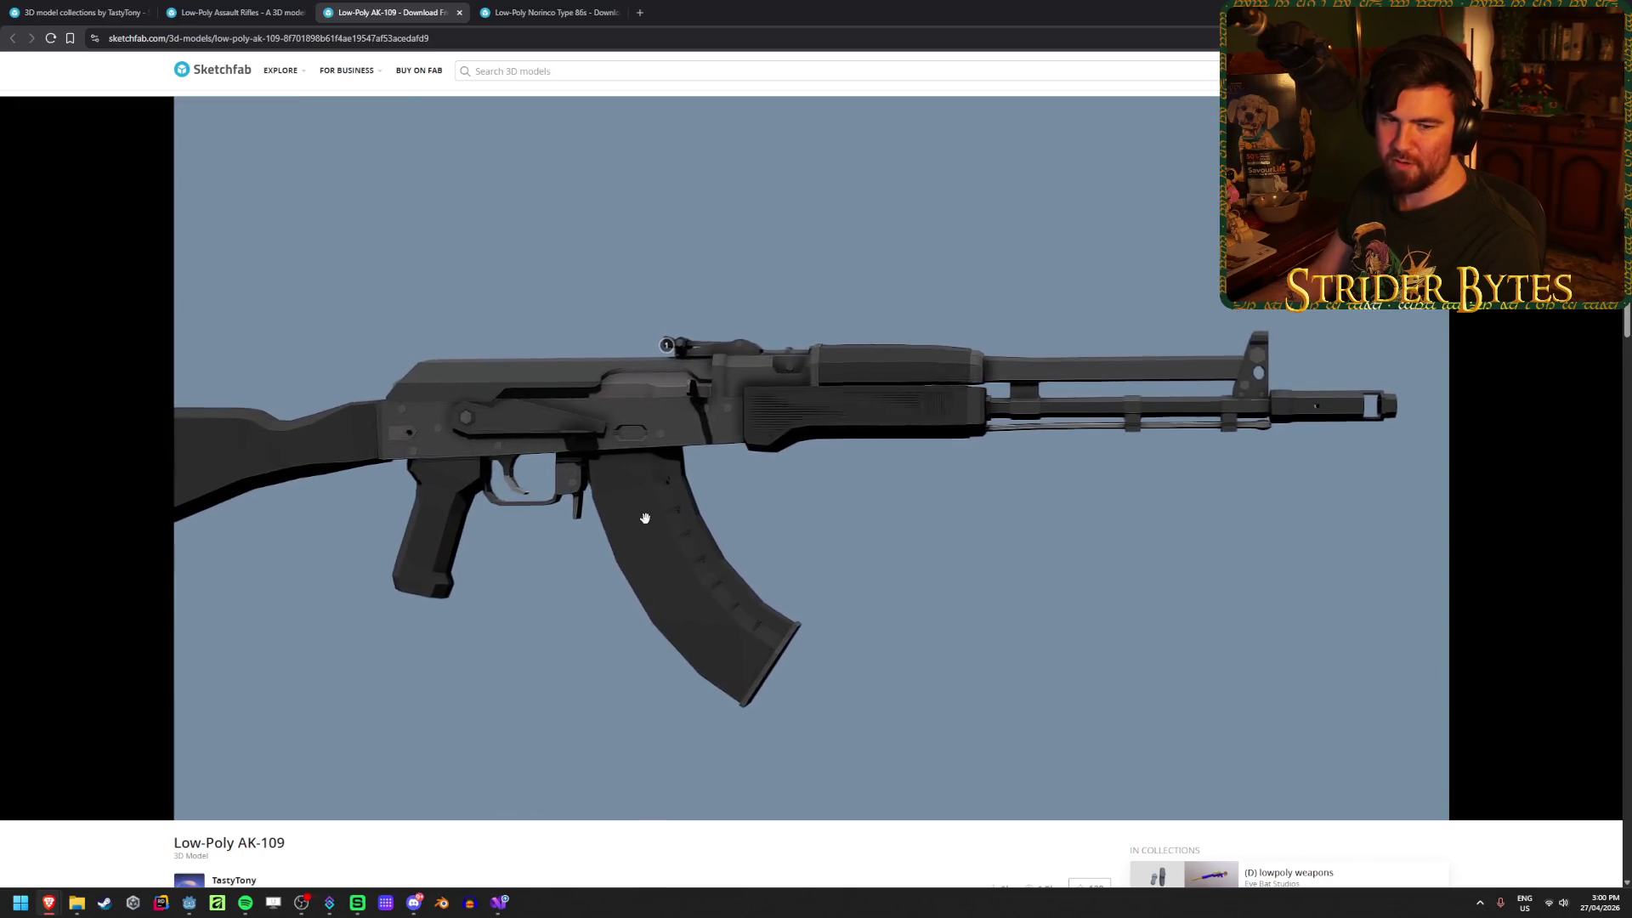
scroll(633, 516, "down", 2)
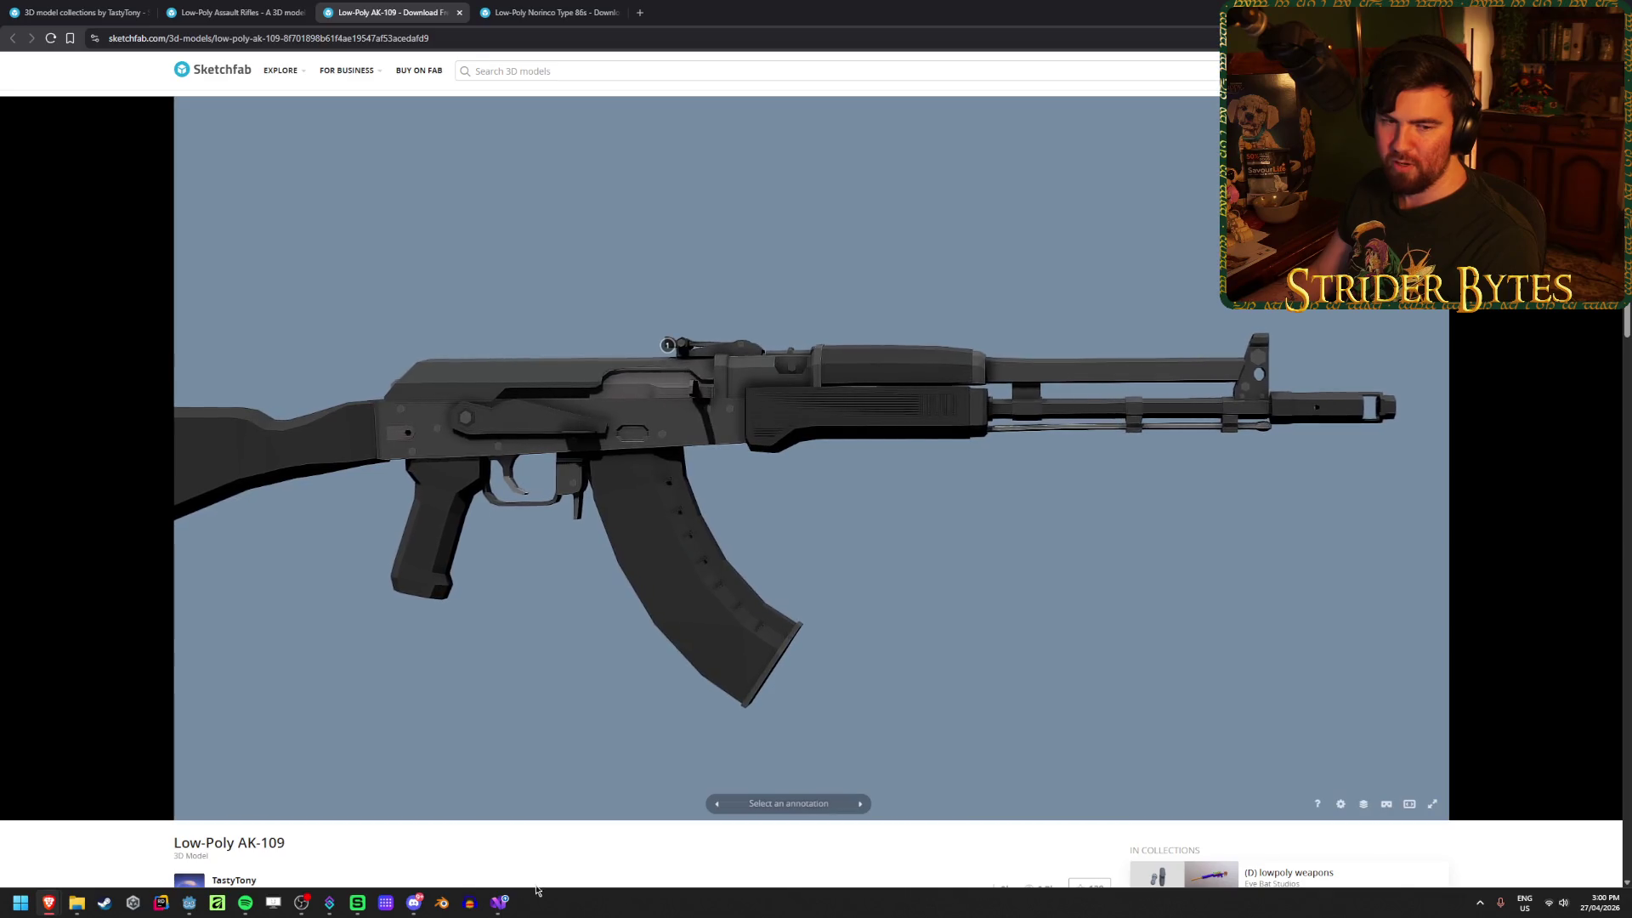
scroll(514, 806, "down", 2)
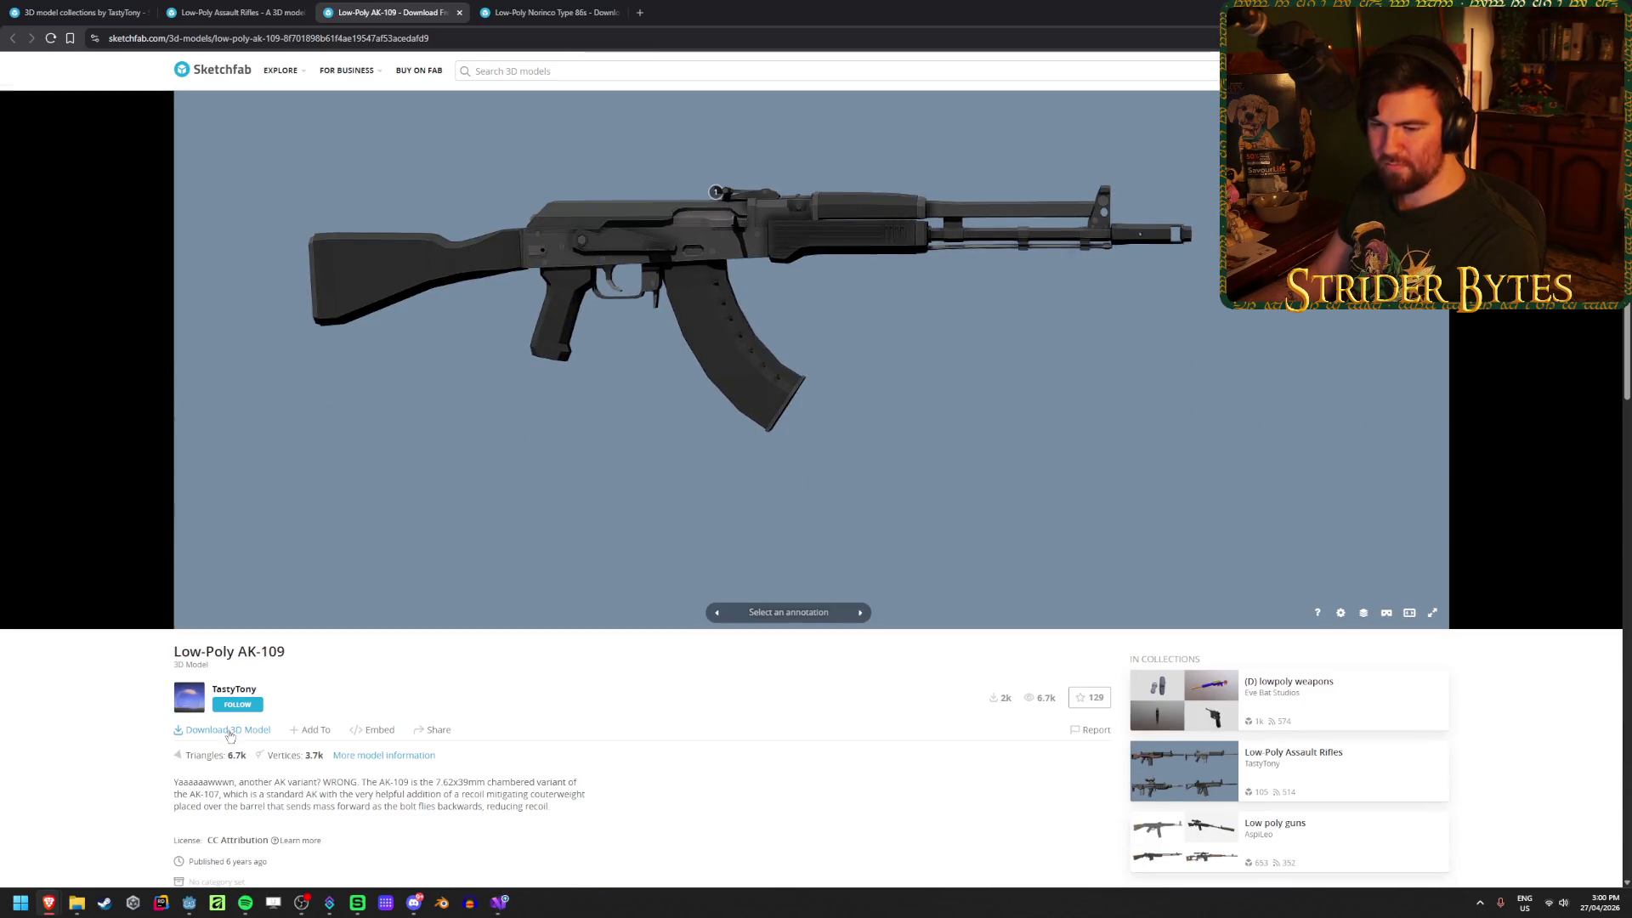
left_click(228, 731)
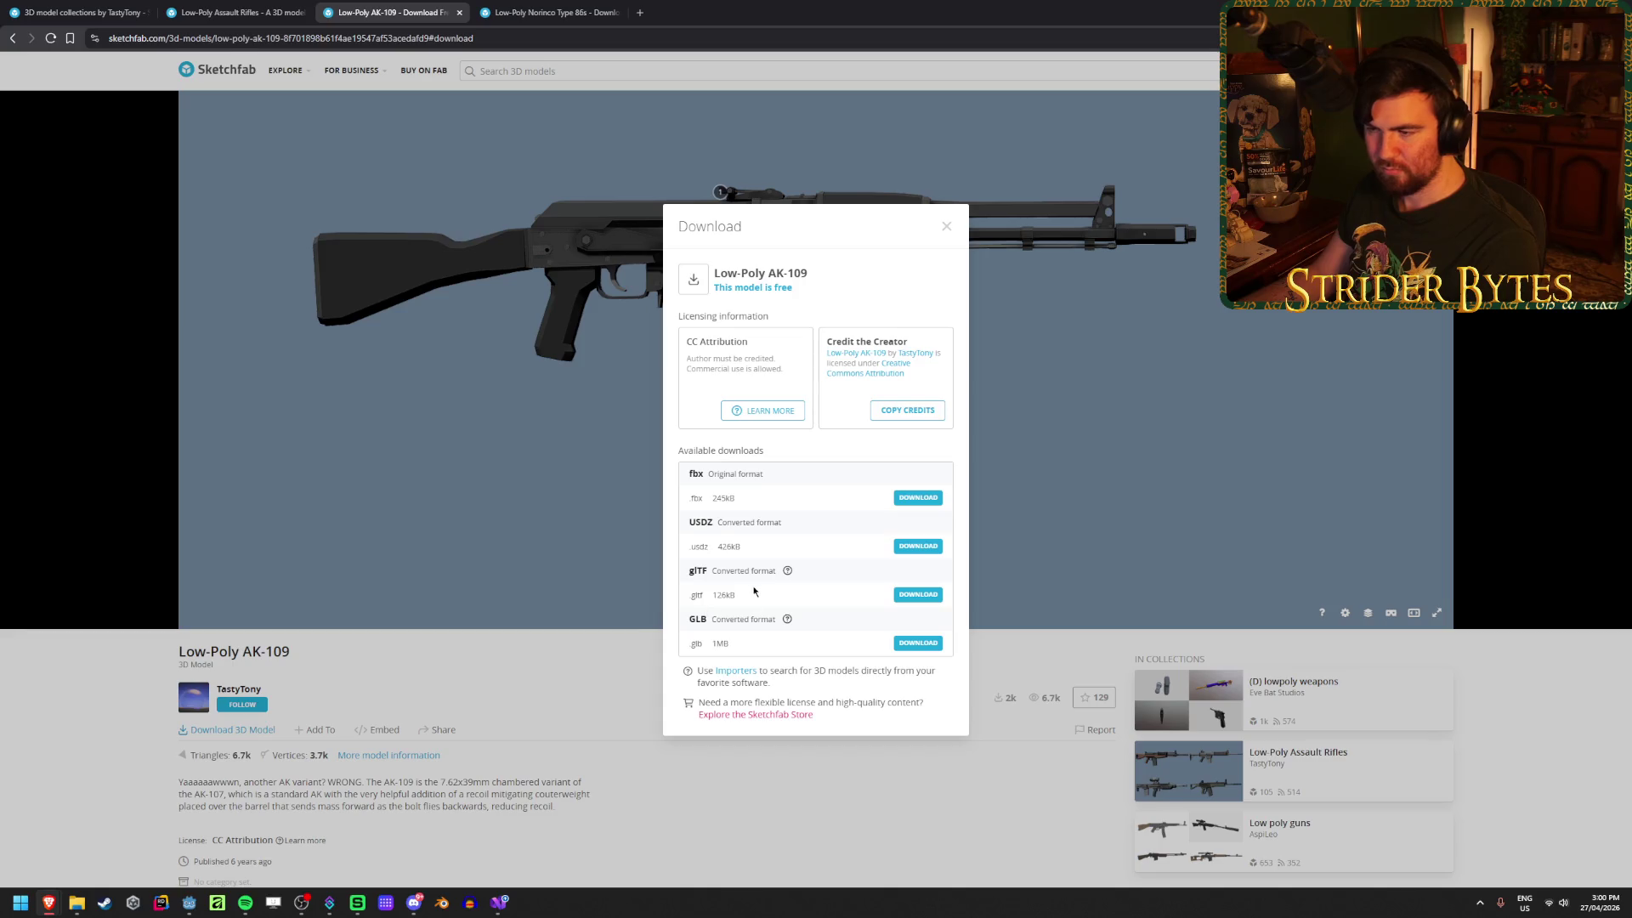
left_click(922, 648)
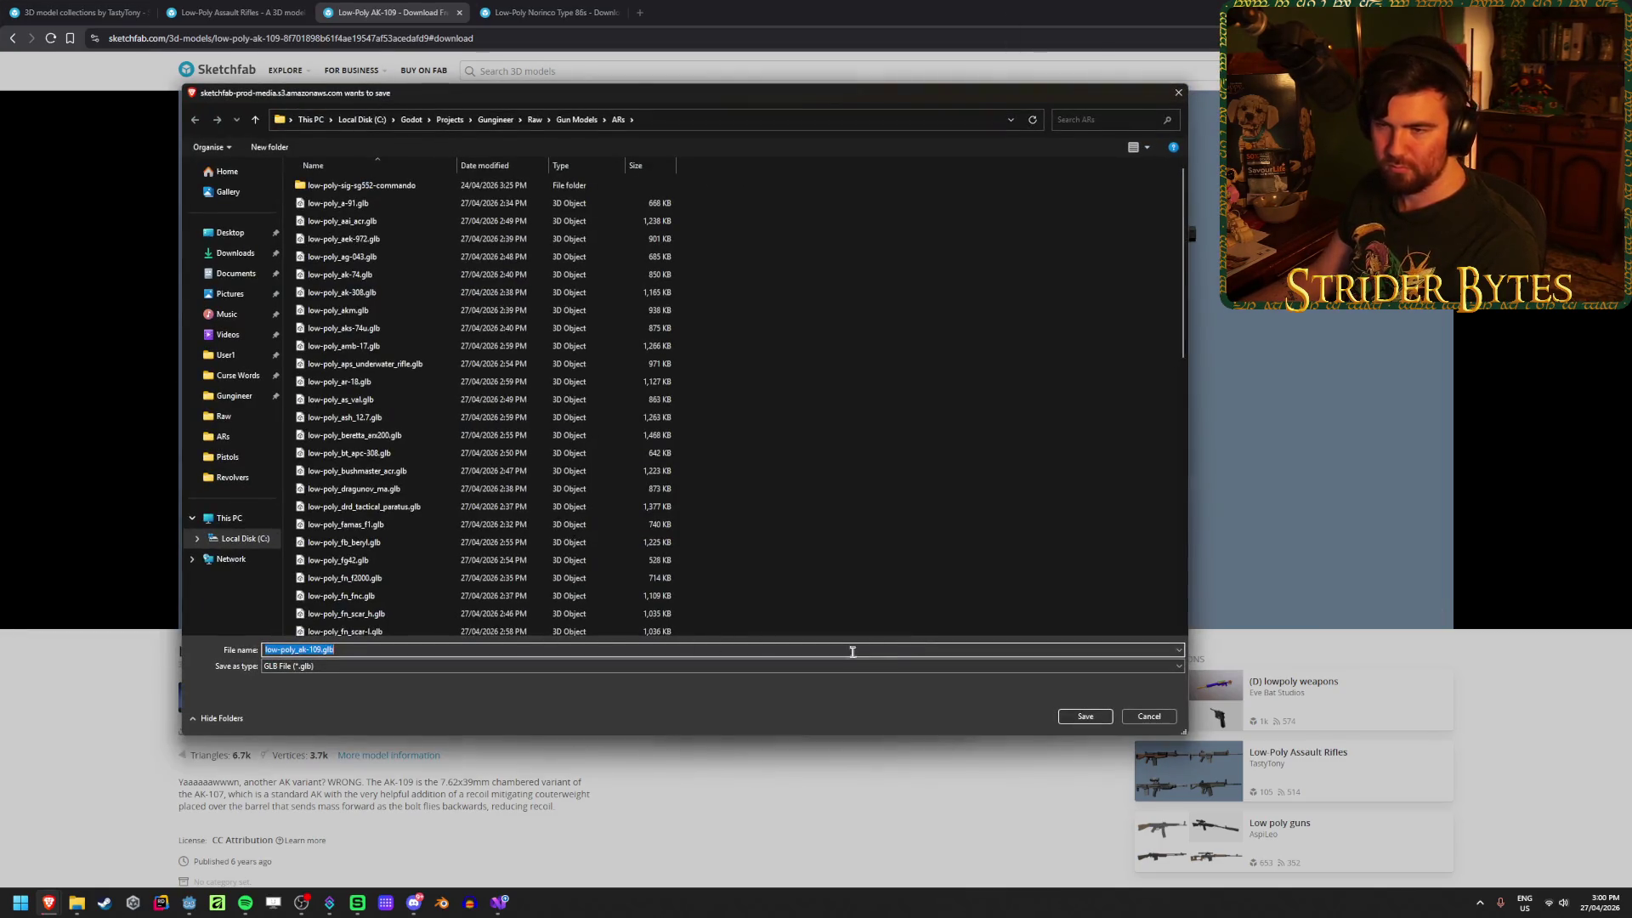
left_click(1108, 711)
key("ctrl+w")
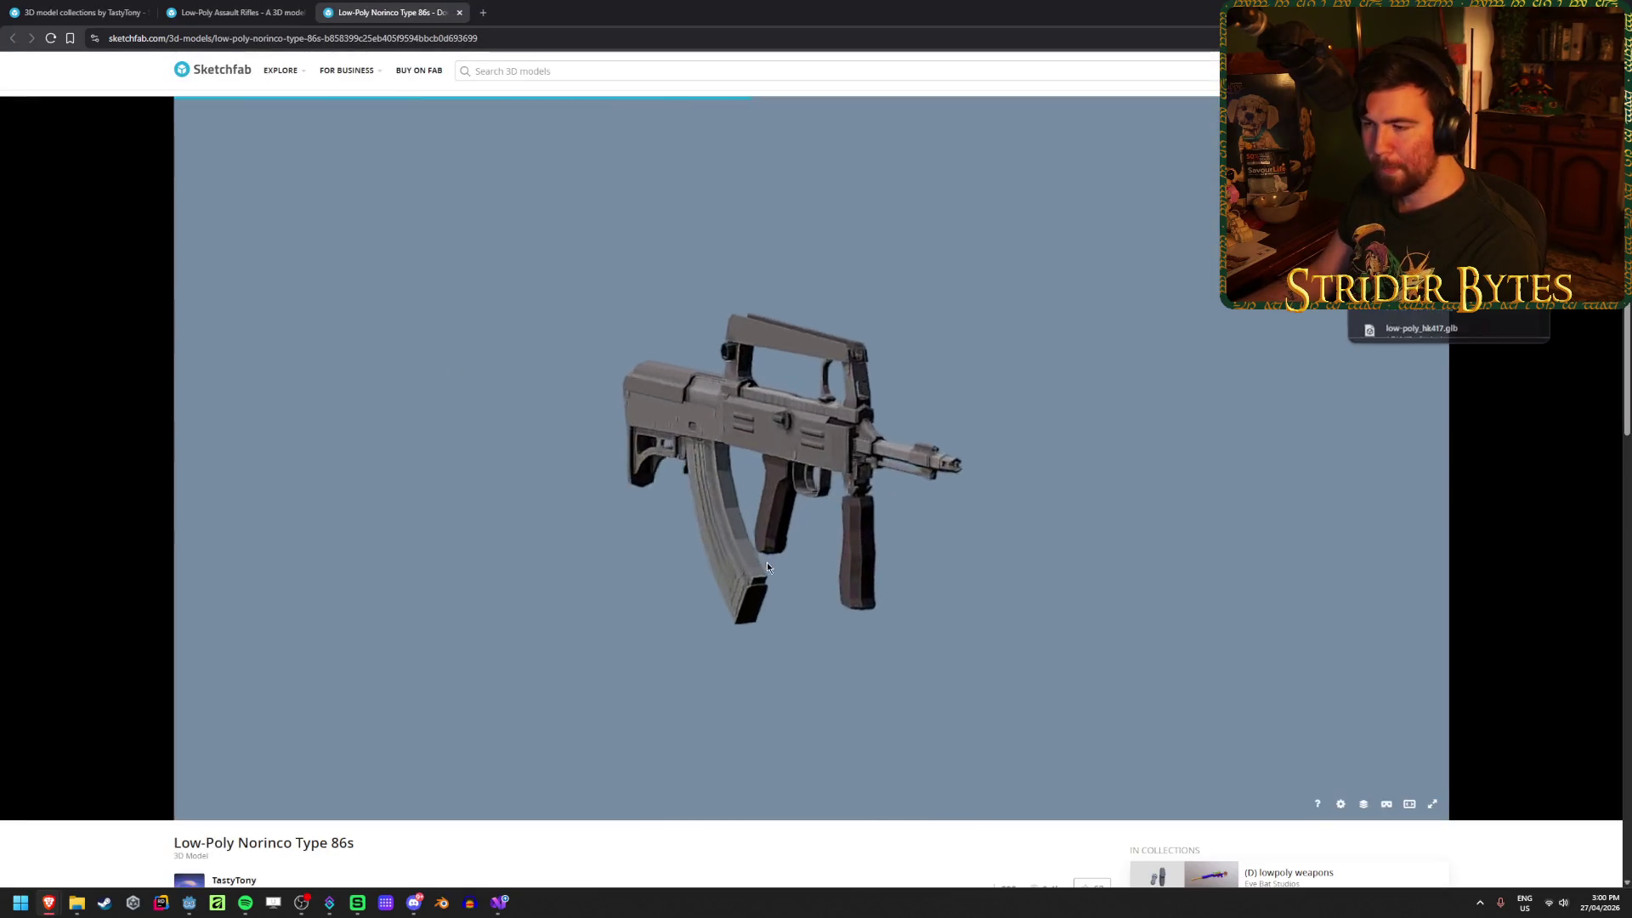
Step: Save the Norinco Type 86s as a GLB file and close its tab
scroll(852, 556, "down", 2)
left_click(228, 729)
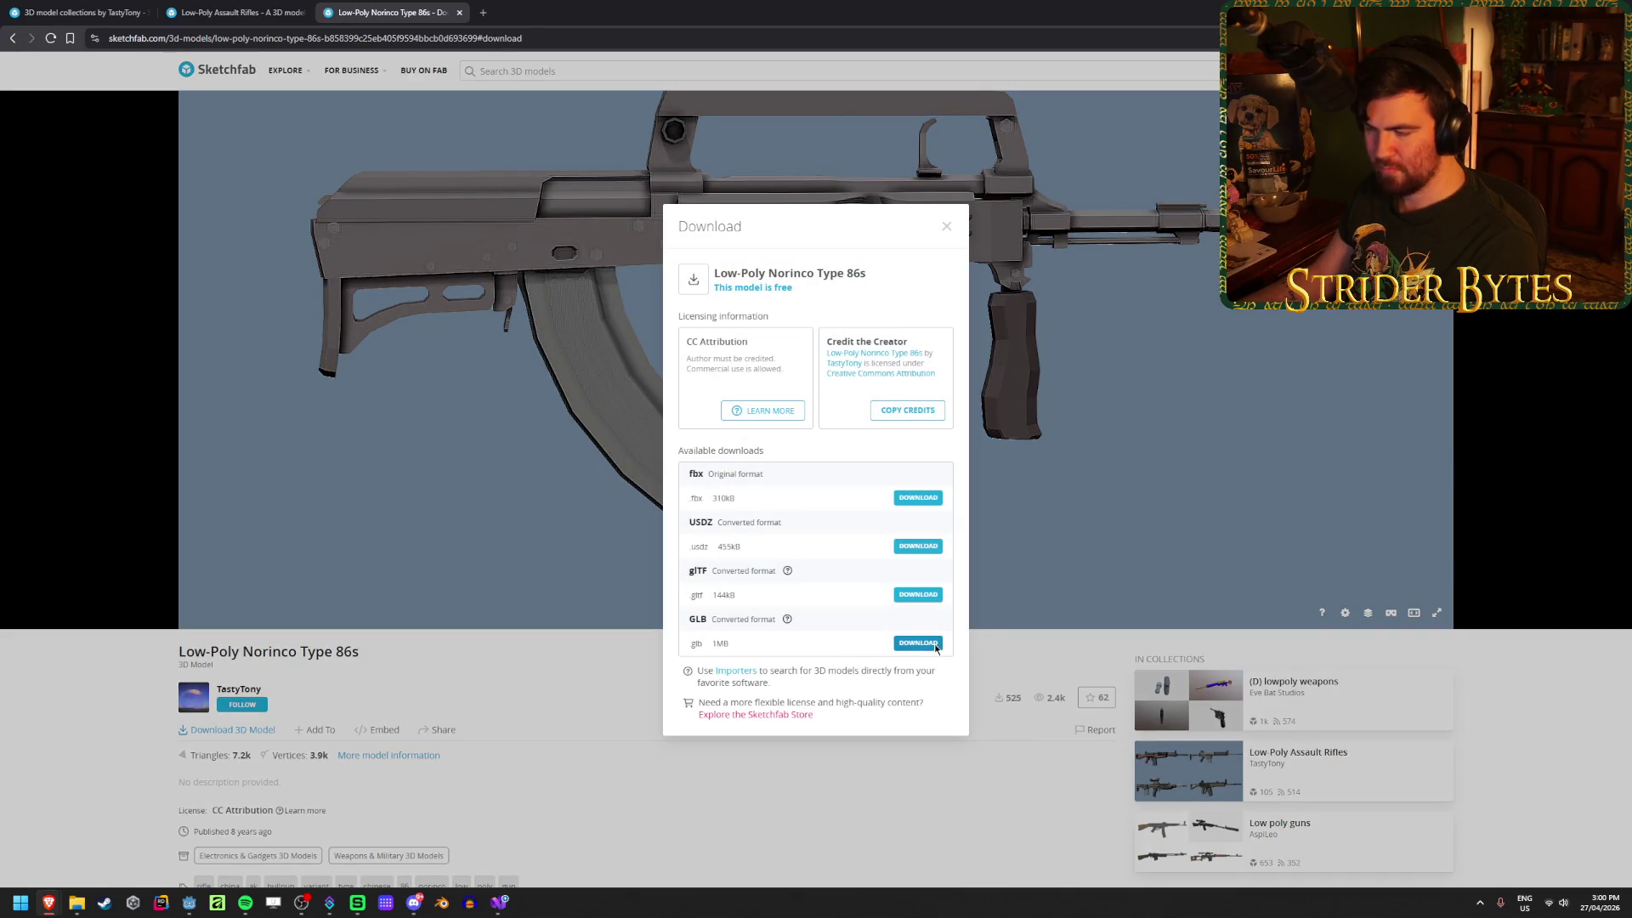
left_click(934, 645)
key("Return")
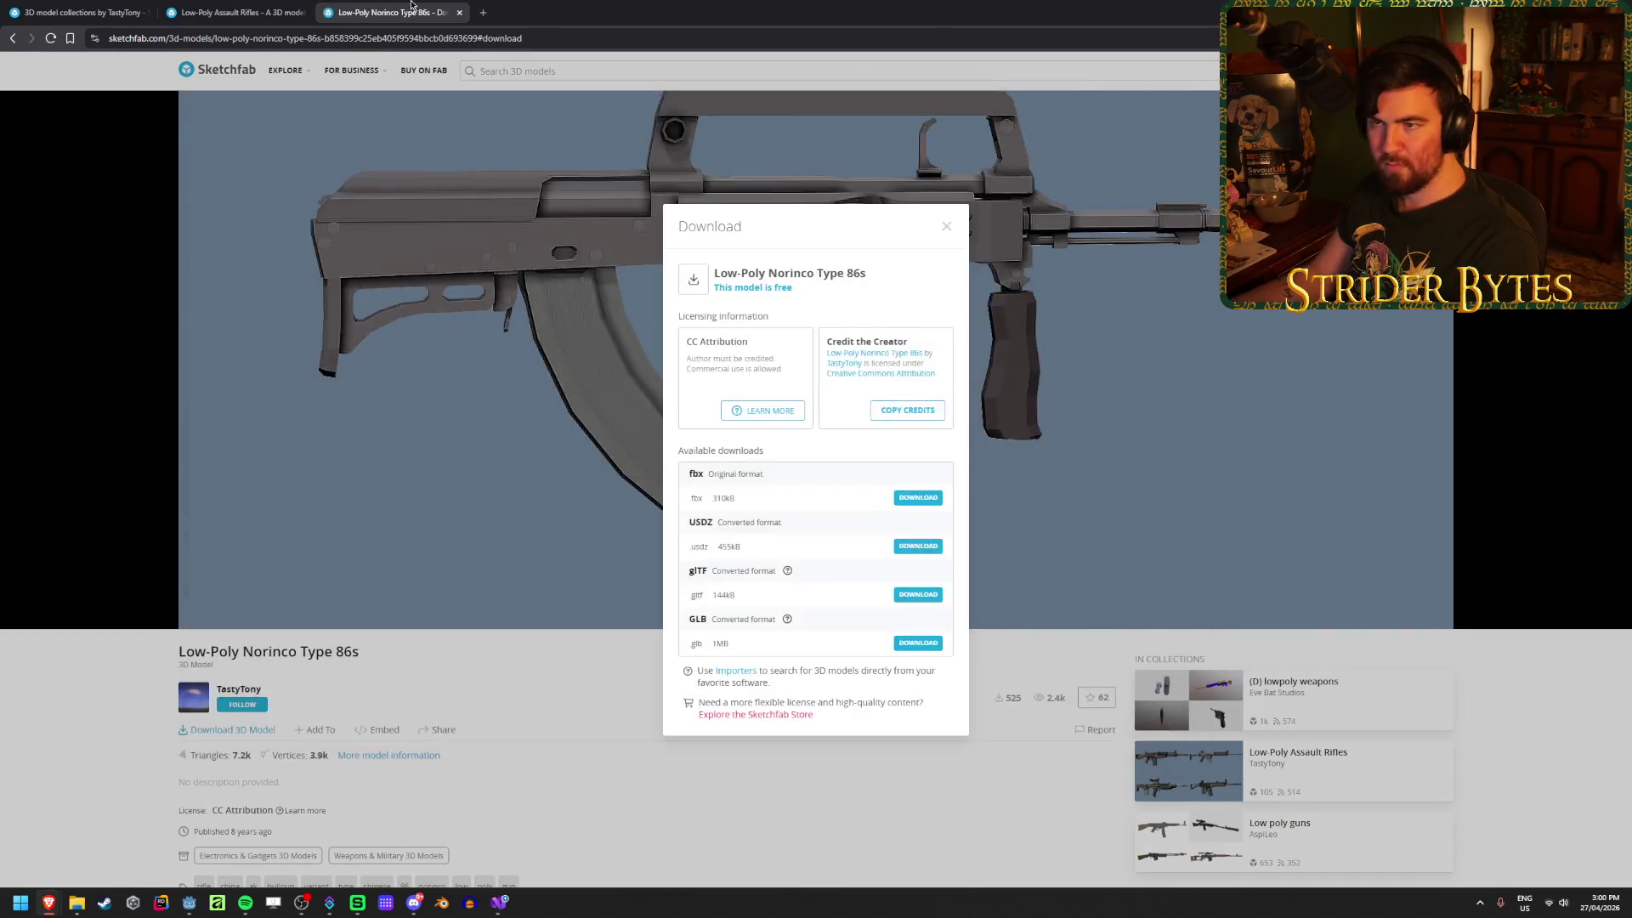
key("ctrl+w")
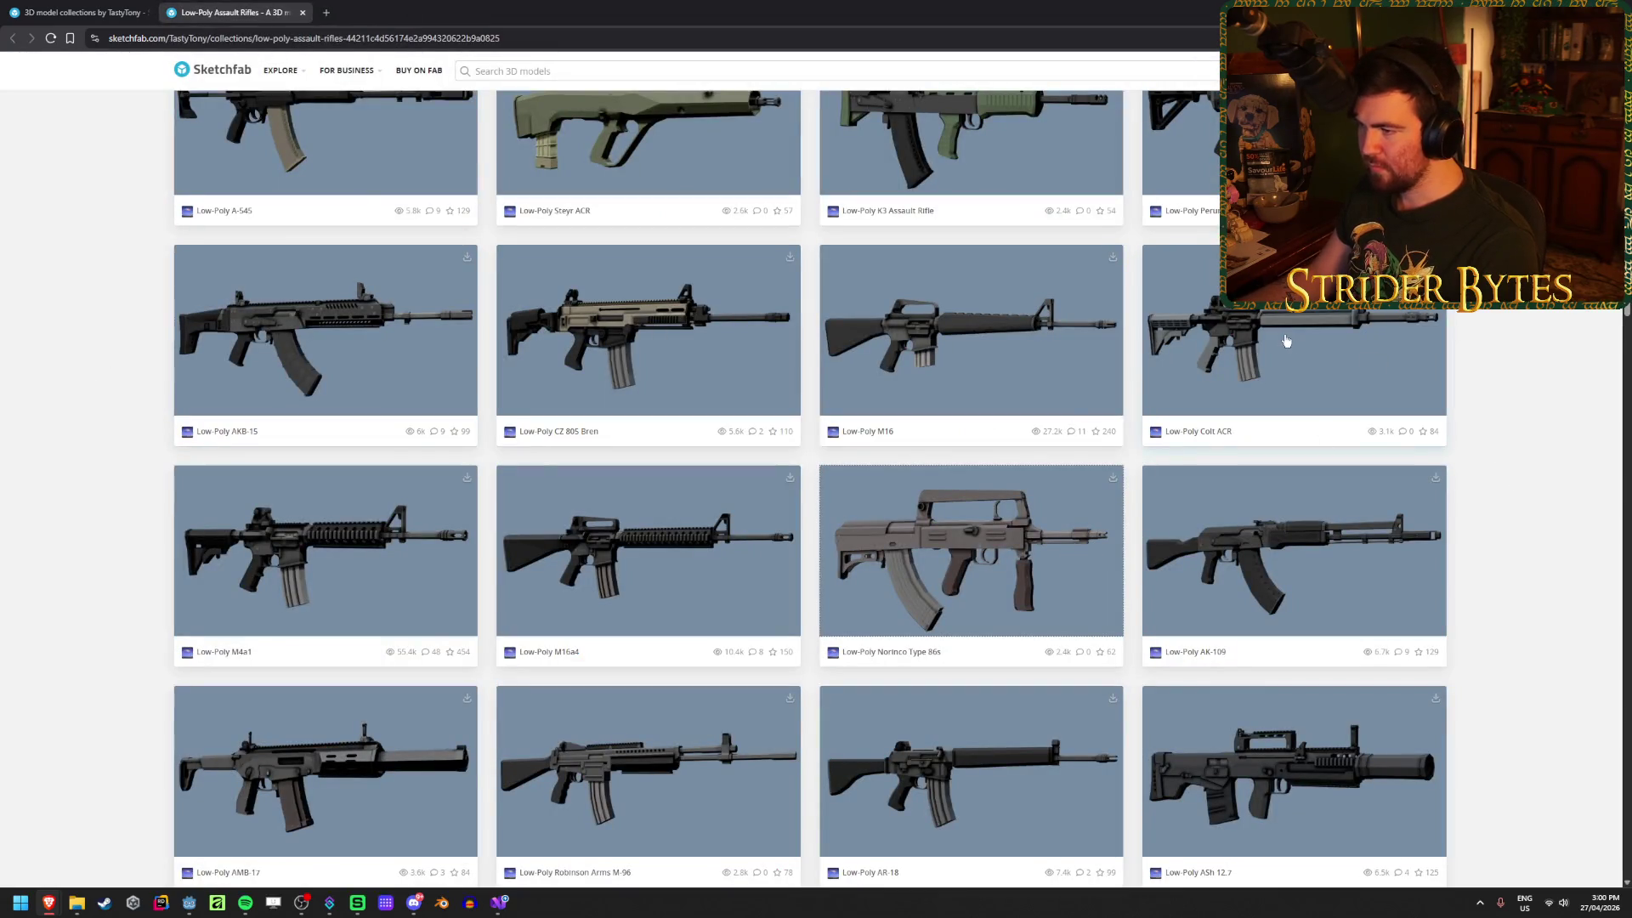
Step: Open Colt ACR, CZ 805 Bren and AKB-15 in background tabs, then switch to Colt ACR
middle_click(1282, 336)
middle_click(976, 357)
middle_click(323, 332)
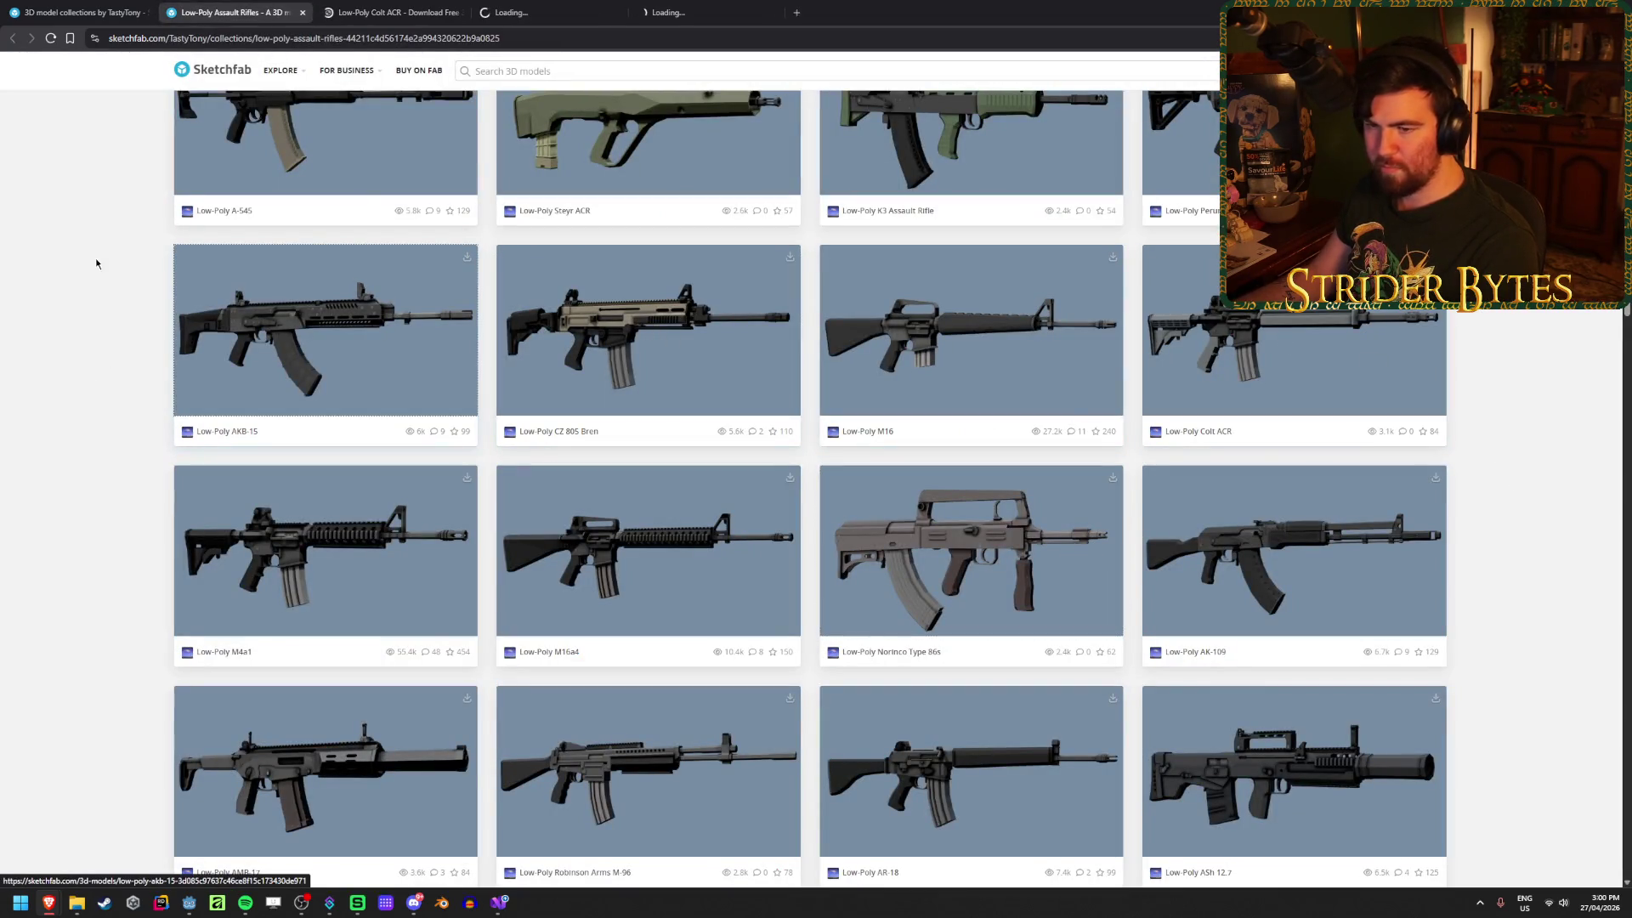
left_click(396, 7)
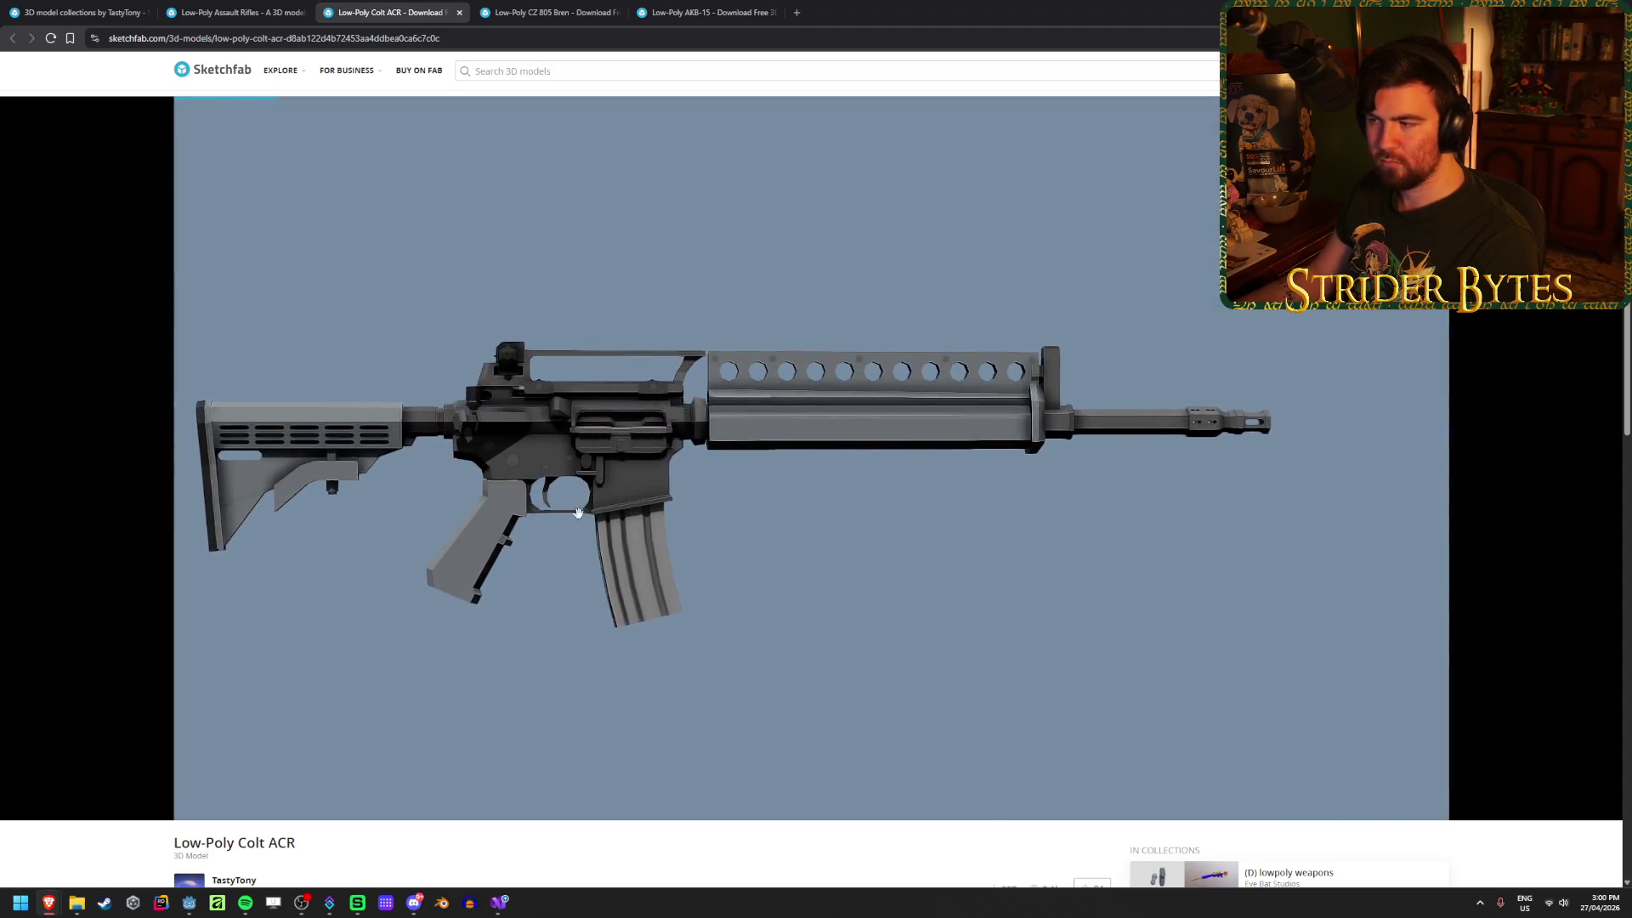
Step: Save the Low-Poly Colt ACR as a GLB file and close its tab
scroll(346, 771, "down", 3)
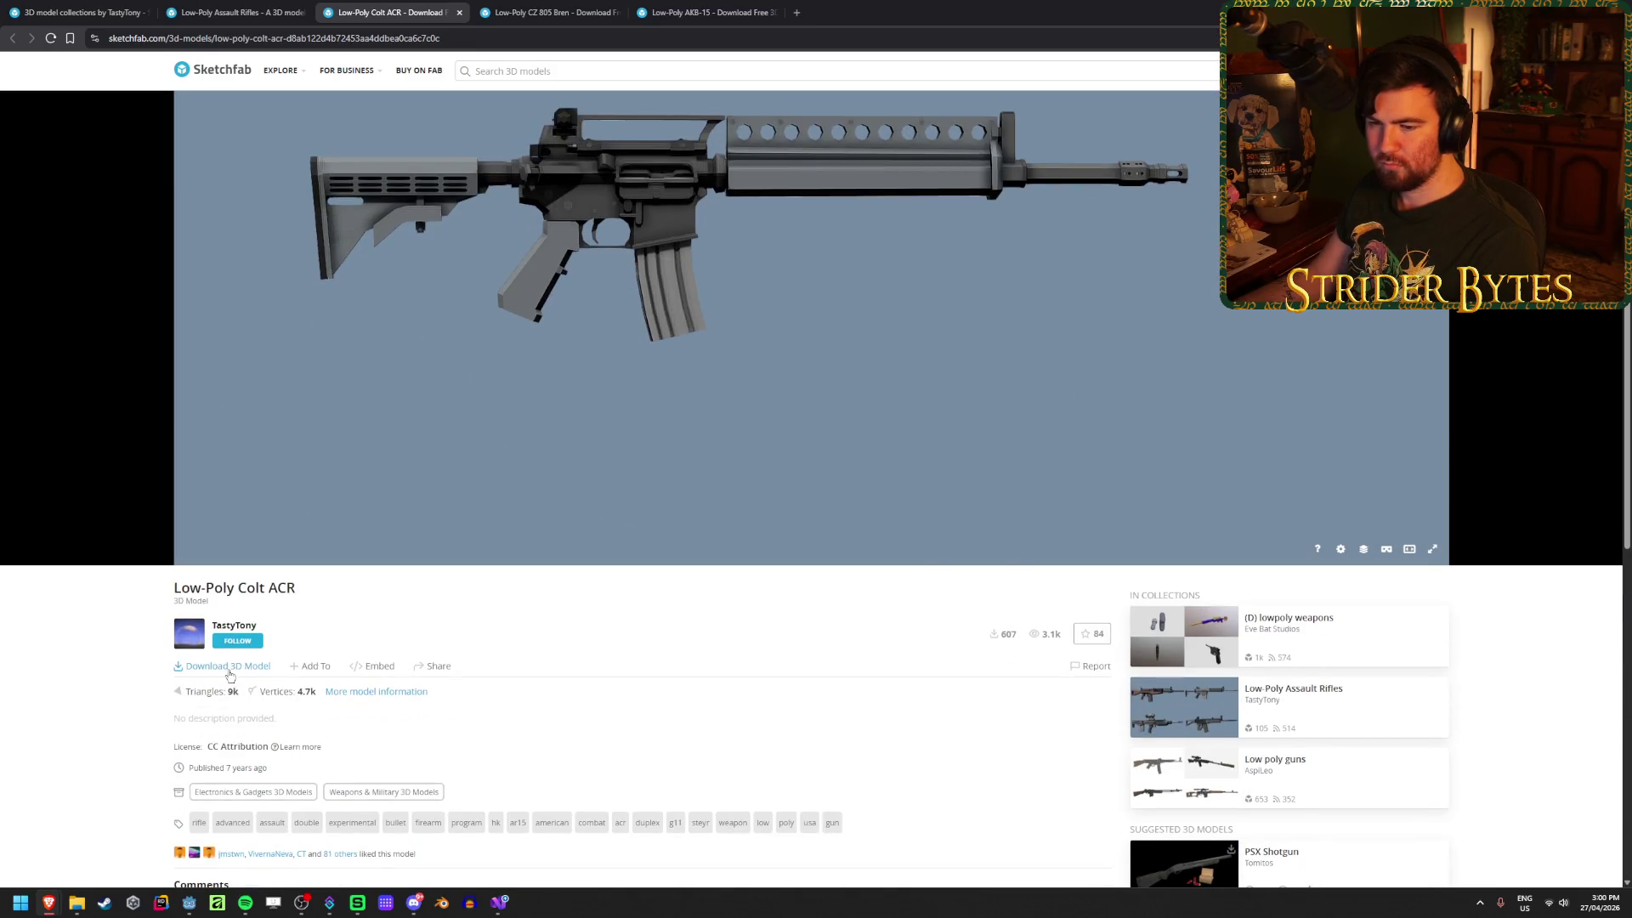
left_click(228, 666)
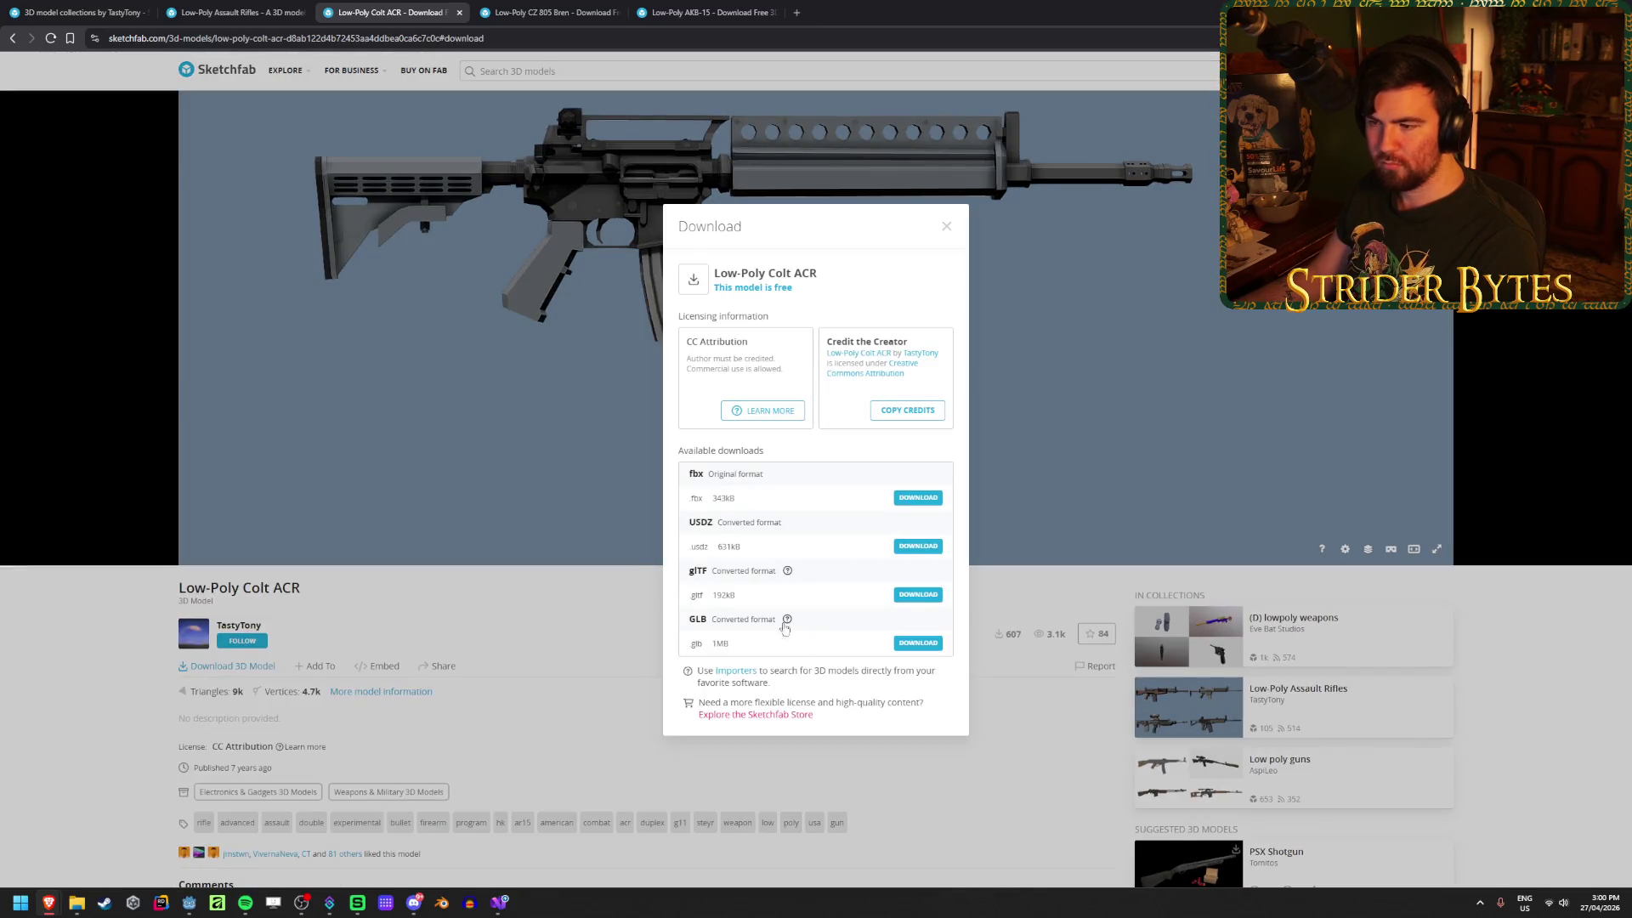
left_click(918, 644)
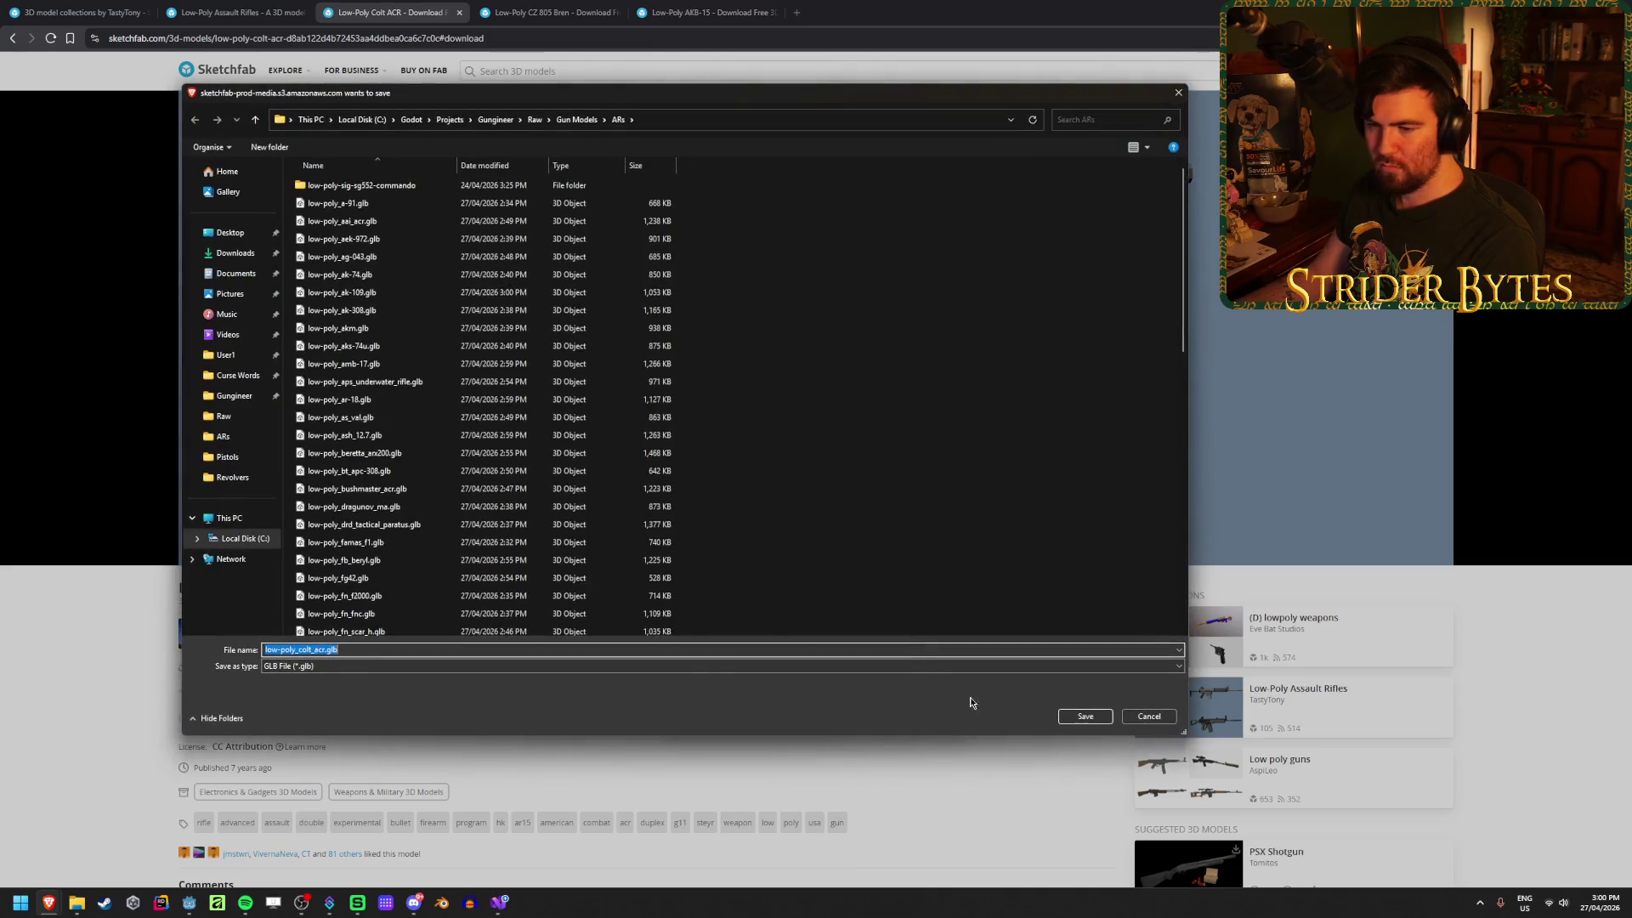
left_click(1085, 717)
key("ctrl+w")
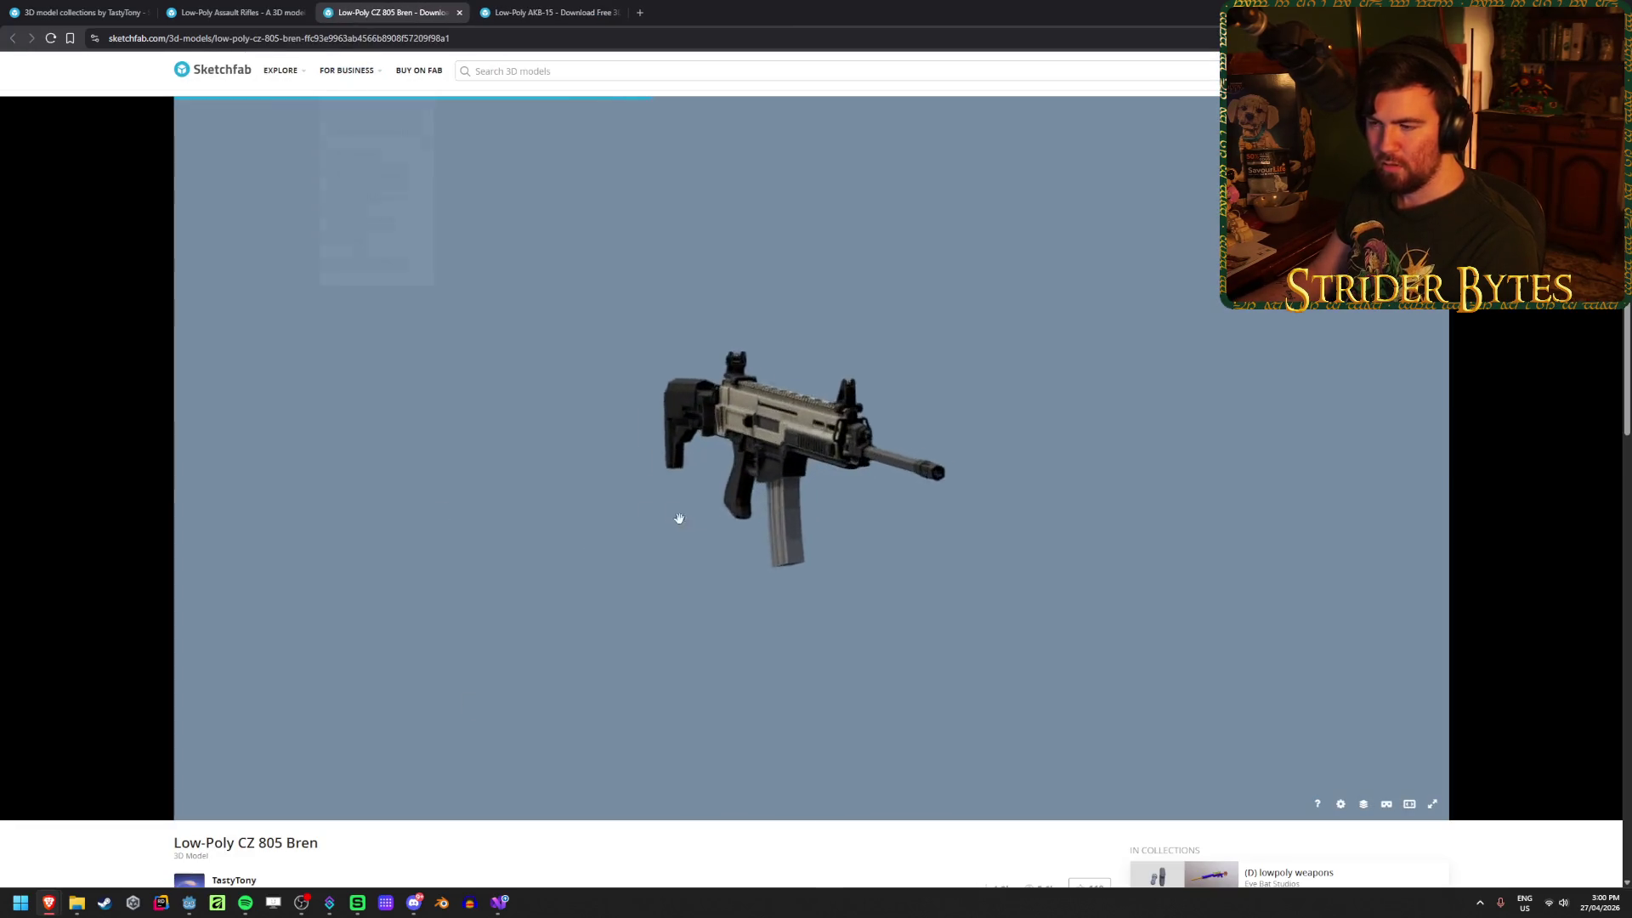
Step: Request the CZ 805 Bren GLB download and bring up the ARs folder window
scroll(531, 806, "down", 1)
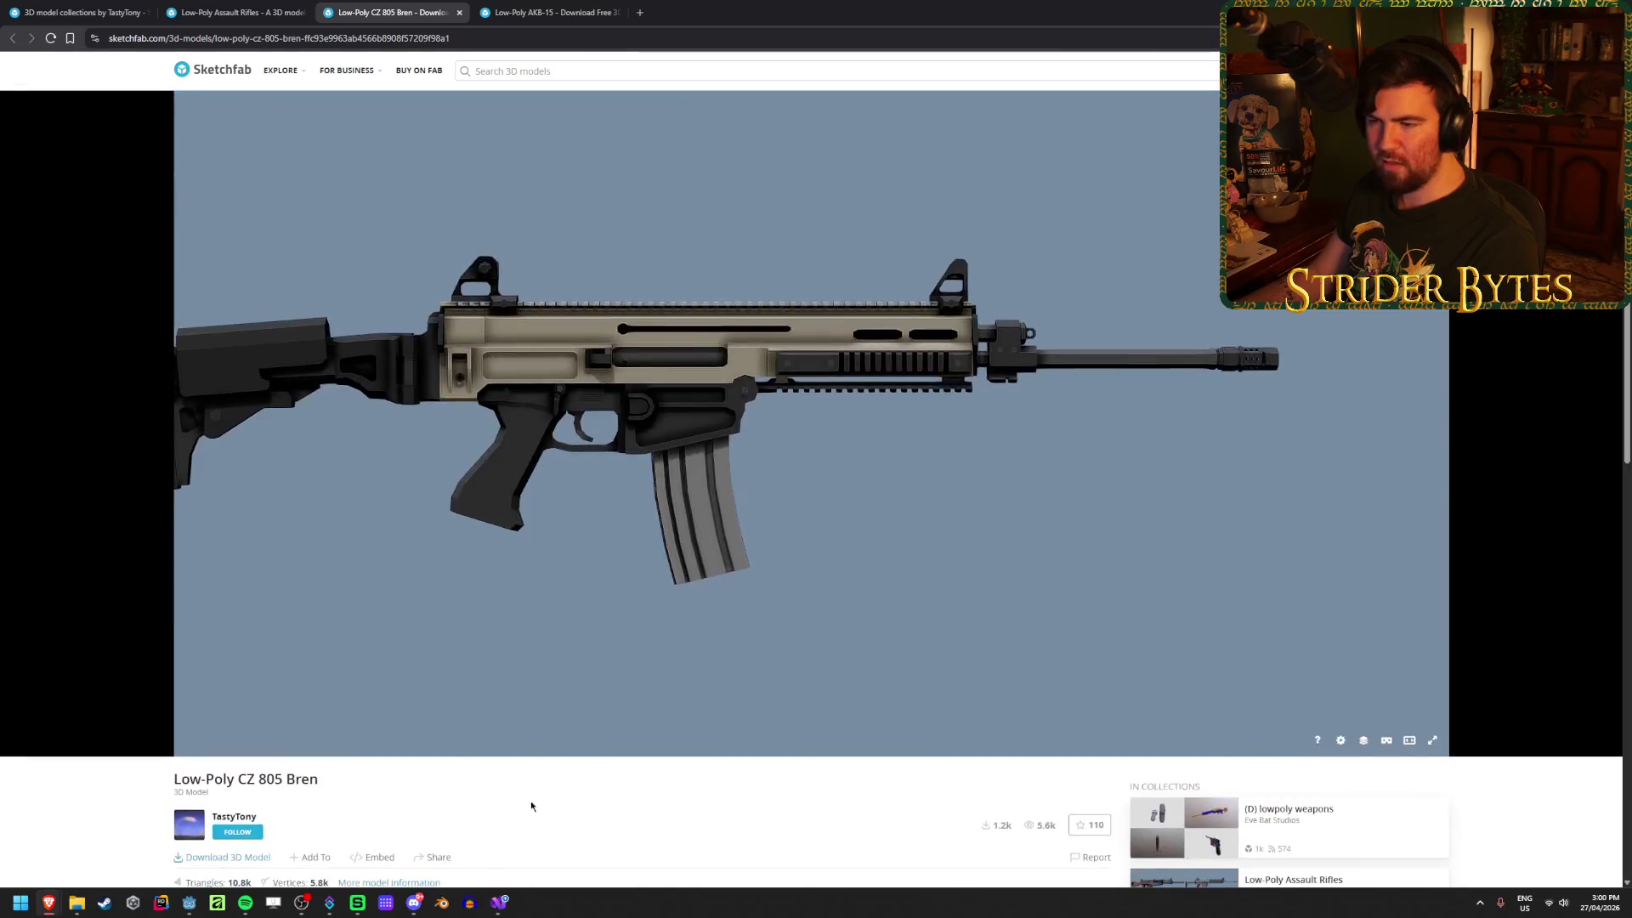
scroll(242, 816, "down", 1)
left_click(247, 798)
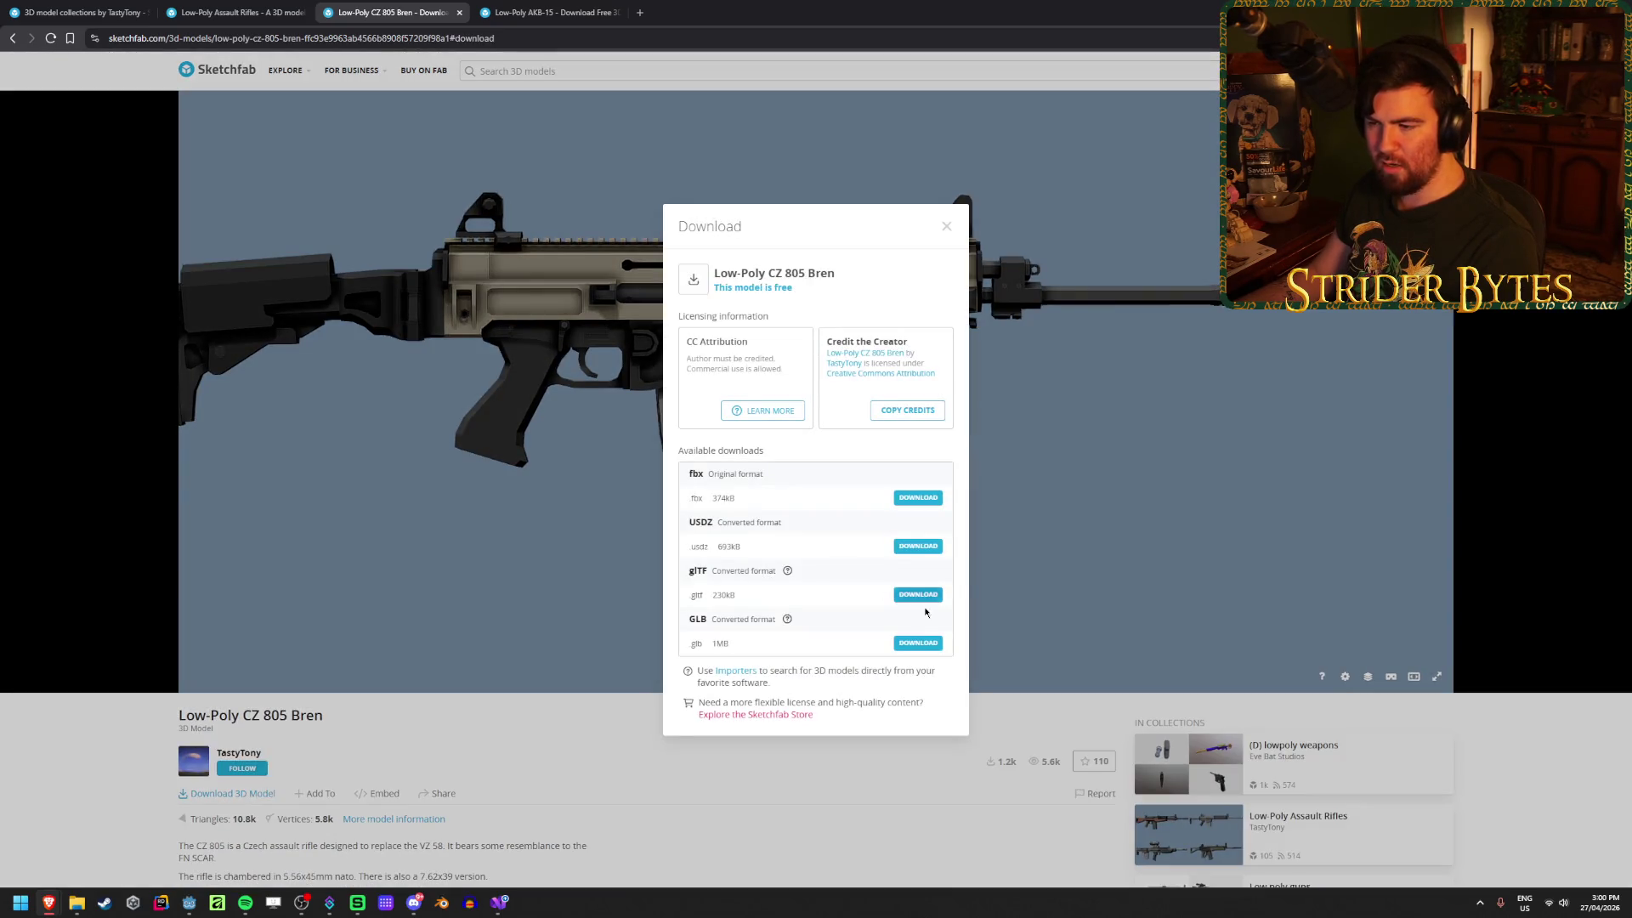
left_click(925, 645)
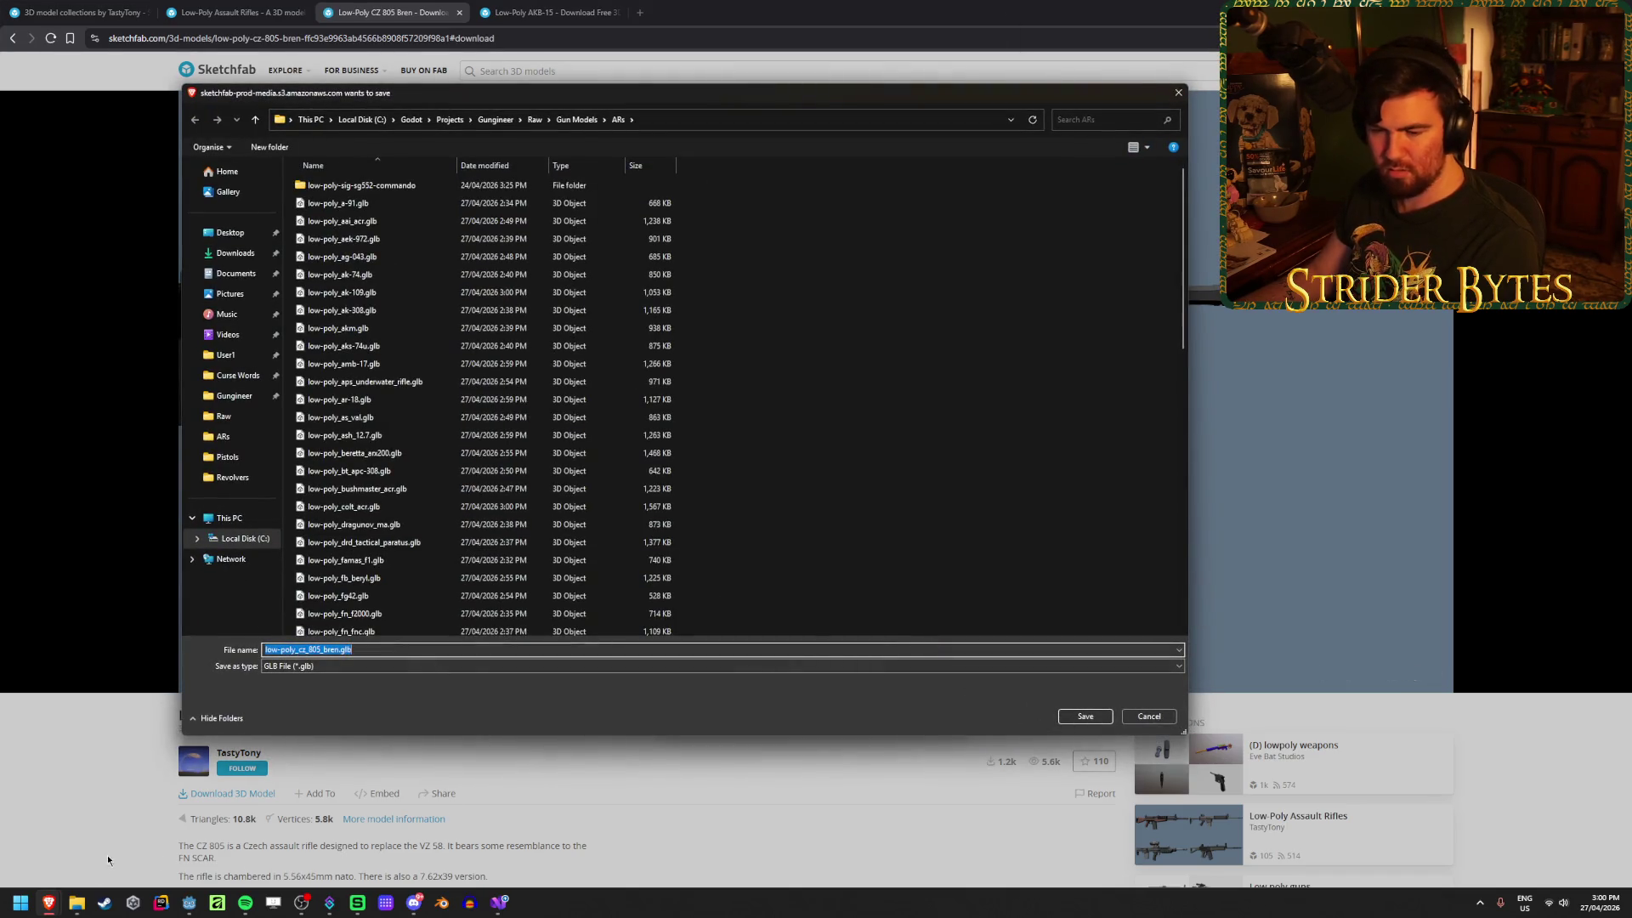
left_click(77, 903)
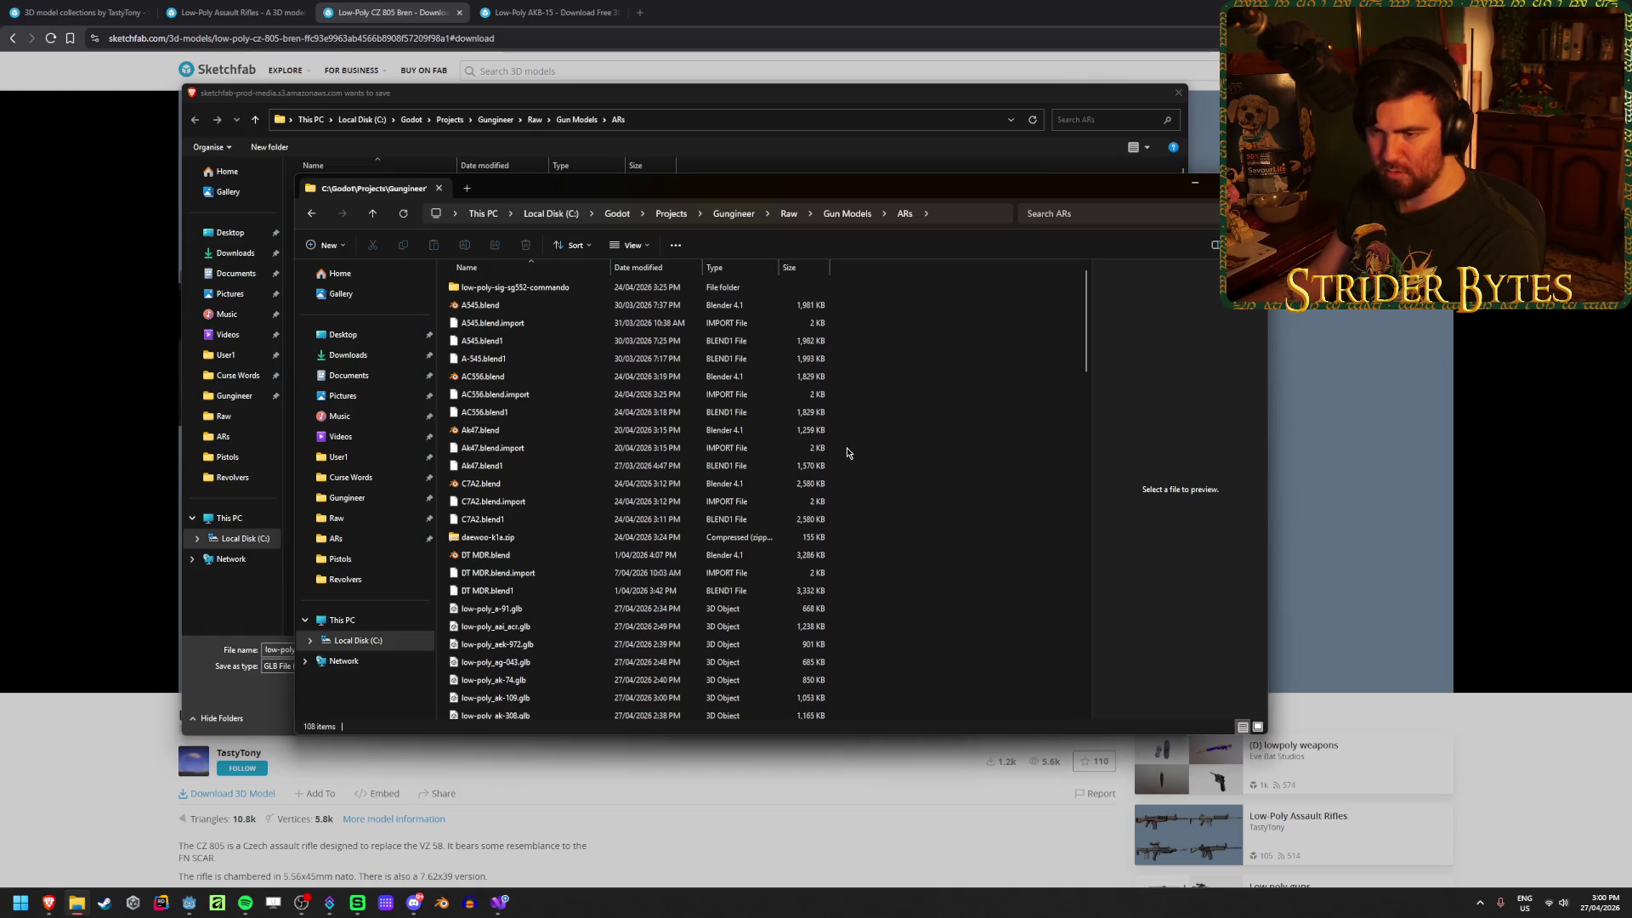
Step: Look through the ARs folder, close Explorer, and save the CZ 805 Bren GLB
scroll(848, 453, "down", 15)
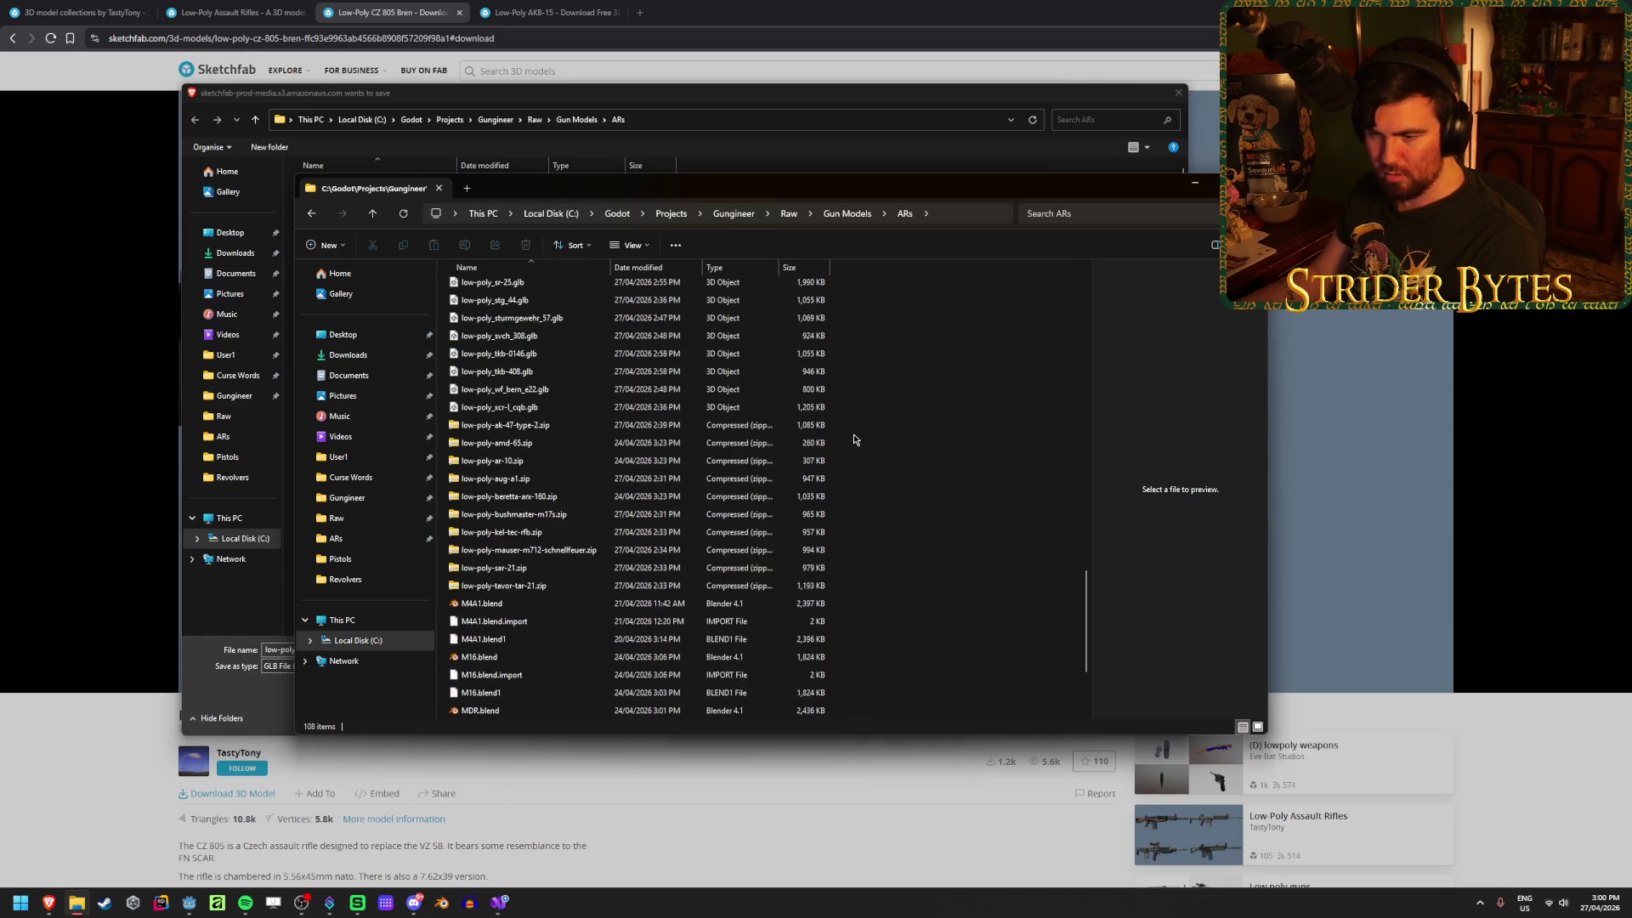
scroll(855, 440, "down", 3)
scroll(855, 438, "up", 20)
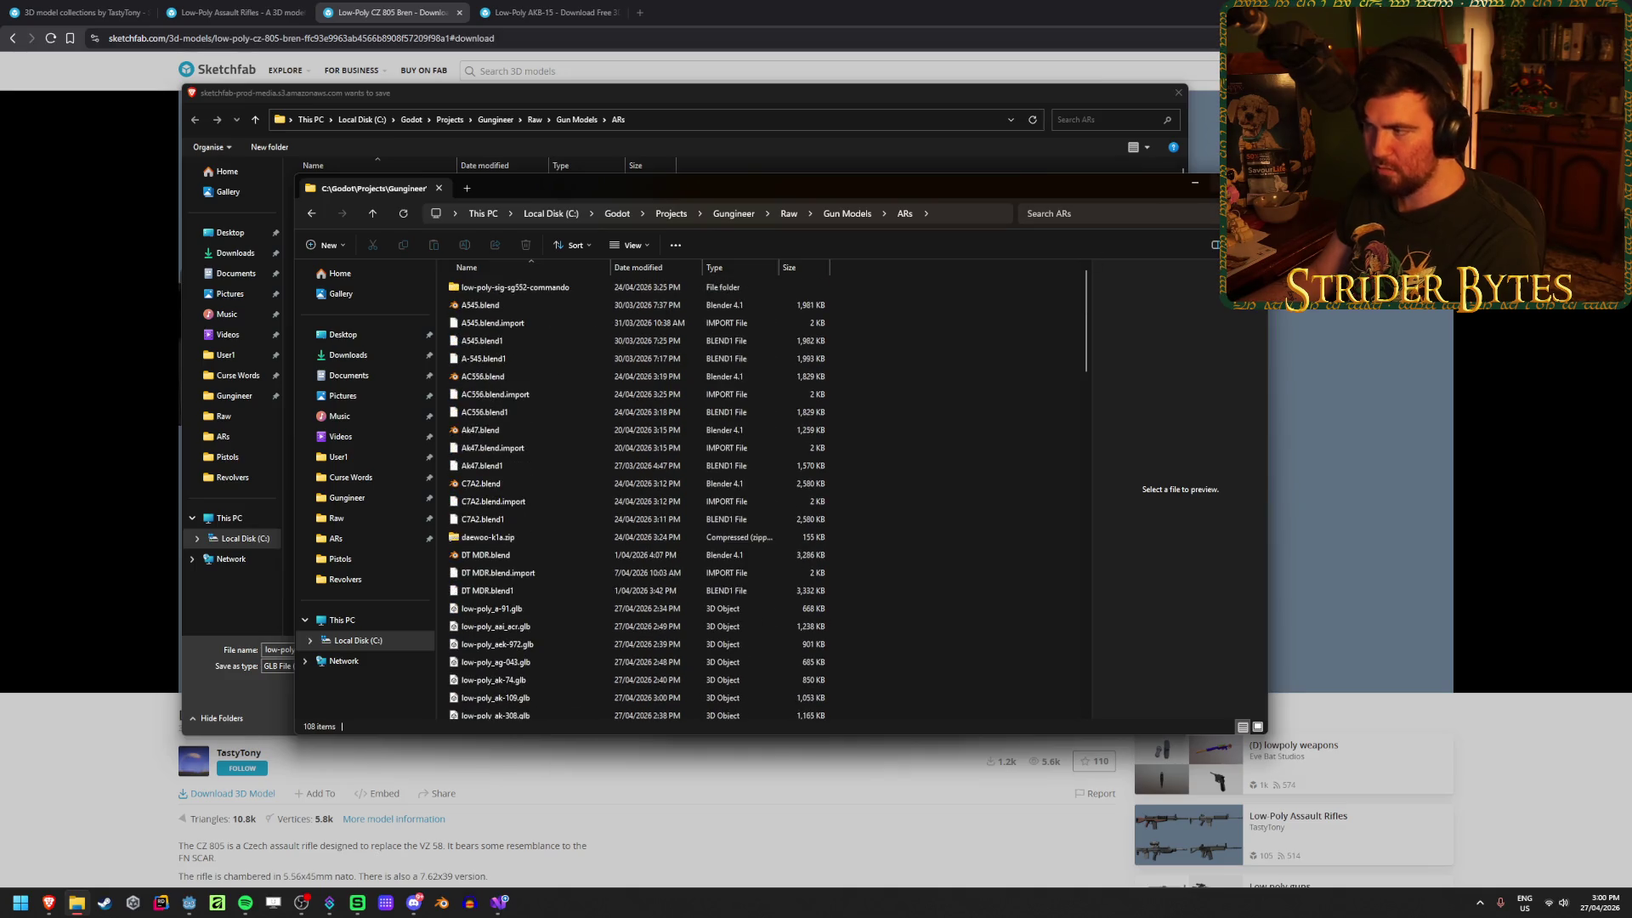
left_click(1195, 182)
left_click(1085, 714)
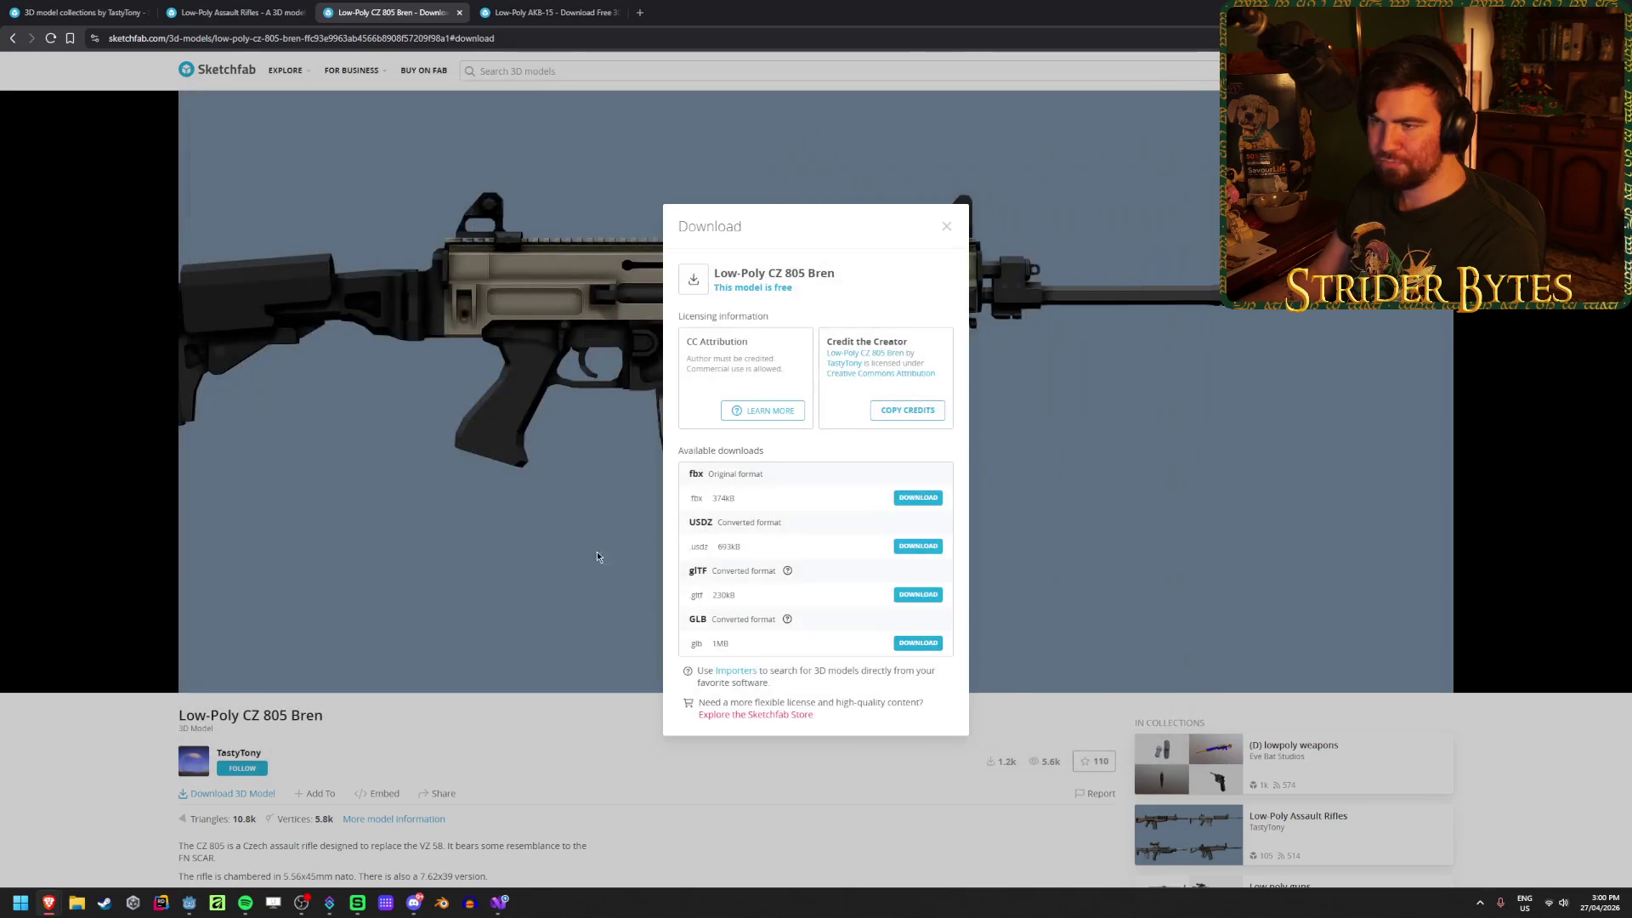
Step: Close the CZ 805 Bren tab, then save the AKB-15 as a GLB into ARs and close its tab
left_click(769, 179)
key("ctrl+w")
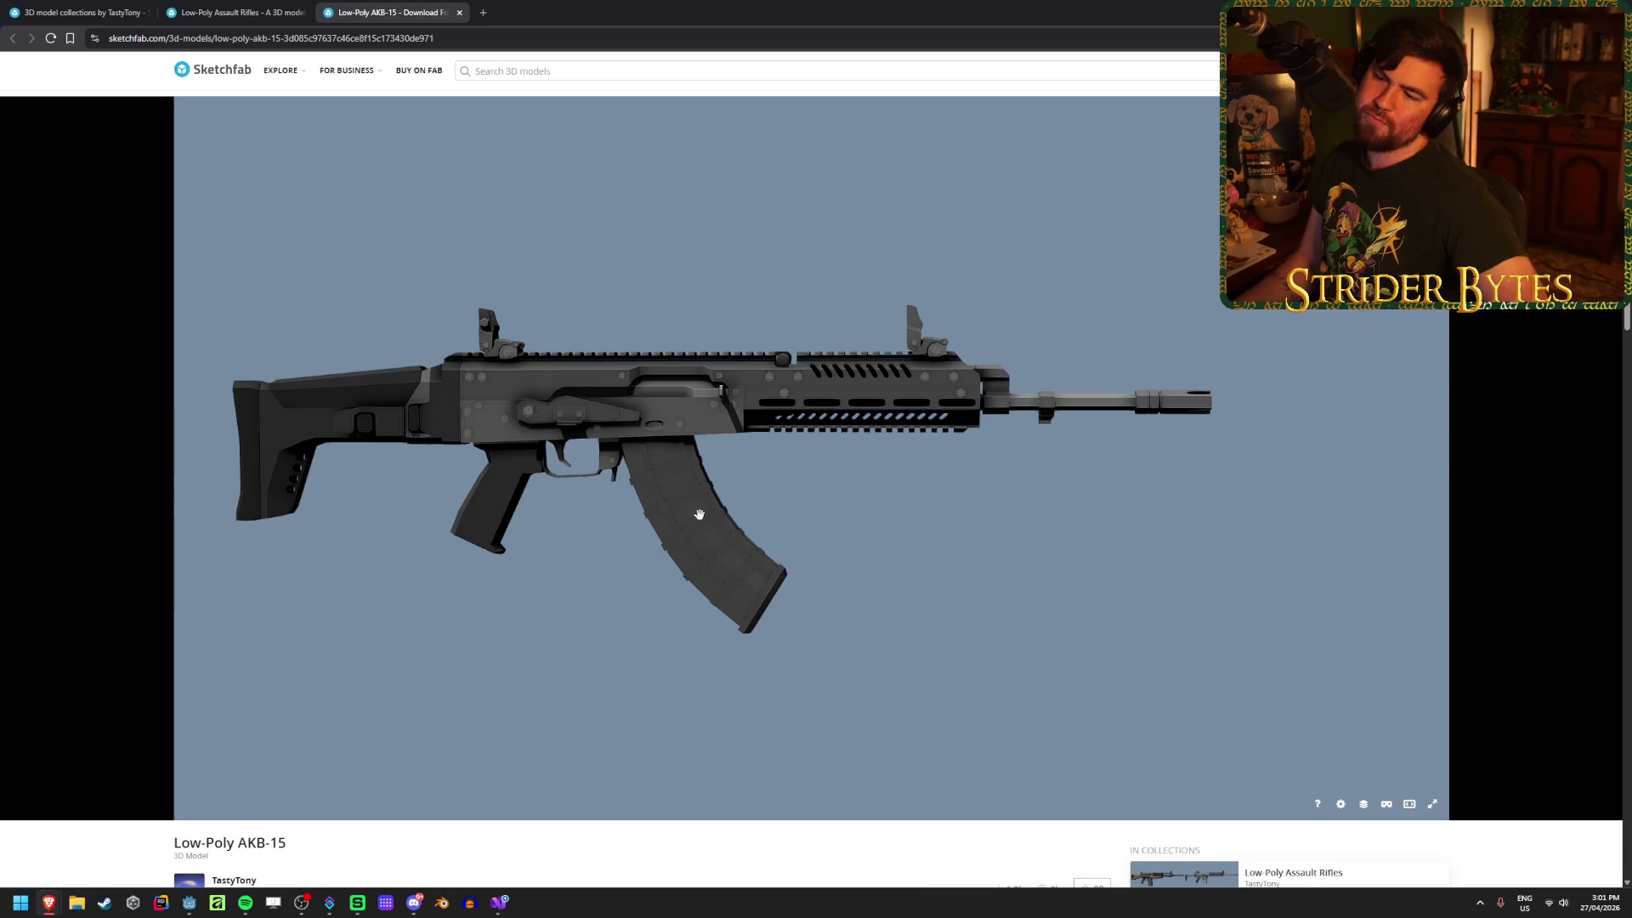
left_click(199, 797)
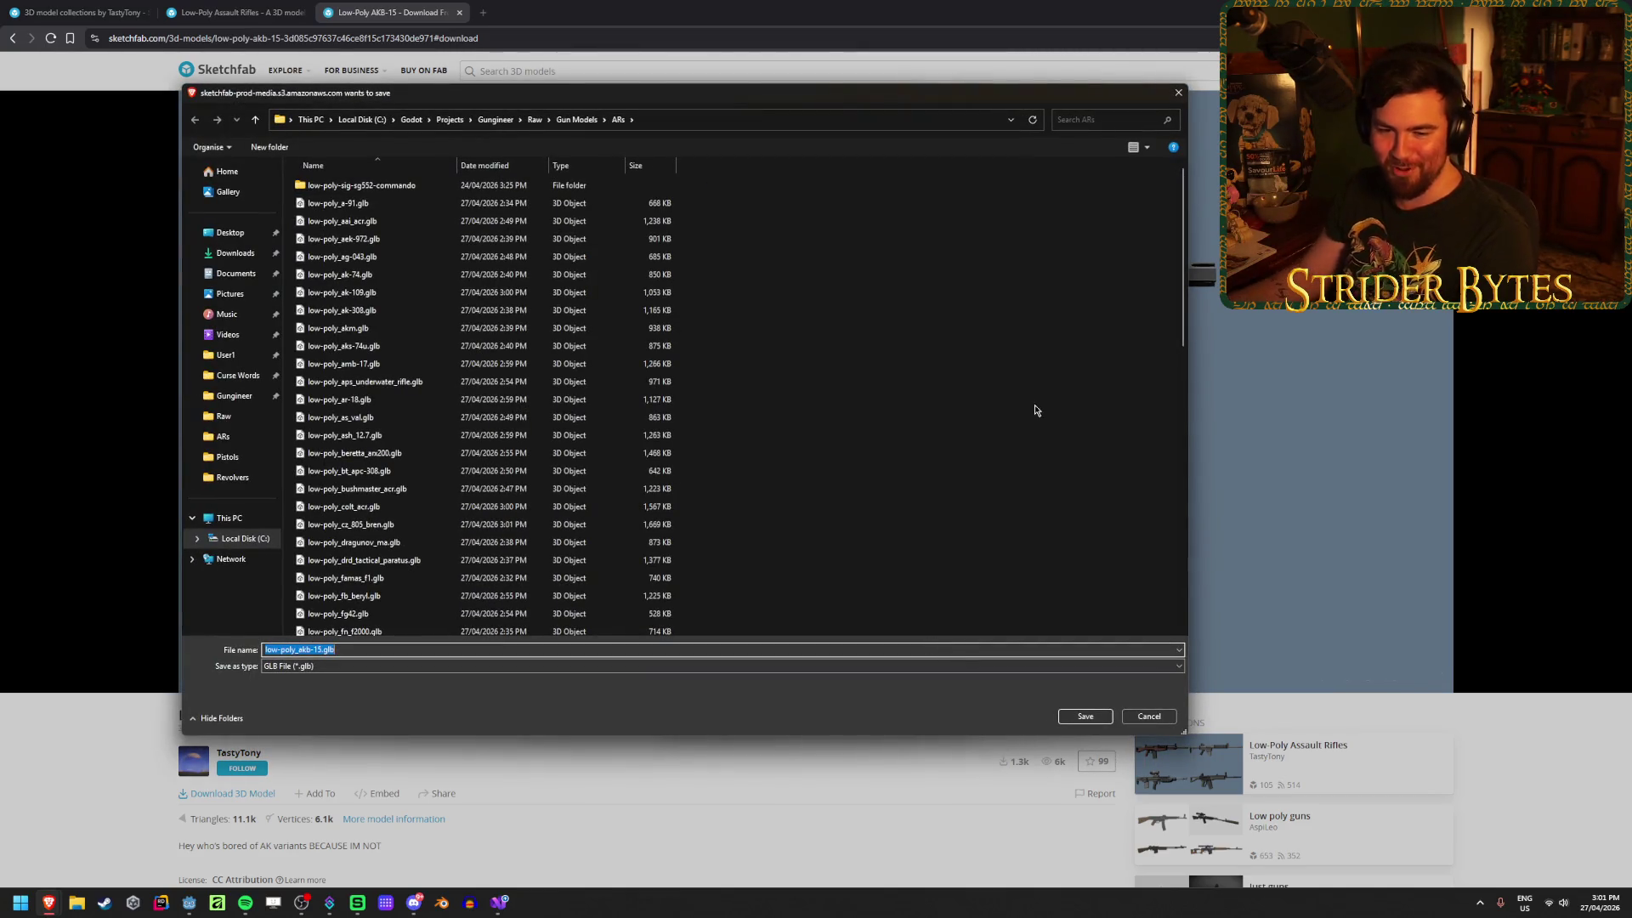
left_click(1083, 716)
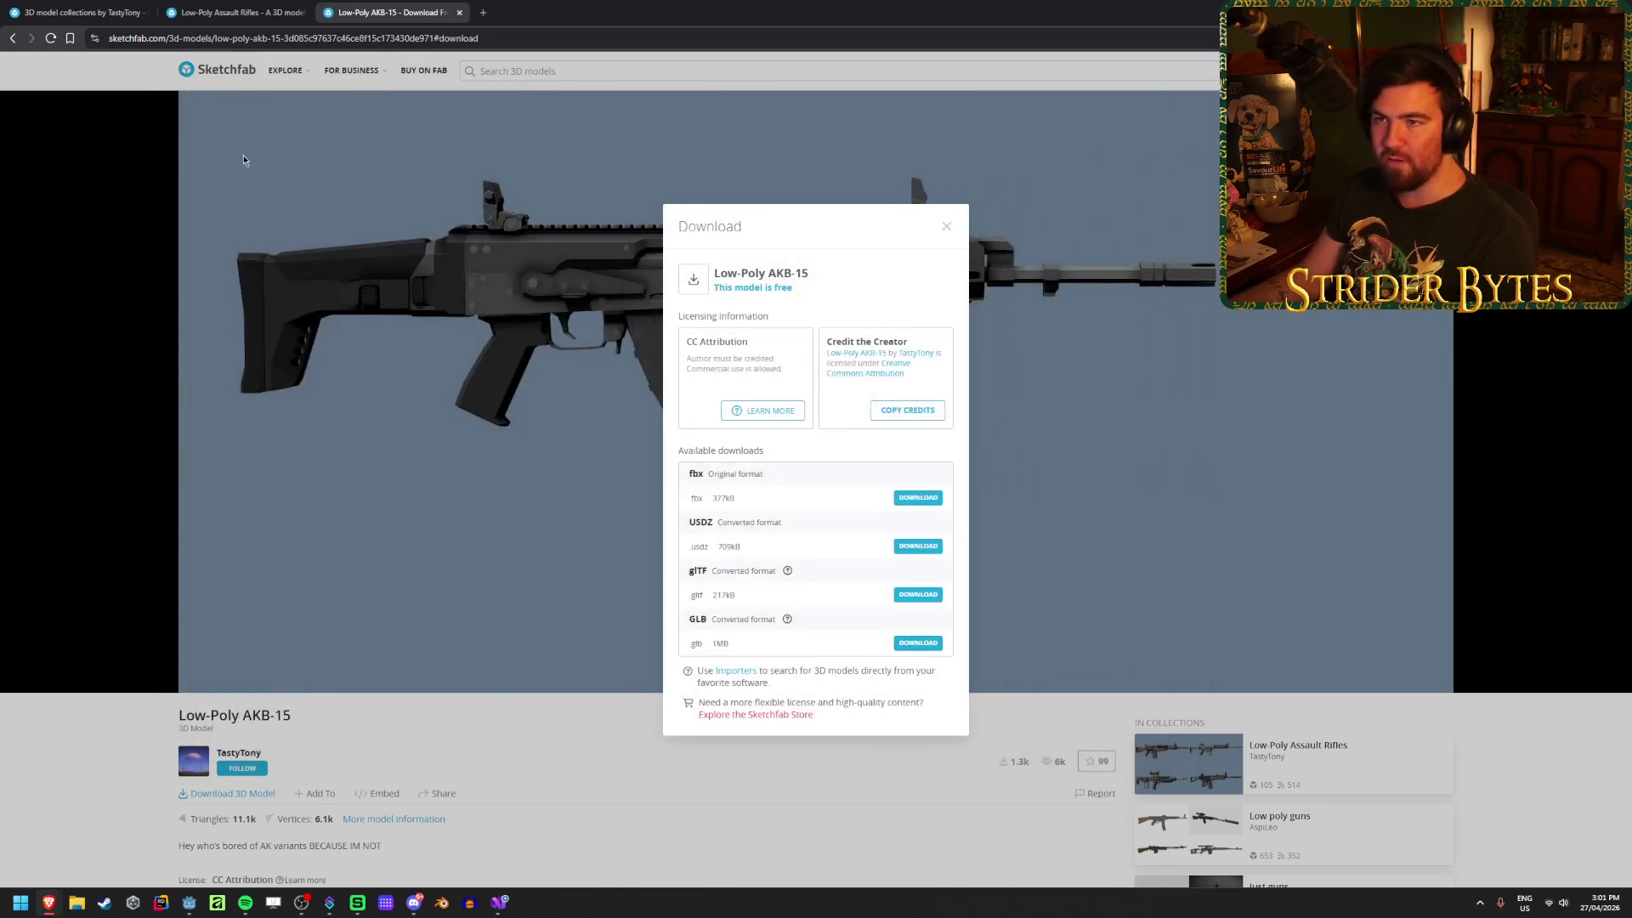
middle_click(393, 8)
scroll(90, 394, "up", 2)
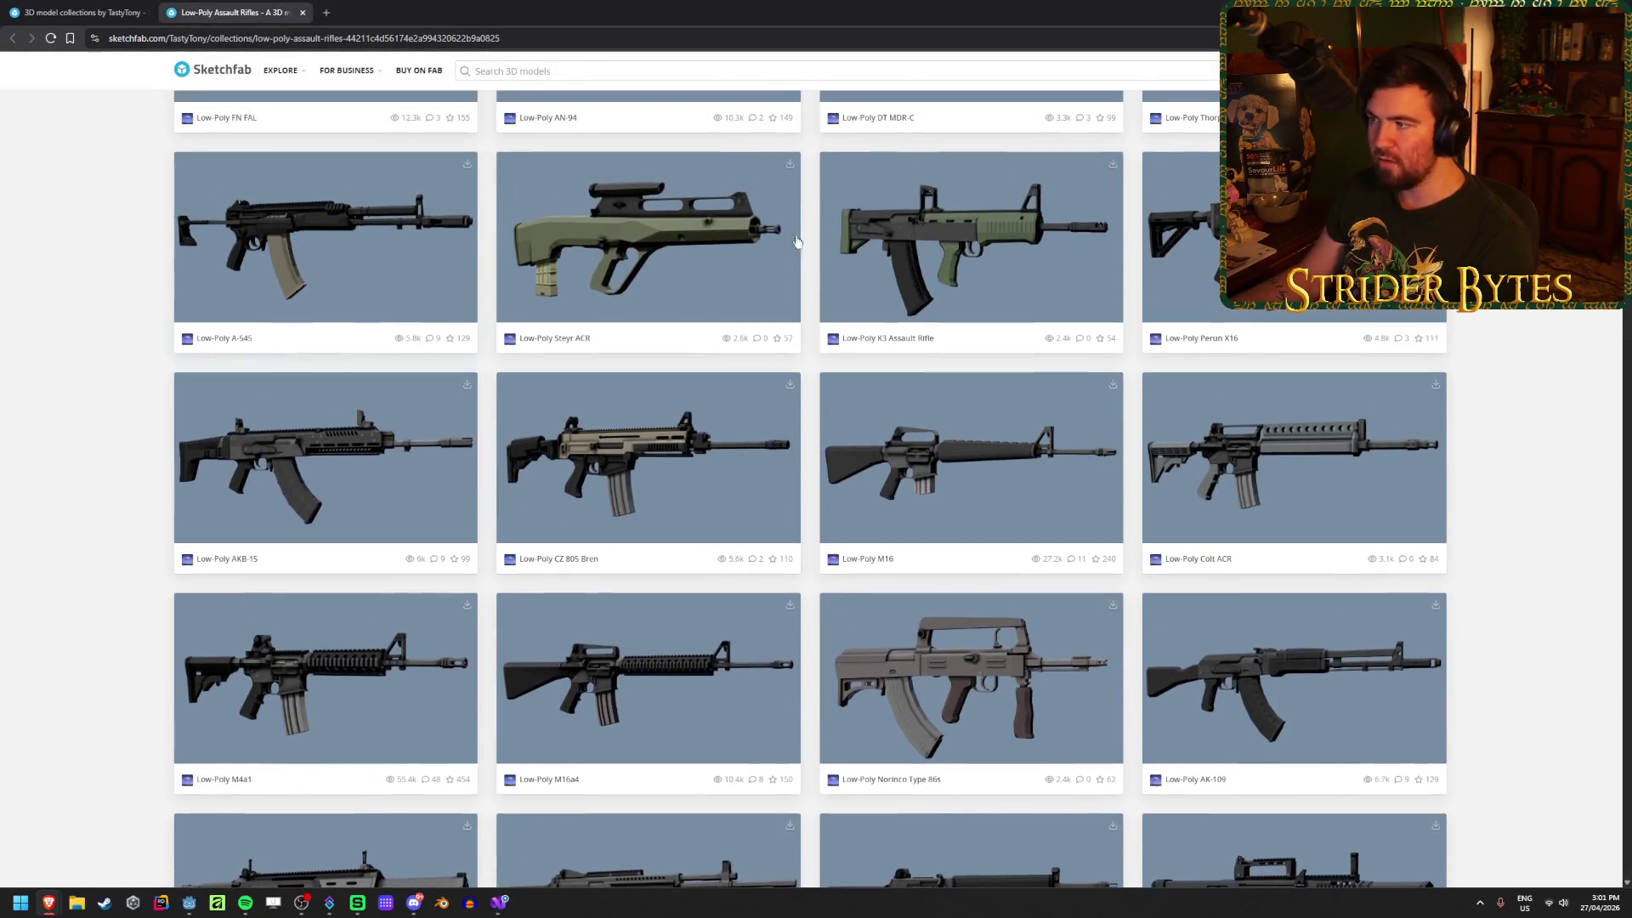
Step: Open the Perun X16, K3 Assault Rifle, Steyr ACR and A-545 in background tabs
middle_click(1250, 247)
middle_click(936, 255)
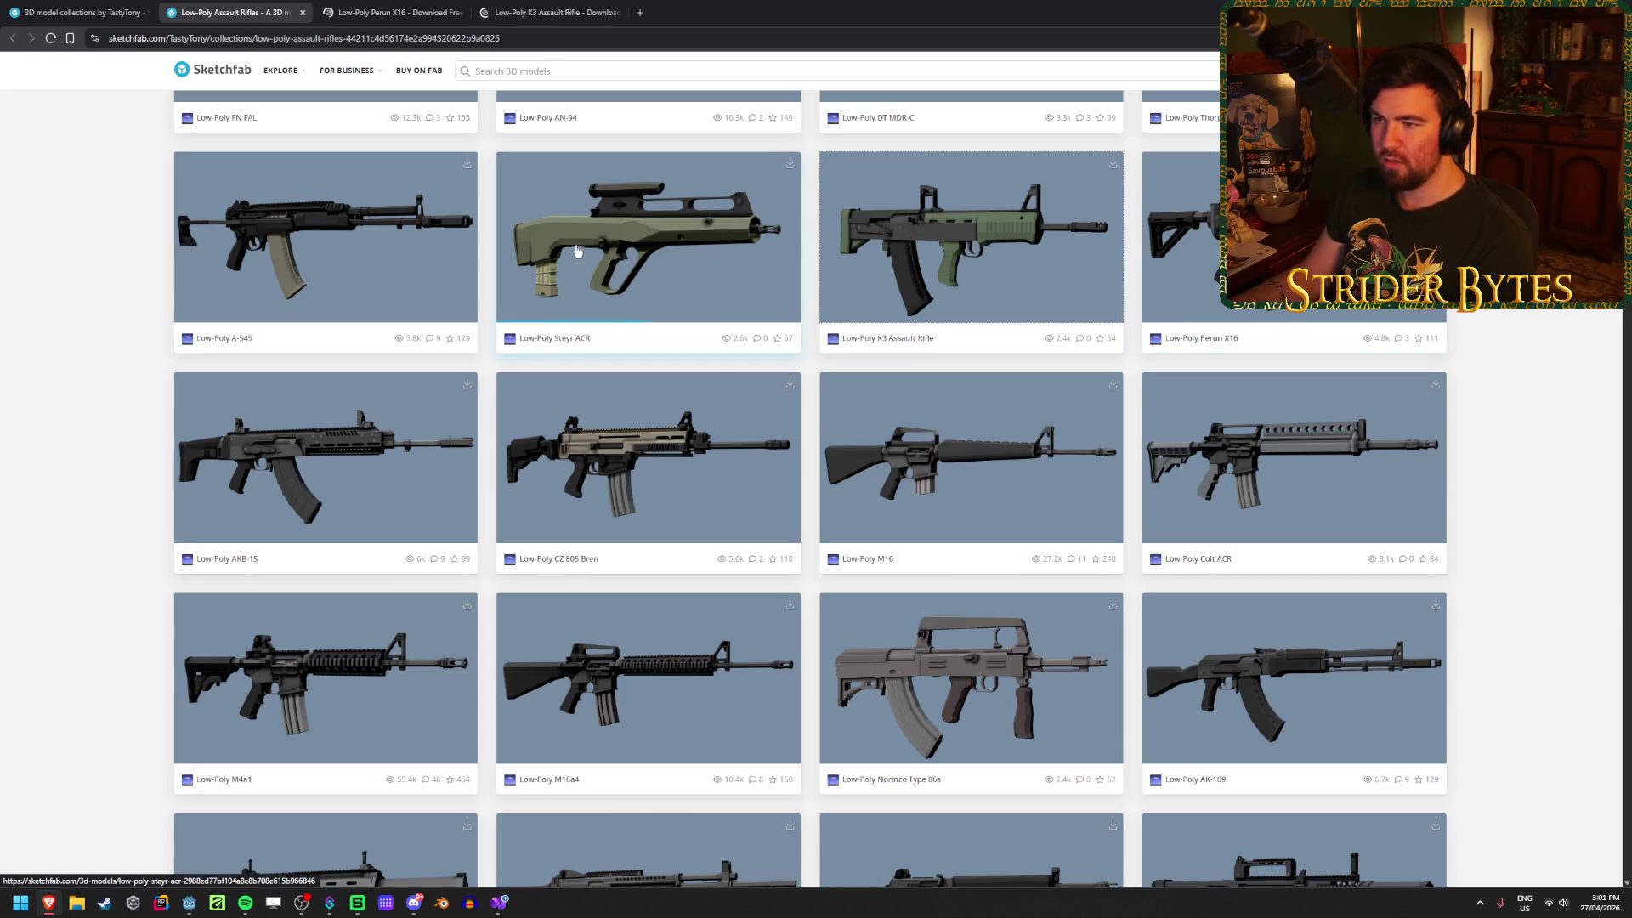
middle_click(577, 250)
middle_click(255, 246)
Step: Download the Perun X16 as a GLB file and close its tab
left_click(394, 11)
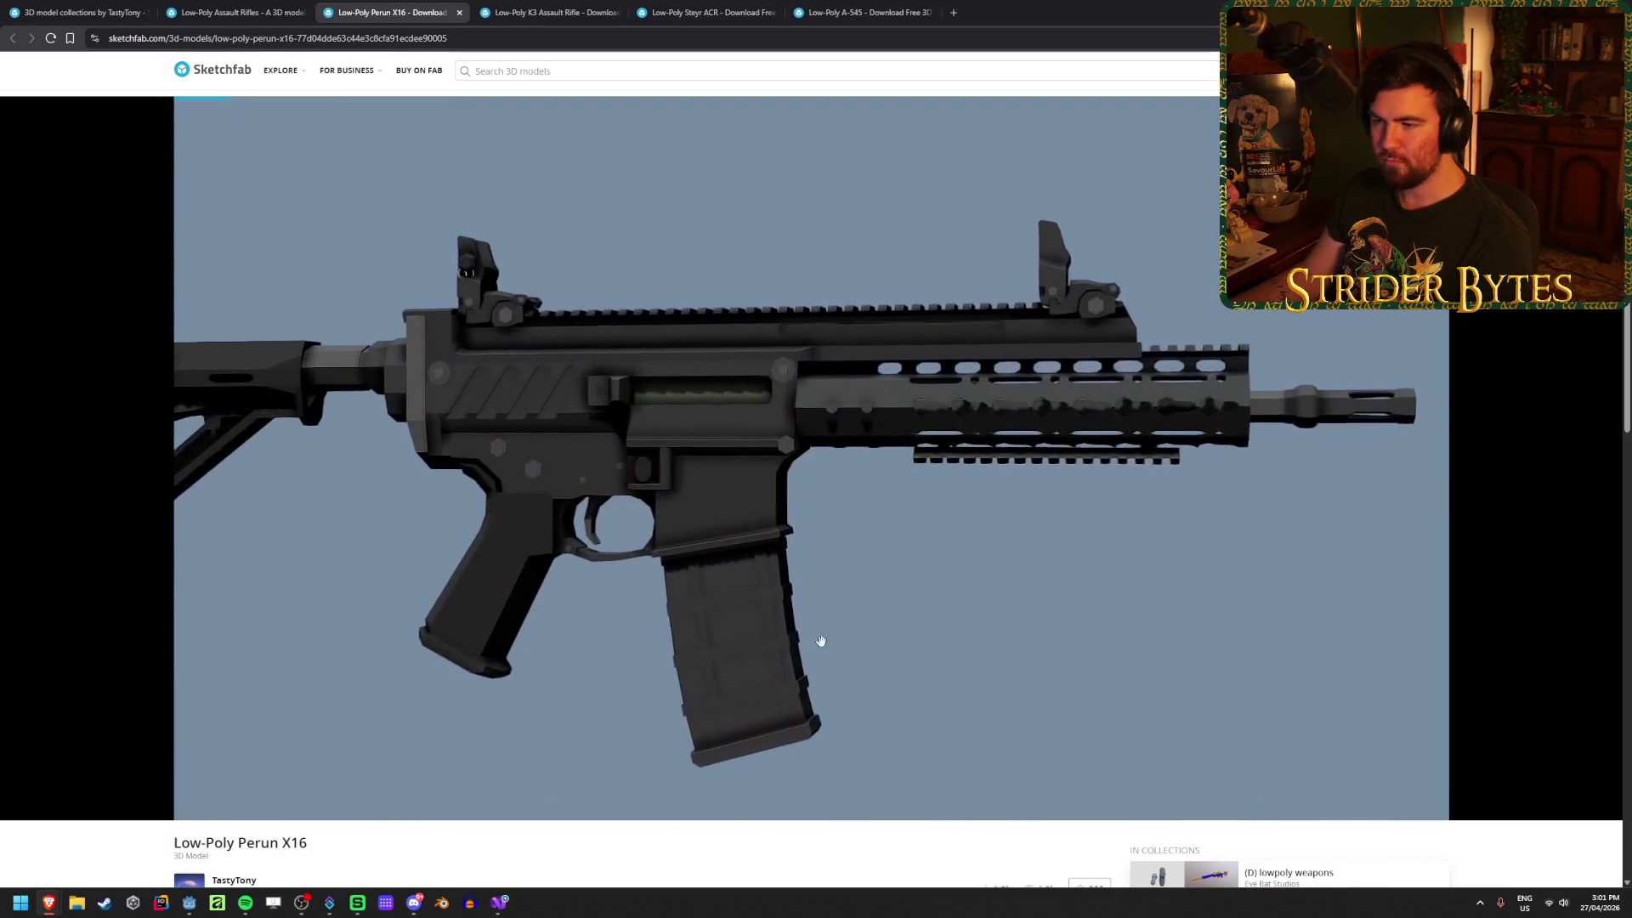
scroll(382, 748, "down", 3)
left_click(227, 668)
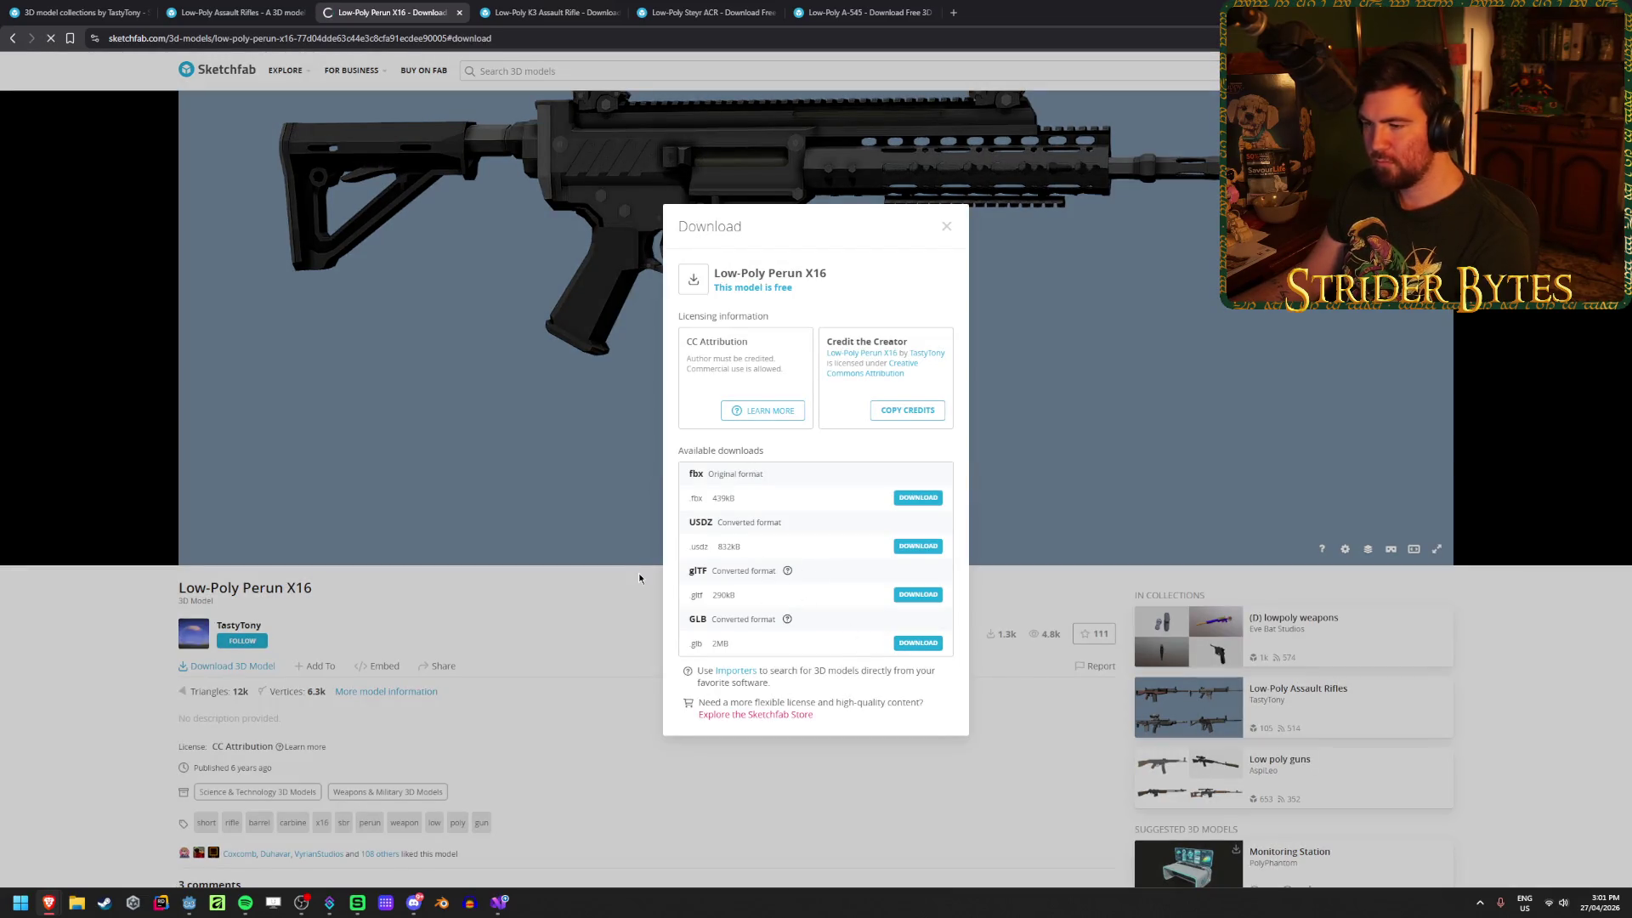
left_click(918, 642)
left_click(1076, 721)
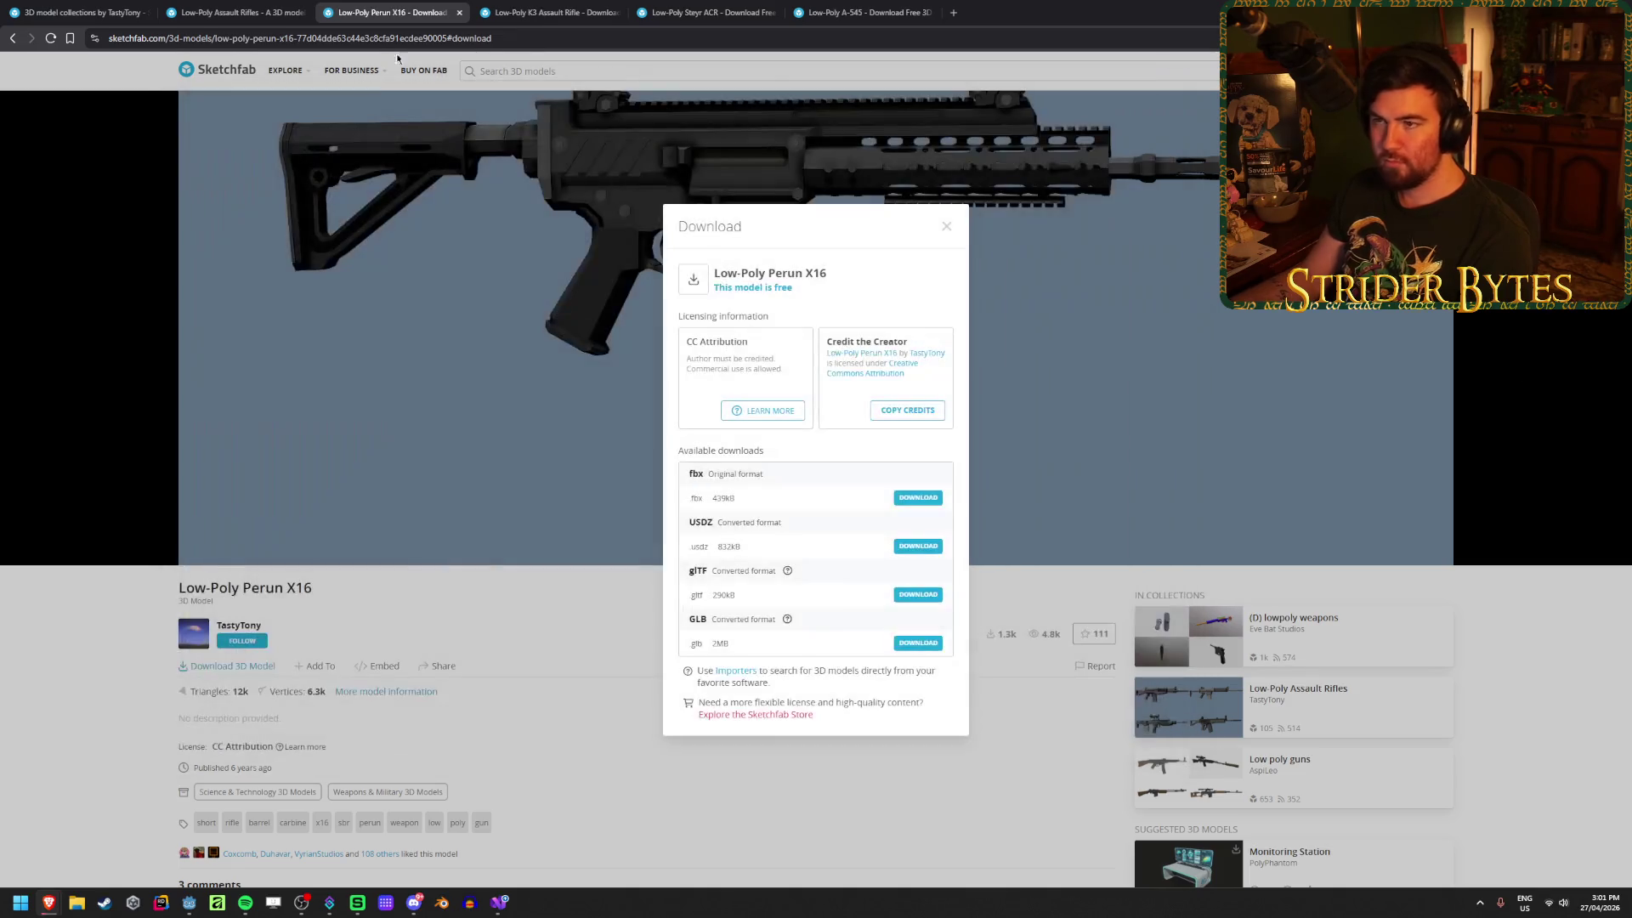
left_click(459, 12)
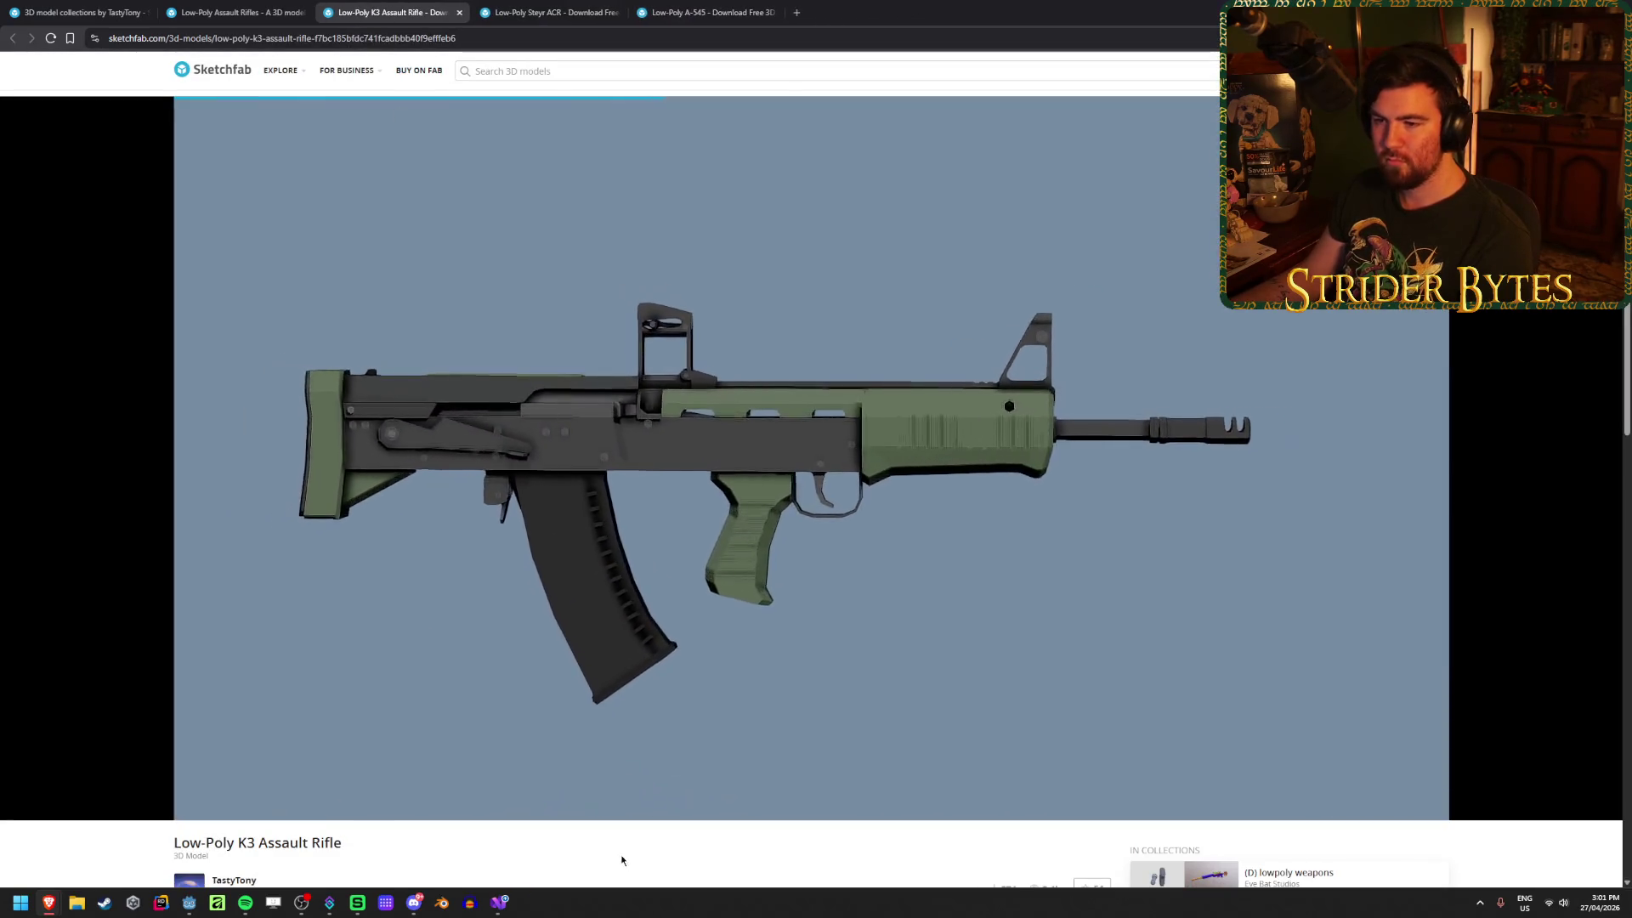
Step: Download the K3 Assault Rifle as a GLB file and close its tab
scroll(621, 861, "down", 4)
left_click(227, 602)
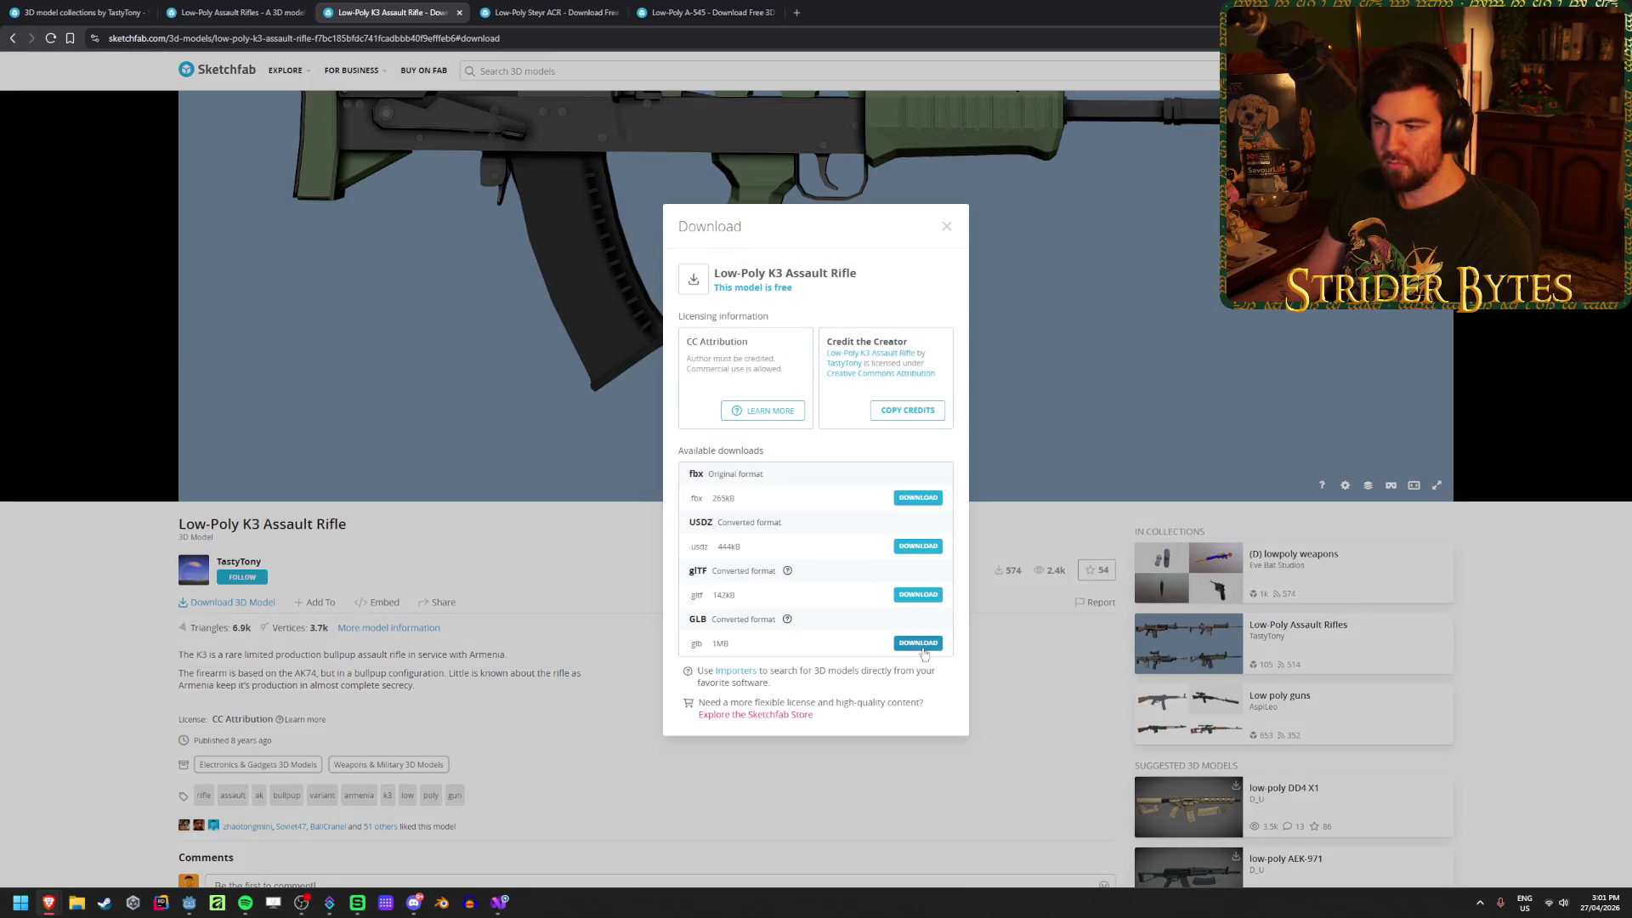
left_click(923, 647)
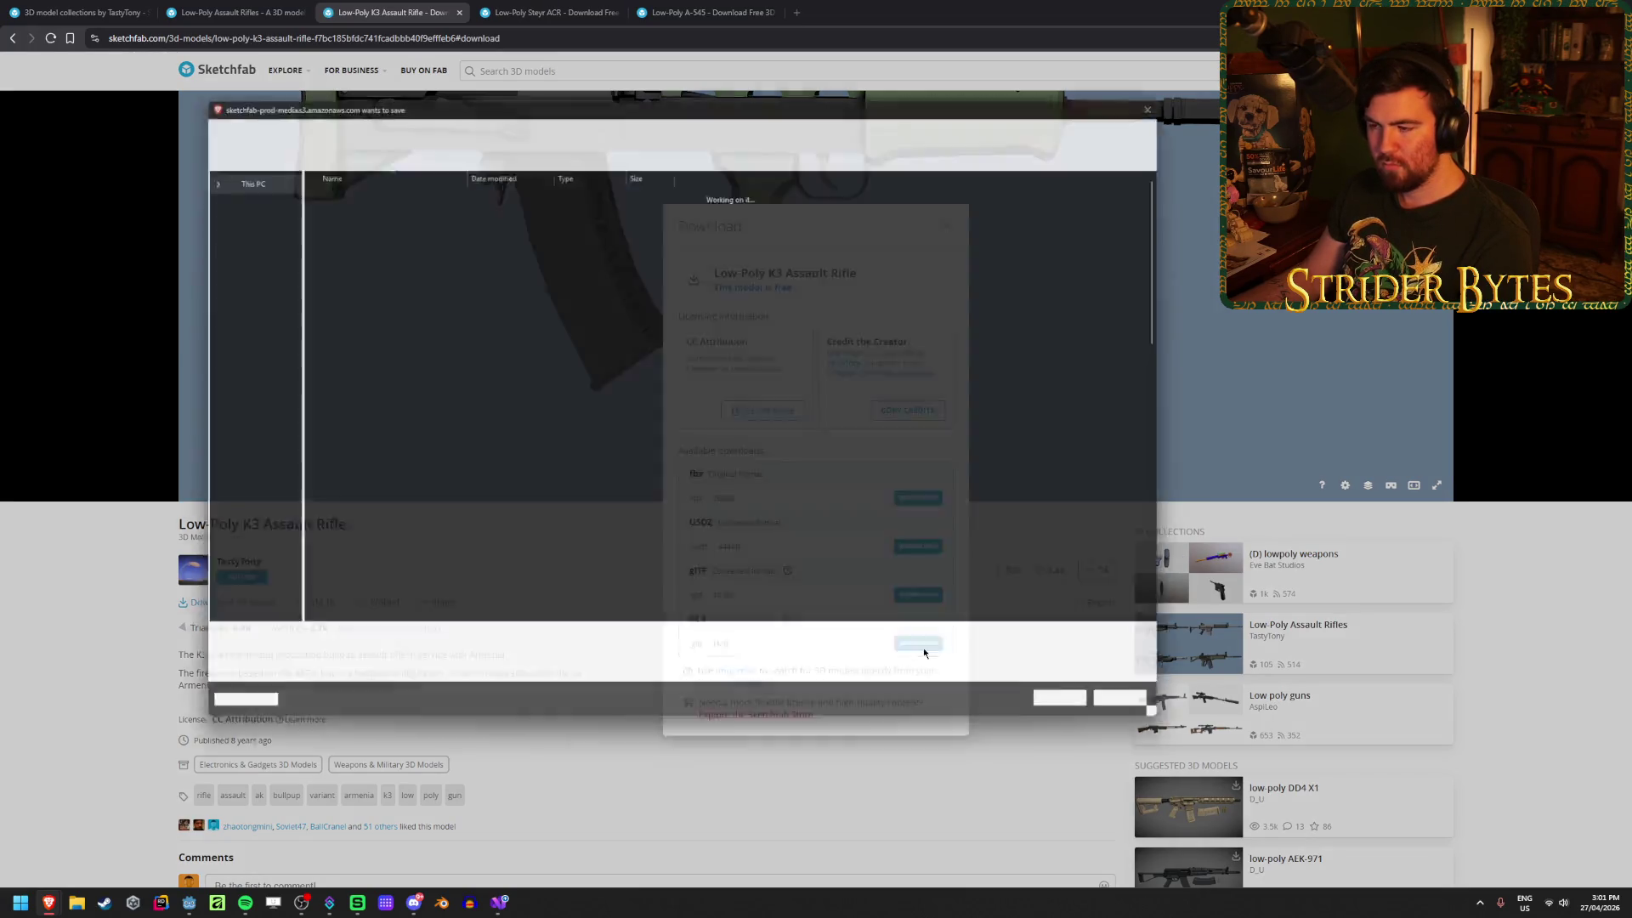
left_click(1076, 719)
middle_click(338, 8)
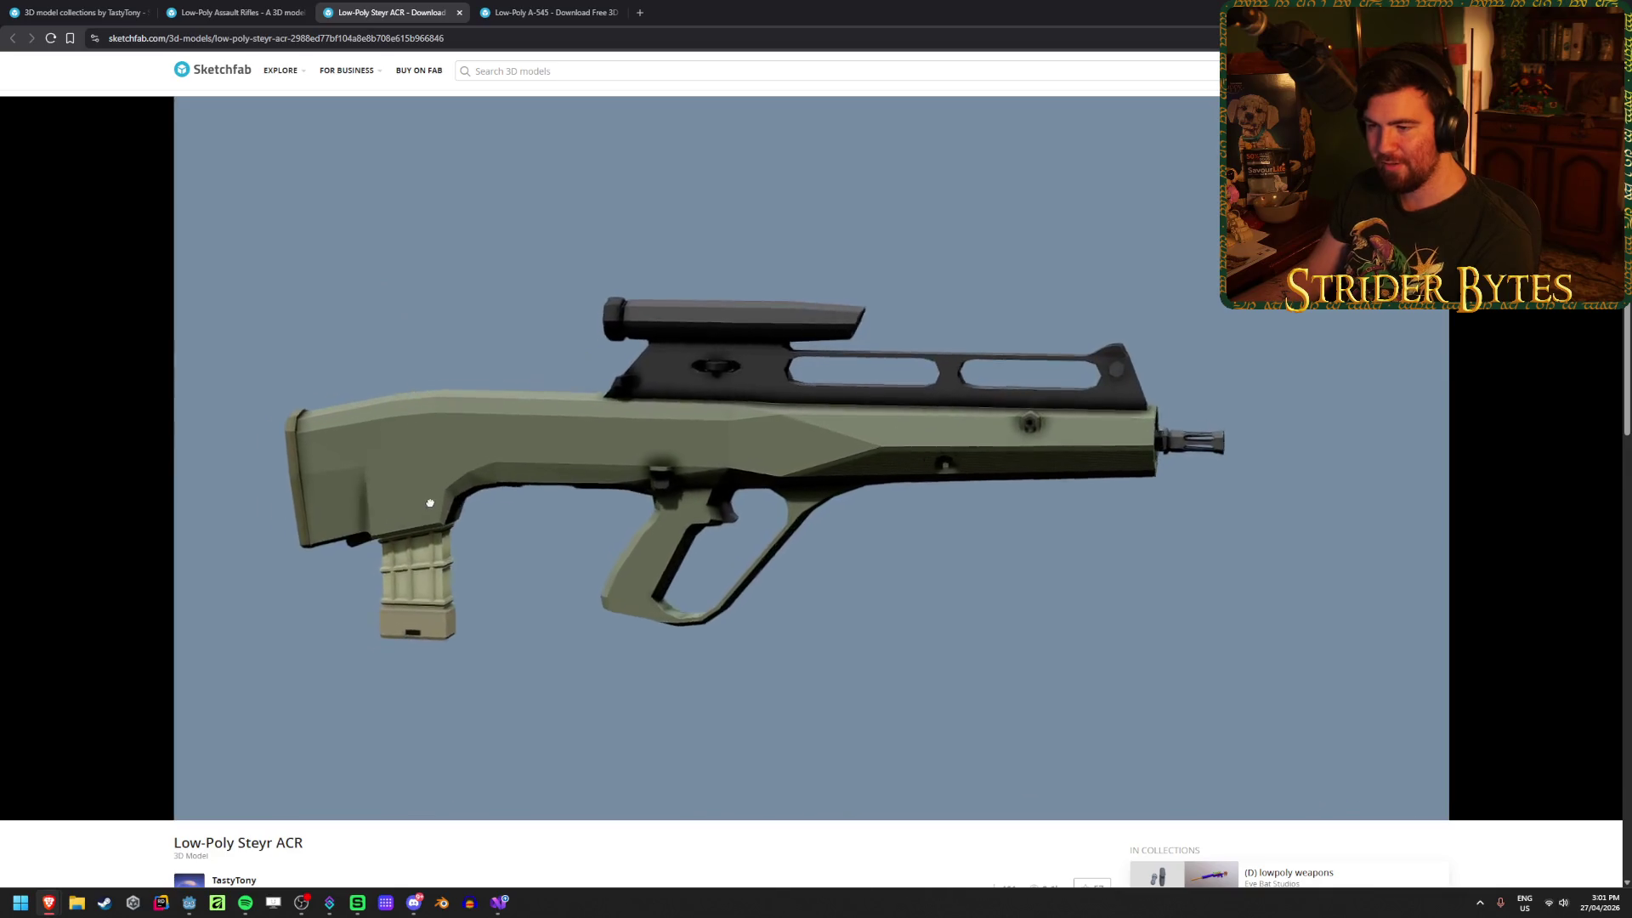
Step: Download the Steyr ACR as a GLB file and close its tab
left_click(221, 794)
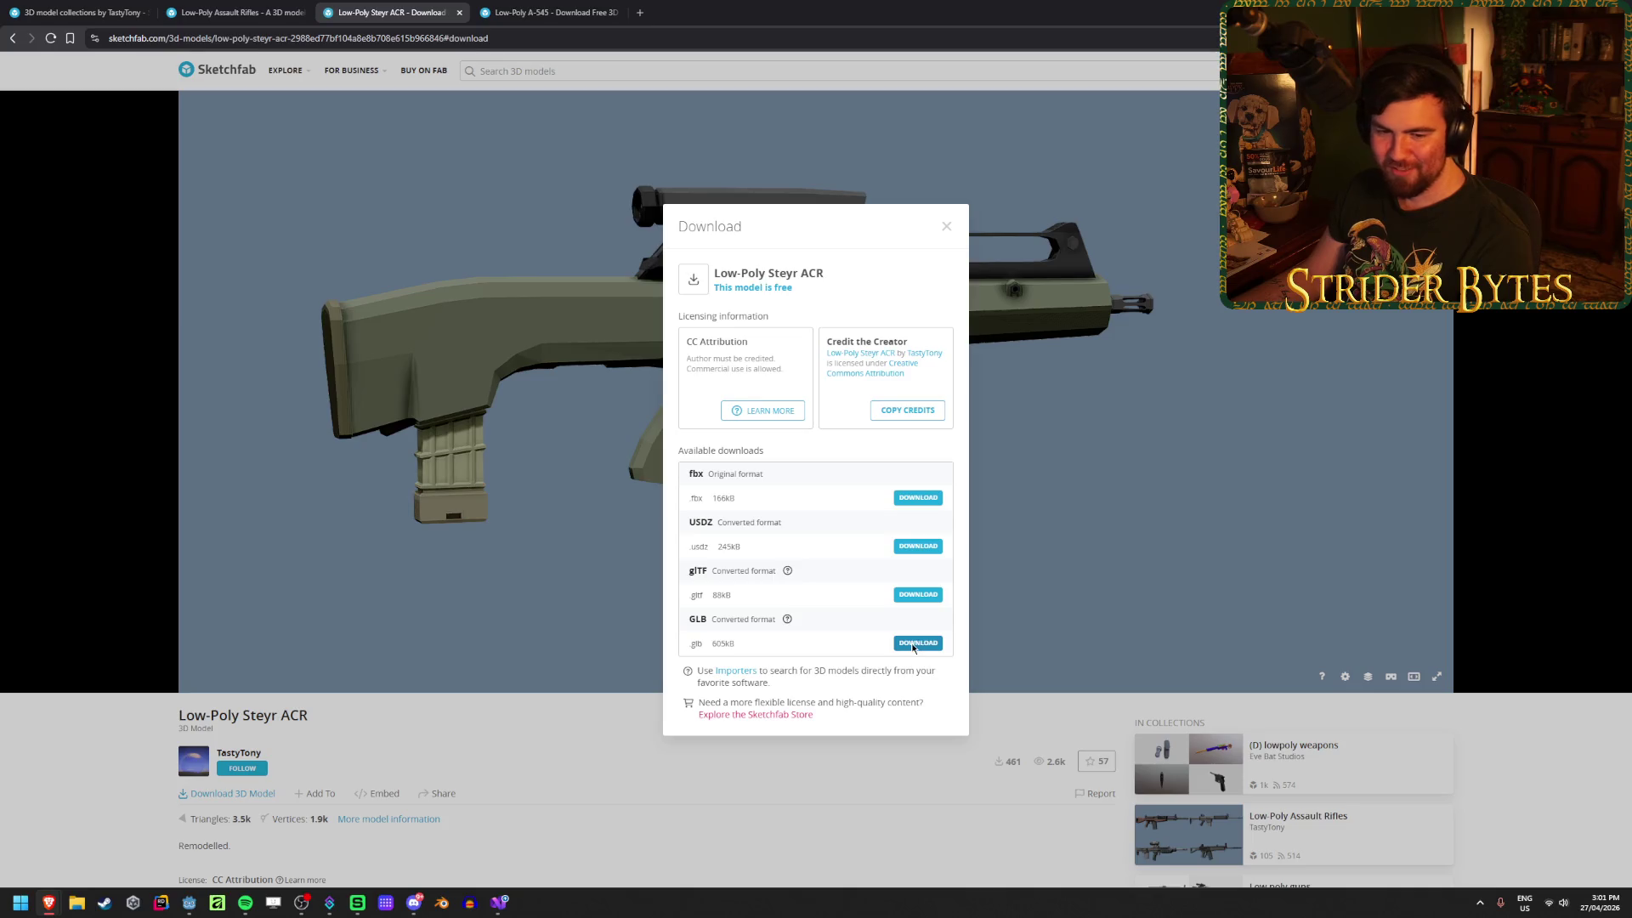
left_click(913, 644)
key("Return")
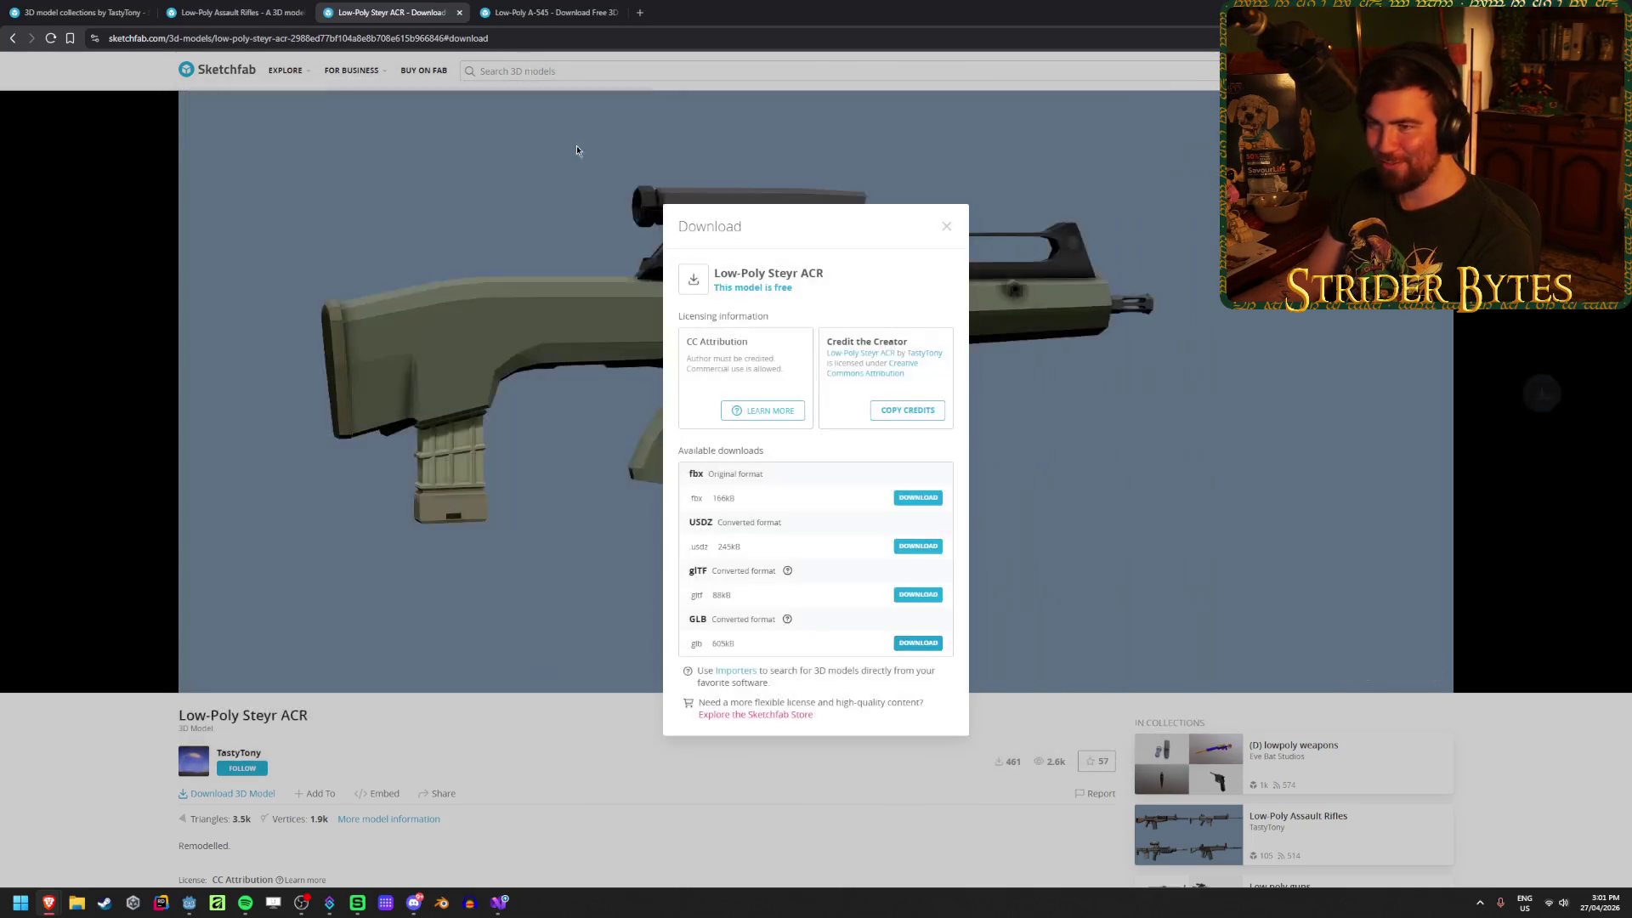
key("ctrl+w")
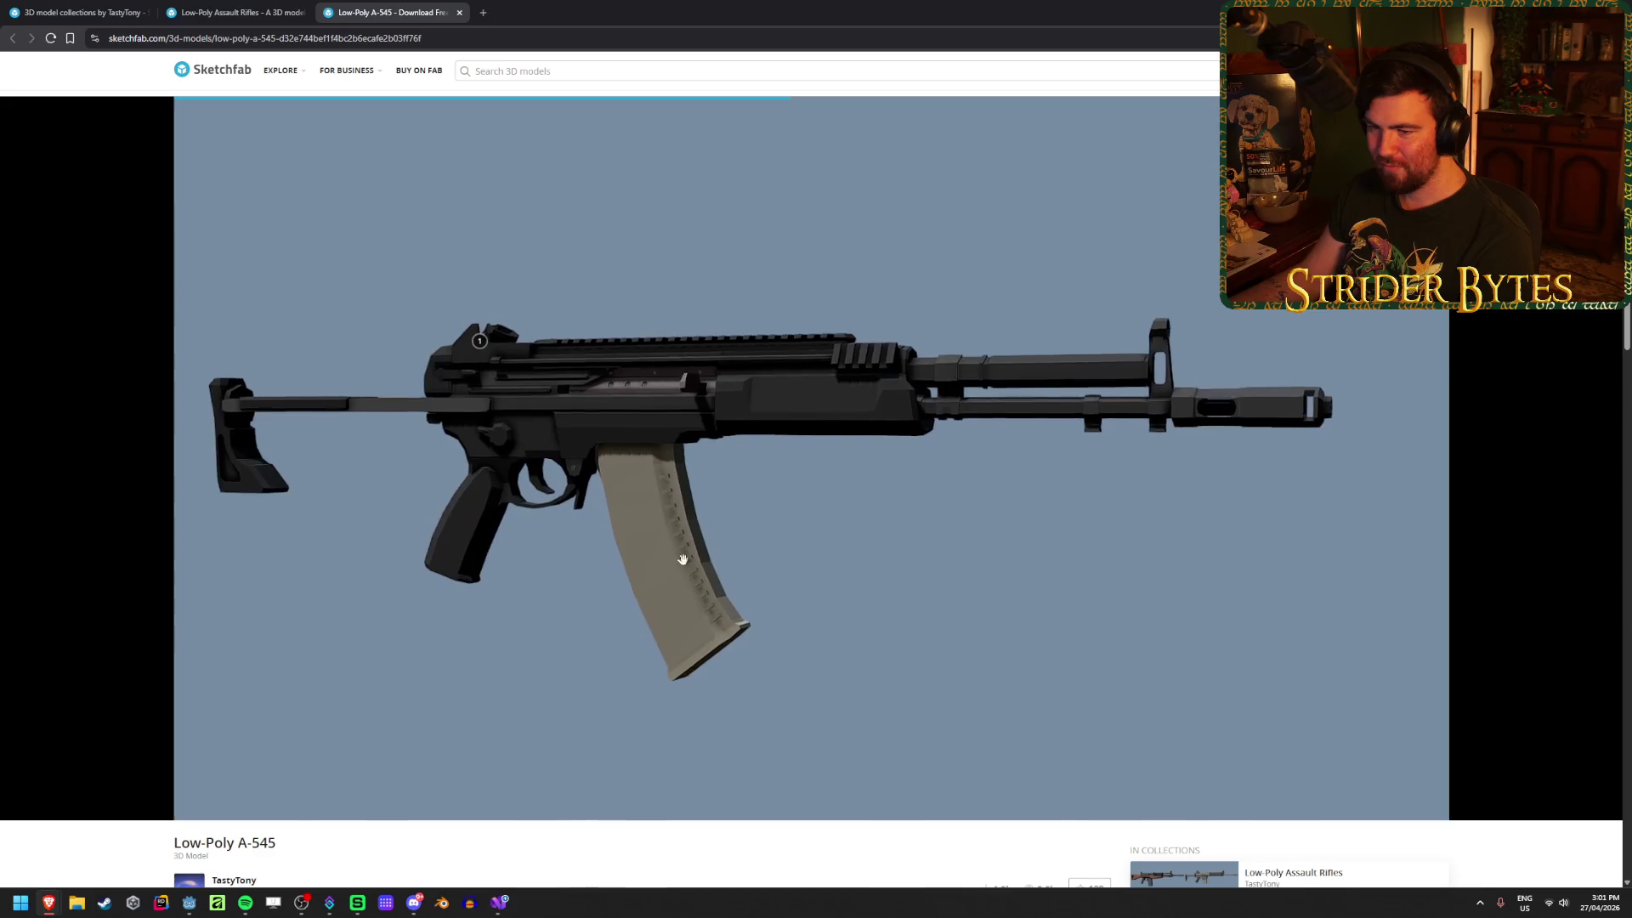
scroll(370, 810, "down", 1)
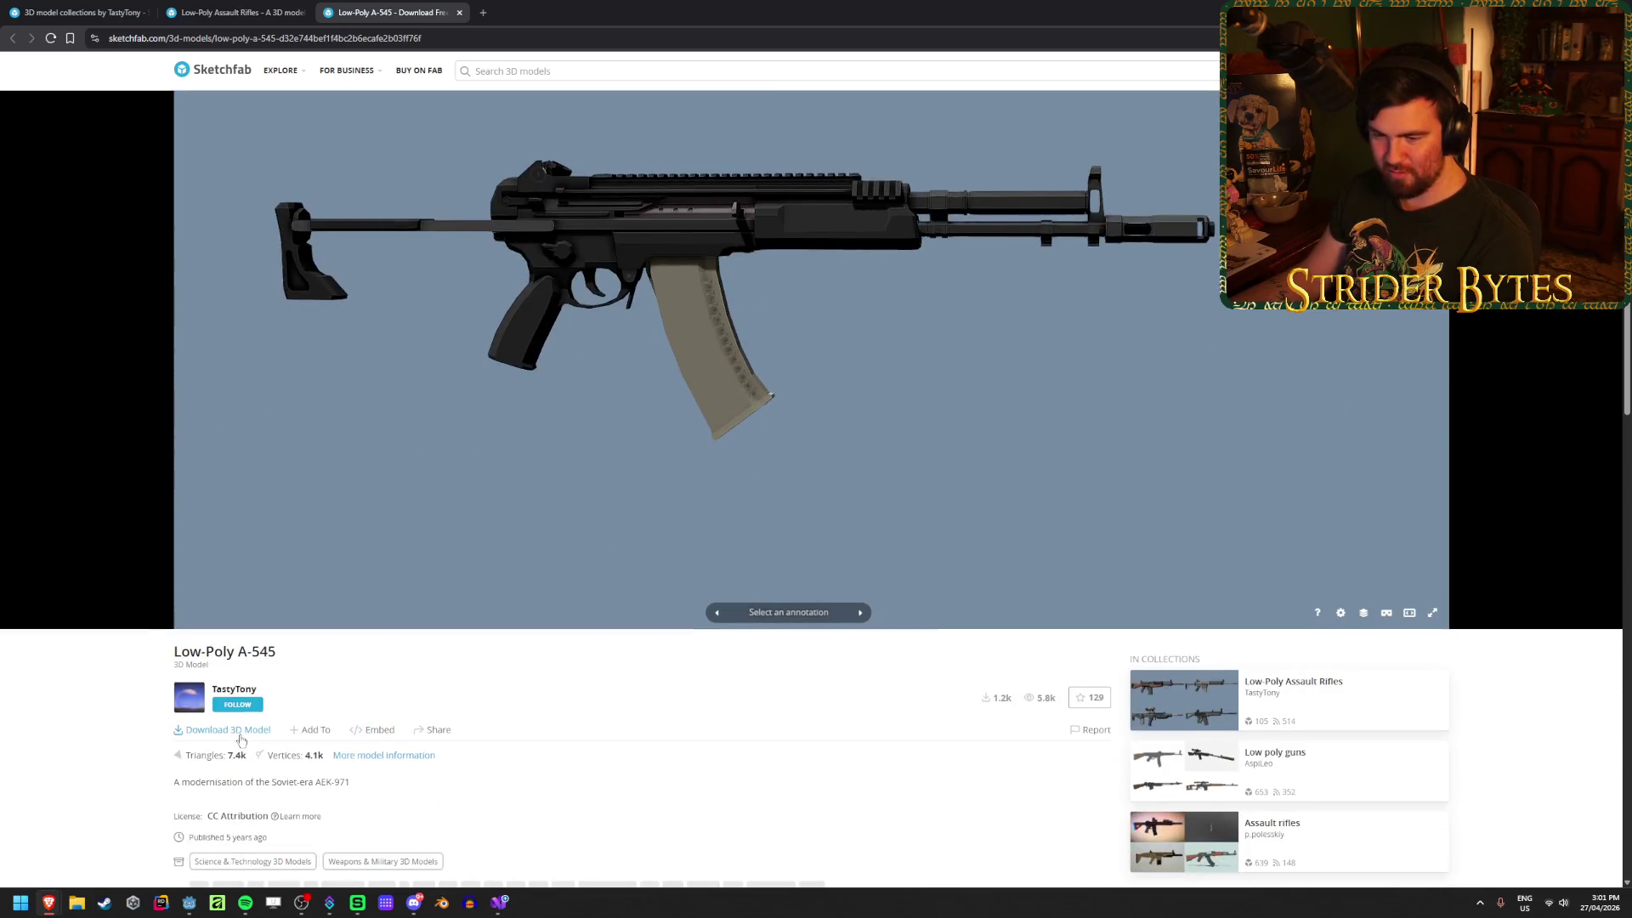
left_click(85, 906)
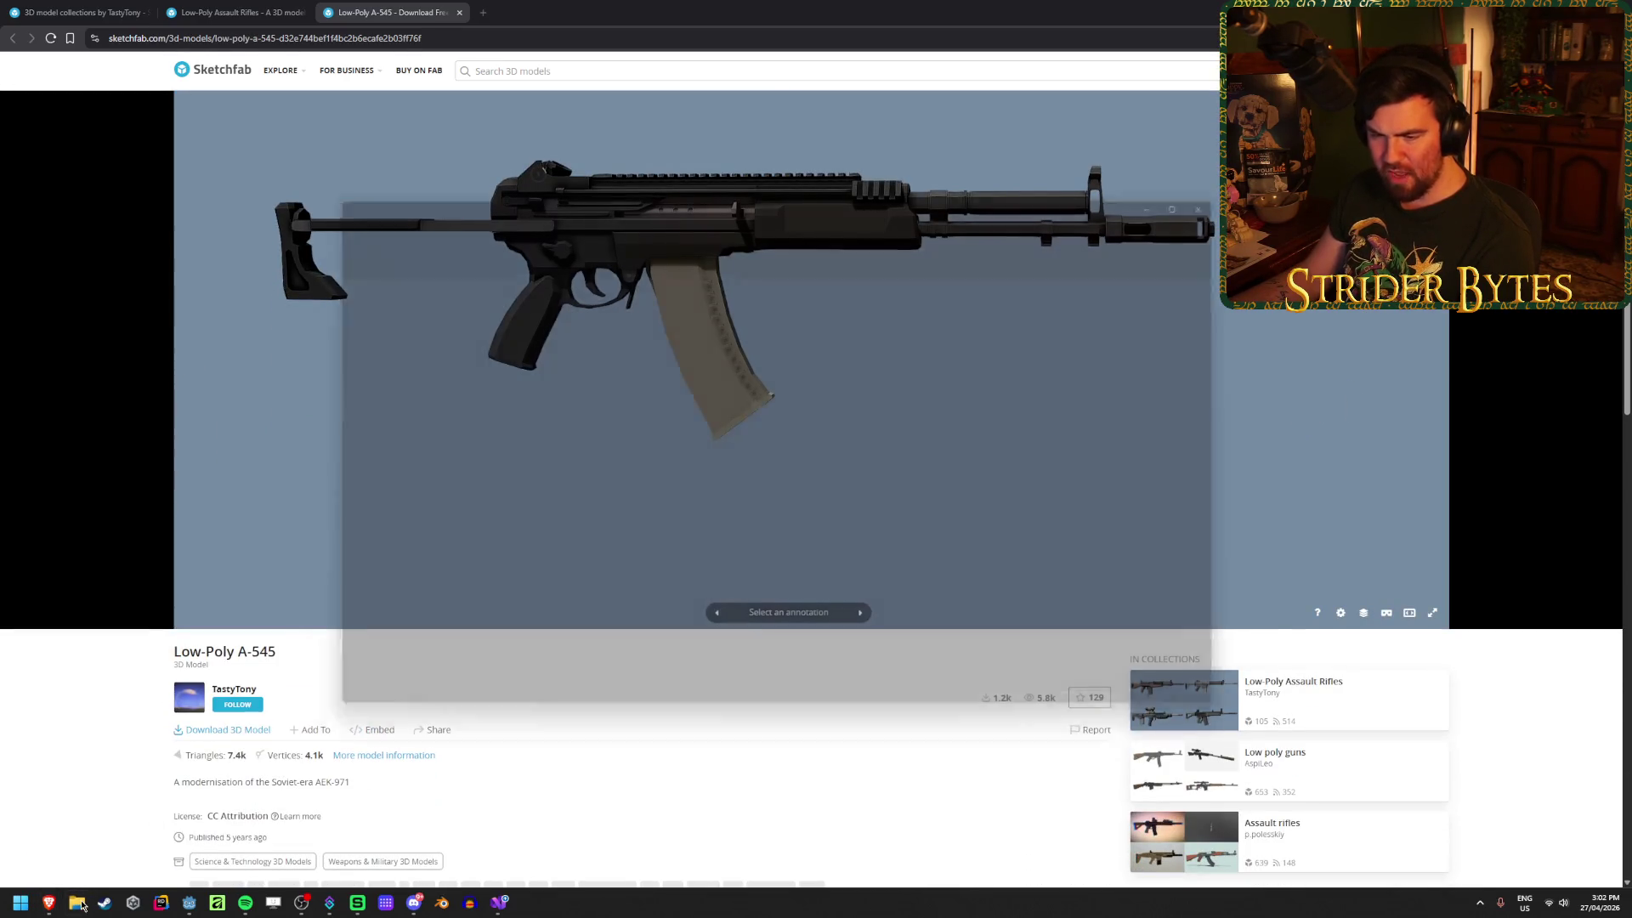
Step: Open A545.blend from the ARs folder, inspect the rifle from the side, and quit Blender
mouse_move(479, 196)
left_mouse_down()
mouse_move(705, 609)
mouse_move(425, 190)
left_mouse_up()
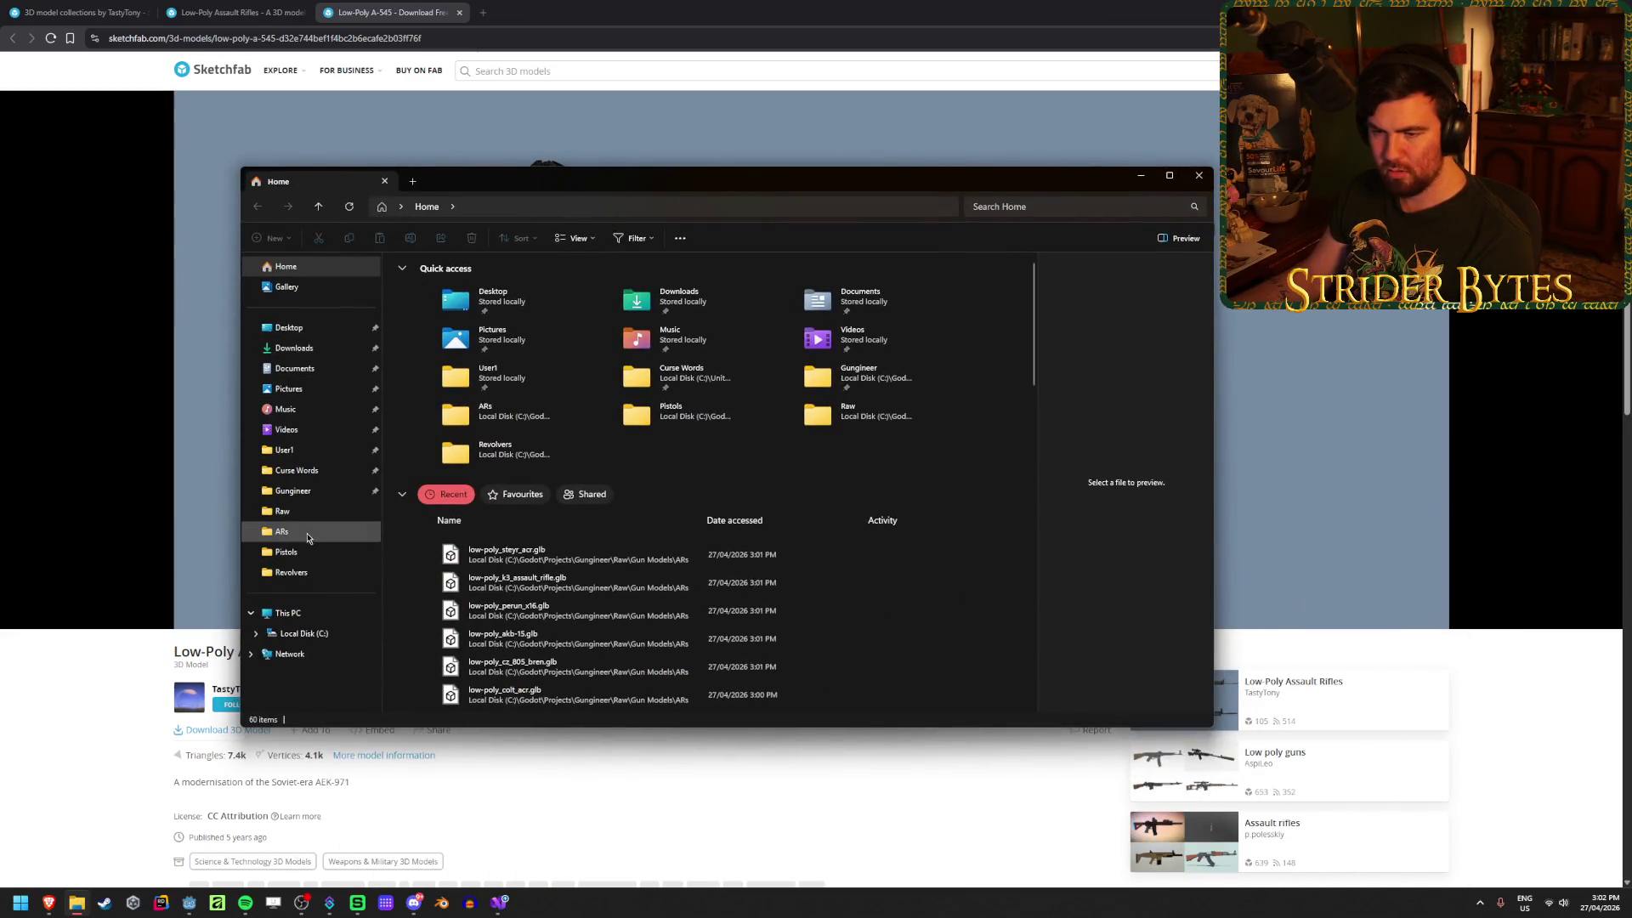
left_click(284, 531)
double_click(467, 306)
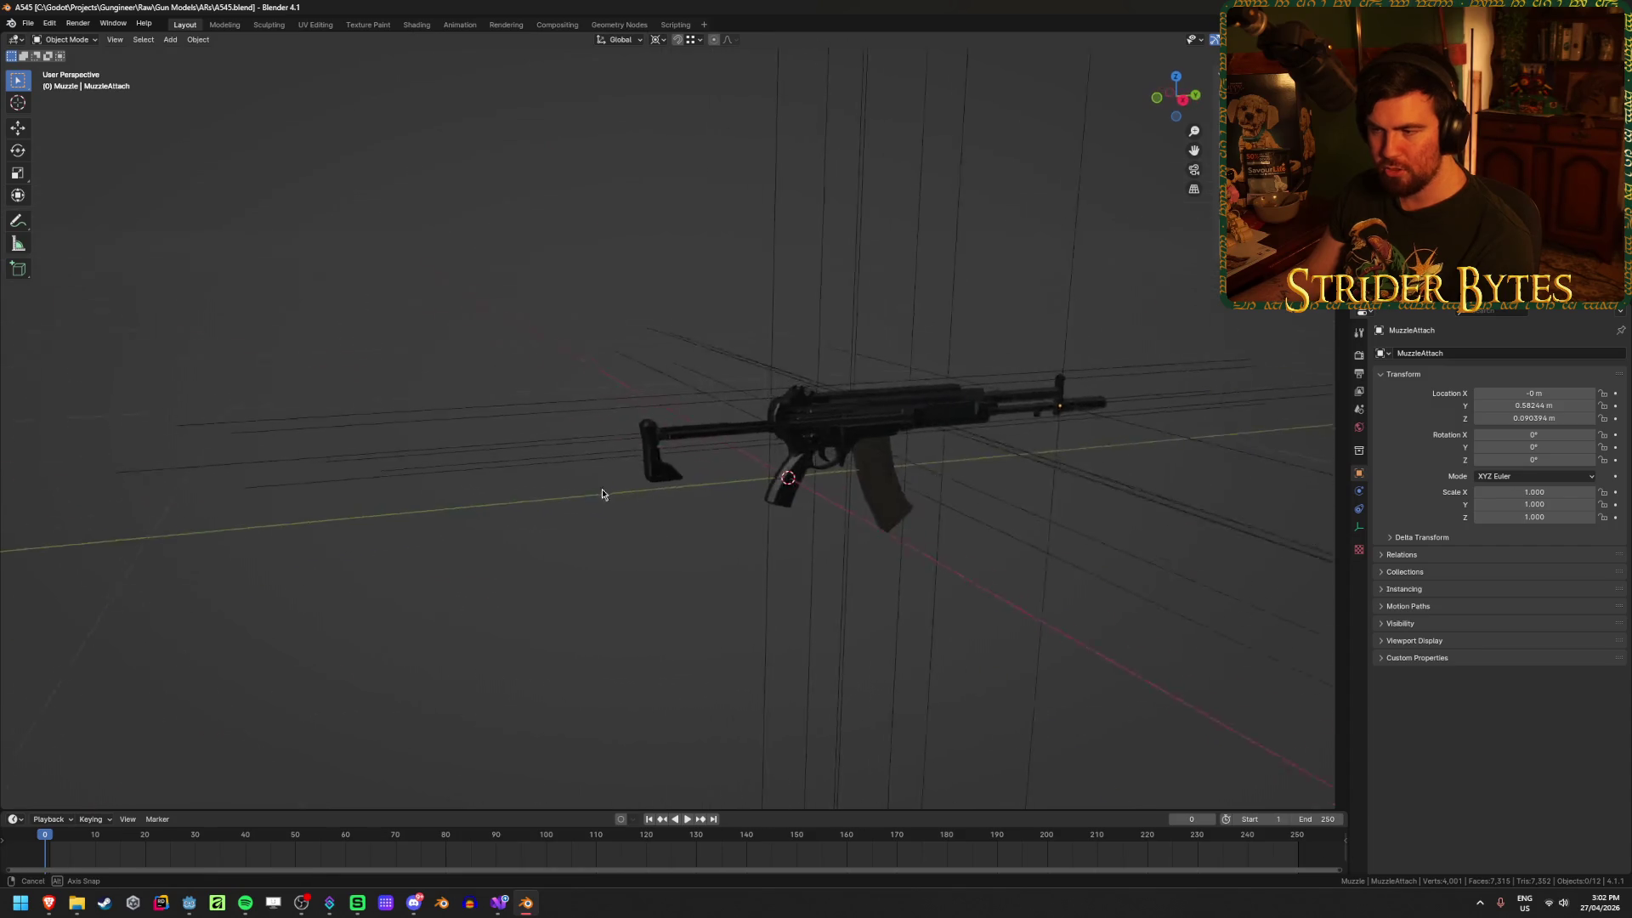
middle_click_drag(602, 493, 900, 525)
key("ctrl+q")
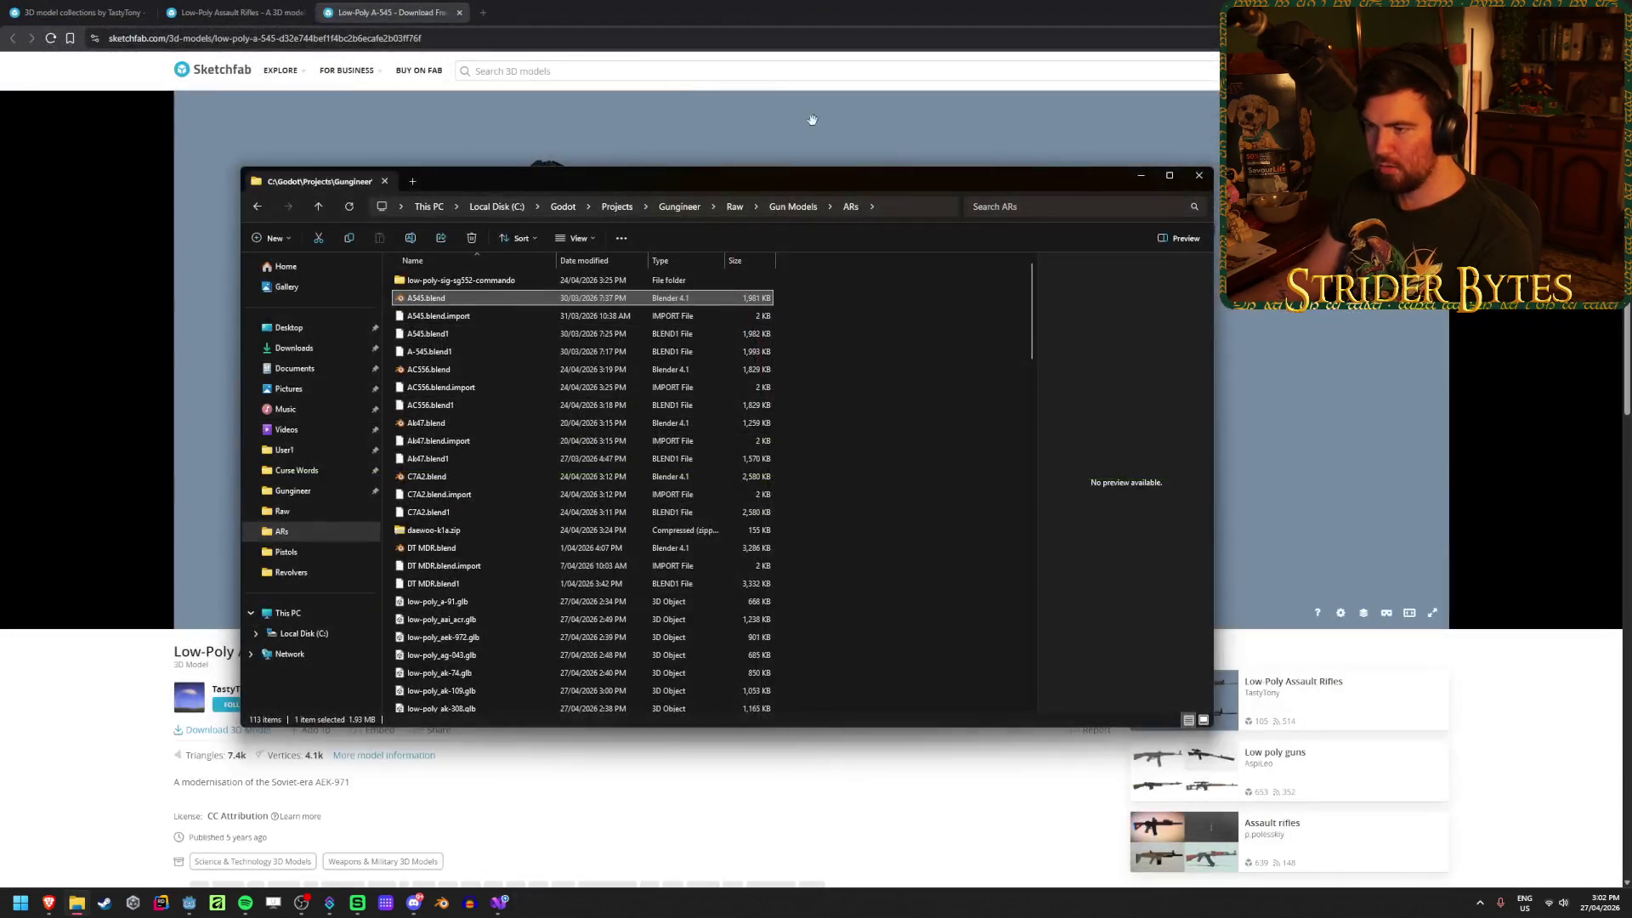
Step: Close the A-545 tab and queue the Thorpe EM1 and DT MDR-C in background tabs
key("ctrl+w")
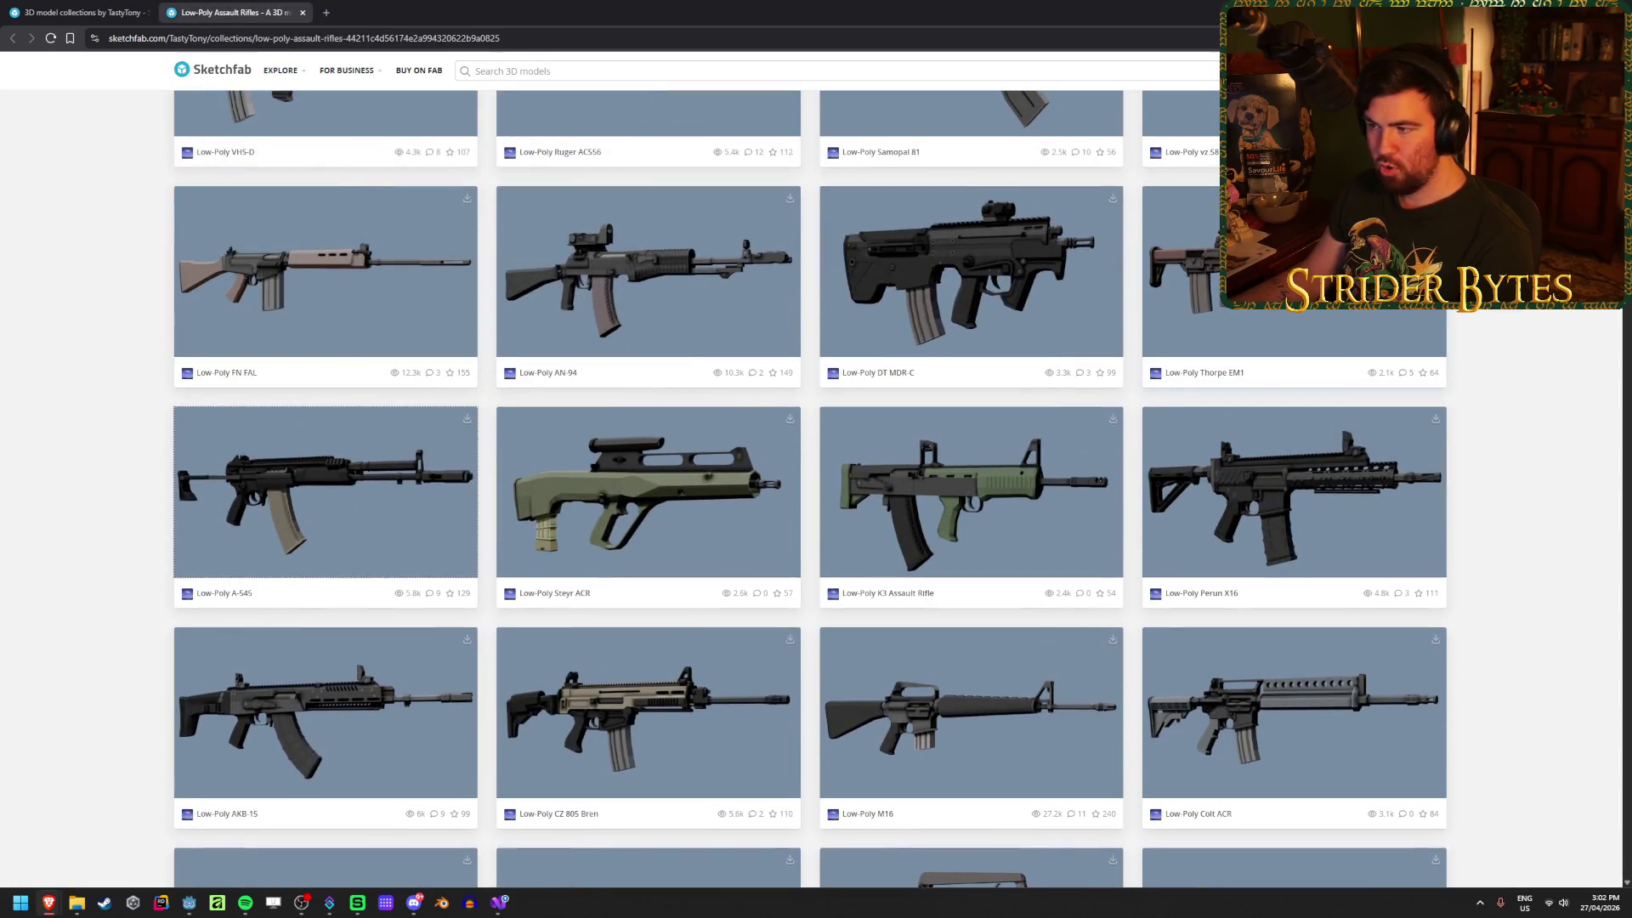
middle_click(1317, 255)
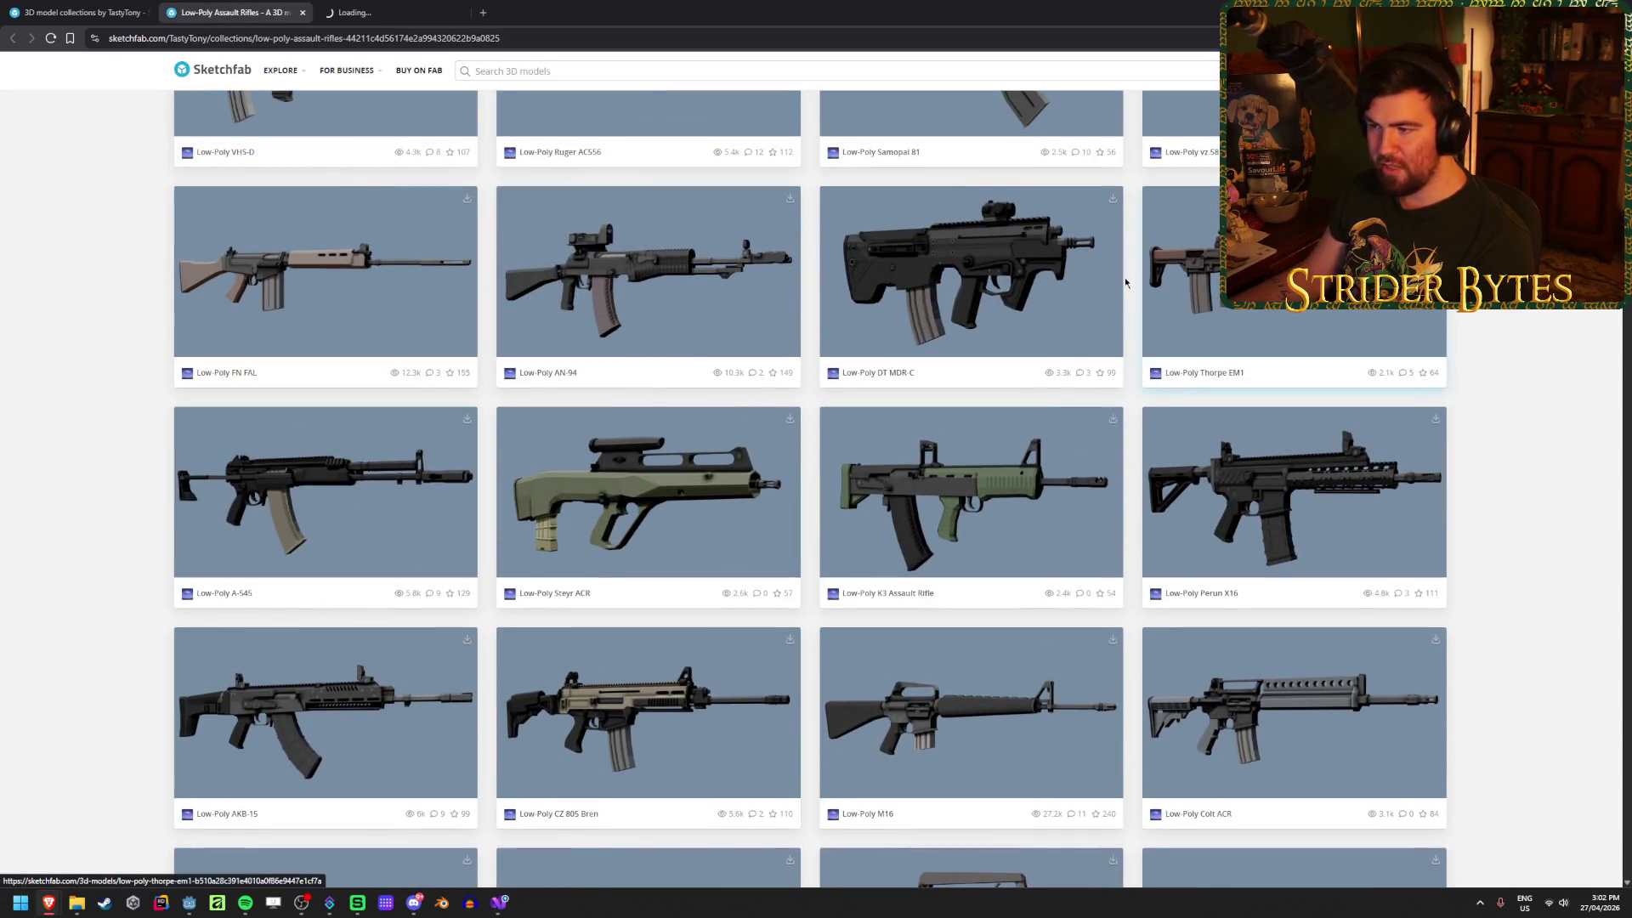
middle_click(949, 295)
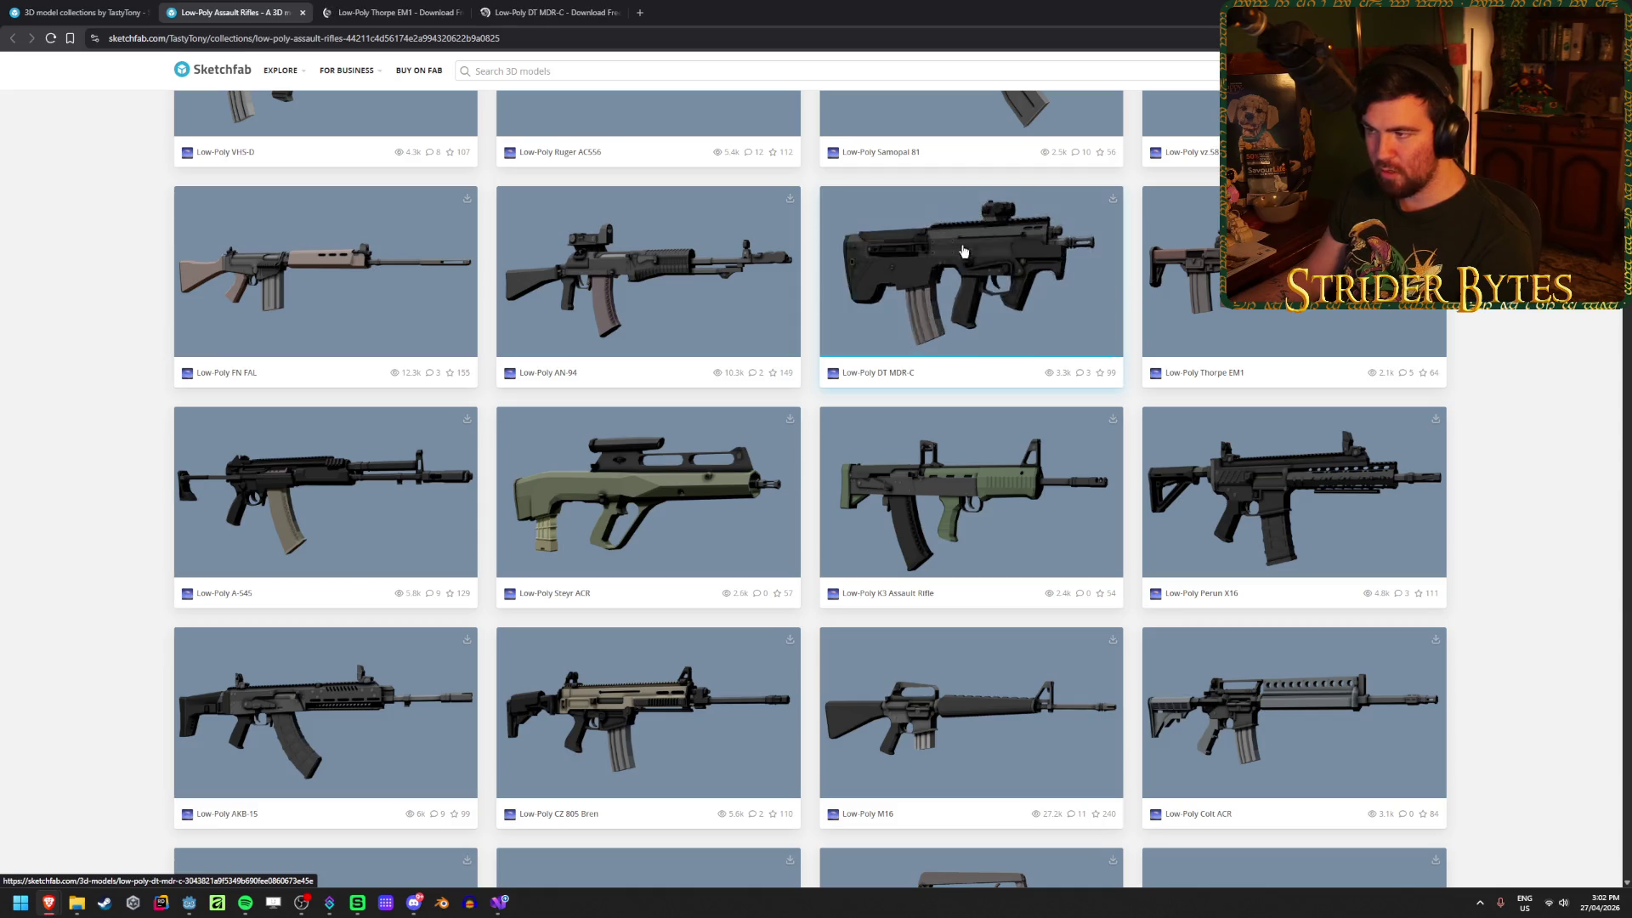
Step: Open MDR.blend from the ARs folder in Blender
left_click(89, 901)
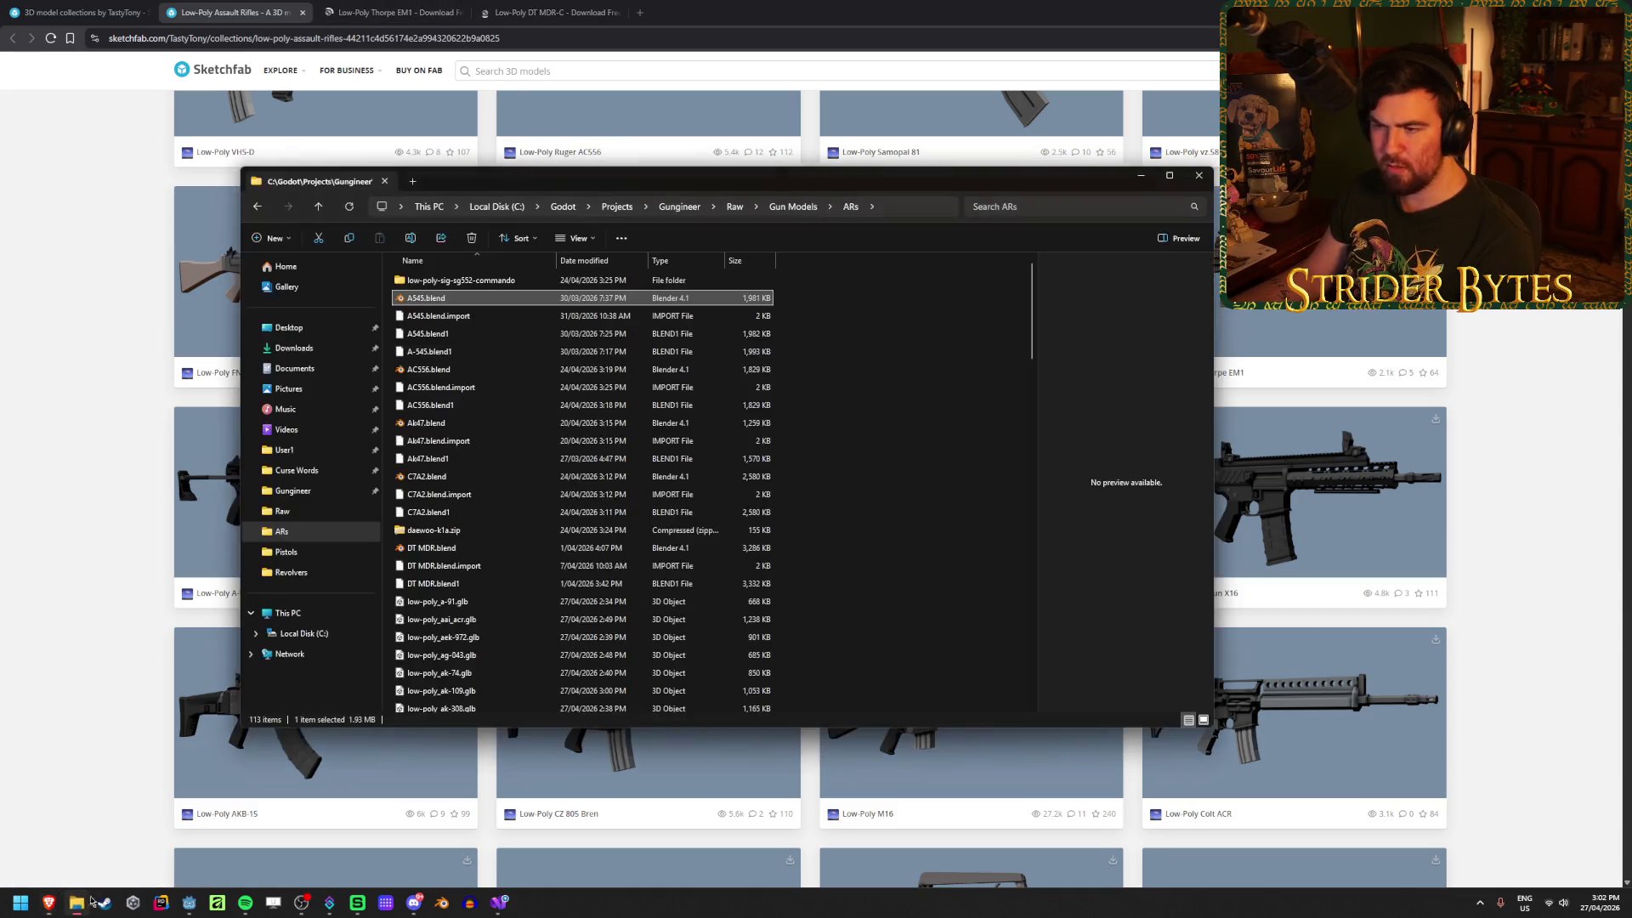
scroll(497, 457, "down", 12)
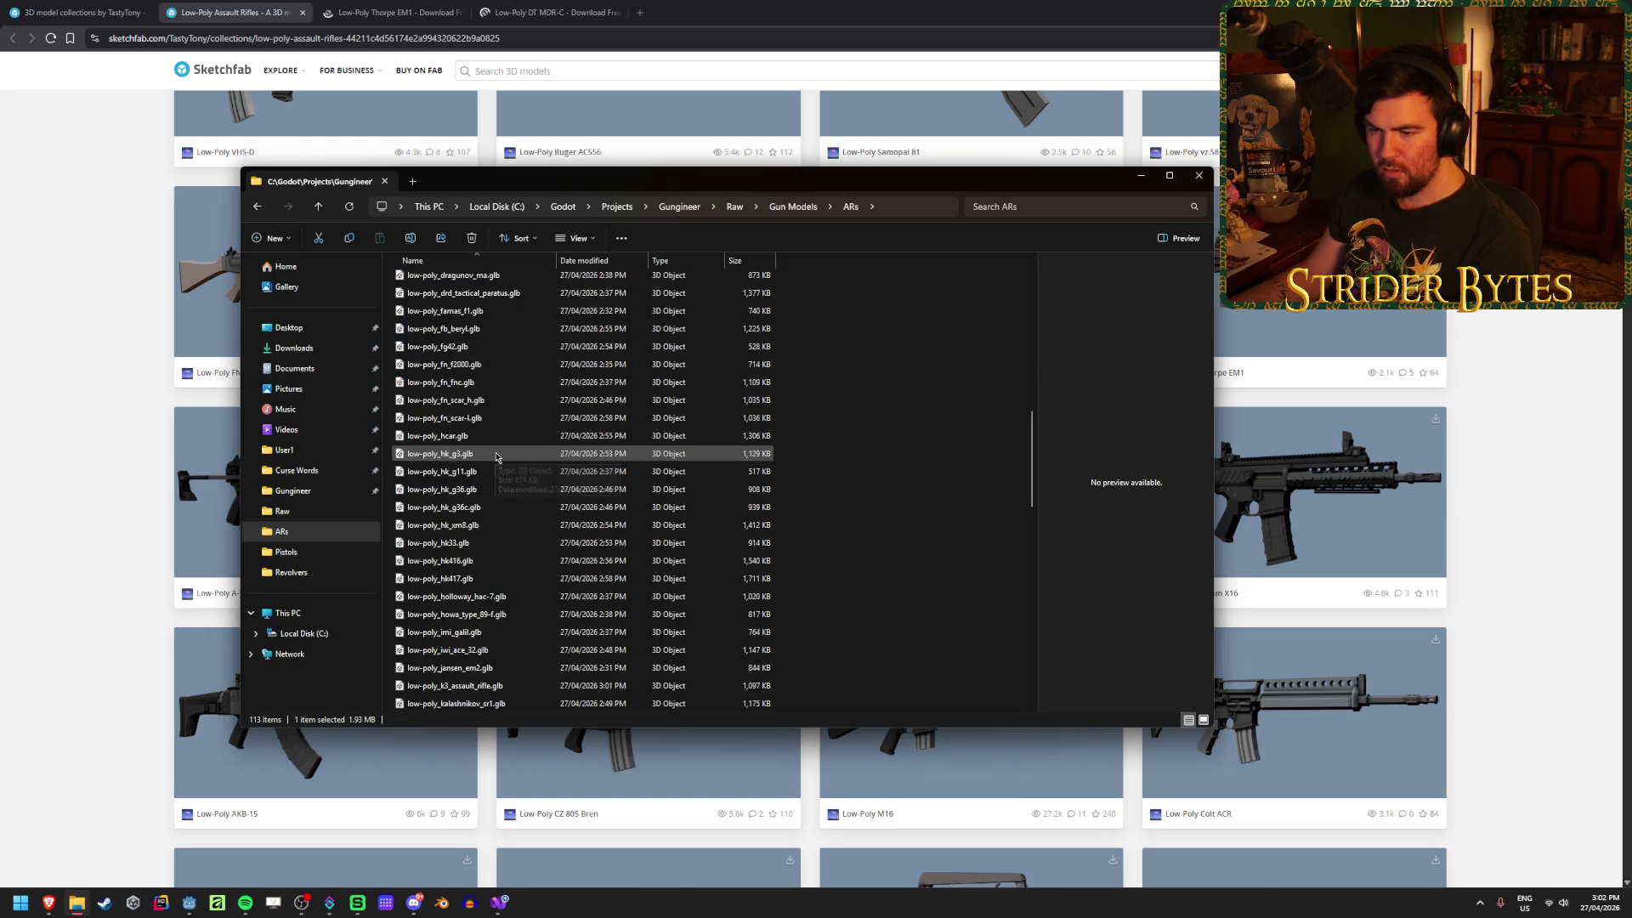
scroll(497, 457, "down", 10)
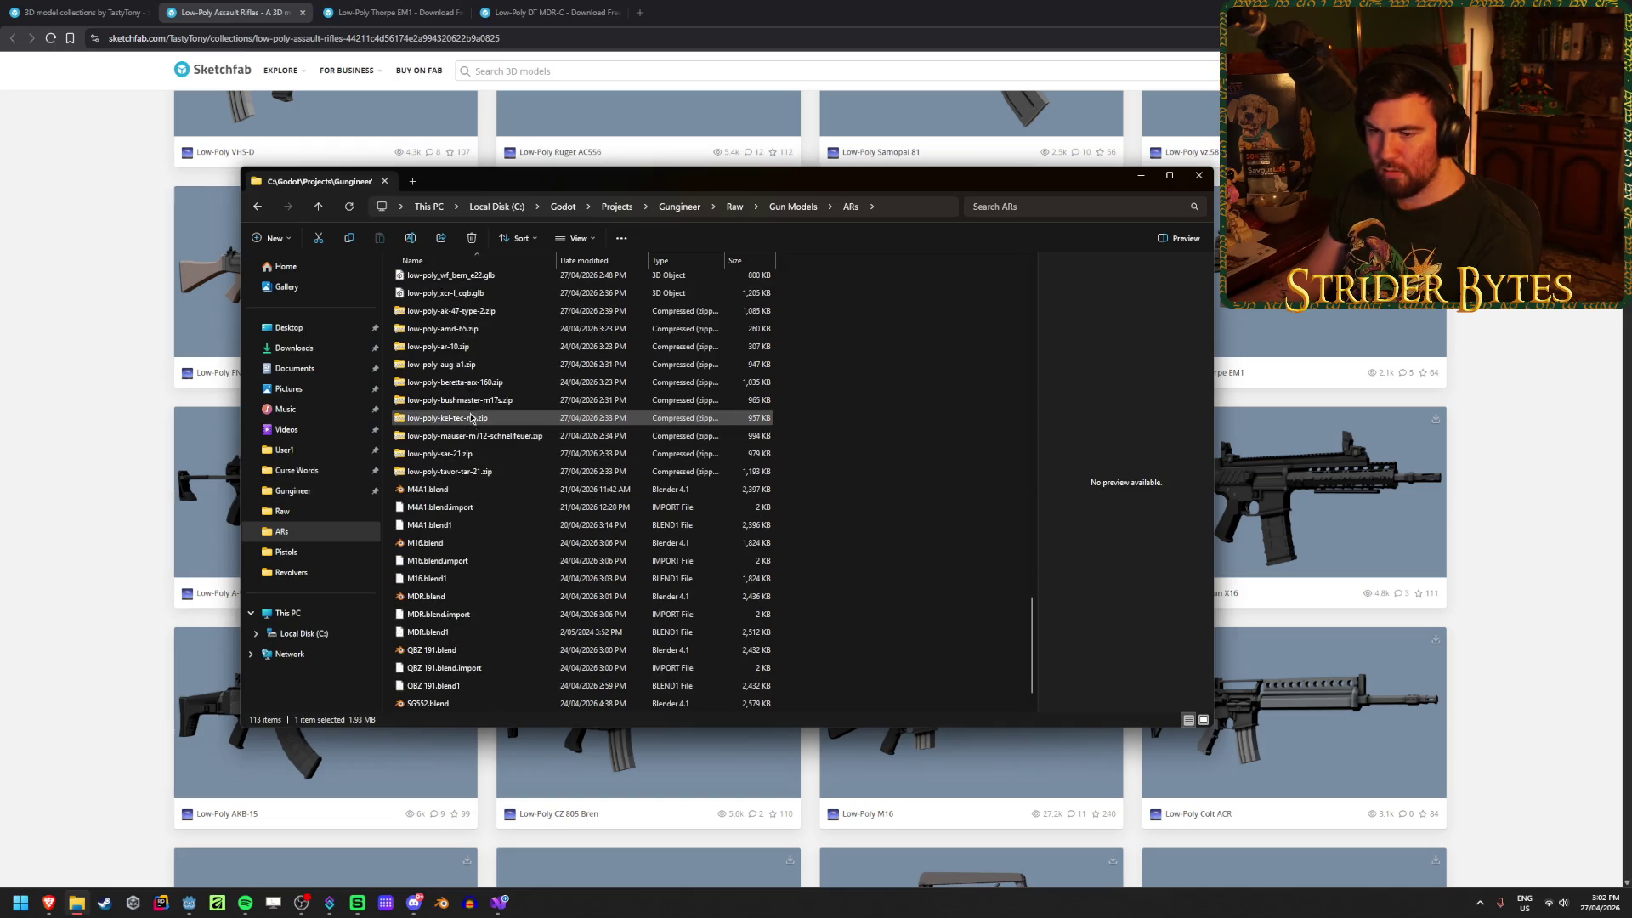
left_click(442, 598)
double_click(442, 598)
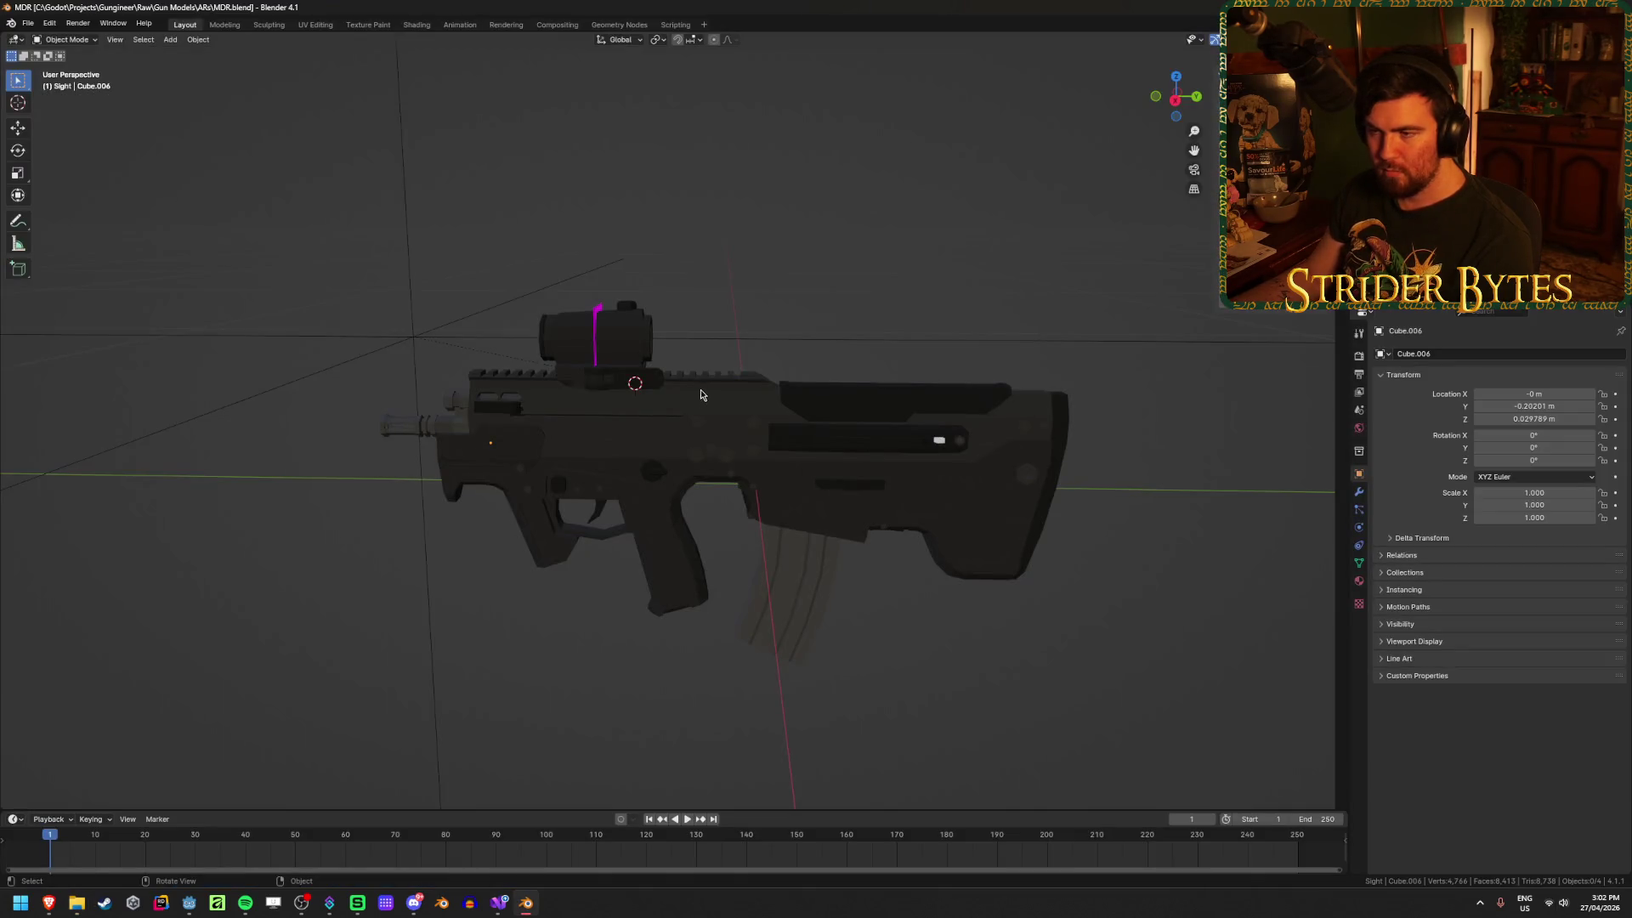
Step: Orbit the MDR rifle to a side view, then quit Blender
mouse_move(759, 410)
middle_mouse_down()
mouse_move(831, 393)
mouse_move(975, 403)
mouse_move(583, 408)
middle_mouse_up()
key("alt+F4")
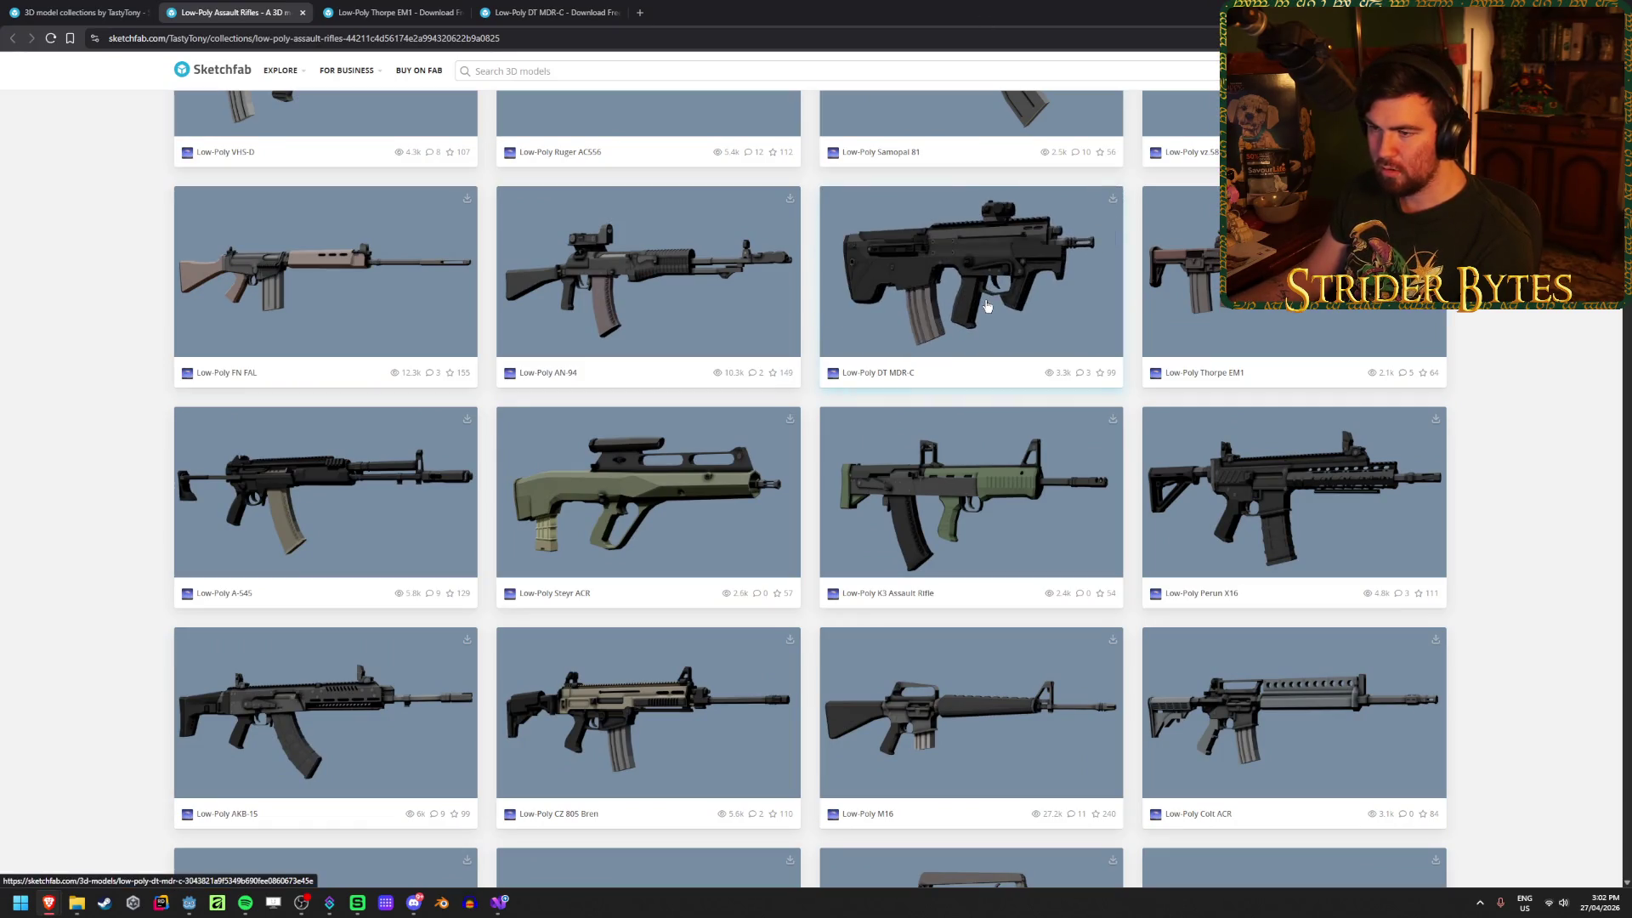
Step: Open the FN FAL in a new tab and go to the Thorpe EM1 page
middle_click(623, 263)
middle_click(339, 291)
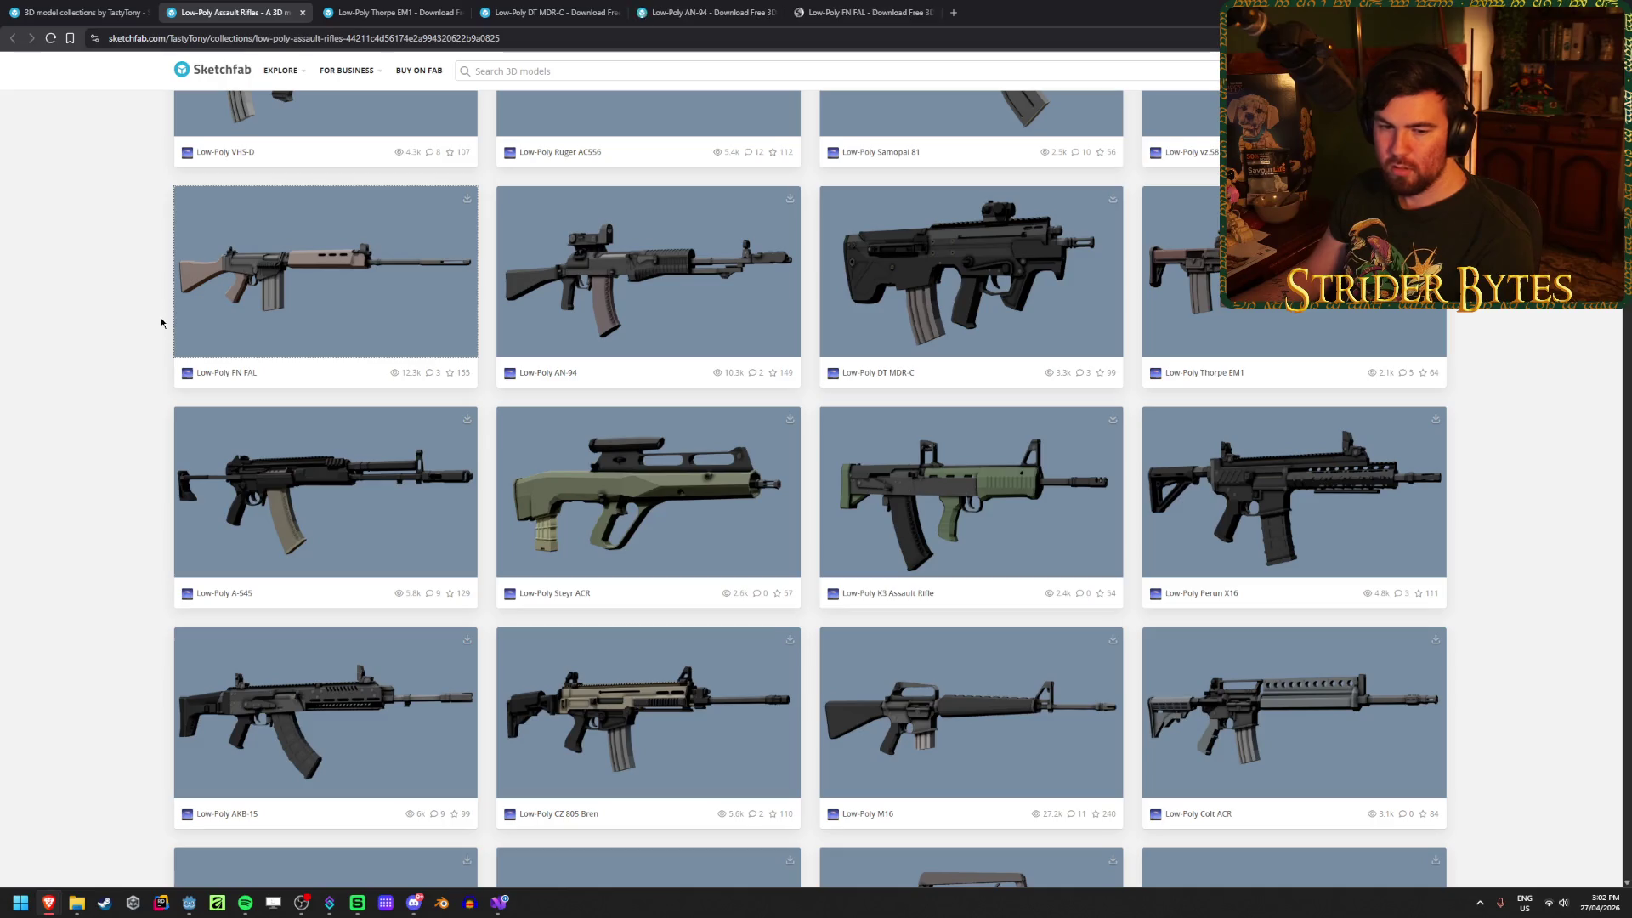
left_click(479, 5)
left_click(467, 11)
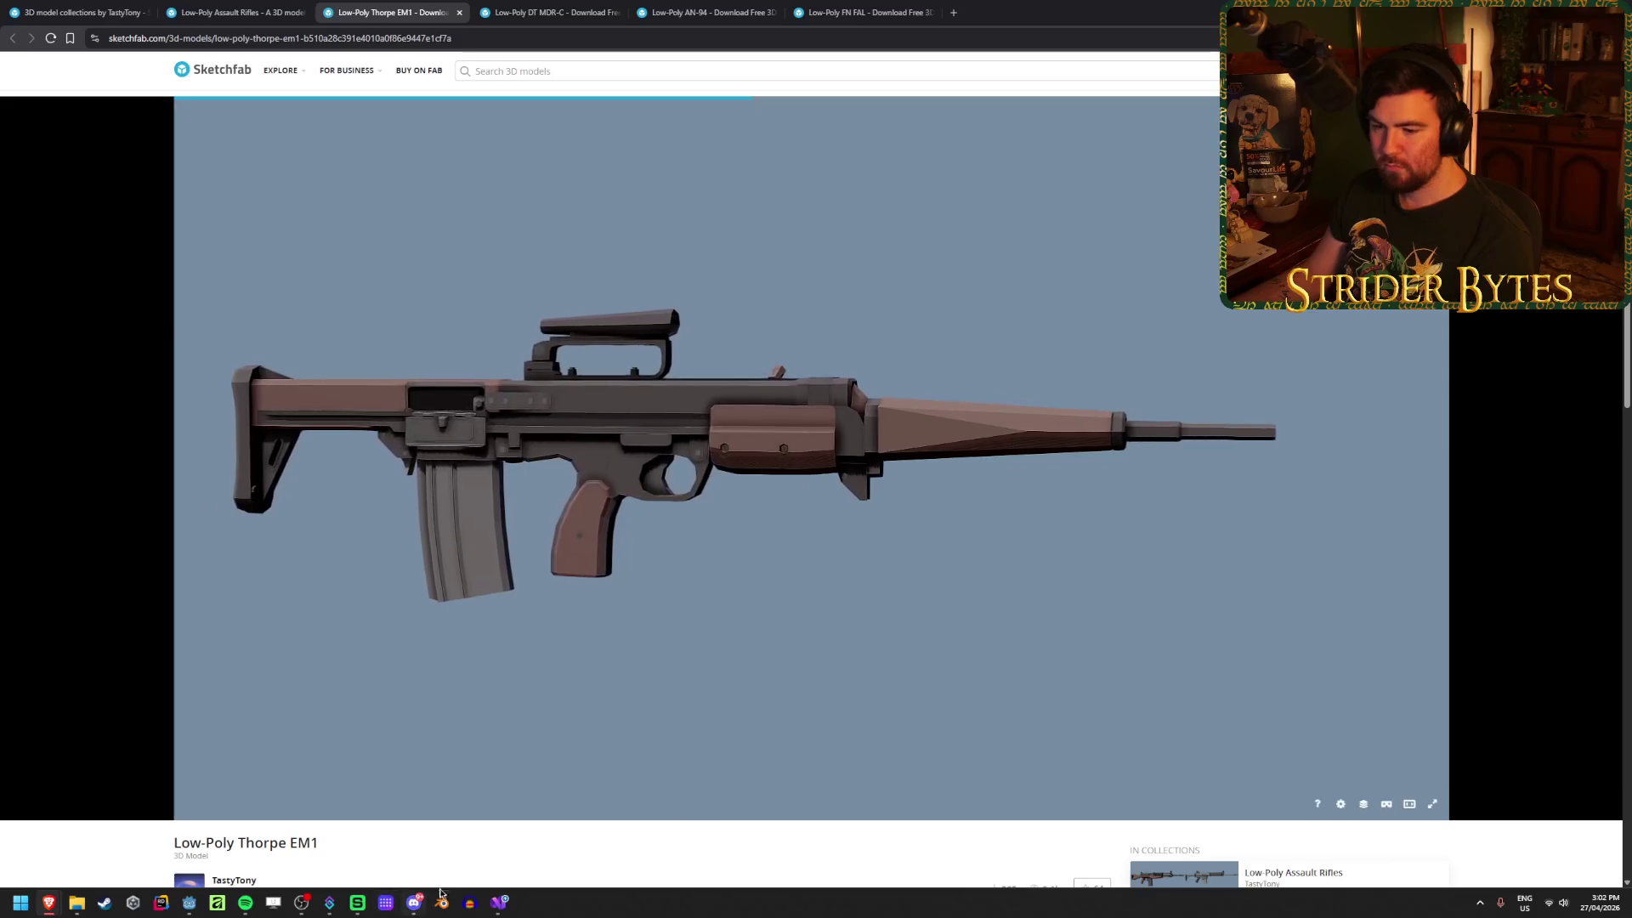
Step: Try the Thorpe EM1 GLB download, then dismiss the daily-limit notice
scroll(360, 765, "down", 3)
left_click(255, 666)
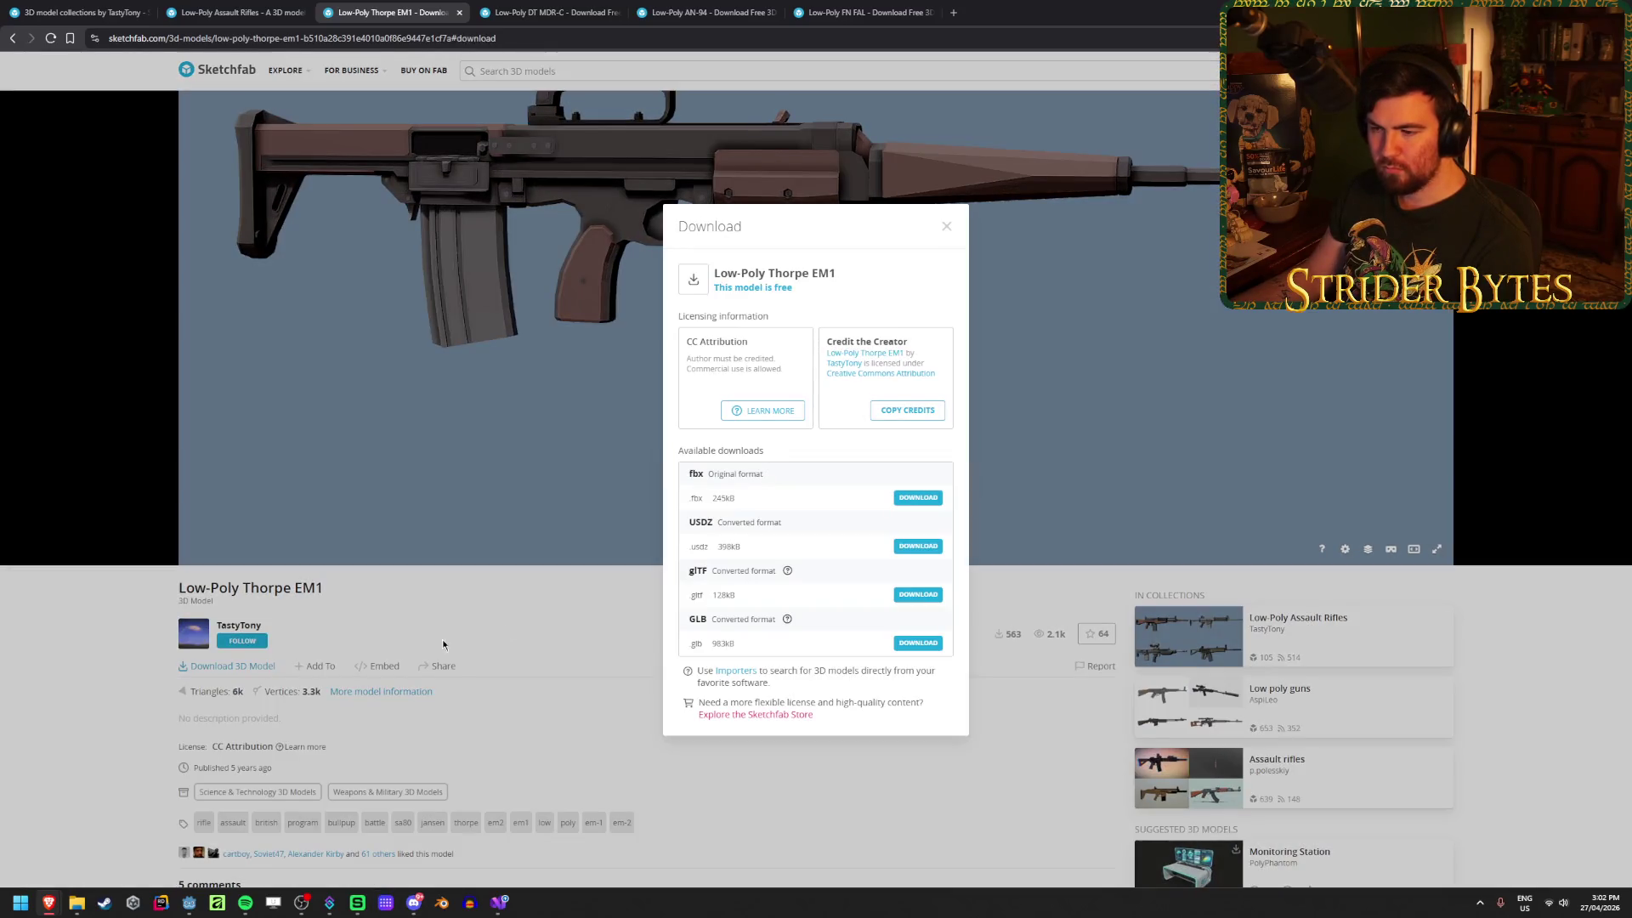
left_click(914, 644)
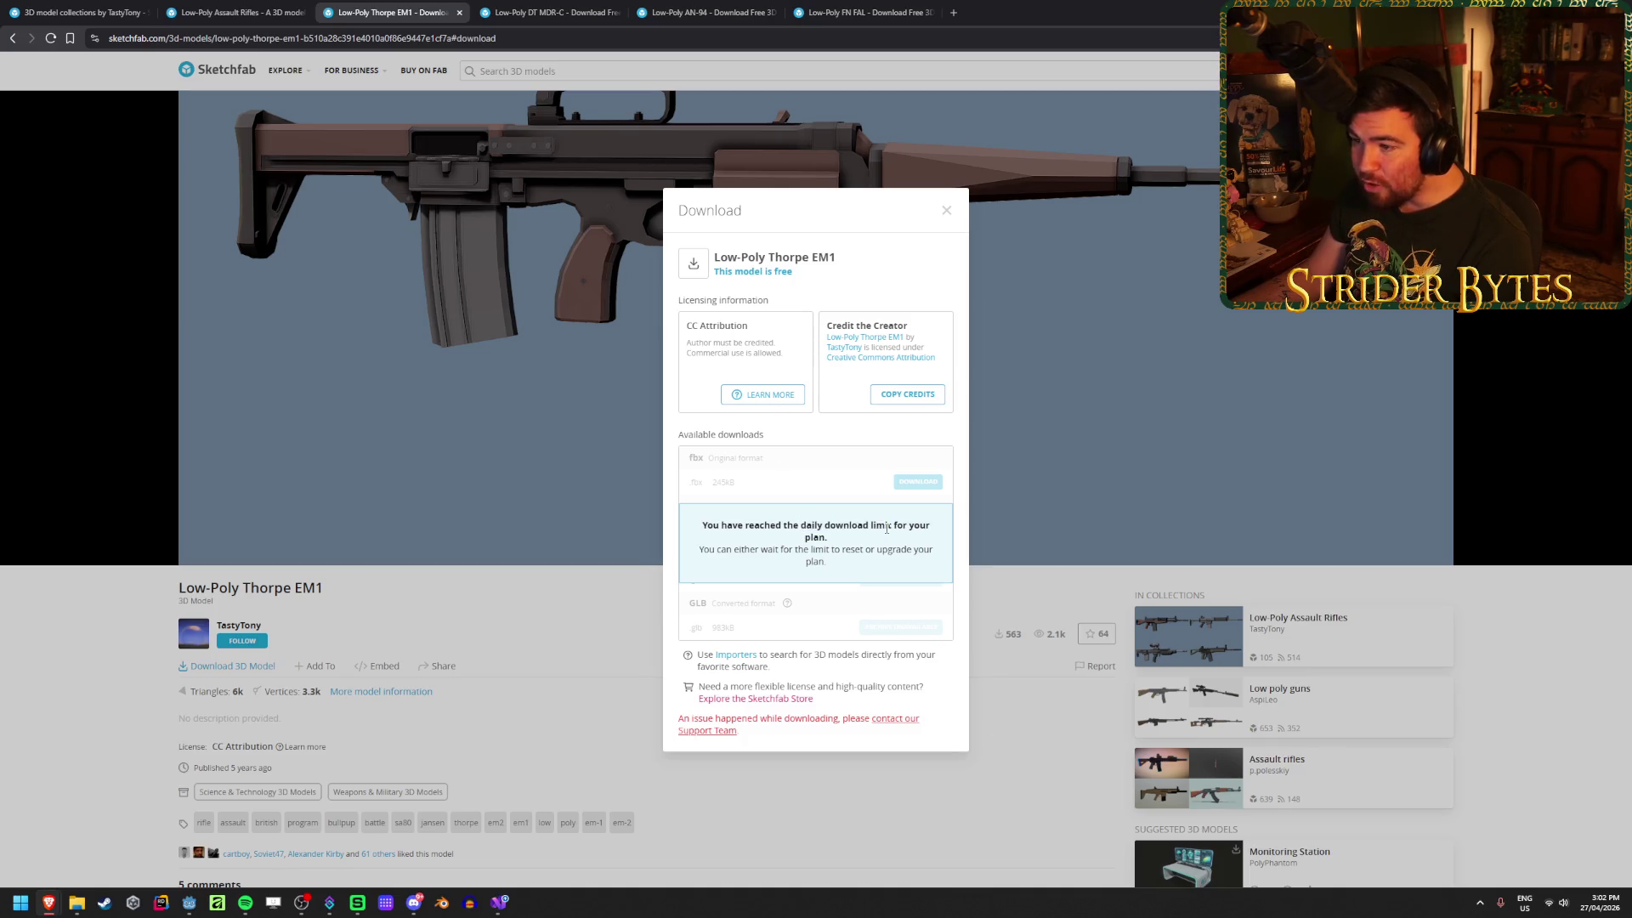
left_click(985, 767)
left_click(517, 12)
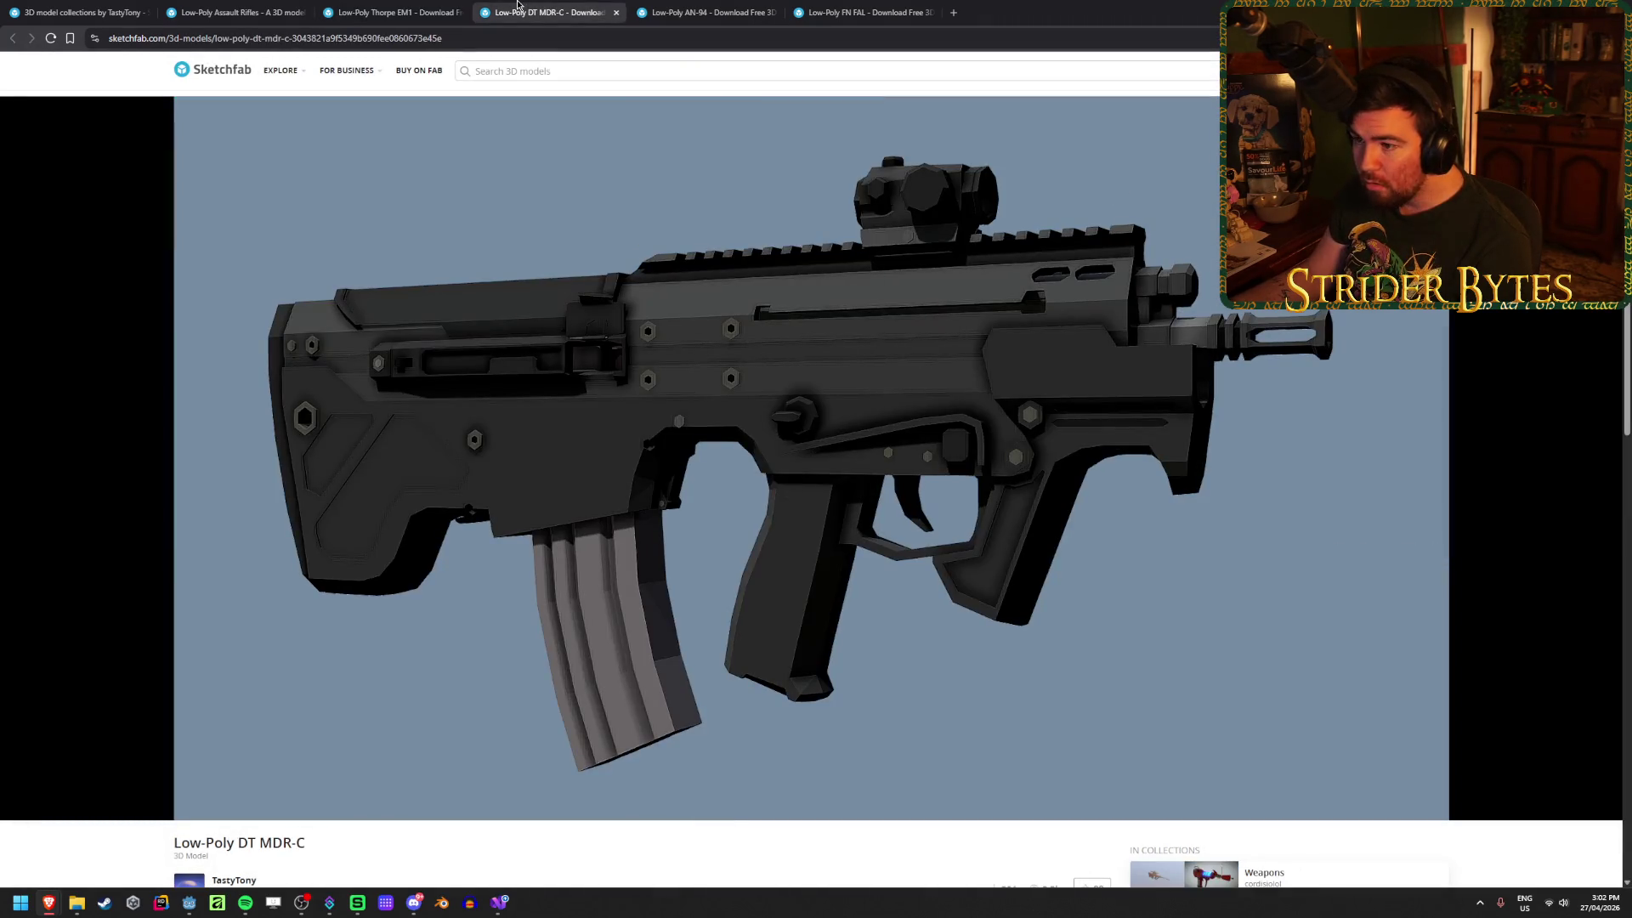
Step: Close the DT MDR-C tab, rotate the AN-94, and compare against the existing ARs model files
scroll(536, 796, "down", 1)
middle_click(589, 5)
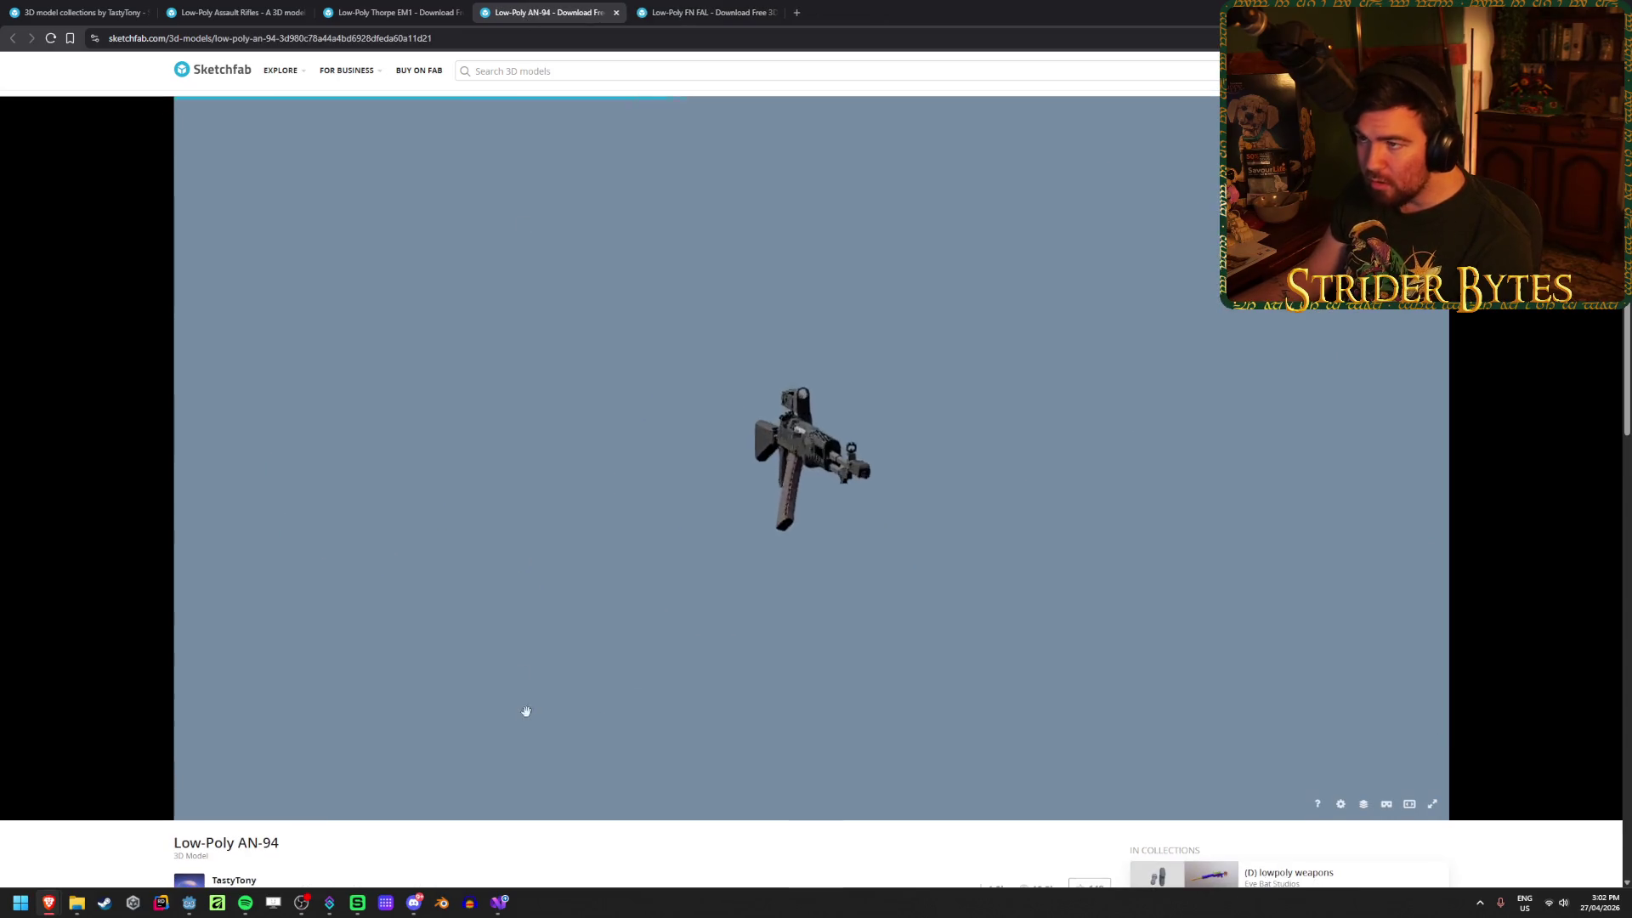
left_click_drag(762, 605, 719, 564)
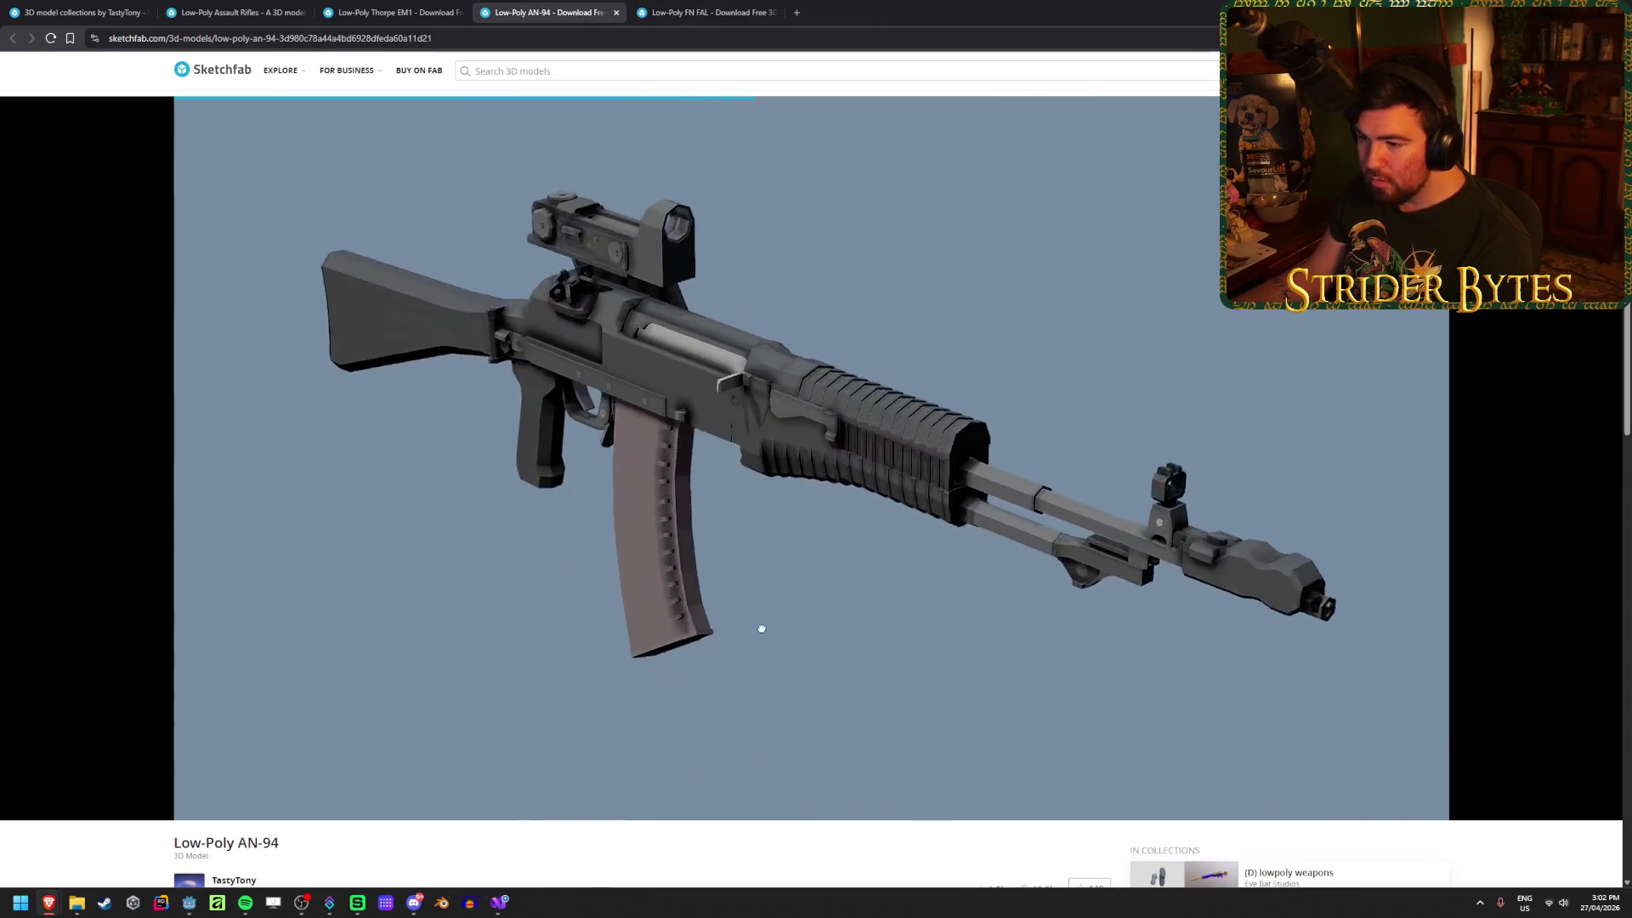
scroll(340, 850, "down", 3)
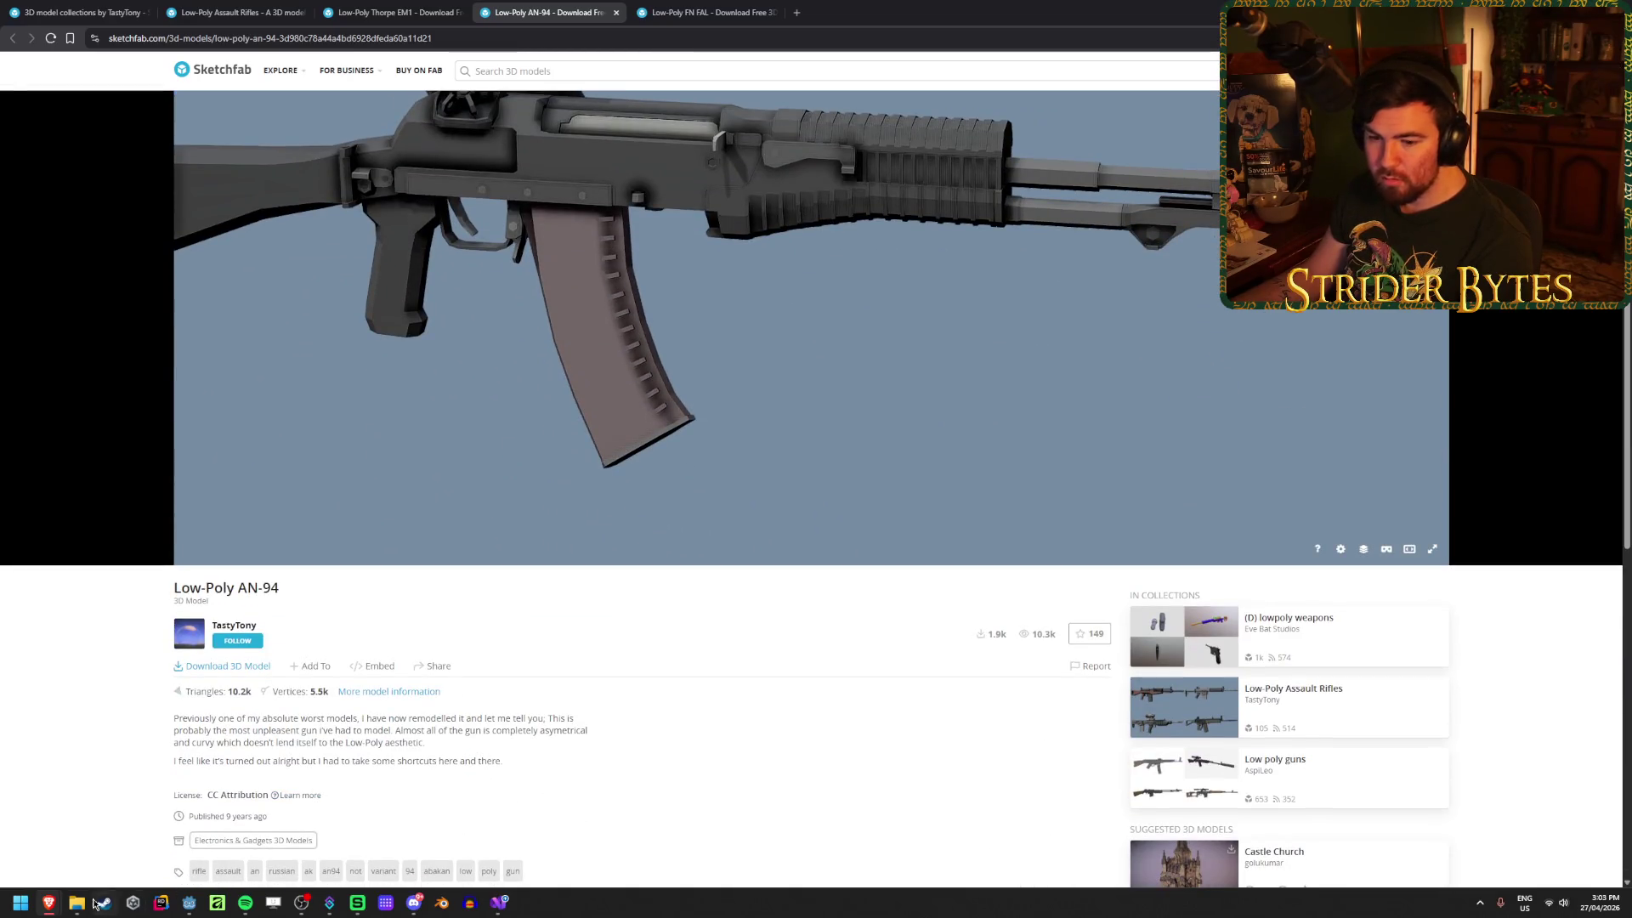
left_click(79, 903)
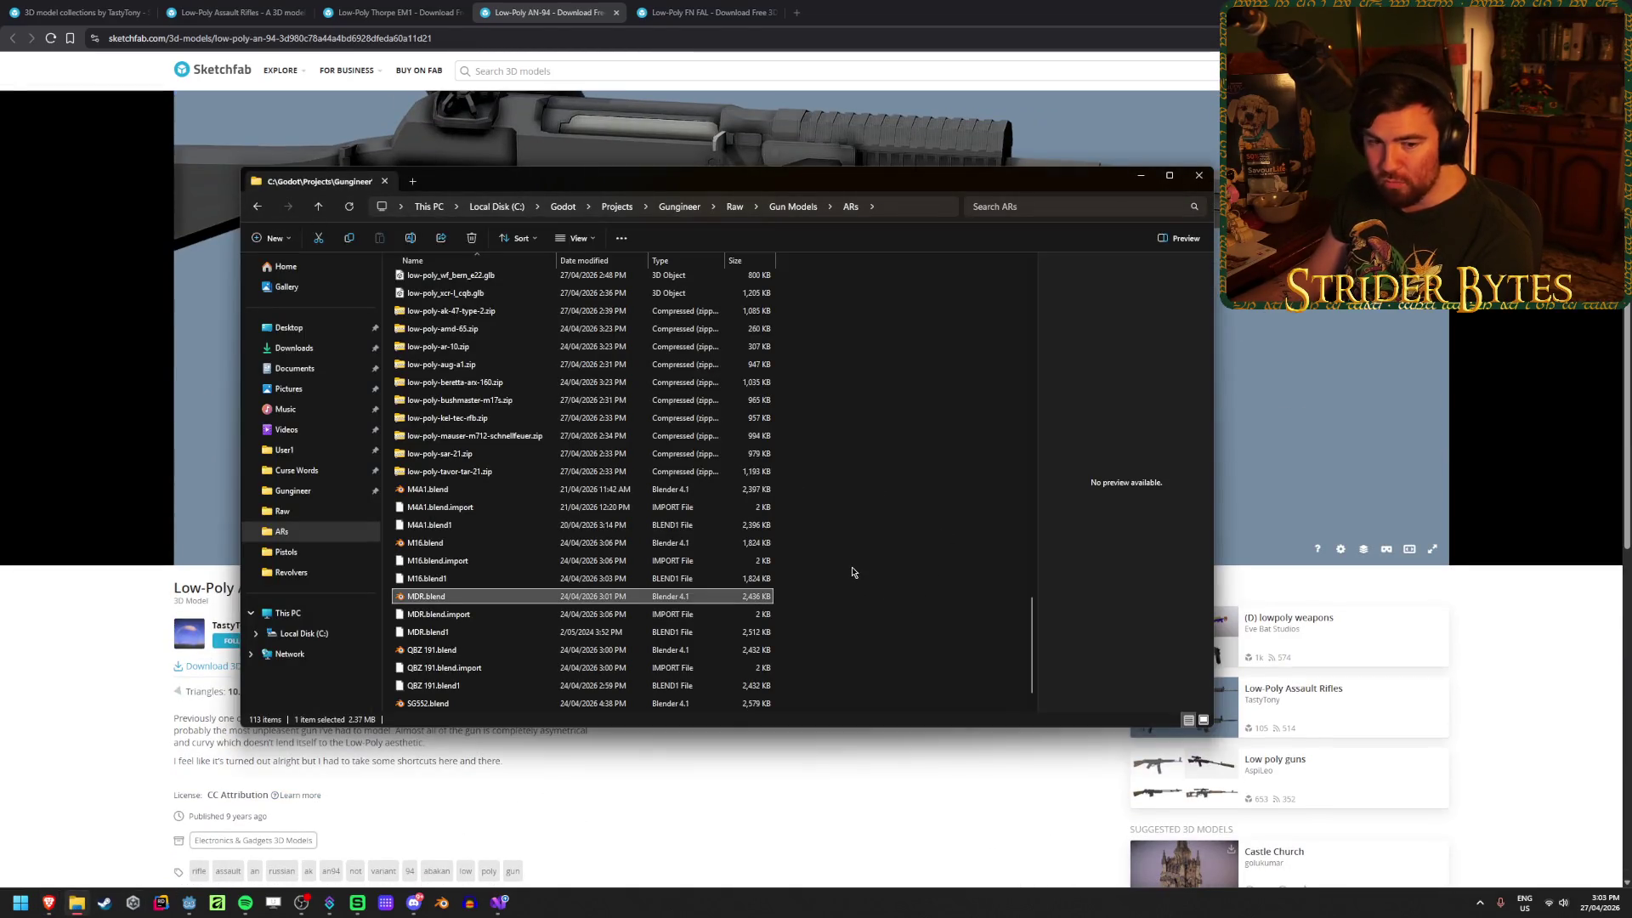
scroll(851, 578, "down", 1)
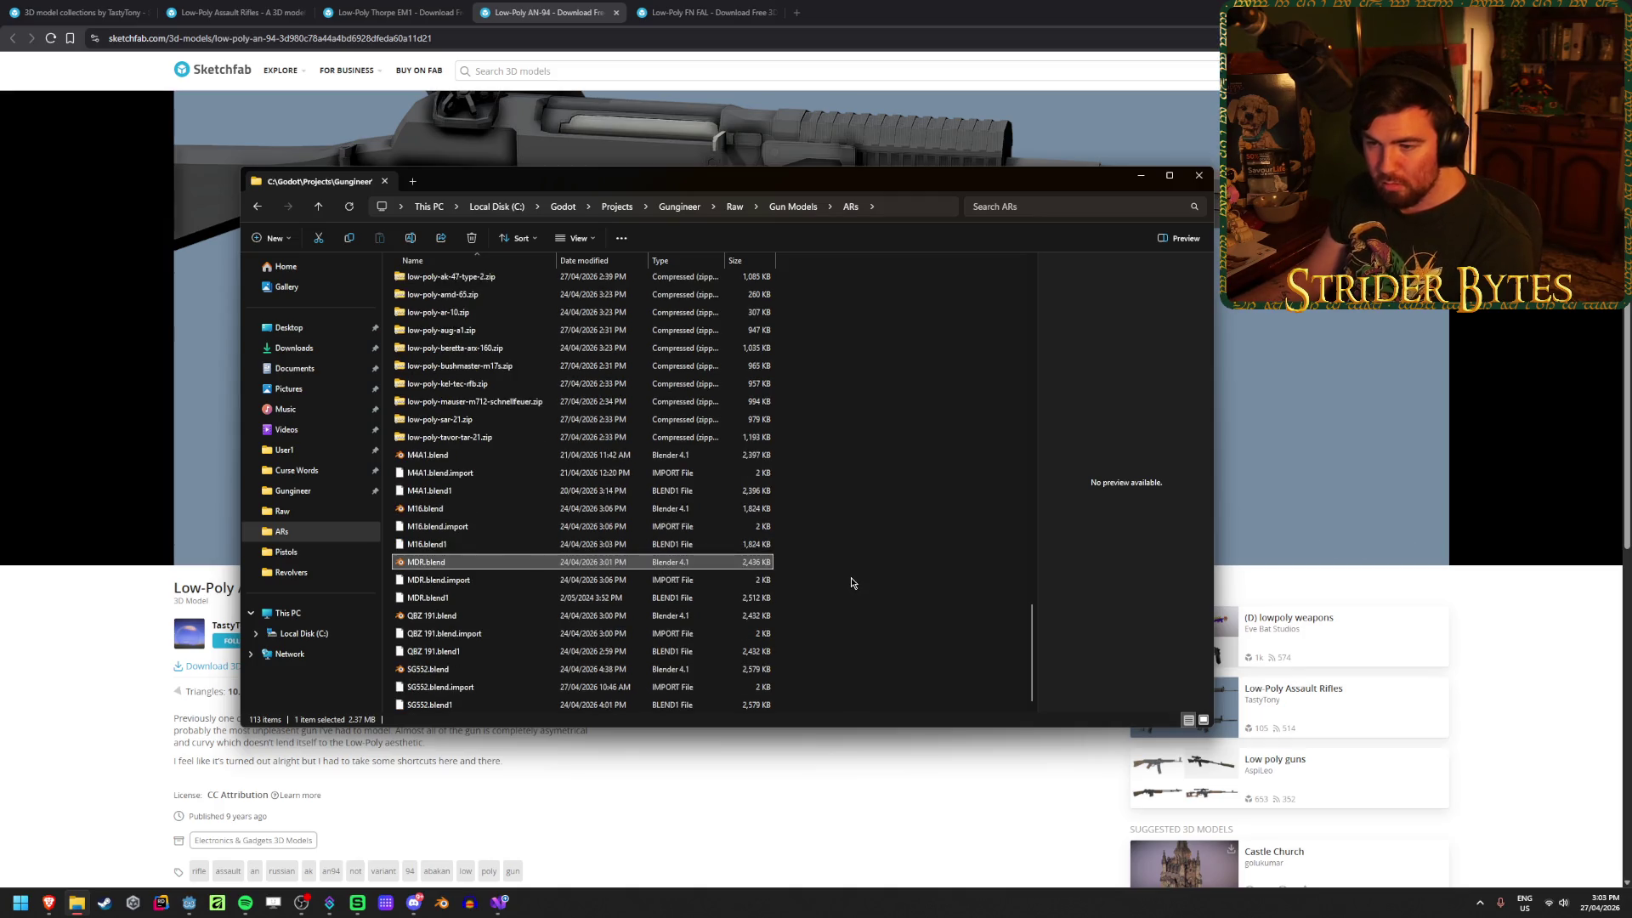
scroll(852, 582, "up", 20)
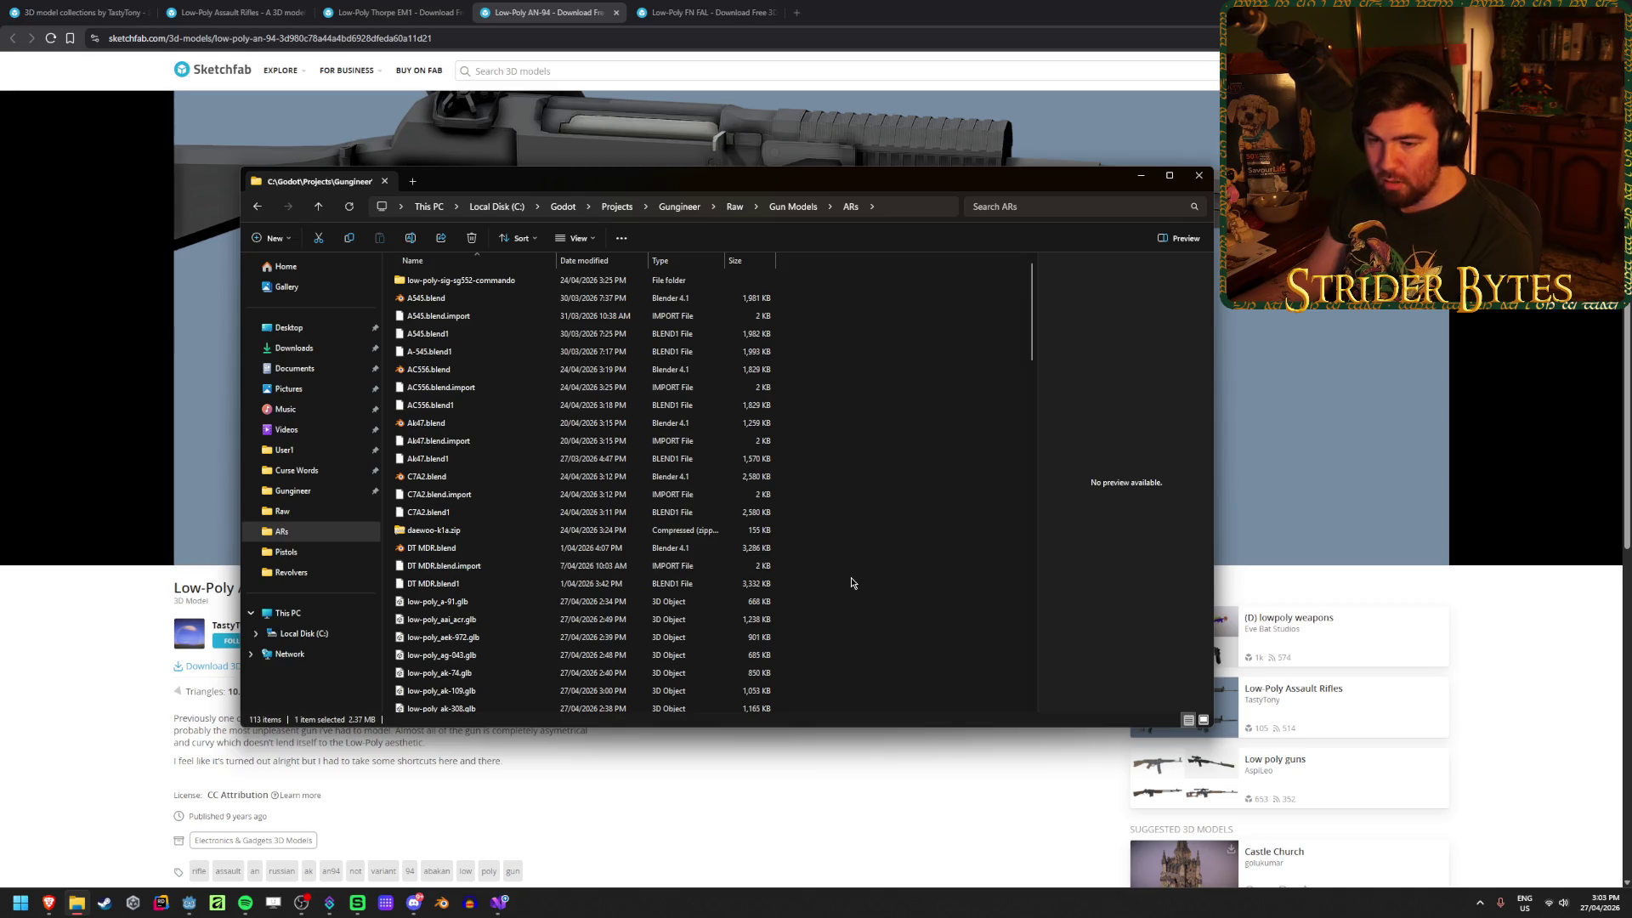
scroll(852, 583, "down", 15)
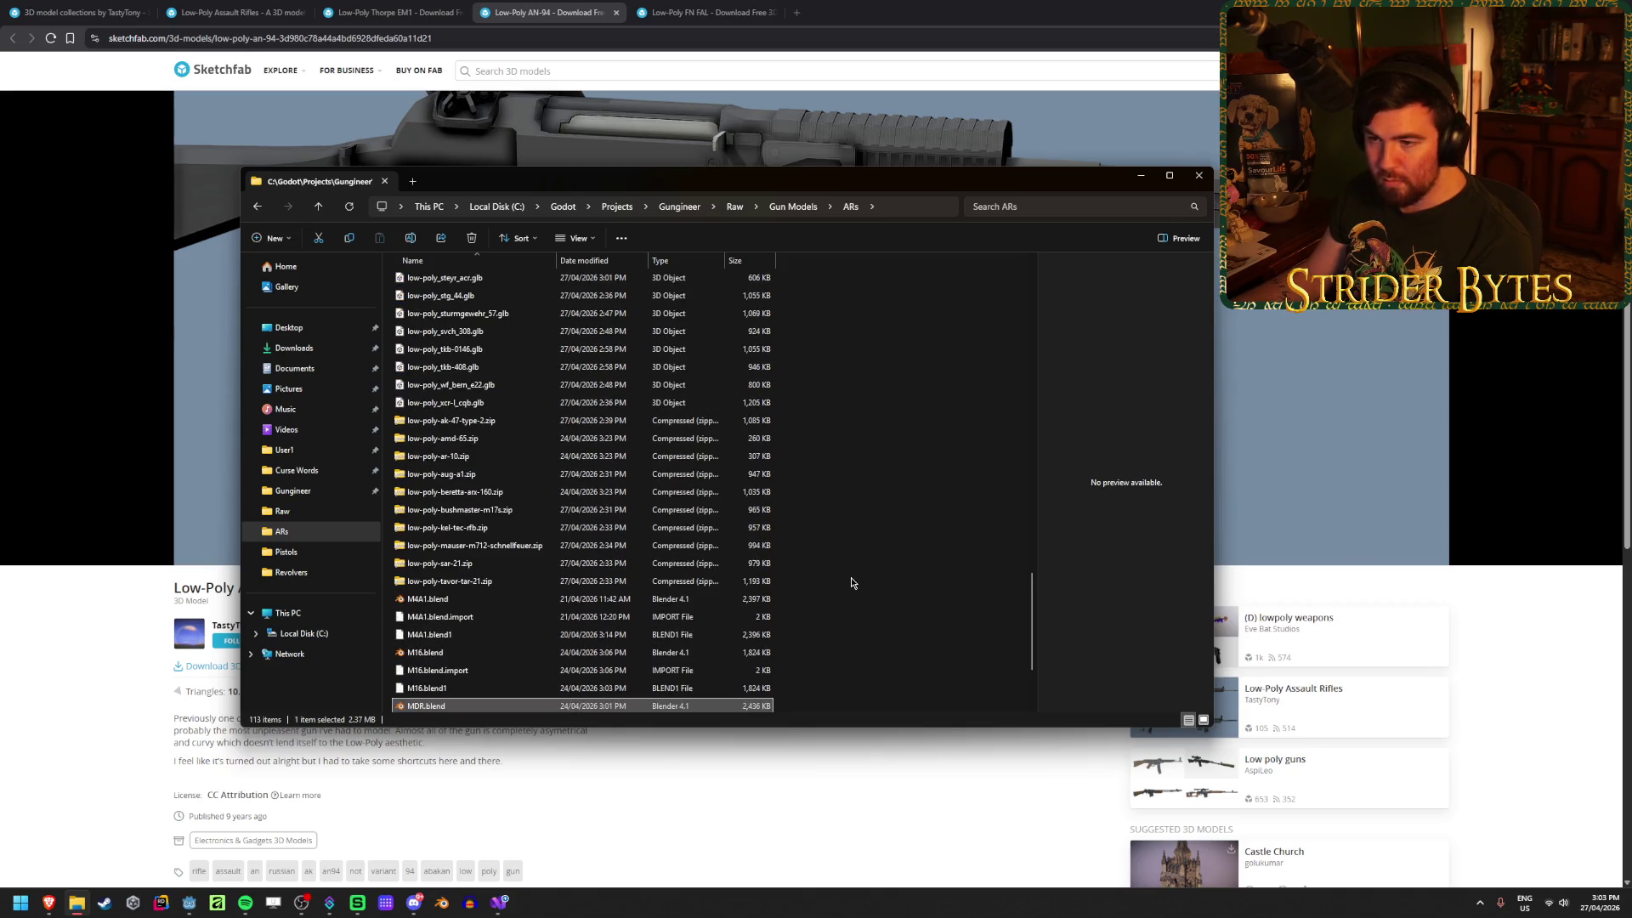
left_click(776, 853)
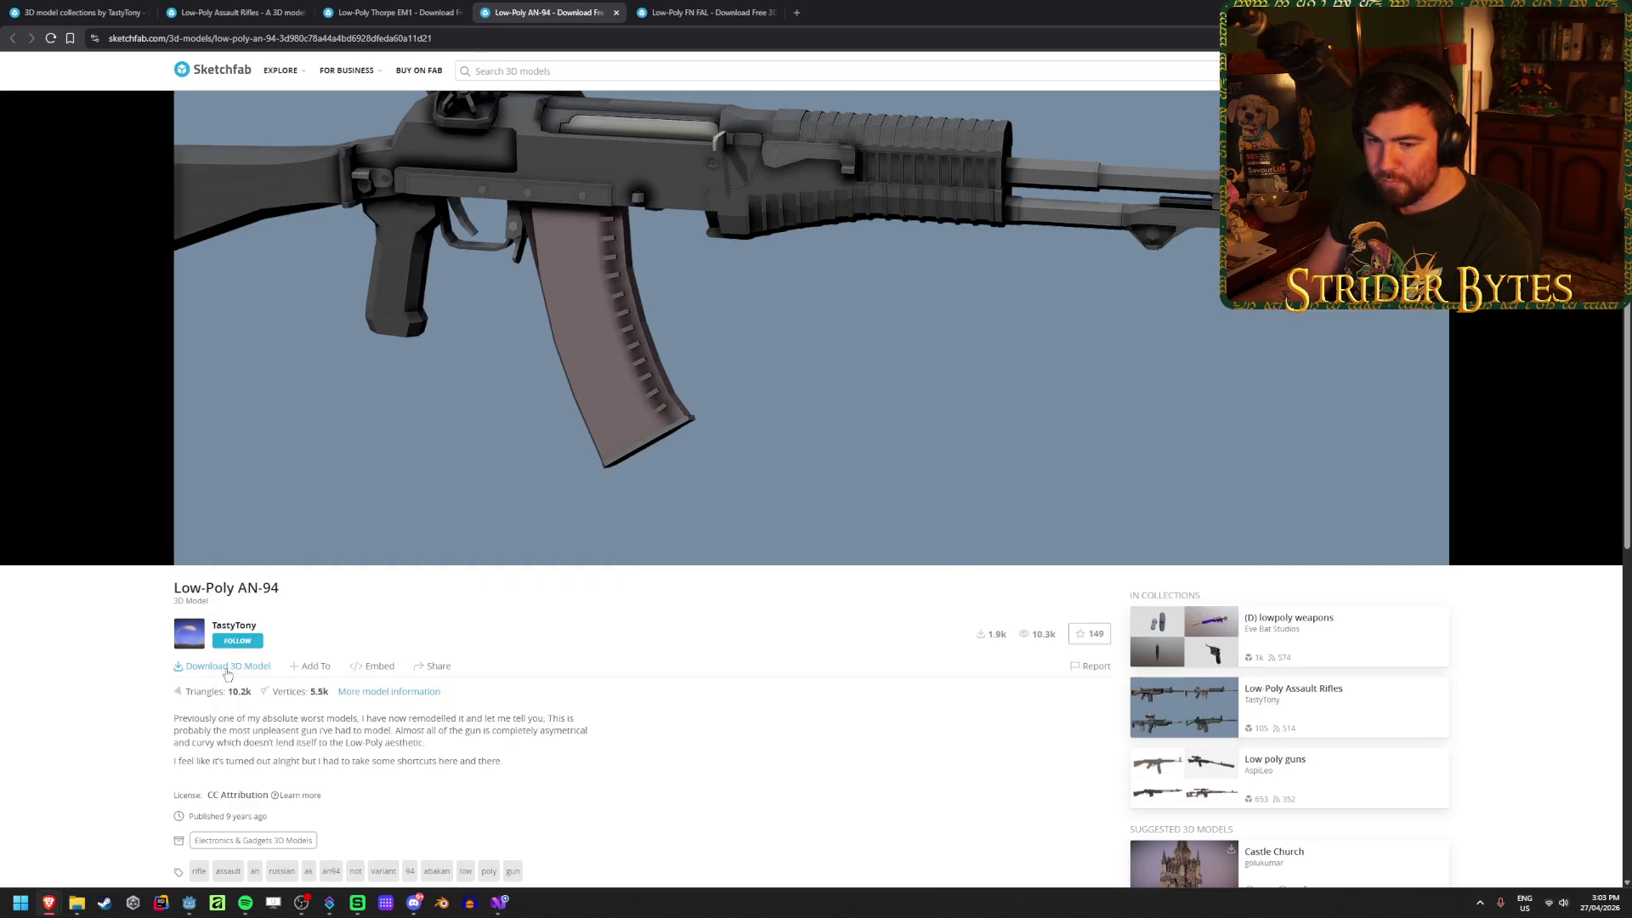
Step: Try the AN-94 GLB download and dismiss the daily-limit notice
left_click(228, 672)
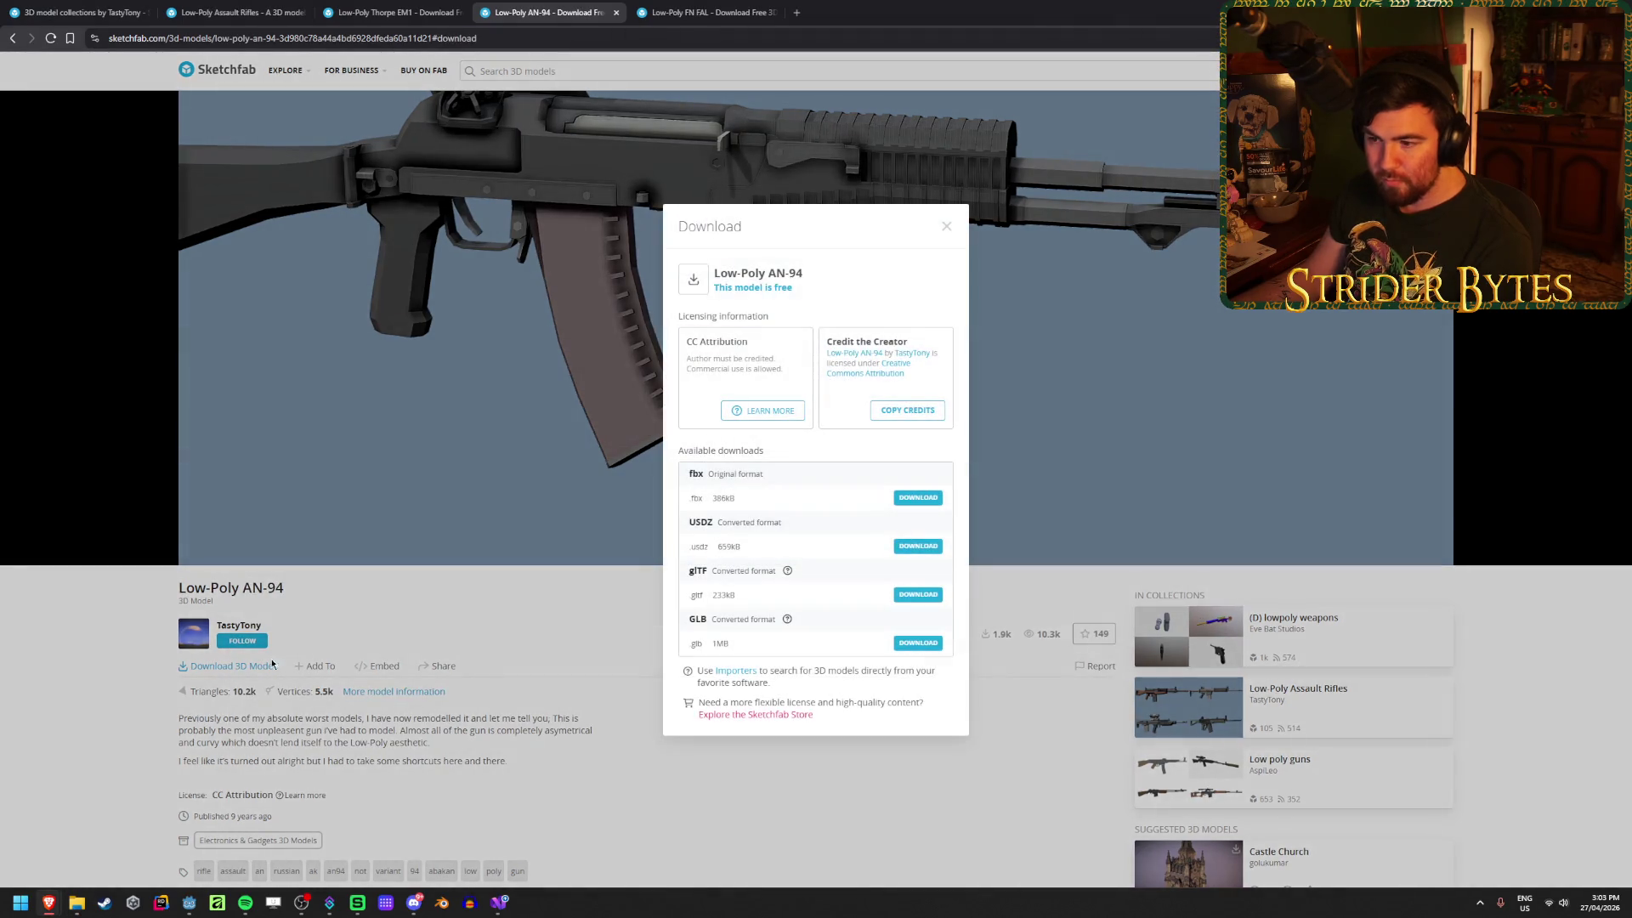
left_click(914, 646)
left_click(494, 691)
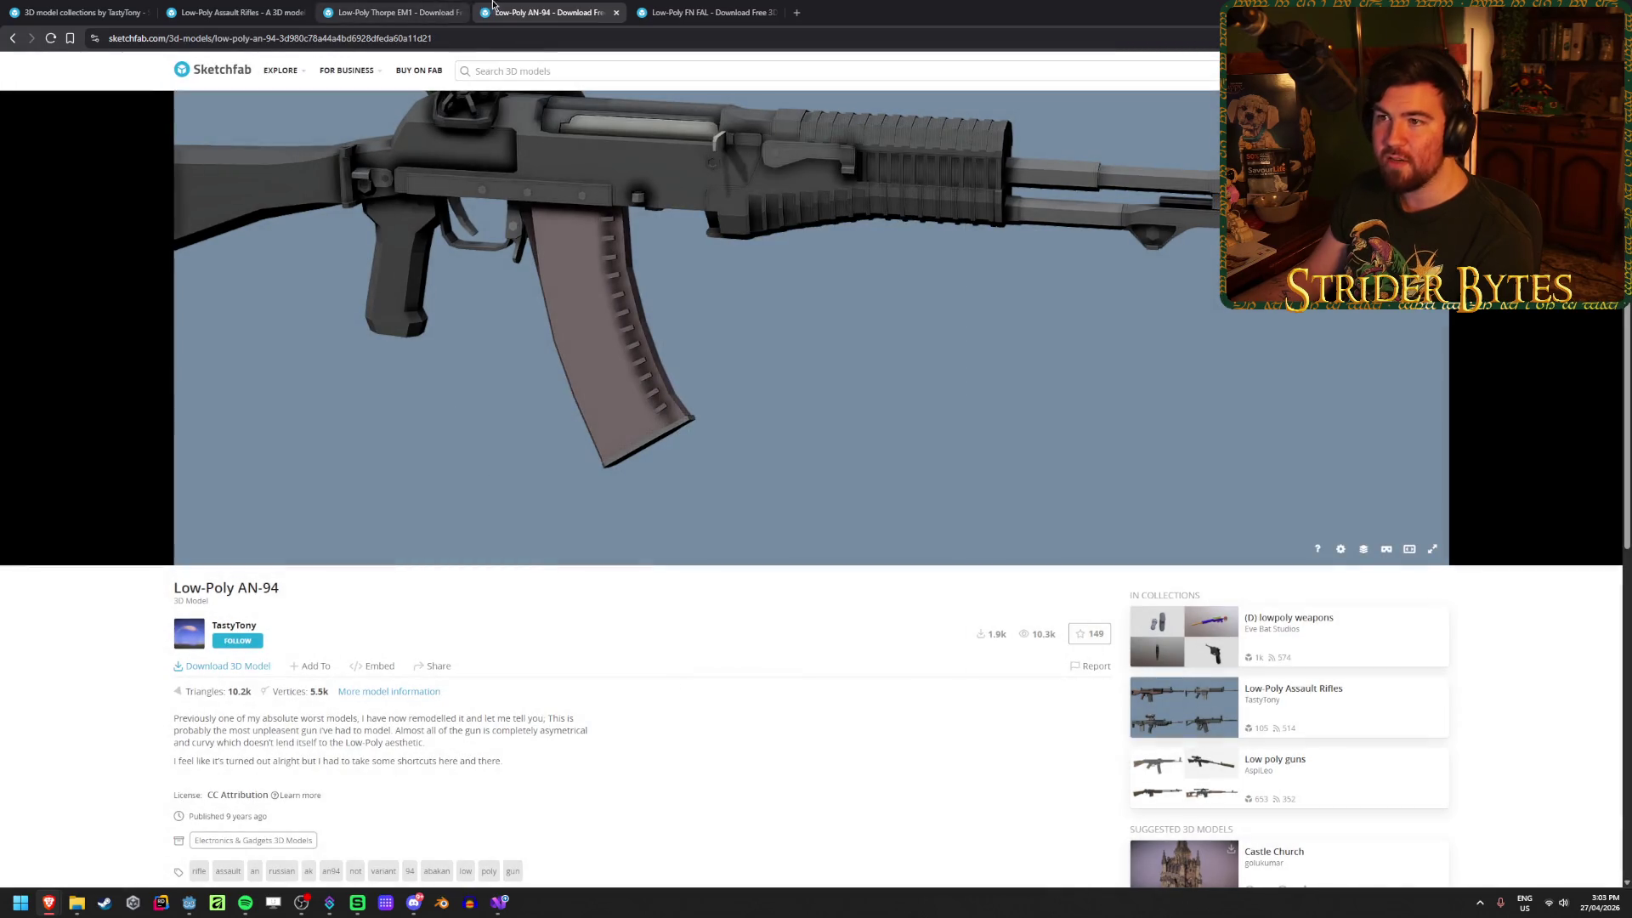
Step: Close all remaining model tabs, the Assault Rifles collection, and the browser
middle_click(549, 12)
middle_click(395, 12)
middle_click(219, 4)
middle_click(220, 10)
middle_click(81, 12)
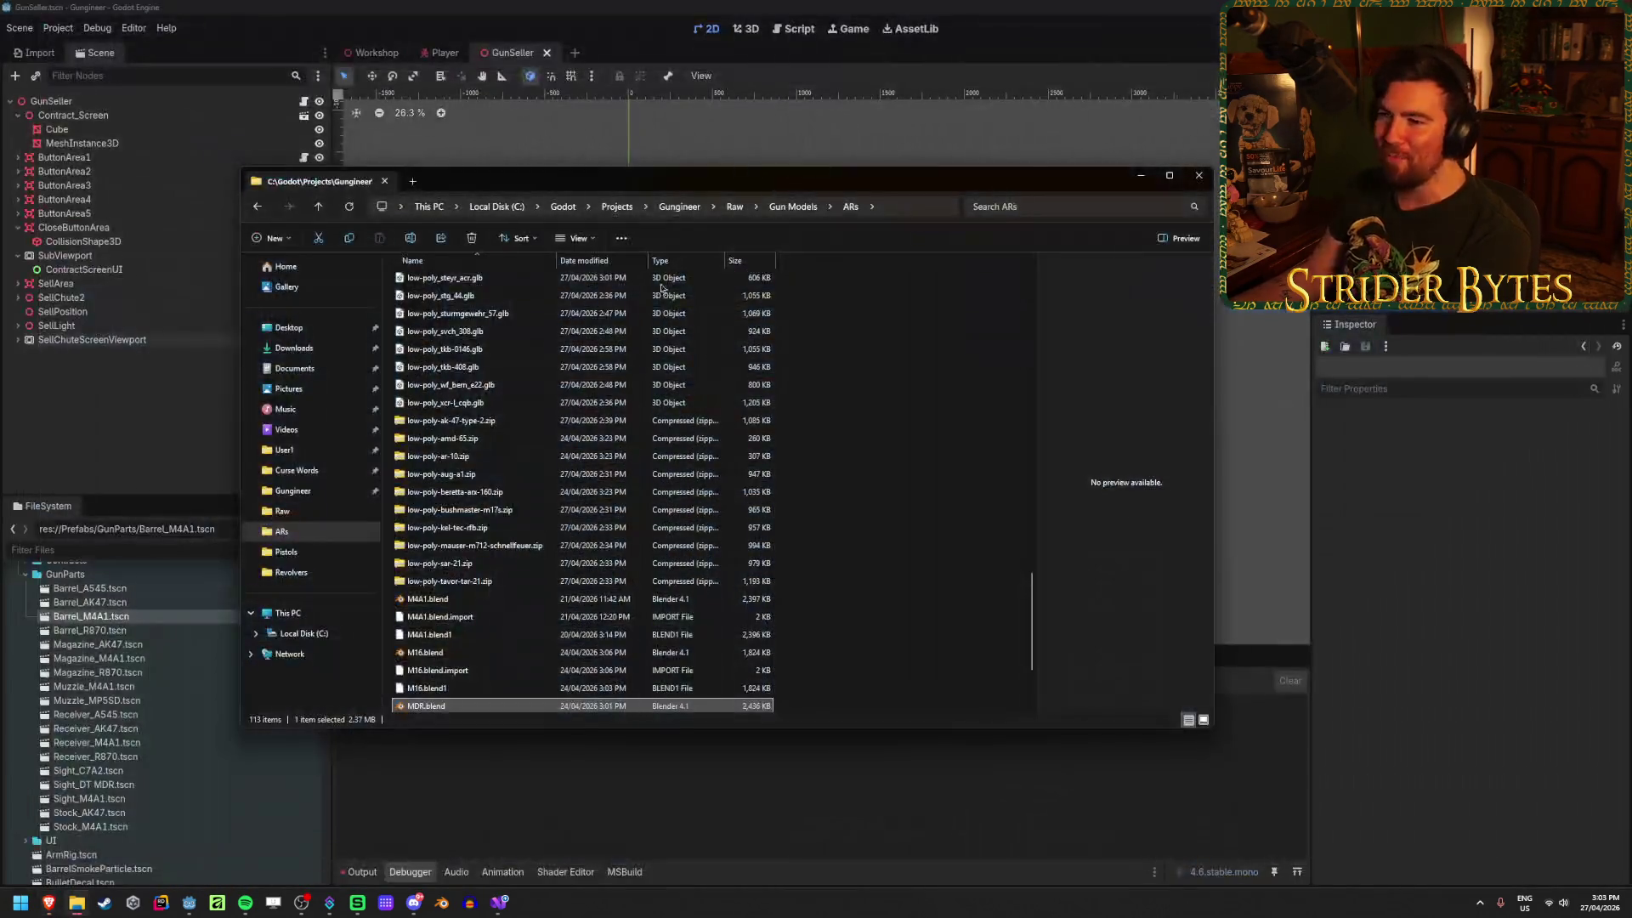
Step: Look through the ARs model folder from the Godot editor, then start a new Blender 4.1 session
left_click(658, 6)
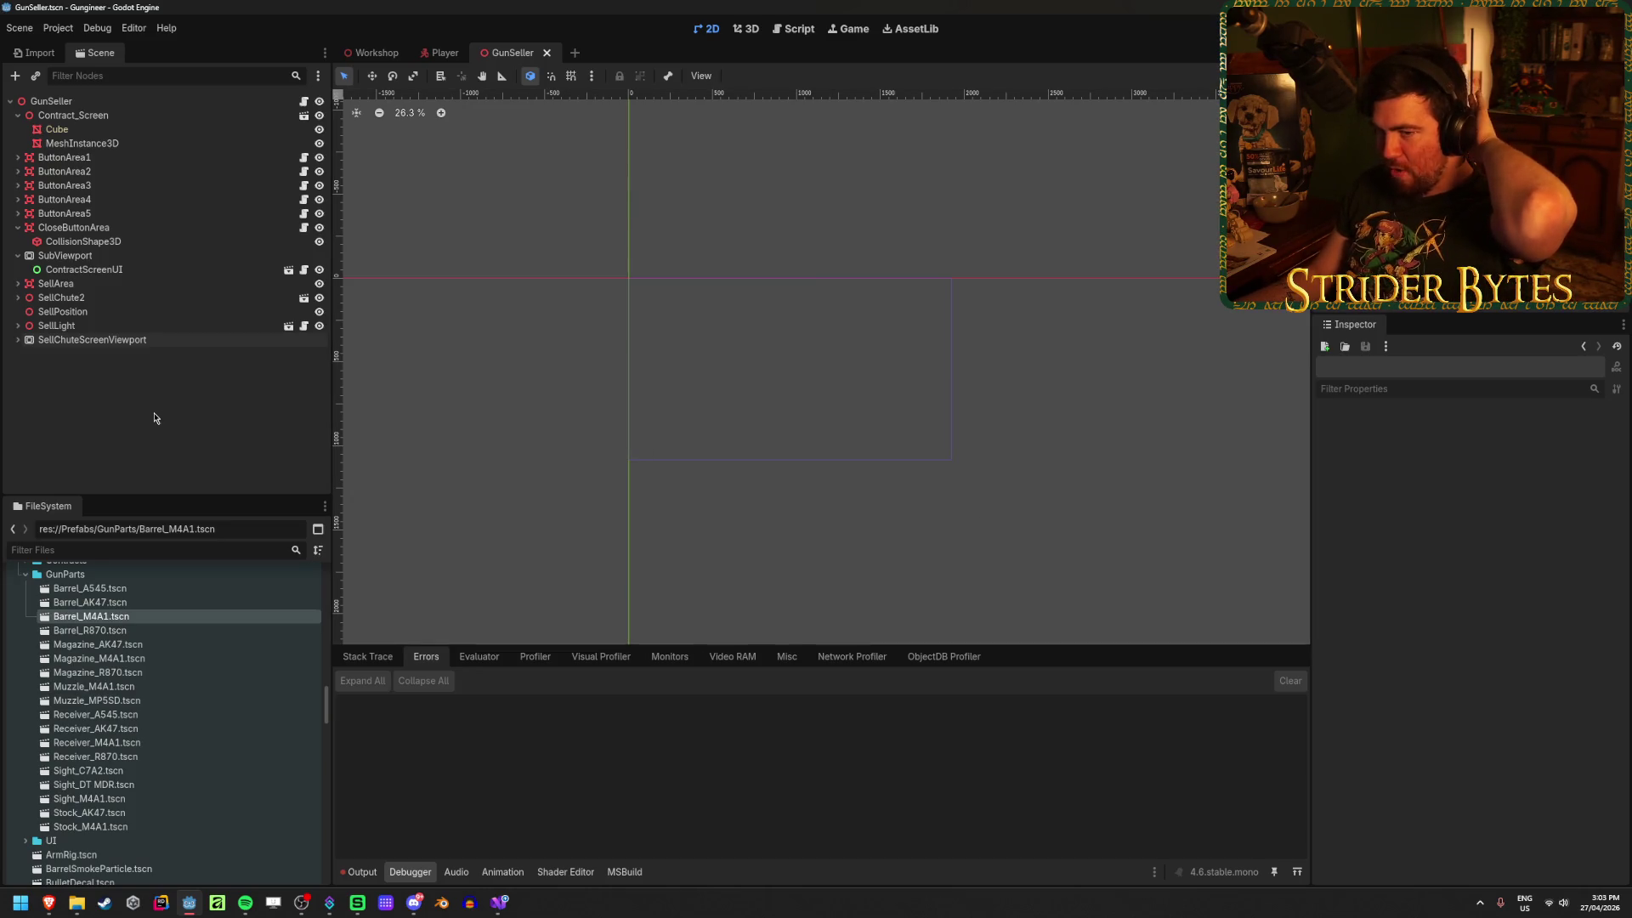
left_click(77, 903)
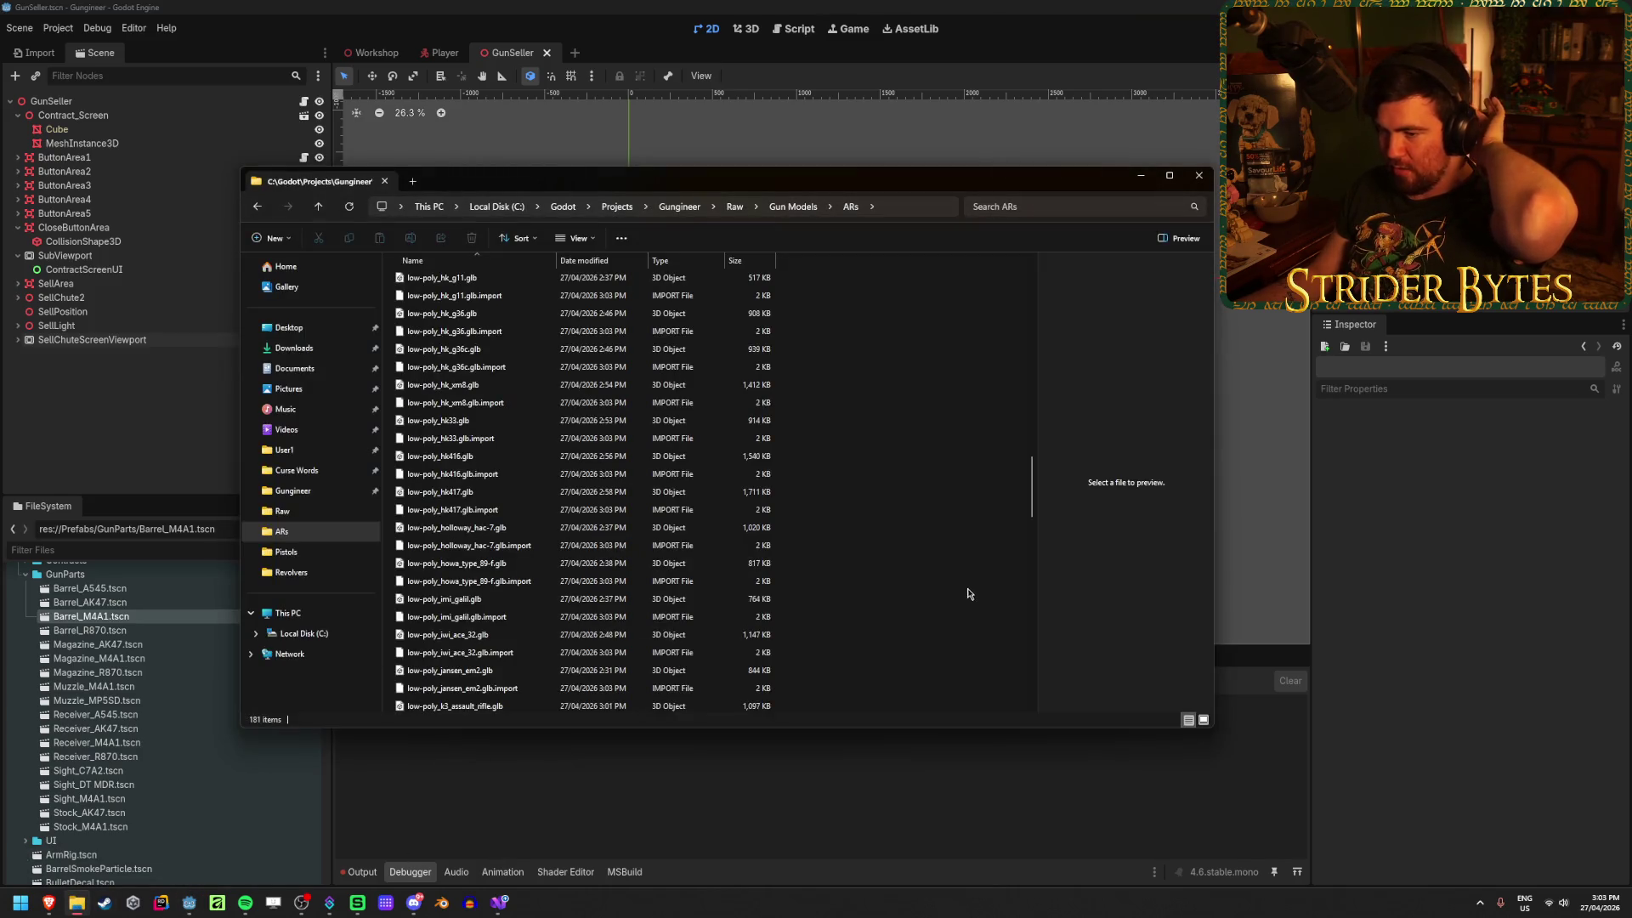
scroll(639, 585, "up", 20)
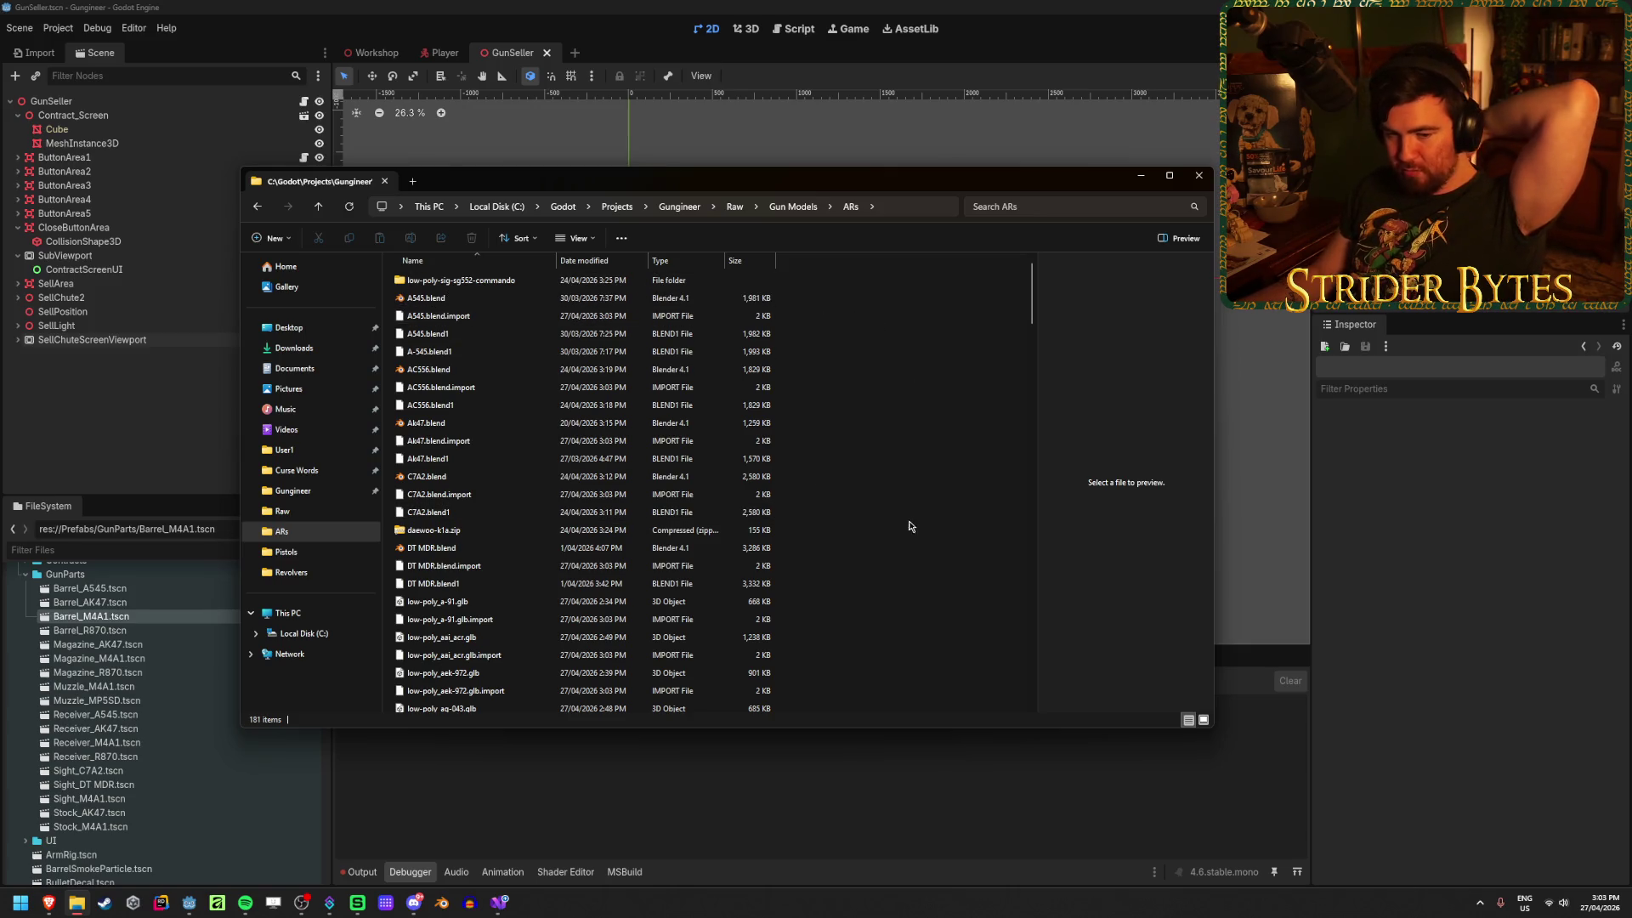
scroll(834, 593, "down", 8)
left_click(450, 910)
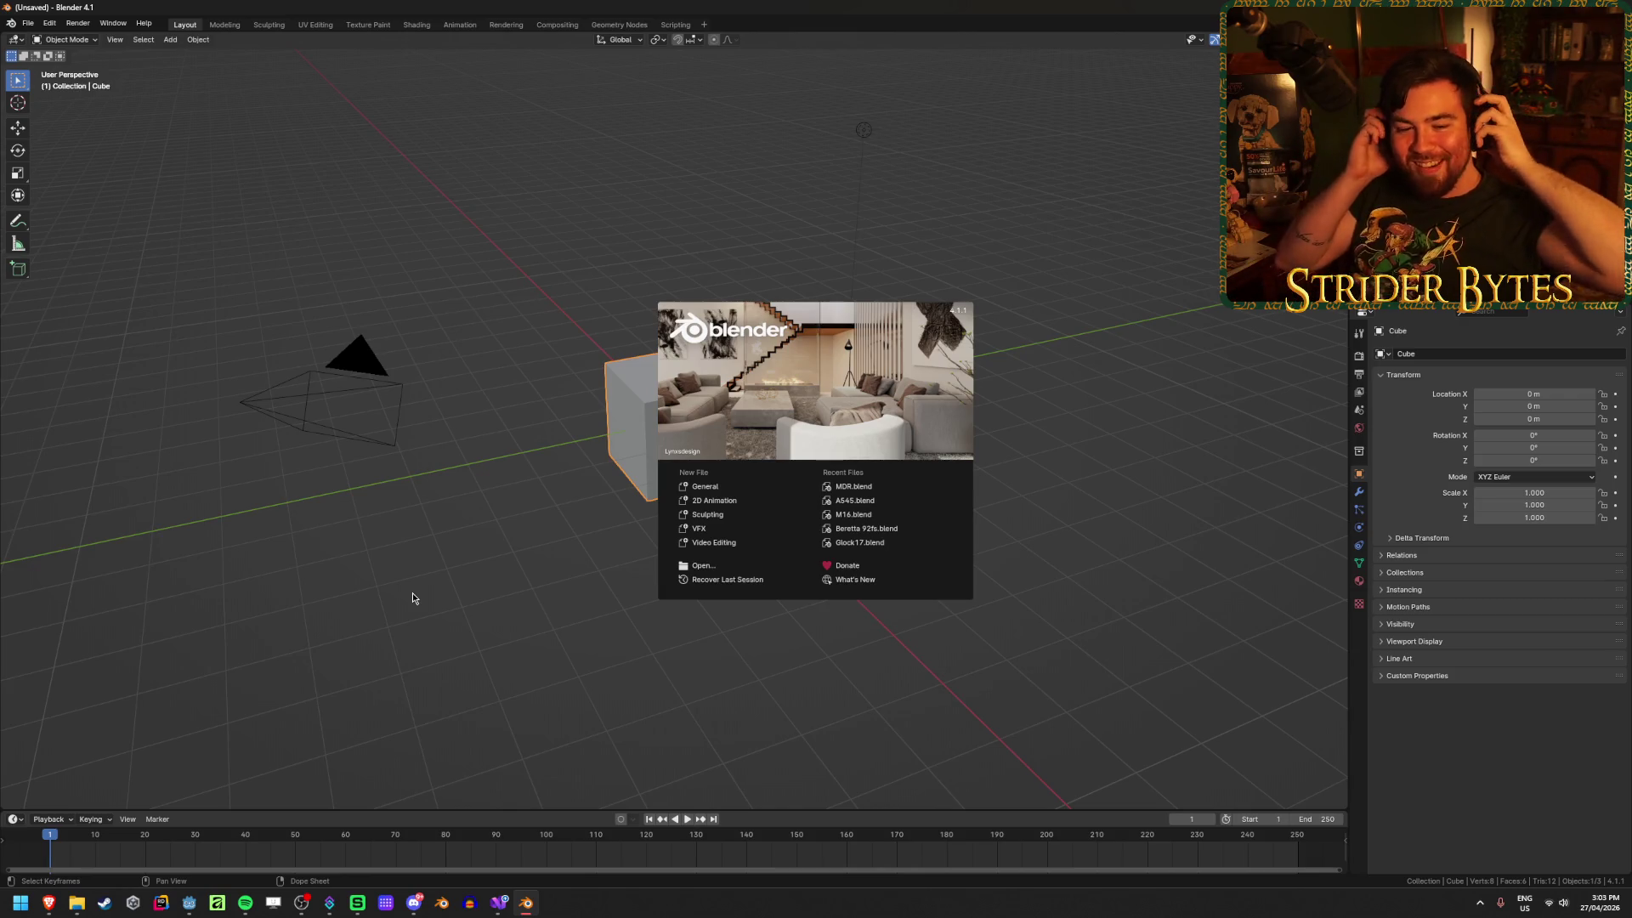
Step: Delete the default camera, light and cube from the new Blender scene
left_click(442, 527)
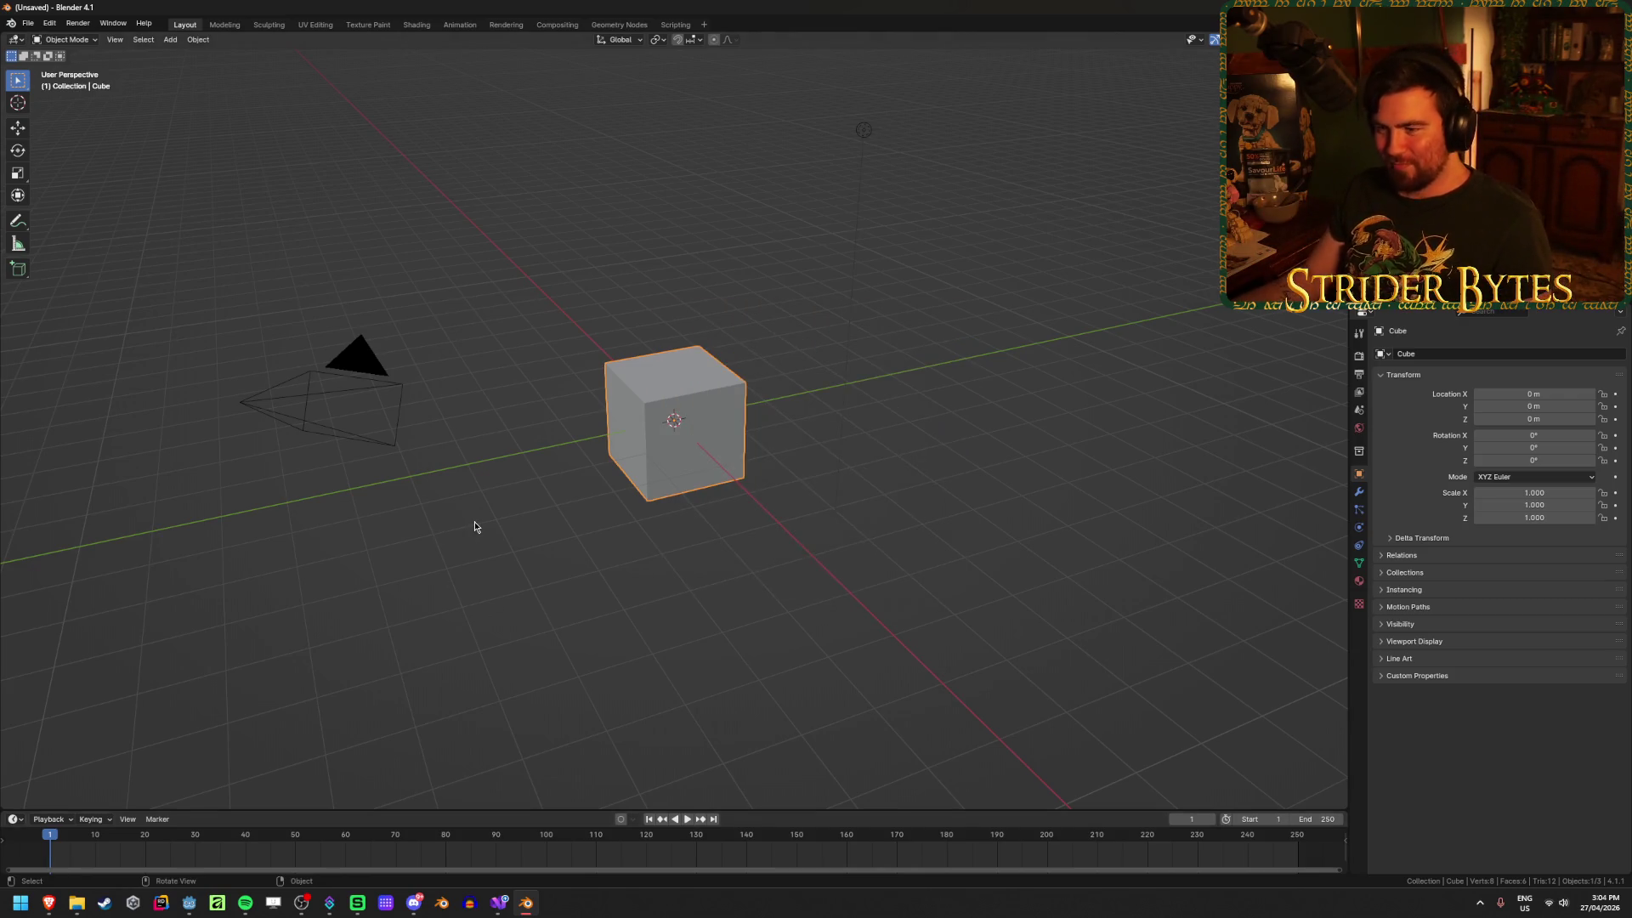
key("a")
key("Delete")
mouse_move(474, 526)
middle_mouse_down()
mouse_move(594, 394)
mouse_move(374, 493)
middle_mouse_up()
Step: Go to the Pistols folder and look inside the Browning Hi-Power source folder
left_click(76, 903)
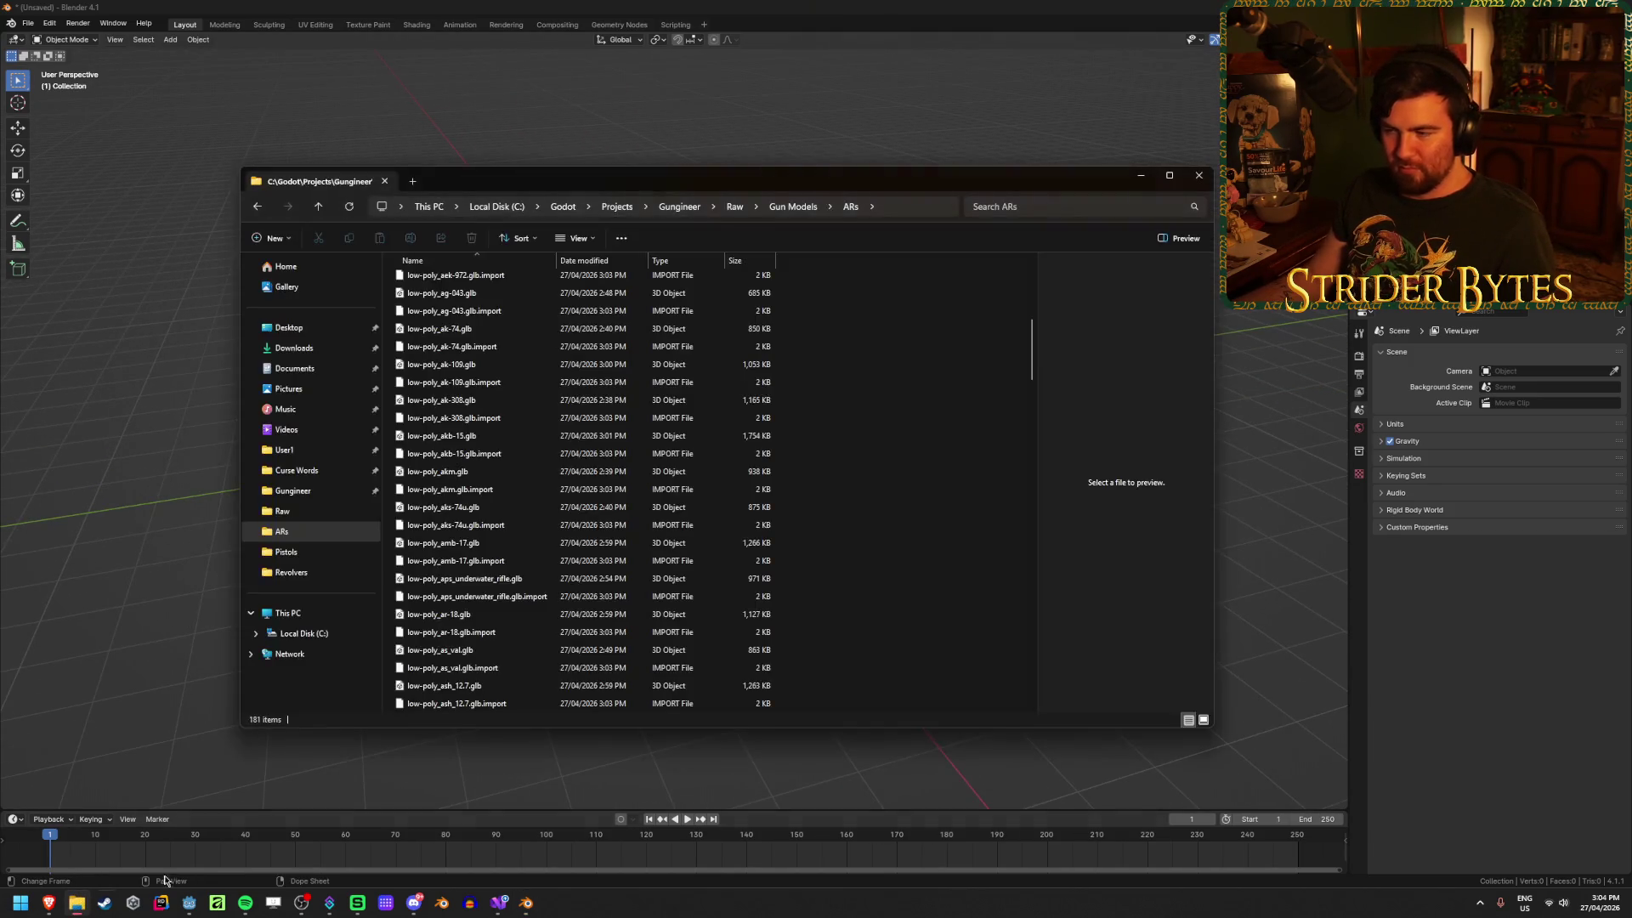
scroll(884, 378, "up", 8)
left_click(804, 209)
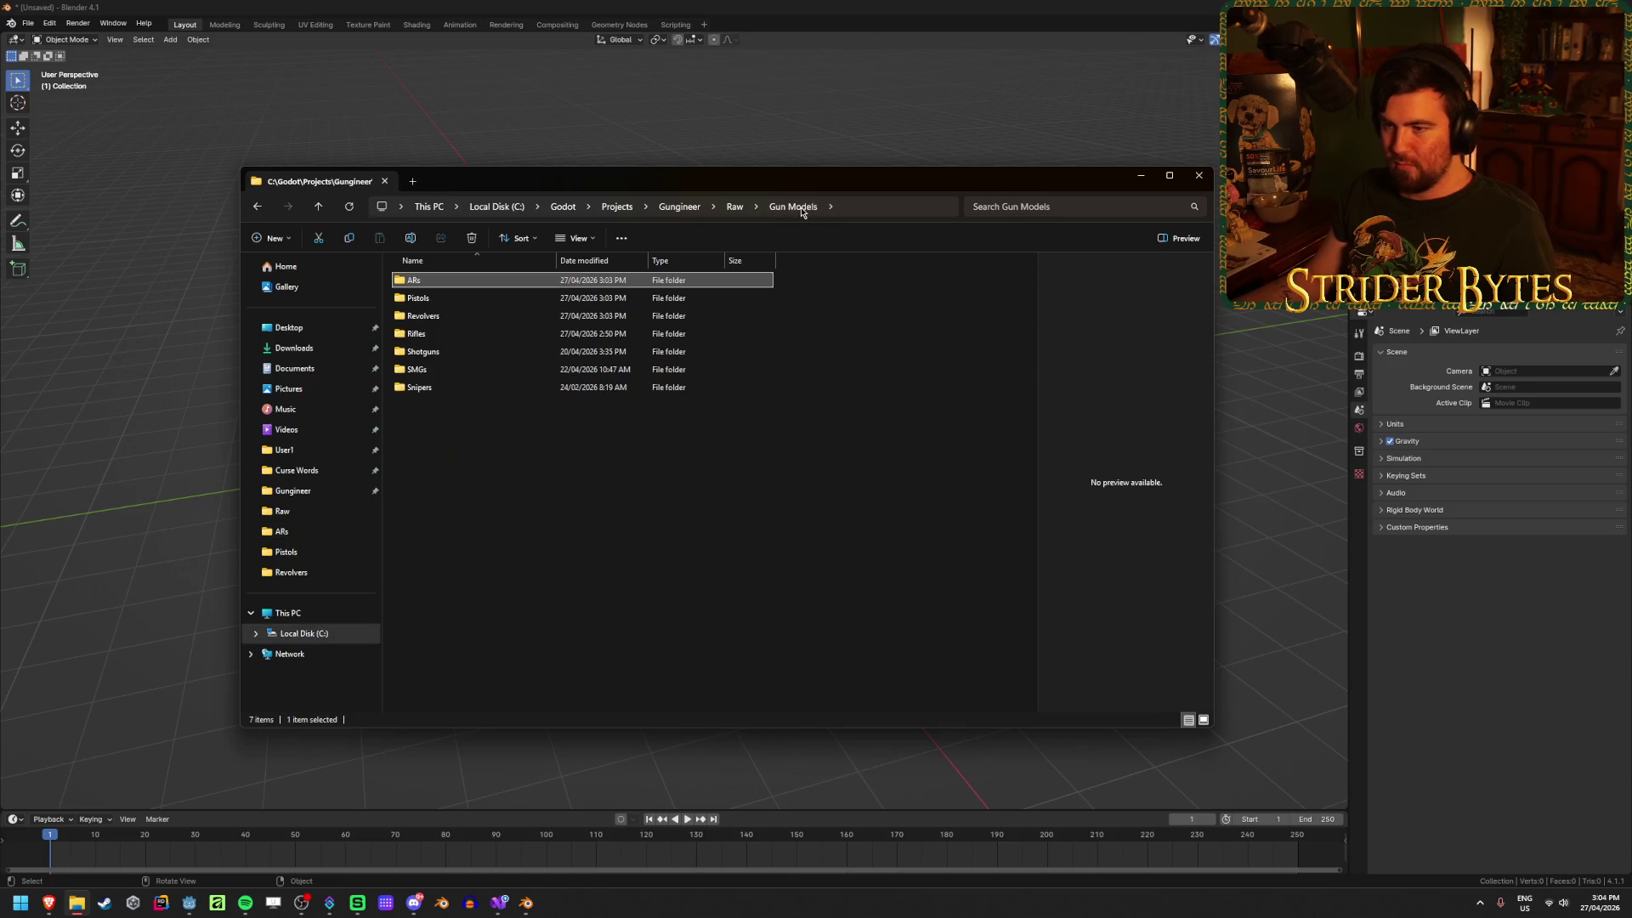
left_click(446, 299)
double_click(445, 299)
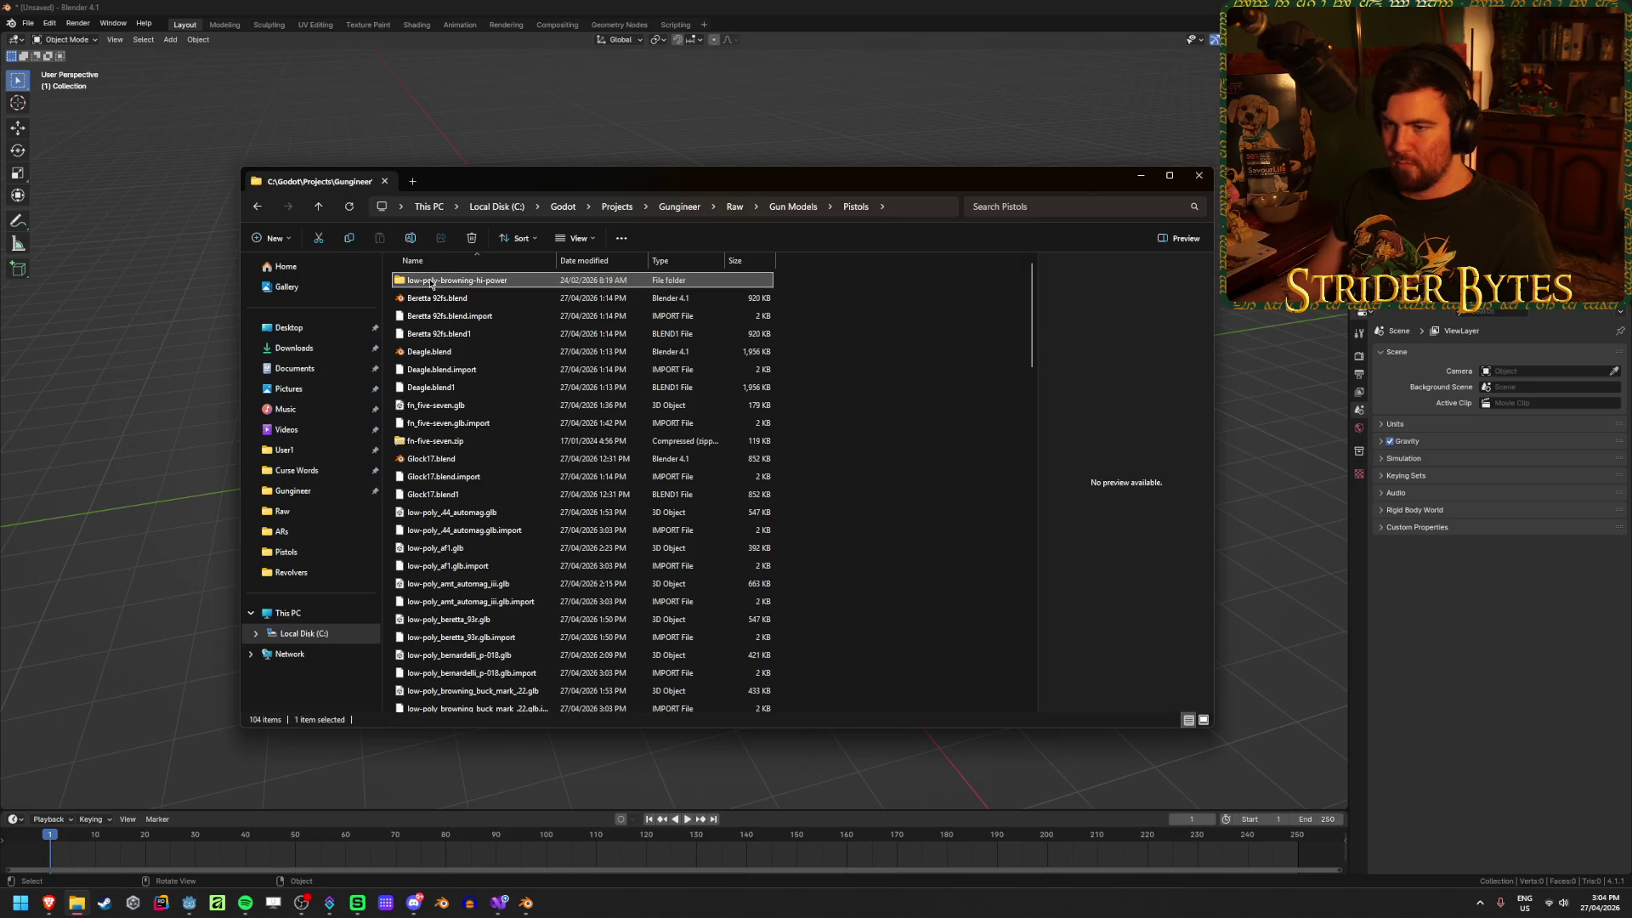
double_click(431, 280)
double_click(431, 280)
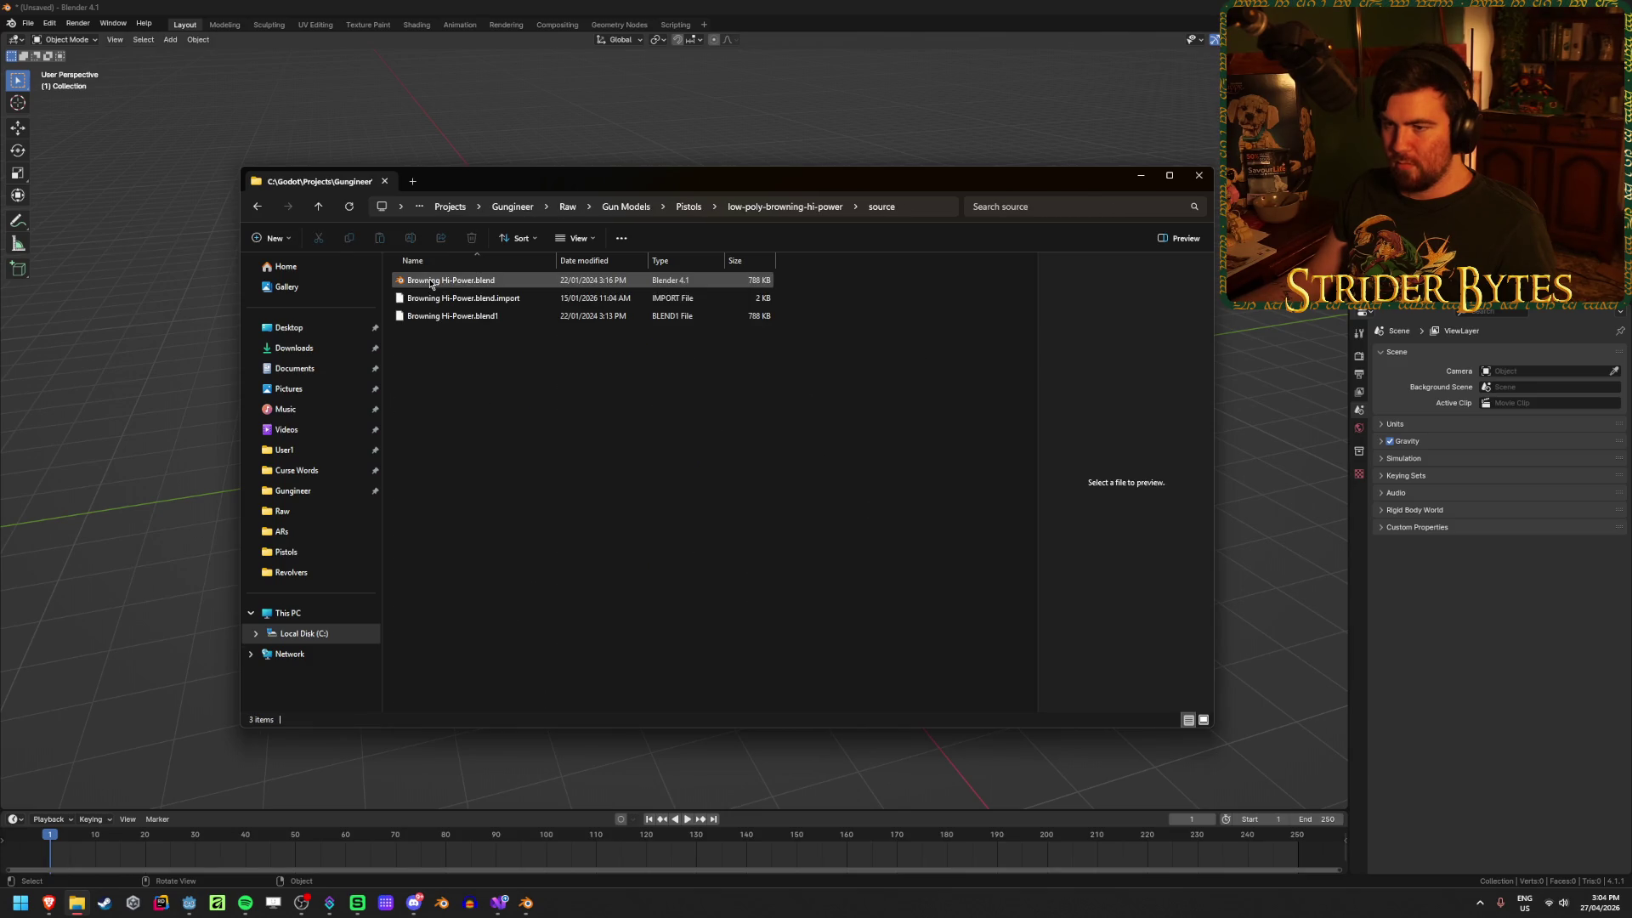
left_click(431, 281)
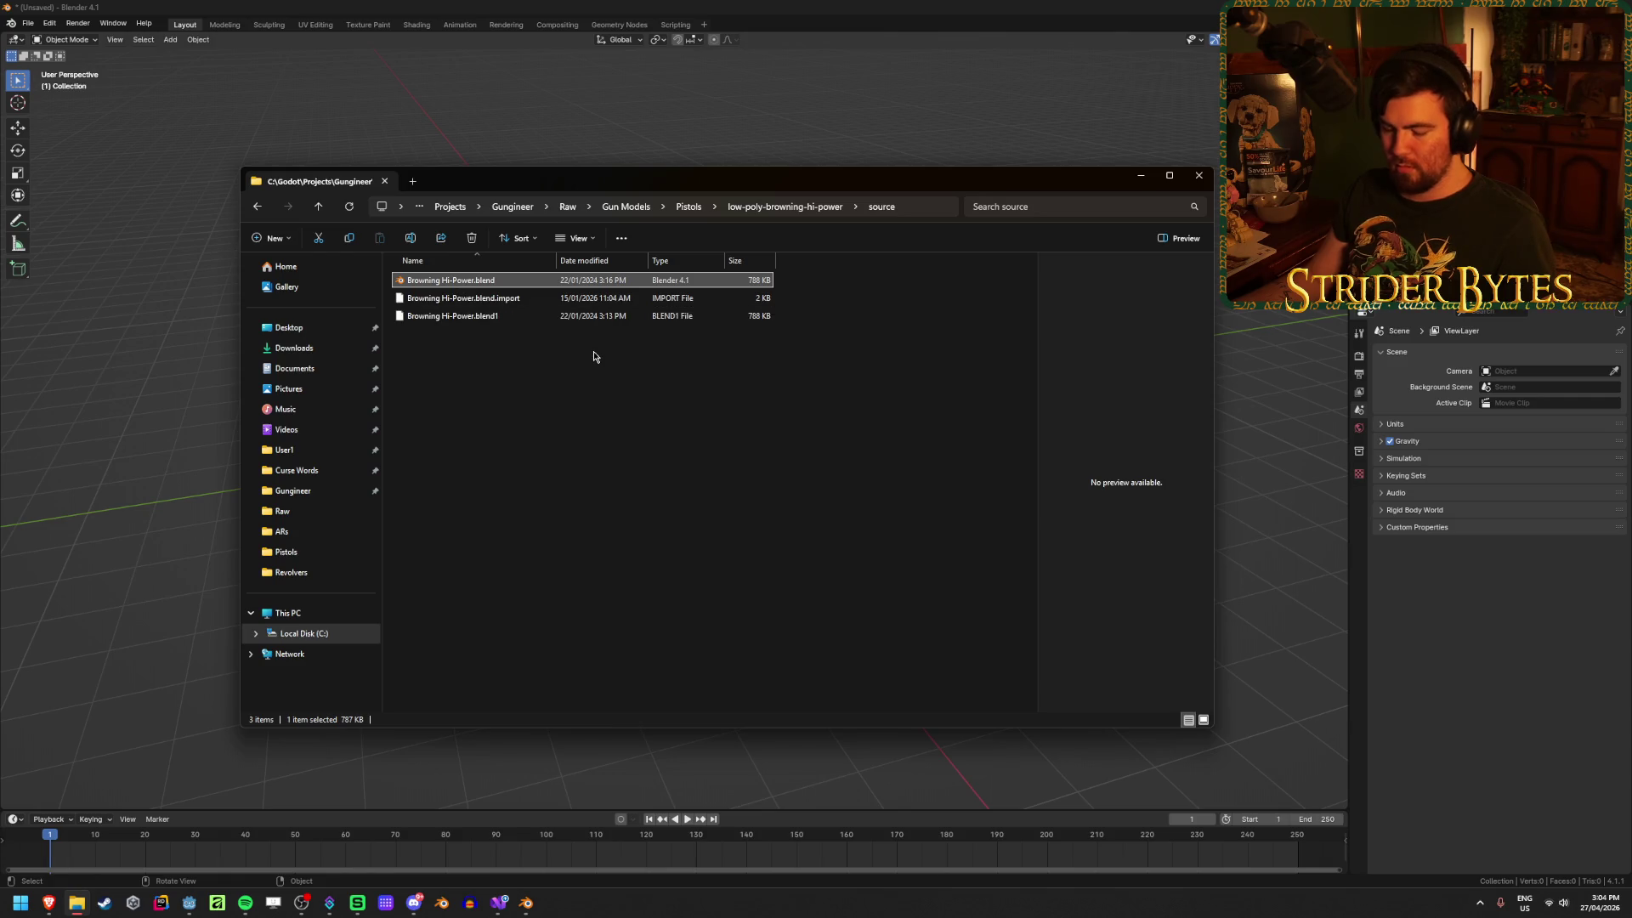
left_click(786, 207)
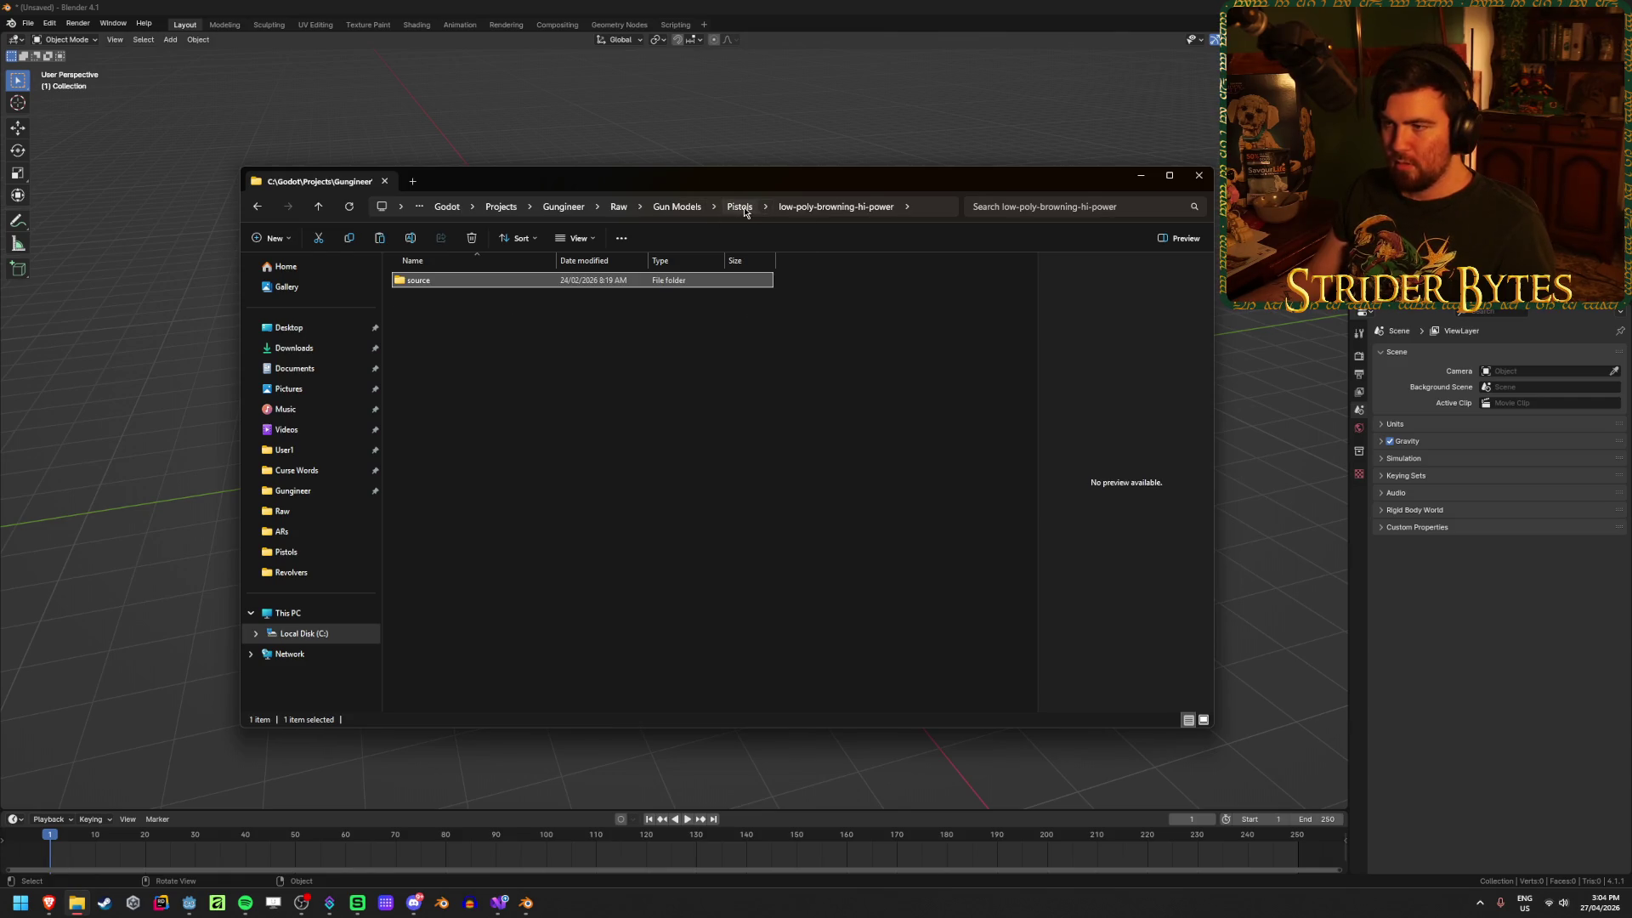
left_click(740, 207)
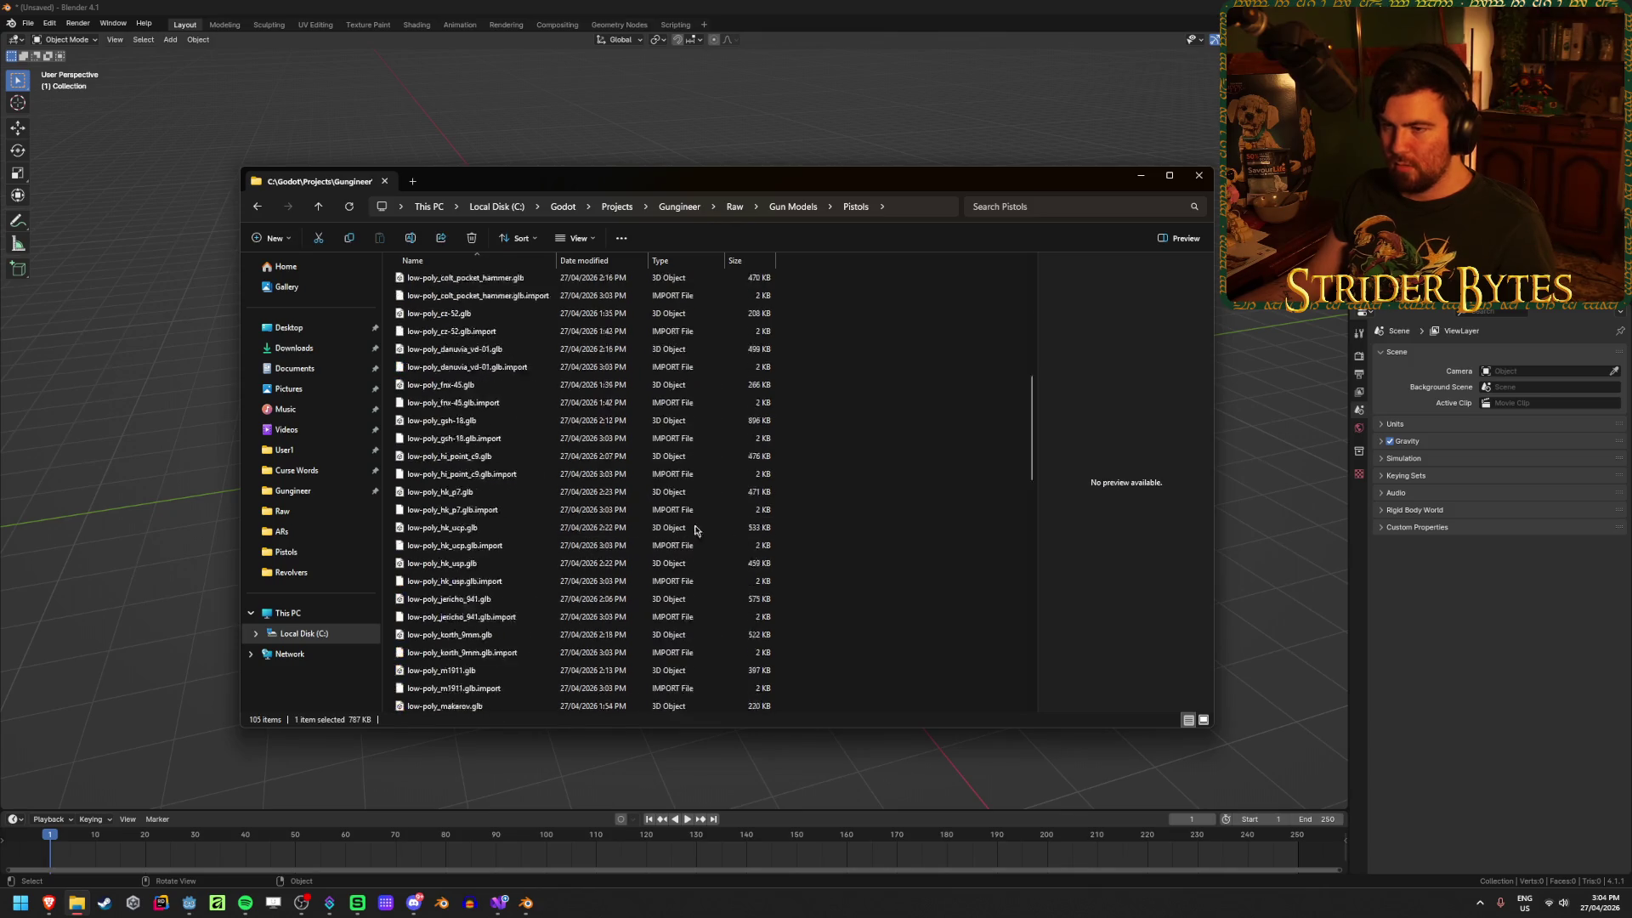
Step: Rename Beretta 92fs.blend to 92FS.blend
left_click(451, 300)
left_click(451, 300)
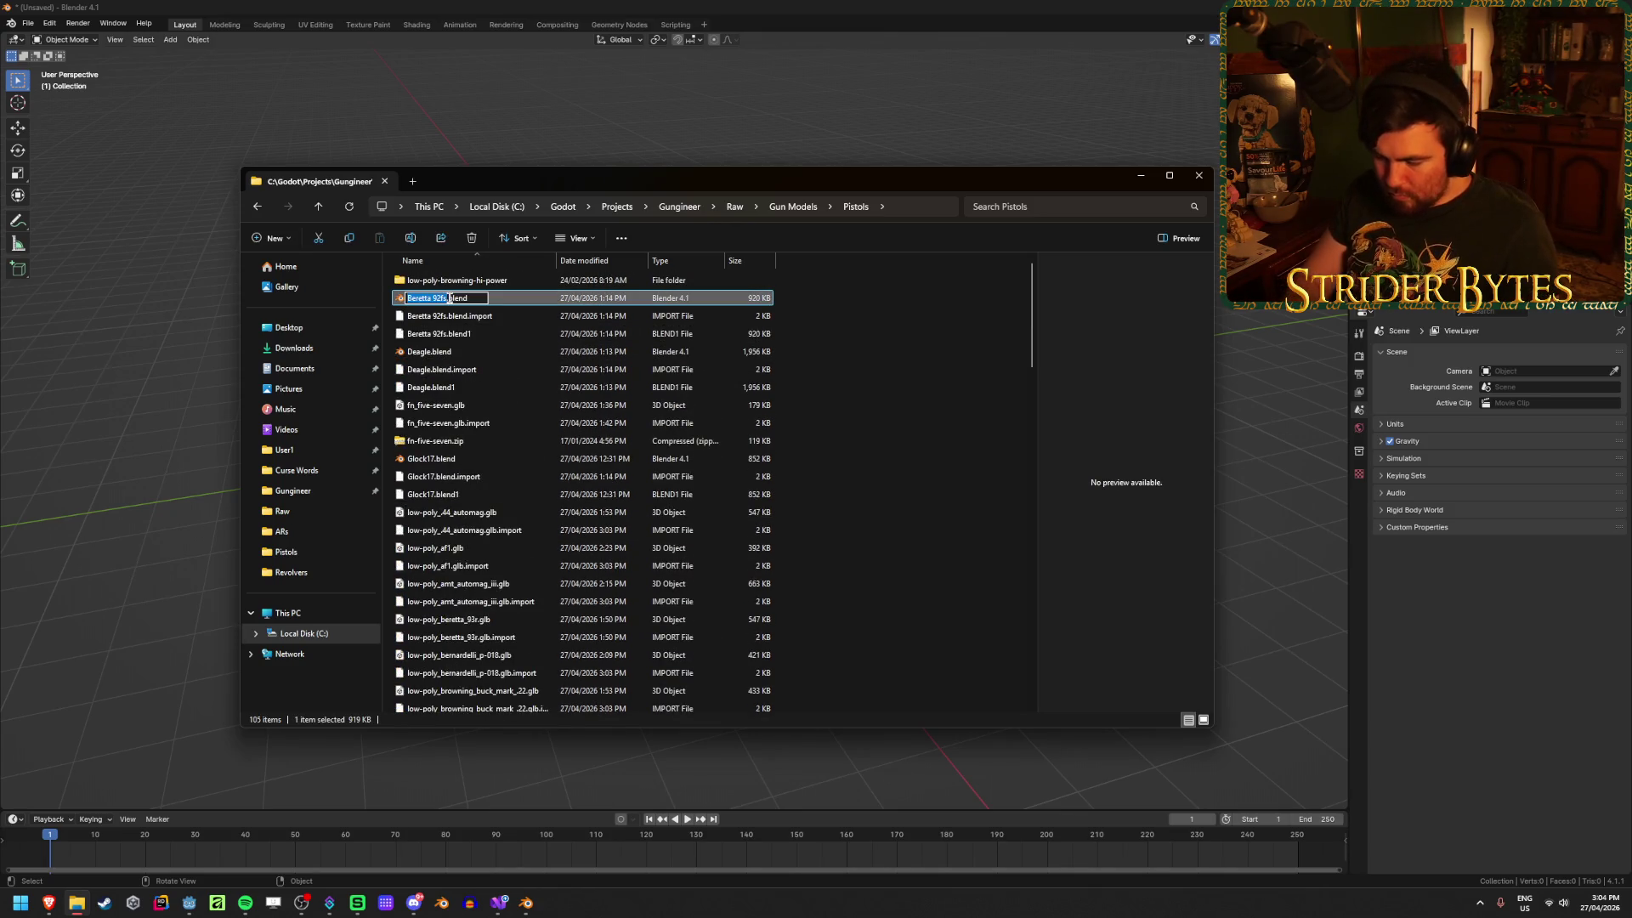
type("92FS")
key("Return")
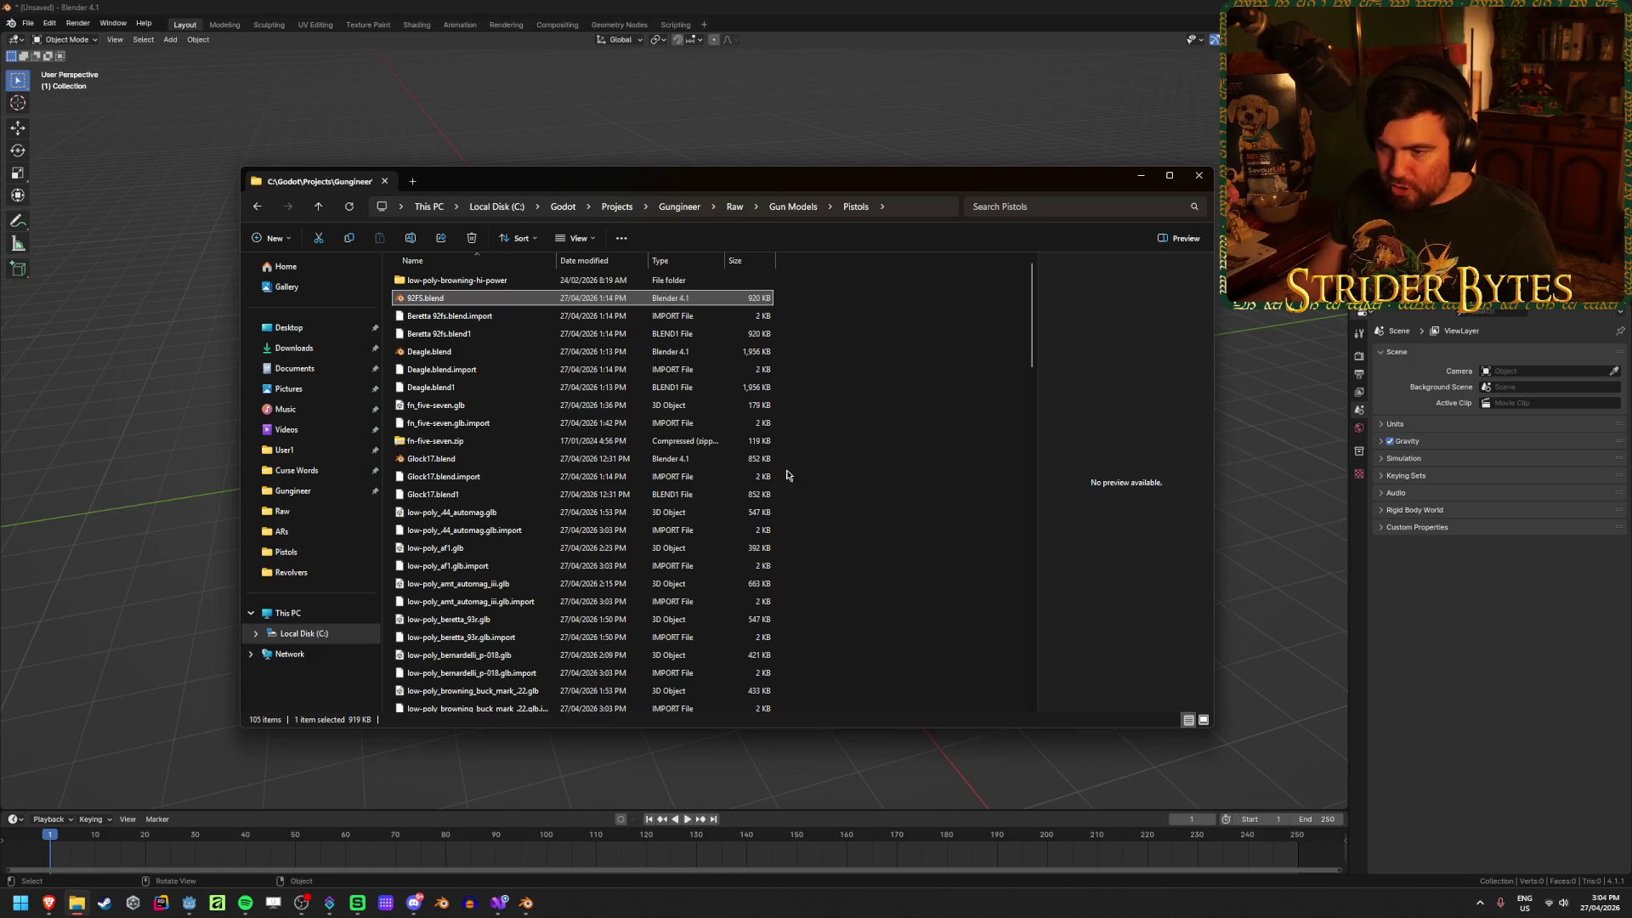
left_click(787, 476)
scroll(466, 463, "down", 20)
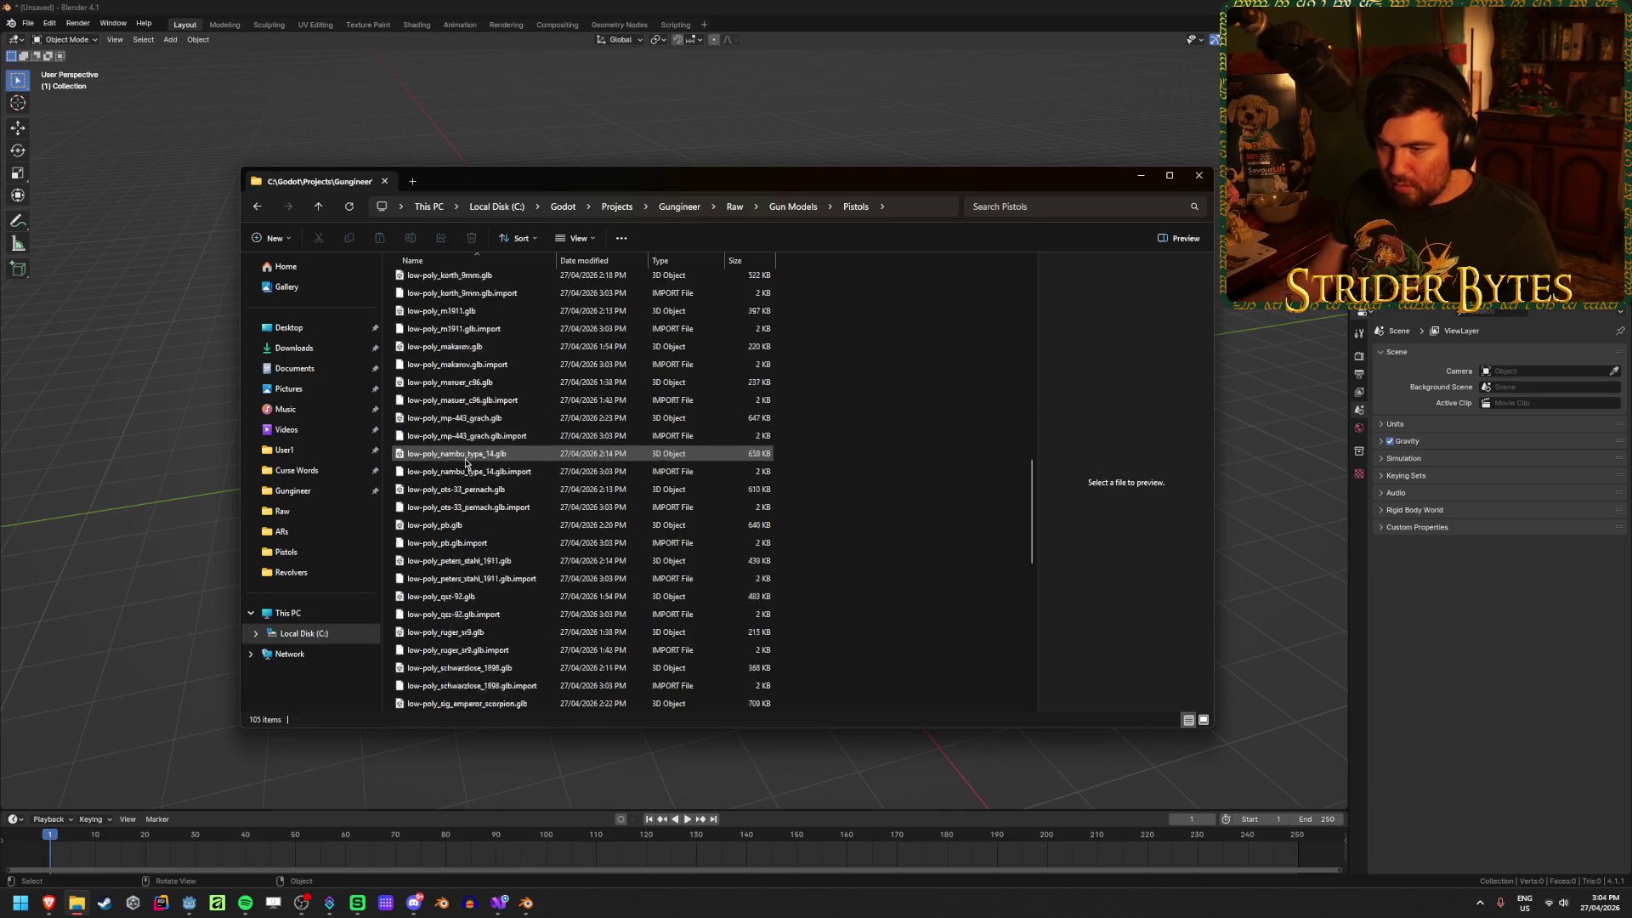
Step: Rename Browning Hi-Power.blend to Hi-Power.blend and open it in Blender
left_click(475, 707)
left_click(476, 707)
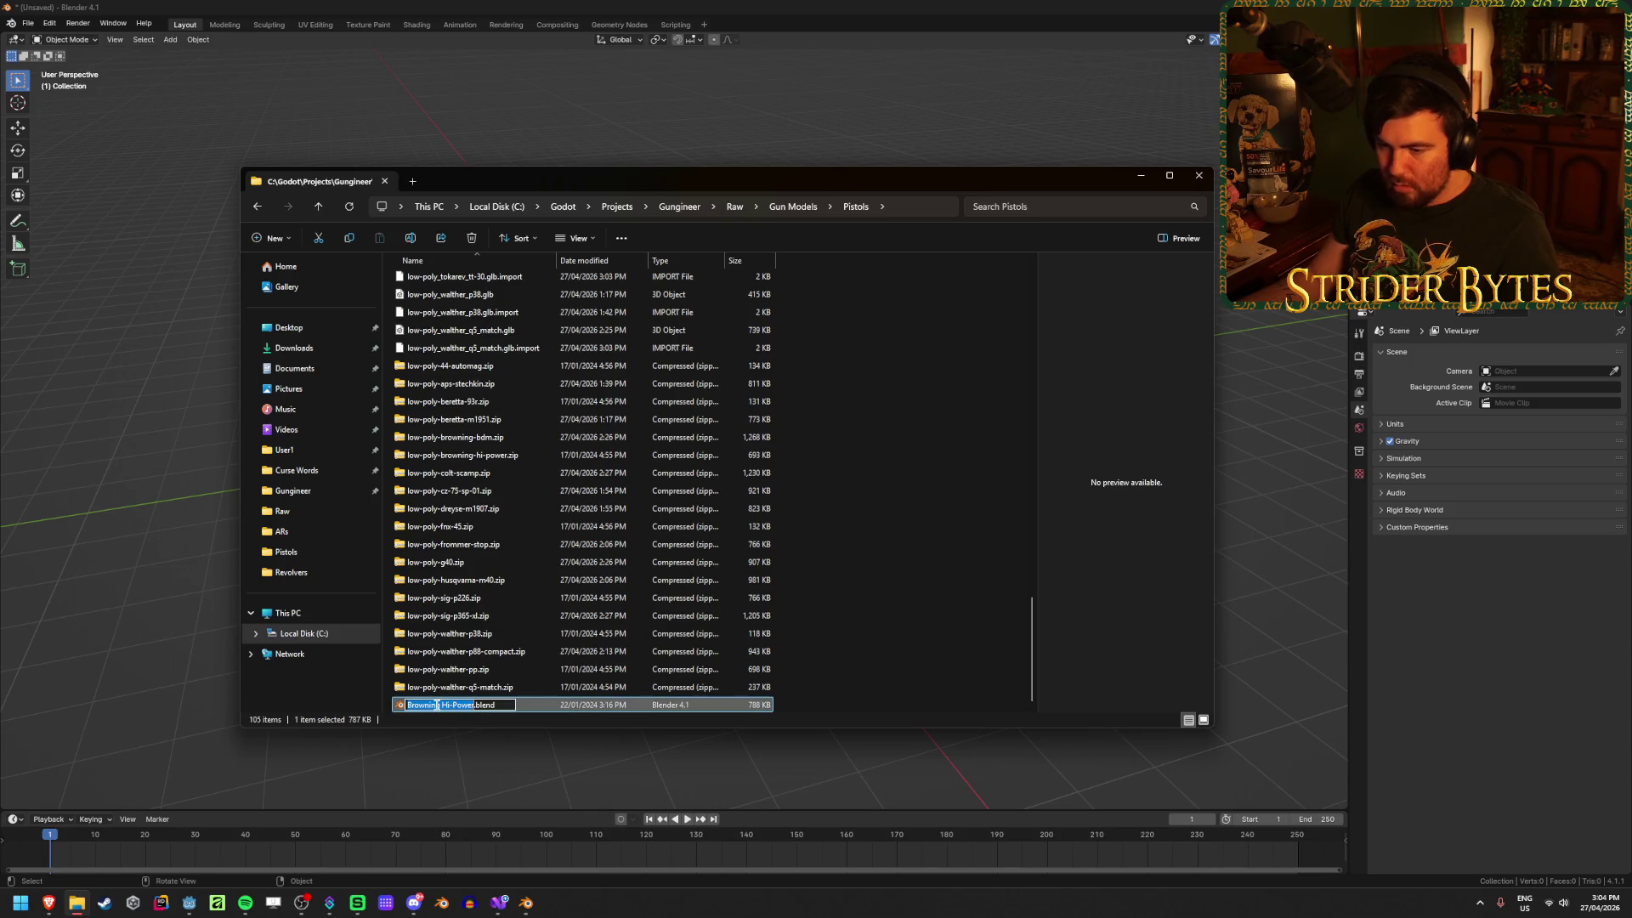
double_click(441, 704)
key("BackSpace")
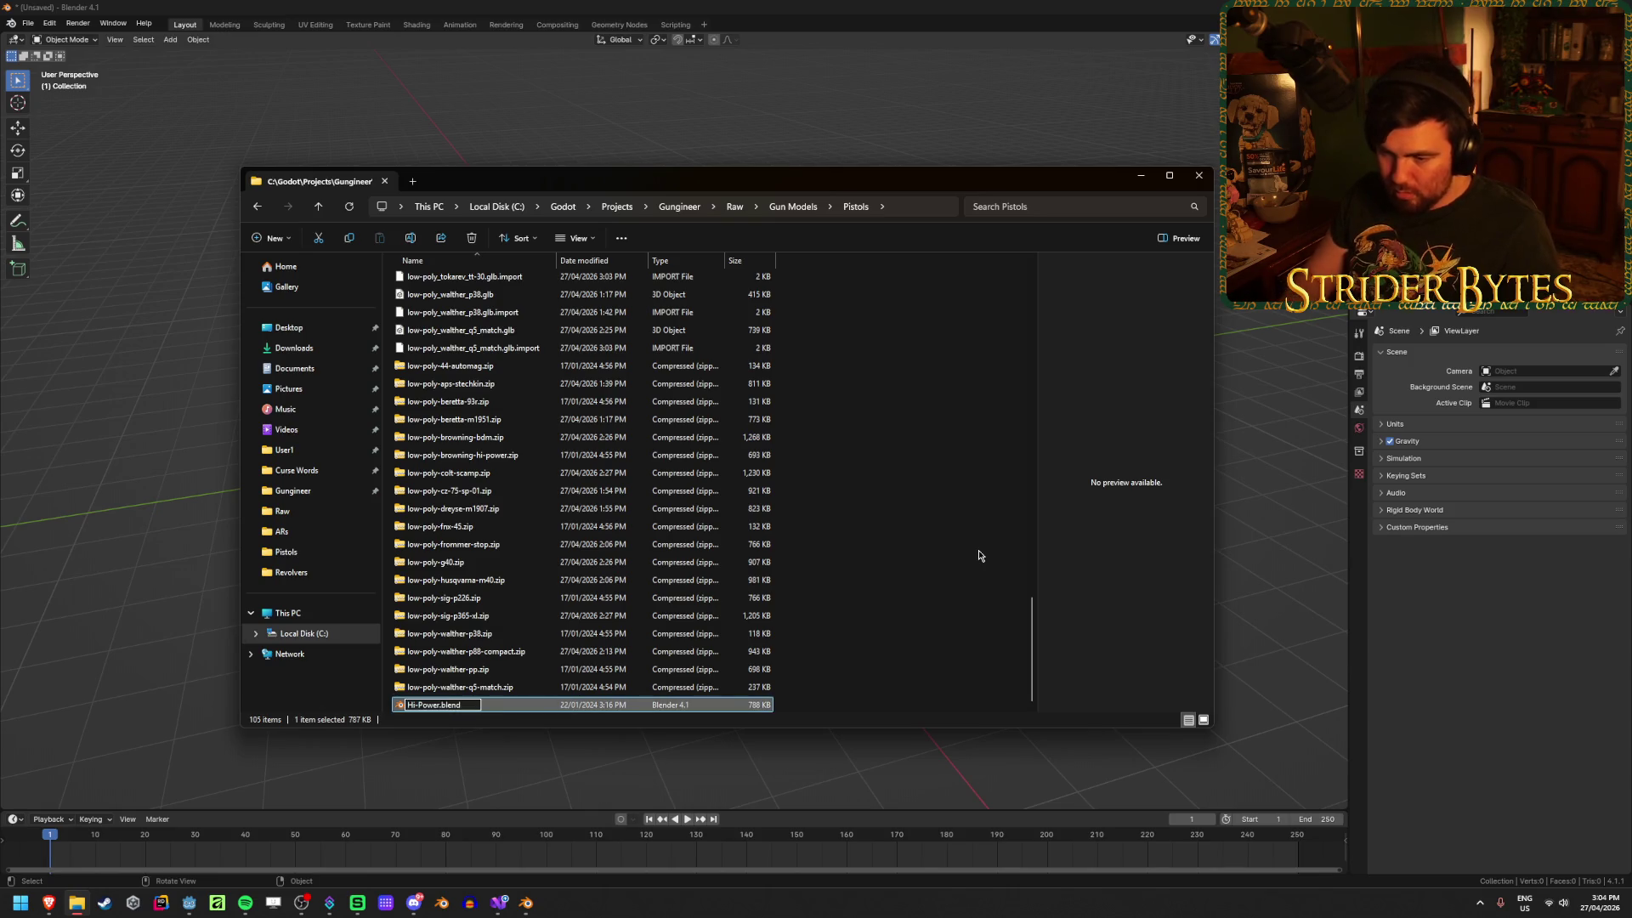
key("Return")
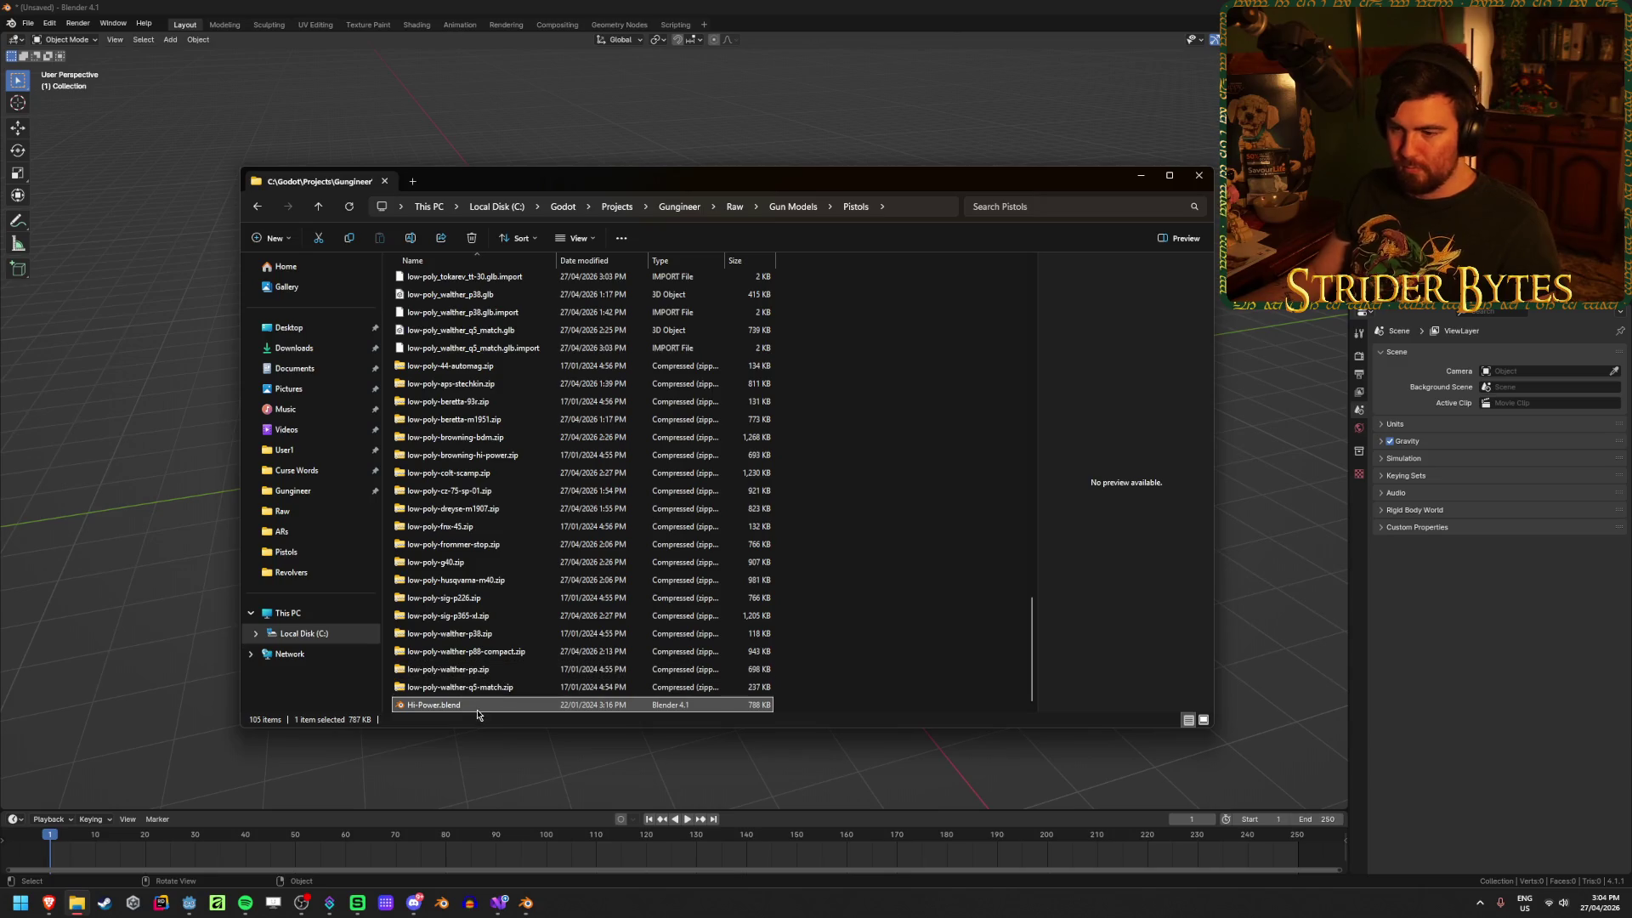
double_click(478, 713)
Step: Close the leftover untitled Blender window without saving
mouse_move(528, 902)
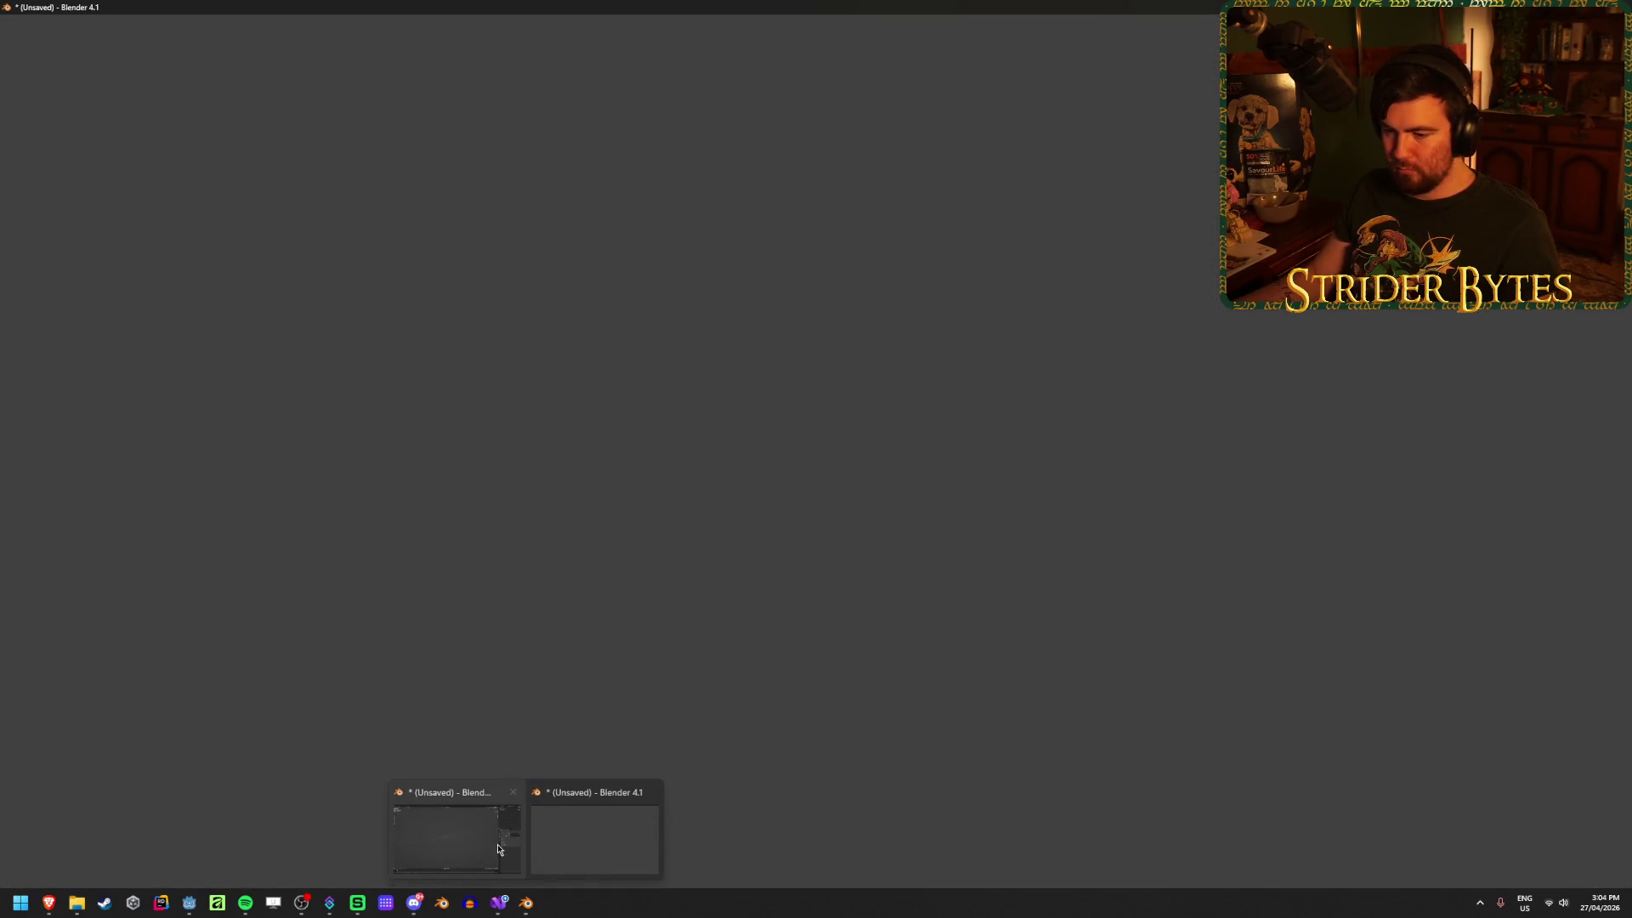
left_click(512, 791)
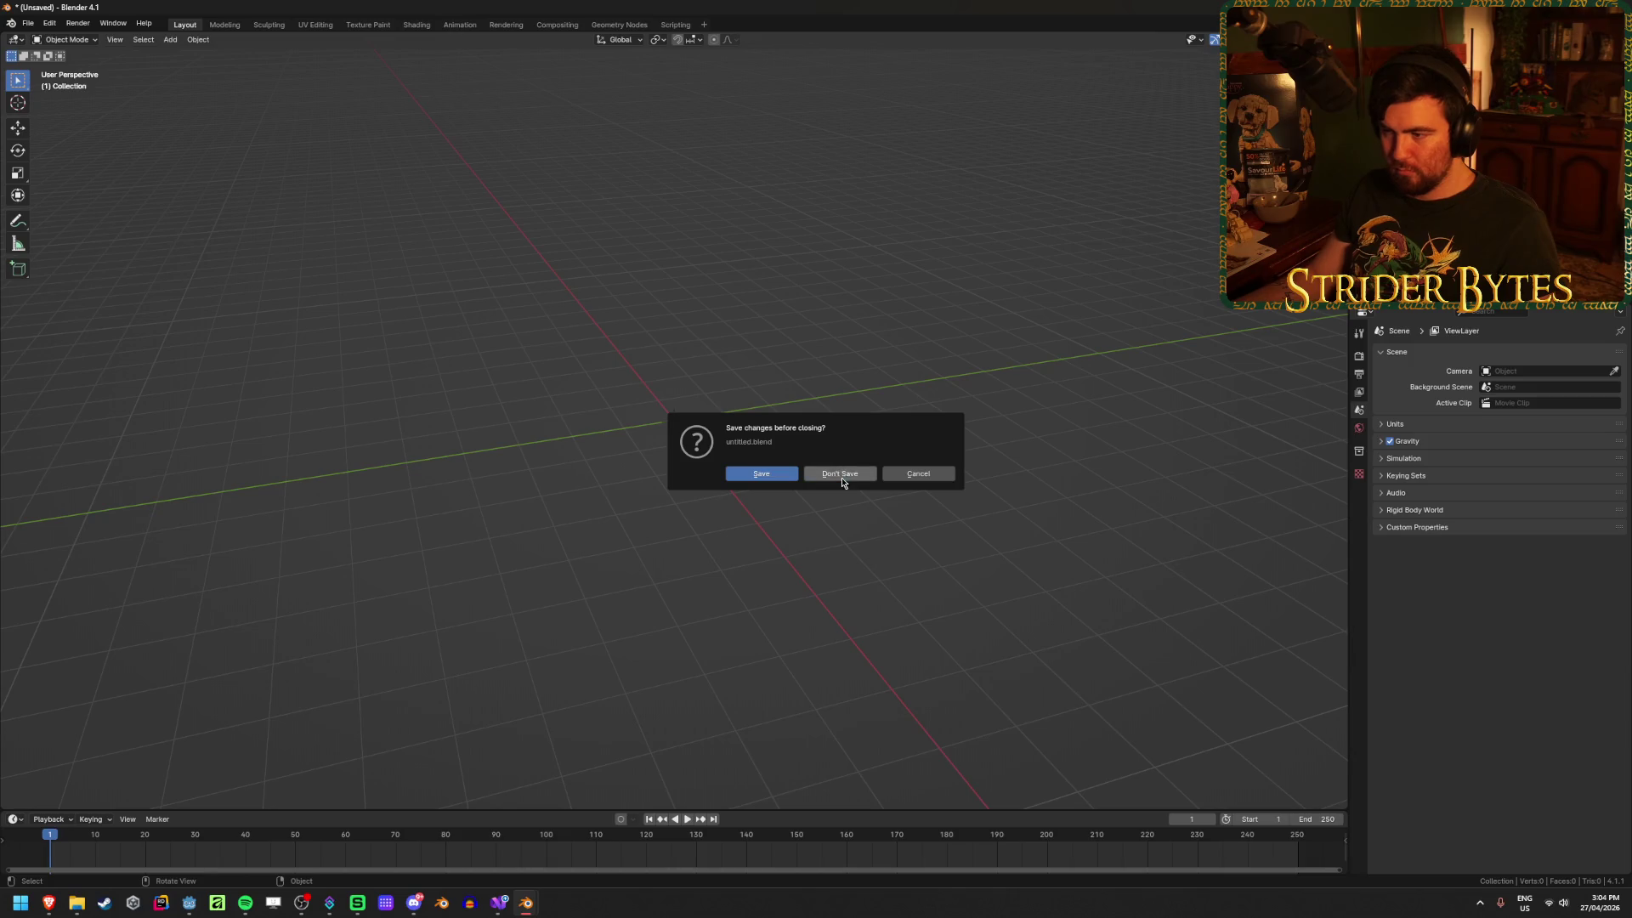
left_click(840, 473)
Step: Inspect the pistol, selecting the MuzzleAttach empty and Hi-P_Barrel slide with the sidebar hidden
middle_click_drag(600, 547, 333, 551)
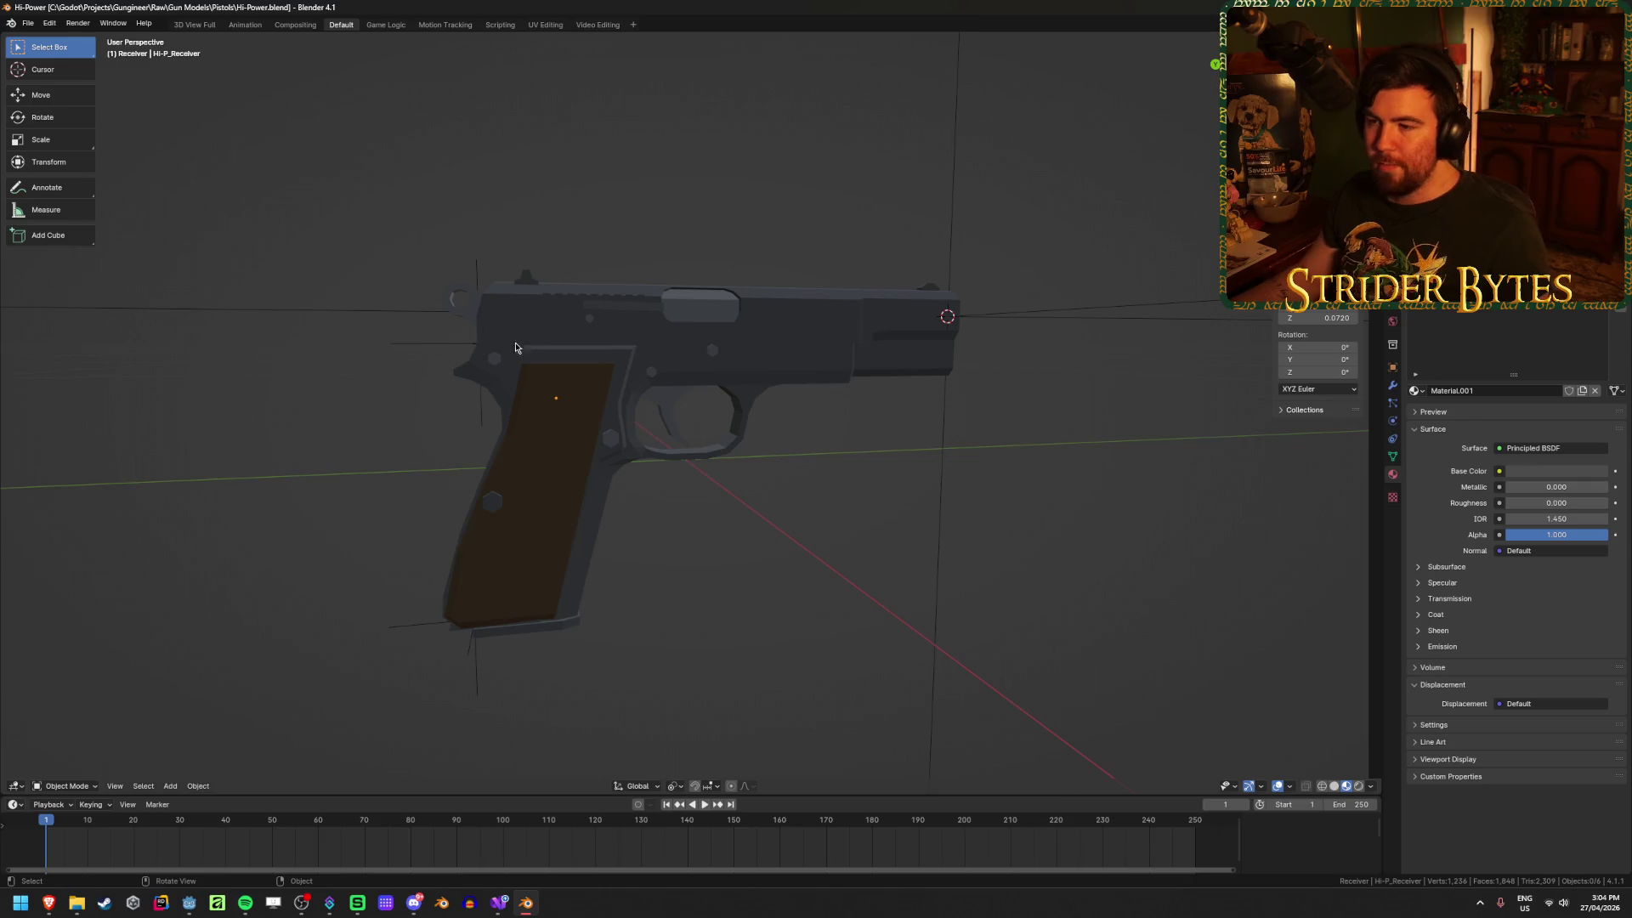
left_click(952, 231)
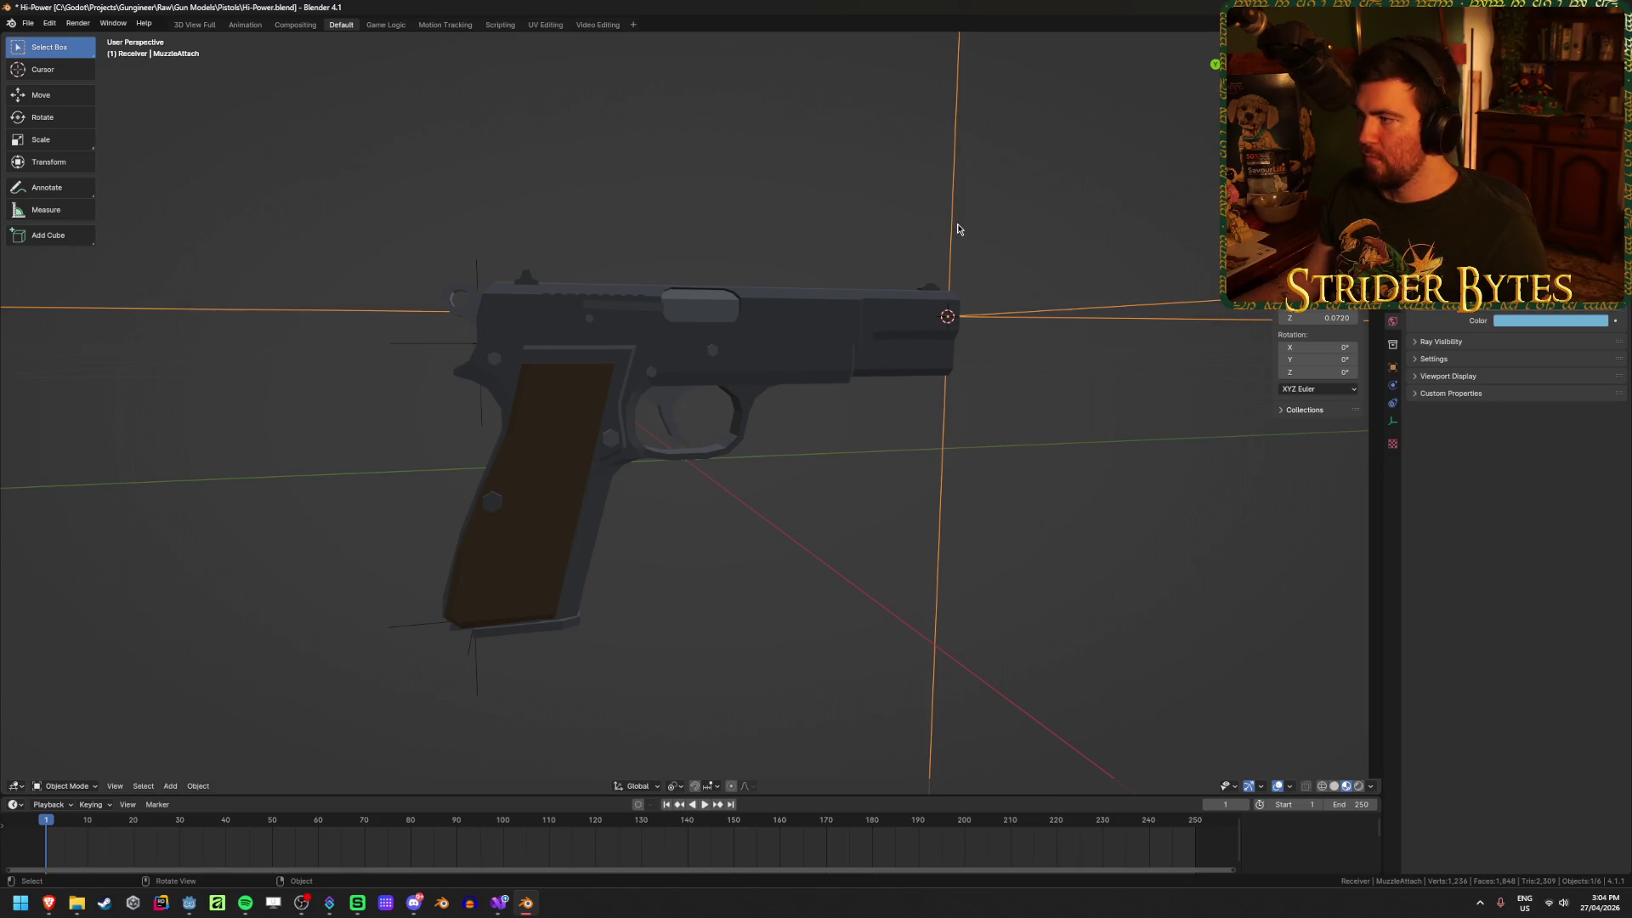
key("n")
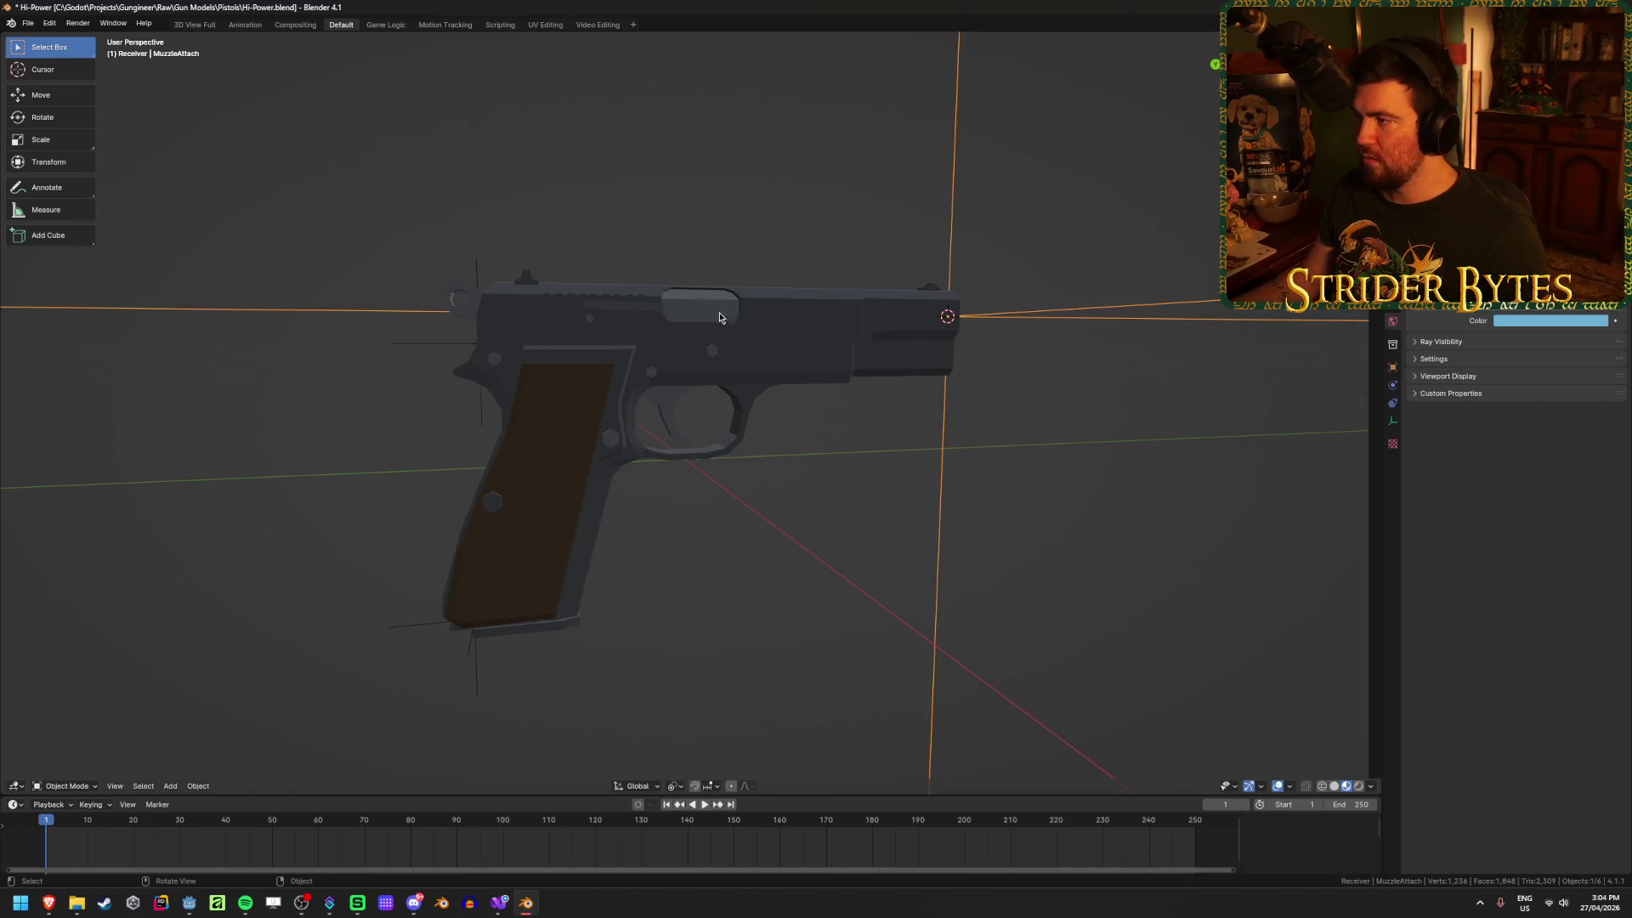
left_click(719, 318)
scroll(693, 233, "down", 3)
middle_click_drag(693, 233, 673, 286)
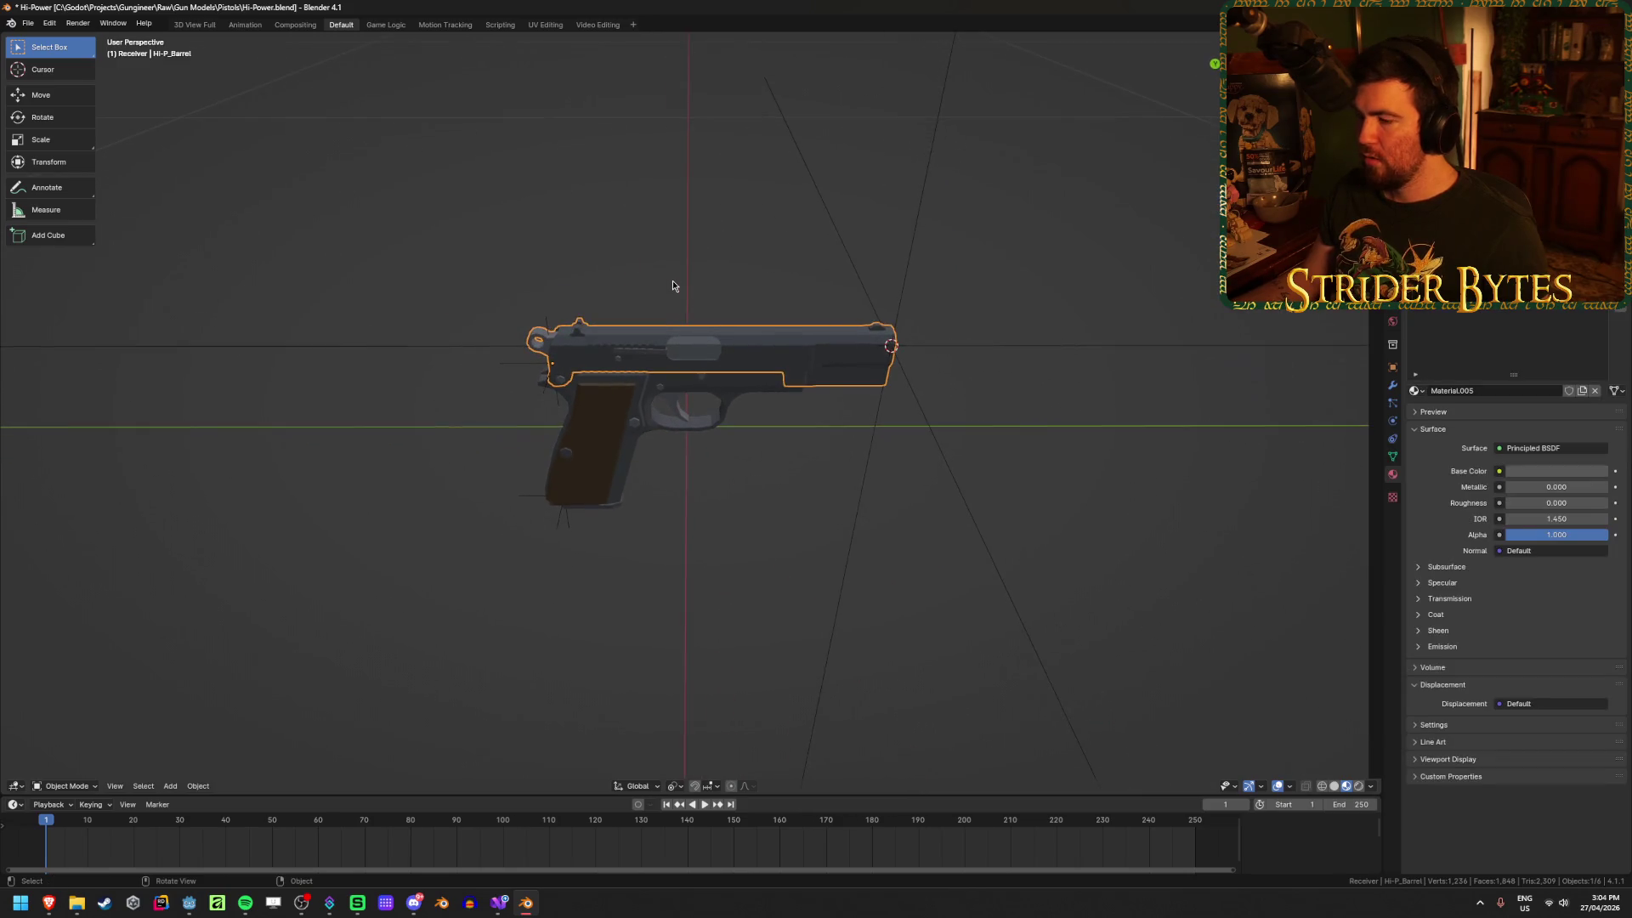
Step: Put Hi-P_Receiver into Edit Mode and select an edge across the grip
left_click(609, 441)
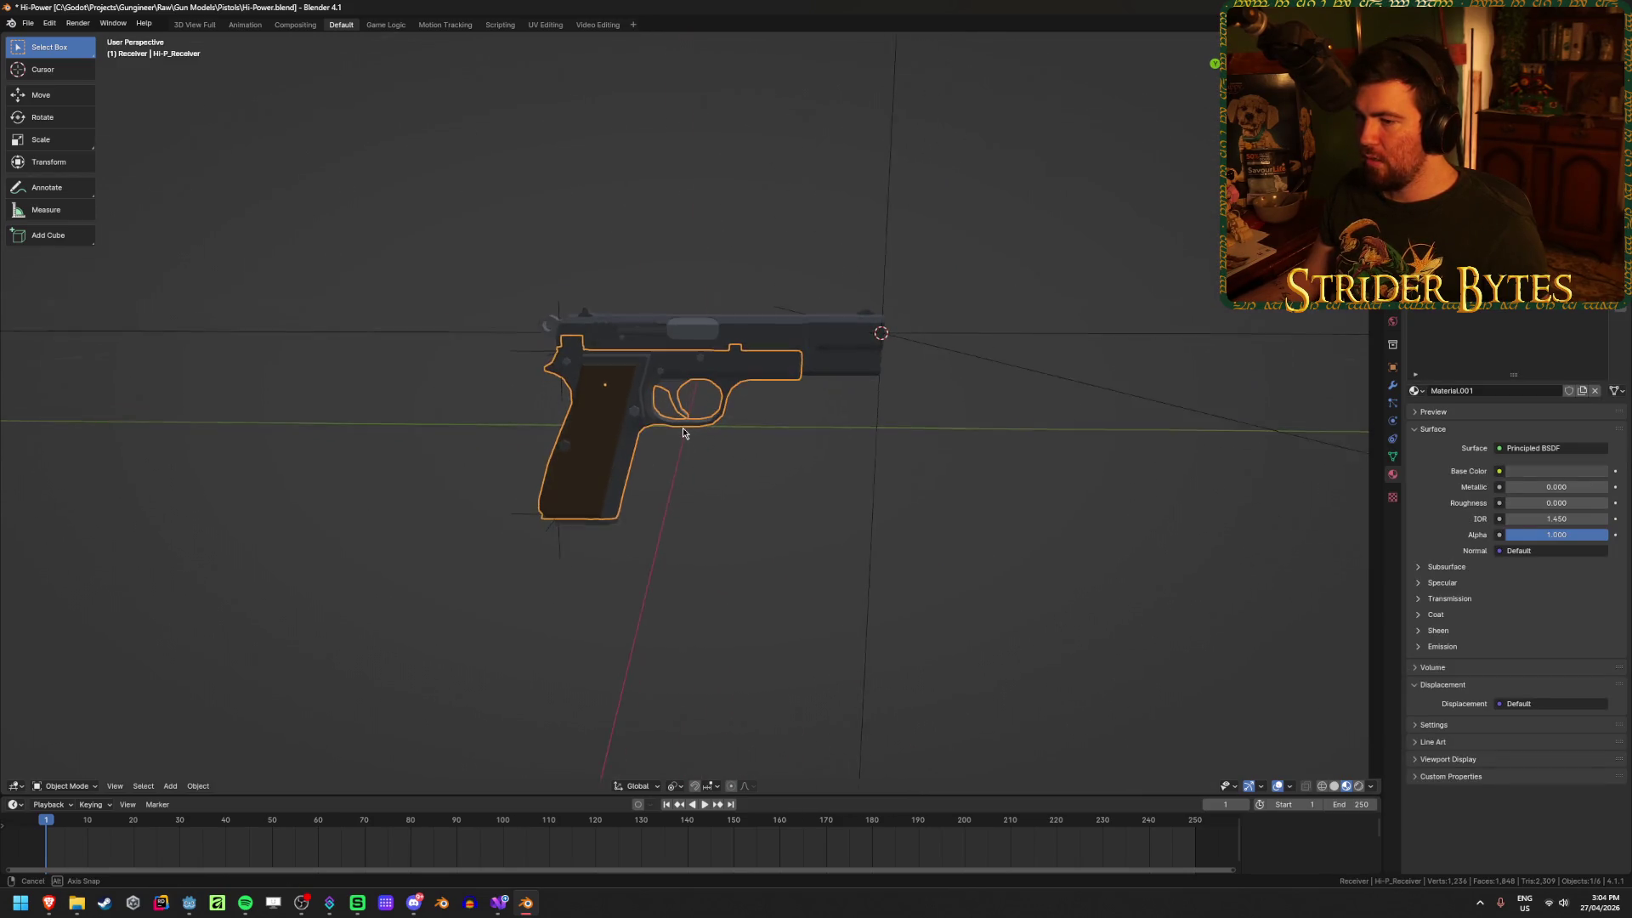
scroll(609, 441, "up", 4)
key("Tab")
mouse_move(609, 496)
middle_mouse_down()
mouse_move(655, 572)
mouse_move(776, 463)
mouse_move(904, 481)
mouse_move(659, 488)
mouse_move(614, 443)
mouse_move(371, 440)
mouse_move(942, 483)
mouse_move(748, 455)
mouse_move(789, 425)
mouse_move(659, 521)
middle_mouse_up()
scroll(638, 441, "up", 4)
left_click(878, 539)
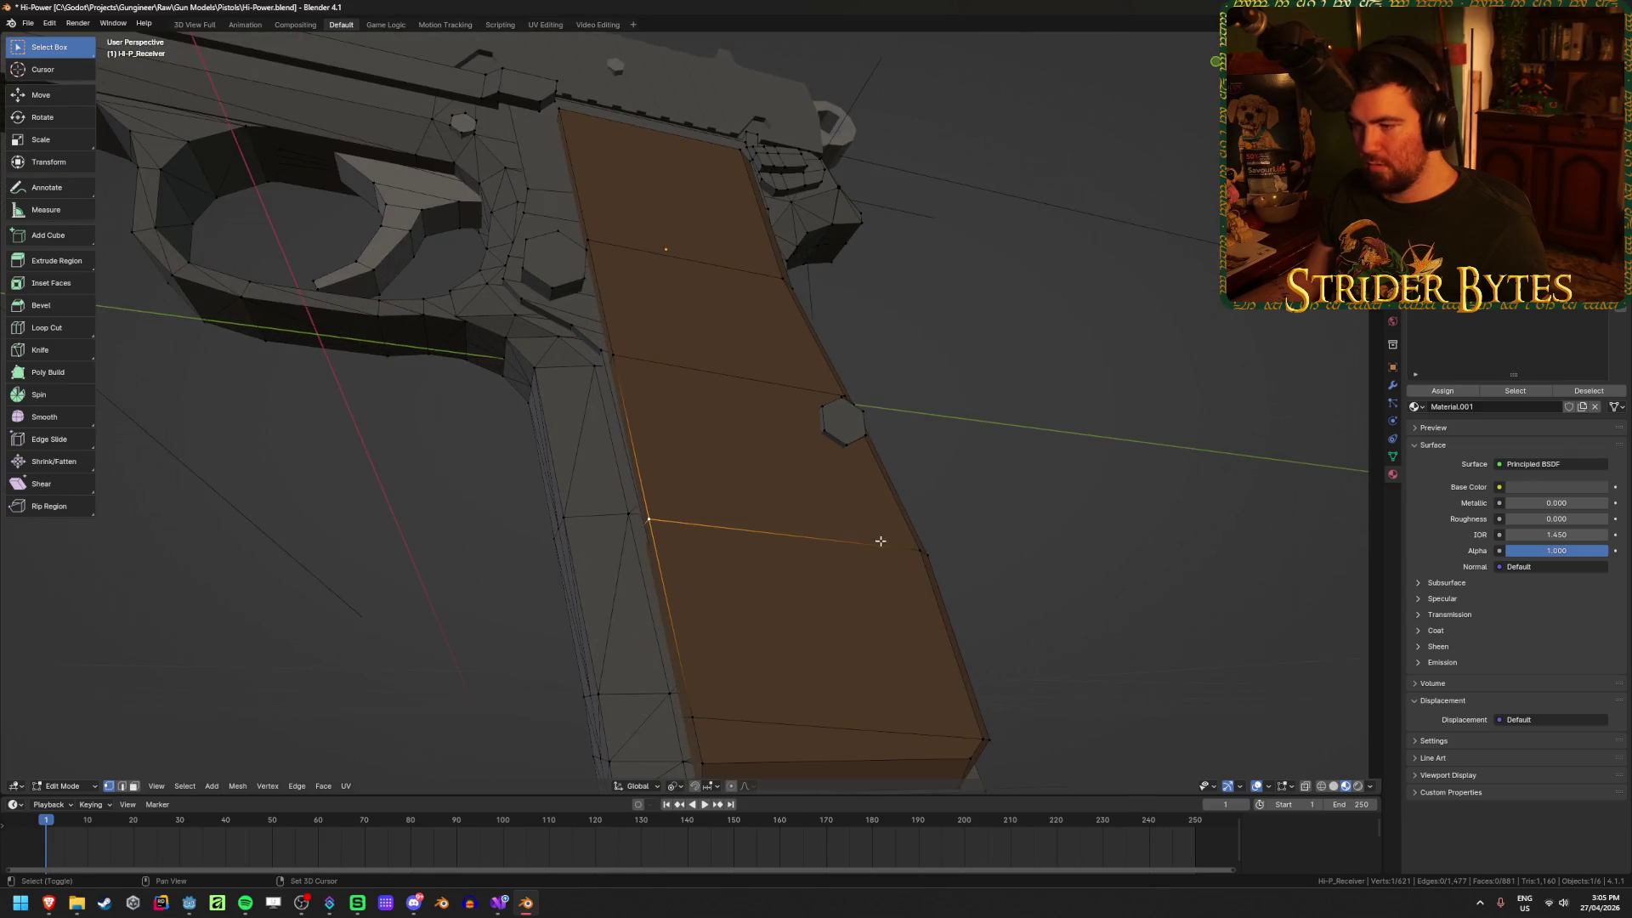
Step: Snap the 3D cursor to the selected grip edges of the receiver
mouse_move(921, 547)
middle_mouse_down()
mouse_move(807, 497)
mouse_move(954, 504)
middle_mouse_up()
left_click(954, 493, "shift")
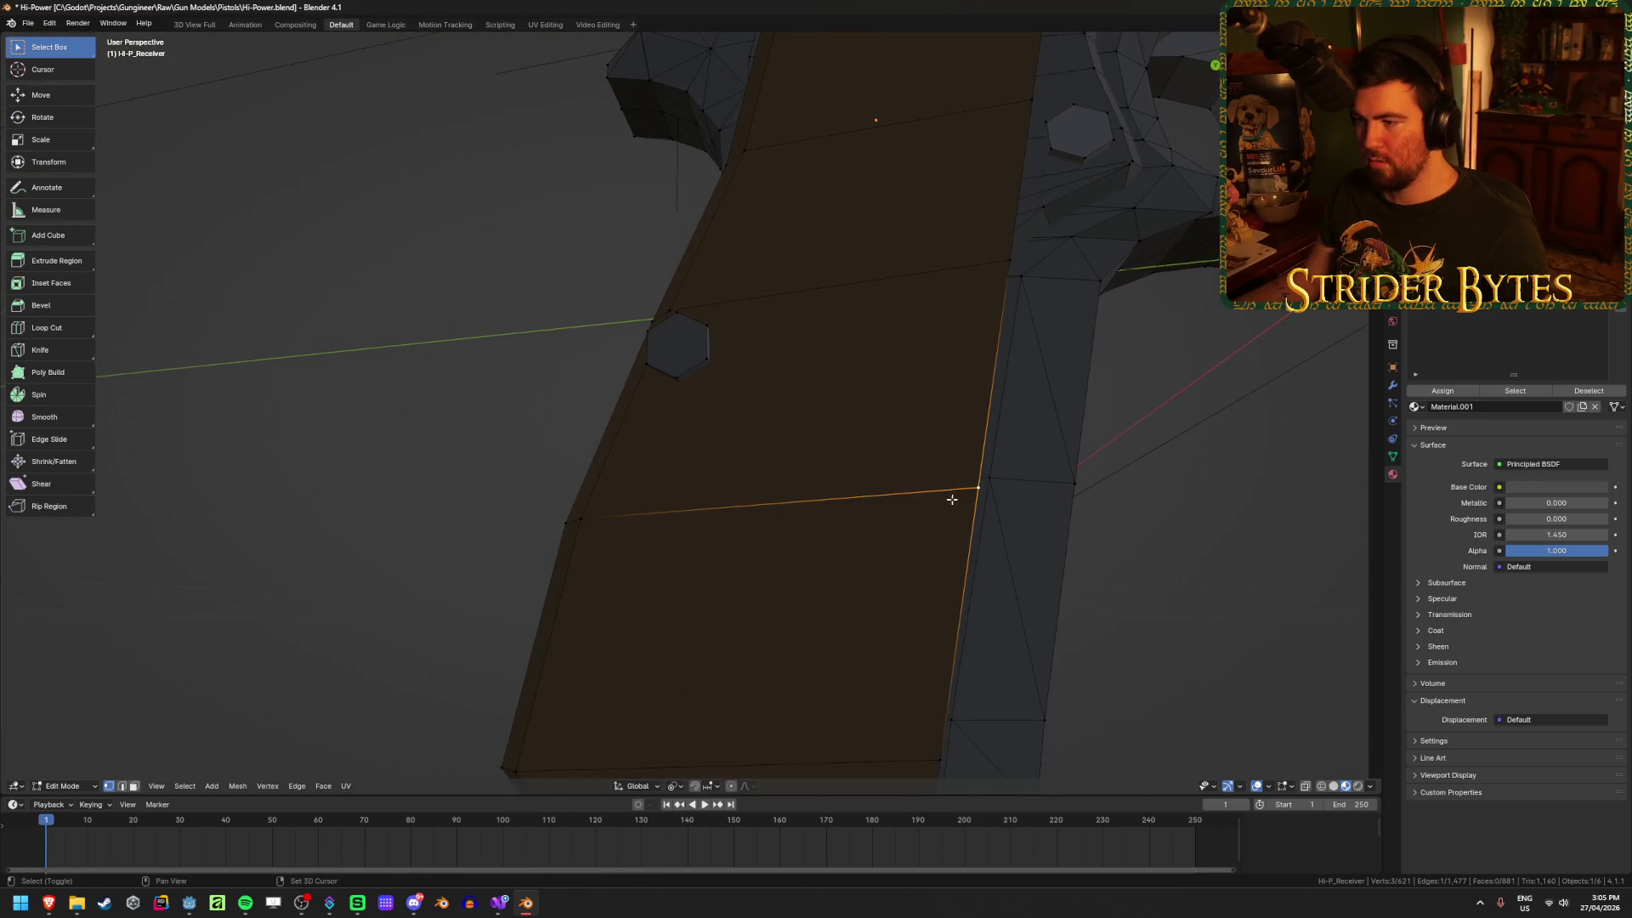
left_click(583, 515, "shift")
key("shift+s")
left_click(597, 573)
key("Tab")
Step: Move the receiver's origin to the 3D cursor and save Hi-Power.blend
scroll(718, 554, "down", 5)
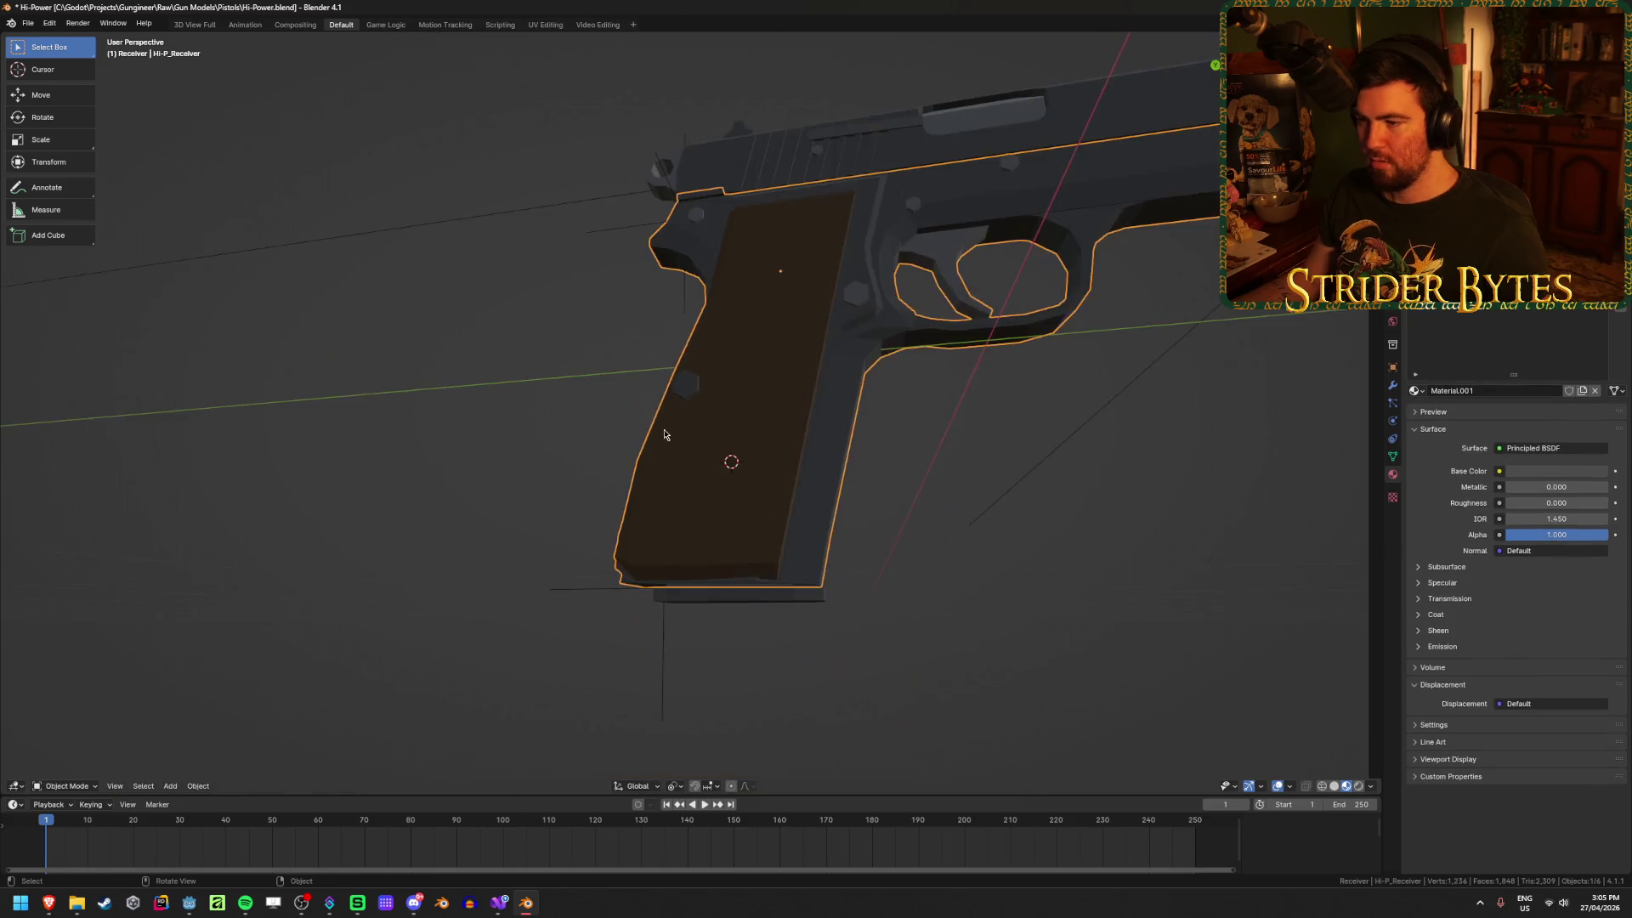
middle_click_drag(659, 441, 829, 426)
right_click(829, 427)
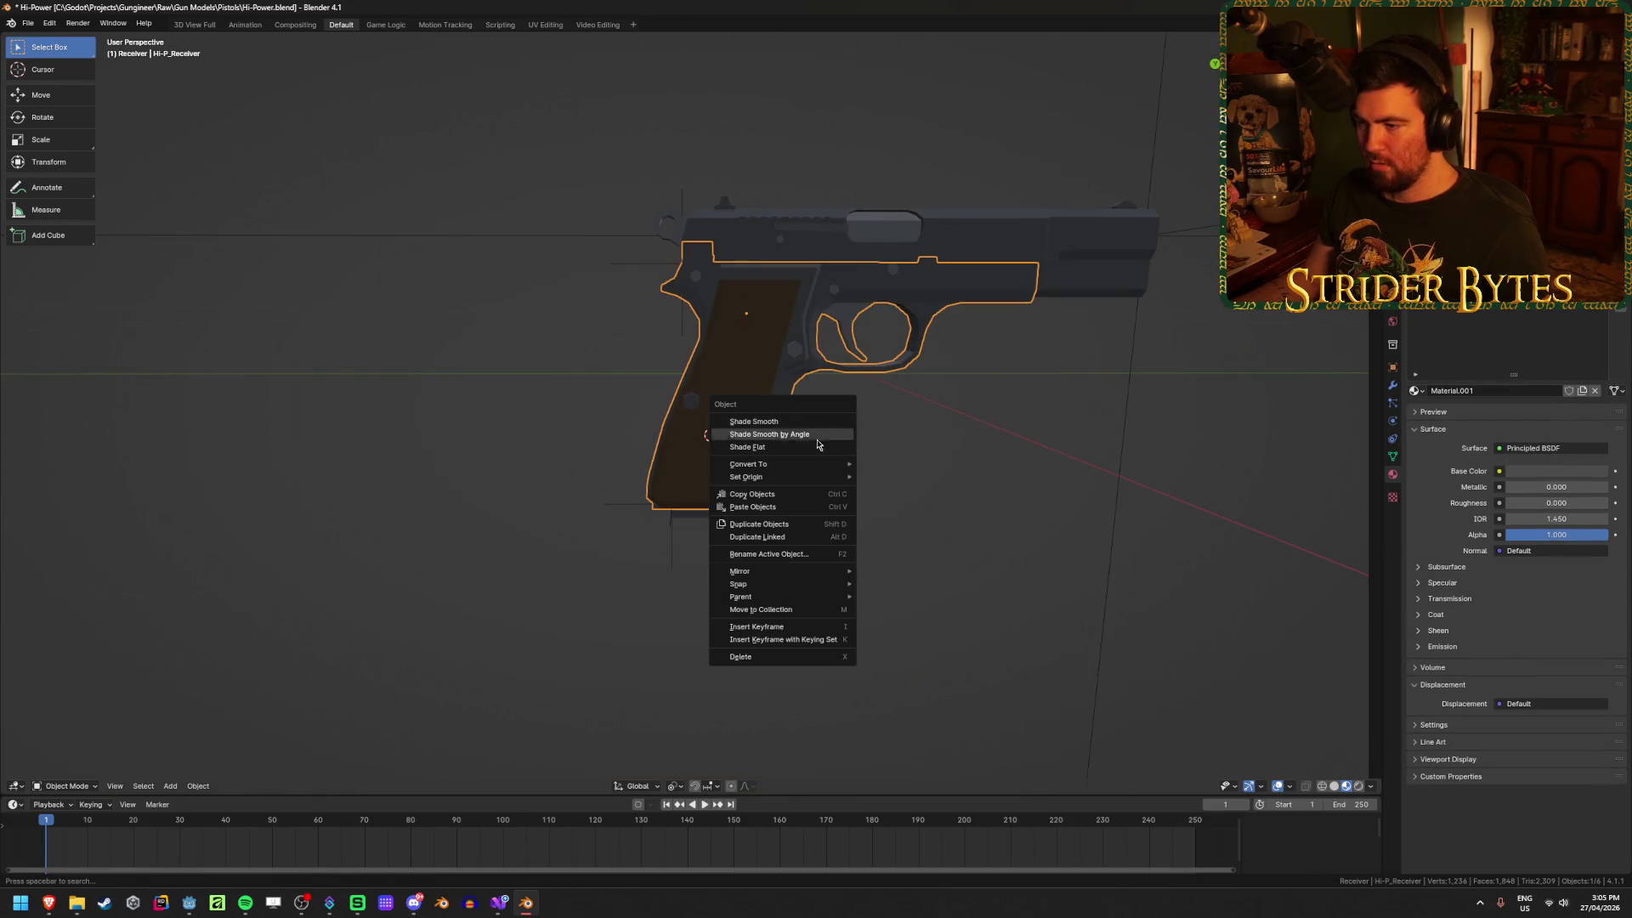
mouse_move(816, 477)
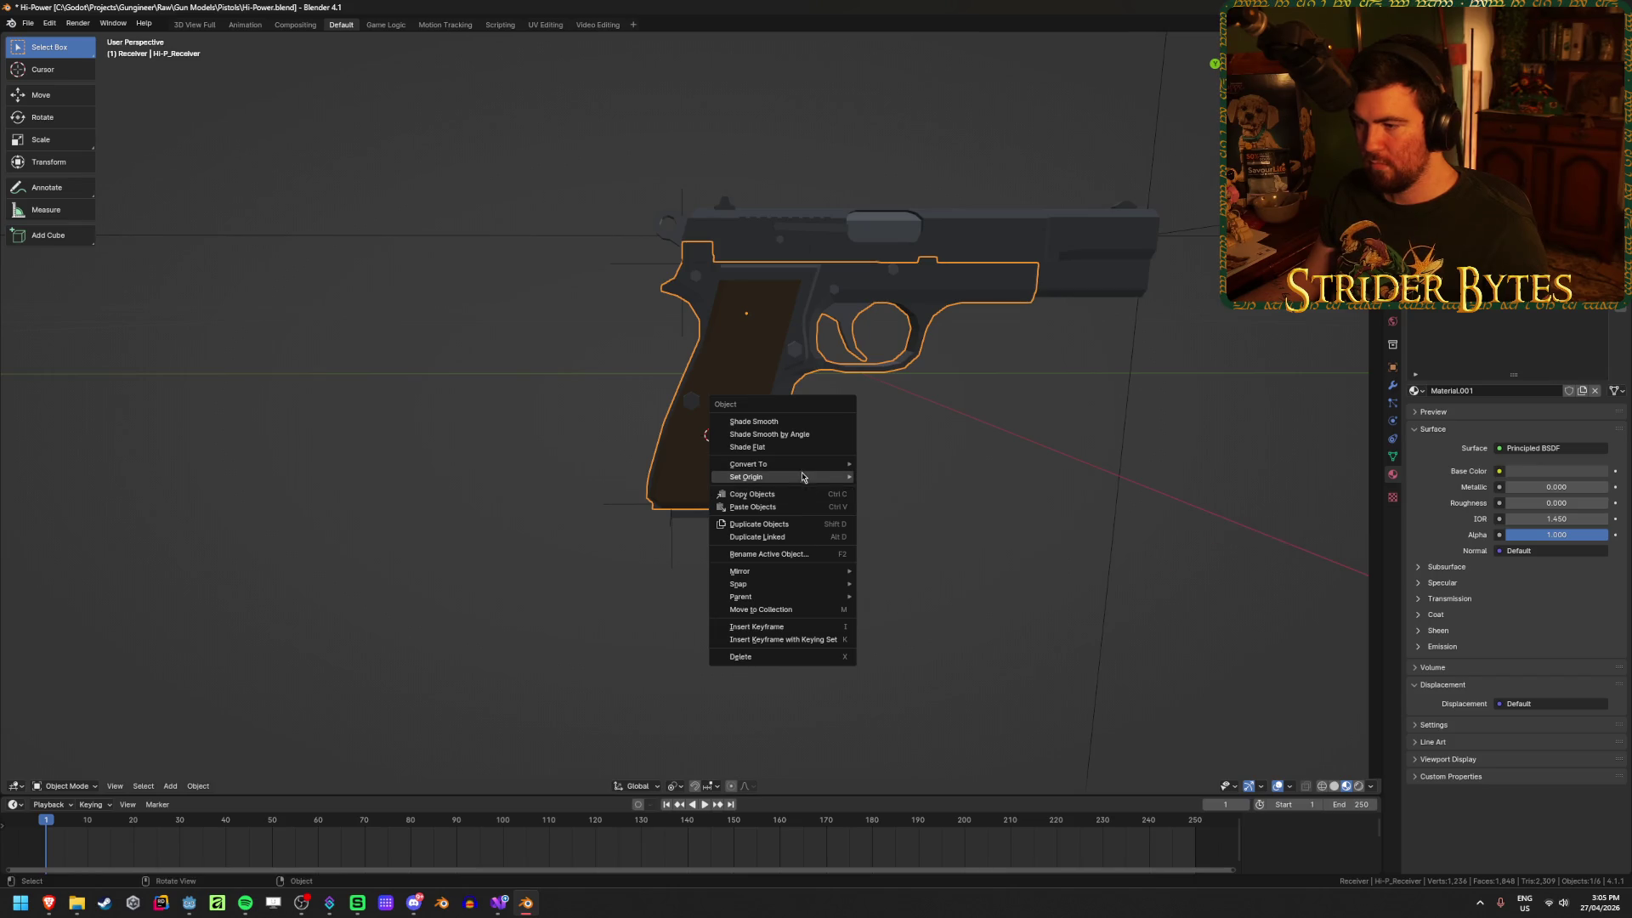
left_click(926, 505)
left_click(946, 509)
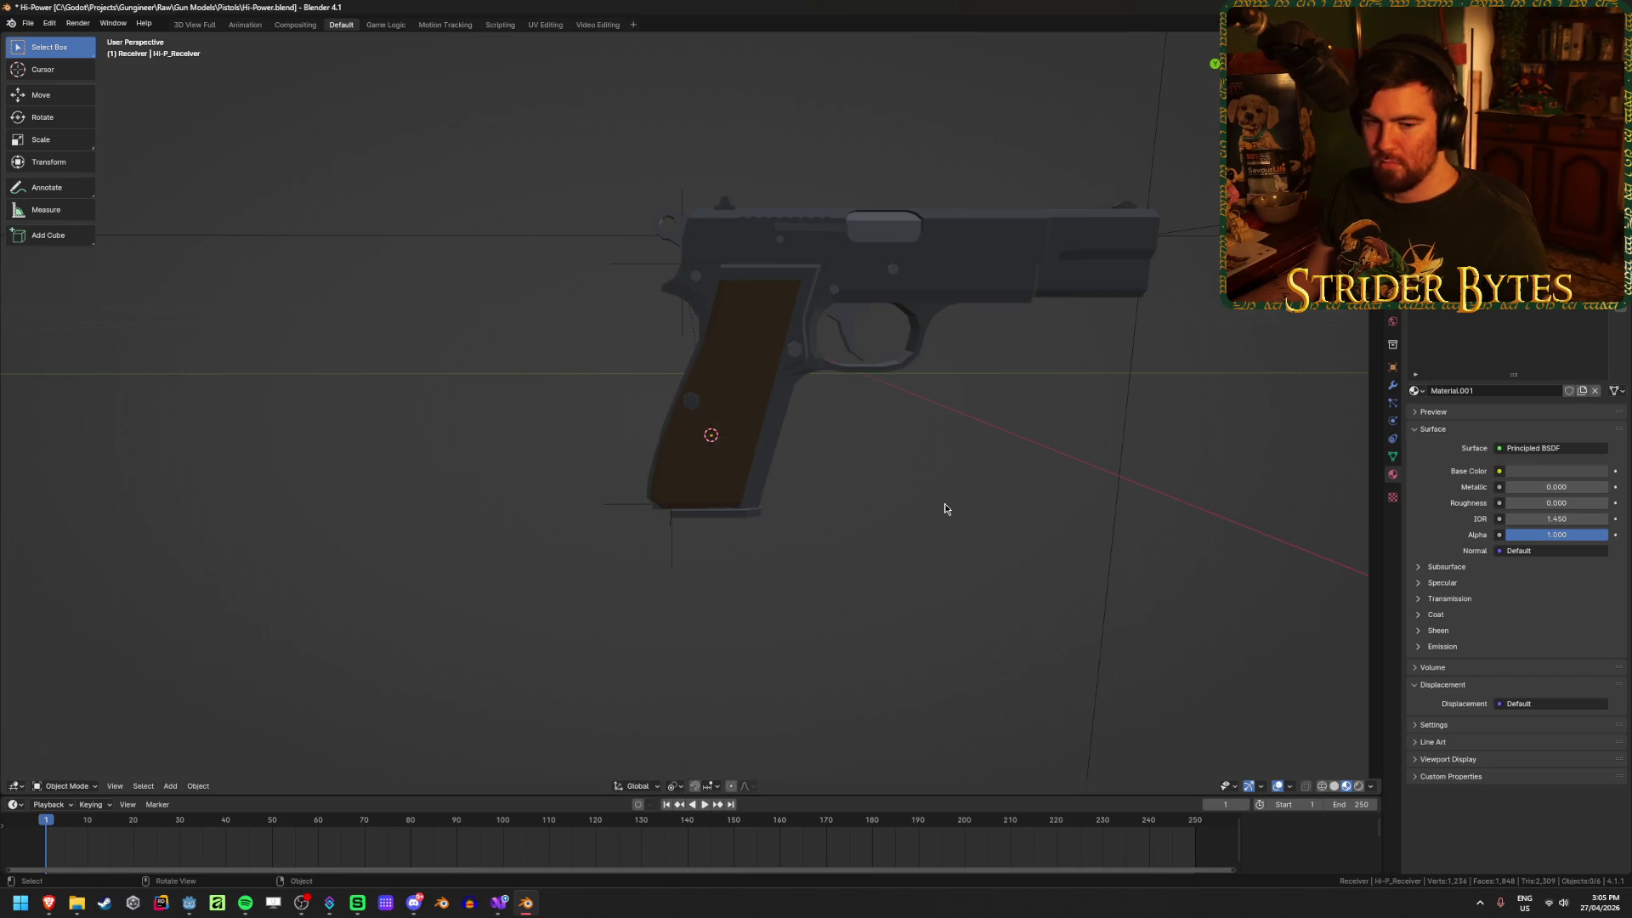
middle_click_drag(942, 504, 871, 536)
scroll(809, 551, "up", 3)
key("ctrl+s")
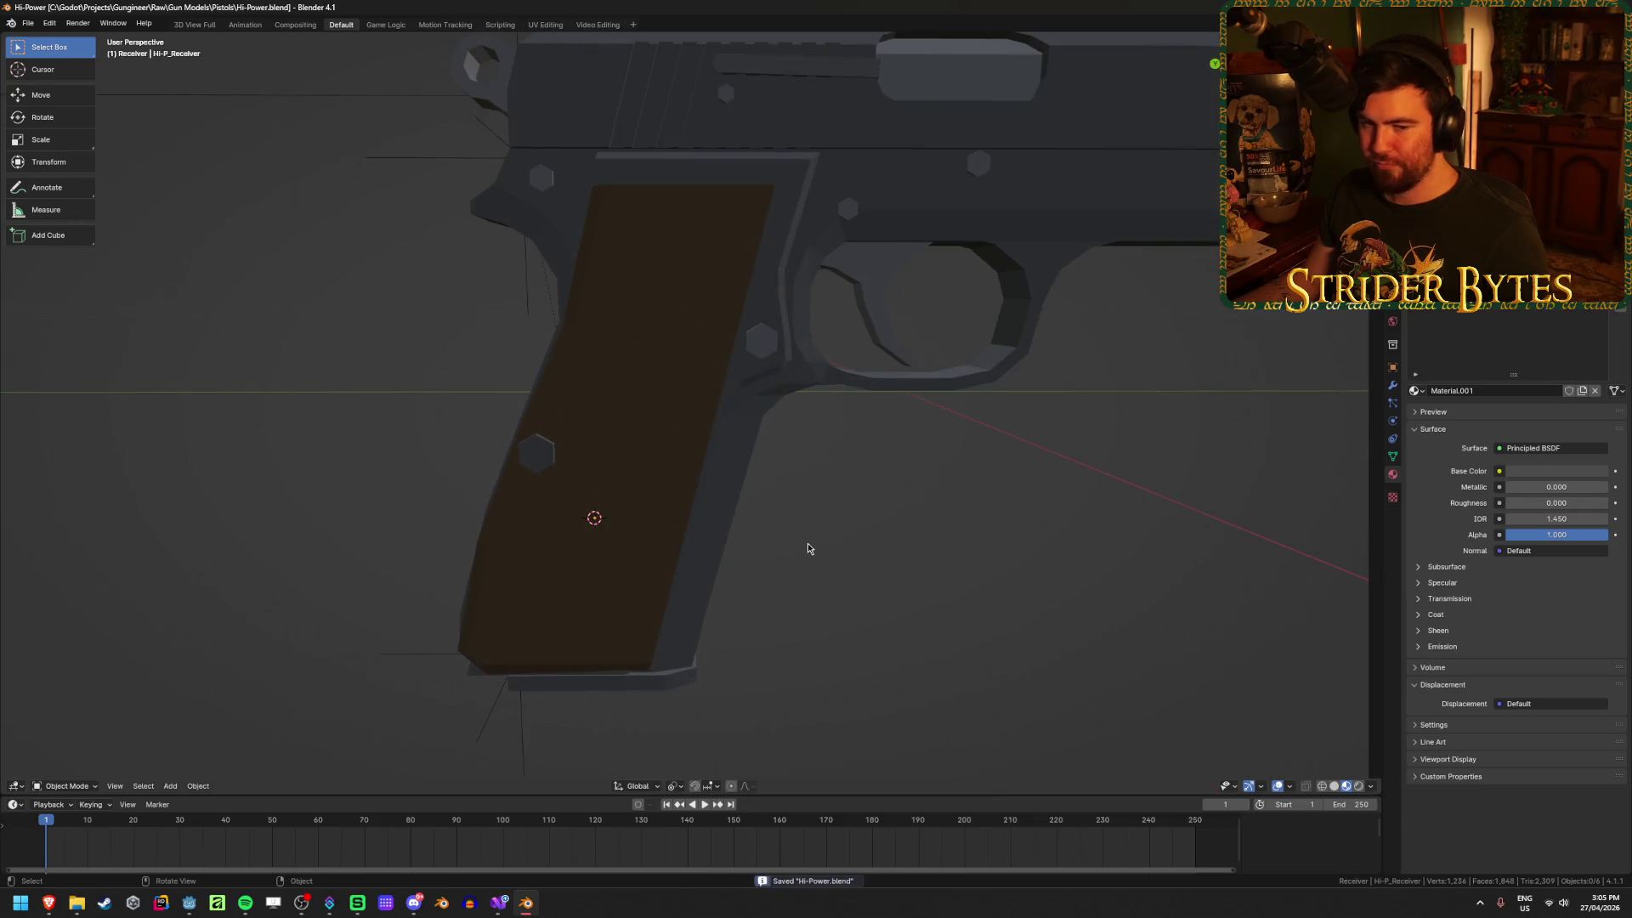
scroll(808, 548, "down", 1)
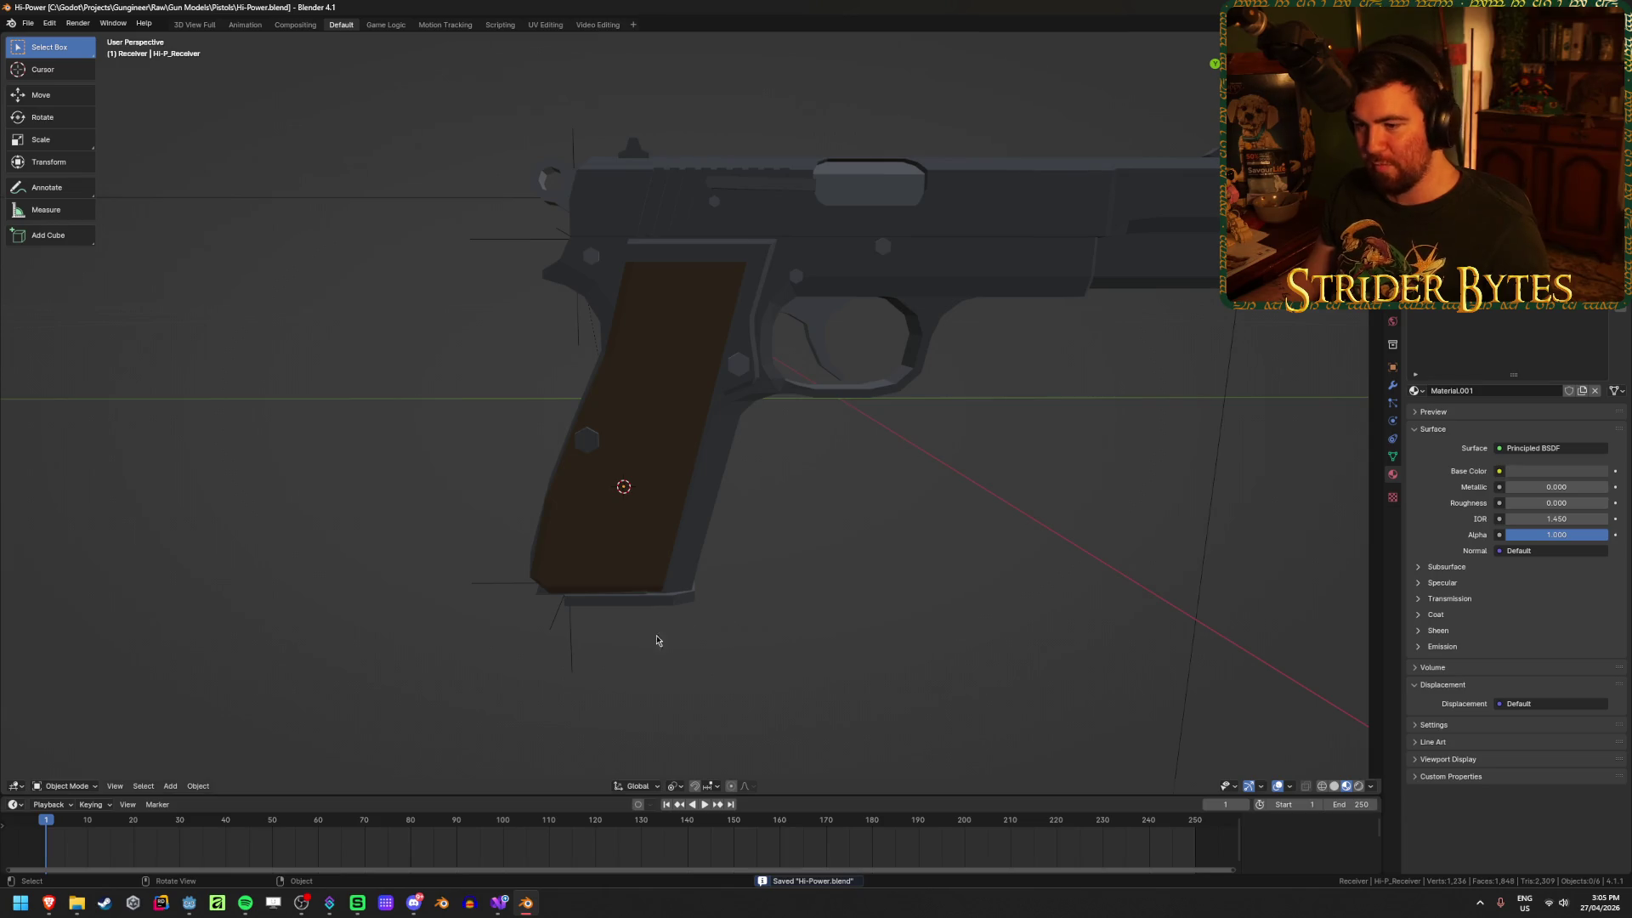
Step: Isolate the magazine by hiding the other parts and enter its Edit Mode
left_click(639, 599)
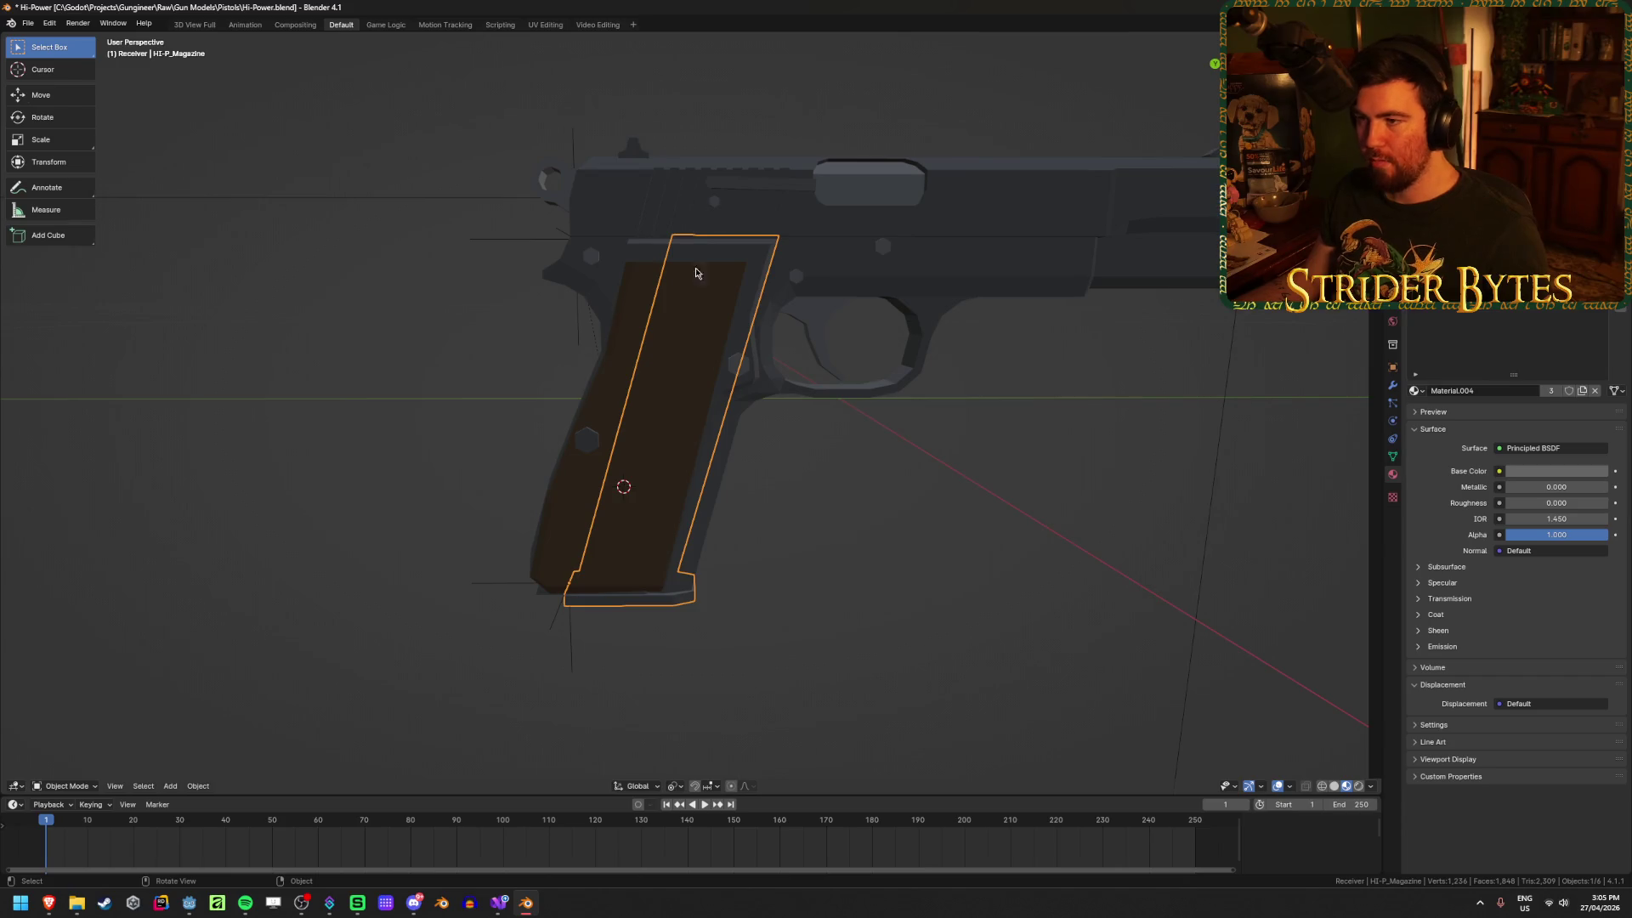
left_click(686, 200)
scroll(685, 201, "down", 2)
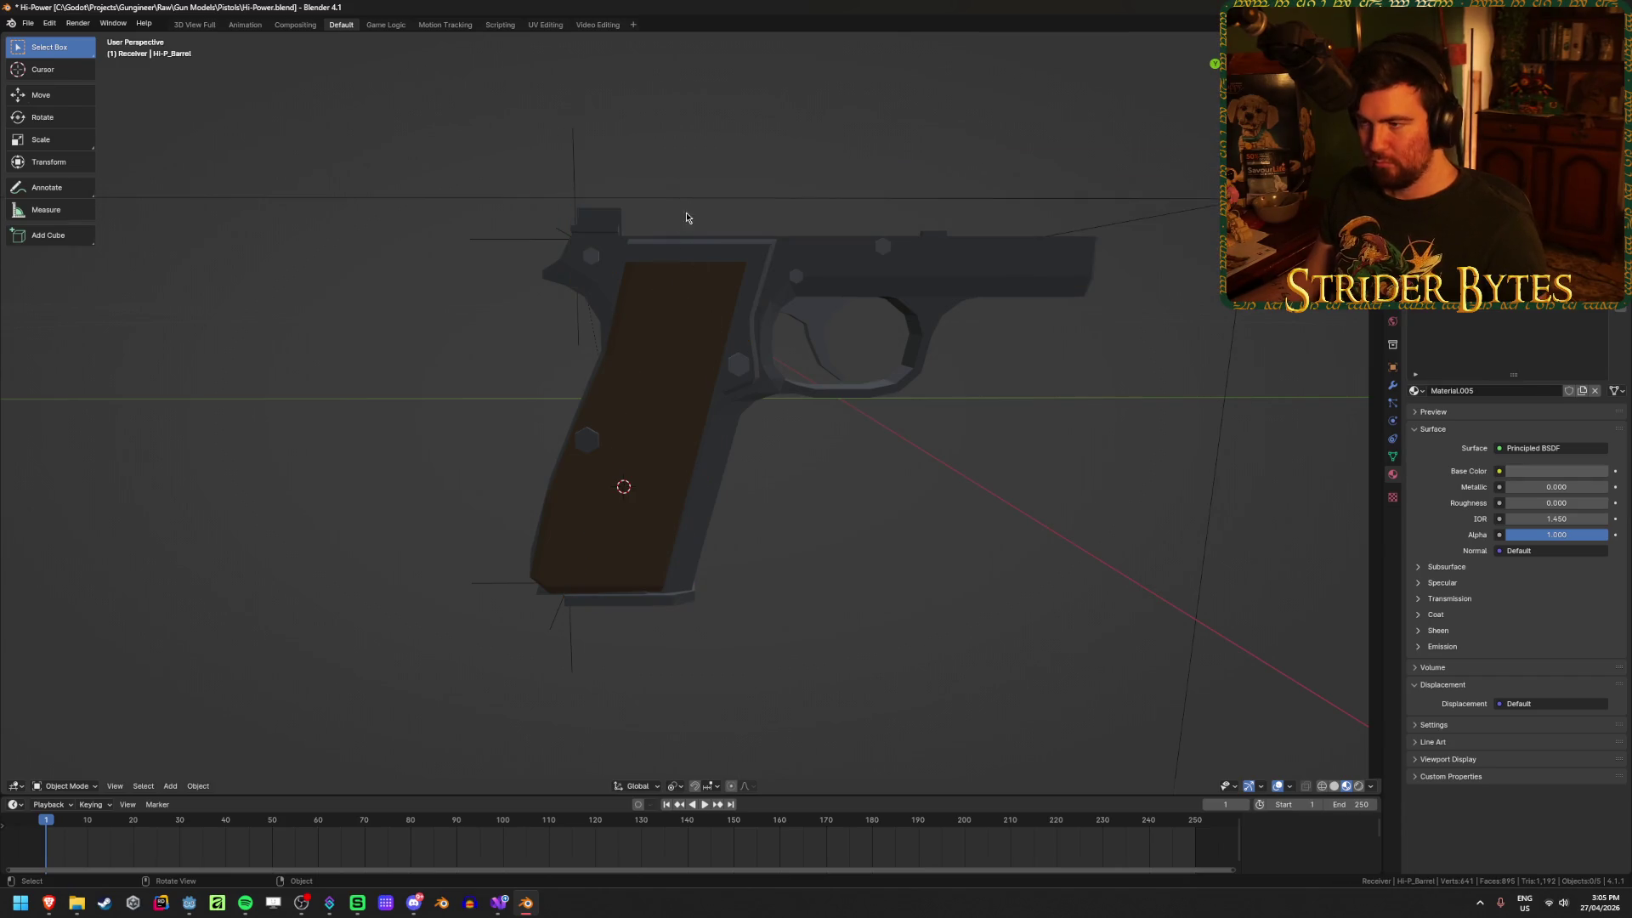
middle_click_drag(680, 211, 668, 282)
key("h")
left_click(670, 277)
key("Tab")
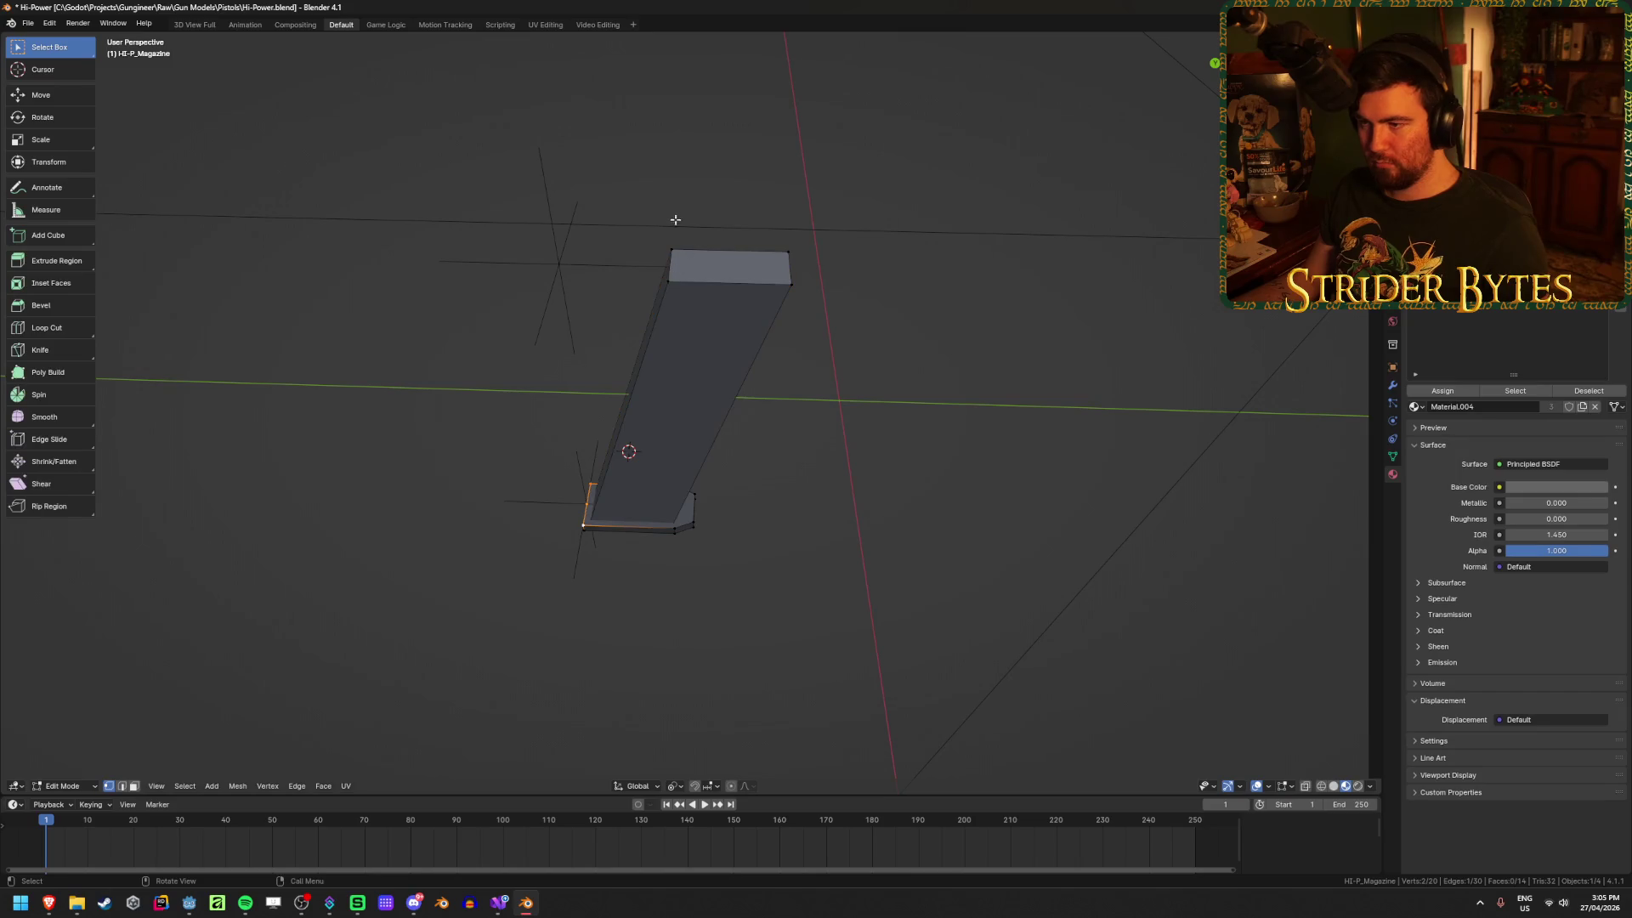
key("a")
key("ctrl+z")
Step: Set the magazine's origin at its top vertex, then unhide all gun parts
middle_click_drag(688, 326, 707, 299)
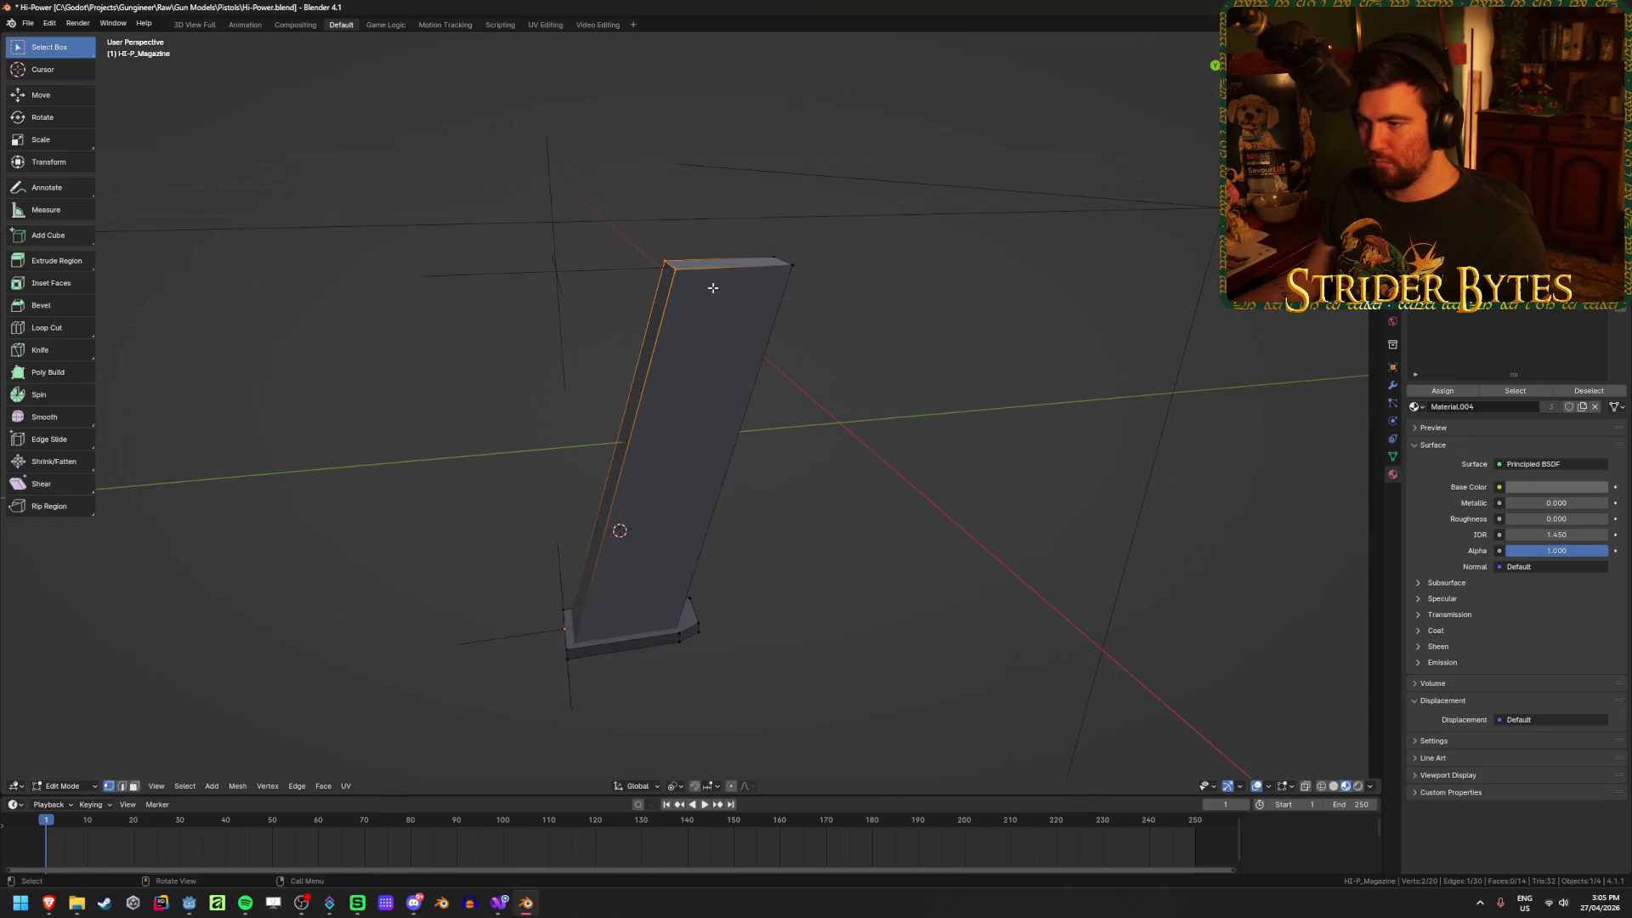
key("Tab")
key("shift+s")
key("Escape")
key("Tab")
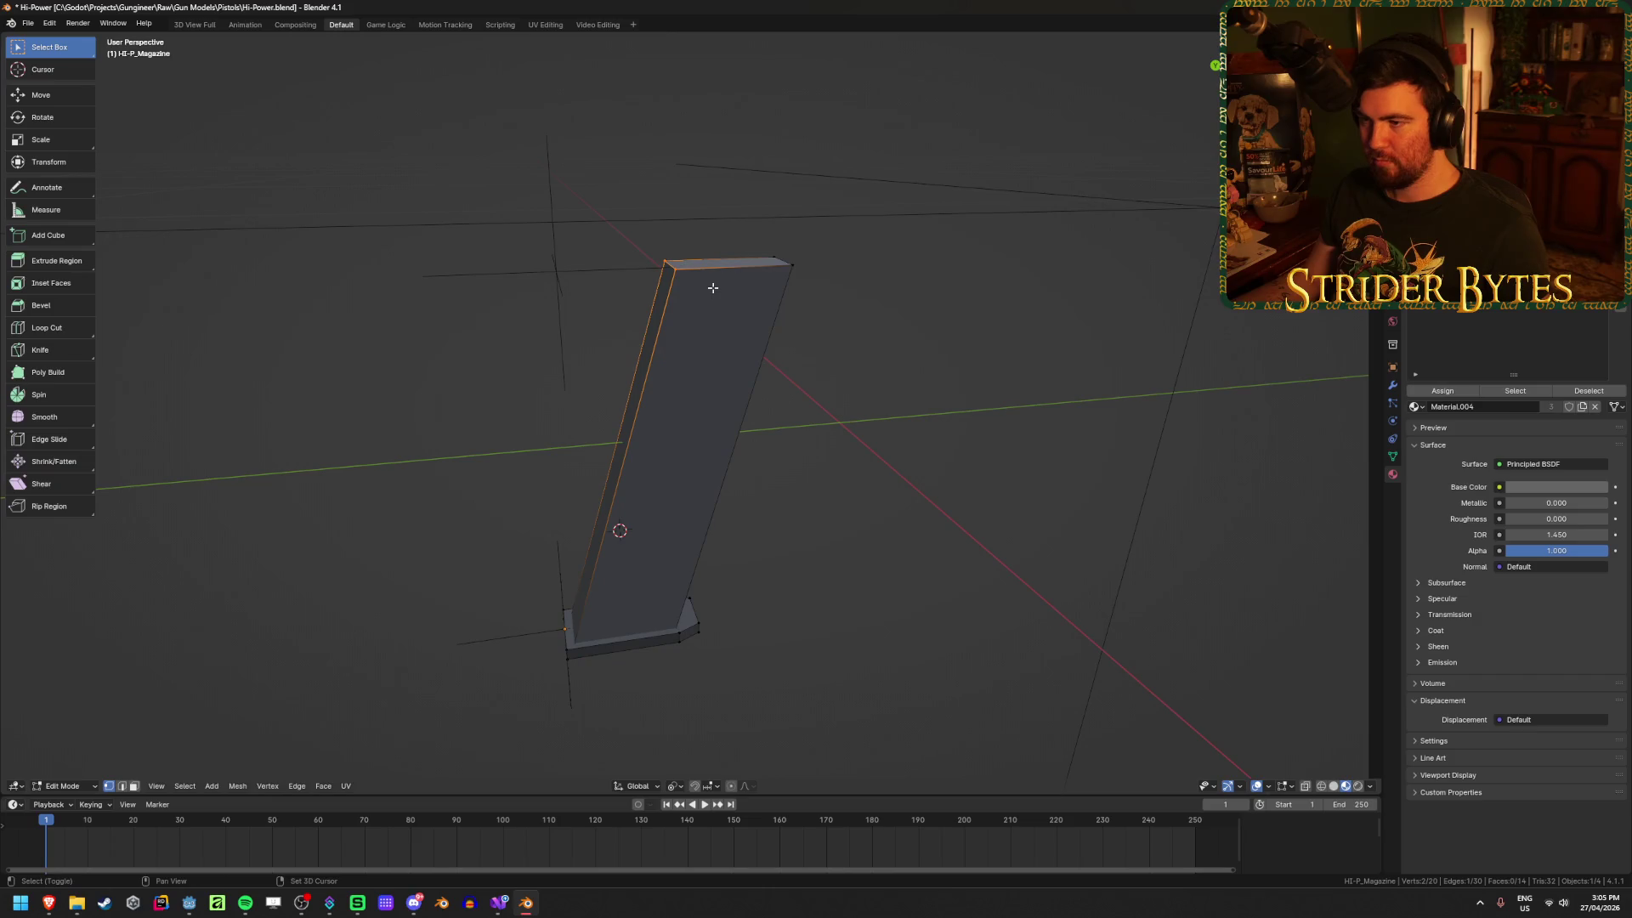
key("shift+s")
left_click(713, 361)
mouse_move(714, 360)
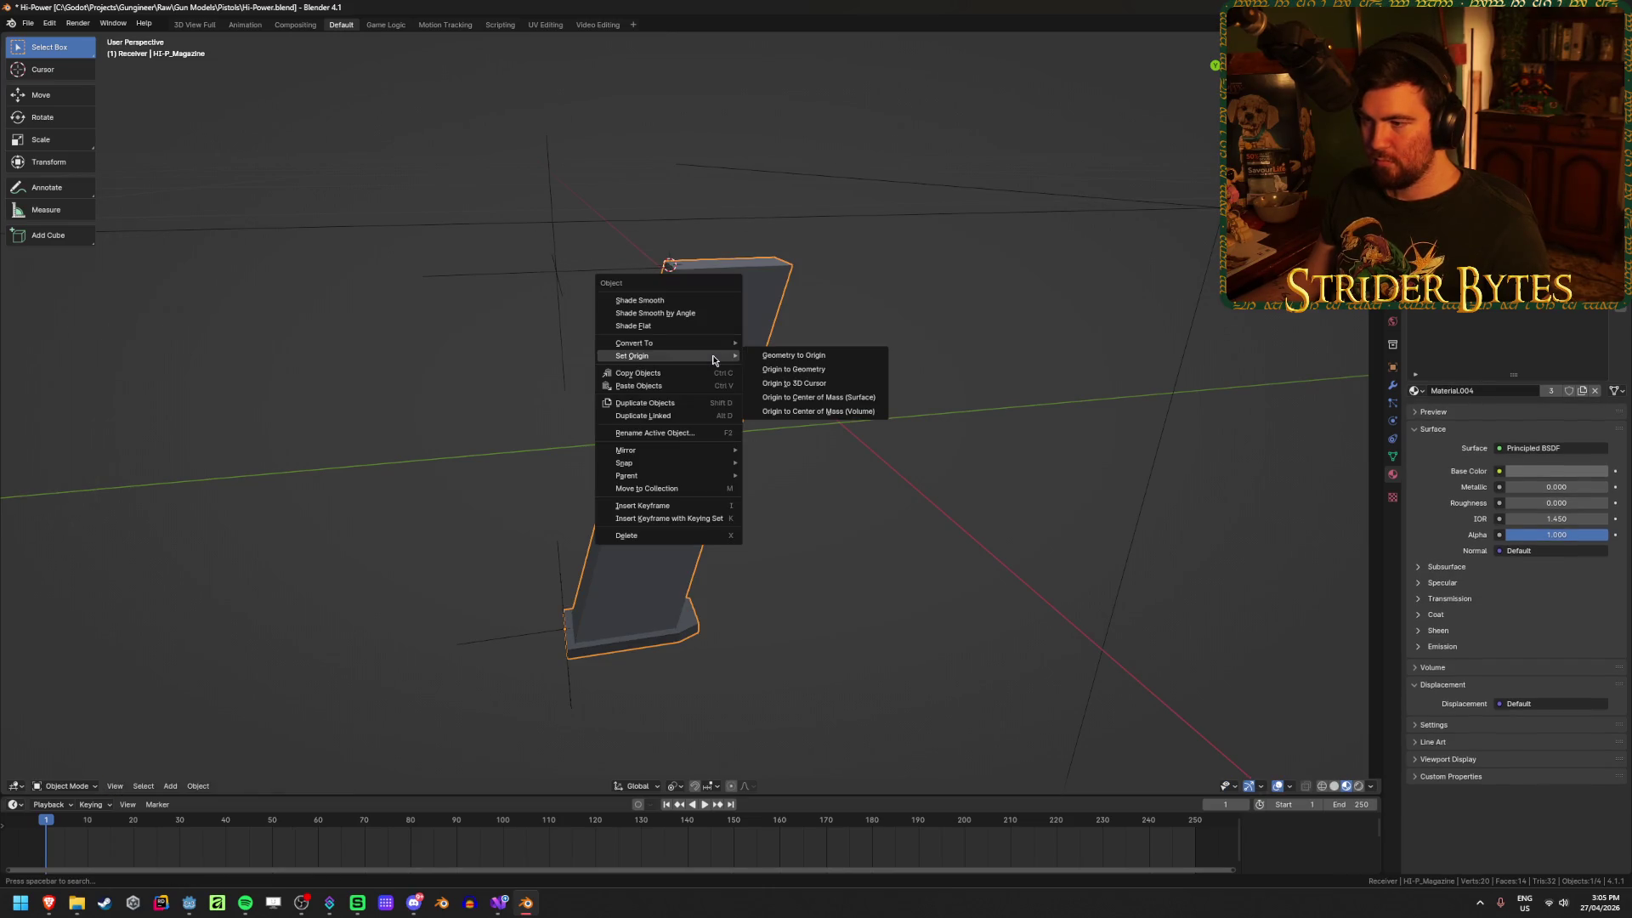
left_click(845, 384)
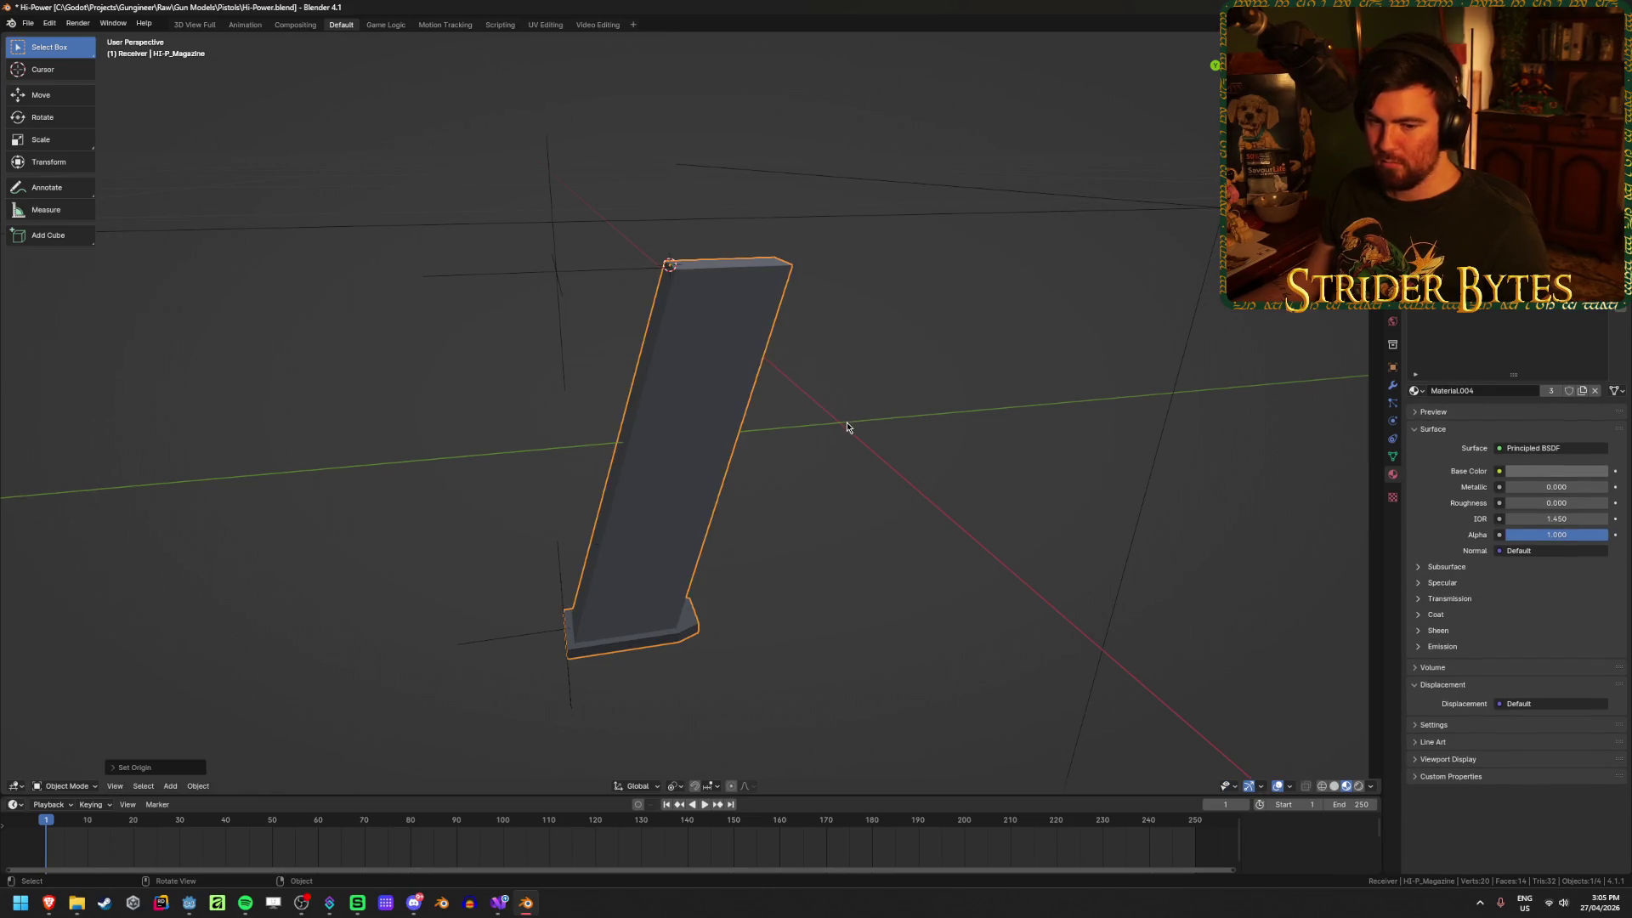
key("alt+h")
left_click(881, 577)
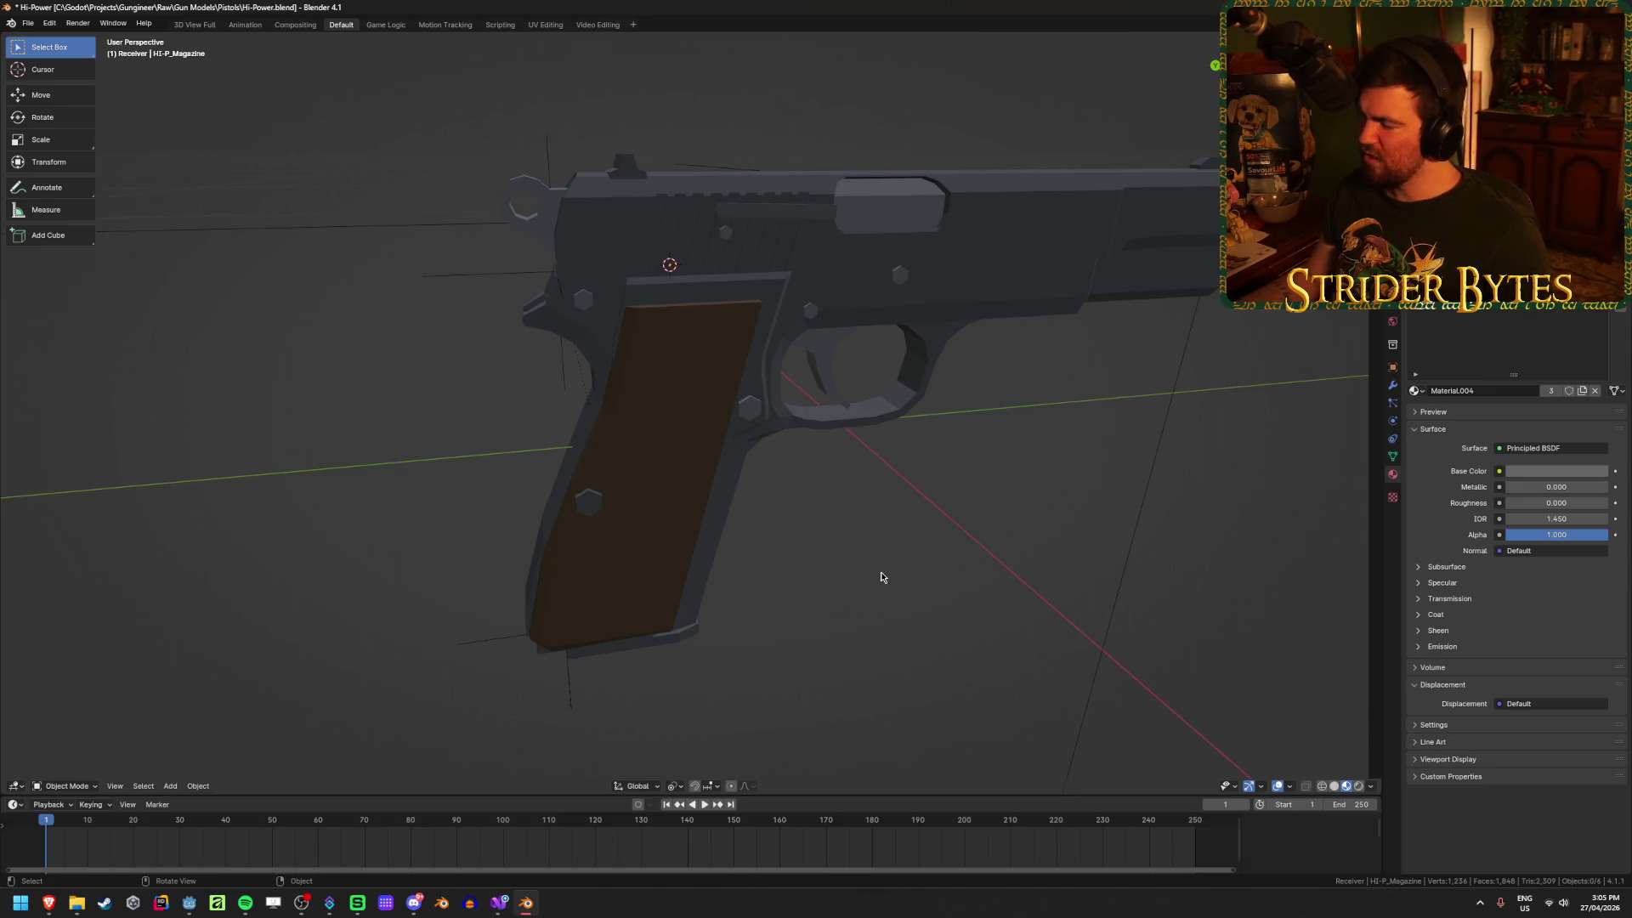
Step: Select all six pistol objects from a right-side orthographic view
key("KP_3")
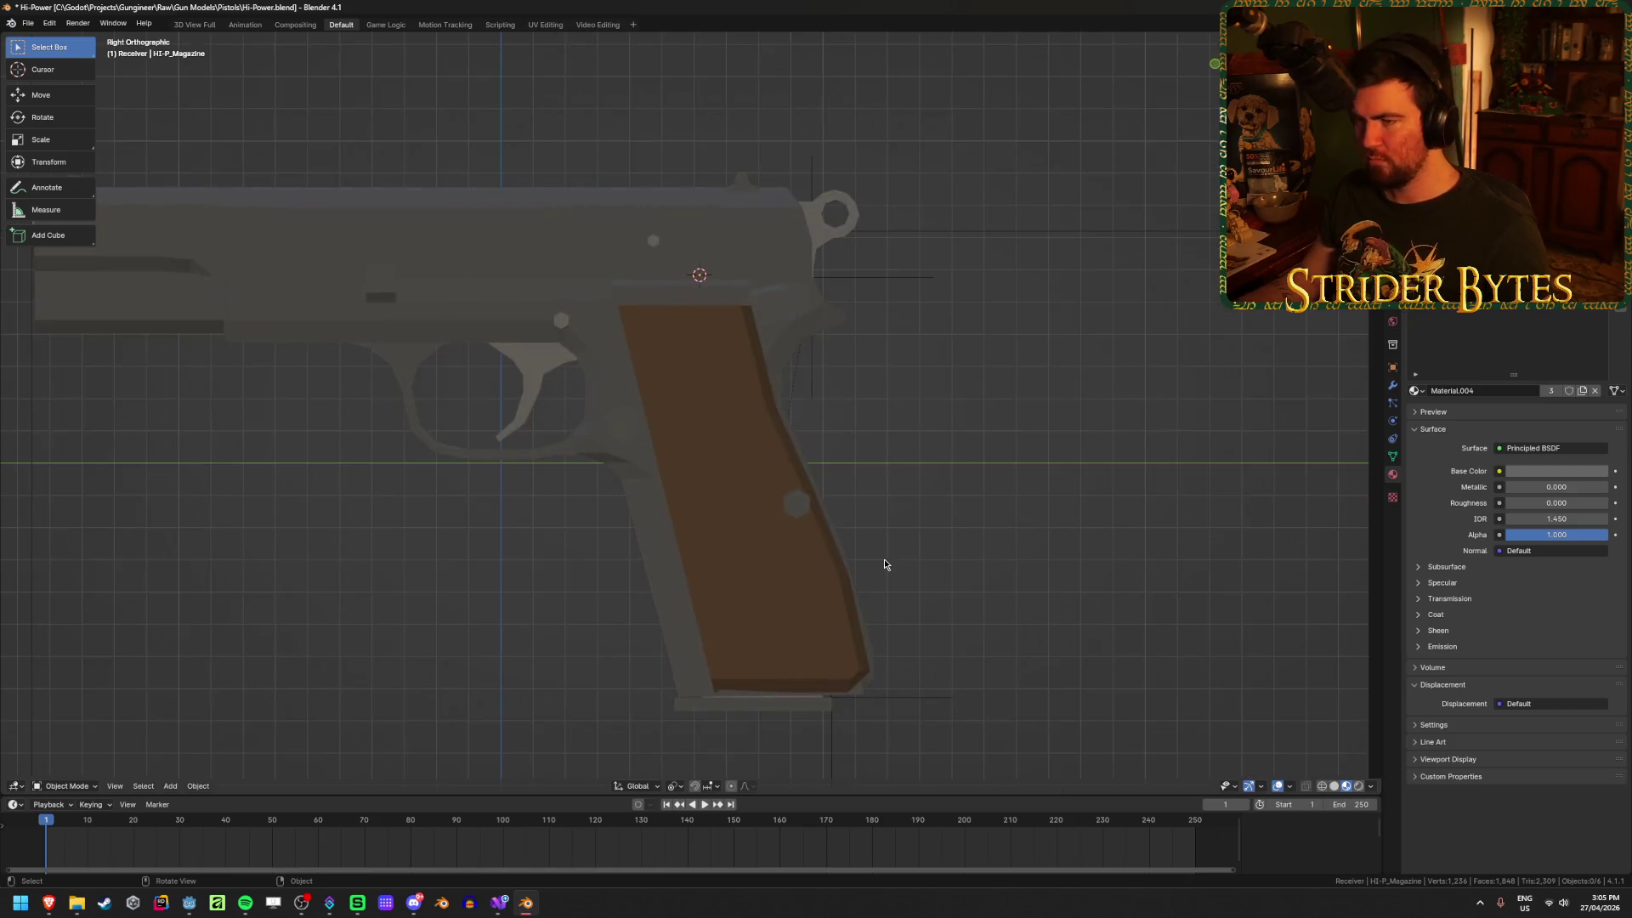
scroll(850, 544, "up", 1)
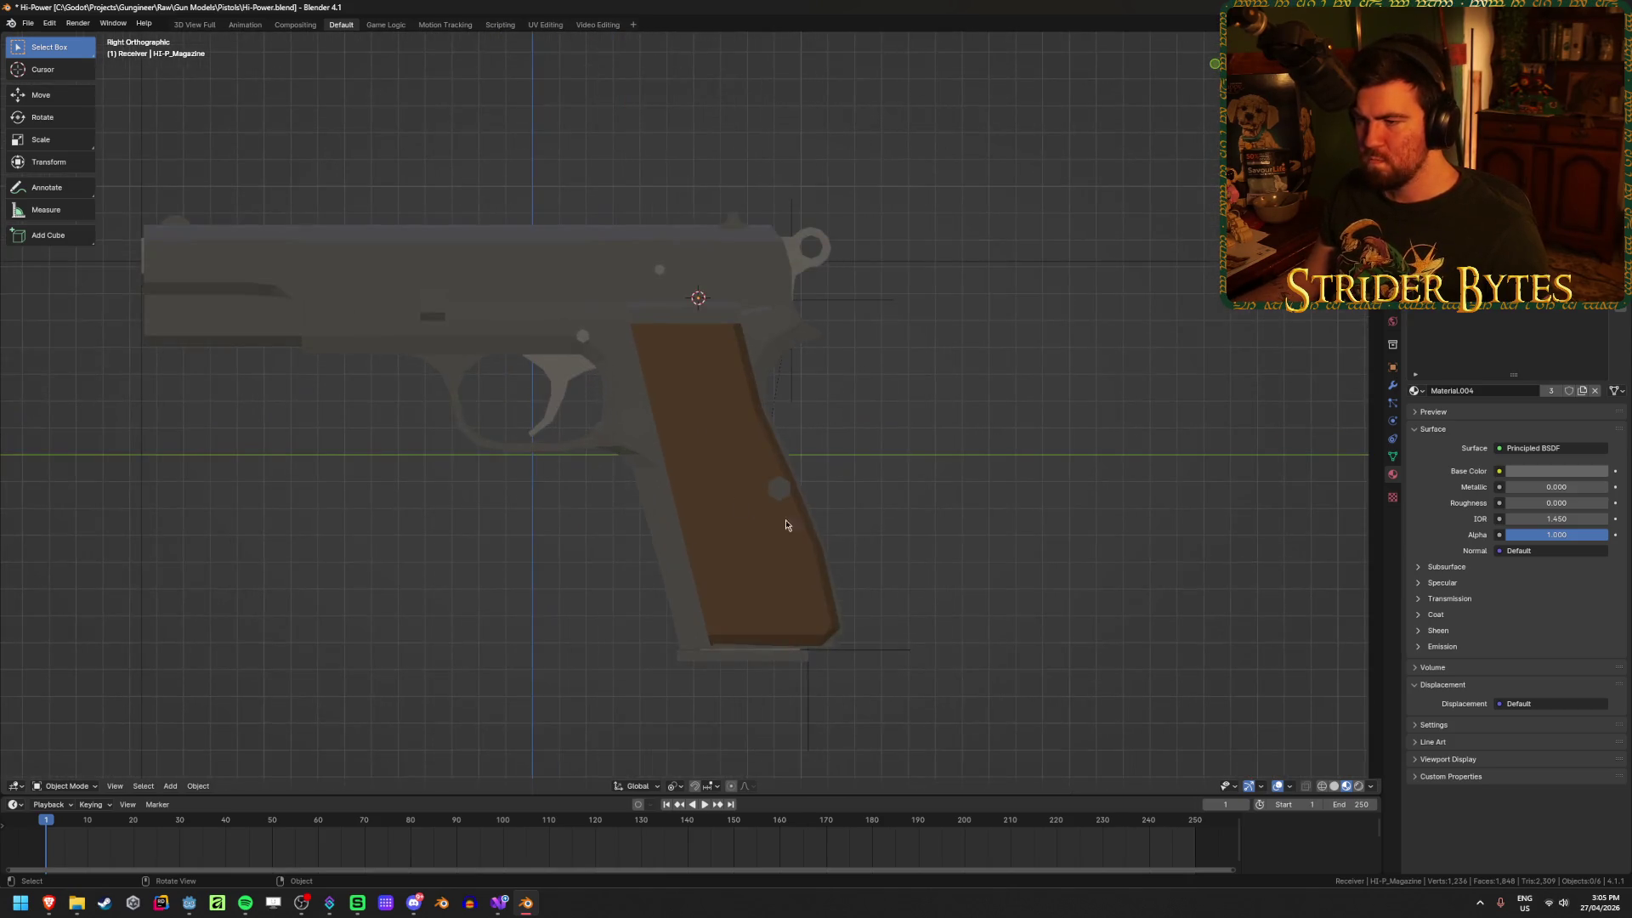
left_click(712, 488)
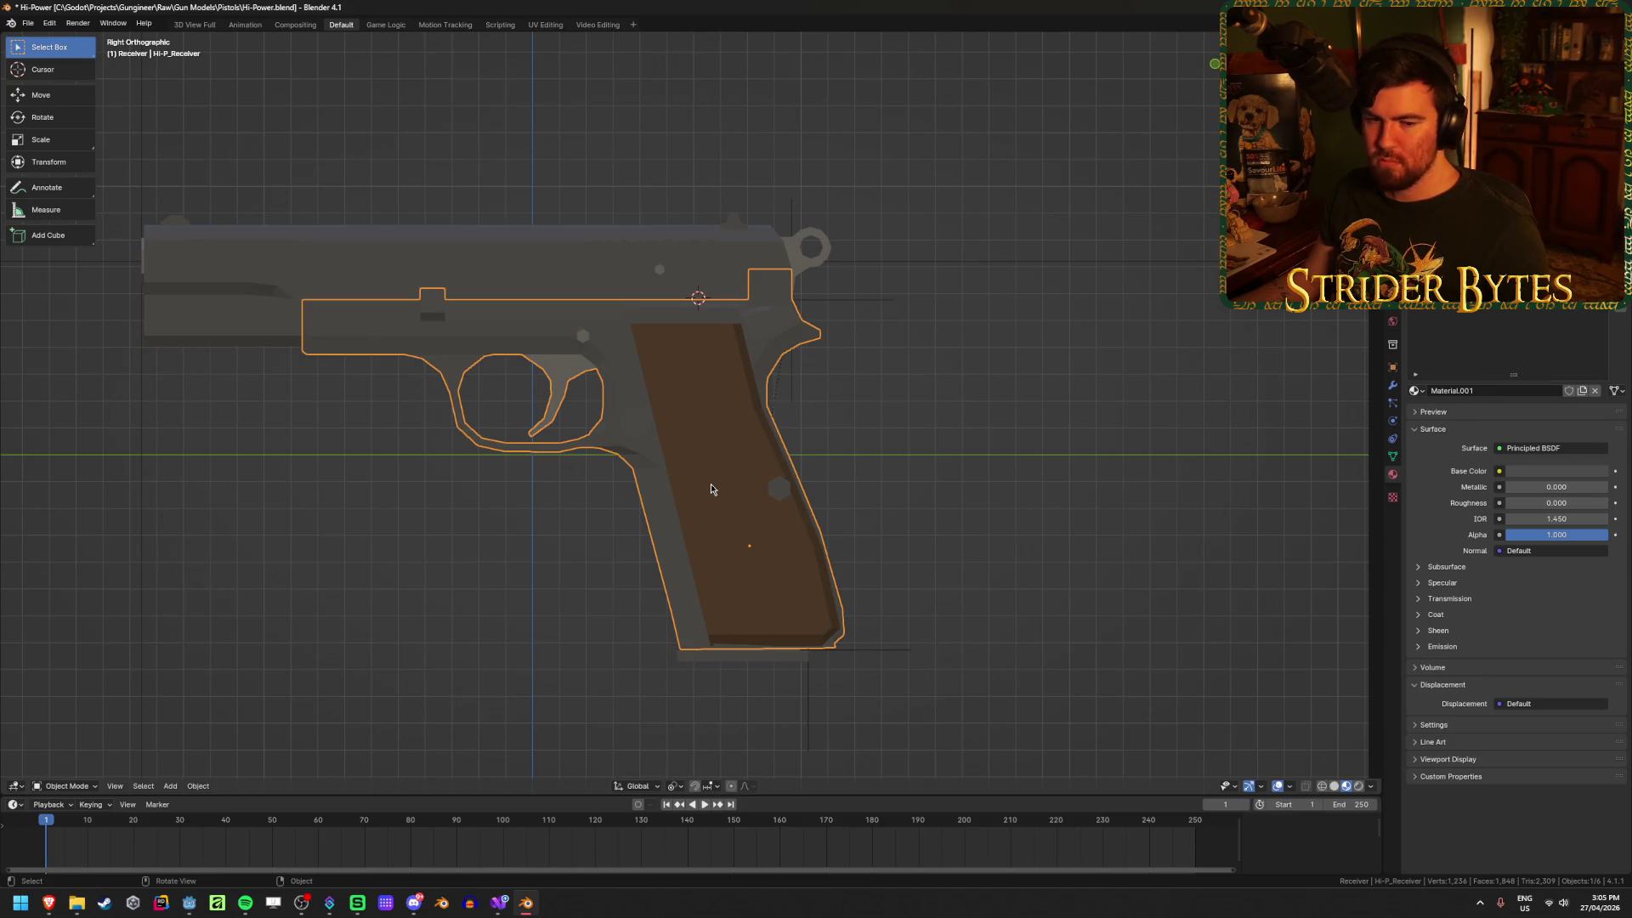
scroll(711, 488, "down", 3)
key("a")
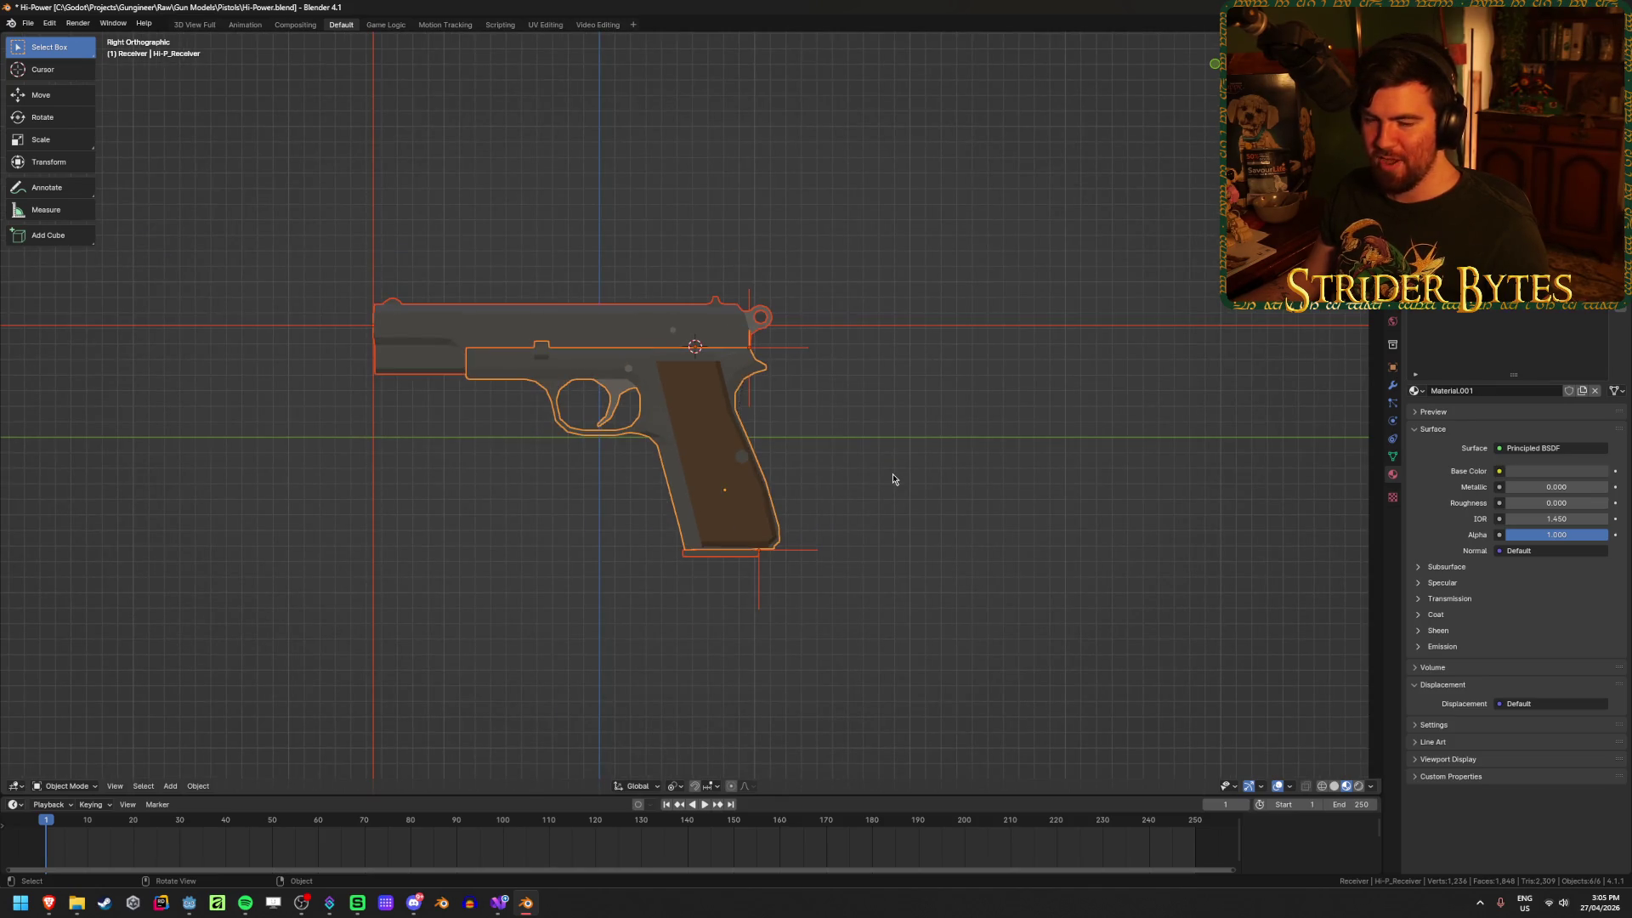
mouse_move(892, 479)
middle_mouse_down()
mouse_move(651, 493)
mouse_move(766, 456)
middle_mouse_up()
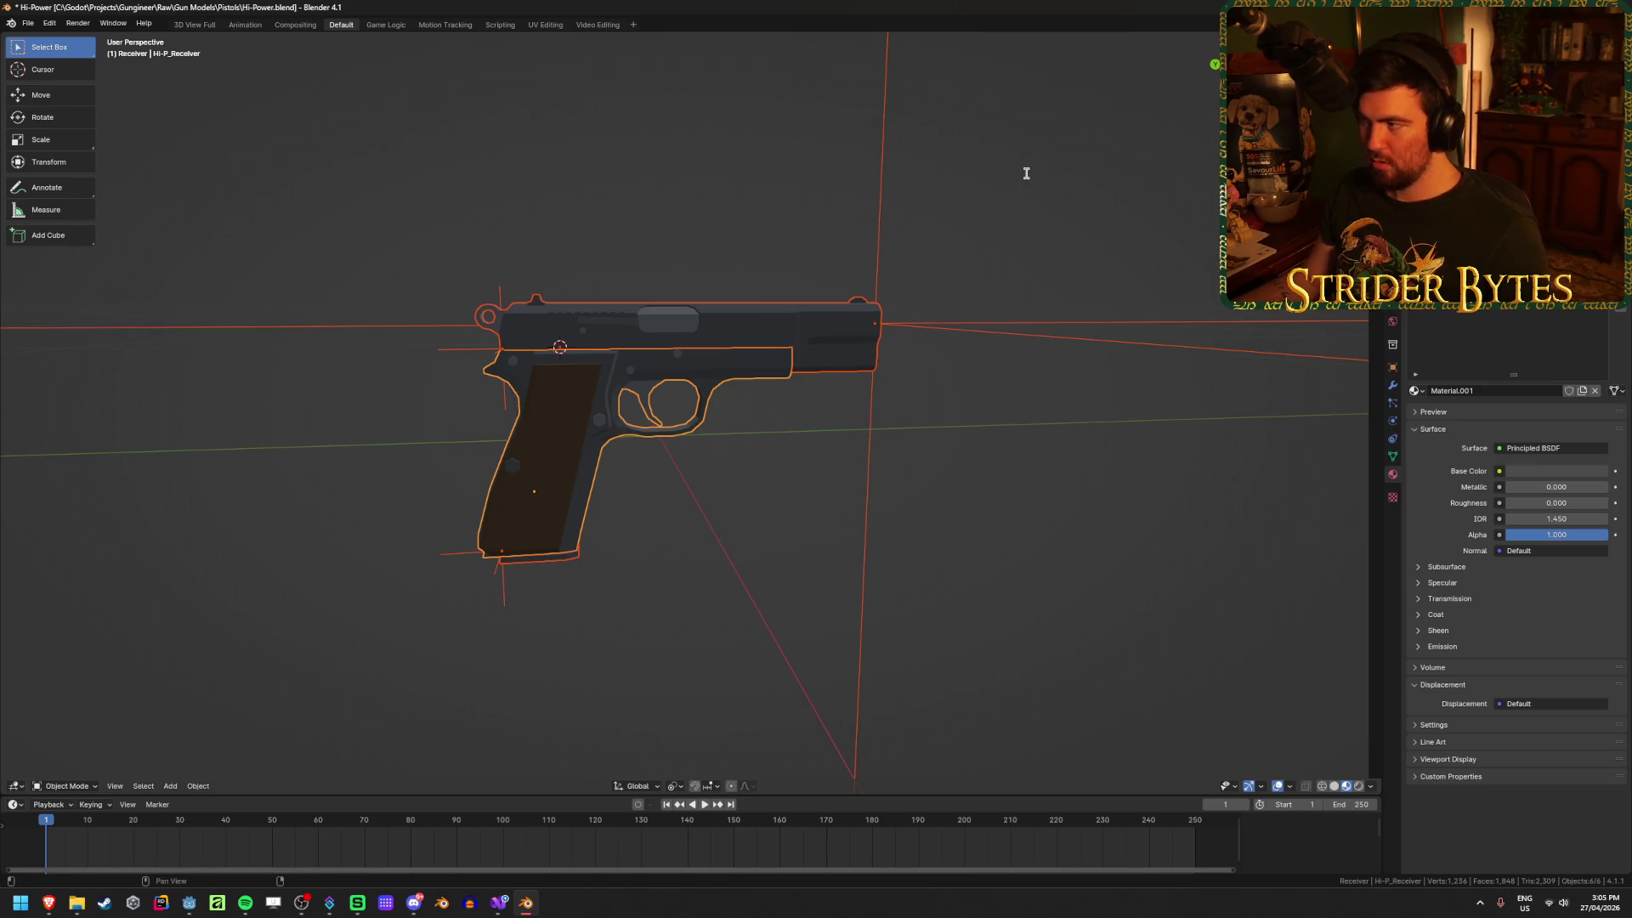
Step: Raise the whole pistol along the Z axis after abandoning a Y-axis move
key("g")
key("y")
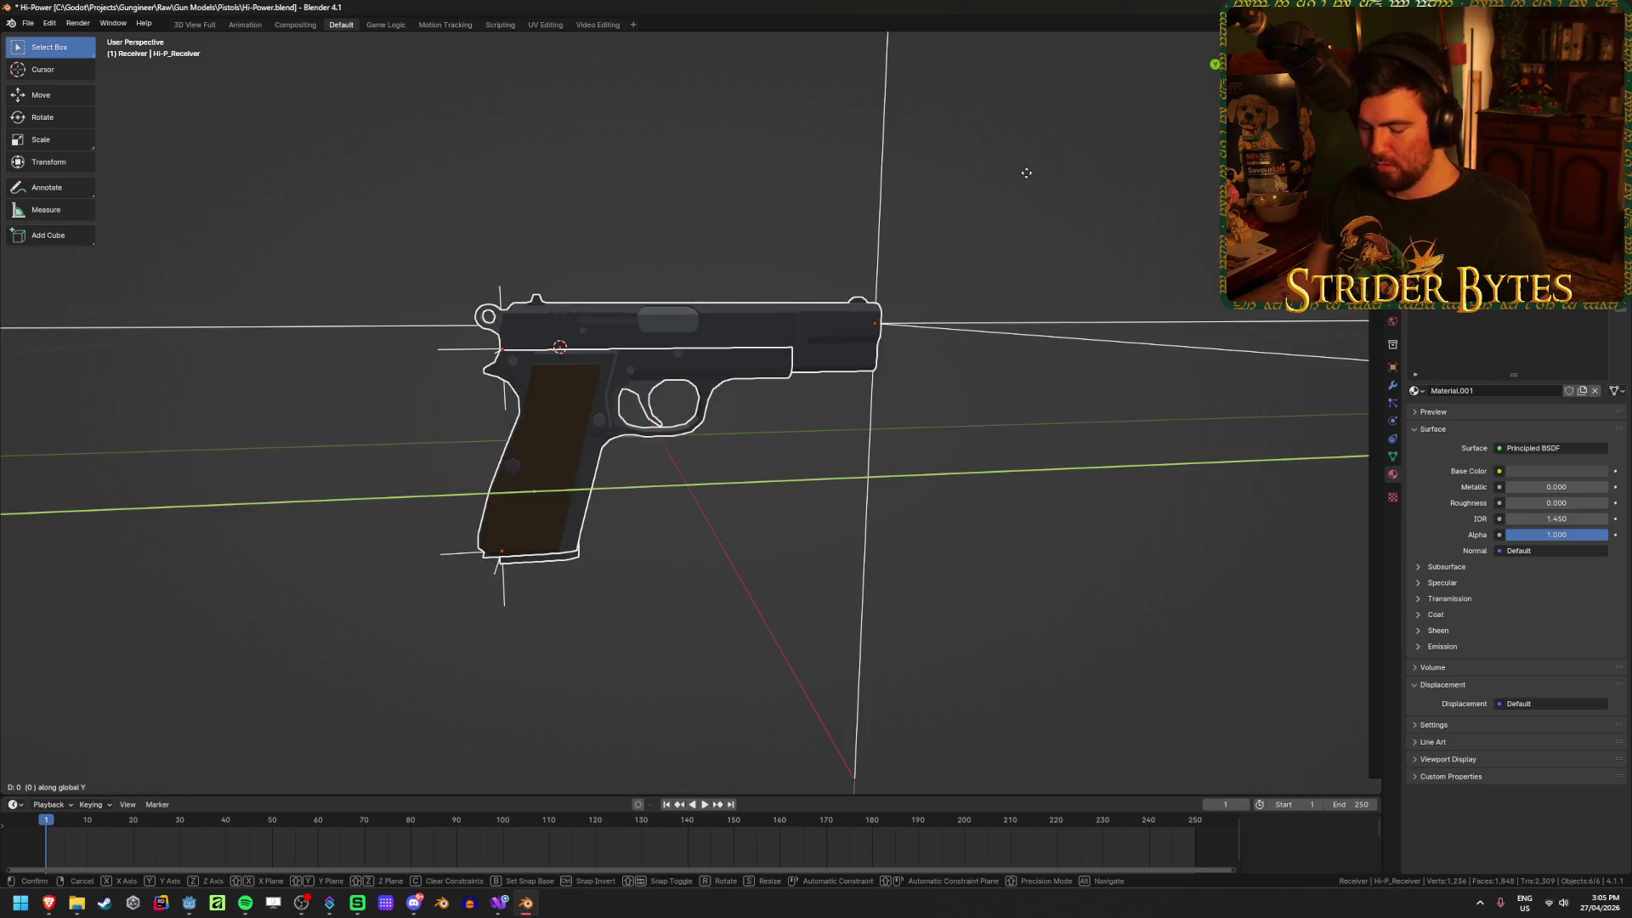
type("0.080819")
key("Escape")
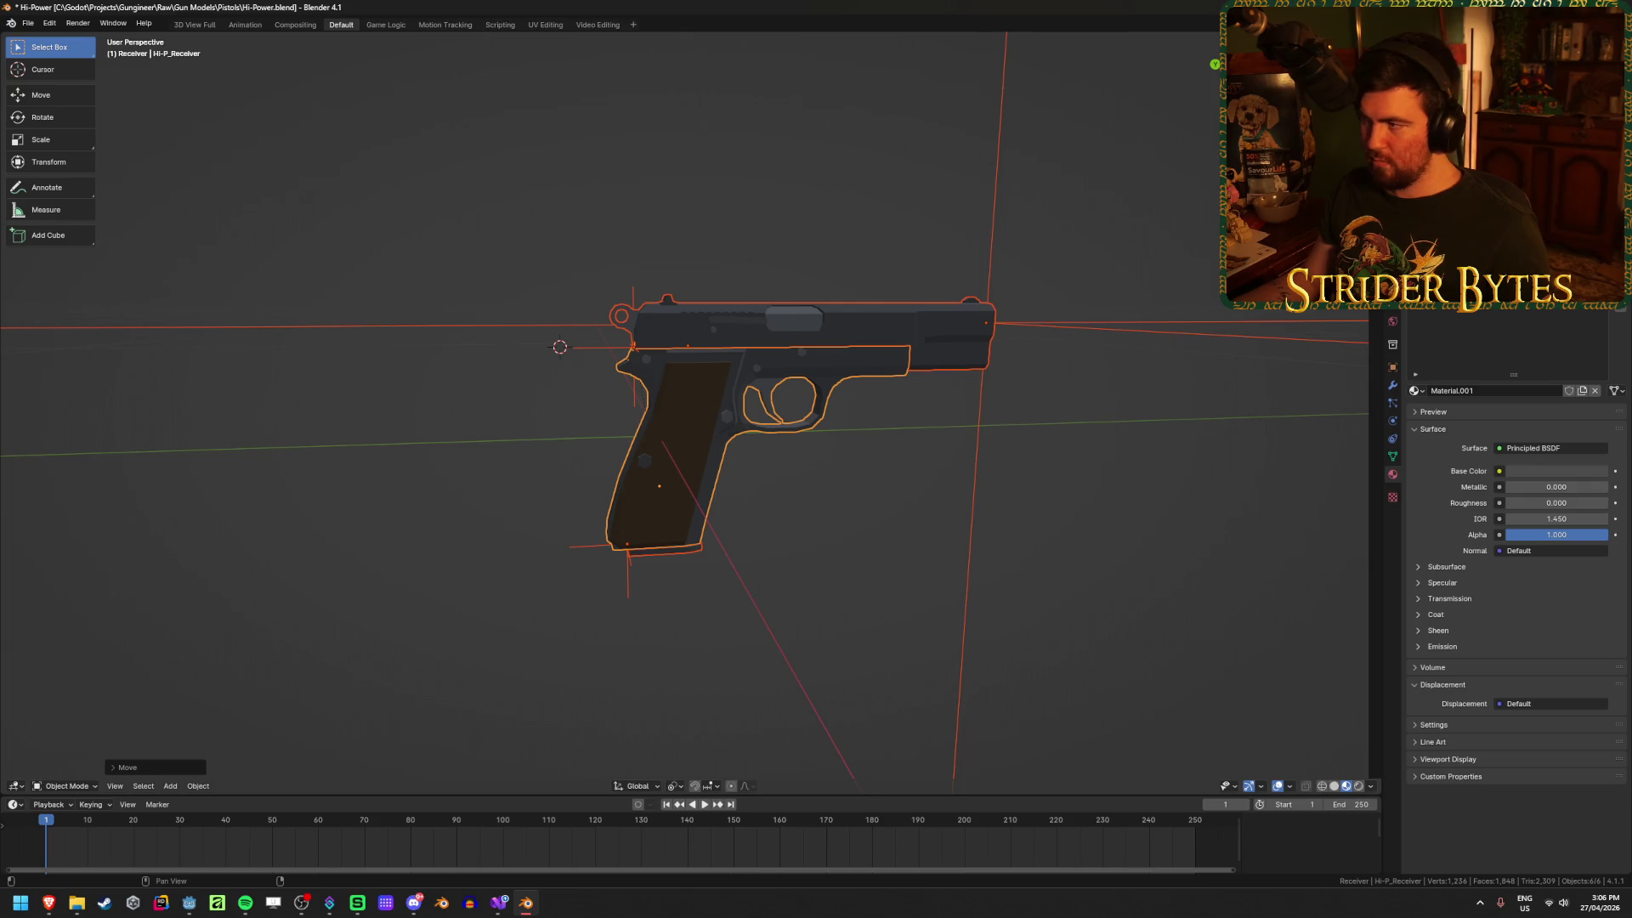
key("g")
key("z")
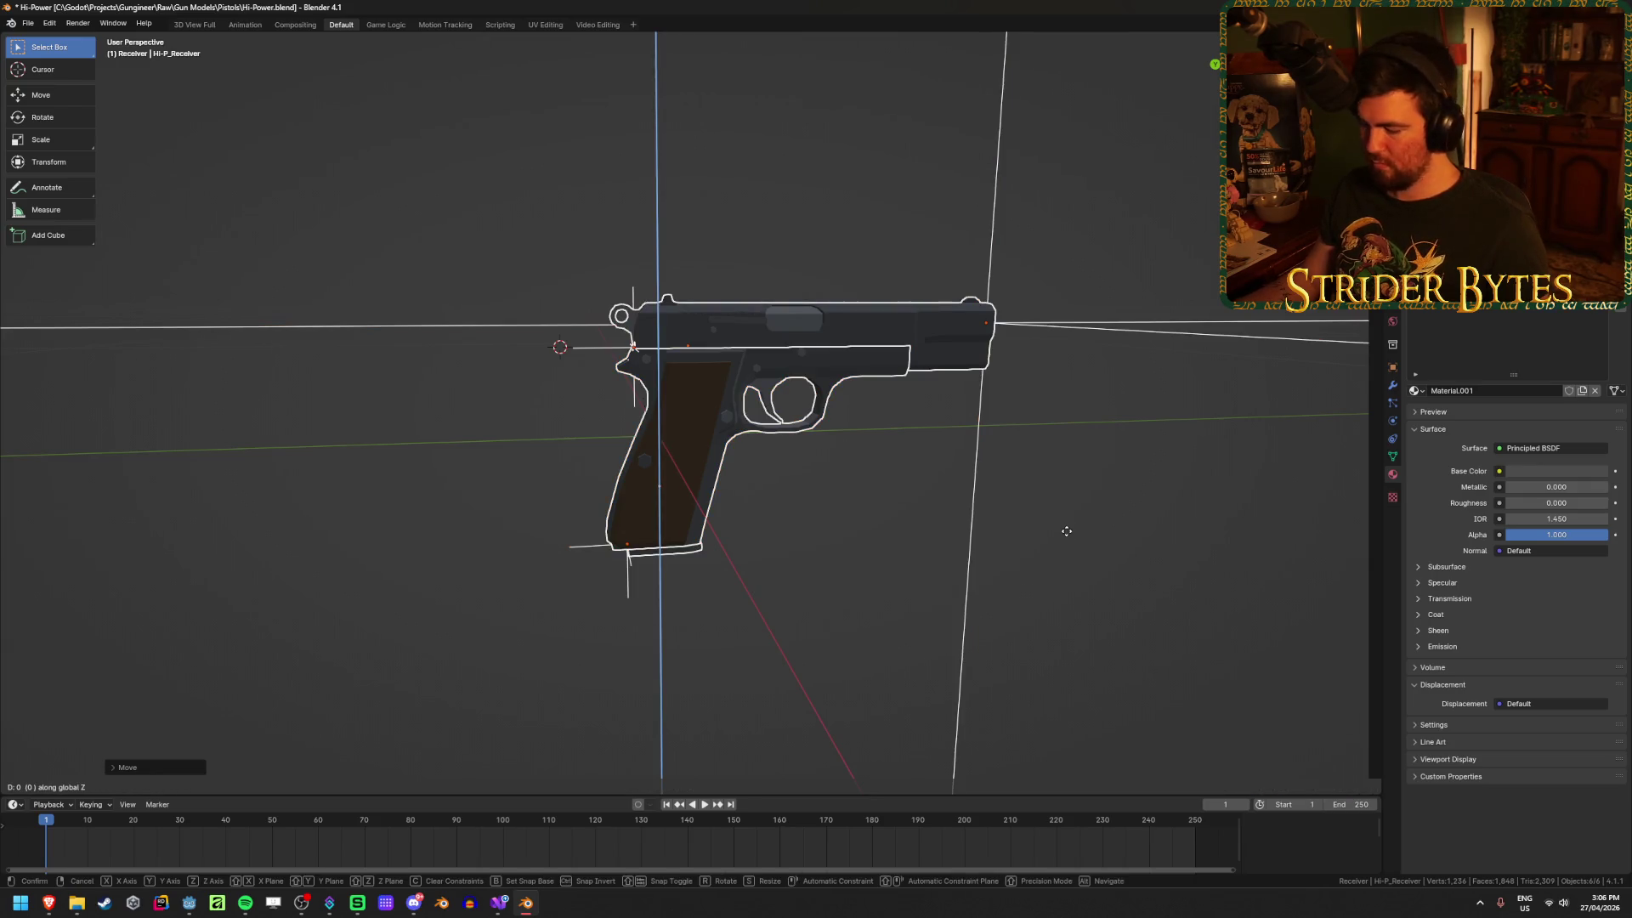
left_click(1067, 531)
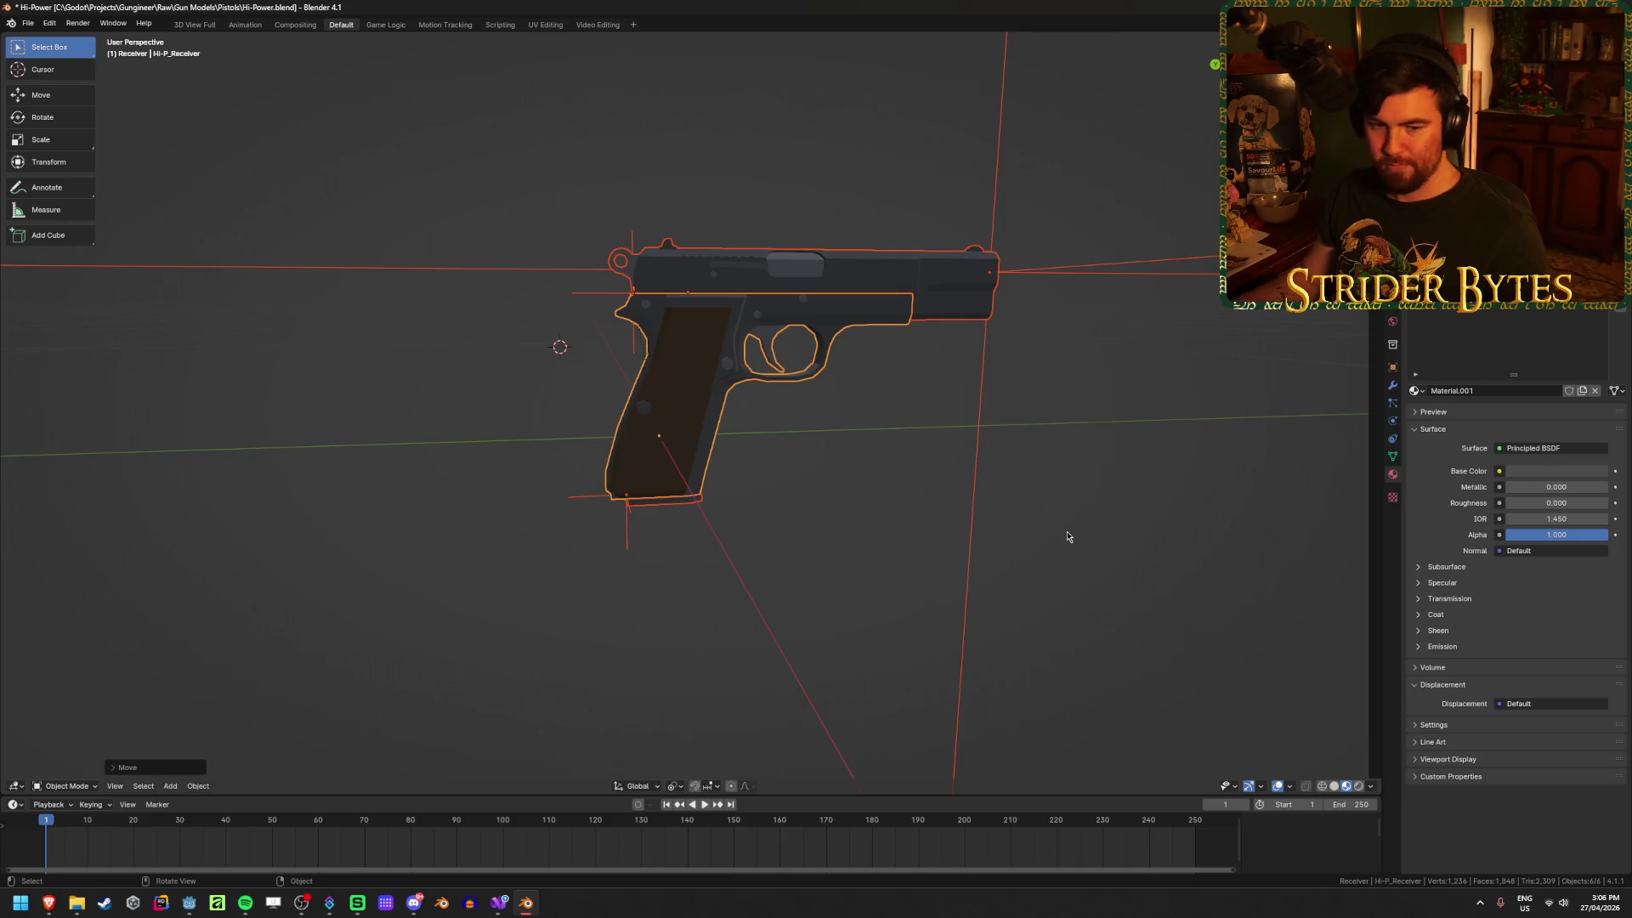
Step: Cancel an X-axis move and save Hi-Power.blend with the pistol raised
middle_click_drag(555, 461, 476, 466)
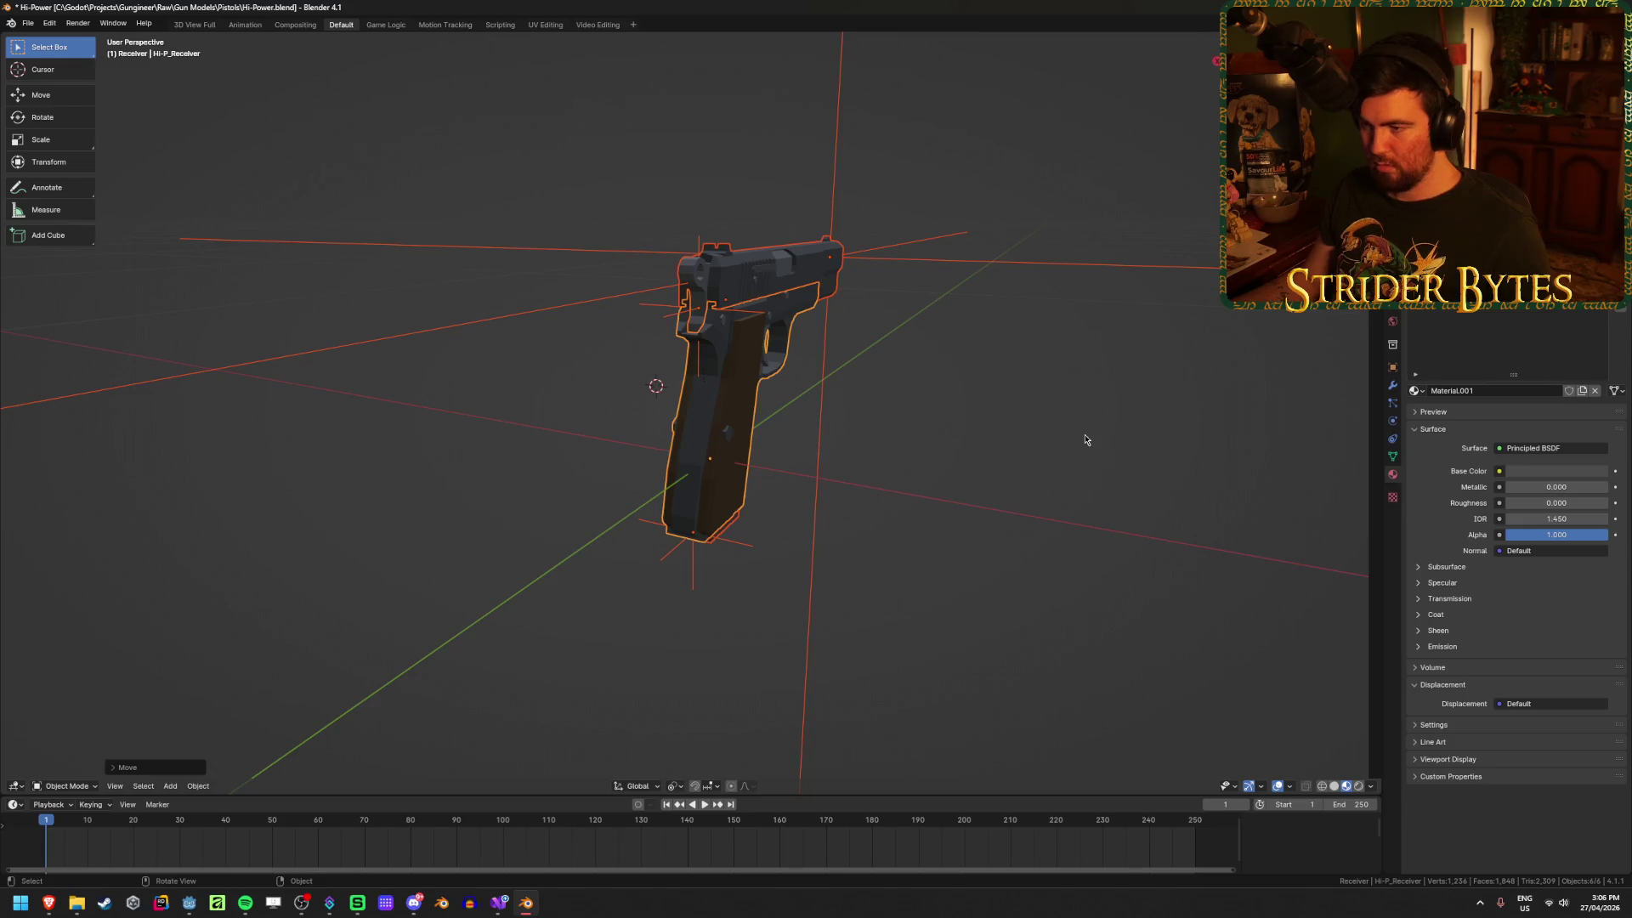
key("g")
key("x")
key("Escape")
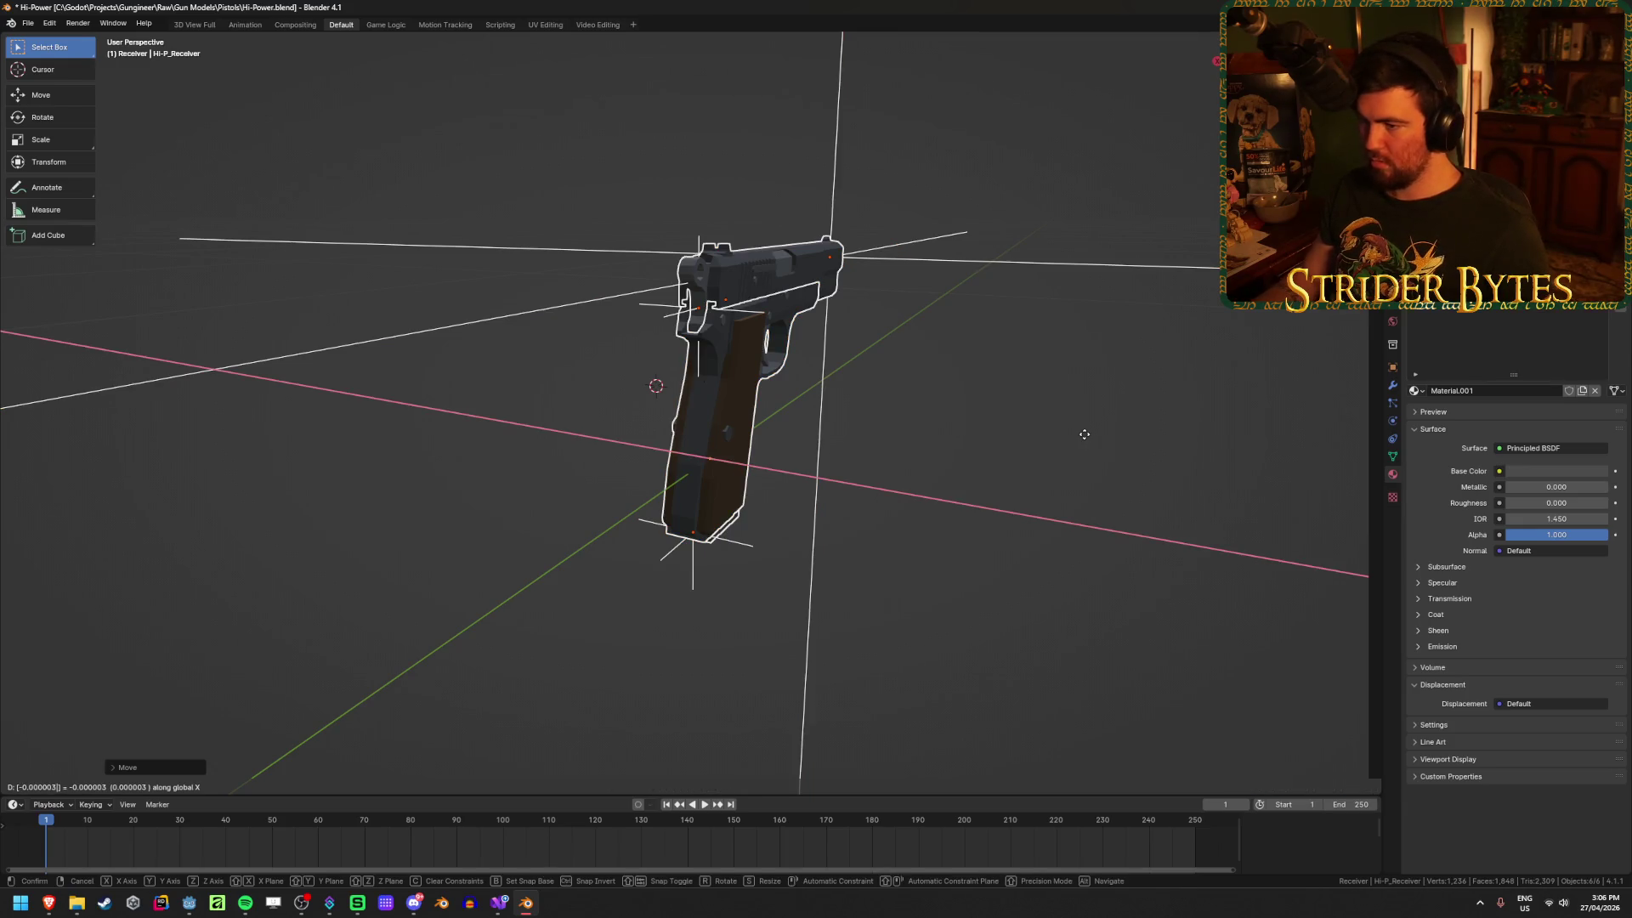
left_click(1086, 441)
middle_click_drag(1086, 440, 1011, 441)
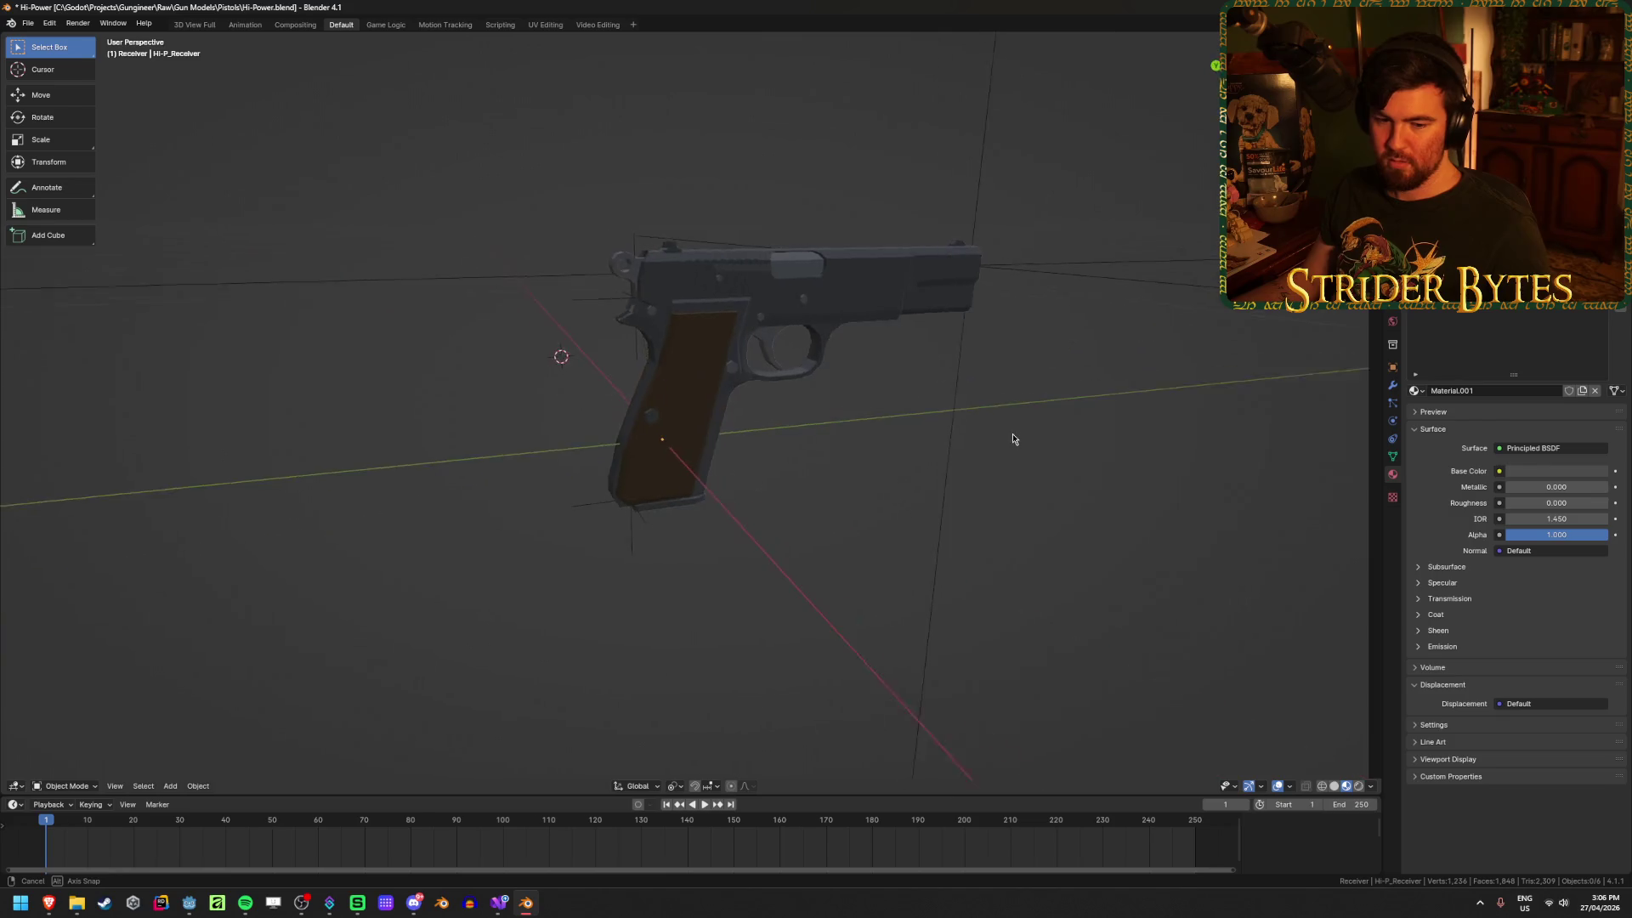
key("ctrl+s")
scroll(645, 547, "up", 4)
left_click(581, 612)
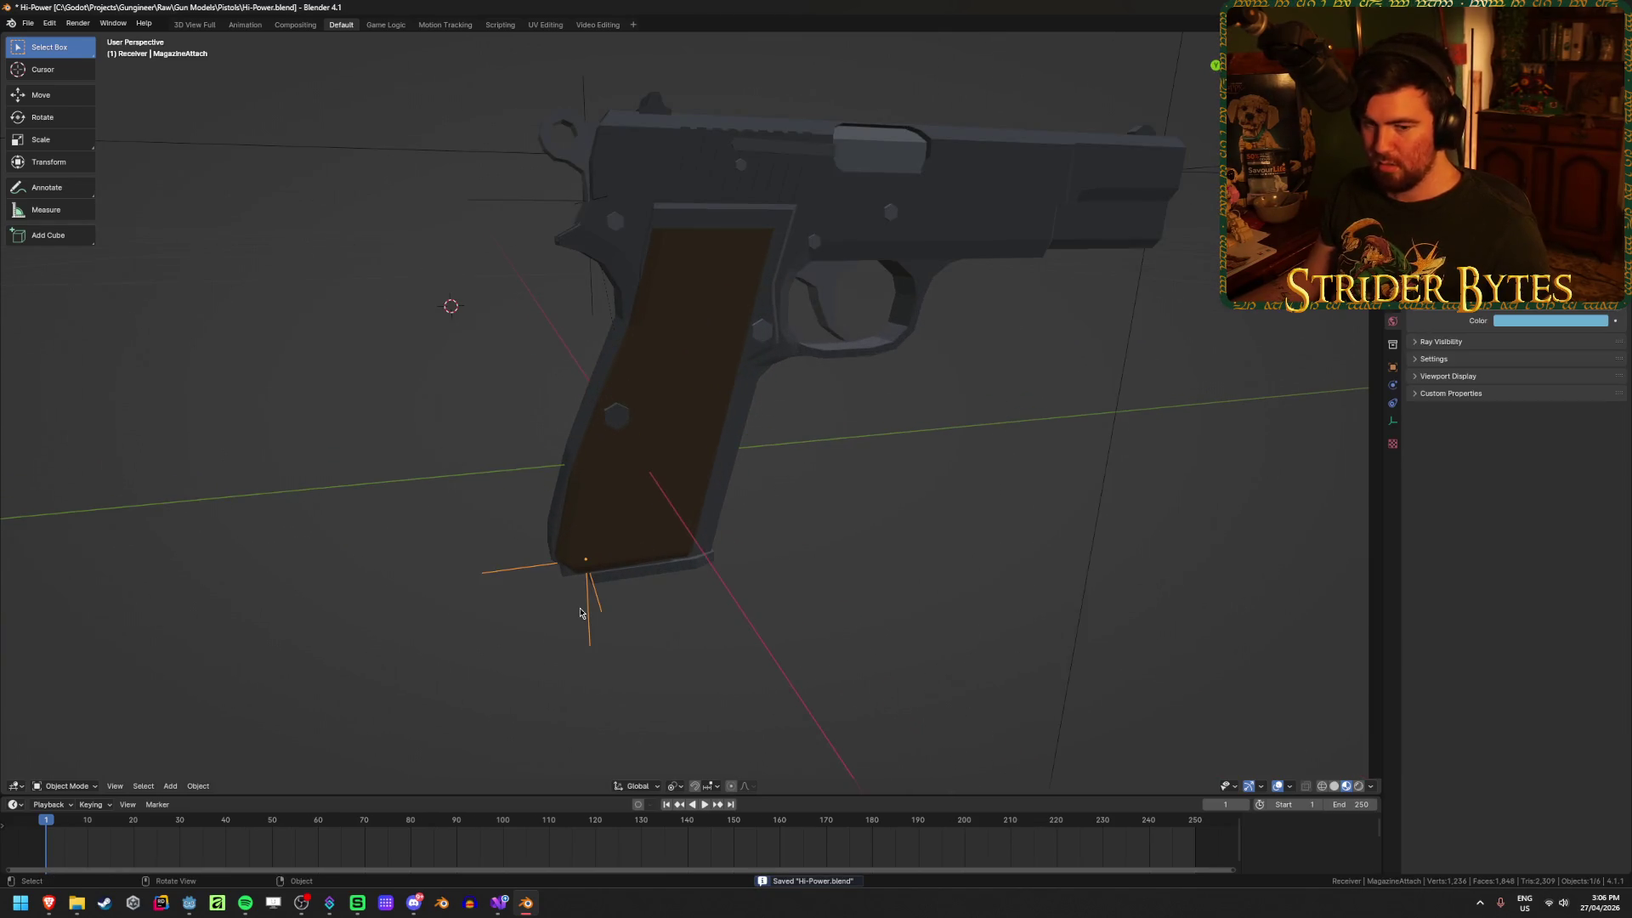
Step: Snap the MagazineAttach empty onto the magazine via the 3D cursor and save
left_click(649, 578)
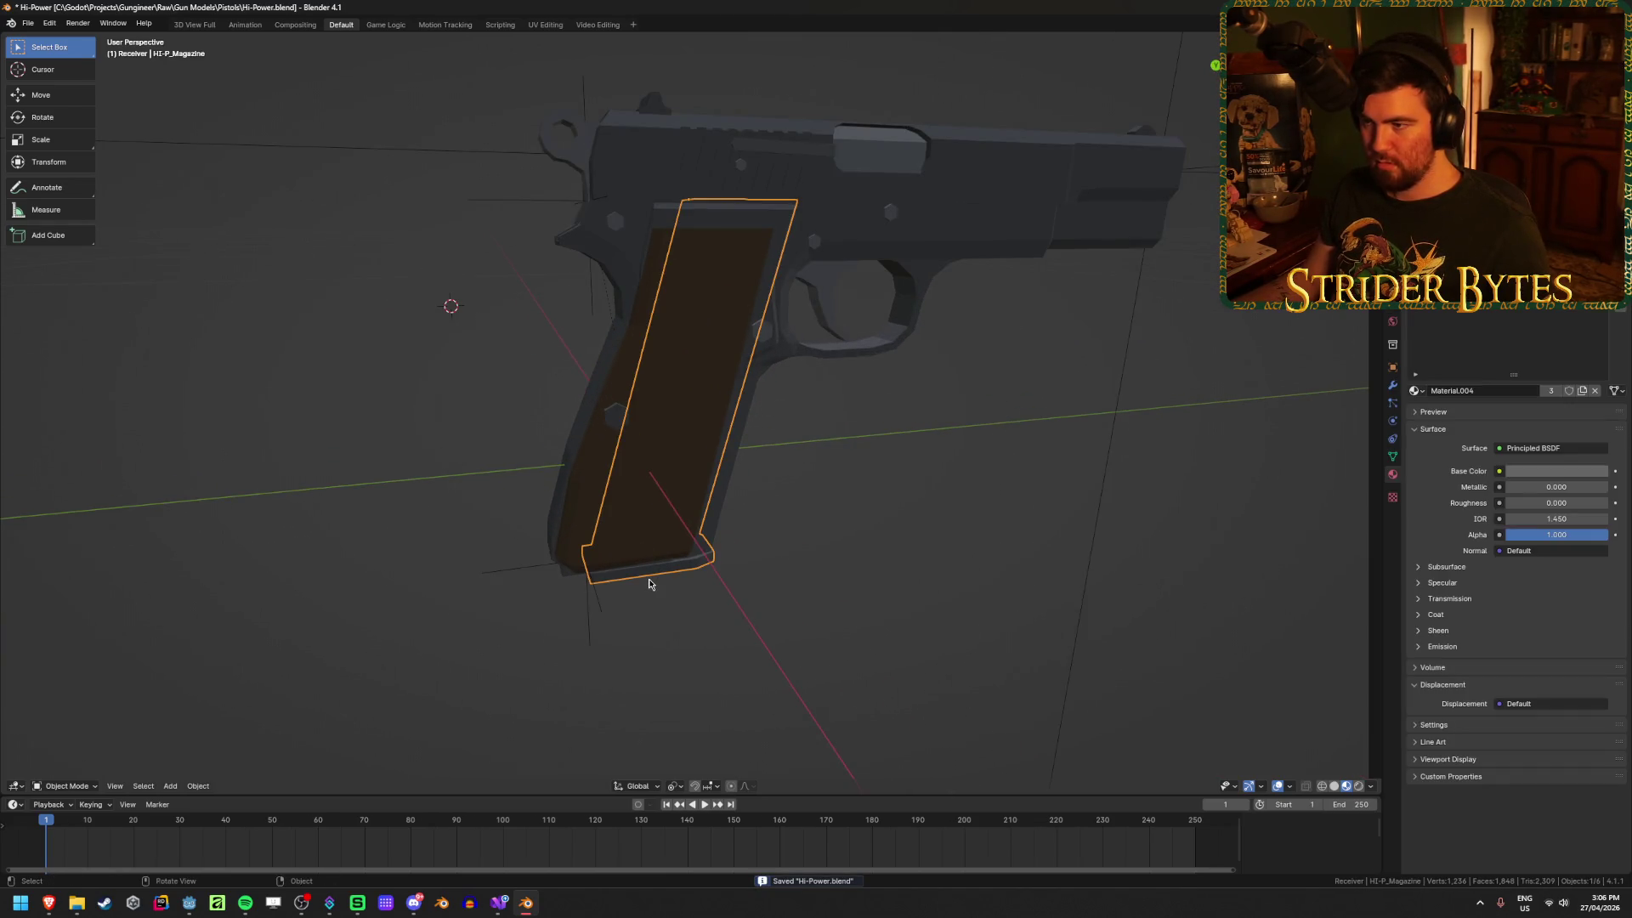
key("shift+s")
left_click(649, 654)
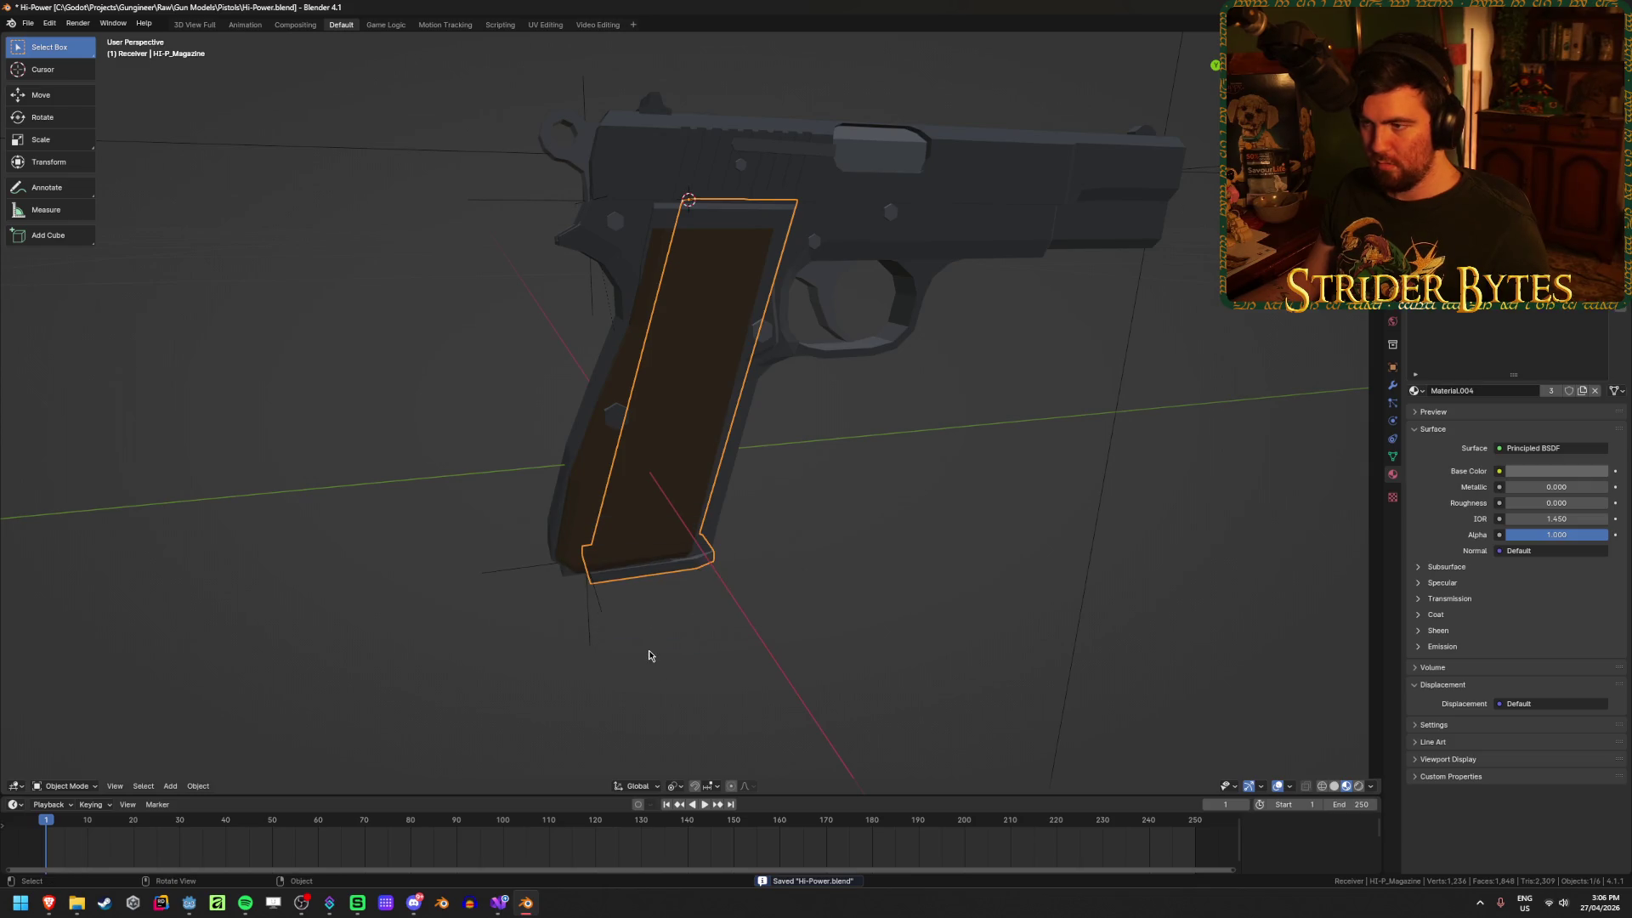
left_click(602, 620)
middle_click_drag(606, 620, 849, 546)
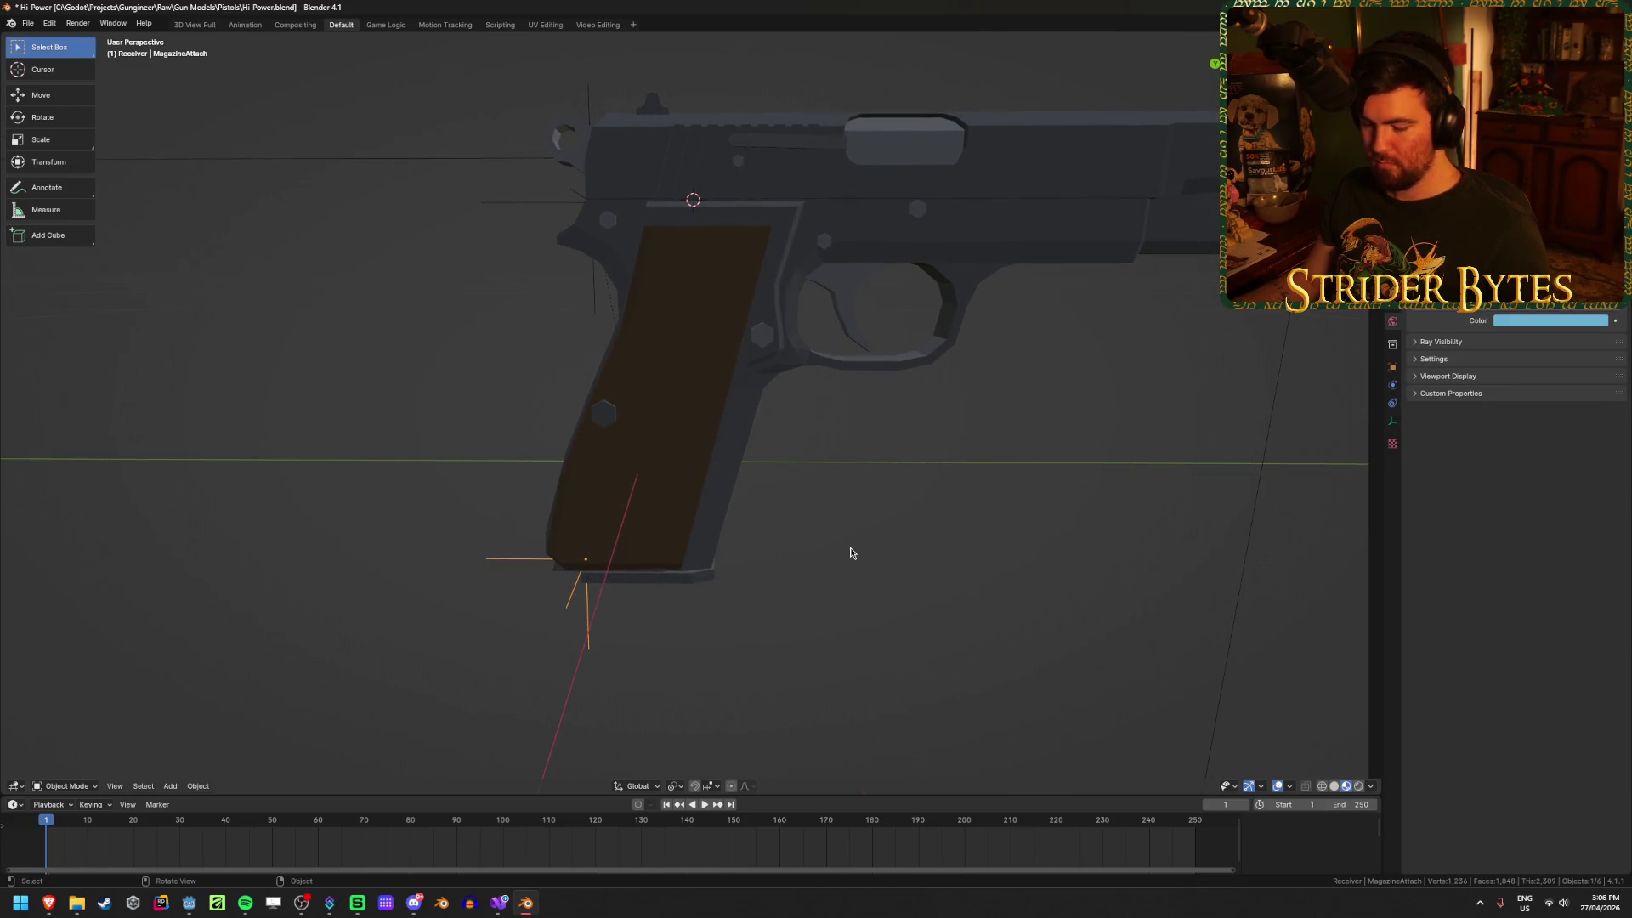
key("shift+s")
left_click(860, 496)
left_click(848, 534)
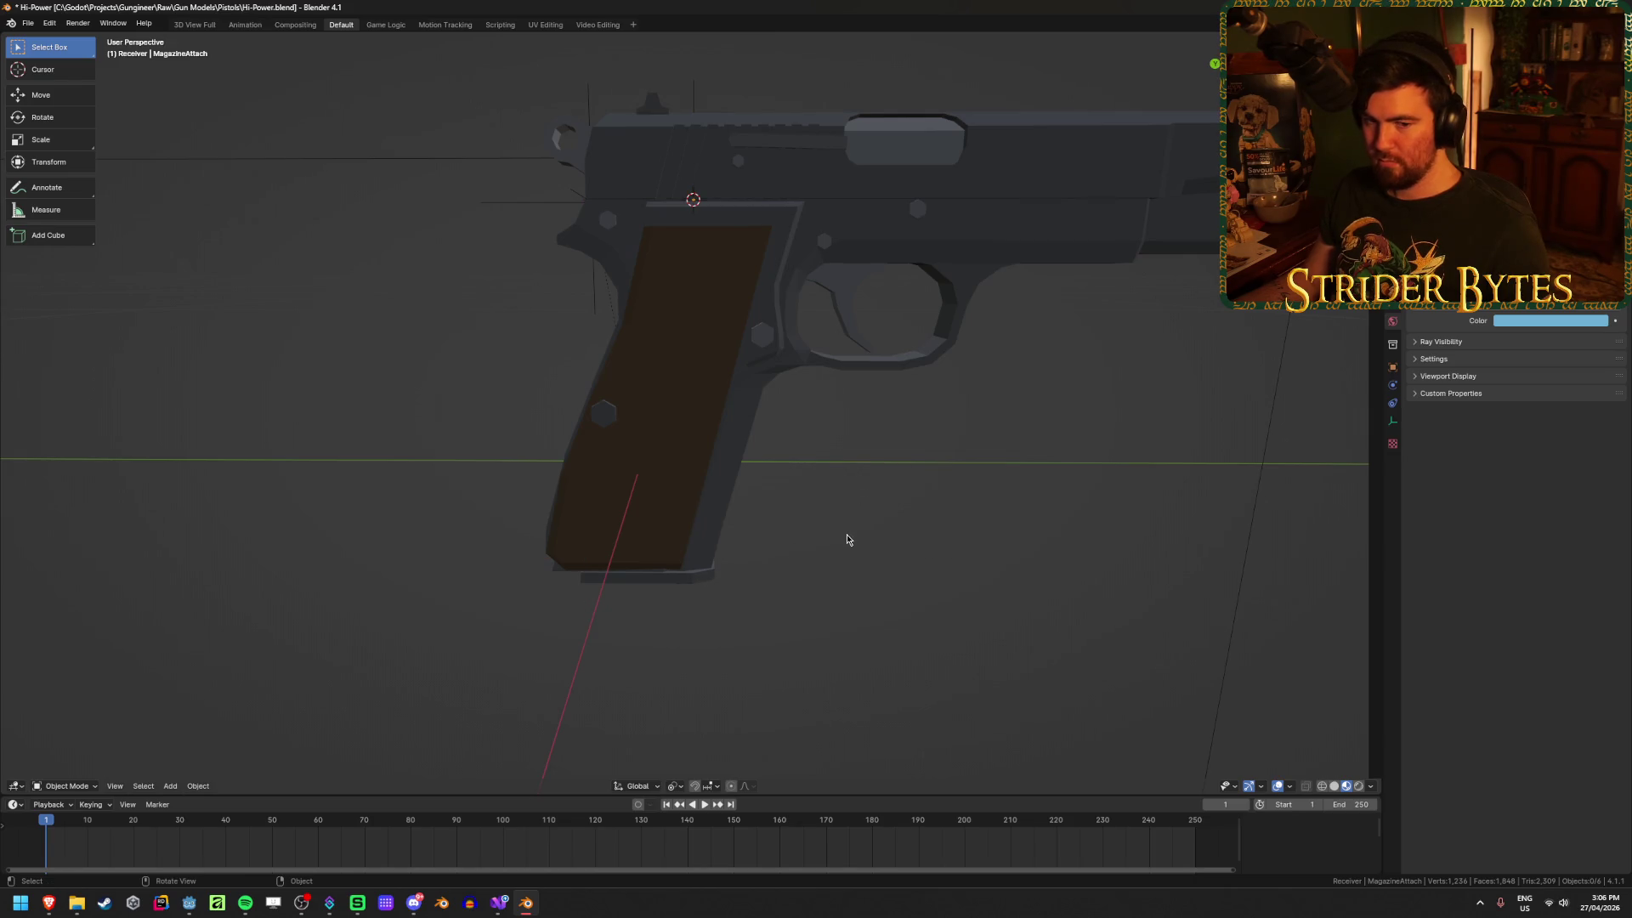
mouse_move(847, 534)
middle_mouse_down()
mouse_move(868, 542)
mouse_move(861, 569)
middle_mouse_up()
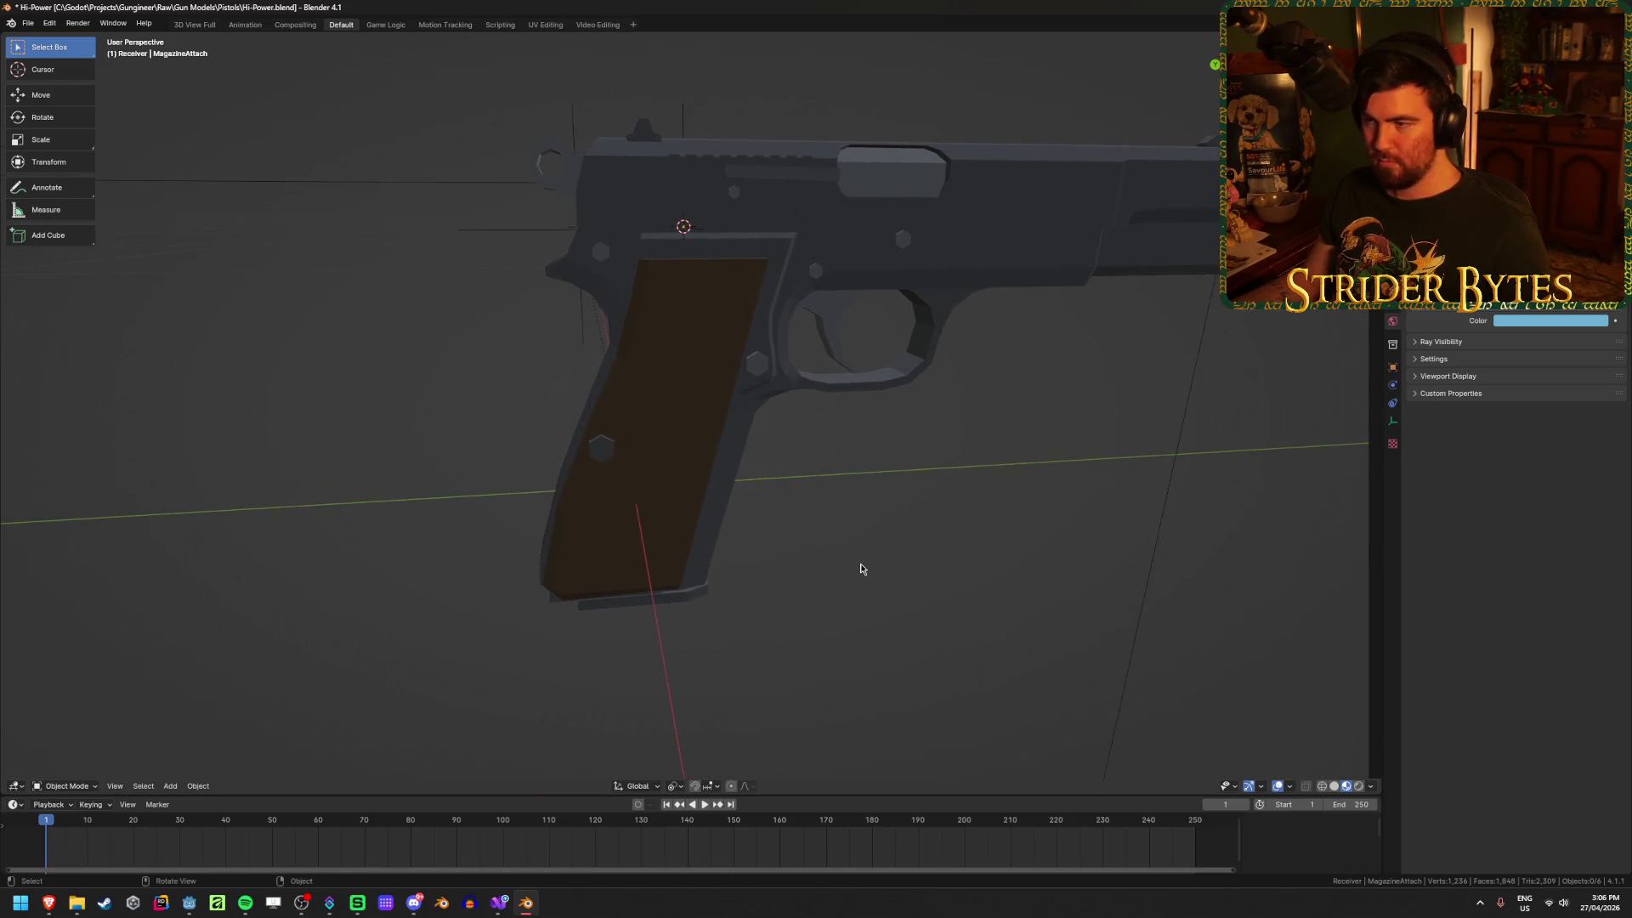
key("ctrl+s")
Step: Select all pistol objects in right-side view with the receiver active
key("shift+z")
scroll(864, 564, "down", 1)
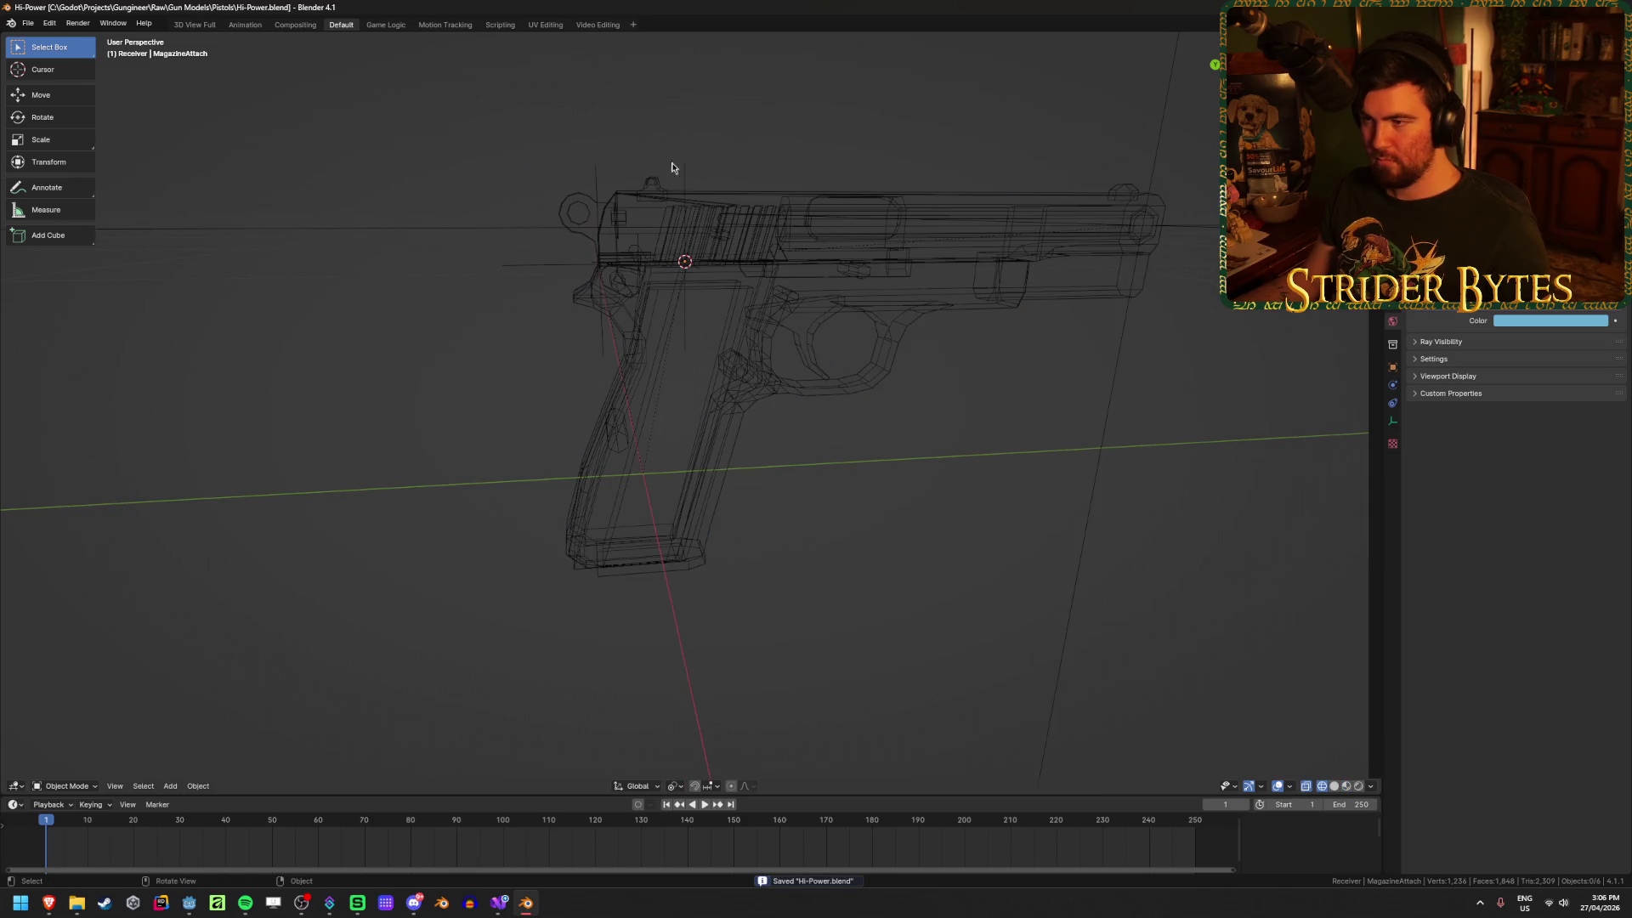
left_click(685, 182)
key("KP_3")
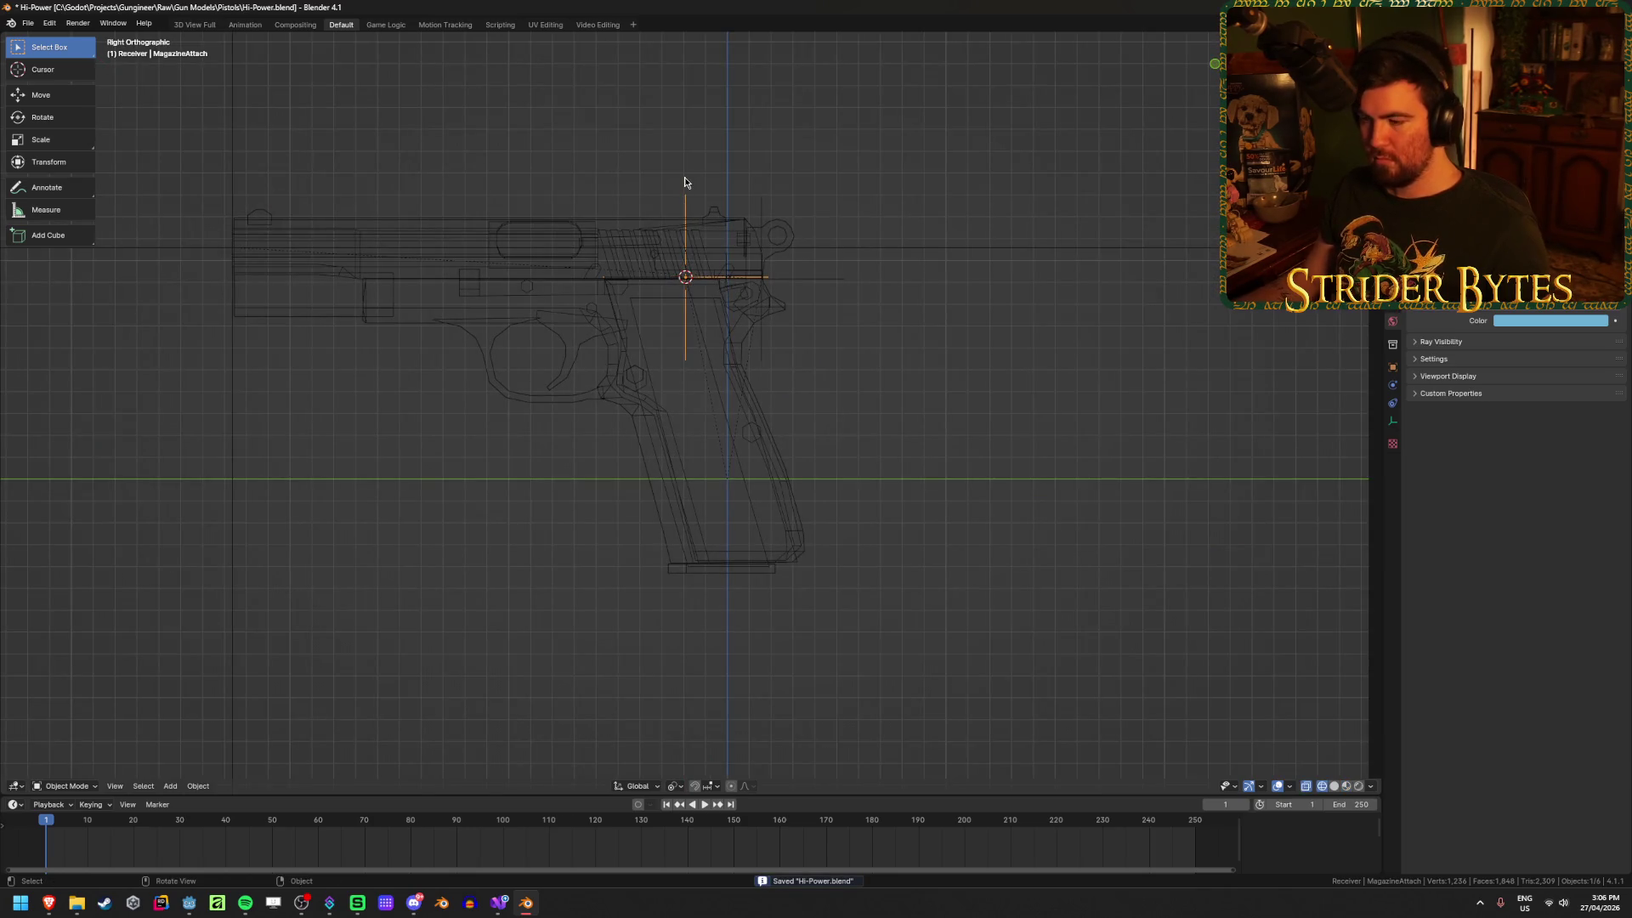
key("a")
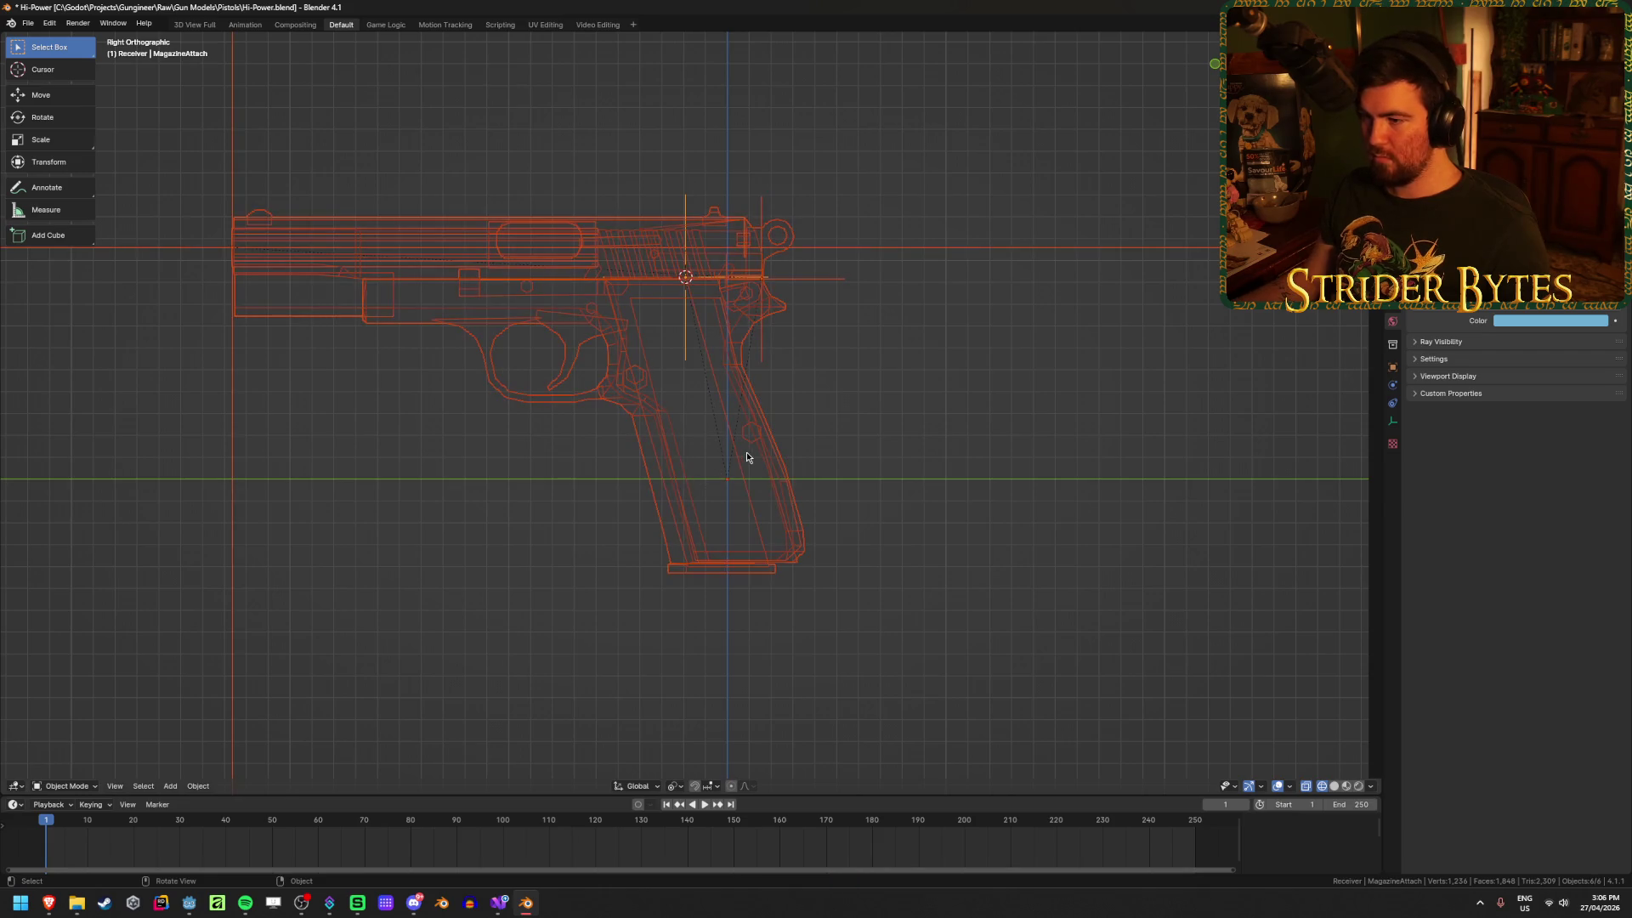
left_click(747, 482, "shift")
left_click(777, 486, "shift")
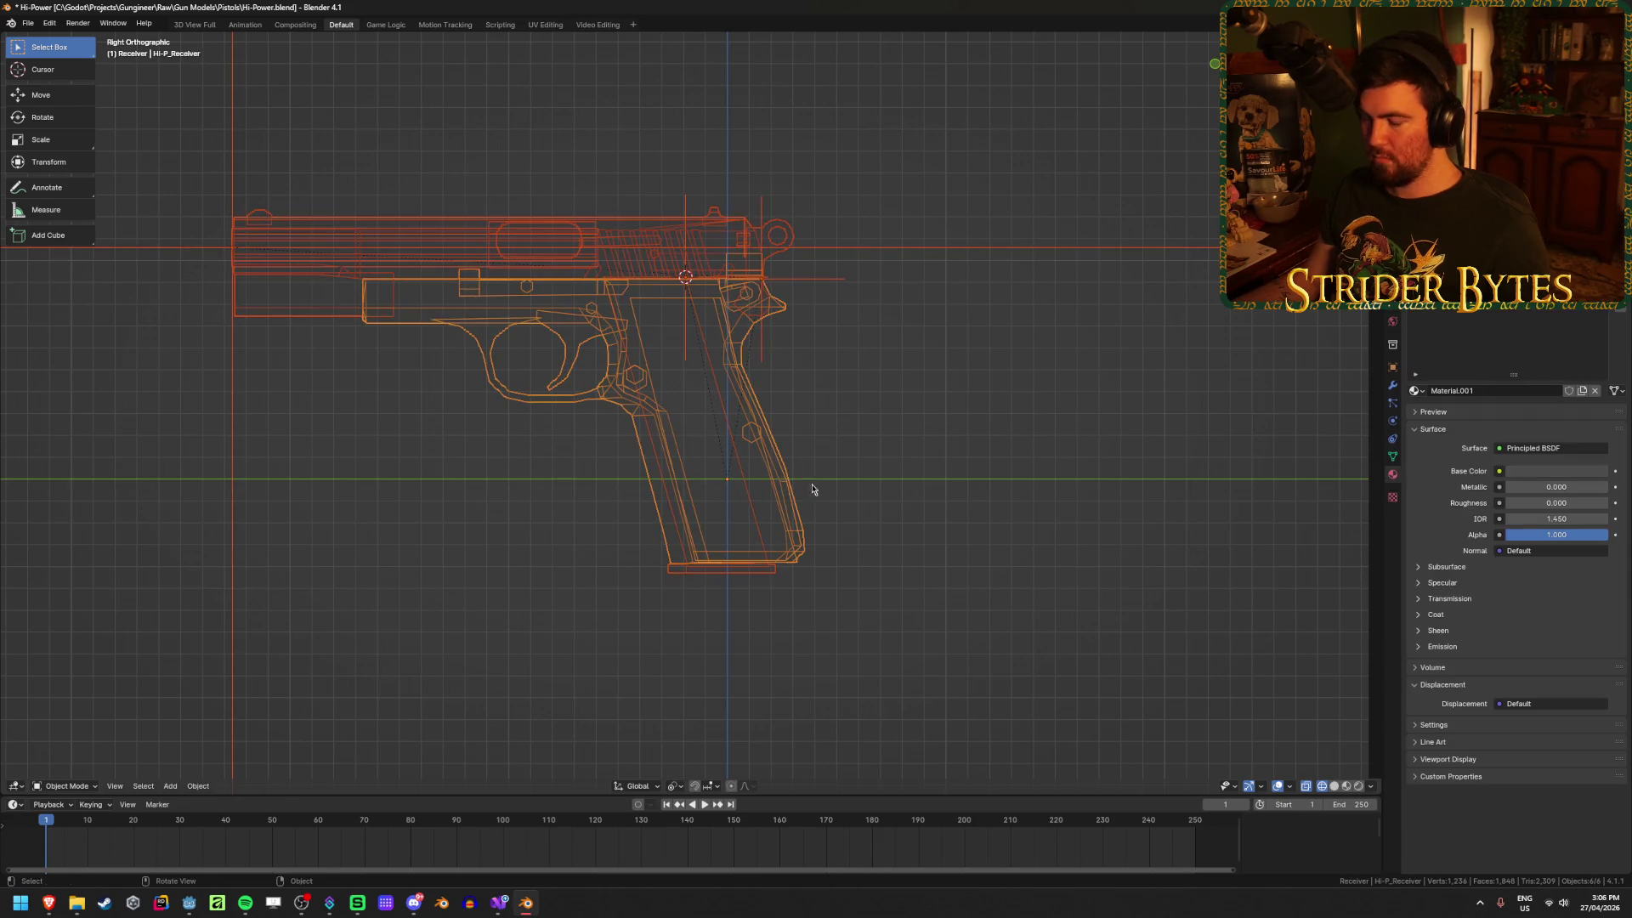
key("shift+z")
mouse_move(926, 470)
middle_mouse_down()
mouse_move(896, 496)
mouse_move(666, 513)
mouse_move(969, 384)
middle_mouse_up()
Step: Rotate the whole pistol around Z and apply the rotation to its parts
key("r")
key("z")
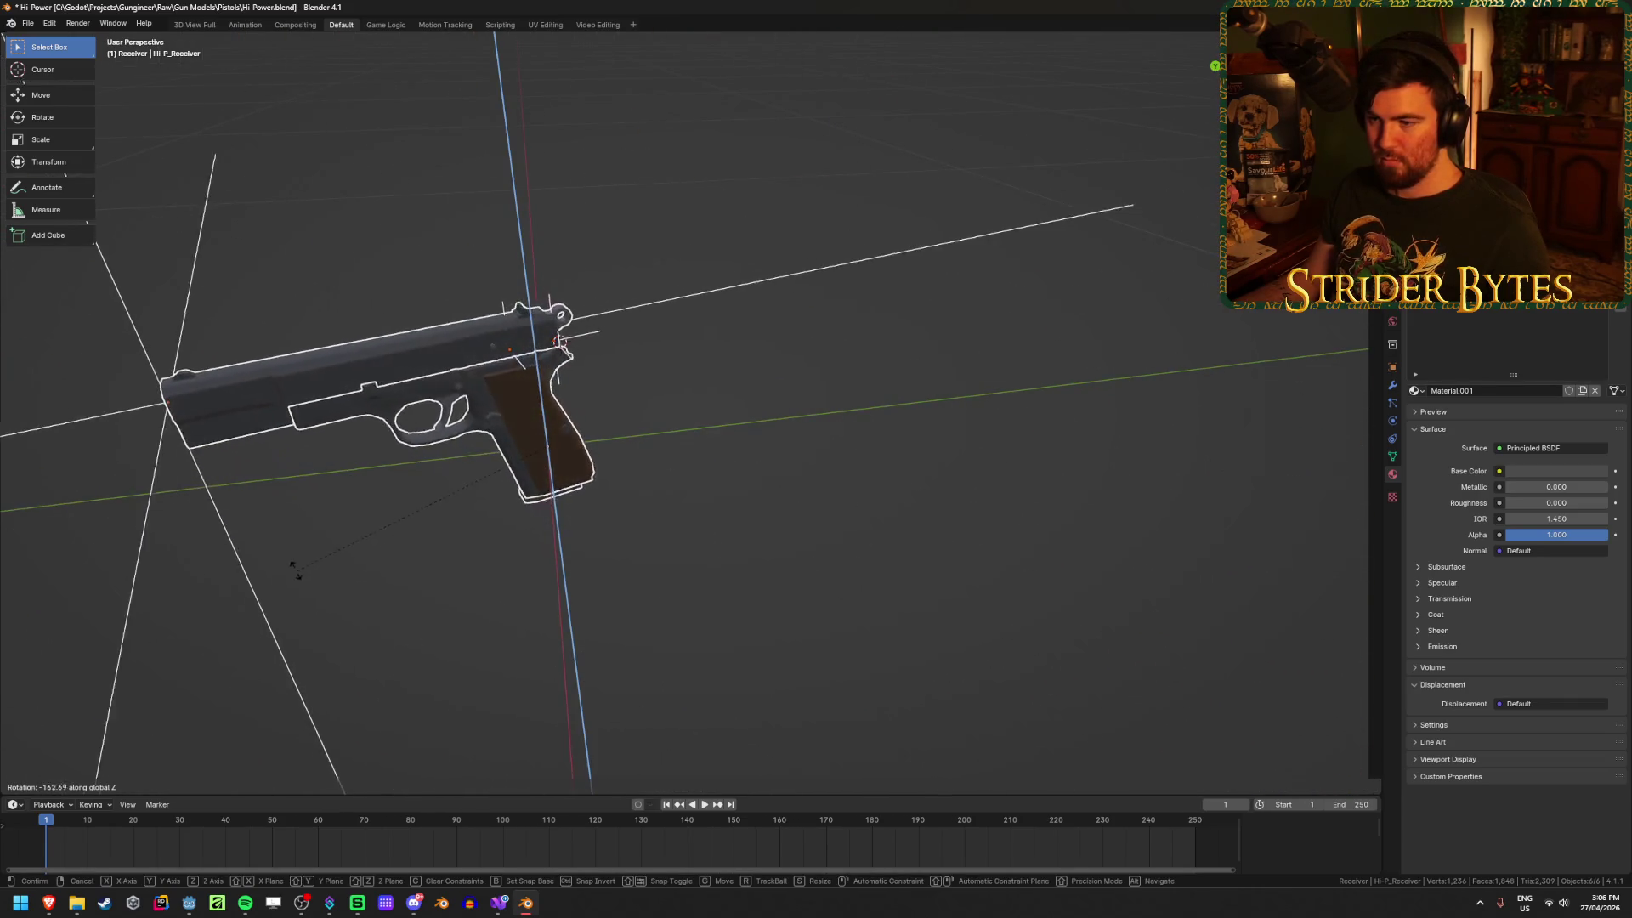
left_click(292, 666)
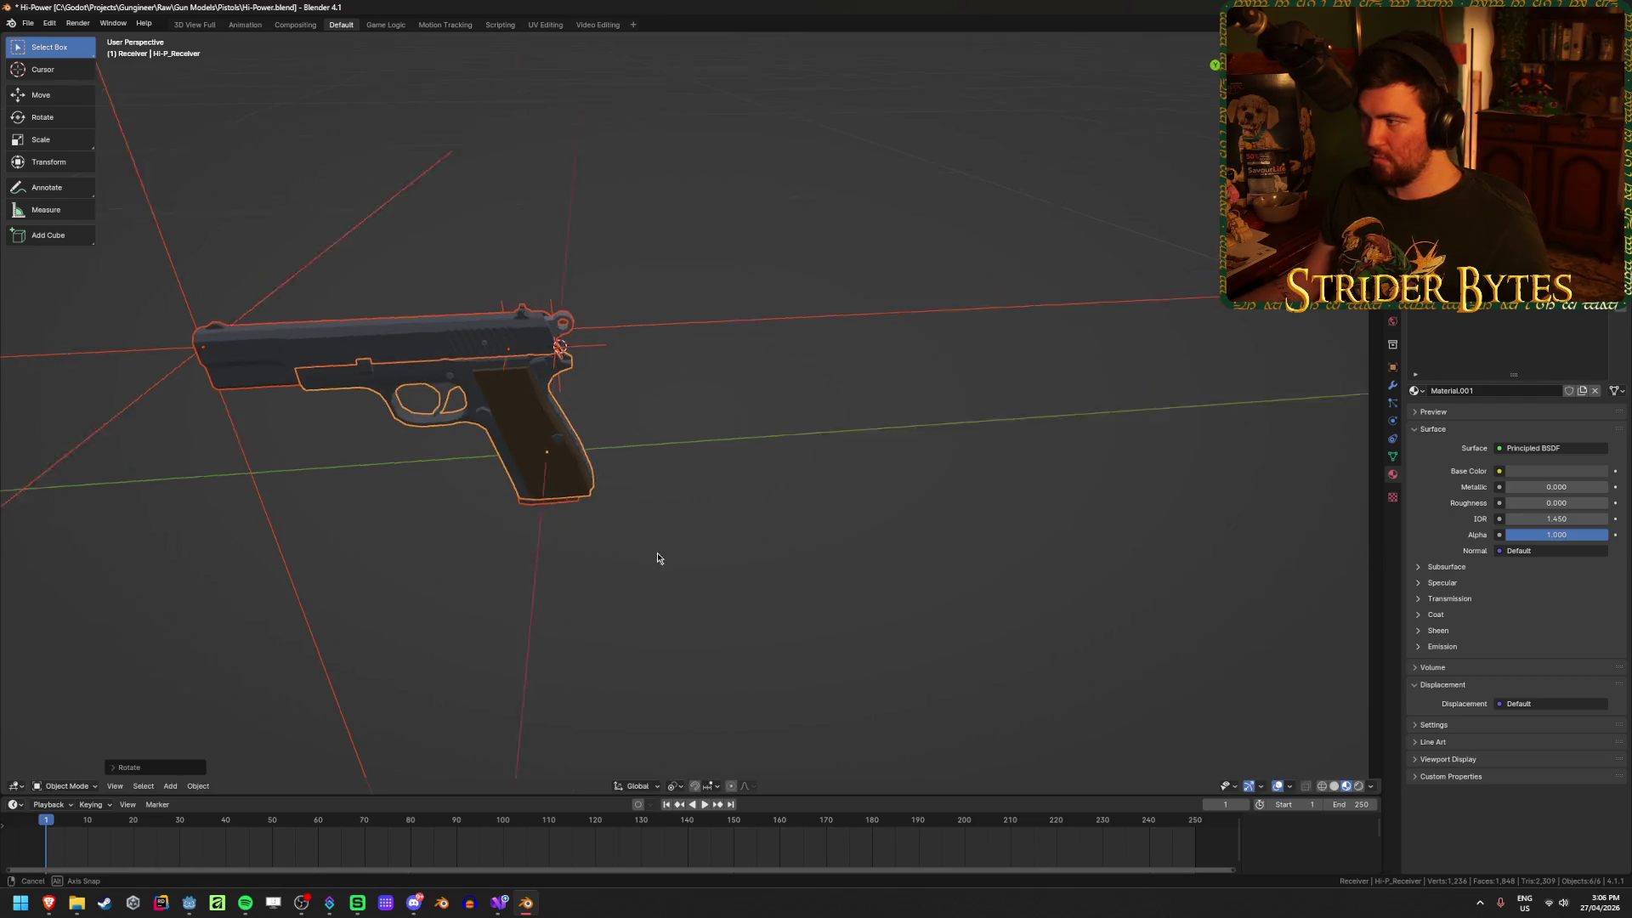
key("ctrl+a")
left_click(634, 543)
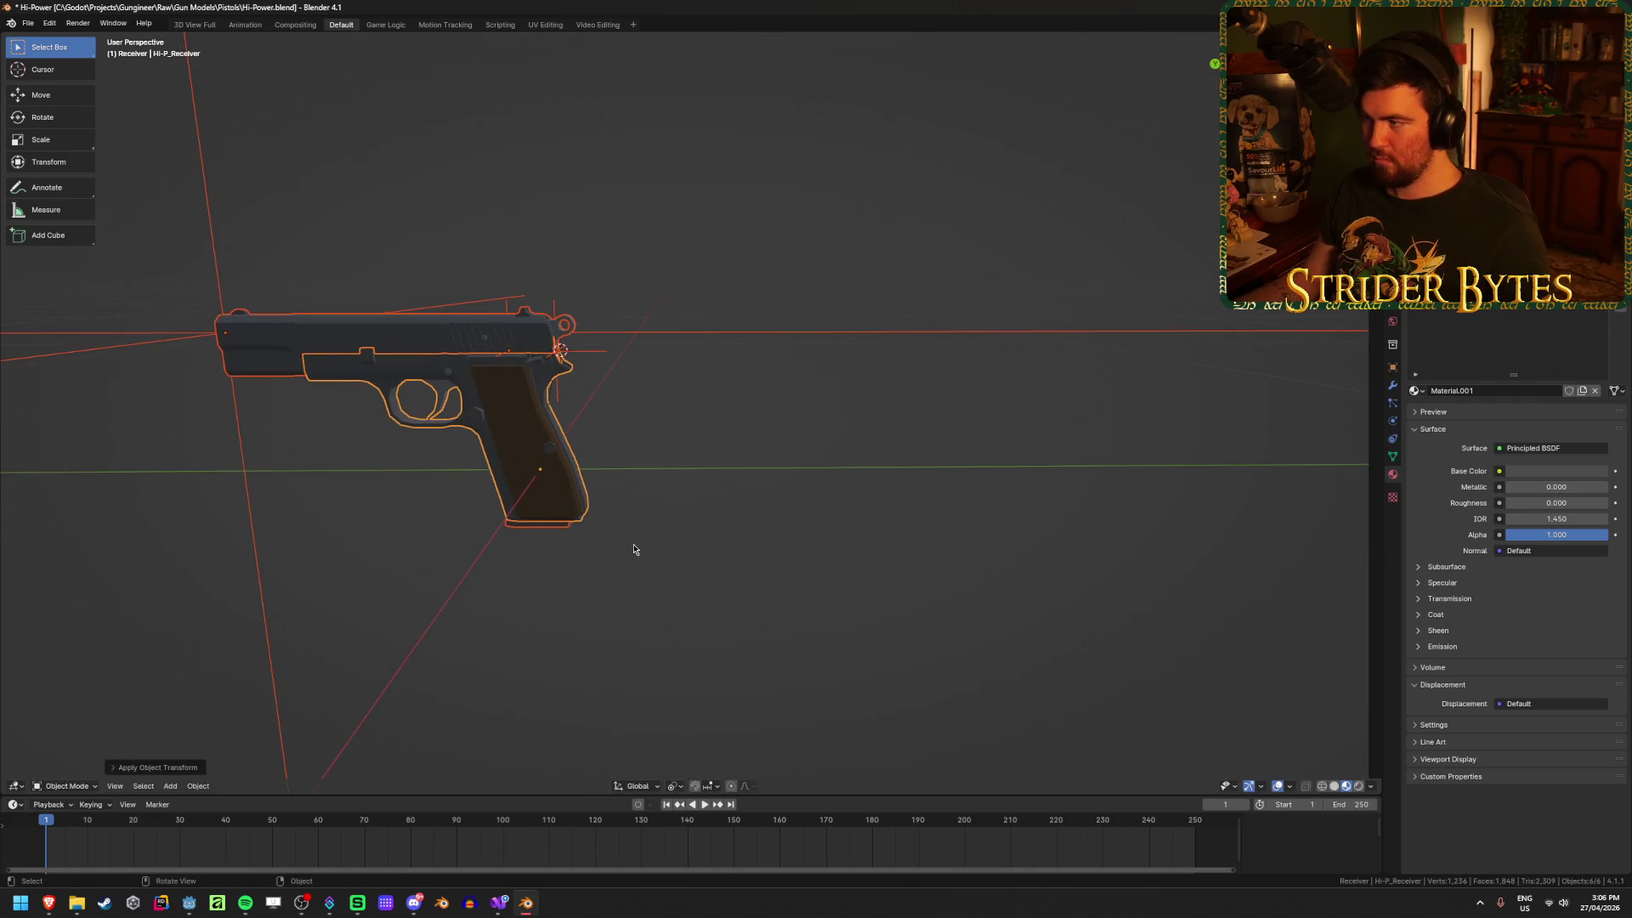
left_click(633, 549)
scroll(270, 436, "down", 4)
left_click(436, 430)
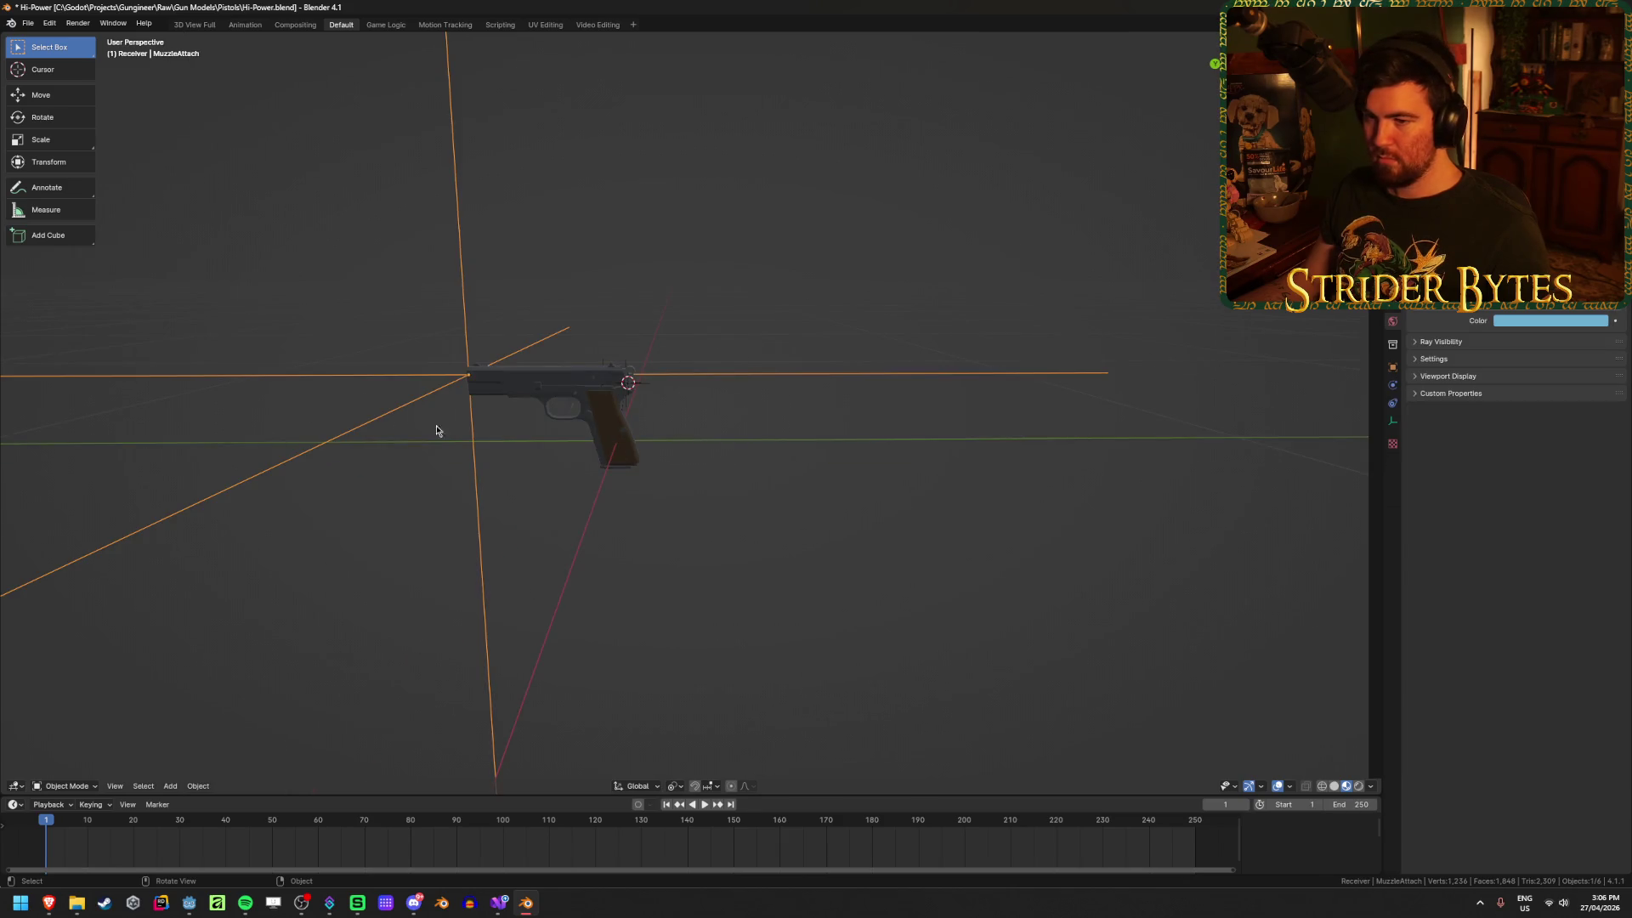
Step: Scale the MuzzleAttach empty down to a small marker without applying transforms
key("s")
left_click(536, 406)
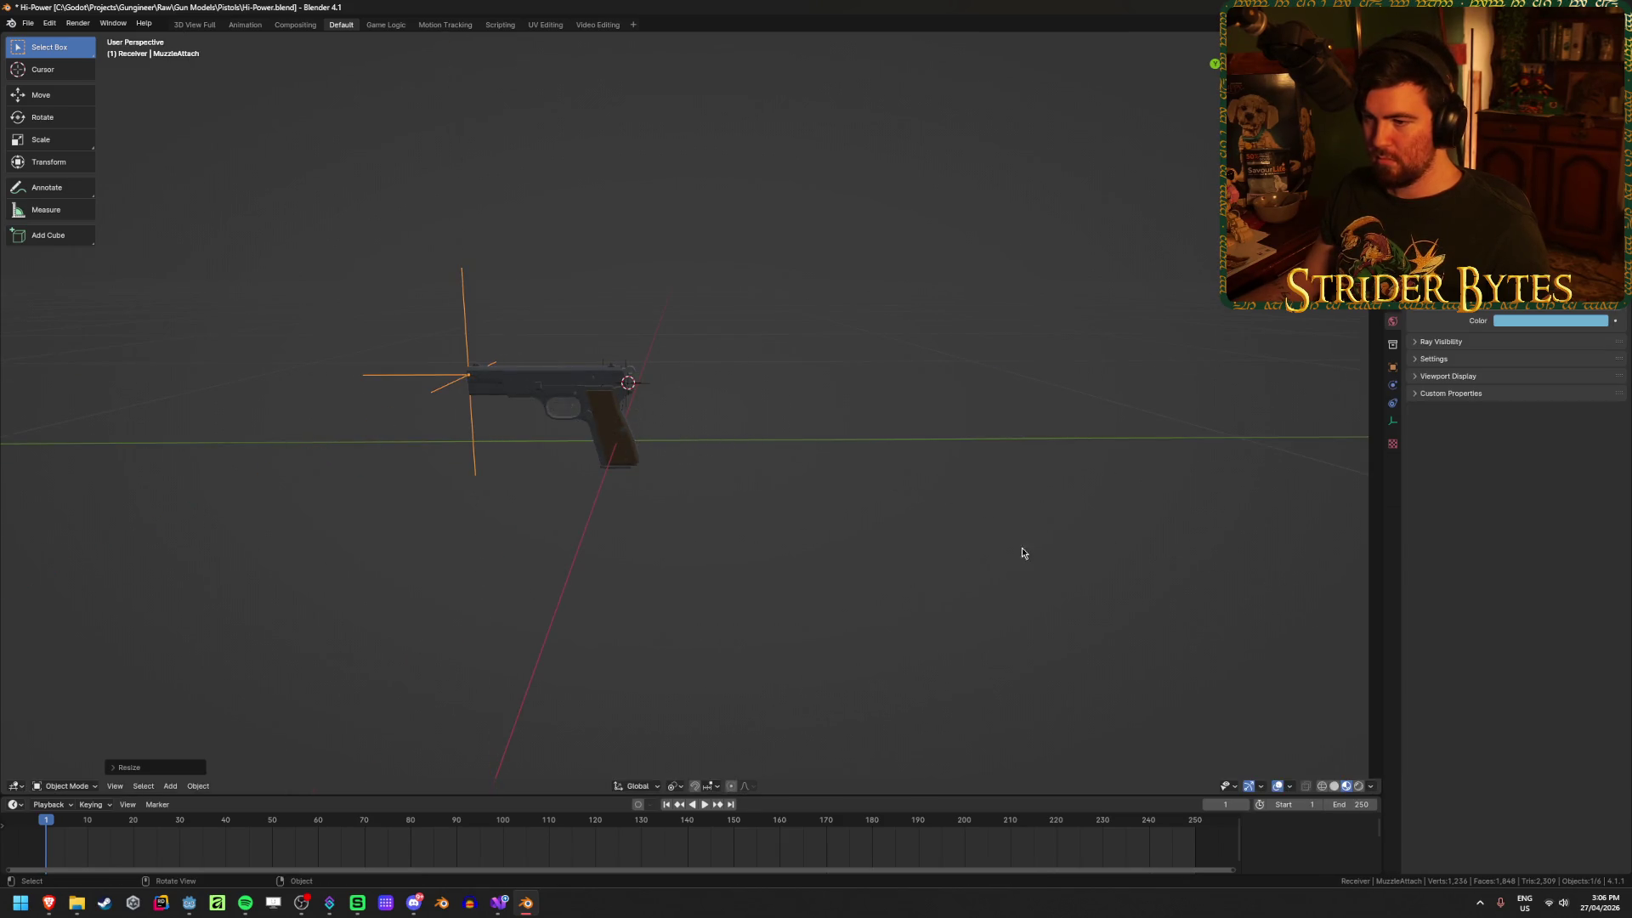
key("ctrl+a")
left_click(747, 502)
key("a")
key("ctrl+a")
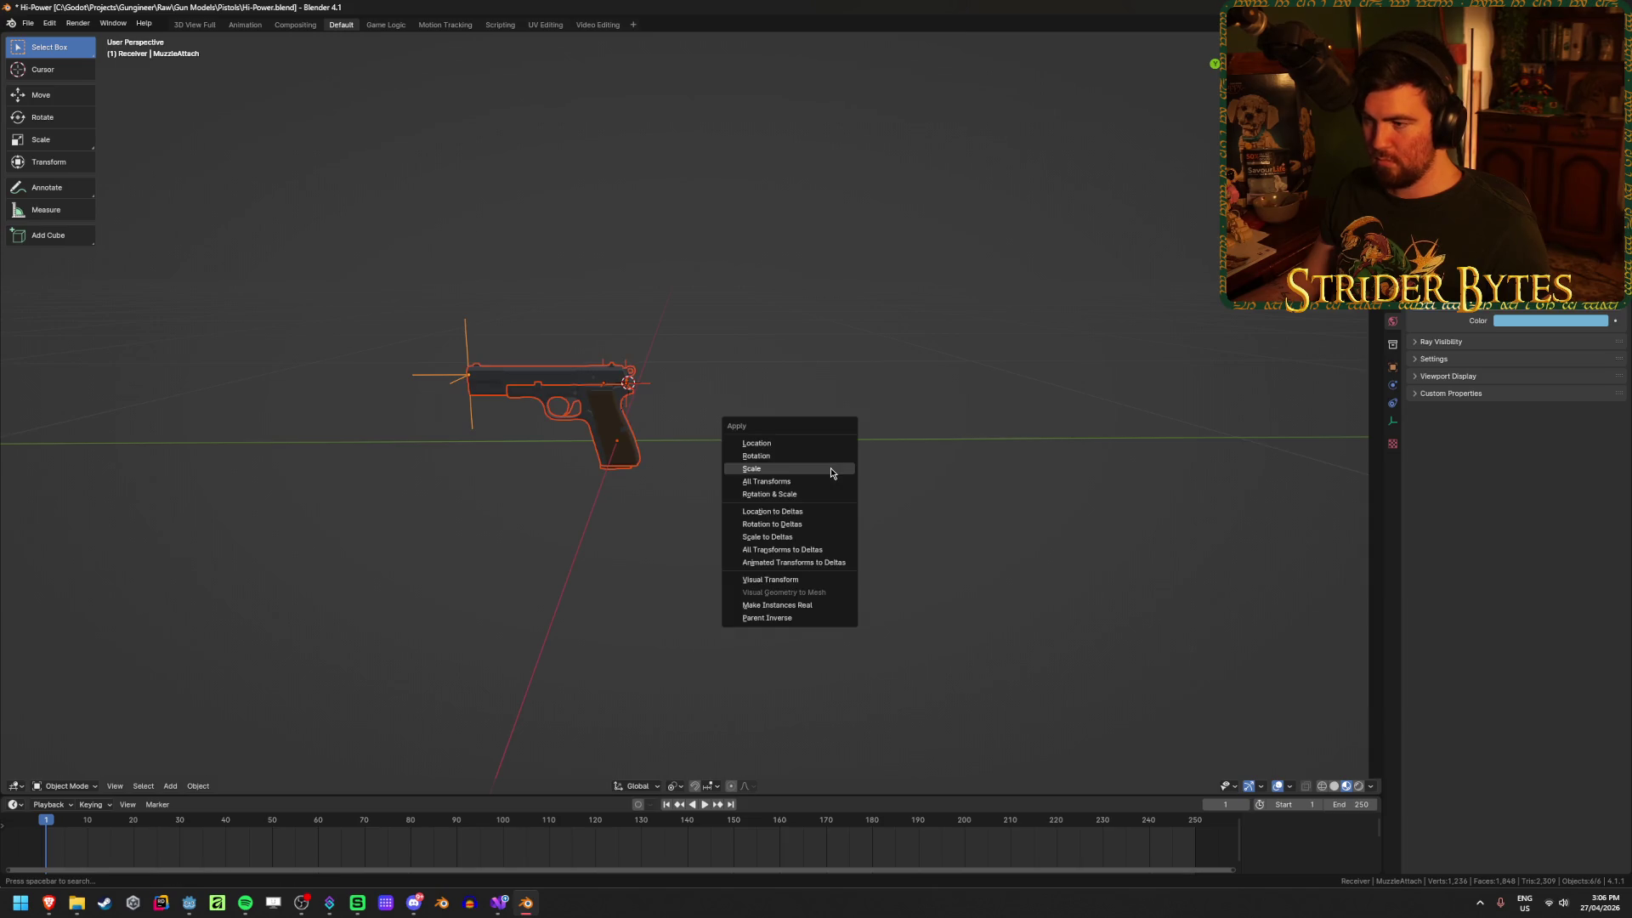
left_click(529, 501)
middle_click_drag(529, 501, 681, 467)
scroll(681, 467, "up", 5)
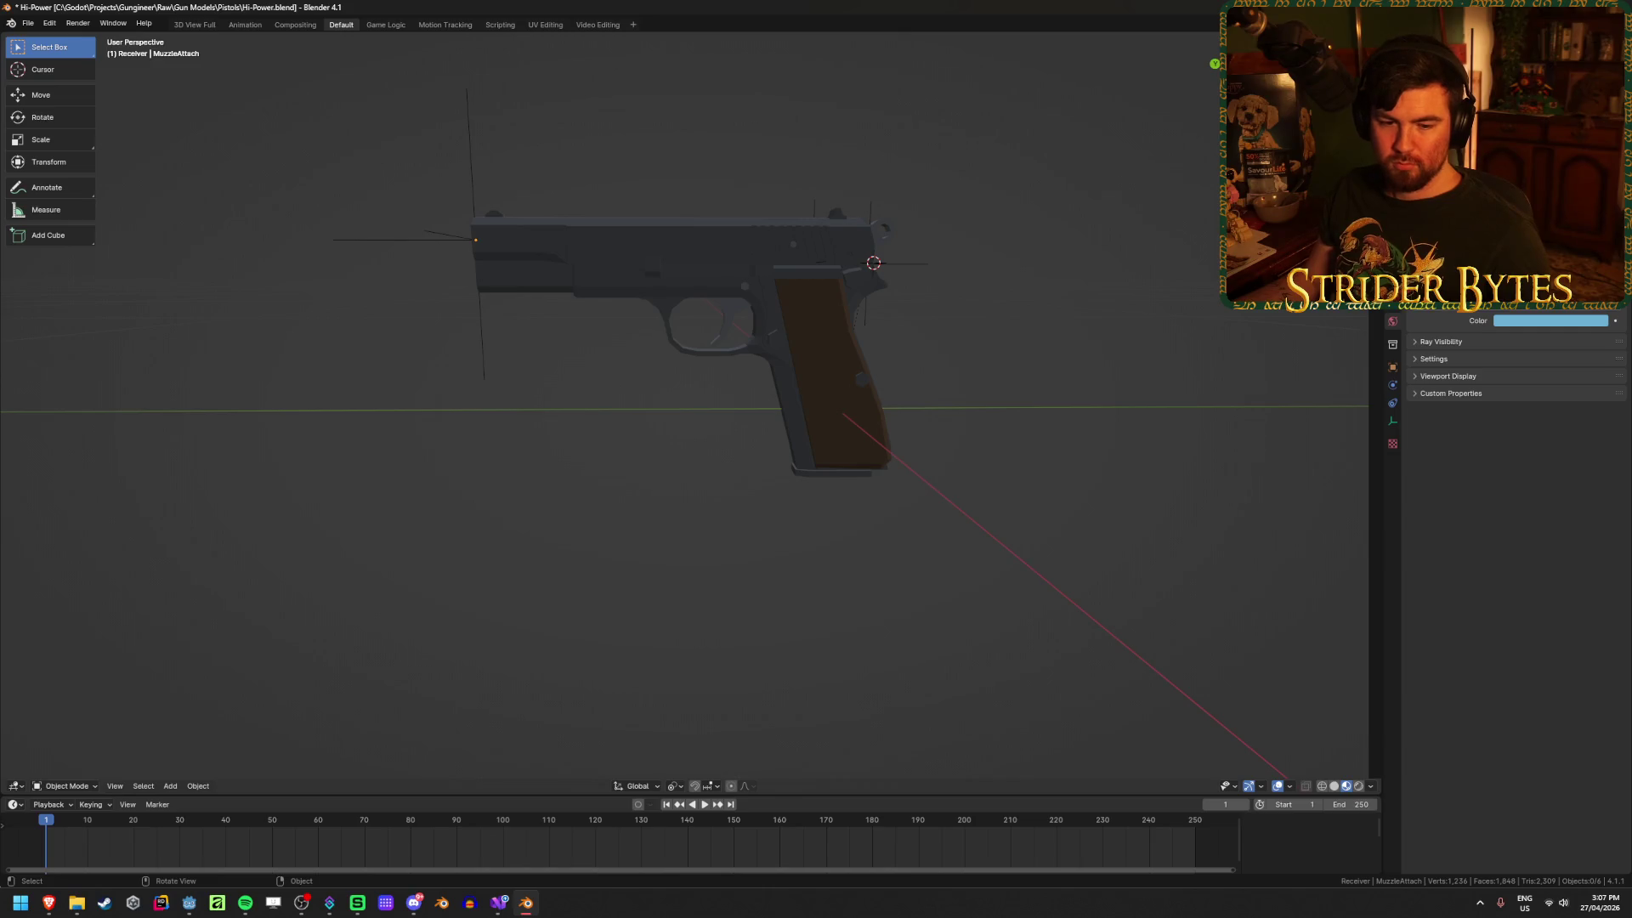
Step: Check the web browser, then orbit to a front three-quarter view of the pistol
key("alt+Tab")
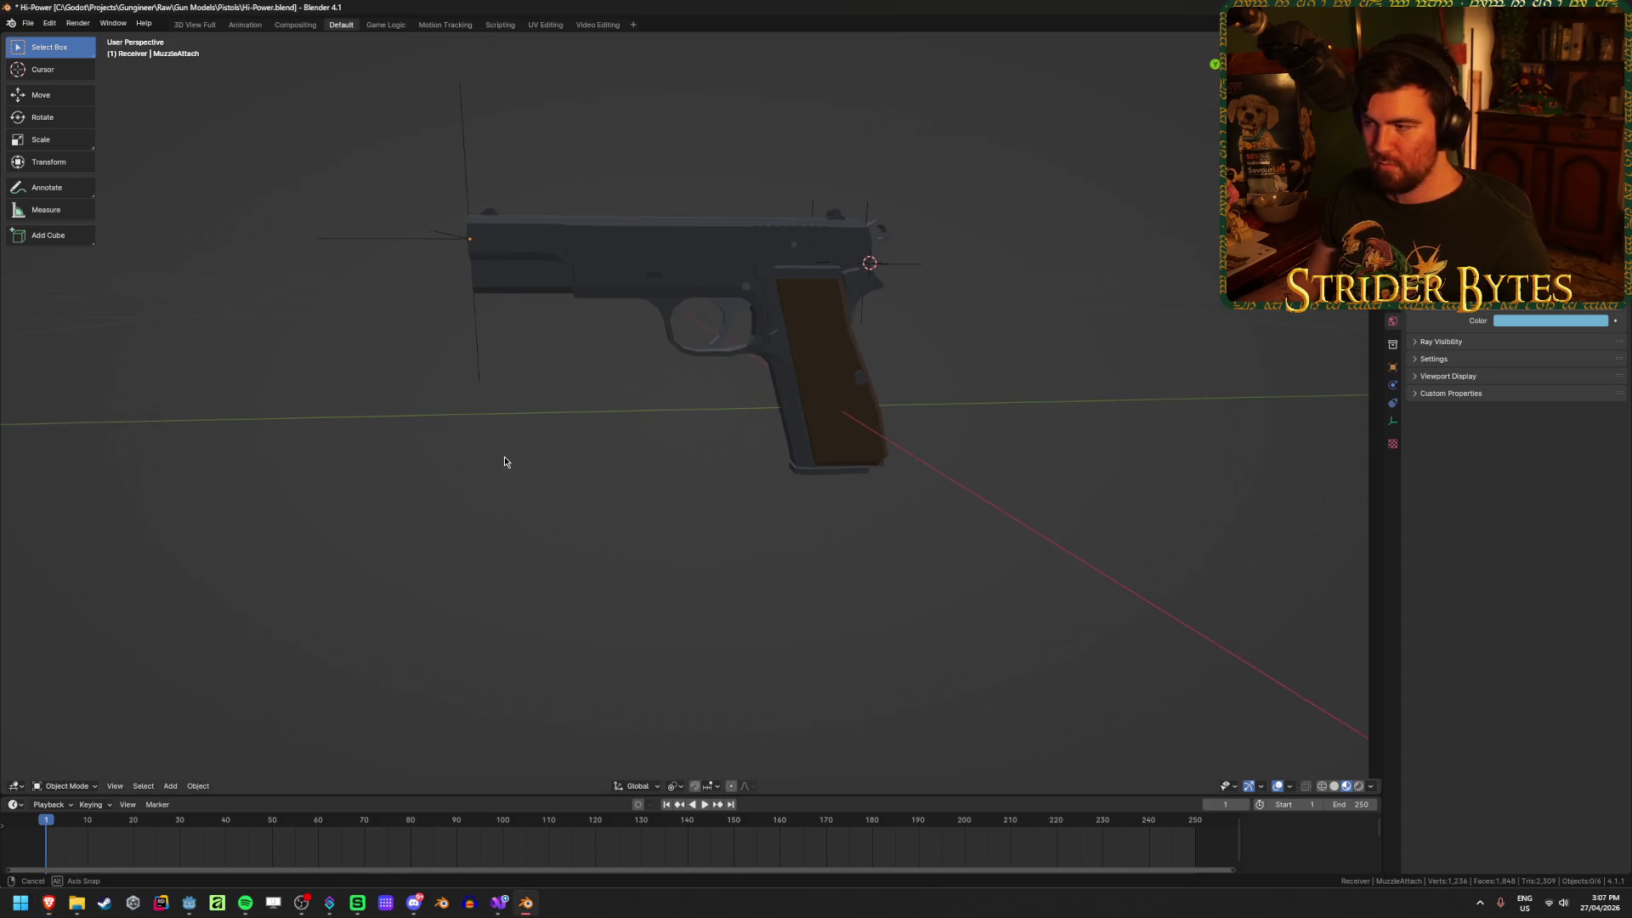
middle_click_drag(655, 448, 657, 485)
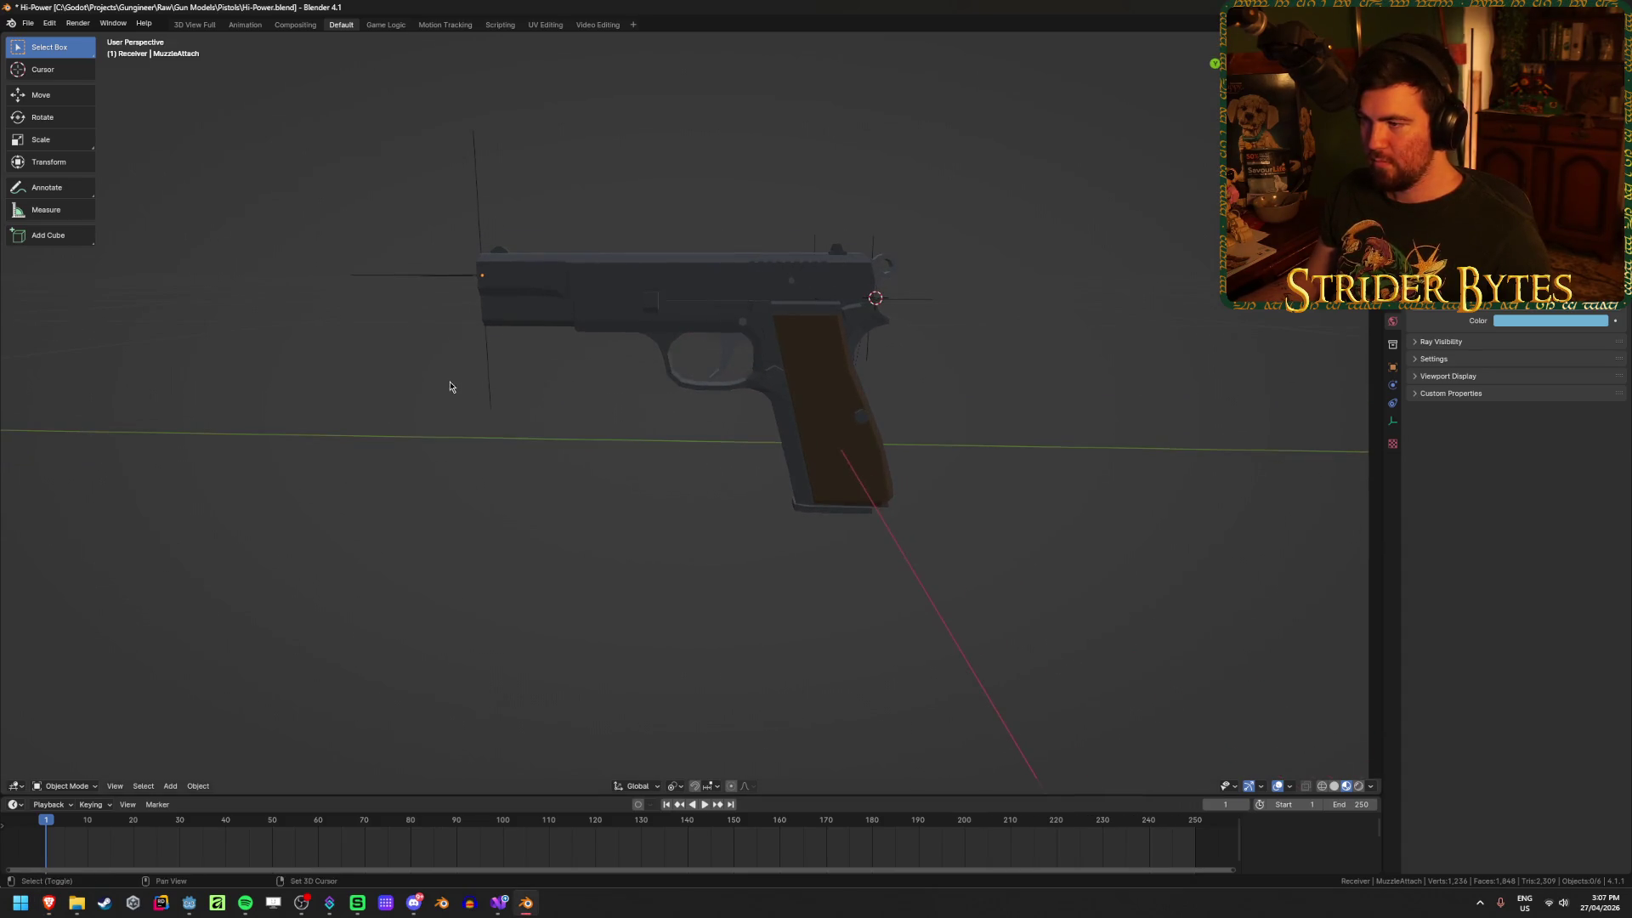
mouse_move(451, 386)
middle_mouse_down()
mouse_move(558, 459)
mouse_move(899, 393)
middle_mouse_up()
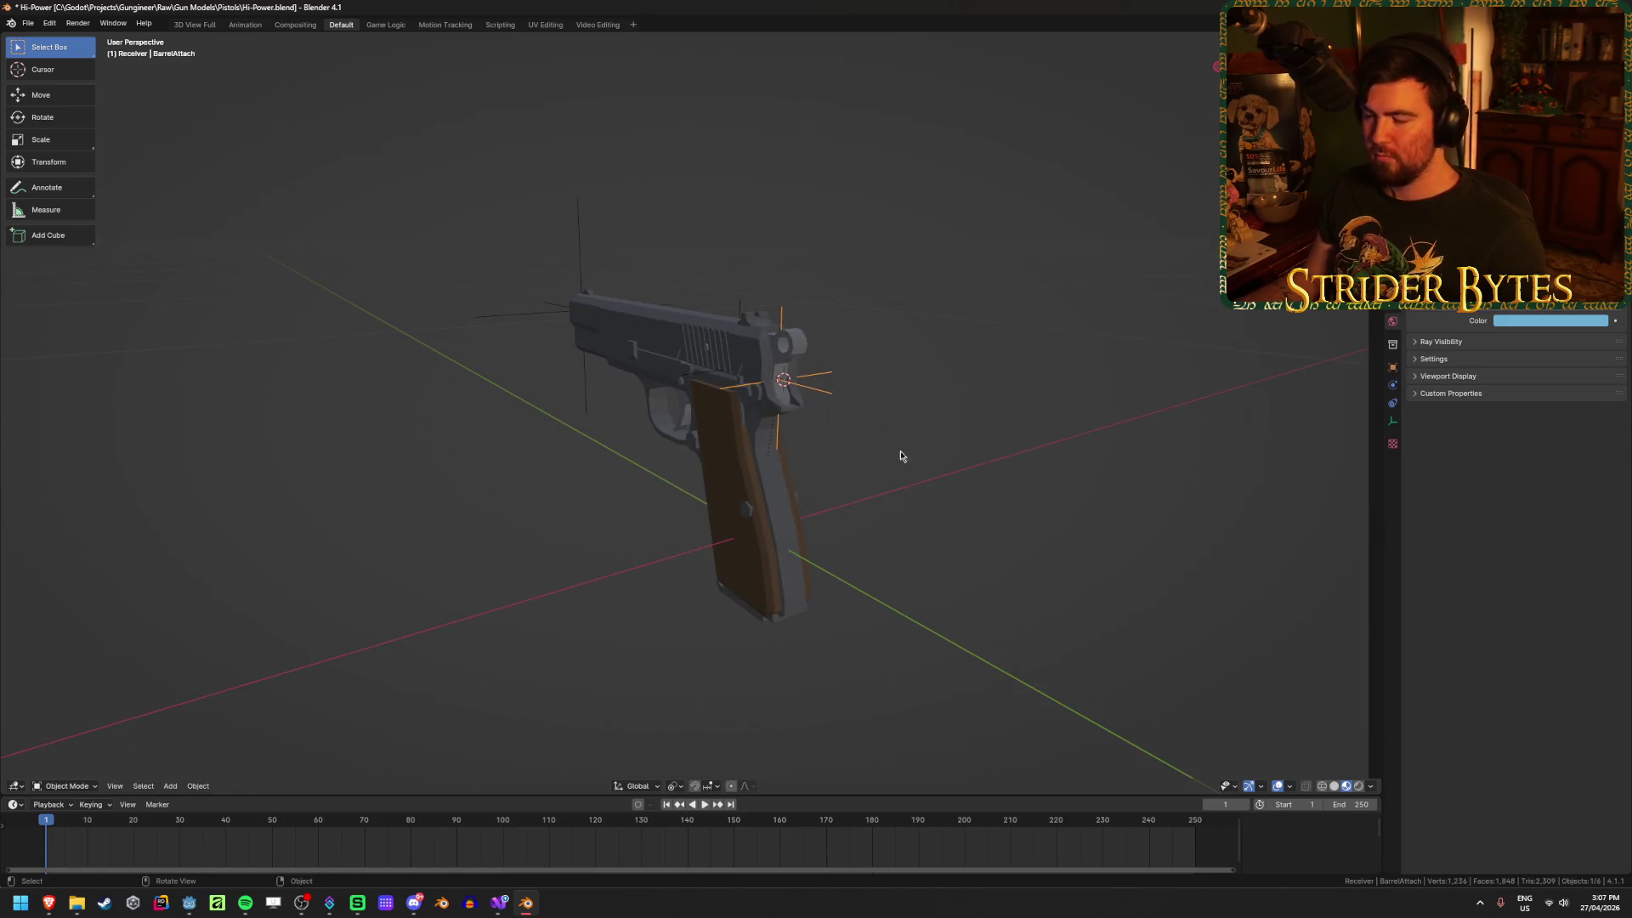
Step: Select the MagazineAttach empty and inspect it in right-side orthographic wireframe
scroll(900, 451, "up", 3)
left_click(788, 256)
left_click(850, 697)
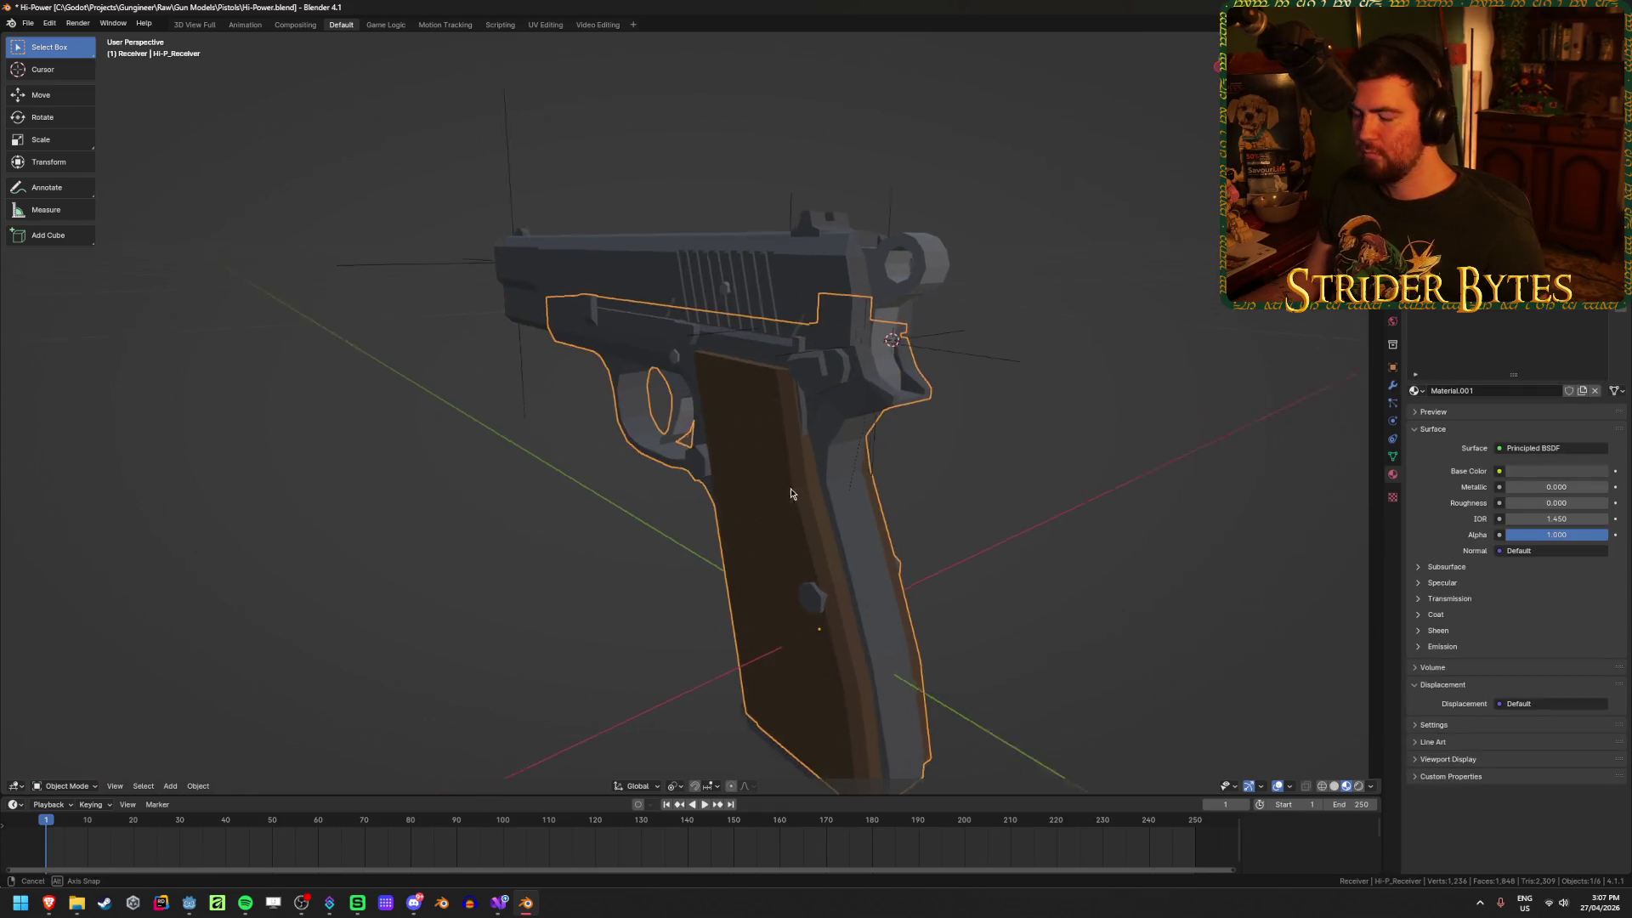
middle_click_drag(850, 697, 918, 716)
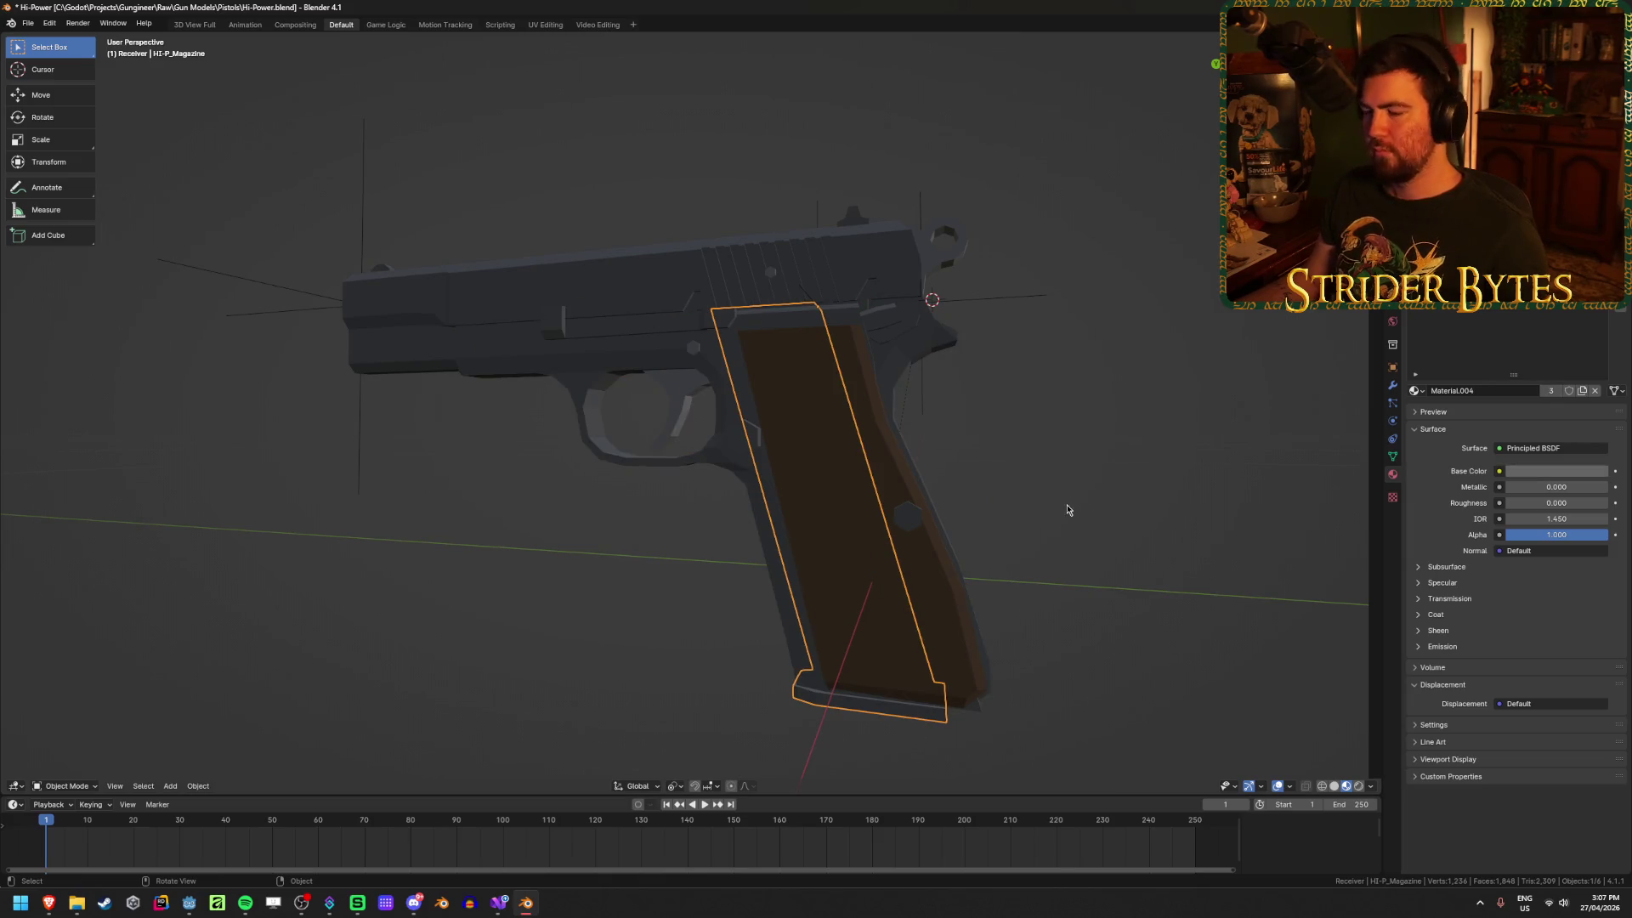
middle_click_drag(1052, 508, 813, 327)
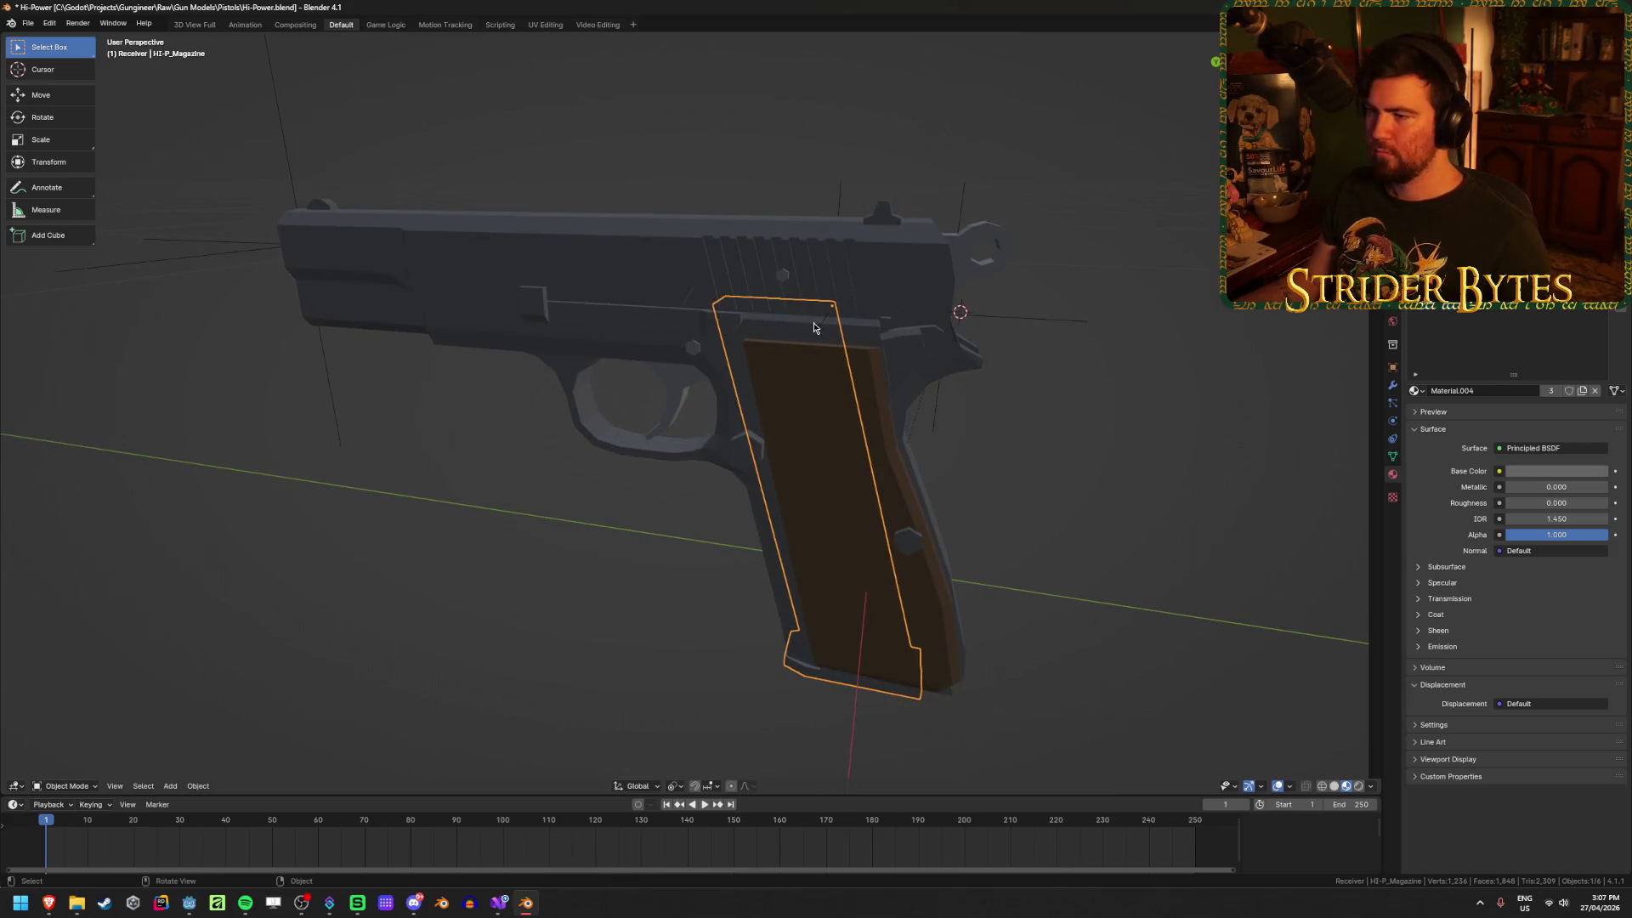
left_click(822, 327)
key("KP_3")
key("shift+z")
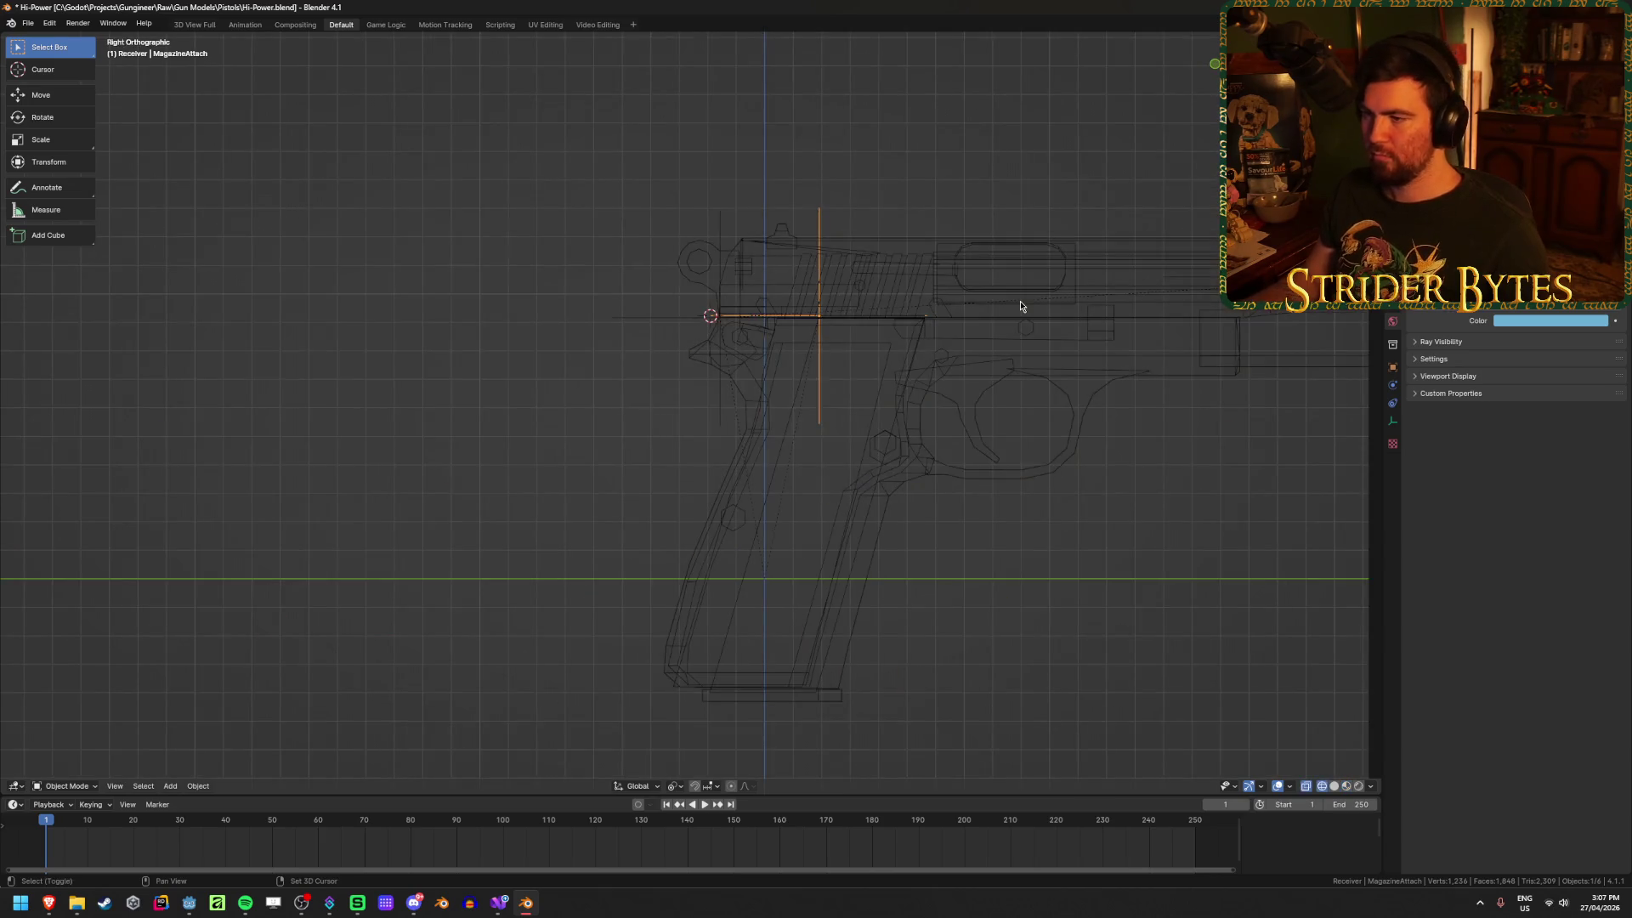
mouse_move(963, 398)
middle_mouse_down()
mouse_move(907, 444)
mouse_move(855, 565)
middle_mouse_up()
key("shift+z")
Step: Reselect the MagazineAttach empty in right-side wireframe view and begin rotating it
left_click(856, 565)
key("g")
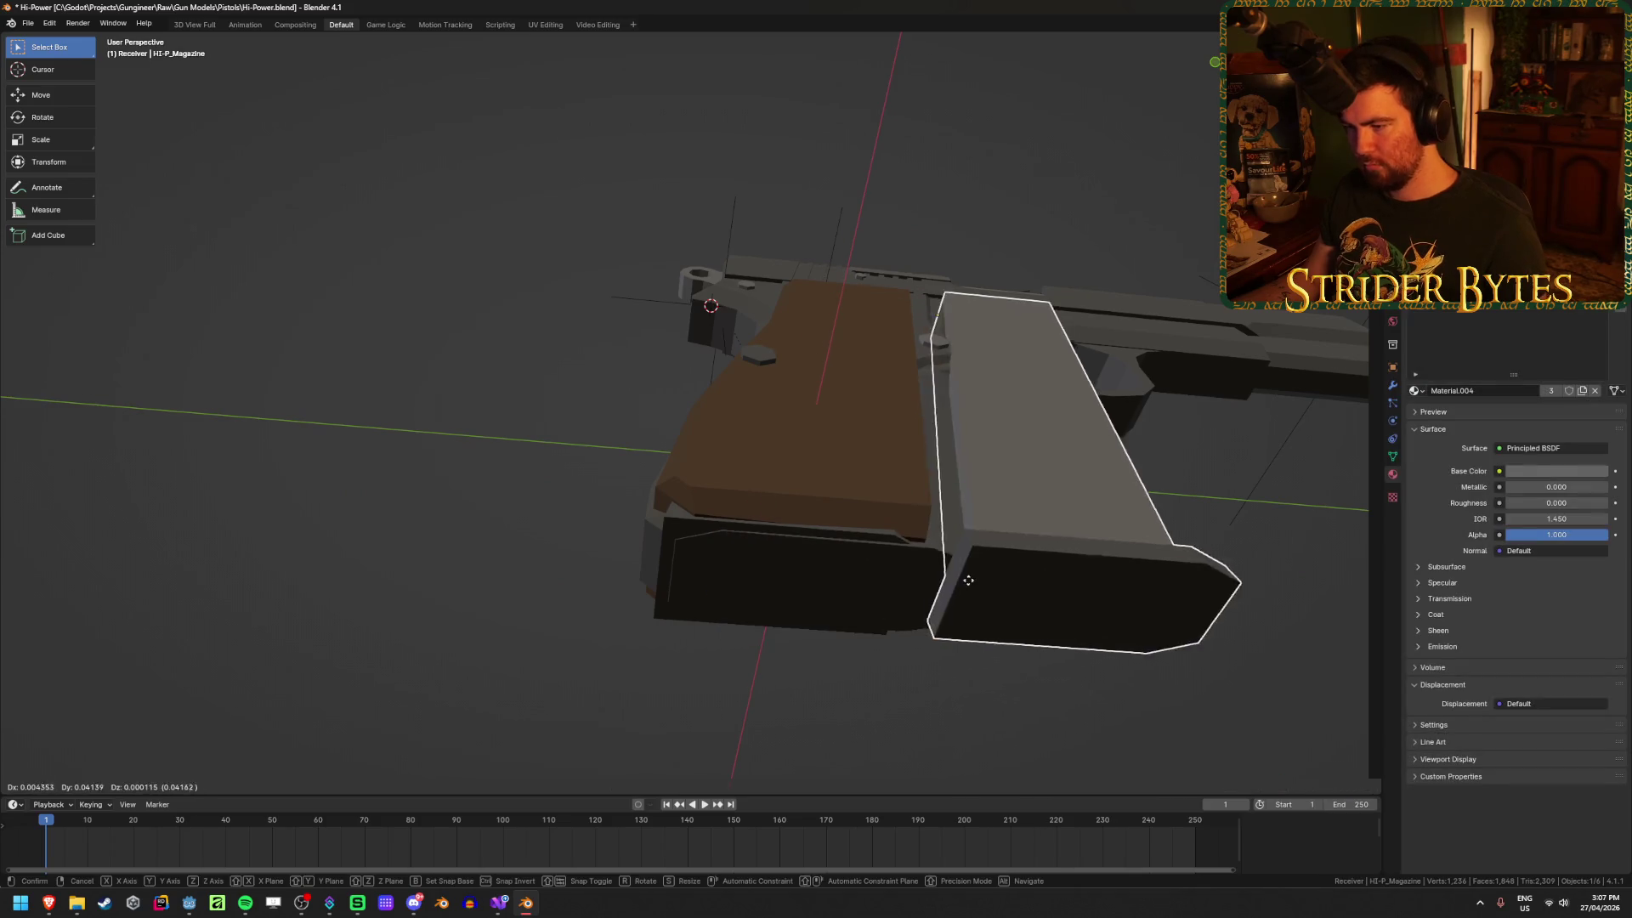
key("Escape")
mouse_move(989, 587)
middle_mouse_down()
mouse_move(982, 625)
mouse_move(1041, 600)
middle_mouse_up()
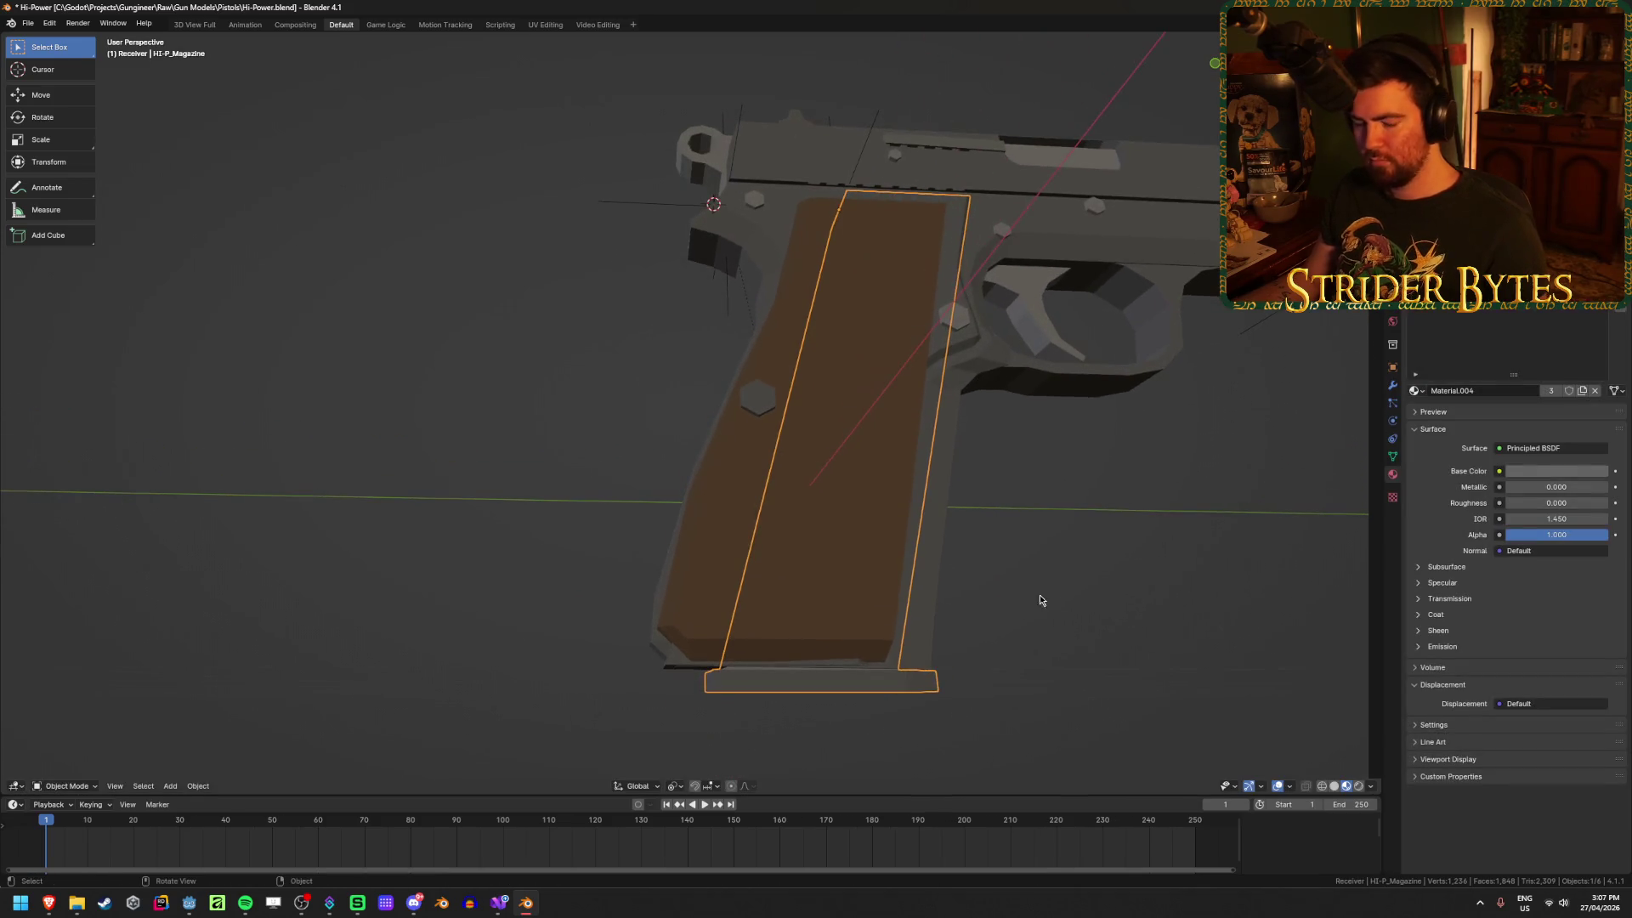
left_click(1058, 572)
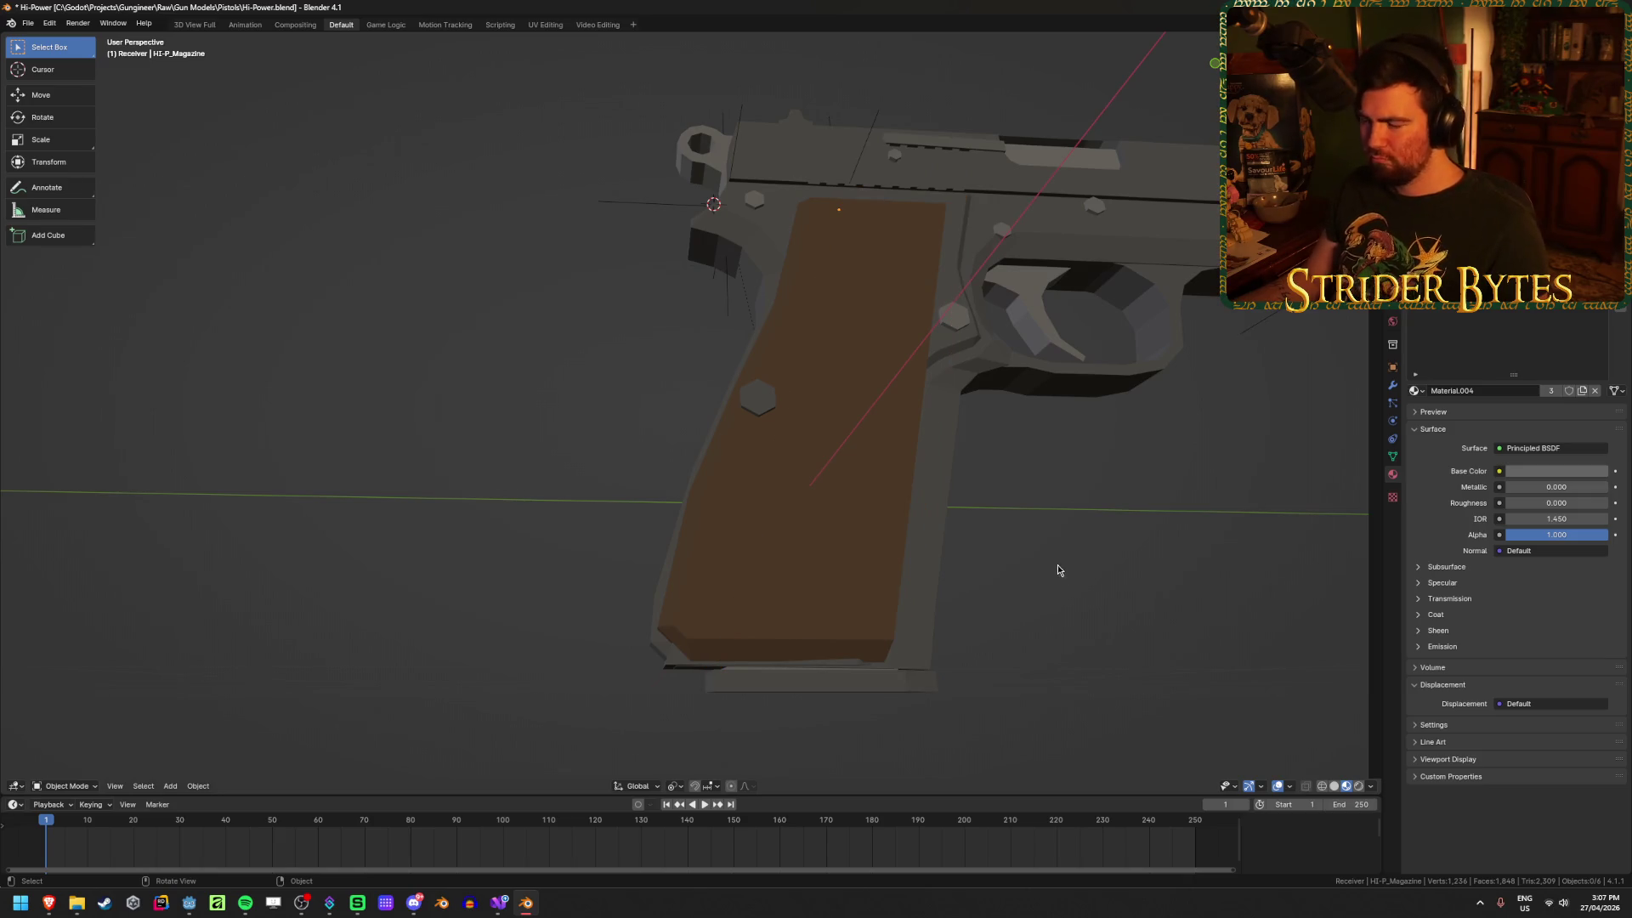
mouse_move(872, 508)
middle_mouse_down()
mouse_move(871, 558)
mouse_move(864, 423)
mouse_move(796, 364)
middle_mouse_up()
left_click(797, 367)
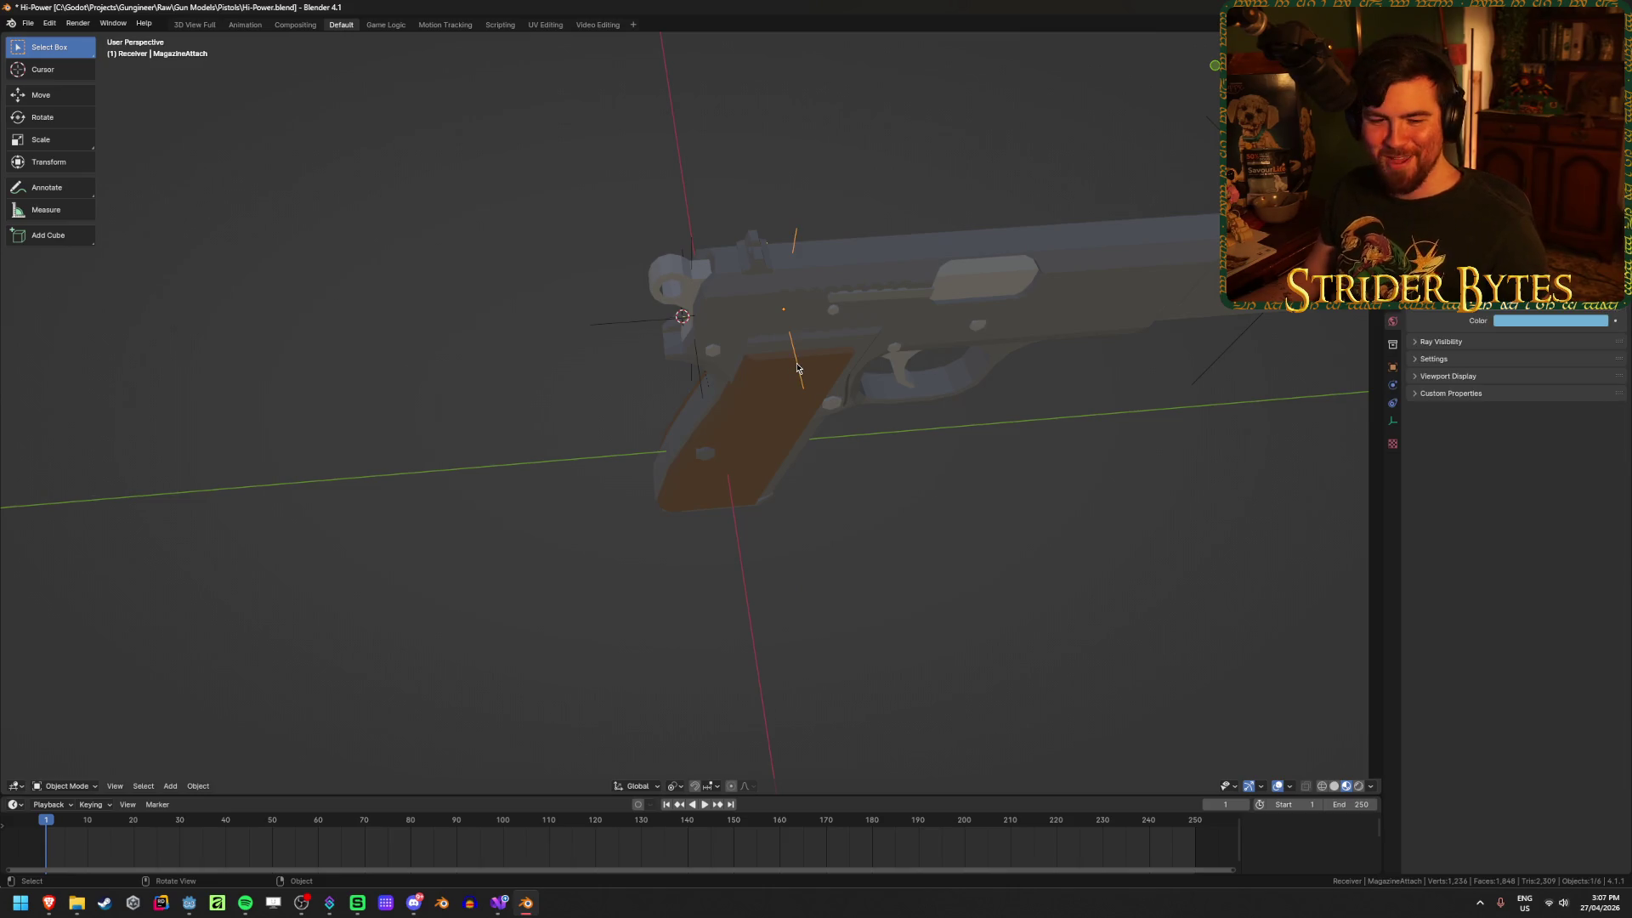
key("KP_3")
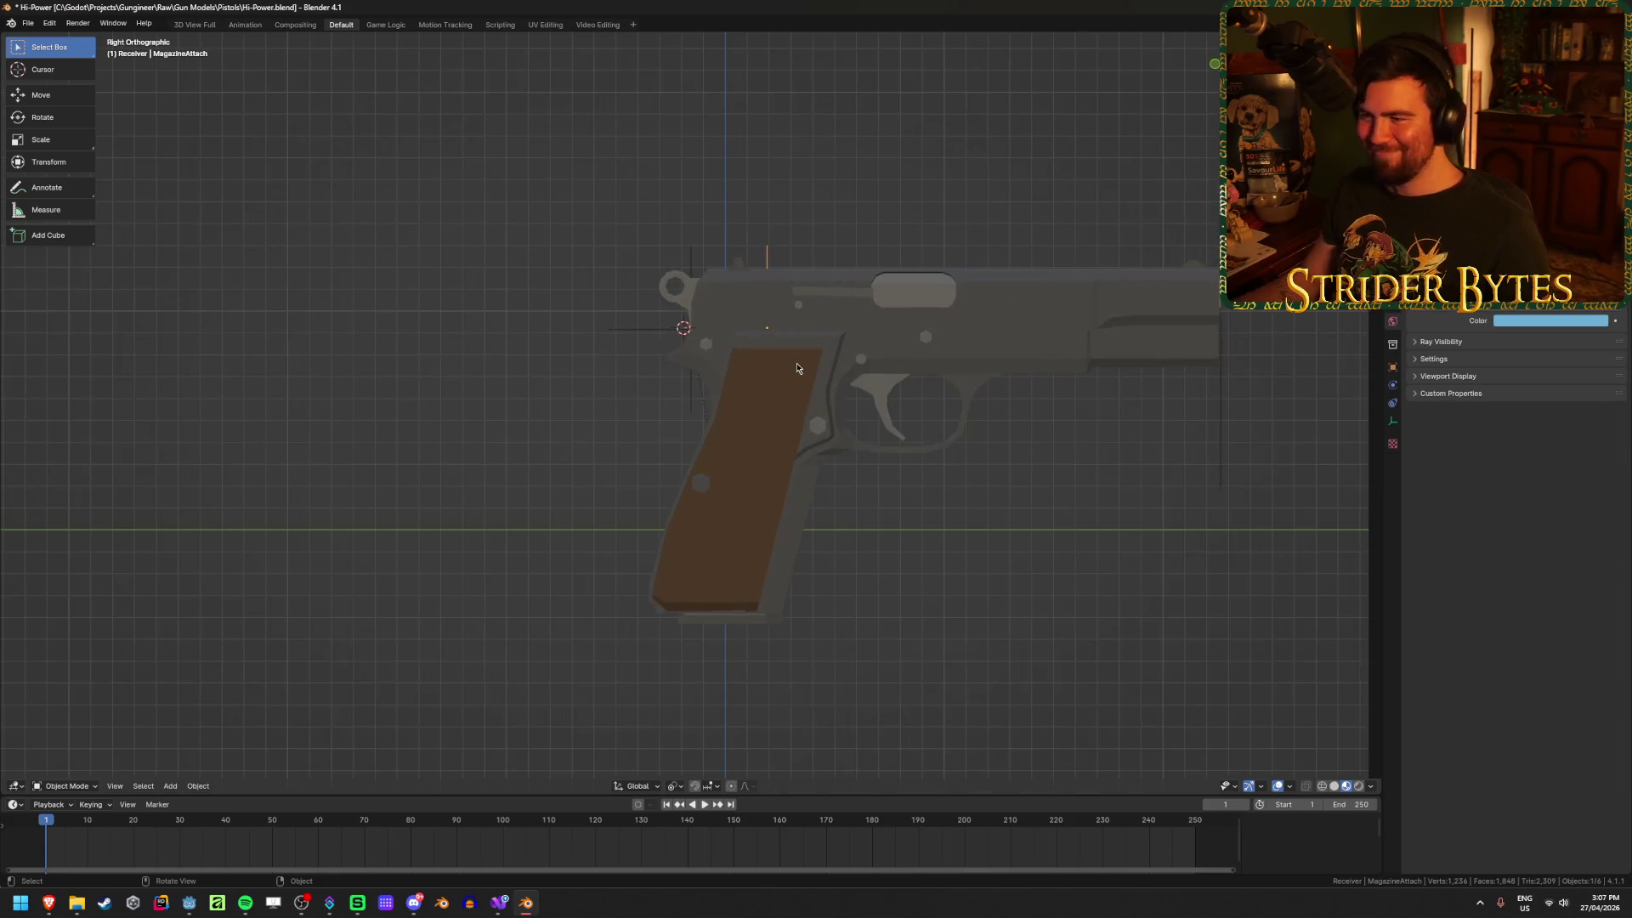
key("shift+z")
key("r")
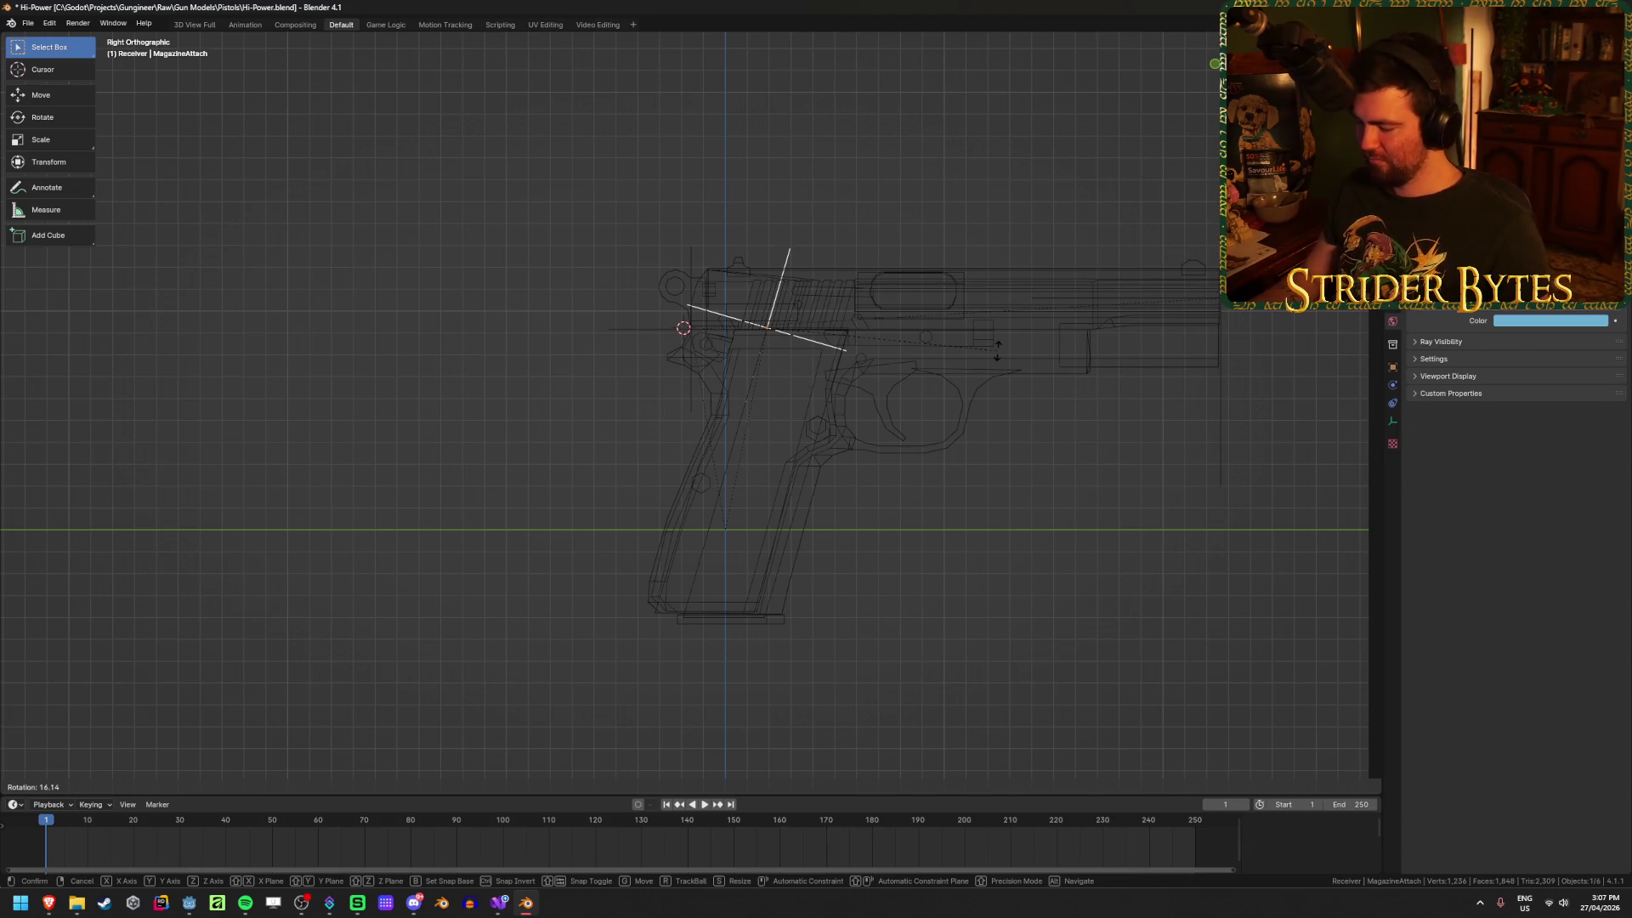
Step: Enter 16 degrees to tilt the MagazineAttach empty to the grip's slant
type("-16")
key("minus")
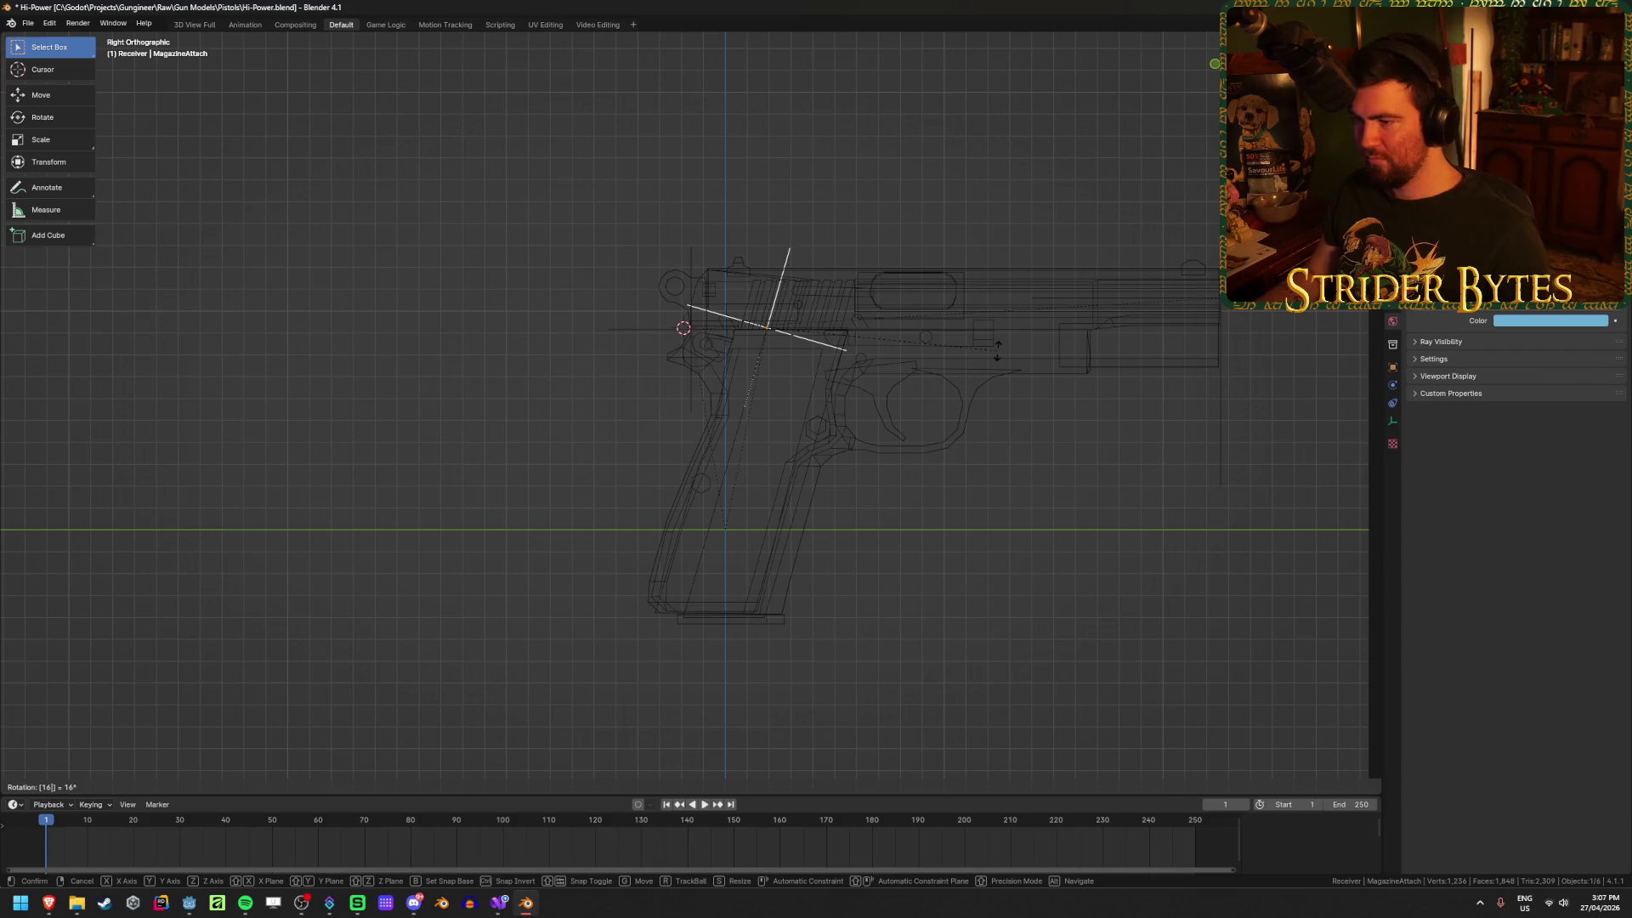
key("Return")
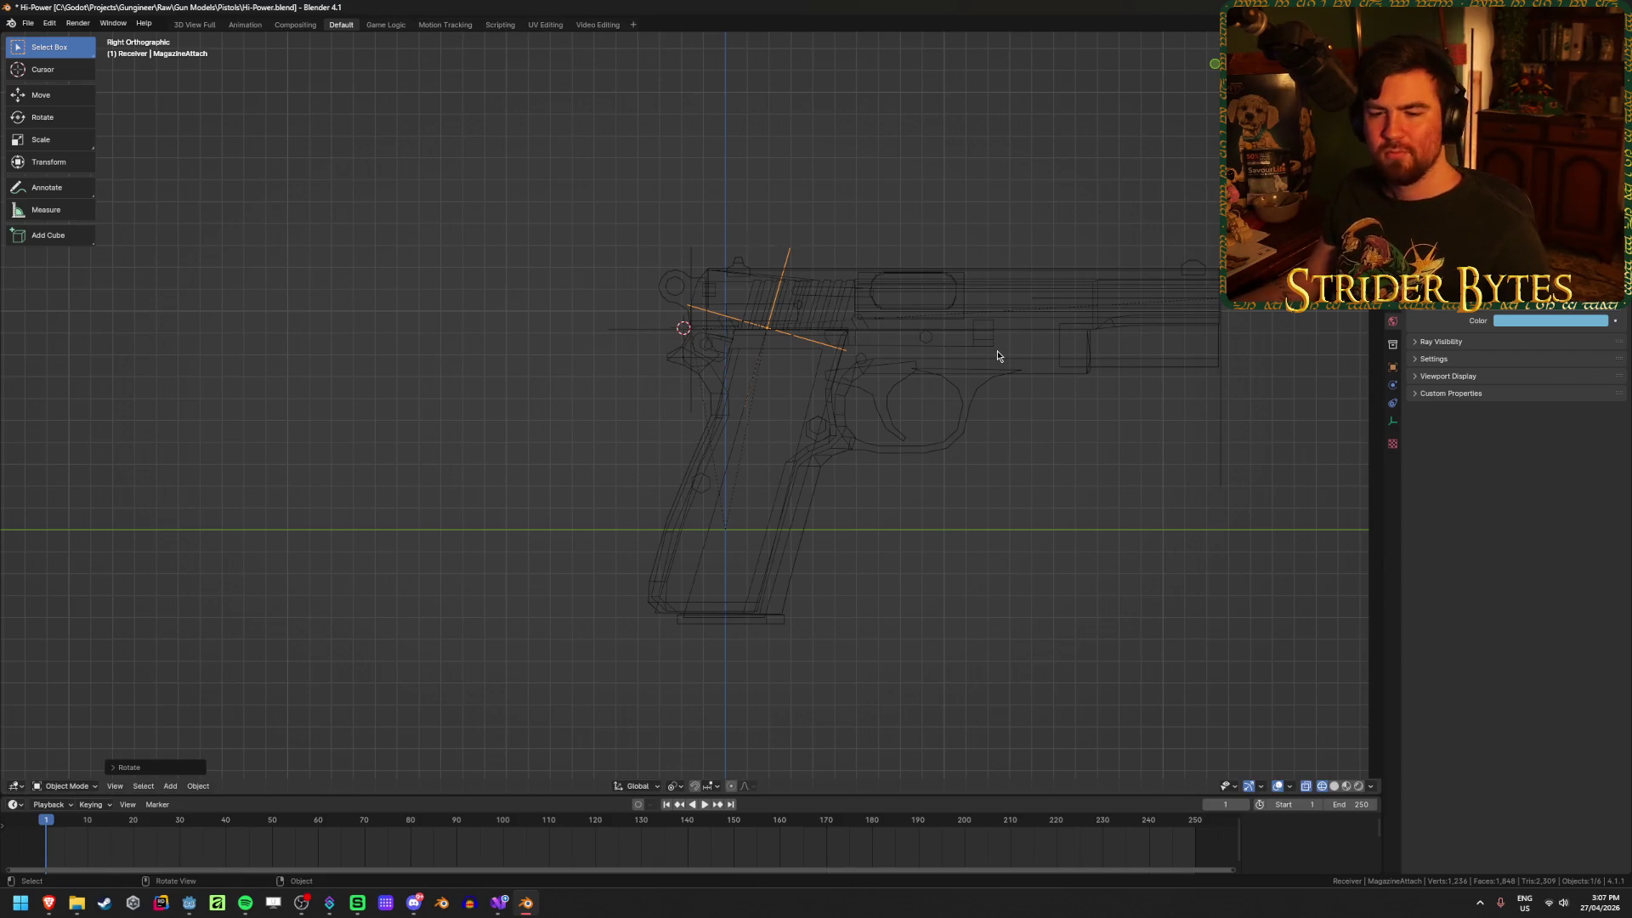
Step: Try rotating the magazine and applying its rotation, then undo to keep its tilt
left_click(688, 593)
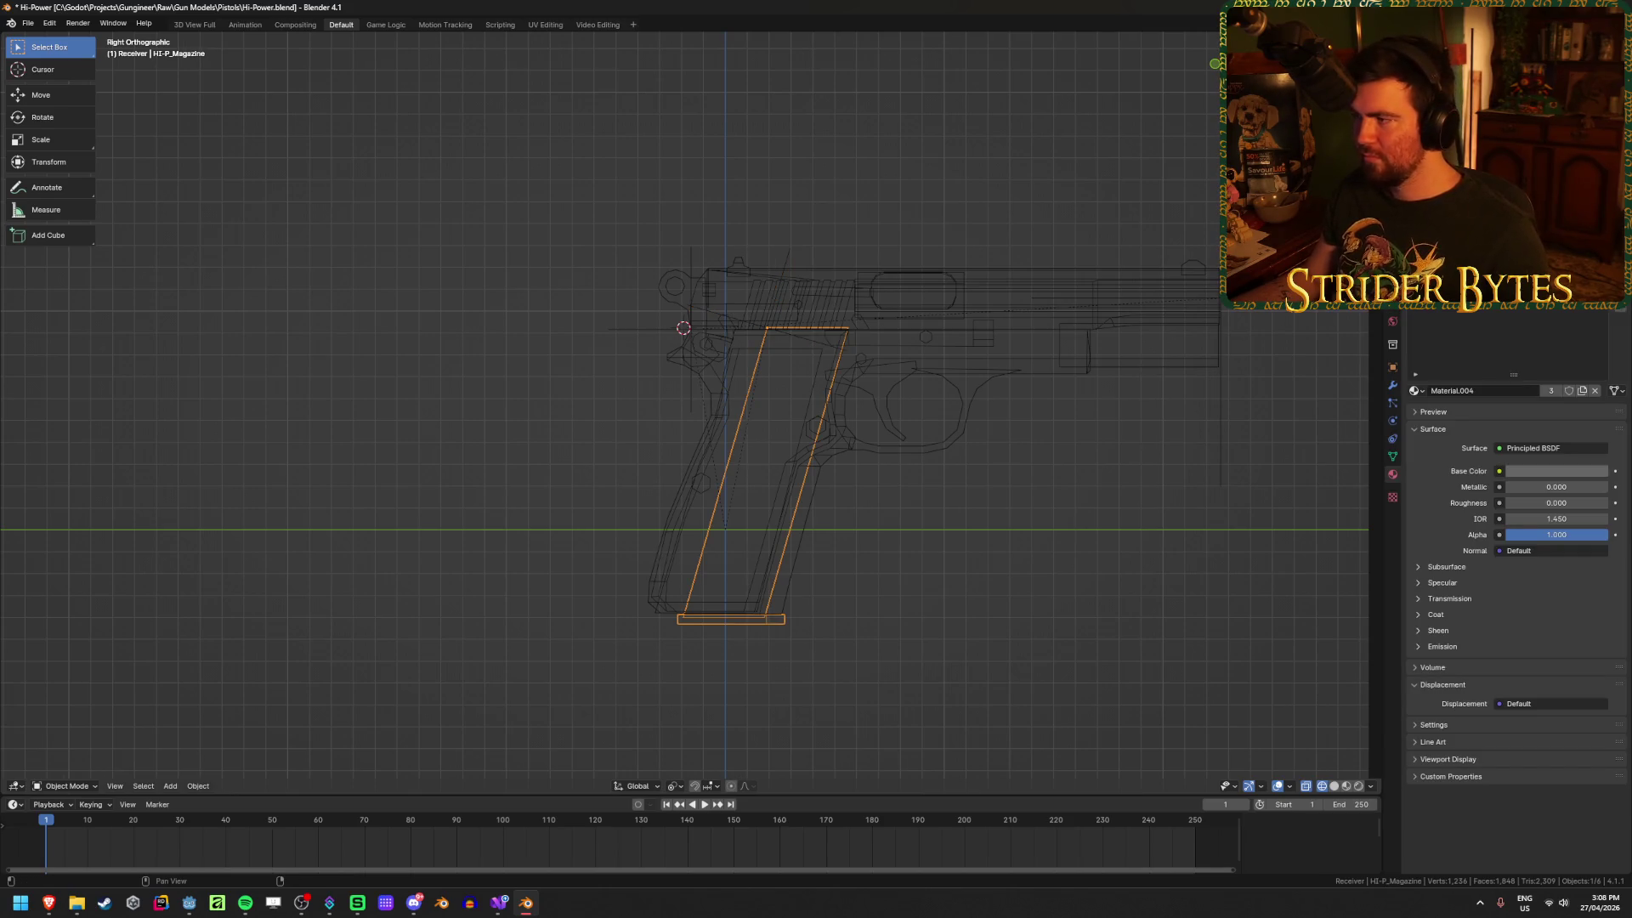
key("shift+r")
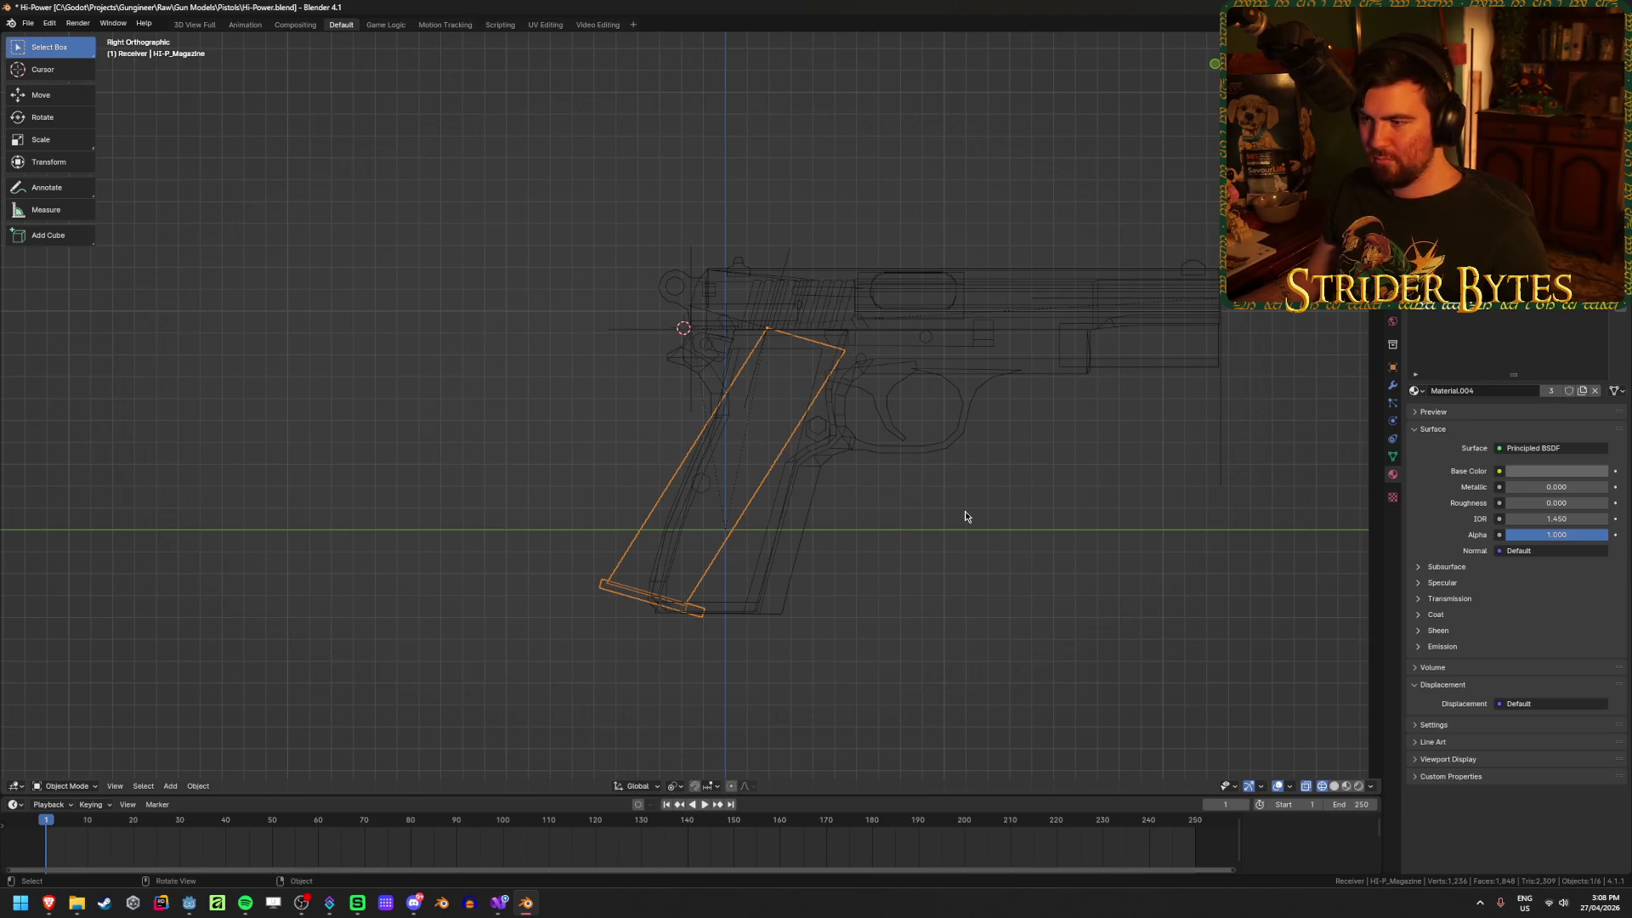
key("alt+r")
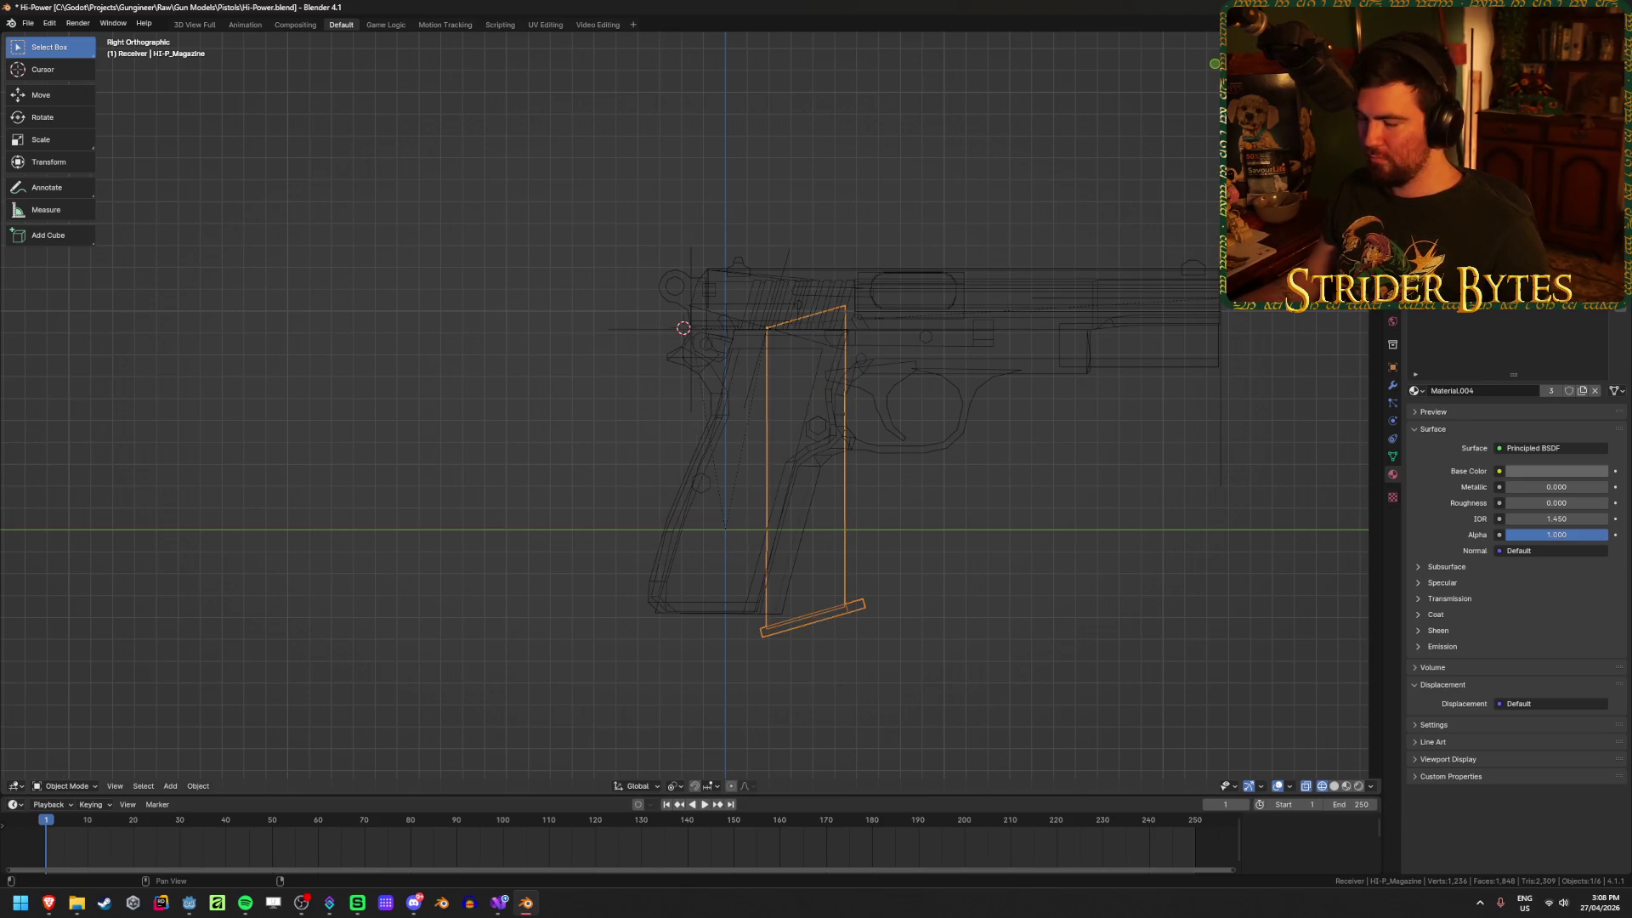
key("ctrl+a")
left_click(942, 498)
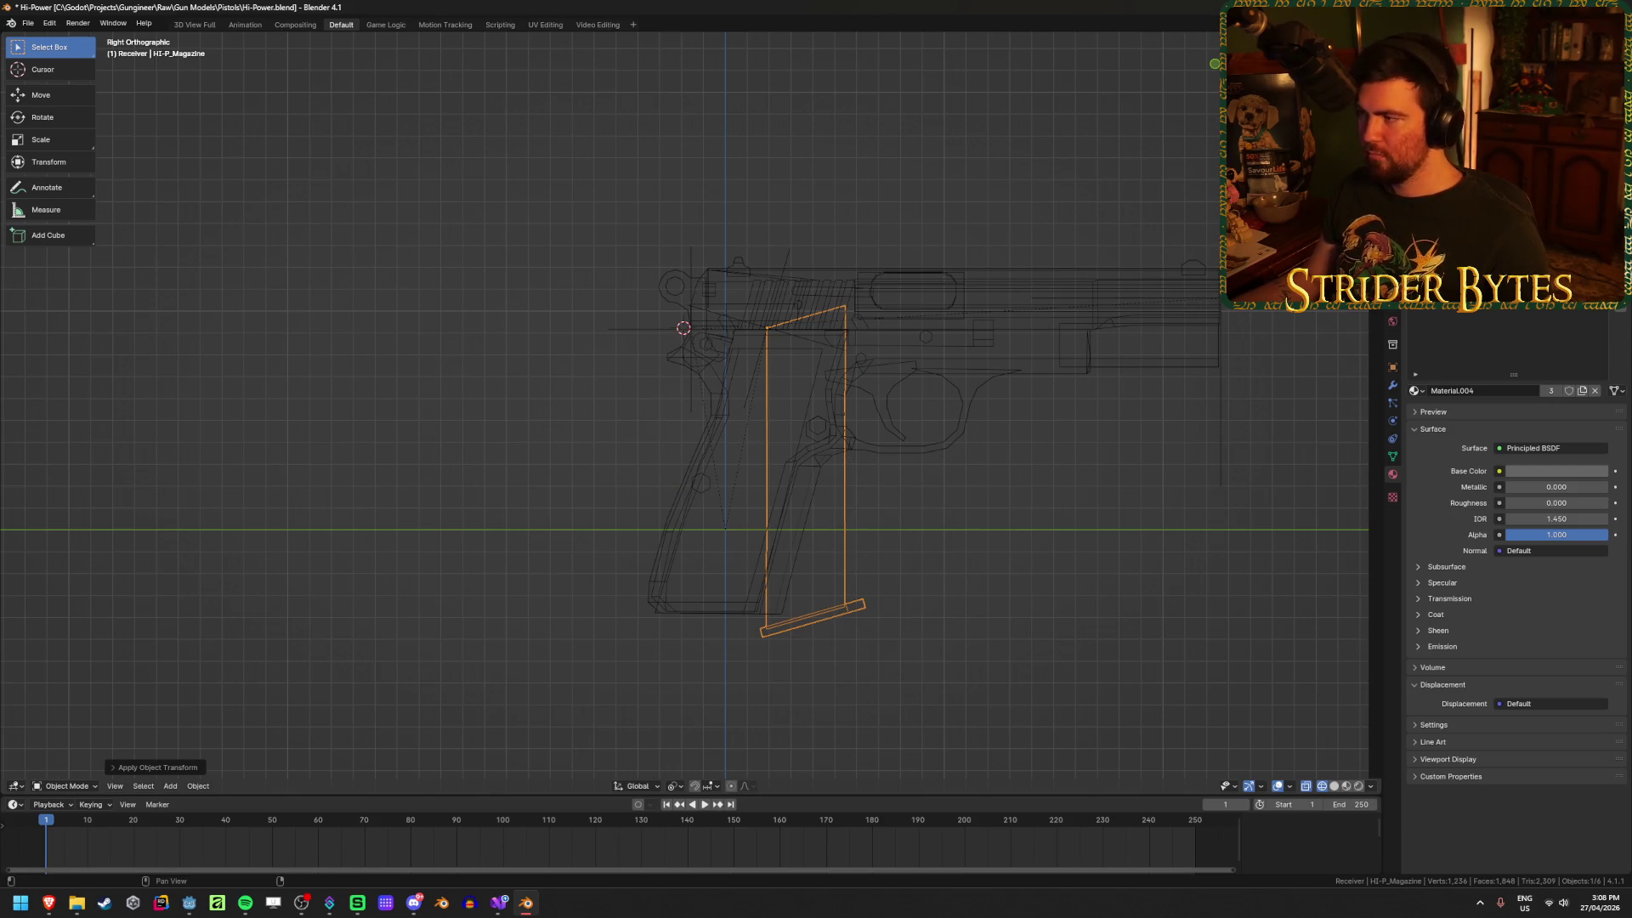
key("ctrl+z")
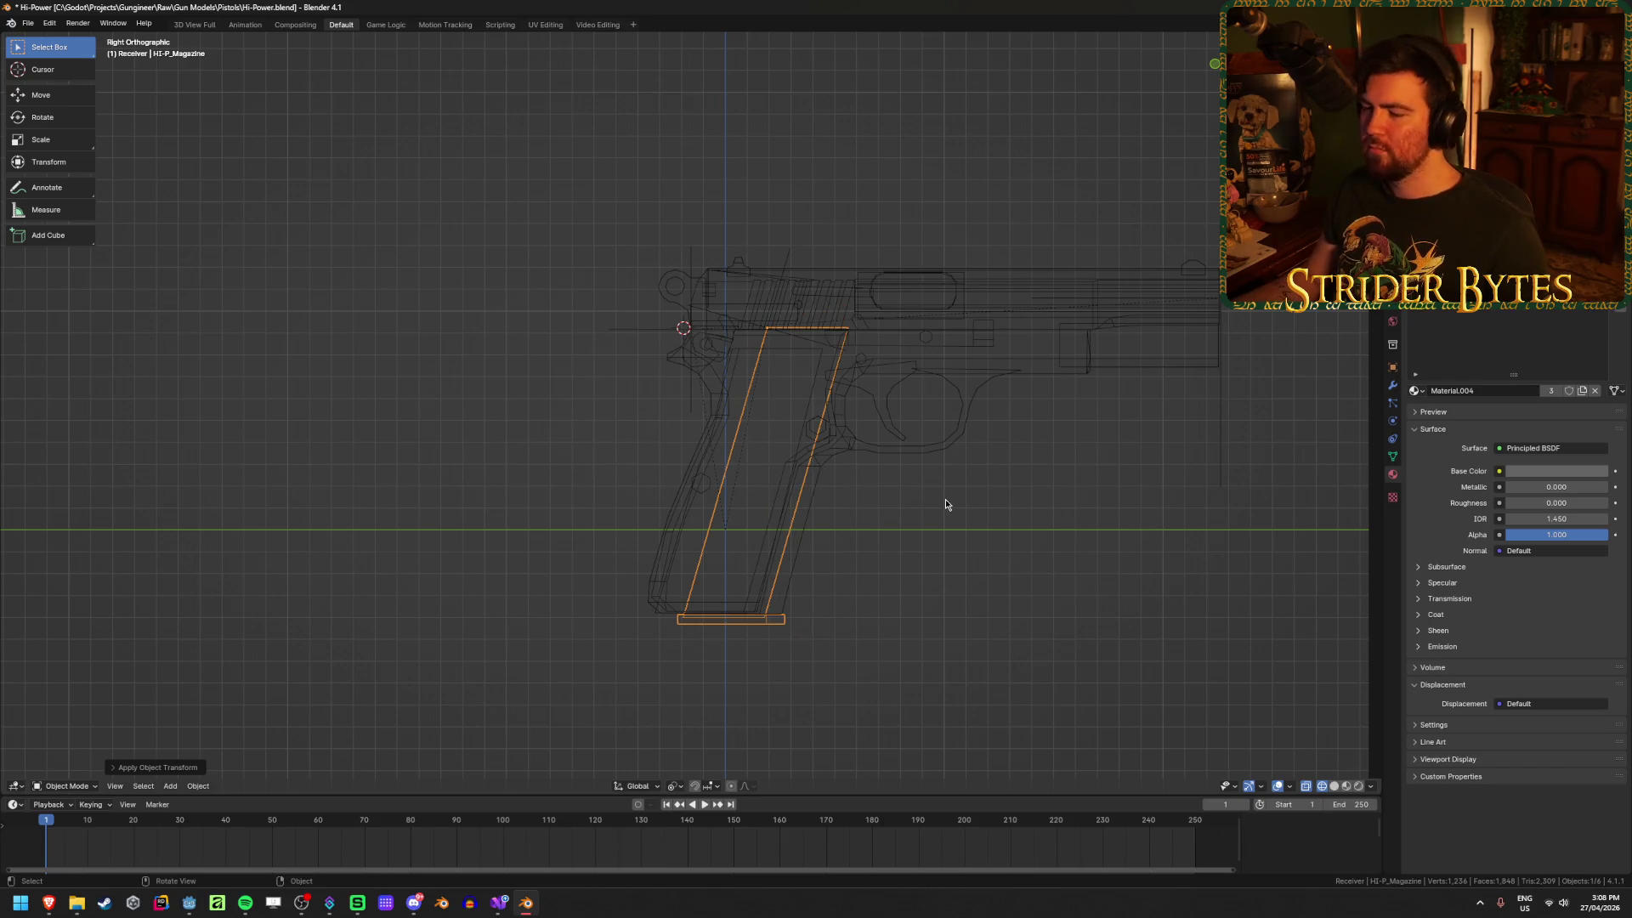
left_click(945, 500)
Step: Check the tilted empty against the grip in solid and wireframe views
key("shift+z")
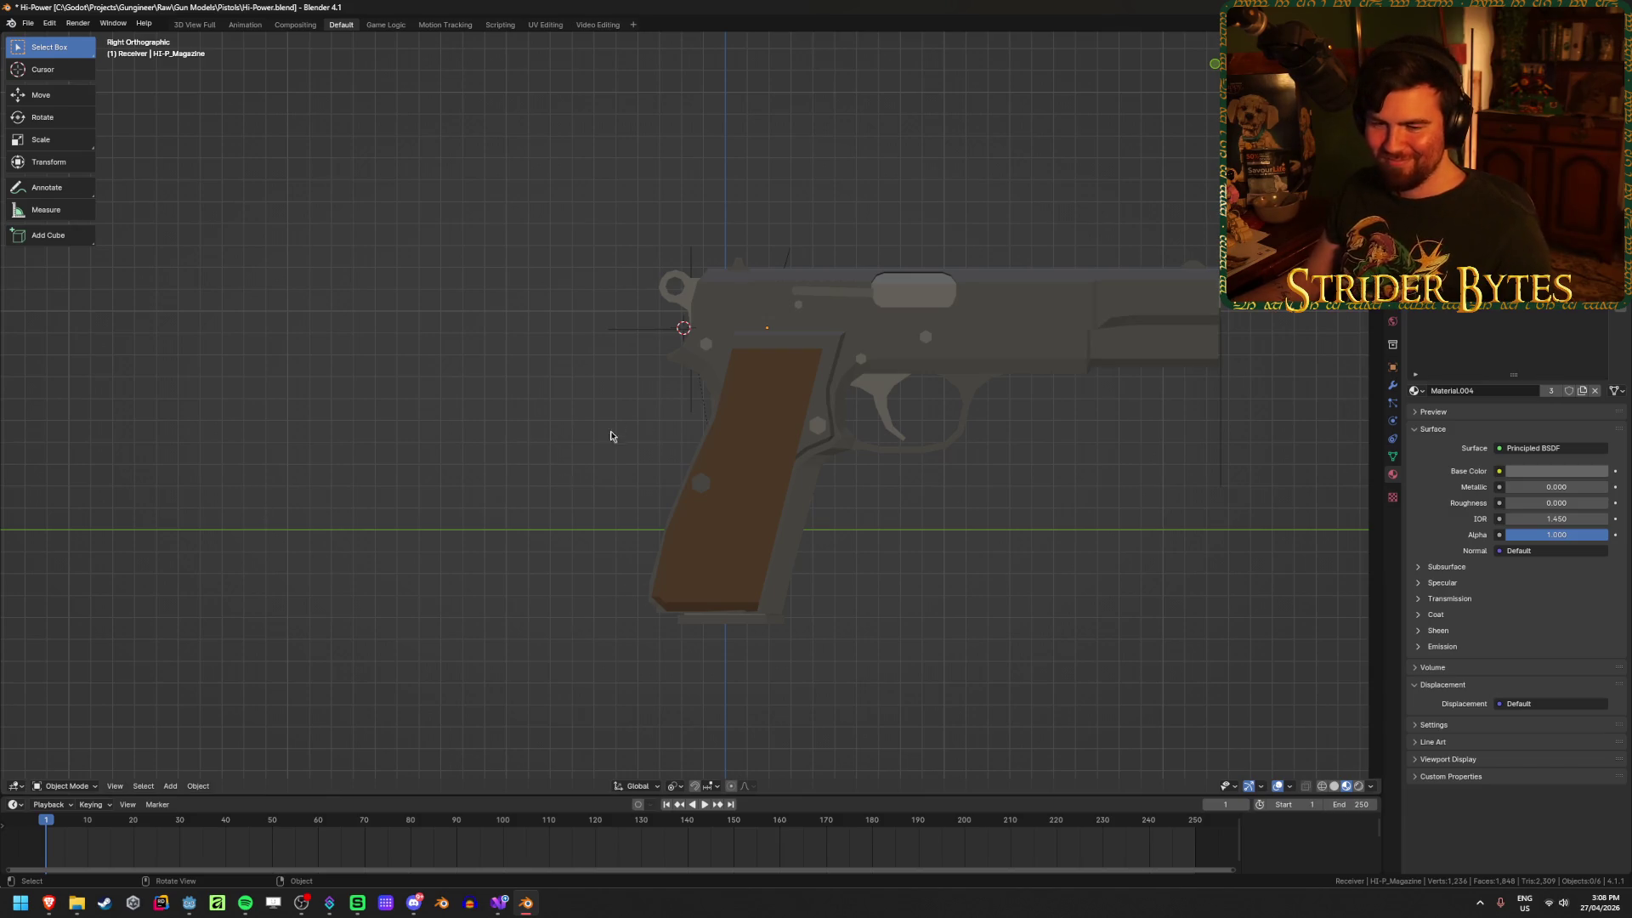
middle_click_drag(609, 433, 557, 609)
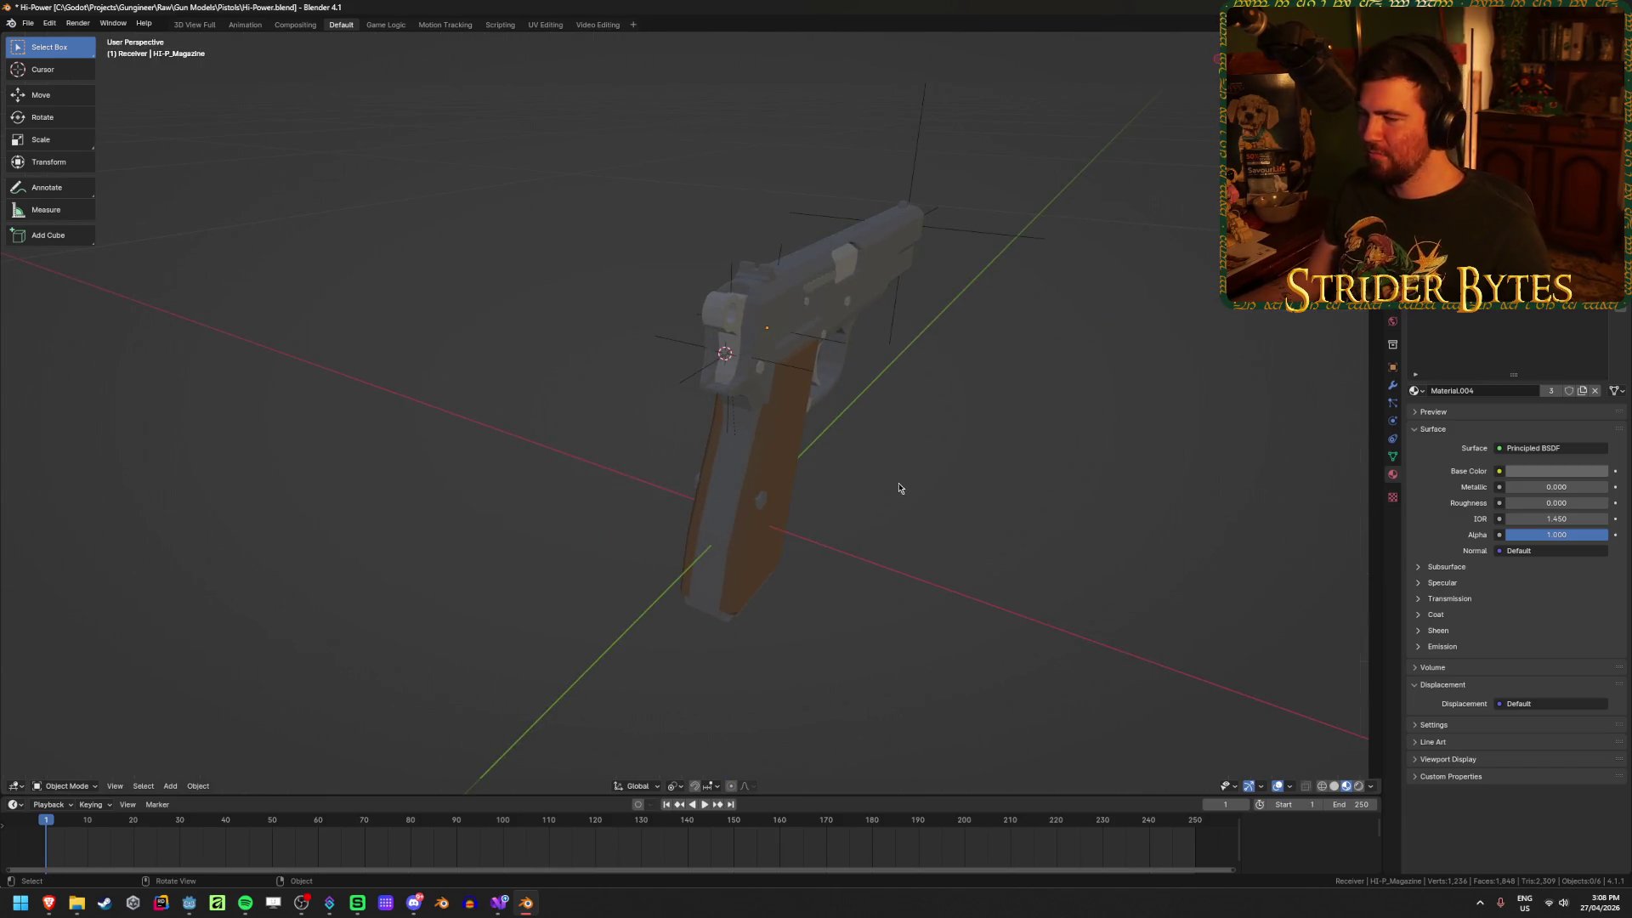
middle_click_drag(899, 488, 737, 476)
key("shift+z")
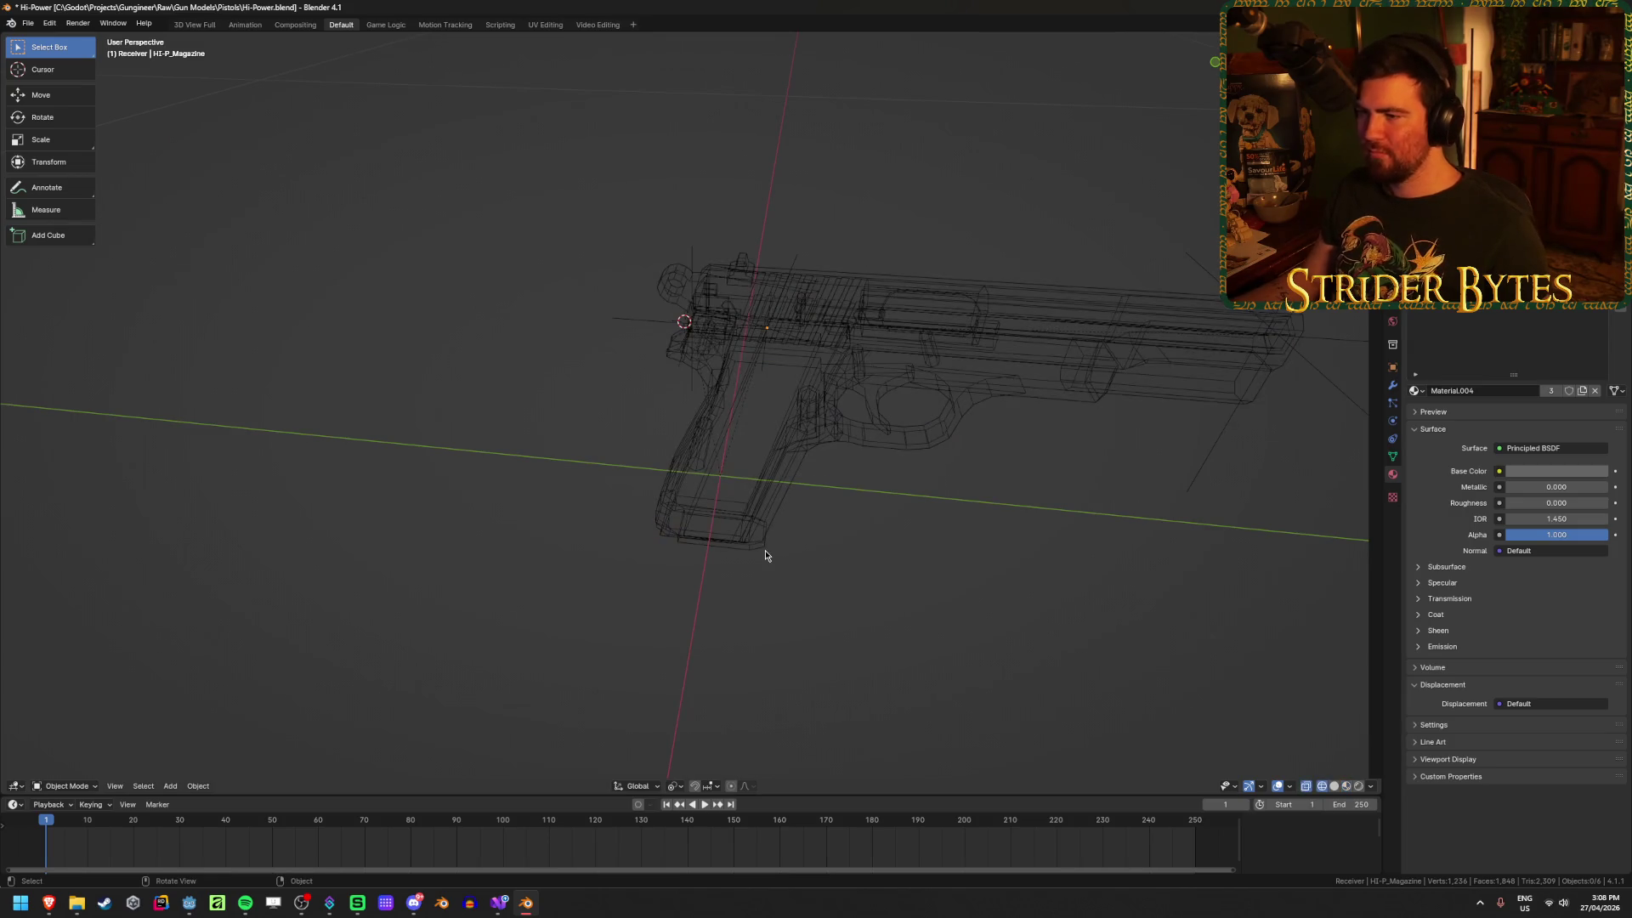
mouse_move(871, 587)
middle_mouse_down()
mouse_move(907, 571)
mouse_move(918, 535)
middle_mouse_up()
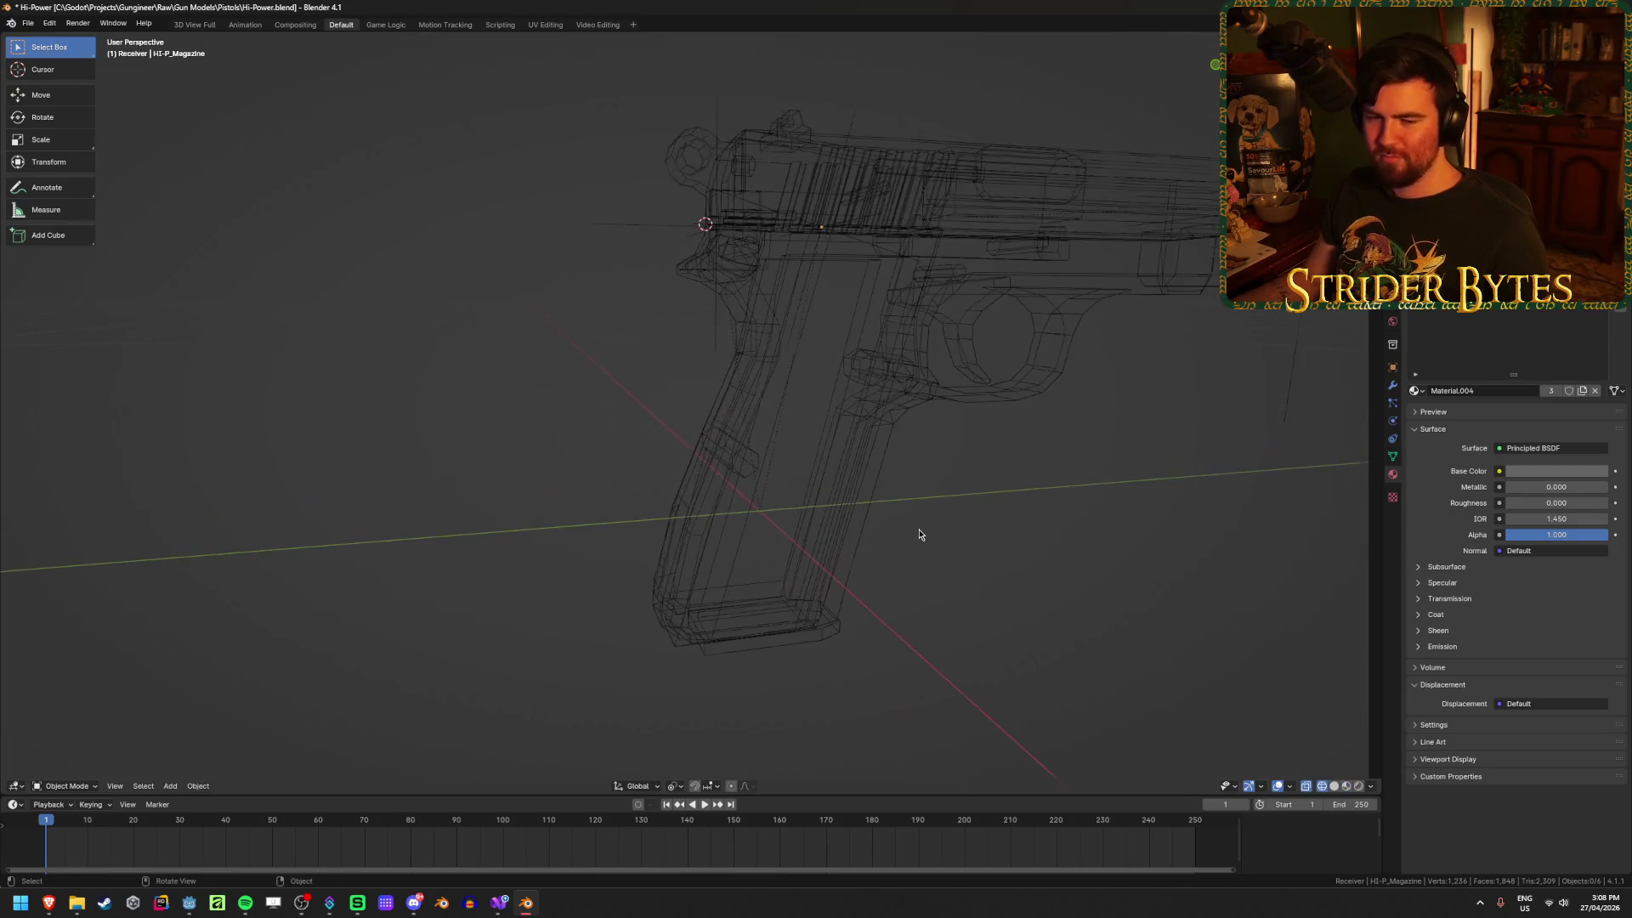
key("shift+z")
left_click(794, 641)
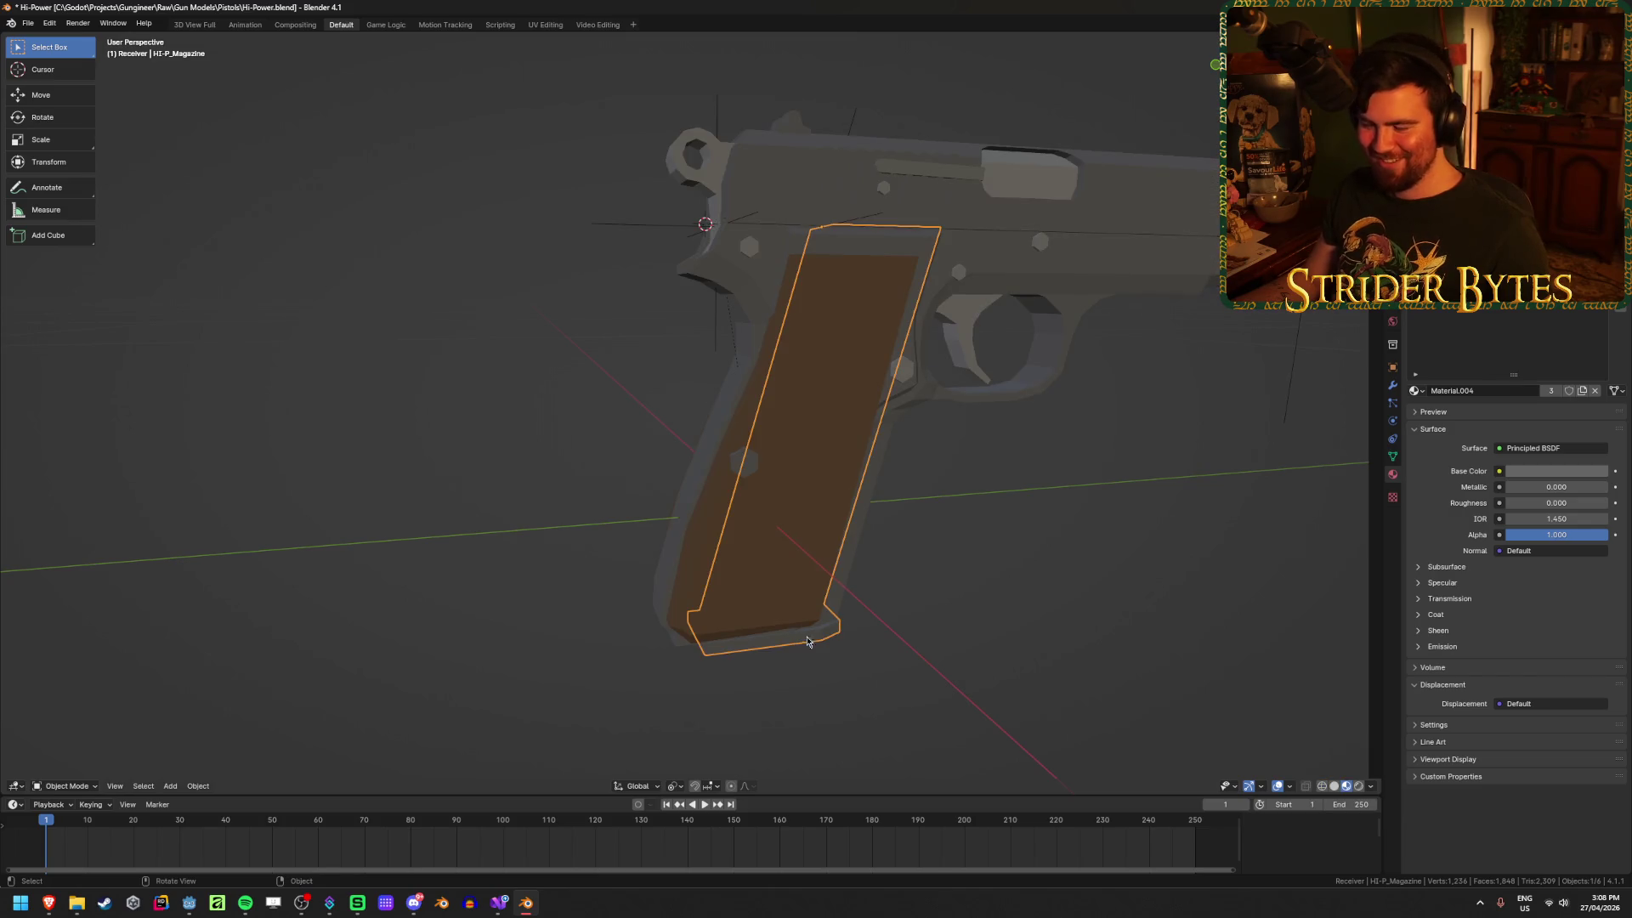
Step: Snap the 3D cursor to a vertex on the side of the receiver's grip
left_click(968, 514)
left_click(950, 358)
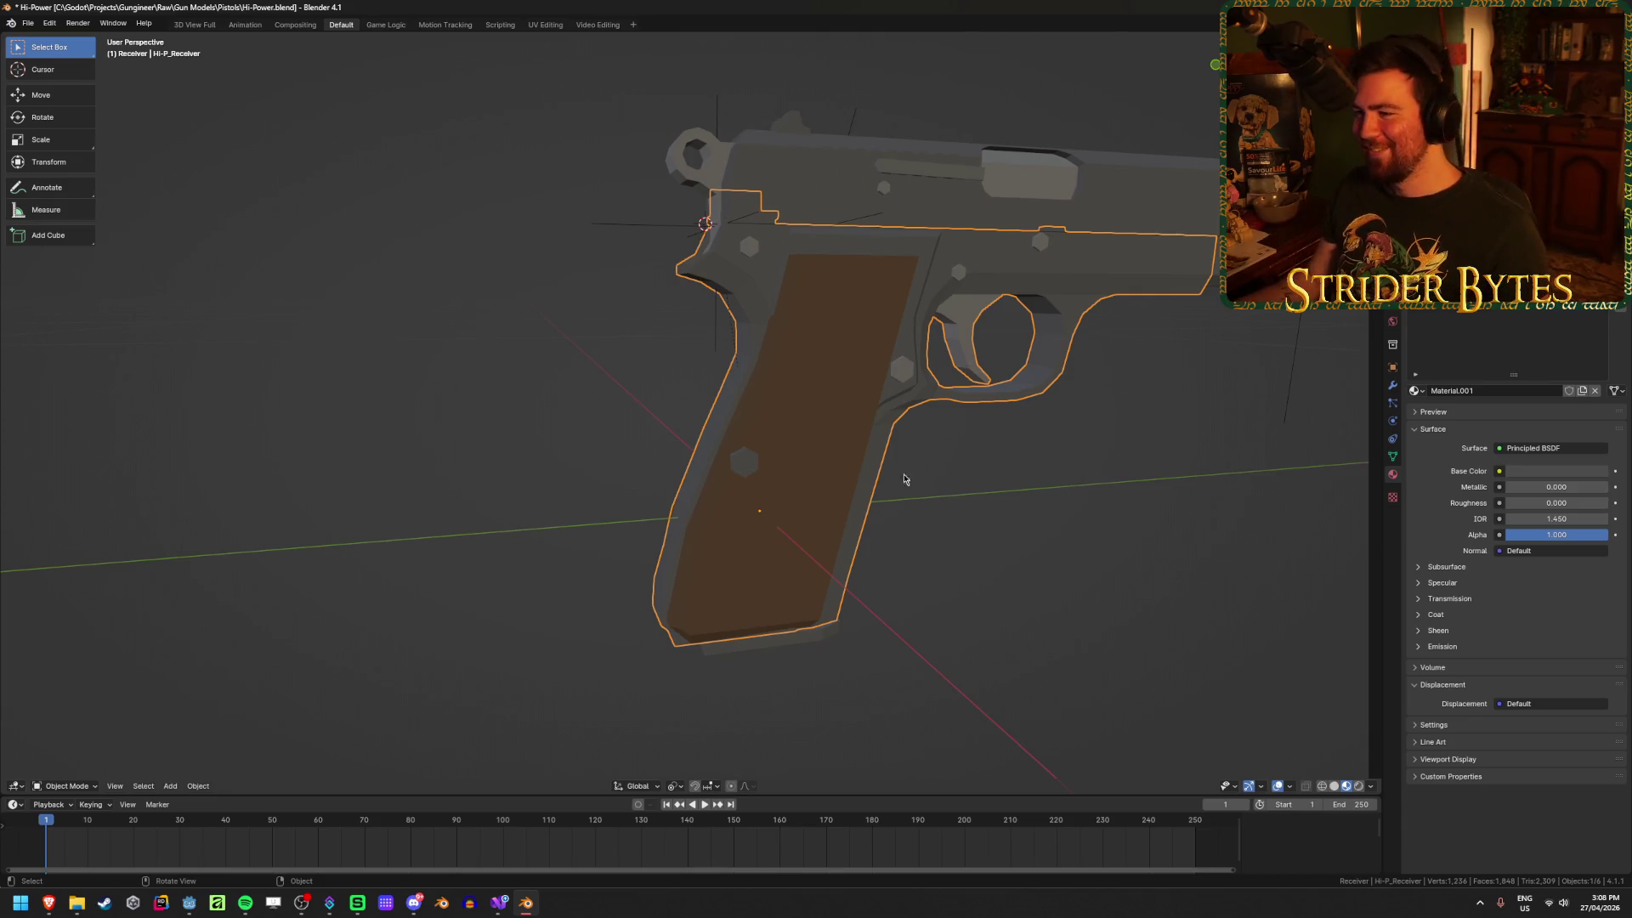
mouse_move(1006, 535)
middle_mouse_down()
mouse_move(853, 623)
mouse_move(794, 623)
mouse_move(867, 619)
middle_mouse_up()
key("Tab")
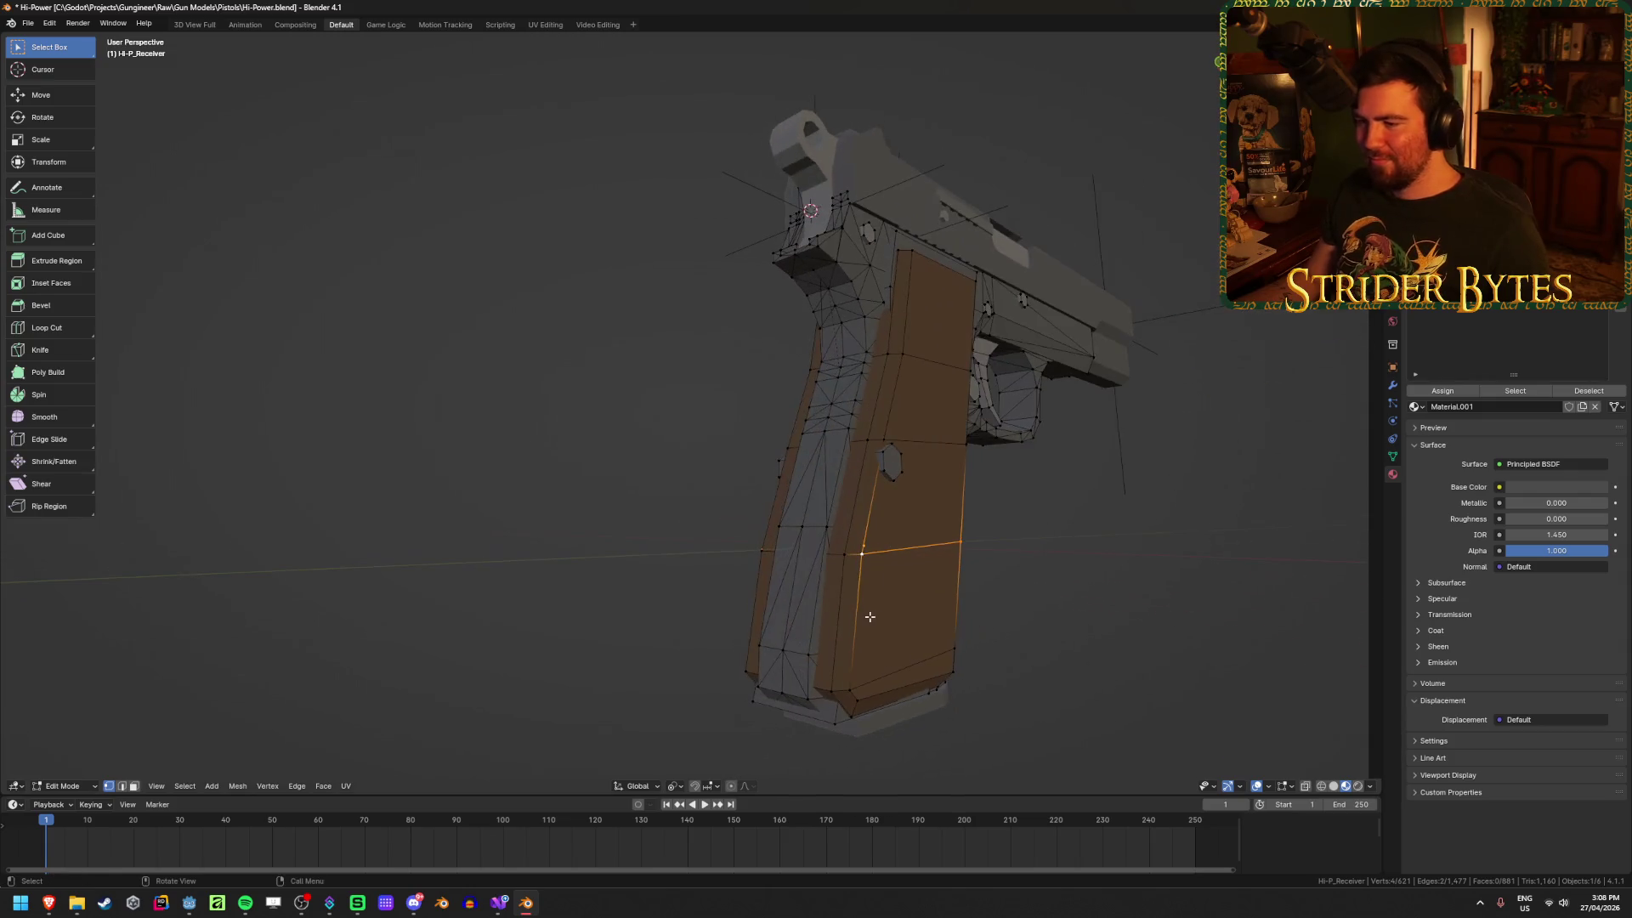
left_click(797, 530)
key("shift+s")
left_click(1155, 608)
key("Tab")
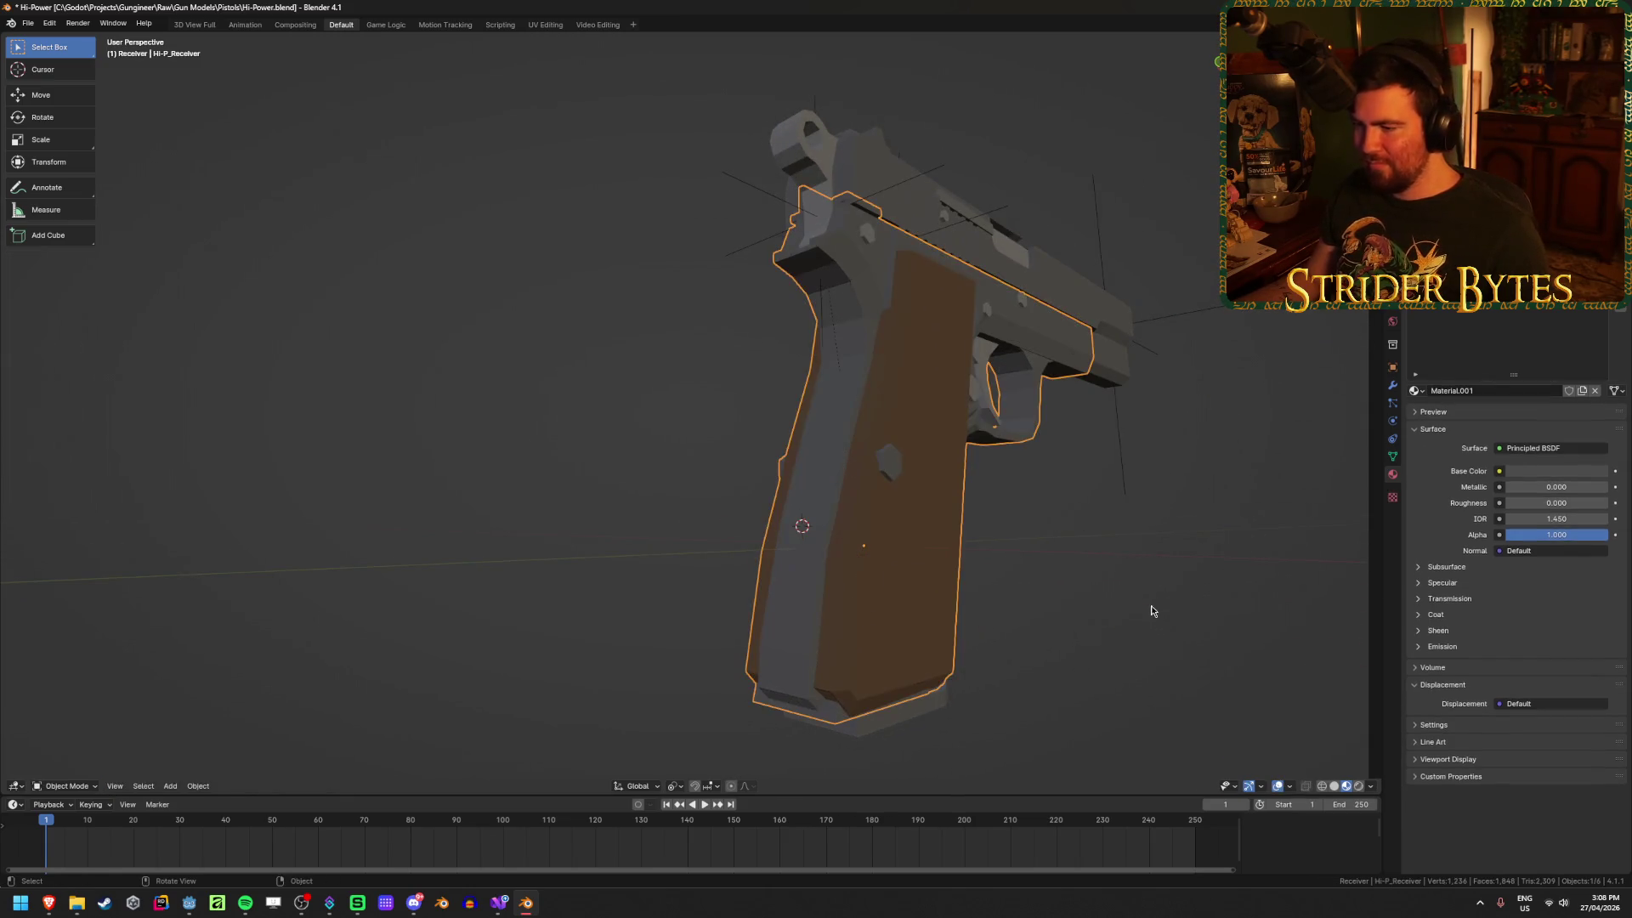
Step: Add a plain axes empty at the 3D cursor and scale it down
key("shift+a")
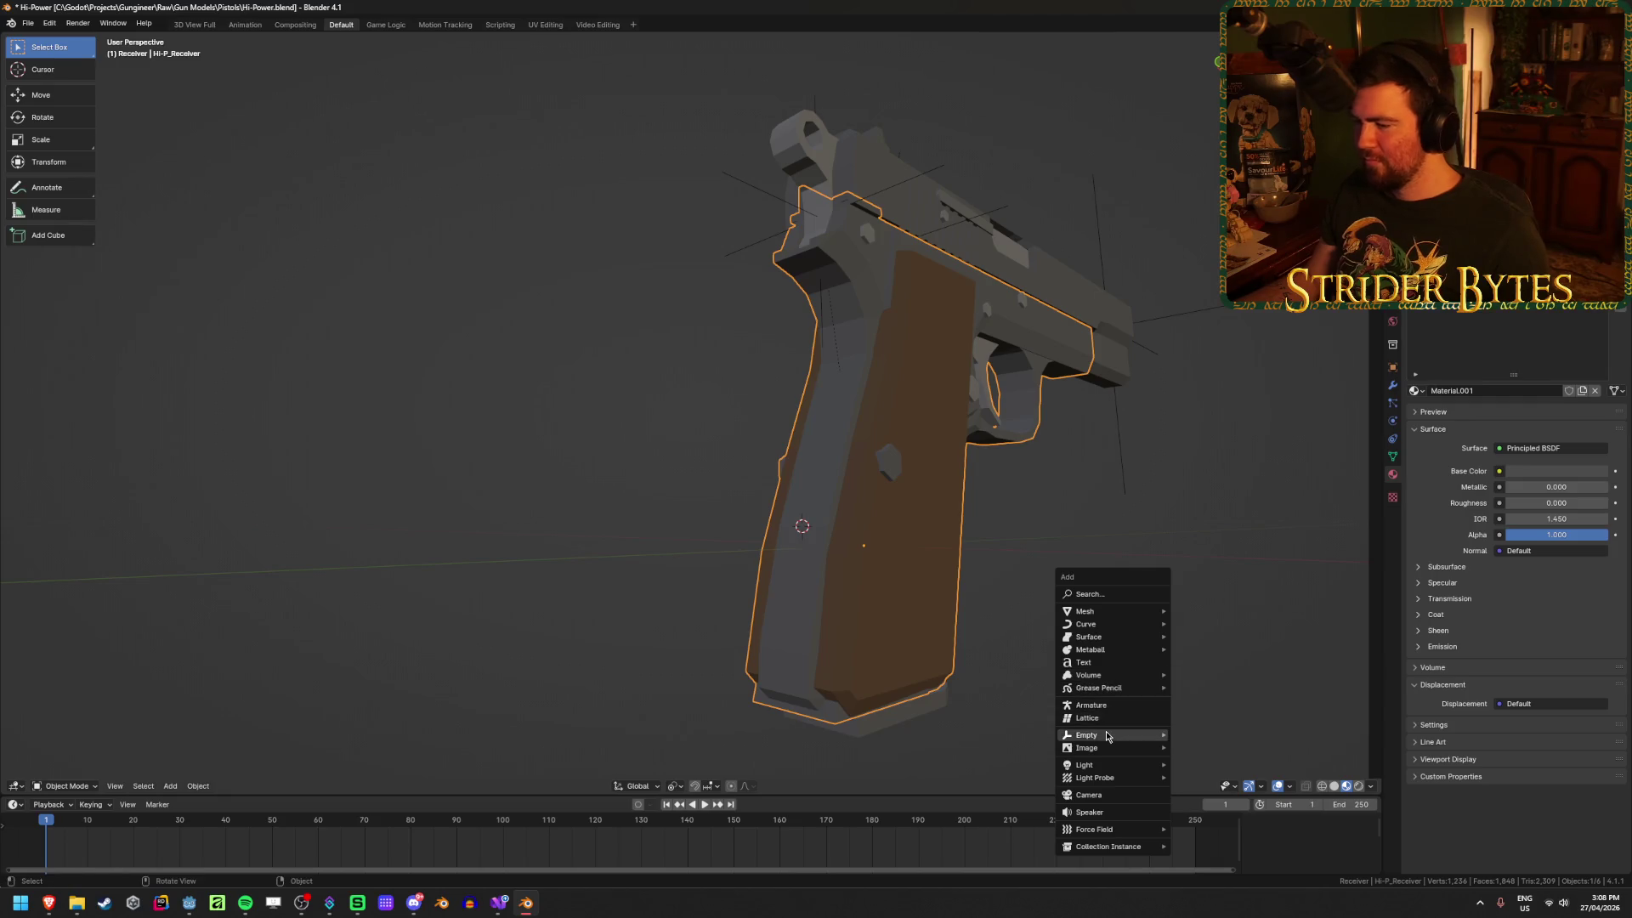
mouse_move(1105, 735)
left_click(1215, 736)
scroll(1227, 681, "down", 10)
middle_click_drag(1139, 539, 1253, 608)
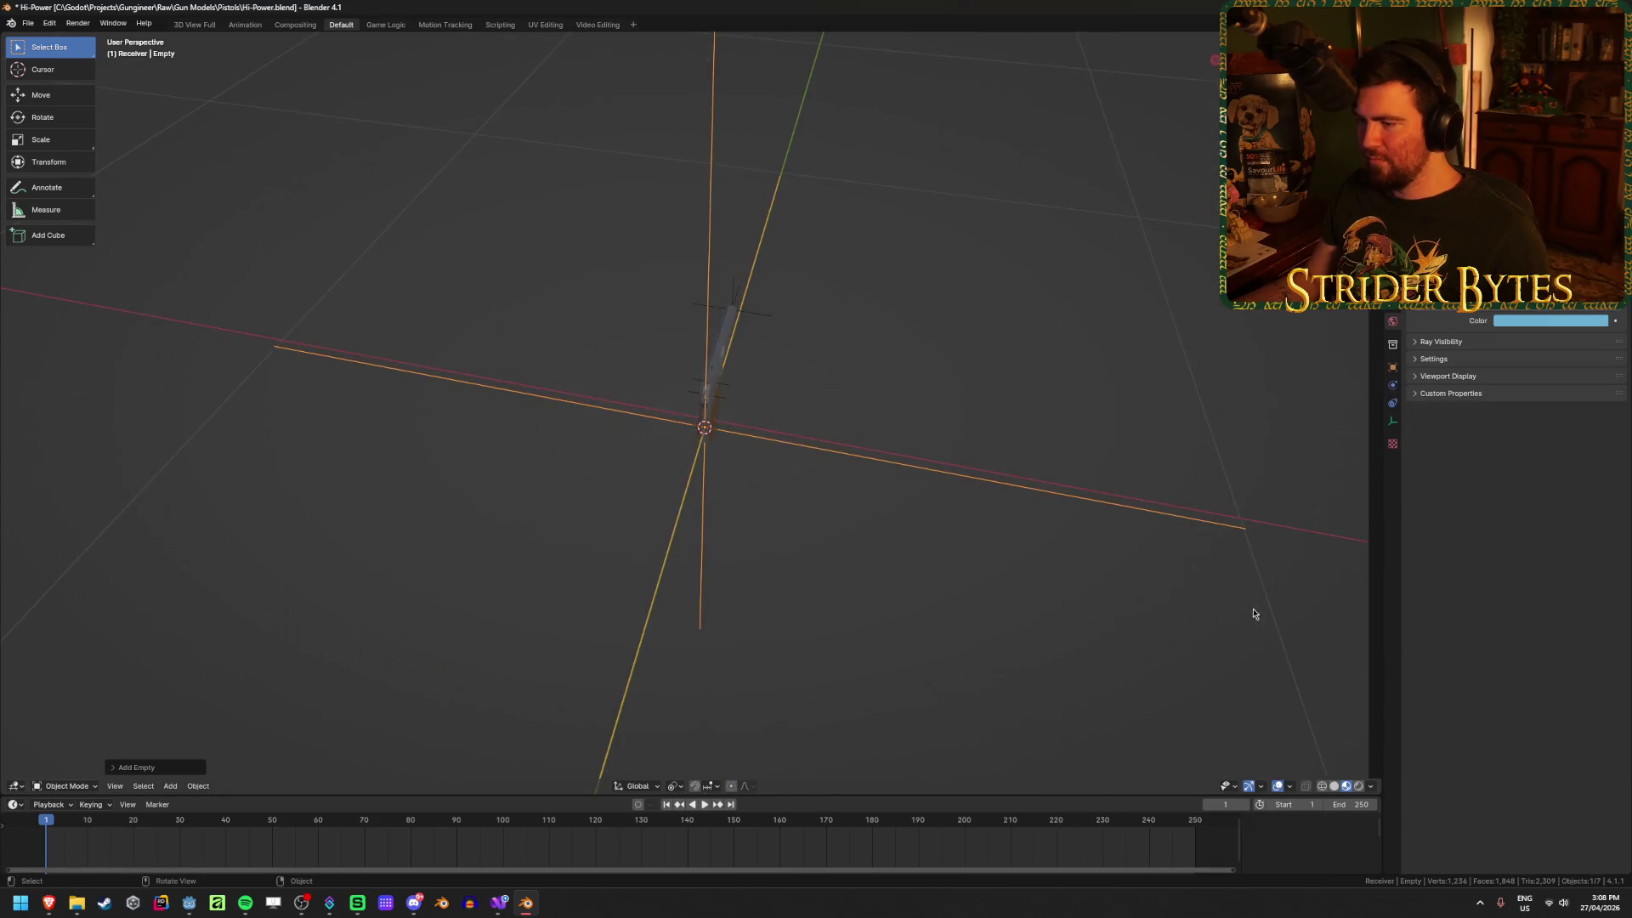
key("s")
left_click(756, 482)
scroll(844, 575, "up", 8)
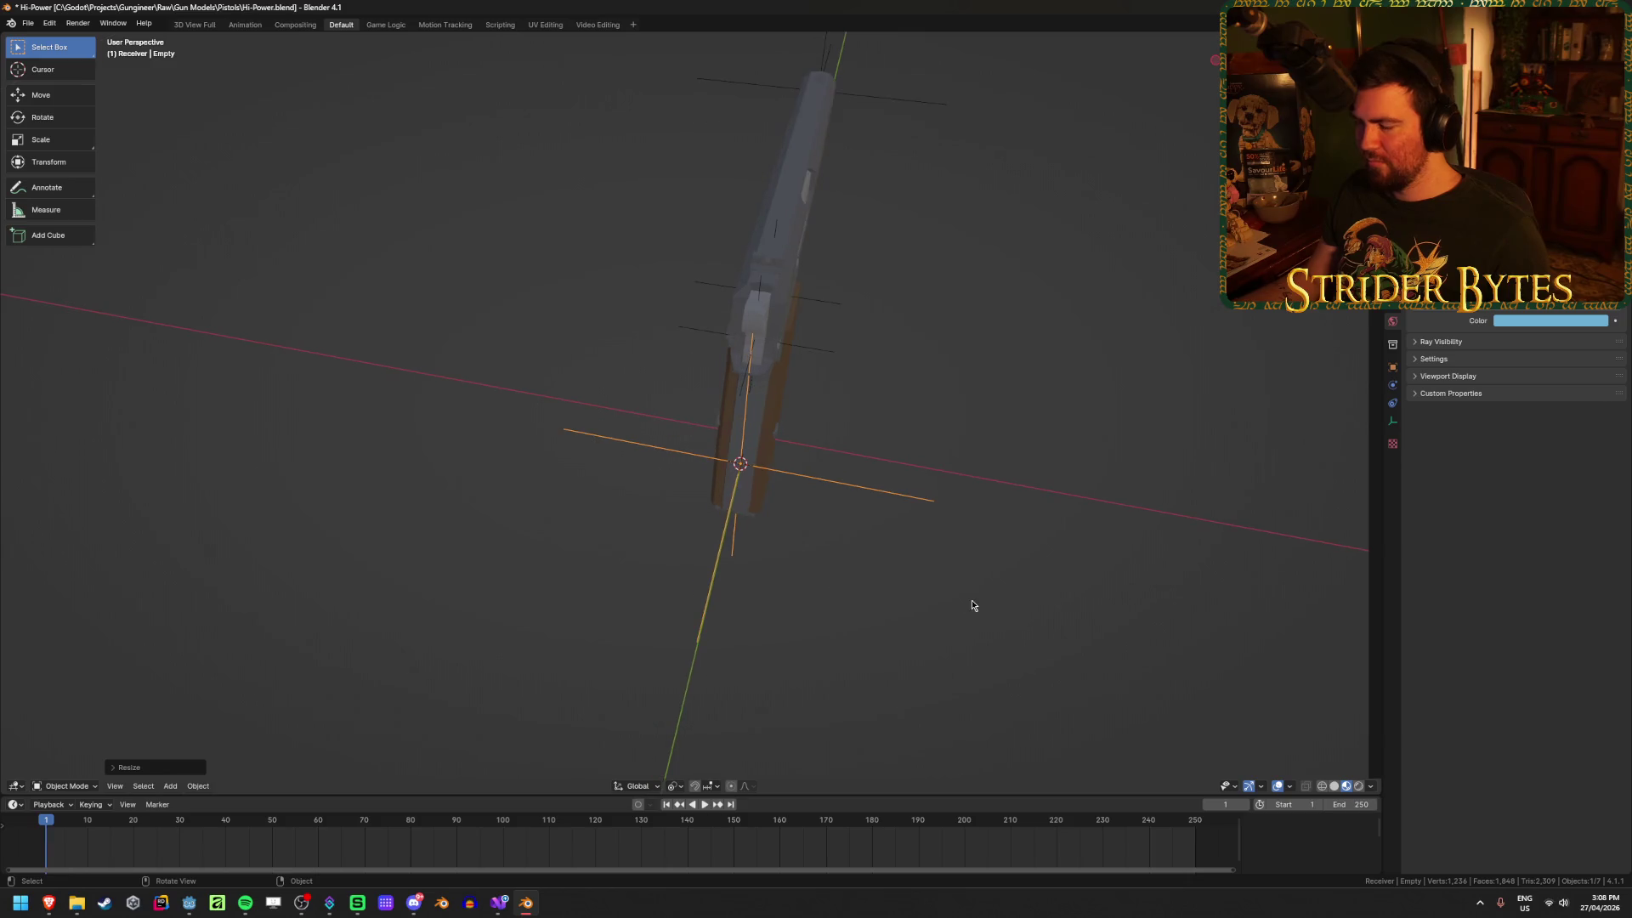
middle_click_drag(972, 609, 929, 561)
scroll(918, 557, "up", 4)
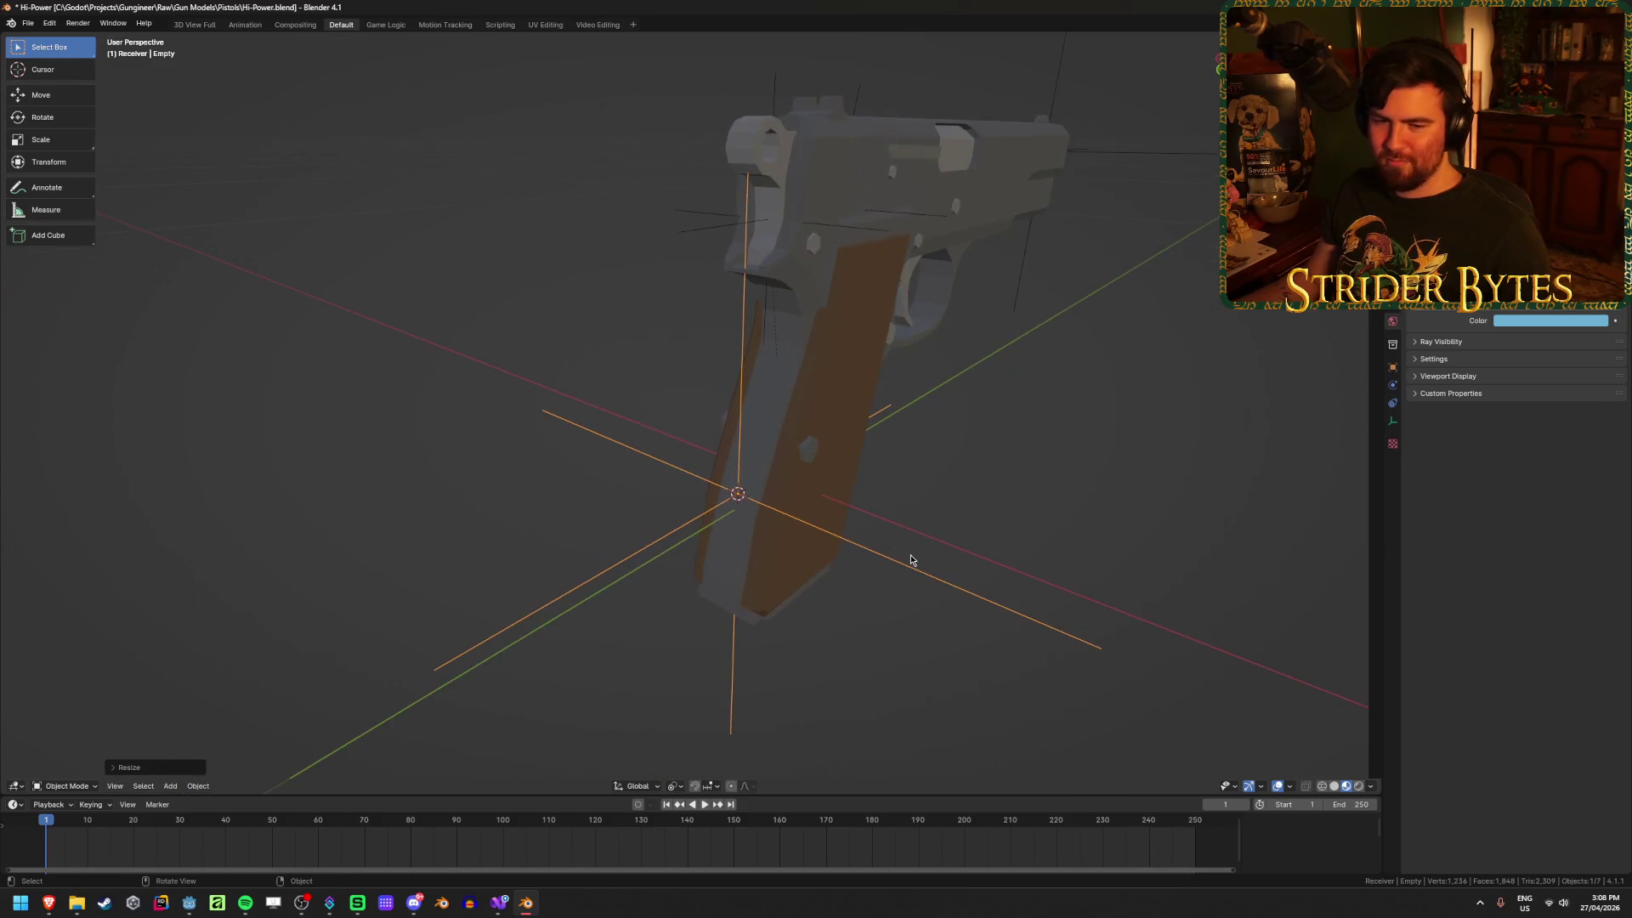
Step: Apply the empty's transforms, then deselect it
key("ctrl+a")
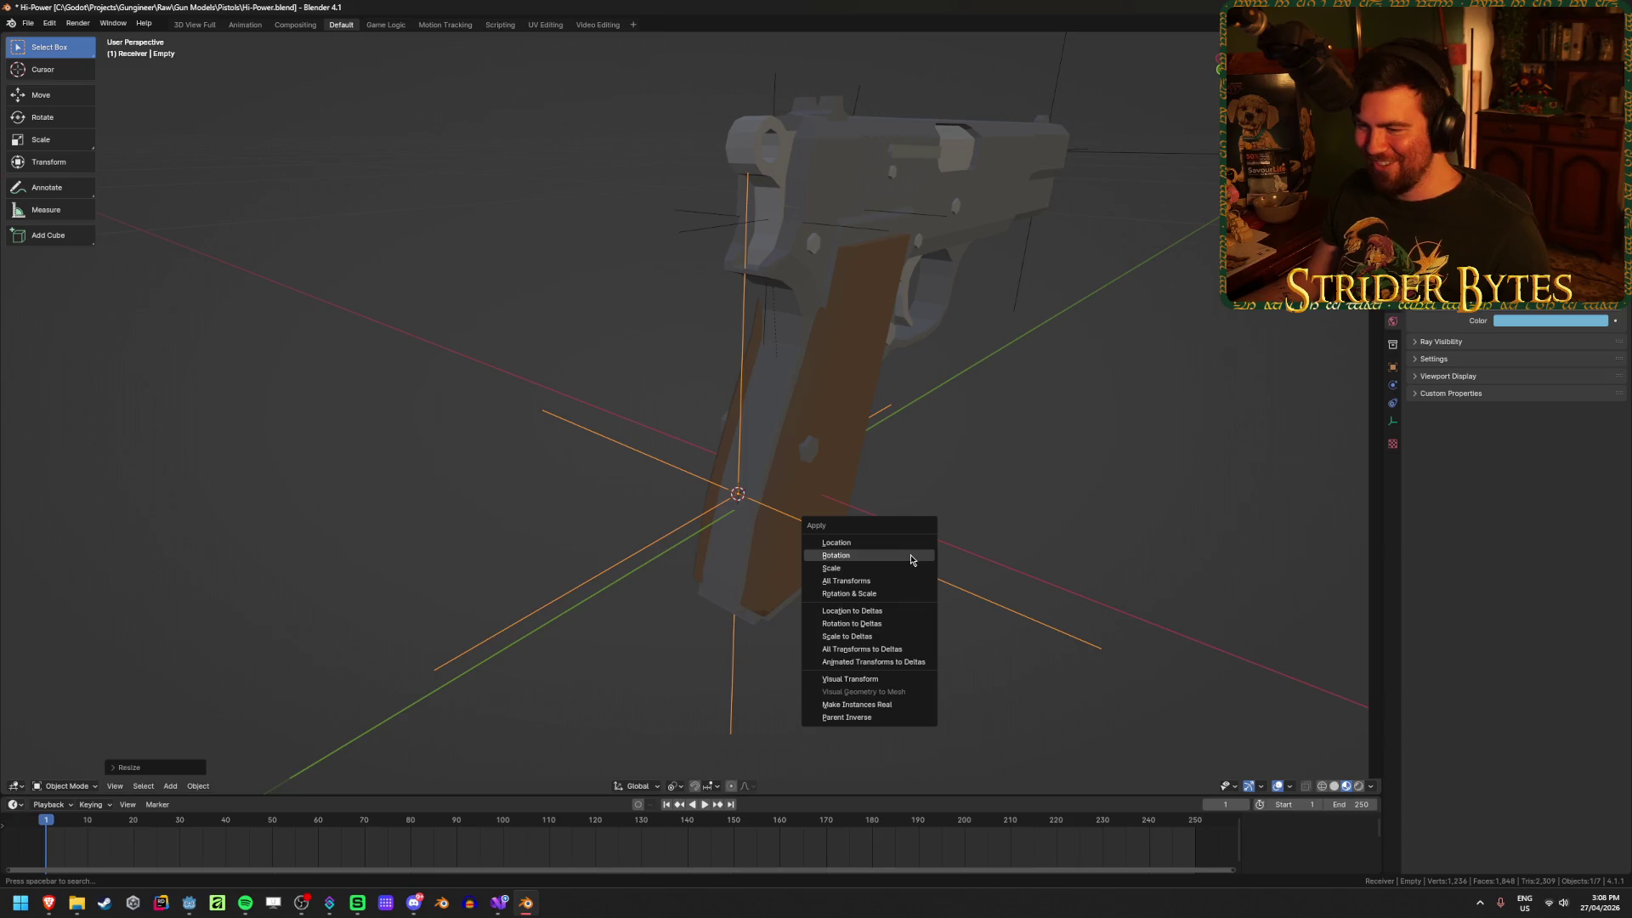
left_click(873, 579)
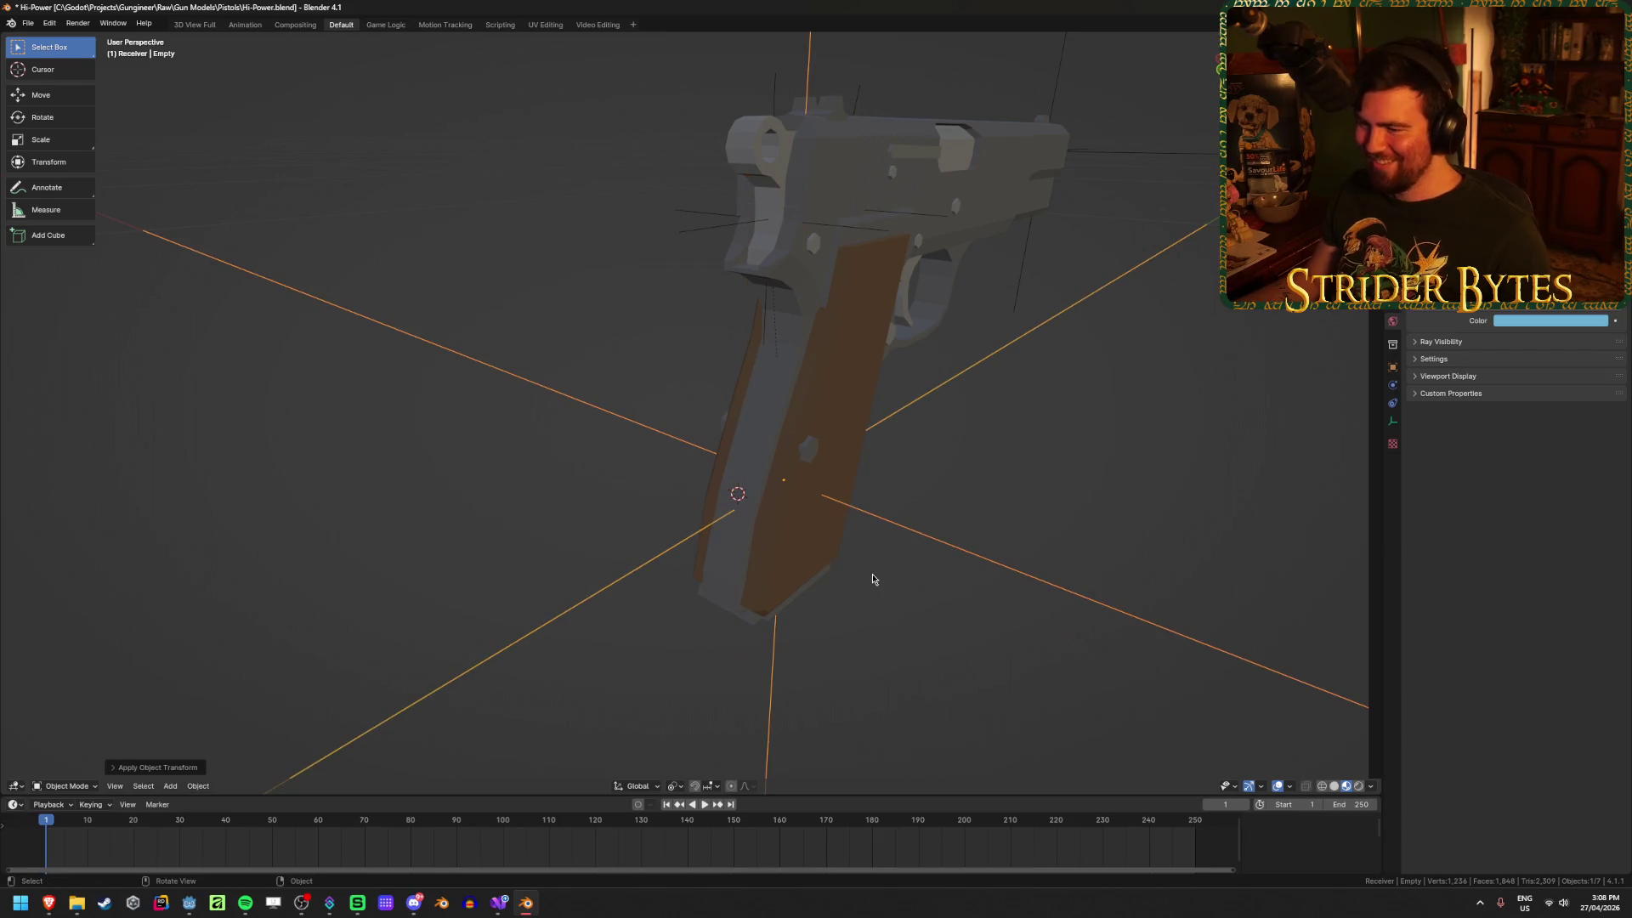
key("ctrl+a")
left_click(874, 559)
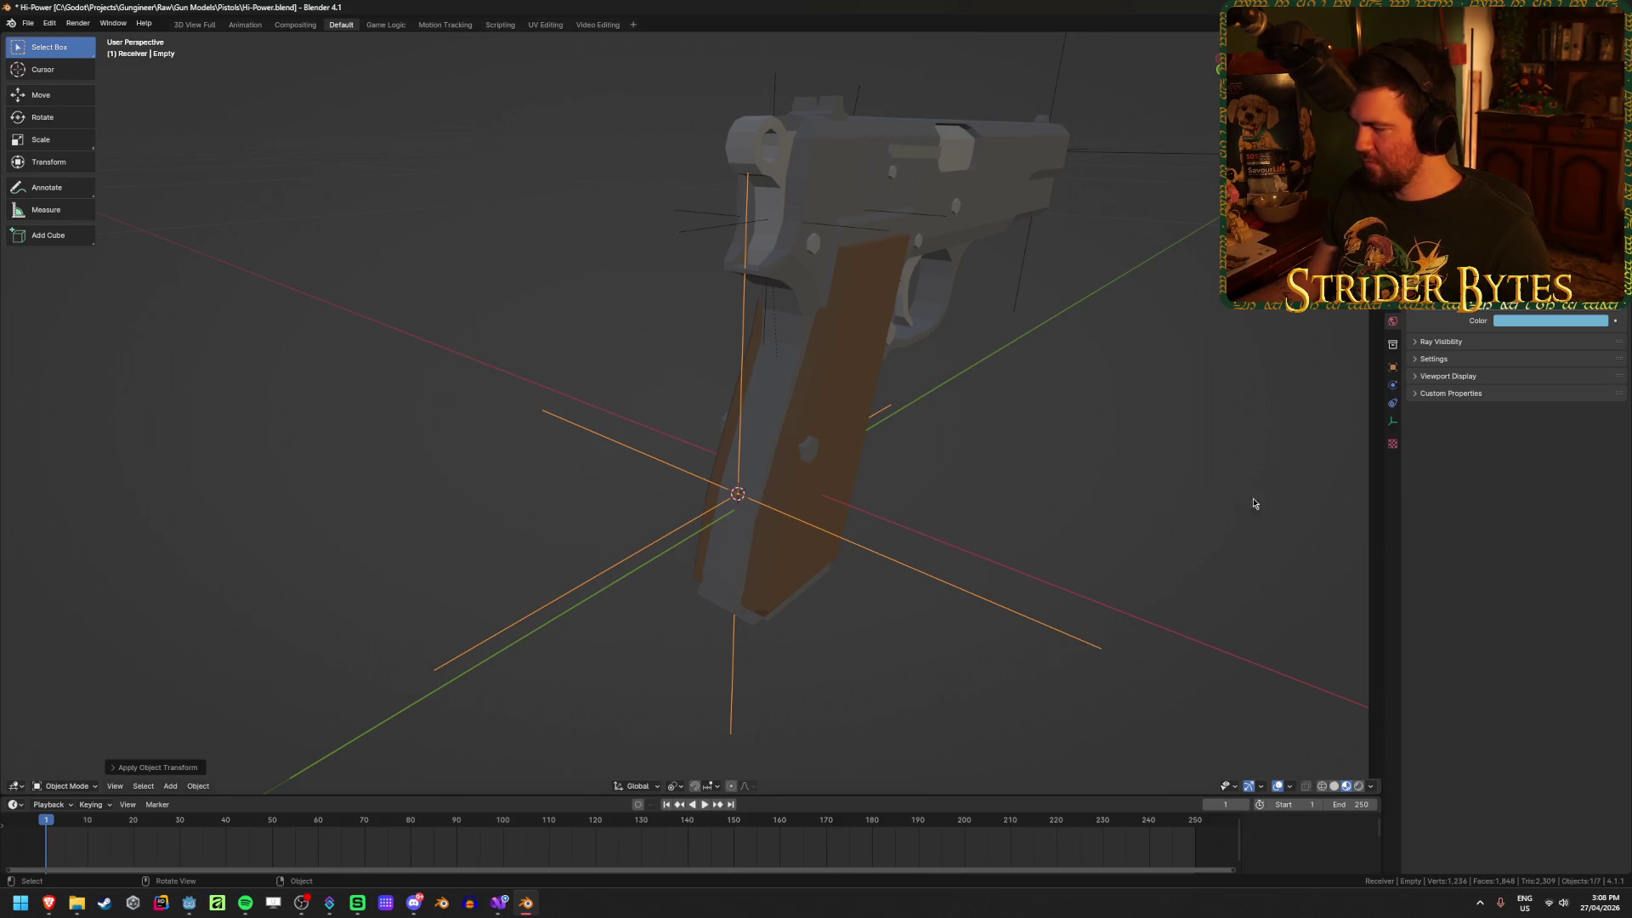
left_click(901, 671)
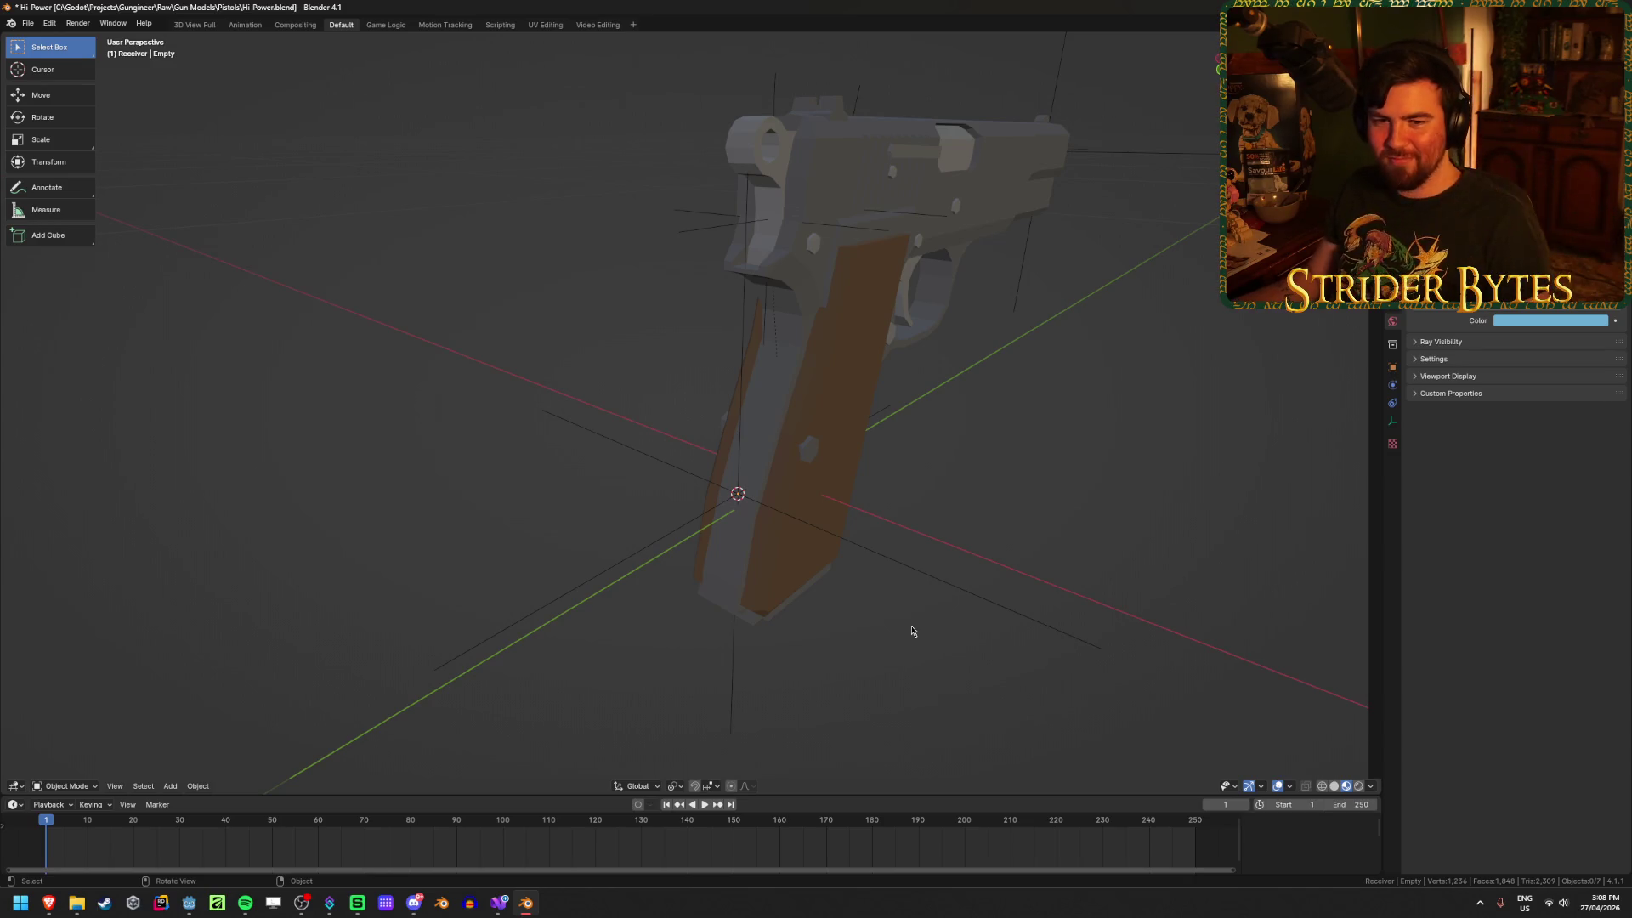
middle_click_drag(912, 631, 842, 582)
Step: Select the new grip empty and rename it StockAttach
left_click(770, 534)
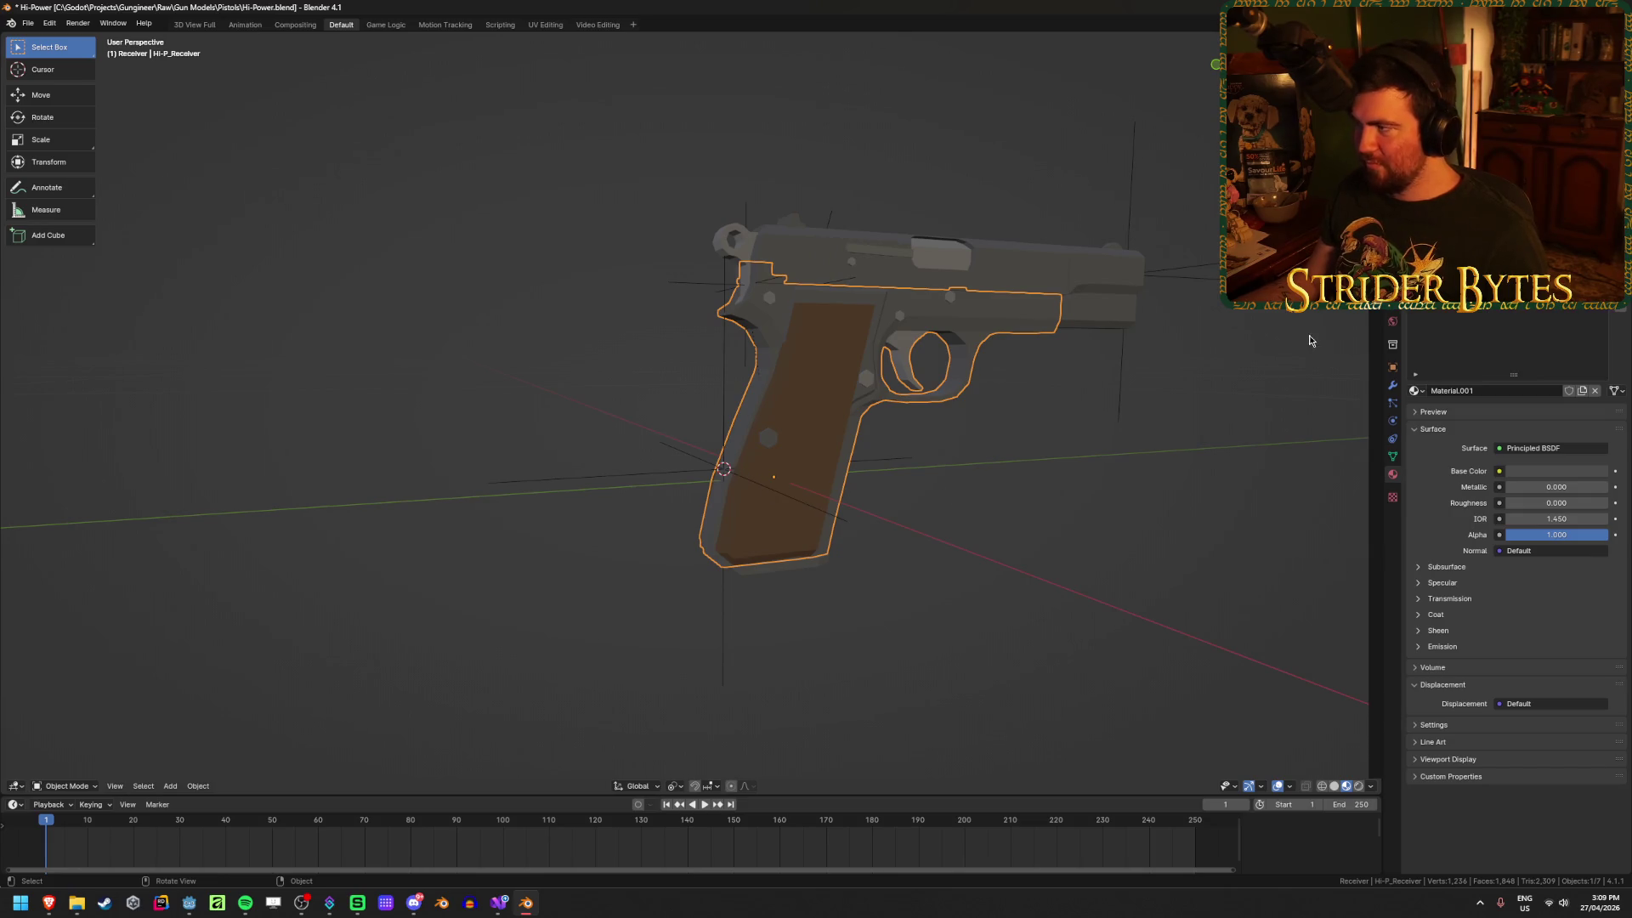
left_click(885, 483)
left_click(805, 508)
key("F2")
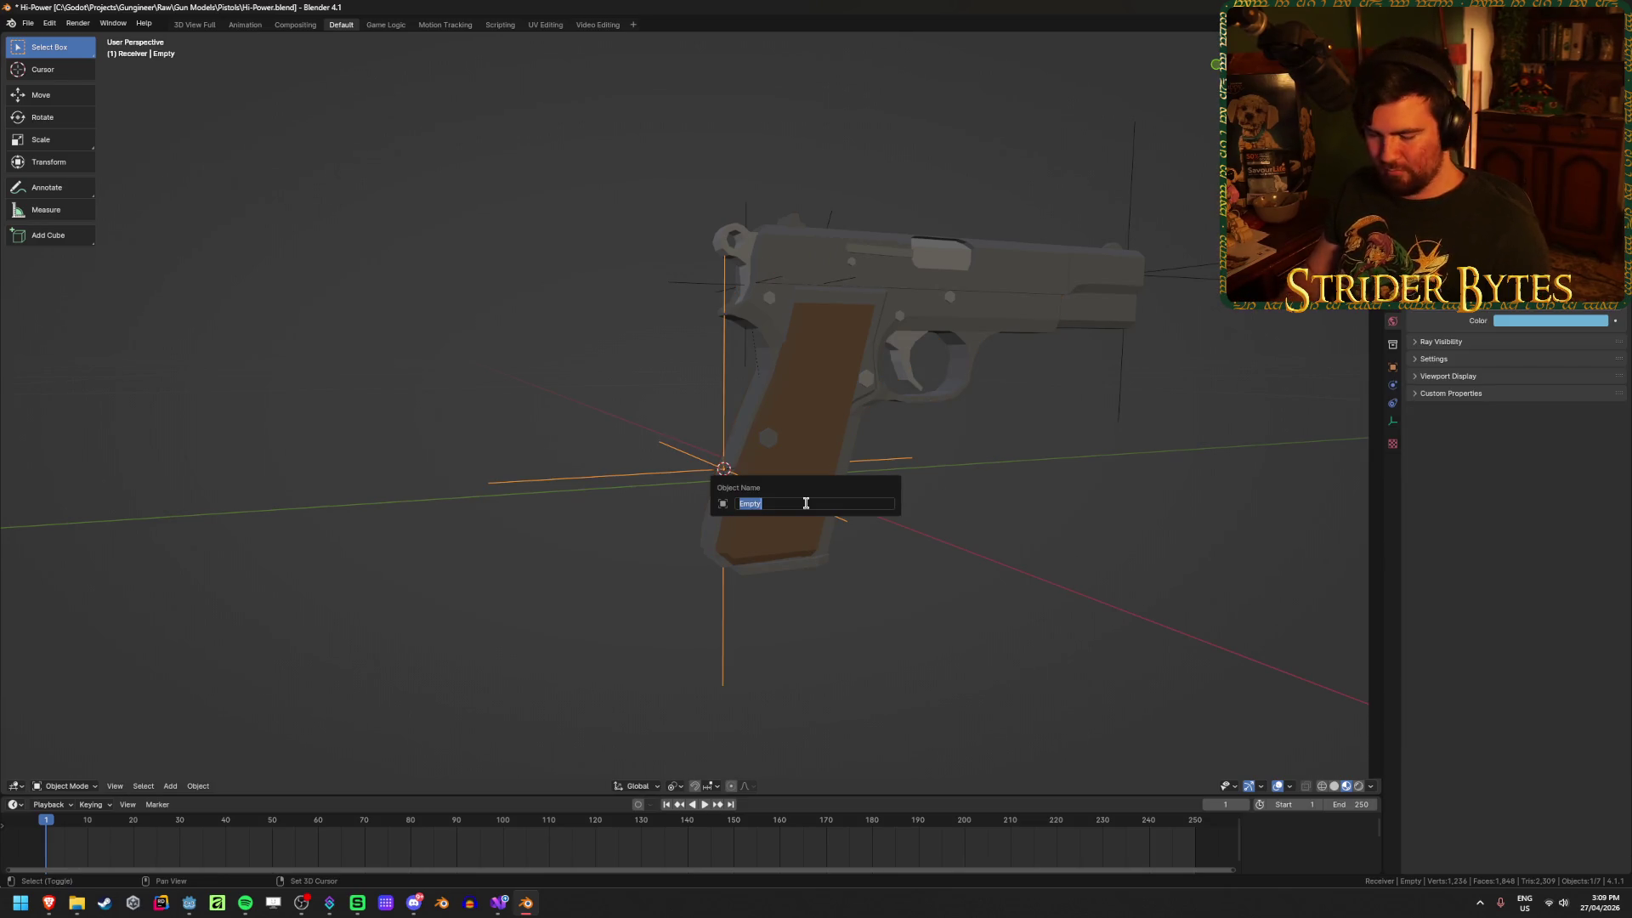
type("StockAttach")
key("Return")
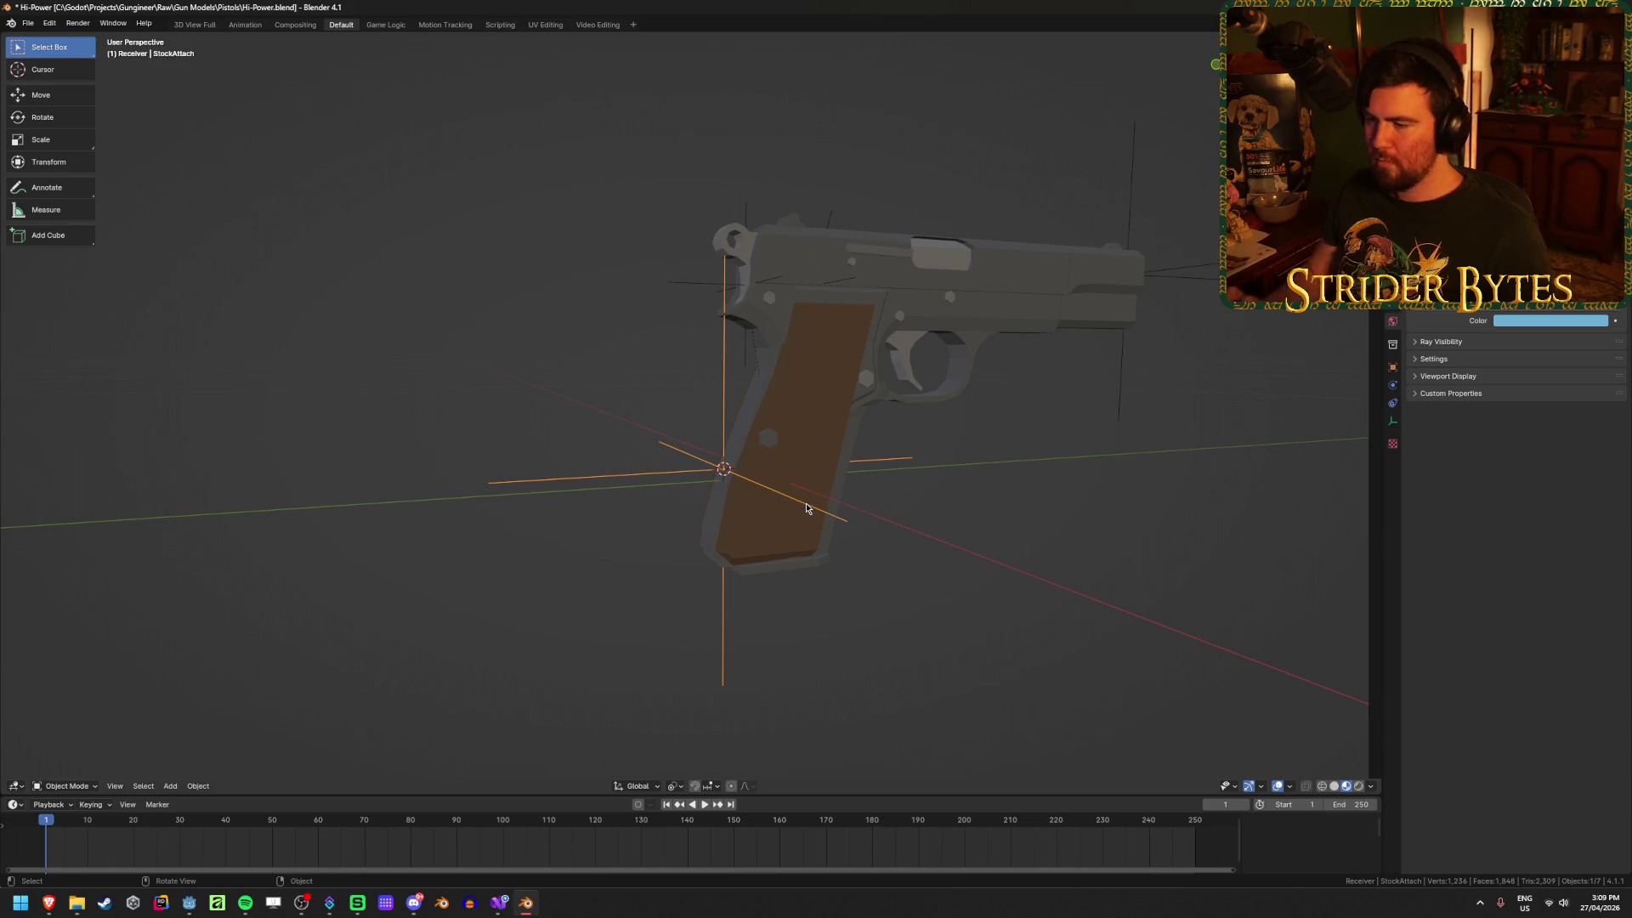
mouse_move(1052, 306)
middle_mouse_down()
mouse_move(1037, 362)
mouse_move(885, 356)
mouse_move(812, 394)
middle_mouse_up()
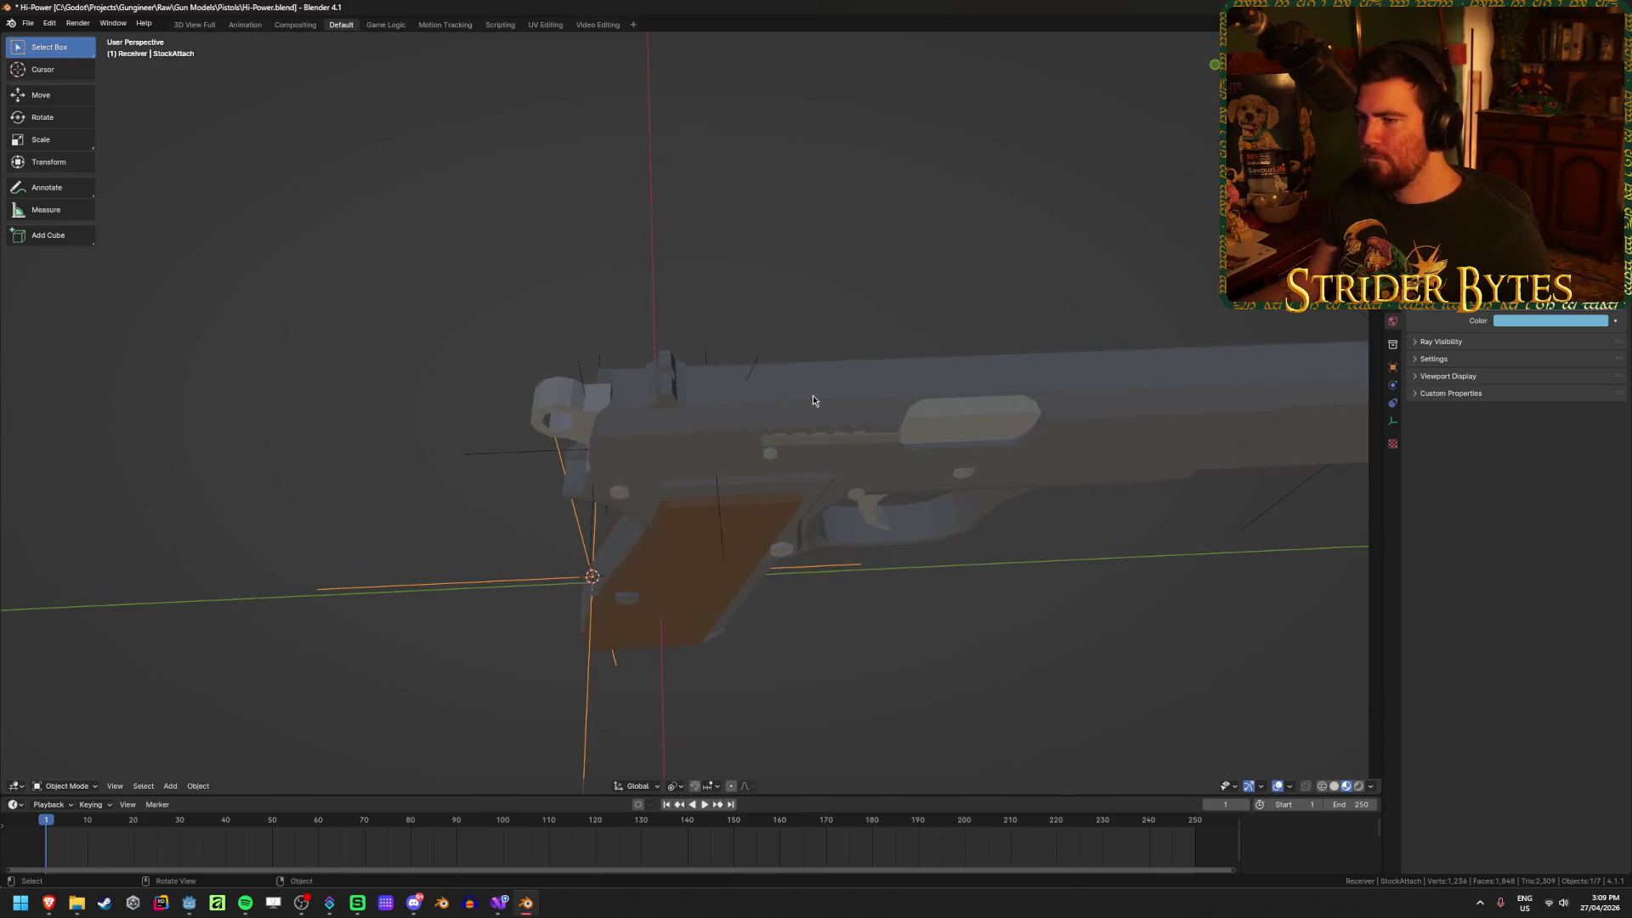
Step: Enter Edit Mode on Hi-P_Barrel and turn on X-ray to reach hidden vertices
left_click(812, 394)
key("Tab")
middle_click_drag(941, 361, 685, 277)
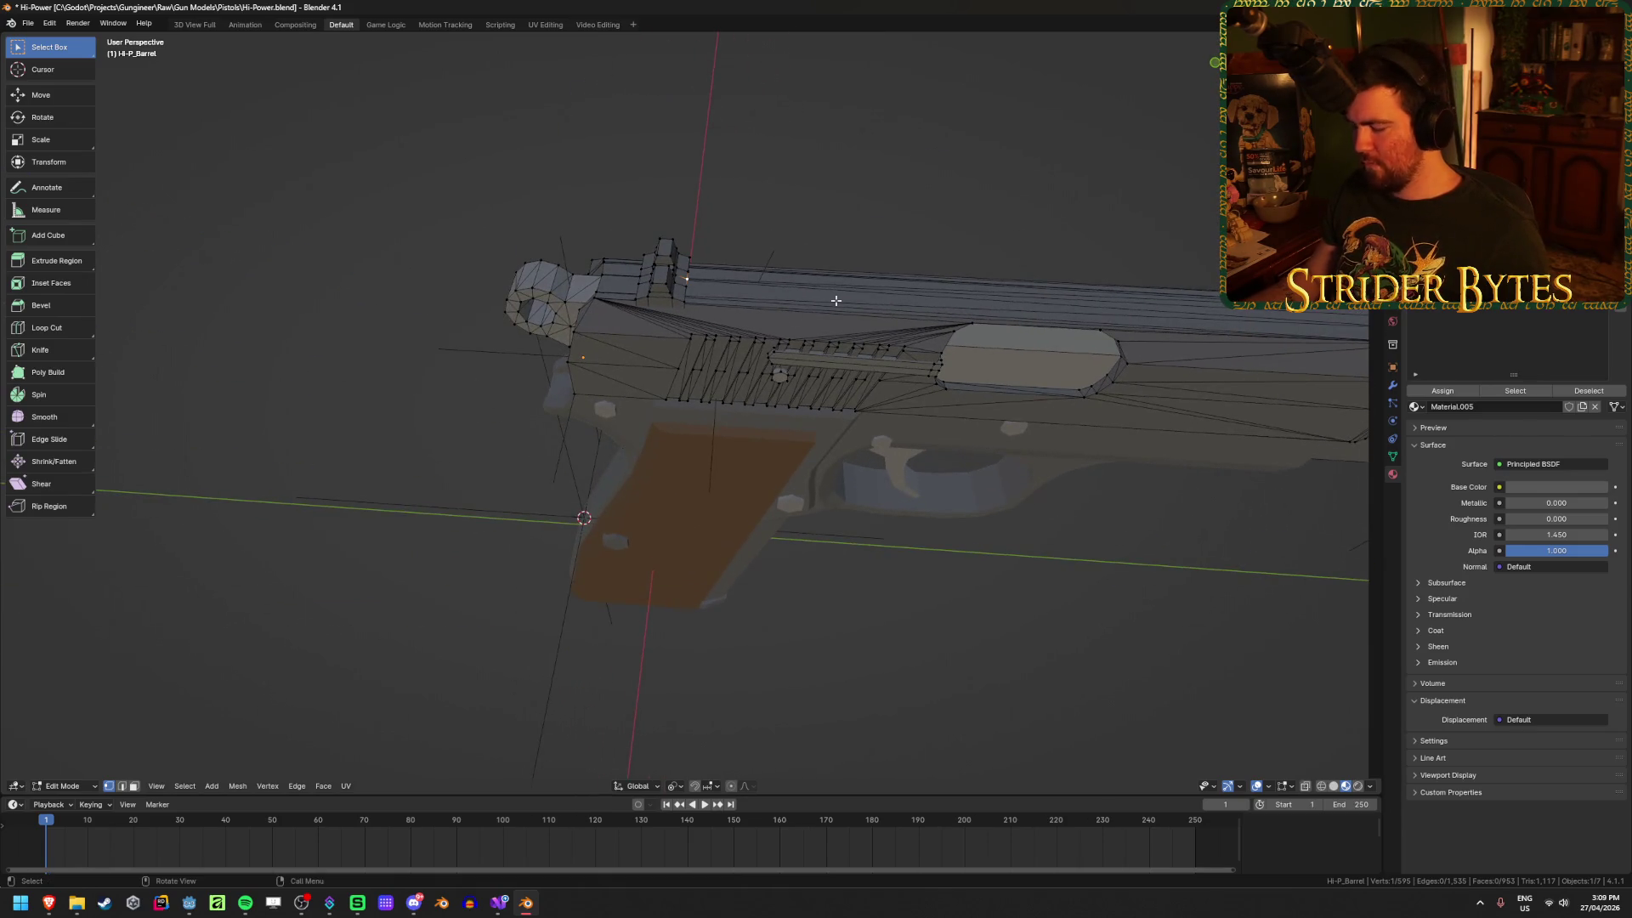
scroll(836, 300, "up", 5)
scroll(838, 303, "down", 4)
mouse_move(1078, 411)
middle_mouse_down()
mouse_move(1078, 352)
mouse_move(824, 408)
mouse_move(929, 385)
mouse_move(859, 375)
mouse_move(799, 400)
middle_mouse_up()
key("alt+z")
key("alt+z")
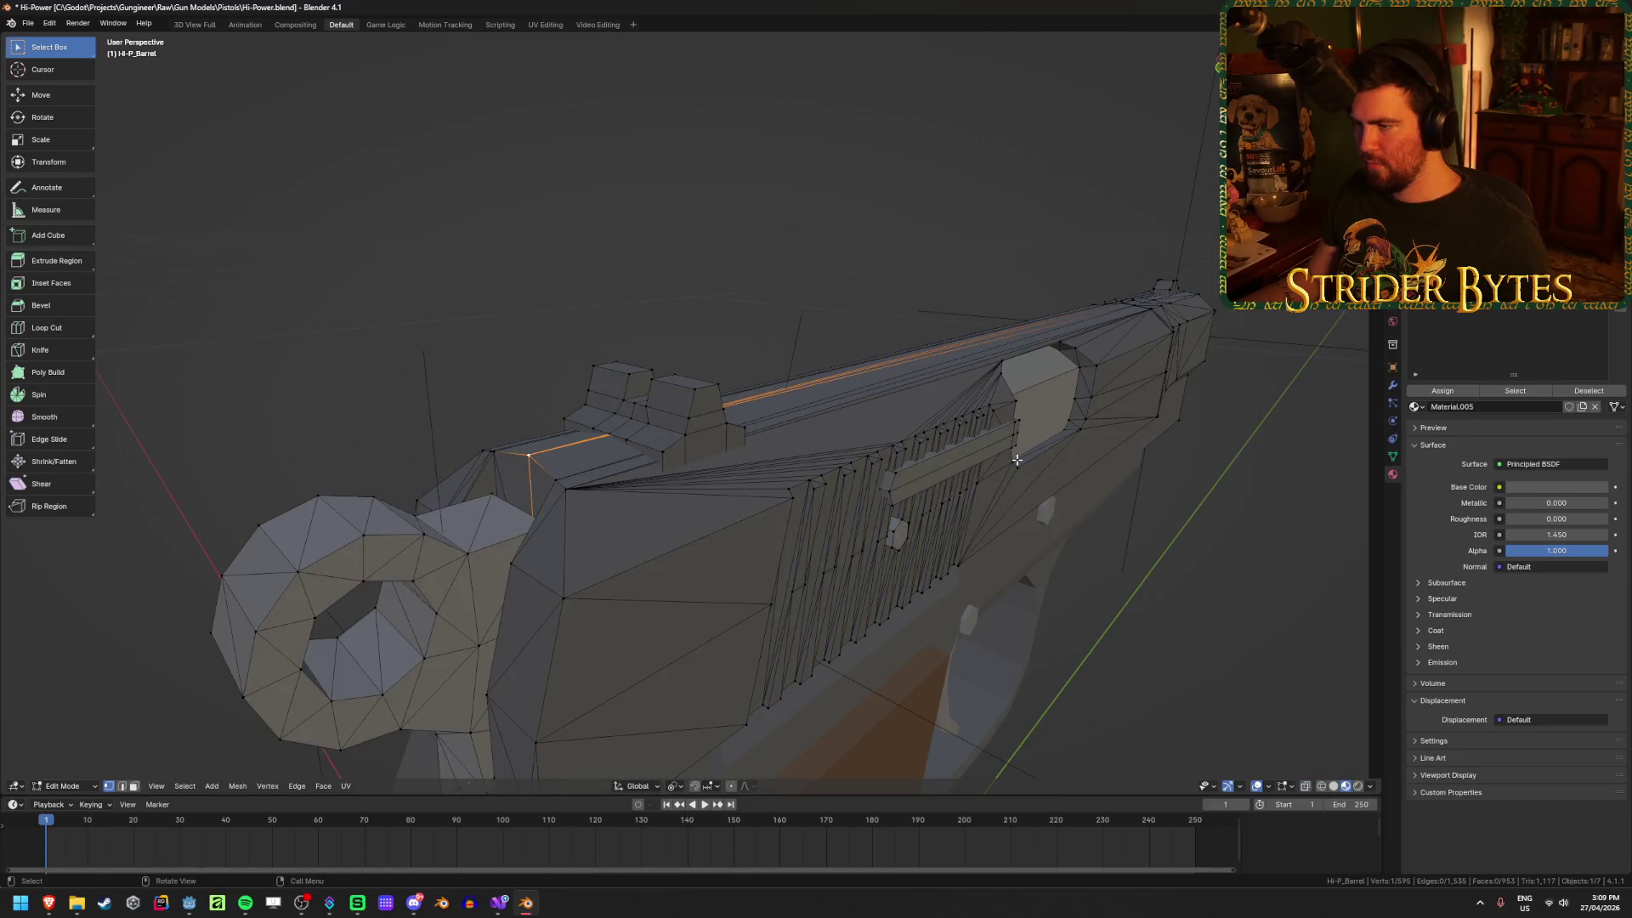
mouse_move(1016, 459)
middle_mouse_down()
mouse_move(1053, 353)
mouse_move(977, 576)
mouse_move(969, 324)
middle_mouse_up()
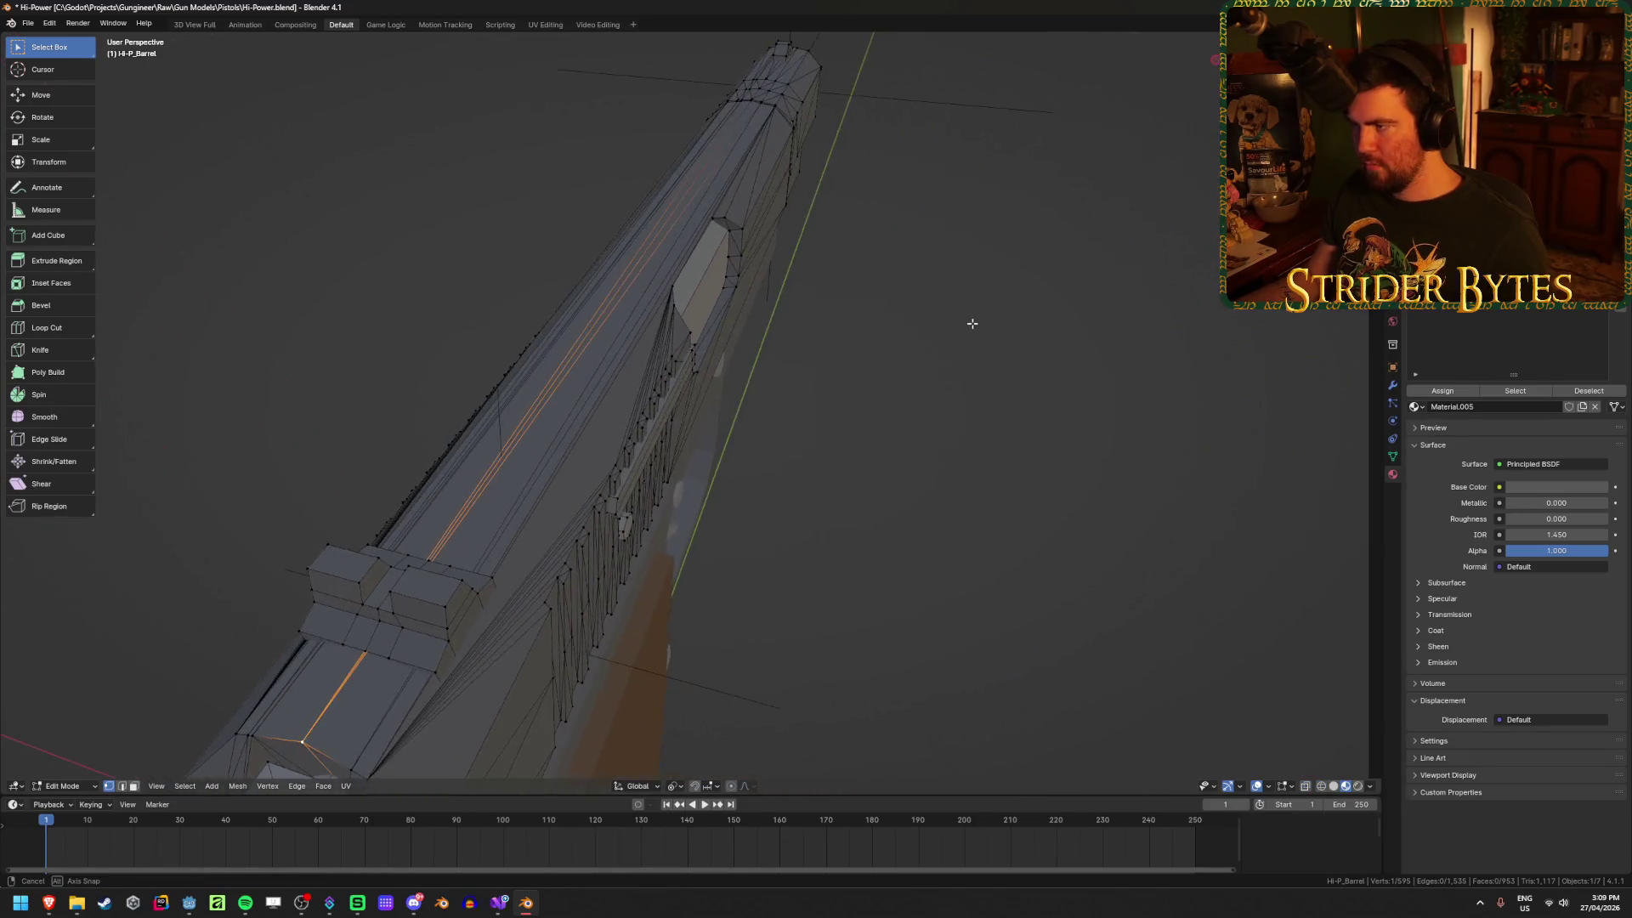
Step: Select the slide's top edge and snap the 3D cursor to it
left_click(748, 106, "shift")
mouse_move(867, 381)
middle_mouse_down()
mouse_move(844, 367)
mouse_move(861, 350)
middle_mouse_up()
scroll(861, 350, "down", 1)
key("shift+s")
left_click(859, 413)
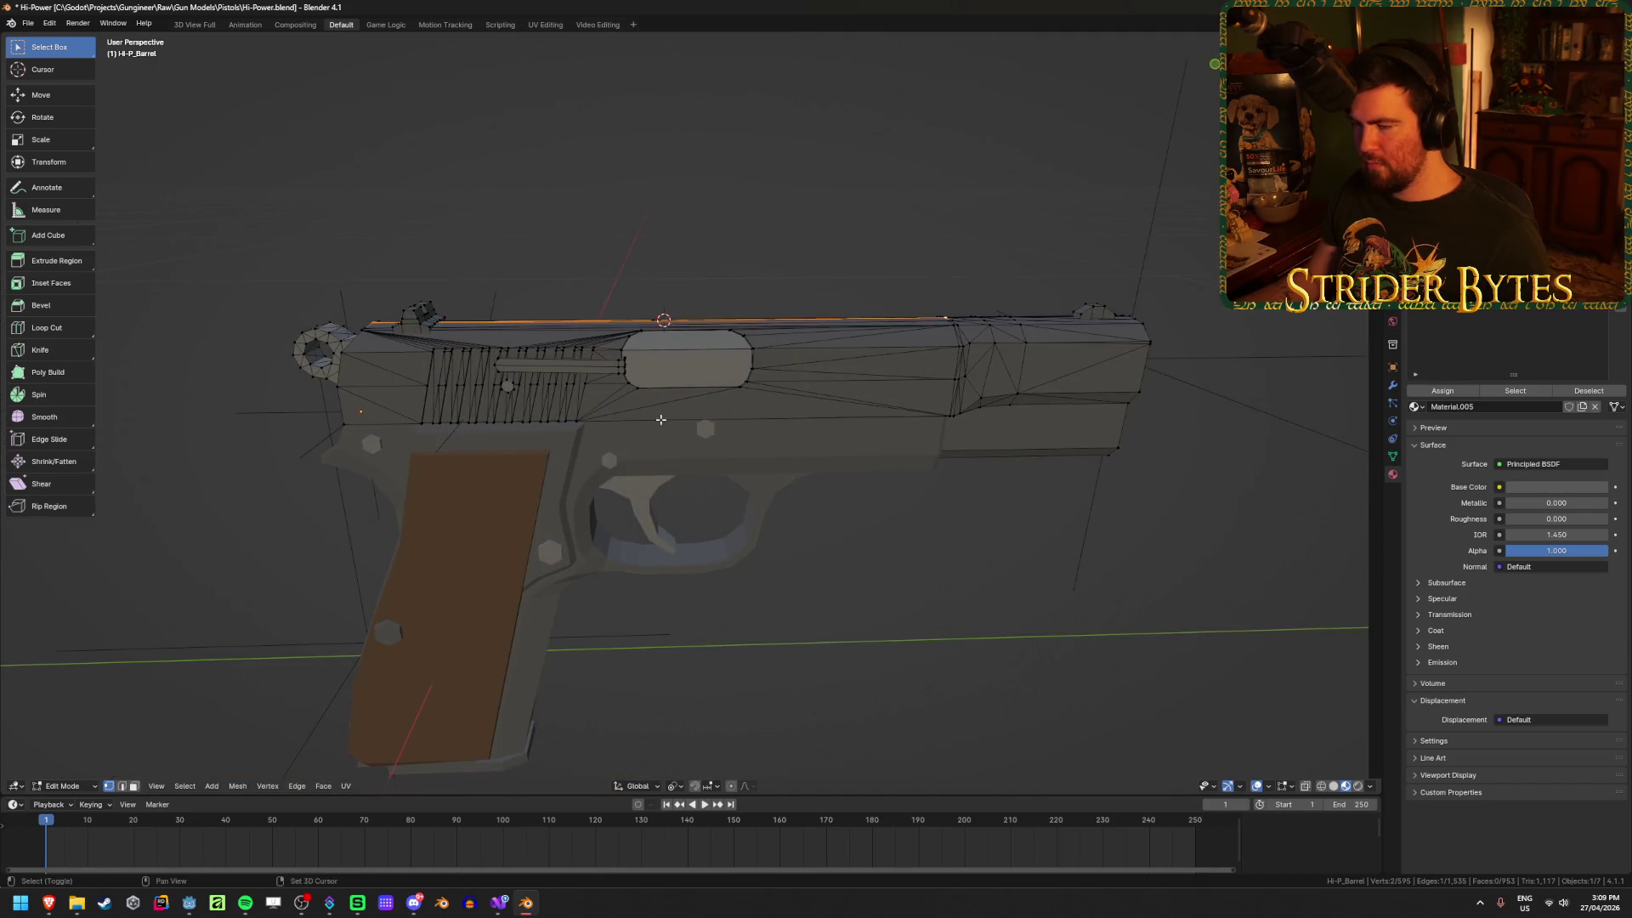
middle_click_drag(660, 419, 852, 413, "shift")
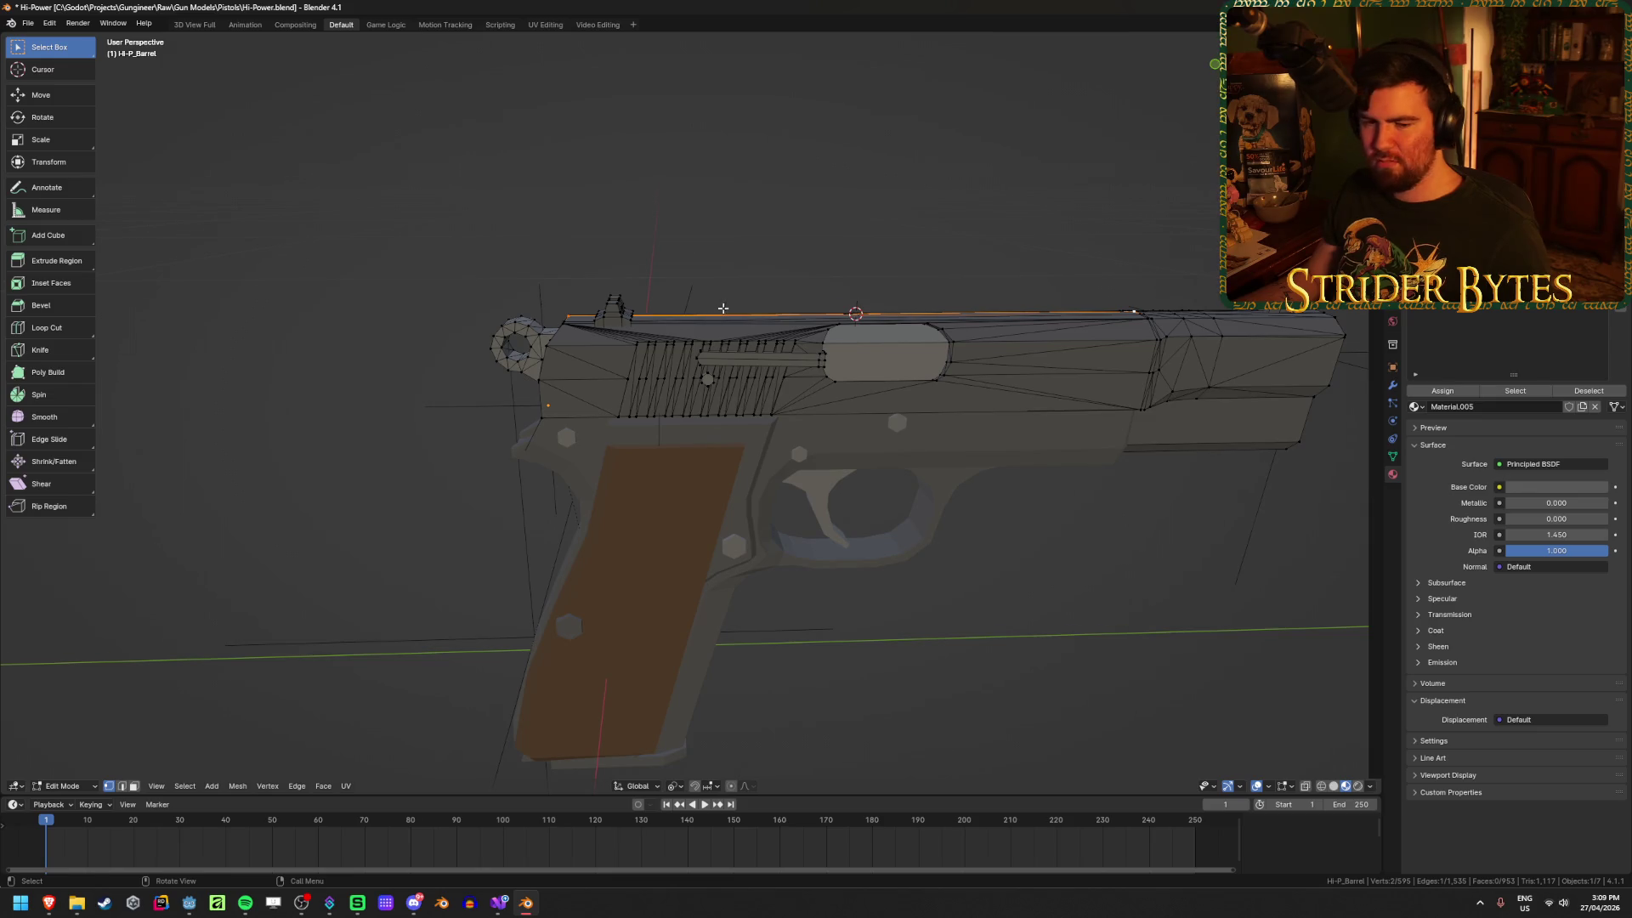
mouse_move(714, 312)
middle_mouse_down()
mouse_move(752, 350)
mouse_move(867, 295)
middle_mouse_up()
scroll(761, 361, "up", 4)
Step: Try a centred loop cut on the slide, then undo it
key("alt+a")
key("ctrl+r")
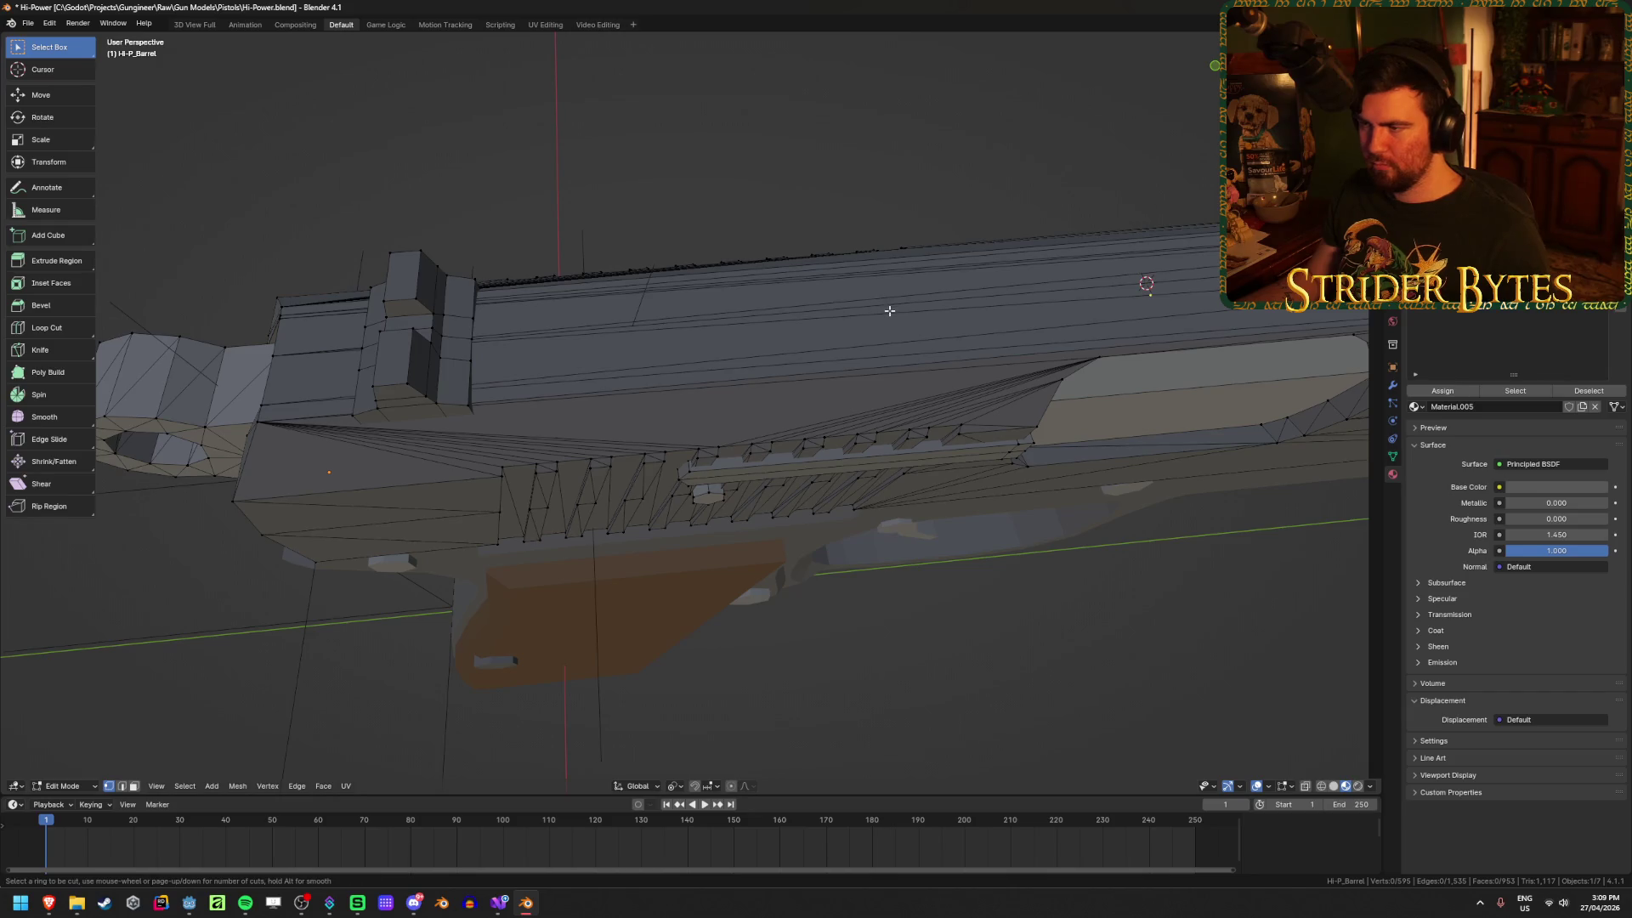
left_click(857, 304)
right_click(856, 304)
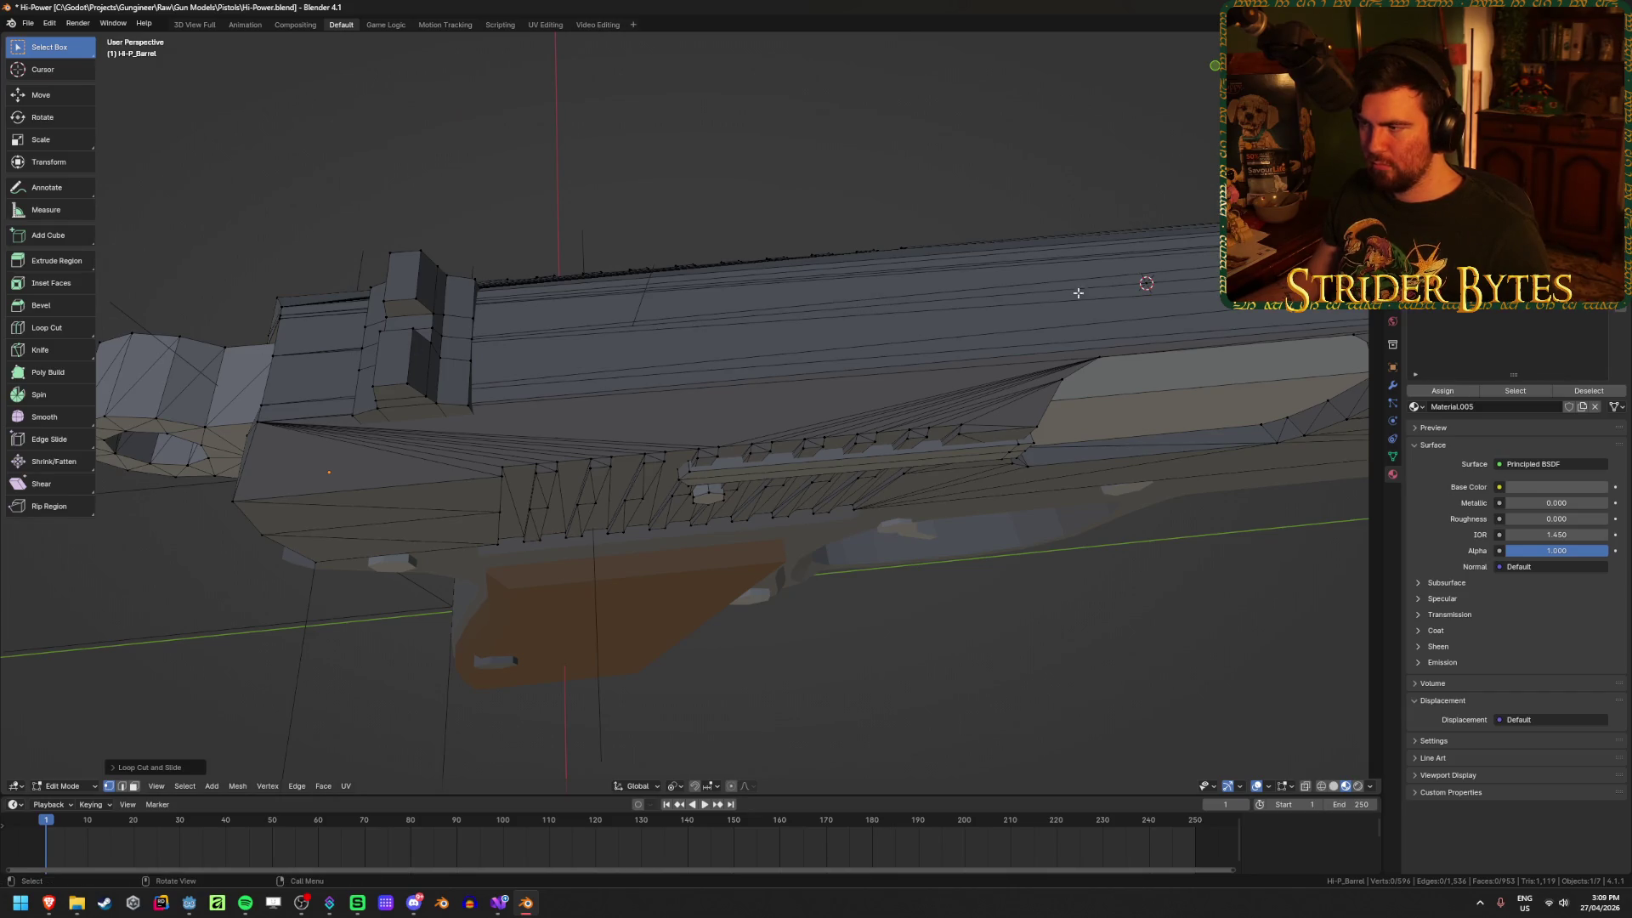
key("ctrl+z")
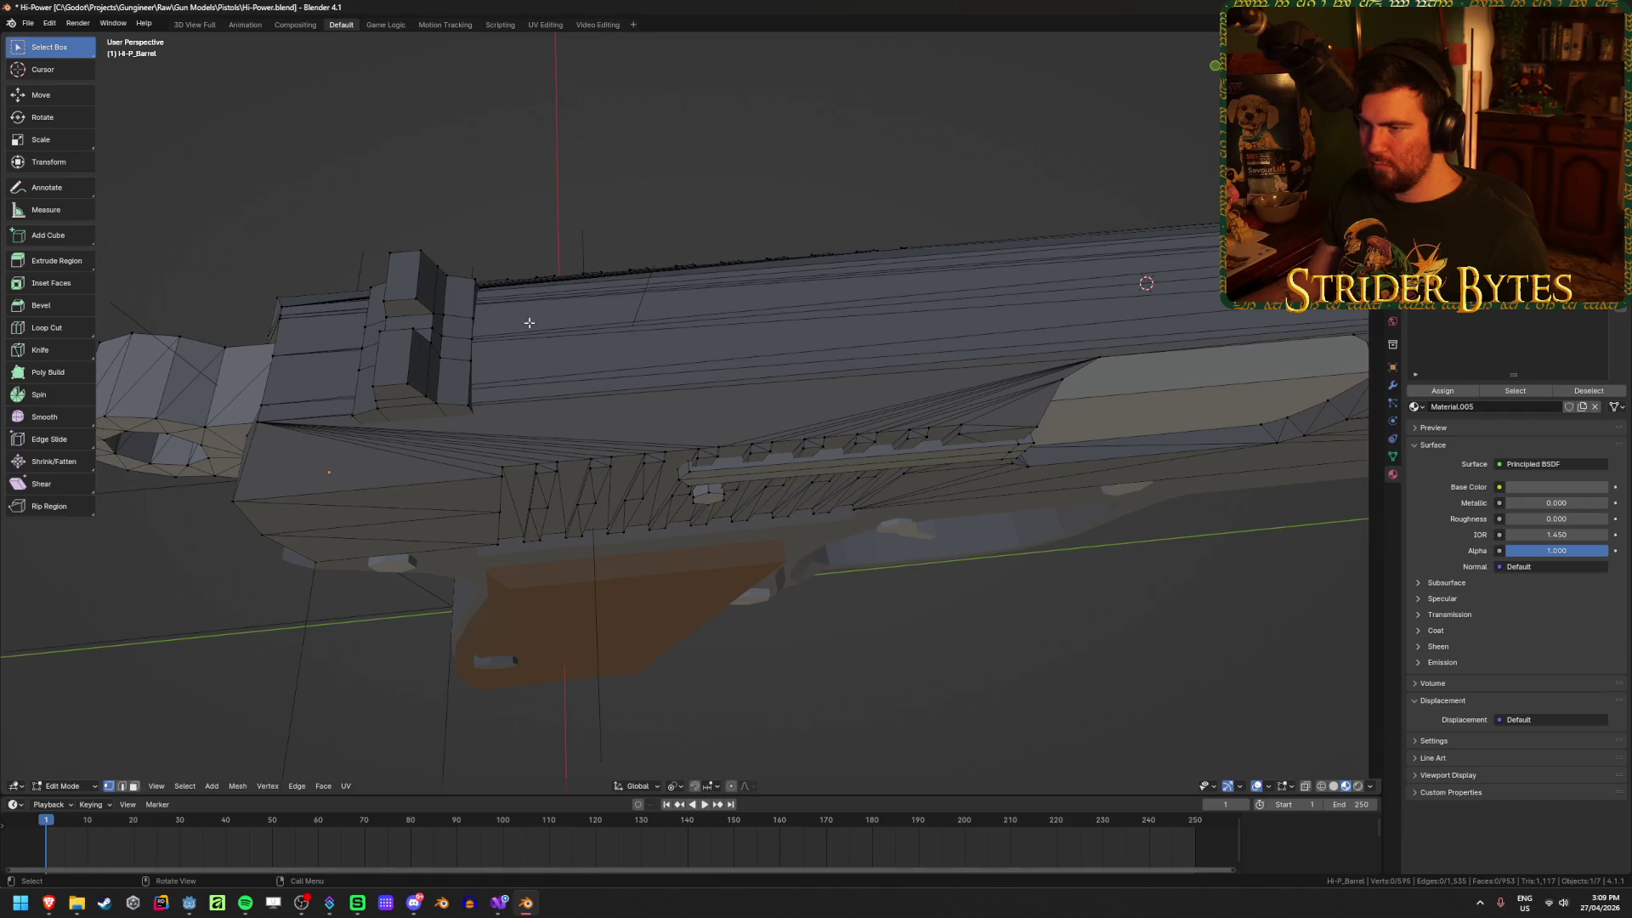
Step: Select a vertex on the slide top using wireframe, then return to solid shading
key("shift+z")
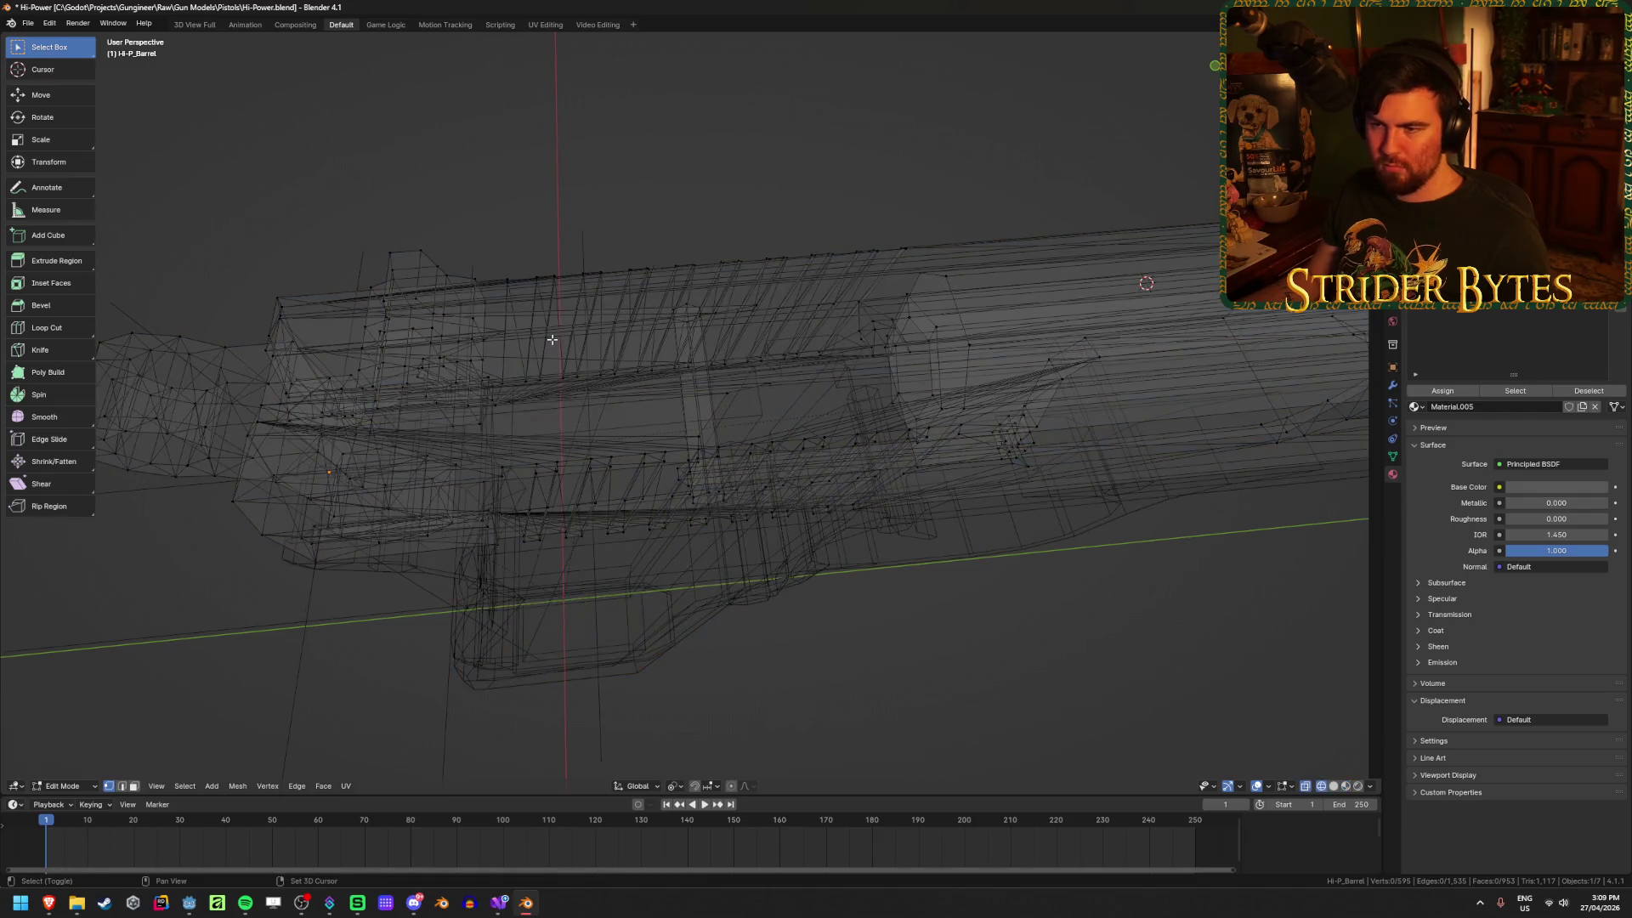
left_click(275, 353)
scroll(860, 350, "down", 4)
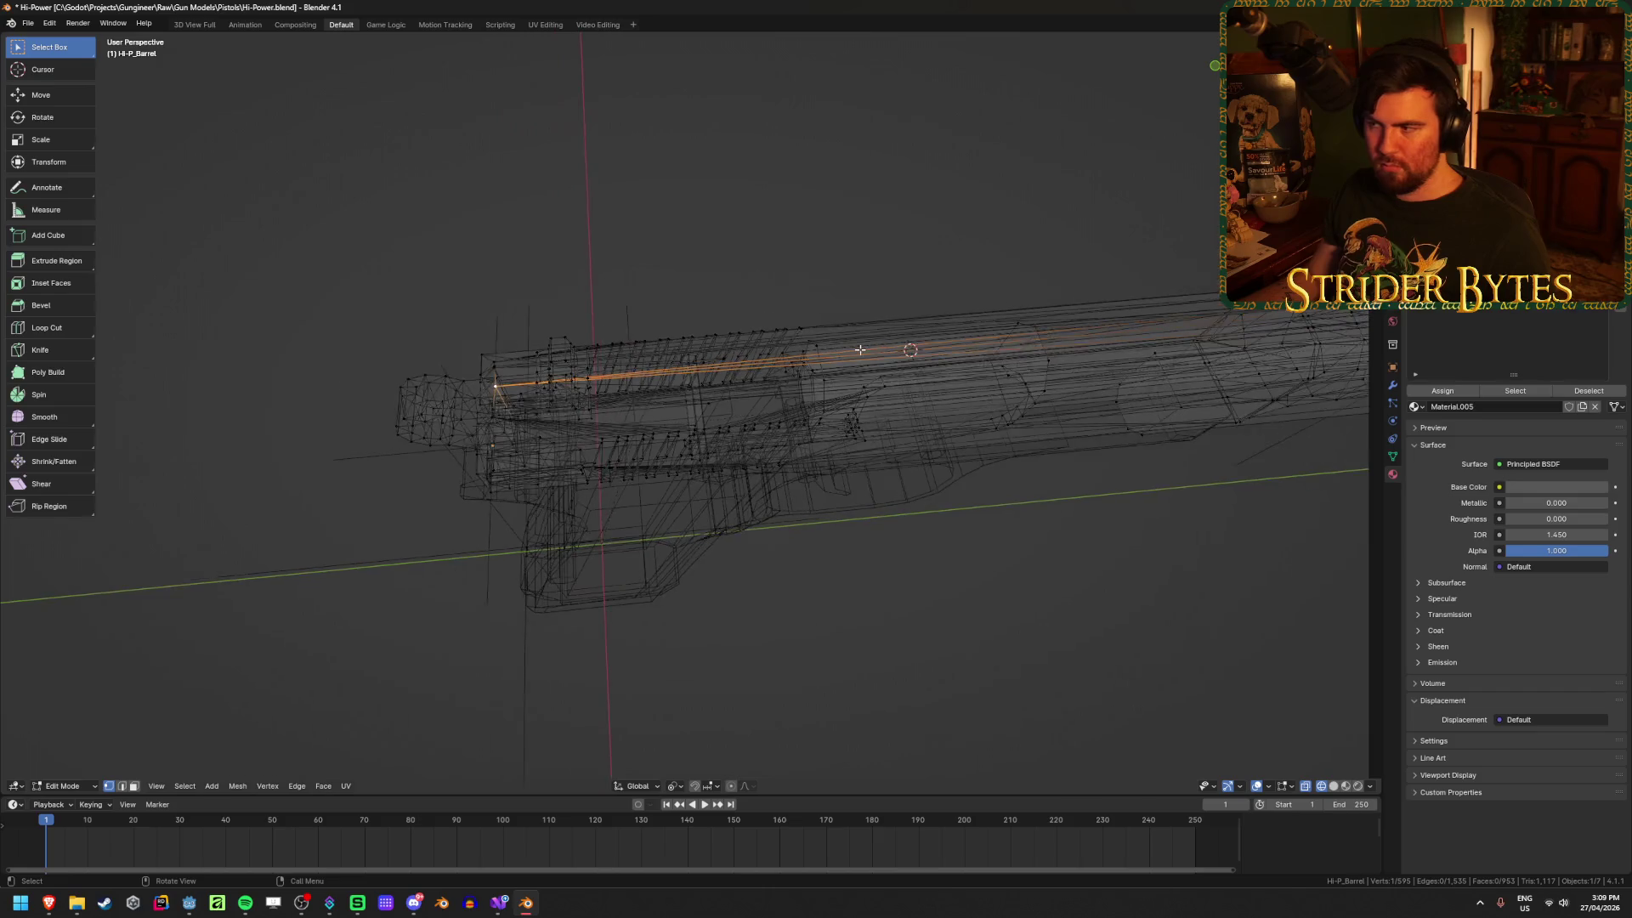
key("shift+z")
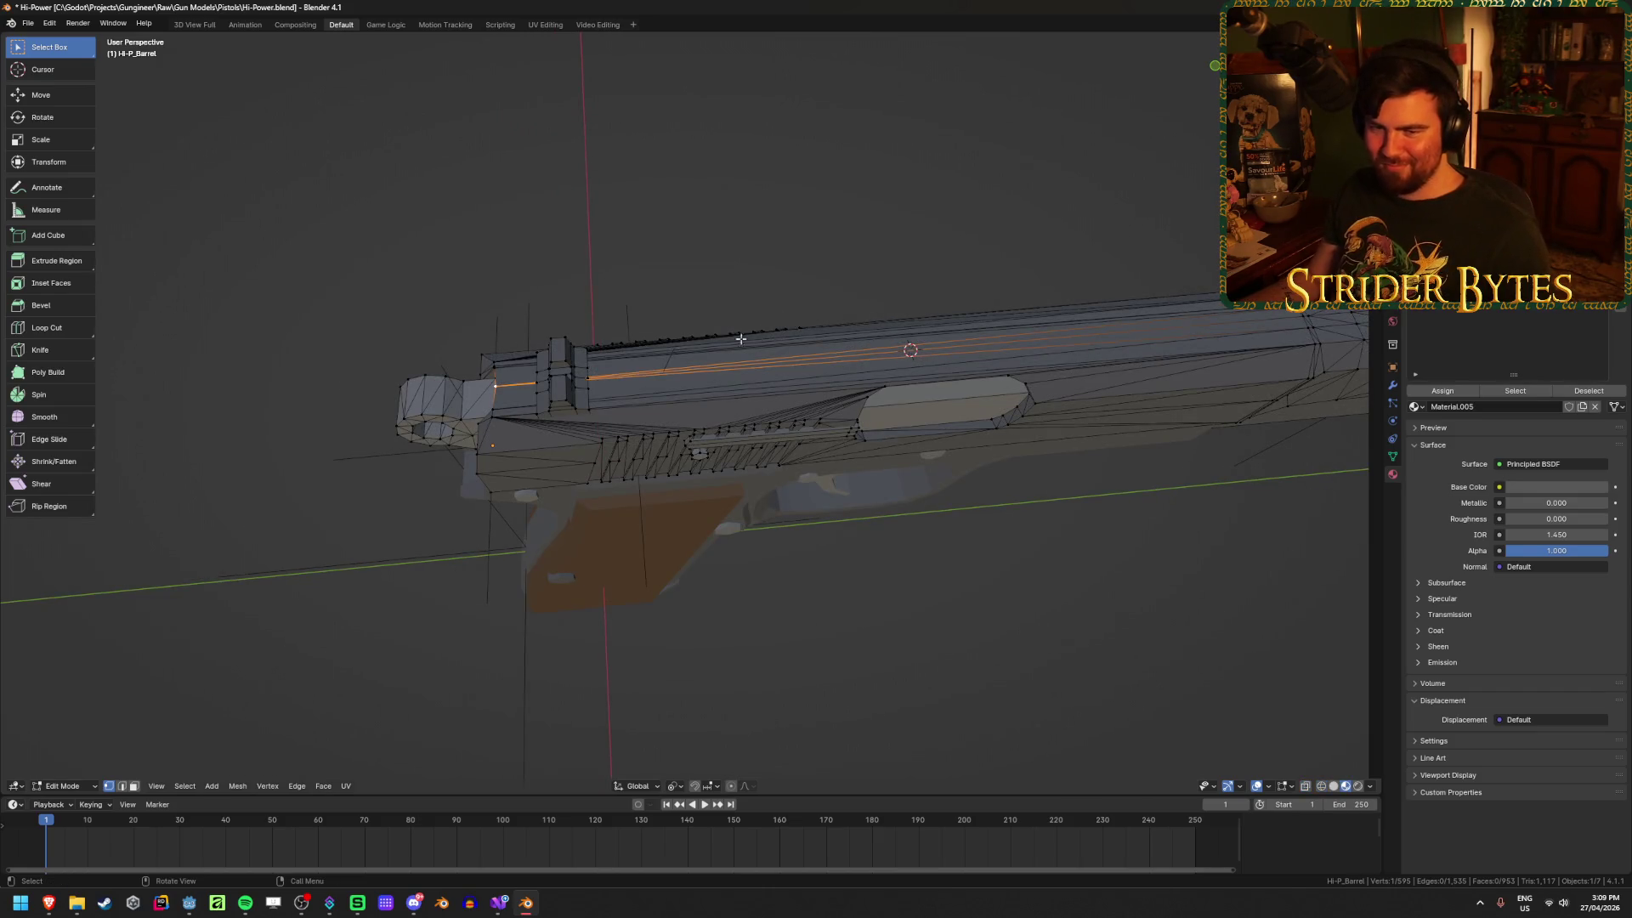
scroll(663, 335, "up", 2)
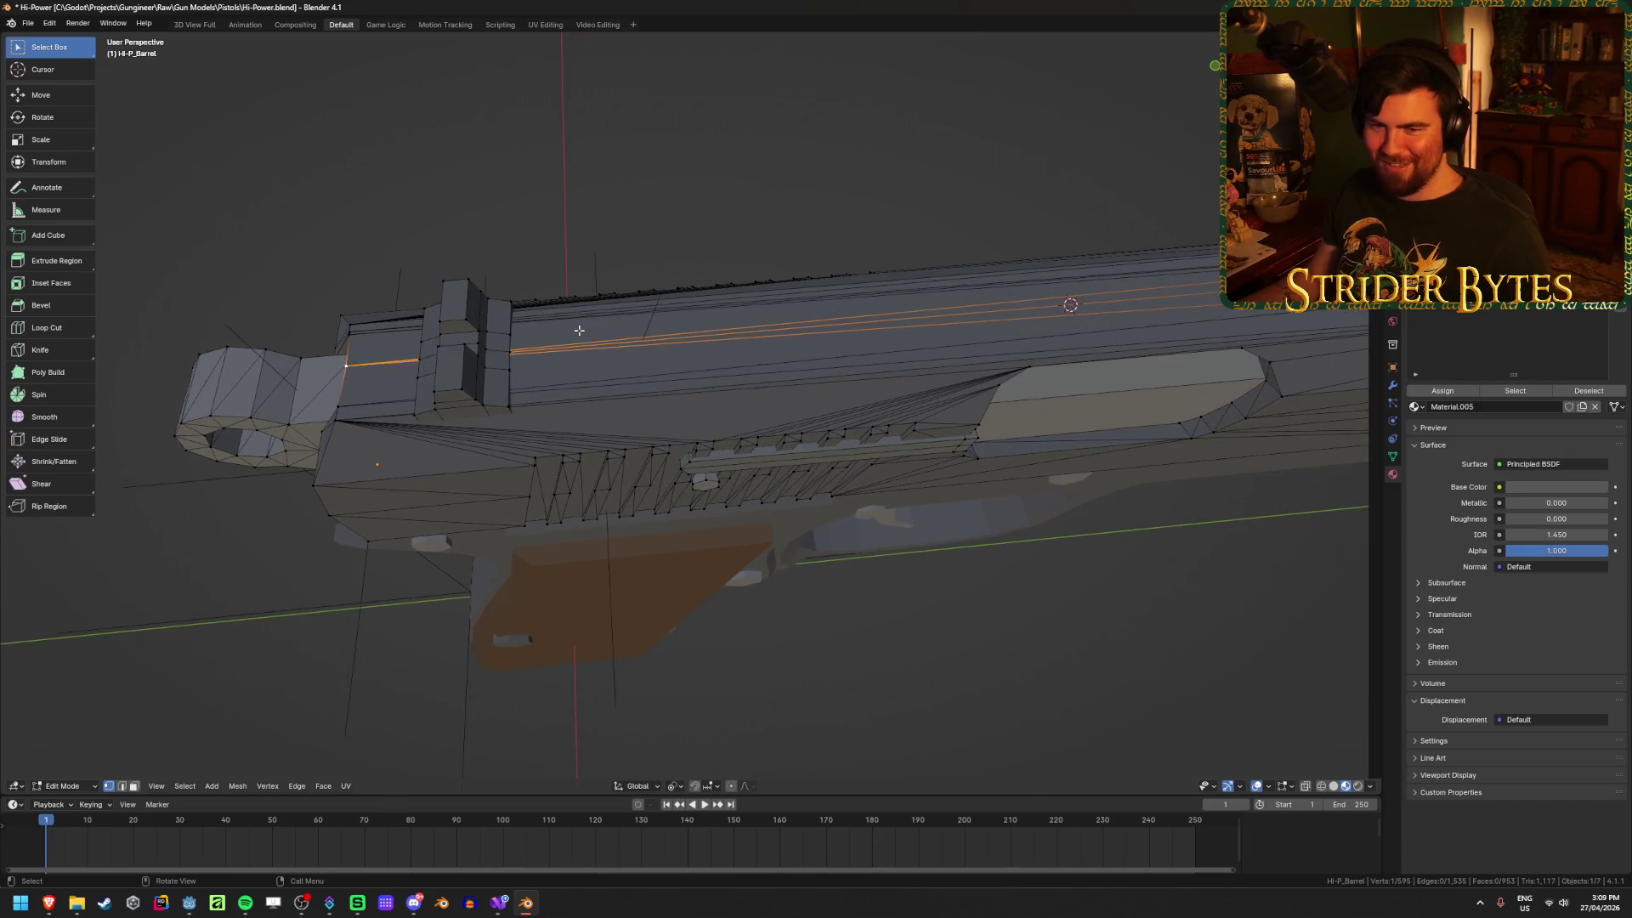
scroll(584, 327, "up", 1)
Step: Add a loop cut along the slide top and slide it along the Y axis
key("ctrl+r")
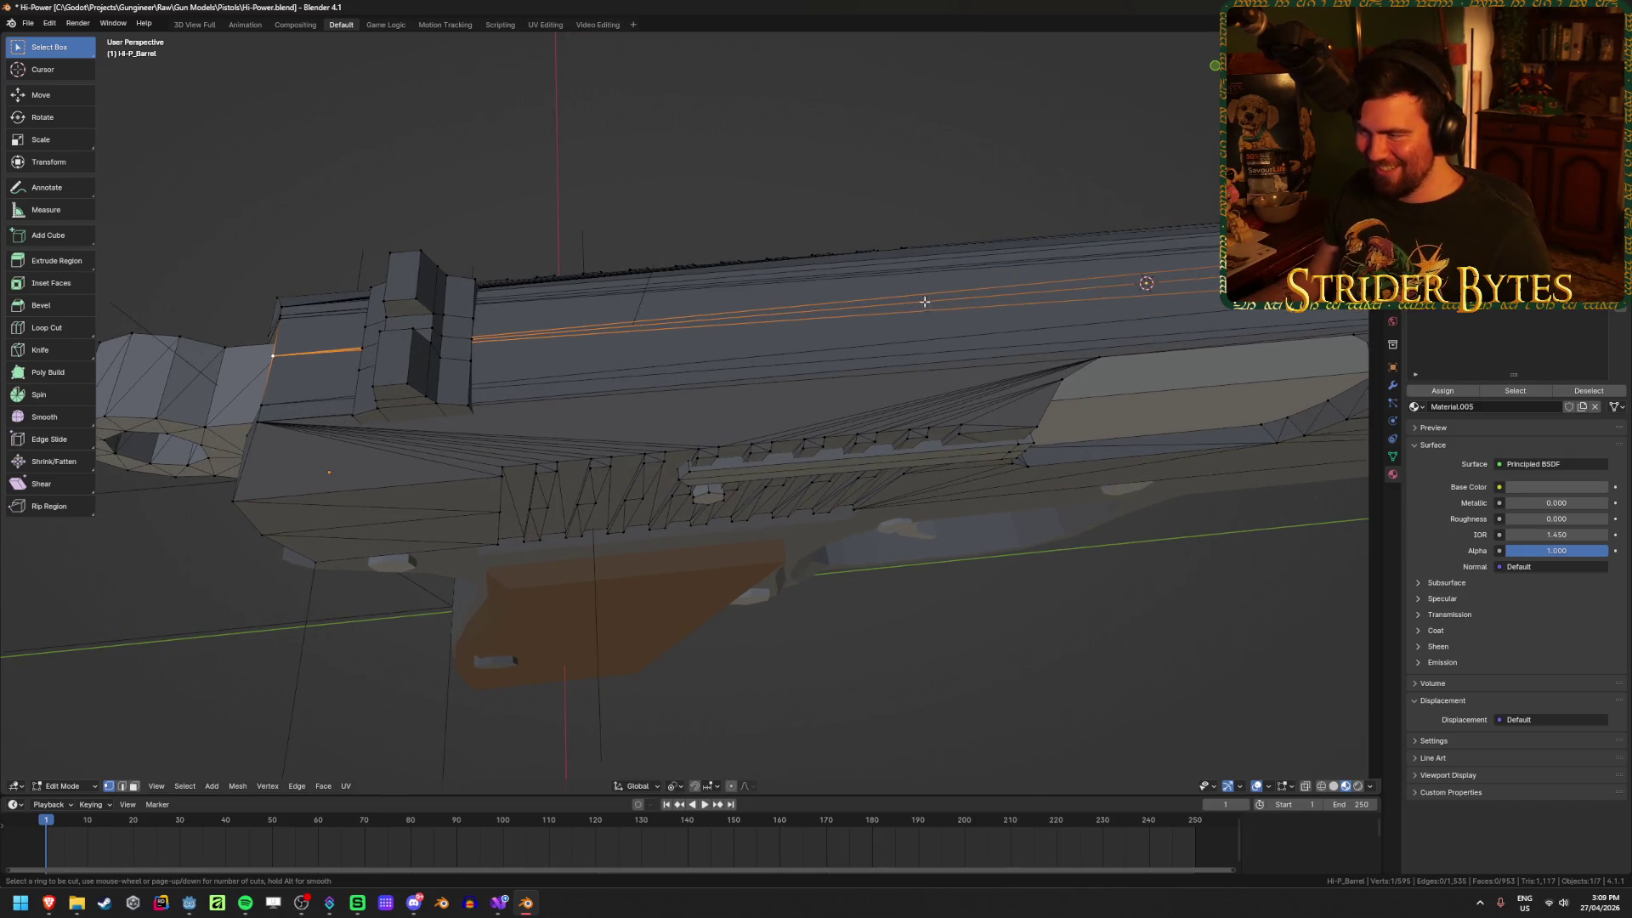
left_click(585, 319)
right_click(585, 319)
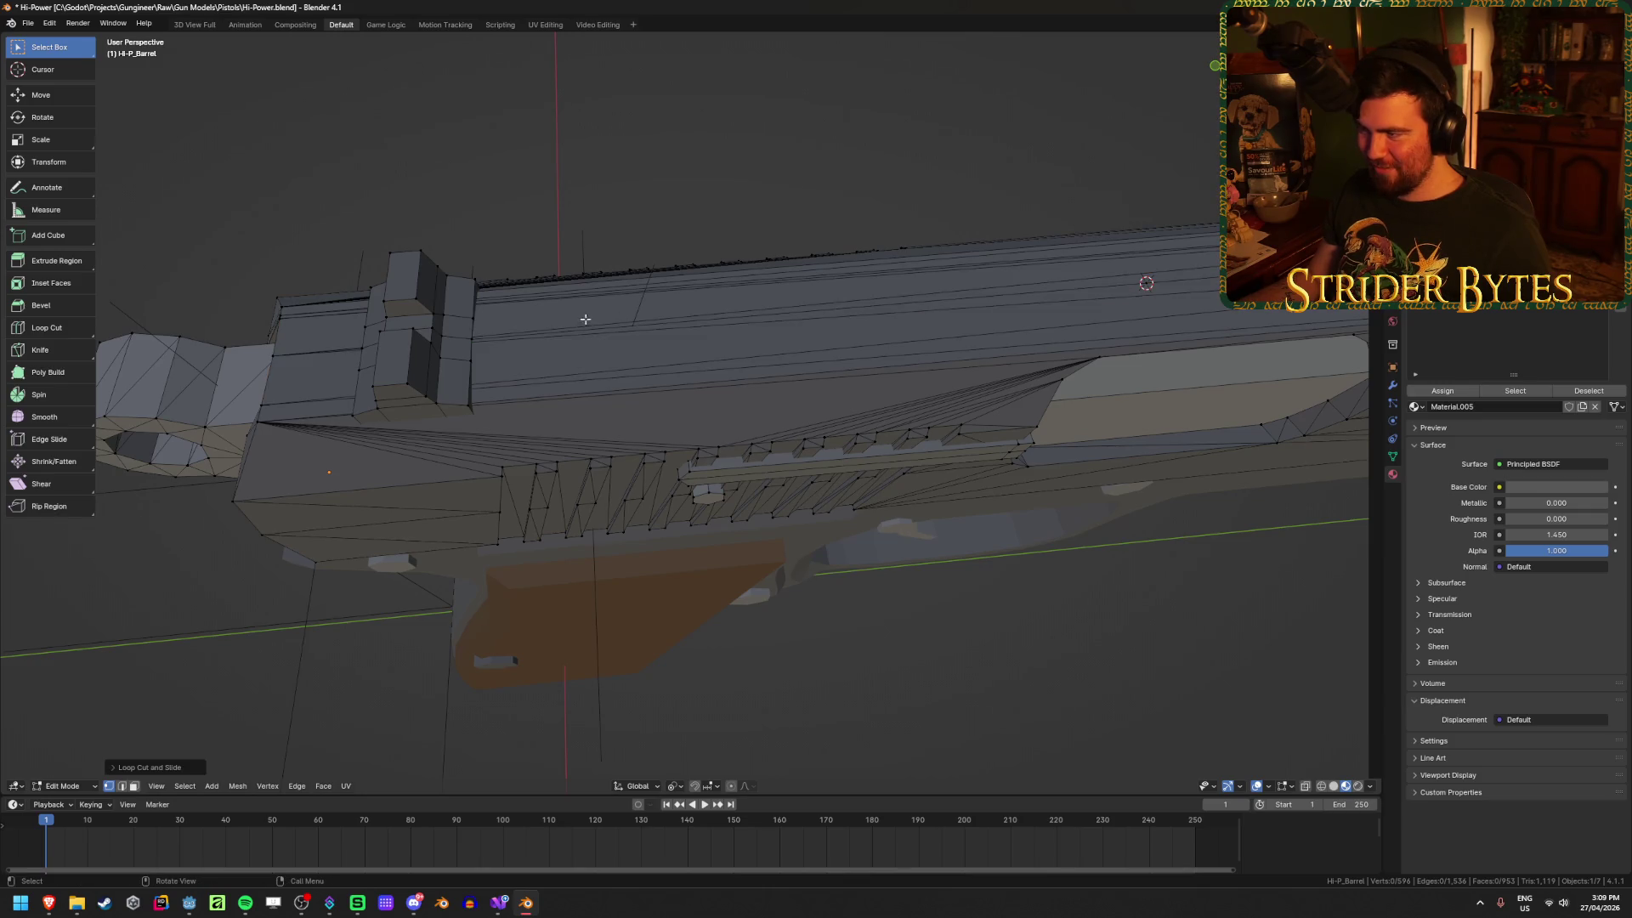
left_click(1159, 276, "alt")
key("g")
key("y")
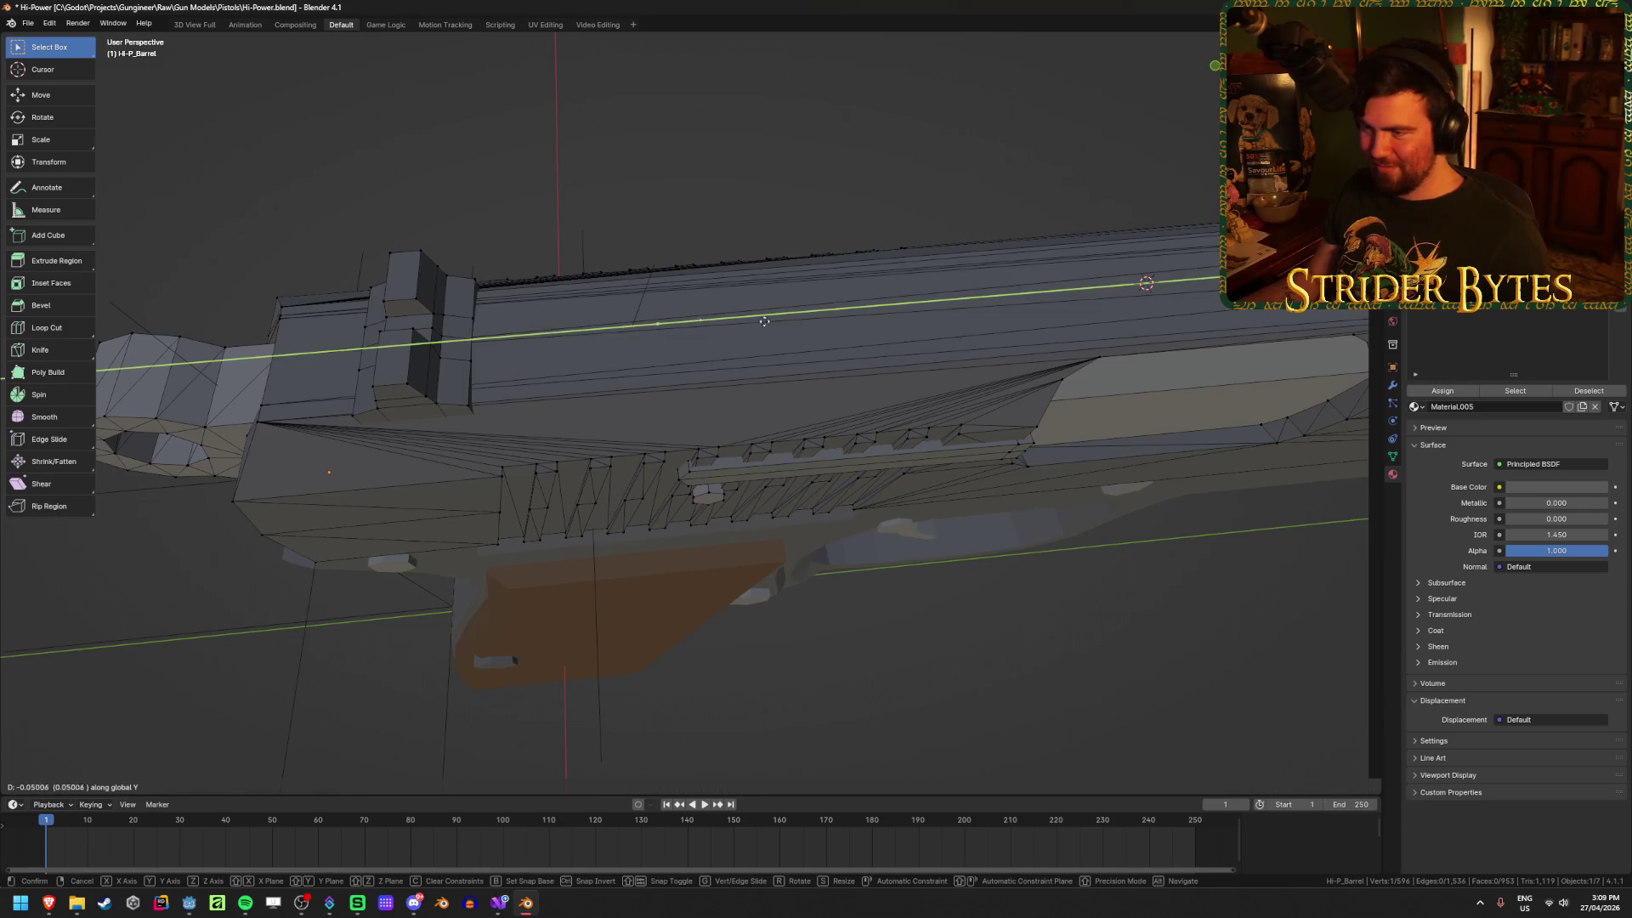
left_click(771, 320)
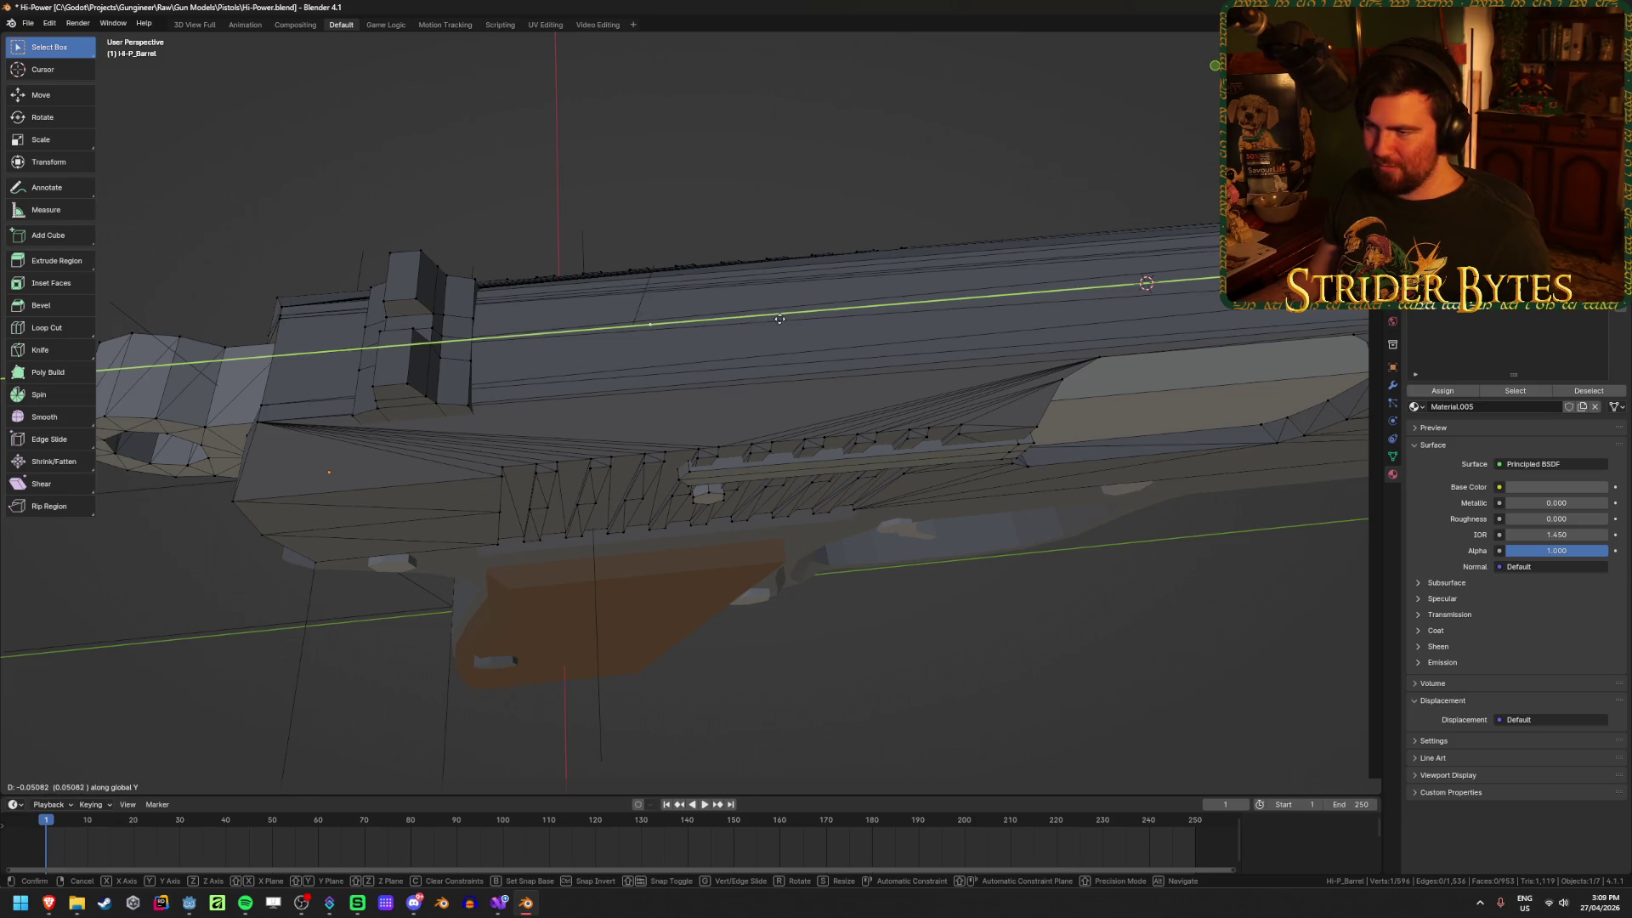
Step: Snap the 3D cursor onto the new loop on the slide top
key("shift+s")
left_click(799, 361)
mouse_move(795, 348)
middle_mouse_down()
mouse_move(779, 328)
mouse_move(763, 357)
middle_mouse_up()
scroll(779, 328, "up", 5)
scroll(779, 328, "down", 5)
Step: Undo the extra cut on the slide and return to Object Mode
key("shift+a")
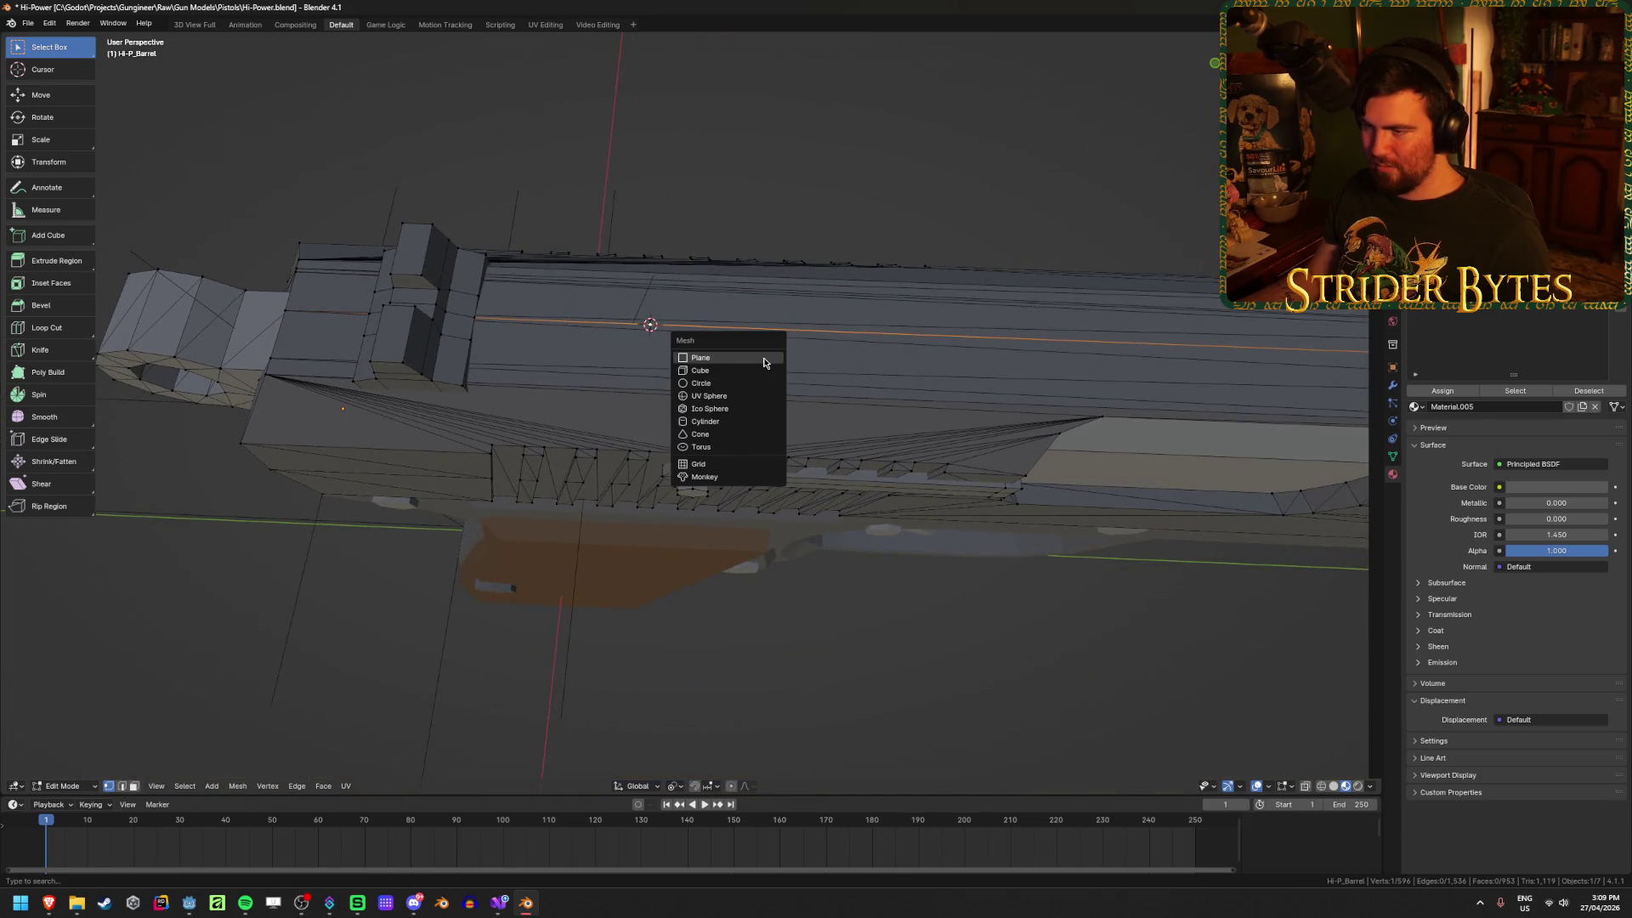
key("x")
key("Escape")
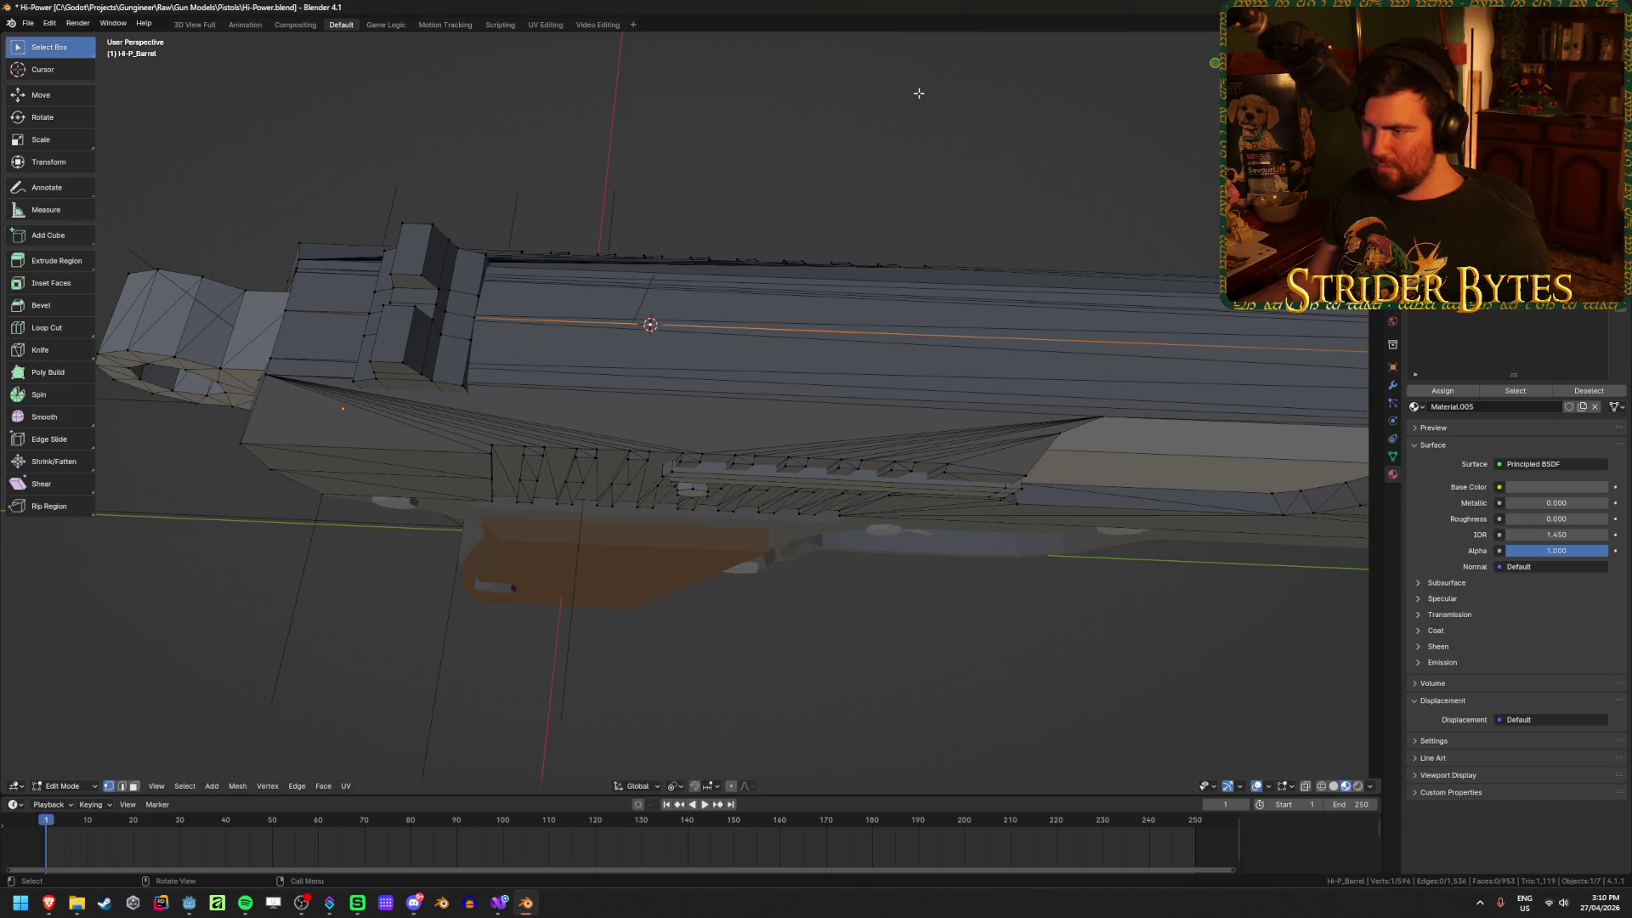
key("ctrl+z")
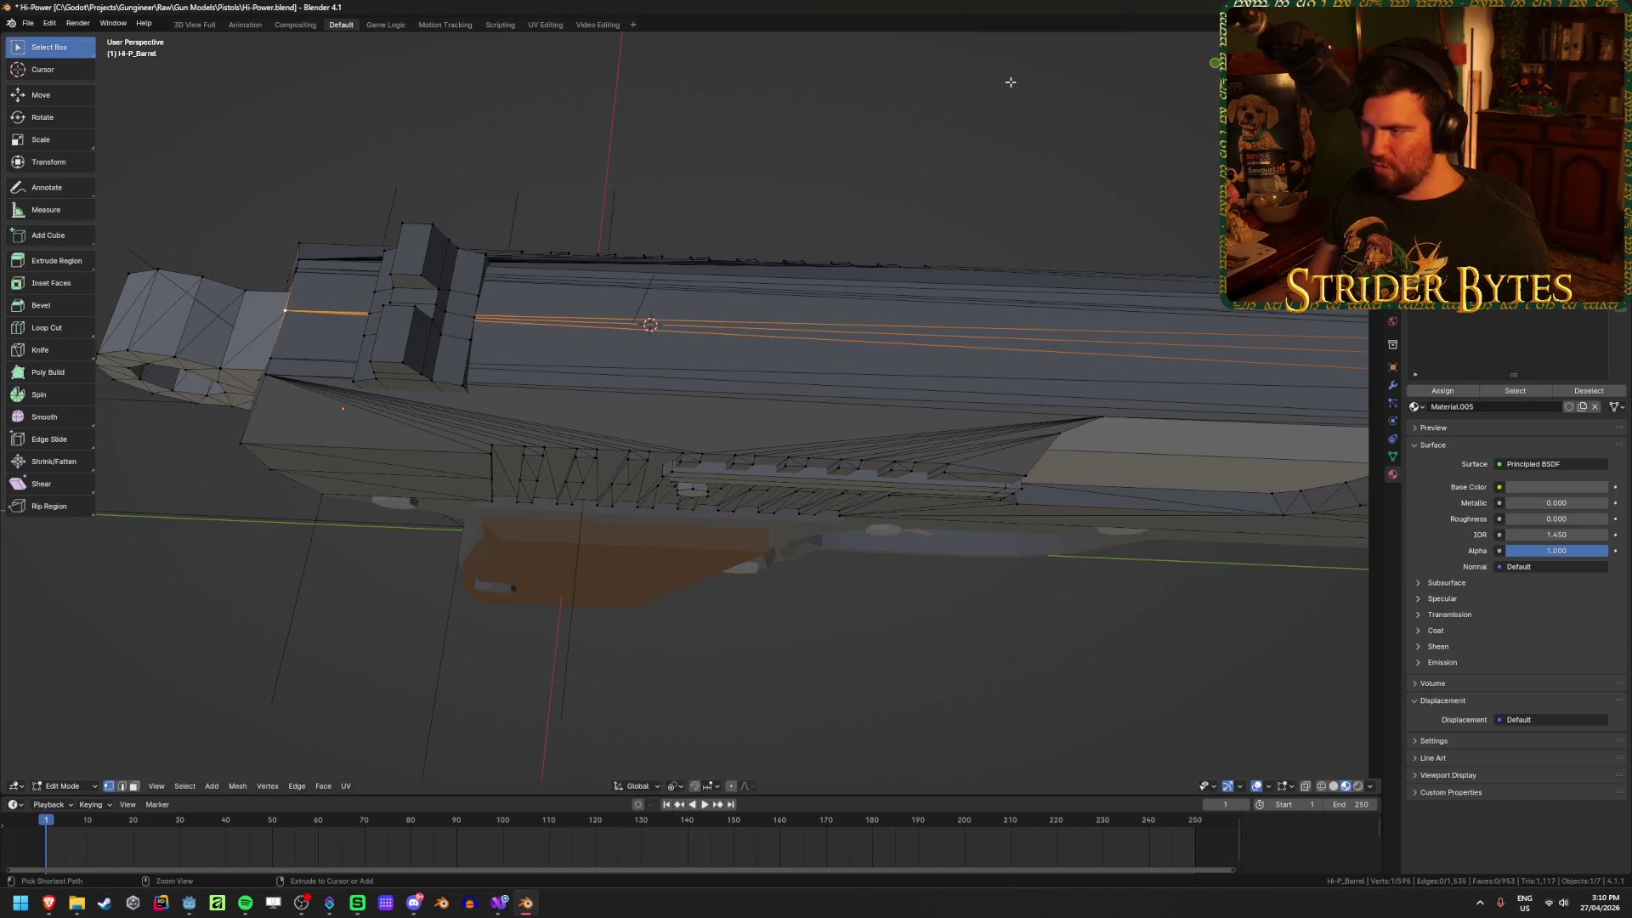
mouse_move(827, 218)
middle_mouse_down()
mouse_move(816, 244)
mouse_move(824, 178)
mouse_move(826, 197)
mouse_move(848, 186)
middle_mouse_up()
key("Tab")
key("shift+a")
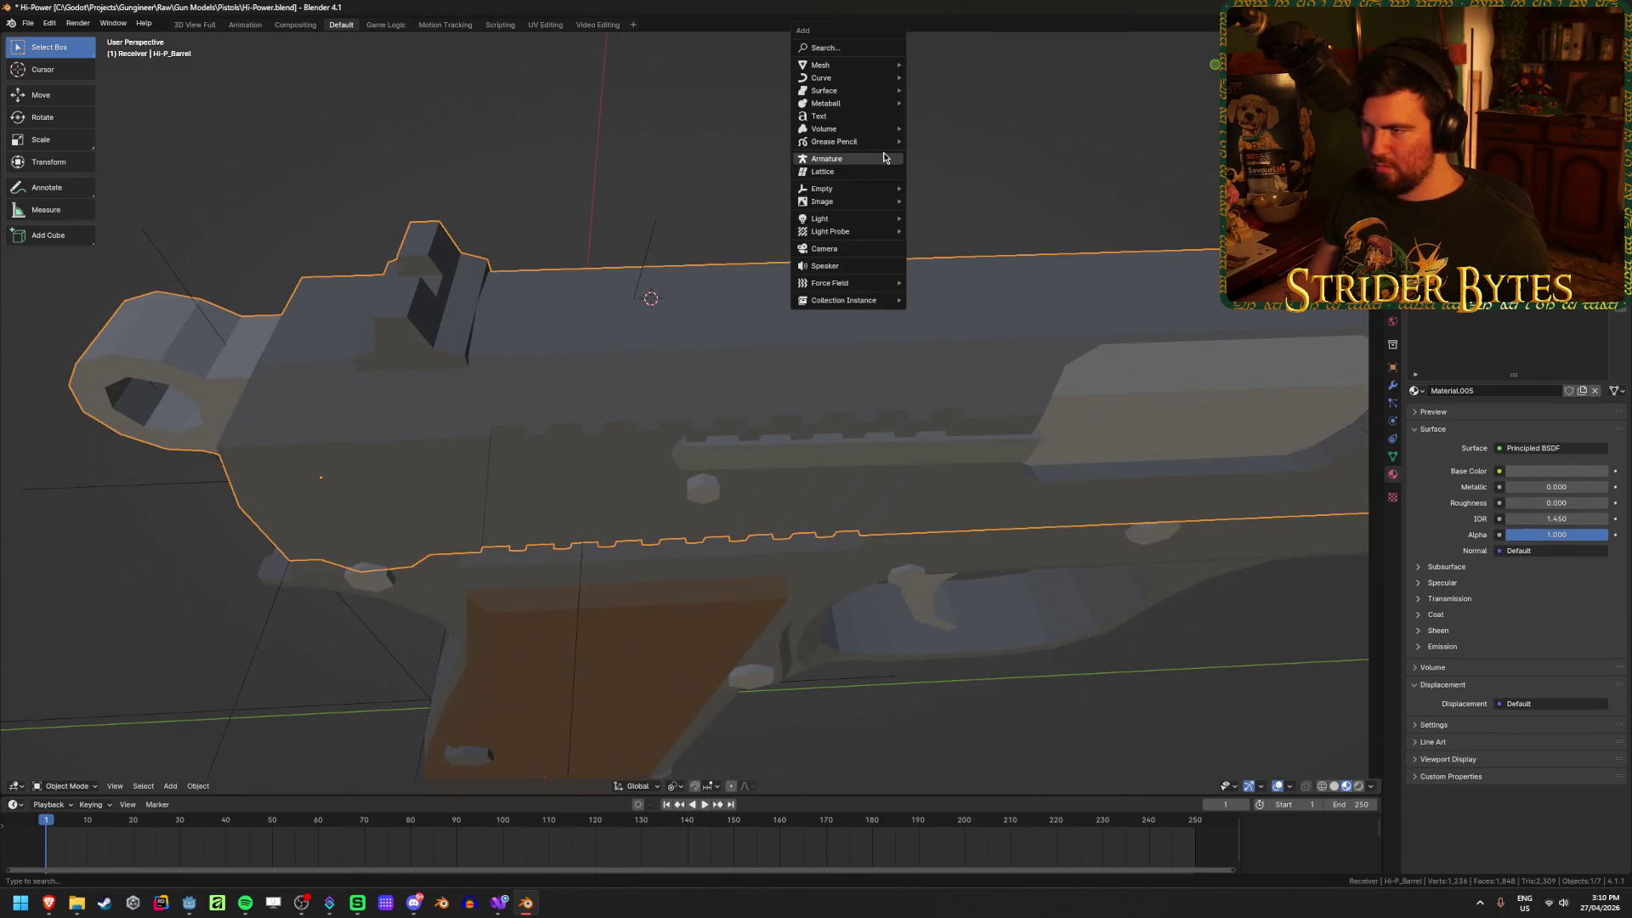
Step: Add a plain axes empty at the cursor, shrink it, and apply its scale
mouse_move(884, 188)
left_click(943, 188)
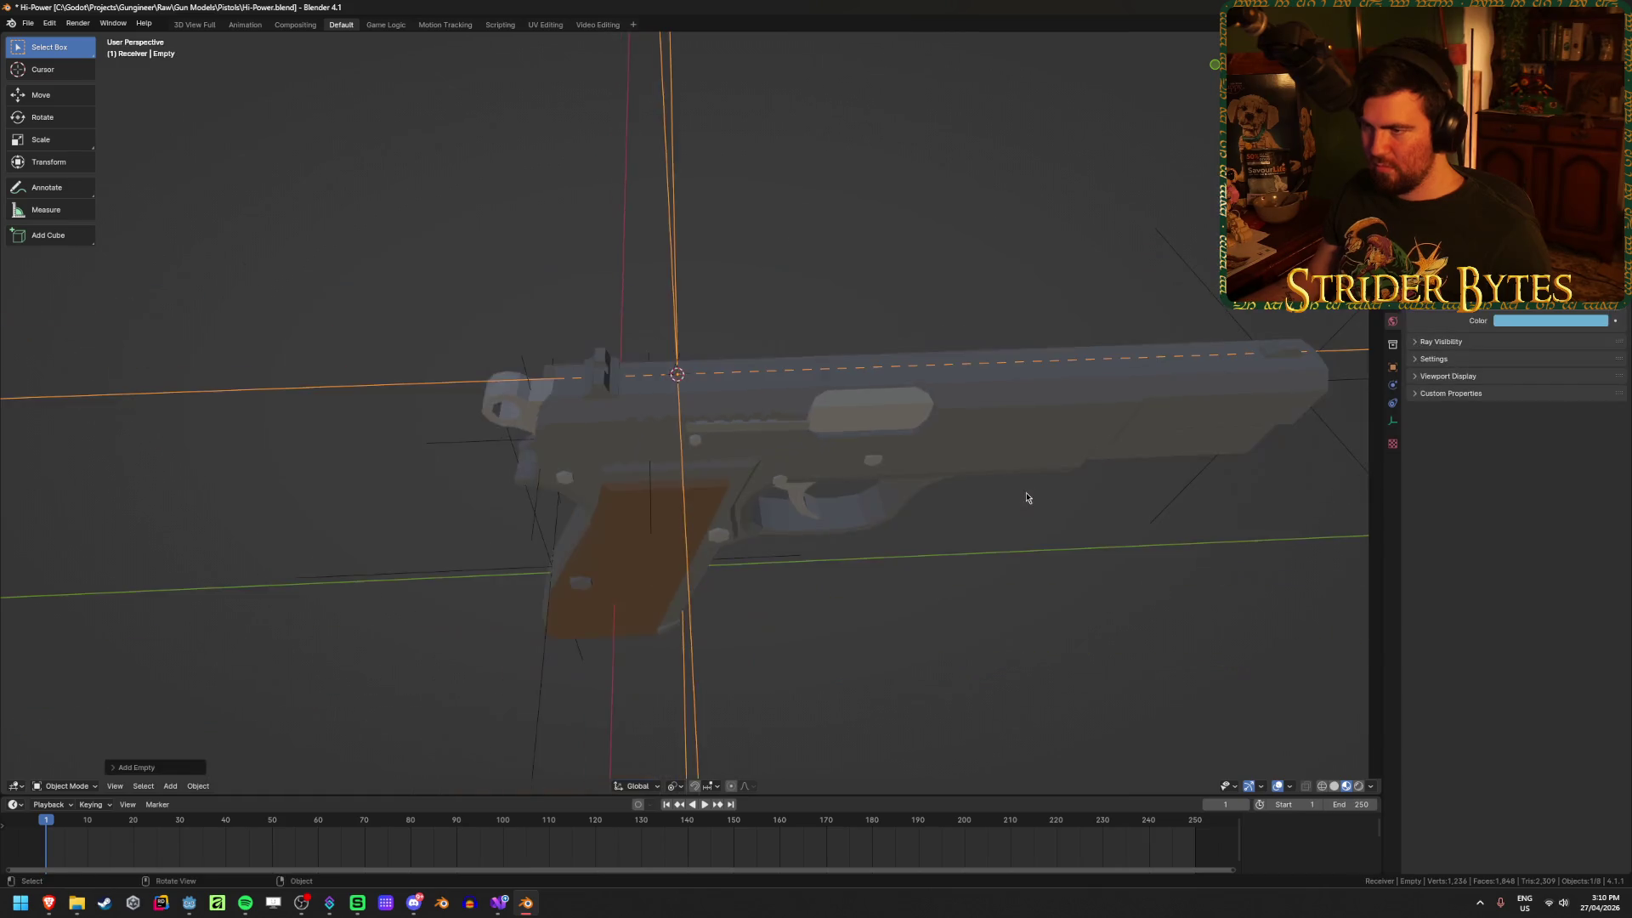
scroll(1266, 712, "down", 4)
key("s")
left_click(789, 478)
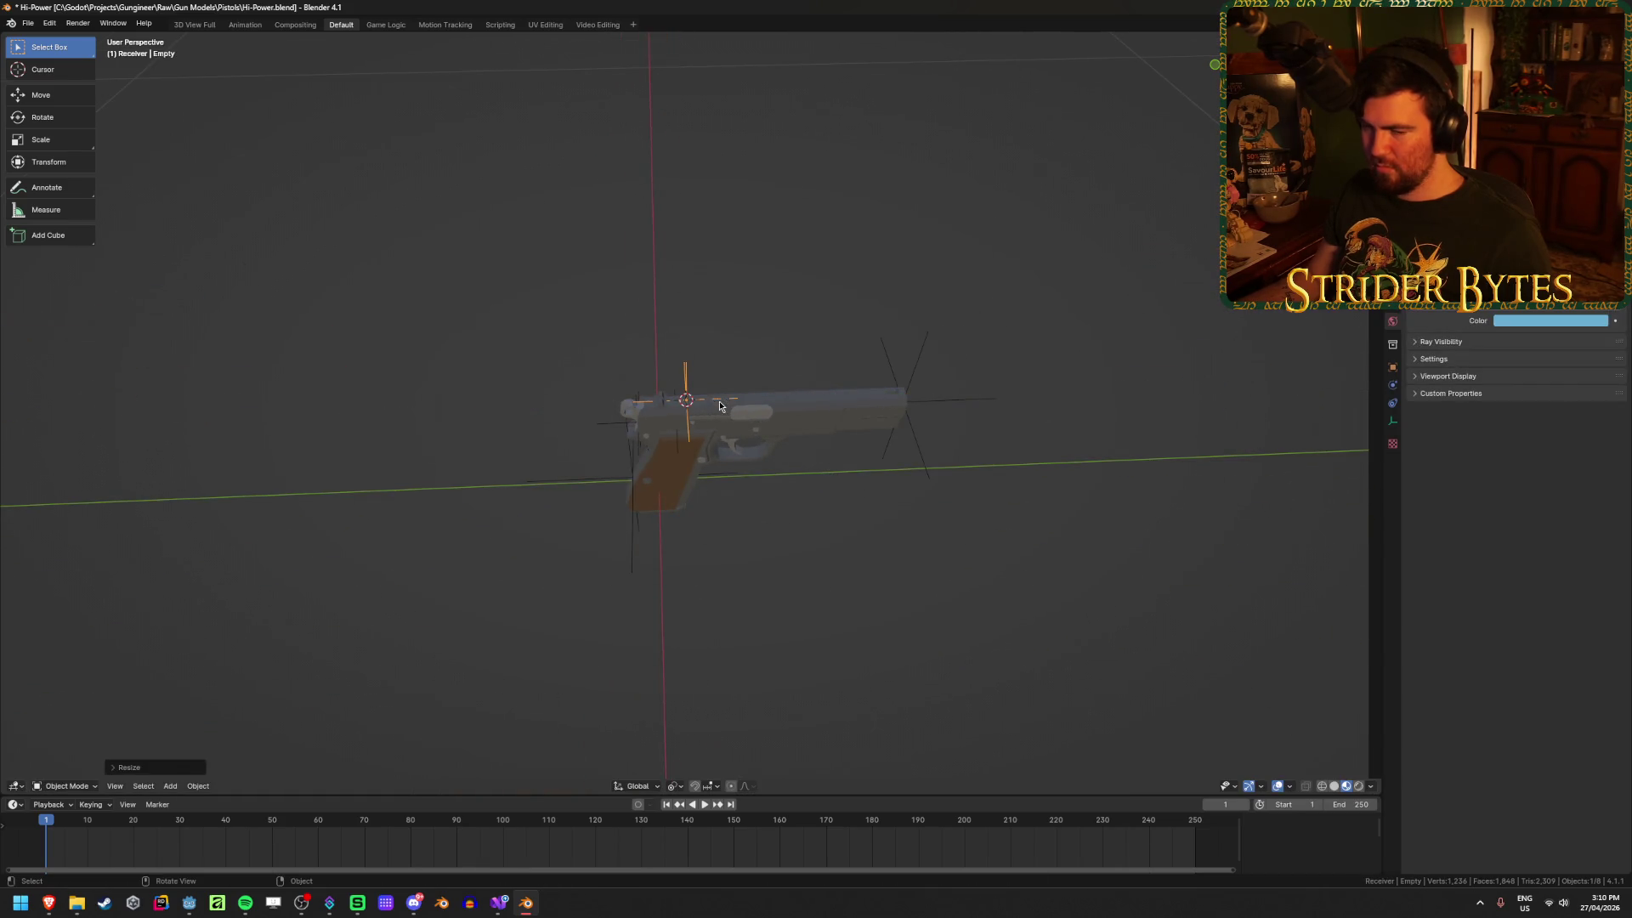
scroll(788, 479, "up", 5)
scroll(789, 479, "up", 3)
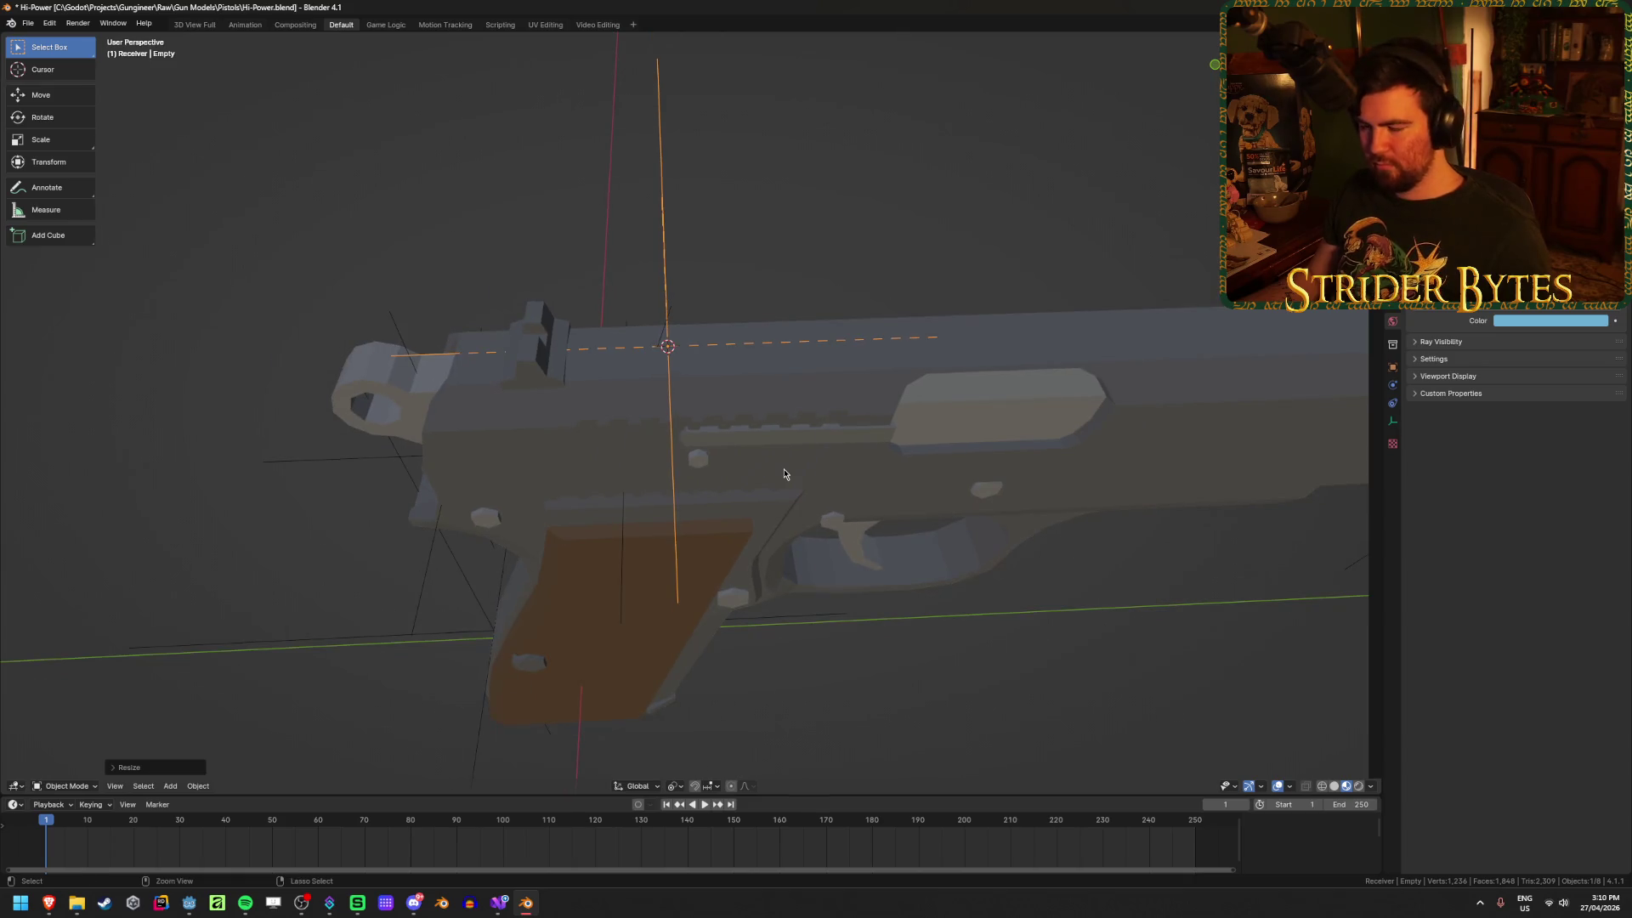
key("ctrl+a")
left_click(784, 474)
Step: Rename the empty SightAttach and save Hi-Power.blend
key("F2")
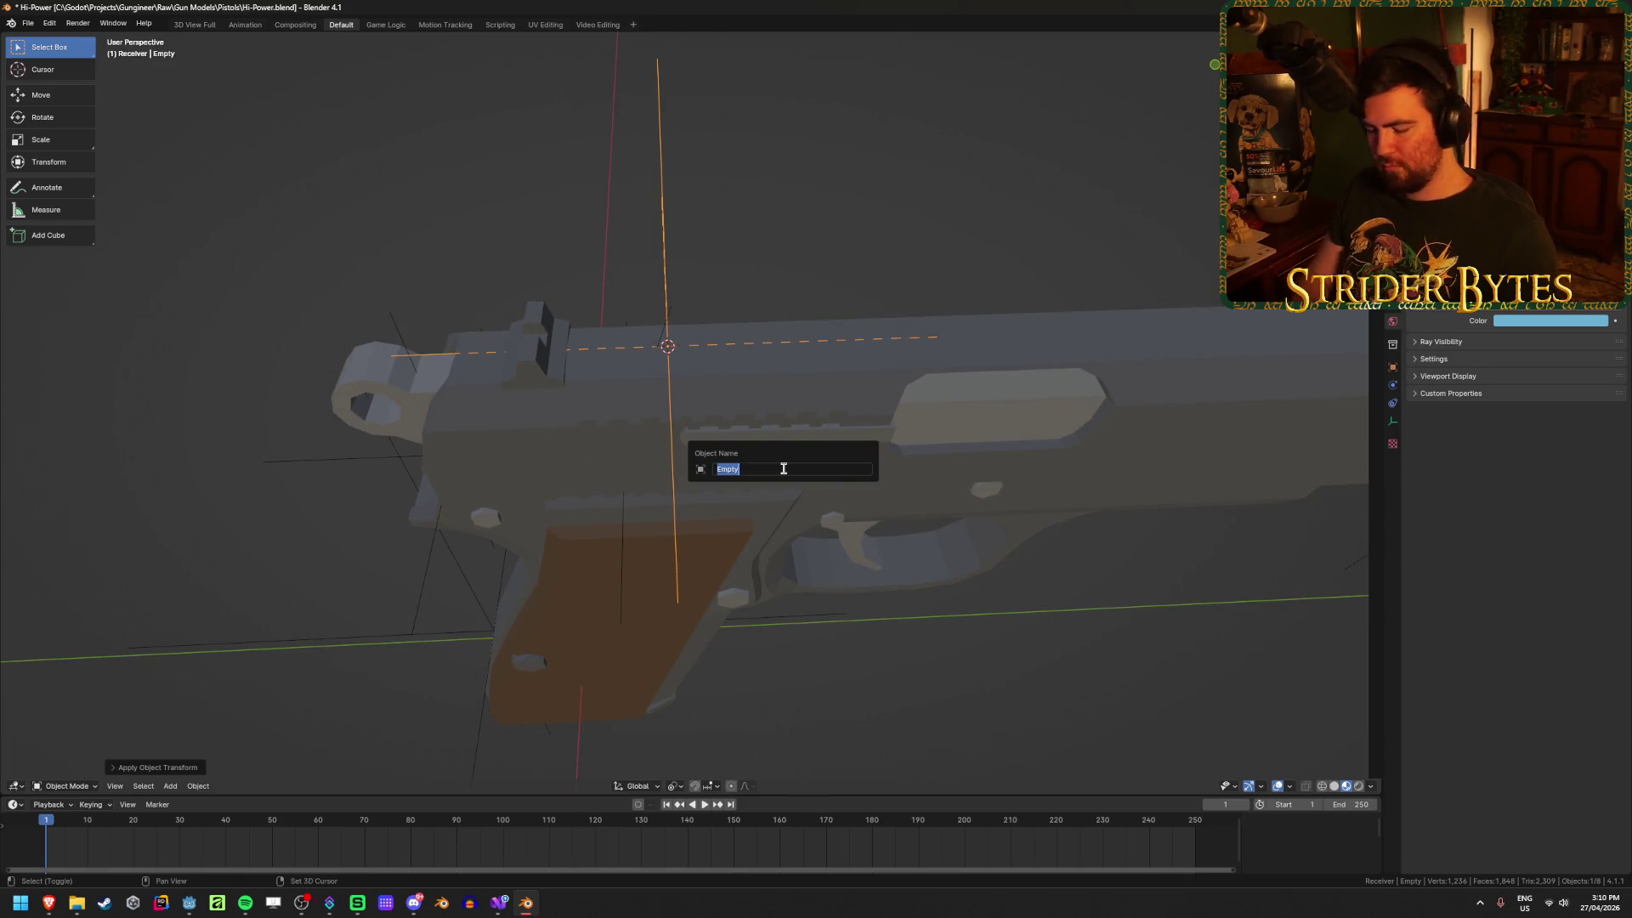
type("sAttach")
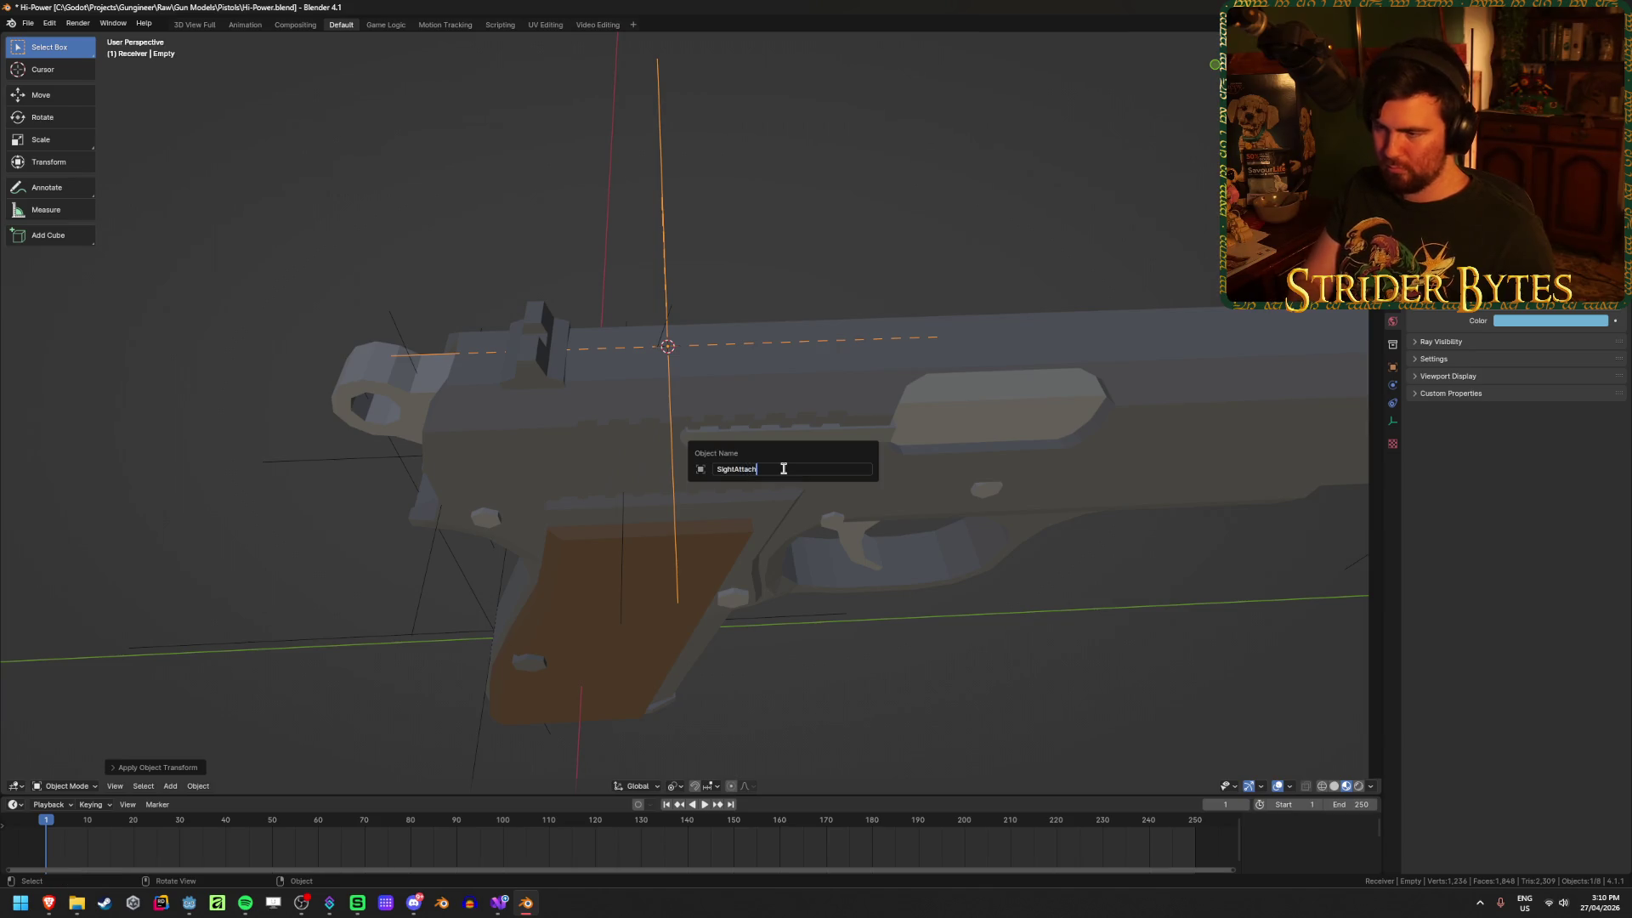
key("Return")
key("ctrl+s")
mouse_move(631, 263)
middle_mouse_down()
mouse_move(726, 219)
mouse_move(827, 406)
mouse_move(770, 377)
mouse_move(1114, 382)
mouse_move(940, 407)
middle_mouse_up()
left_click(770, 382)
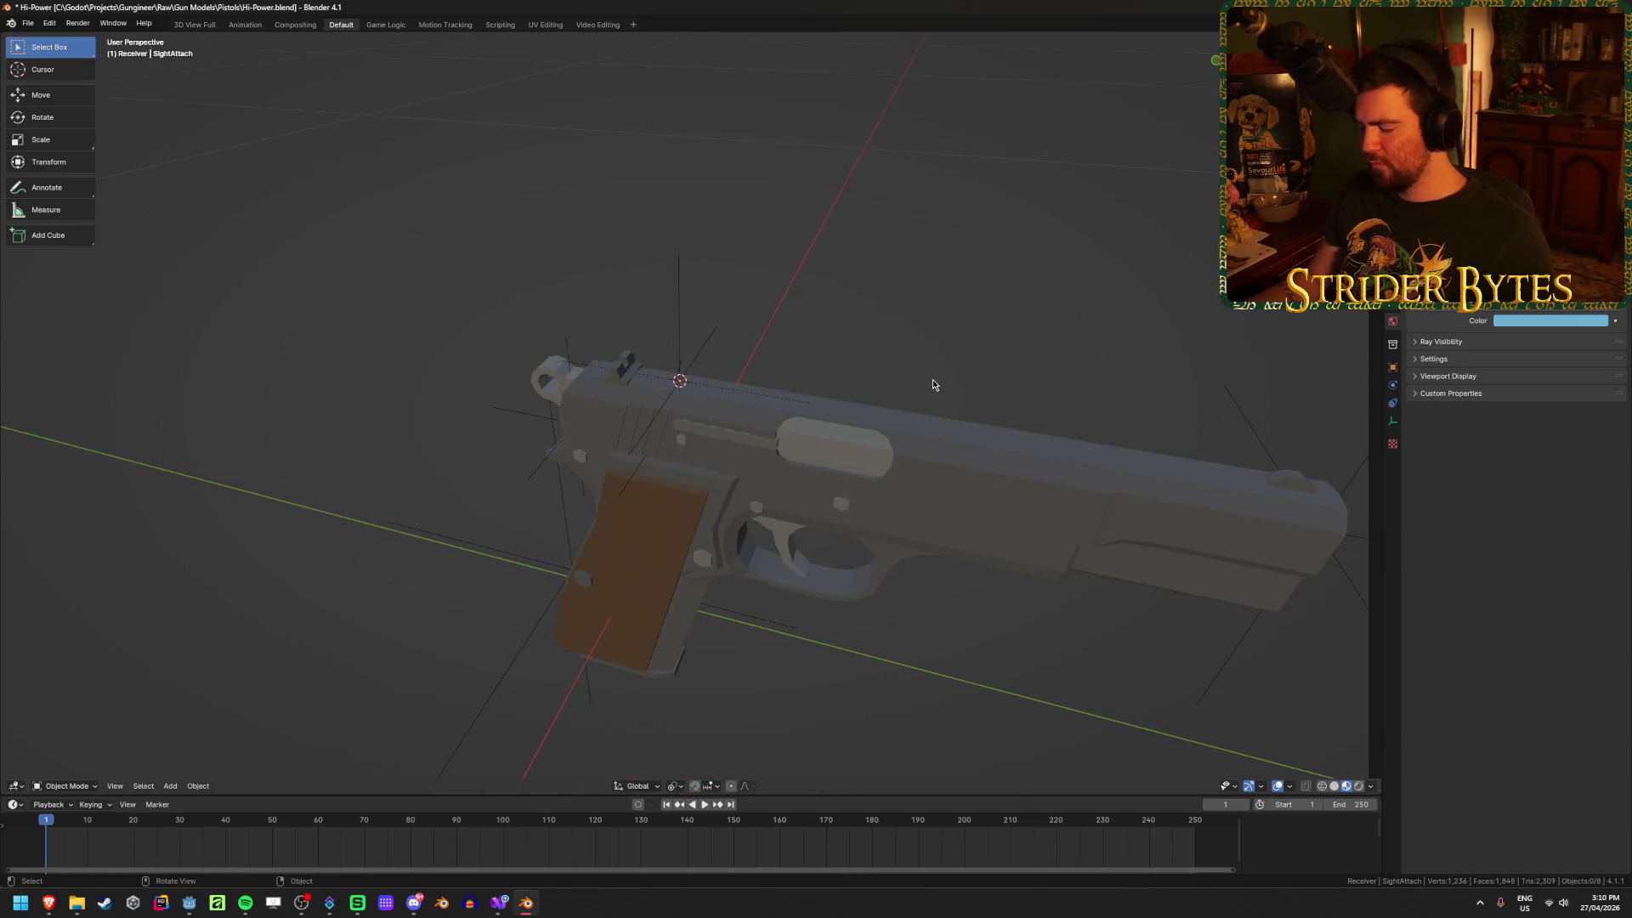
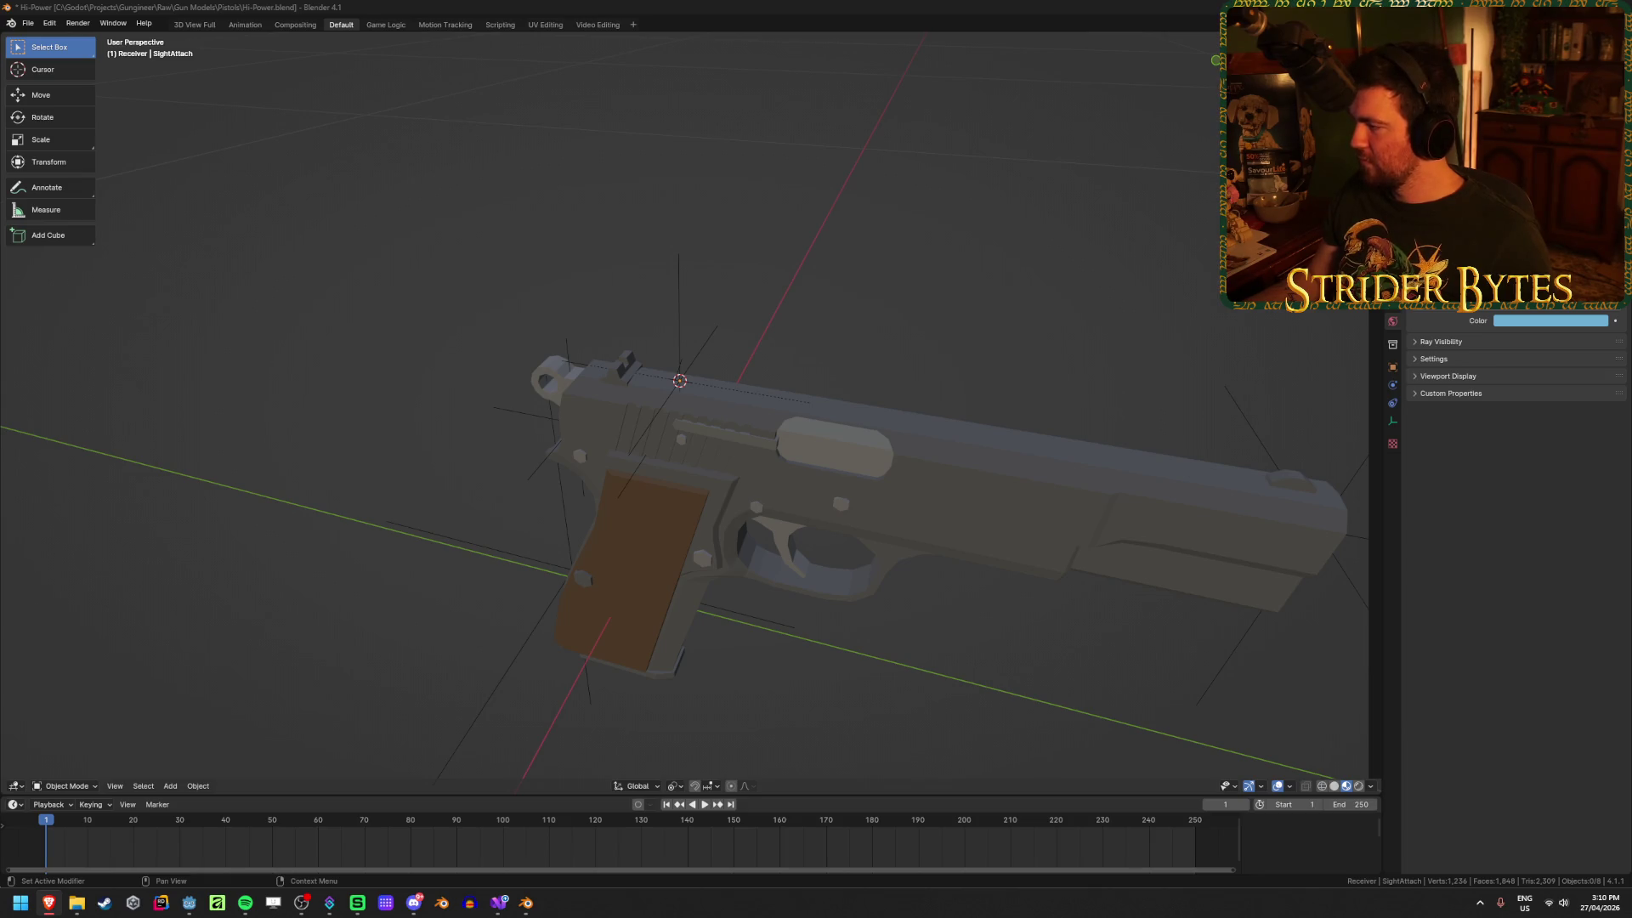
Step: Select the receiver frame and enter Edit Mode on its mesh
middle_click_drag(259, 434, 328, 386)
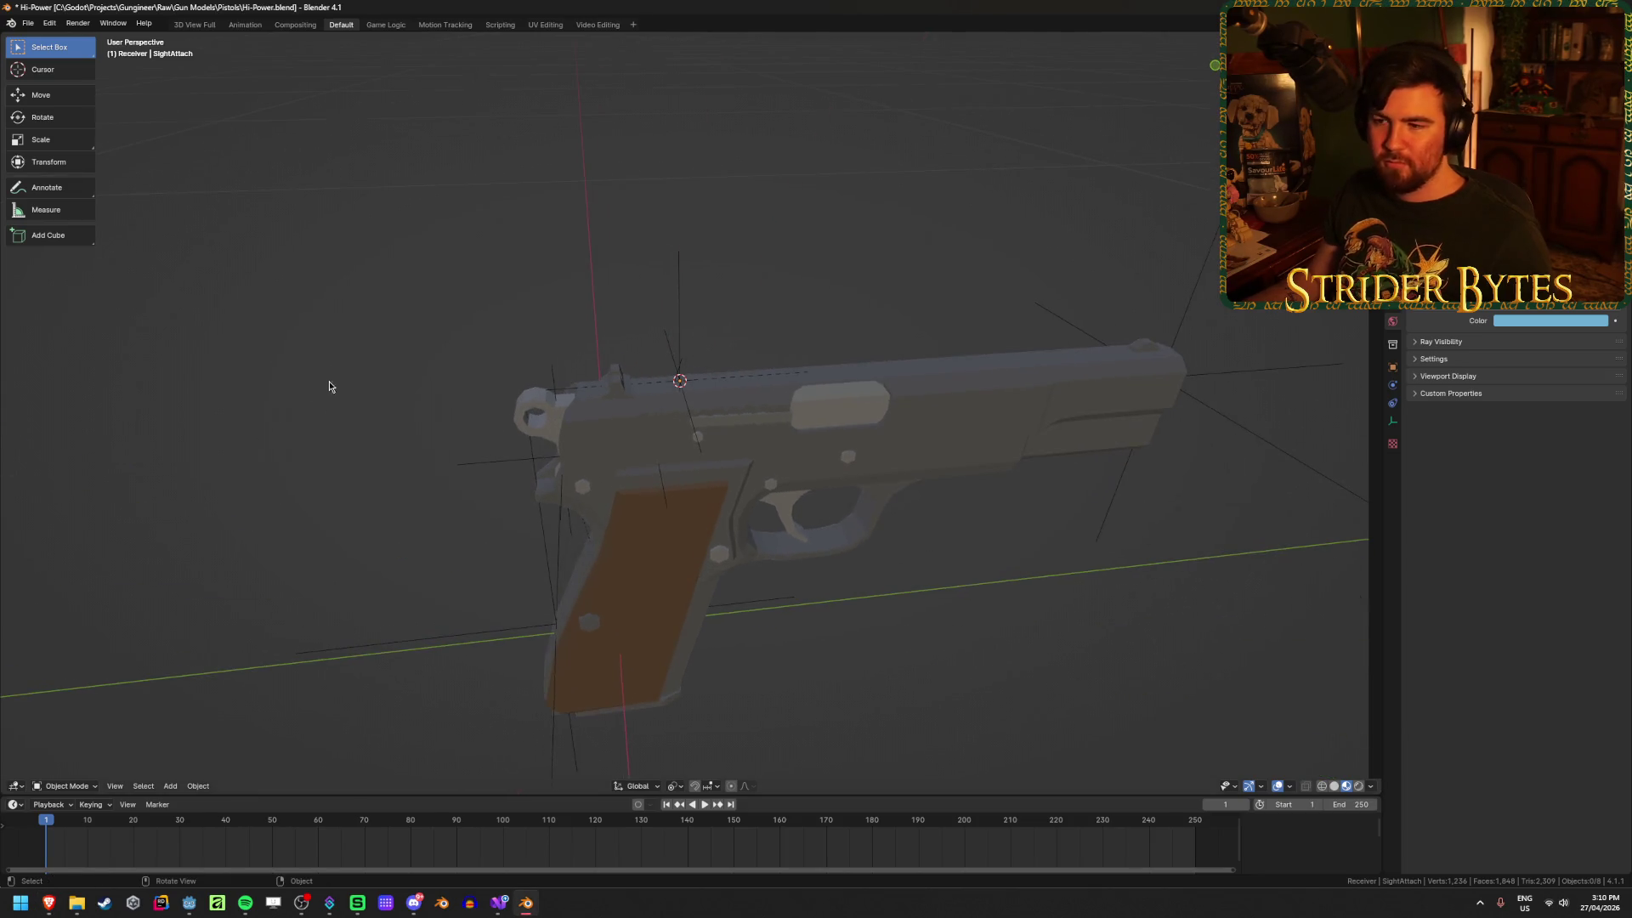
left_click(488, 463)
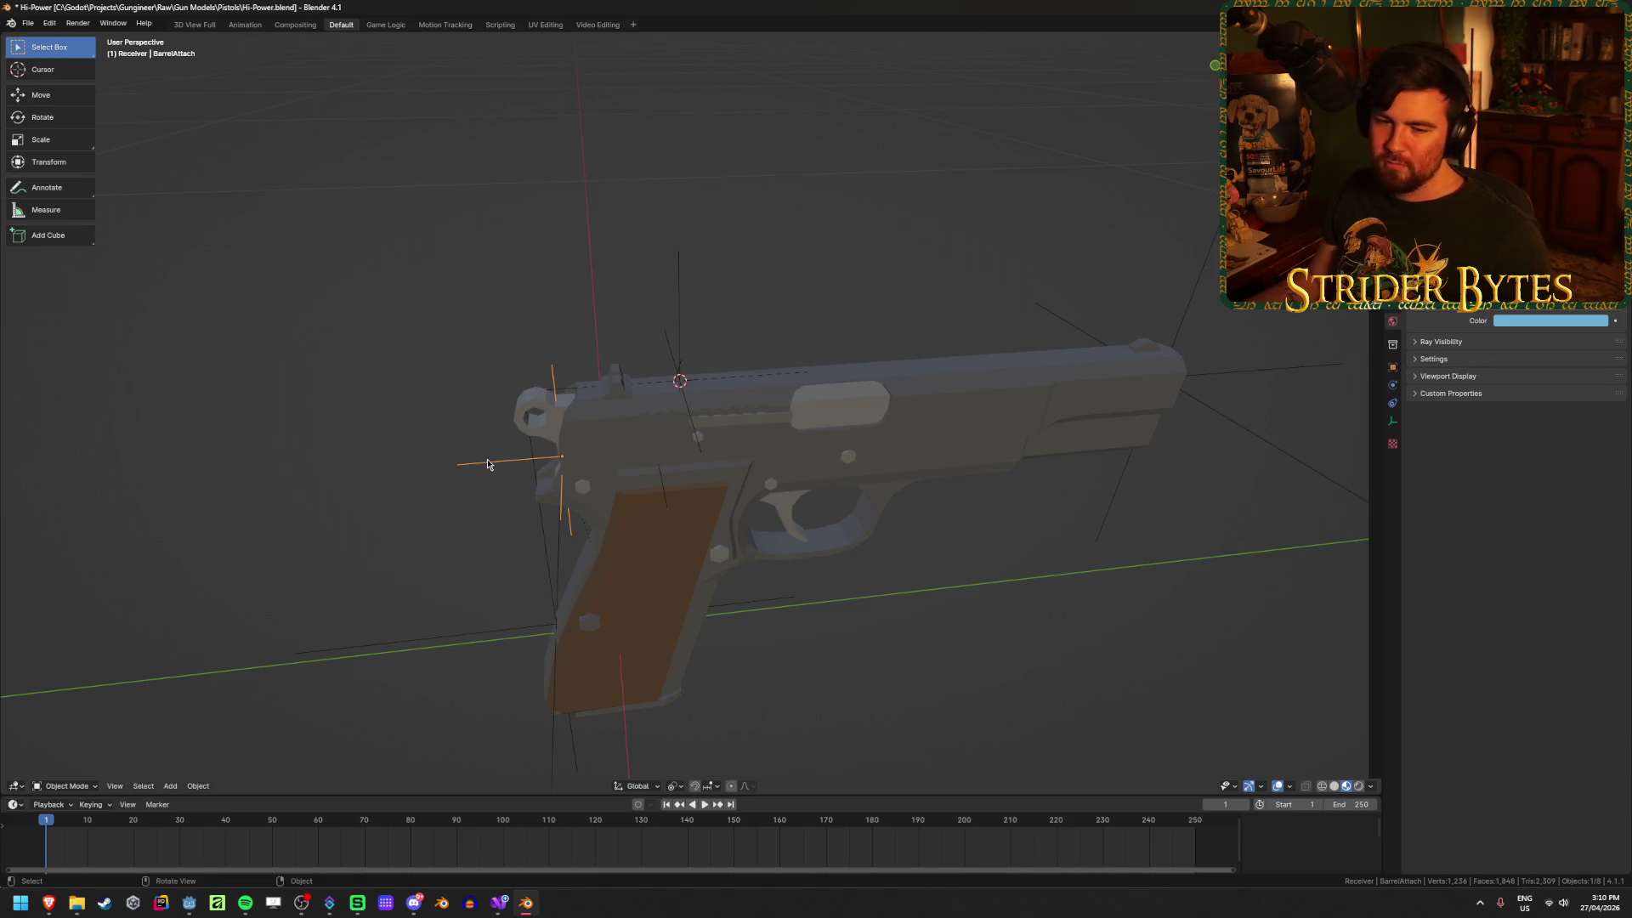
left_click(354, 544)
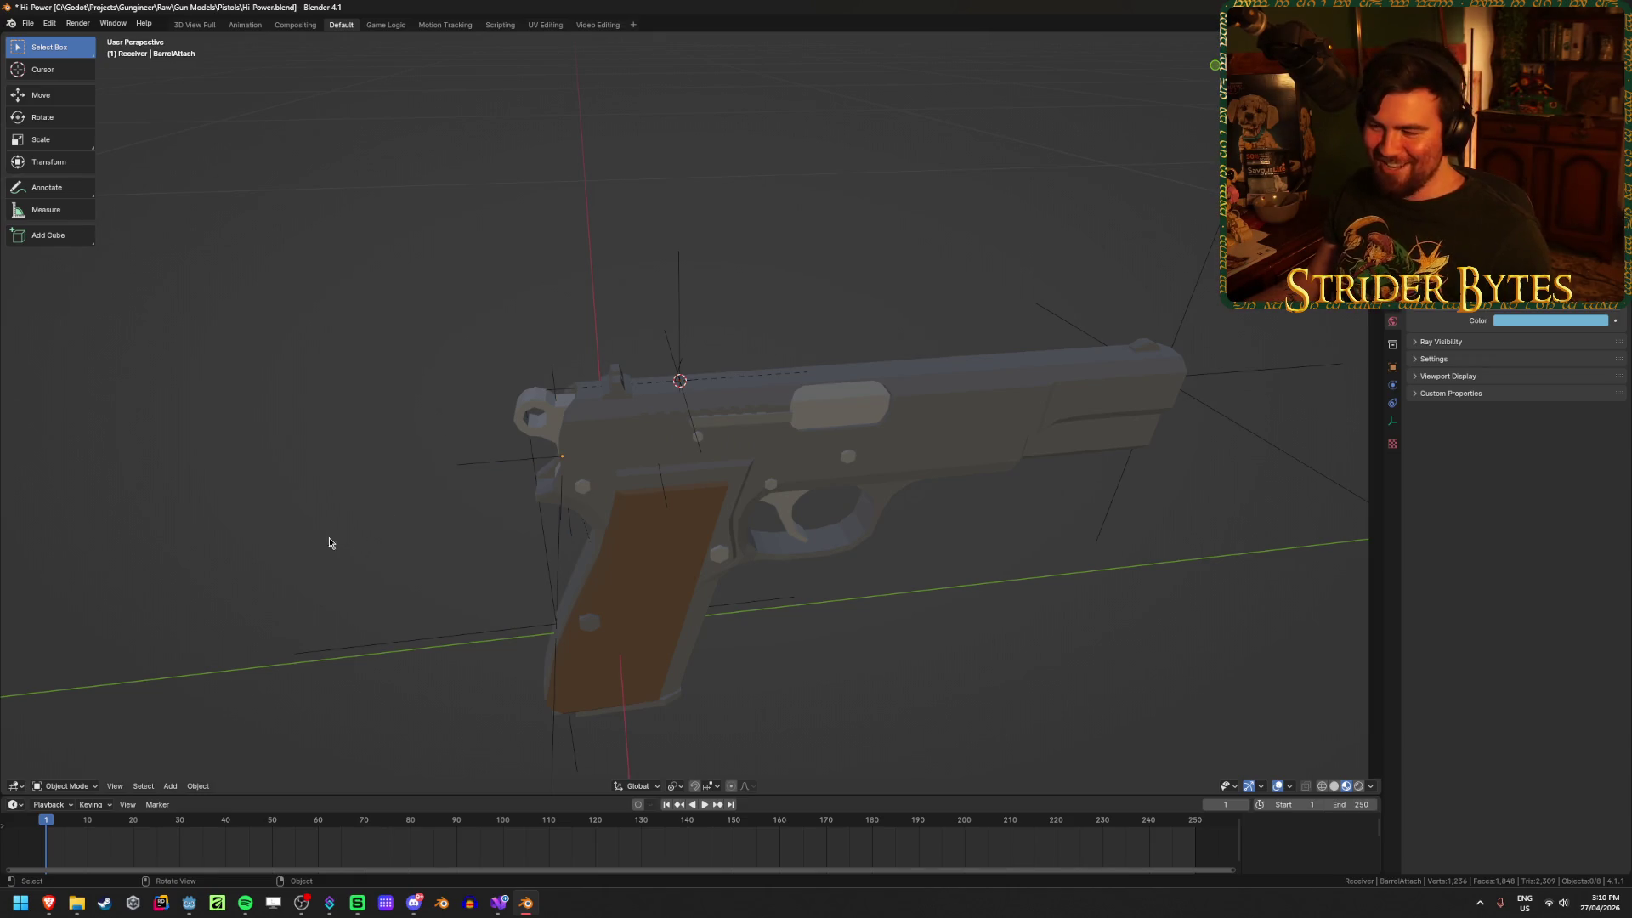
mouse_move(1020, 732)
middle_mouse_down()
mouse_move(973, 737)
mouse_move(977, 634)
mouse_move(895, 604)
mouse_move(692, 632)
mouse_move(779, 298)
middle_mouse_up()
left_click(779, 297)
scroll(899, 365, "up", 5)
key("Tab")
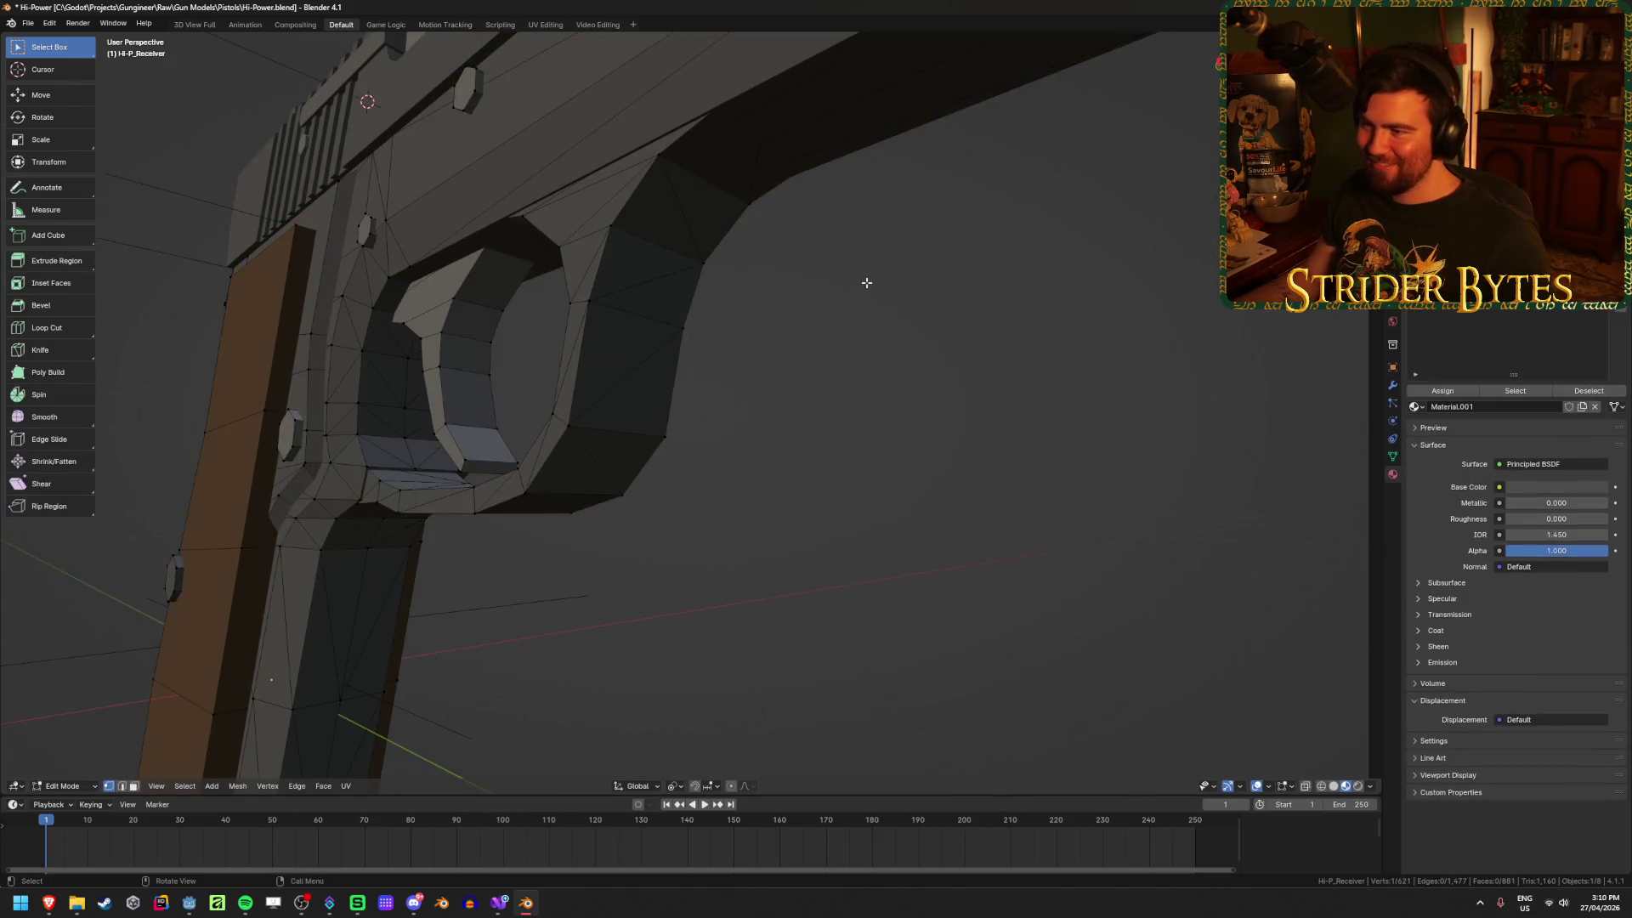
key("alt+a")
key("alt+z")
middle_click_drag(775, 180, 794, 189)
key("alt+z")
Step: Snap the 3D cursor to the edge at the front of the trigger guard and add an empty there
left_click(716, 283, "alt")
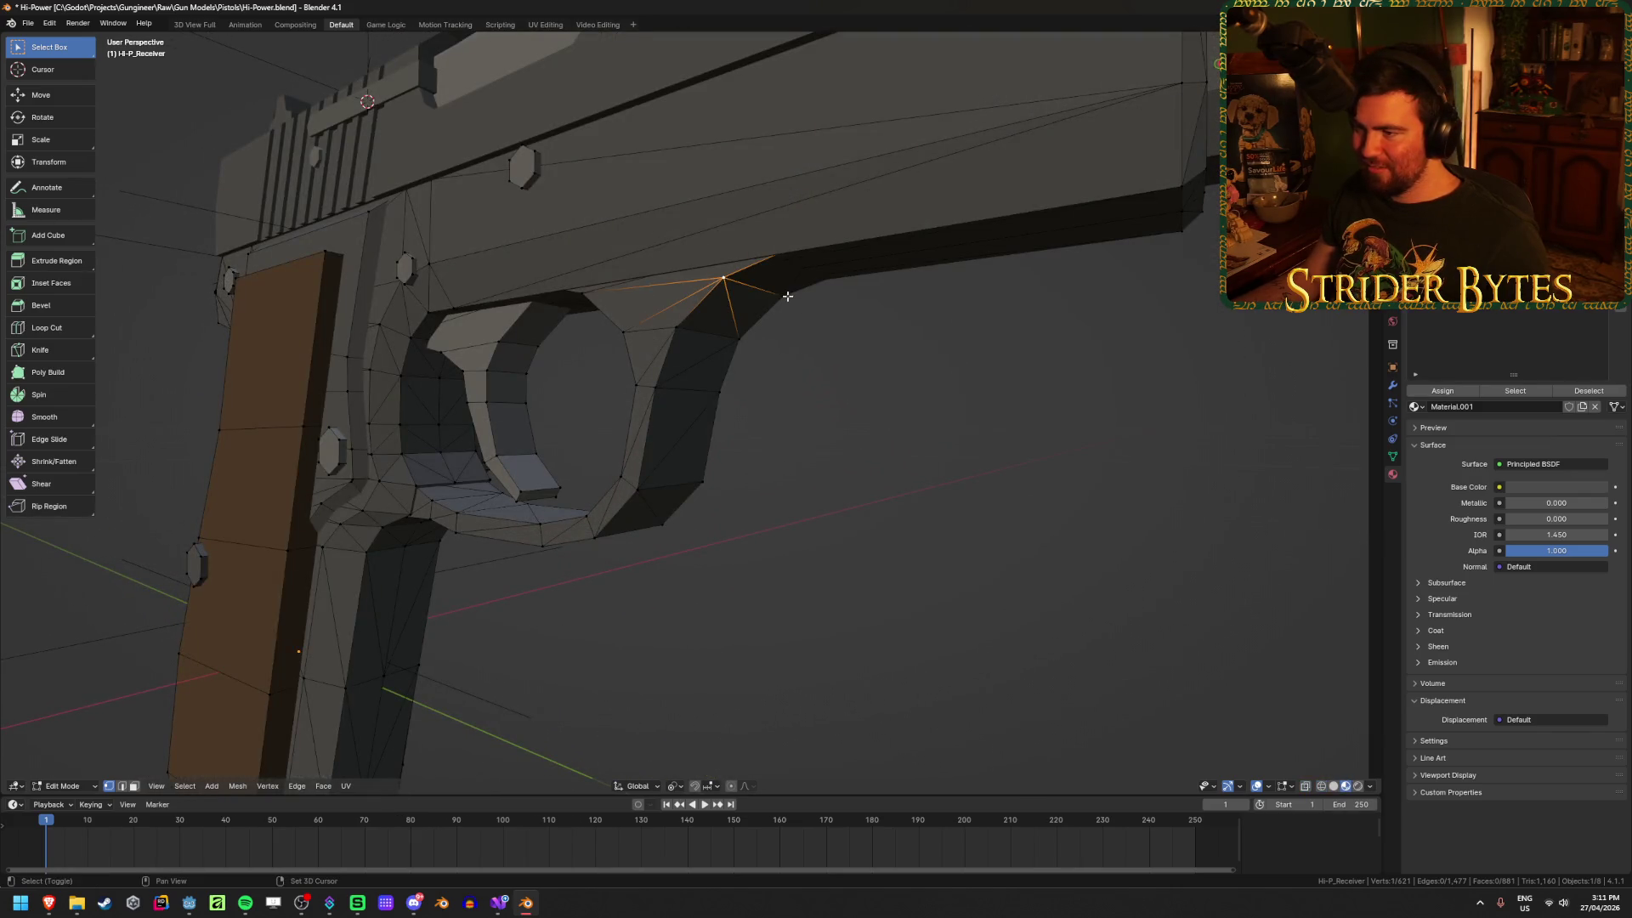
key("grave")
mouse_move(903, 473)
middle_mouse_down()
mouse_move(958, 486)
mouse_move(889, 375)
mouse_move(809, 374)
middle_mouse_up()
key("alt+z")
scroll(801, 299, "up", 3)
key("g")
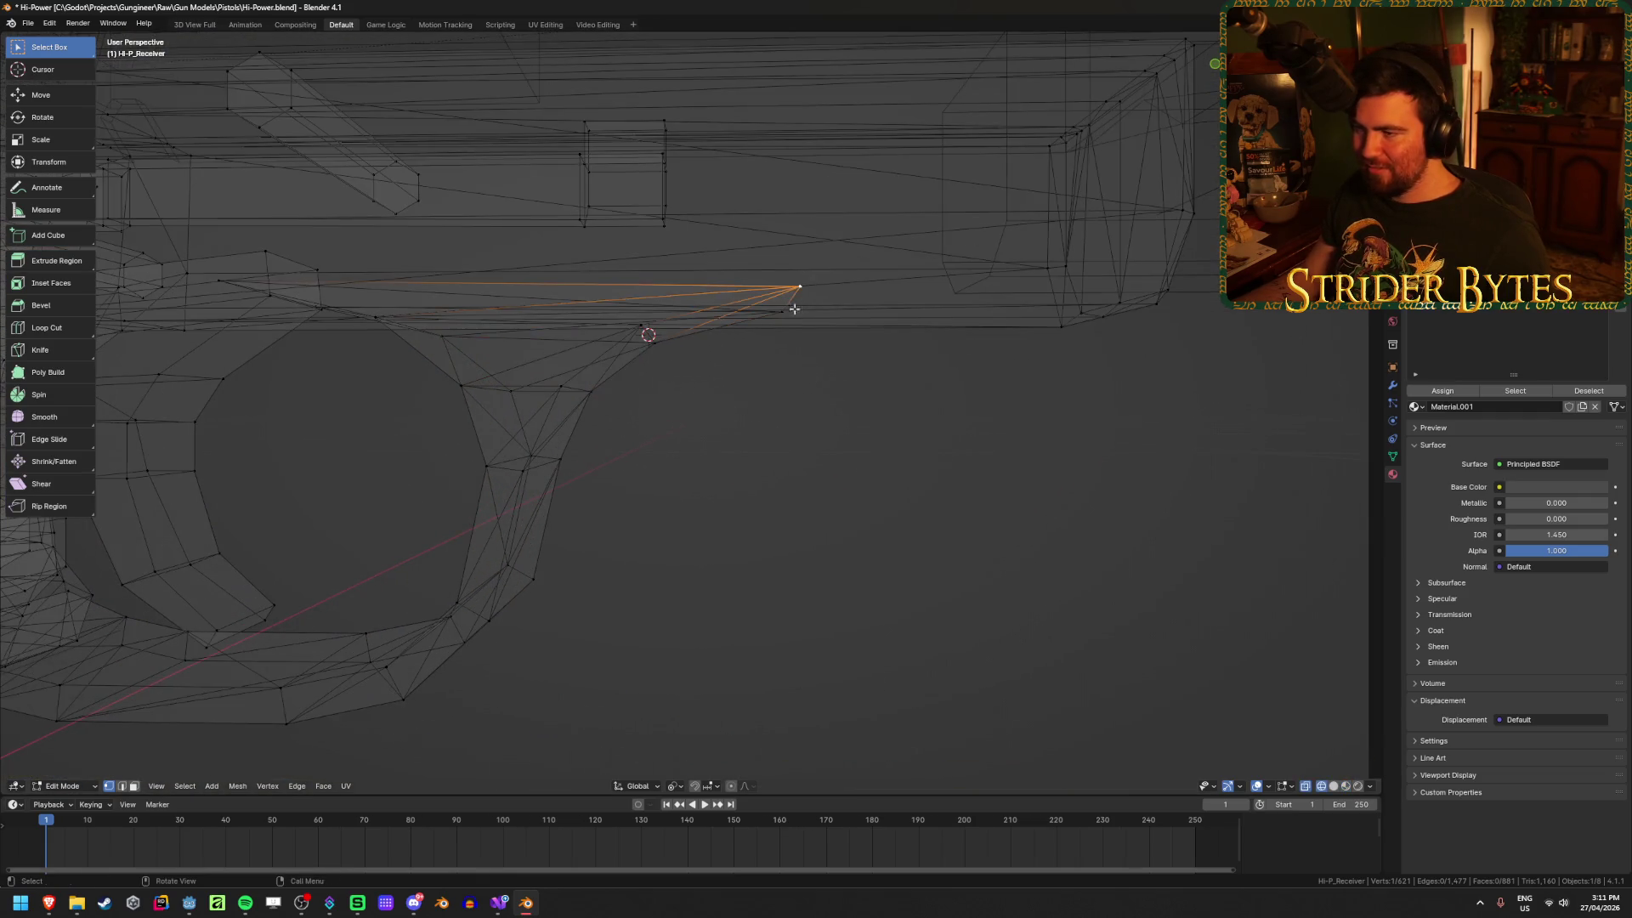
left_click(889, 484)
key("shift+s")
left_click(908, 565)
key("Tab")
key("alt+z")
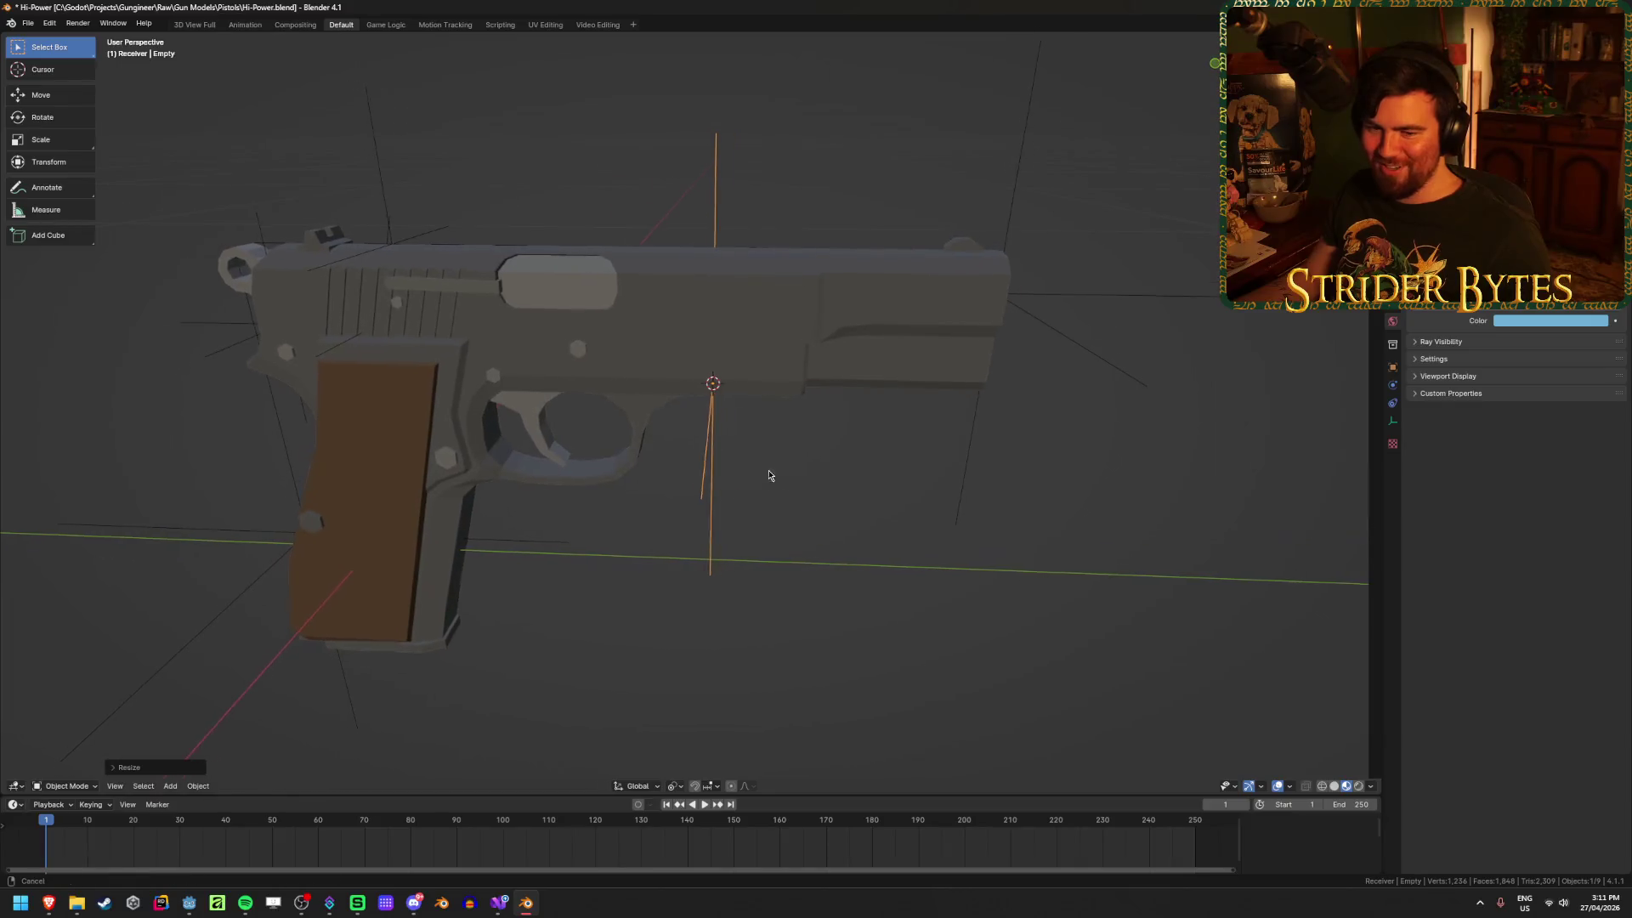
Step: Shrink the new empty and apply its scale
middle_click_drag(769, 473, 787, 473)
scroll(787, 473, "up", 3)
key("s")
scroll(878, 508, "down", 5)
key("ctrl+a")
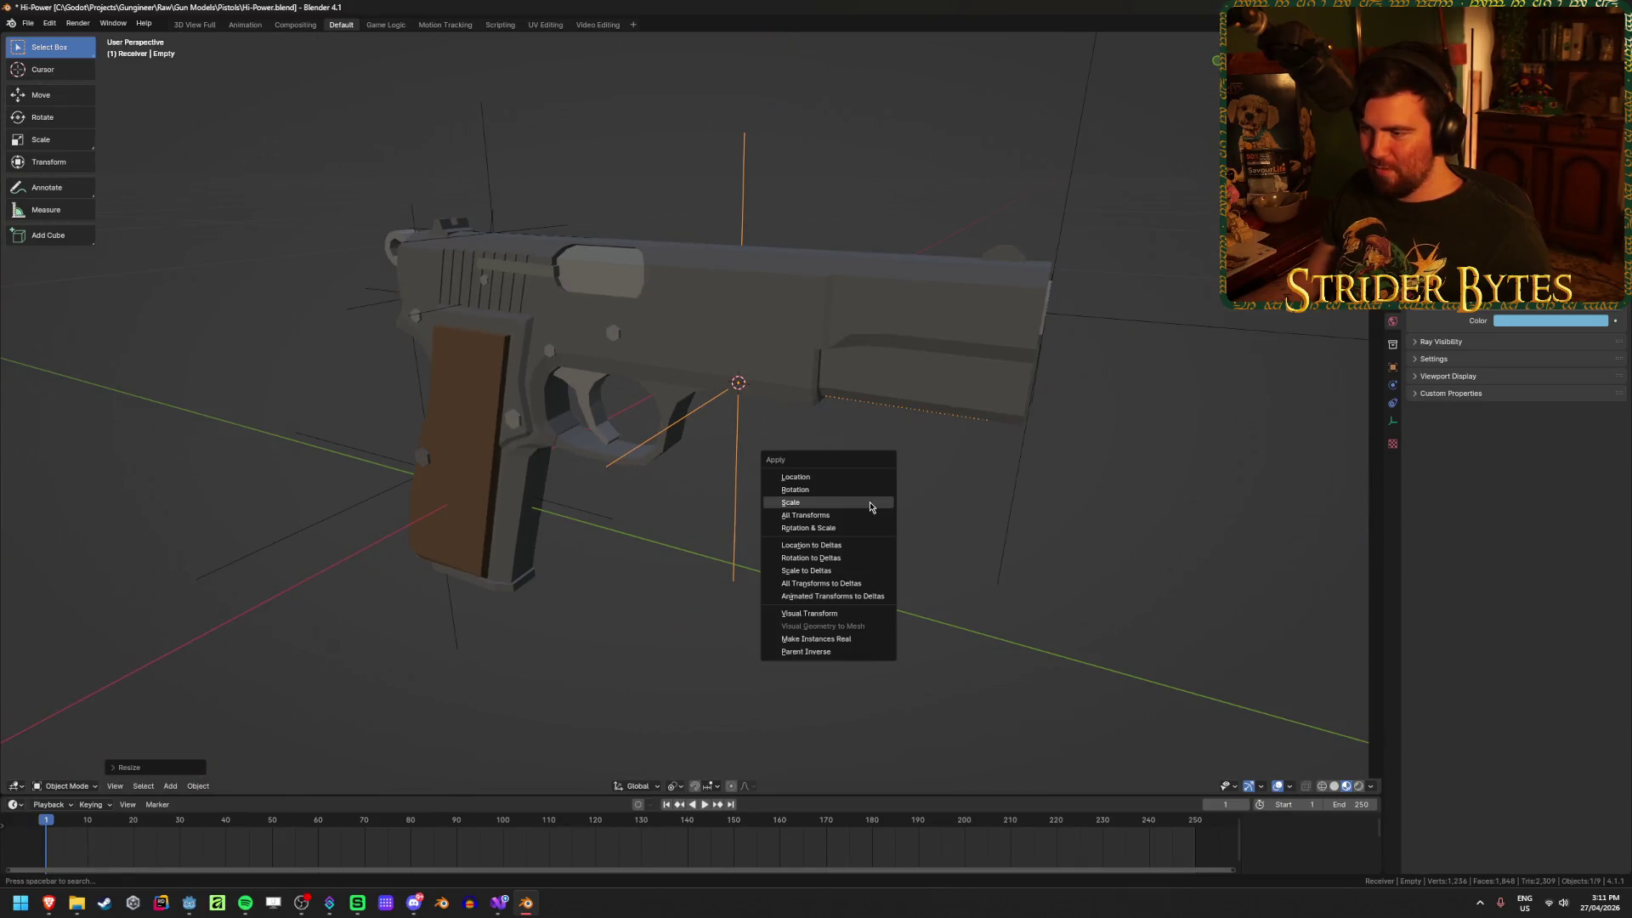
left_click(878, 507)
scroll(909, 614, "down", 2)
Step: Rename the empty to ForegripAttach
key("F2")
type("F")
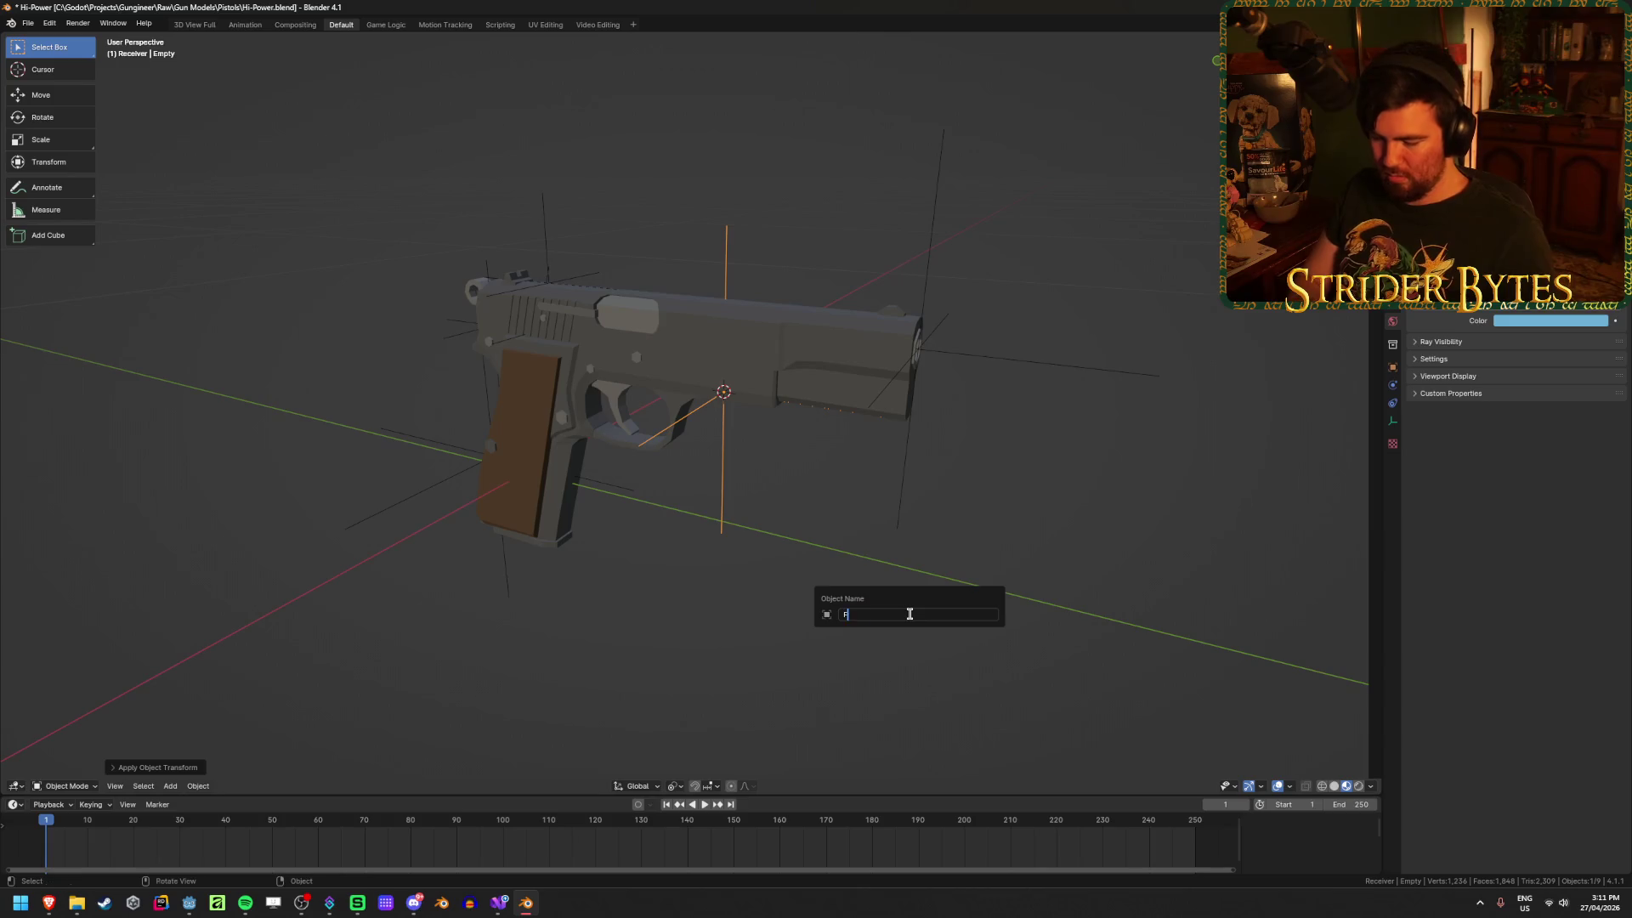
type("oregripAttach")
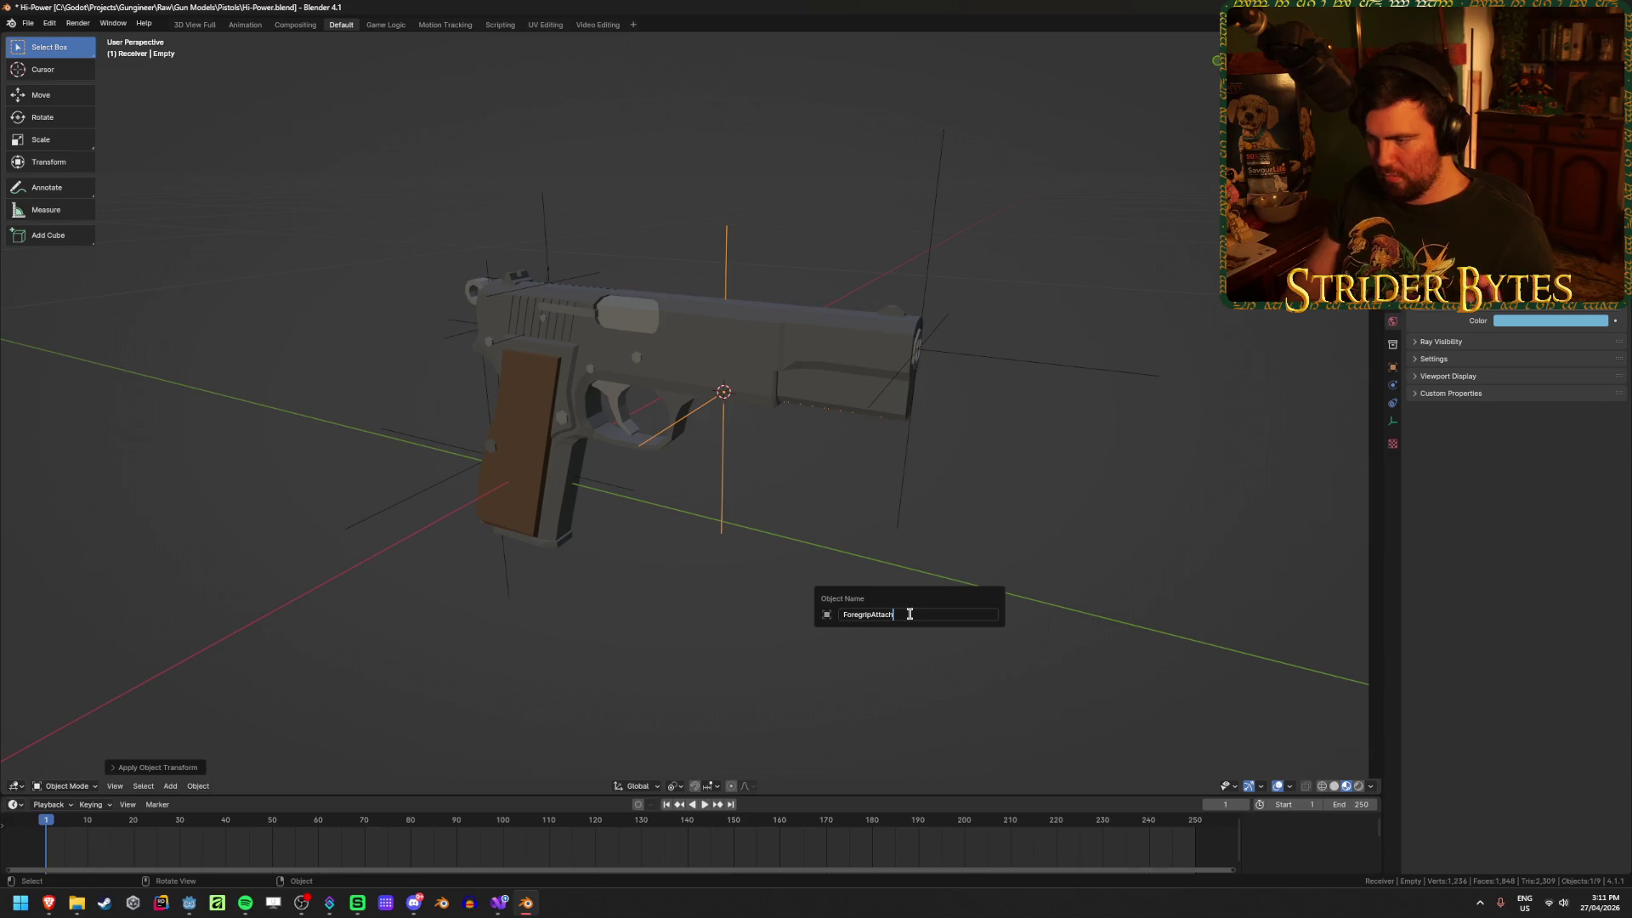
key("Return")
mouse_move(896, 535)
middle_mouse_down()
mouse_move(789, 510)
mouse_move(830, 492)
middle_mouse_up()
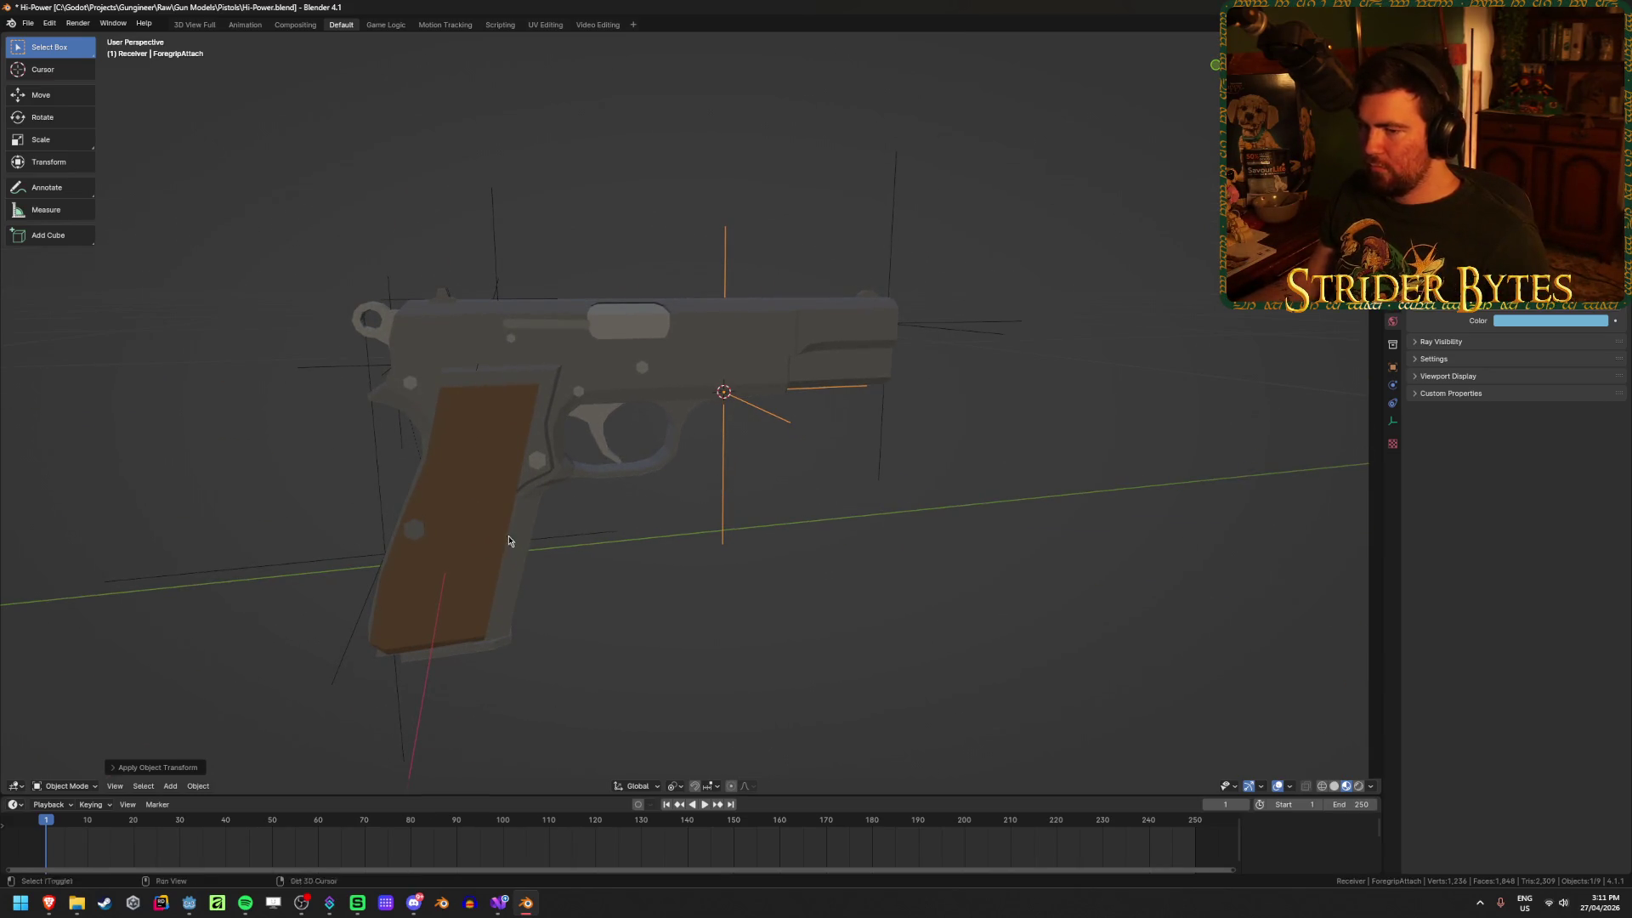
middle_click_drag(508, 541, 598, 495, "shift")
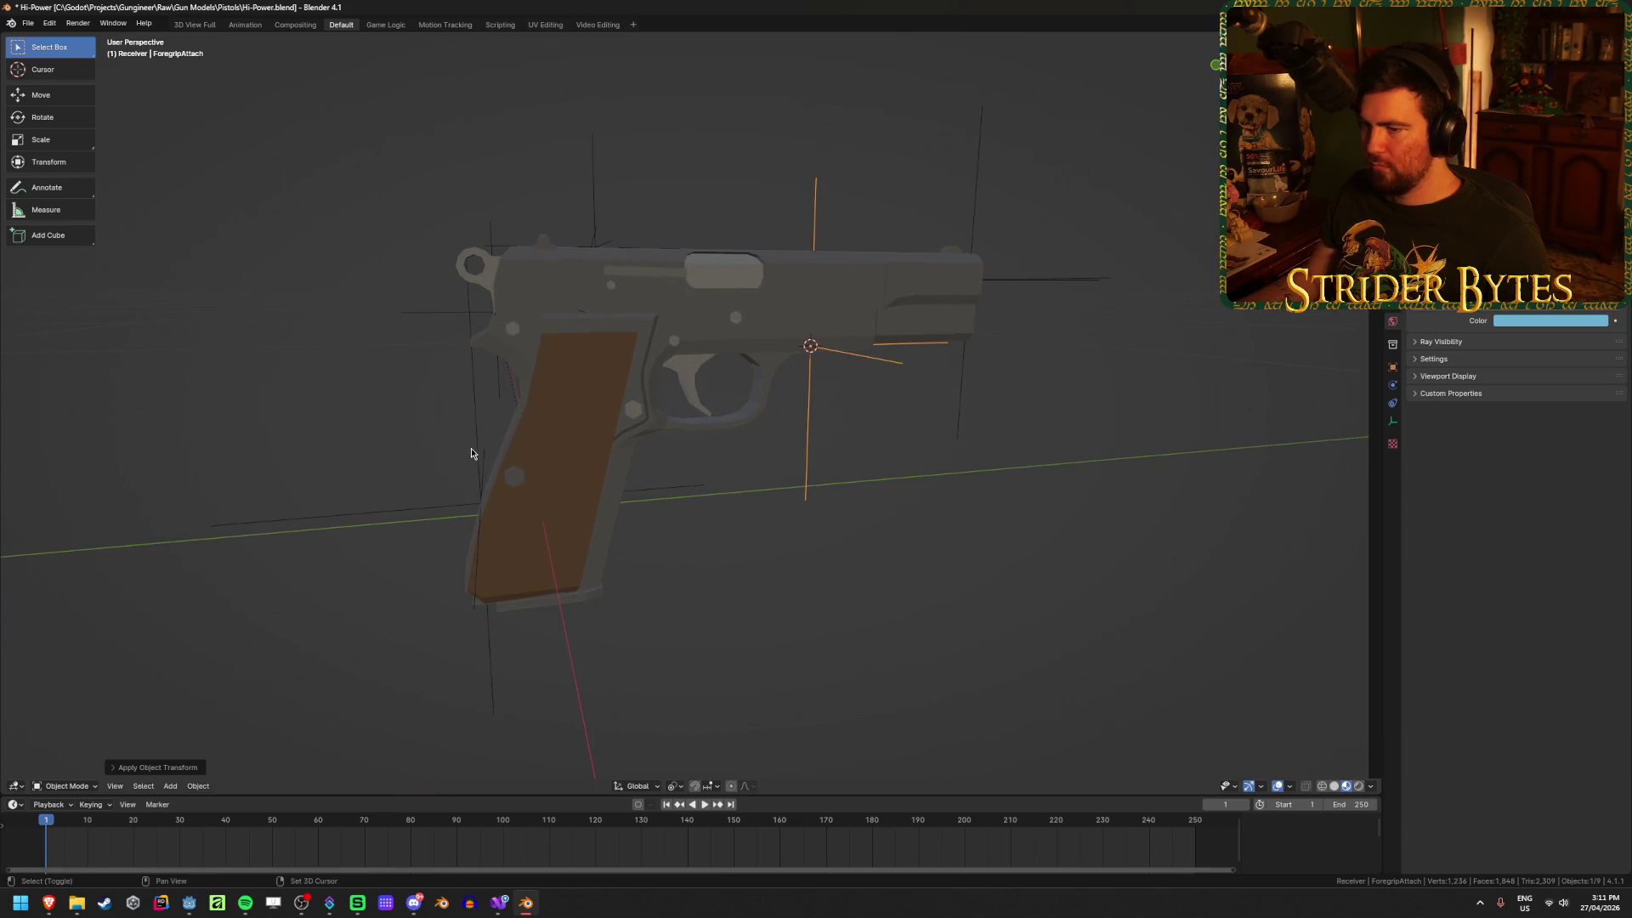
Step: Parent ForegripAttach to the receiver frame
left_click(471, 454, "shift")
left_click(593, 459, "shift")
key("ctrl+p")
left_click(593, 459)
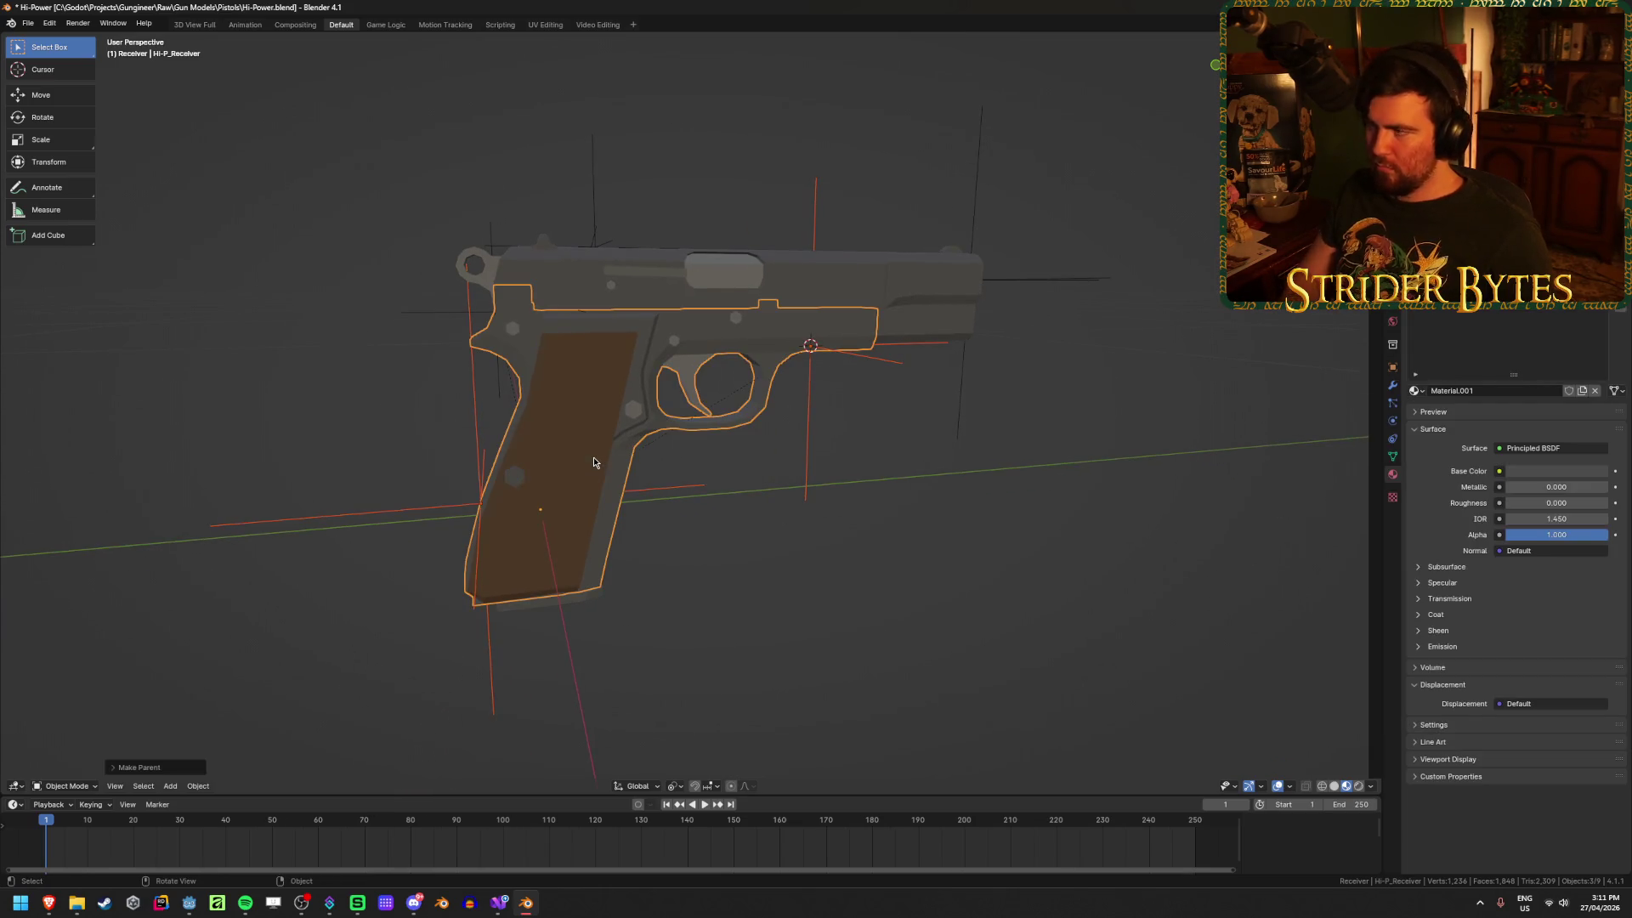
Step: Parent SightAttach to the HI-P_Barrel slide
left_click(618, 189)
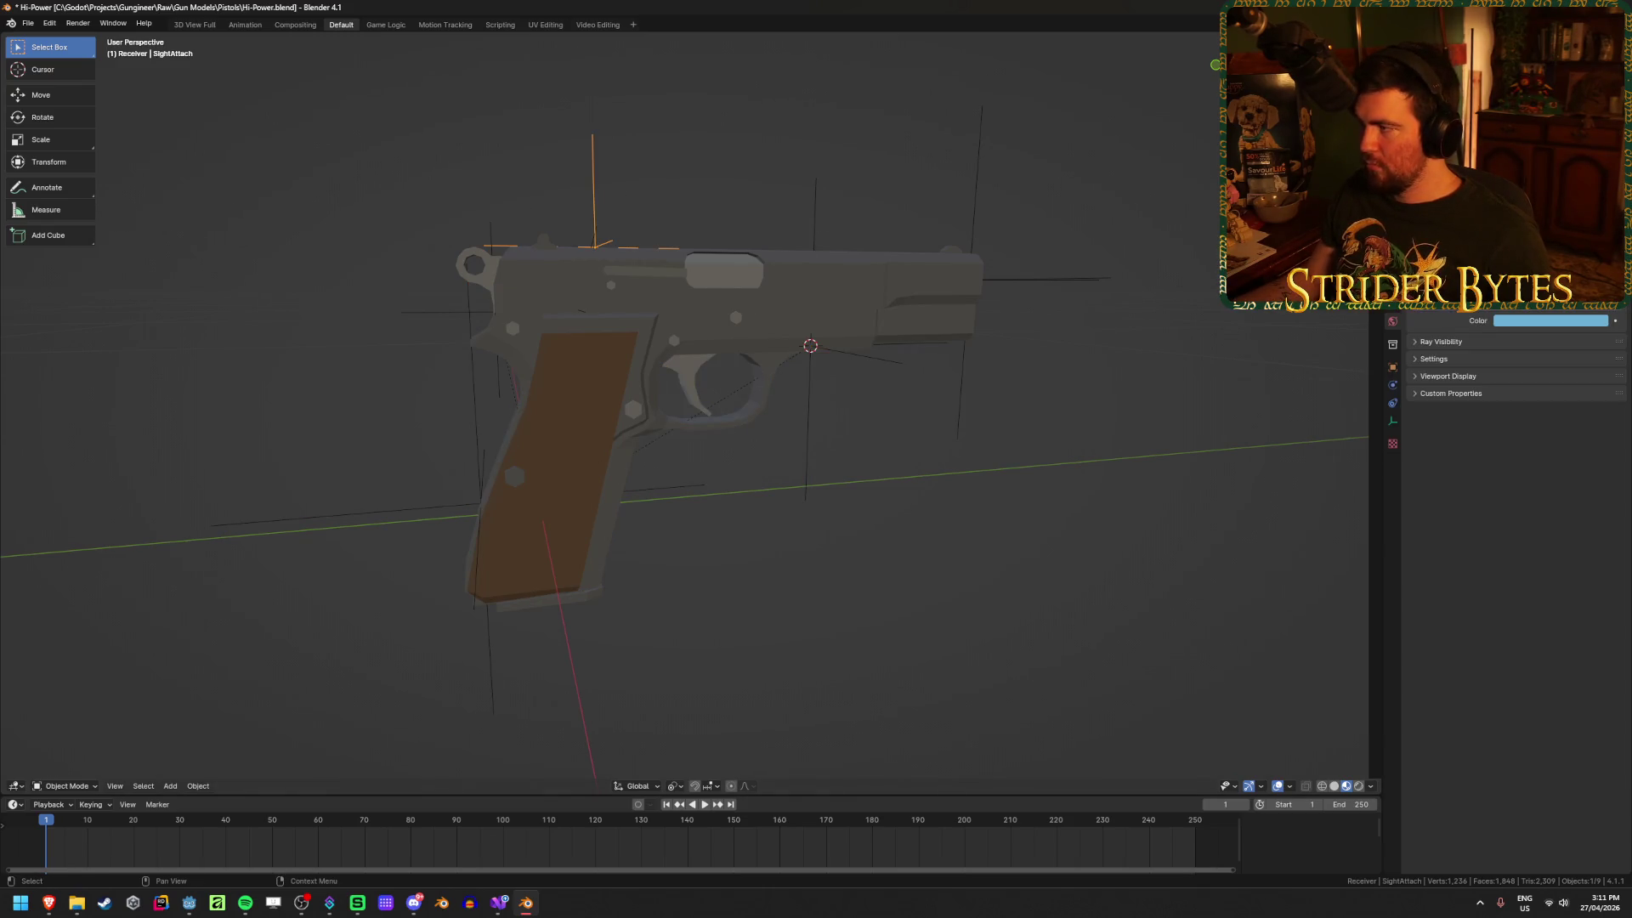
key("b")
key("Escape")
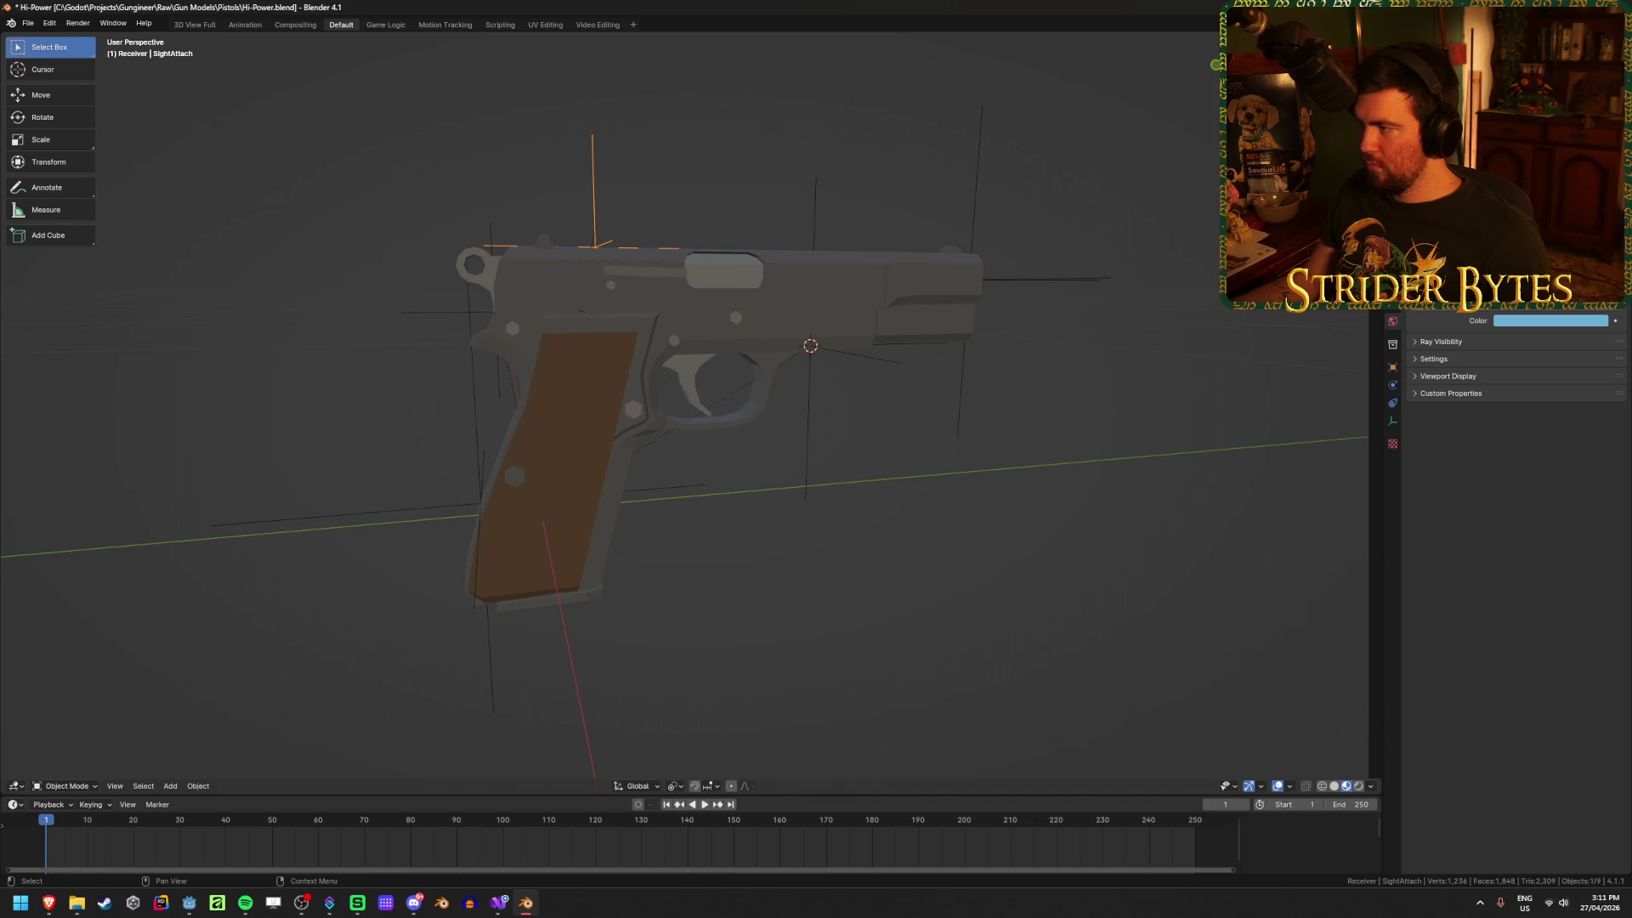
left_click(787, 272, "shift")
key("ctrl+p")
left_click(787, 272)
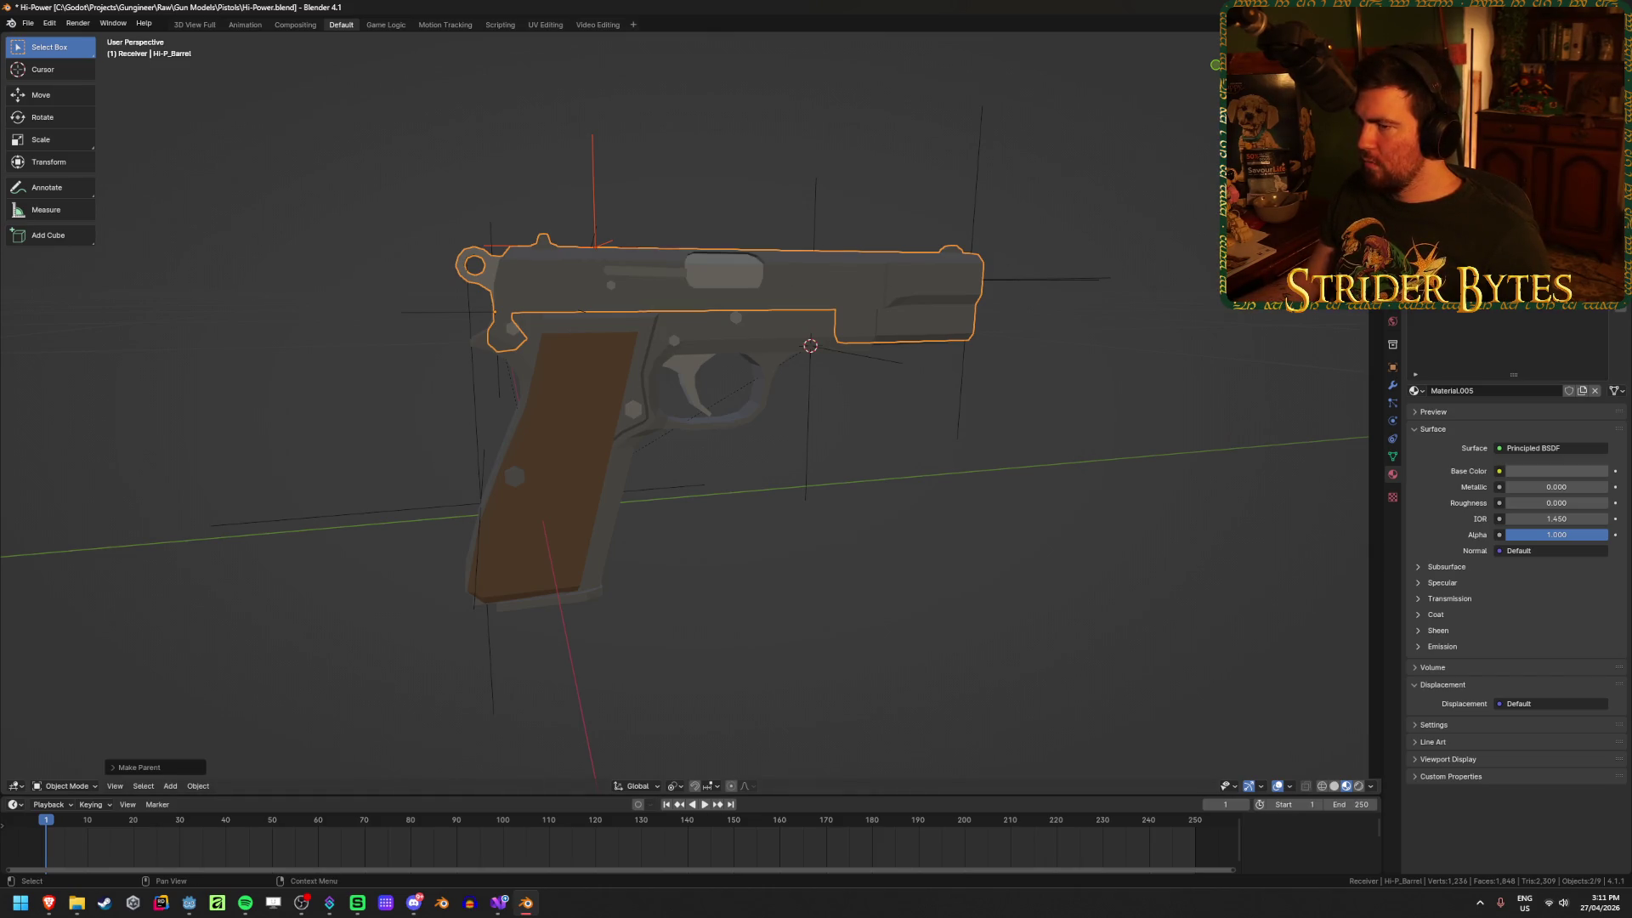
Step: Select only the HI-P_Barrel slide and enter Edit Mode
mouse_move(595, 357)
middle_mouse_down()
mouse_move(542, 309)
mouse_move(651, 404)
mouse_move(654, 374)
middle_mouse_up()
scroll(668, 315, "up", 5)
left_click(677, 257)
key("Tab")
scroll(680, 259, "down", 3)
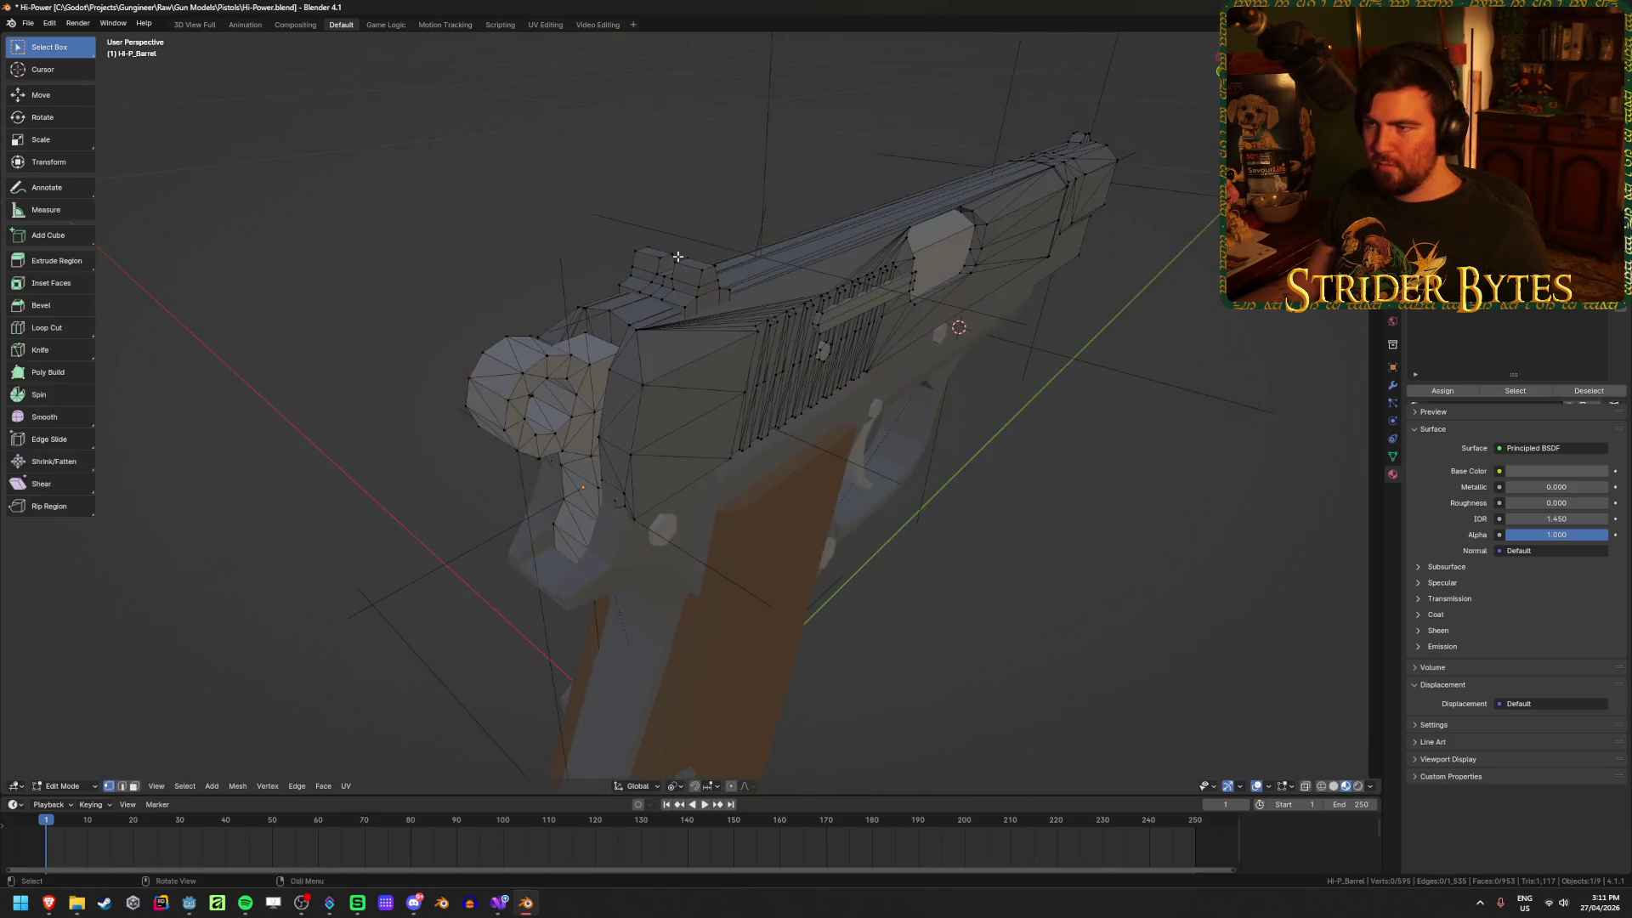
Step: Back in Object Mode, add a Plain Axes empty at the rear sight
scroll(700, 265, "up", 2)
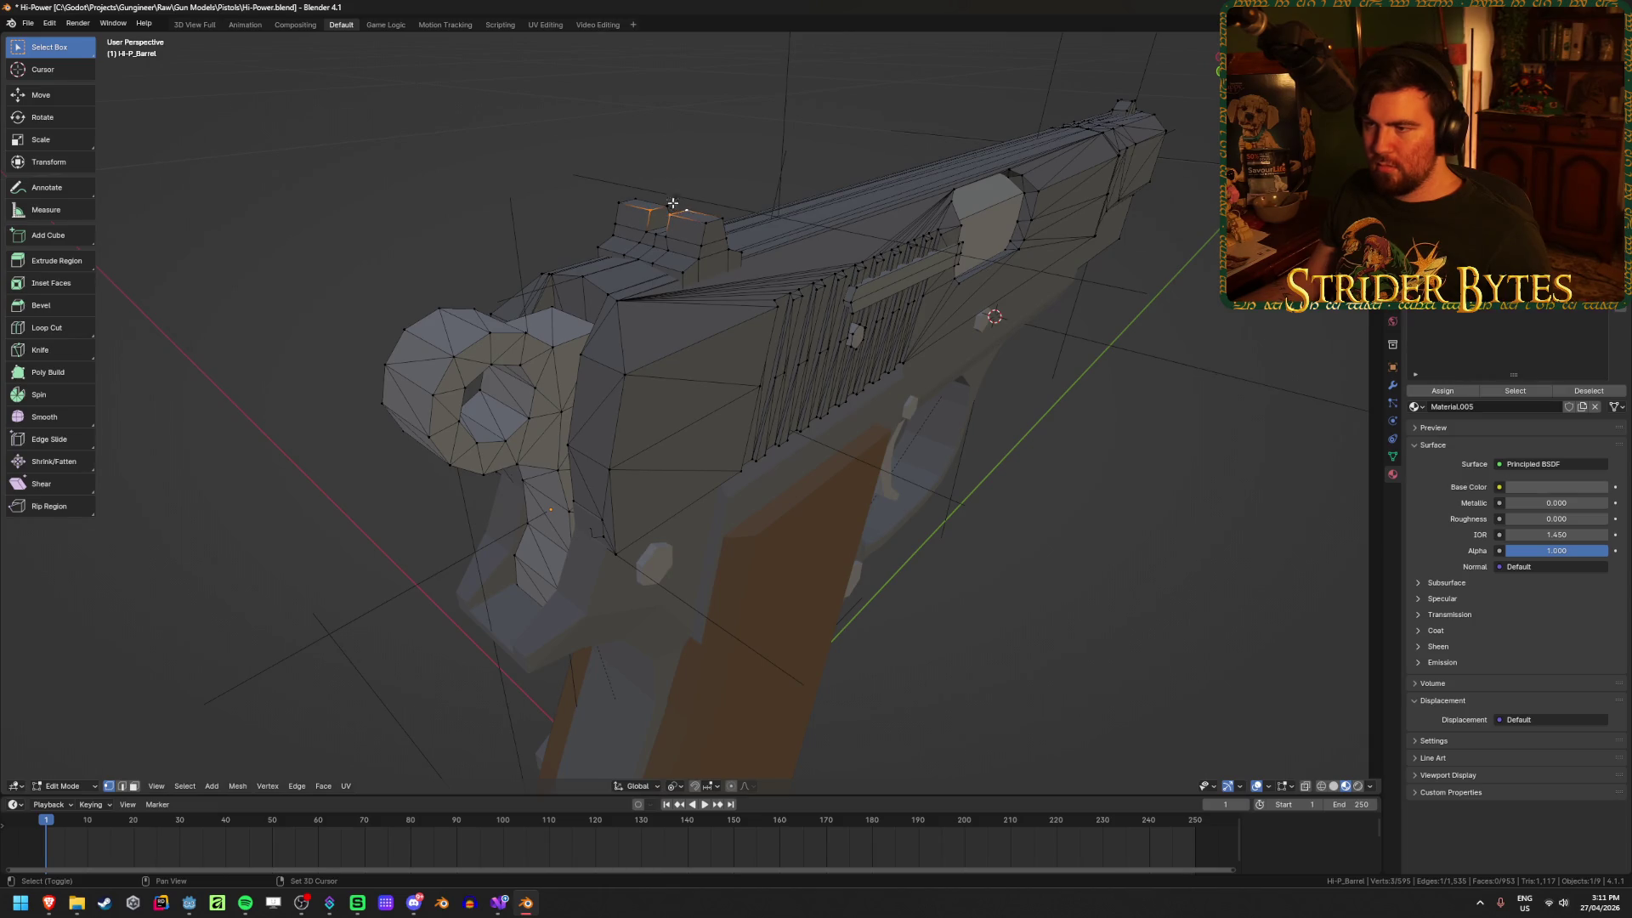
key("ctrl+Tab")
left_click(680, 268)
key("shift+a")
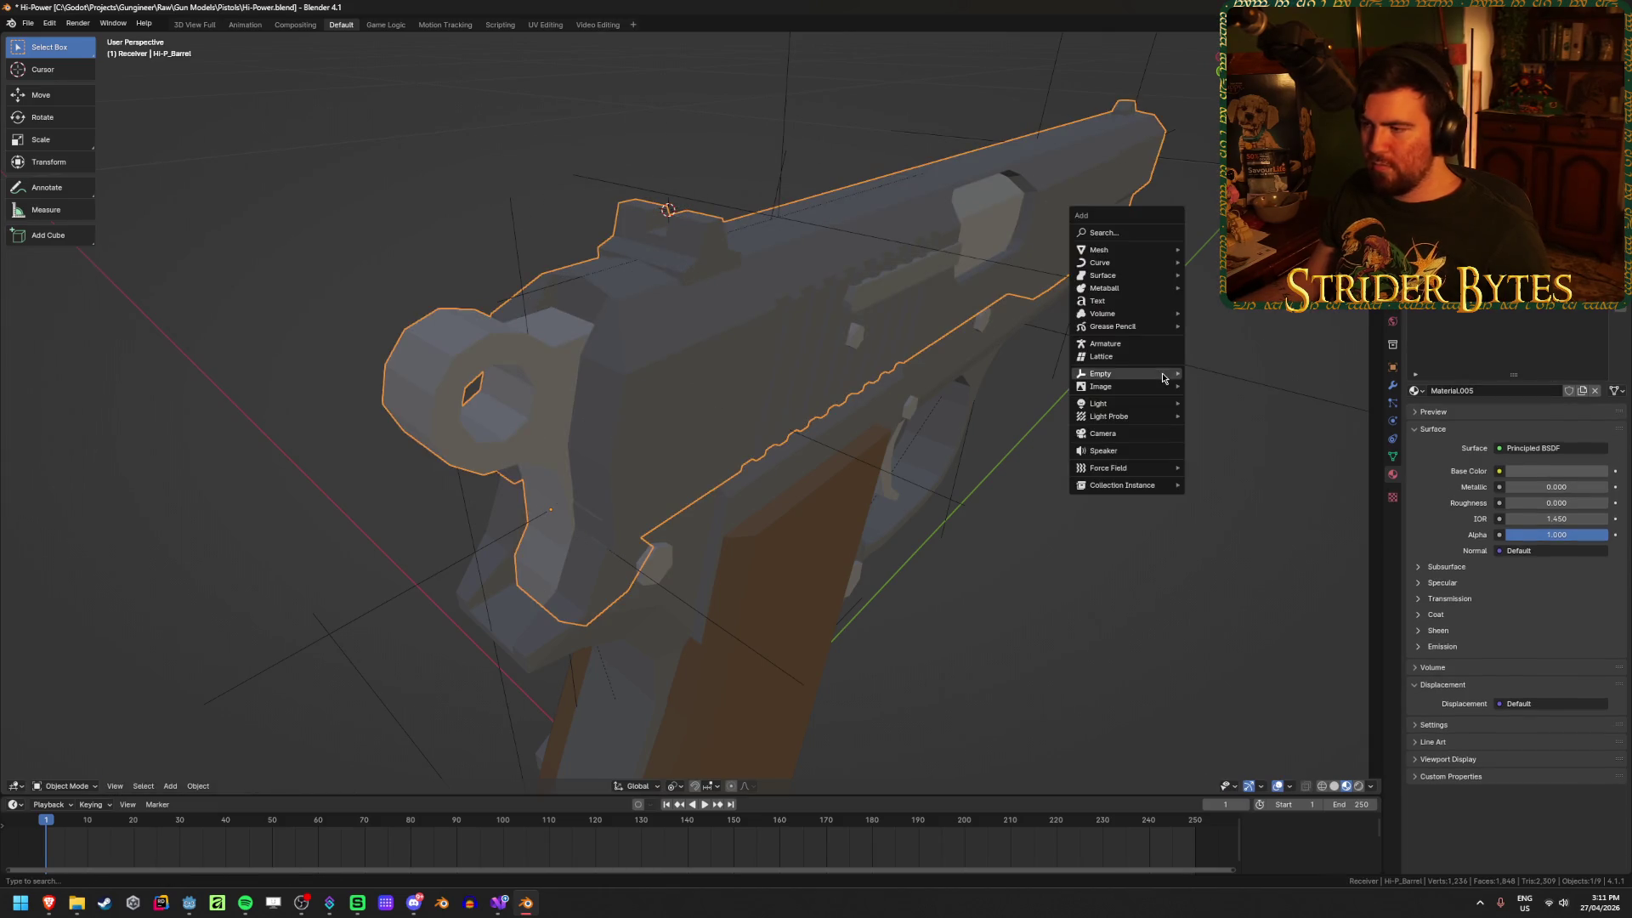
mouse_move(1105, 373)
left_click(1228, 374)
scroll(1207, 442, "down", 8)
Step: Shrink the new empty and apply its scale
key("s")
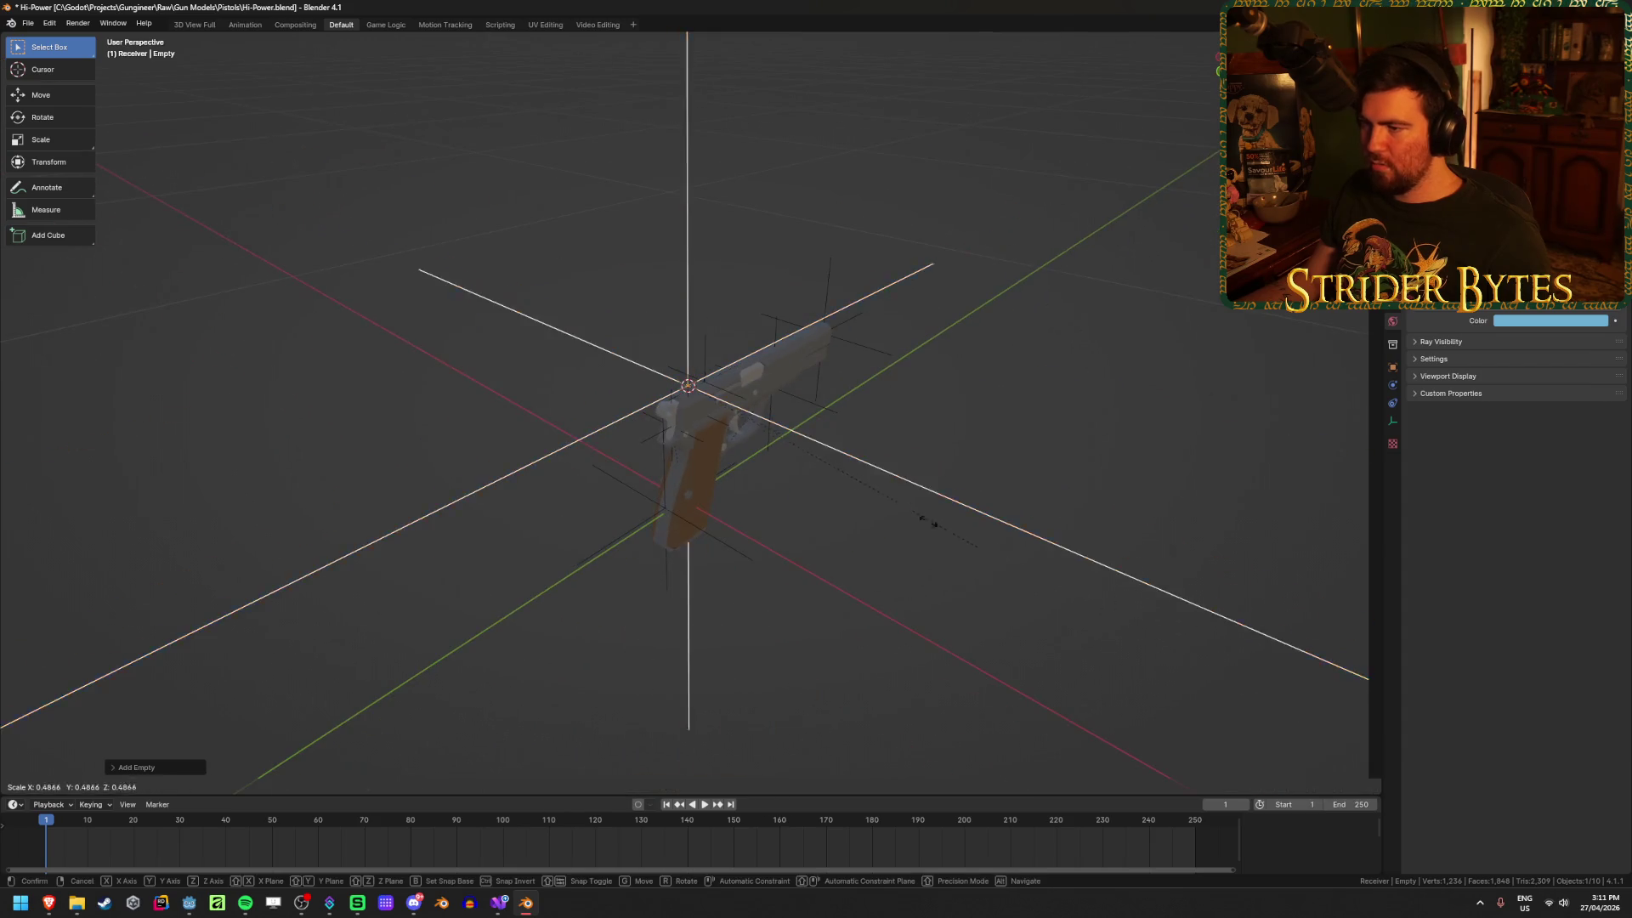
left_click(729, 411)
scroll(879, 523, "up", 5)
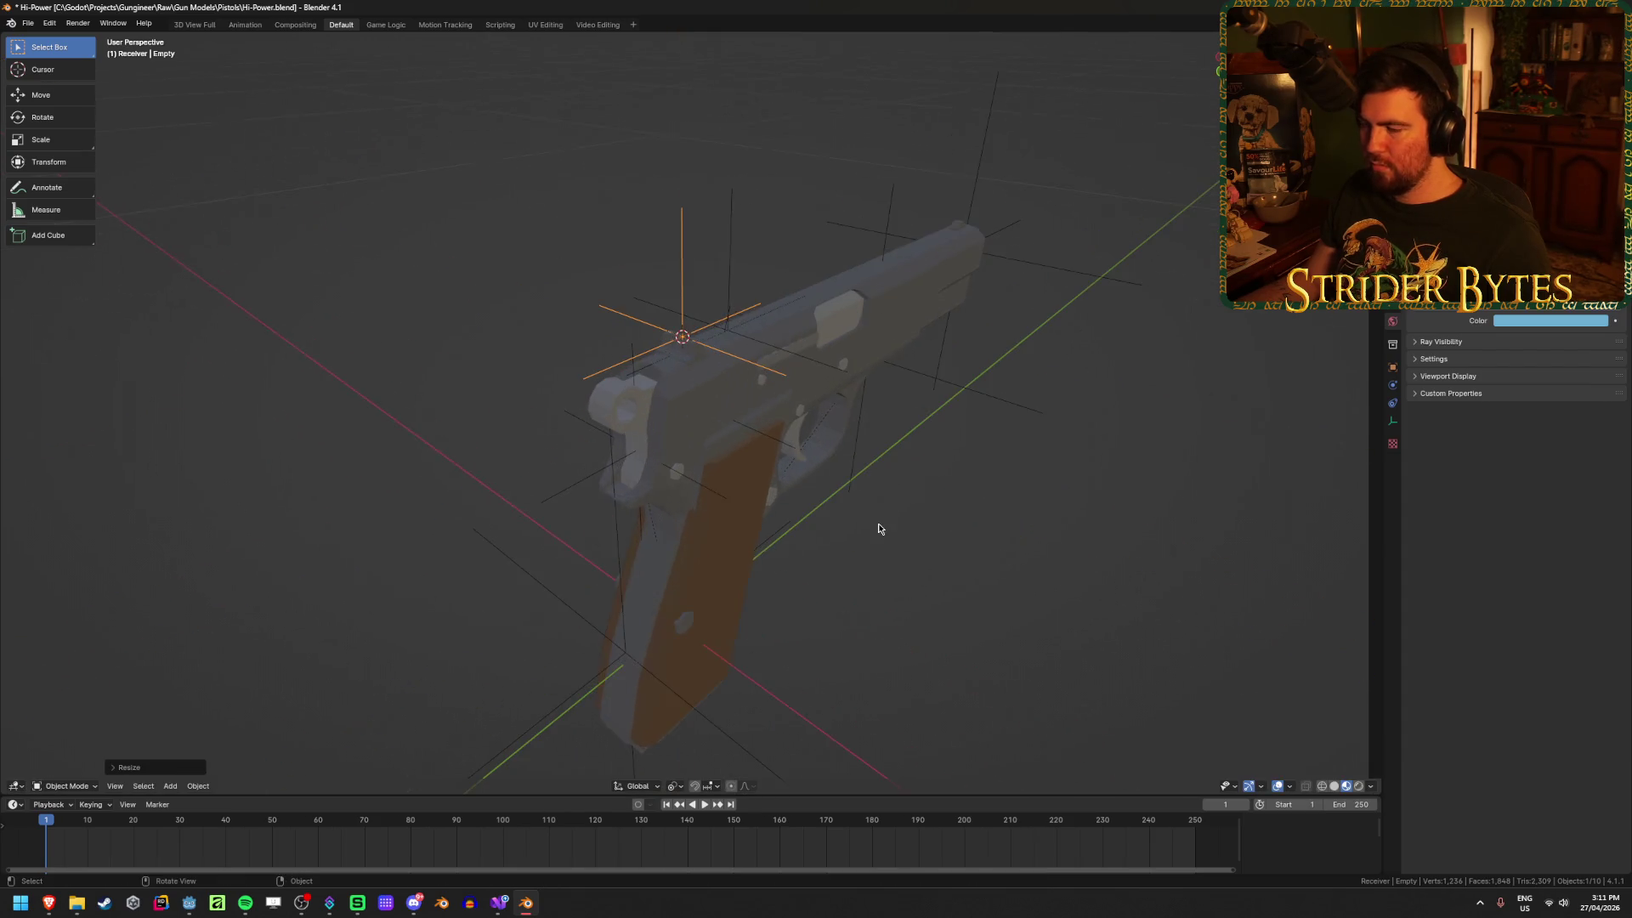
key("ctrl+a")
left_click(1167, 515)
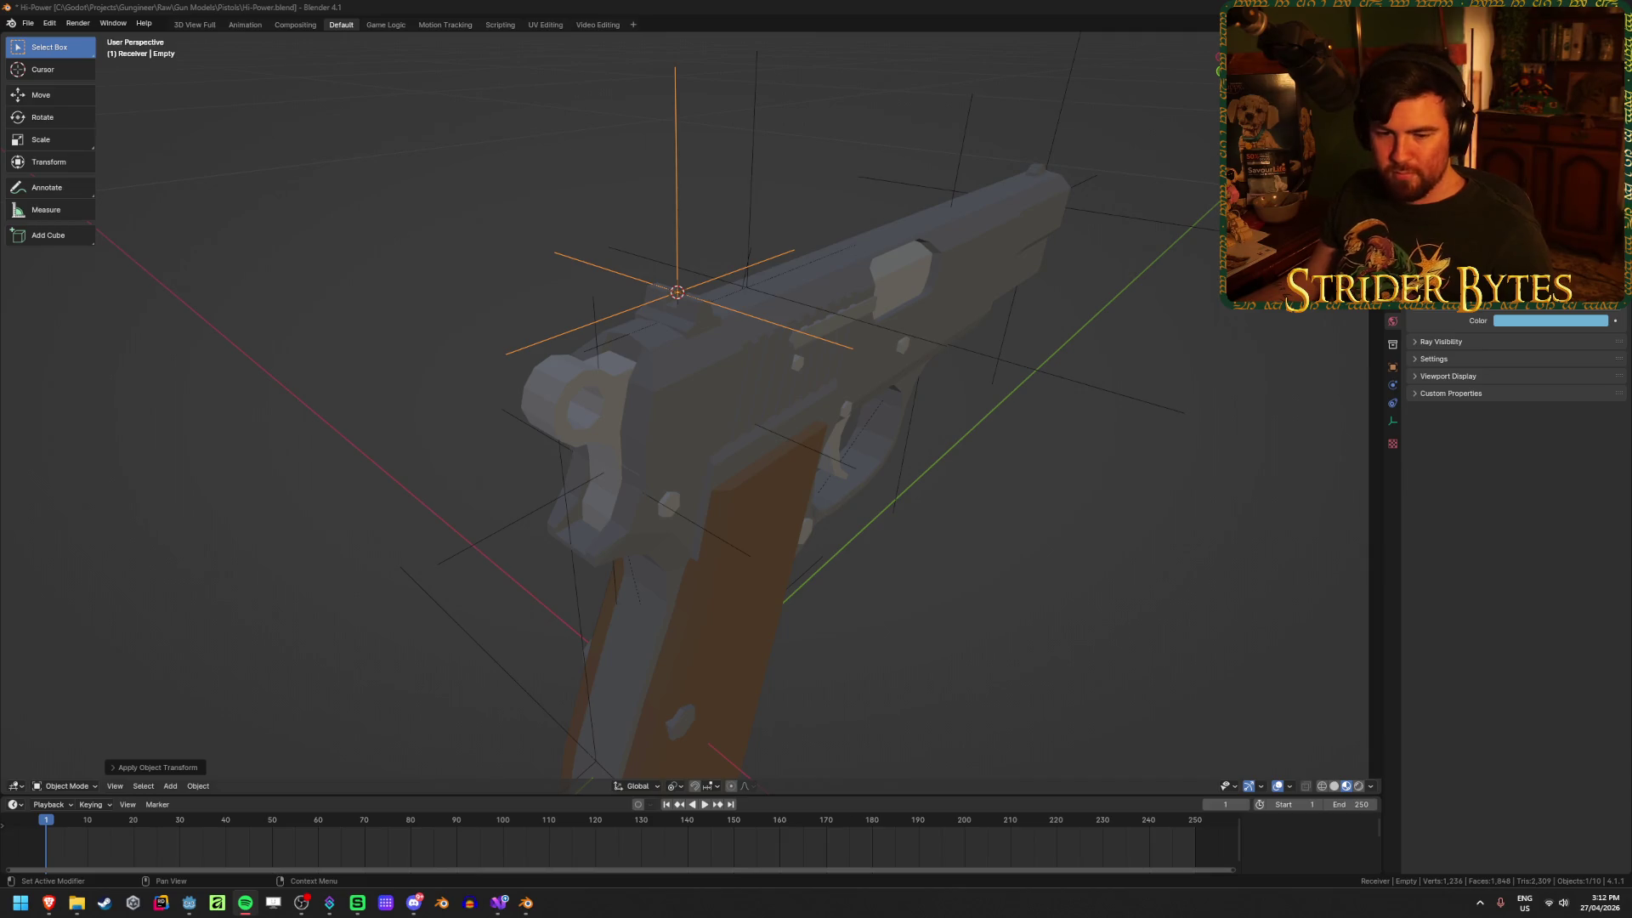
Step: Name the new empty AimPoint
left_click(1149, 633)
middle_click_drag(1195, 569, 1116, 576)
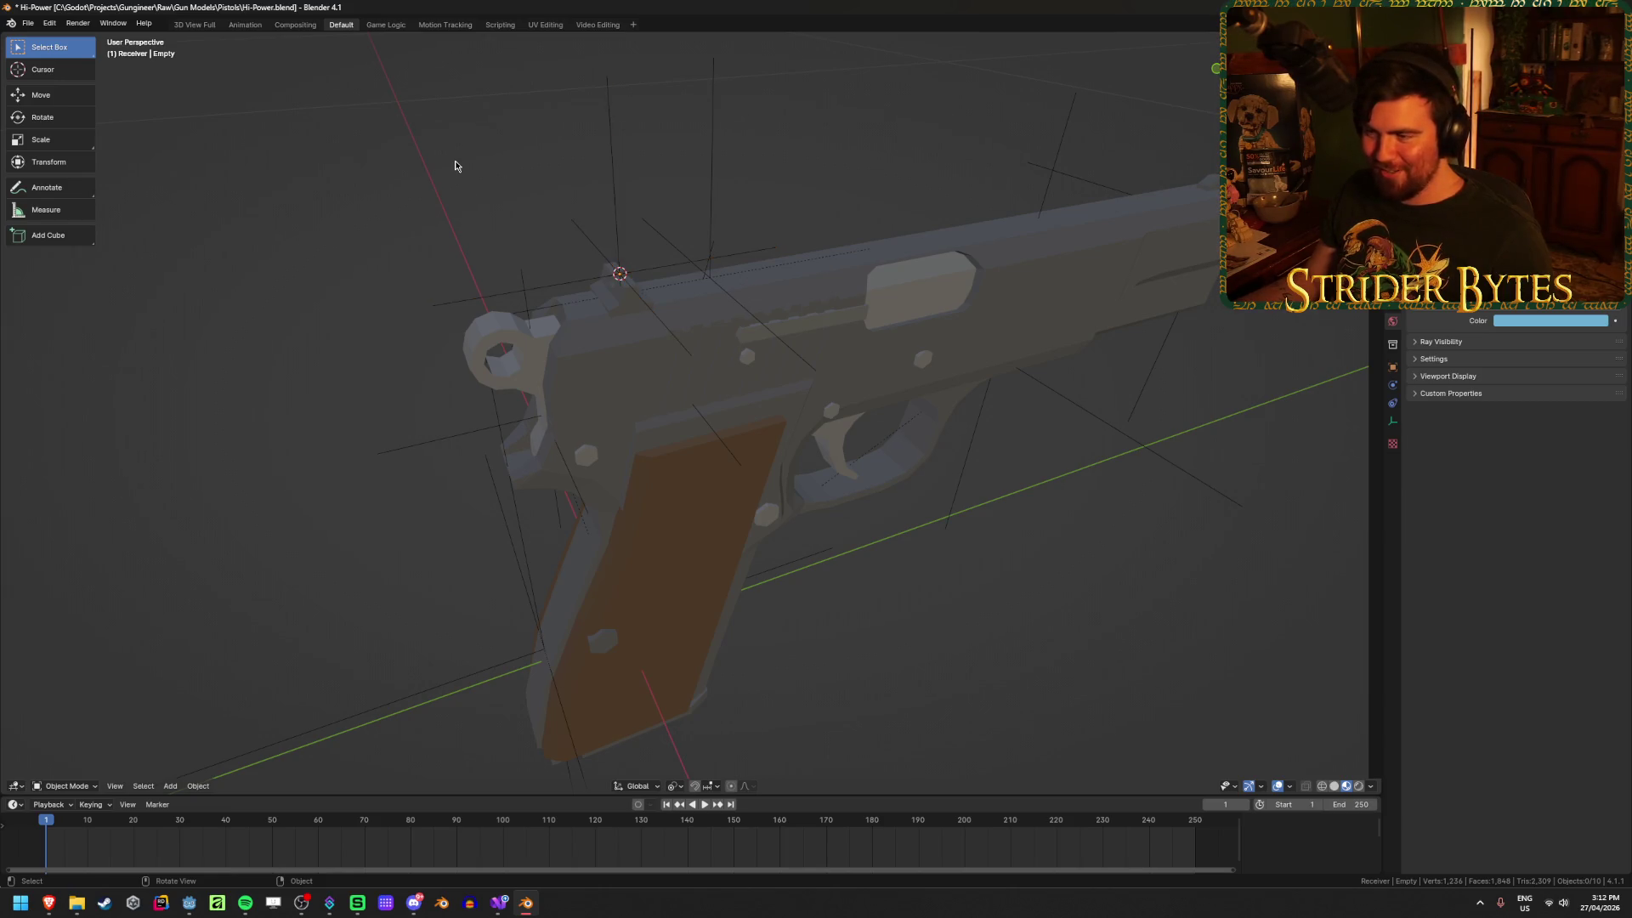
middle_click_drag(455, 164, 518, 255)
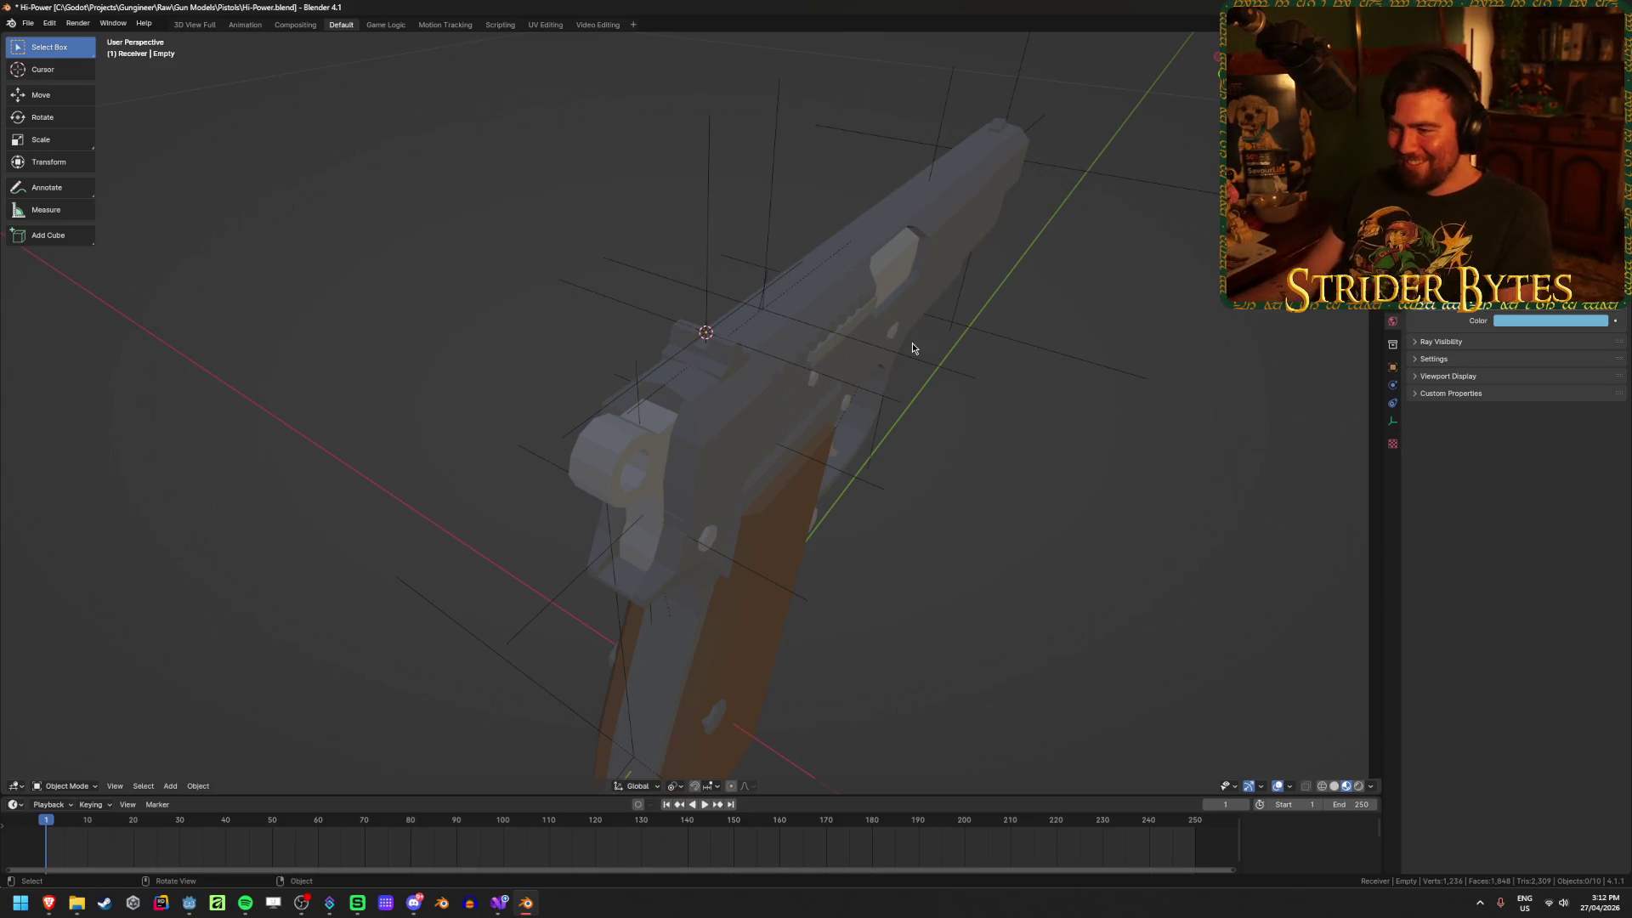
mouse_move(911, 344)
middle_mouse_down()
mouse_move(835, 326)
mouse_move(618, 167)
middle_mouse_up()
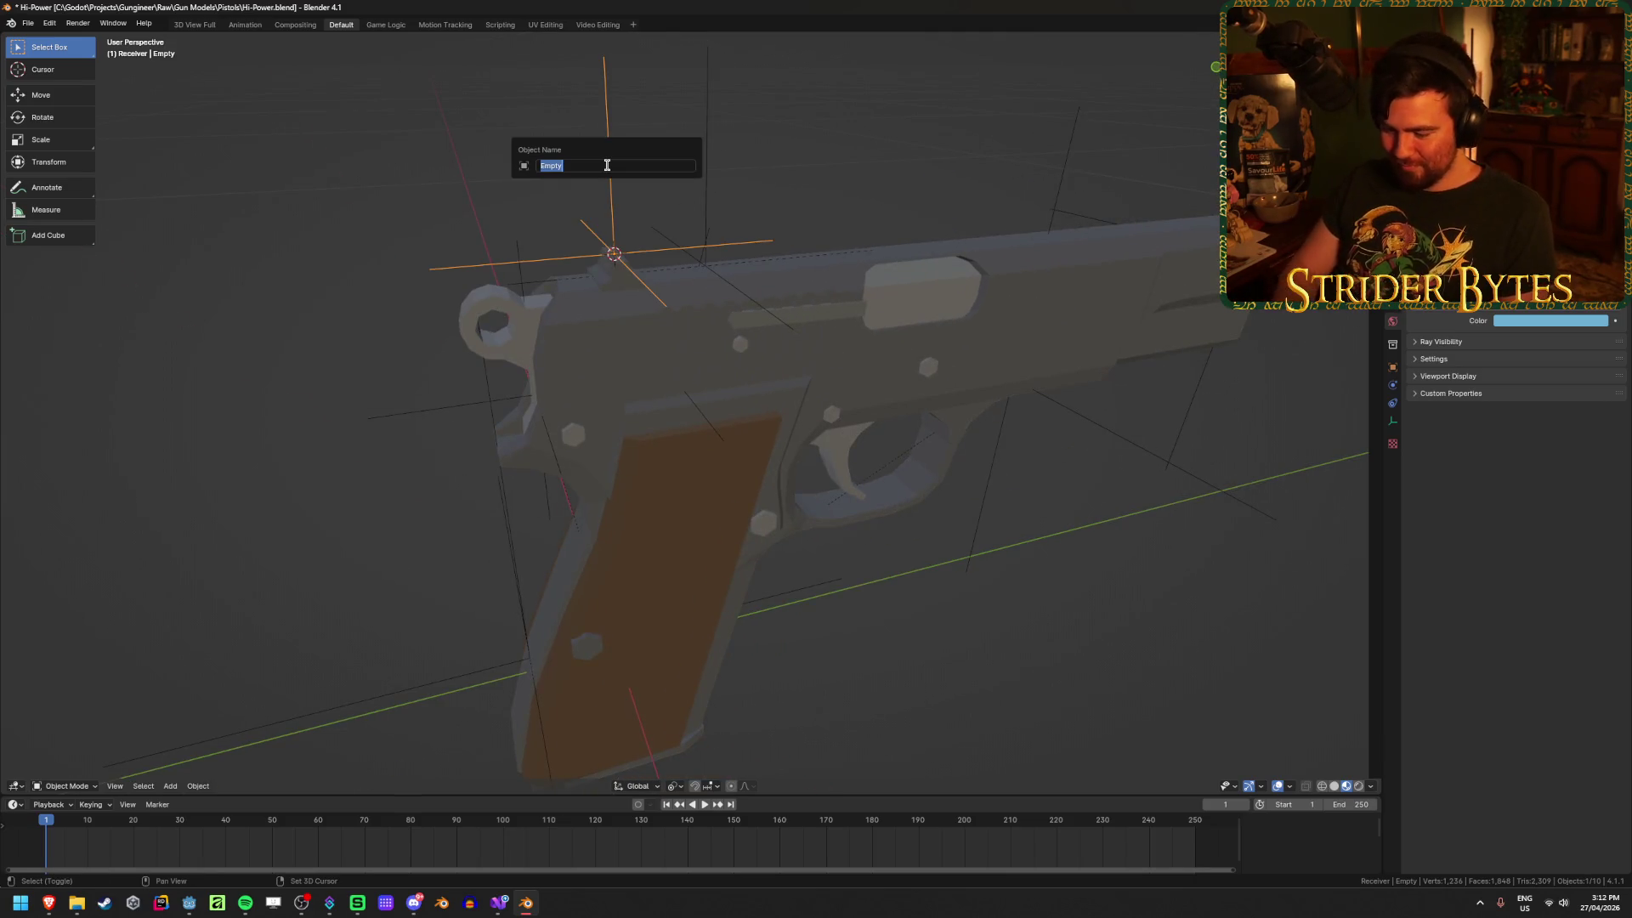
type("AimPoint")
key("Return")
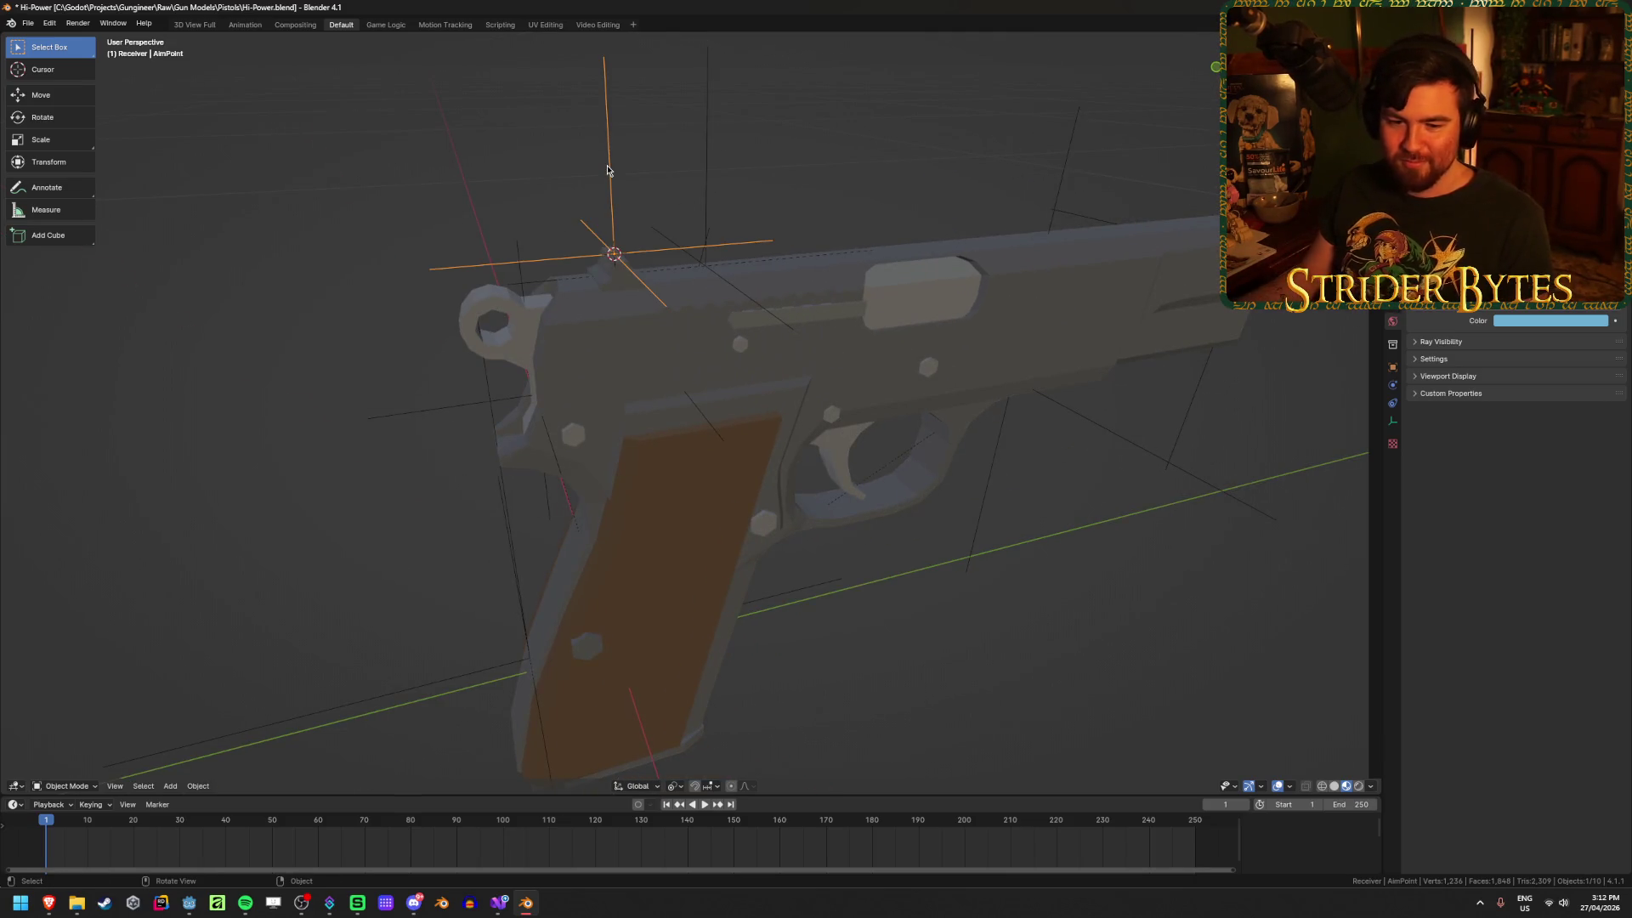
Step: Save Hi-Power.blend
key("ctrl+s")
scroll(1041, 299, "down", 2)
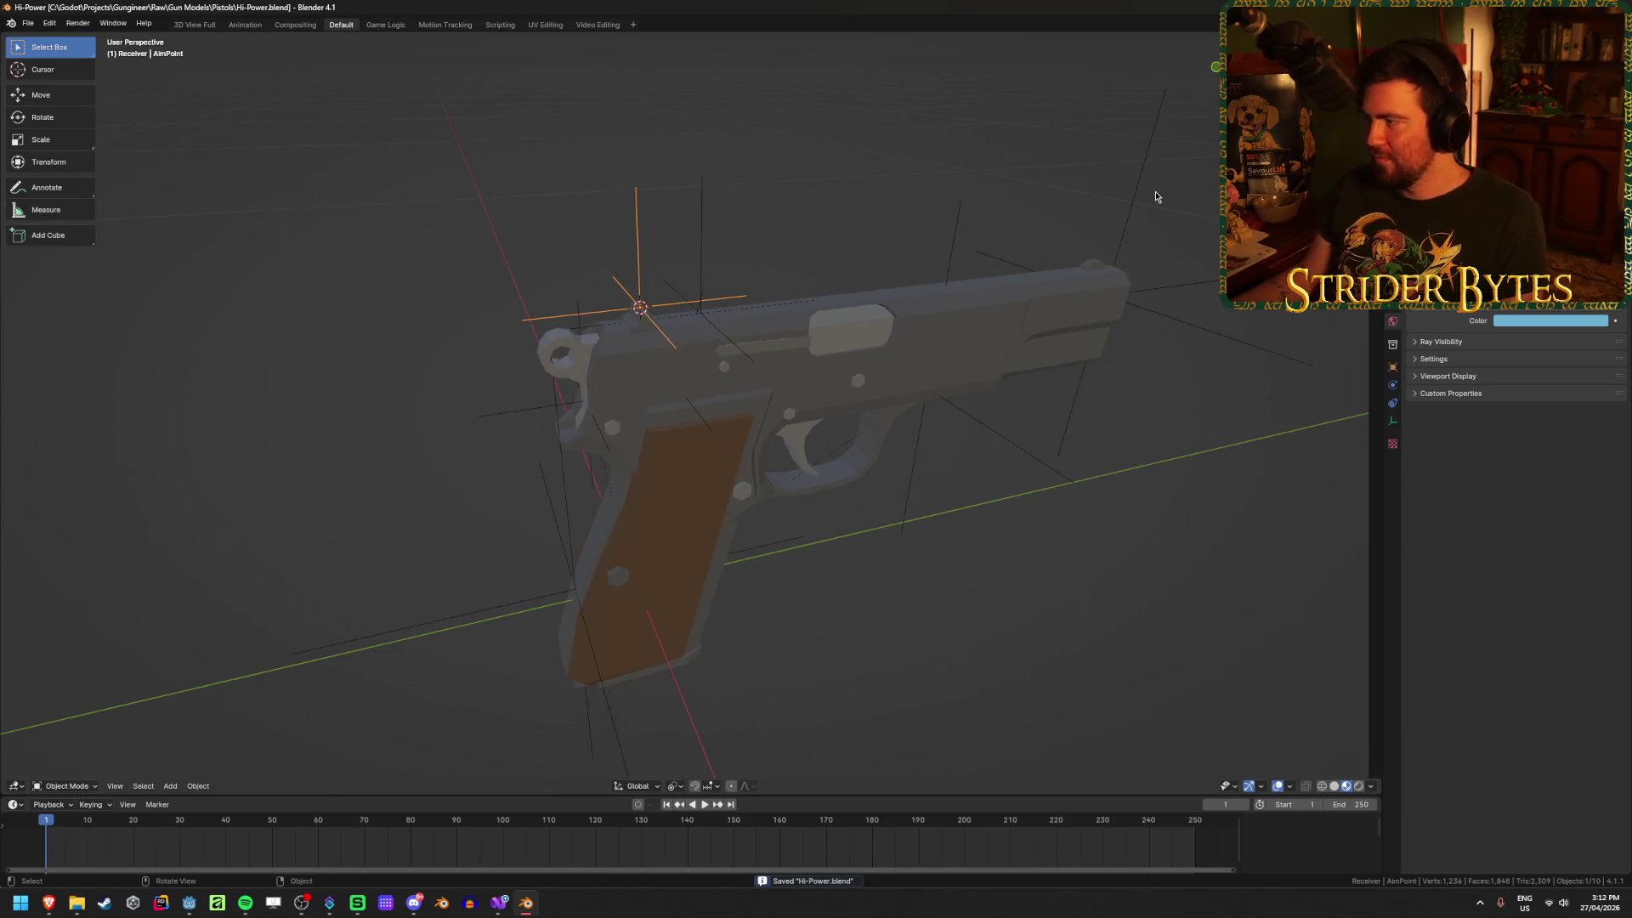
left_click(1133, 196)
Step: Select the StockAttach empty, magazine, slide and receiver in turn to inspect them, then save
left_click(1015, 568)
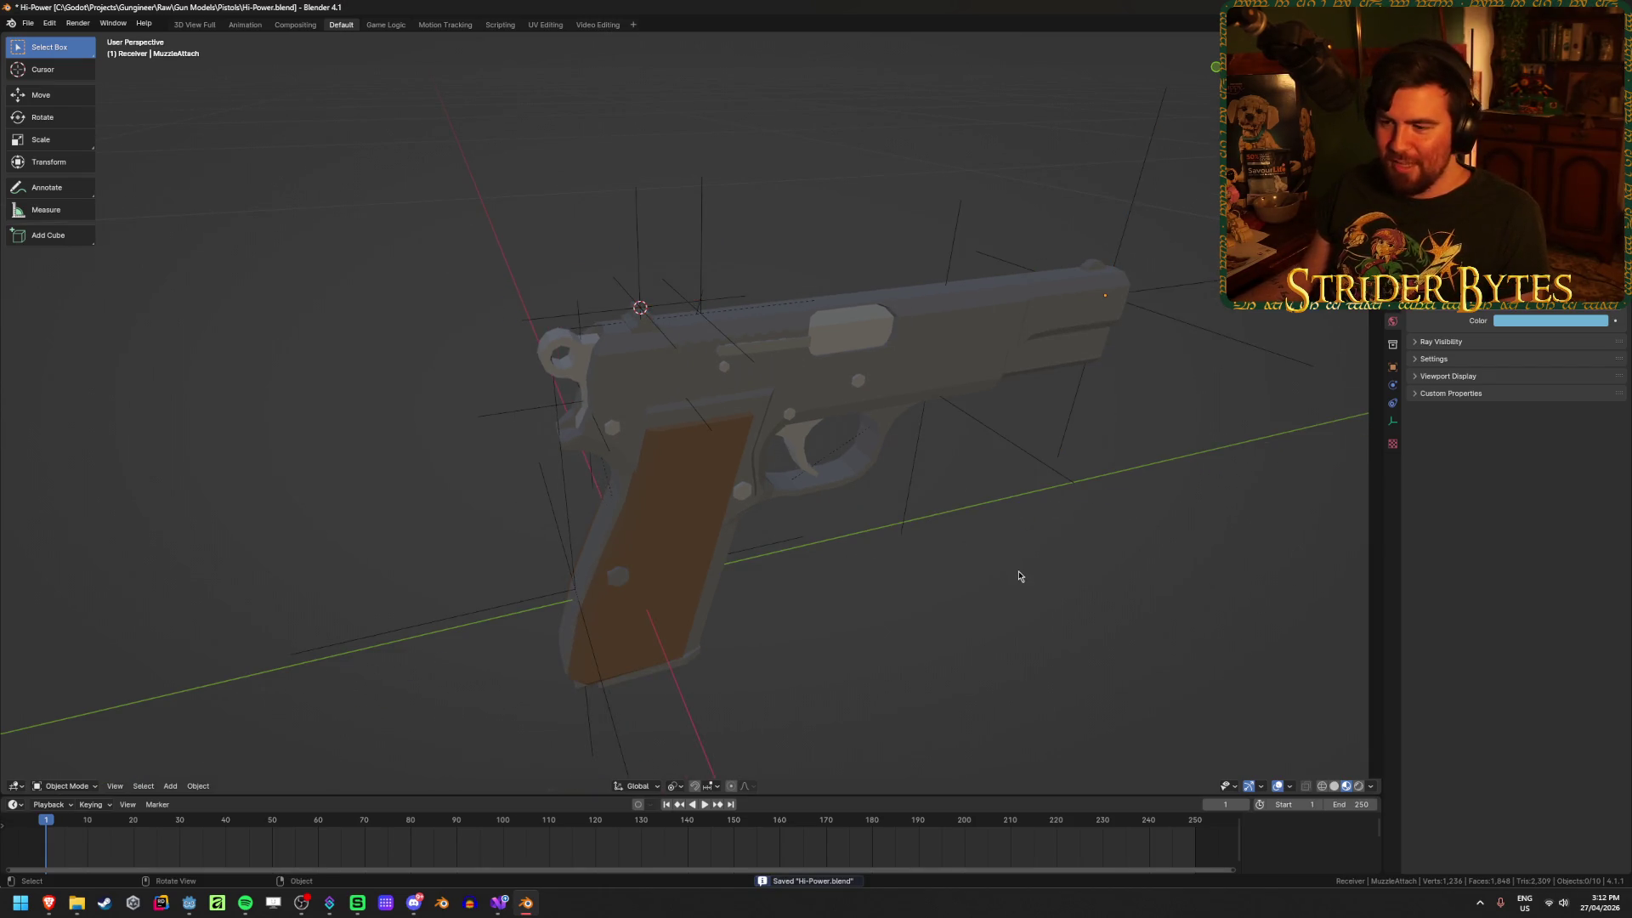
left_click(617, 594)
mouse_move(617, 594)
middle_mouse_down()
mouse_move(452, 579)
mouse_move(692, 711)
mouse_move(641, 614)
middle_mouse_up()
left_click(641, 617)
left_click(644, 637)
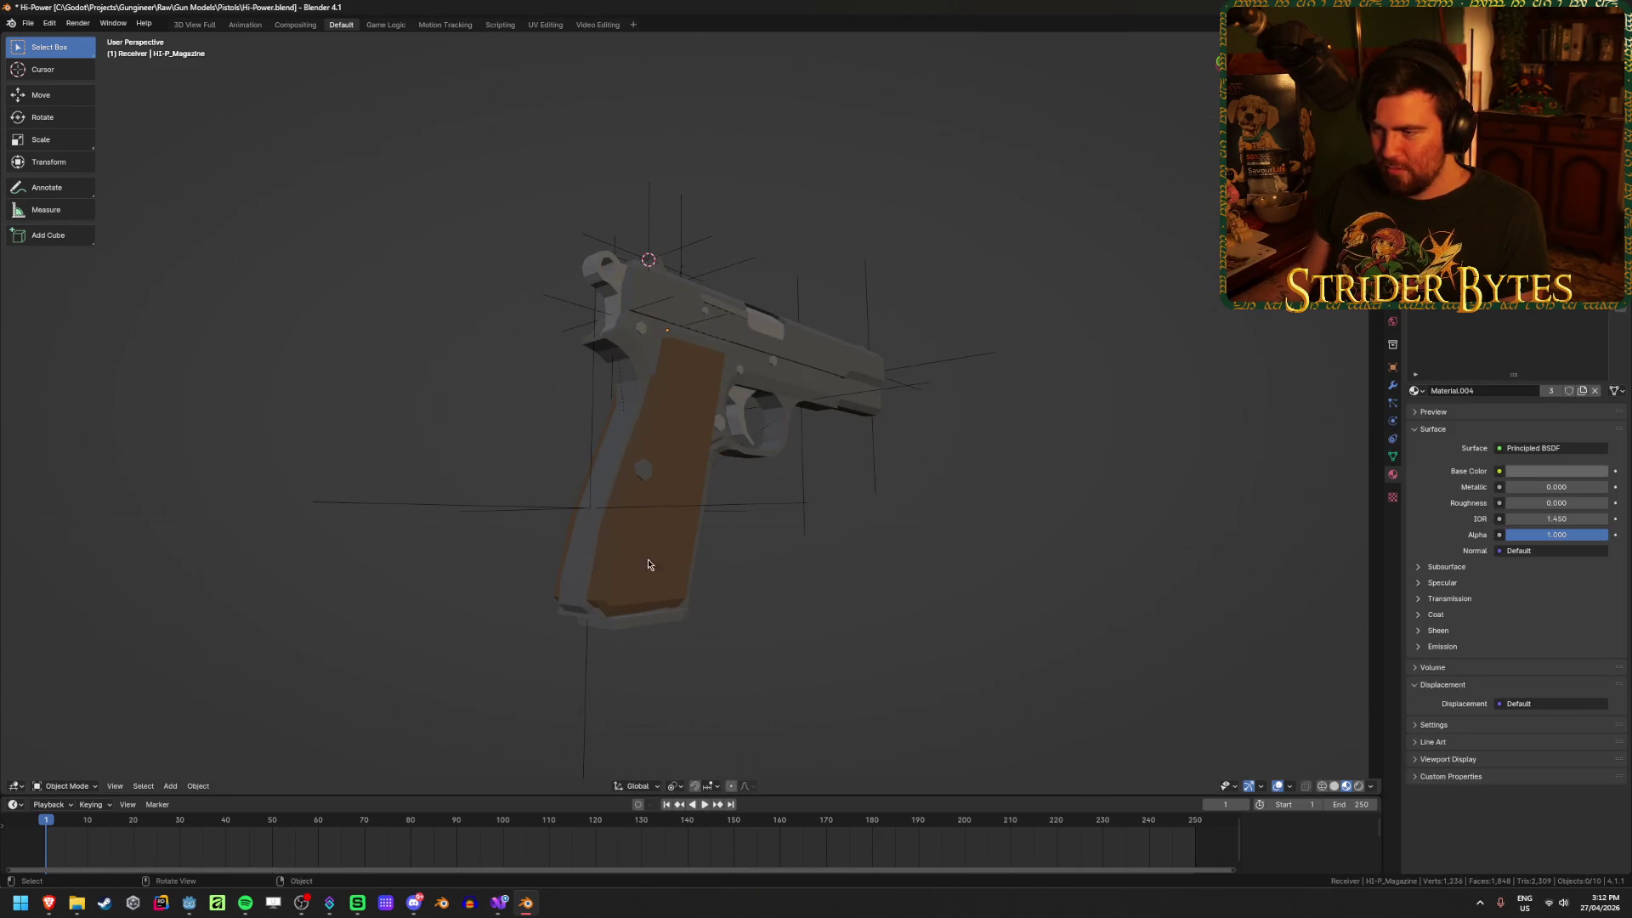
left_click(648, 564)
left_click(645, 289)
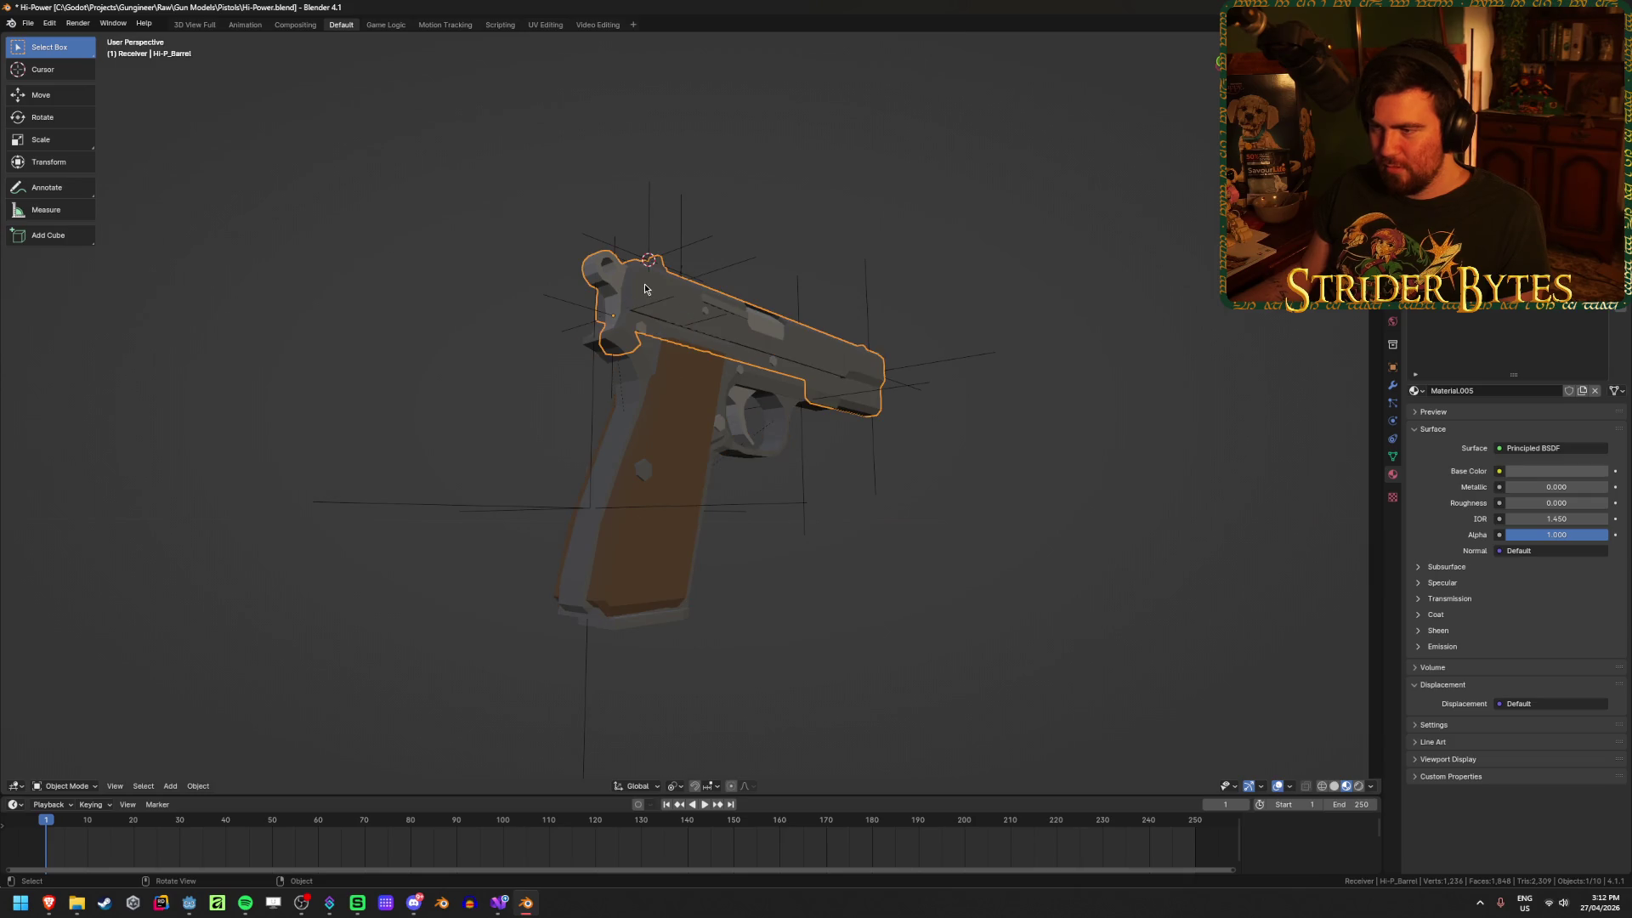
left_click(652, 368)
left_click(555, 311)
key("ctrl+z")
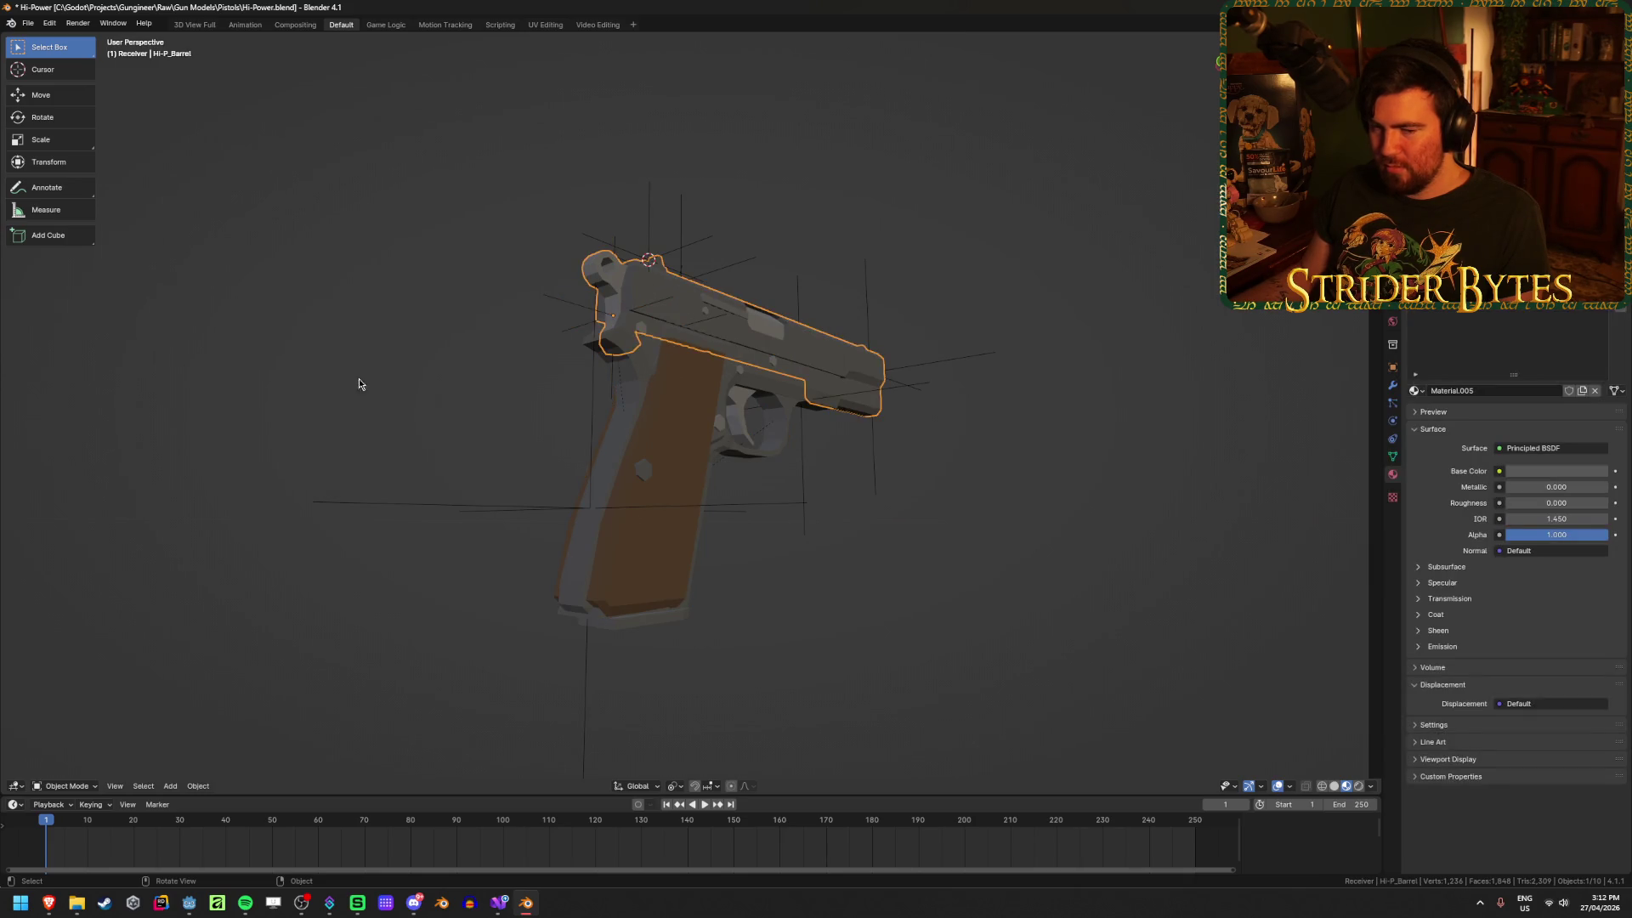
key("alt+a")
middle_click_drag(856, 558, 1199, 330)
key("ctrl+s")
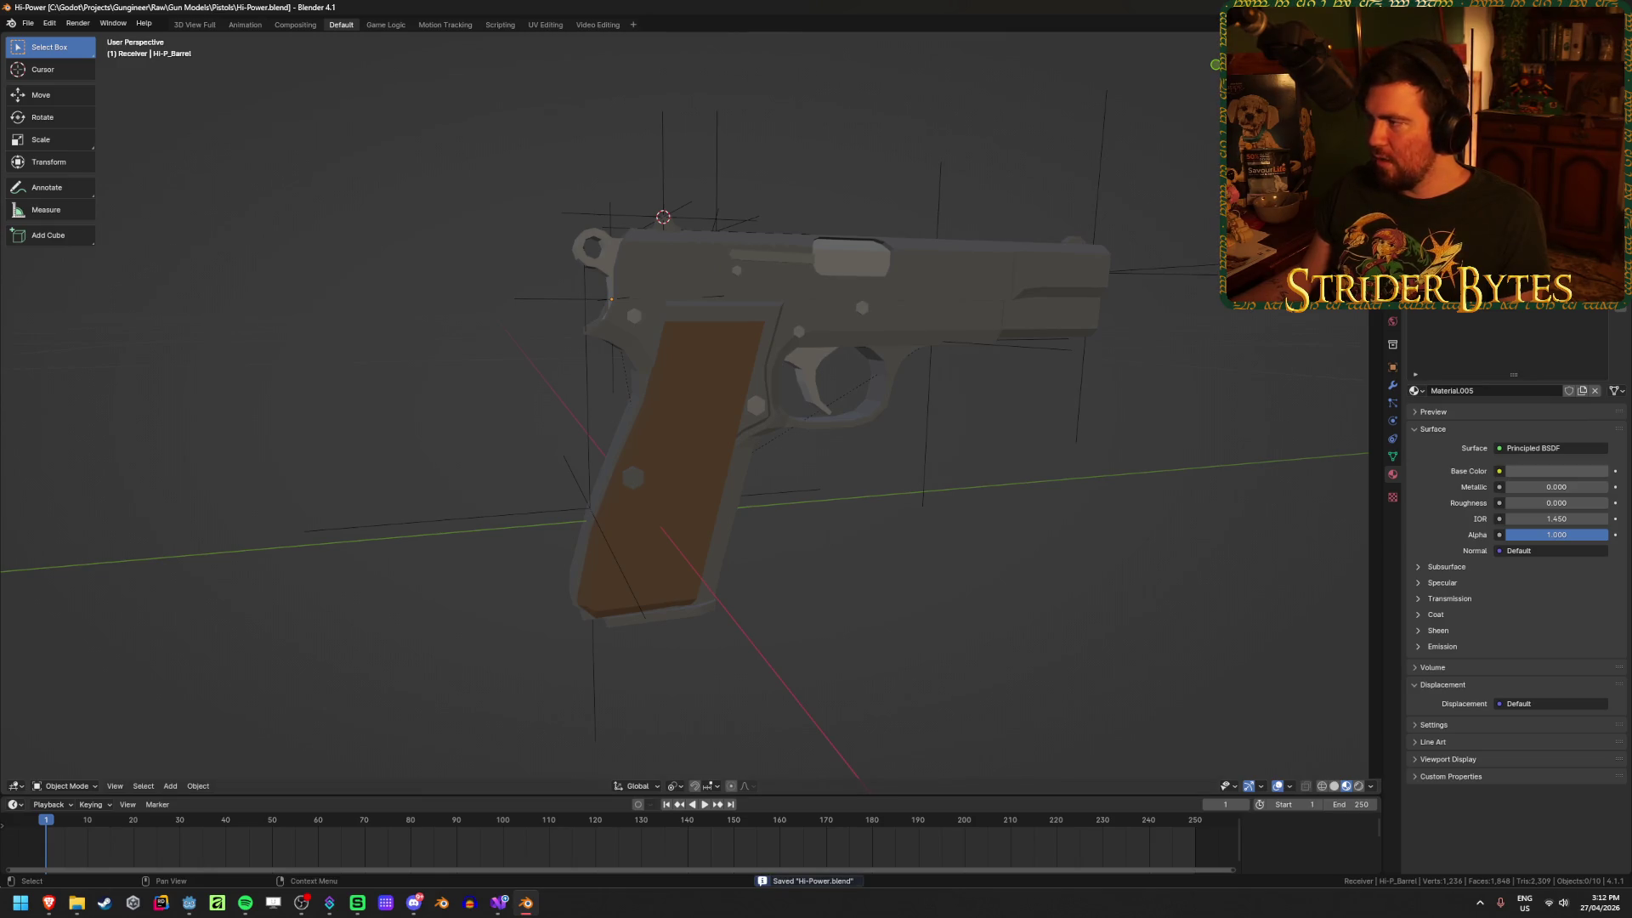
Step: Parent the AimPoint empty to the HI-P_Barrel slide
left_click(1462, 94)
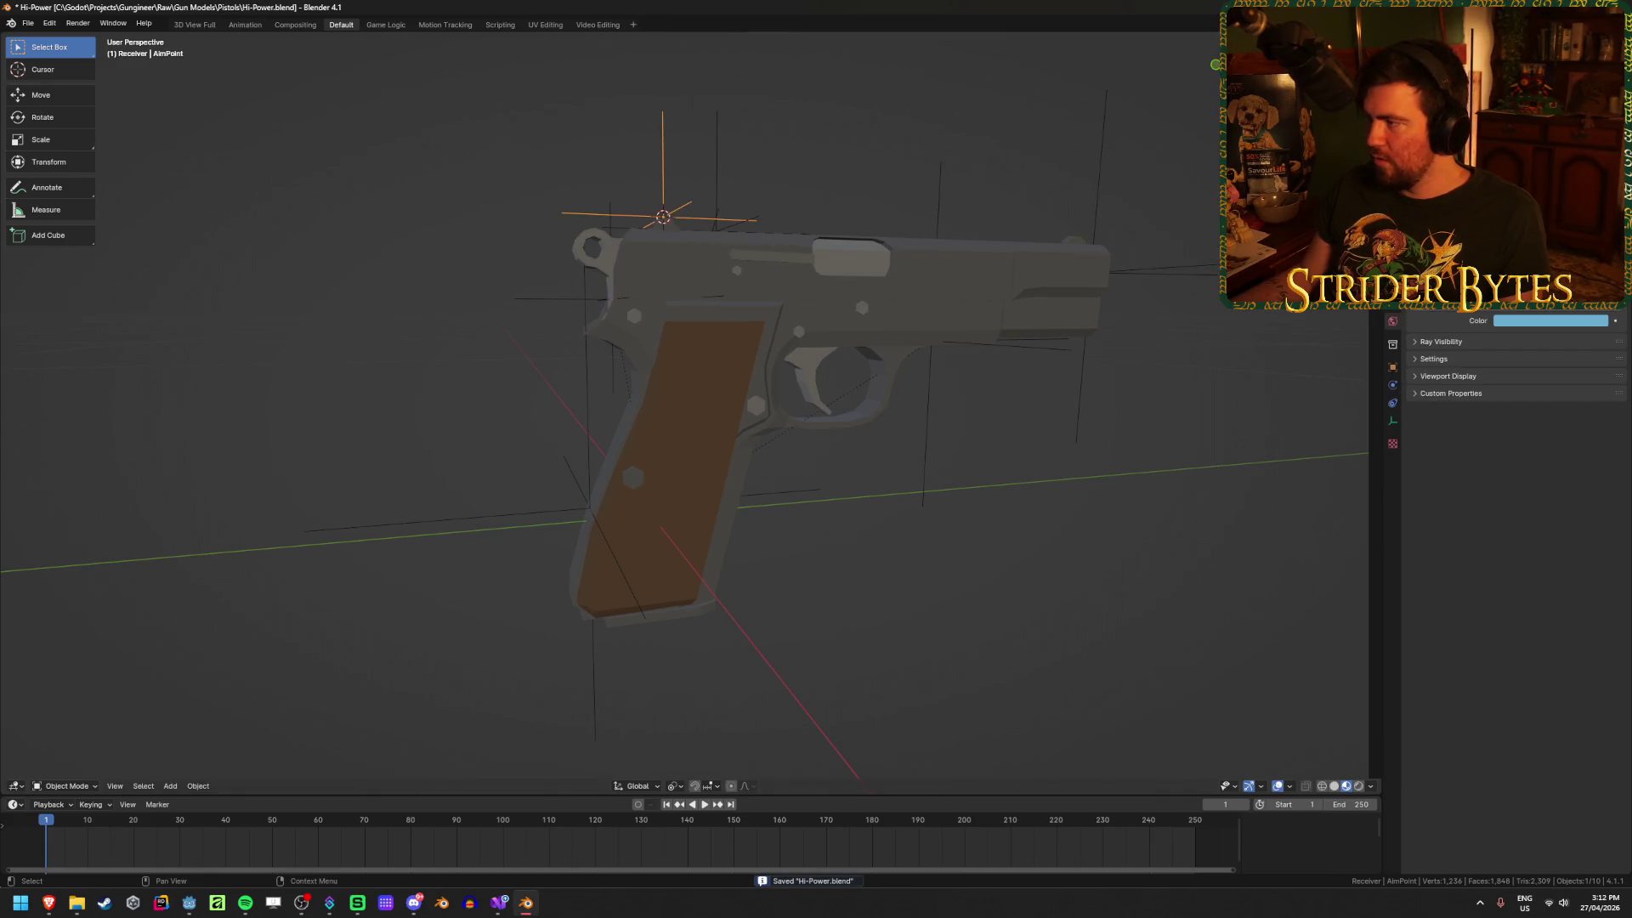
left_click(768, 269, "shift")
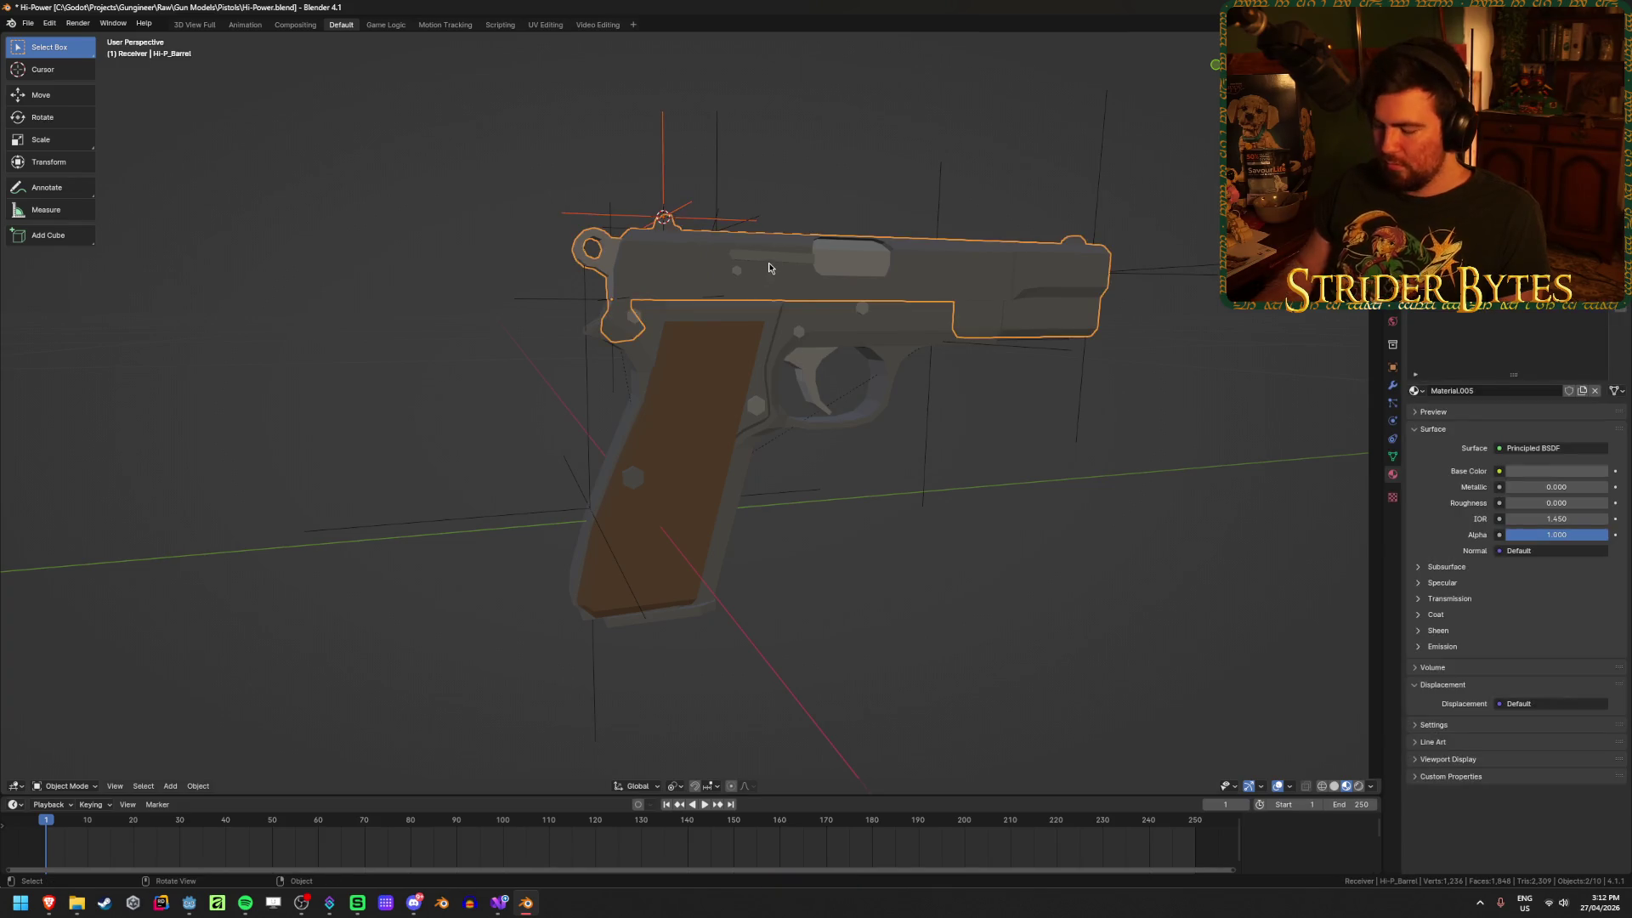
key("ctrl+p")
left_click(768, 268)
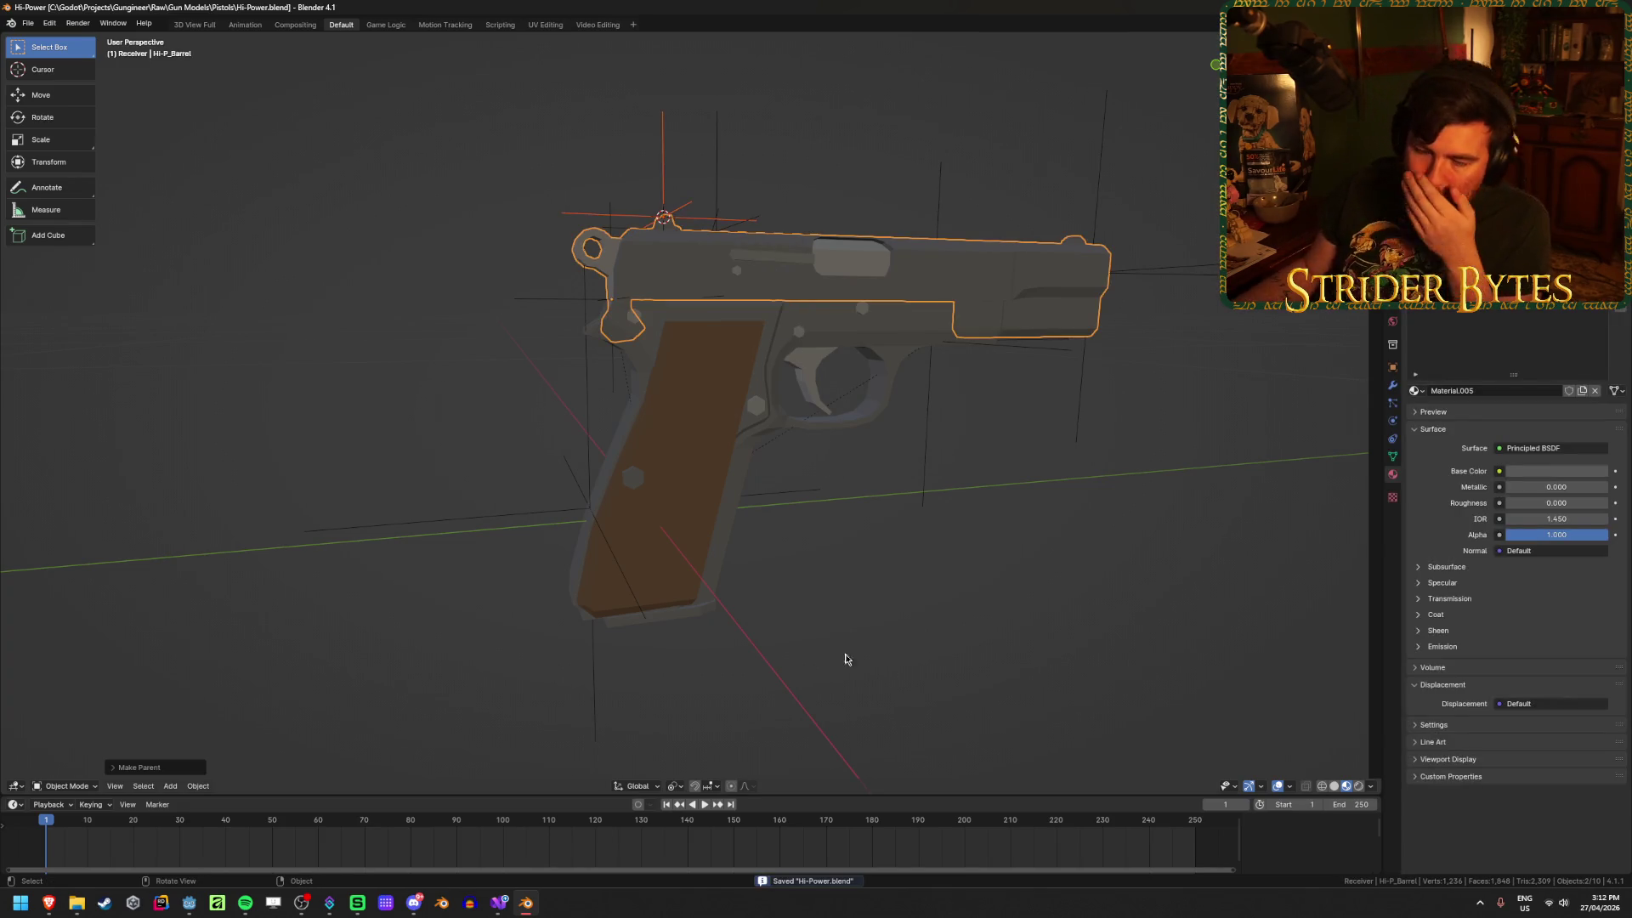
Step: Clear the selection, save the blend file, and open the glTF 2.0 export dialog
left_click(932, 473)
middle_click_drag(932, 473, 921, 492)
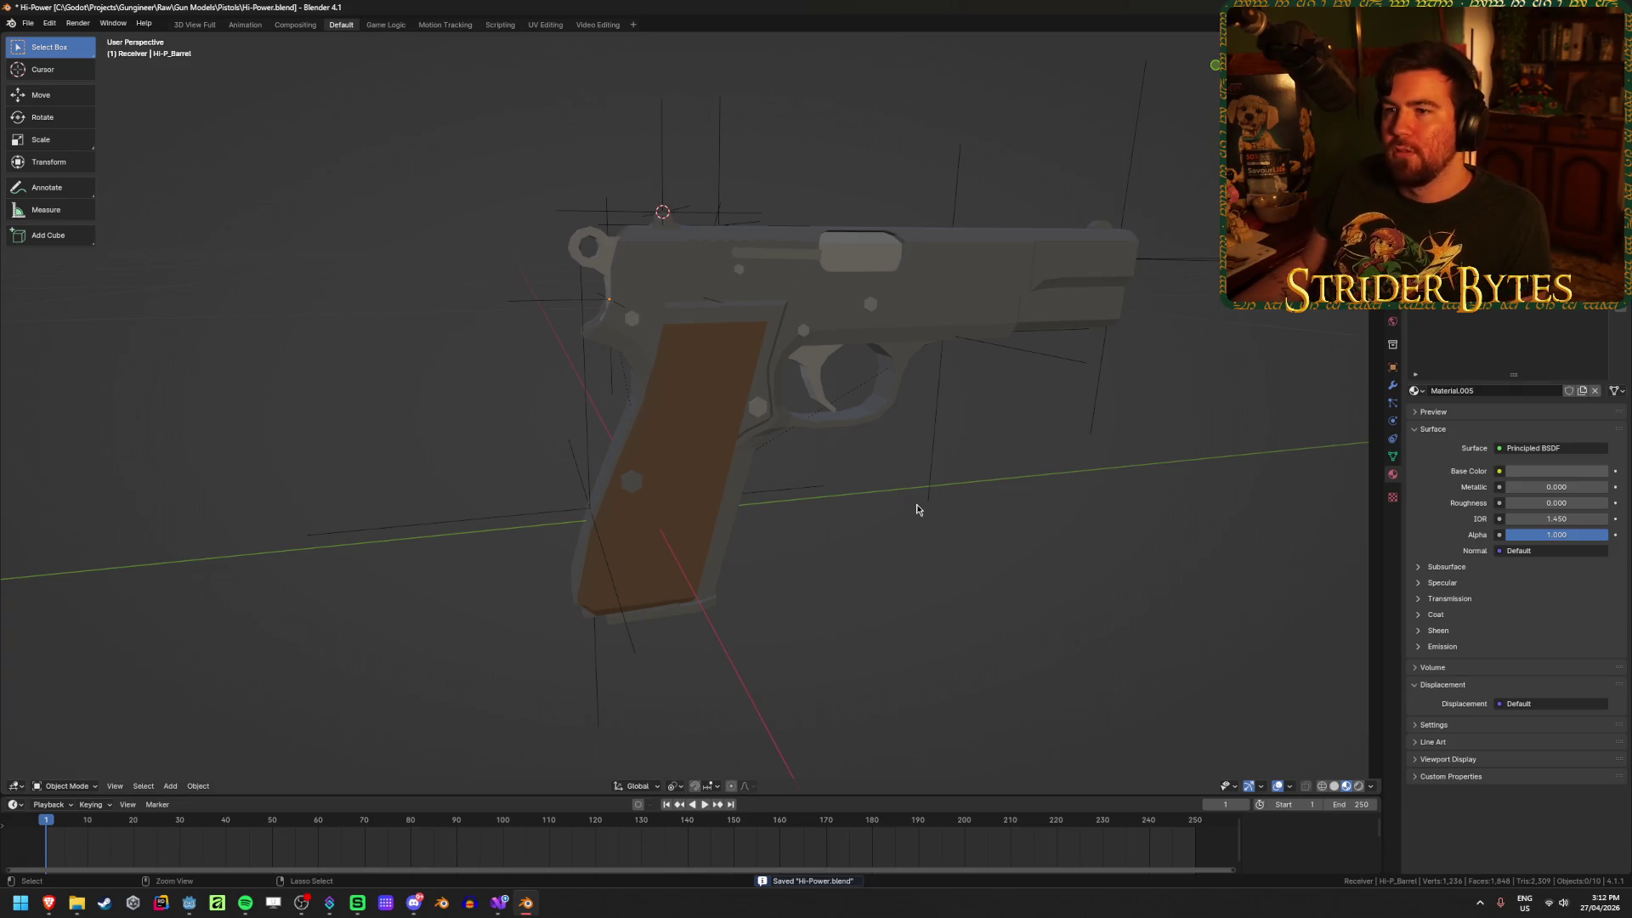
key("ctrl+s")
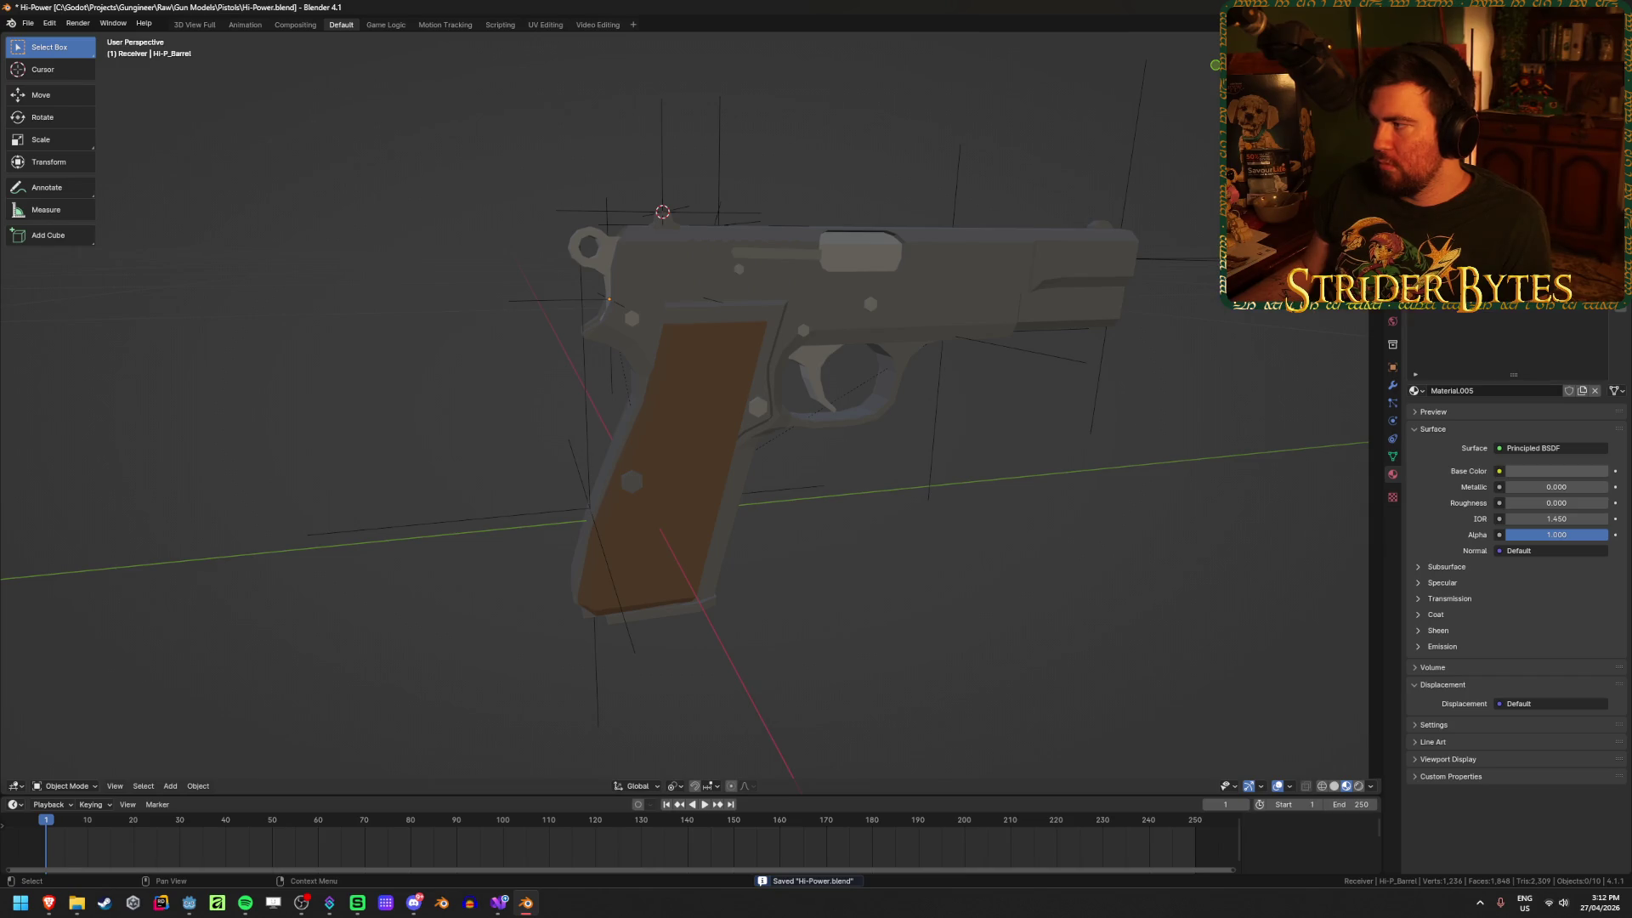
key("ctrl+shift+e")
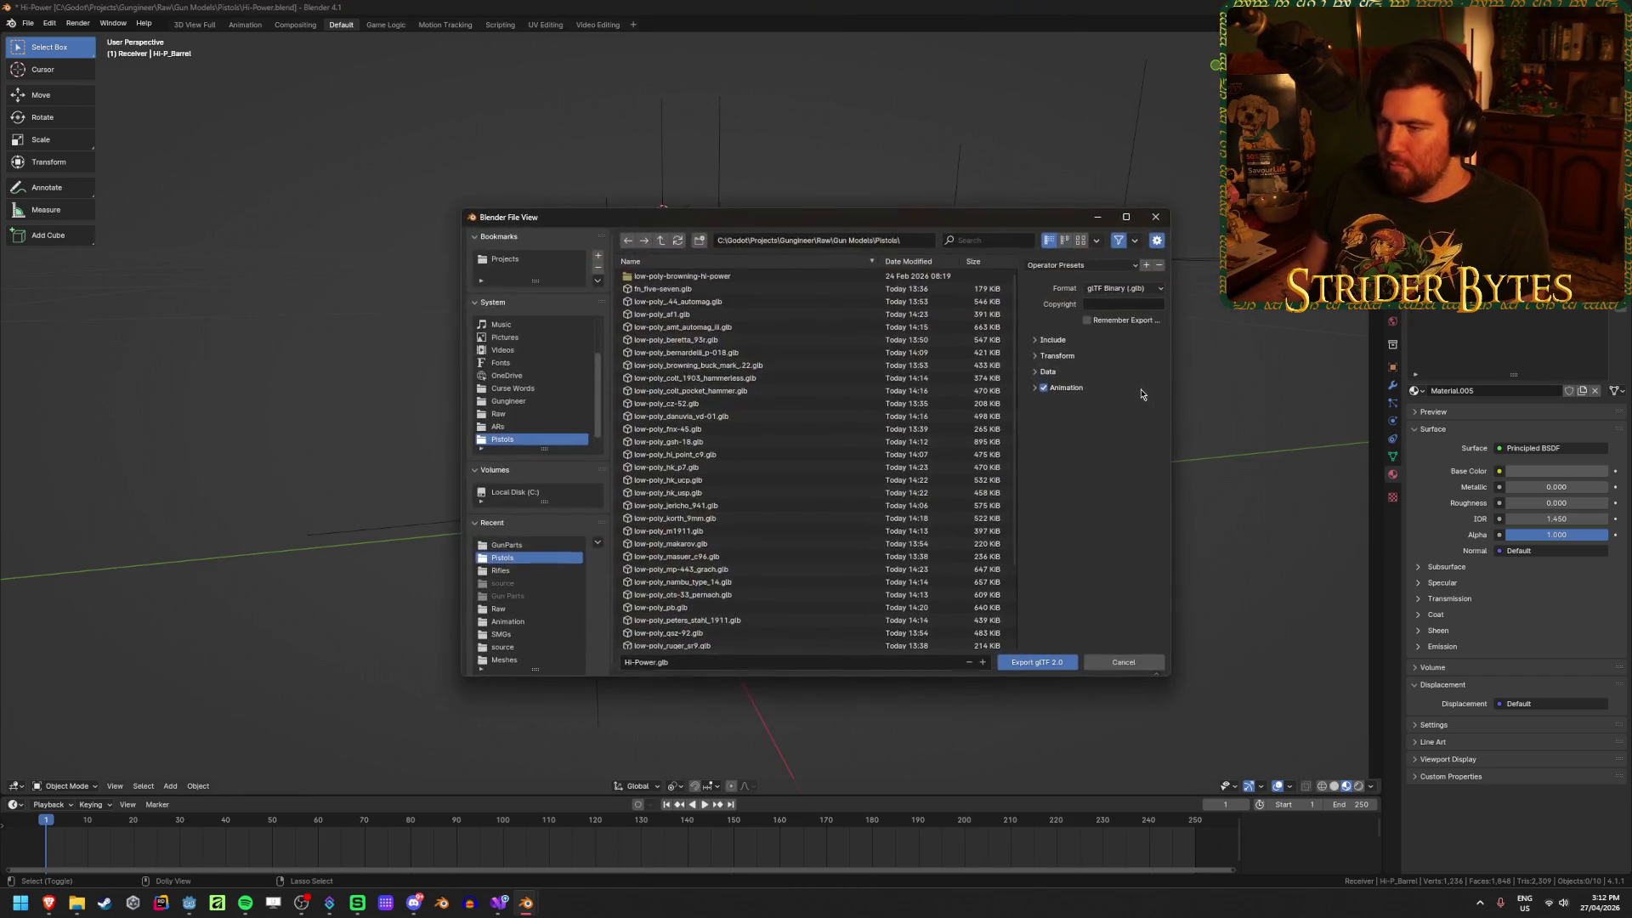
Step: Point the export at the Gungineer Meshes/GunParts folder and apply the GunPart preset
left_click(660, 240)
left_click(660, 240)
left_click(660, 240)
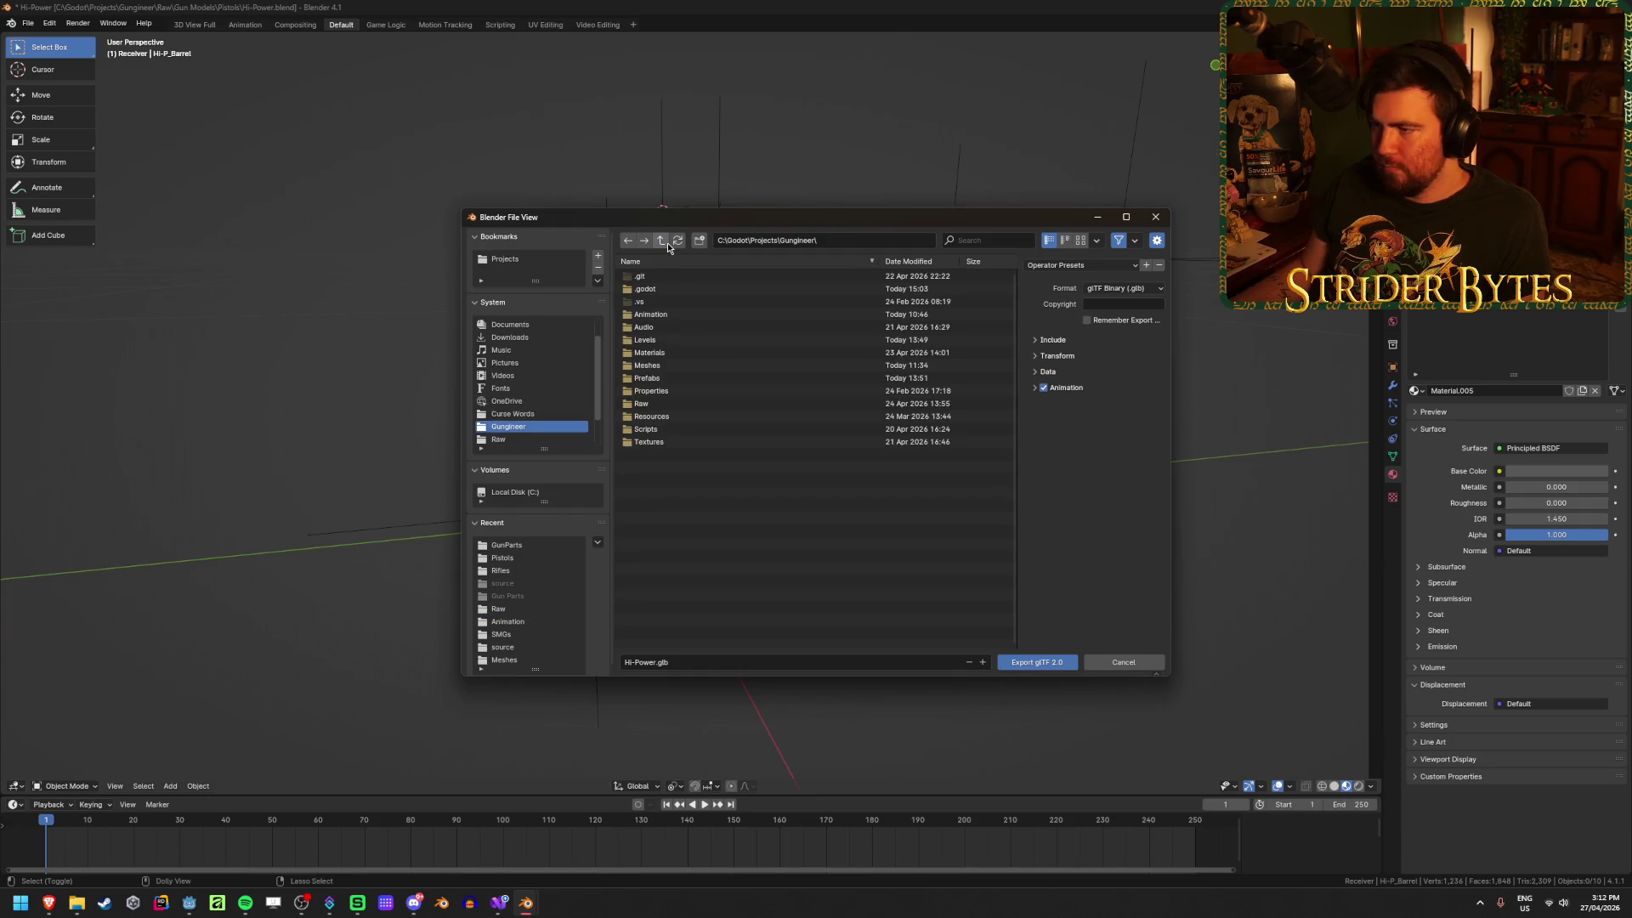
double_click(681, 366)
double_click(830, 278)
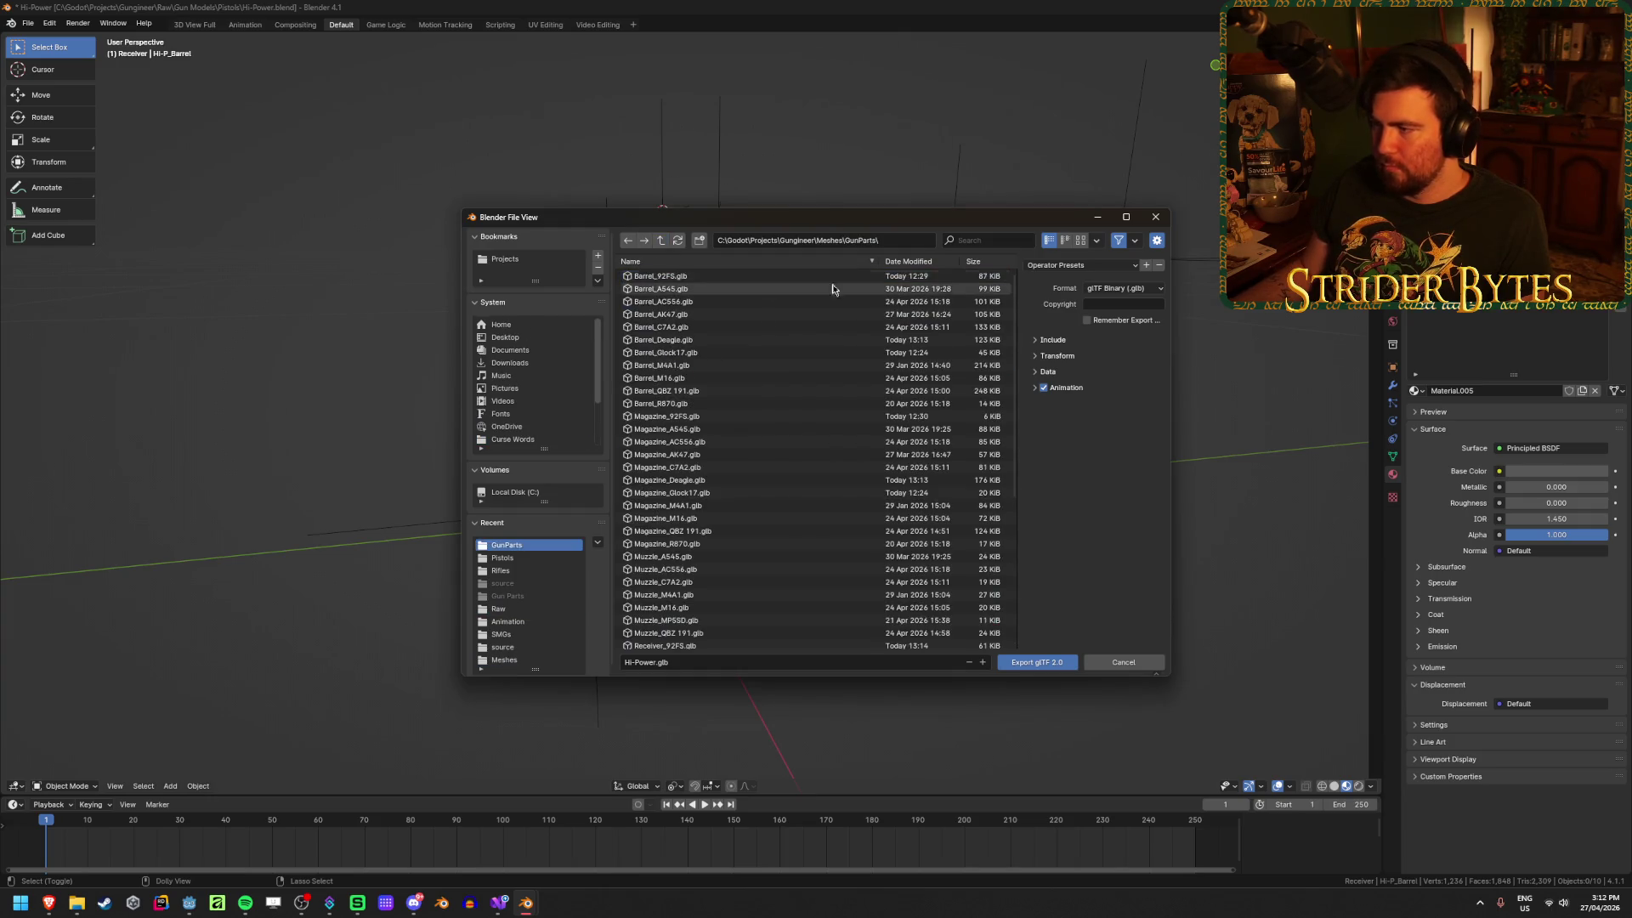
left_click(1079, 265)
left_click(1049, 297)
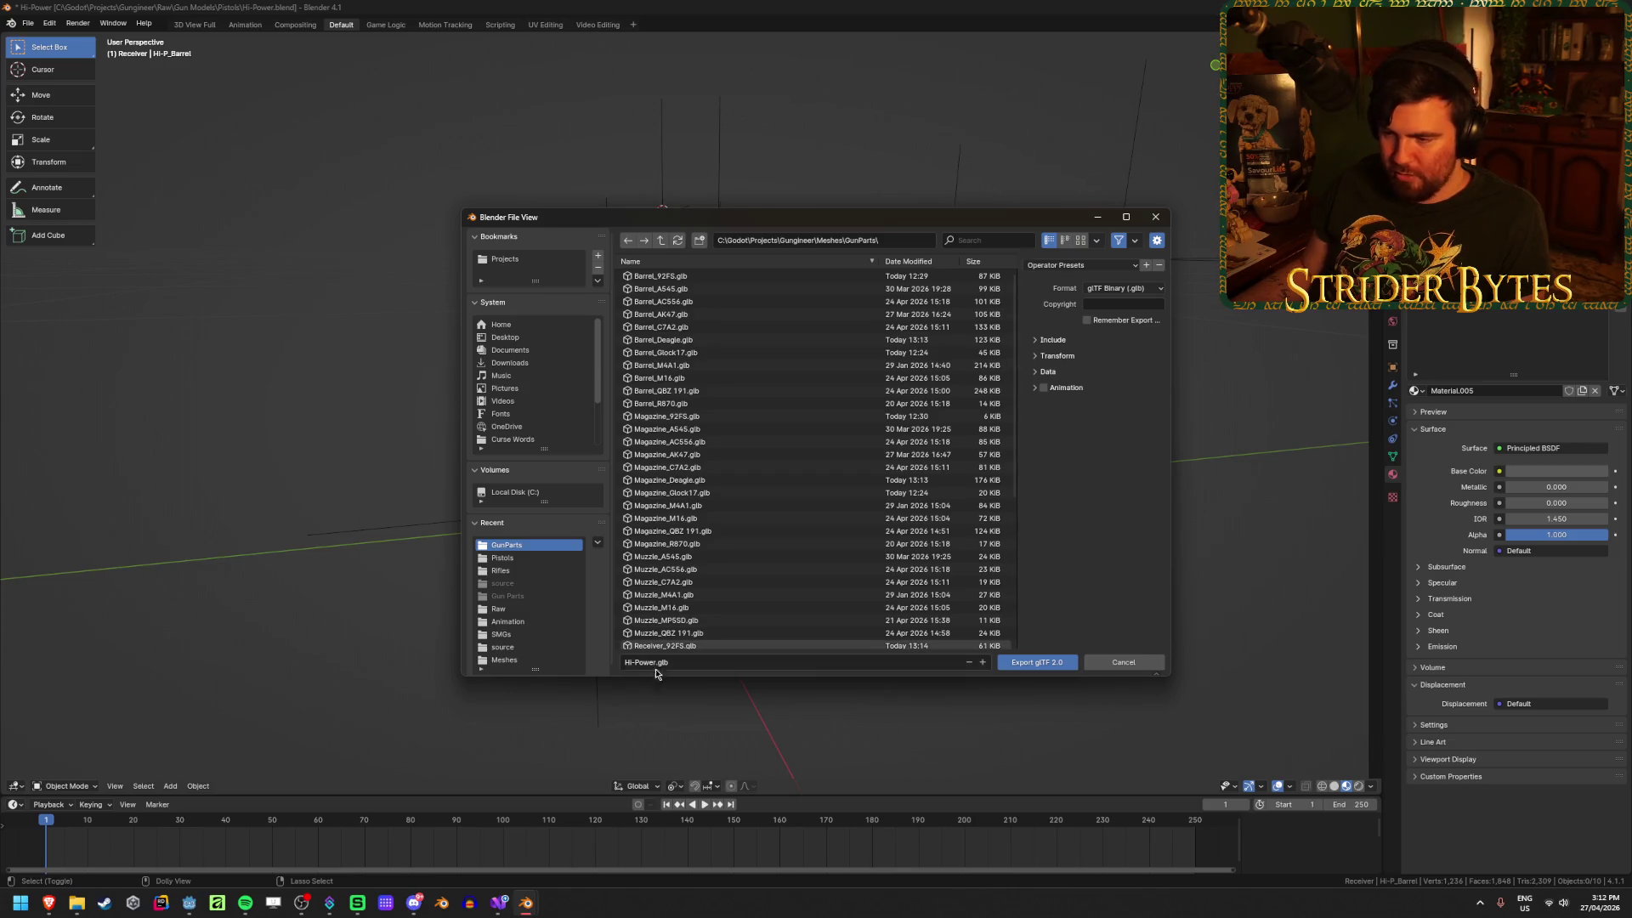
Step: Export the model as Receiver_Hi-Power.glb
left_click(761, 661)
key("Home")
type("Recei")
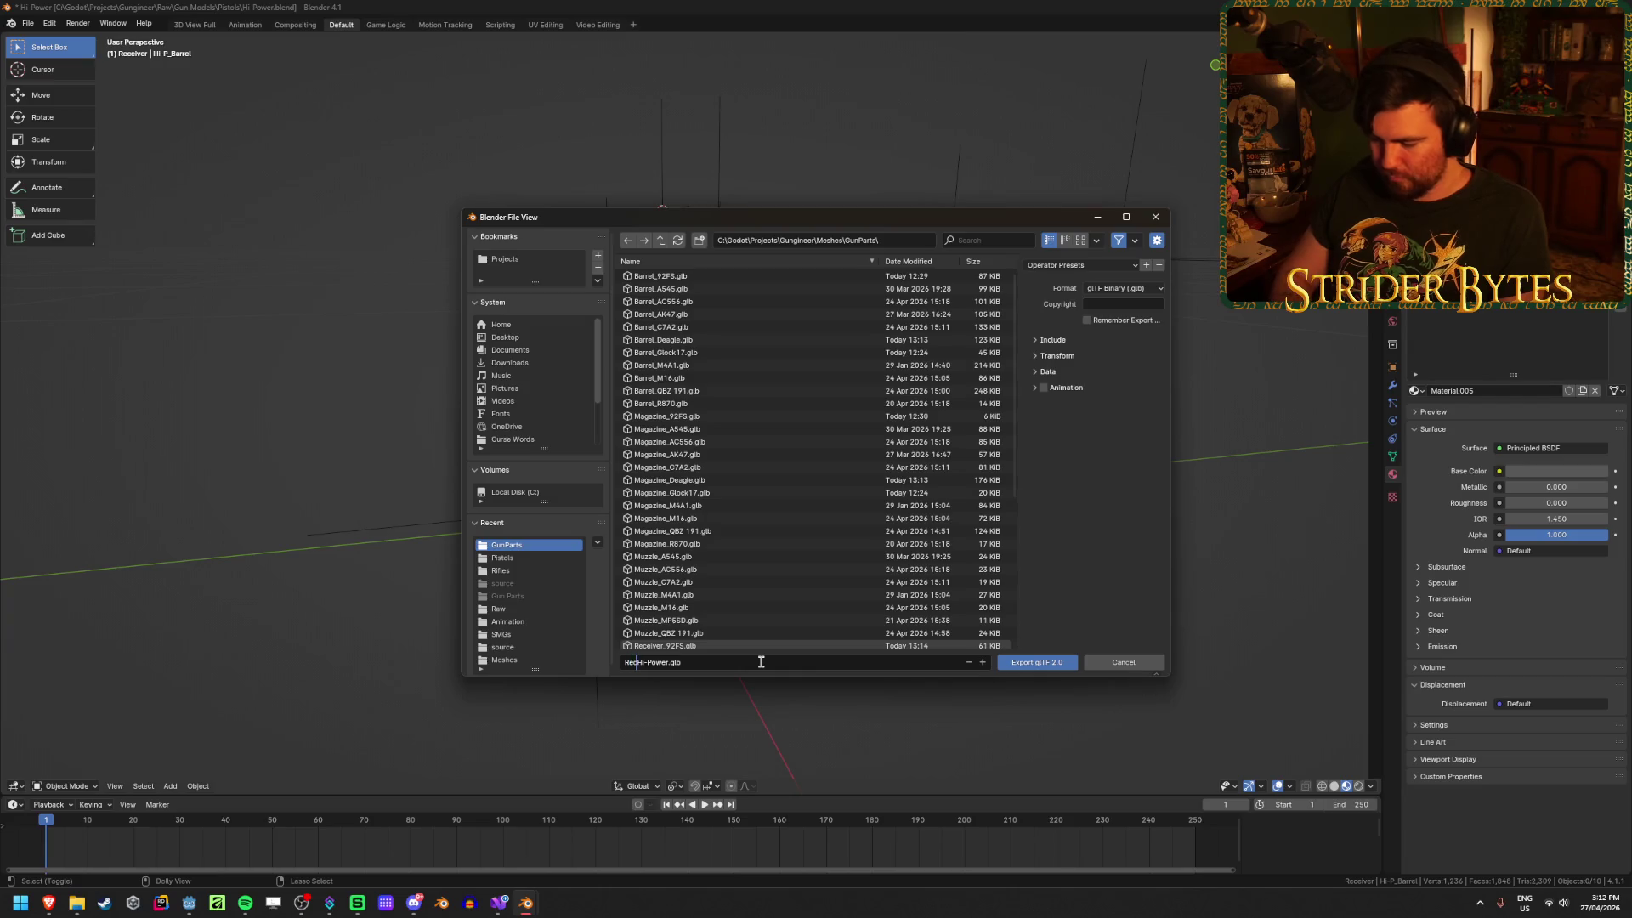
key("Return")
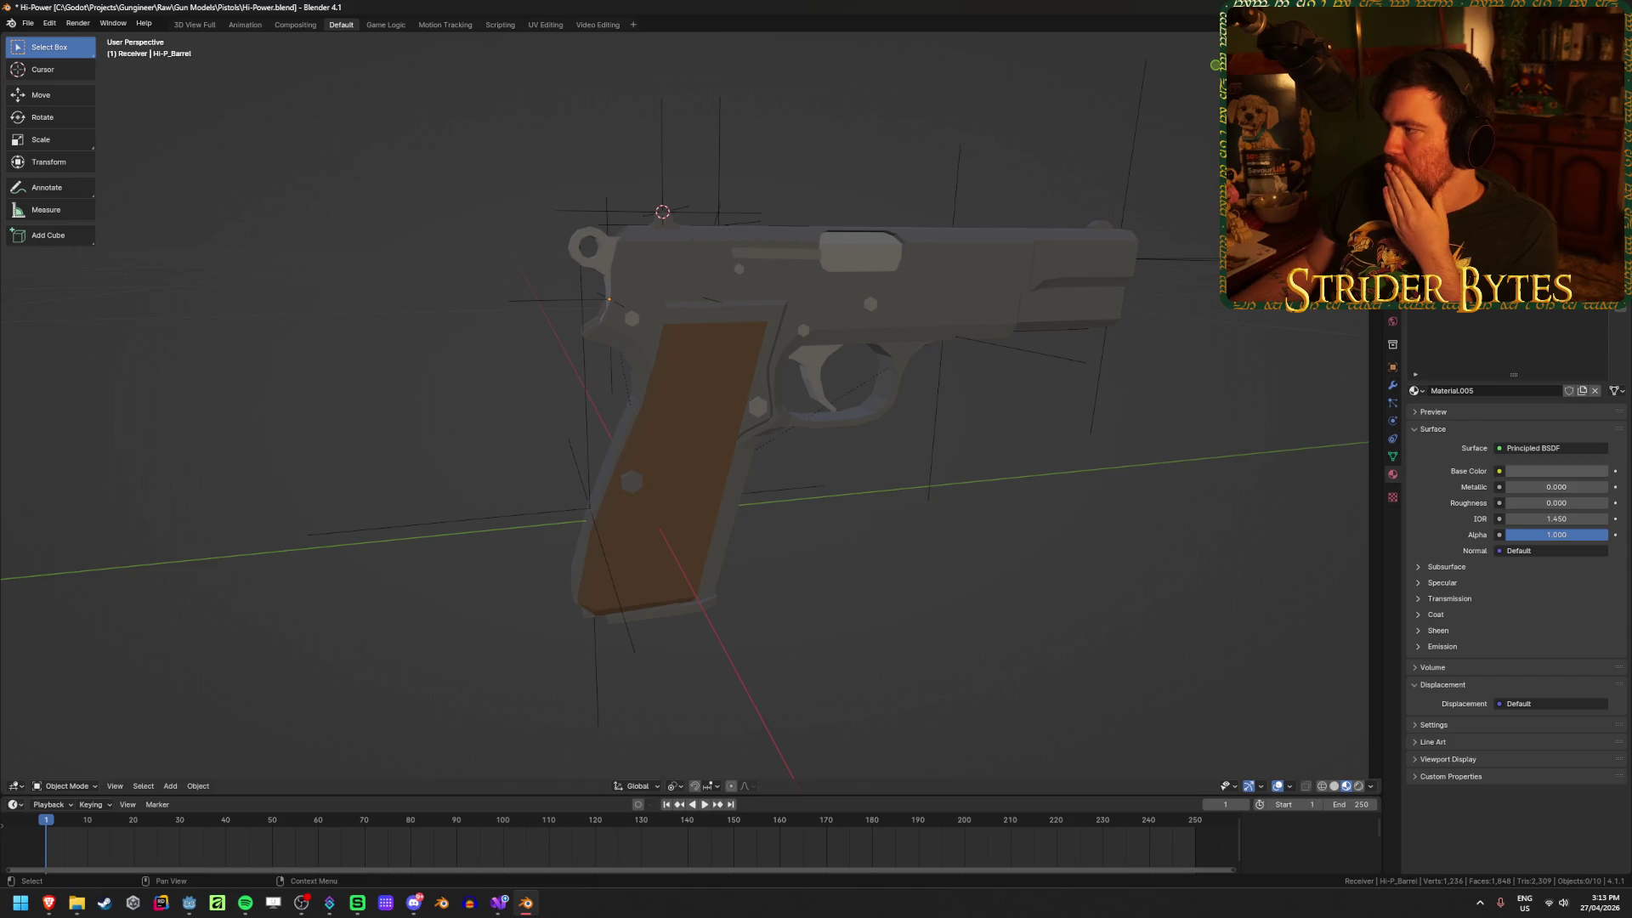
Step: Export the model again as Magazine_Hi-Power.glb
key("shift+r")
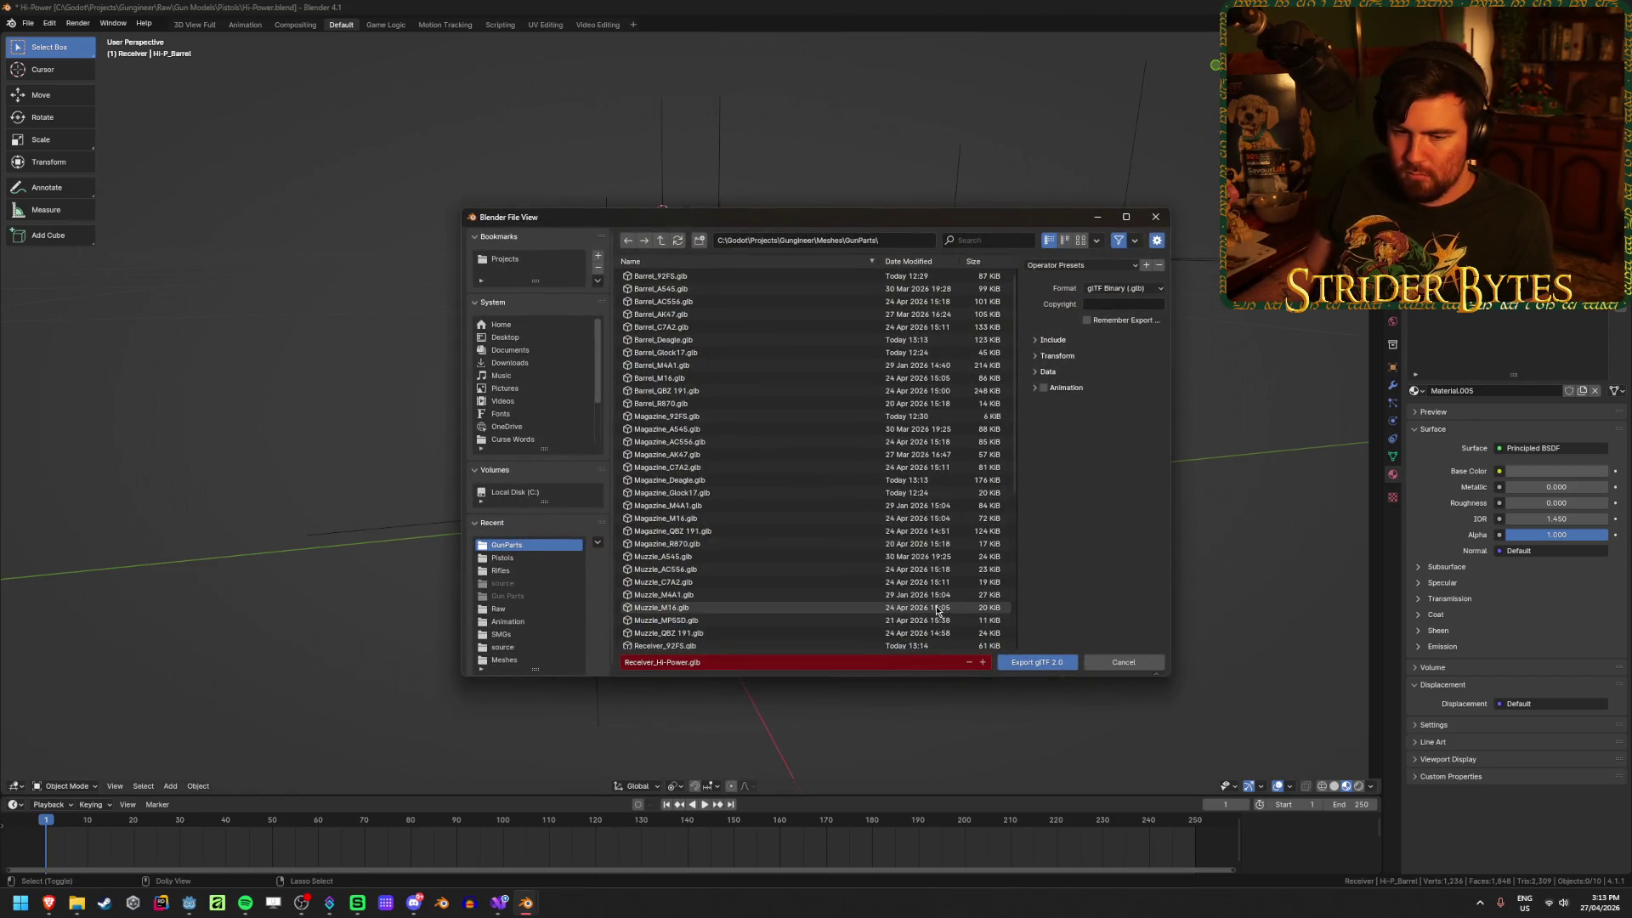
left_click(663, 663)
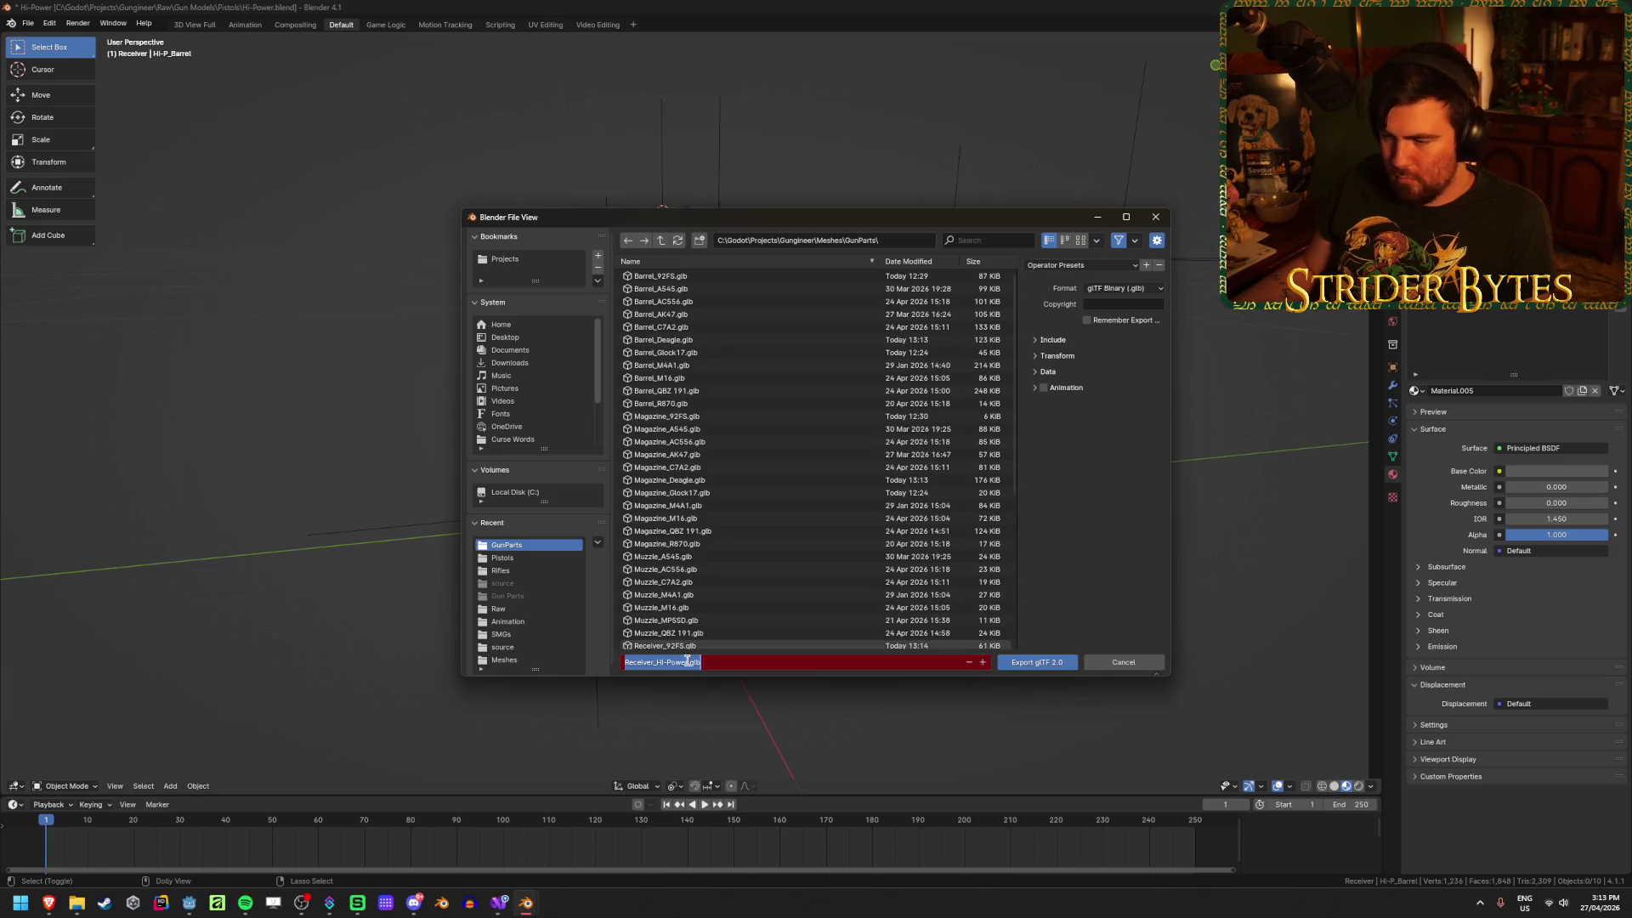
left_click(652, 662)
key("BackSpace")
key("BackSpace")
key("BackSpace")
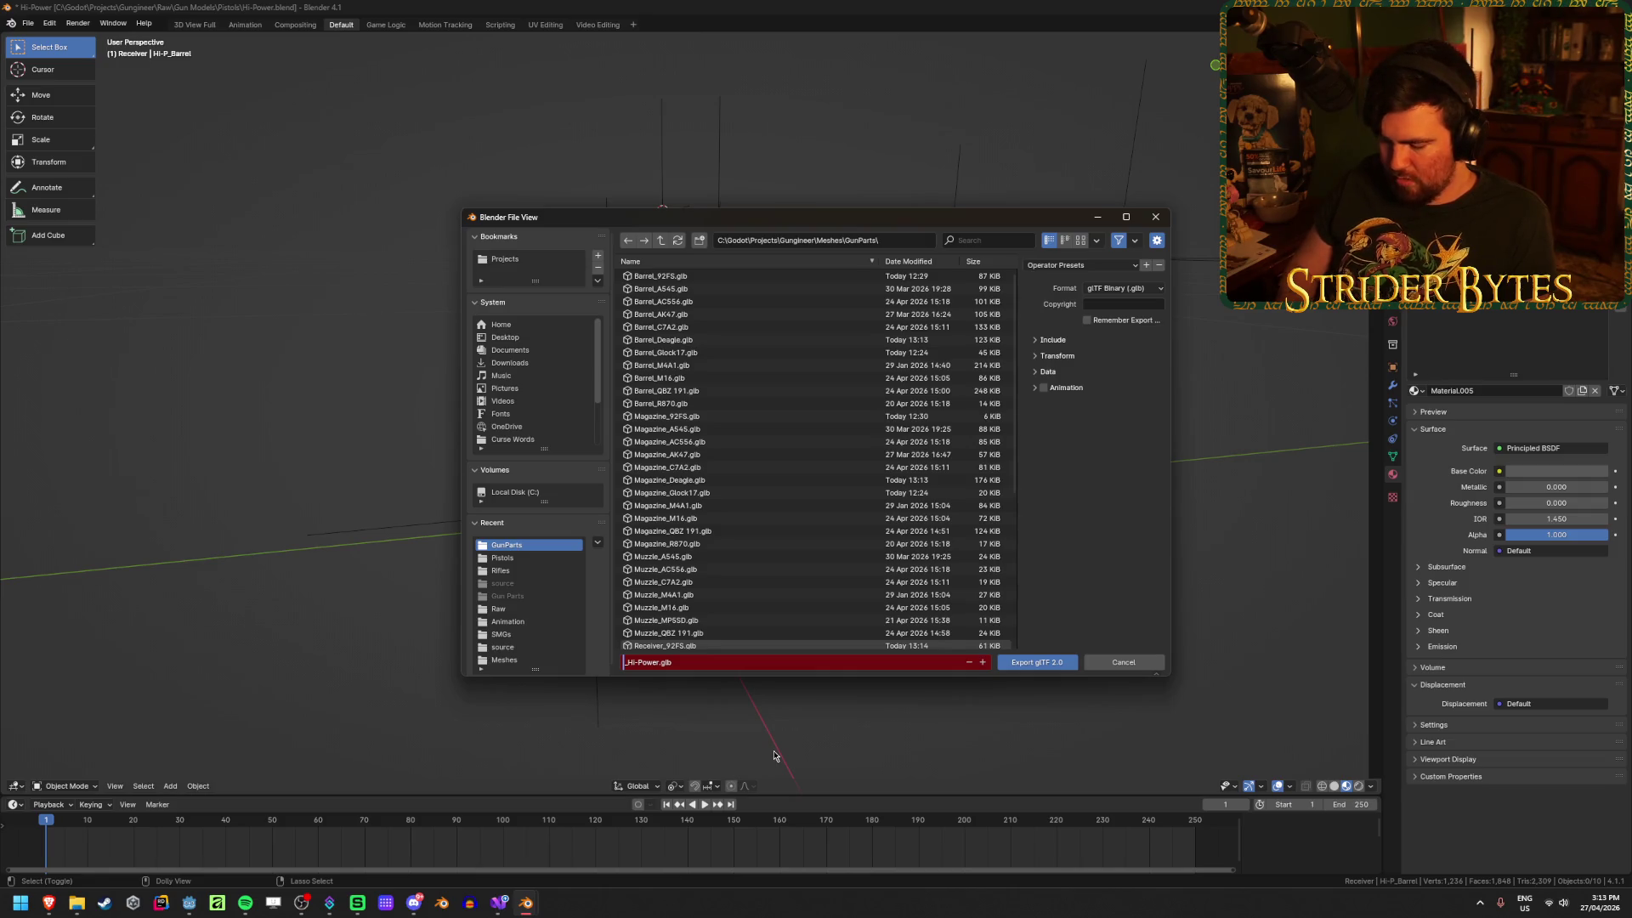
type("Magazine")
key("Return")
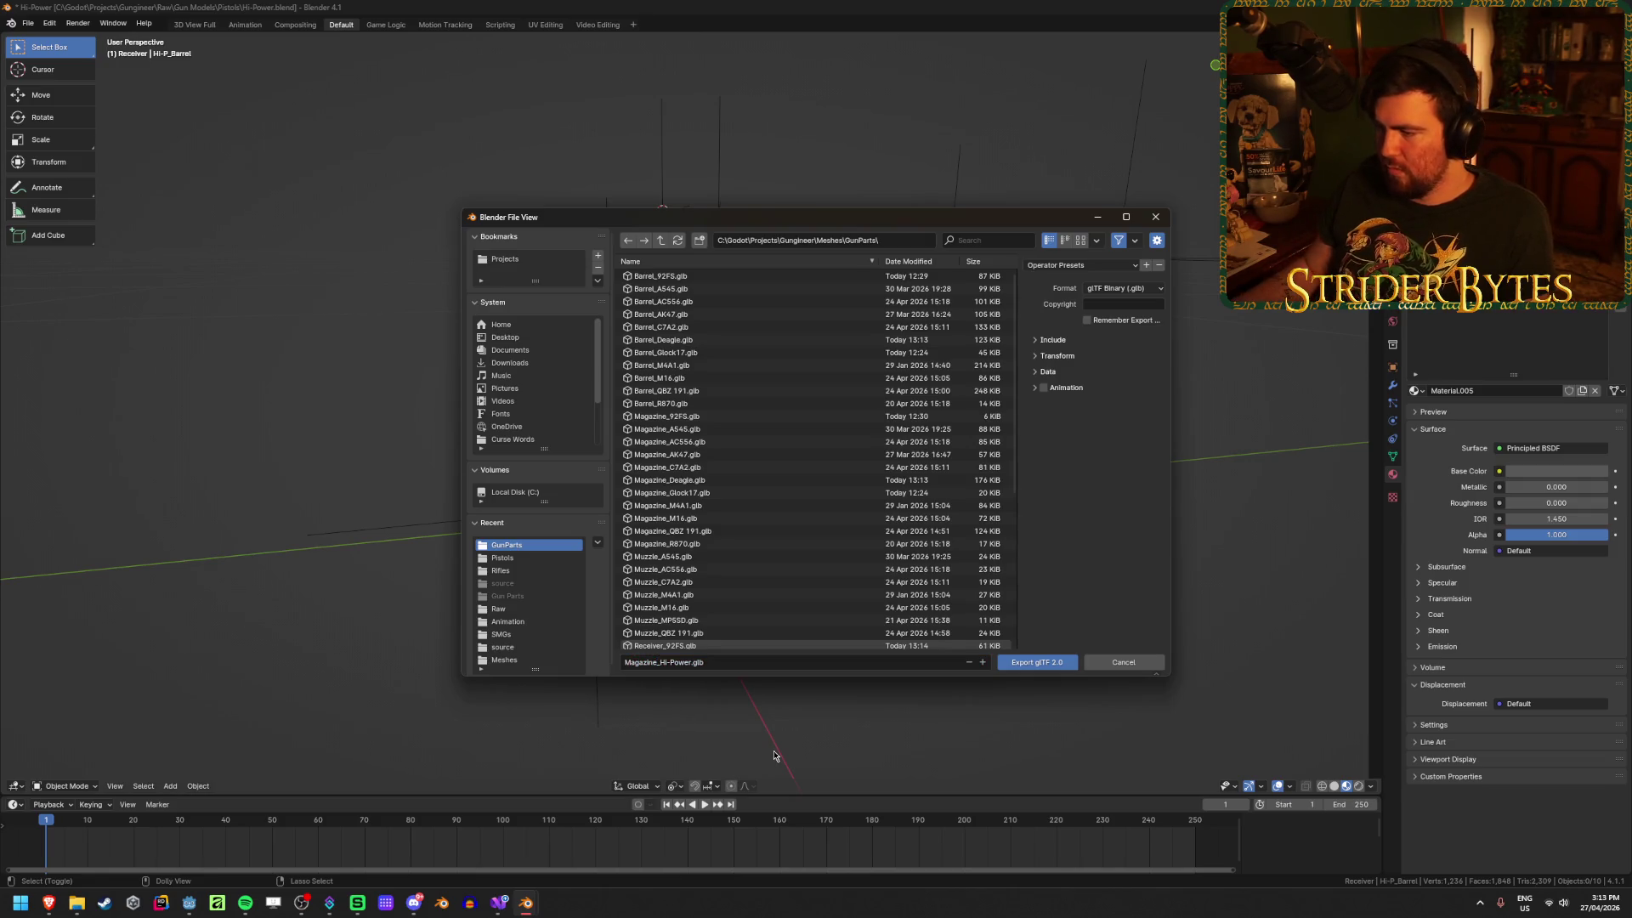
left_click(1033, 662)
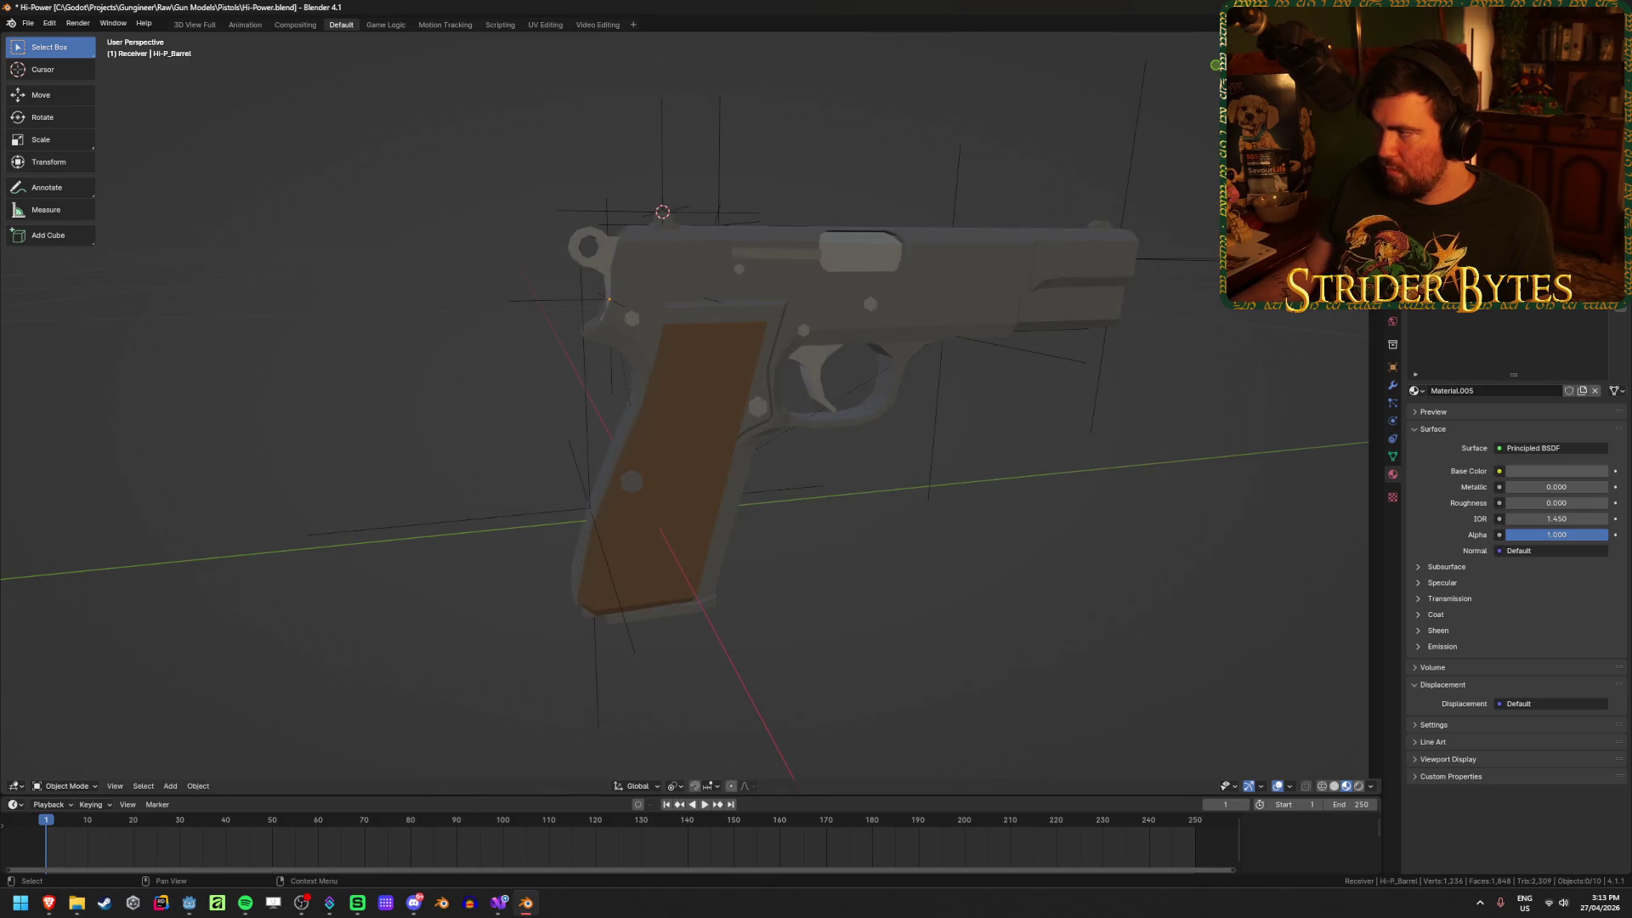
Step: Export the model again as Barrel_Hi-Power.glb
key("shift+r")
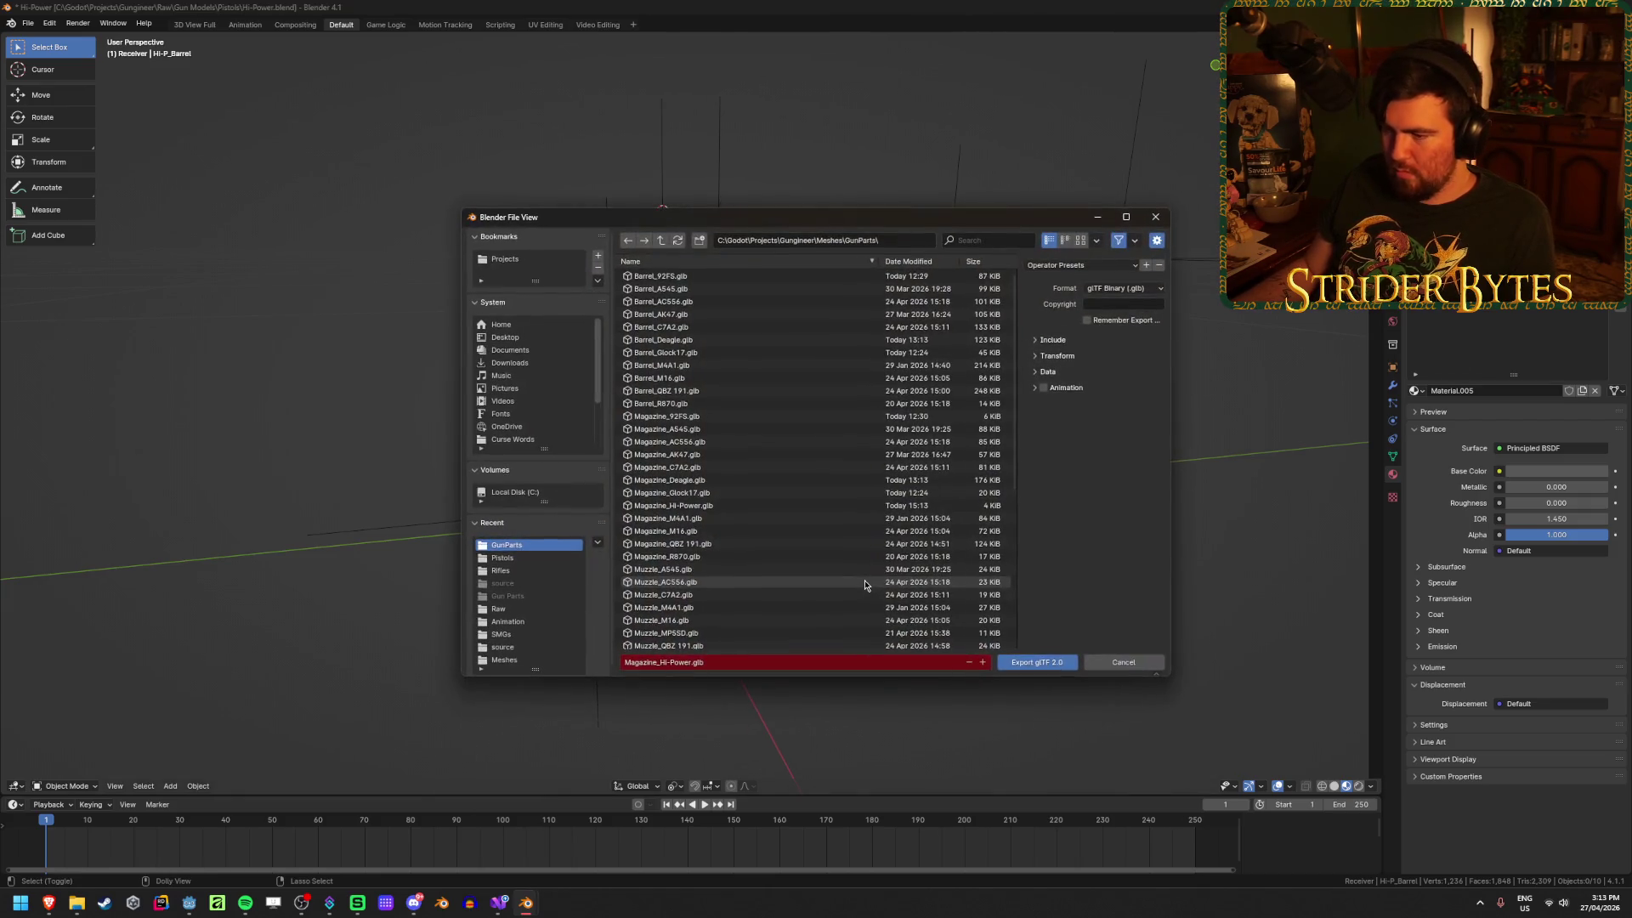
left_click(668, 660)
key("Home")
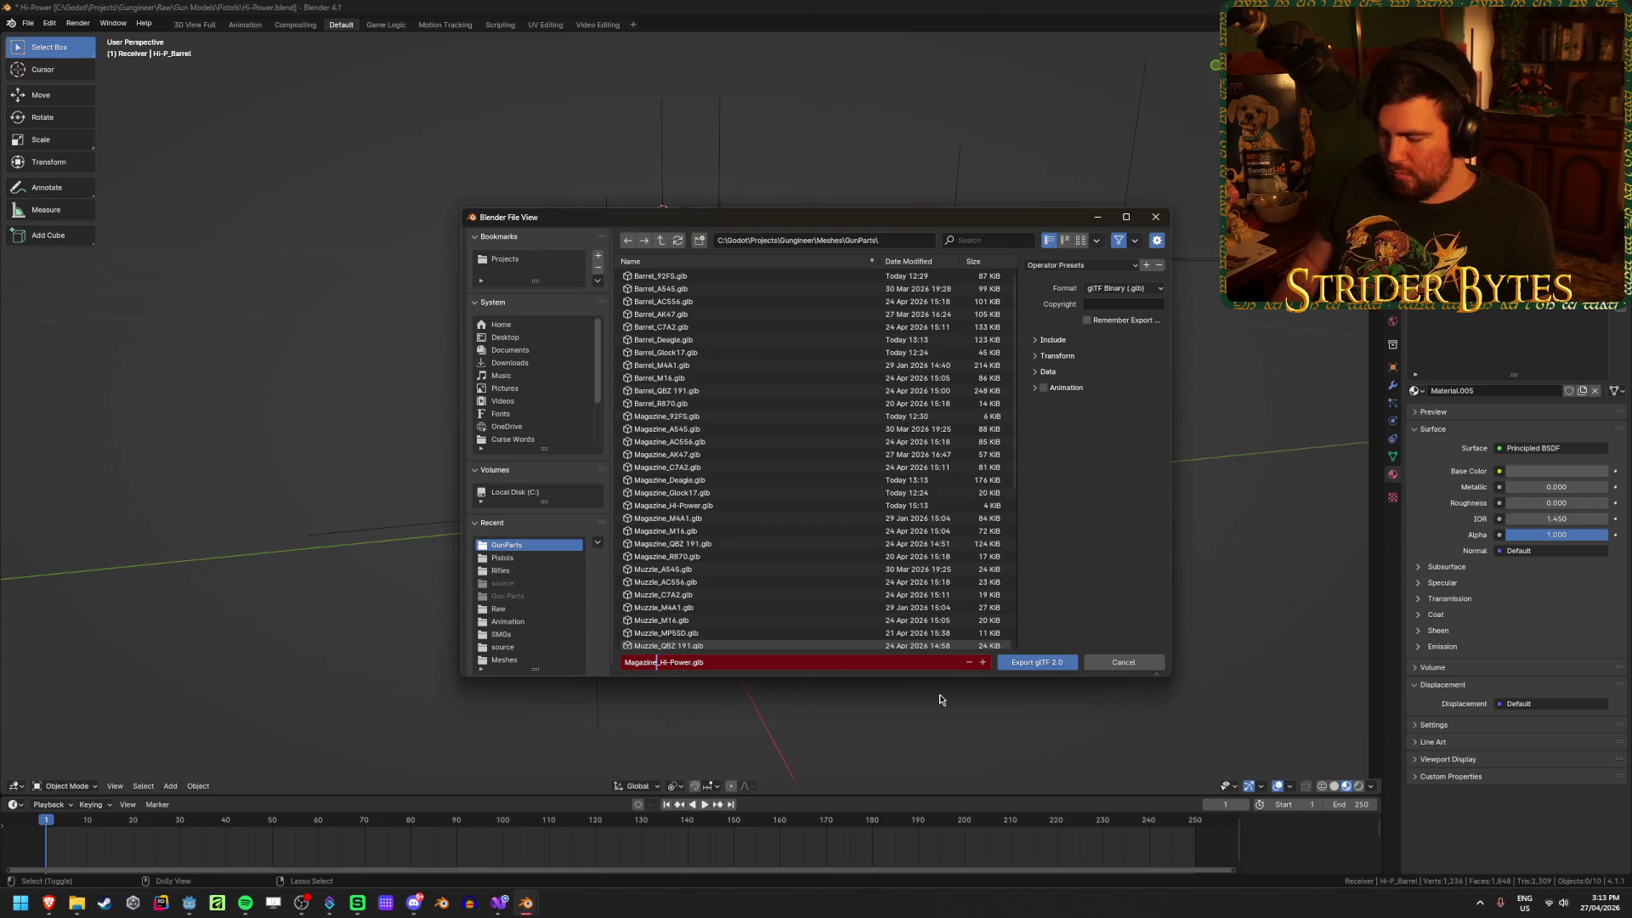
key("ctrl+shift+Right")
key("Delete")
type("el")
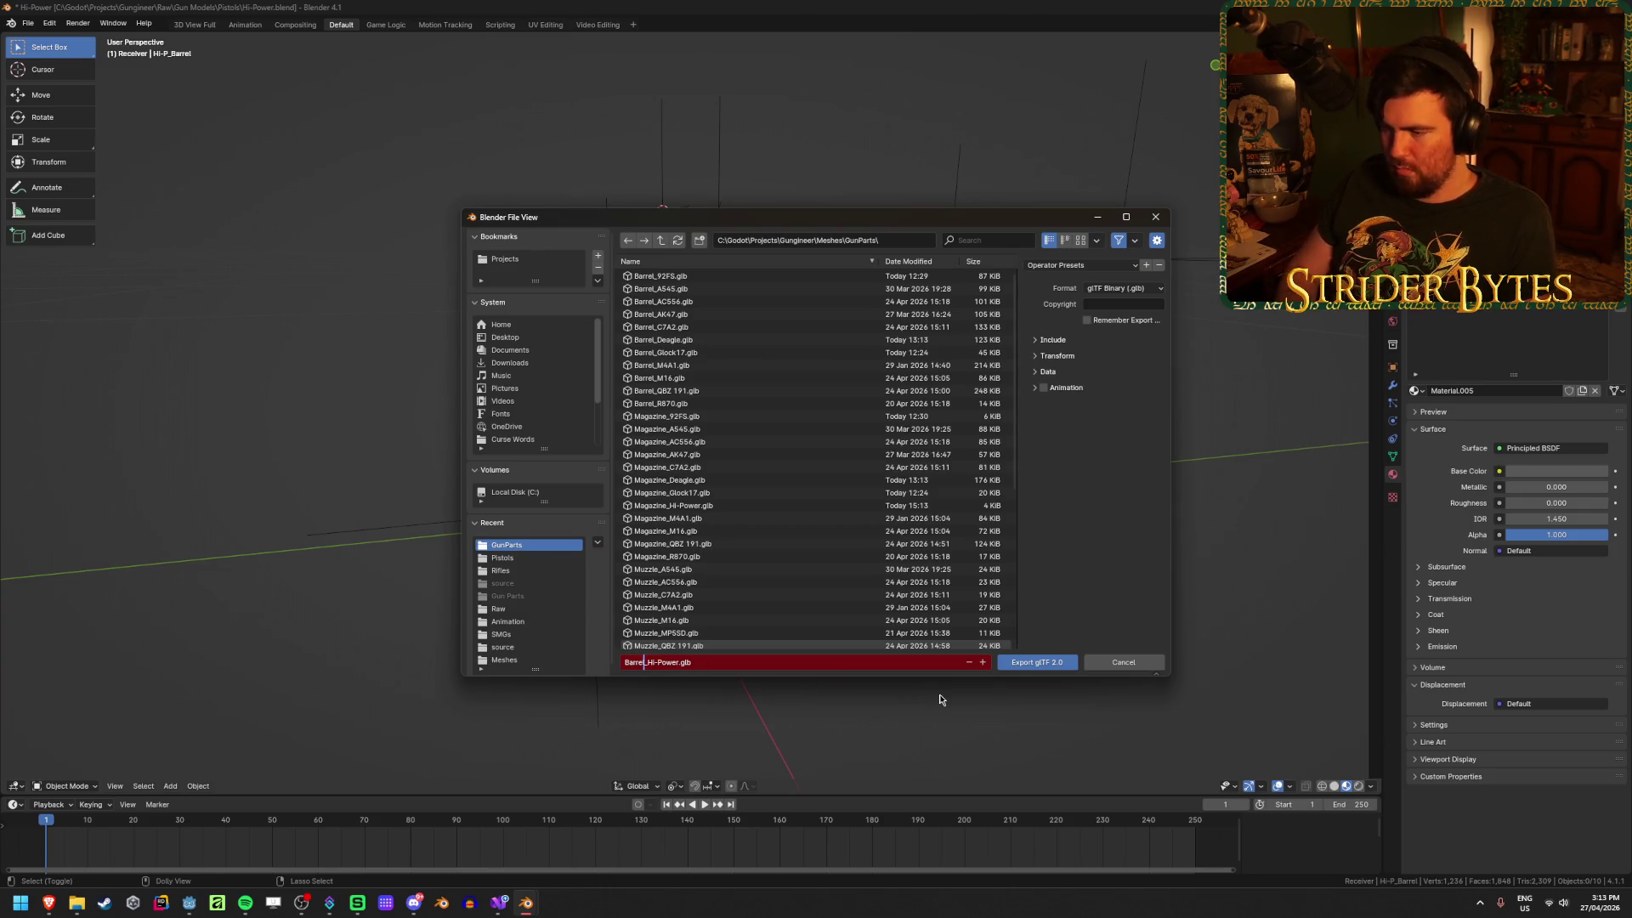
key("Return")
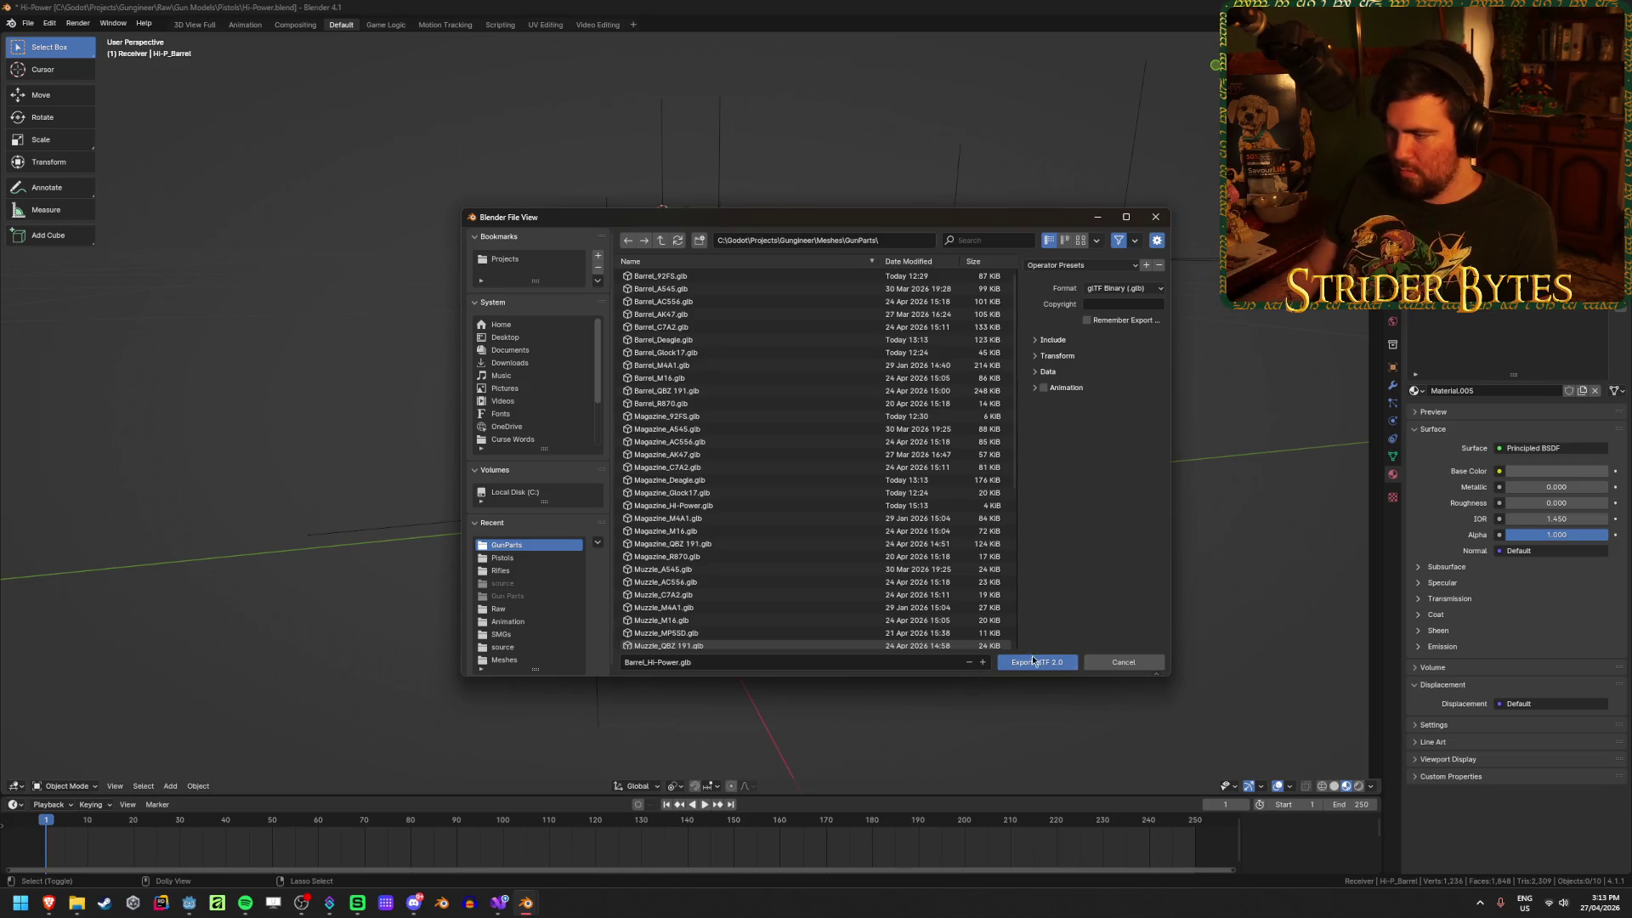
left_click(1034, 661)
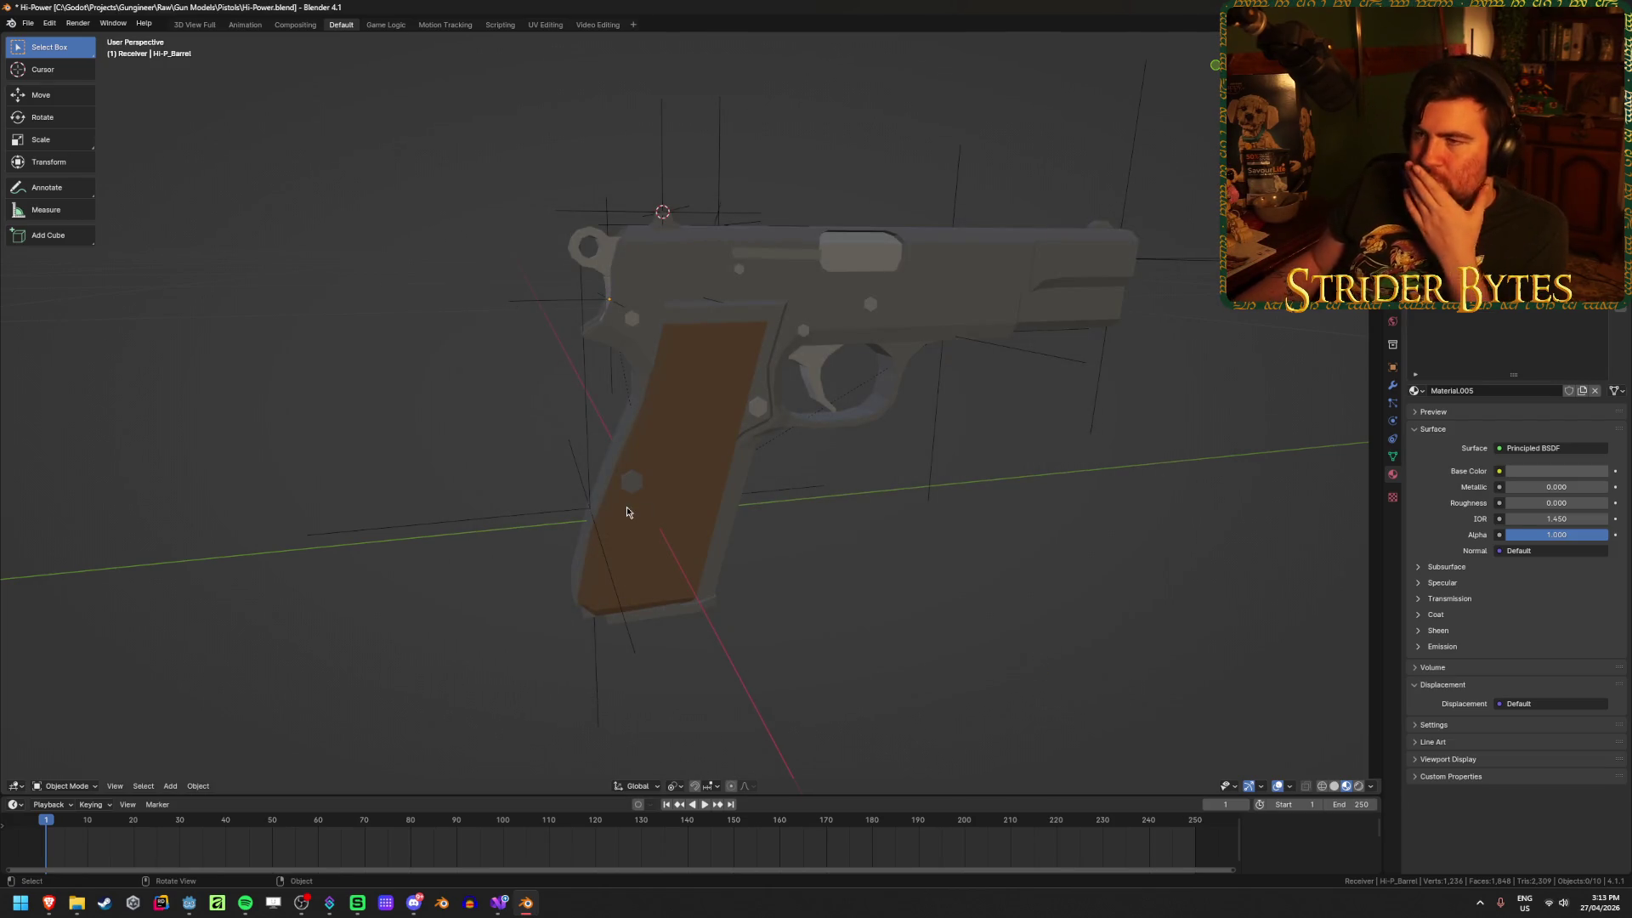
Step: Save Hi-Power.blend again
scroll(310, 334, "down", 3)
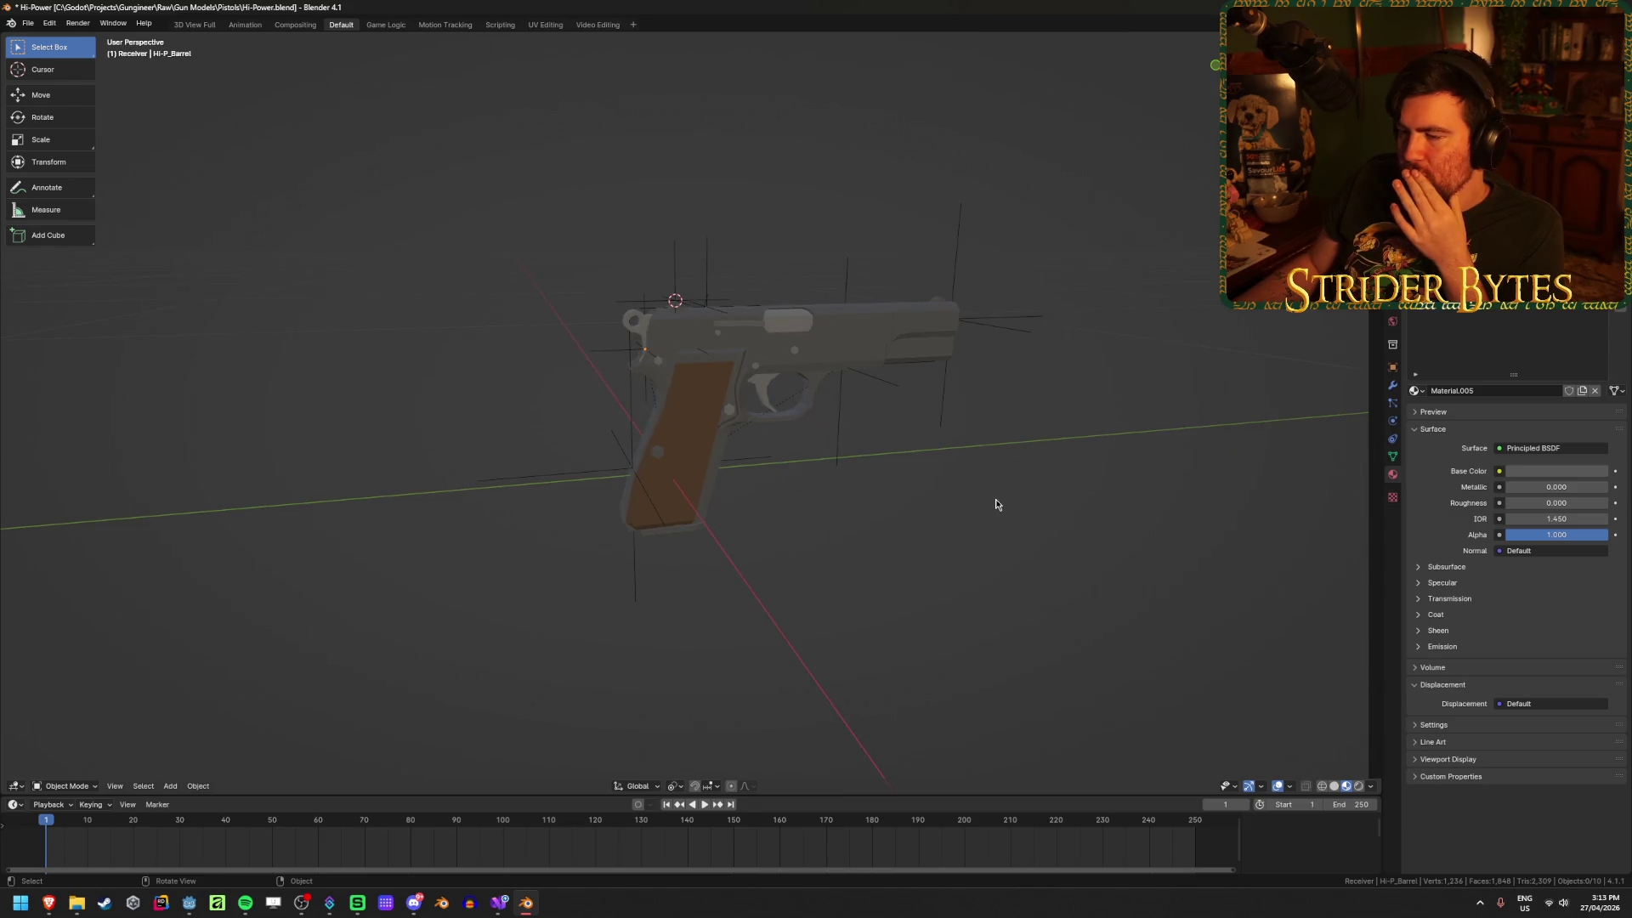
scroll(996, 501, "up", 2)
middle_click_drag(995, 499, 911, 499)
scroll(911, 500, "down", 1)
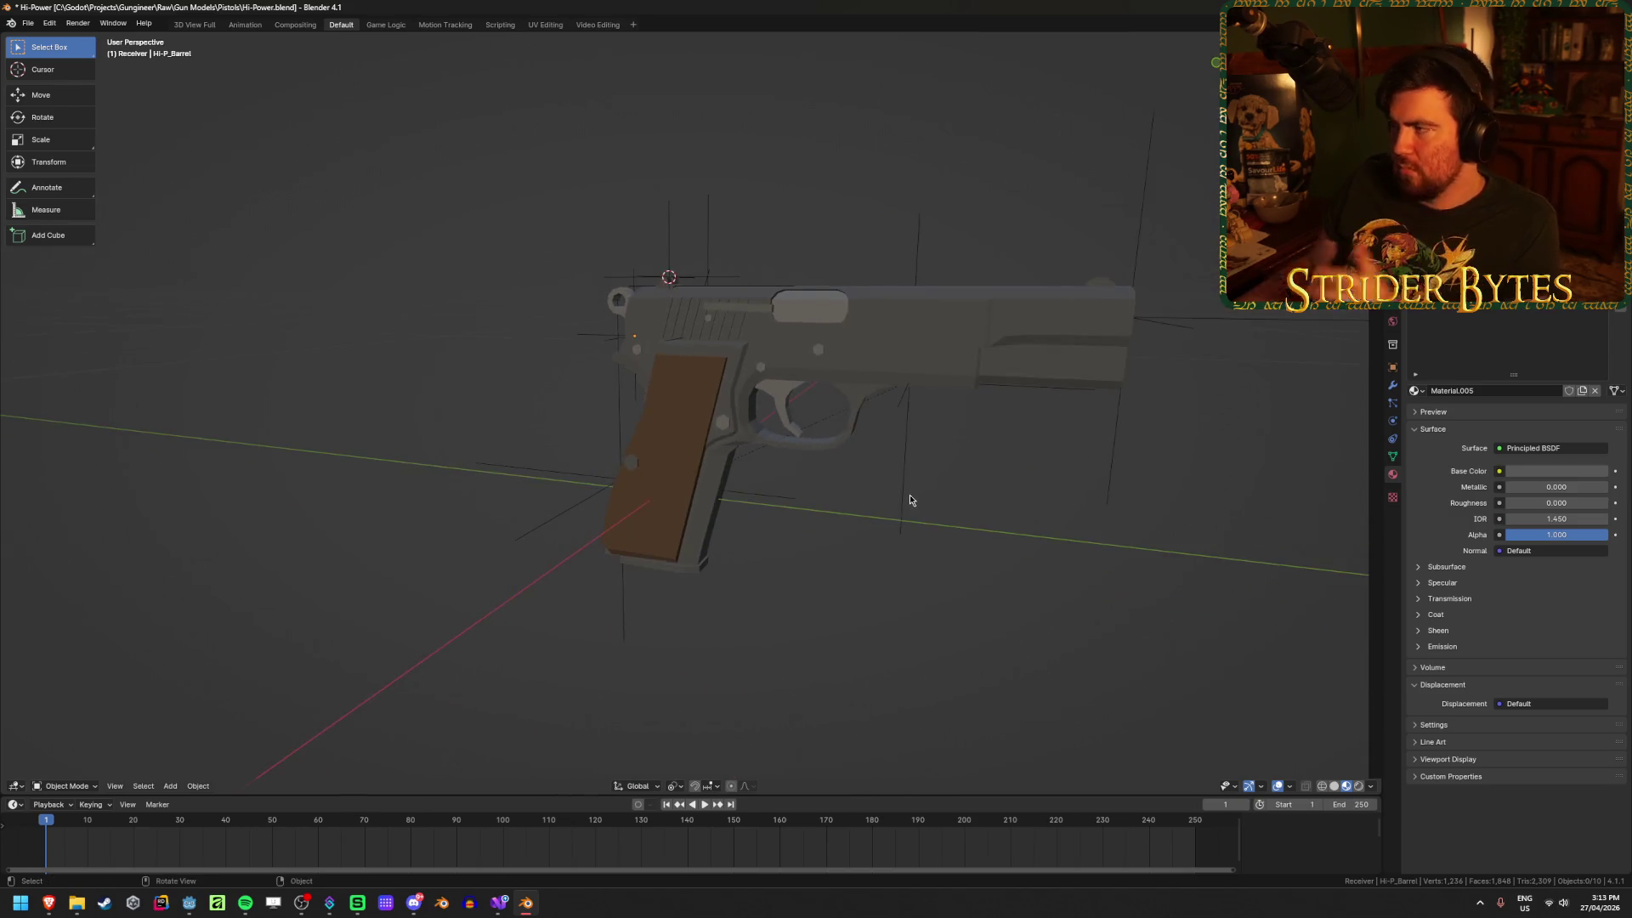
key("ctrl+s")
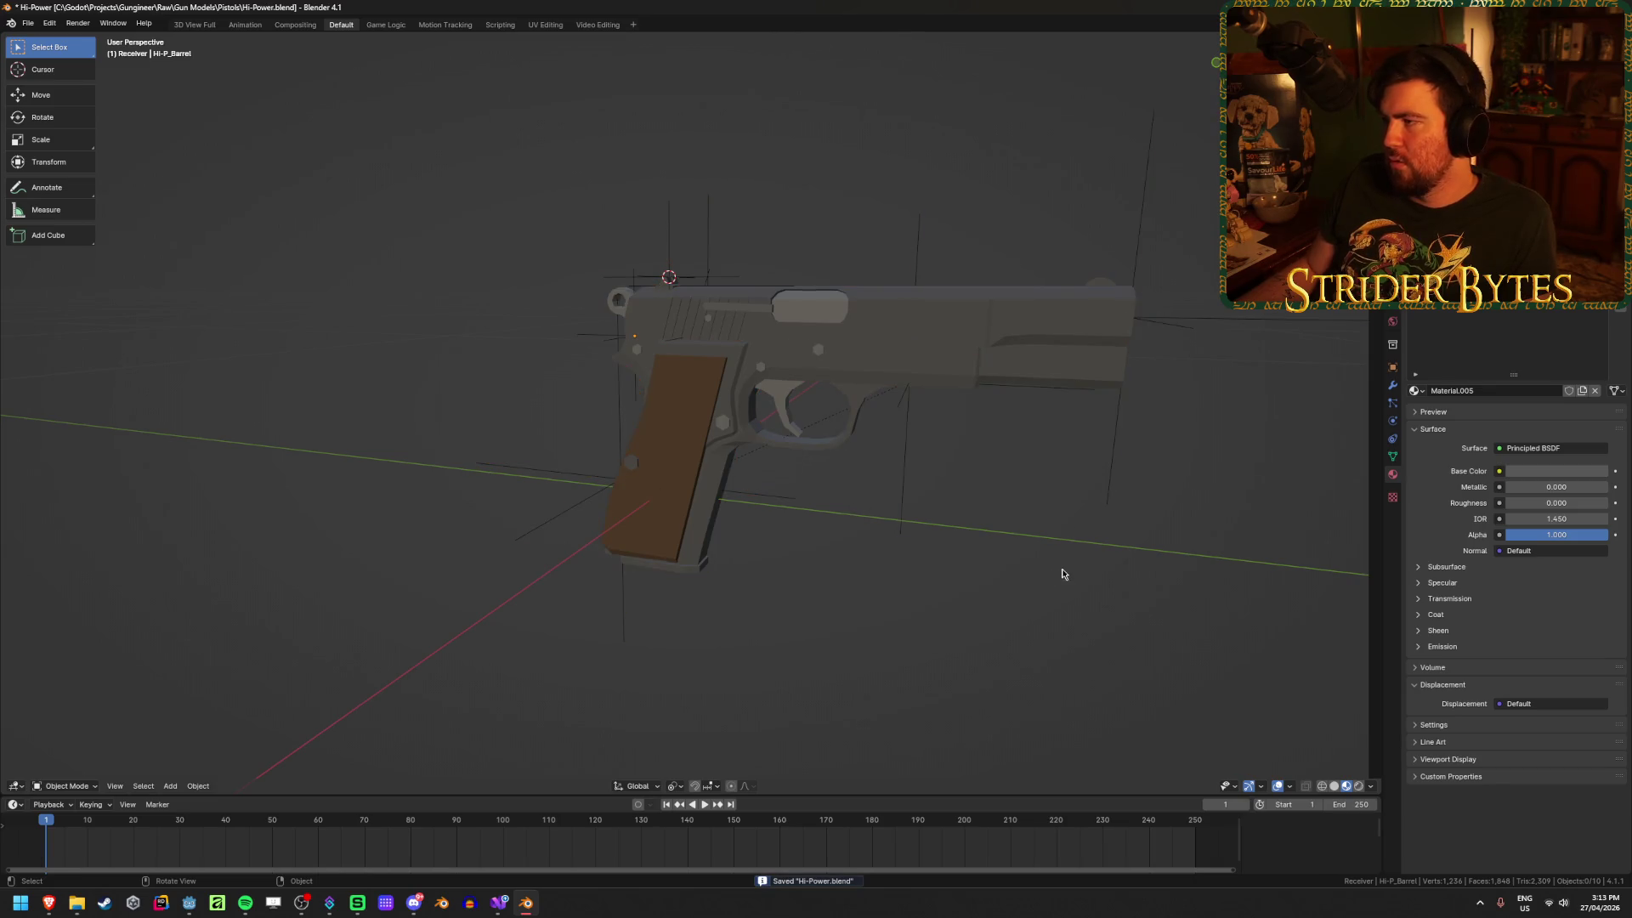
Step: Check the MuzzleAttach, ForegripAttach, AimPoint and BarrelAttach empties, then quit Blender without saving
left_click(1165, 335)
left_click(1221, 317)
left_click(711, 233)
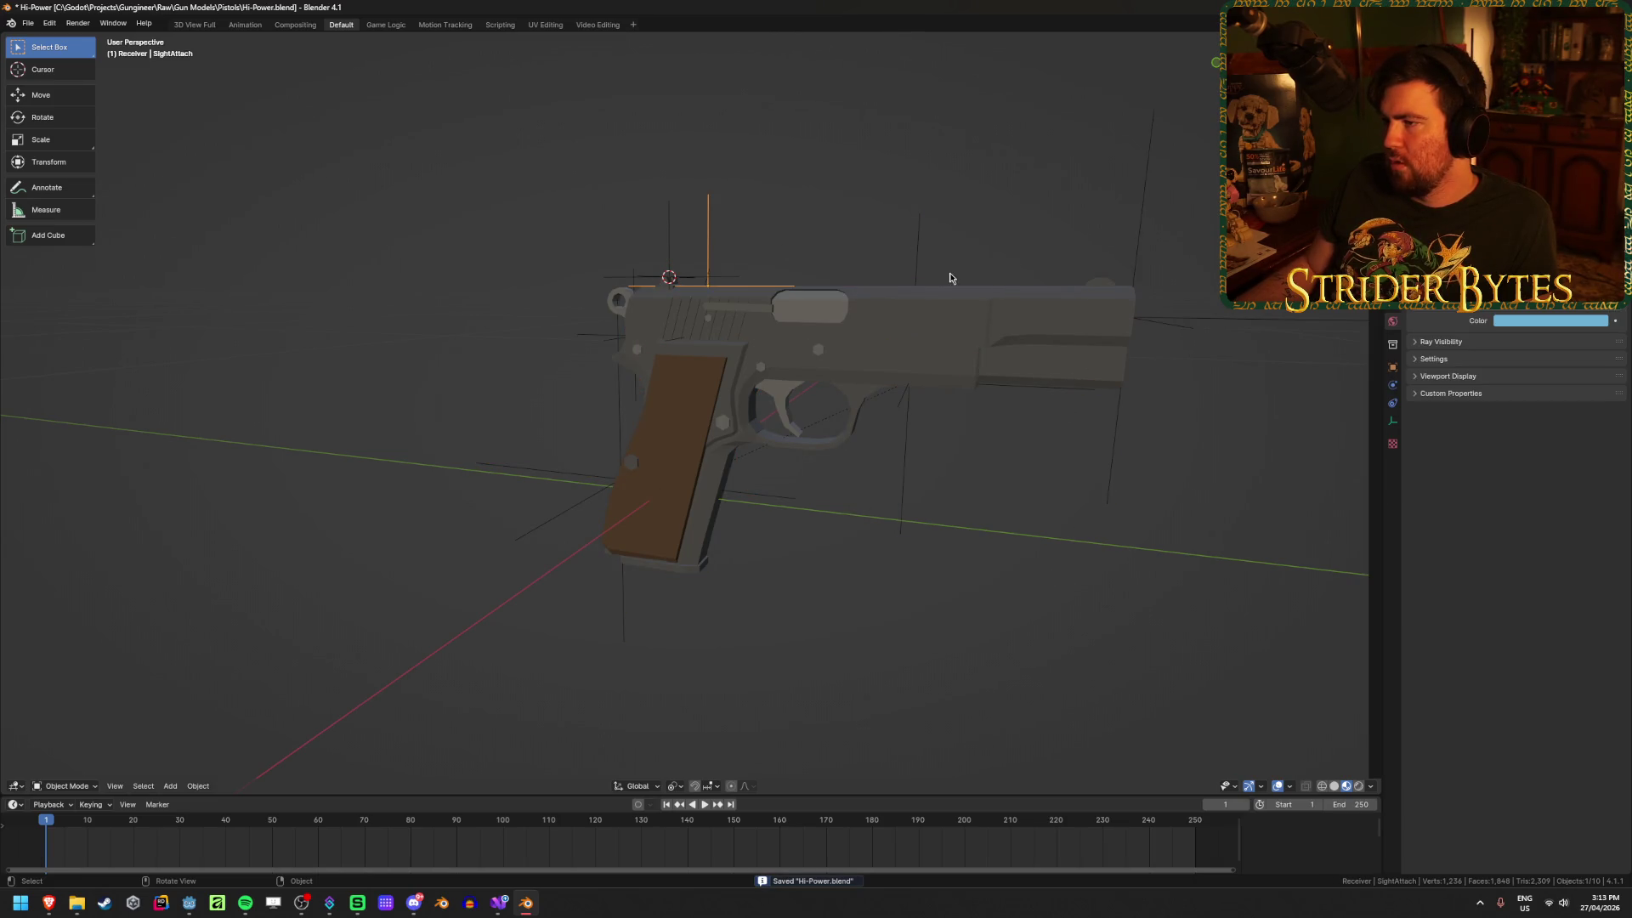
left_click(910, 255)
left_click(669, 255)
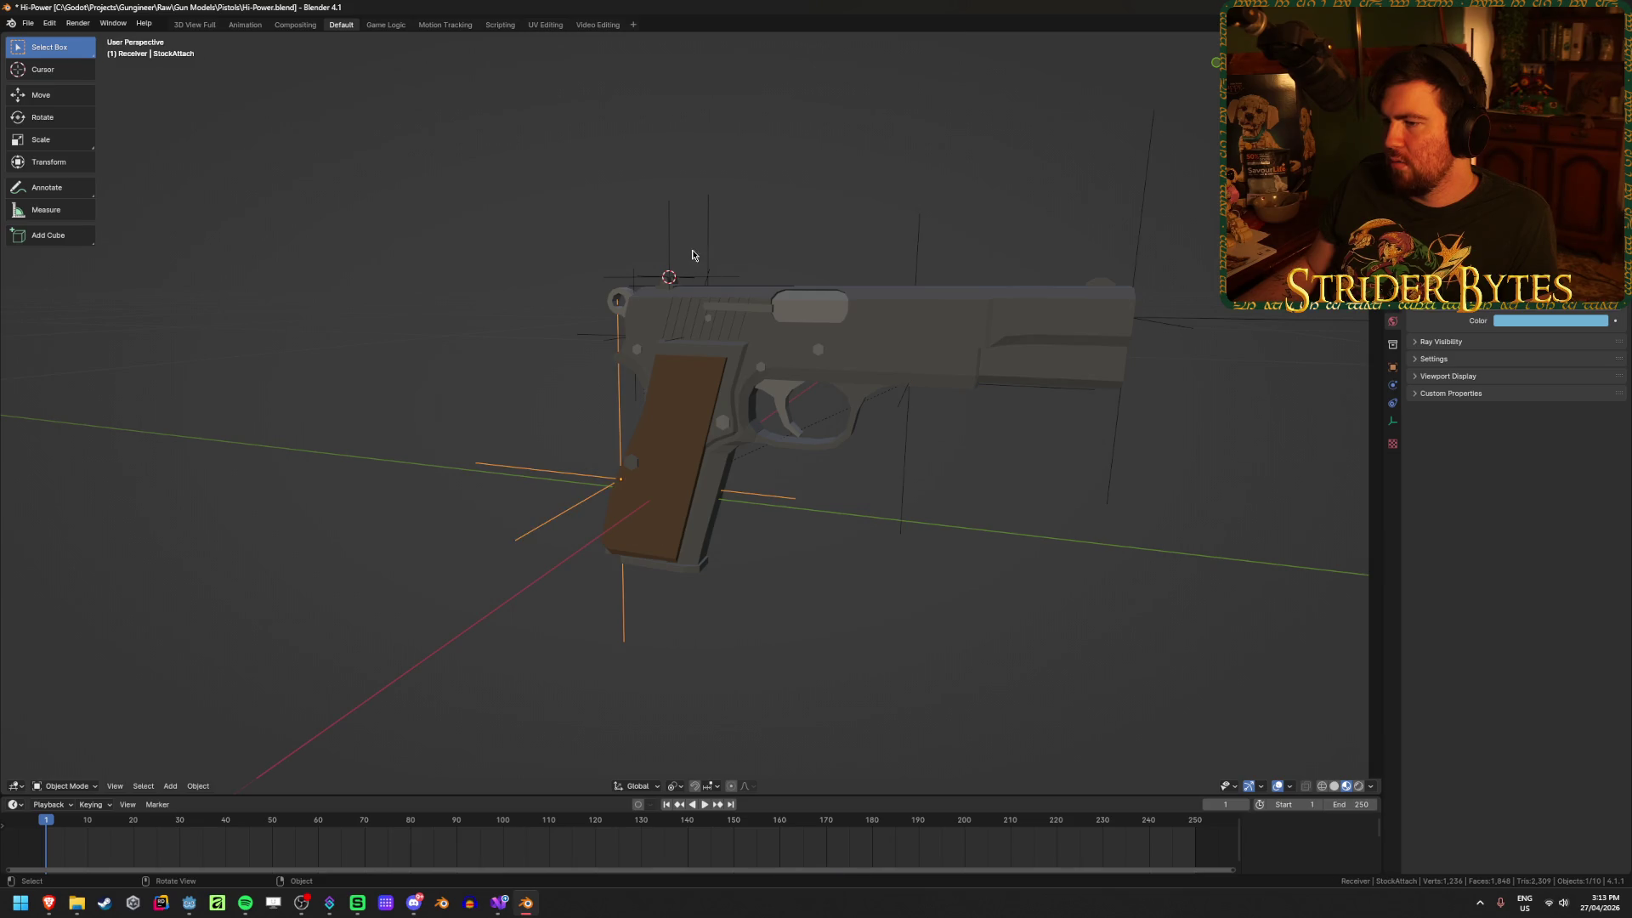
left_click(603, 343)
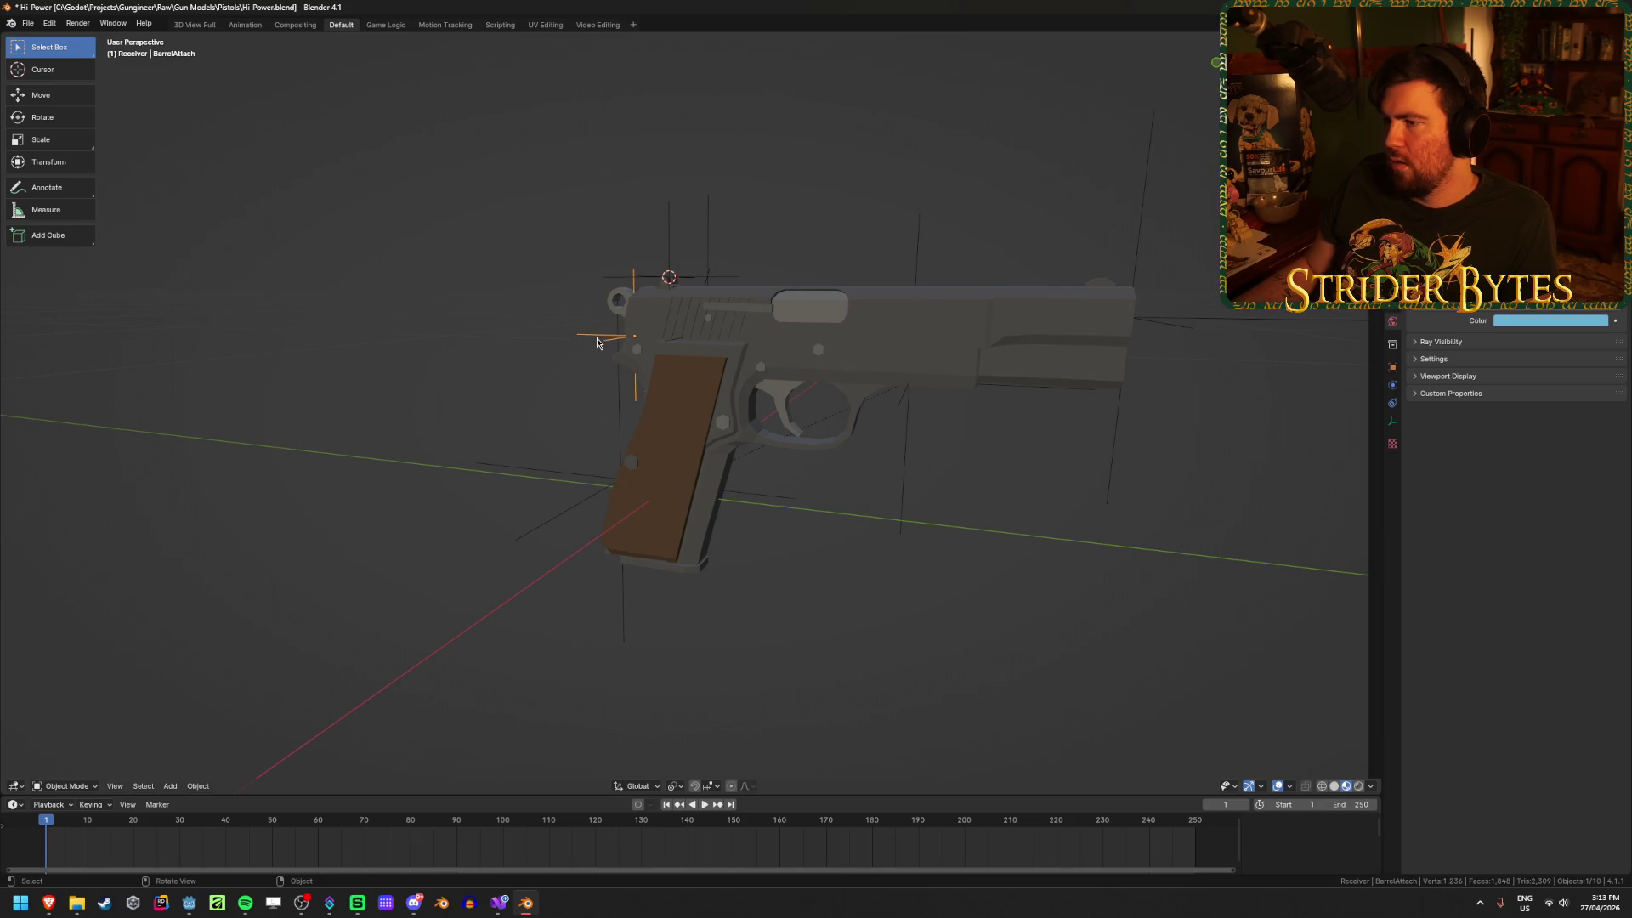
left_click(947, 594)
key("ctrl+q")
left_click(833, 473)
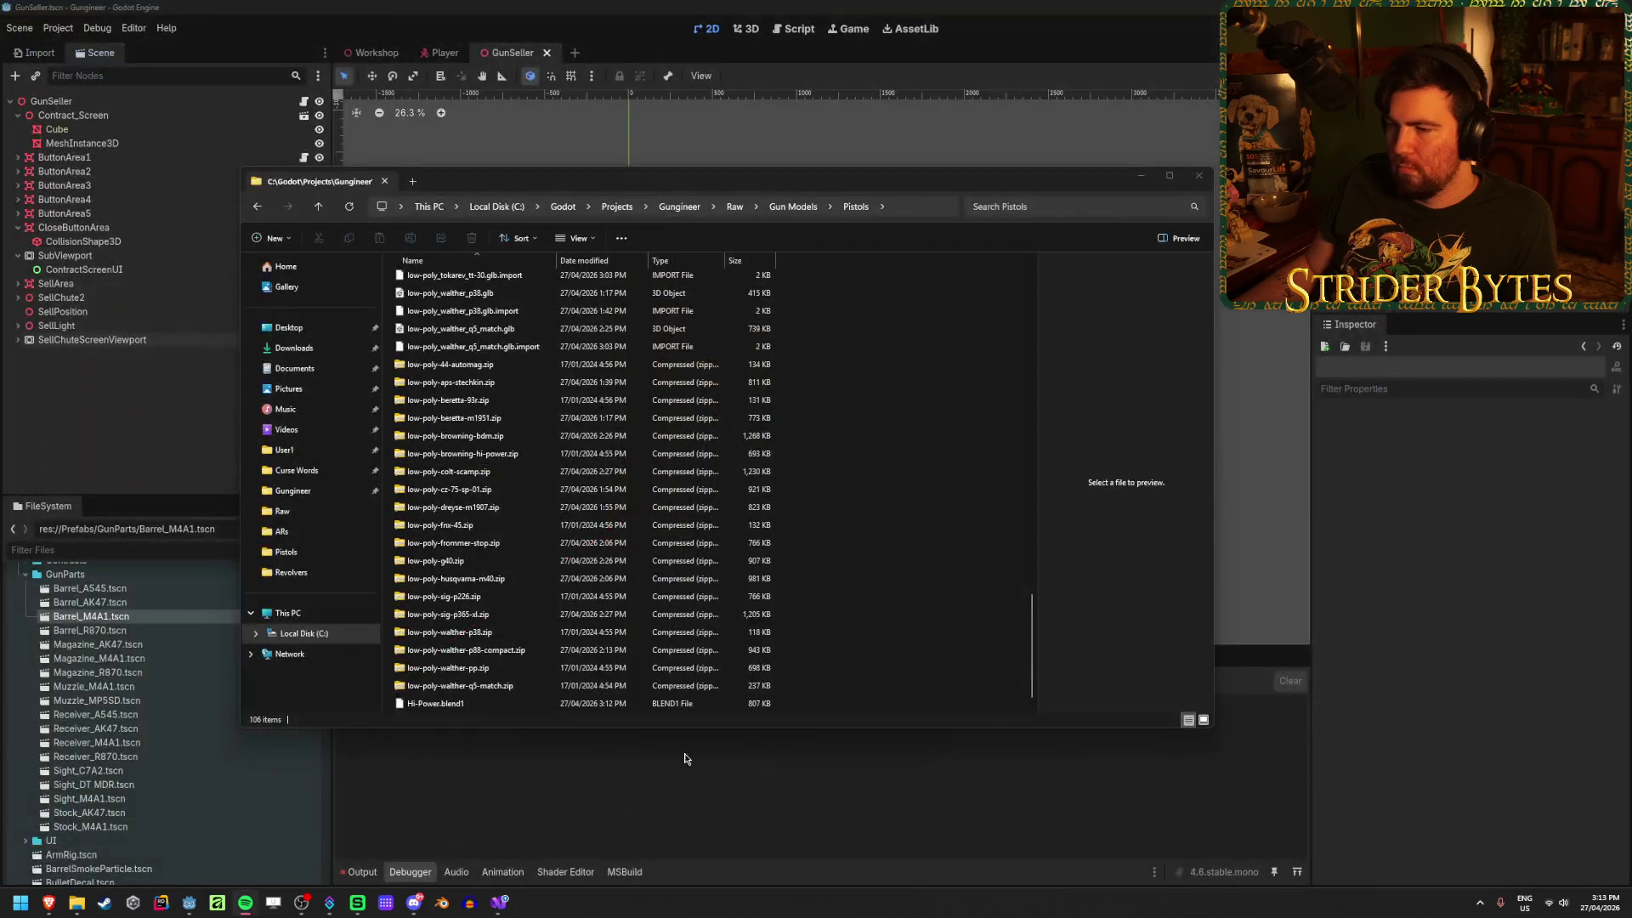
Step: Browse the Pistols folder, checking the Hi-Power folder and Beretta 92fs files
scroll(859, 607, "up", 10)
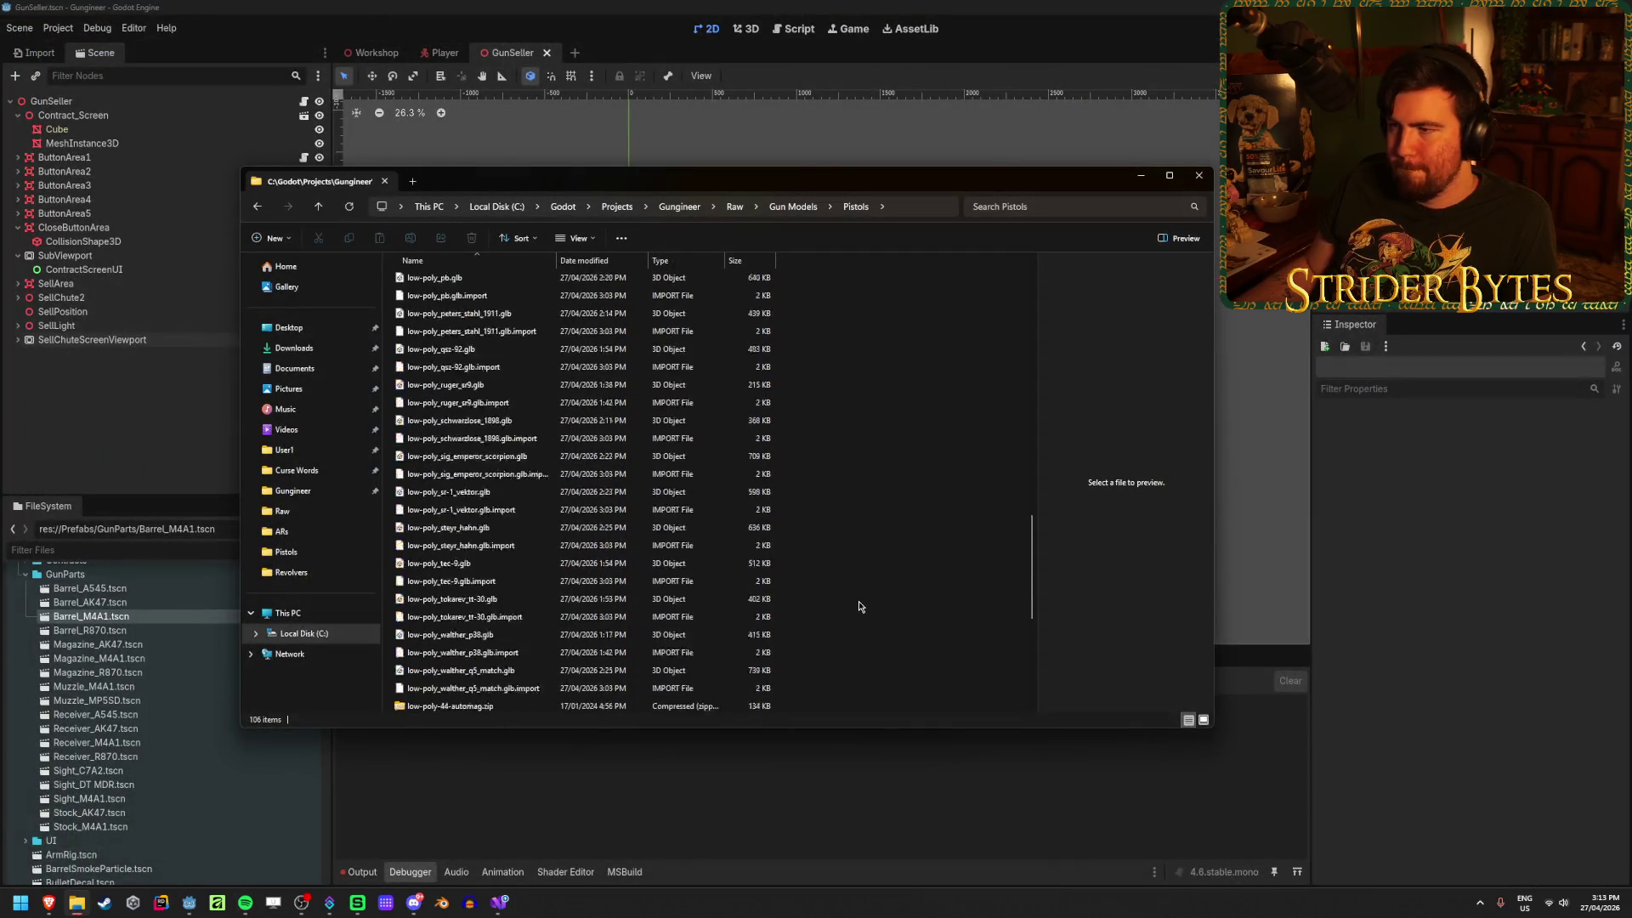
left_click(501, 282)
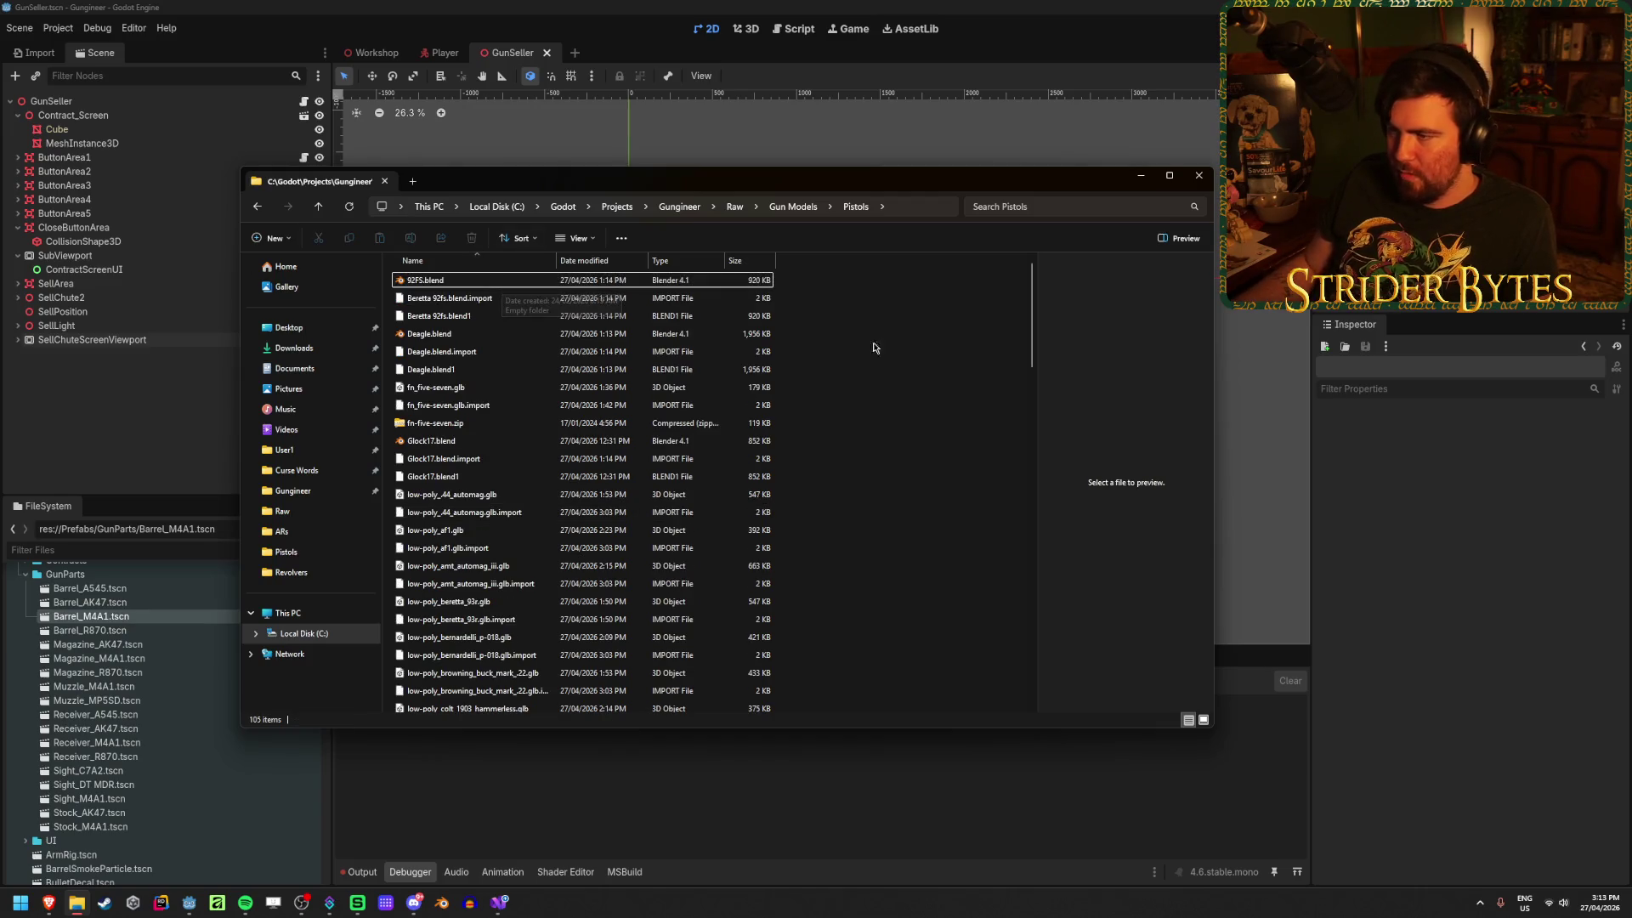
left_click(493, 316)
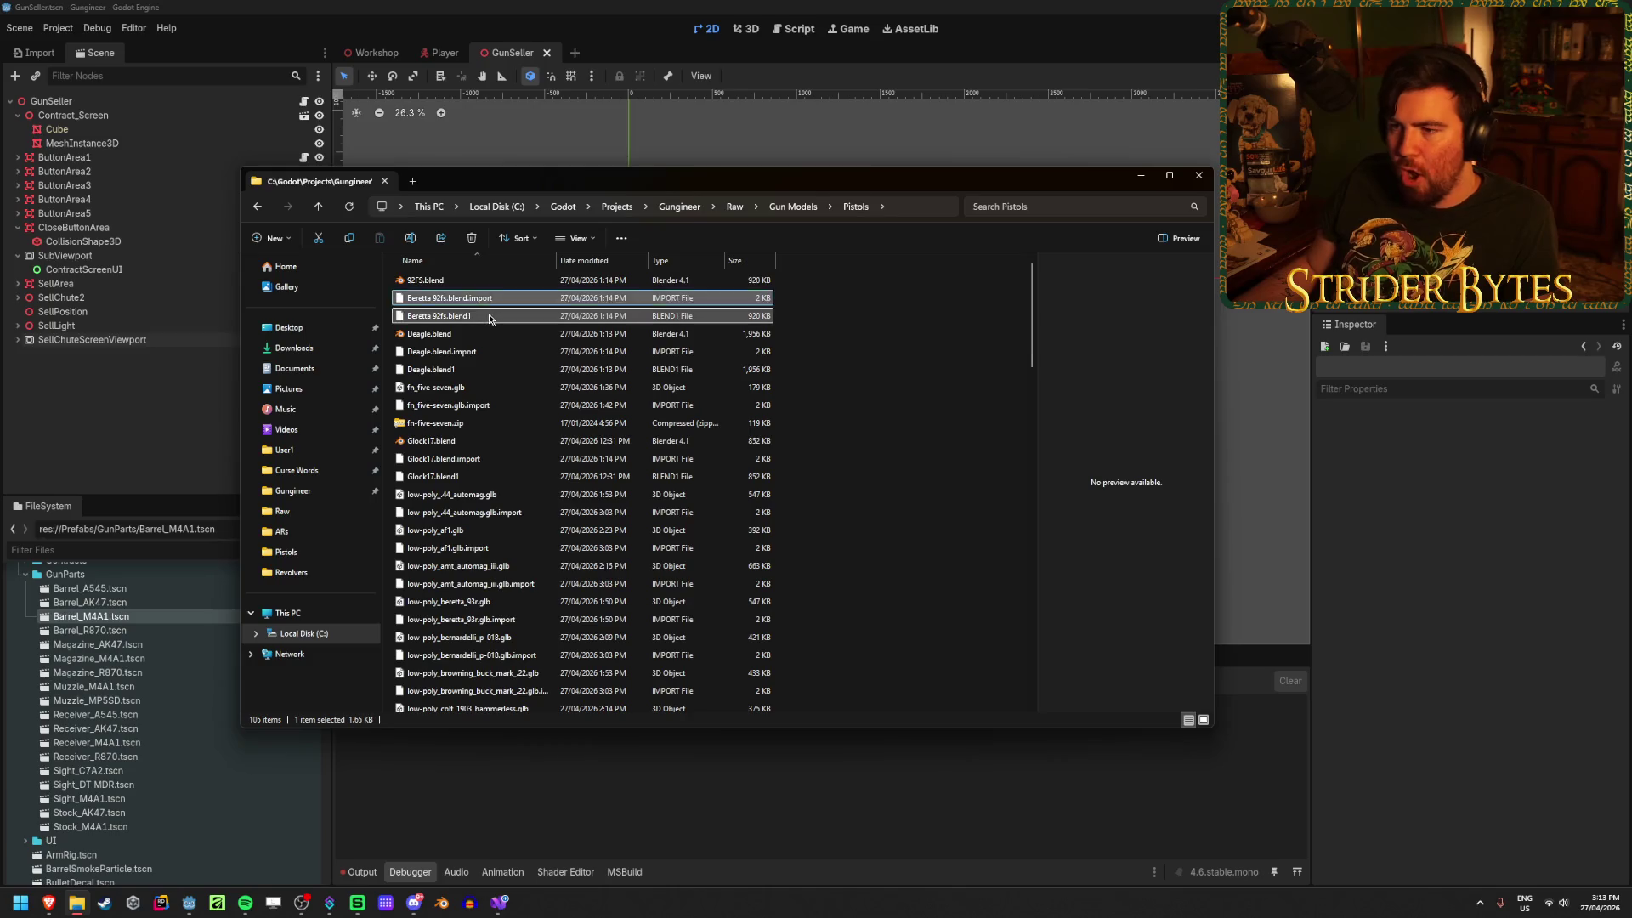
left_click(510, 317)
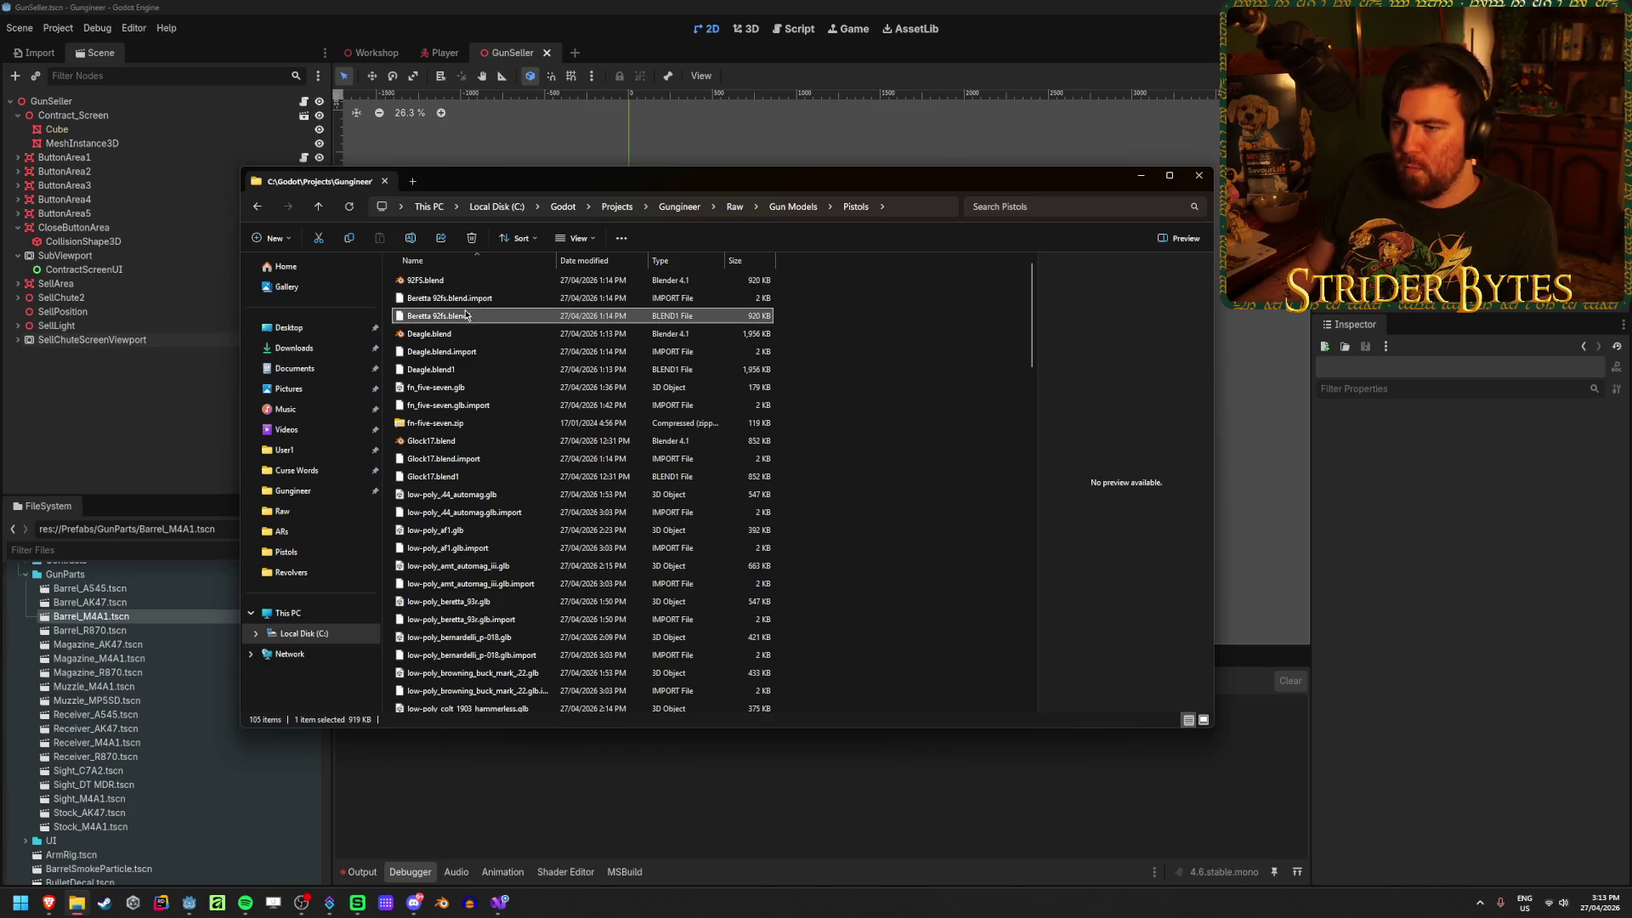
left_click(871, 330)
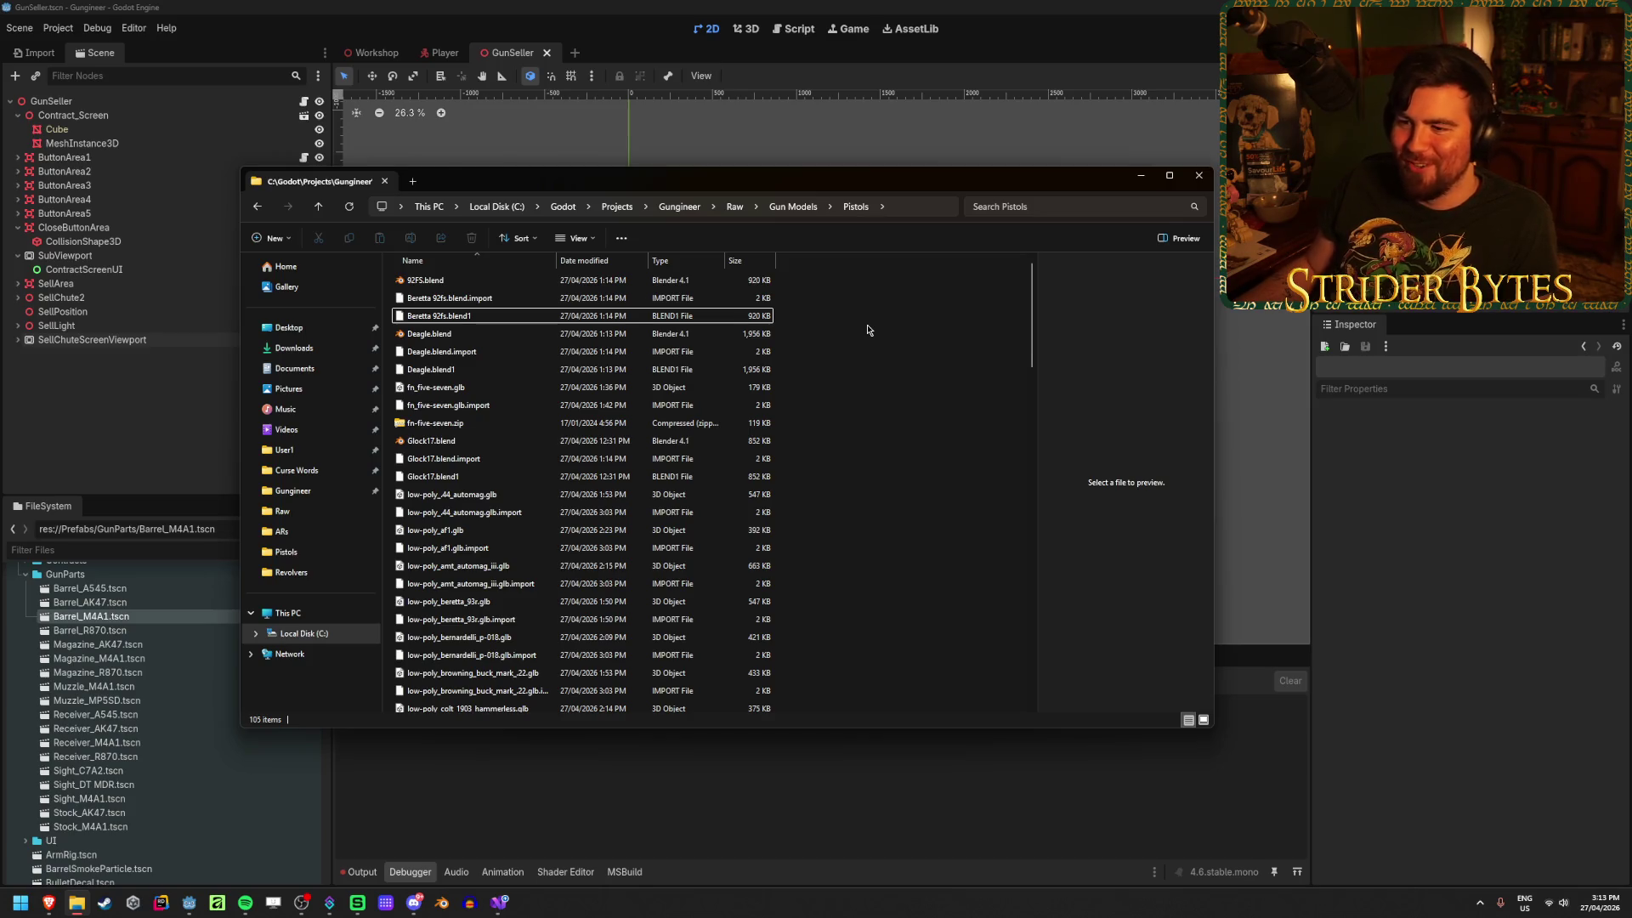
Step: Delete fn-five-seven.zip and open the toolbar's See more menu
left_click(497, 427)
left_click(497, 428)
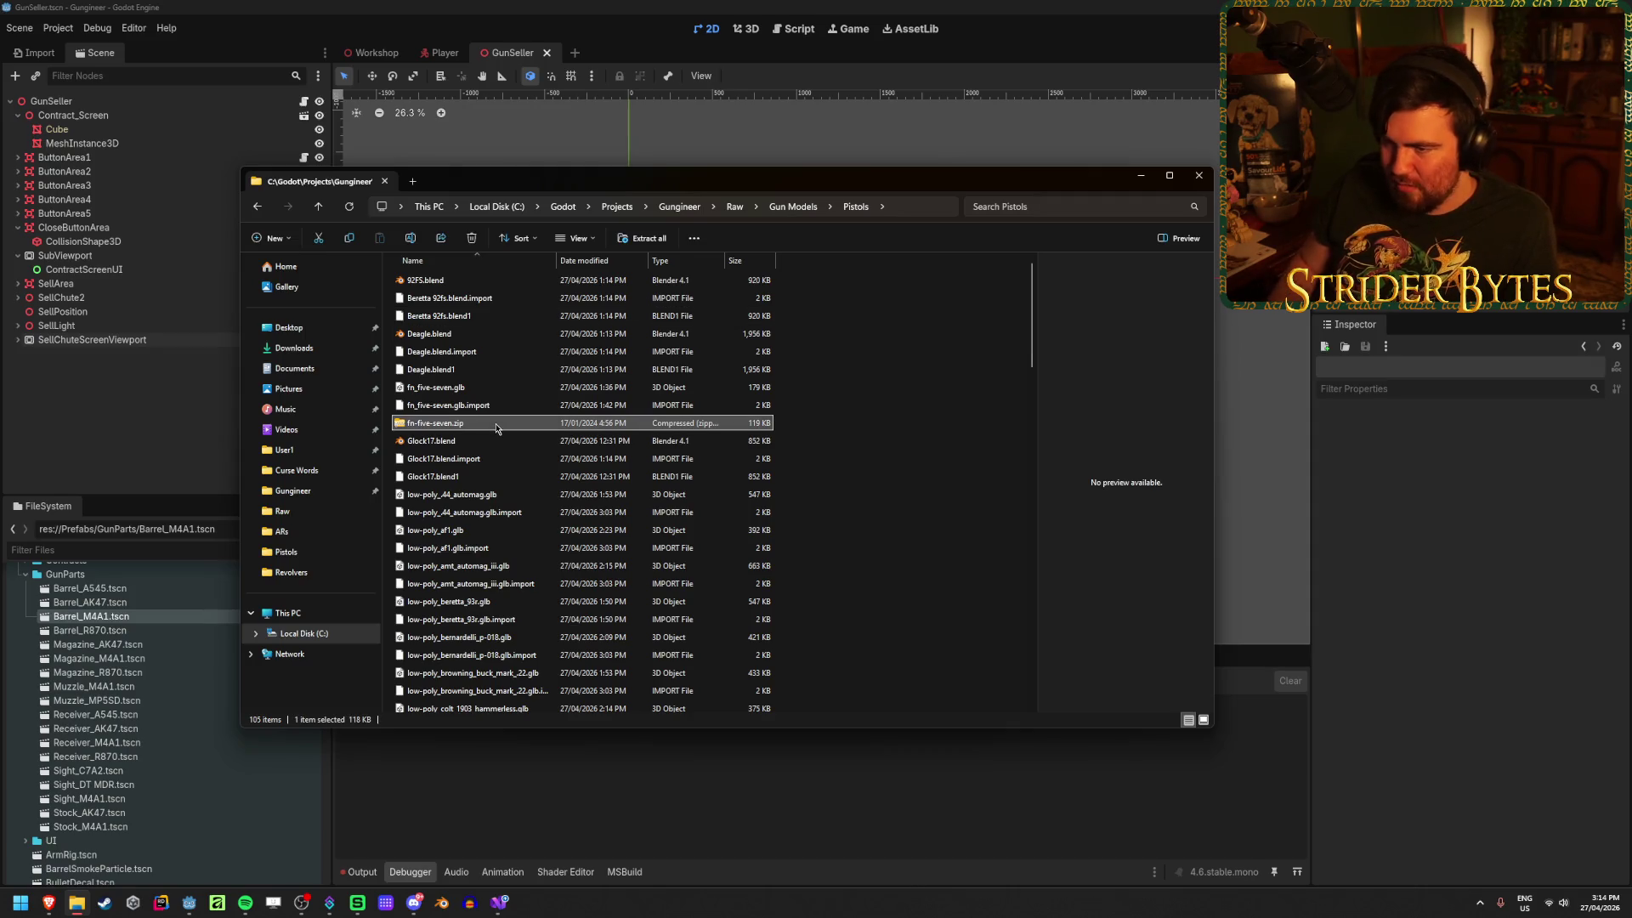
key("Delete")
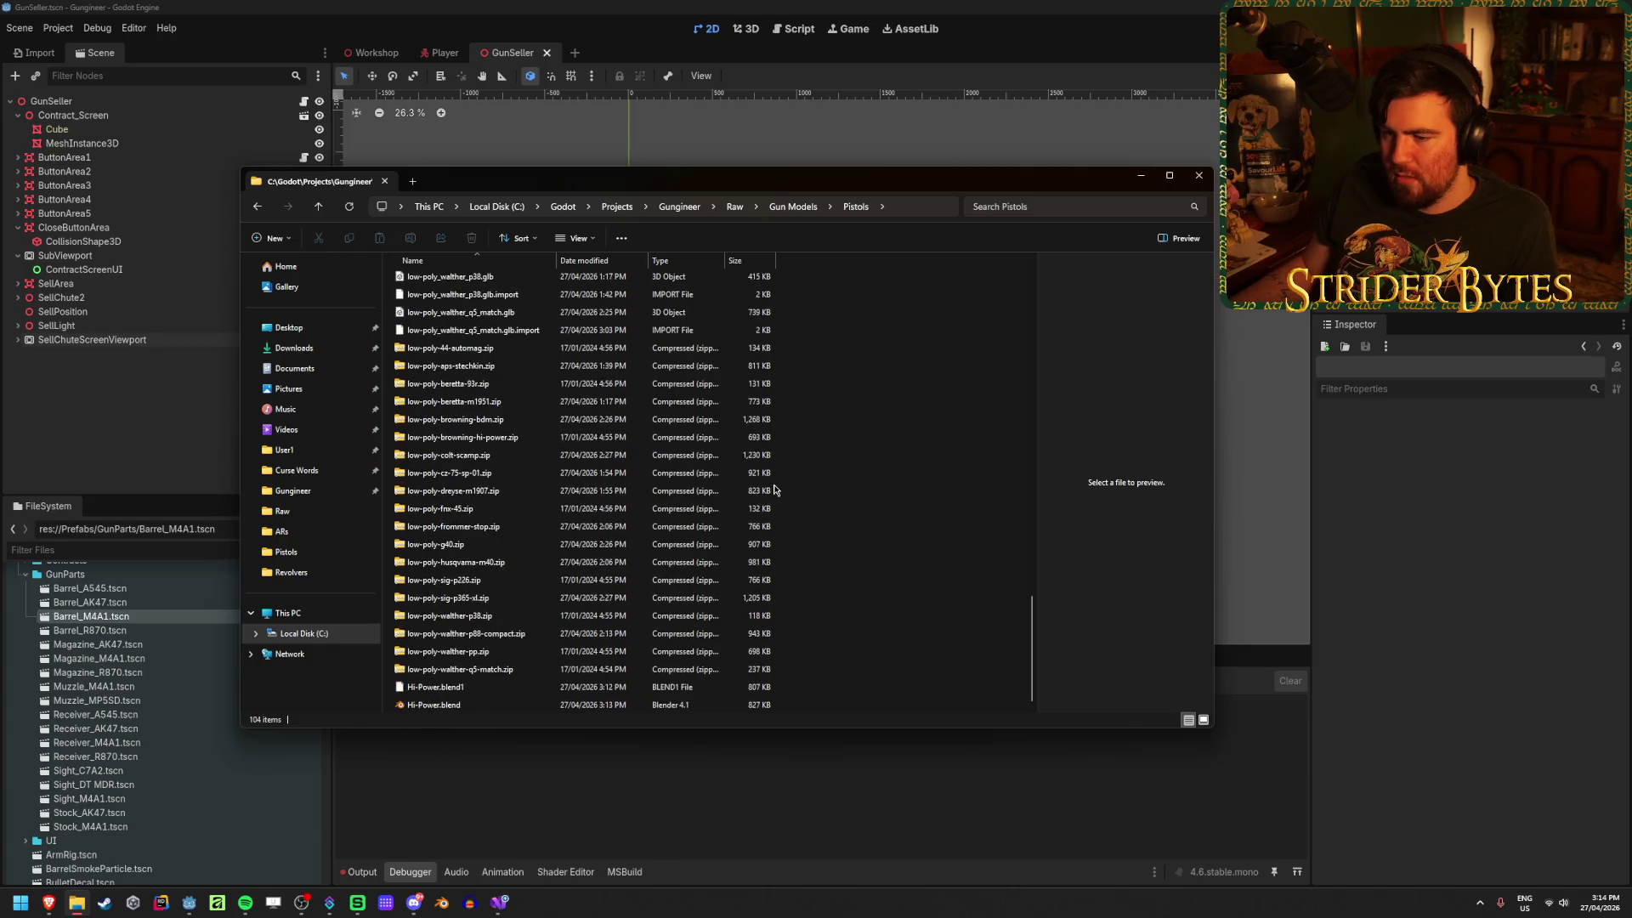
left_click(622, 239)
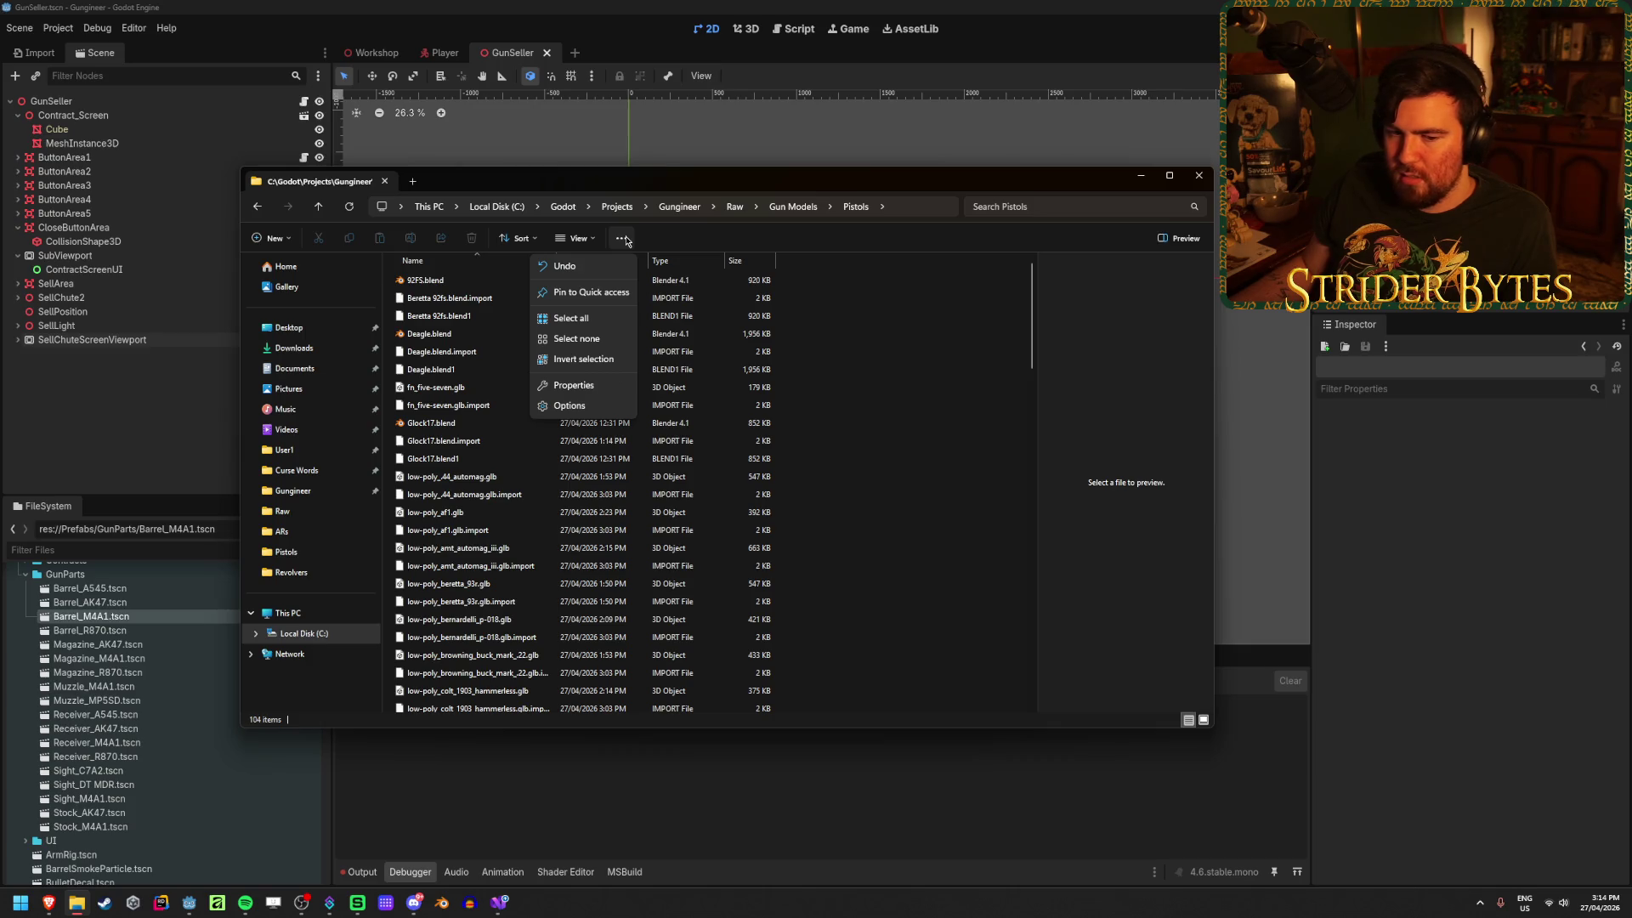
left_click(622, 239)
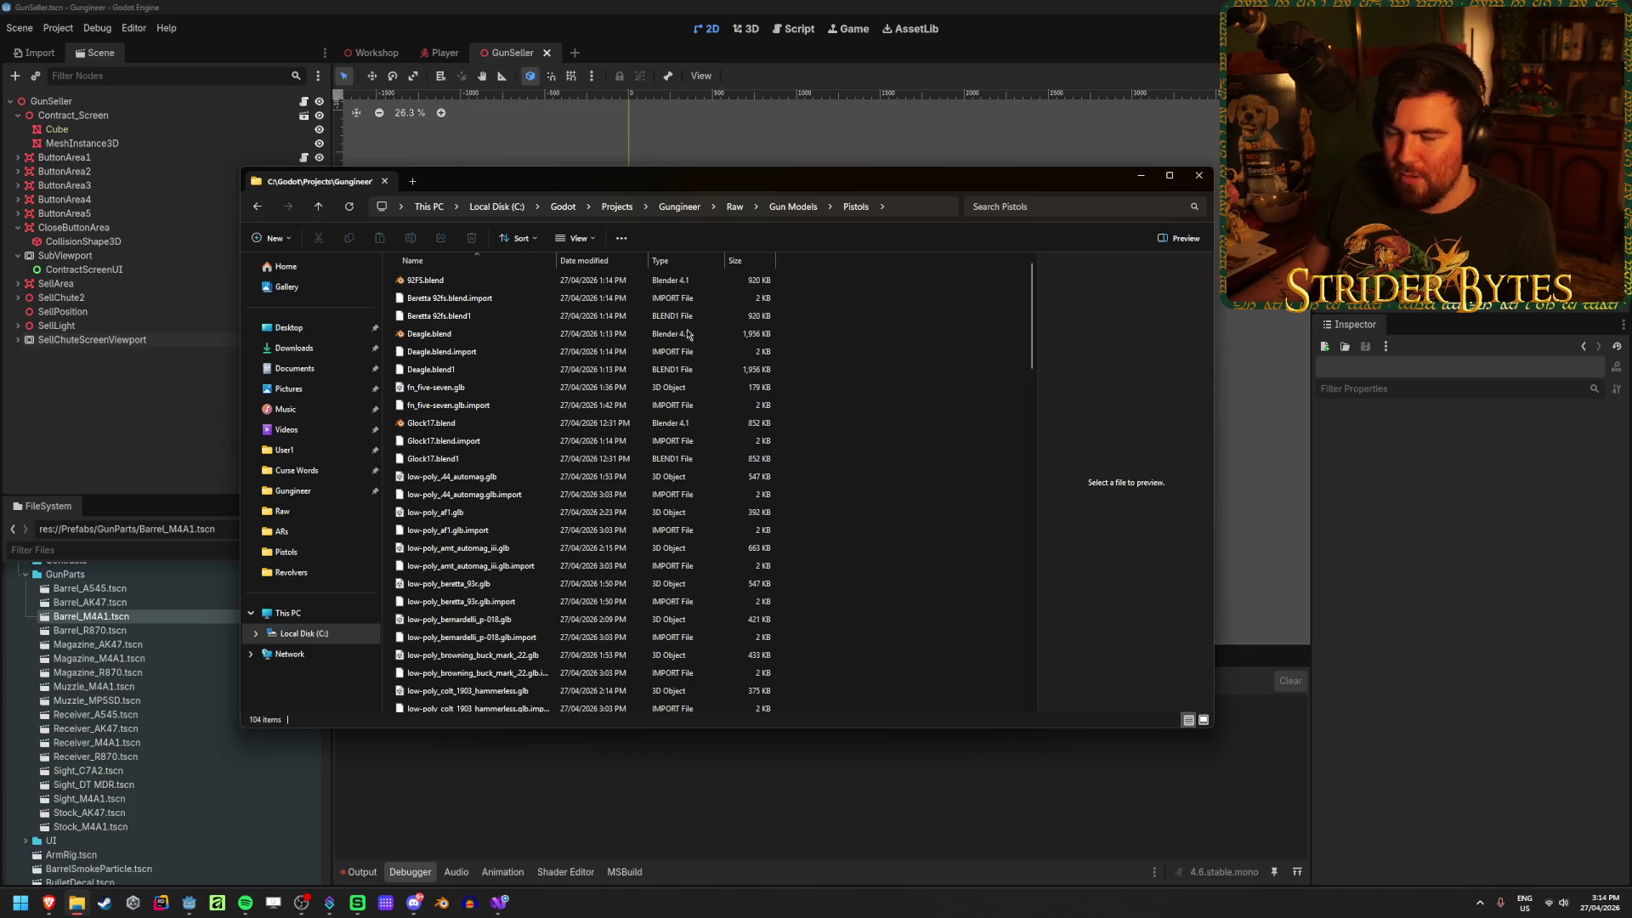
left_click(622, 239)
left_click(570, 406)
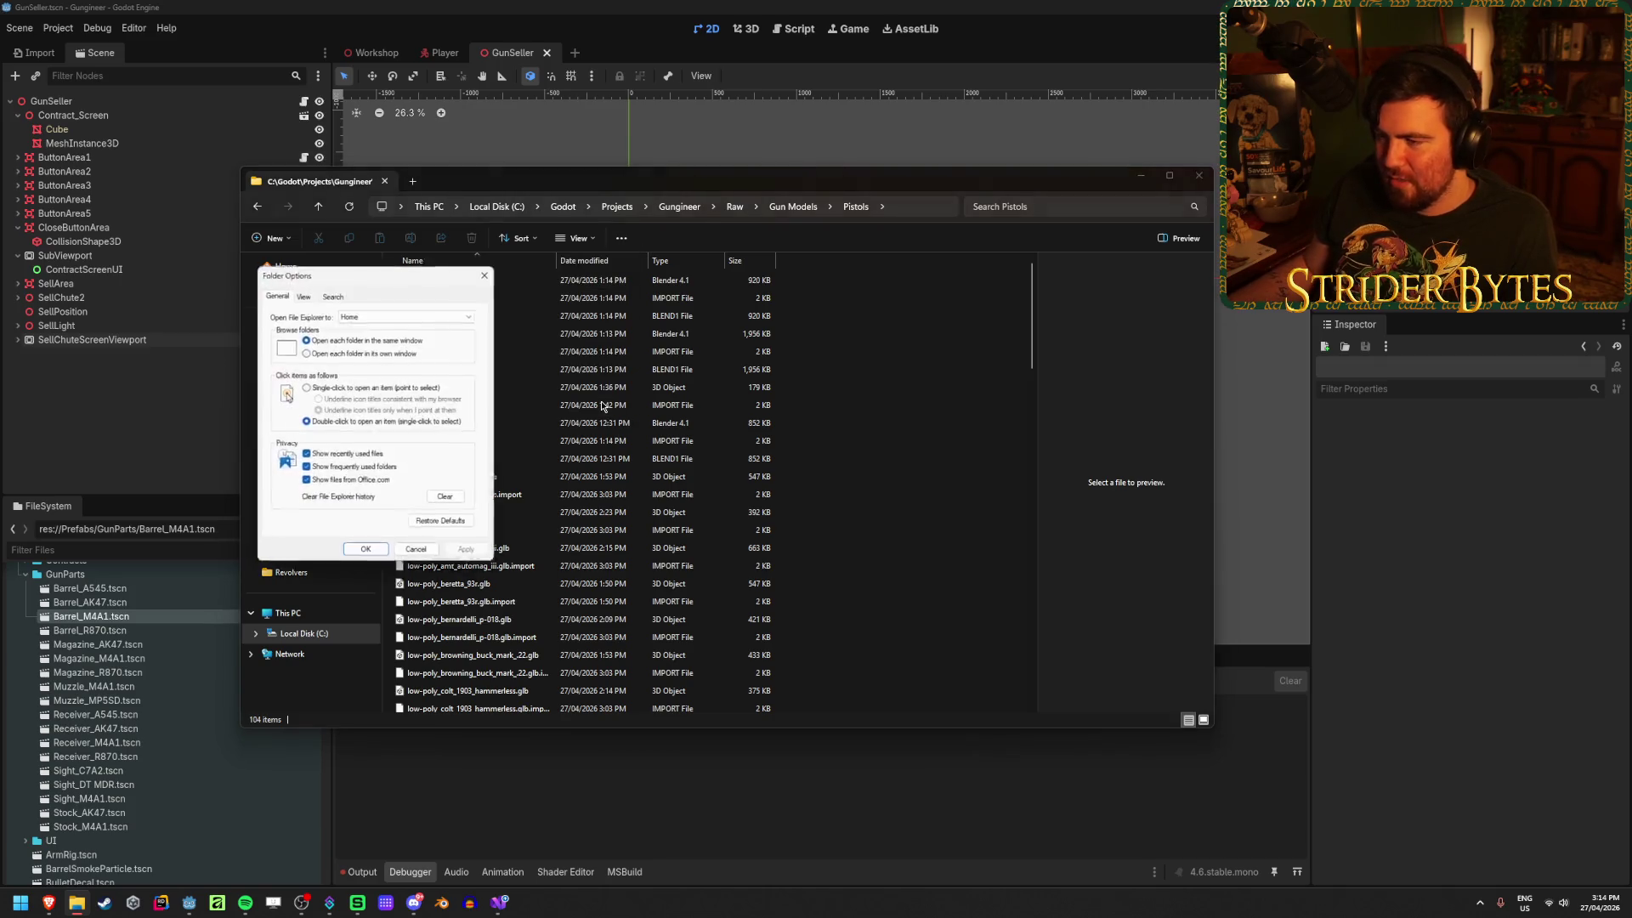
left_click(303, 294)
left_click(342, 294)
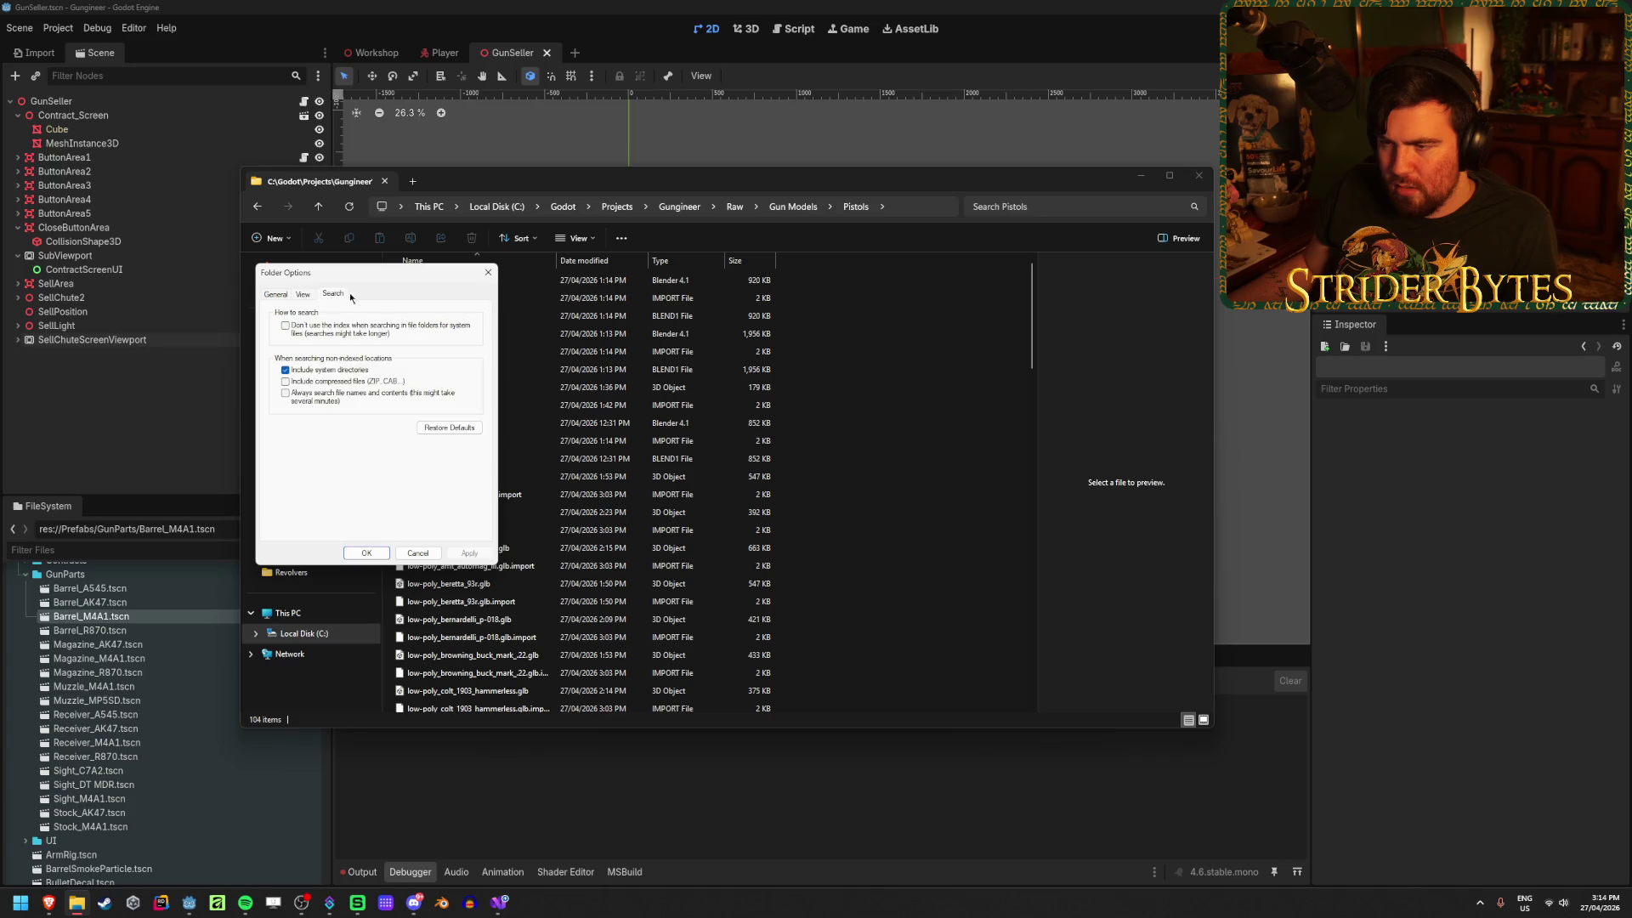
left_click(482, 275)
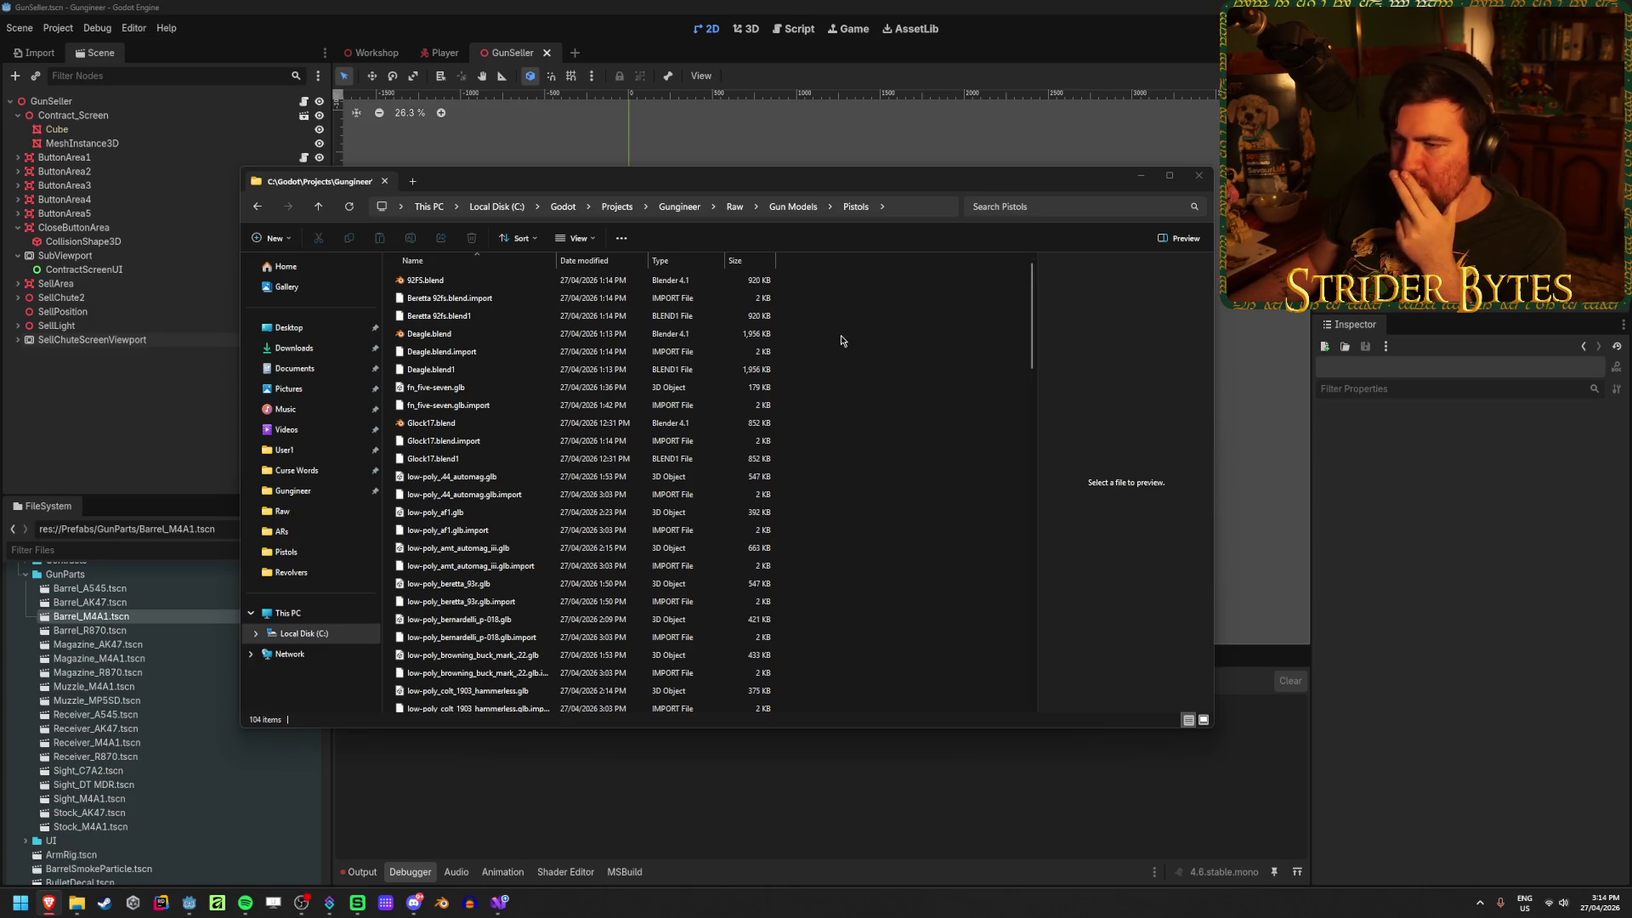
scroll(833, 458, "down", 15)
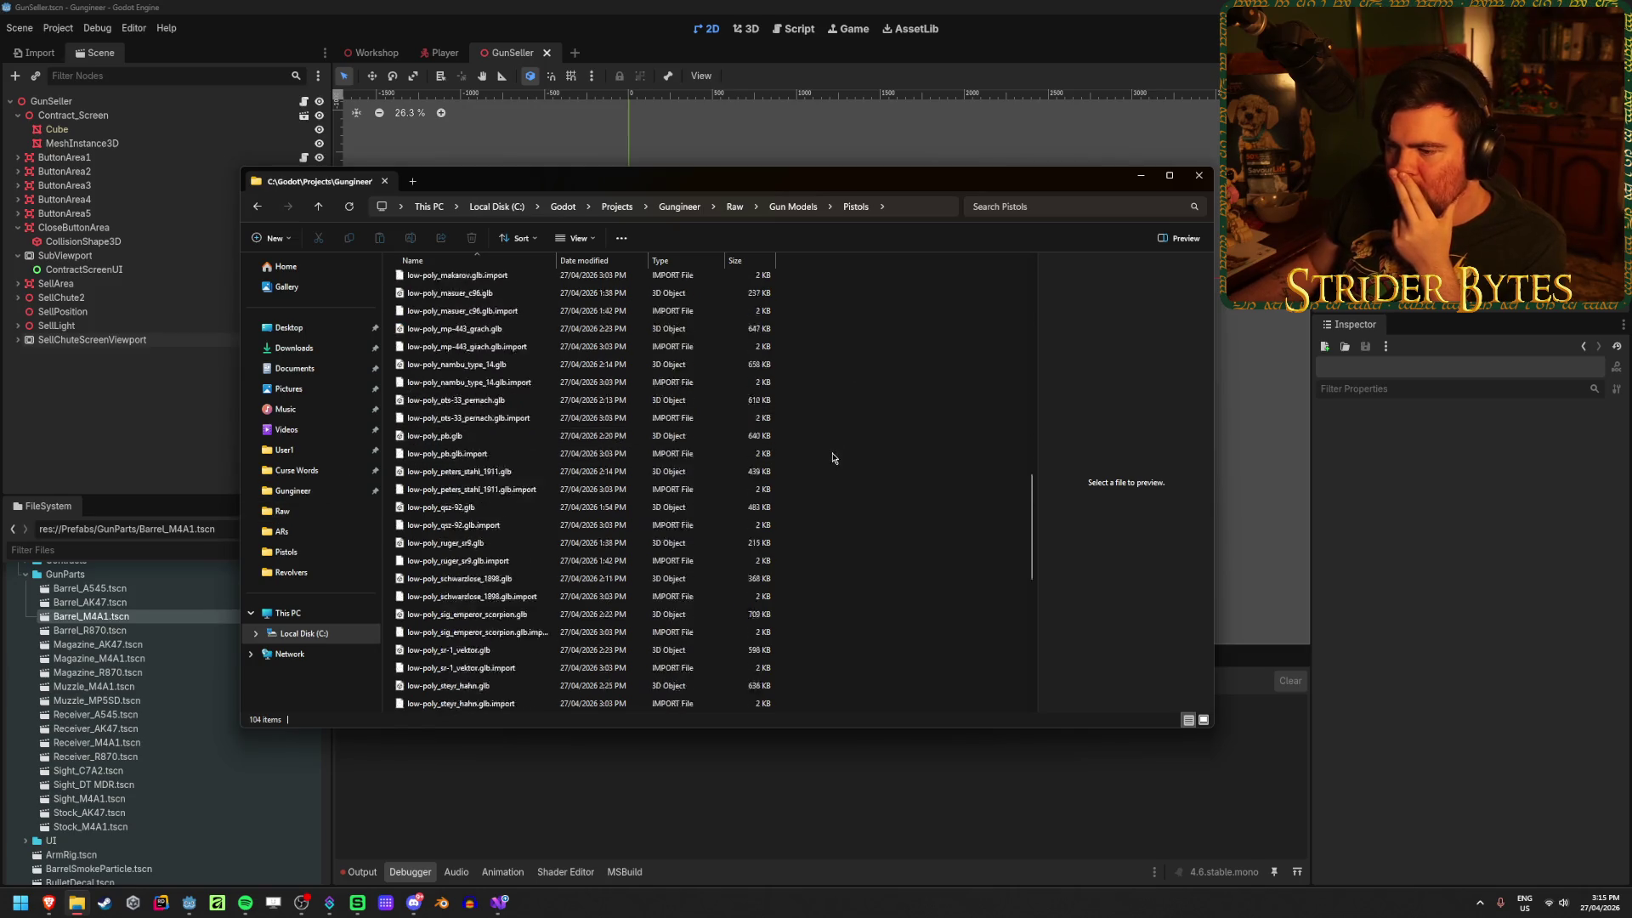
scroll(833, 458, "down", 10)
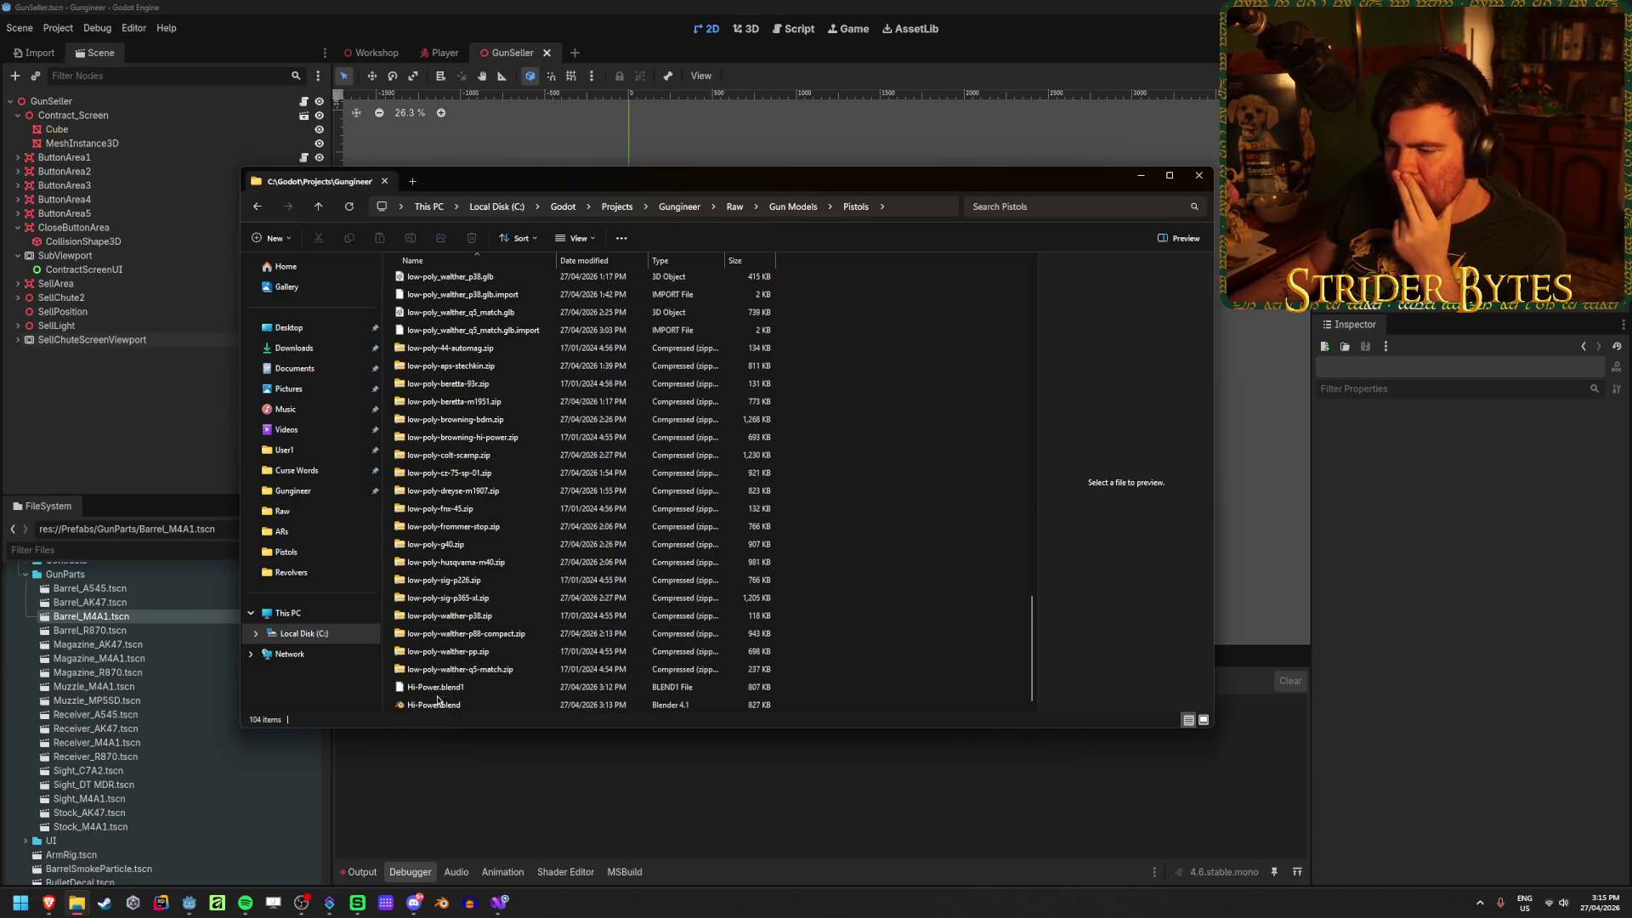
scroll(438, 699, "up", 20)
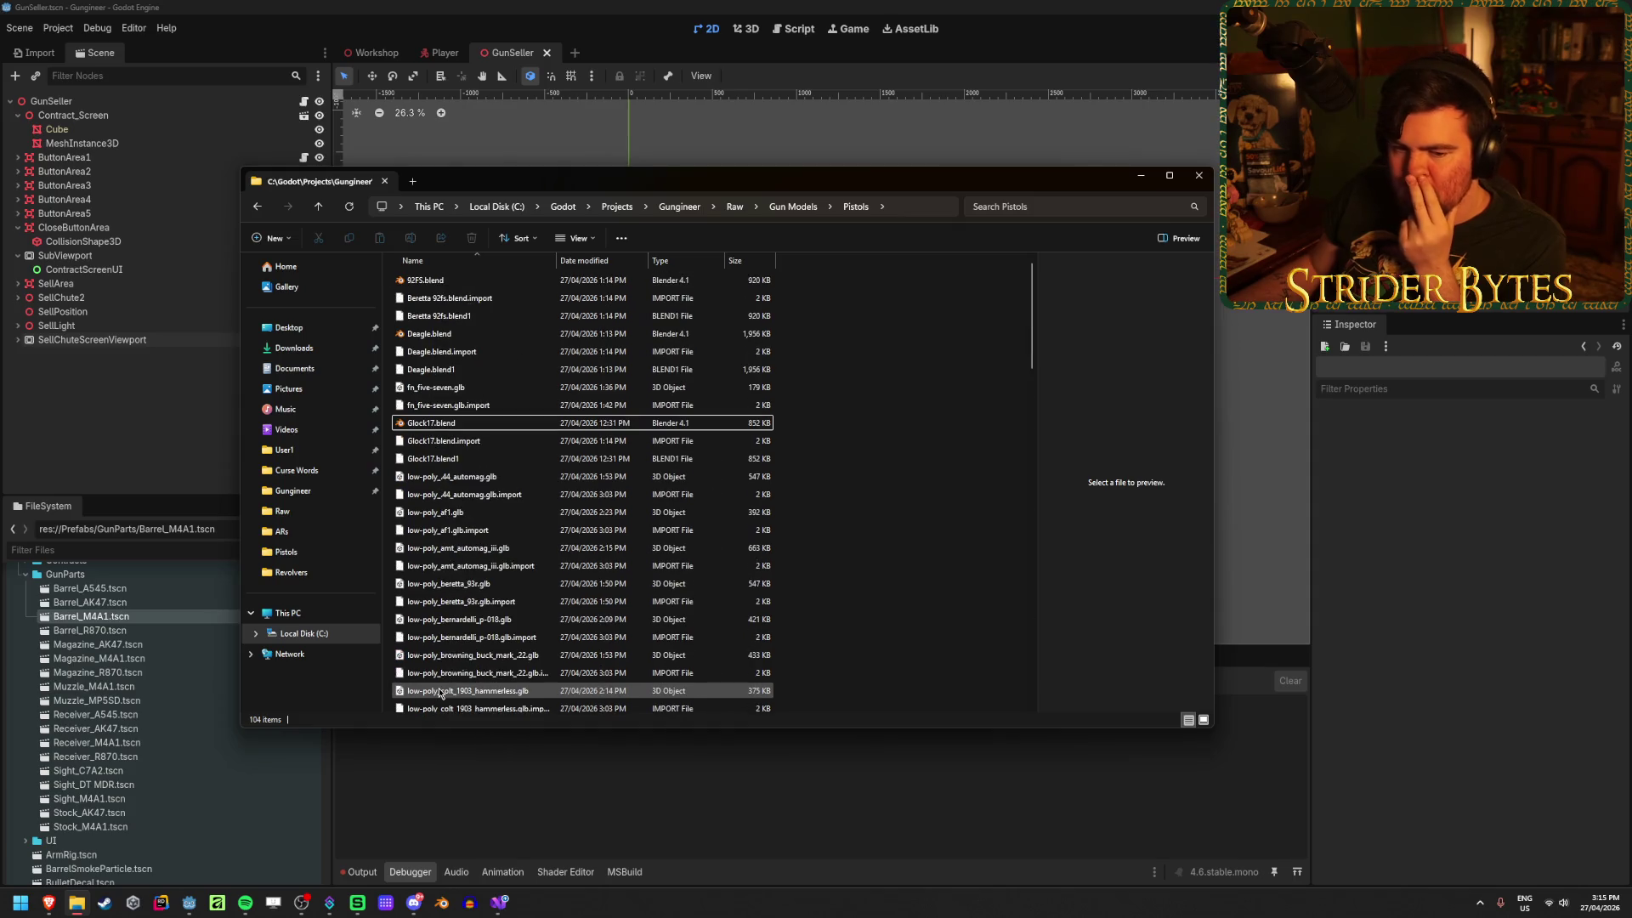
scroll(439, 693, "down", 20)
left_click(445, 670)
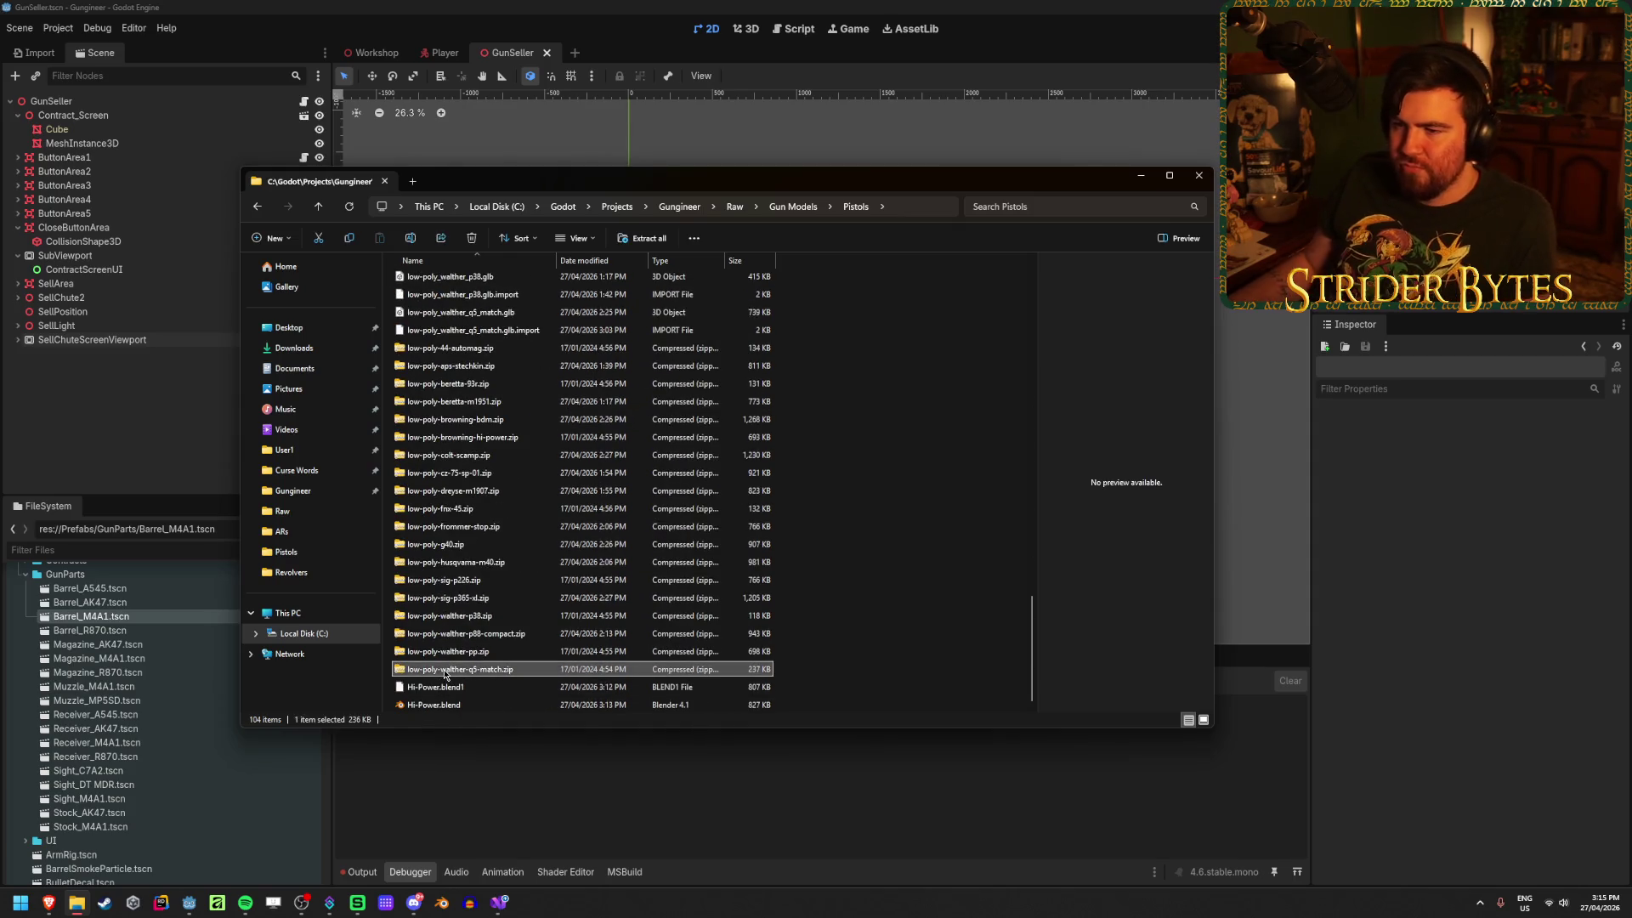
Step: Start Extract All on the selected pistol zip archives, then cancel the extraction
left_click(476, 349, "shift")
right_click(482, 356)
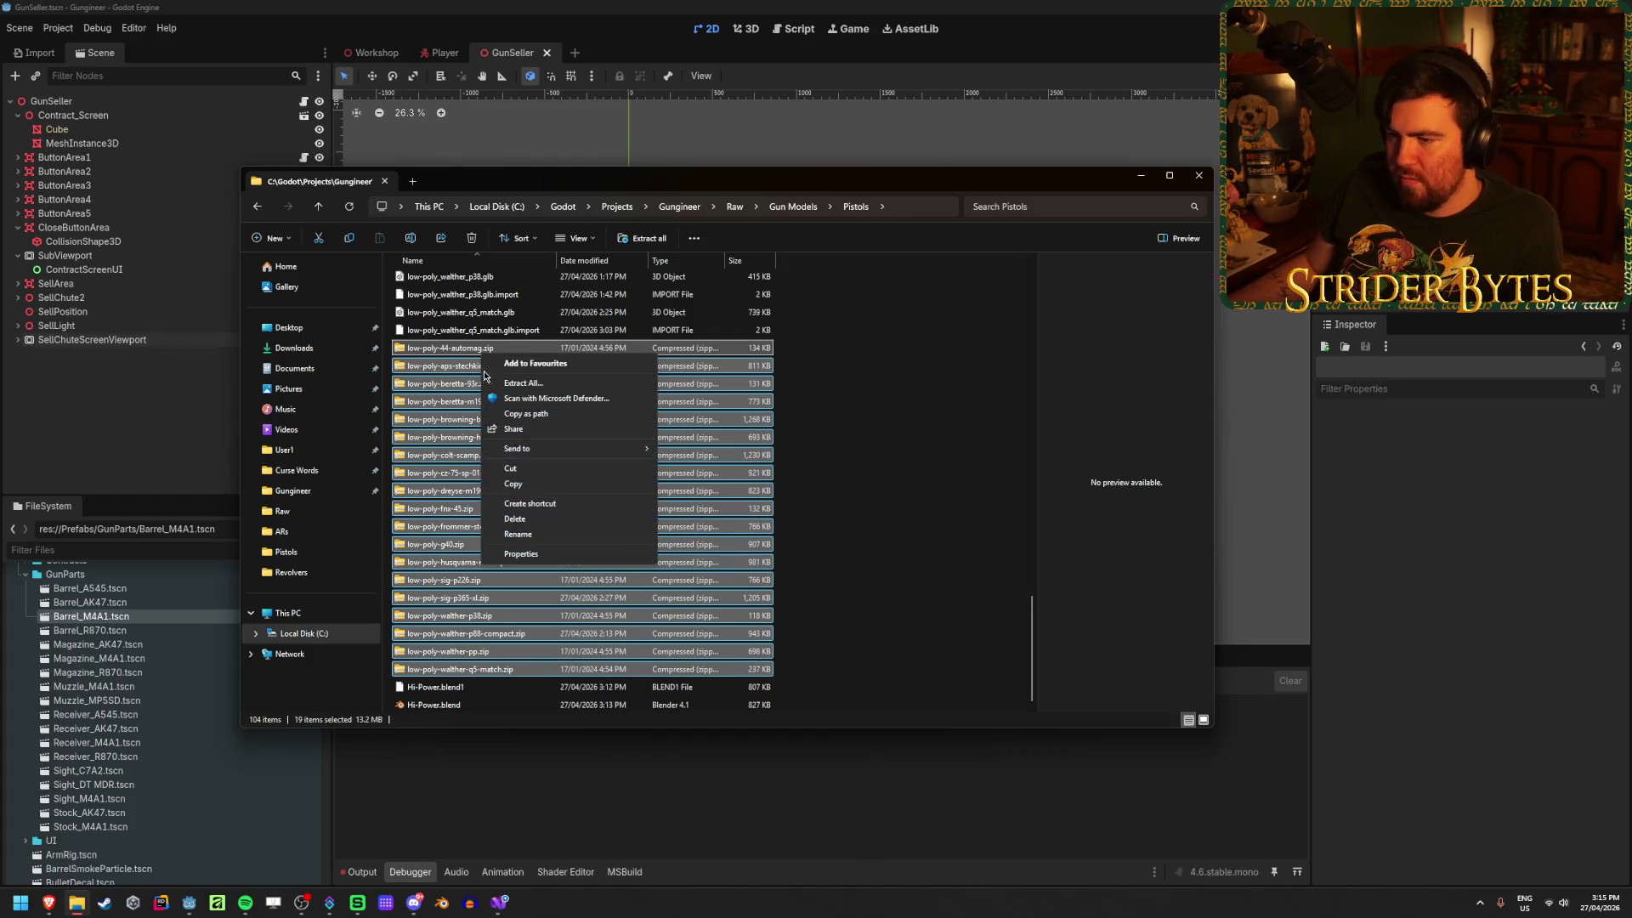
left_click(538, 384)
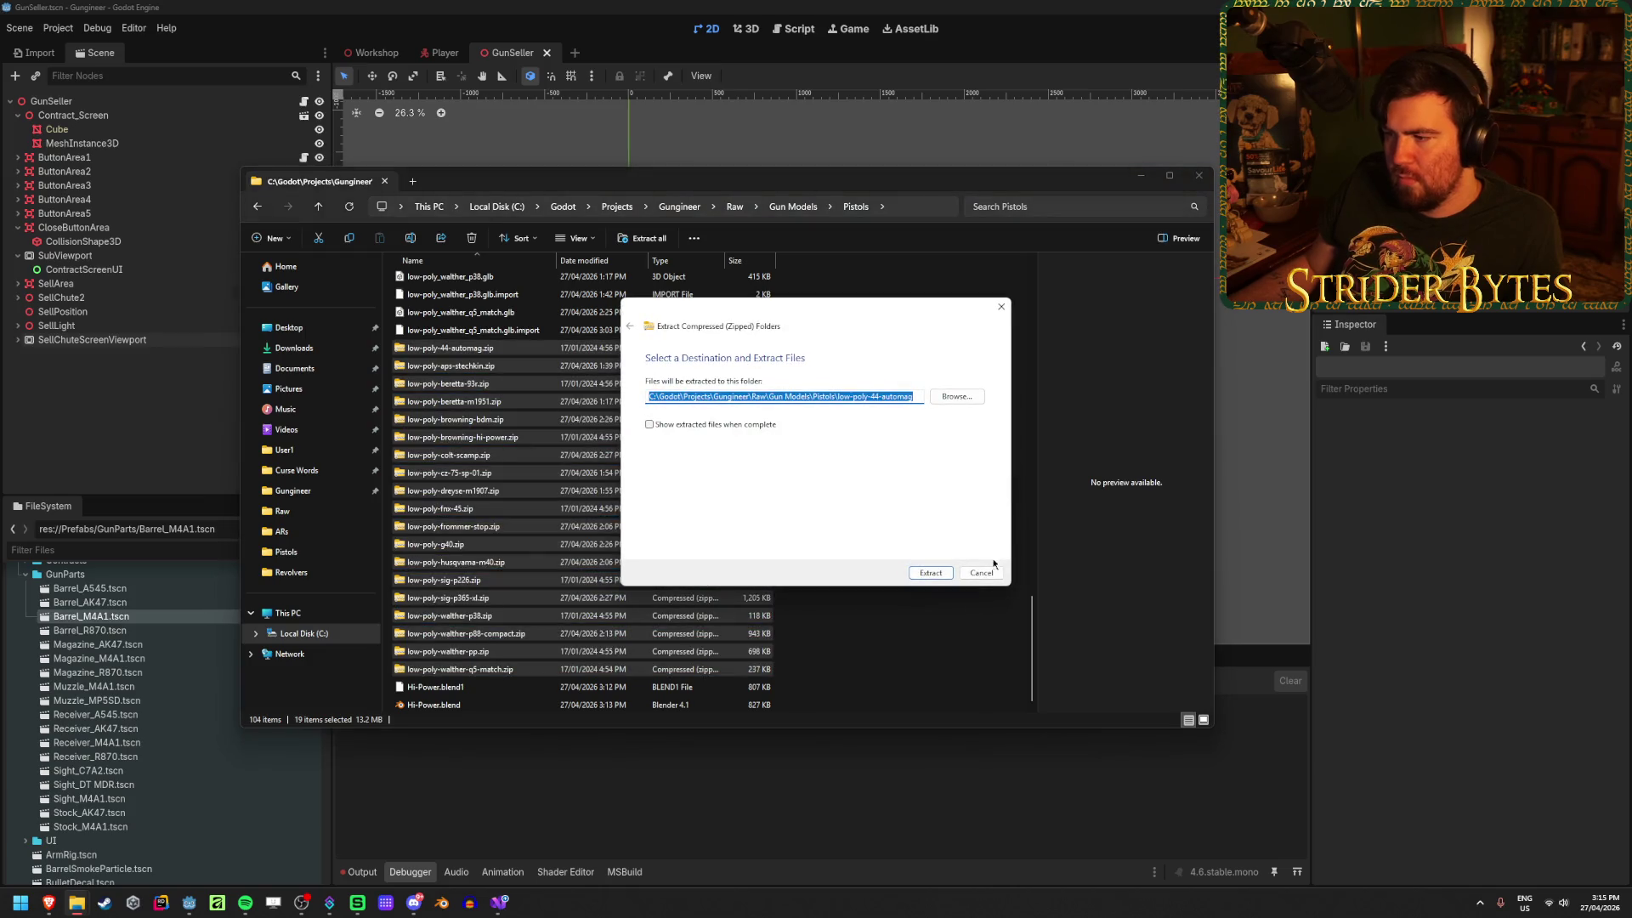
left_click(980, 571)
Step: Inspect low-poly-44-automag.zip's actions, then select all 19 zip archives and clear the selection
left_click(527, 349)
right_click(542, 346)
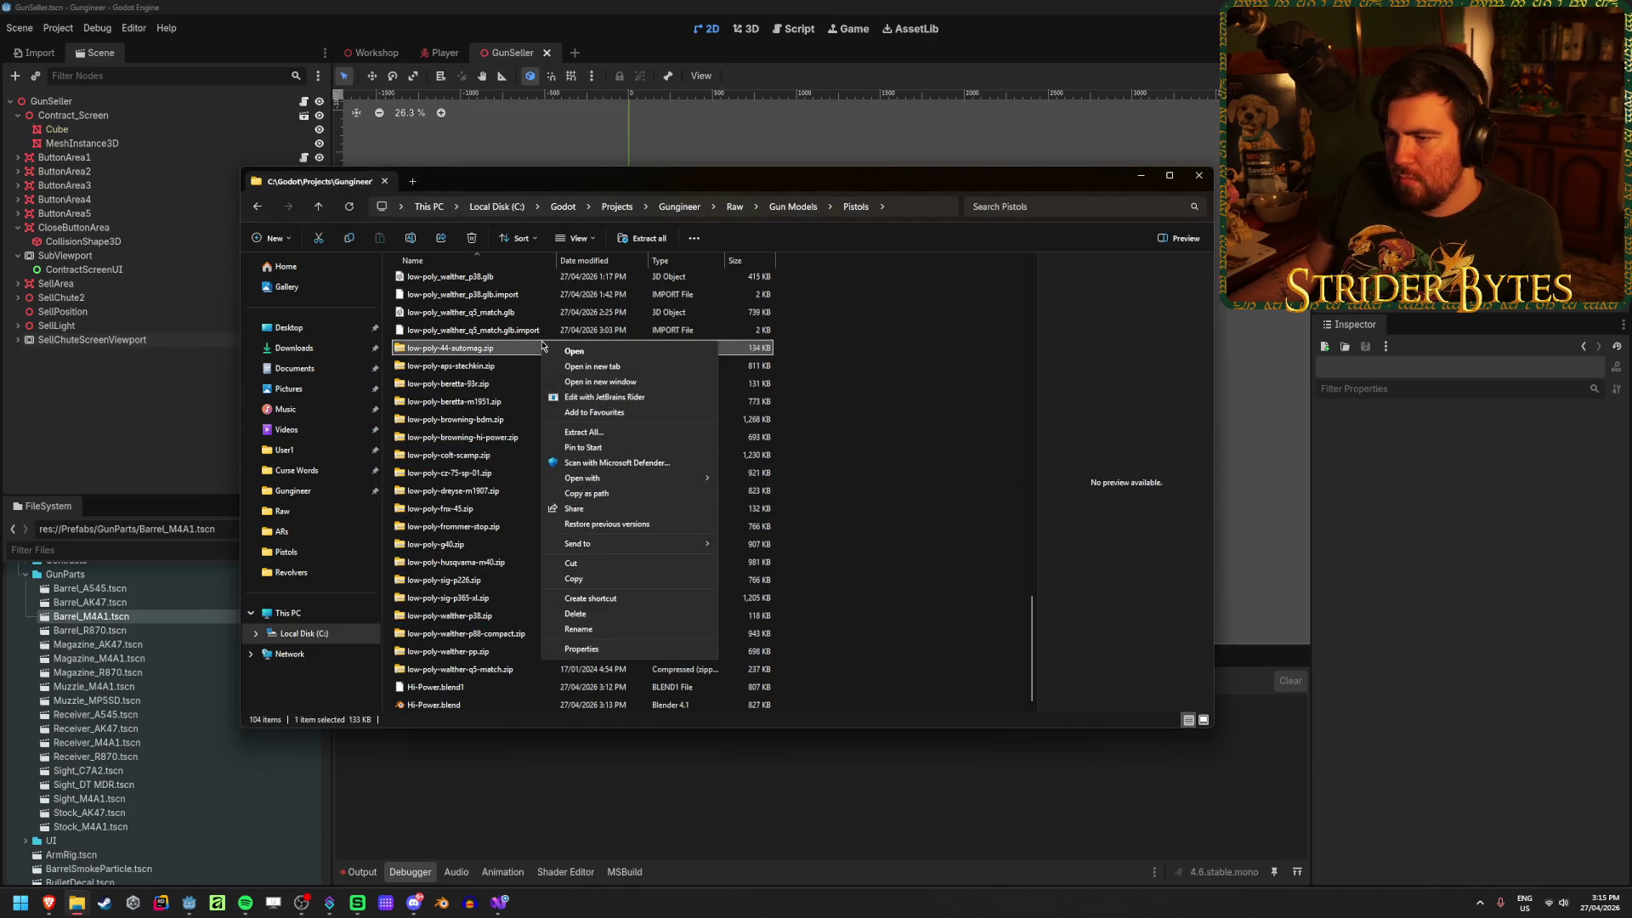
left_click(927, 396)
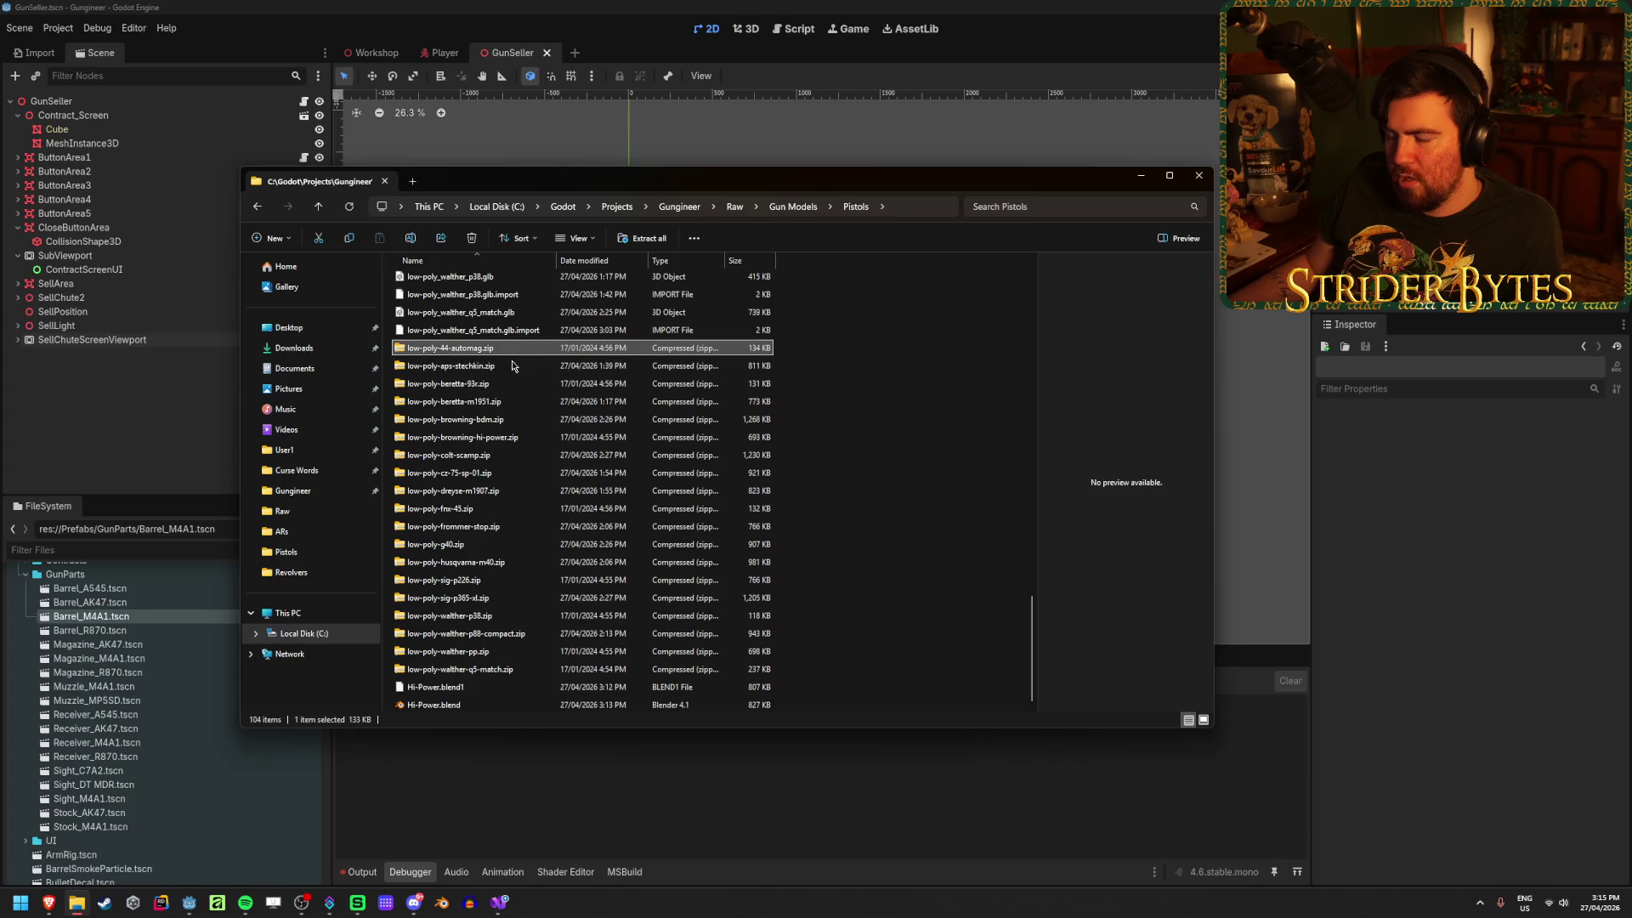
left_click(460, 671, "shift")
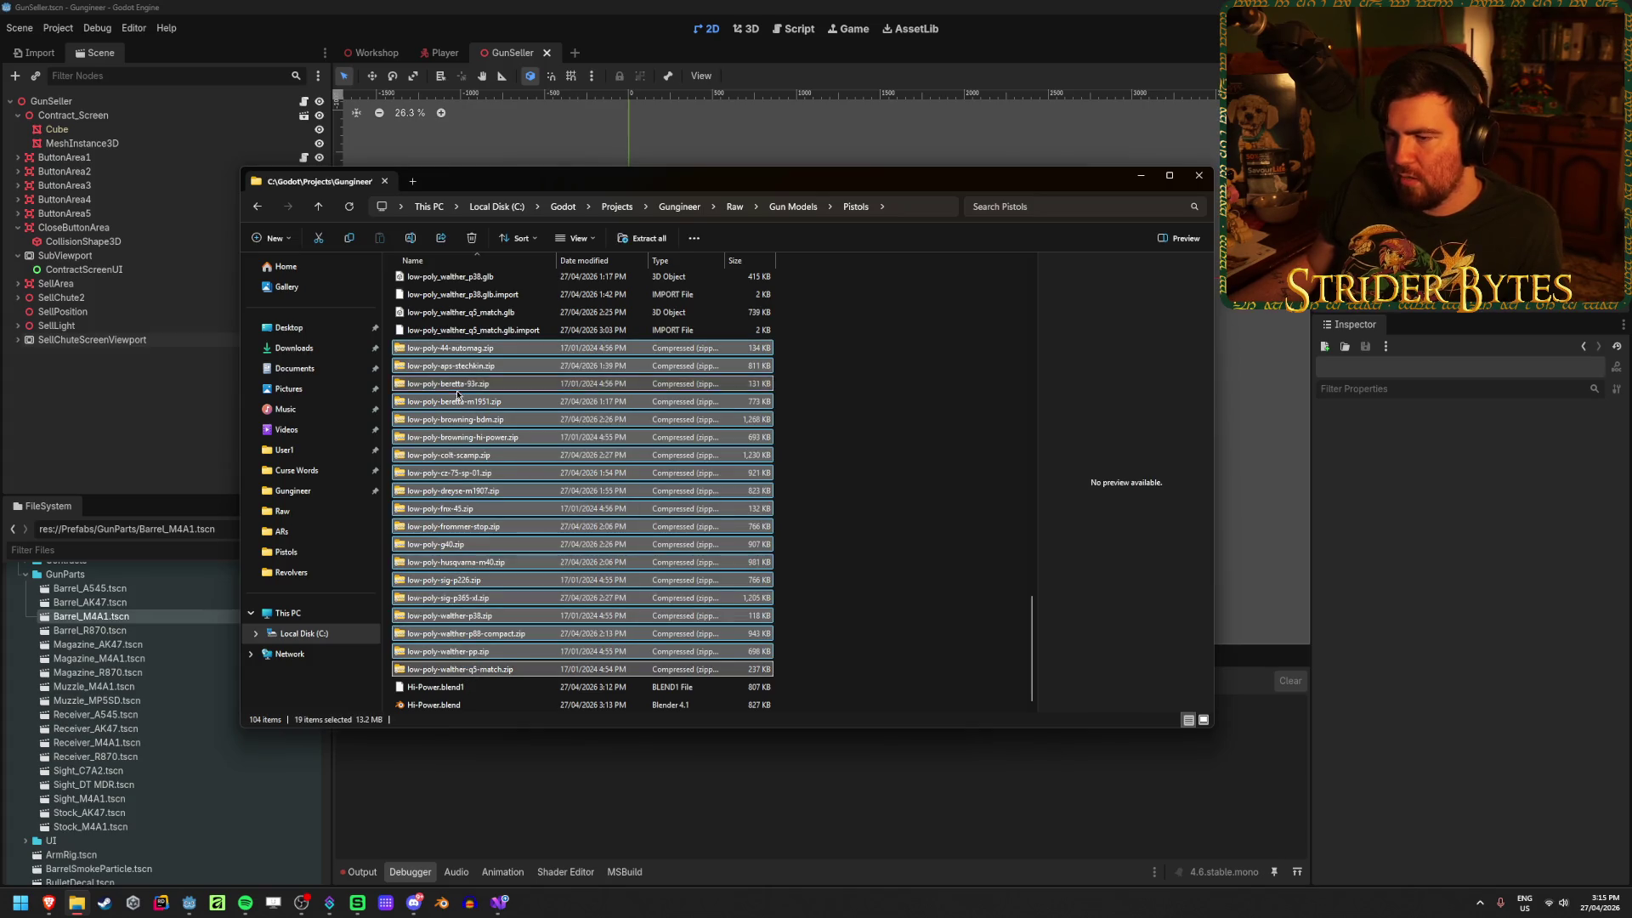
left_click(848, 399)
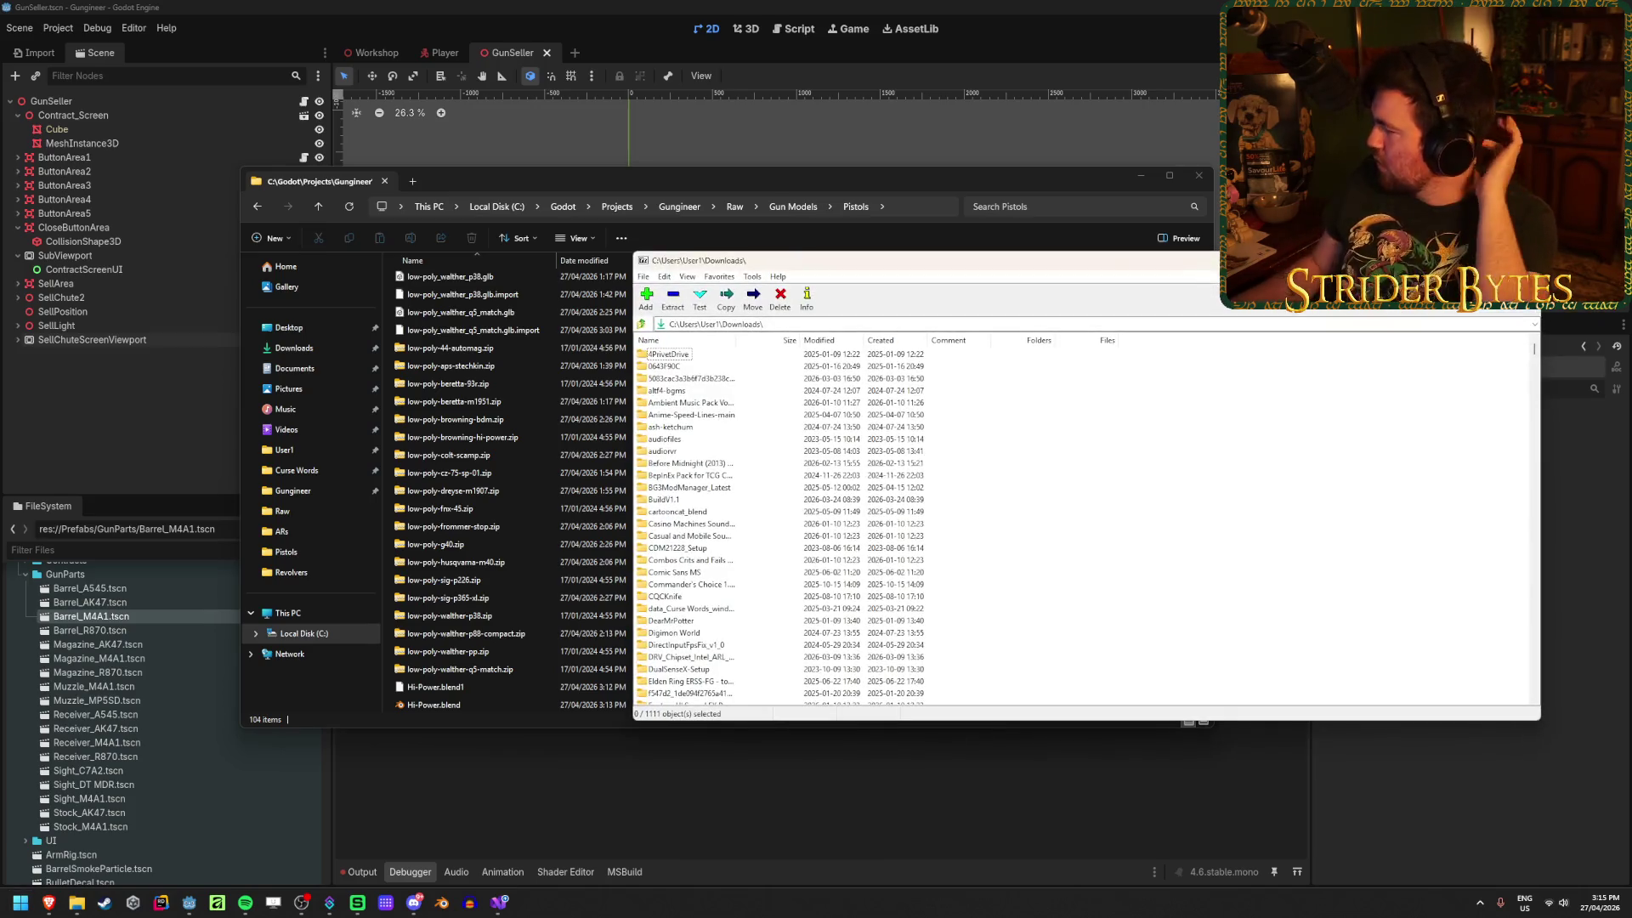
Step: Drag the 7-Zip window off to the right, then browse Send to for all 19 zip archives
left_click_drag(868, 262, 1631, 262)
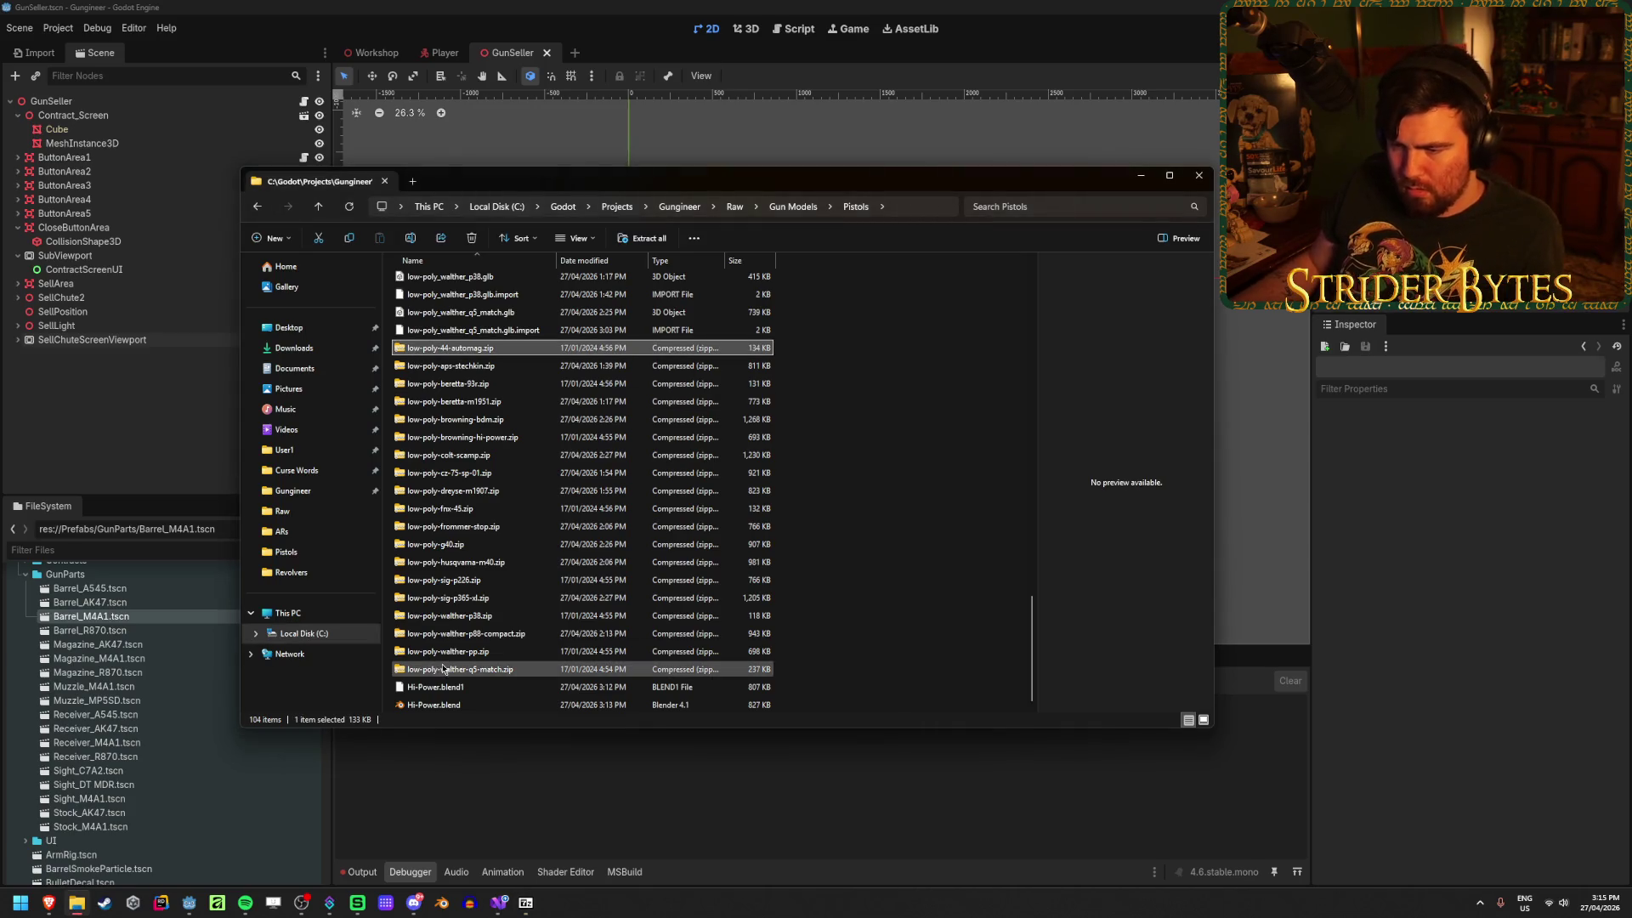
left_click(444, 671, "shift")
right_click(444, 672)
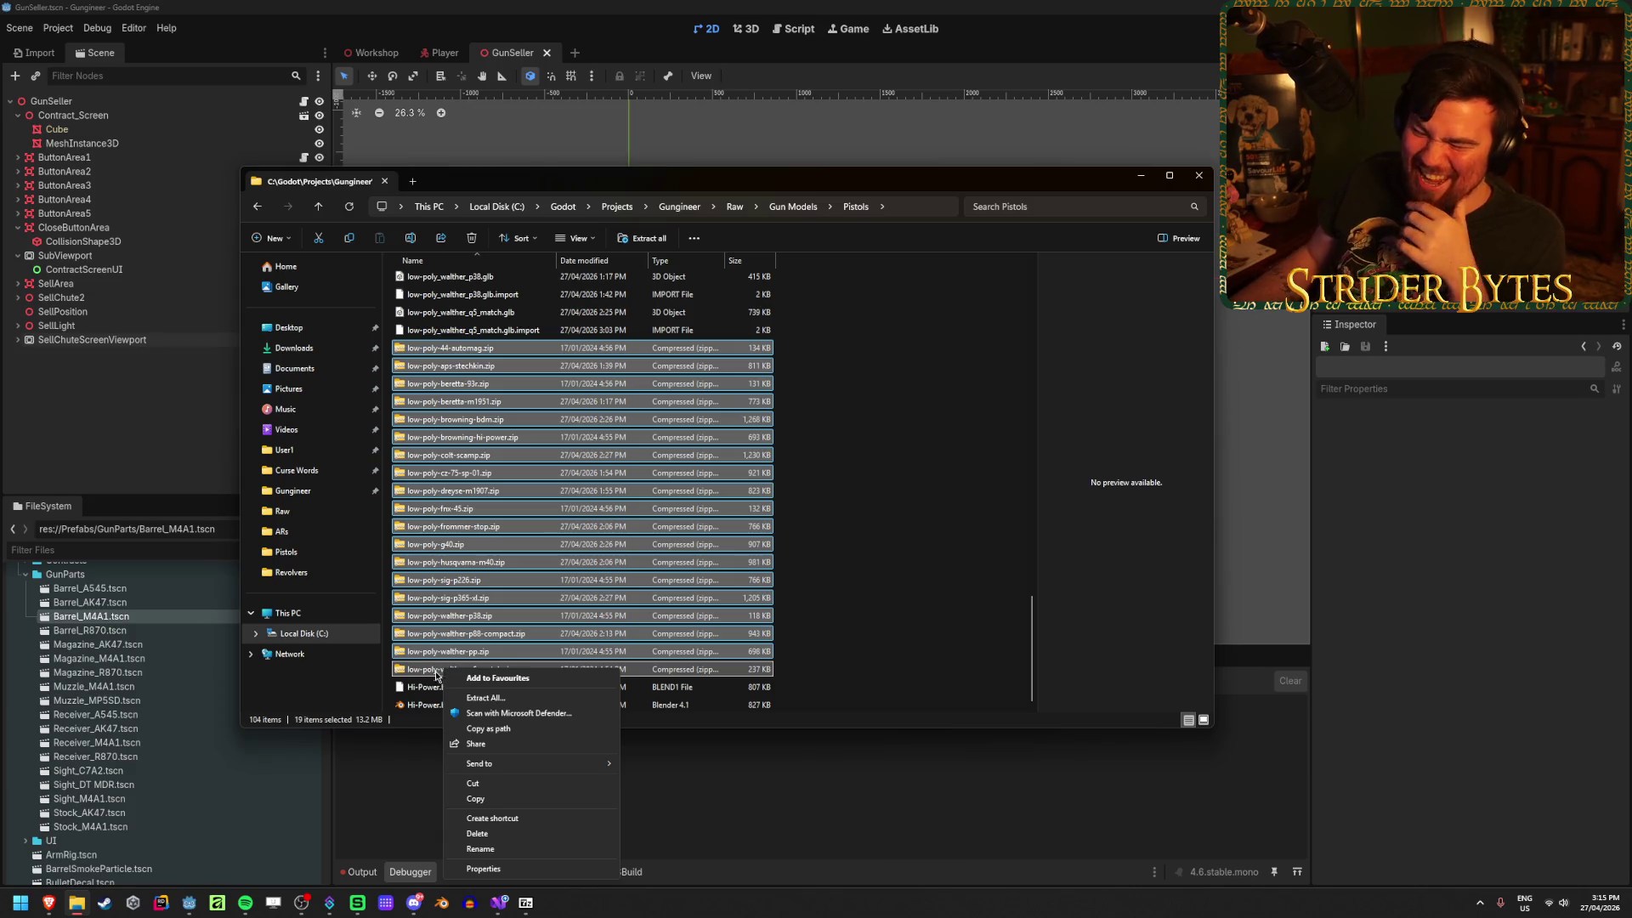
mouse_move(491, 764)
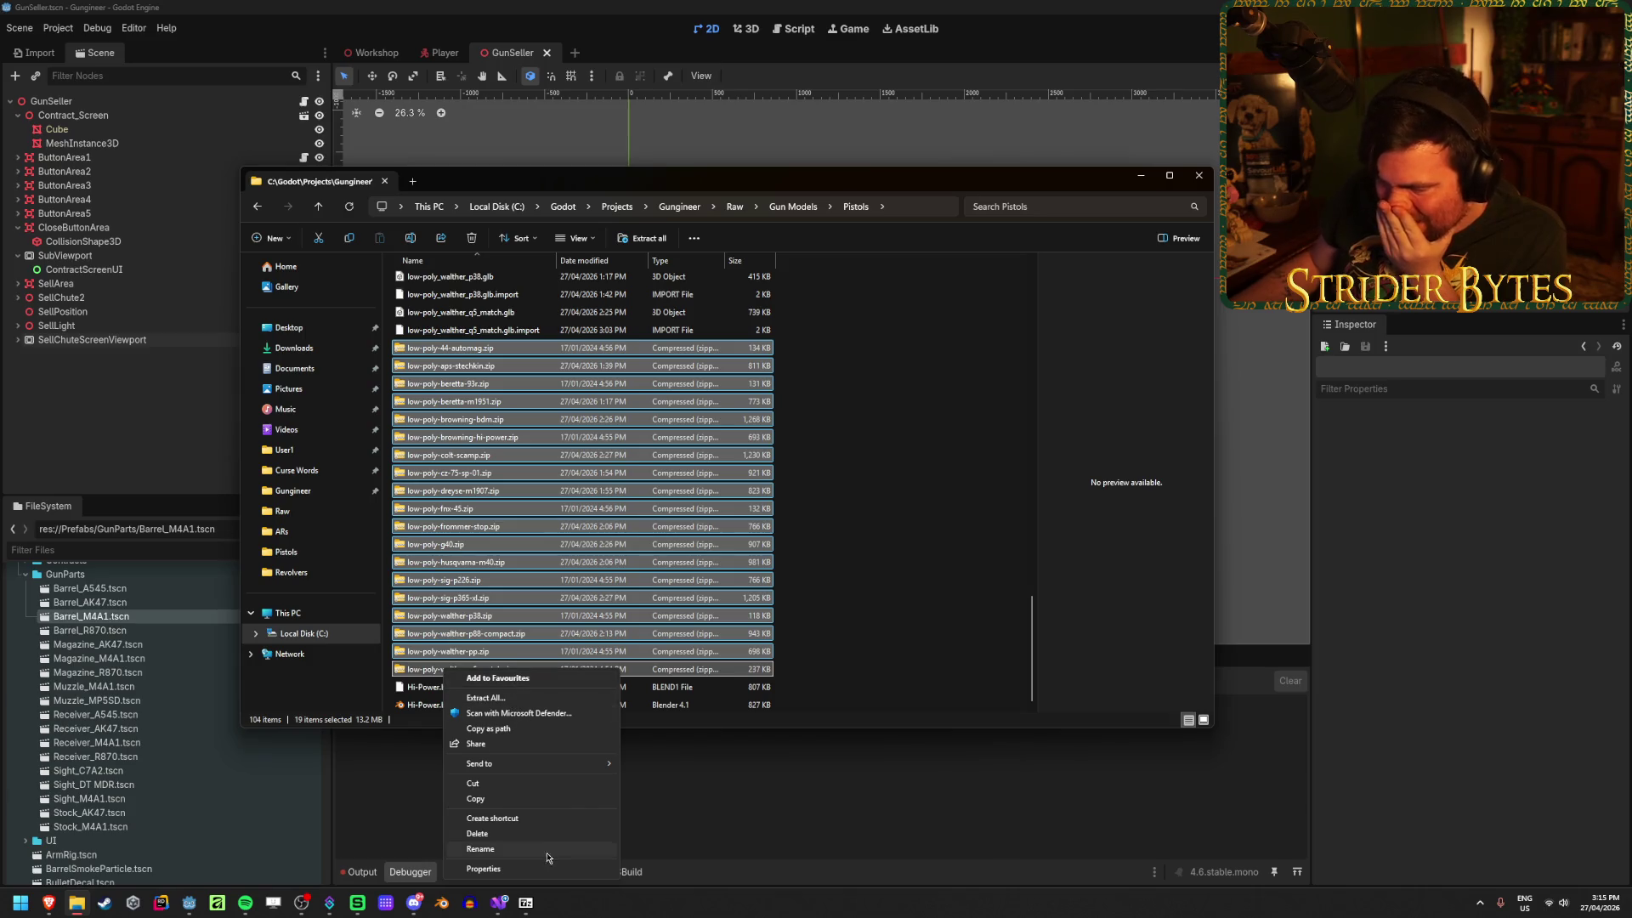
left_click(525, 903)
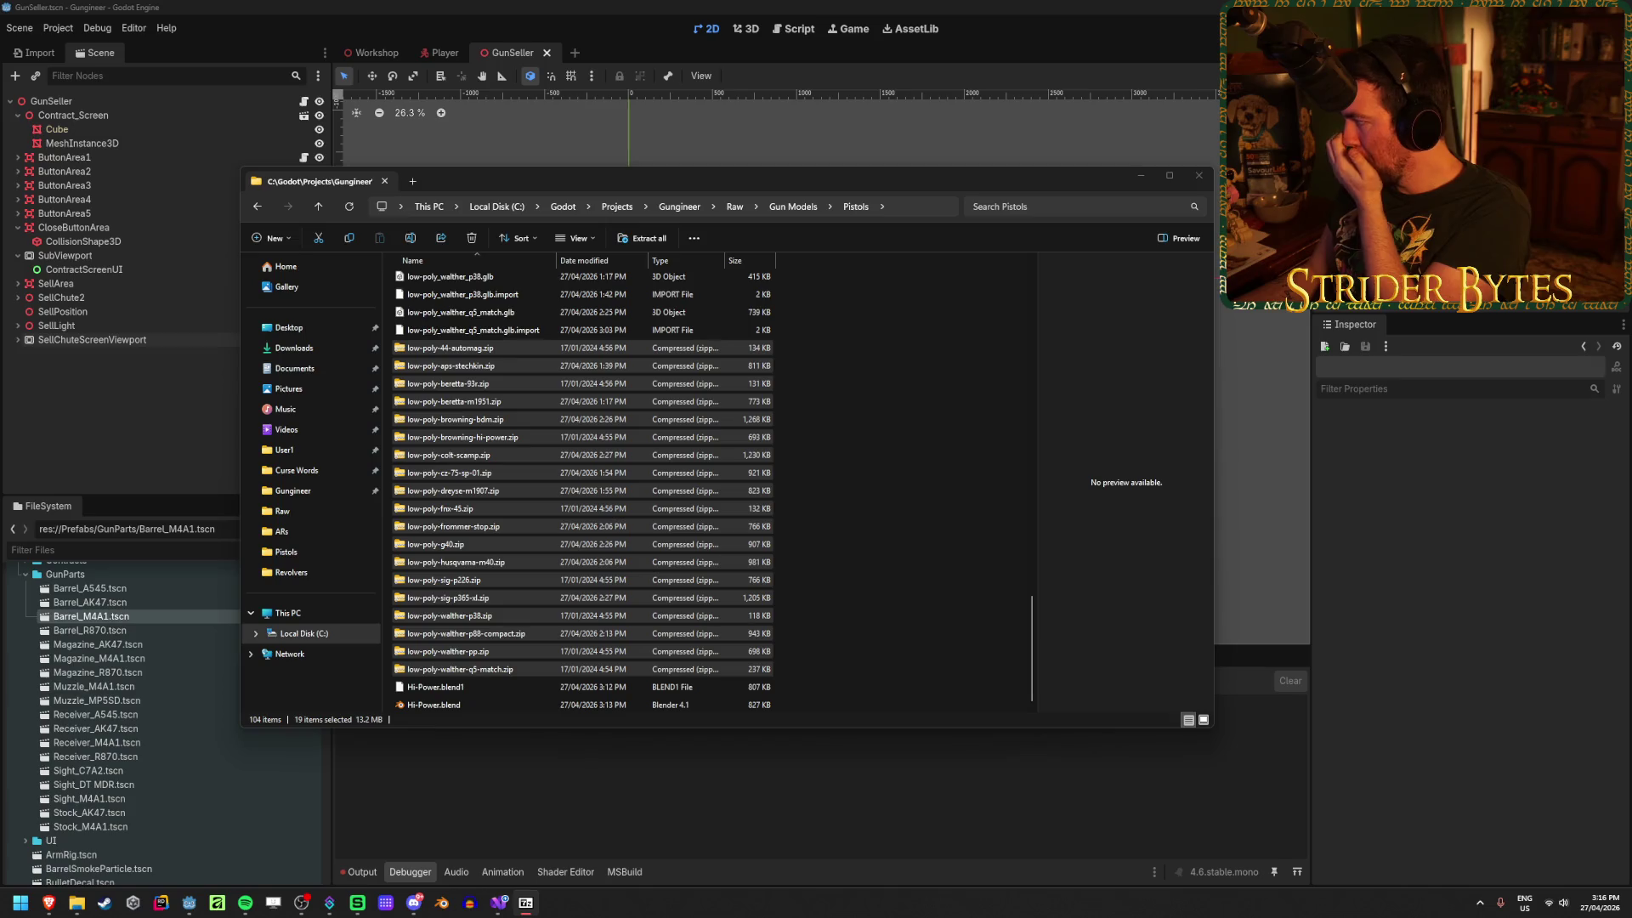
left_click(782, 516)
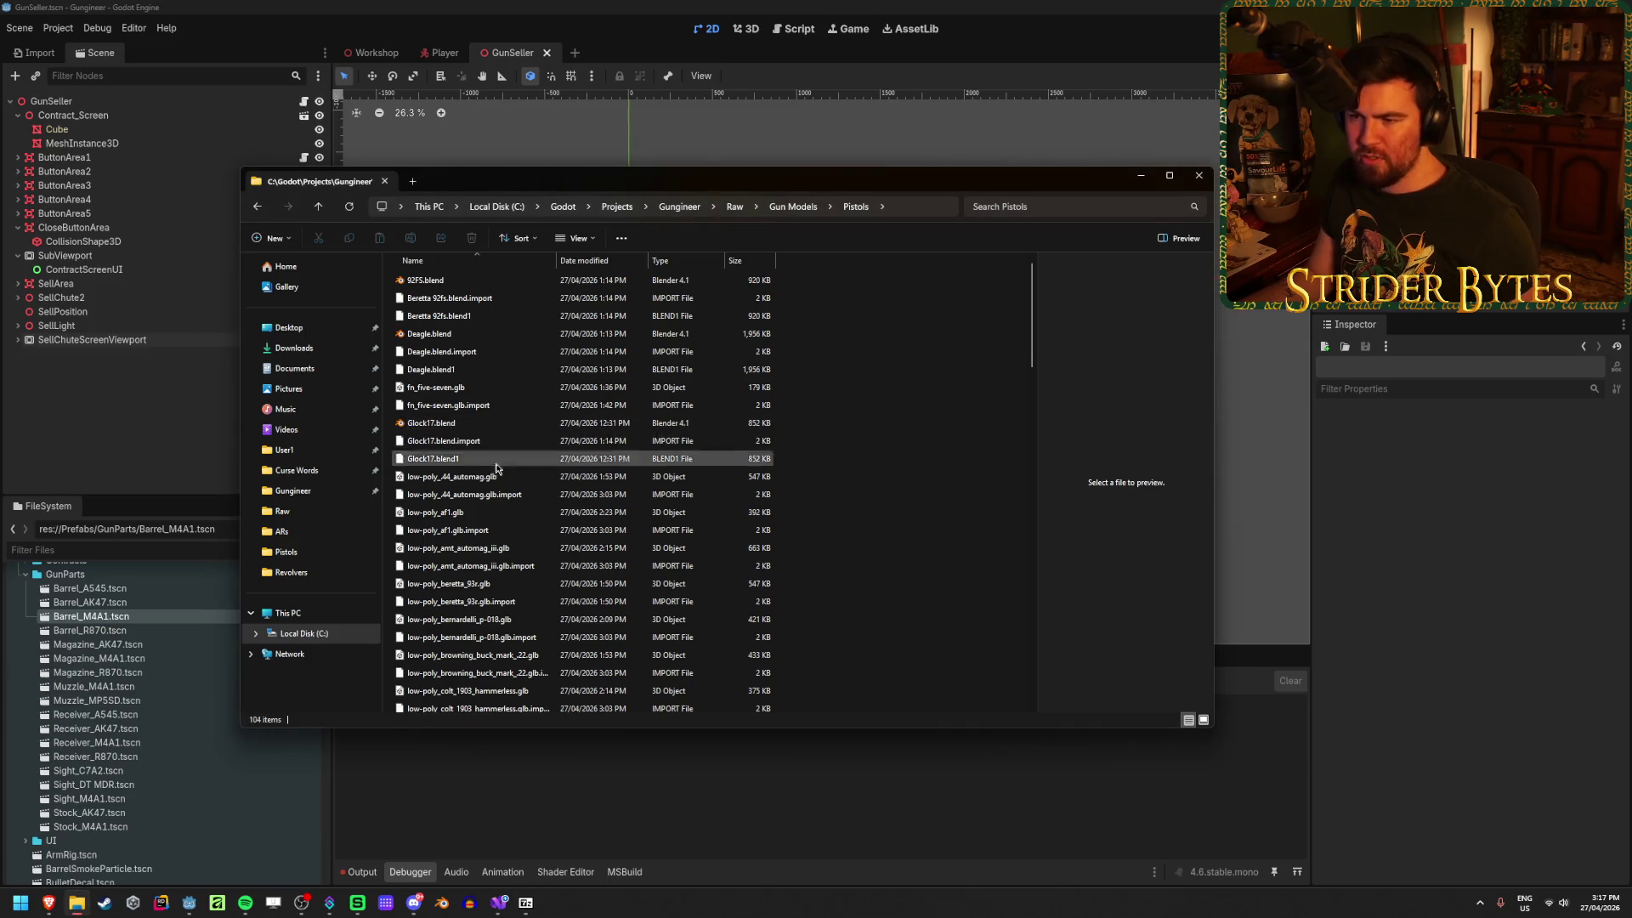
scroll(473, 564, "down", 15)
scroll(473, 564, "down", 10)
right_click(473, 581)
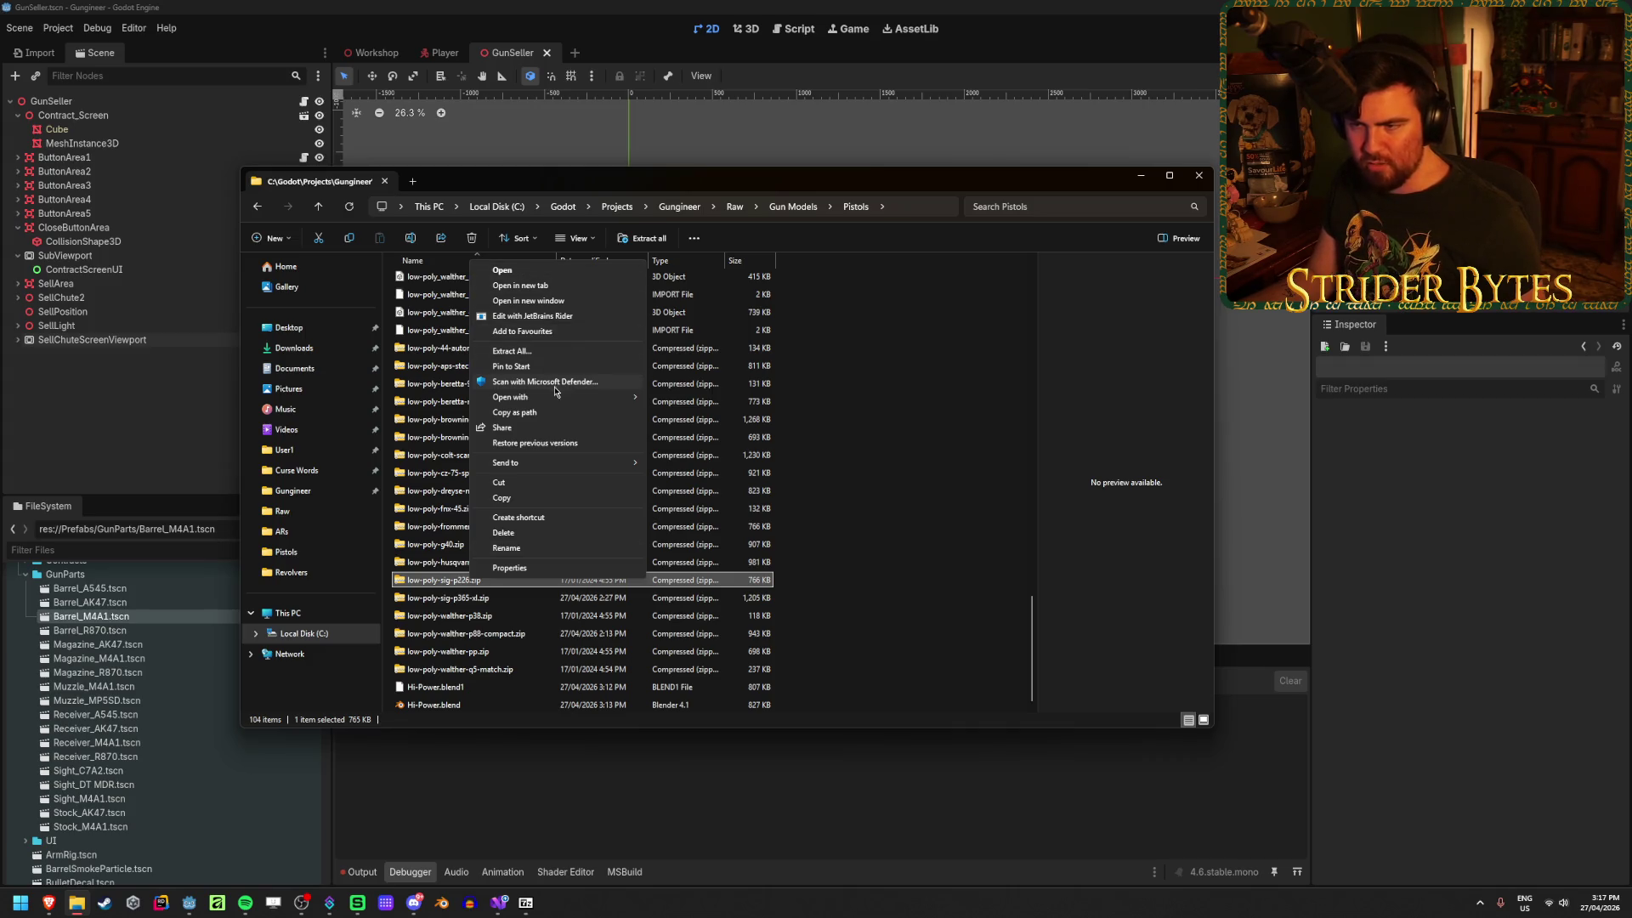
mouse_move(546, 401)
left_click(697, 399)
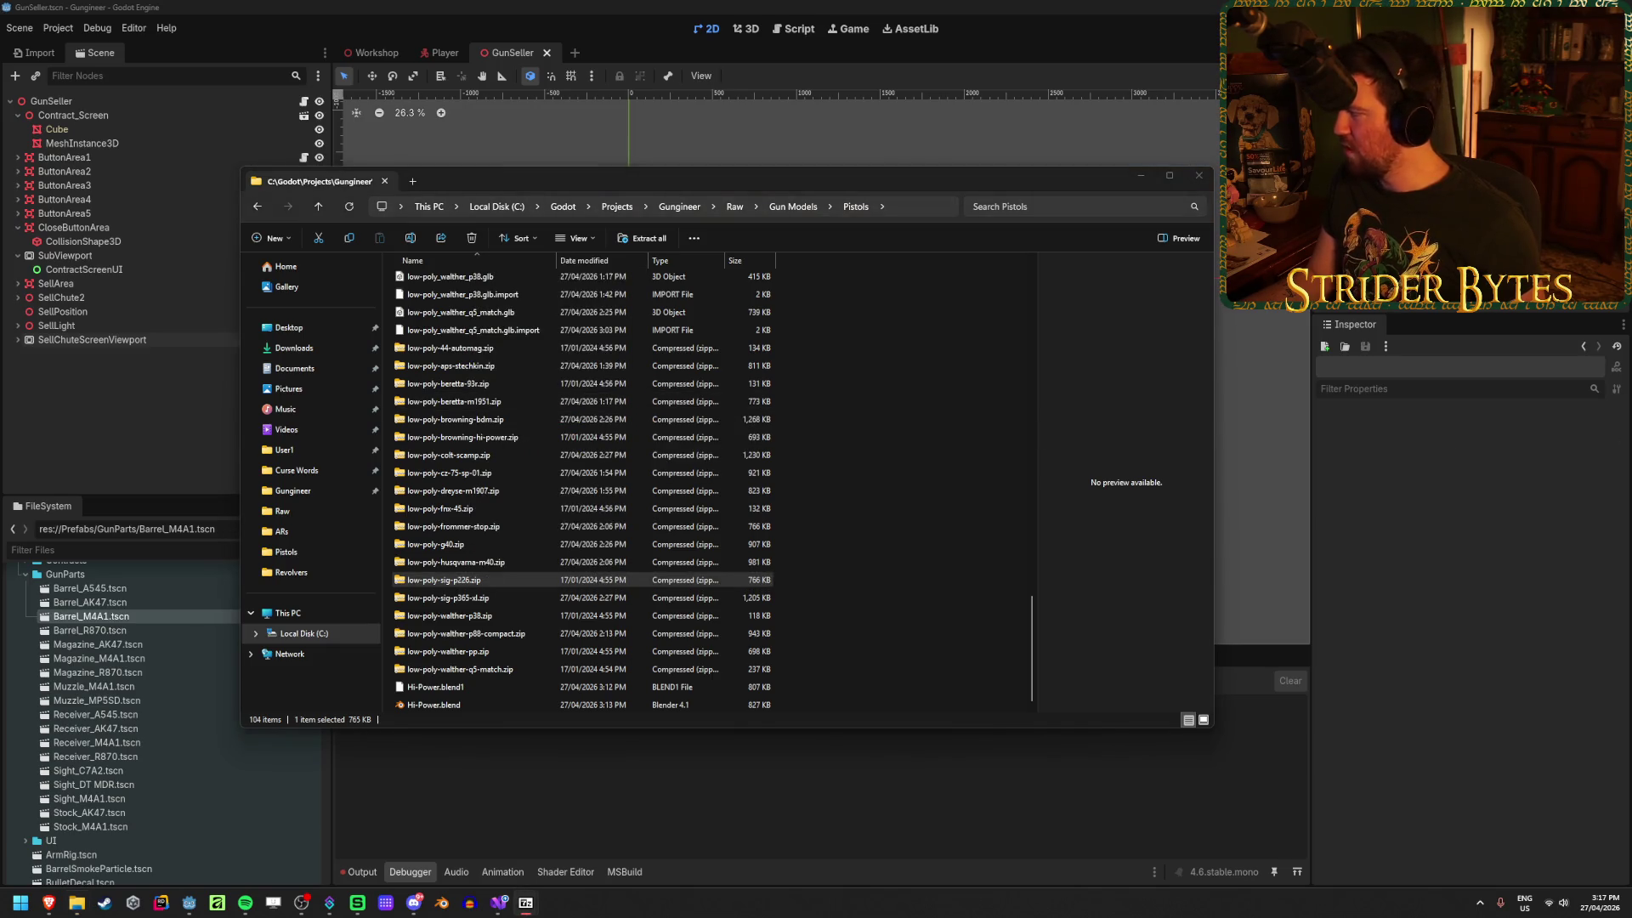
left_click(947, 510)
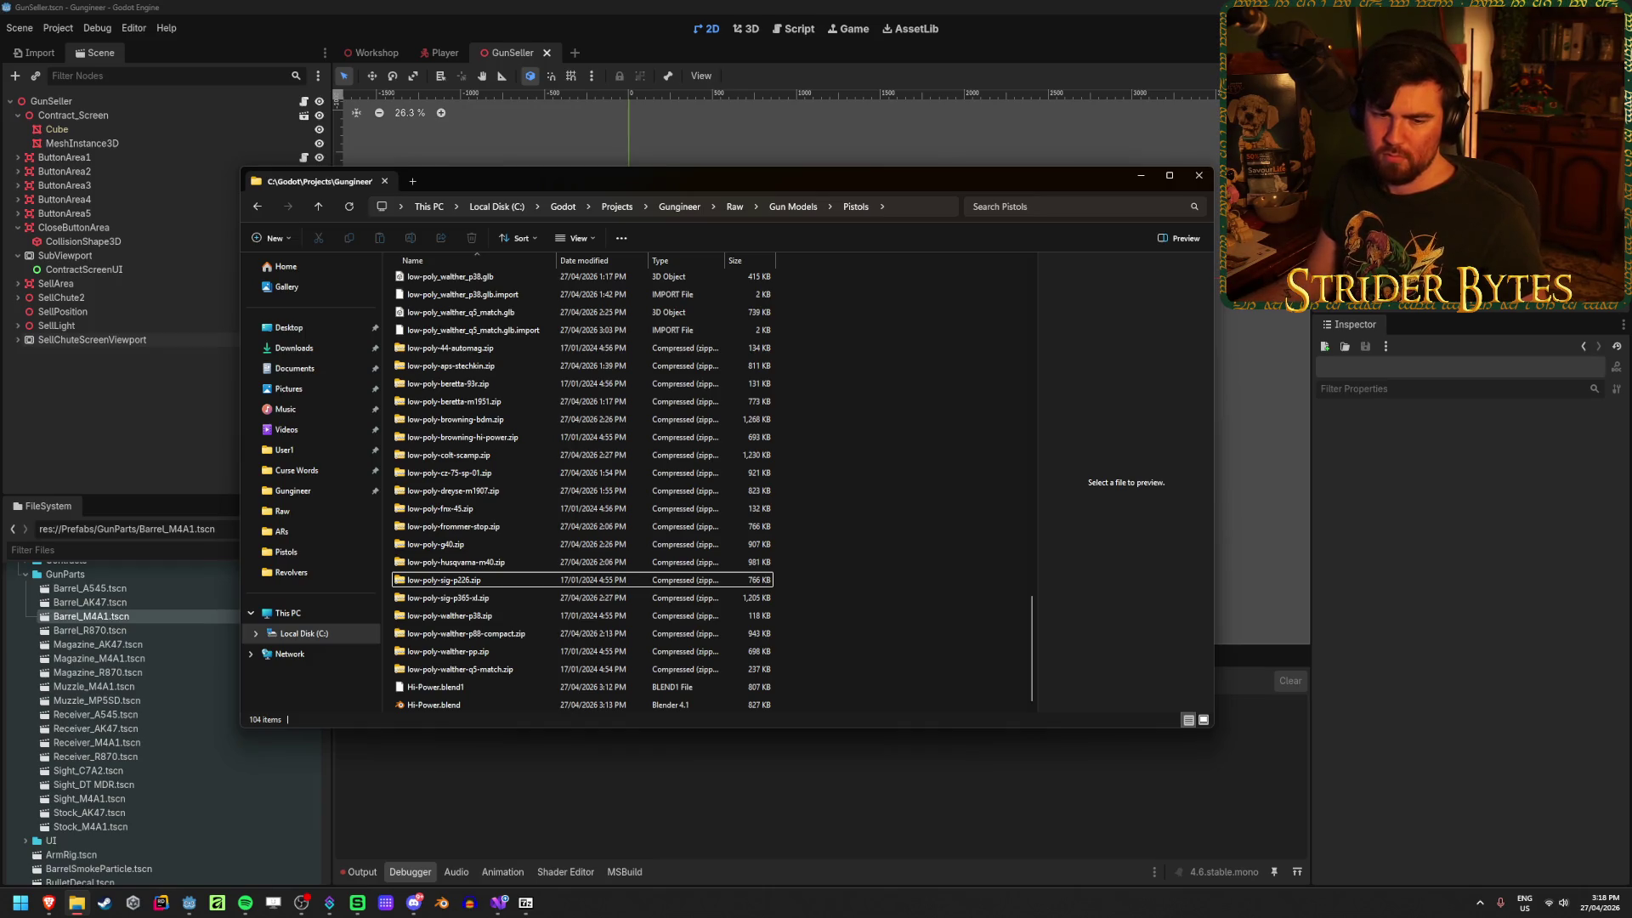
Step: Close the running 7-Zip program, then install 7-Zip 26.00 (x64) and close its setup
key("alt+Tab")
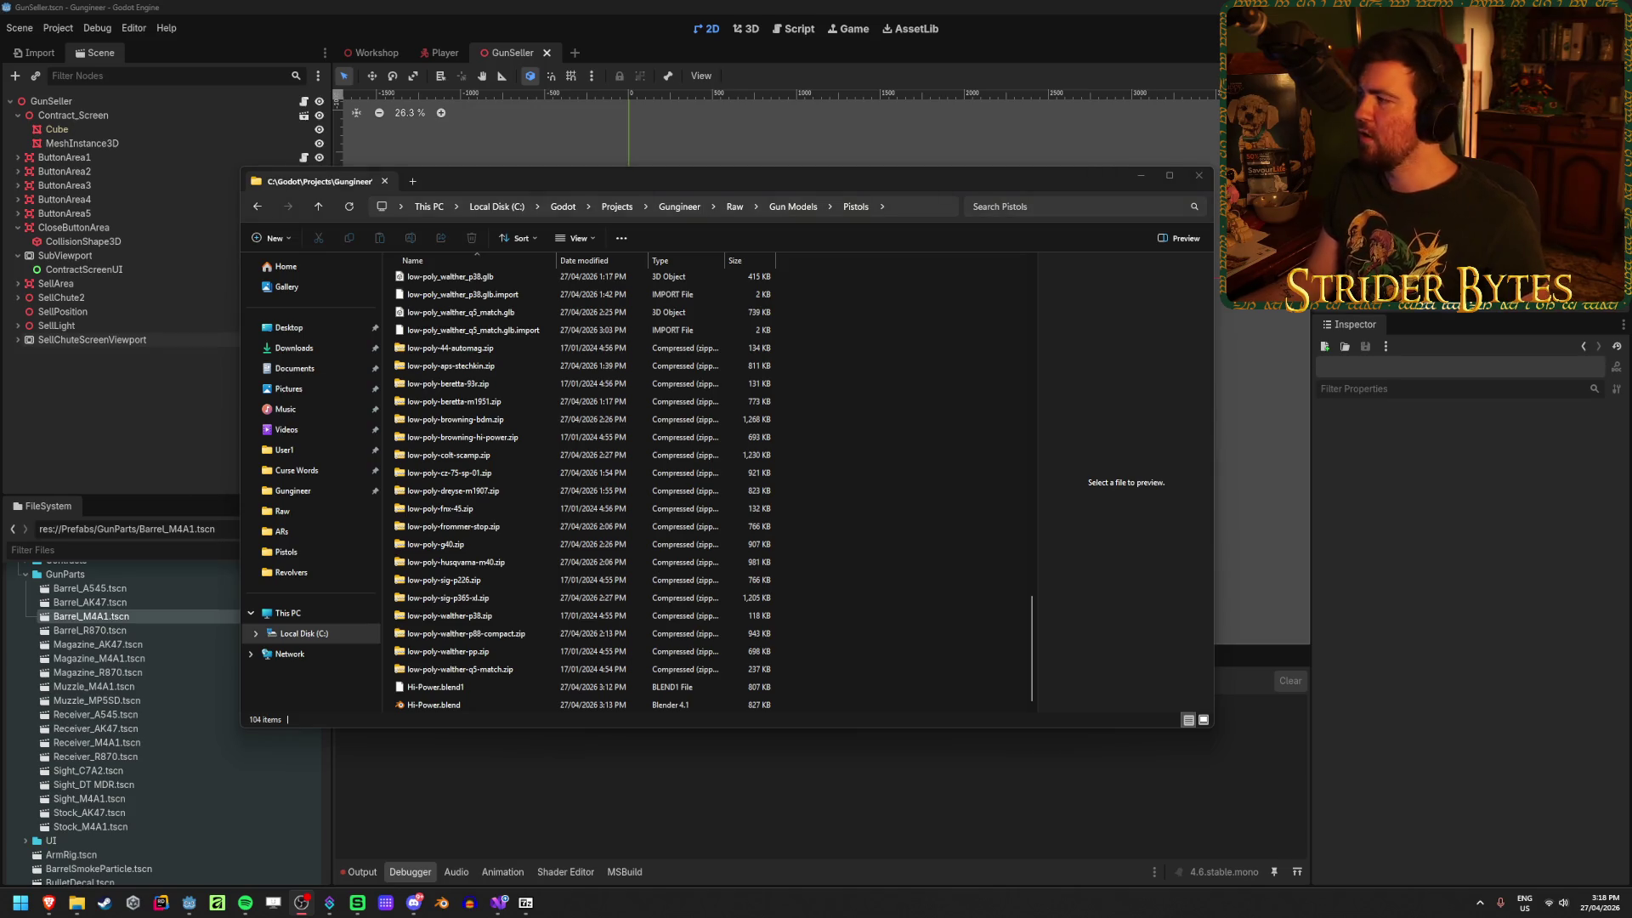
key("alt+Tab")
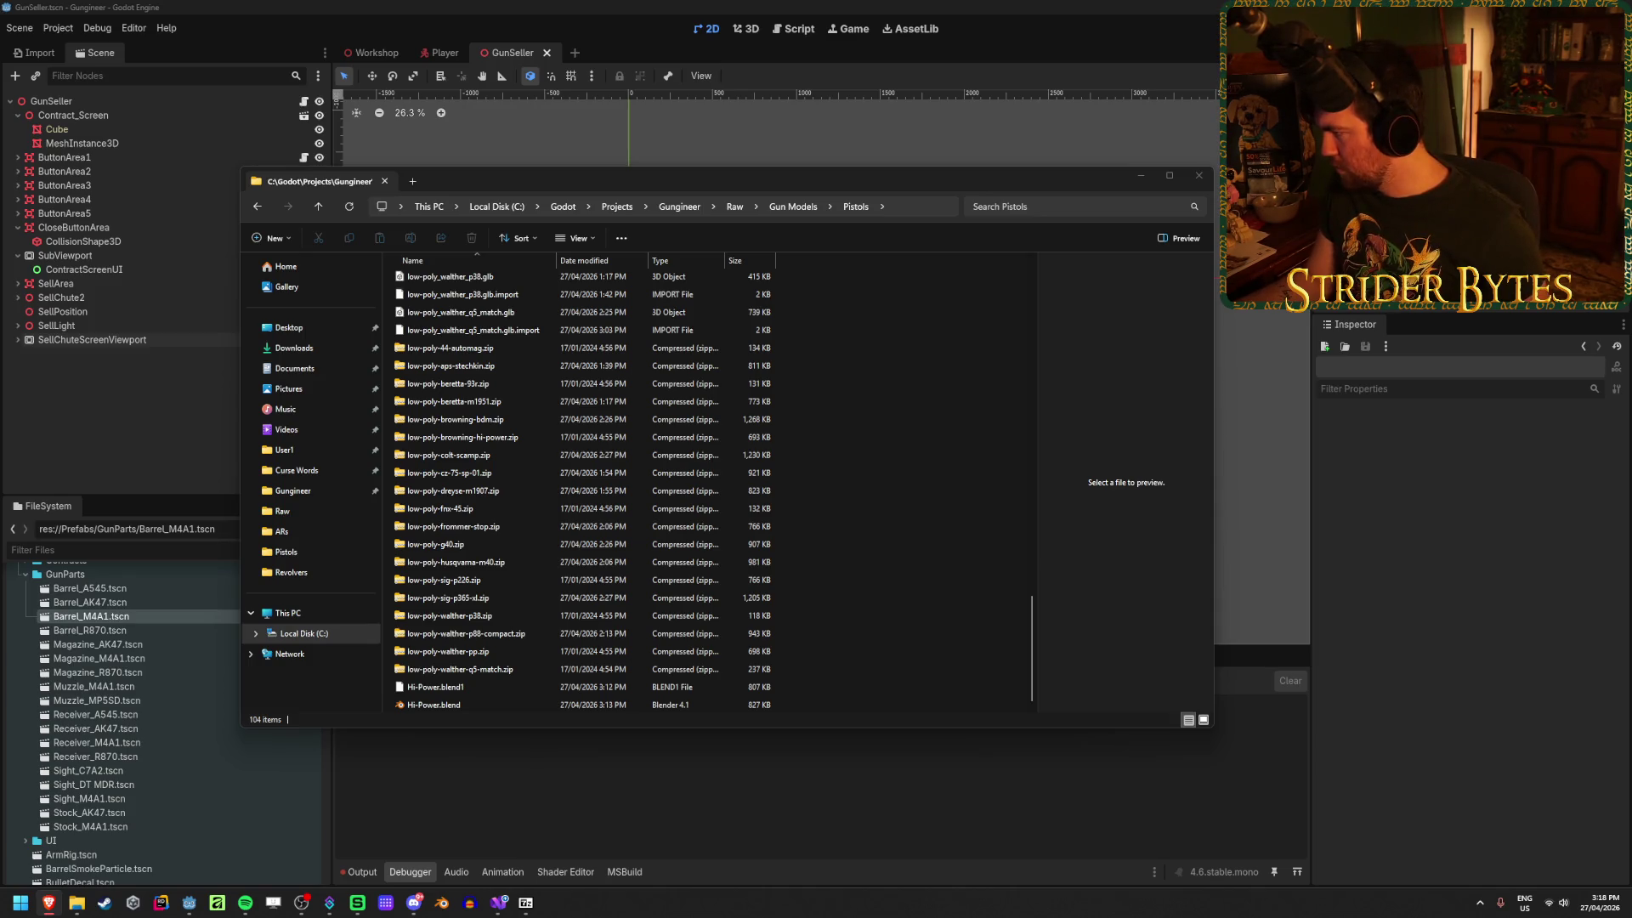
key("alt+Tab")
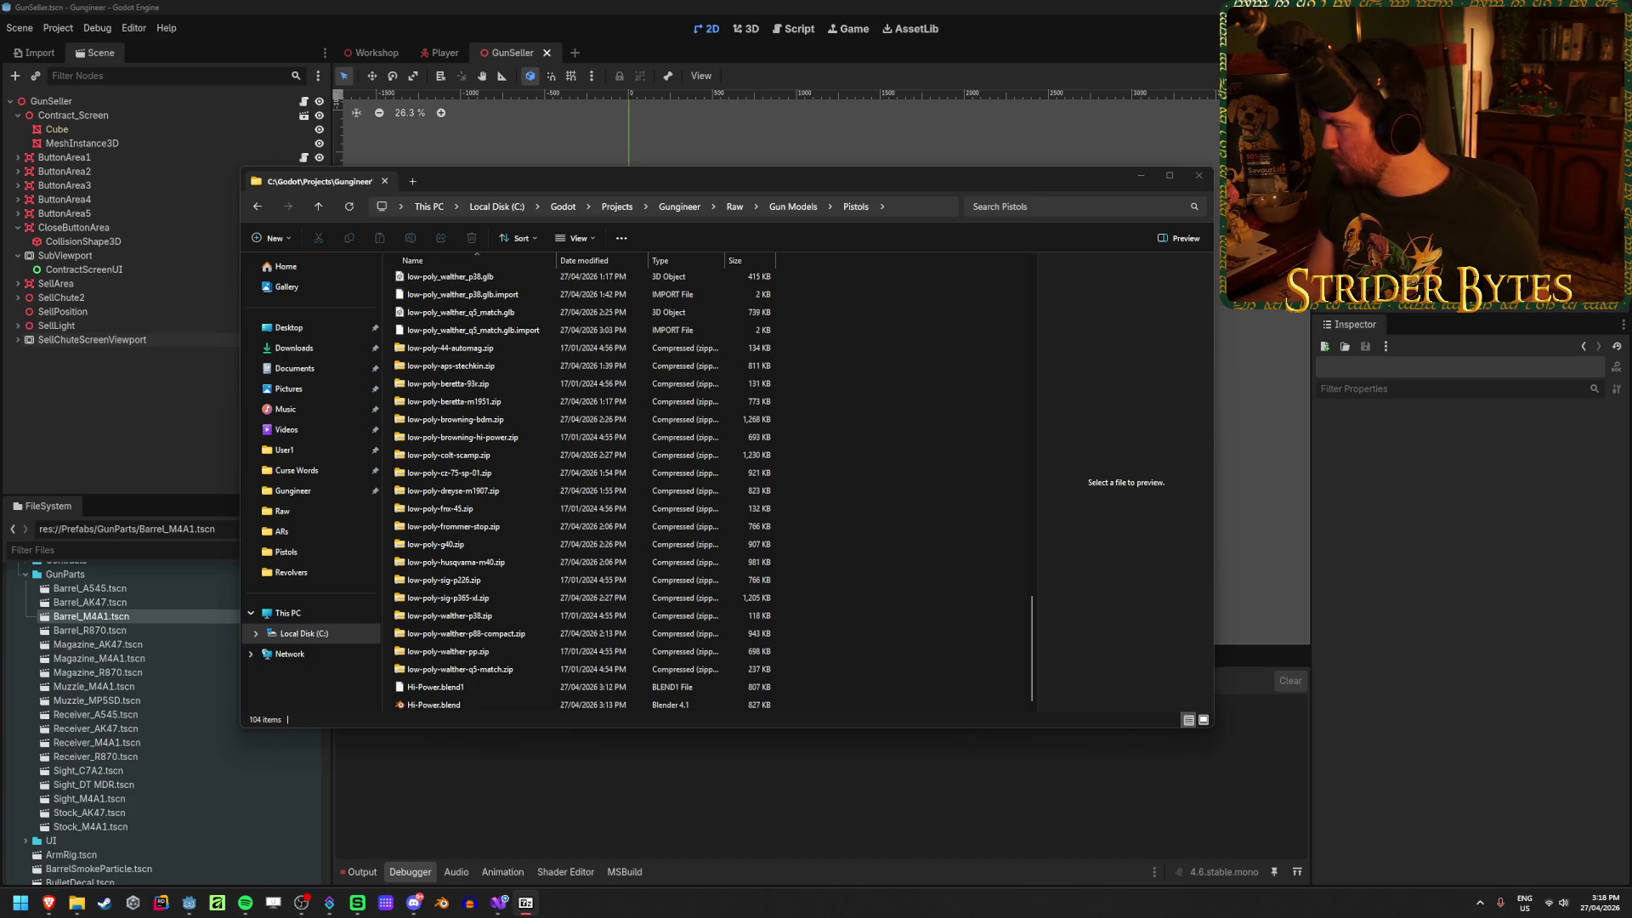
key("alt+F4")
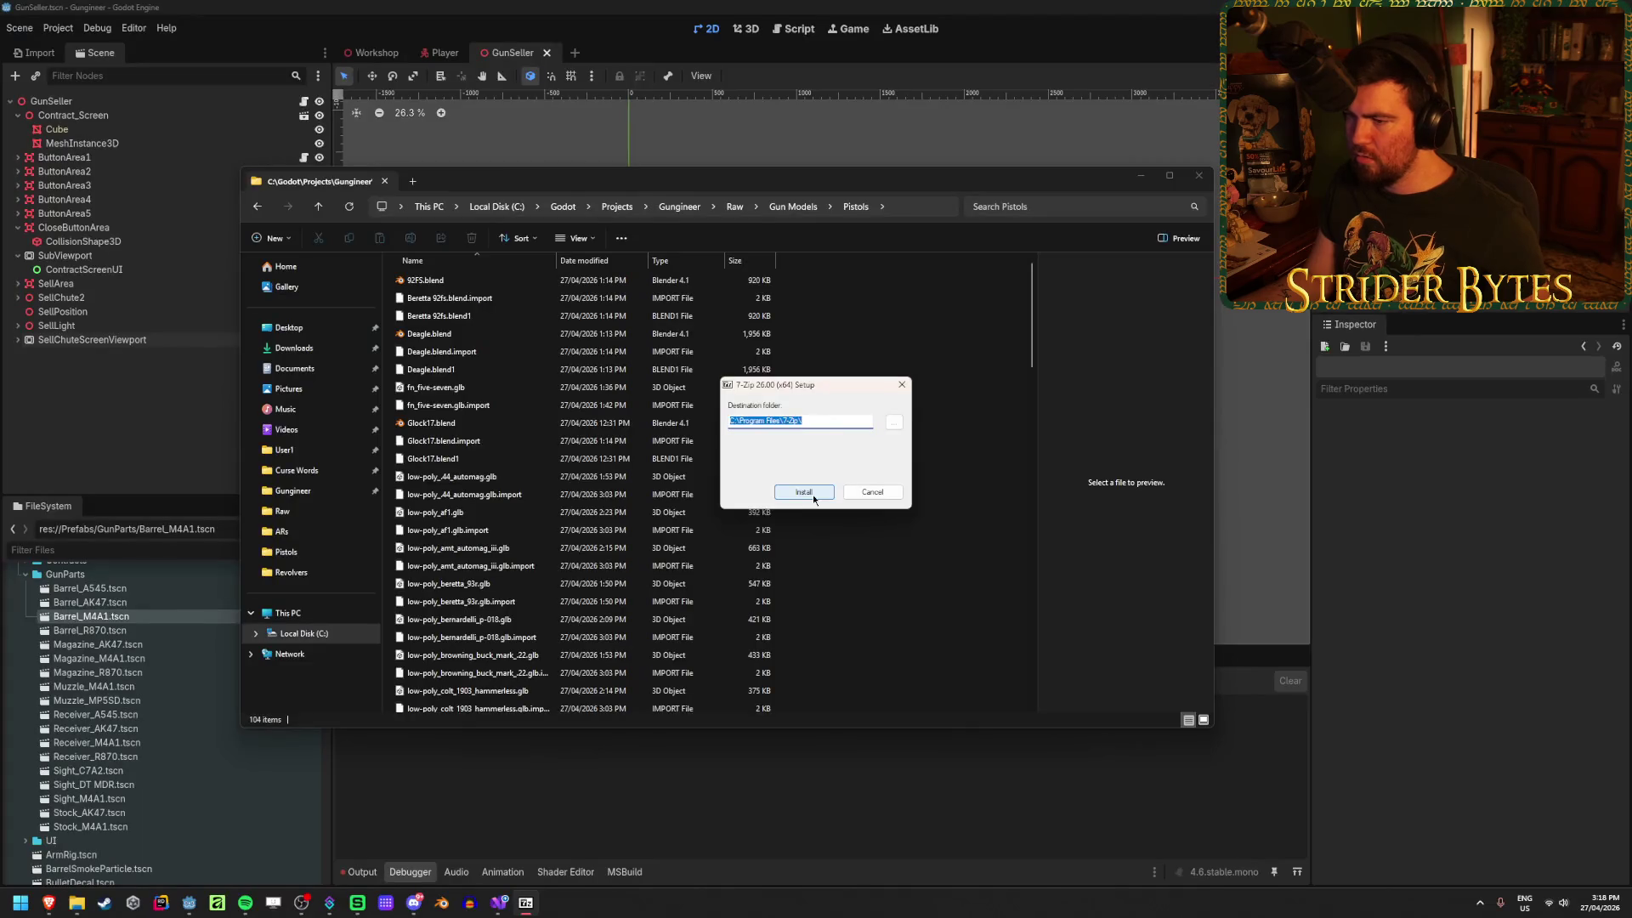
left_click(812, 495)
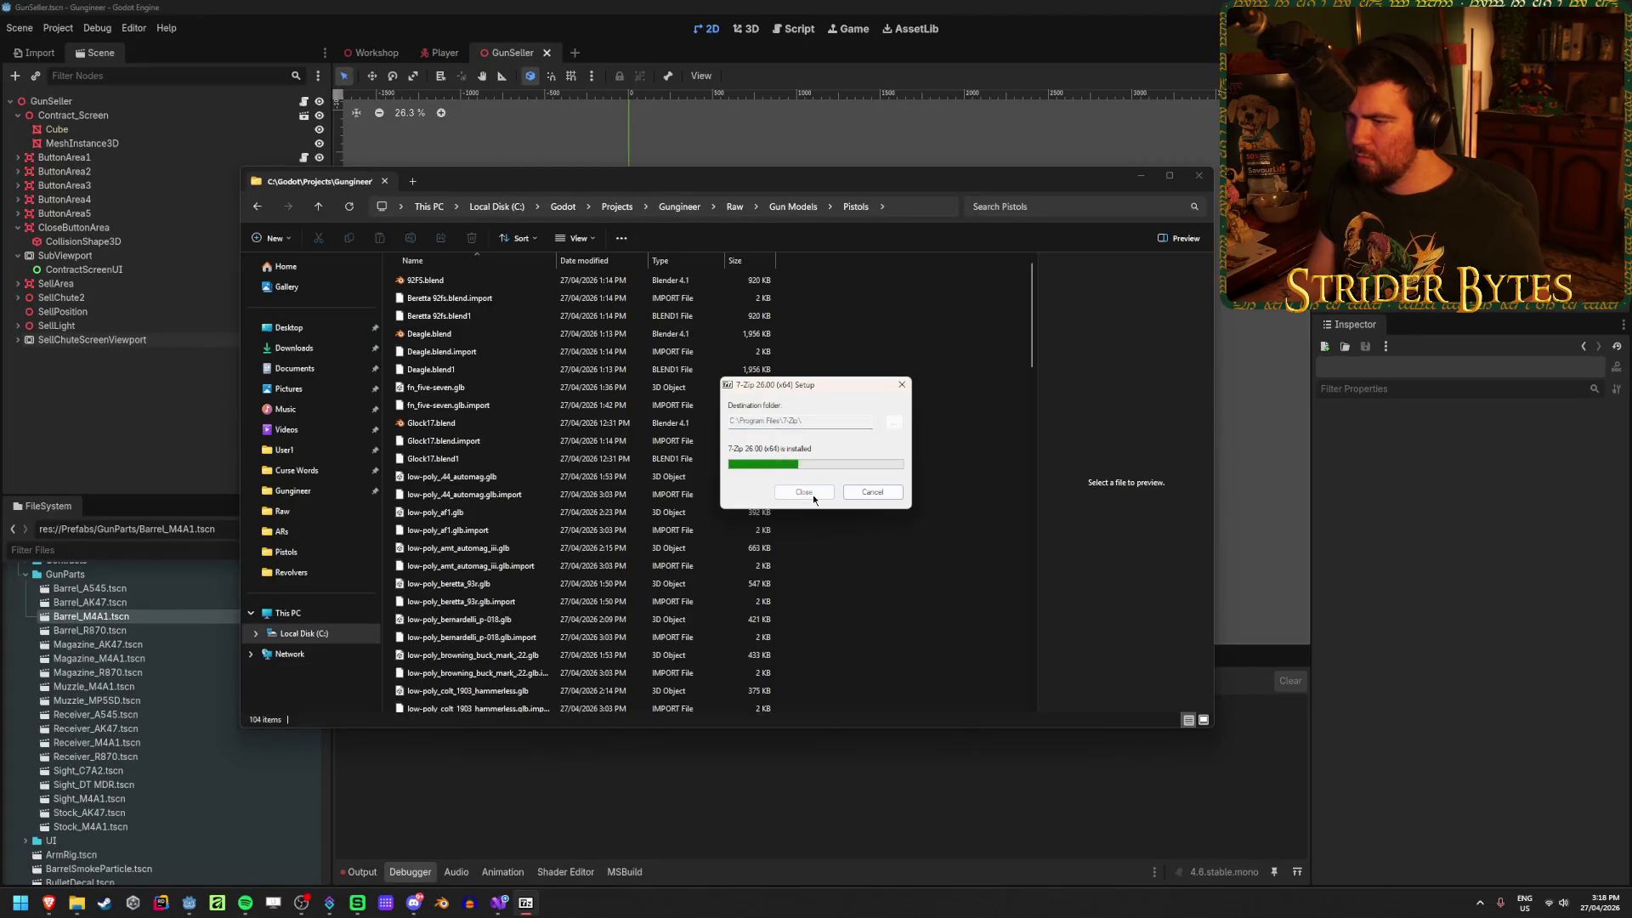
left_click(813, 495)
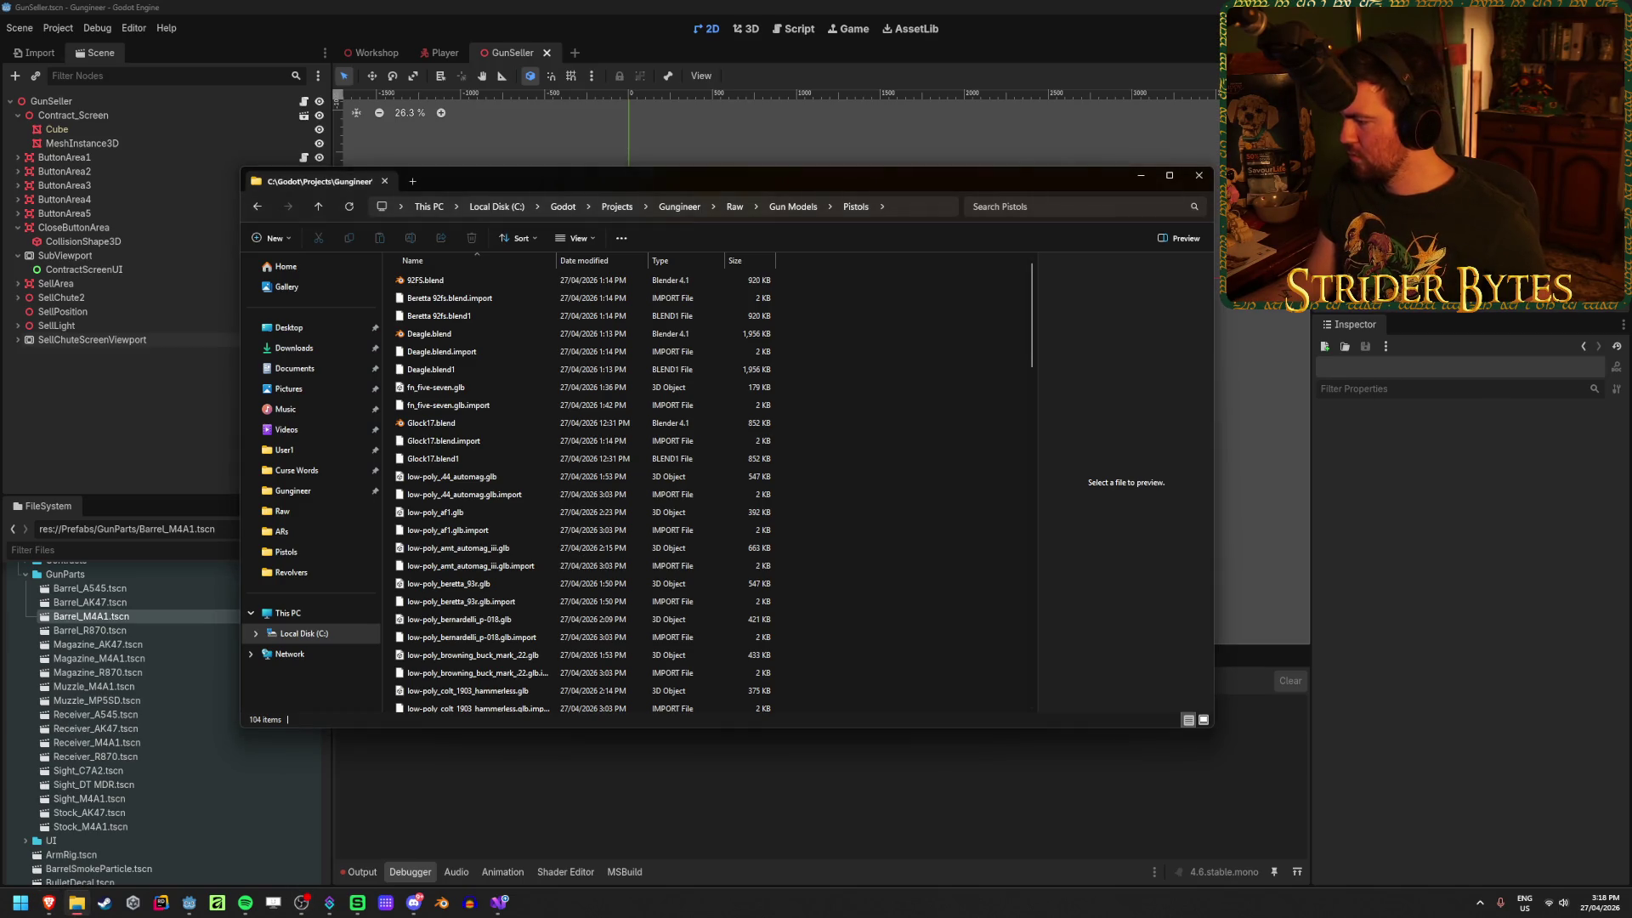
Step: Navigate to the 7-Zip folder under Program Files on Local Disk (C:)
left_click(341, 631)
scroll(535, 527, "down", 2)
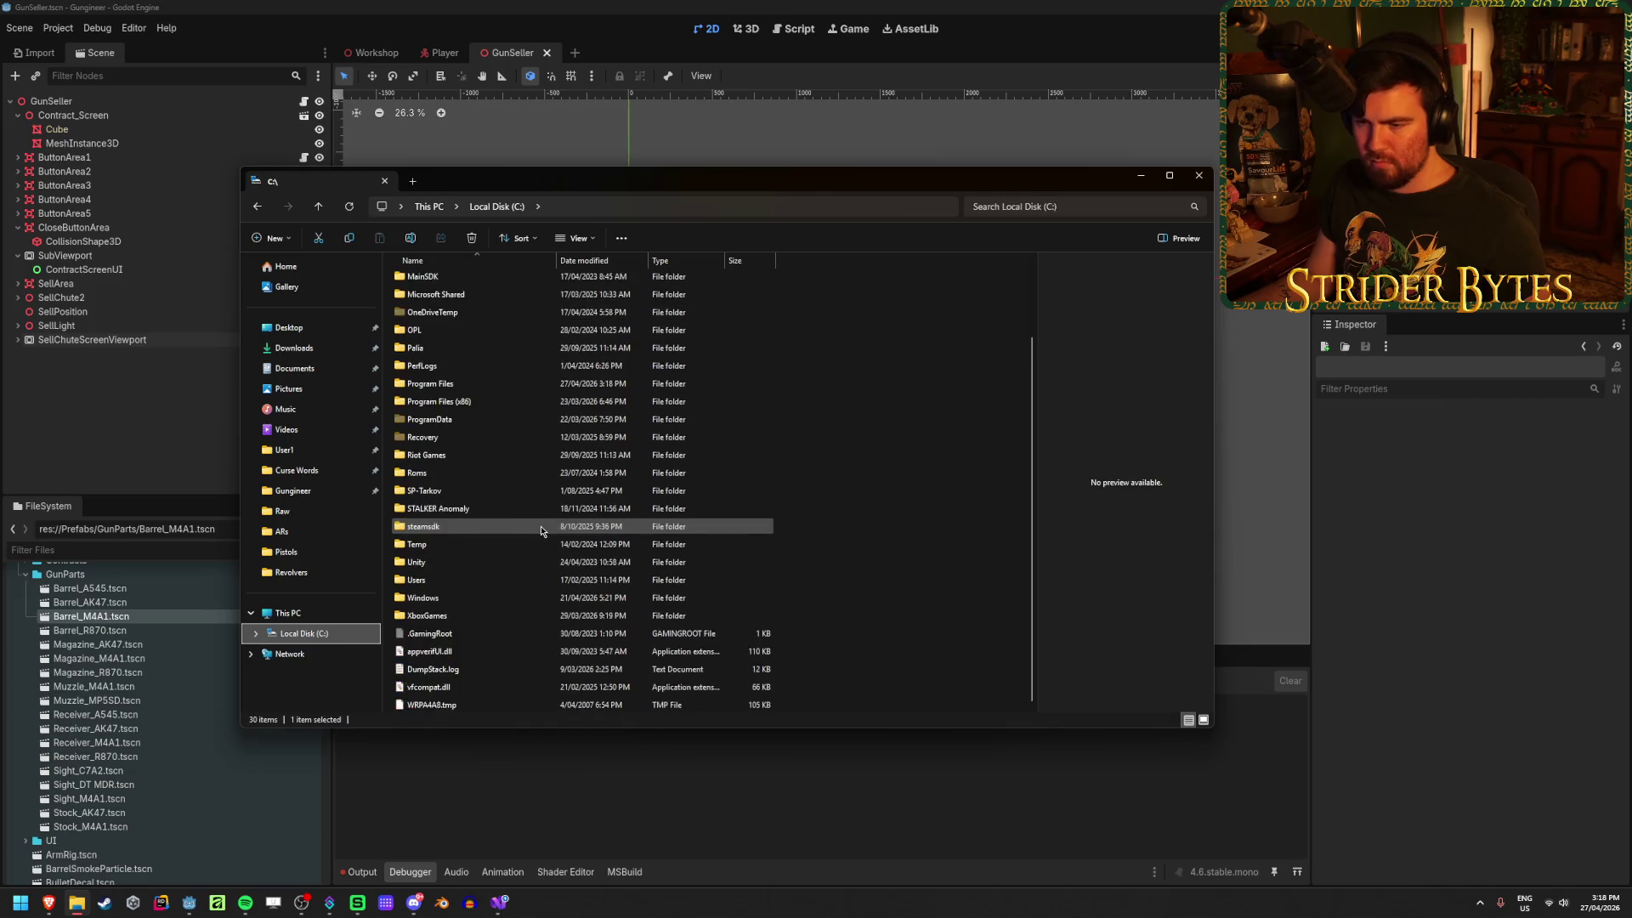
left_click(514, 547)
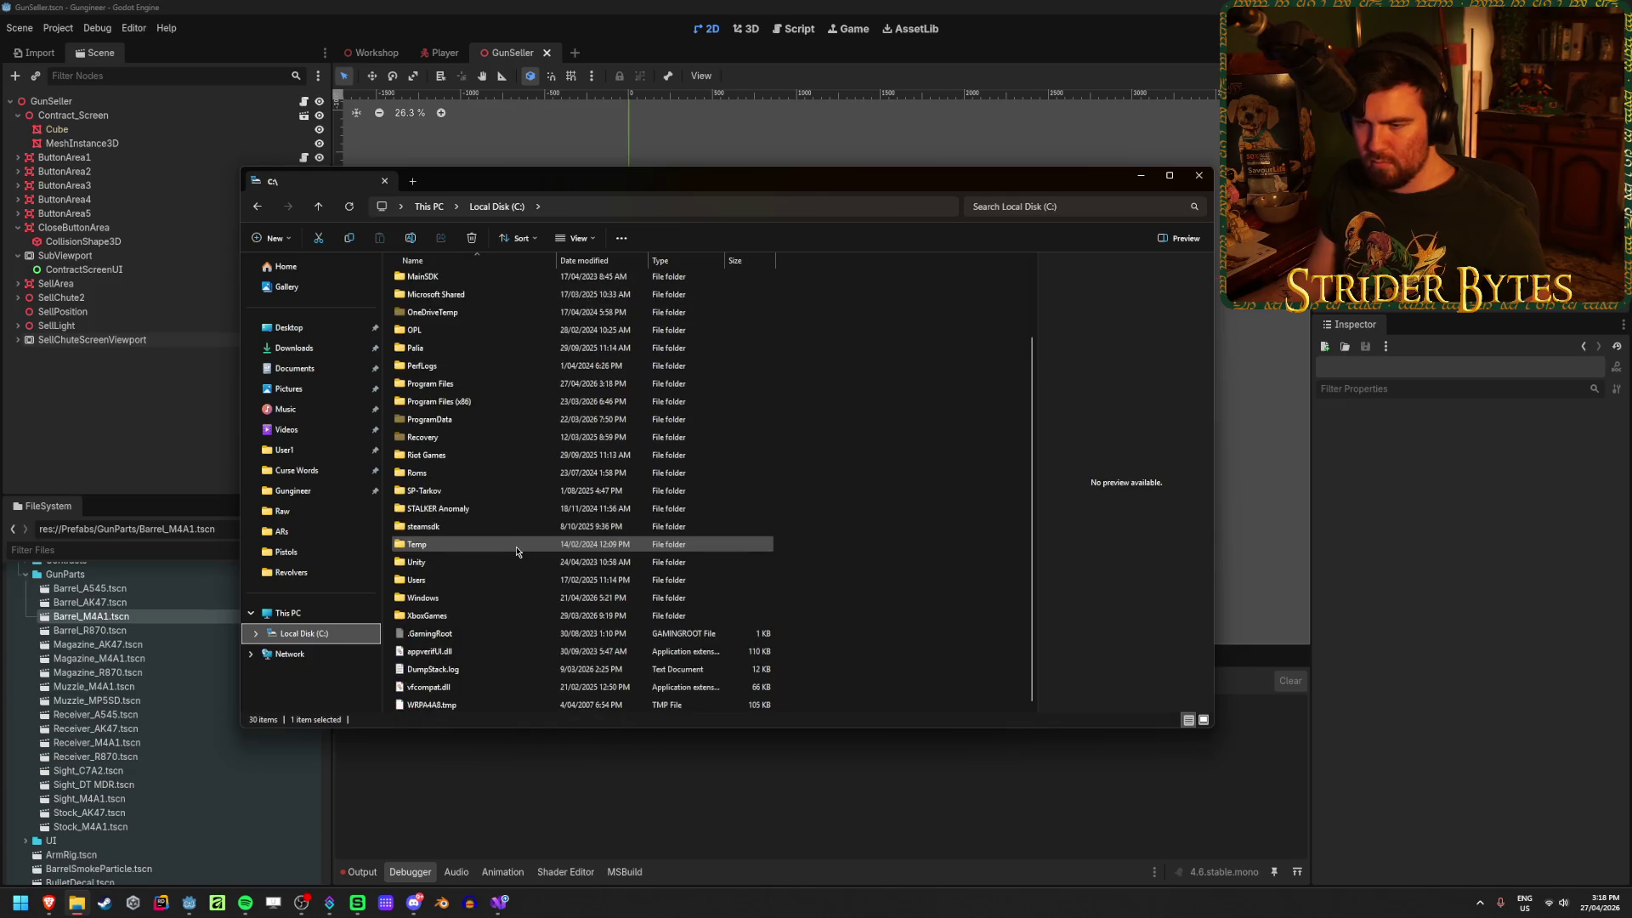
double_click(476, 385)
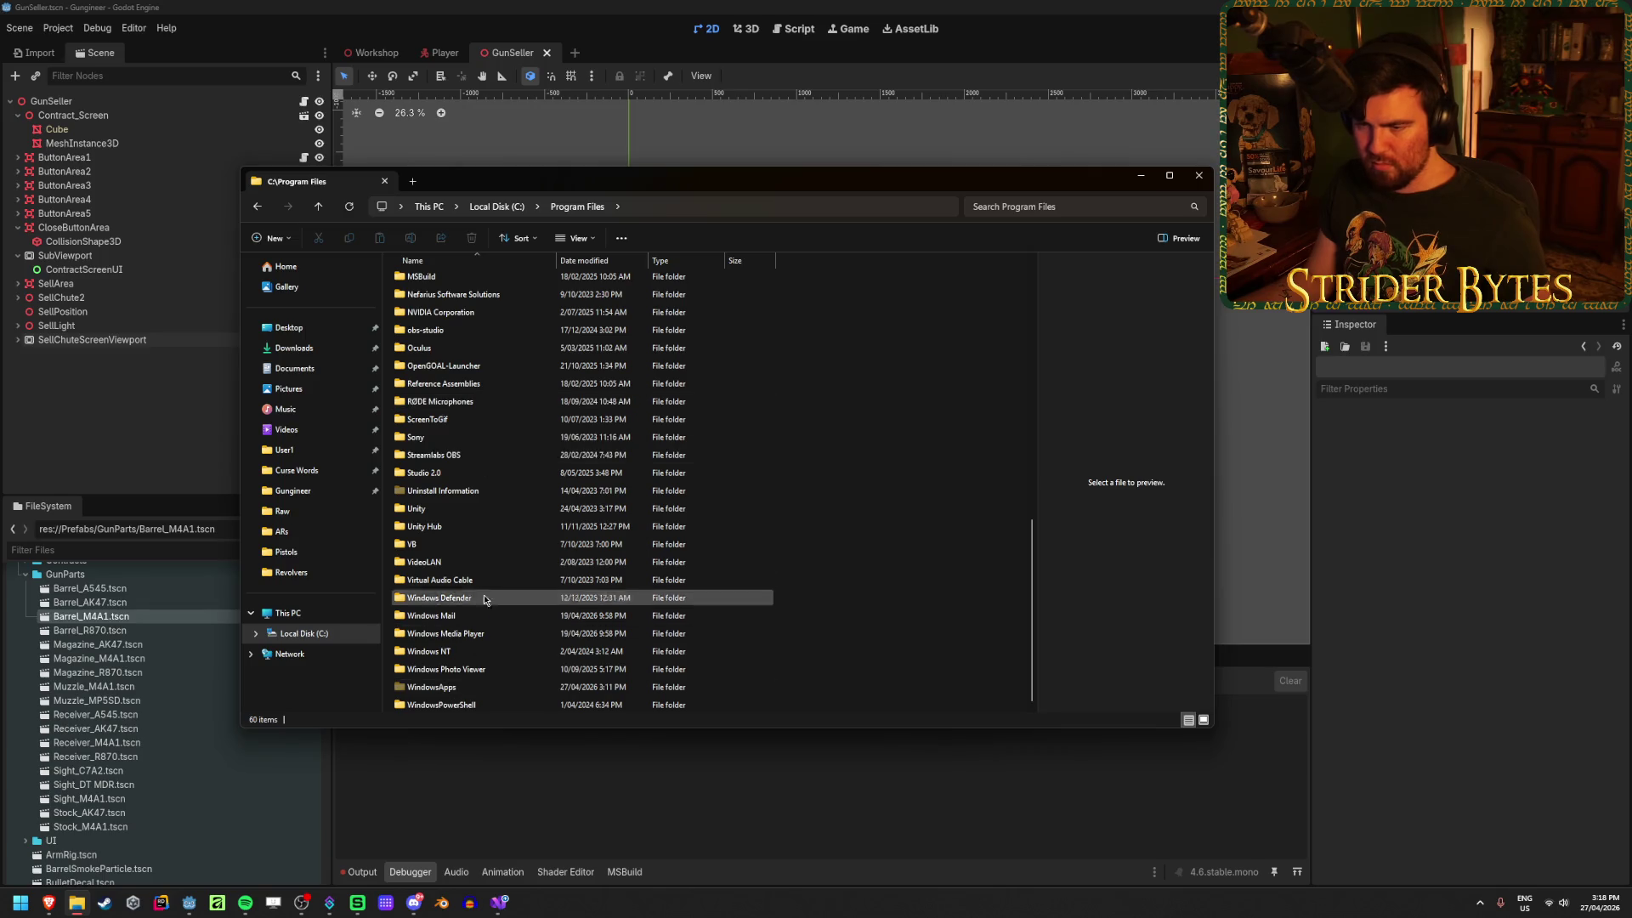
scroll(467, 514, "up", 8)
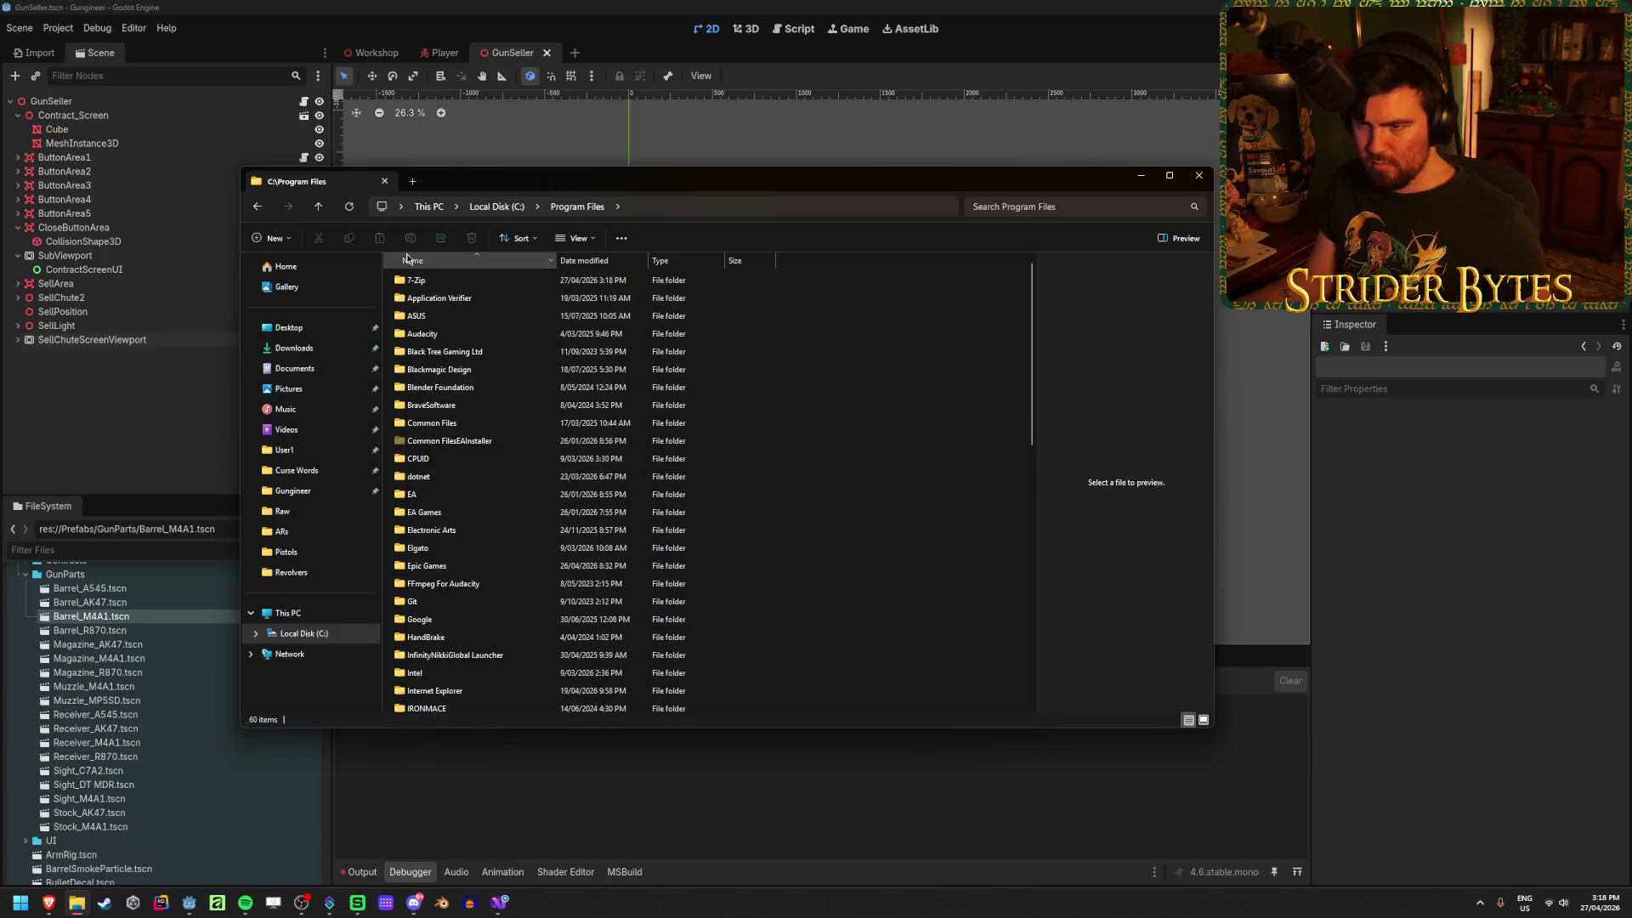
double_click(415, 279)
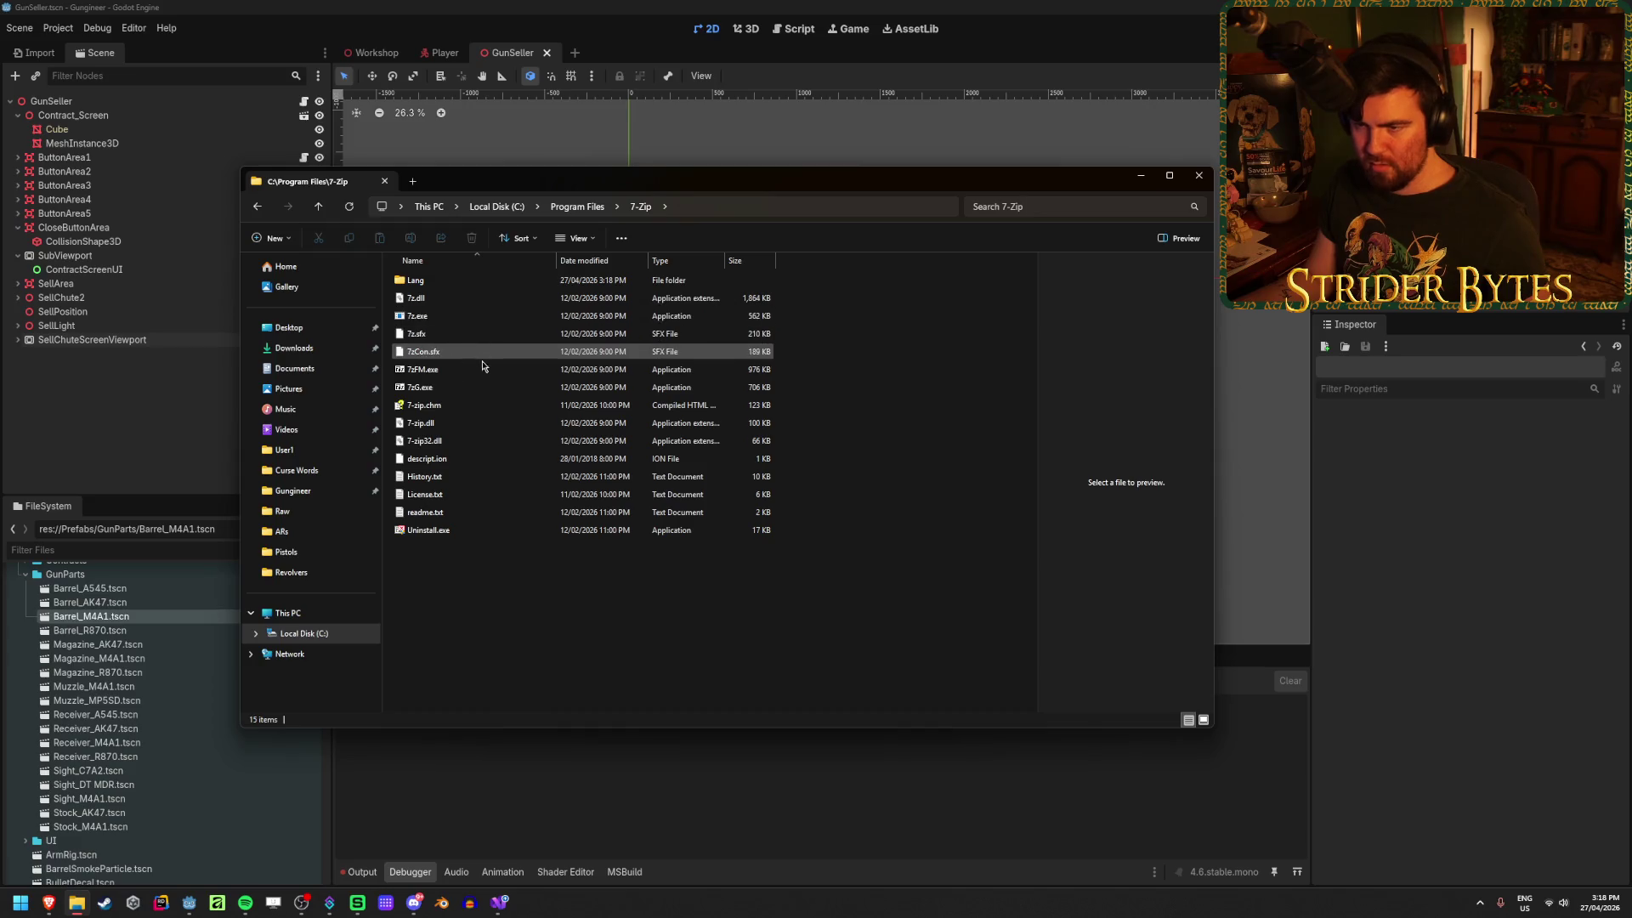
Step: Try launching 7zFM.exe and 7zG.exe, close the 7-Zip dialog, and go to the ARs folder
left_click(459, 316)
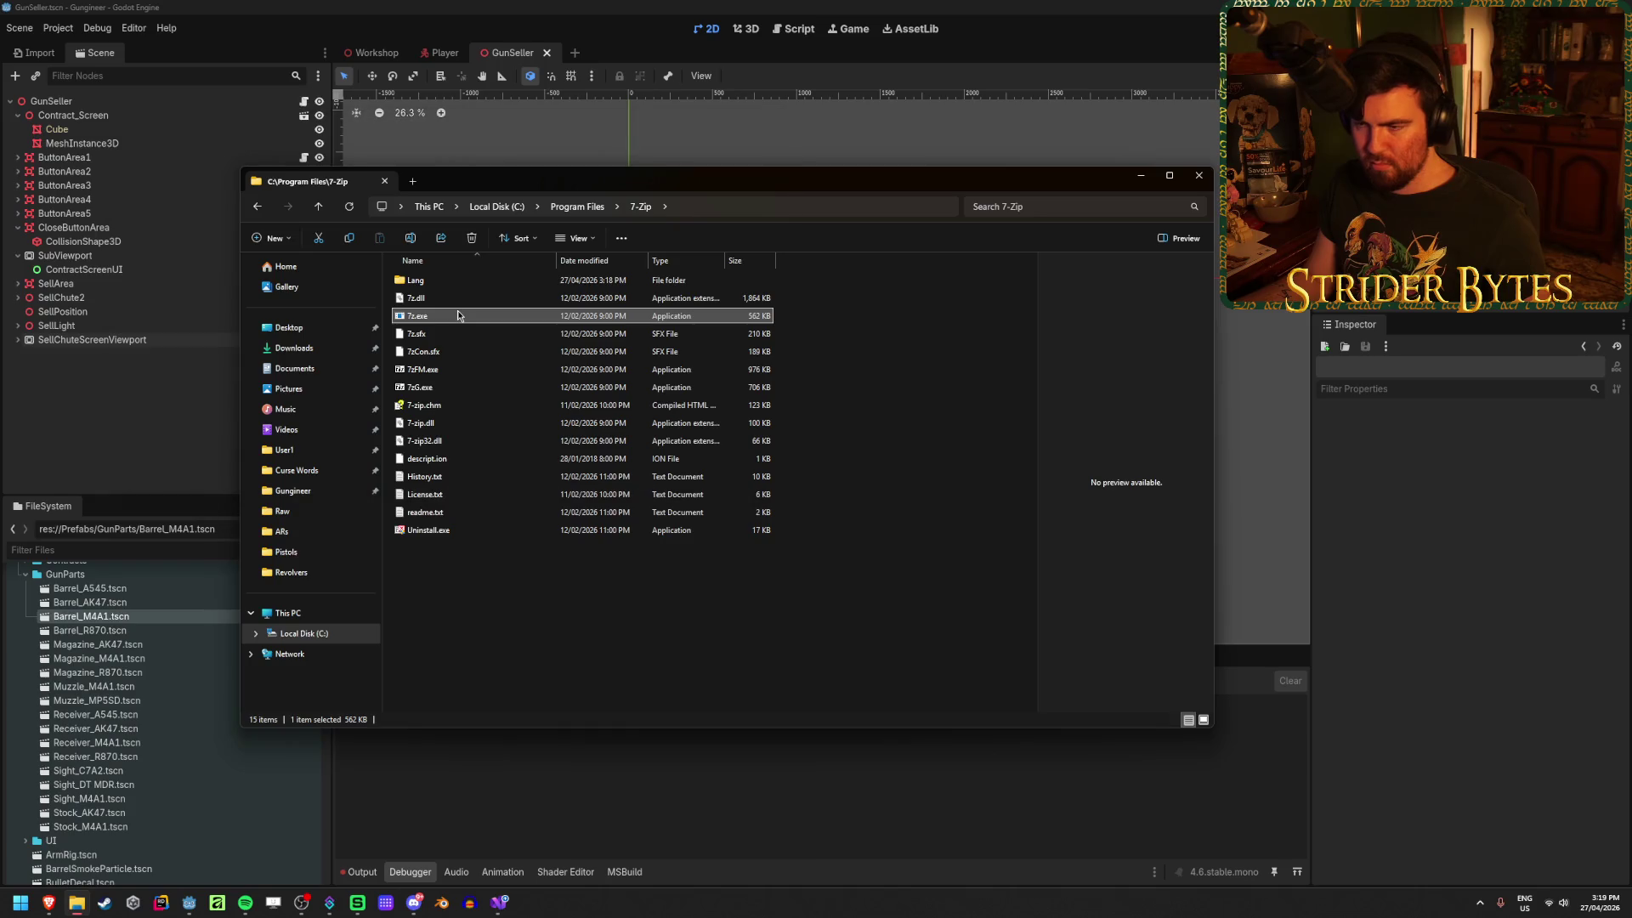
left_click(895, 452)
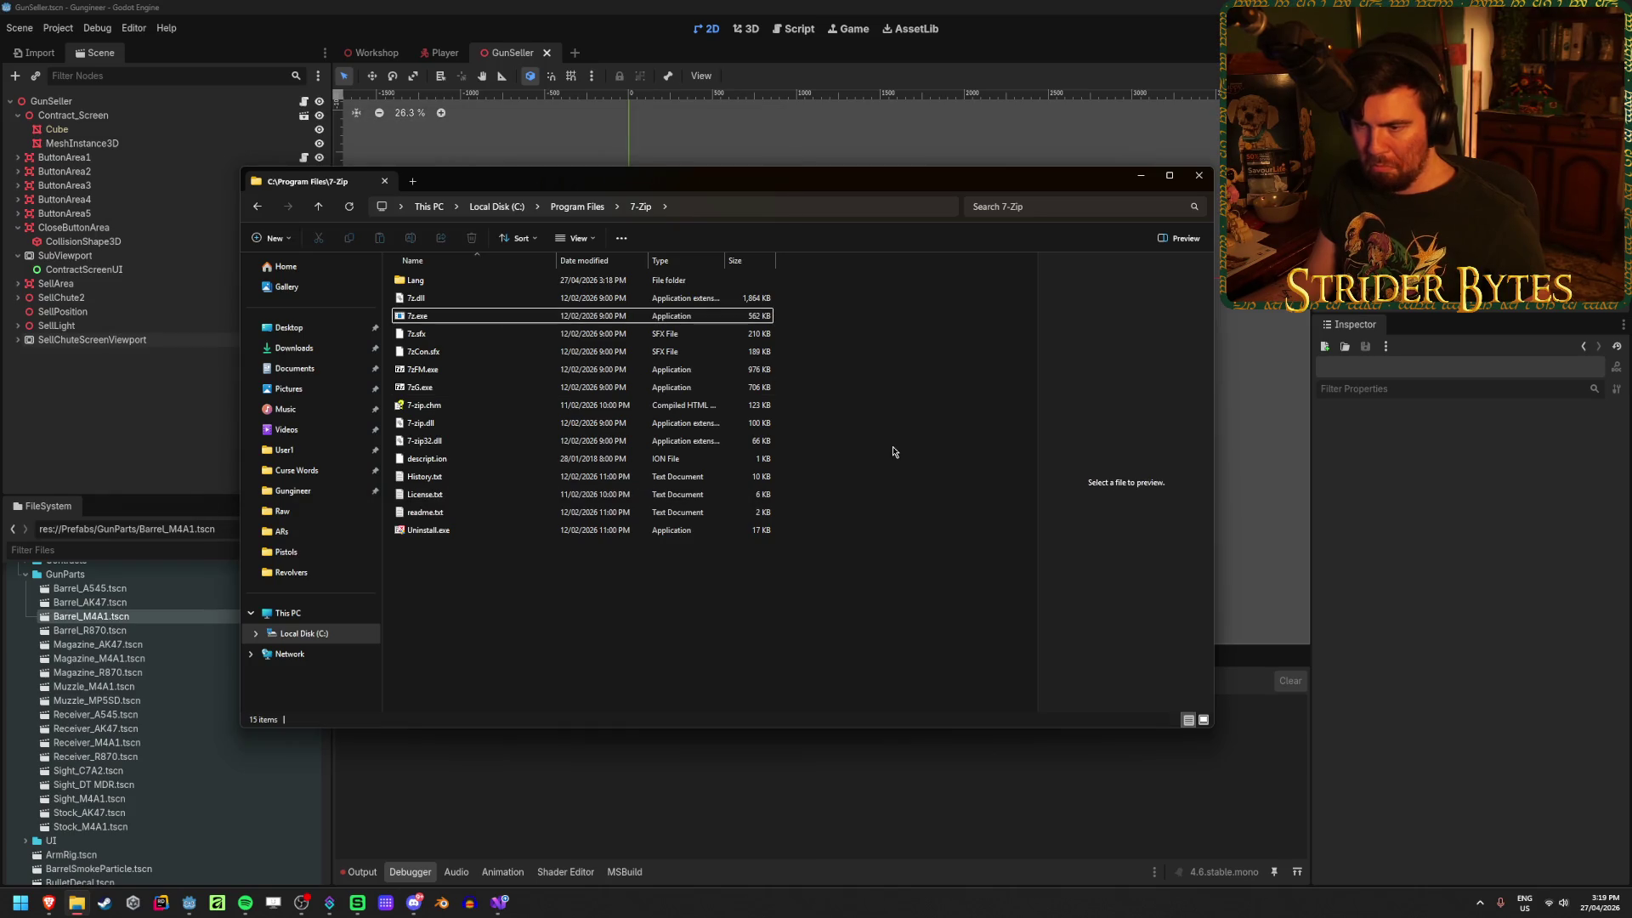
left_click(433, 380)
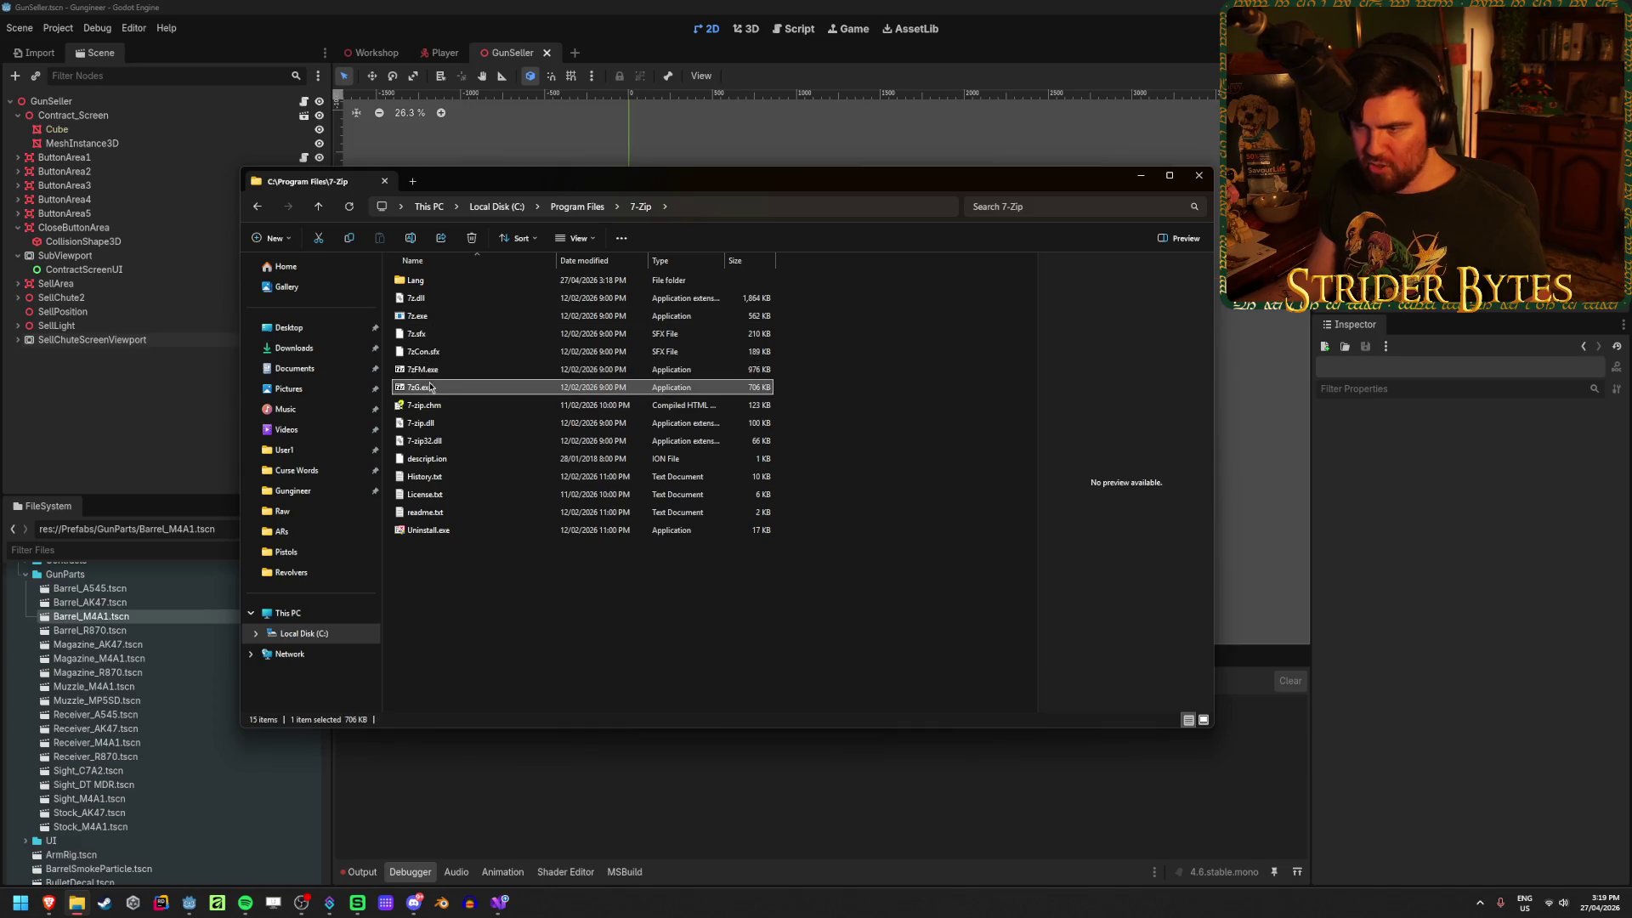
double_click(434, 374)
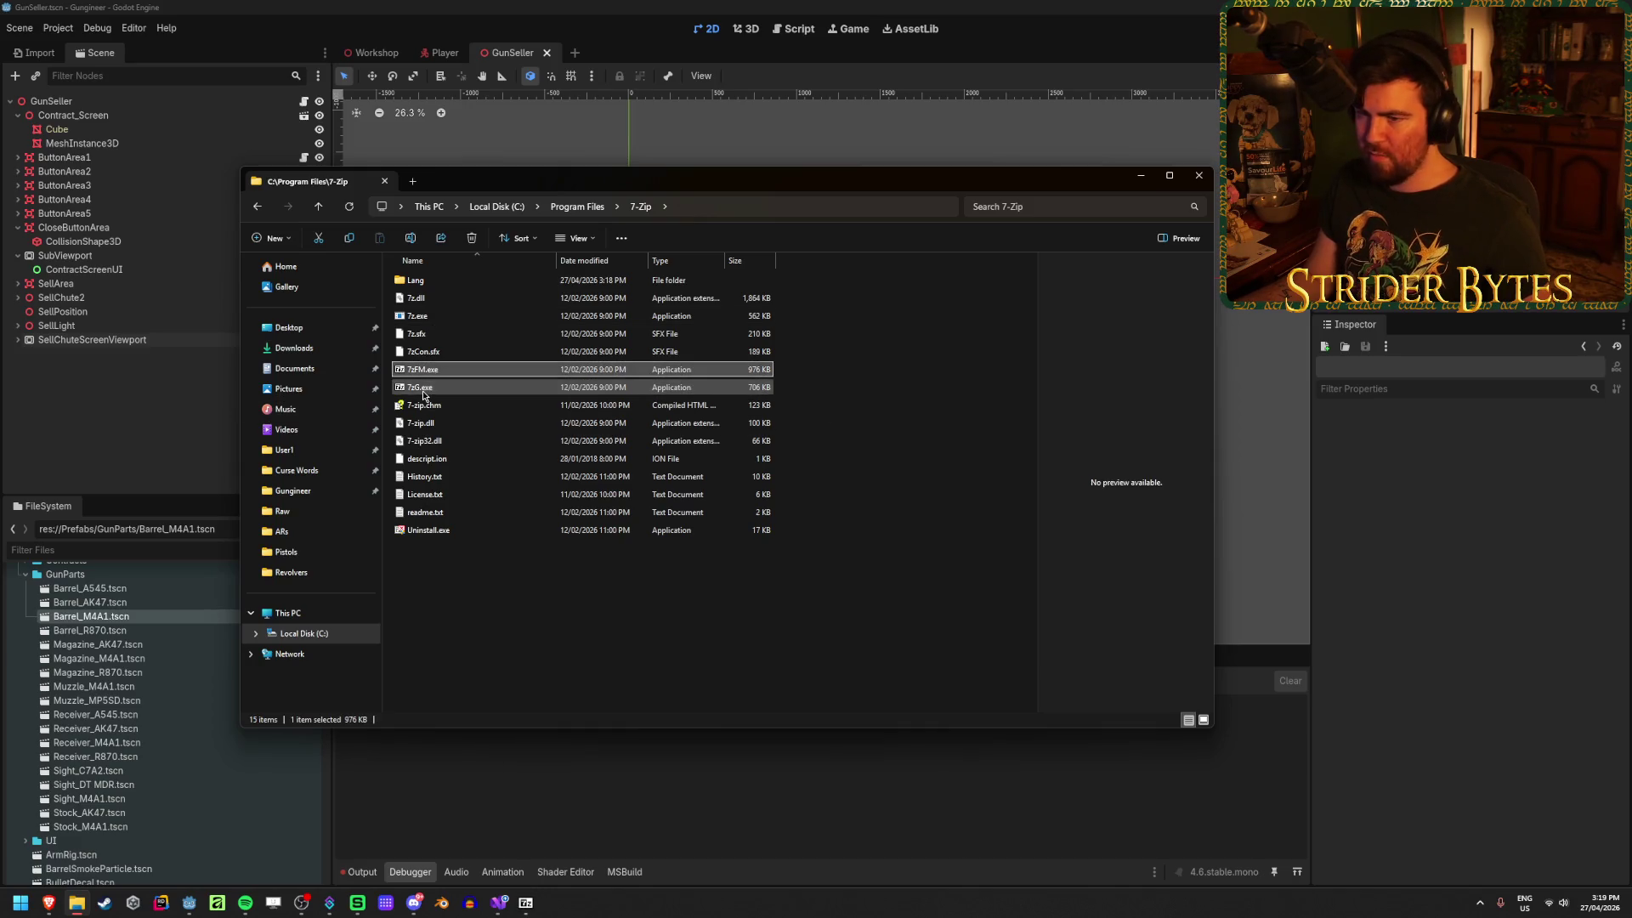
double_click(421, 388)
left_click(825, 486)
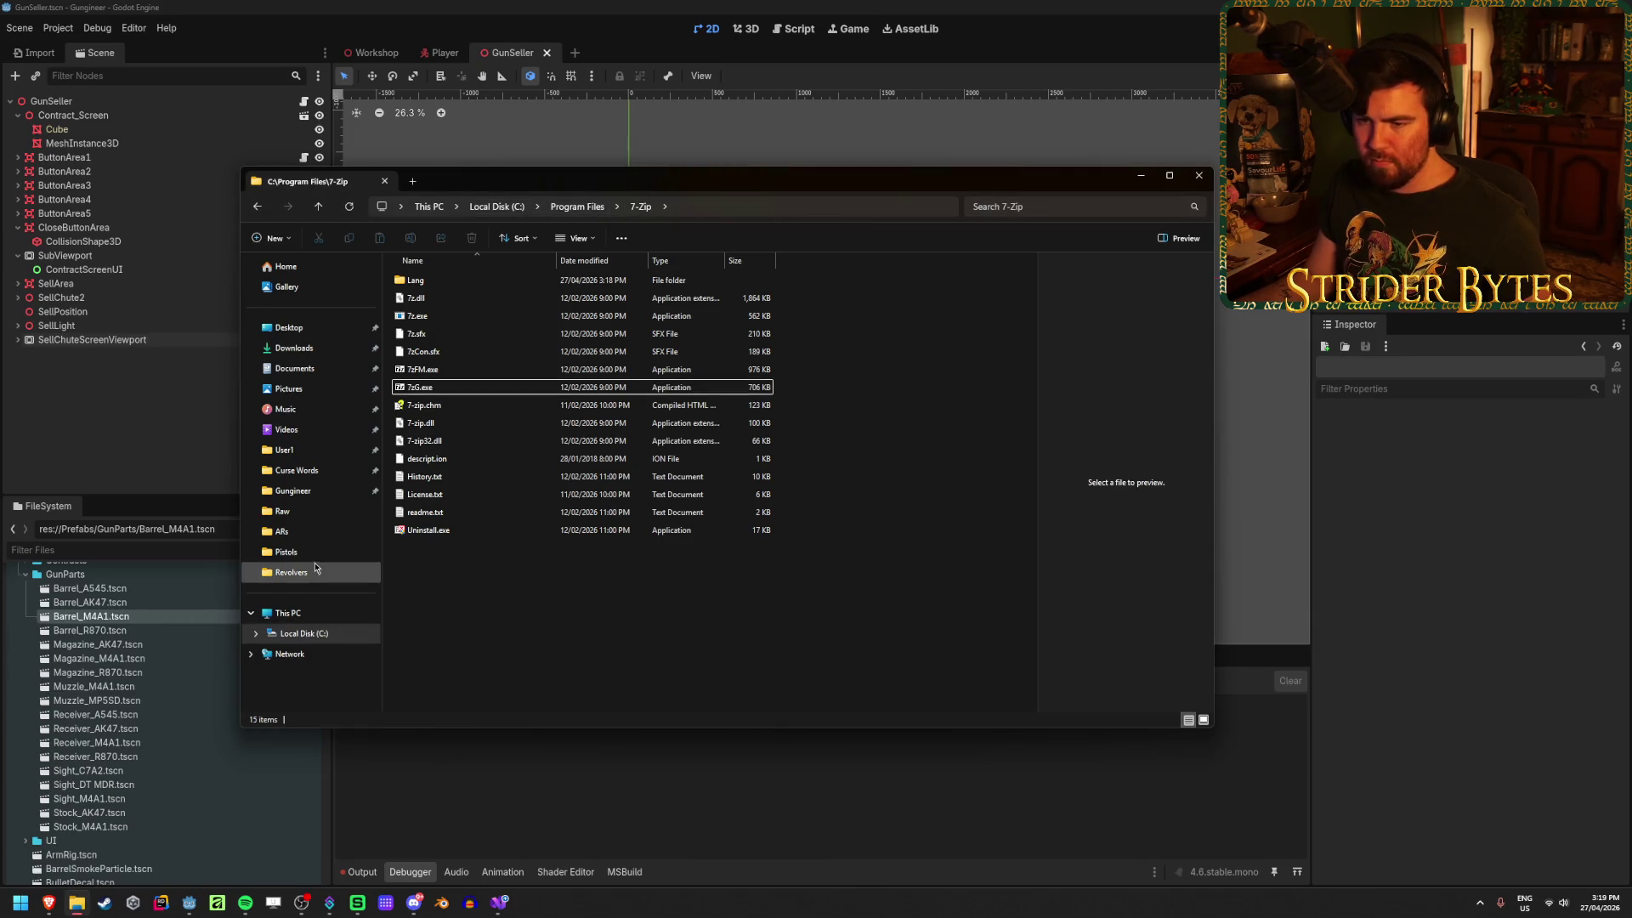
left_click(305, 531)
Step: Go to the Pistols folder and check the dreyse zip archive's actions
scroll(457, 516, "down", 5)
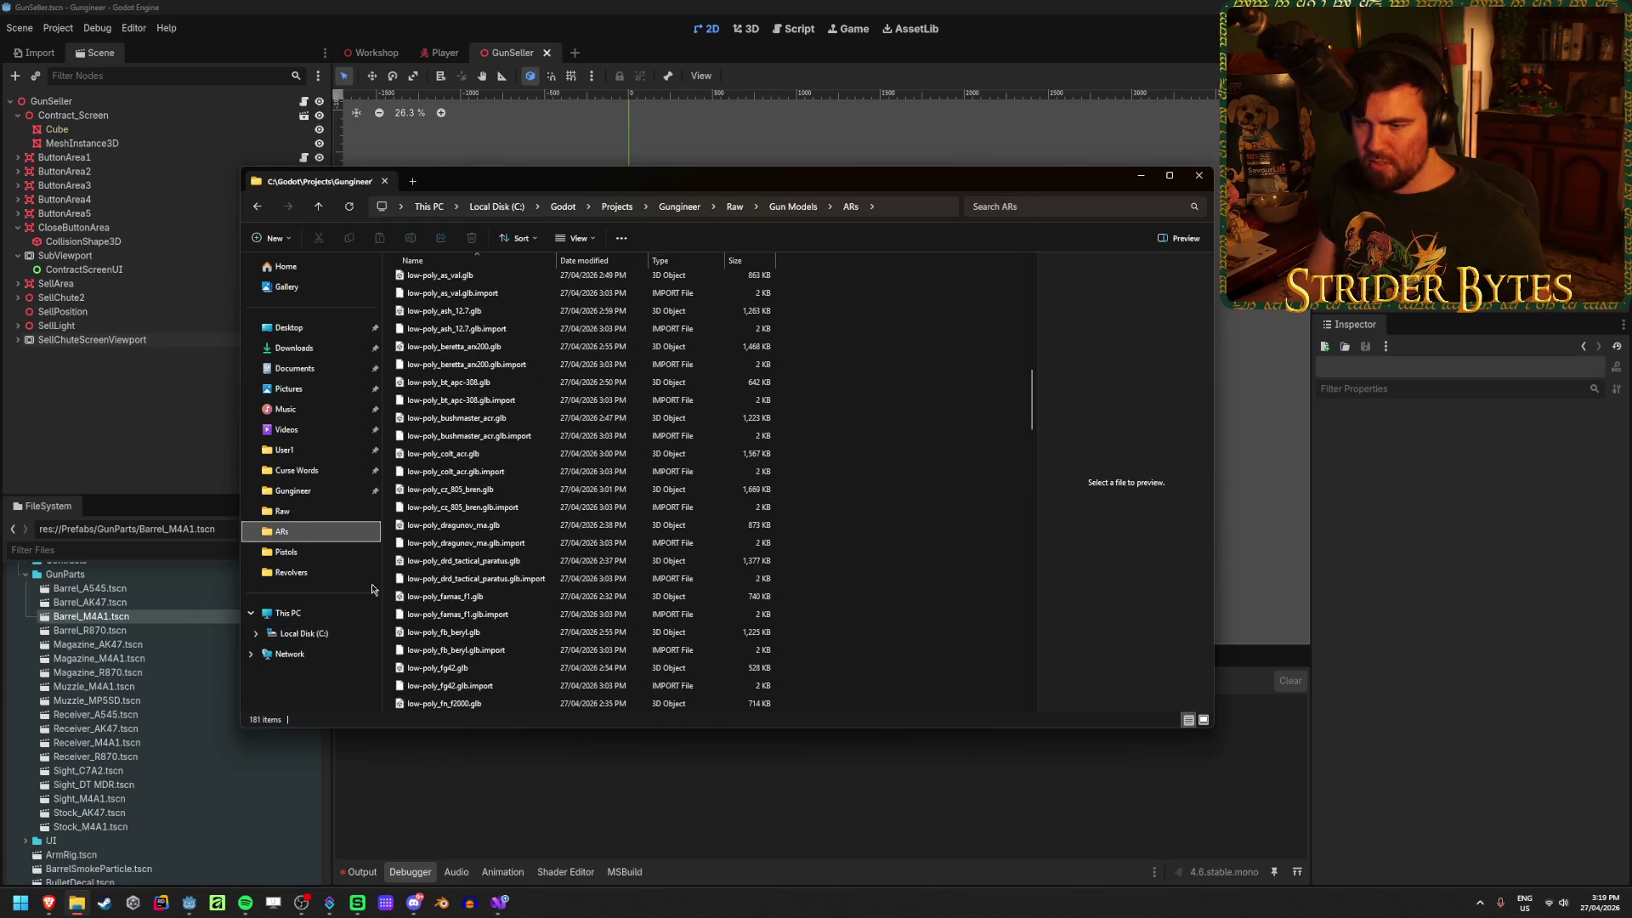
left_click(286, 552)
scroll(541, 496, "down", 10)
scroll(541, 496, "down", 10)
right_click(475, 527)
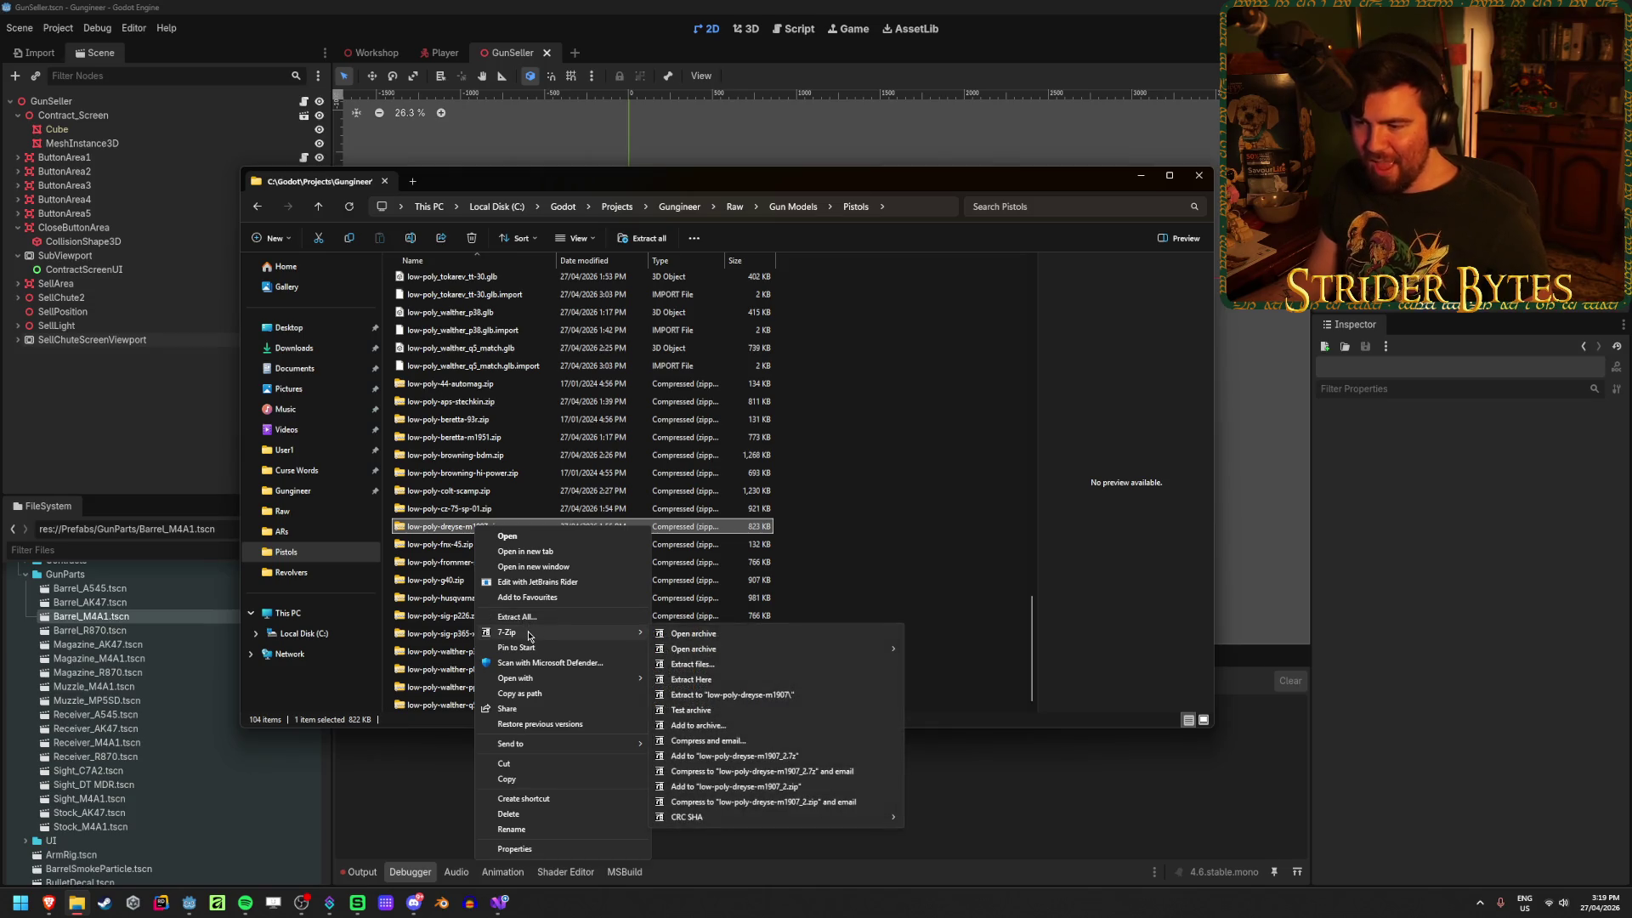
left_click(950, 416)
Step: Extract all 19 pistol zips with 7-Zip Extract Here and open the new source folder
left_click(475, 384)
left_click(476, 705, "shift")
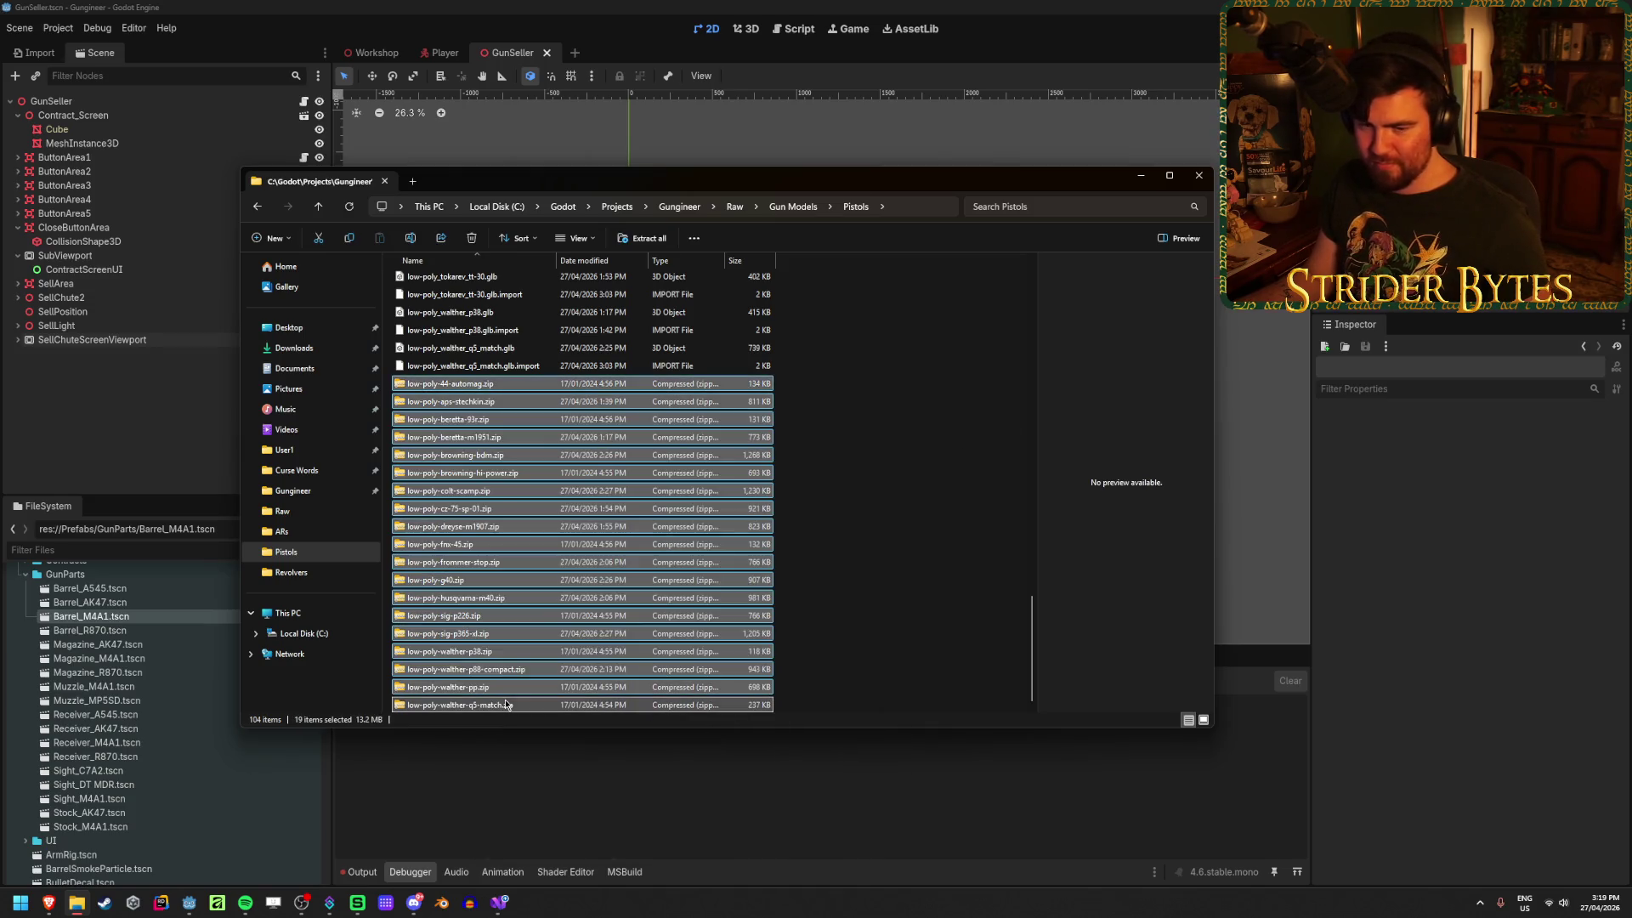
right_click(481, 633)
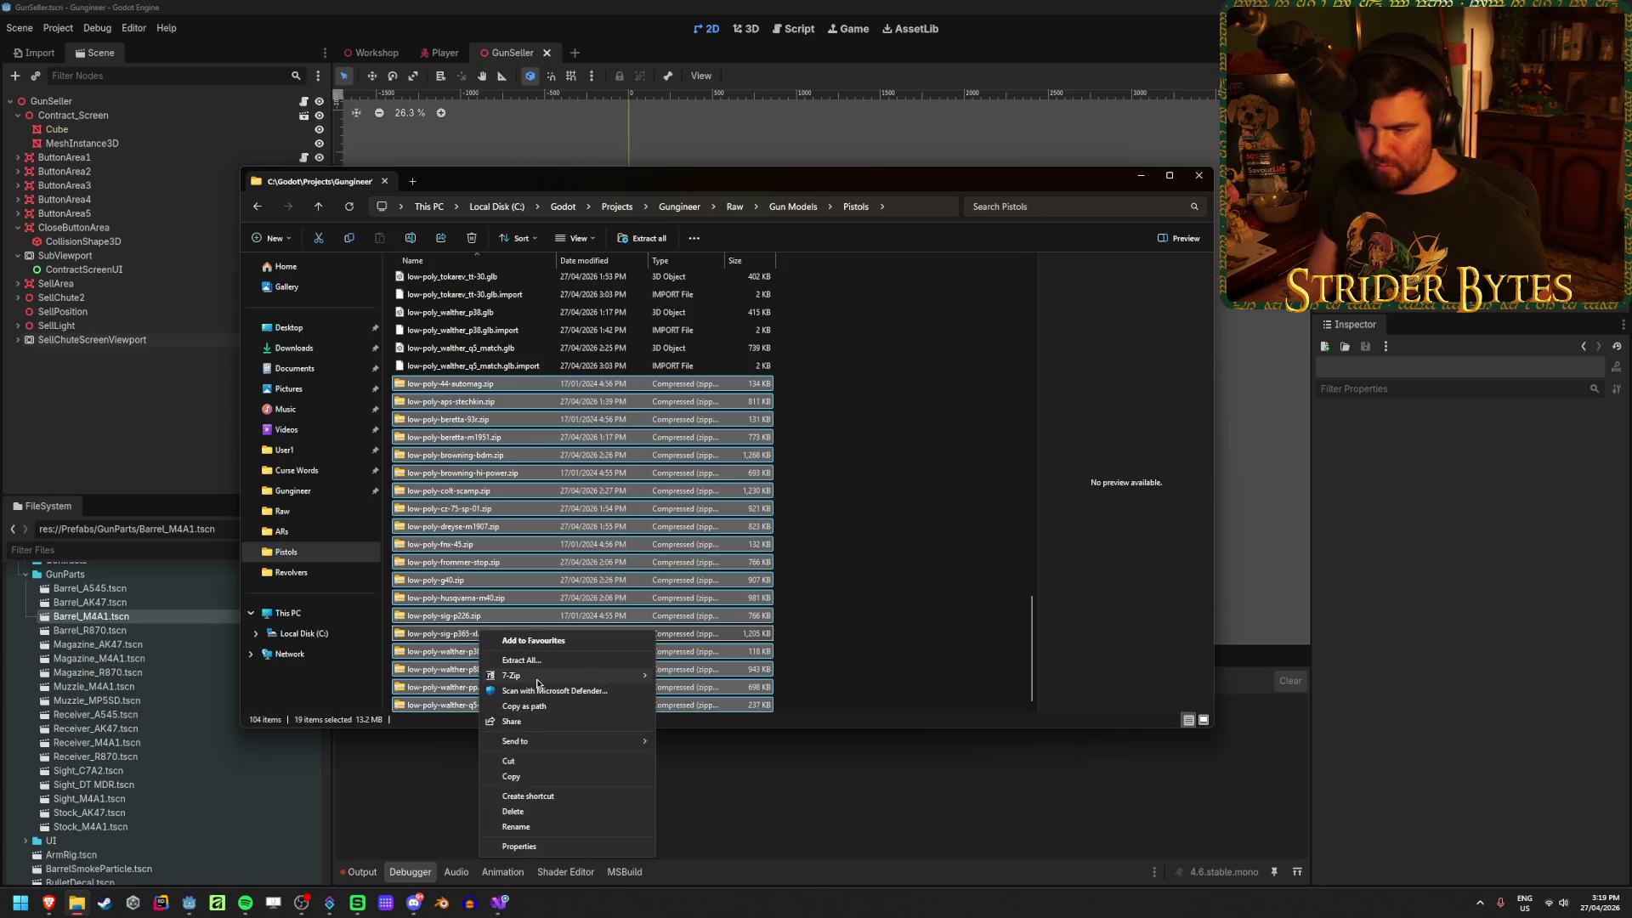
mouse_move(537, 682)
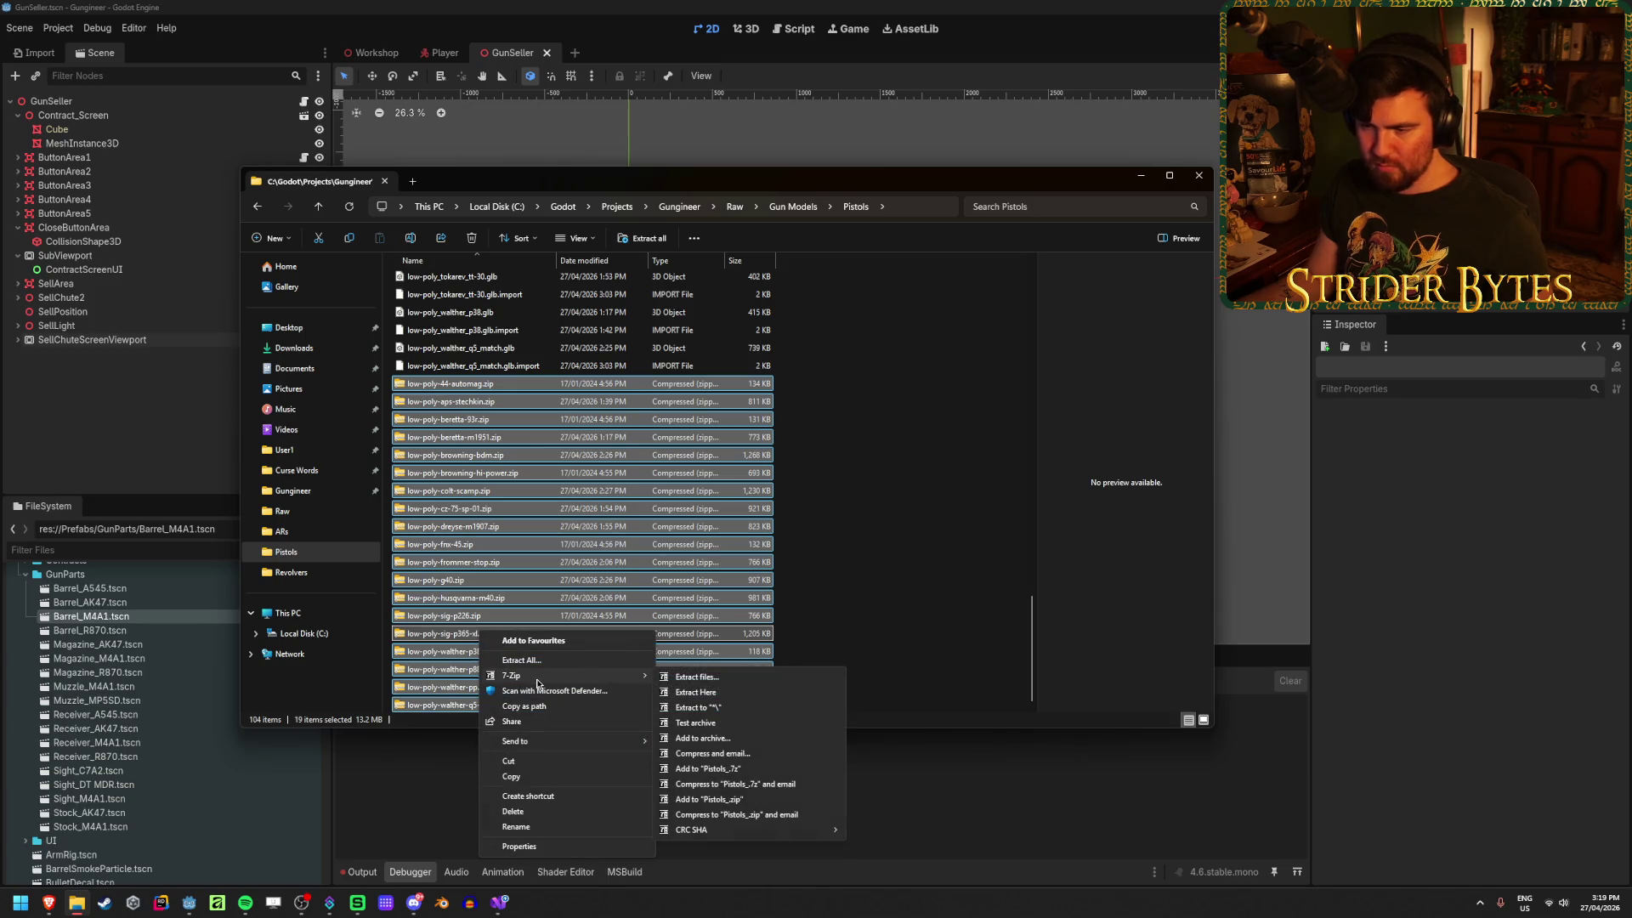
left_click(741, 694)
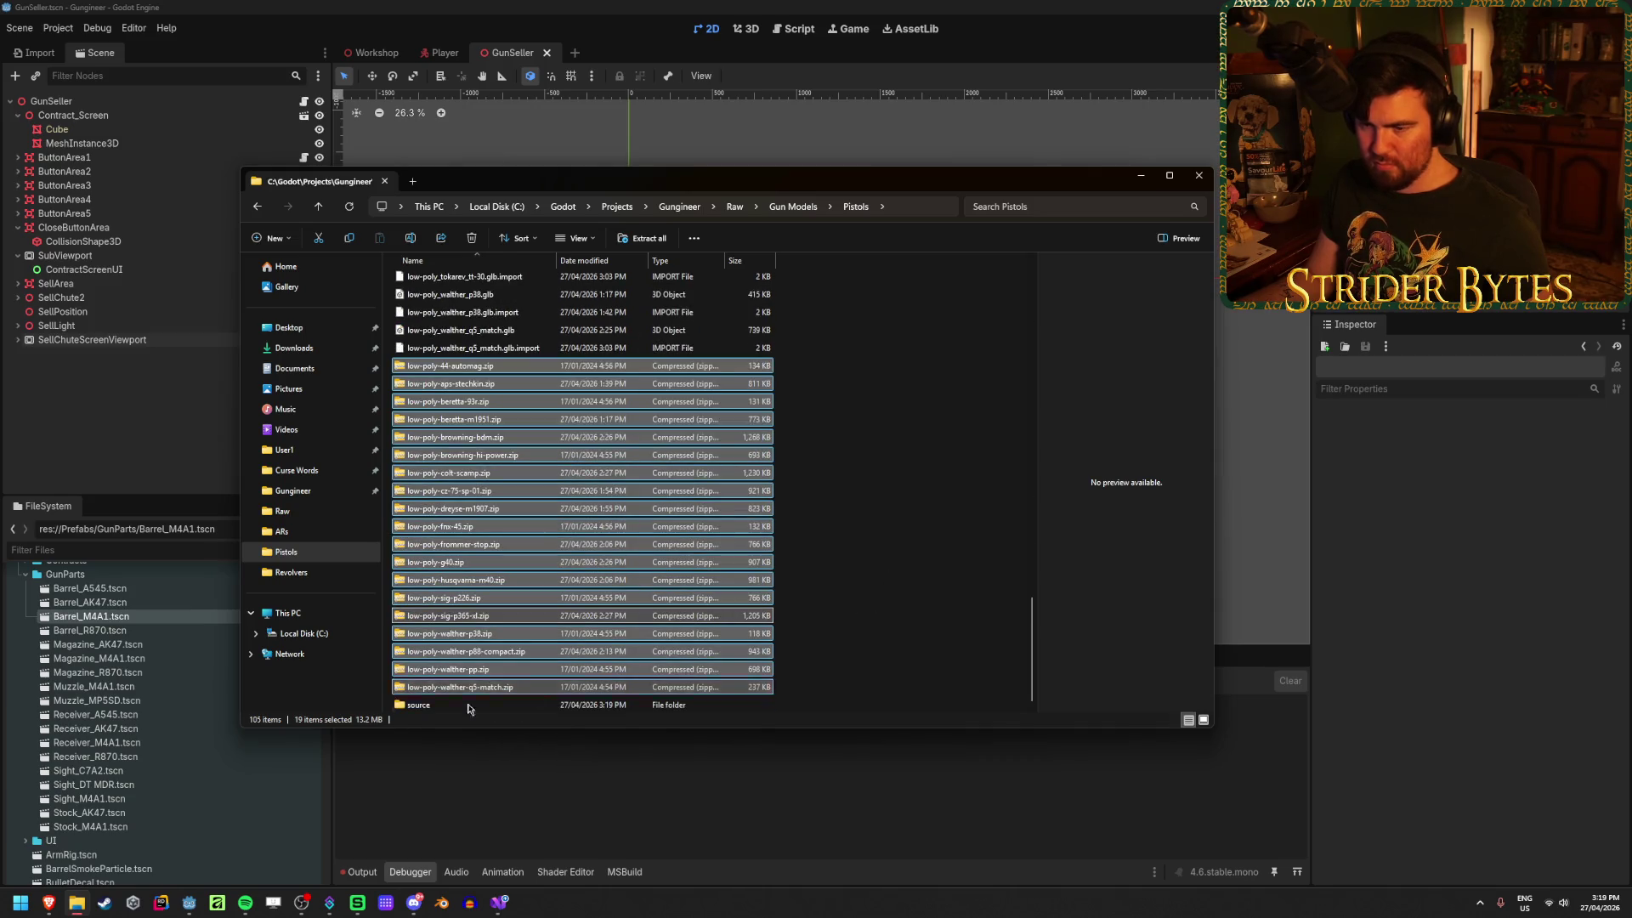
double_click(440, 705)
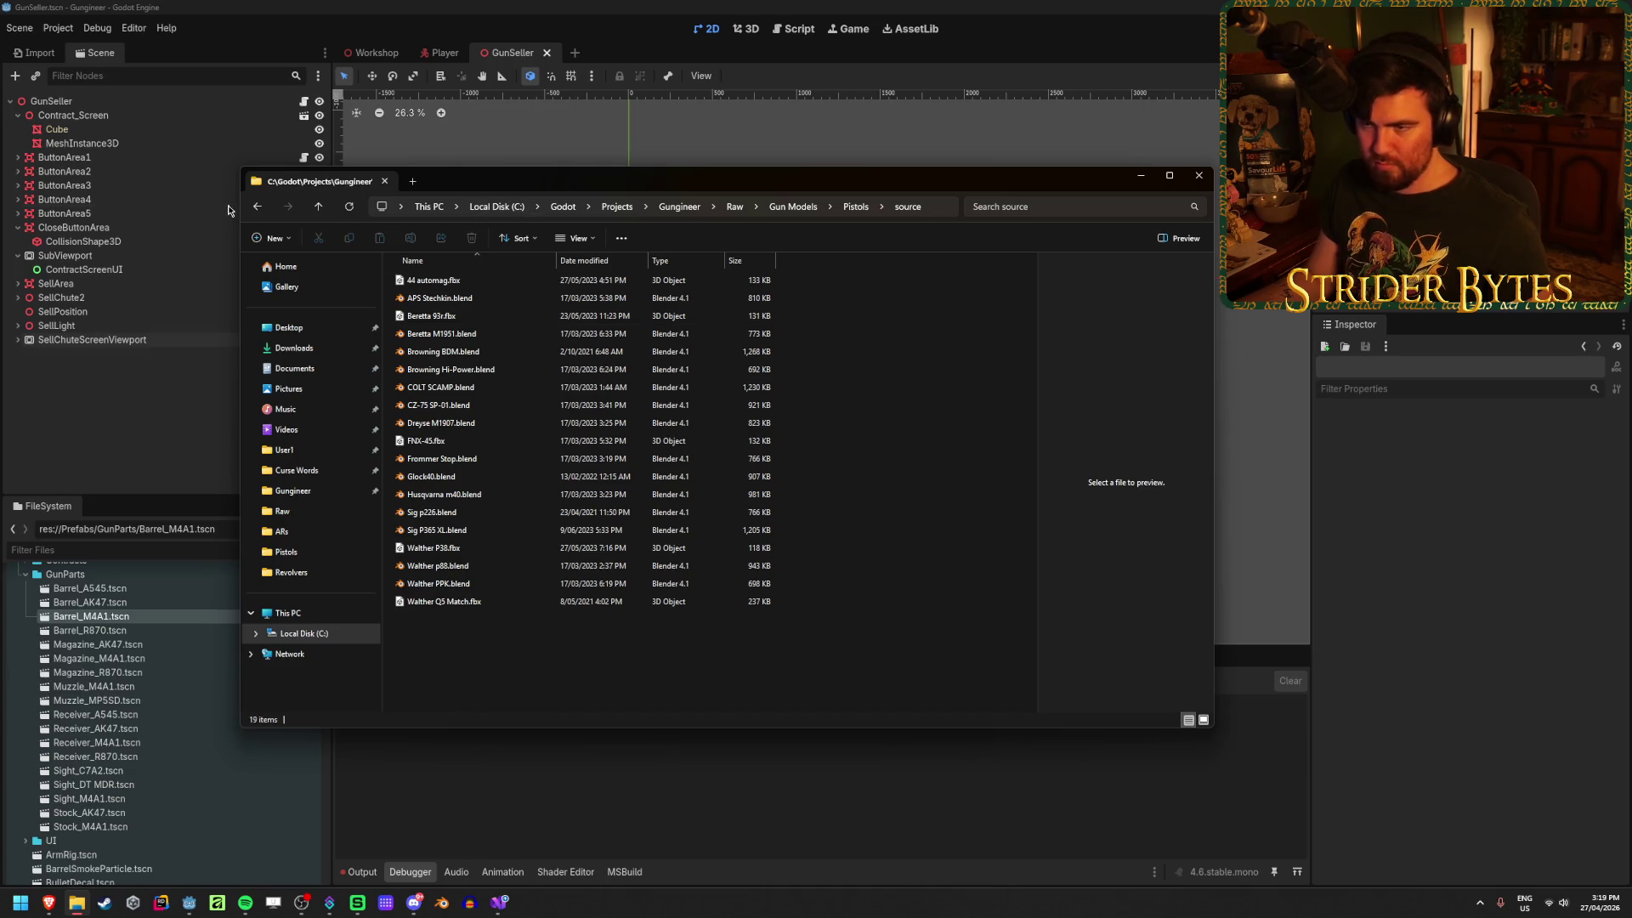
Step: Back in Pistols, delete all 19 pistol zip archives
left_click(257, 206)
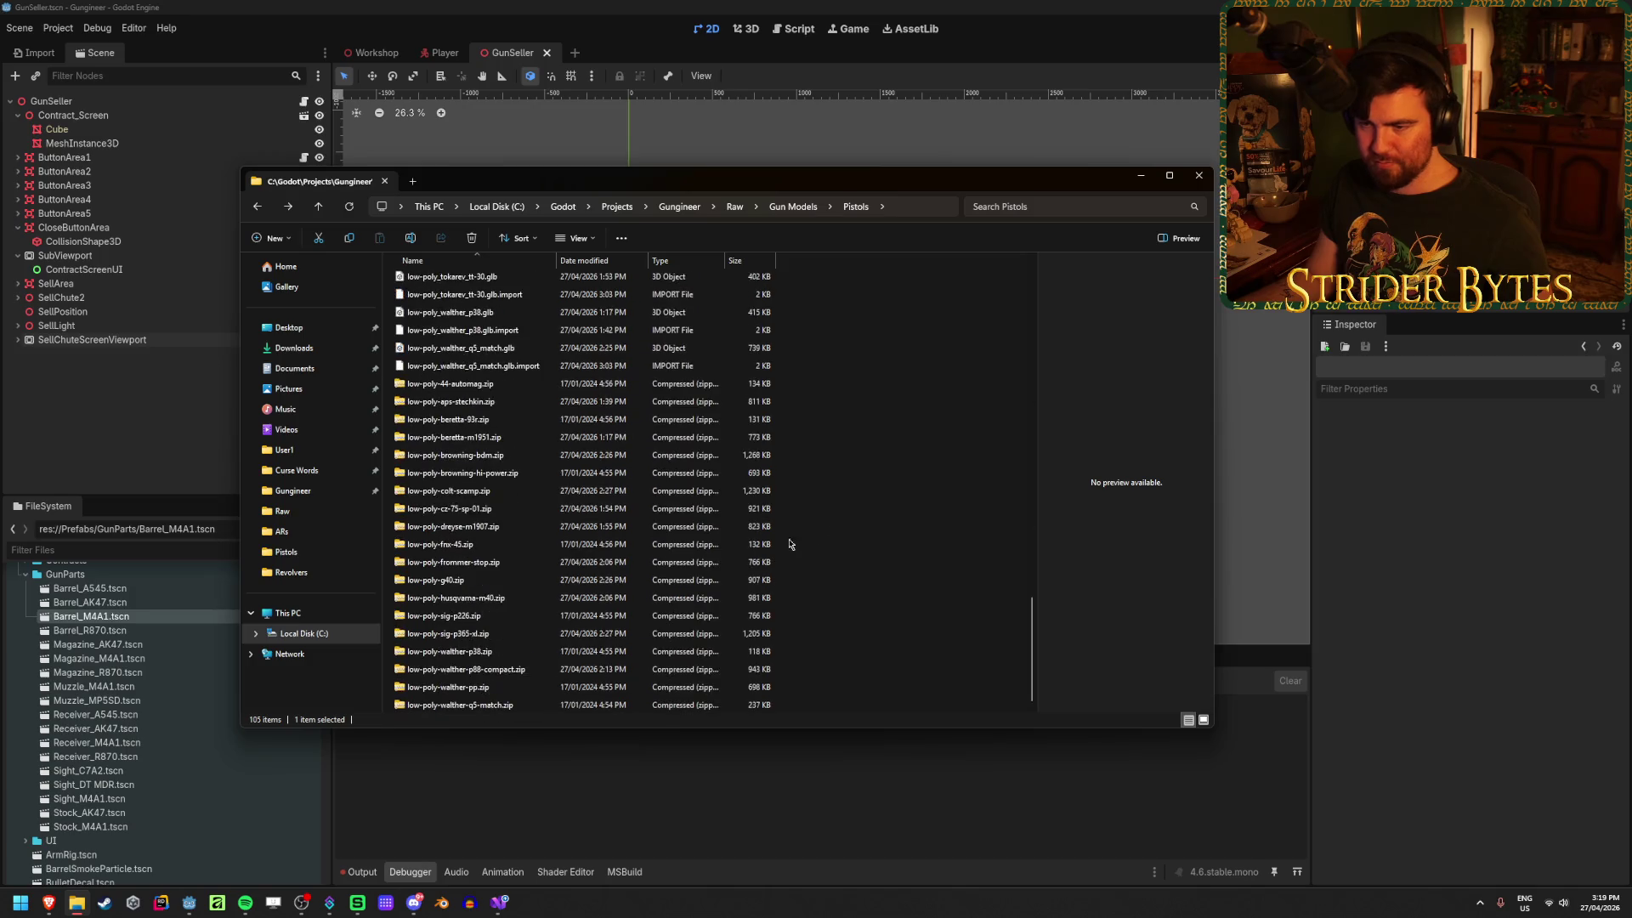
left_click(459, 705)
left_click(465, 386, "shift")
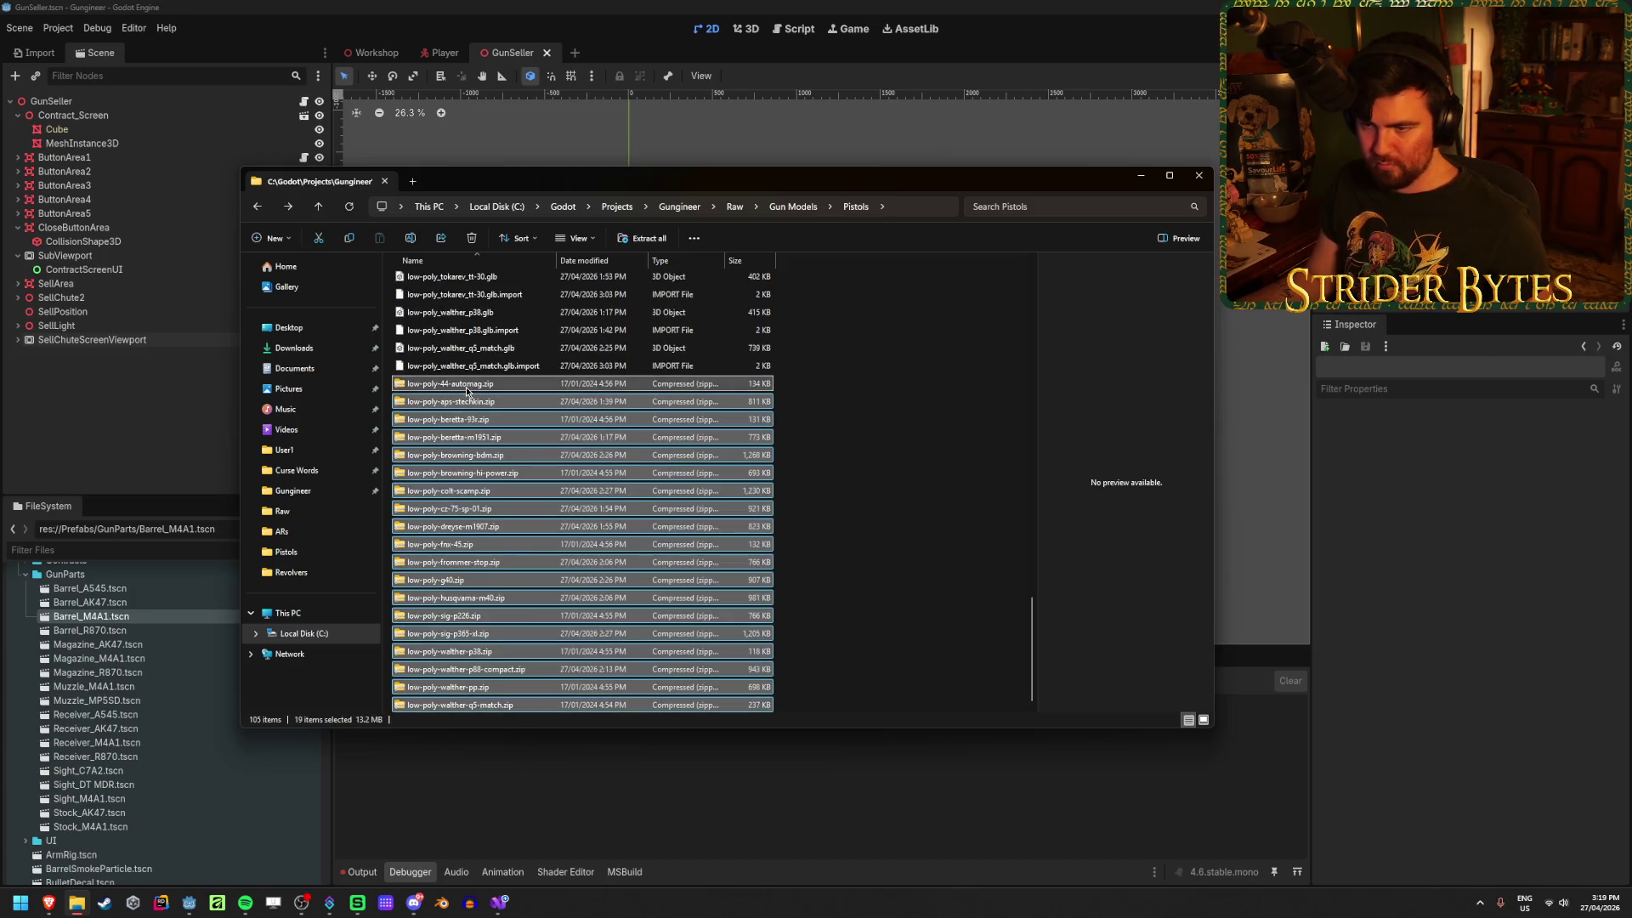
key("Delete")
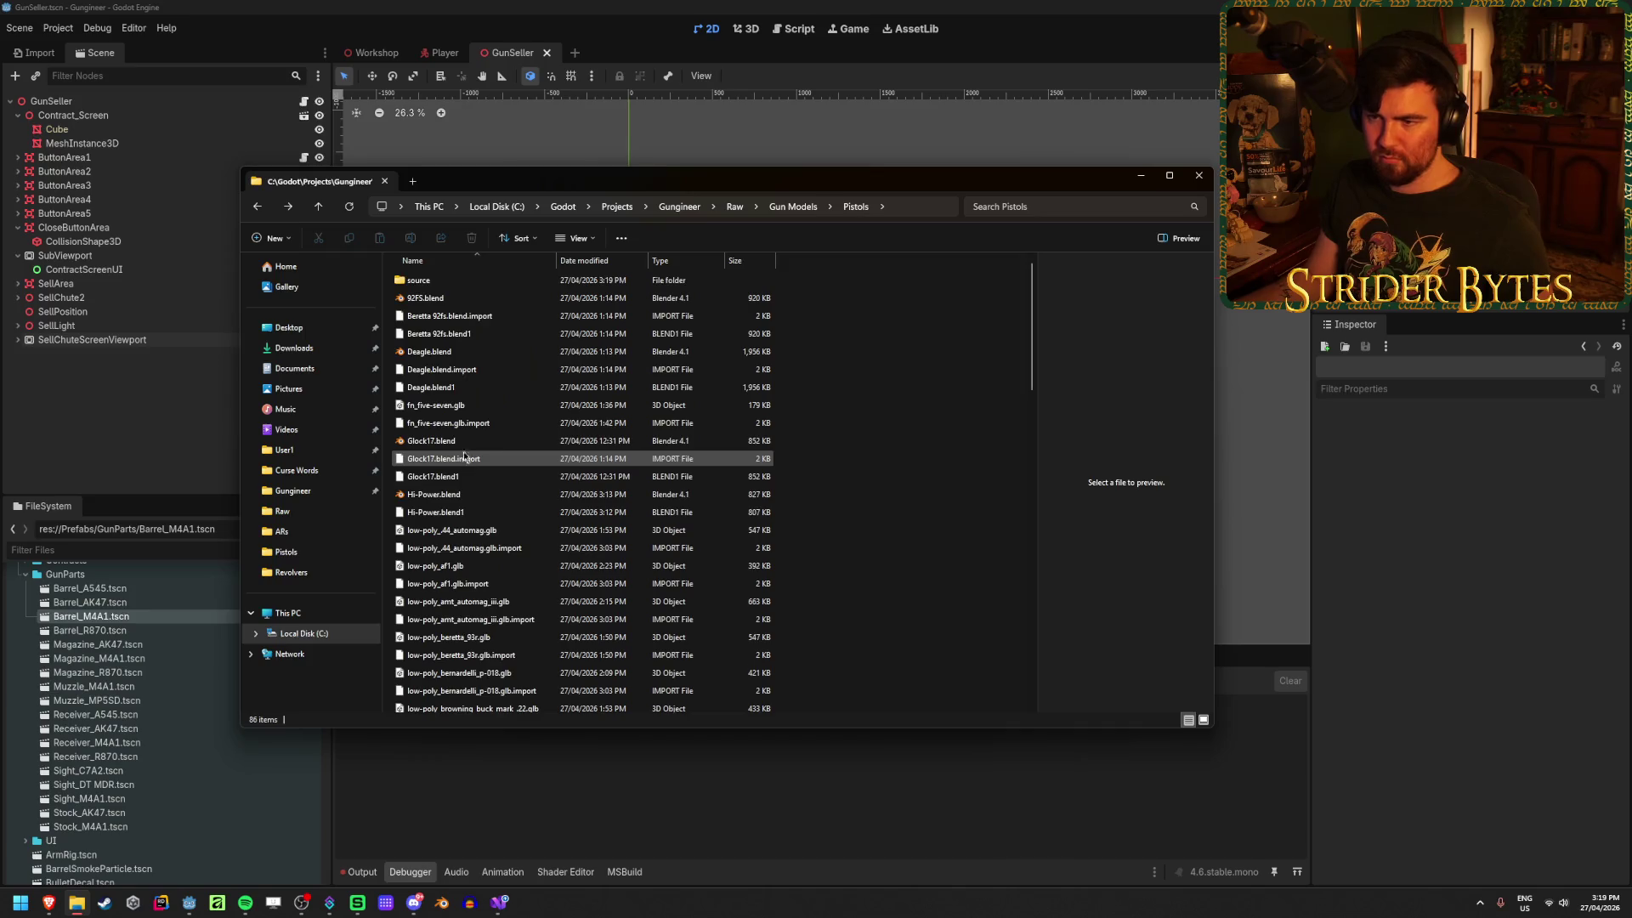
Step: Copy all extracted model files from source into Pistols and delete the source folder
double_click(454, 280)
key("ctrl+a")
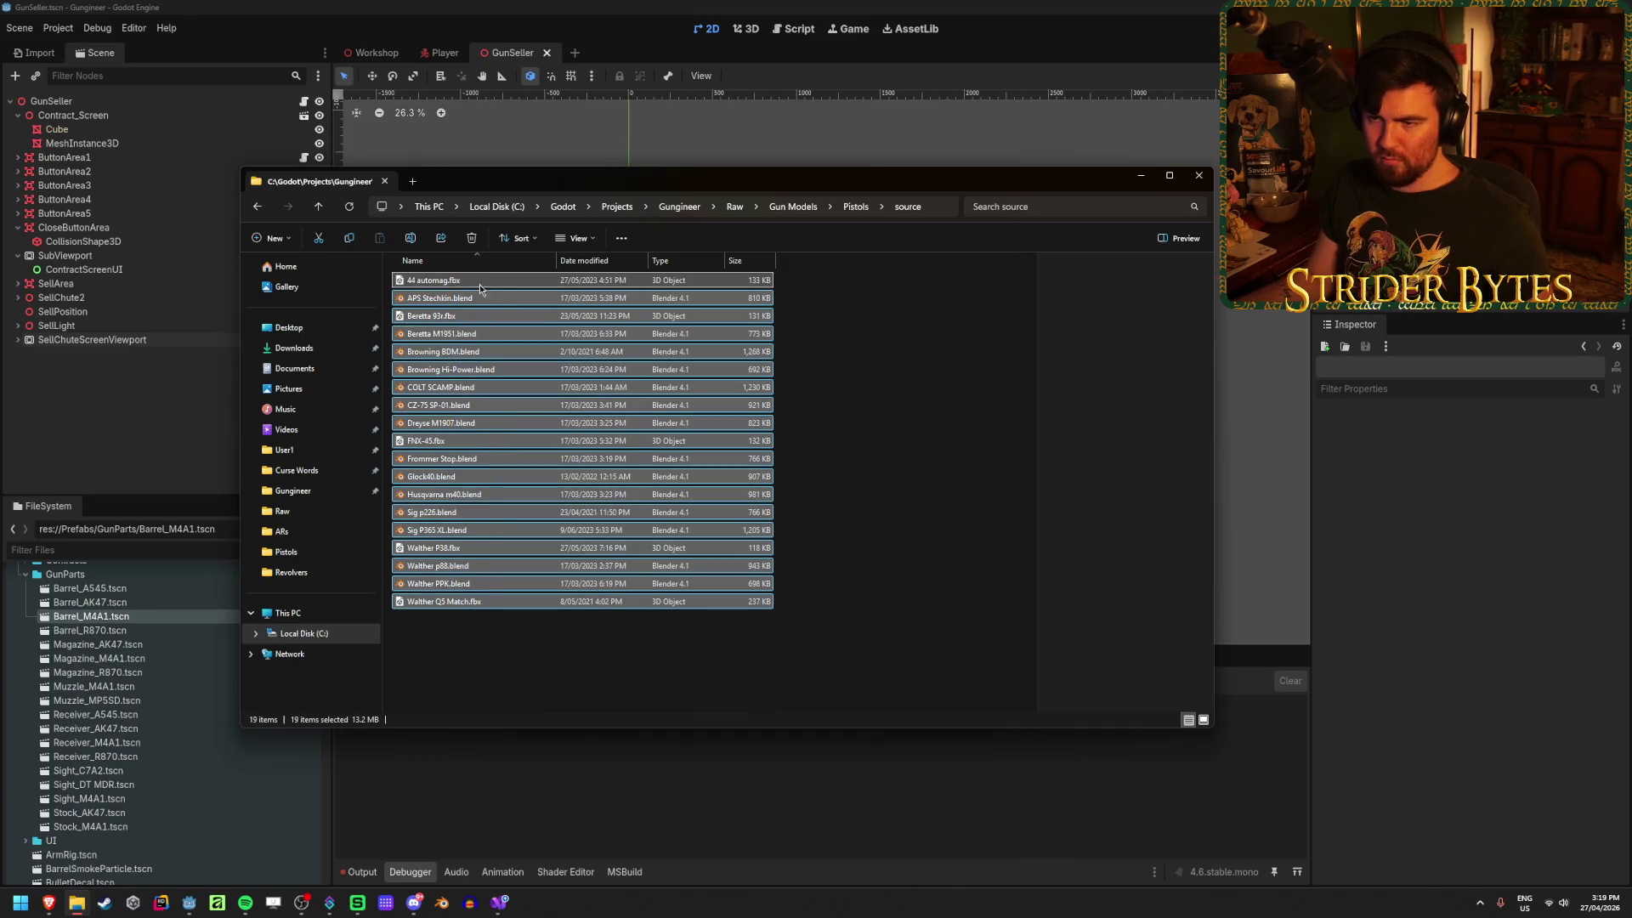
key("ctrl+c")
left_click(258, 208)
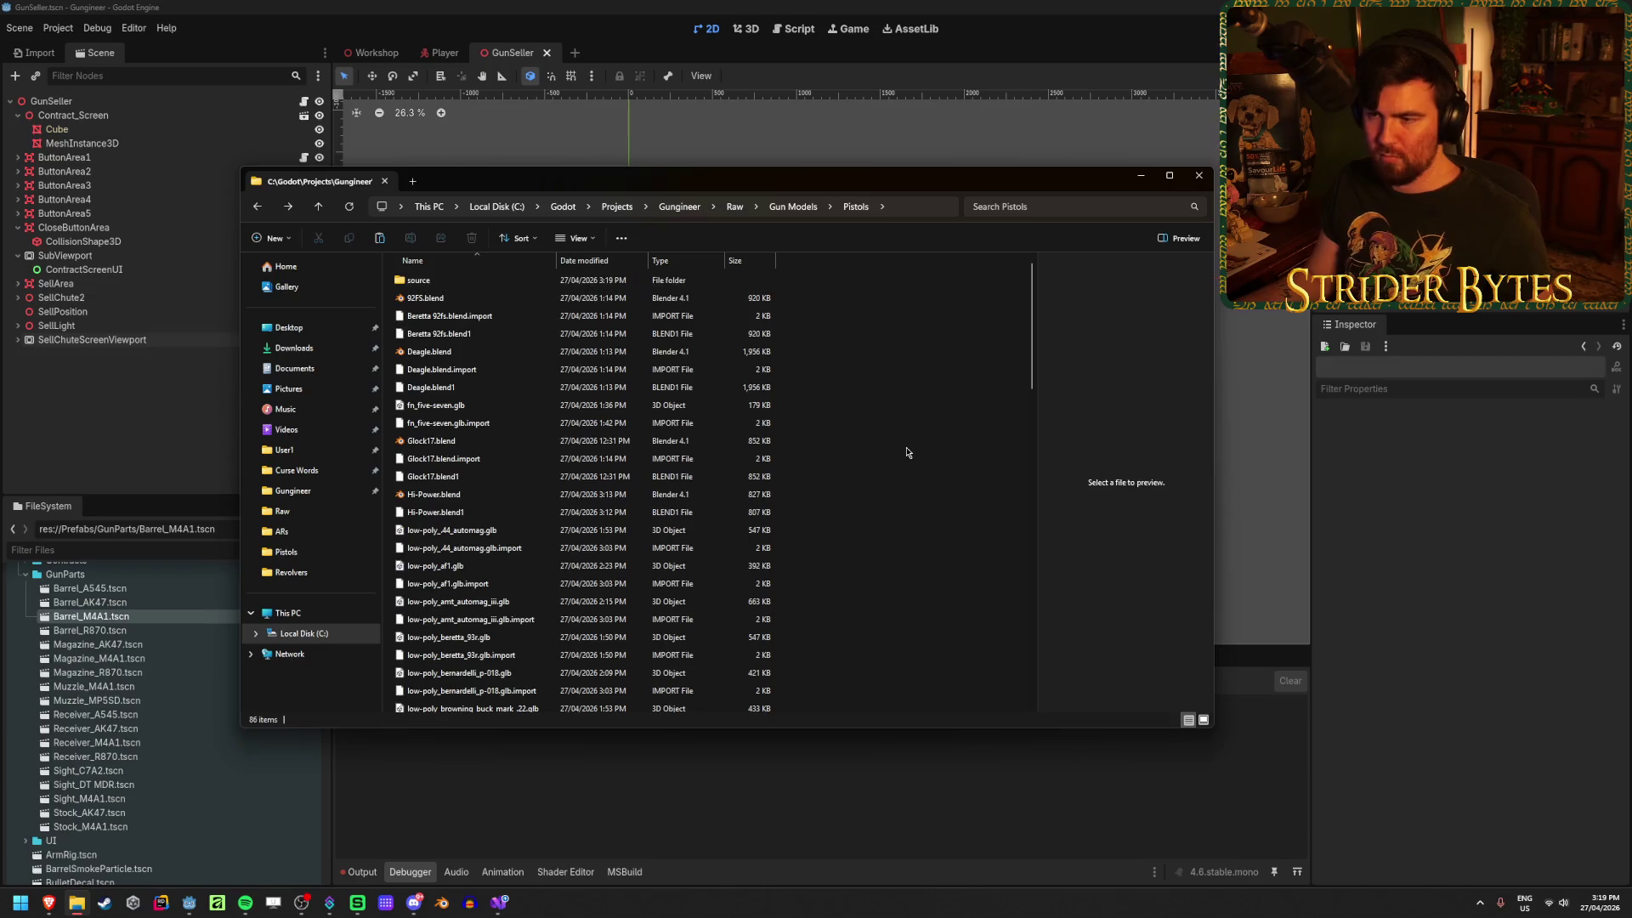
key("ctrl+v")
left_click(449, 283)
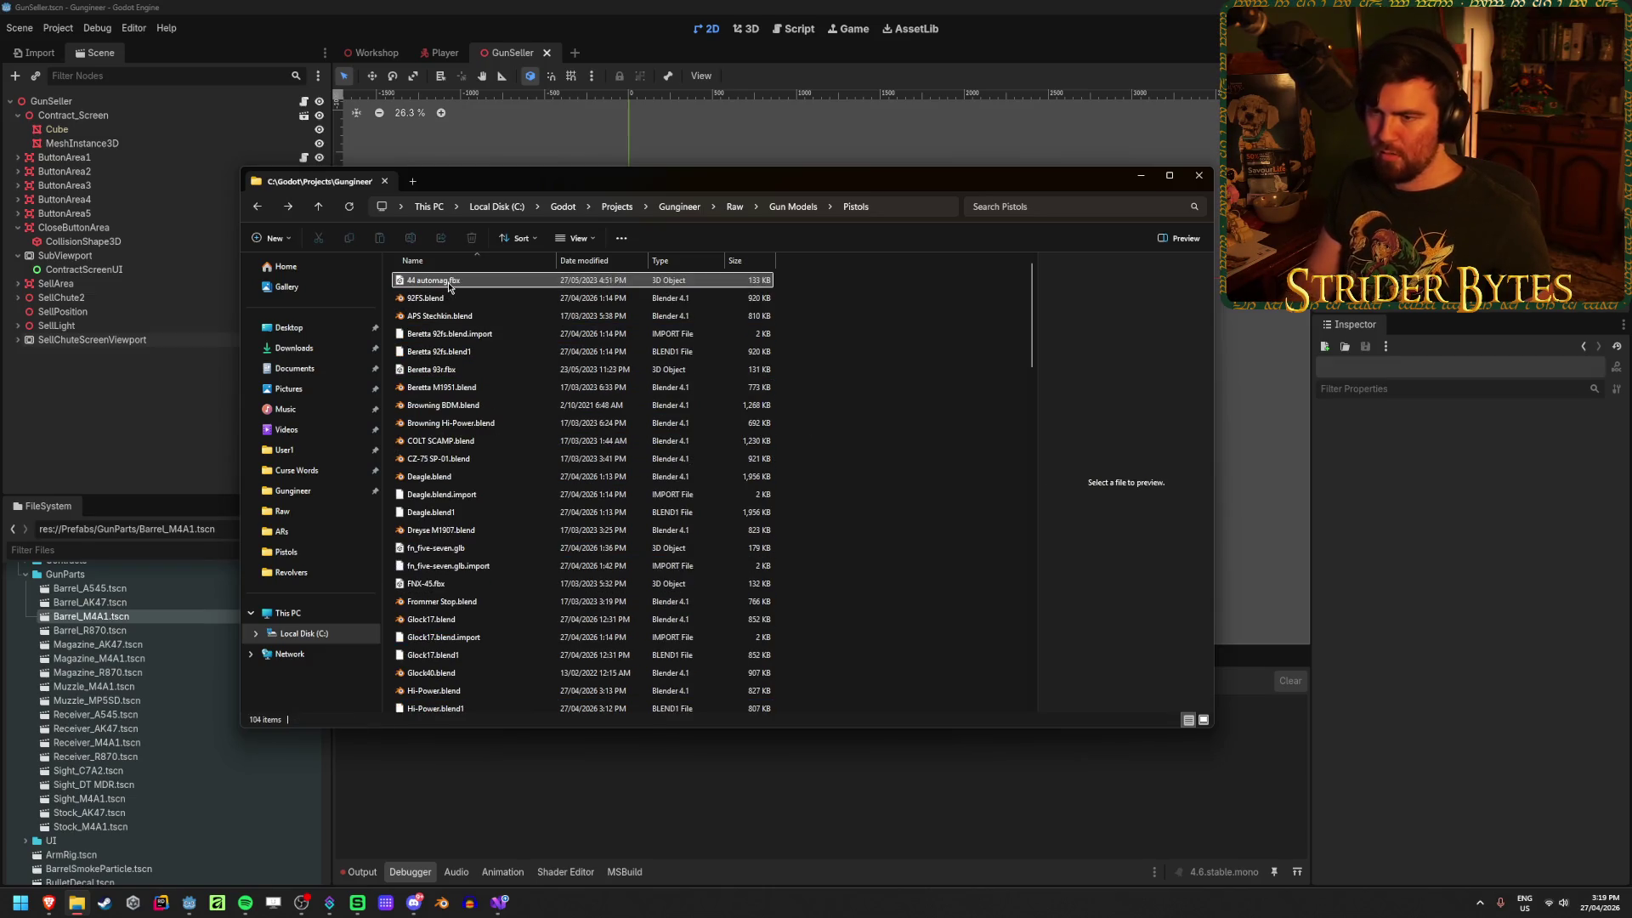
key("Delete")
Step: Rename APS Stechkin.blend to APS.blend and open it in Blender
scroll(919, 549, "down", 20)
scroll(918, 549, "down", 4)
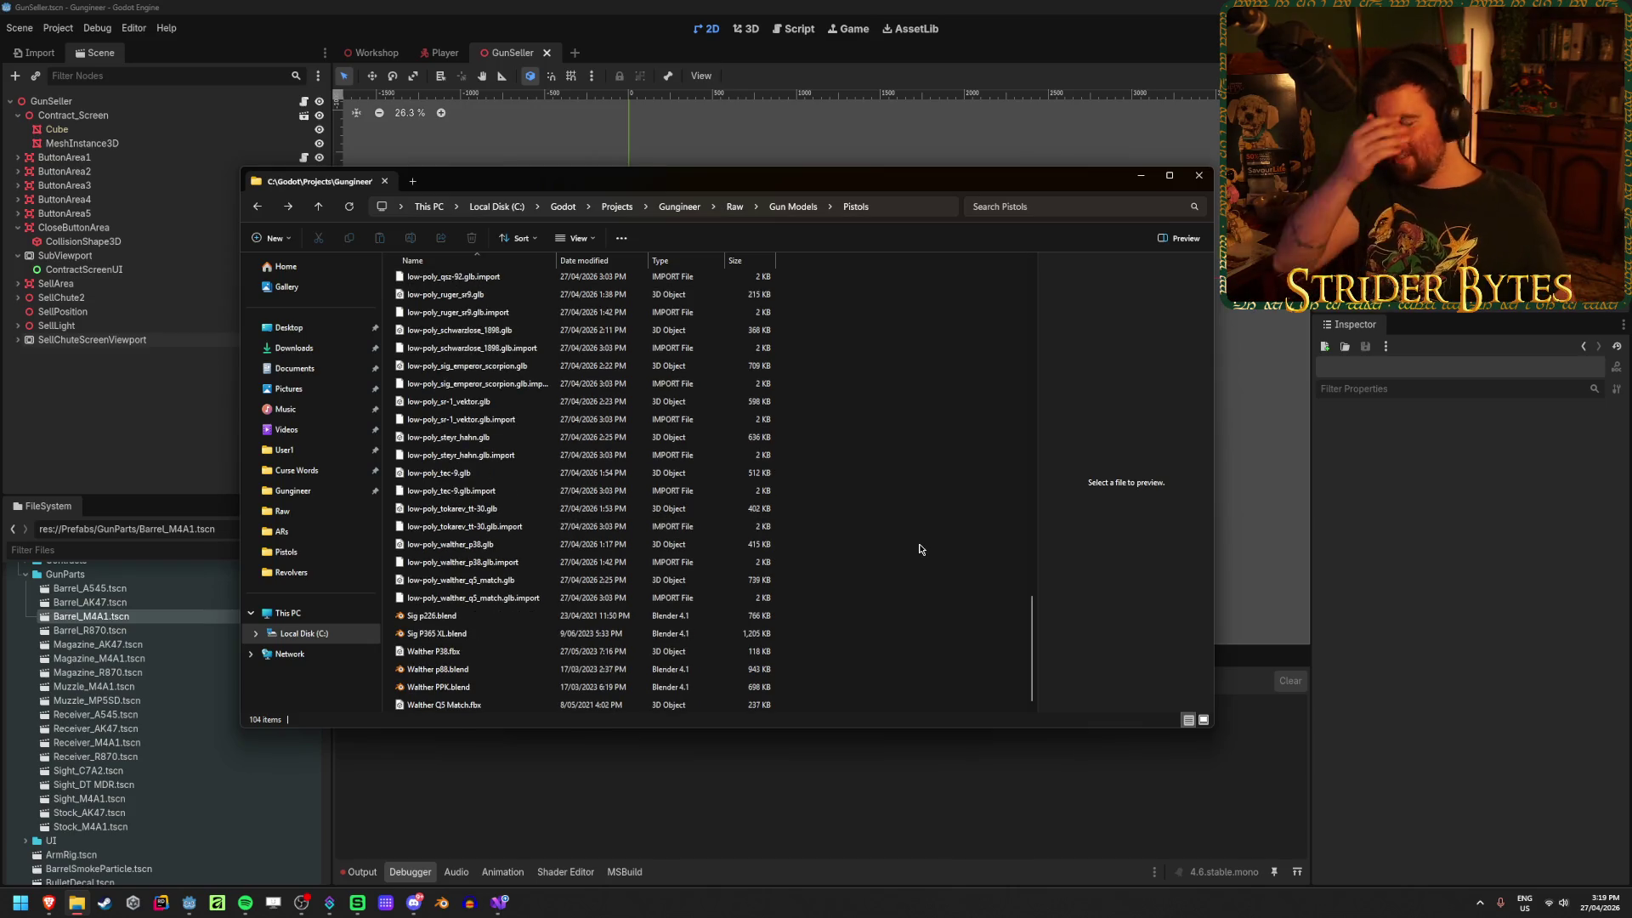
scroll(889, 547, "up", 20)
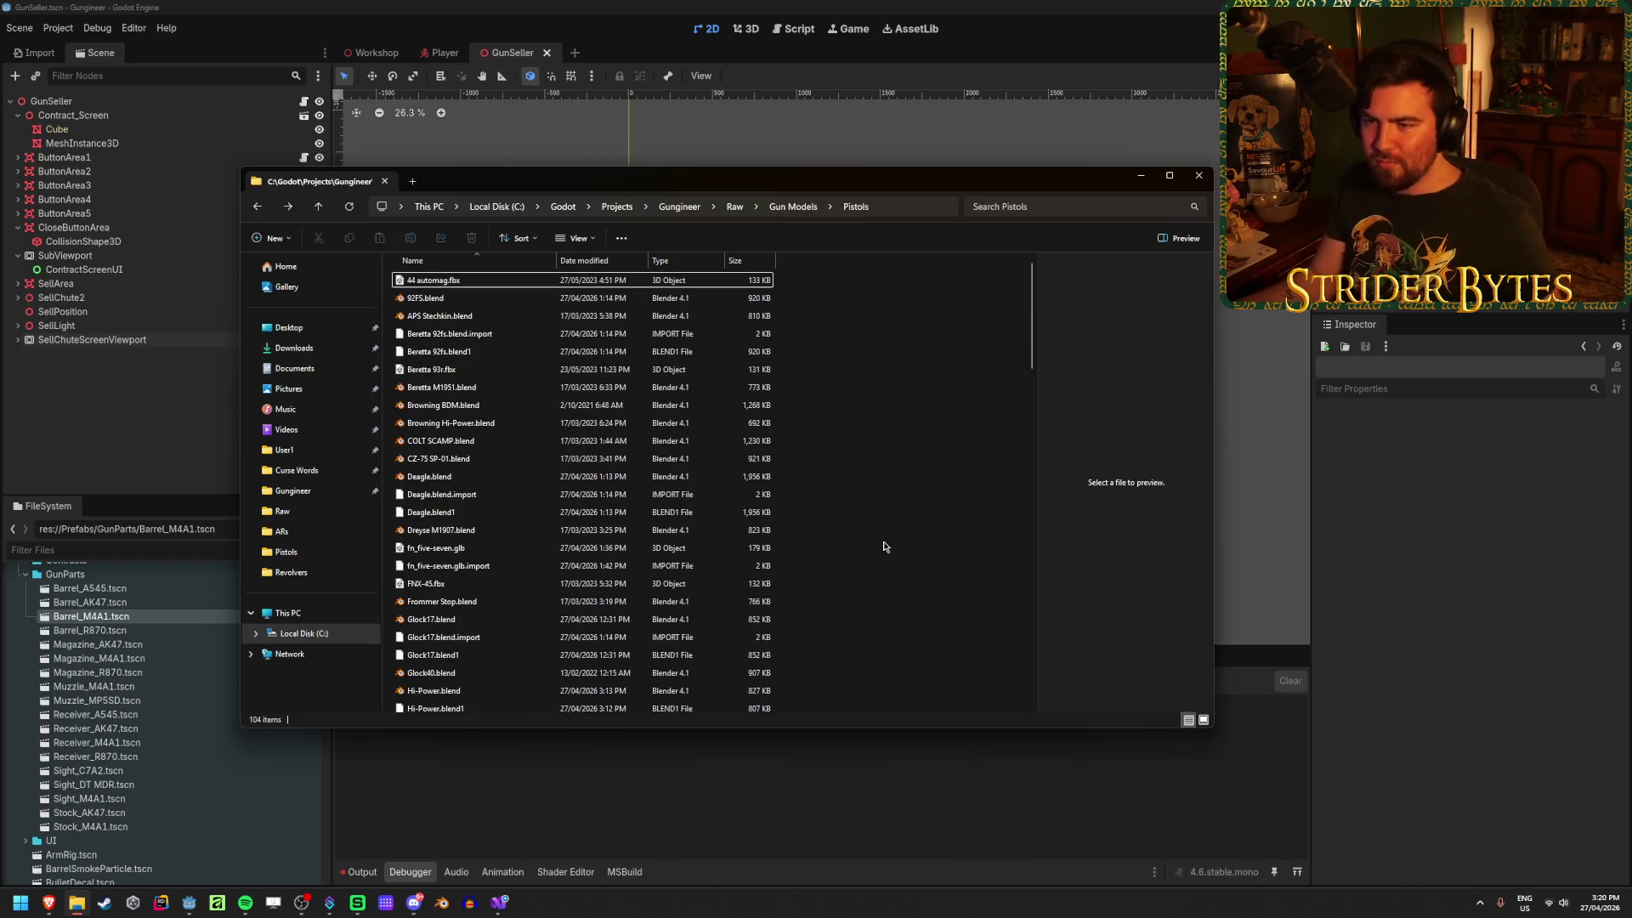
left_click(481, 320)
left_click(480, 320)
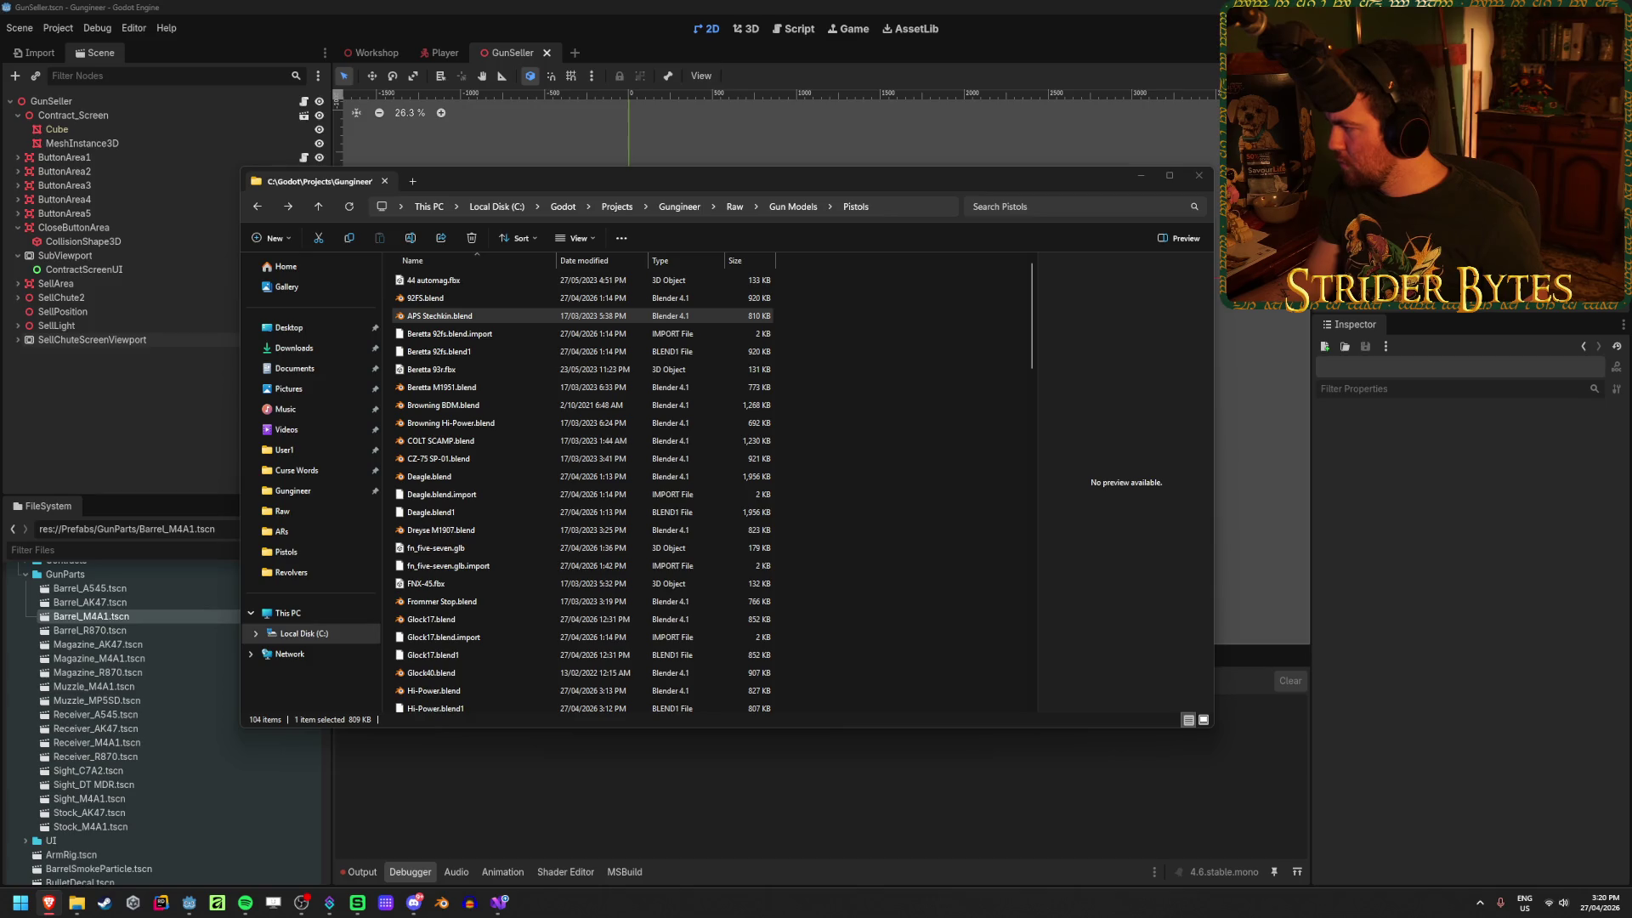
left_click(520, 324)
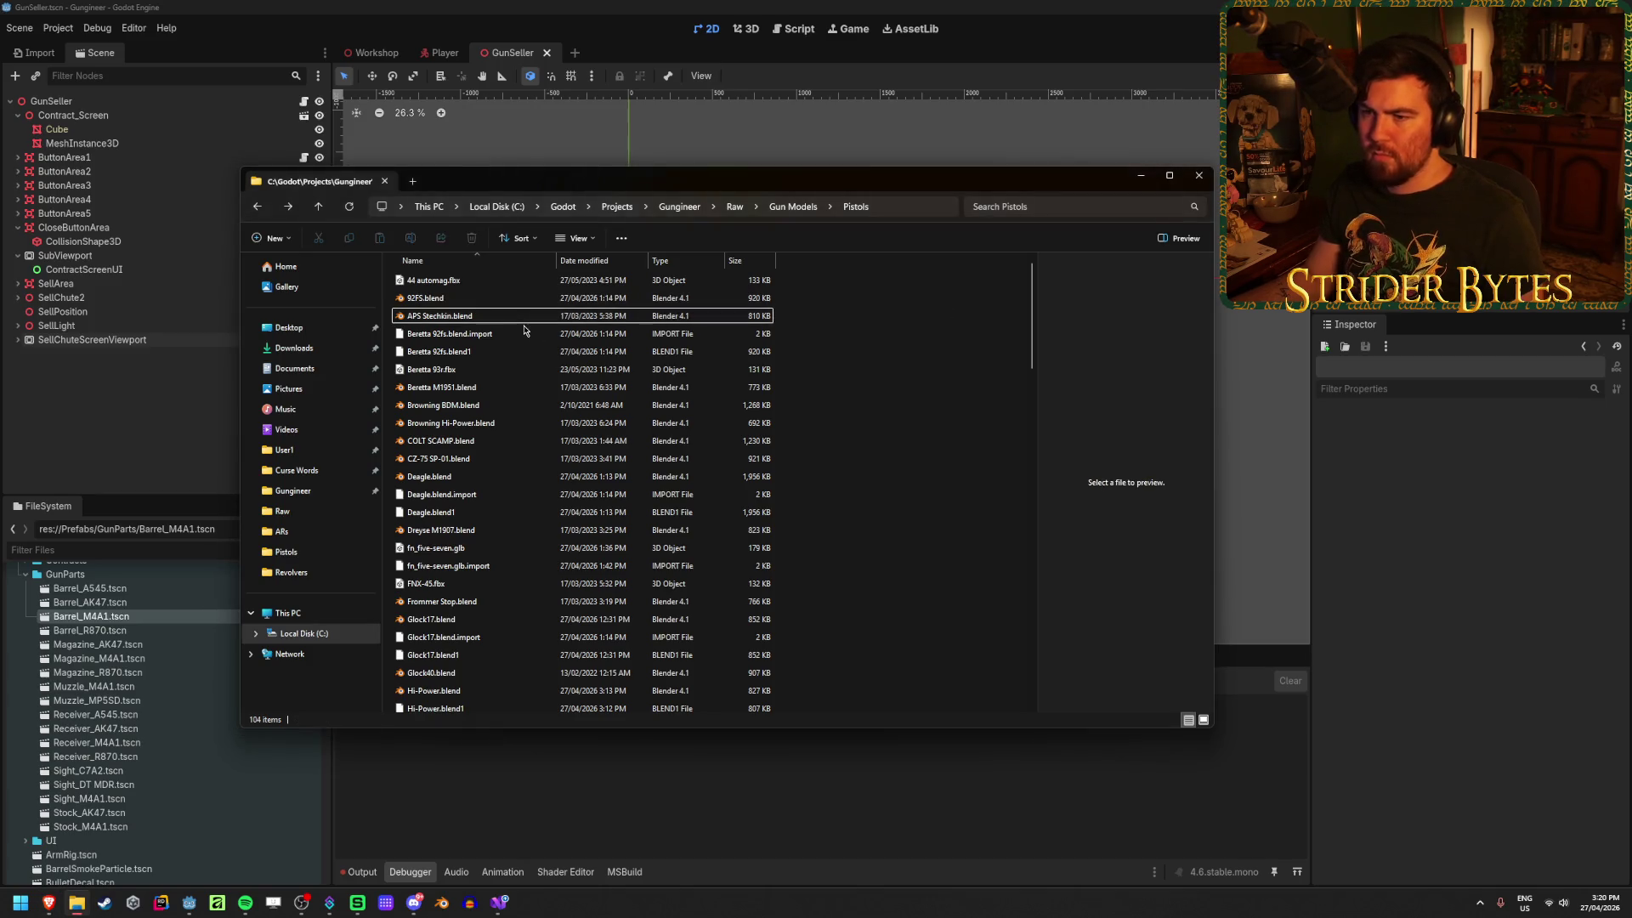
type("APS")
key("Return")
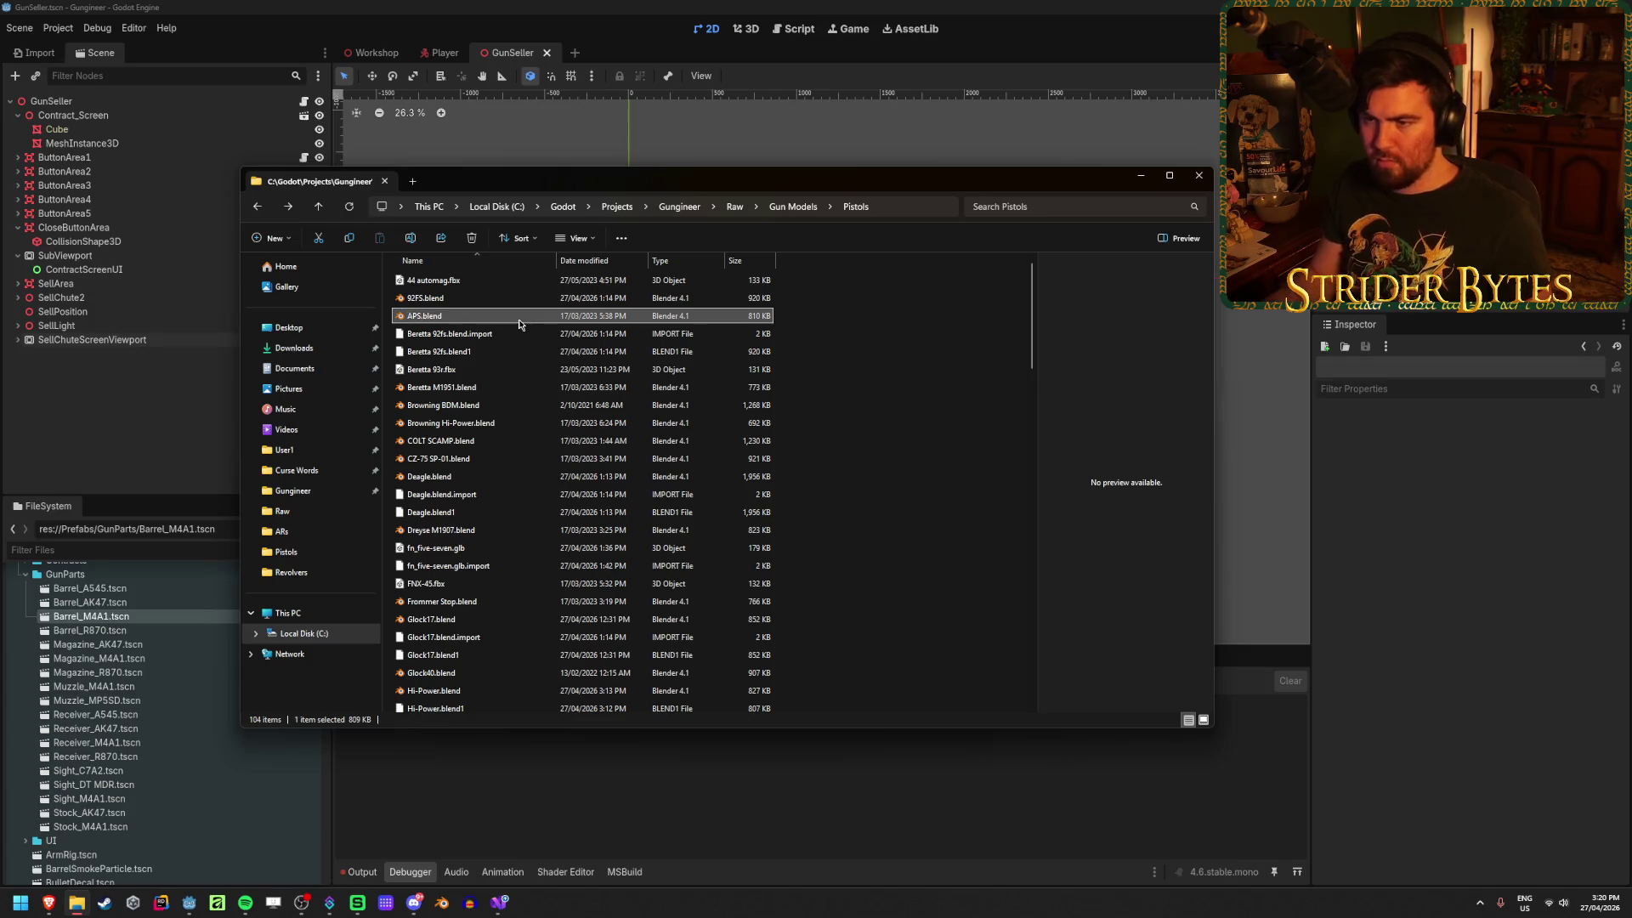
double_click(510, 316)
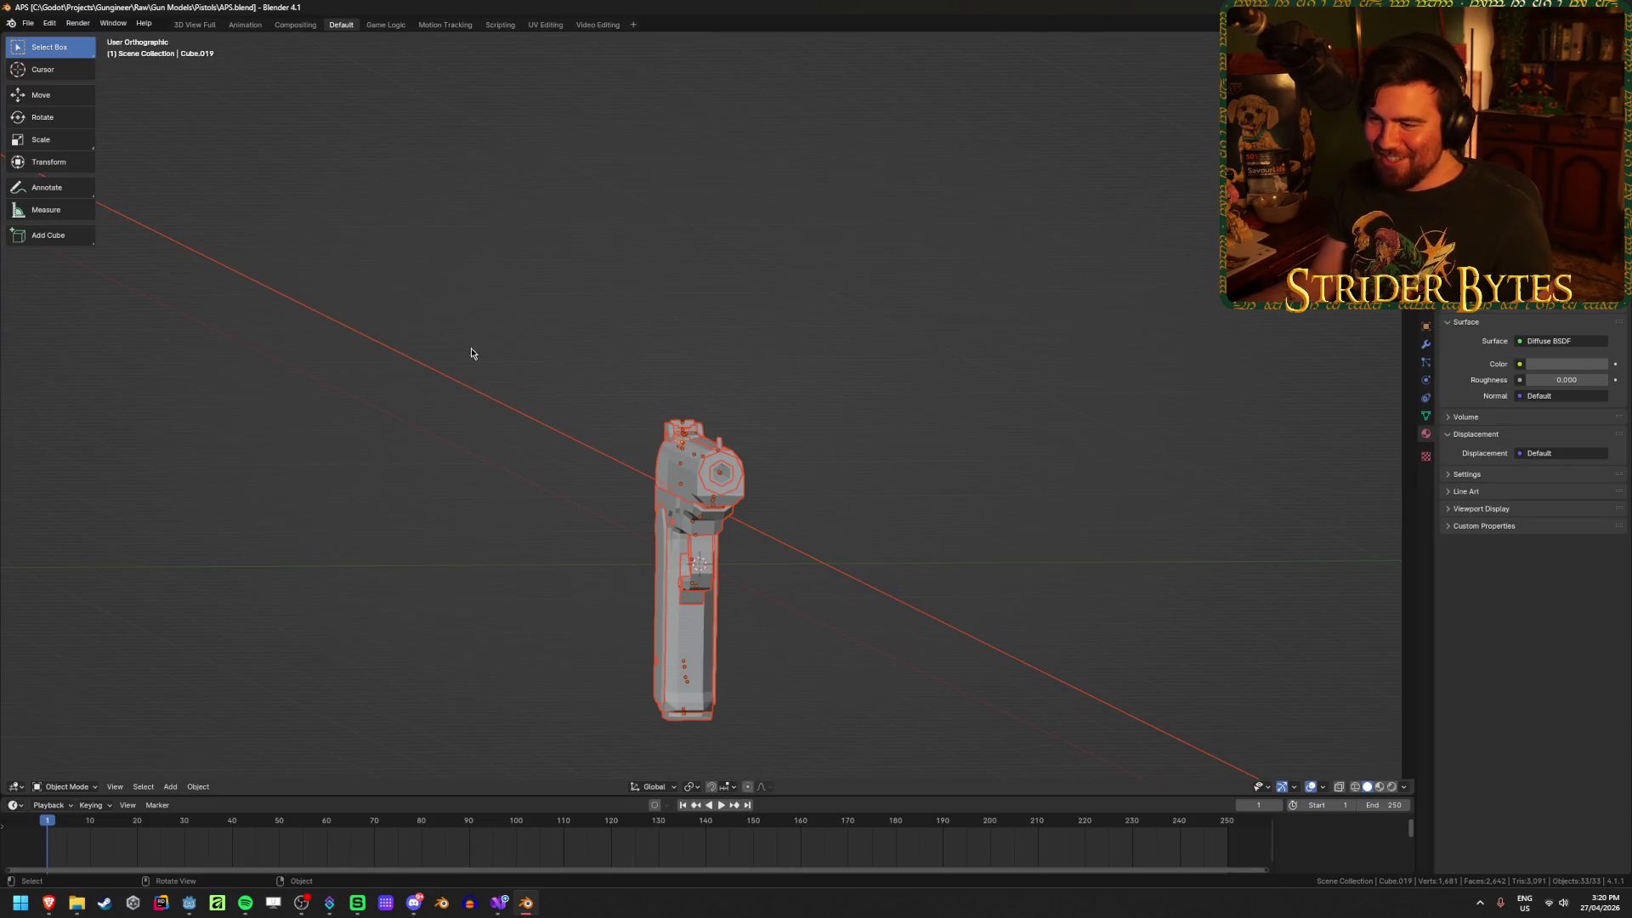
Step: Delete the large framed object and the small camera-like object from the scene
left_click(491, 310)
mouse_move(491, 310)
middle_mouse_down()
mouse_move(594, 334)
mouse_move(462, 386)
mouse_move(310, 342)
mouse_move(357, 315)
middle_mouse_up()
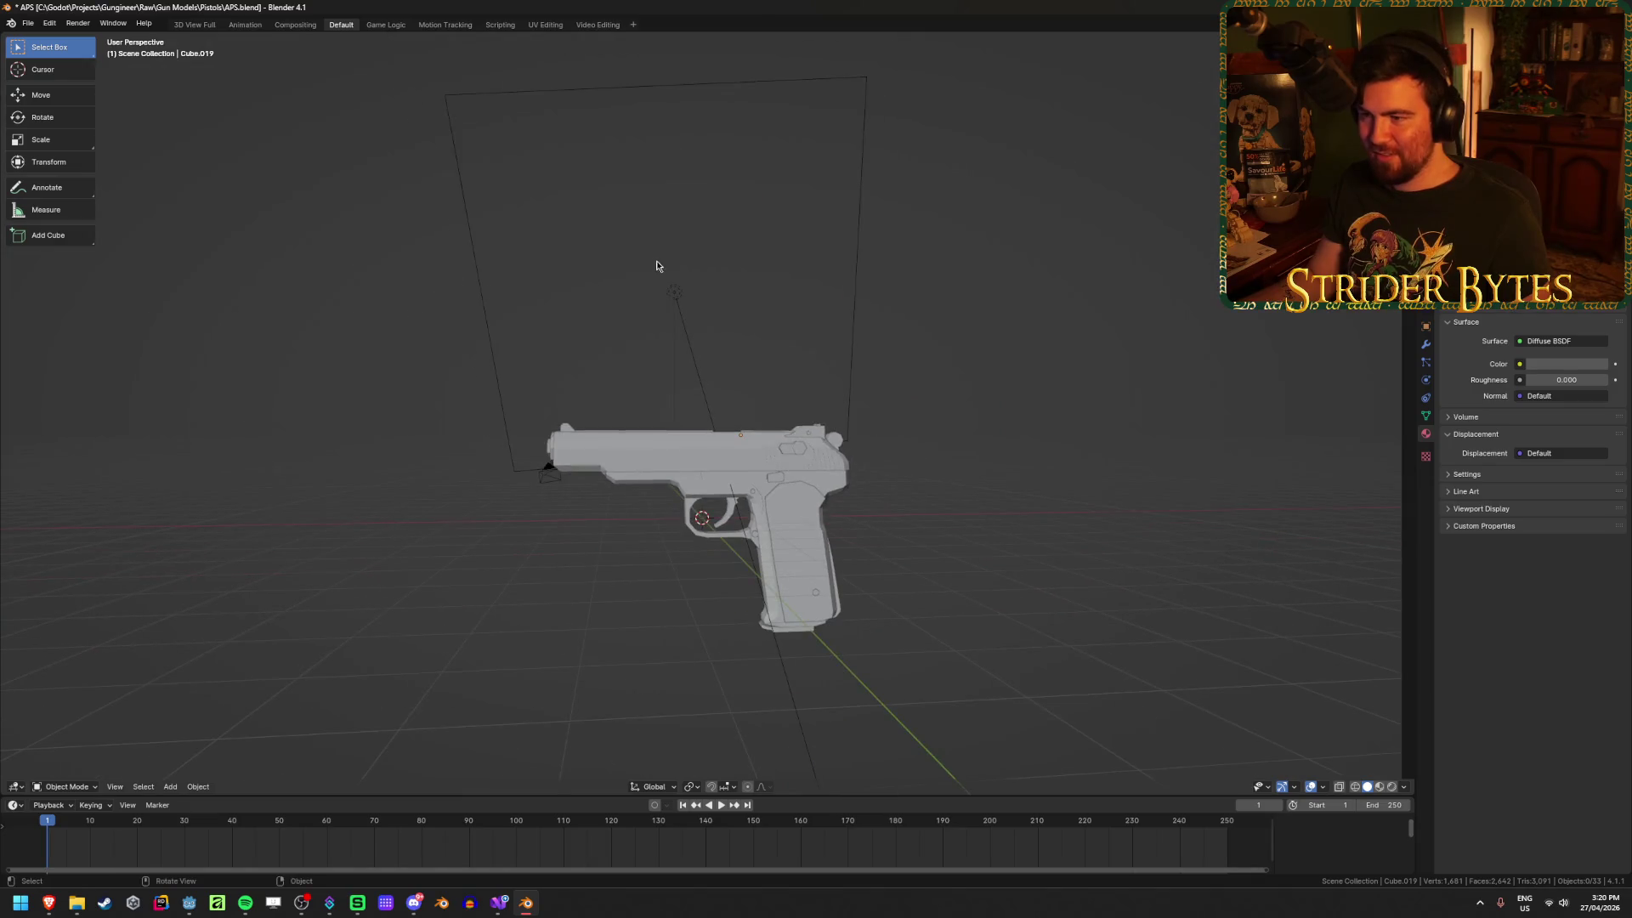
left_click(675, 298)
key("Delete")
mouse_move(474, 332)
middle_mouse_down()
mouse_move(373, 409)
mouse_move(583, 408)
mouse_move(700, 459)
mouse_move(491, 473)
mouse_move(575, 612)
middle_mouse_up()
left_click(360, 388)
key("x")
left_click(348, 383)
Step: Switch the viewport to Material Preview shading and inspect the slide and red grip
left_click(700, 459)
scroll(700, 459, "up", 4)
key("z")
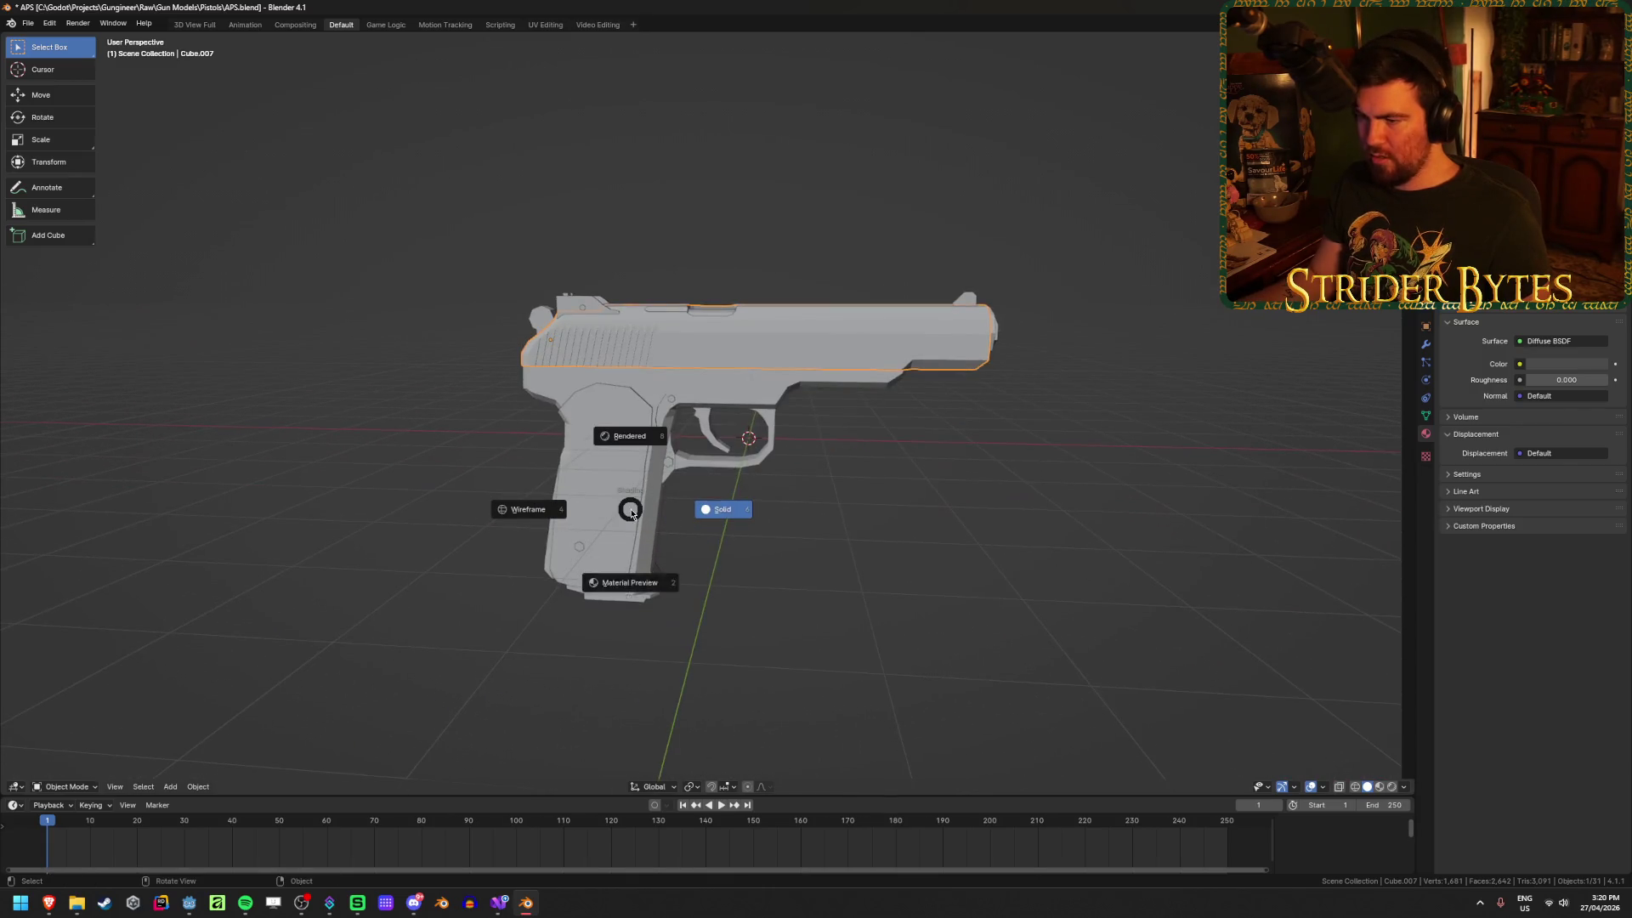
left_click(619, 583)
mouse_move(801, 528)
middle_mouse_down()
mouse_move(631, 553)
mouse_move(619, 524)
mouse_move(702, 528)
mouse_move(674, 484)
middle_mouse_up()
left_click(653, 412)
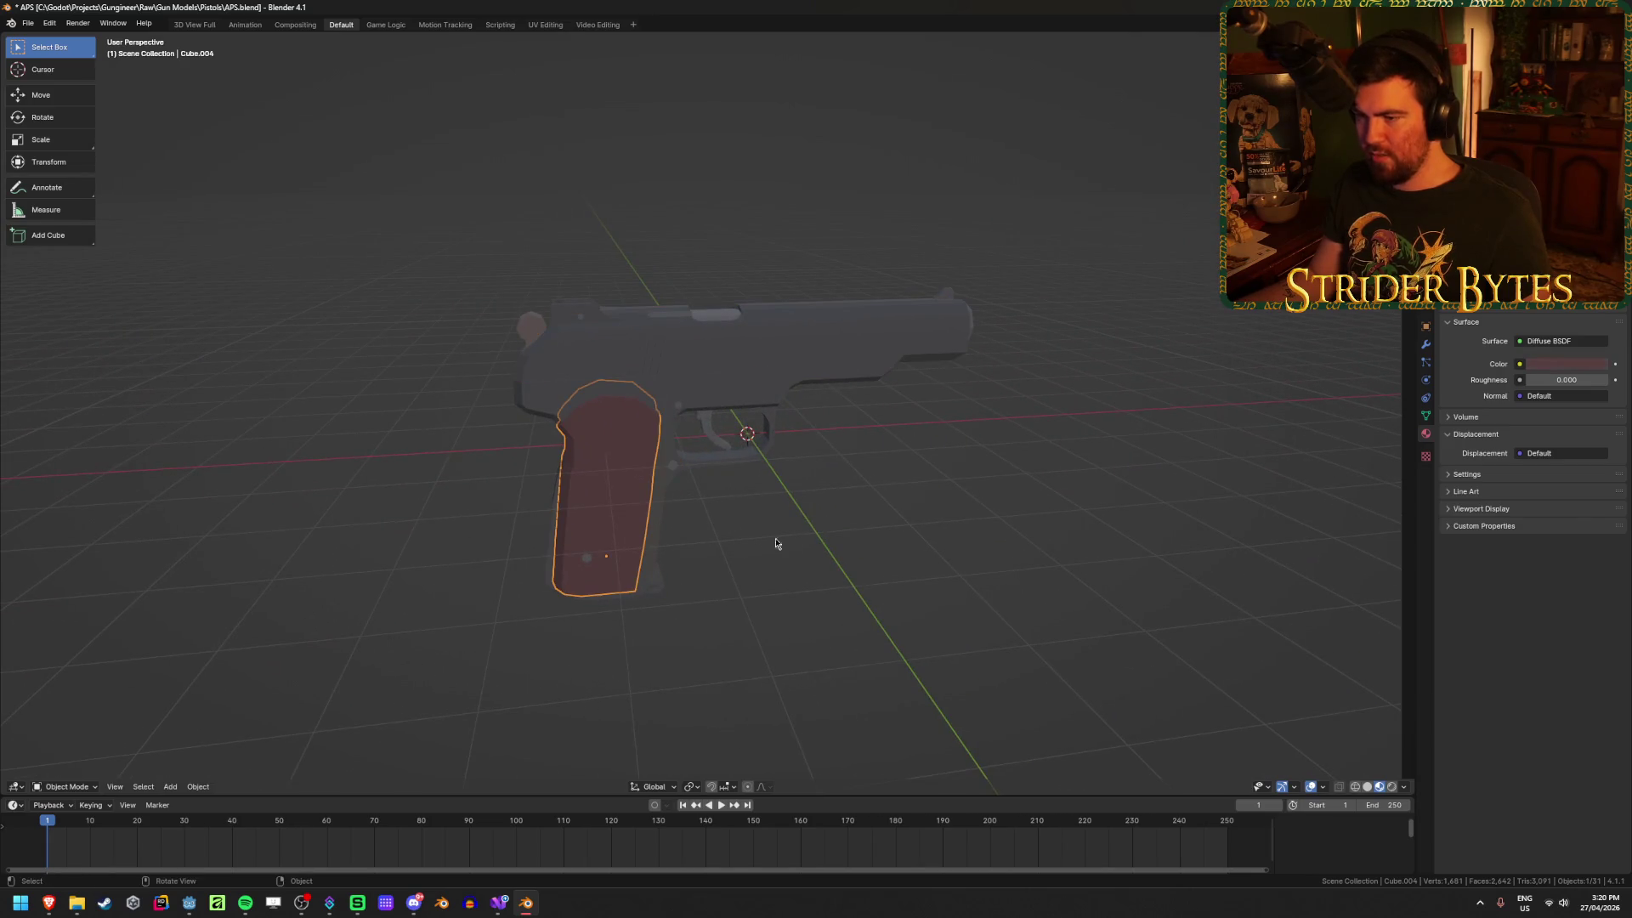
left_click(833, 536)
middle_click_drag(834, 536, 819, 517)
scroll(878, 493, "up", 1)
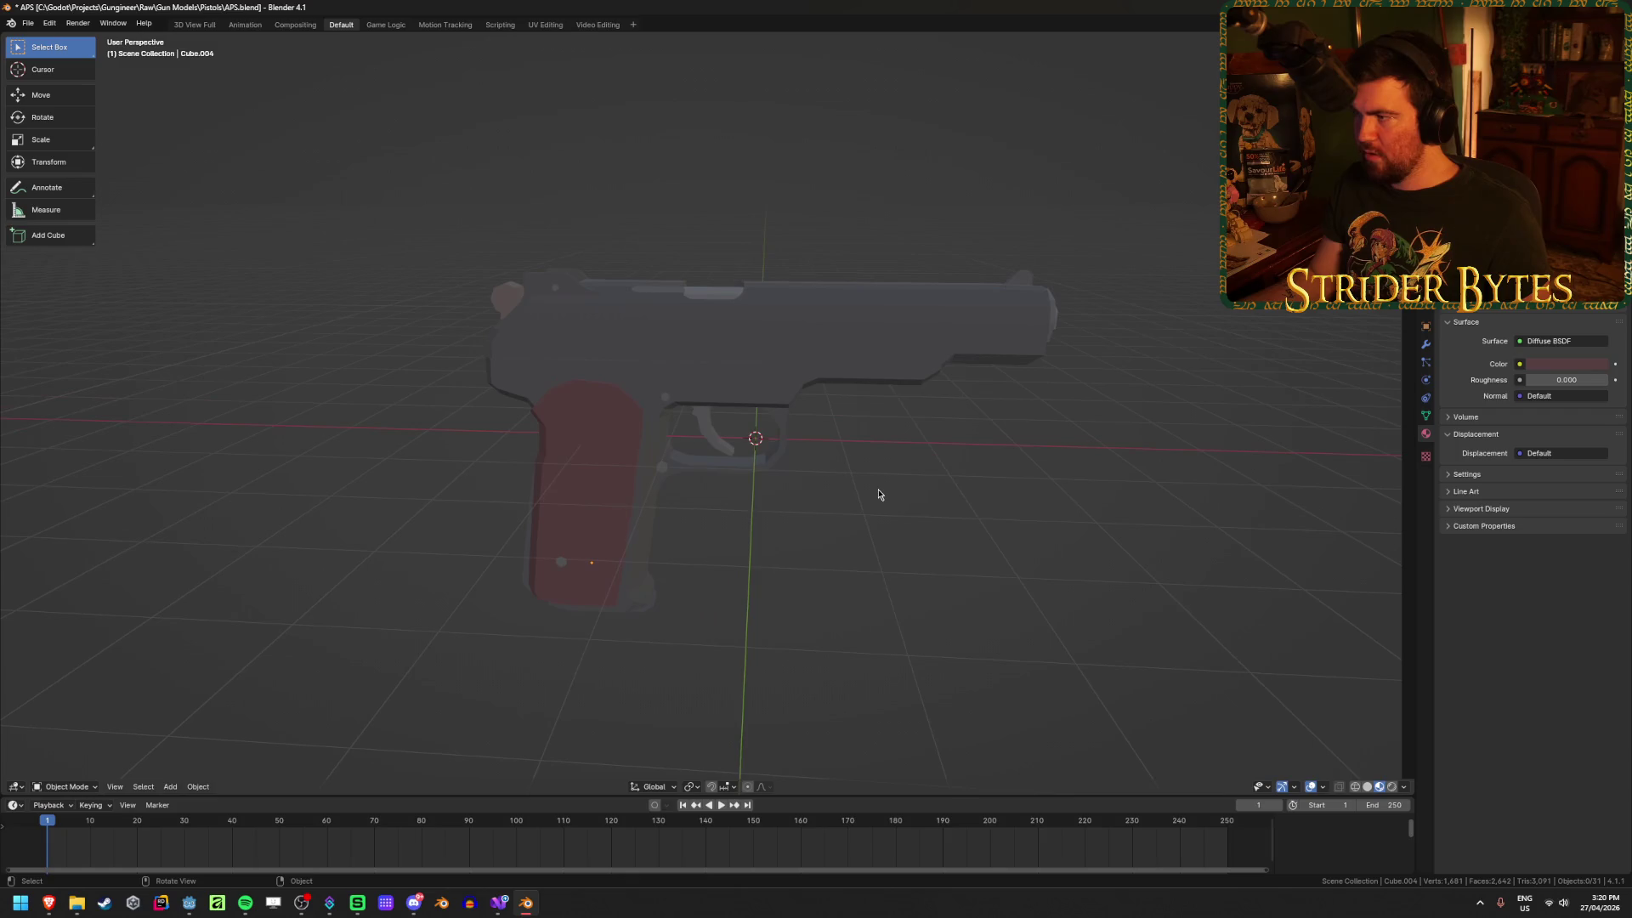
Step: Select every pistol part and apply their object transforms
key("a")
right_click(879, 493)
left_click(852, 516)
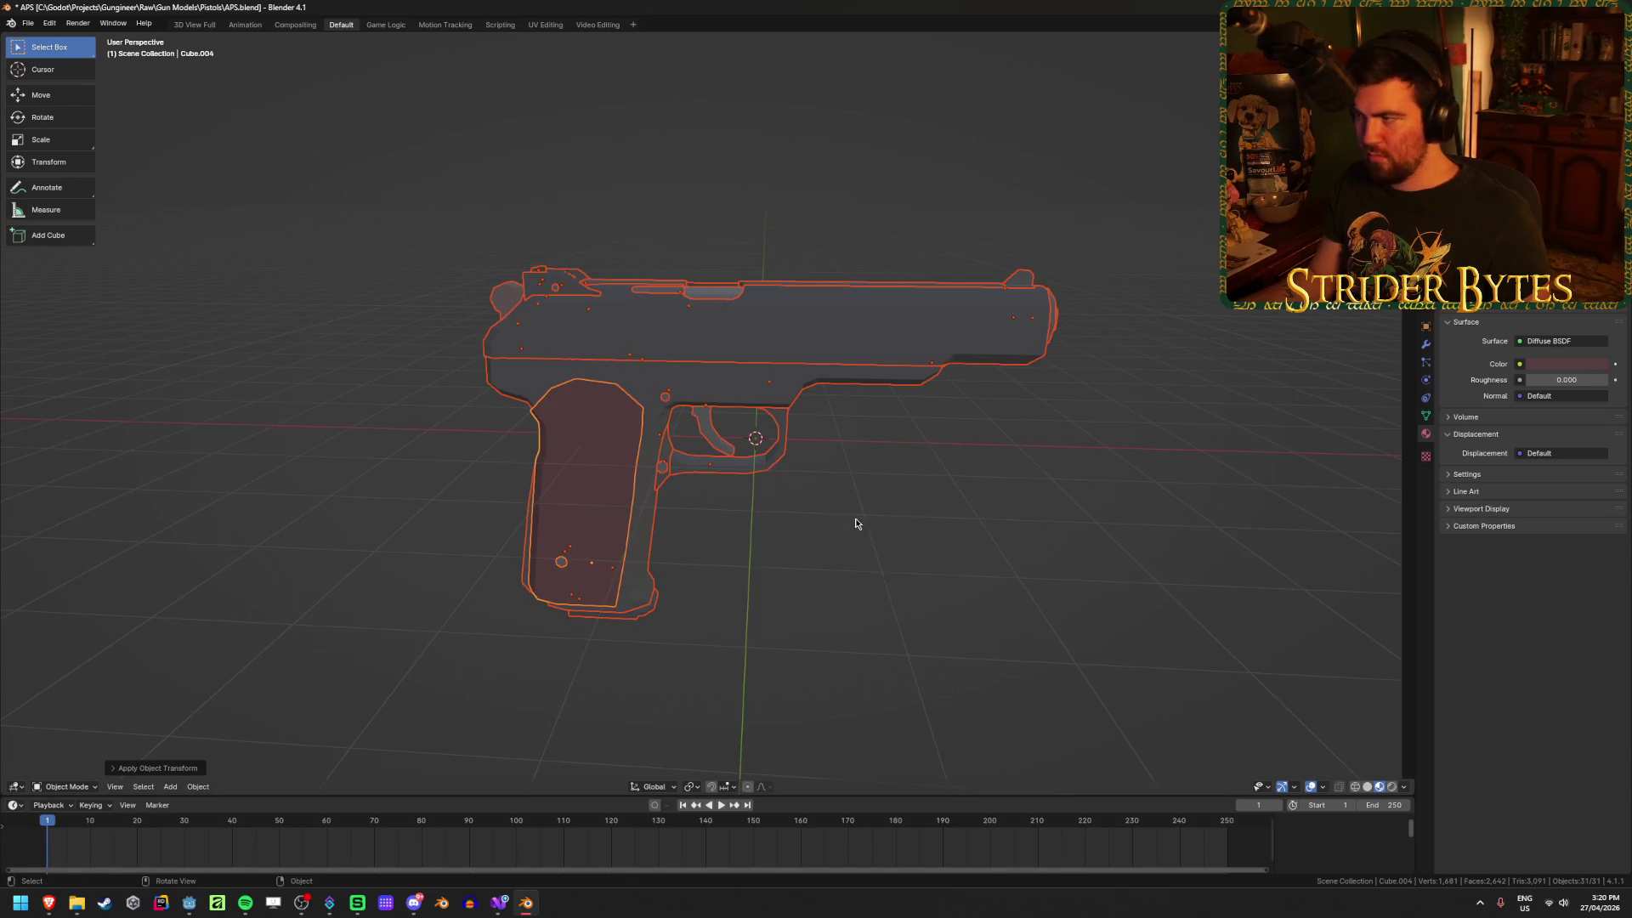
key("shift")
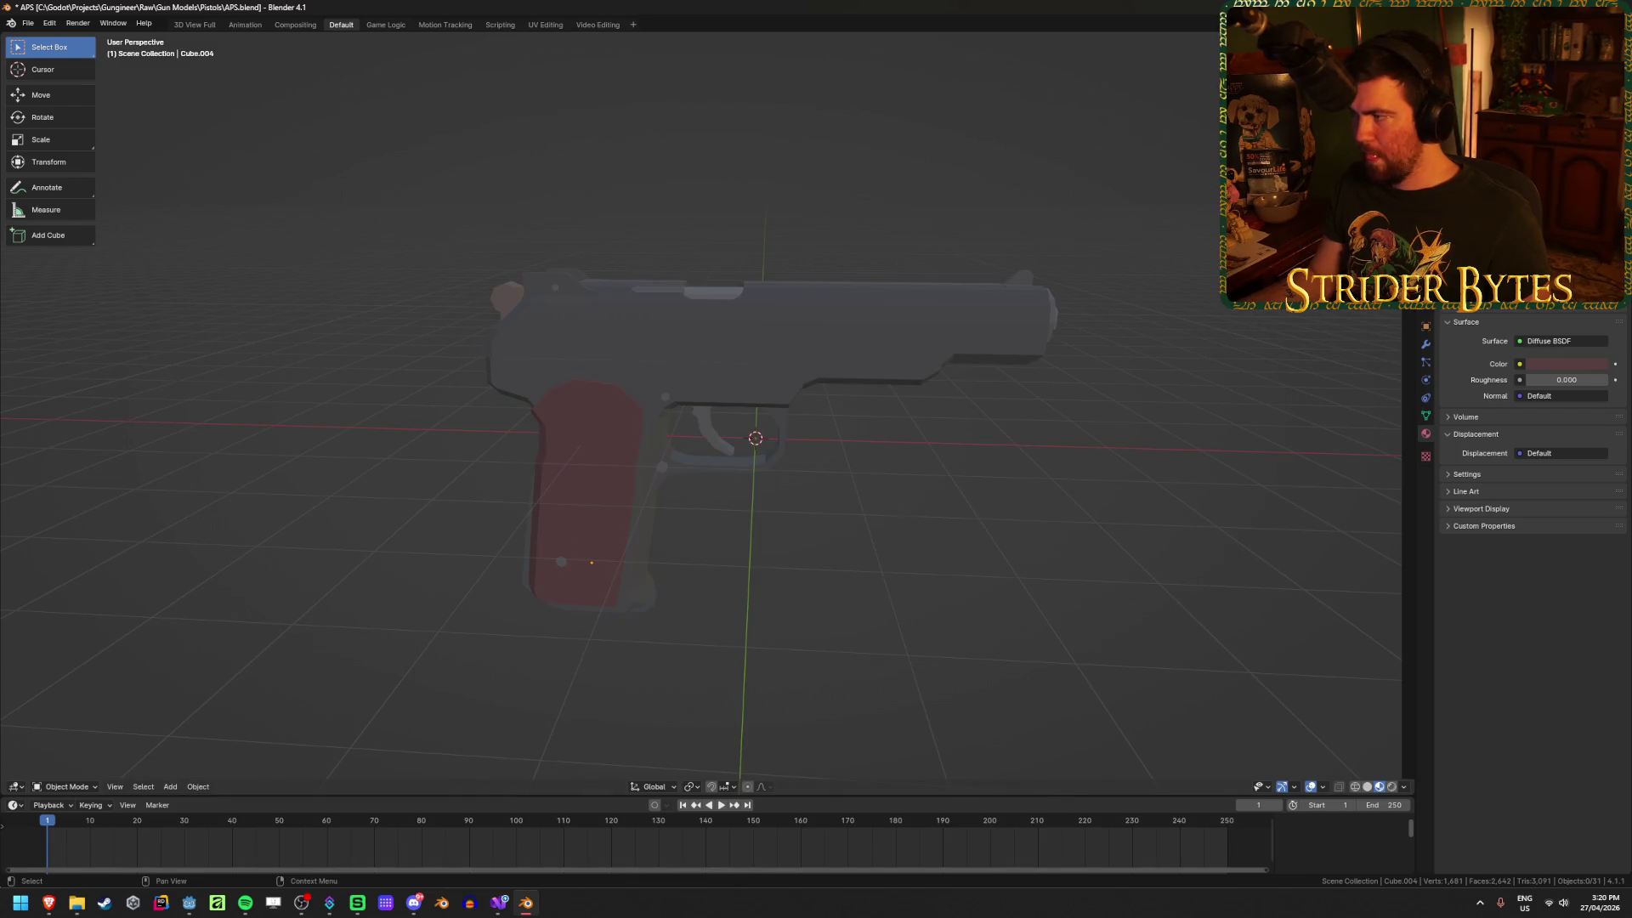
scroll(1530, 425, "up", 5)
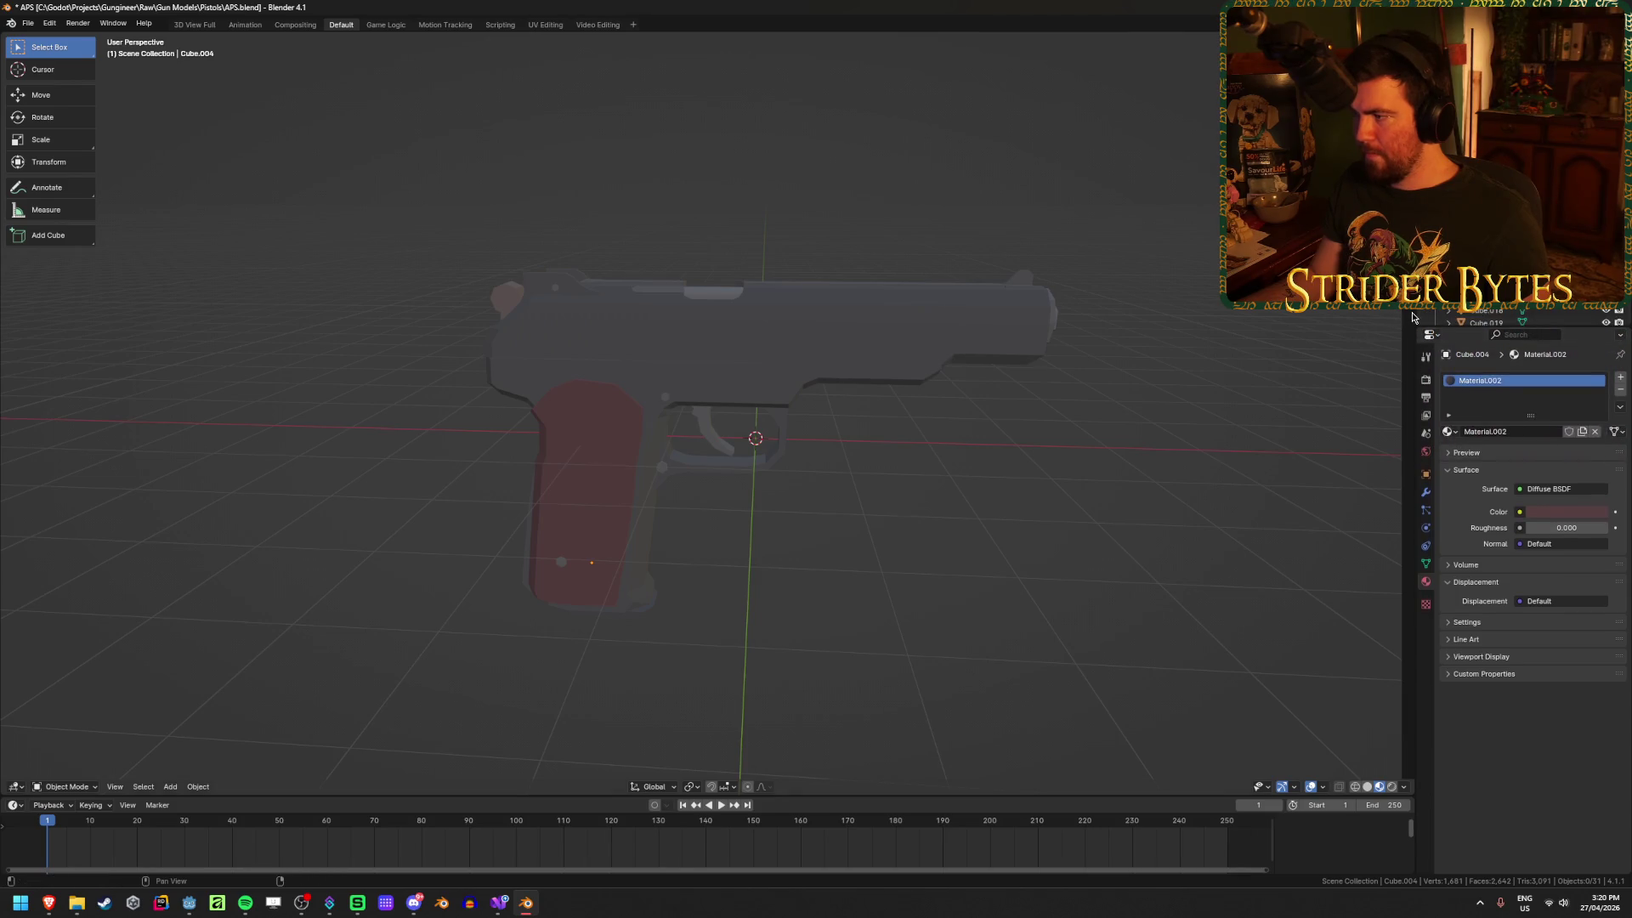
Step: Widen the properties side area and select the slide, frame and red grip pieces in turn
left_click_drag(1413, 317, 1352, 317)
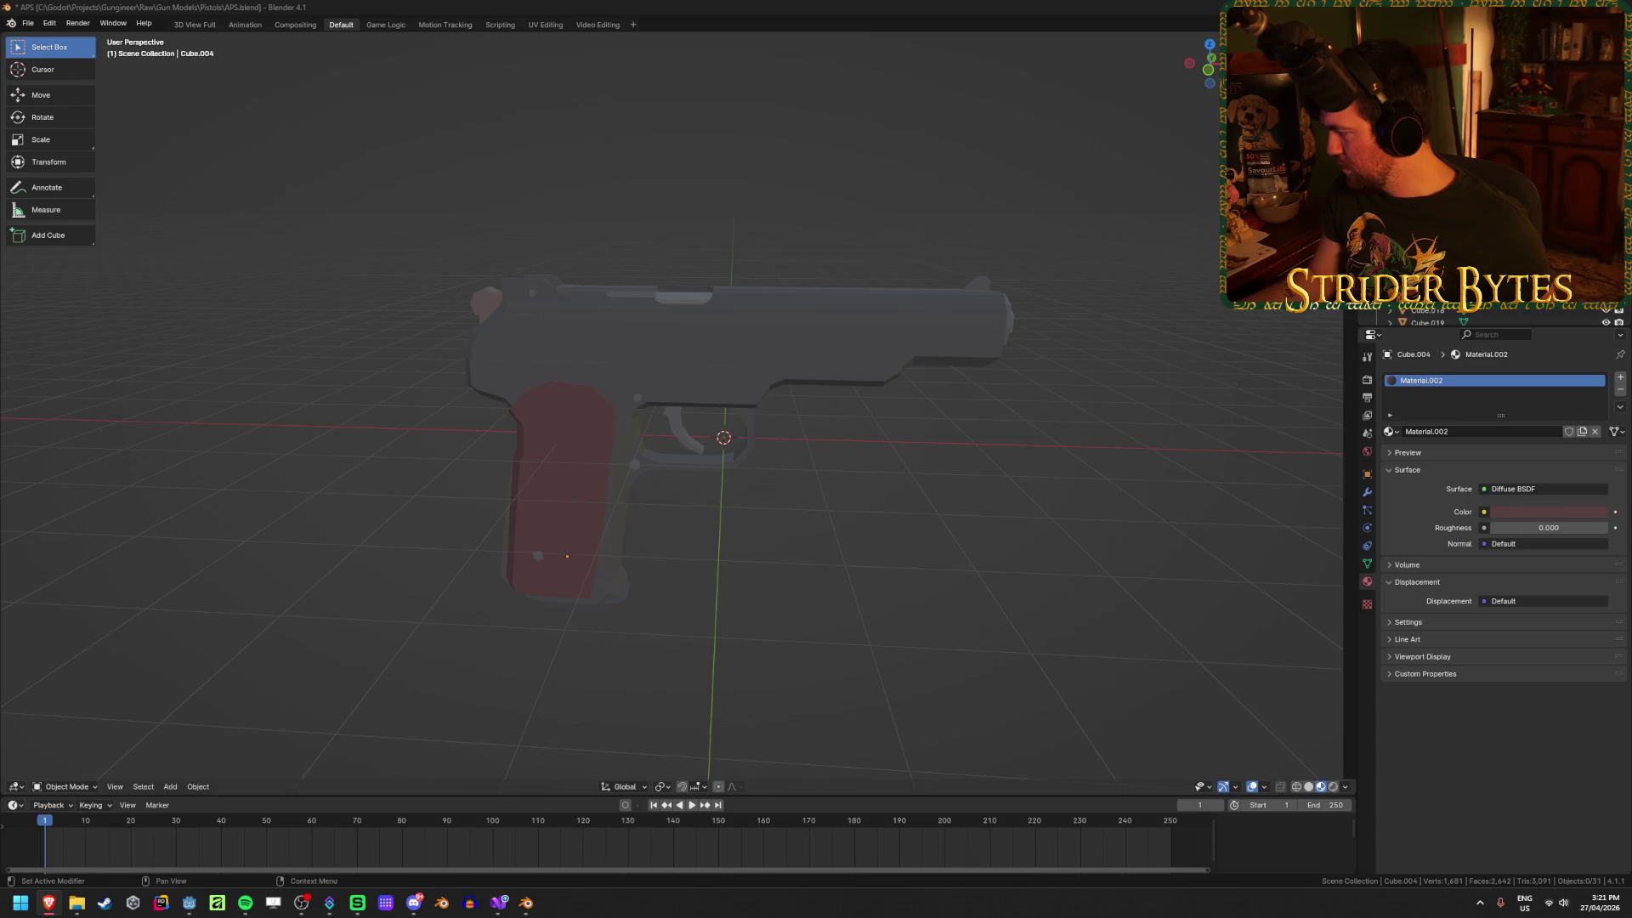
left_click(838, 350)
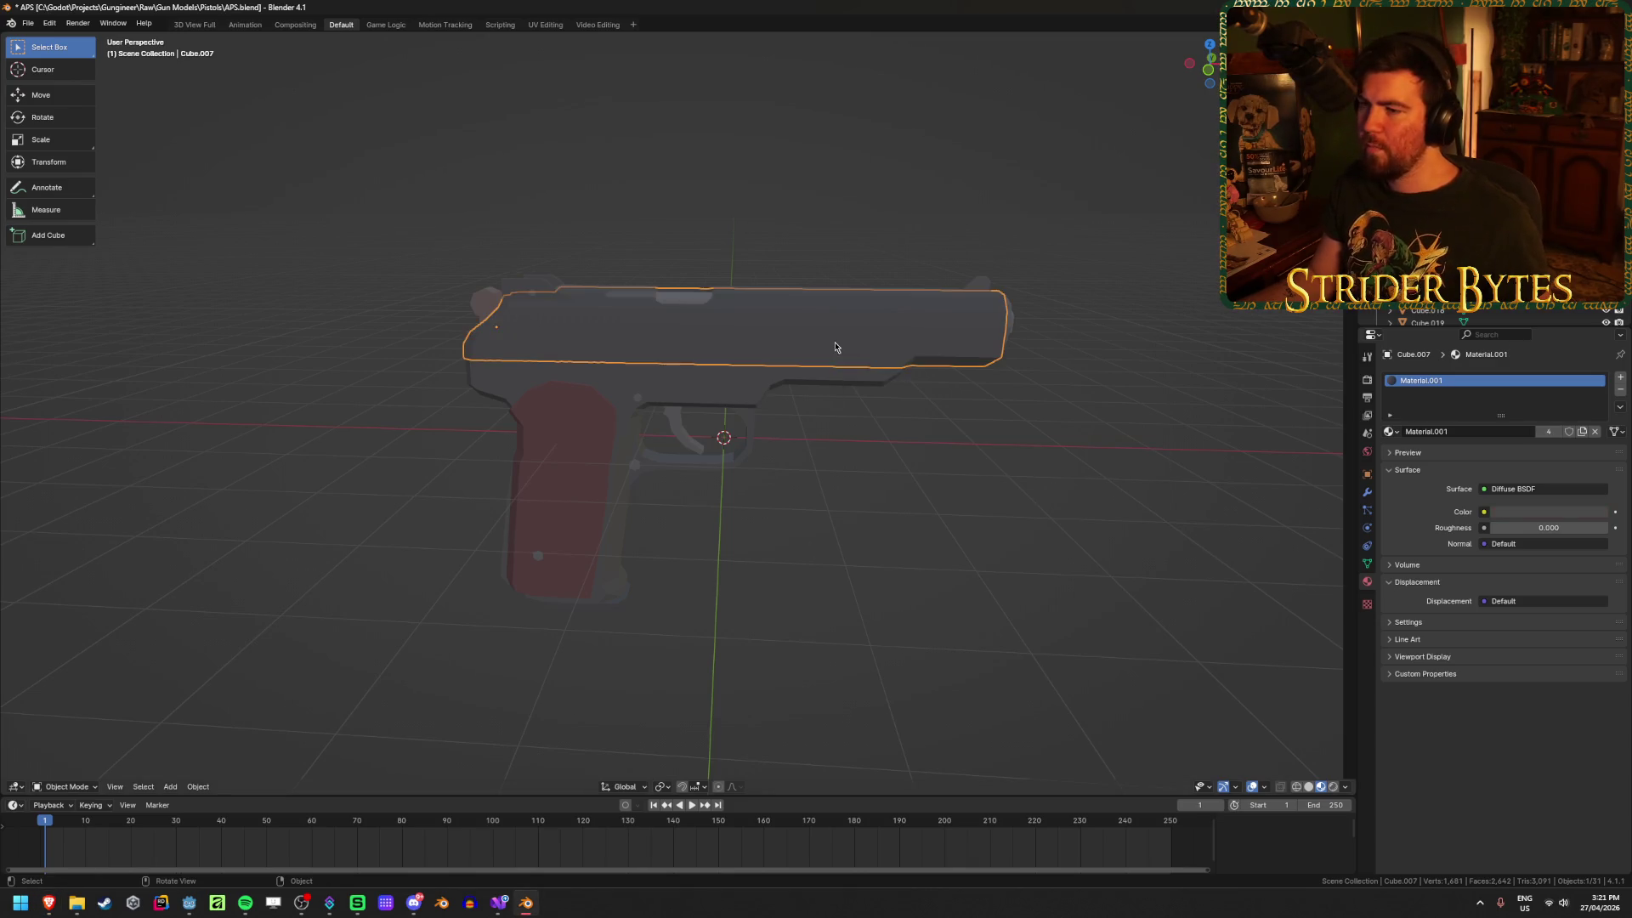
left_click(886, 589)
left_click(615, 509)
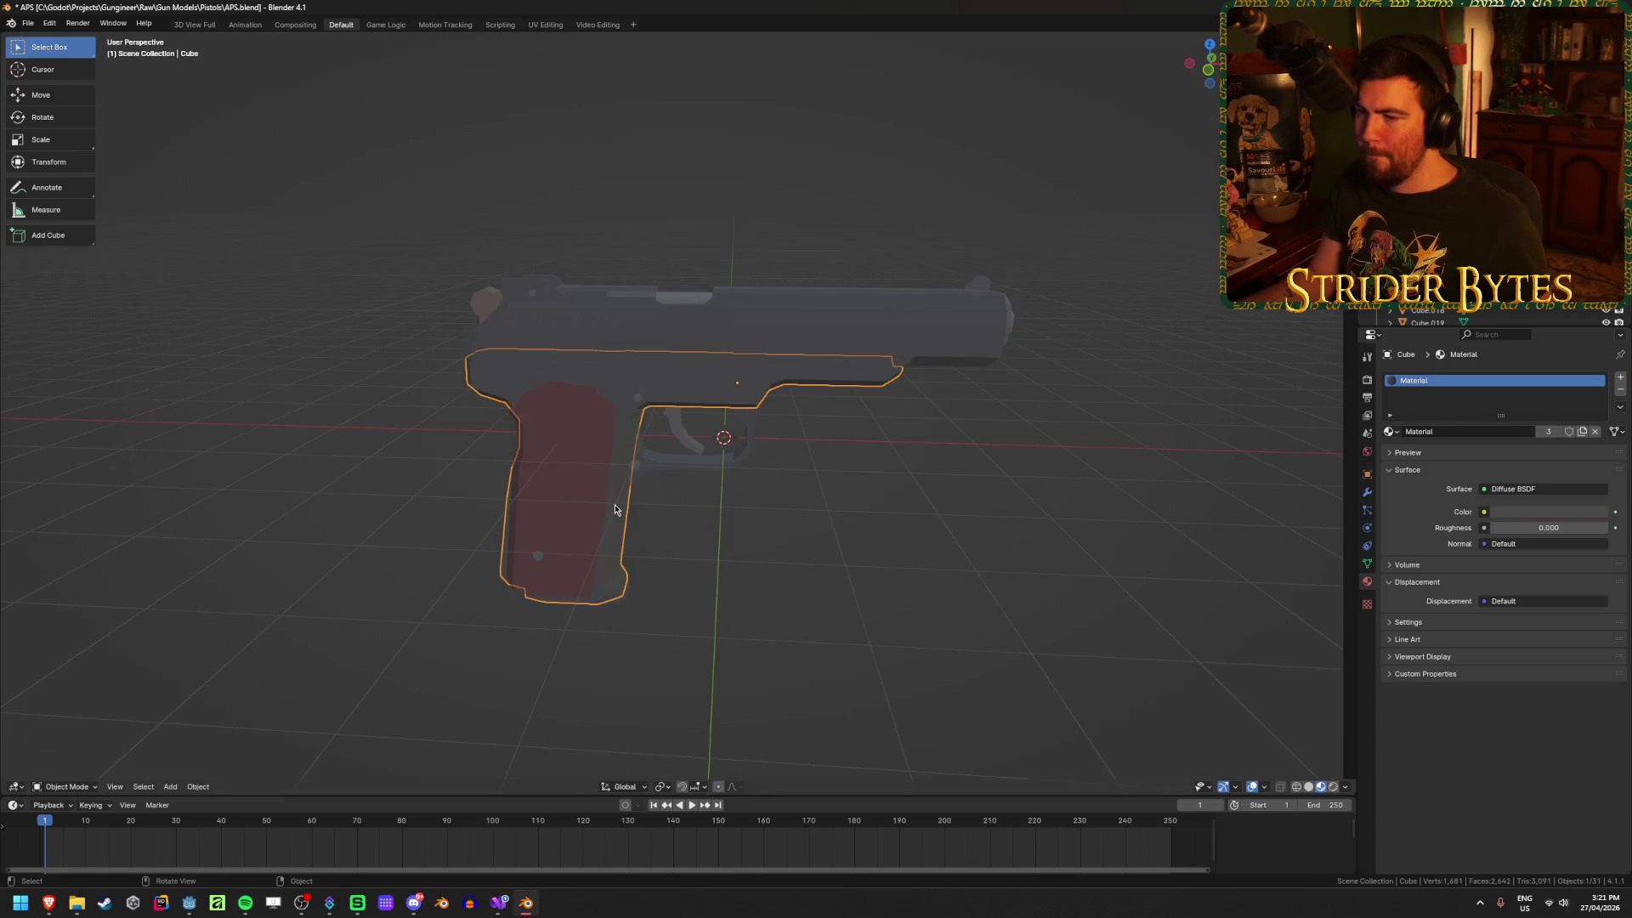
left_click(1040, 555)
mouse_move(1042, 553)
middle_mouse_down()
mouse_move(1096, 542)
mouse_move(728, 564)
middle_mouse_up()
left_click(626, 587)
left_click(629, 610)
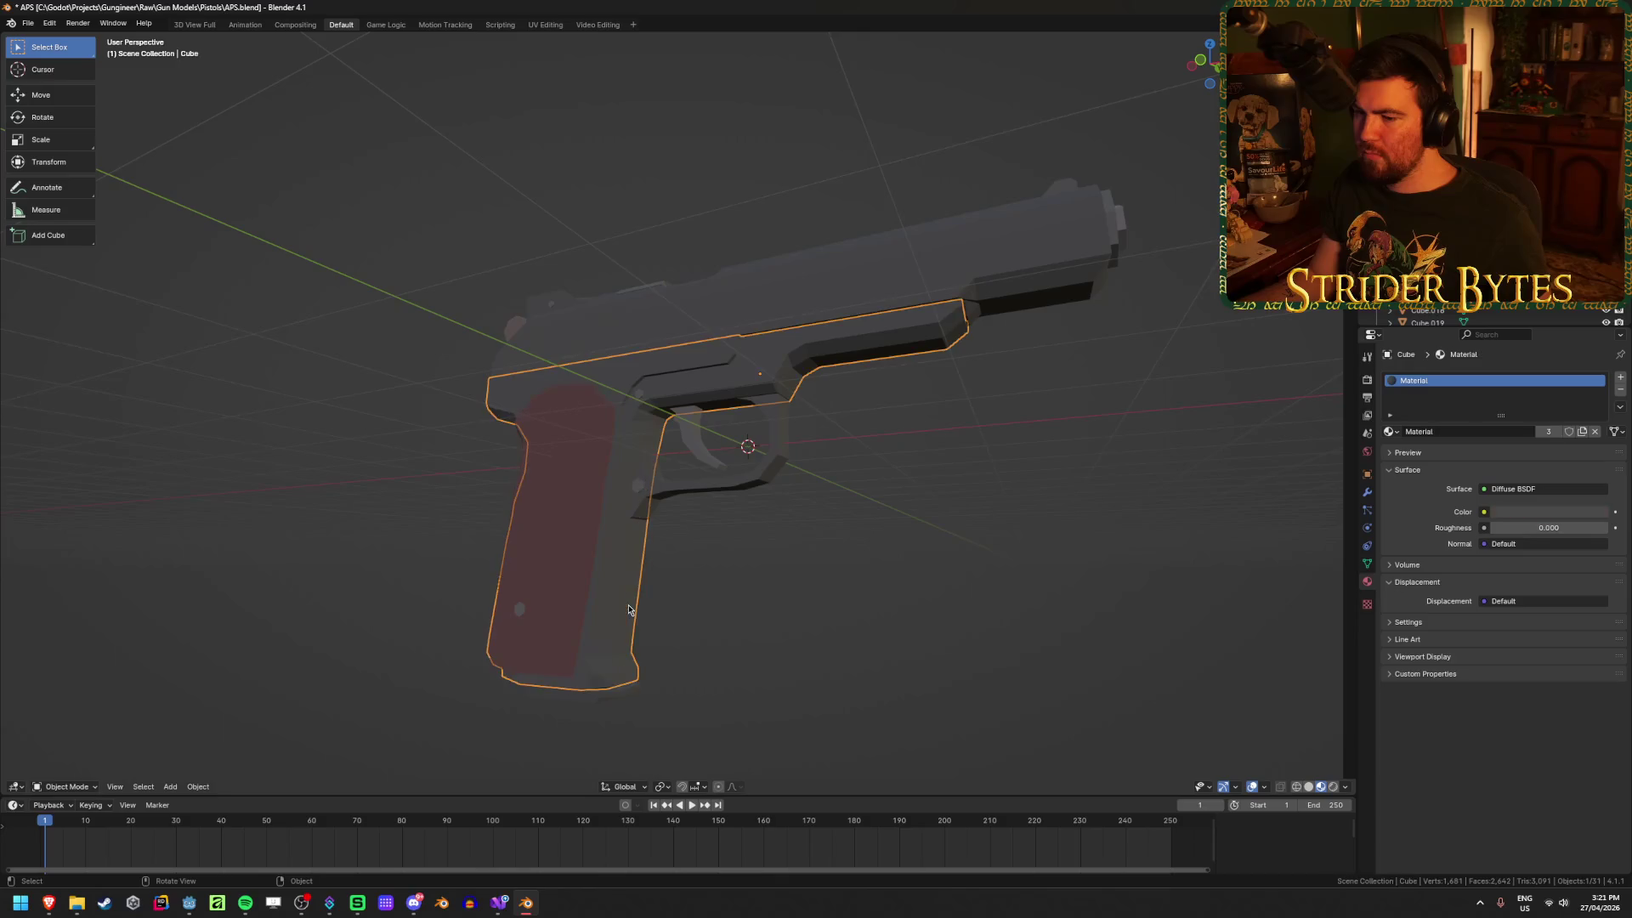
middle_click_drag(998, 603, 922, 609)
Step: Select all pistol parts, join them with Ctrl+J, then undo the join
key("a")
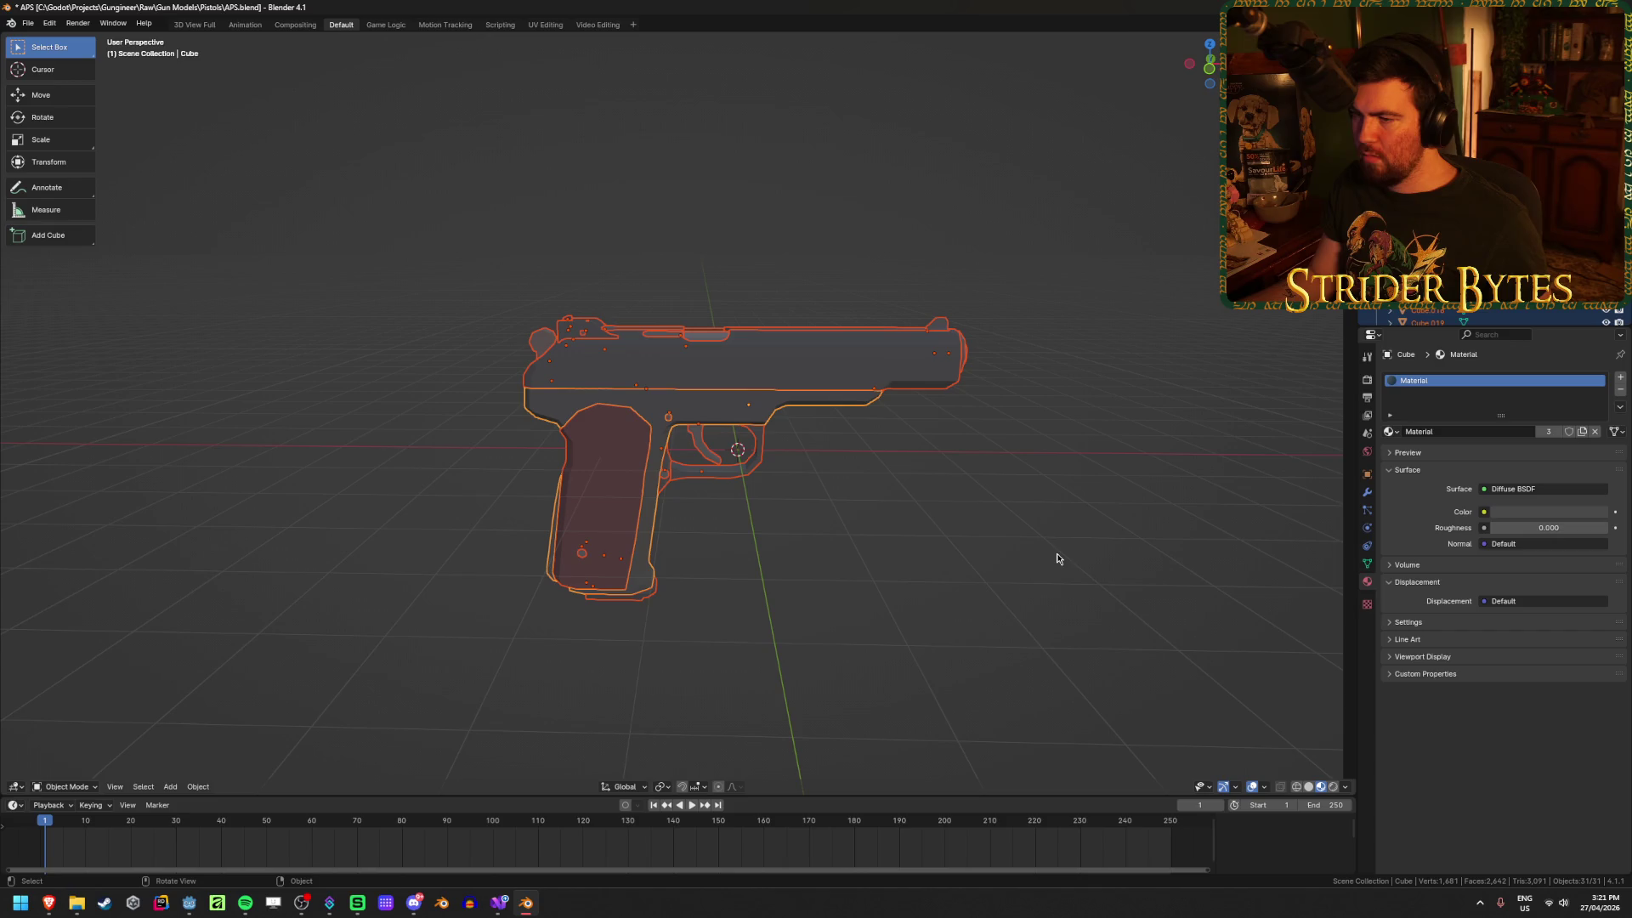
key("alt+a")
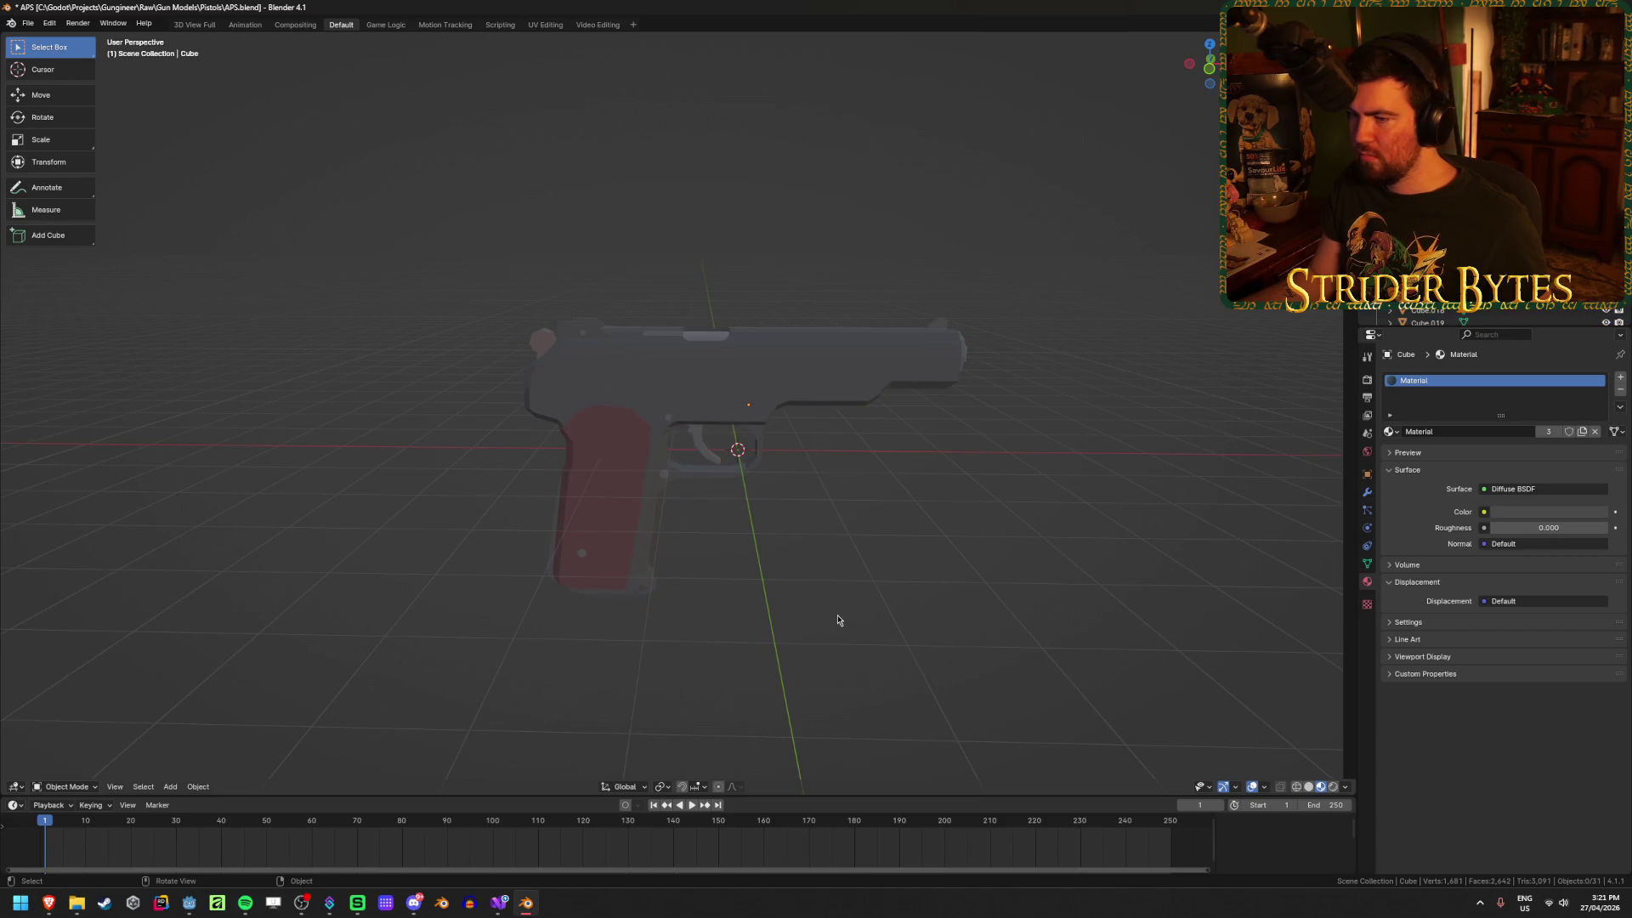
key("a")
key("alt+a")
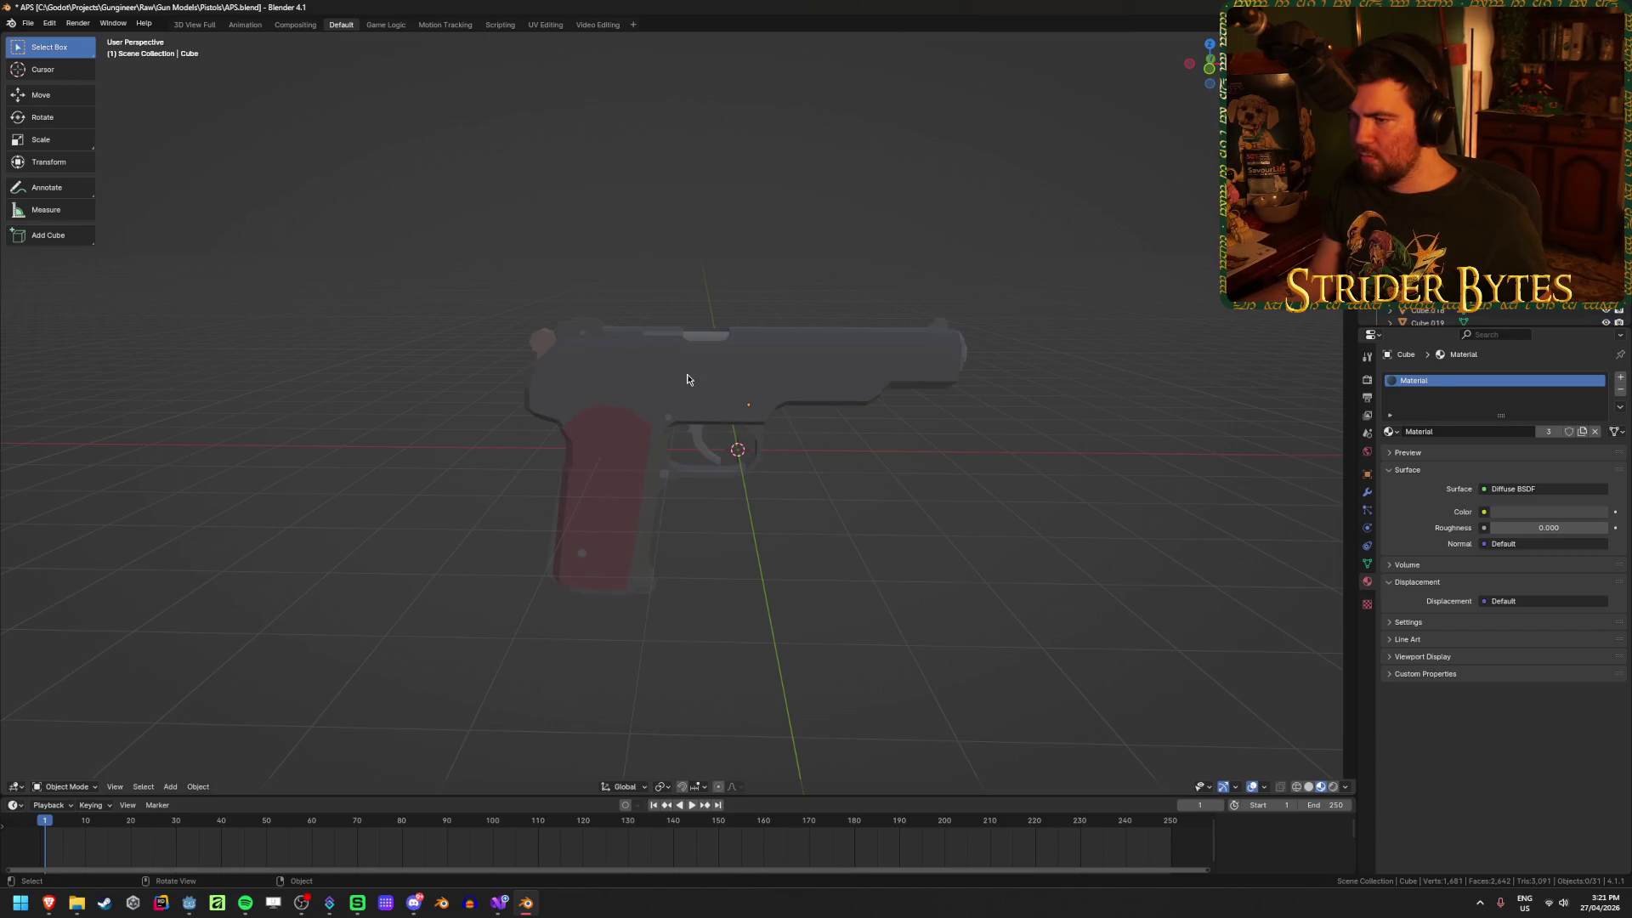
left_click(688, 378)
key("a")
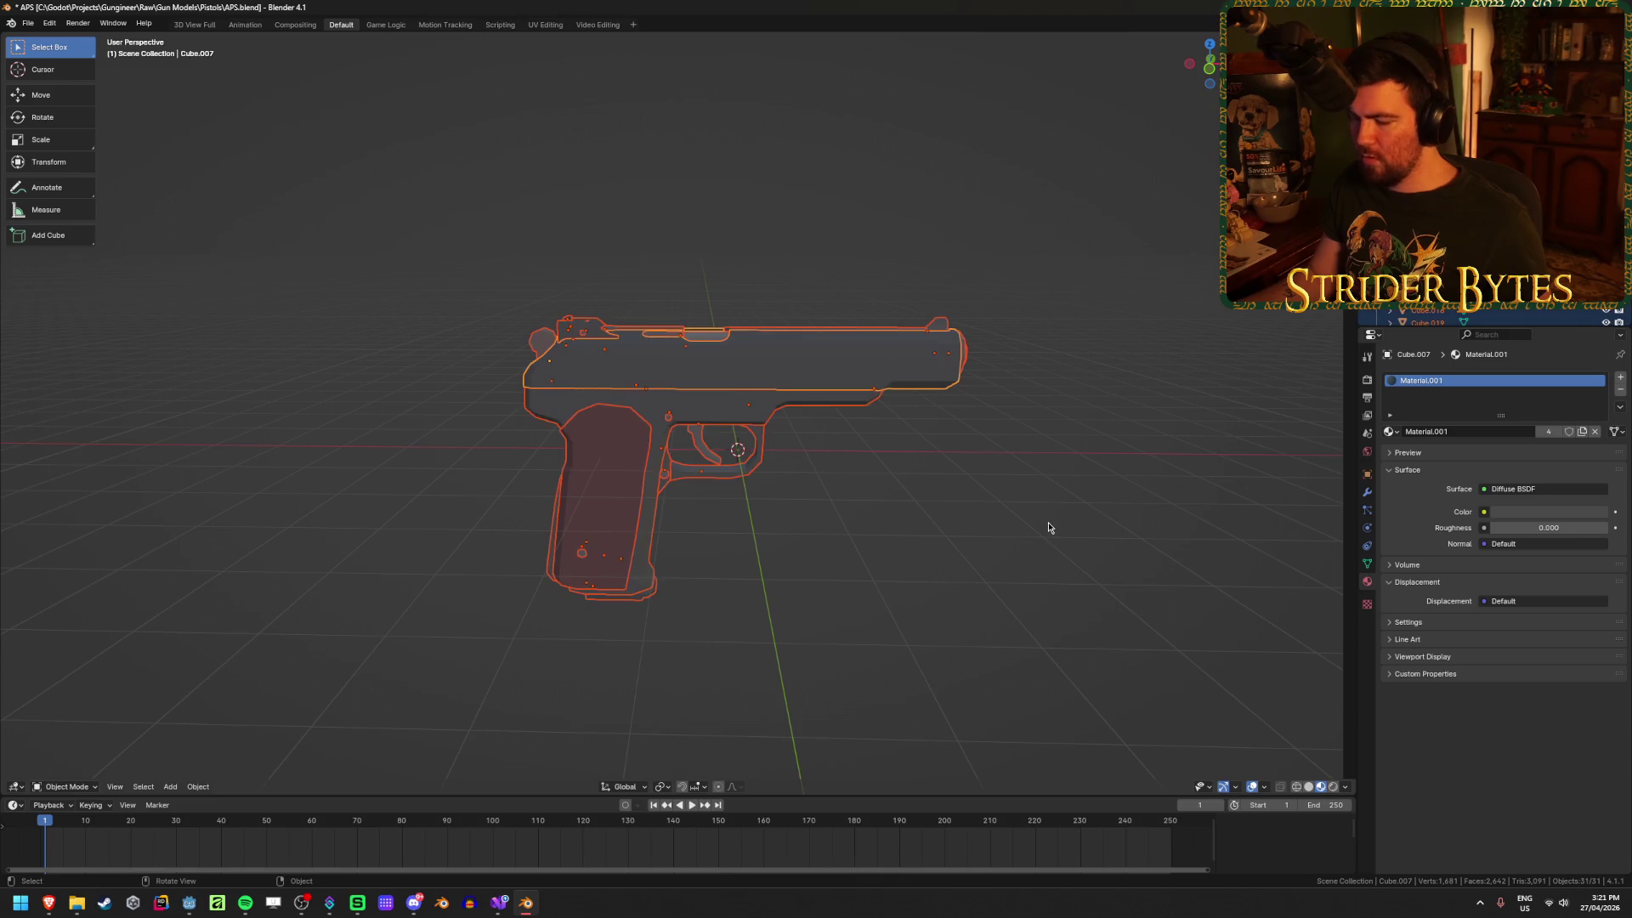
key("ctrl+j")
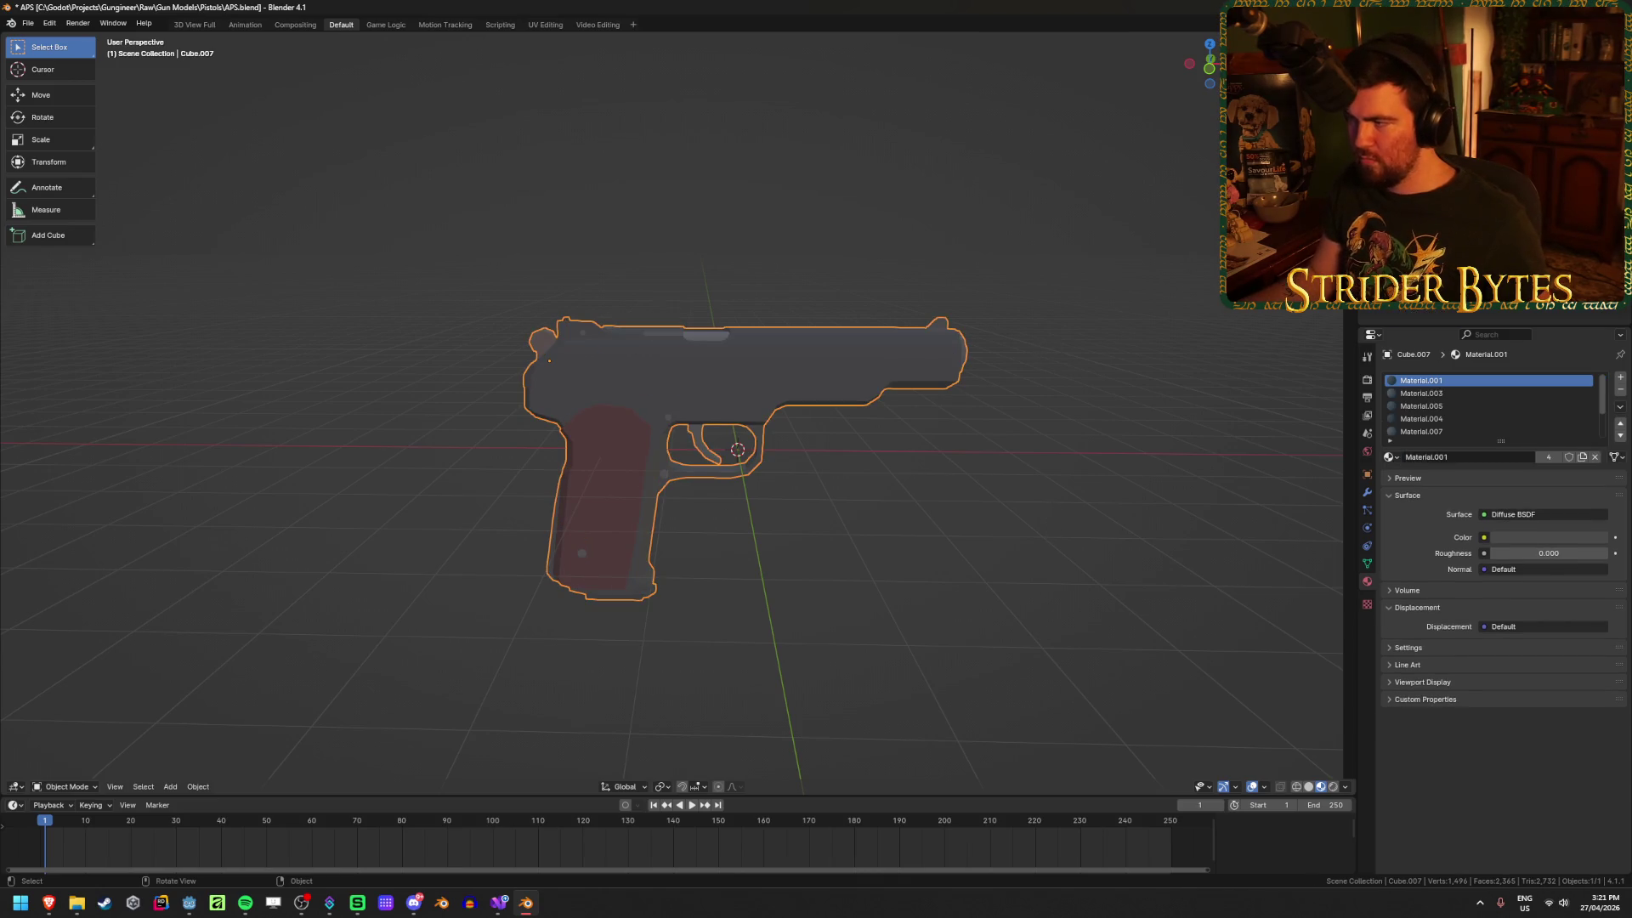
mouse_move(779, 522)
middle_mouse_down()
mouse_move(833, 525)
mouse_move(787, 524)
middle_mouse_up()
scroll(792, 522, "up", 3)
key("ctrl+z")
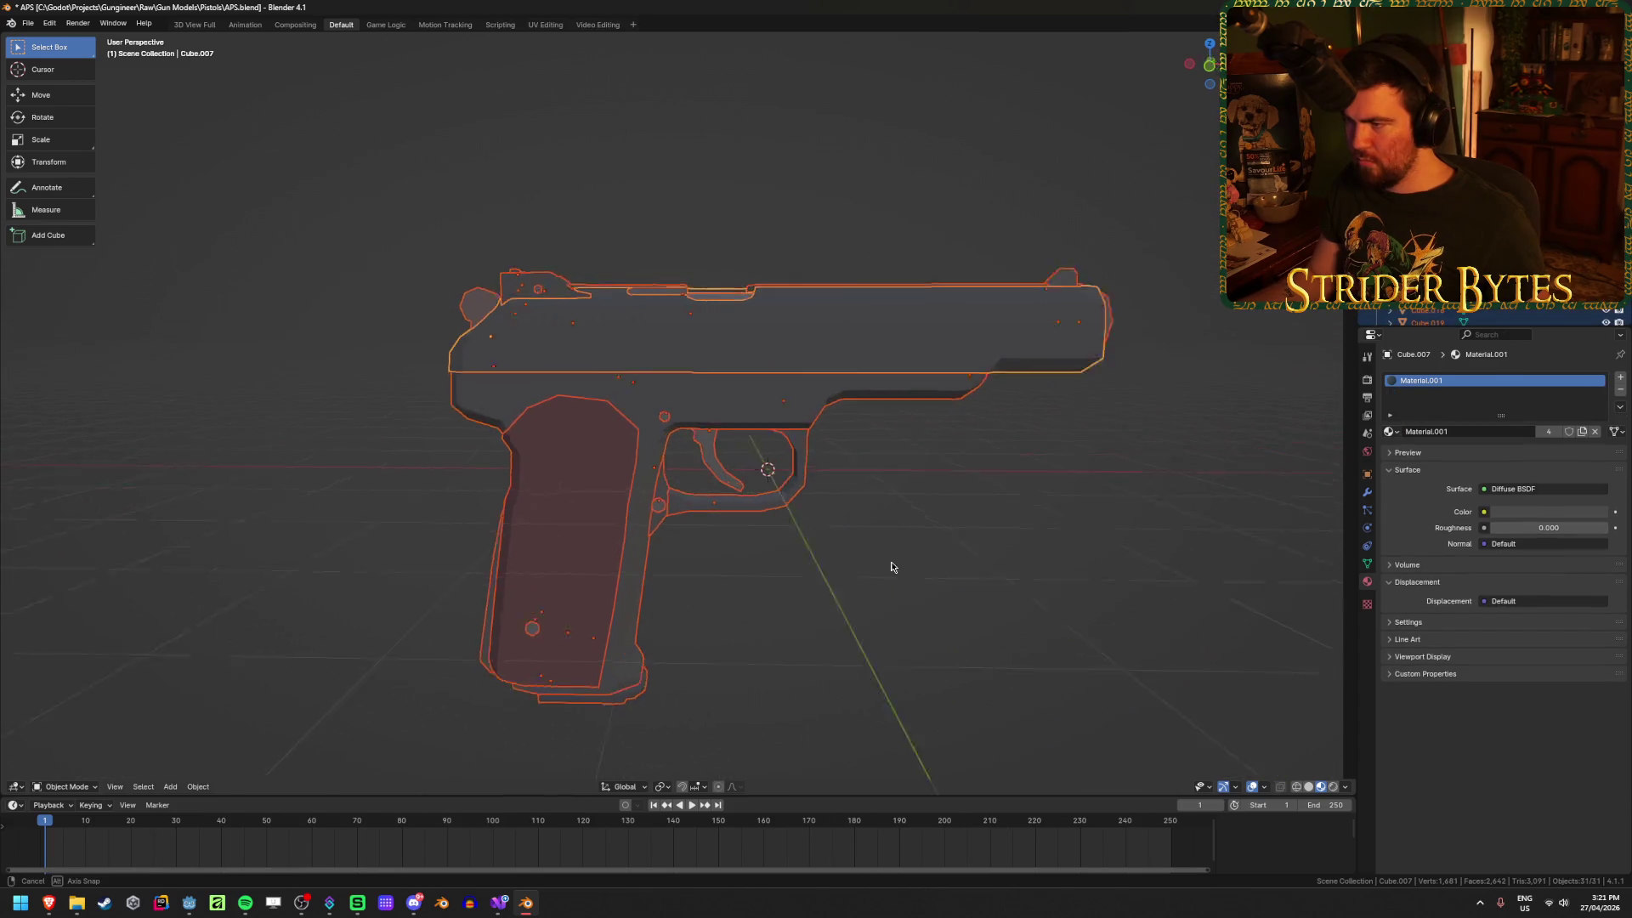
Step: Select the slide and muzzle, then join all parts into one object again
middle_click_drag(889, 564, 838, 575)
left_click(1203, 374)
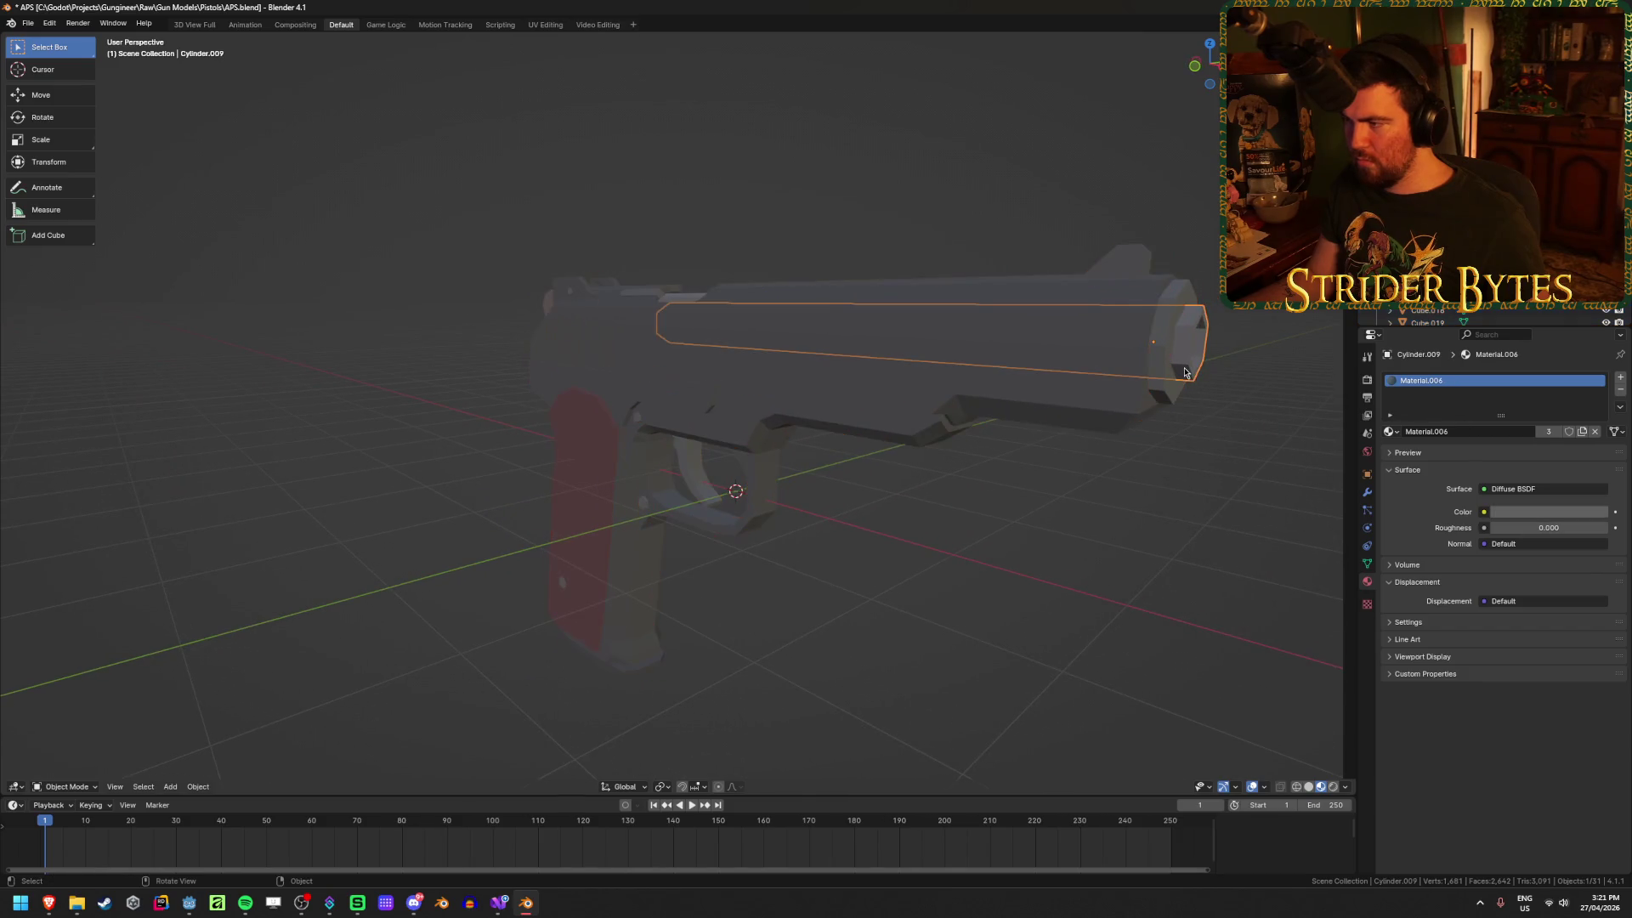
left_click(1025, 410, "shift")
scroll(1025, 411, "down", 3)
middle_click_drag(1025, 411, 903, 561)
key("a")
key("ctrl+j")
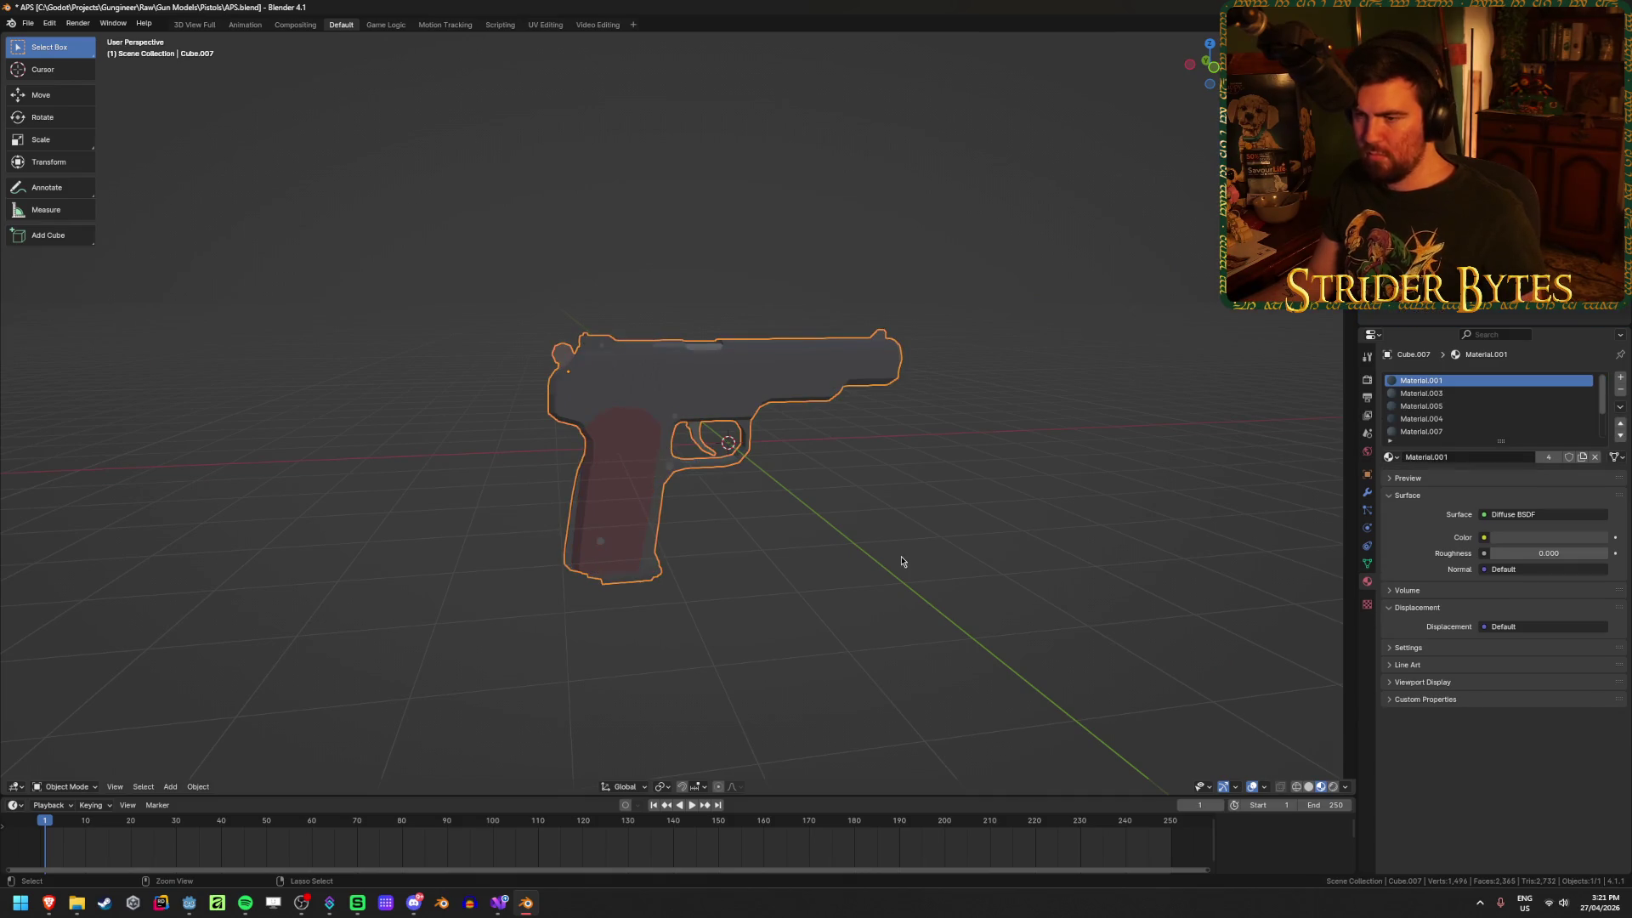
left_click(1010, 494)
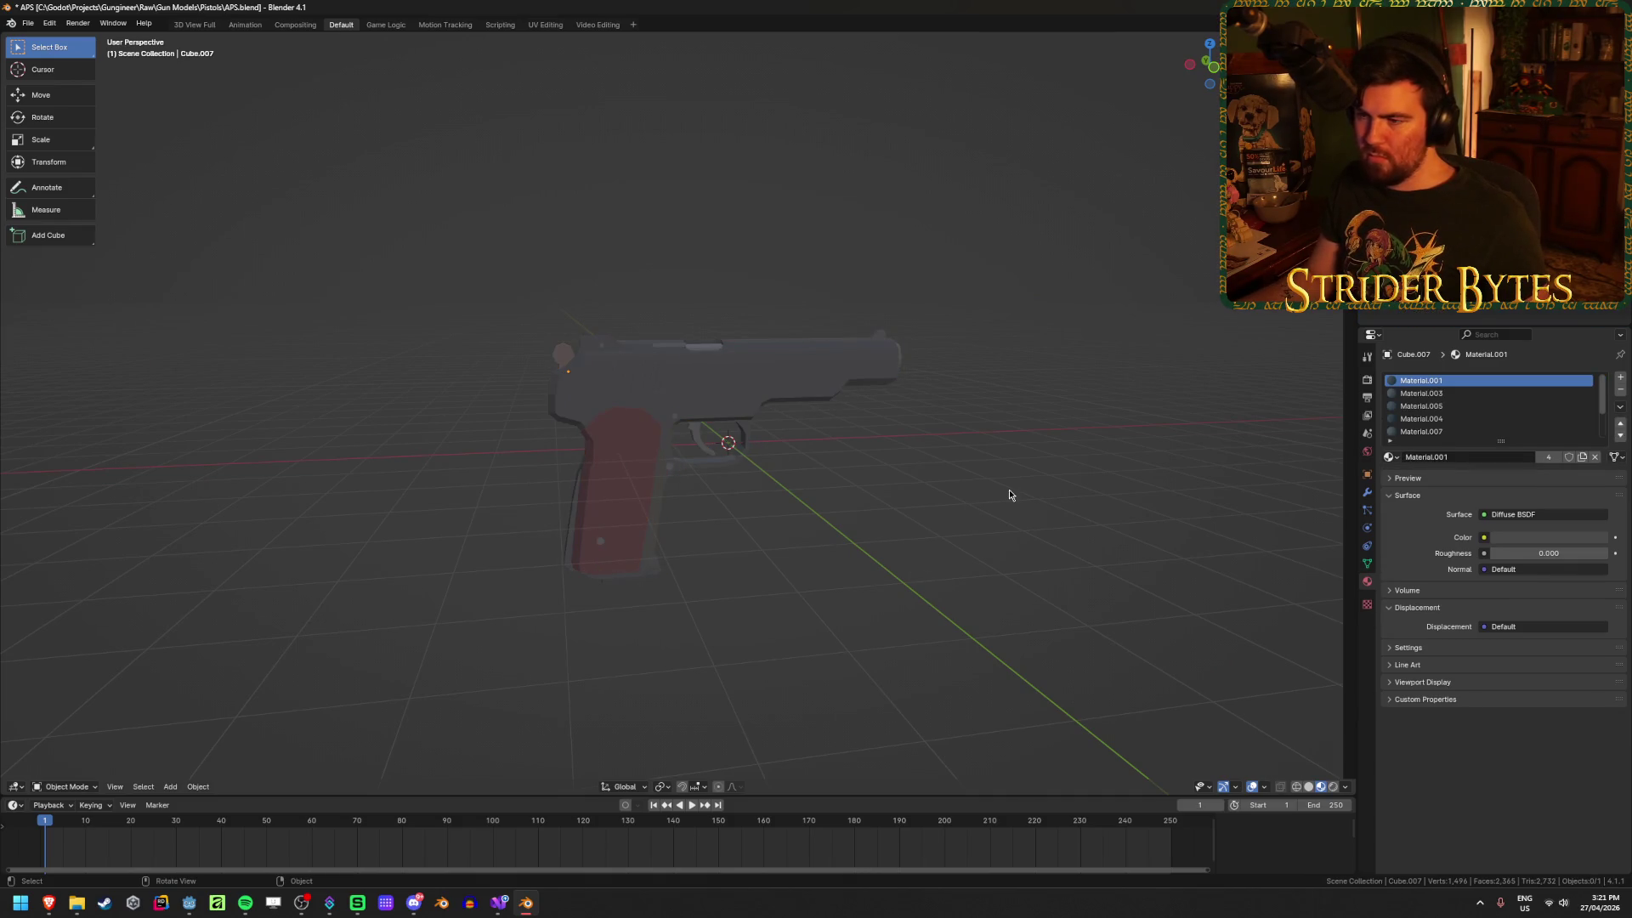
middle_click_drag(1010, 494, 1006, 484)
key("a")
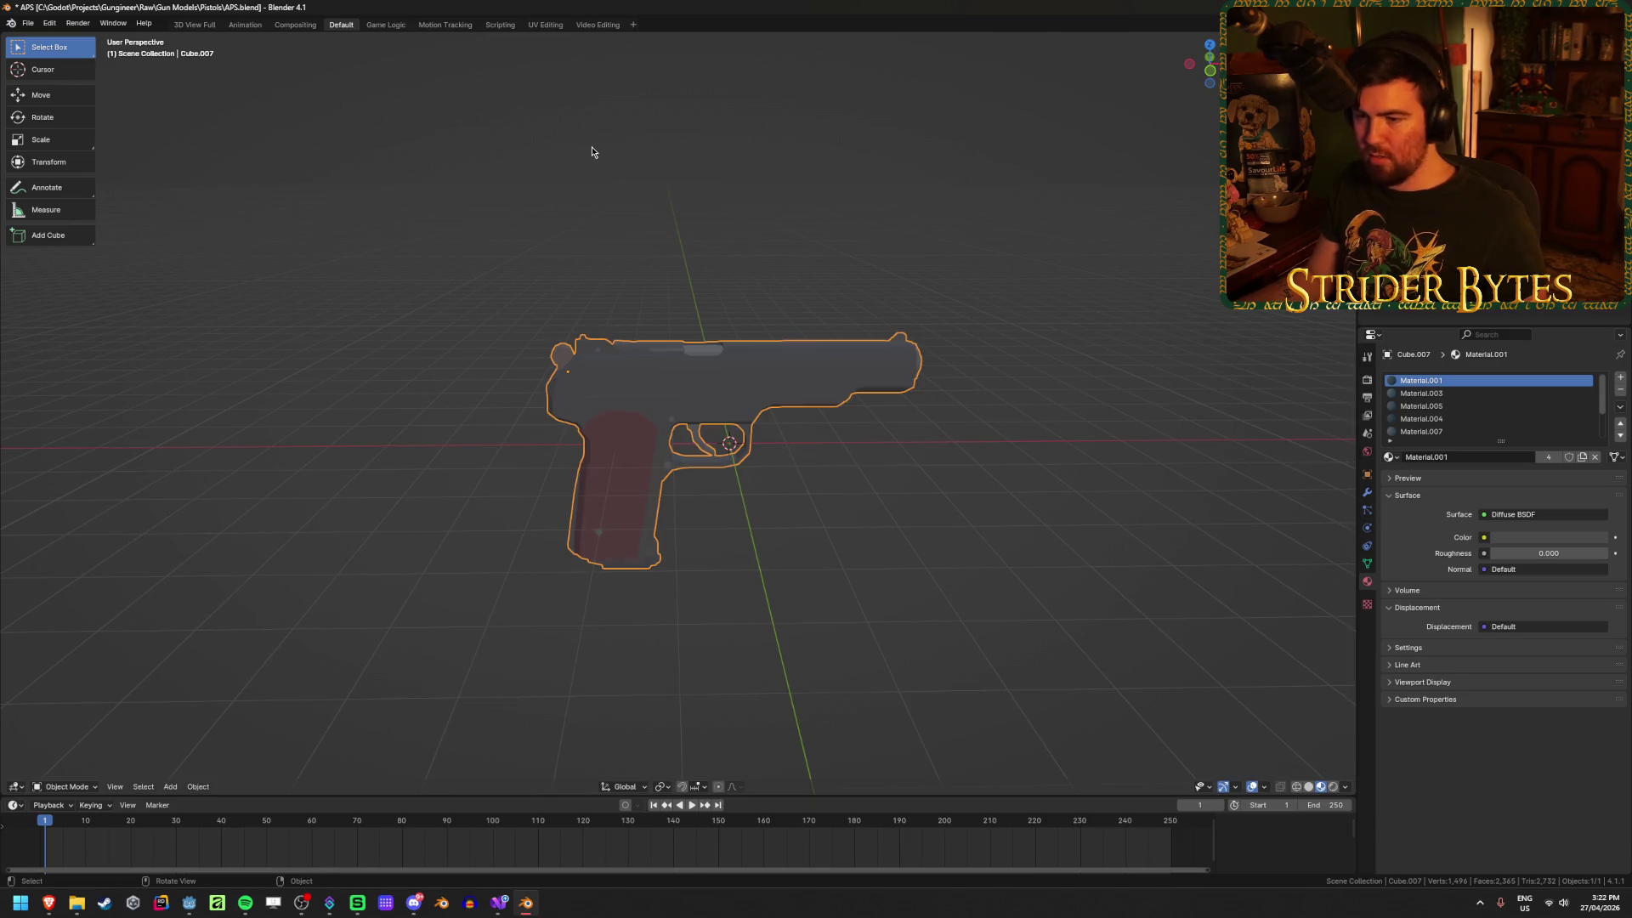
Step: Change the transform pivot point in the header and reselect the joined pistol
mouse_move(794, 789)
left_mouse_down()
mouse_move(828, 639)
mouse_move(858, 765)
left_mouse_up()
left_click(661, 786)
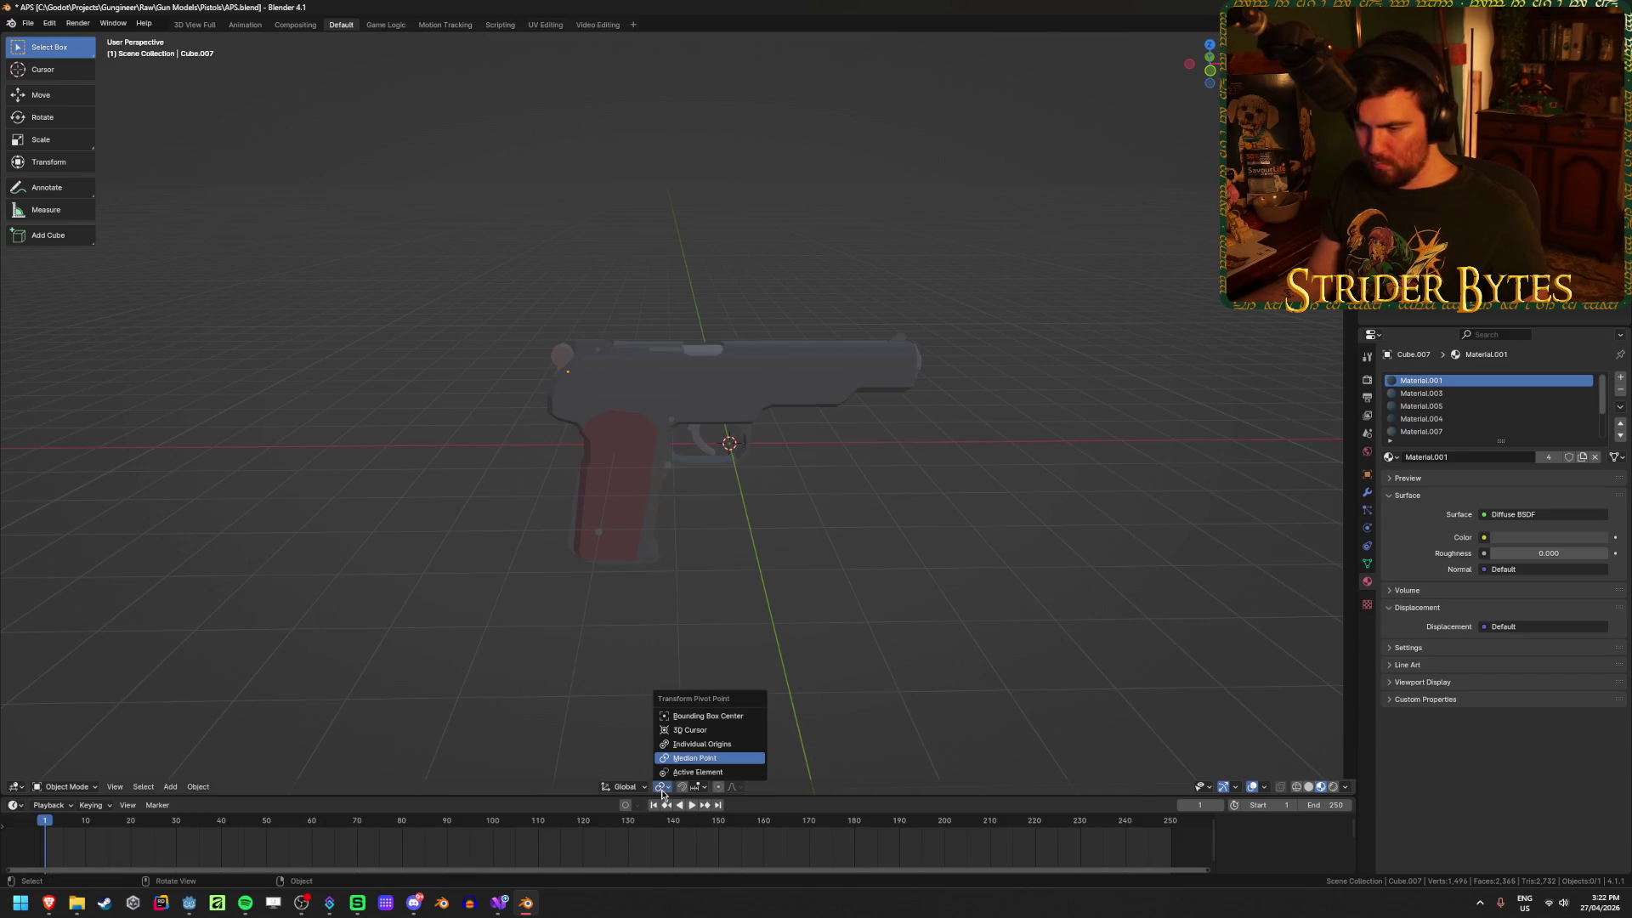
left_click(690, 756)
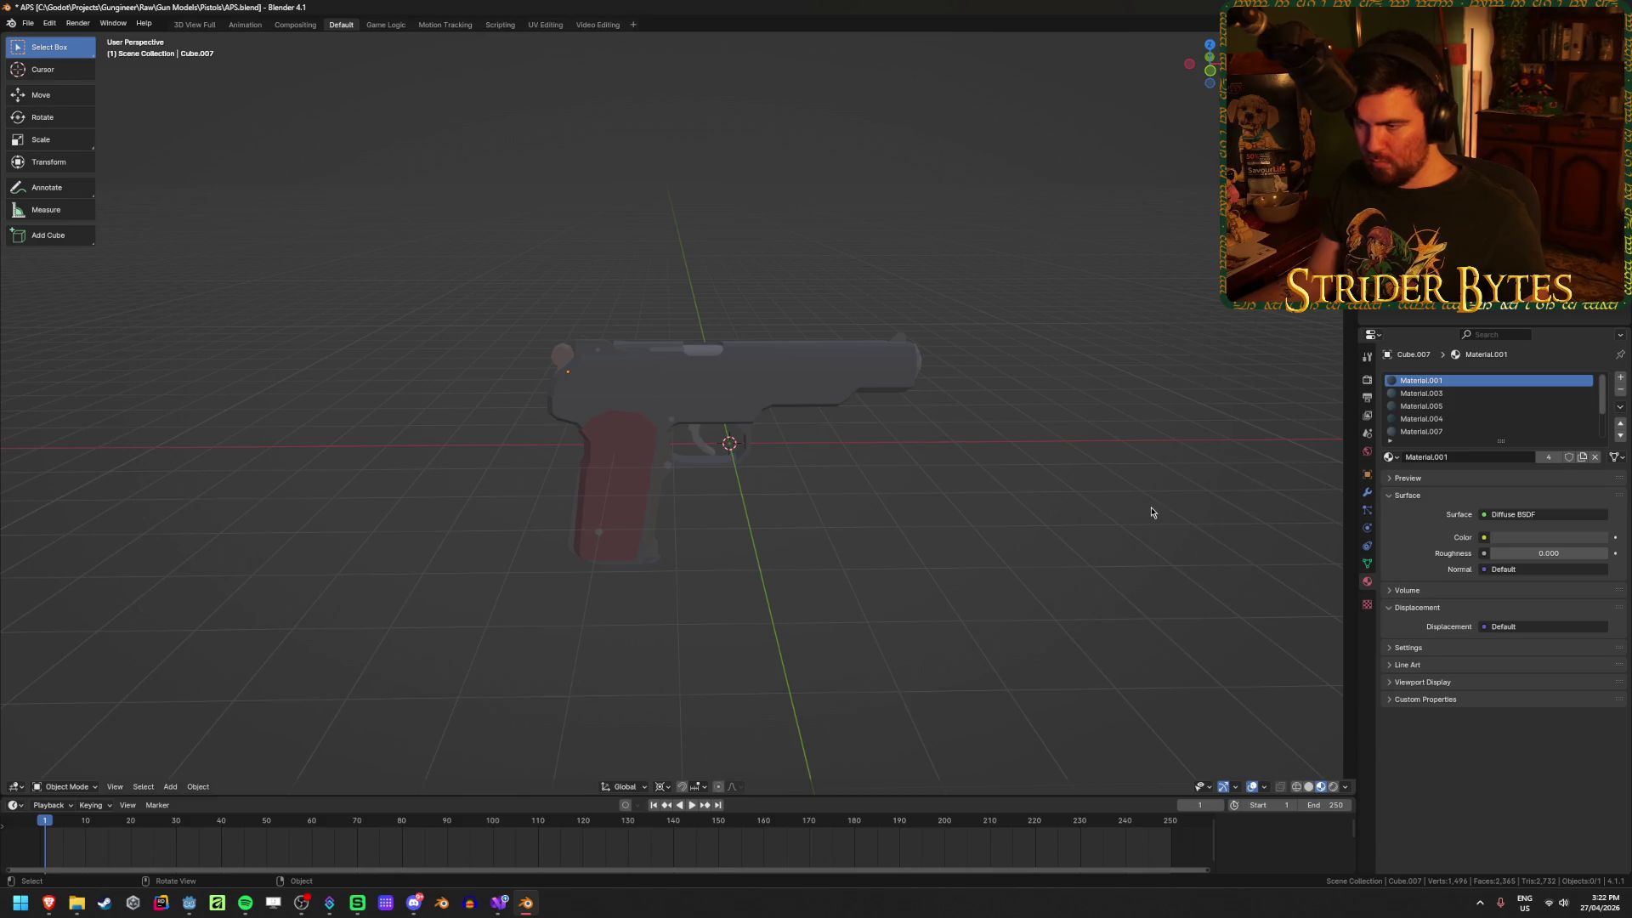
key("a")
left_click(879, 486)
Step: In Edit Mode, select two vertices on the red grip, then clear the selection
key("a")
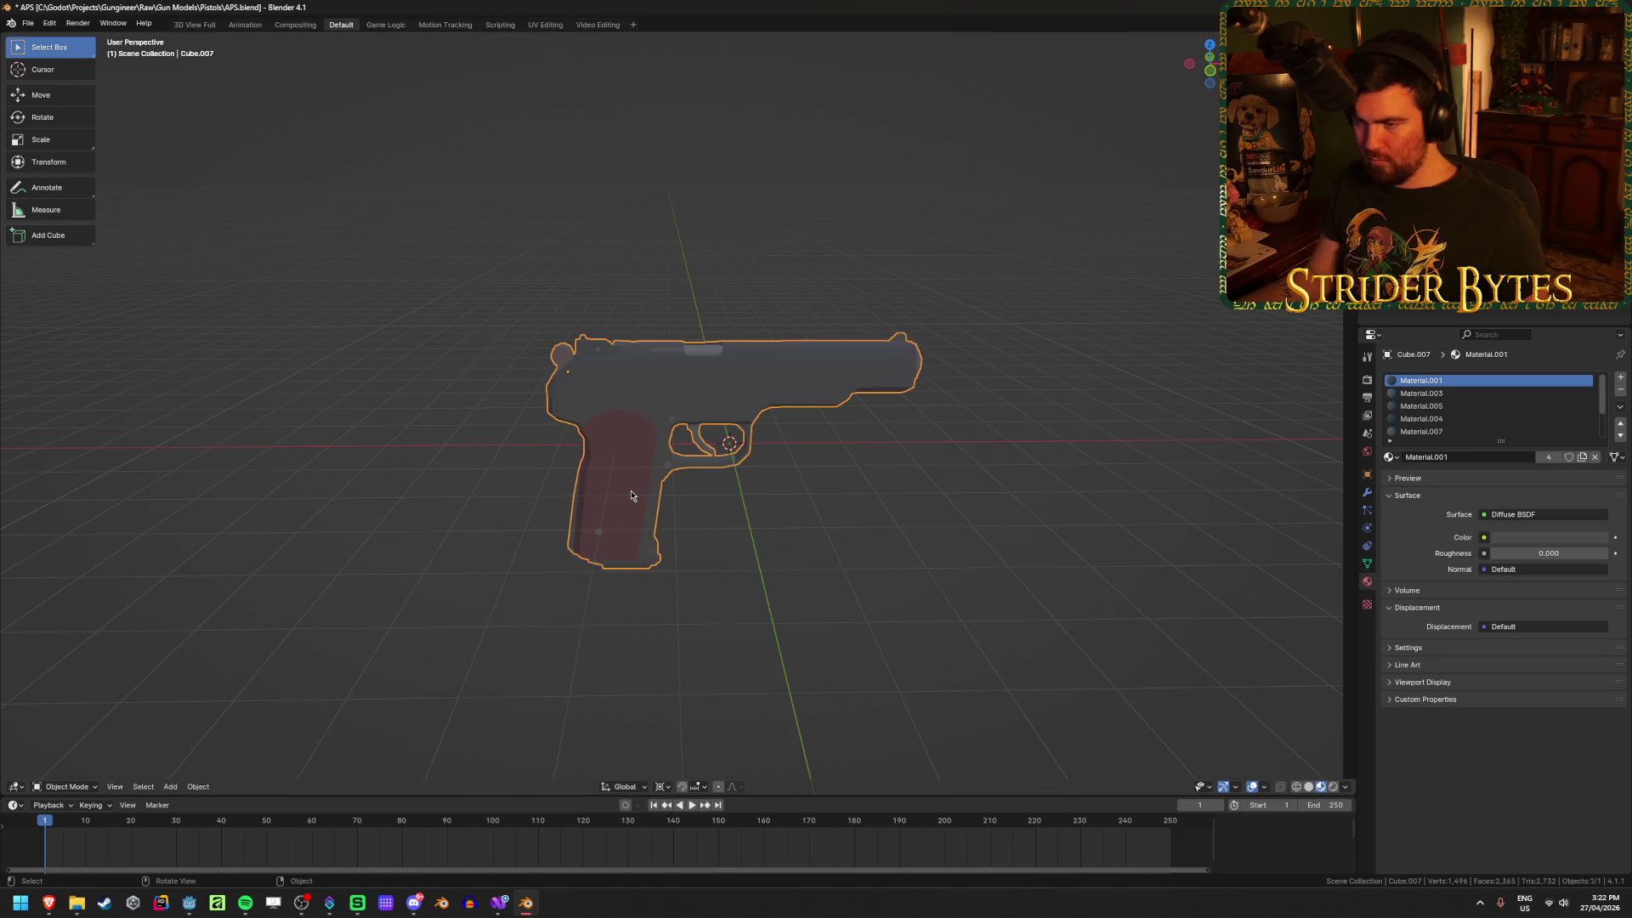
middle_click_drag(880, 486, 674, 575)
key("Tab")
left_click(830, 590)
middle_click_drag(830, 590, 547, 572)
left_click(557, 570)
scroll(592, 577, "up", 3)
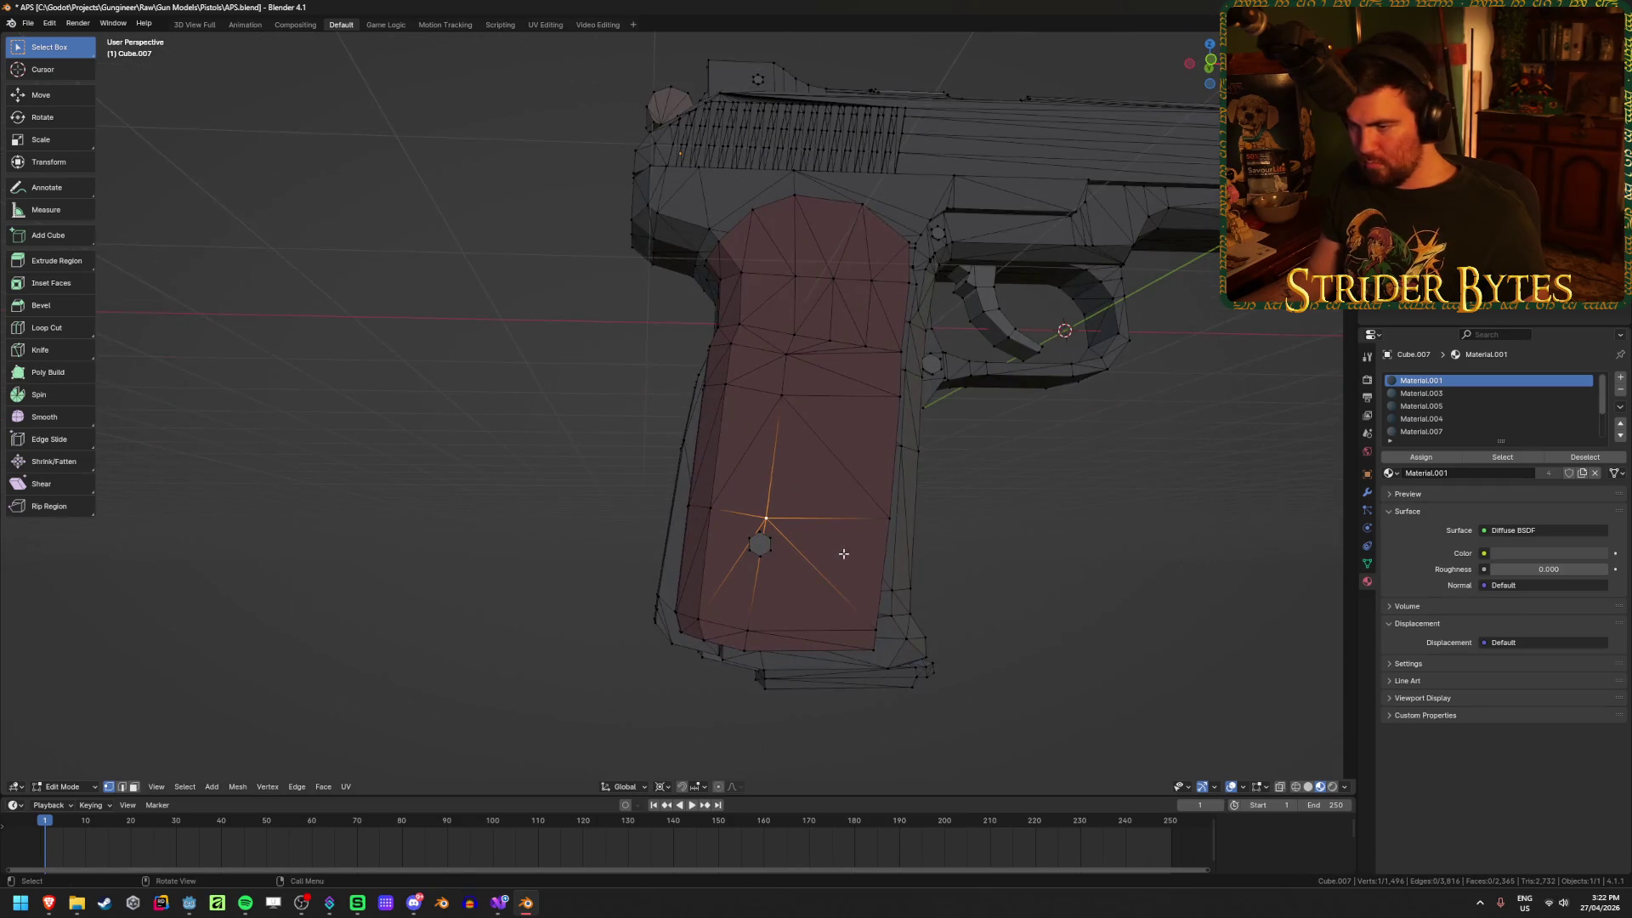
left_click(709, 513, "shift")
mouse_move(709, 513)
middle_mouse_down()
mouse_move(692, 554)
mouse_move(838, 603)
mouse_move(904, 648)
middle_mouse_up()
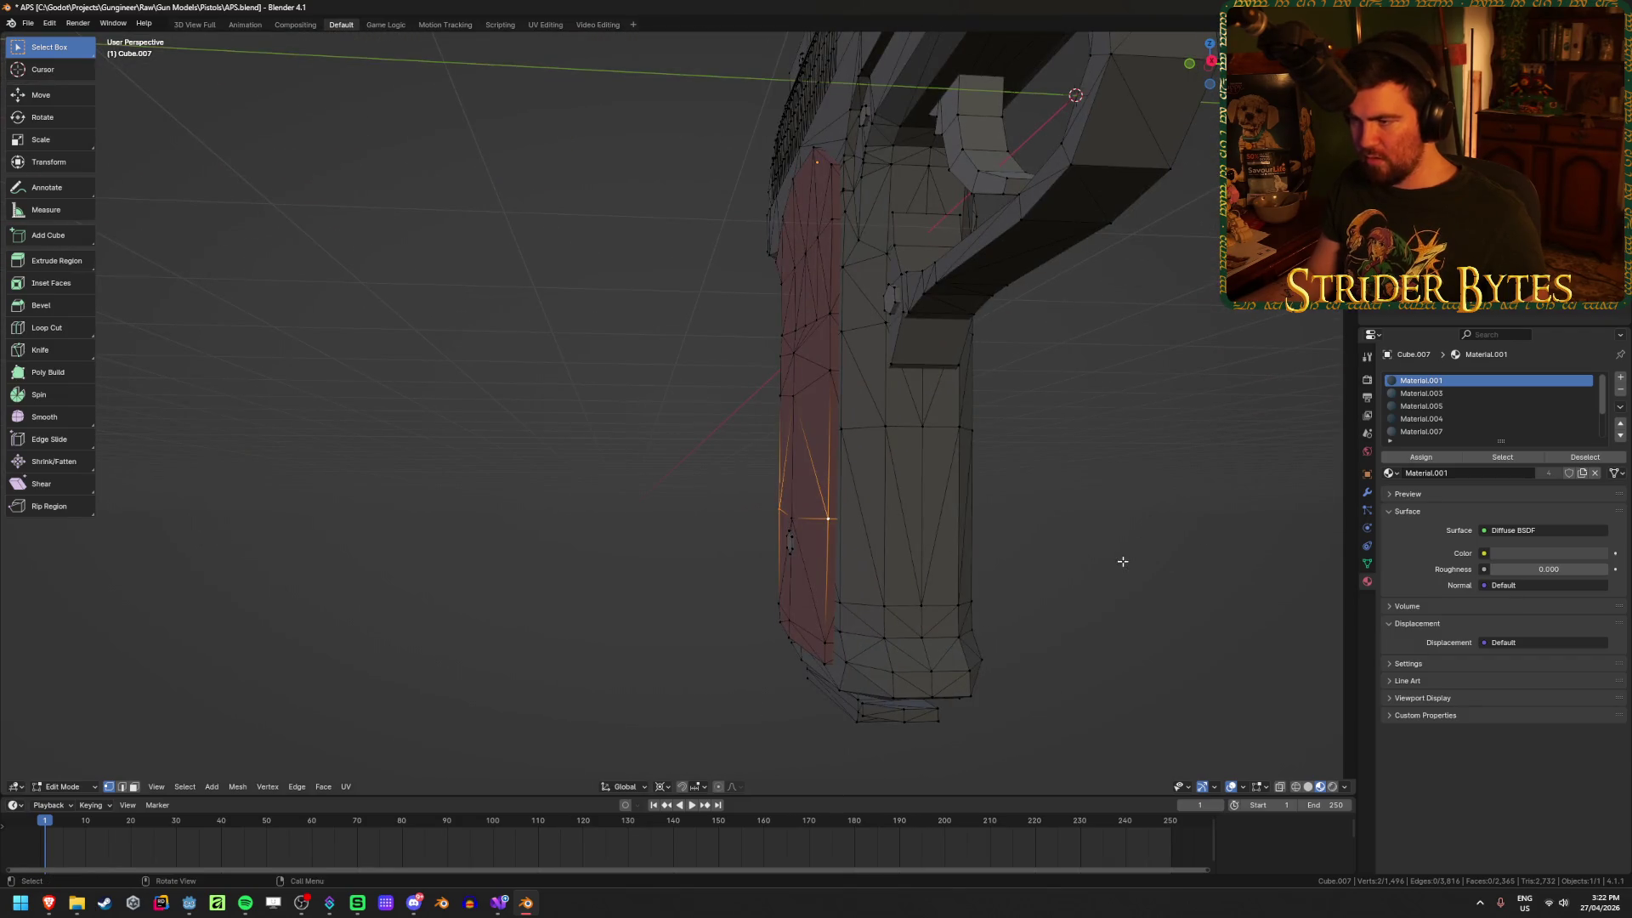
left_click(1122, 558)
mouse_move(1122, 558)
middle_mouse_down()
mouse_move(951, 595)
mouse_move(849, 598)
middle_mouse_up()
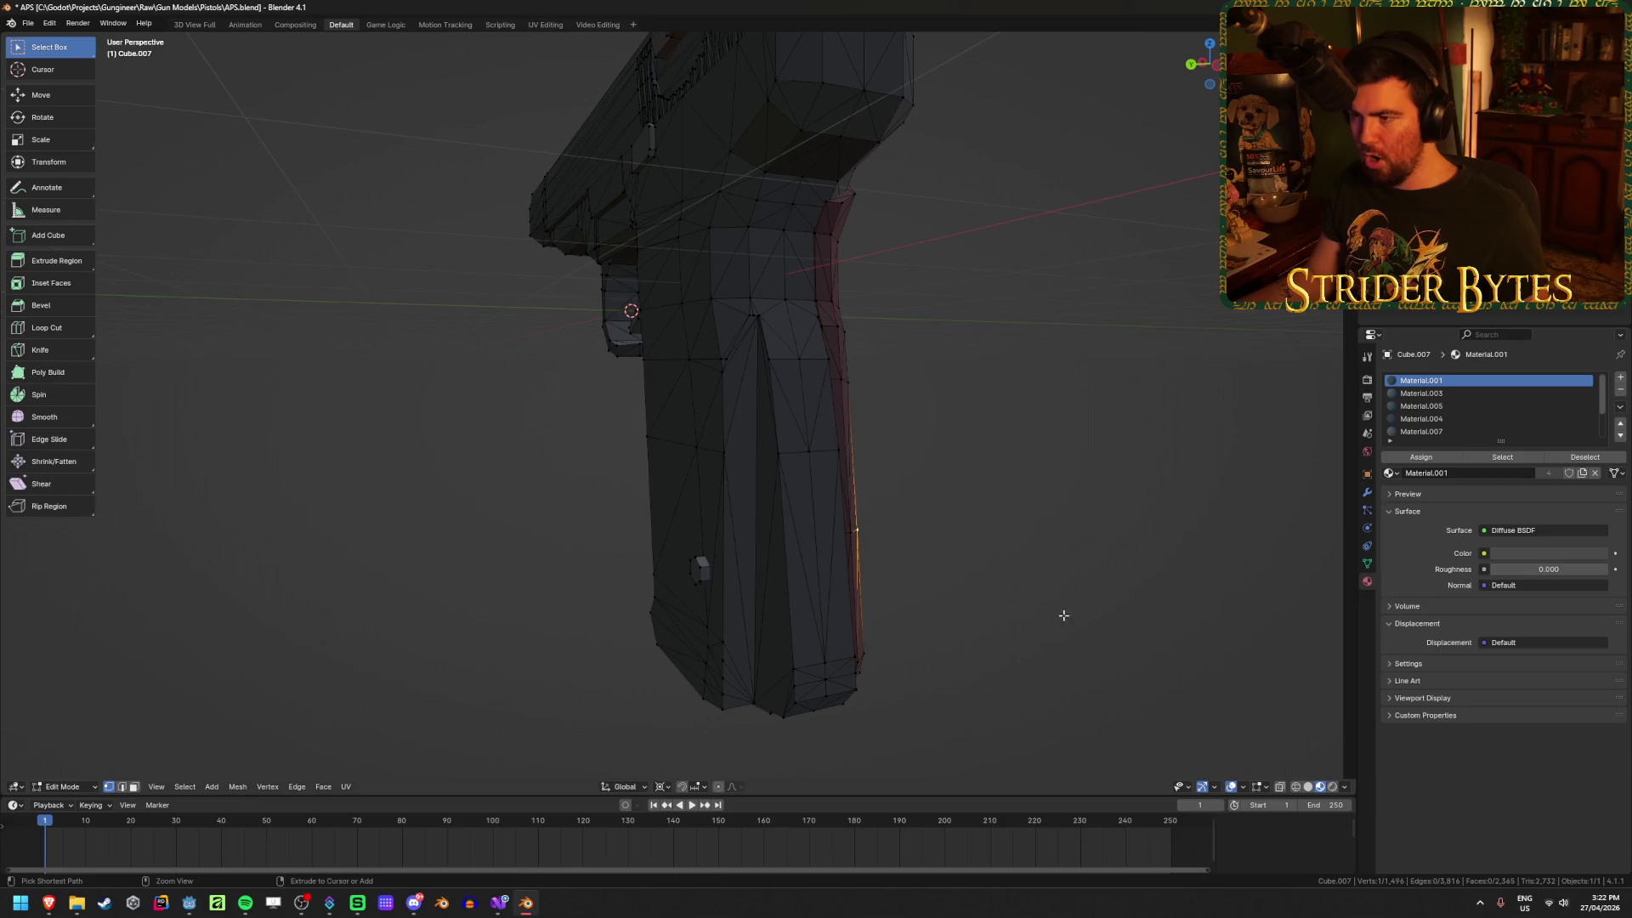
Step: Return to Object Mode, undo back to the separate parts, and select them all
key("Tab")
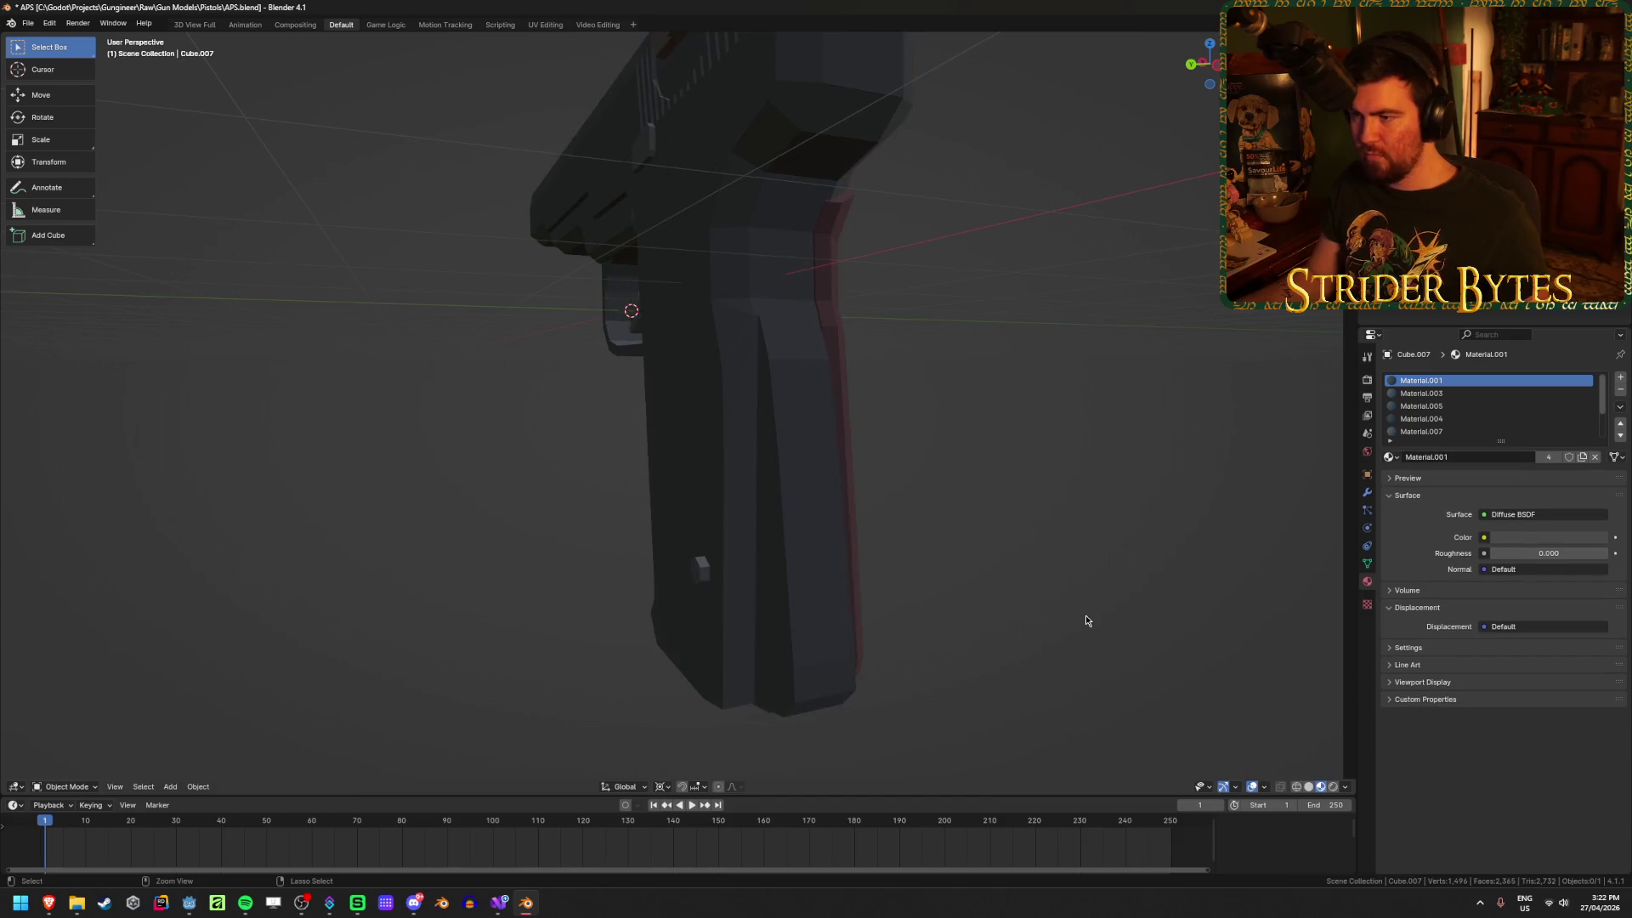
key("ctrl+z")
key("ctrl+z")
scroll(1084, 621, "down", 6)
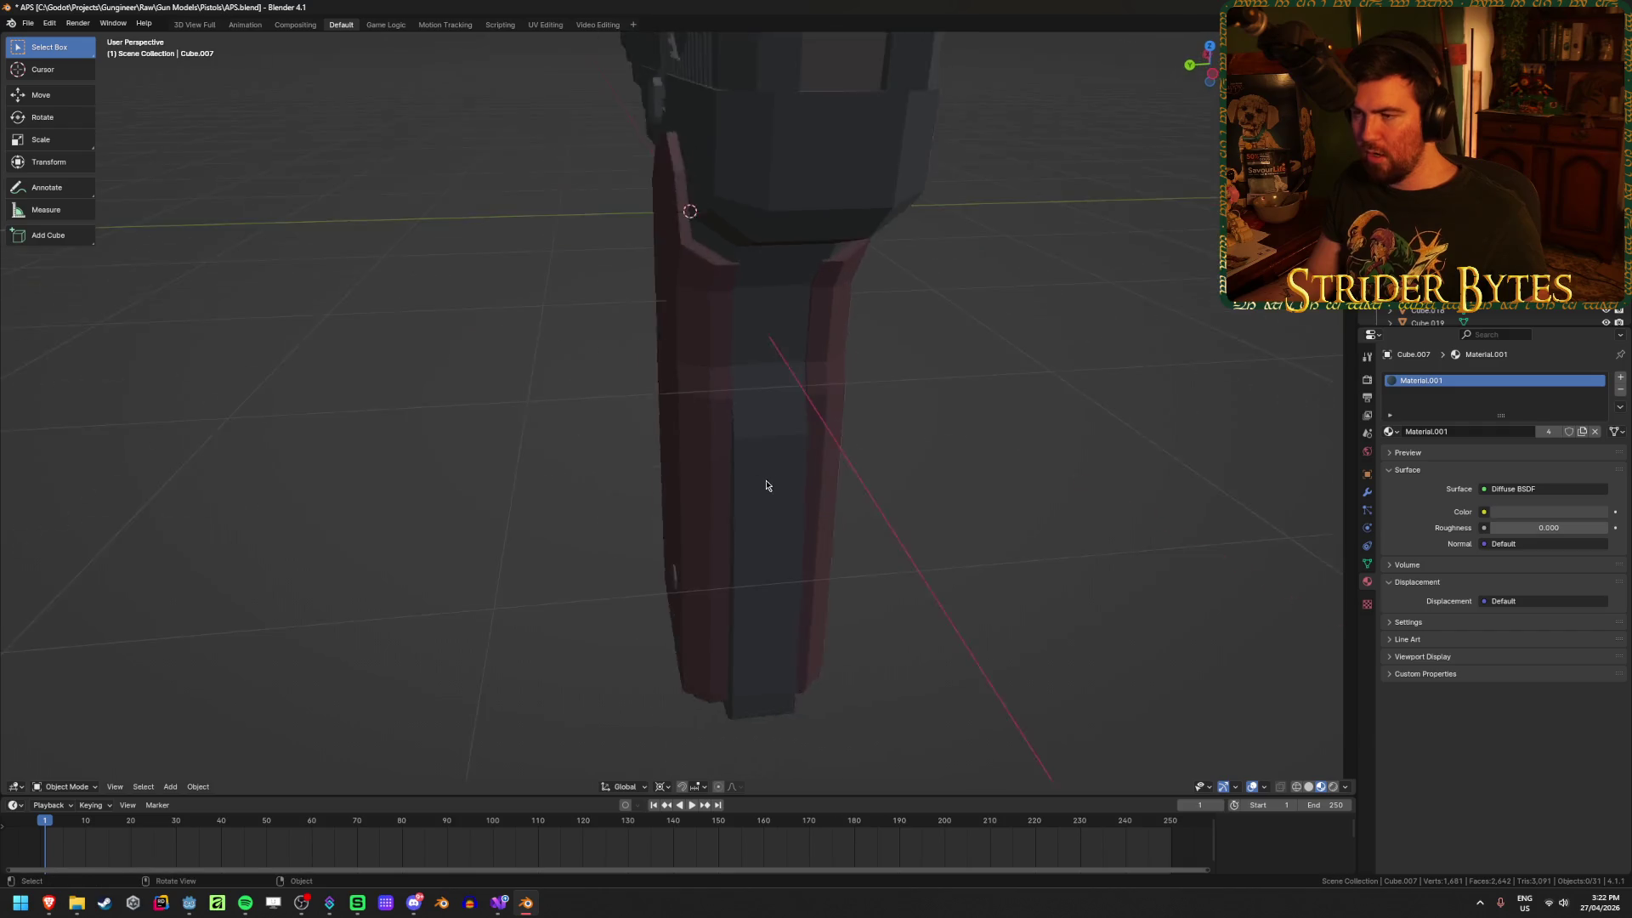
middle_click_drag(955, 451, 768, 449)
scroll(768, 450, "up", 5)
key("a")
scroll(939, 462, "down", 3)
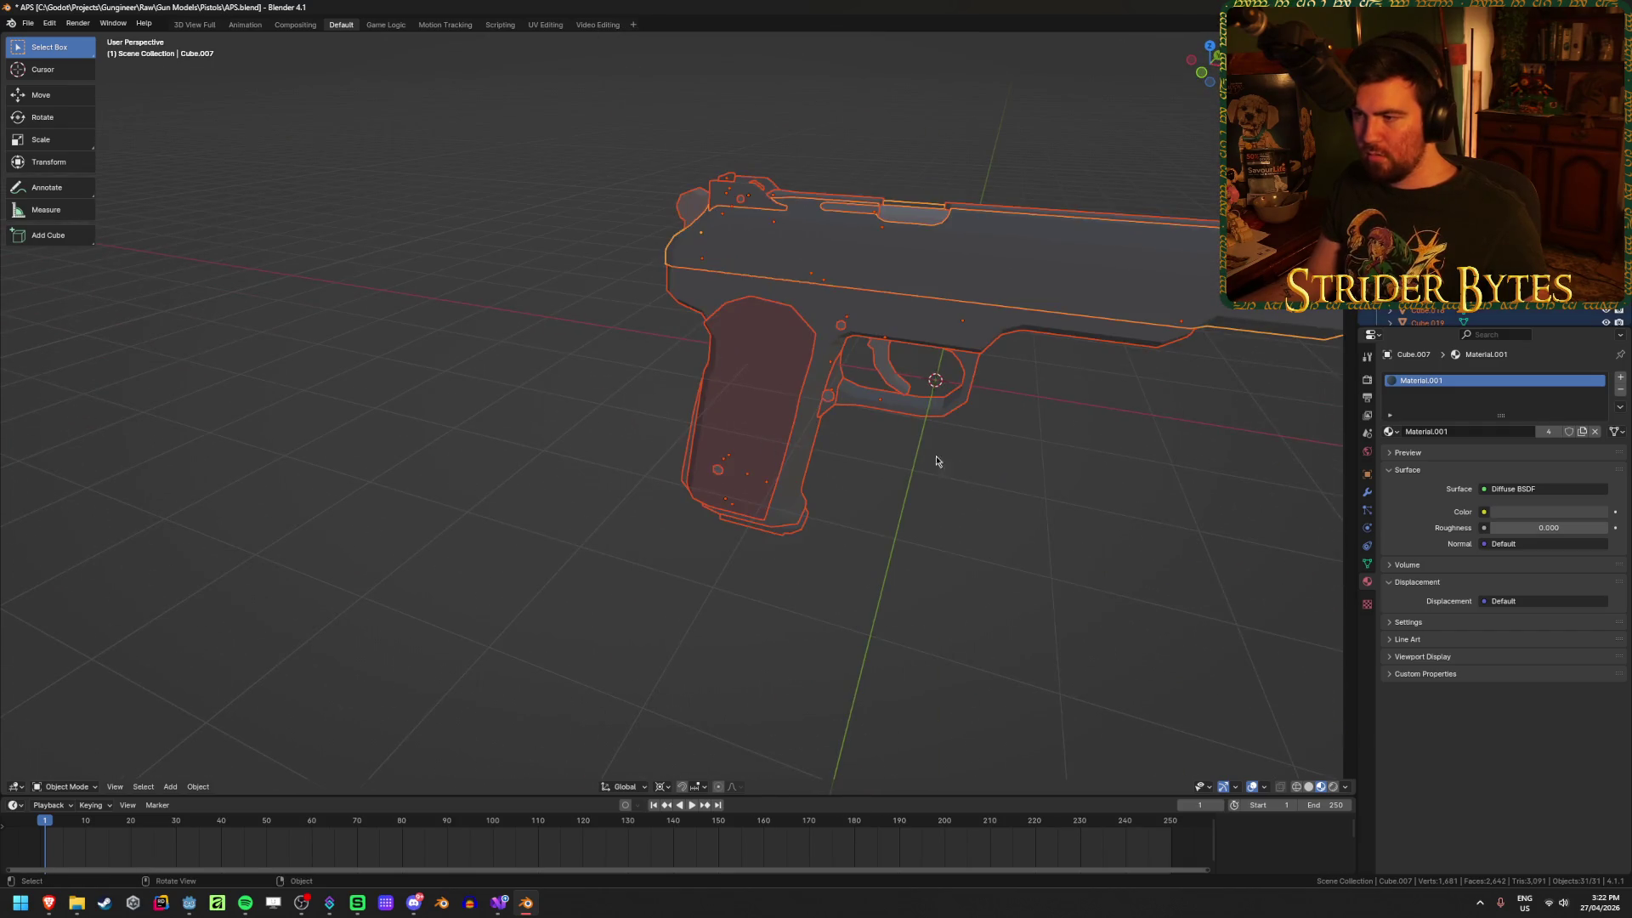
Step: Apply the Mirror modifier on the red grip panel
left_click(1369, 493)
left_click(593, 548)
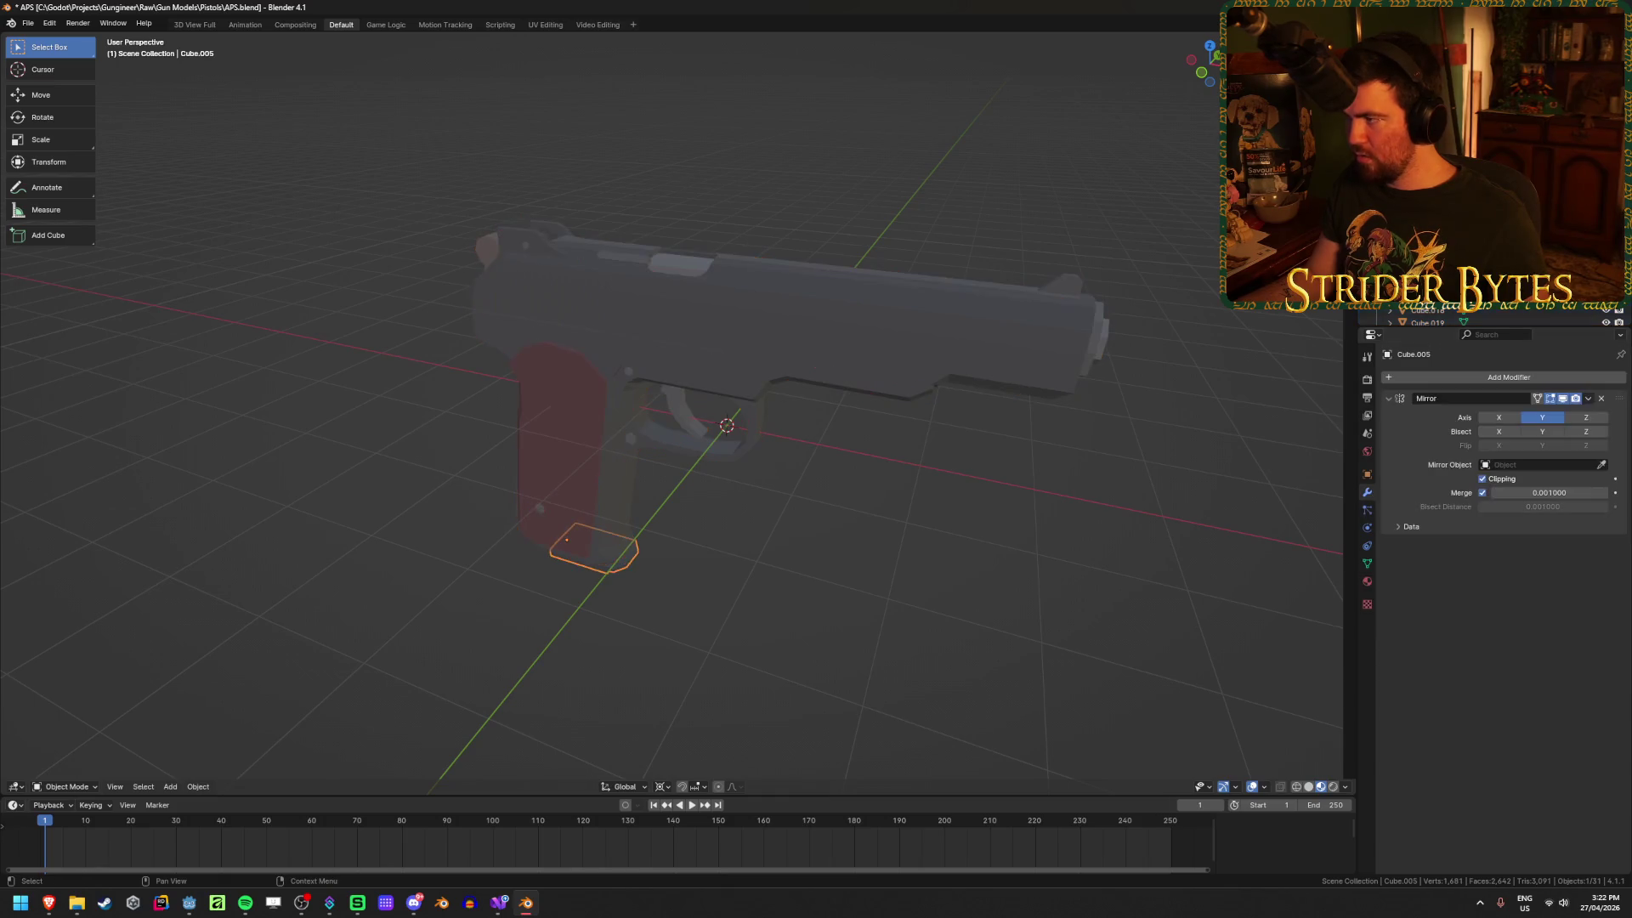
left_click(561, 450)
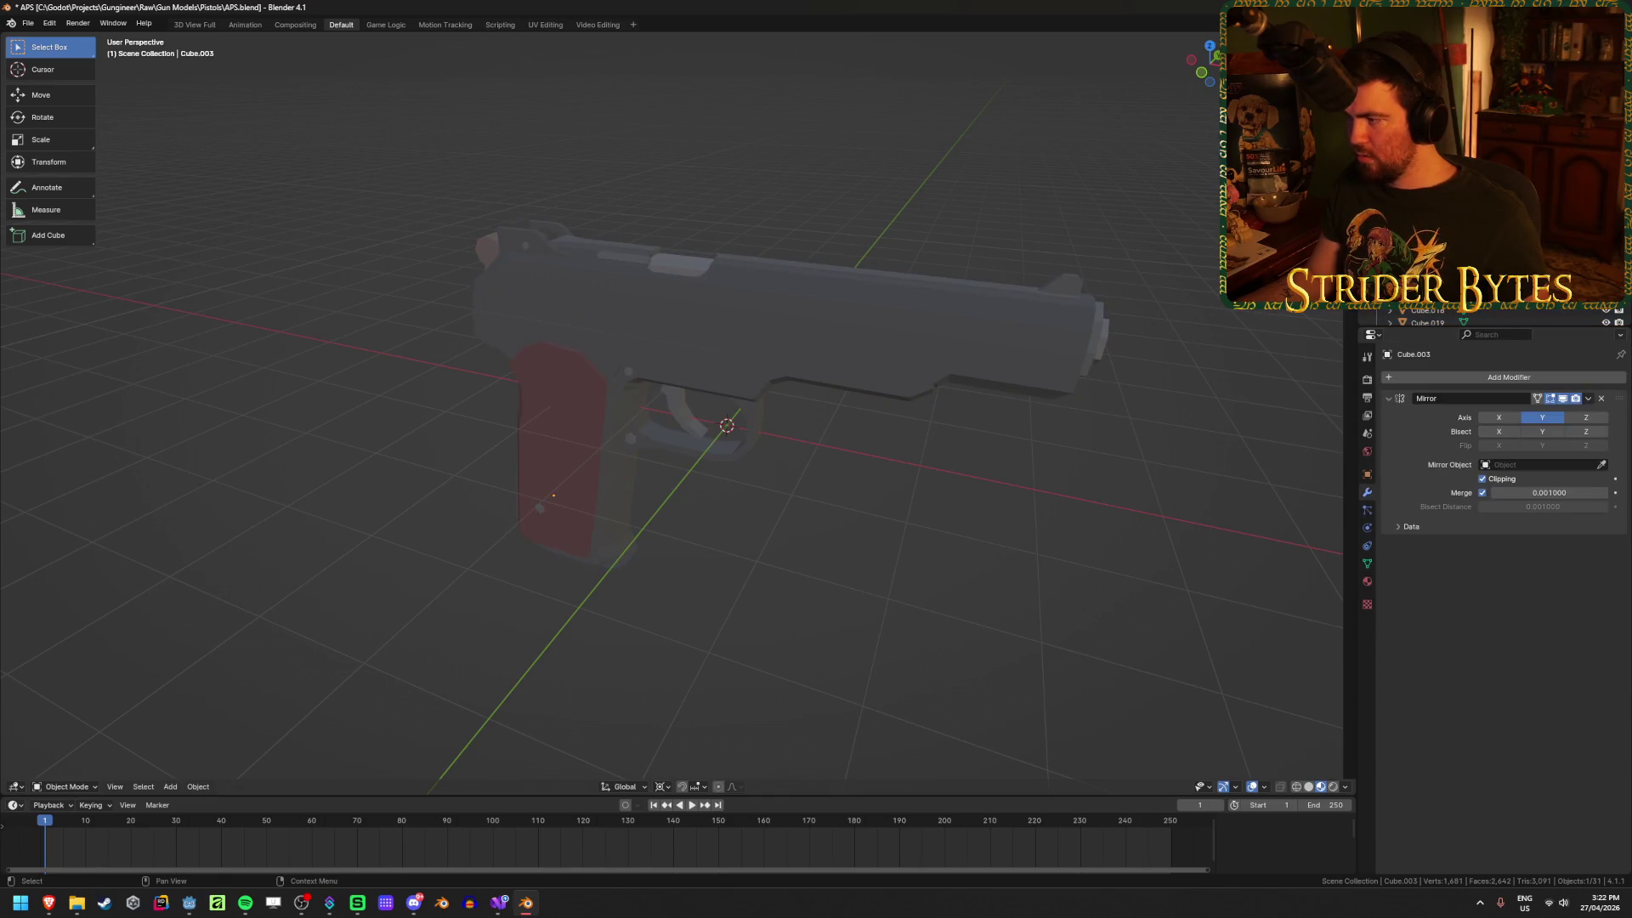
left_click(1588, 399)
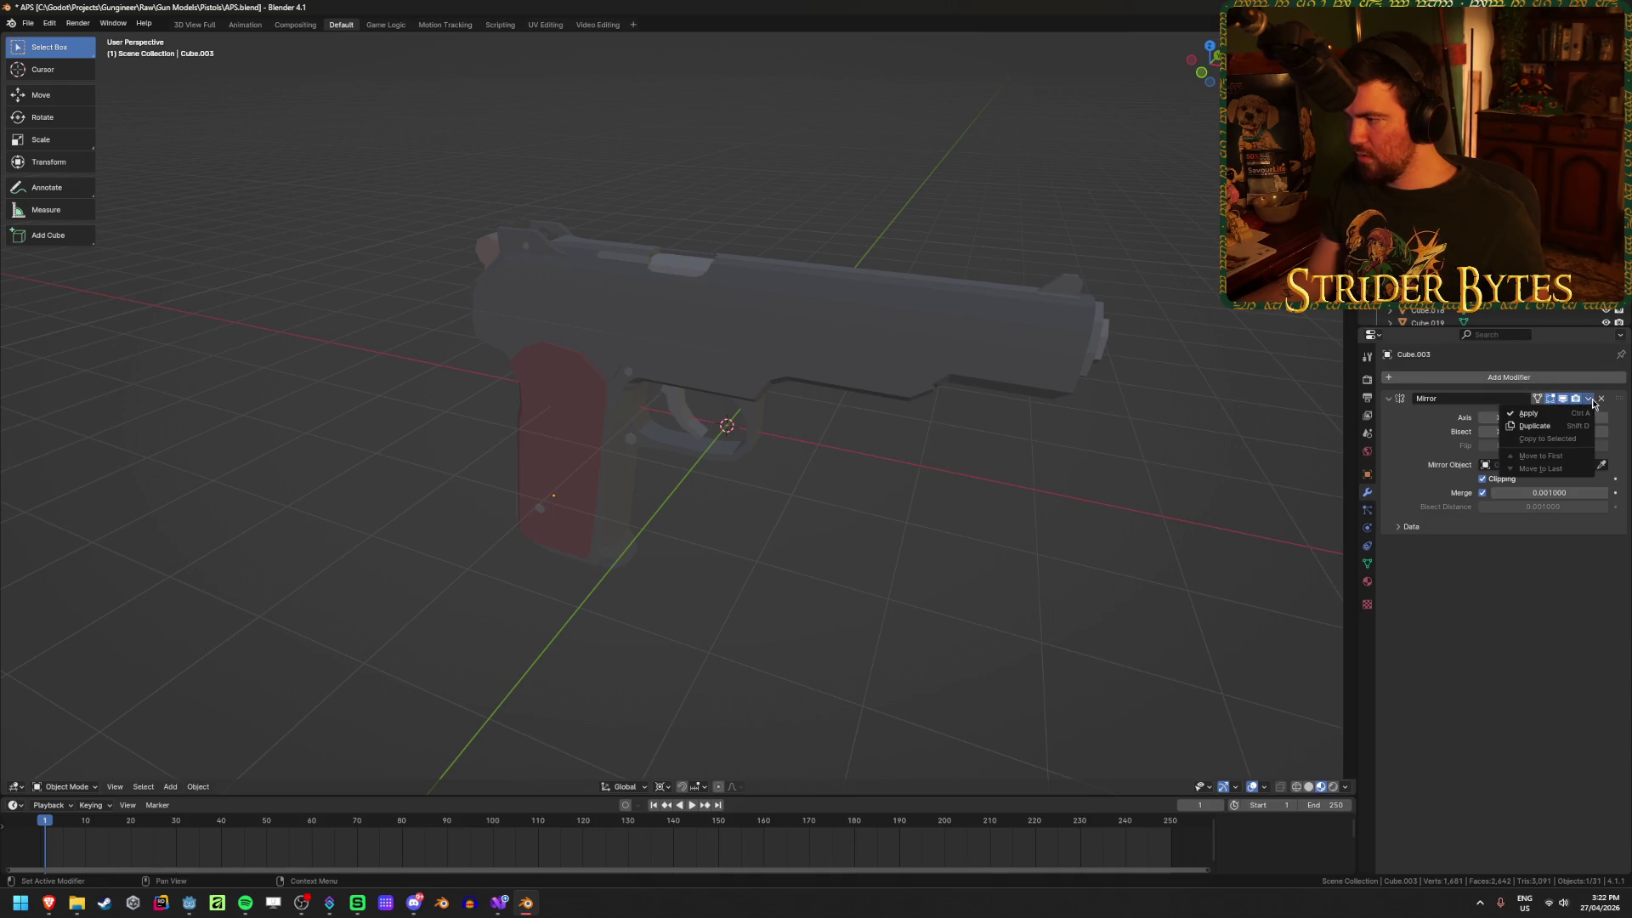
left_click(1530, 408)
key("ctrl+a")
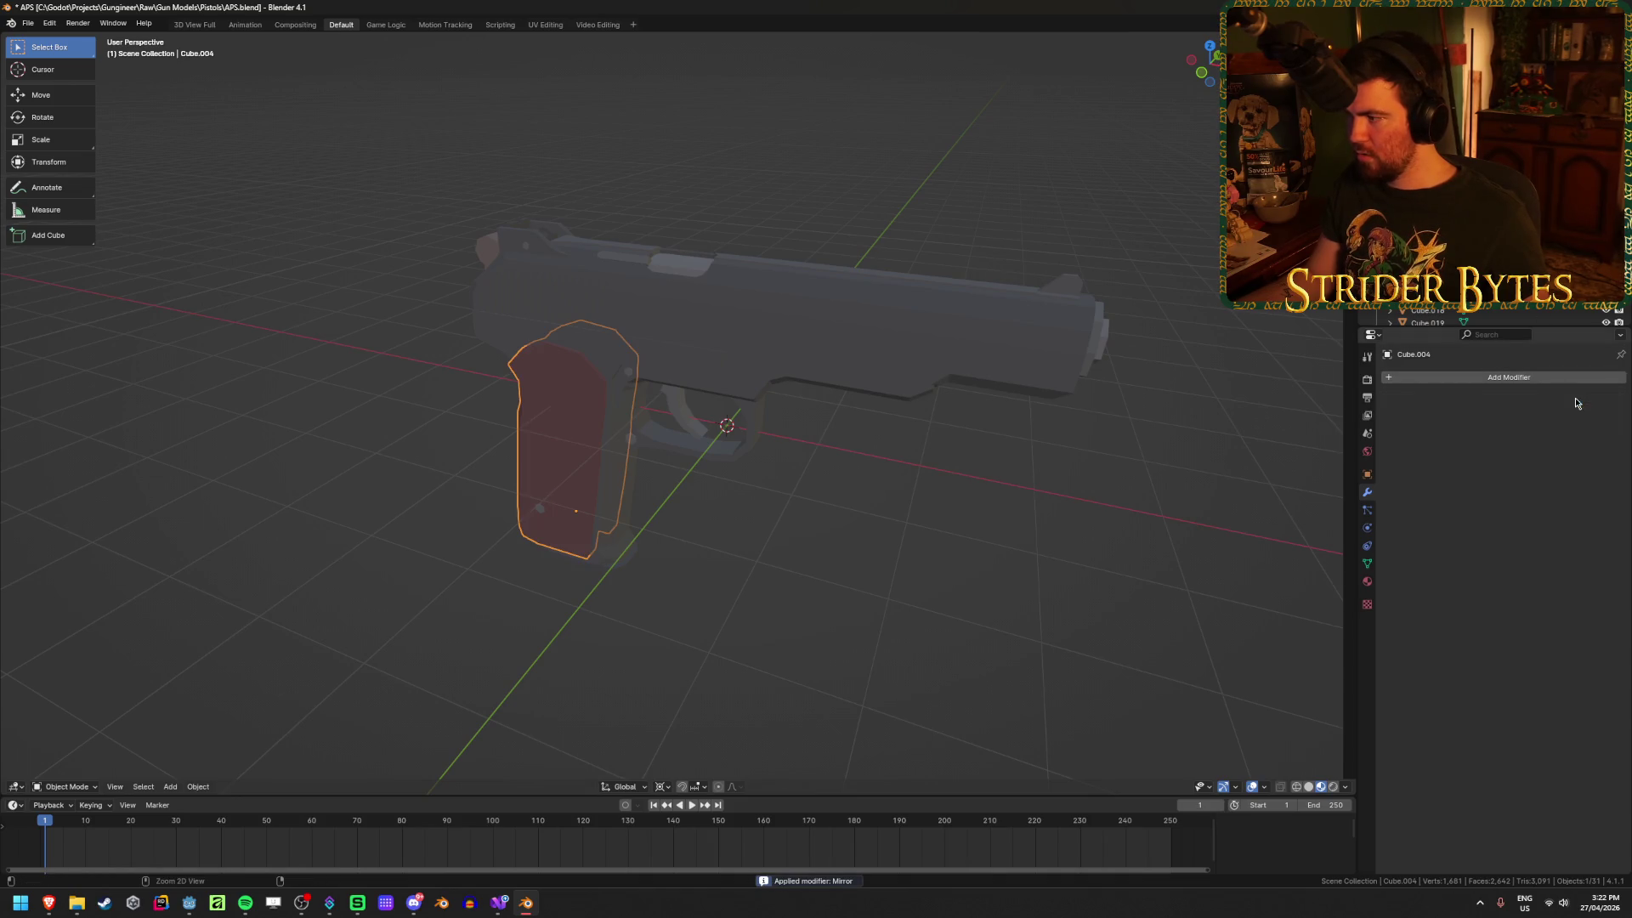
Step: Apply the Mirror modifiers on the grip-bottom piece, the hammer and Cube.011
left_click(591, 551)
key("ctrl+a")
left_click(544, 242)
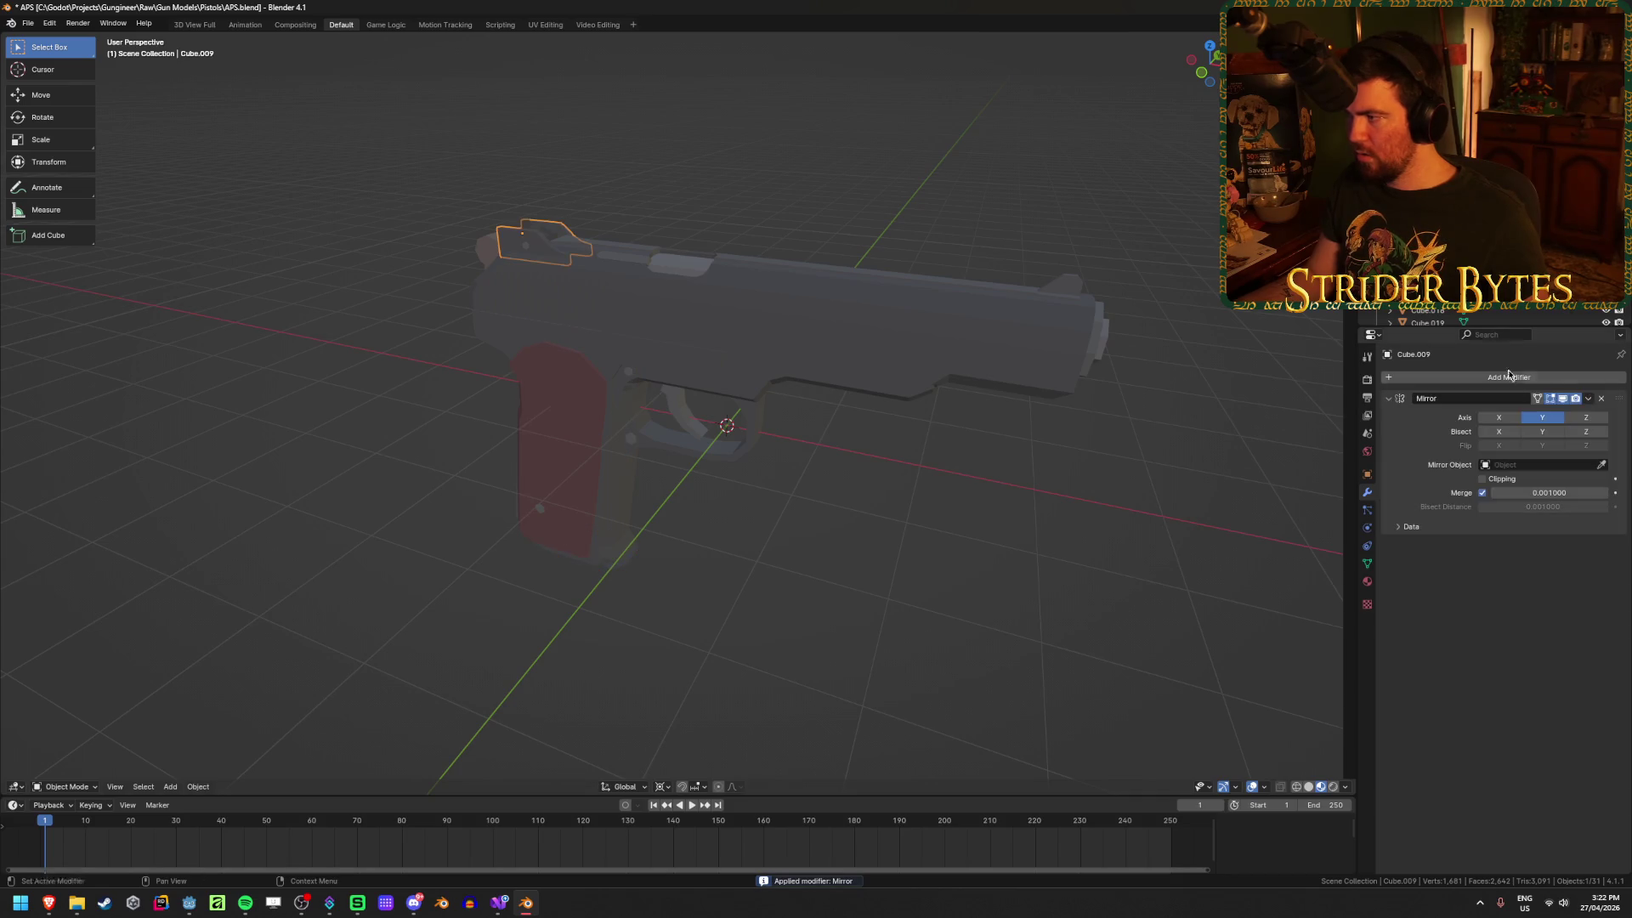
key("ctrl+a")
left_click(521, 229)
key("ctrl+a")
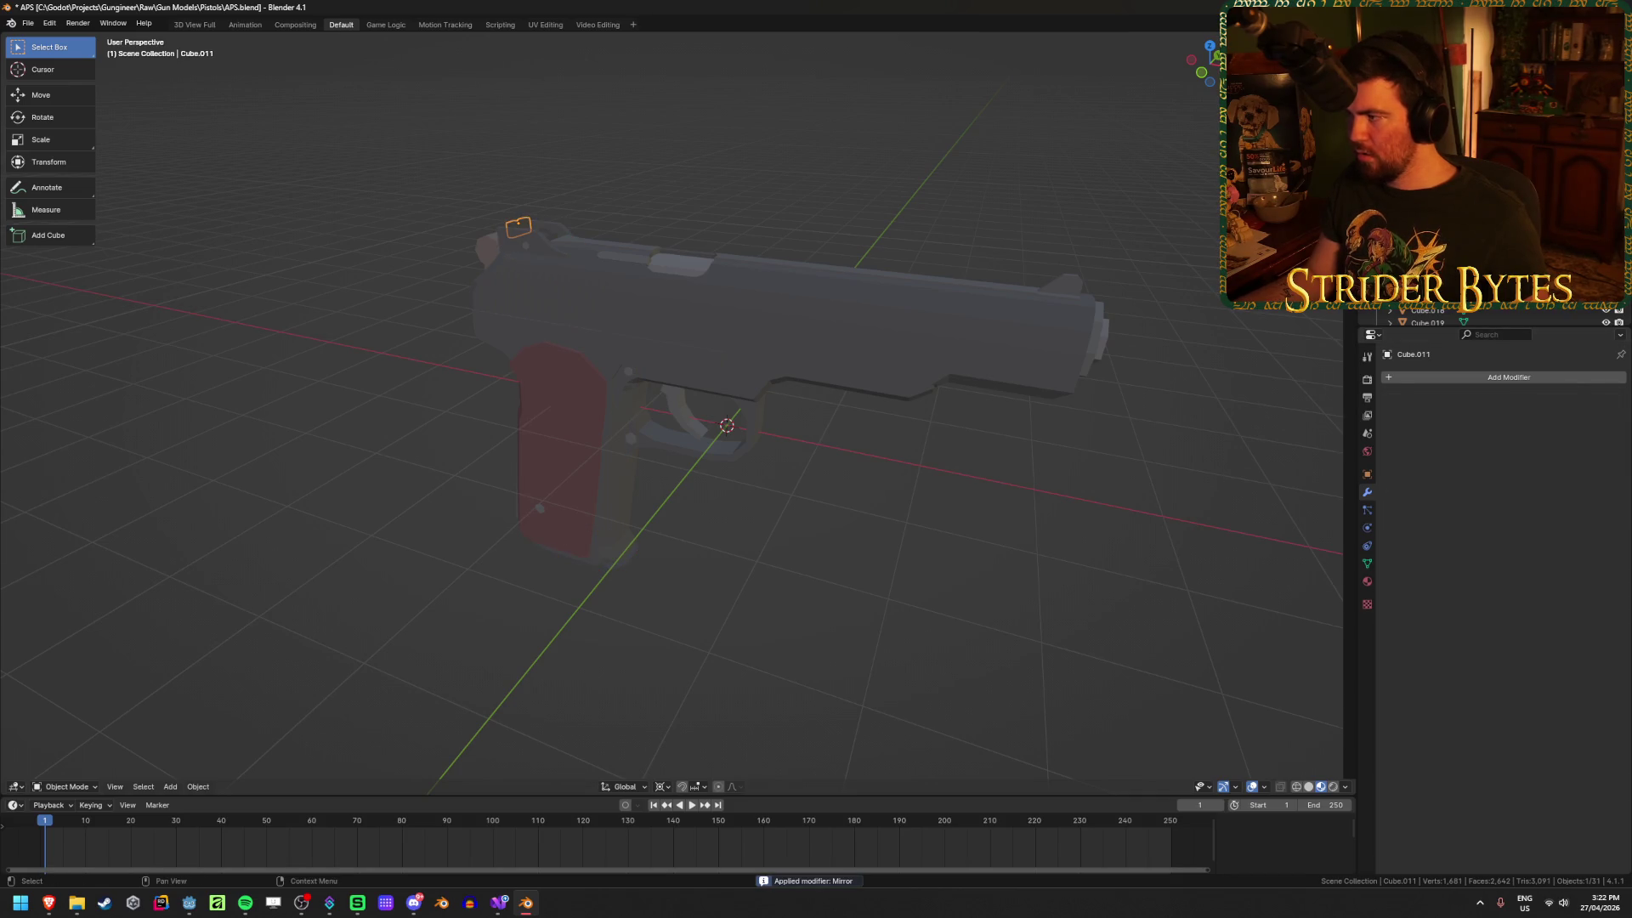
Step: Apply the Mirror modifiers on the rear slide part, Cube.013 and grip part Cube.017
left_click(1059, 288)
key("ctrl+a")
left_click(937, 374)
key("ctrl+a")
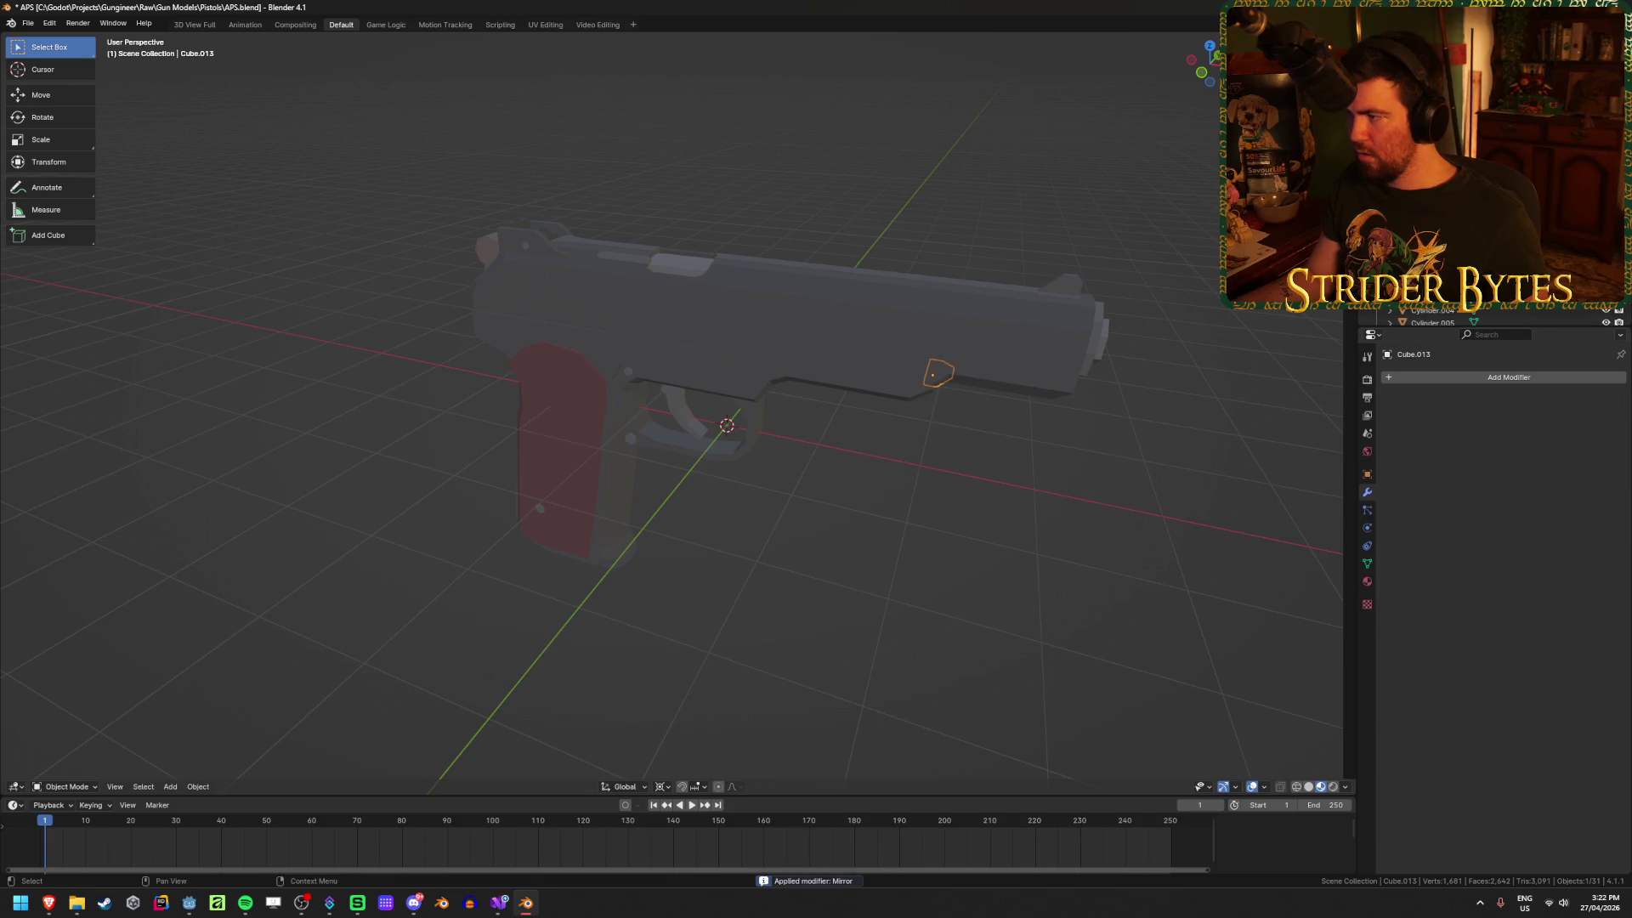
left_click(595, 408)
key("ctrl+a")
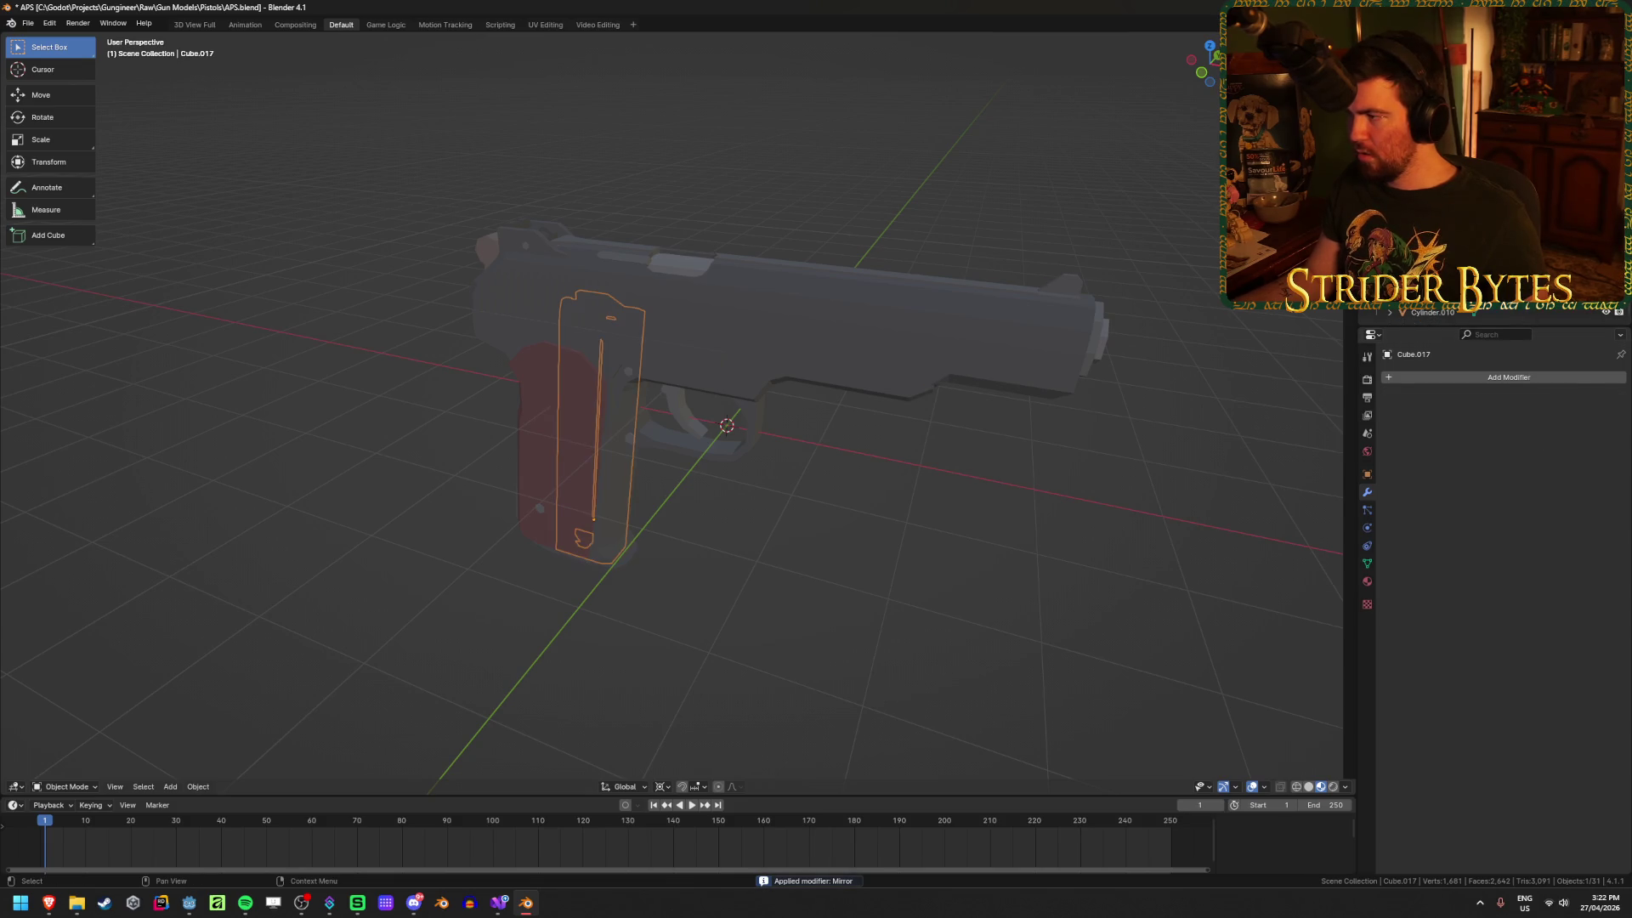
middle_click_drag(717, 607, 765, 577)
Step: Select all pistol parts and join them into one object with Ctrl+J
key("a")
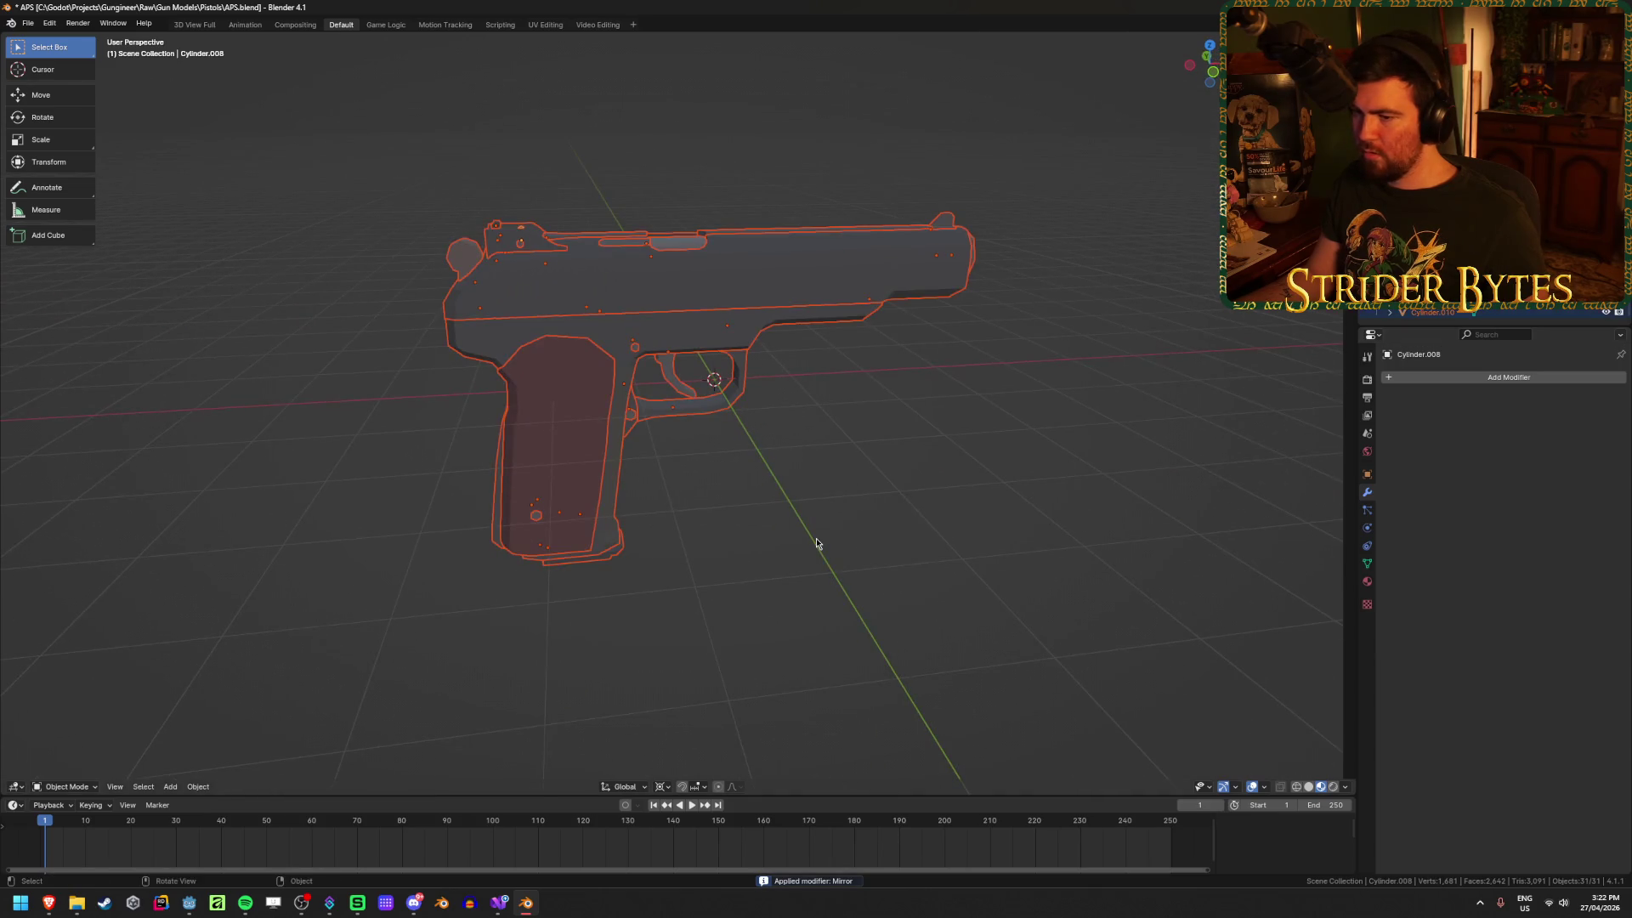
mouse_move(935, 495)
middle_mouse_down()
mouse_move(845, 496)
mouse_move(1022, 490)
middle_mouse_up()
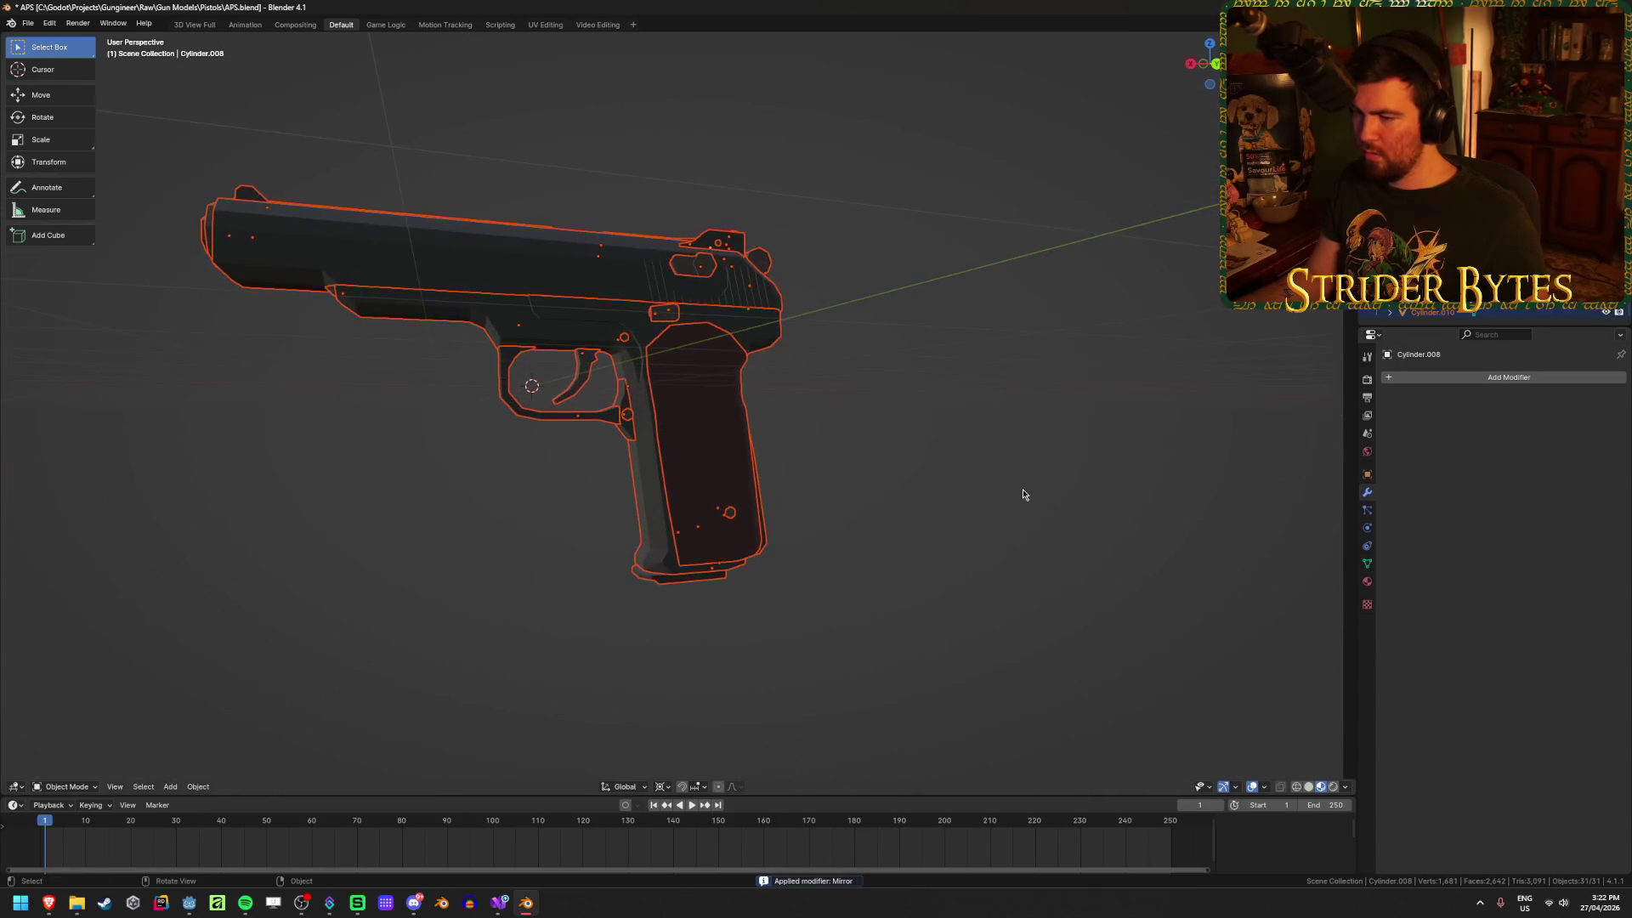
key("ctrl+j")
Step: Snap the 3D cursor to selected grip vertices in Edit Mode, then return to Object Mode
key("Tab")
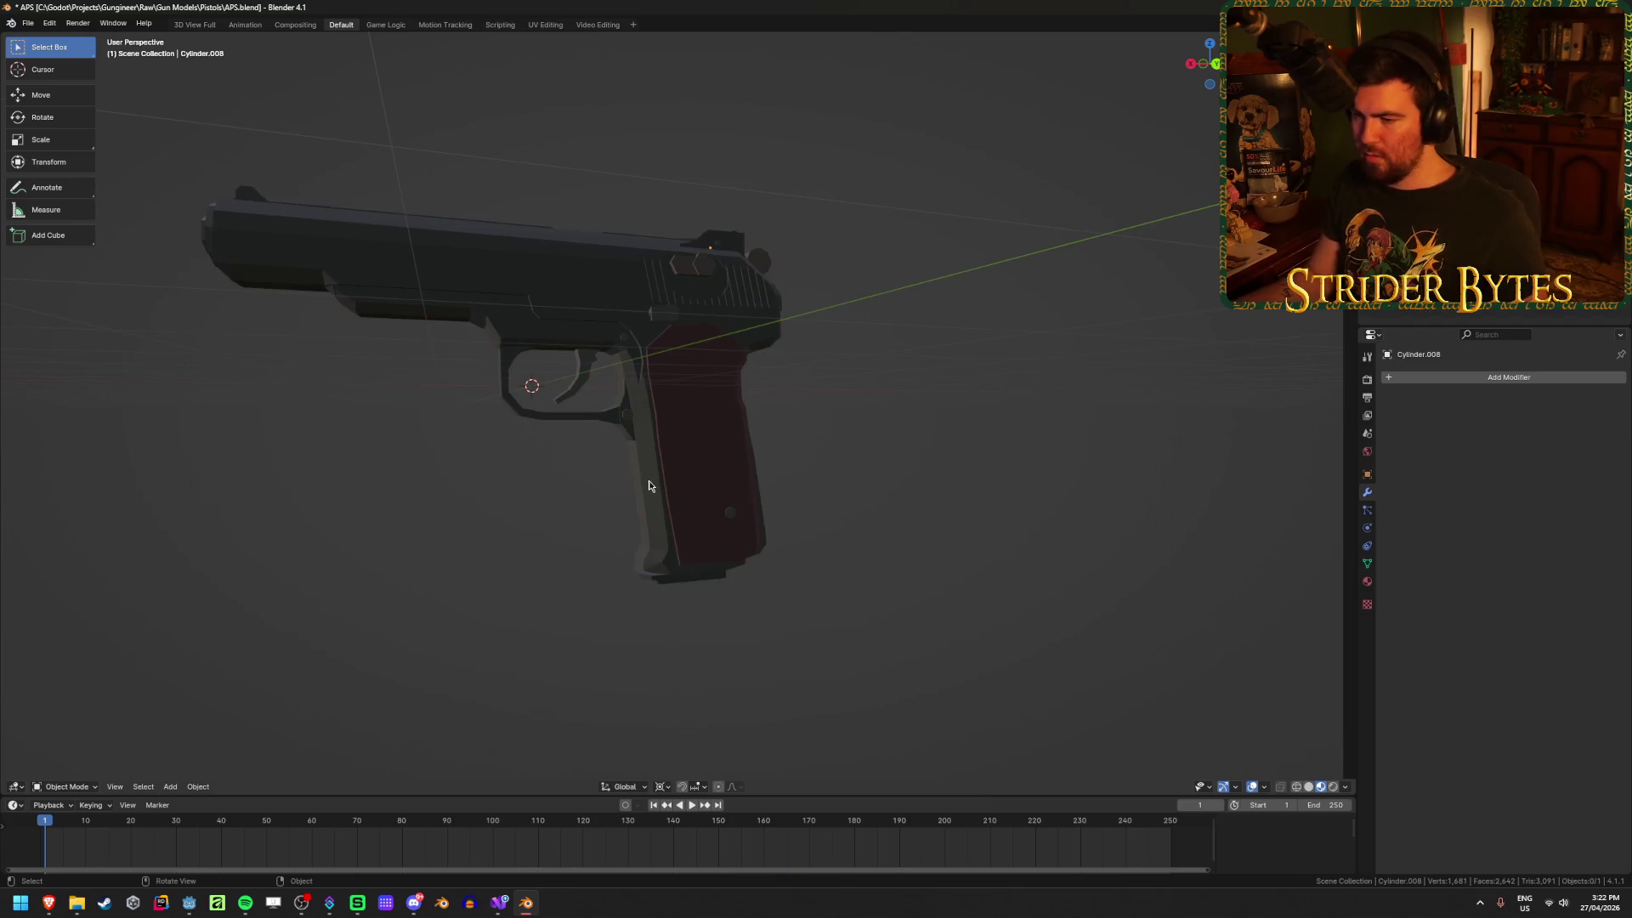
key("alt+a")
mouse_move(697, 525)
middle_mouse_down()
mouse_move(903, 494)
mouse_move(747, 532)
middle_mouse_up()
scroll(748, 532, "up", 3)
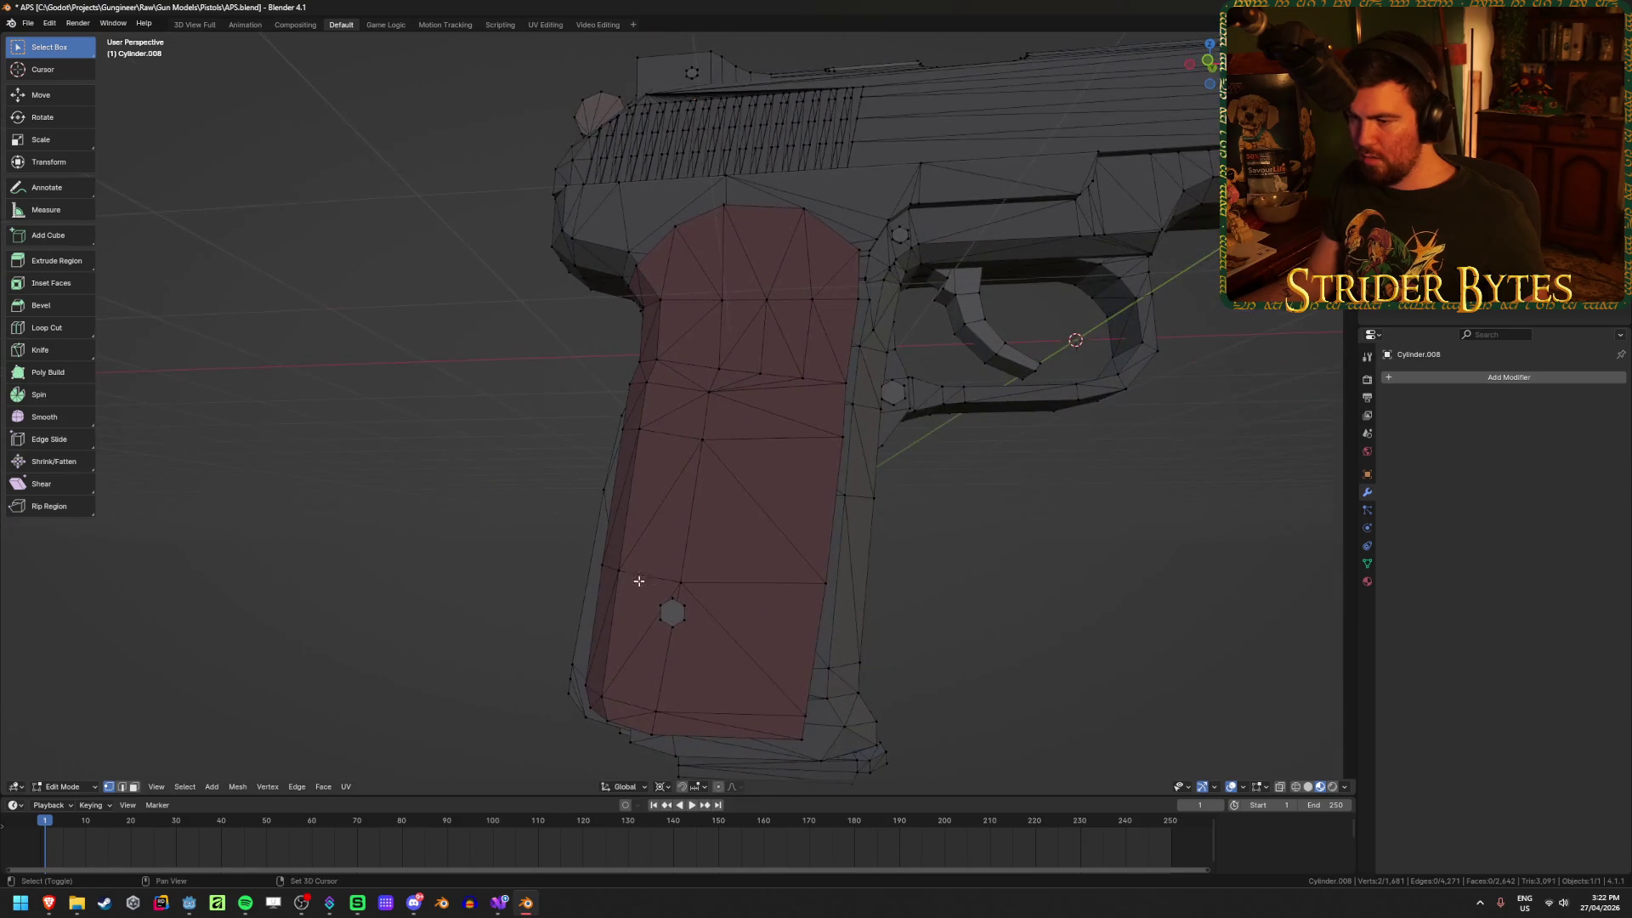
left_click(619, 571, "shift")
left_click(824, 583, "shift")
key("shift+s")
left_click(819, 655)
mouse_move(820, 655)
middle_mouse_down()
mouse_move(896, 576)
mouse_move(640, 589)
mouse_move(904, 550)
mouse_move(926, 569)
mouse_move(944, 547)
mouse_move(991, 546)
mouse_move(704, 507)
middle_mouse_up()
scroll(904, 550, "down", 3)
key("Tab")
Step: Reselect vertices across the grip in Edit Mode, then switch back to Object Mode
scroll(704, 507, "up", 2)
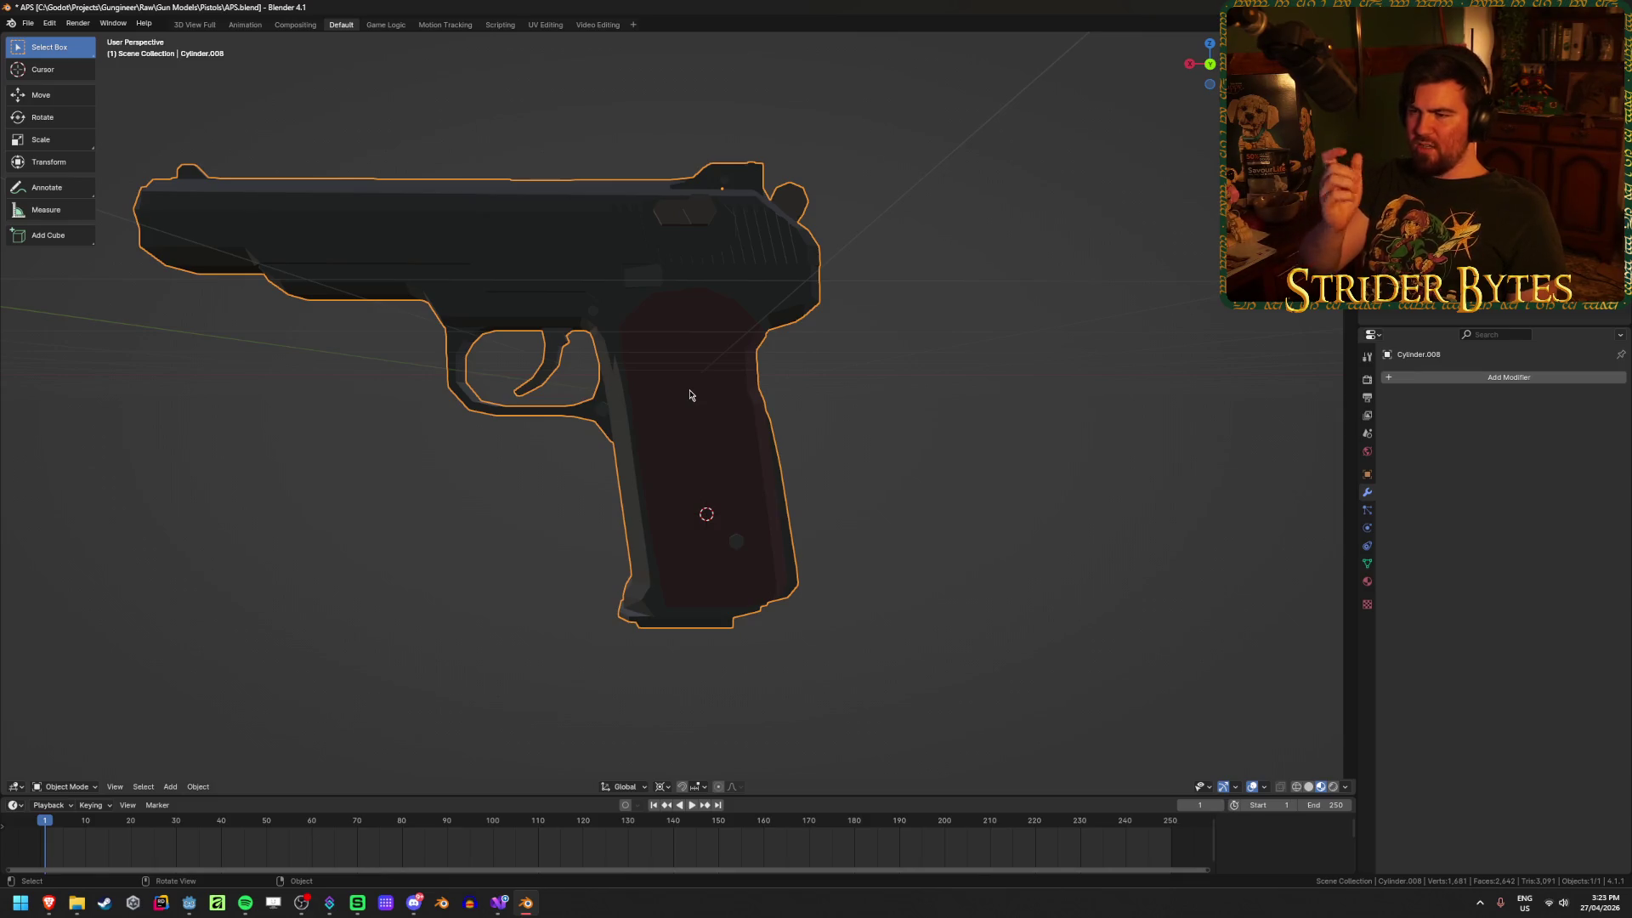
key("Tab")
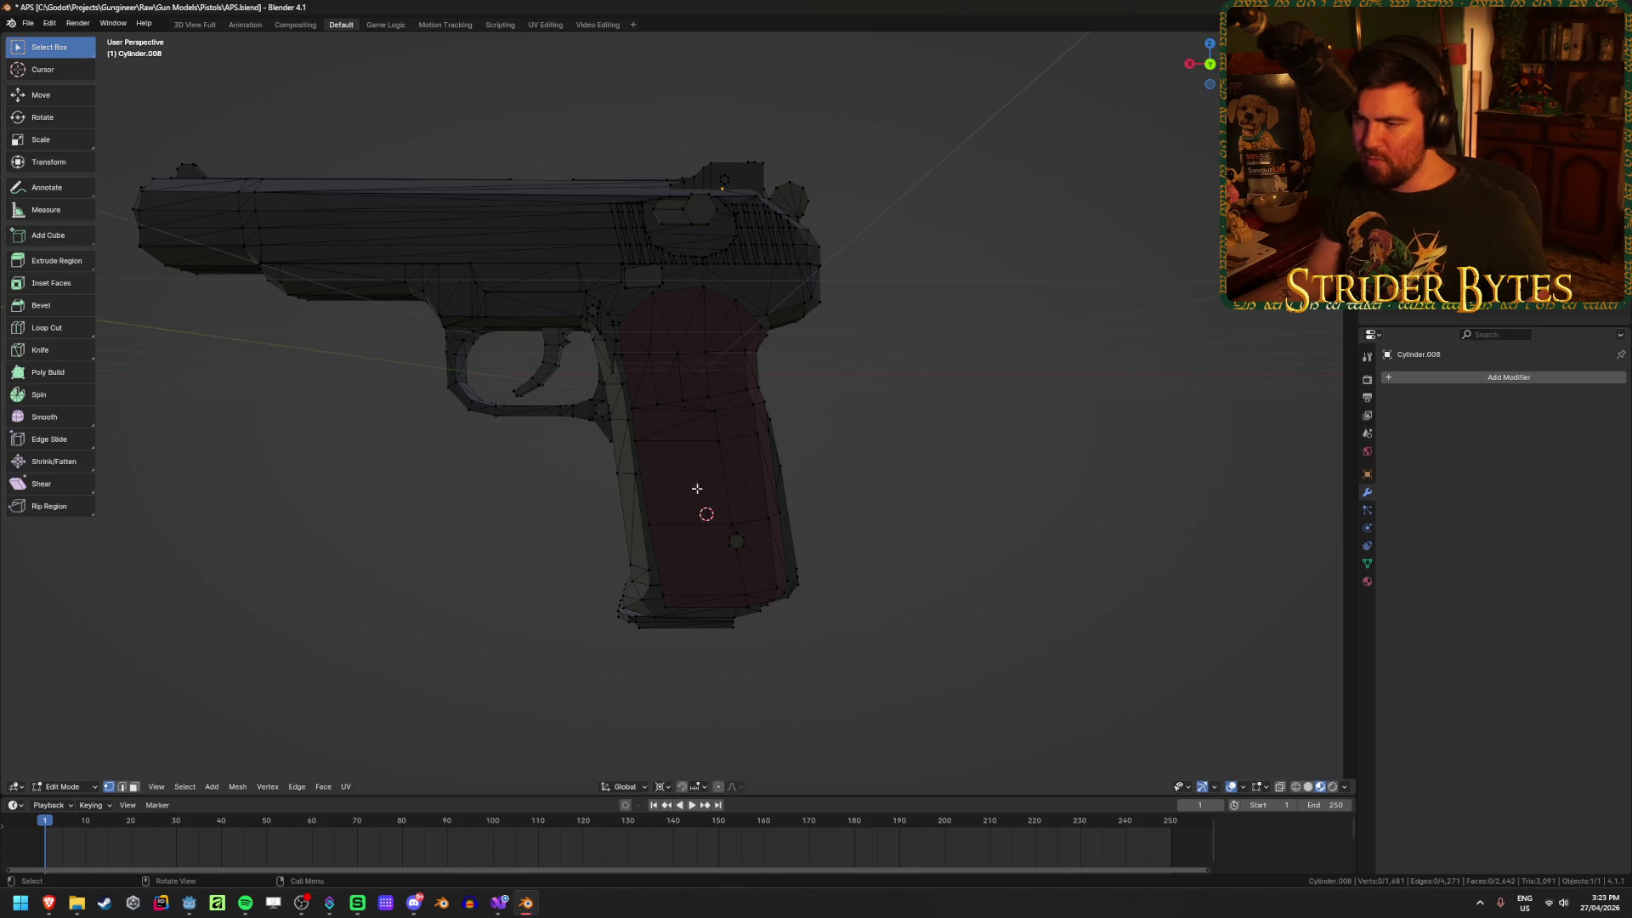
mouse_move(910, 507)
middle_mouse_down()
mouse_move(907, 488)
mouse_move(863, 533)
mouse_move(826, 521)
middle_mouse_up()
left_click(743, 449, "shift")
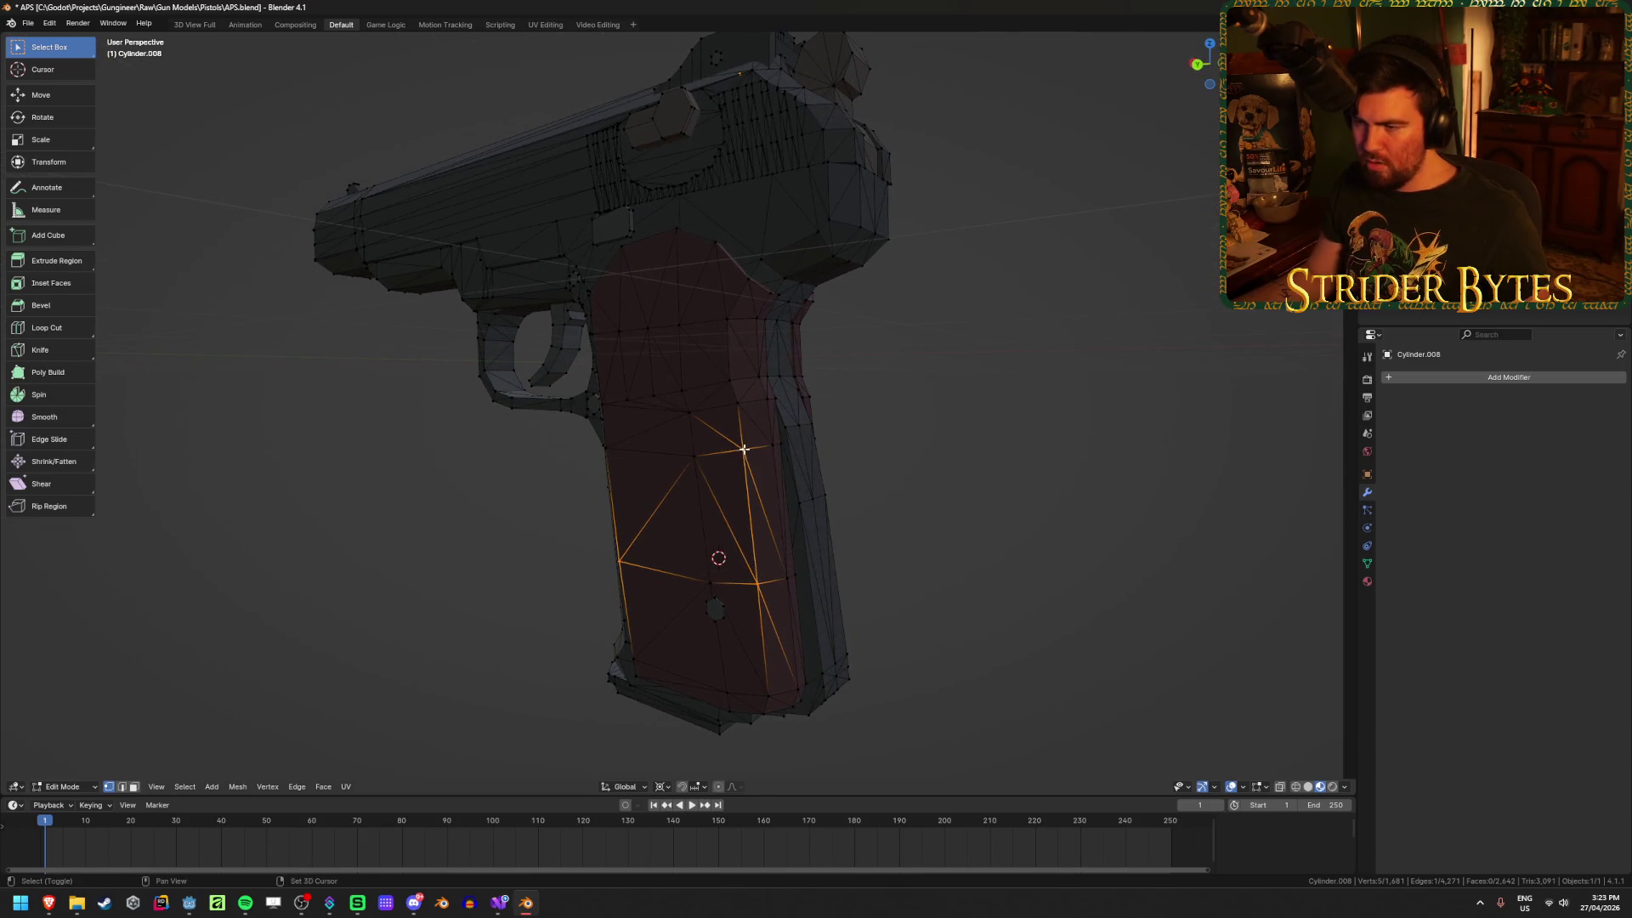
left_click(612, 449, "ctrl")
mouse_move(612, 449)
middle_mouse_down()
mouse_move(900, 532)
mouse_move(722, 485)
middle_mouse_up()
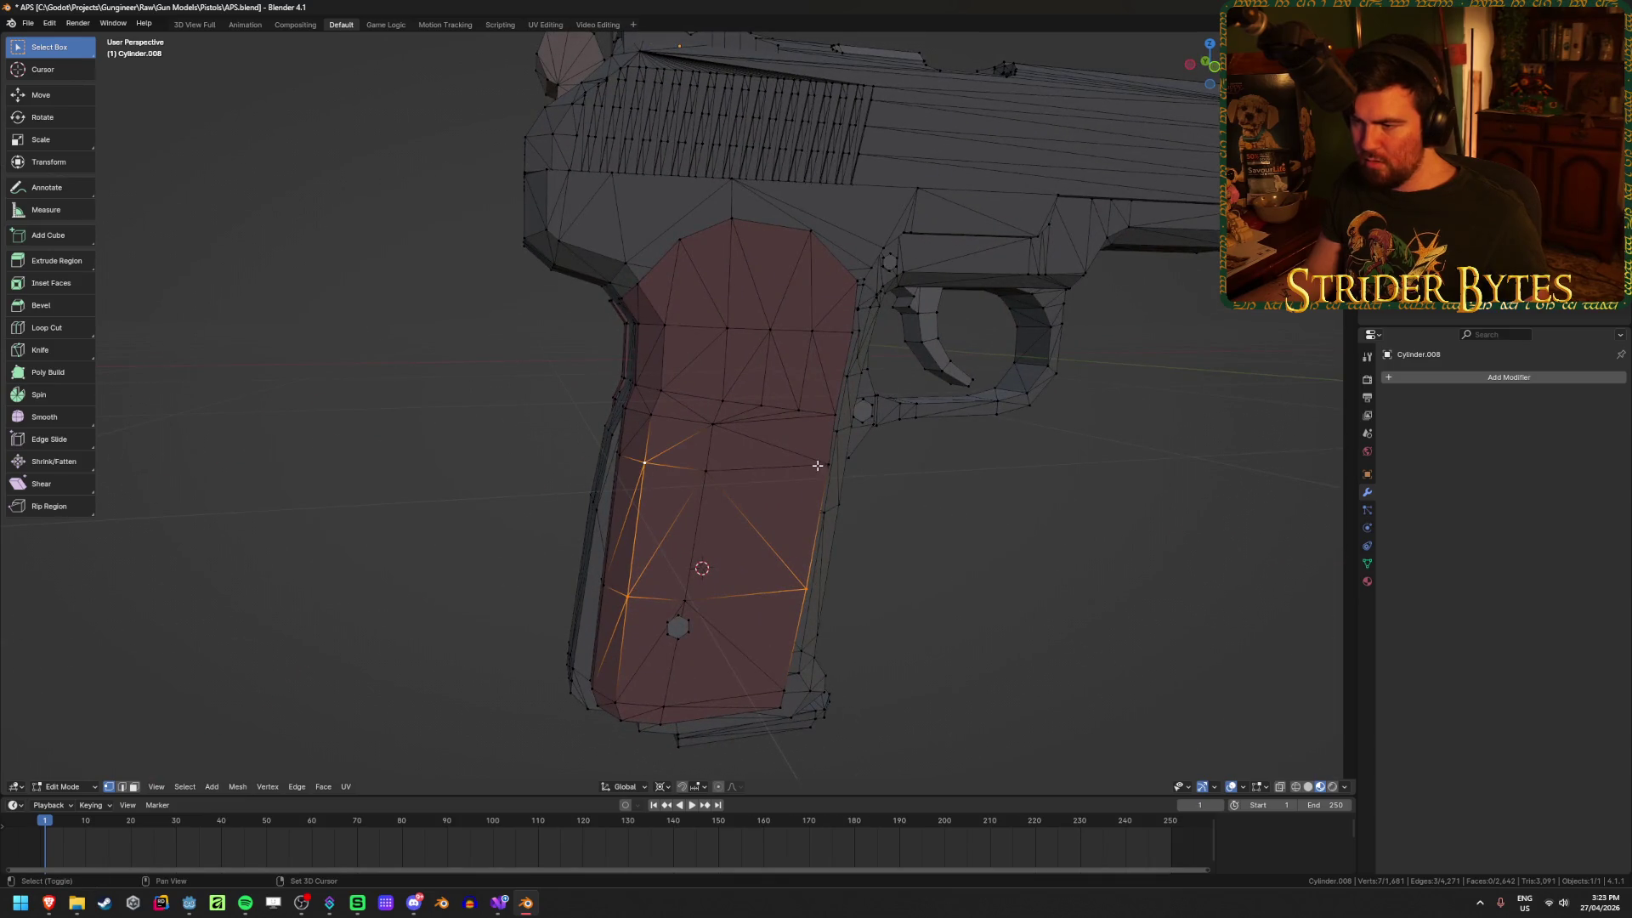
key("ctrl+Tab")
left_click(784, 532)
scroll(915, 497, "down", 2)
right_click(915, 497)
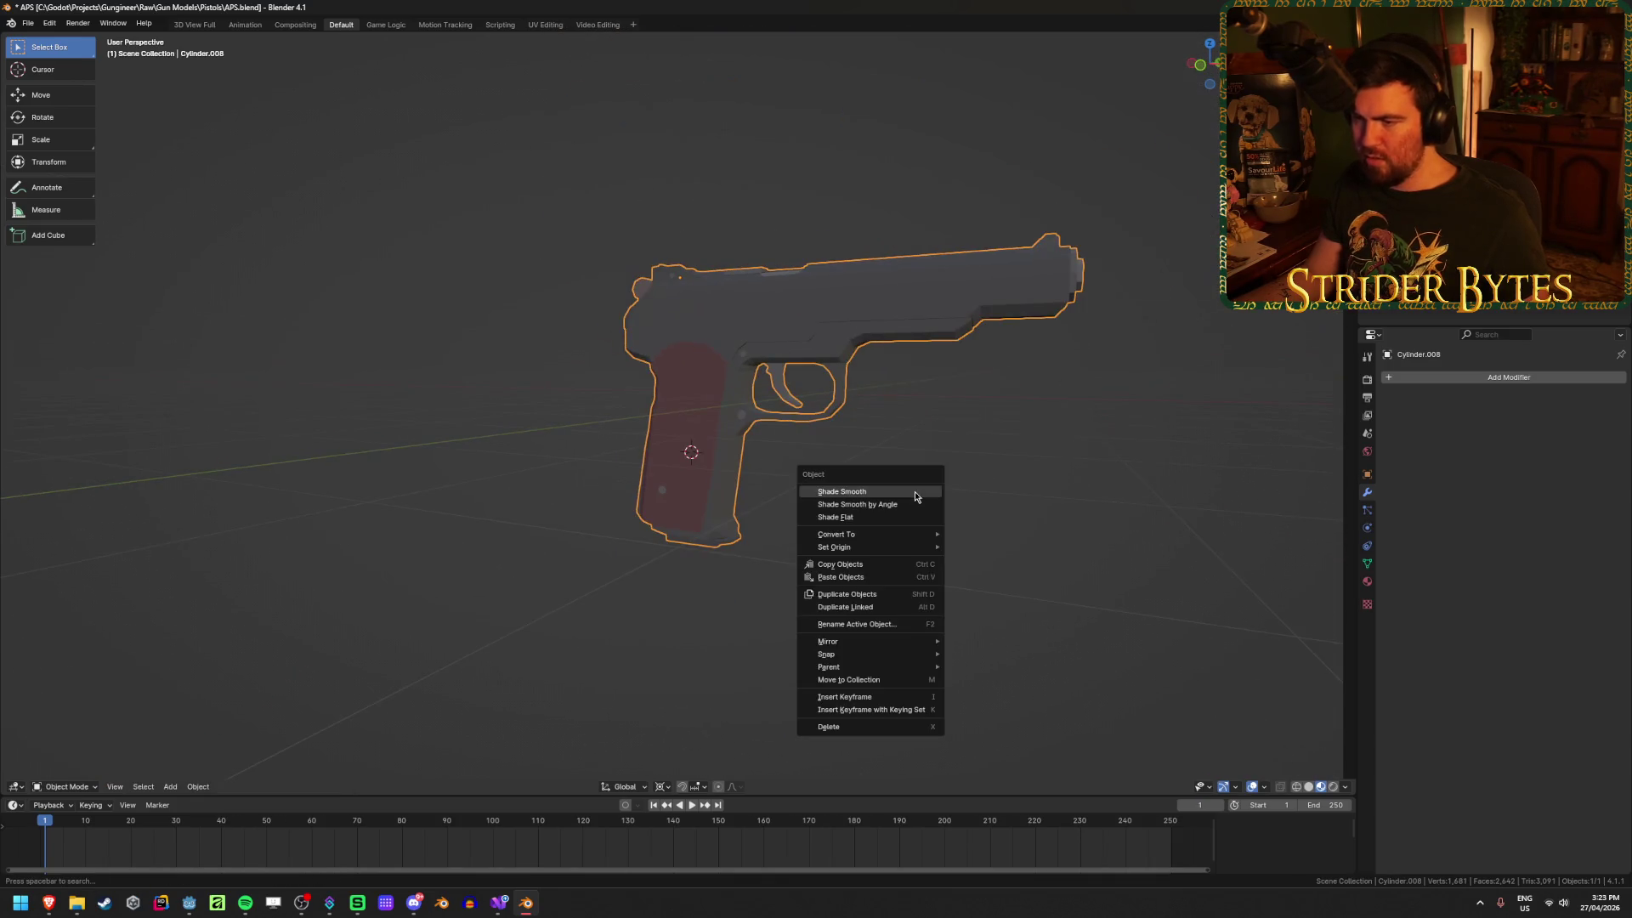
Step: Set the pistol's origin to the 3D cursor at the grip
right_click(885, 449)
mouse_move(888, 504)
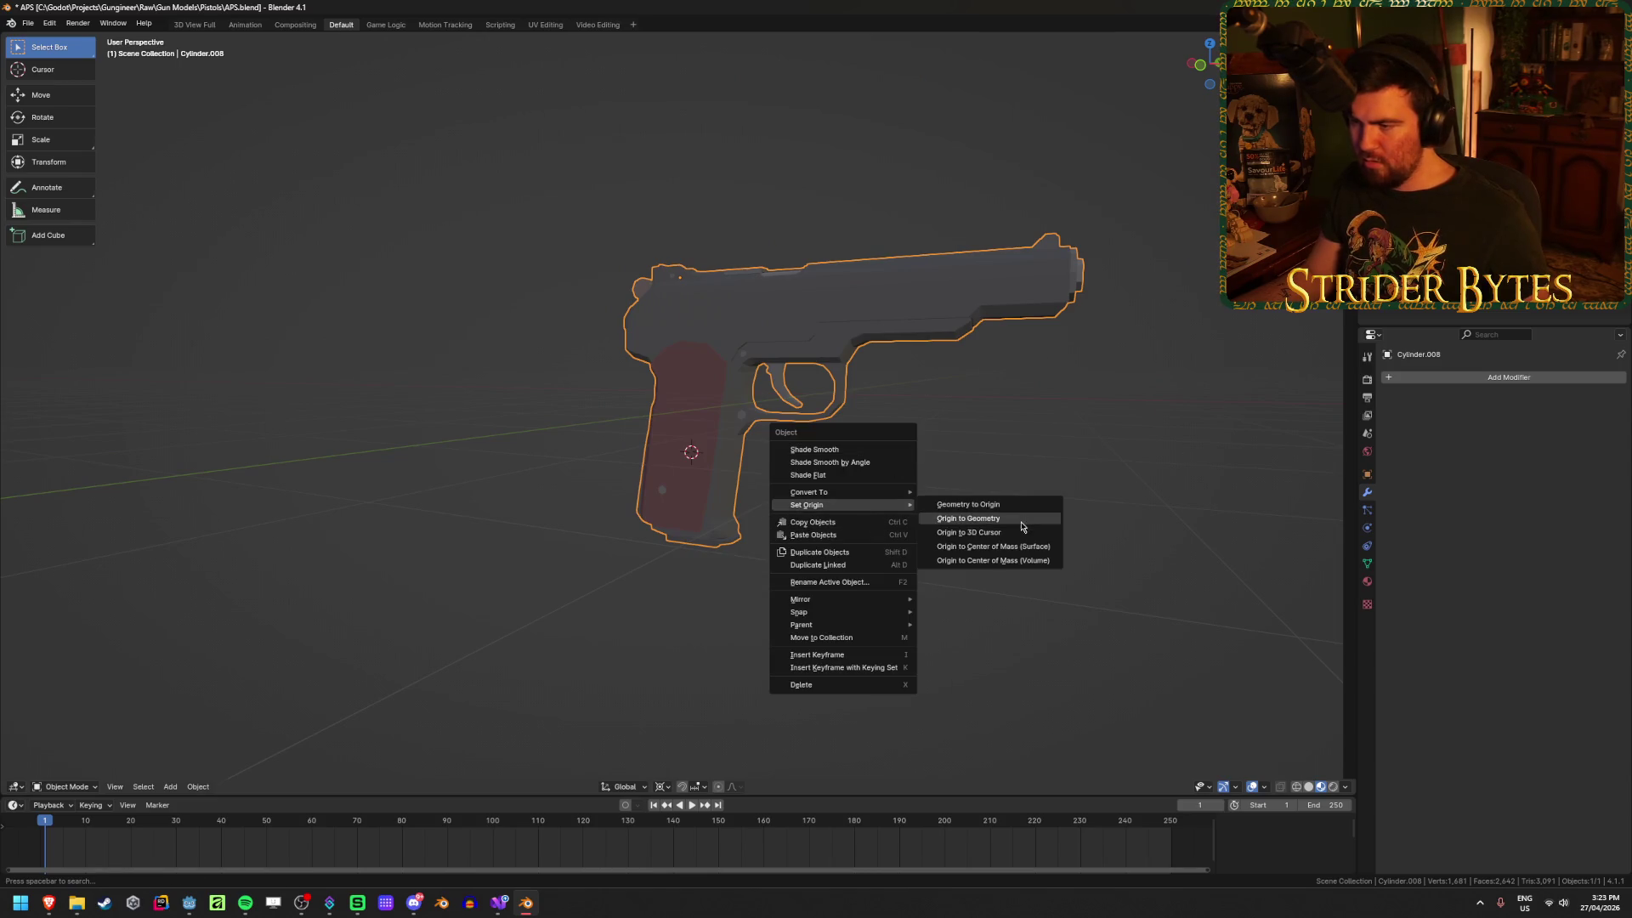
left_click(1016, 527)
middle_click_drag(729, 567, 861, 537)
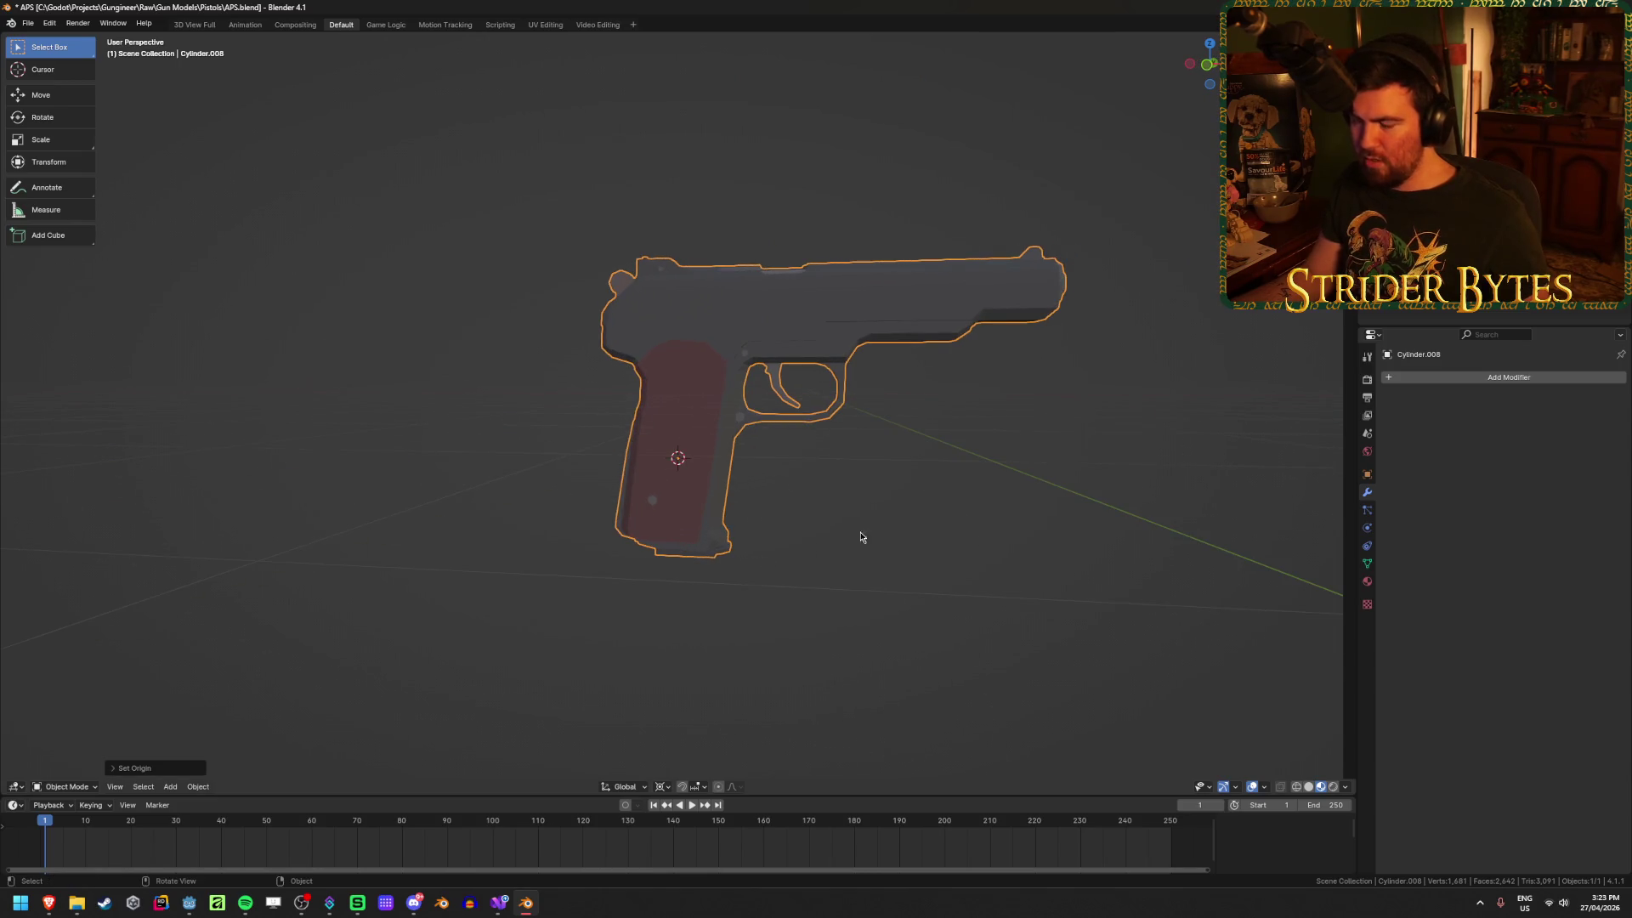
Step: Apply the pistol's location, then undo it and leave the cursor in place
right_click(993, 494)
key("ctrl+a")
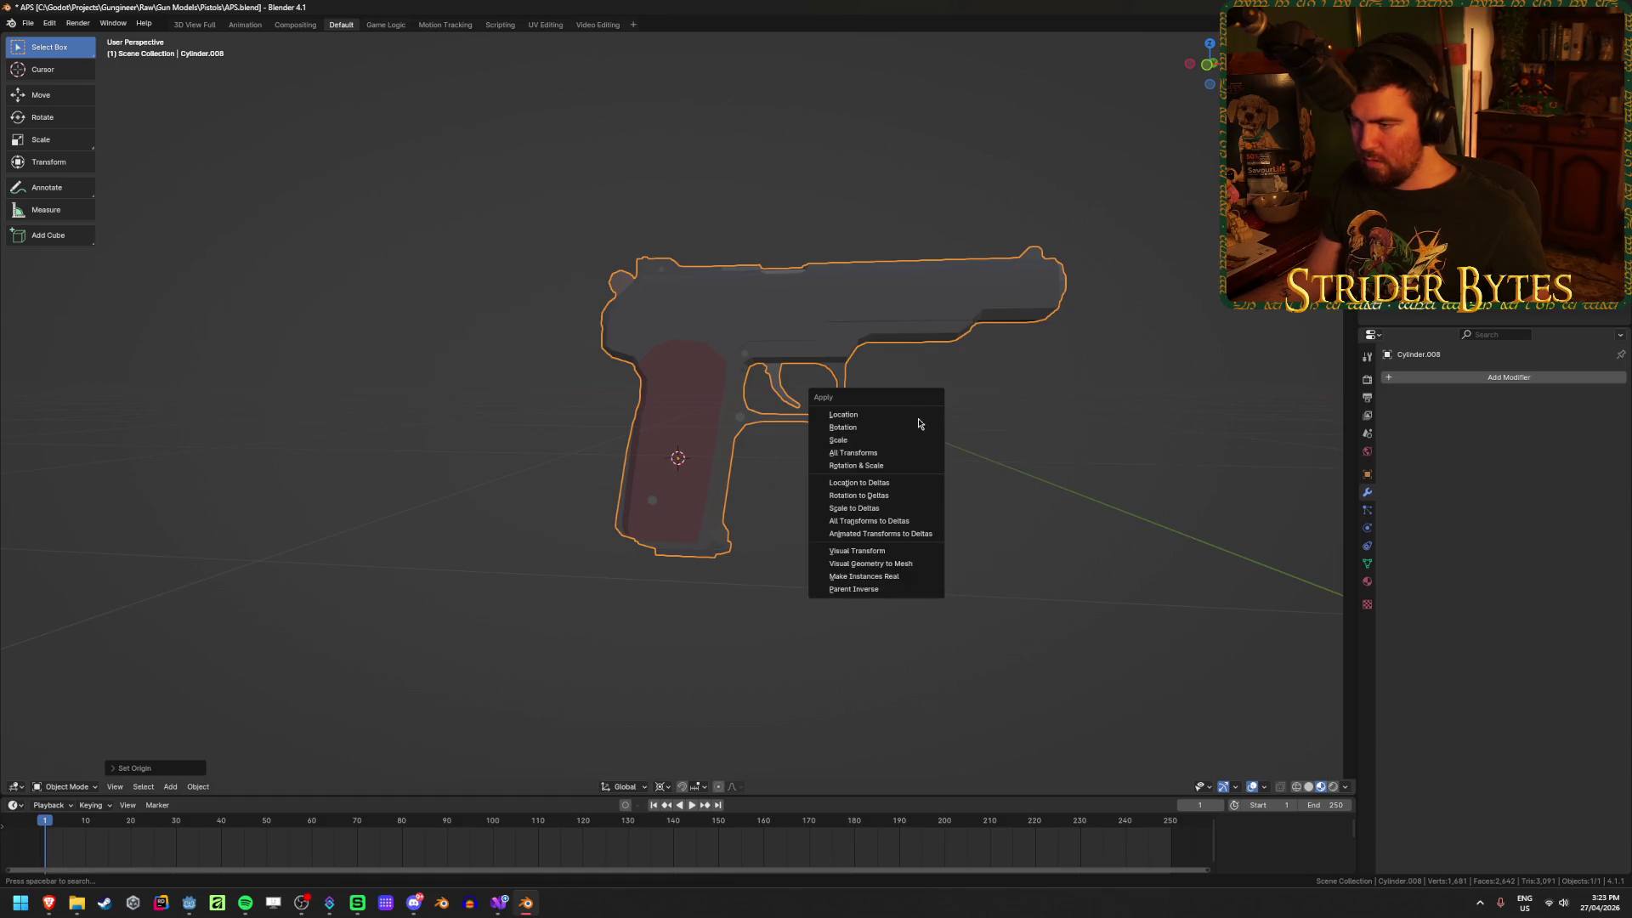
left_click(917, 414)
key("ctrl+z")
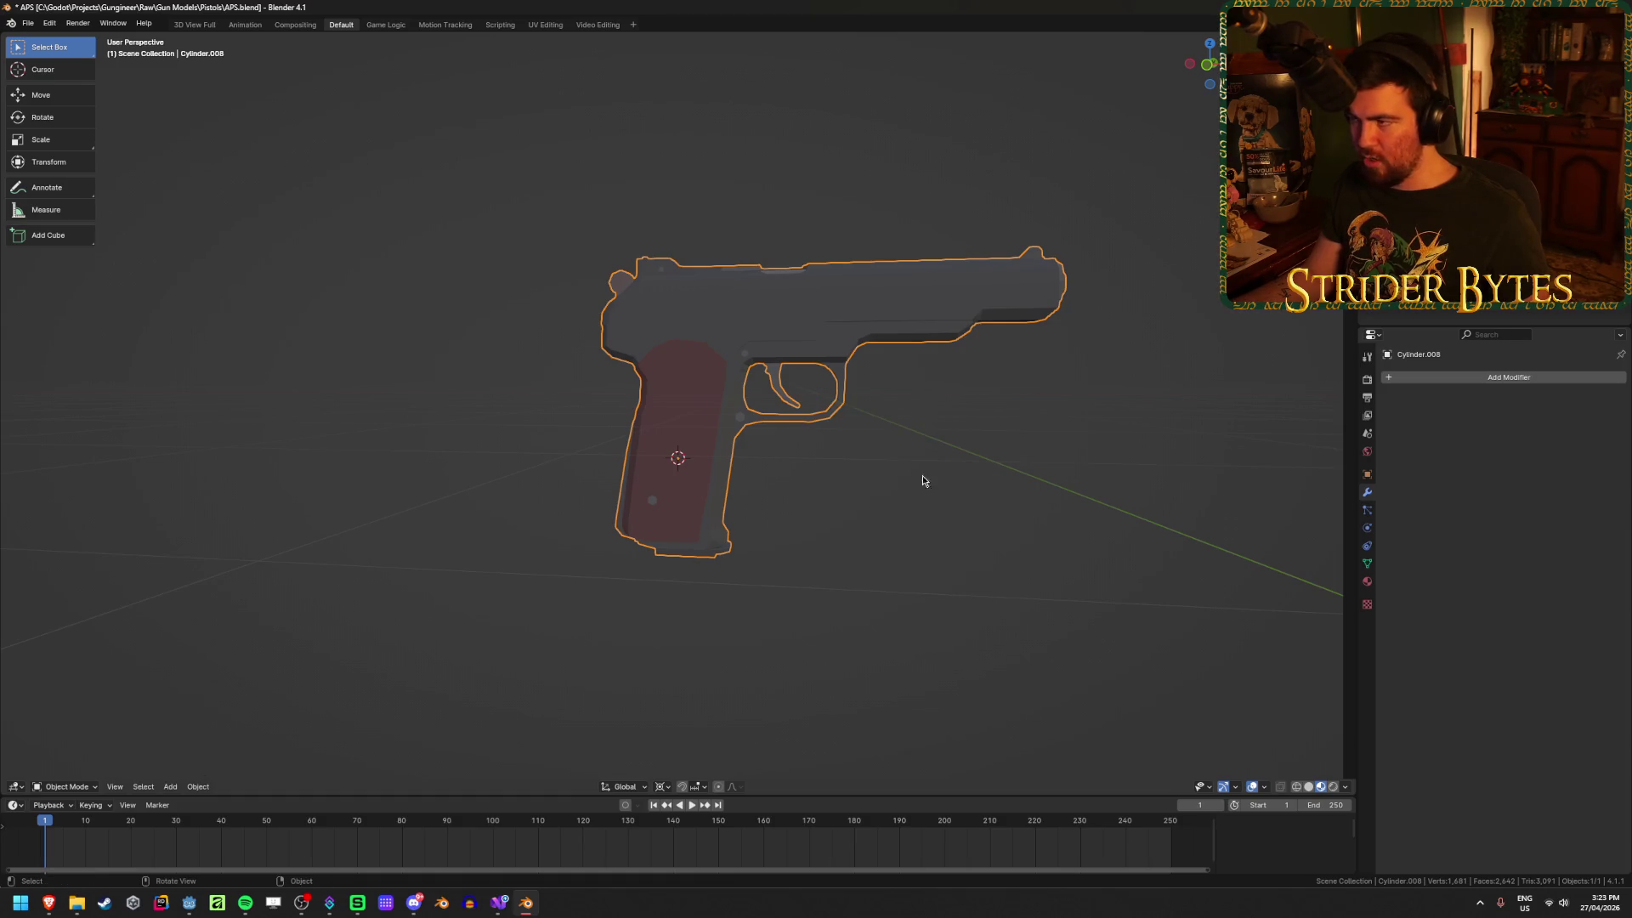
mouse_move(901, 408)
middle_mouse_down()
mouse_move(971, 345)
mouse_move(601, 408)
mouse_move(1150, 228)
middle_mouse_up()
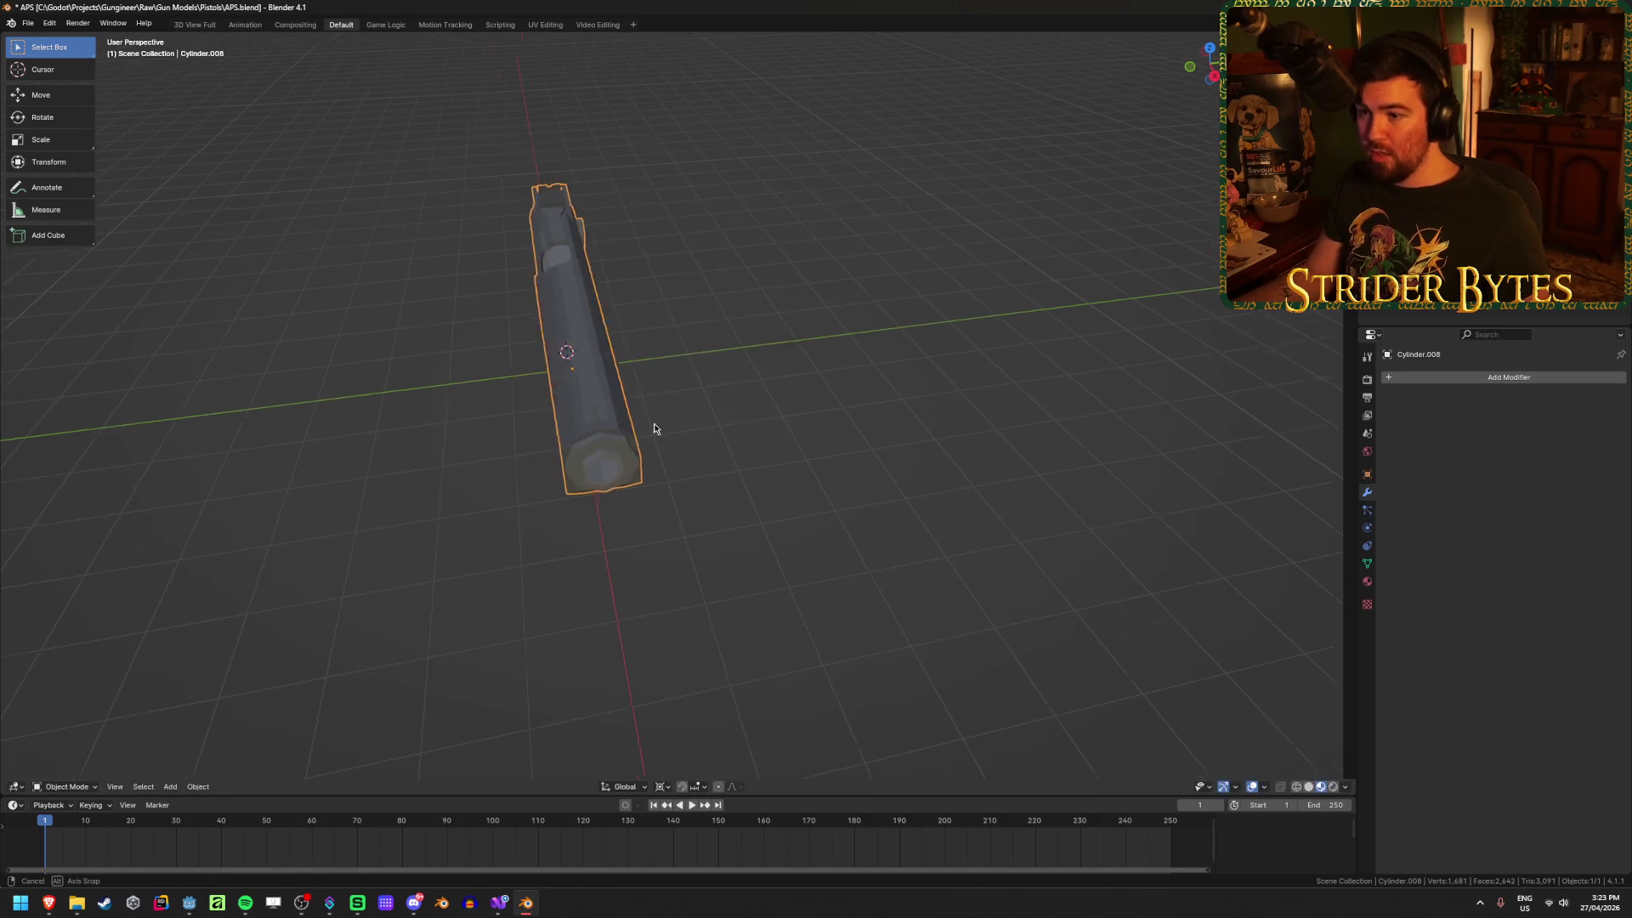
middle_click_drag(652, 426, 450, 287)
key("shift+s")
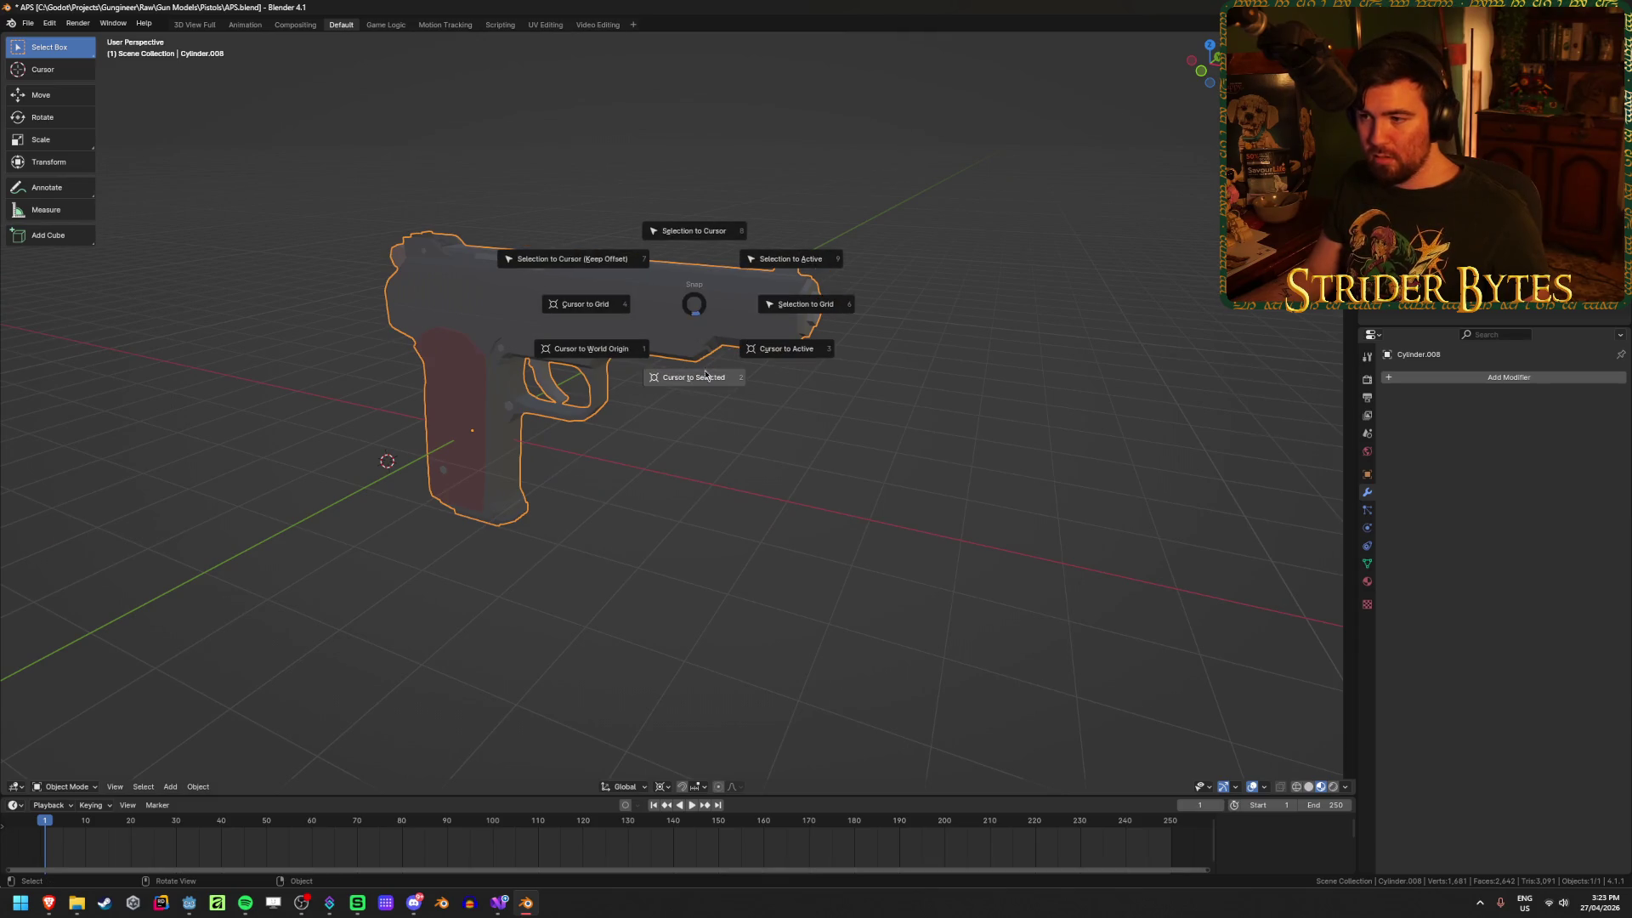
key("Escape")
middle_click_drag(986, 447, 875, 536)
Step: Rotate the pistol 90° about Z and apply the rotation
key("r")
key("z")
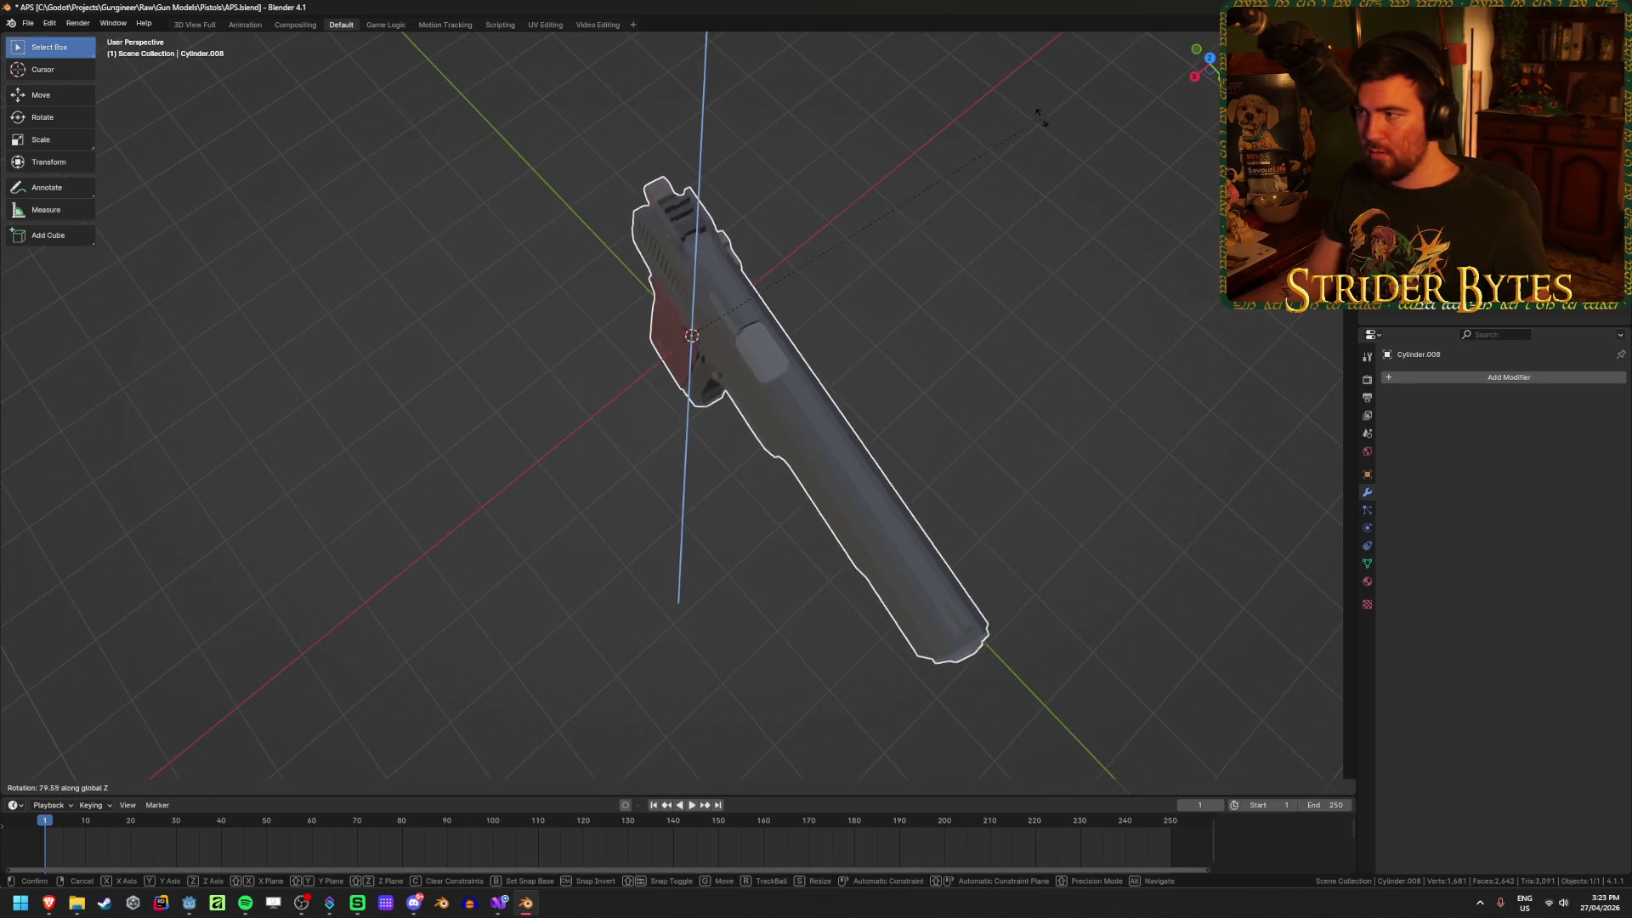
type("90")
key("Return")
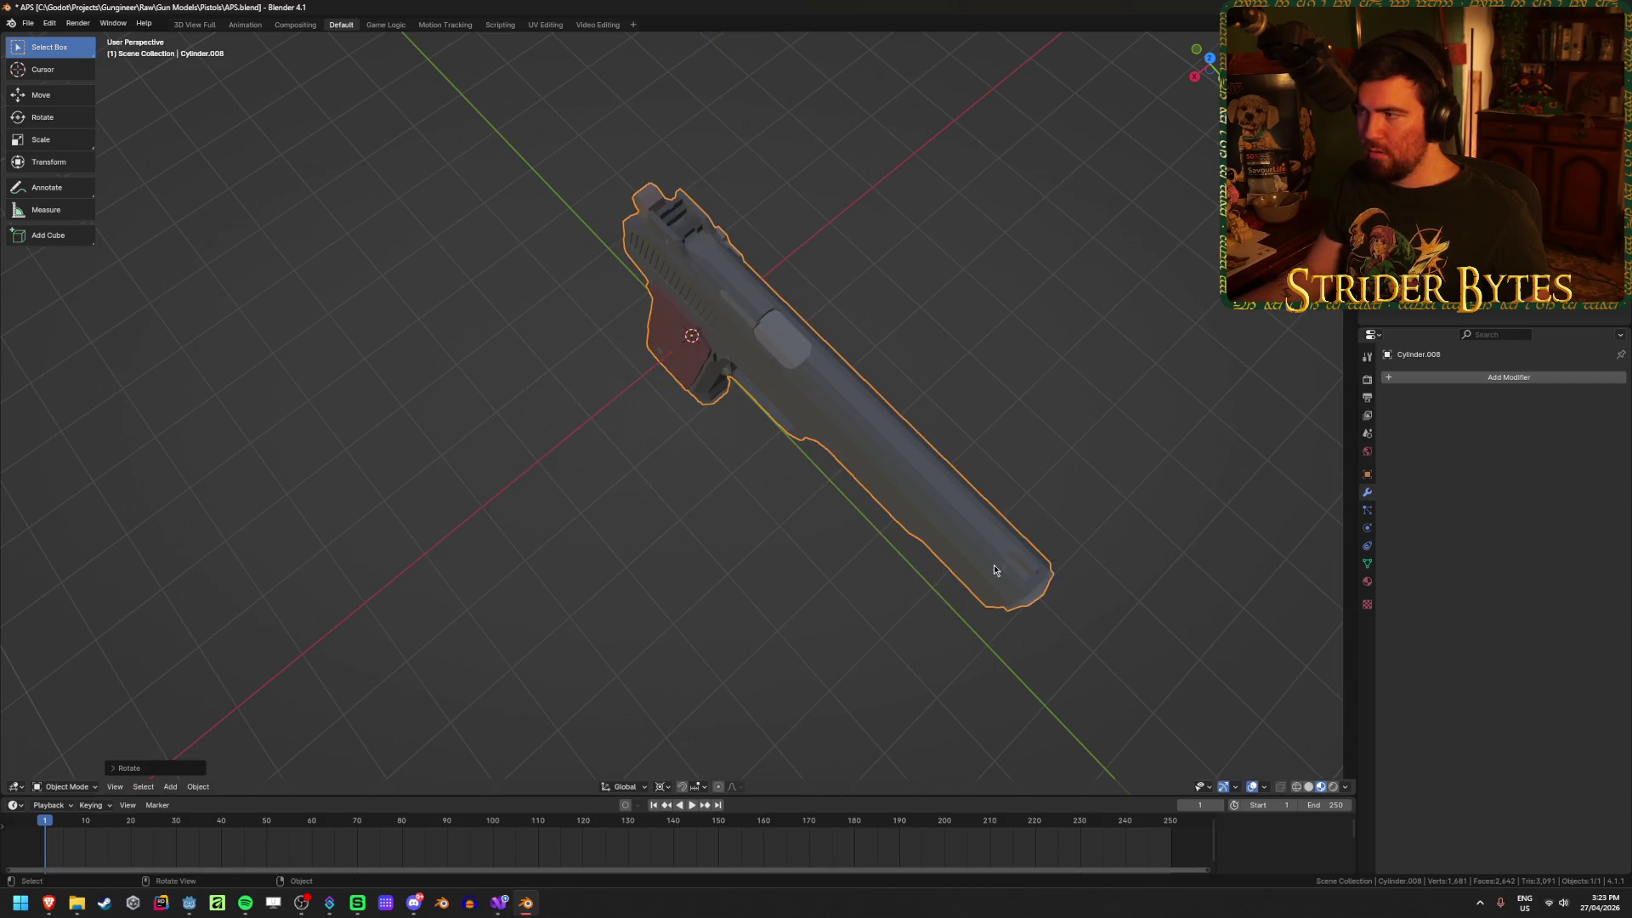
middle_click_drag(993, 565, 1059, 436)
key("ctrl+a")
left_click(1046, 448)
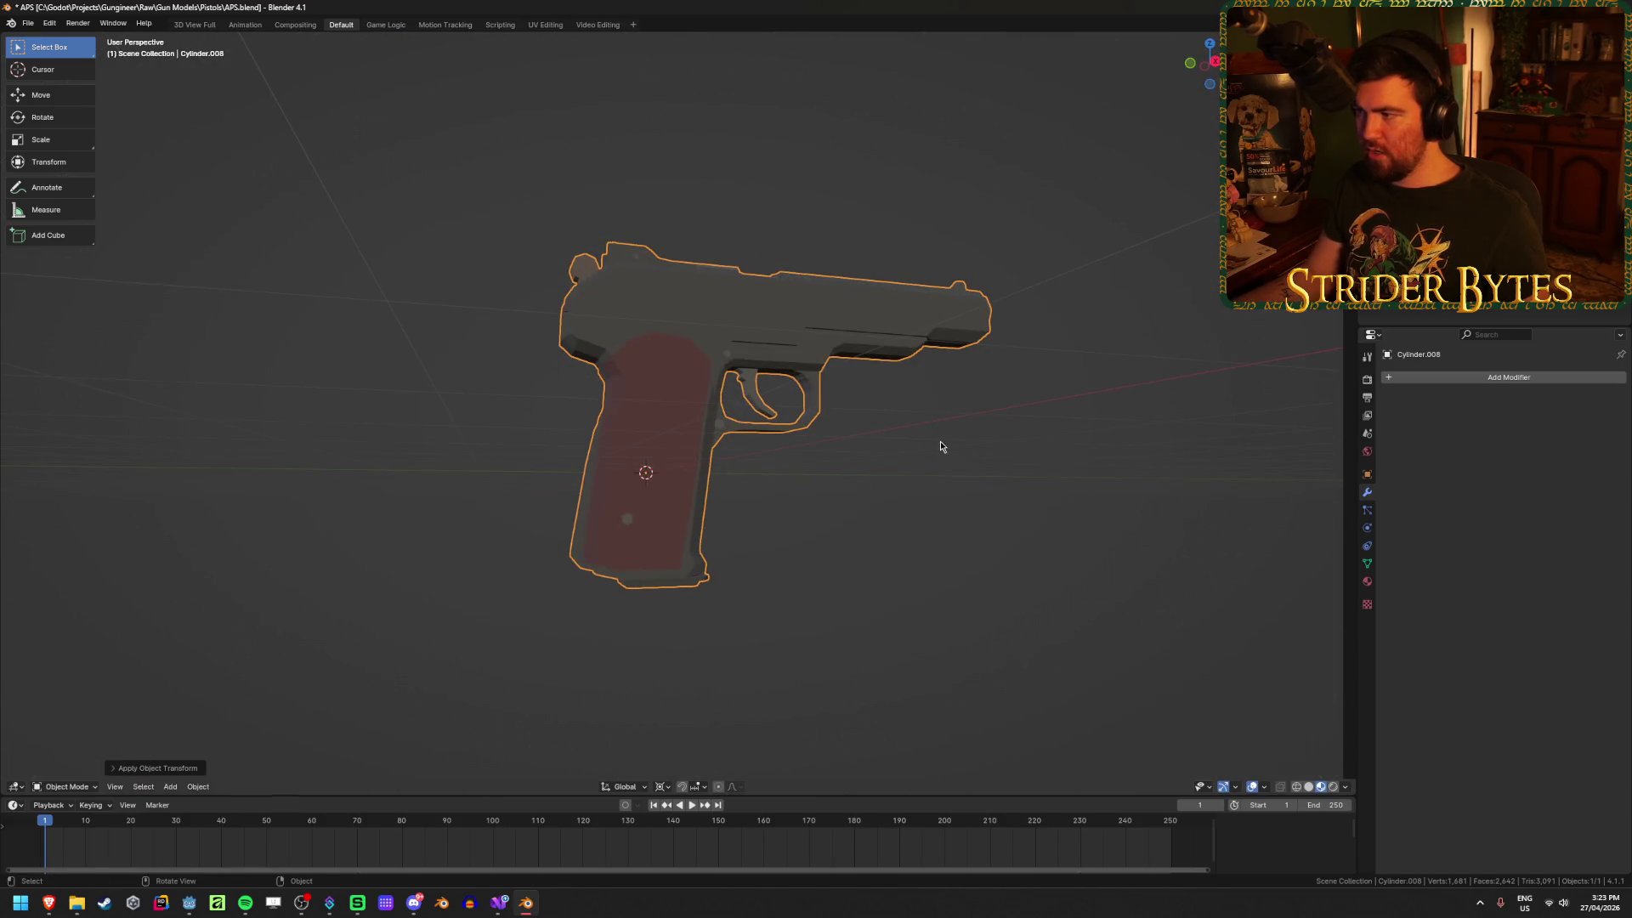
Step: Scale the pistol down in two passes to about 0.285
middle_click_drag(941, 446, 910, 510)
scroll(948, 528, "up", 3)
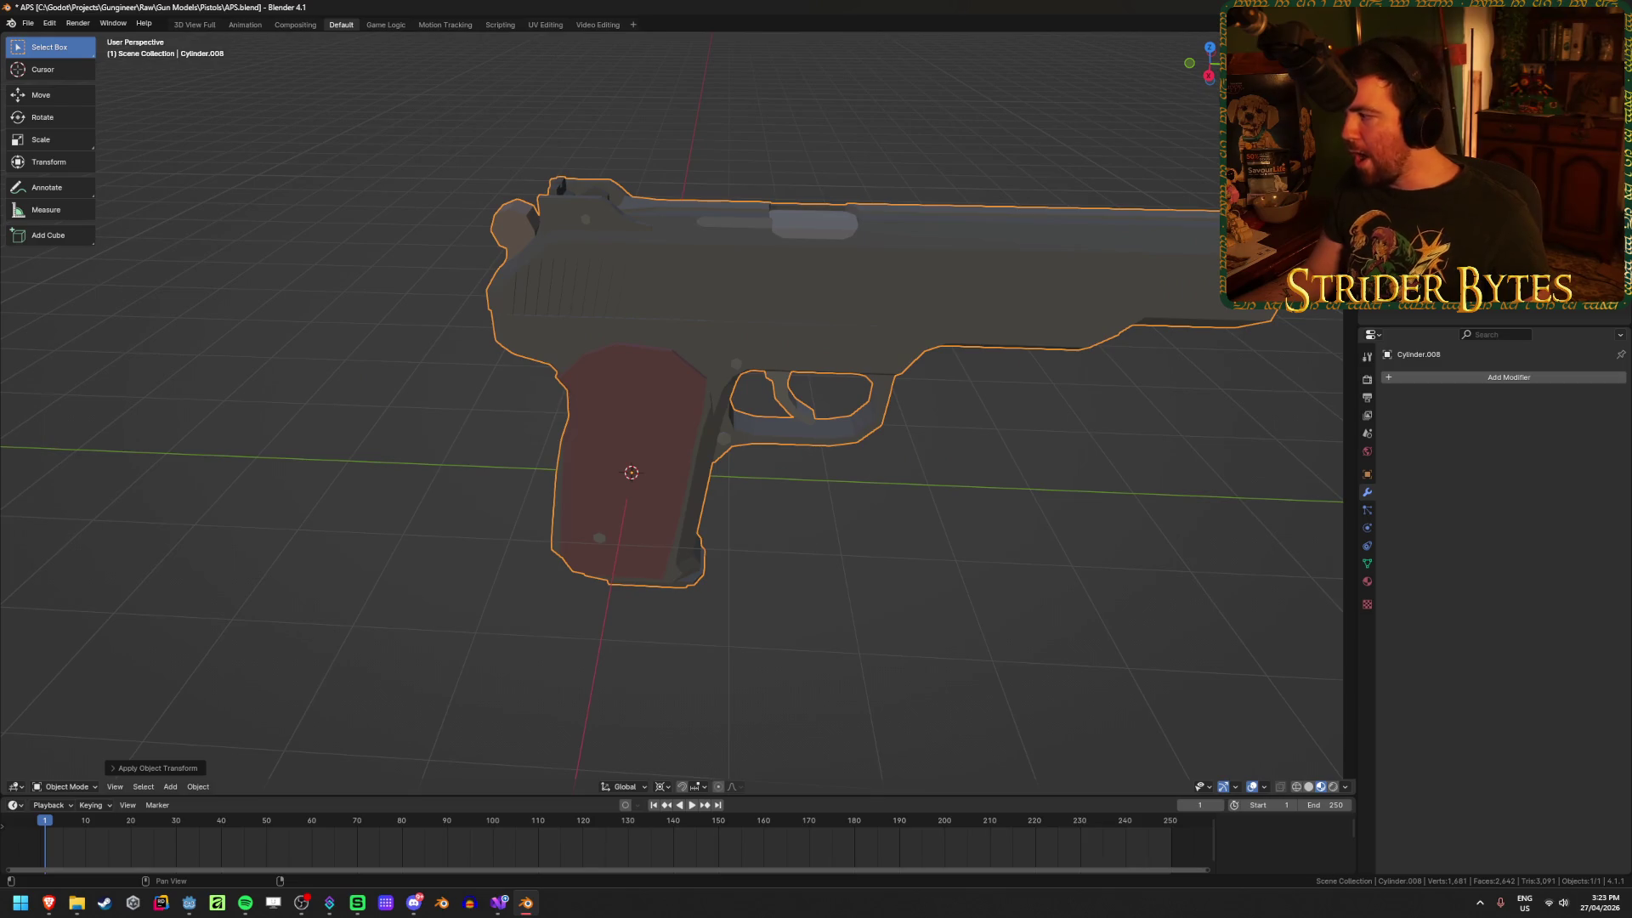
scroll(811, 472, "down", 5)
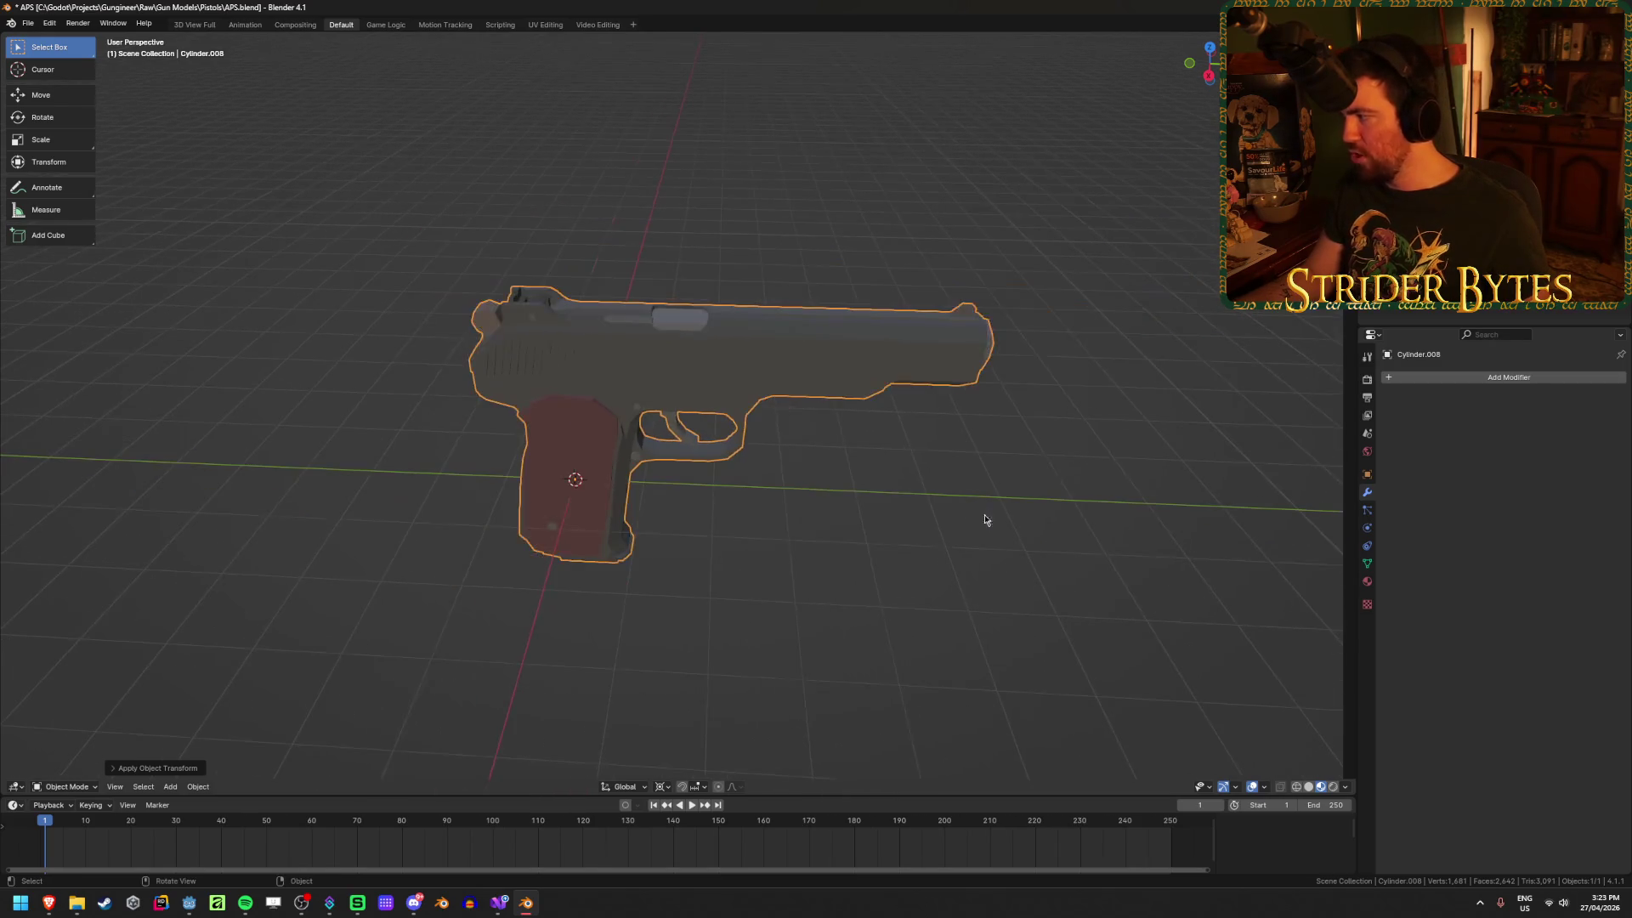
key("s")
left_click(737, 468)
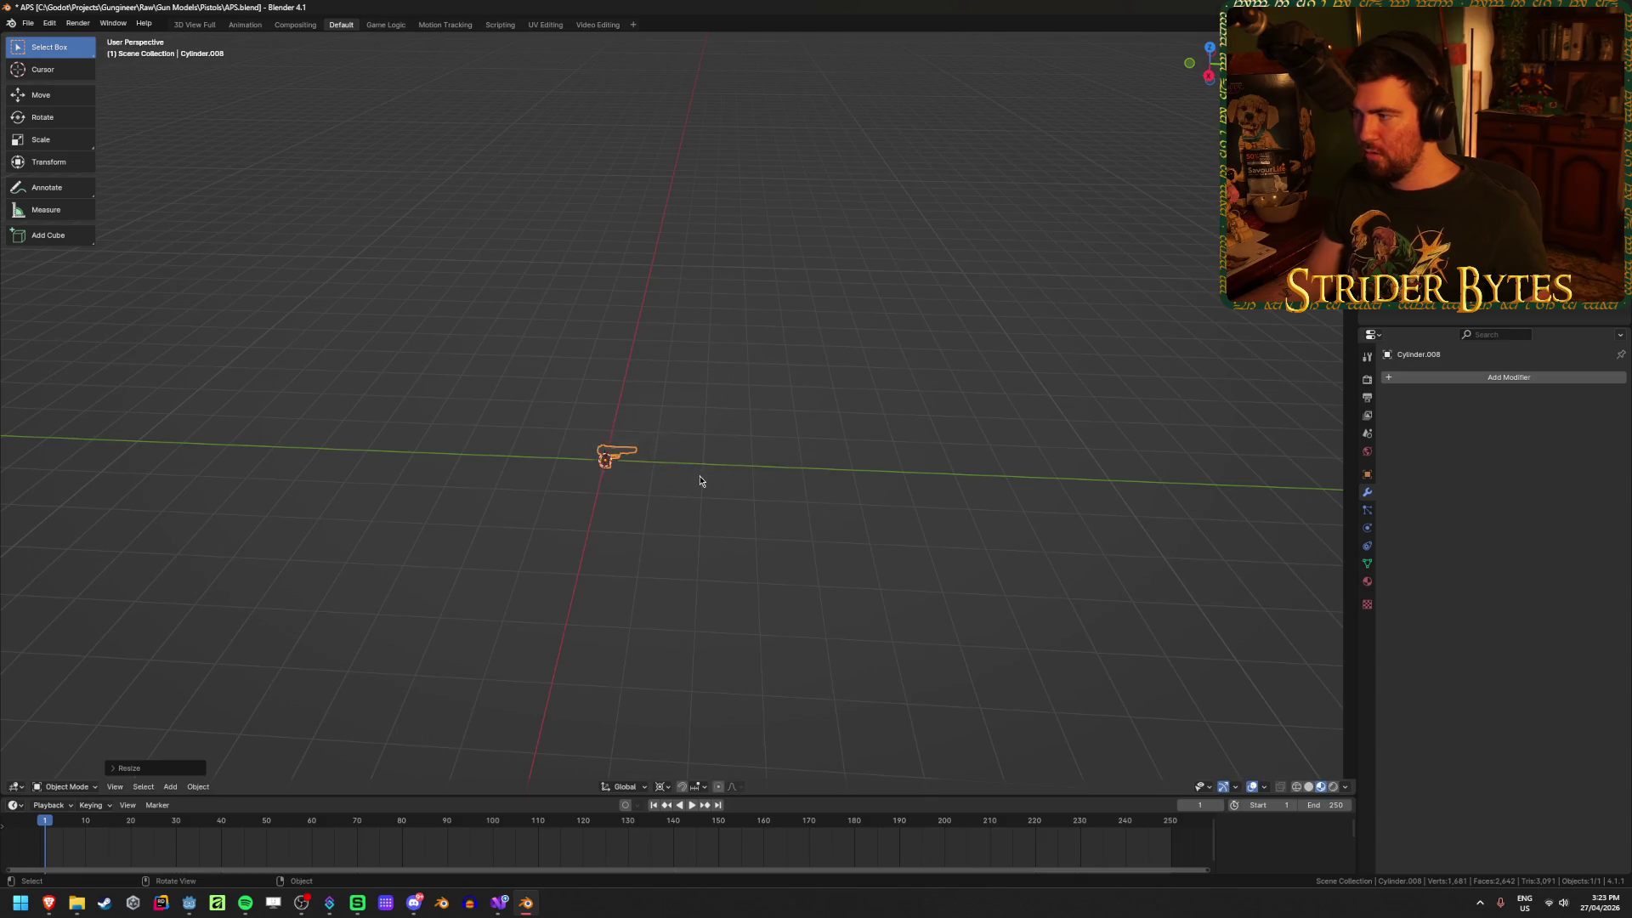
scroll(695, 510, "up", 3)
mouse_move(692, 539)
middle_mouse_down()
mouse_move(767, 481)
mouse_move(1211, 660)
middle_mouse_up()
key("s")
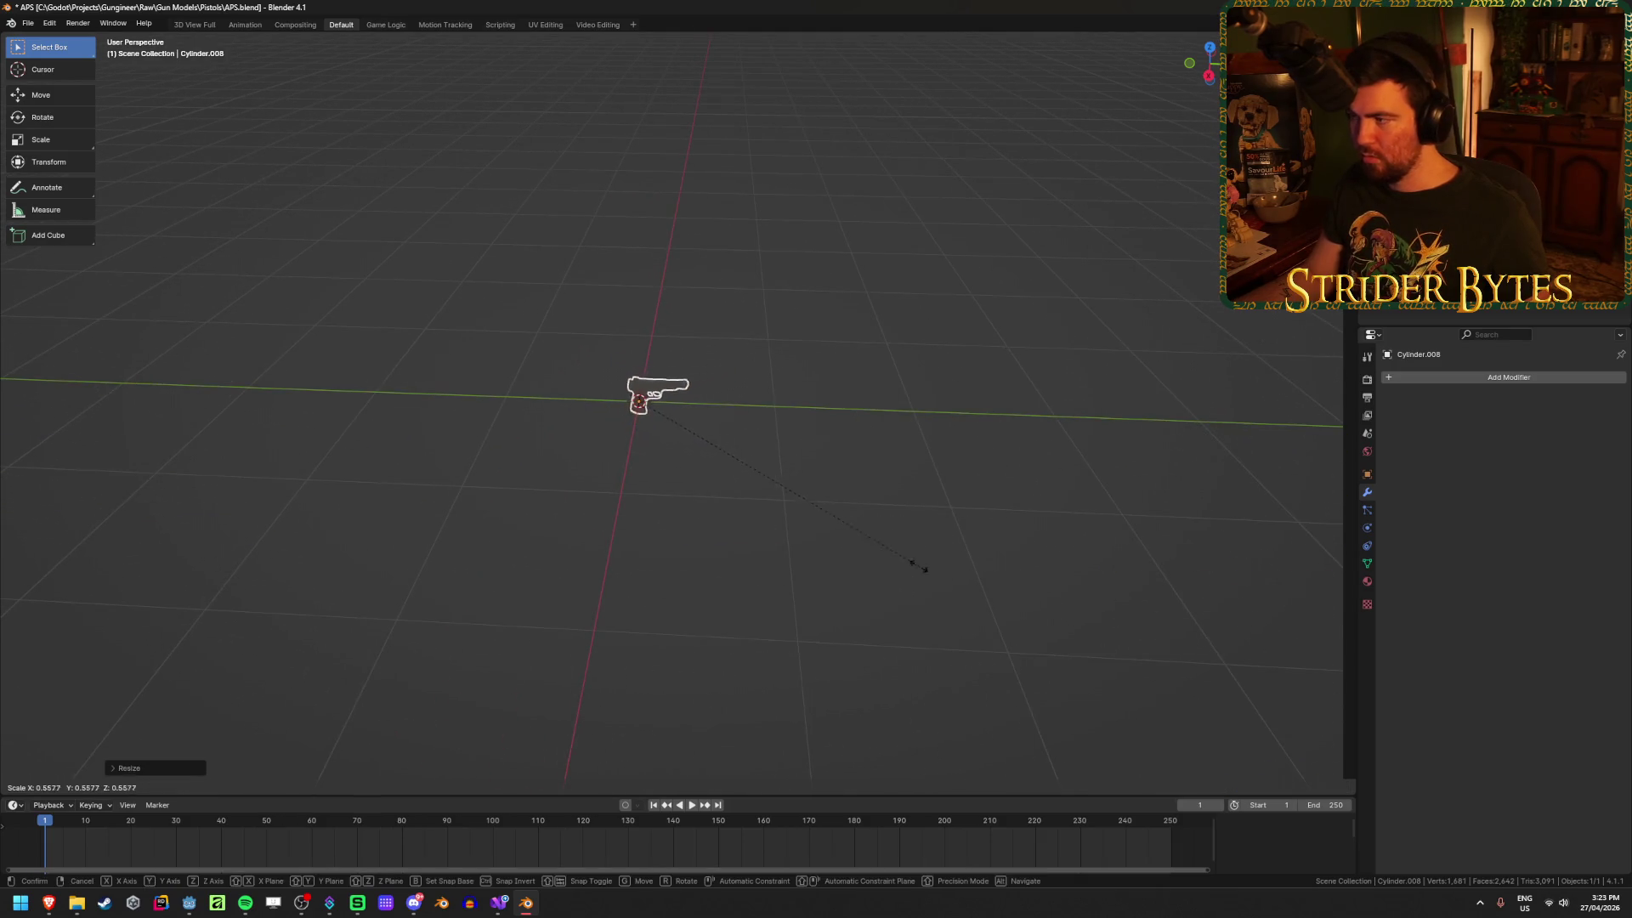
left_click(761, 502)
scroll(718, 561, "up", 10)
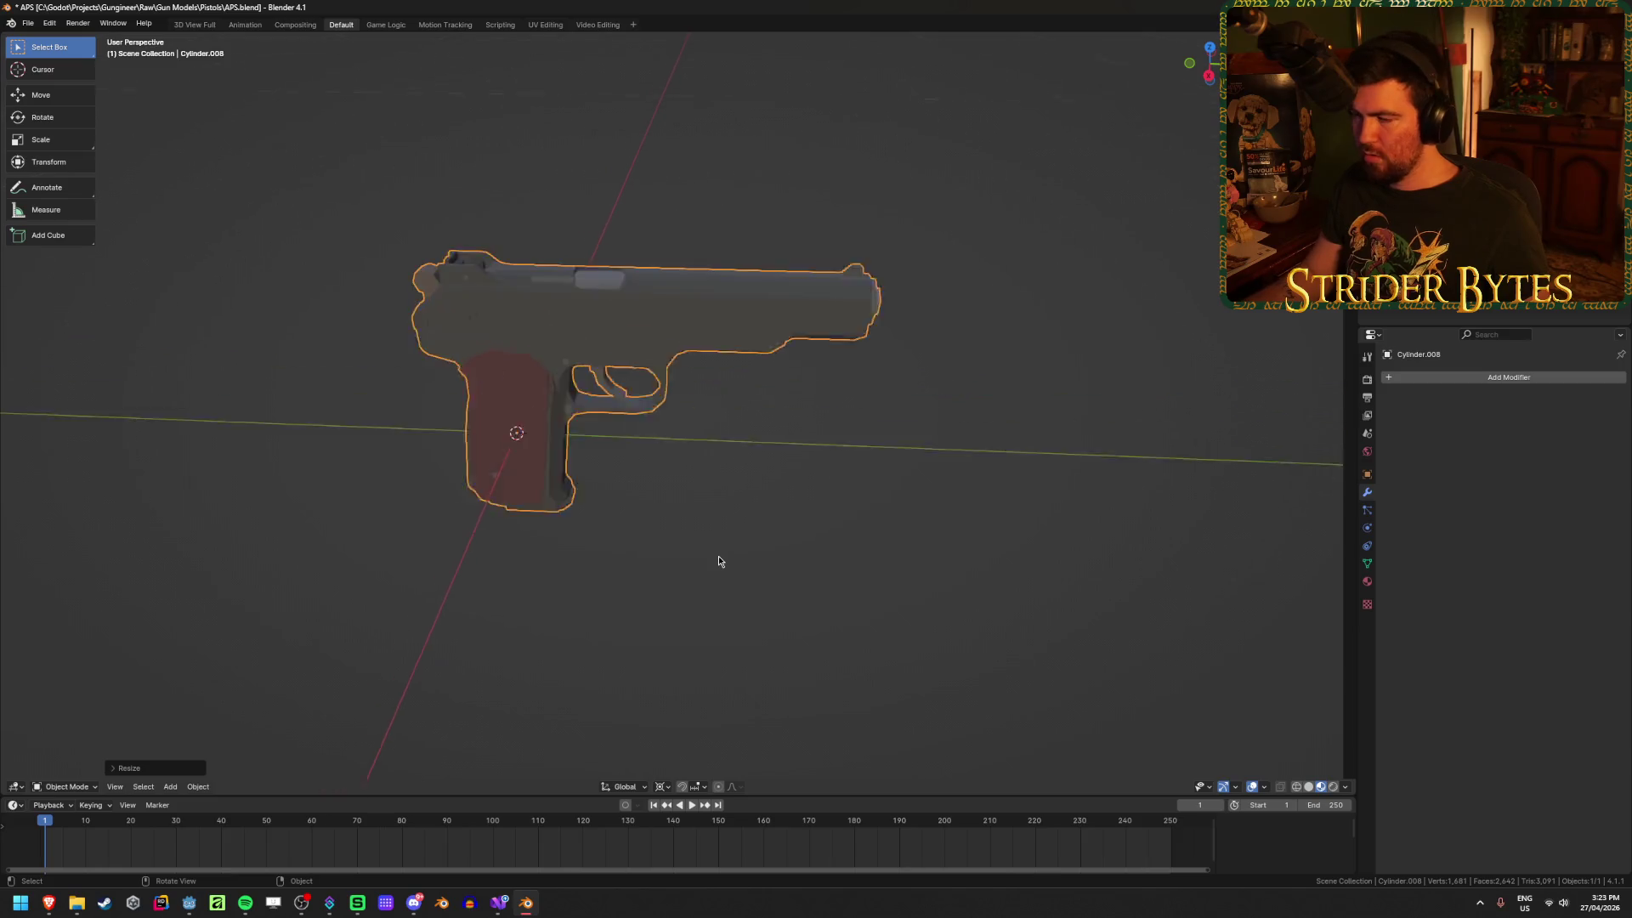
Step: Check the pistol's rotation in the N sidebar, hide it, and bring up the Apply choices
scroll(719, 561, "up", 5)
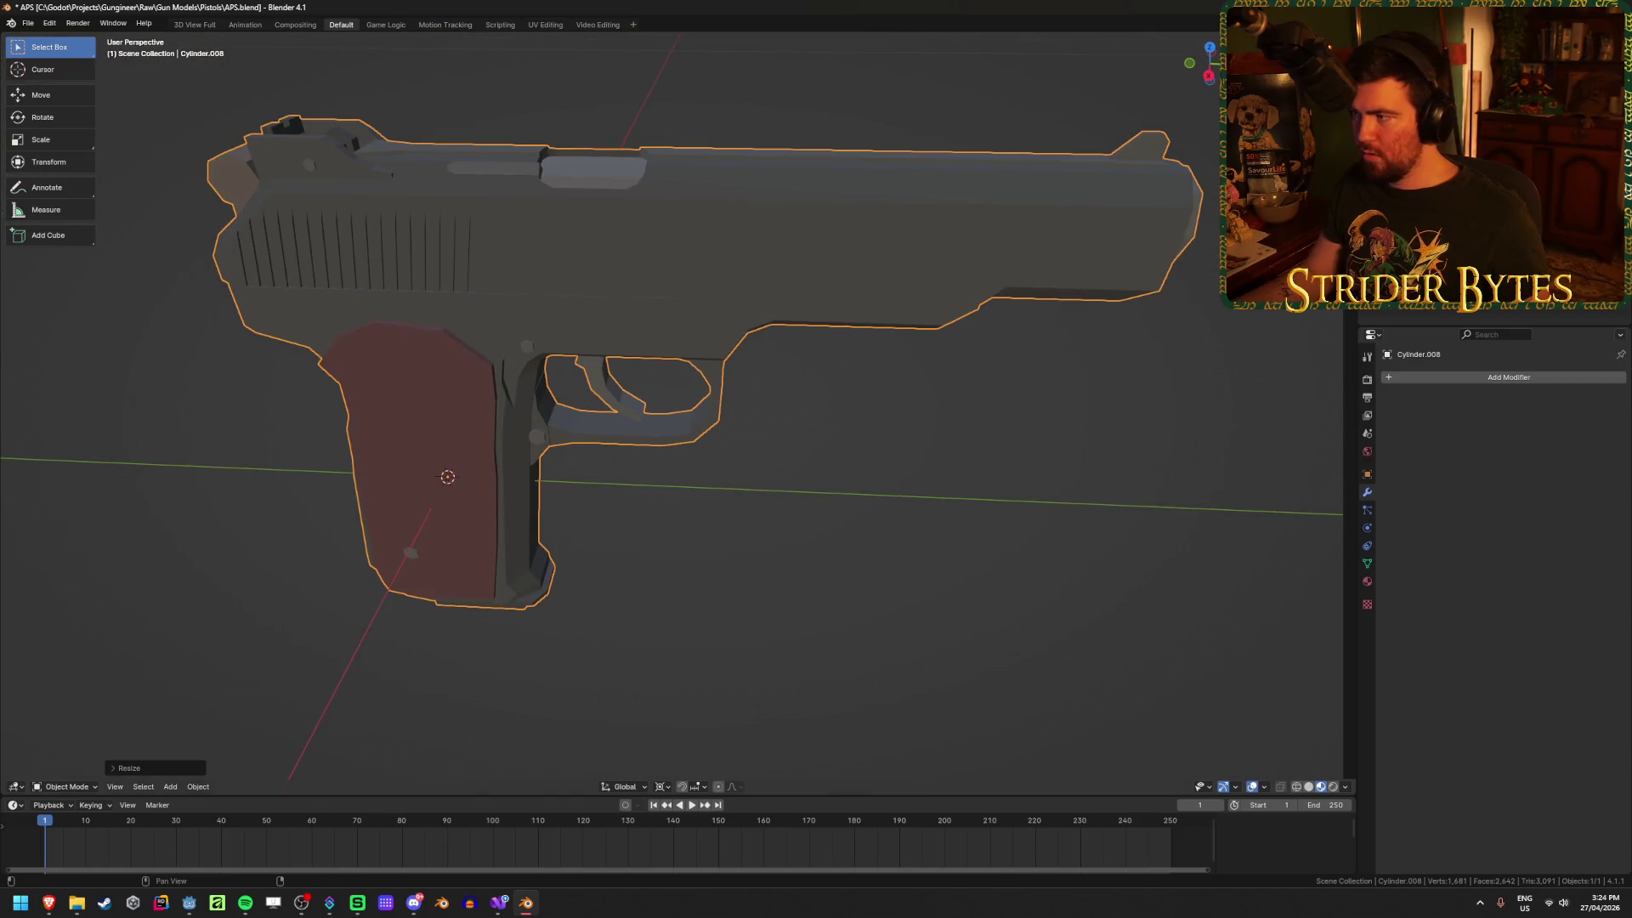
key("n")
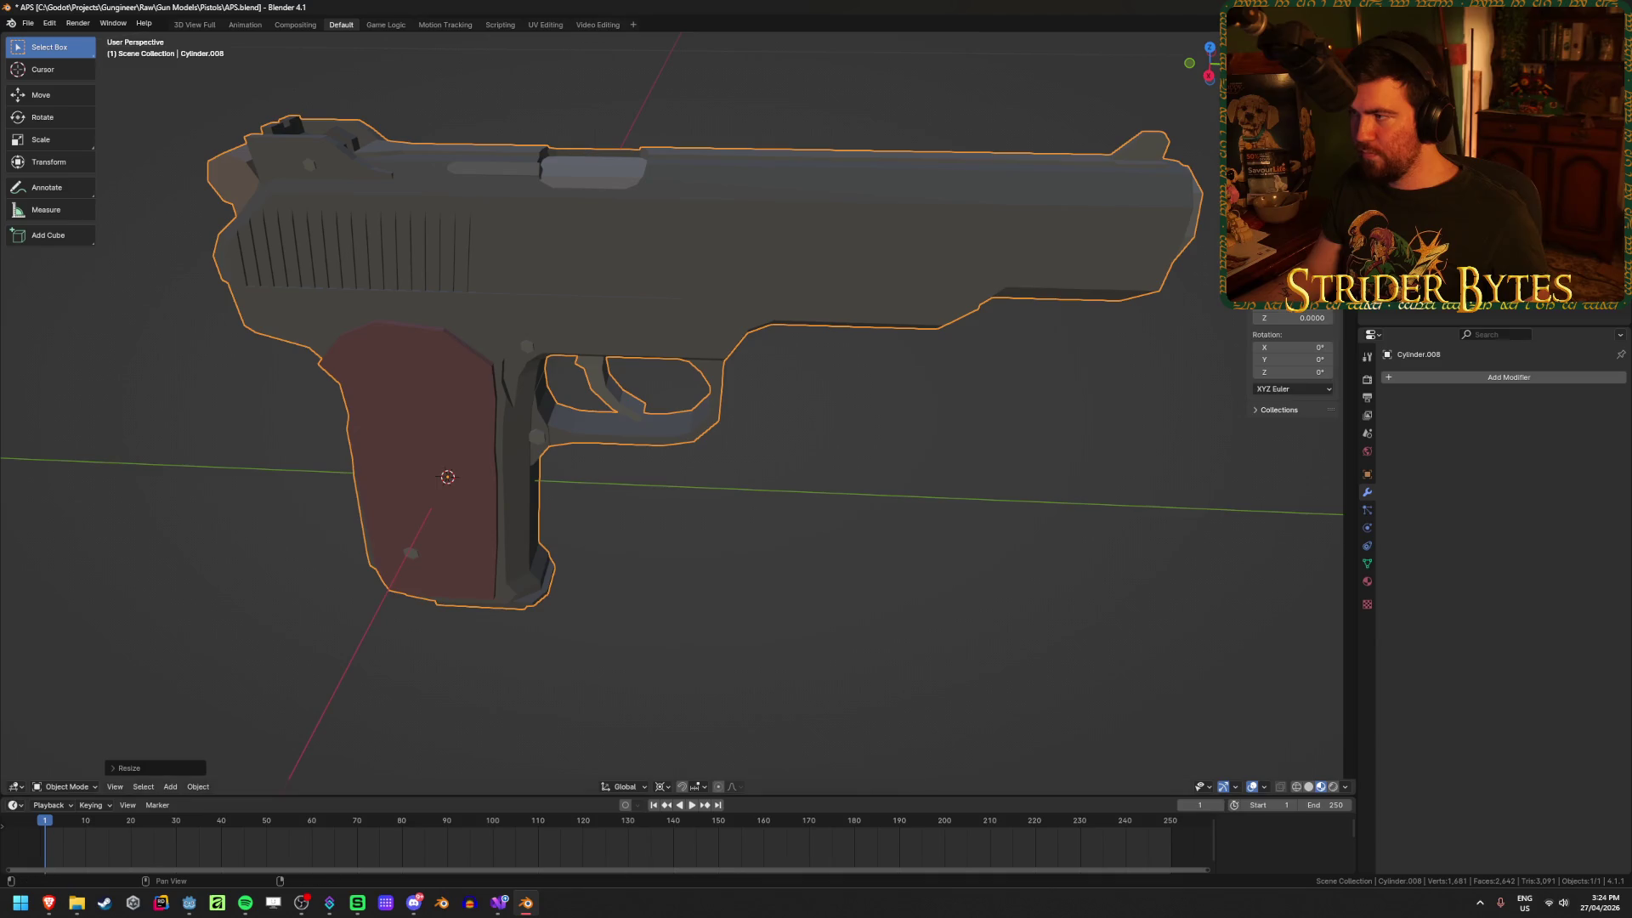
key("n")
mouse_move(765, 348)
middle_mouse_down()
mouse_move(769, 335)
mouse_move(735, 346)
mouse_move(798, 483)
mouse_move(837, 506)
middle_mouse_up()
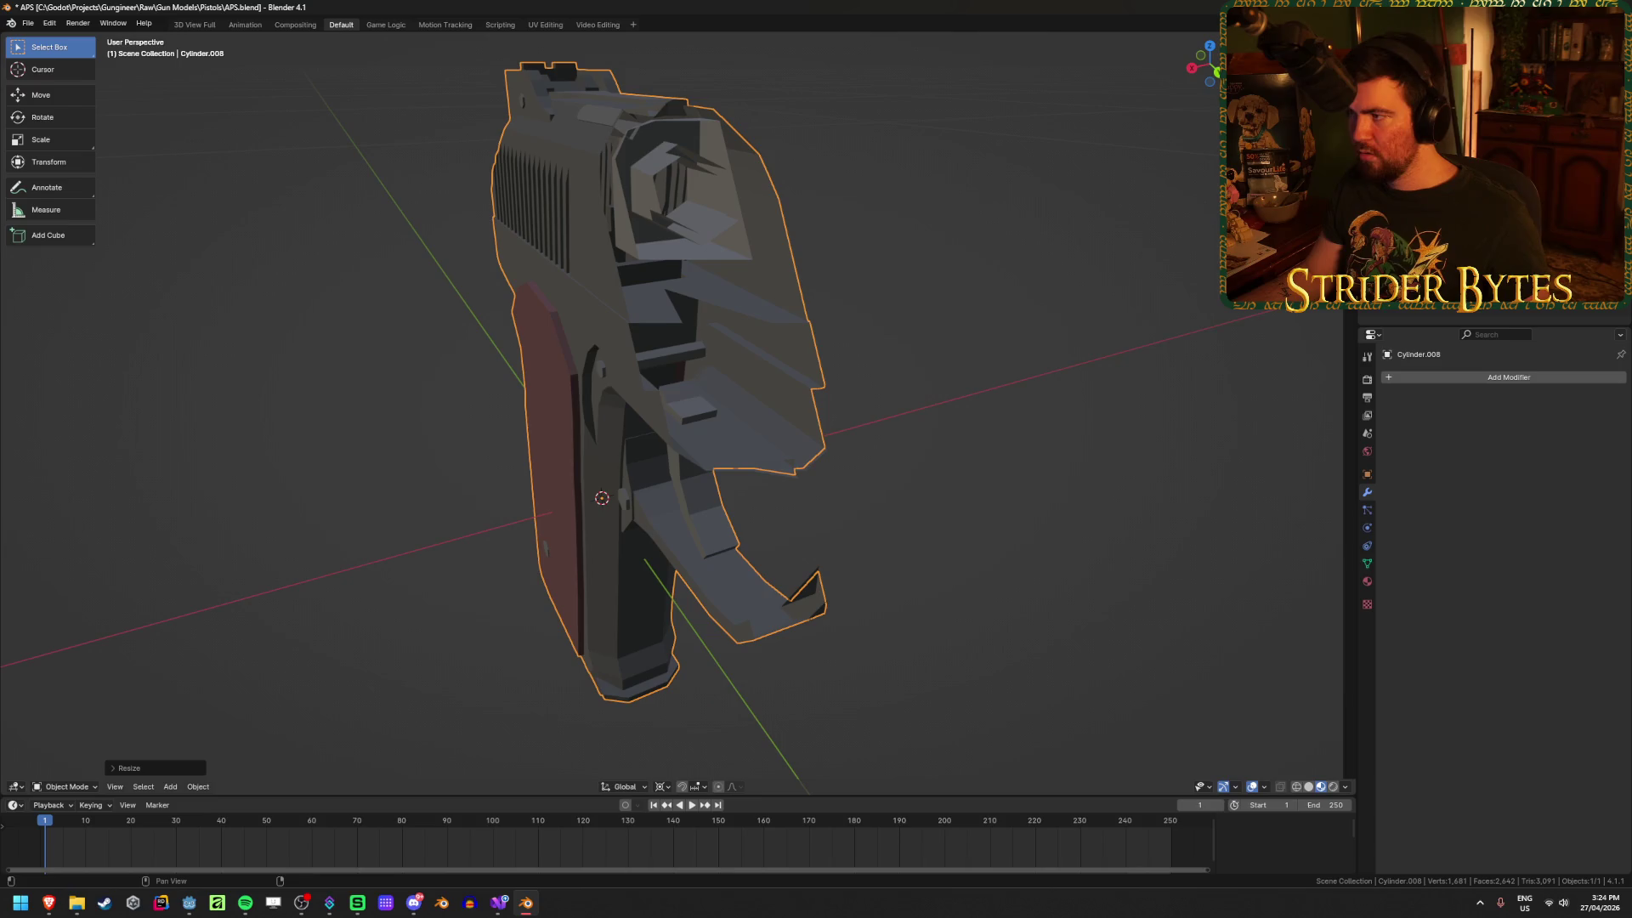
key("n")
key("ctrl+z")
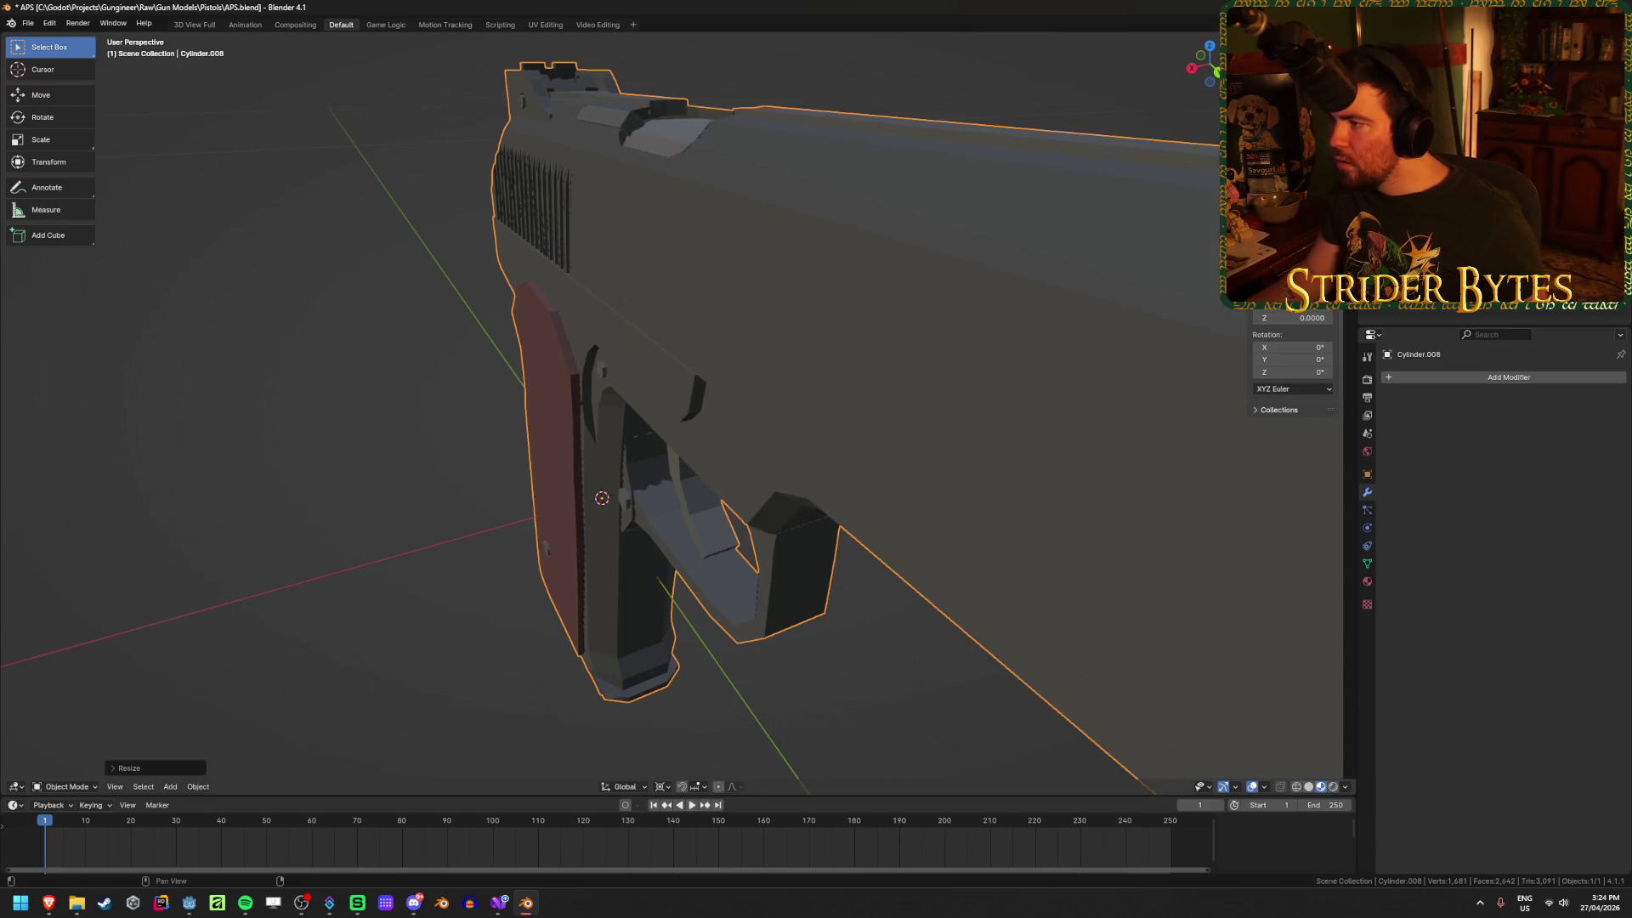
middle_click_drag(782, 388, 790, 379)
scroll(869, 491, "down", 3)
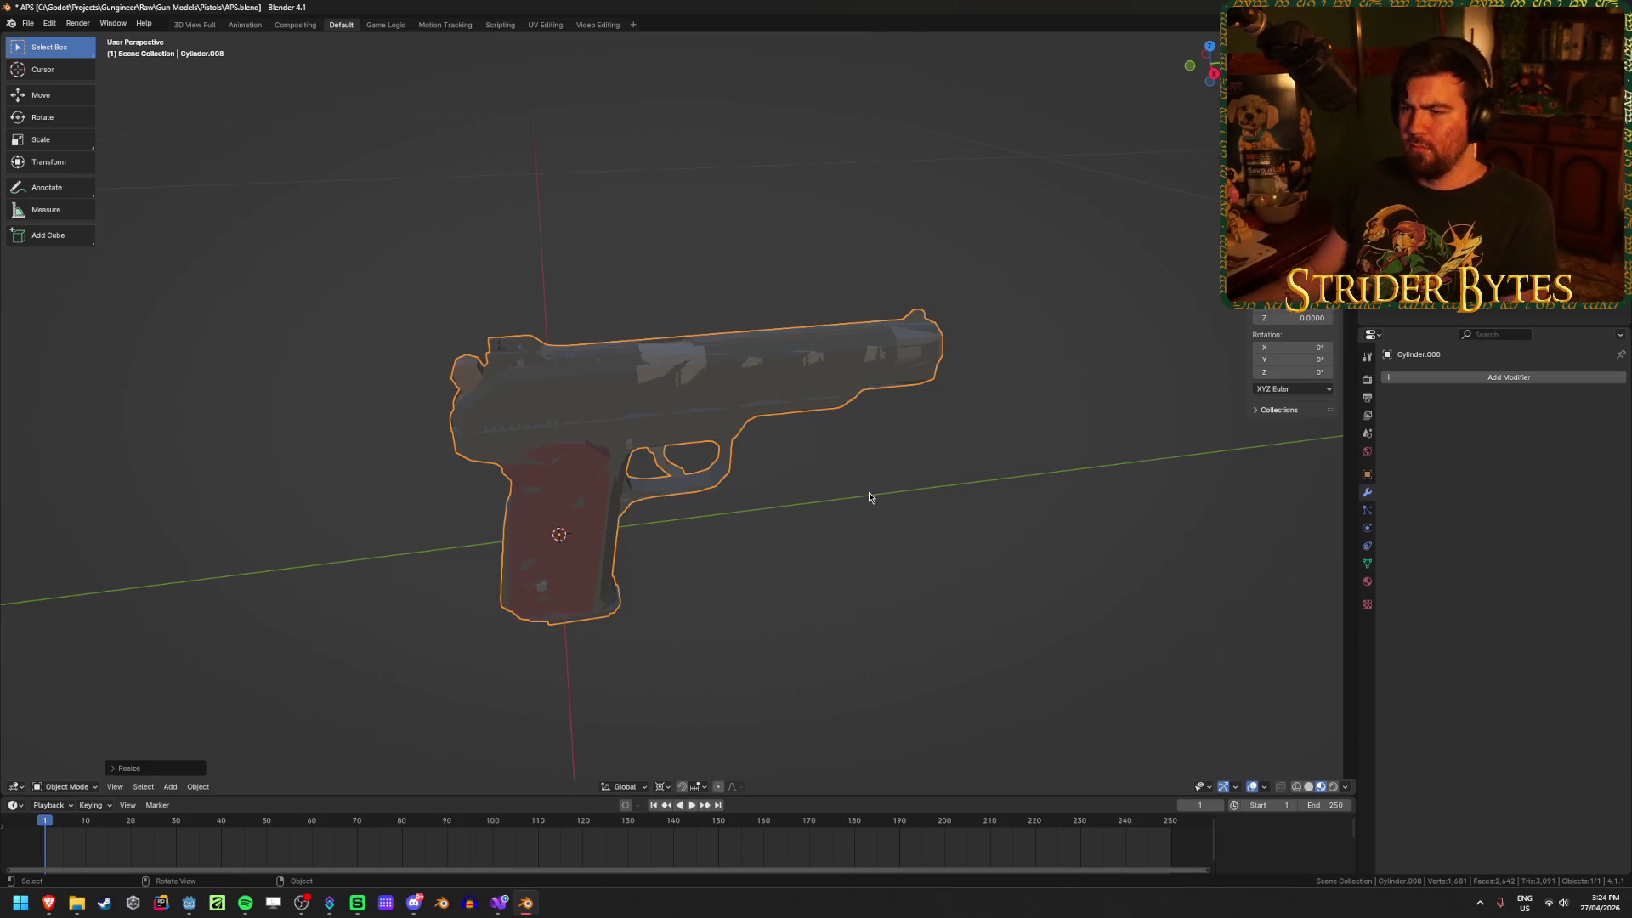
mouse_move(868, 492)
middle_mouse_down()
mouse_move(874, 411)
mouse_move(850, 437)
mouse_move(885, 459)
mouse_move(947, 434)
mouse_move(997, 466)
mouse_move(994, 508)
mouse_move(742, 438)
mouse_move(835, 406)
mouse_move(872, 415)
middle_mouse_up()
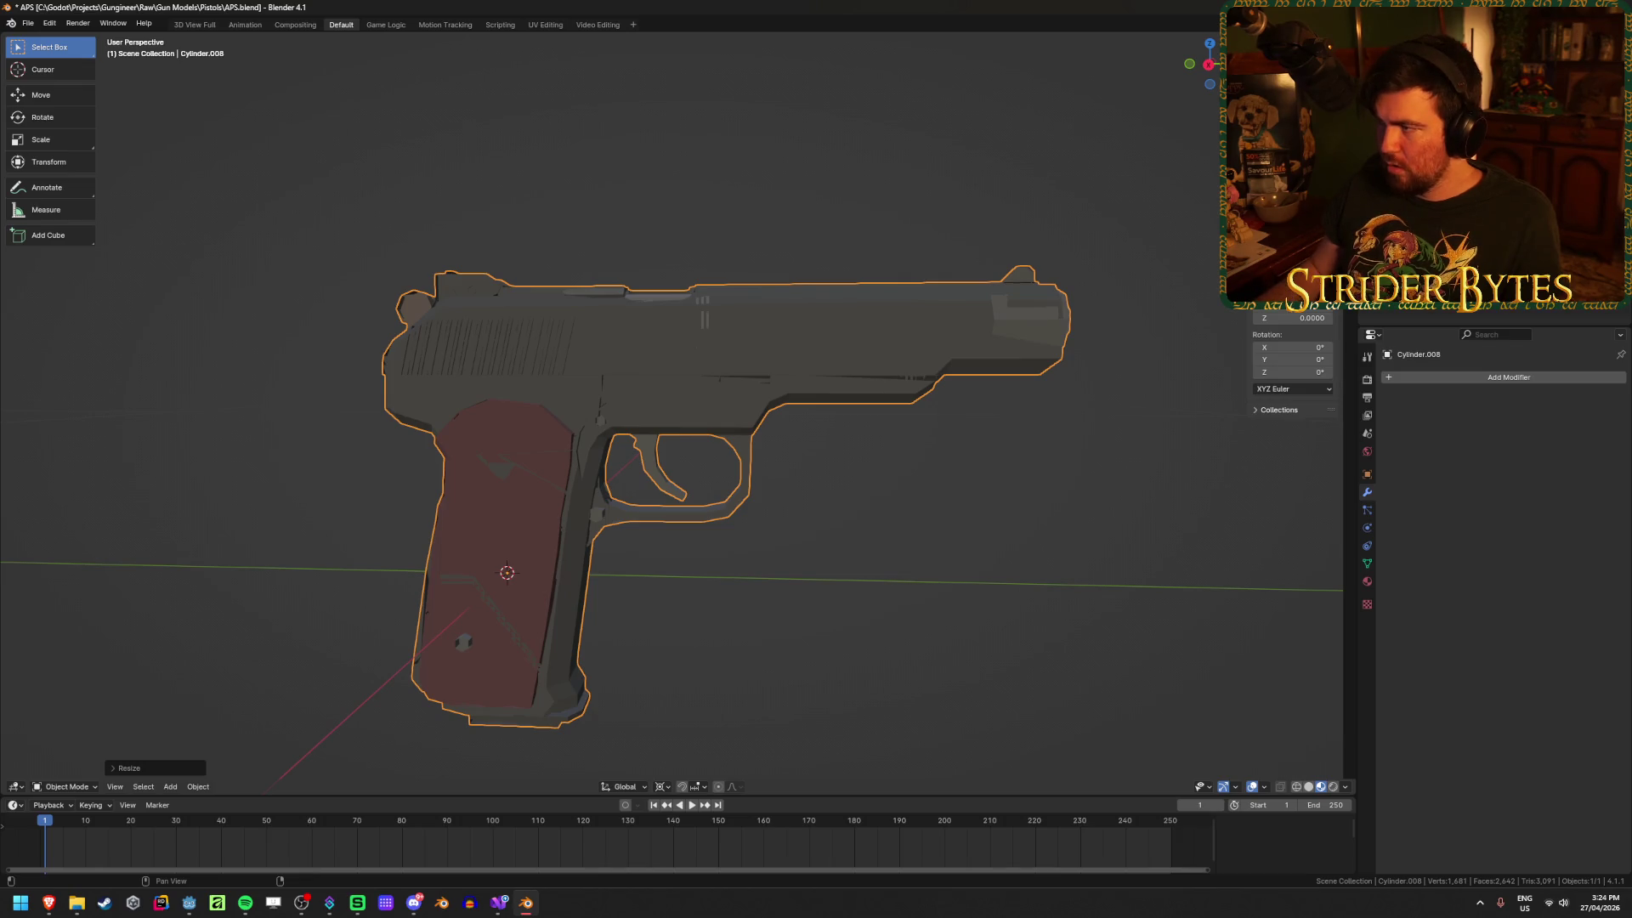
mouse_move(816, 519)
middle_mouse_down()
mouse_move(776, 474)
mouse_move(727, 558)
mouse_move(761, 548)
middle_mouse_up()
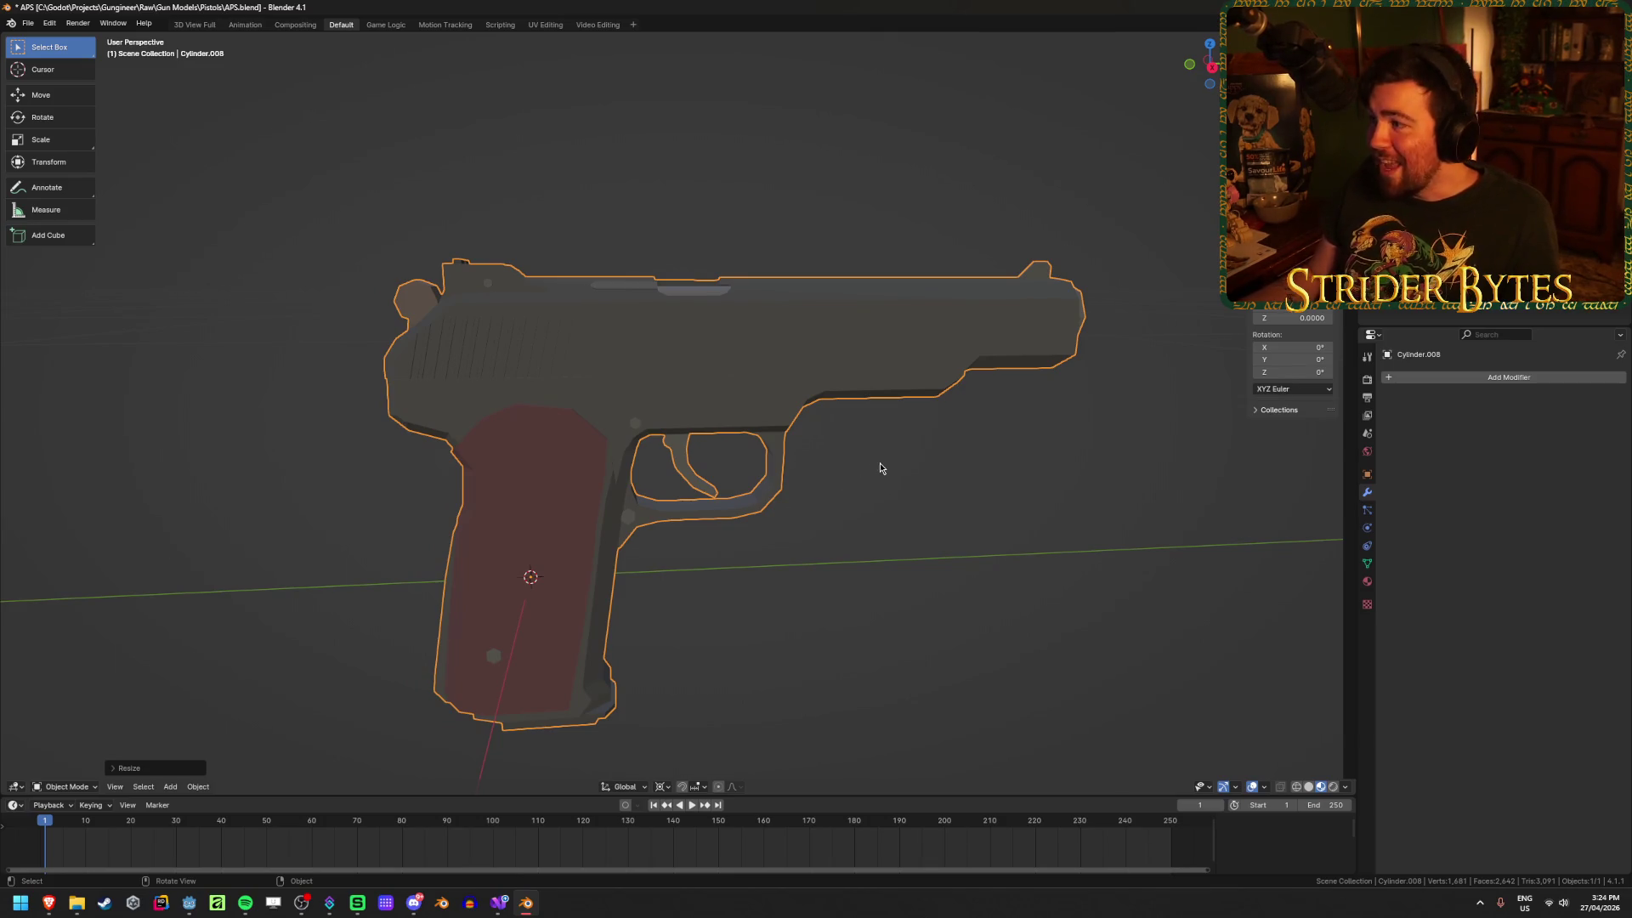
key("n")
mouse_move(544, 532)
middle_mouse_down()
mouse_move(927, 513)
mouse_move(601, 515)
mouse_move(627, 470)
mouse_move(663, 603)
mouse_move(649, 609)
mouse_move(695, 561)
middle_mouse_up()
right_click(695, 561)
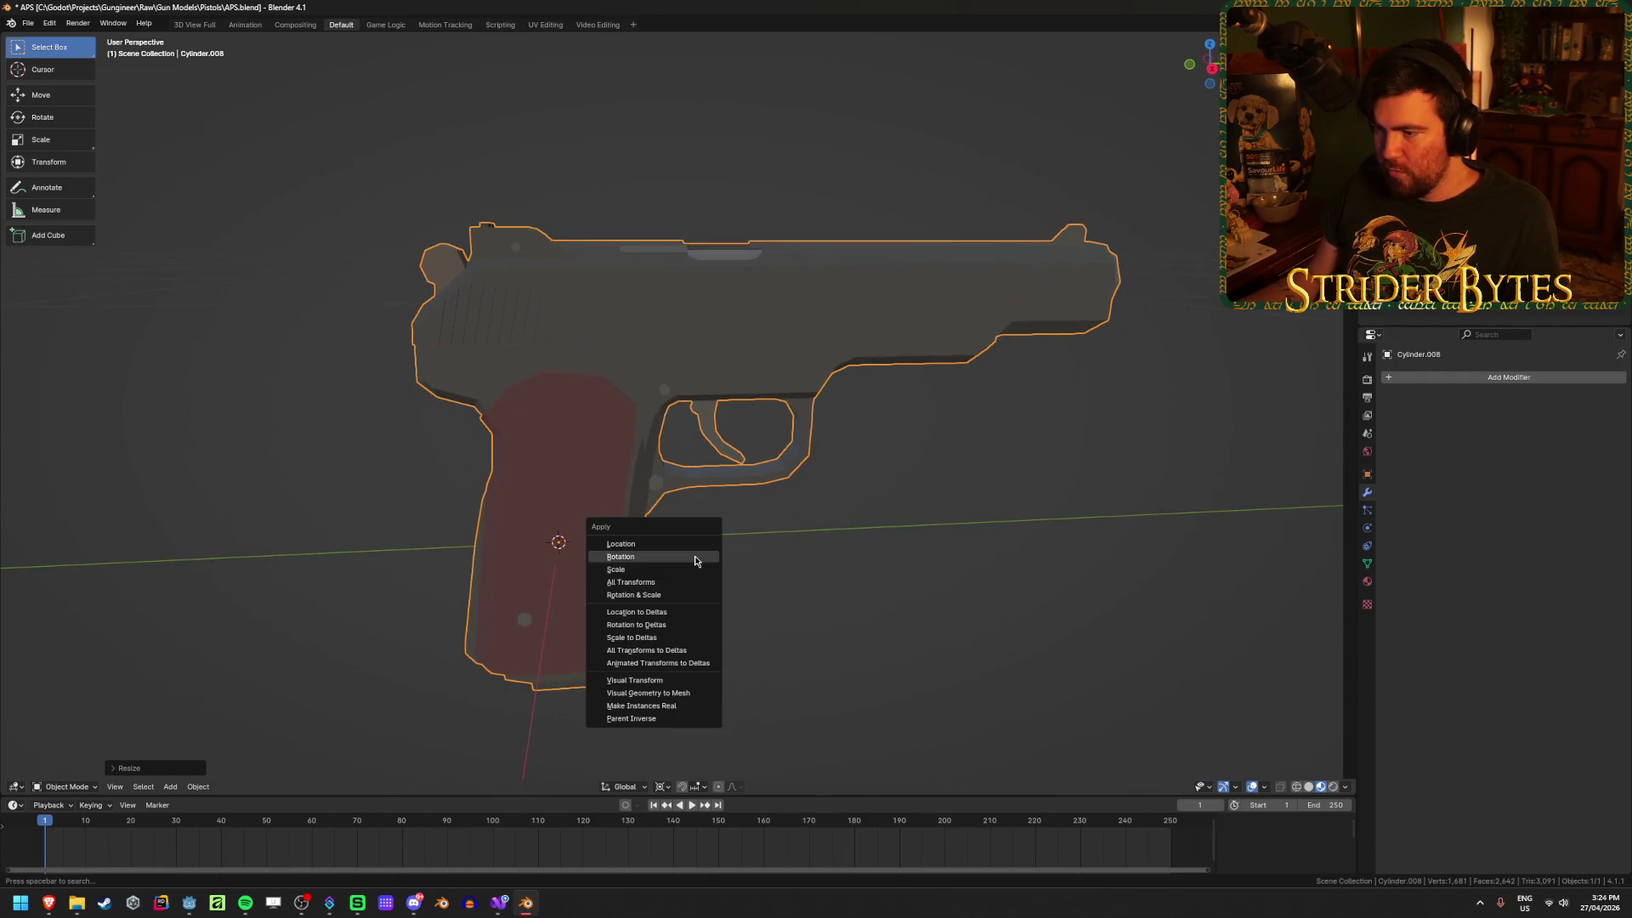
Step: Apply the pistol's rotation and enter Edit Mode with nothing selected
left_click(833, 588)
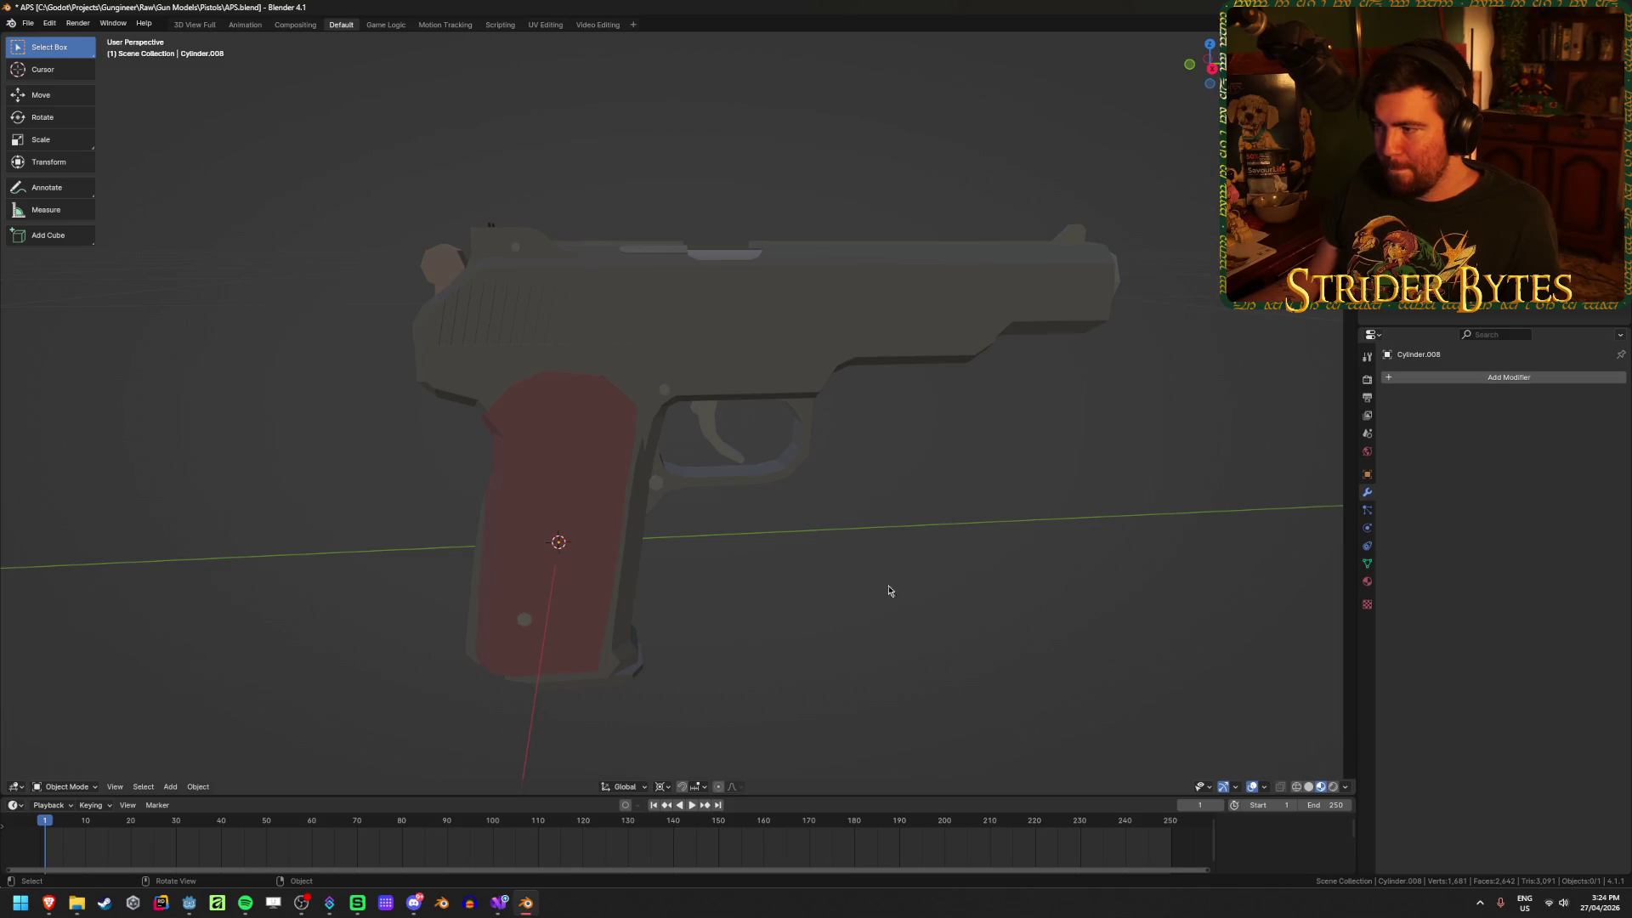
key("a")
mouse_move(823, 629)
middle_mouse_down()
mouse_move(488, 557)
mouse_move(530, 564)
middle_mouse_up()
key("Tab")
left_click(851, 564)
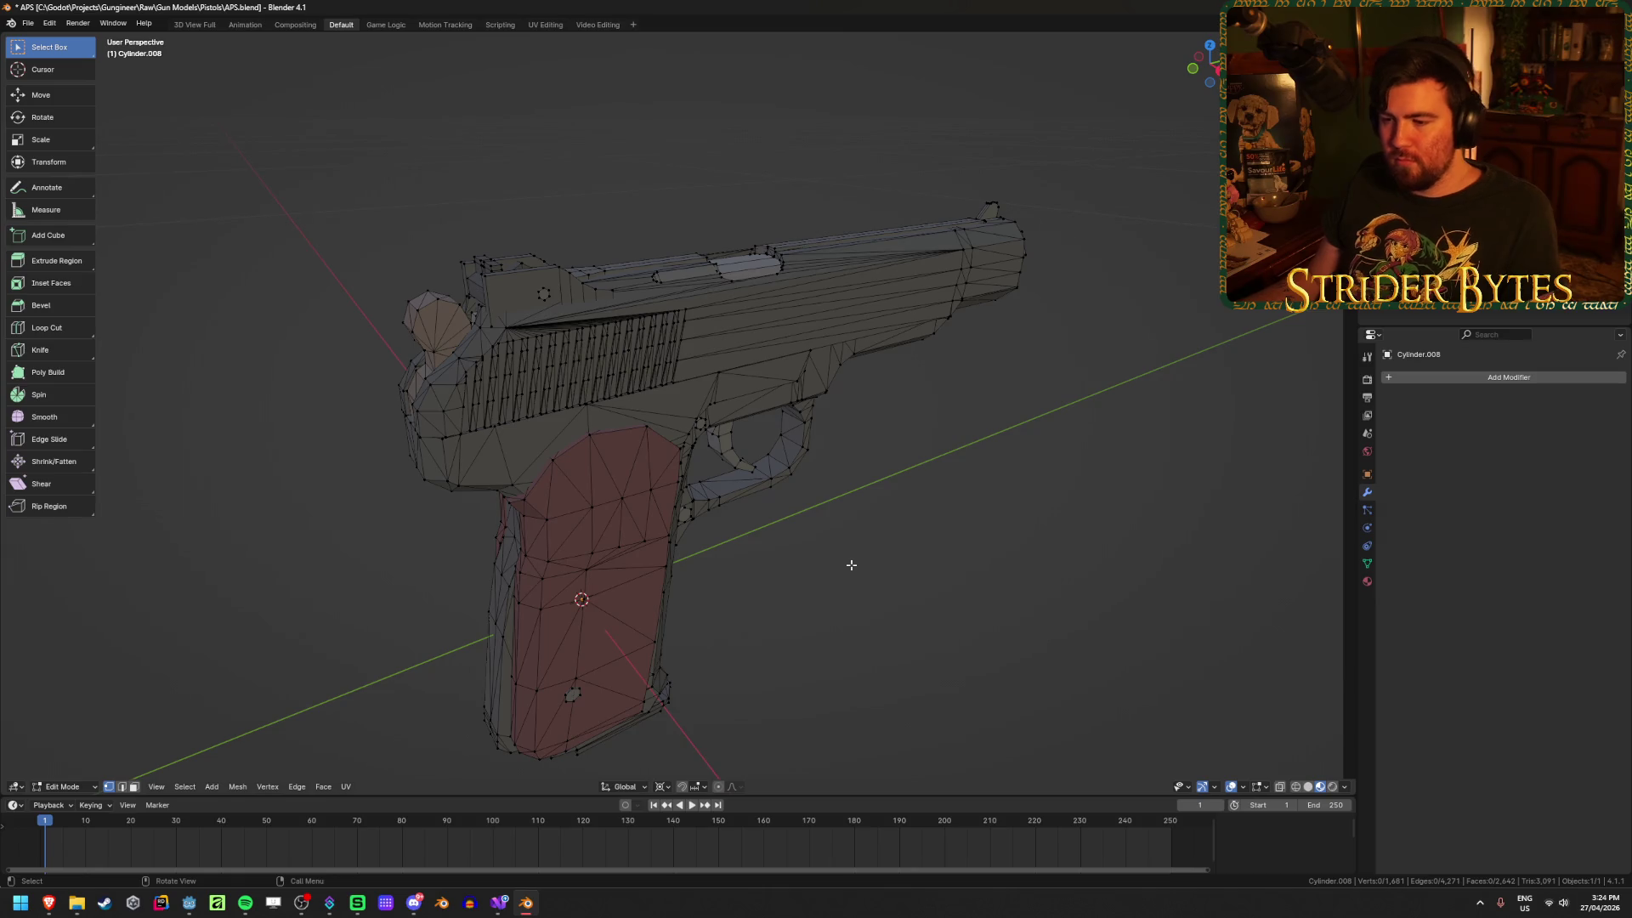
middle_click_drag(851, 564, 791, 593)
key("shift+z")
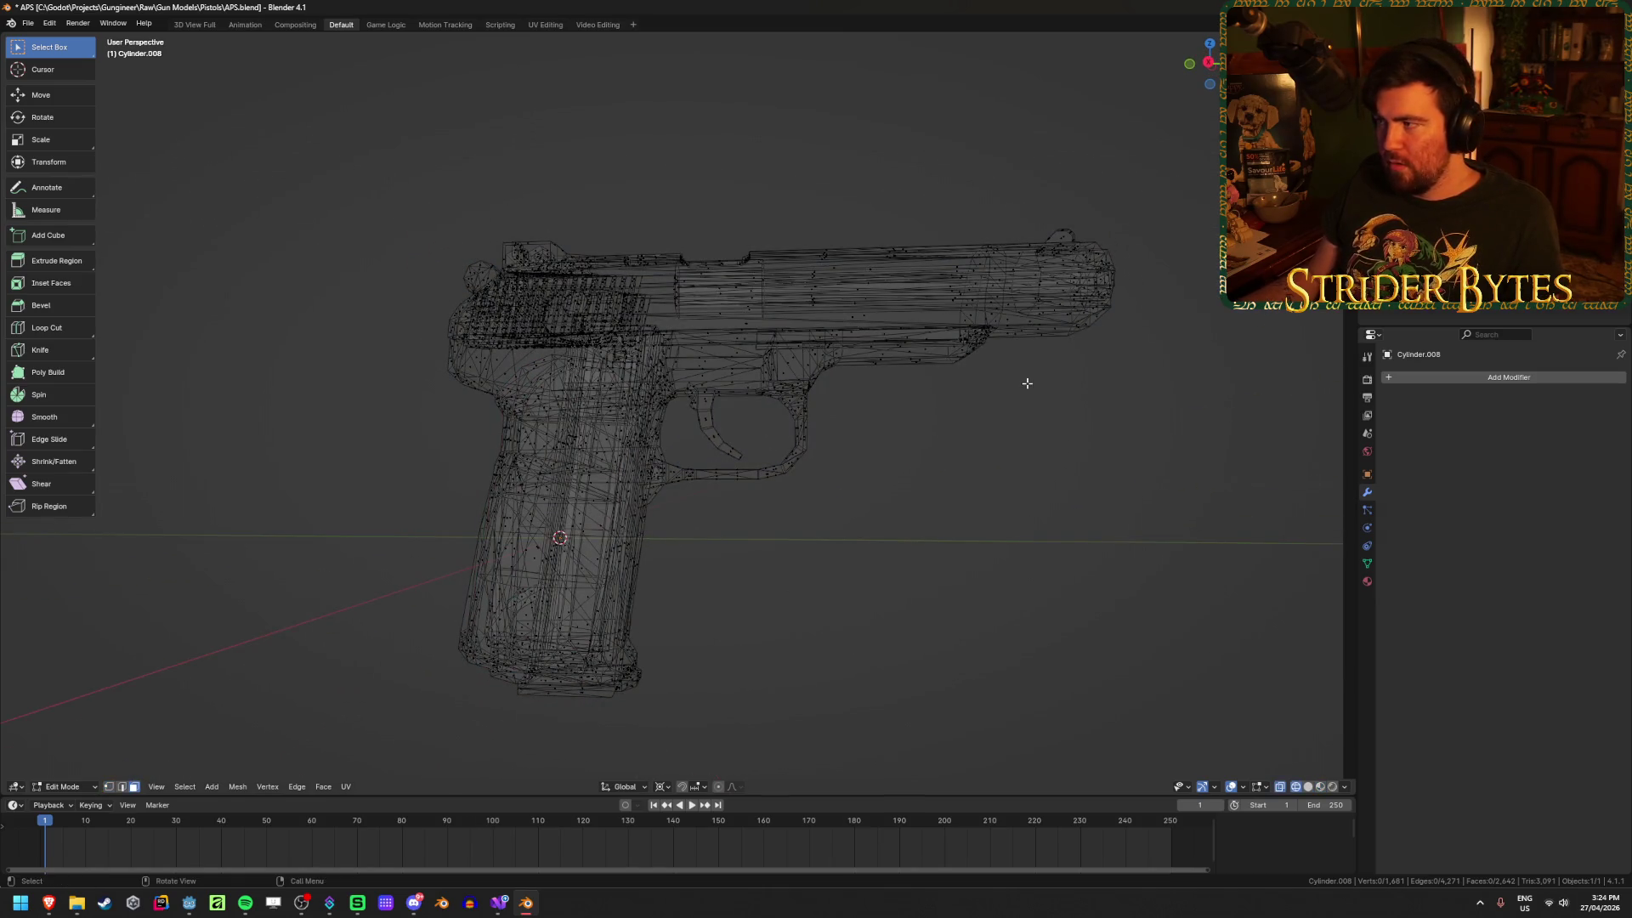
key("shift+z")
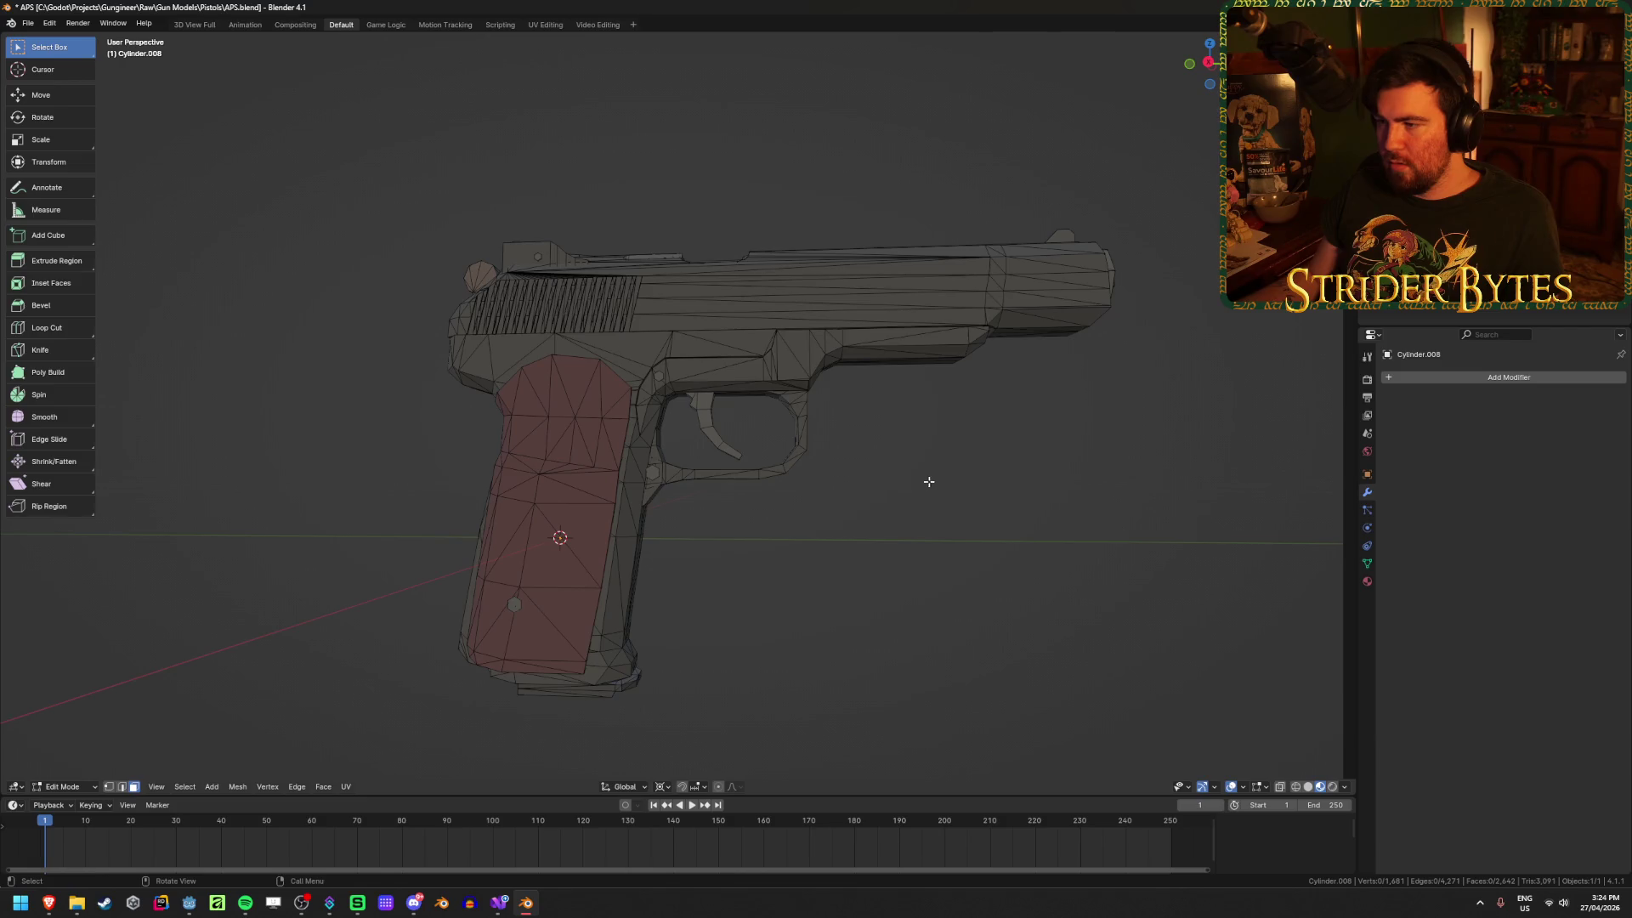
Step: Select the grip plate, frame, trigger guard and trigger pieces
middle_click_drag(929, 482, 910, 497)
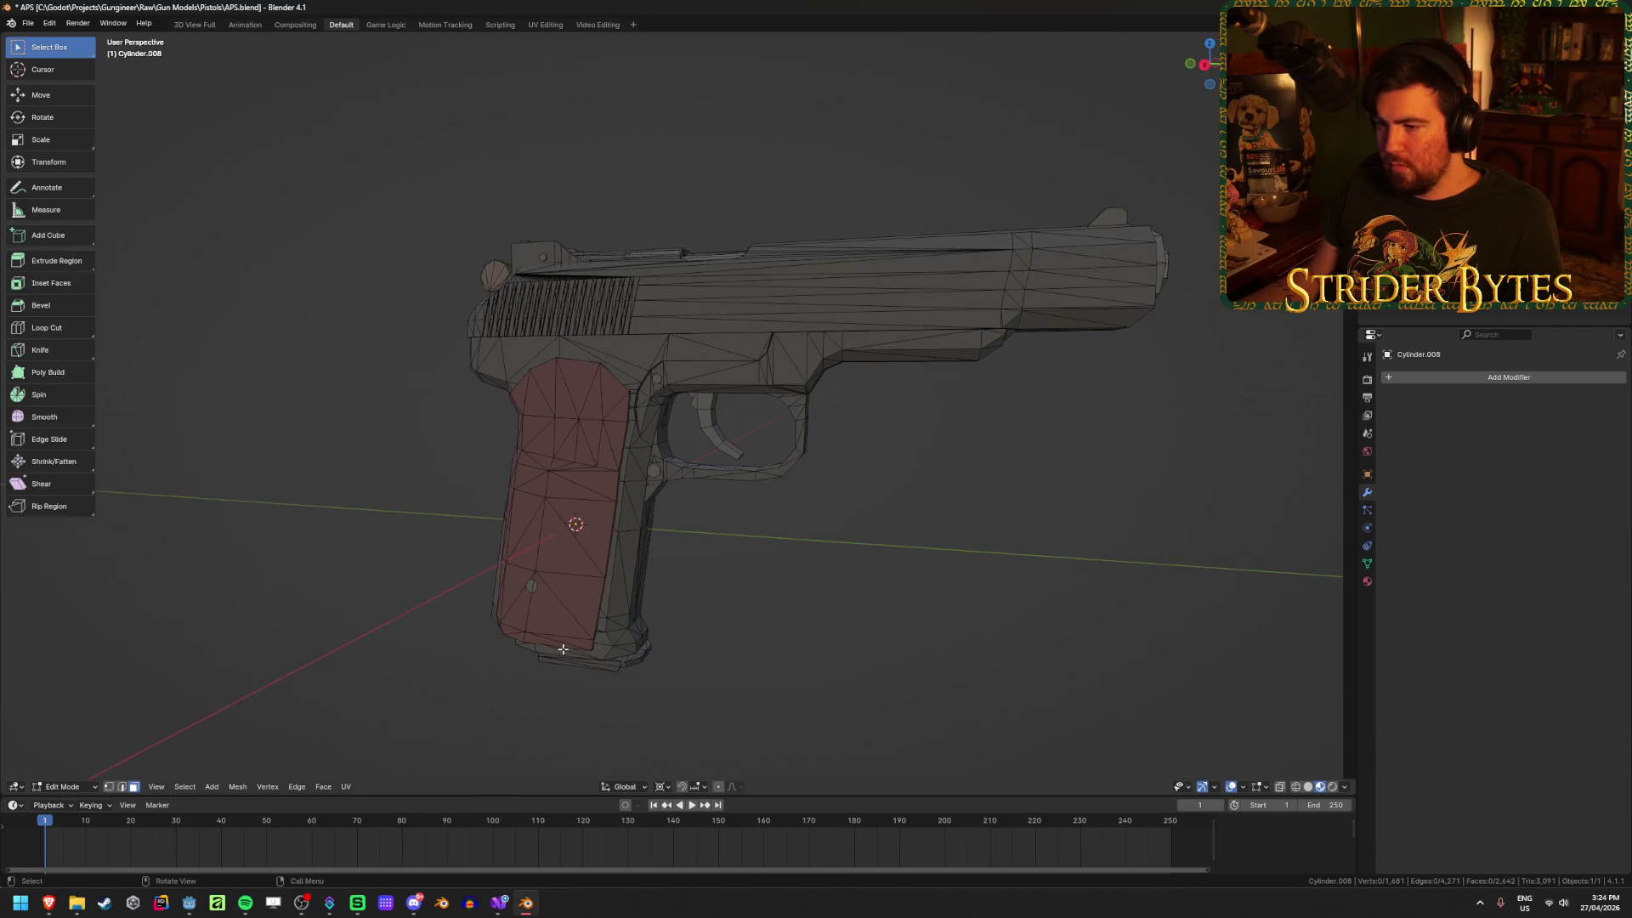
middle_click_drag(563, 648, 607, 625)
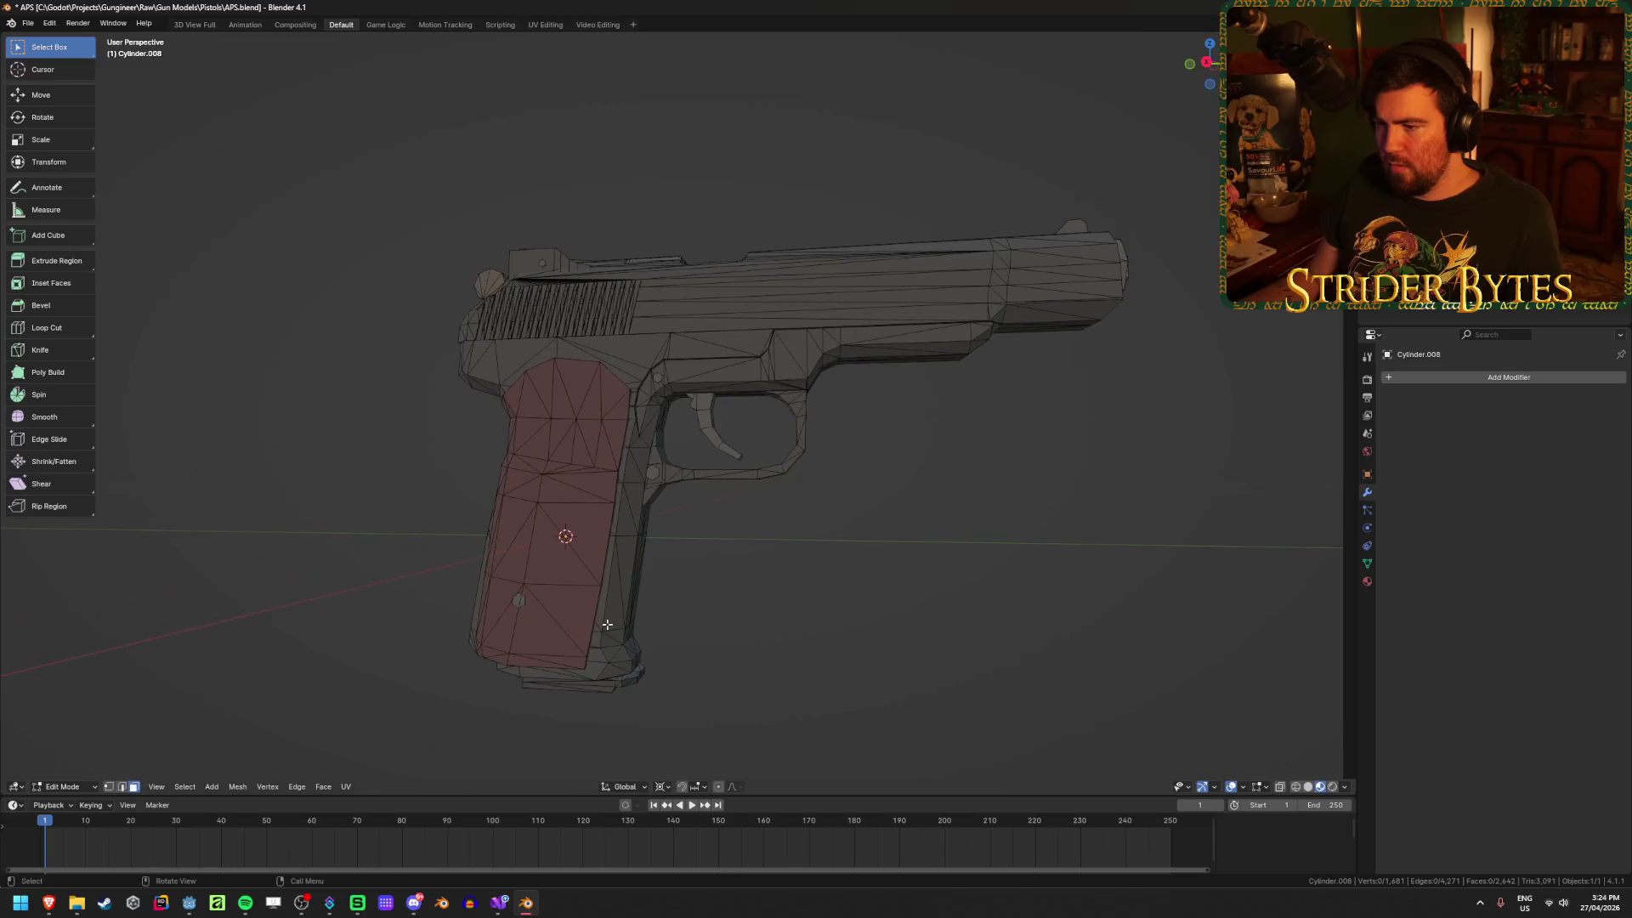
mouse_move(705, 587)
middle_mouse_down()
mouse_move(710, 601)
mouse_move(740, 568)
mouse_move(657, 564)
mouse_move(707, 562)
middle_mouse_up()
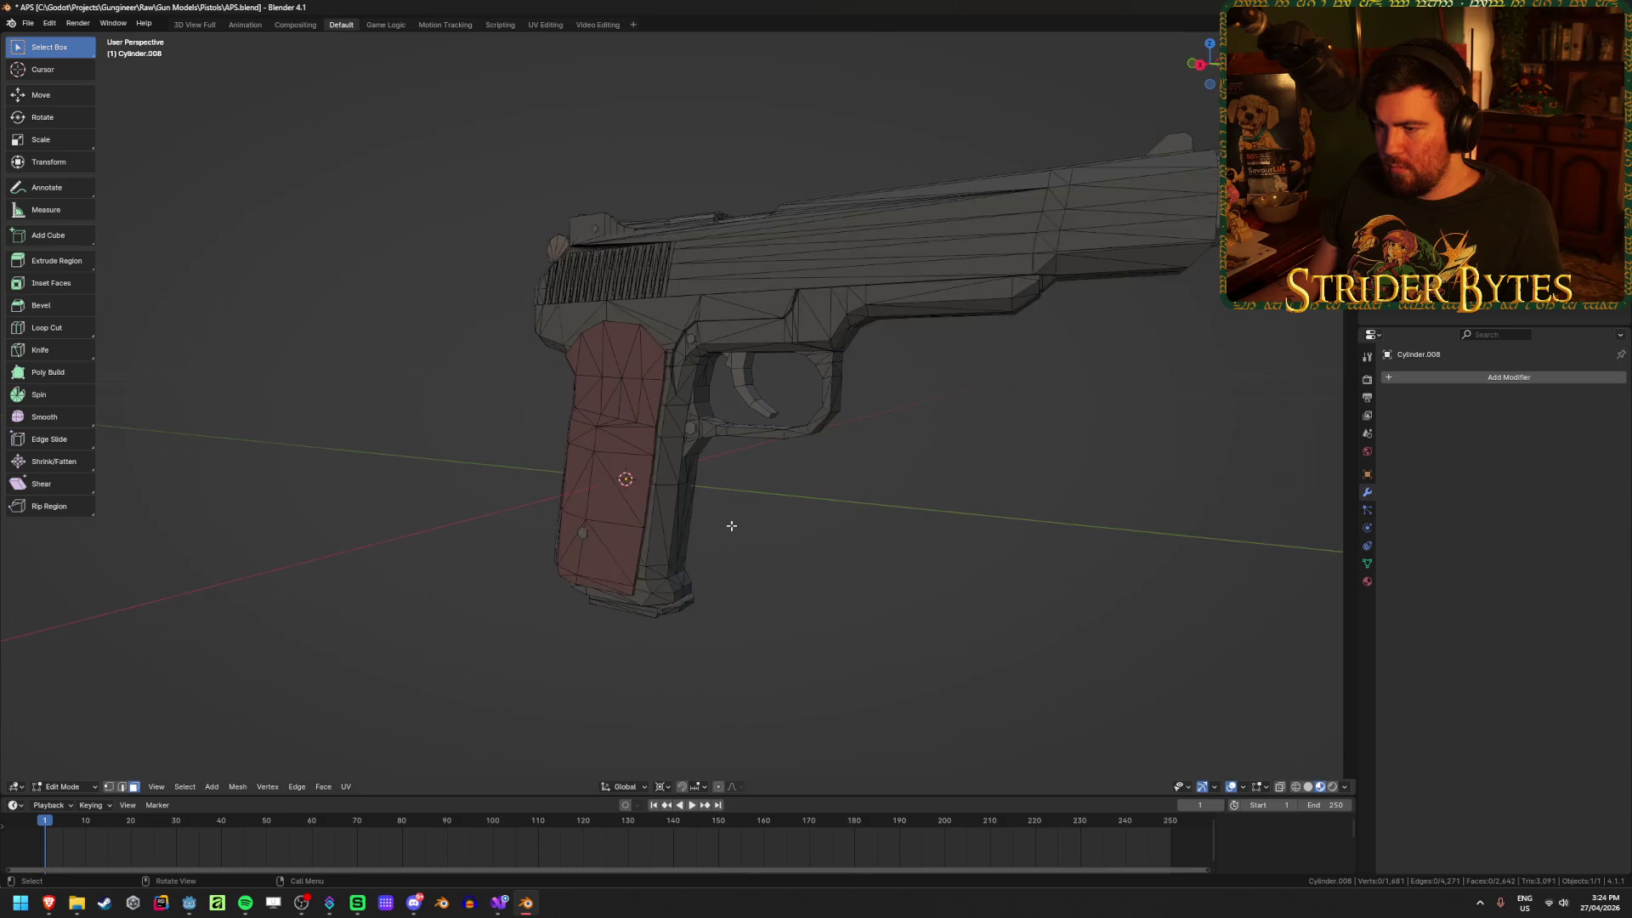
scroll(731, 526, "up", 4)
key("l")
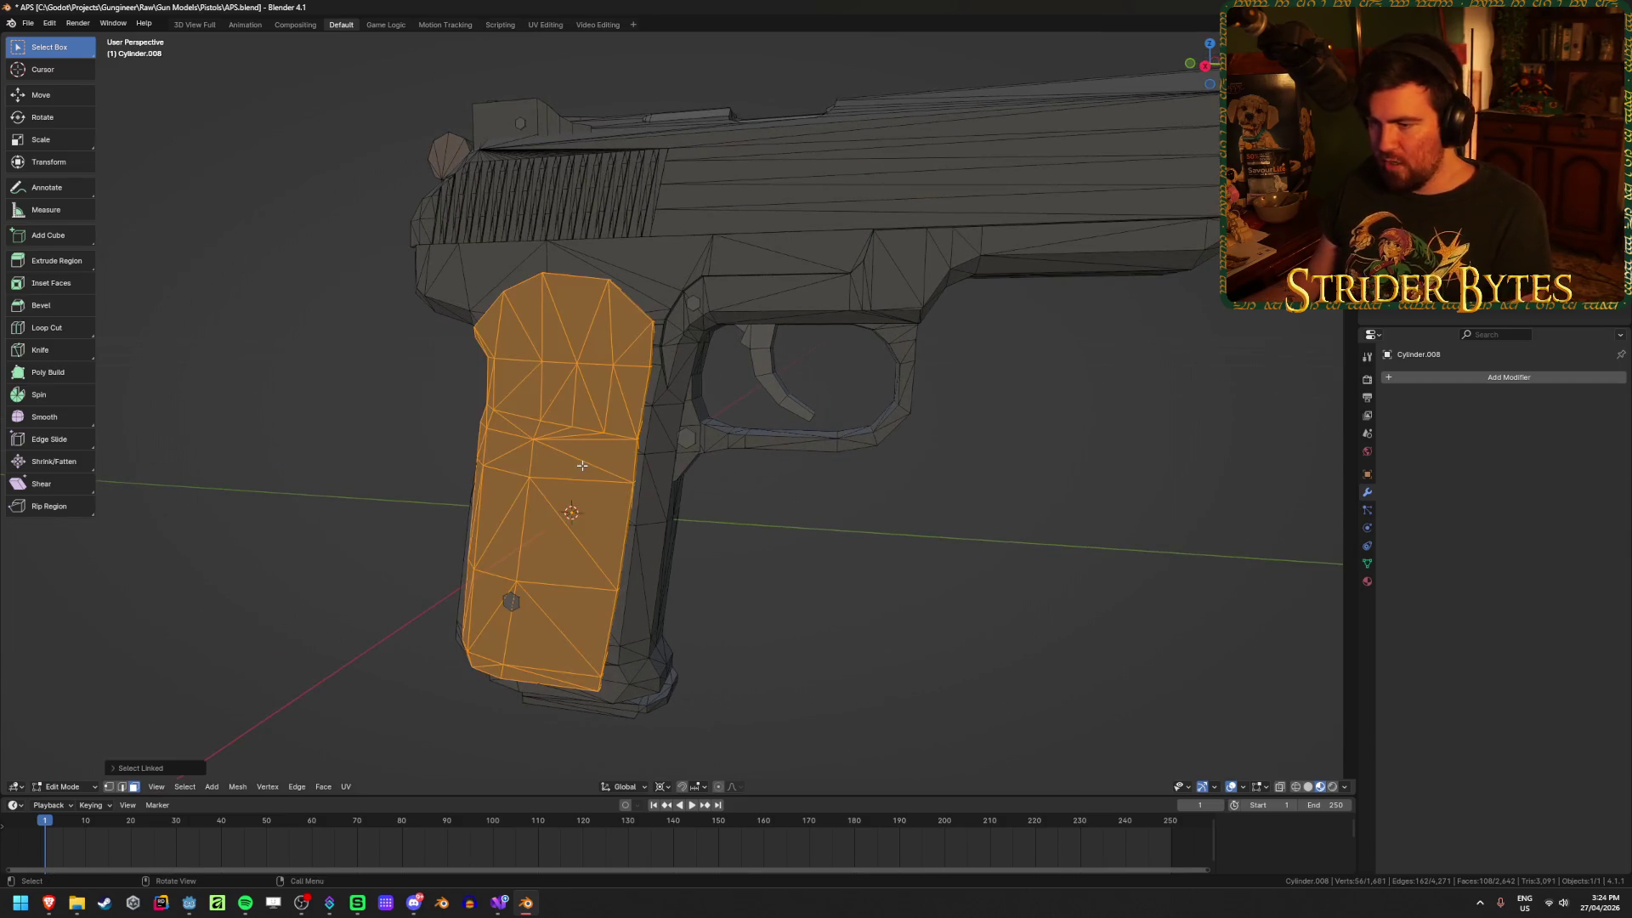
key("l")
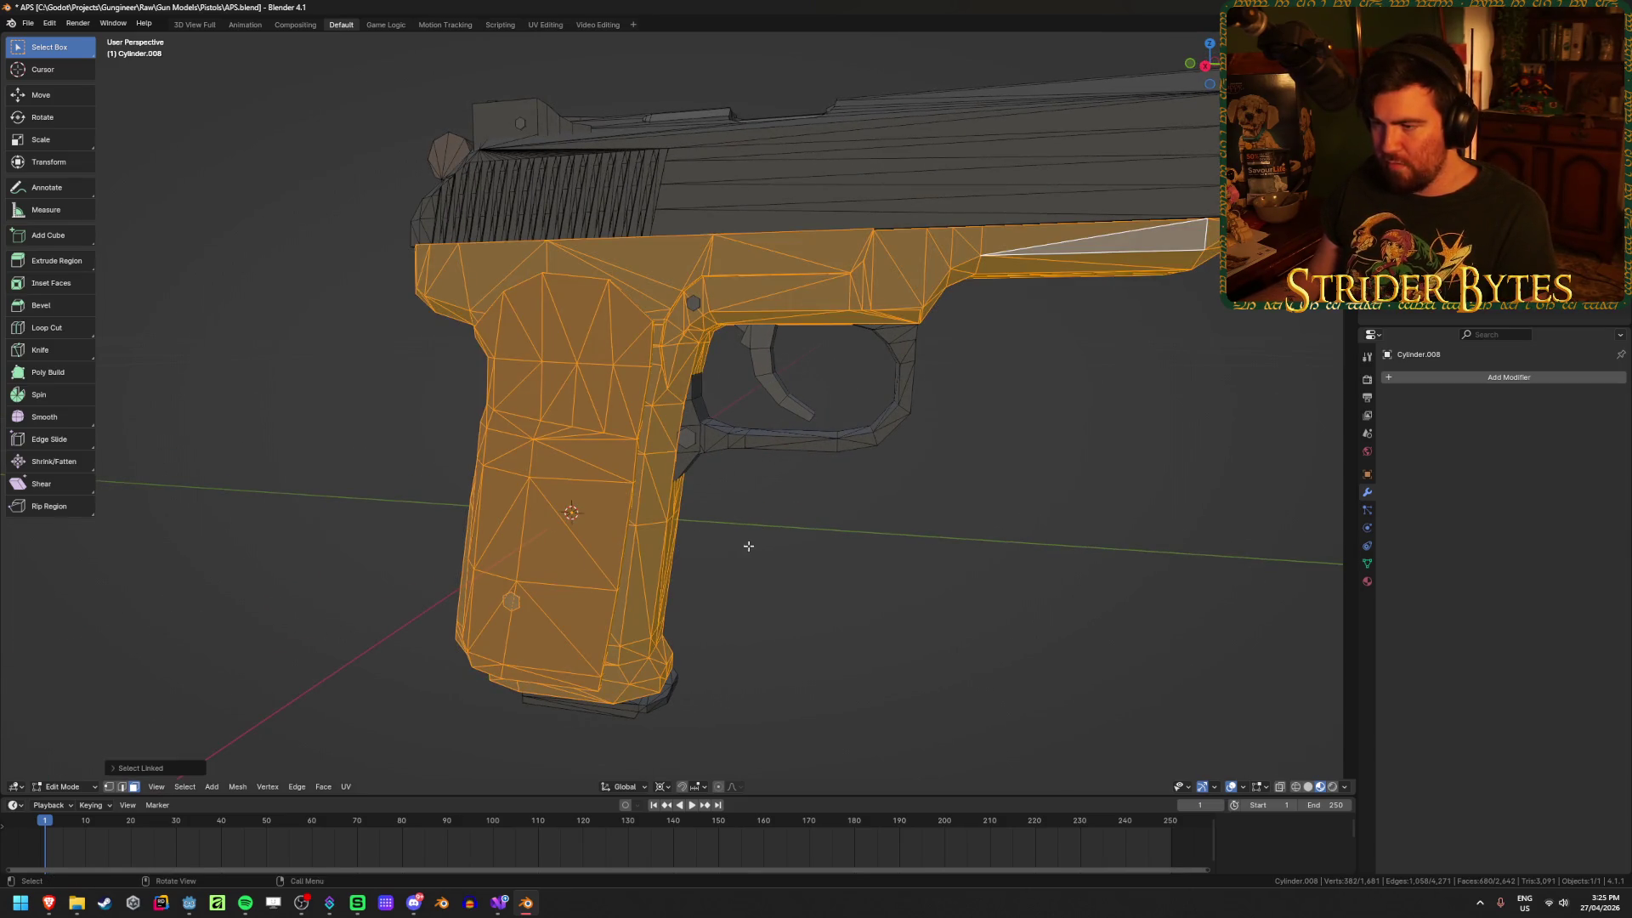
key("l")
key("l")
key("l")
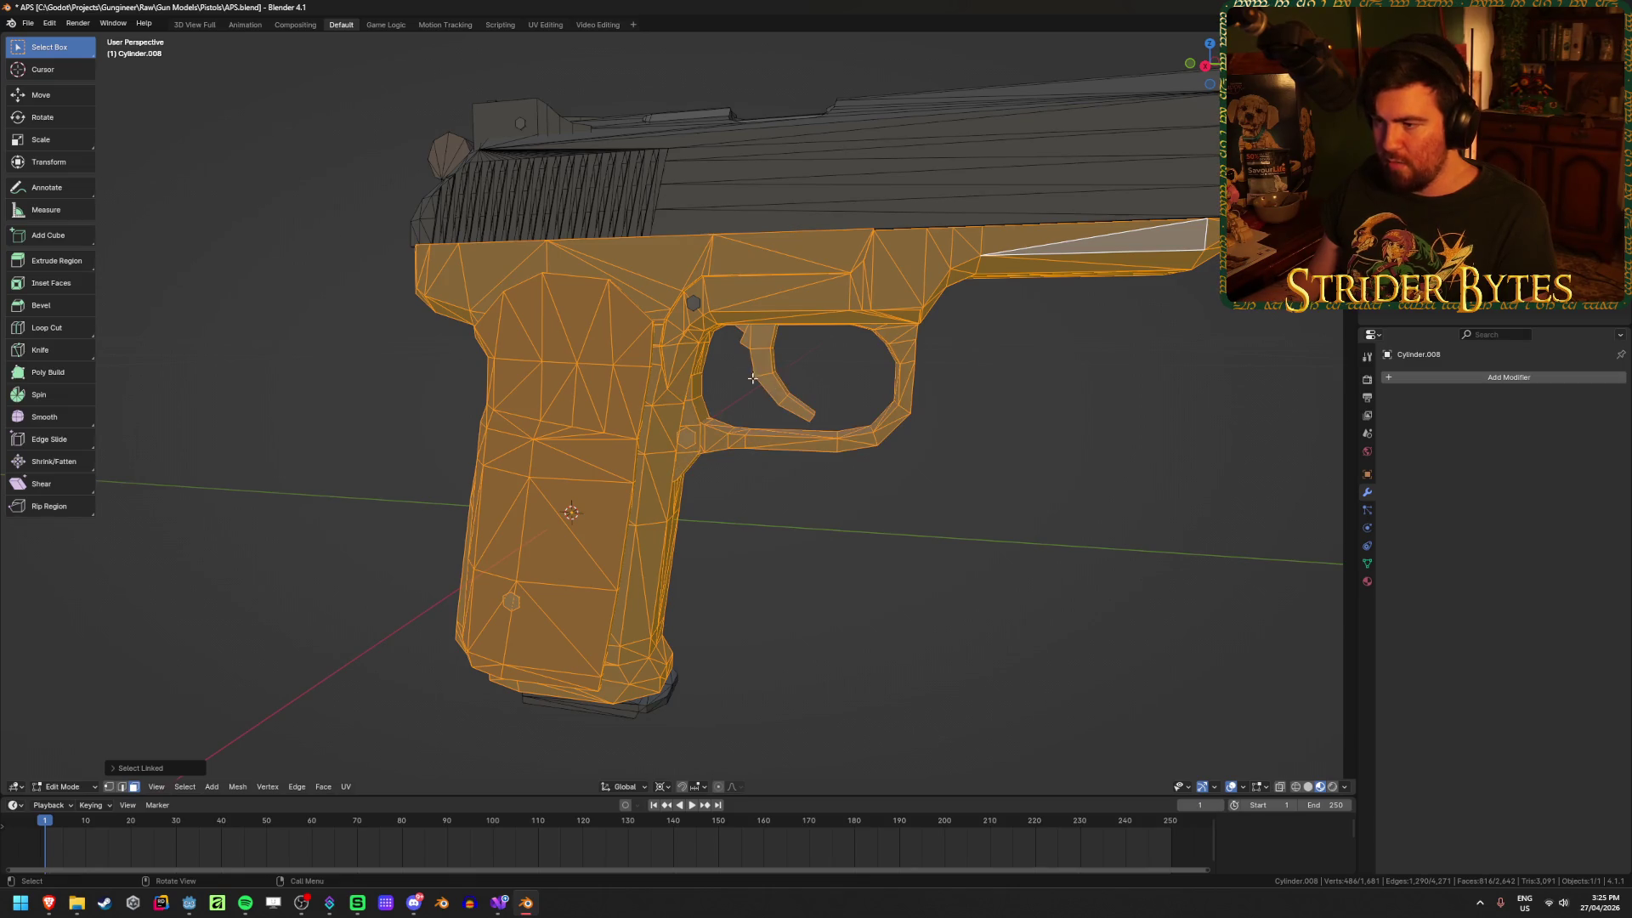
key("l")
middle_click_drag(699, 301, 787, 563)
mouse_move(672, 261)
middle_mouse_down()
mouse_move(677, 387)
mouse_move(765, 476)
mouse_move(710, 475)
mouse_move(681, 380)
mouse_move(689, 403)
mouse_move(822, 485)
mouse_move(719, 506)
mouse_move(586, 489)
mouse_move(629, 480)
mouse_move(595, 510)
mouse_move(395, 553)
mouse_move(555, 631)
middle_mouse_up()
Step: Hide the grip, frame and trigger pieces along with the small grey block
key("h")
key("alt+h")
key("h")
key("alt+h")
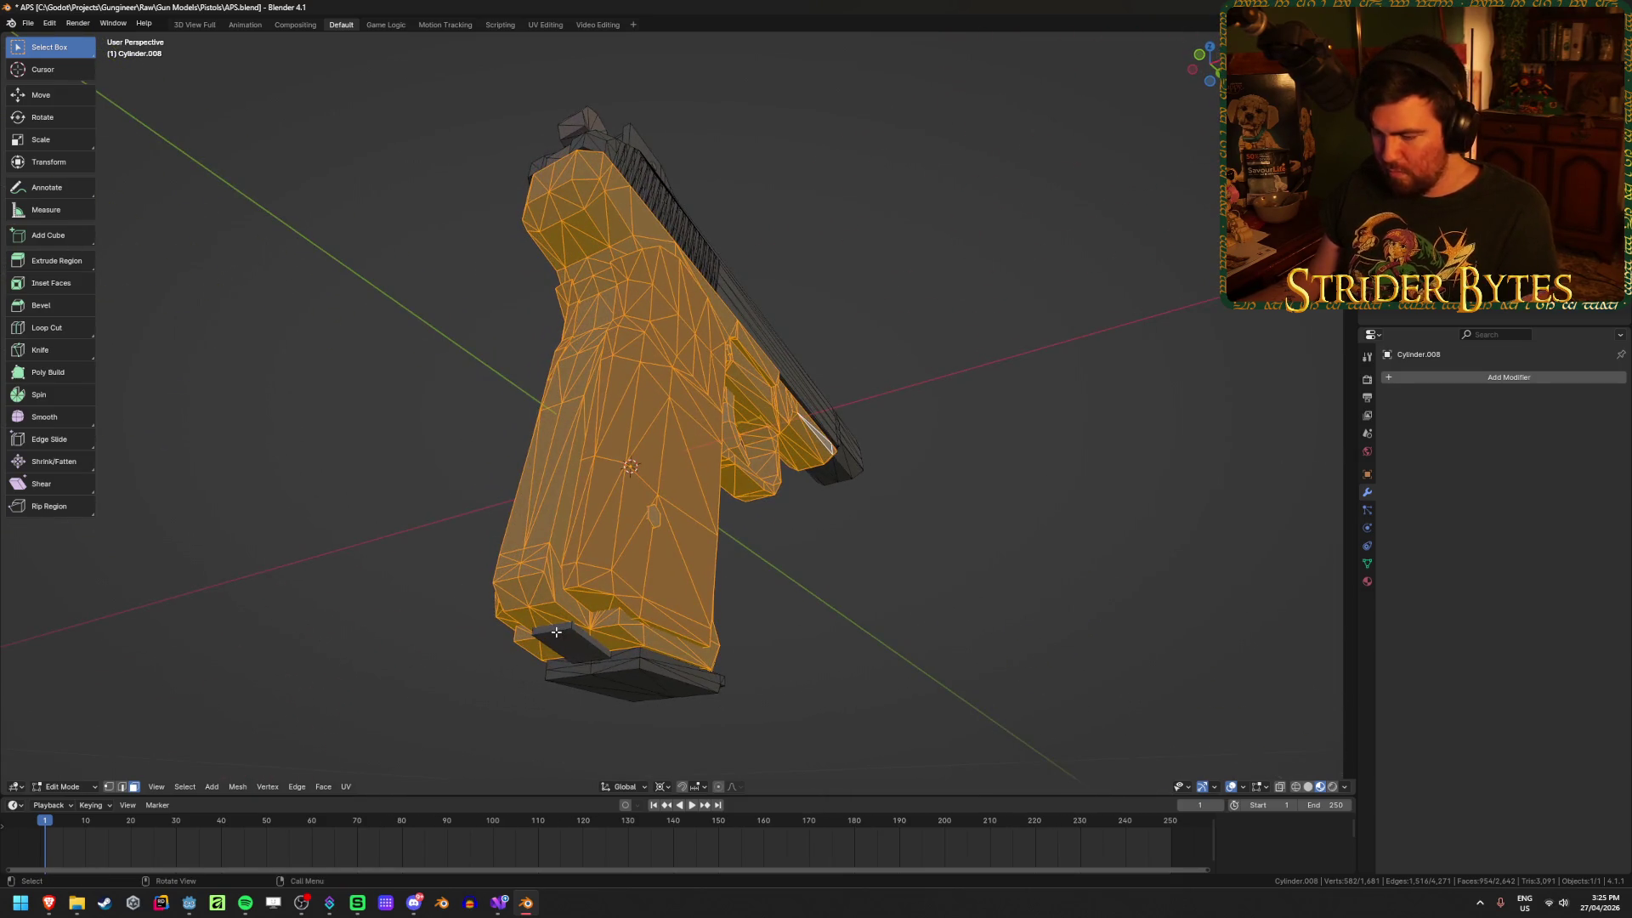
key("l")
key("h")
mouse_move(829, 562)
middle_mouse_down()
mouse_move(845, 553)
mouse_move(768, 608)
mouse_move(711, 587)
mouse_move(754, 467)
mouse_move(780, 602)
middle_mouse_up()
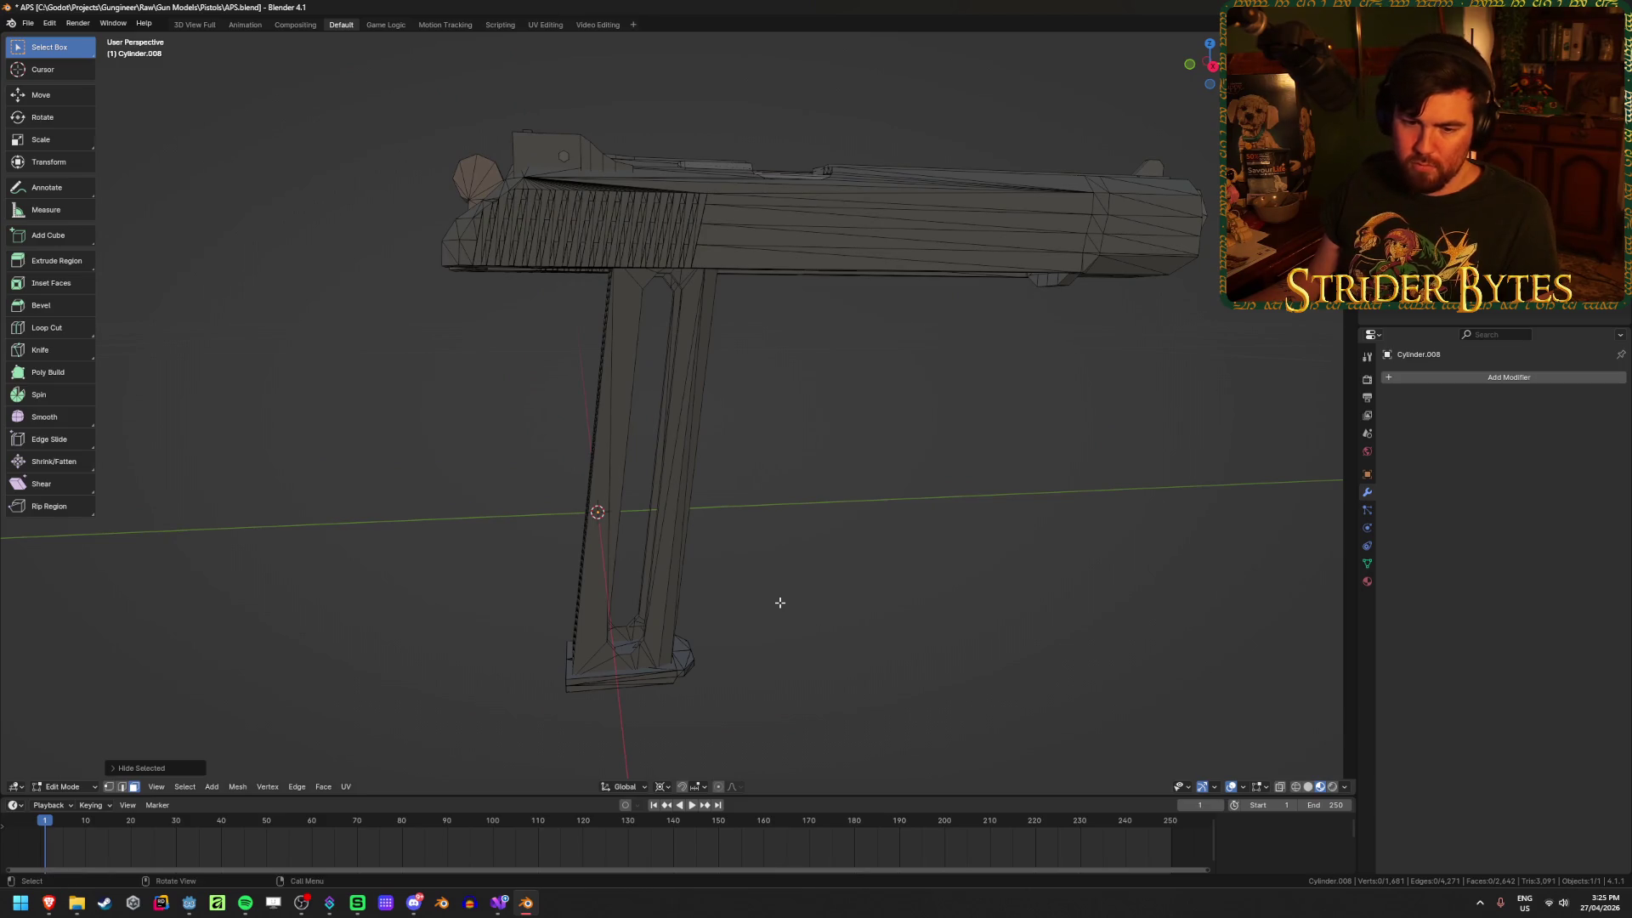
Step: Switch to Right Ortho view in wireframe shading
key("Tab")
key("Tab")
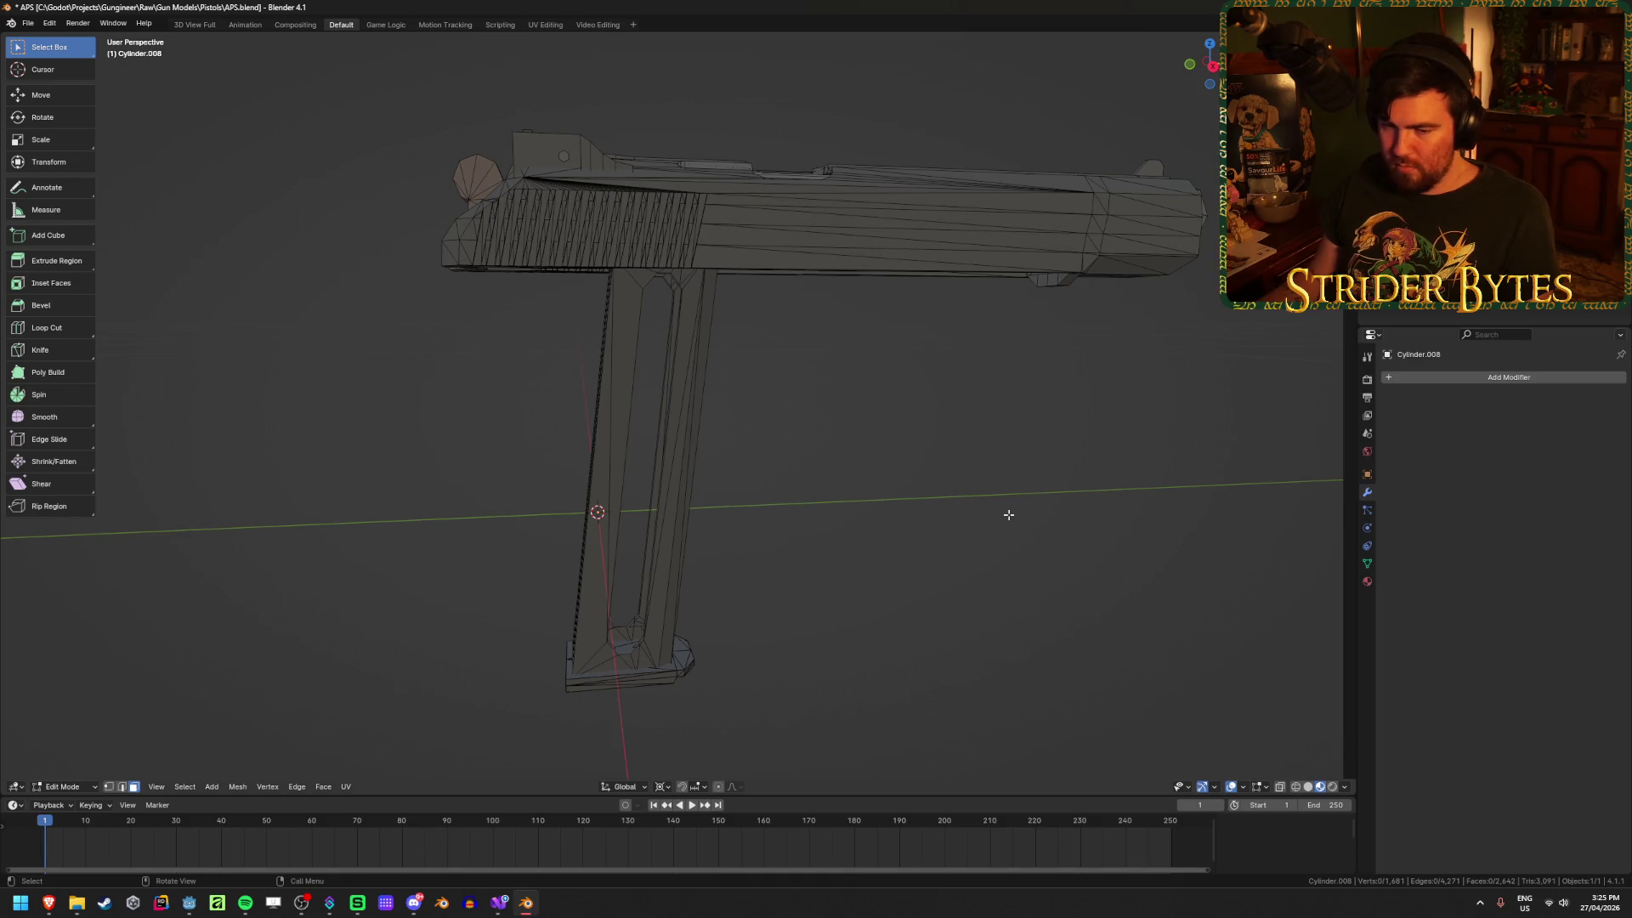
key("KP_3")
key("shift+z")
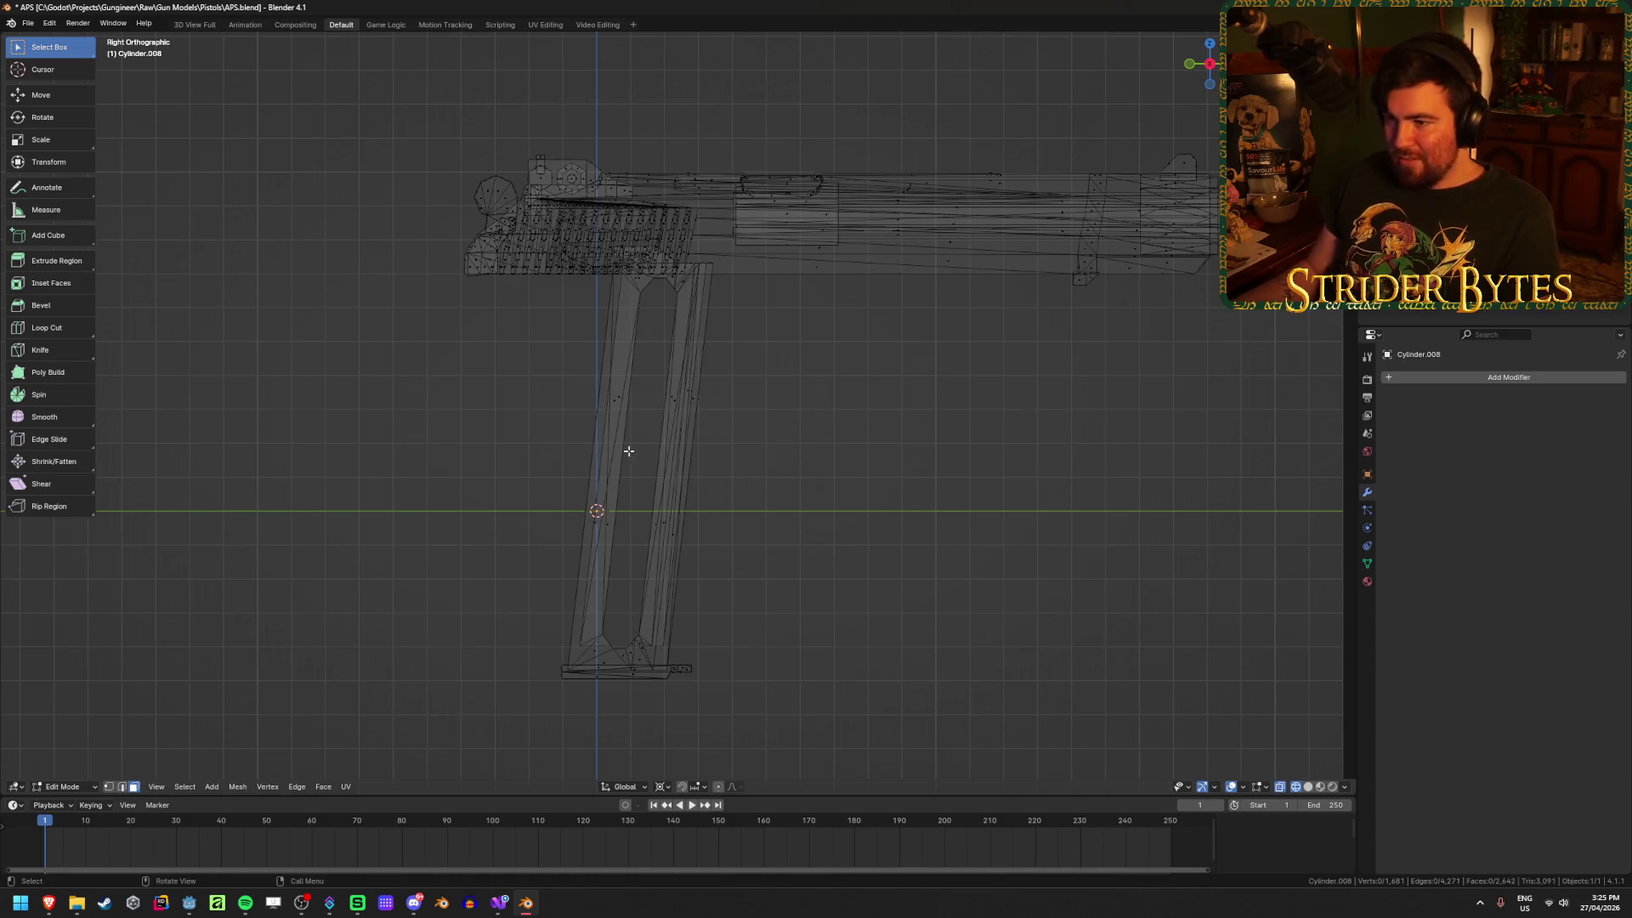
Step: Separate the magazine into its own object
key("l")
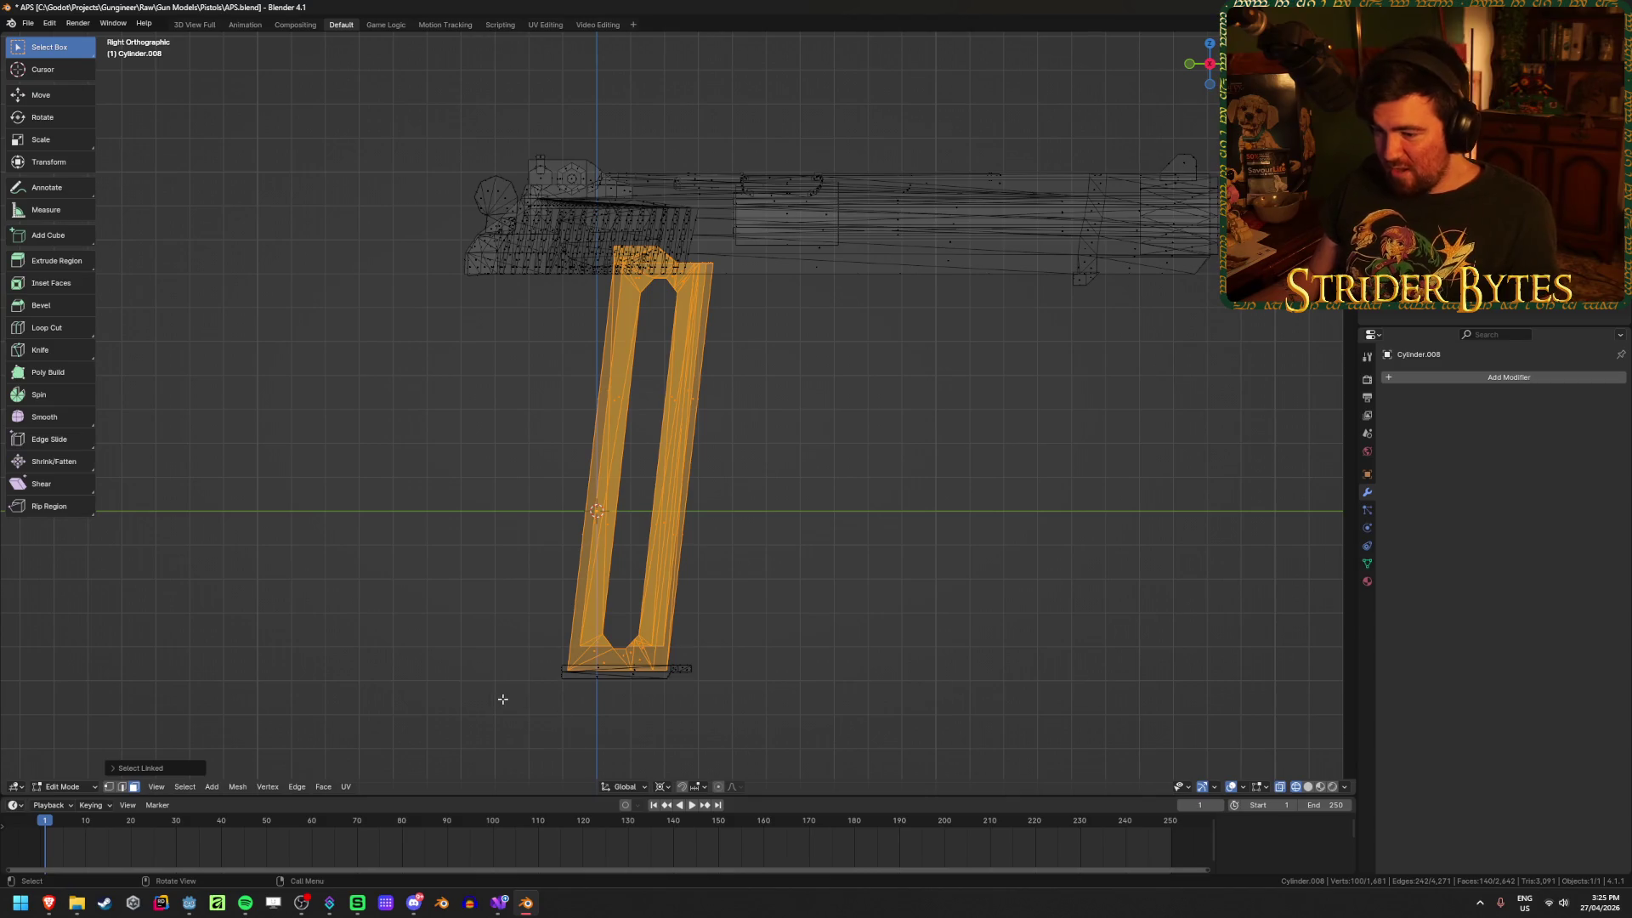
mouse_move(864, 576)
middle_mouse_down()
mouse_move(703, 365)
mouse_move(745, 353)
mouse_move(710, 353)
mouse_move(718, 416)
mouse_move(736, 429)
mouse_move(685, 393)
mouse_move(700, 433)
mouse_move(603, 452)
mouse_move(940, 578)
mouse_move(937, 598)
mouse_move(944, 572)
mouse_move(800, 575)
middle_mouse_up()
key("shift+z")
key("p")
left_click(700, 434)
Step: Box-select the slide in Right Ortho wireframe, separate it, and return to Object Mode
key("KP_3")
key("shift+z")
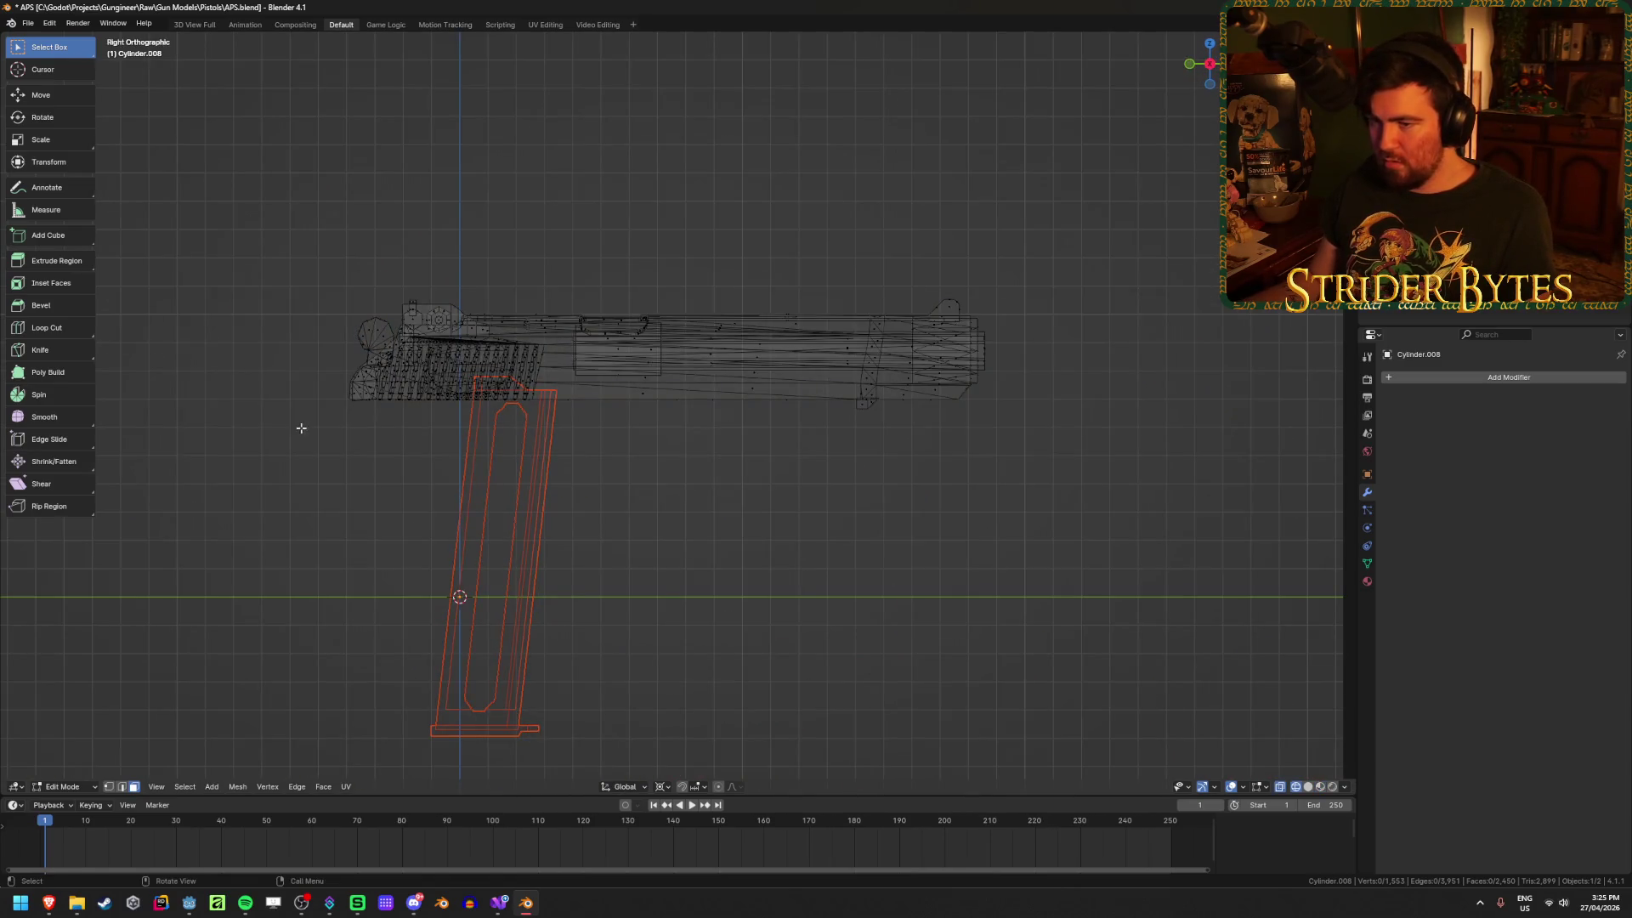
left_click_drag(301, 459, 1089, 212)
key("shift+z")
key("p")
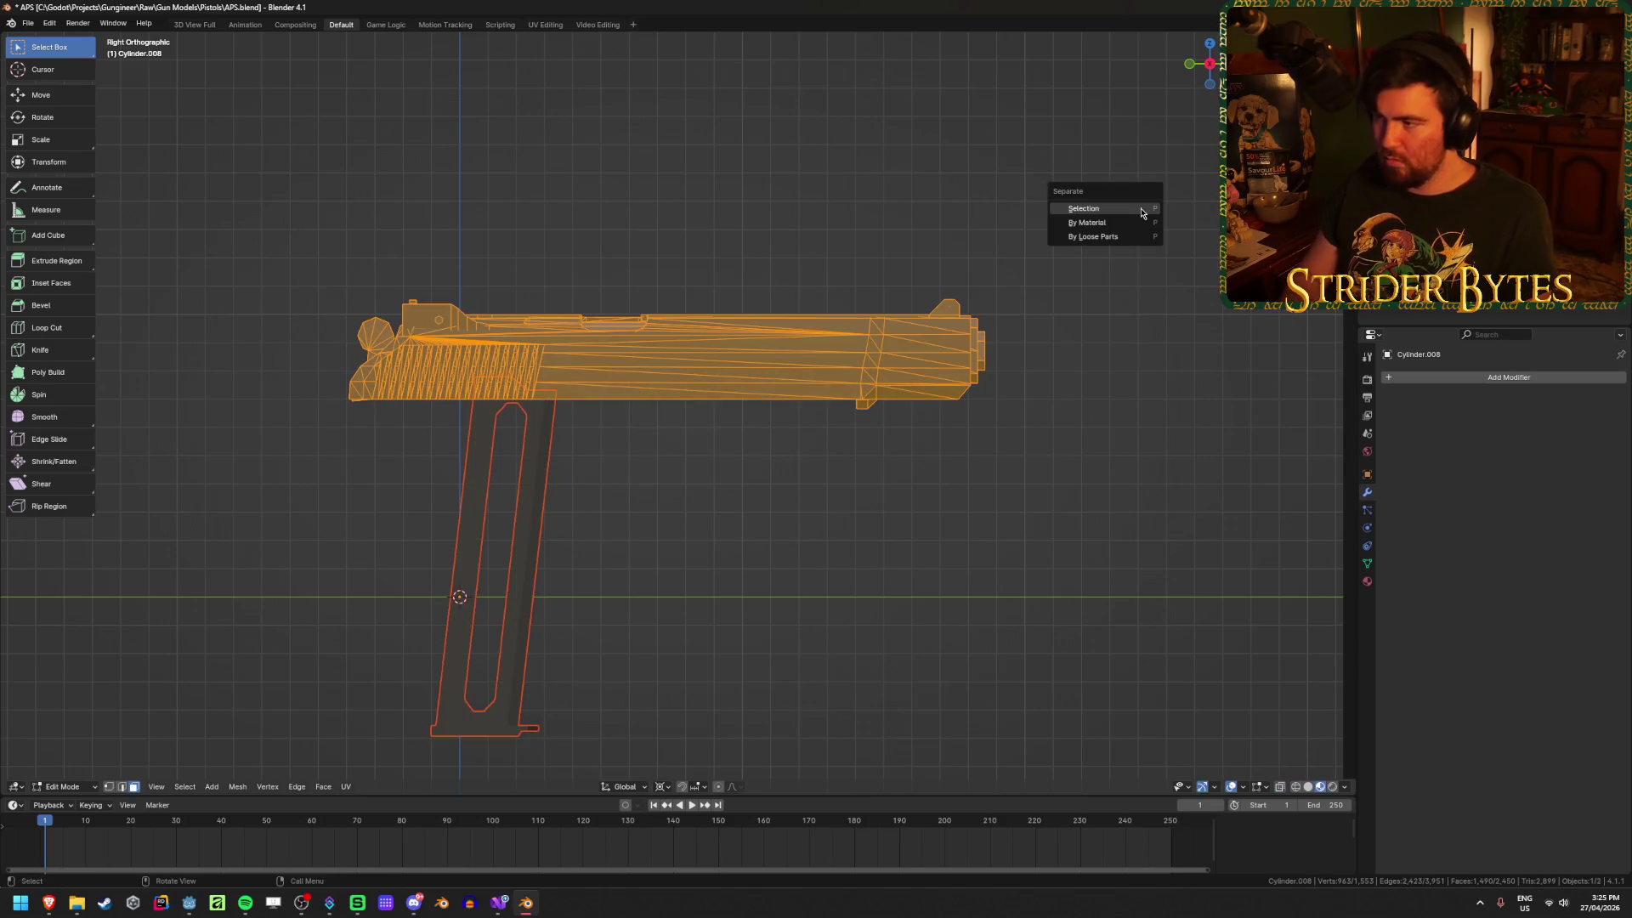
left_click(1142, 213)
key("Tab")
left_click(934, 578)
middle_click_drag(609, 558, 741, 482, "shift")
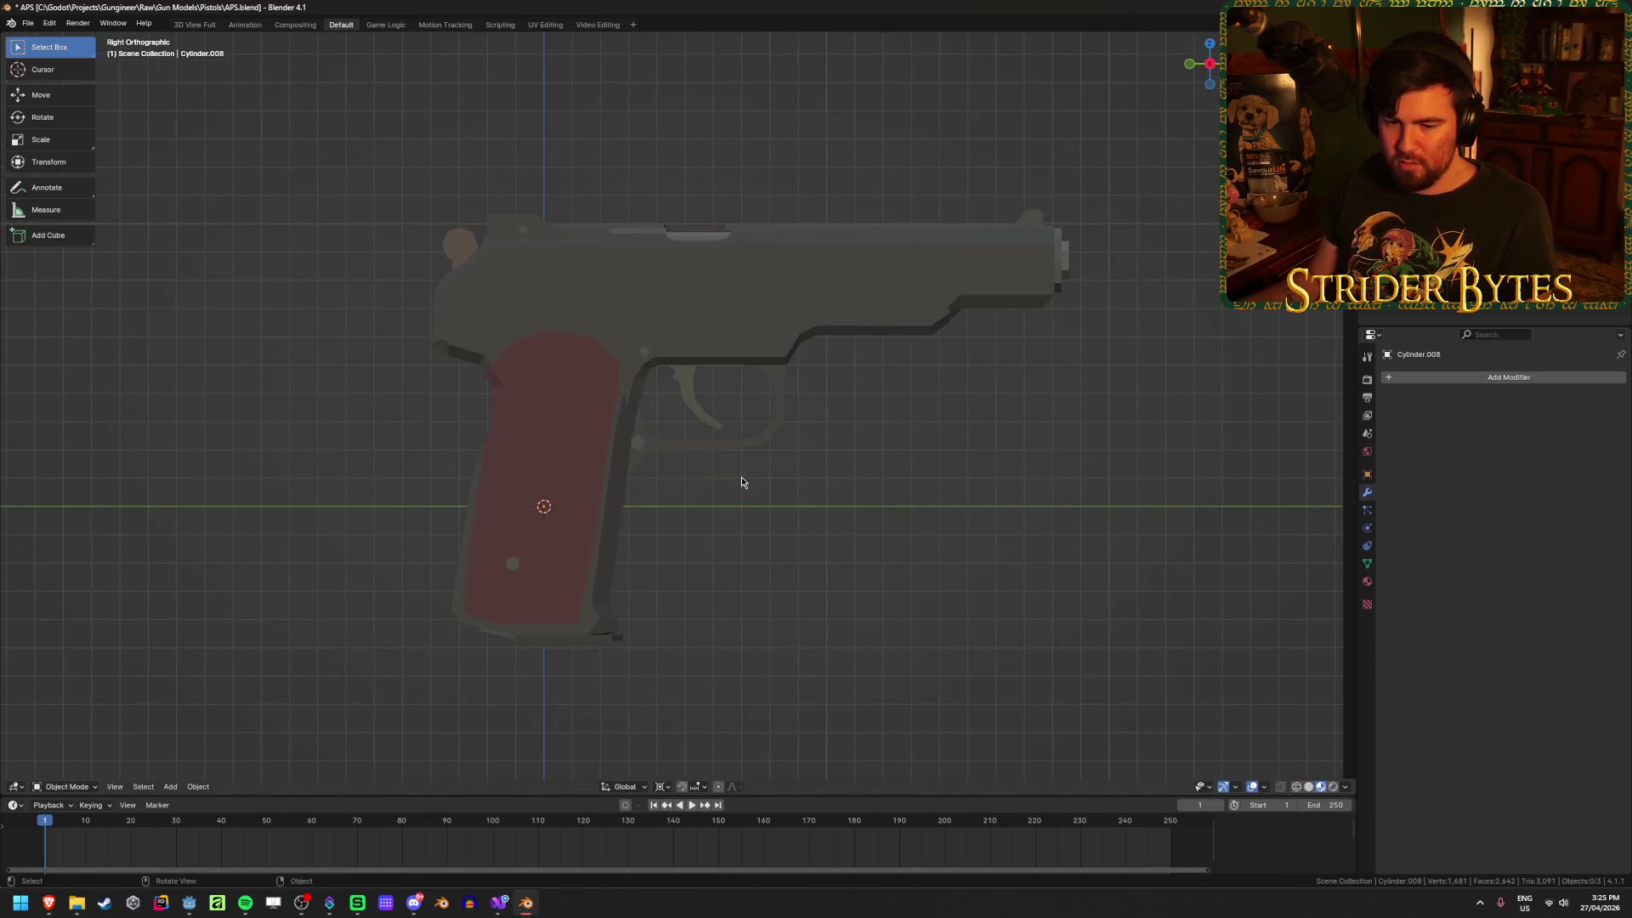
Step: Inspect the separated slide and magazine in local view, then return to the full pistol
left_click(565, 472)
key("KP_Divide")
middle_click_drag(616, 241, 694, 342)
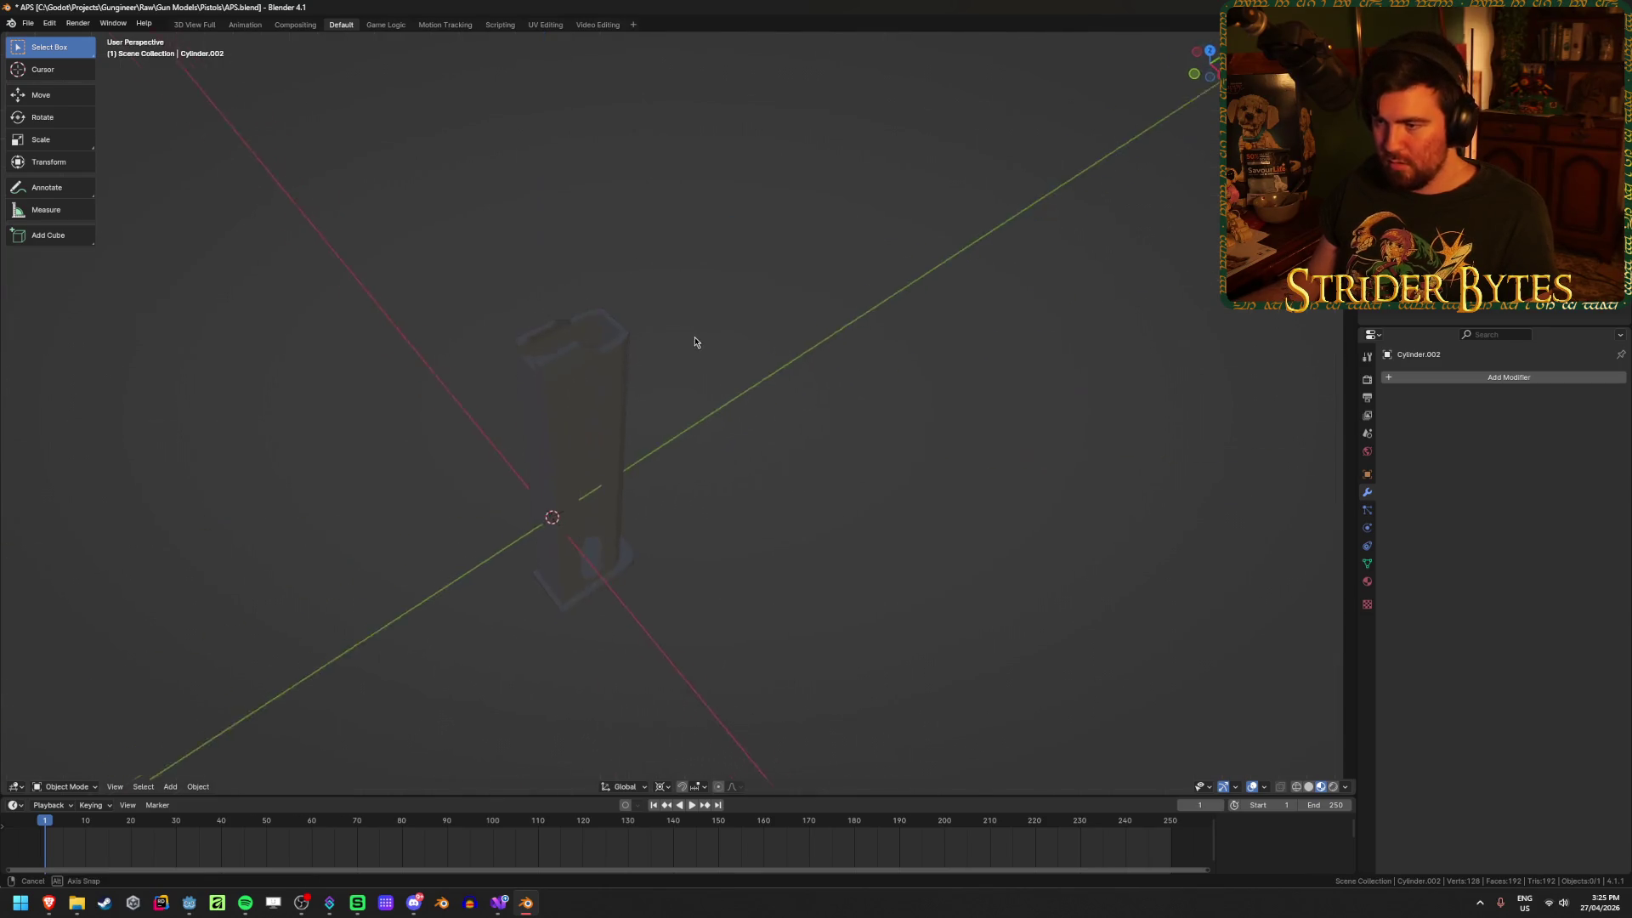
left_click(468, 465)
mouse_move(467, 466)
middle_mouse_down()
mouse_move(547, 462)
mouse_move(669, 500)
mouse_move(708, 439)
mouse_move(859, 448)
mouse_move(880, 552)
mouse_move(871, 282)
mouse_move(860, 474)
mouse_move(834, 564)
mouse_move(635, 592)
mouse_move(554, 554)
mouse_move(567, 551)
middle_mouse_up()
key("slash")
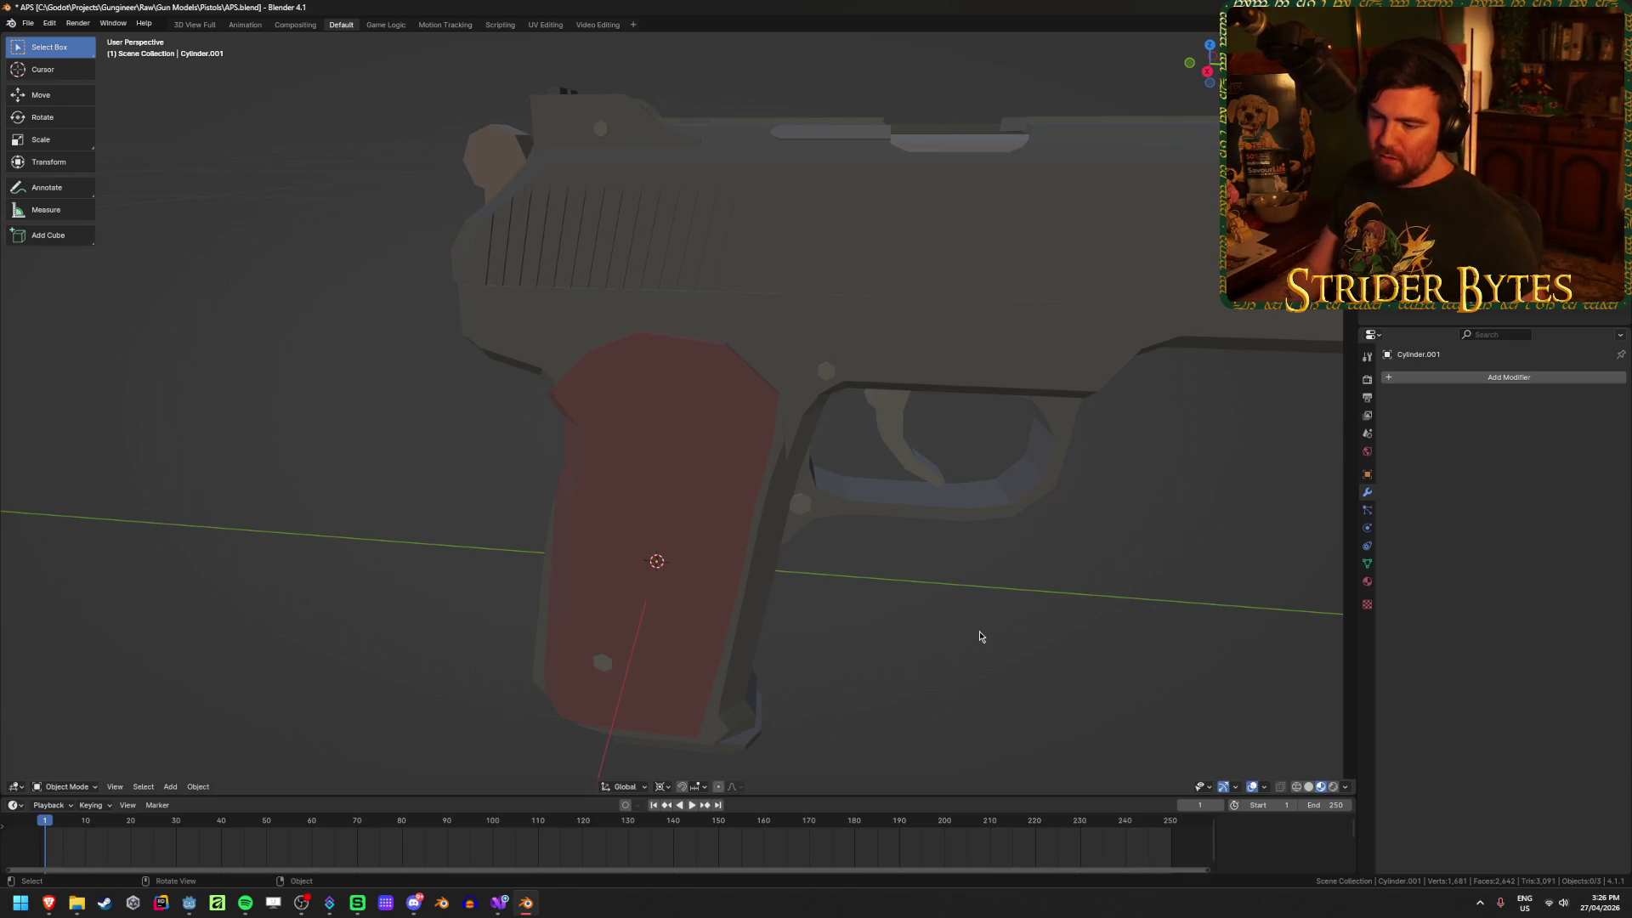
Step: Check the frame, magazine and slide in turn, then hide the frame object
left_click(672, 554)
left_click(936, 660)
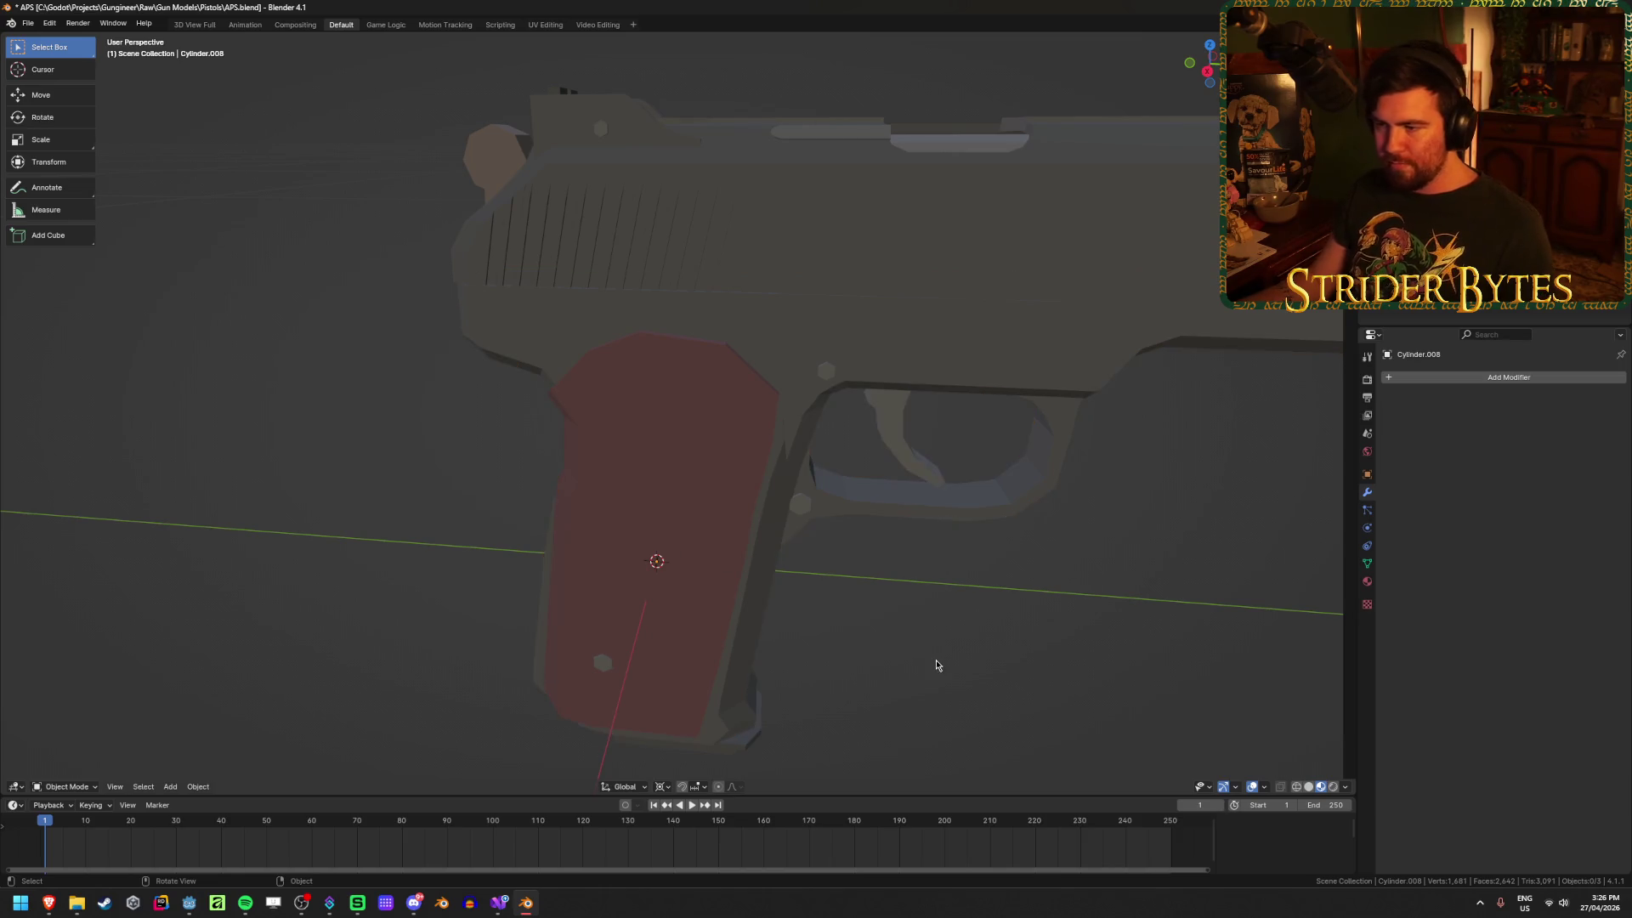
scroll(936, 659, "down", 3)
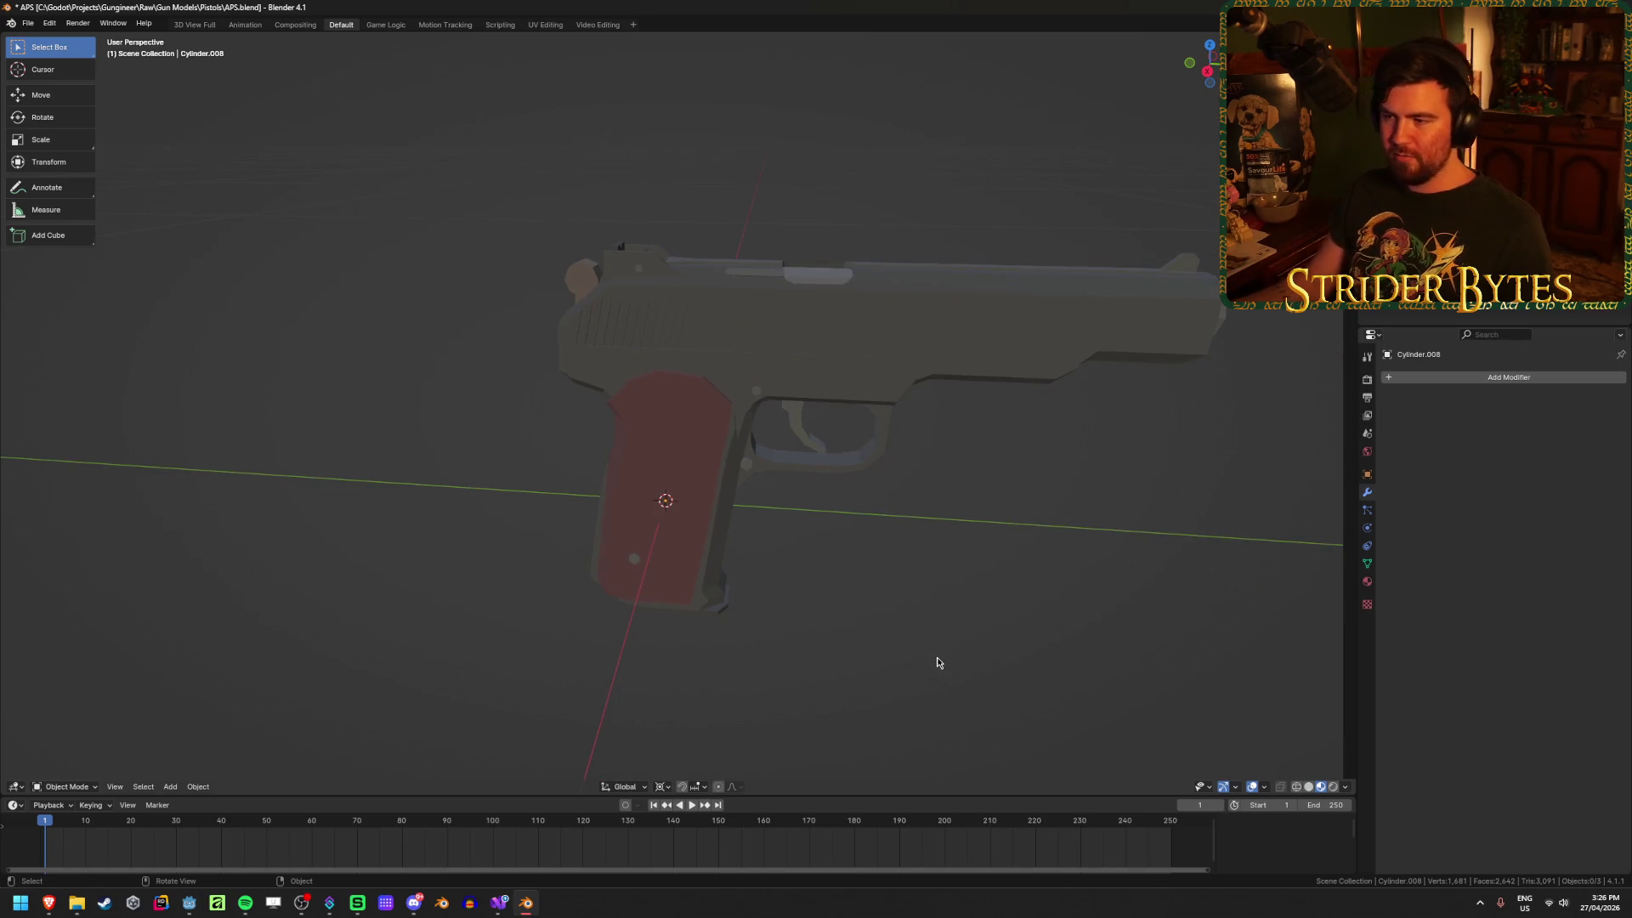
left_click(695, 484)
mouse_move(958, 604)
middle_mouse_down()
mouse_move(976, 579)
mouse_move(961, 587)
middle_mouse_up()
scroll(962, 587, "up", 2)
left_click(680, 652)
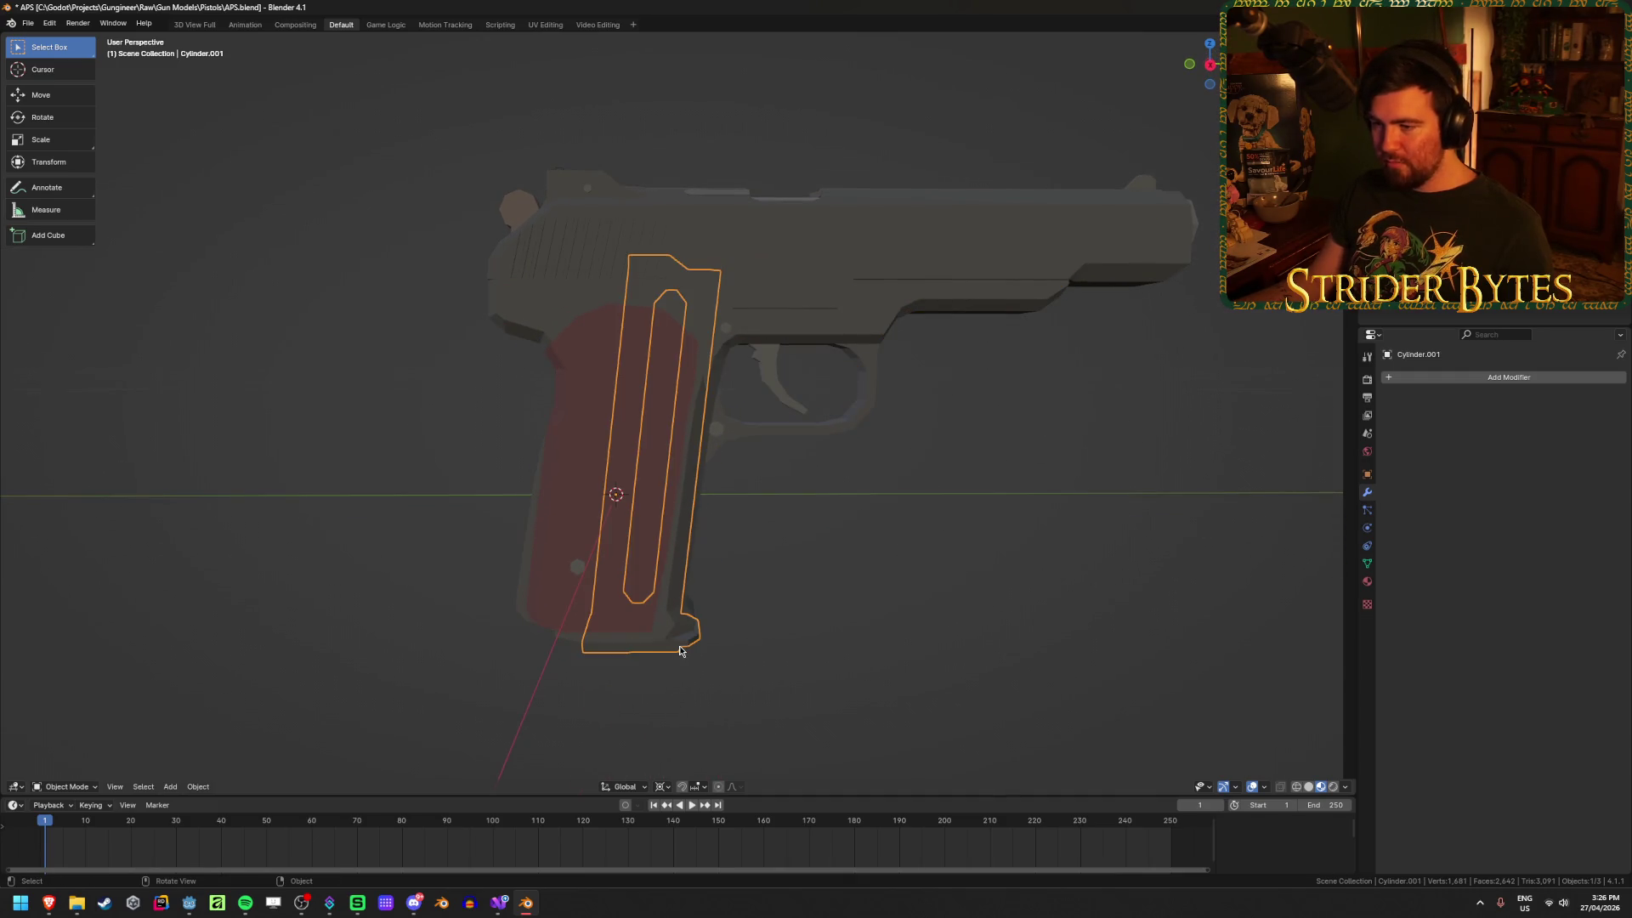
left_click(838, 255)
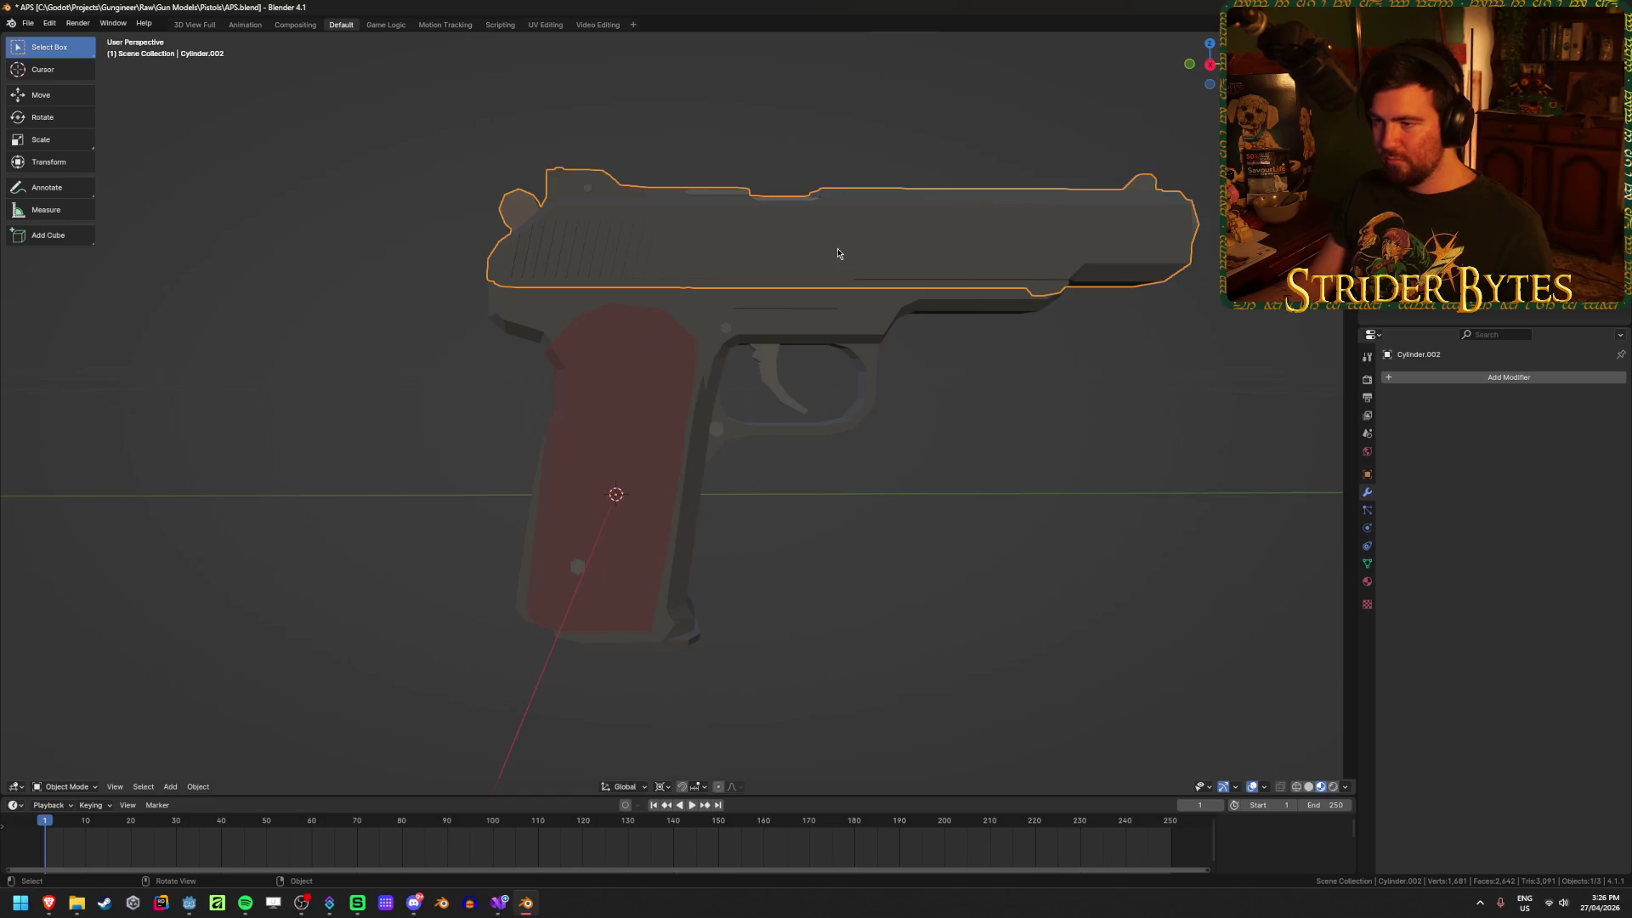
left_click(679, 653)
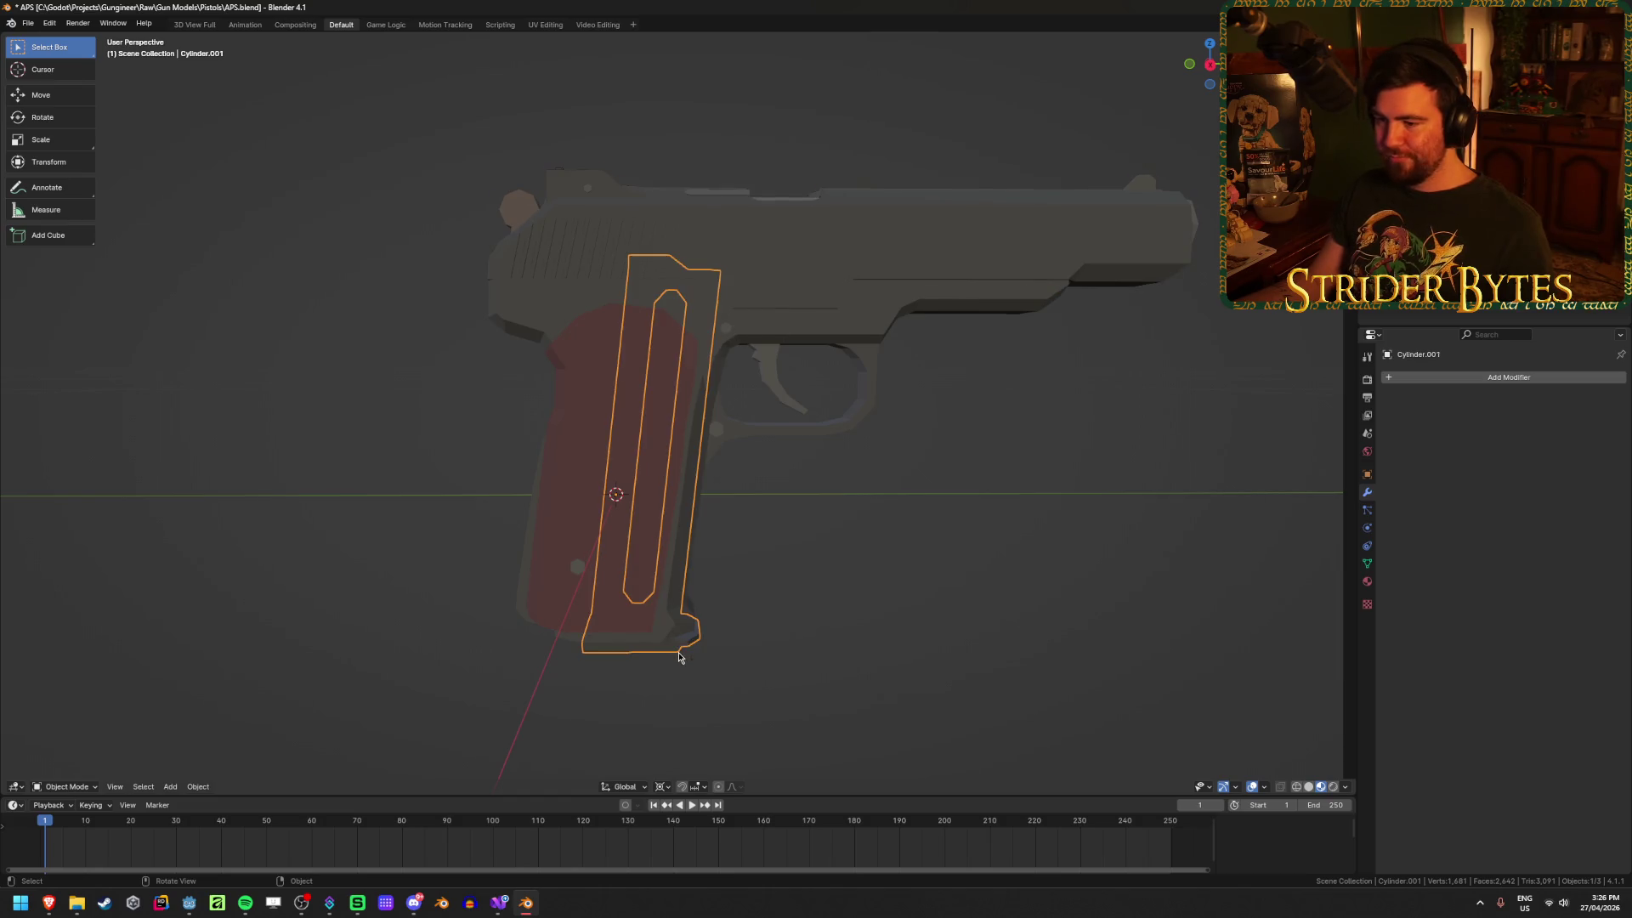
left_click(566, 302)
middle_click_drag(566, 302, 663, 417)
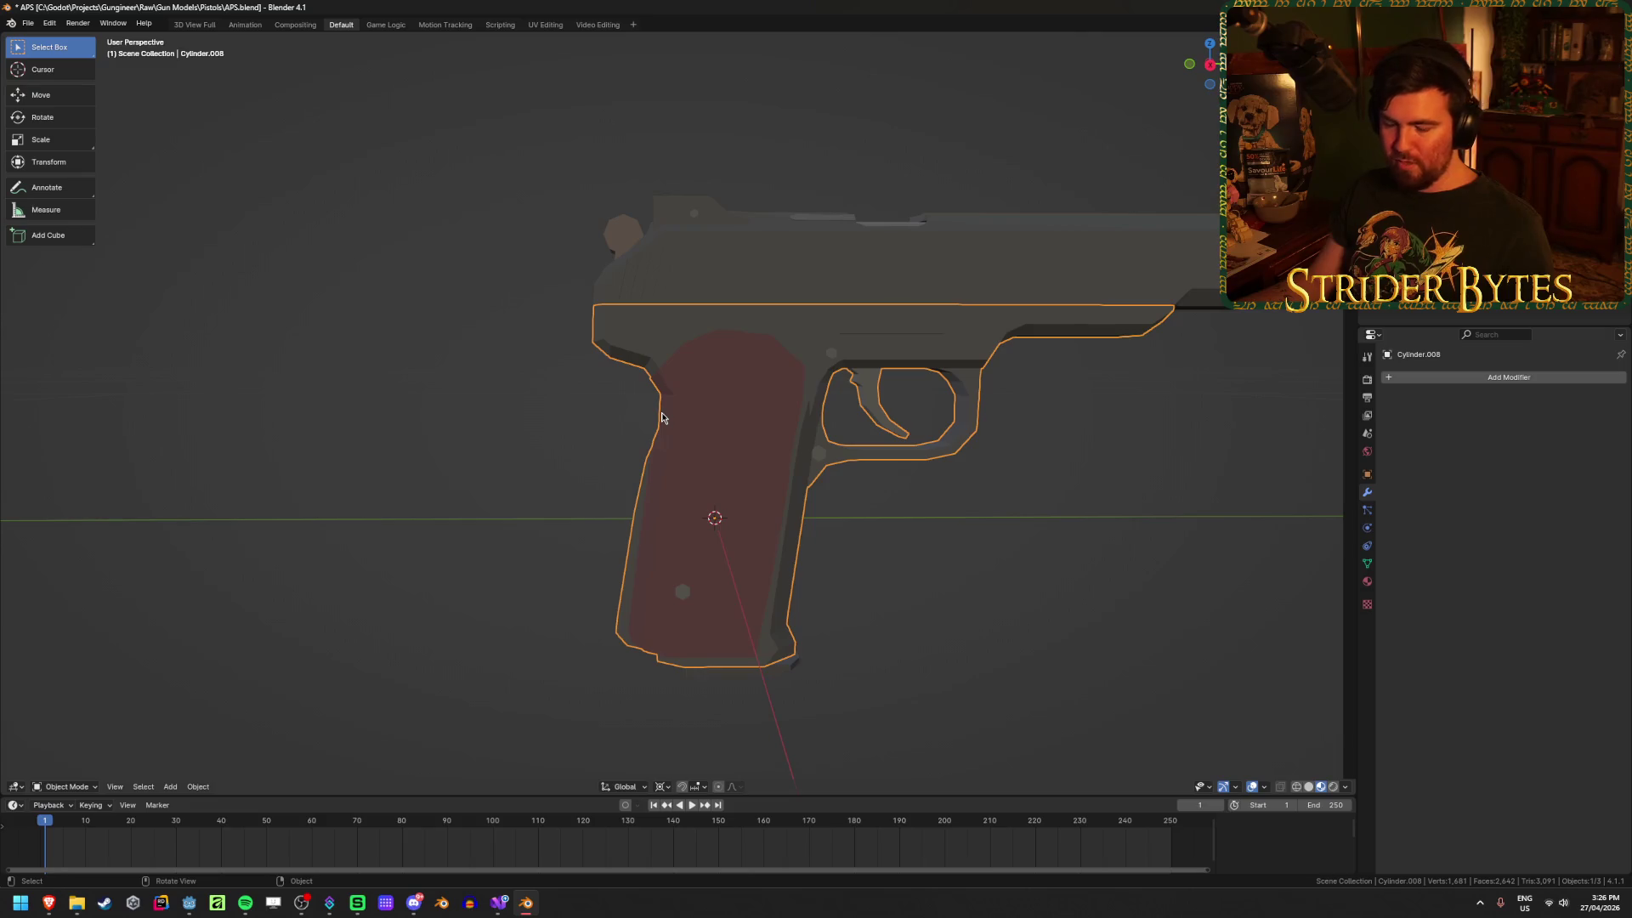
key("Delete")
key("alt+Tab")
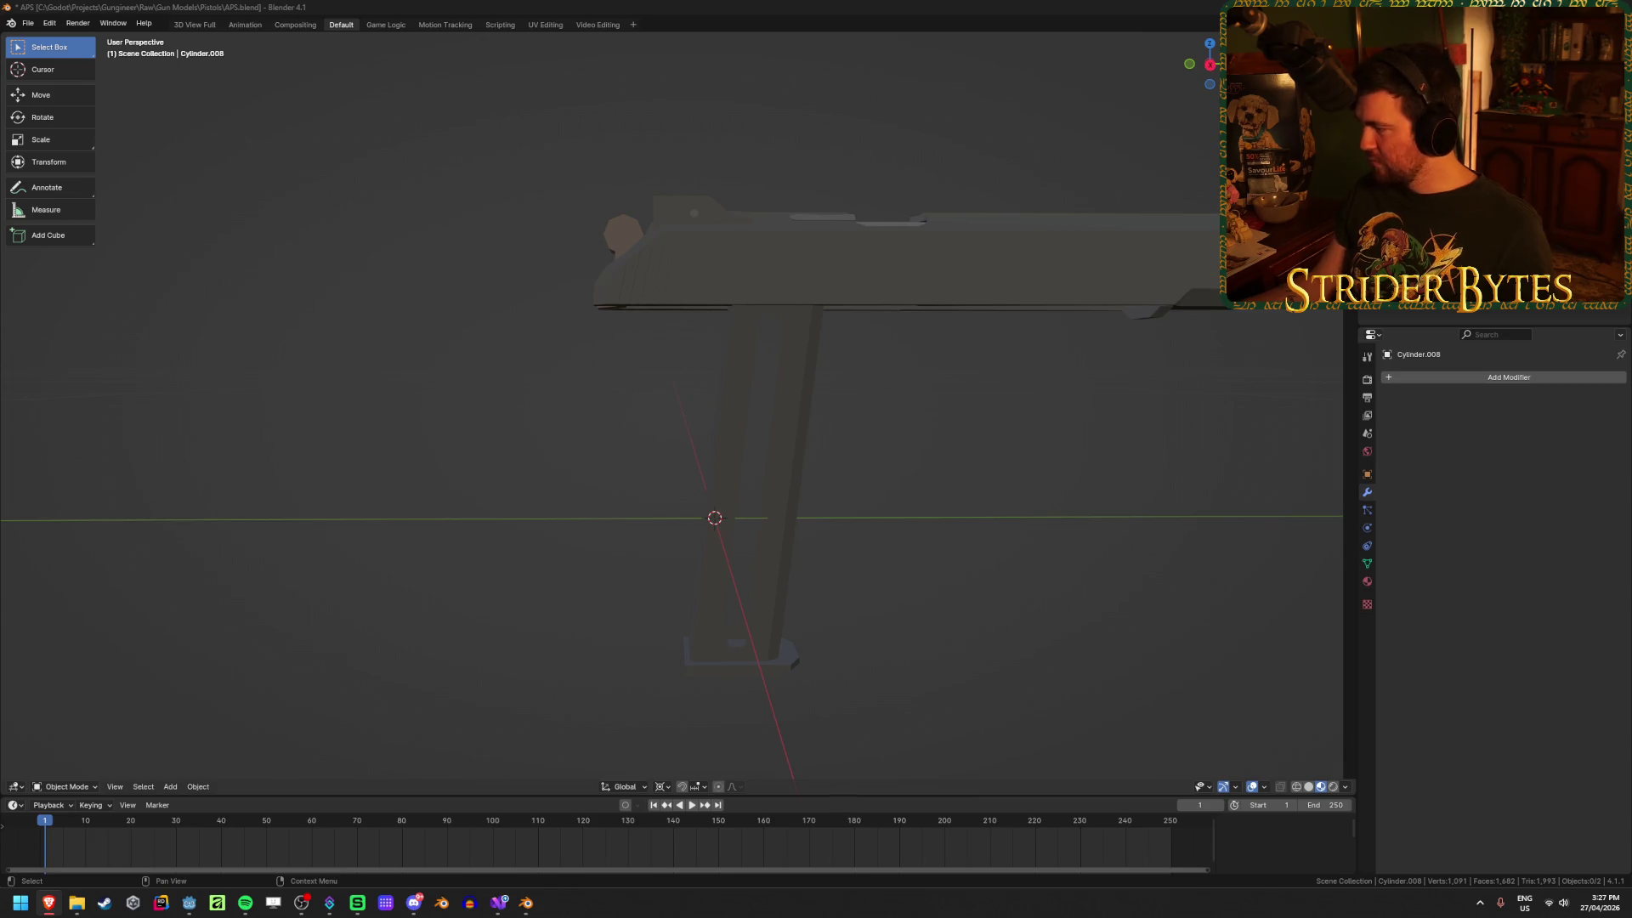
Step: Select the magazine, pistol body and slide in turn, orbiting to confirm all three are visible
left_click(776, 674)
mouse_move(776, 674)
middle_mouse_down()
mouse_move(854, 621)
mouse_move(809, 665)
mouse_move(971, 593)
mouse_move(873, 549)
middle_mouse_up()
left_click(874, 548)
left_click(587, 381)
left_click(1034, 626)
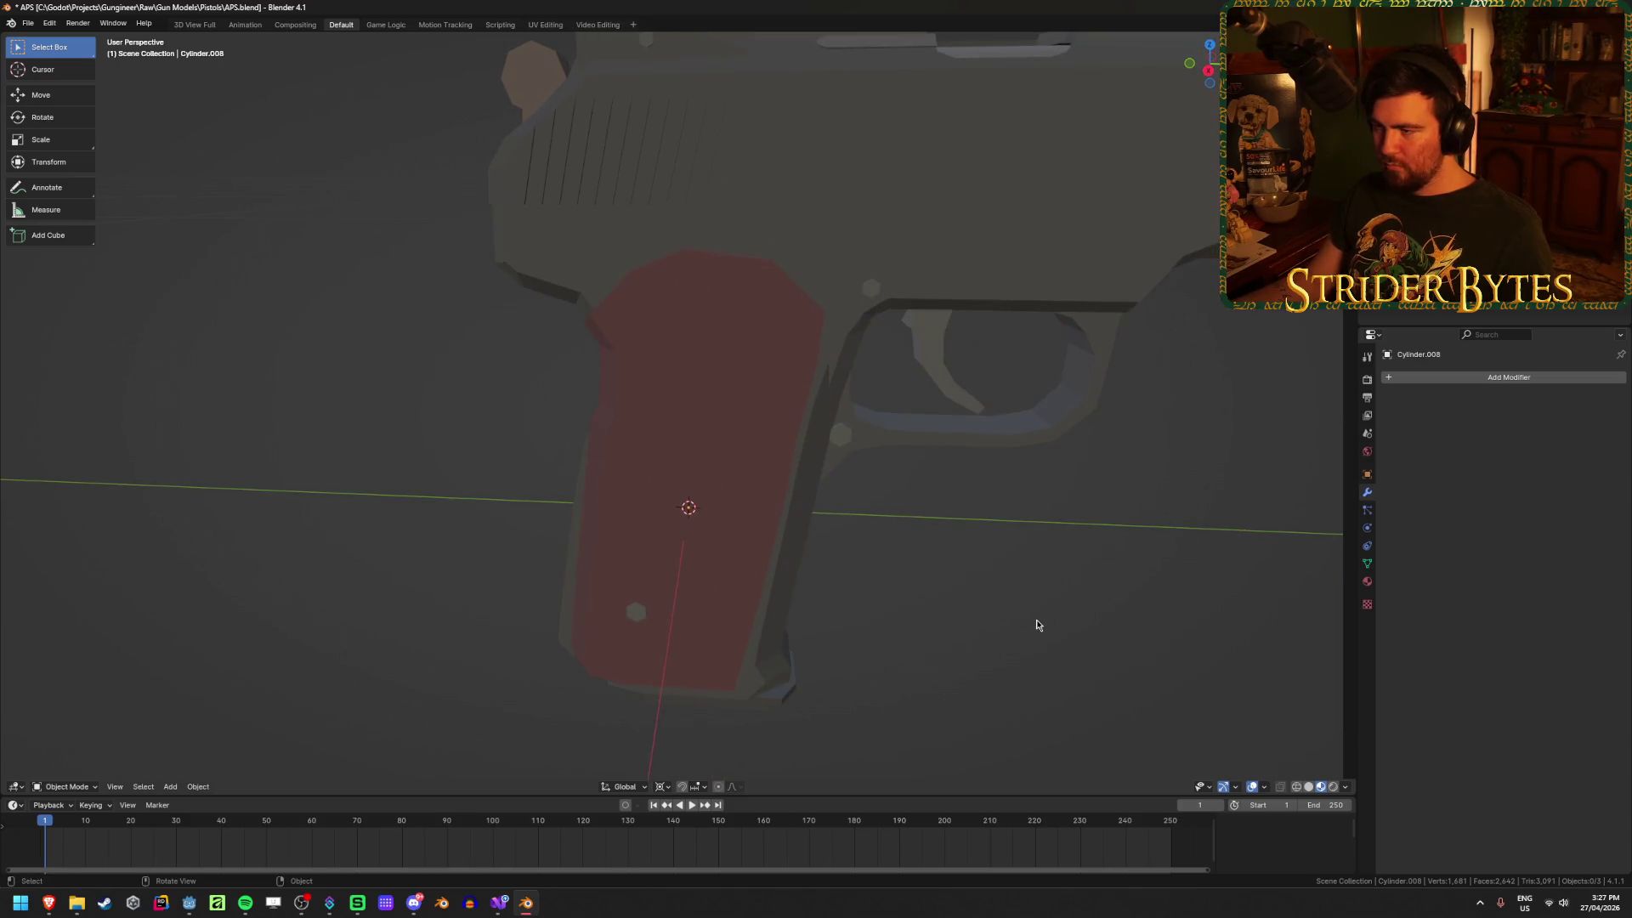
scroll(1034, 627, "down", 4)
left_click(844, 365)
mouse_move(845, 364)
middle_mouse_down()
mouse_move(790, 569)
mouse_move(843, 520)
mouse_move(824, 455)
mouse_move(845, 558)
mouse_move(896, 553)
mouse_move(845, 510)
mouse_move(731, 554)
mouse_move(819, 489)
middle_mouse_up()
scroll(825, 455, "up", 3)
scroll(820, 490, "up", 4)
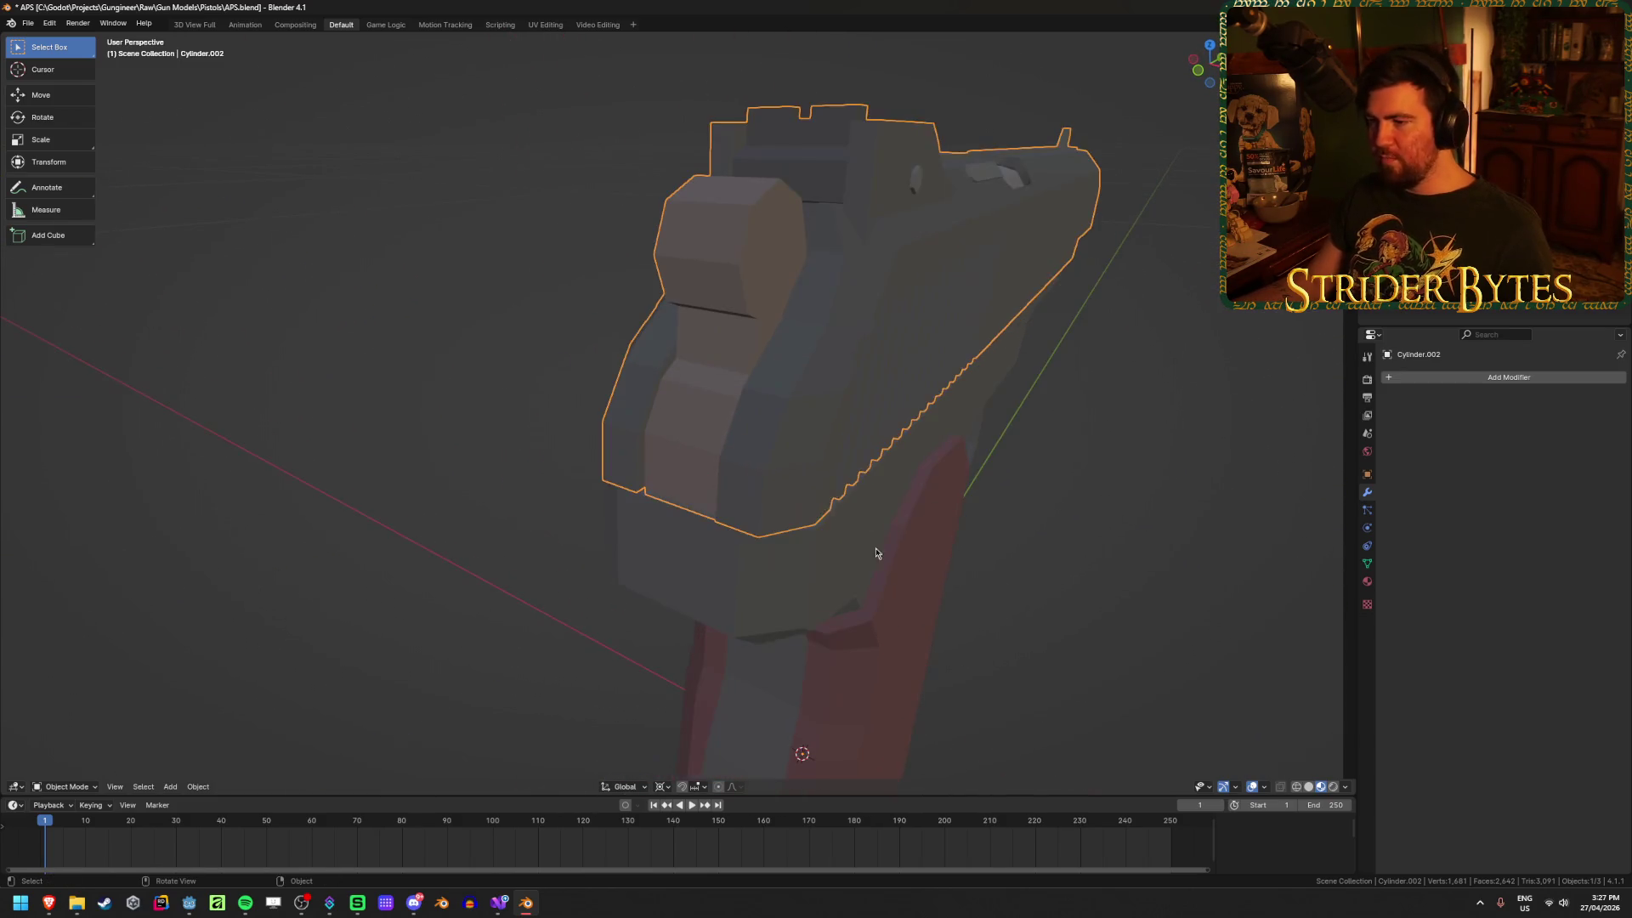
Step: Snap the 3D cursor to a slide vertex and move the slide's origin there
left_click(869, 556)
middle_click_drag(869, 556, 808, 435)
left_click(767, 347)
key("Tab")
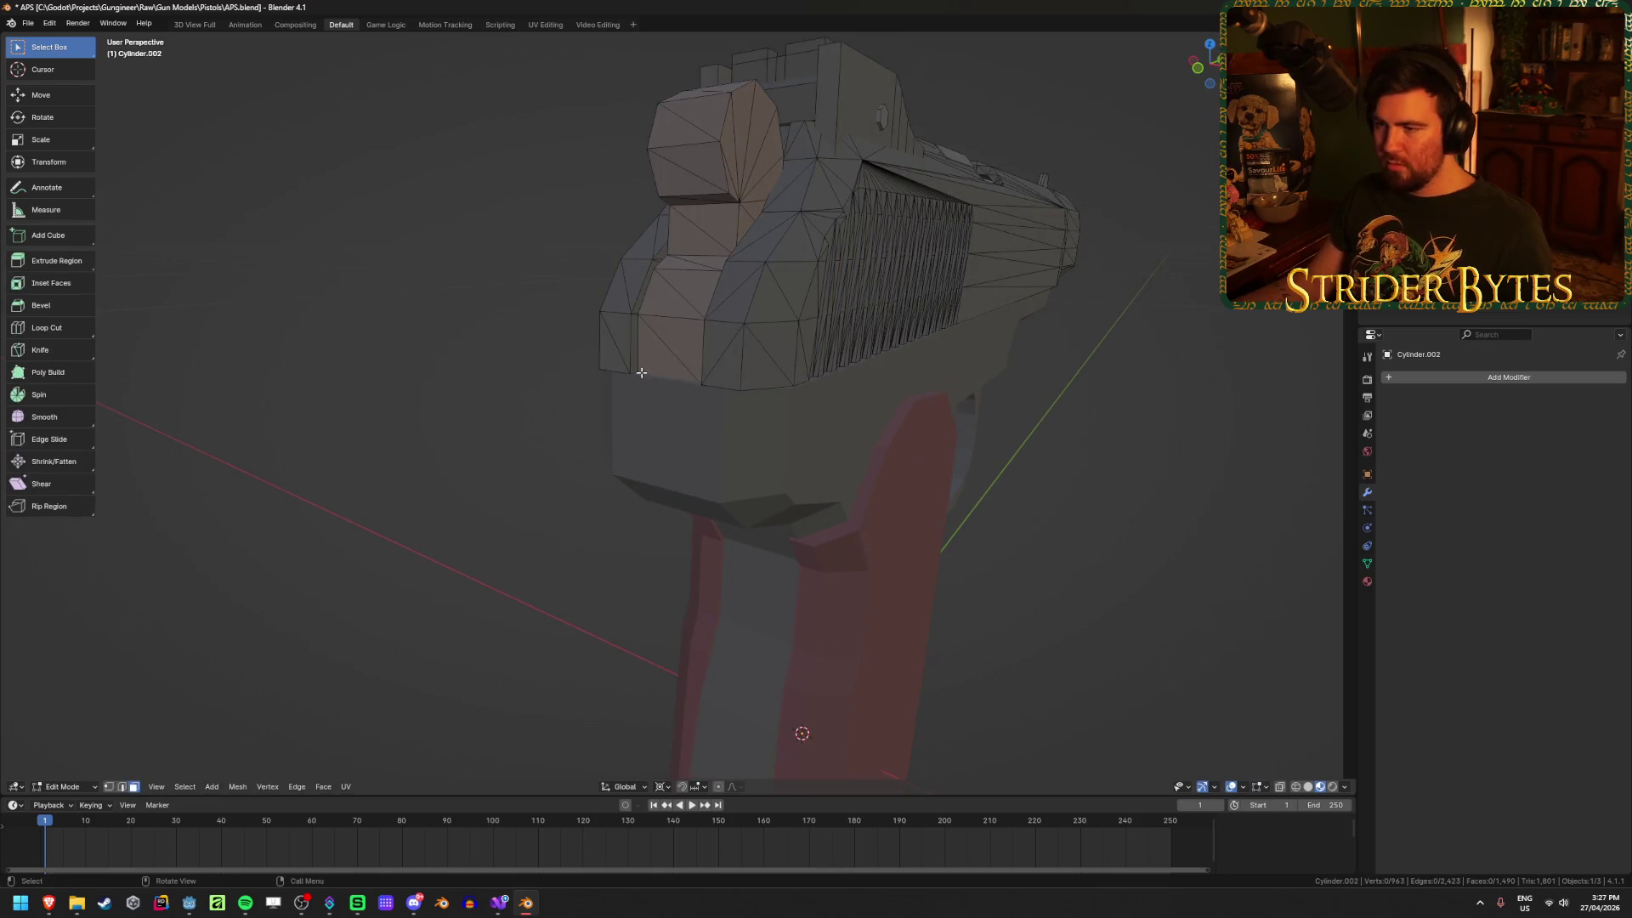
key("ctrl+Tab")
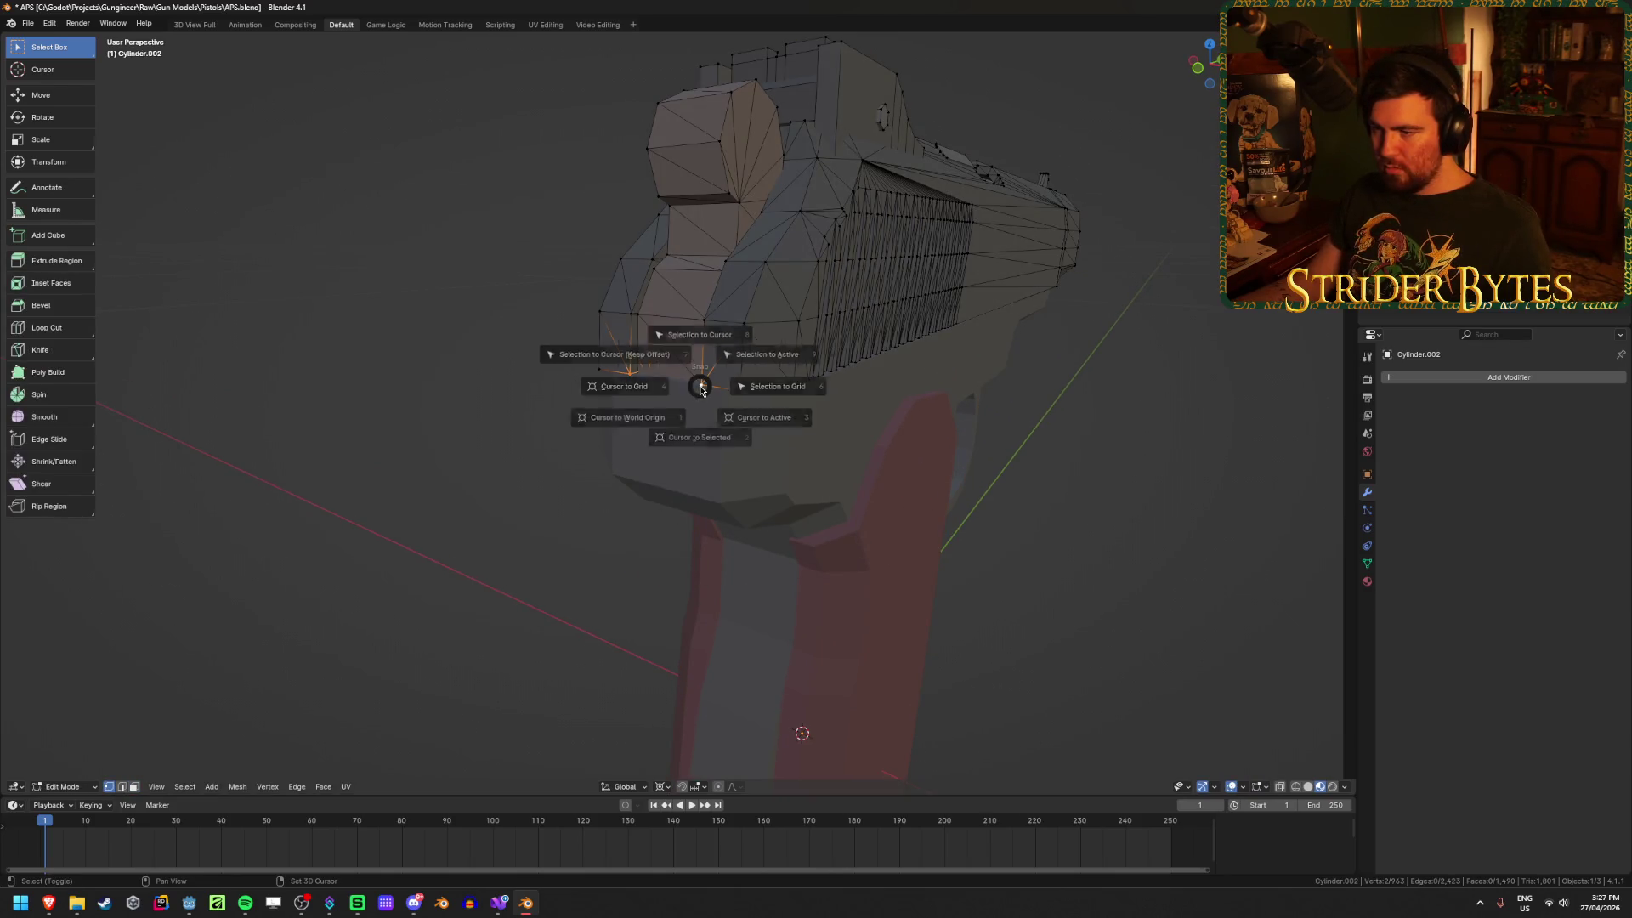
left_click(655, 459)
mouse_move(696, 455)
middle_mouse_down()
mouse_move(655, 459)
mouse_move(680, 467)
middle_mouse_up()
right_click(680, 467)
mouse_move(697, 467)
left_click(818, 497)
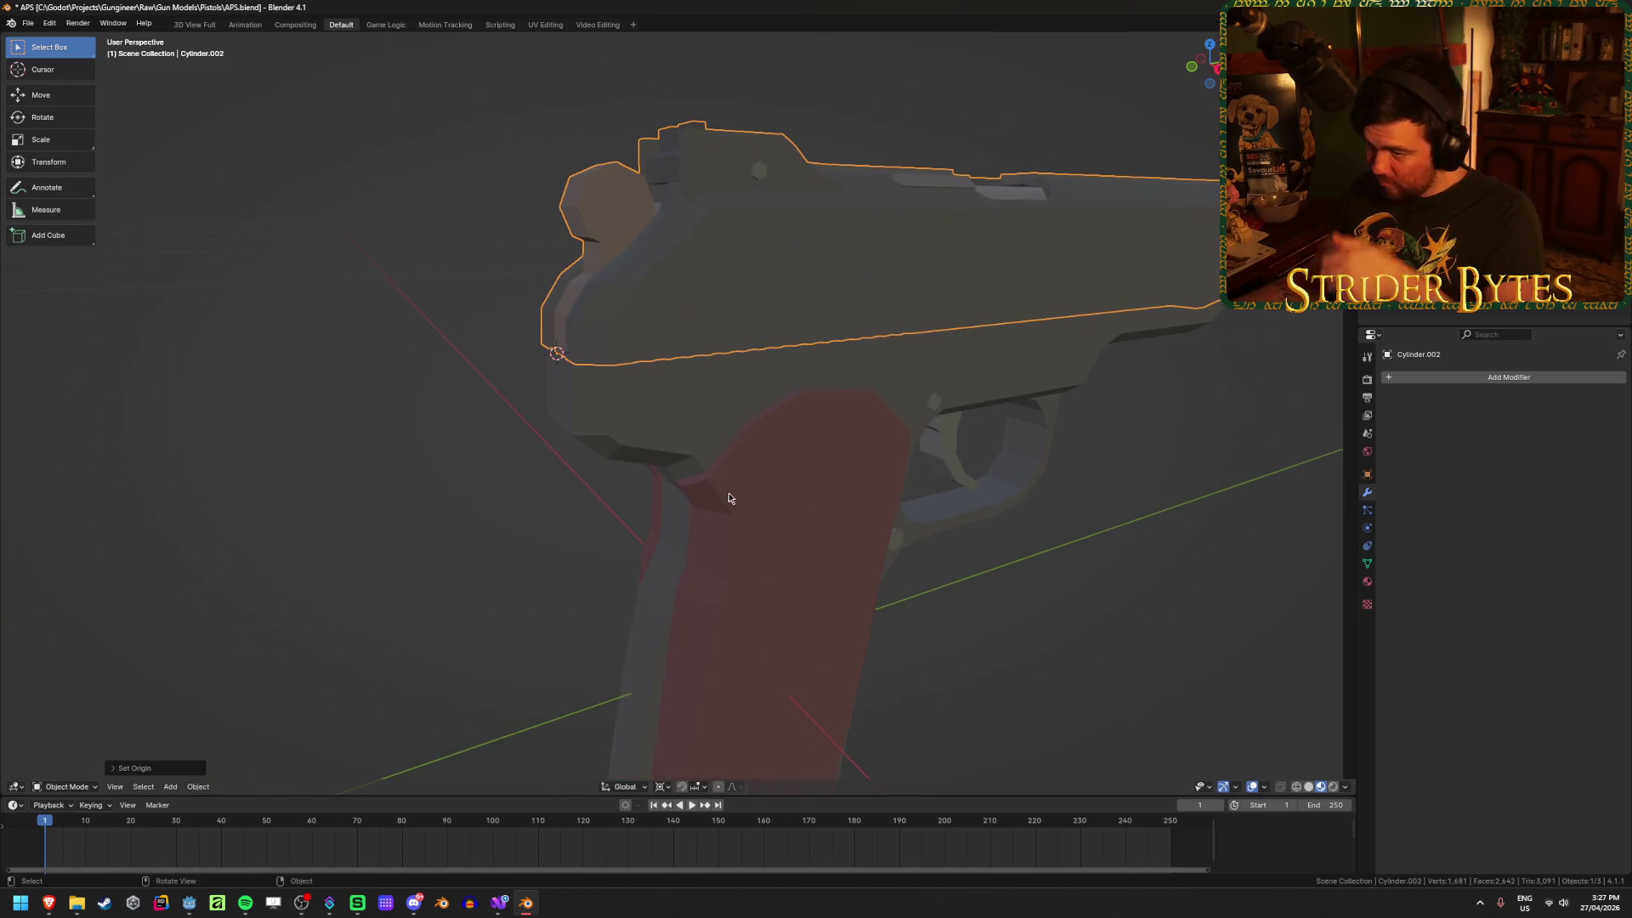
Step: Add a plain axes empty at the cursor, shrink it, and apply its scale
key("shift+a")
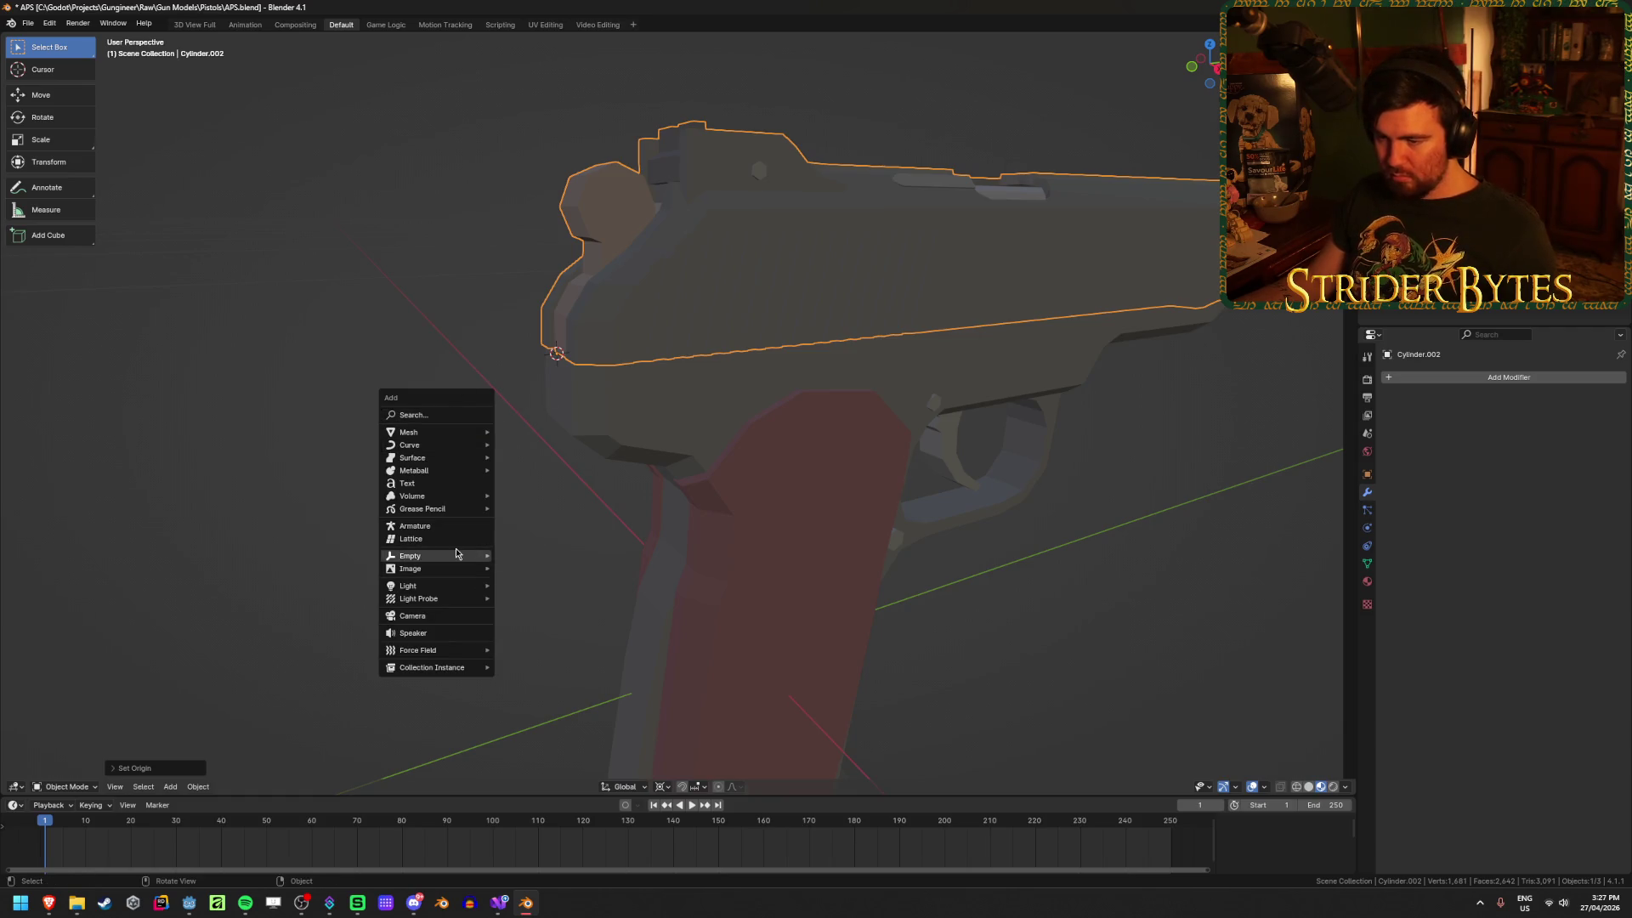
mouse_move(442, 556)
left_click(527, 558)
scroll(572, 547, "down", 5)
mouse_move(572, 546)
middle_mouse_down()
mouse_move(613, 569)
mouse_move(1264, 634)
middle_mouse_up()
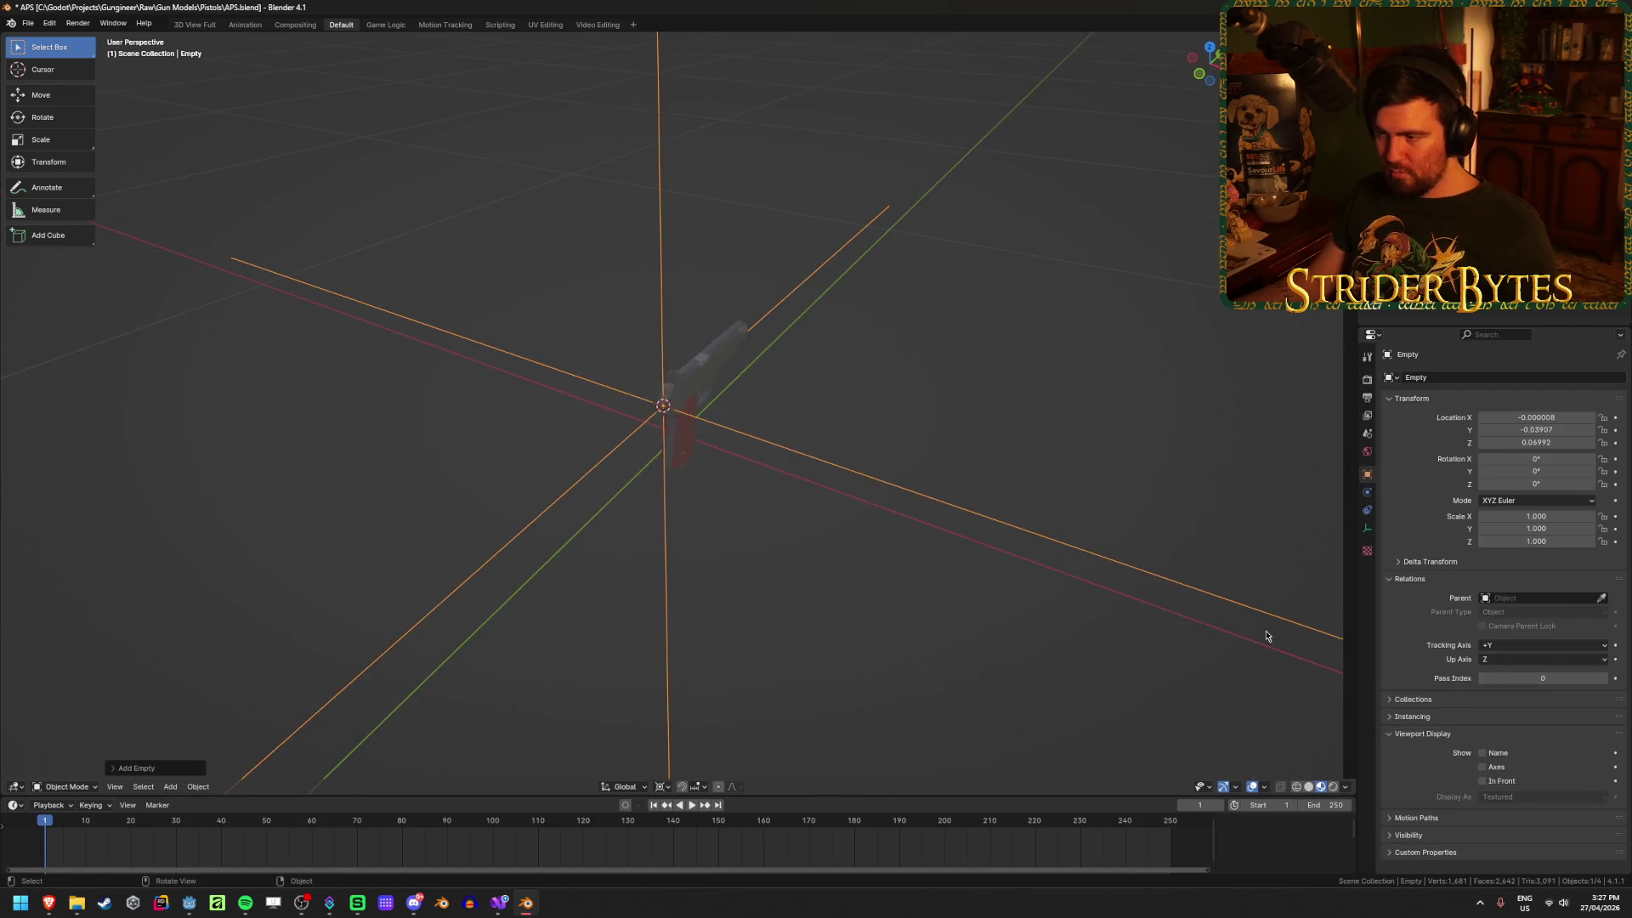
key("s")
left_click(689, 456)
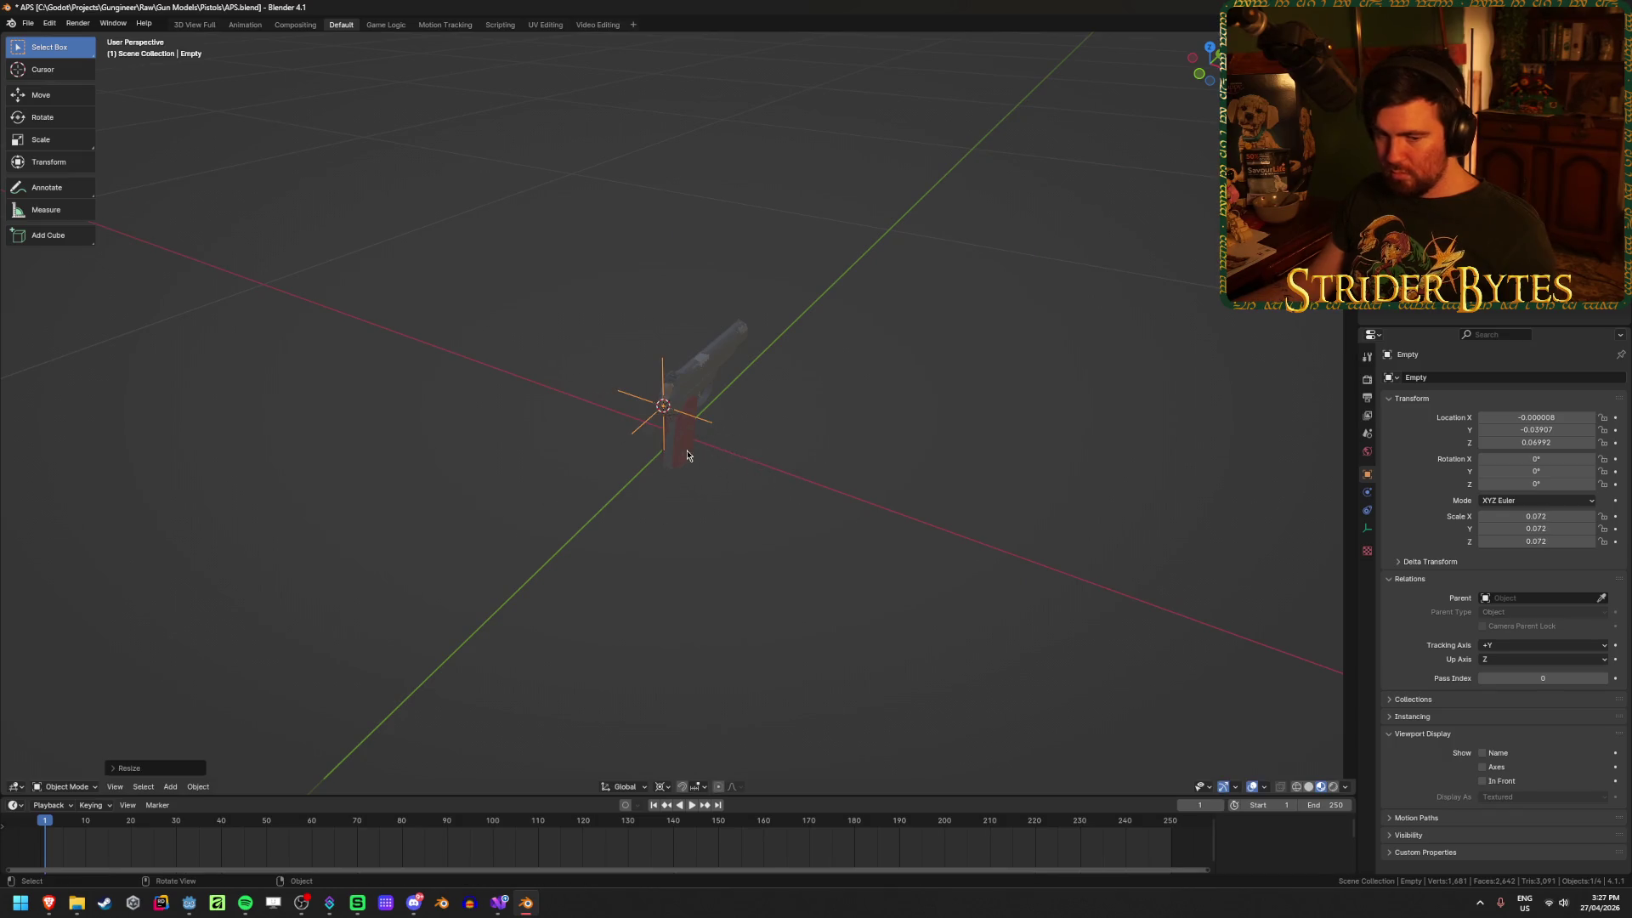
scroll(798, 477, "up", 4)
middle_click_drag(799, 478, 829, 497)
key("ctrl+a")
left_click(799, 464)
Step: Rename the empty to BarrelAttach and save APS.blend
key("F2")
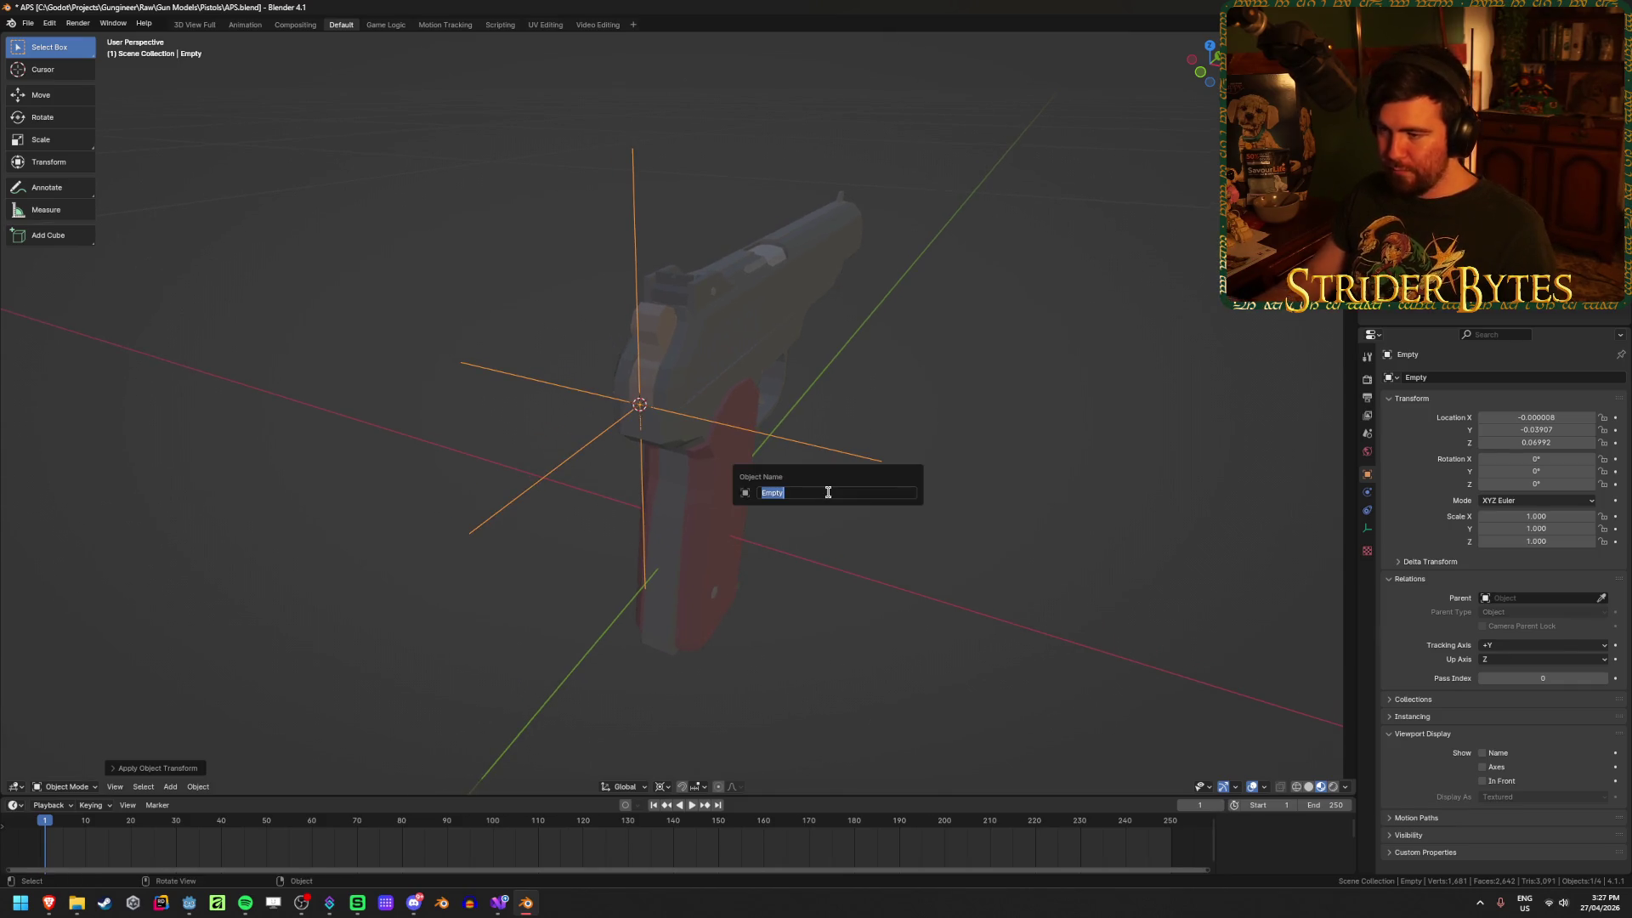
type("BarrelAtta")
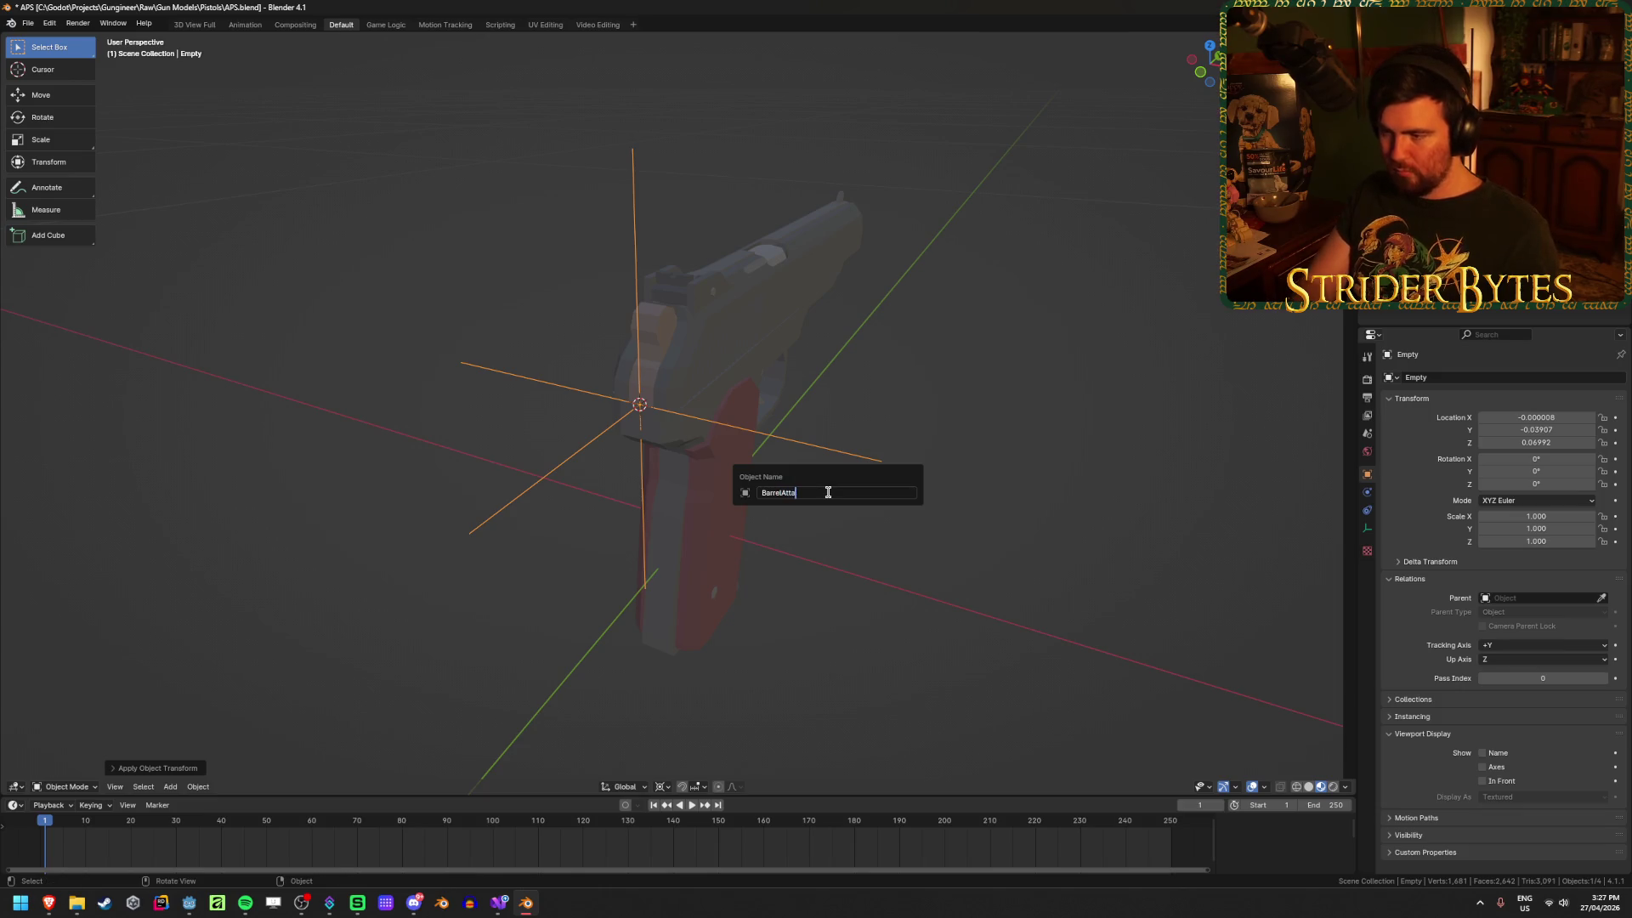
type("ch")
key("Return")
key("ctrl+s")
mouse_move(830, 495)
middle_mouse_down()
mouse_move(794, 533)
mouse_move(763, 498)
mouse_move(804, 414)
mouse_move(727, 465)
mouse_move(800, 472)
mouse_move(814, 550)
middle_mouse_up()
left_click(834, 364)
key("Tab")
Step: Move Cylinder.001's origin to the 3D cursor point
key("Tab")
left_click(727, 534)
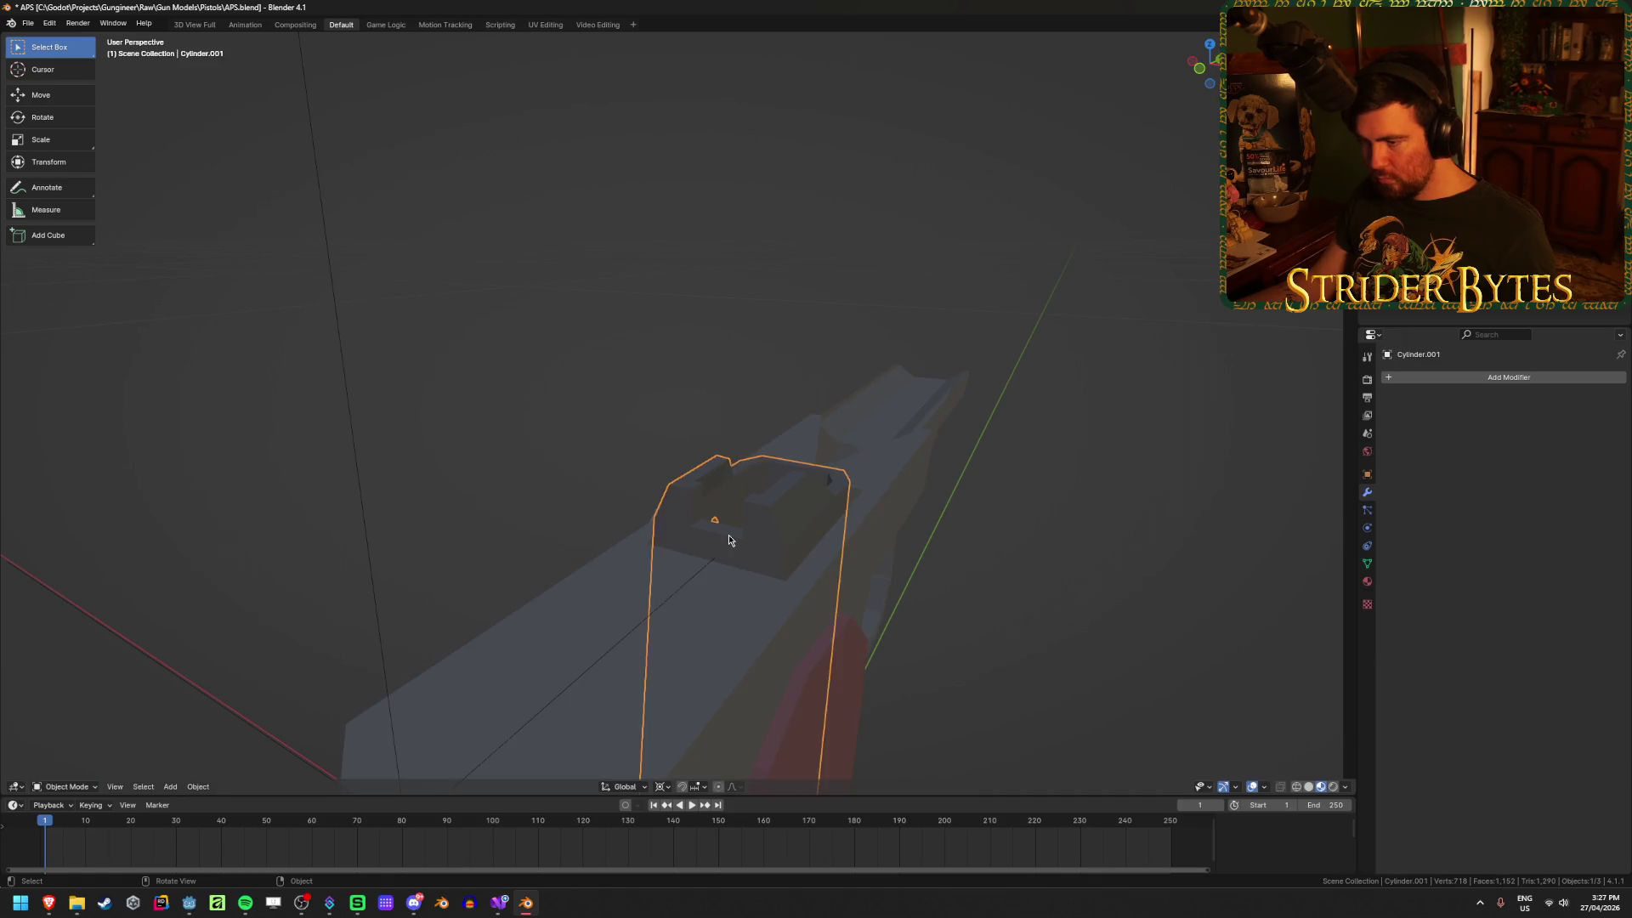
key("Tab")
mouse_move(670, 539)
middle_mouse_down()
mouse_move(703, 521)
mouse_move(671, 527)
mouse_move(792, 576)
middle_mouse_up()
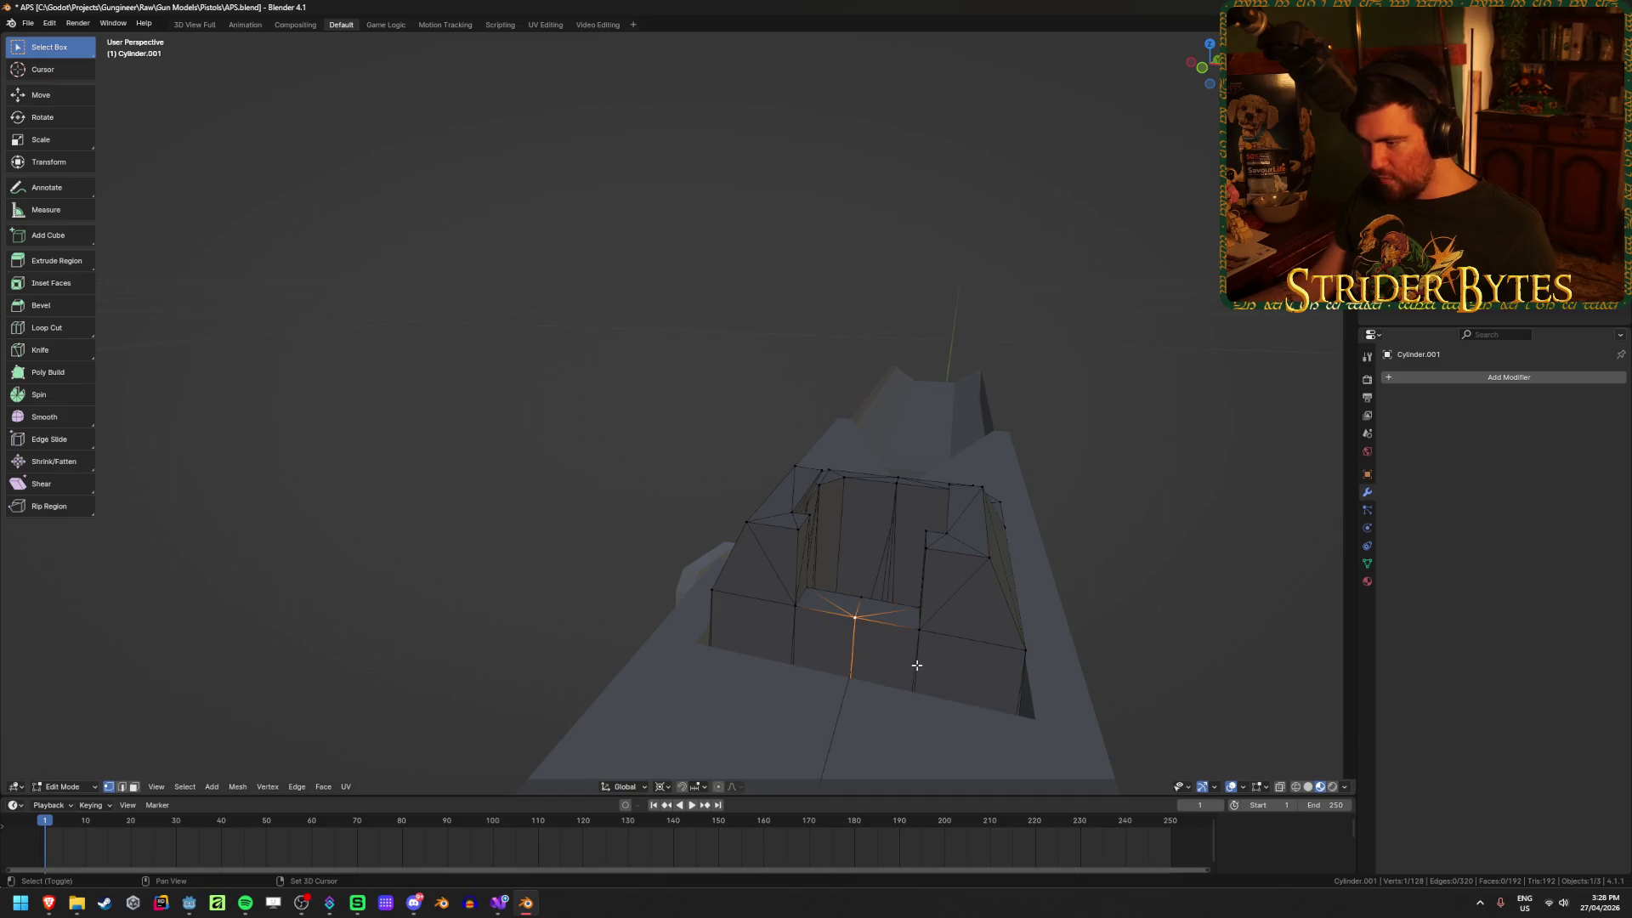
mouse_move(918, 740)
middle_mouse_down()
mouse_move(790, 692)
mouse_move(766, 709)
mouse_move(703, 649)
mouse_move(765, 626)
middle_mouse_up()
key("Tab")
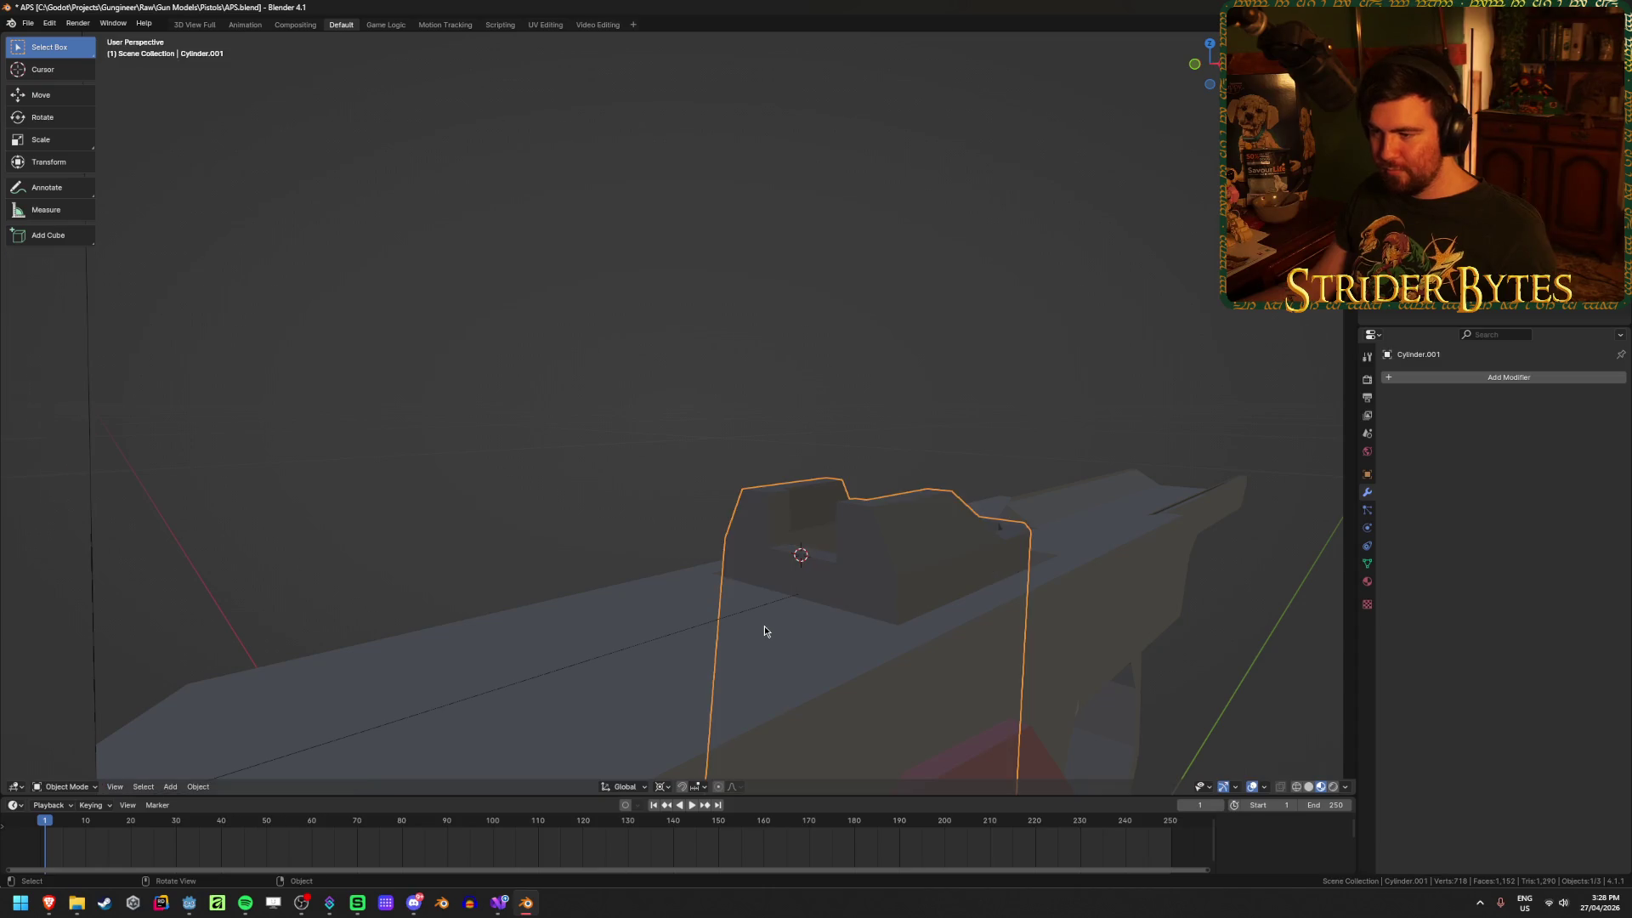
right_click(764, 626)
left_click(877, 658)
Step: Add a plain axes empty there and shrink it twice to a small size
key("shift+a")
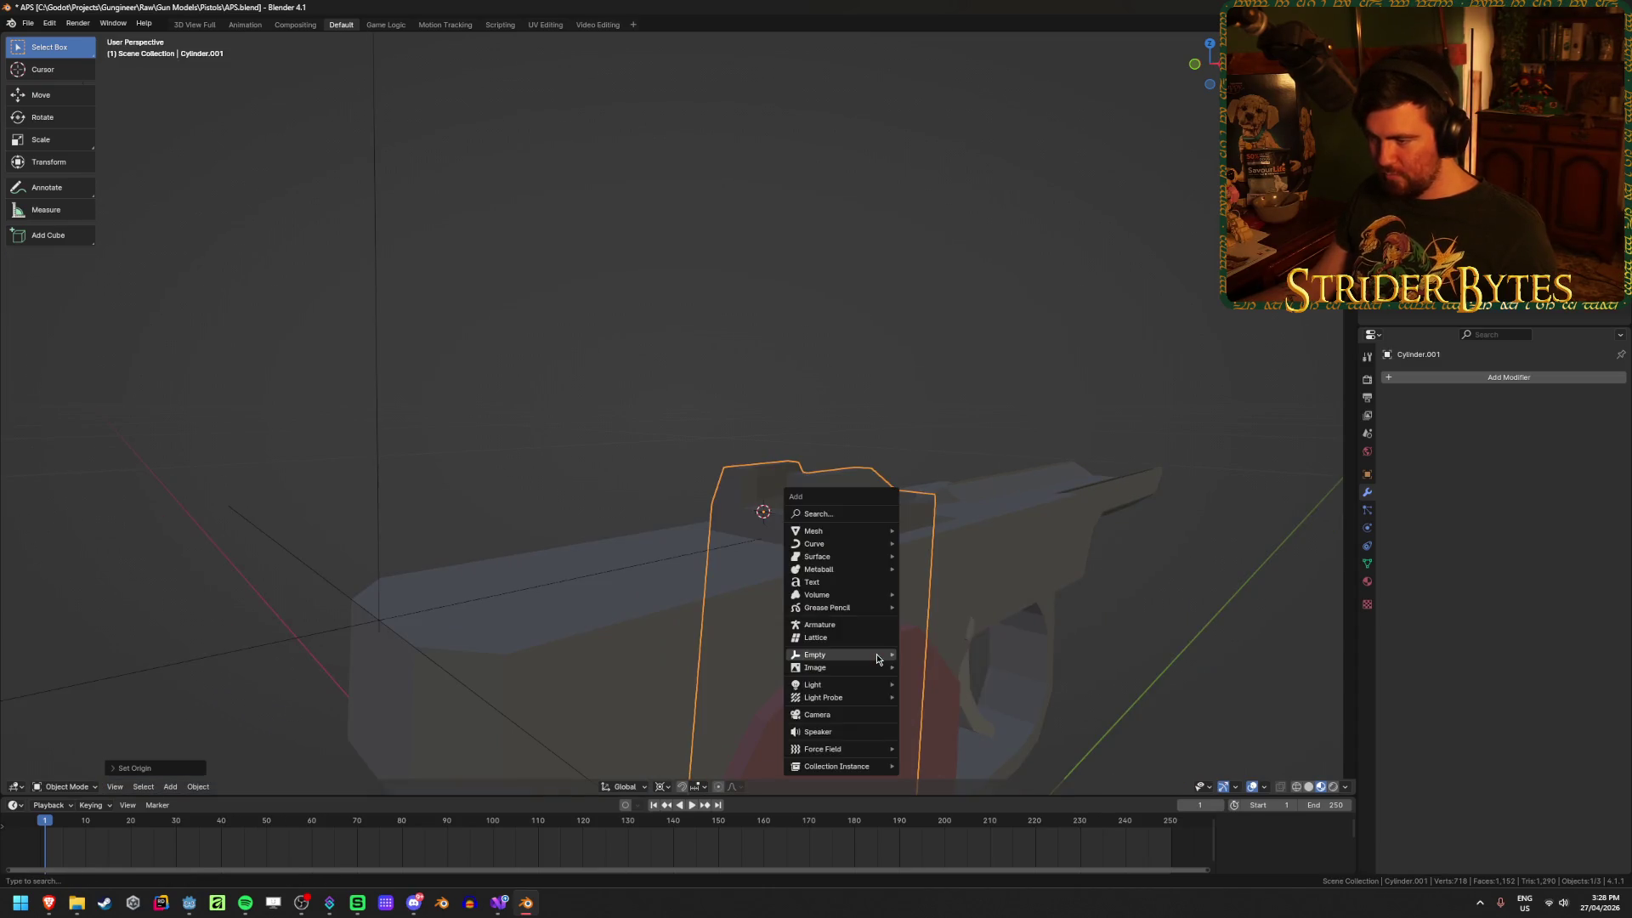
mouse_move(833, 660)
left_click(935, 666)
mouse_move(1060, 671)
middle_mouse_down()
mouse_move(1032, 715)
mouse_move(1275, 585)
middle_mouse_up()
key("s")
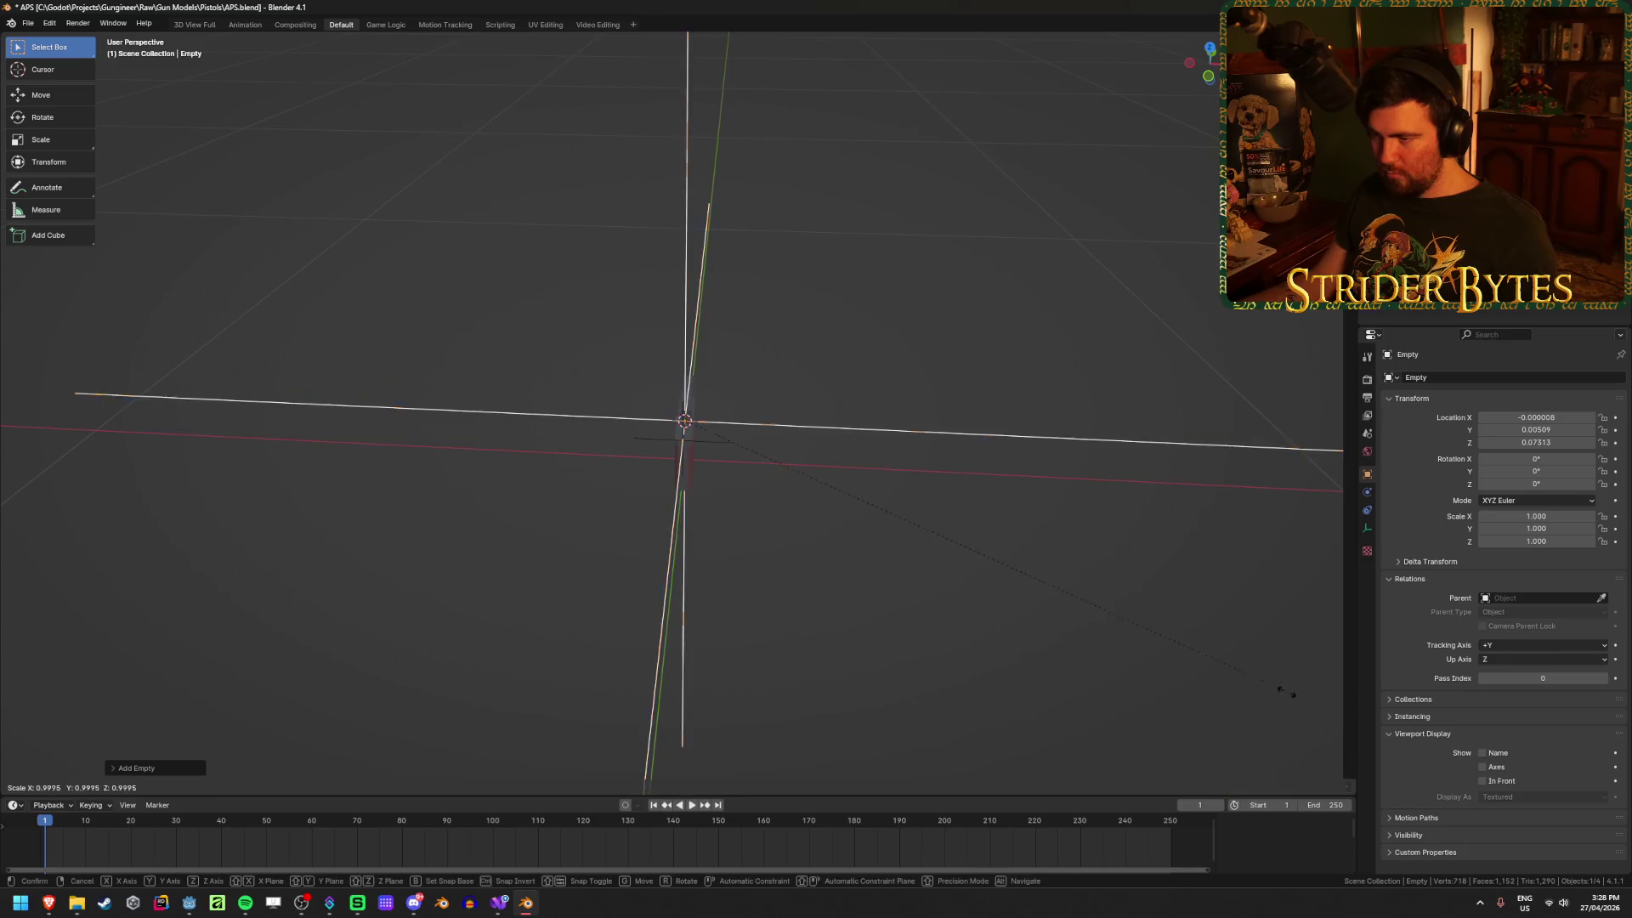
left_click(721, 483)
mouse_move(849, 521)
middle_mouse_down()
mouse_move(802, 533)
mouse_move(864, 508)
middle_mouse_up()
key("s")
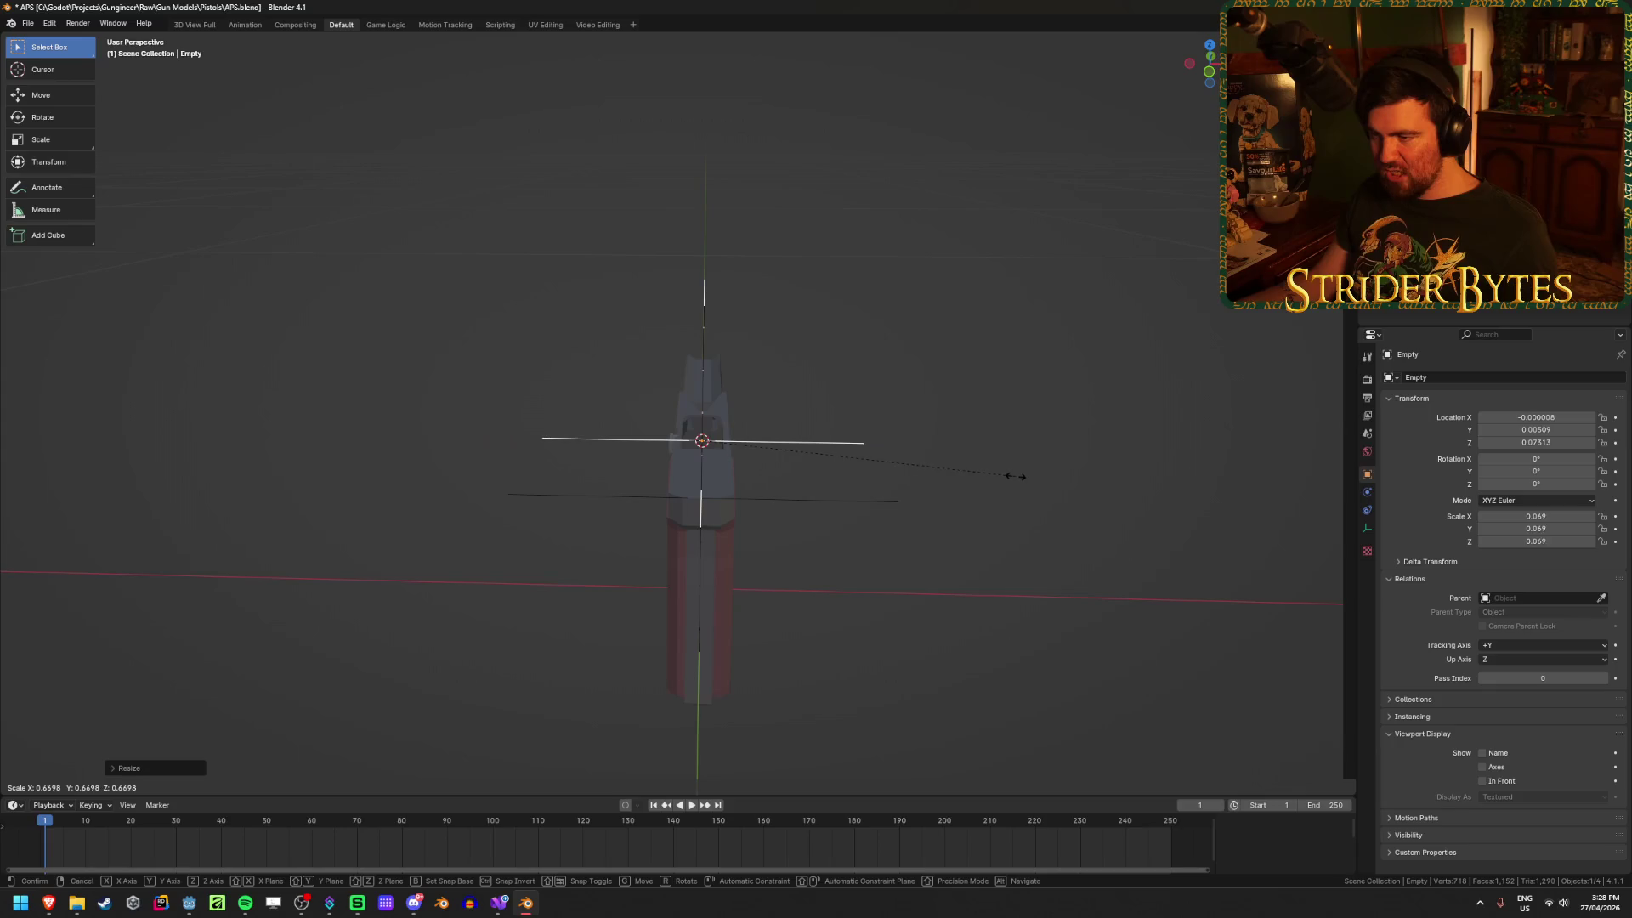
left_click(1045, 484)
middle_click_drag(1046, 484, 892, 513)
scroll(918, 508, "up", 2)
Step: Apply the empty's scale, rename it MagazineAttach, and deselect everything
key("ctrl+a")
left_click(918, 508)
key("F2")
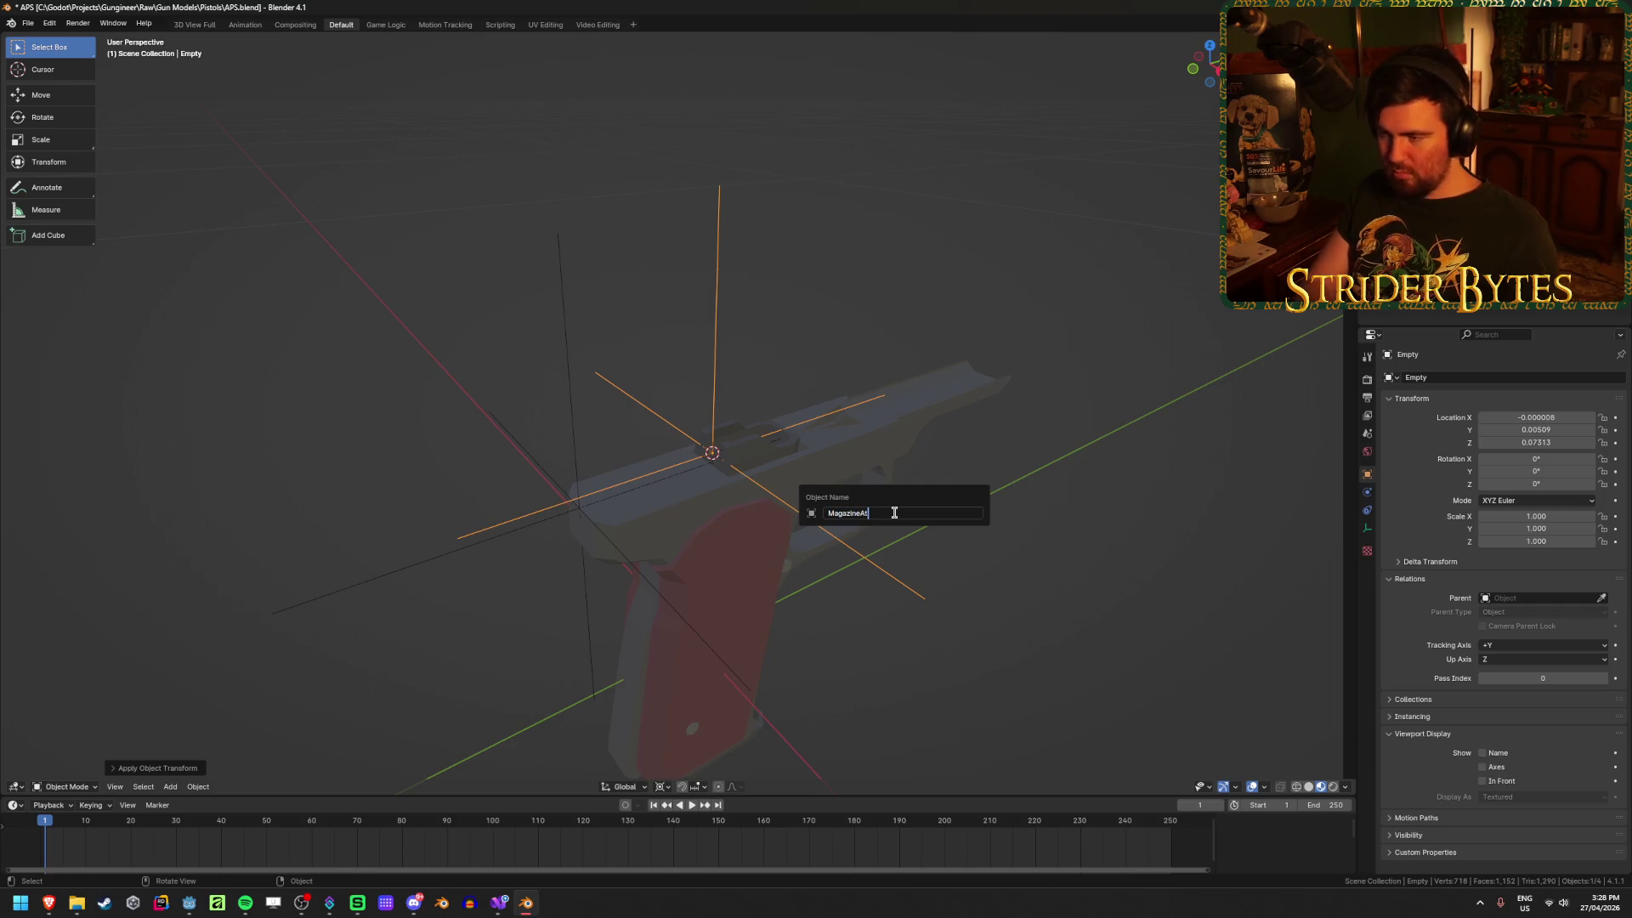
key("Return")
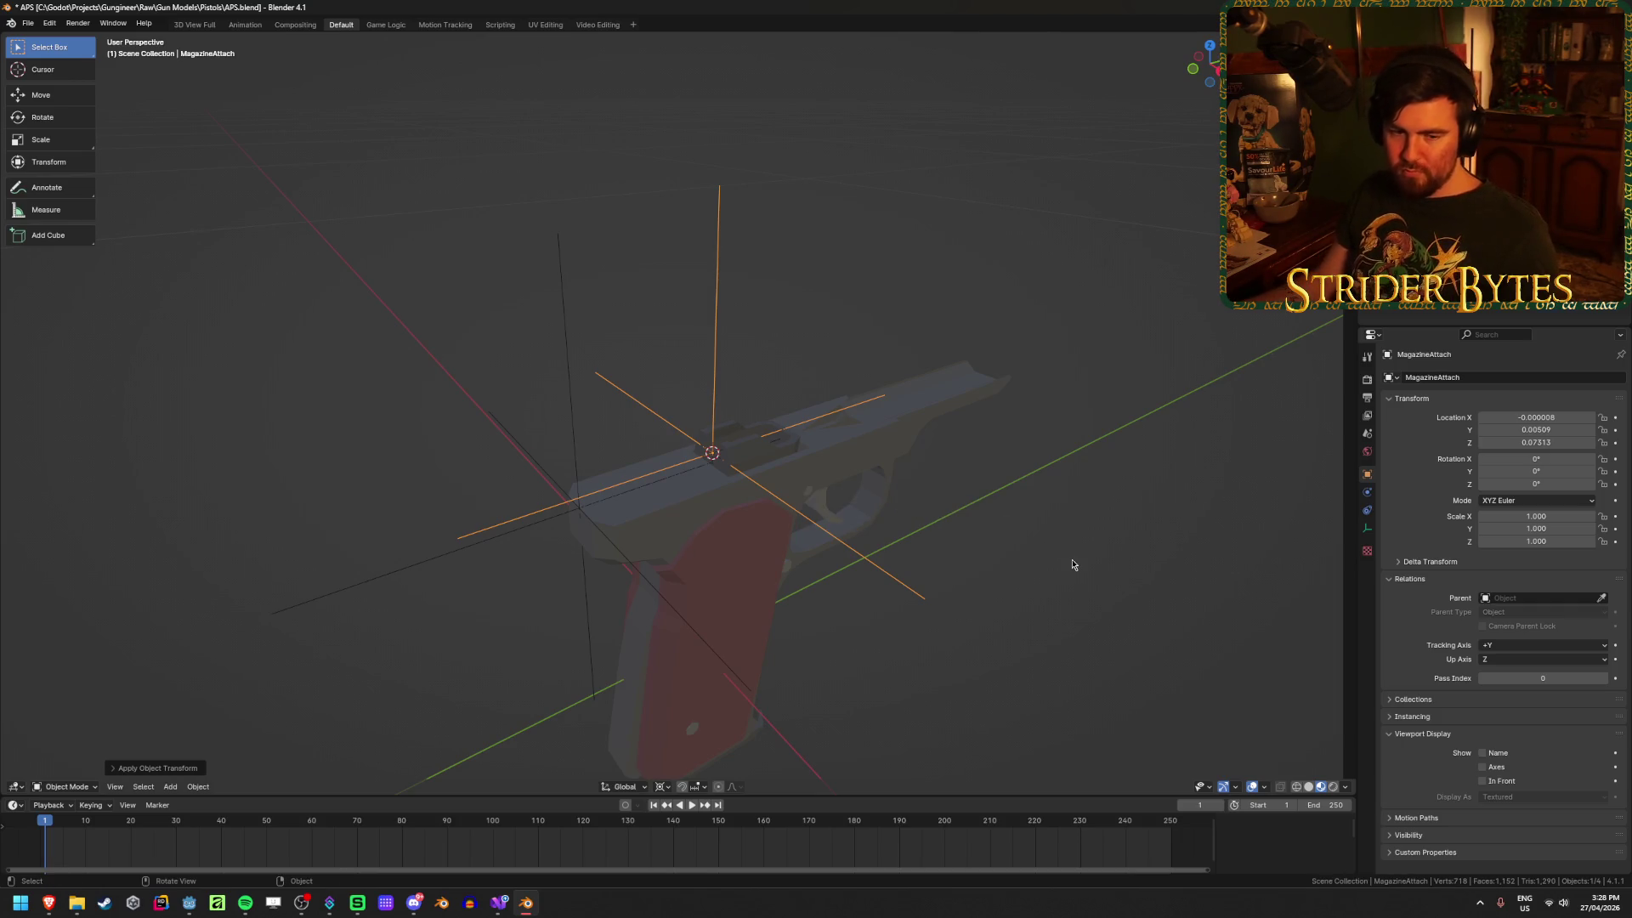
left_click(1073, 565)
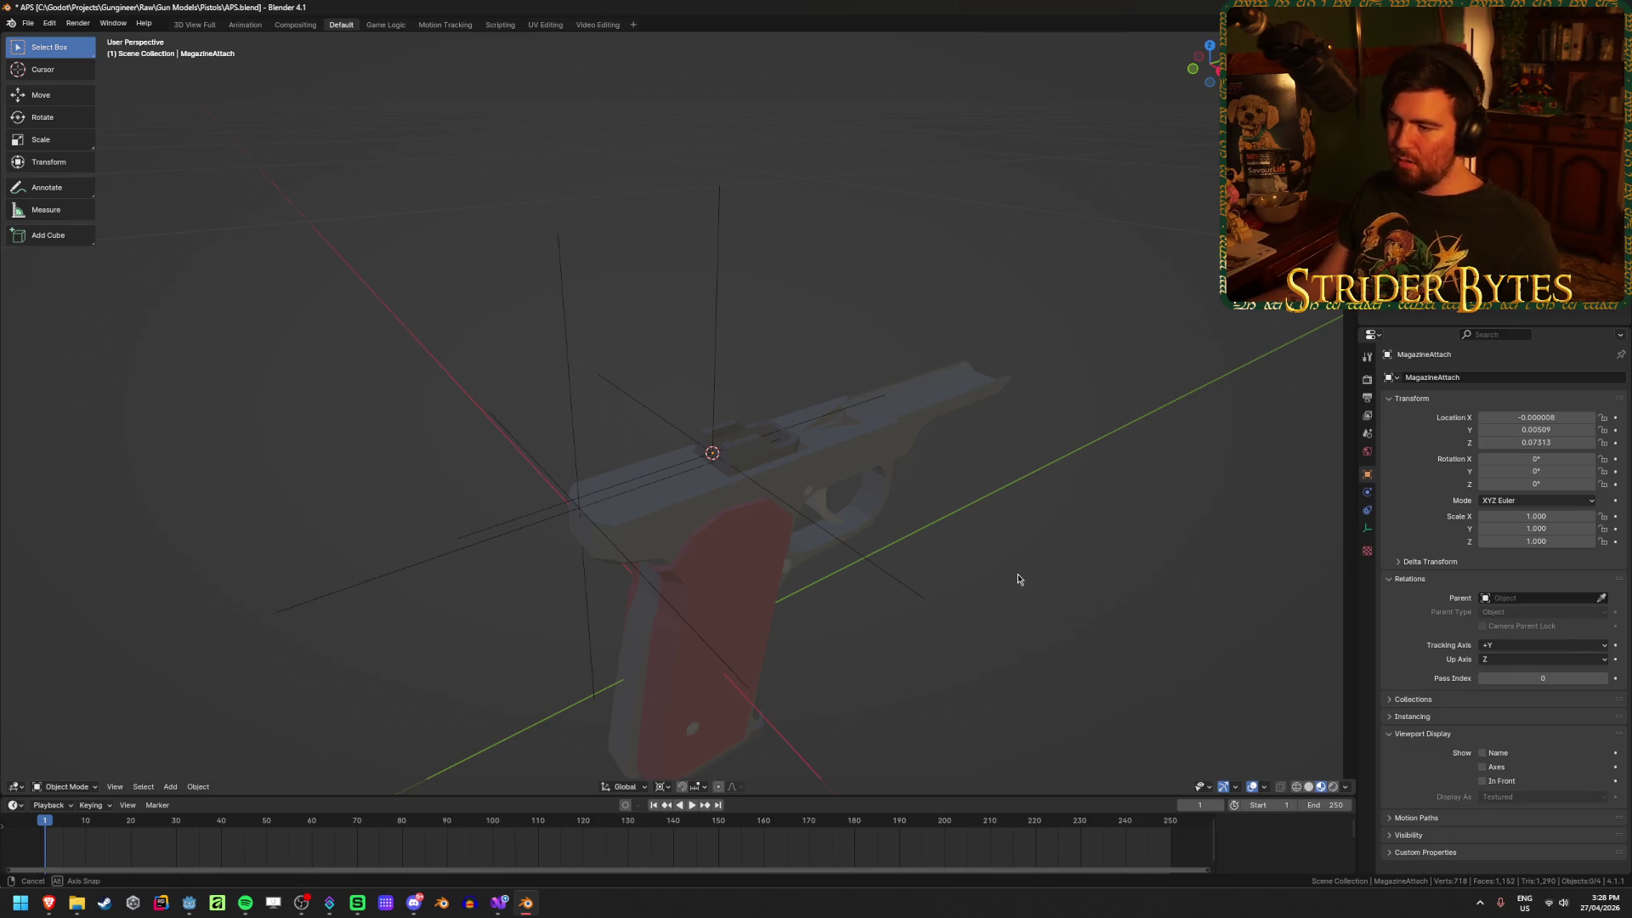
Step: Unhide the hidden parts and select the pistol frame Cylinder.008
middle_click_drag(1020, 575, 955, 532)
key("alt+h")
left_click(394, 230)
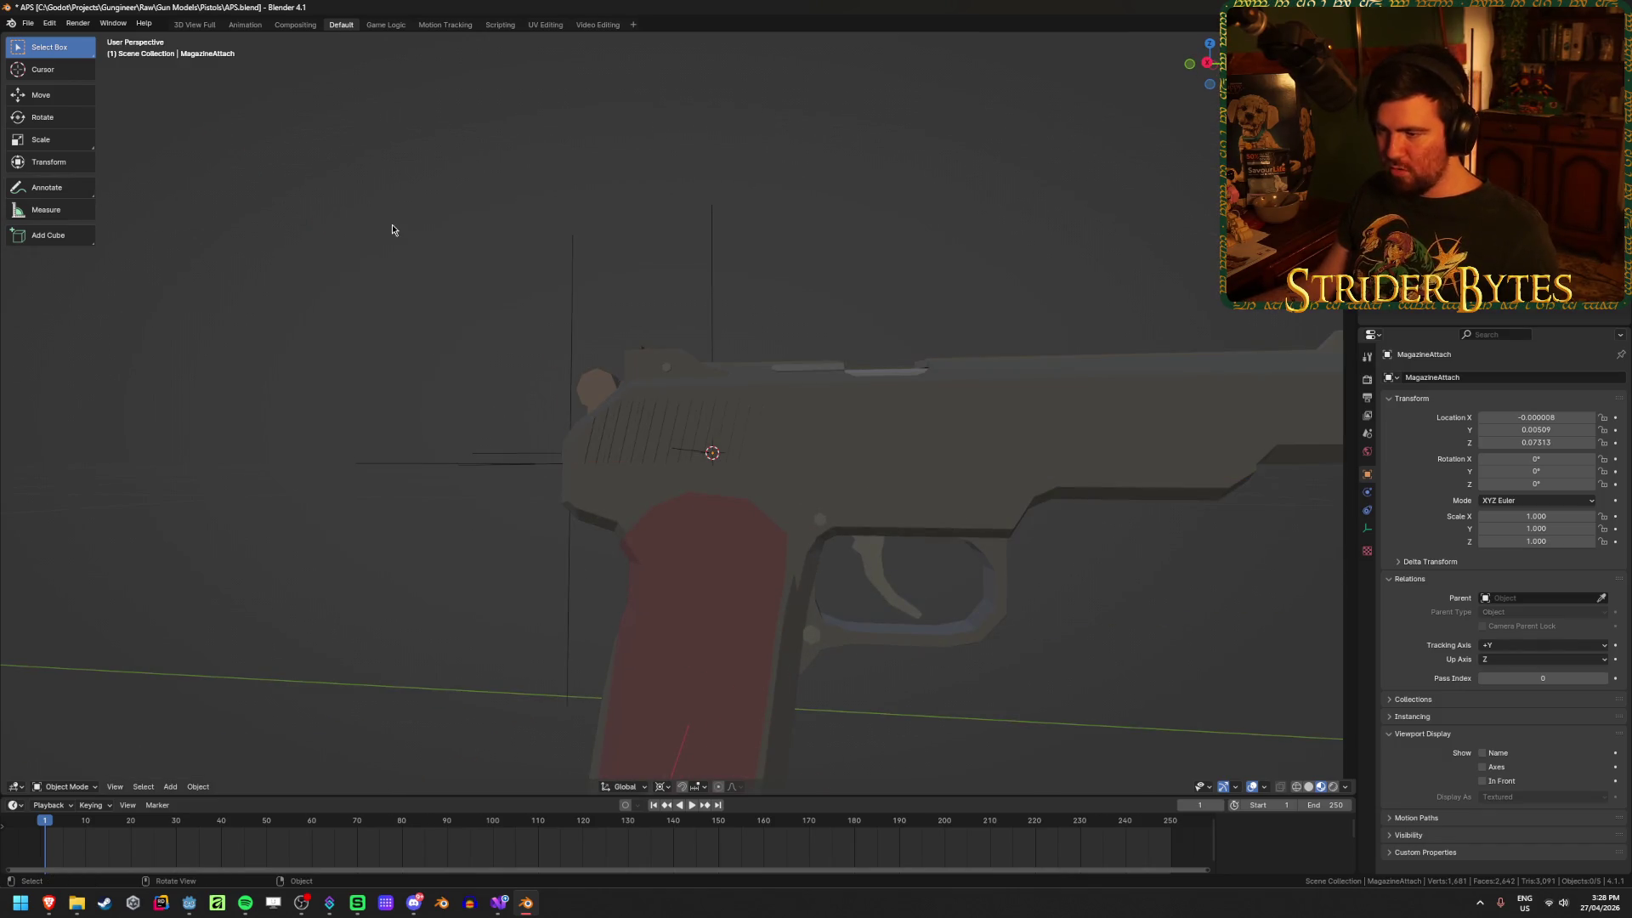
scroll(843, 577, "down", 3)
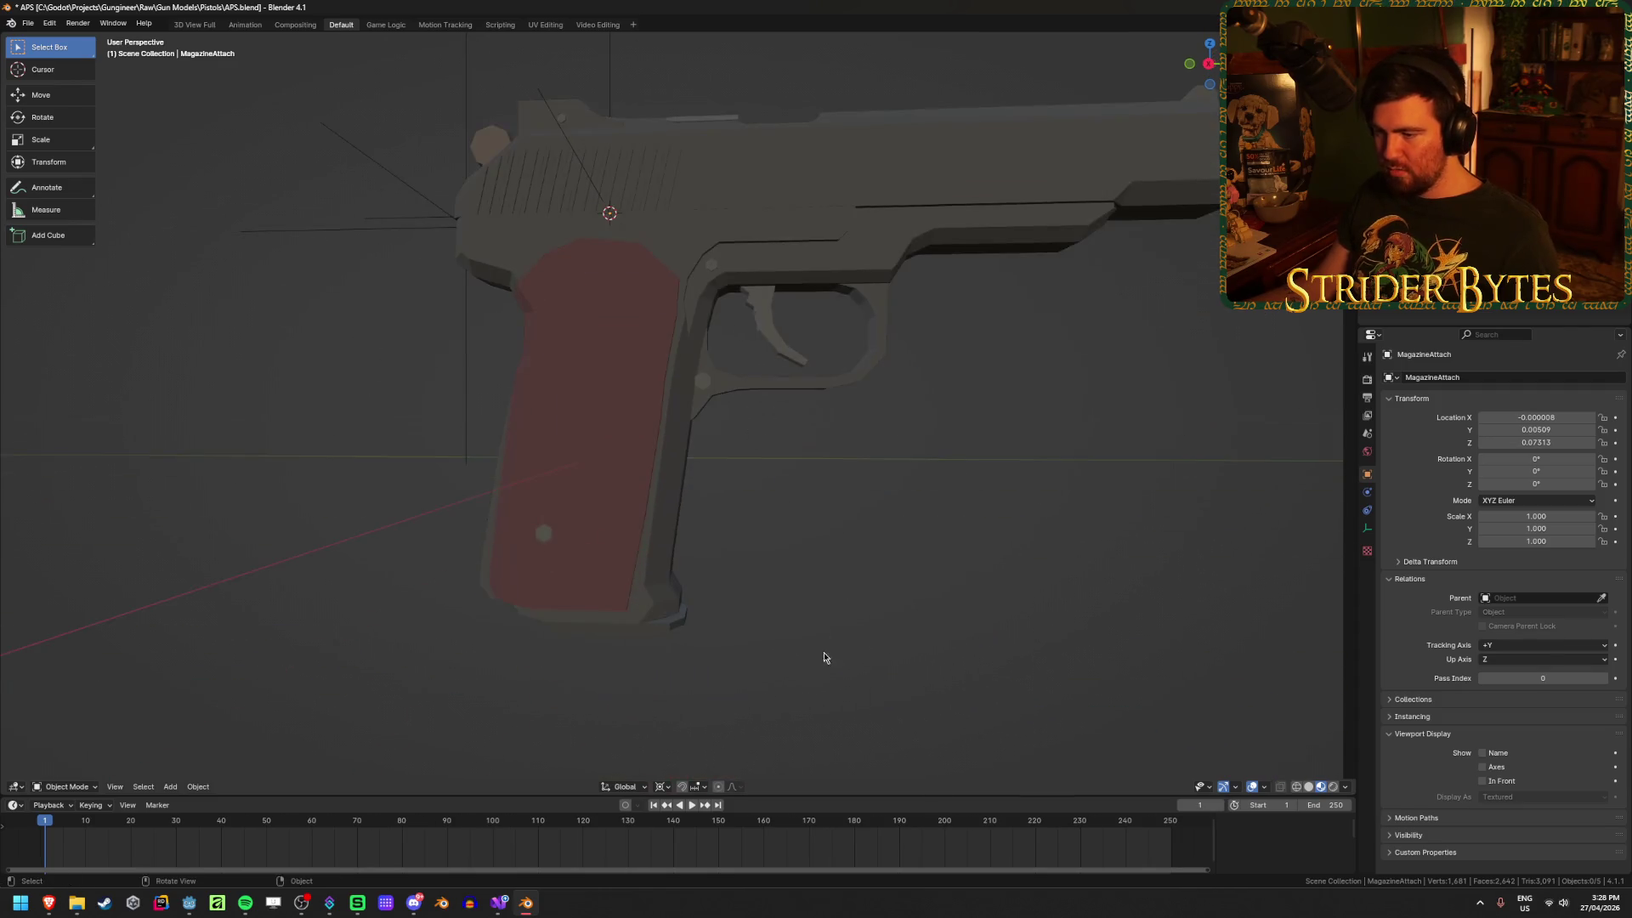
middle_click_drag(824, 651, 601, 400)
left_click(601, 400)
mouse_move(914, 583)
middle_mouse_down()
mouse_move(941, 585)
mouse_move(857, 519)
middle_mouse_up()
scroll(857, 520, "down", 2)
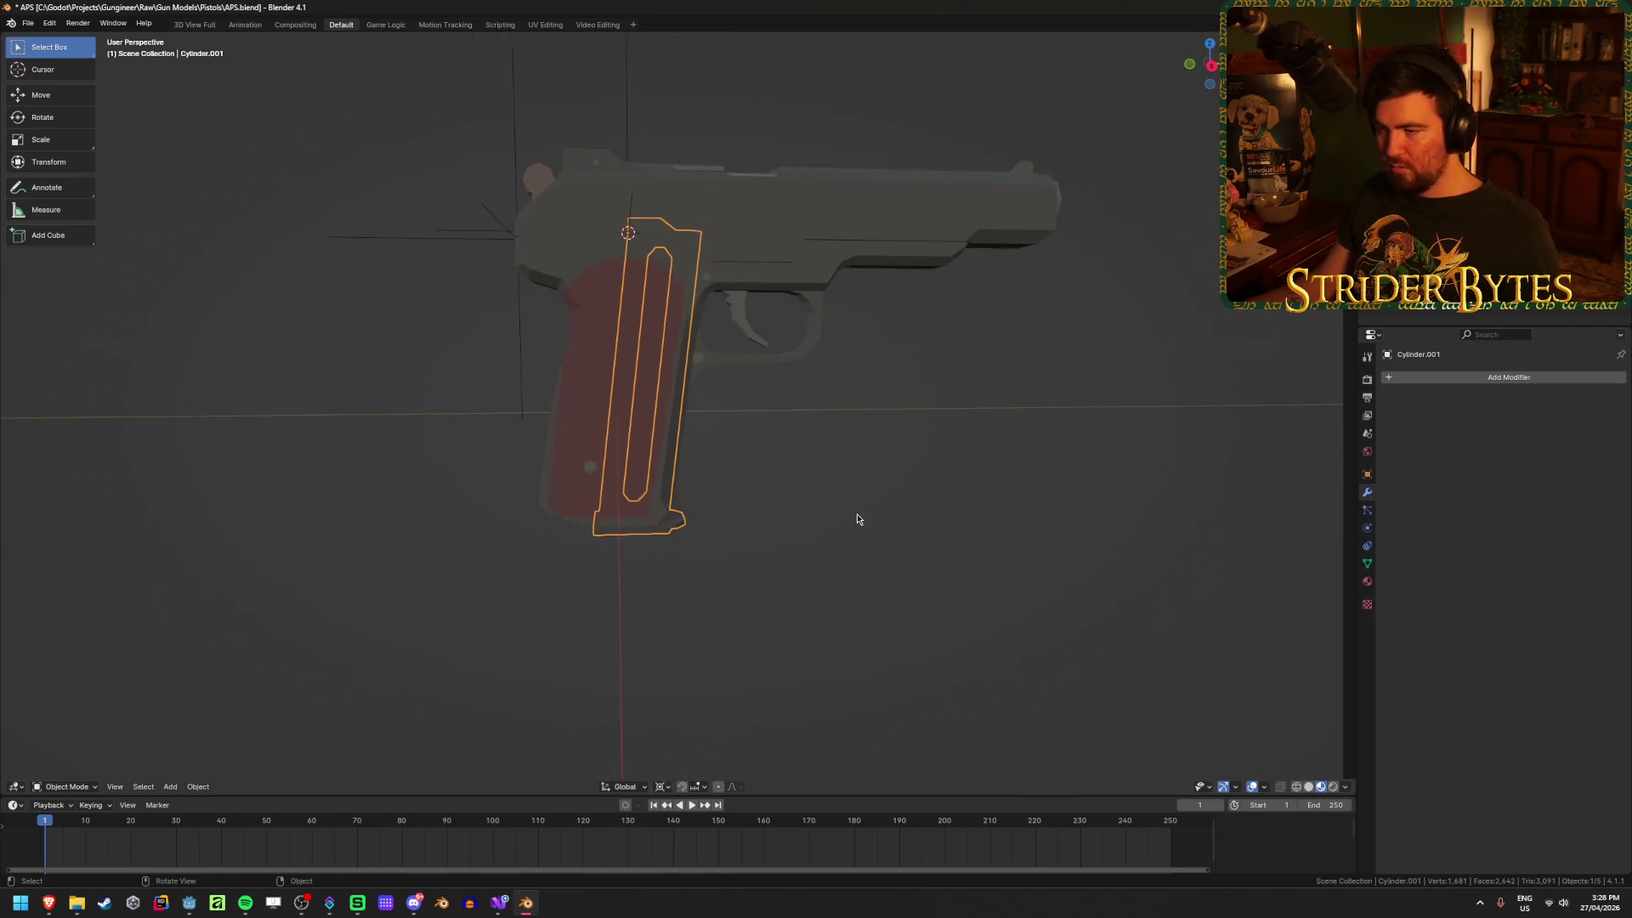
left_click(575, 379)
mouse_move(575, 380)
middle_mouse_down()
mouse_move(984, 455)
mouse_move(929, 565)
mouse_move(935, 674)
mouse_move(983, 544)
mouse_move(936, 587)
mouse_move(966, 594)
middle_mouse_up()
Step: Snap the 3D cursor to a vertex at the grip's lower rear
key("Tab")
key("Tab")
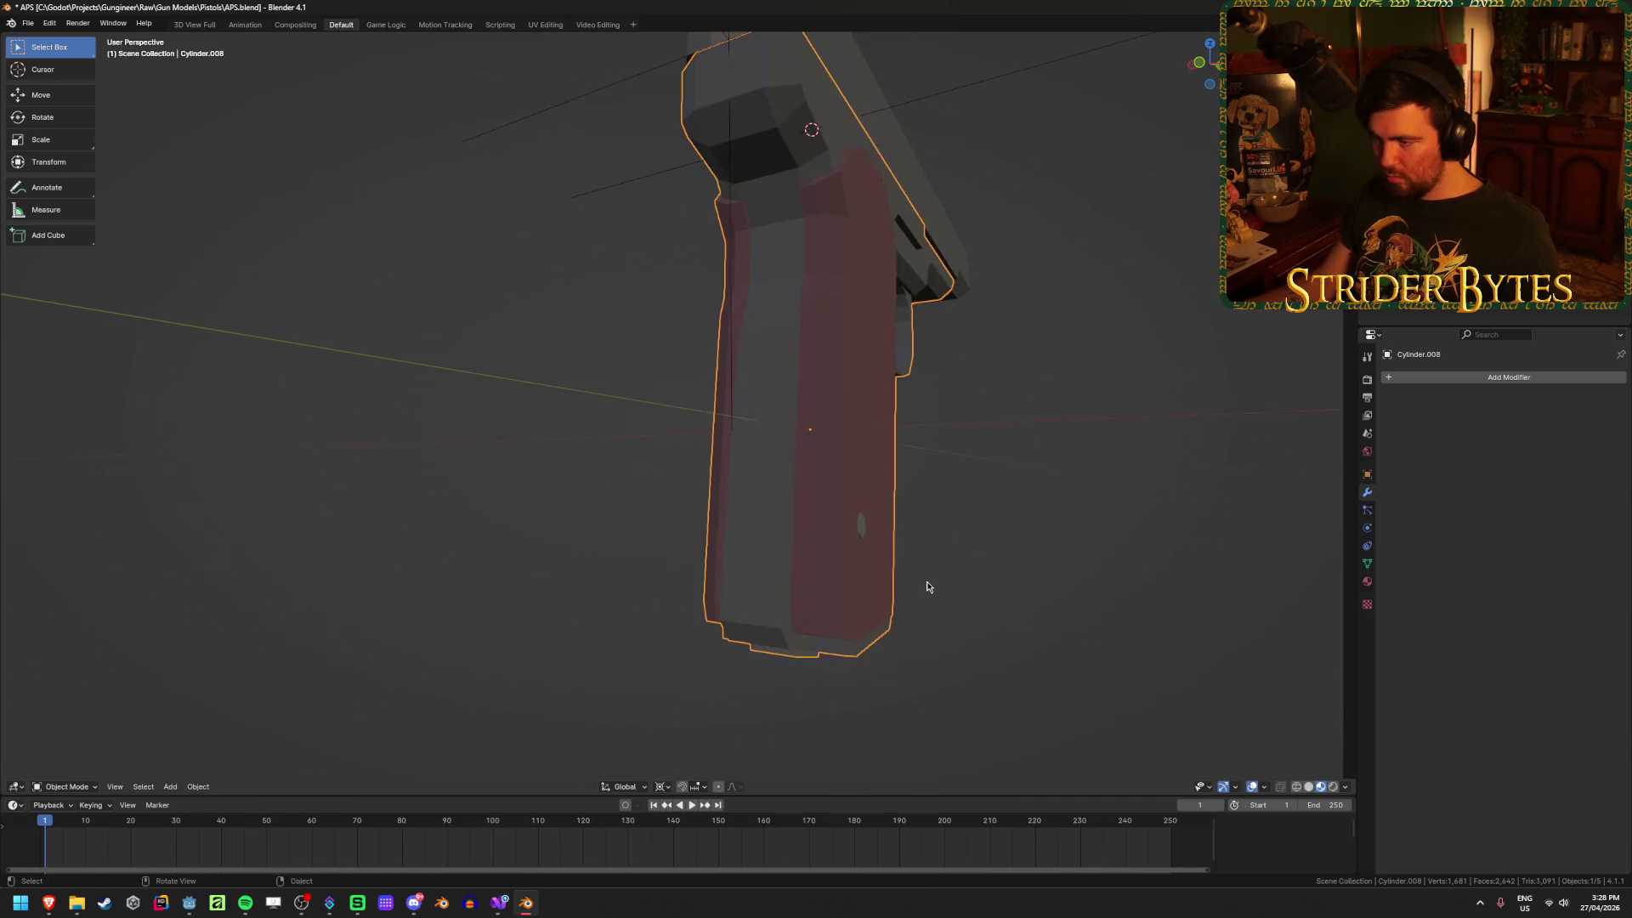
key("Tab")
left_click(1106, 606)
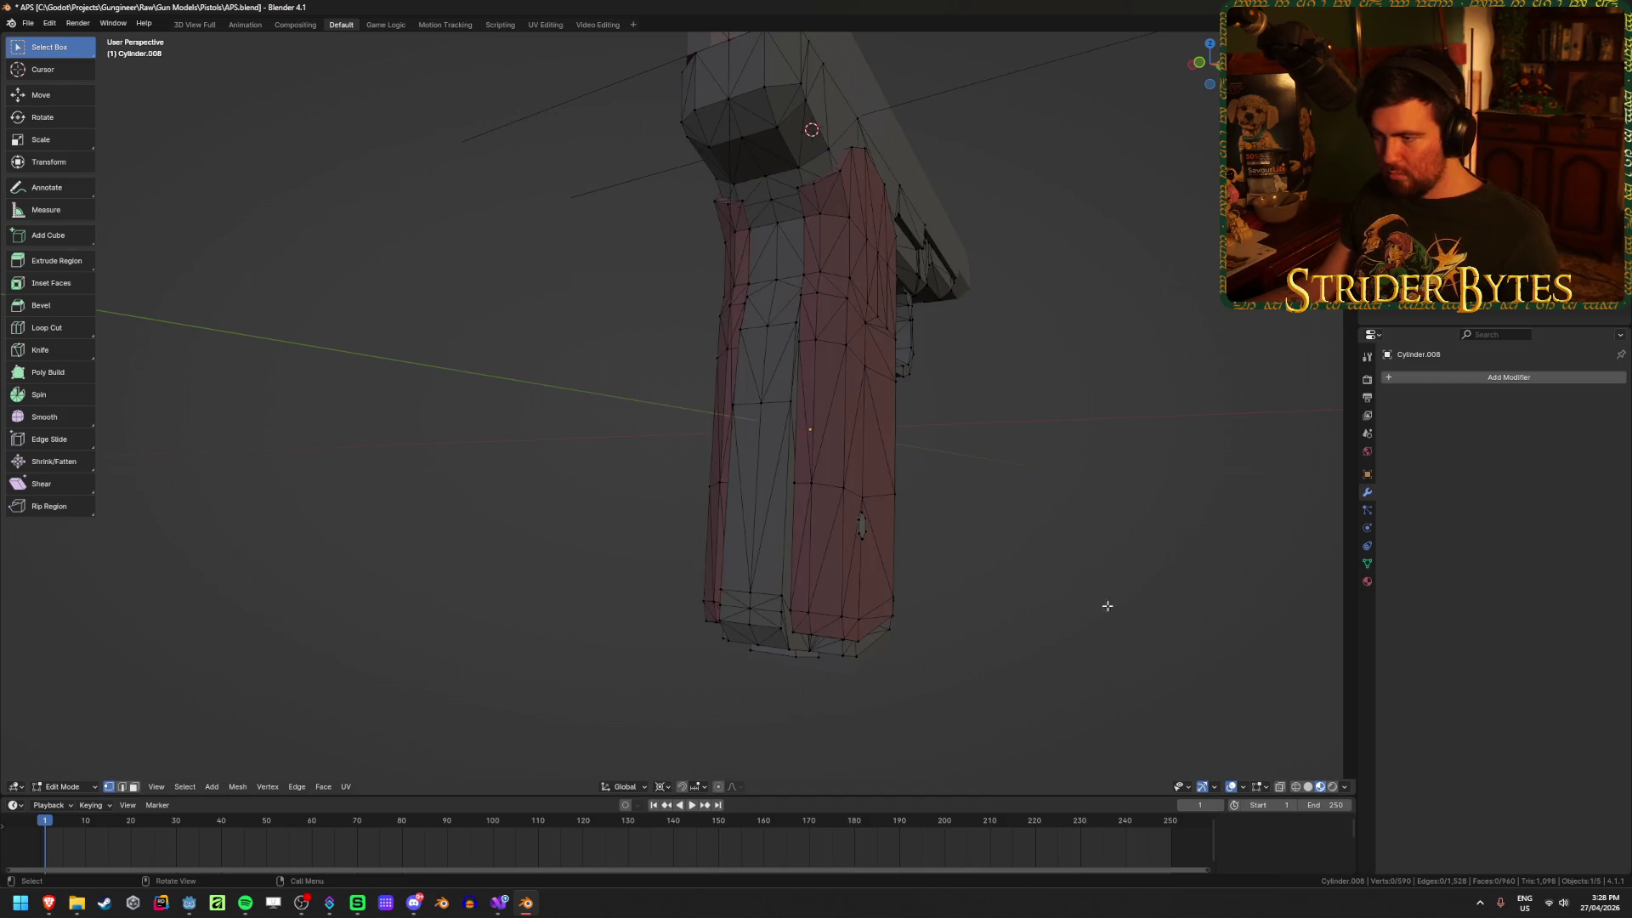
left_click(770, 436)
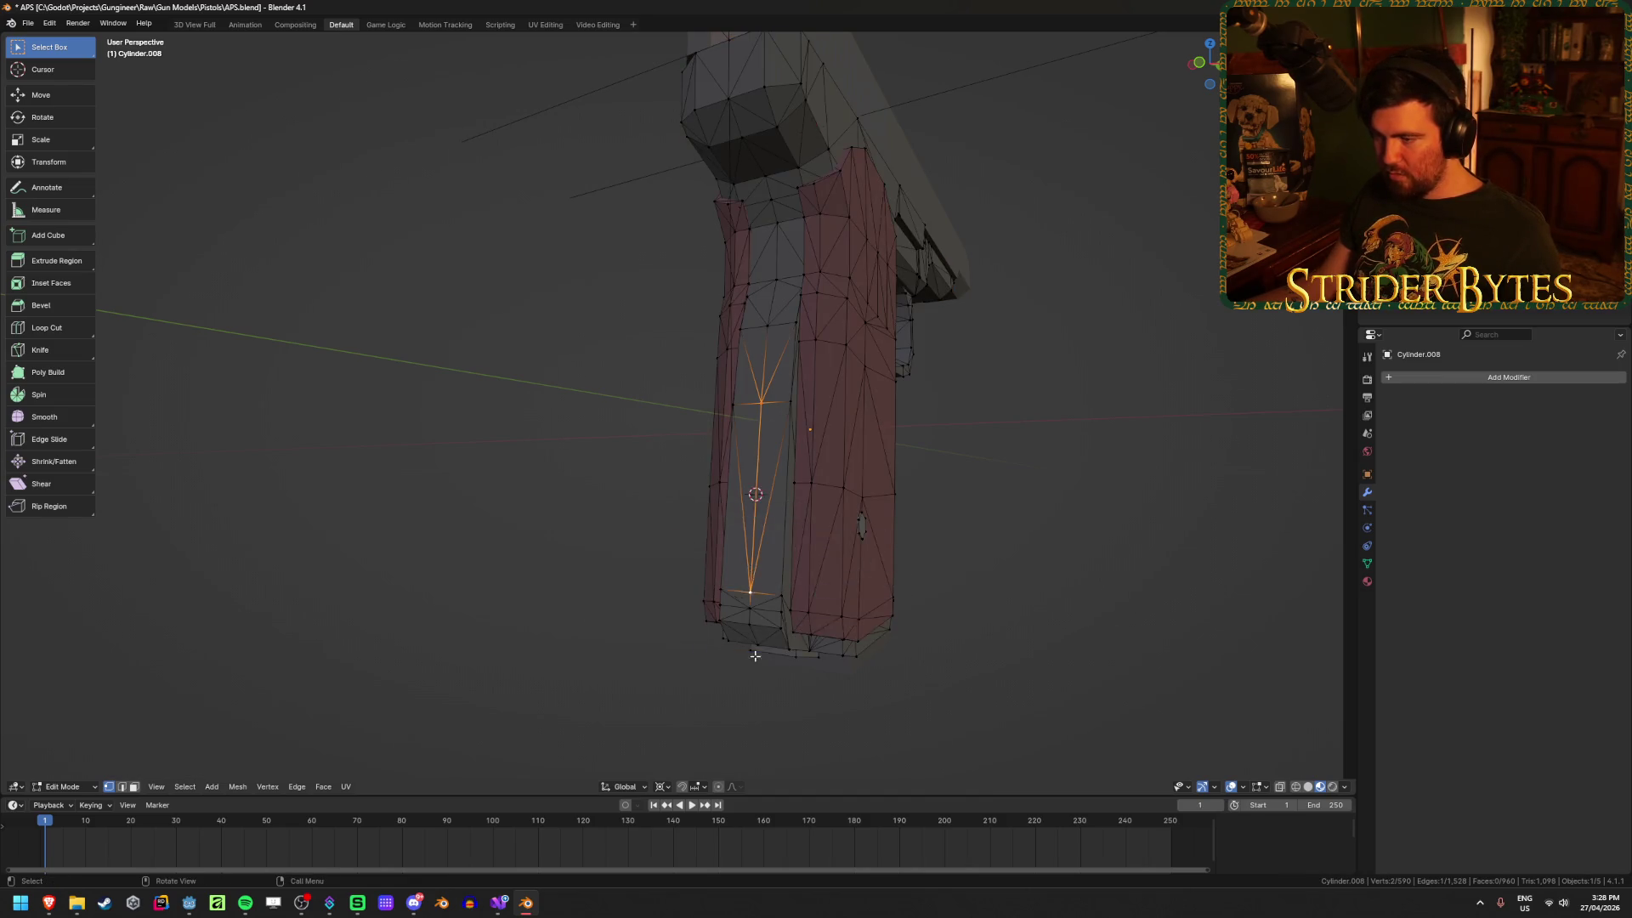
key("Tab")
mouse_move(748, 595)
middle_mouse_down()
mouse_move(925, 594)
mouse_move(894, 563)
mouse_move(973, 578)
mouse_move(542, 514)
mouse_move(1239, 692)
middle_mouse_up()
Step: Add a plain axes empty there, shrink it twice, and apply its scale
key("shift+a")
mouse_move(819, 532)
left_click(935, 537)
key("s")
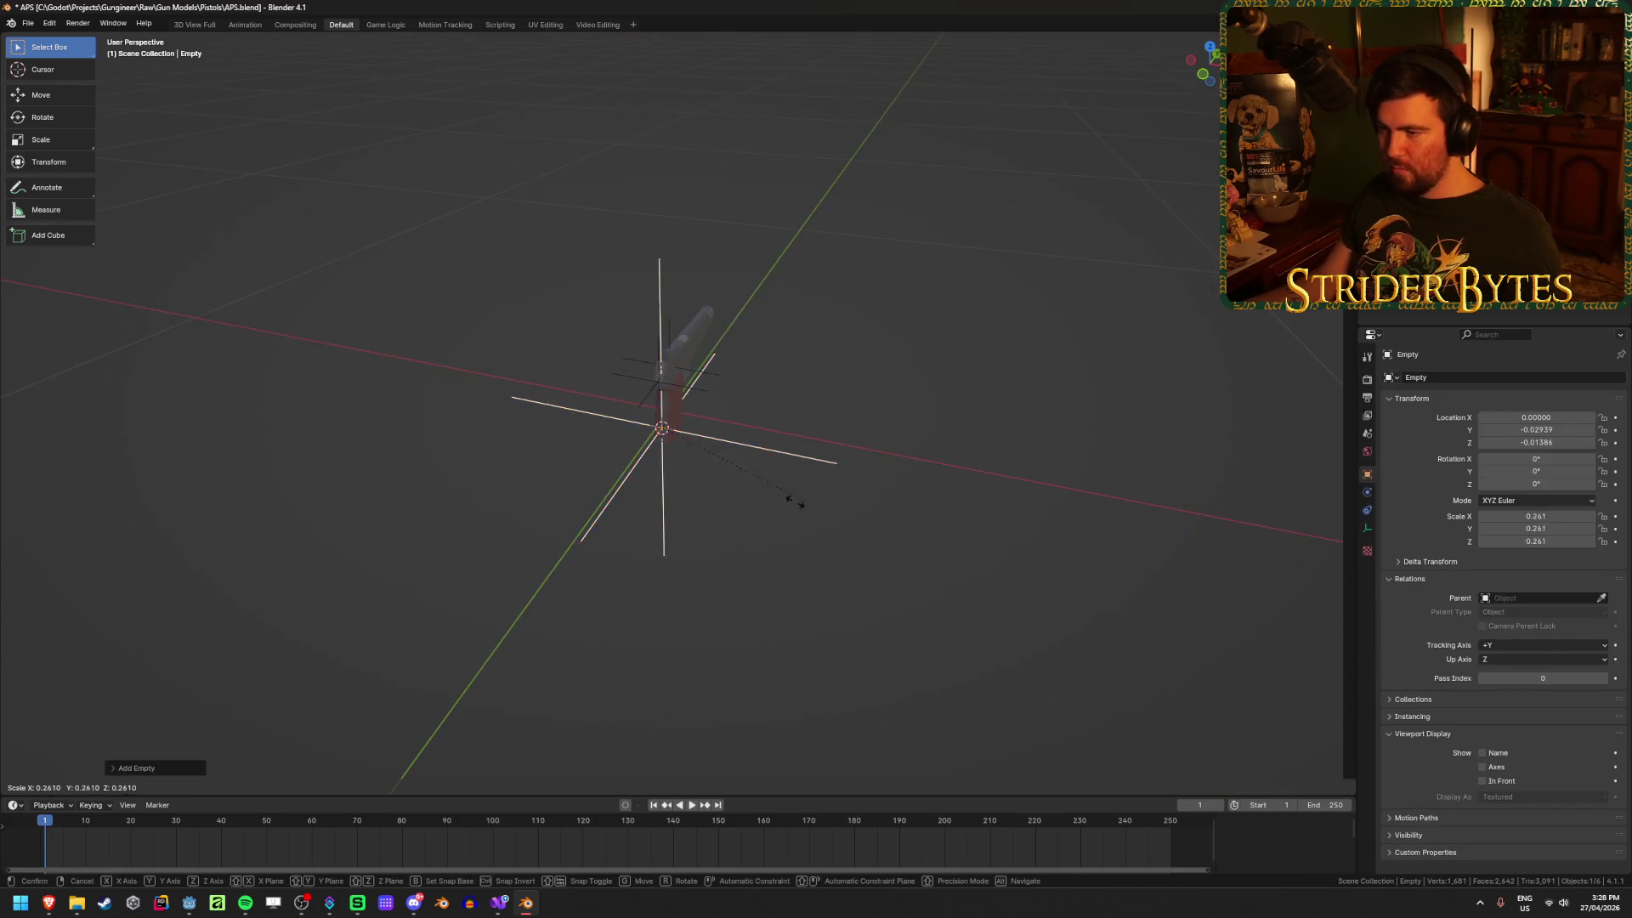
left_click(704, 477)
middle_click_drag(704, 478, 739, 470)
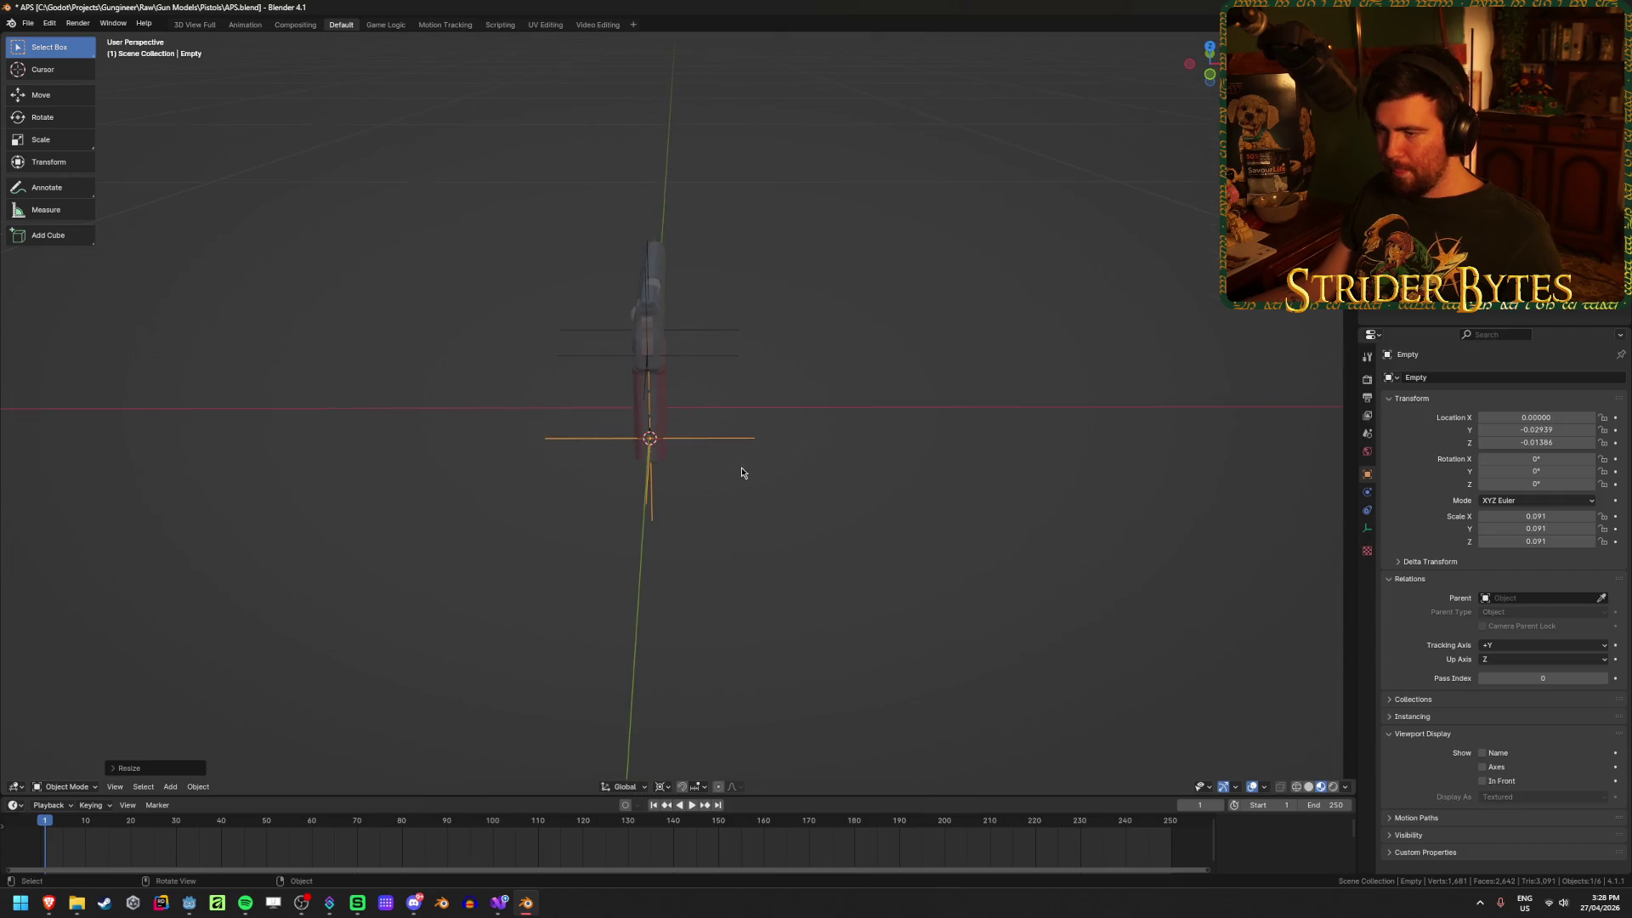
key("s")
left_click(1063, 535)
mouse_move(1062, 534)
middle_mouse_down()
mouse_move(966, 514)
mouse_move(918, 539)
mouse_move(776, 539)
mouse_move(799, 529)
middle_mouse_up()
key("ctrl+a")
left_click(799, 525)
Step: Rename the empty to StockAttach and save APS.blend
key("F2")
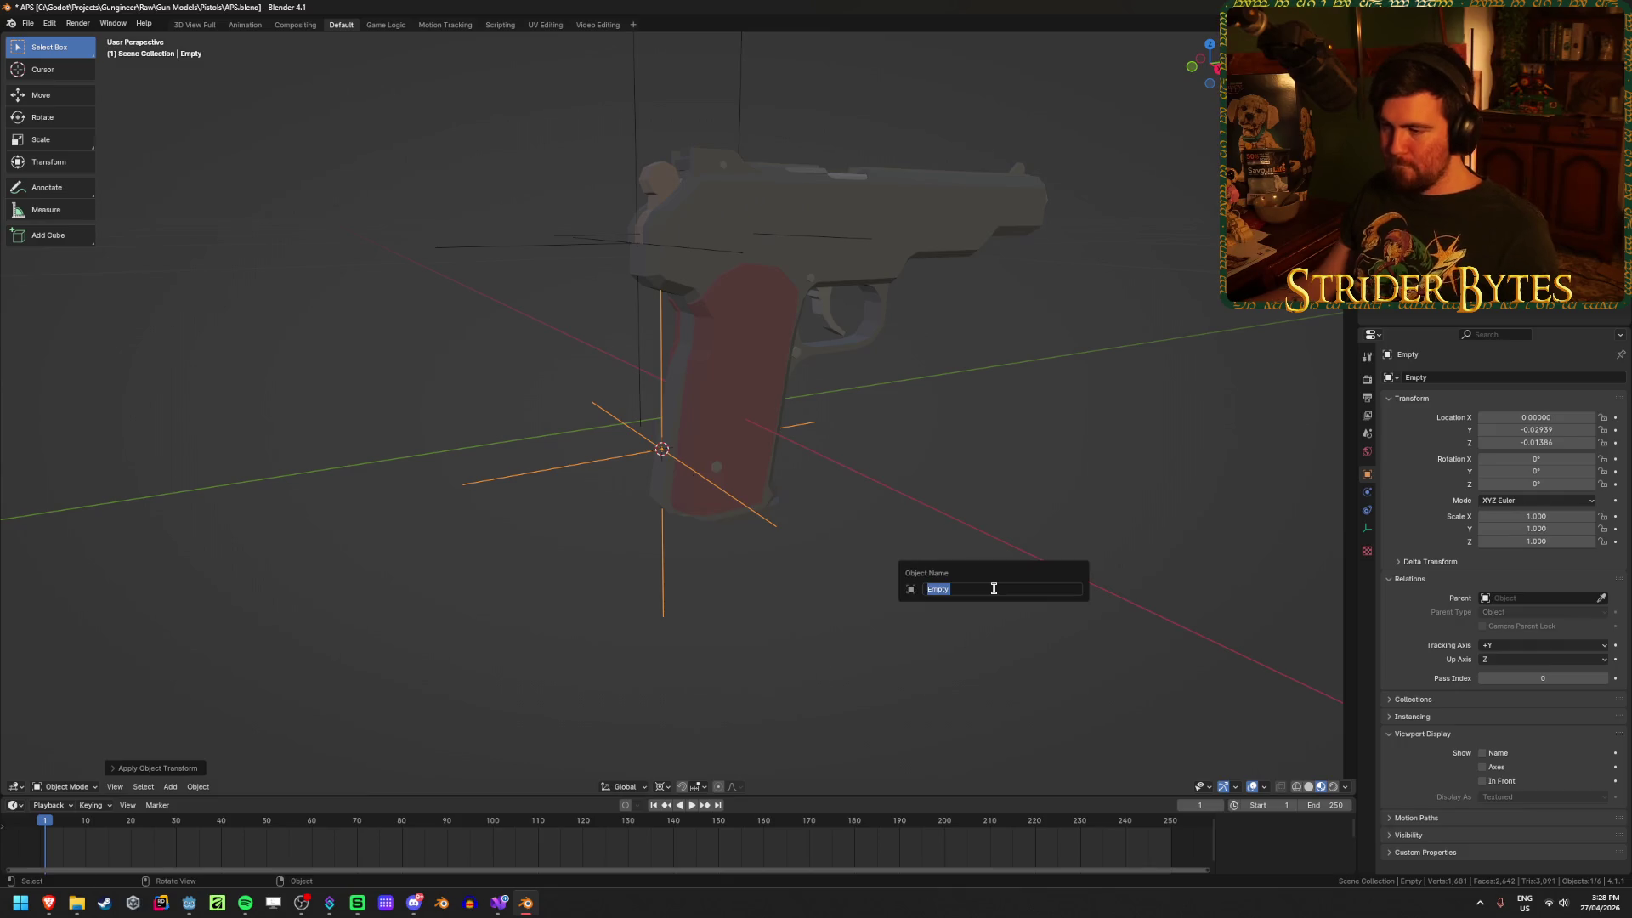
type("StockAt")
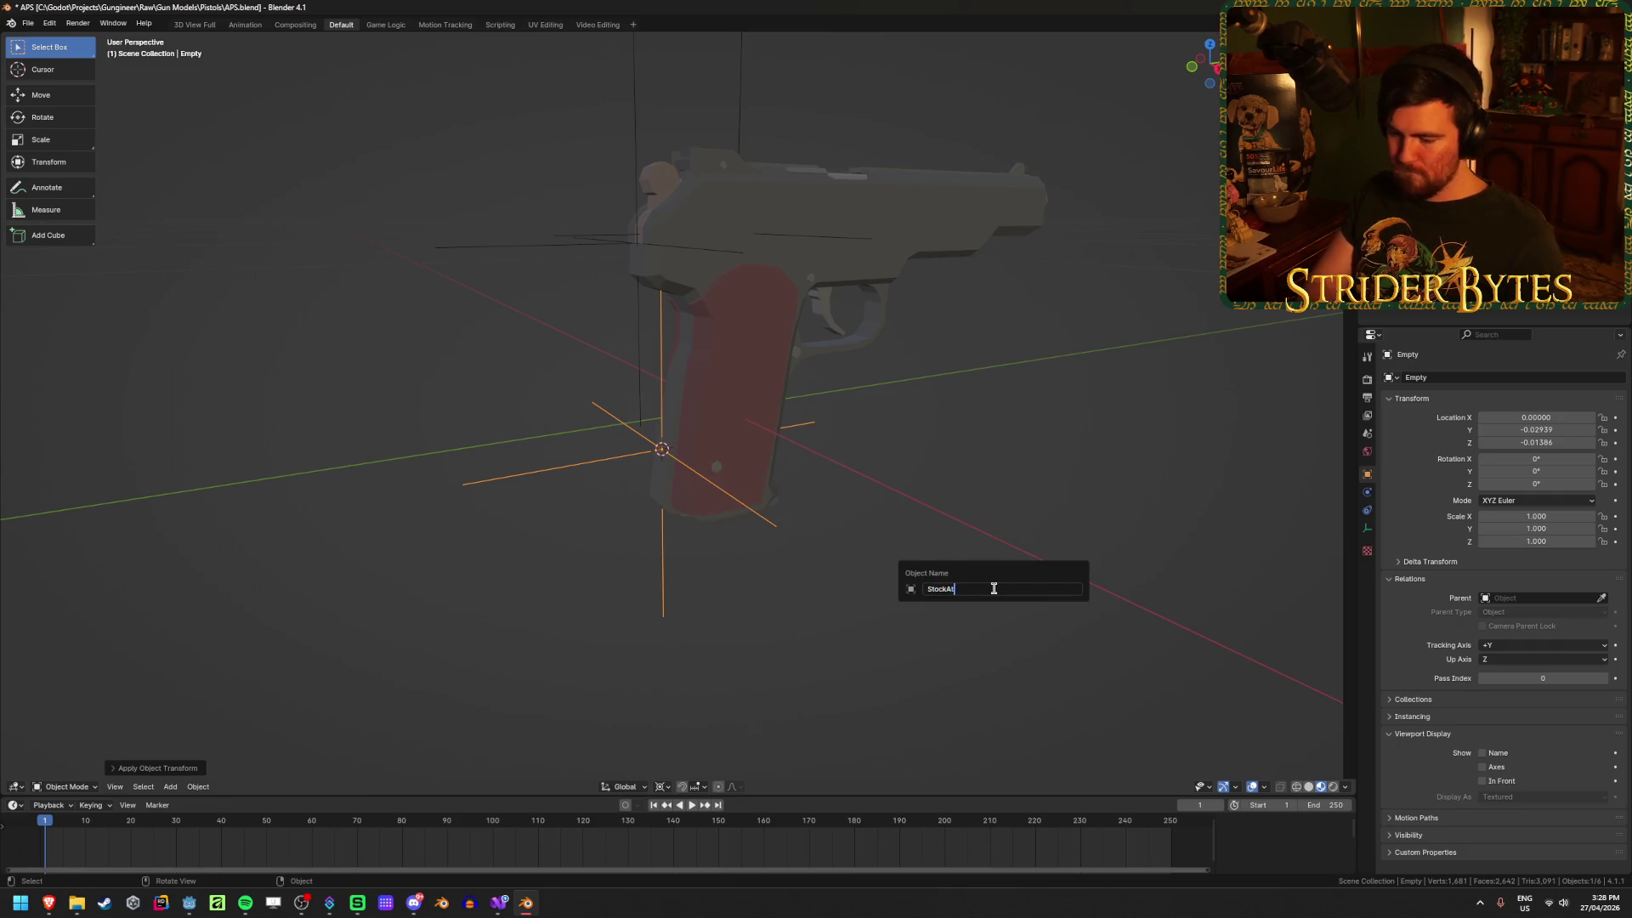
key("Return")
key("ctrl+s")
mouse_move(991, 590)
middle_mouse_down()
mouse_move(762, 452)
mouse_move(645, 522)
mouse_move(667, 304)
mouse_move(747, 412)
mouse_move(687, 422)
mouse_move(783, 423)
middle_mouse_up()
left_click(678, 330)
scroll(679, 330, "up", 5)
Step: Pick a vertex on the frame and add a plain axes empty
key("Tab")
left_click(764, 351)
key("Tab")
right_click(774, 506)
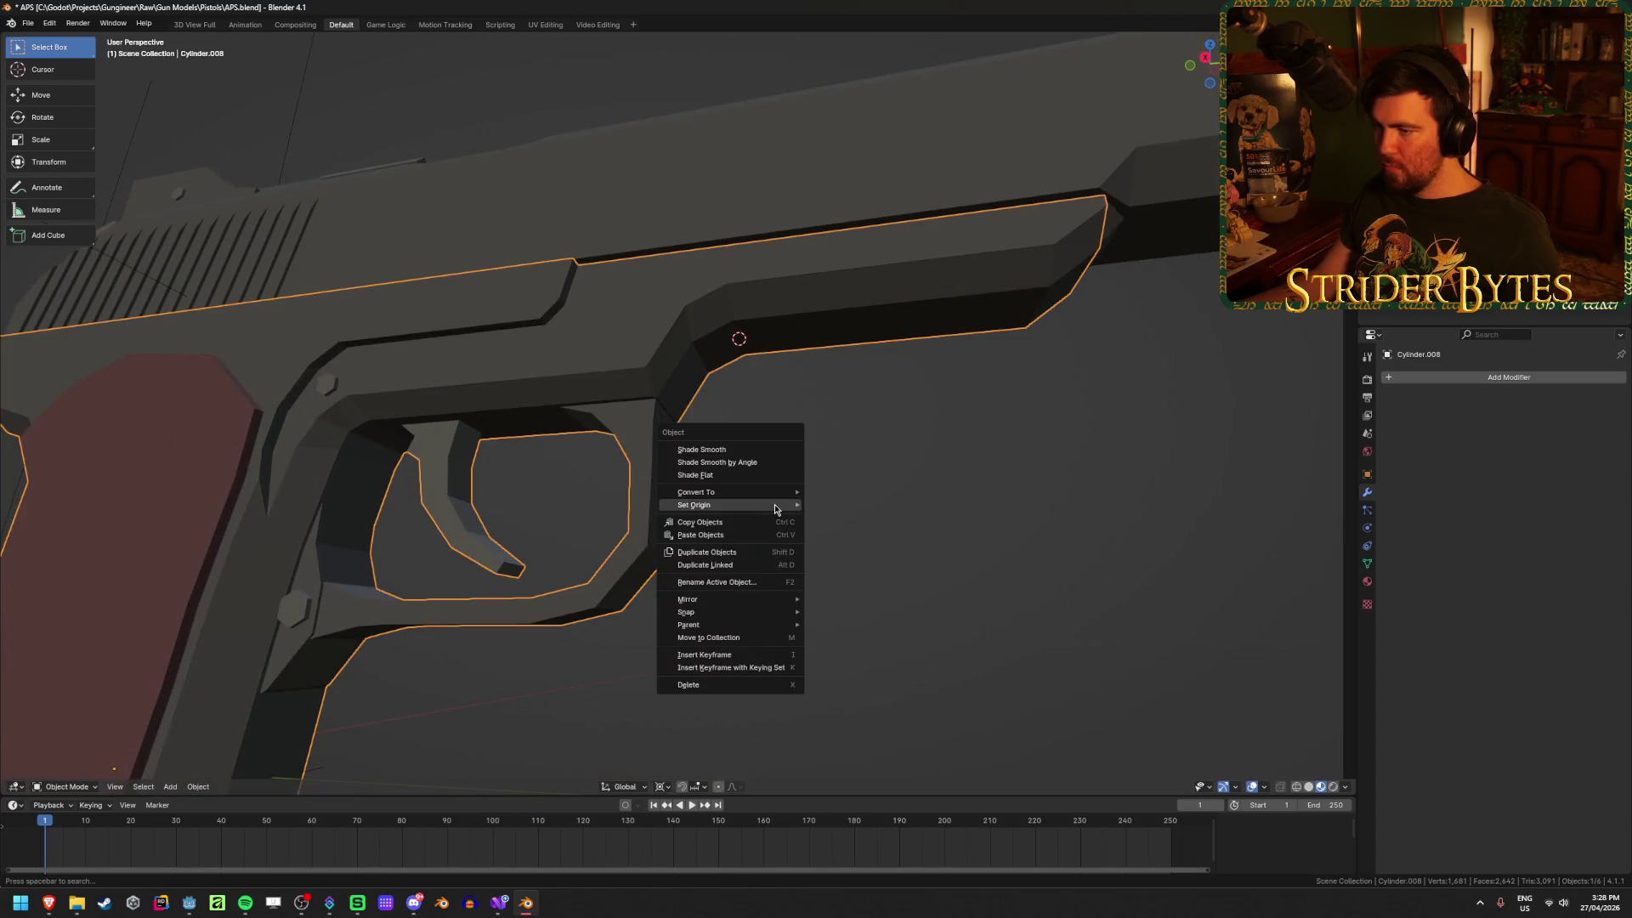
mouse_move(774, 506)
key("shift+a")
mouse_move(896, 605)
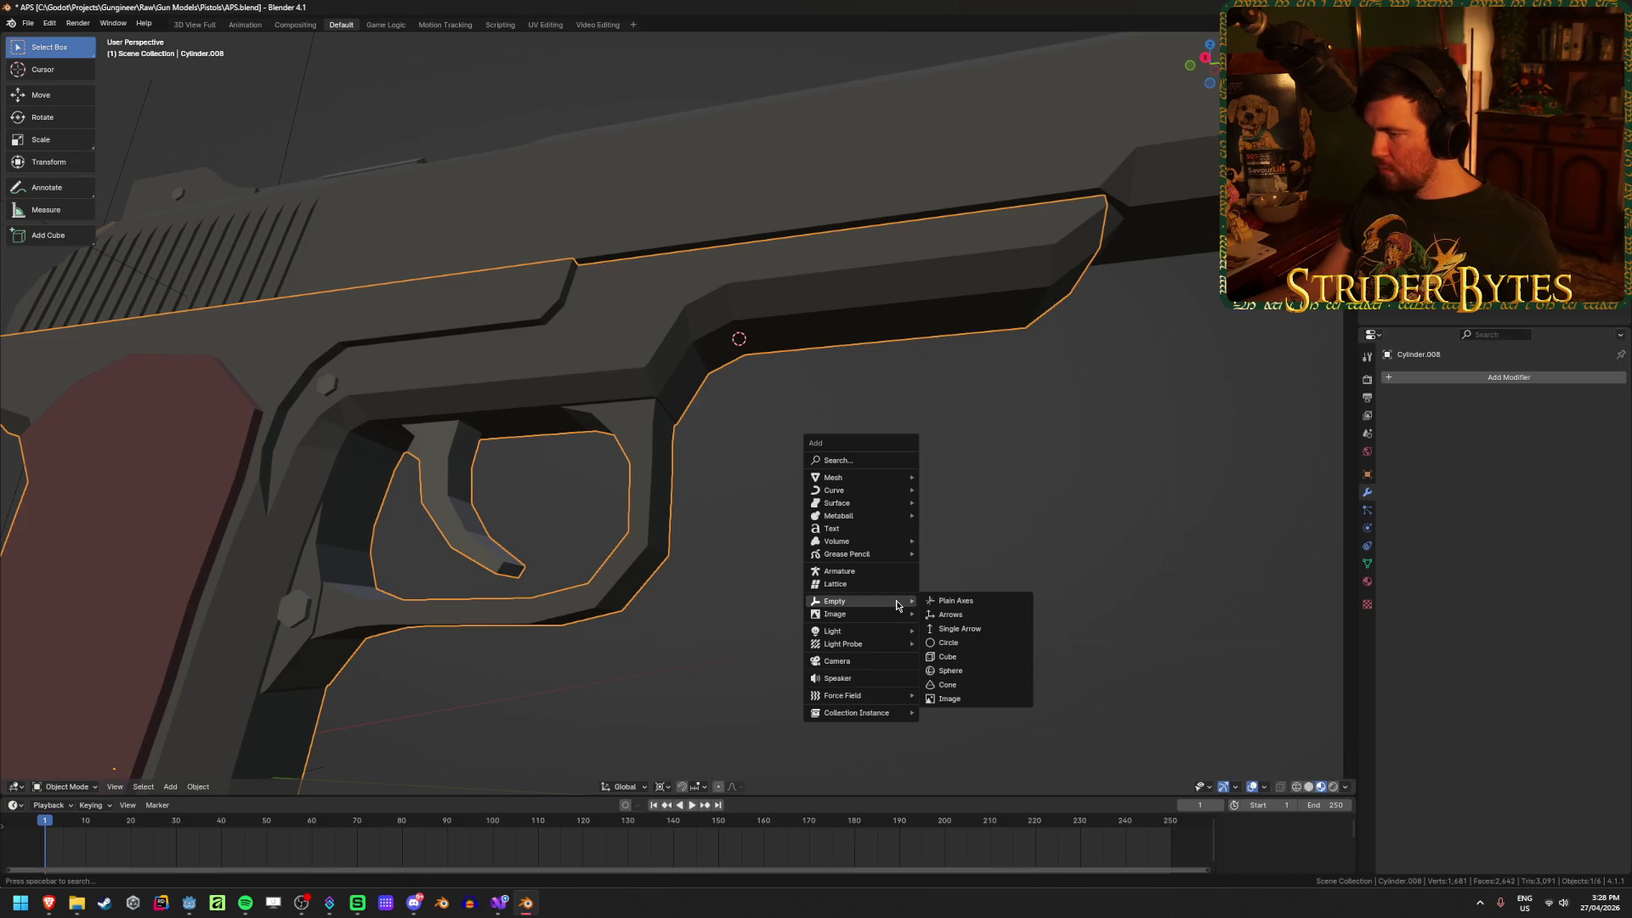
left_click(955, 600)
scroll(561, 544, "down", 5)
mouse_move(561, 544)
middle_mouse_down()
mouse_move(427, 473)
mouse_move(388, 515)
middle_mouse_up()
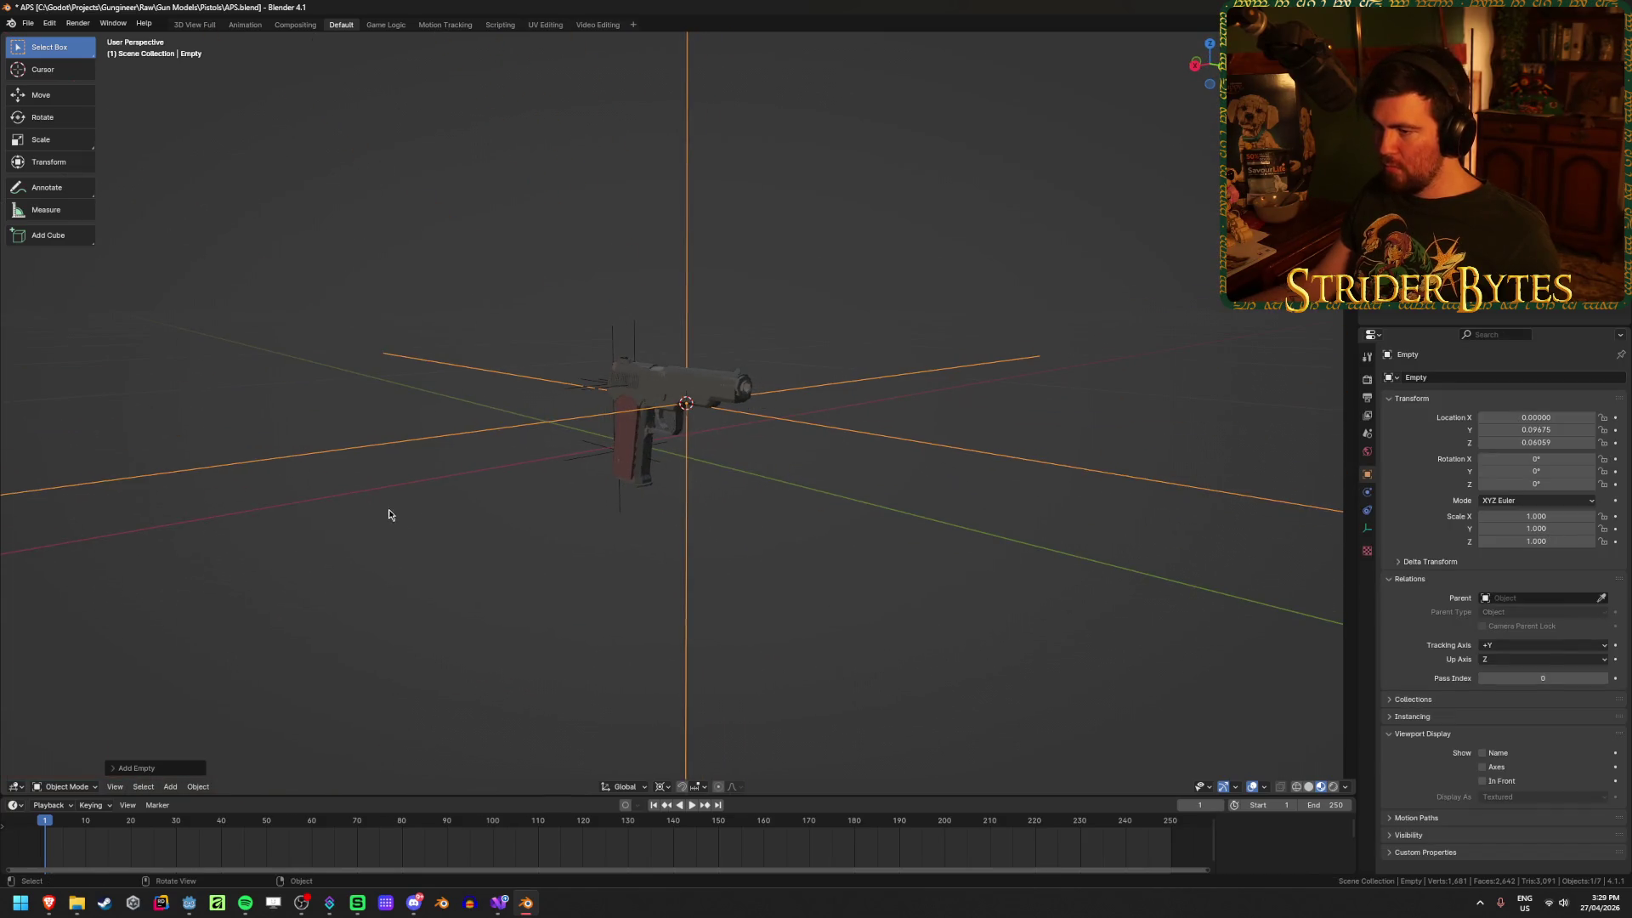
Step: Shrink the new empty and rename it ForegripAttach
key("s")
left_click(672, 421)
mouse_move(672, 422)
middle_mouse_down()
mouse_move(594, 570)
mouse_move(641, 576)
middle_mouse_up()
key("ctrl+a")
key("F2")
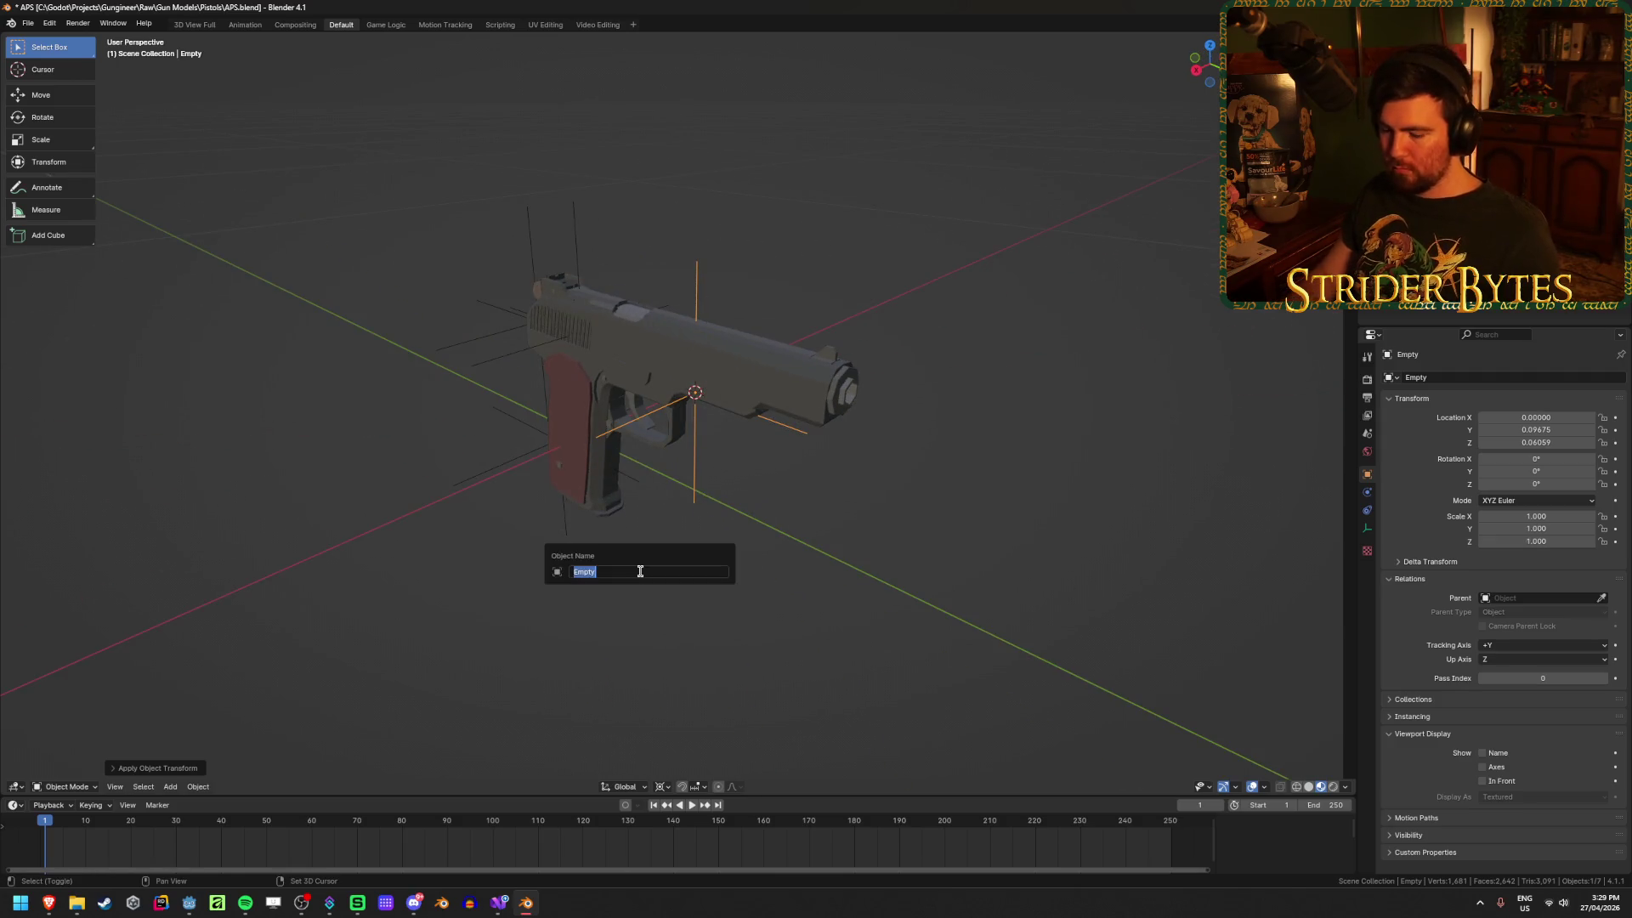
type("ForegripAttach")
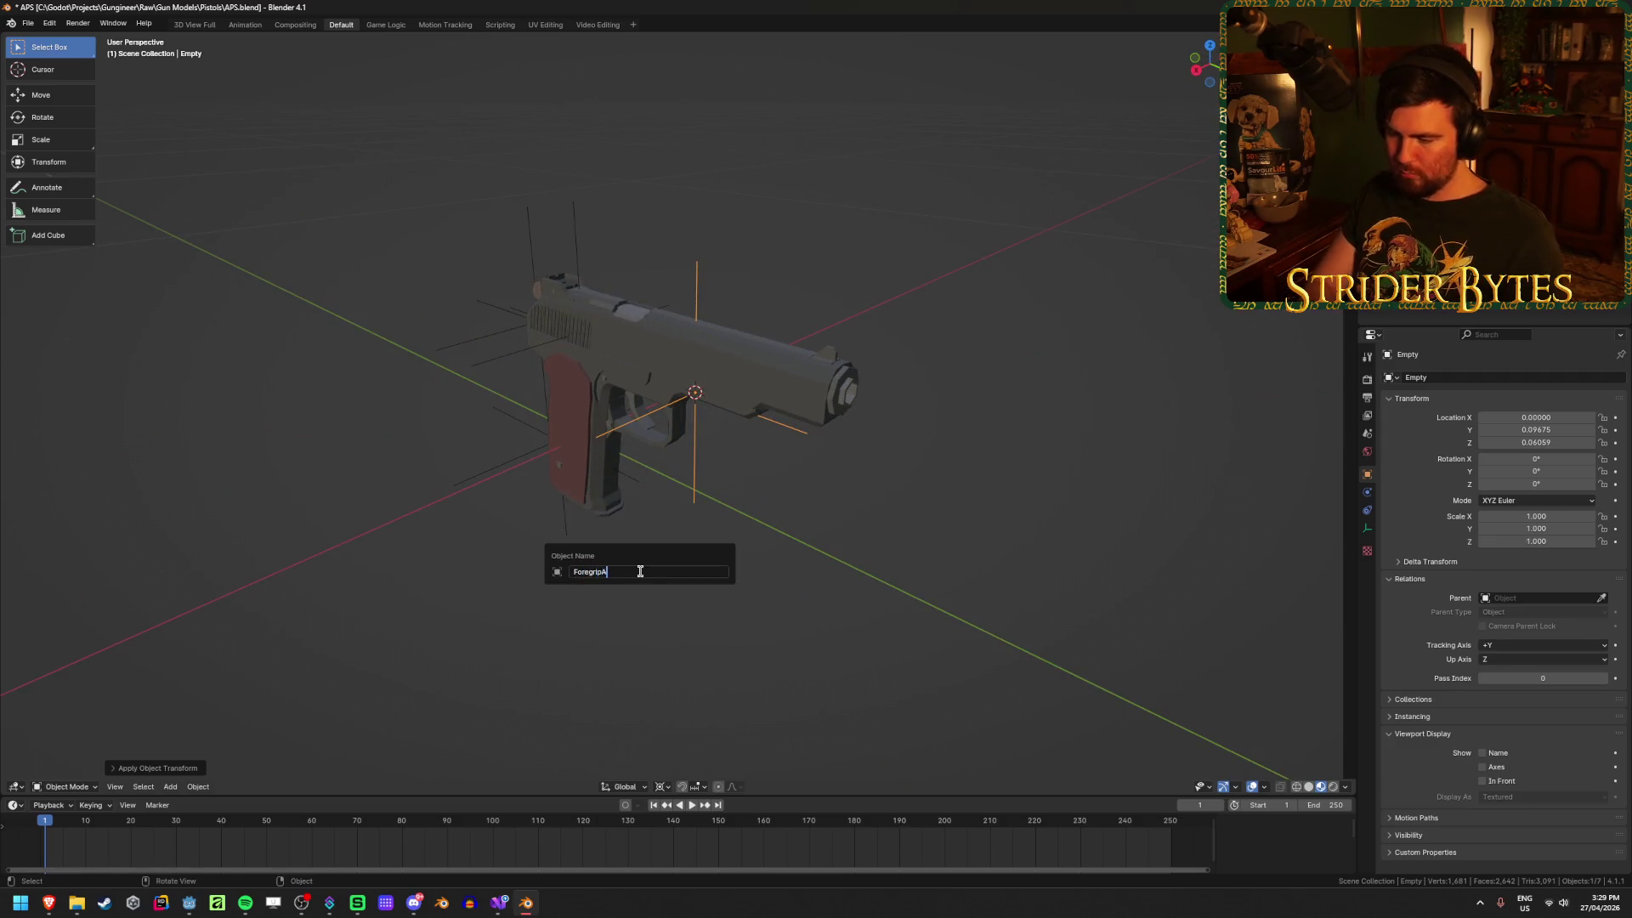
key("Return")
Step: Snap the 3D cursor to a vertex on top of the pistol's slide
middle_click_drag(591, 270, 657, 364)
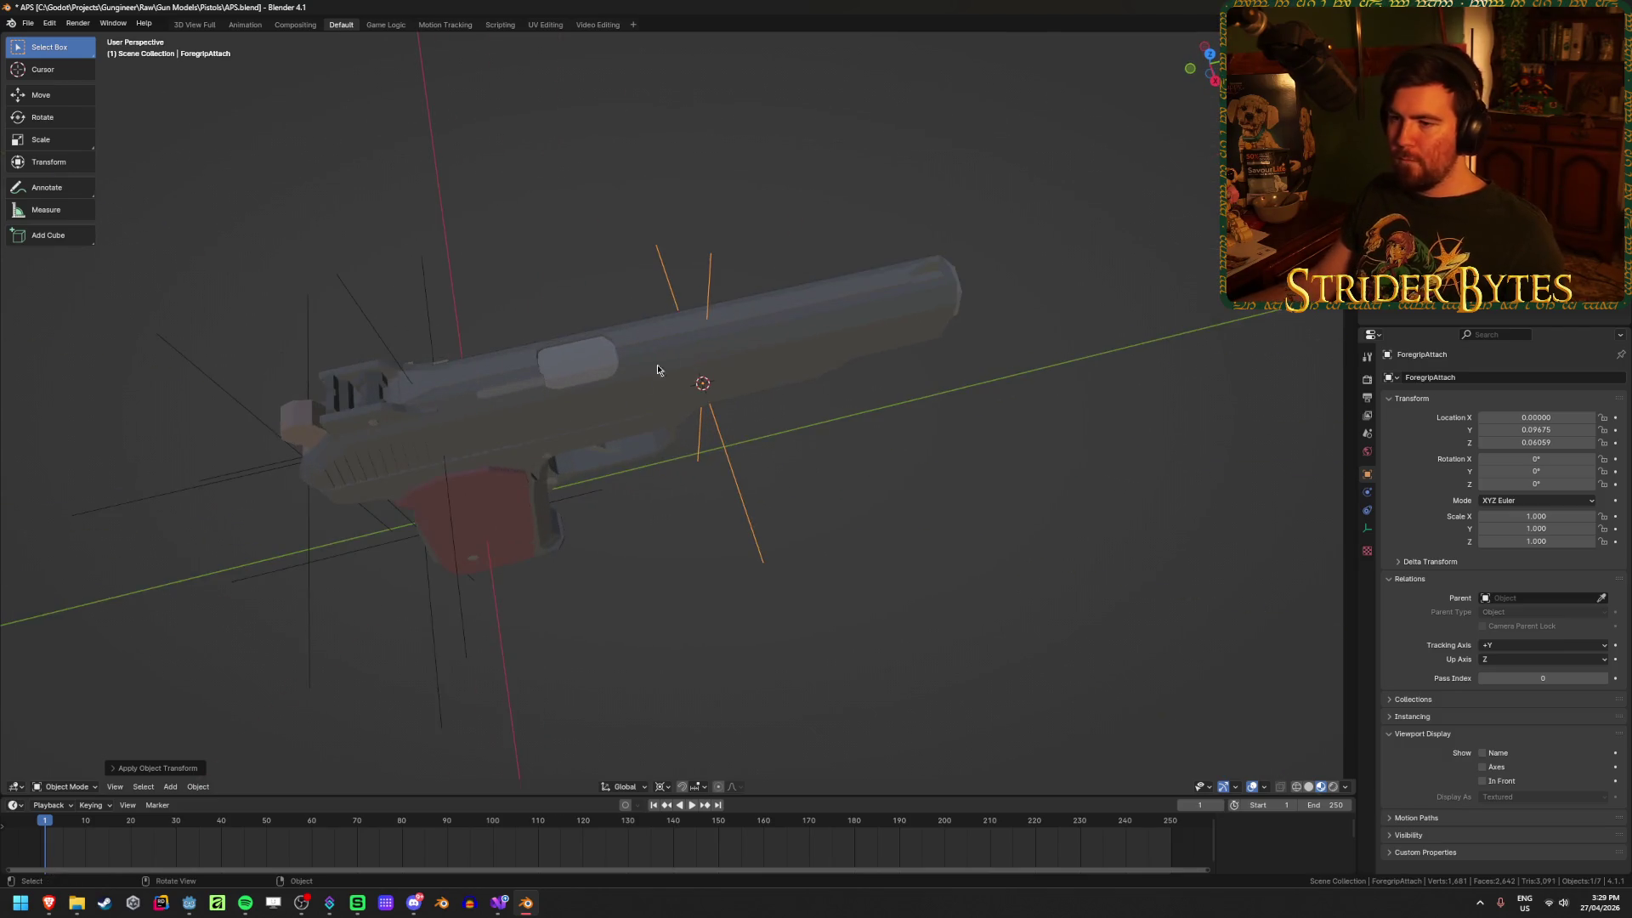
scroll(657, 364, "up", 3)
left_click(779, 364)
scroll(778, 364, "up", 2)
middle_click_drag(850, 393, 704, 483)
key("Tab")
left_click(605, 353)
mouse_move(605, 354)
middle_mouse_down()
mouse_move(710, 357)
mouse_move(655, 456)
middle_mouse_up()
key("ctrl+Tab")
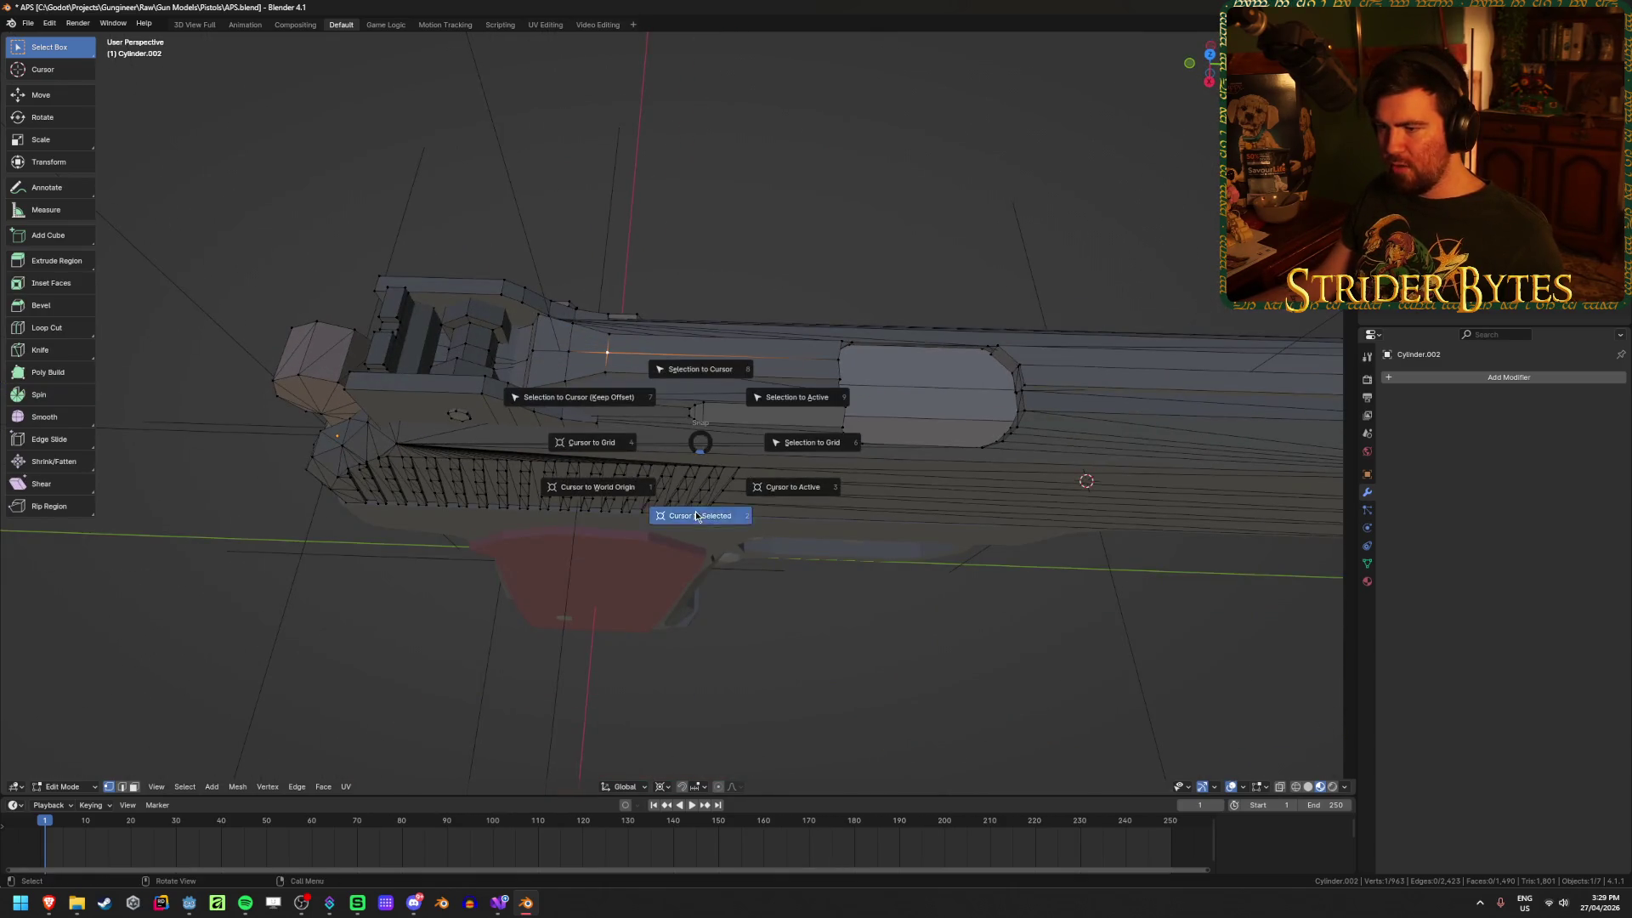
left_click(696, 511)
middle_click_drag(696, 512, 754, 511)
Step: Add a plain axes empty at the cursor, shrink it, apply its scale, and name it SightAttach
key("shift+a")
mouse_move(977, 564)
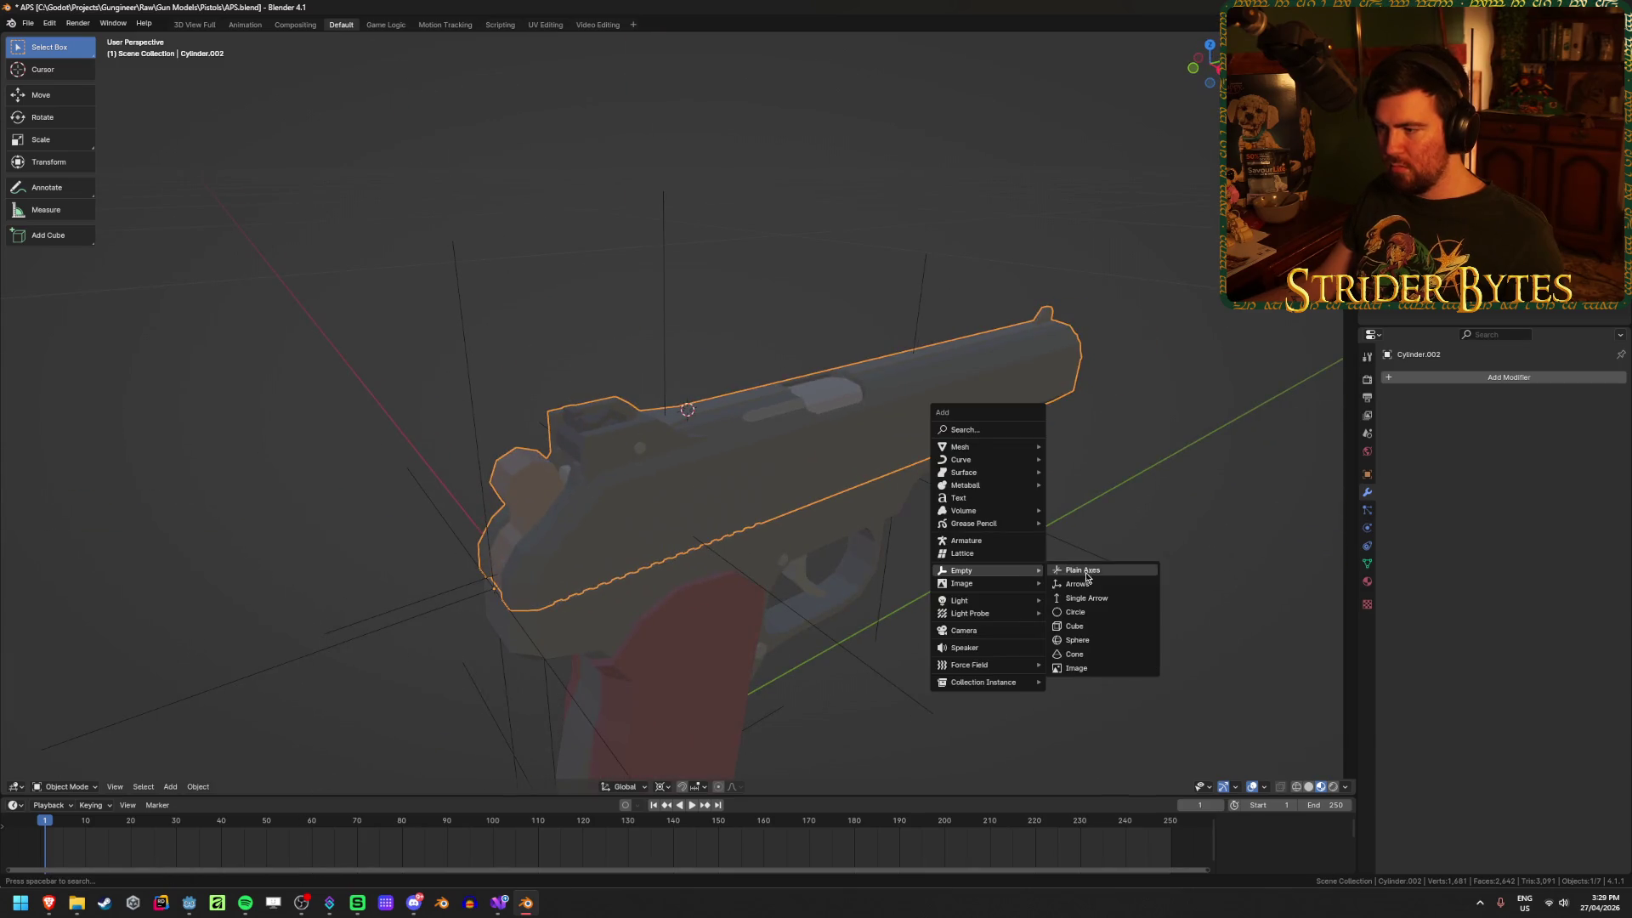
left_click(1085, 573)
key("s")
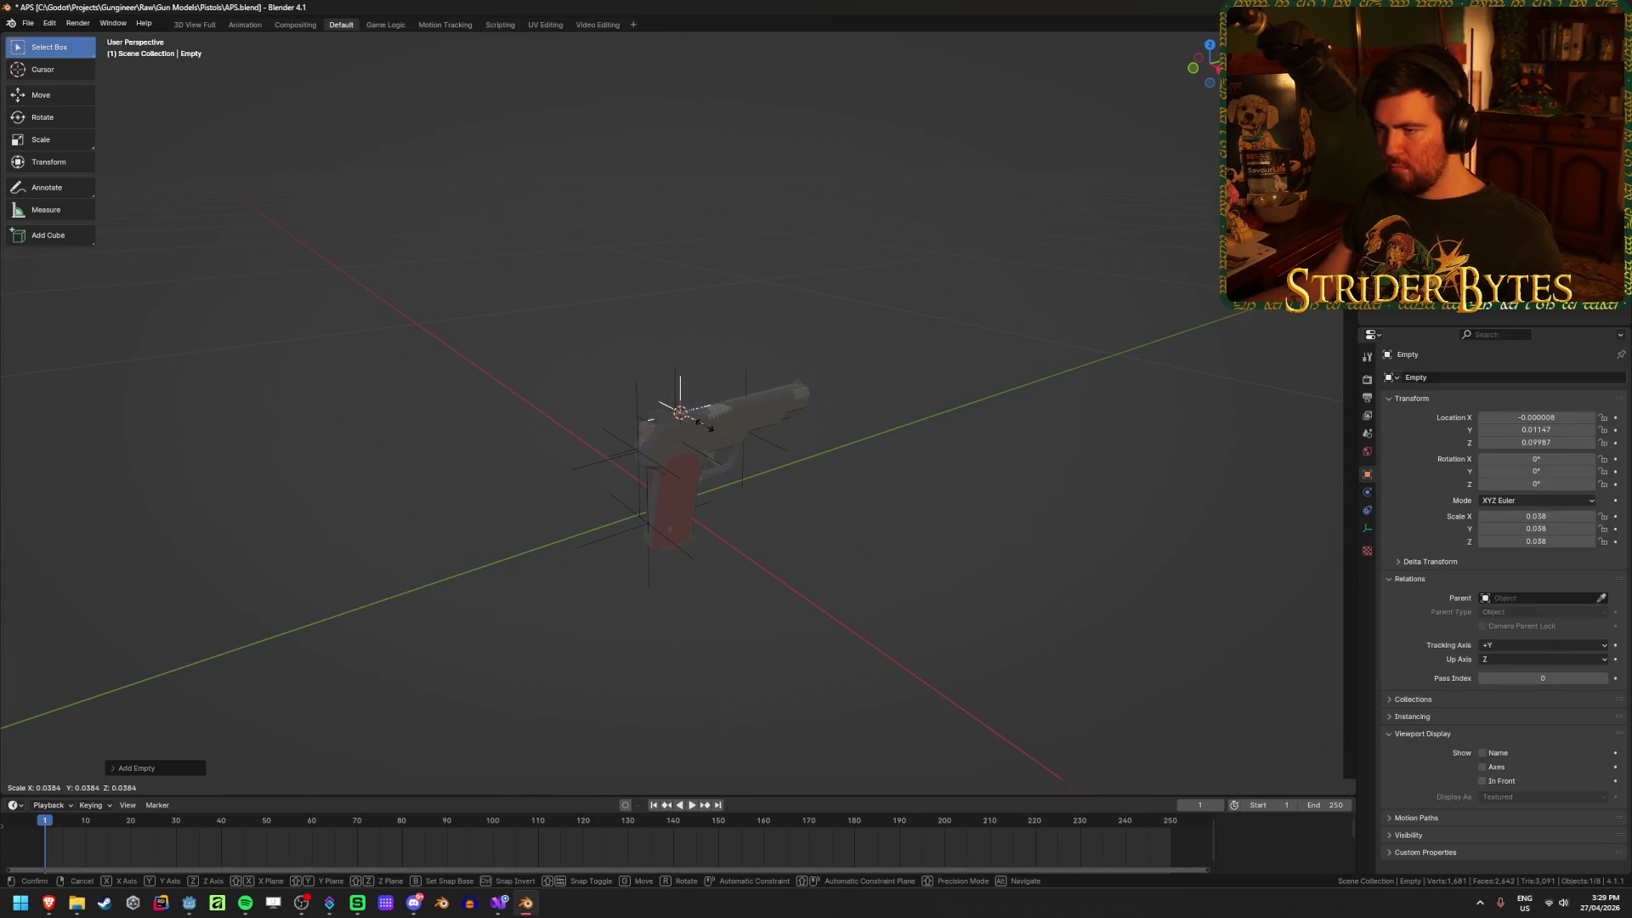
left_click(716, 444)
mouse_move(717, 443)
middle_mouse_down()
mouse_move(820, 456)
mouse_move(746, 470)
mouse_move(769, 489)
middle_mouse_up()
key("ctrl+a")
left_click(768, 485)
key("F2")
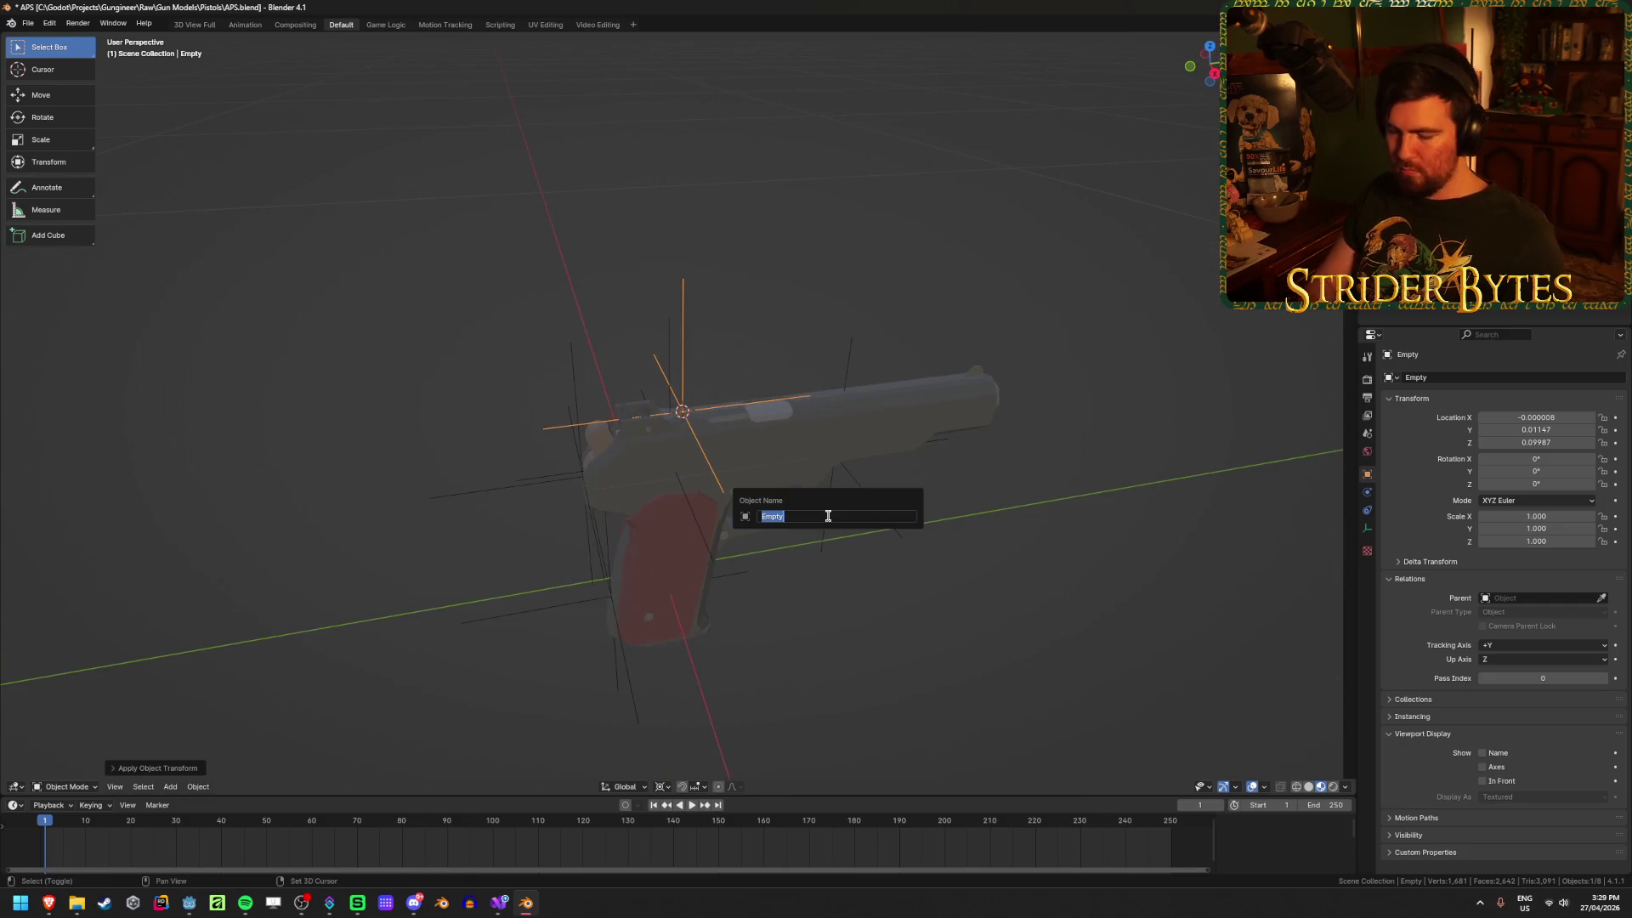
type("SightAttach")
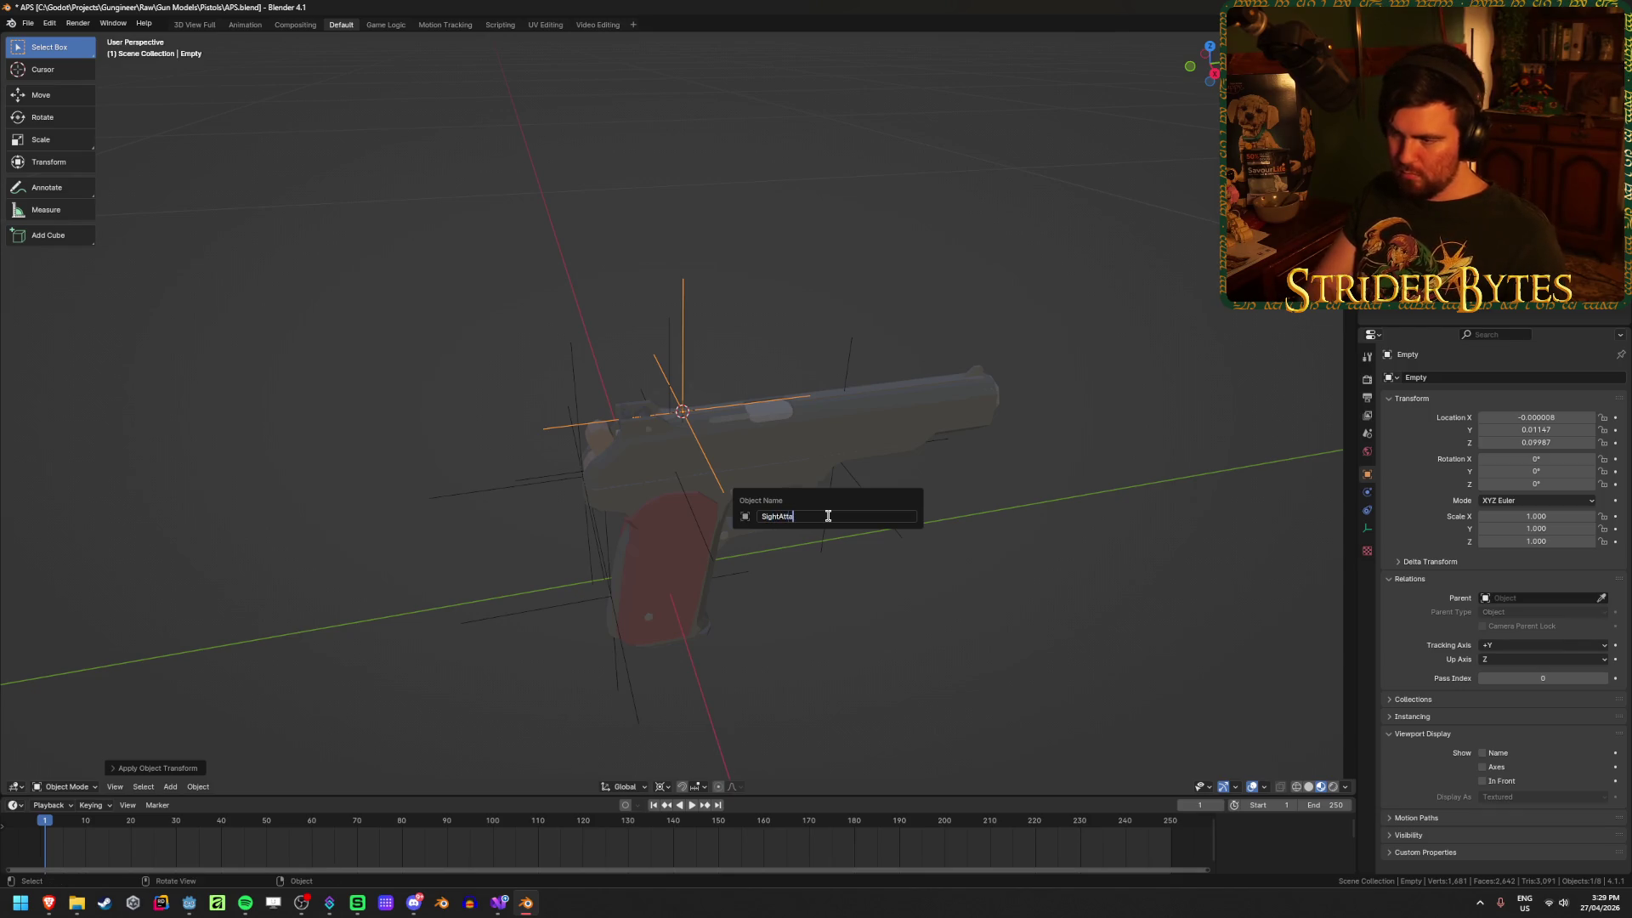
key("Return")
Step: Save APS.blend and re-enter Edit Mode on the pistol's main body
key("ctrl+s")
scroll(620, 497, "up", 3)
left_click(620, 497)
key("Tab")
mouse_move(621, 496)
middle_mouse_down()
mouse_move(727, 451)
mouse_move(642, 583)
middle_mouse_up()
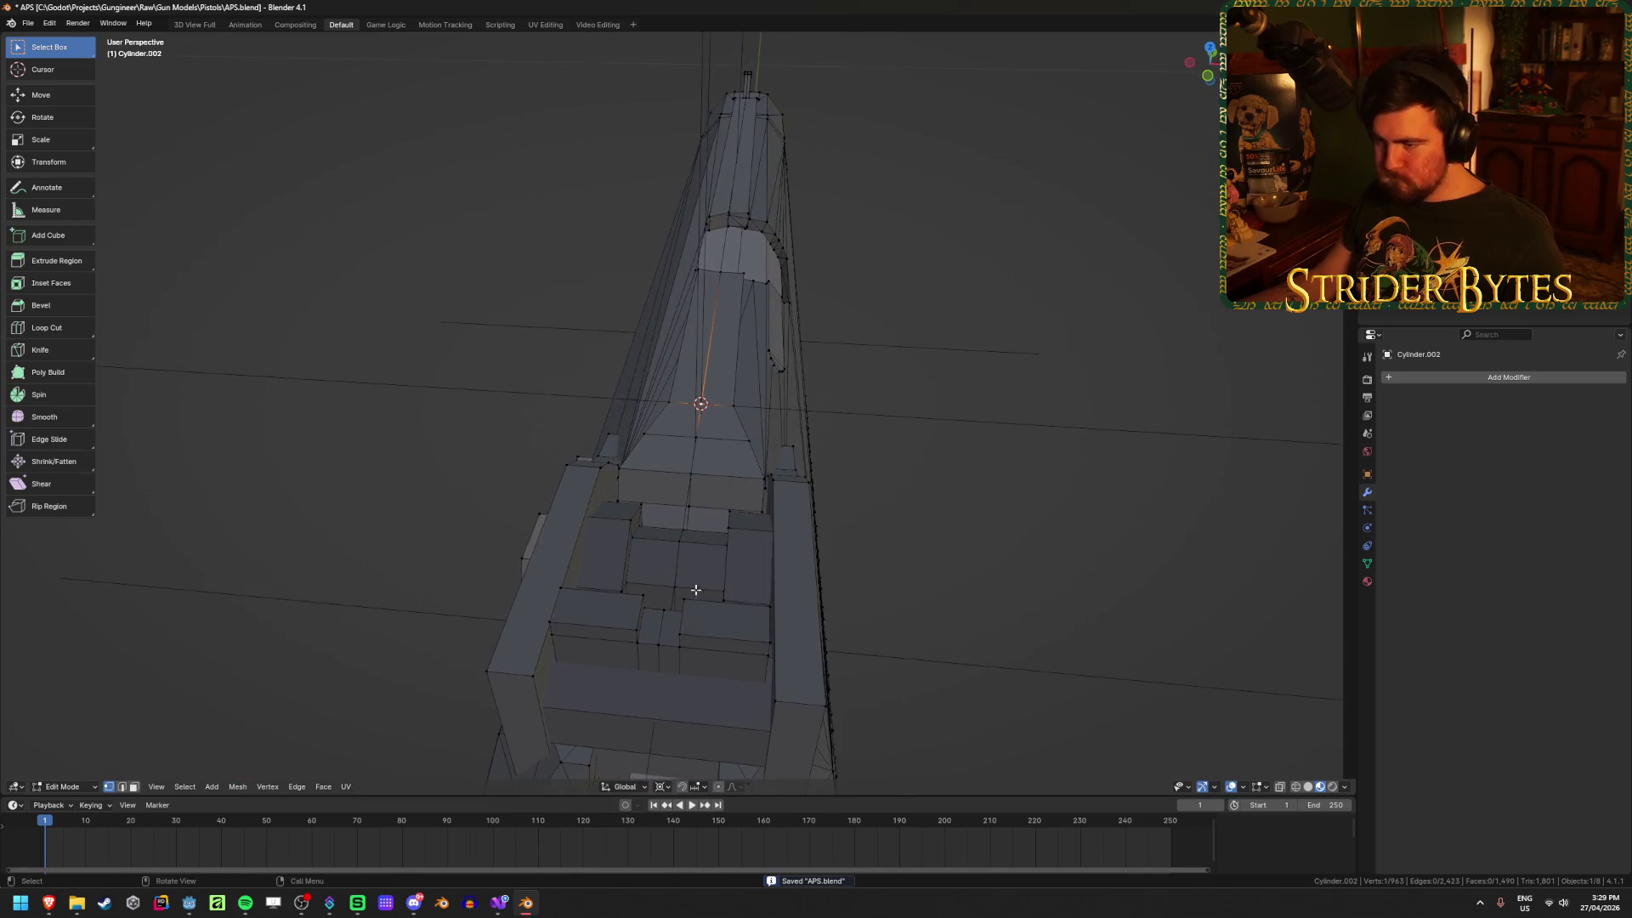
Step: Snap the cursor between two top vertices and add a plain axes empty there
left_click(637, 629, "shift")
key("ctrl+Tab")
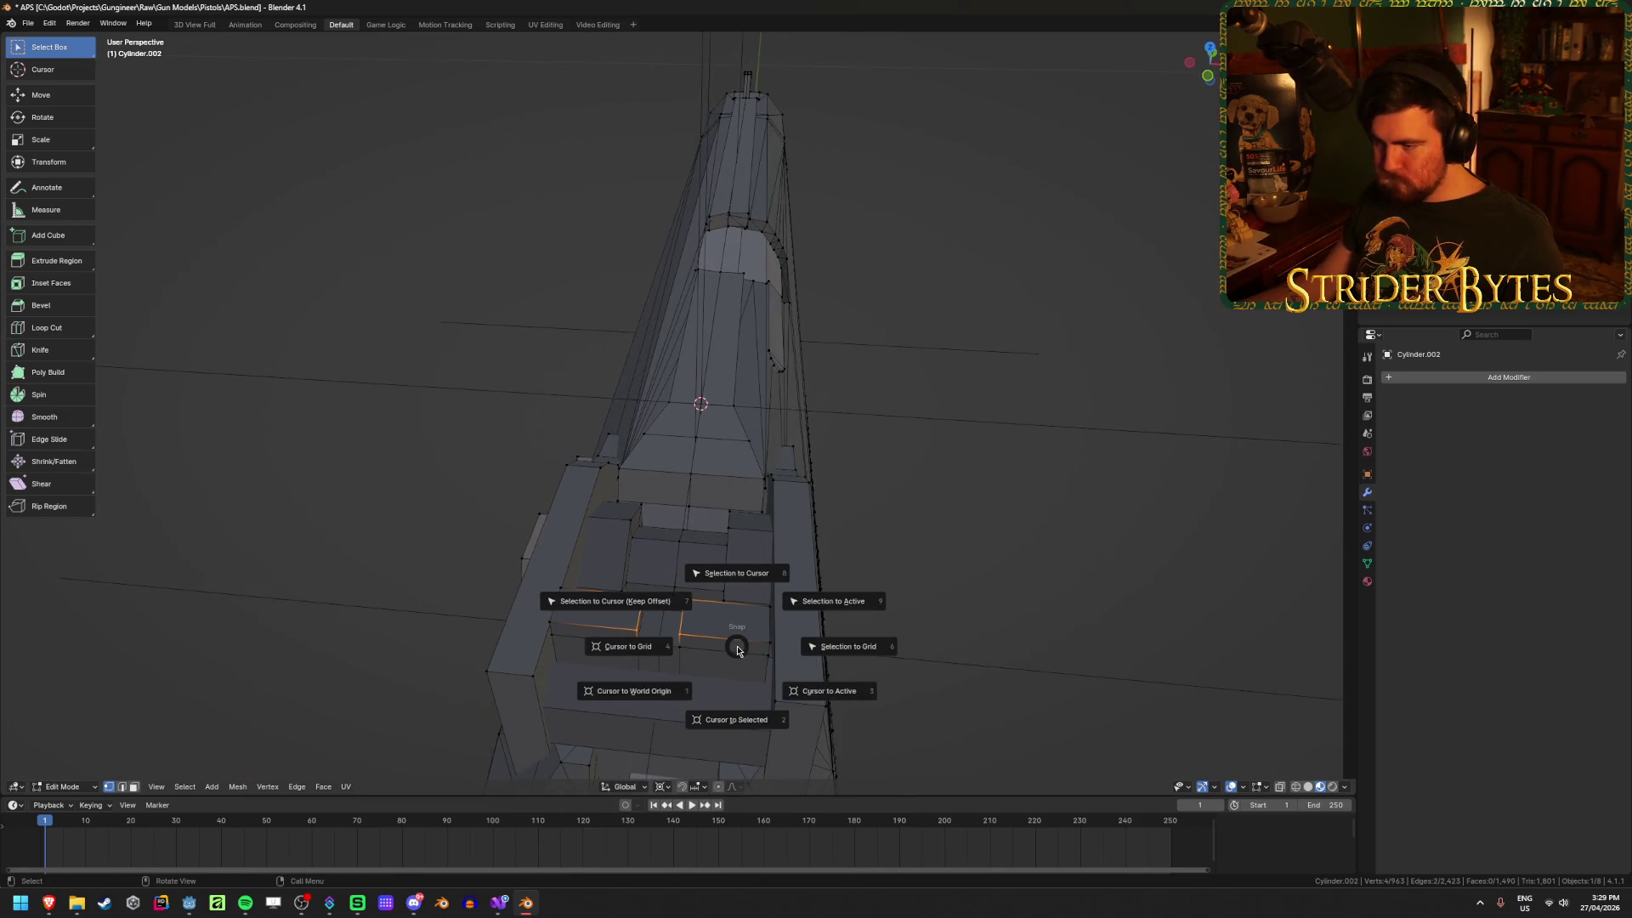
left_click(838, 659)
scroll(901, 552, "down", 3)
key("shift+a")
mouse_move(959, 426)
left_click(1016, 422)
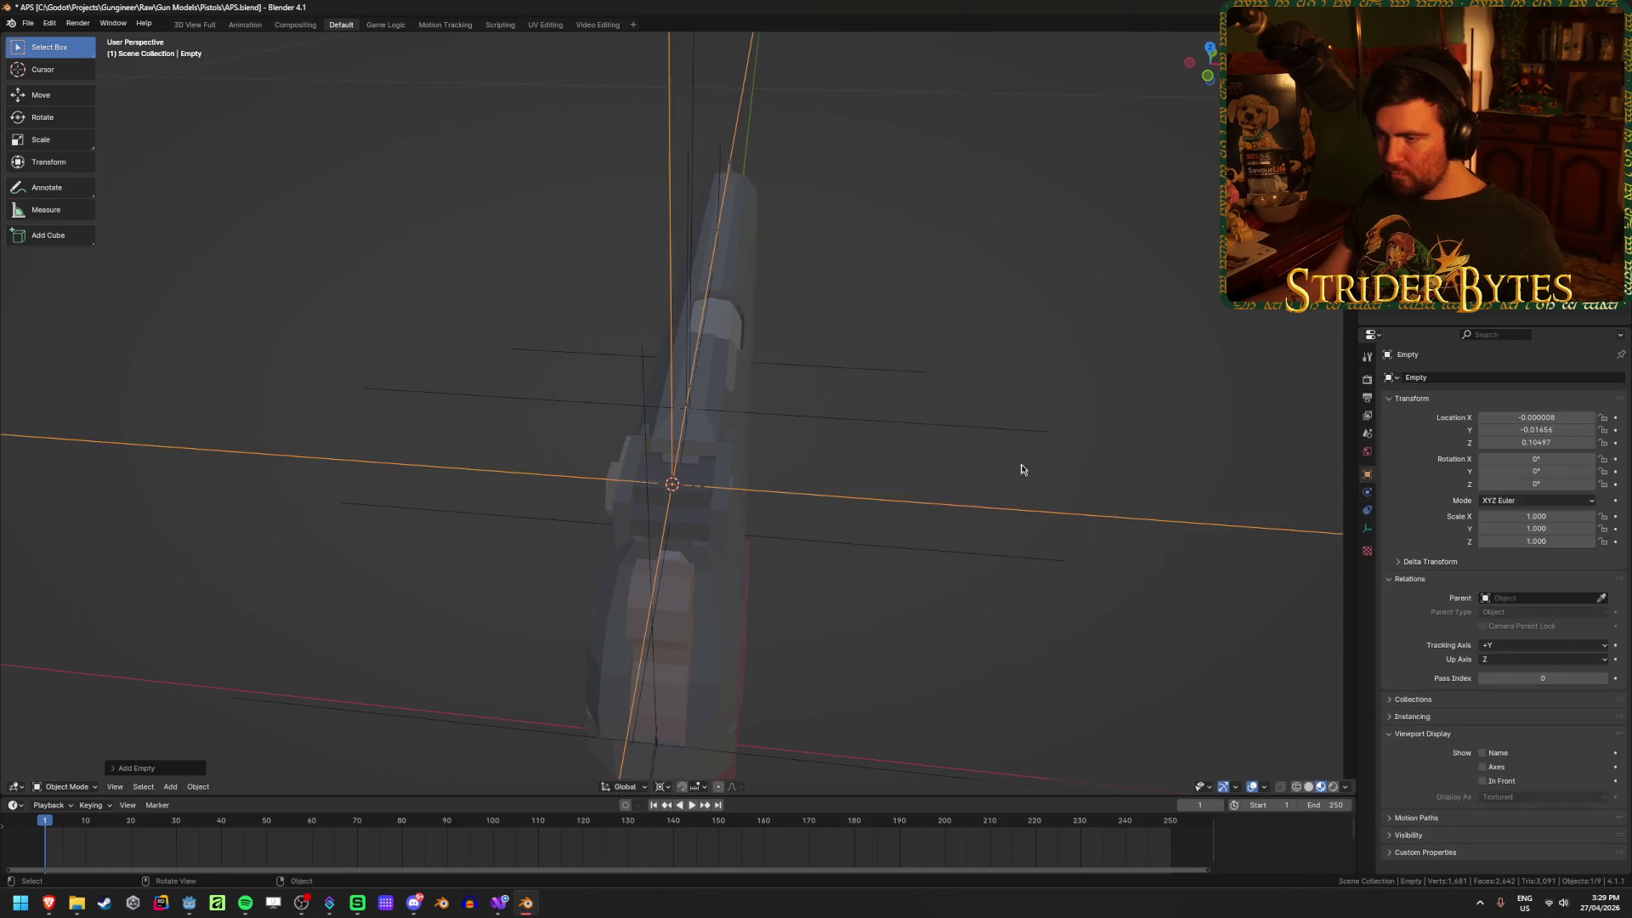
Step: Resize the empty in local view until it fits, then apply its scale
key("slash")
key("s")
left_click(804, 503)
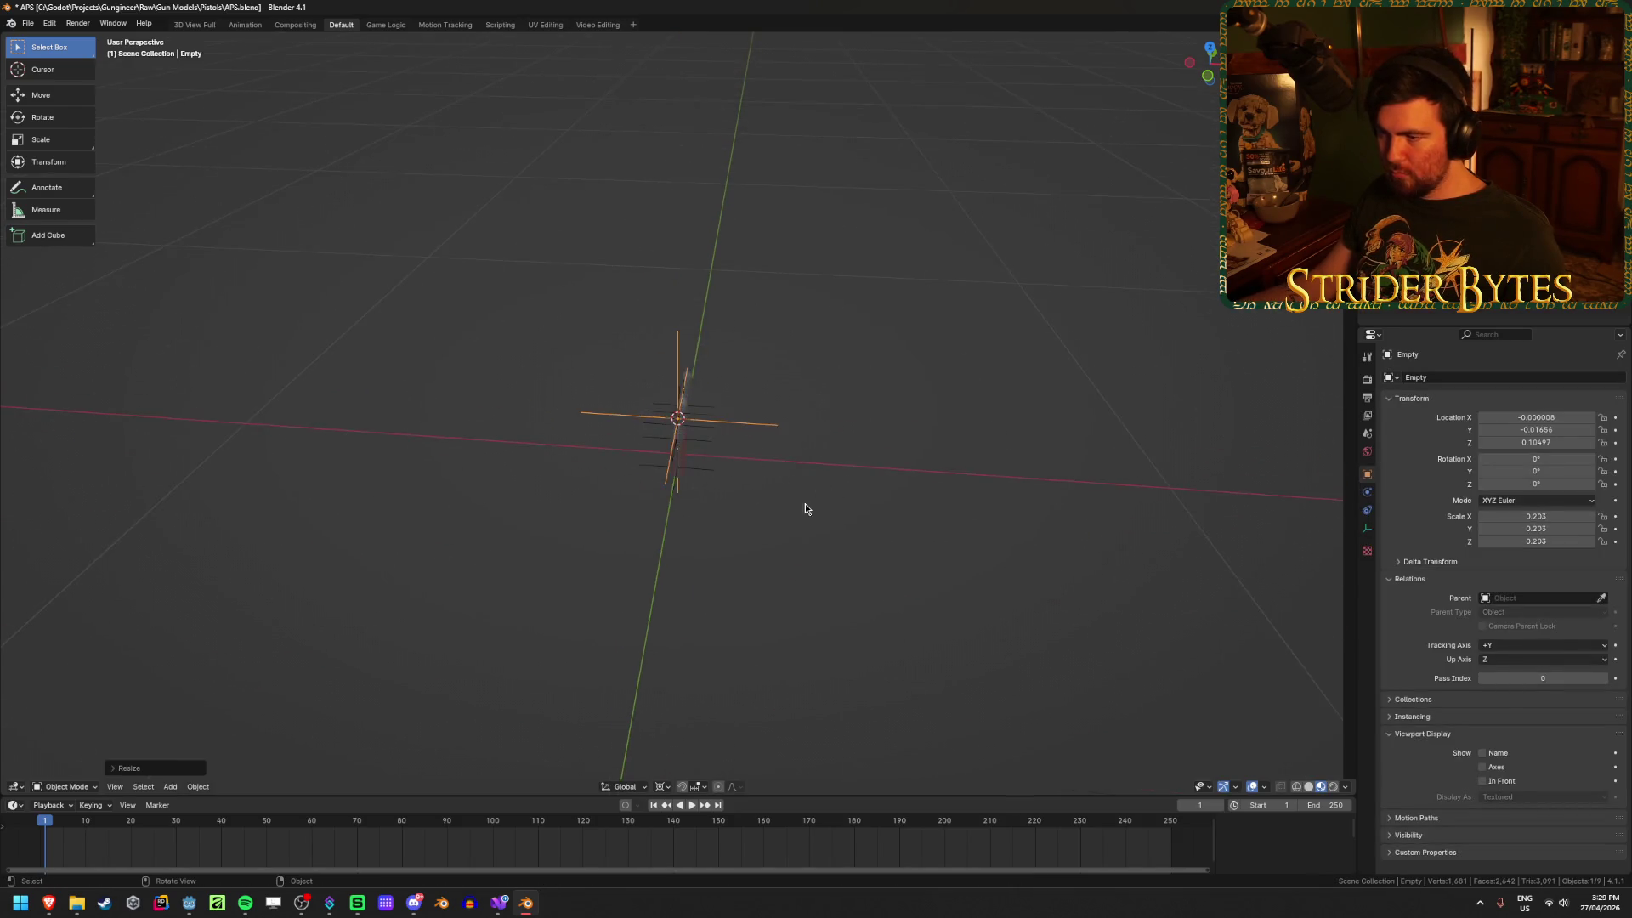
key("slash")
key("s")
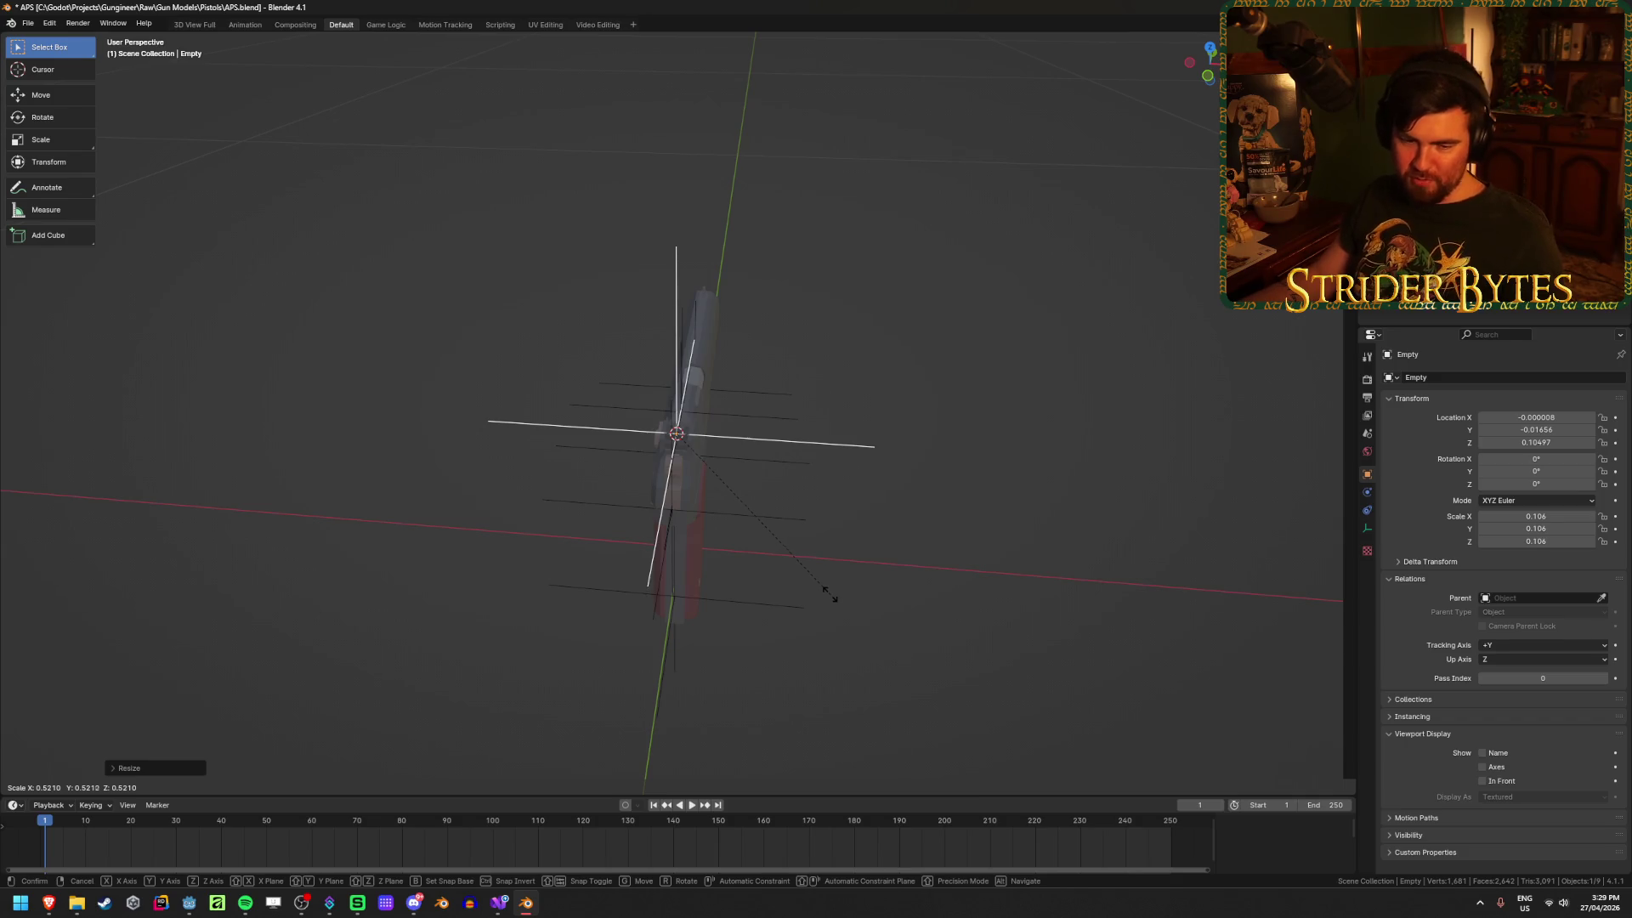
left_click(804, 509)
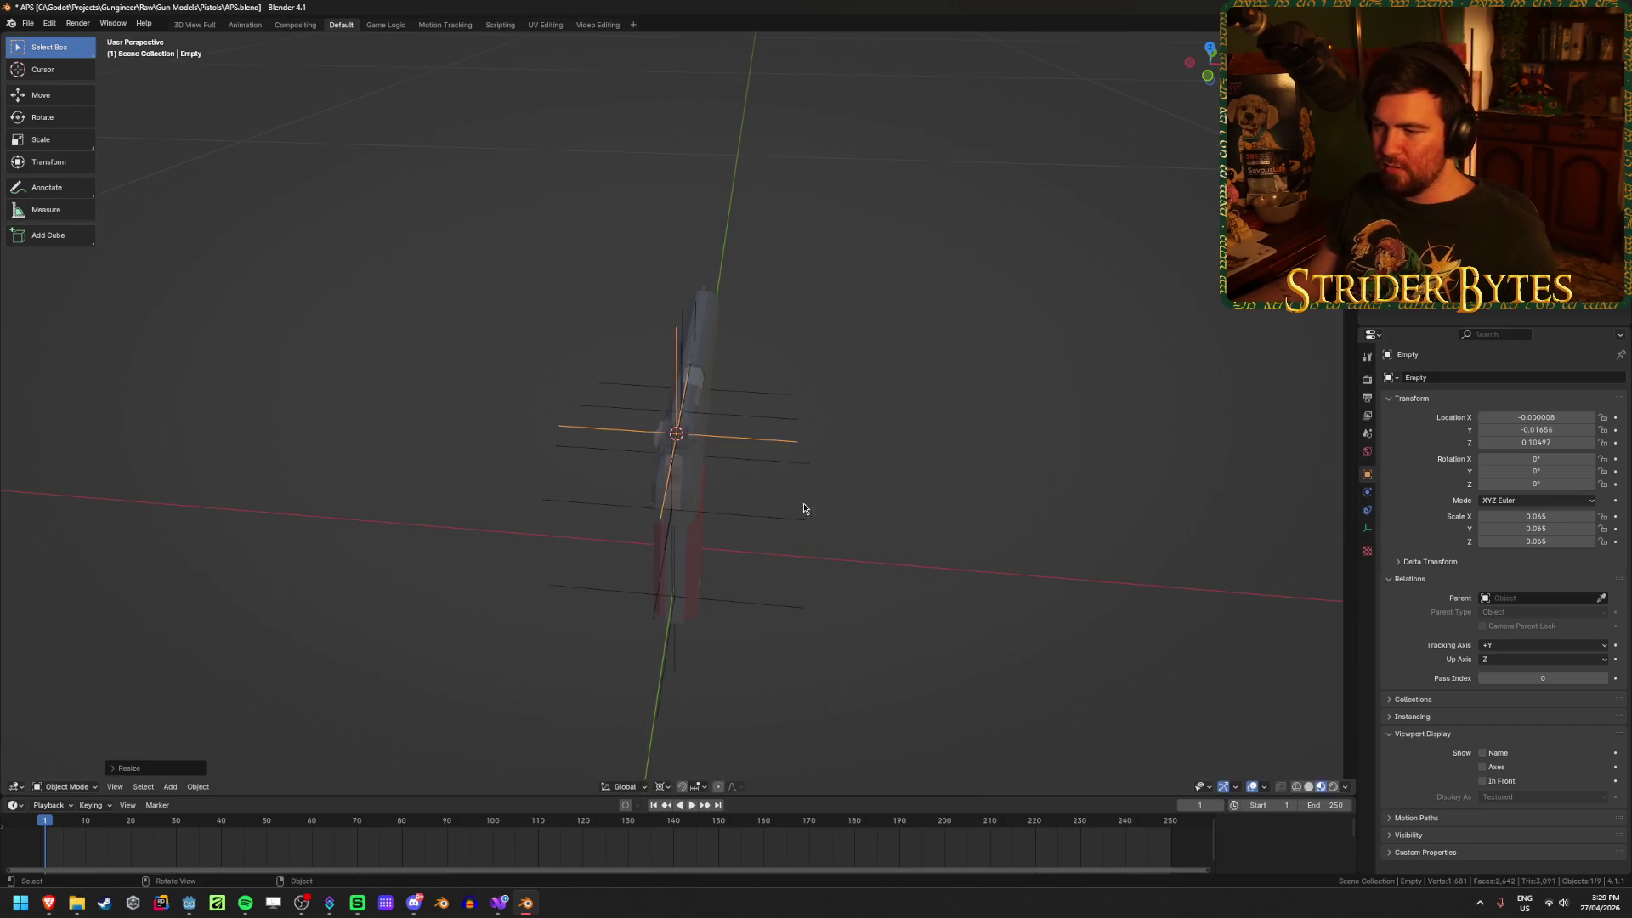
mouse_move(804, 508)
middle_mouse_down()
mouse_move(838, 557)
mouse_move(874, 557)
mouse_move(881, 587)
middle_mouse_up()
key("s")
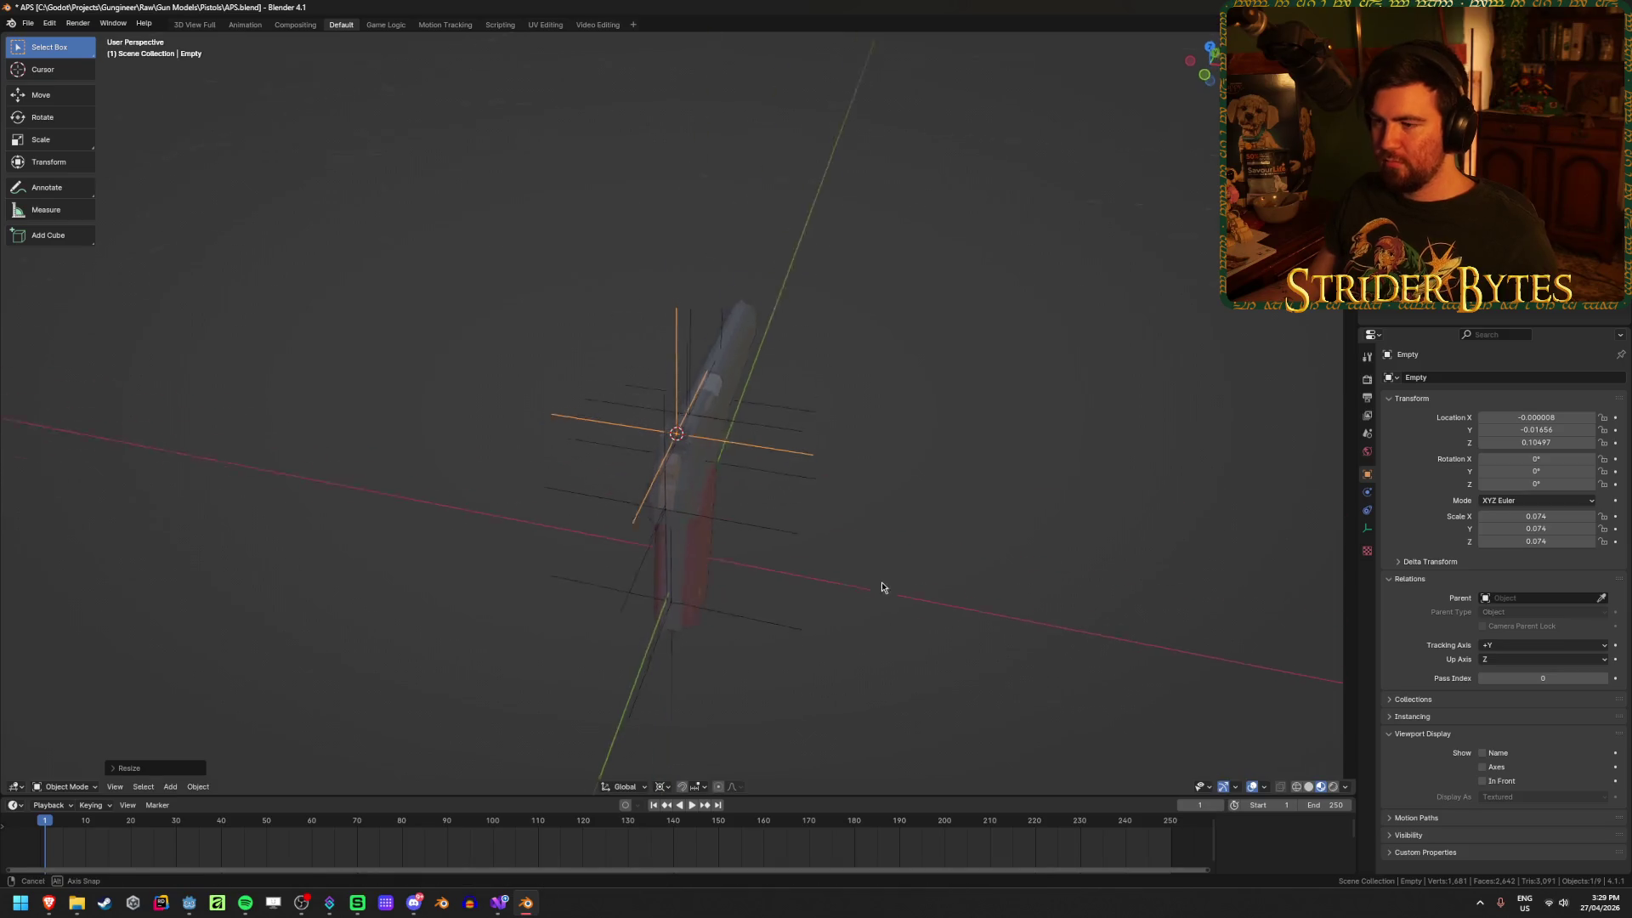
left_click(889, 563)
key("ctrl+a")
left_click(889, 563)
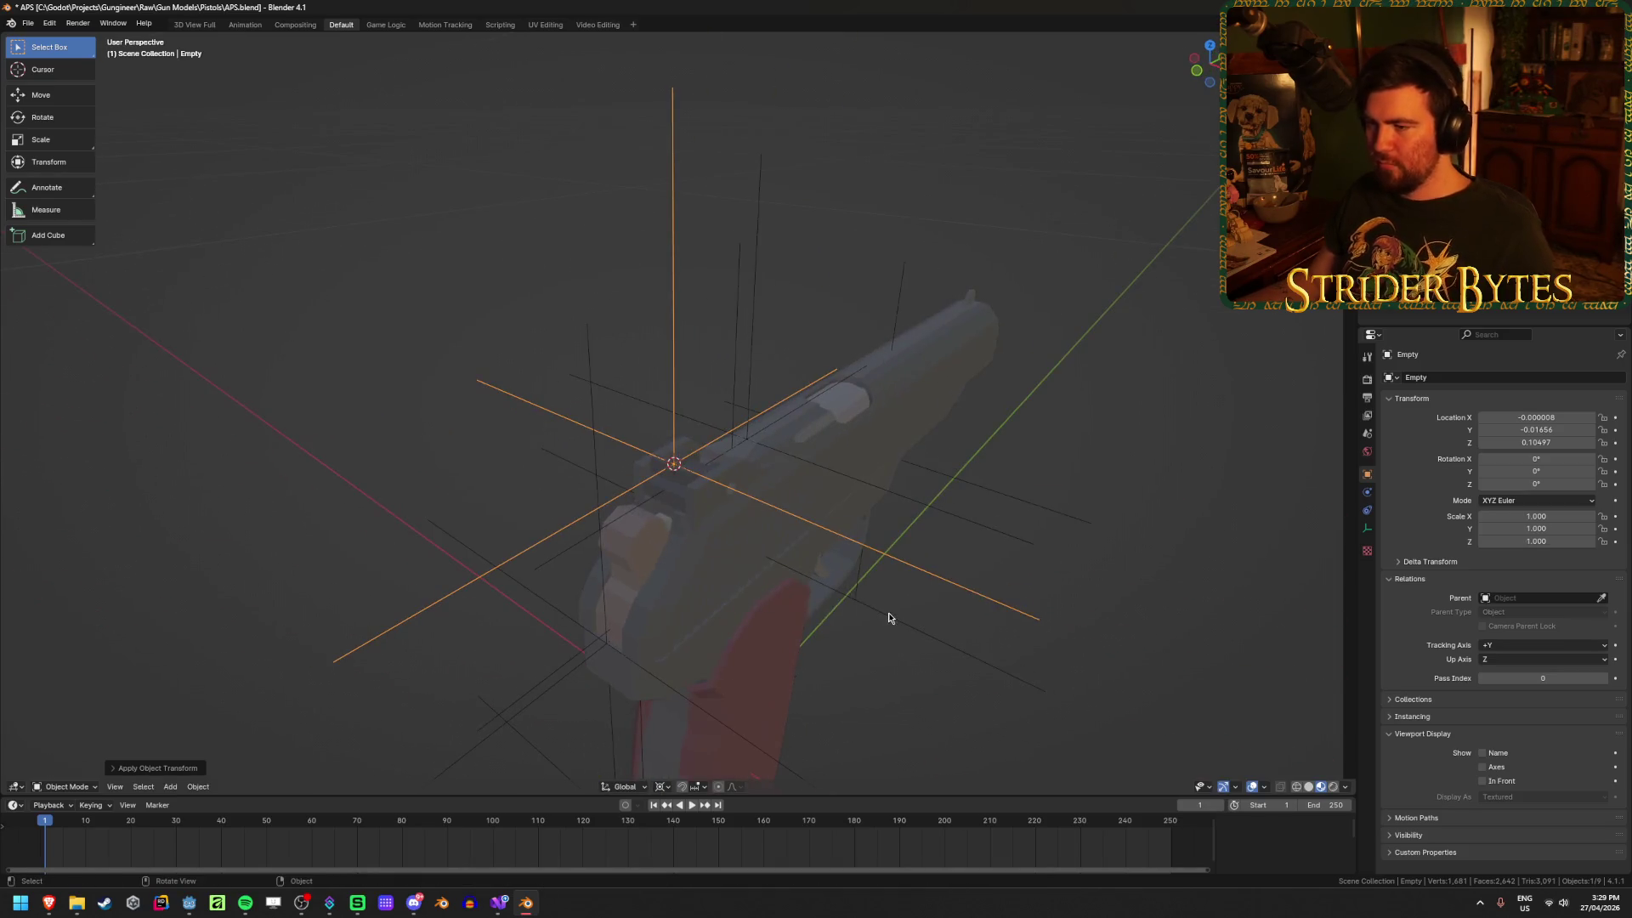
Step: Rename the empty AimPoint and save APS.blend
key("F2")
type("A")
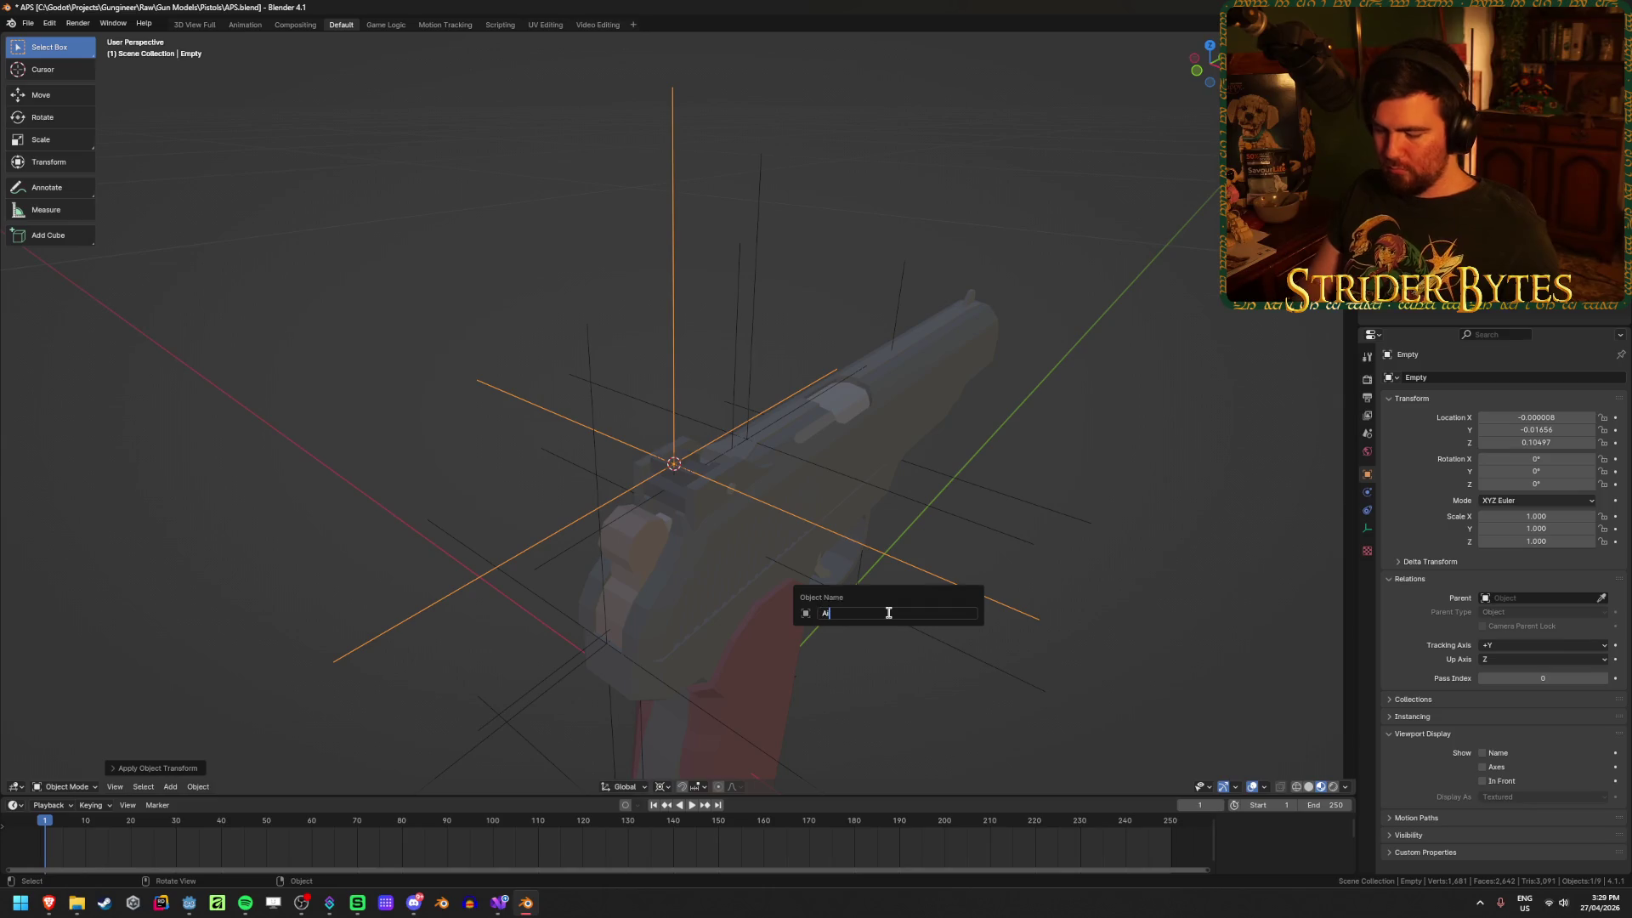
type("mPoint")
key("Return")
key("ctrl+s")
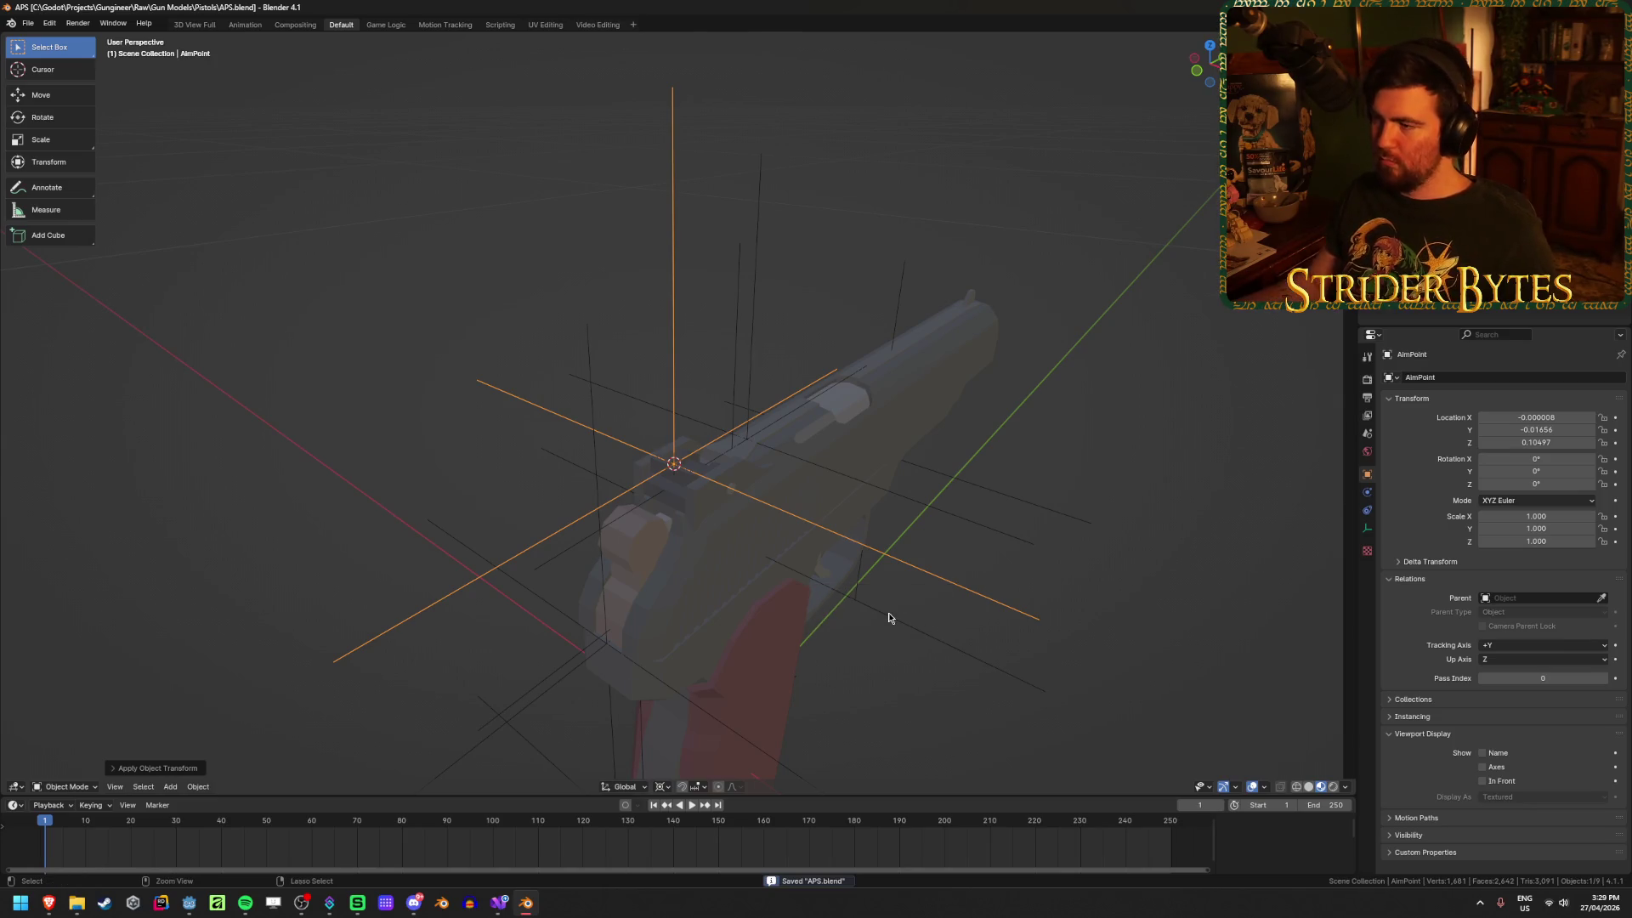
mouse_move(889, 612)
middle_mouse_down()
mouse_move(954, 572)
mouse_move(1232, 670)
mouse_move(911, 445)
mouse_move(921, 495)
mouse_move(899, 593)
middle_mouse_up()
Step: Snap the cursor to the muzzle face and add a plain axes empty there
left_click(738, 470)
key("Tab")
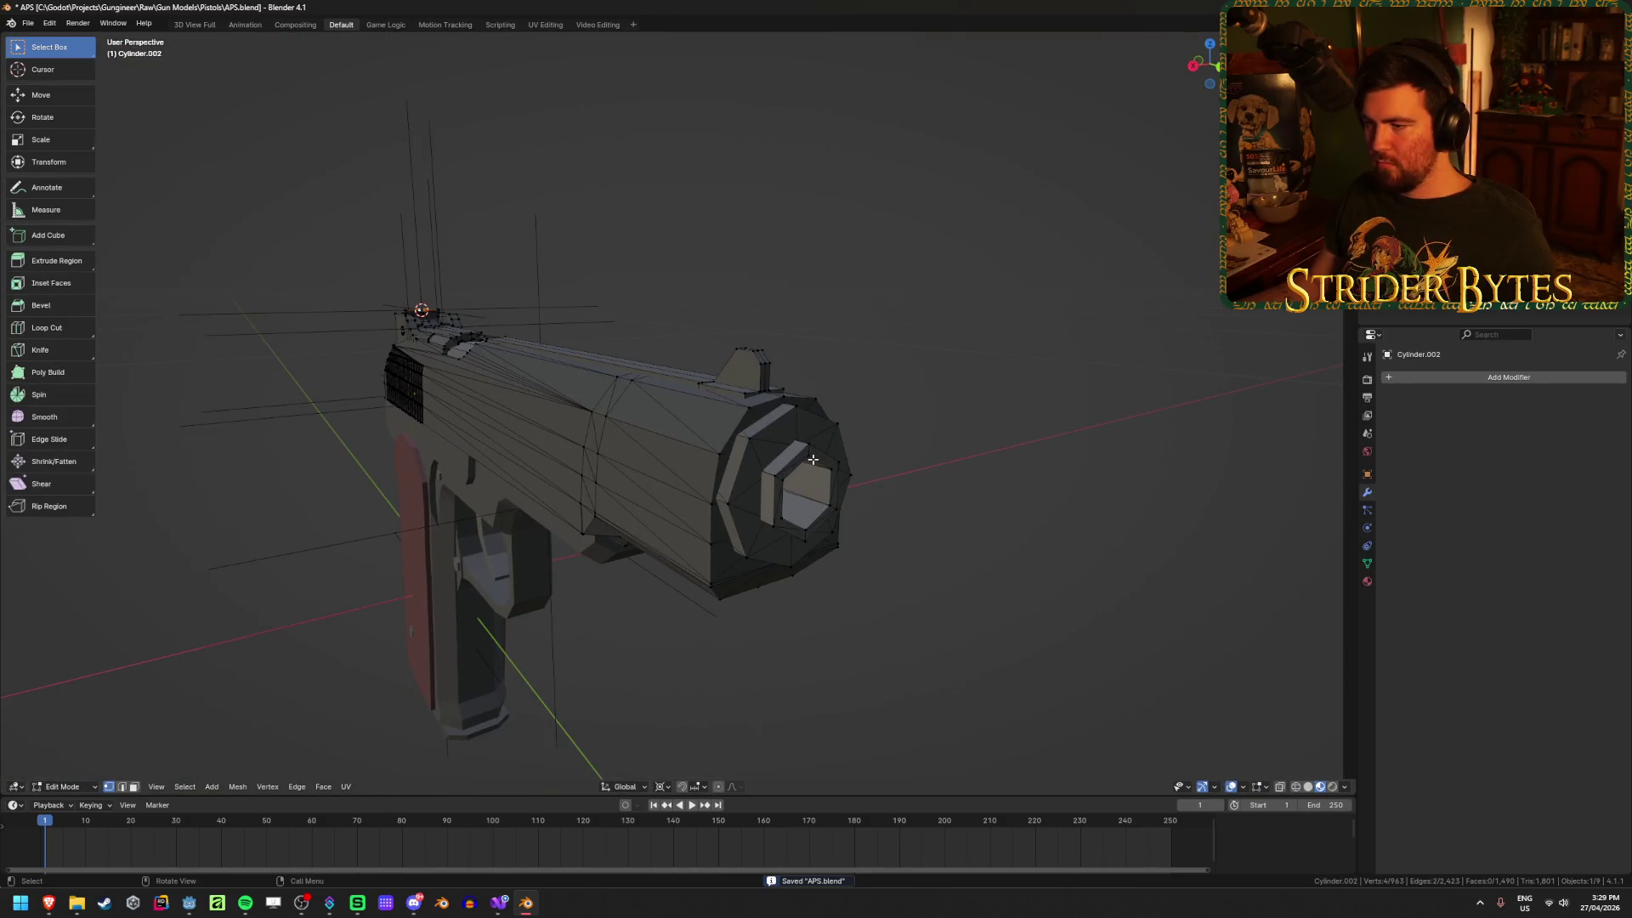
key("shift+s")
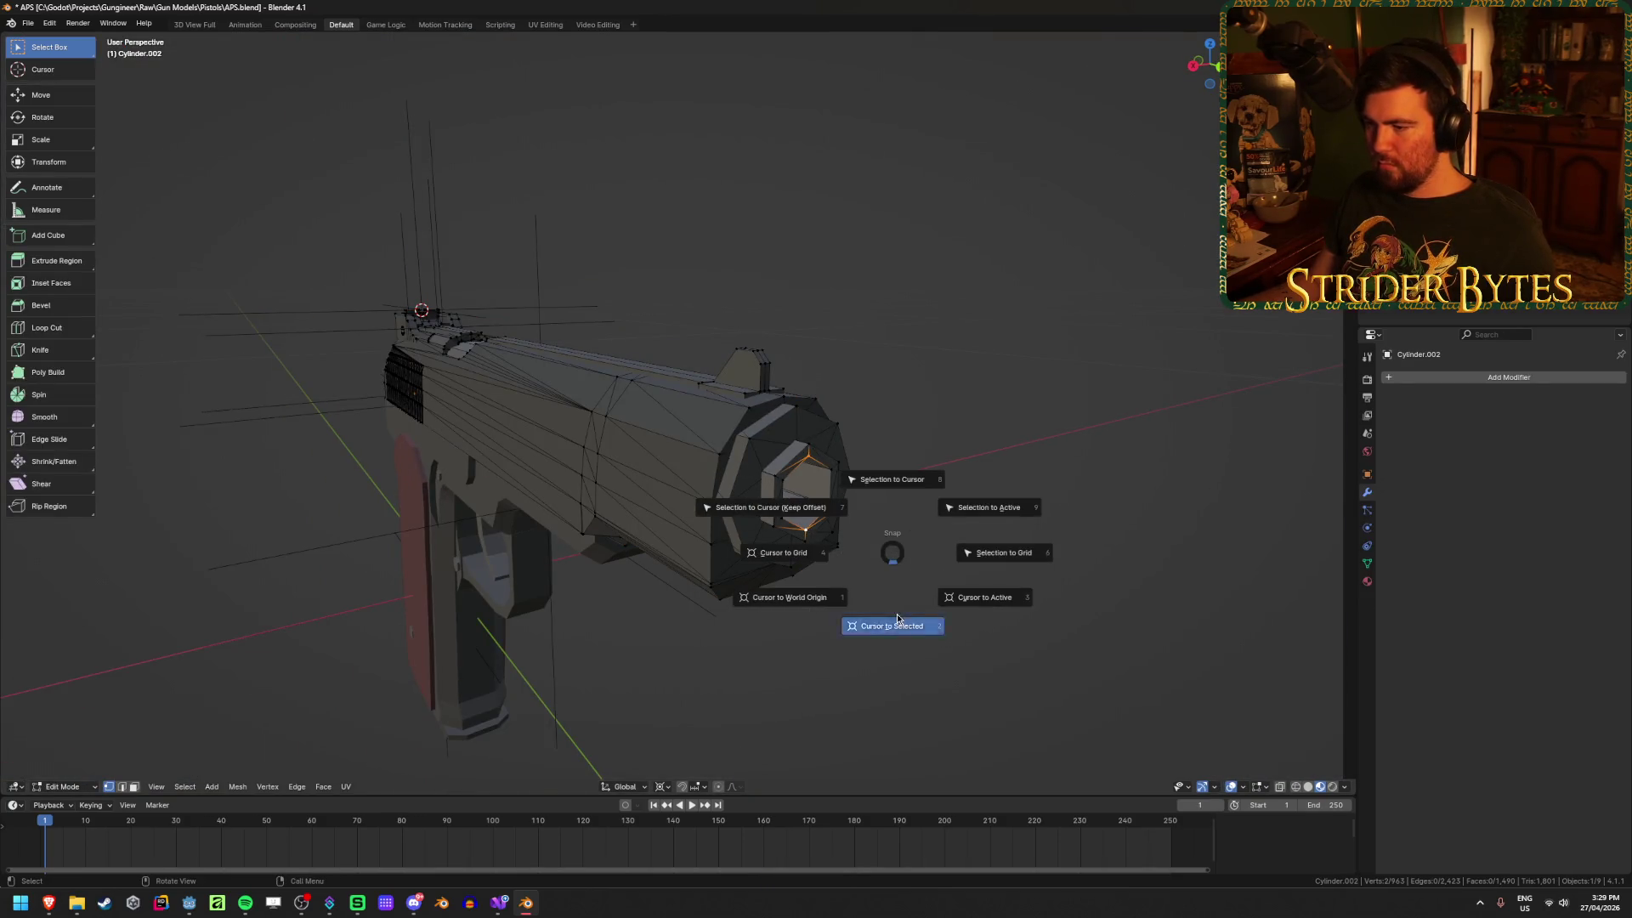
left_click(896, 613)
key("Tab")
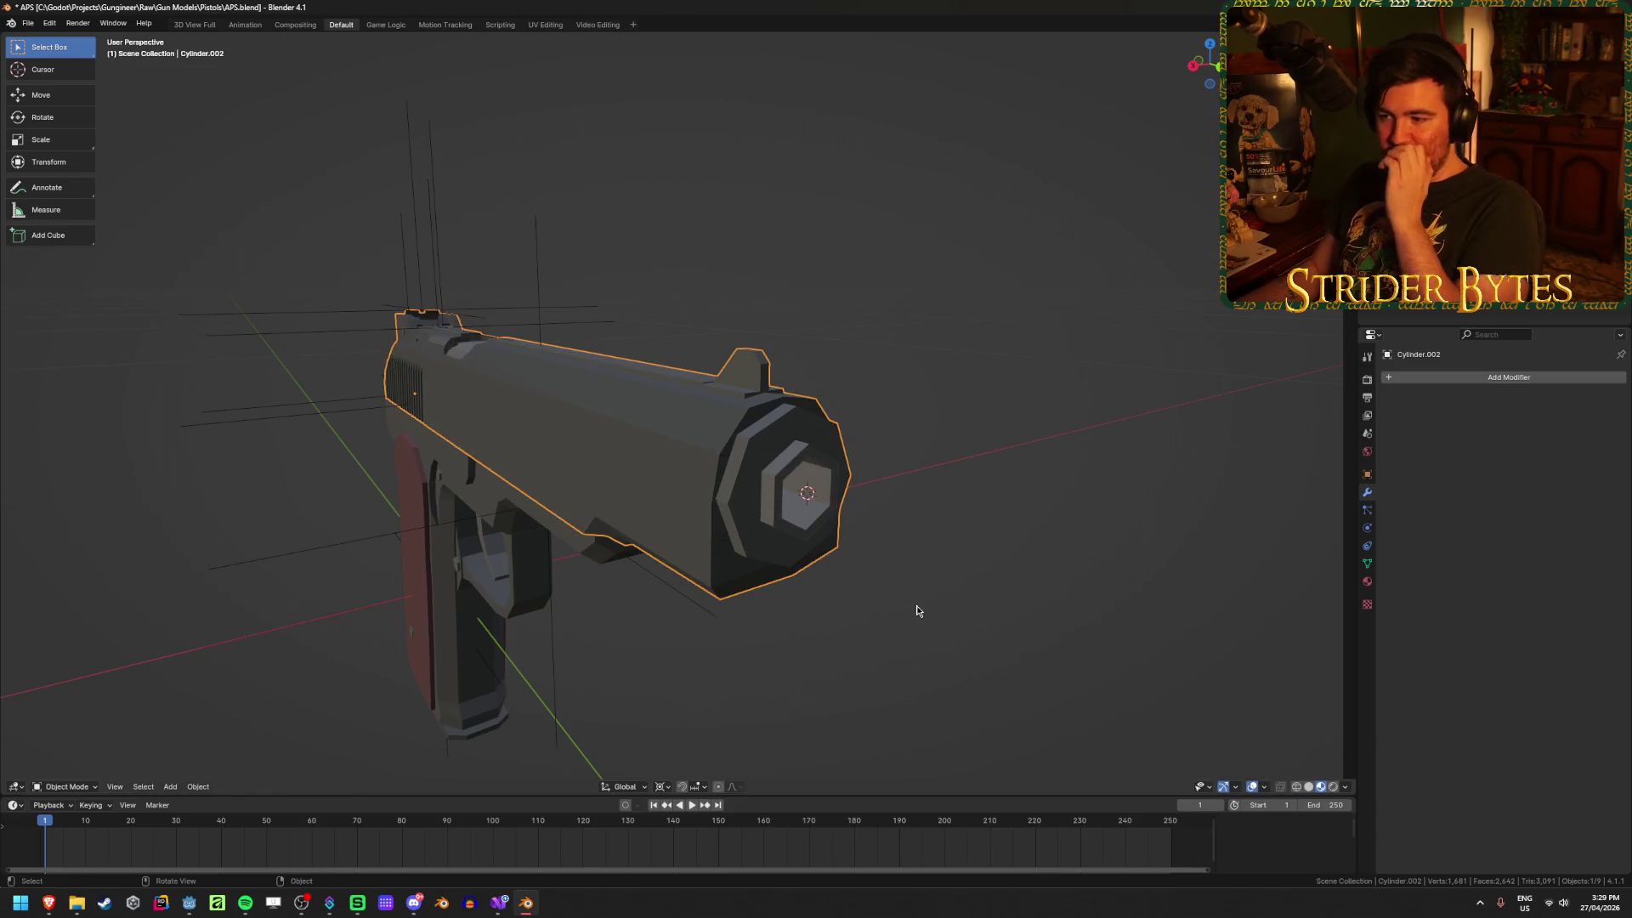
key("shift+a")
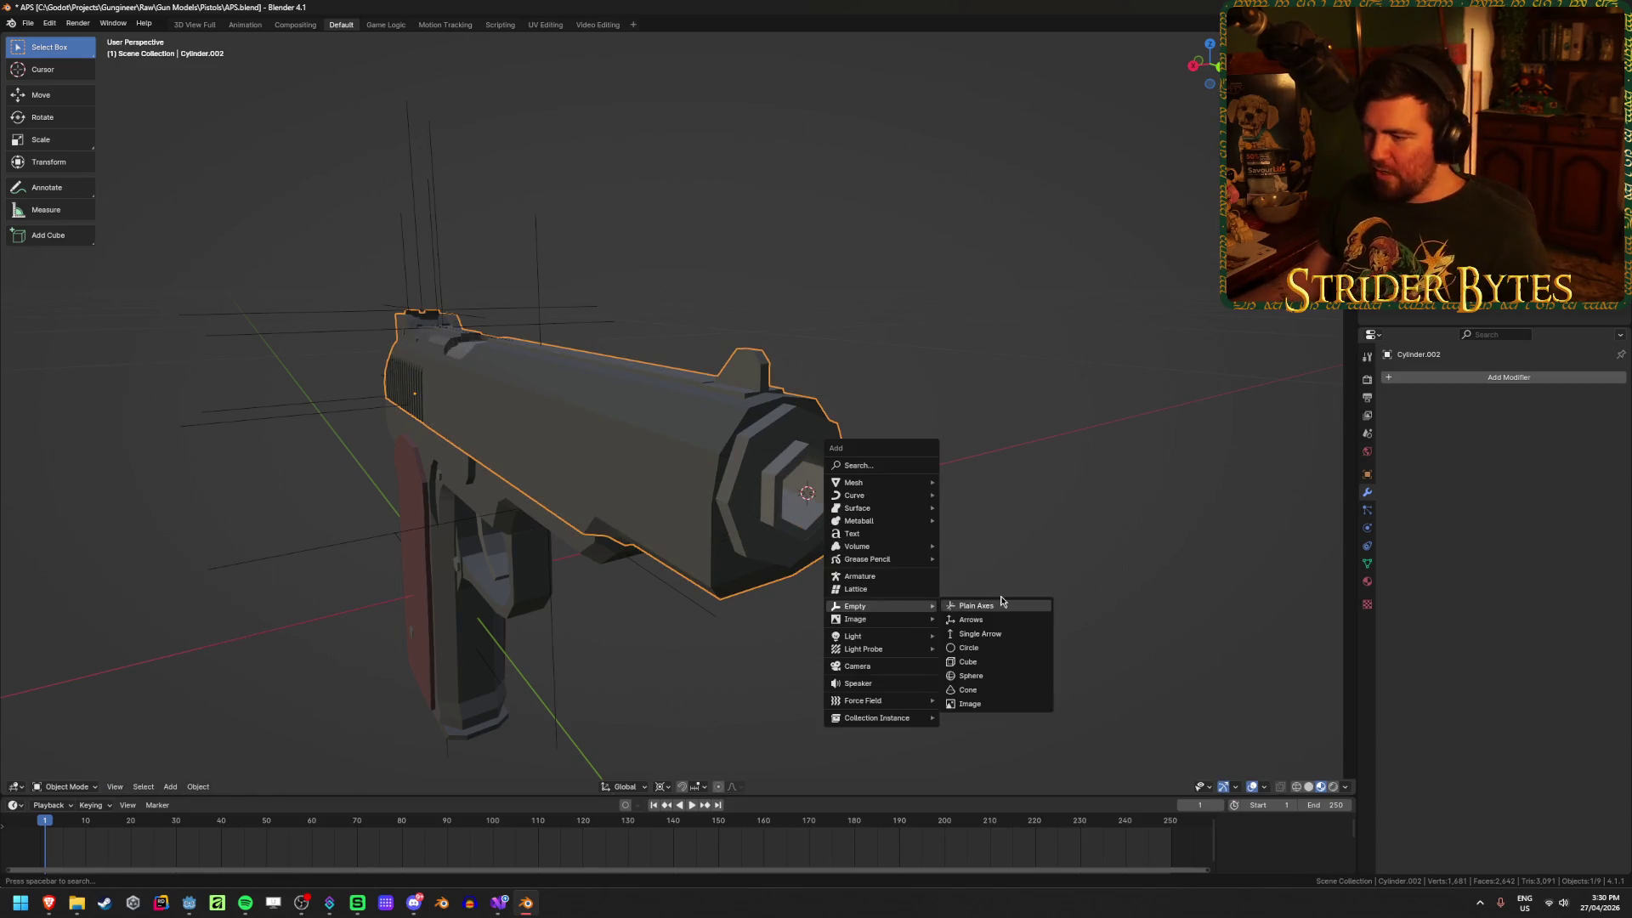
left_click(971, 606)
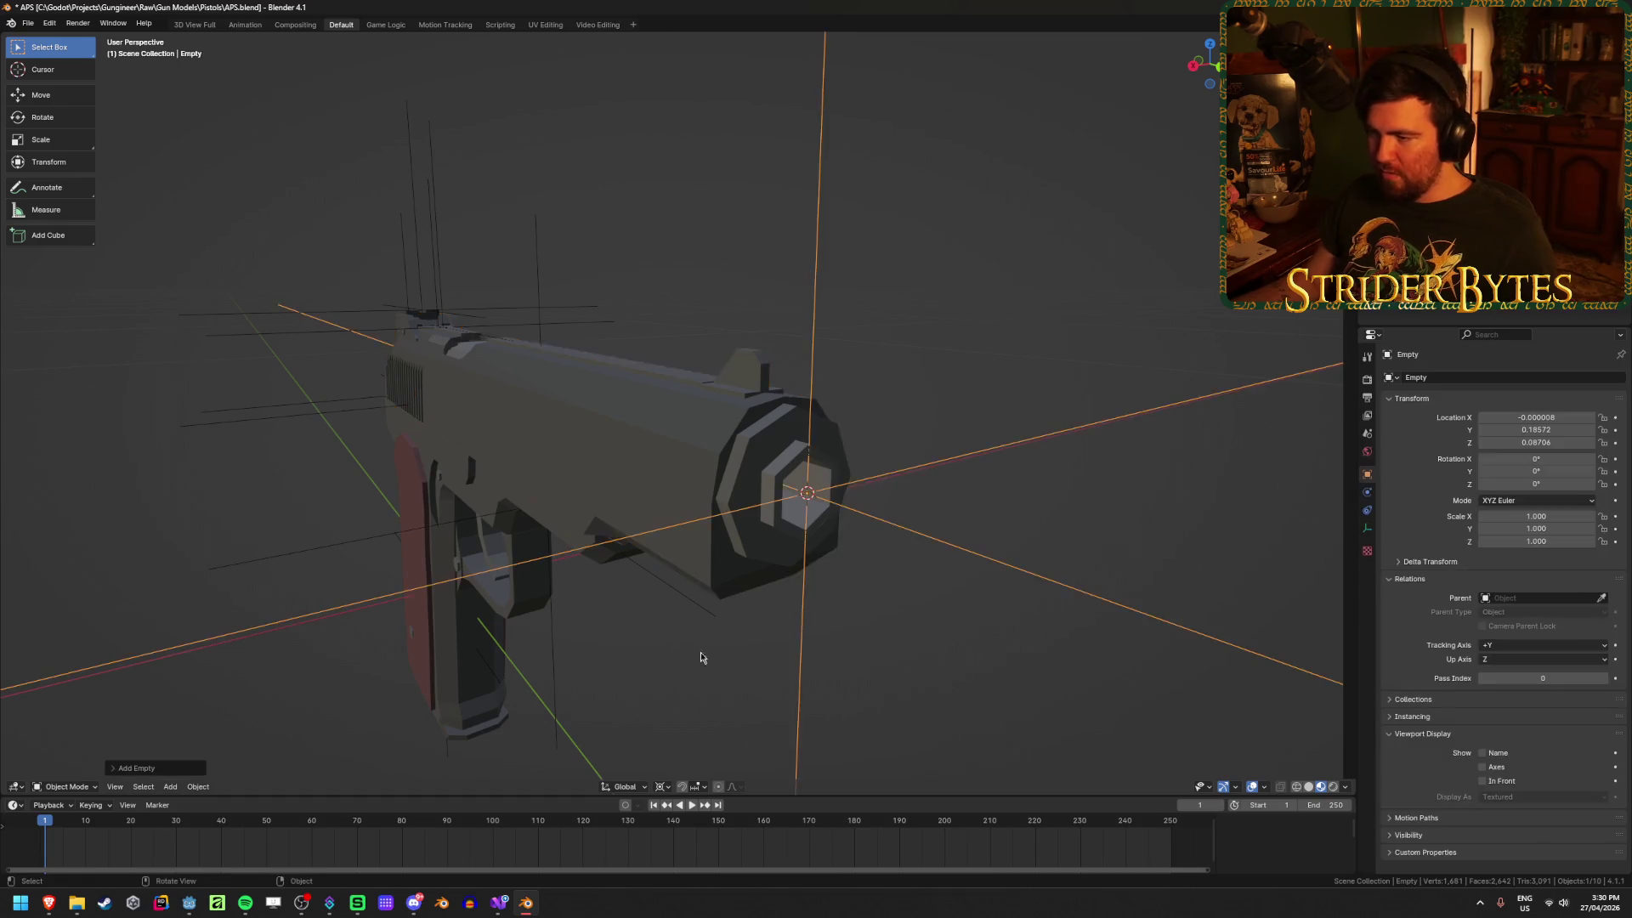
Step: Shrink the muzzle empty and apply its scale
middle_click_drag(700, 657, 390, 718)
key("s")
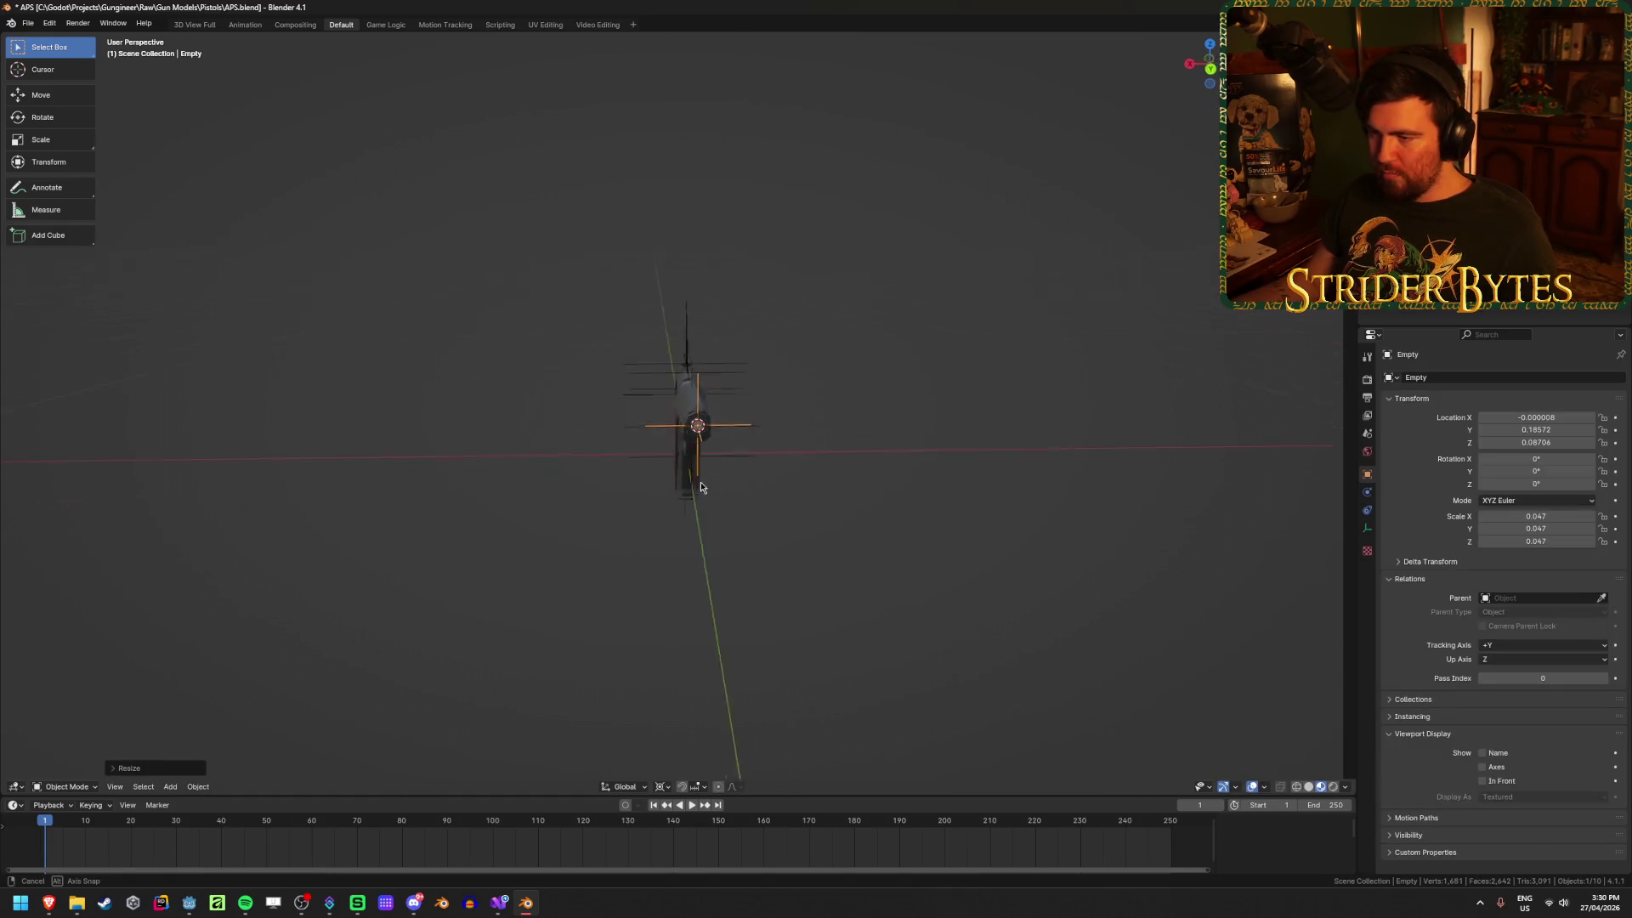
scroll(699, 501, "up", 2)
left_click(948, 622)
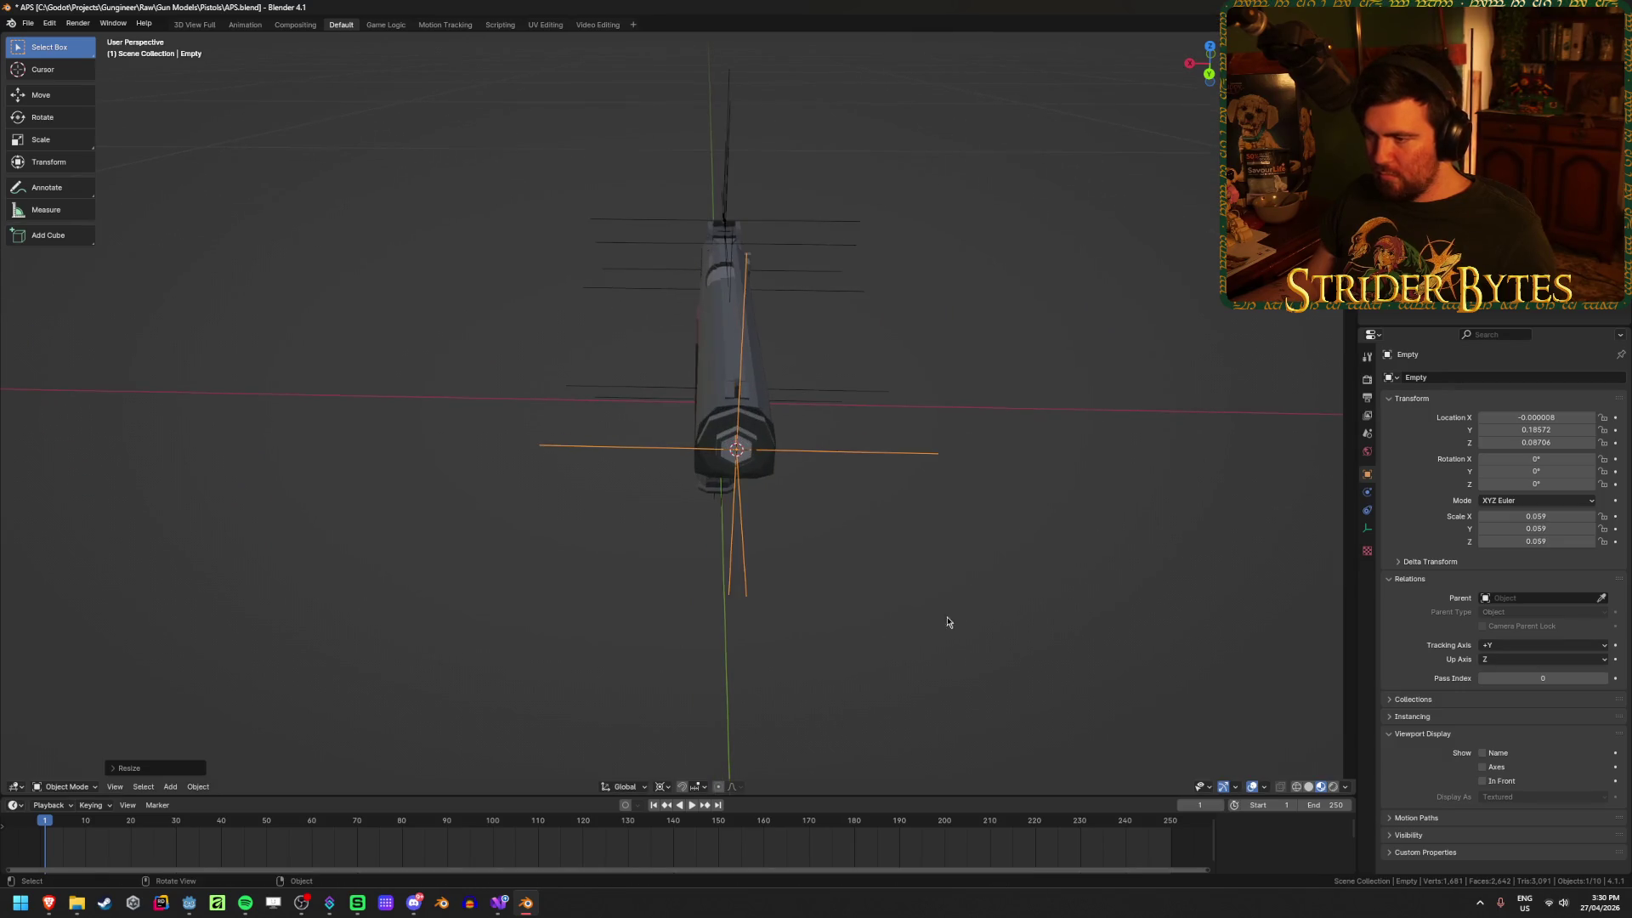
mouse_move(947, 623)
middle_mouse_down()
mouse_move(832, 548)
mouse_move(649, 598)
mouse_move(679, 601)
middle_mouse_up()
right_click(679, 602)
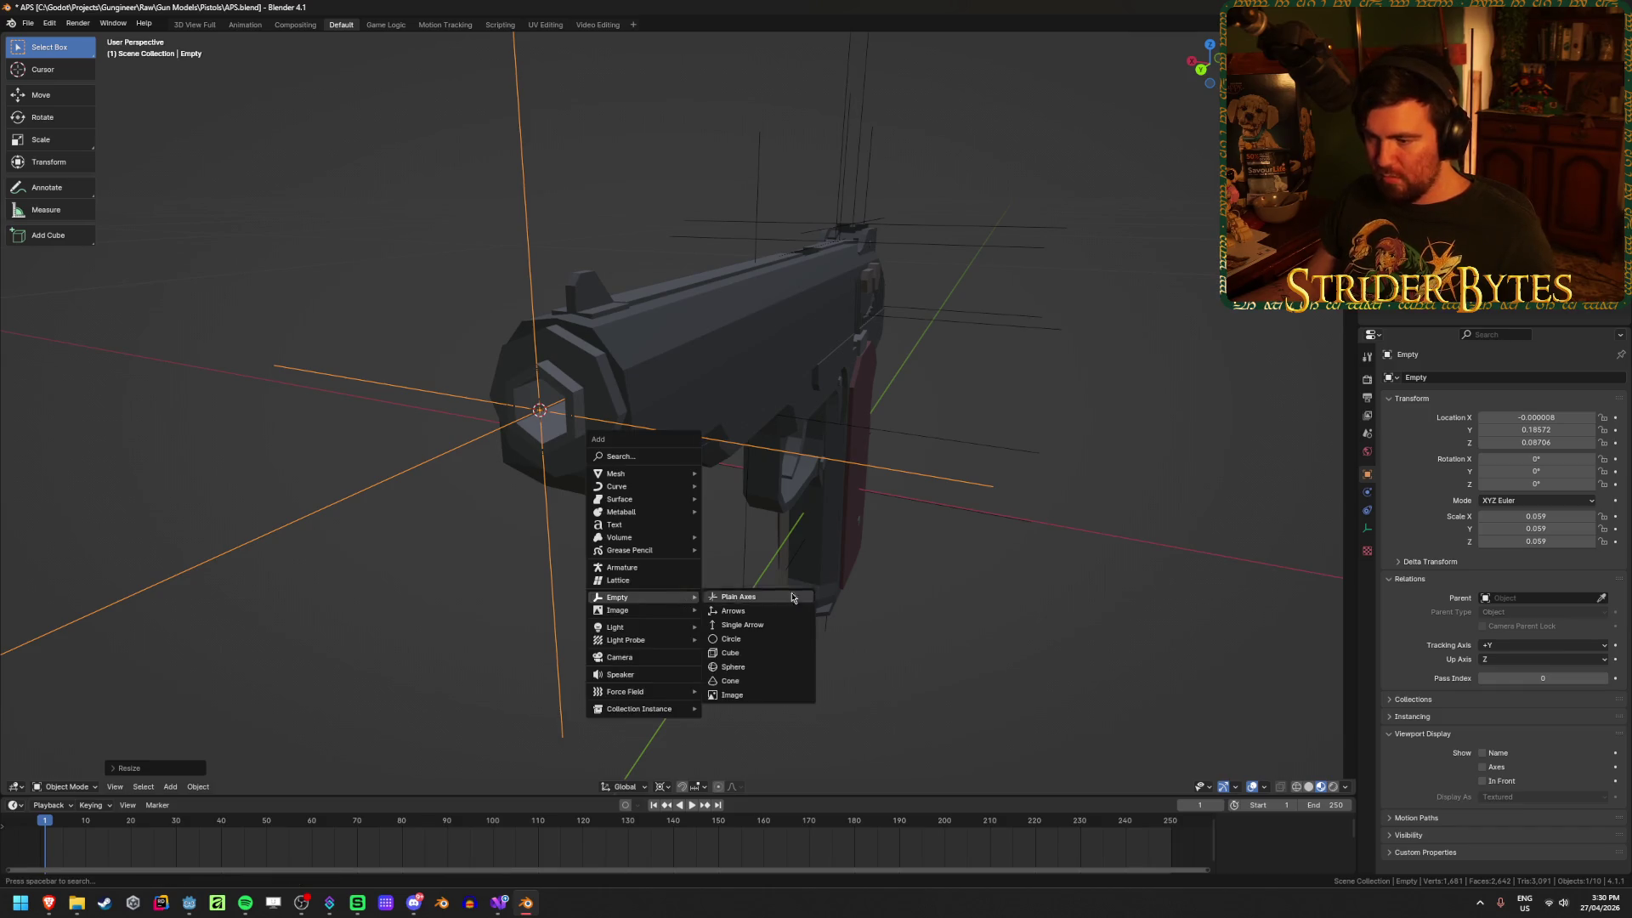
key("ctrl+a")
left_click(928, 583)
Step: Rename the empty MuzzleAttach and save APS.blend
middle_click_drag(928, 583, 901, 612)
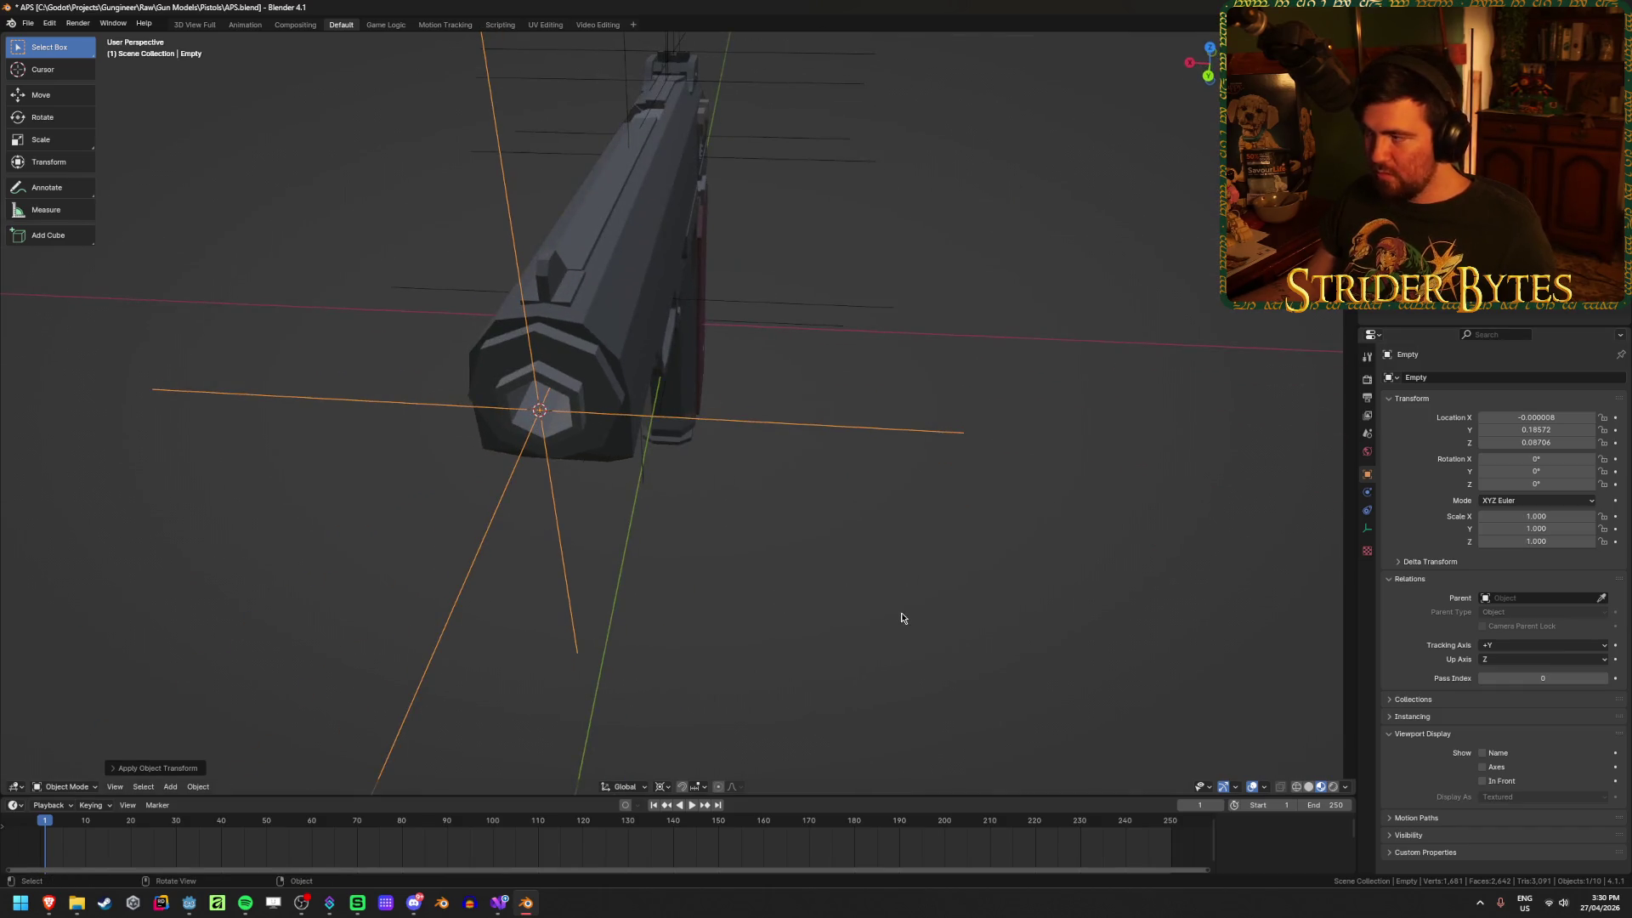
key("F2")
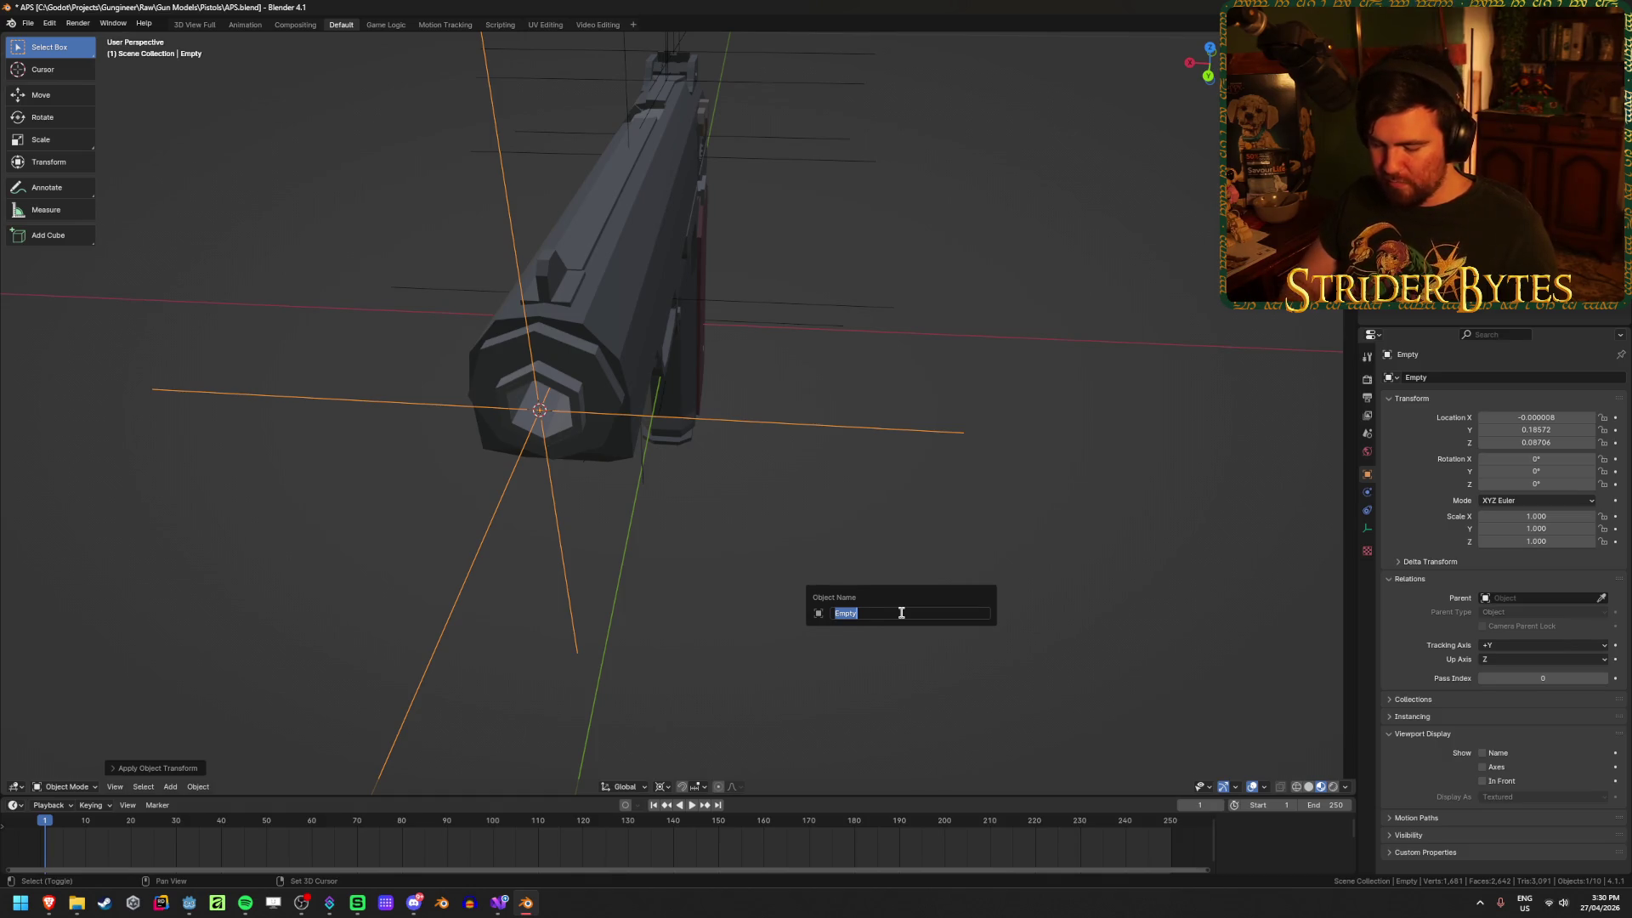
type("MuzzleAttac")
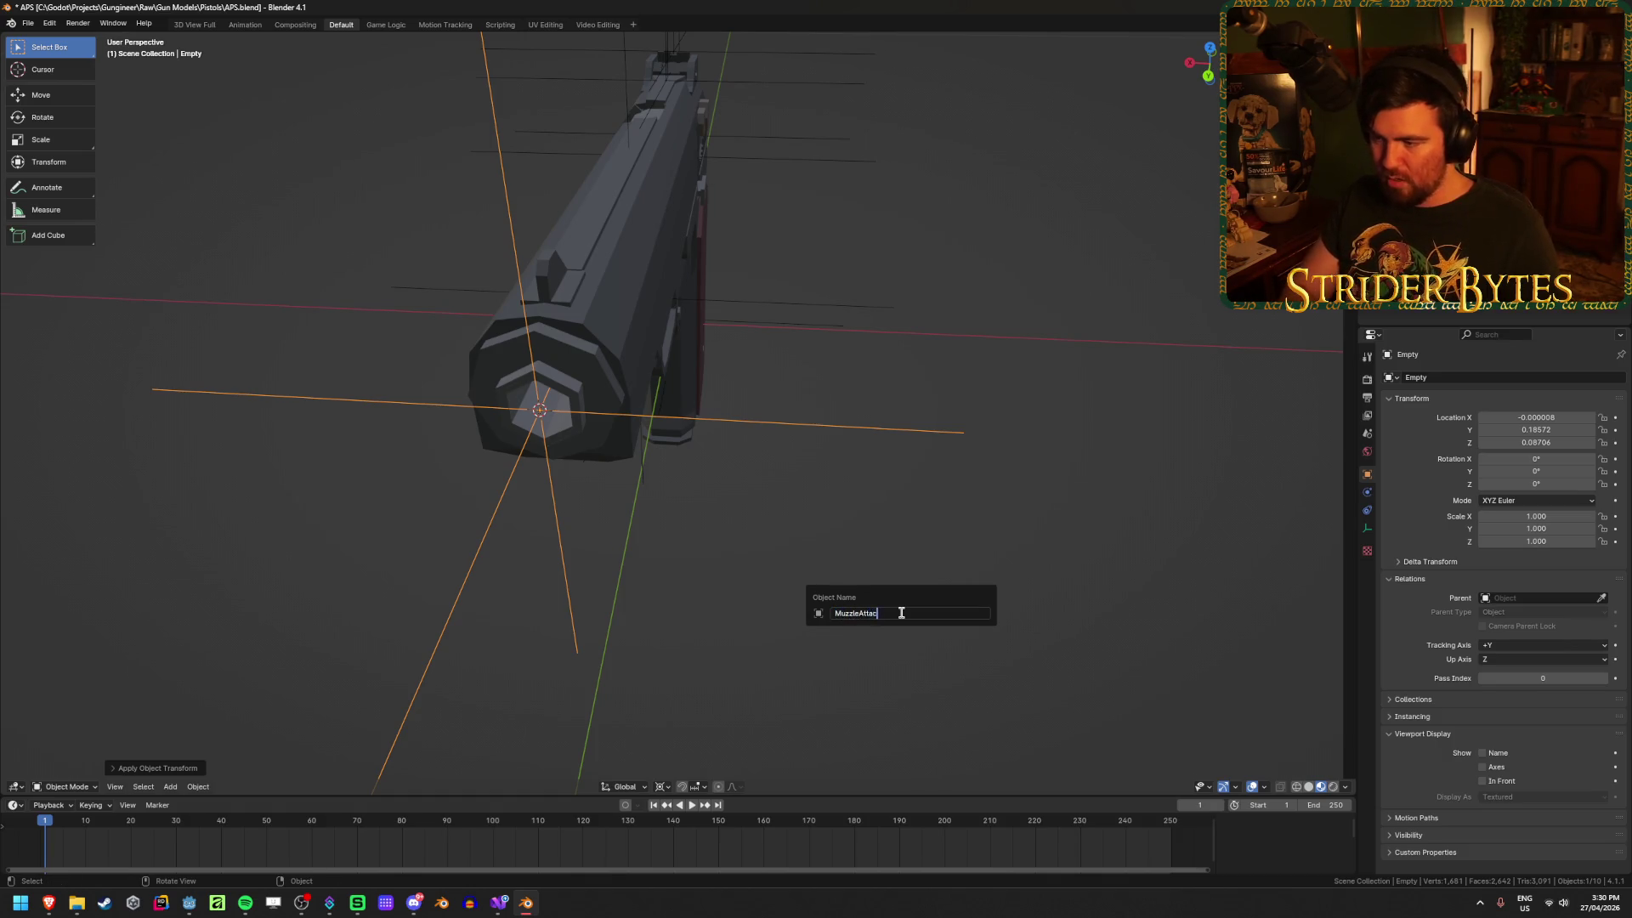
type("h")
key("Return")
key("ctrl+s")
Step: Select the lower frame and grip part and make the Receiver collection active
mouse_move(879, 612)
middle_mouse_down()
mouse_move(1012, 433)
mouse_move(711, 481)
middle_mouse_up()
left_click(476, 504)
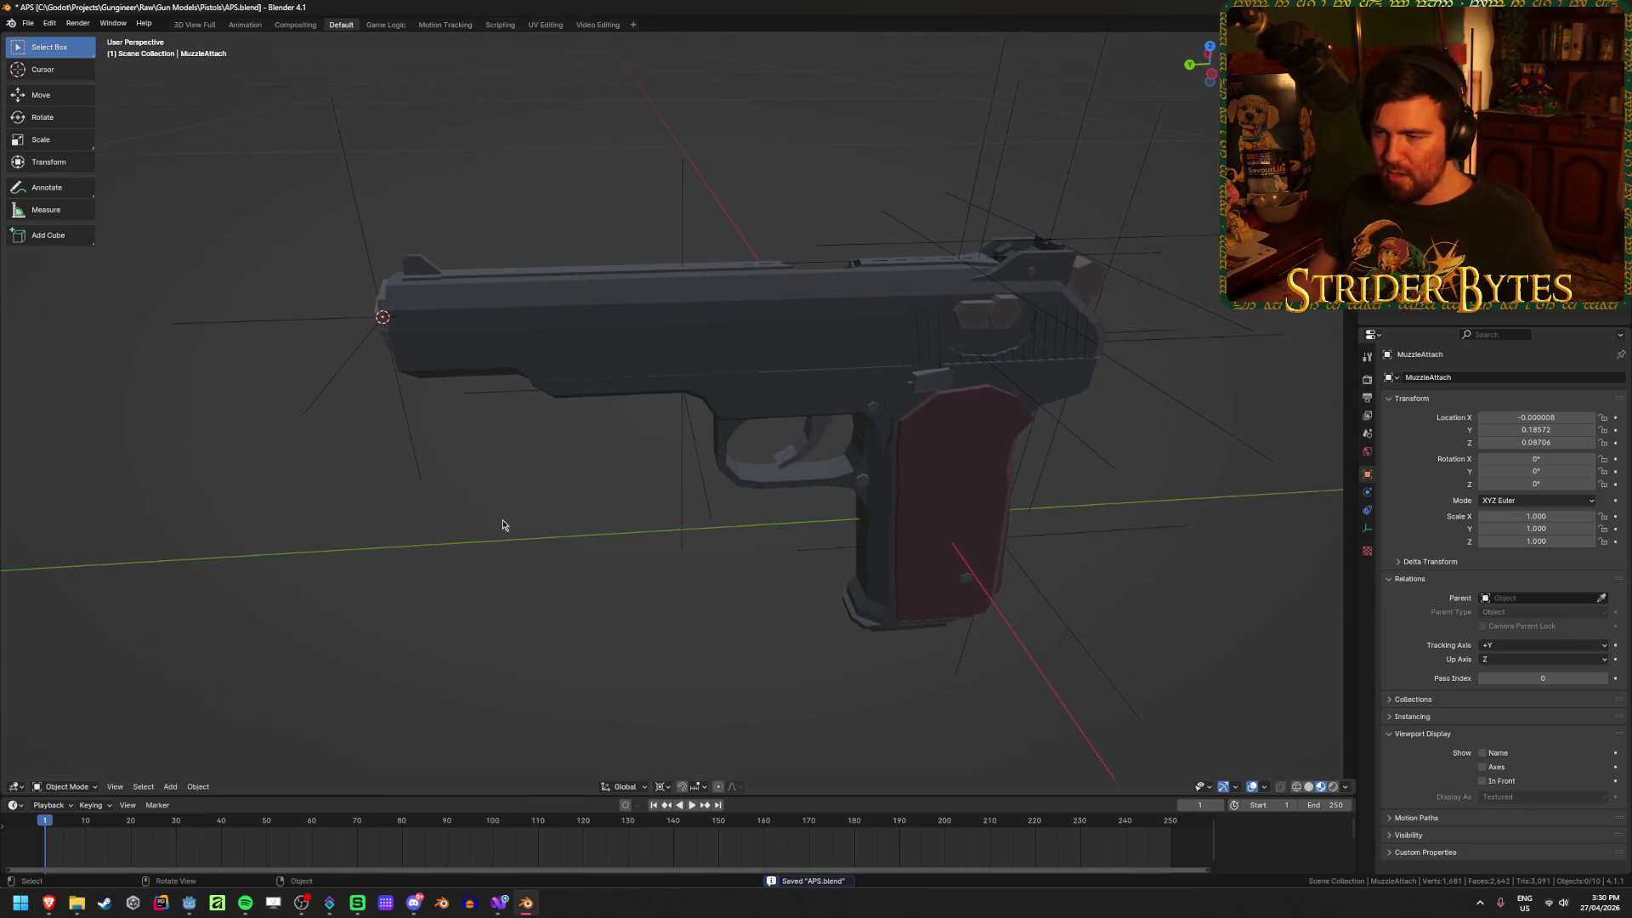
mouse_move(502, 519)
middle_mouse_down()
mouse_move(1020, 638)
mouse_move(768, 638)
mouse_move(765, 391)
middle_mouse_up()
left_click(765, 391)
middle_click_drag(996, 470, 646, 527)
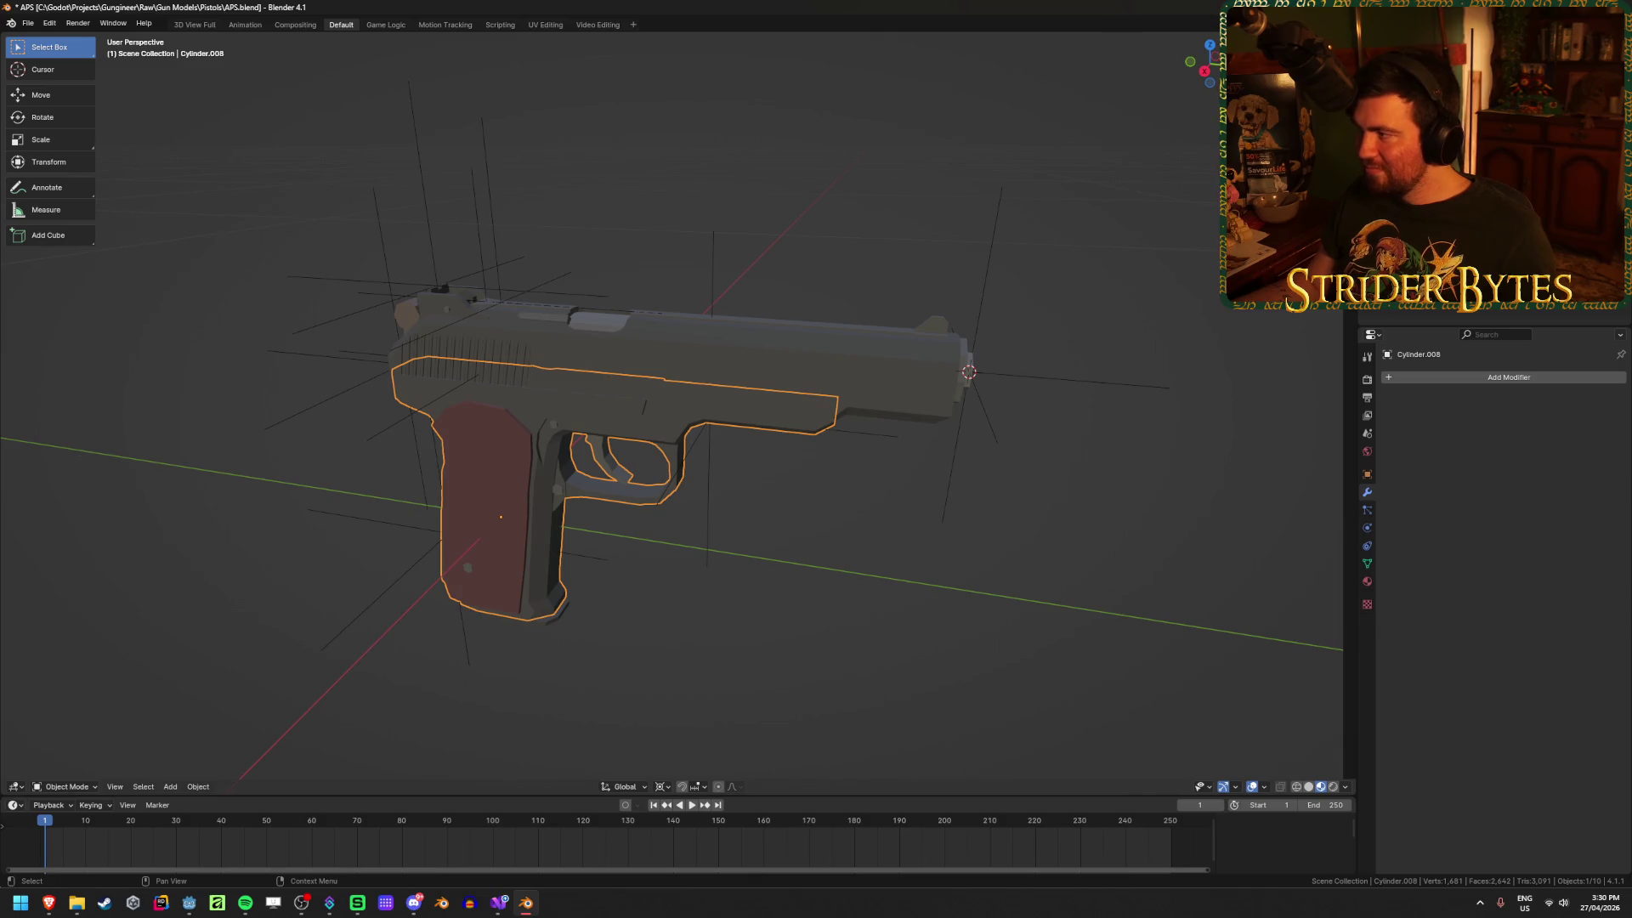
left_click(1411, 68)
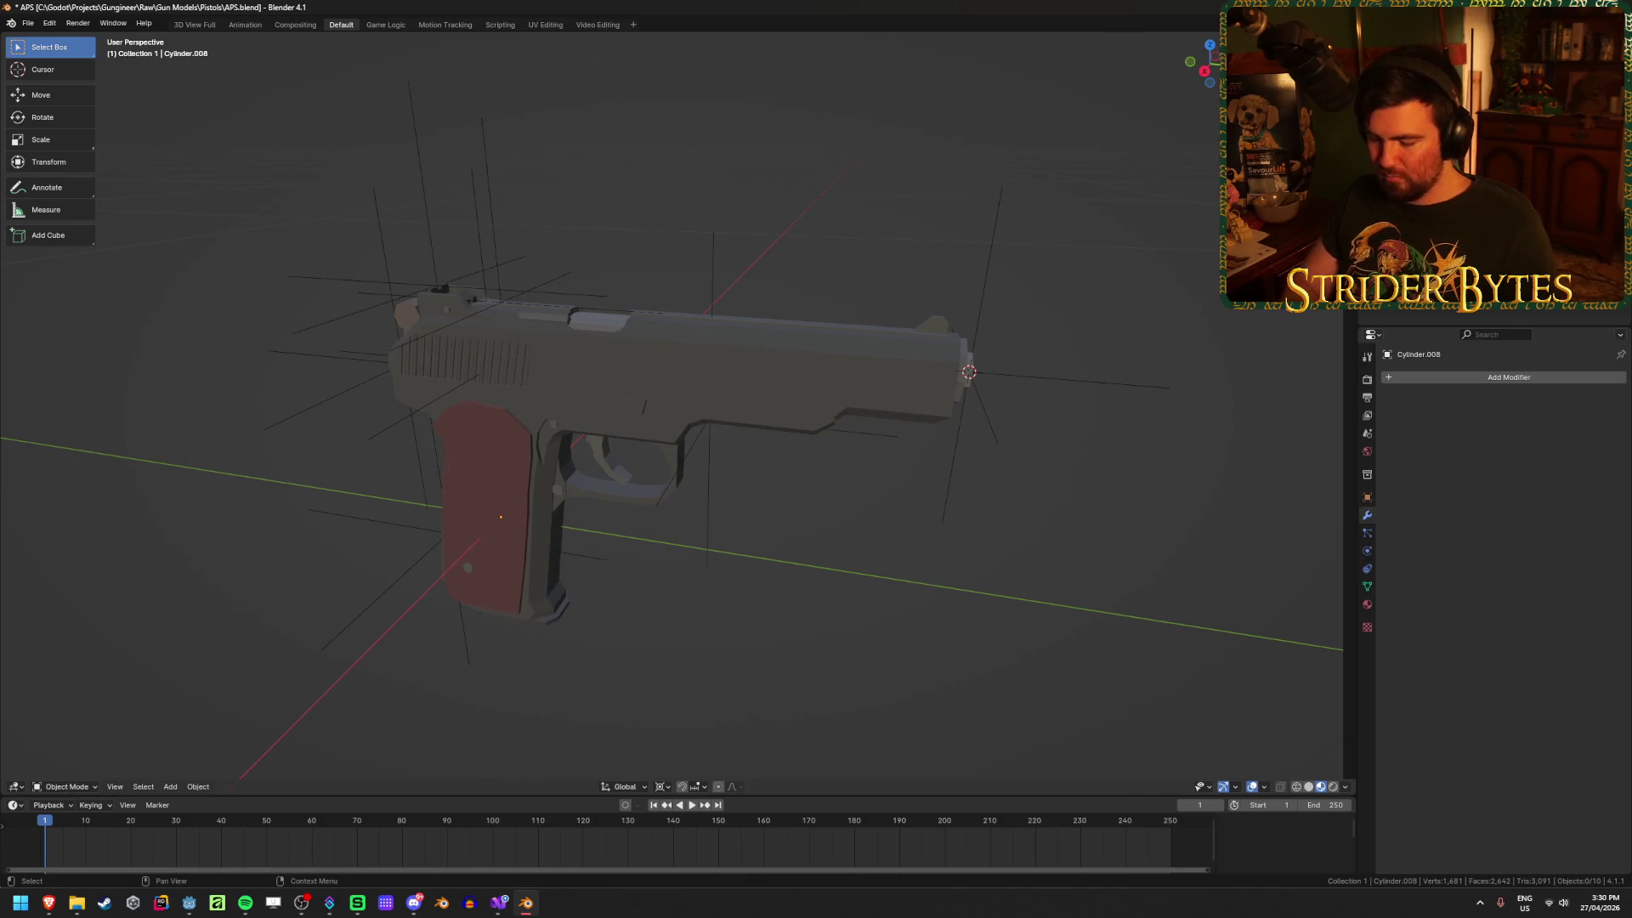
left_click(1419, 85)
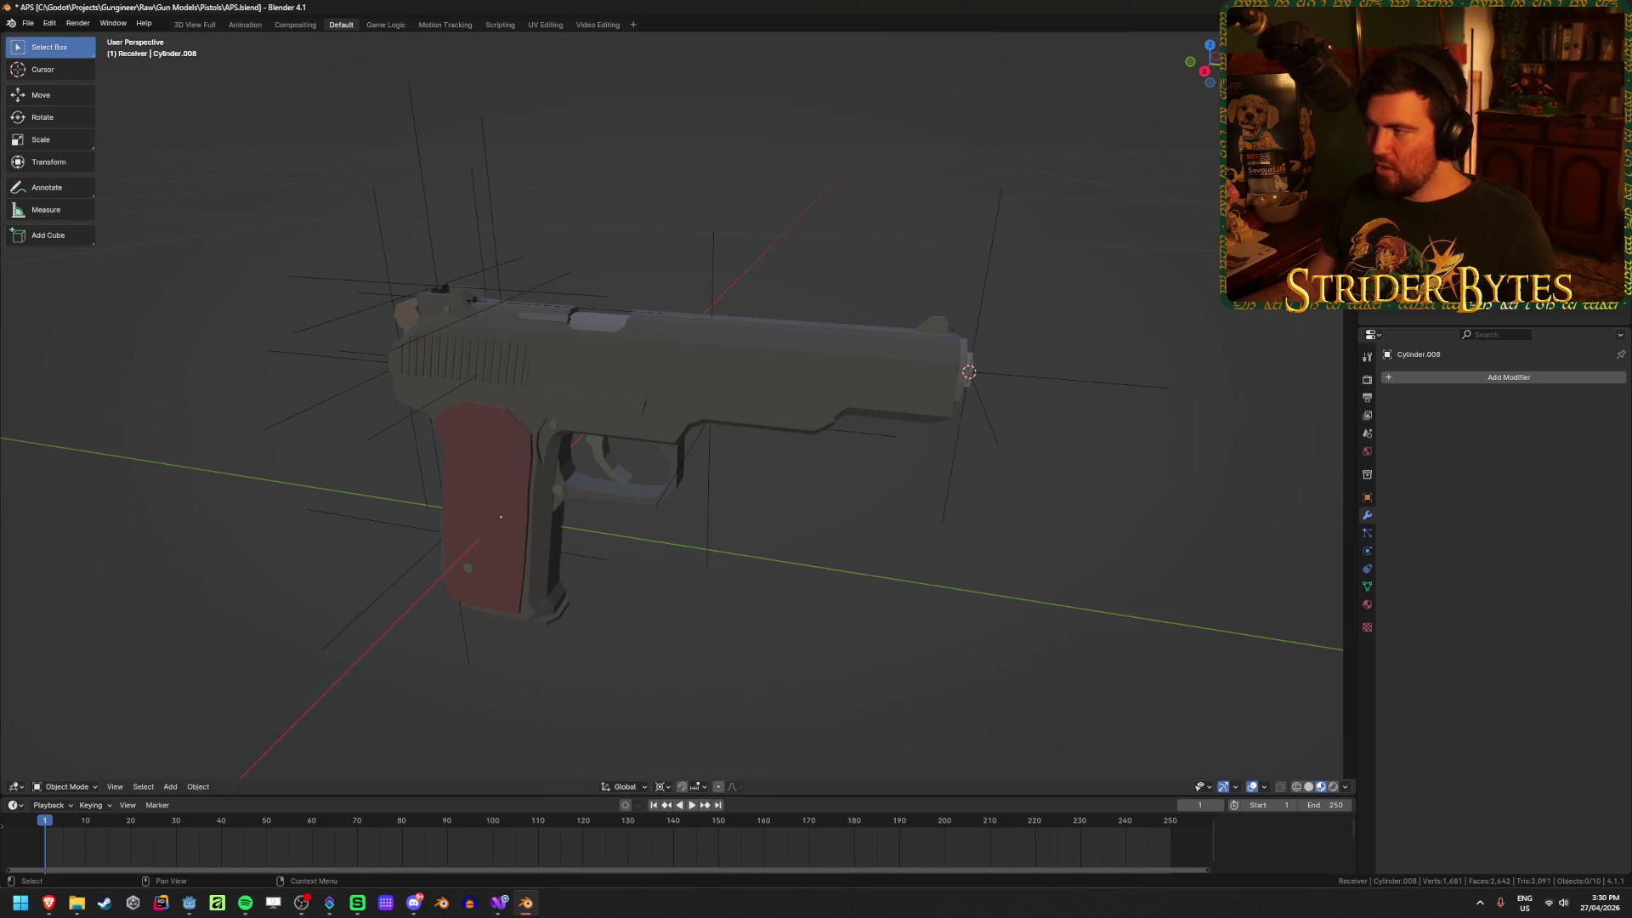
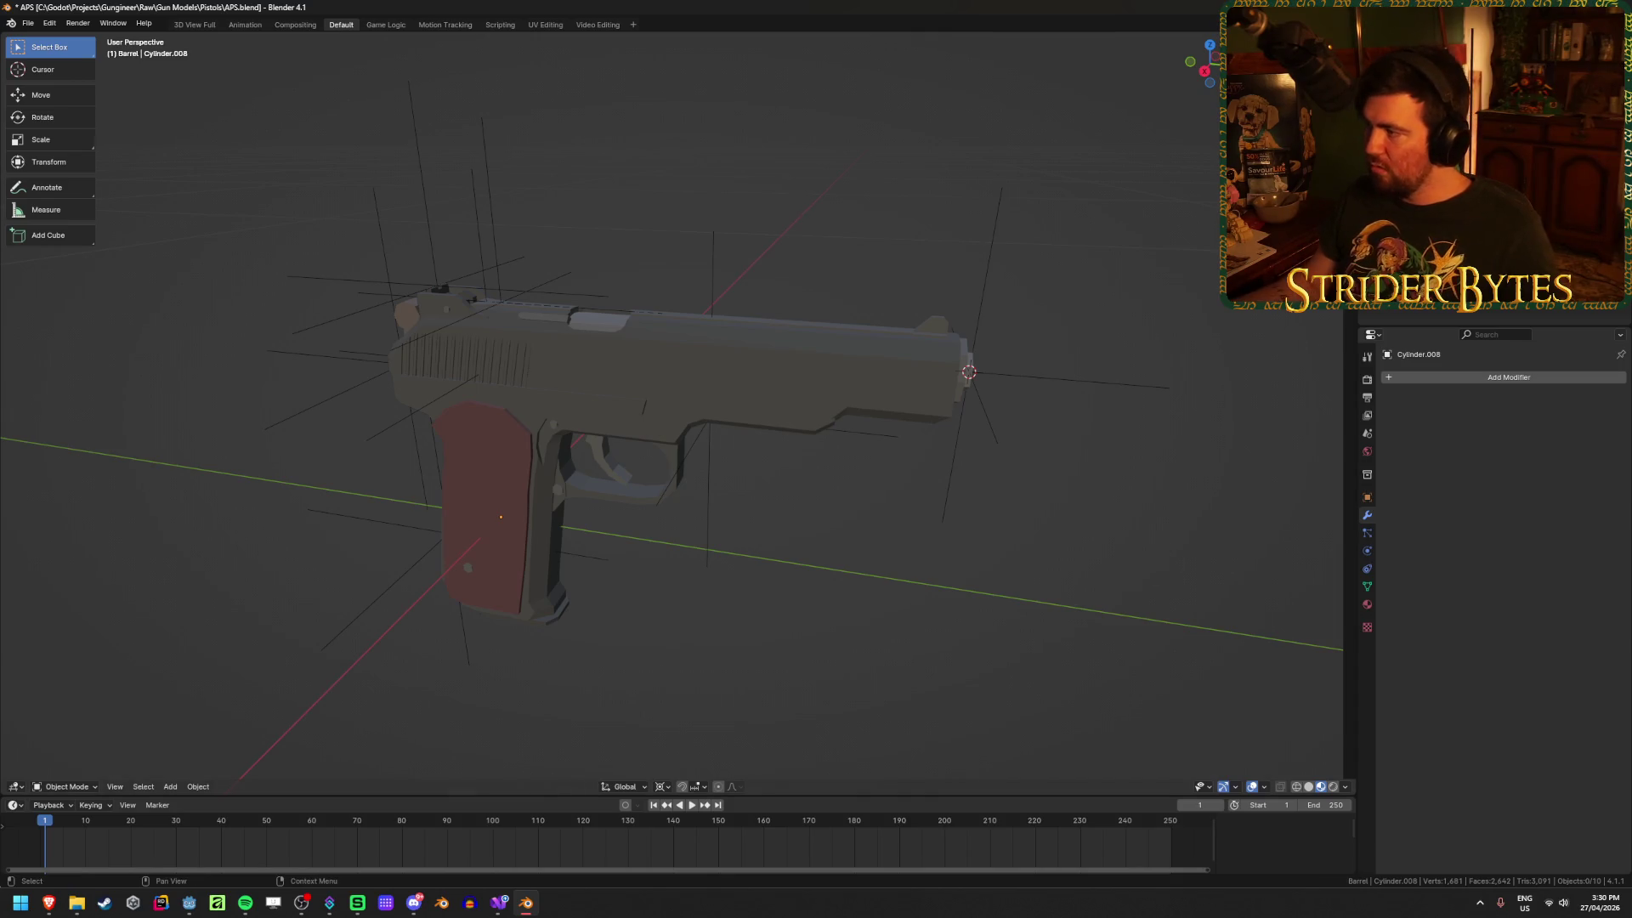
Step: Make the Magazine collection the active collection
left_click(1428, 94)
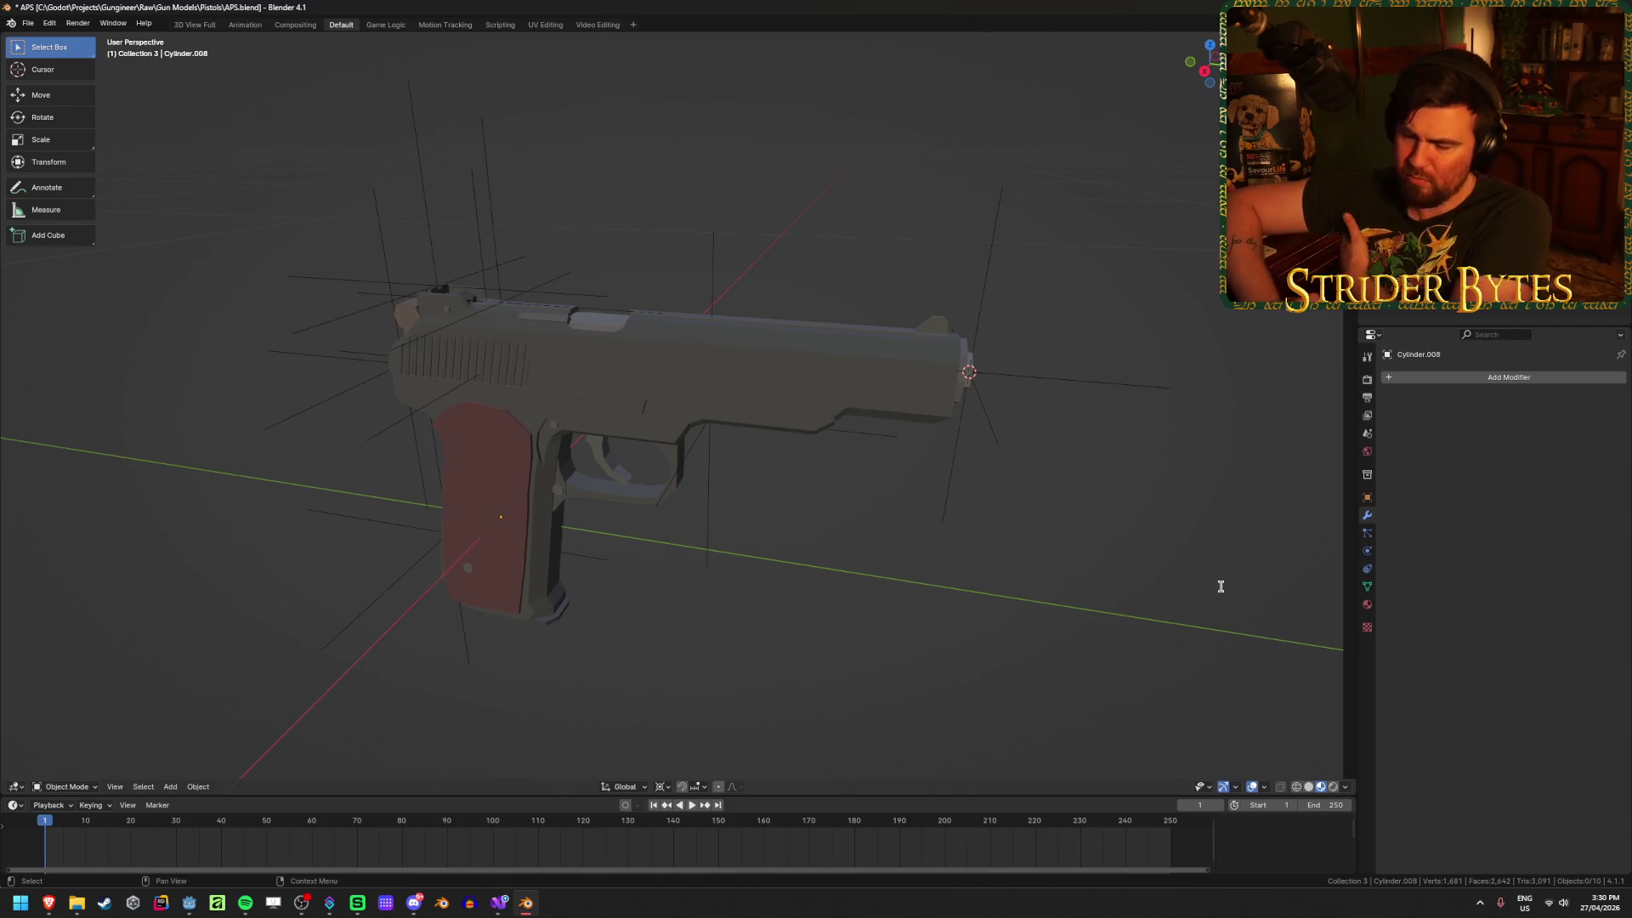
key("Caps_Lock")
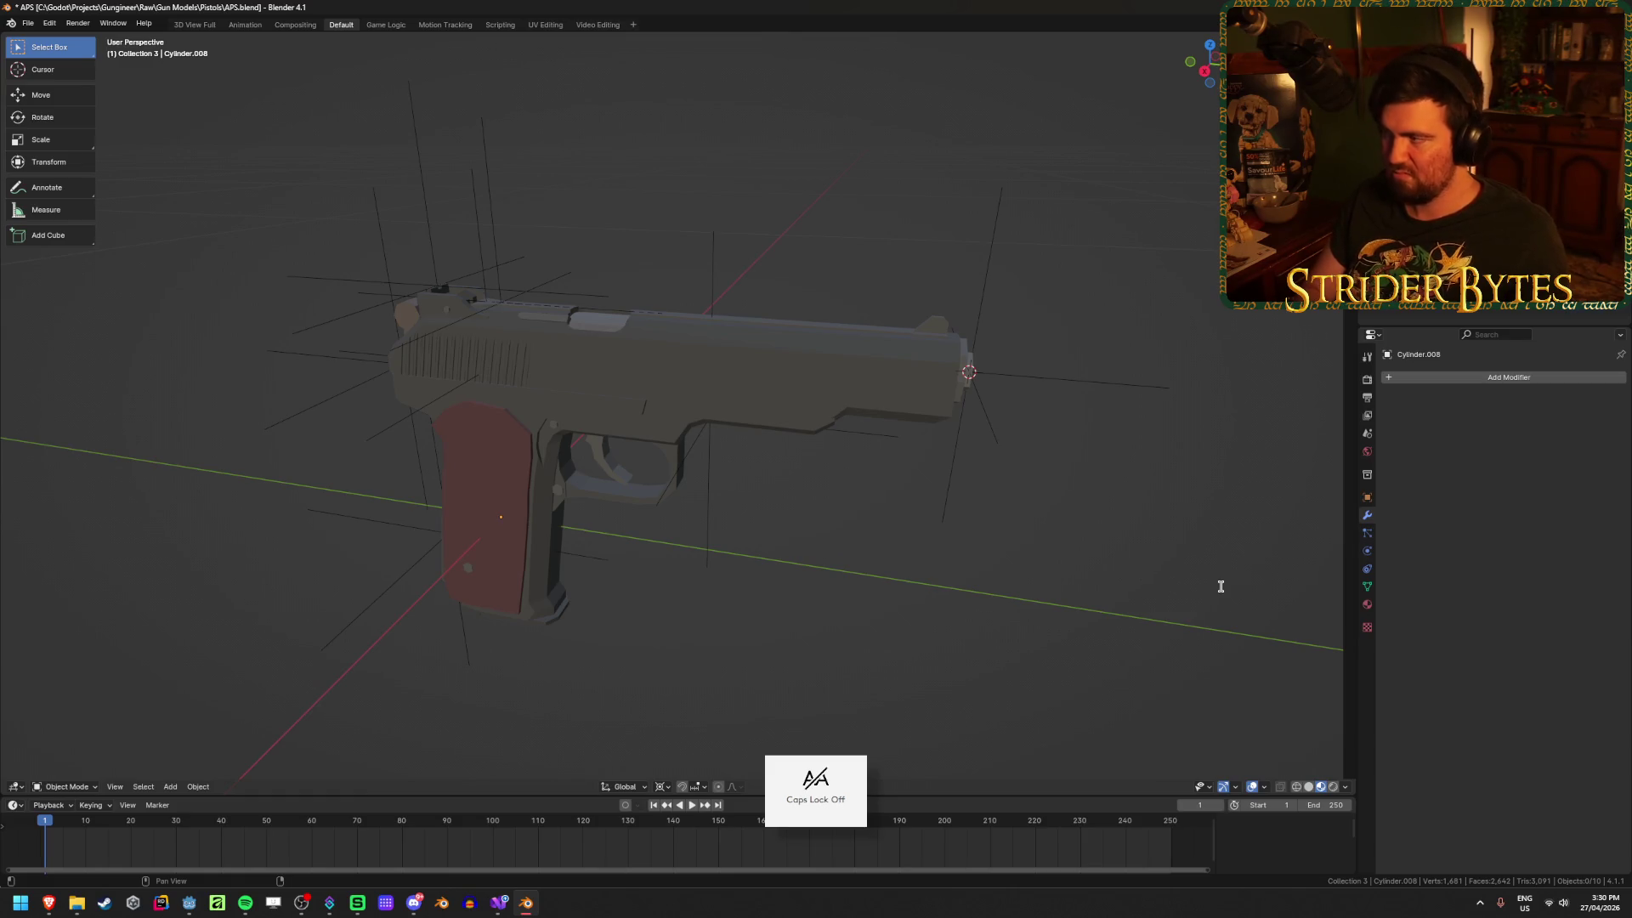
key("Return")
mouse_move(679, 646)
middle_mouse_down()
mouse_move(601, 645)
mouse_move(674, 642)
middle_mouse_up()
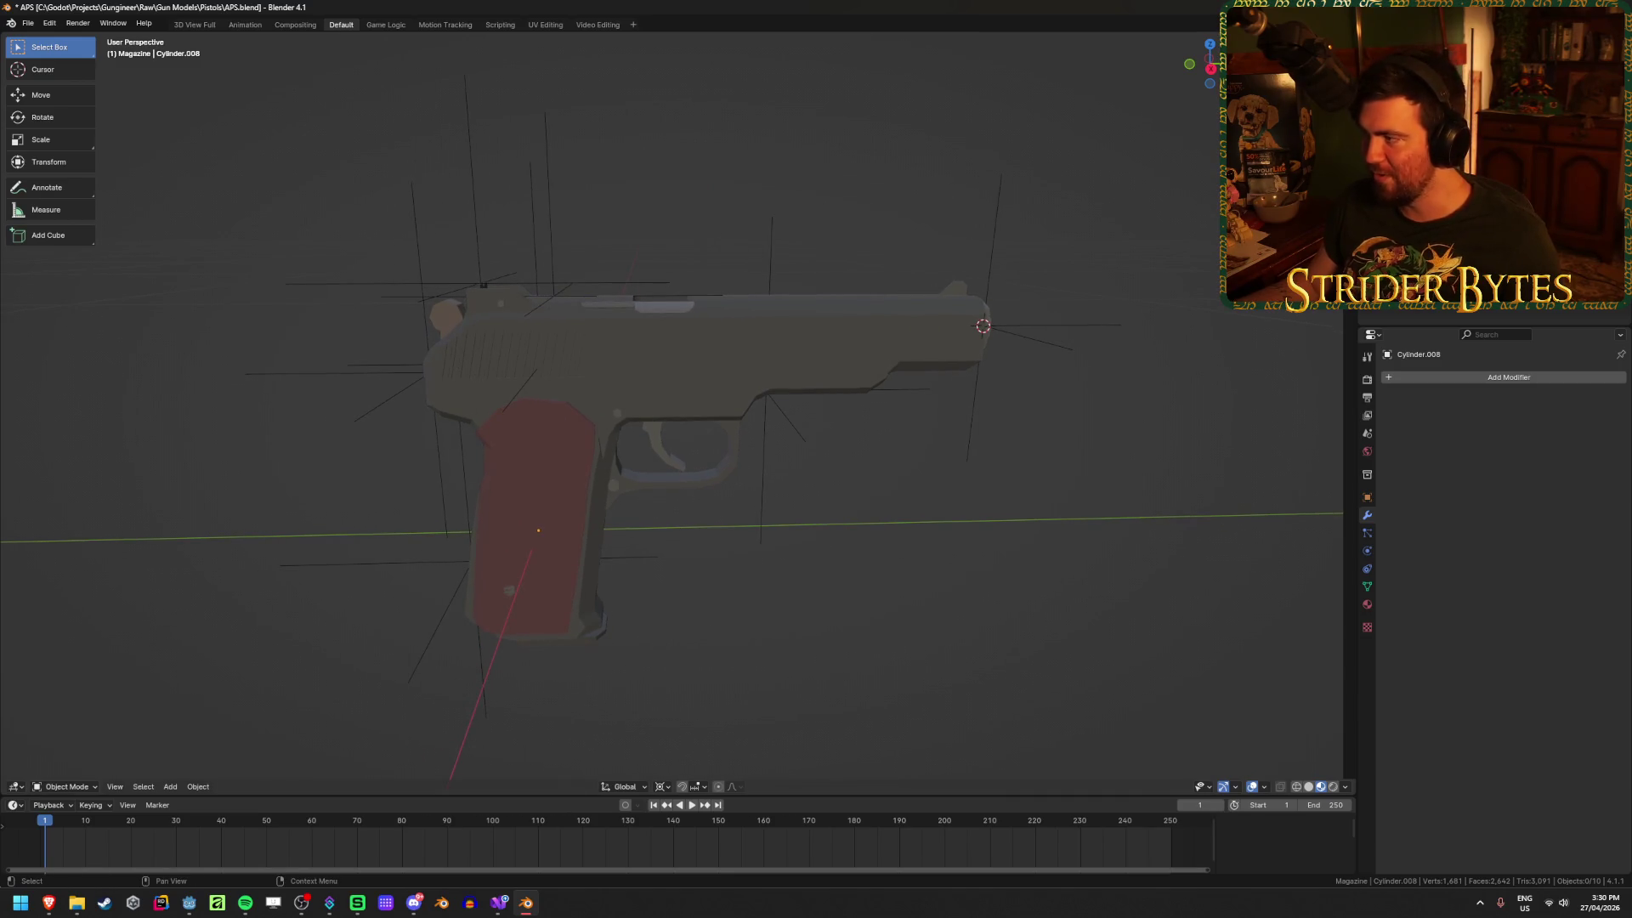
Step: Rename the pistol frame to Receiver_APS and the slide to Barrel_APS
left_click(646, 489)
key("F2")
type("Receiver_AP")
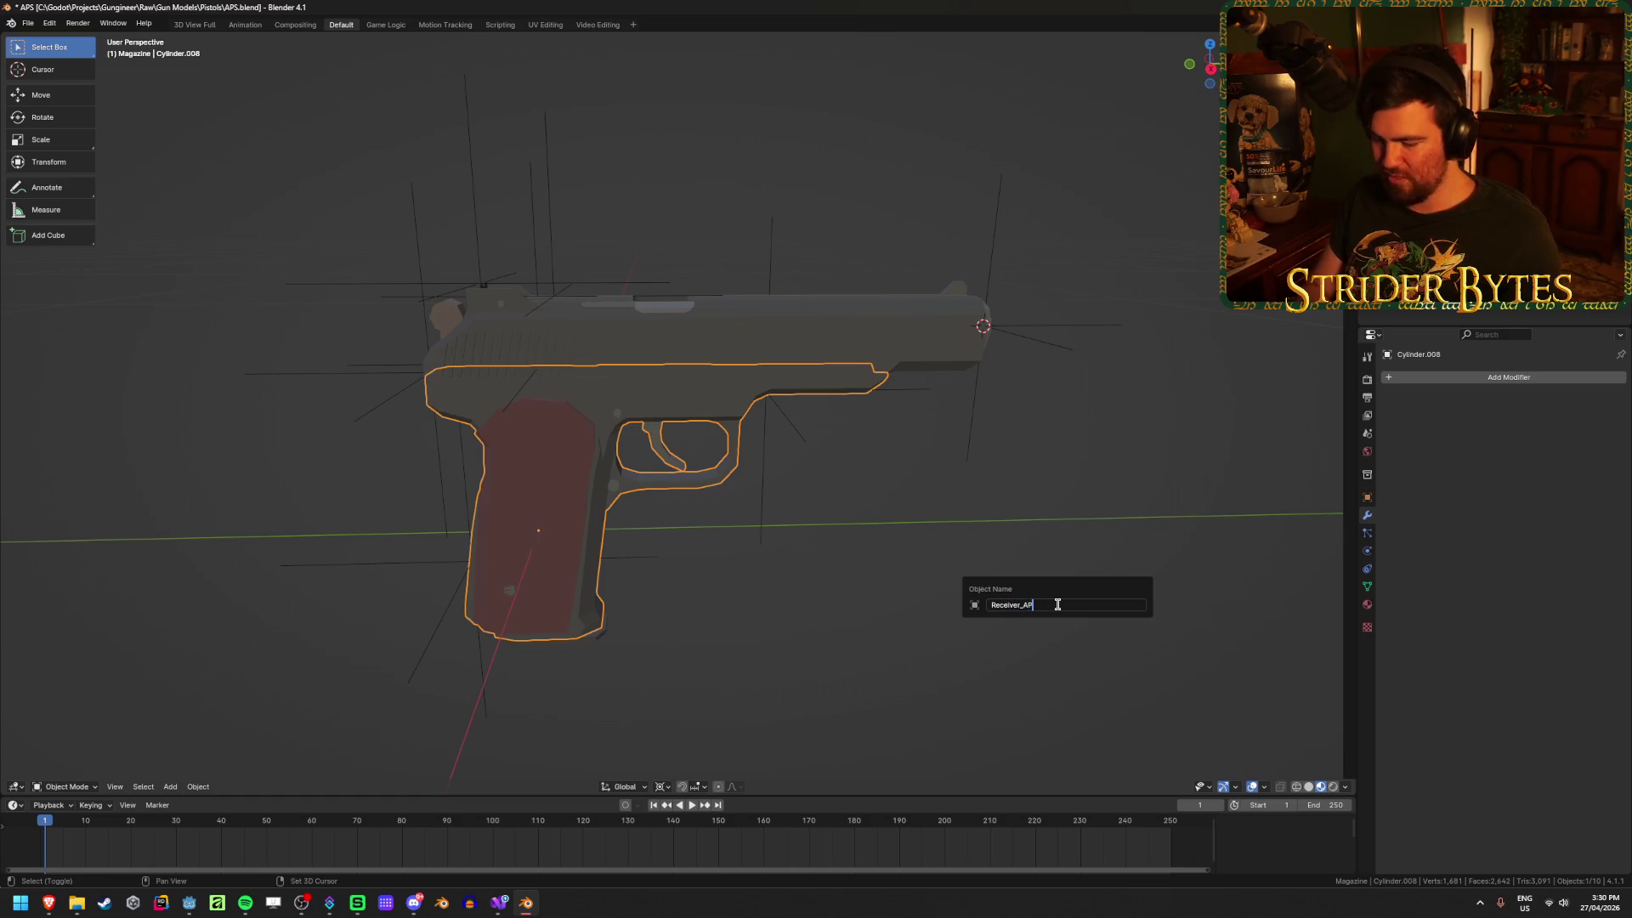
type("S")
key("Return")
left_click(680, 340)
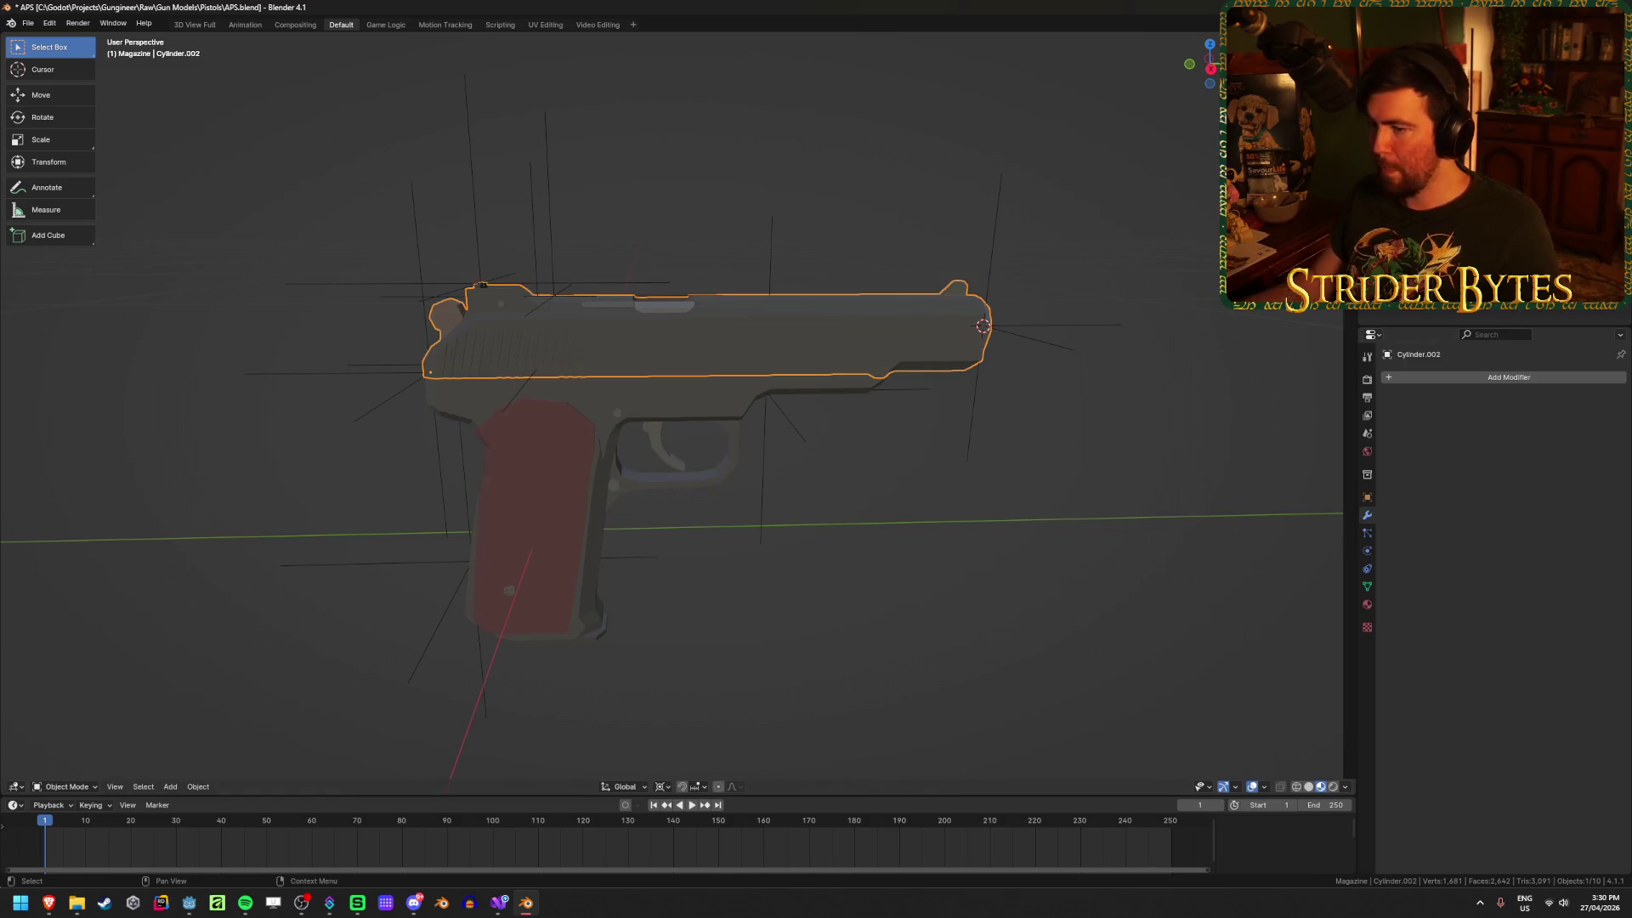
key("F2")
type("Barrel_APS")
key("Return")
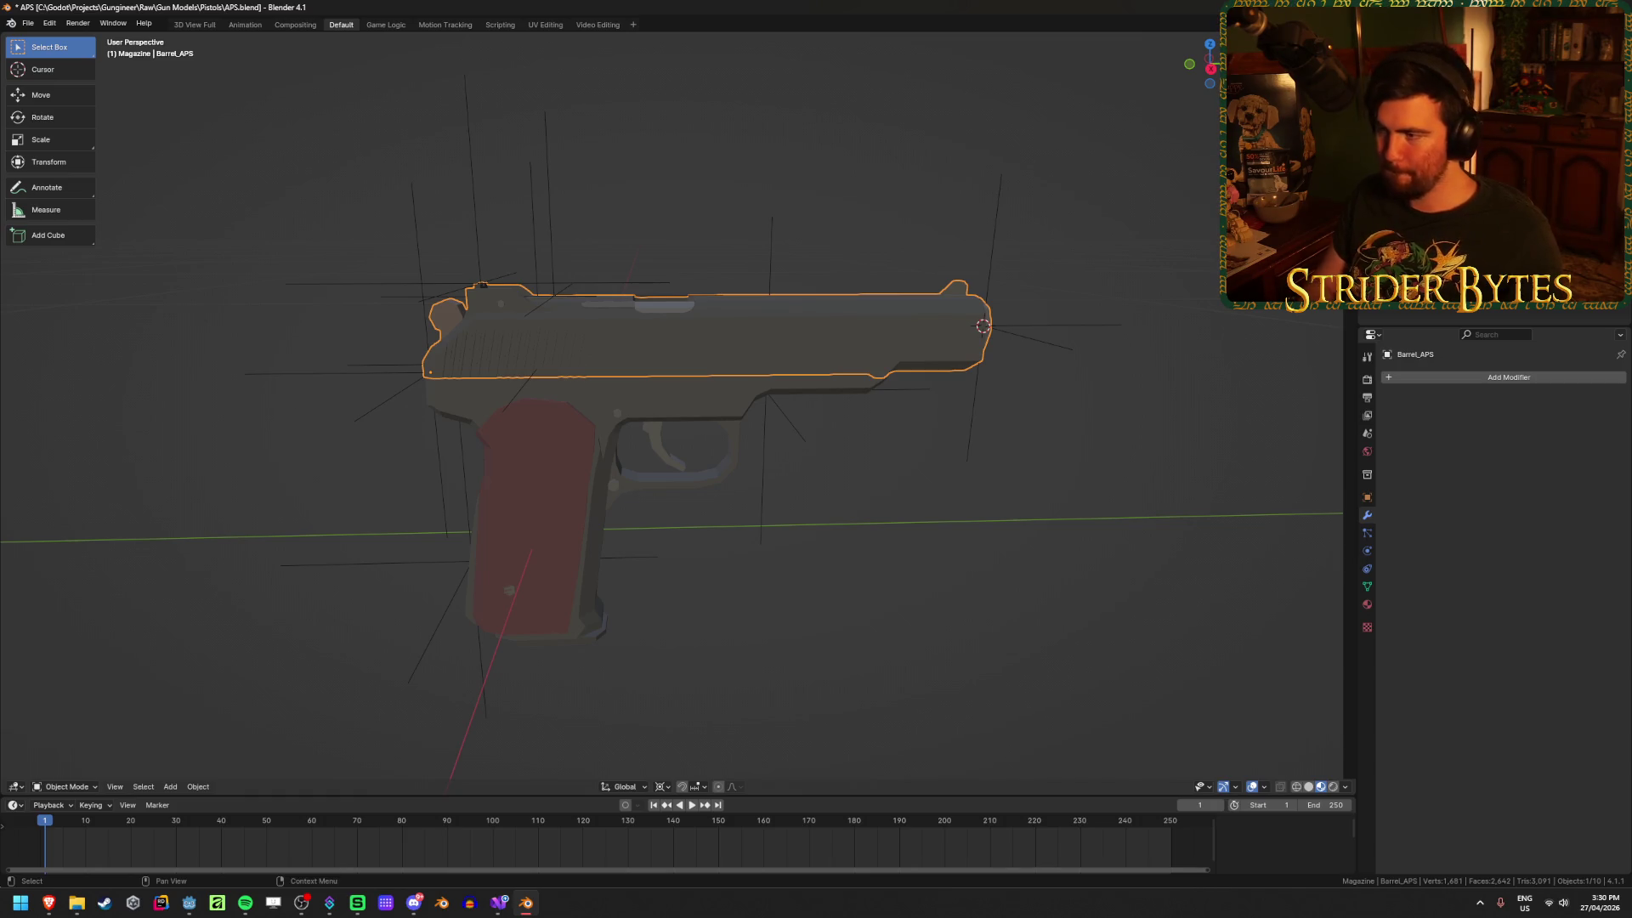
Step: Rename the magazine to Magazine_APS and save APS.blend
left_click(565, 510)
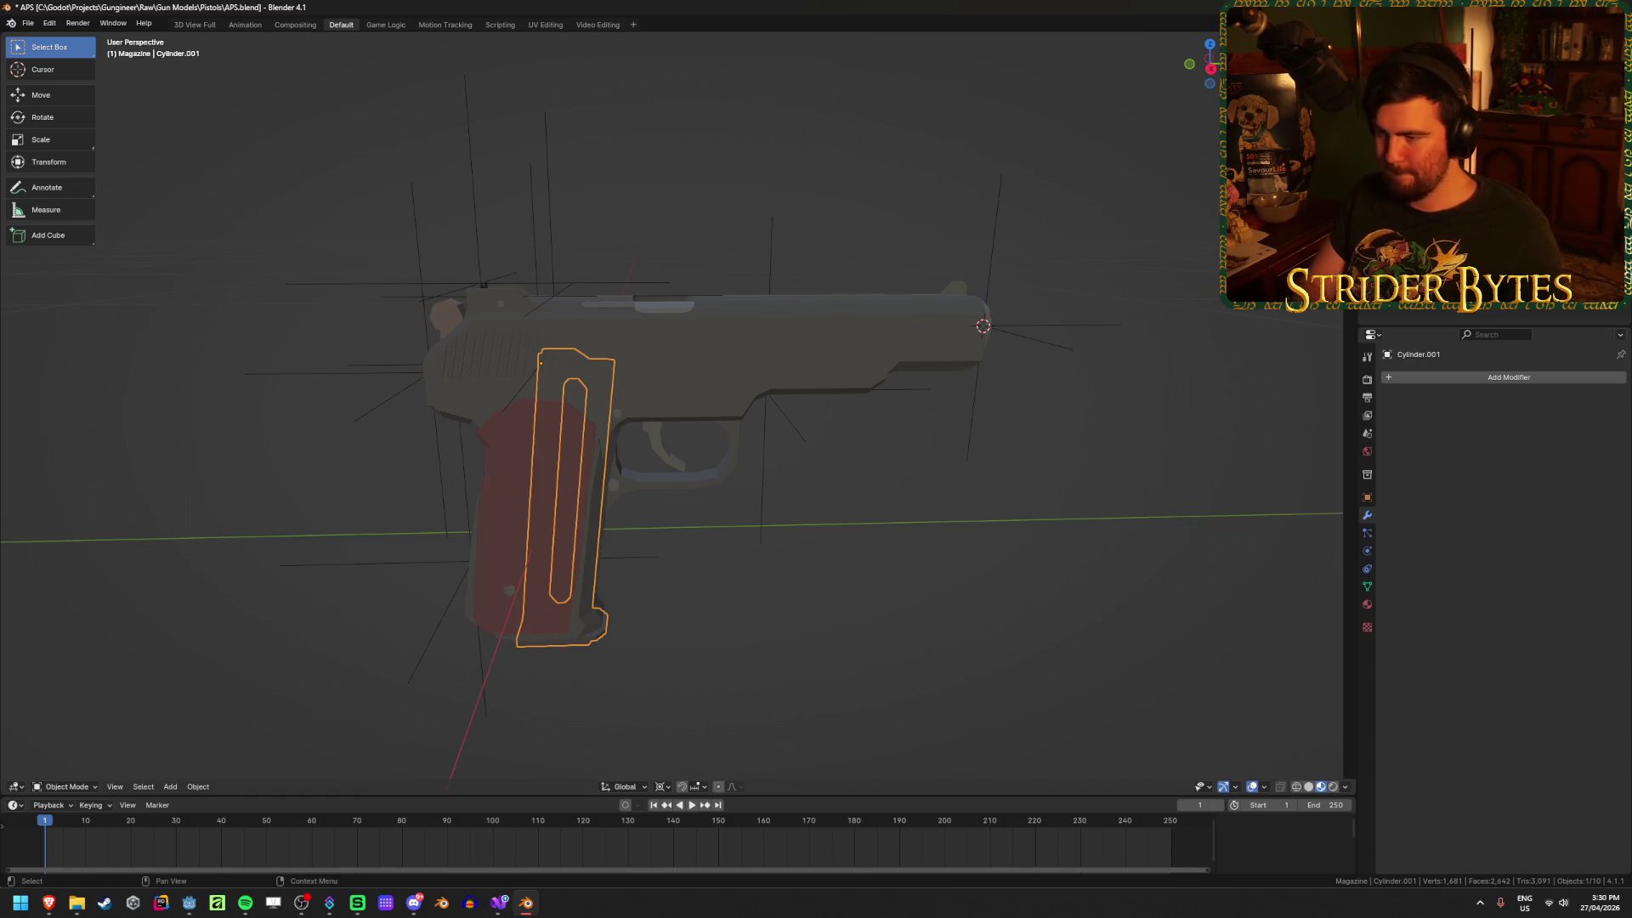
key("F2")
type("Magazine_APS")
key("Return")
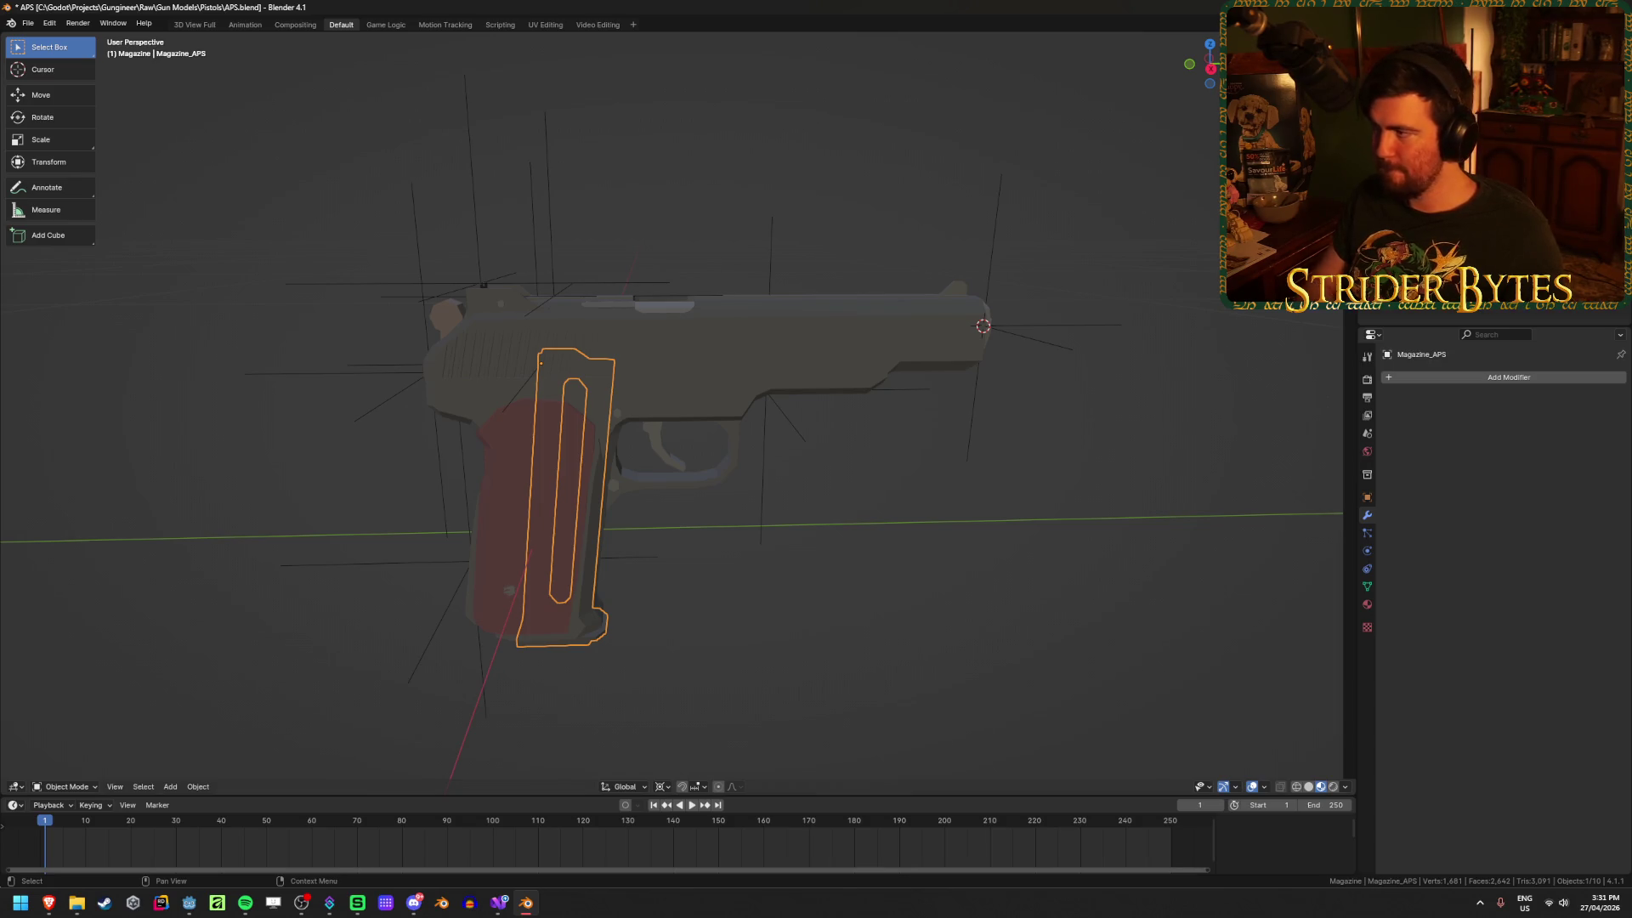
key("ctrl+s")
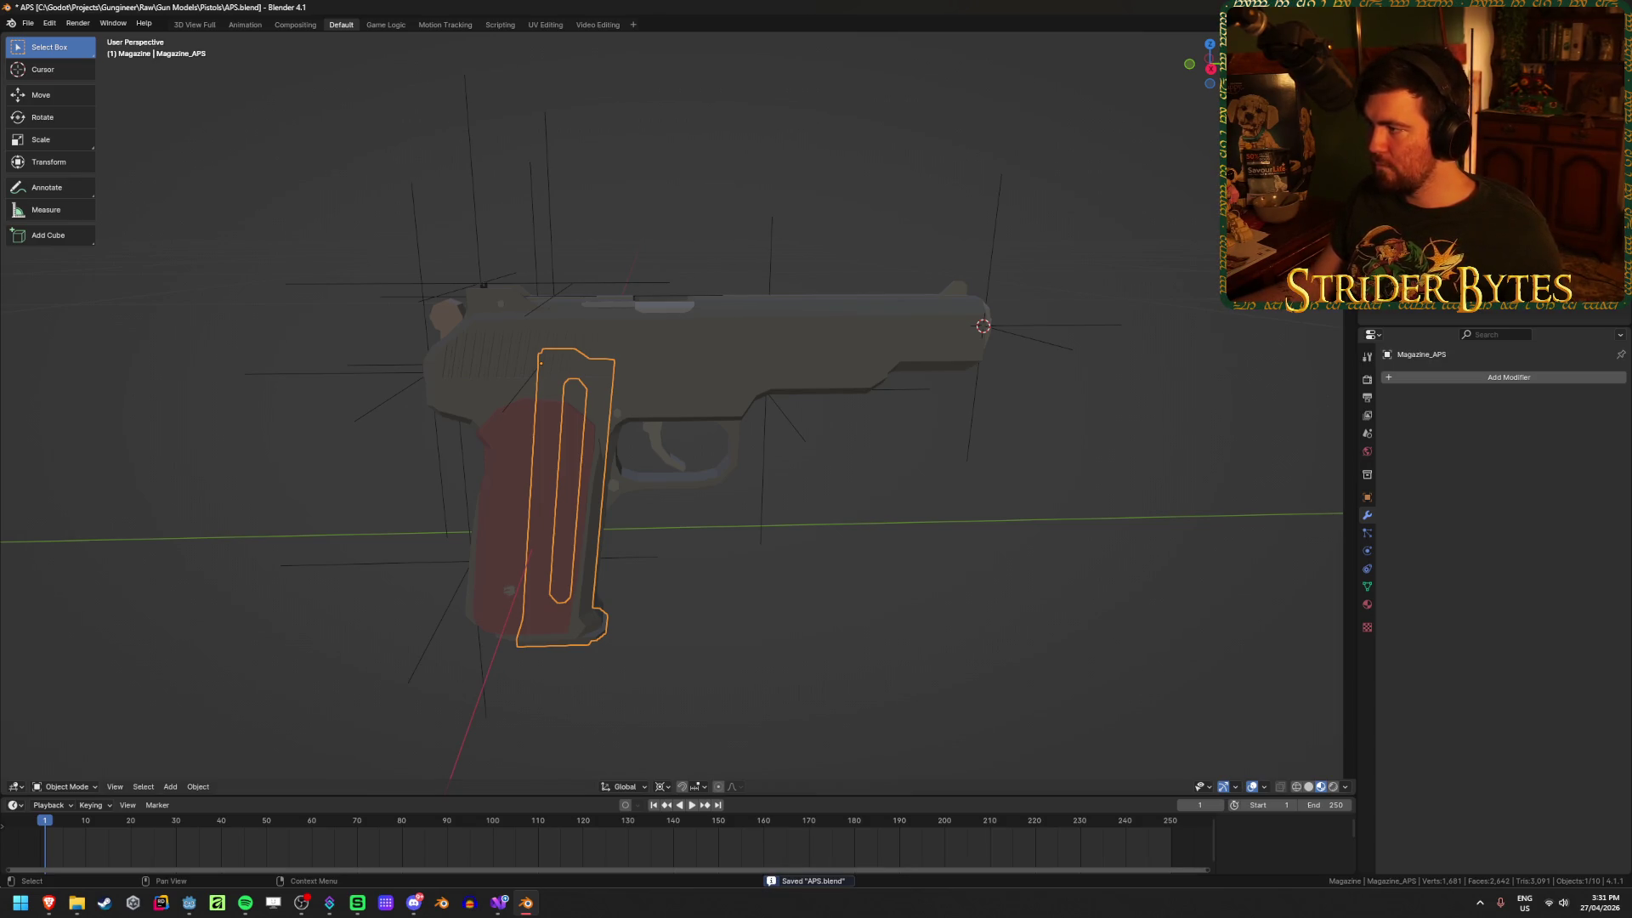
key("h")
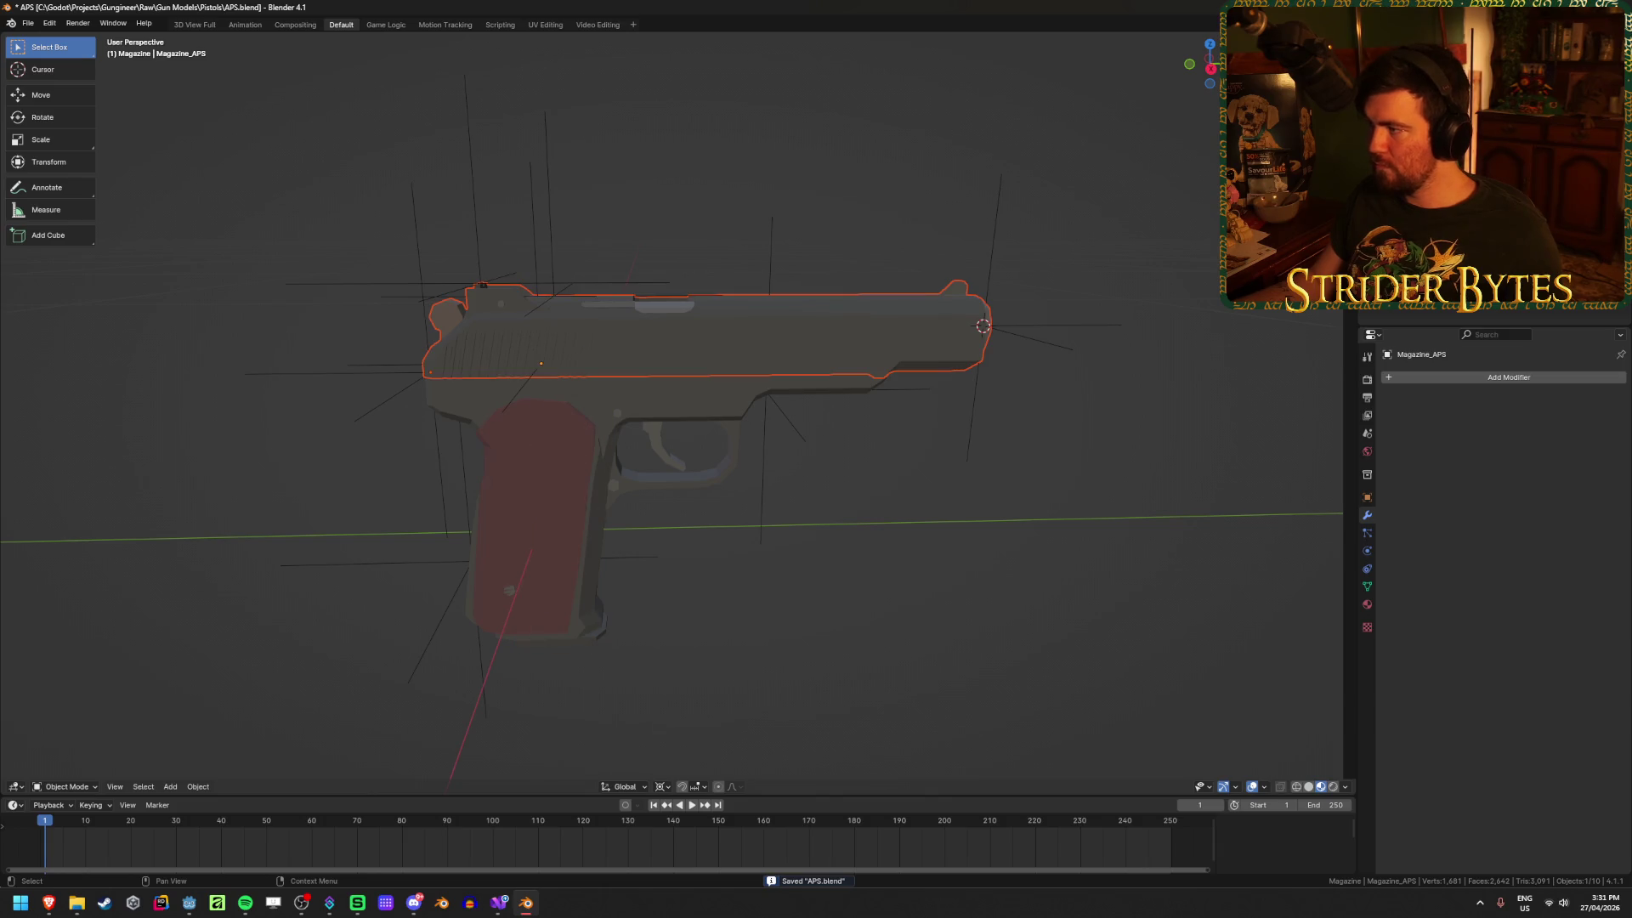
Step: Parent SightAttach and the other attach empties to Receiver_APS
left_click(481, 283)
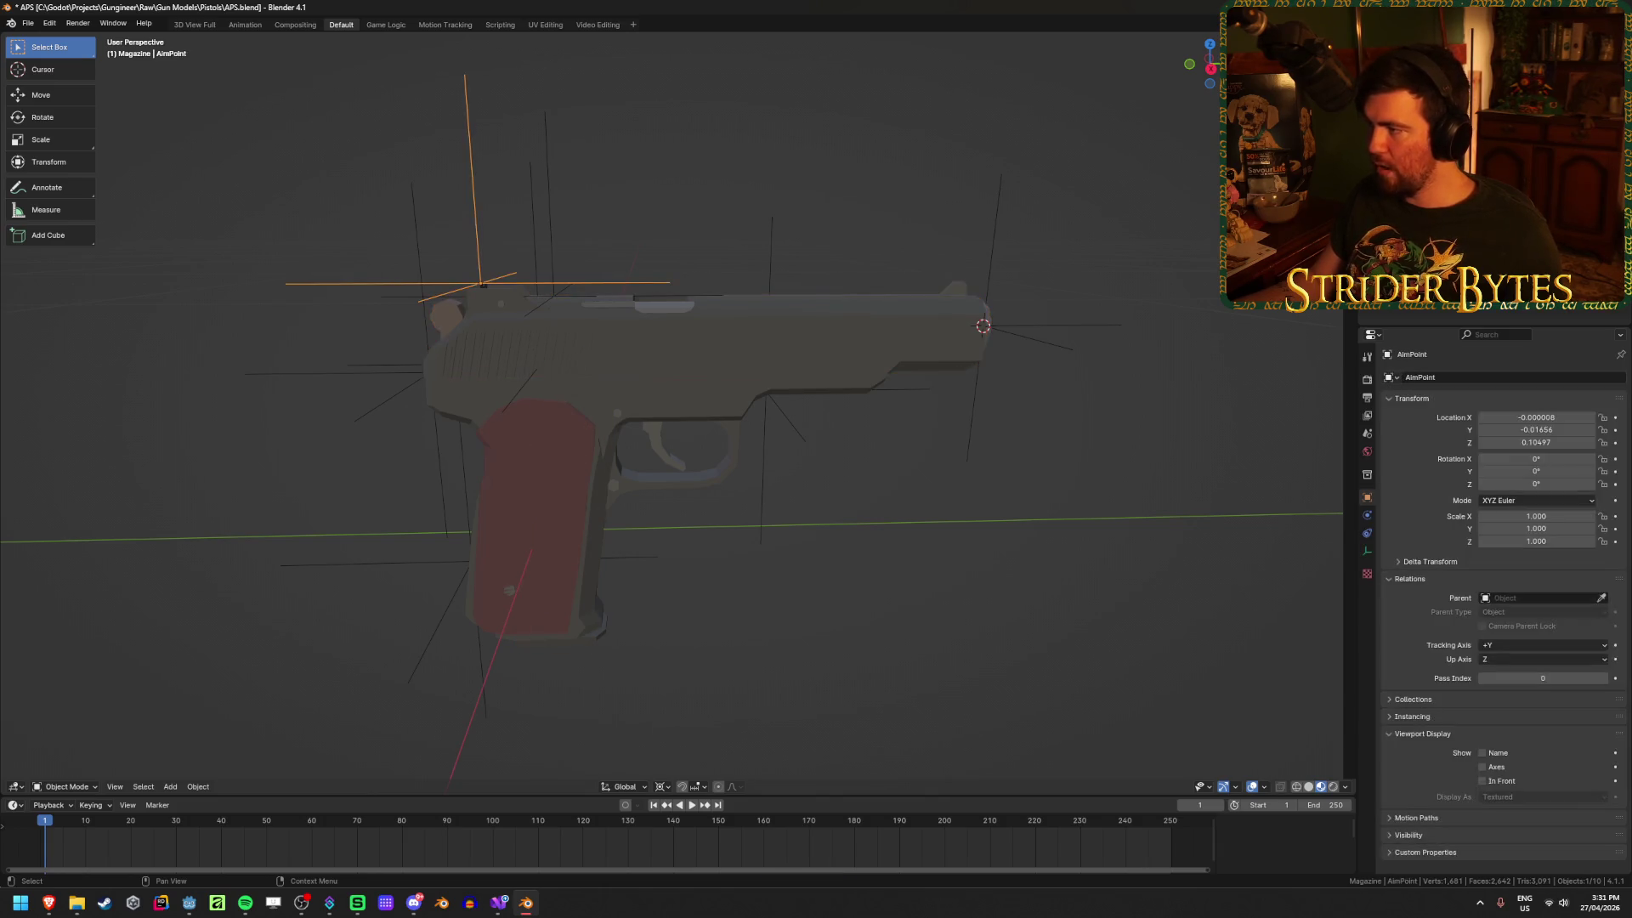
left_click(1020, 331, "shift")
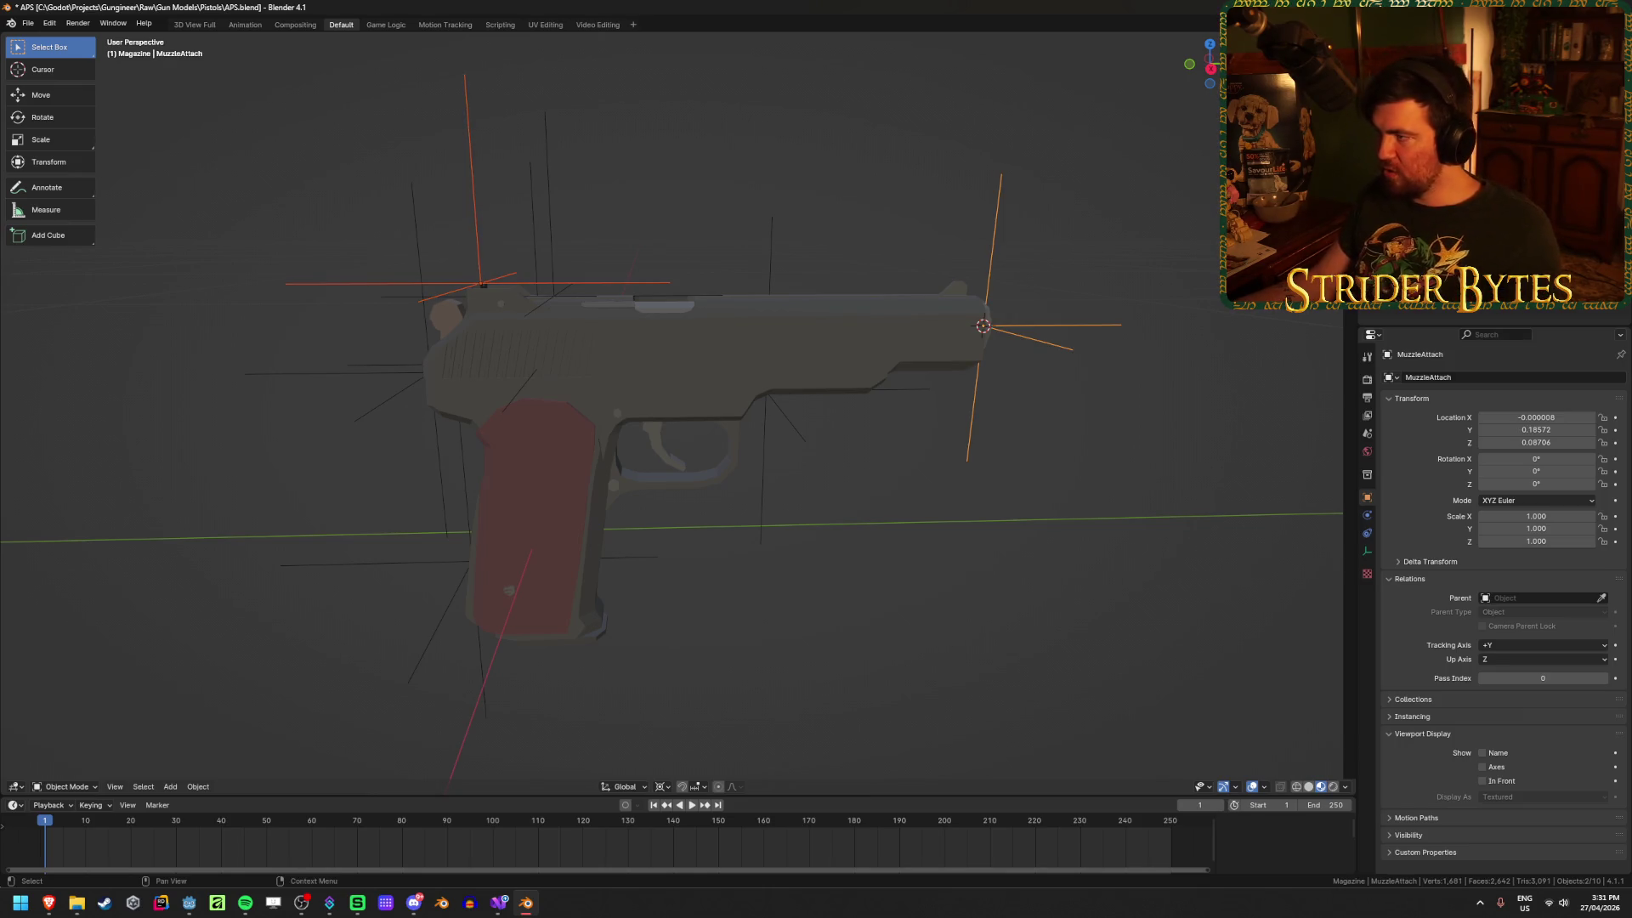
left_click(1445, 158)
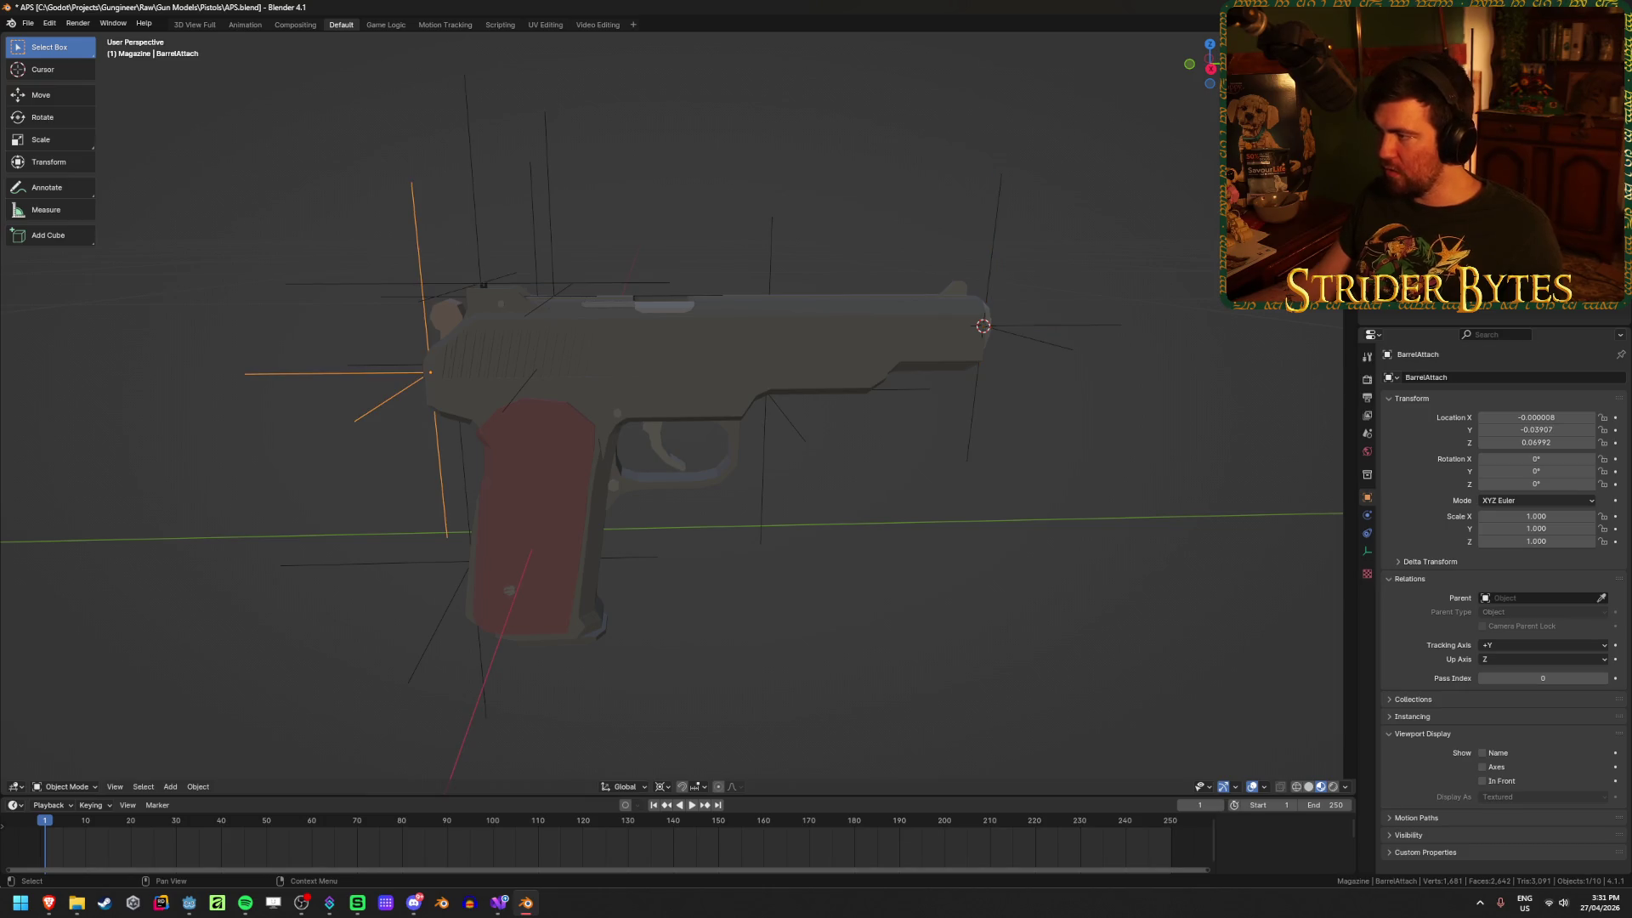
left_click(1445, 274, "shift")
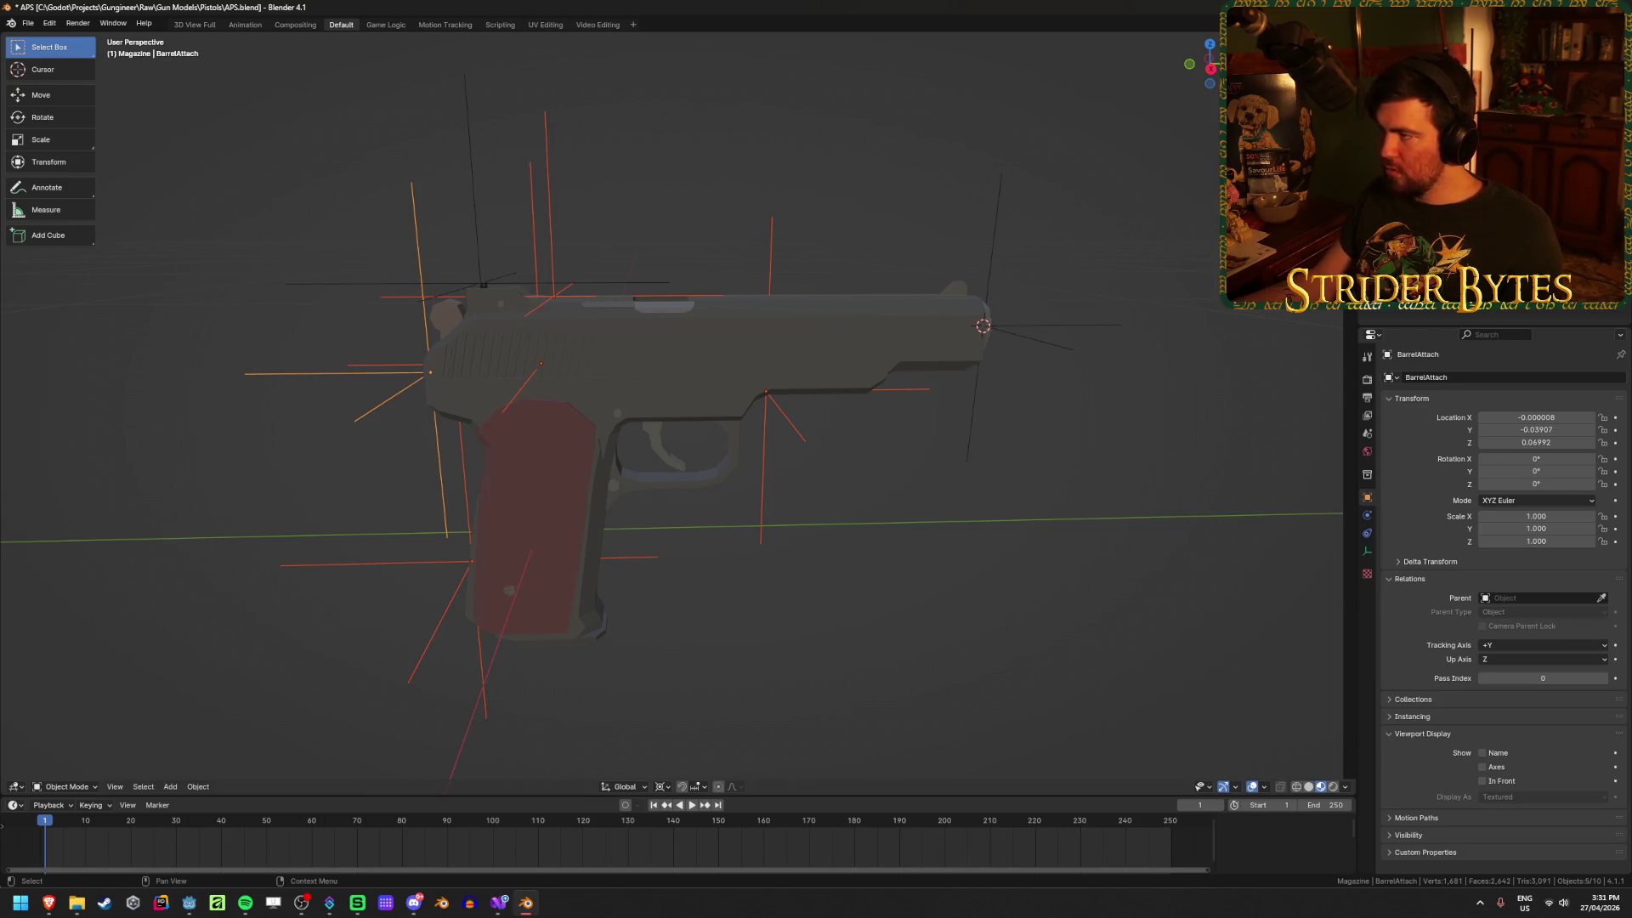
left_click(540, 505, "shift")
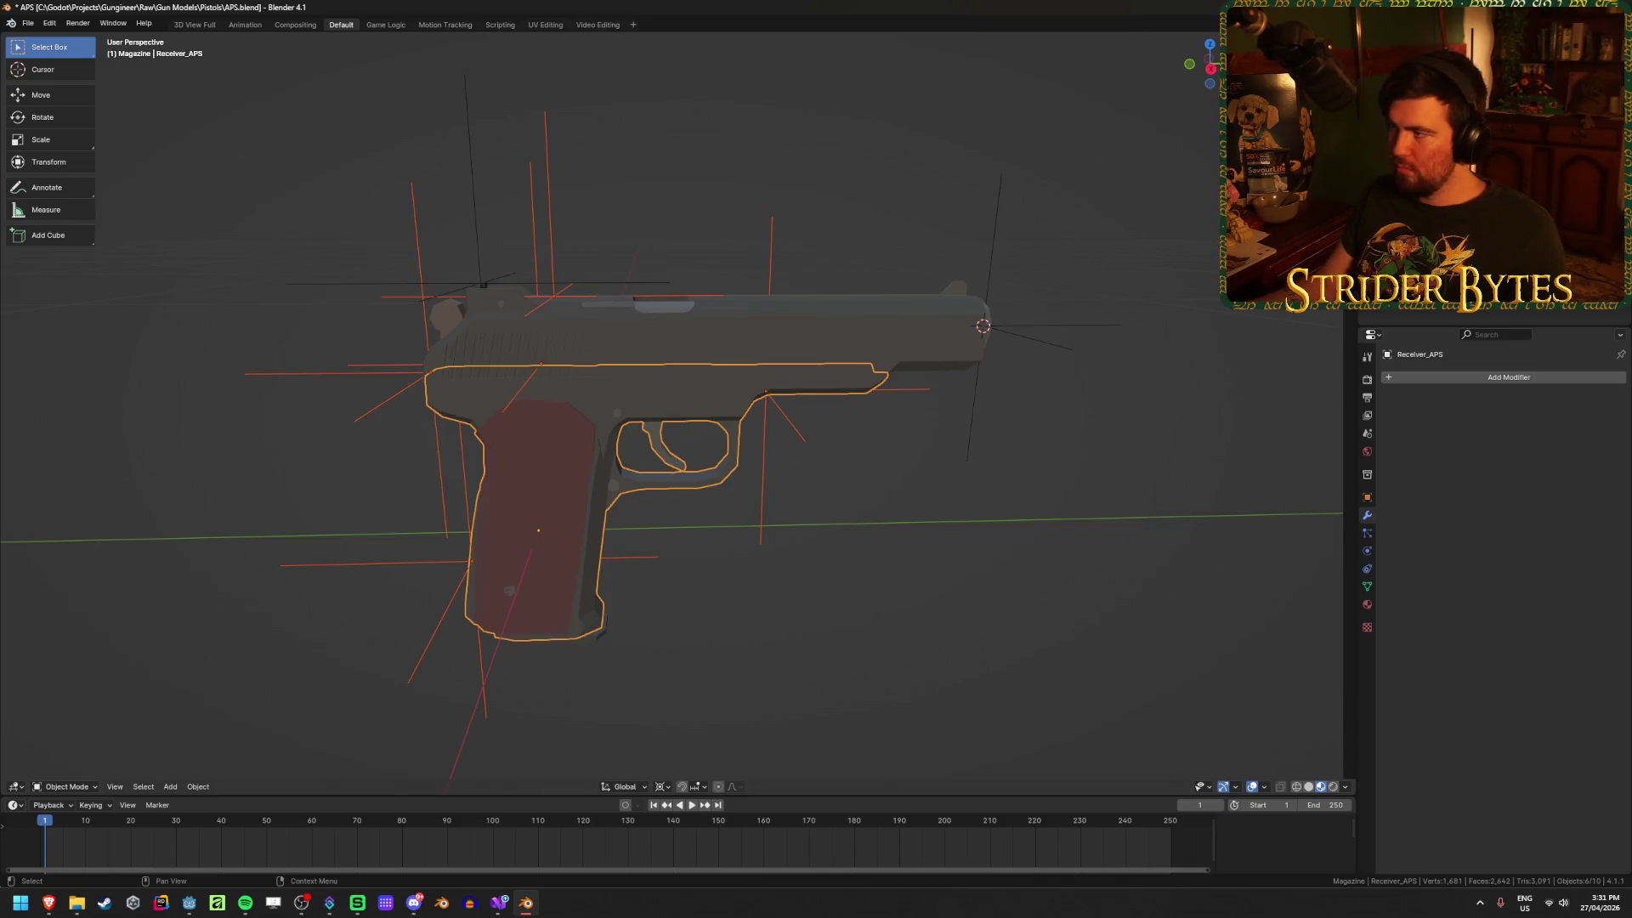
left_click(553, 293)
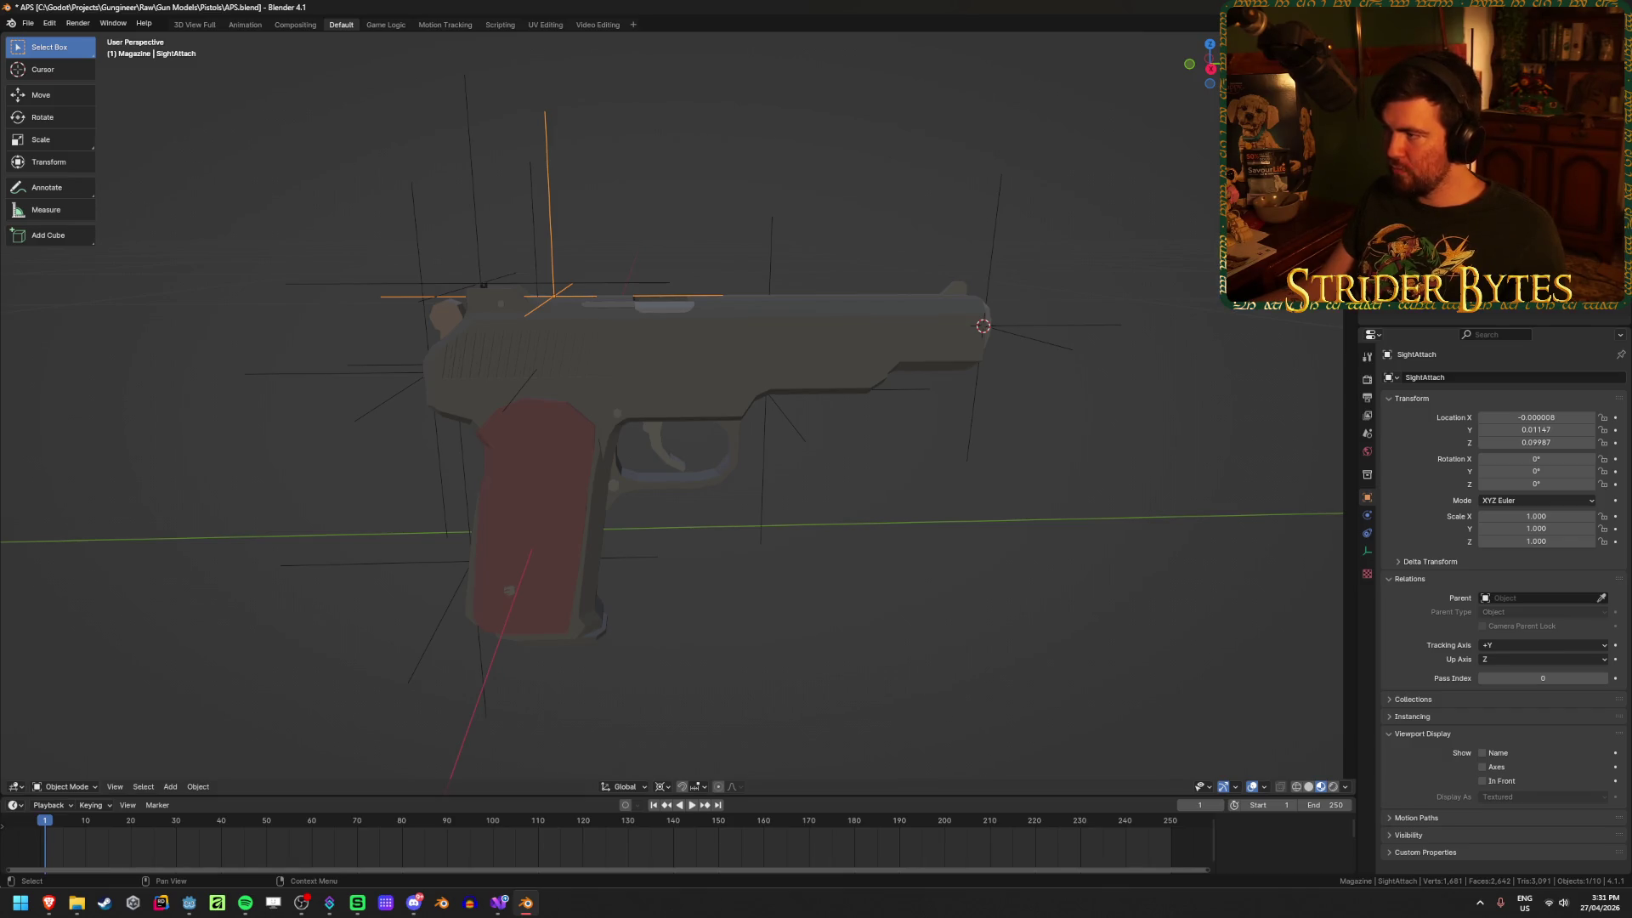
left_click(471, 561)
left_click(541, 364, "shift")
left_click(429, 371, "shift")
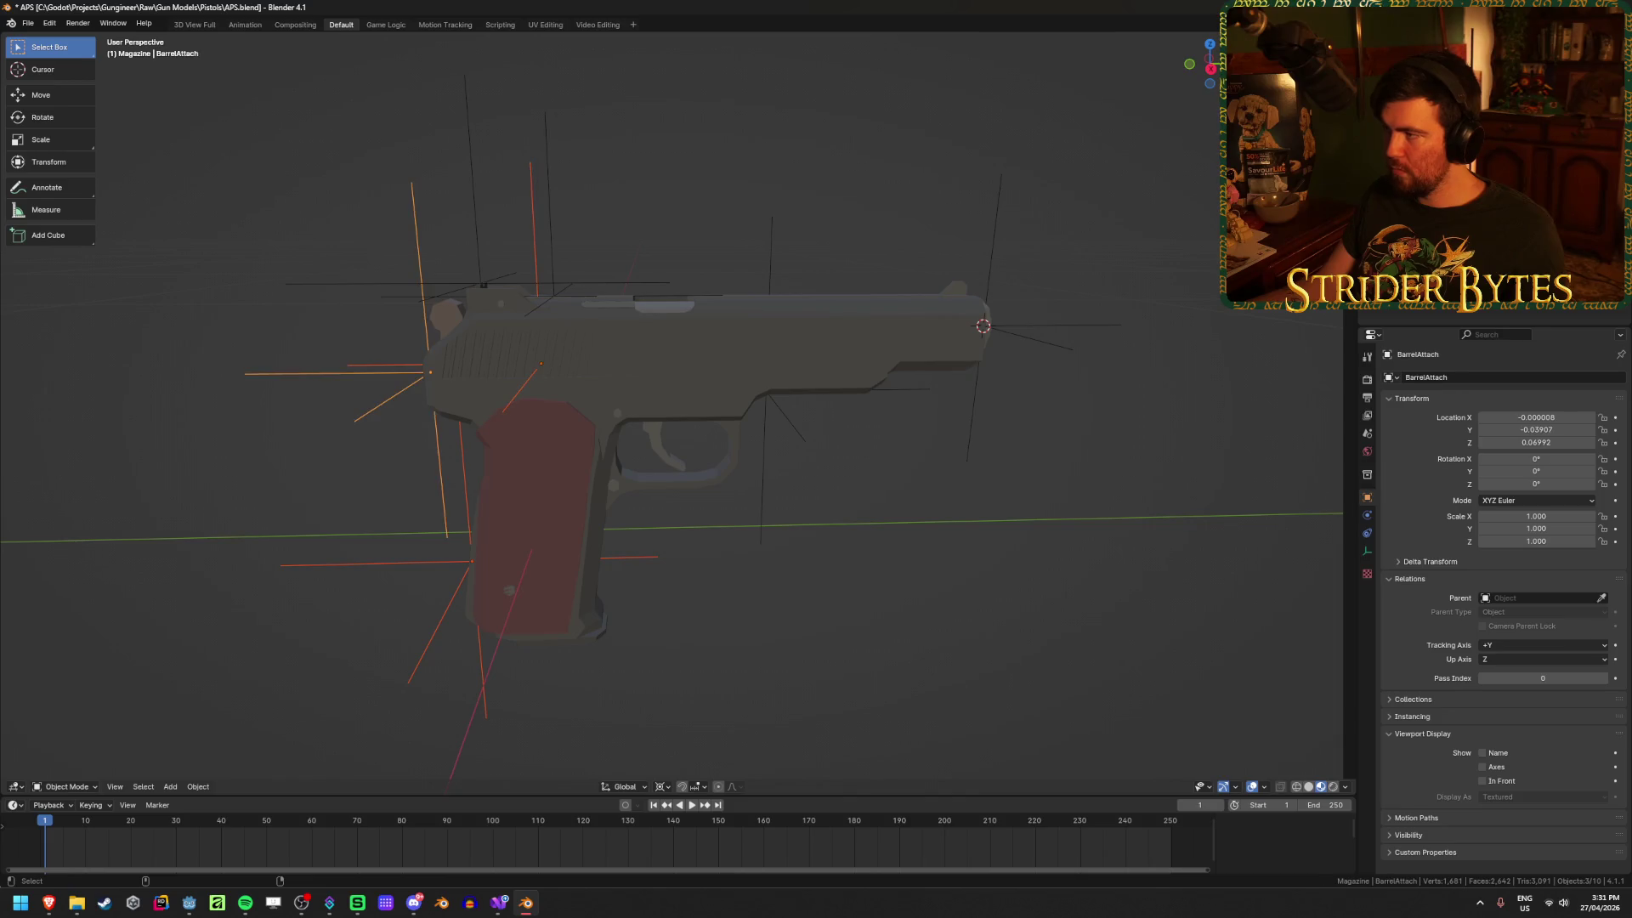
left_click(765, 391, "shift")
left_click(697, 480, "shift")
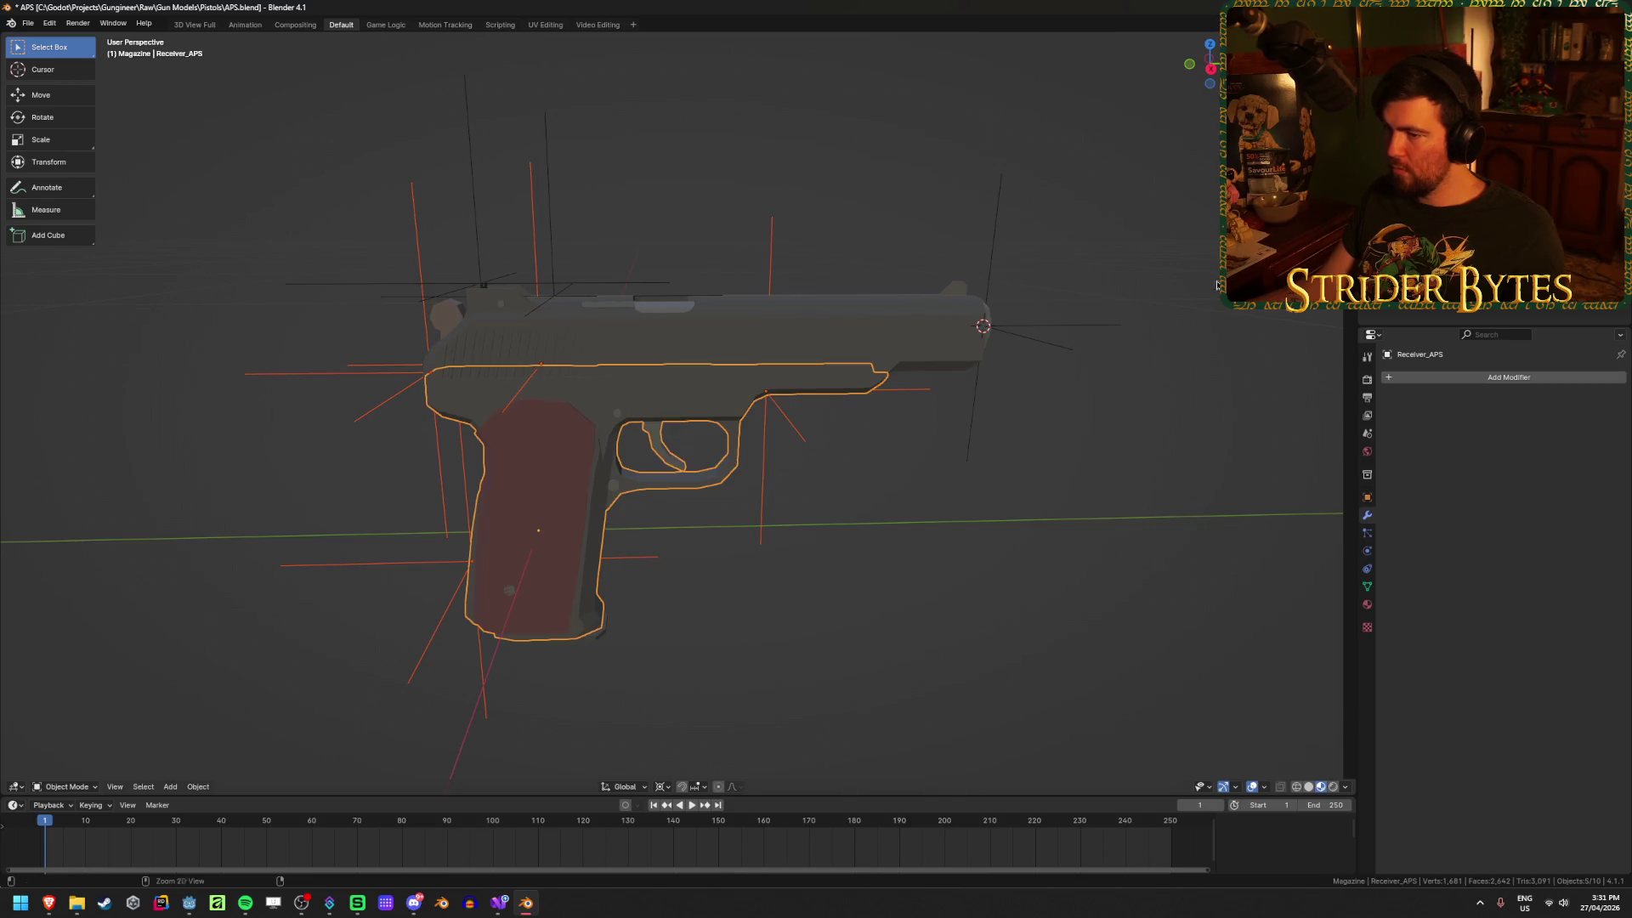
key("ctrl+p")
left_click(822, 676)
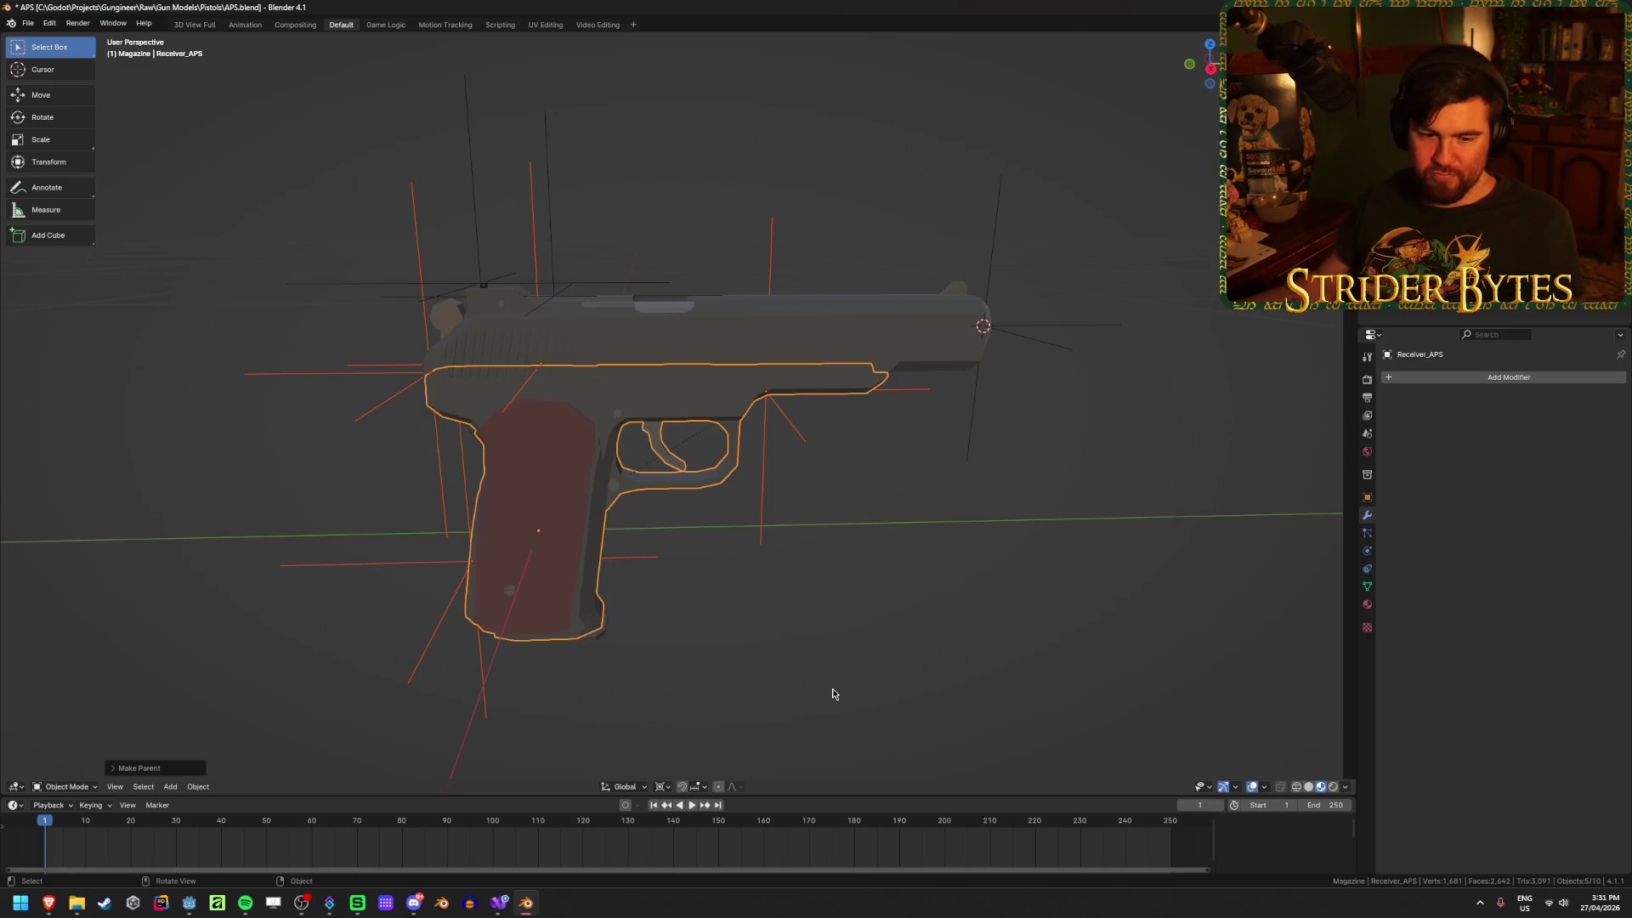
Step: Parent the AimPoint and muzzle empties to Barrel_APS
left_click(810, 591)
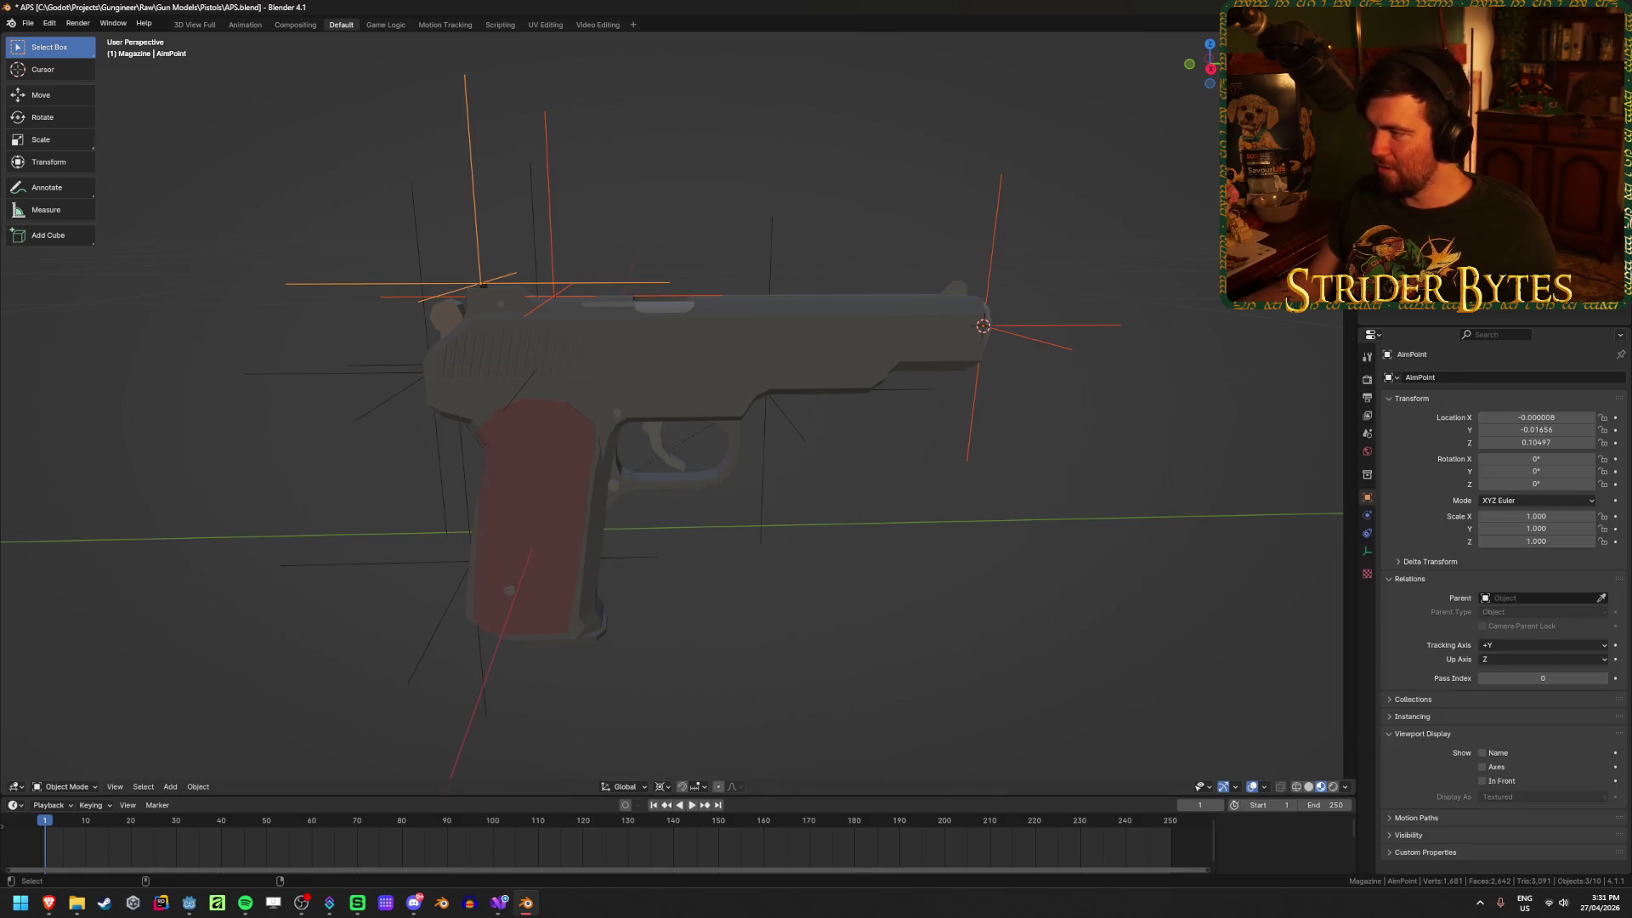
left_click(769, 357, "shift")
key("ctrl+p")
left_click(875, 469)
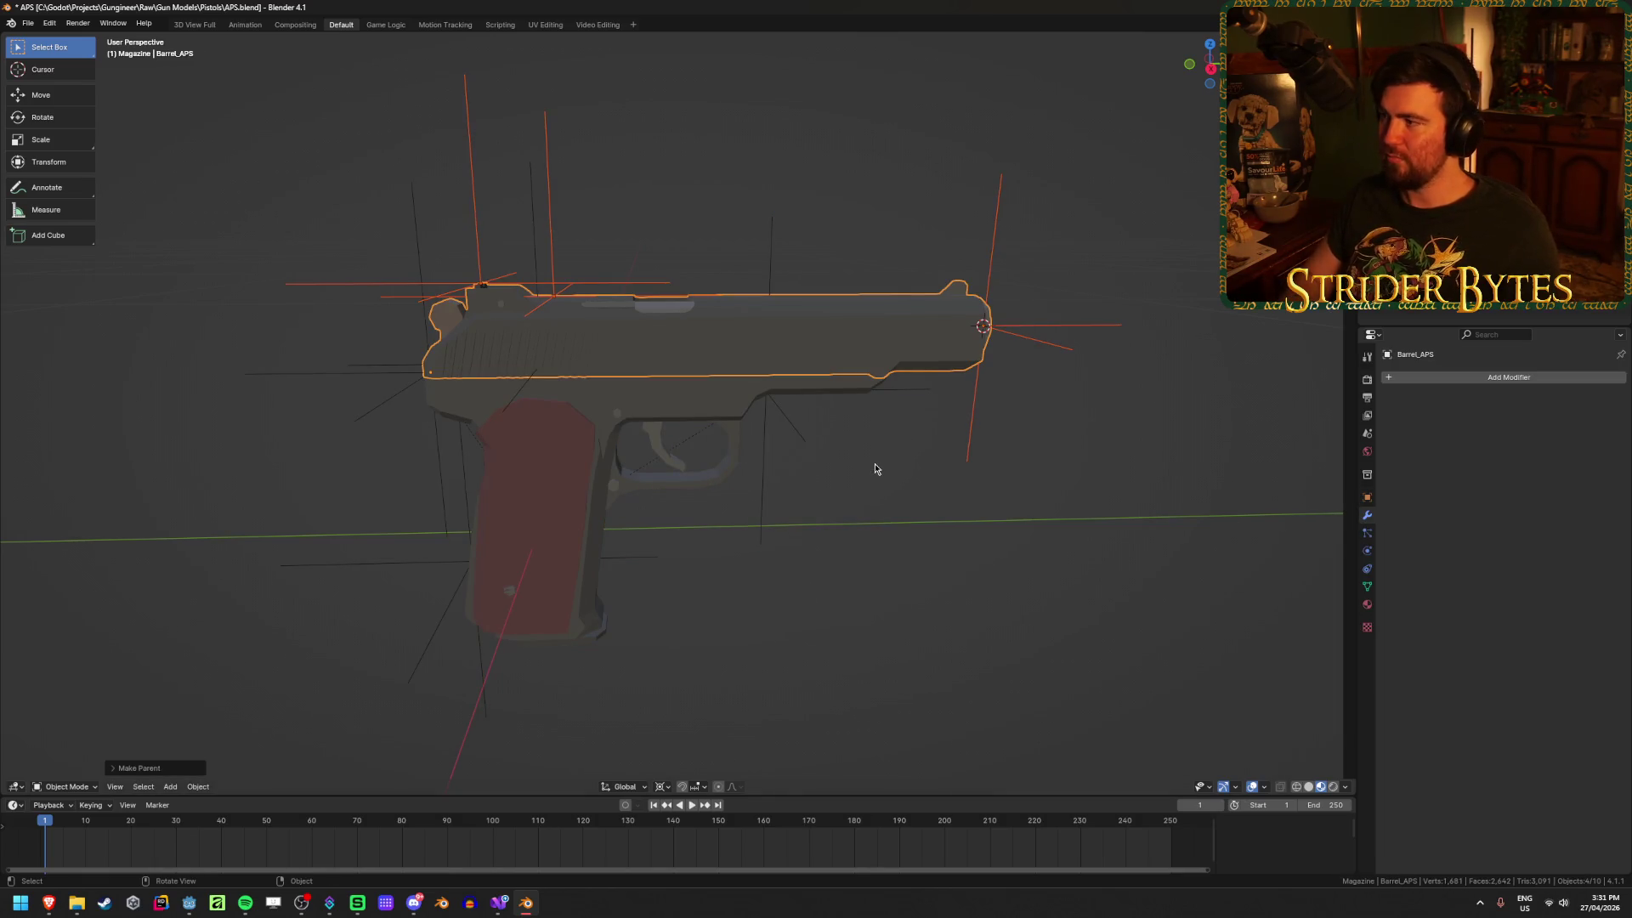
Step: Save APS.blend and clear the selection
mouse_move(826, 590)
middle_mouse_down()
mouse_move(722, 608)
mouse_move(796, 593)
middle_mouse_up()
key("ctrl+s")
key("a")
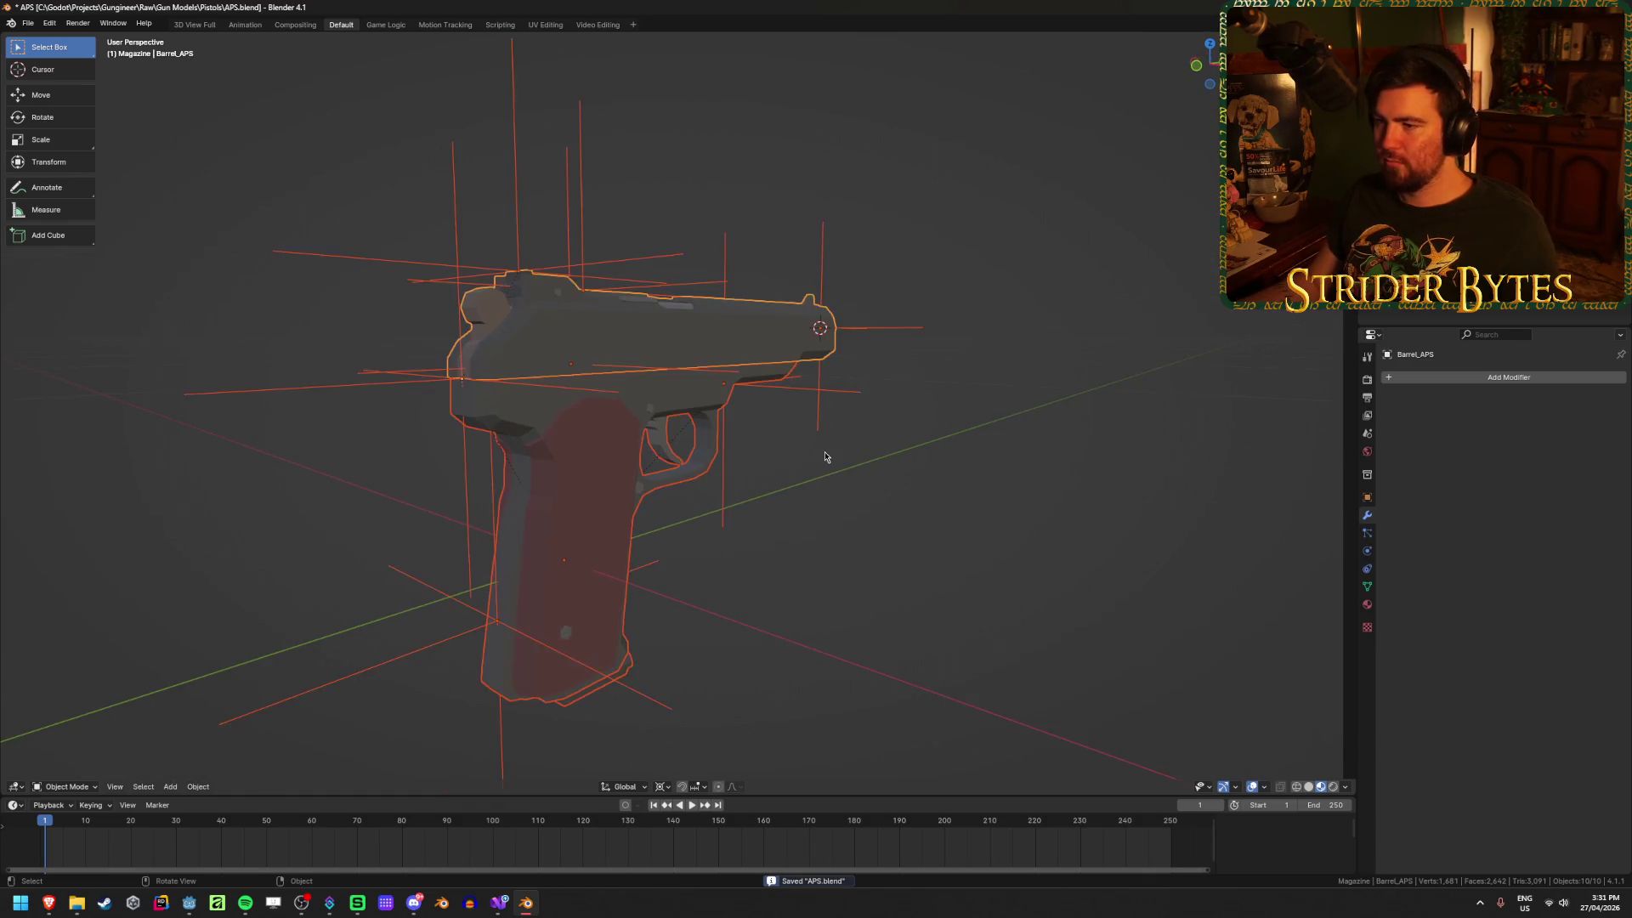
key("ctrl+p")
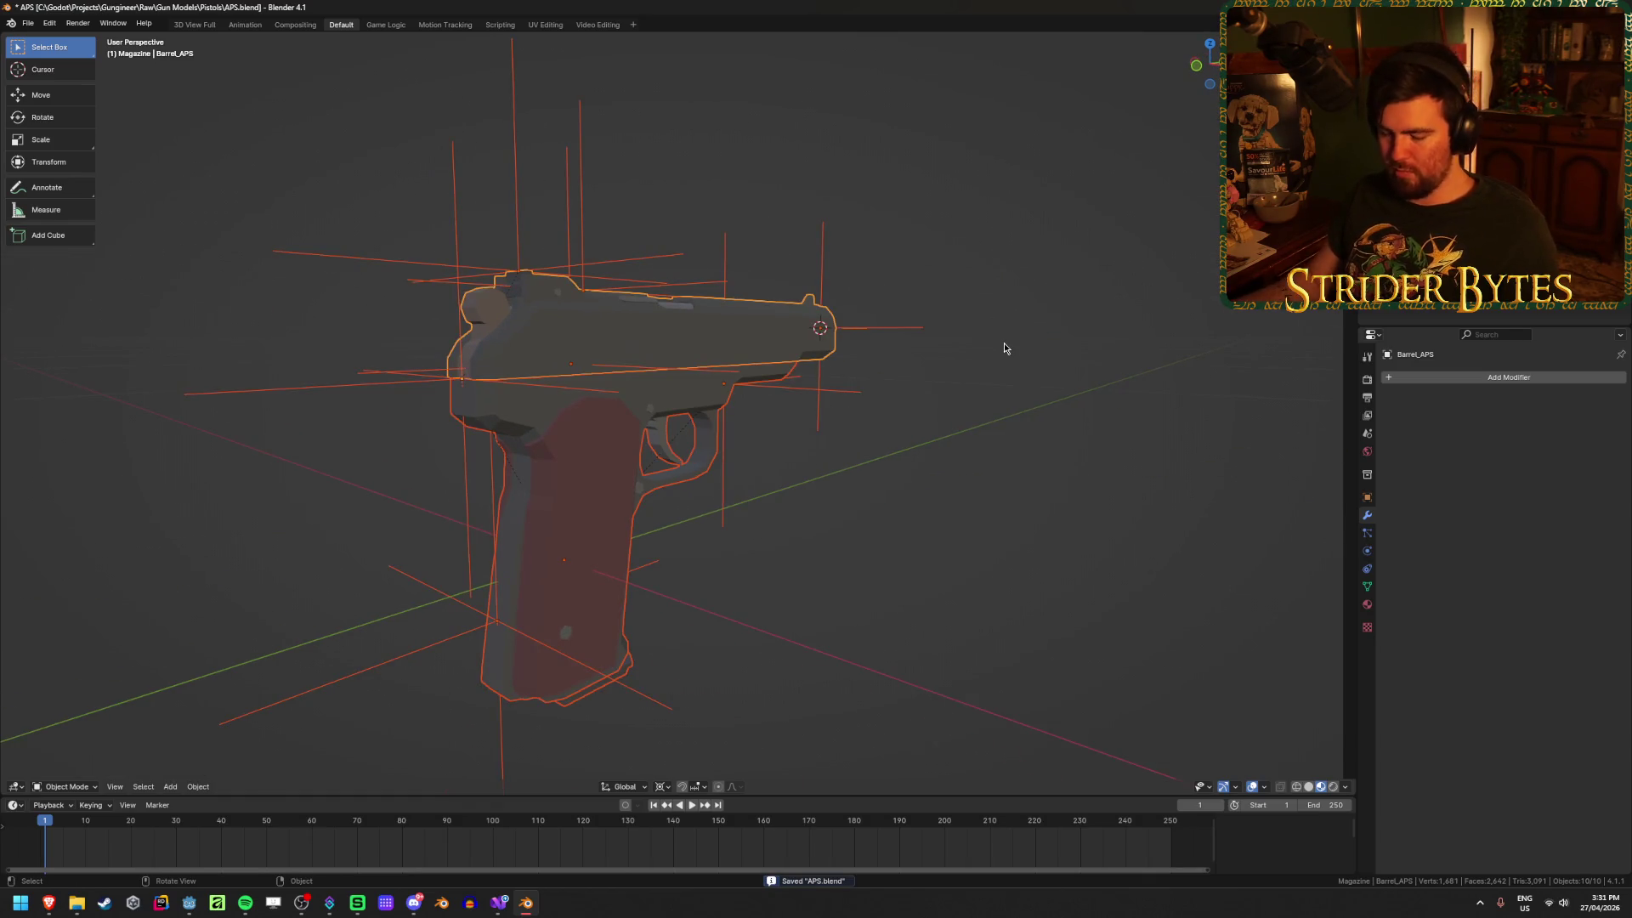
key("ctrl+p")
left_click(1034, 568)
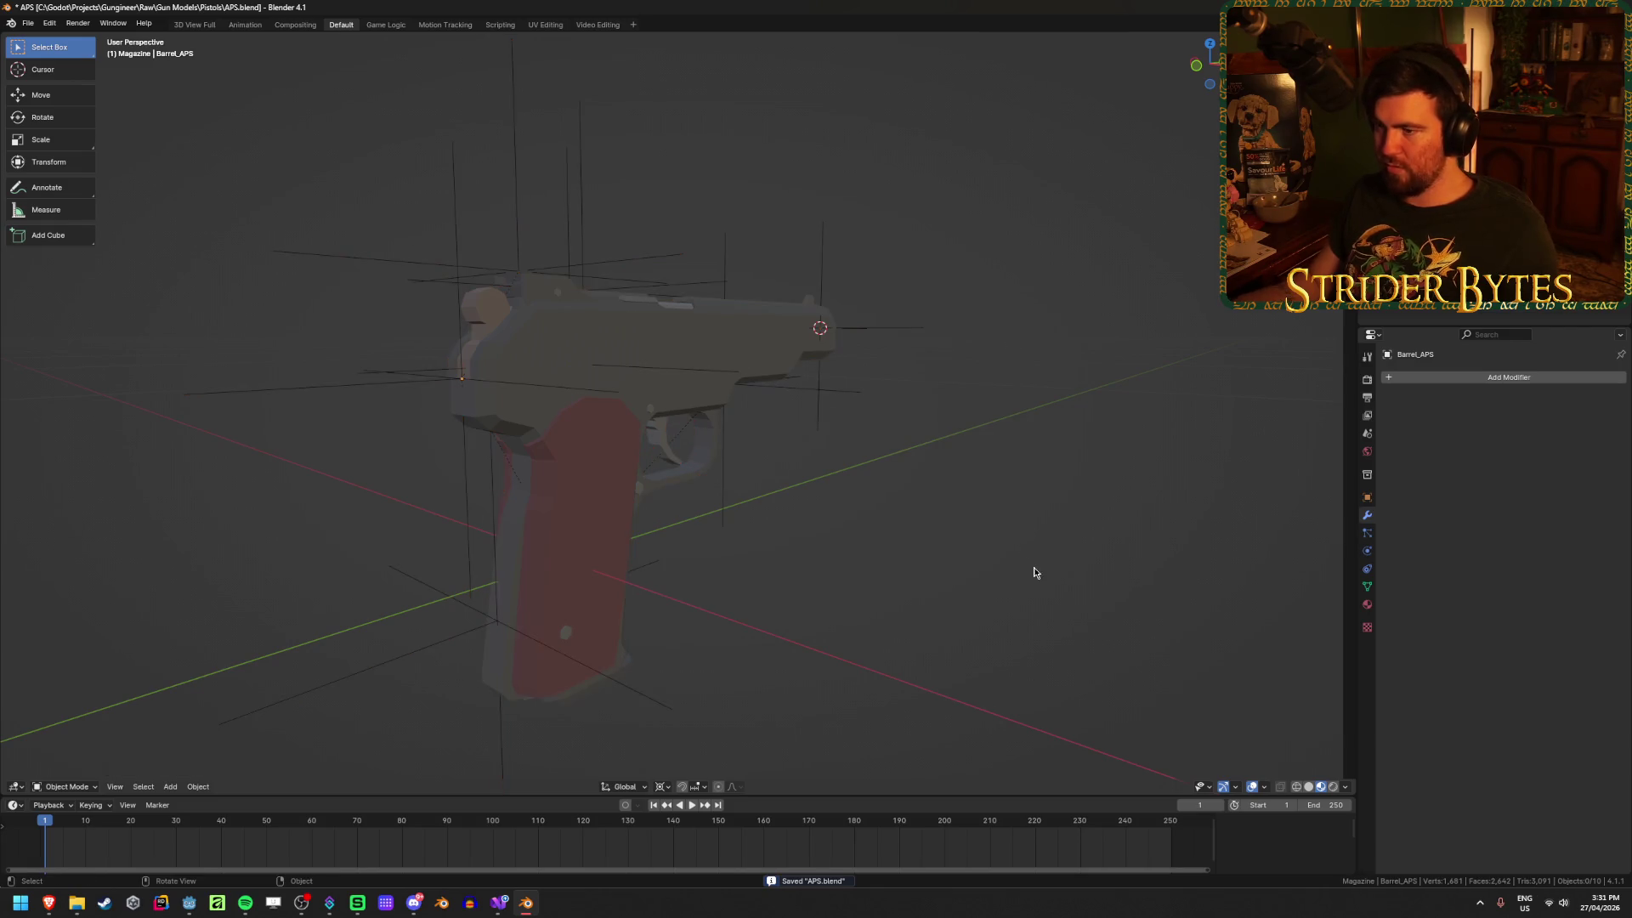
mouse_move(743, 506)
middle_mouse_down()
mouse_move(846, 514)
mouse_move(757, 412)
mouse_move(784, 434)
middle_mouse_up()
left_click(756, 378)
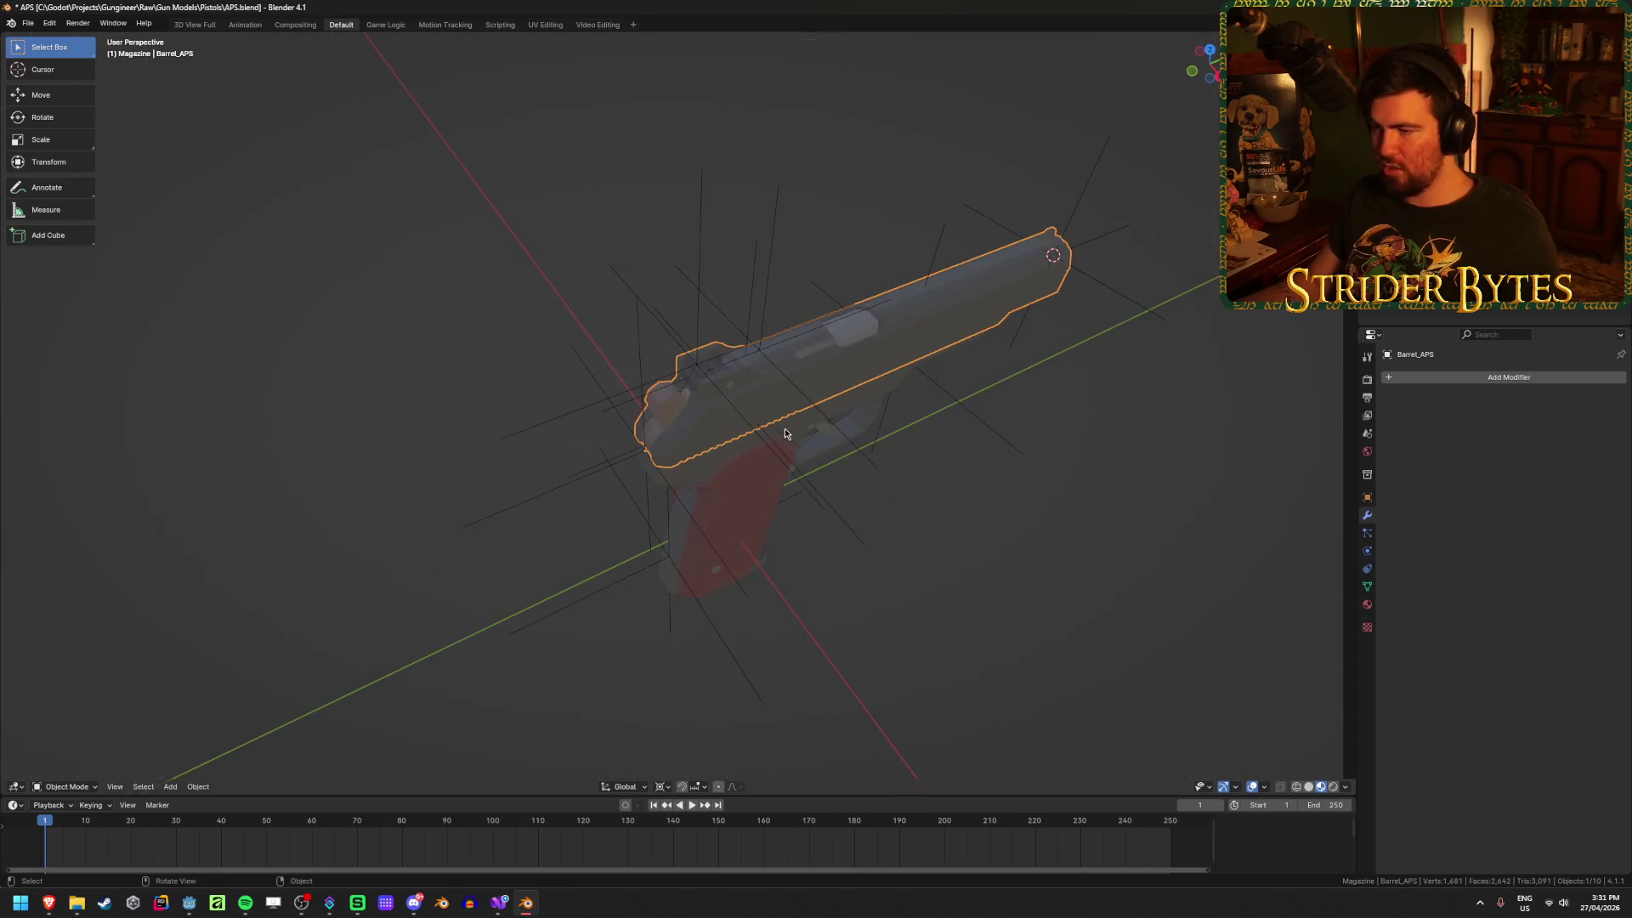
middle_click_drag(815, 520, 805, 476)
left_click(838, 419)
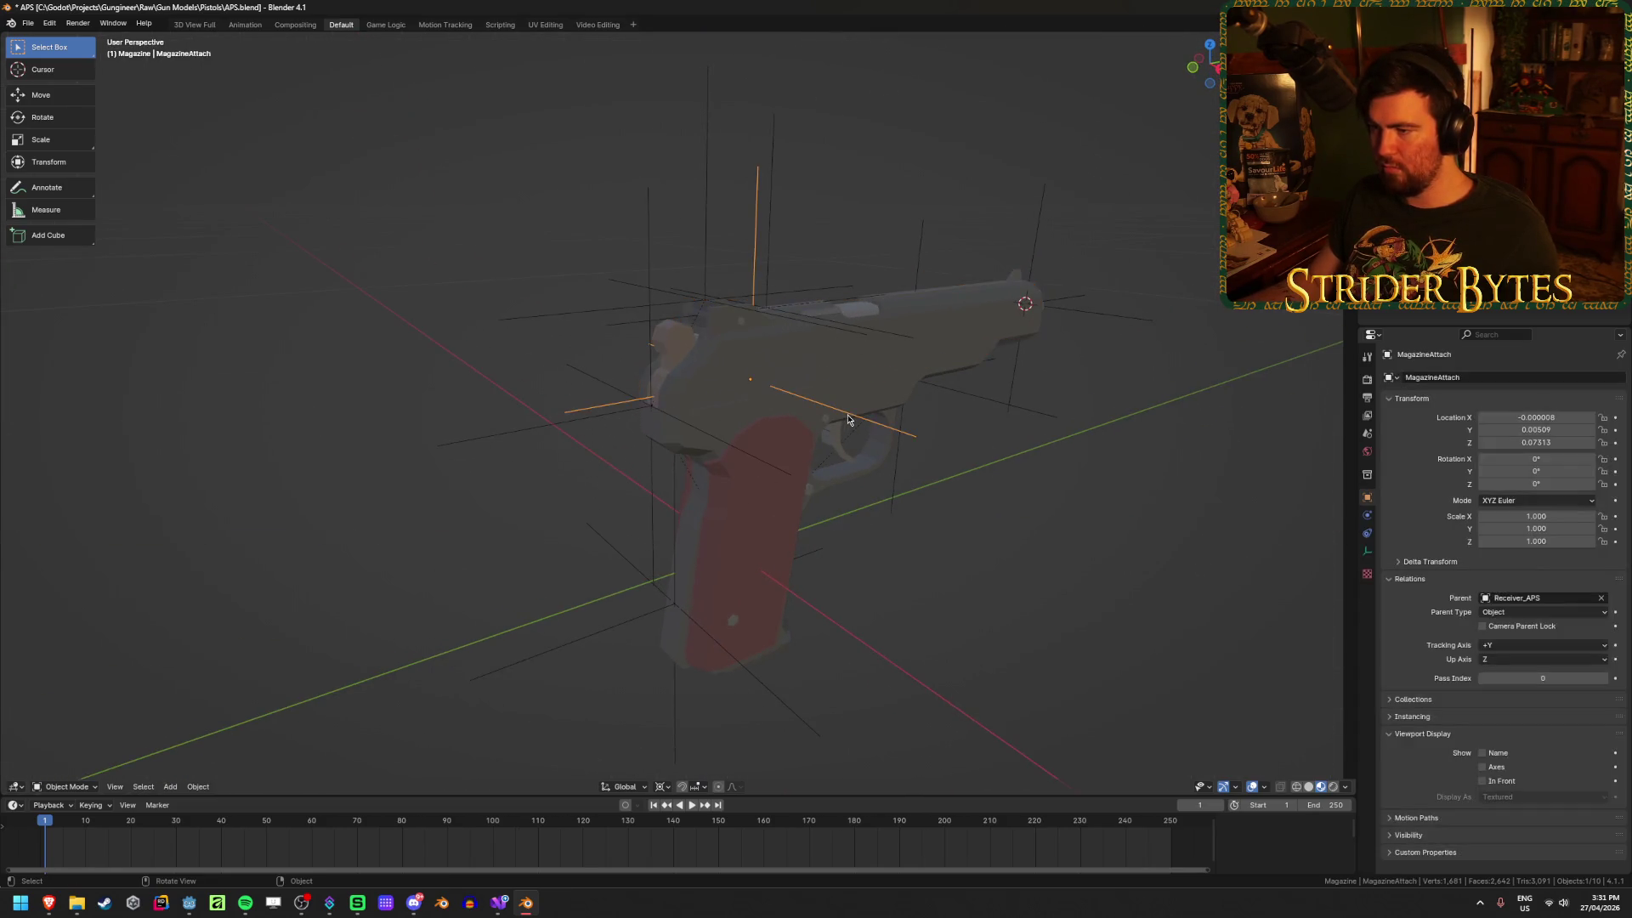
key("KP_3")
key("shift+z")
middle_click_drag(856, 552, 879, 507)
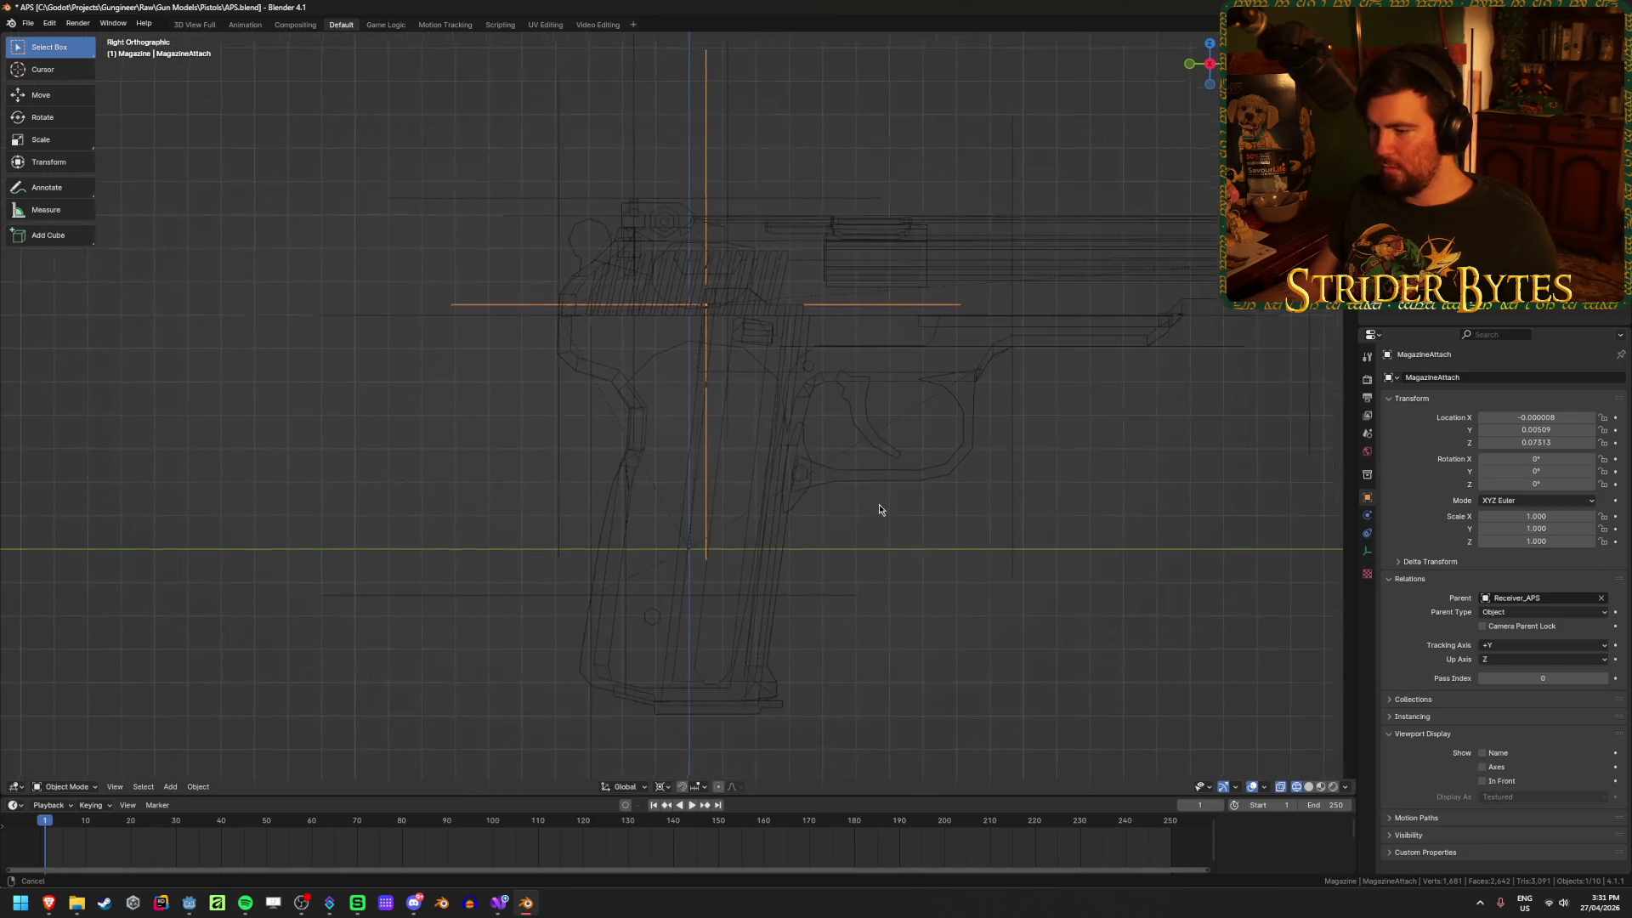
key("shift+z")
middle_click_drag(853, 616, 850, 527)
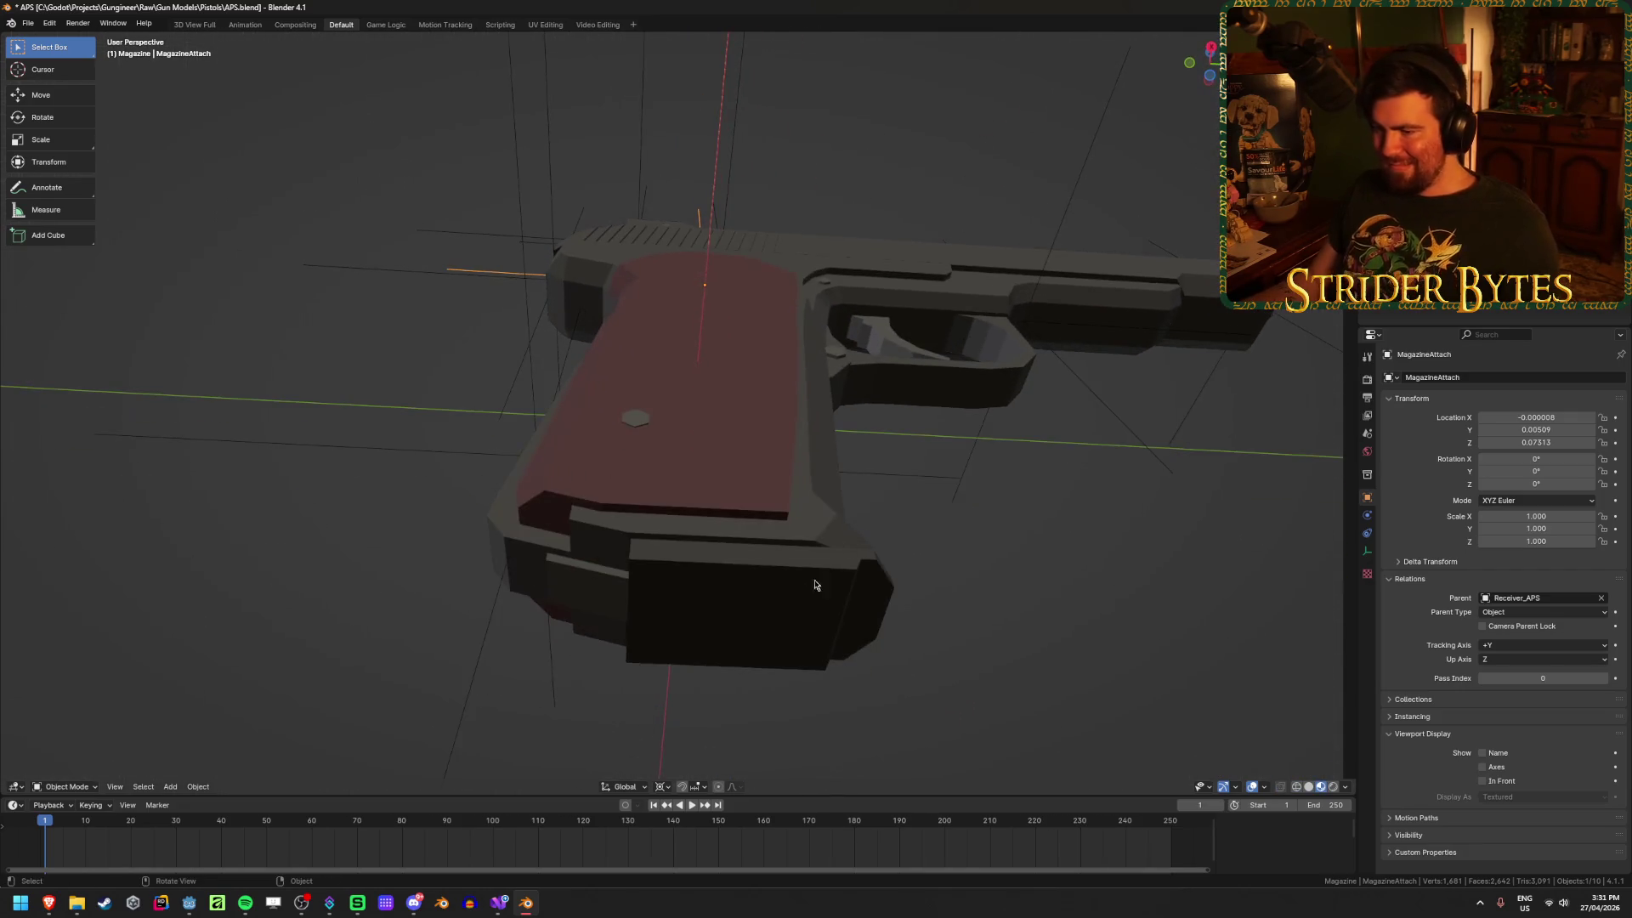
left_click(745, 638)
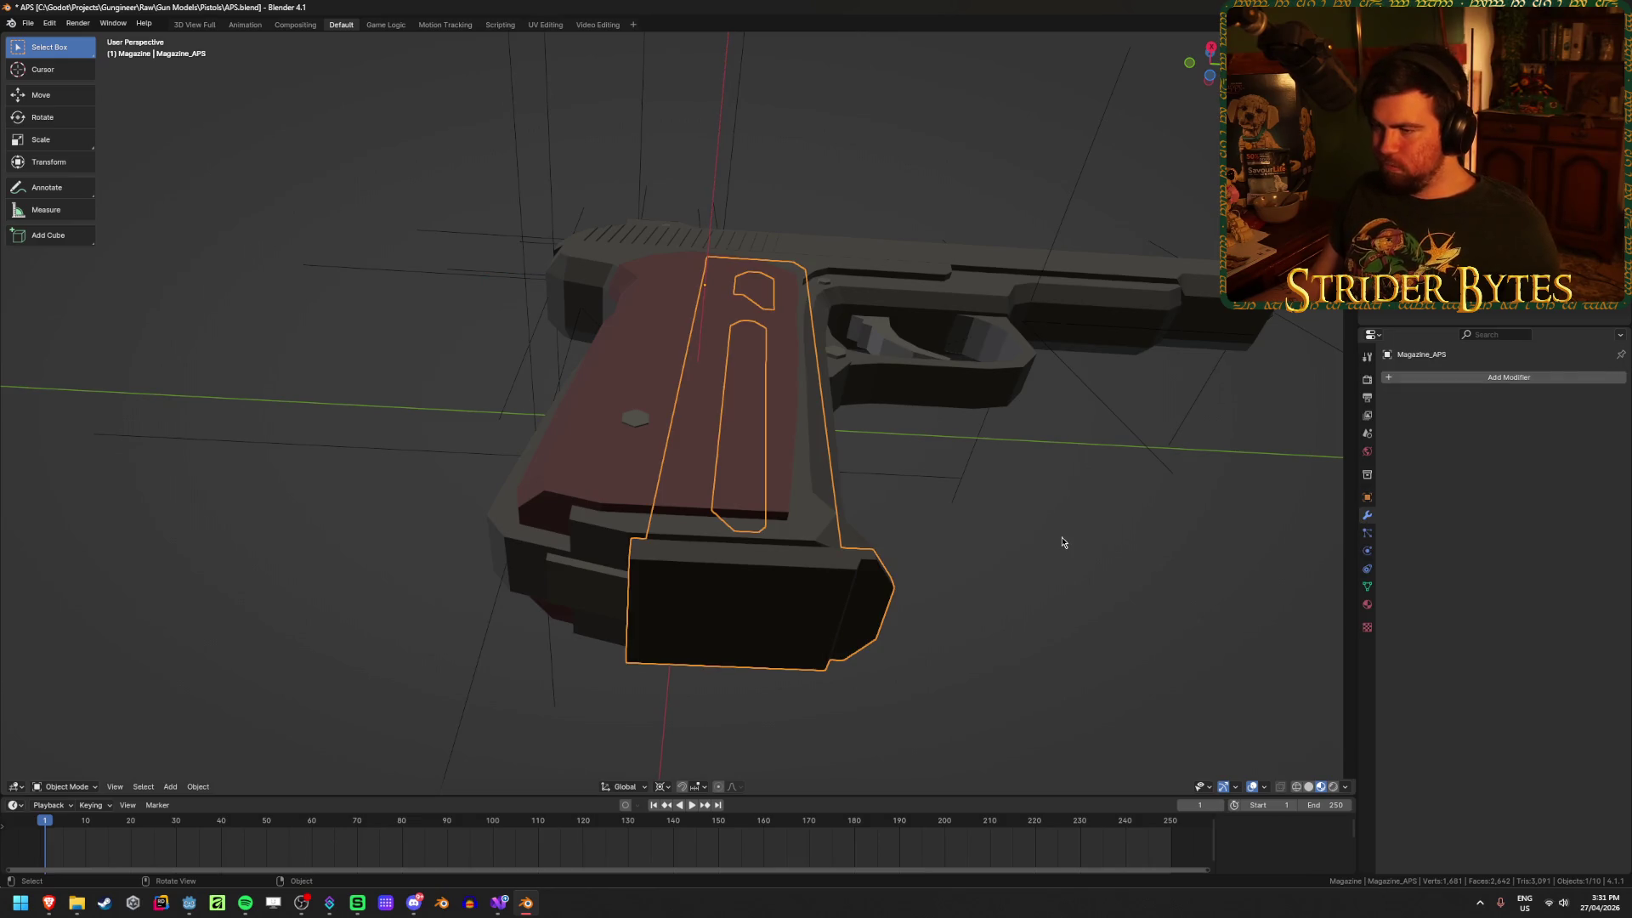
mouse_move(1063, 543)
middle_mouse_down()
mouse_move(1054, 604)
mouse_move(932, 641)
mouse_move(1012, 641)
mouse_move(1079, 558)
mouse_move(1017, 626)
mouse_move(1047, 659)
middle_mouse_up()
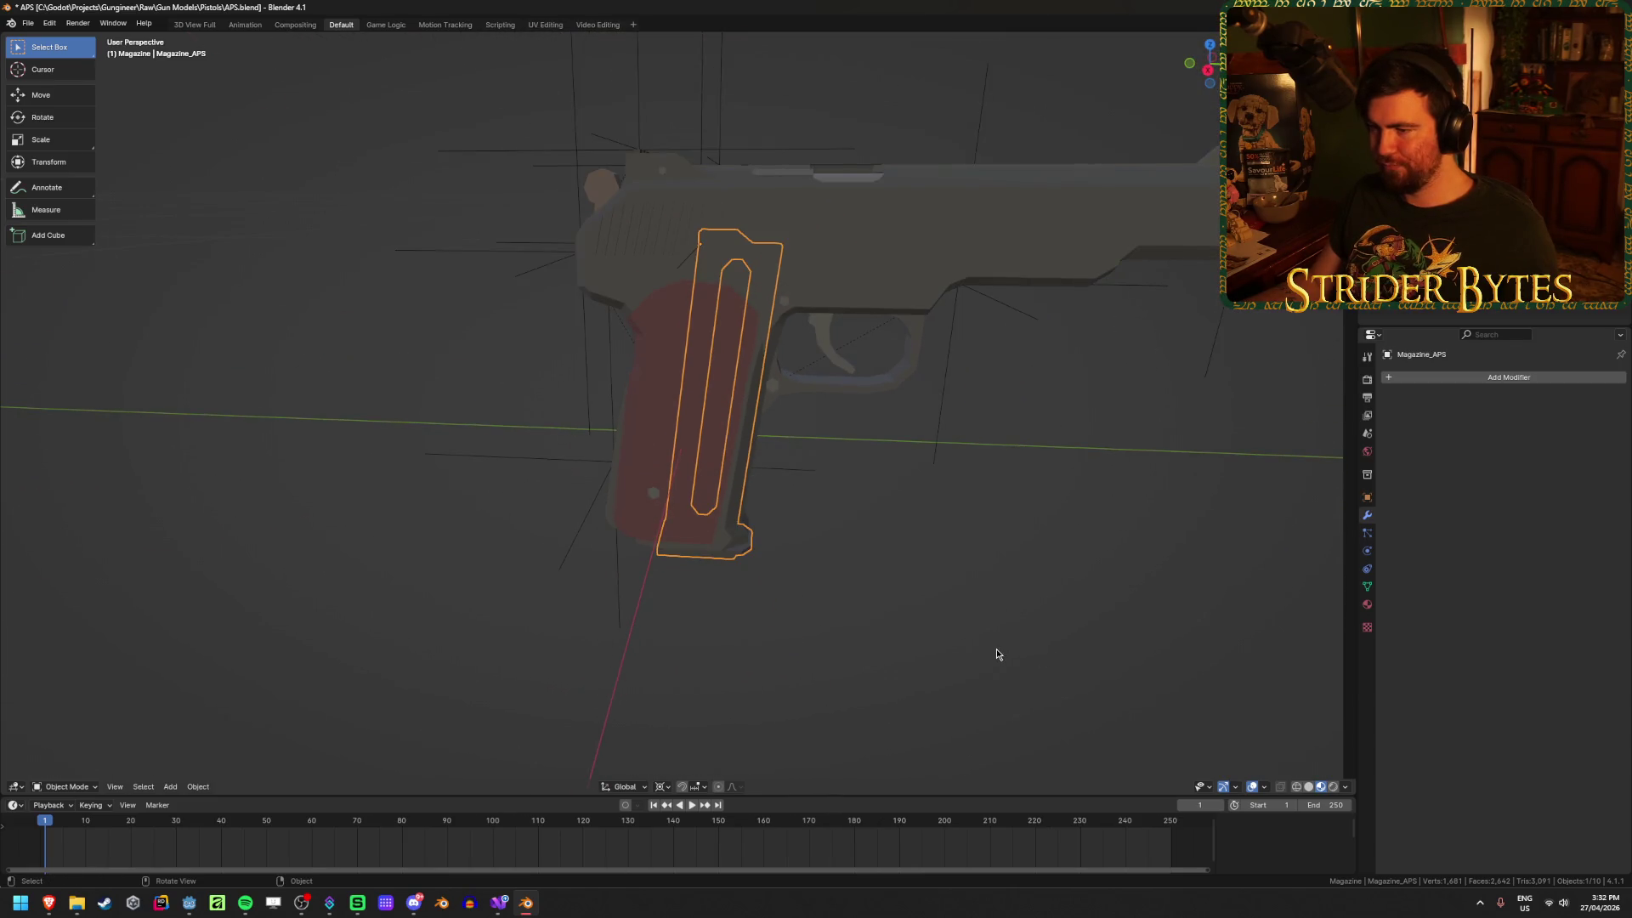
left_click(864, 560)
left_click(682, 272)
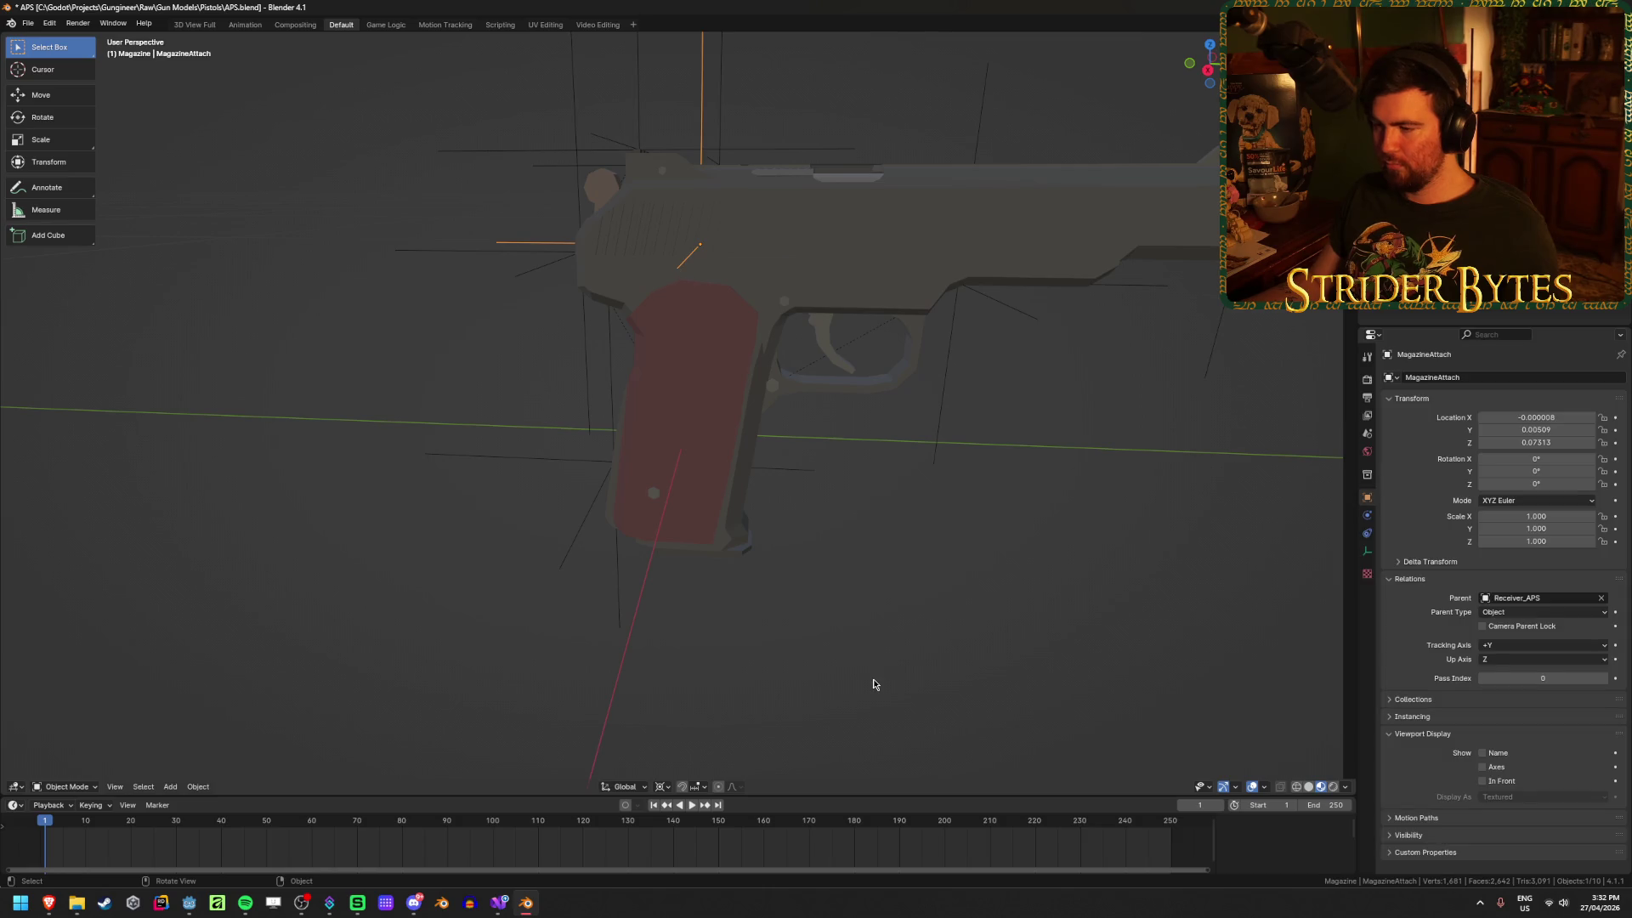
key("KP_3")
key("shift+z")
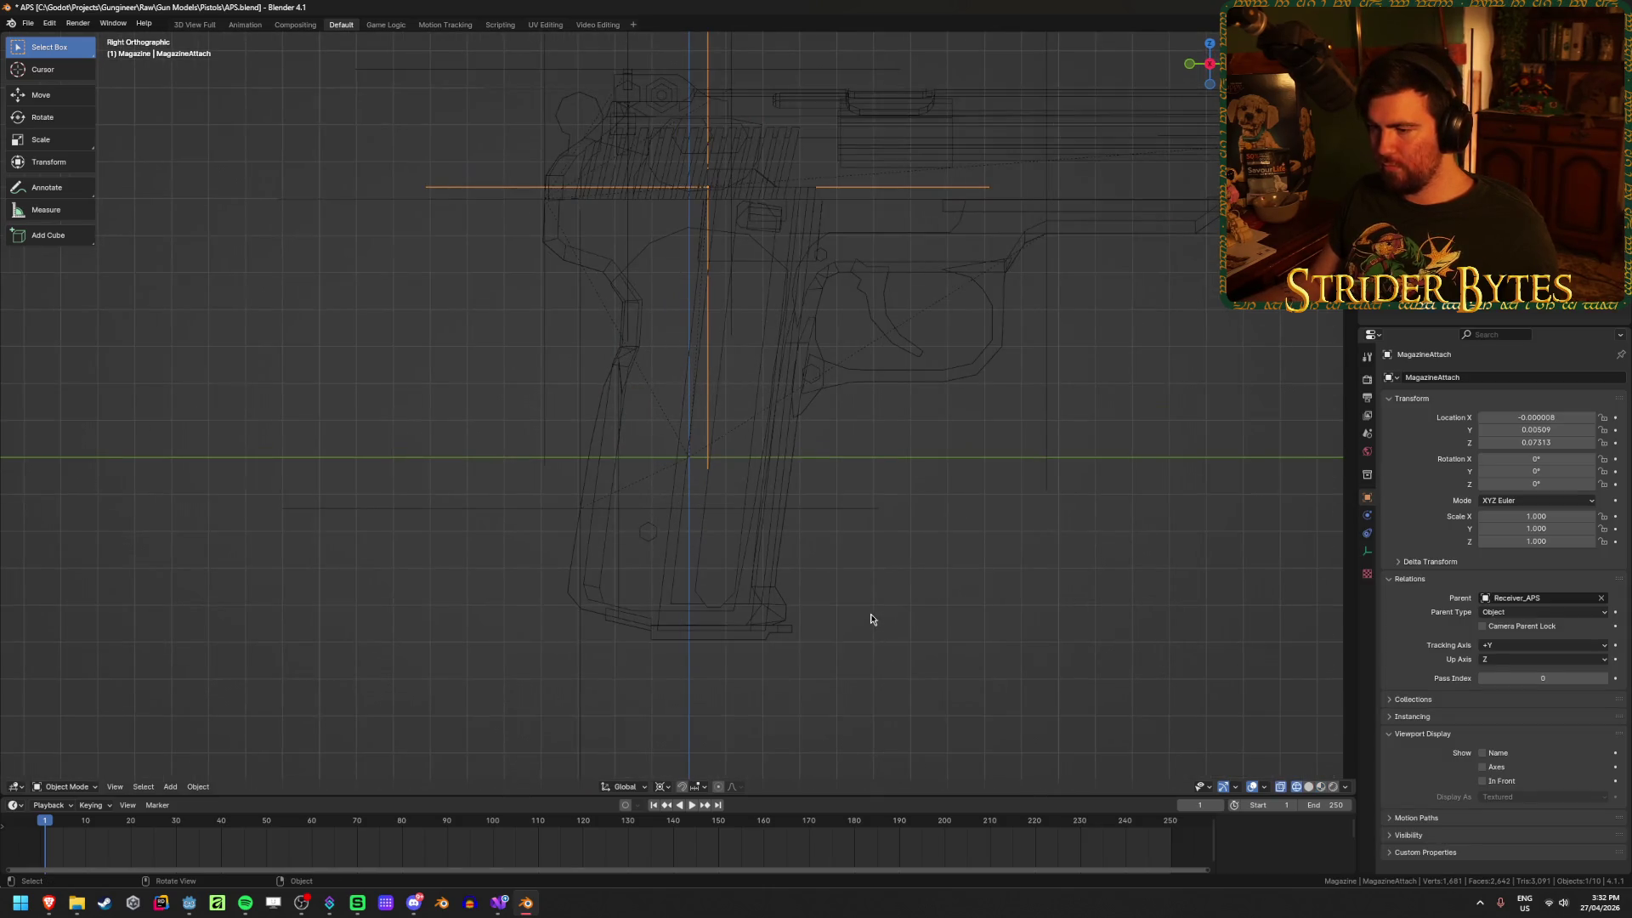
middle_click_drag(872, 619, 855, 587)
key("shift+z")
left_click(748, 609)
key("g")
key("y")
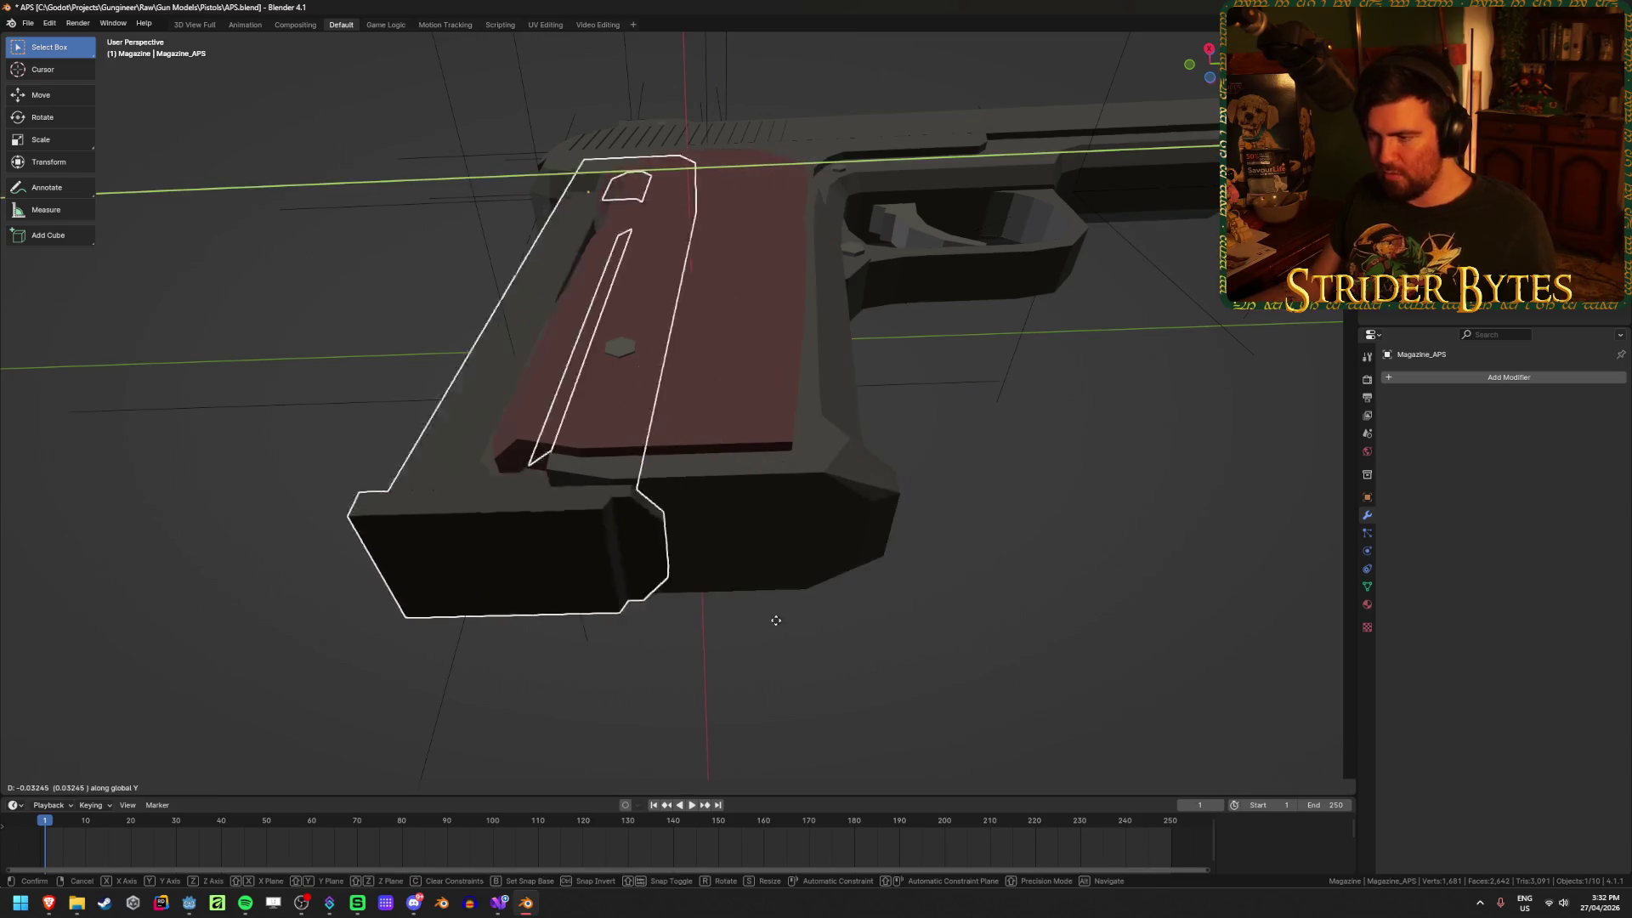
left_click(853, 653)
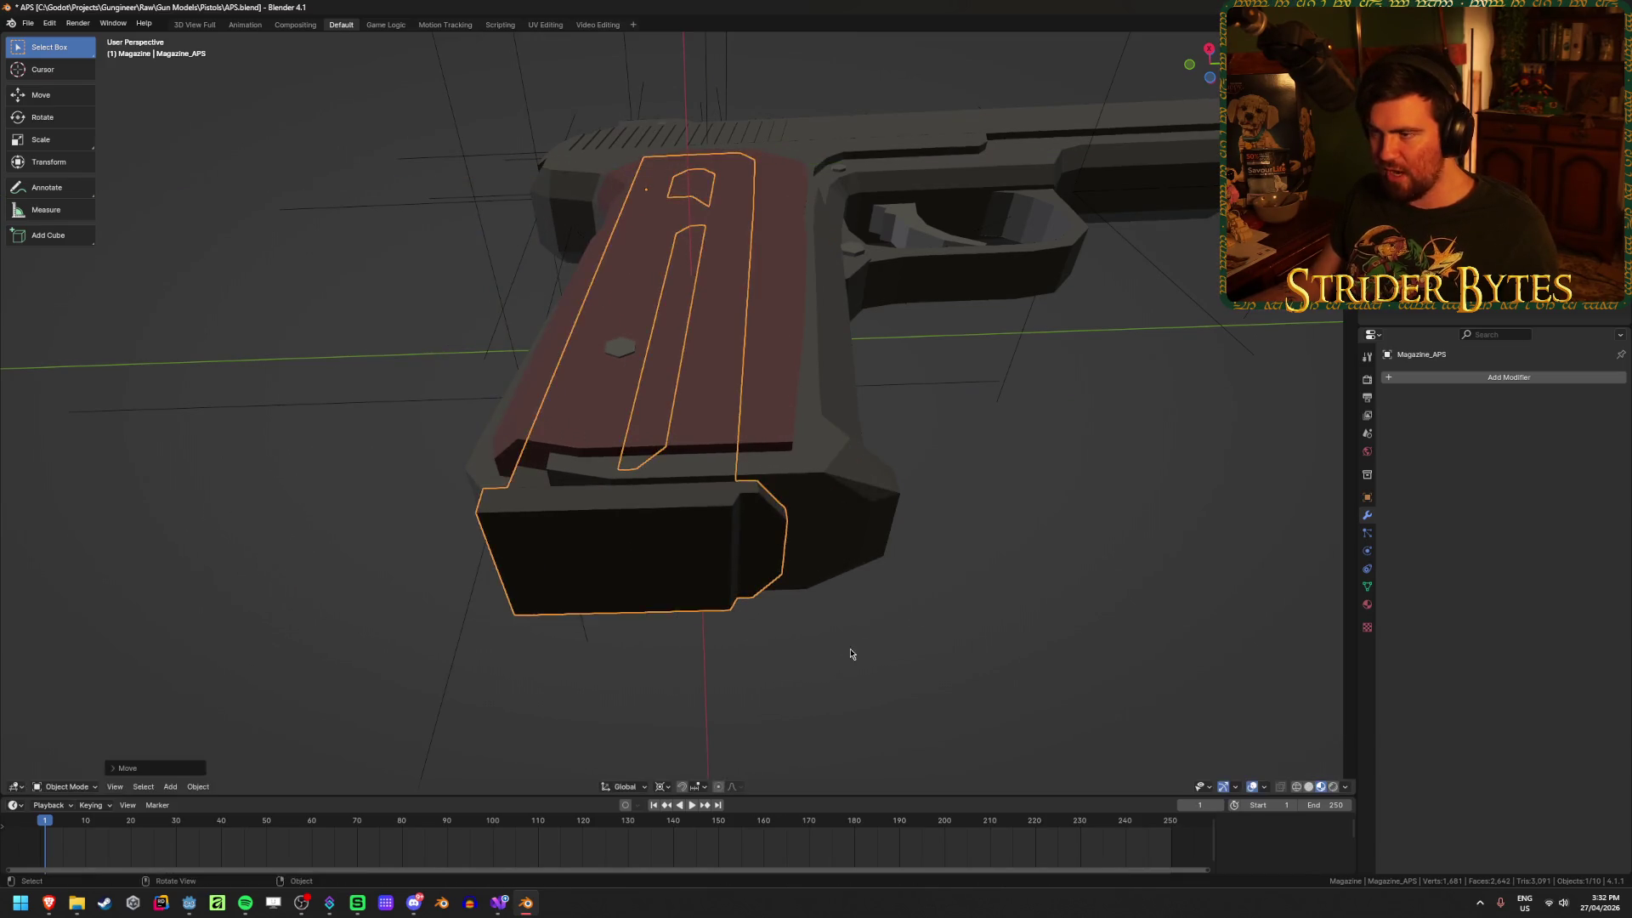
mouse_move(852, 654)
middle_mouse_down()
mouse_move(892, 711)
mouse_move(824, 660)
mouse_move(840, 613)
middle_mouse_up()
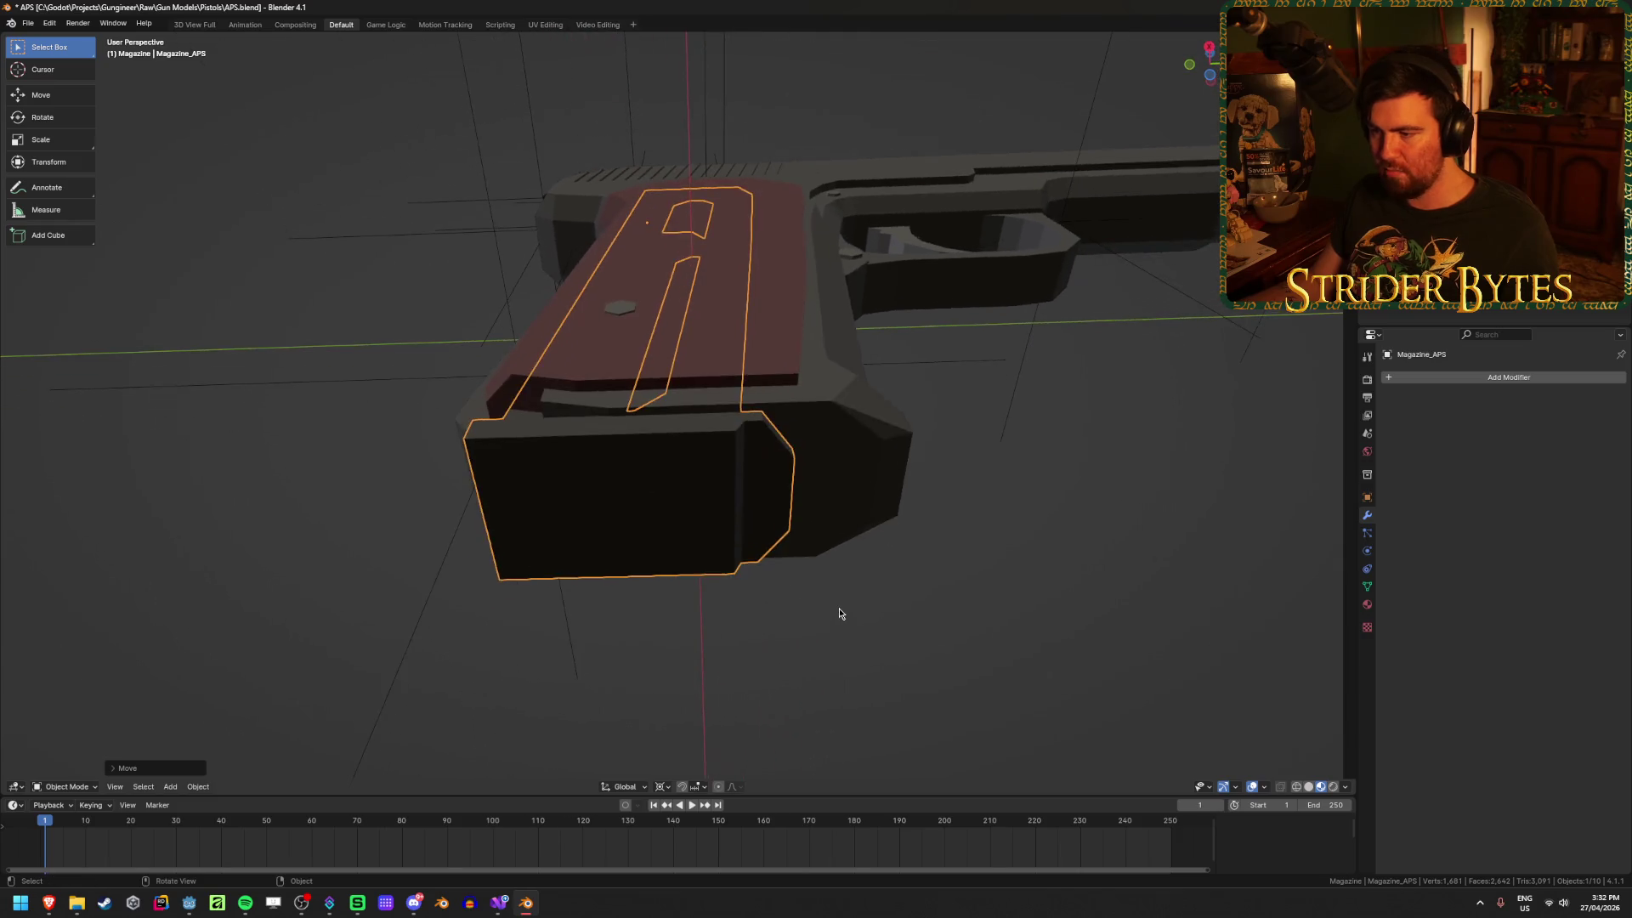
key("ctrl+z")
left_click(840, 674)
left_click(714, 485)
left_click(1165, 656)
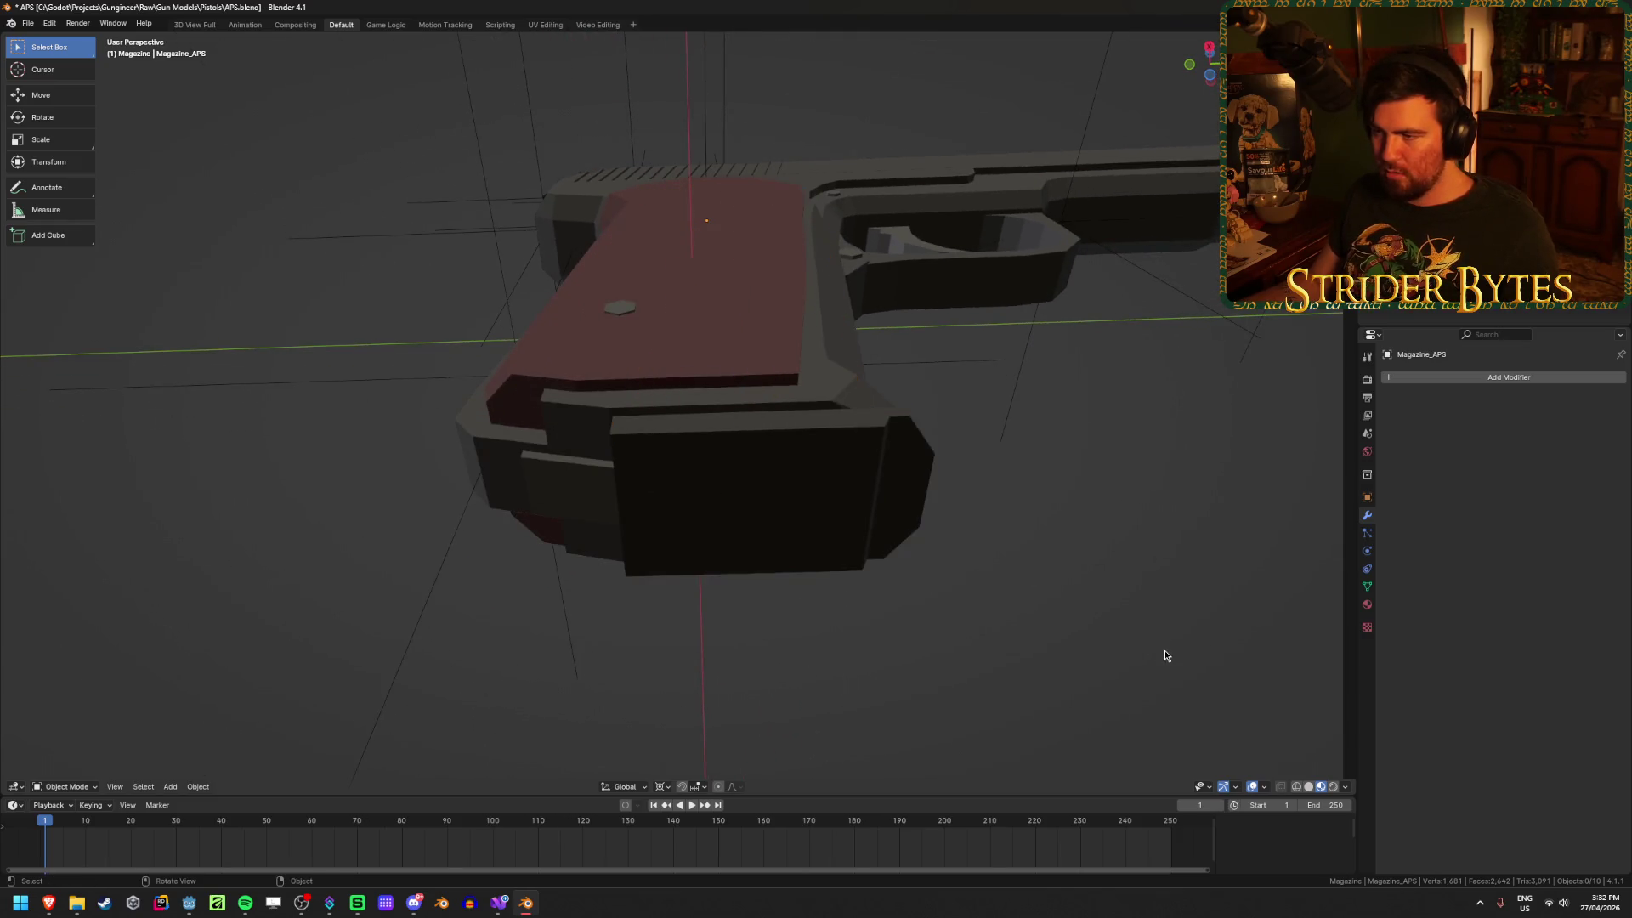
middle_click_drag(1165, 656, 879, 624)
left_click(746, 614)
mouse_move(746, 614)
middle_mouse_down()
mouse_move(940, 572)
mouse_move(956, 545)
middle_mouse_up()
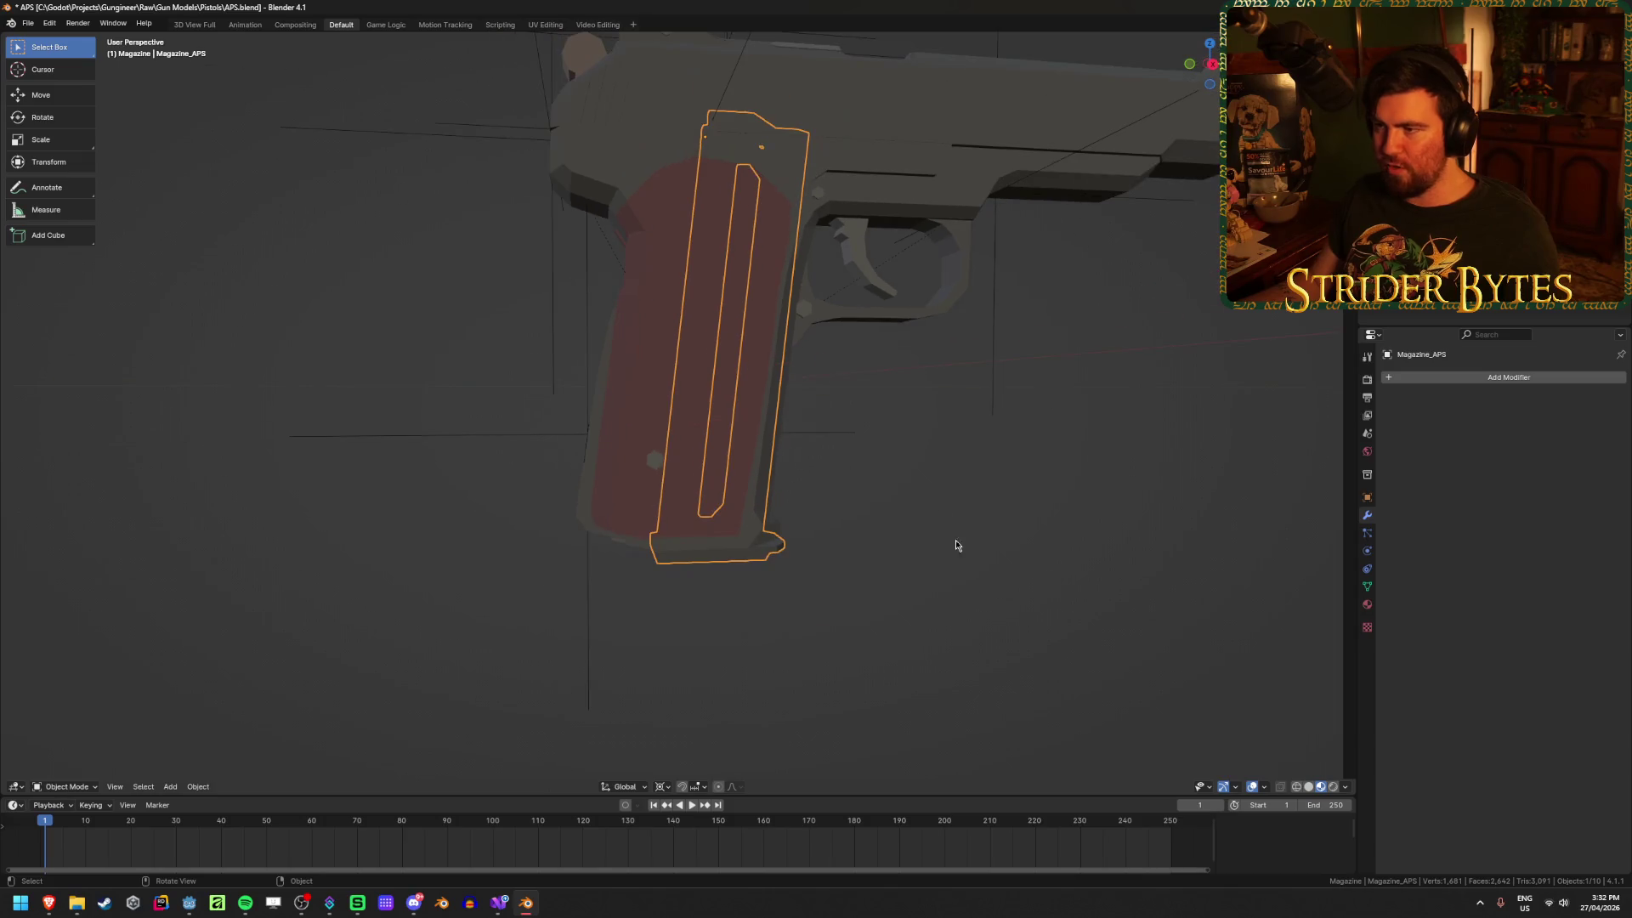
left_click(727, 98)
mouse_move(726, 90)
middle_mouse_down()
mouse_move(766, 265)
mouse_move(679, 88)
middle_mouse_up()
key("shift+z")
key("shift+z")
key("shift+z")
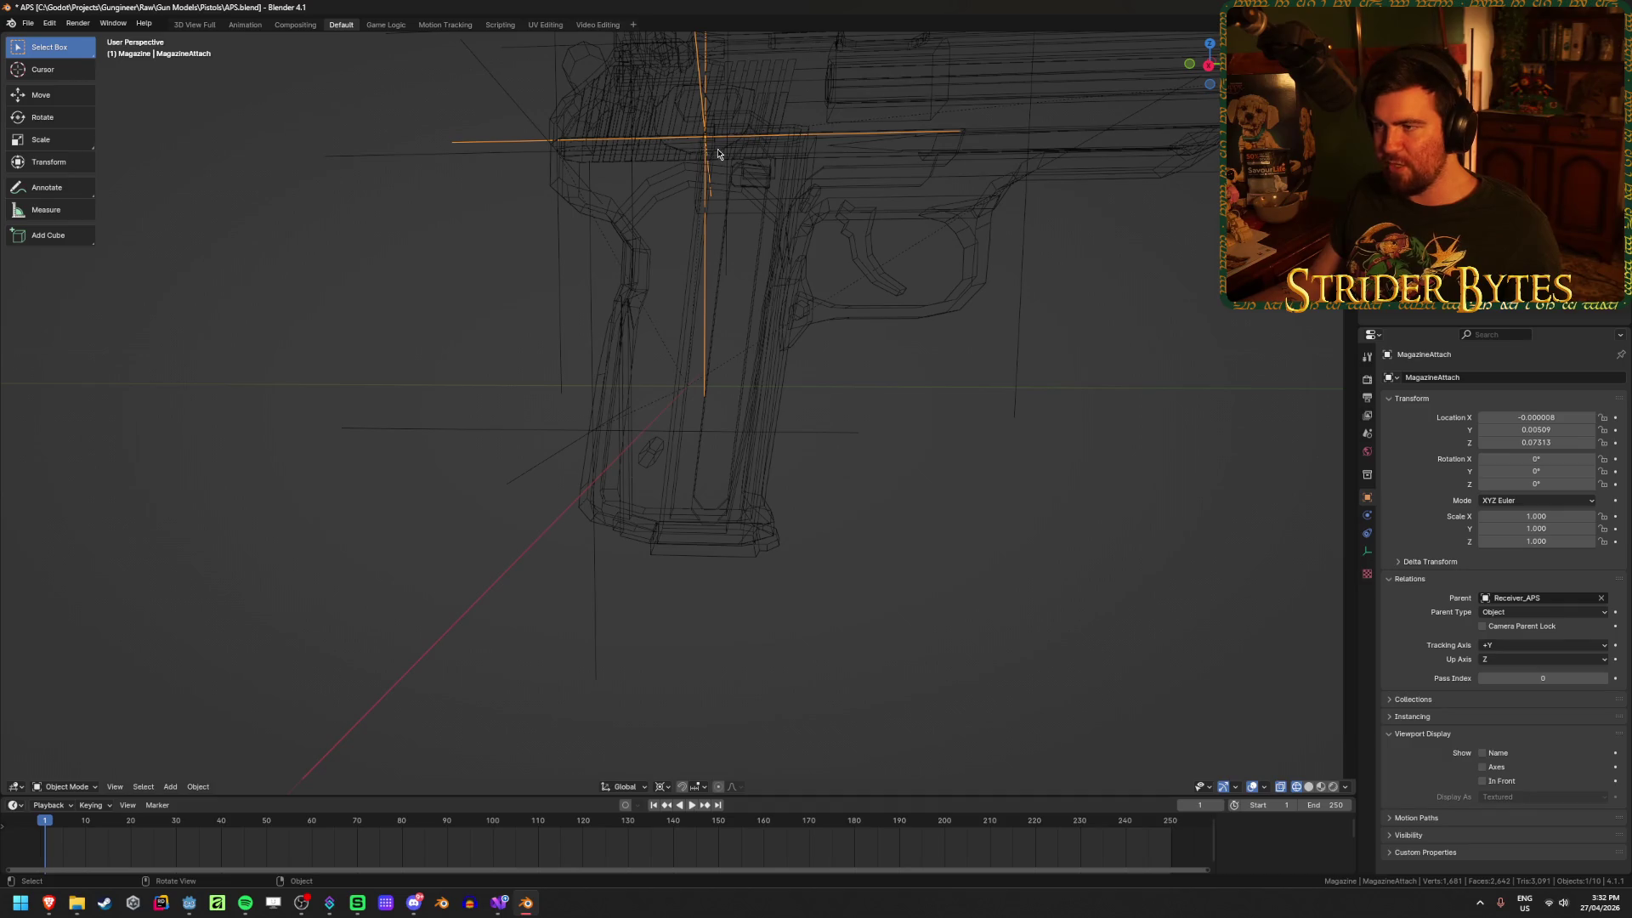
mouse_move(788, 165)
middle_mouse_down()
mouse_move(722, 255)
mouse_move(720, 305)
middle_mouse_up()
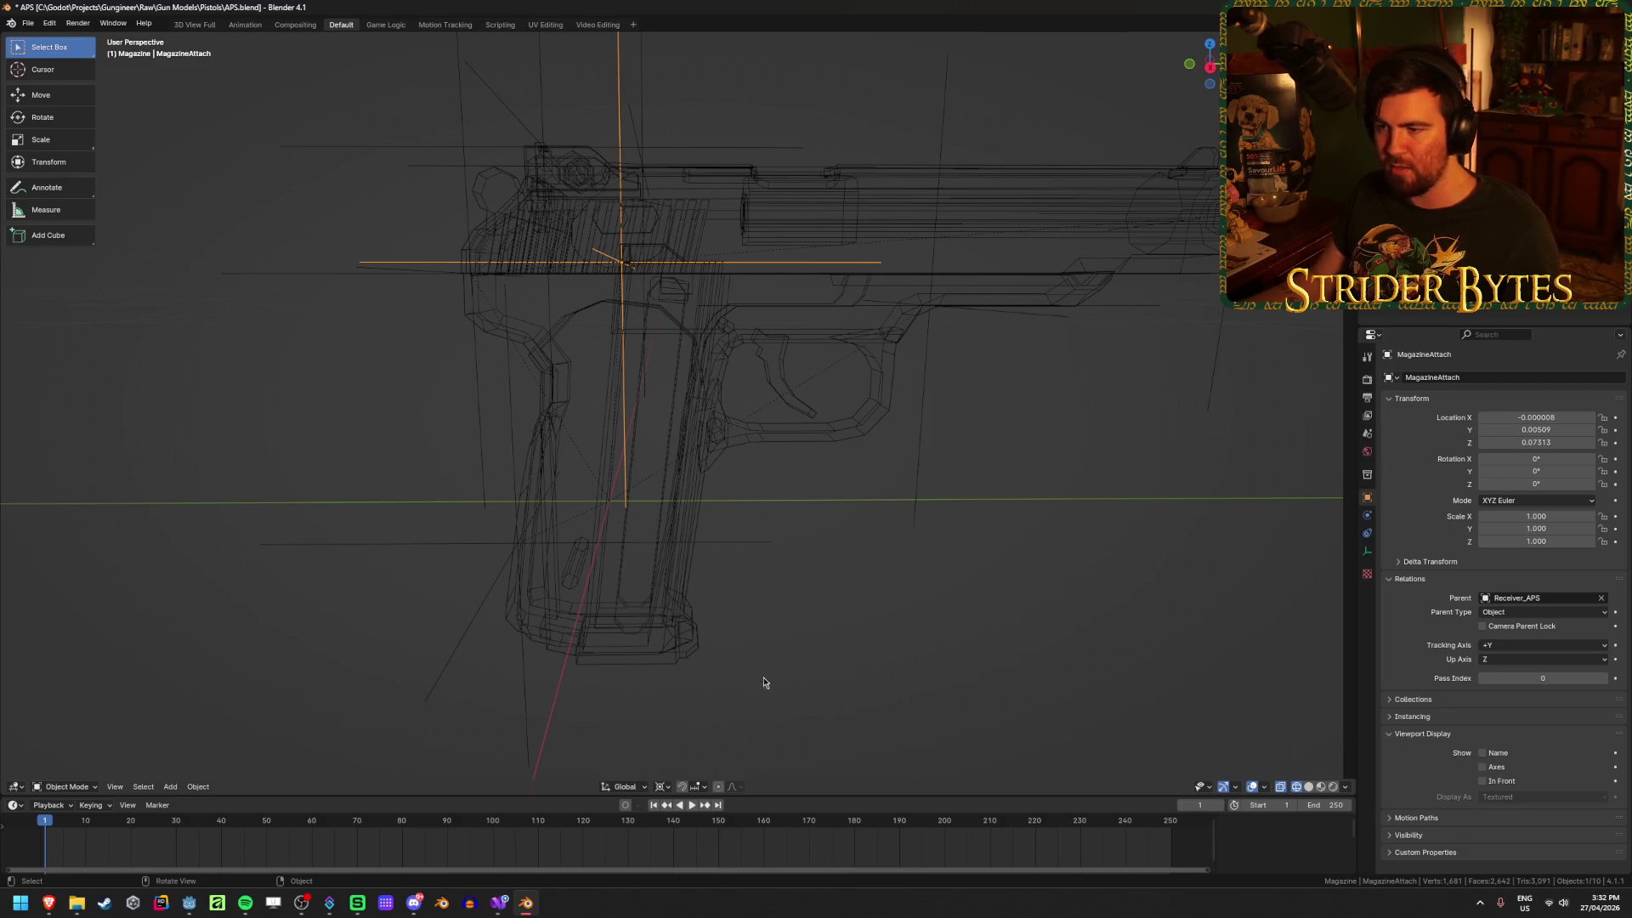
mouse_move(765, 681)
middle_mouse_down()
mouse_move(794, 452)
mouse_move(641, 430)
mouse_move(768, 433)
middle_mouse_up()
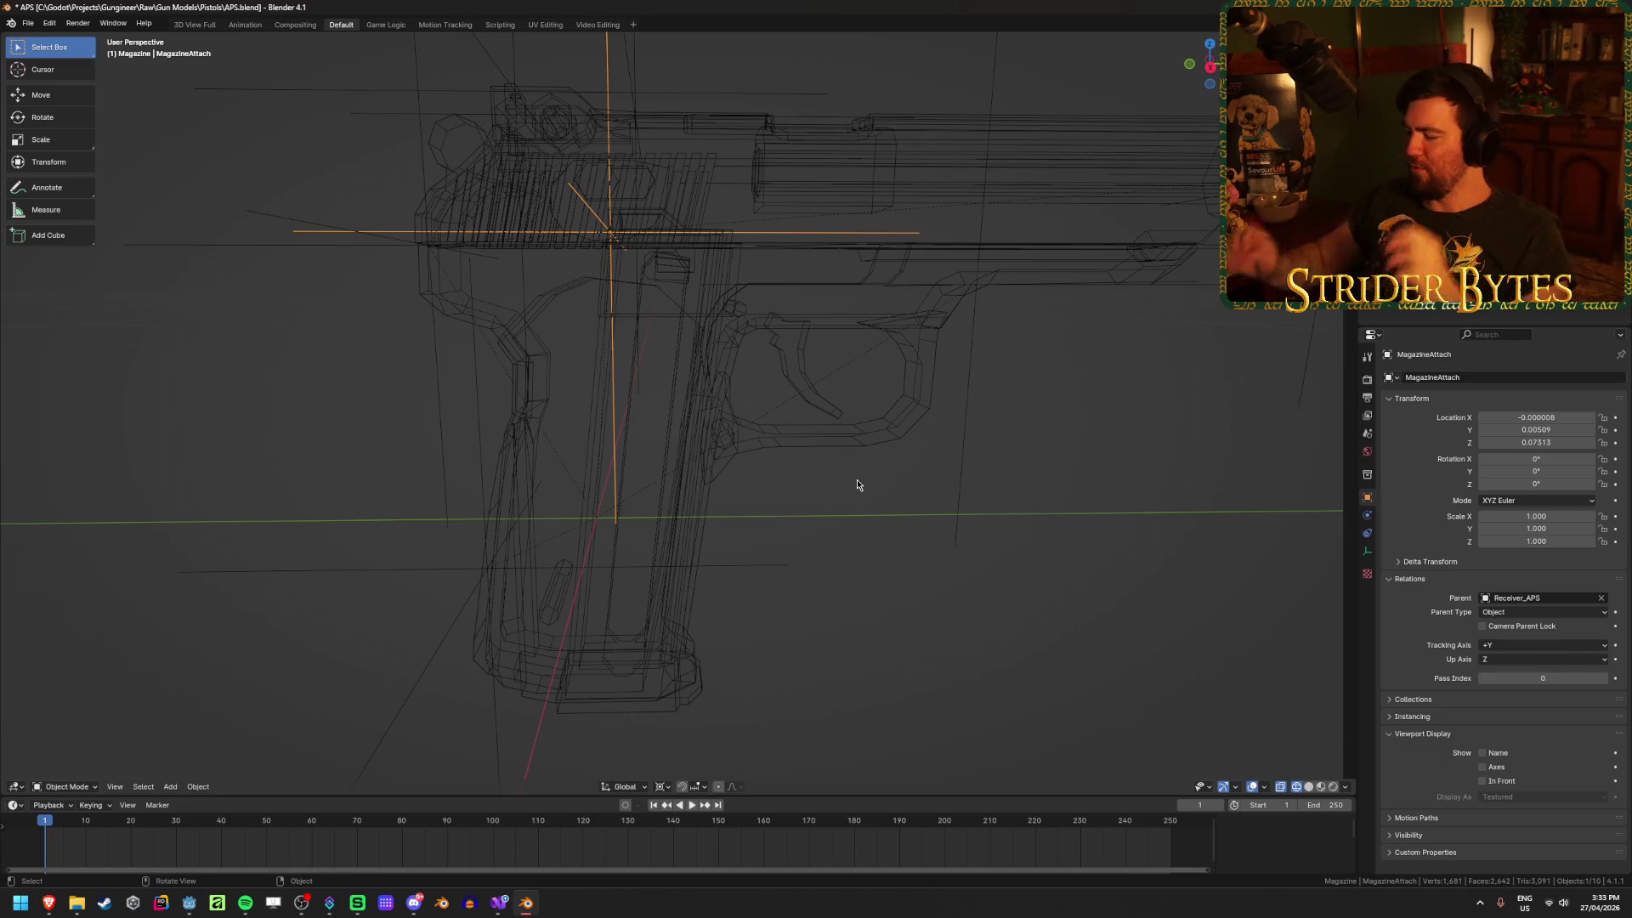
key("KP_3")
key("r")
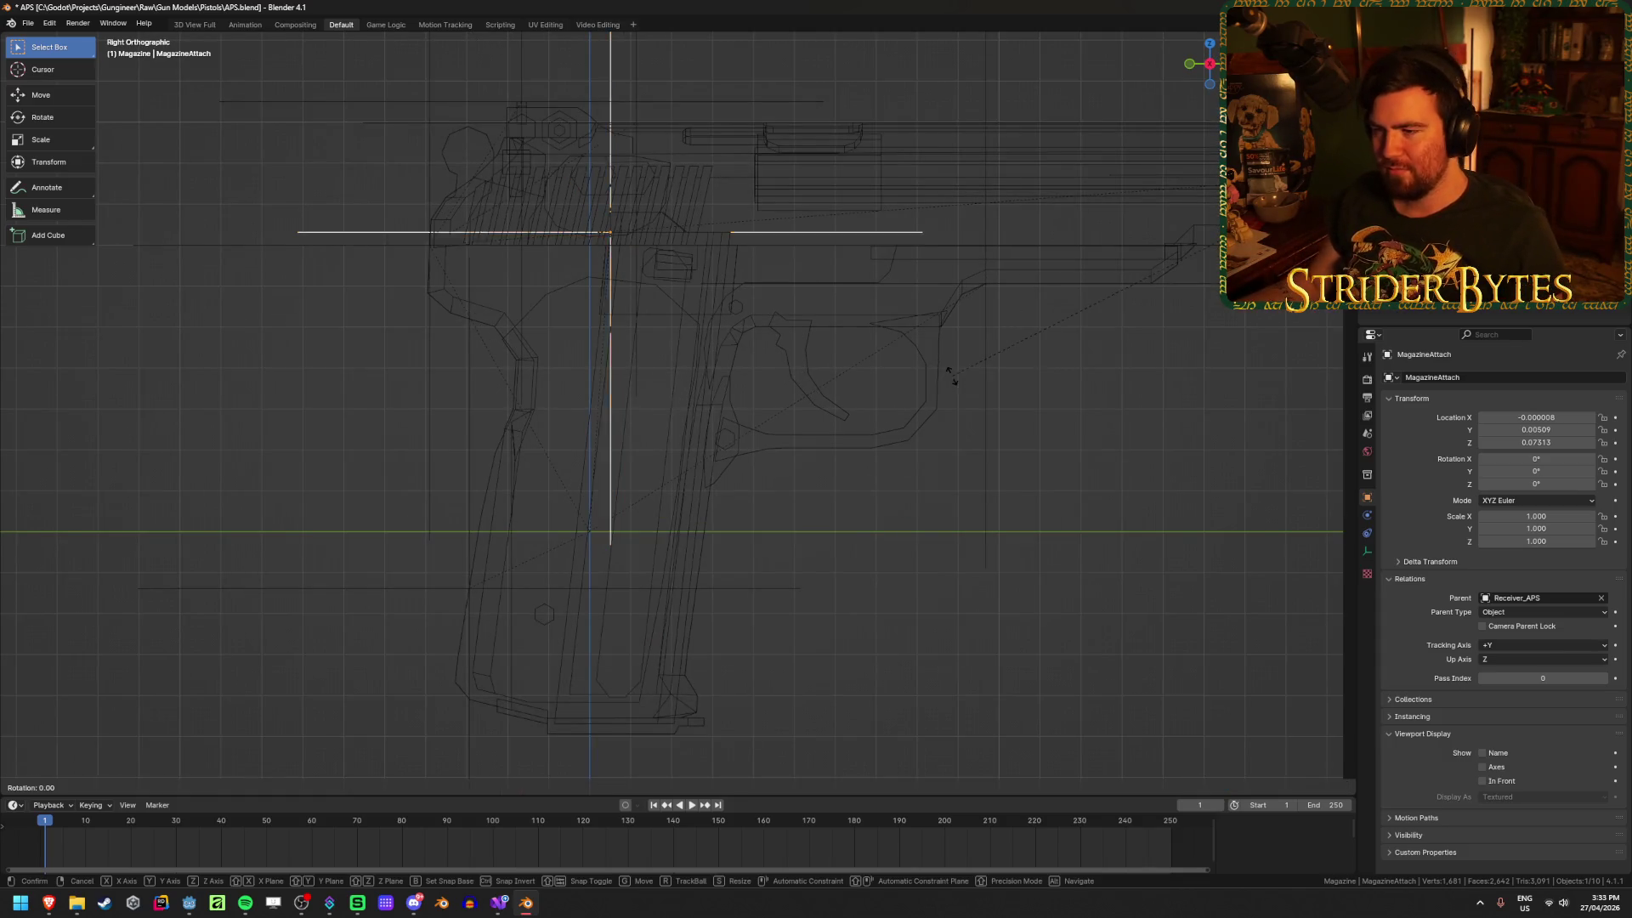
Step: Set the pivot point to the 3D Cursor and tilt MagazineAttach -6.5° about X
right_click(949, 385)
key("shift+s")
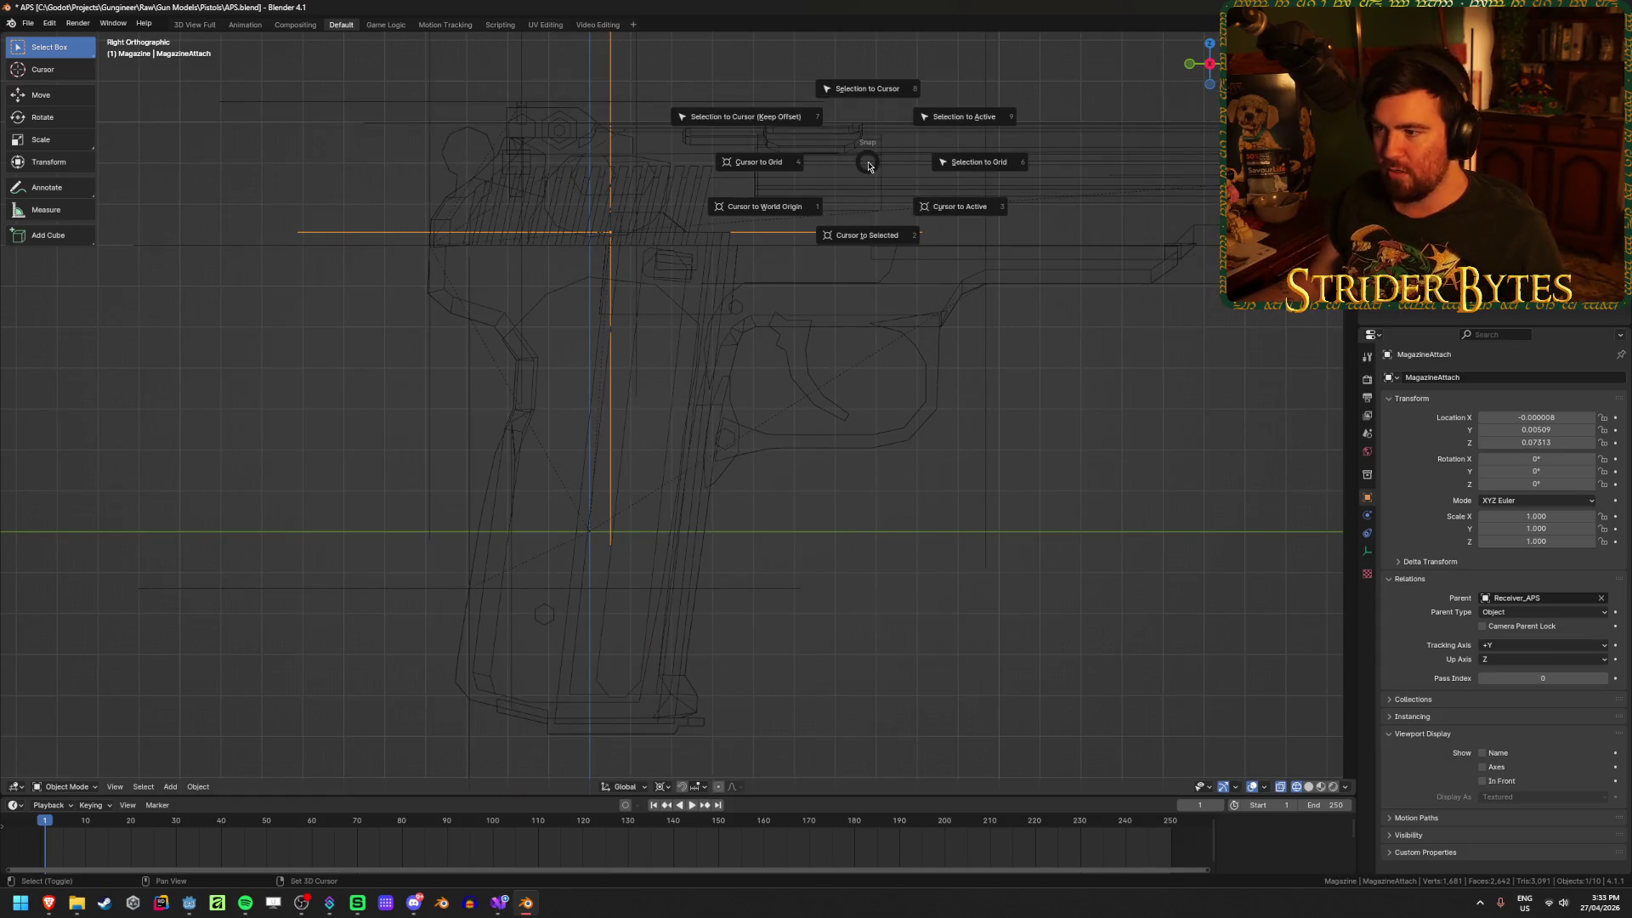
left_click(661, 786)
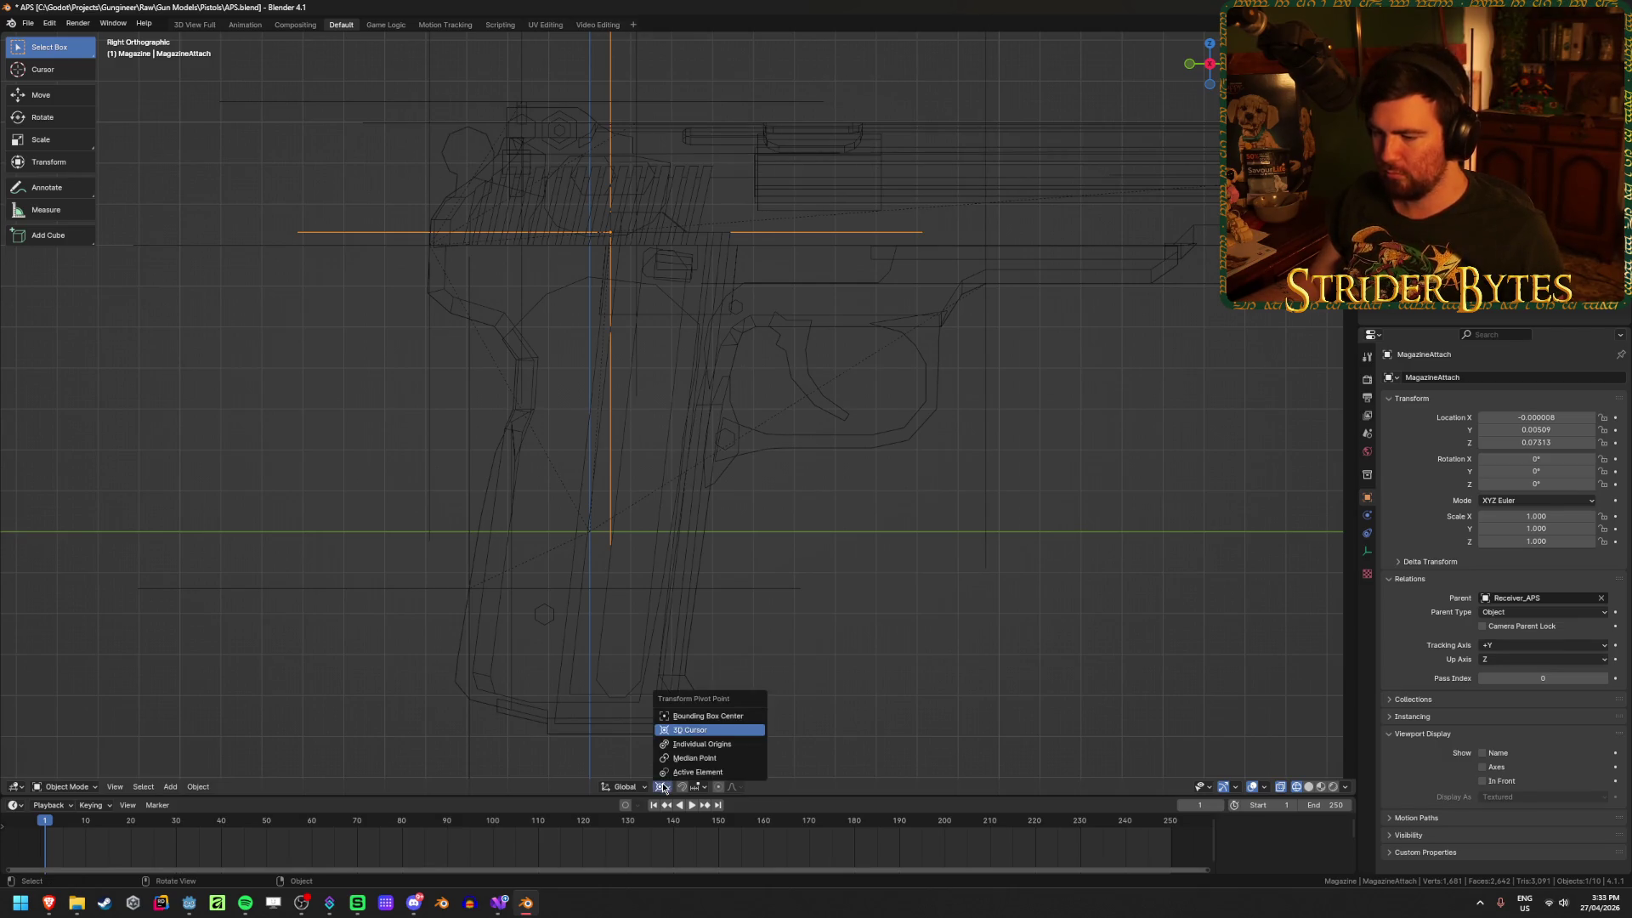
left_click(685, 764)
key("r")
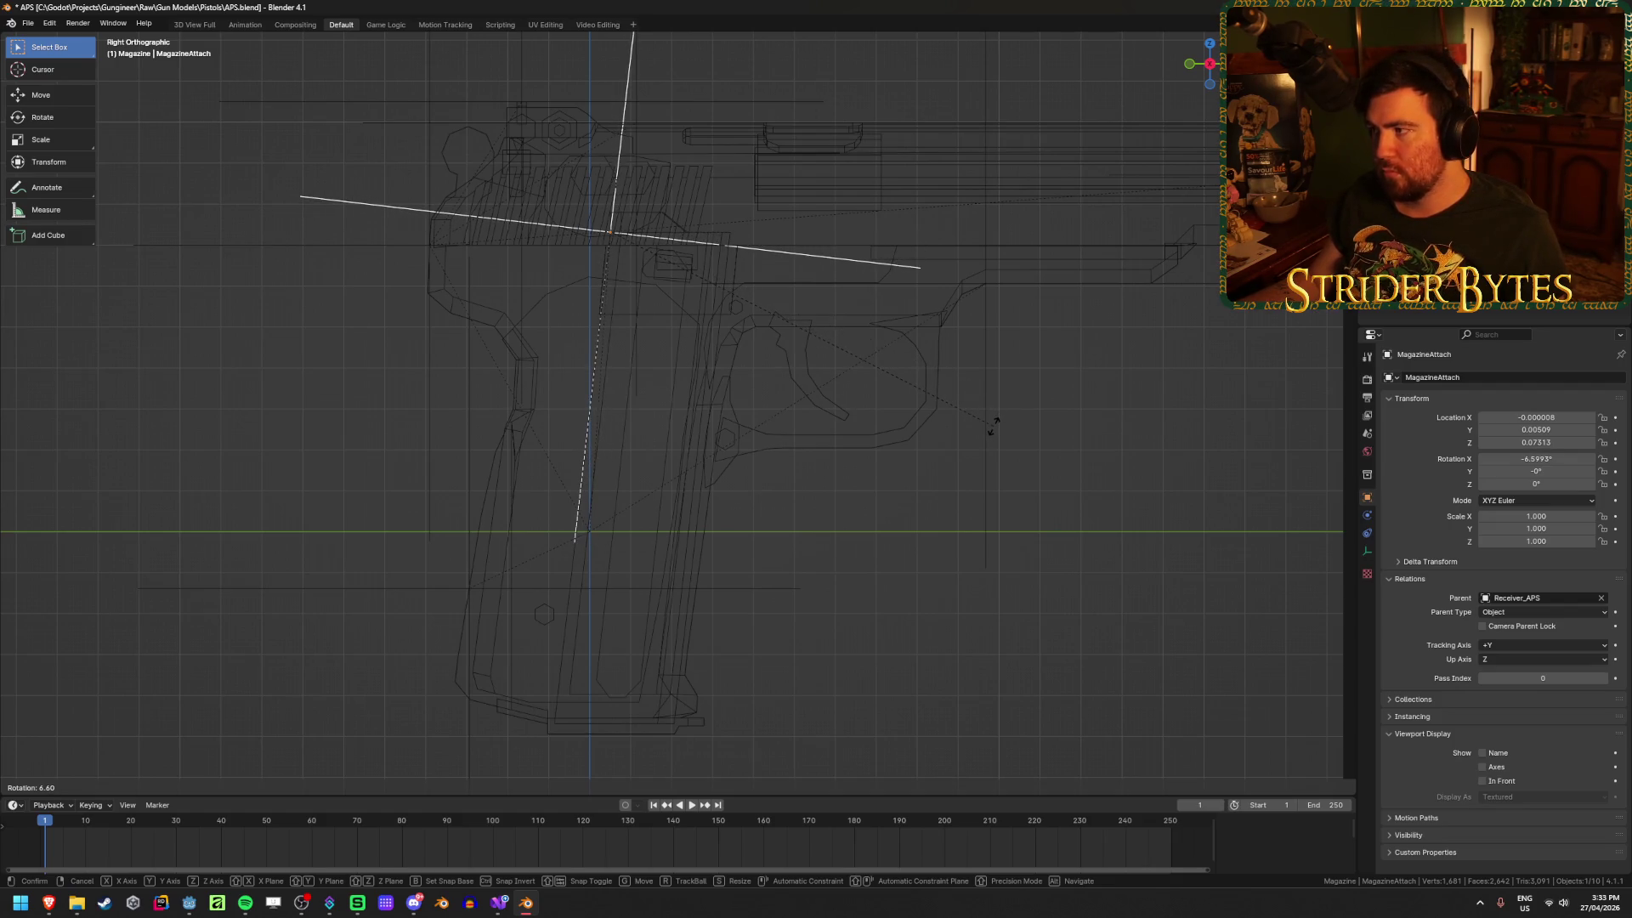
type("-6.5")
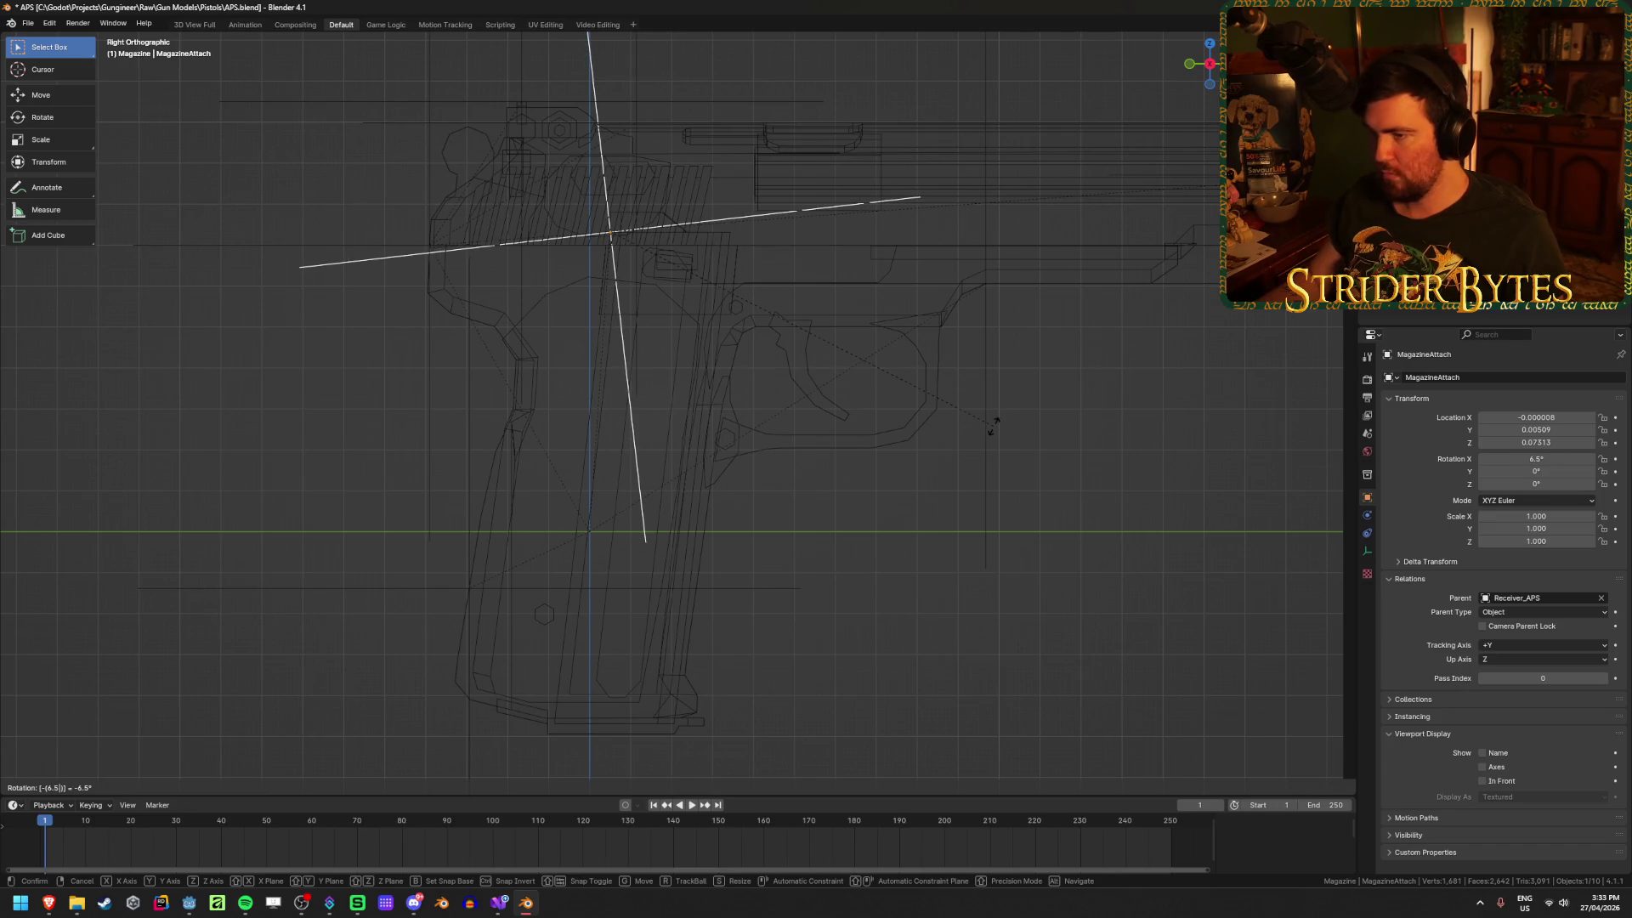
key("Return")
Step: Apply Magazine_APS's transform and tilt the magazine -6.5° about X
mouse_move(991, 430)
middle_mouse_down()
mouse_move(940, 462)
mouse_move(861, 476)
mouse_move(742, 604)
middle_mouse_up()
left_click(663, 692)
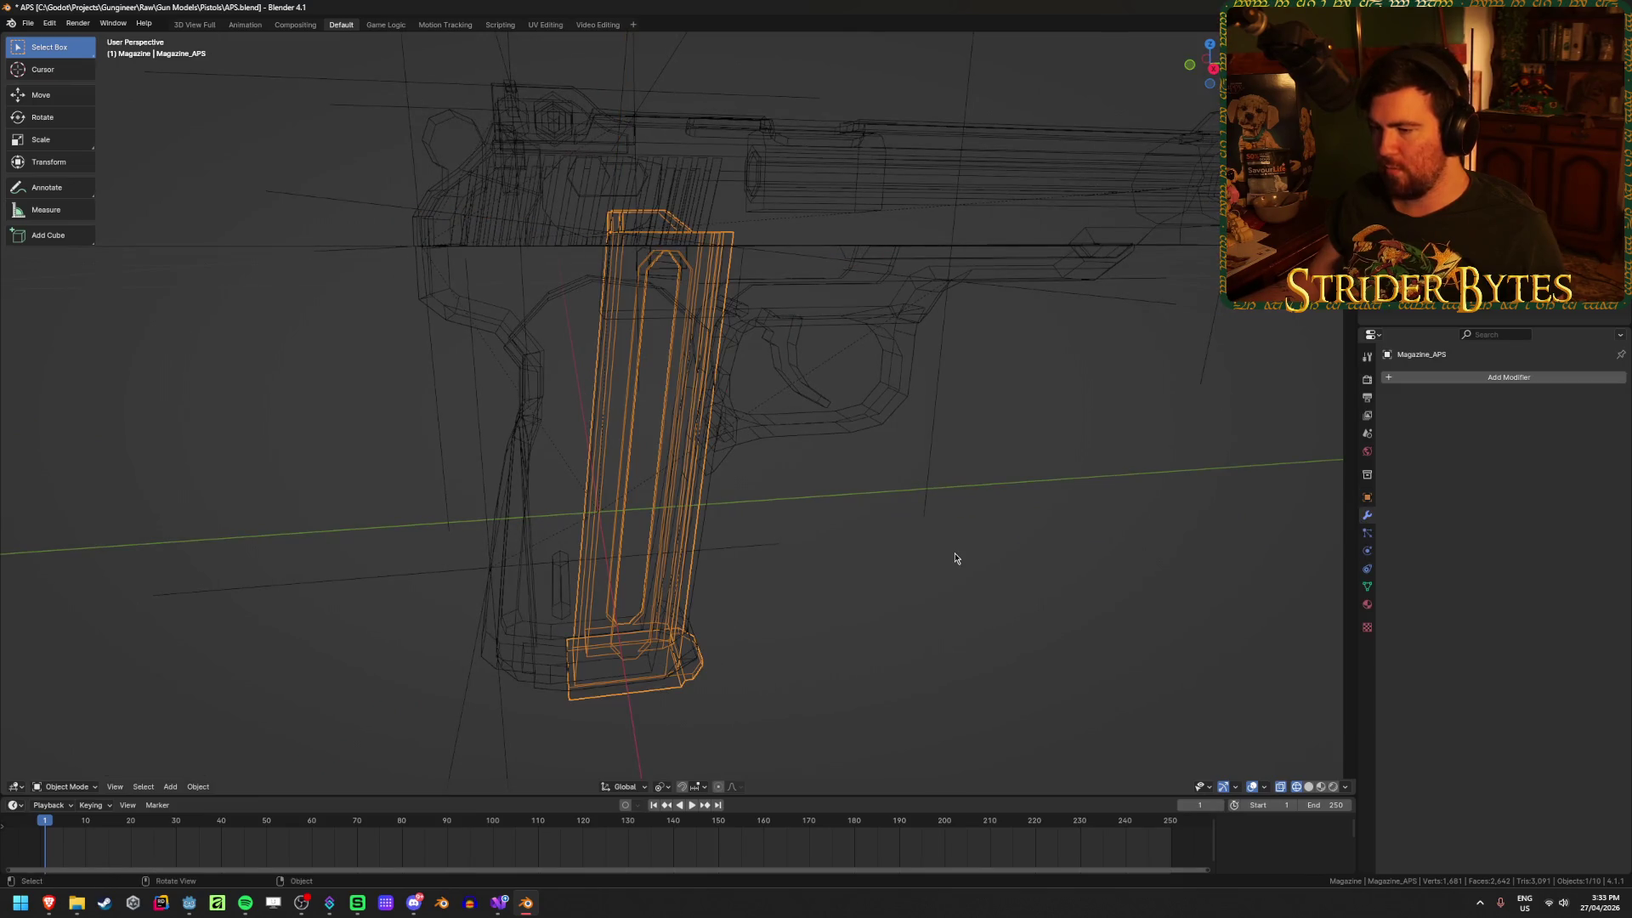
key("r")
key("x")
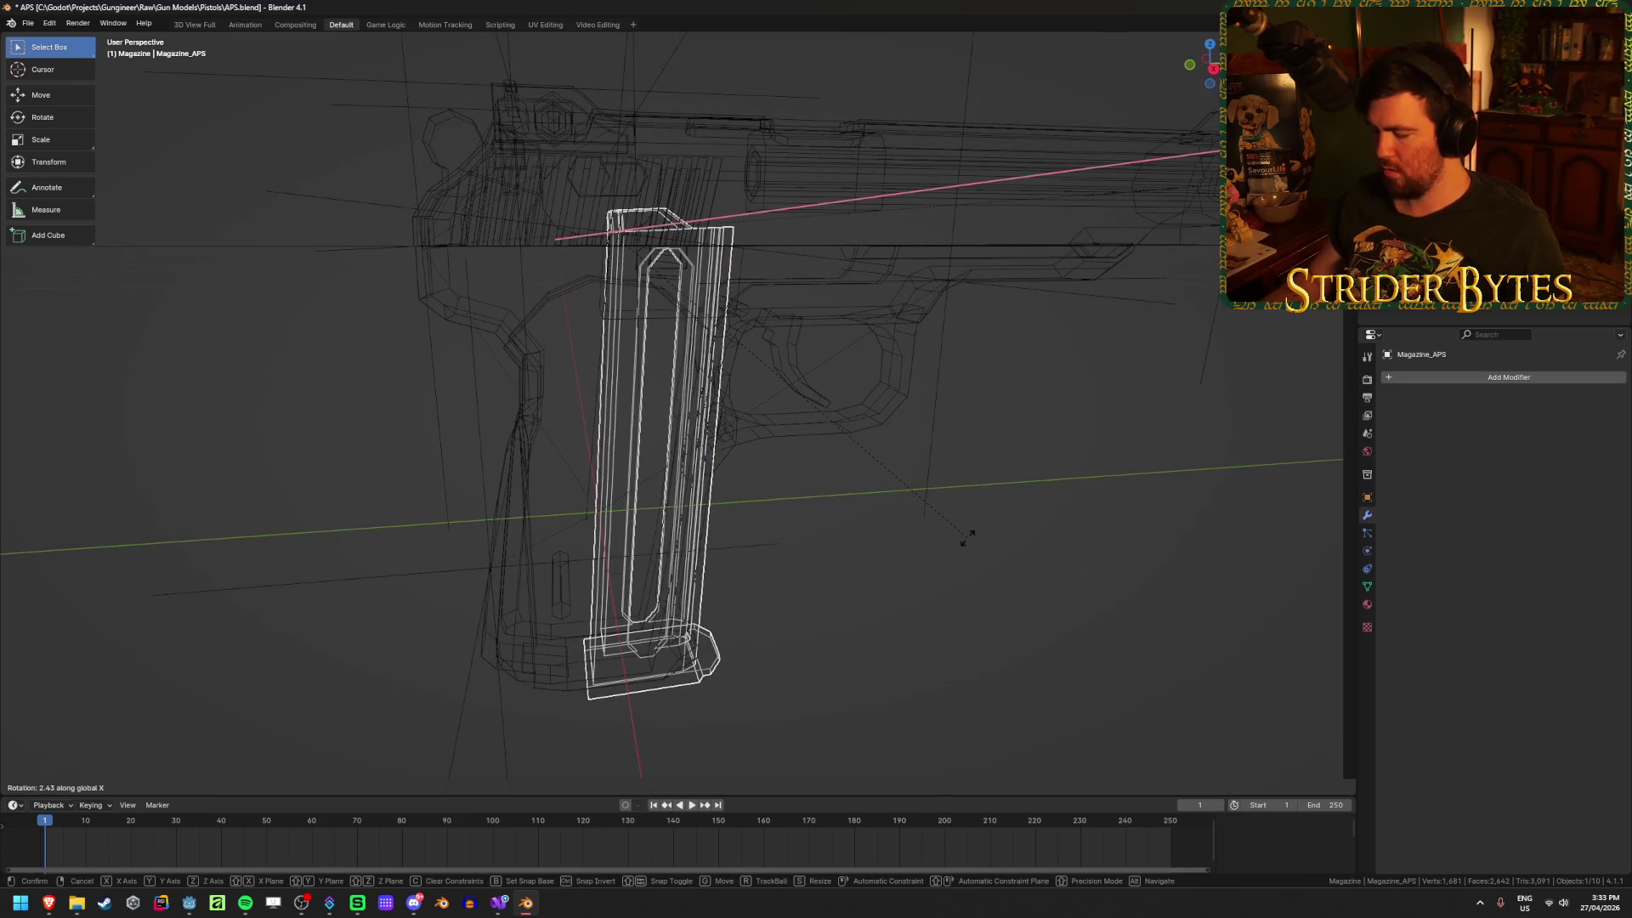
type("4.5")
key("Return")
key("KP_3")
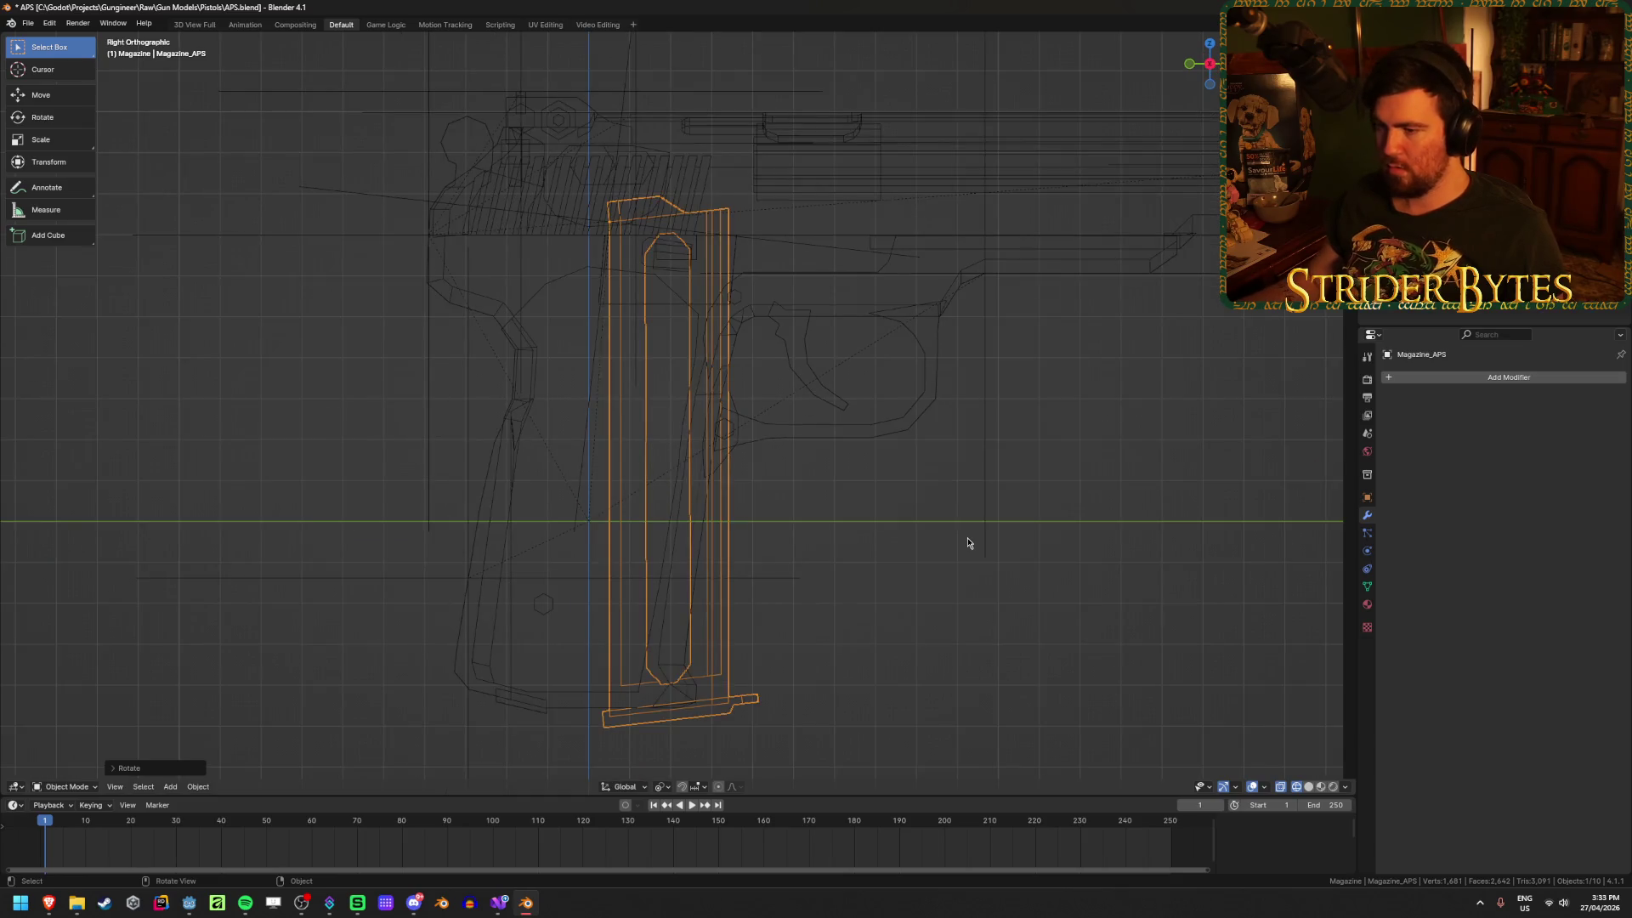
key("ctrl+a")
left_click(968, 540)
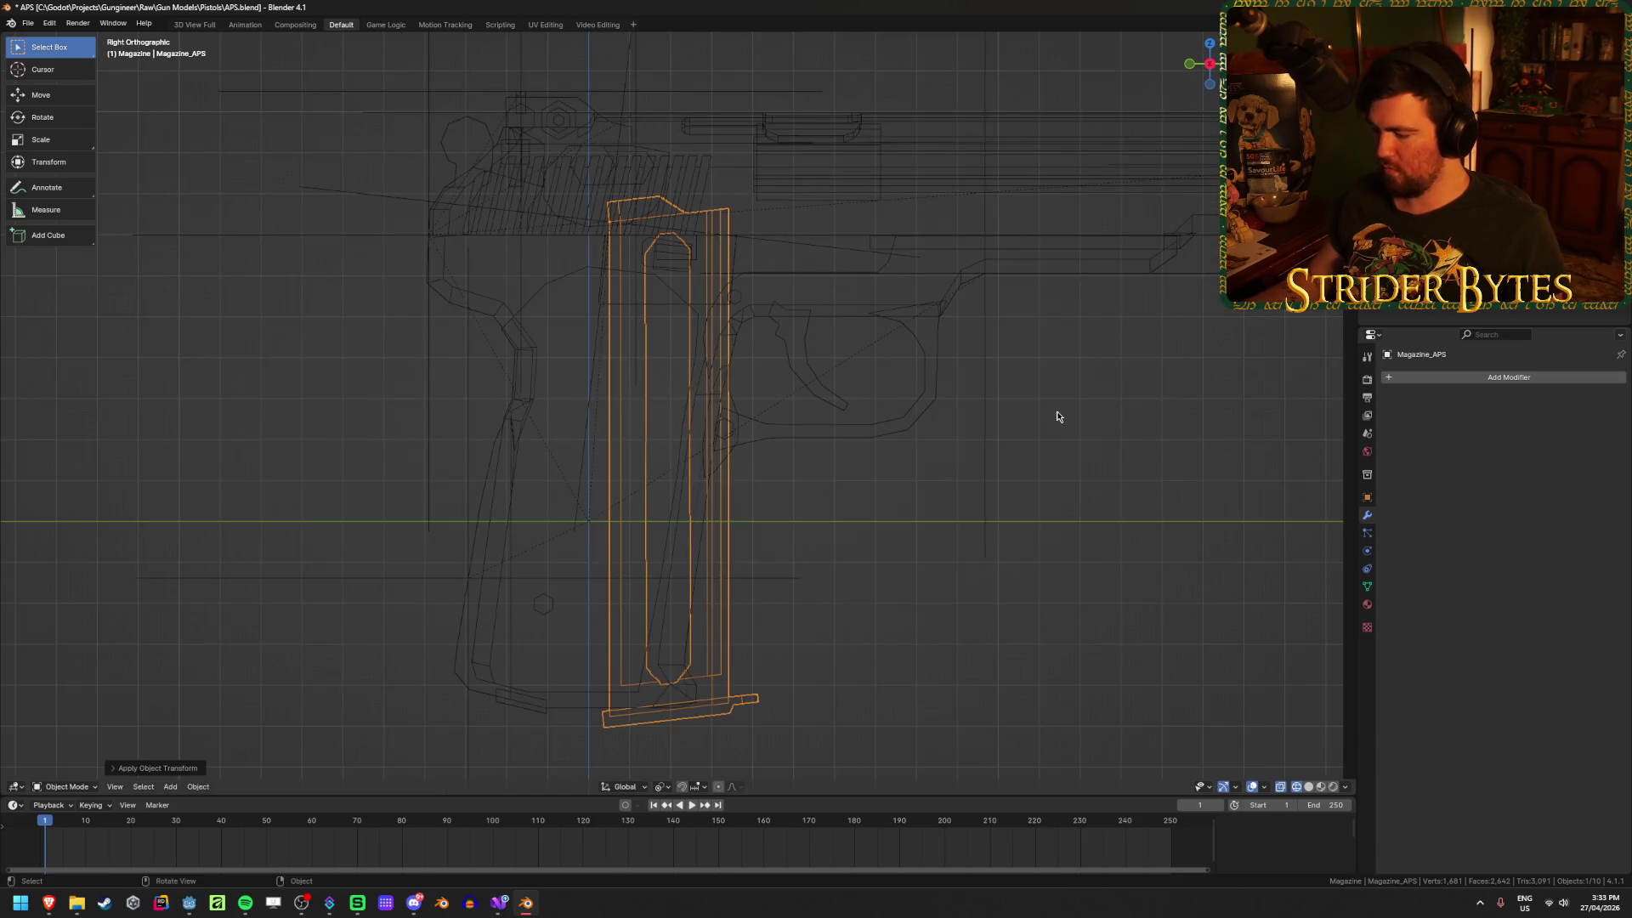
type("r-6.5")
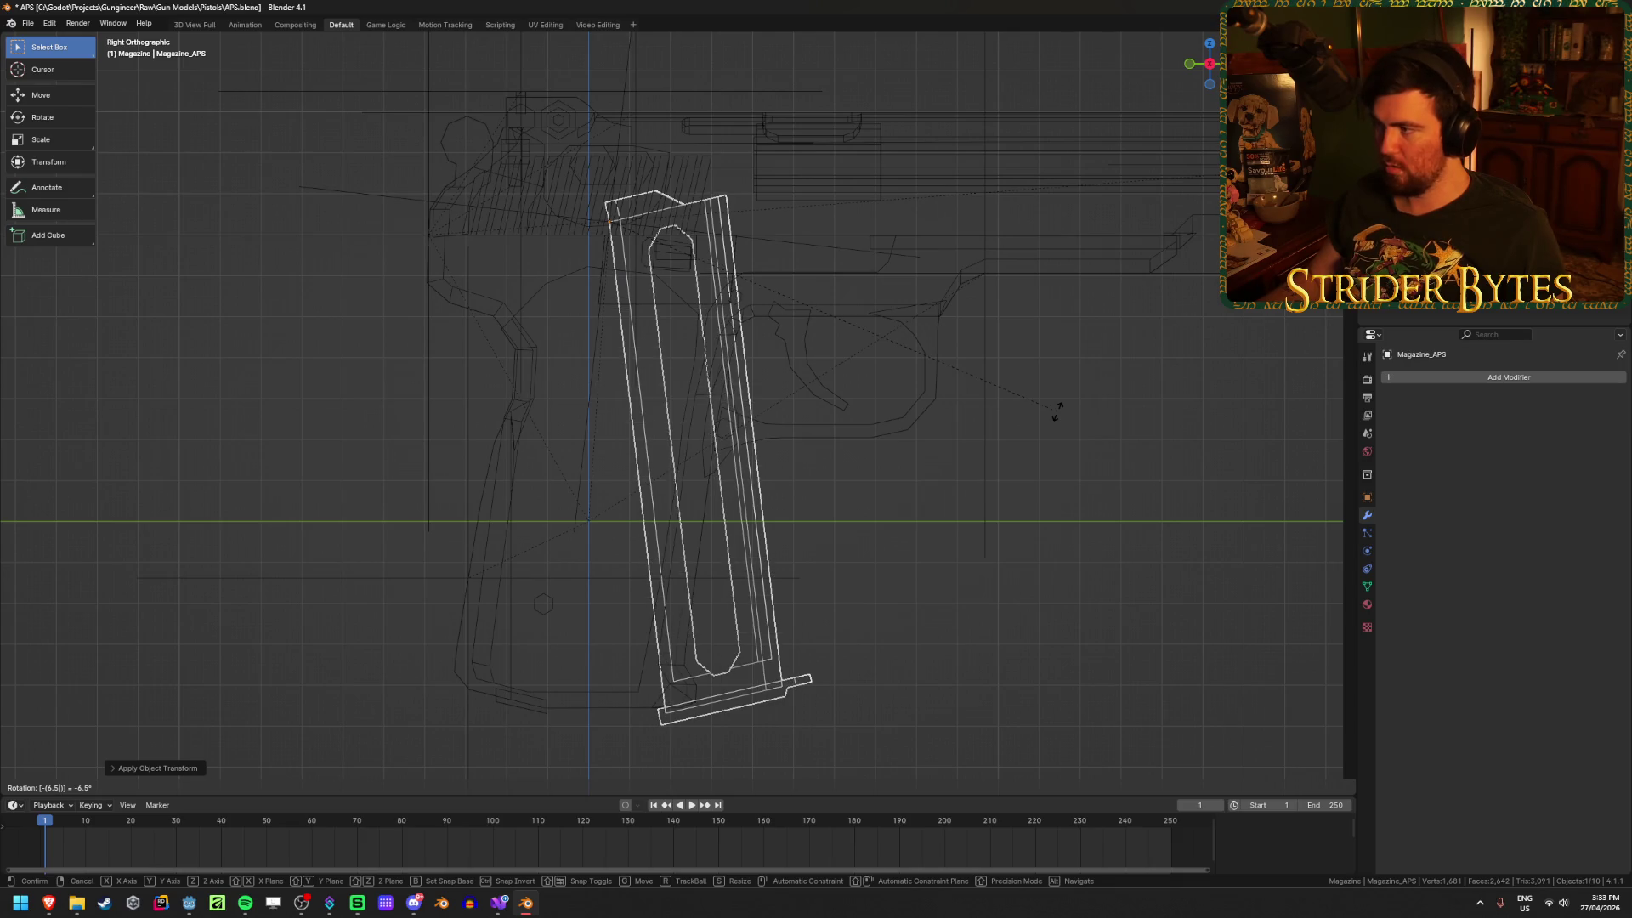
key("Return")
Step: Return to solid shading and deselect the magazine
key("shift+z")
scroll(896, 536, "down", 2)
left_click(874, 548)
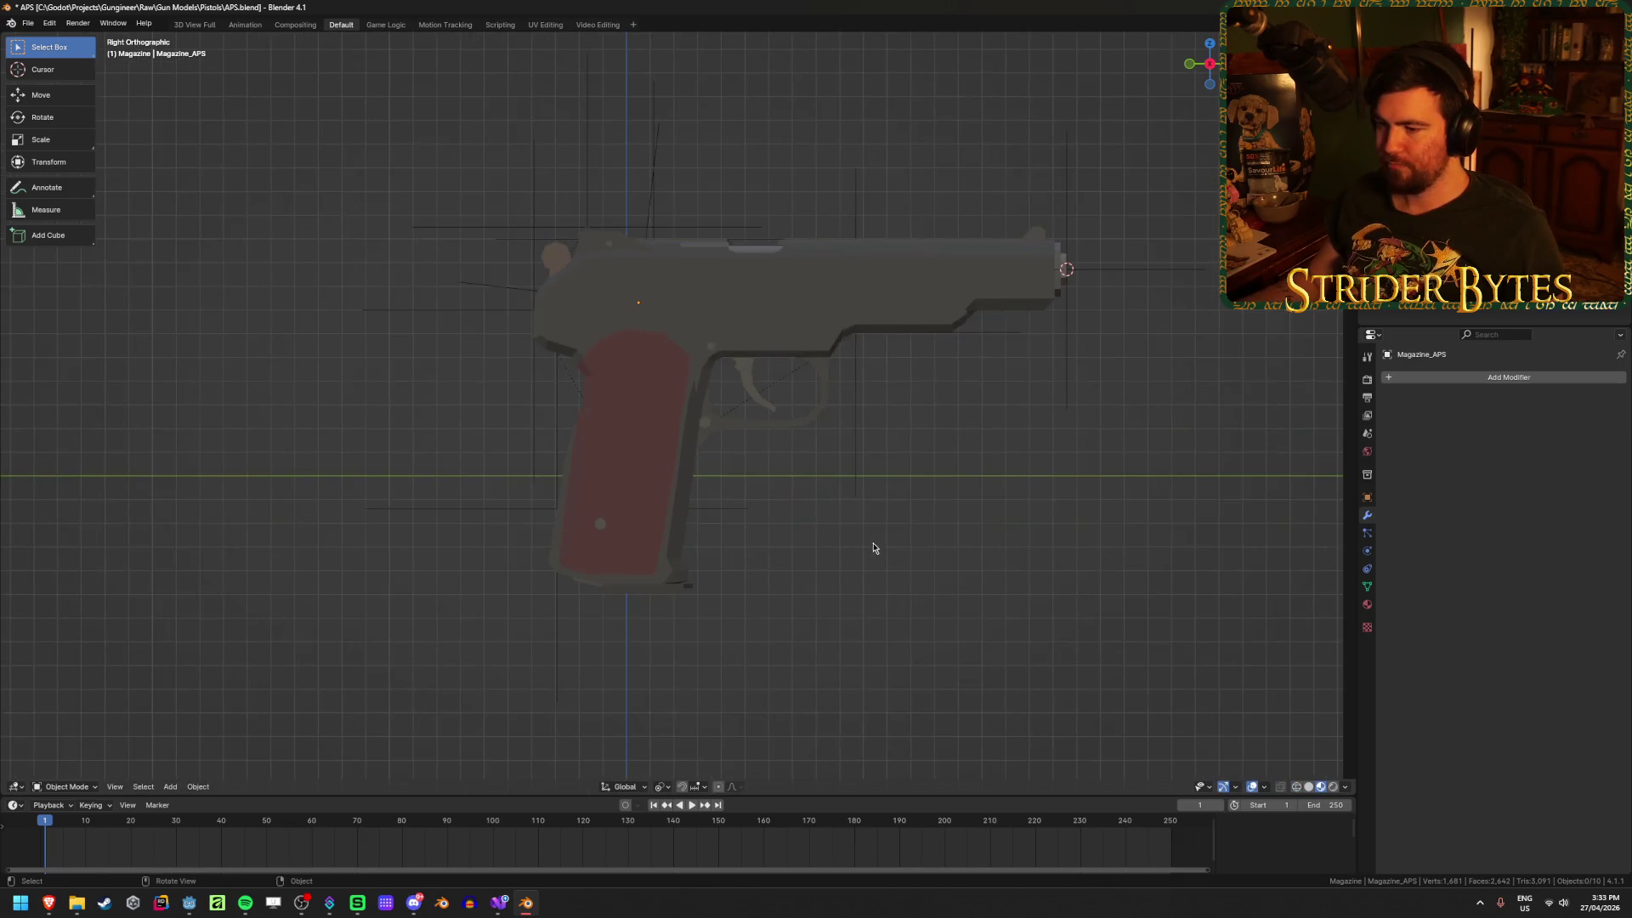
Step: Save APS.blend and inspect the tilted magazine from several angles
mouse_move(874, 548)
middle_mouse_down()
mouse_move(794, 519)
mouse_move(859, 557)
mouse_move(1002, 486)
middle_mouse_up()
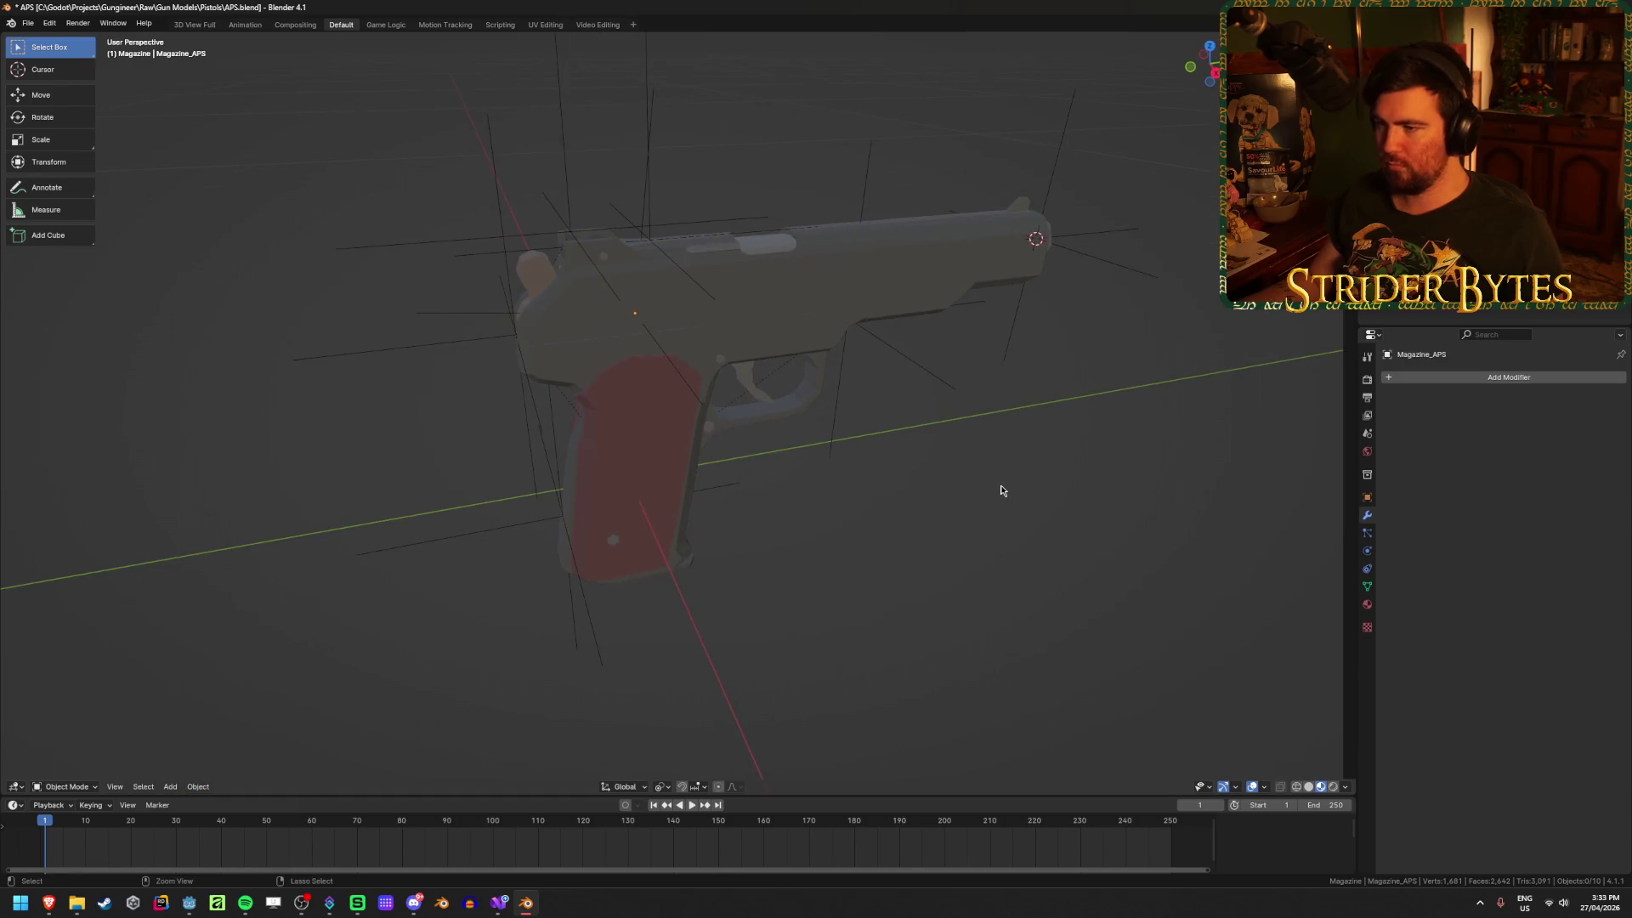
key("ctrl+s")
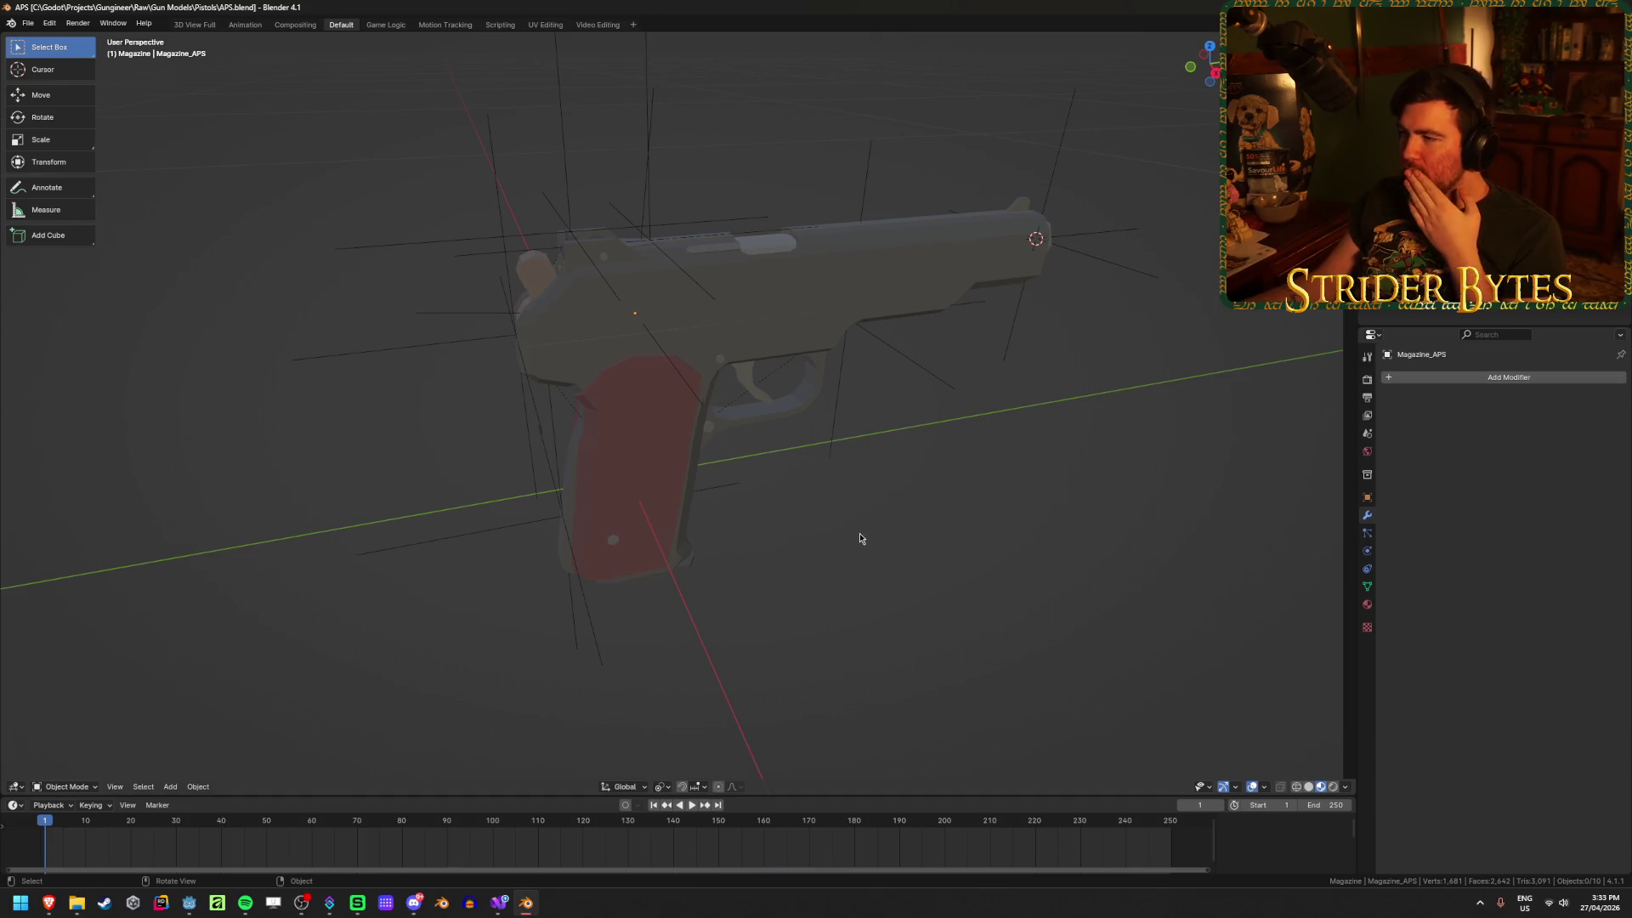
middle_click_drag(950, 539, 894, 535)
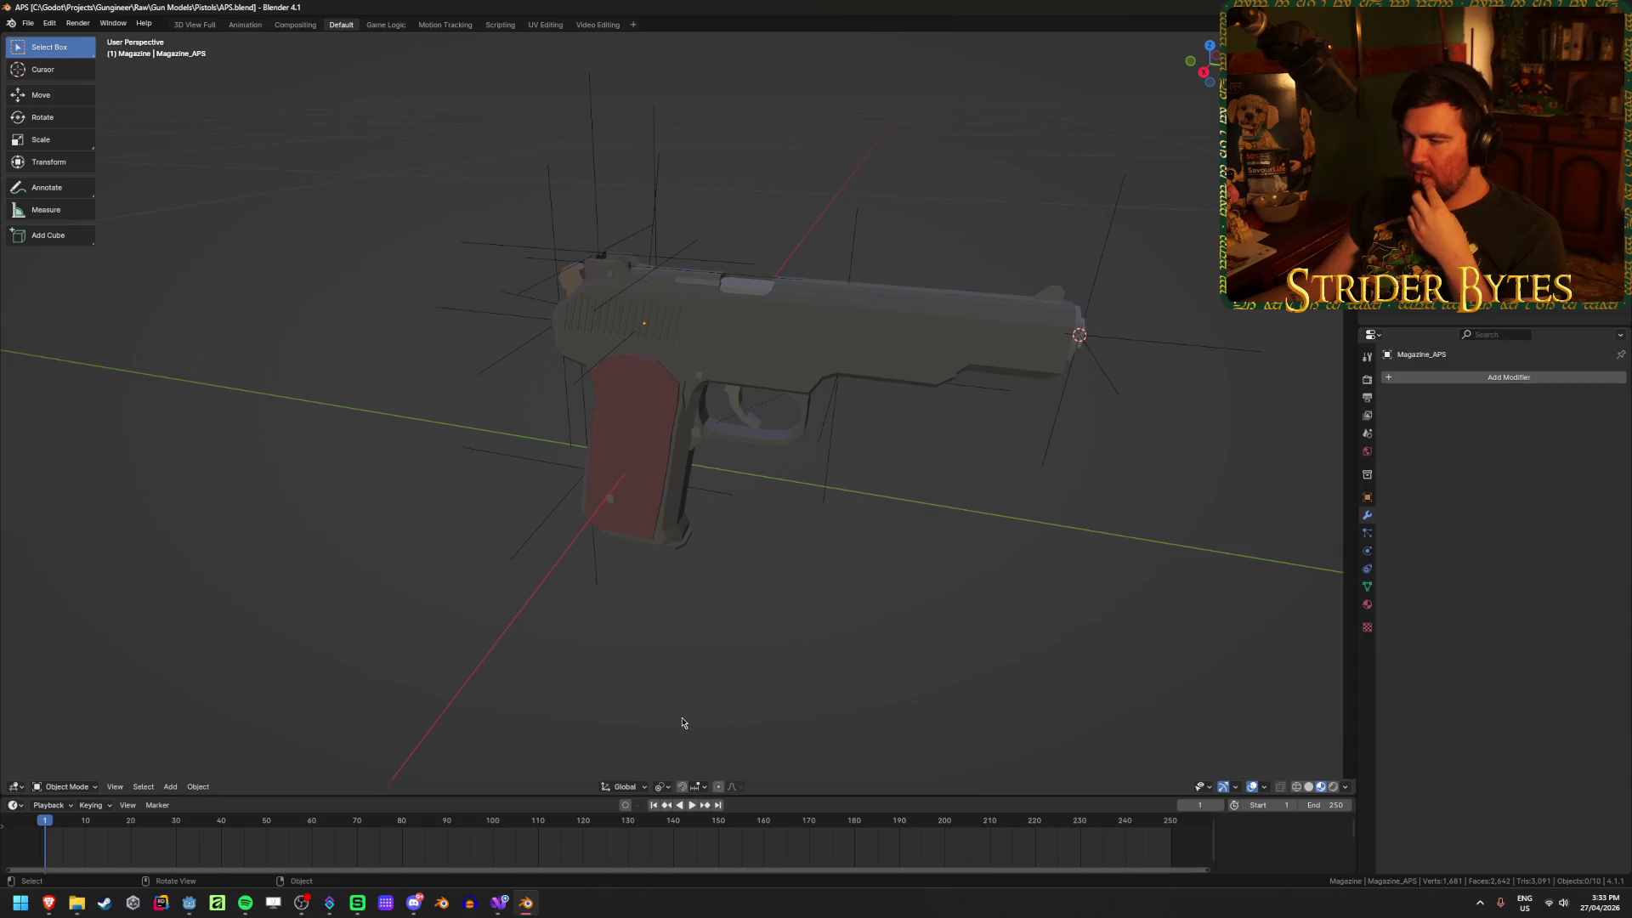
mouse_move(732, 635)
middle_mouse_down()
mouse_move(762, 583)
mouse_move(706, 640)
middle_mouse_up()
left_click(683, 642)
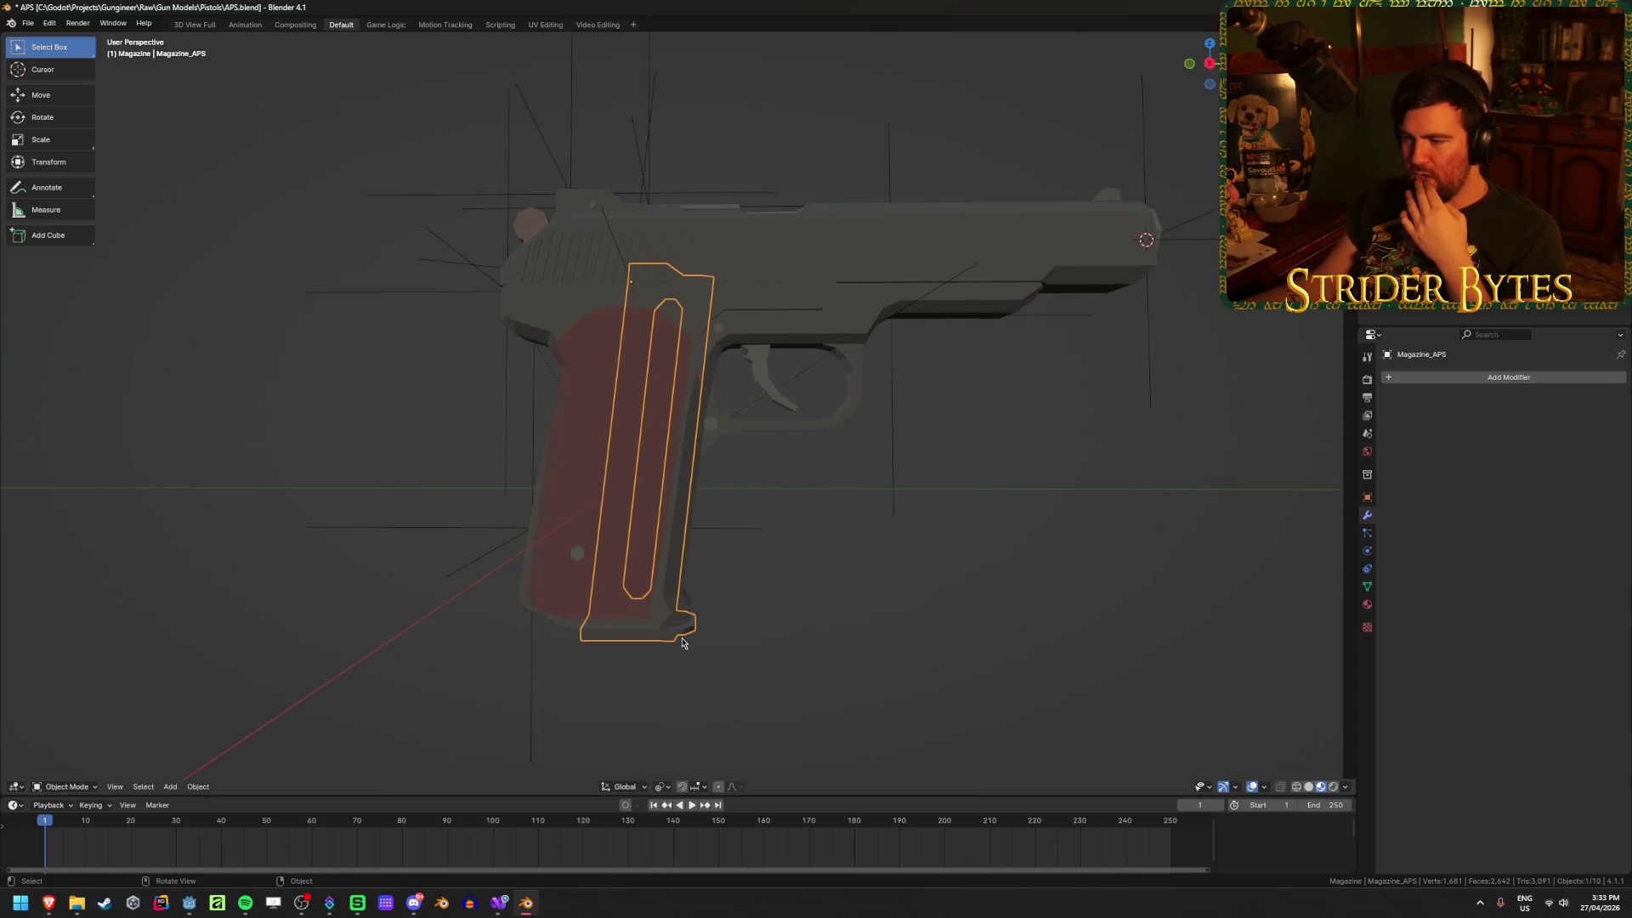
mouse_move(808, 598)
middle_mouse_down()
mouse_move(830, 646)
mouse_move(848, 601)
middle_mouse_up()
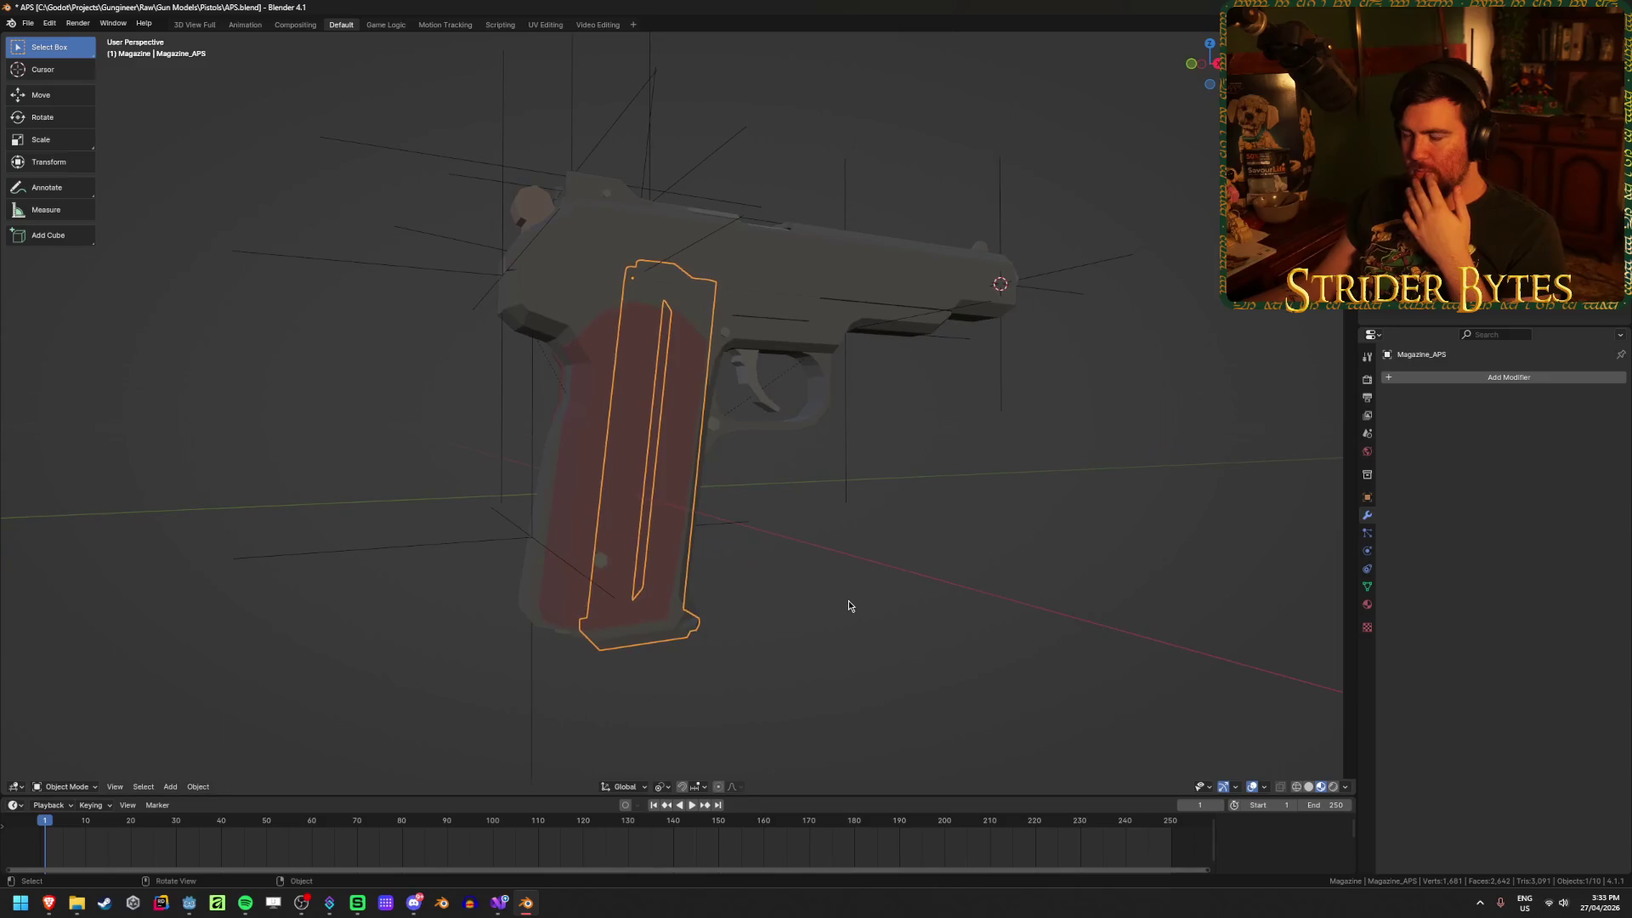
left_click(848, 605)
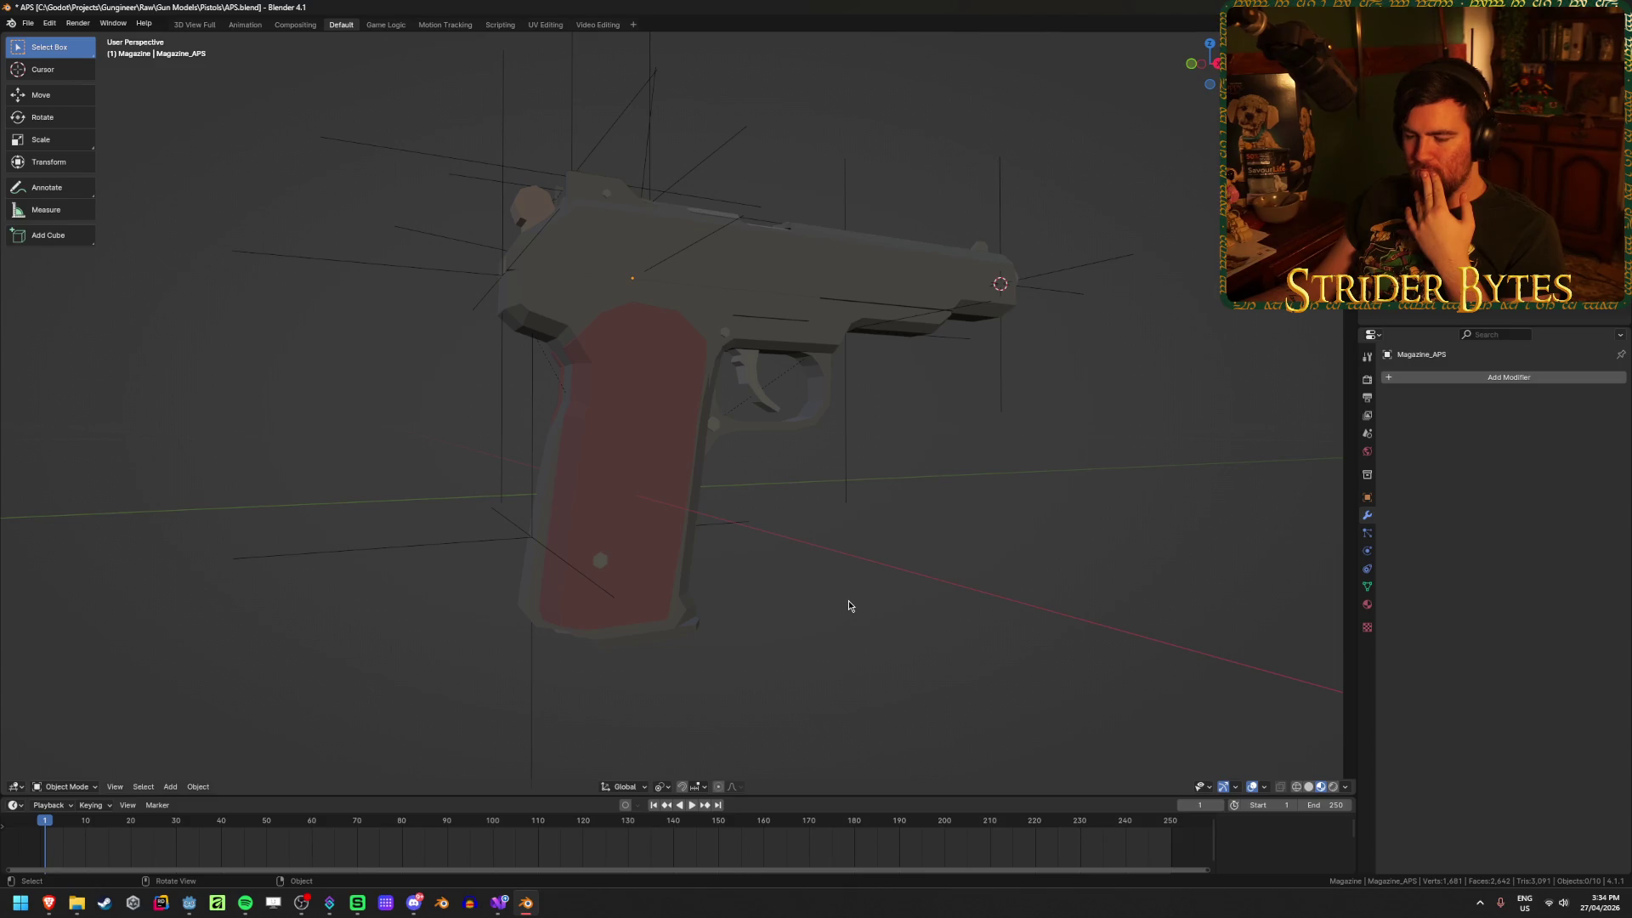
left_click(667, 646)
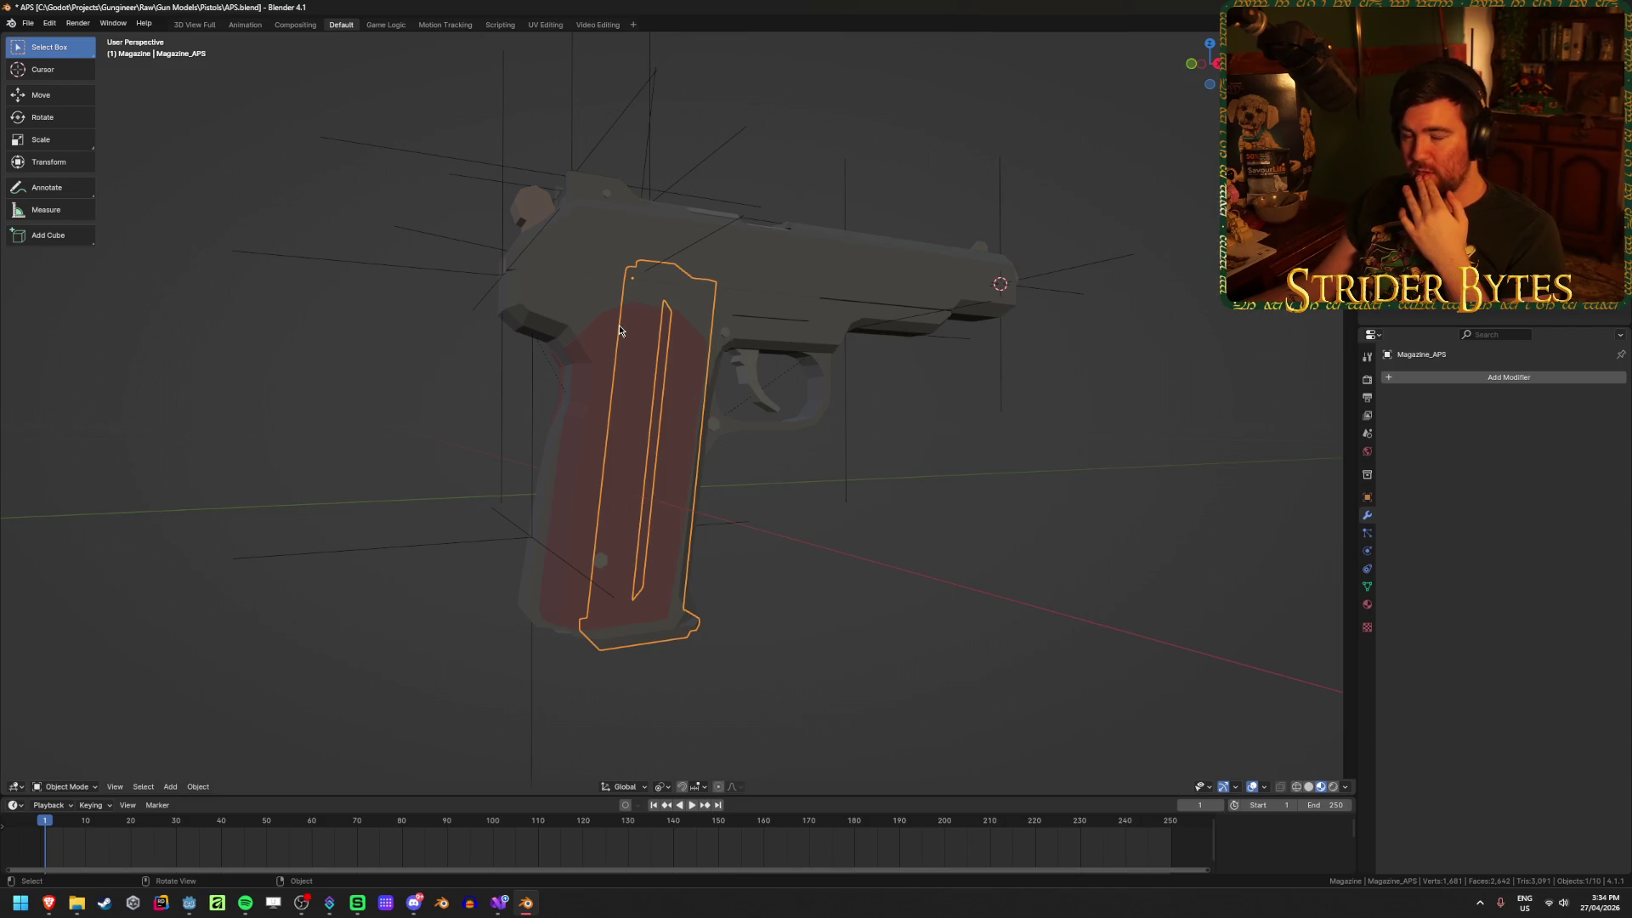
left_click(849, 578)
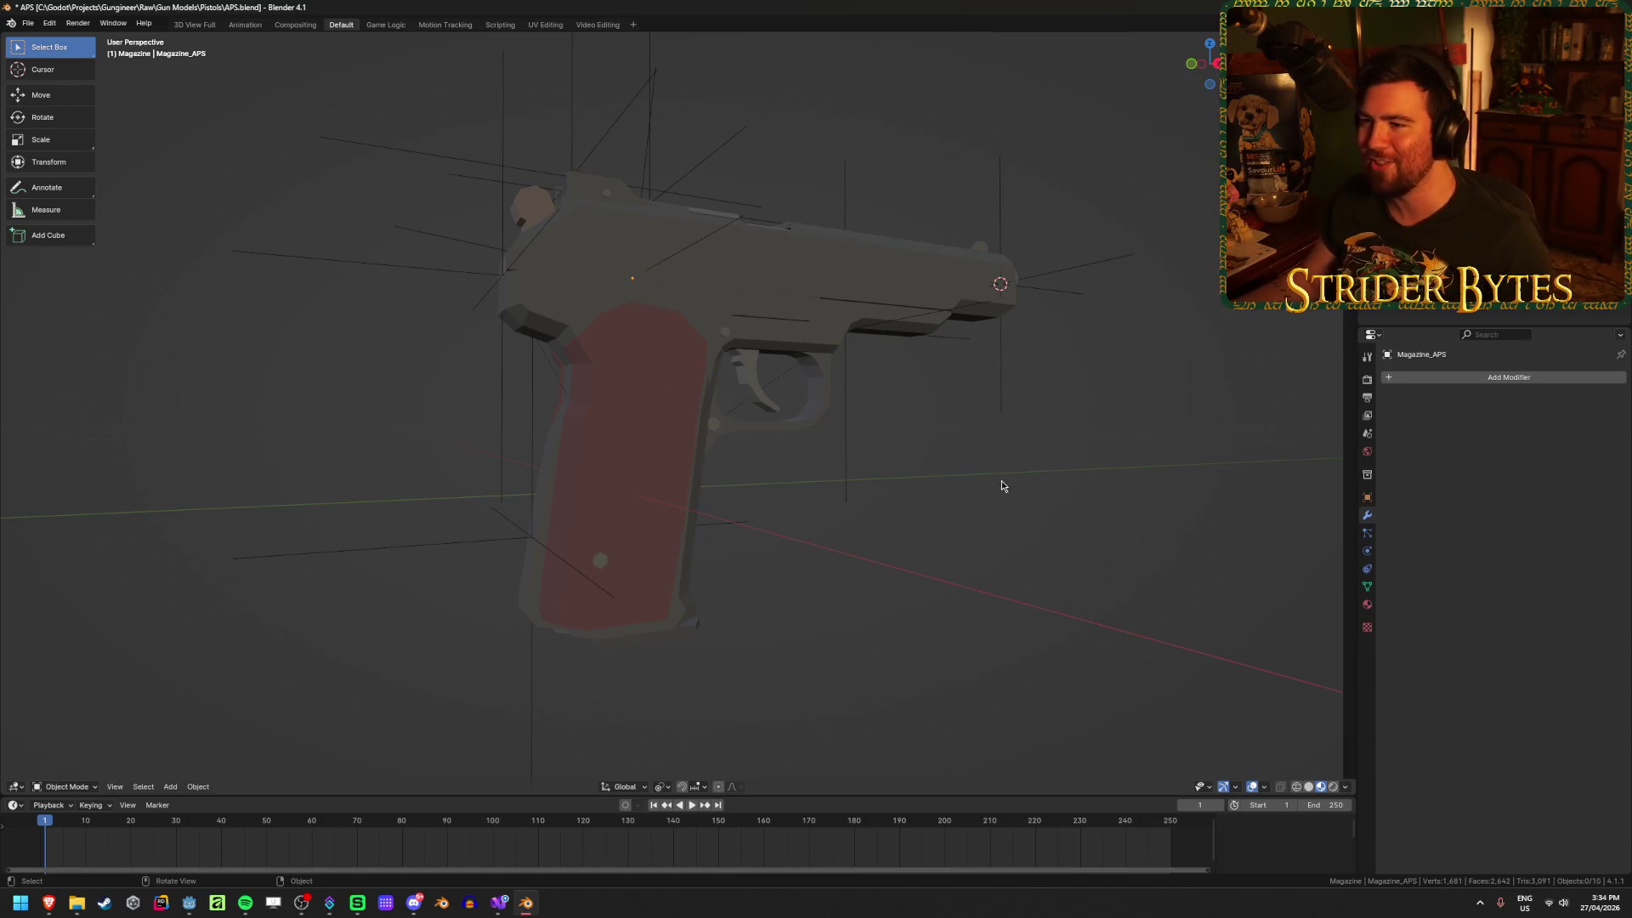
Step: Save again and make the Receiver collection active
key("ctrl+s")
left_click(1411, 102)
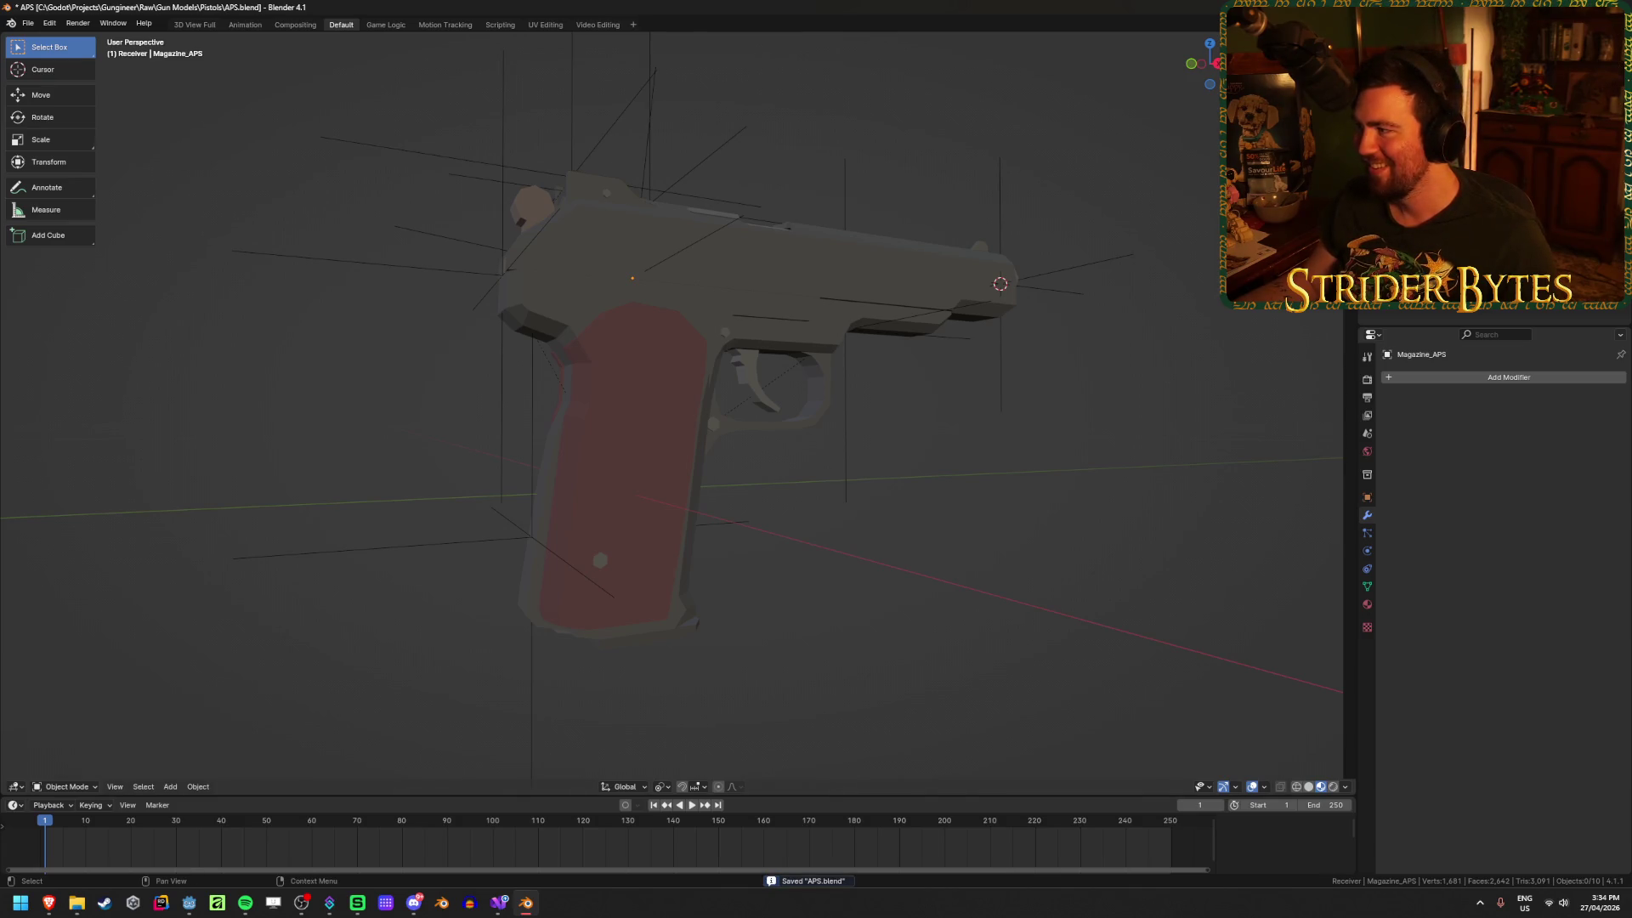
key("shift")
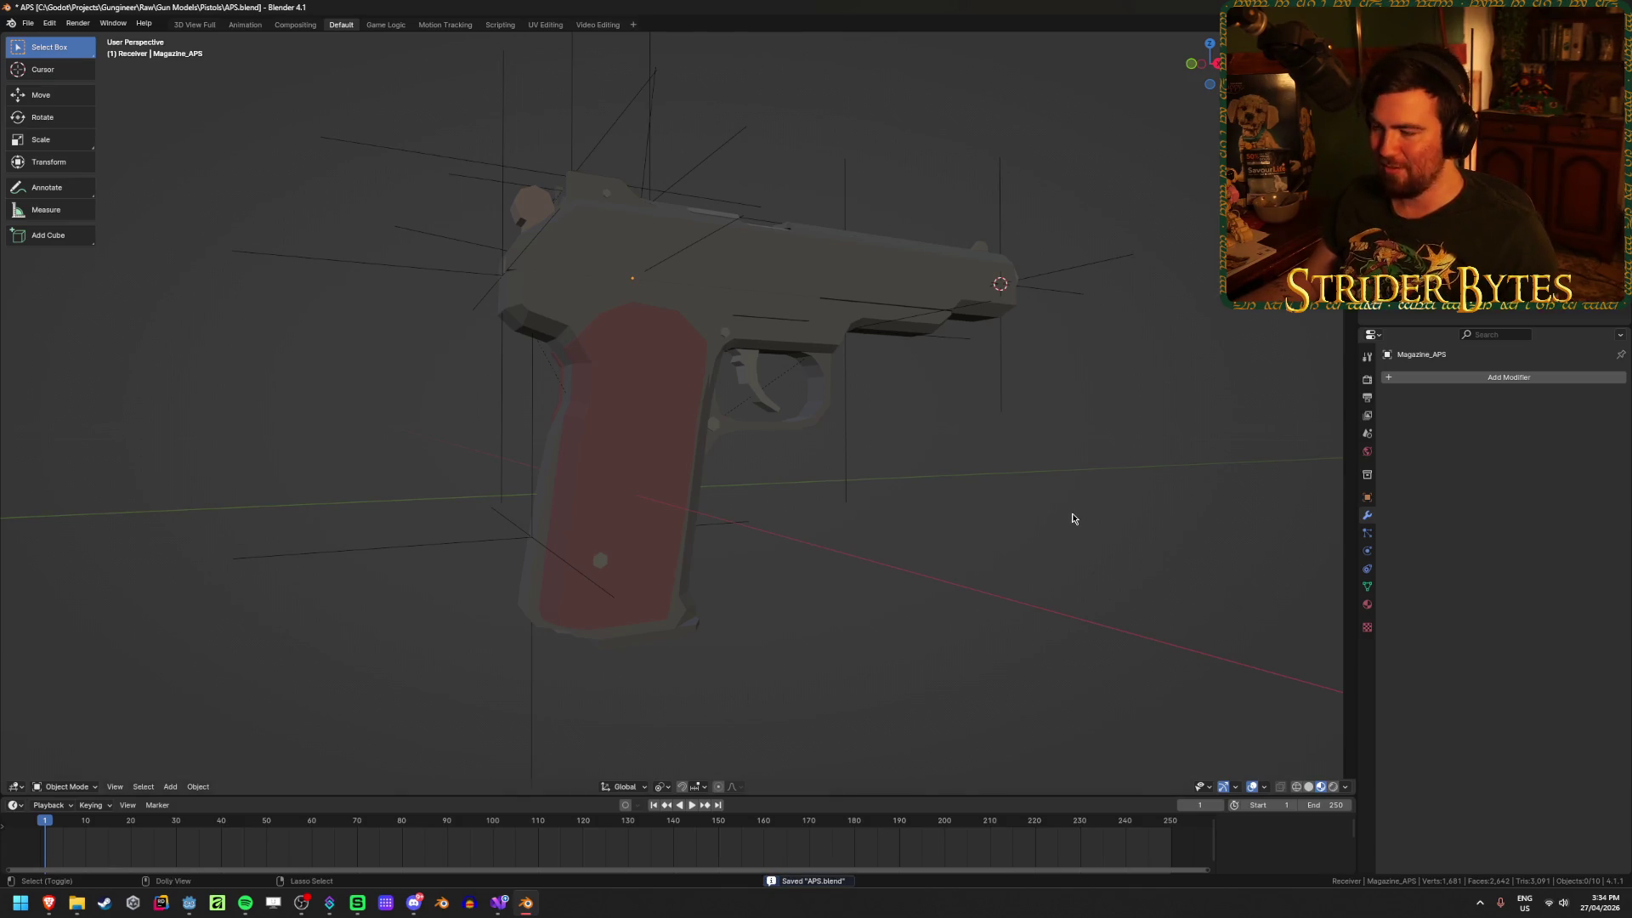
key("ctrl+shift+e")
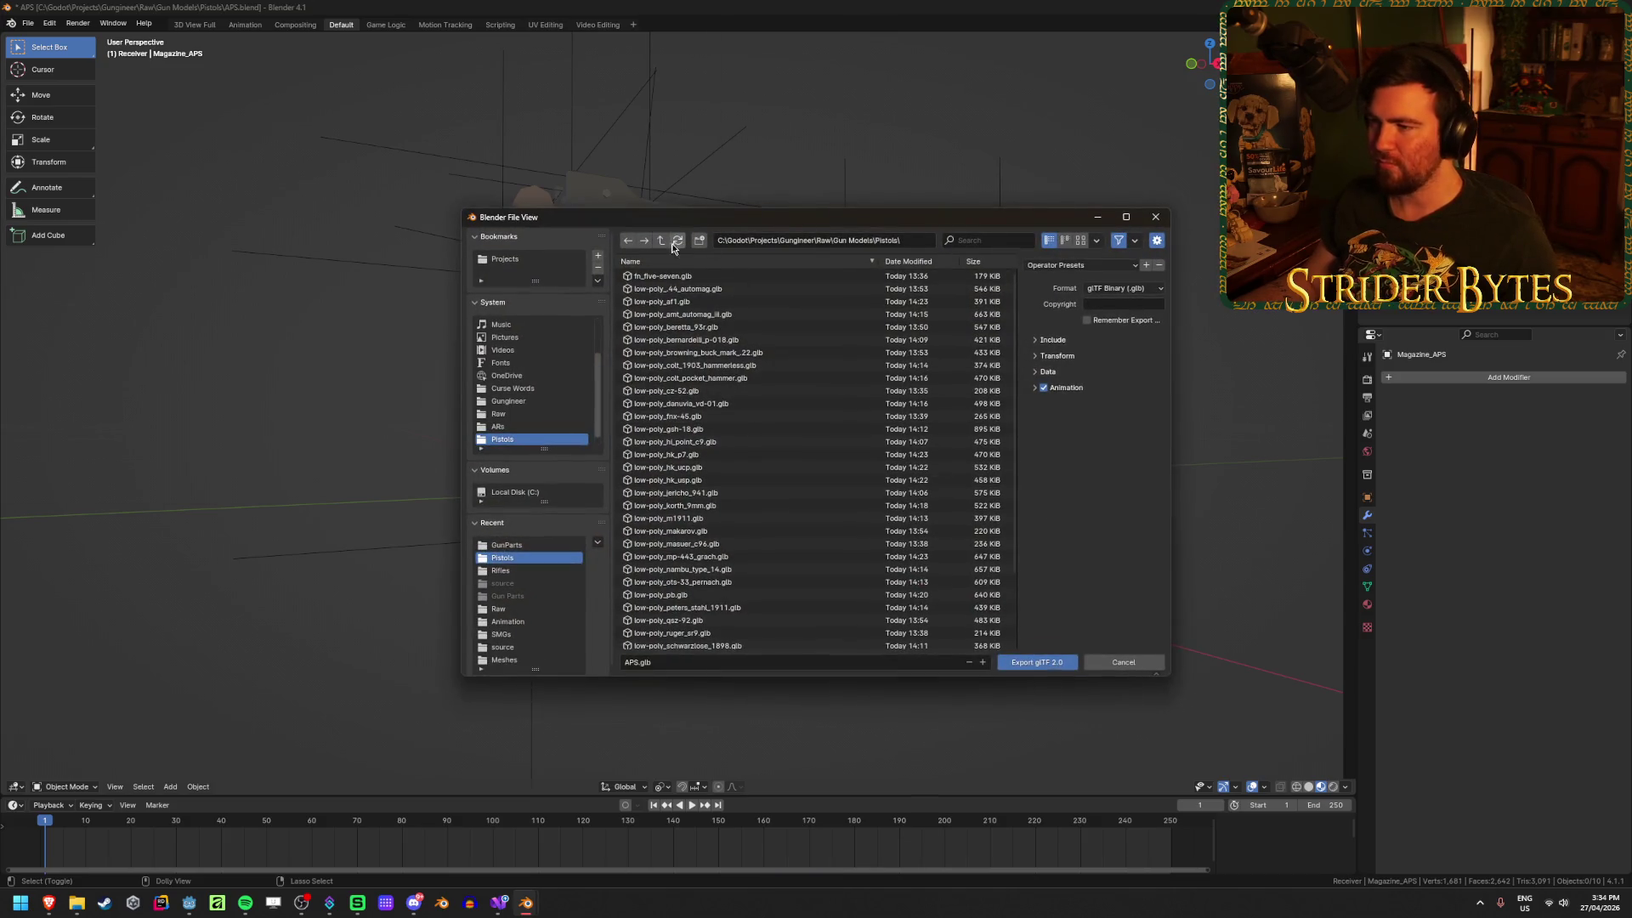
Step: Export Receiver_APS.glb as glTF Binary into Gungineer\Meshes\GunParts
triple_click(662, 242)
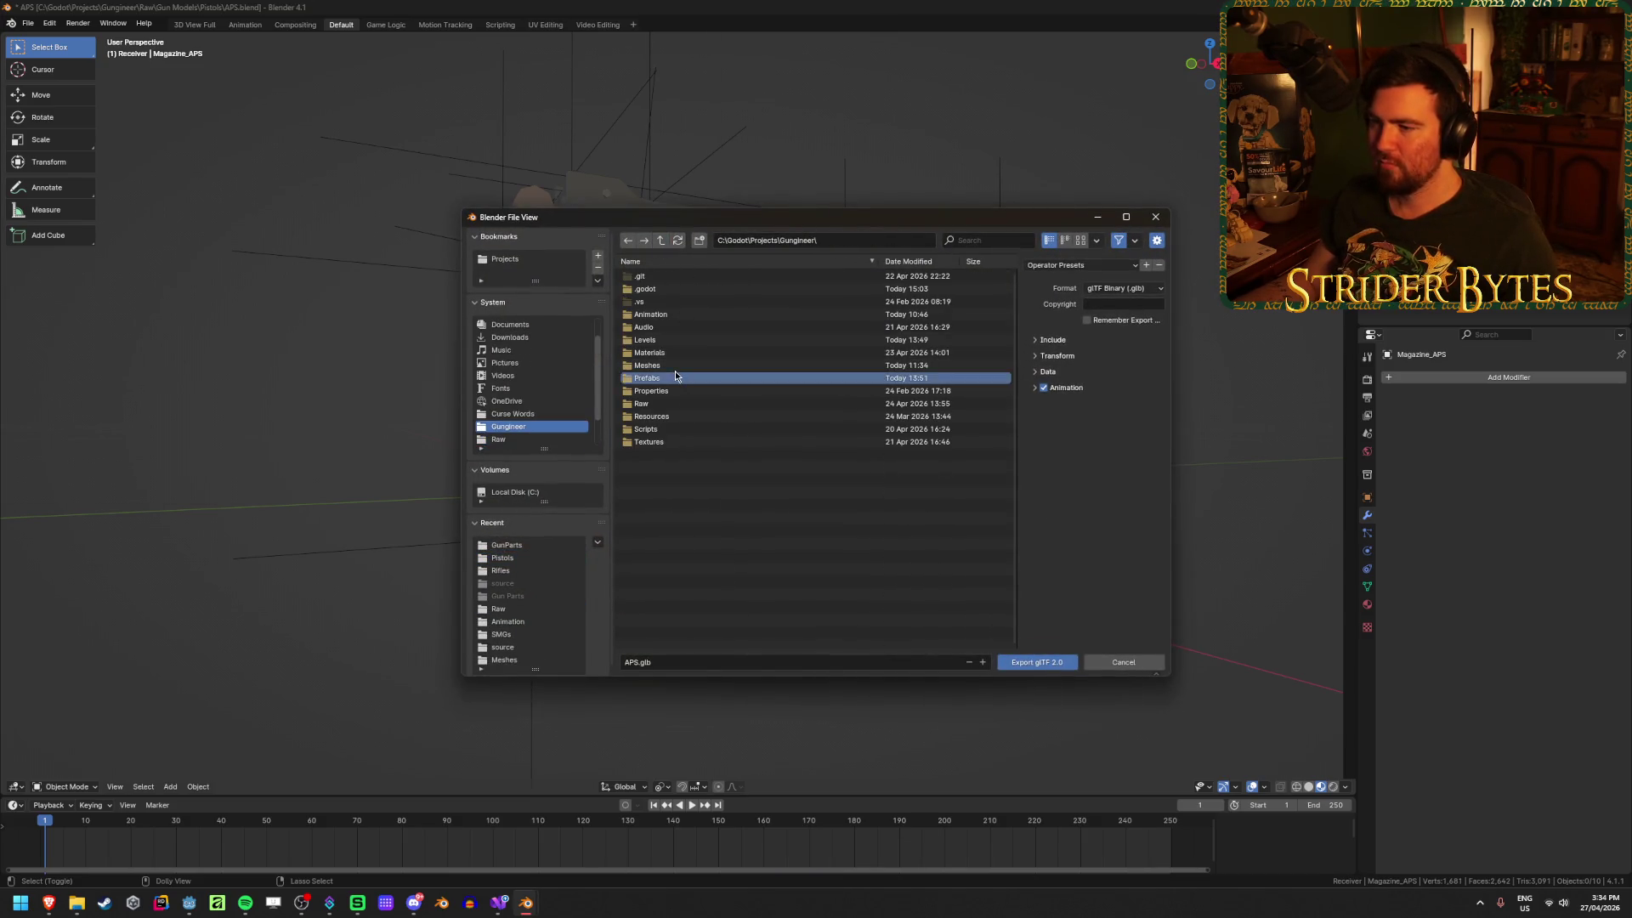
double_click(677, 364)
double_click(659, 289)
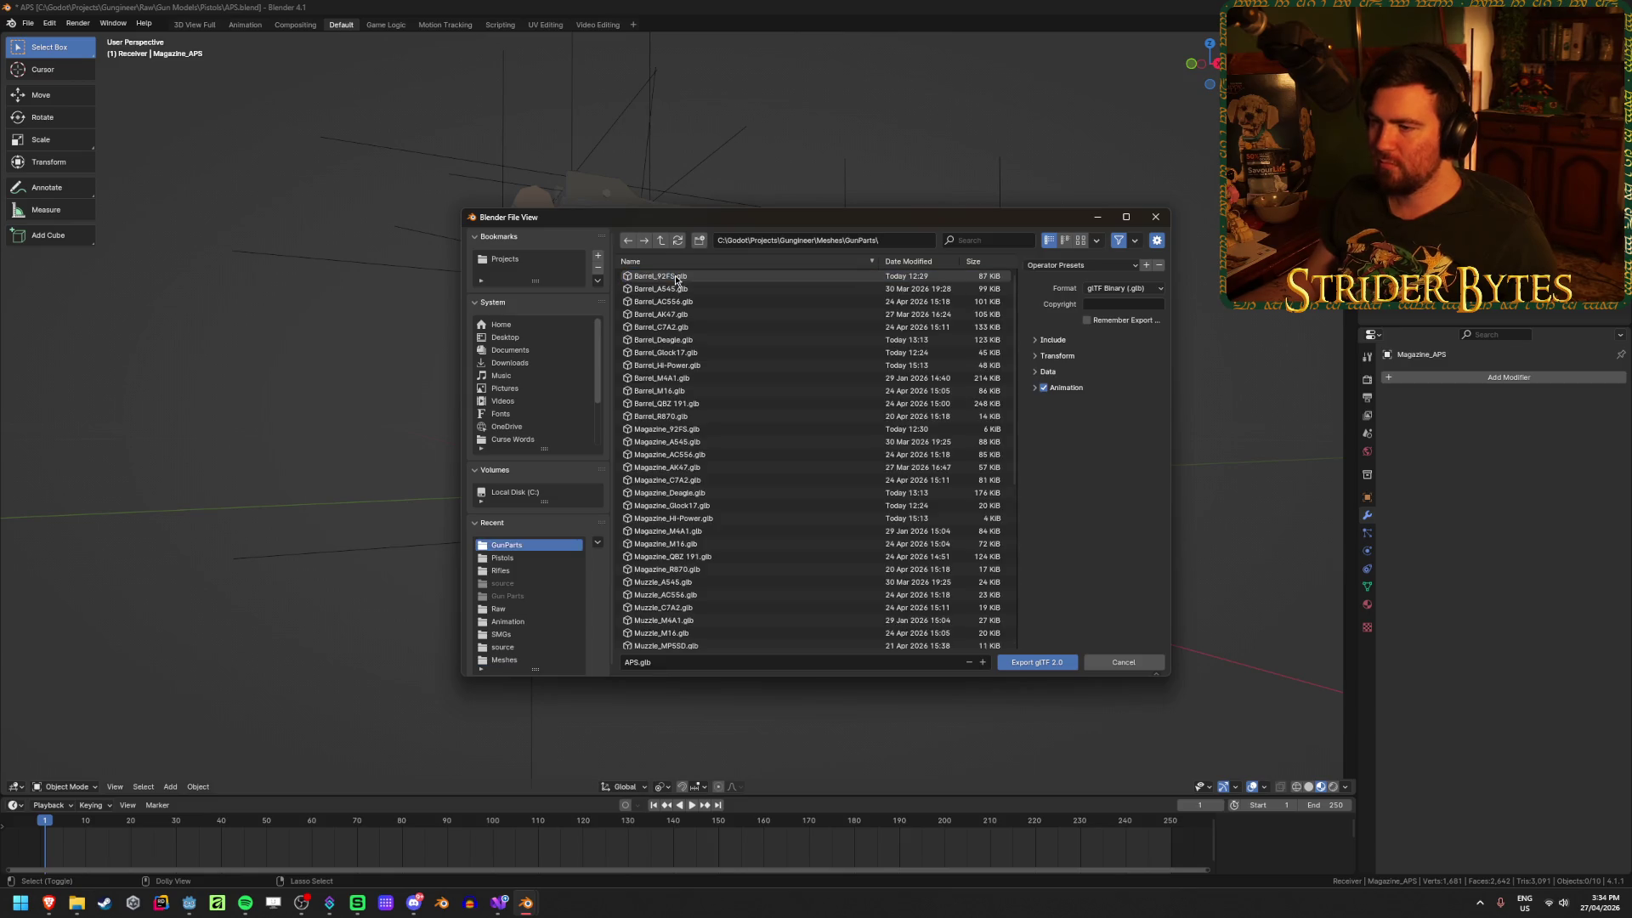
left_click(668, 663)
type("Re")
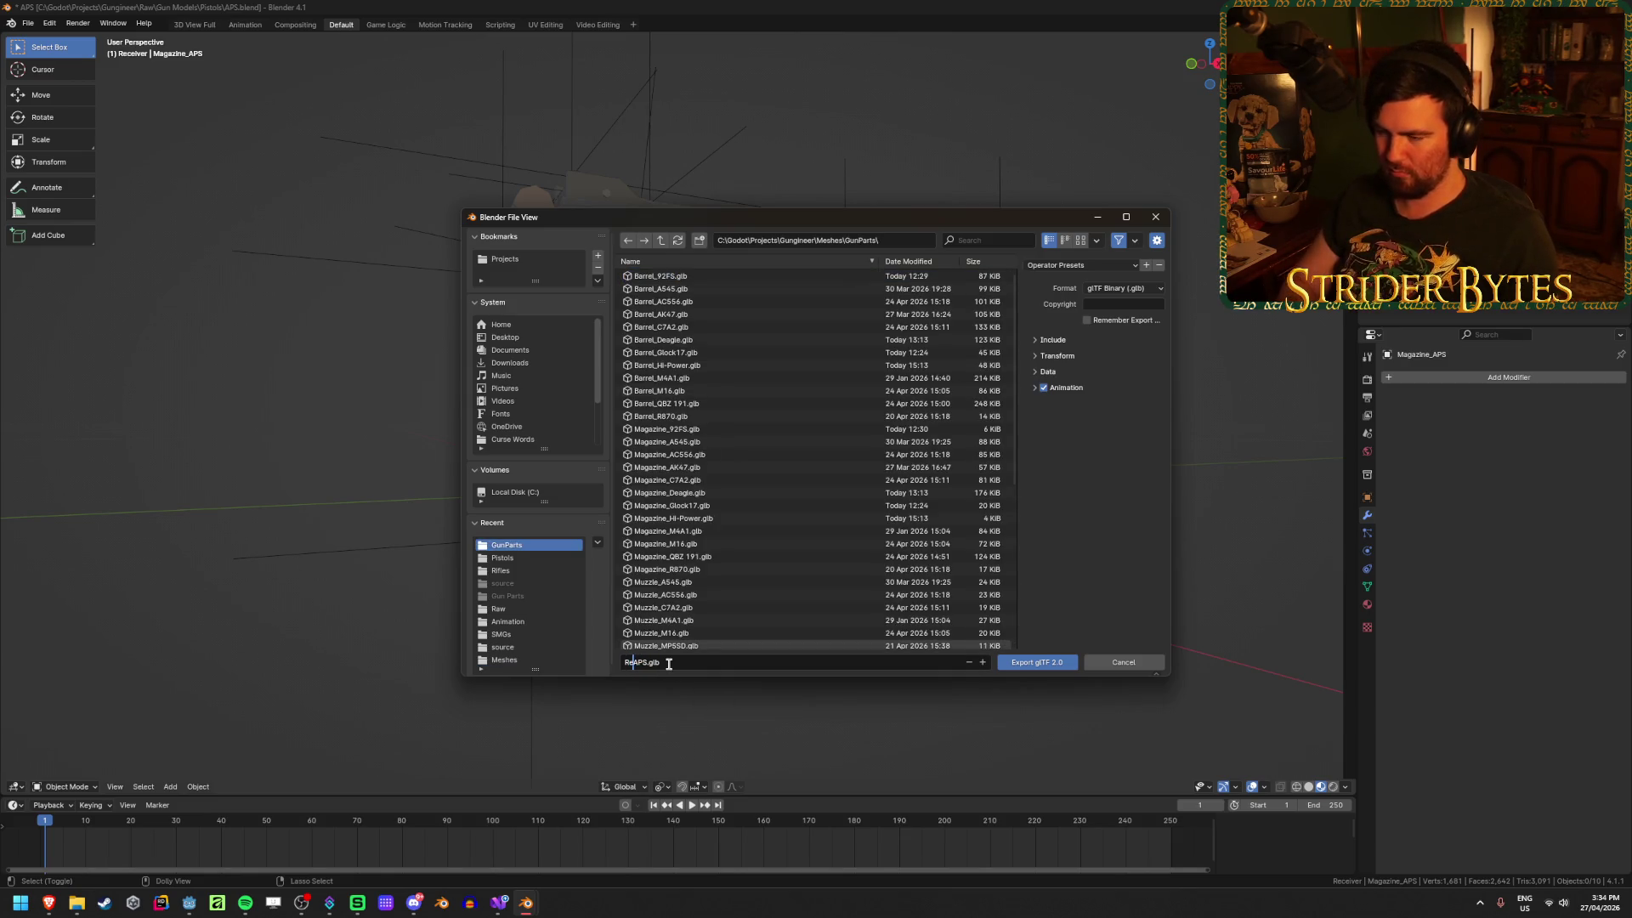
type("ceiver_")
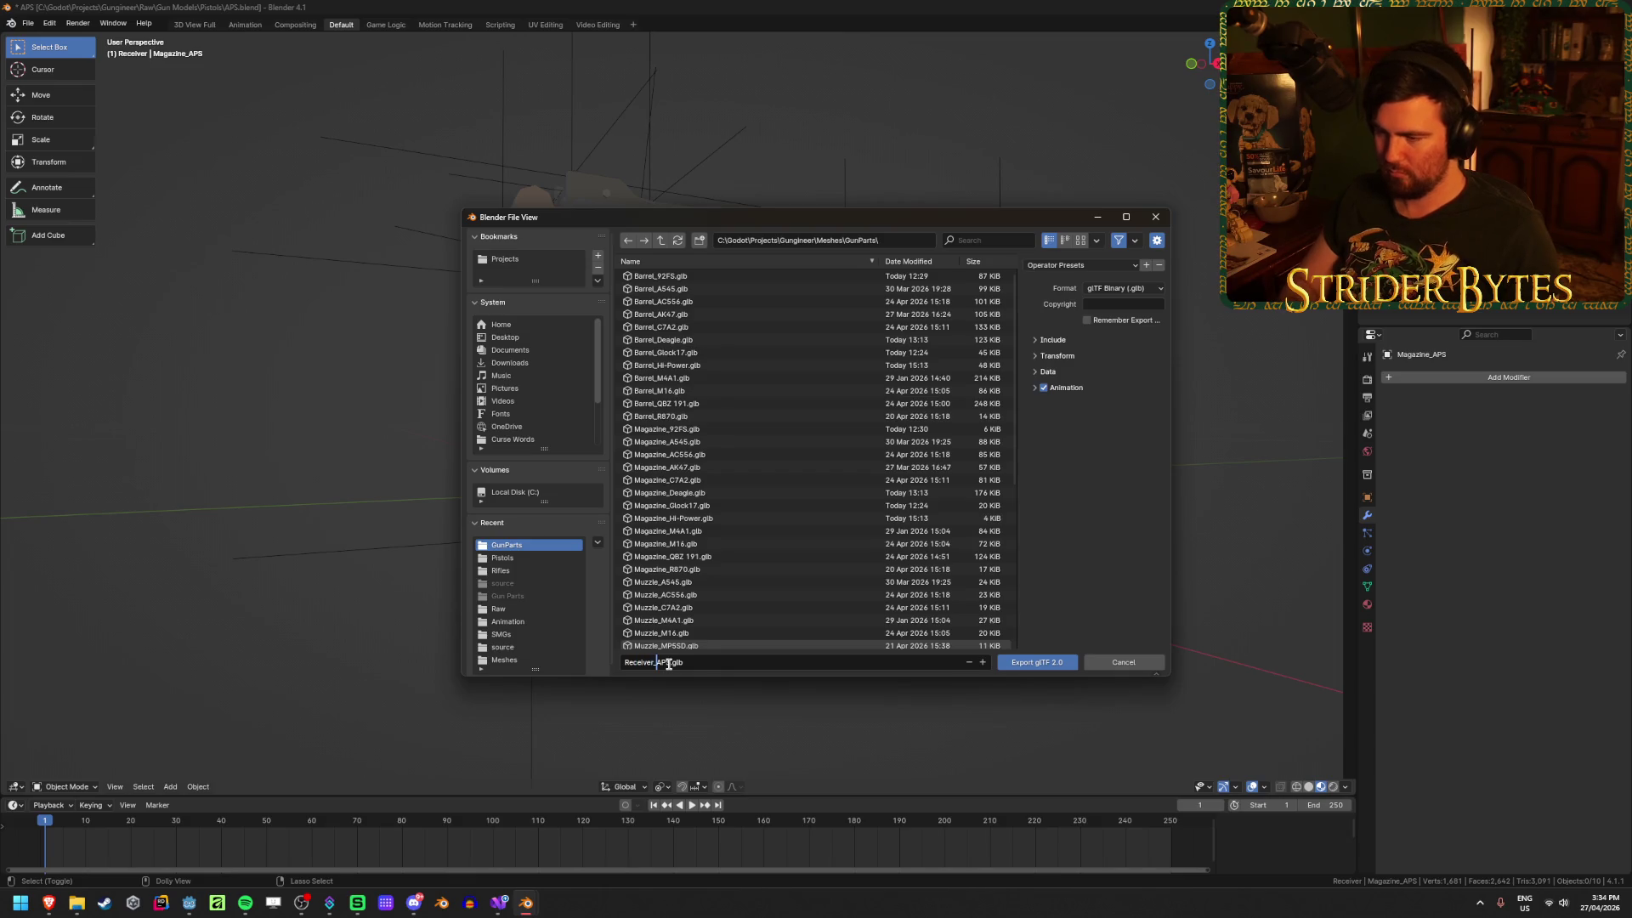
left_click(1133, 291)
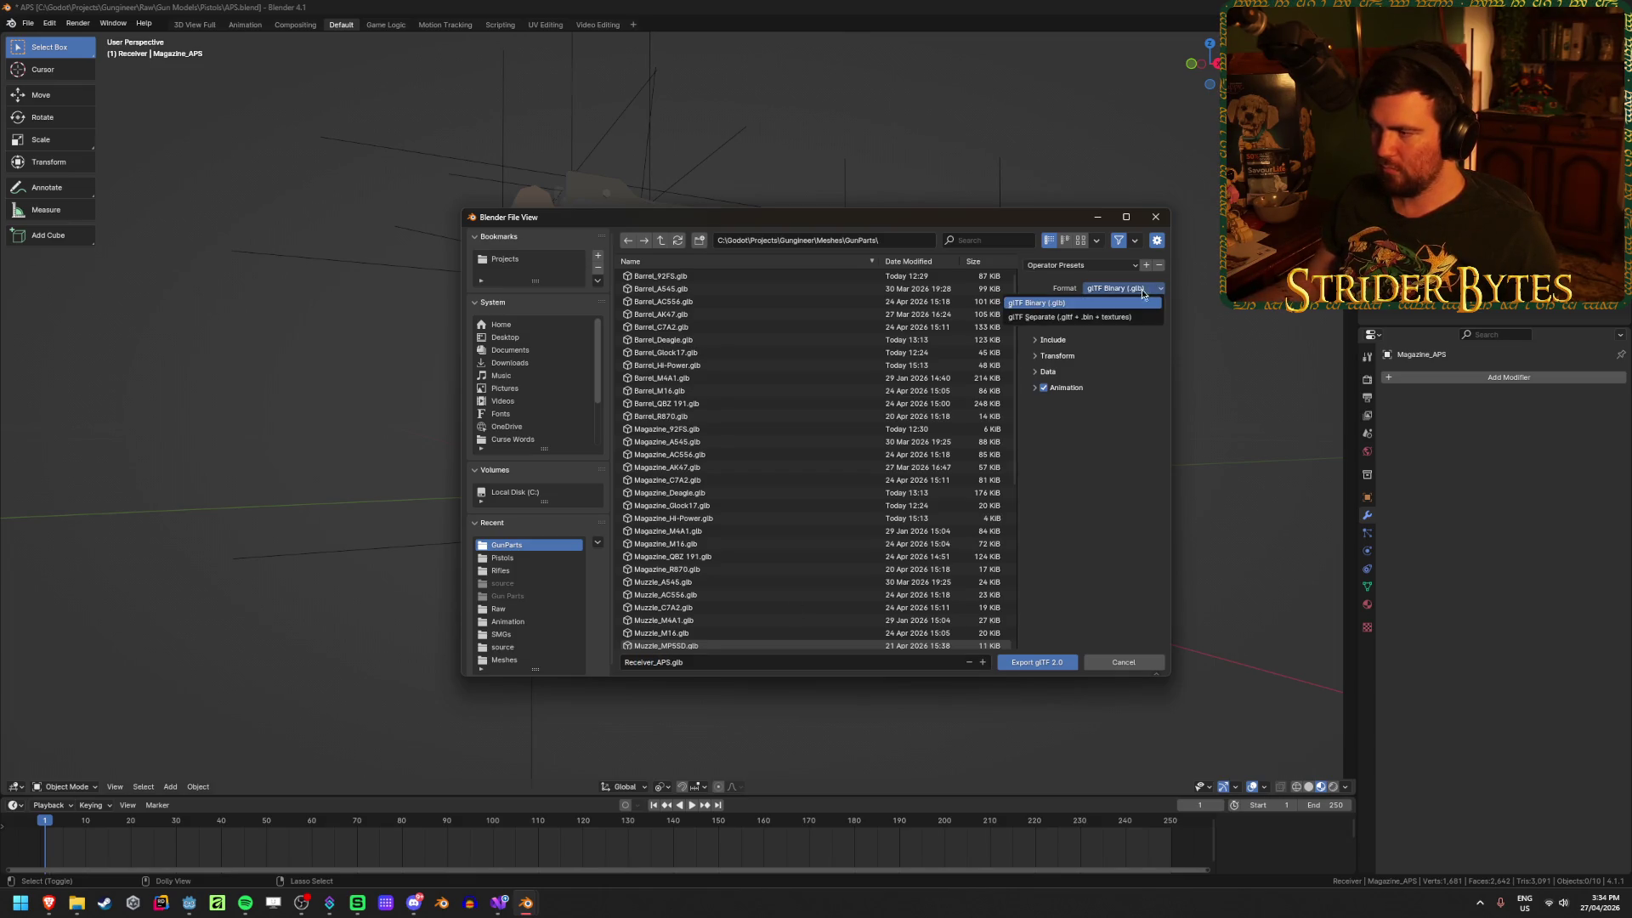
left_click(1130, 302)
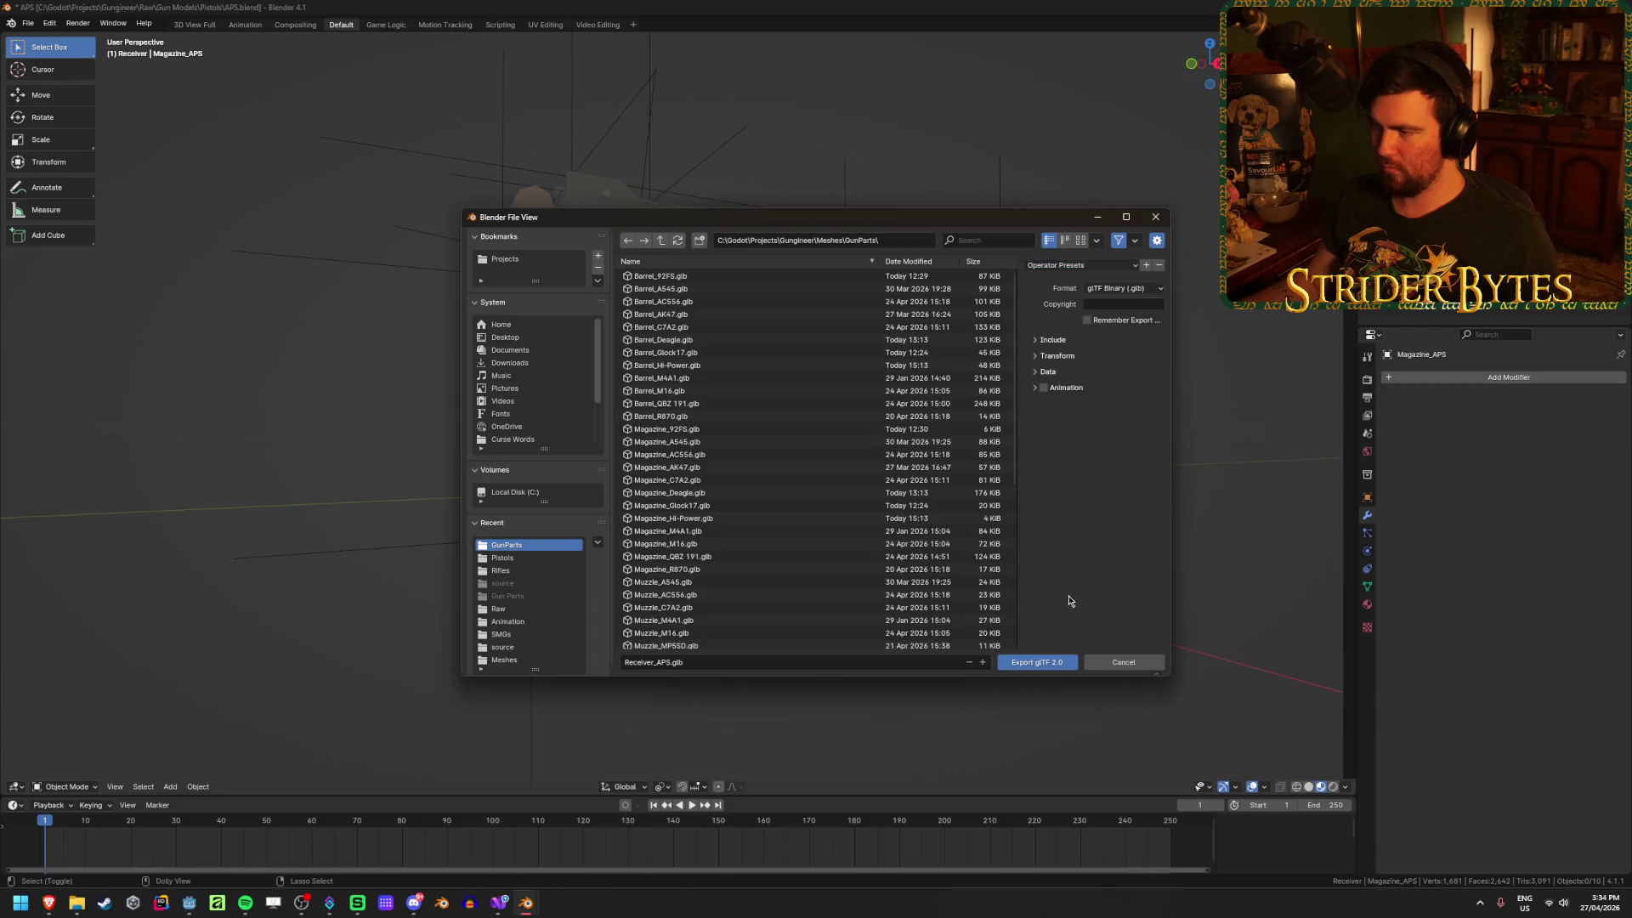
left_click(1058, 663)
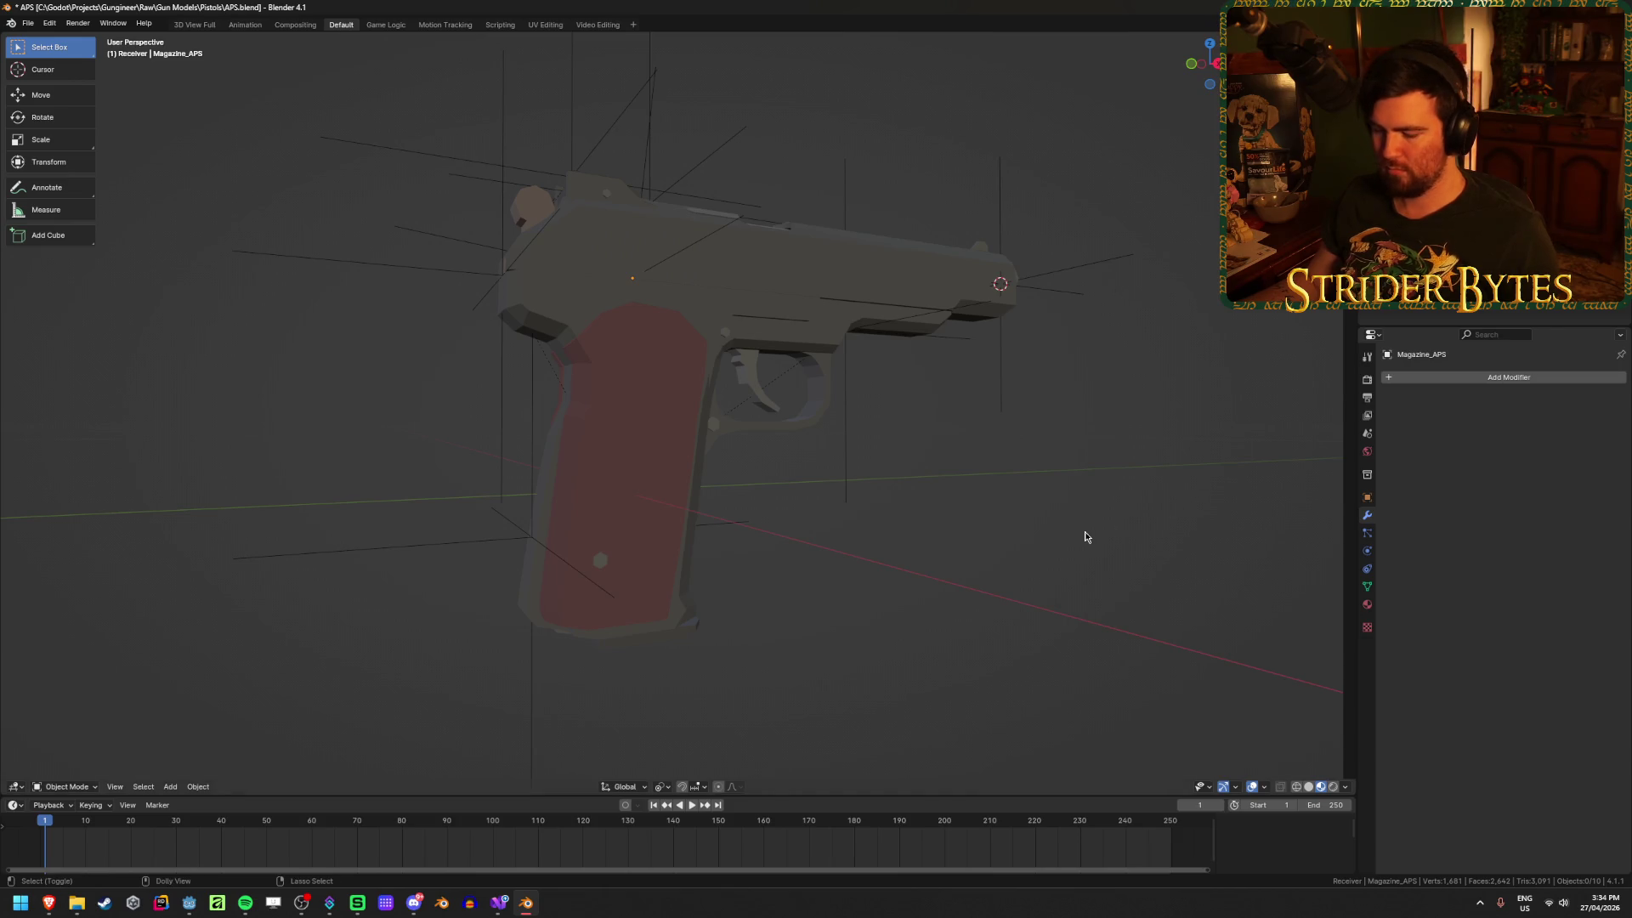
Step: Export Barrel_APS.glb to the GunParts folder
key("ctrl+shift+e")
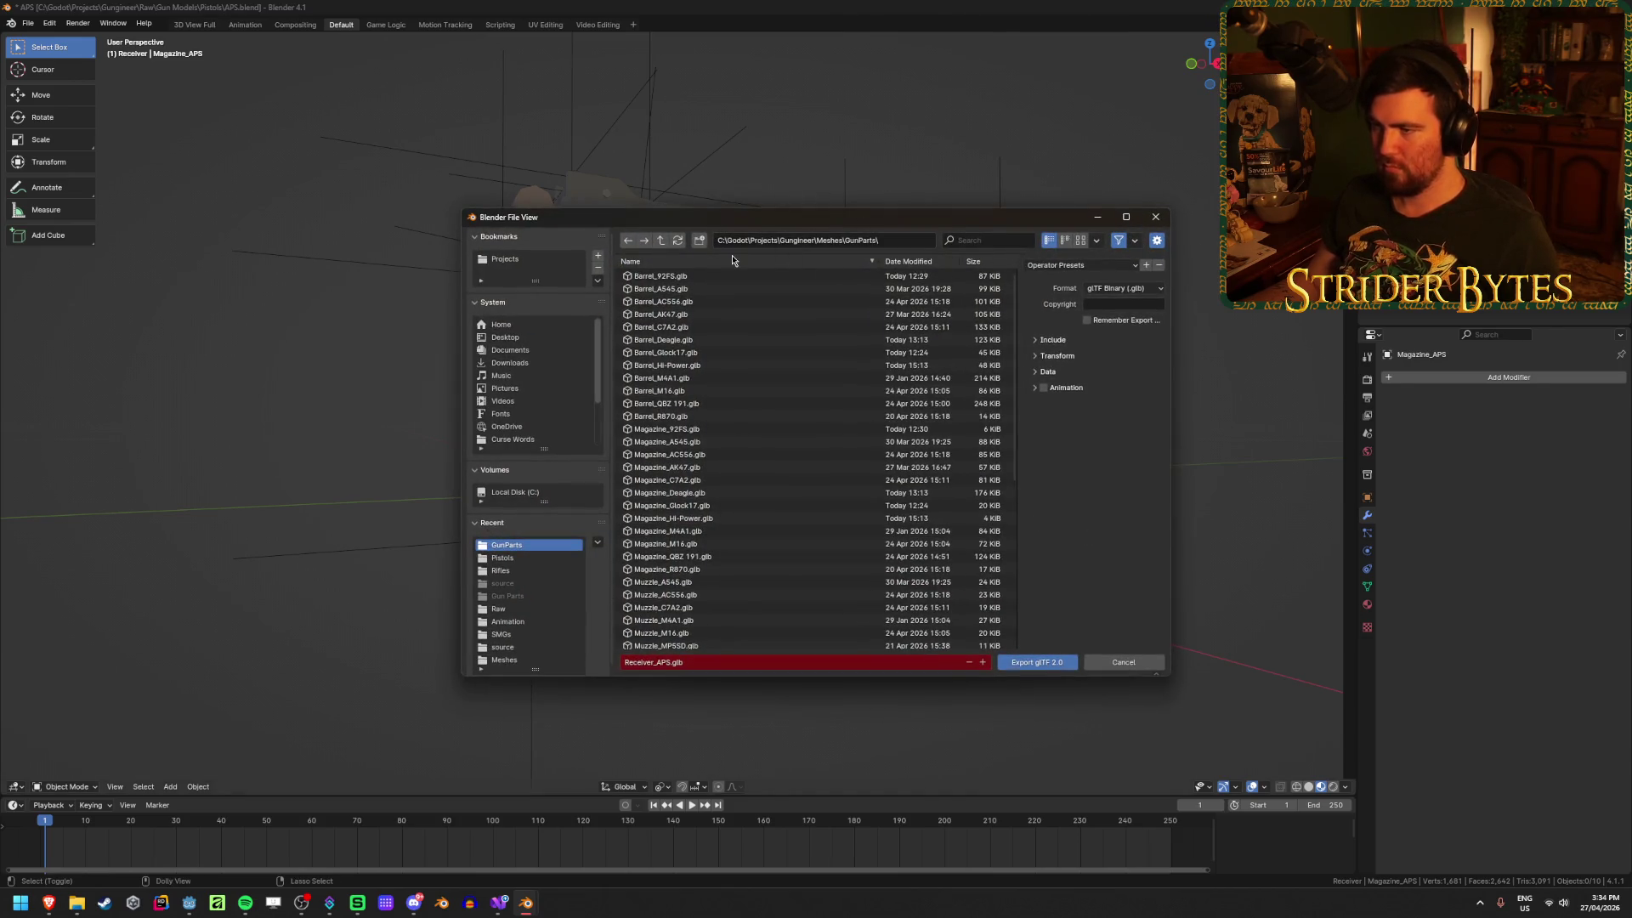
left_click(657, 663)
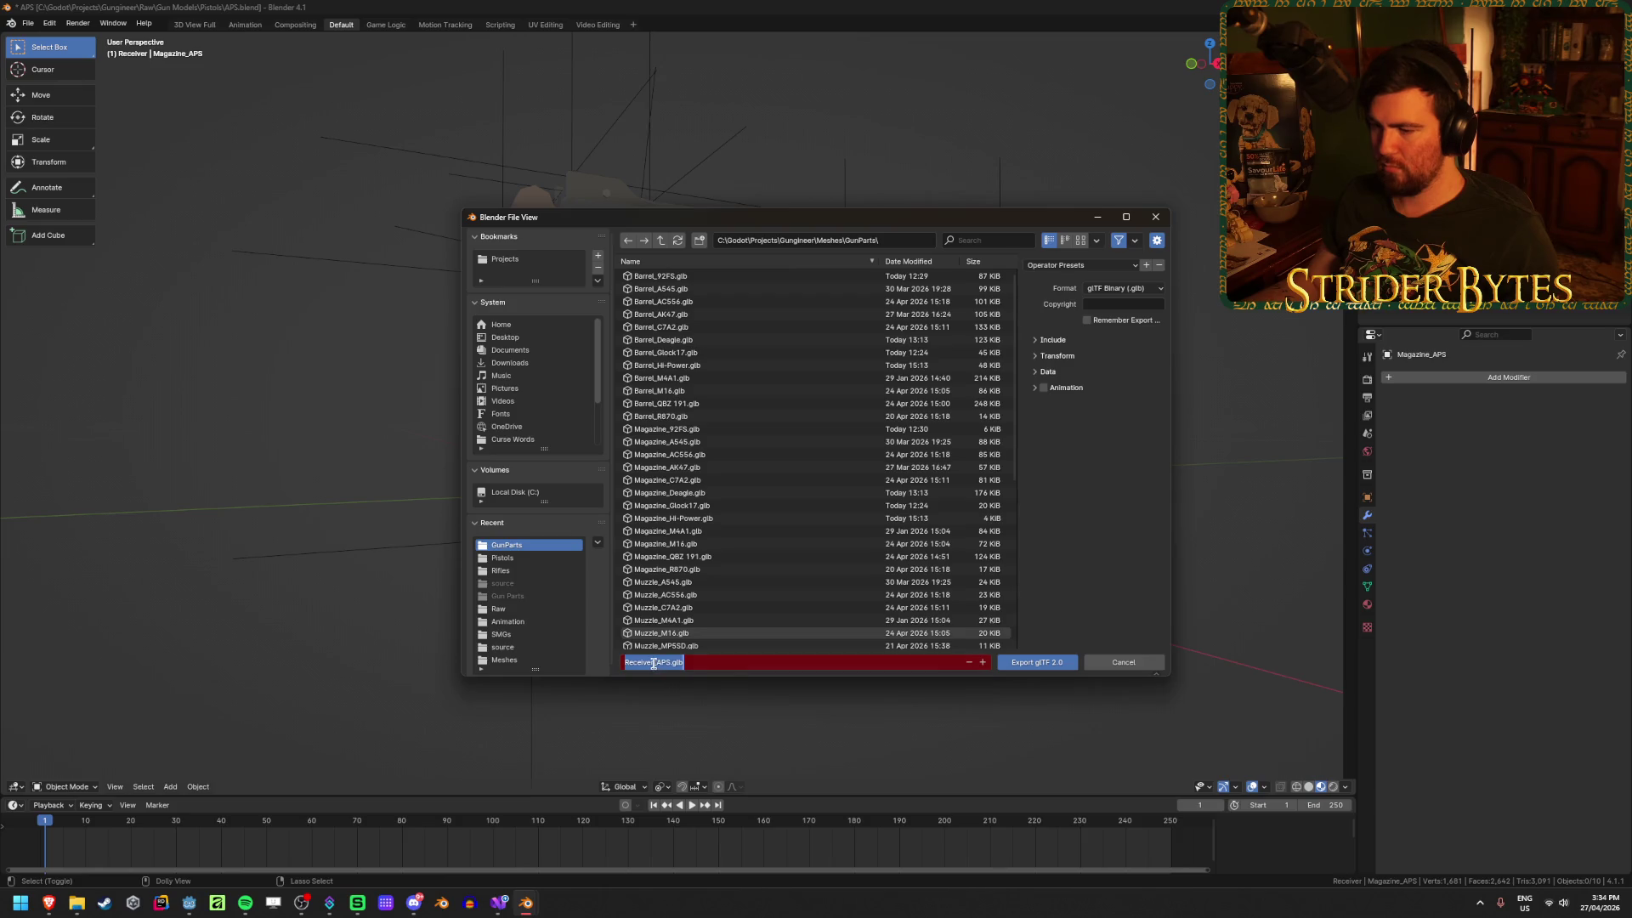
double_click(653, 664)
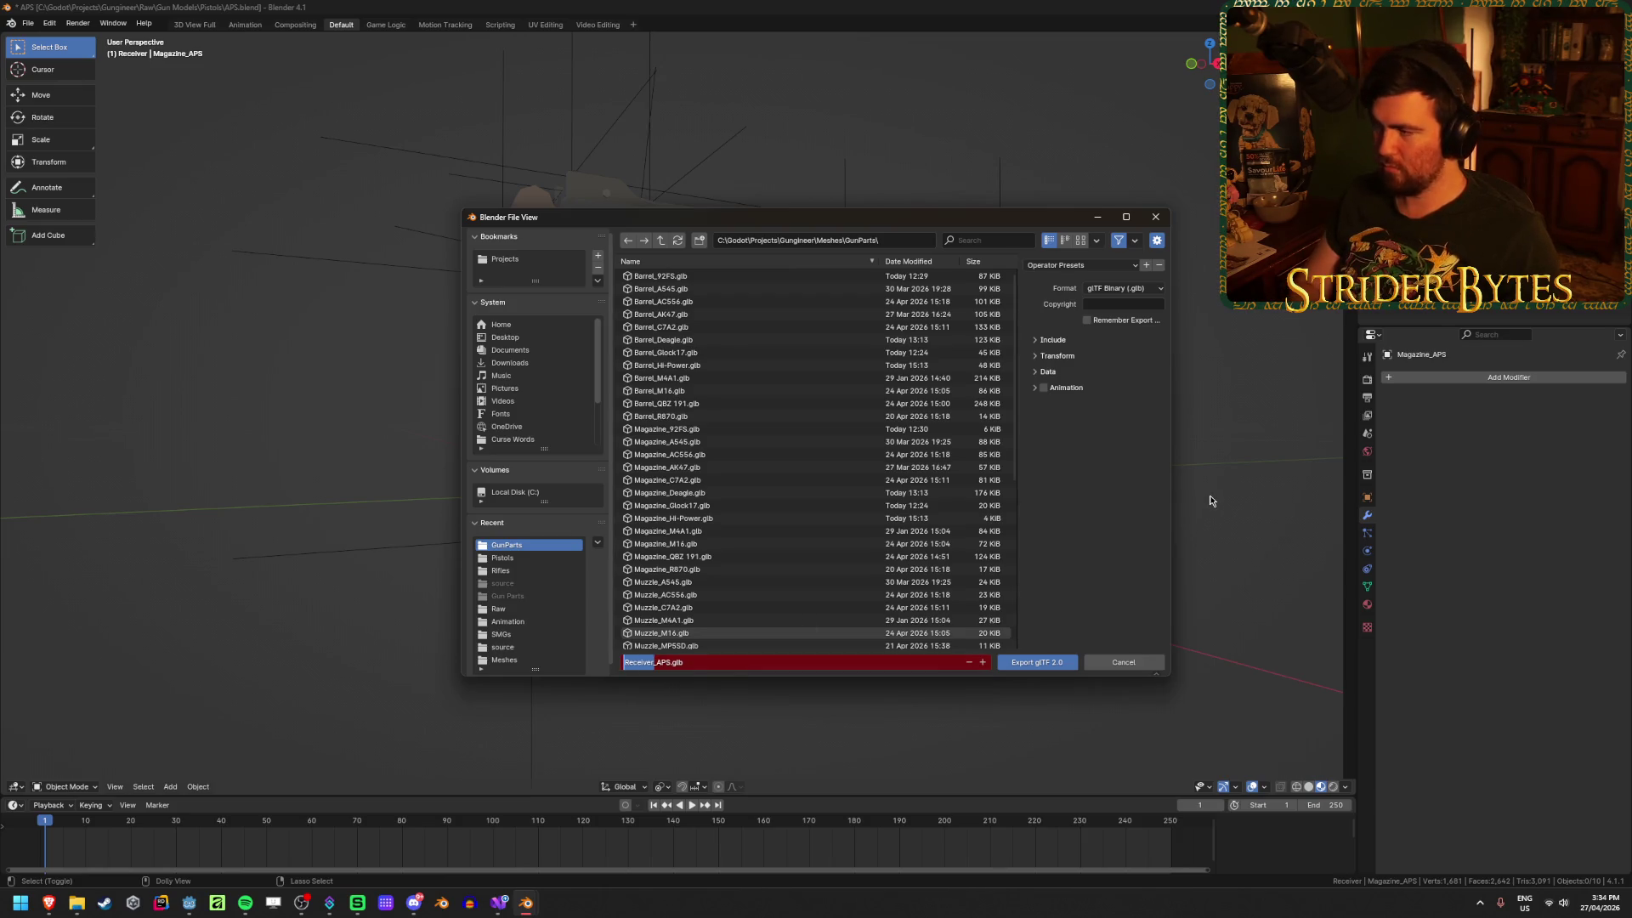
type("Barrel")
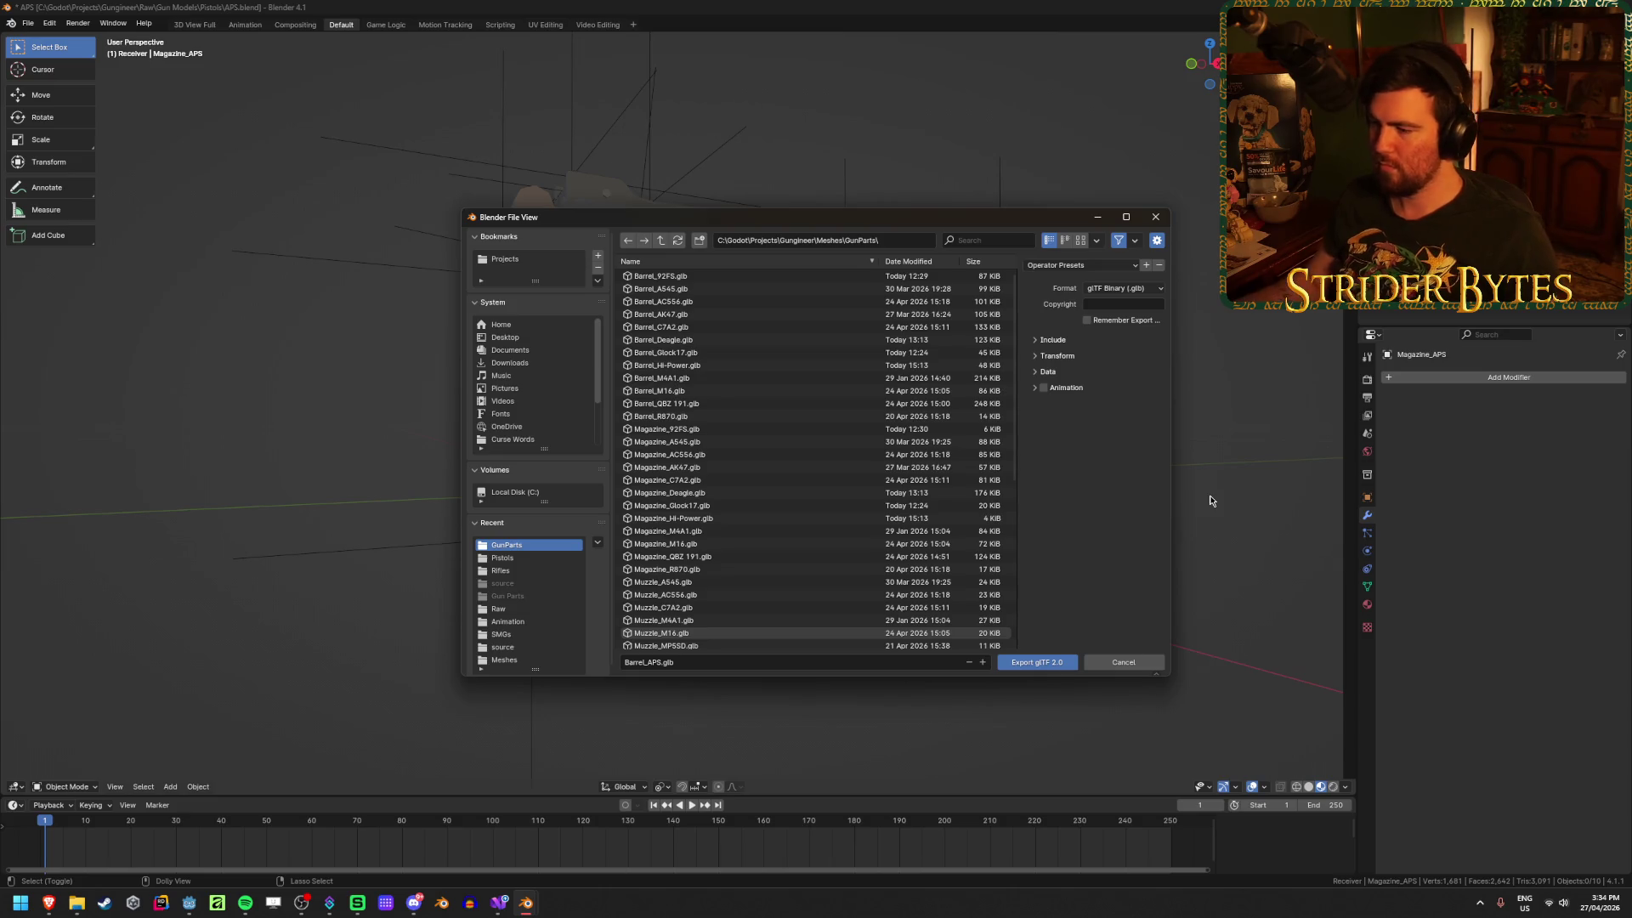
left_click(1038, 667)
left_click(1038, 667)
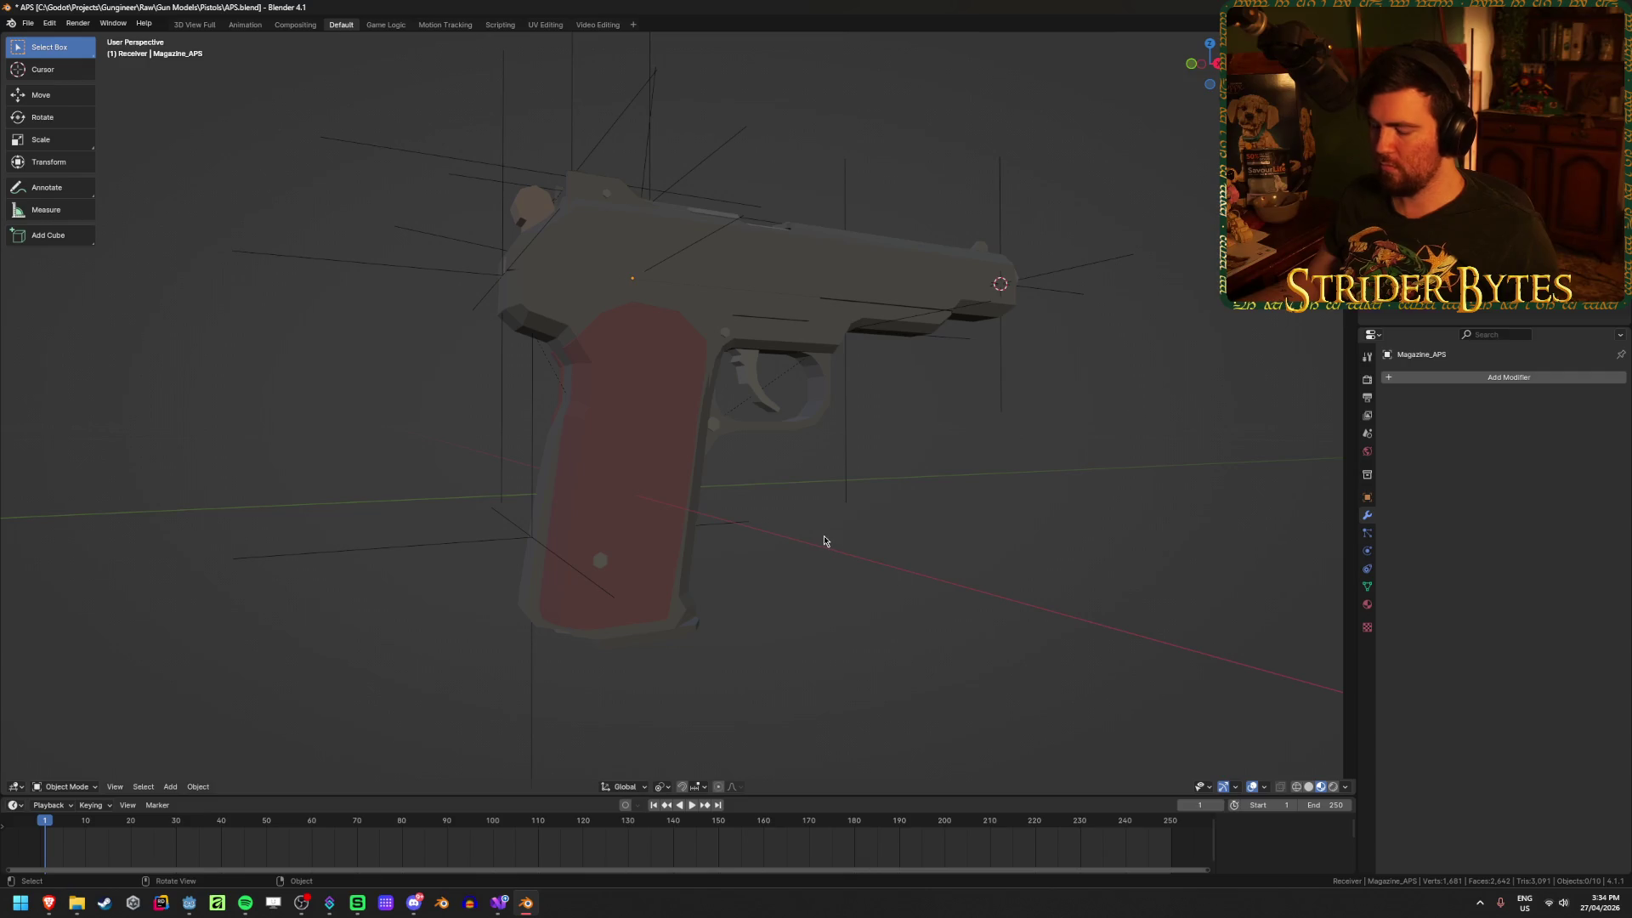
Step: Export Magazine_APS.glb, save APS.blend and close Blender
key("F3")
key("Return")
left_click(645, 662)
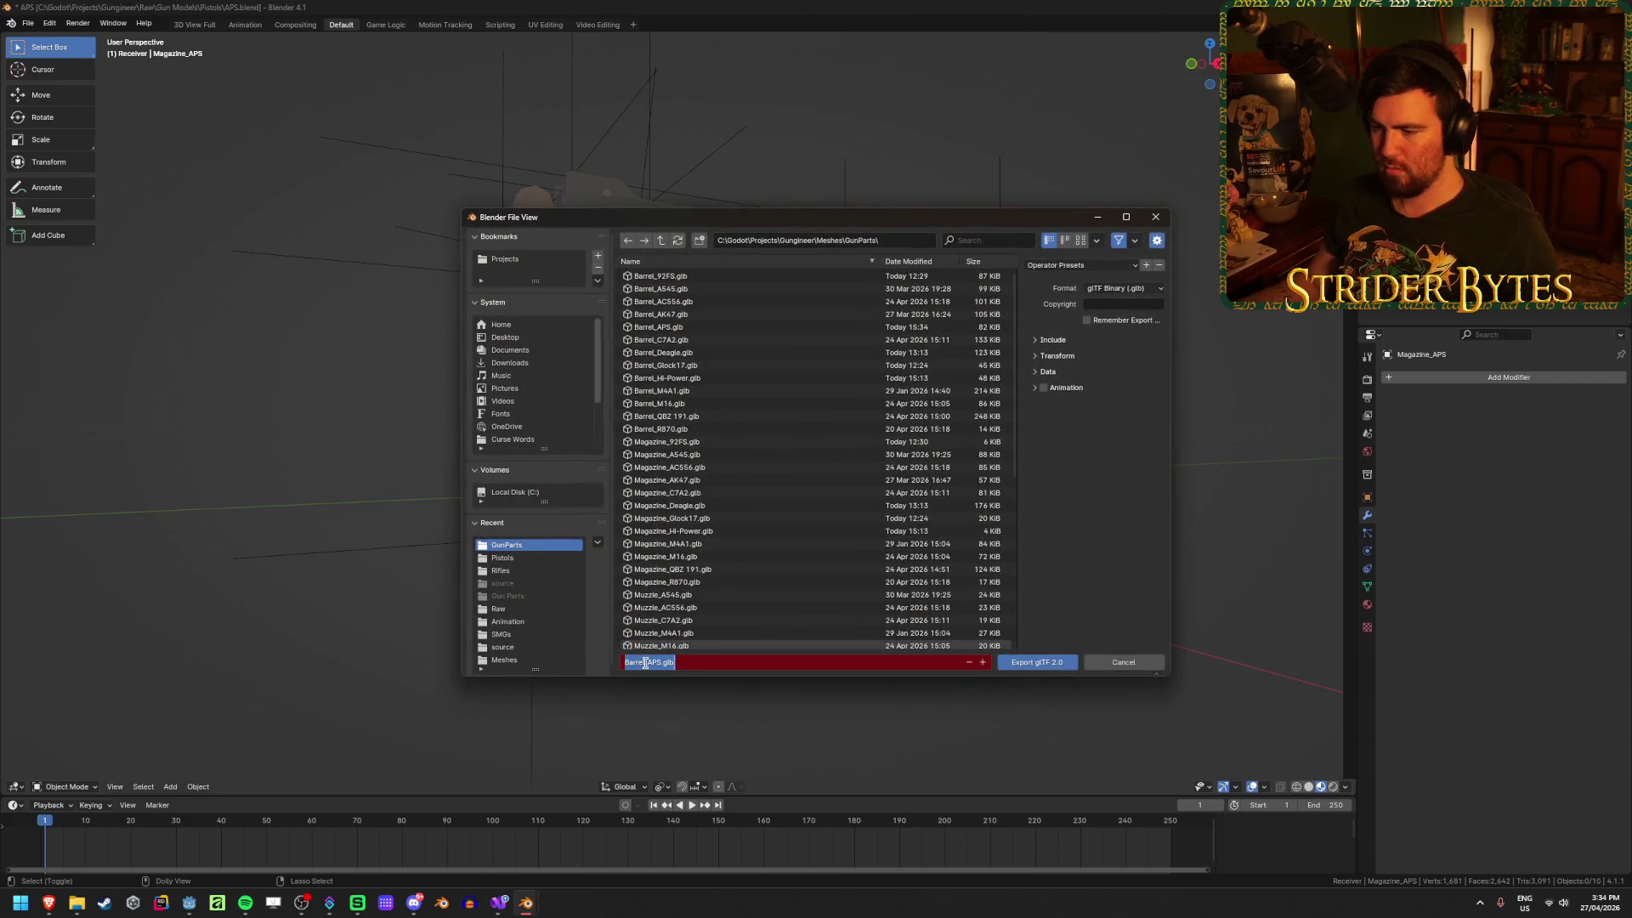
left_click(645, 662)
key("ctrl+BackSpace")
type("Ma")
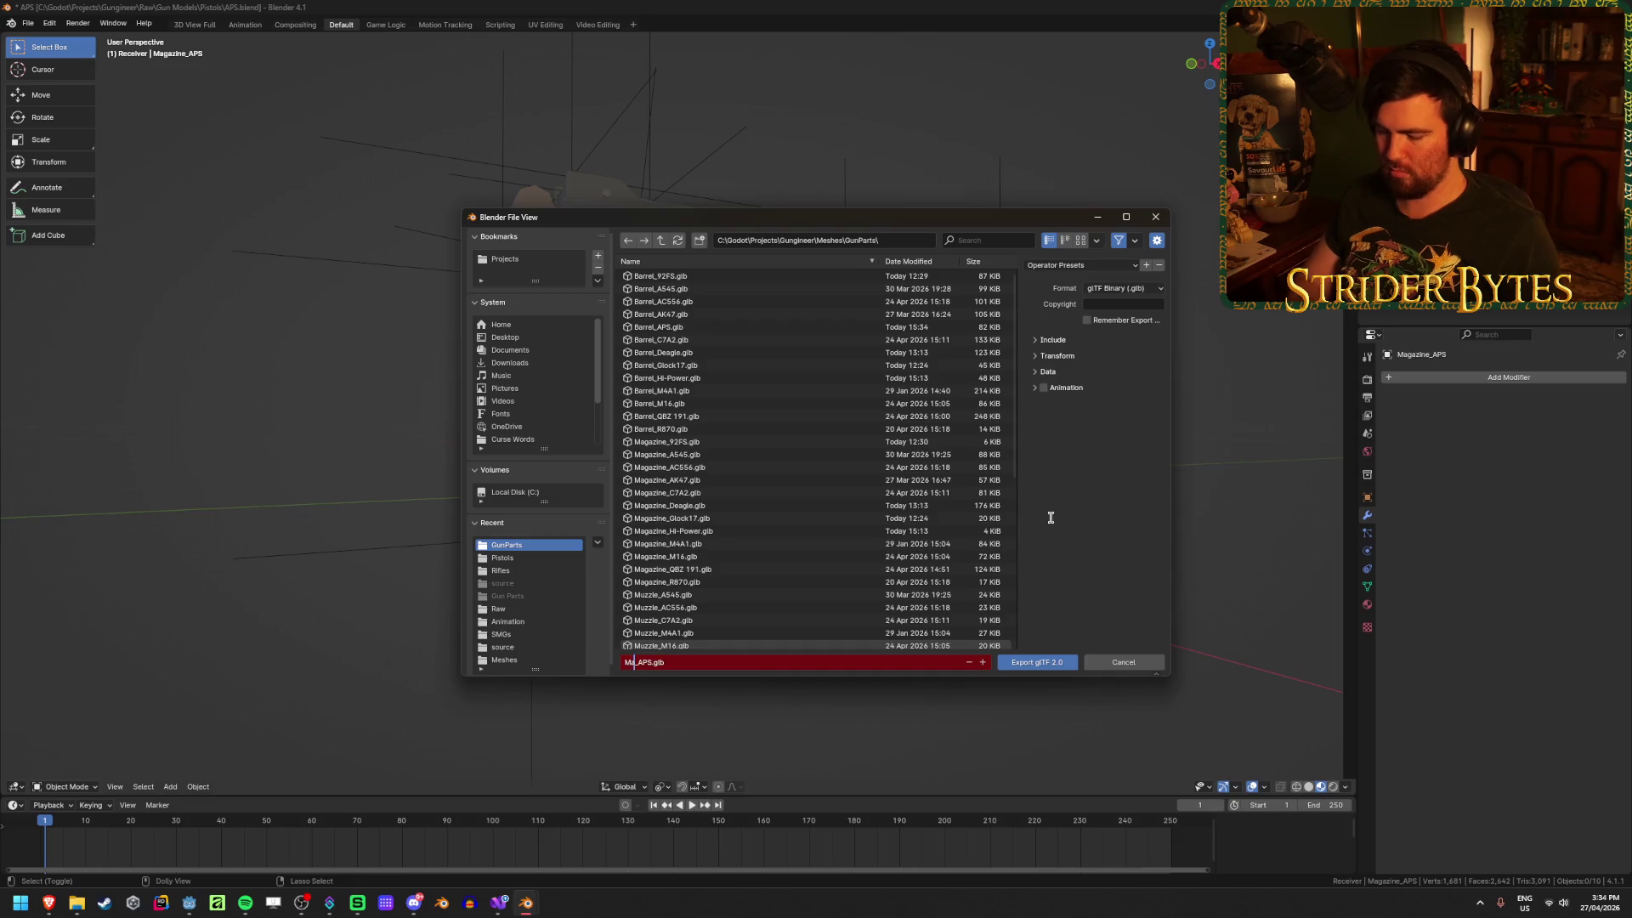
type("gazine")
key("Return")
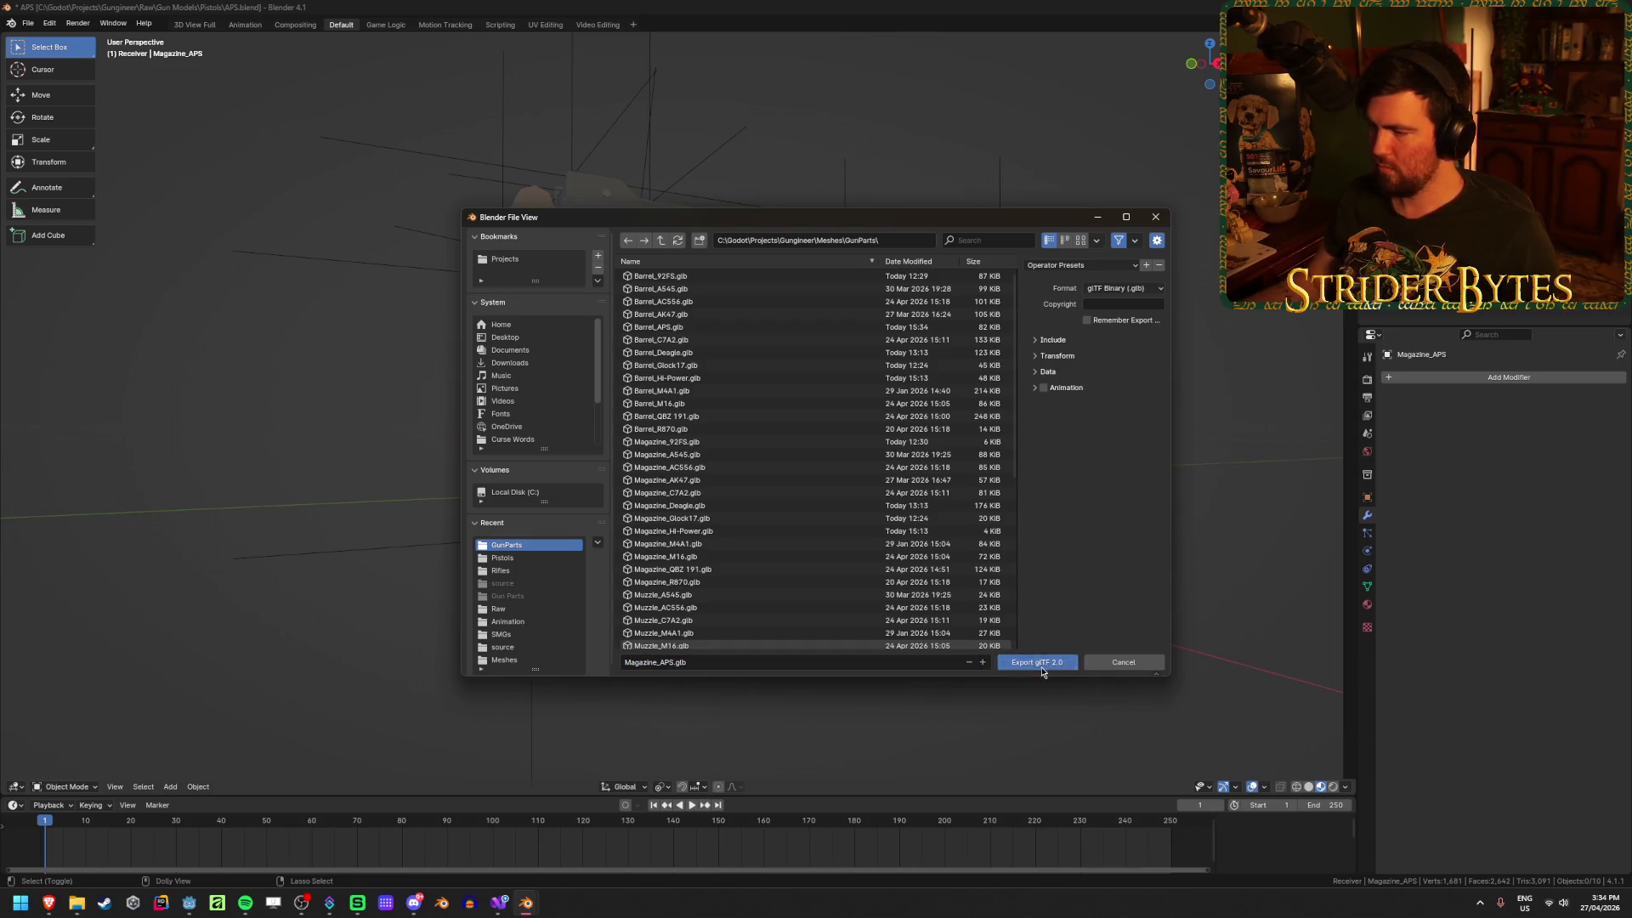
left_click(1042, 669)
key("ctrl+s")
key("ctrl+q")
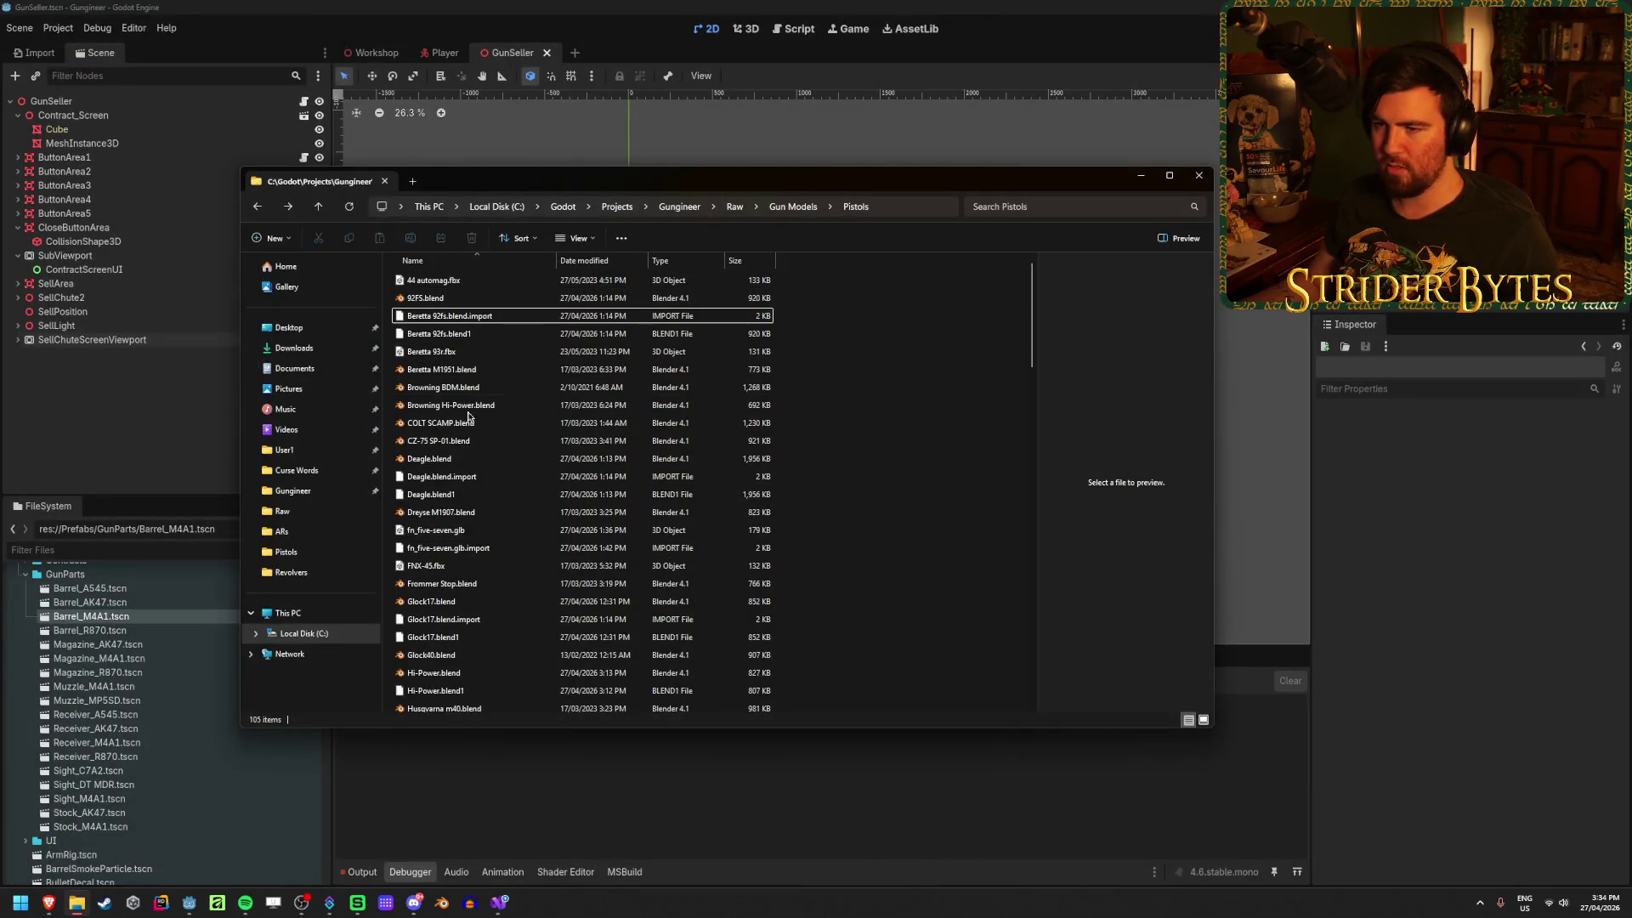
Step: Scroll through the Pistols folder and open Beretta M1951.blend
scroll(856, 358, "down", 20)
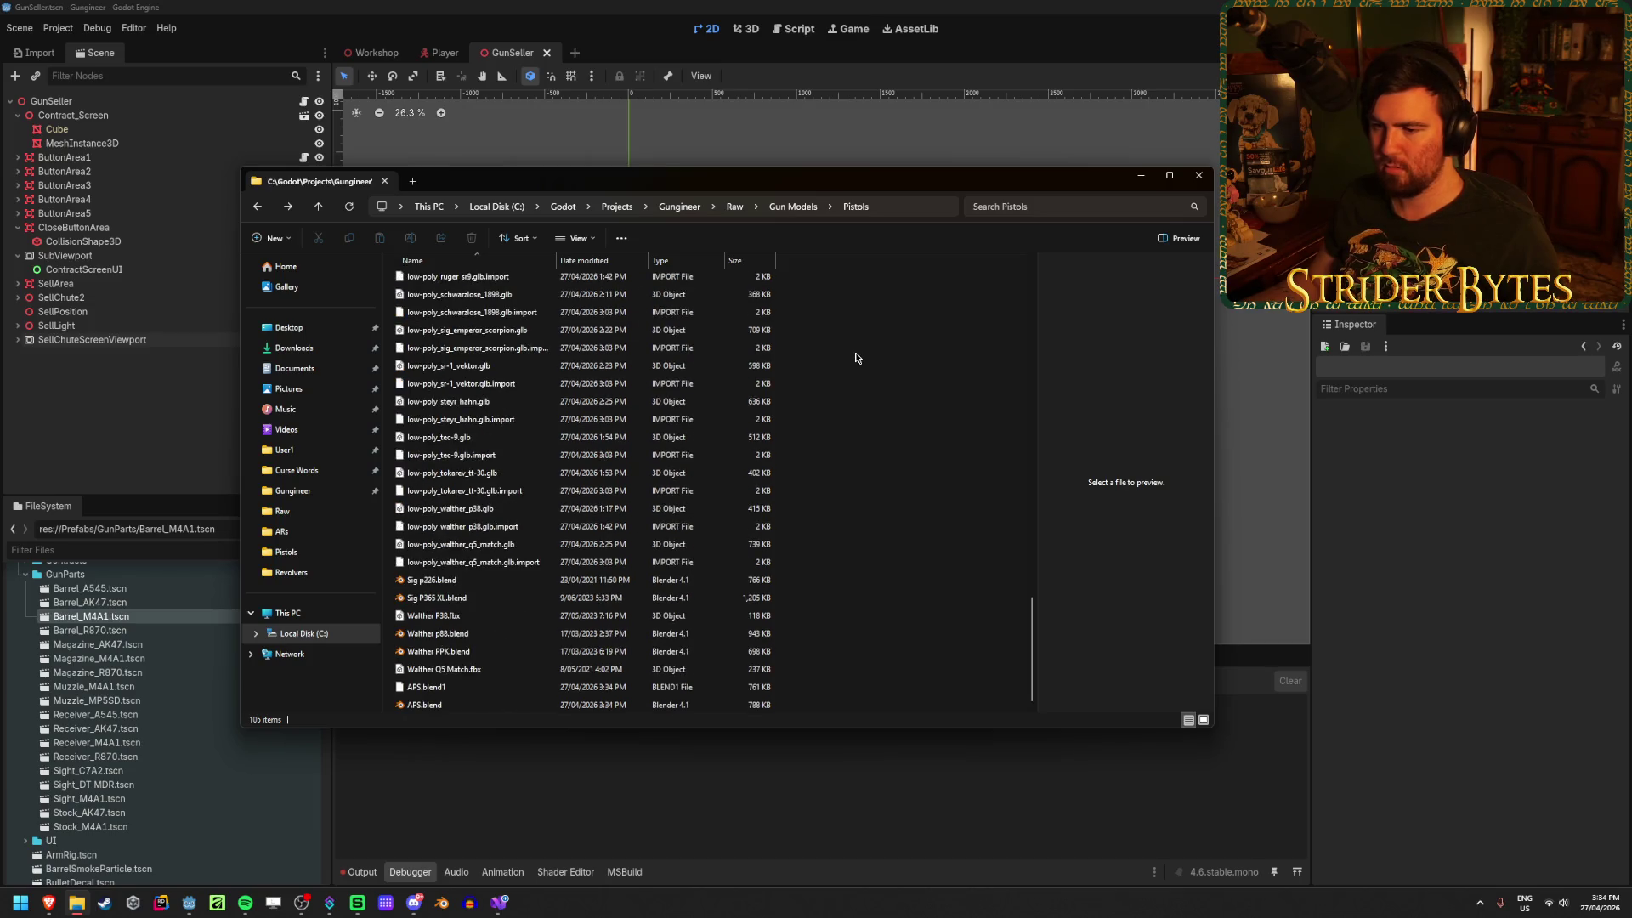
scroll(857, 358, "up", 20)
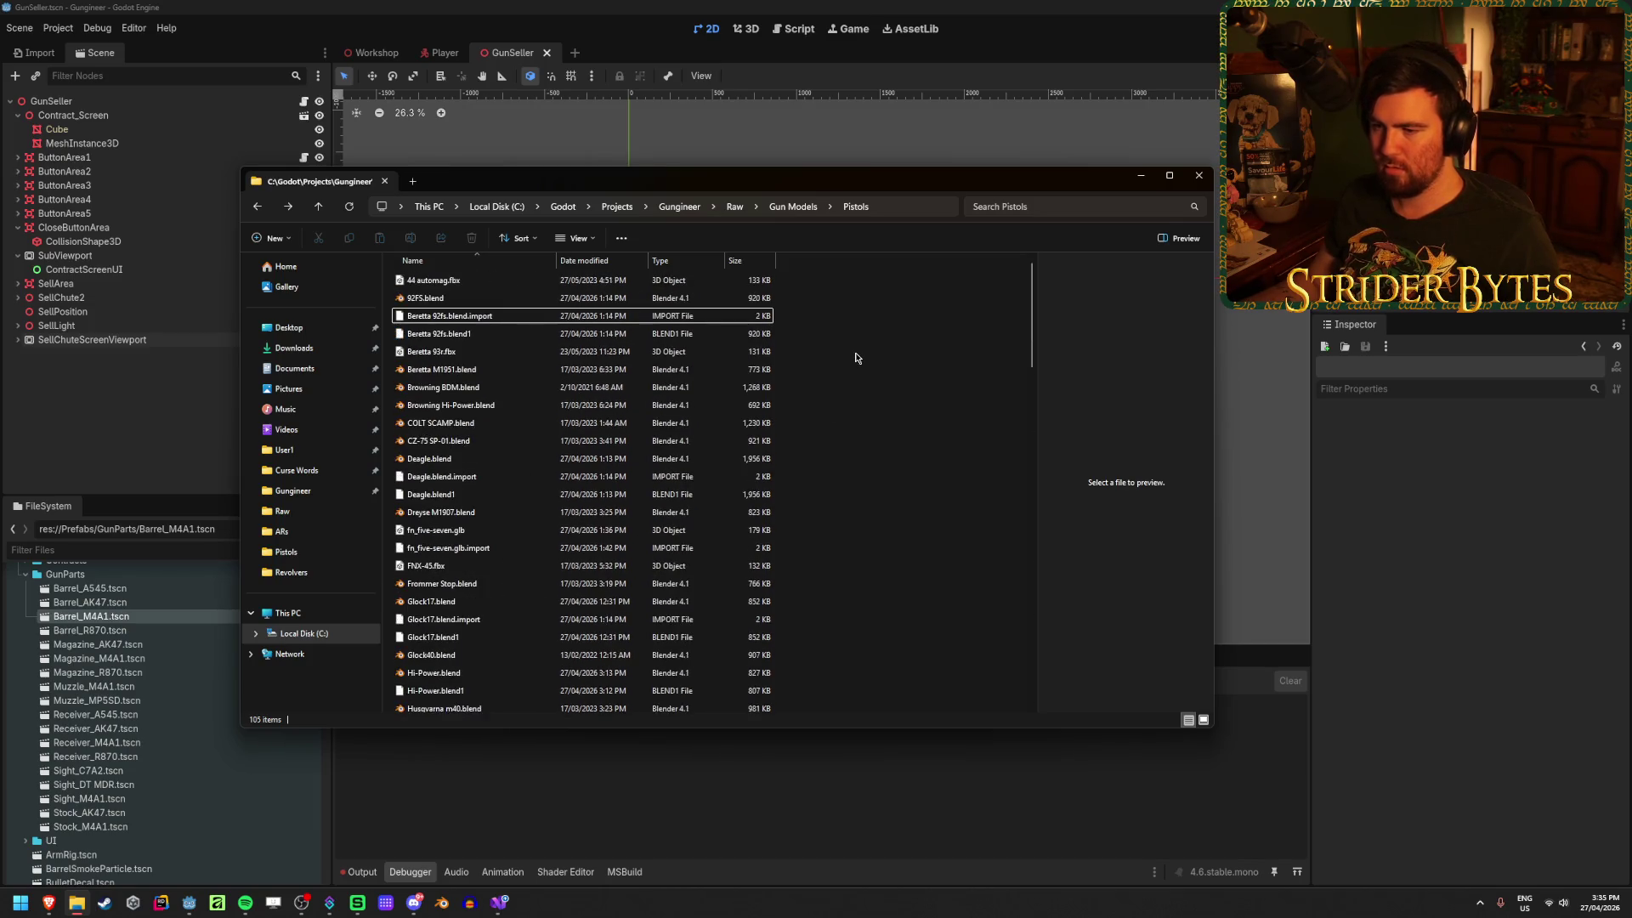
scroll(857, 358, "down", 20)
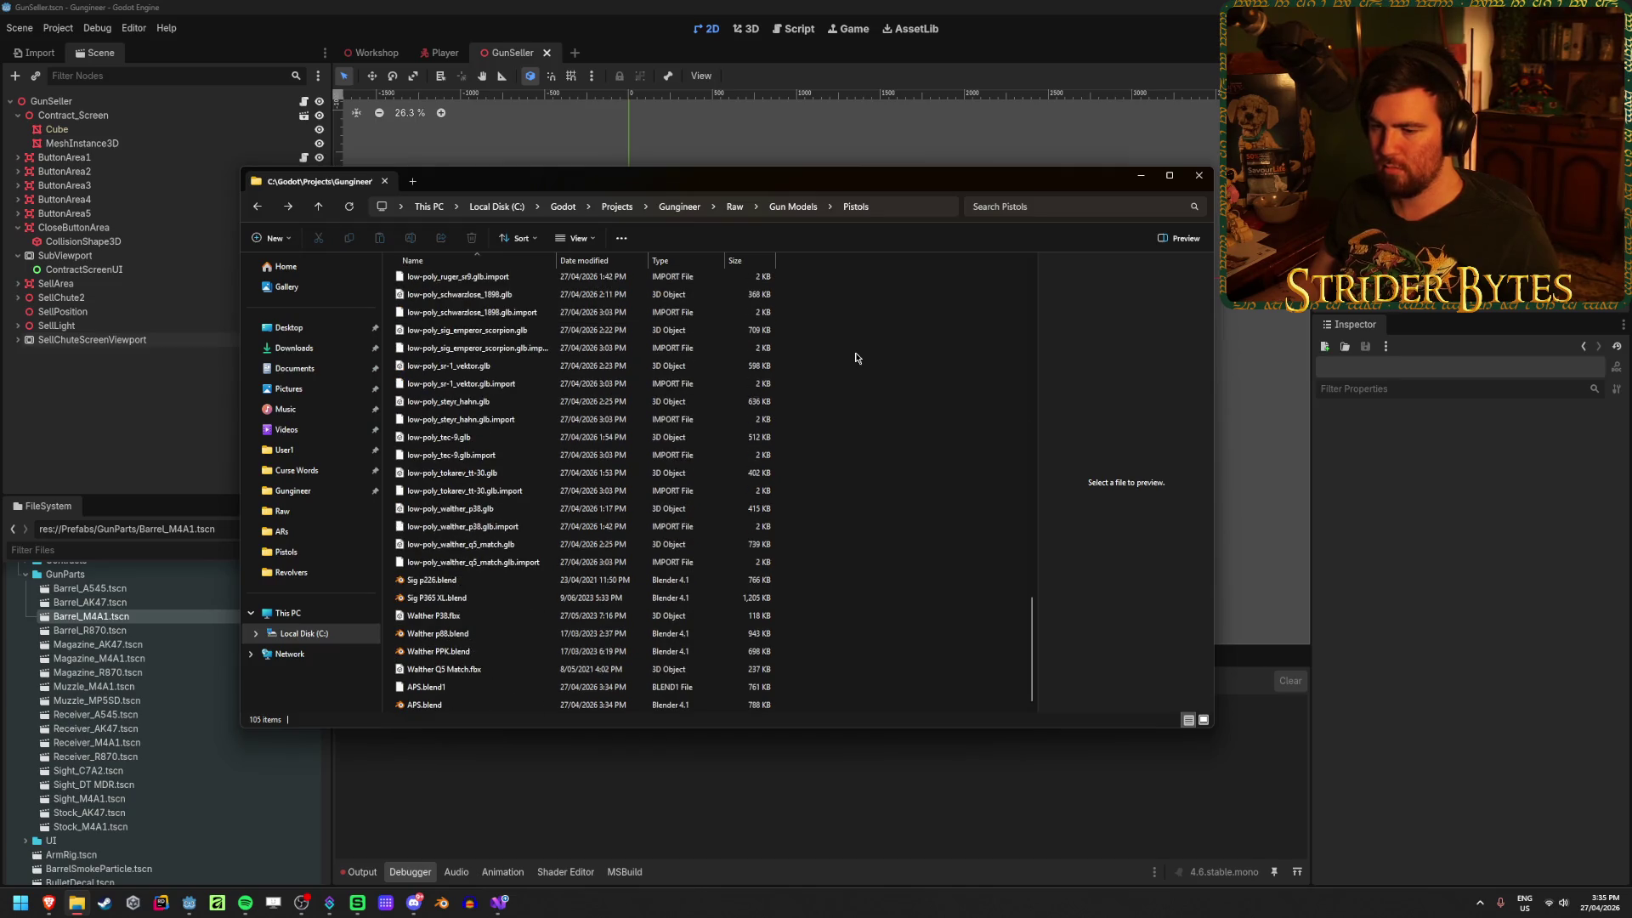
scroll(857, 358, "up", 20)
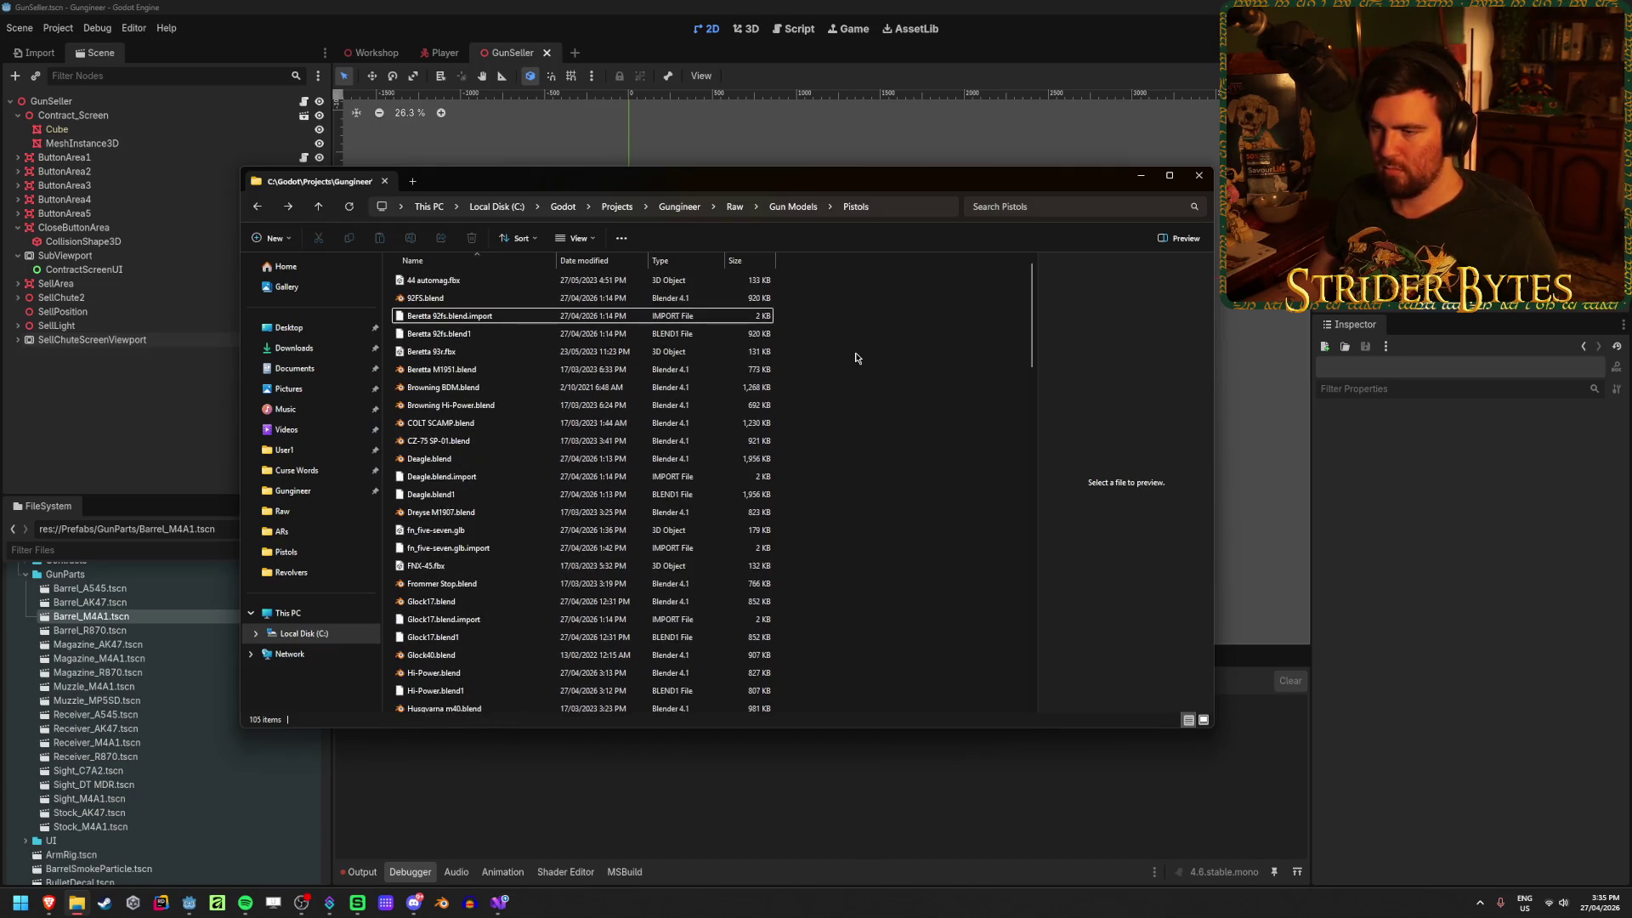
double_click(510, 375)
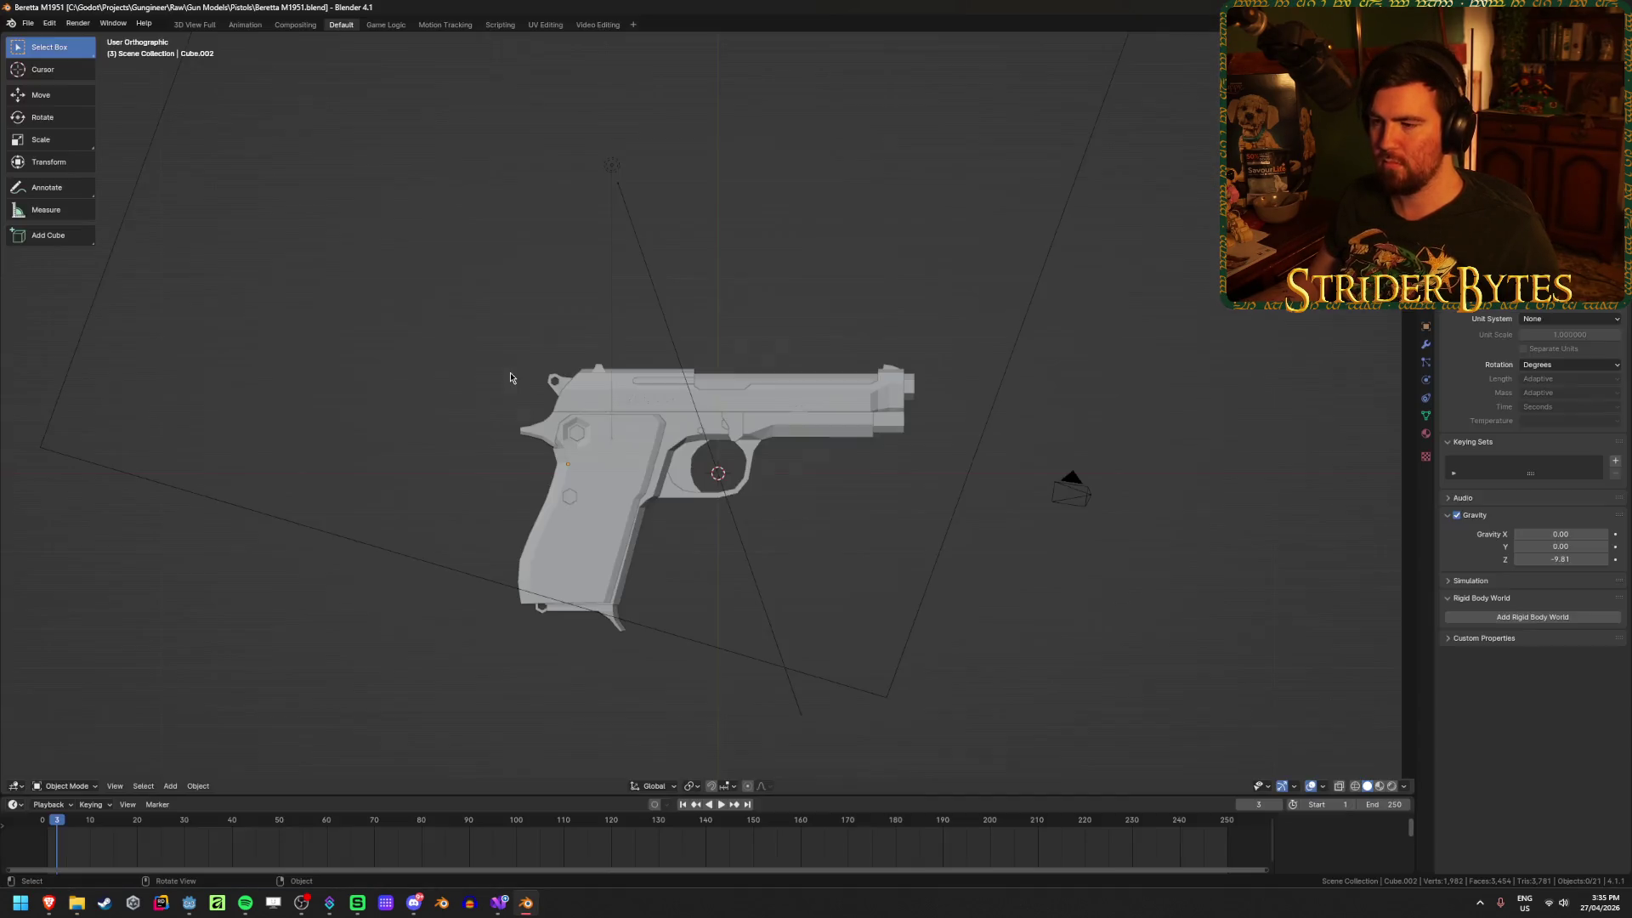
Step: Delete the stray cube and the camera from the Beretta scene
mouse_move(451, 372)
middle_mouse_down()
mouse_move(641, 425)
mouse_move(703, 312)
middle_mouse_up()
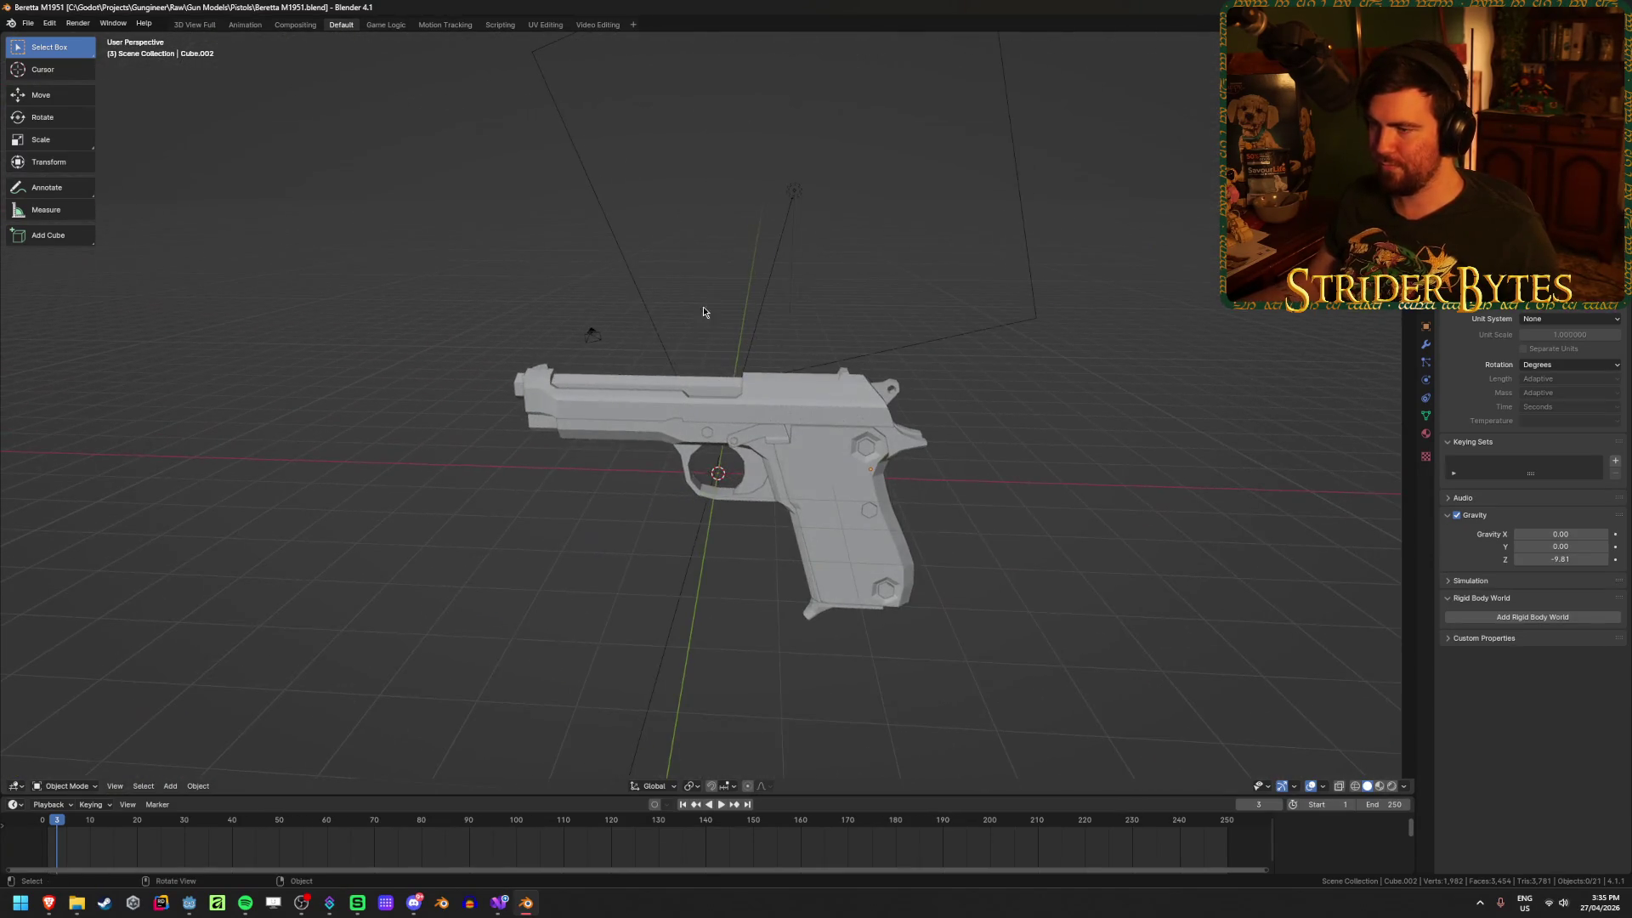
left_click(595, 339)
key("Delete")
left_click(795, 197)
key("Delete")
Step: Apply the Mirror modifiers on Cylinder.004, Cube.001 and Cube, then join all parts
mouse_move(794, 190)
middle_mouse_down()
mouse_move(969, 298)
mouse_move(1355, 302)
mouse_move(1039, 374)
middle_mouse_up()
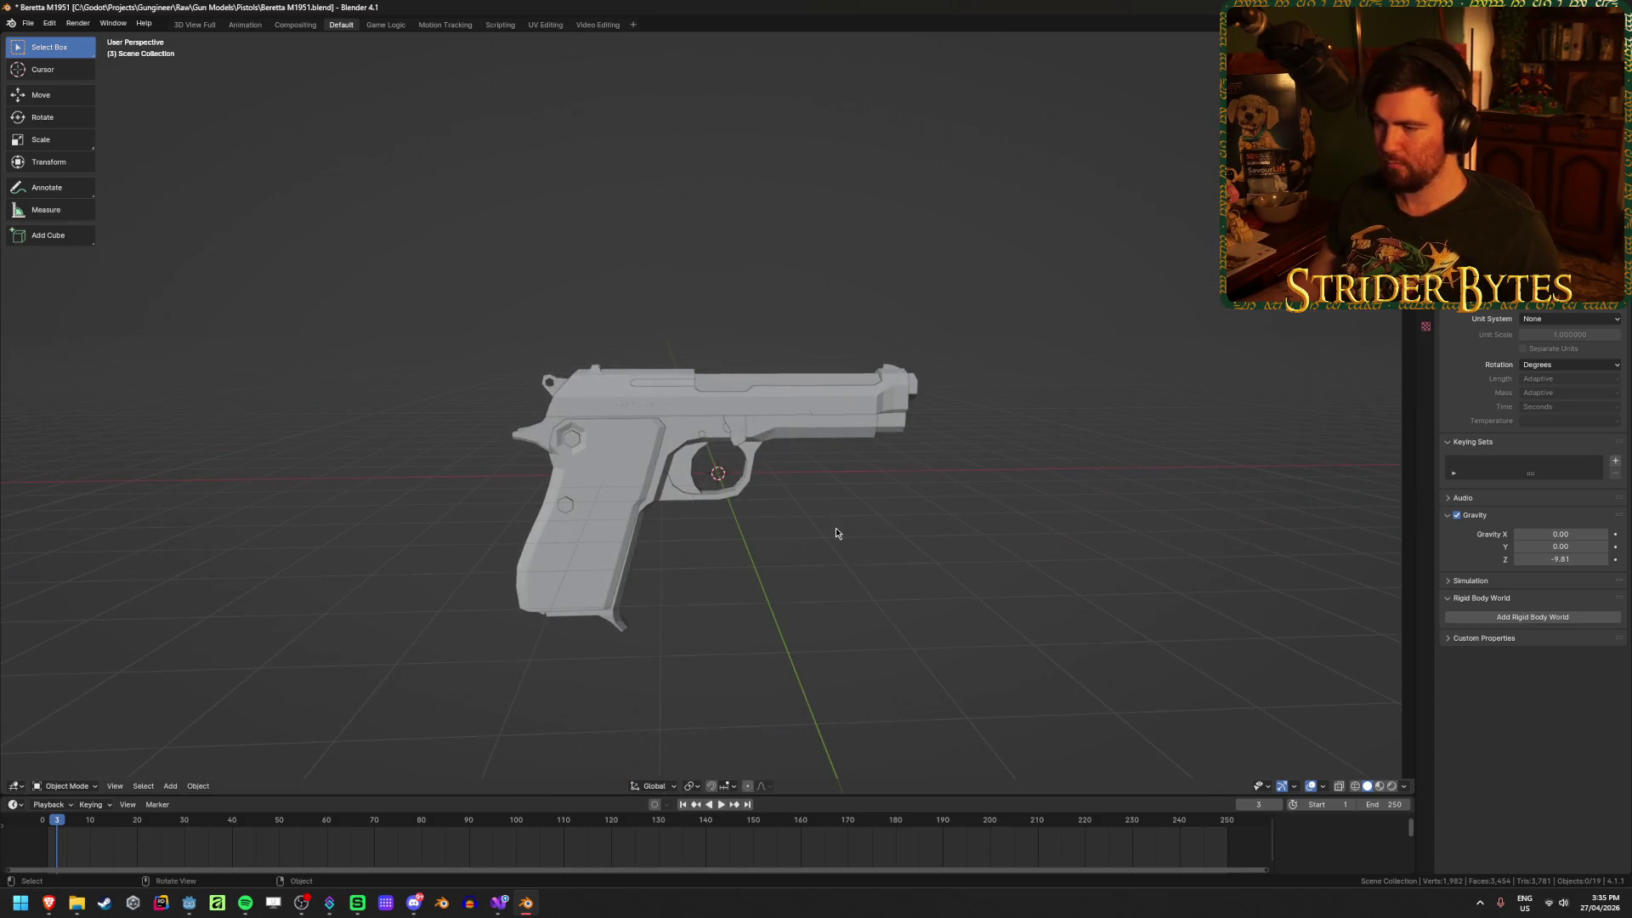
left_click_drag(1521, 180, 1521, 441)
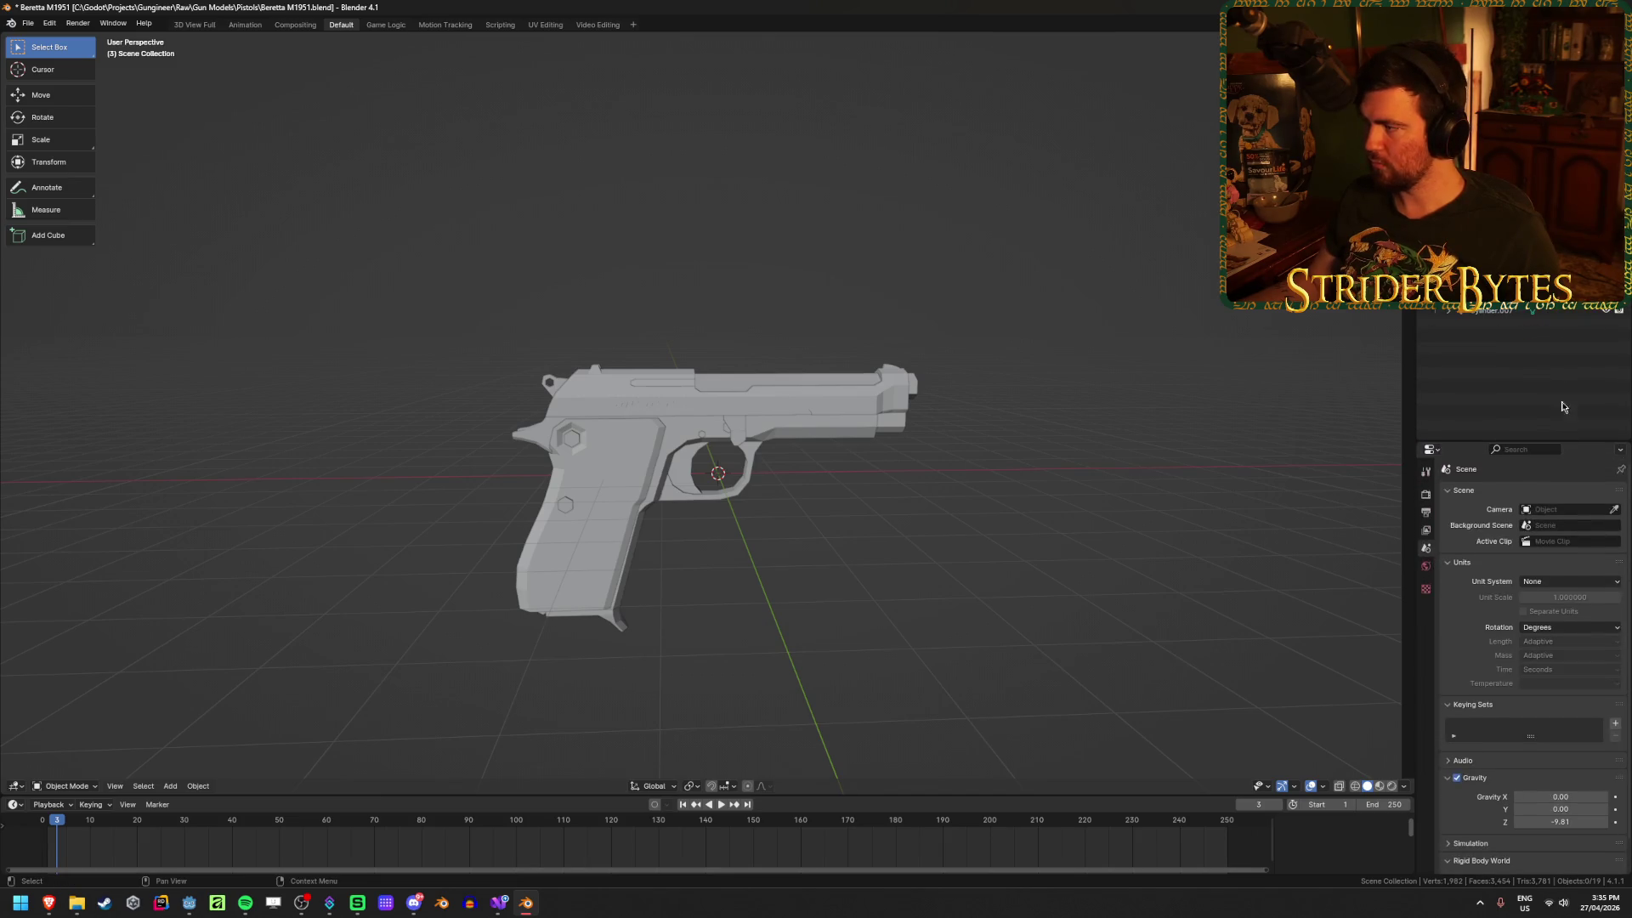
left_click(1496, 280)
left_click(1427, 606)
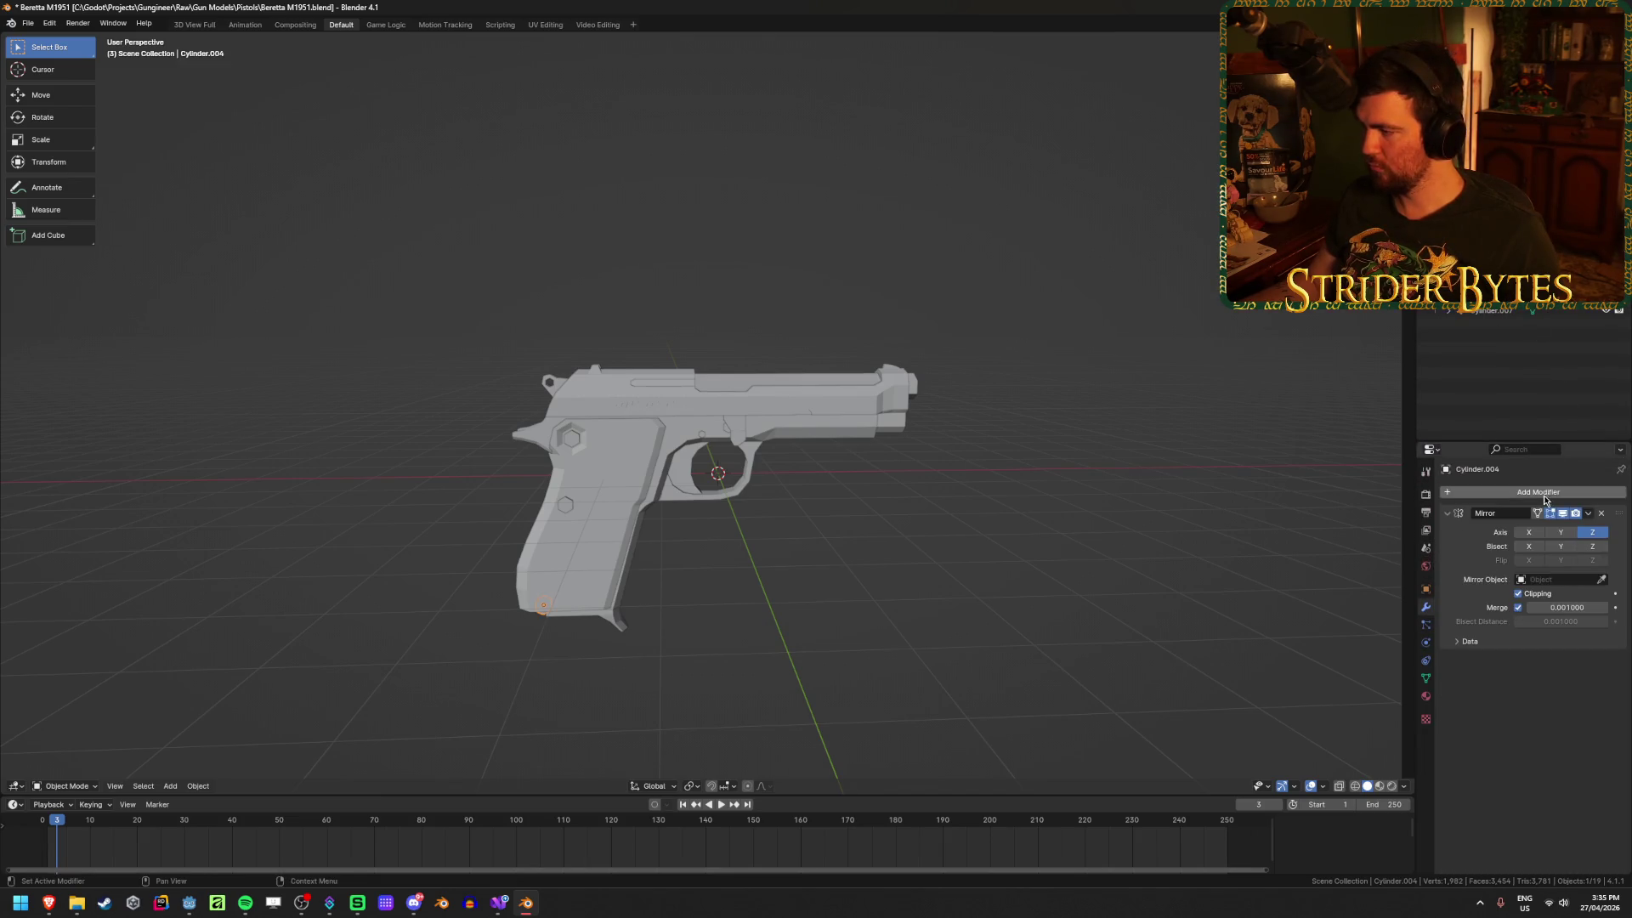
key("ctrl+a")
left_click(672, 393)
key("ctrl+a")
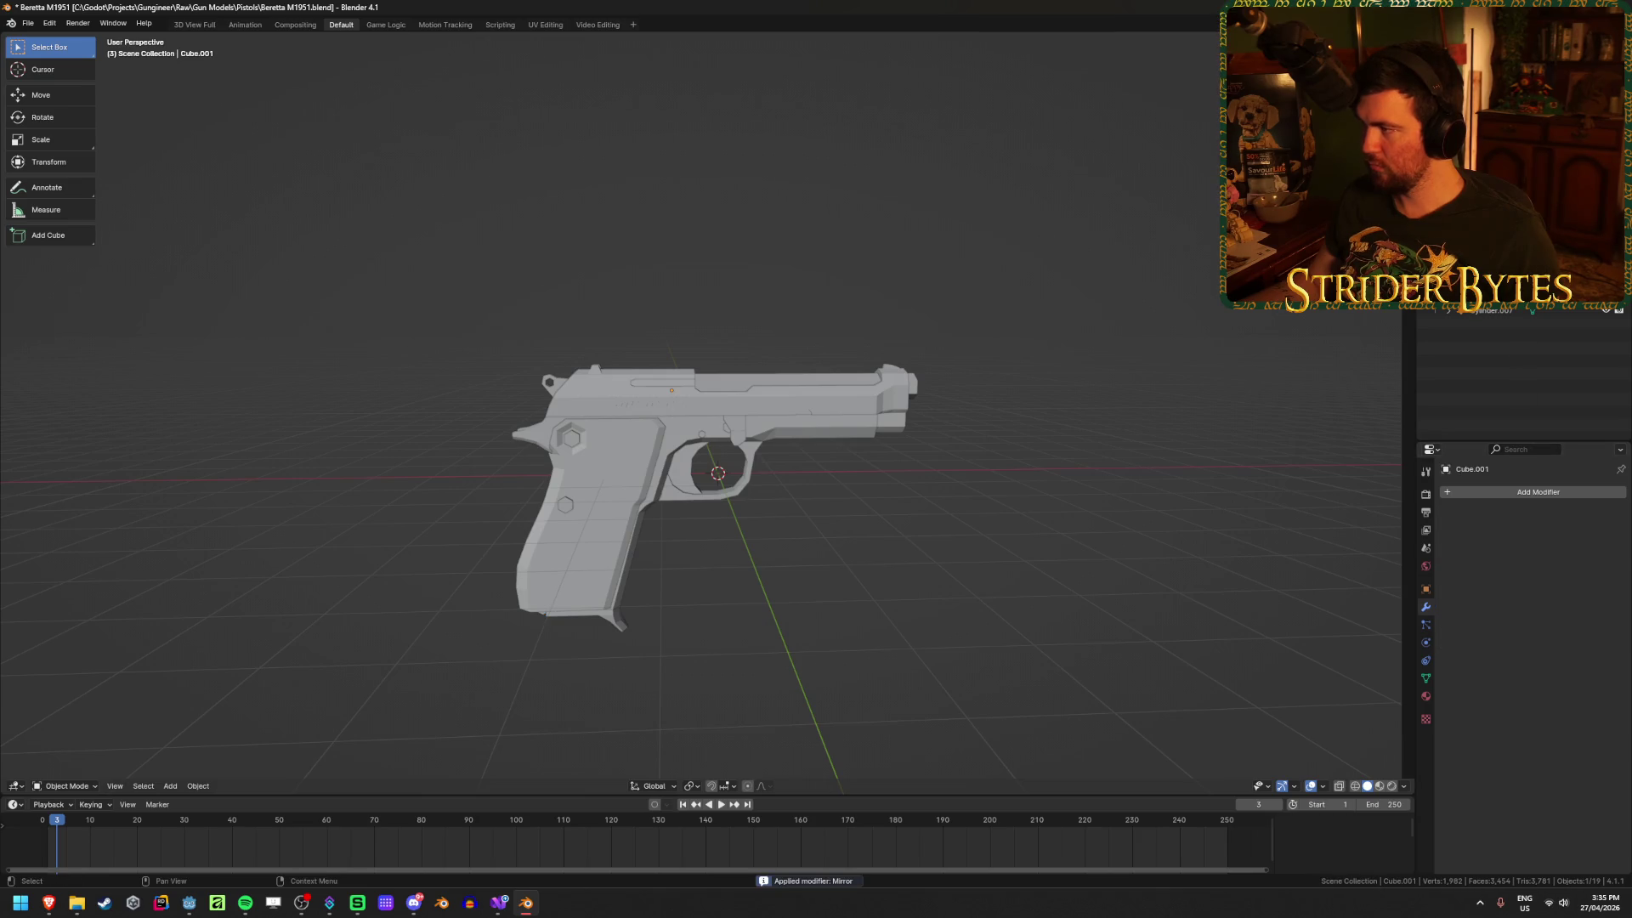
left_click(646, 510)
key("ctrl+a")
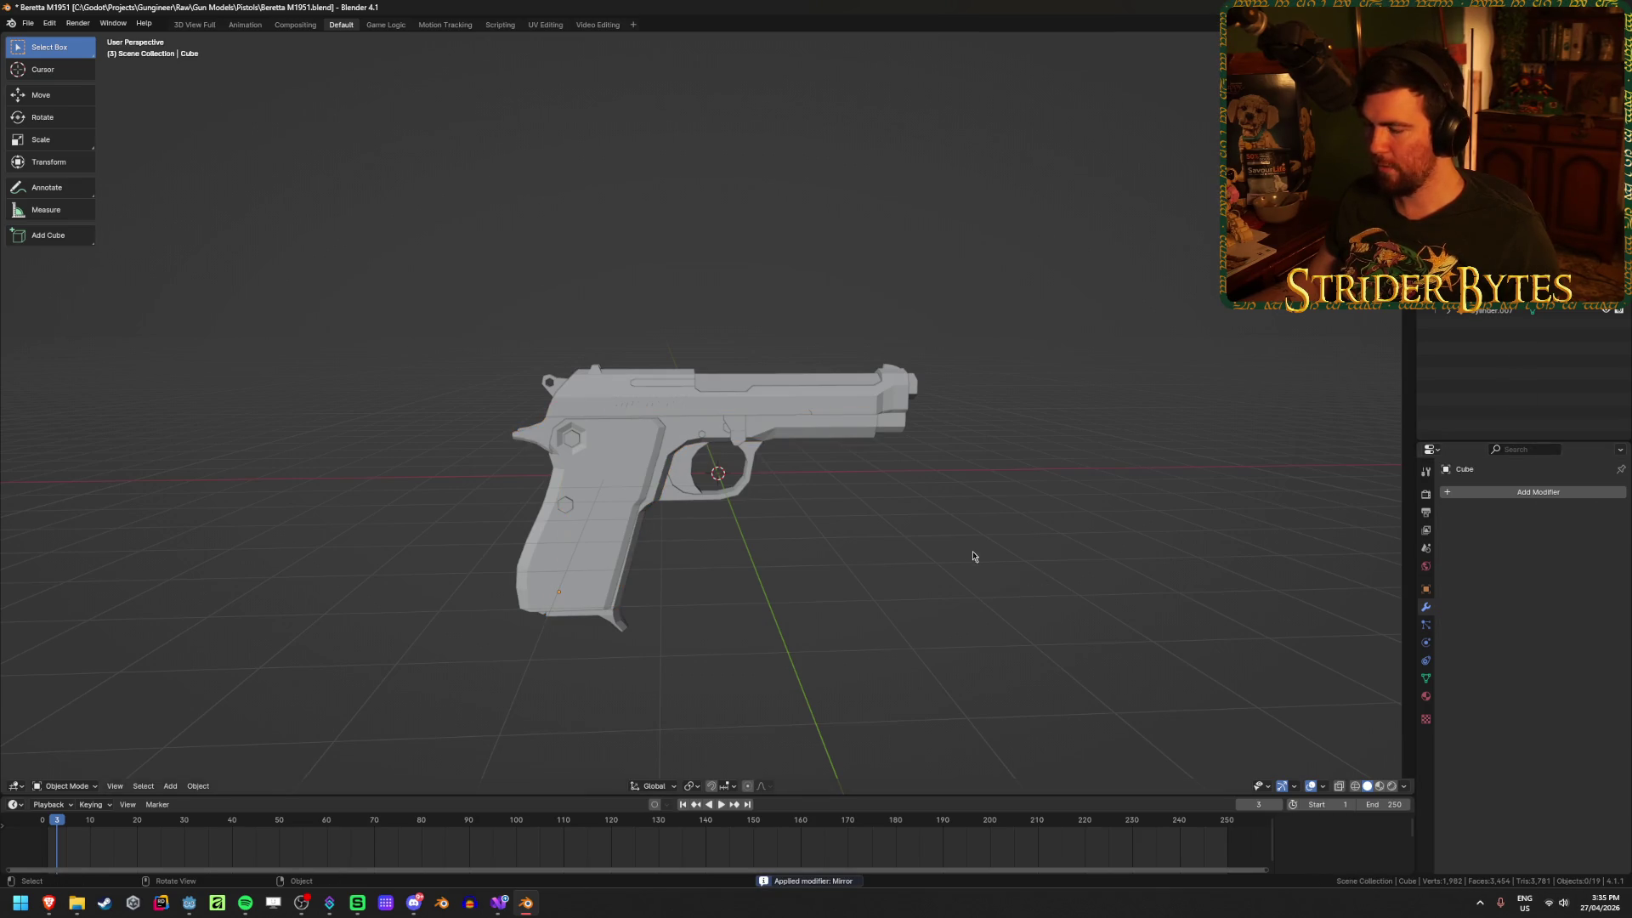
key("a")
key("ctrl+j")
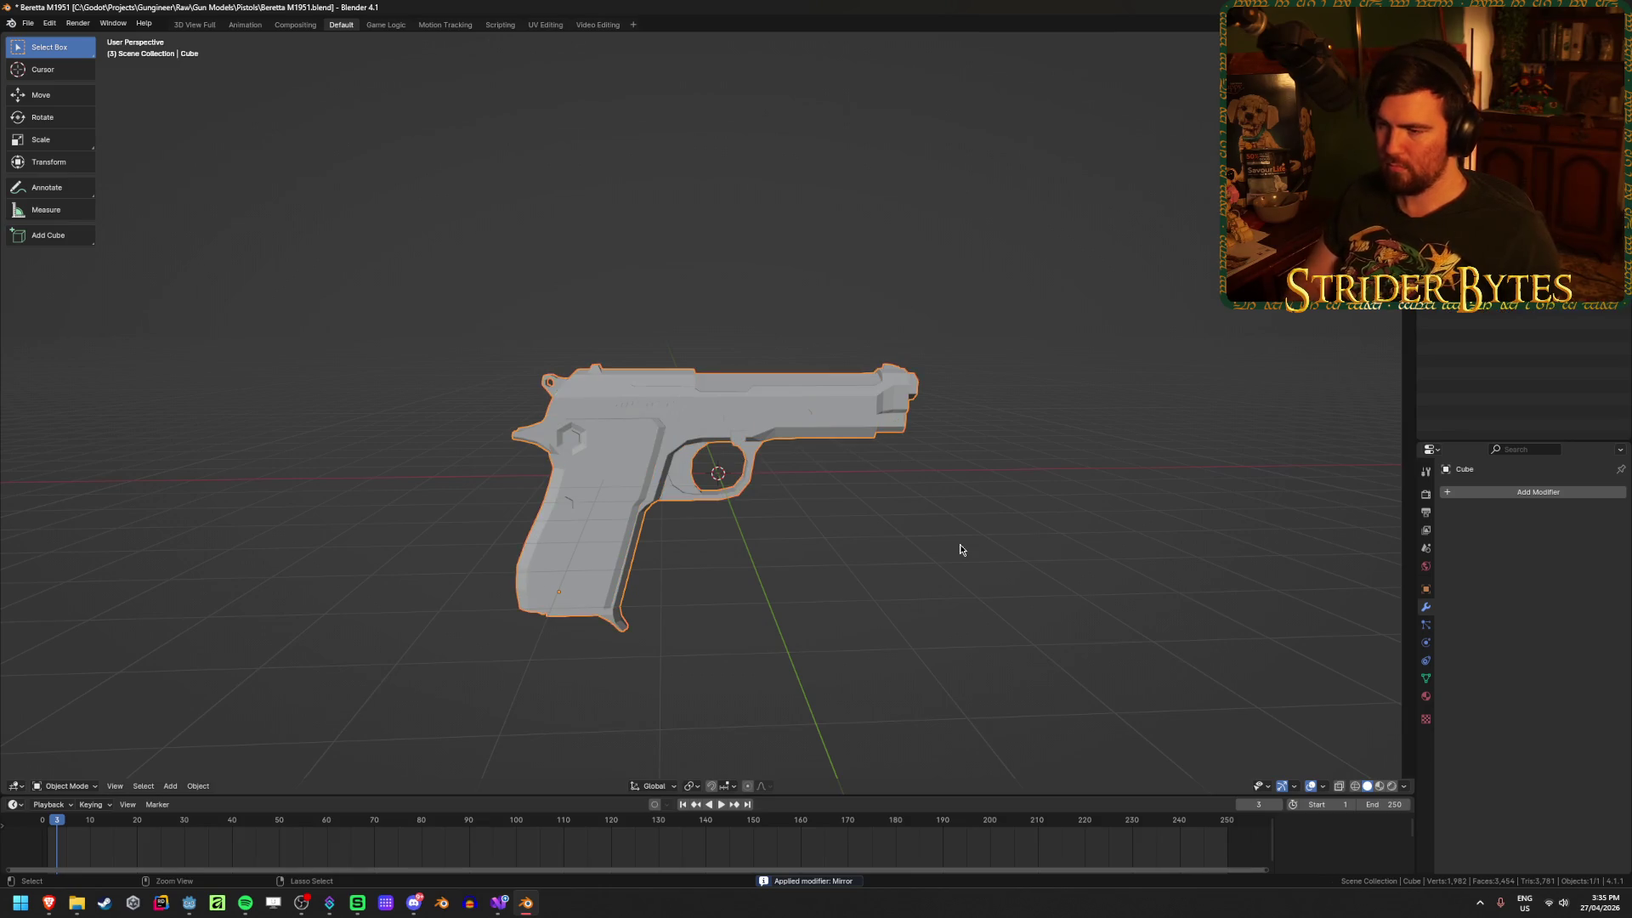
Step: In Edit Mode, select an edge and a vertex on the grip's front, then return to Object Mode
mouse_move(620, 597)
middle_mouse_down()
mouse_move(648, 564)
mouse_move(788, 543)
mouse_move(765, 626)
mouse_move(783, 651)
mouse_move(850, 552)
middle_mouse_up()
key("Tab")
key("alt+a")
scroll(850, 552, "down", 3)
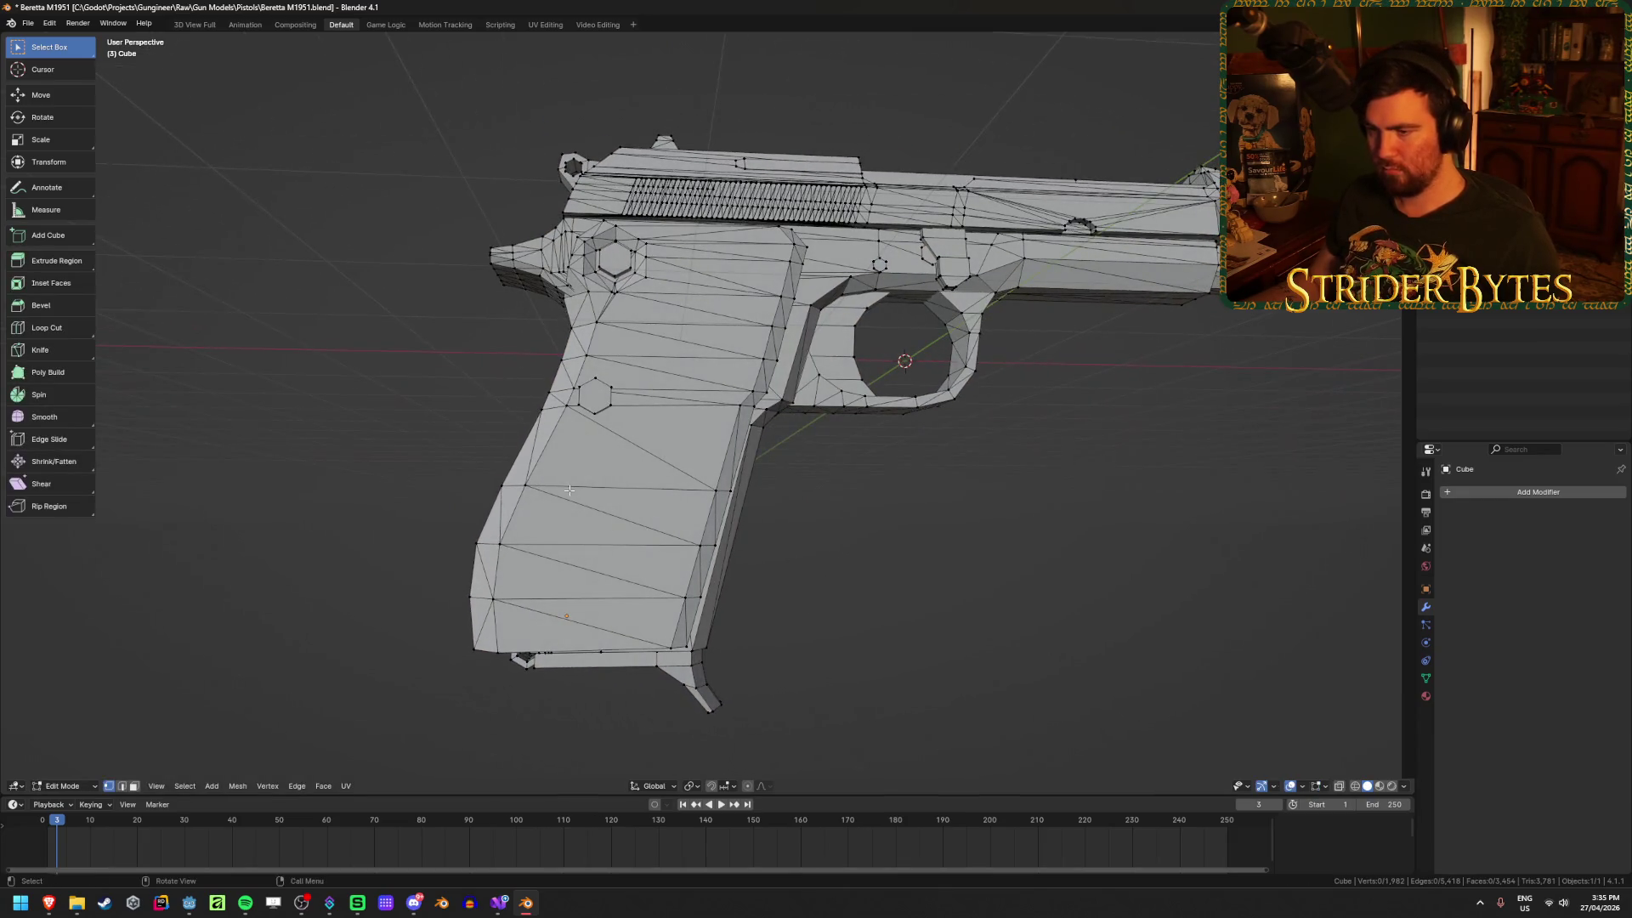
left_click(722, 484)
mouse_move(722, 485)
middle_mouse_down()
mouse_move(652, 552)
mouse_move(509, 493)
middle_mouse_up()
left_click(509, 493, "shift")
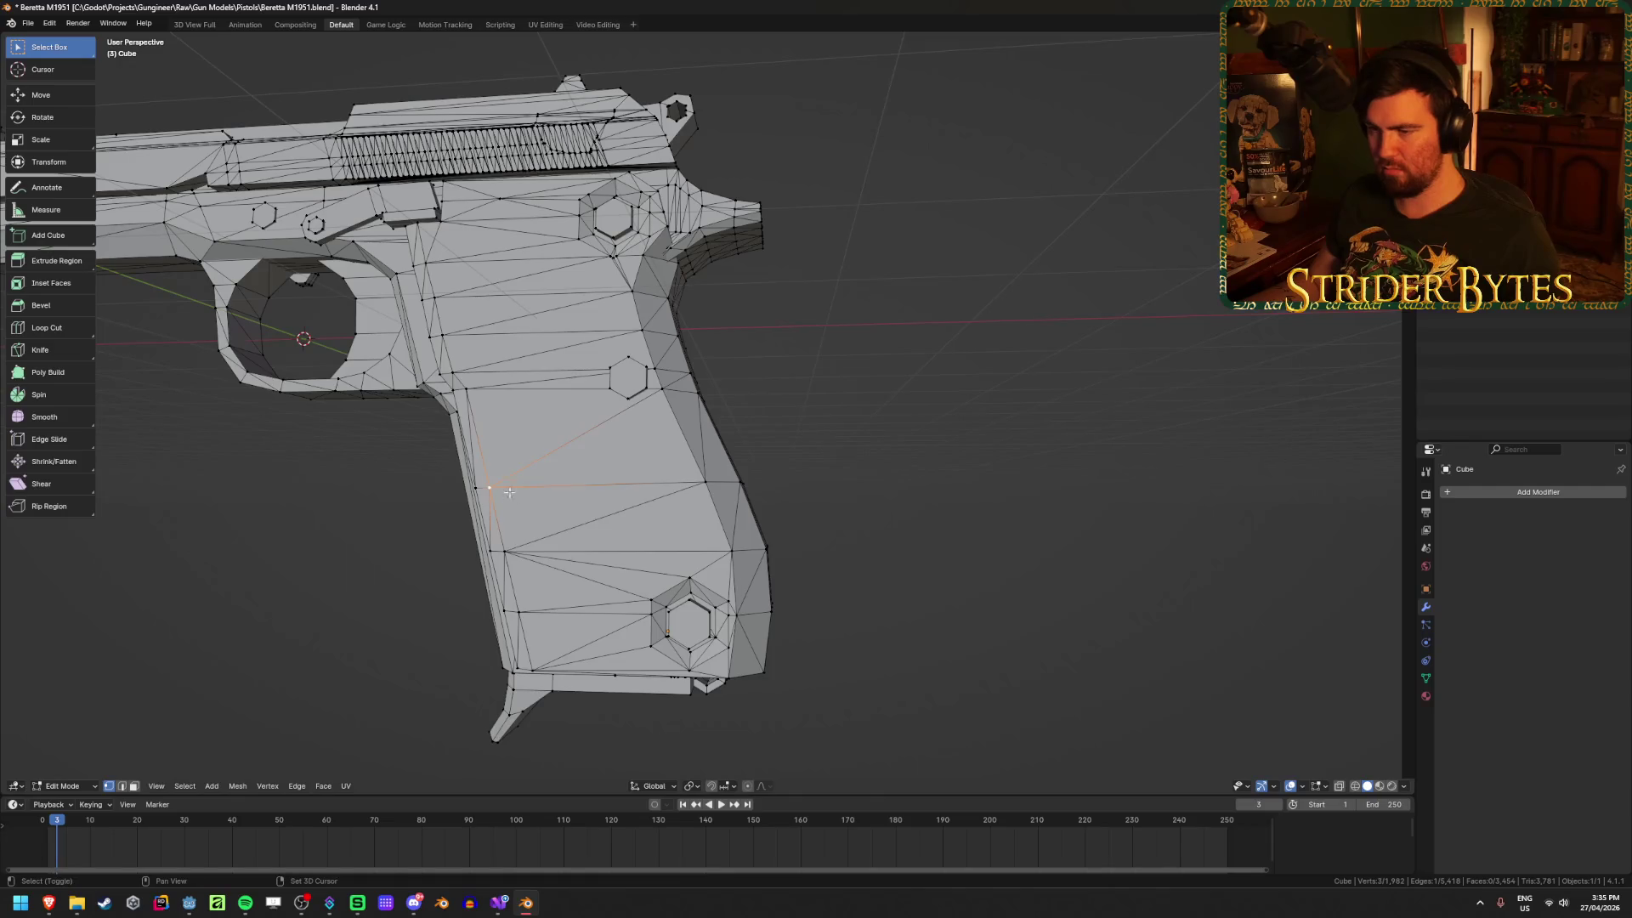
key("Tab")
Step: Set the pistol's origin to its geometry, reselect it, and save the blend file
right_click(935, 497)
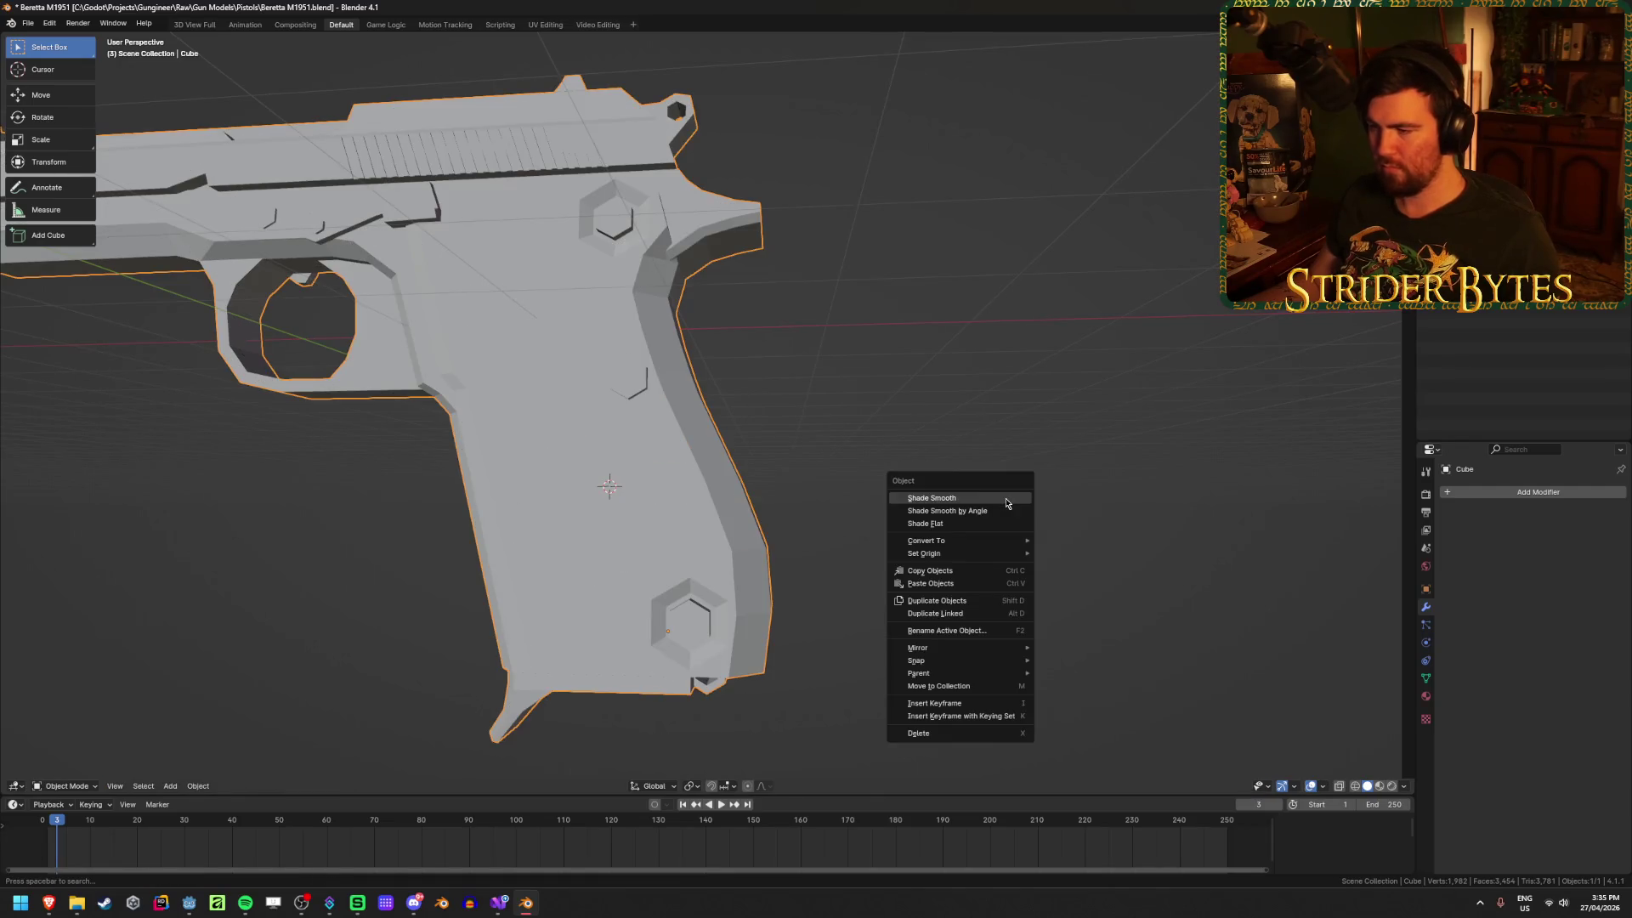
mouse_move(999, 554)
left_click(1071, 567)
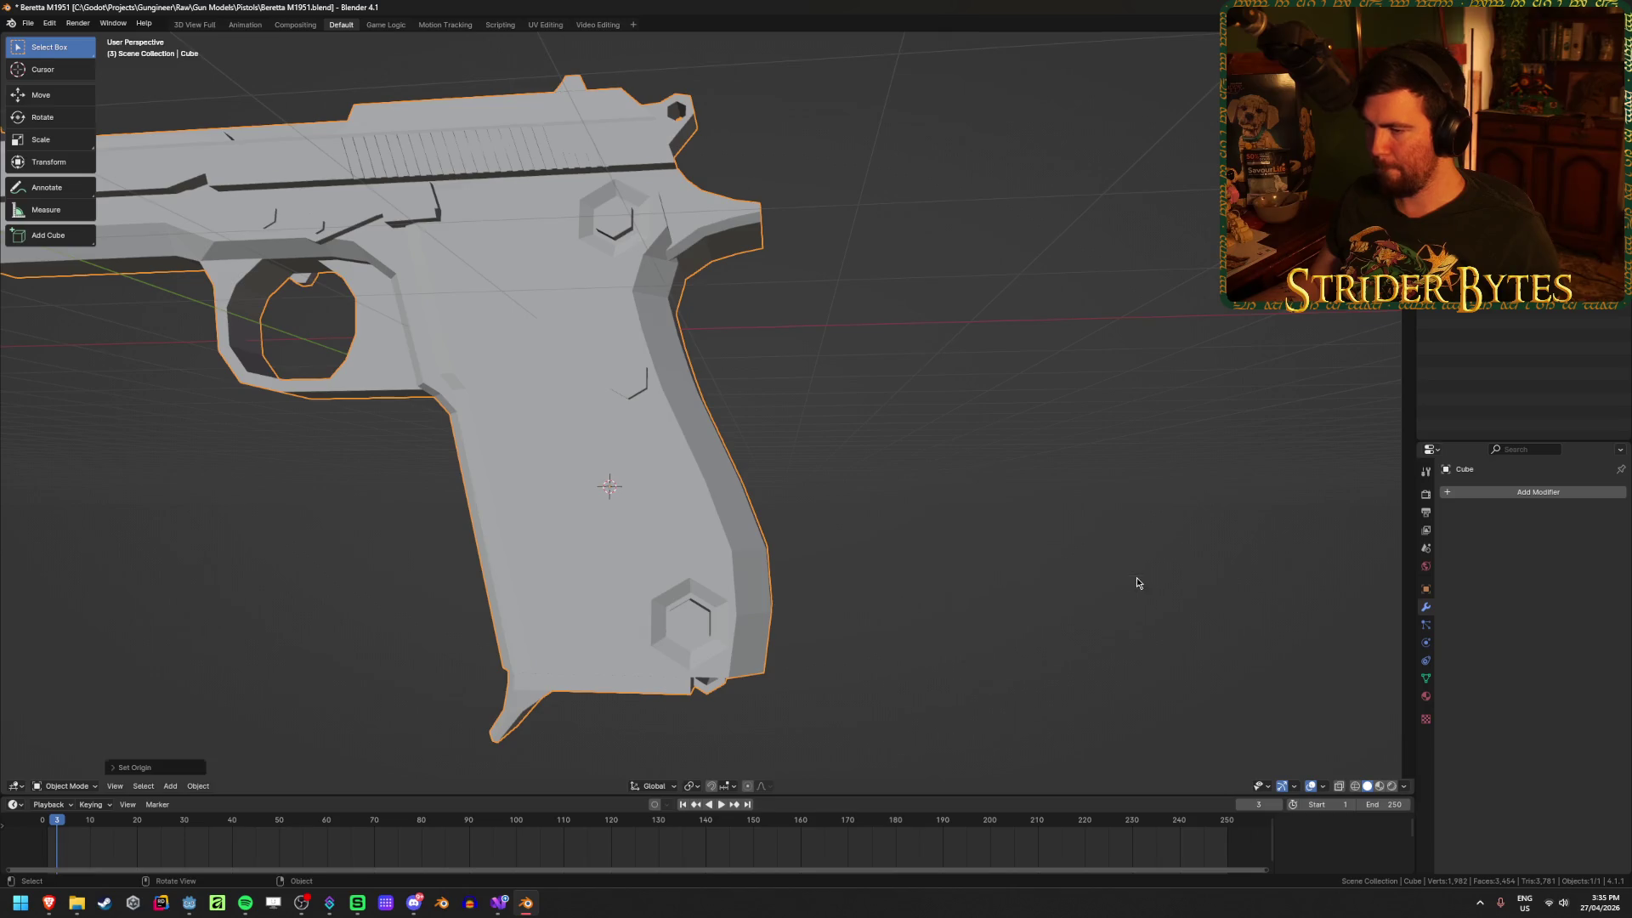
left_click(1054, 549)
middle_click_drag(1054, 549, 863, 563)
key("a")
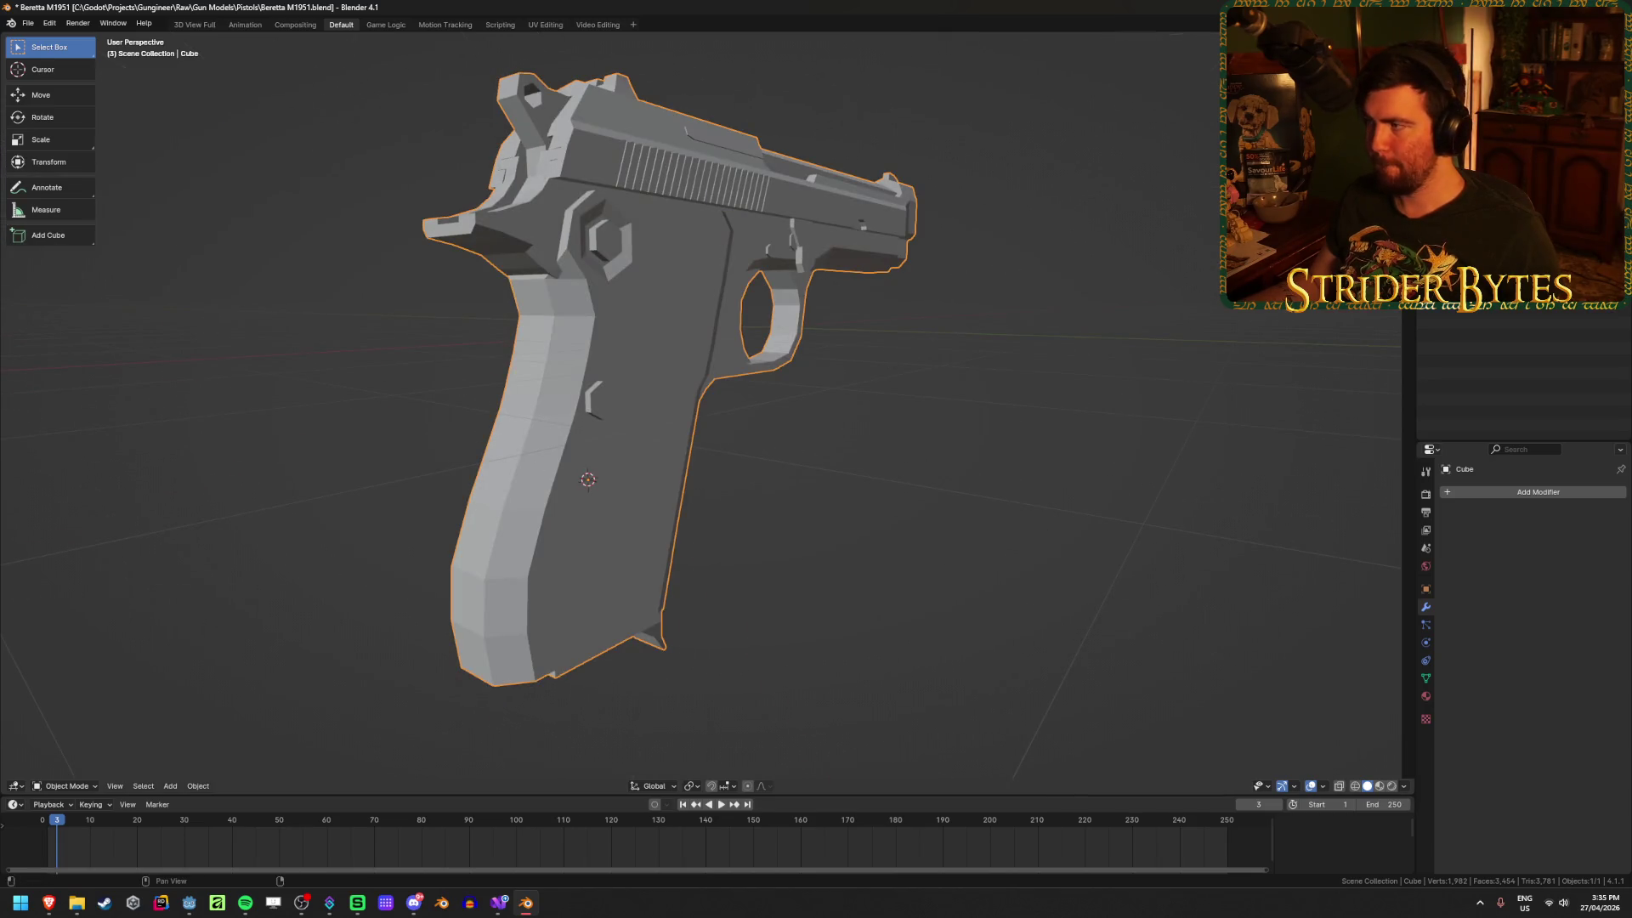
scroll(1141, 354, "down", 2)
middle_click_drag(1105, 391, 1141, 354)
key("ctrl+s")
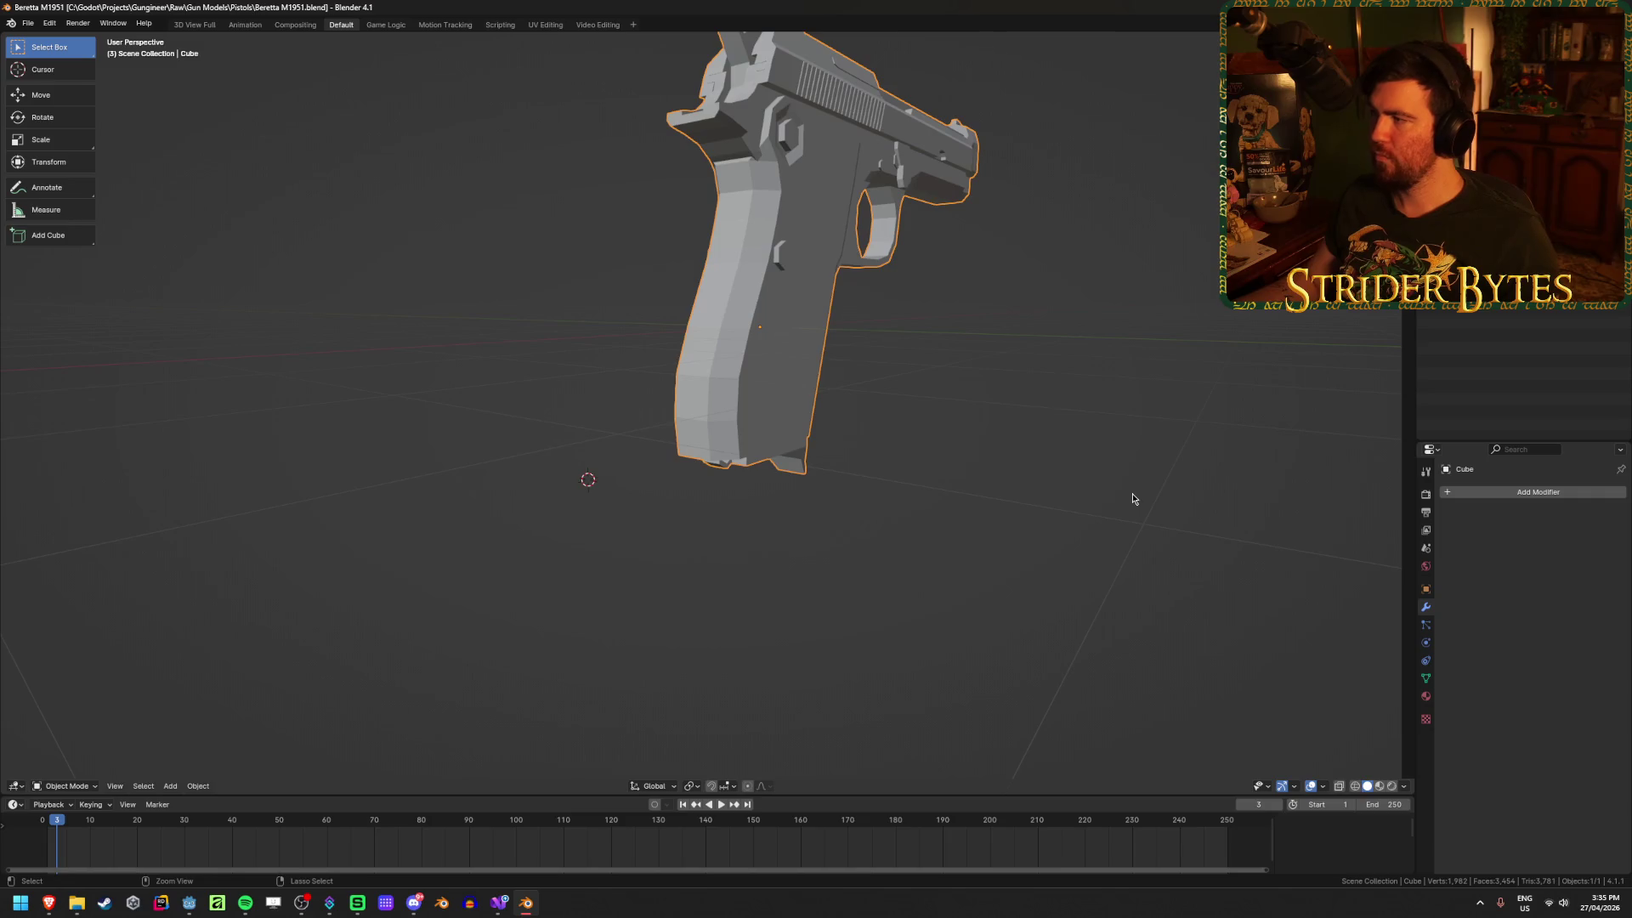
Step: Change the pivot point and rotate the pistol -90° about the global Z axis
mouse_move(1132, 493)
middle_mouse_down()
mouse_move(987, 434)
mouse_move(1075, 411)
middle_mouse_up()
scroll(1075, 411, "down", 4)
key("r")
key("z")
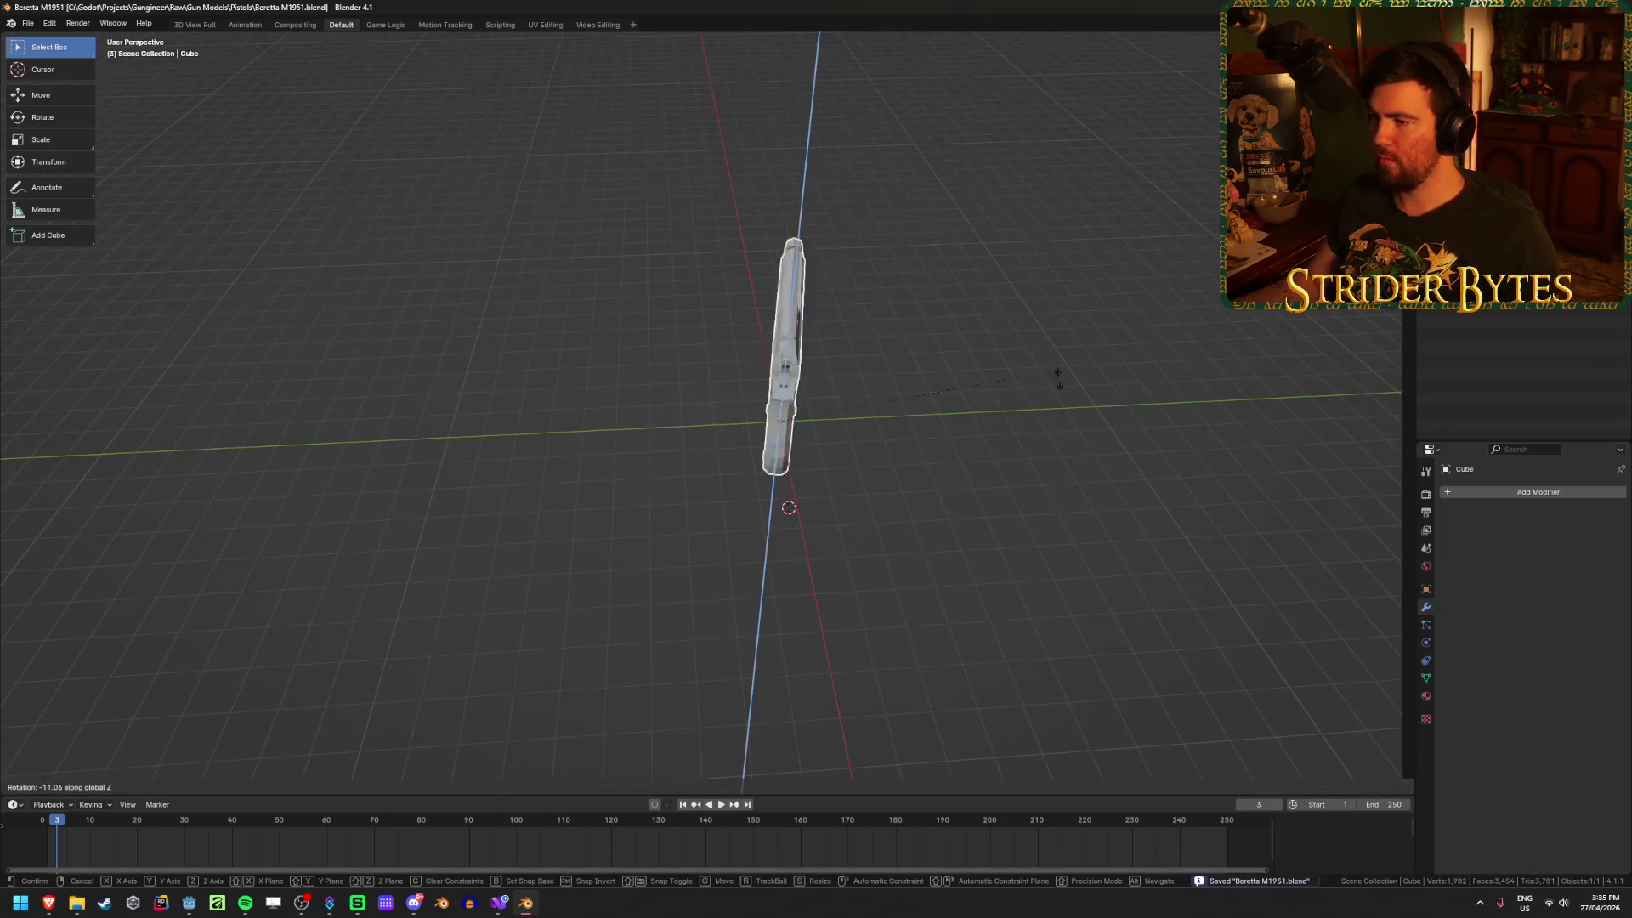
key("Escape")
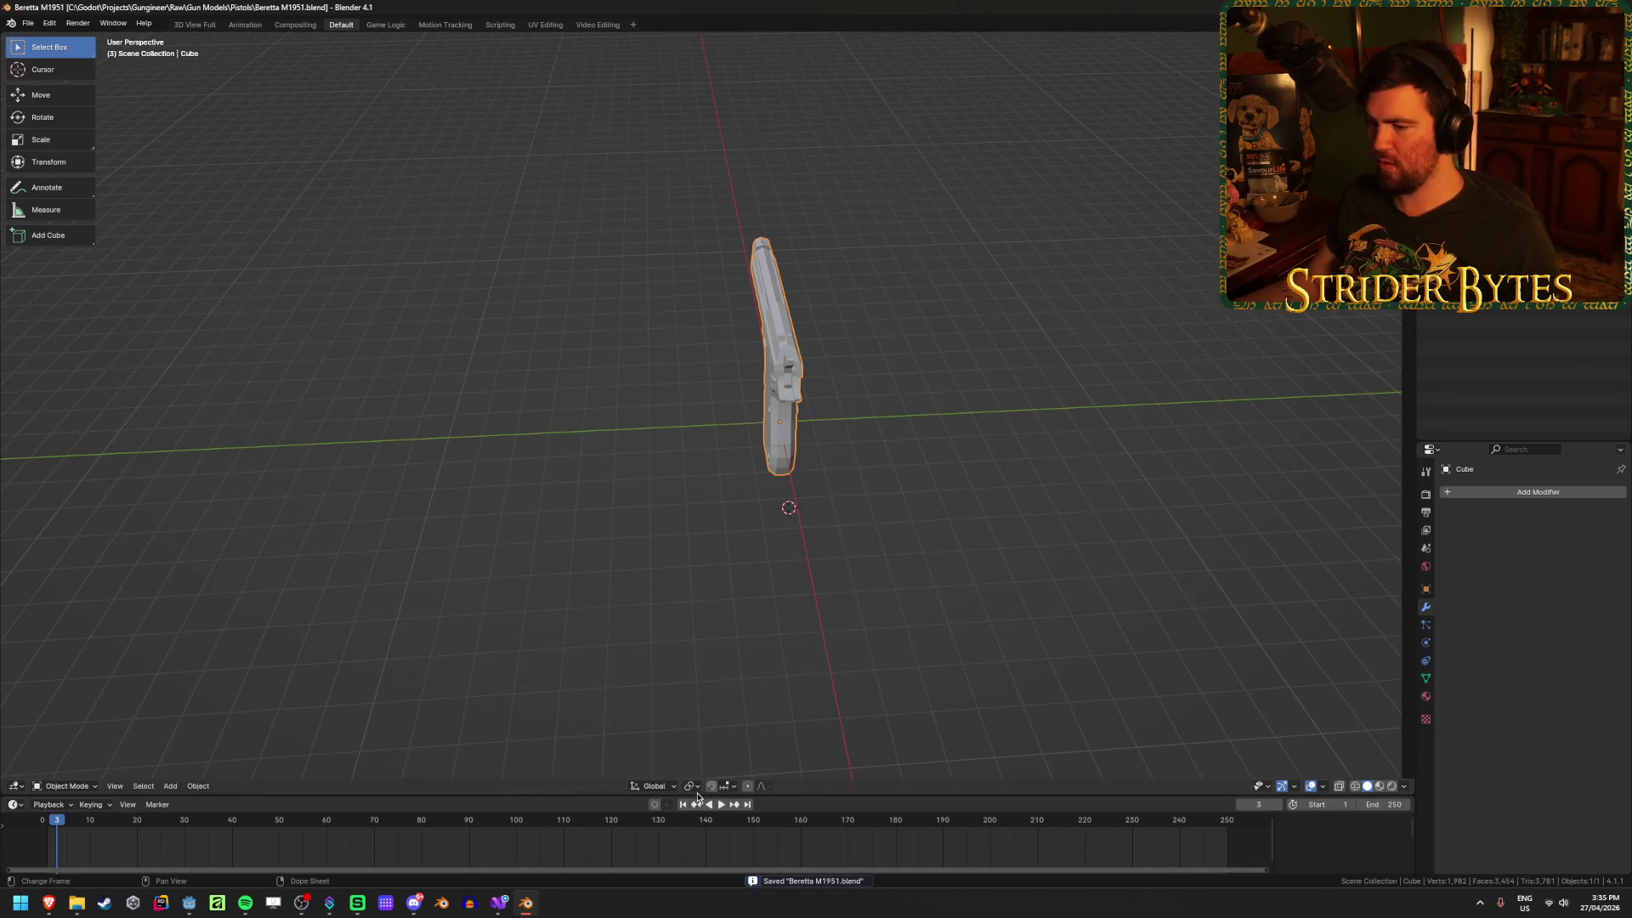
left_click(690, 785)
left_click(722, 754)
key("r")
key("z")
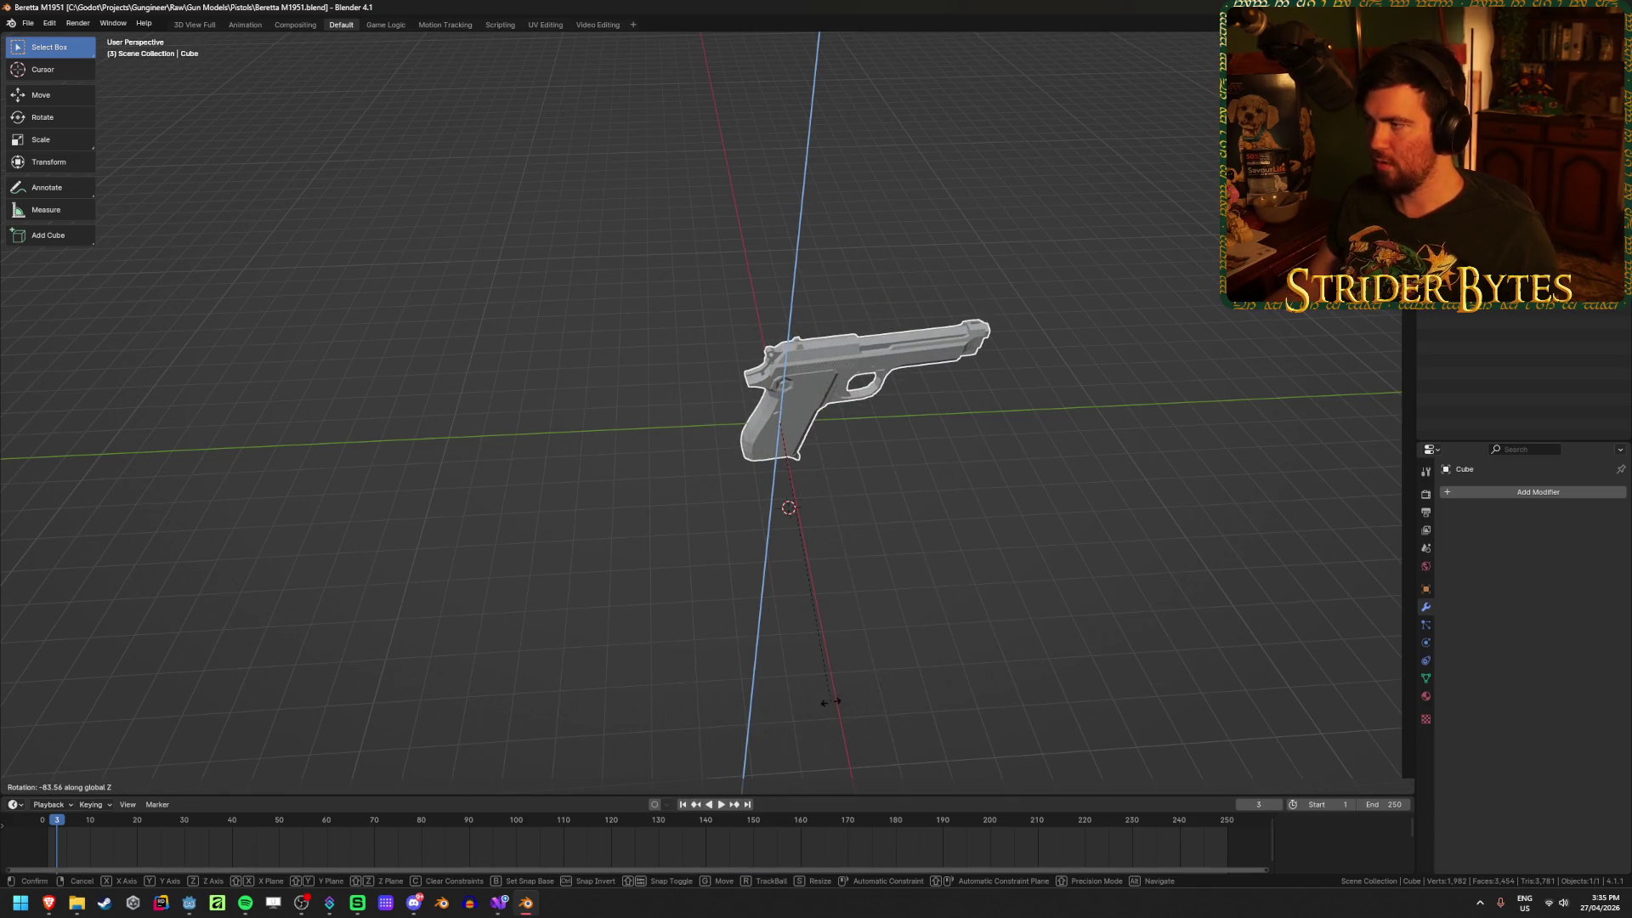
type("-90")
key("Return")
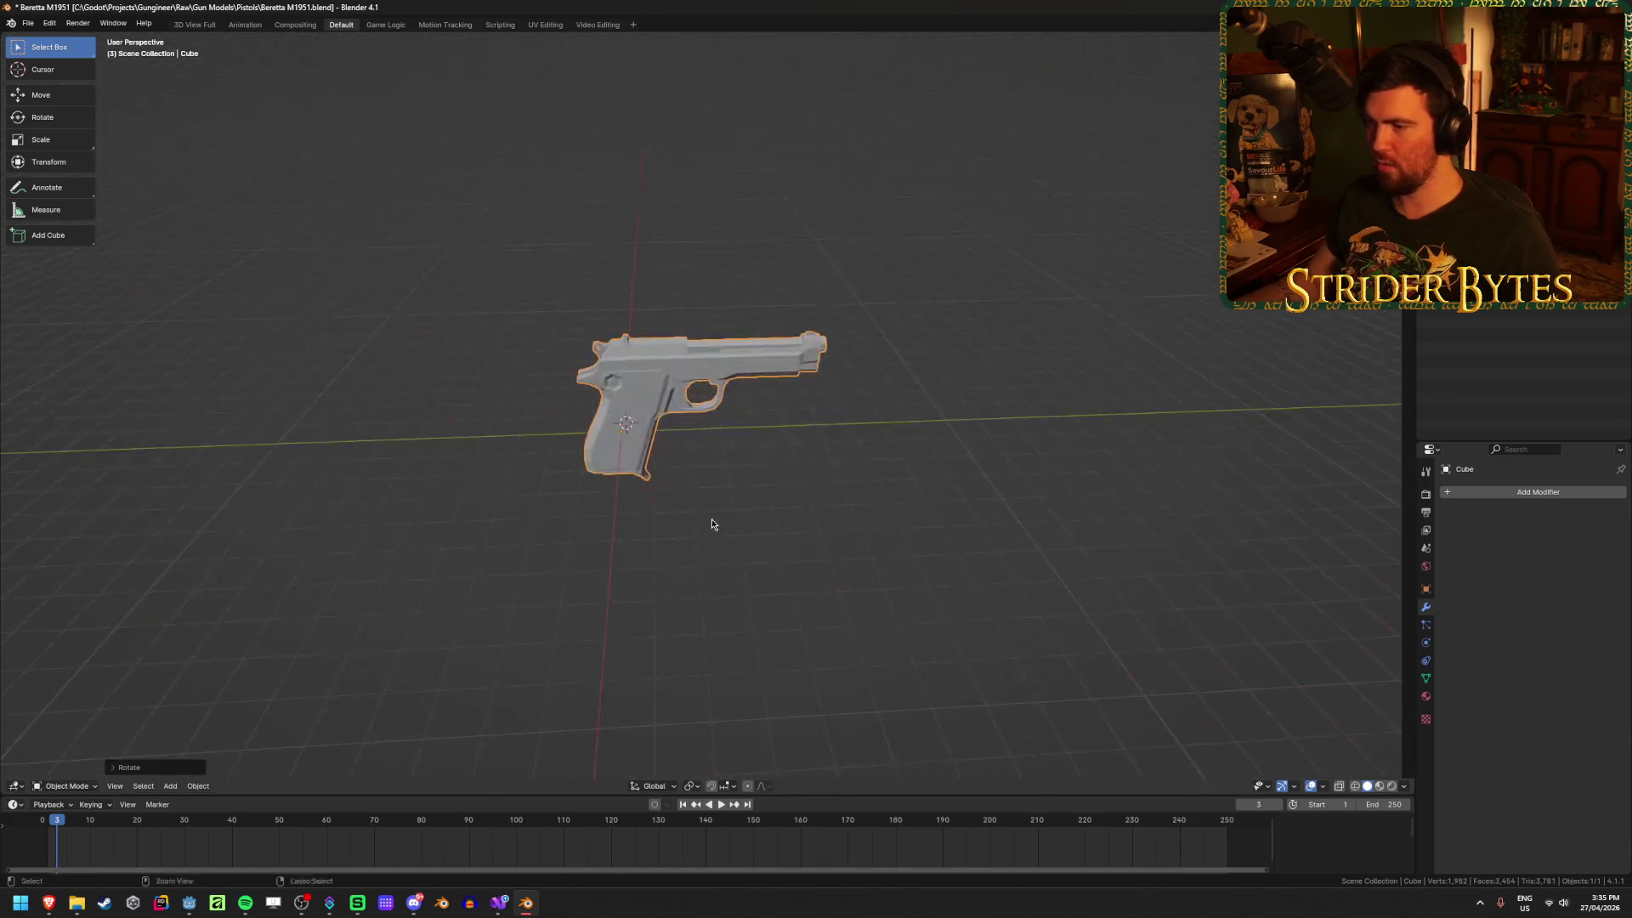
Step: Apply the pistol's rotation with Ctrl+A > Rotation
key("ctrl+a")
left_click(685, 544)
scroll(739, 515, "up", 3)
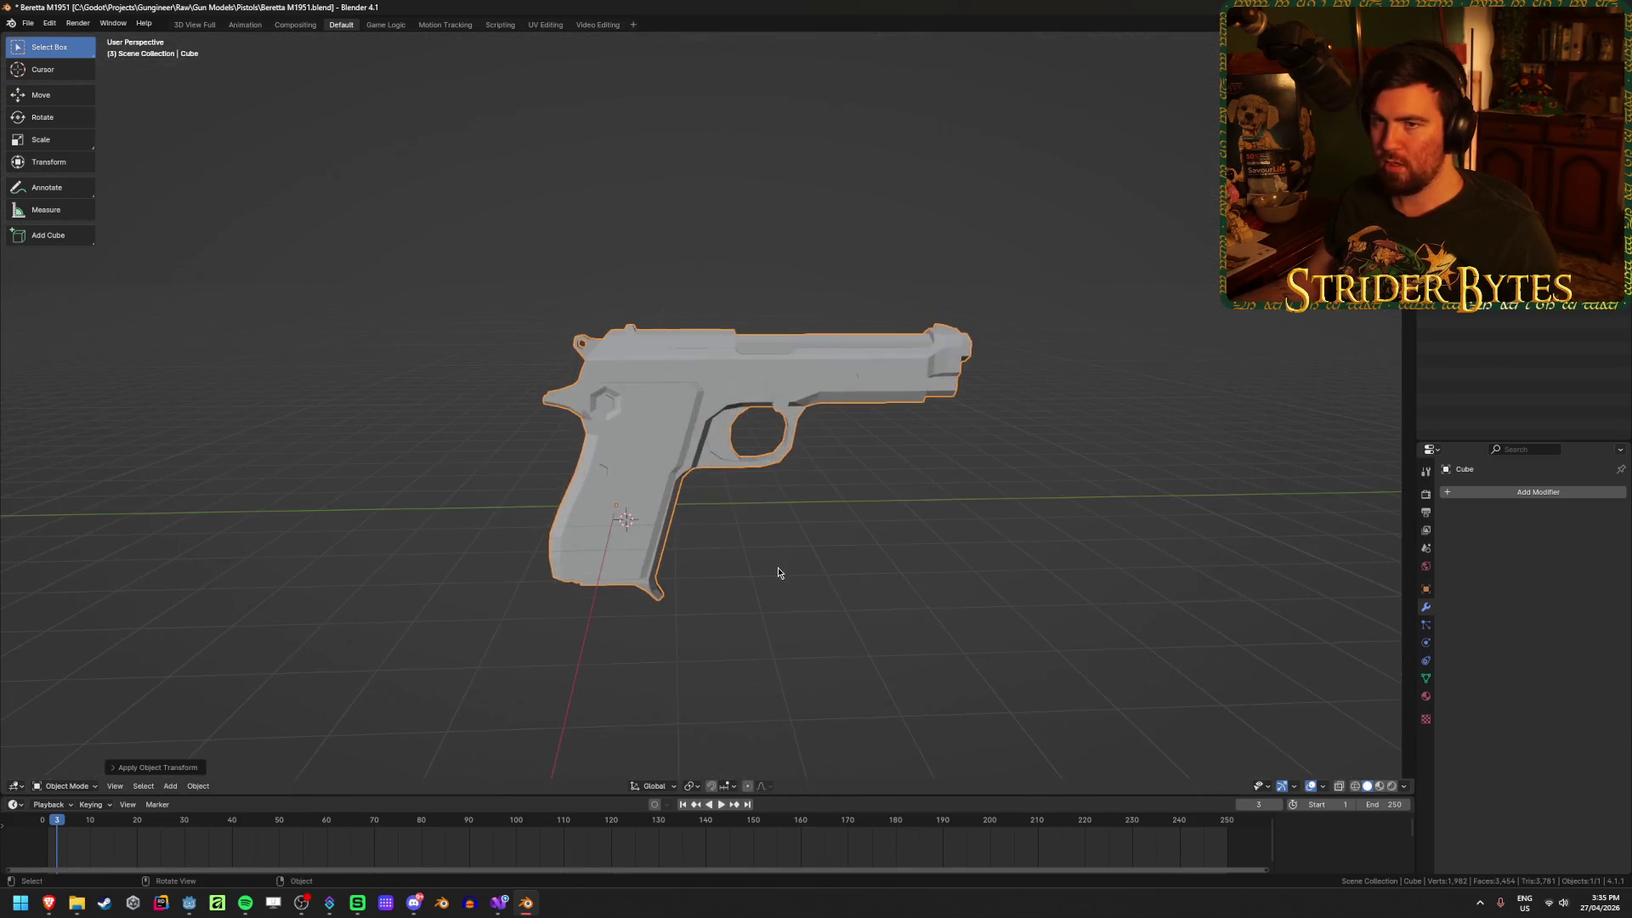
key("alt+Tab")
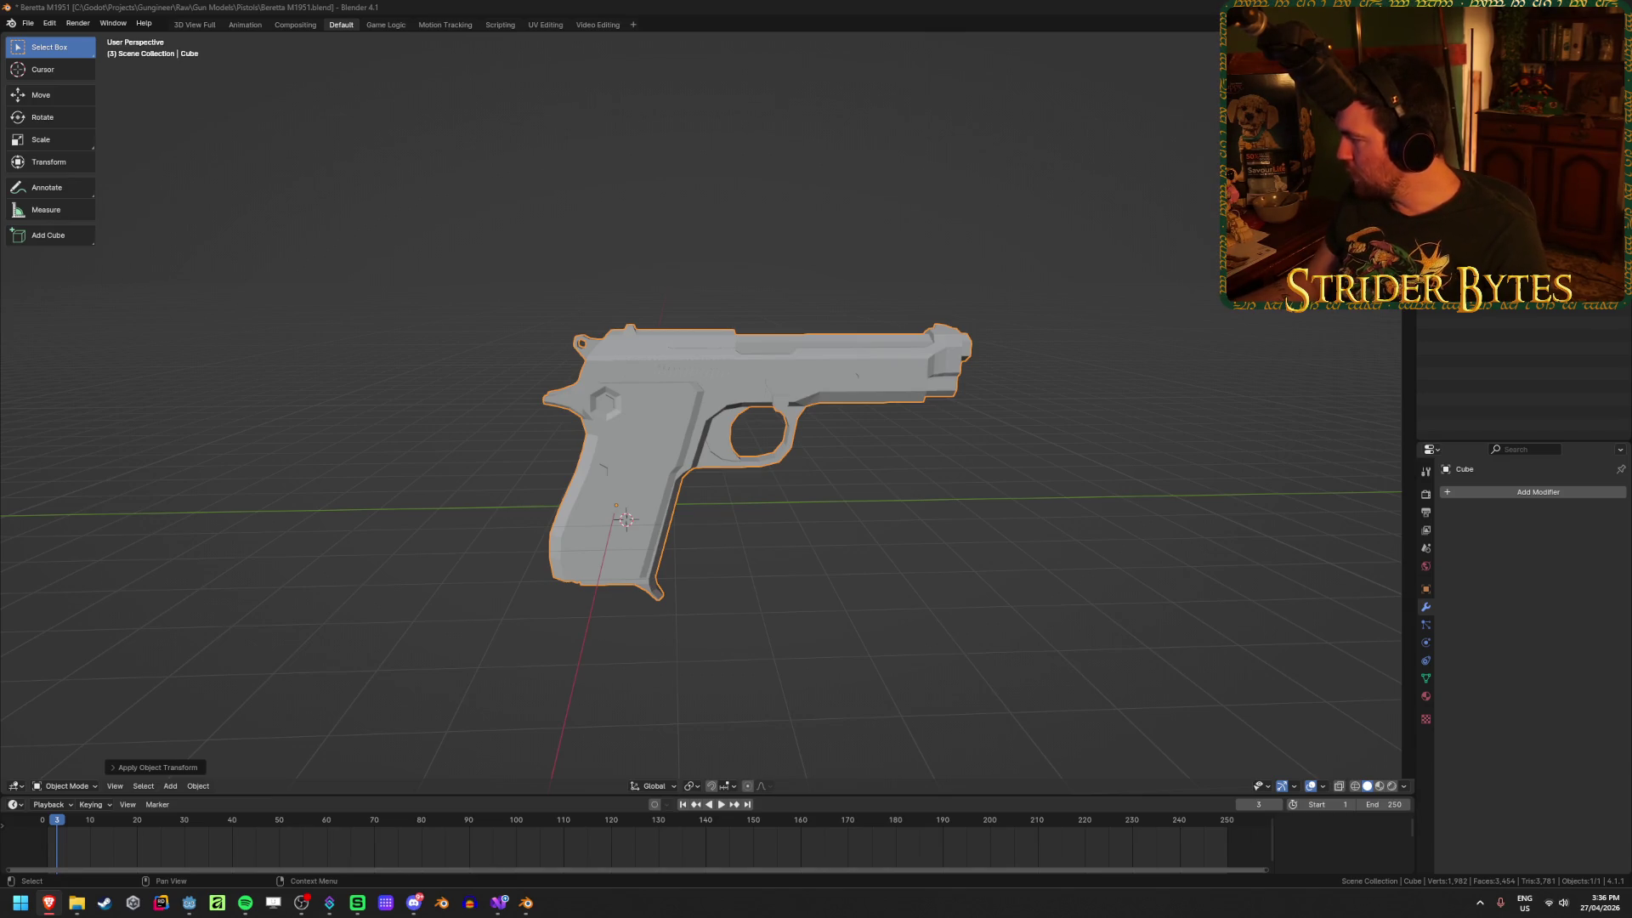
Step: Reselect the whole pistol and apply its rotation
left_click(1028, 422)
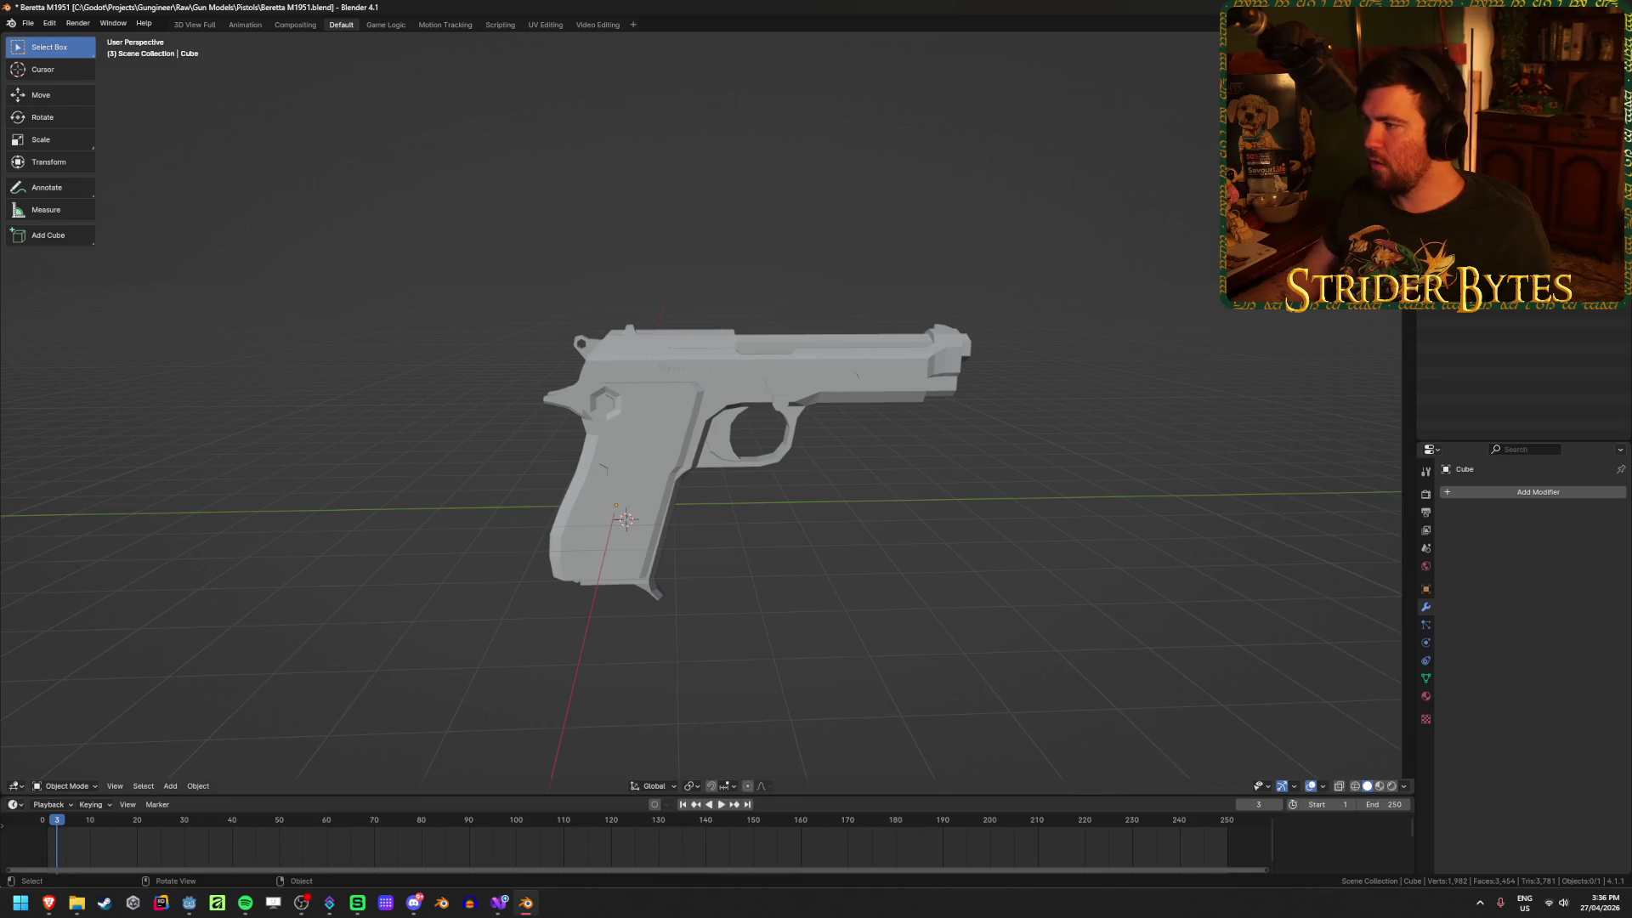
middle_click_drag(1276, 550, 1275, 564)
right_click(1275, 561)
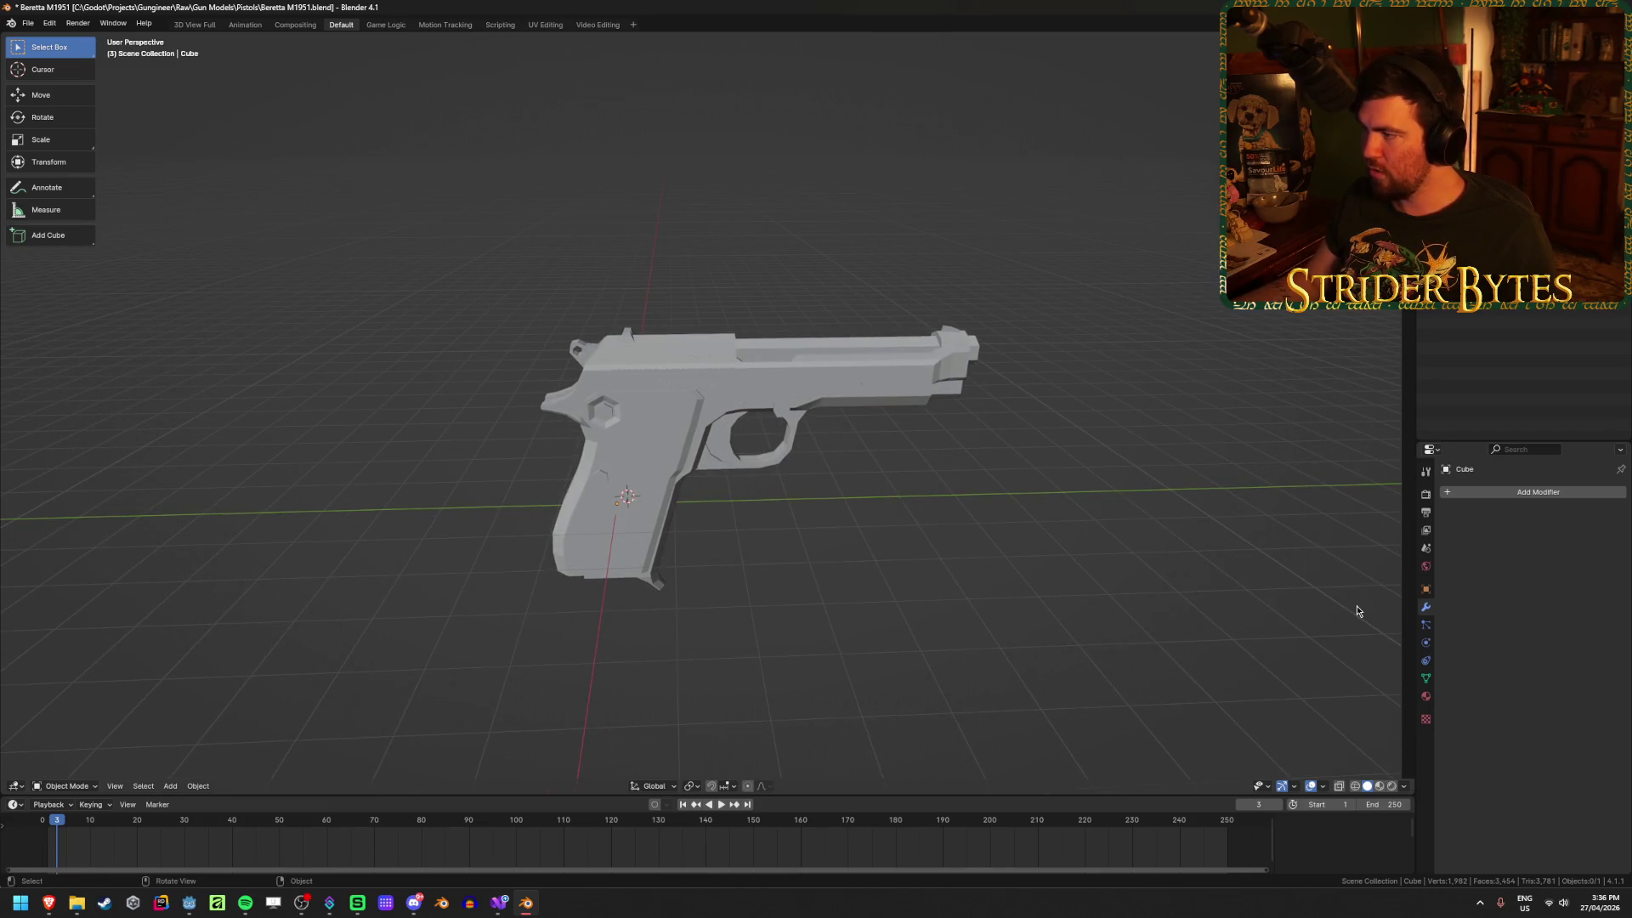
key("ctrl+a")
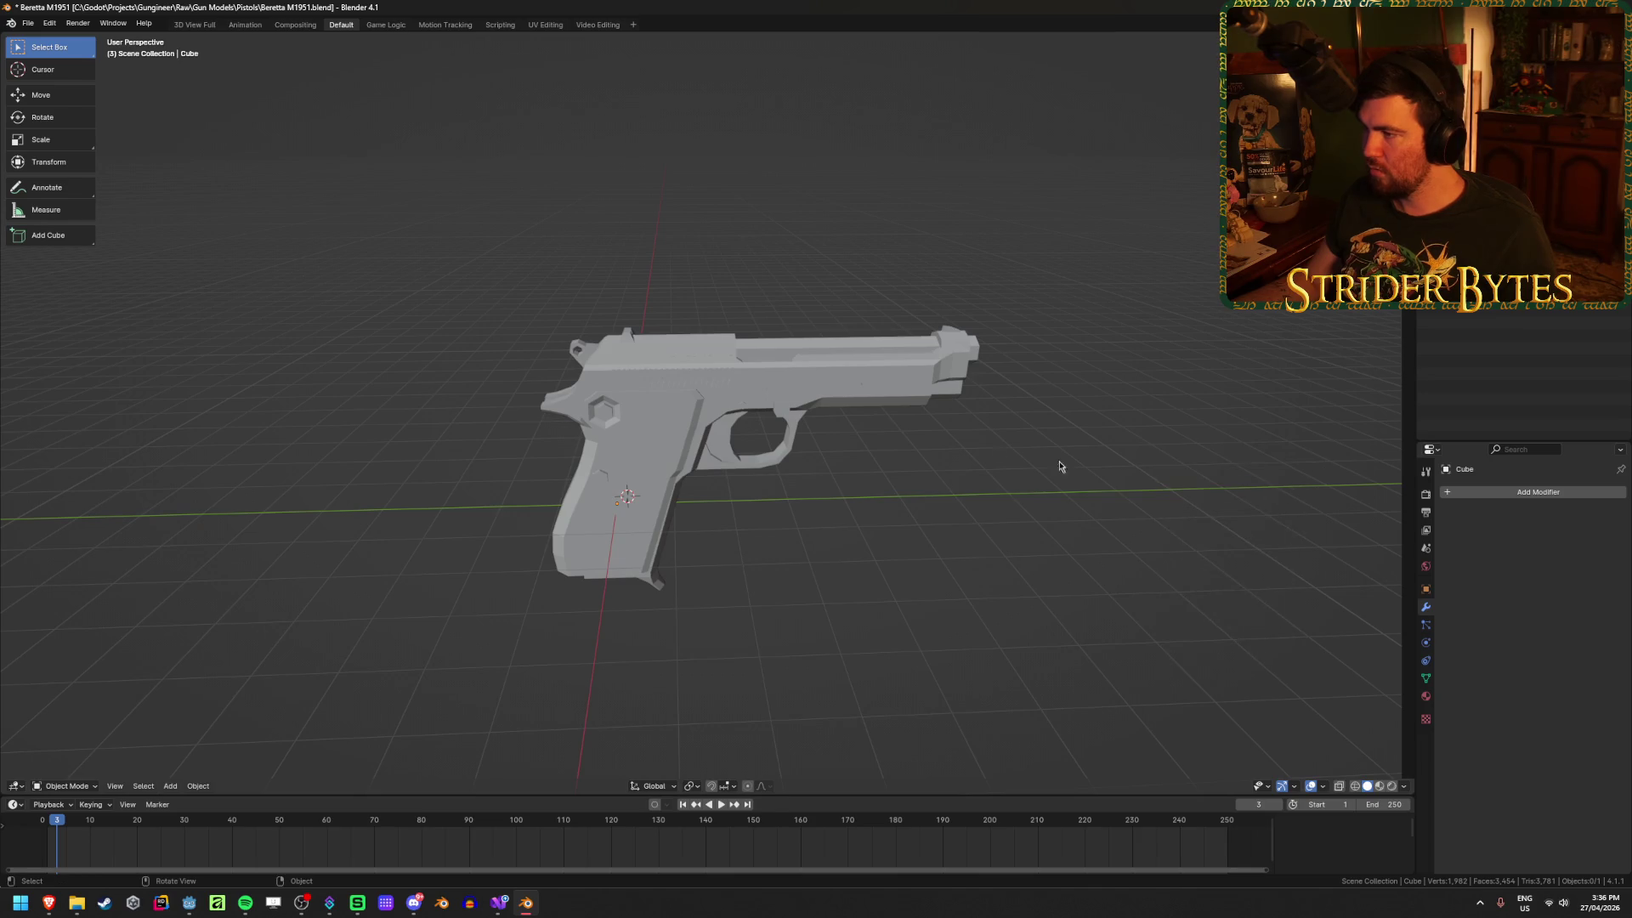
key("a")
key("ctrl+a")
left_click(1200, 502)
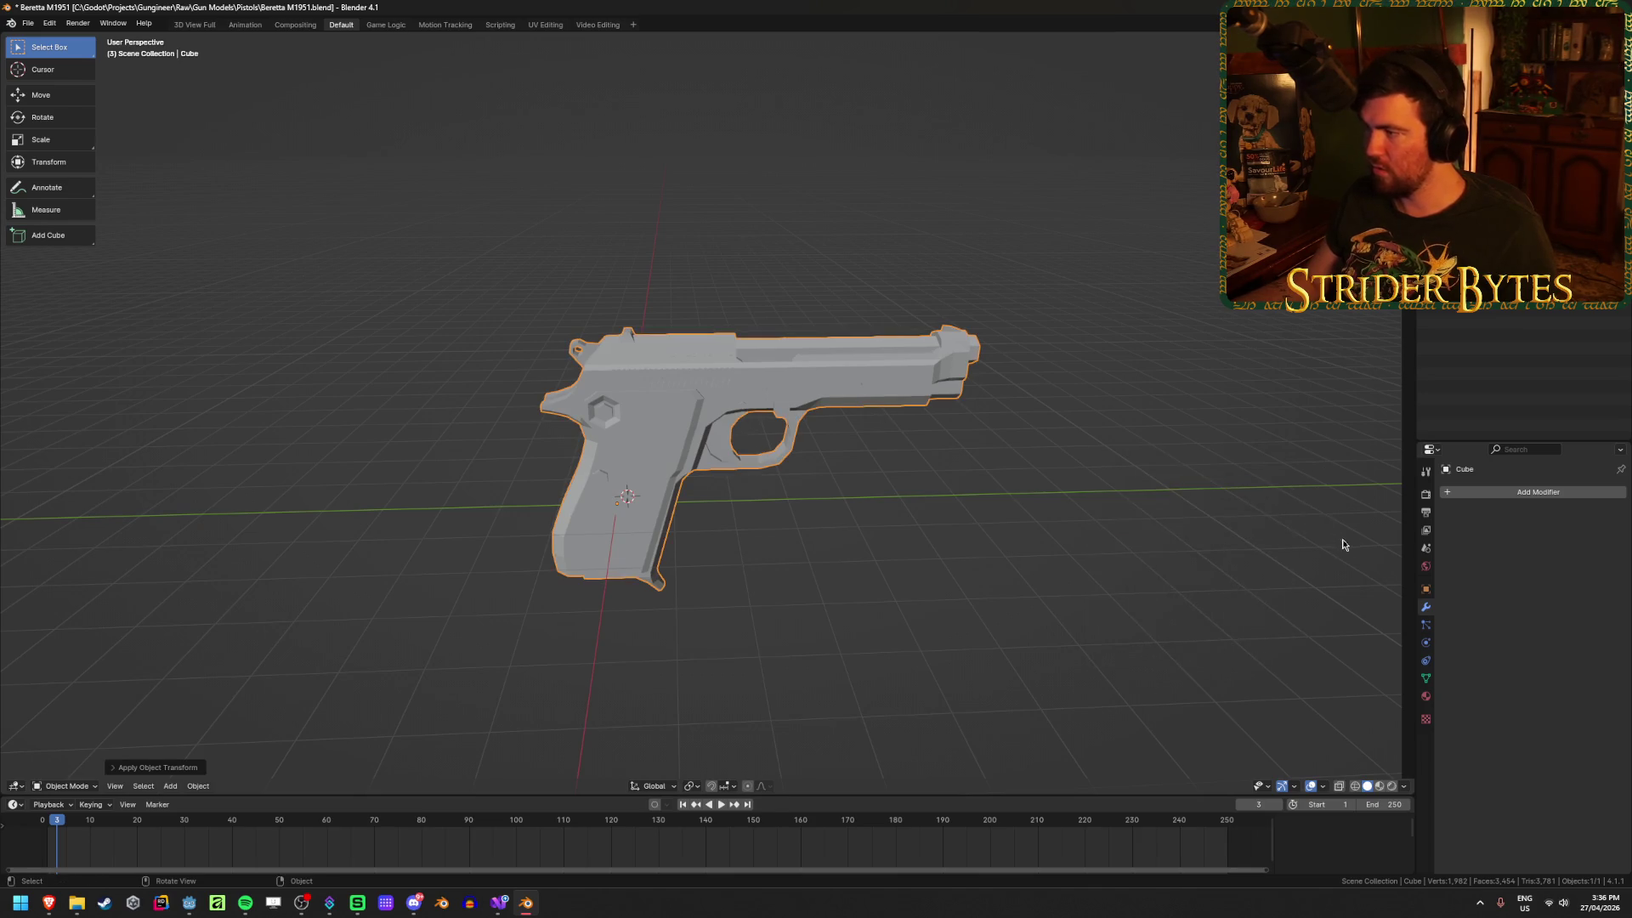
Step: Scale the pistol down to about 0.55 of its size and save Beretta M1951.blend
key("s")
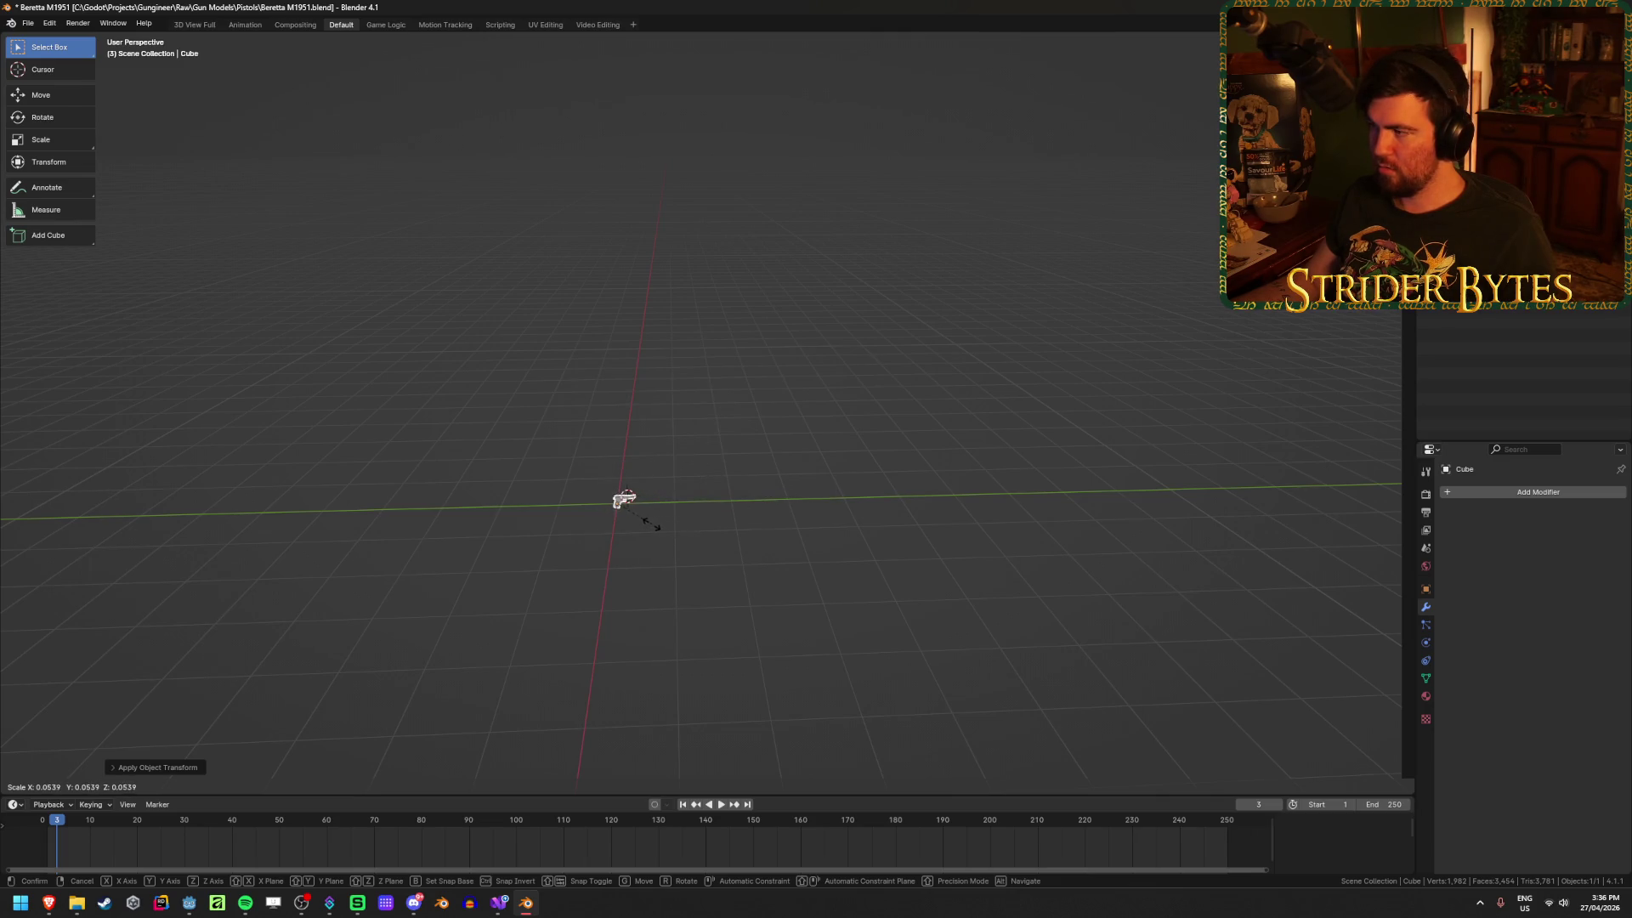
left_click(652, 529)
key("KP_Decimal")
key("s")
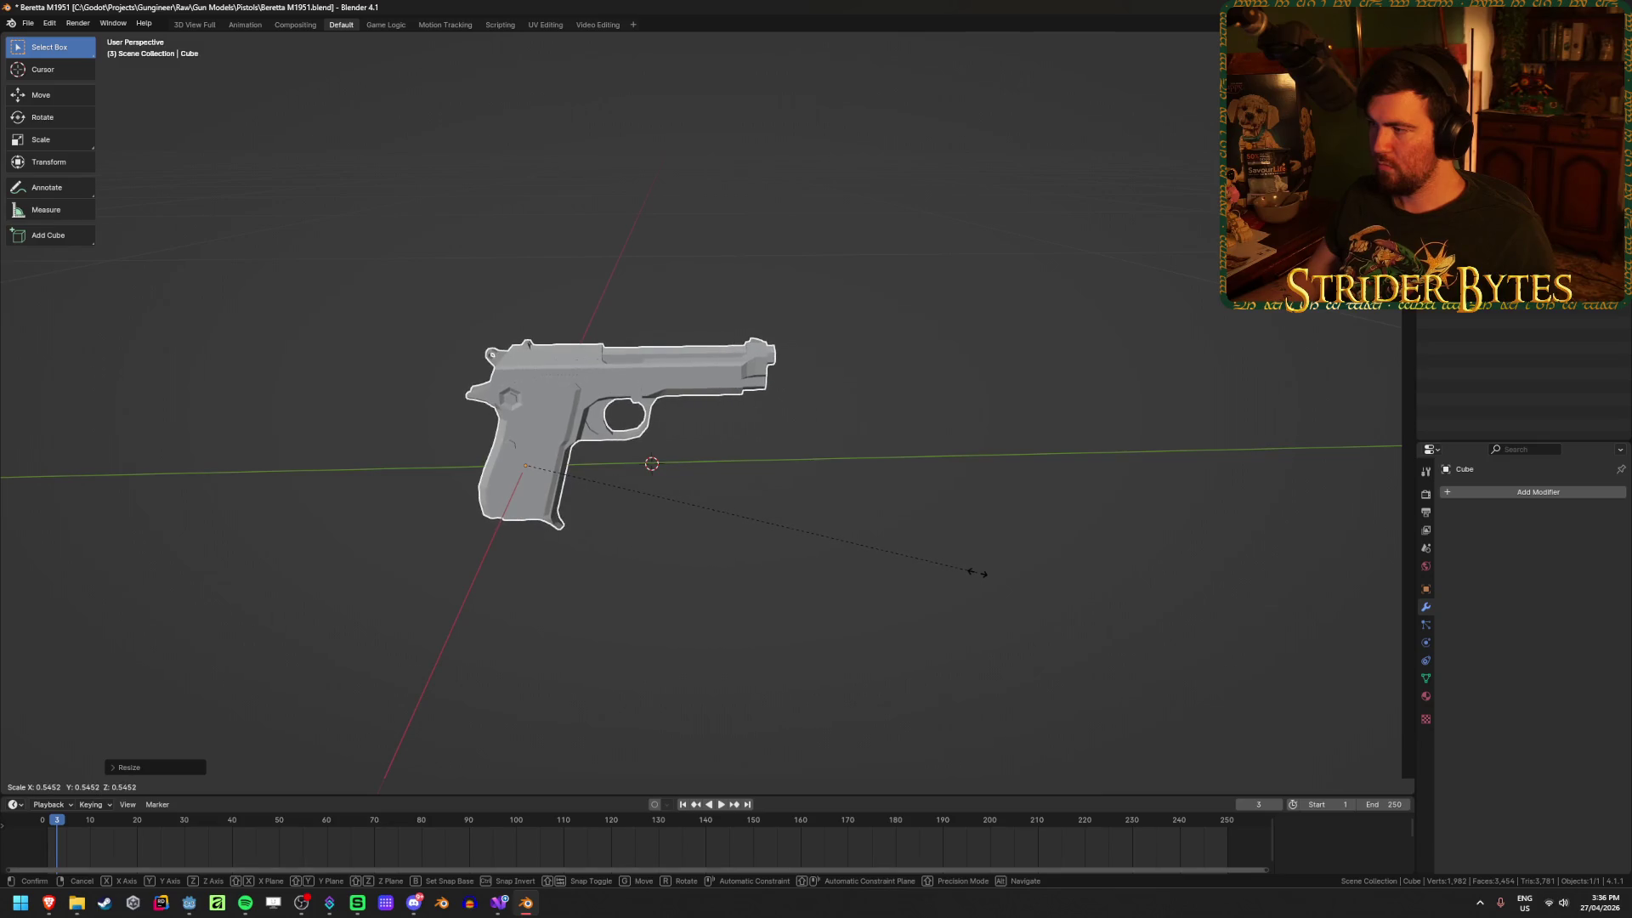
left_click(978, 578)
mouse_move(838, 553)
middle_mouse_down()
mouse_move(896, 539)
mouse_move(848, 536)
middle_mouse_up()
key("ctrl+s")
scroll(896, 539, "up", 3)
Step: Snap the 3D cursor to the pistol's origin
key("shift+a")
key("Escape")
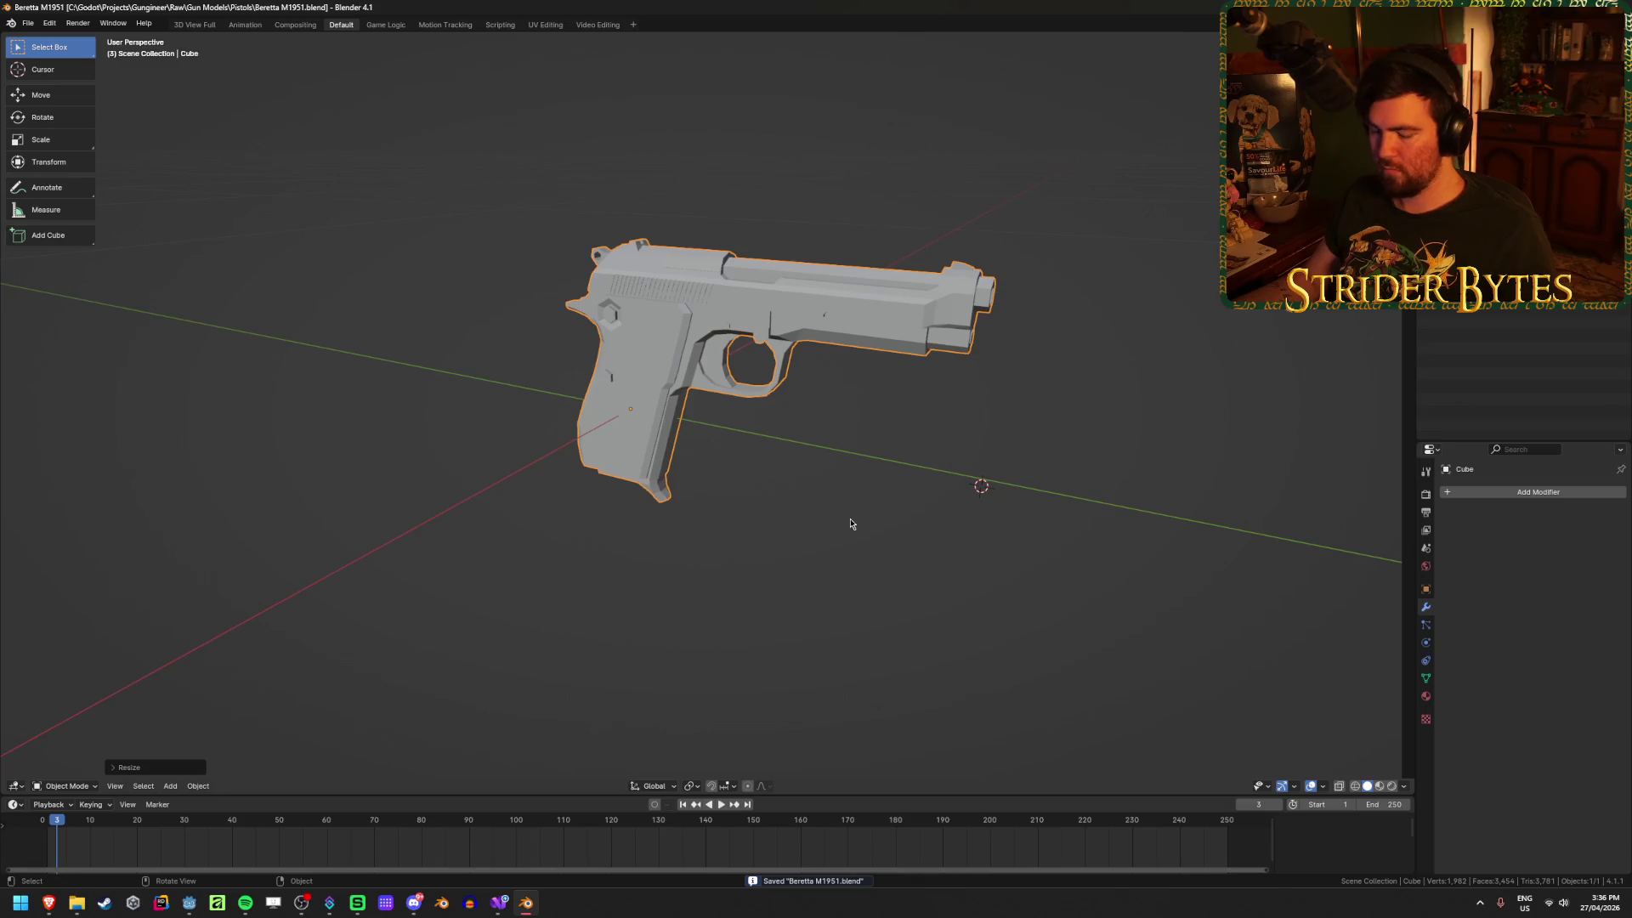
key("shift+s")
left_click(846, 577)
mouse_move(754, 485)
middle_mouse_down()
mouse_move(765, 456)
mouse_move(834, 496)
middle_mouse_up()
scroll(819, 523, "up", 4)
scroll(820, 527, "down", 4)
mouse_move(860, 608)
middle_mouse_down()
mouse_move(797, 598)
mouse_move(892, 606)
middle_mouse_up()
Step: Show the transform sidebar, save, reselect the pistol and switch to Material Preview shading
key("n")
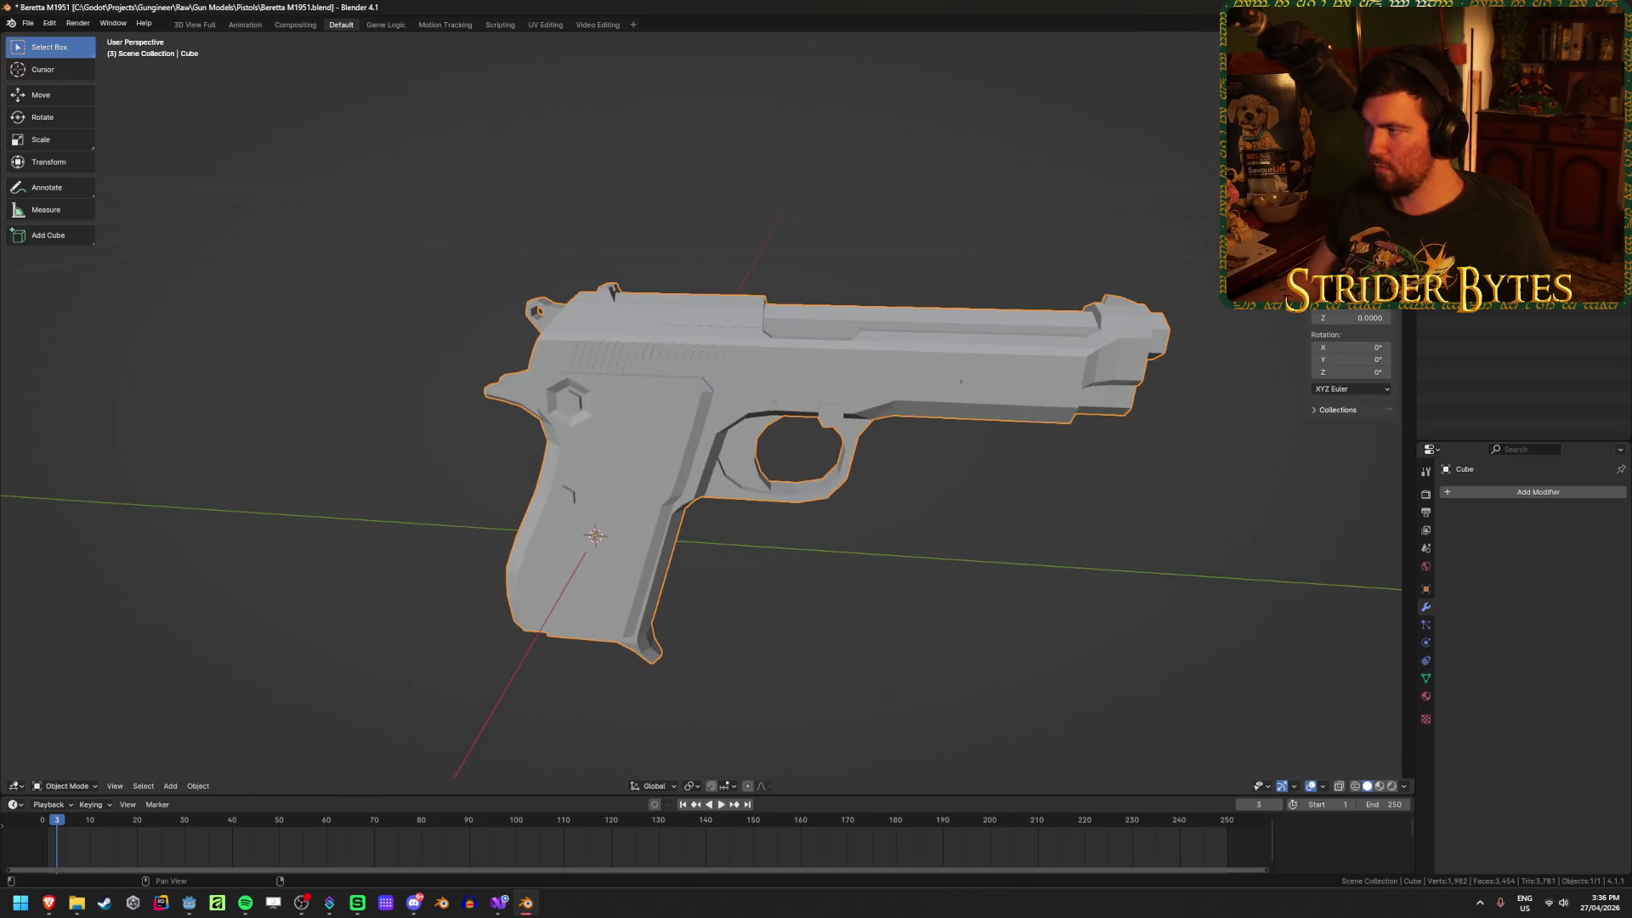
left_click(1070, 528)
mouse_move(1070, 528)
middle_mouse_down()
mouse_move(824, 512)
mouse_move(990, 492)
mouse_move(864, 463)
middle_mouse_up()
scroll(1020, 519, "up", 5)
scroll(989, 492, "down", 4)
key("ctrl+s")
left_click(863, 463)
mouse_move(779, 583)
middle_mouse_down()
mouse_move(836, 605)
mouse_move(630, 564)
mouse_move(885, 518)
middle_mouse_up()
key("z")
left_click(799, 620)
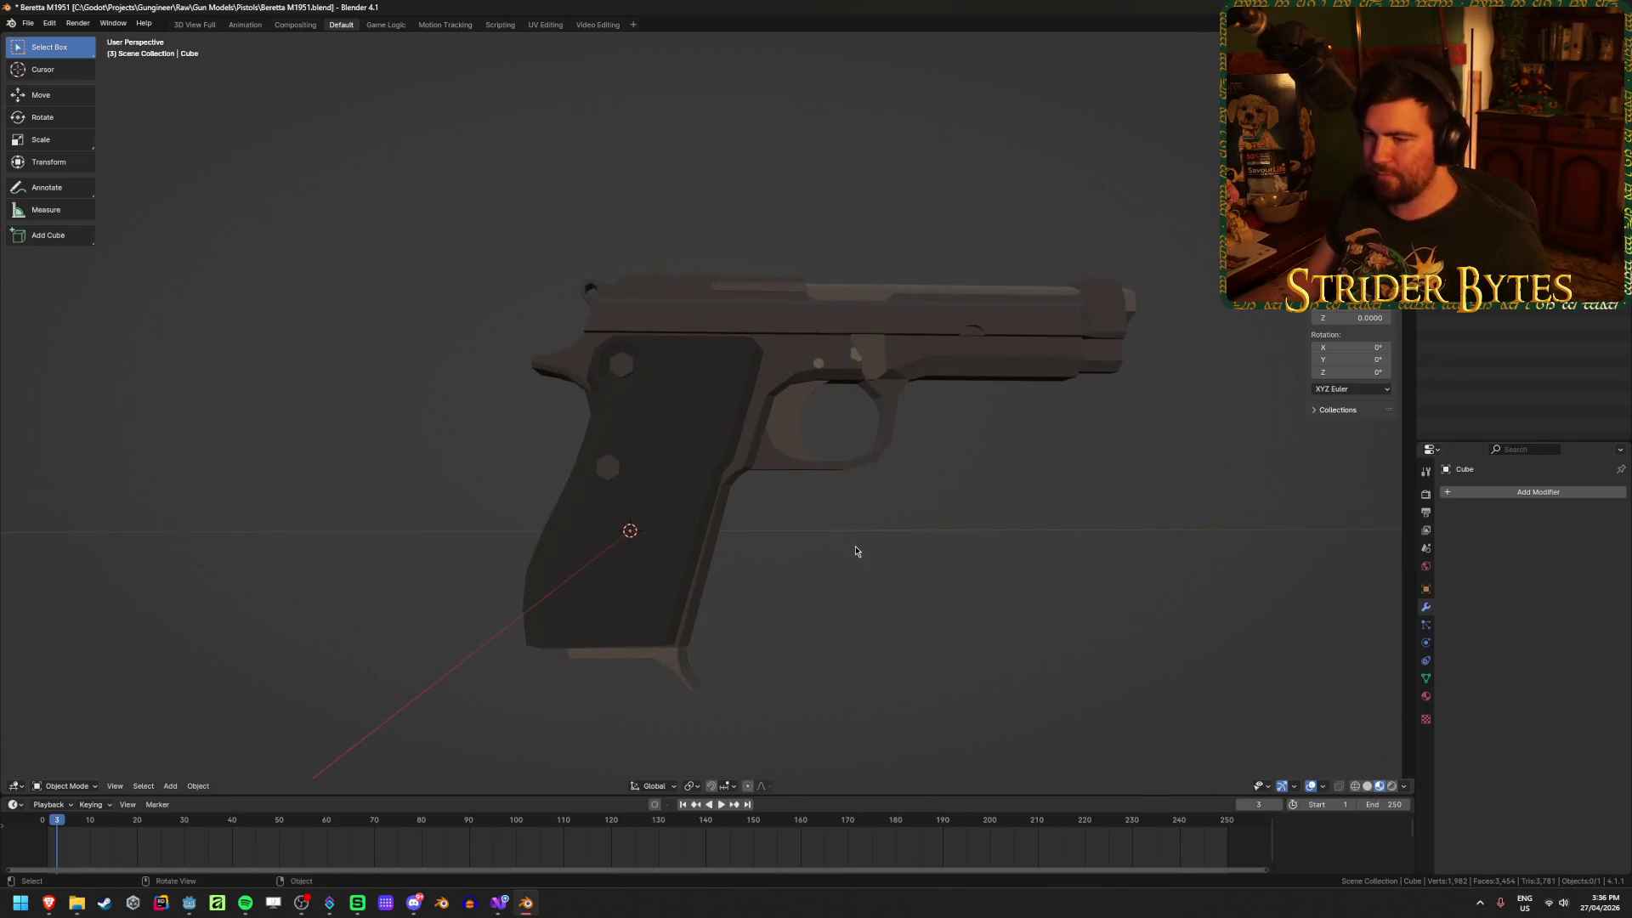
Step: In face select mode, select the connected grip, frame and trigger guard pieces
key("Tab")
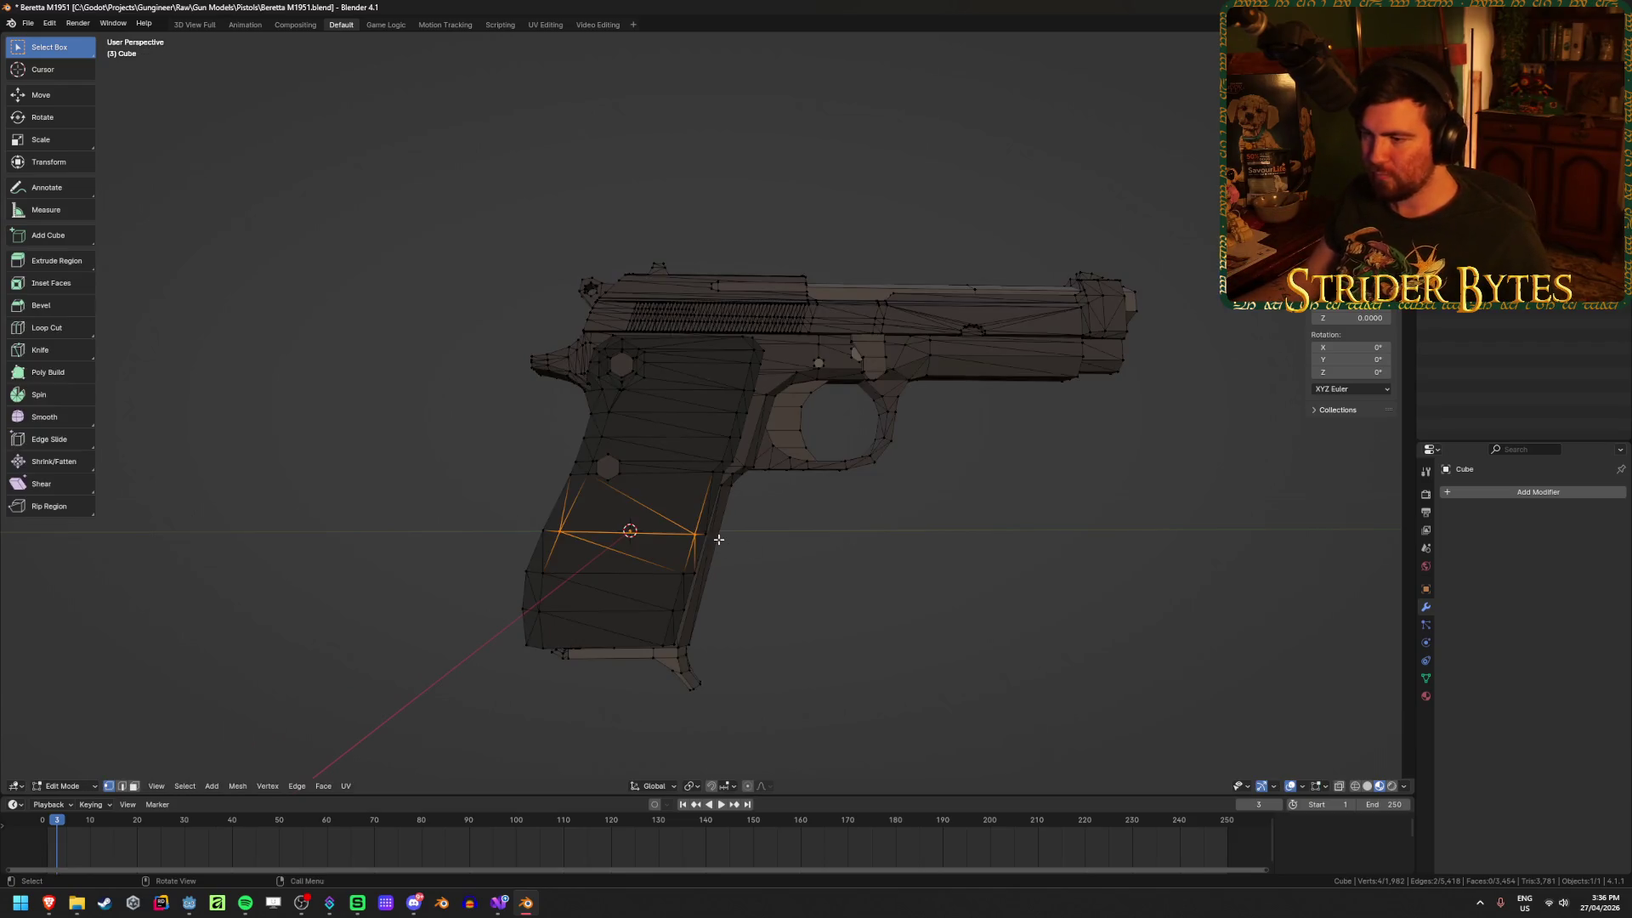
key("alt+a")
key("3")
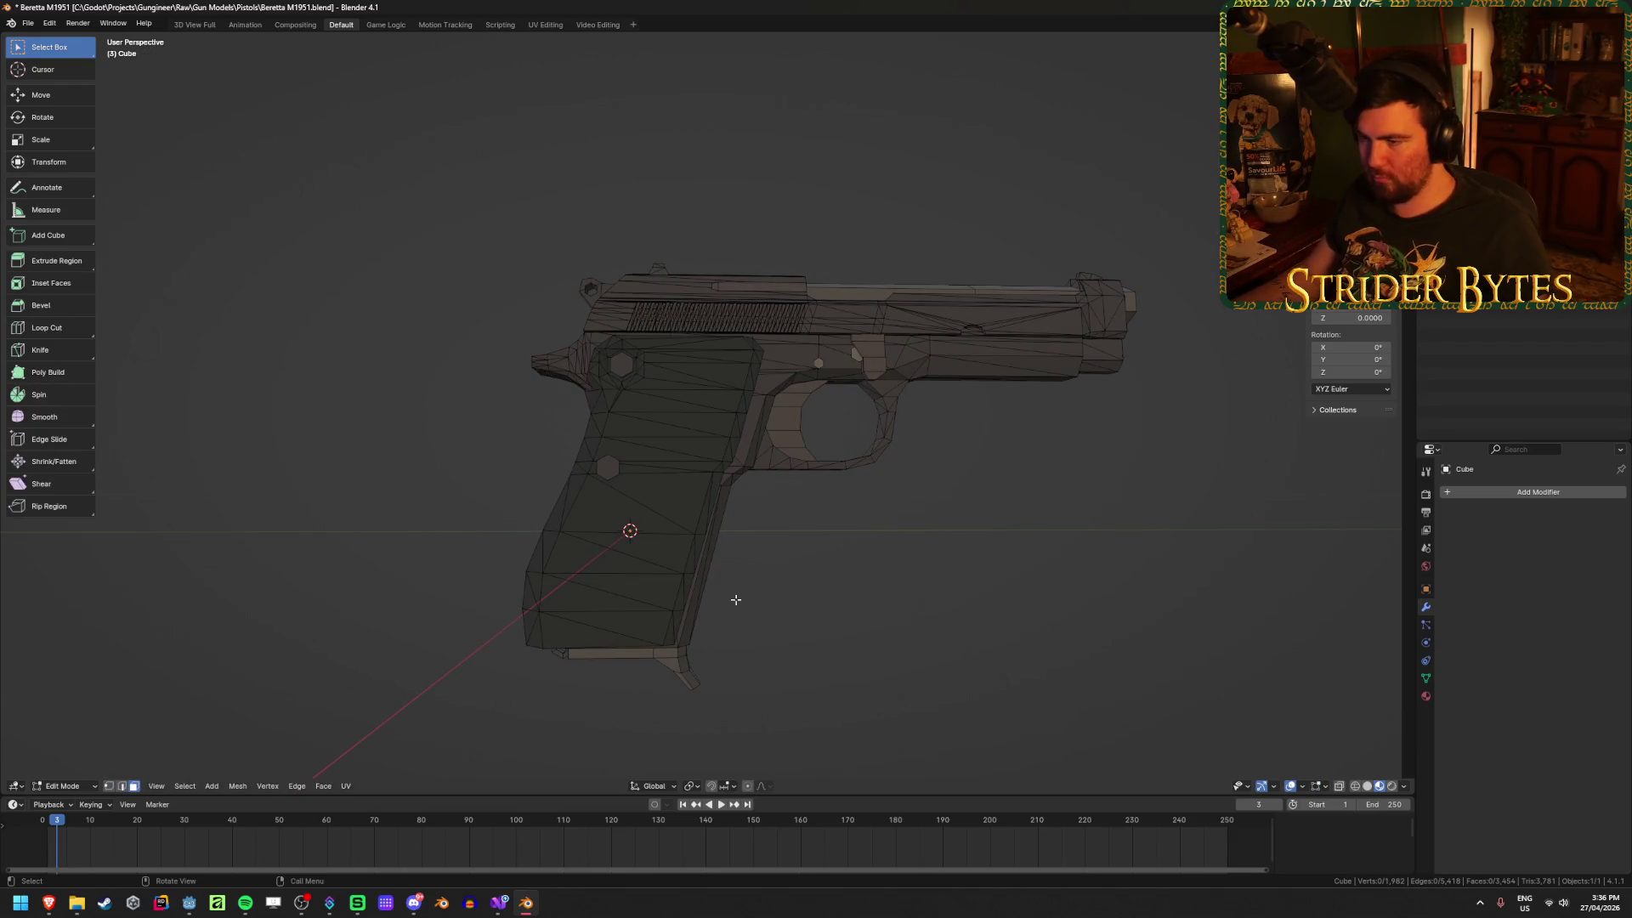
key("l")
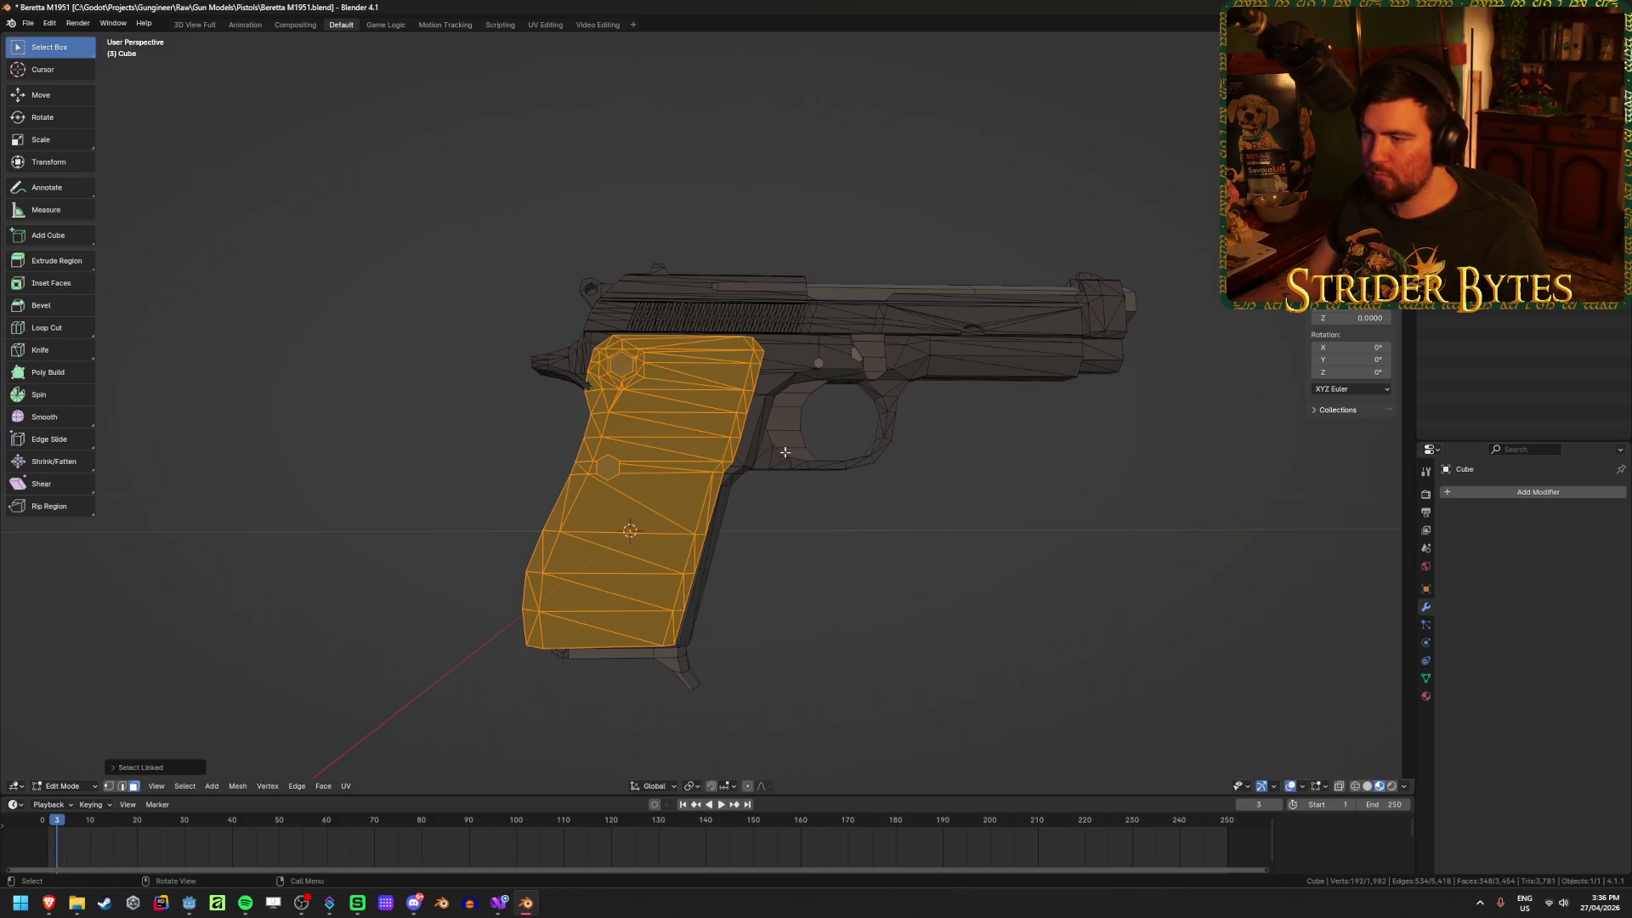
key("l")
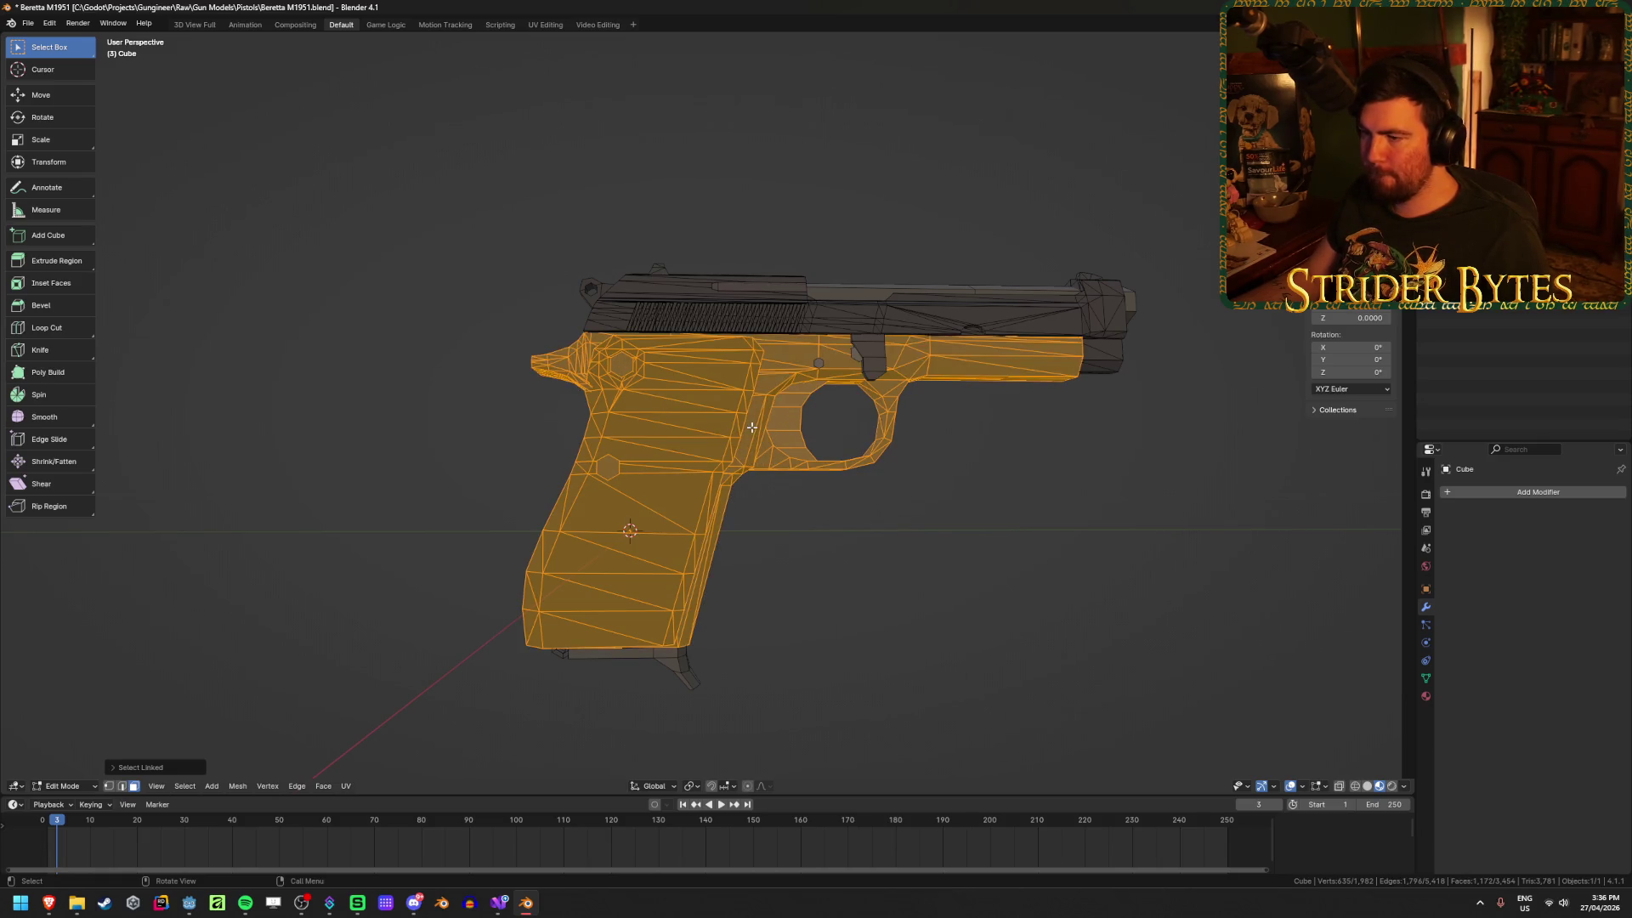
middle_click_drag(907, 463, 1012, 408)
scroll(1012, 408, "up", 3)
key("l")
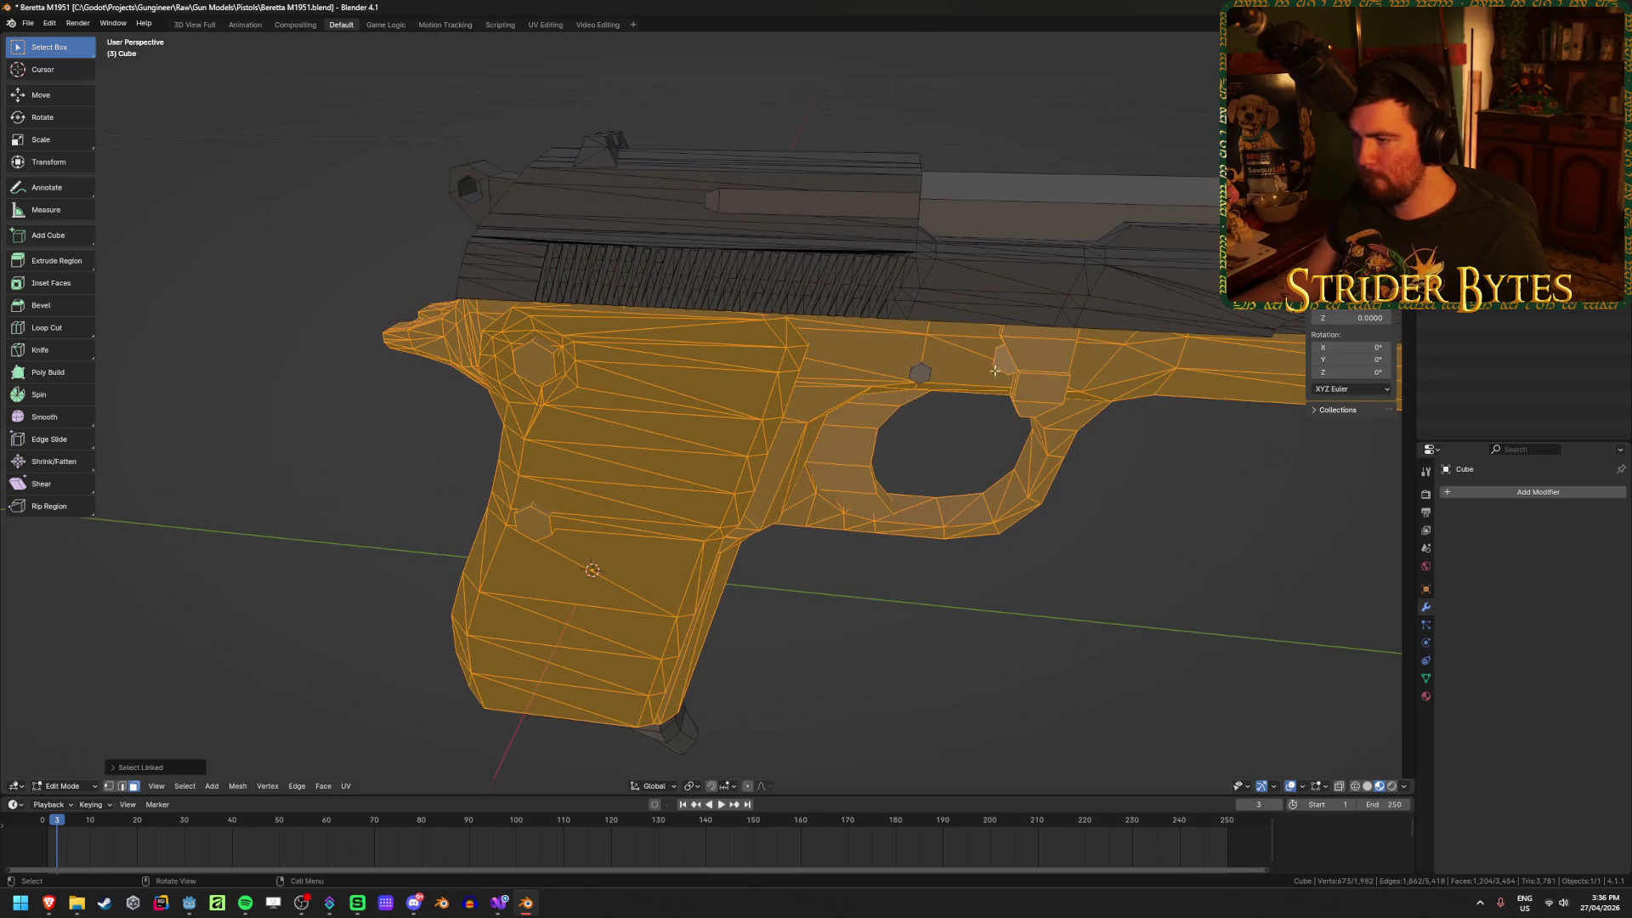
key("l")
Step: Add the remaining pieces, safety lever and small cube, then hide the selected receiver faces
scroll(995, 370, "down", 4)
mouse_move(714, 627)
middle_mouse_down()
mouse_move(793, 590)
mouse_move(965, 576)
mouse_move(878, 608)
middle_mouse_up()
scroll(542, 434, "up", 1)
key("l")
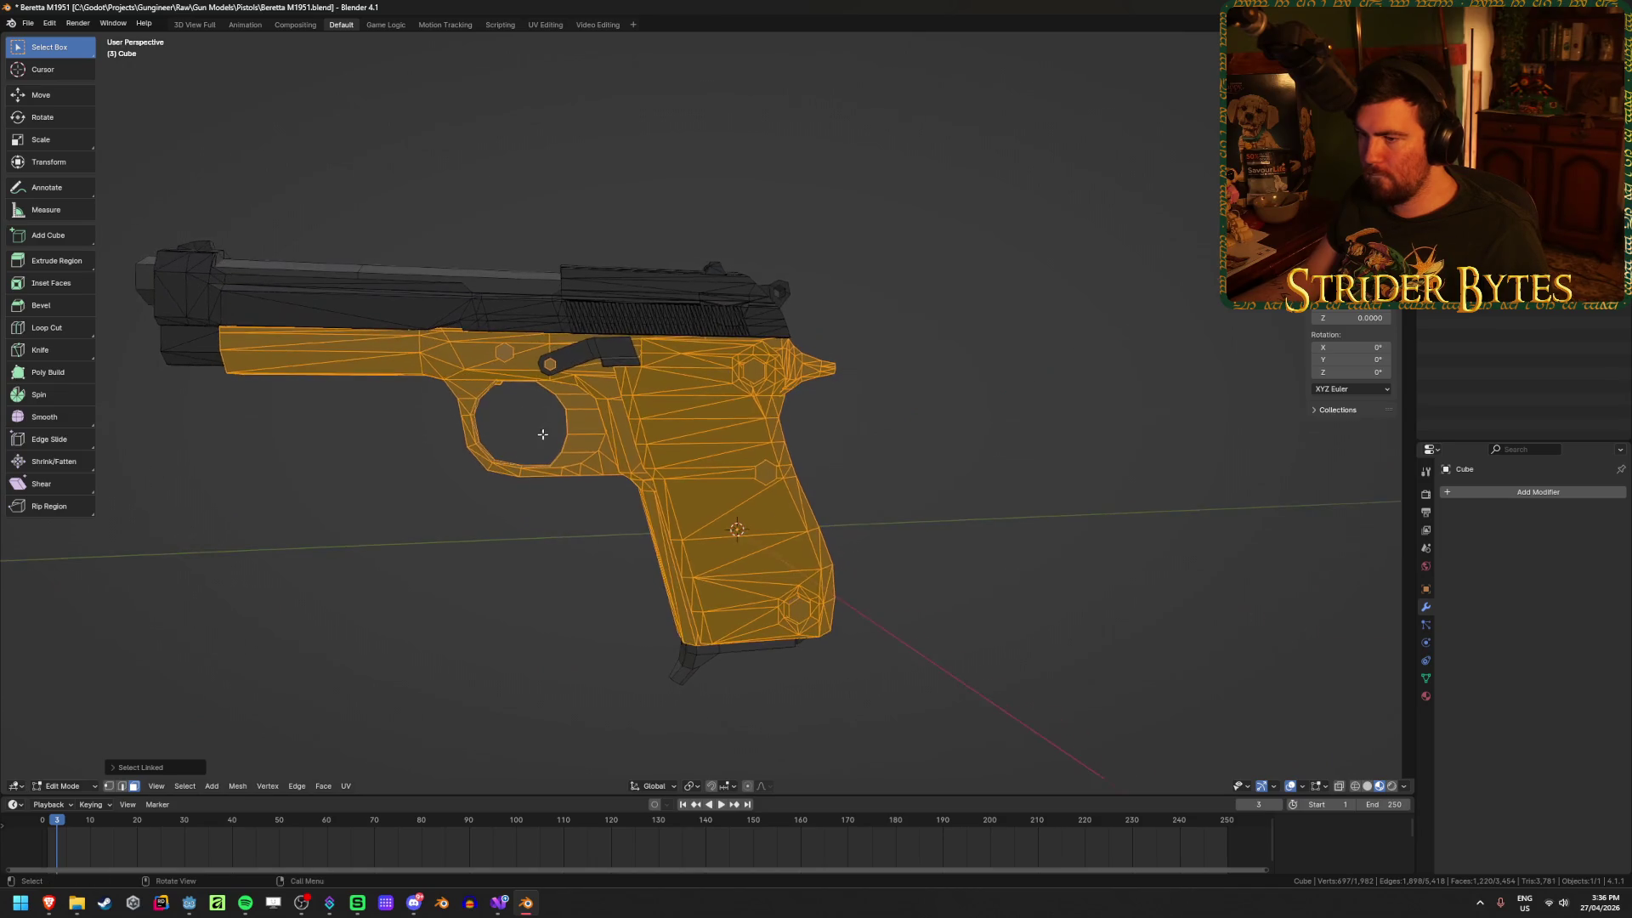
key("l")
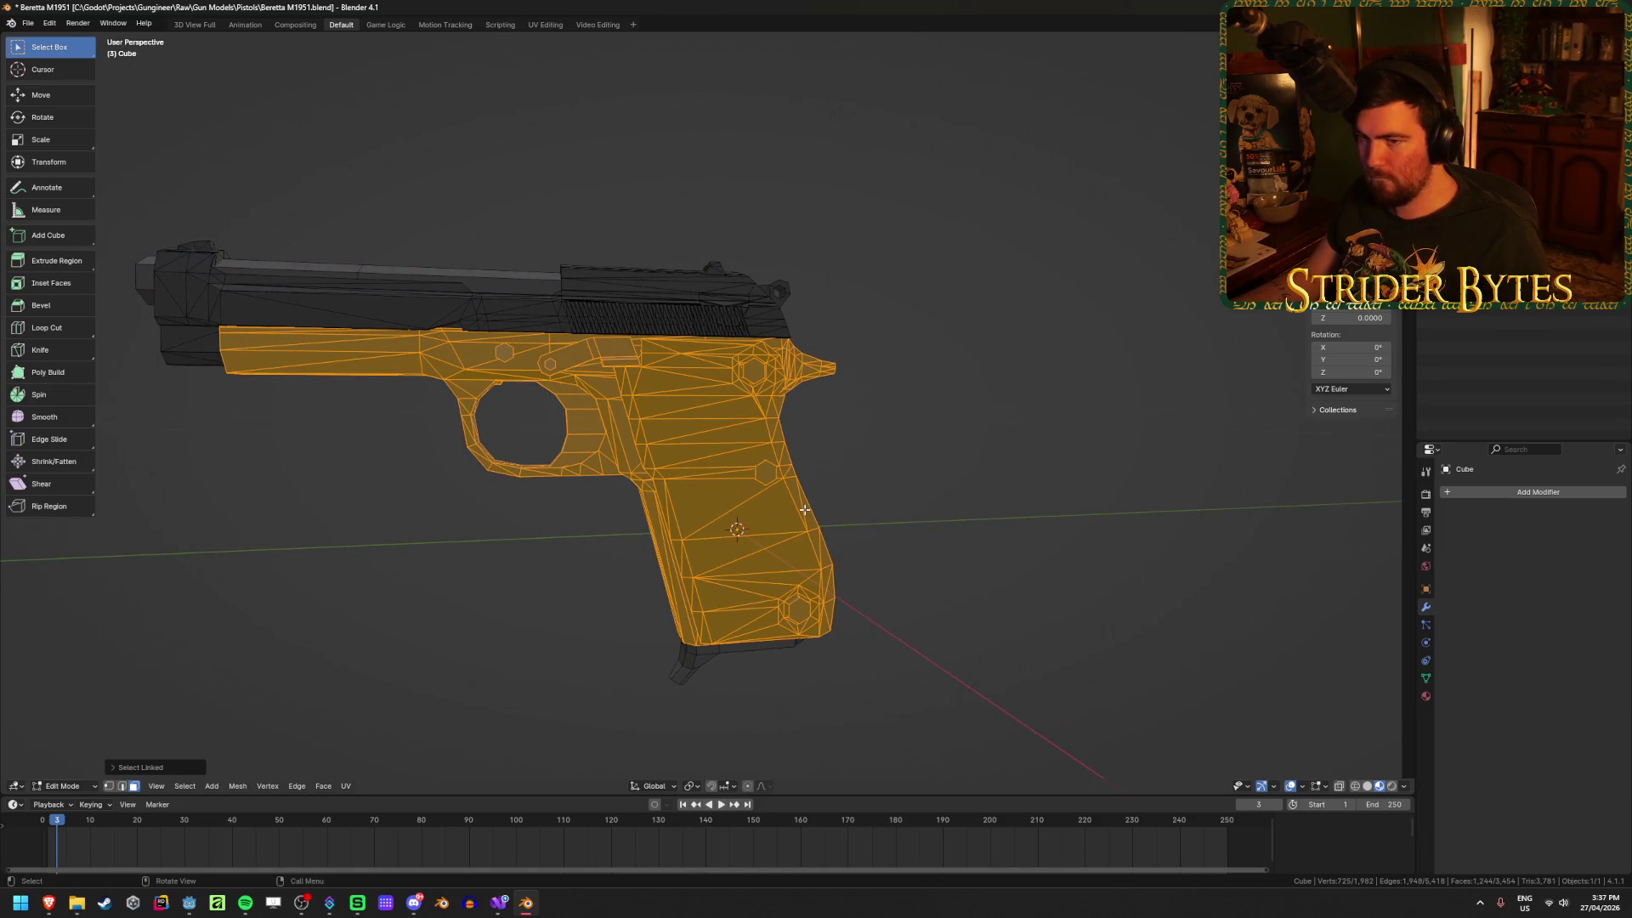
mouse_move(805, 509)
middle_mouse_down()
mouse_move(870, 510)
mouse_move(498, 482)
mouse_move(749, 562)
mouse_move(702, 405)
mouse_move(747, 569)
middle_mouse_up()
key("h")
key("alt+h")
key("l")
key("h")
scroll(749, 562, "up", 8)
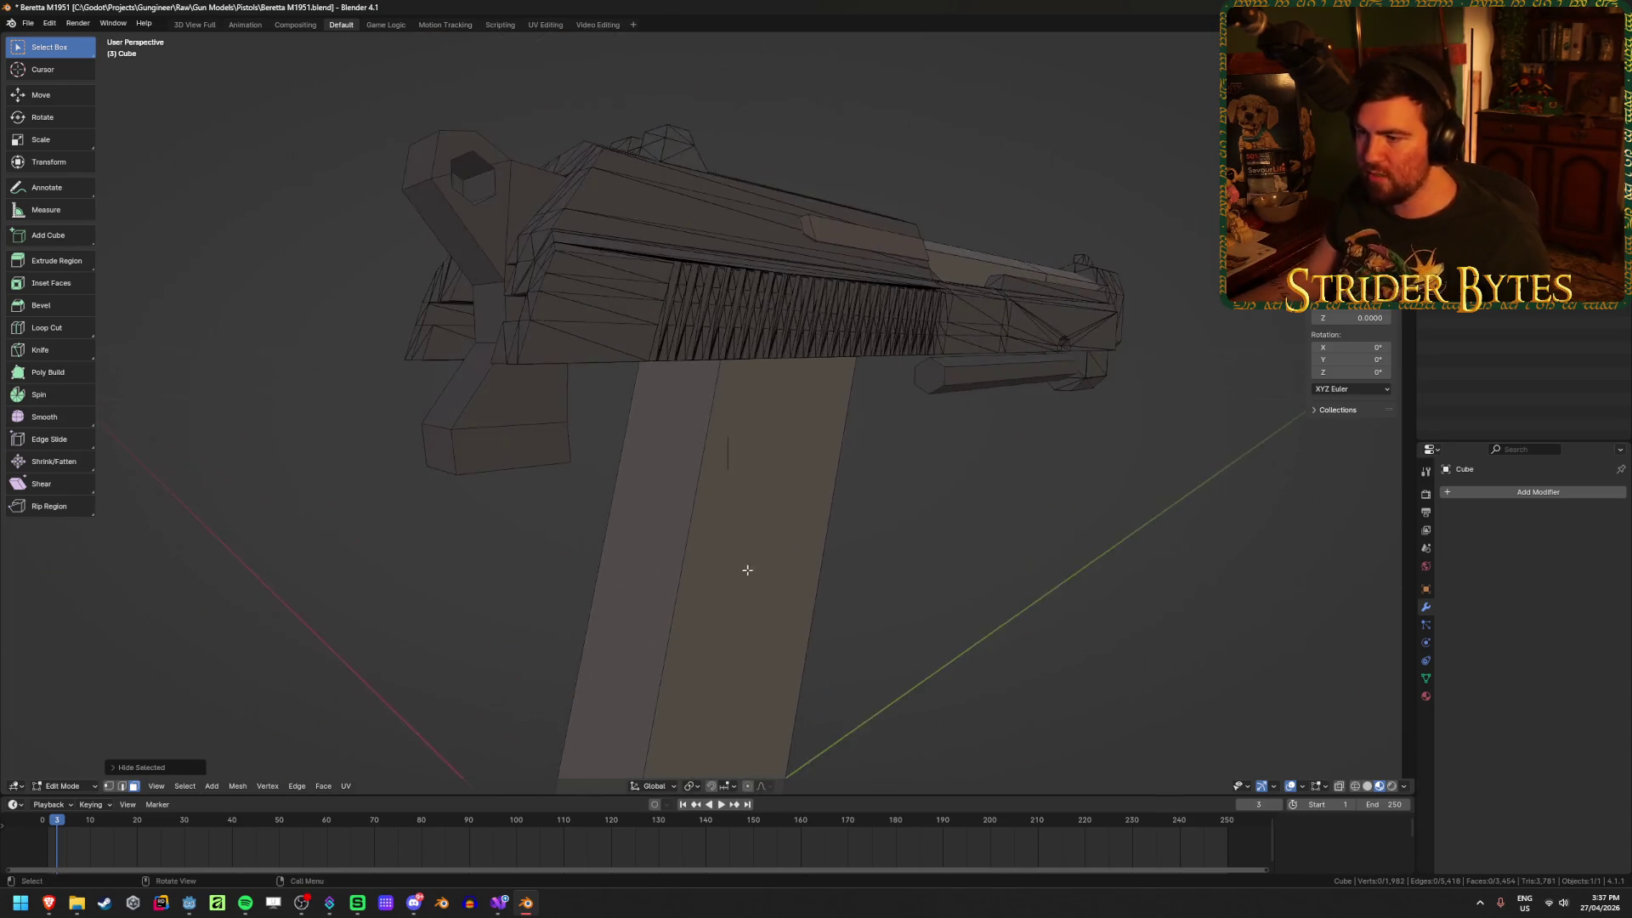
mouse_move(600, 537)
middle_mouse_down()
mouse_move(598, 521)
mouse_move(649, 521)
middle_mouse_up()
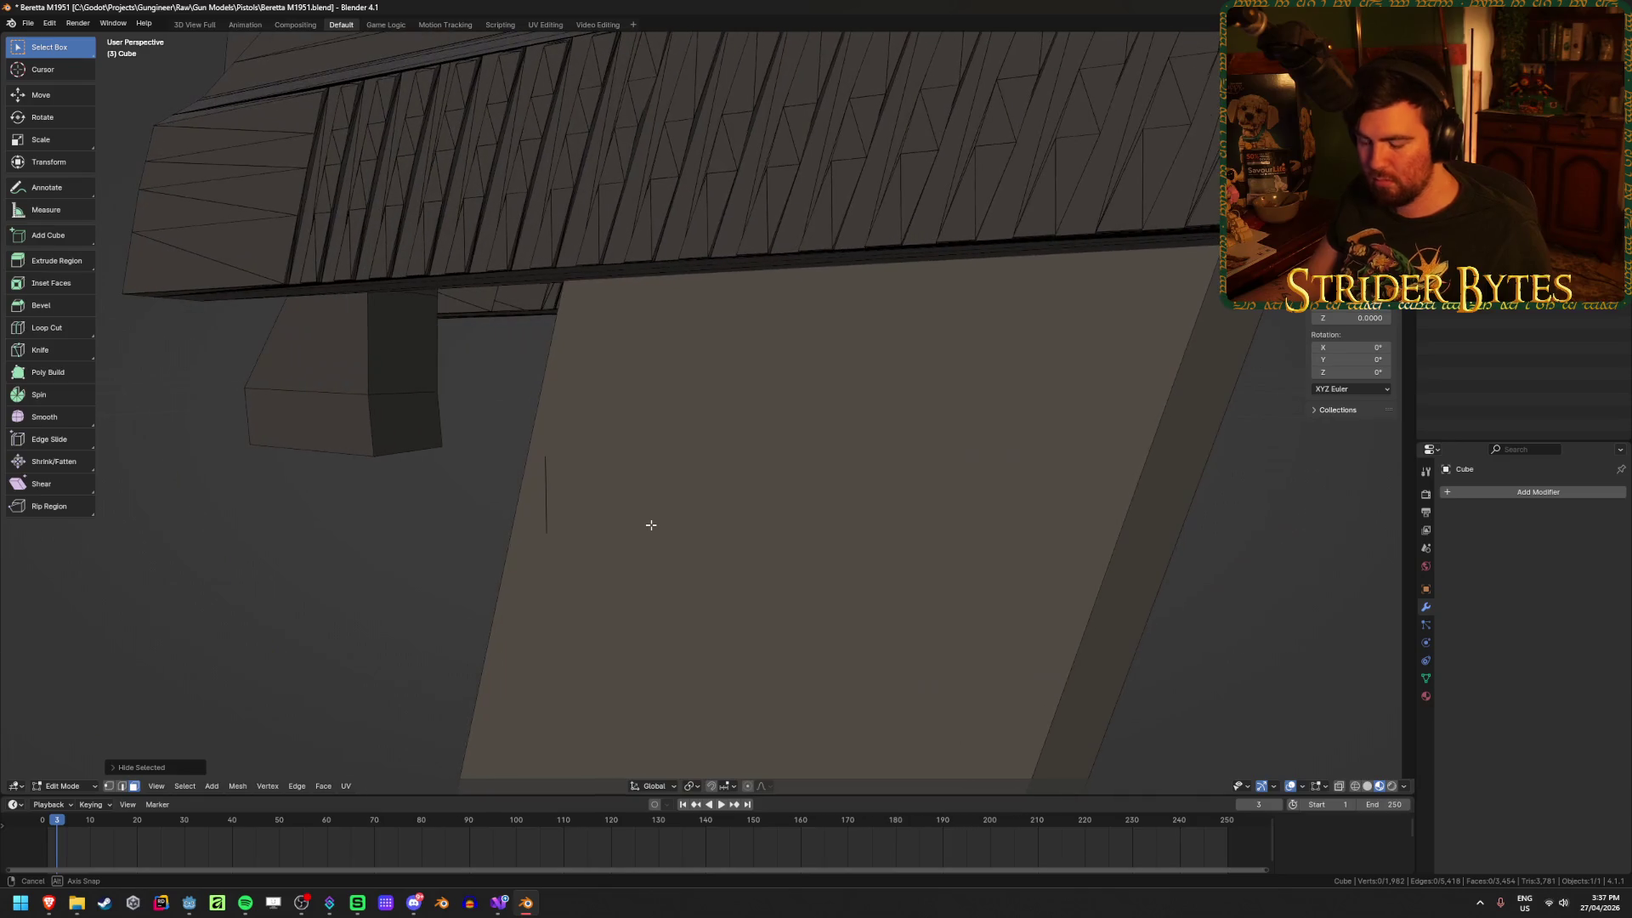
key("Tab")
key("Tab")
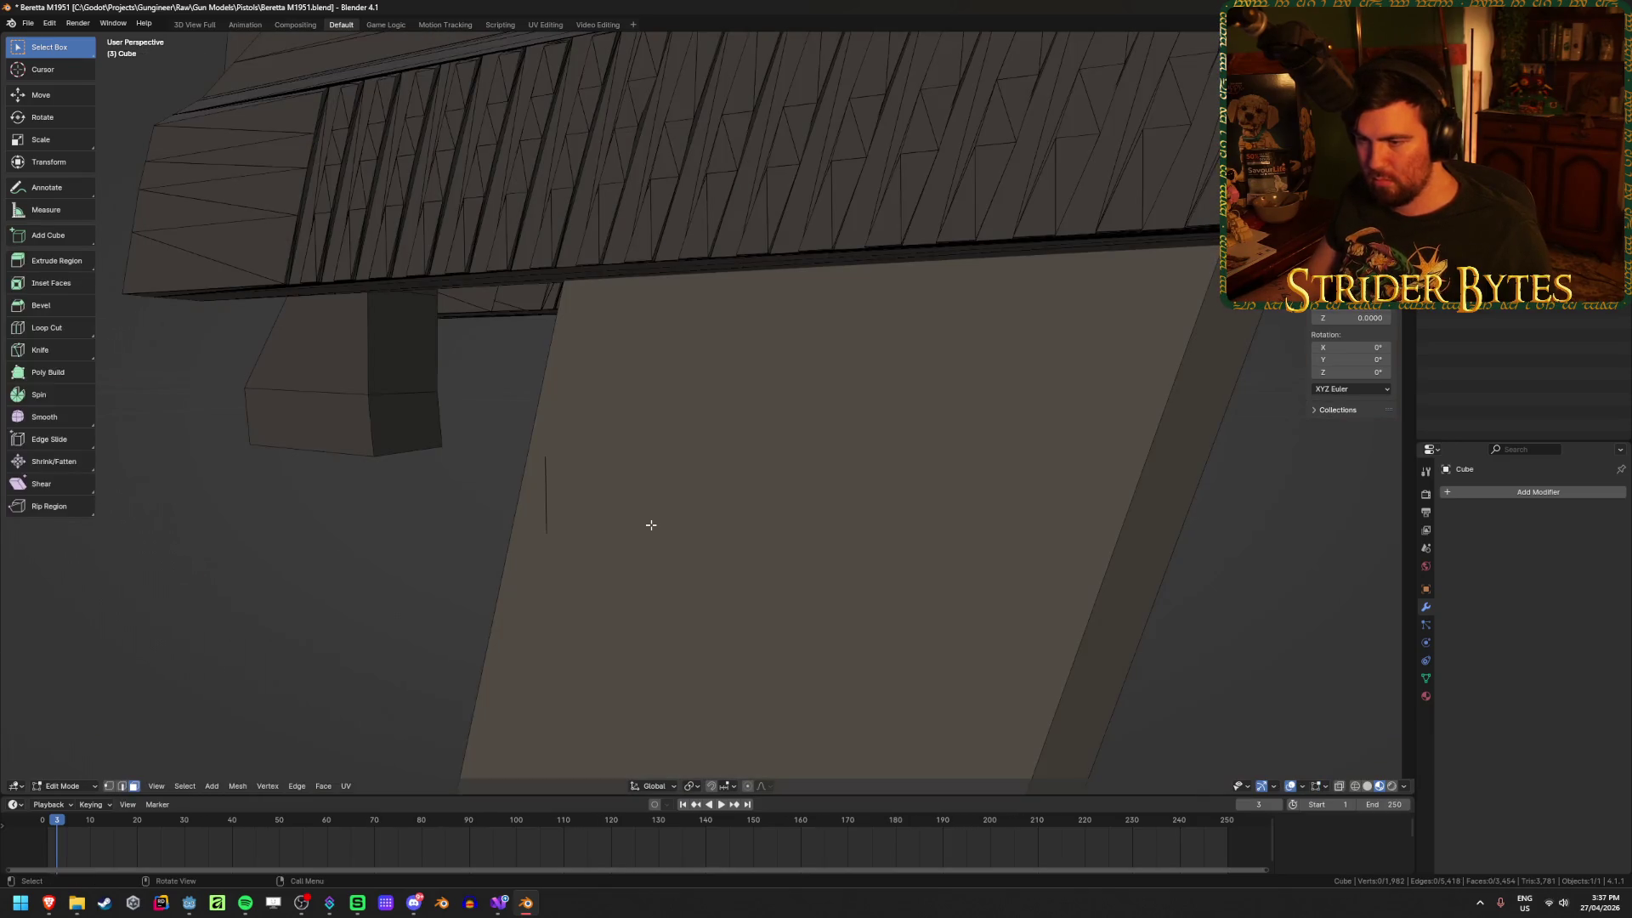
key("1")
mouse_move(649, 525)
middle_mouse_down()
mouse_move(641, 495)
mouse_move(781, 475)
mouse_move(779, 594)
mouse_move(747, 587)
mouse_move(900, 588)
middle_mouse_up()
key("2")
key("x")
left_click(778, 505)
scroll(747, 587, "down", 5)
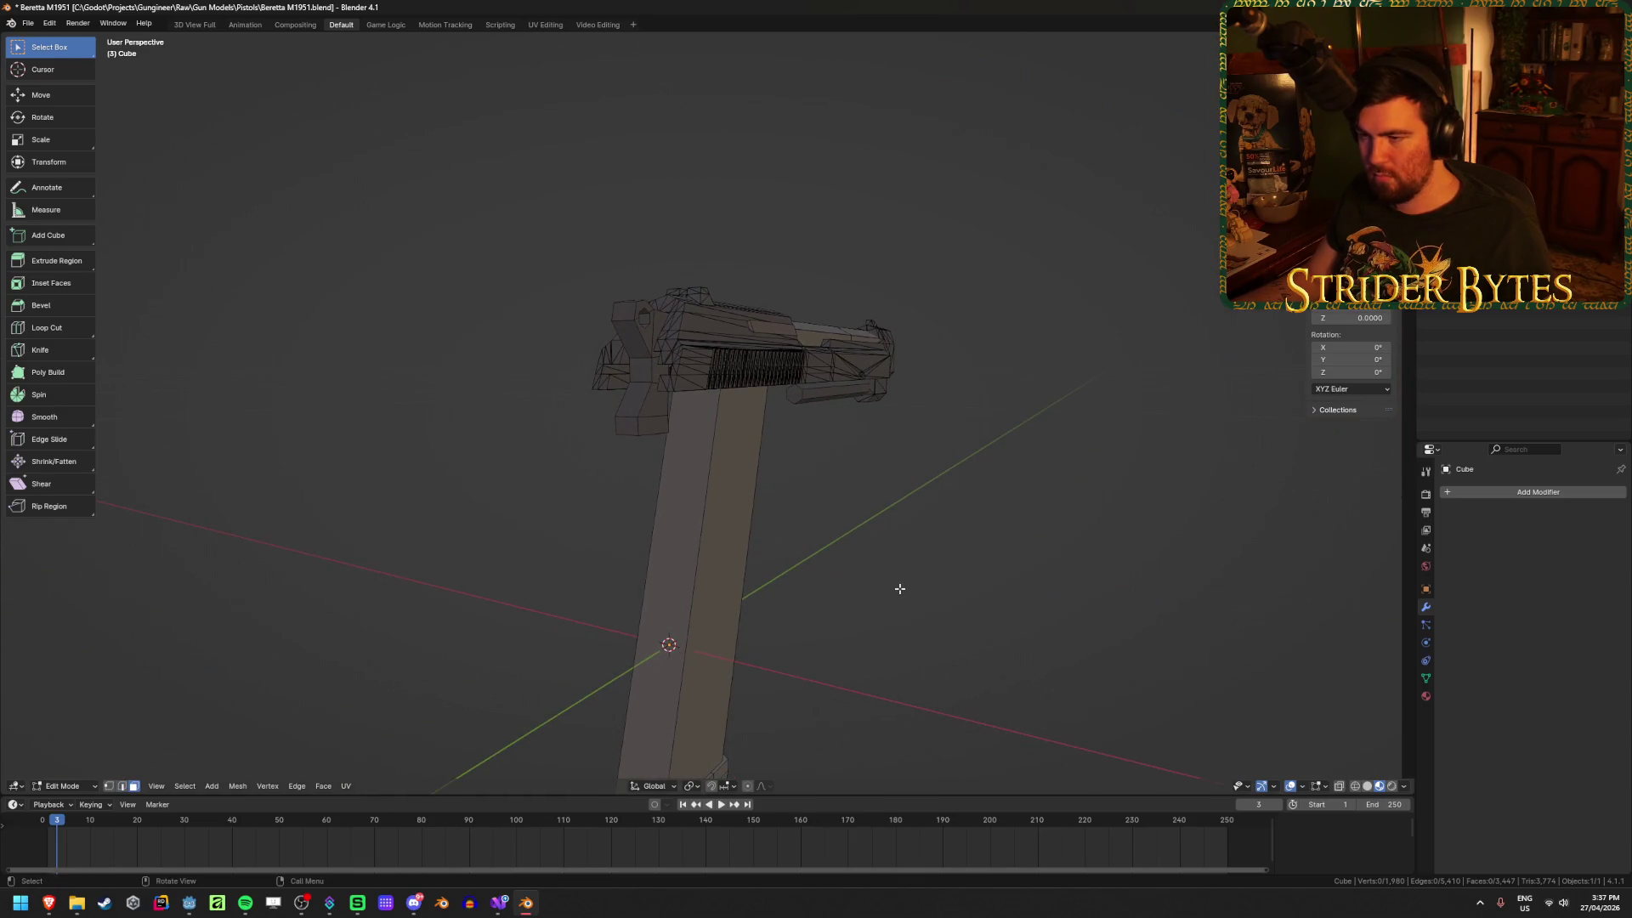
scroll(900, 588, "up", 2)
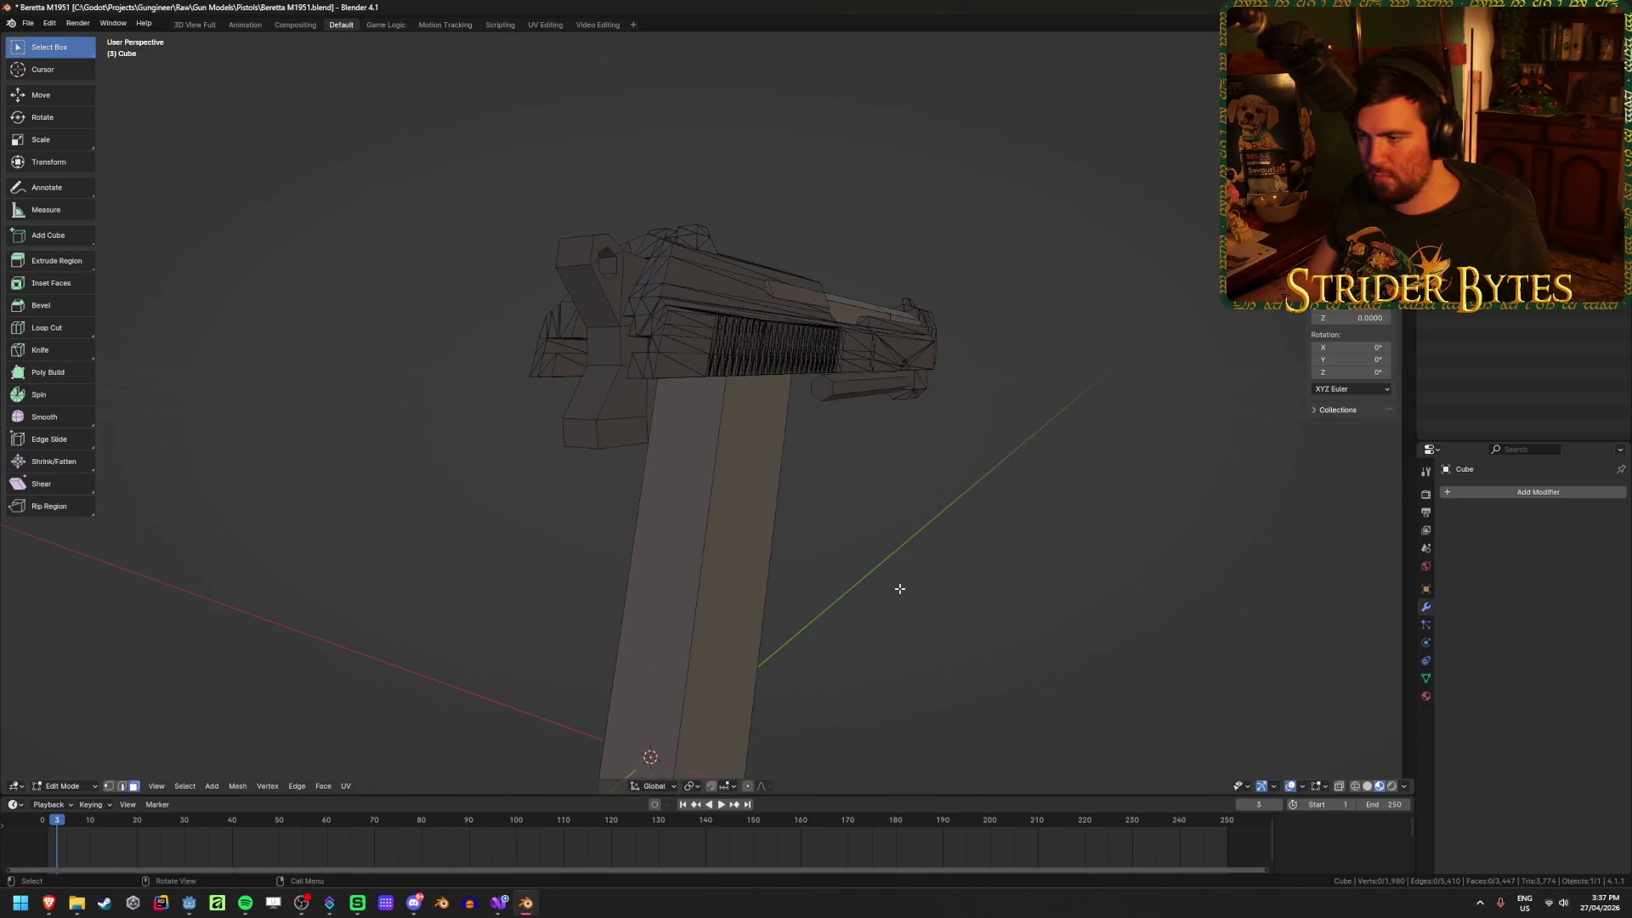
mouse_move(583, 426)
middle_mouse_down()
mouse_move(626, 477)
mouse_move(711, 413)
middle_mouse_up()
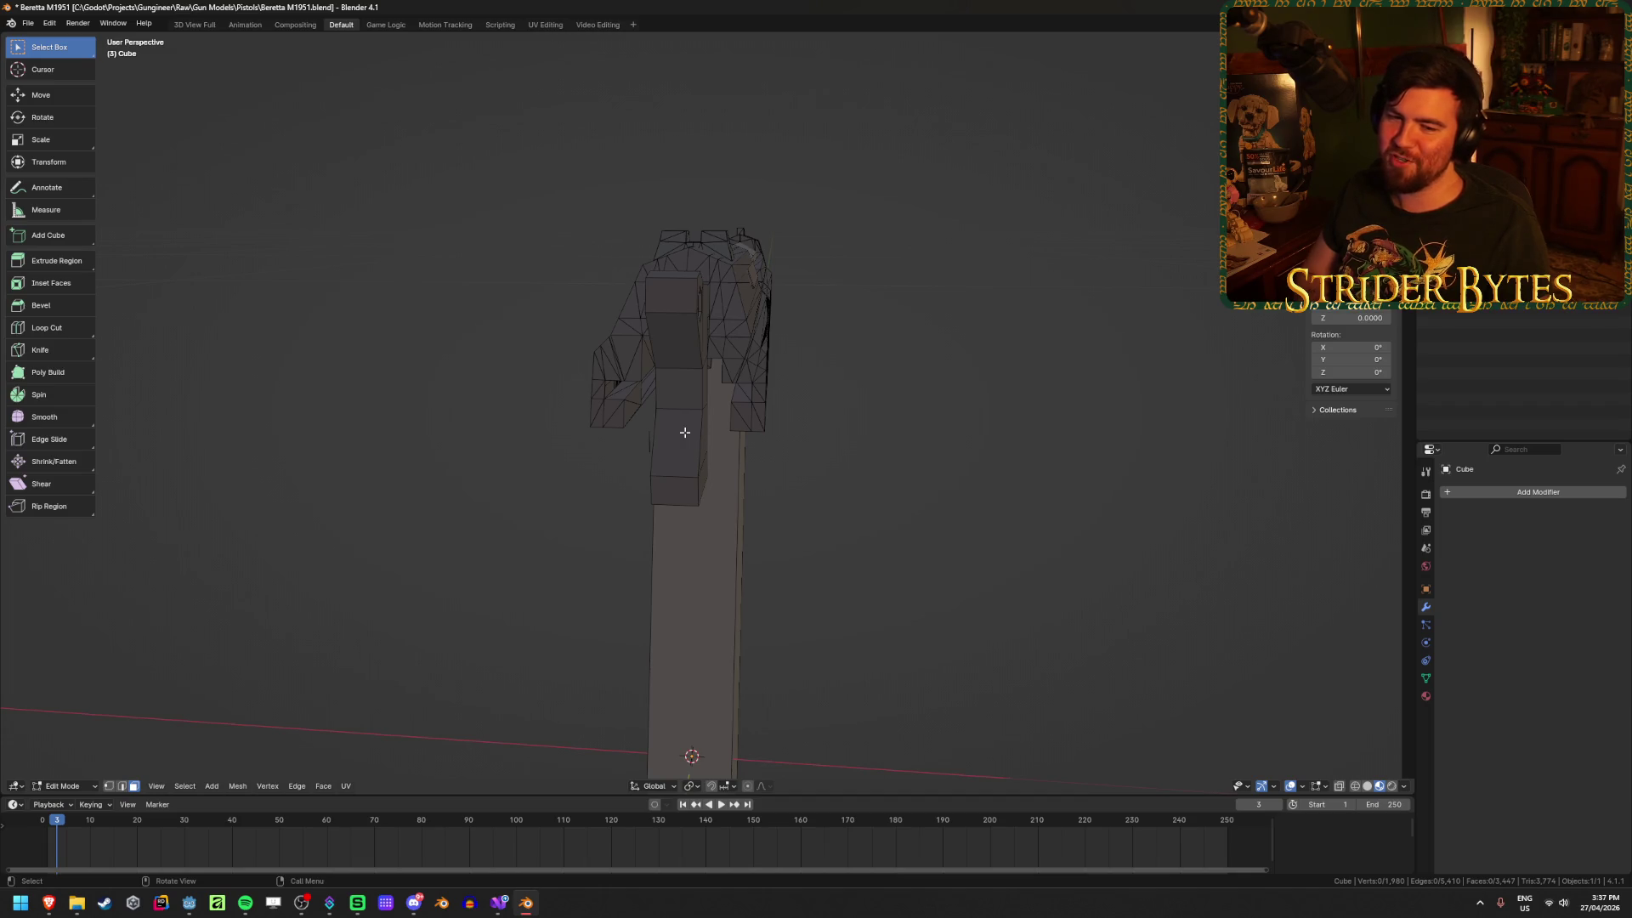
mouse_move(885, 441)
middle_mouse_down()
mouse_move(787, 455)
mouse_move(828, 460)
middle_mouse_up()
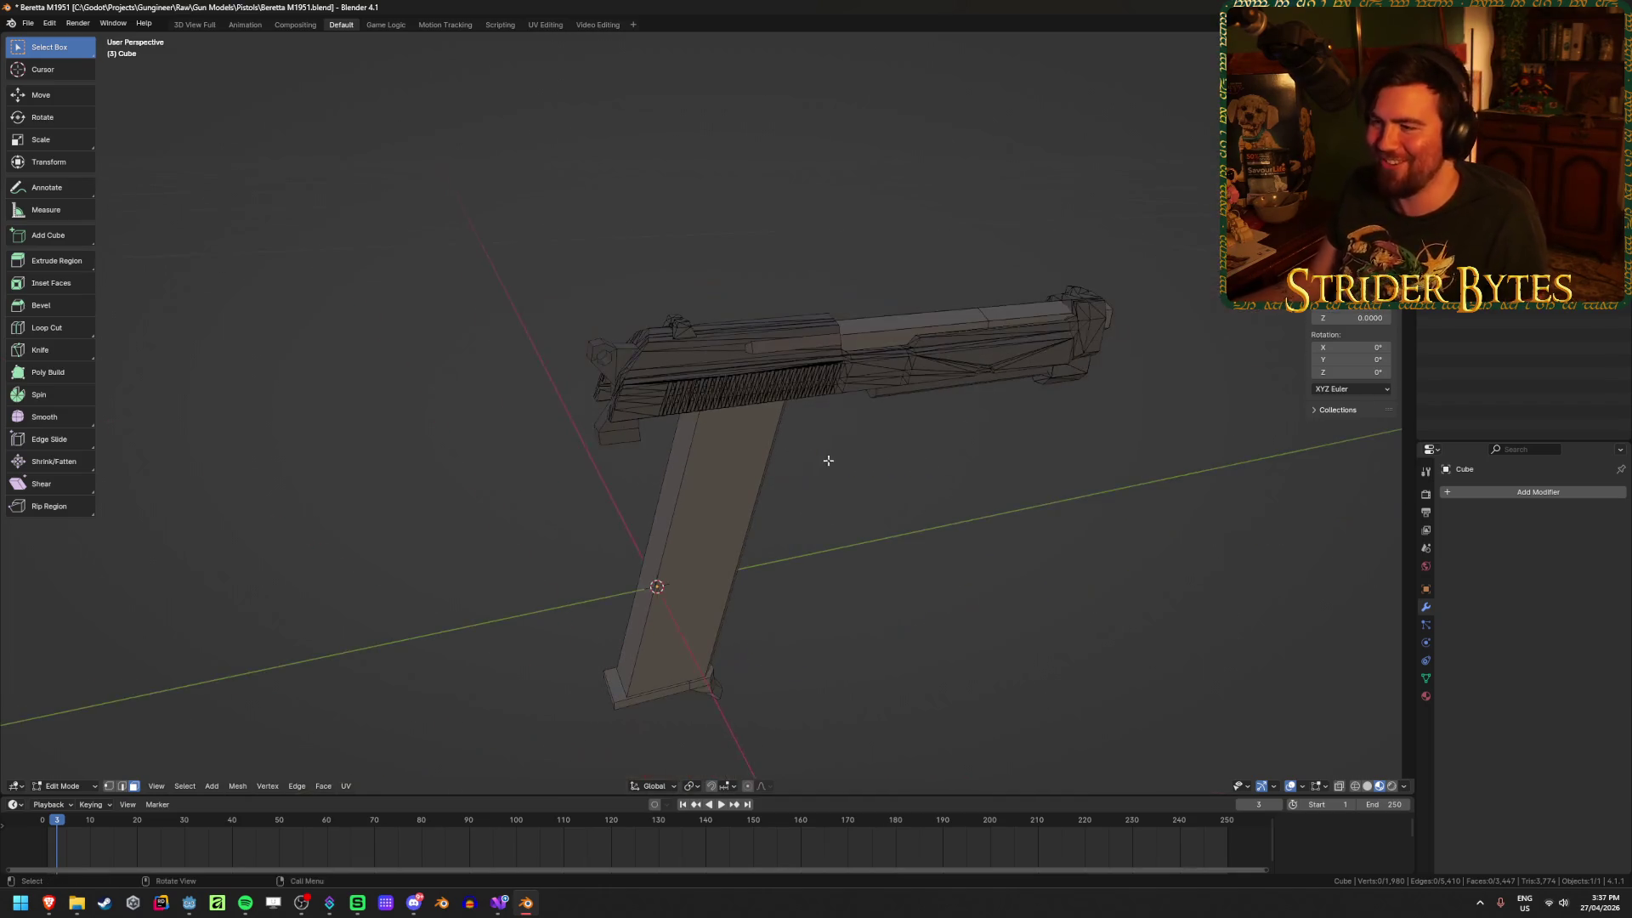
middle_click_drag(837, 518, 803, 508)
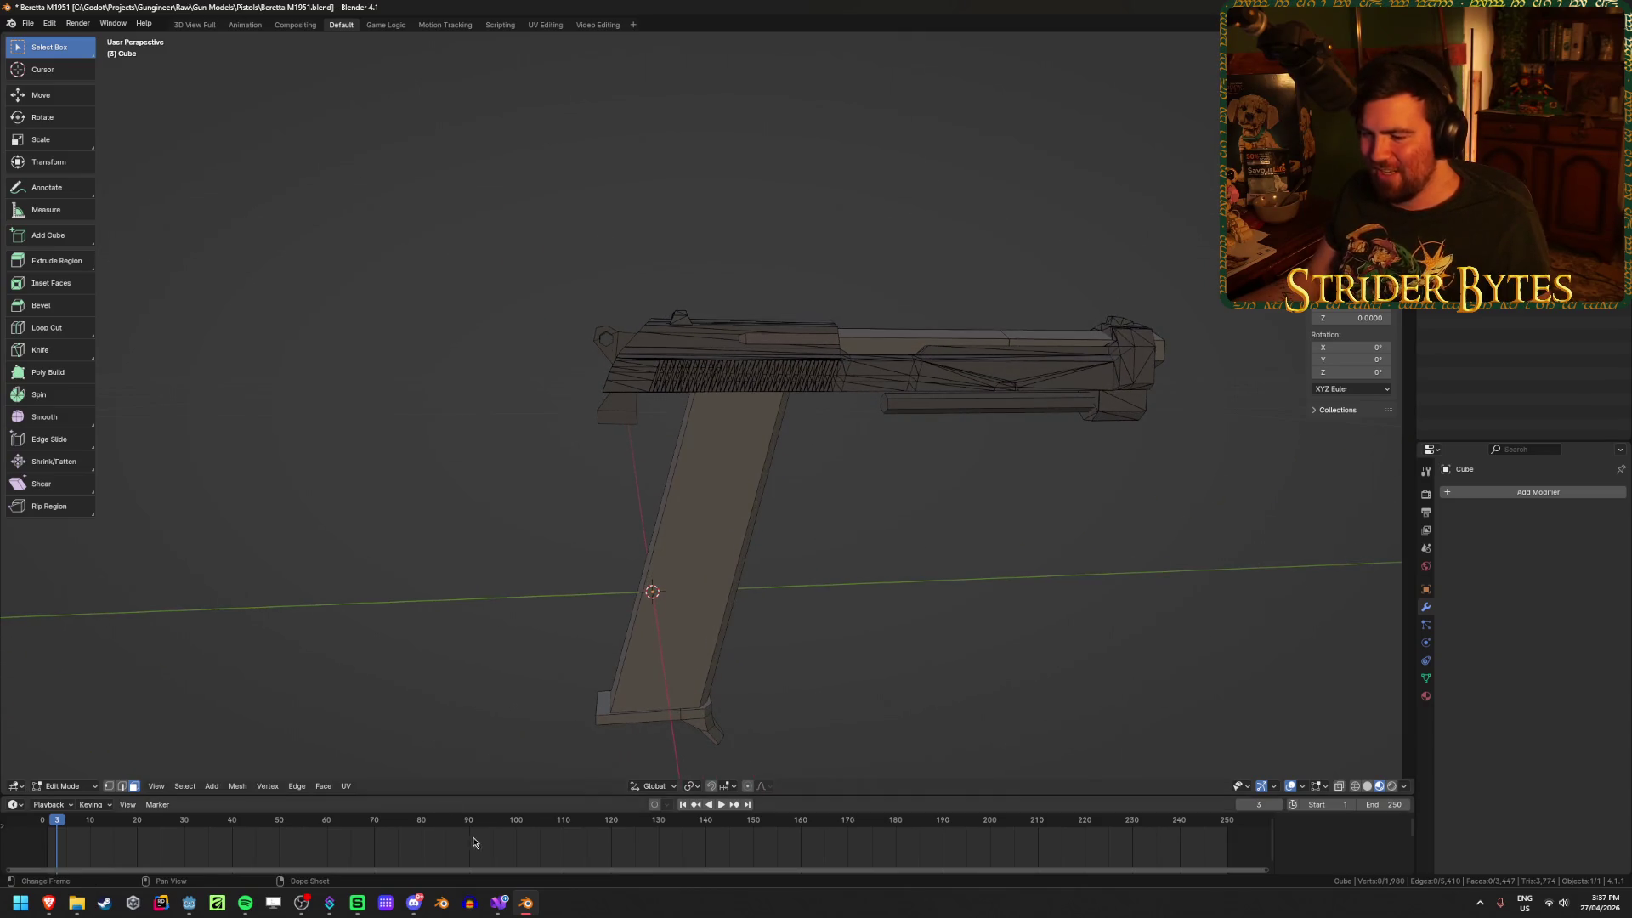
right_click(526, 910)
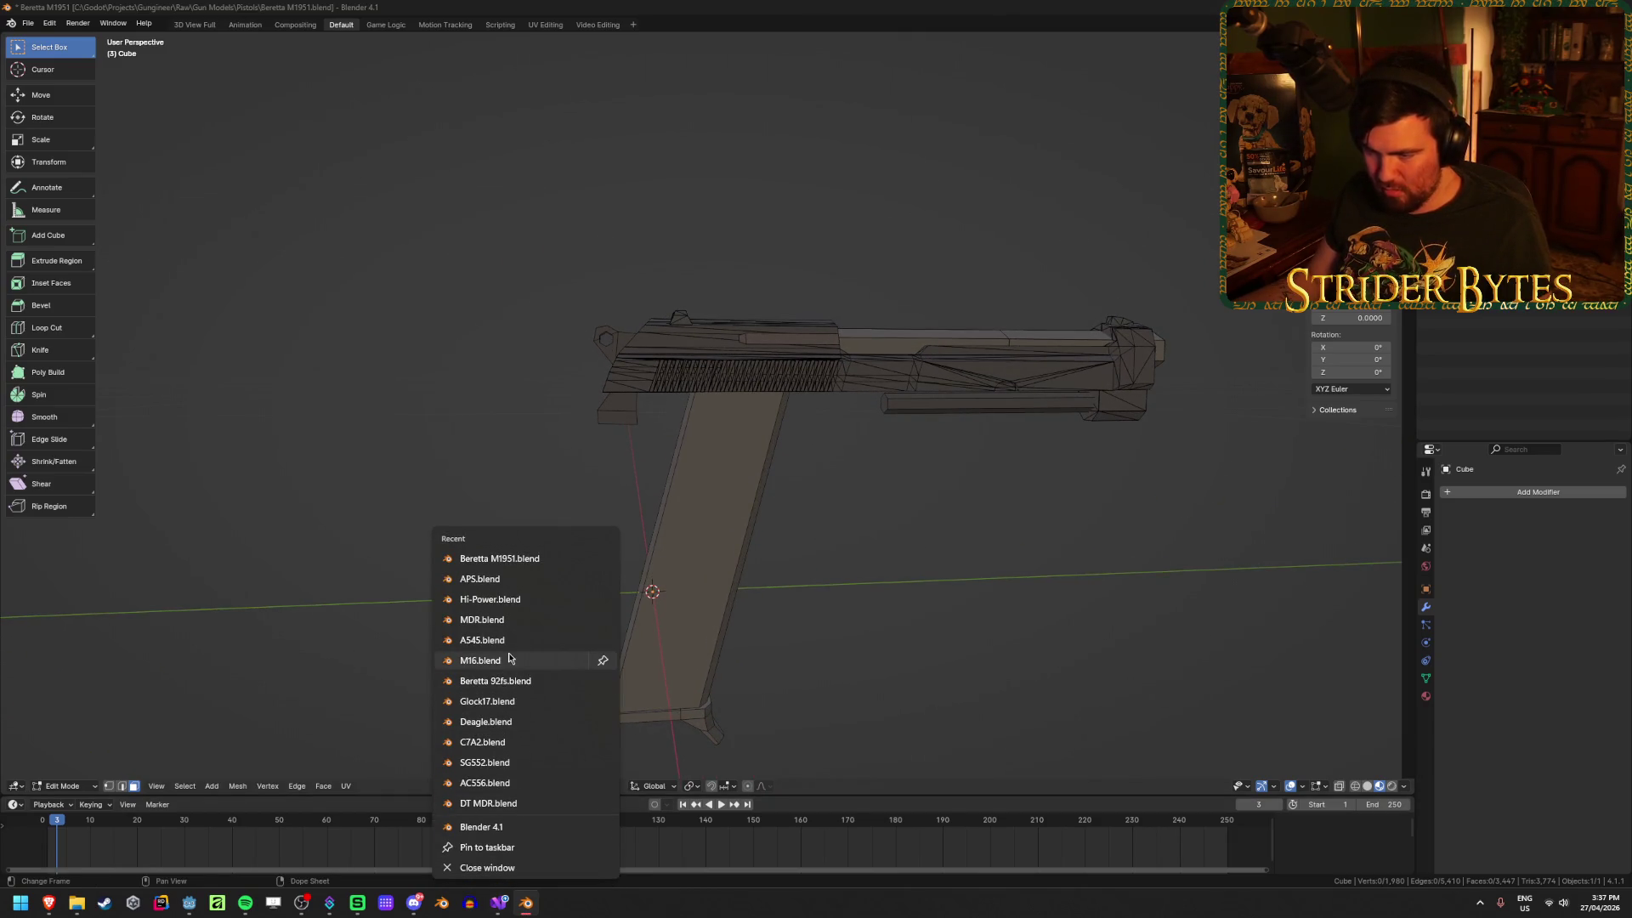
left_click(510, 680)
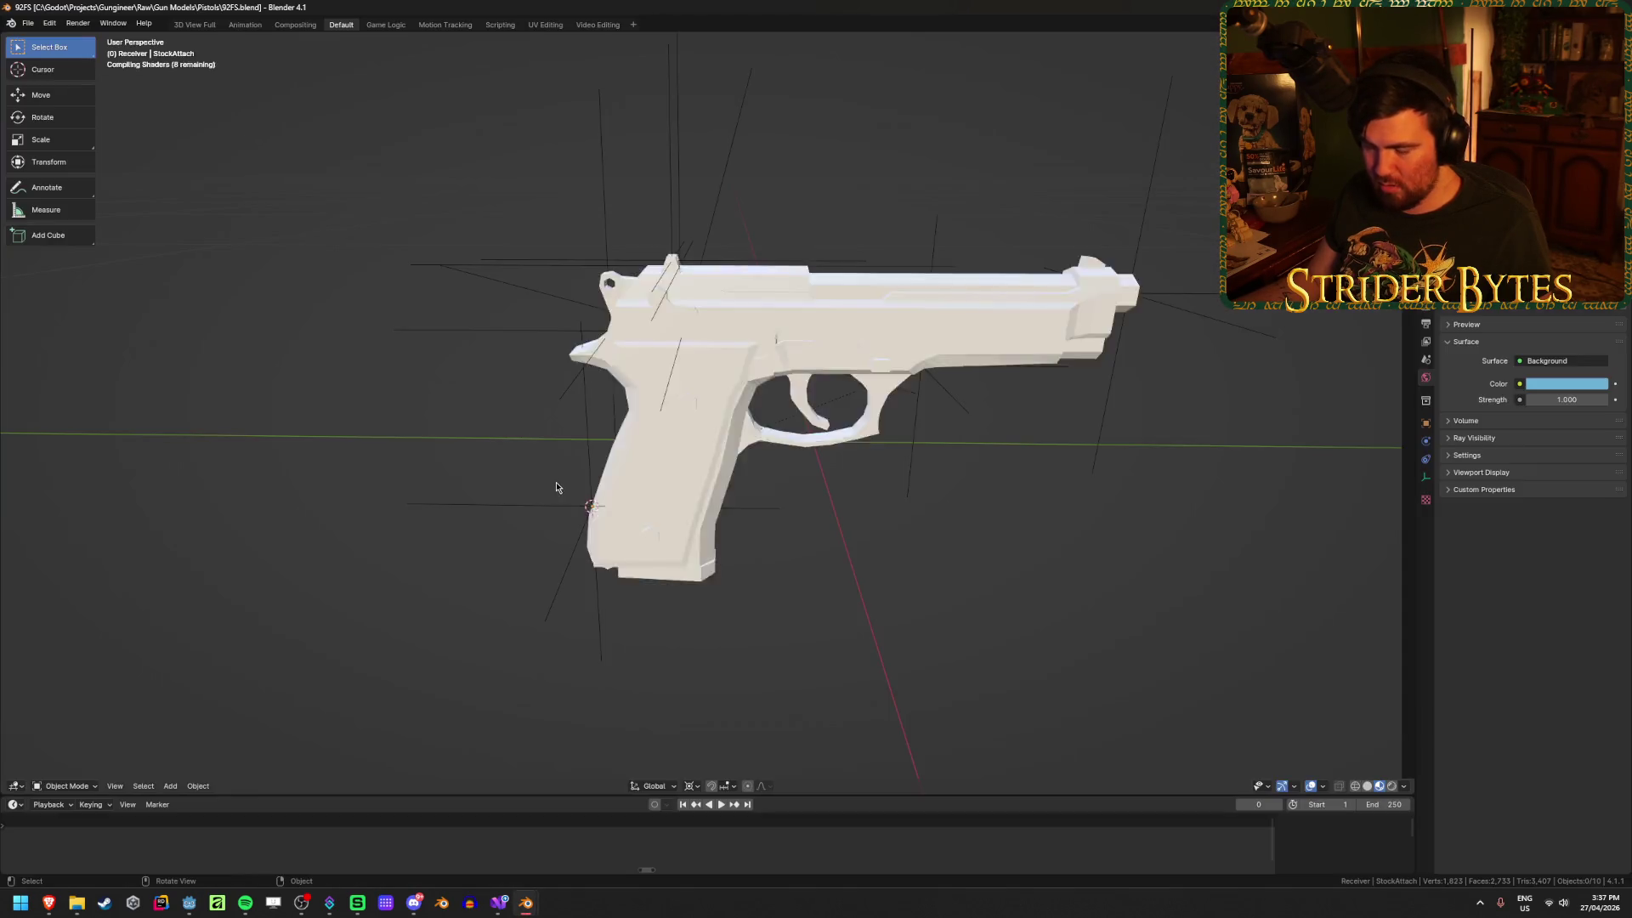
mouse_move(554, 484)
middle_mouse_down()
mouse_move(495, 340)
mouse_move(682, 323)
mouse_move(903, 340)
mouse_move(606, 266)
middle_mouse_up()
left_click(680, 330)
scroll(680, 329, "up", 2)
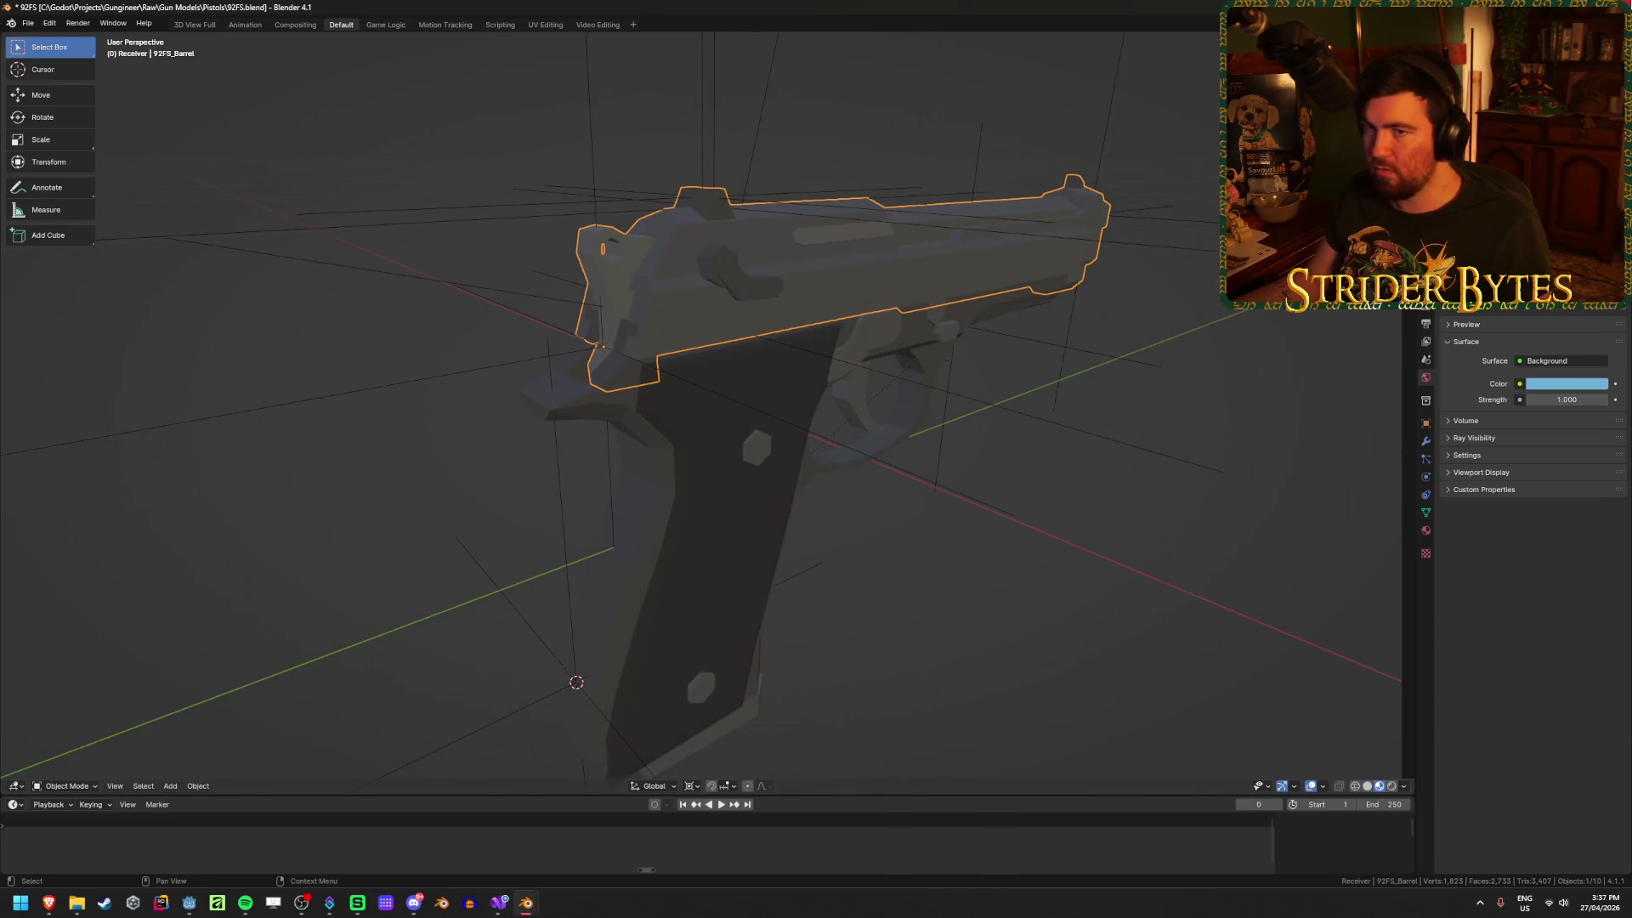
left_click(825, 470)
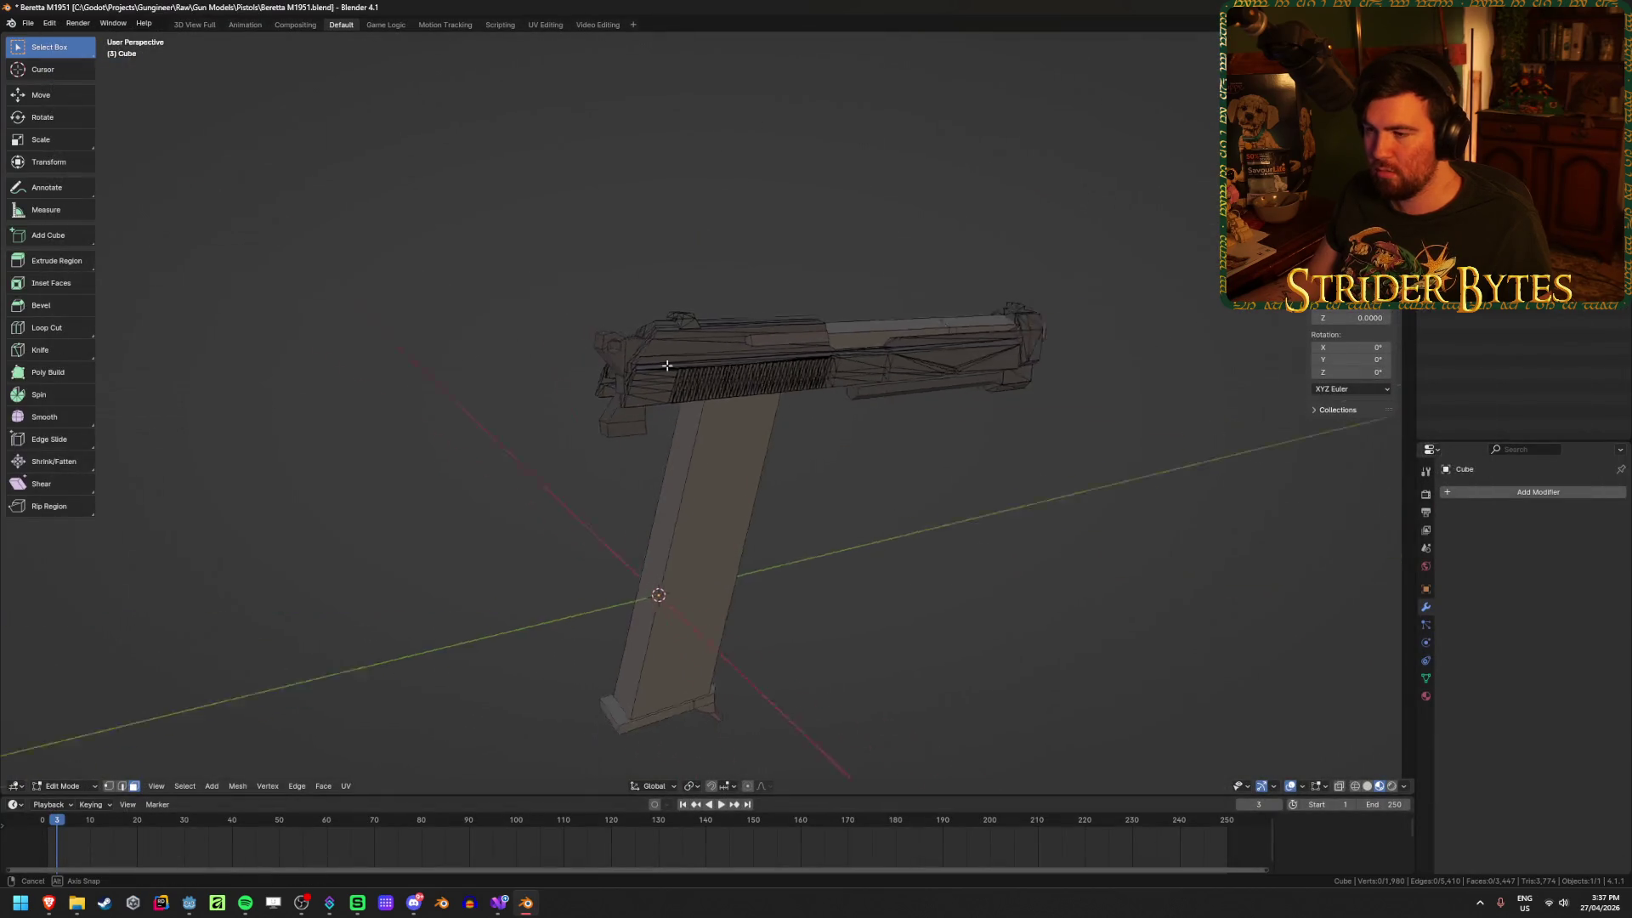
Step: From the right side view, box-select the slide geometry in X-ray mode
key("KP_3")
key("alt+z")
left_click_drag(474, 215, 1270, 499)
key("alt+z")
mouse_move(1270, 499)
middle_mouse_down()
mouse_move(1207, 521)
mouse_move(1004, 504)
mouse_move(1035, 507)
middle_mouse_up()
key("Tab")
scroll(1034, 506, "up", 4)
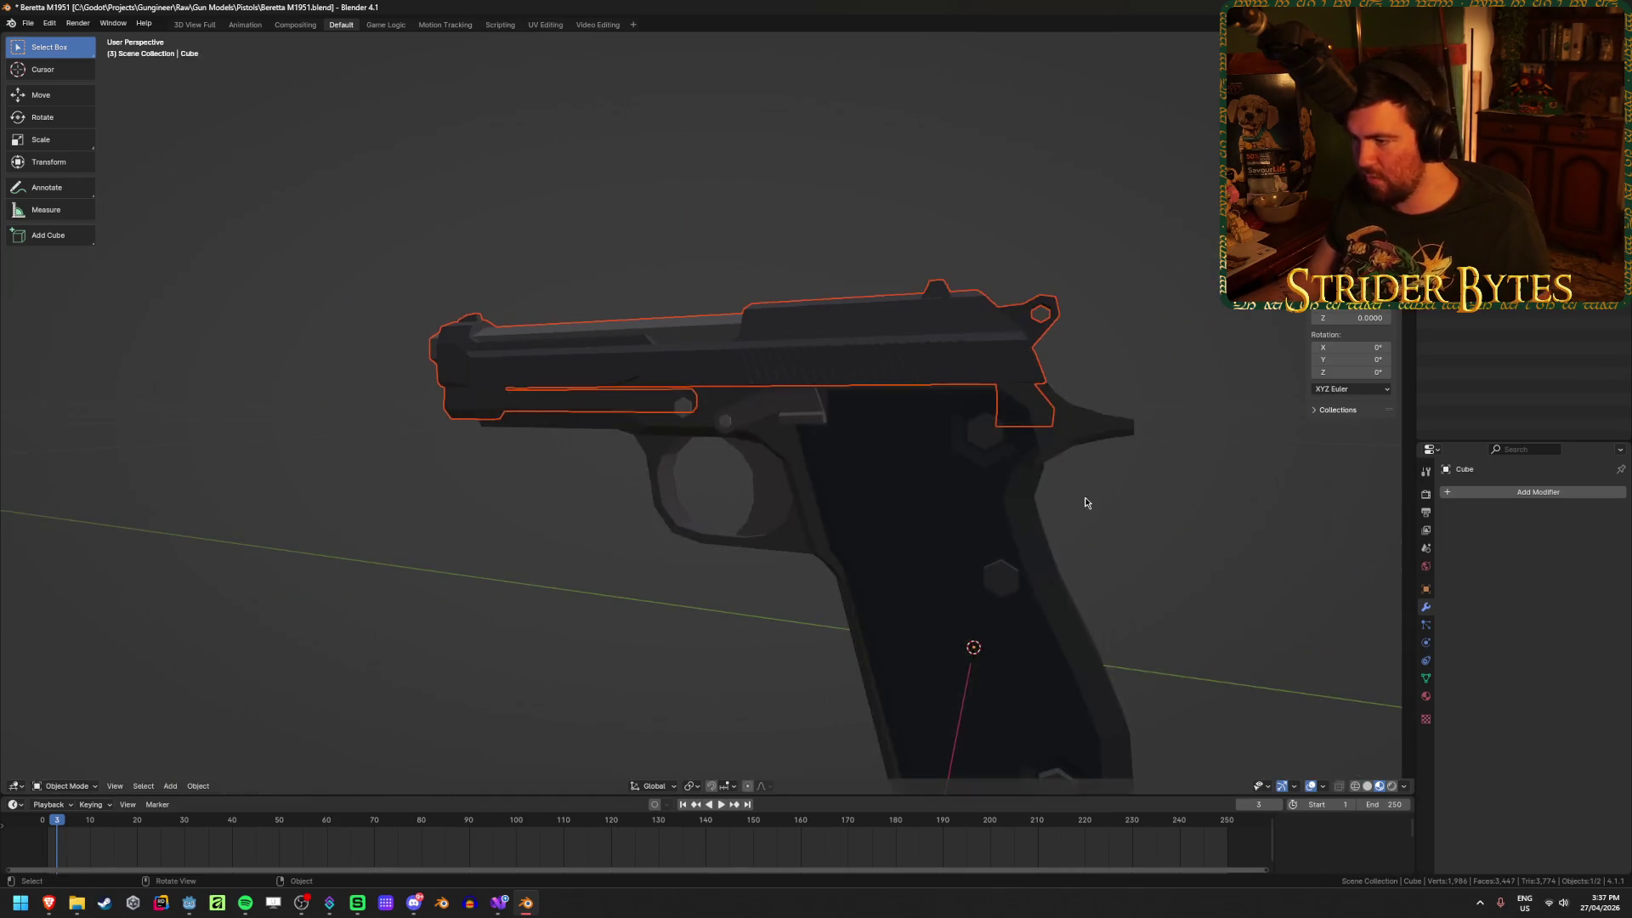
key("Tab")
scroll(1006, 448, "up", 4)
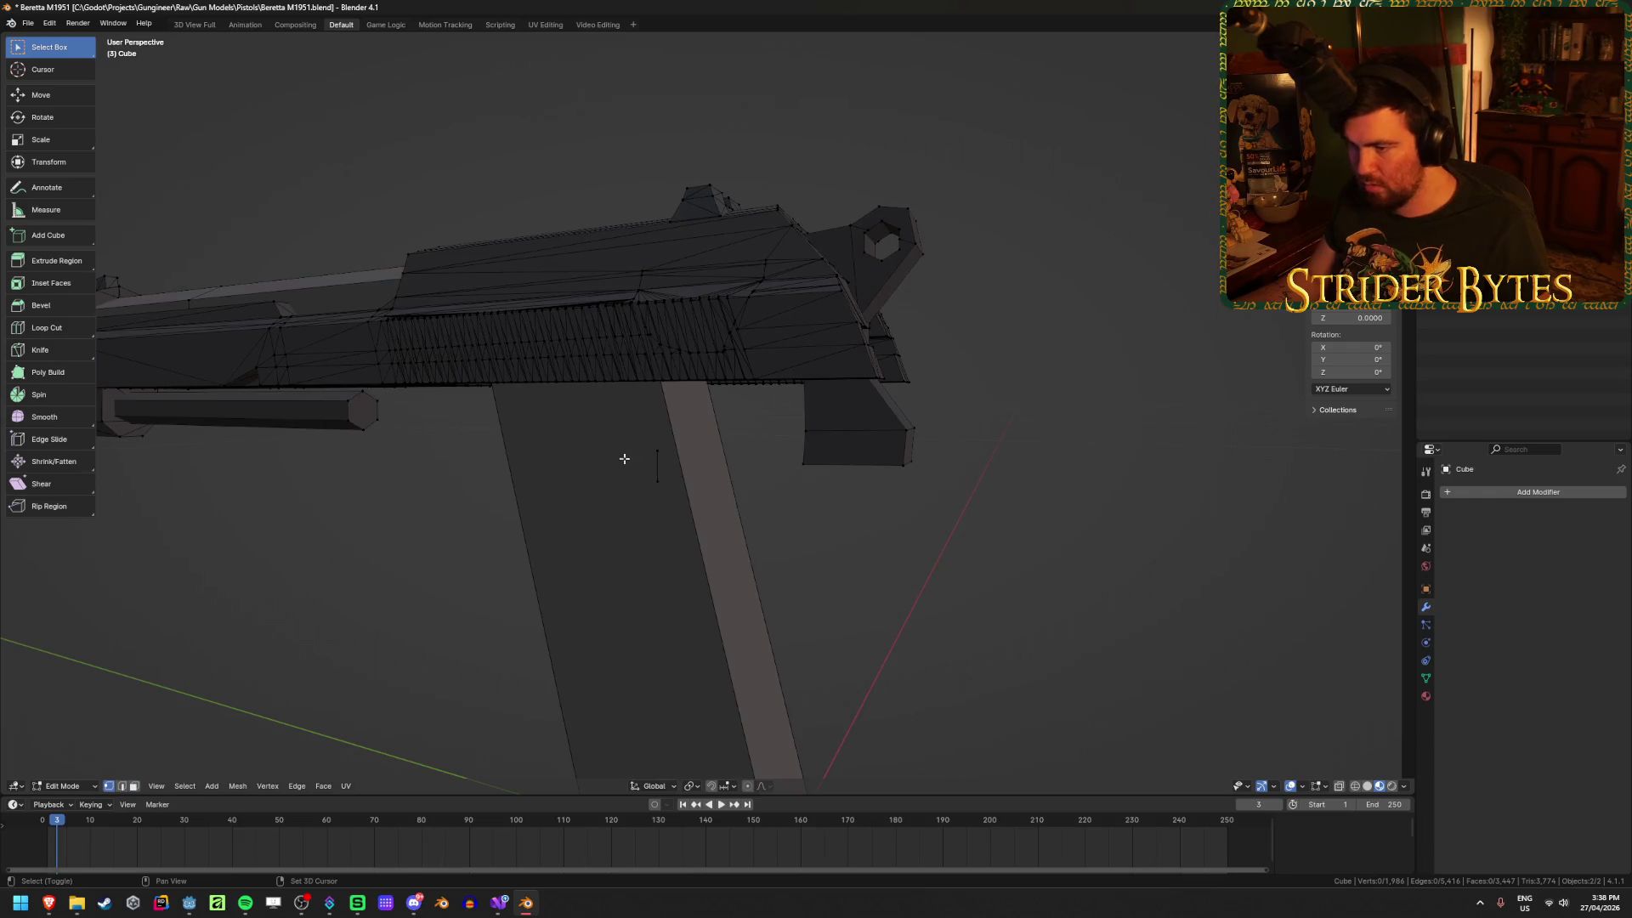
Step: Select a small vertical edge, then delete the grip object and undo the deletion
key("alt+z")
left_click(658, 466, "shift")
key("alt+z")
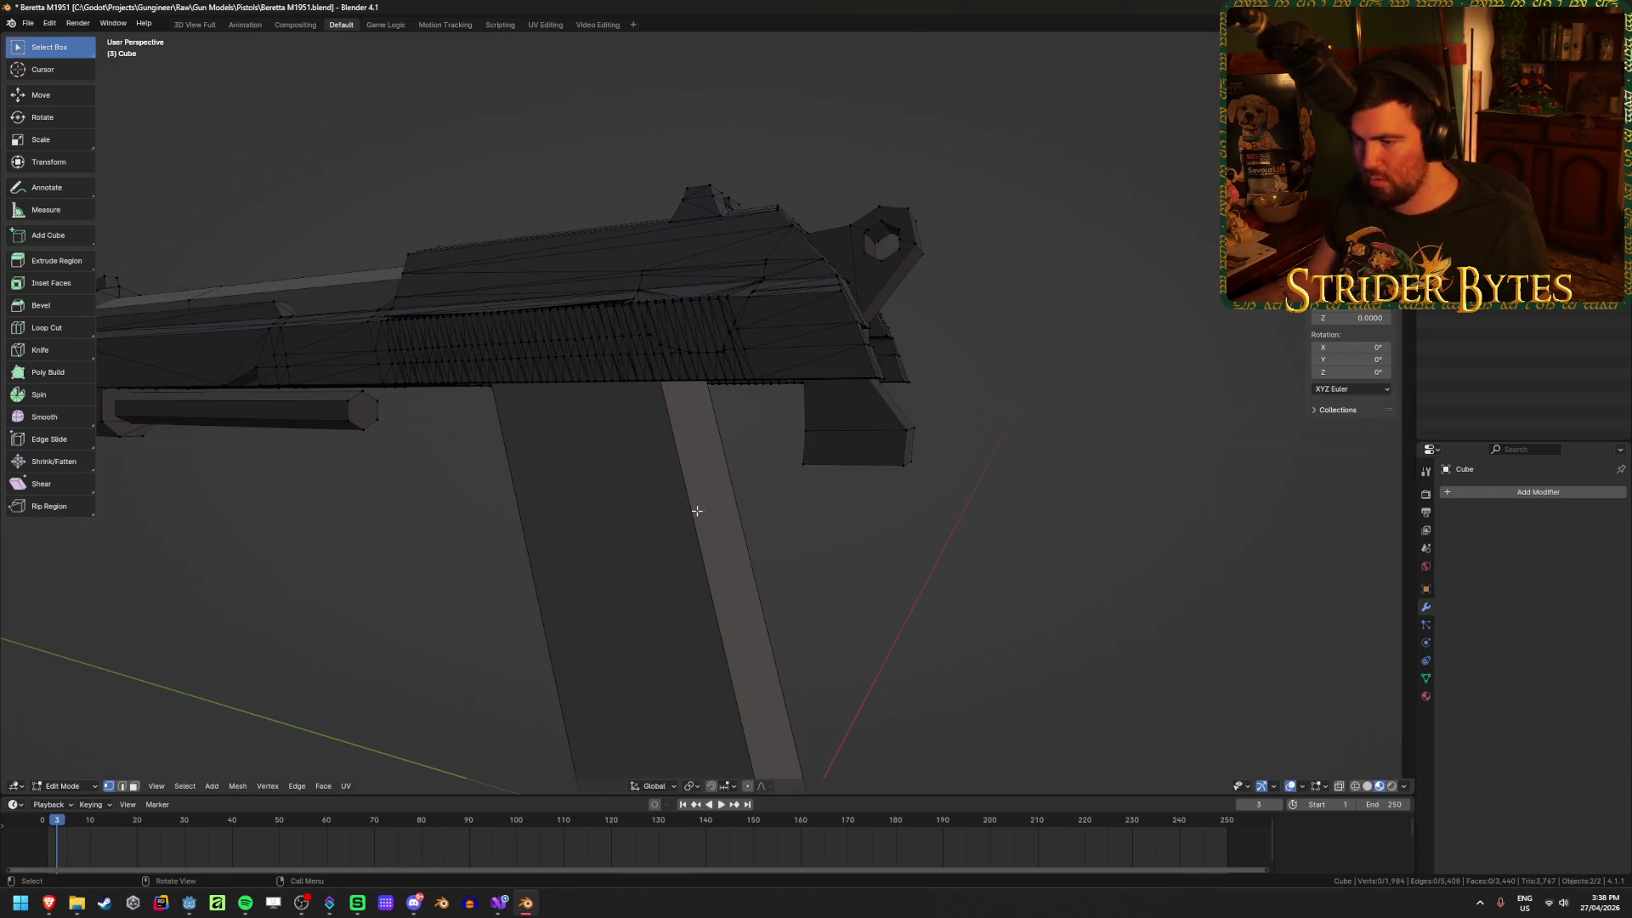
scroll(848, 594, "down", 5)
key("Tab")
left_click(939, 584)
middle_click_drag(940, 584, 899, 570)
left_click(752, 566)
key("Delete")
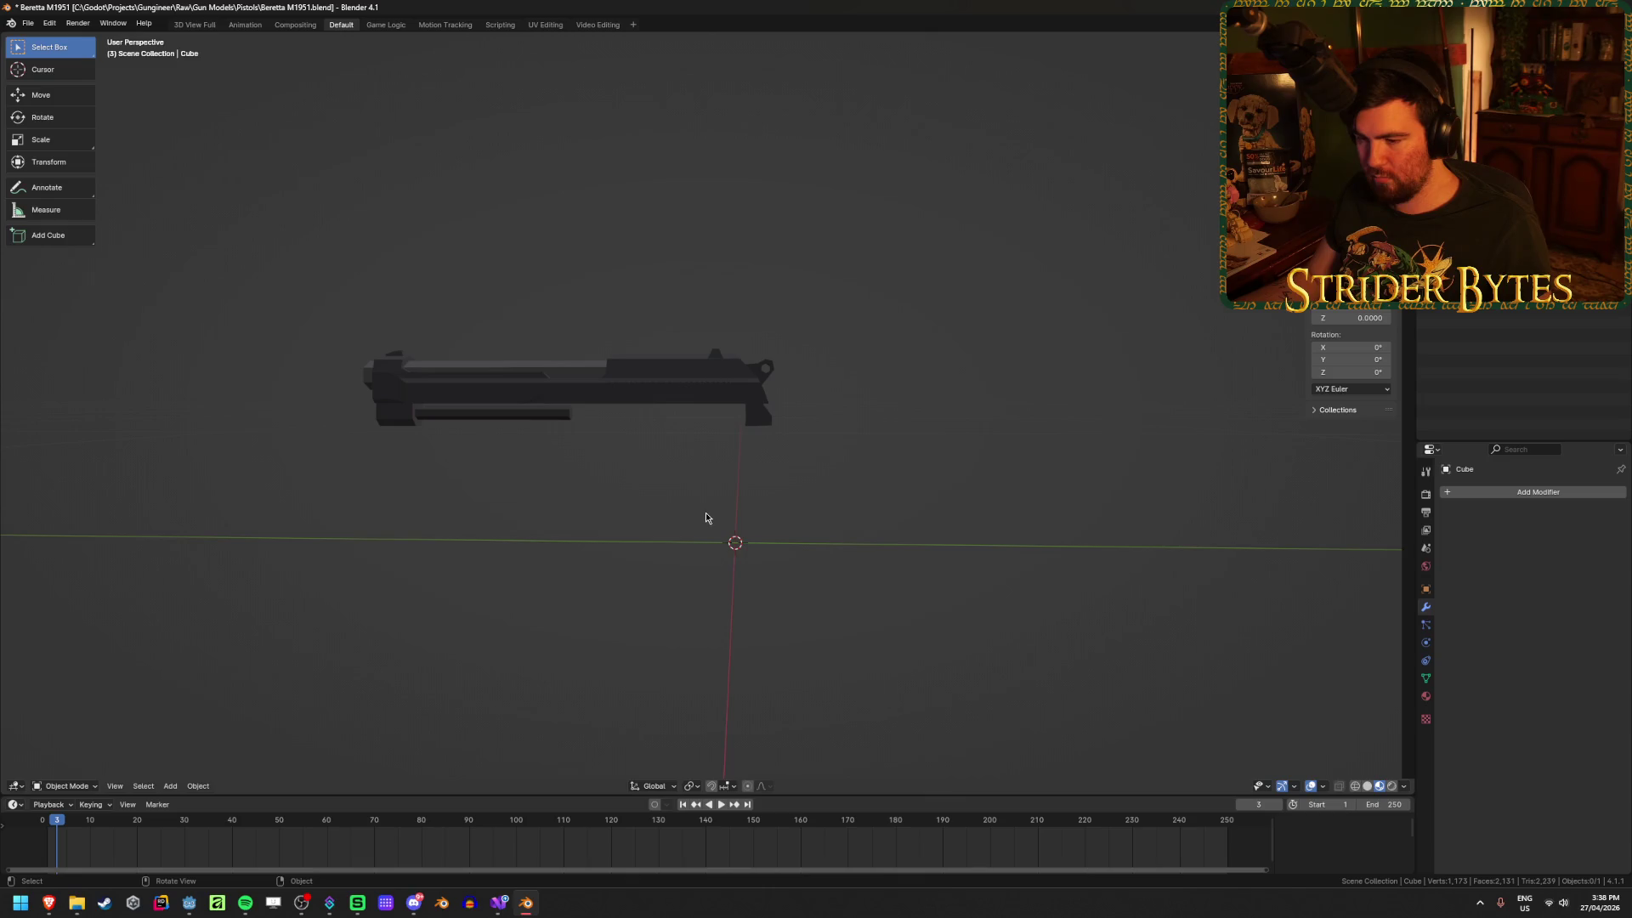
key("ctrl+z")
Step: Separate the selected magazine faces into a new object with P > Selection
key("Tab")
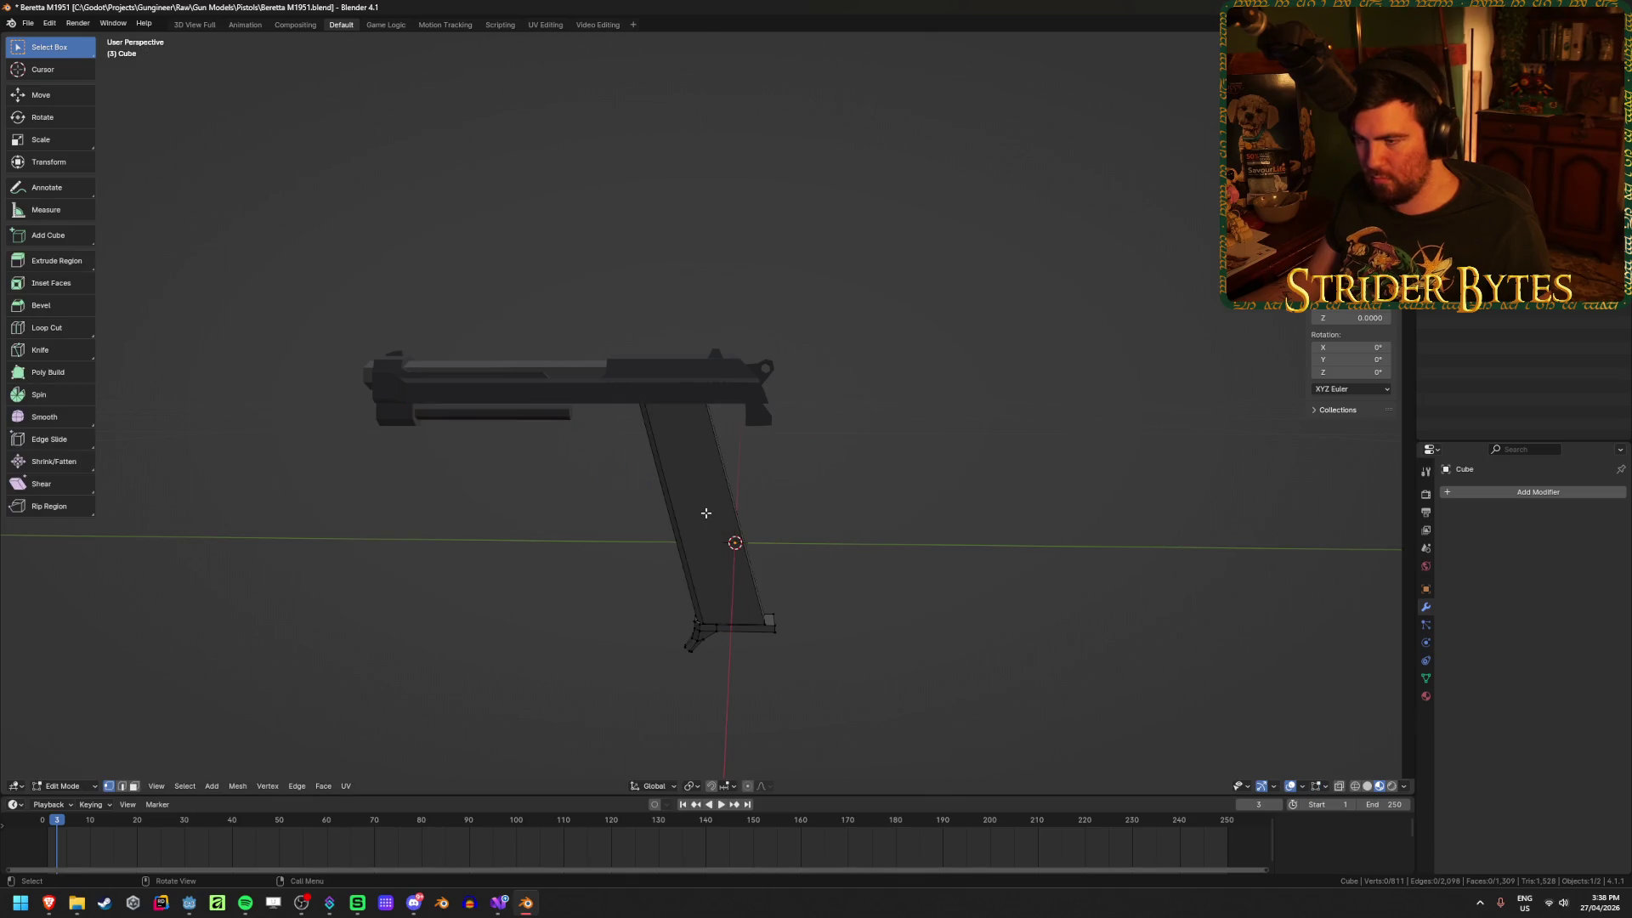
middle_click_drag(878, 533, 858, 450)
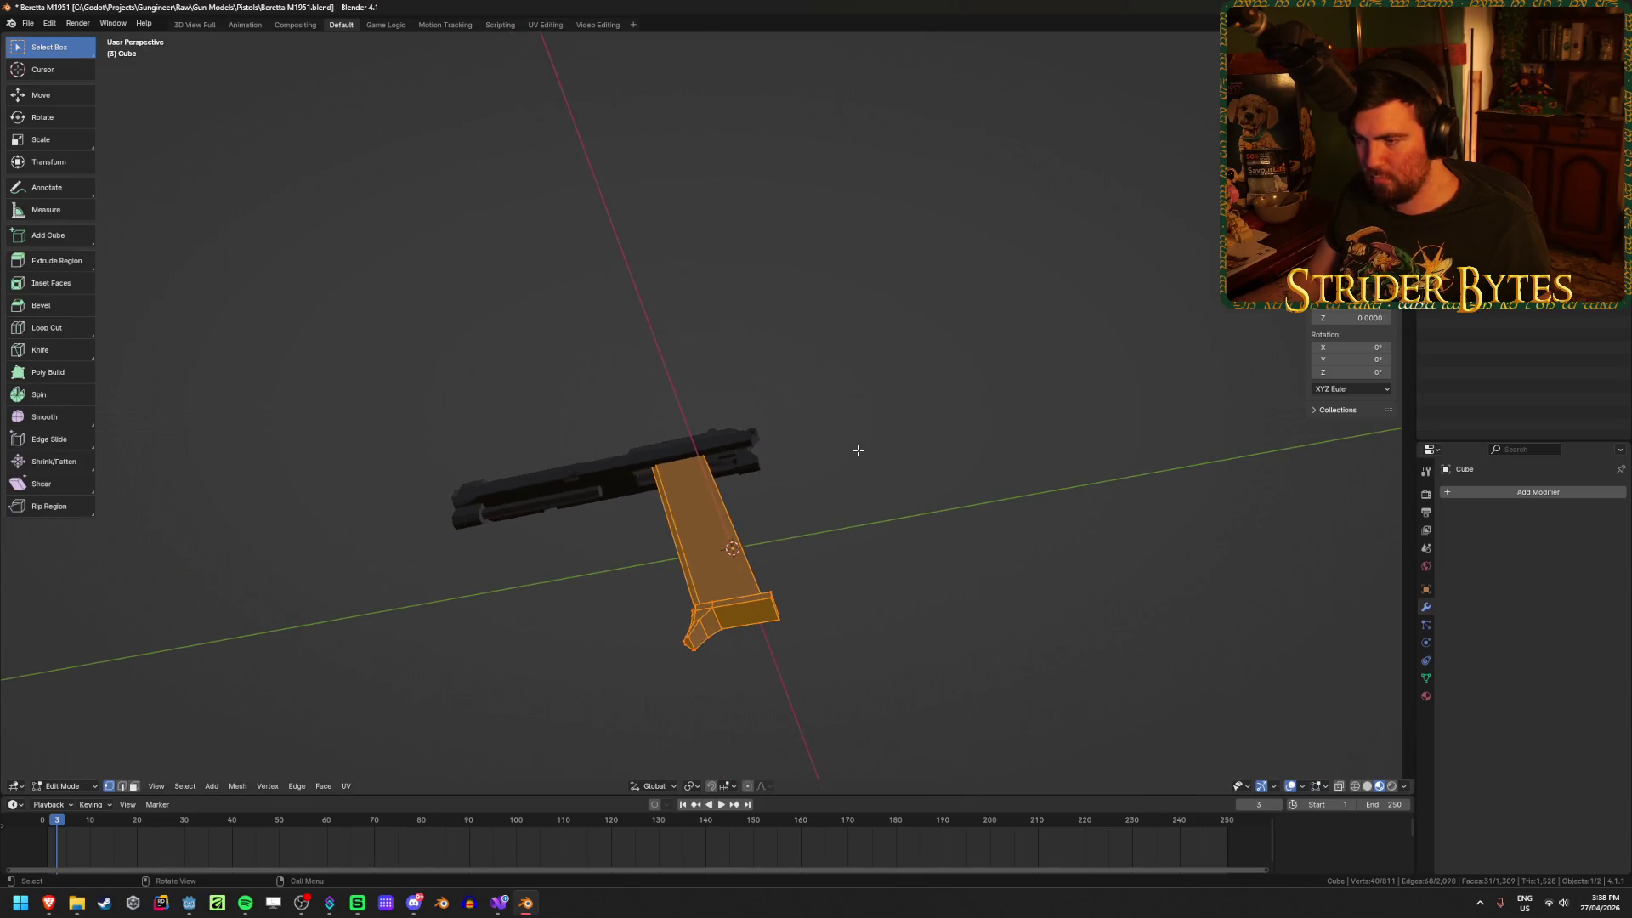
key("p")
left_click(817, 641)
key("alt+z")
middle_click_drag(817, 642, 825, 626)
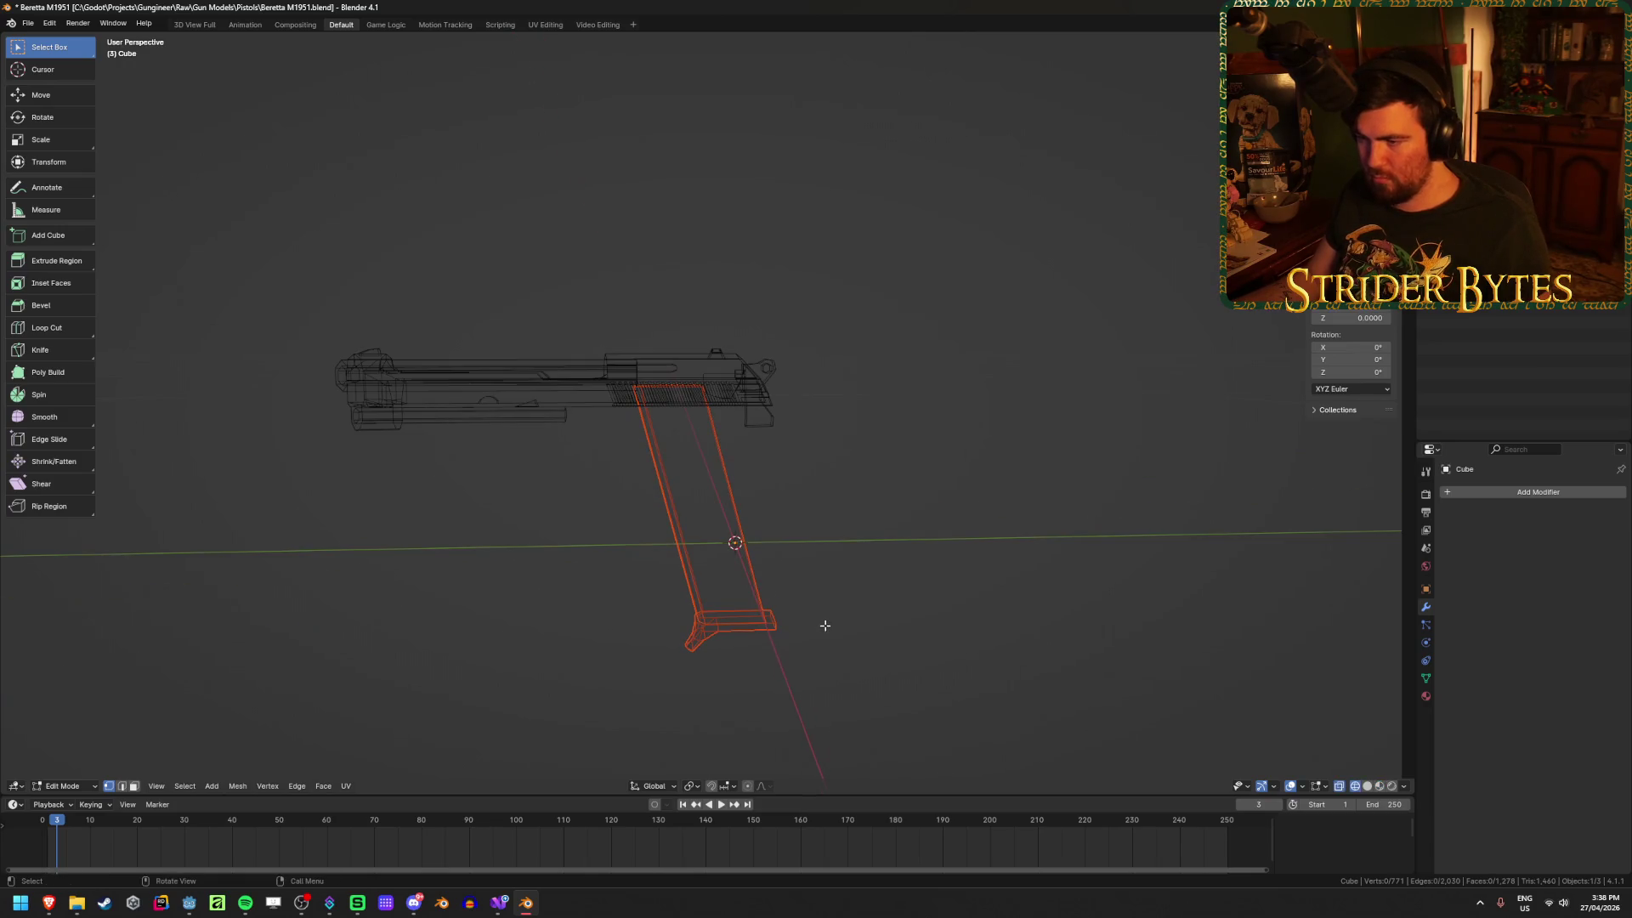
key("Tab")
key("Tab")
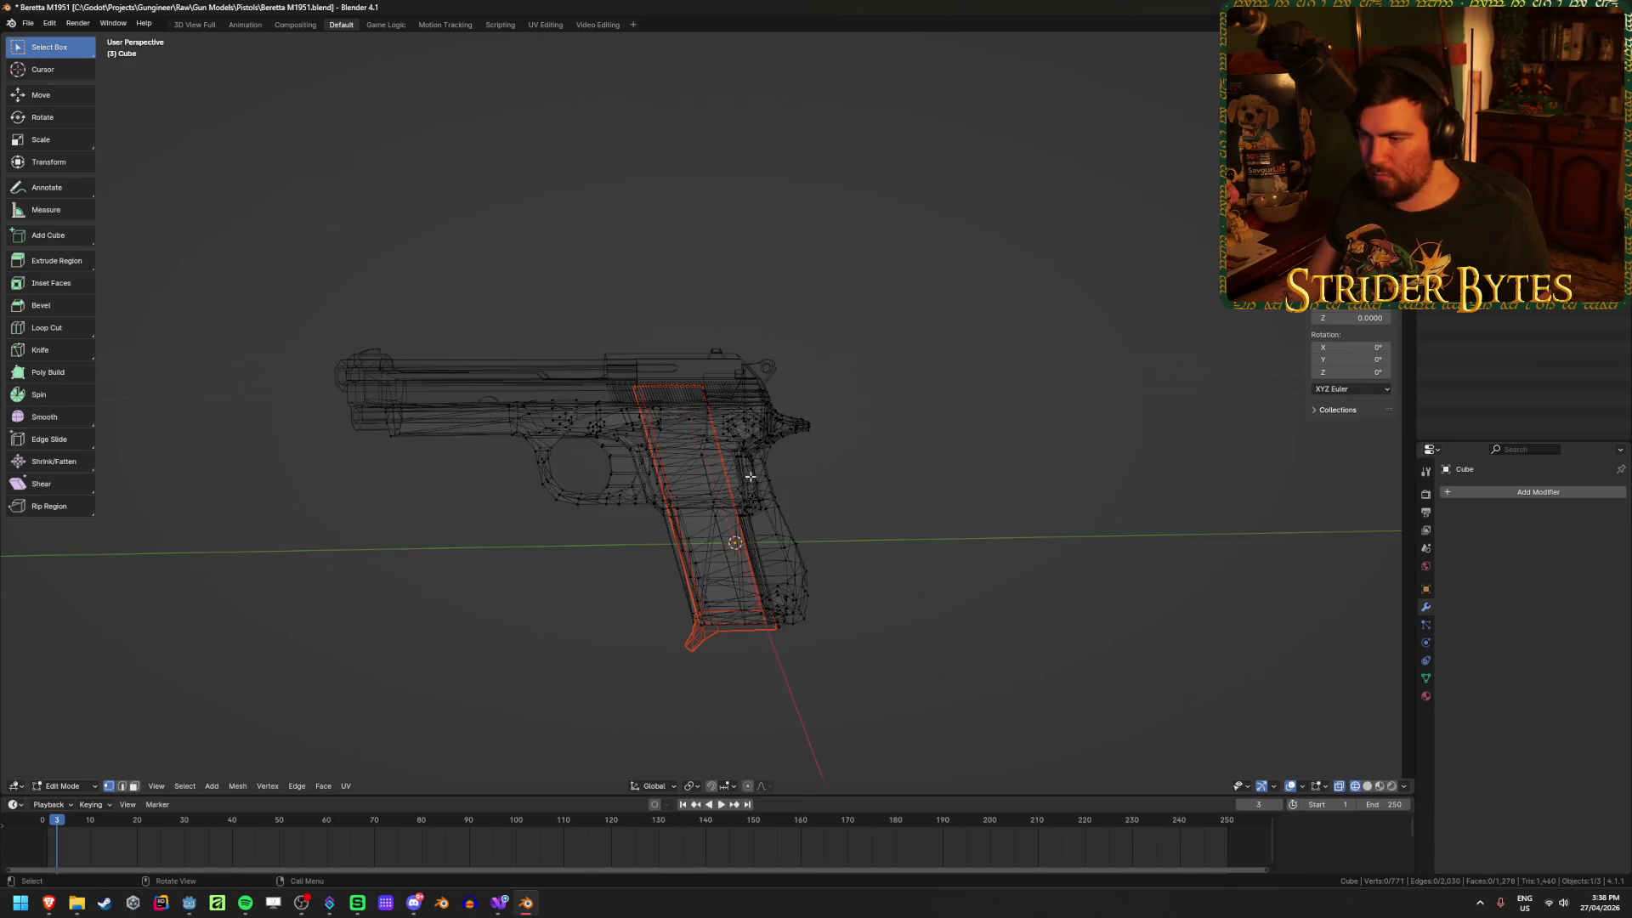
key("alt+z")
key("Tab")
scroll(811, 497, "up", 5)
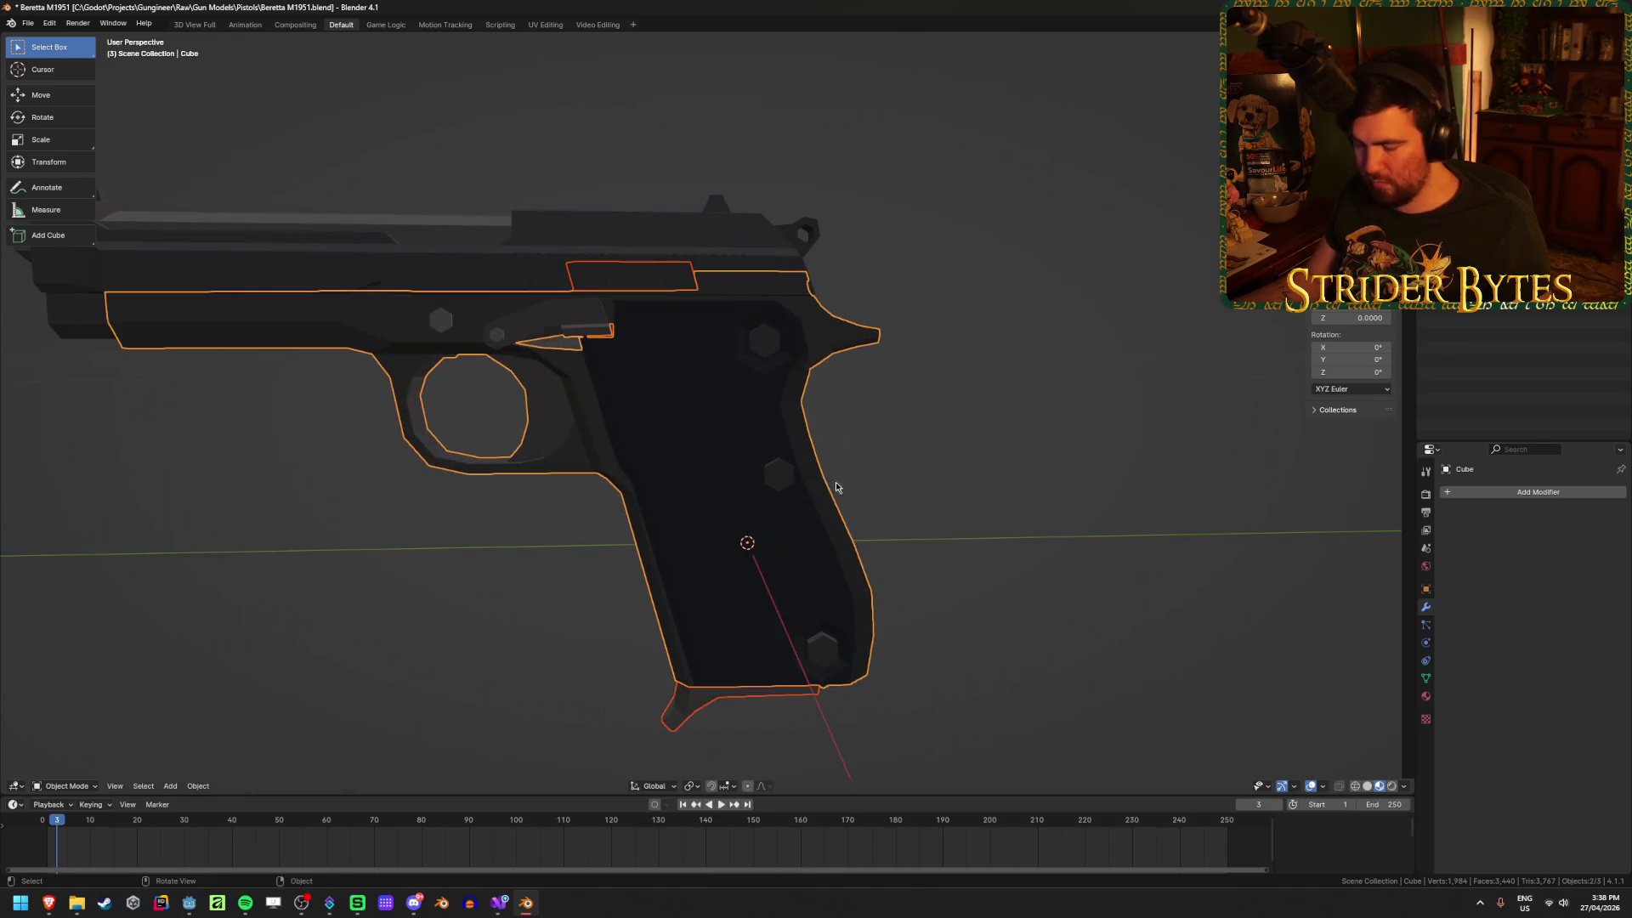
Step: Isolate the separated piece with numpad / and view magazine Cube.002 from the side
left_click(745, 420)
key("KP_Divide")
mouse_move(745, 420)
middle_mouse_down()
mouse_move(584, 414)
mouse_move(487, 330)
mouse_move(403, 315)
middle_mouse_up()
mouse_move(639, 668)
middle_mouse_down()
mouse_move(583, 721)
mouse_move(691, 552)
mouse_move(683, 597)
mouse_move(273, 546)
mouse_move(544, 540)
middle_mouse_up()
left_click(691, 552)
key("ctrl+KP_3")
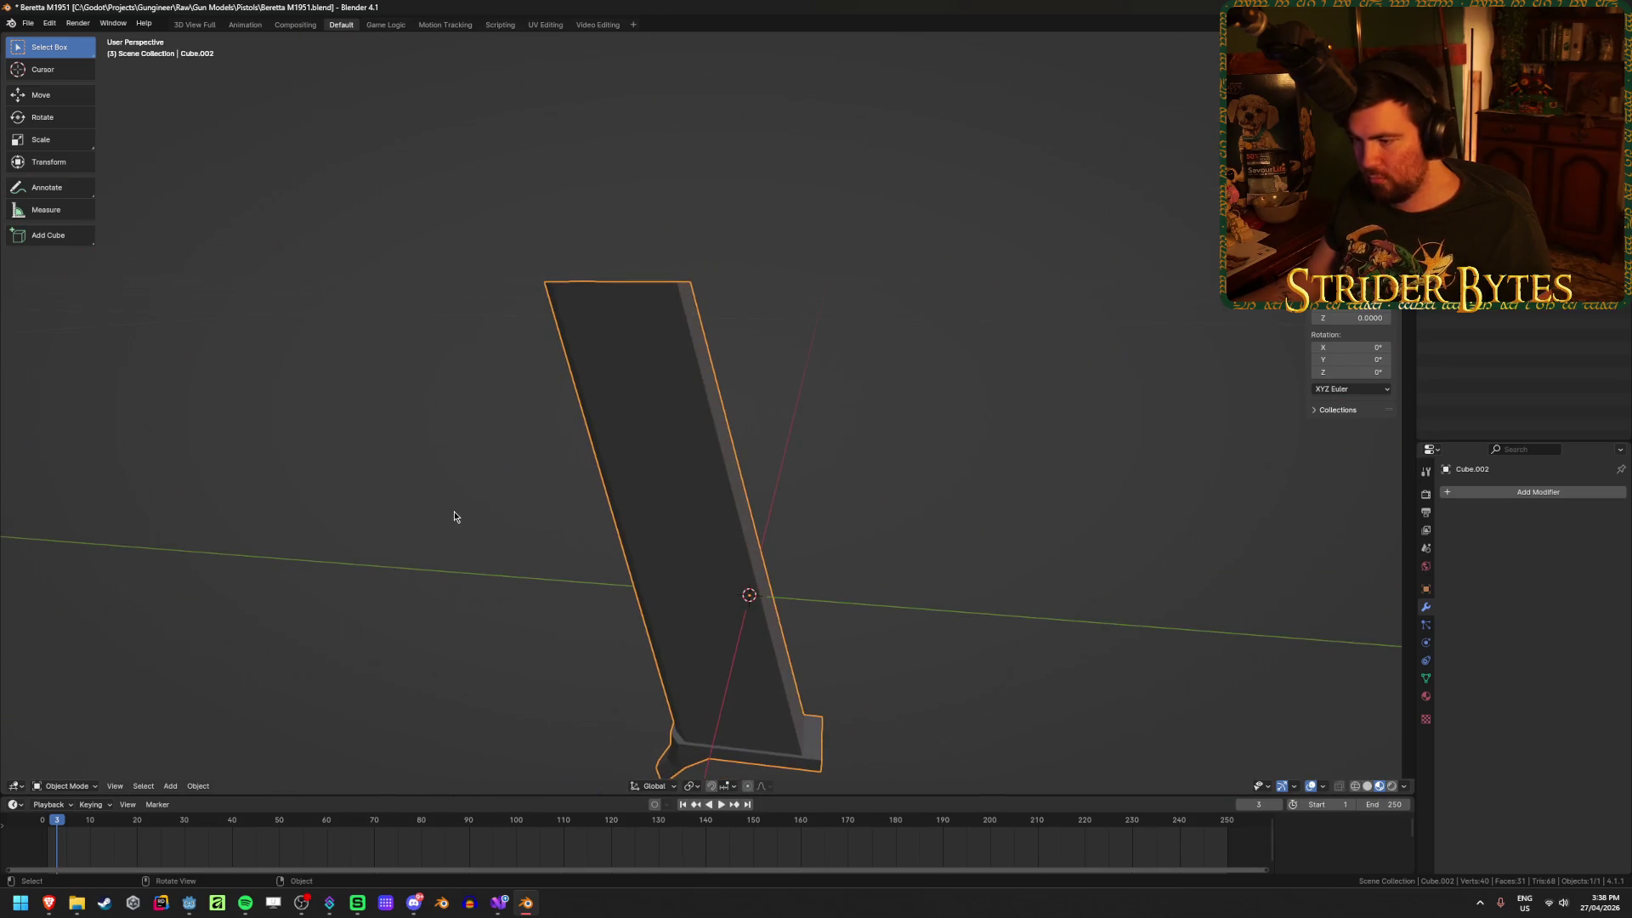
Step: Unhide the other pistol parts in a see-through right-side view and select the magazine
key("KP_3")
key("alt+z")
key("alt+z")
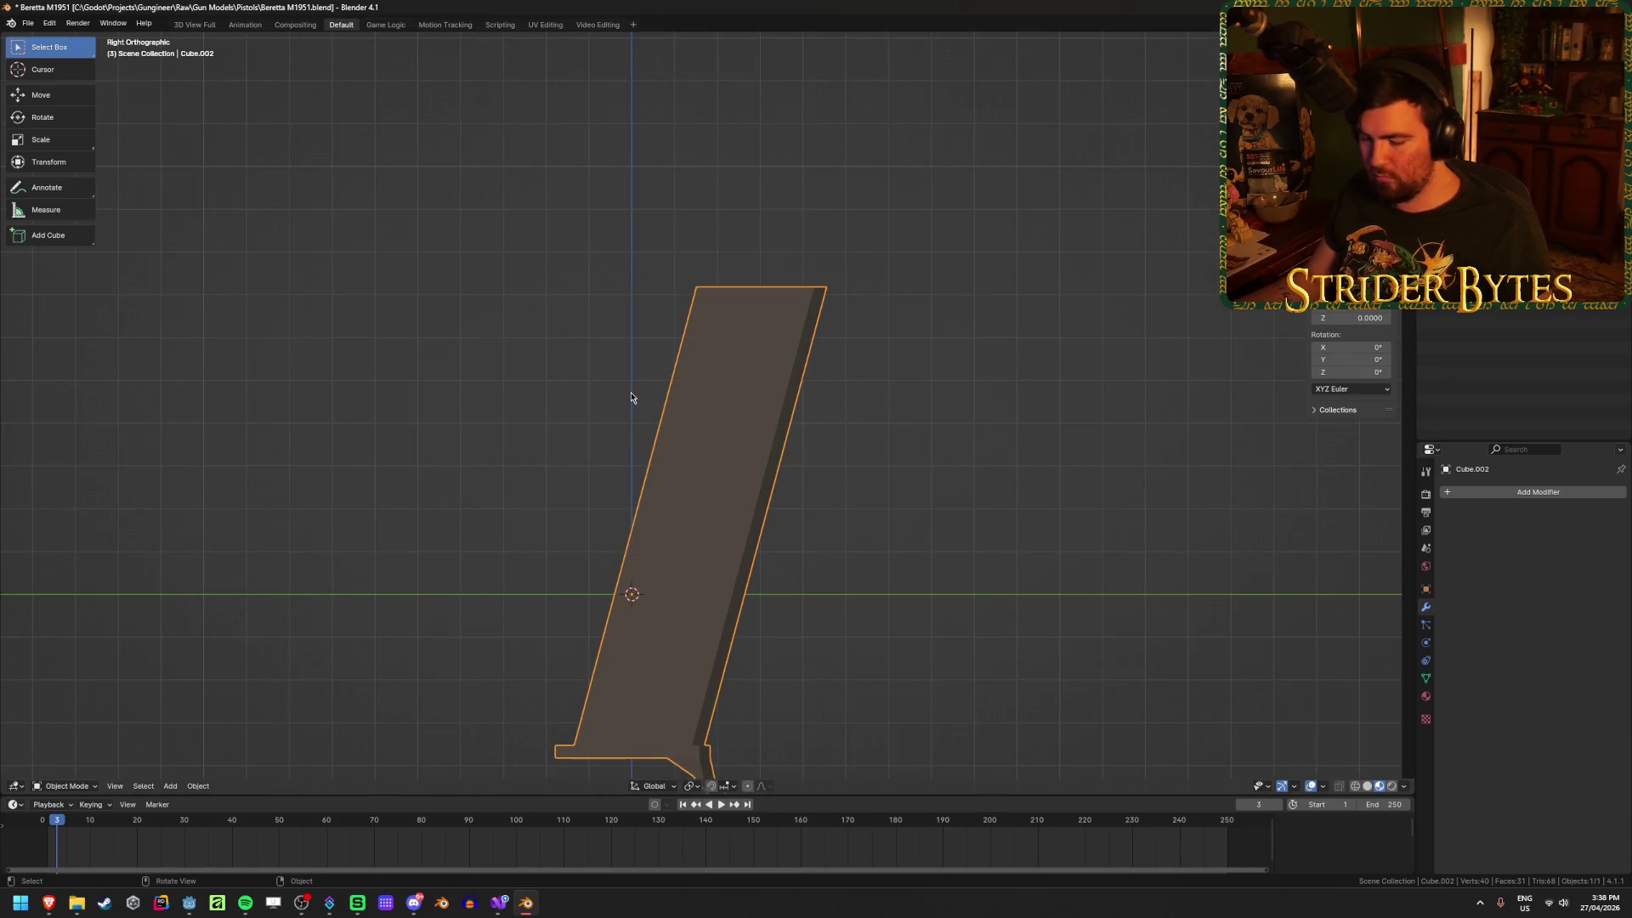
key("alt+h")
left_click(677, 757)
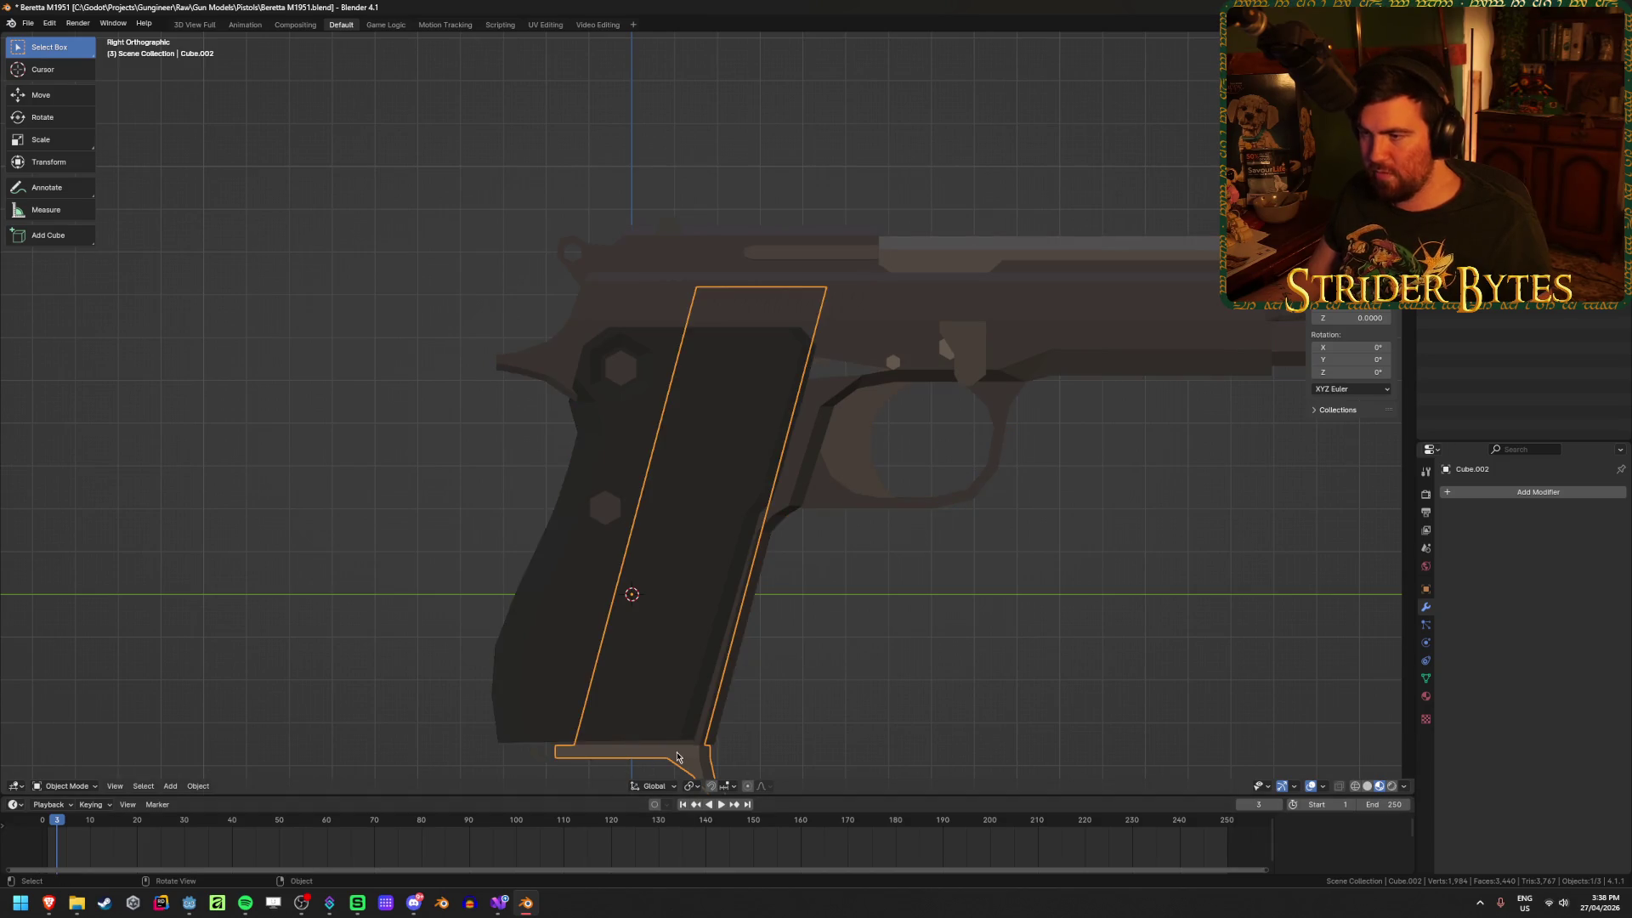
left_click(1126, 275)
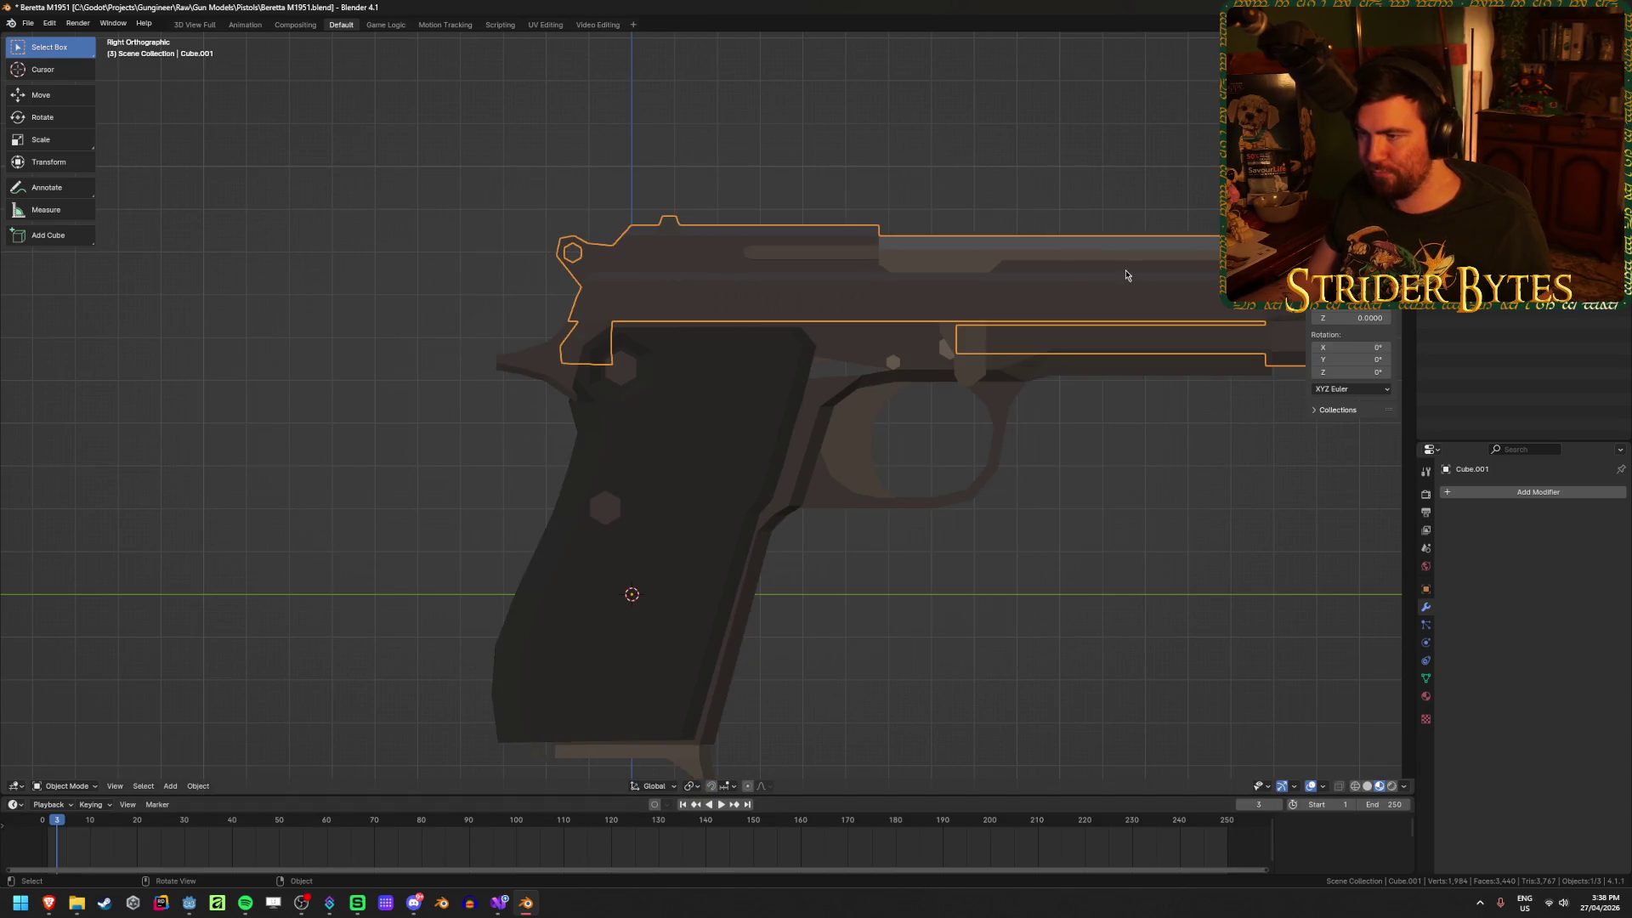
left_click(721, 297)
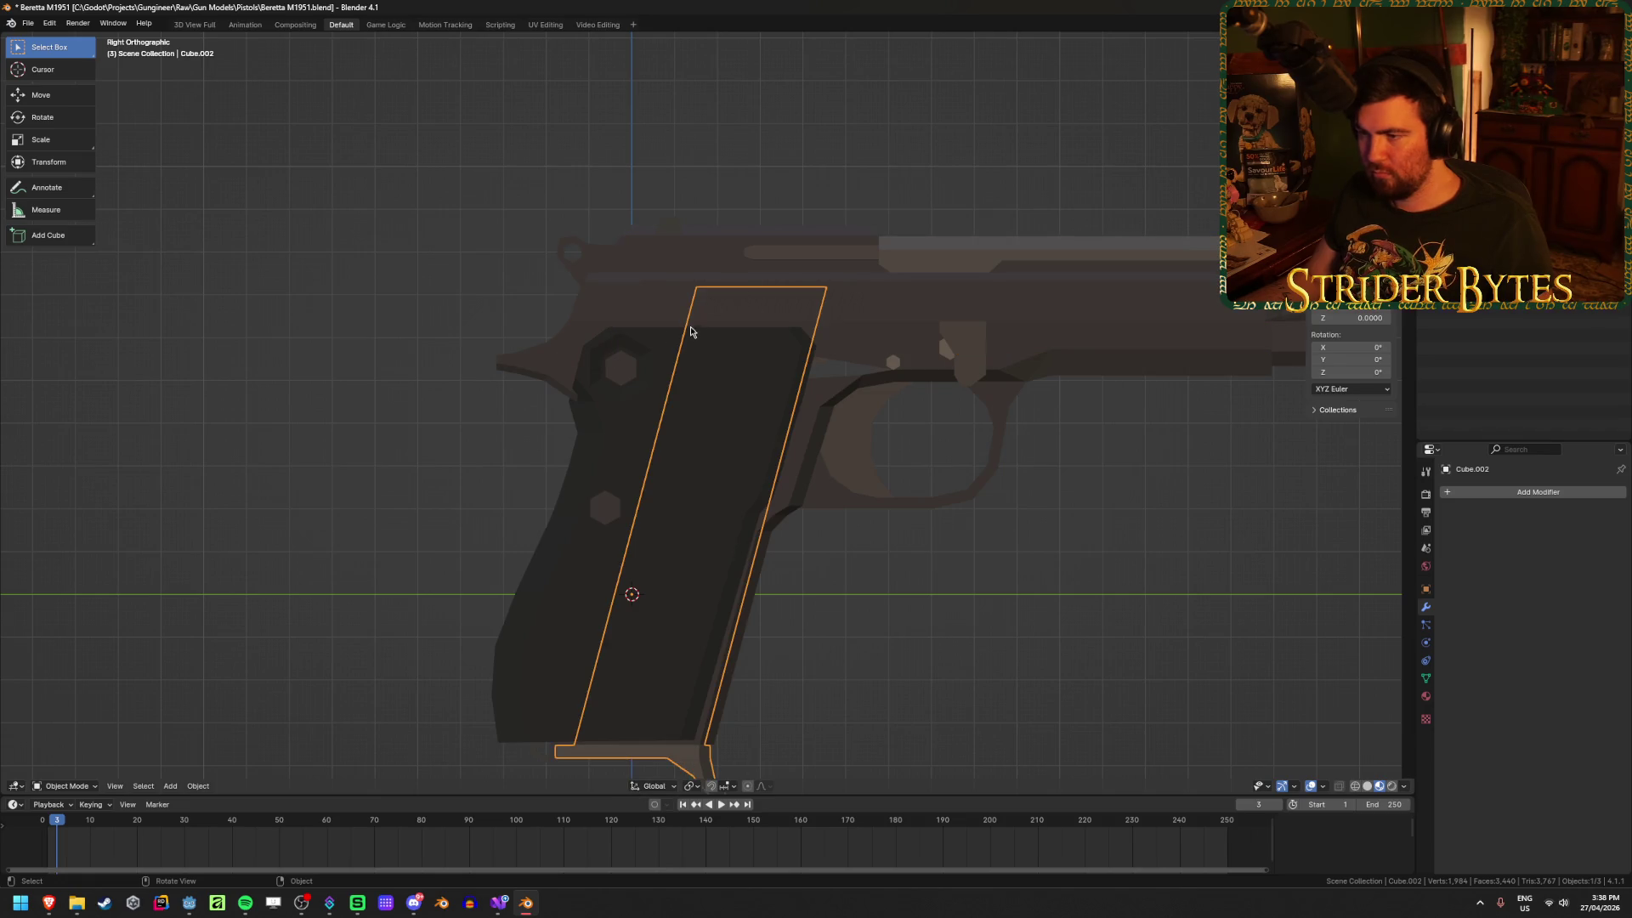
middle_click_drag(1001, 394, 820, 401, "shift")
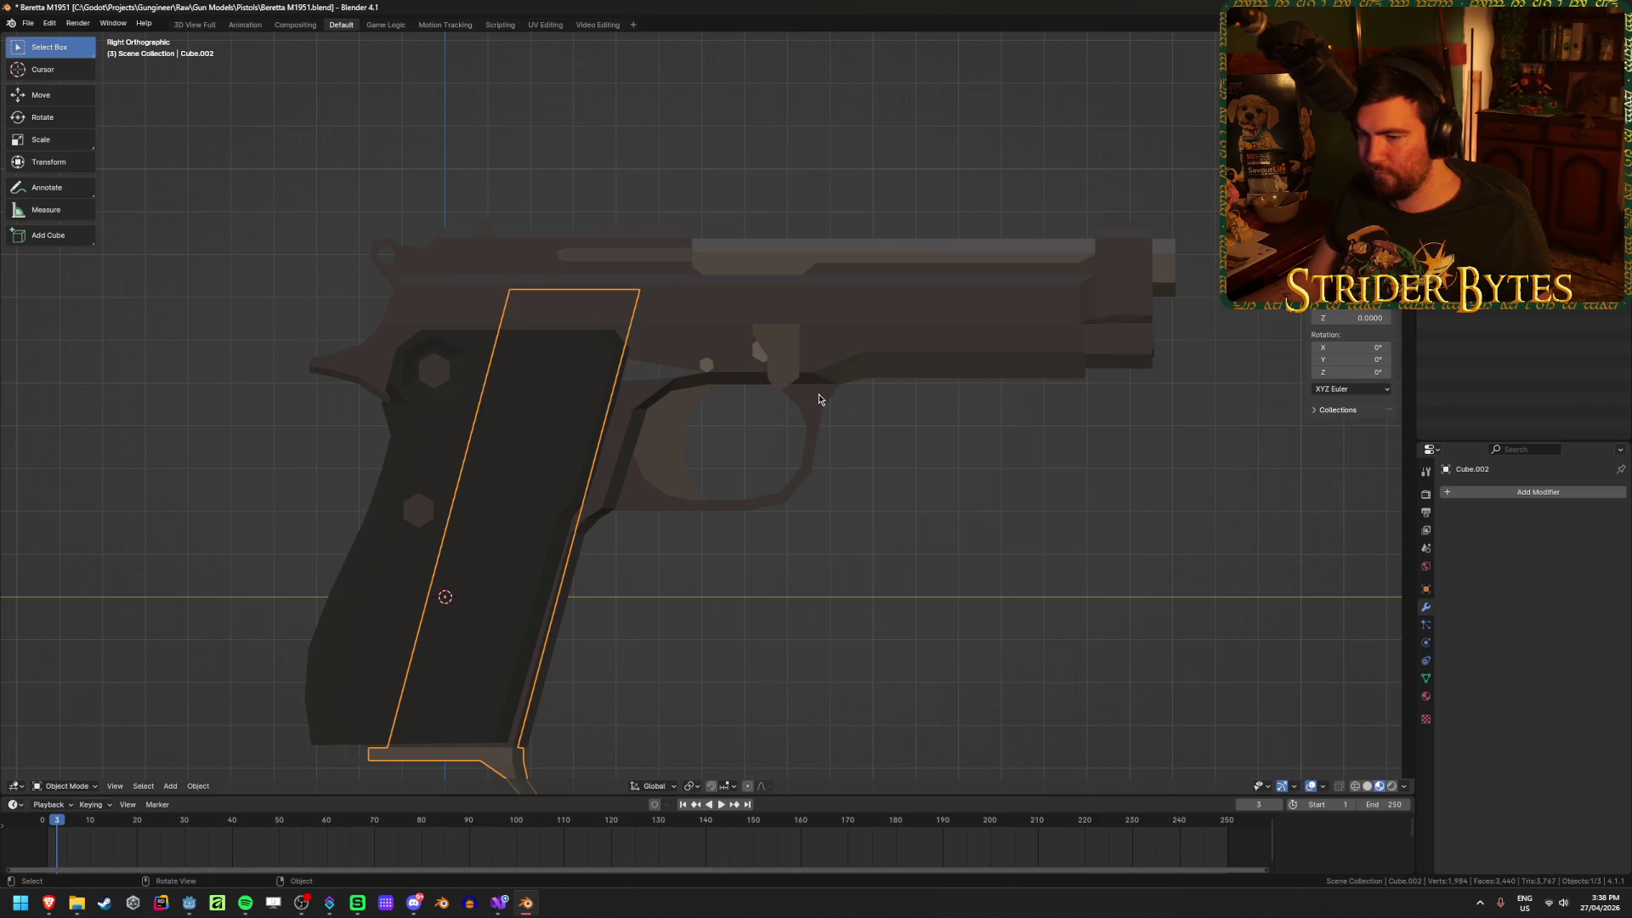
key("shift+z")
Step: Snap the 3D cursor to the magazine's top-rear vertex
key("Tab")
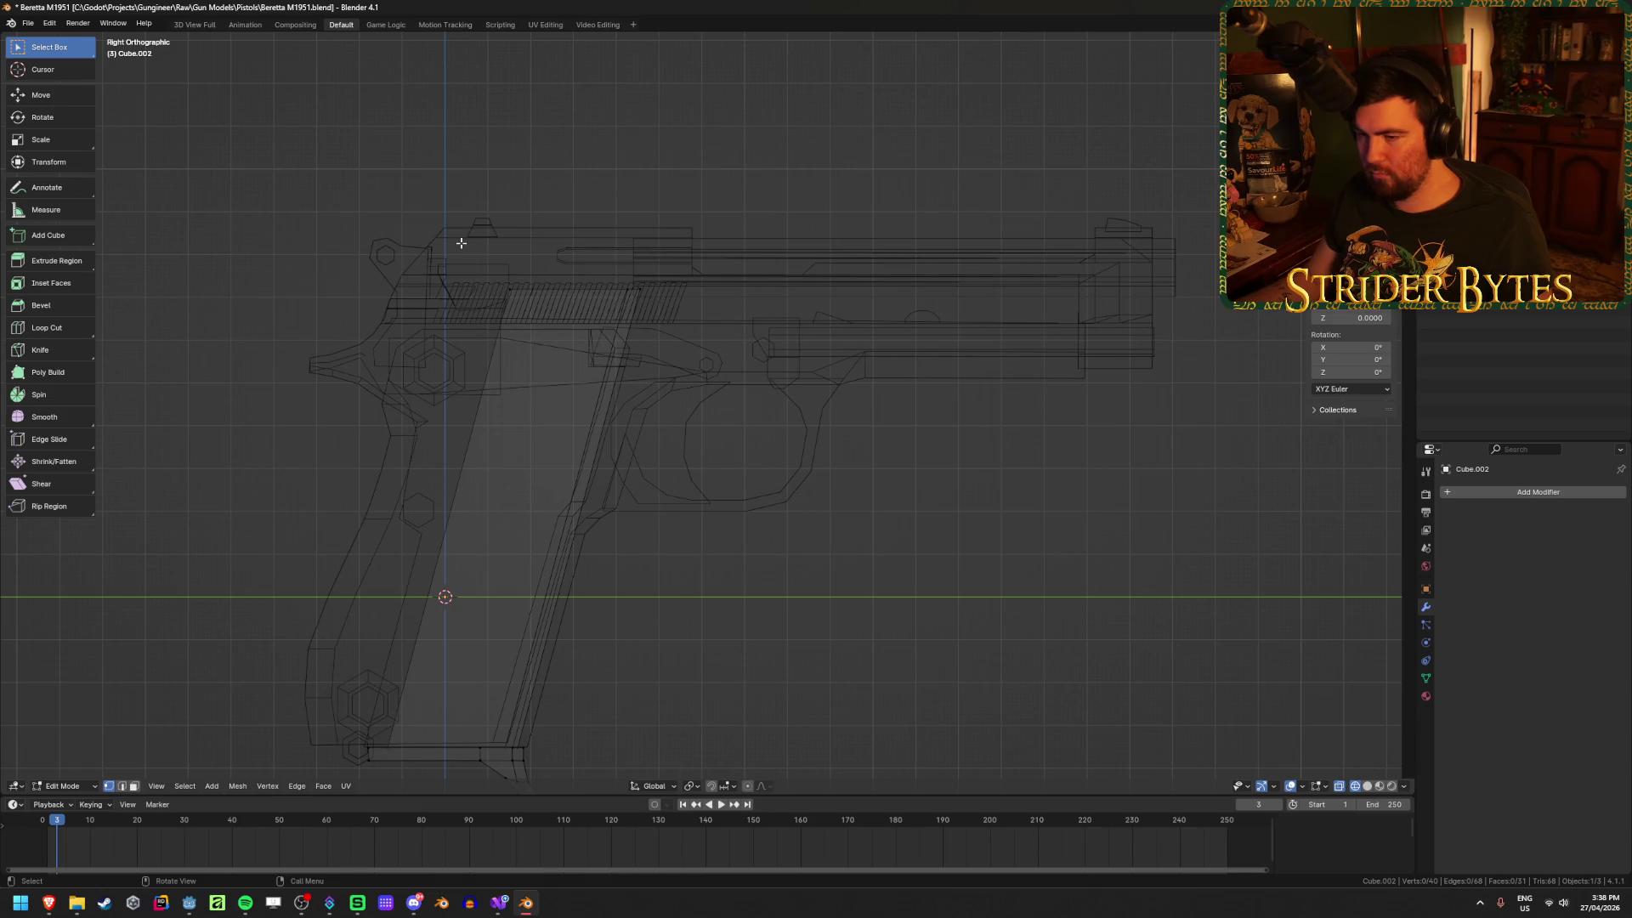
left_click_drag(460, 244, 695, 312)
left_click_drag(467, 241, 572, 354)
key("shift+s")
left_click(580, 432)
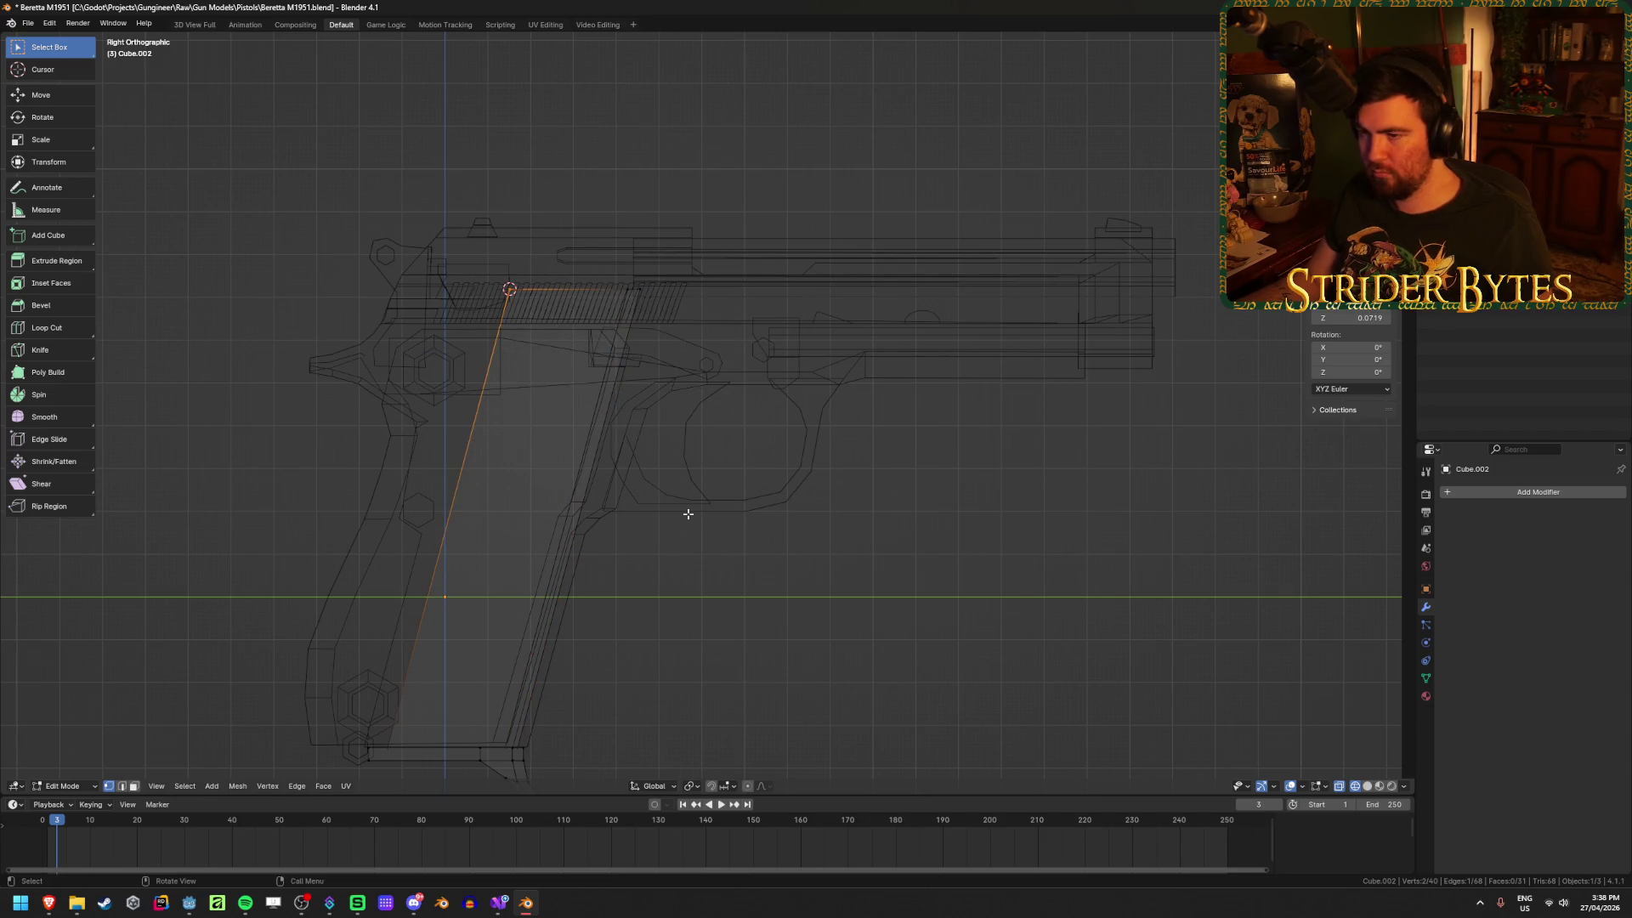
scroll(687, 509, "down", 1)
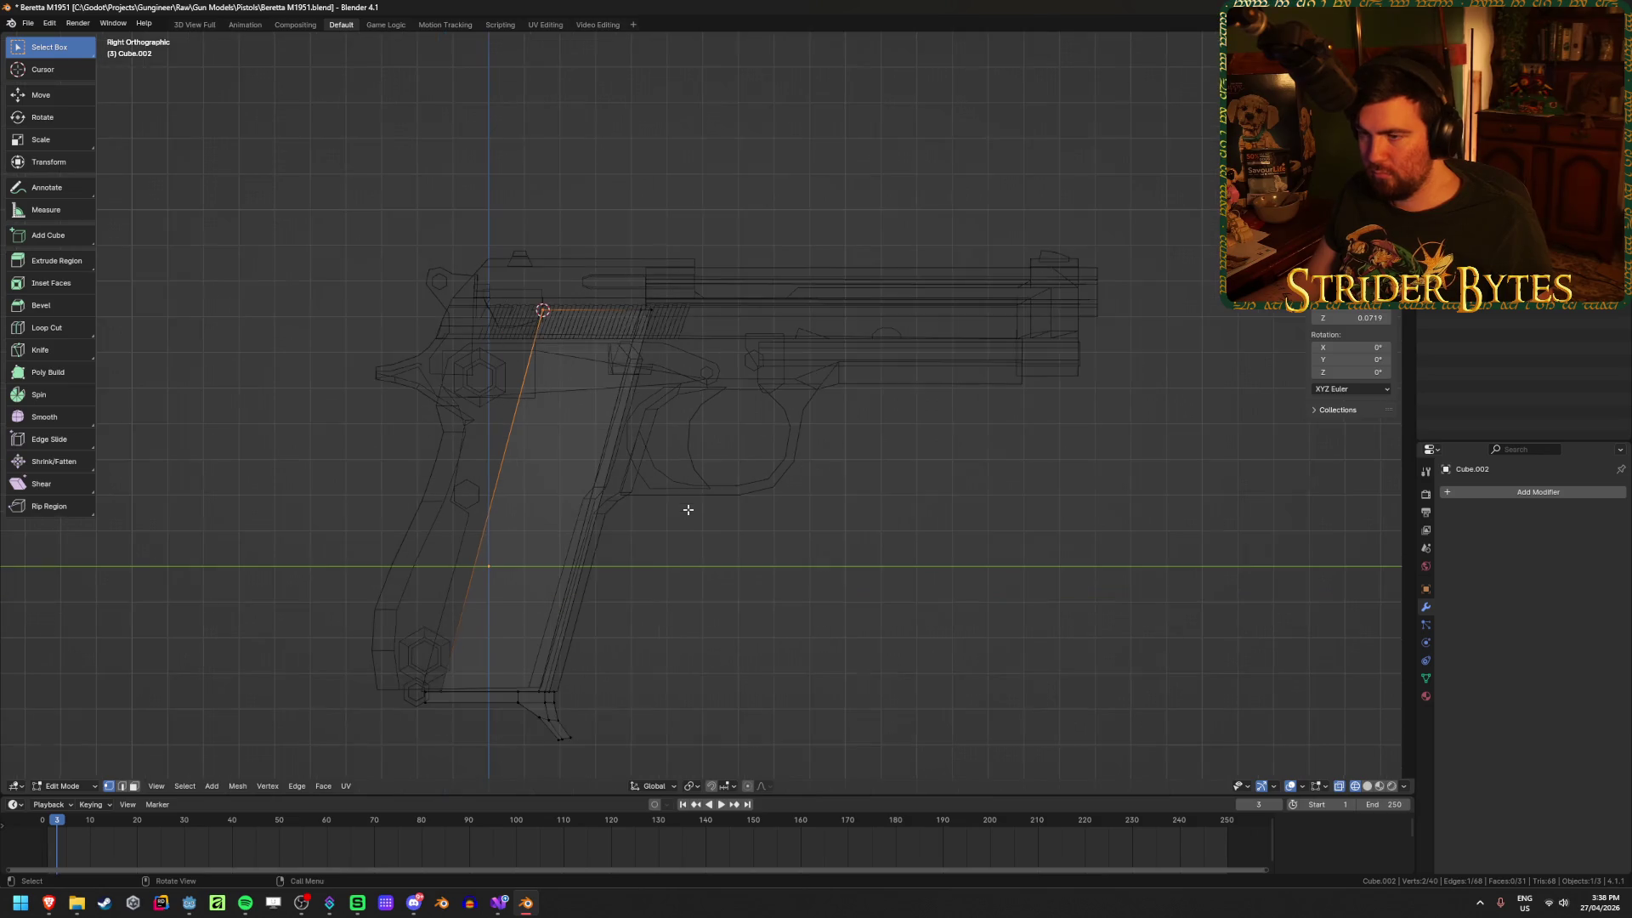
Step: Set the magazine object's origin to the 3D cursor
key("Tab")
right_click(687, 508)
mouse_move(687, 509)
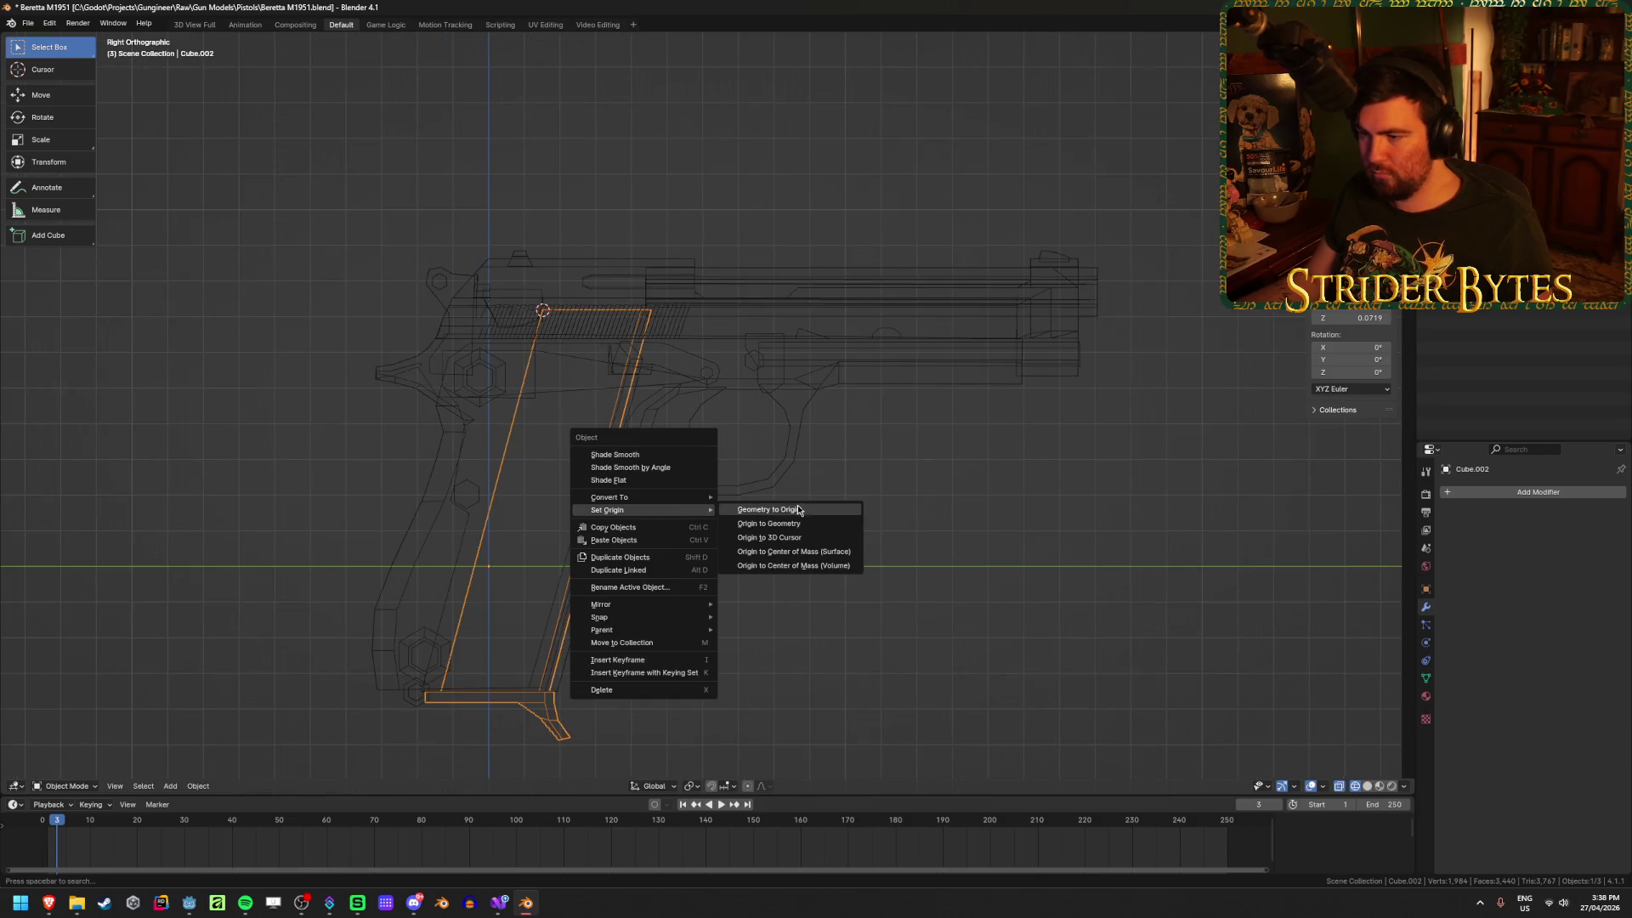
left_click(829, 539)
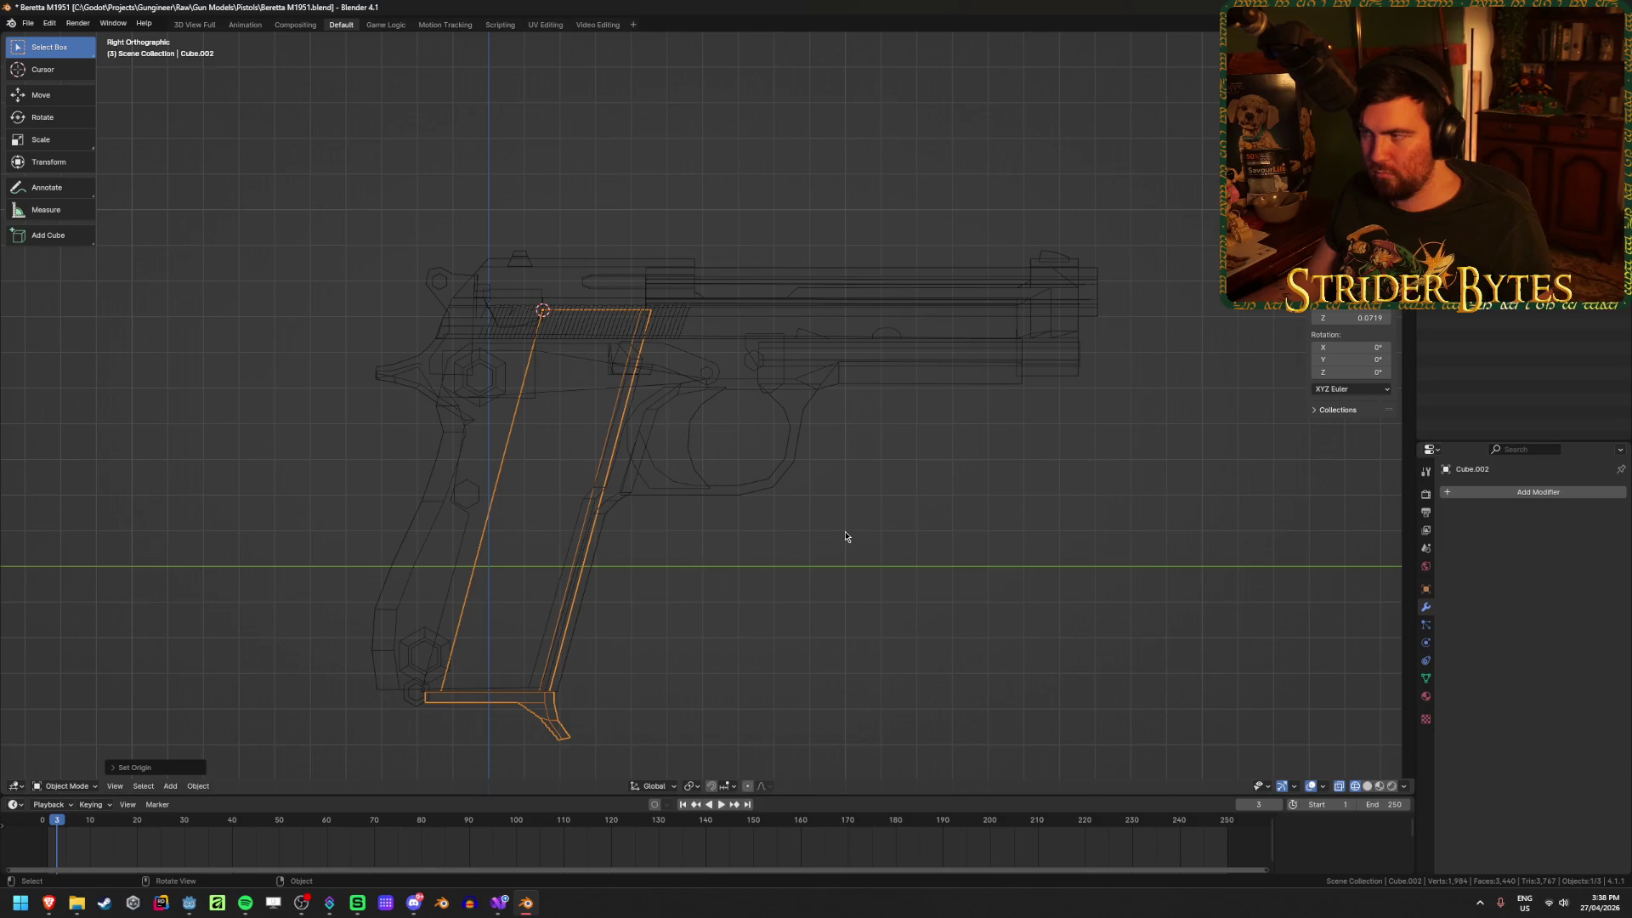
key("n")
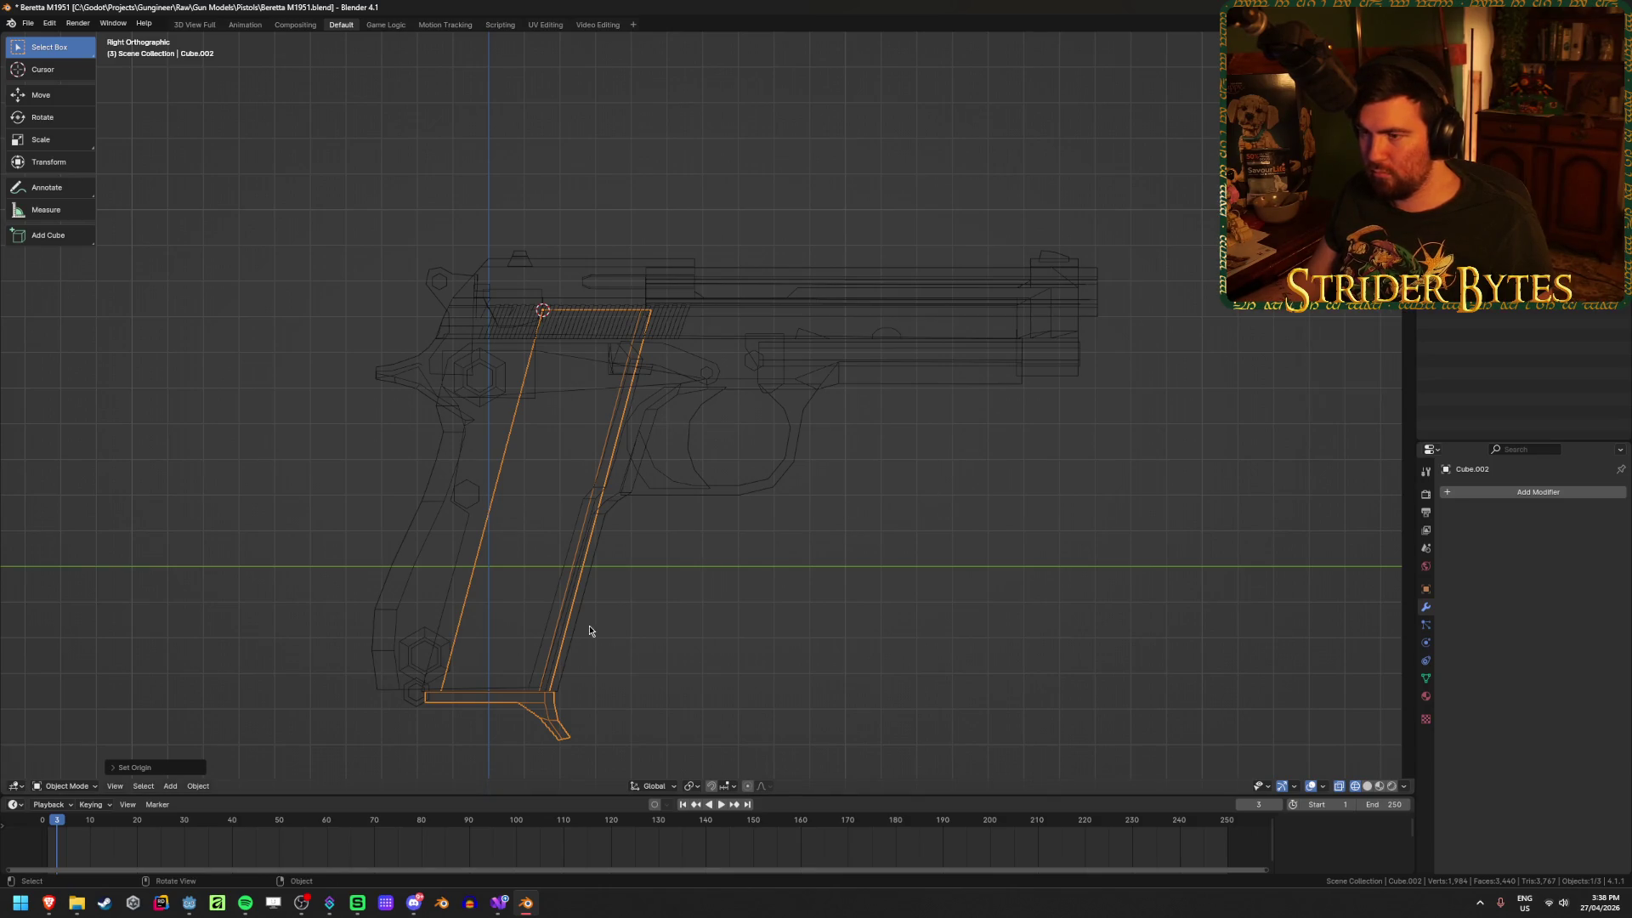
Step: Select the magazine's top vertices, start a vertical move, then cancel and deselect them
key("Tab")
left_click_drag(457, 245, 843, 409)
key("g")
key("z")
key("Escape")
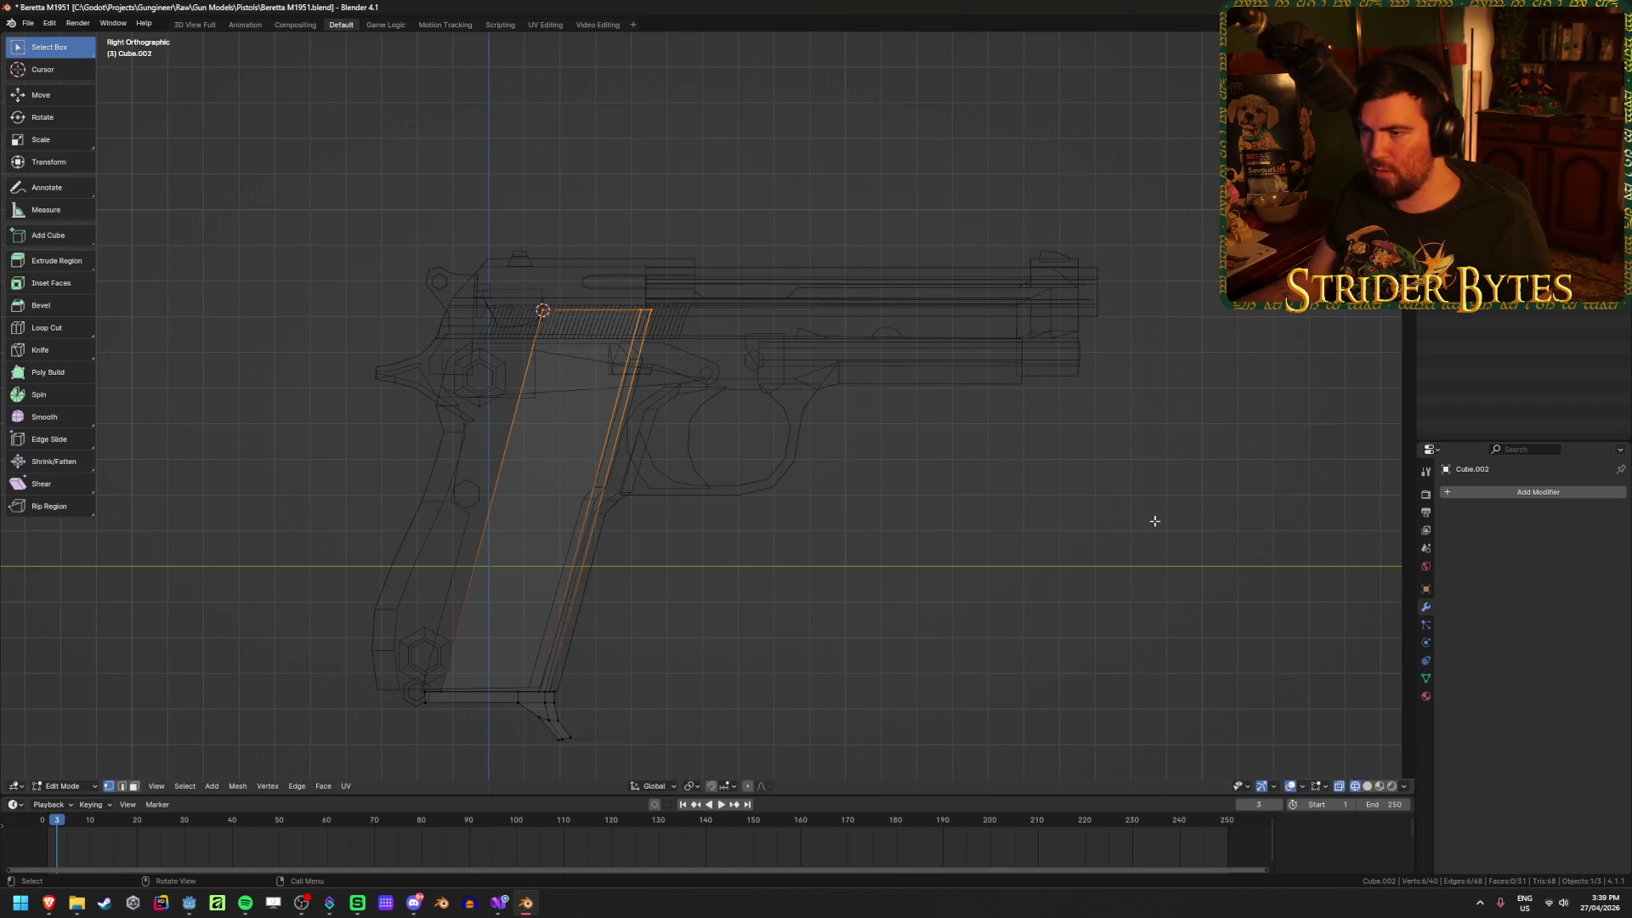
key("alt+a")
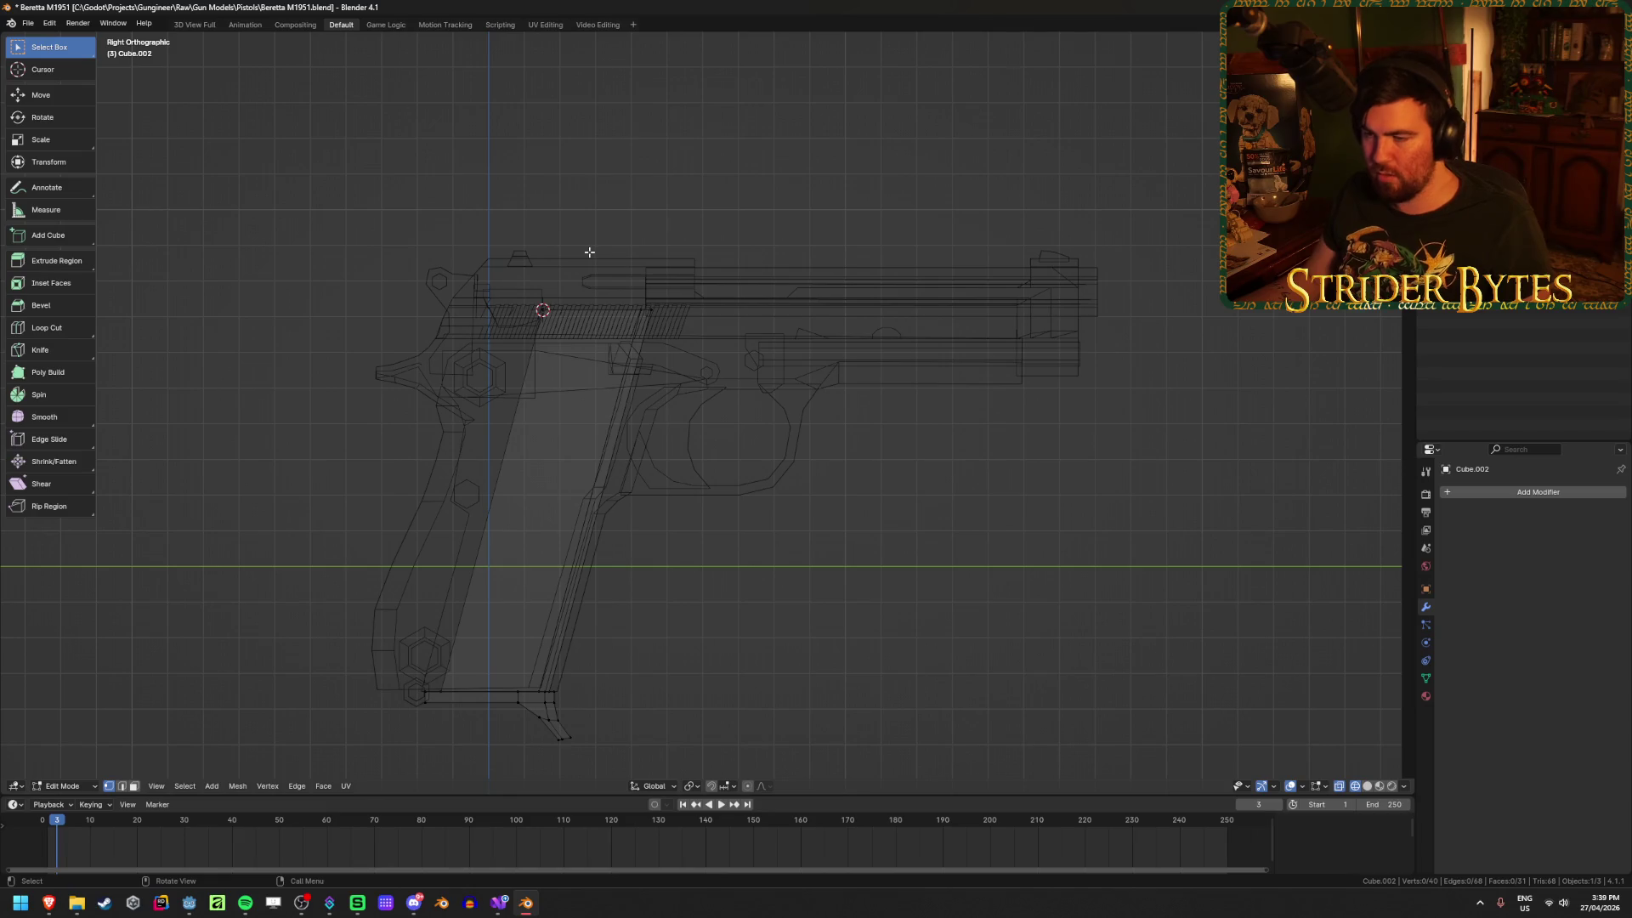
key("Tab")
key("shift+a")
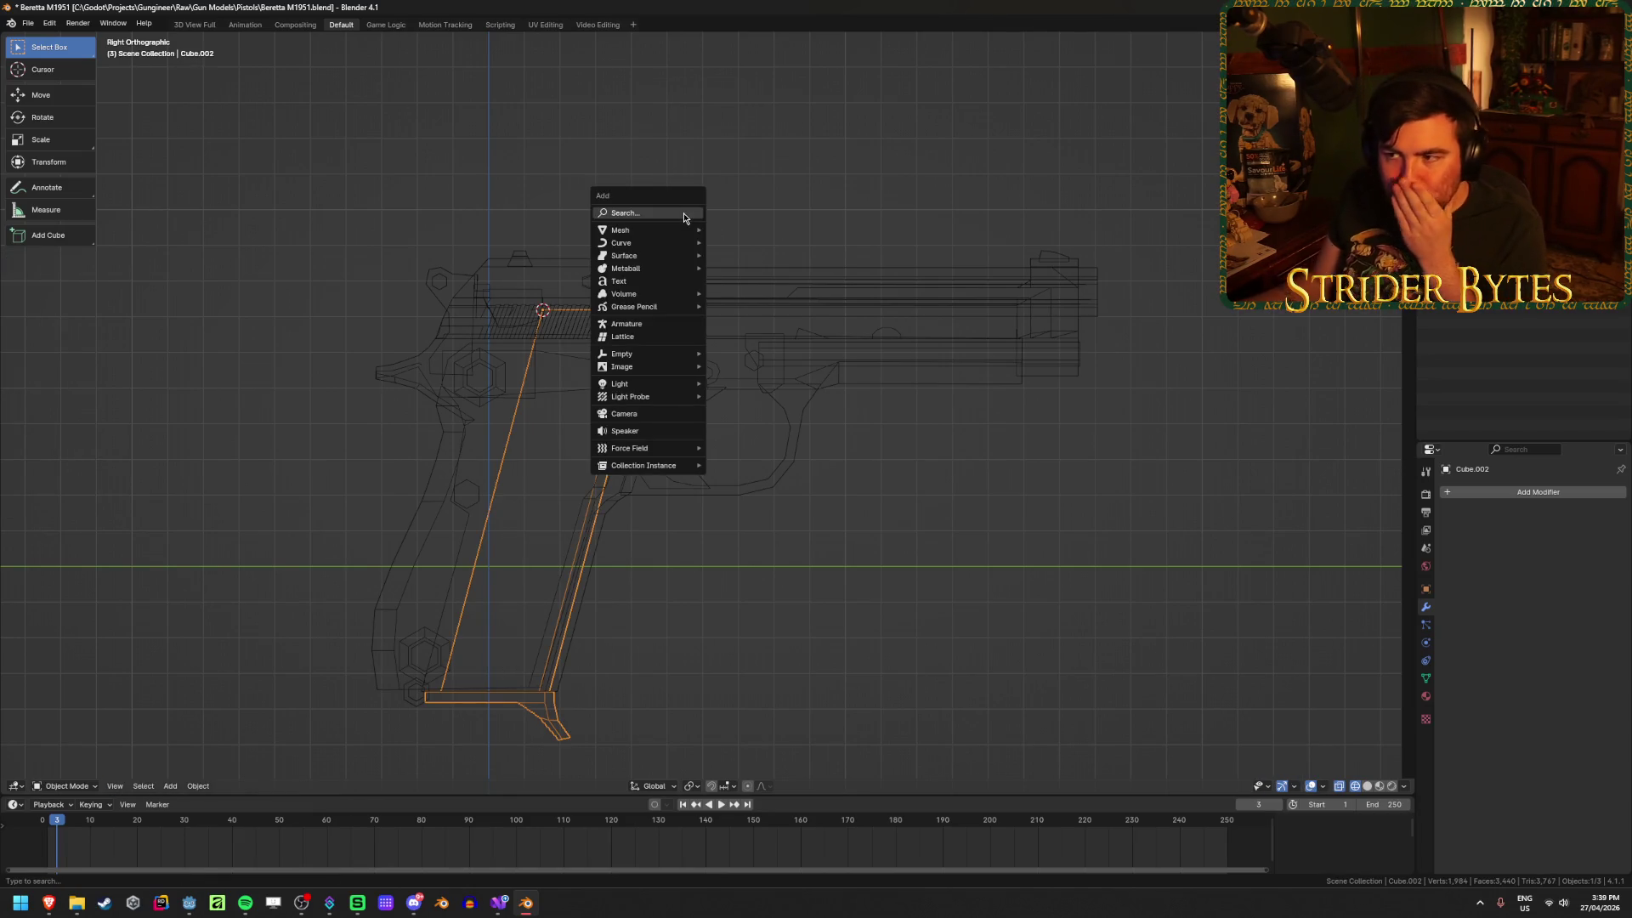
Step: Add a plain-axes empty at the 3D cursor on the magazine
mouse_move(672, 353)
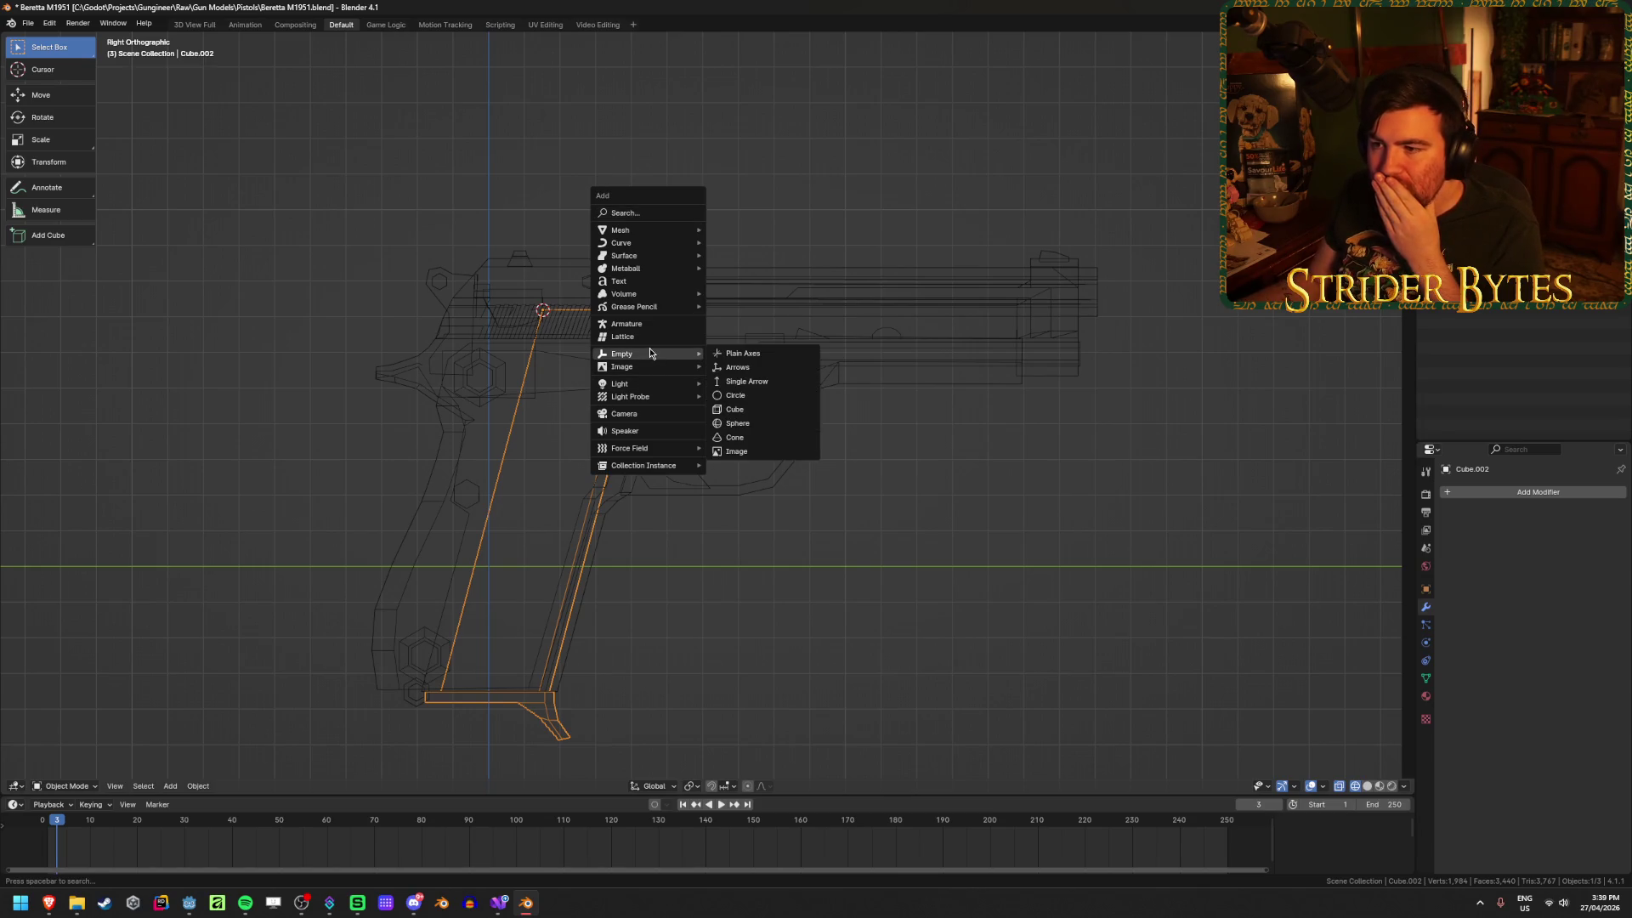
left_click(761, 366)
left_click(762, 366)
right_click(762, 367)
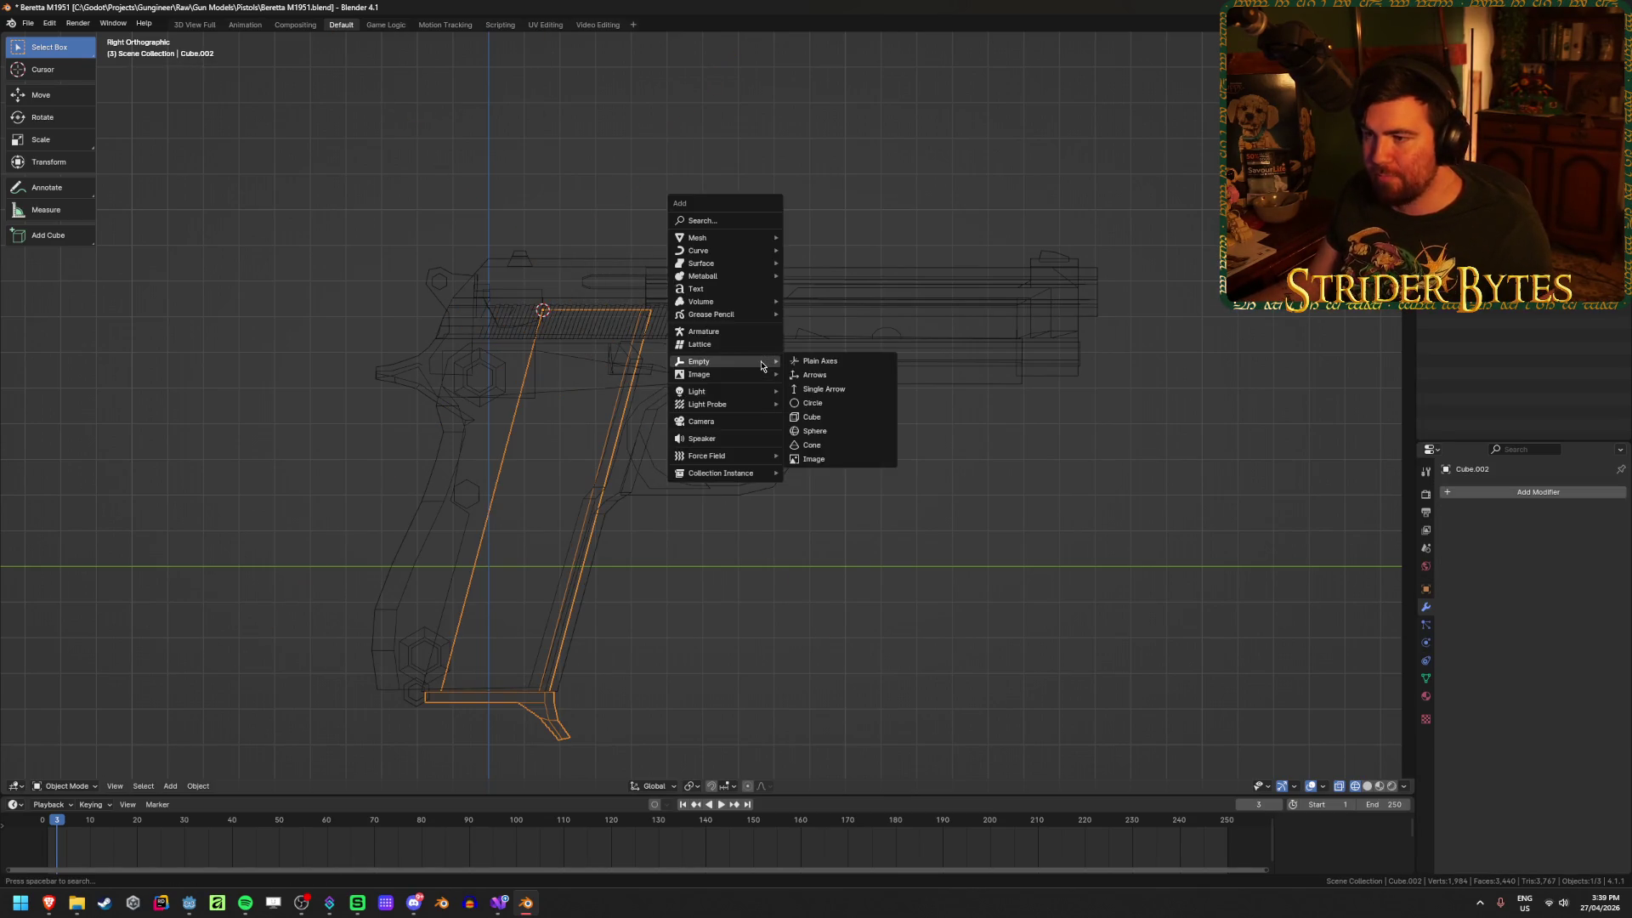
left_click(838, 364)
scroll(625, 437, "down", 6)
middle_click_drag(625, 437, 1261, 601)
Step: Shrink the empty to 0.060, rename it MagazineAttach, and save the file
key("s")
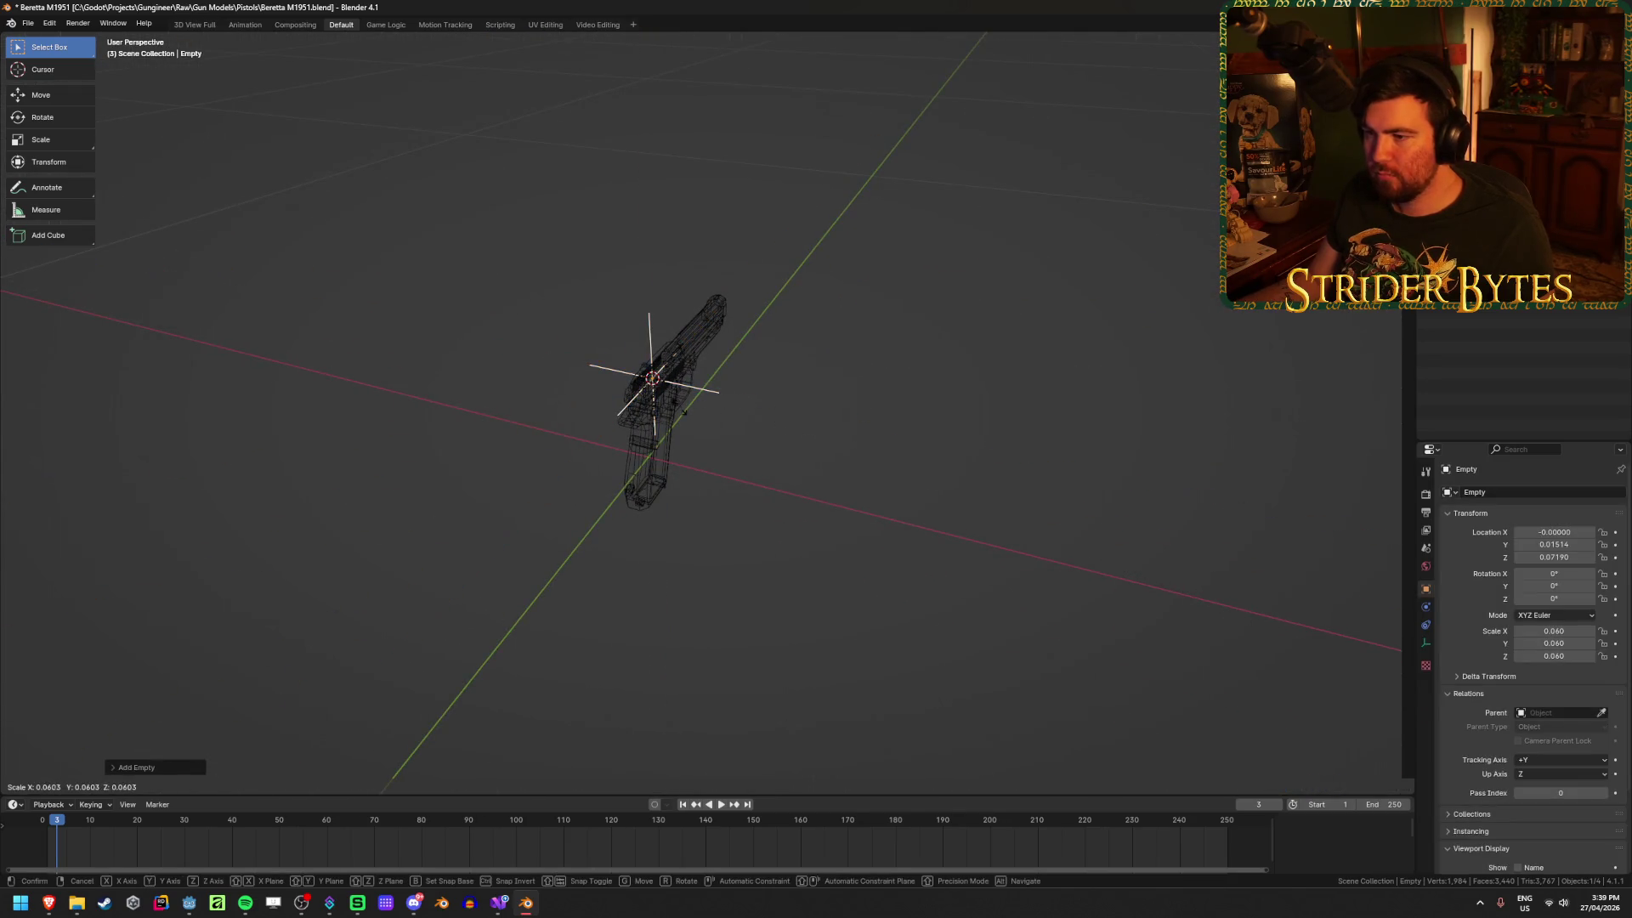
left_click(896, 463)
scroll(904, 466, "up", 3)
mouse_move(904, 466)
middle_mouse_down()
mouse_move(838, 448)
mouse_move(944, 457)
middle_mouse_up()
key("shift+z")
key("F2")
type("MagazineAttach")
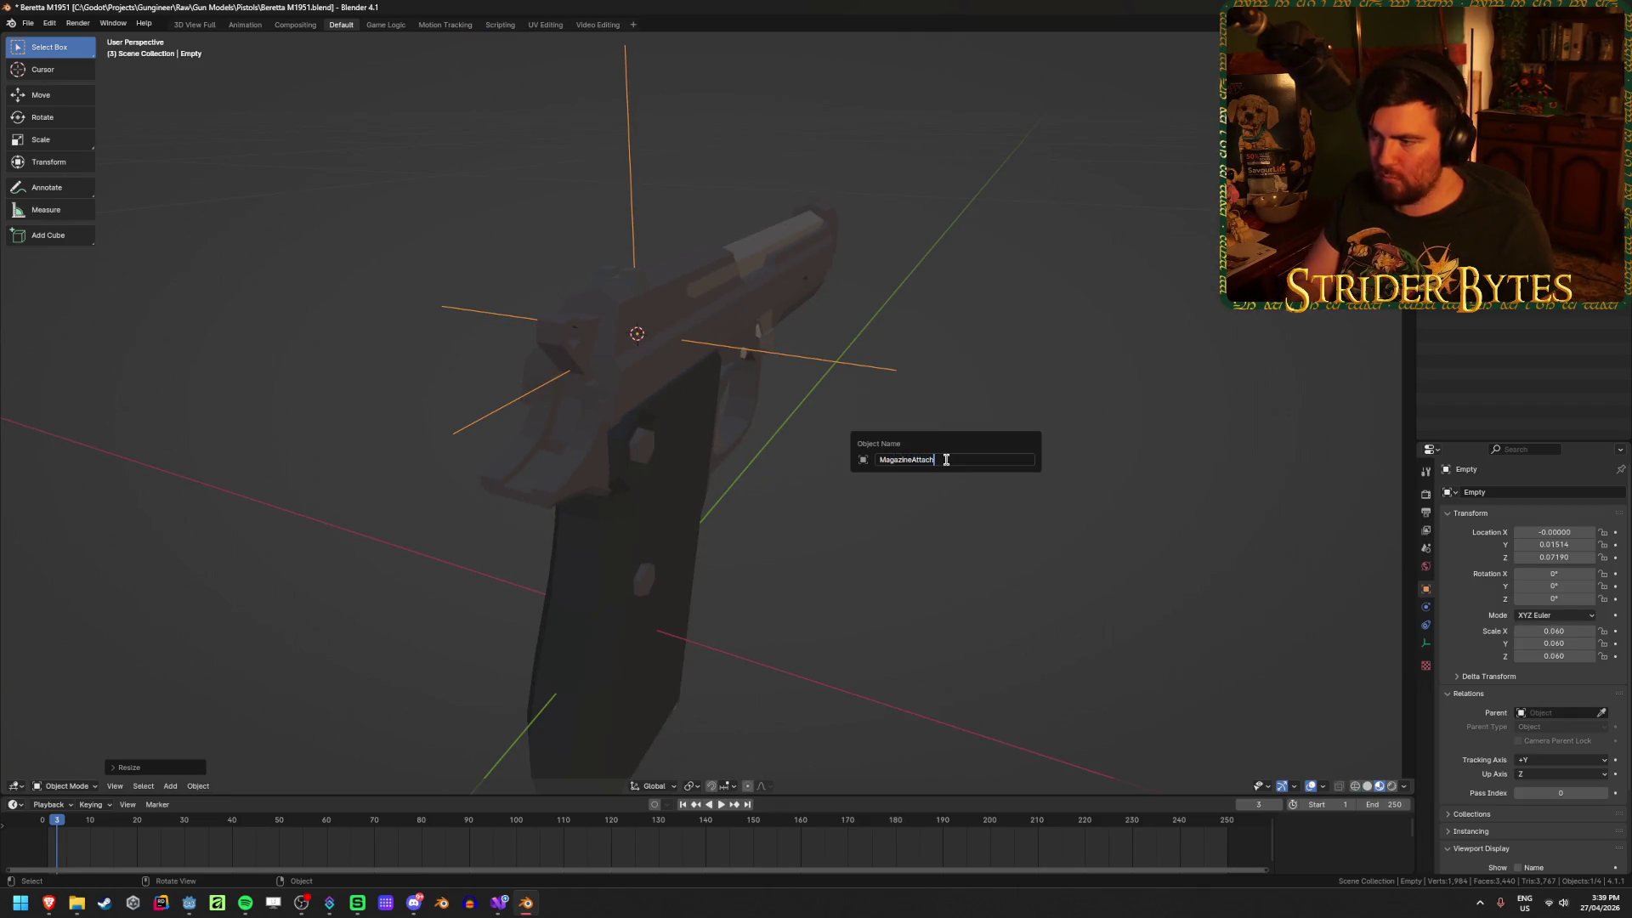
key("Return")
middle_click_drag(947, 462, 800, 446)
key("ctrl+s")
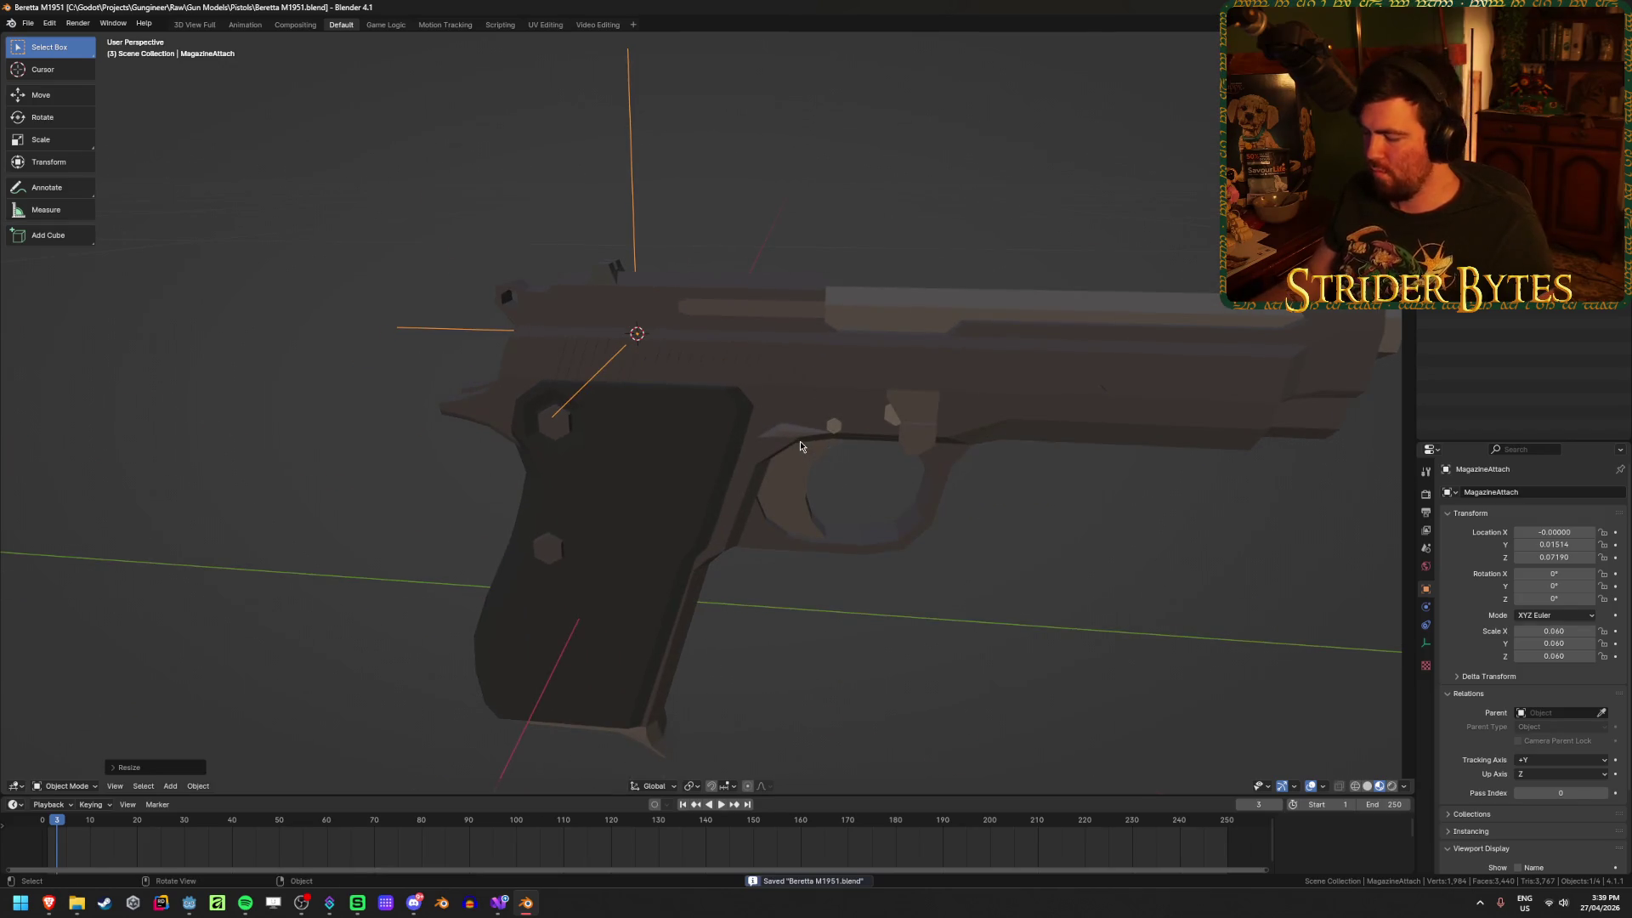
Step: Tilt MagazineAttach -15° on X in right-side view, then select the magazine piece
key("KP_3")
key("shift+z")
scroll(771, 437, "down", 3)
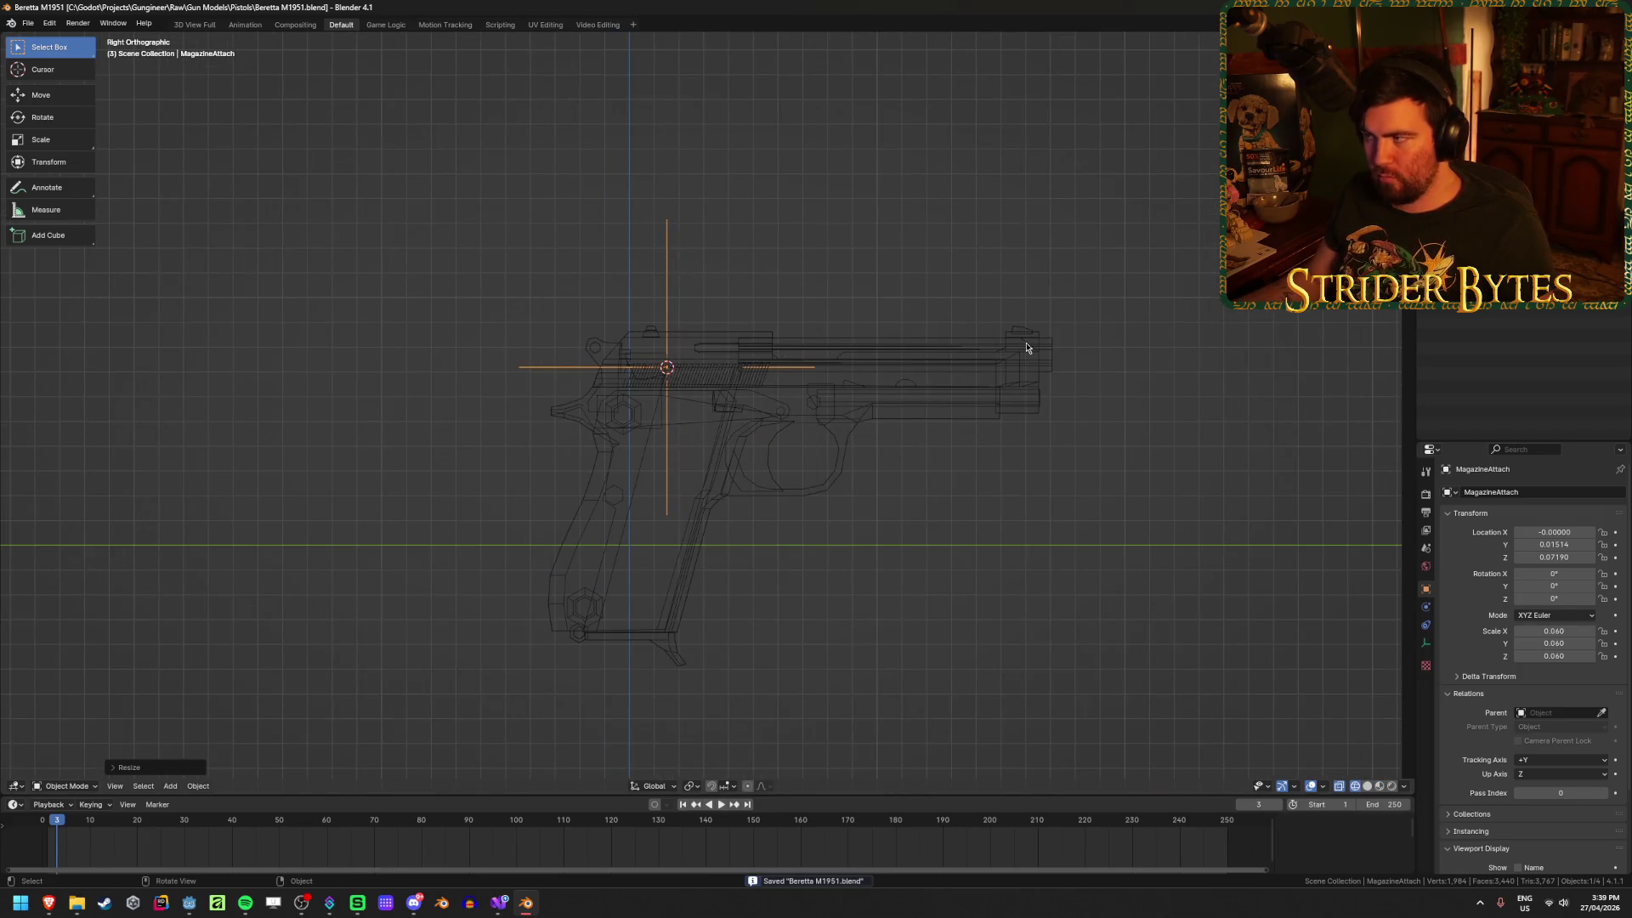
key("r")
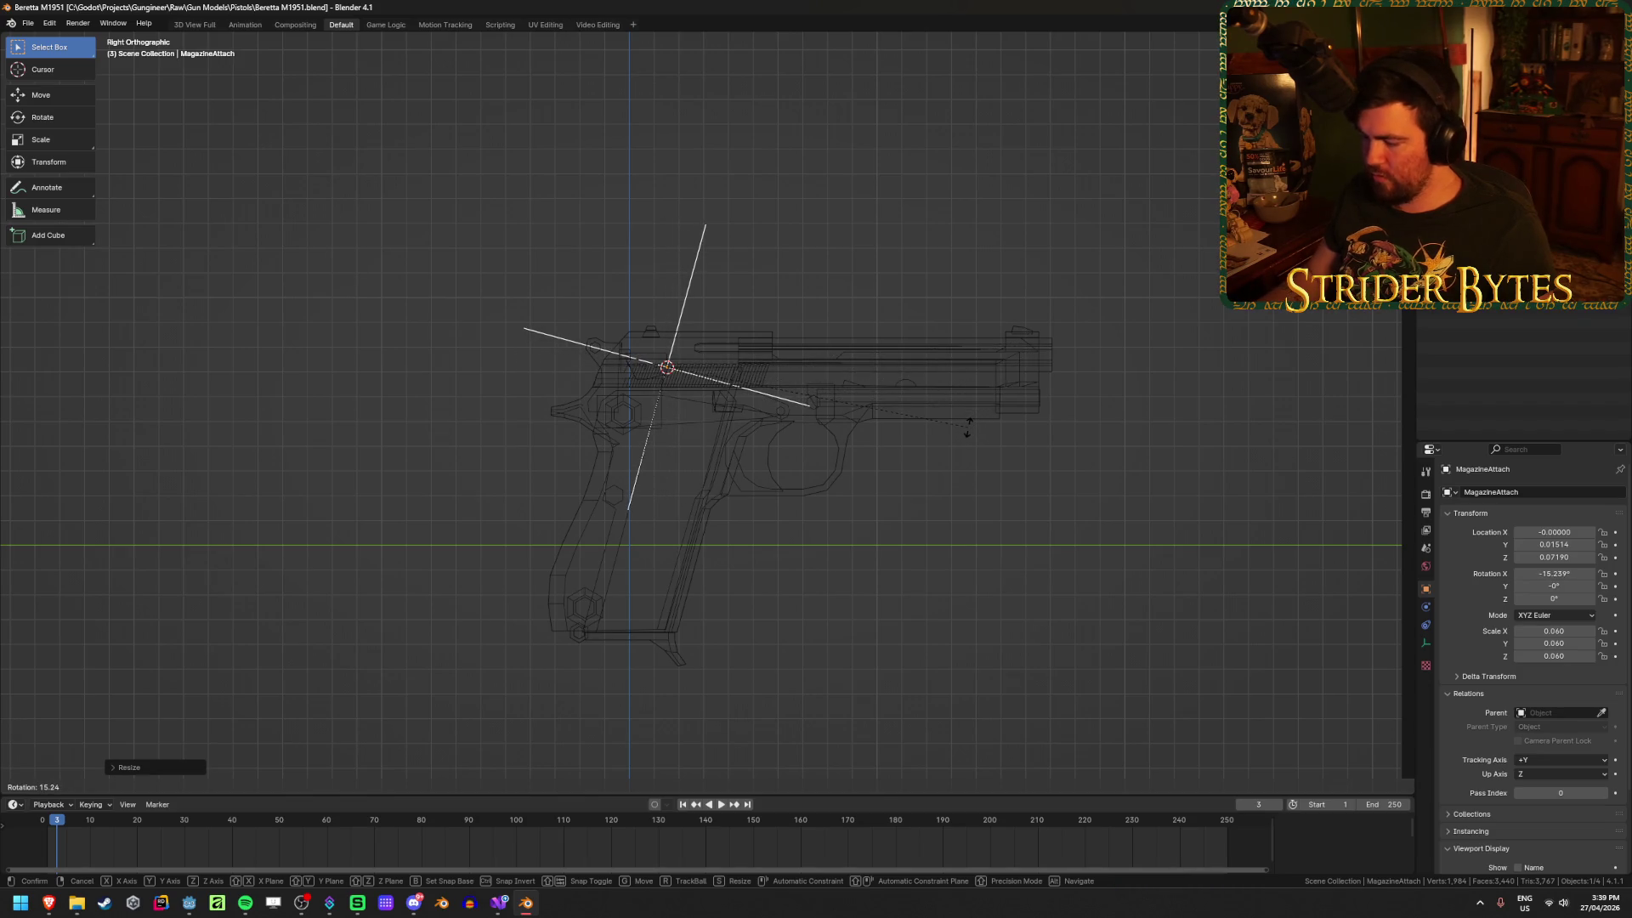
key("1")
key("5")
key("Return")
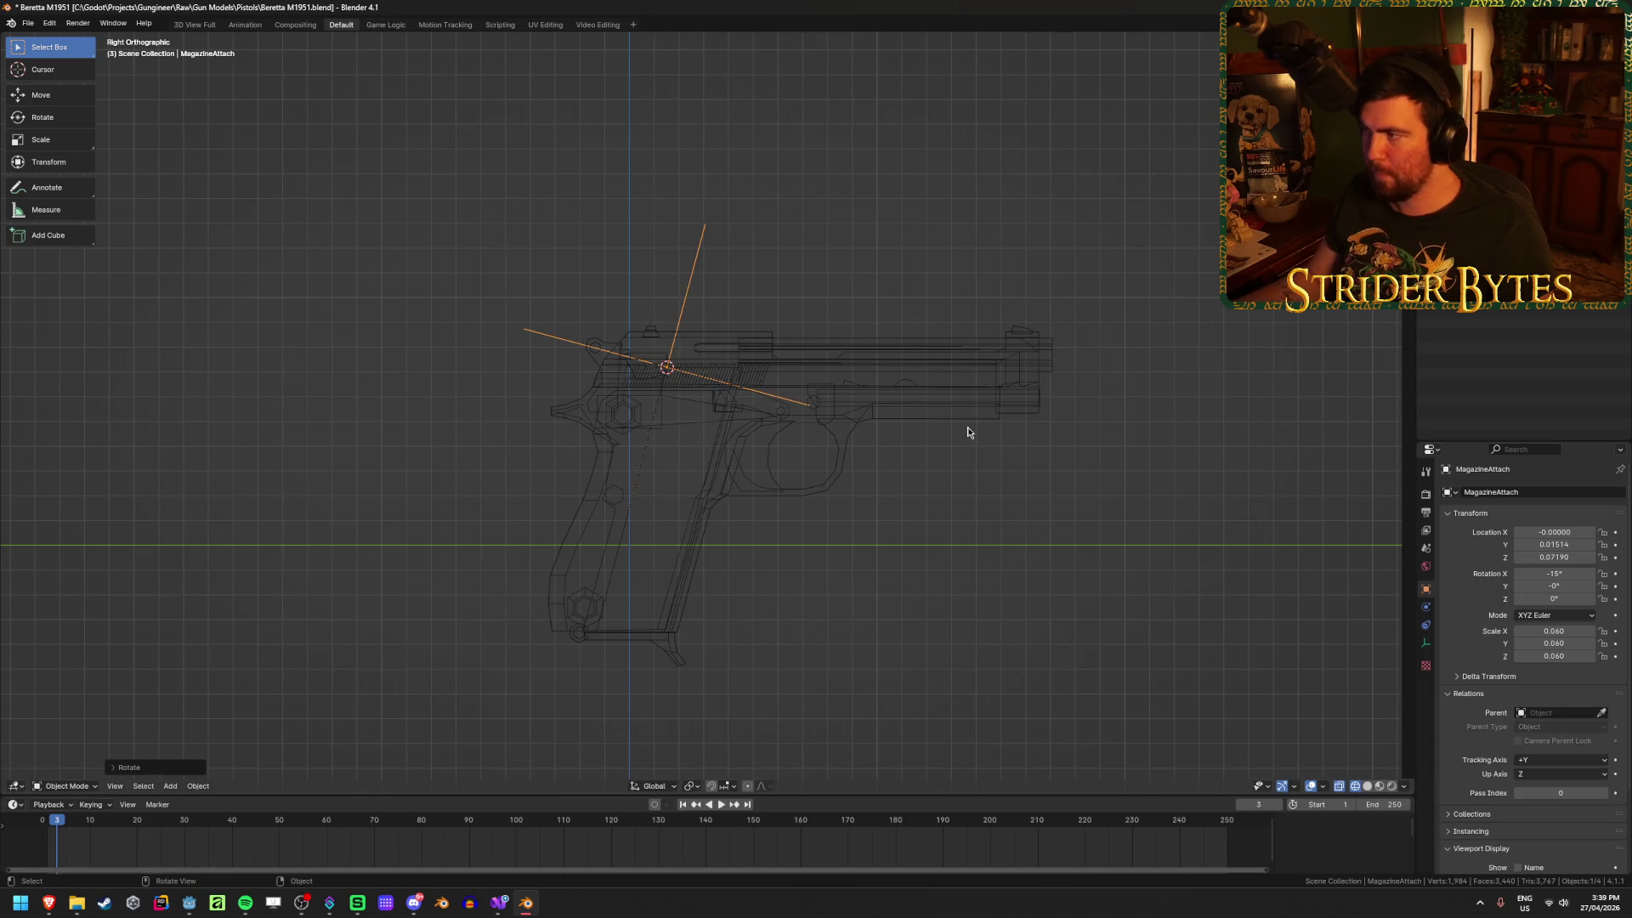
left_click(682, 551)
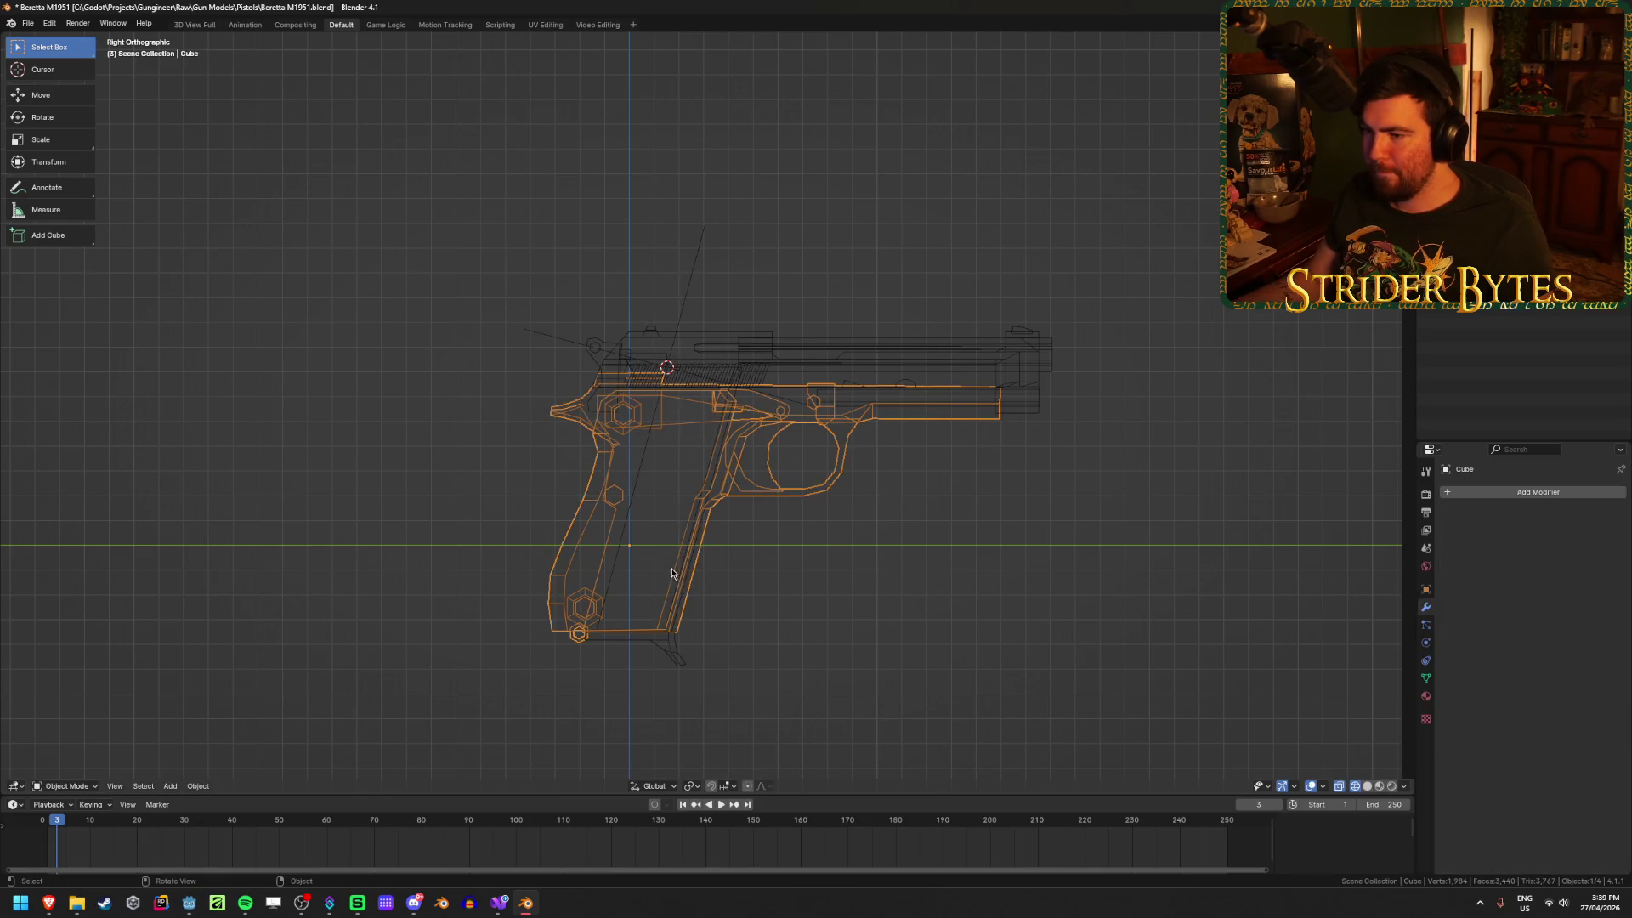
left_click(681, 551)
Step: Rotate the magazine -15° upright, apply its rotation, and tilt it back to the grip angle
key("r")
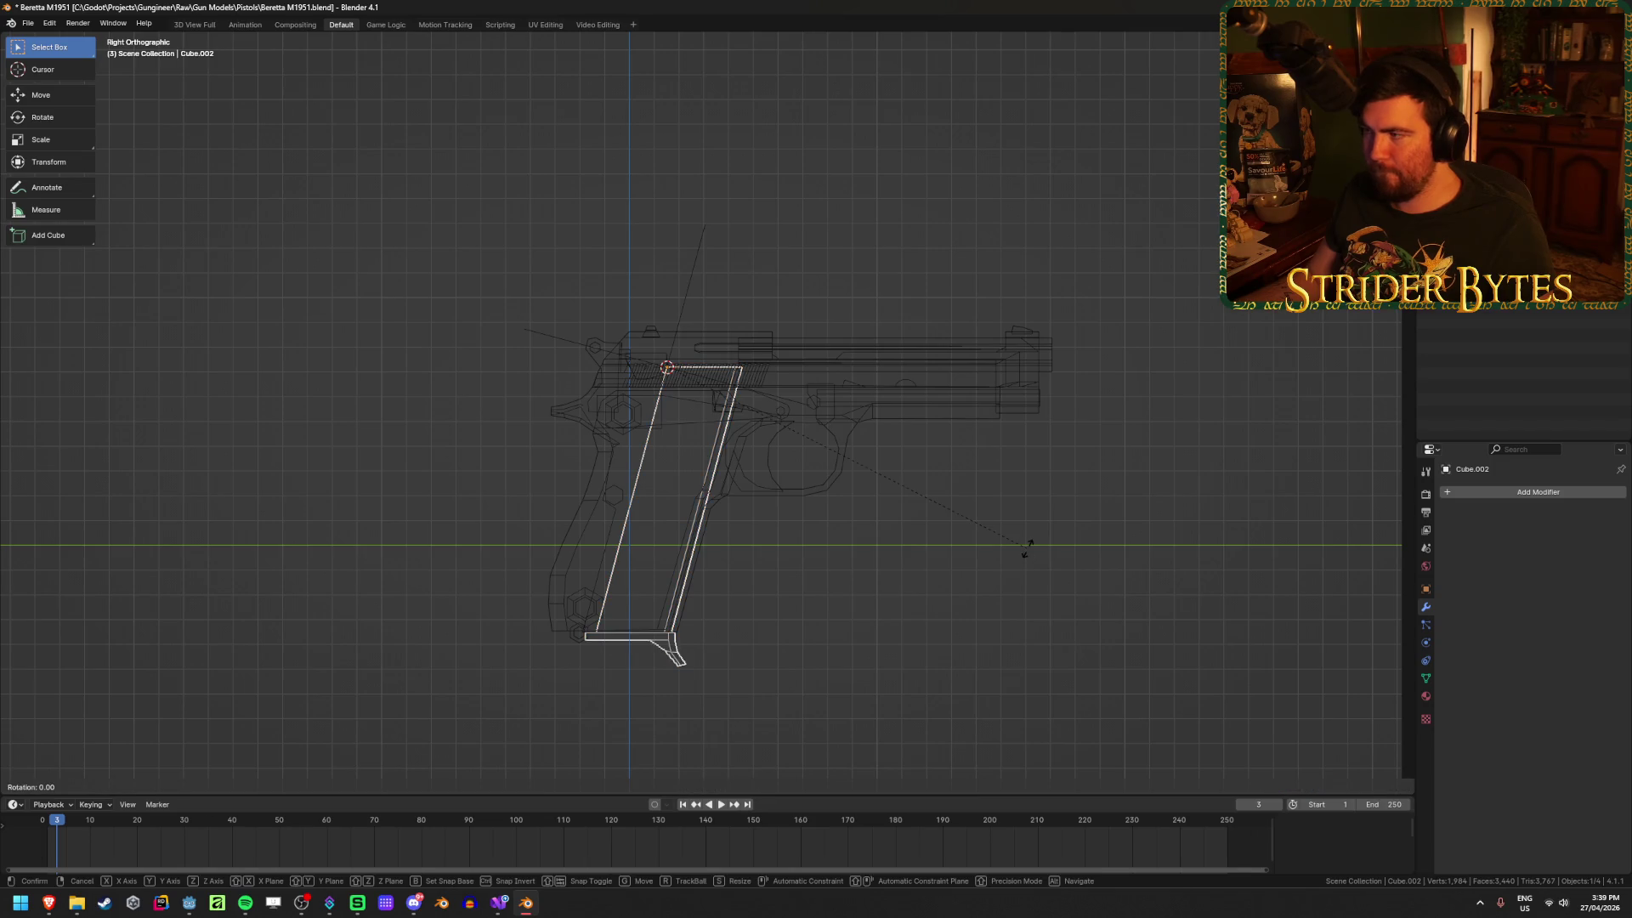
type("15")
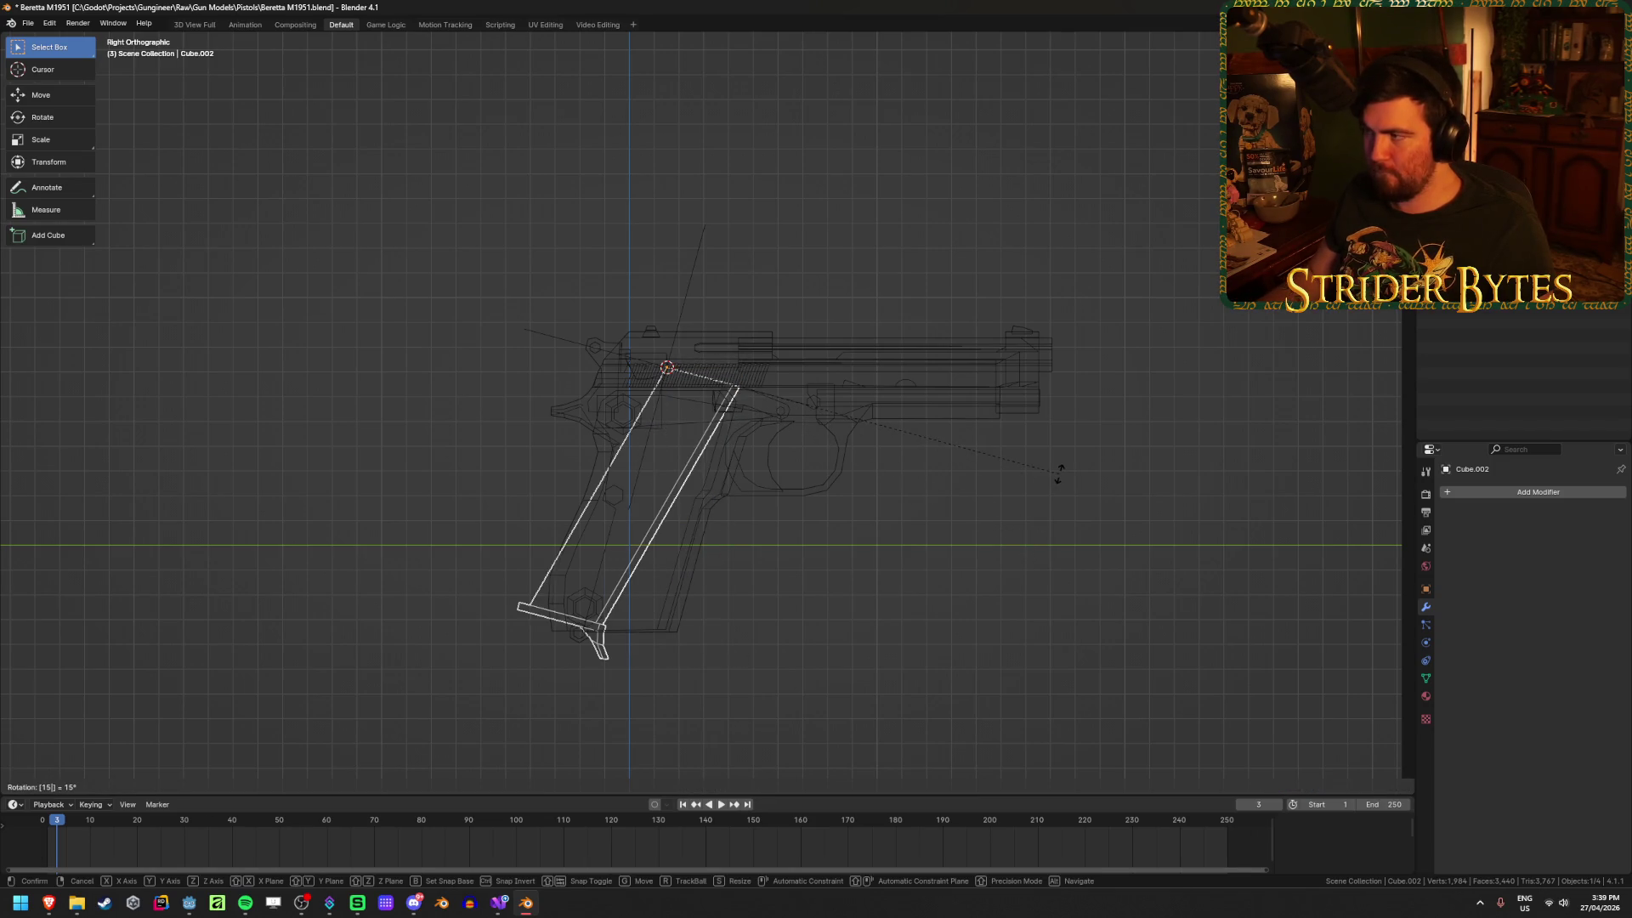
key("minus")
key("Return")
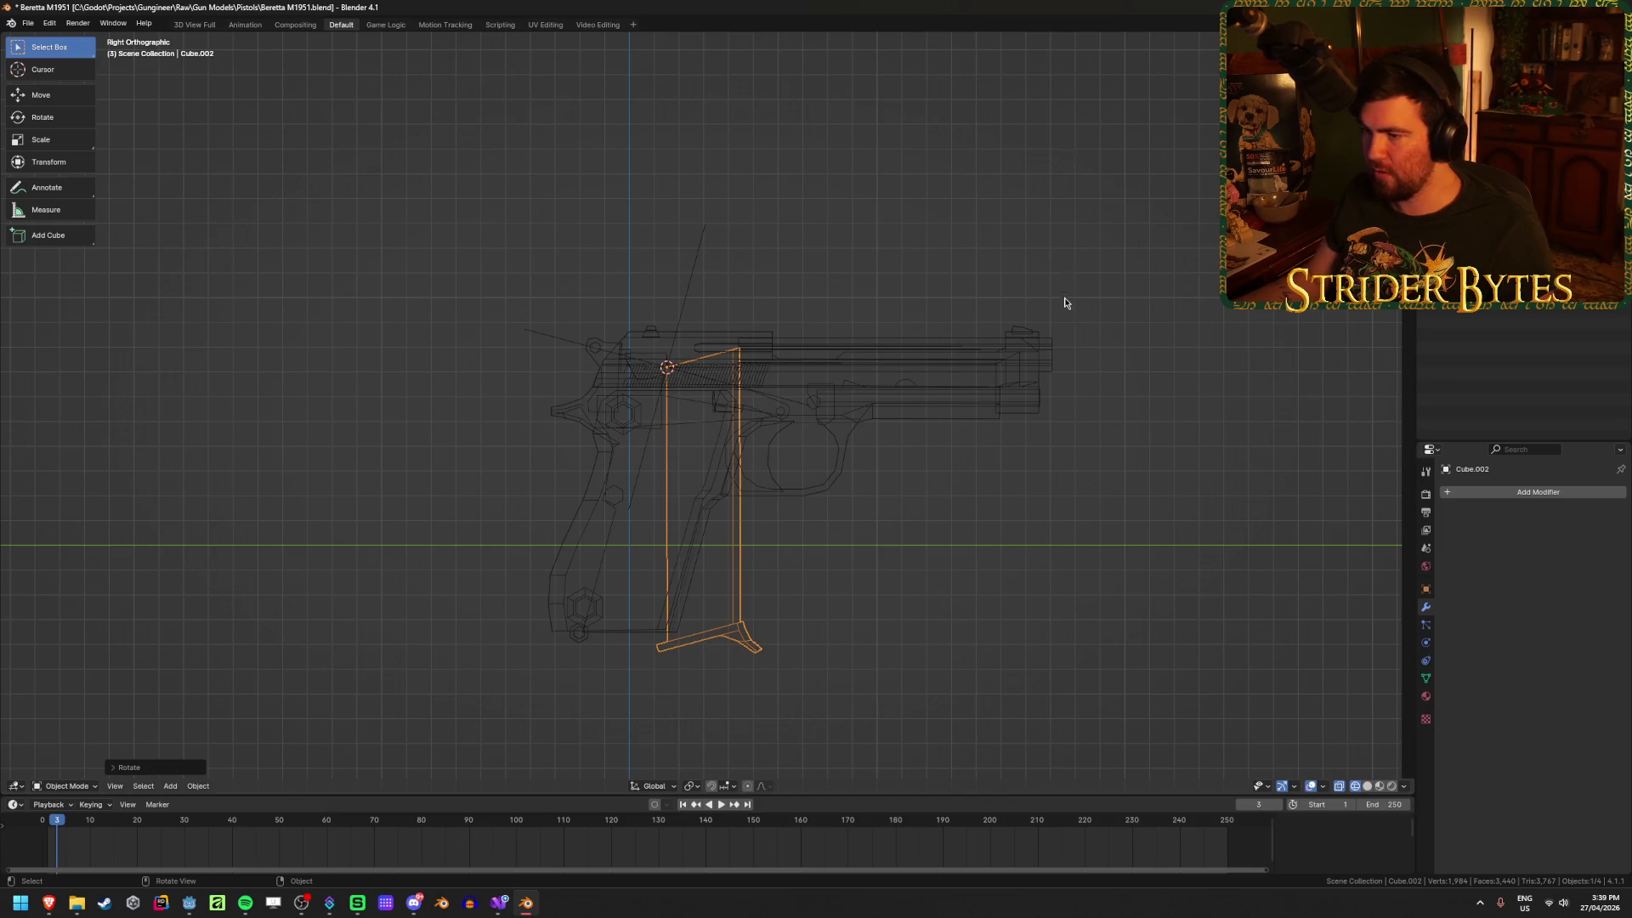
key("ctrl+a")
left_click(1065, 306)
key("r")
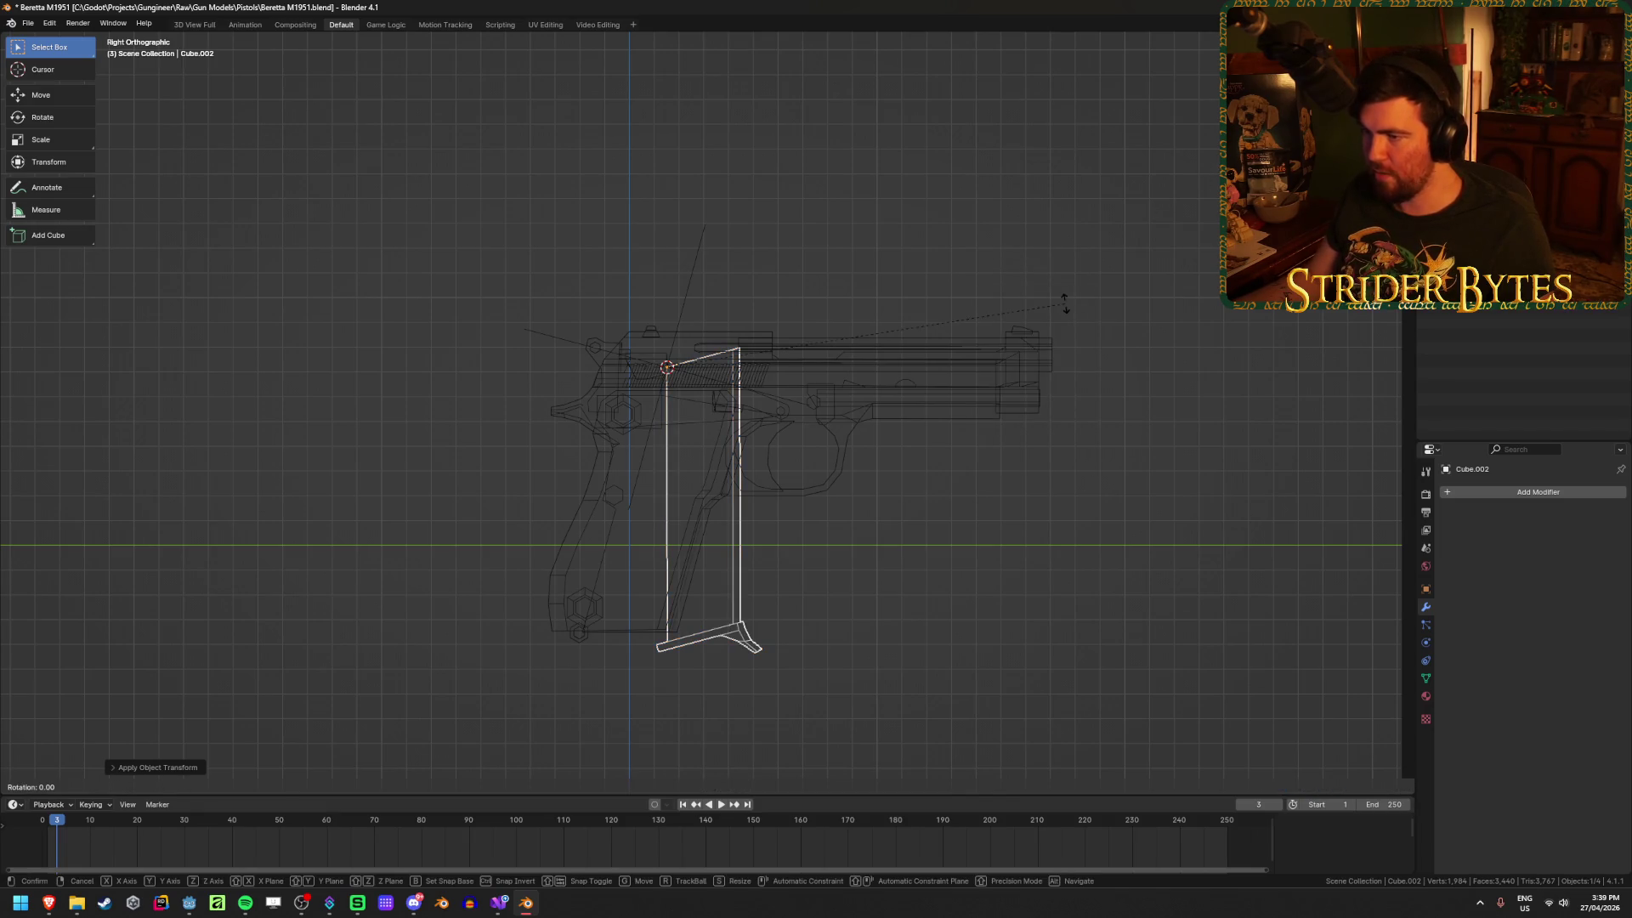
left_click(1064, 306)
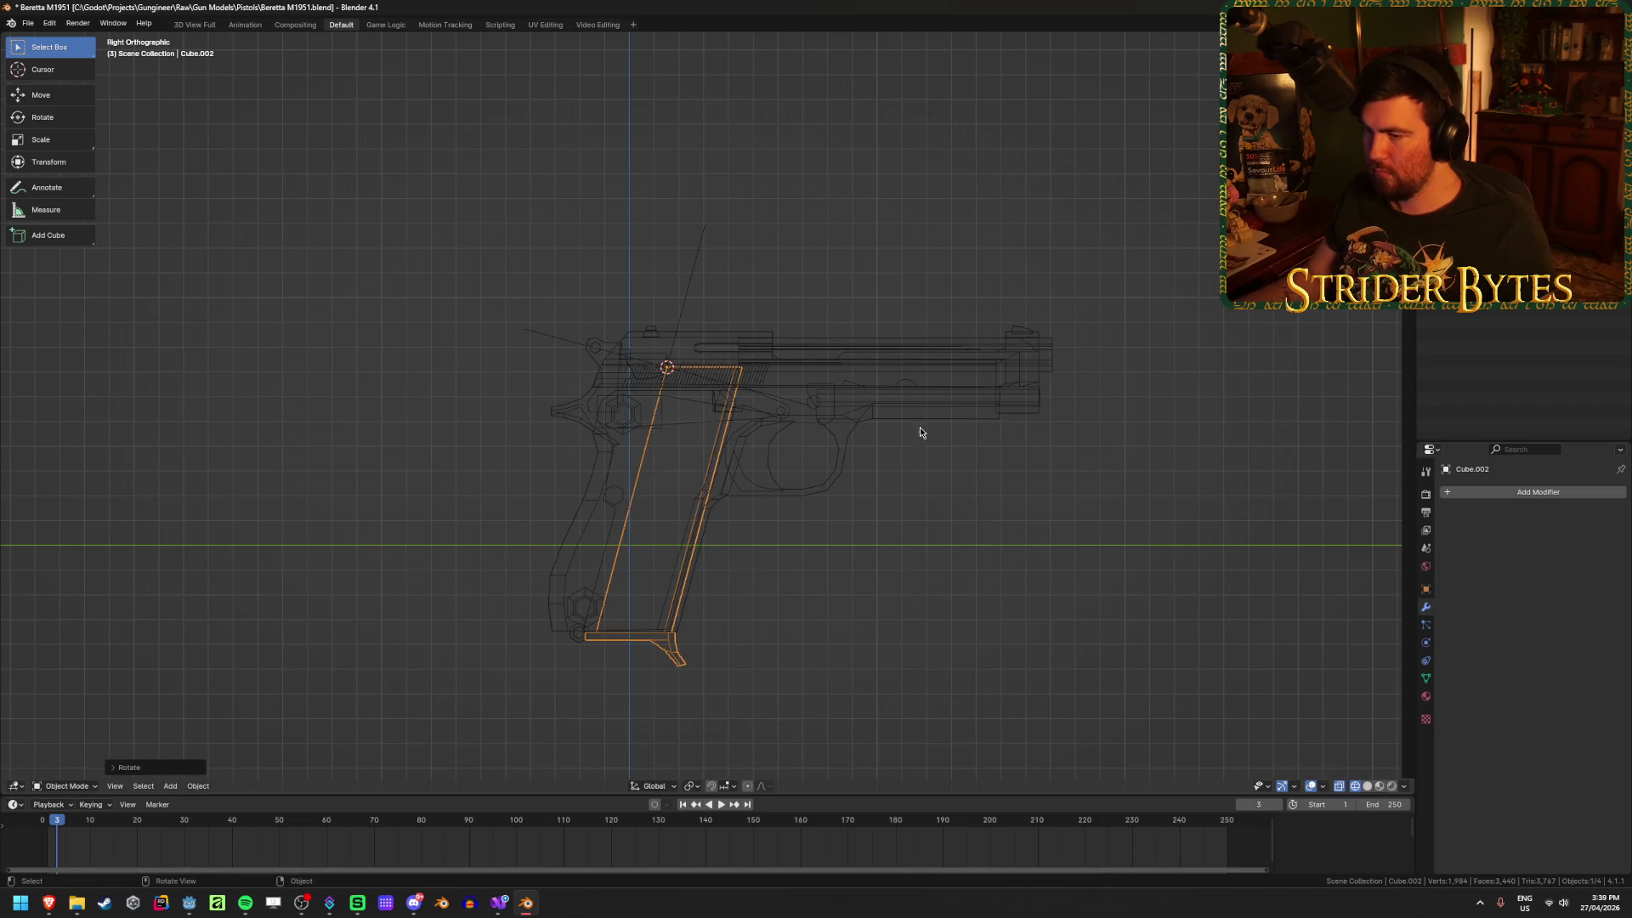
Step: Lower the magazine's top vertices along its own Z axis, checking in solid shading
mouse_move(920, 427)
middle_mouse_down()
mouse_move(733, 529)
mouse_move(739, 554)
mouse_move(697, 254)
middle_mouse_up()
key("shift+z")
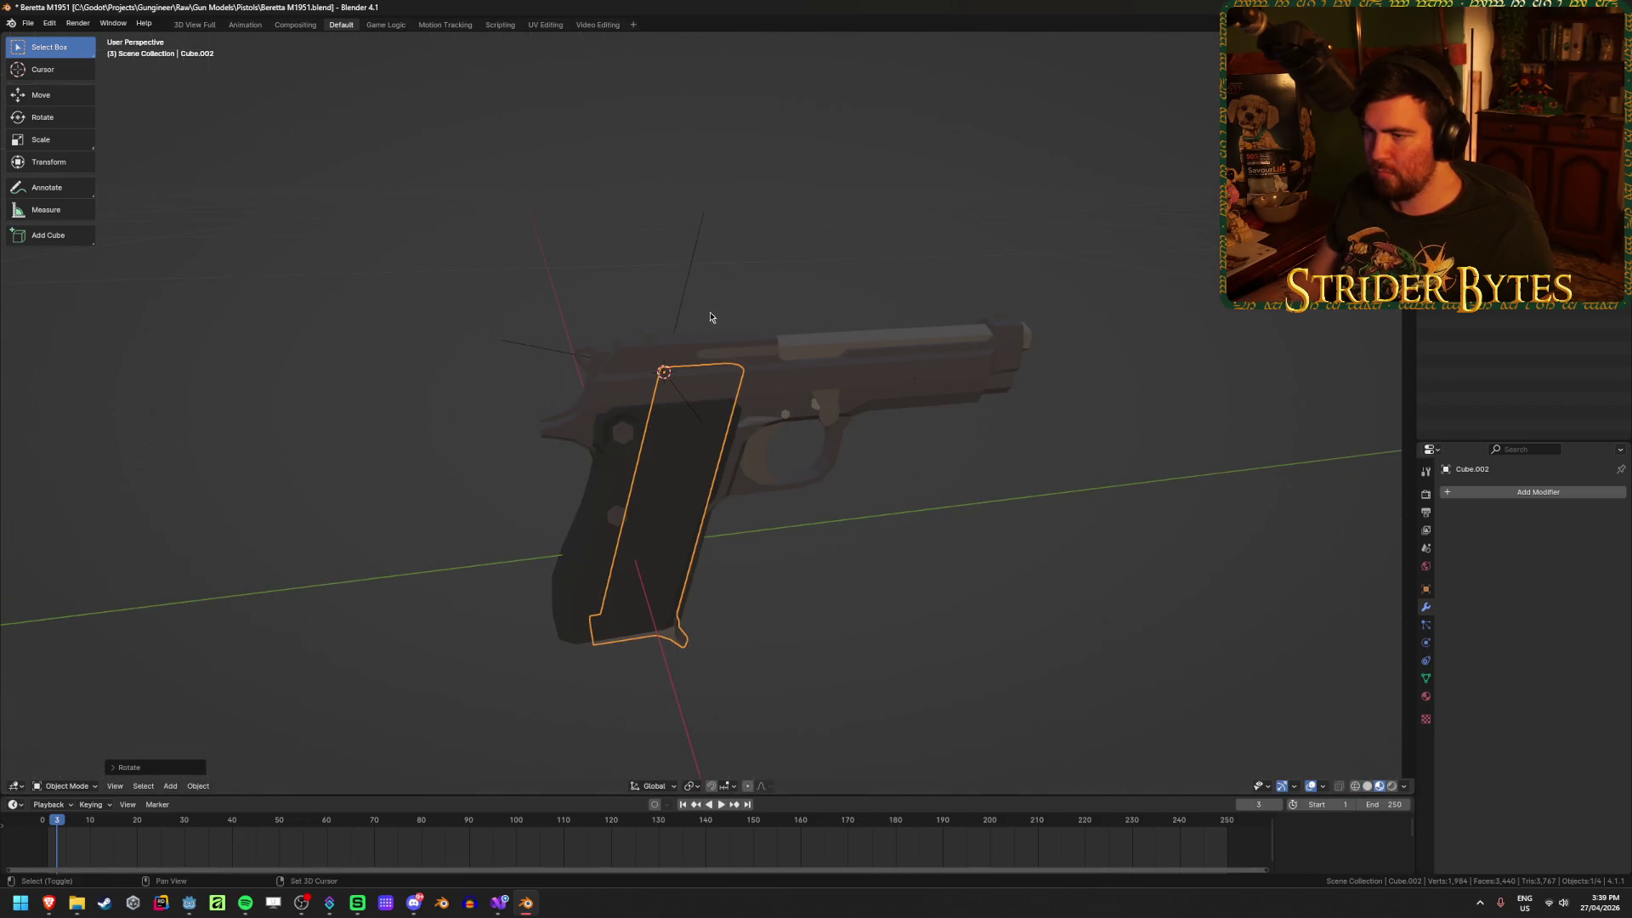
key("shift+z")
key("KP_3")
scroll(725, 353, "up", 5)
key("Tab")
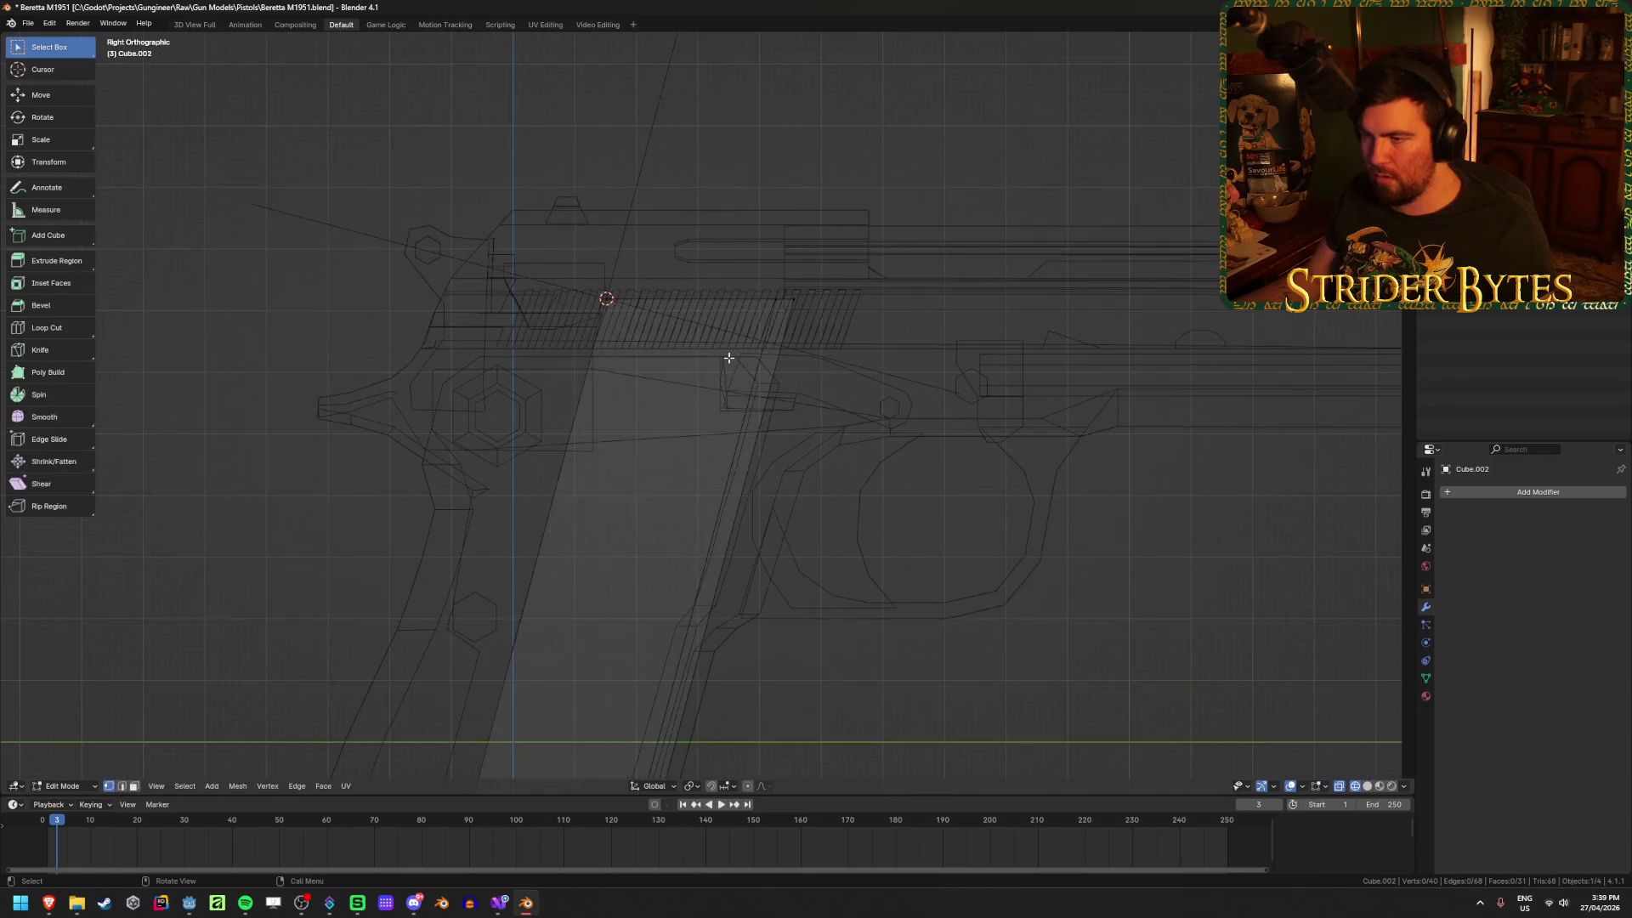
left_click_drag(533, 230, 1032, 344)
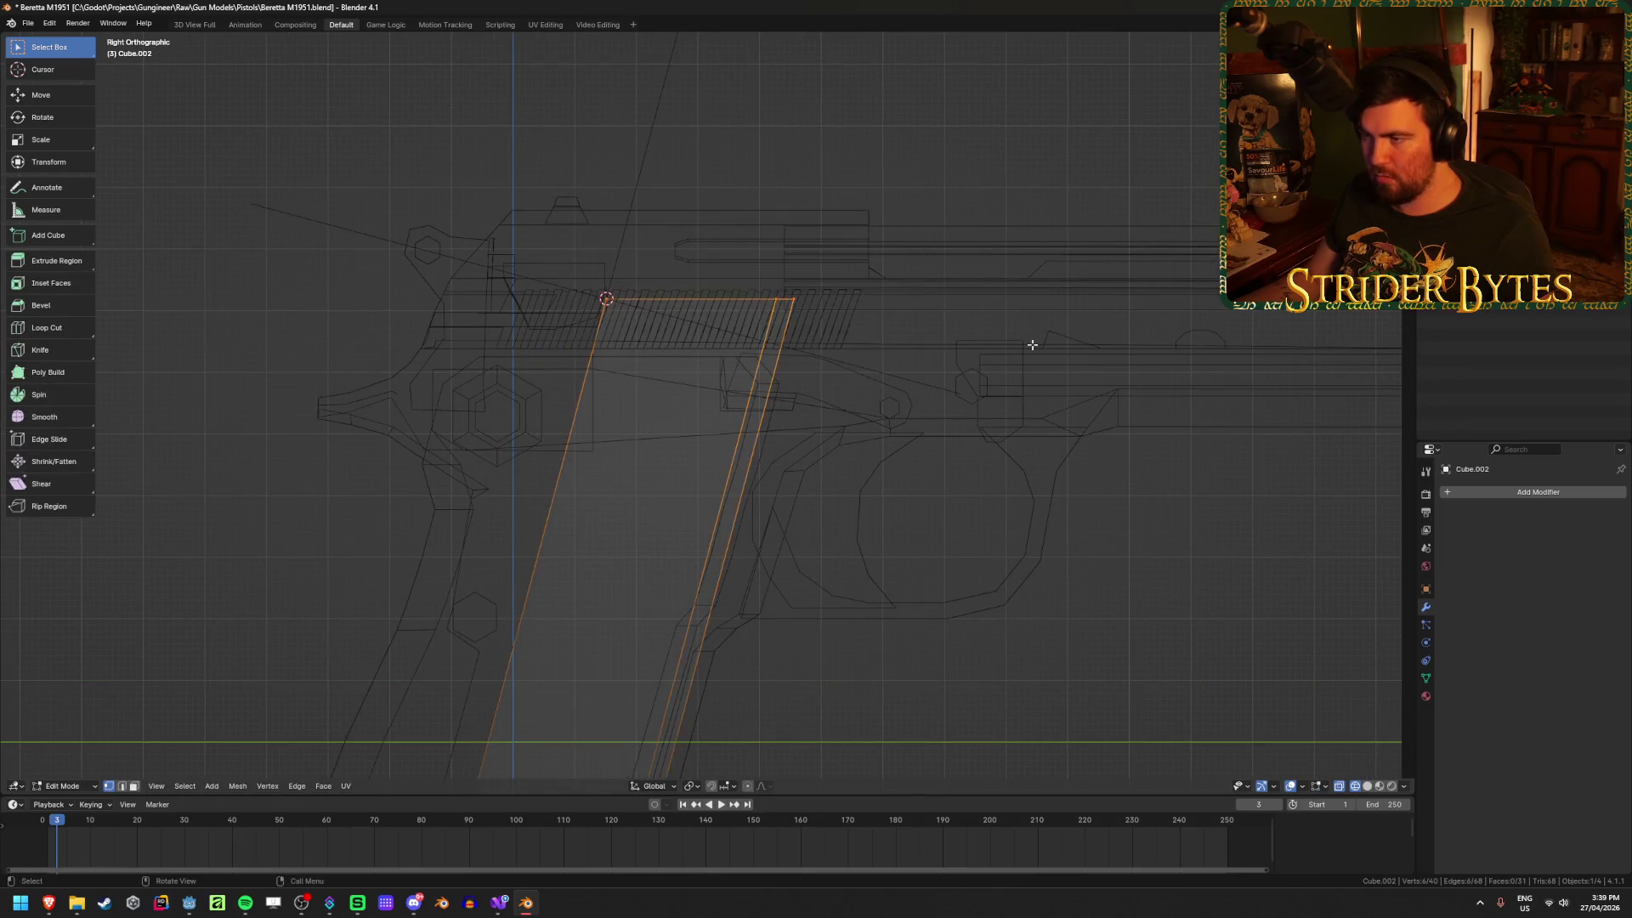
key("g")
key("z")
key("z")
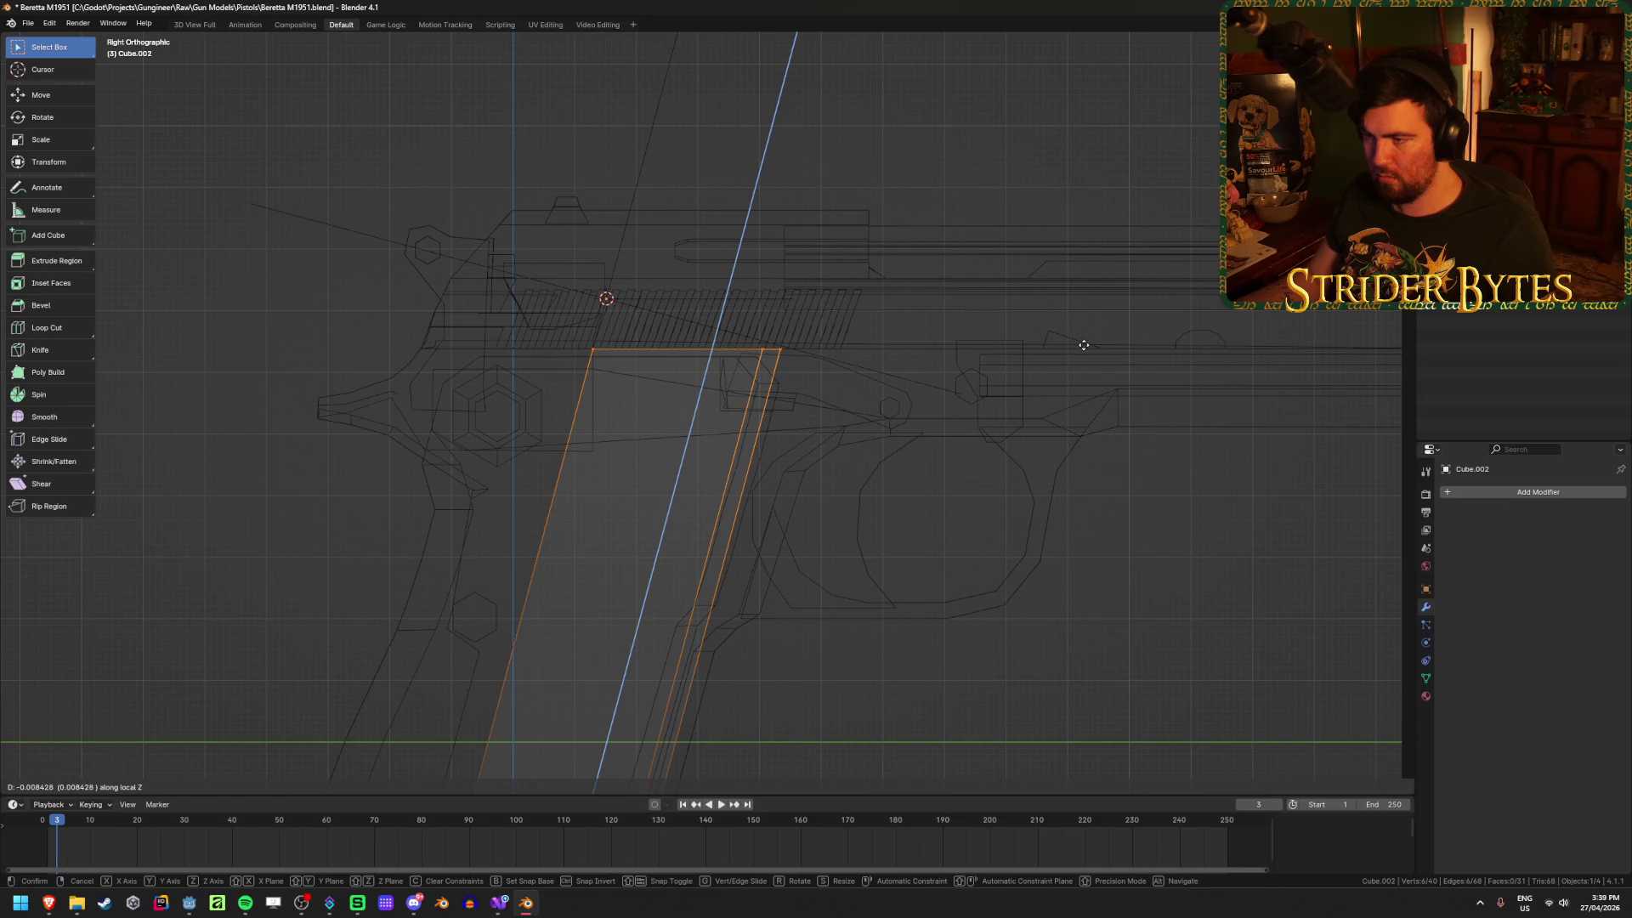
left_click(1083, 345)
scroll(857, 469, "down", 3)
key("shift+z")
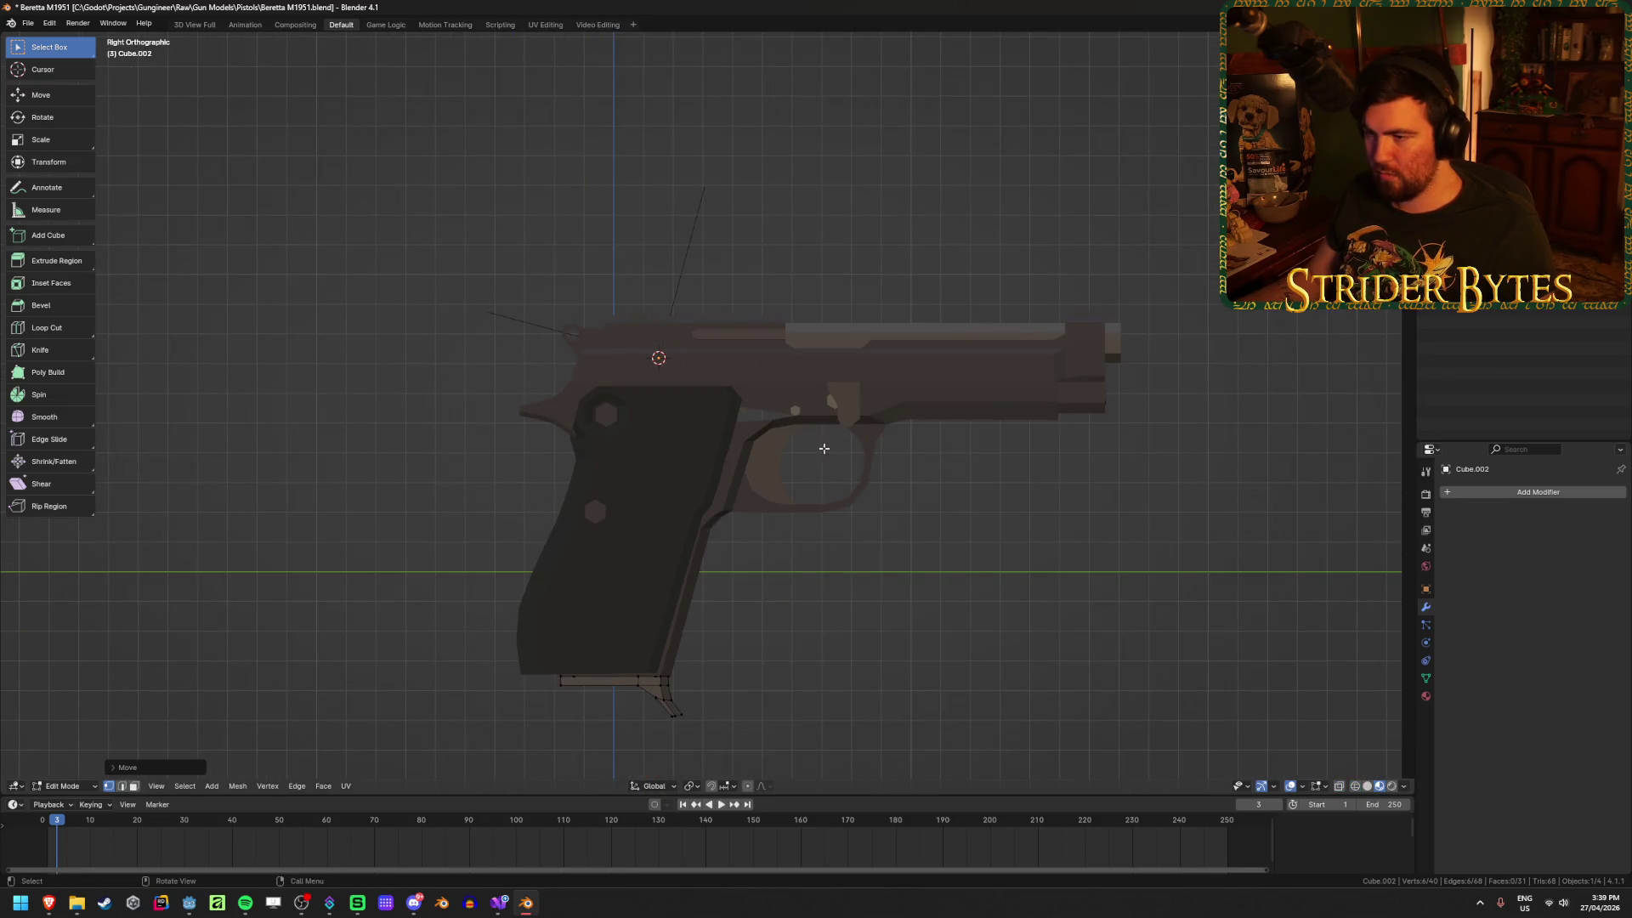
key("shift+z")
key("Tab")
Step: Snap the 3D cursor to the magazine's top corner vertices
left_click(686, 263)
scroll(788, 355, "up", 4)
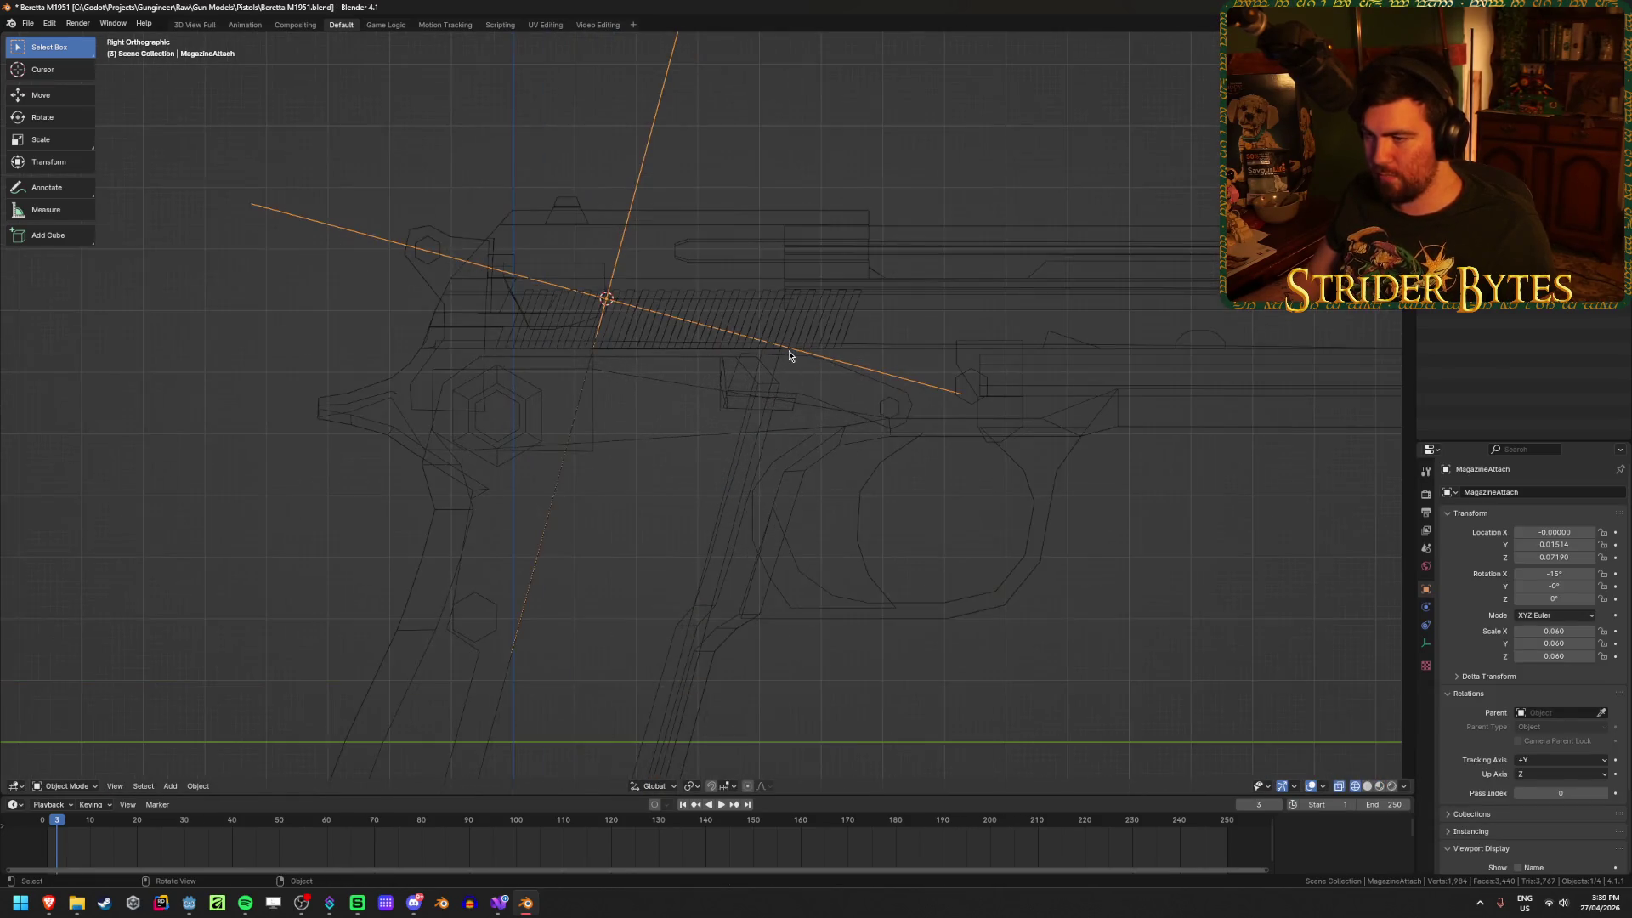
left_click(705, 350)
left_click(757, 381)
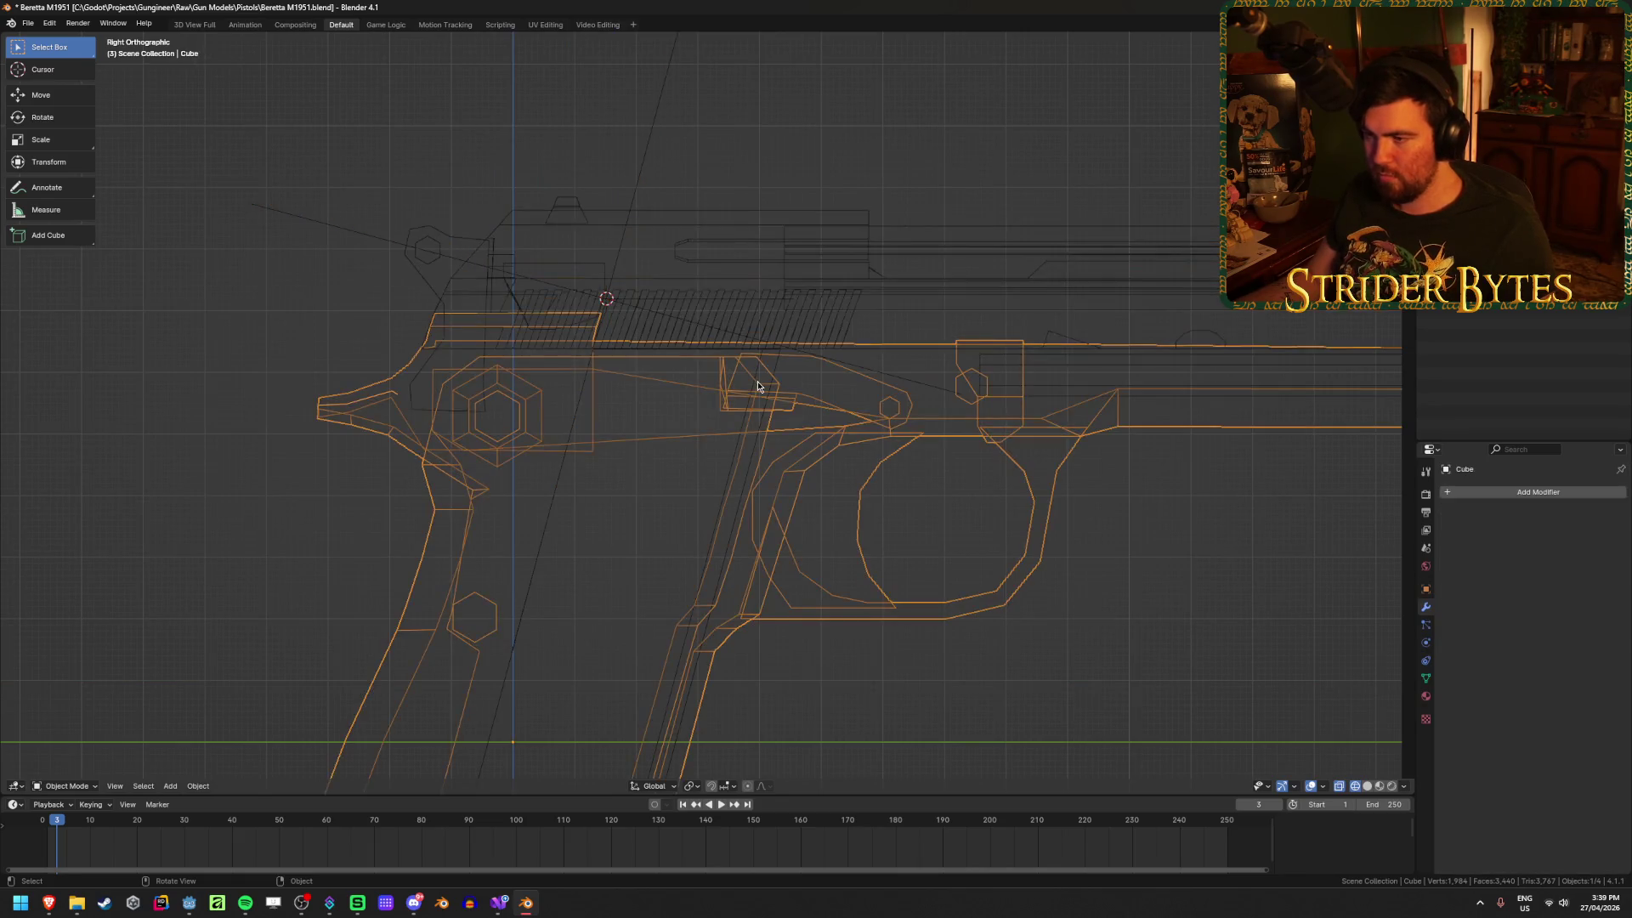
key("shift+z")
key("shift+z")
left_click(743, 410)
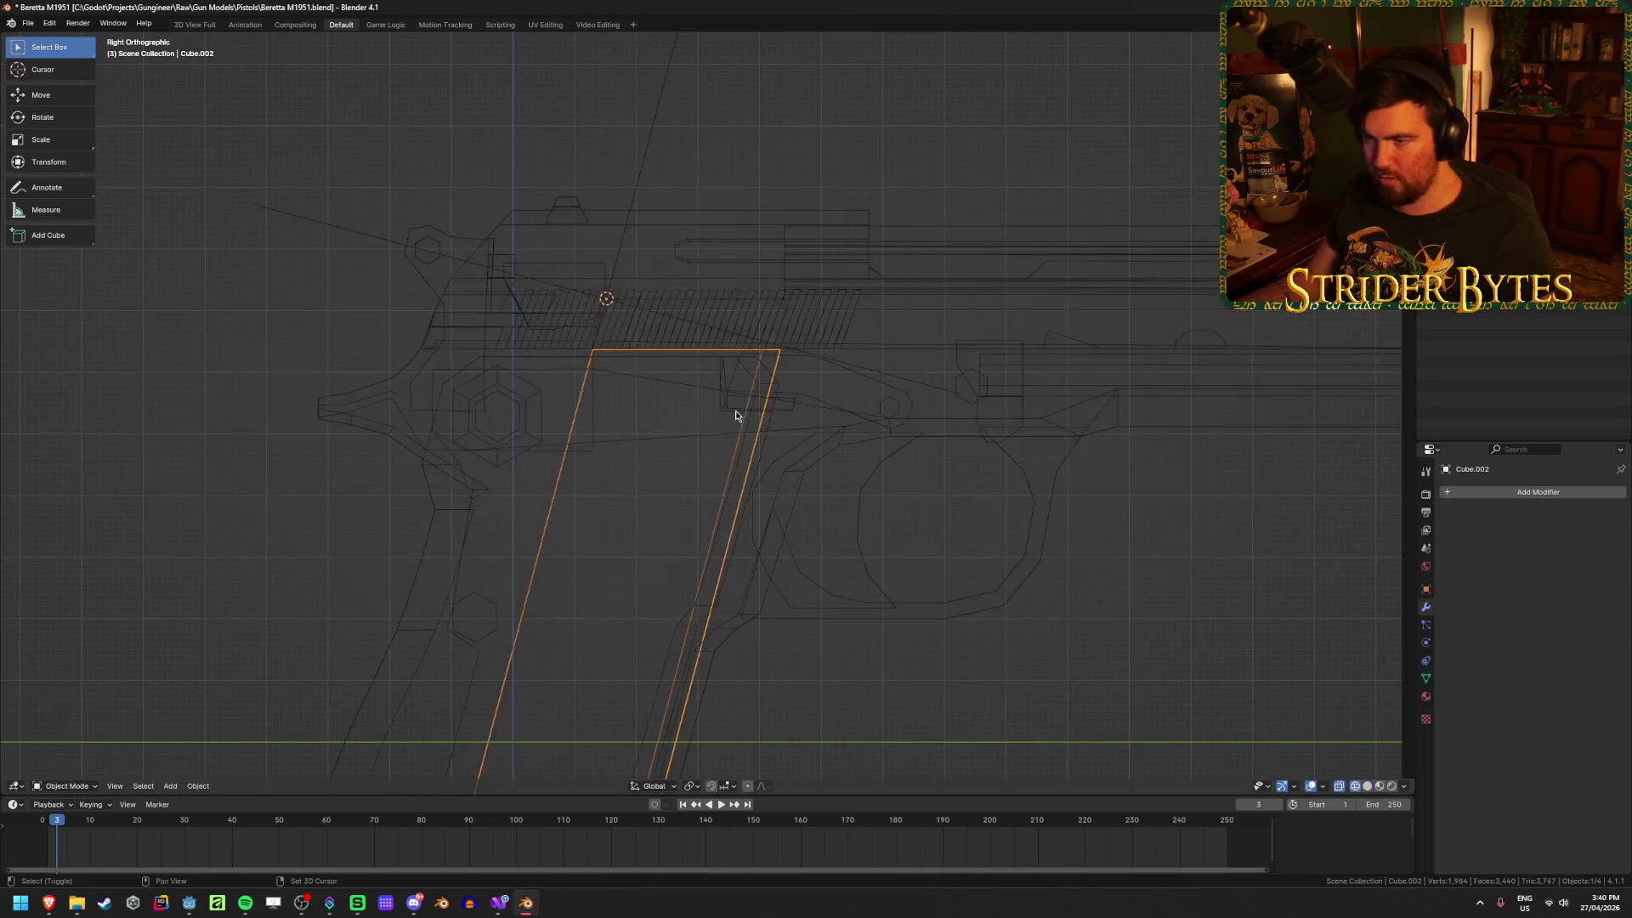
key("Tab")
left_click_drag(554, 298, 625, 402)
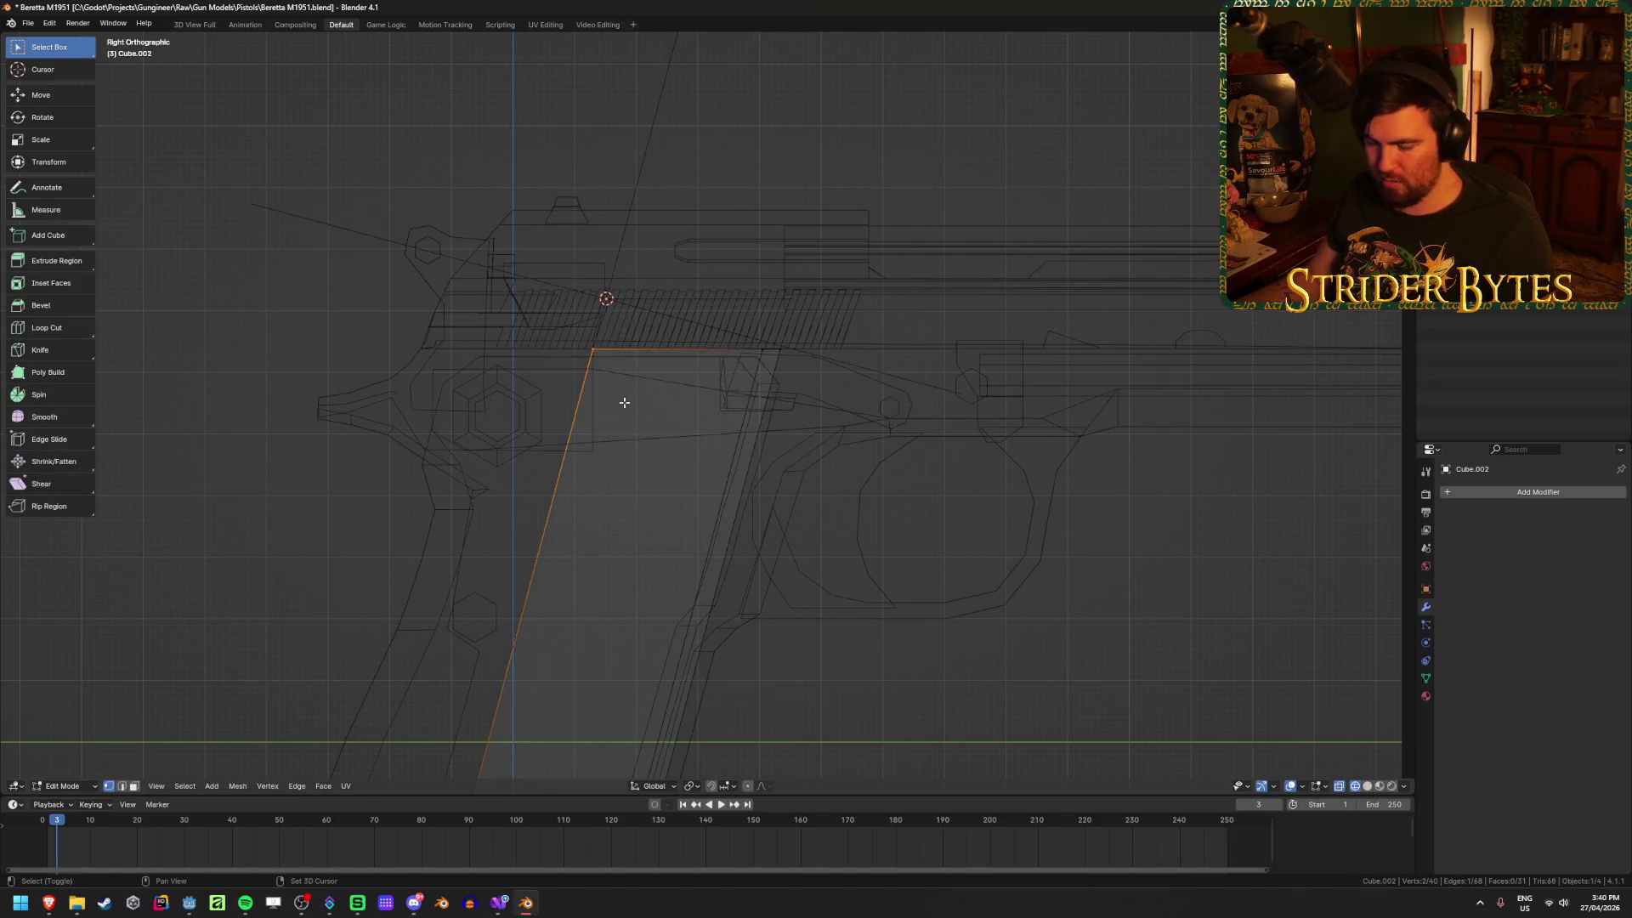
key("shift+s")
left_click(672, 469)
key("Tab")
Step: Move MagazineAttach onto the cursor and make it active in the outliner
scroll(630, 230, "down", 3)
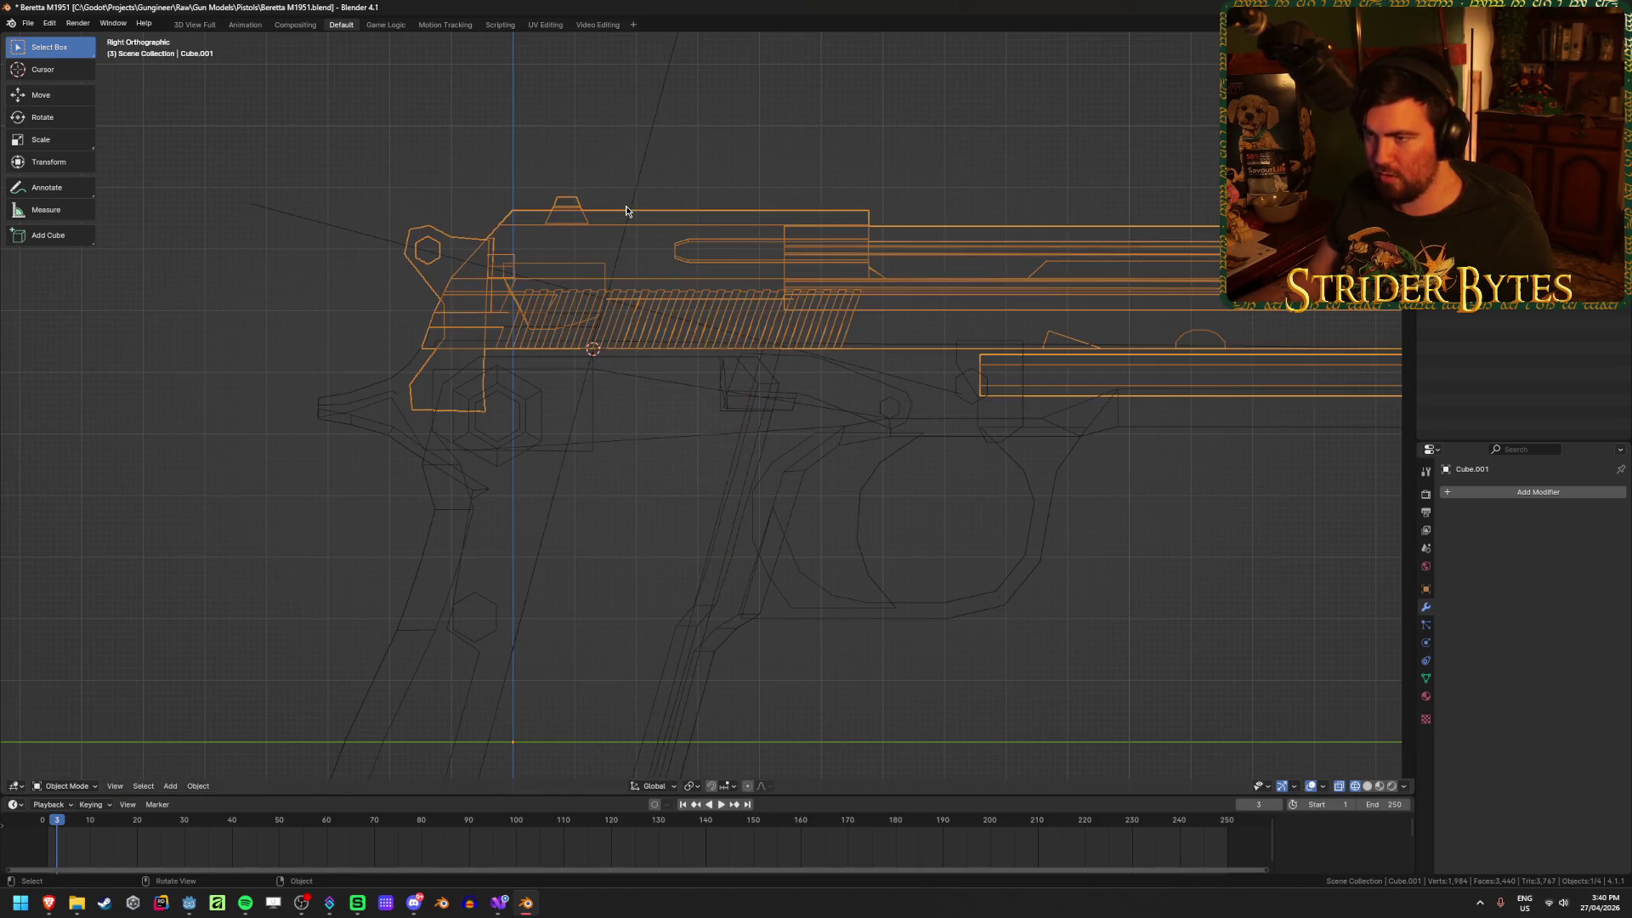
left_click(741, 160)
key("shift+s")
left_click(746, 89)
key("shift+z")
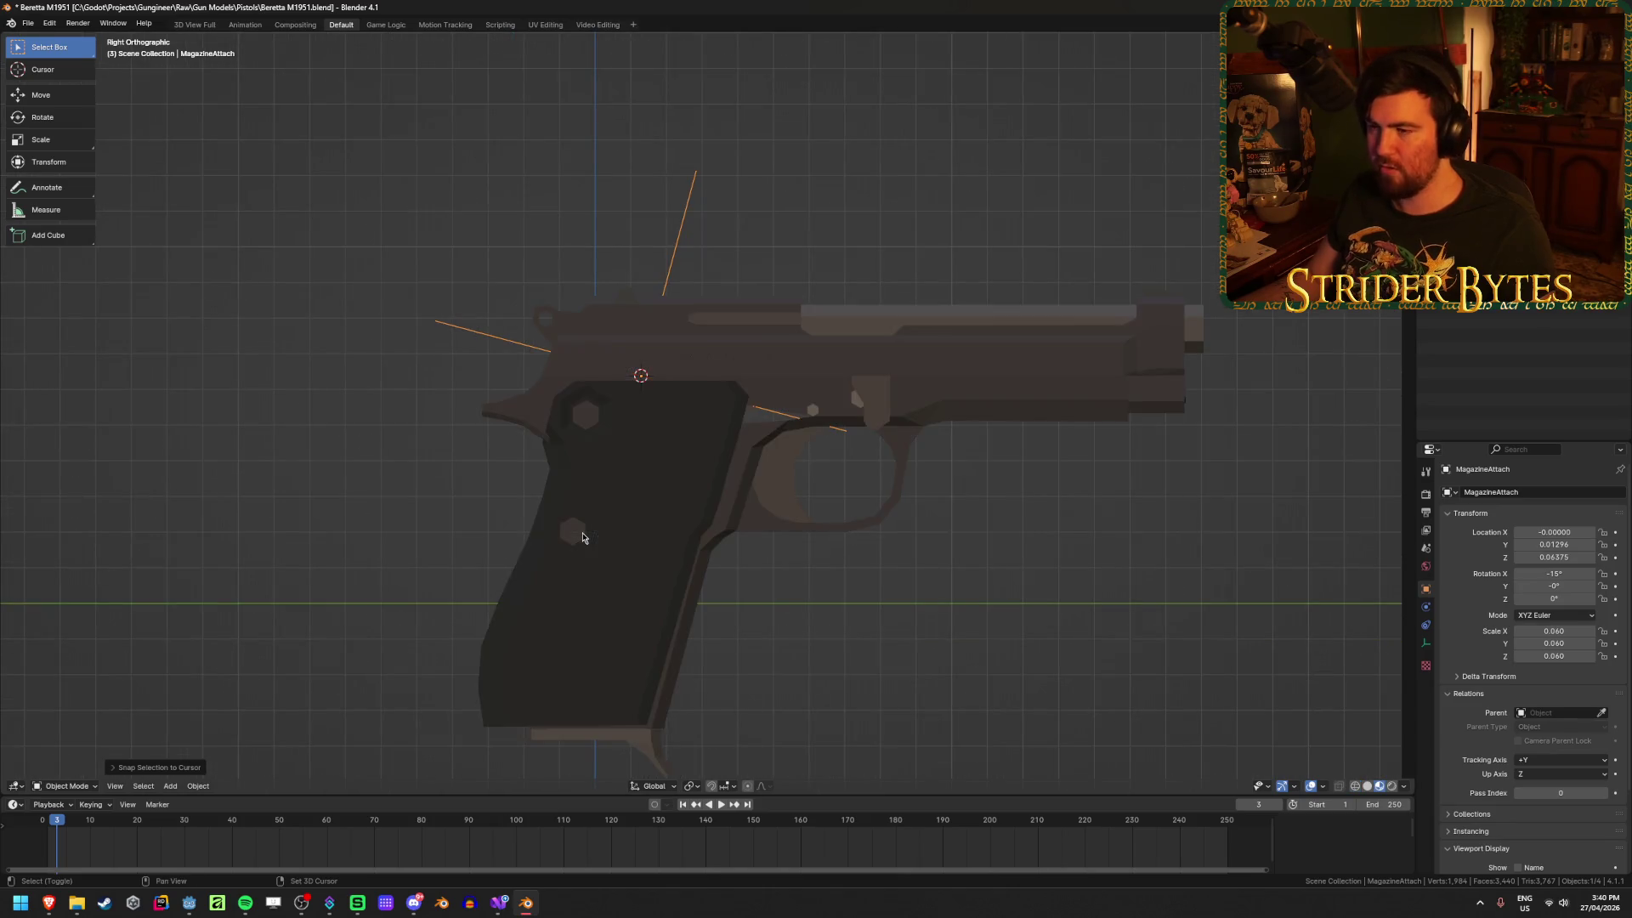
middle_click_drag(845, 533, 876, 589)
left_click(797, 591)
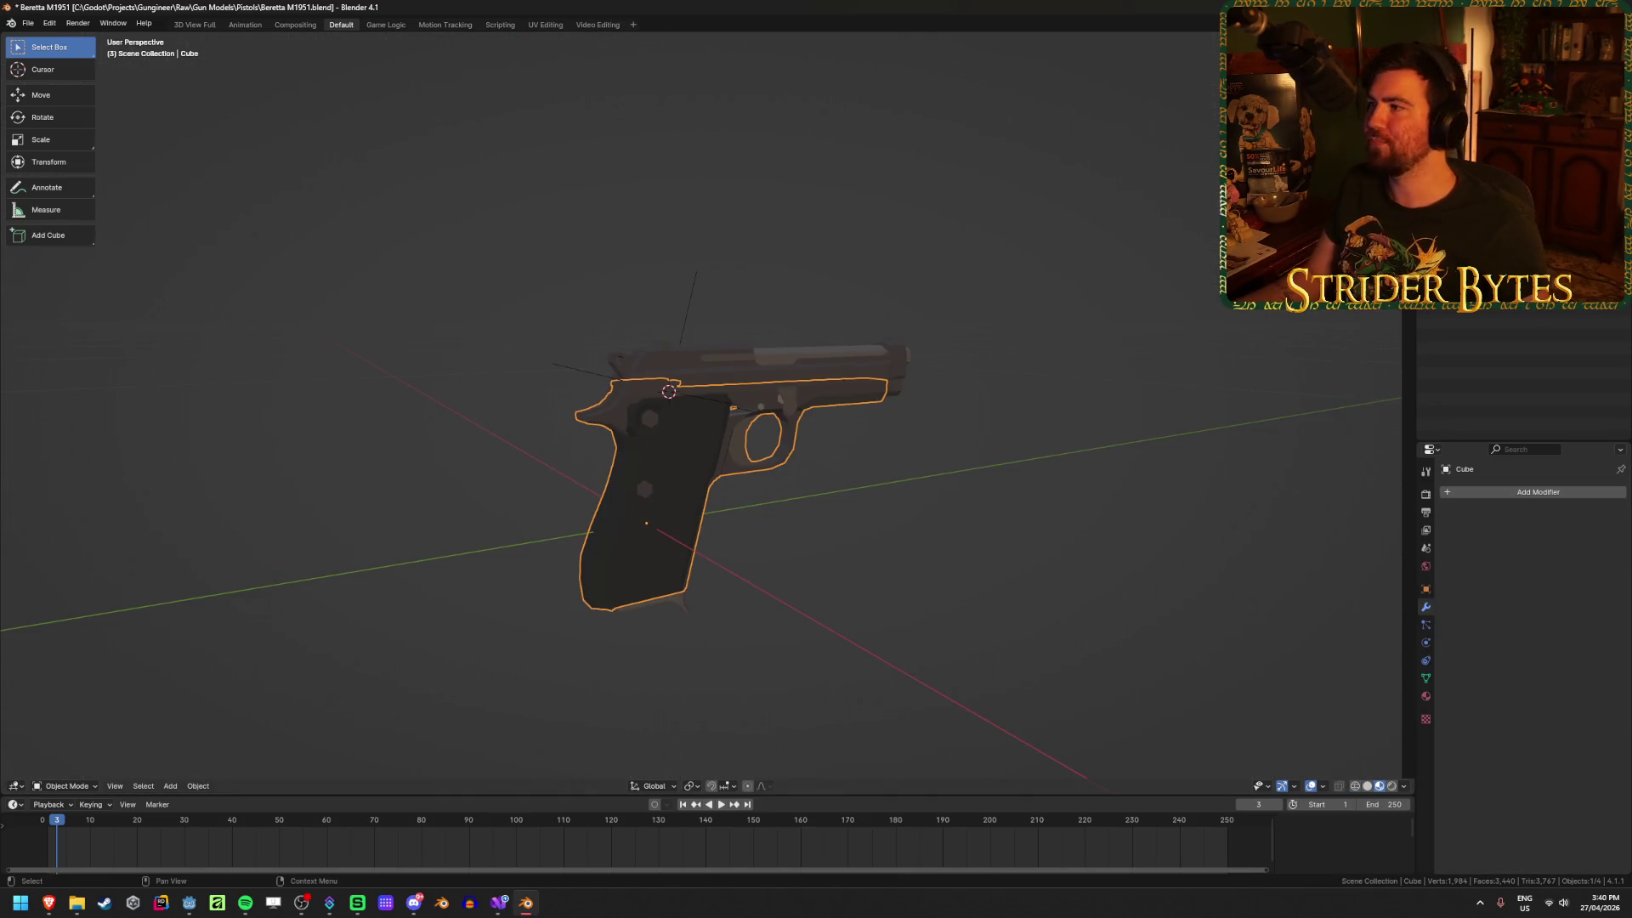
left_click(1479, 68)
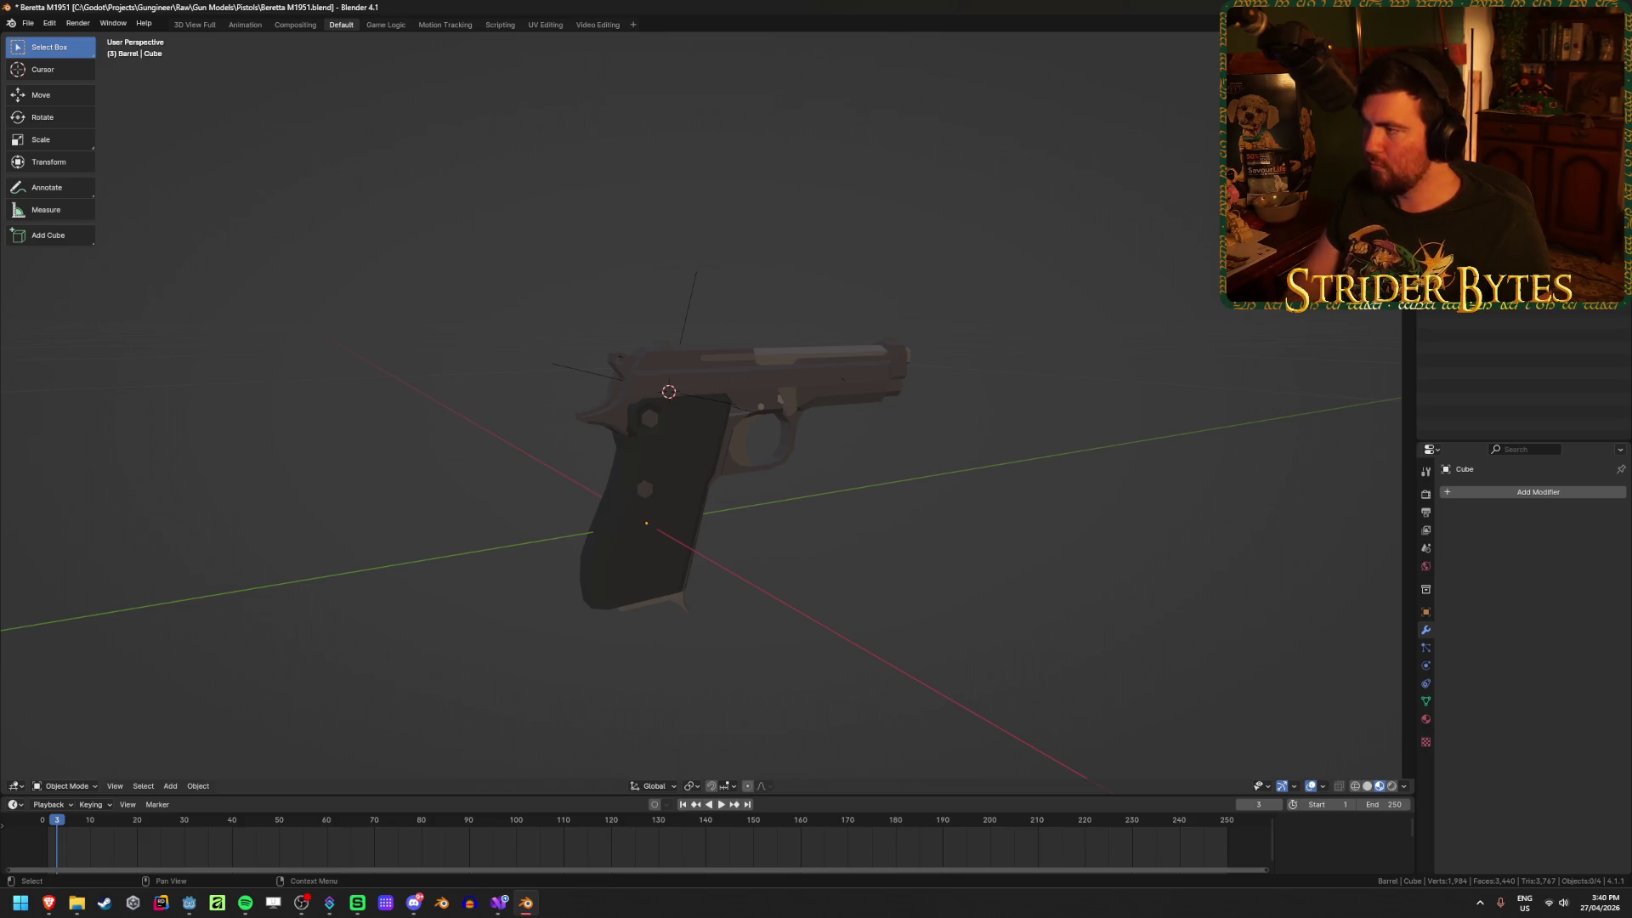
left_click(1496, 102)
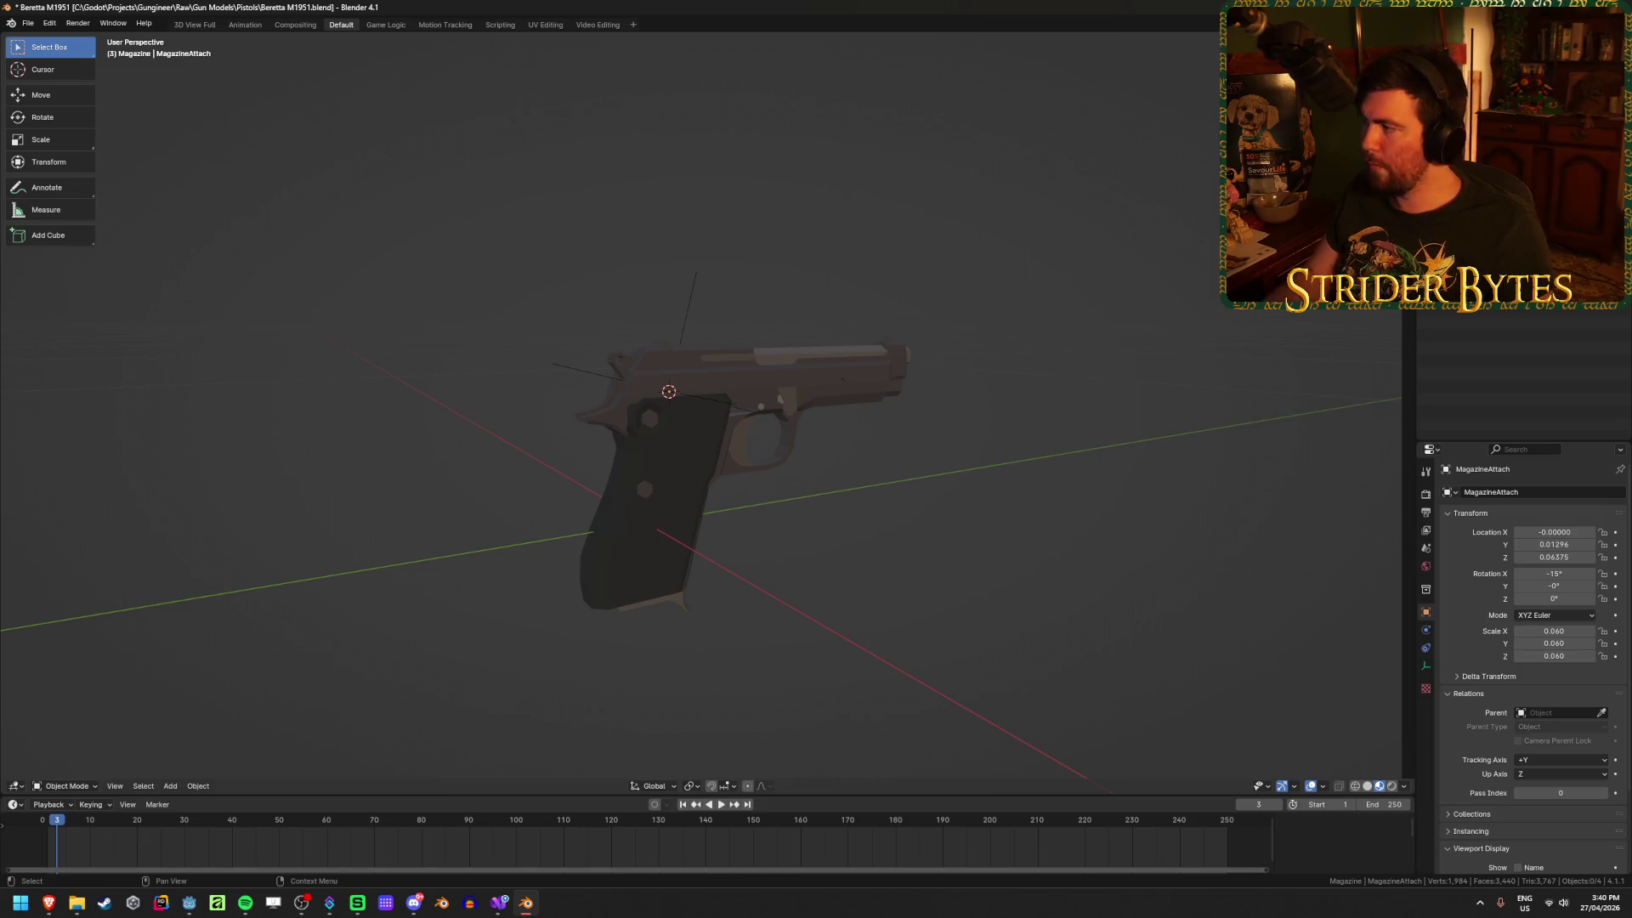
Step: Select the slide Cube.001 and enter its mesh editing in wireframe
middle_click_drag(736, 589, 692, 572)
scroll(692, 561, "up", 2)
left_click(769, 360)
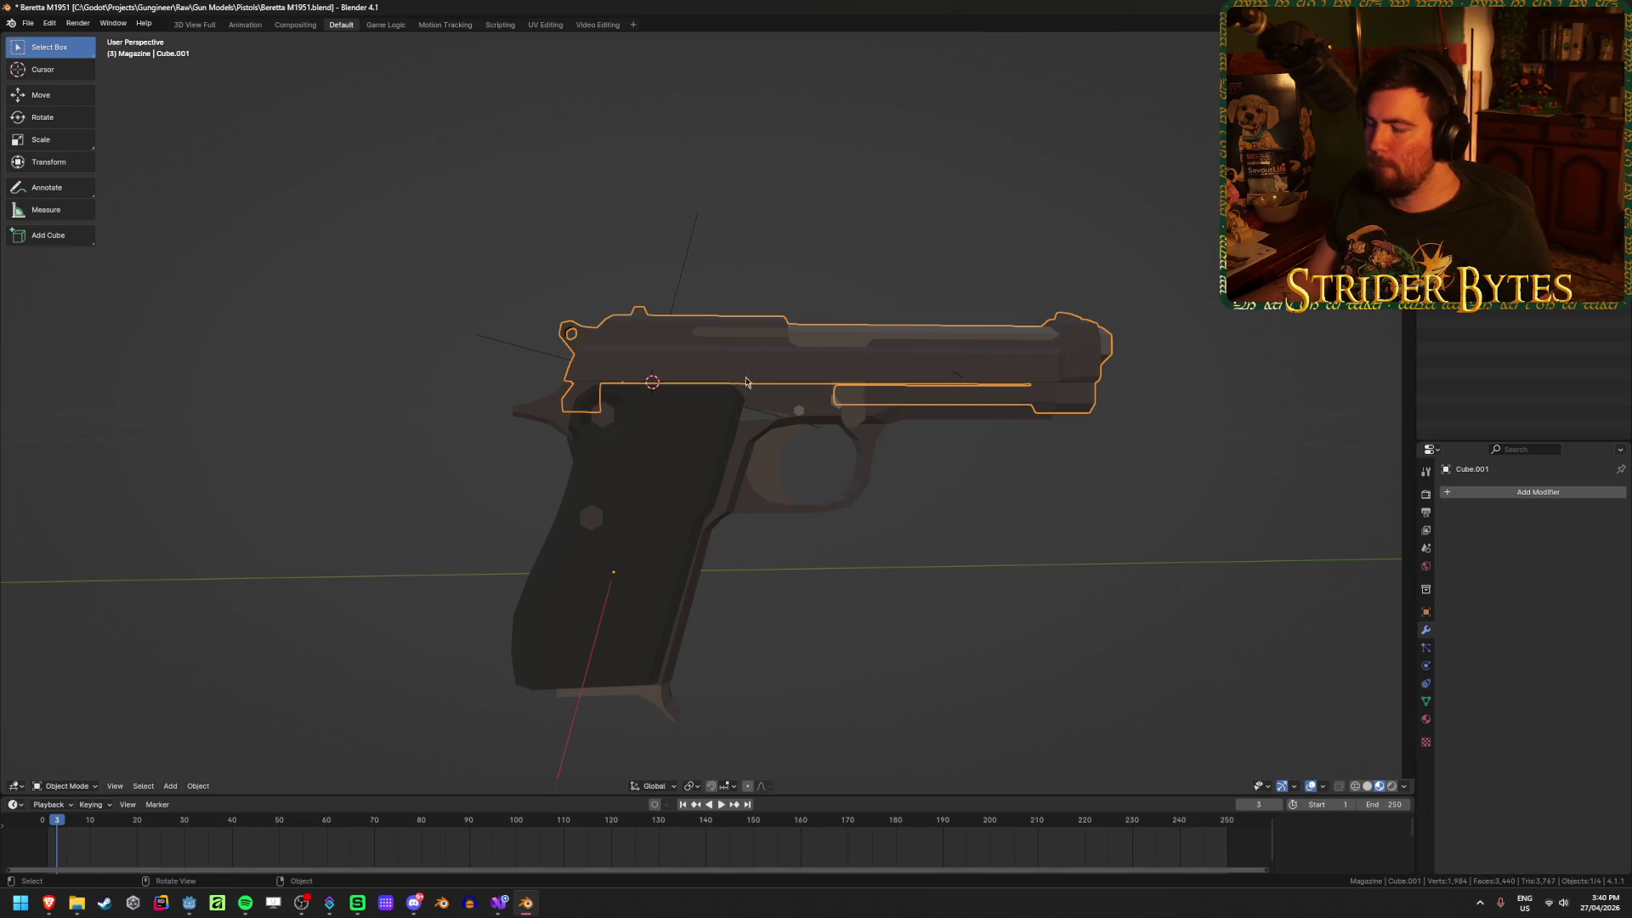
mouse_move(746, 382)
middle_mouse_down()
mouse_move(799, 480)
mouse_move(889, 521)
mouse_move(850, 513)
middle_mouse_up()
key("Tab")
key("shift+z")
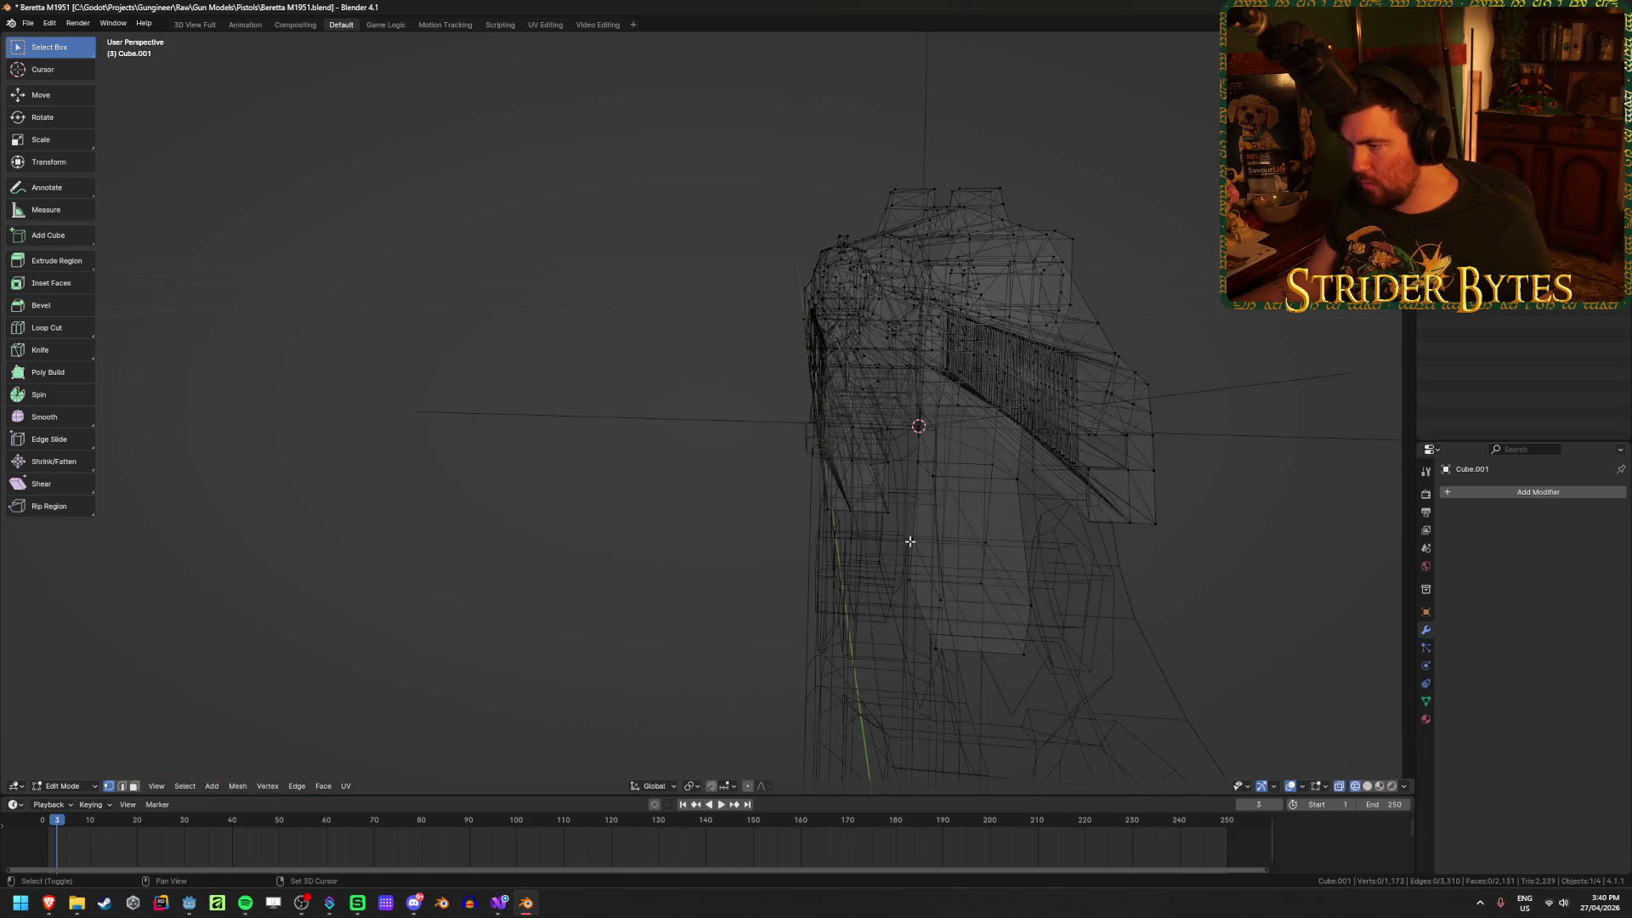
Step: Snap the 3D cursor to a slide vertex at the grip top and reset the slide's origin
left_click(890, 510)
key("grave")
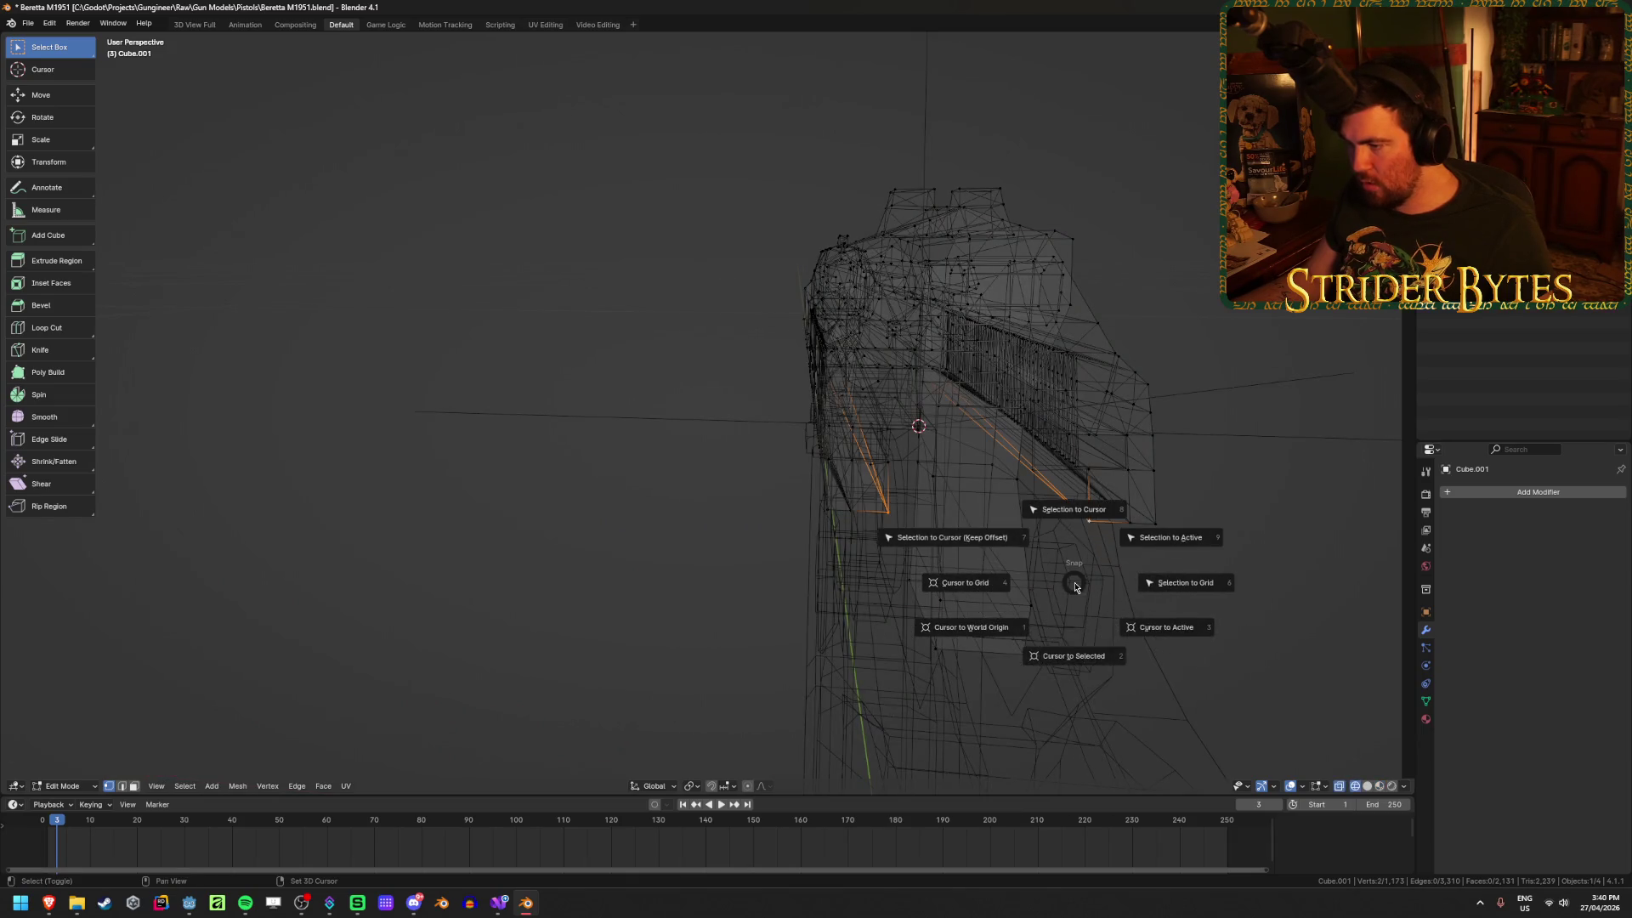
left_click(1078, 656)
key("Tab")
middle_click_drag(1082, 659, 1013, 666)
key("shift+z")
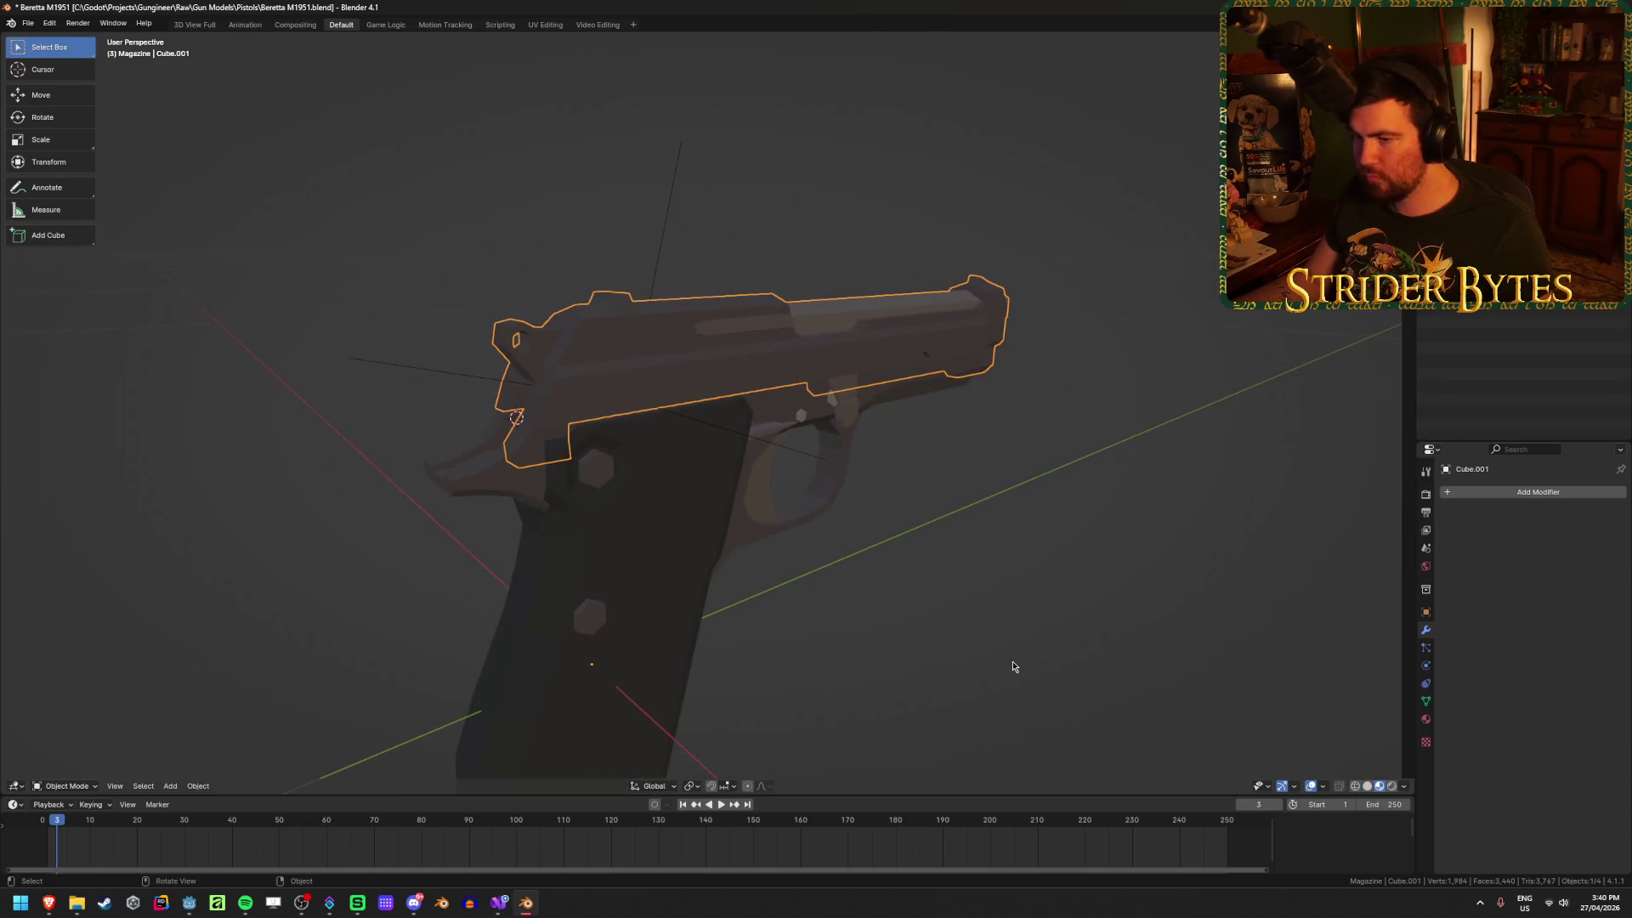
right_click(1013, 667)
mouse_move(1031, 585)
left_click(1140, 620)
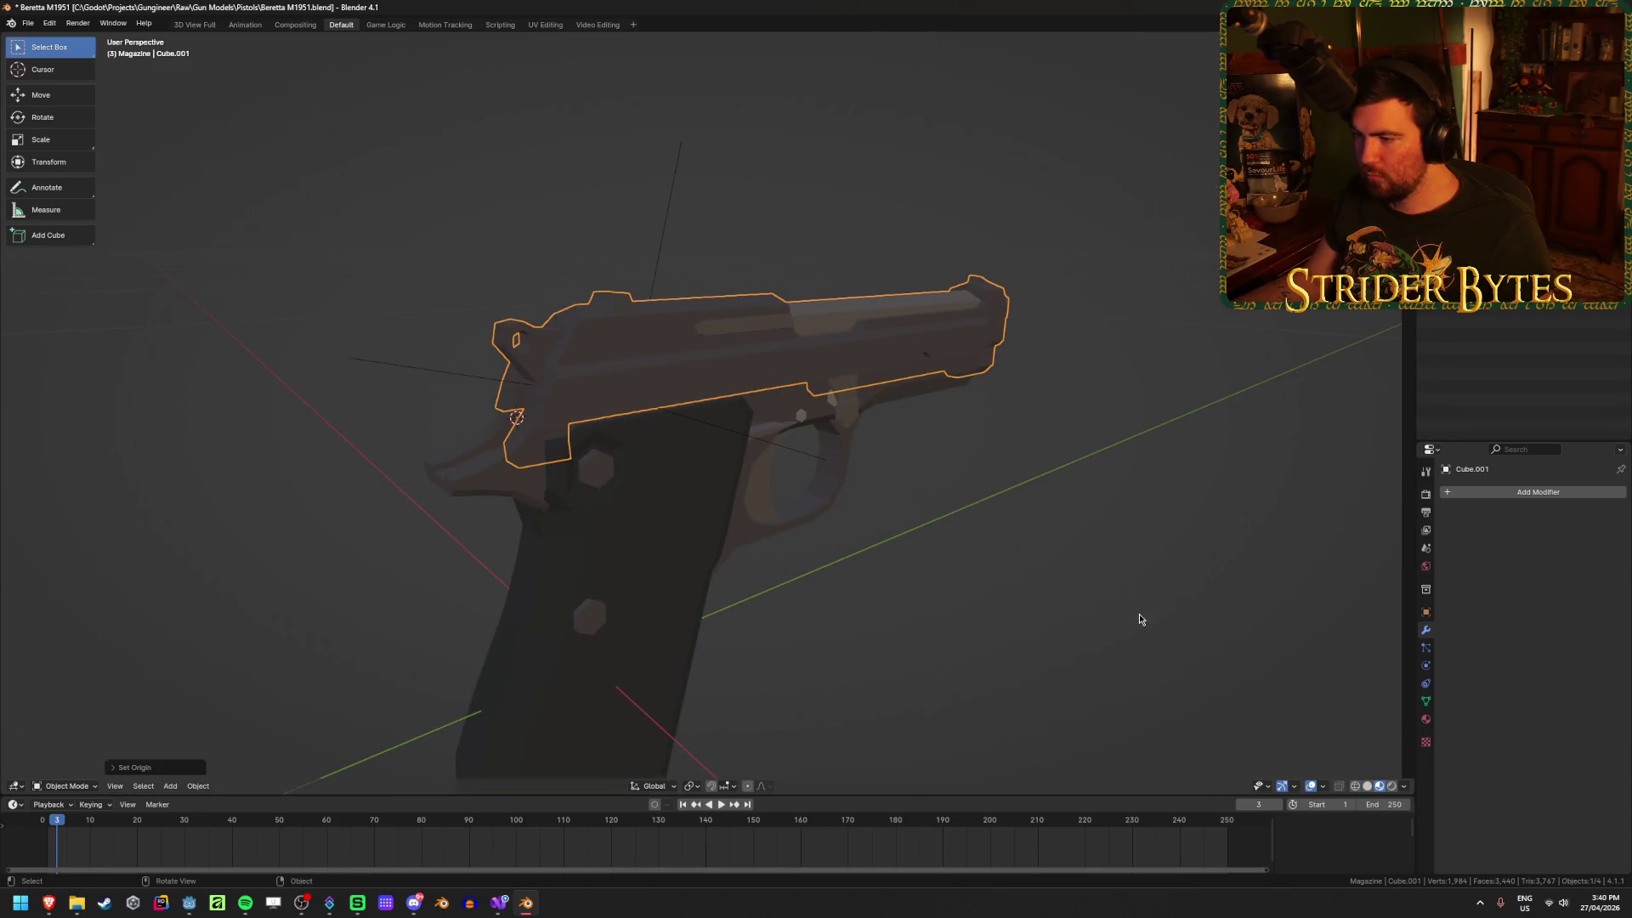
Step: Add a plain-axes empty at the cursor and scale it to 0.07
middle_click_drag(935, 612, 795, 568)
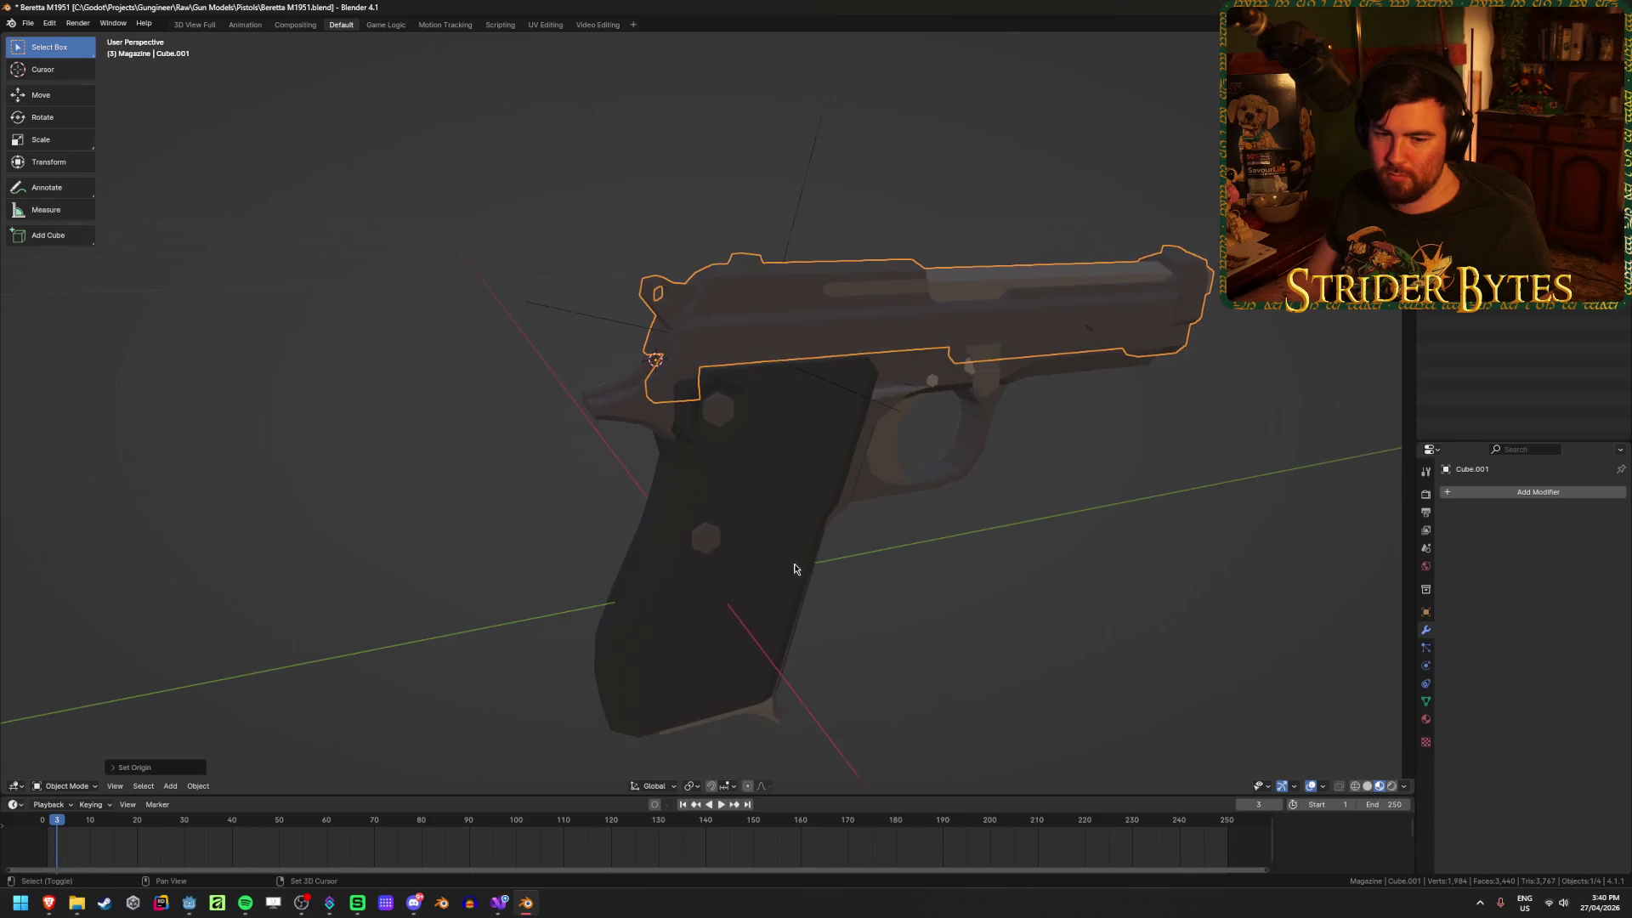
scroll(986, 622, "down", 1)
key("shift+a")
mouse_move(994, 619)
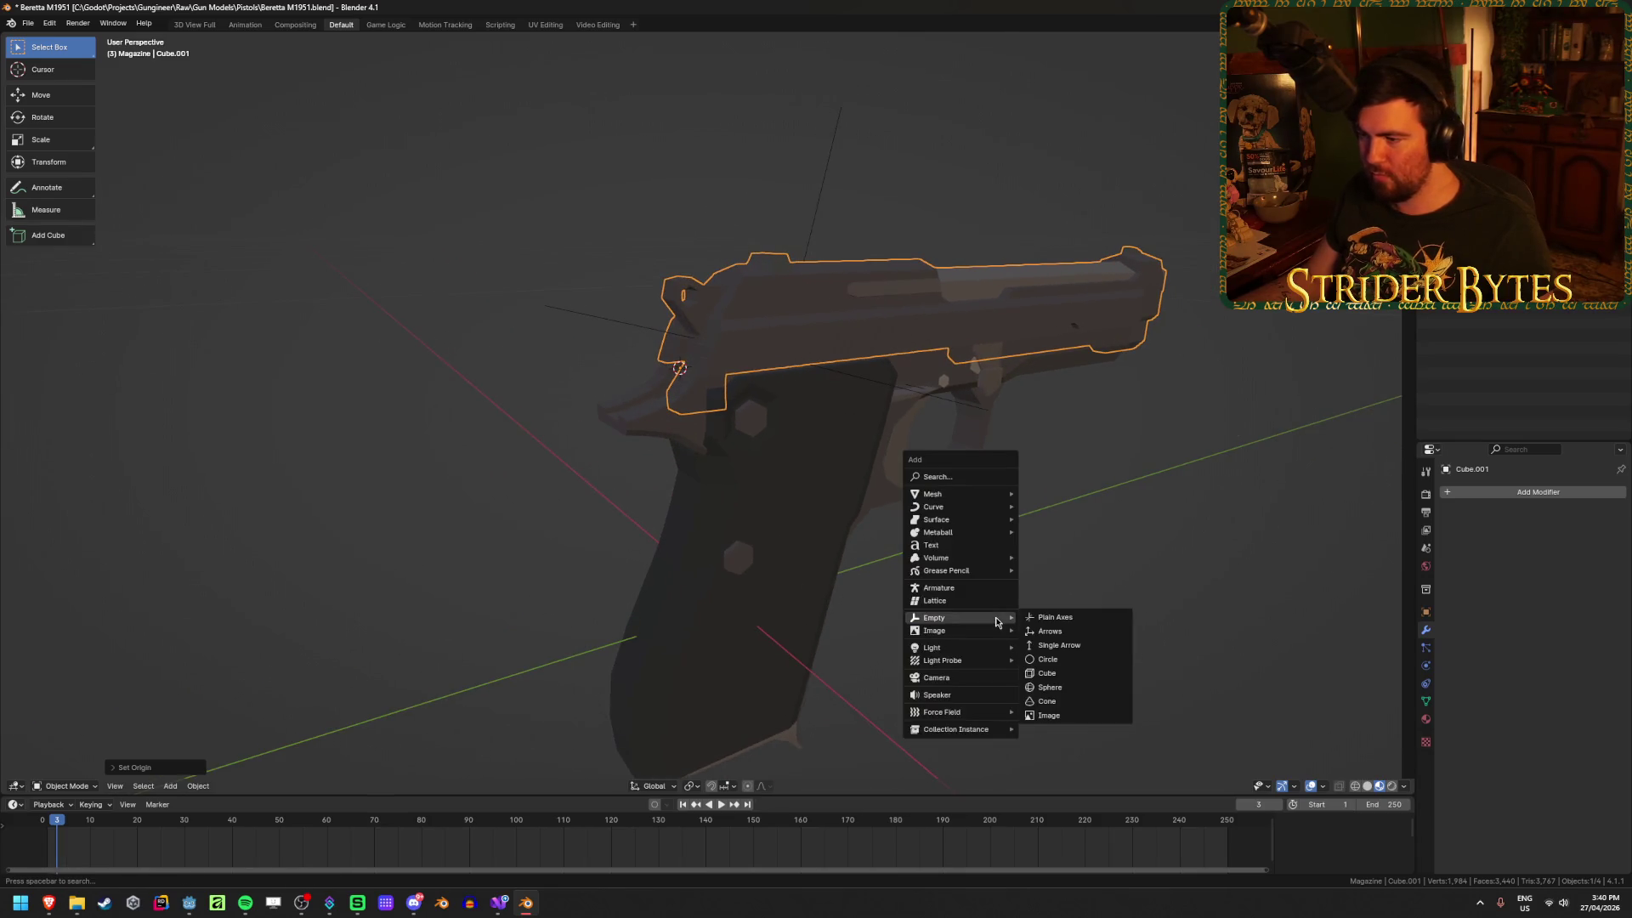
left_click(1054, 621)
scroll(632, 587, "down", 2)
type("s.07")
key("Return")
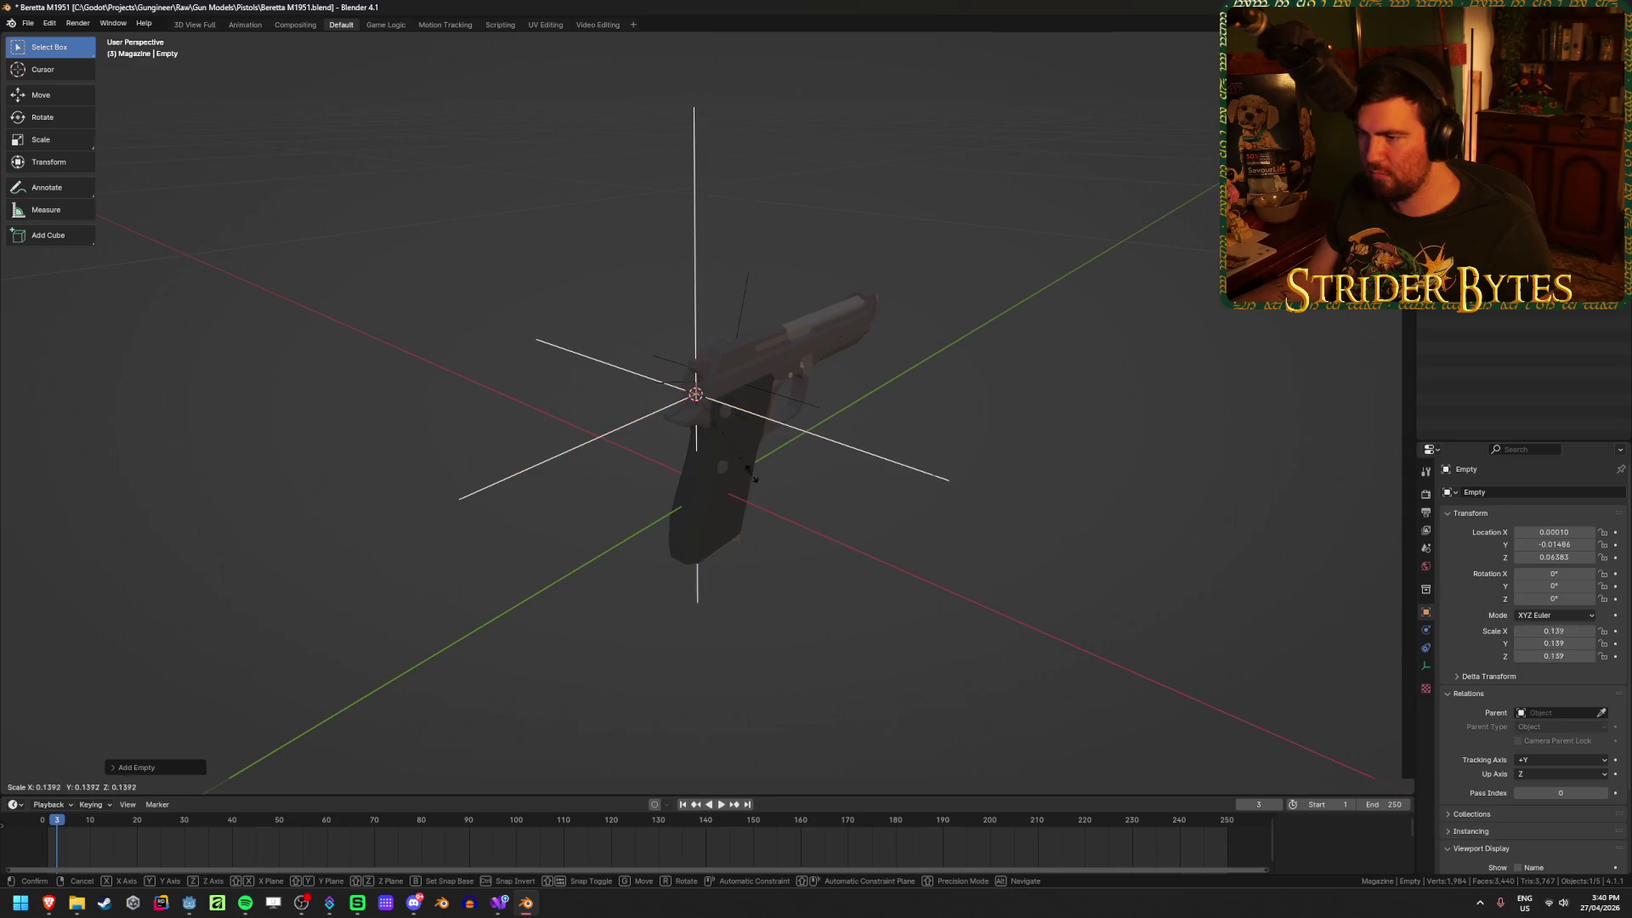
Step: Shrink the empty a little further and apply its scale to 1.000
mouse_move(773, 481)
middle_mouse_down()
mouse_move(887, 494)
mouse_move(863, 451)
middle_mouse_up()
scroll(886, 495, "up", 2)
key("s")
left_click(977, 478)
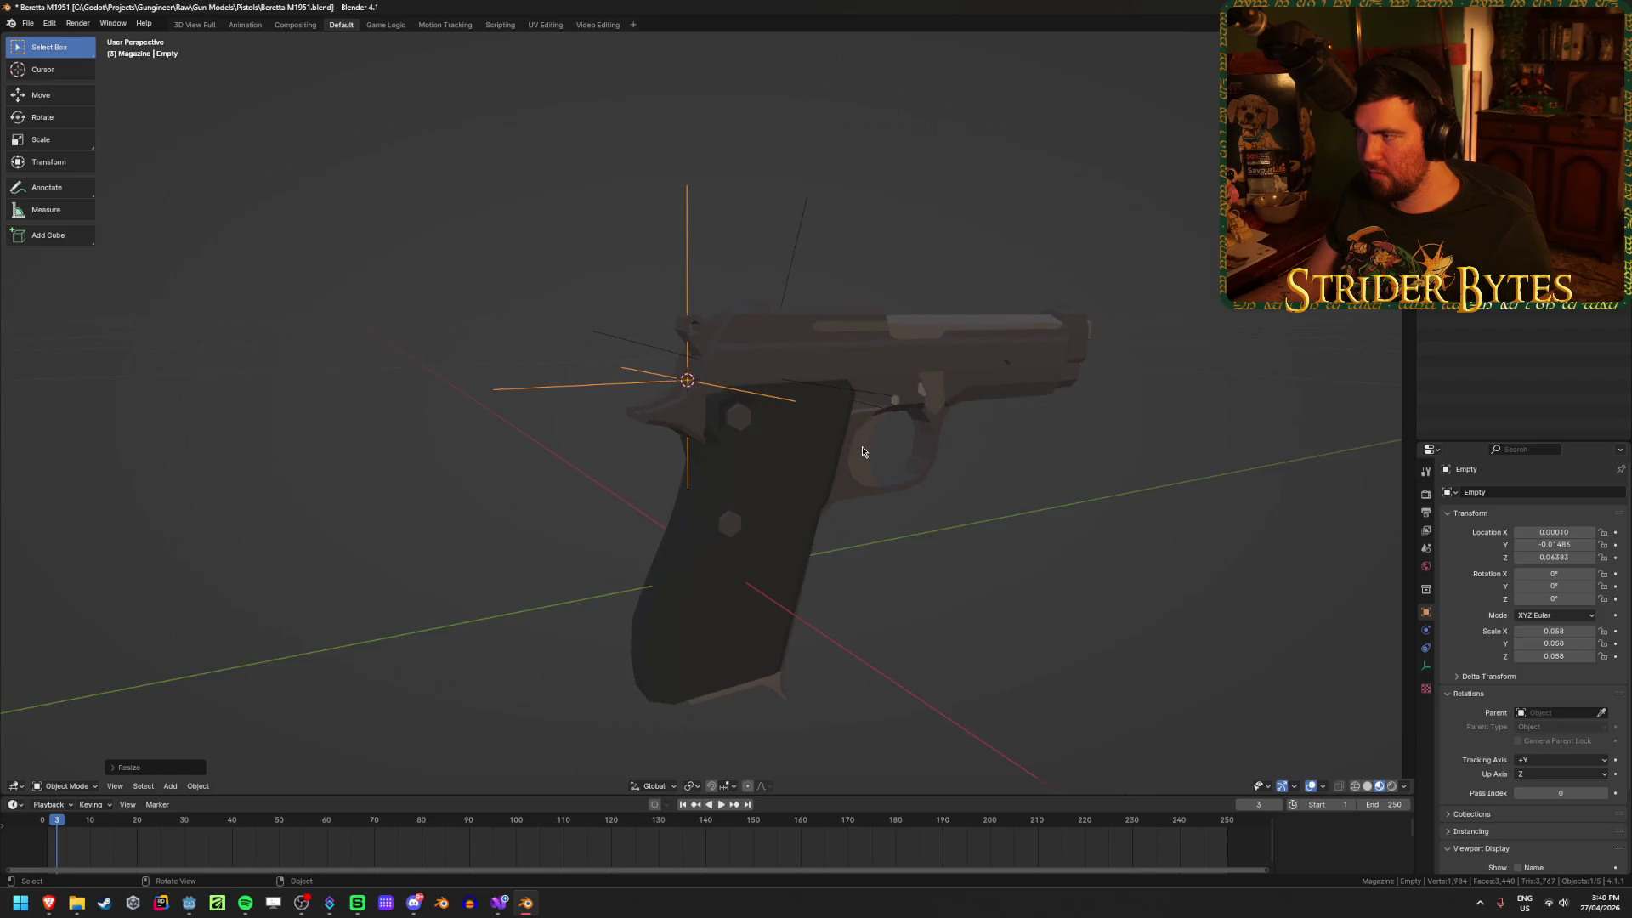
key("ctrl+a")
key("ctrl+a")
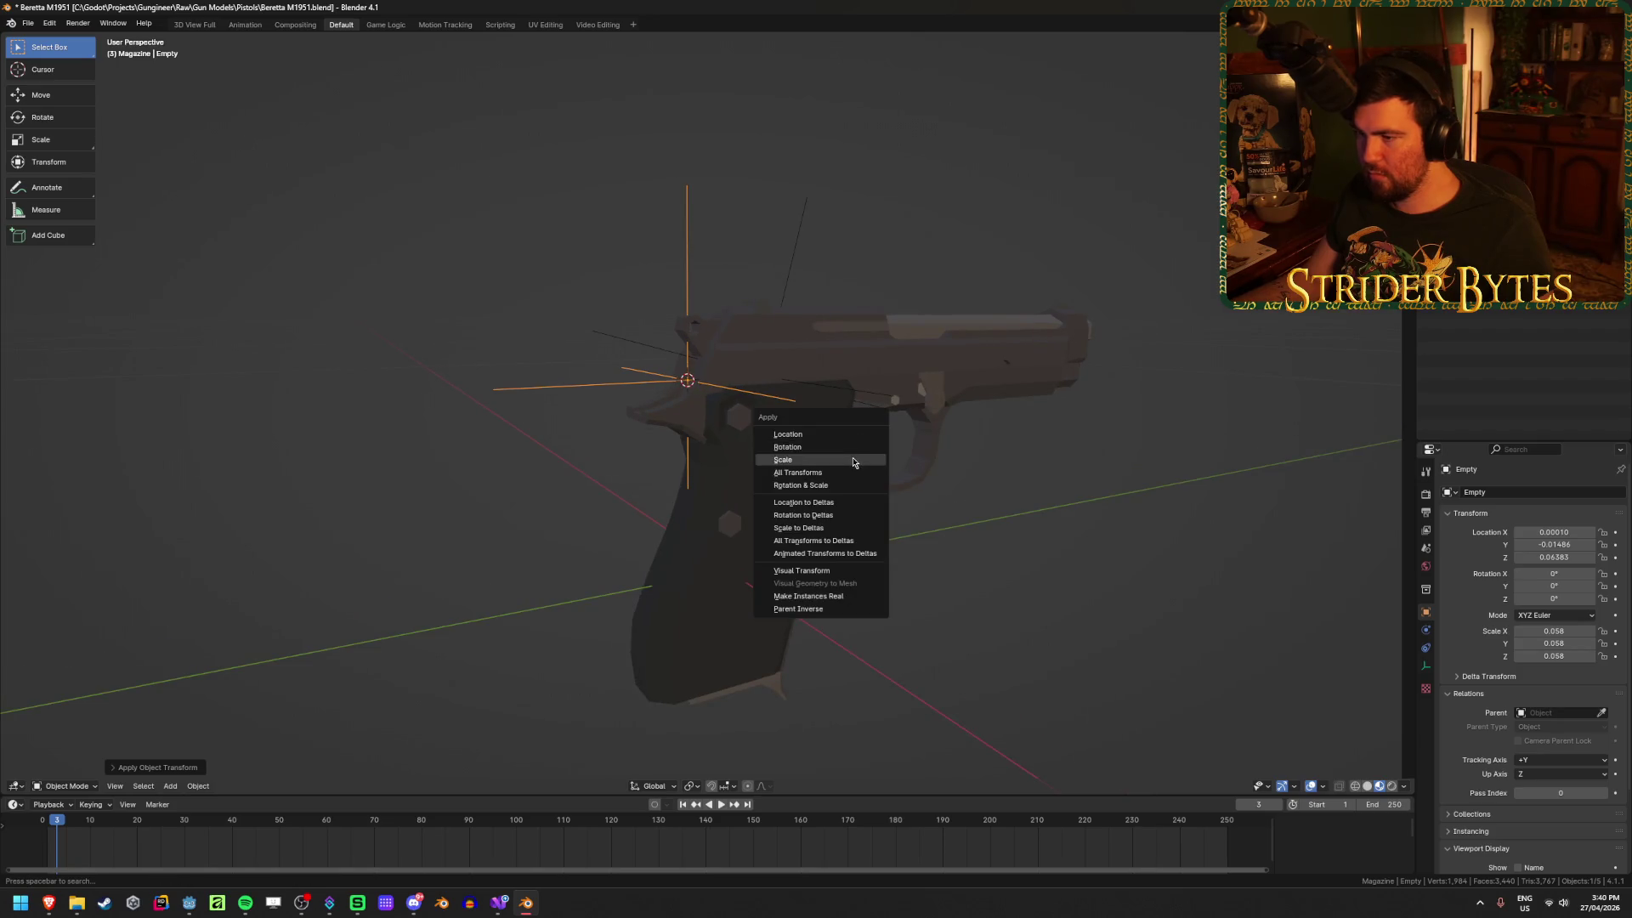
left_click(850, 455)
Step: Rename the new empty BarrelAttach
middle_click_drag(1128, 696, 963, 657)
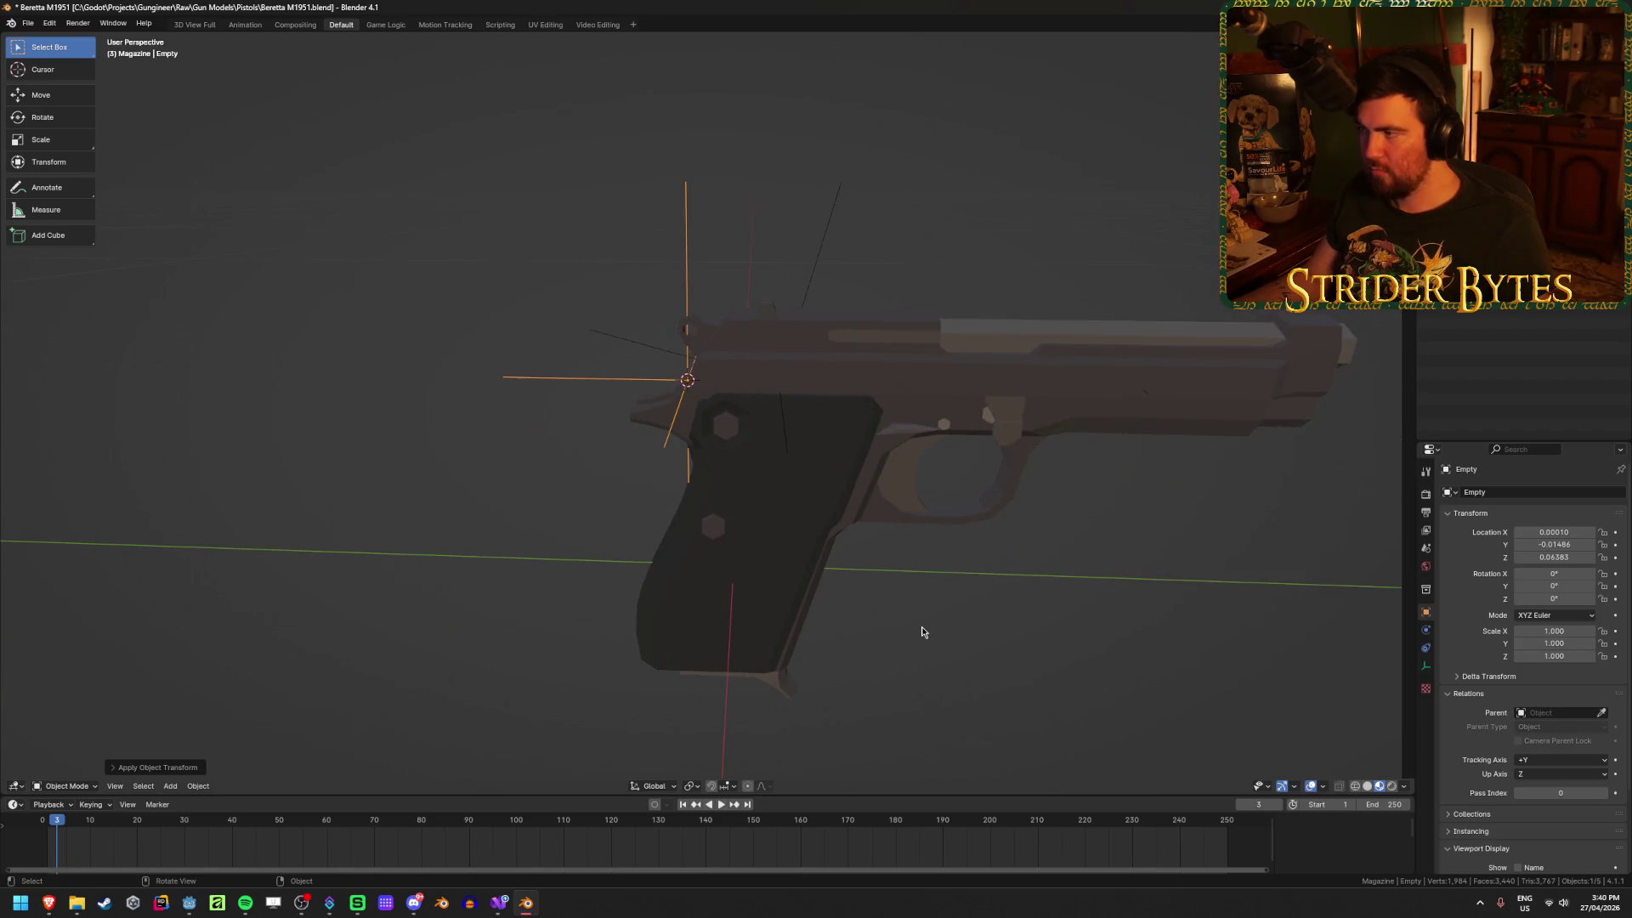
key("F2")
type("BarrelAttach")
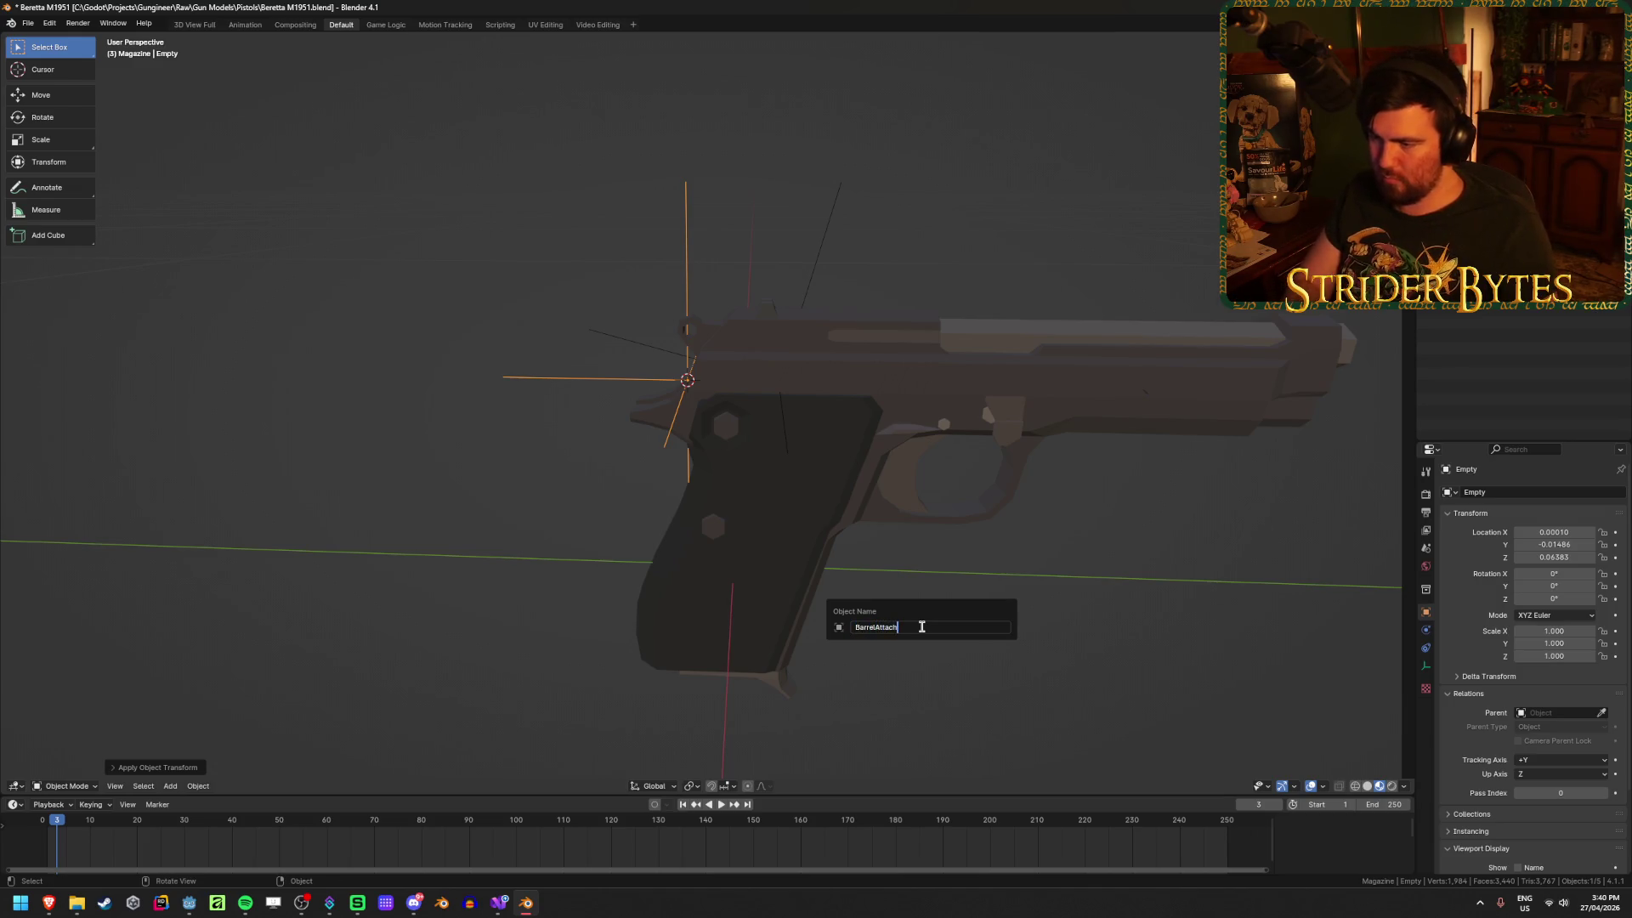
key("Return")
mouse_move(1049, 553)
middle_mouse_down()
mouse_move(805, 547)
mouse_move(945, 534)
mouse_move(909, 521)
mouse_move(875, 374)
mouse_move(870, 396)
middle_mouse_up()
left_click(876, 374)
Step: Close the triangular gap in the slide's muzzle by moving its vertex along Z
key("Tab")
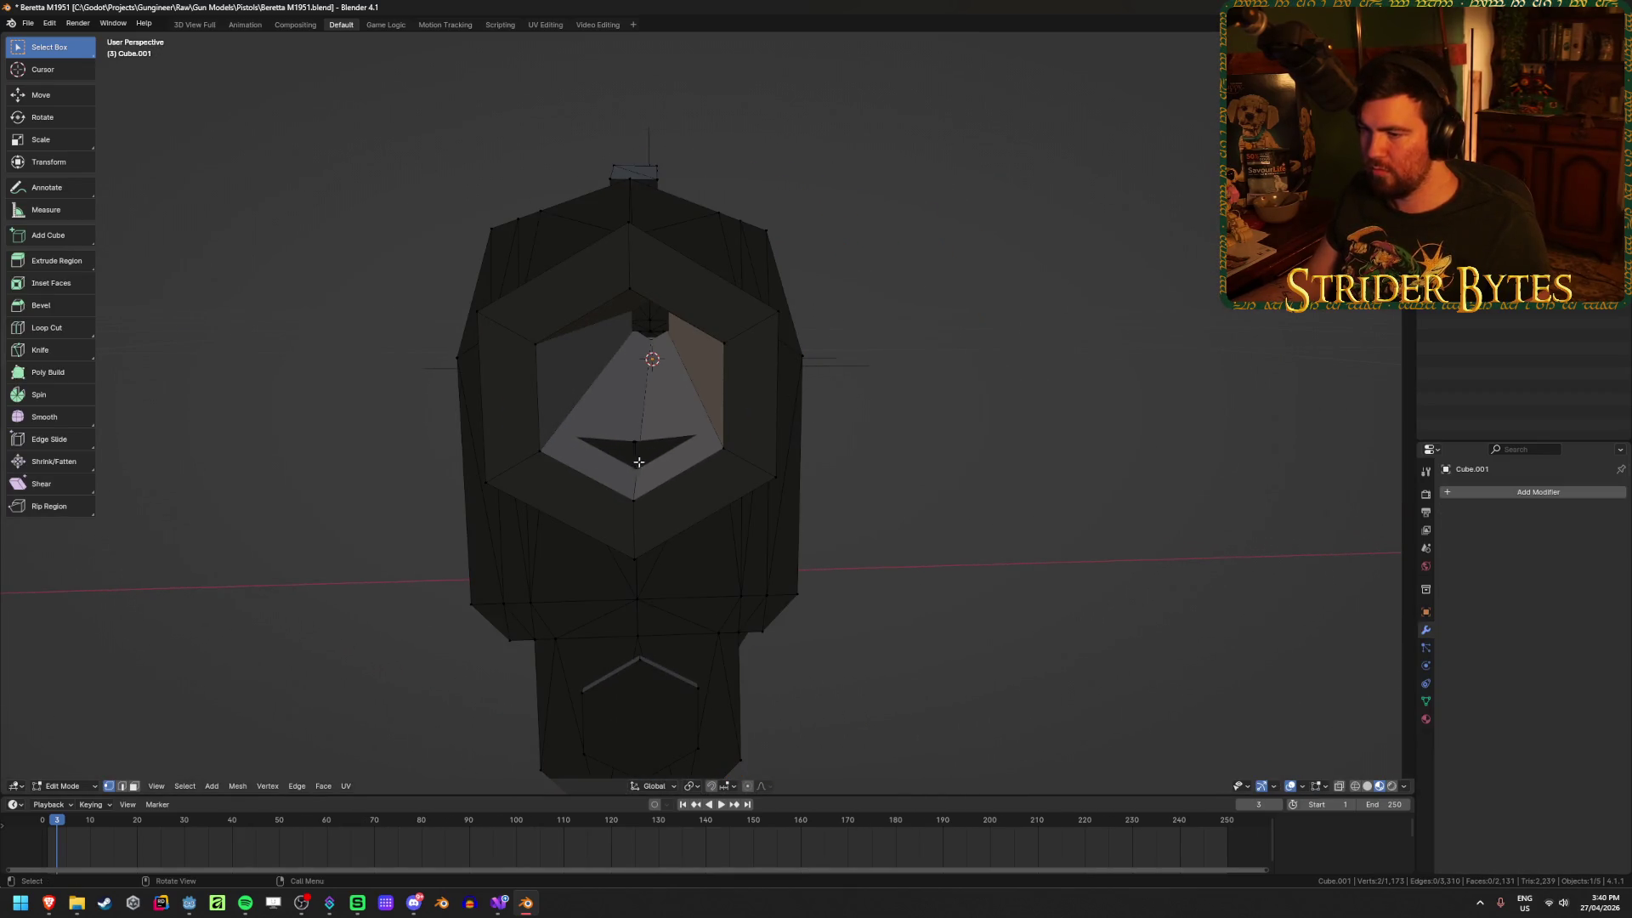
mouse_move(638, 461)
middle_mouse_down()
mouse_move(671, 459)
mouse_move(639, 463)
mouse_move(699, 429)
middle_mouse_up()
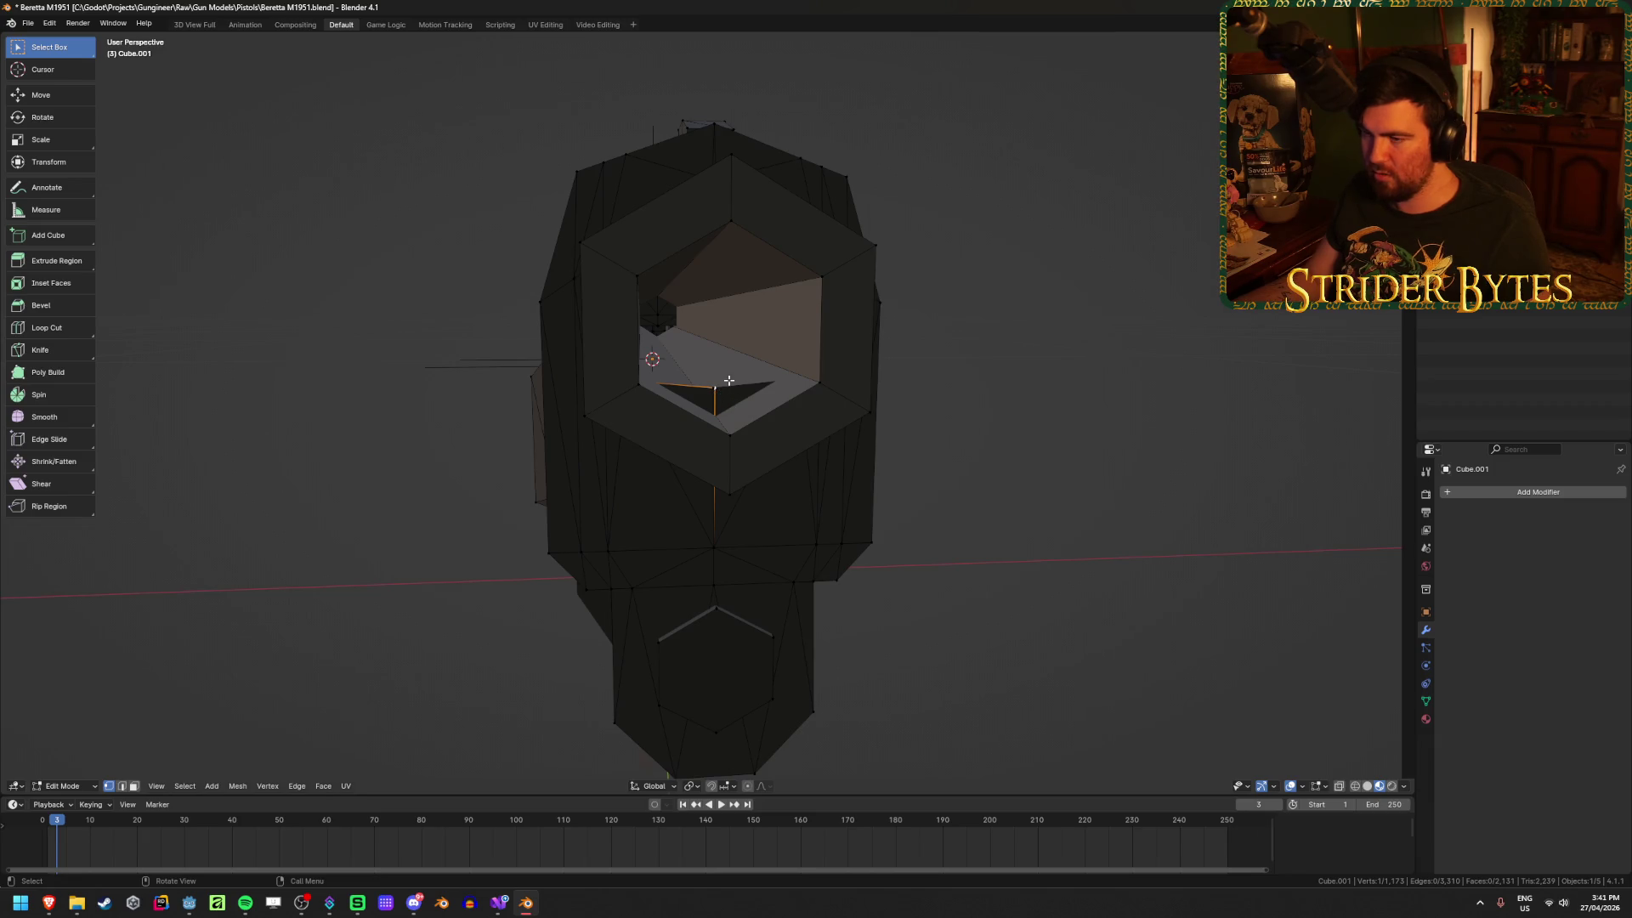
key("g")
key("z")
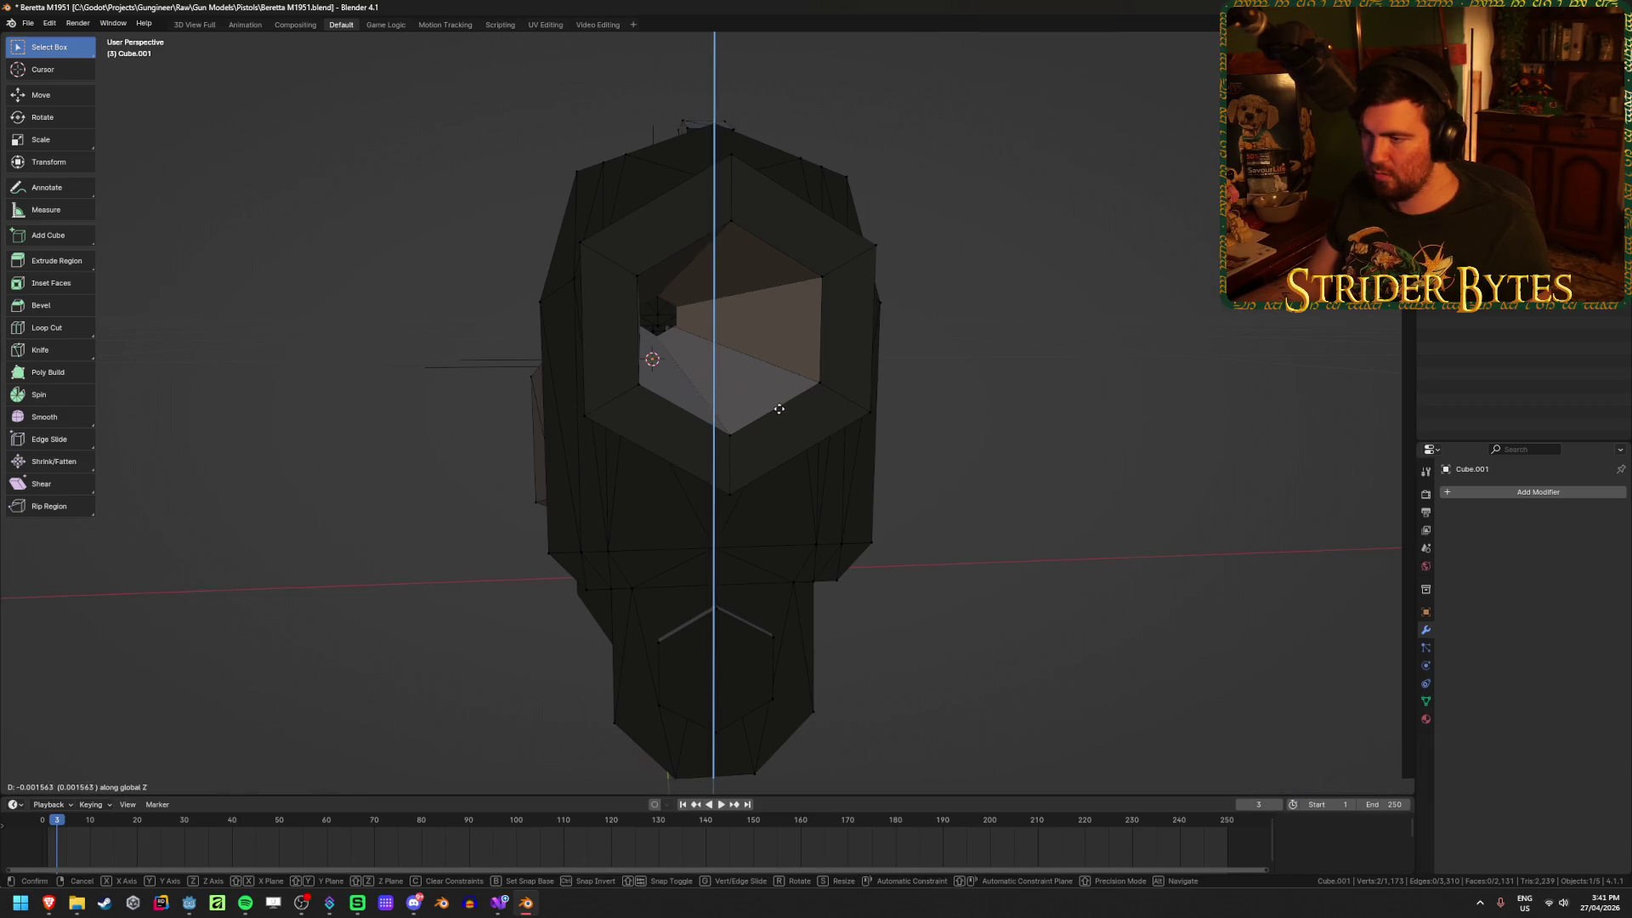
left_click(769, 487)
left_click(726, 435)
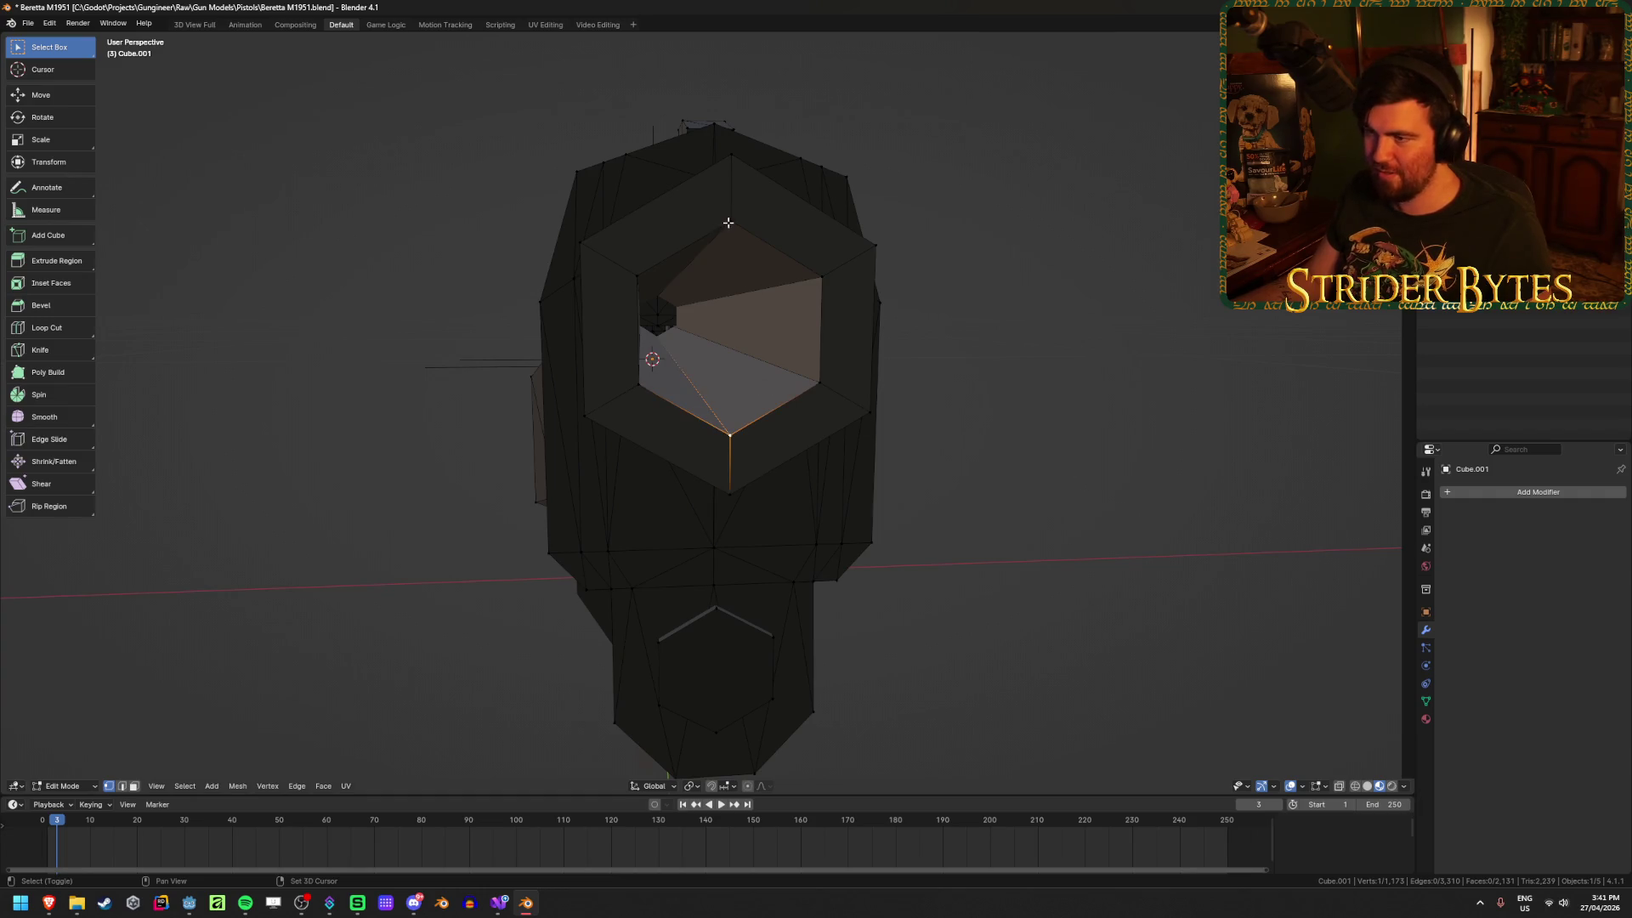
key("Tab")
Step: Add a plain-axes empty at the muzzle and shrink it to scale 0.049
scroll(987, 502, "down", 3)
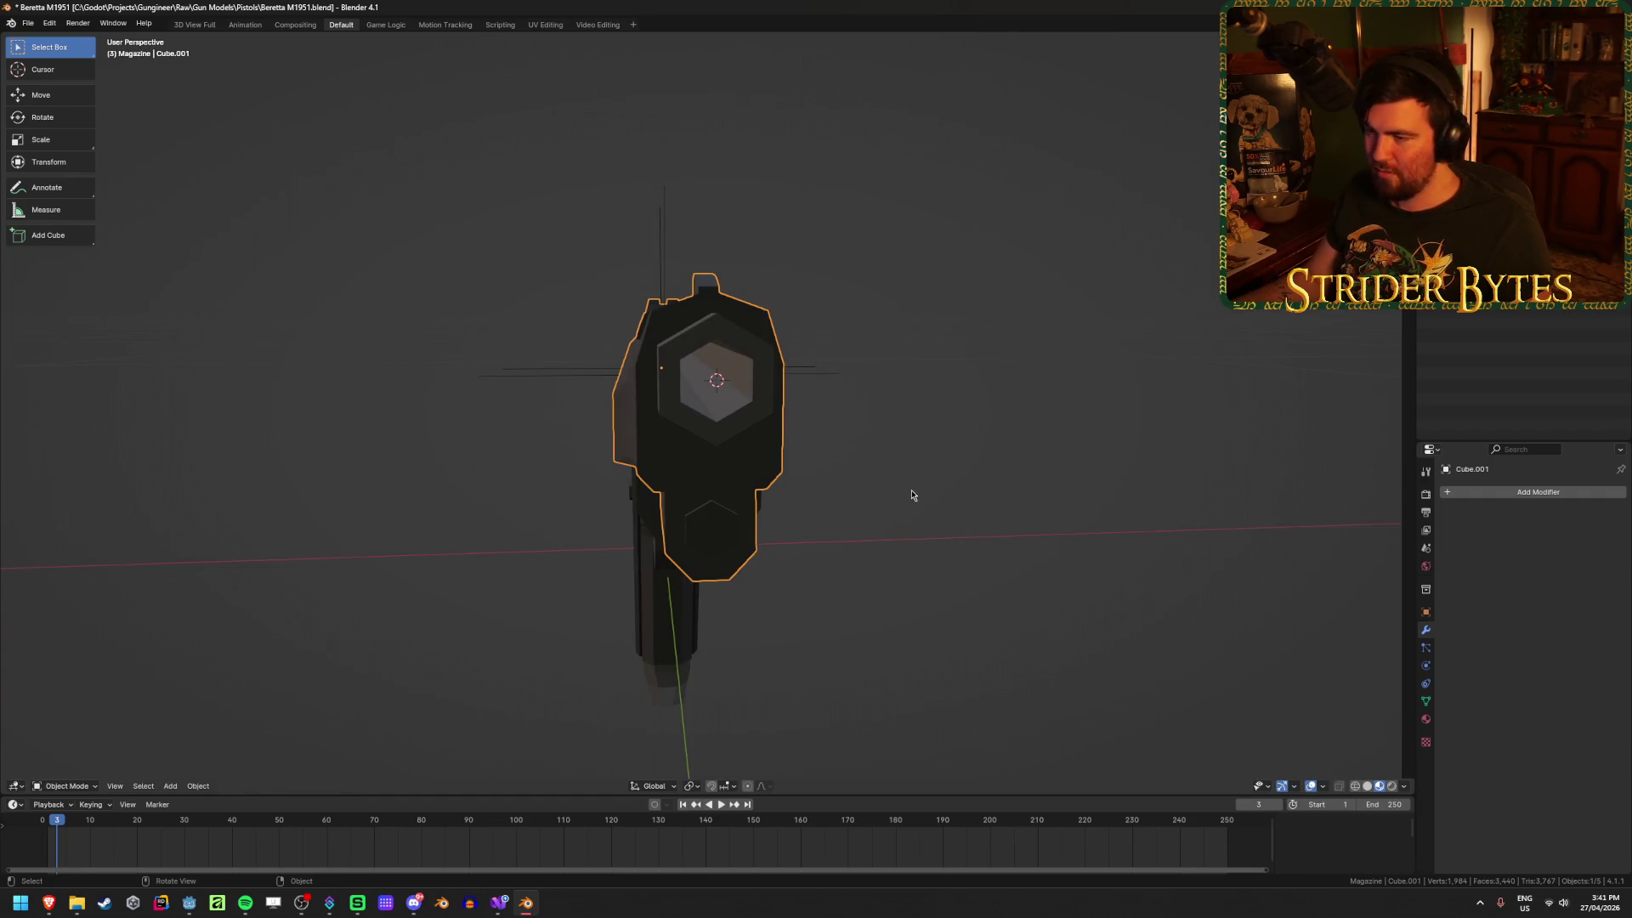
middle_click_drag(912, 495, 950, 498)
key("shift+a")
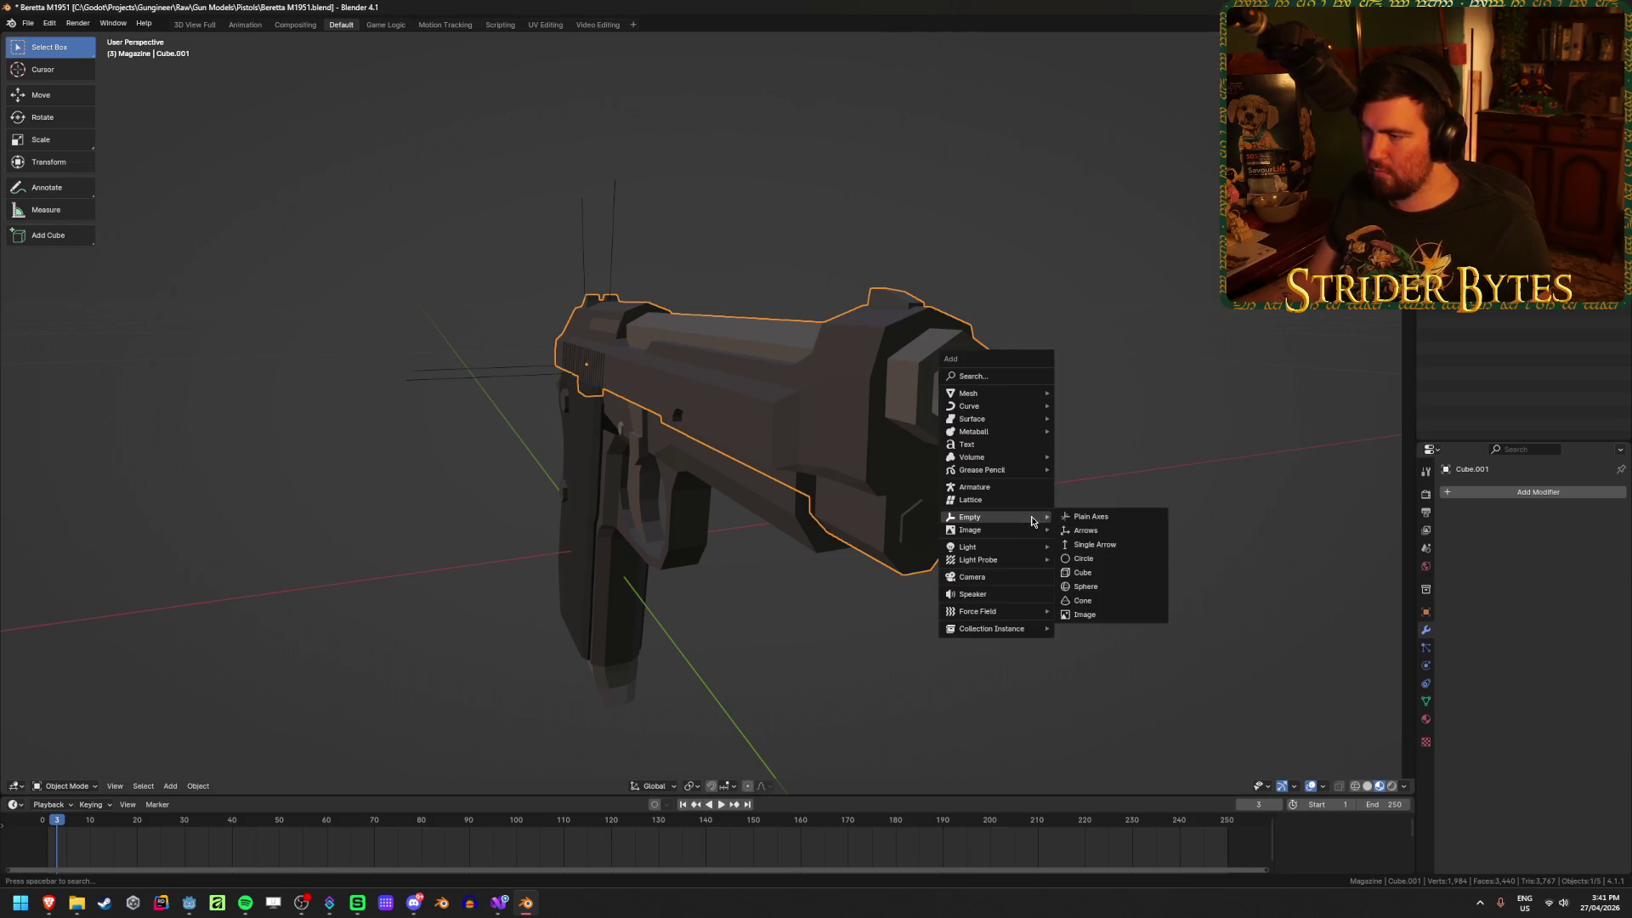
left_click(1074, 517)
scroll(555, 638, "down", 4)
scroll(291, 668, "up", 2)
key("s")
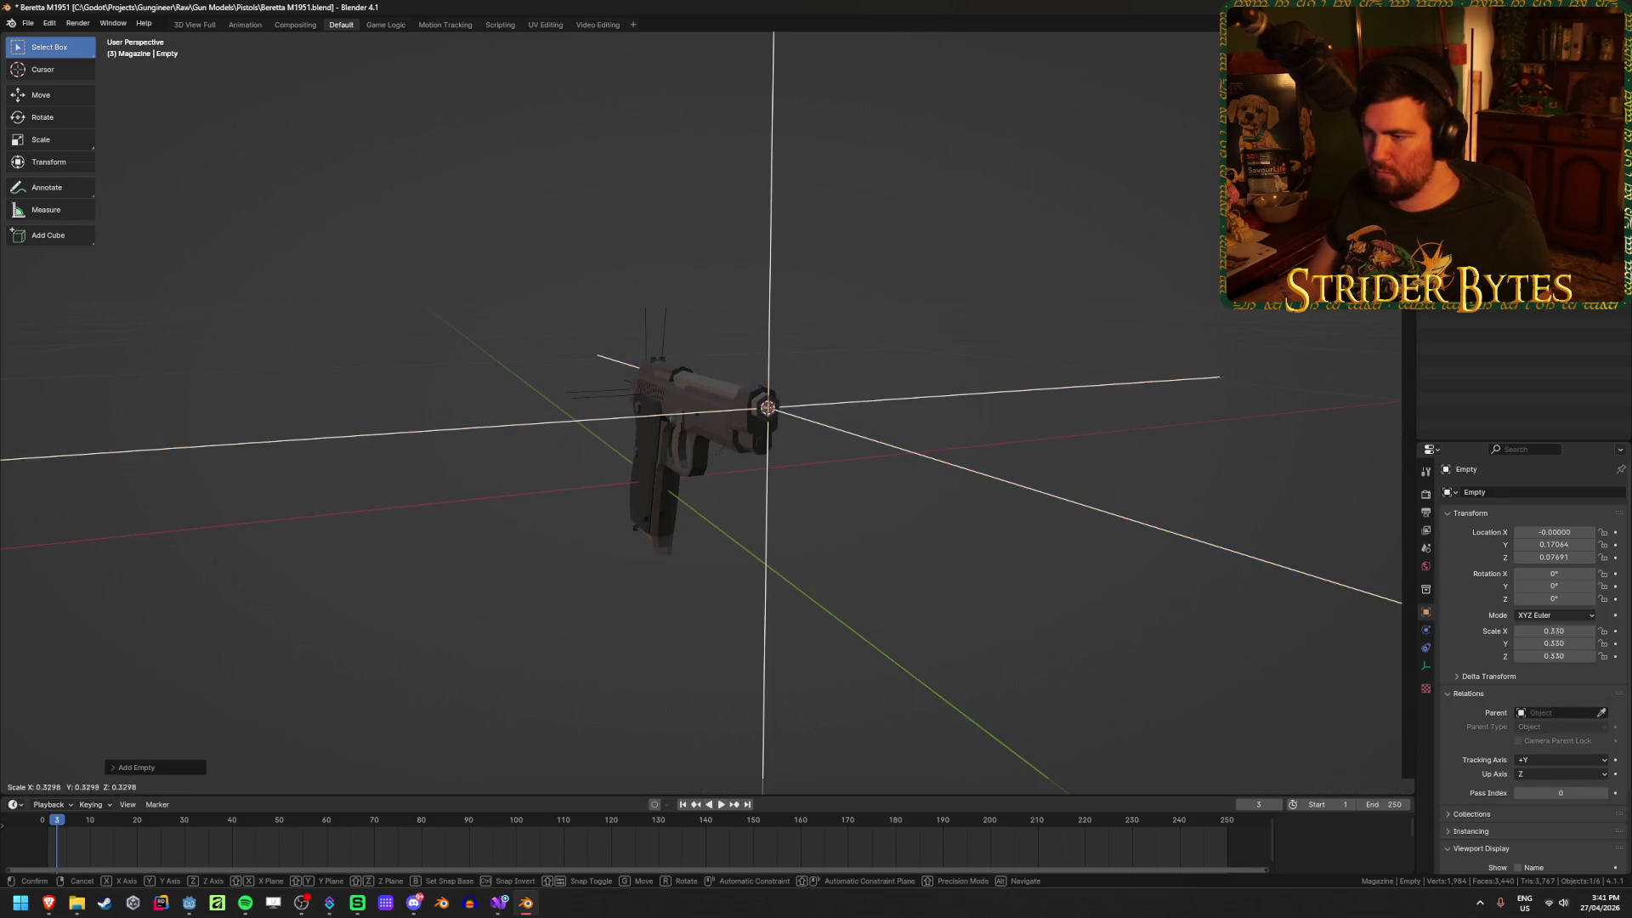
left_click(748, 434)
mouse_move(748, 434)
middle_mouse_down()
mouse_move(718, 491)
mouse_move(725, 528)
mouse_move(764, 513)
middle_mouse_up()
key("s")
left_click(678, 510)
Step: Apply the empty's scale and rename it MuzzleAttach
key("ctrl+a")
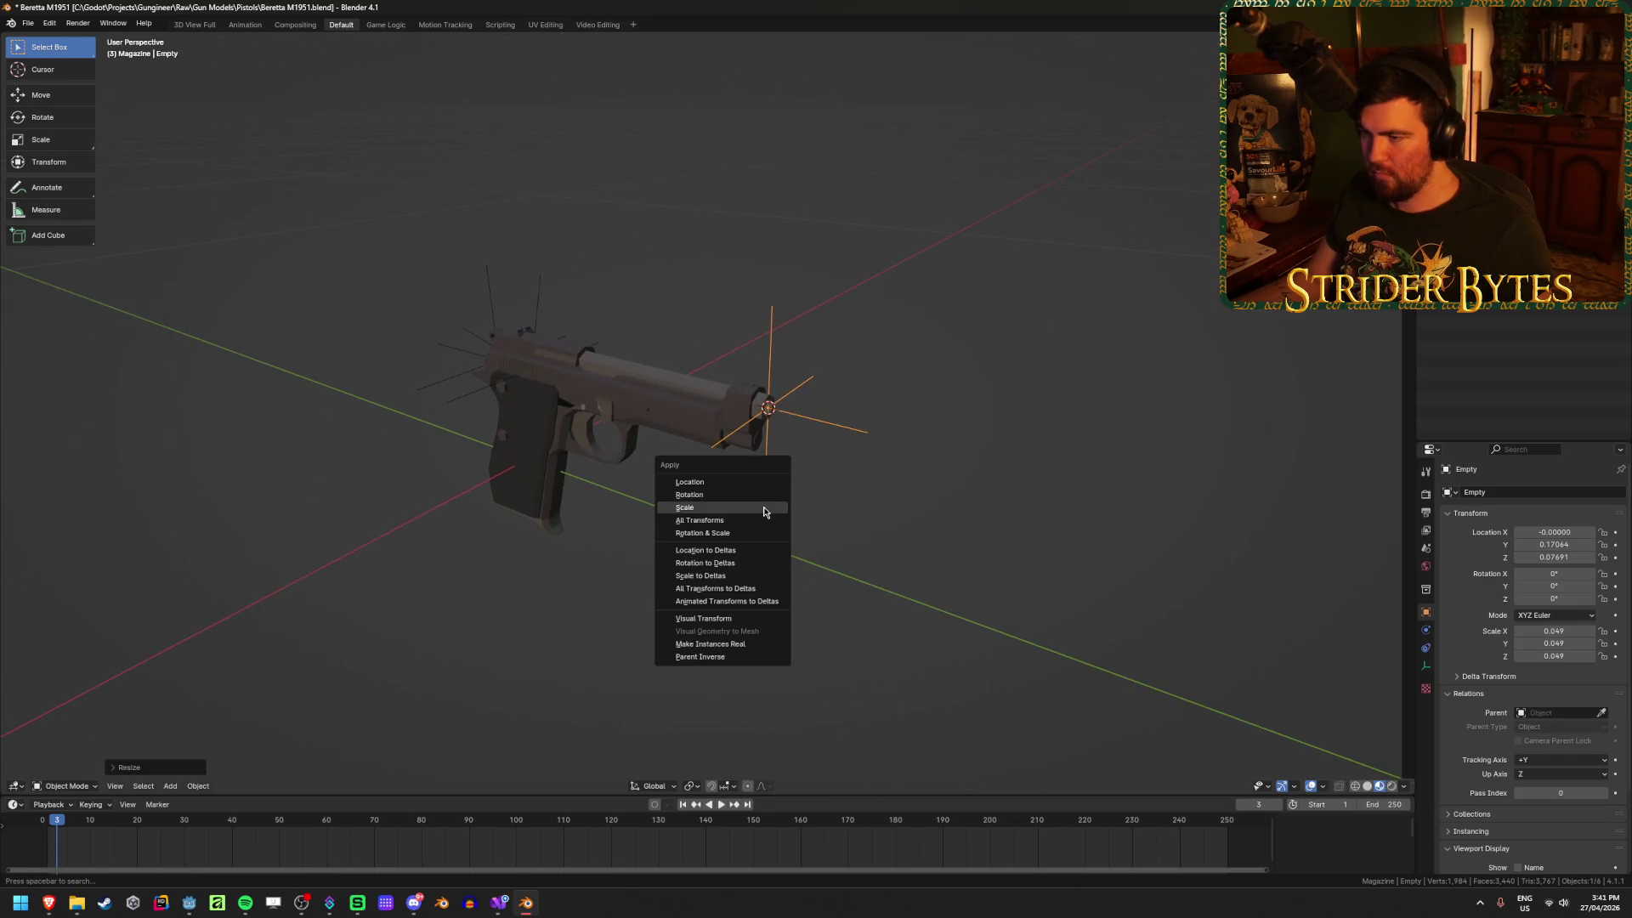
left_click(763, 512)
mouse_move(1016, 543)
middle_mouse_down()
mouse_move(914, 561)
mouse_move(1036, 498)
middle_mouse_up()
key("F2")
type("MuzzleAttac")
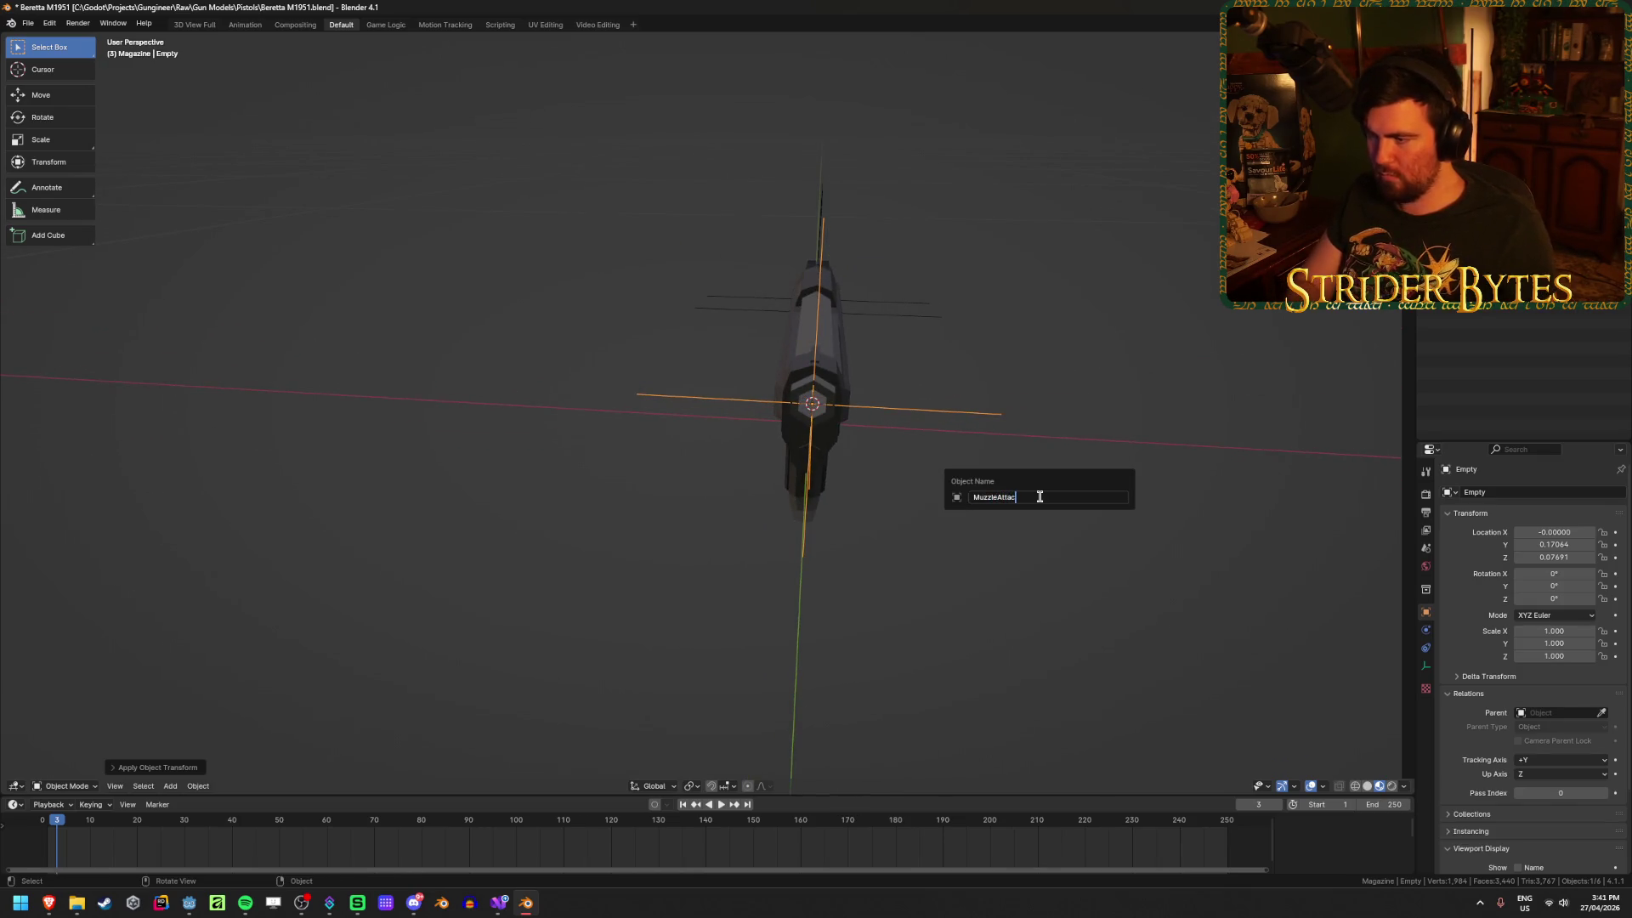
type("h")
key("Return")
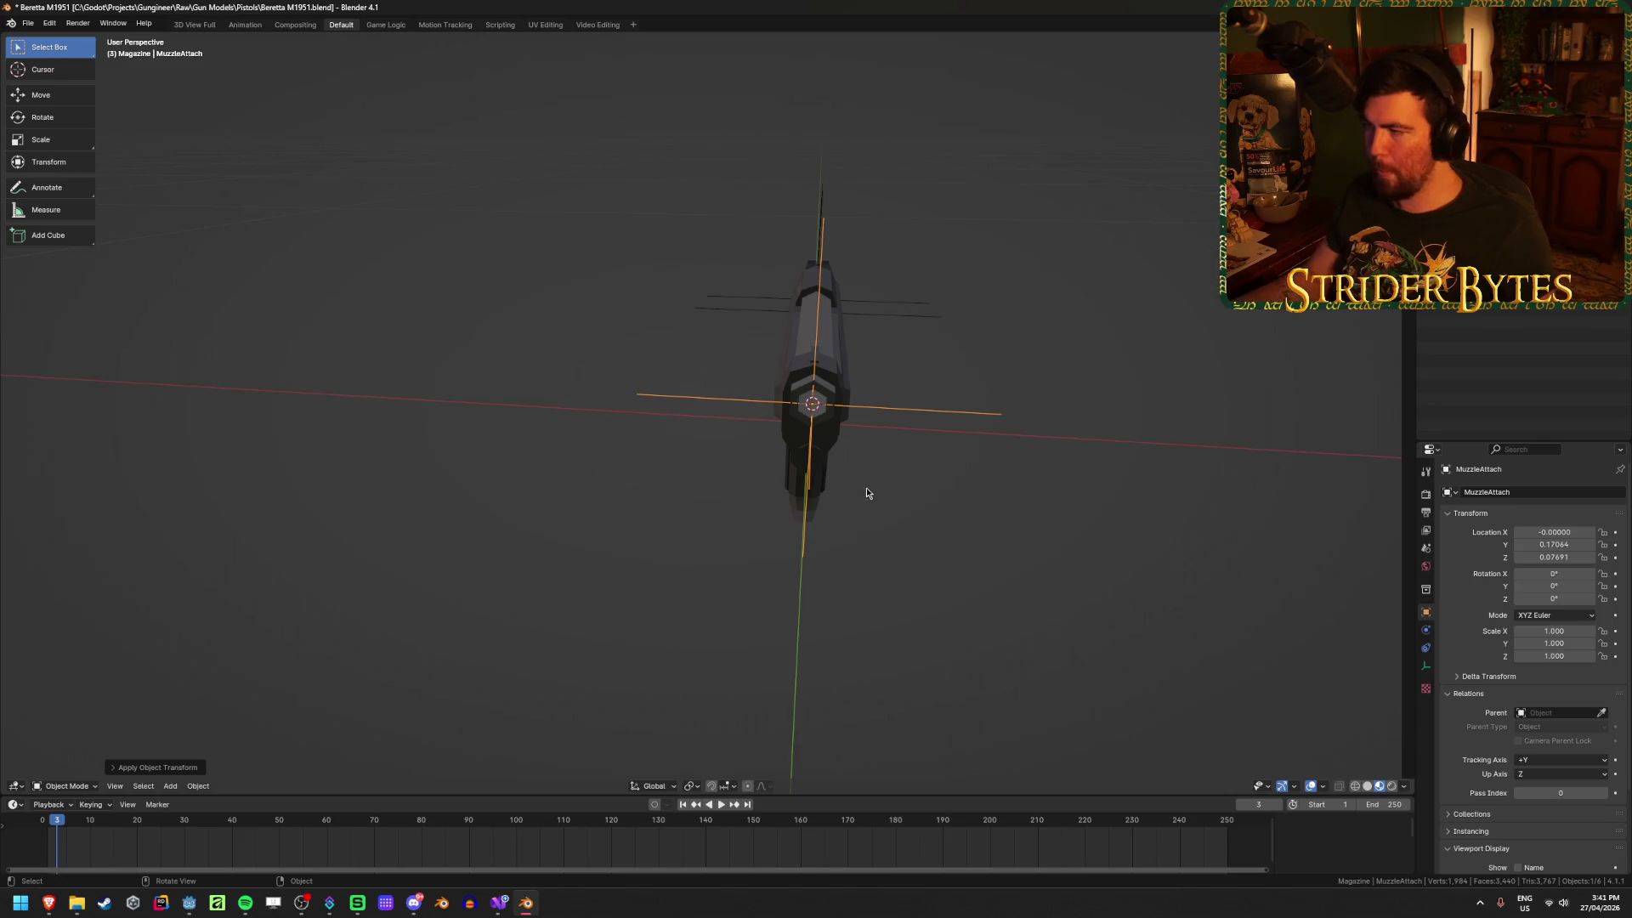
Step: Return to the pistol's side view and select the grip panel object
middle_click_drag(866, 487, 595, 527)
scroll(347, 638, "up", 4)
scroll(347, 638, "down", 4)
left_click(656, 697)
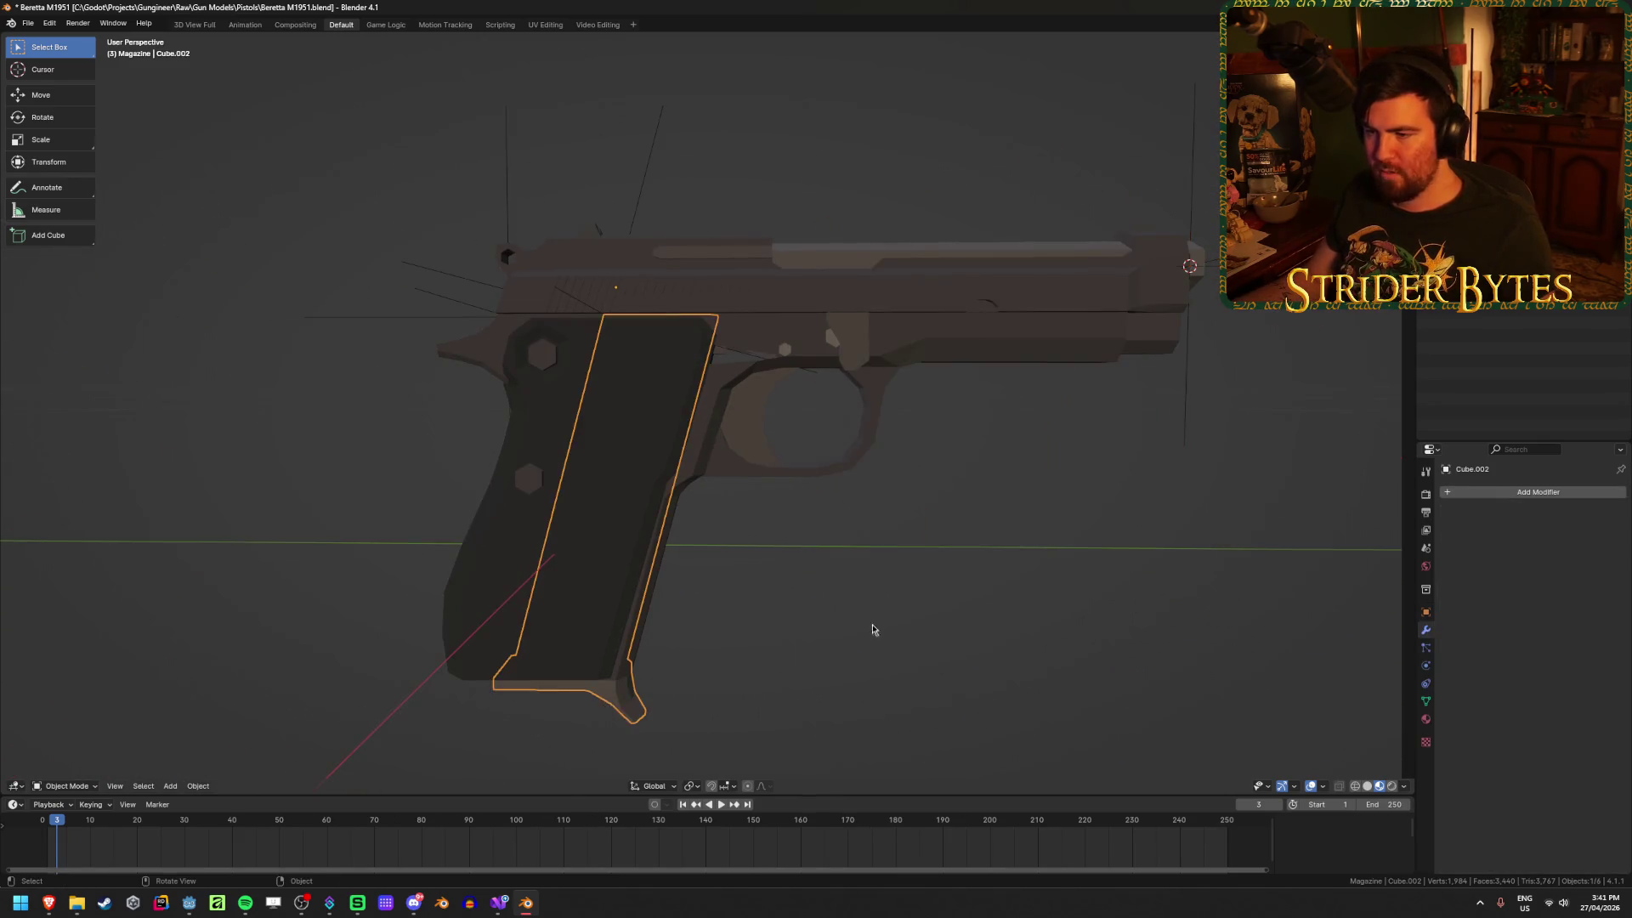
Step: Place the 3D cursor on a vertex at the grip's back edge
scroll(708, 634, "up", 6)
scroll(824, 651, "down", 4)
middle_click_drag(874, 692, 860, 612)
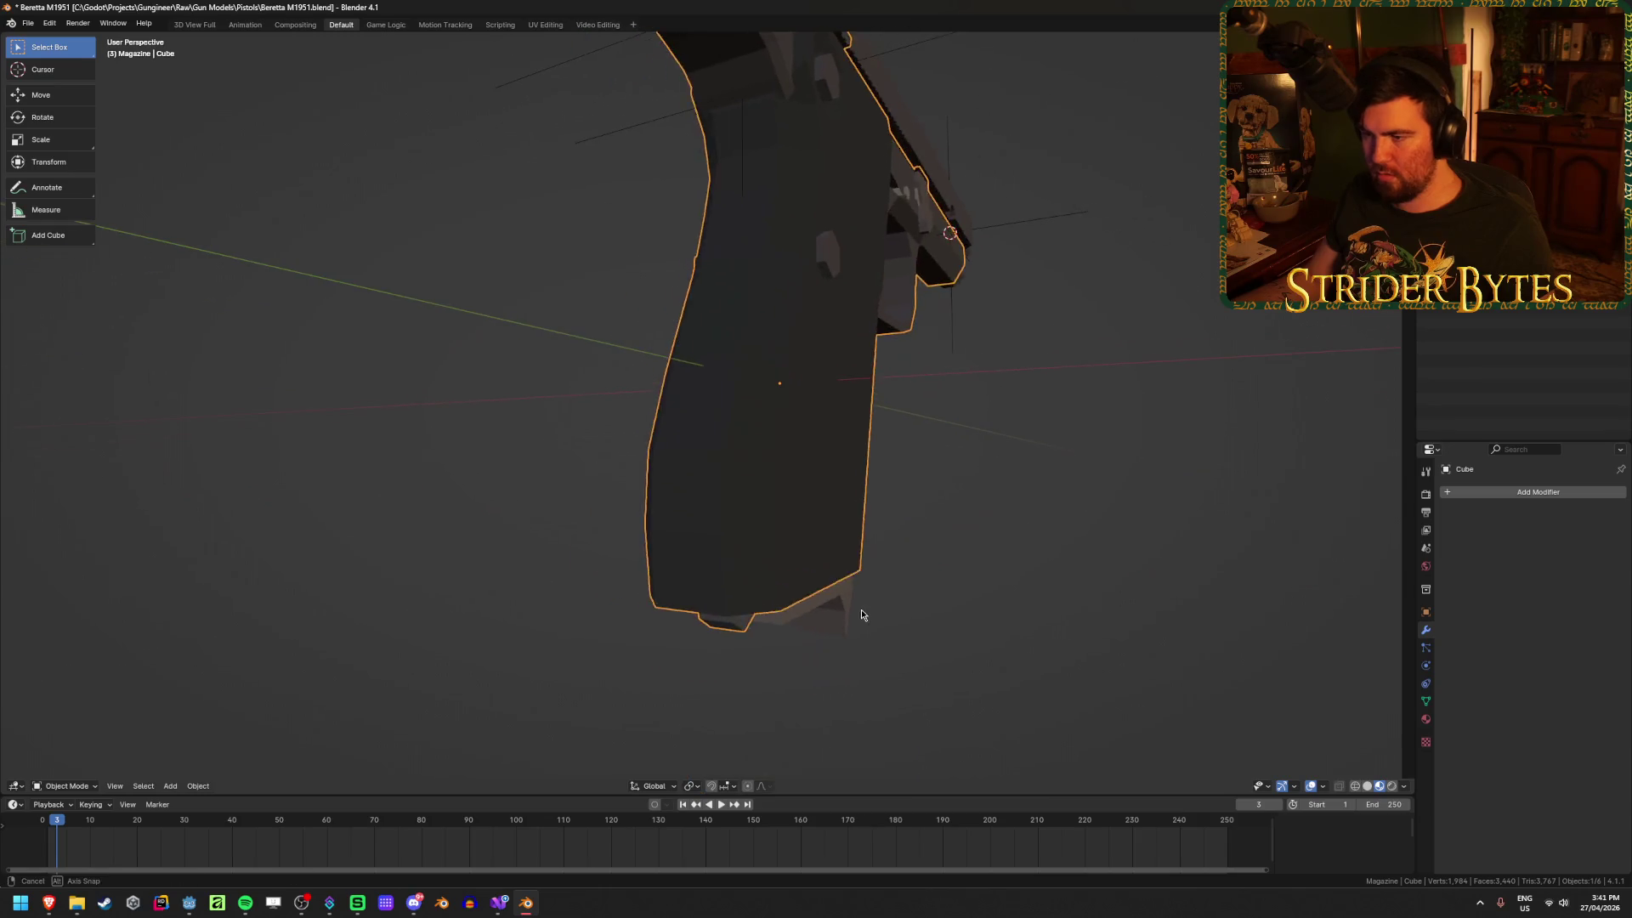
key("Tab")
left_click(655, 449)
mouse_move(732, 456)
middle_mouse_down()
mouse_move(834, 578)
mouse_move(725, 587)
mouse_move(797, 590)
mouse_move(783, 586)
middle_mouse_up()
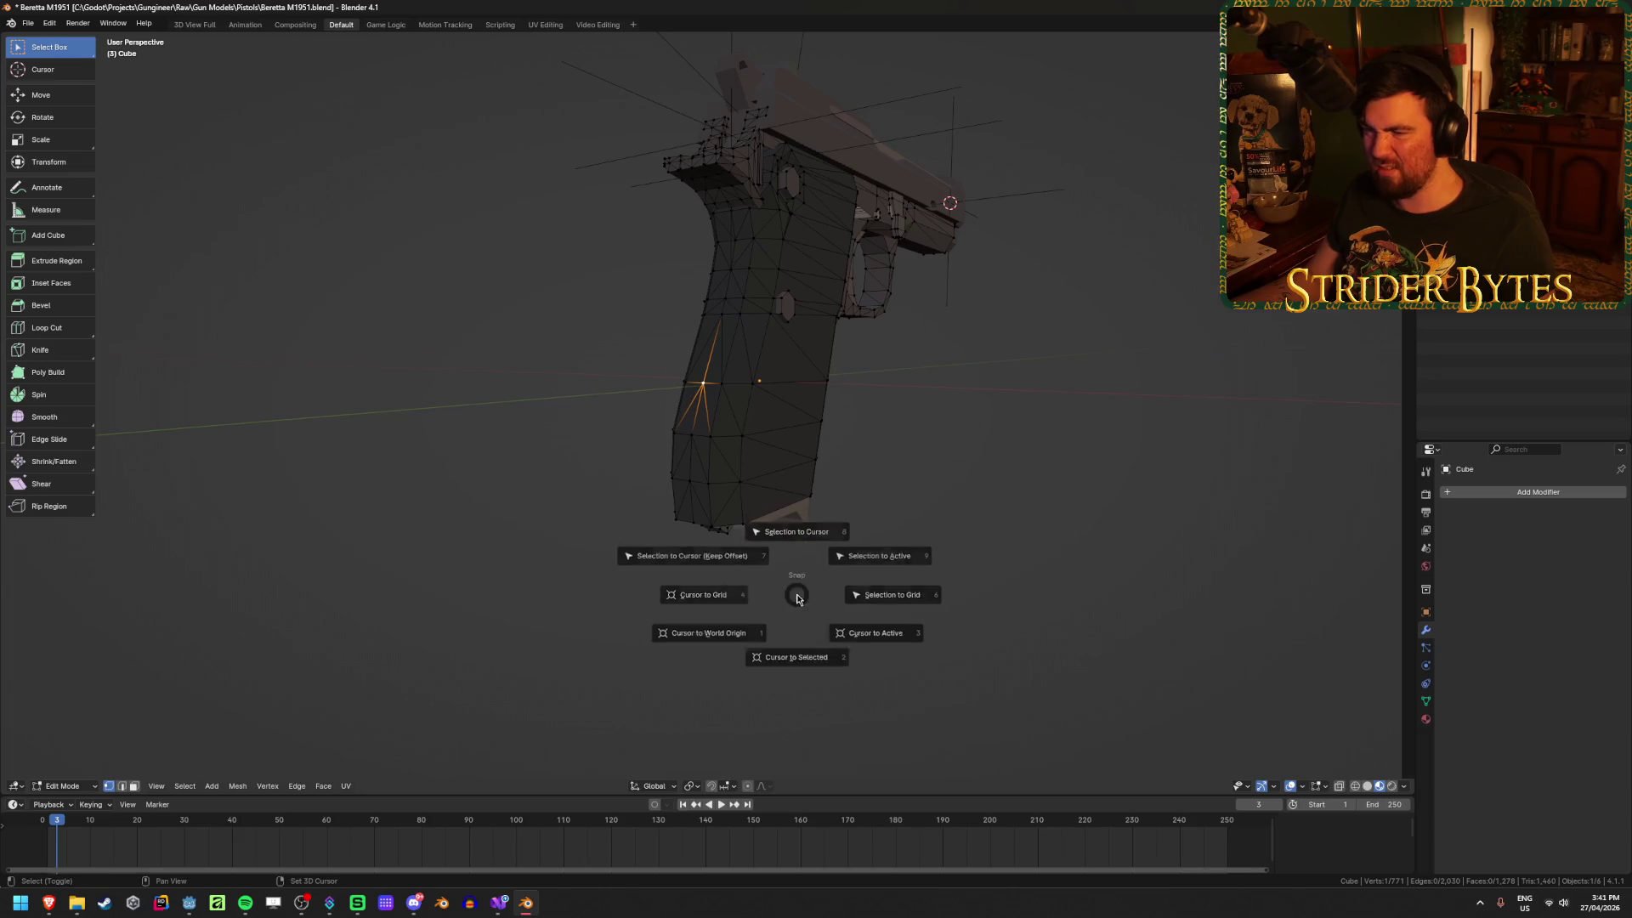
key("Tab")
Step: Add a plain-axes empty on the grip and scale it down
right_click(960, 609)
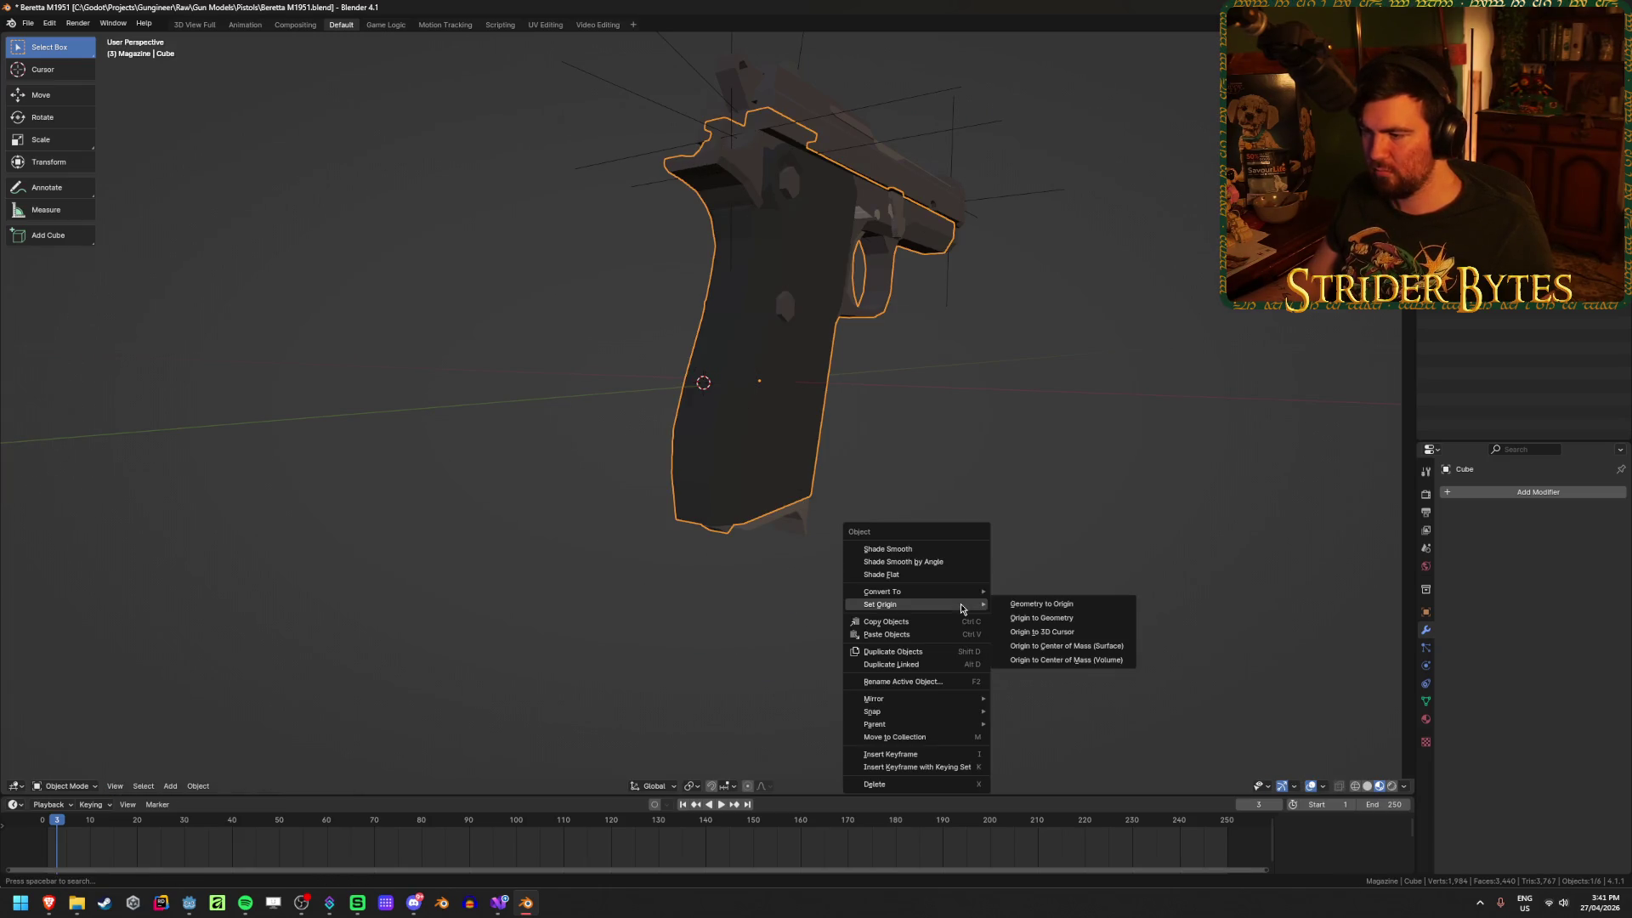
key("shift+a")
mouse_move(961, 419)
left_click(1067, 423)
scroll(969, 640, "down", 5)
mouse_move(969, 641)
middle_mouse_down()
mouse_move(907, 660)
mouse_move(437, 660)
middle_mouse_up()
key("s")
mouse_move(761, 459)
middle_mouse_down()
mouse_move(859, 488)
mouse_move(935, 438)
middle_mouse_up()
left_click(871, 439)
Step: Apply the grip empty's scale so it reads 1.000, and save
scroll(830, 502, "up", 5)
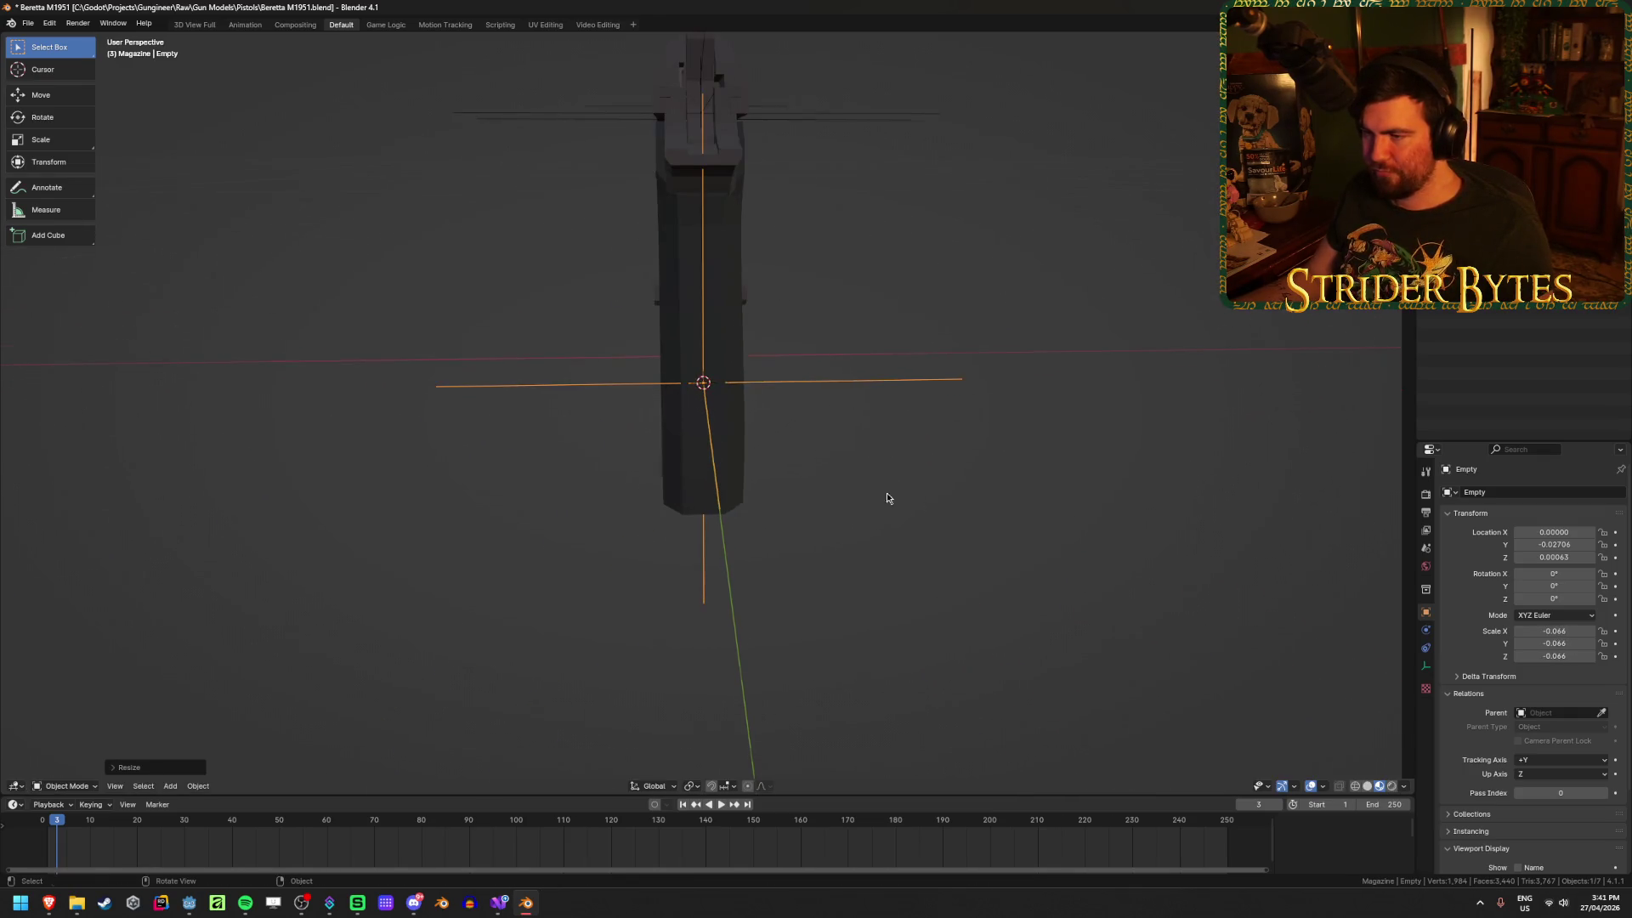
middle_click_drag(886, 492, 864, 489)
key("ctrl+a")
left_click(864, 490)
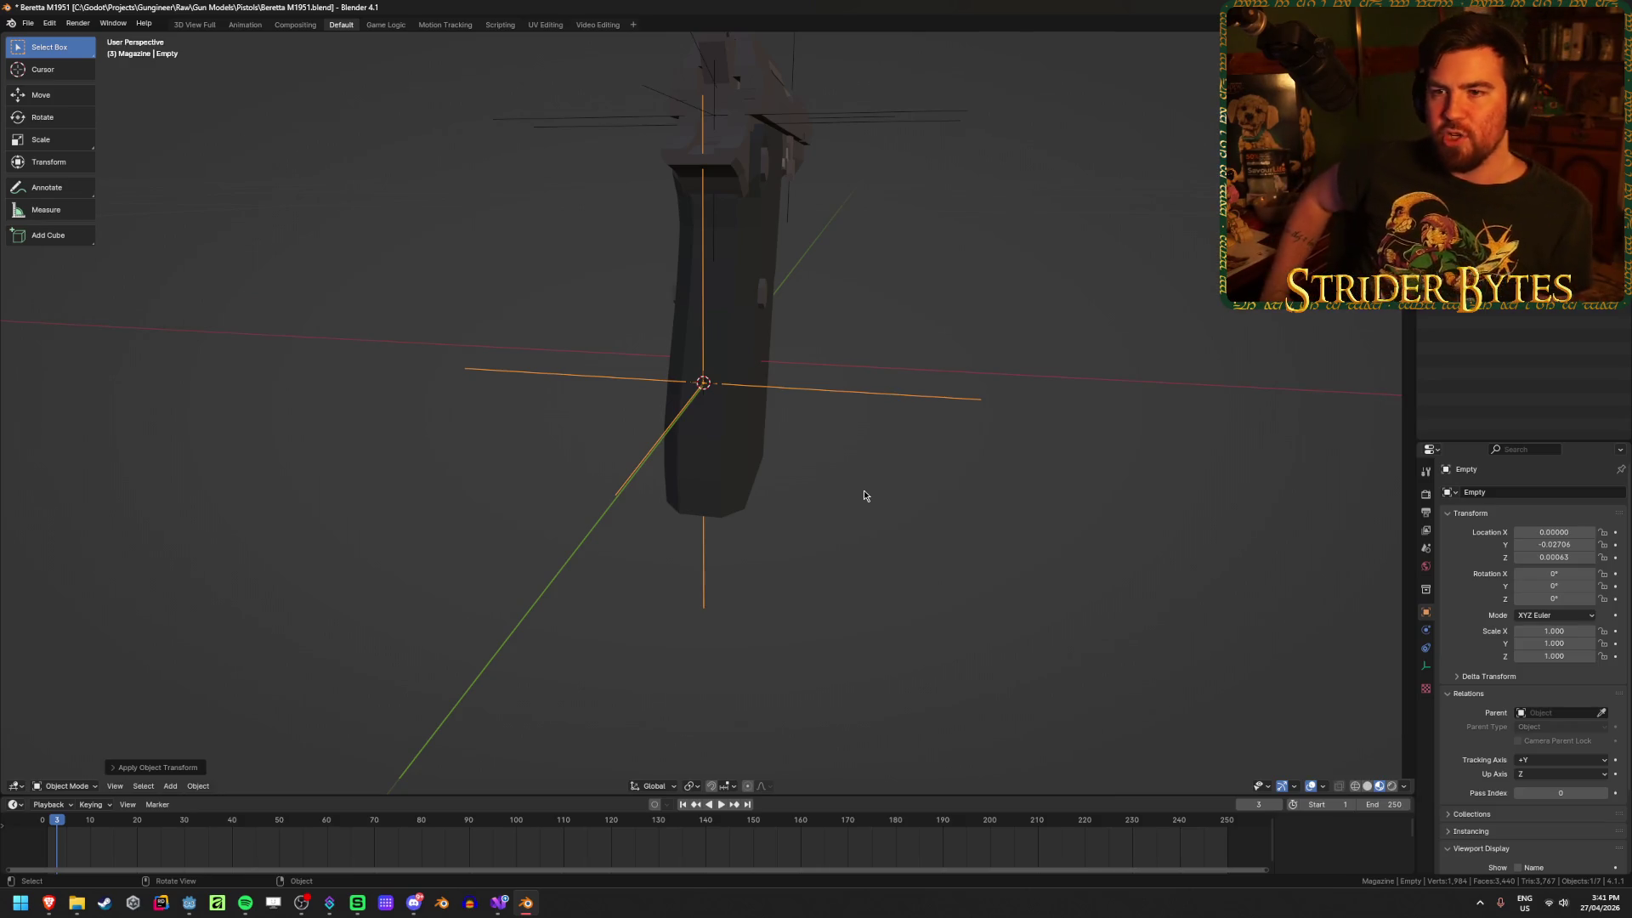
key("ctrl+s")
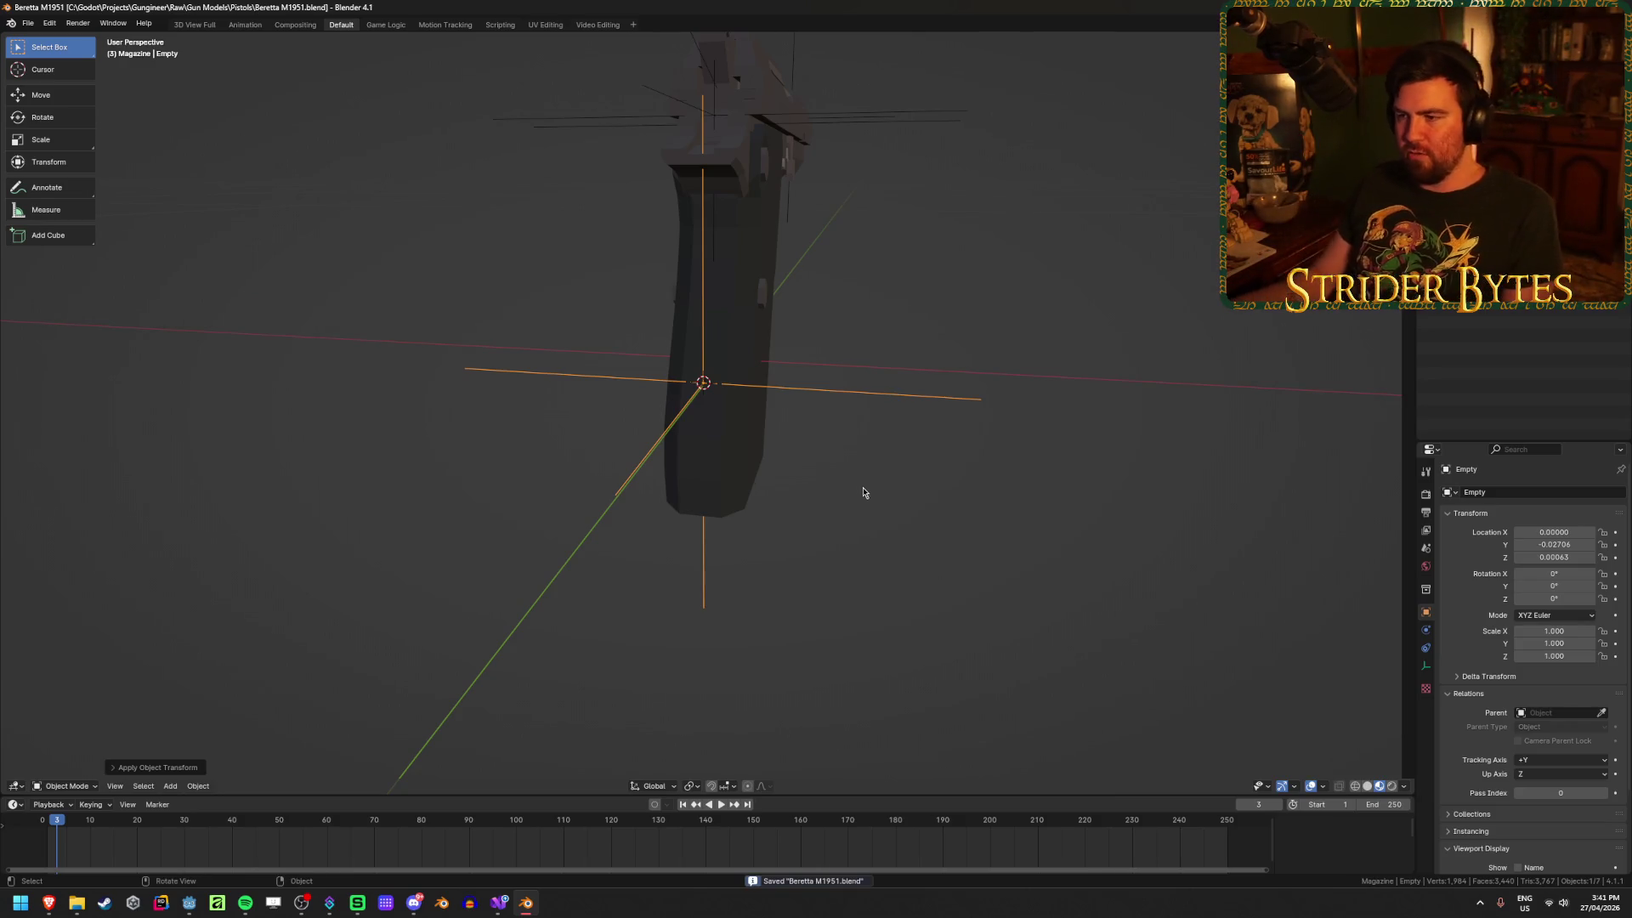
Step: Rename the grip empty to StockAttach and save the blend file
key("alt+a")
left_click(901, 396)
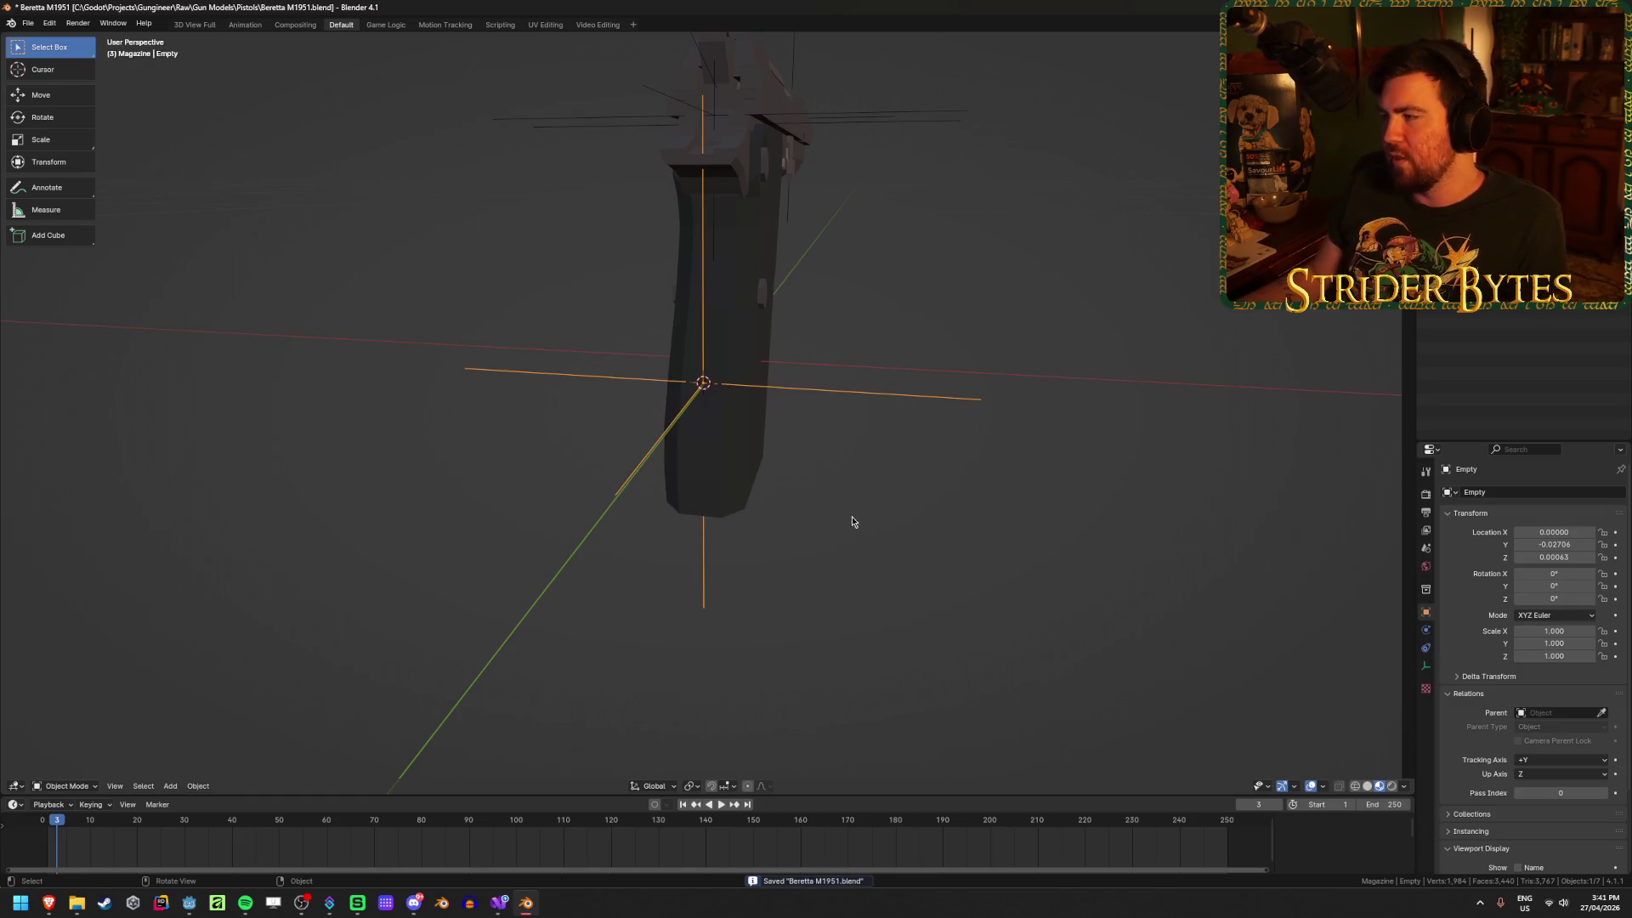
middle_click_drag(863, 484, 815, 476)
key("F2")
type("Stock")
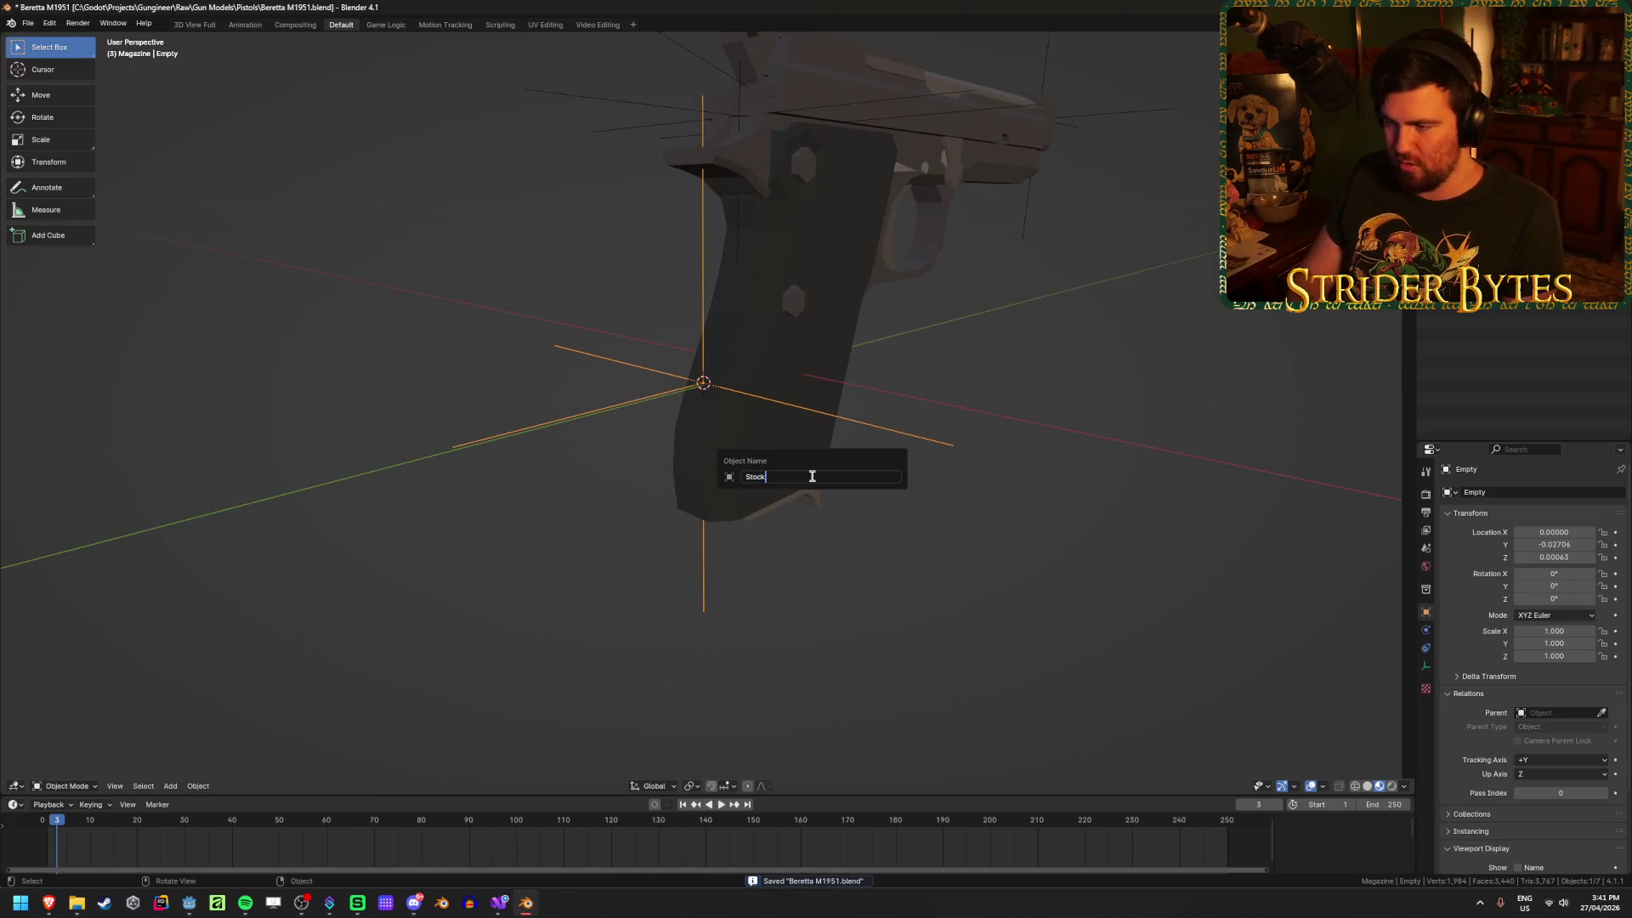
type("Attach")
key("Return")
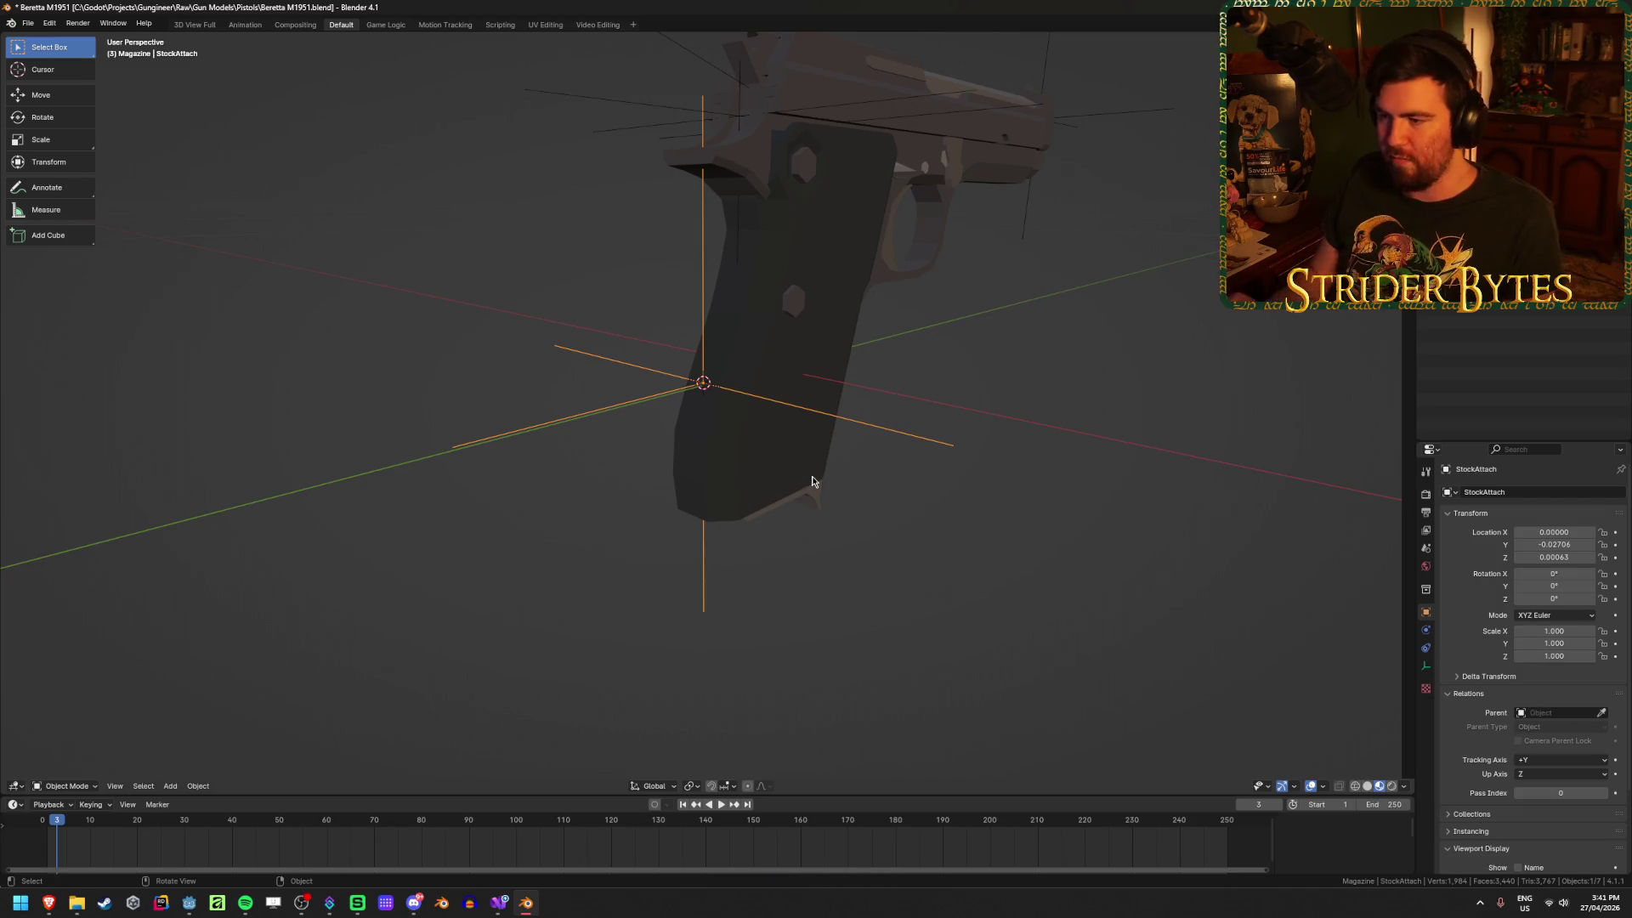
key("ctrl+s")
left_click(1083, 548)
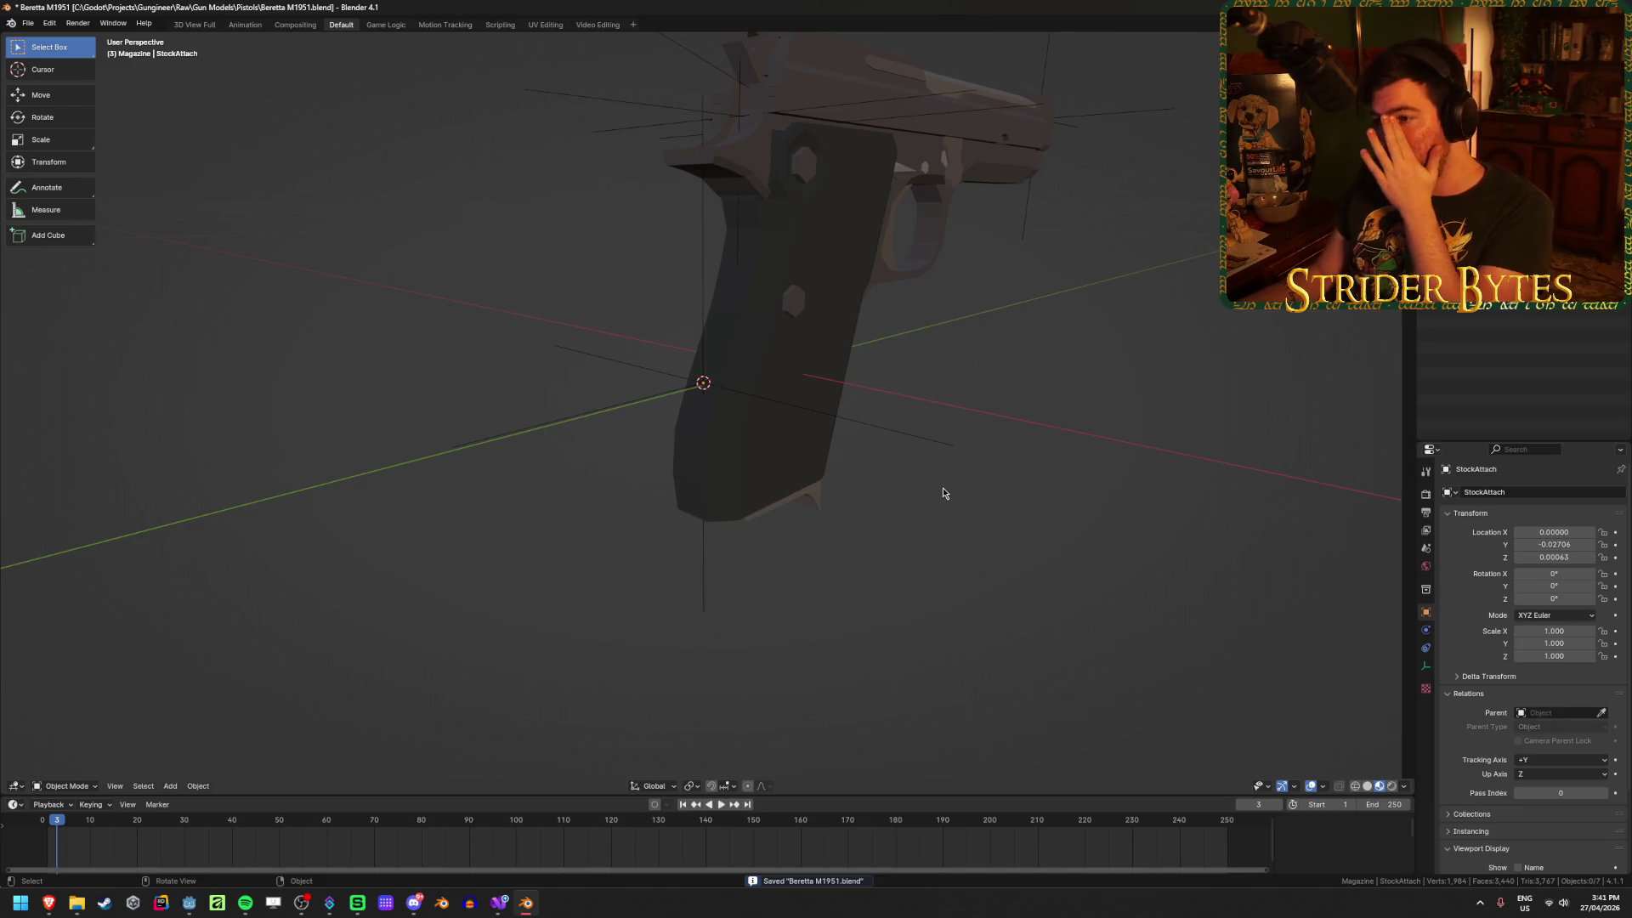
Step: In the frame's mesh, select the connected grip geometry and hide it
mouse_move(944, 493)
middle_mouse_down()
mouse_move(1005, 476)
mouse_move(927, 429)
middle_mouse_up()
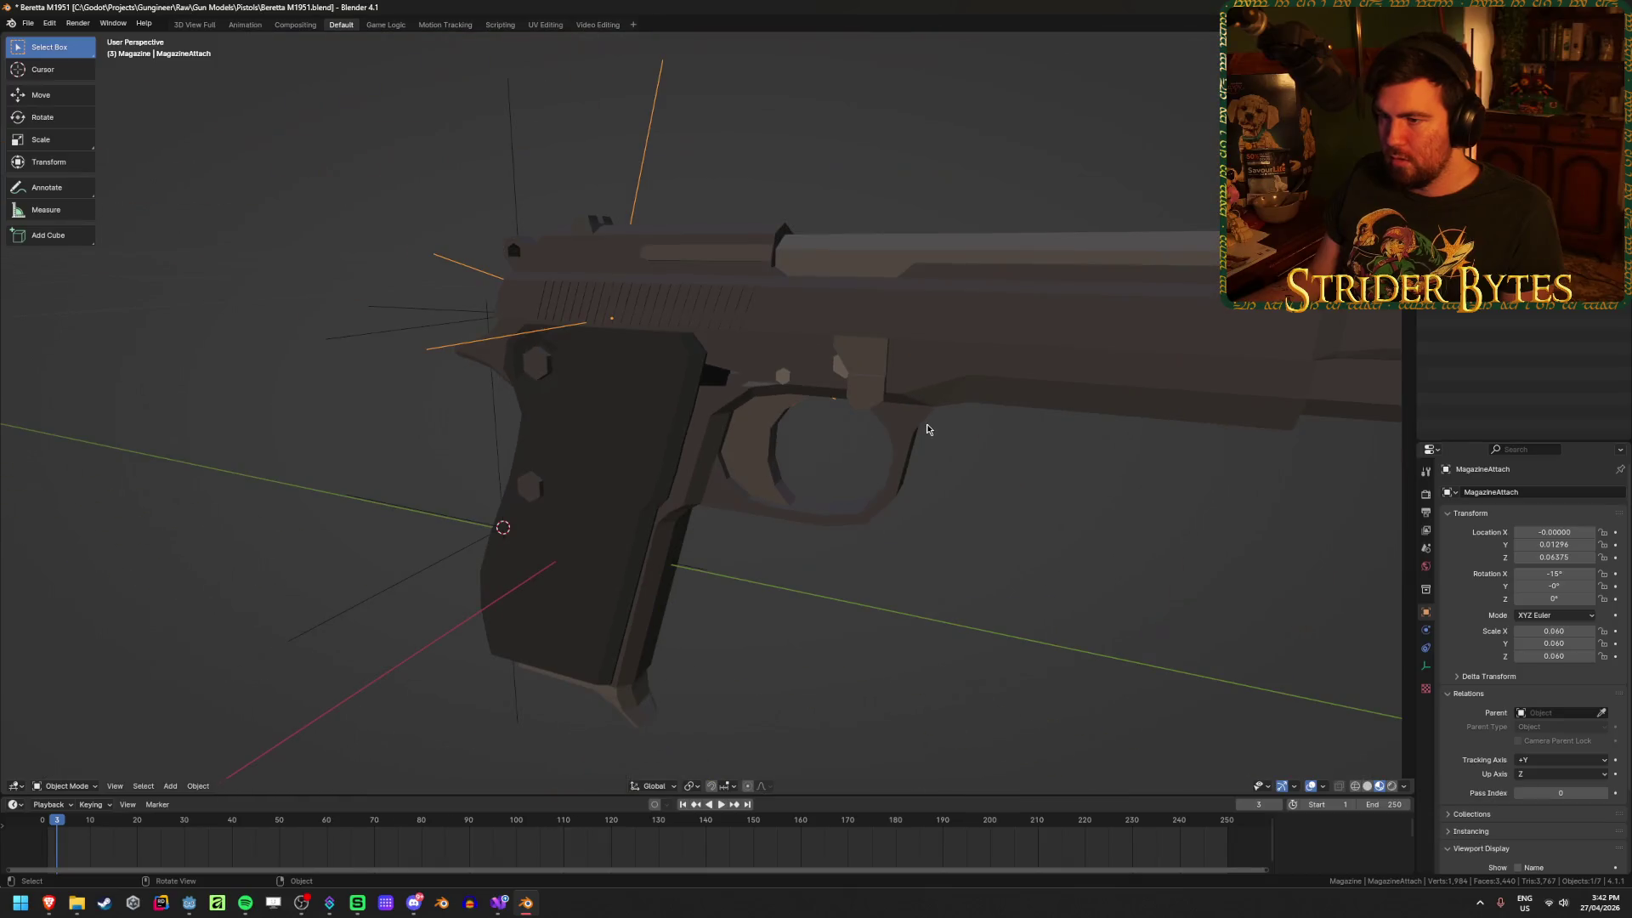
scroll(729, 426, "up", 2)
left_click(718, 425)
key("Tab")
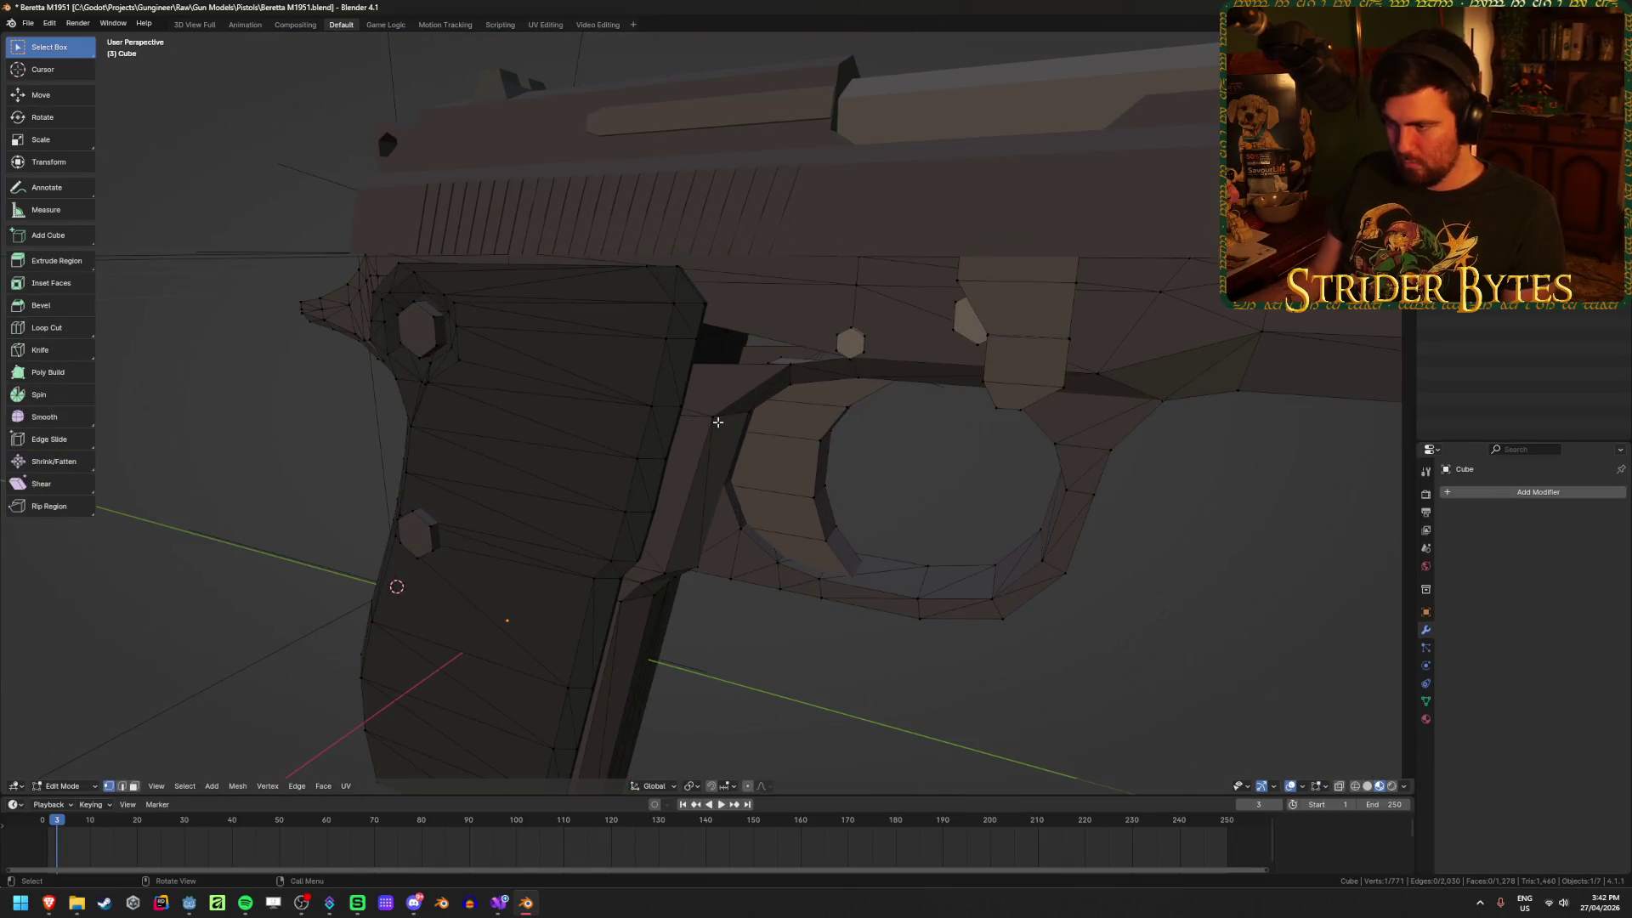
mouse_move(700, 421)
middle_mouse_down()
mouse_move(672, 412)
mouse_move(706, 425)
mouse_move(765, 335)
middle_mouse_up()
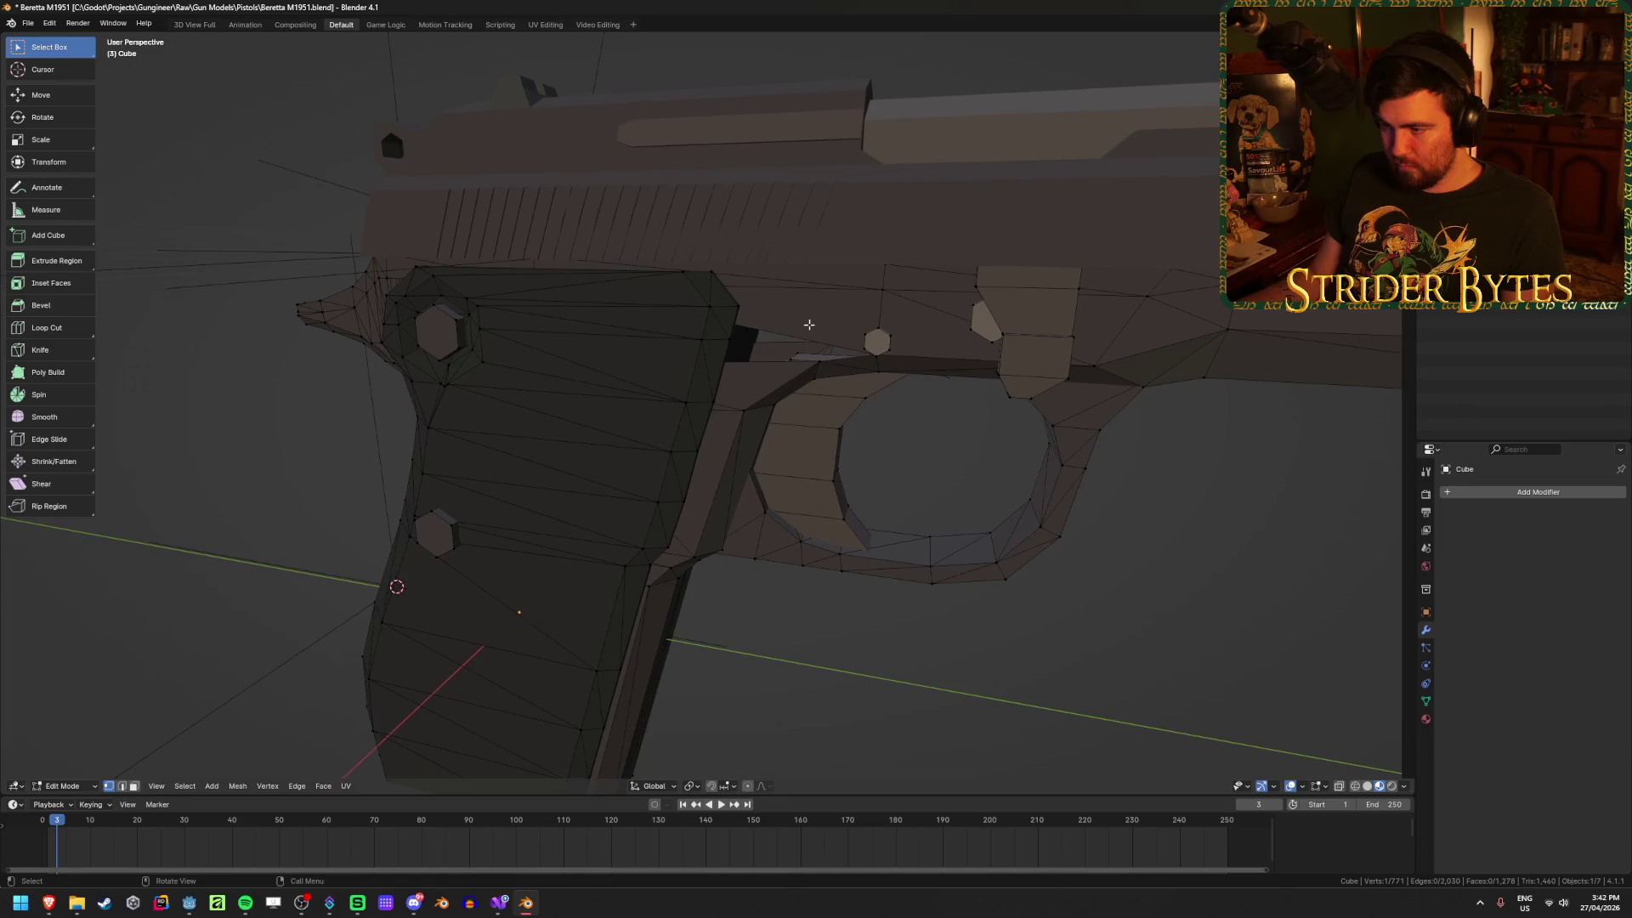
left_click(786, 332, "alt")
key("alt+z")
key("alt+z")
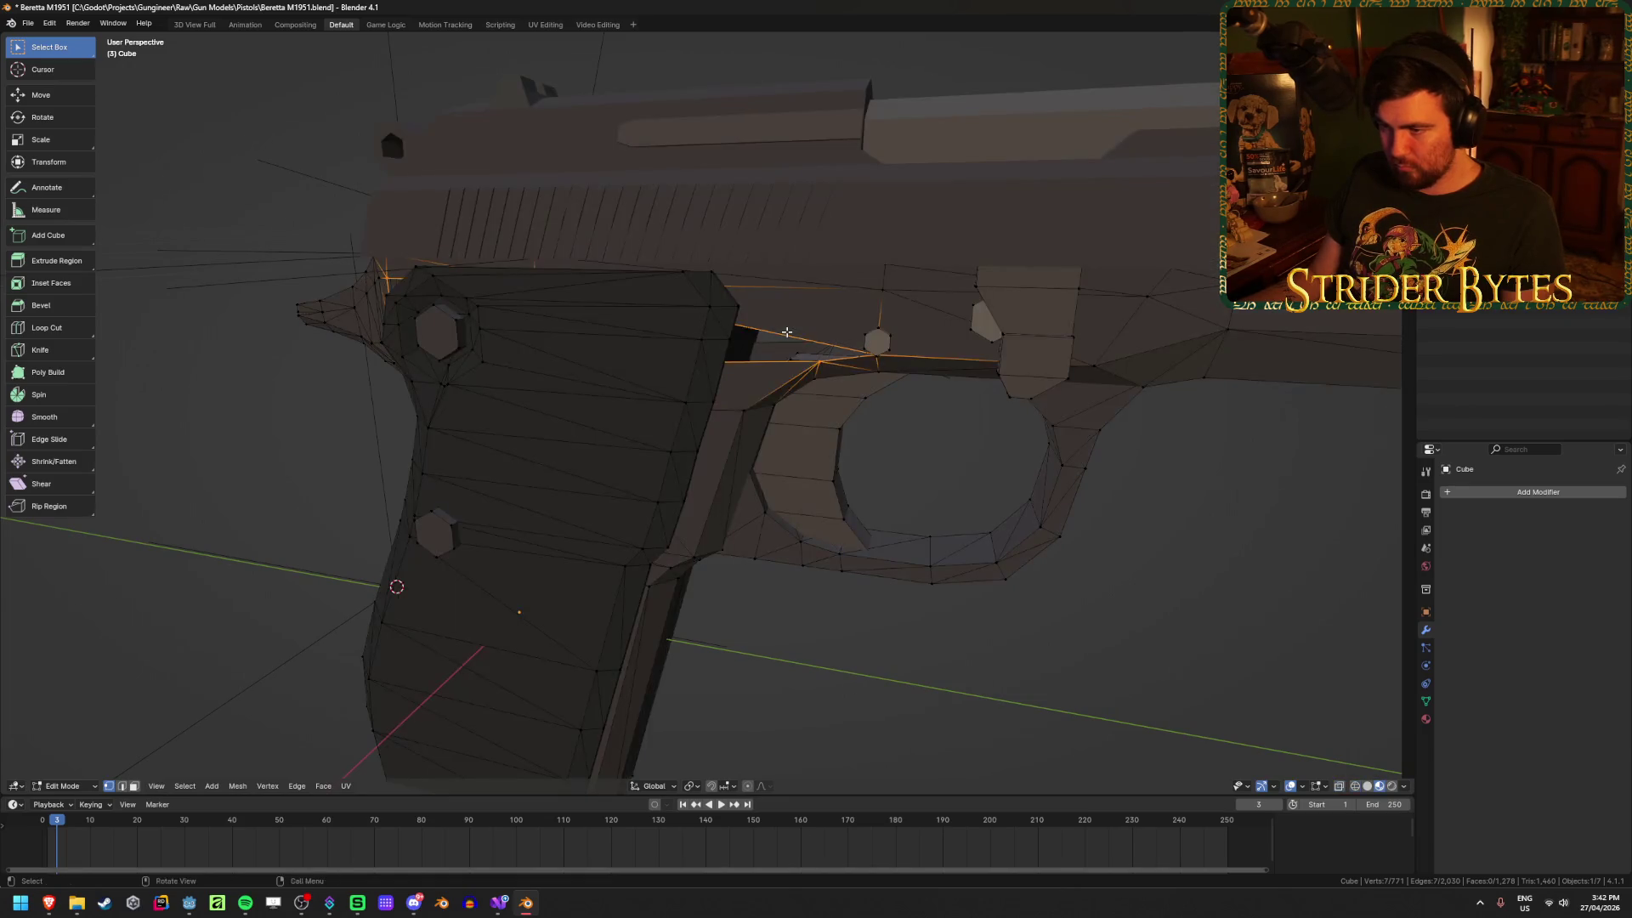
key("alt+a")
key("l")
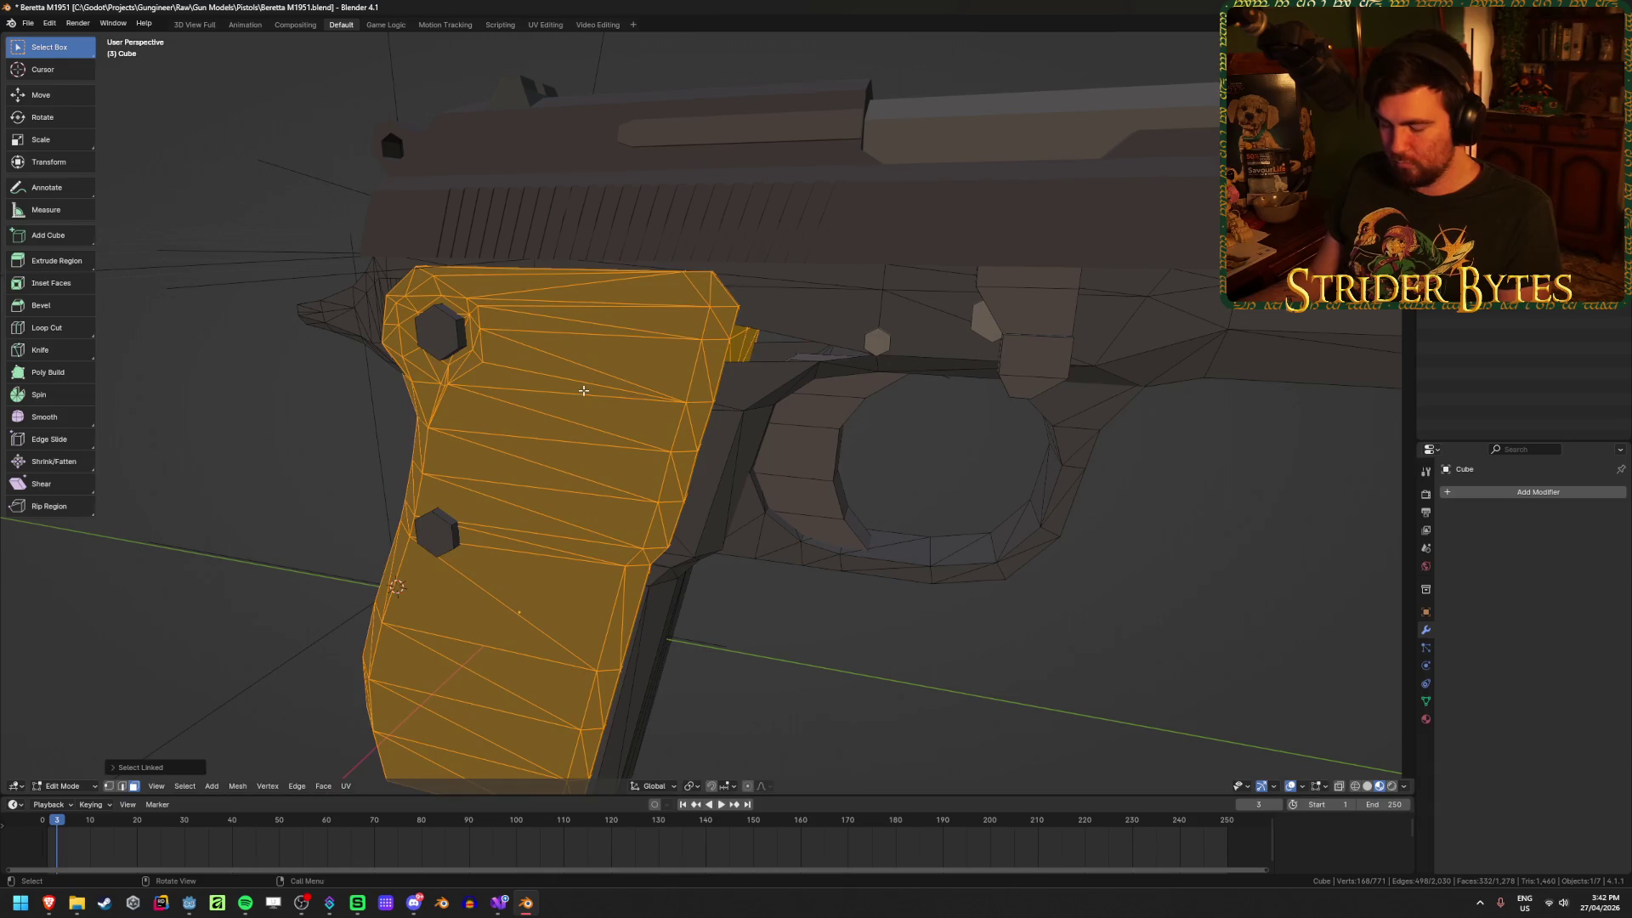
key("h")
Step: Fill the frame's open edge loops with new faces
mouse_move(583, 390)
middle_mouse_down()
mouse_move(635, 401)
mouse_move(635, 363)
mouse_move(660, 405)
mouse_move(681, 397)
mouse_move(619, 365)
mouse_move(635, 349)
mouse_move(678, 357)
mouse_move(532, 315)
mouse_move(644, 437)
mouse_move(601, 439)
mouse_move(692, 466)
mouse_move(655, 437)
mouse_move(762, 495)
mouse_move(768, 480)
mouse_move(473, 576)
mouse_move(595, 570)
middle_mouse_up()
scroll(638, 371, "down", 4)
left_click(600, 299, "alt")
key("f")
key("alt+a")
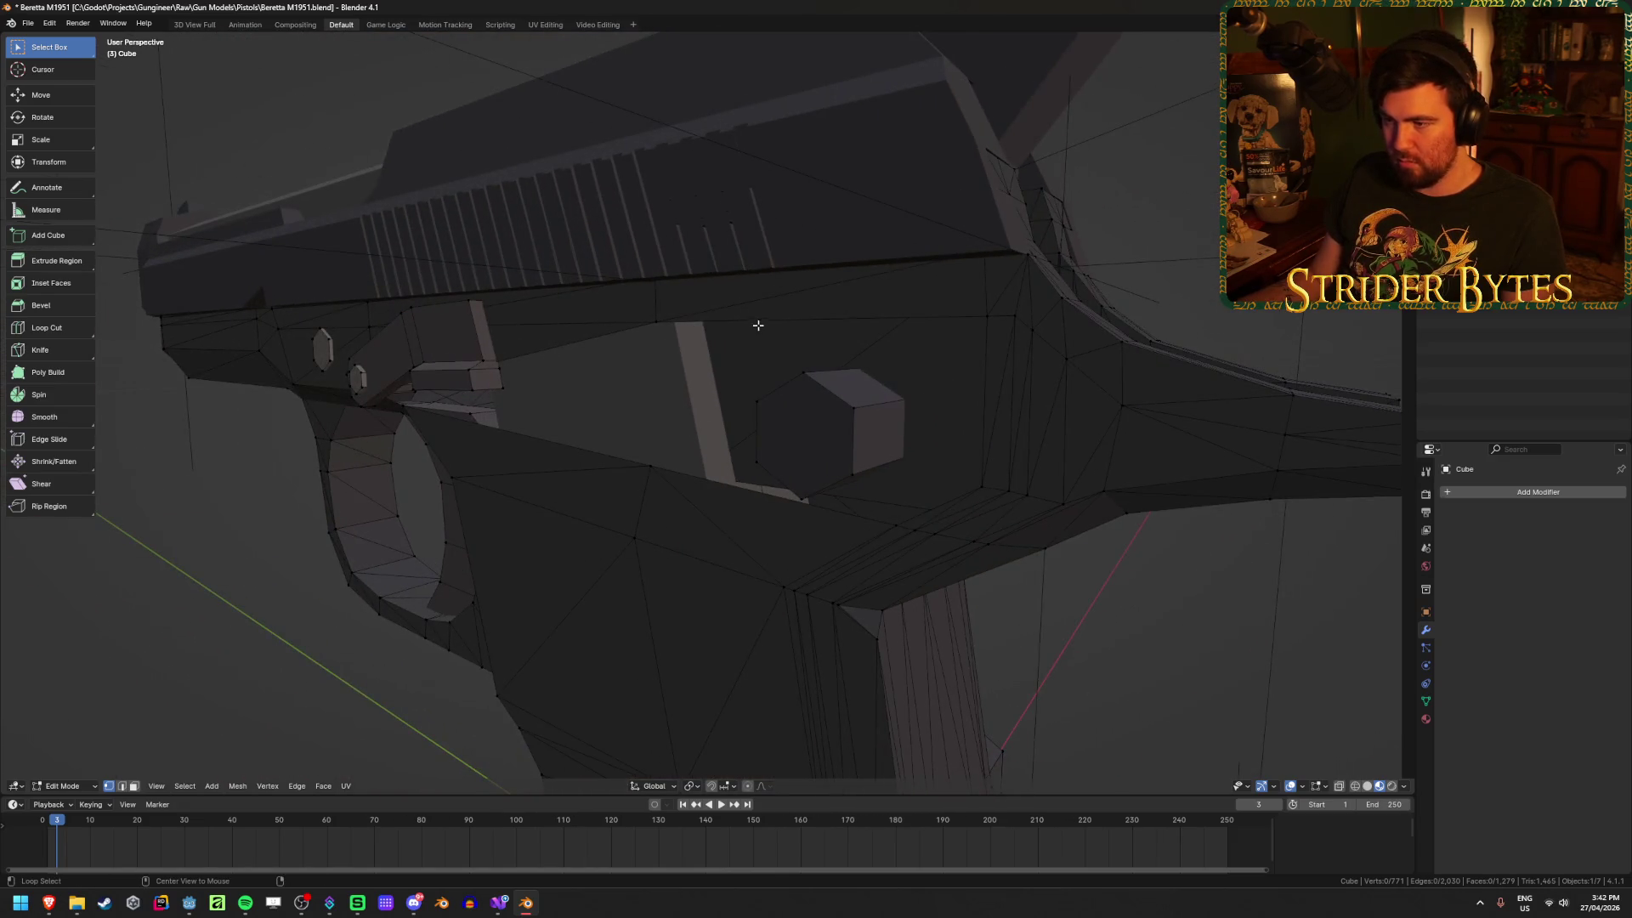
mouse_move(712, 348)
middle_mouse_down()
mouse_move(765, 357)
mouse_move(637, 485)
mouse_move(721, 483)
mouse_move(739, 503)
middle_mouse_up()
key("f")
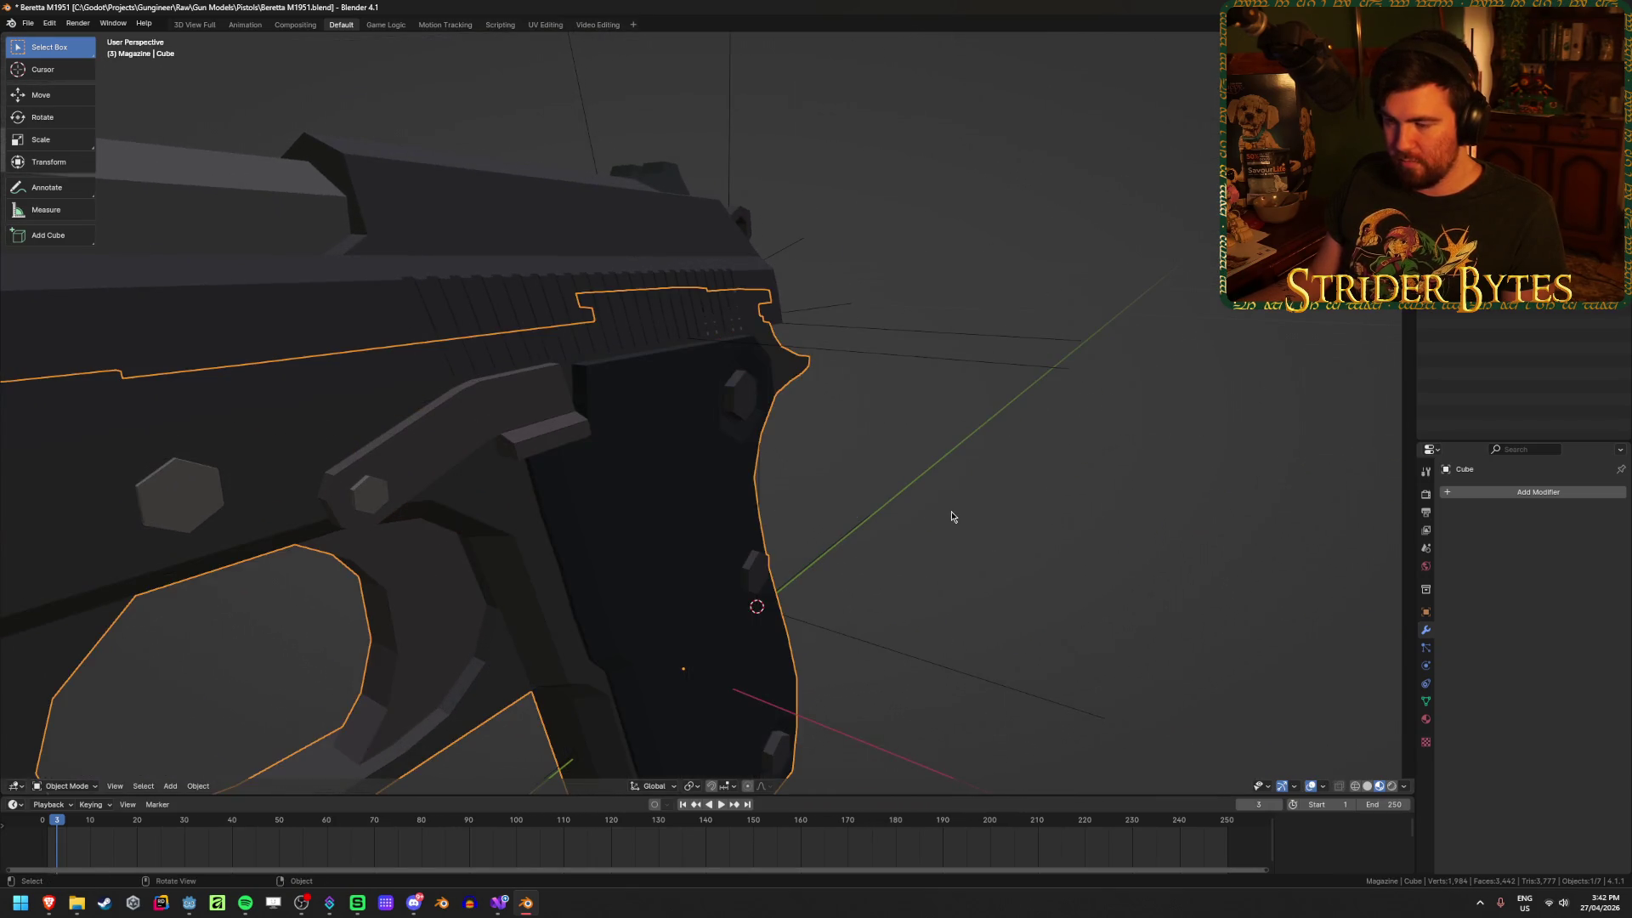
middle_click_drag(951, 516, 641, 514)
Step: Reveal the hidden grip geometry and return to Object Mode
key("Tab")
key("alt+h")
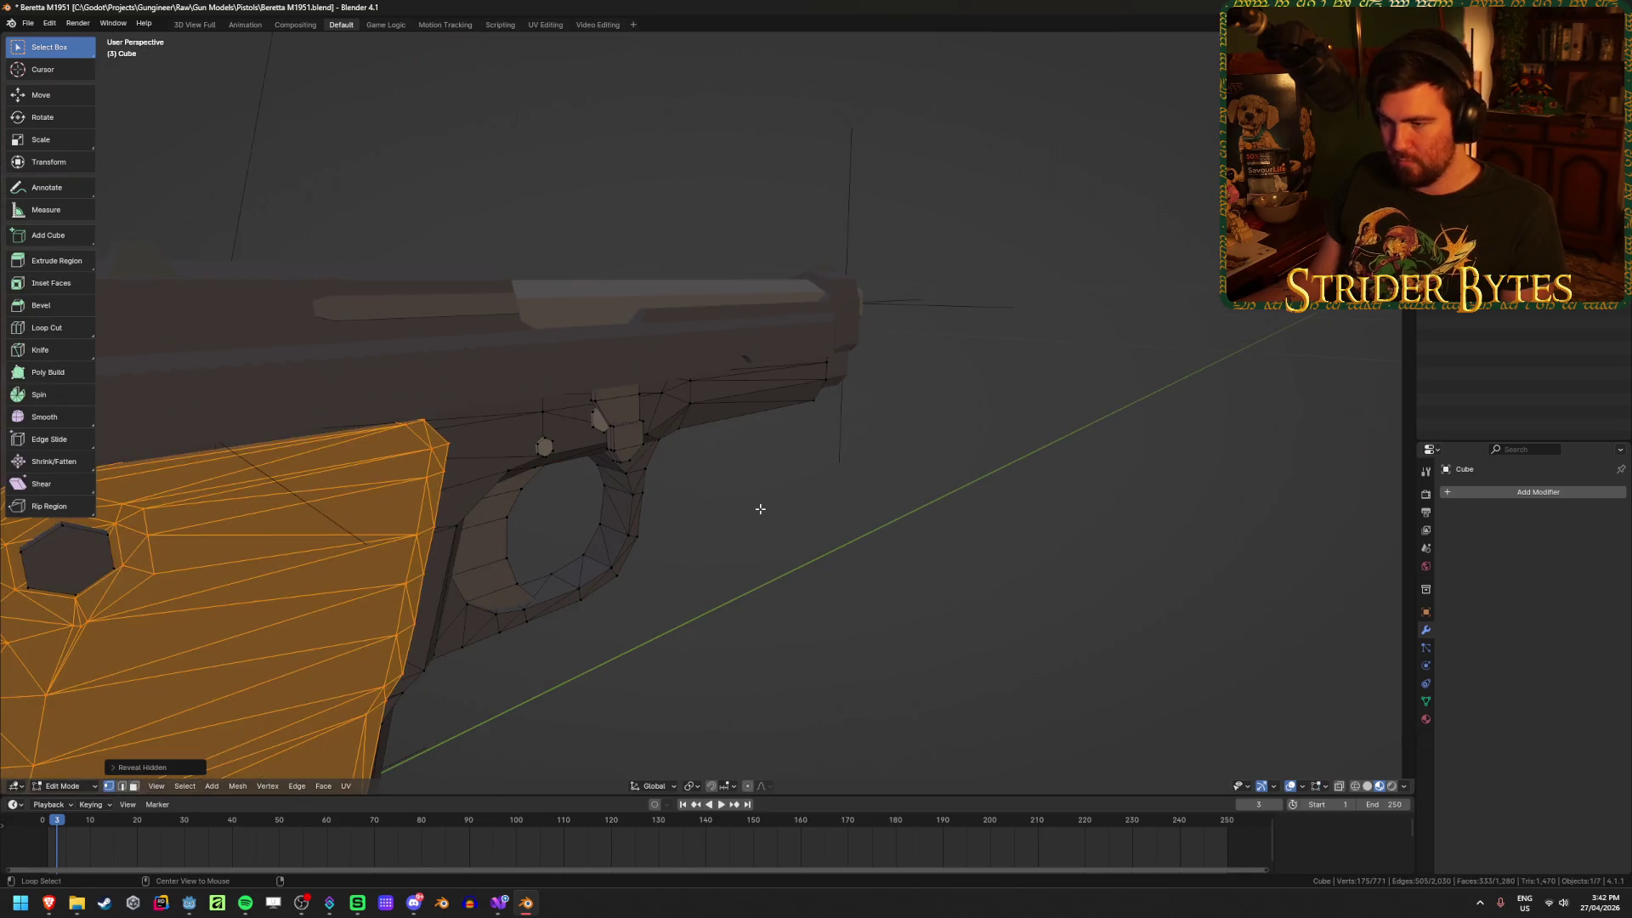
key("Tab")
mouse_move(760, 508)
middle_mouse_down()
mouse_move(853, 539)
mouse_move(736, 553)
mouse_move(820, 469)
mouse_move(802, 544)
mouse_move(721, 476)
mouse_move(731, 451)
mouse_move(754, 444)
mouse_move(773, 490)
middle_mouse_up()
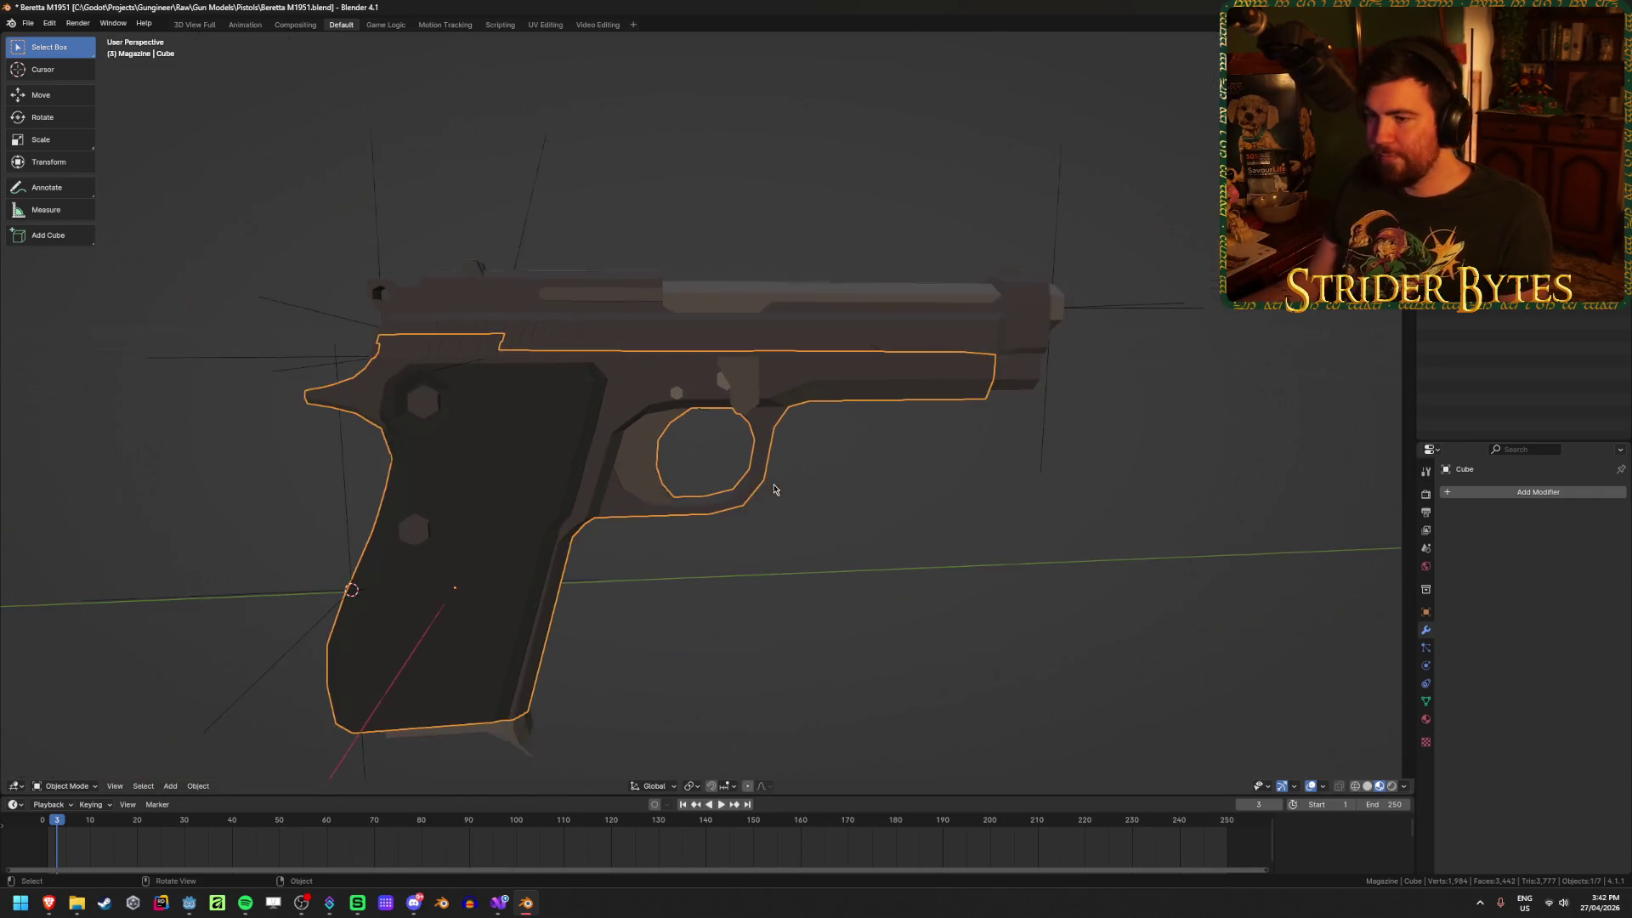
key("ctrl+a")
Step: Apply transforms to the frame, the slide's scale, and all transforms to the magazine
left_click(834, 516)
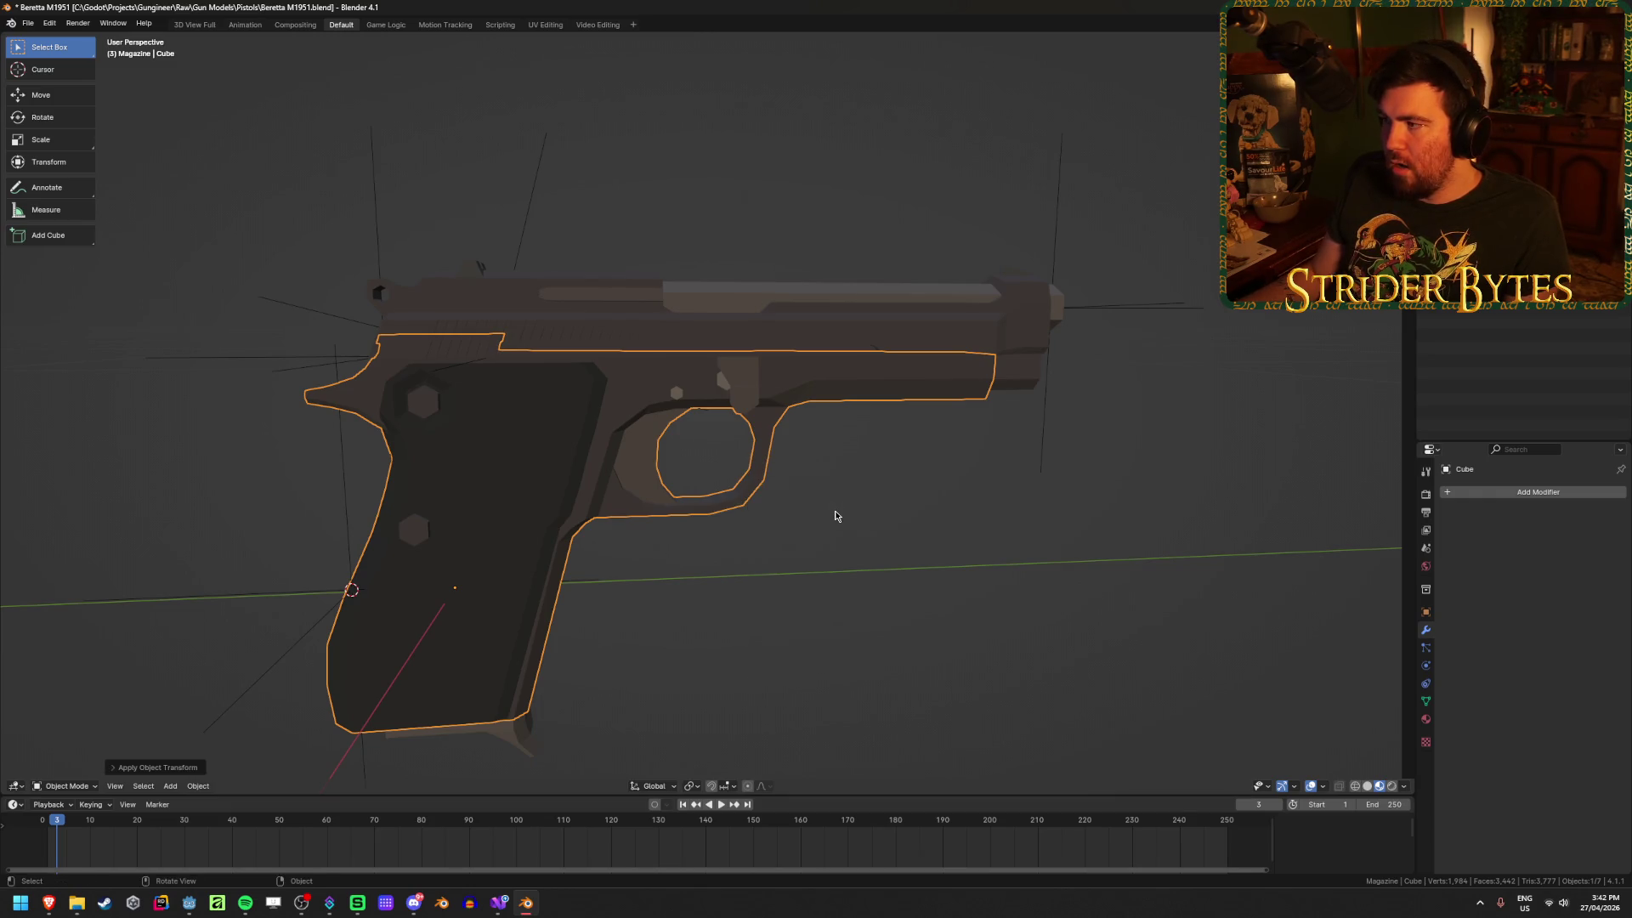
left_click(831, 306)
key("ctrl+a")
left_click(831, 306)
left_click(538, 737)
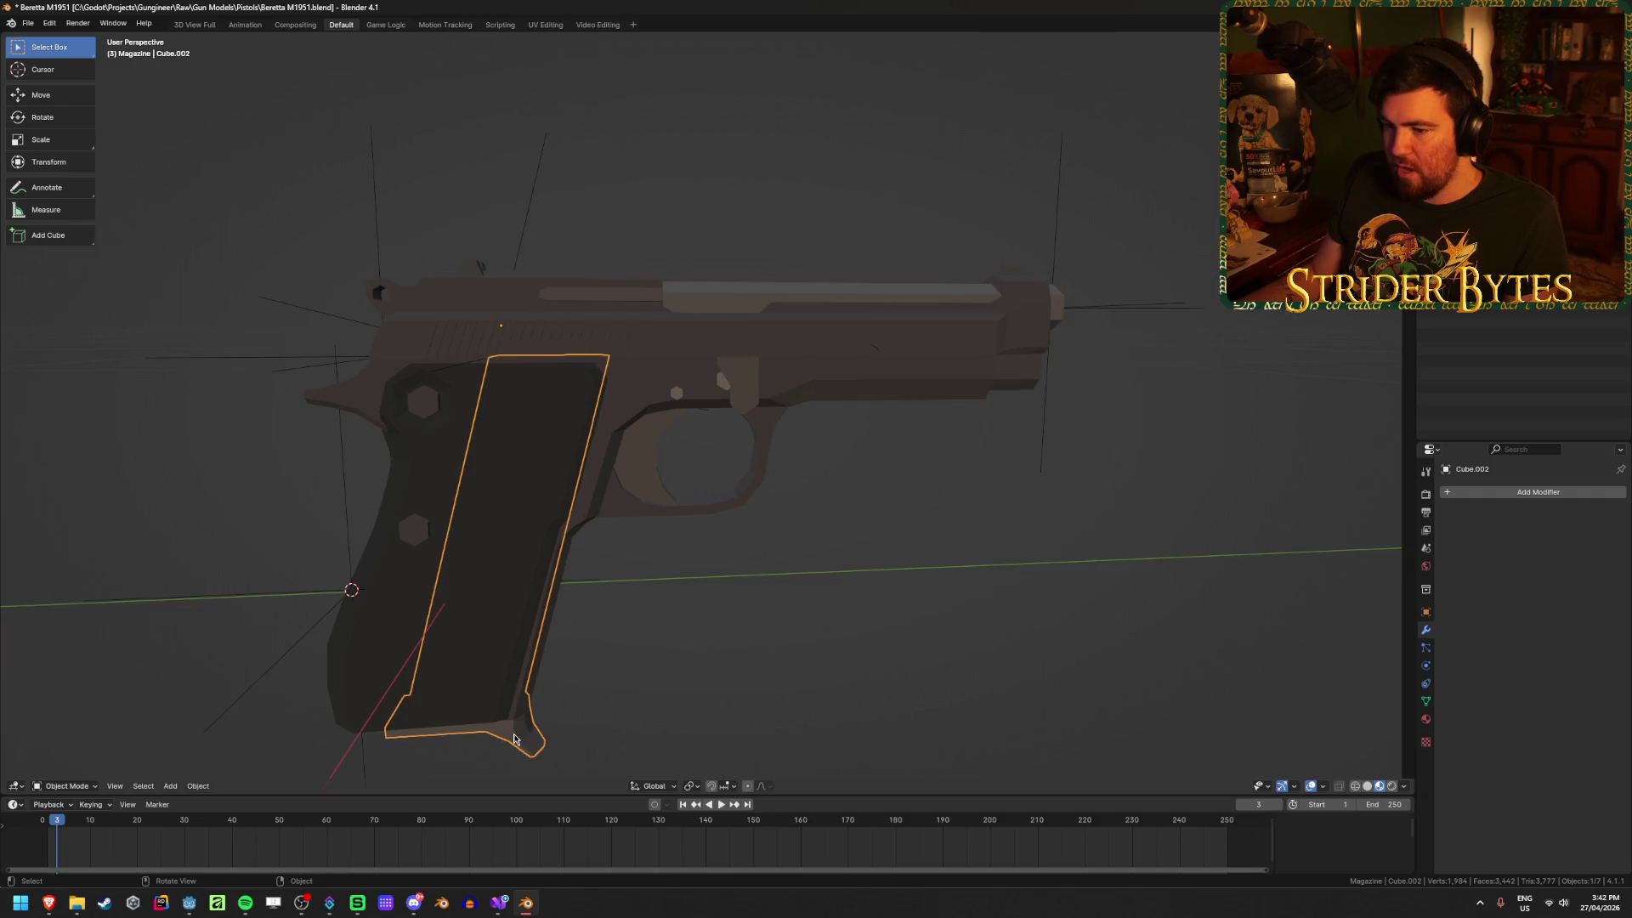
key("ctrl+a")
left_click(514, 739)
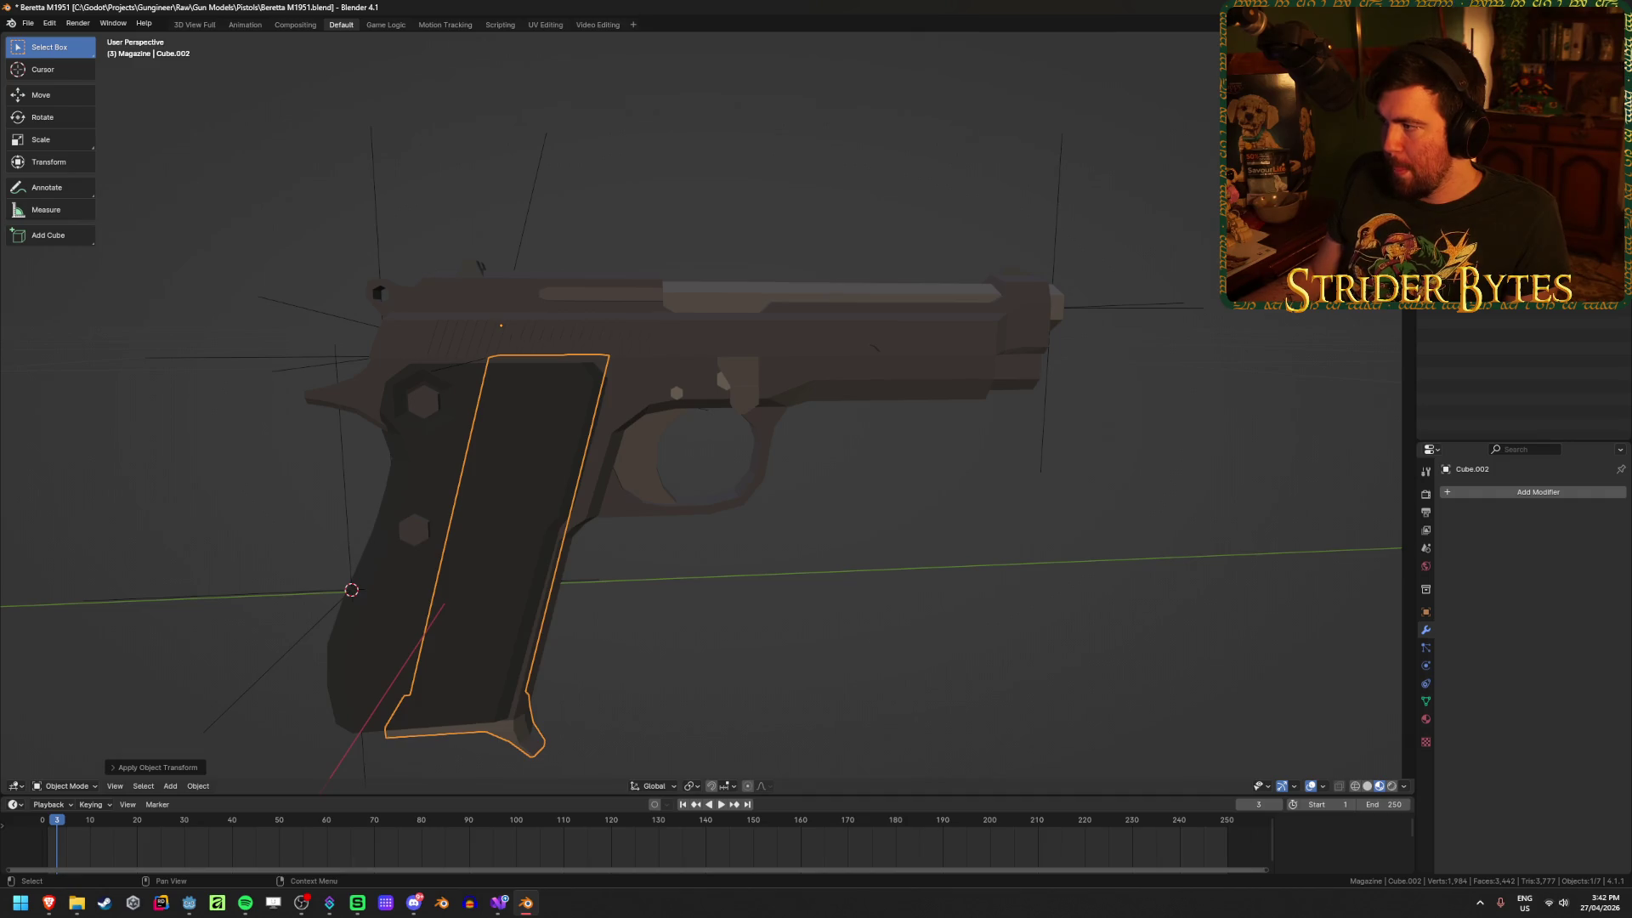
left_click(374, 357)
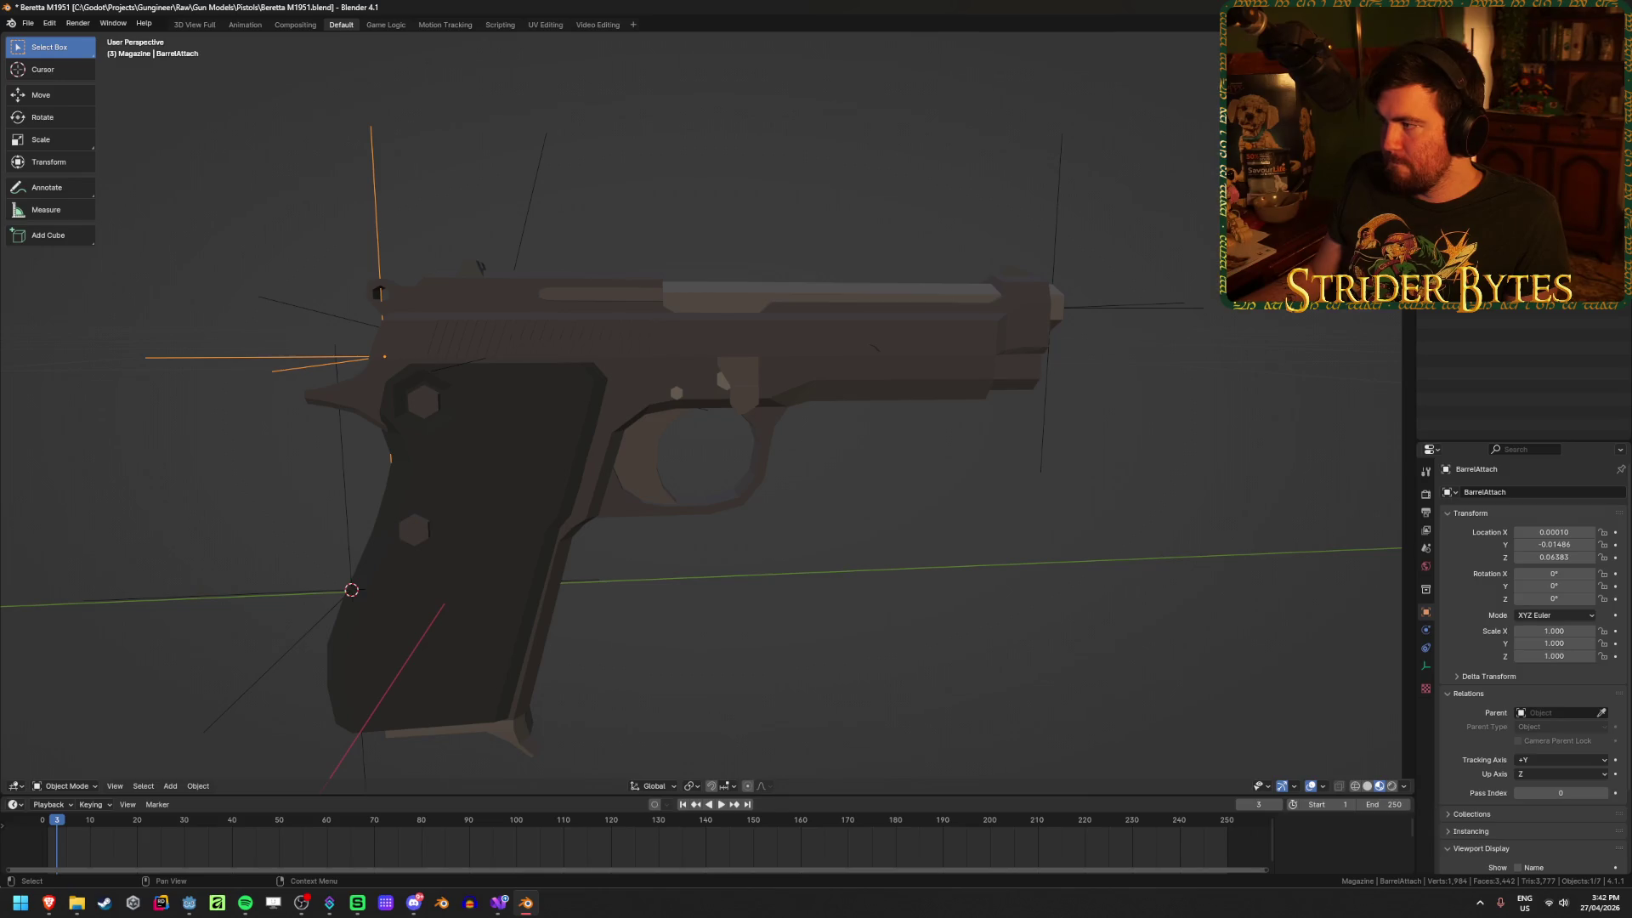
Step: Rename the frame Receiver_M1951 and the magazine Magazine_M1951
left_click(935, 382)
key("F2")
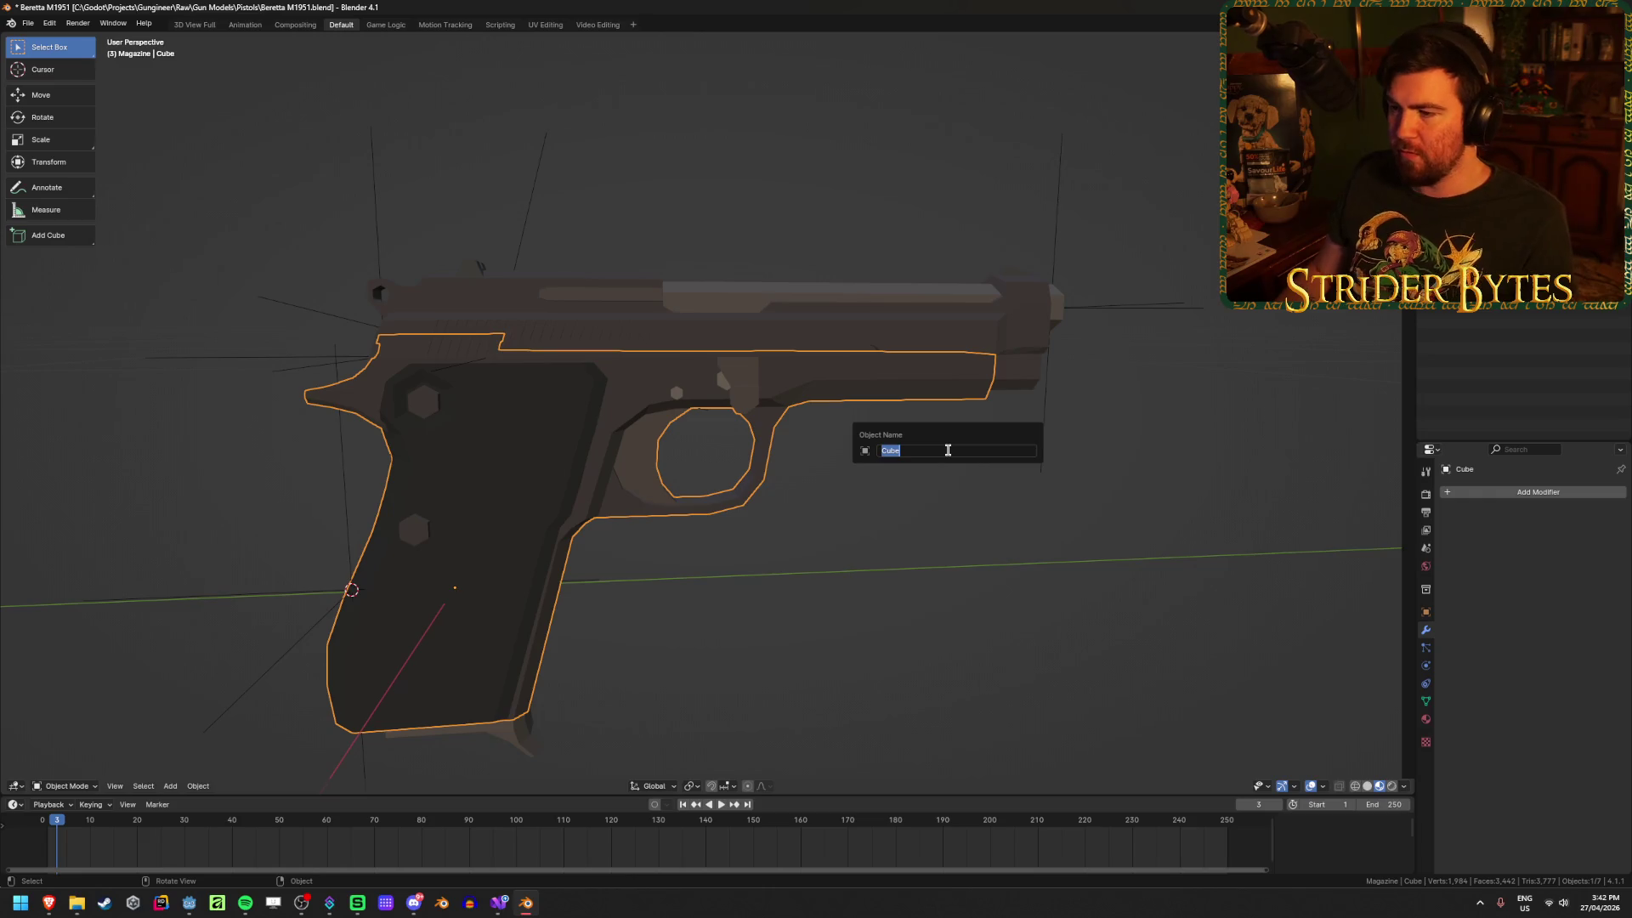
type("Receiver_M1951")
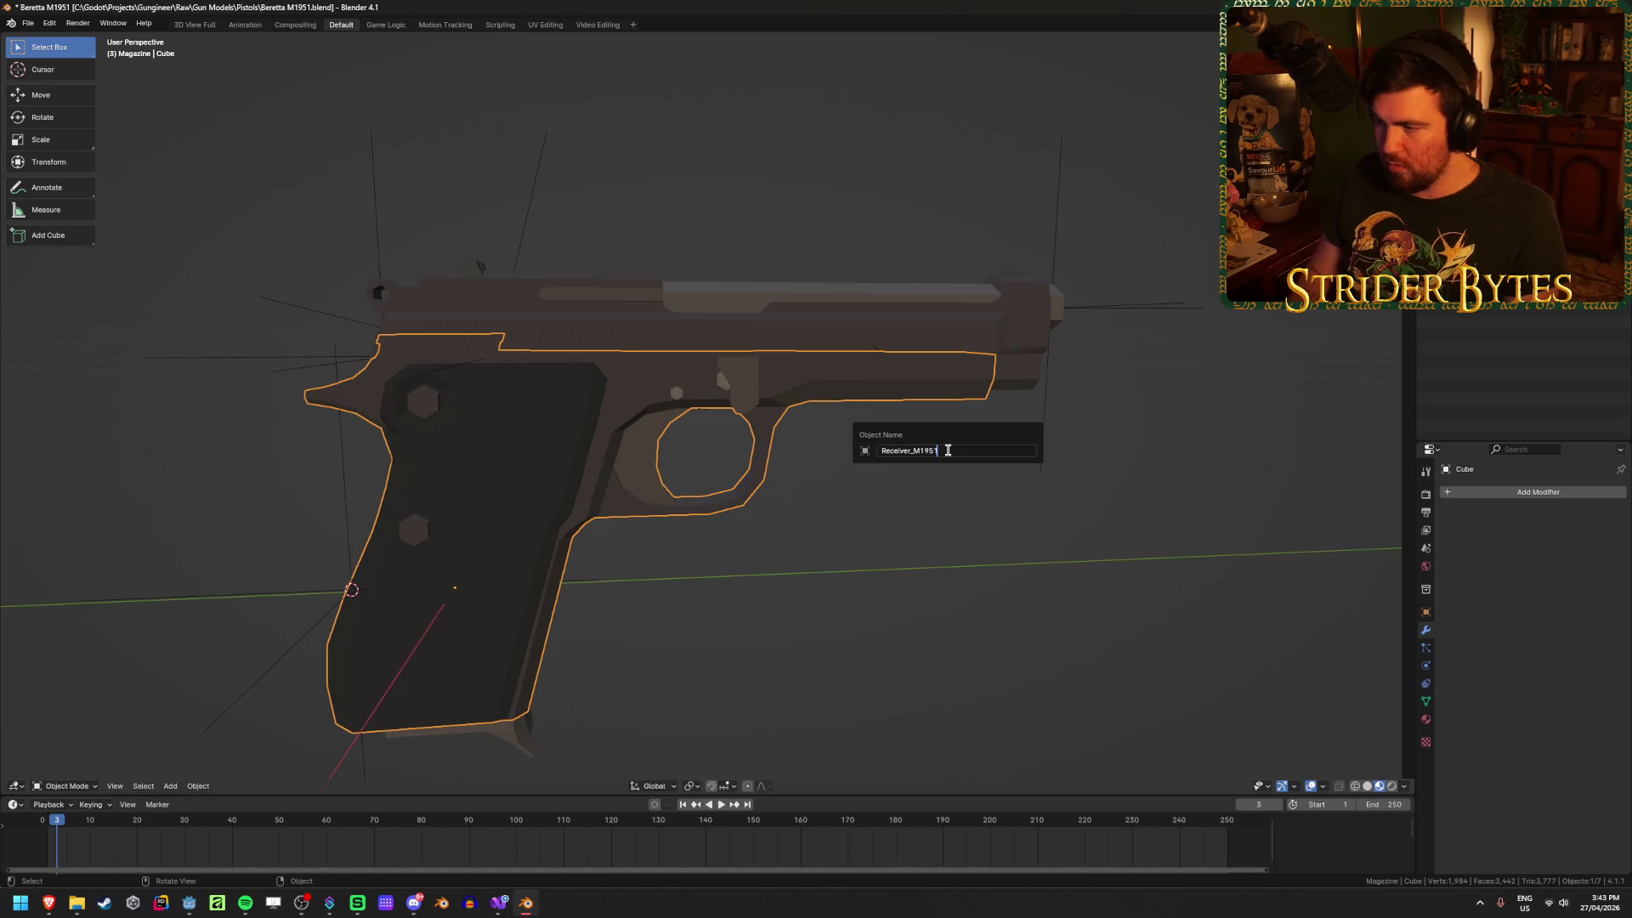
key("Return")
left_click(1326, 153)
key("F2")
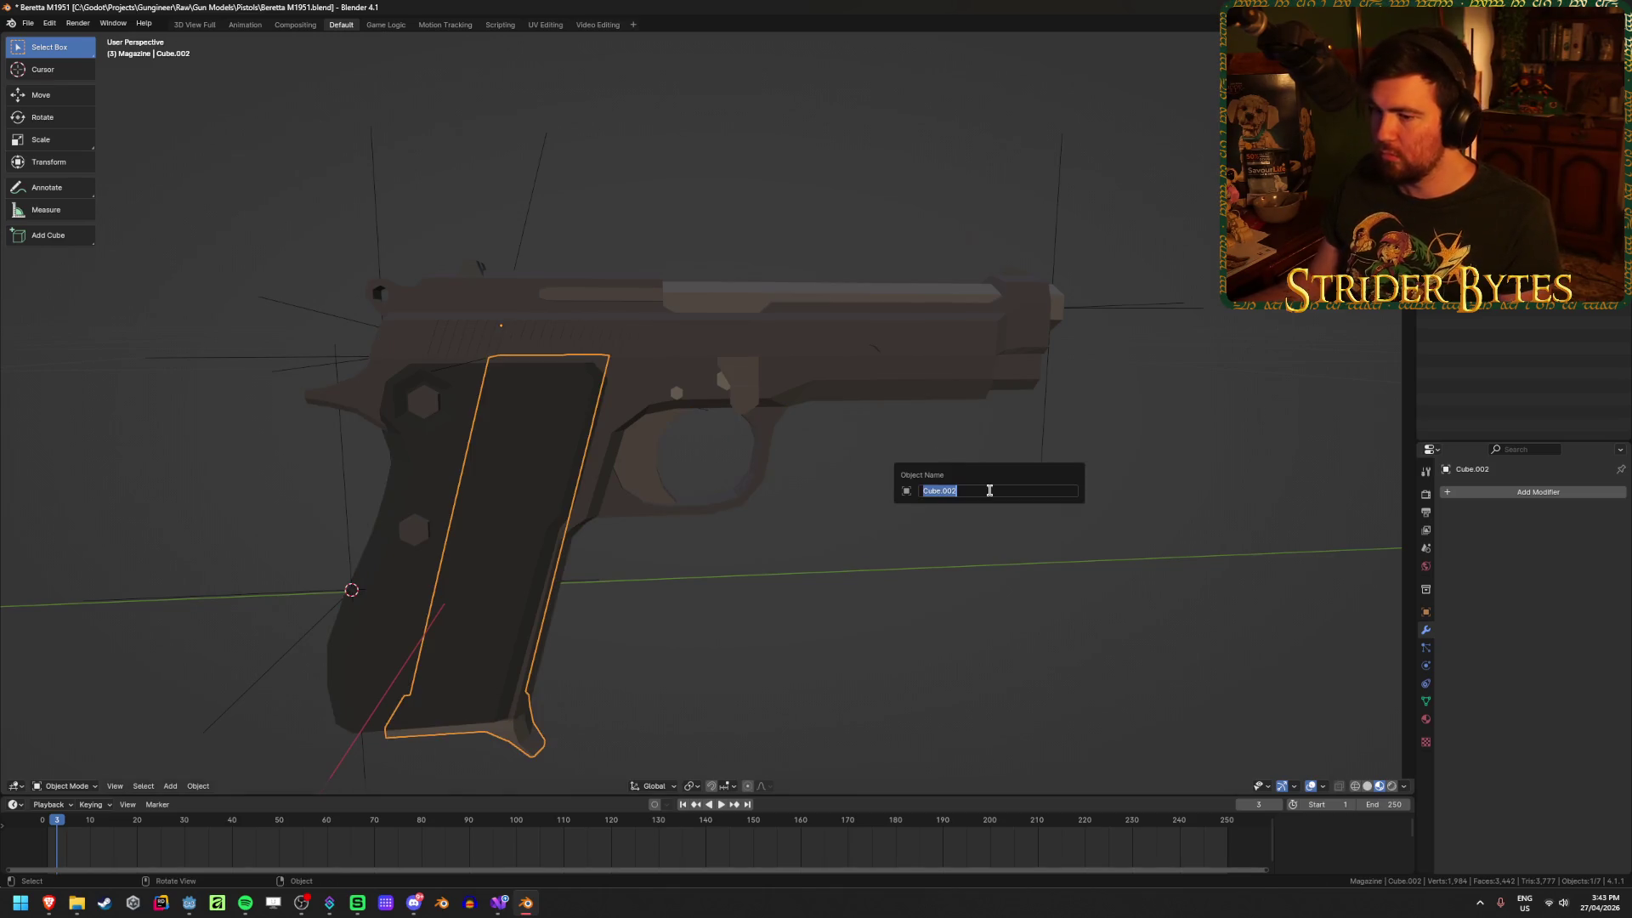
type("Magazine_M1951")
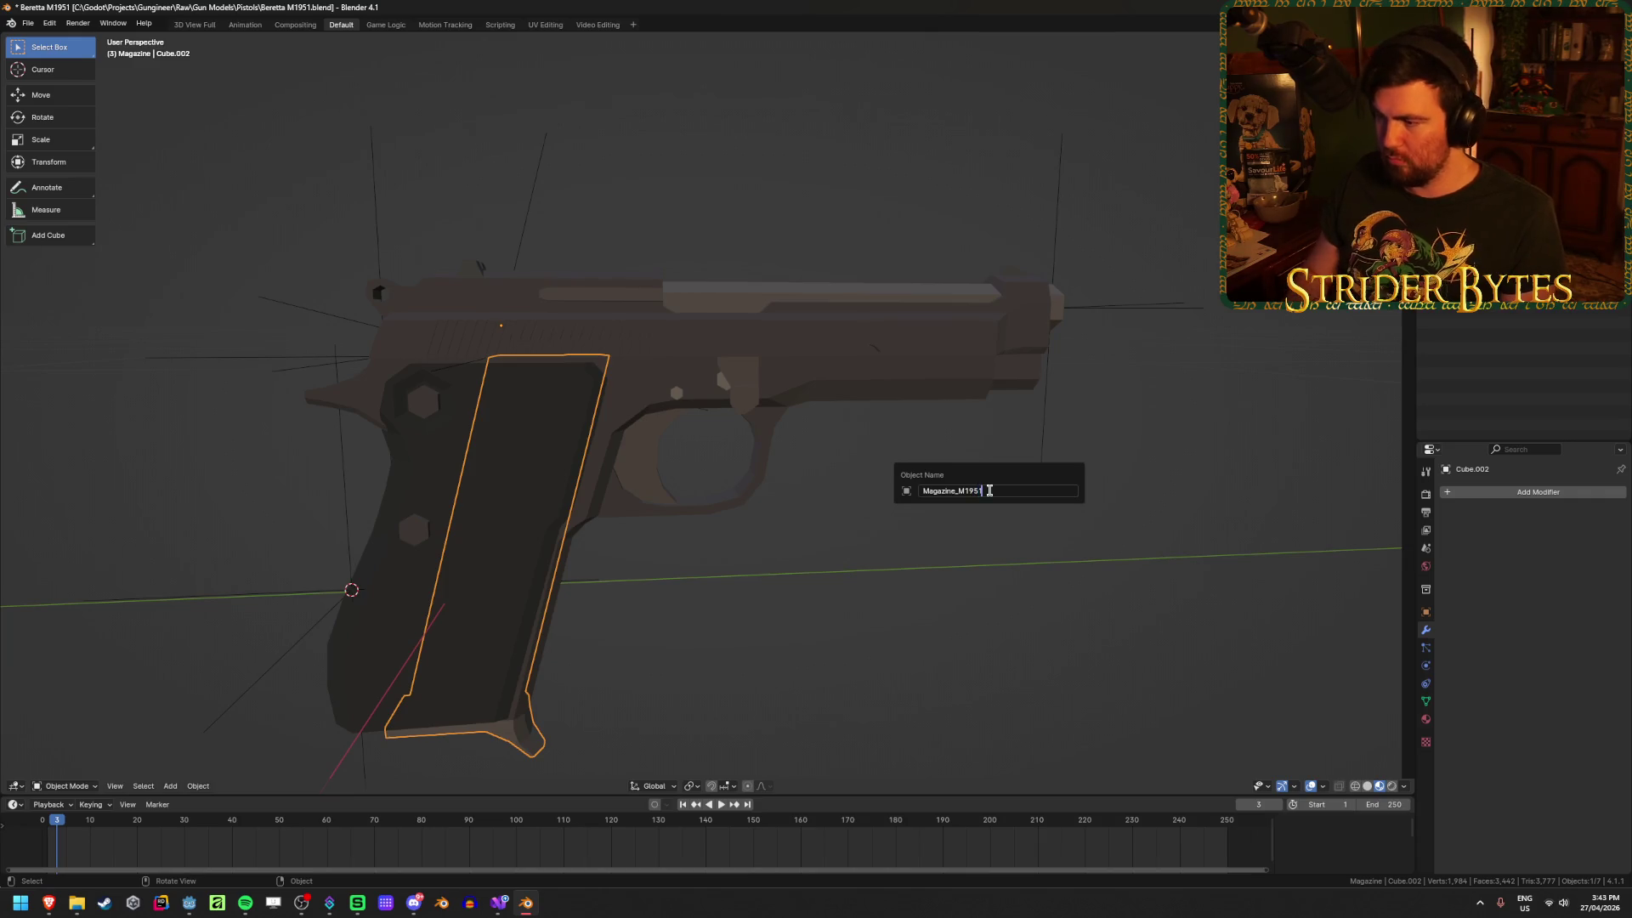
key("Return")
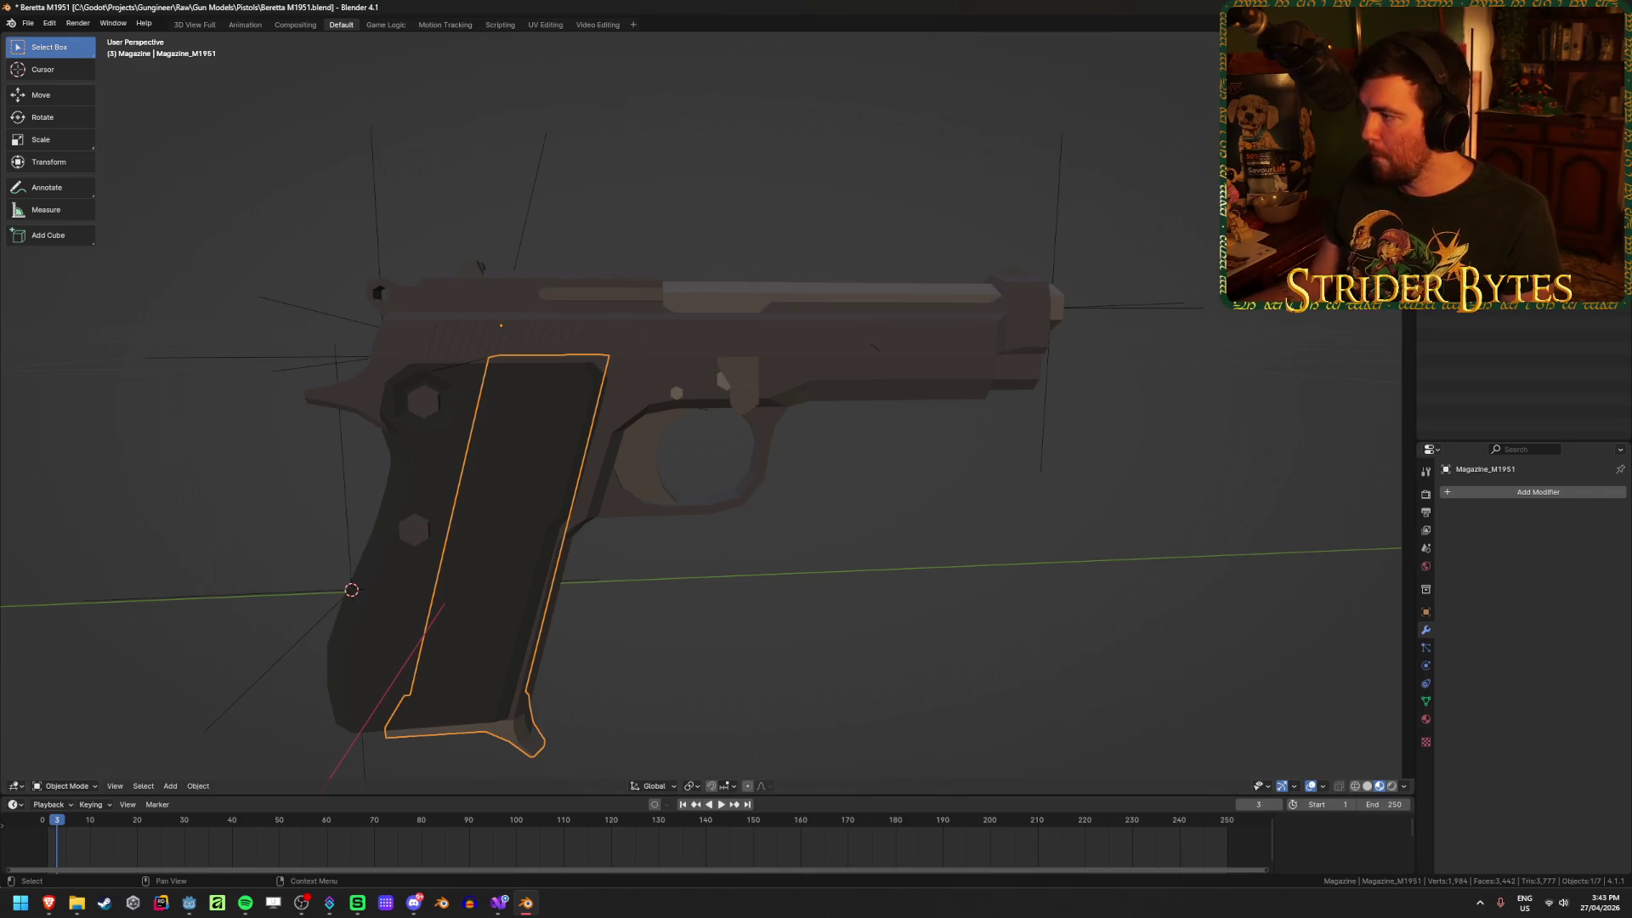
Step: Rename the slide Barrel_M1951 and save the blend file
left_click(1326, 136)
key("F2")
type("Barrel_M1951")
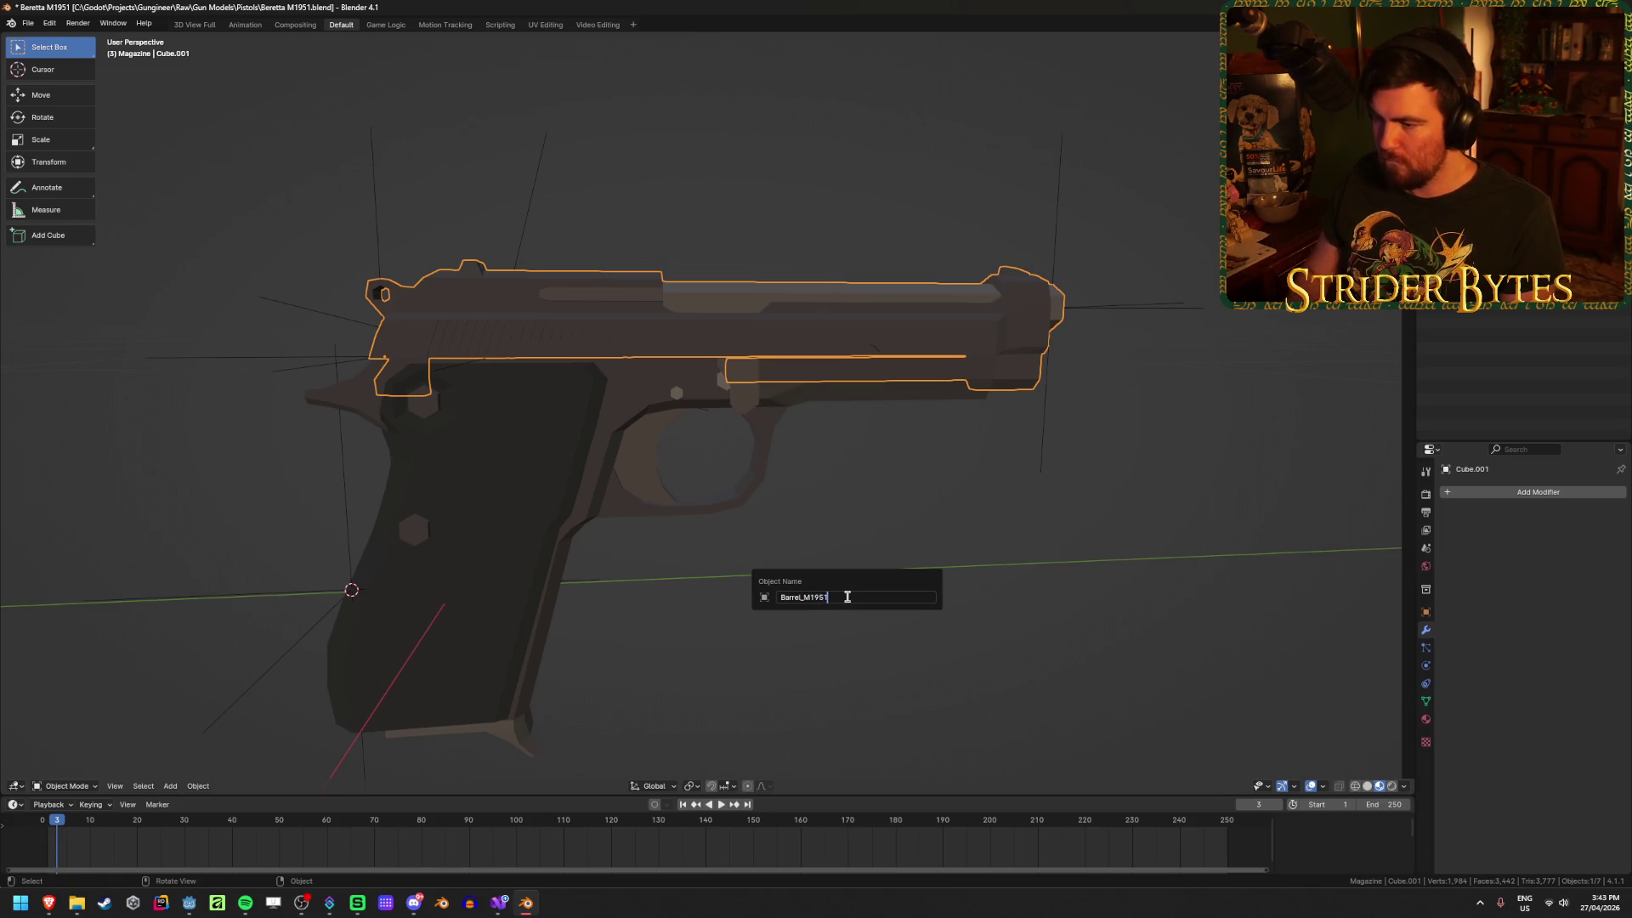
key("Return")
key("ctrl+s")
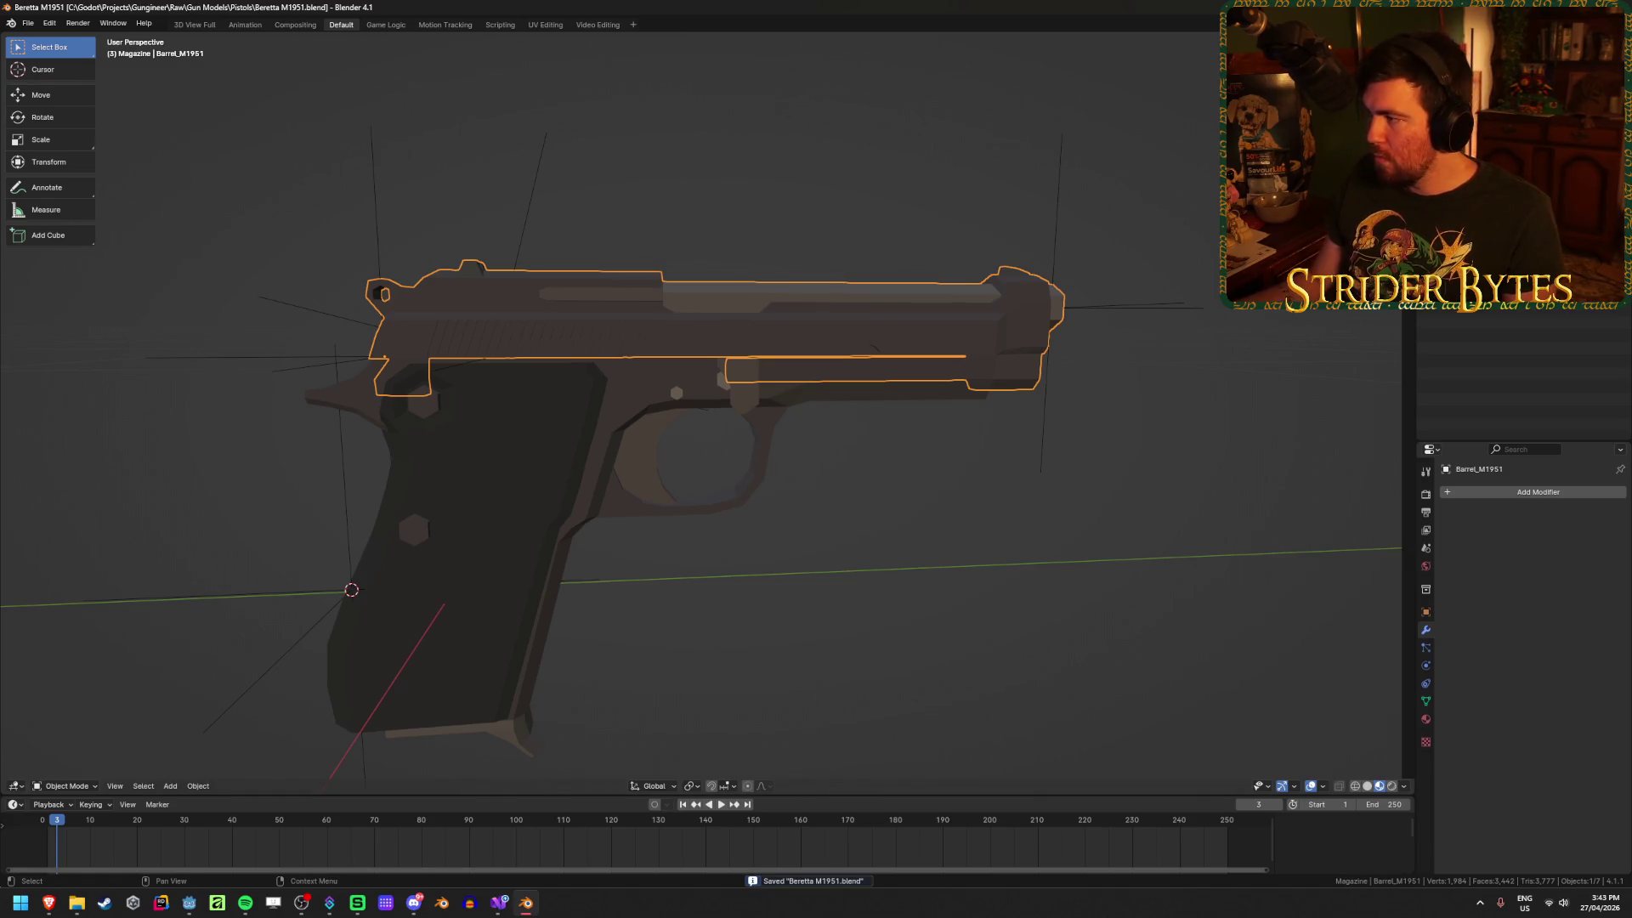
Step: Check the magazine, attach empties and slide by selecting each in turn
left_click(510, 527)
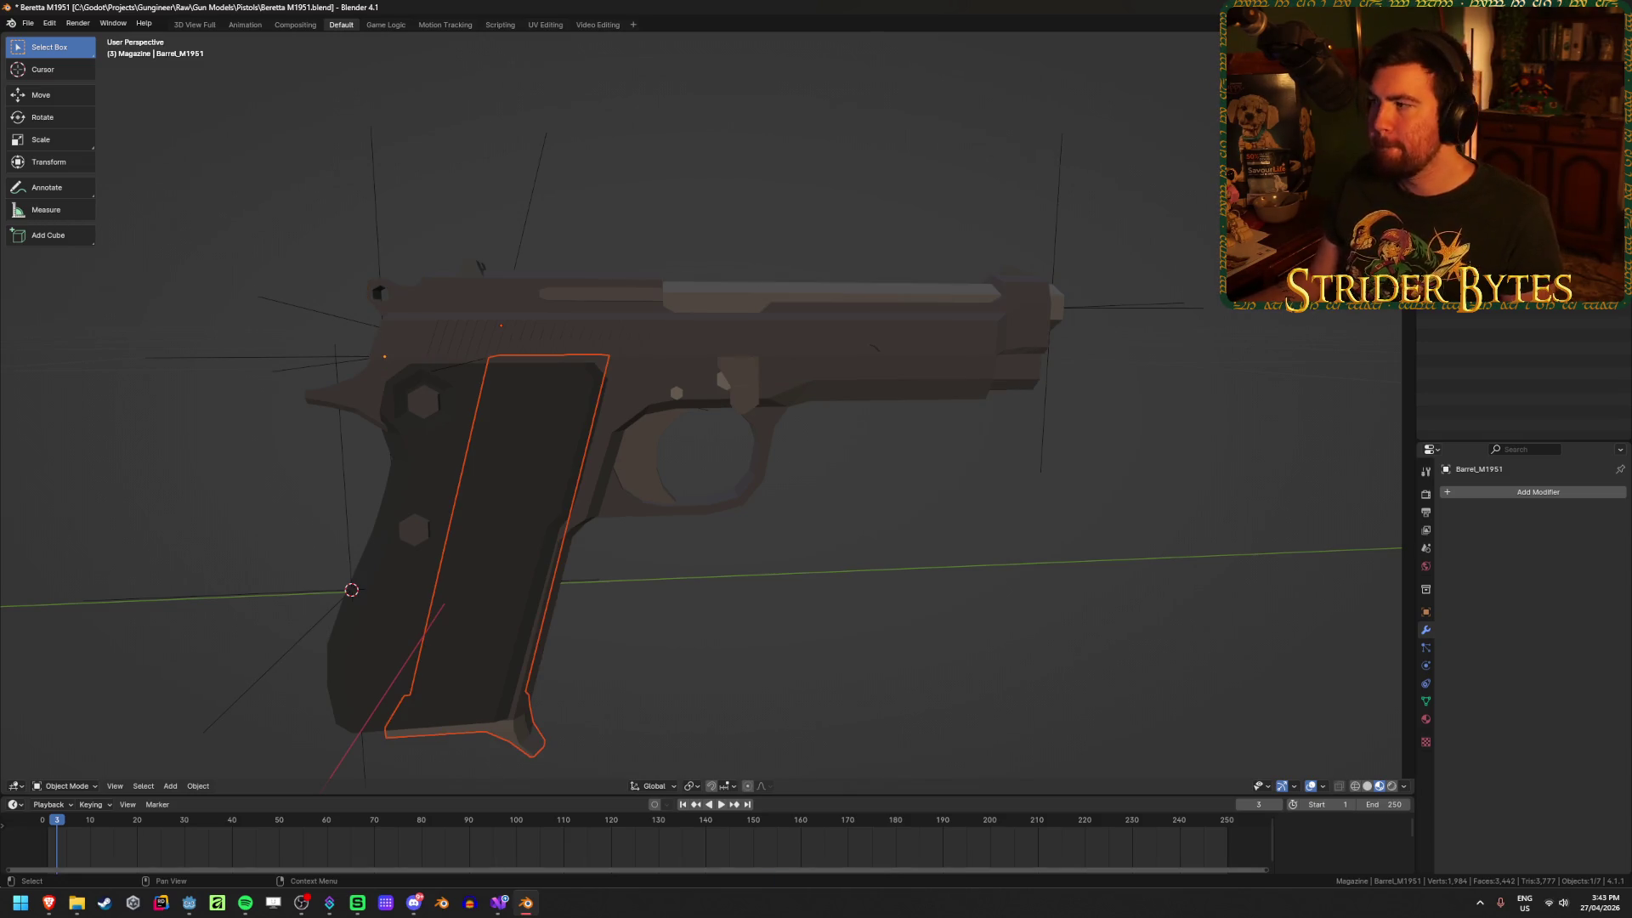
left_click(528, 204)
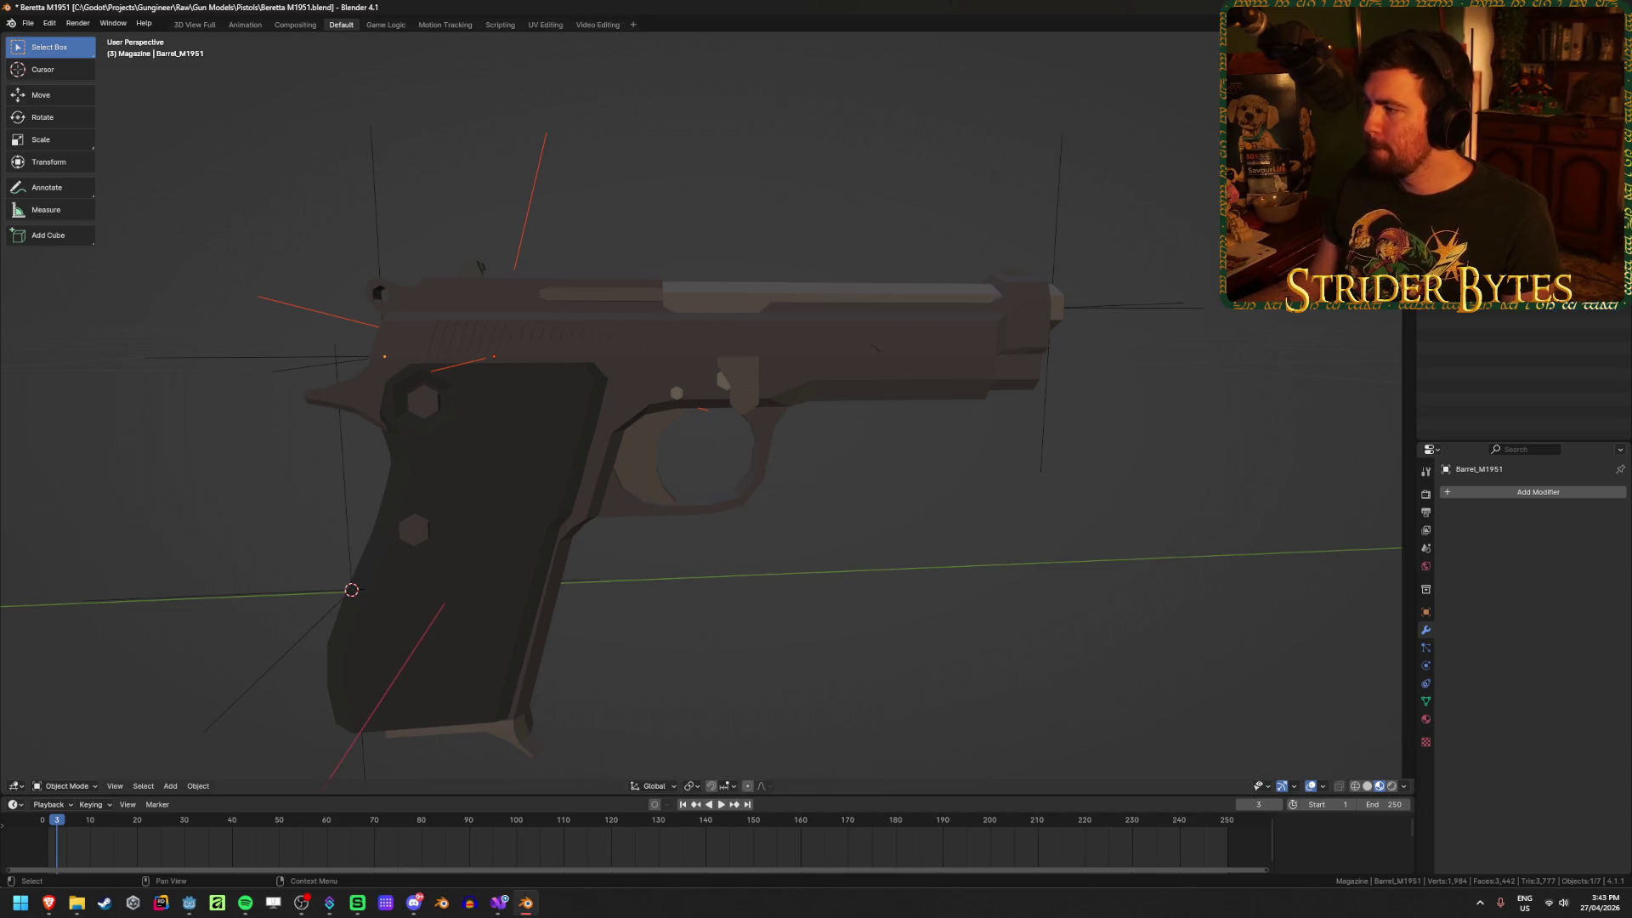
left_click(1054, 213)
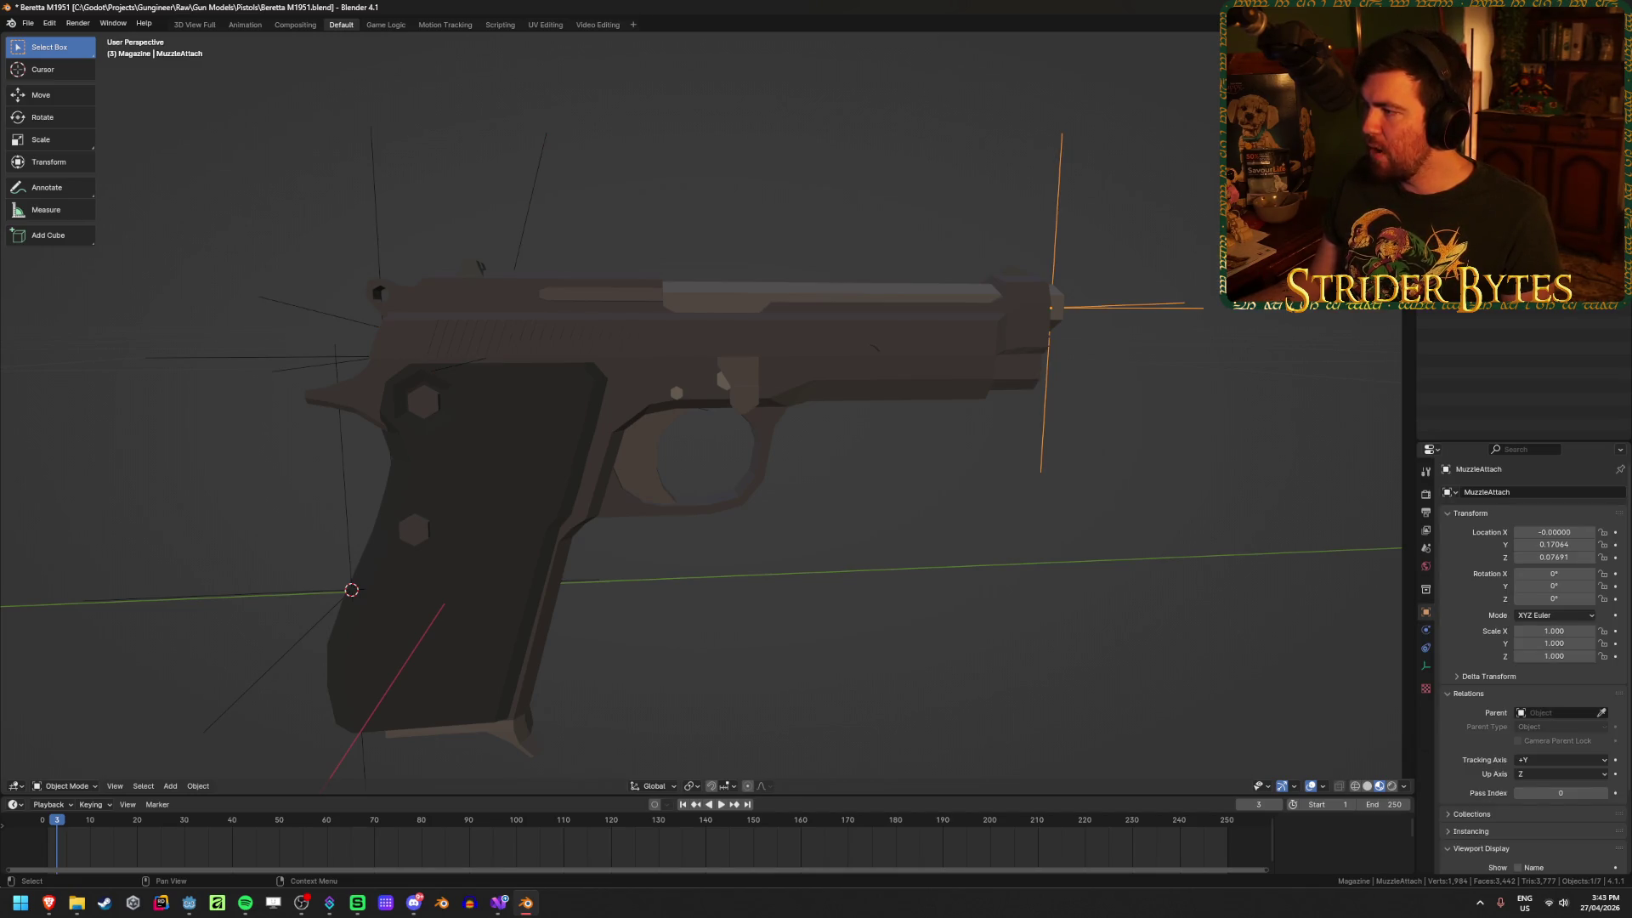
left_click(351, 590)
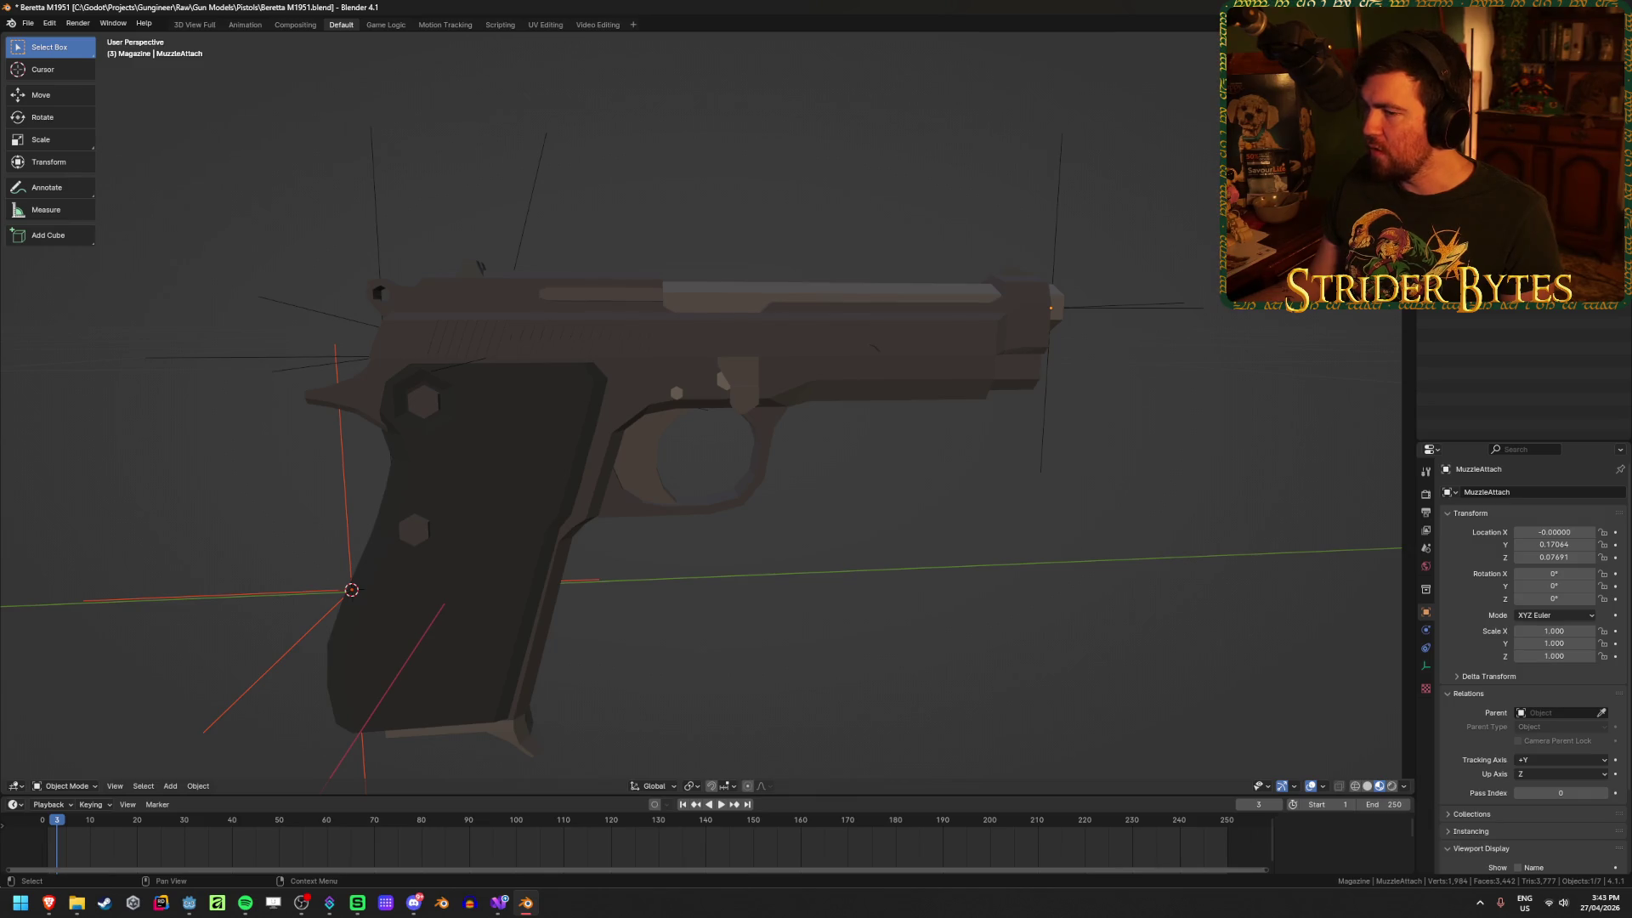
left_click(620, 351)
Step: Snap the 3D cursor to a vertex at the slide's rear top
middle_click_drag(620, 352, 878, 484)
key("Tab")
scroll(689, 410, "up", 5)
left_click(926, 458)
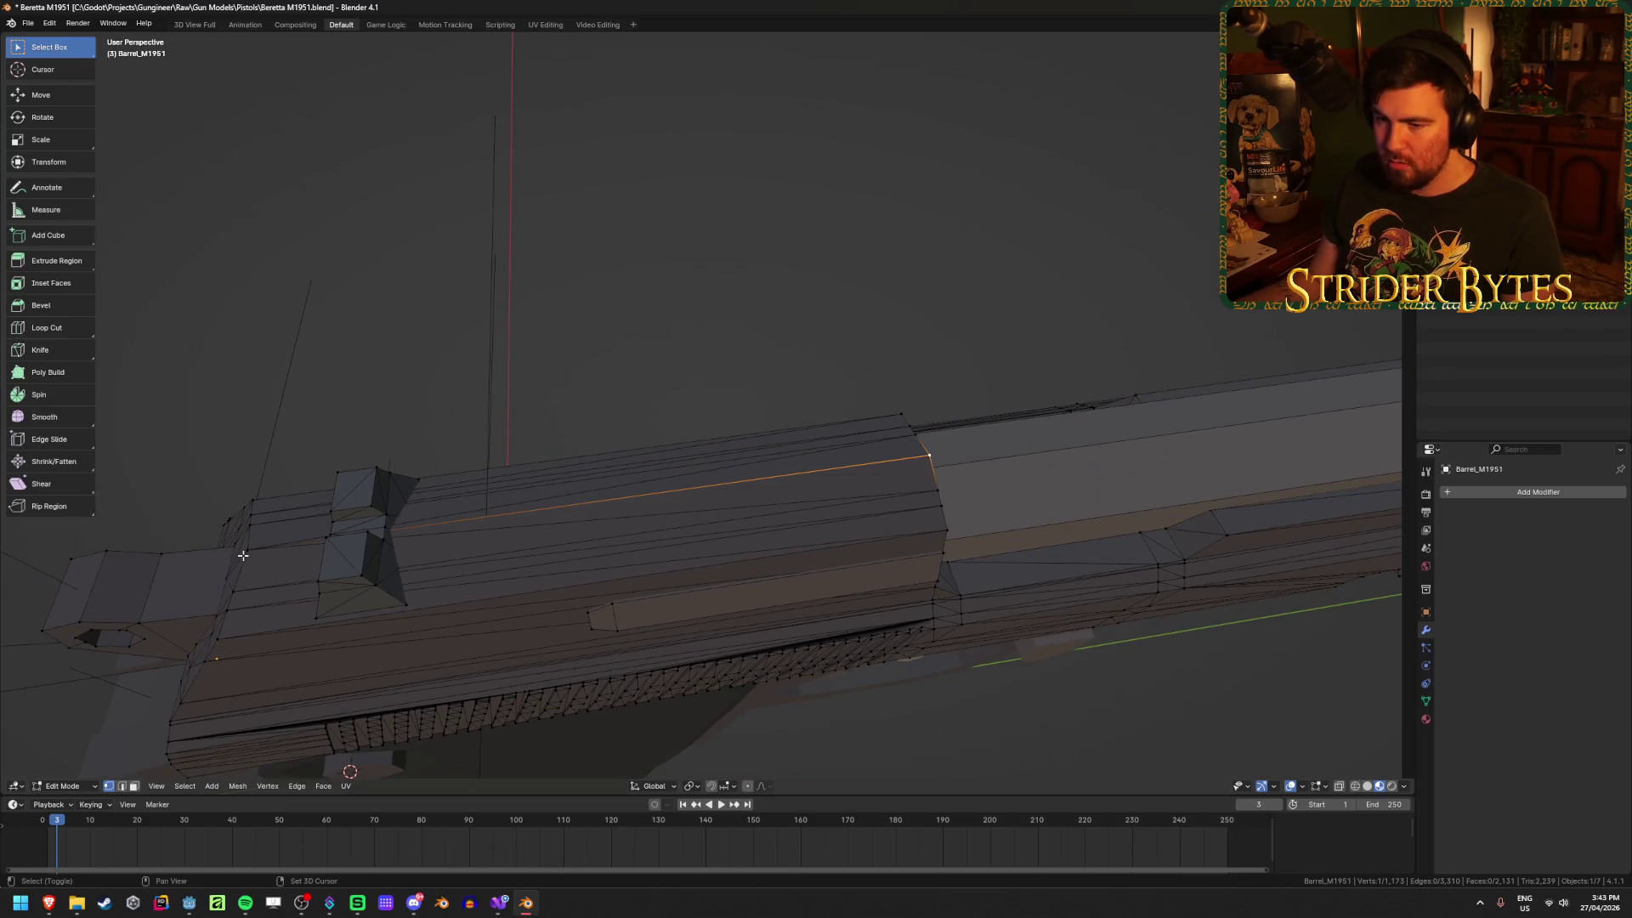
key("Tab")
mouse_move(258, 653)
middle_mouse_down()
mouse_move(544, 646)
mouse_move(503, 544)
mouse_move(554, 562)
mouse_move(862, 247)
mouse_move(816, 357)
mouse_move(828, 378)
middle_mouse_up()
Step: Add a plain-axes empty at the cursor and nudge it along Y
key("shift+a")
mouse_move(553, 564)
left_click(607, 565)
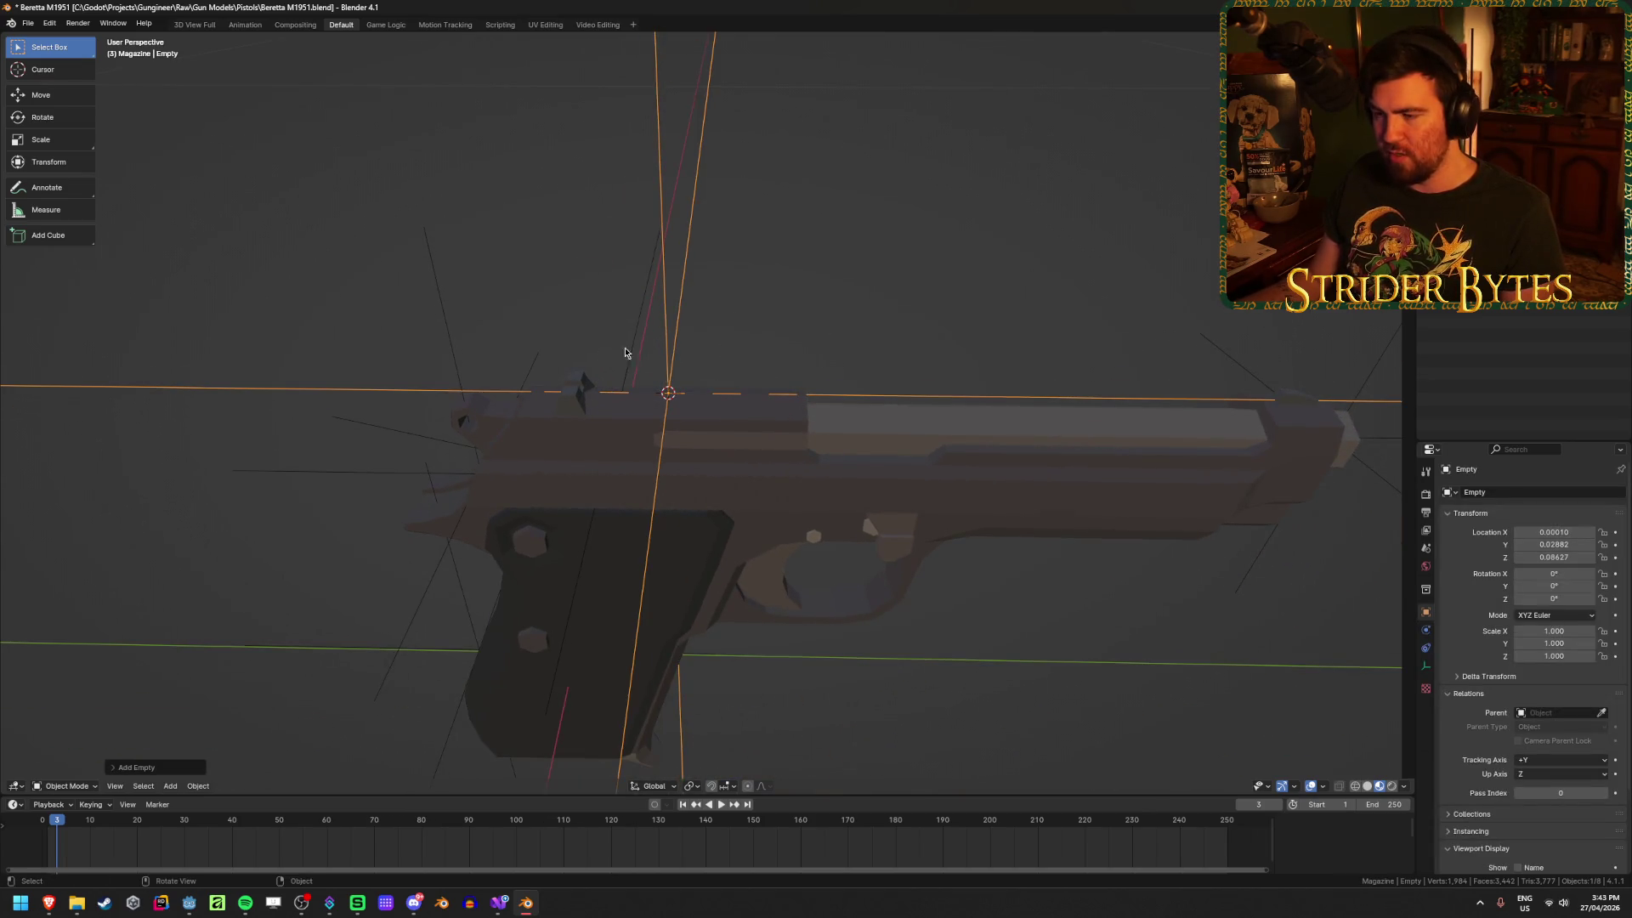
scroll(929, 350, "up", 2)
mouse_move(929, 349)
middle_mouse_down()
mouse_move(984, 273)
mouse_move(859, 375)
mouse_move(893, 493)
middle_mouse_up()
scroll(1006, 246, "down", 2)
key("g")
left_click(947, 248)
Step: Shrink the new empty to about 0.053 scale
scroll(893, 493, "down", 3)
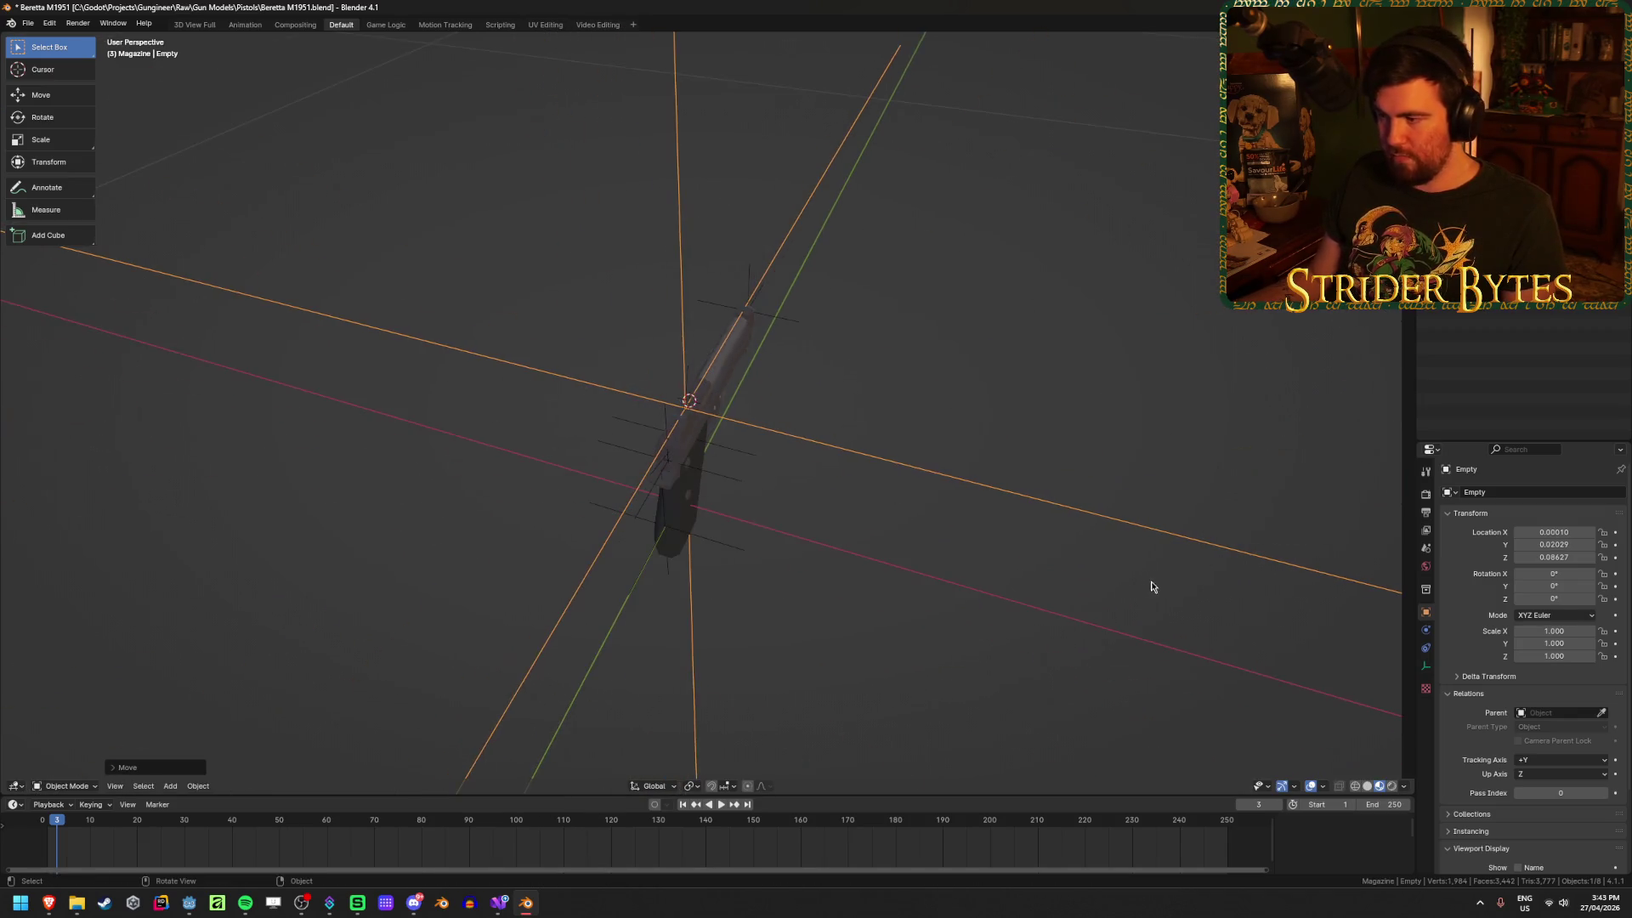
key("s")
left_click(710, 442)
mouse_move(710, 442)
middle_mouse_down()
mouse_move(907, 462)
mouse_move(677, 447)
mouse_move(688, 489)
middle_mouse_up()
key("s")
left_click(992, 455)
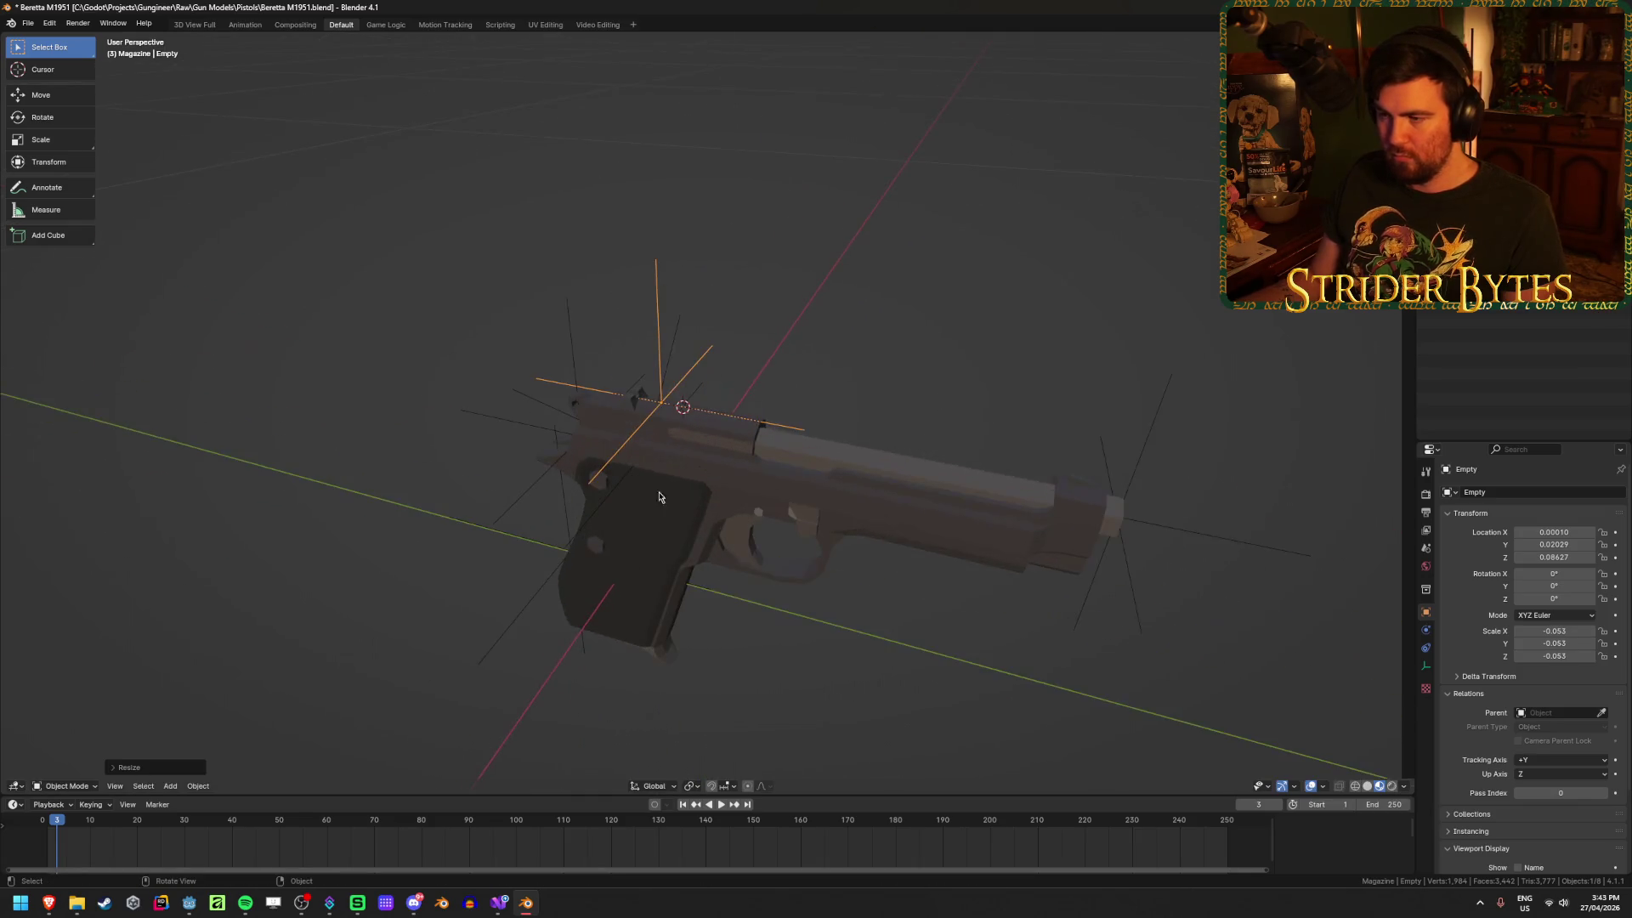
scroll(695, 511, "up", 4)
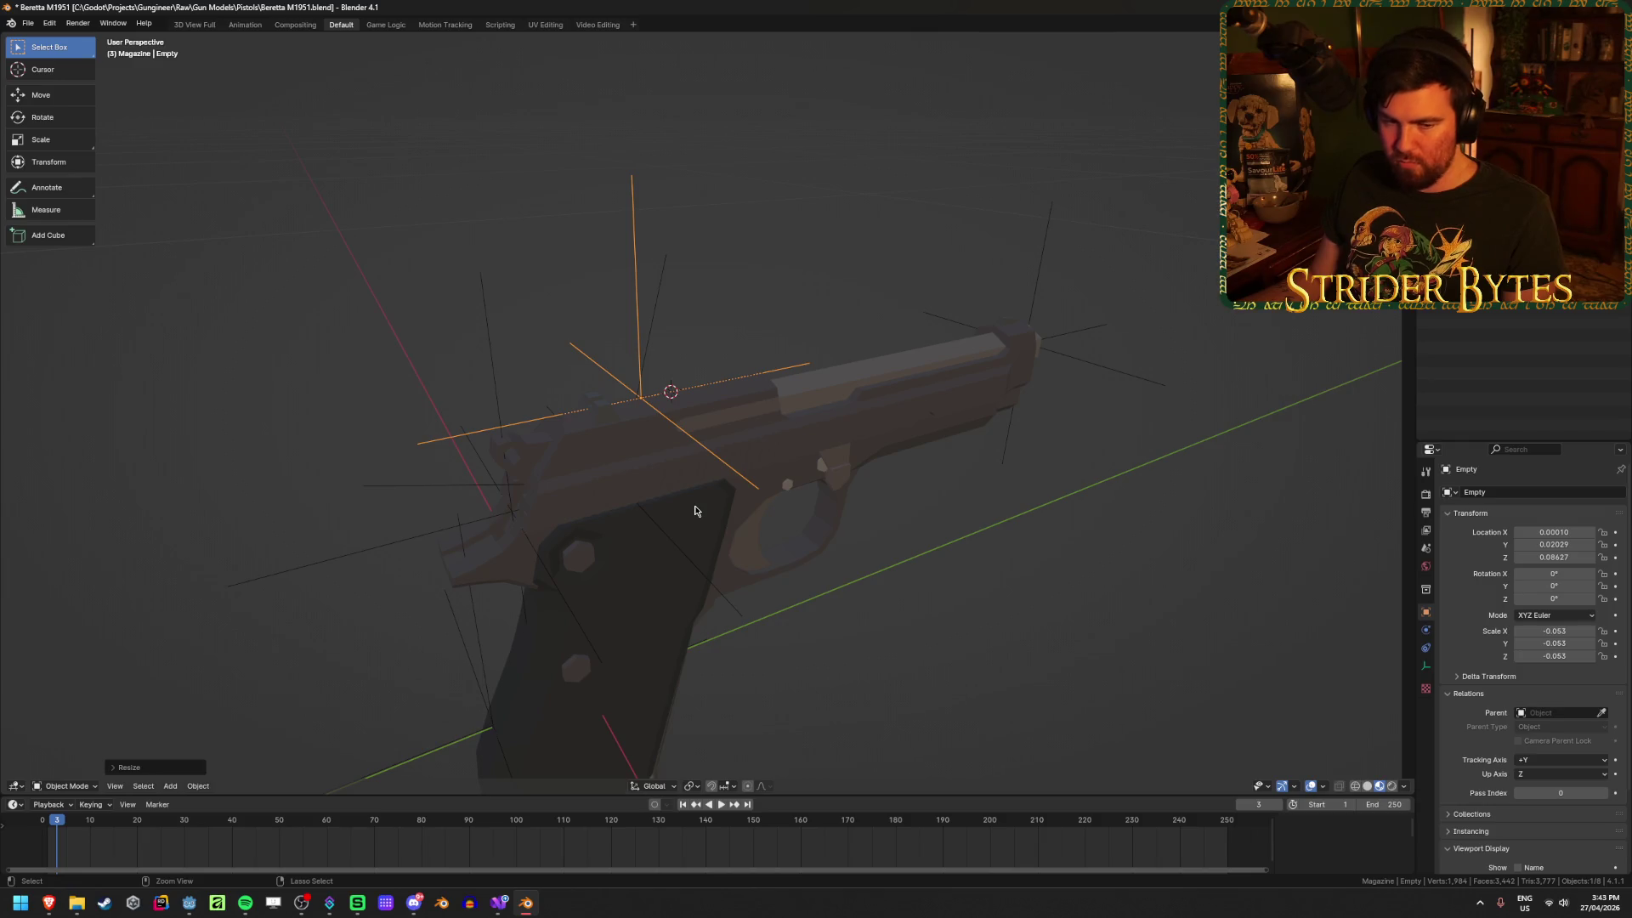
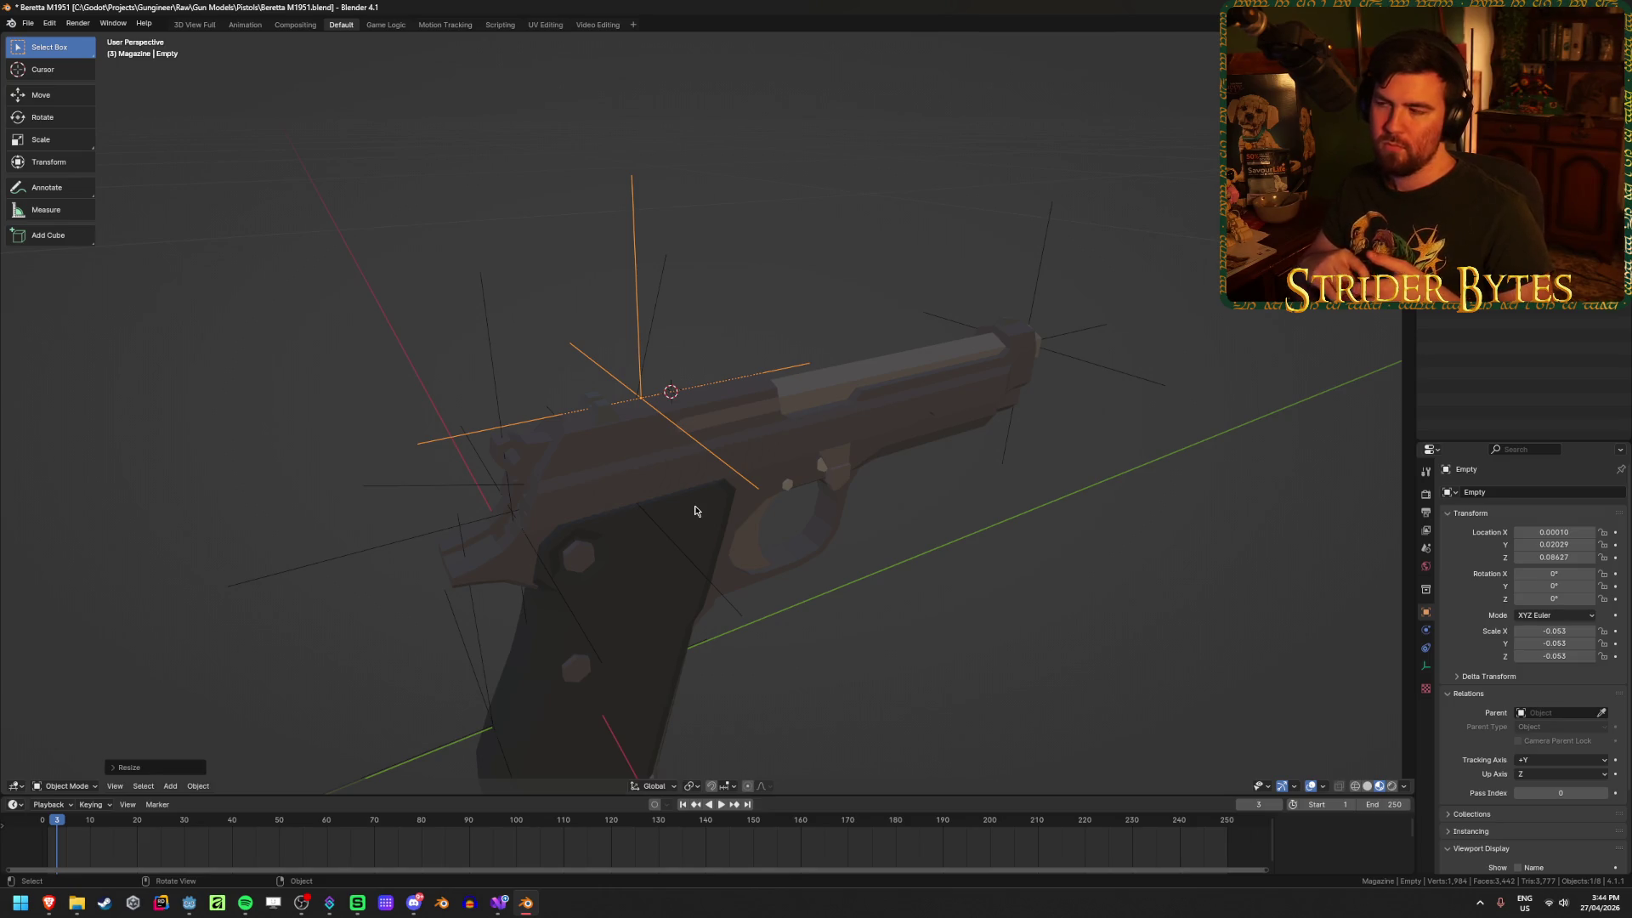
Step: Apply the Magazine collection Empty's scale so it reads 1.000 on all three axes
key("ctrl+a")
left_click(694, 509)
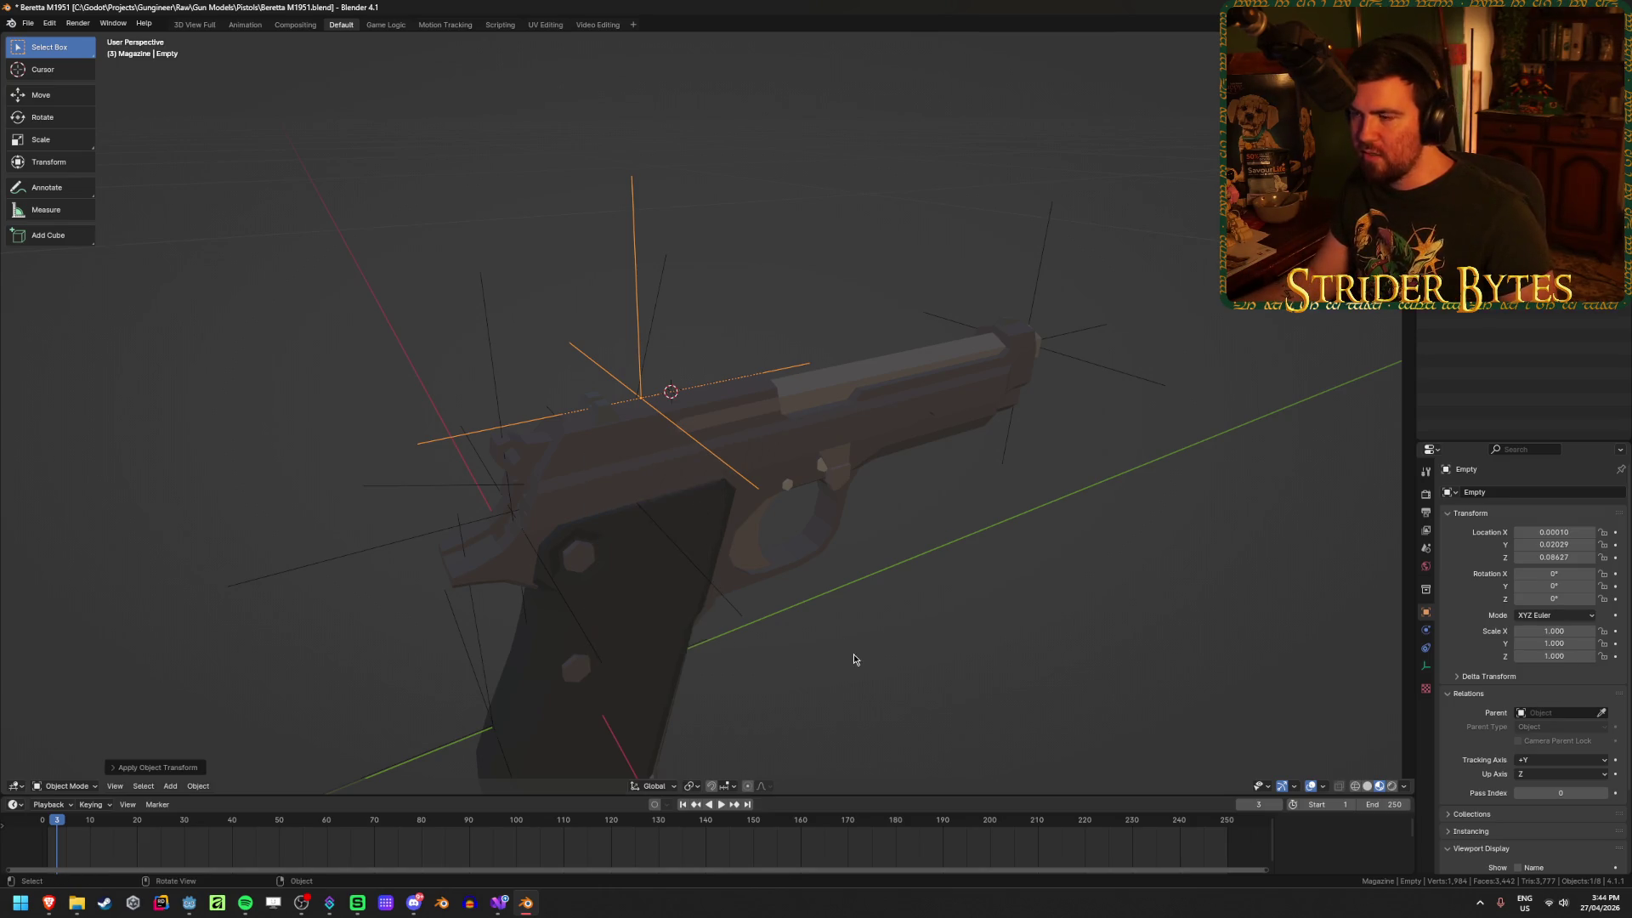
mouse_move(852, 660)
middle_mouse_down()
mouse_move(794, 671)
mouse_move(853, 456)
mouse_move(763, 463)
middle_mouse_up()
scroll(763, 462, "up", 3)
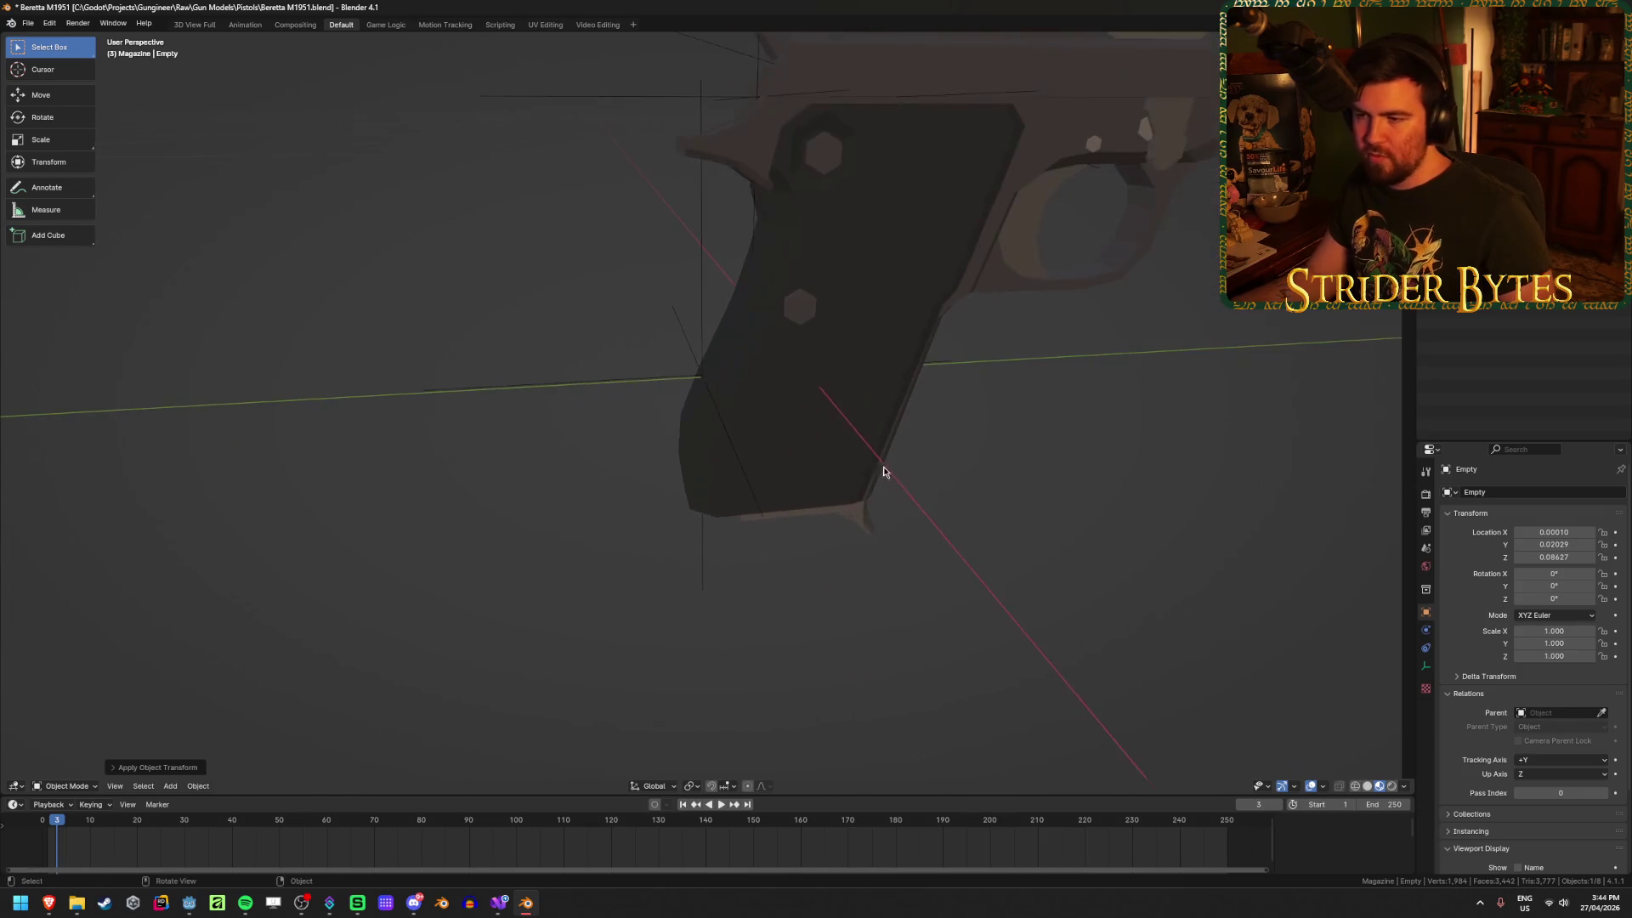
Step: Select StockAttach and try sliding it along Y, leaving it at the rear of the grip
left_click(690, 393)
scroll(685, 417, "up", 2)
middle_click_drag(681, 430, 675, 425)
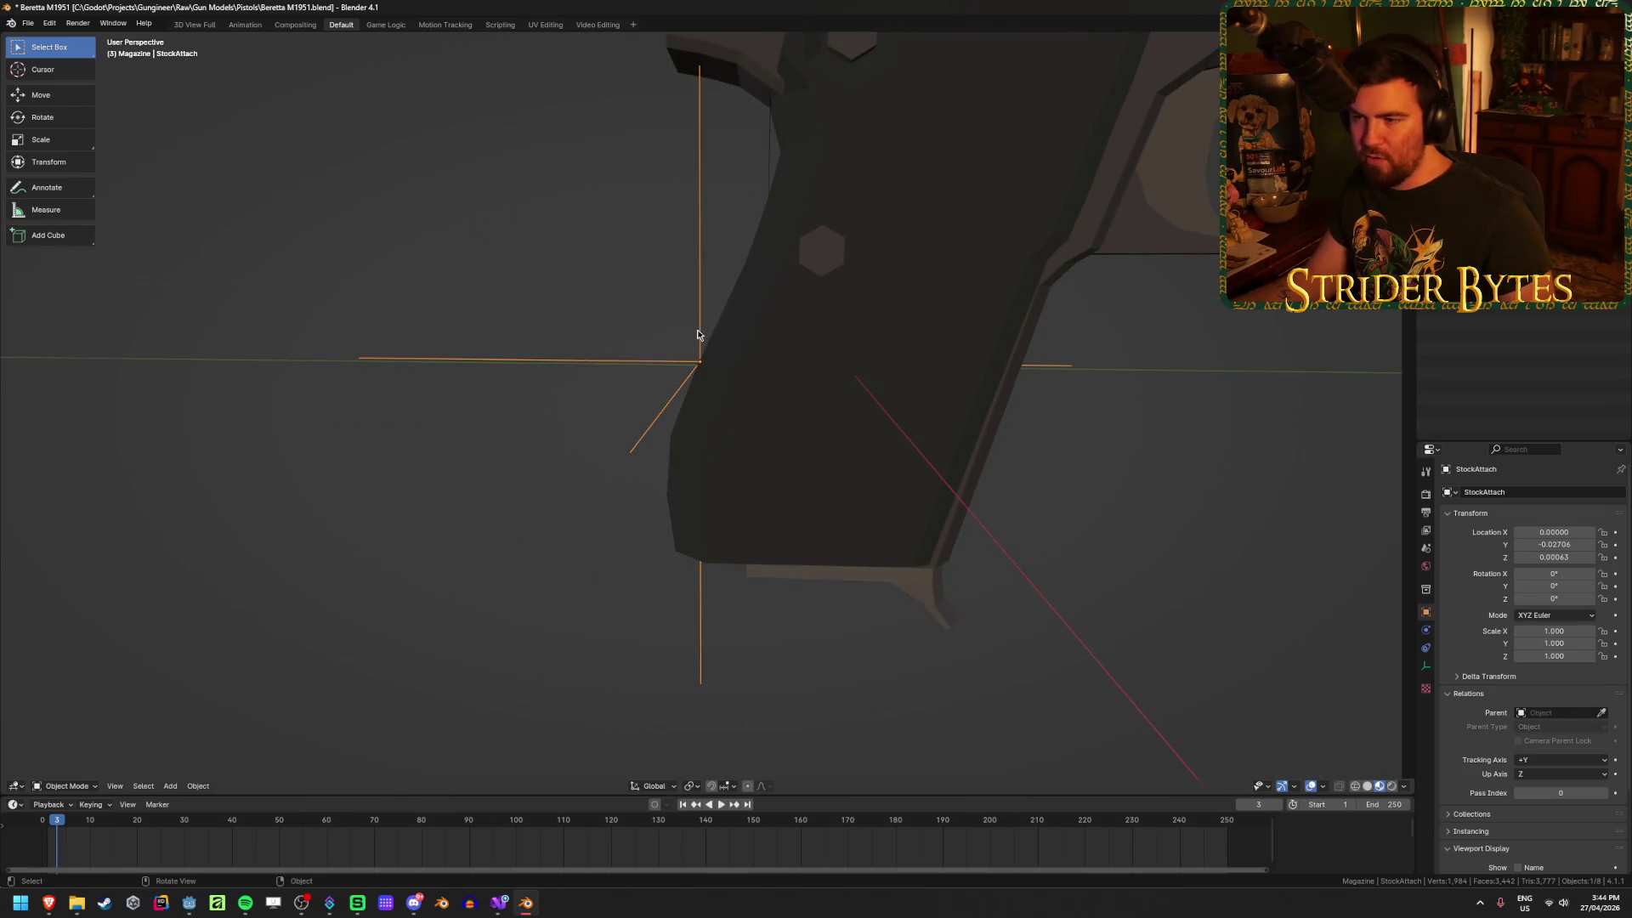
middle_click_drag(695, 344, 722, 374)
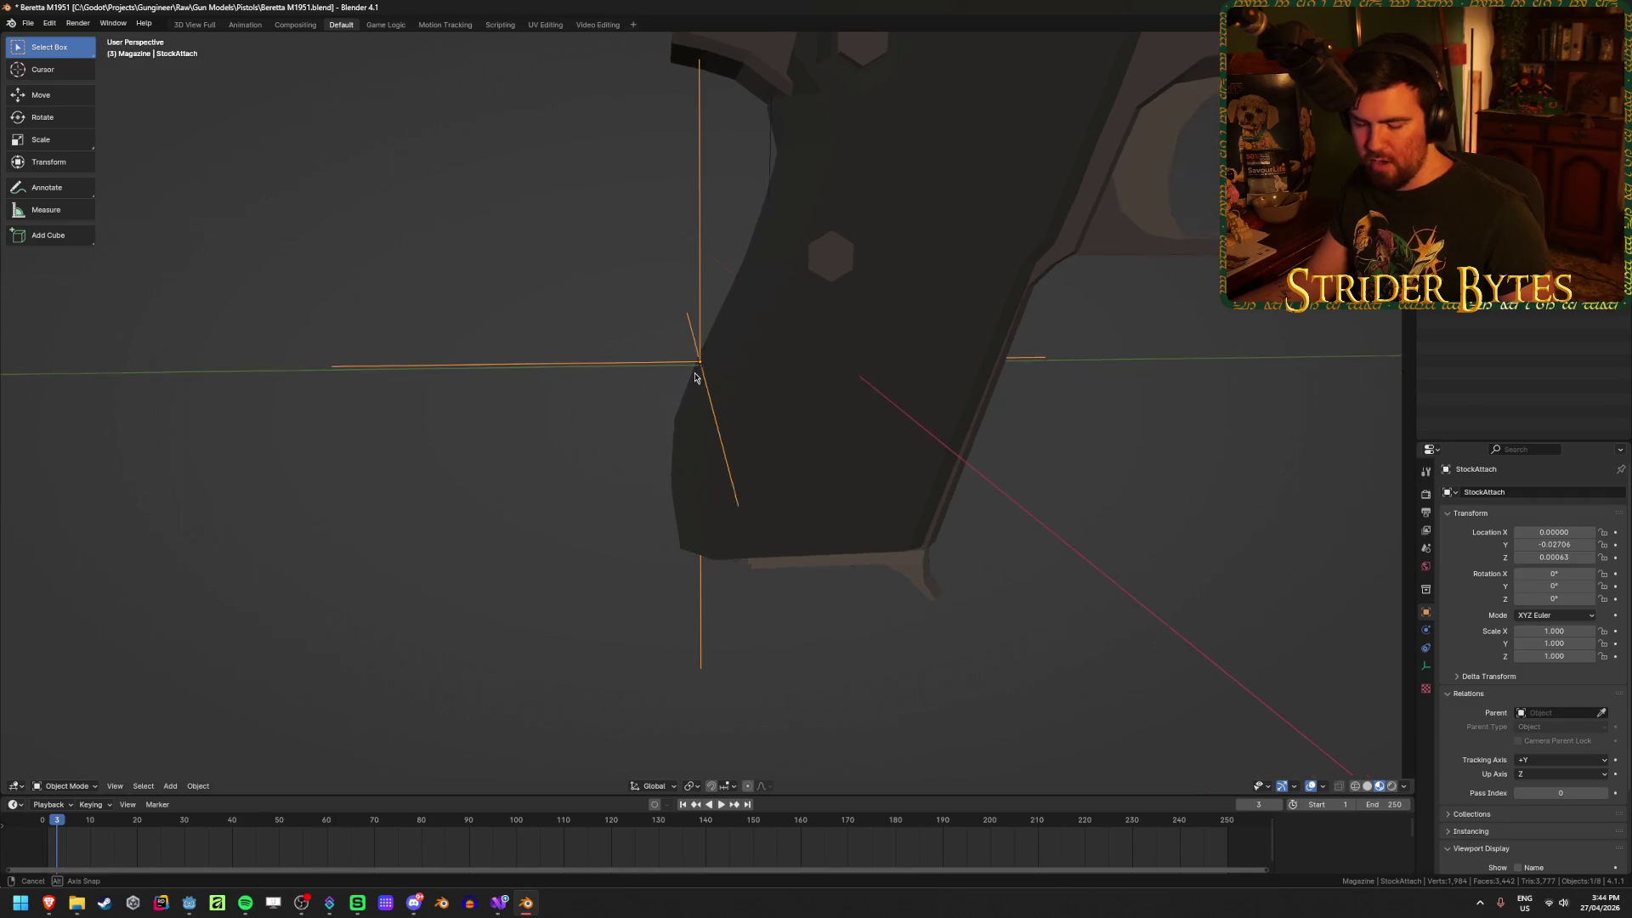
key("g")
key("y")
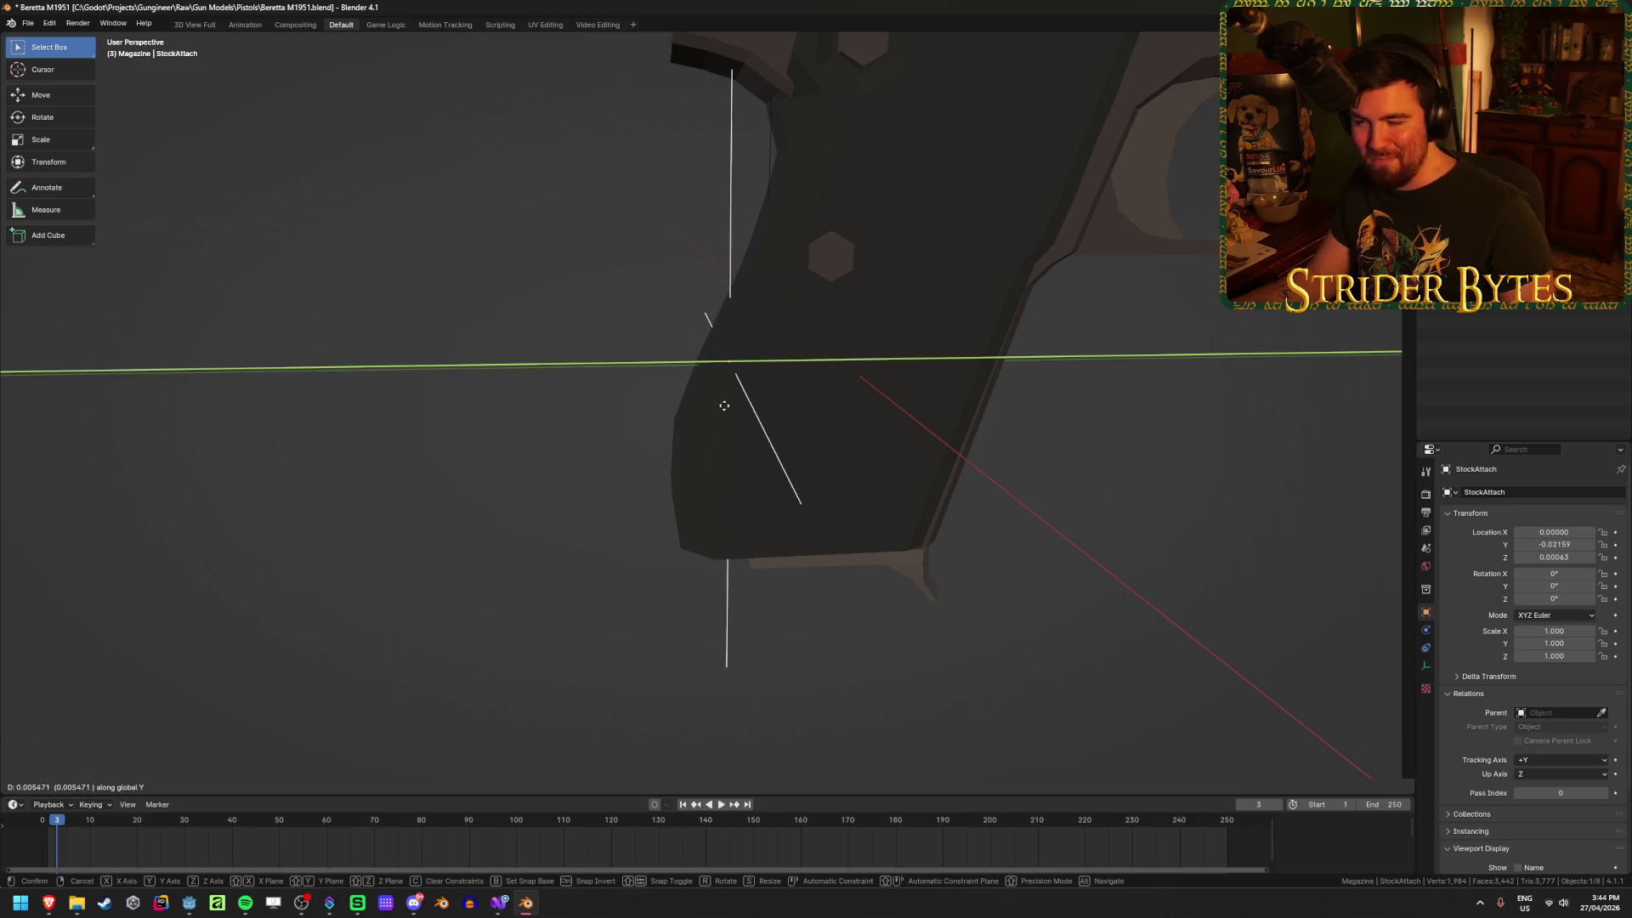
left_click(718, 412)
scroll(495, 579, "down", 3)
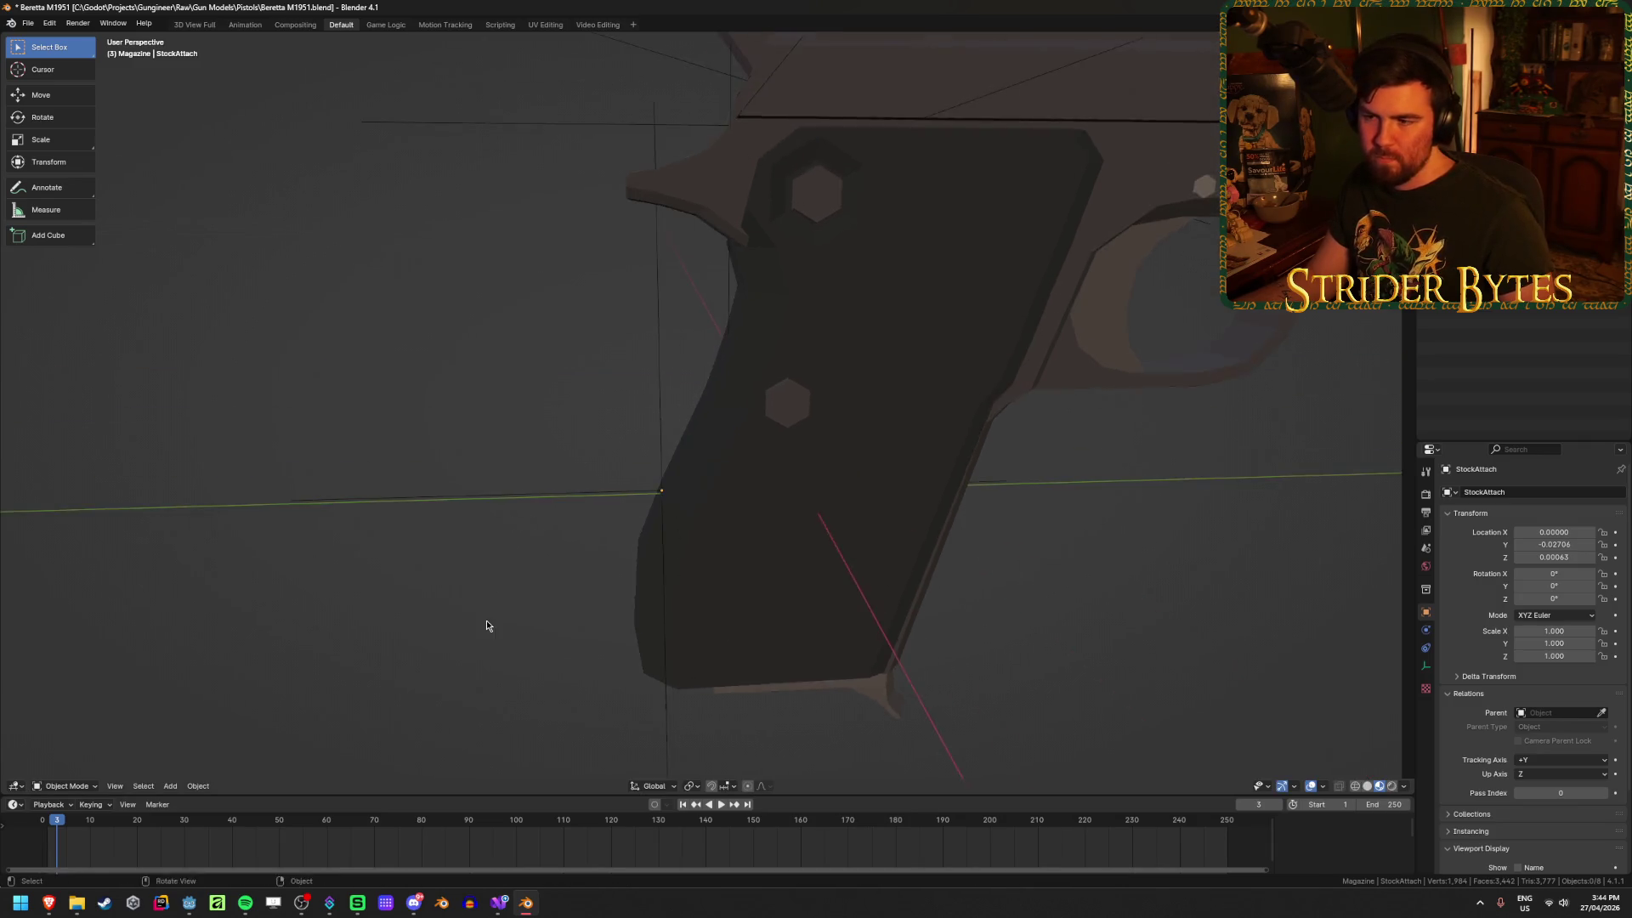
middle_click_drag(486, 623, 488, 583)
scroll(629, 513, "up", 3)
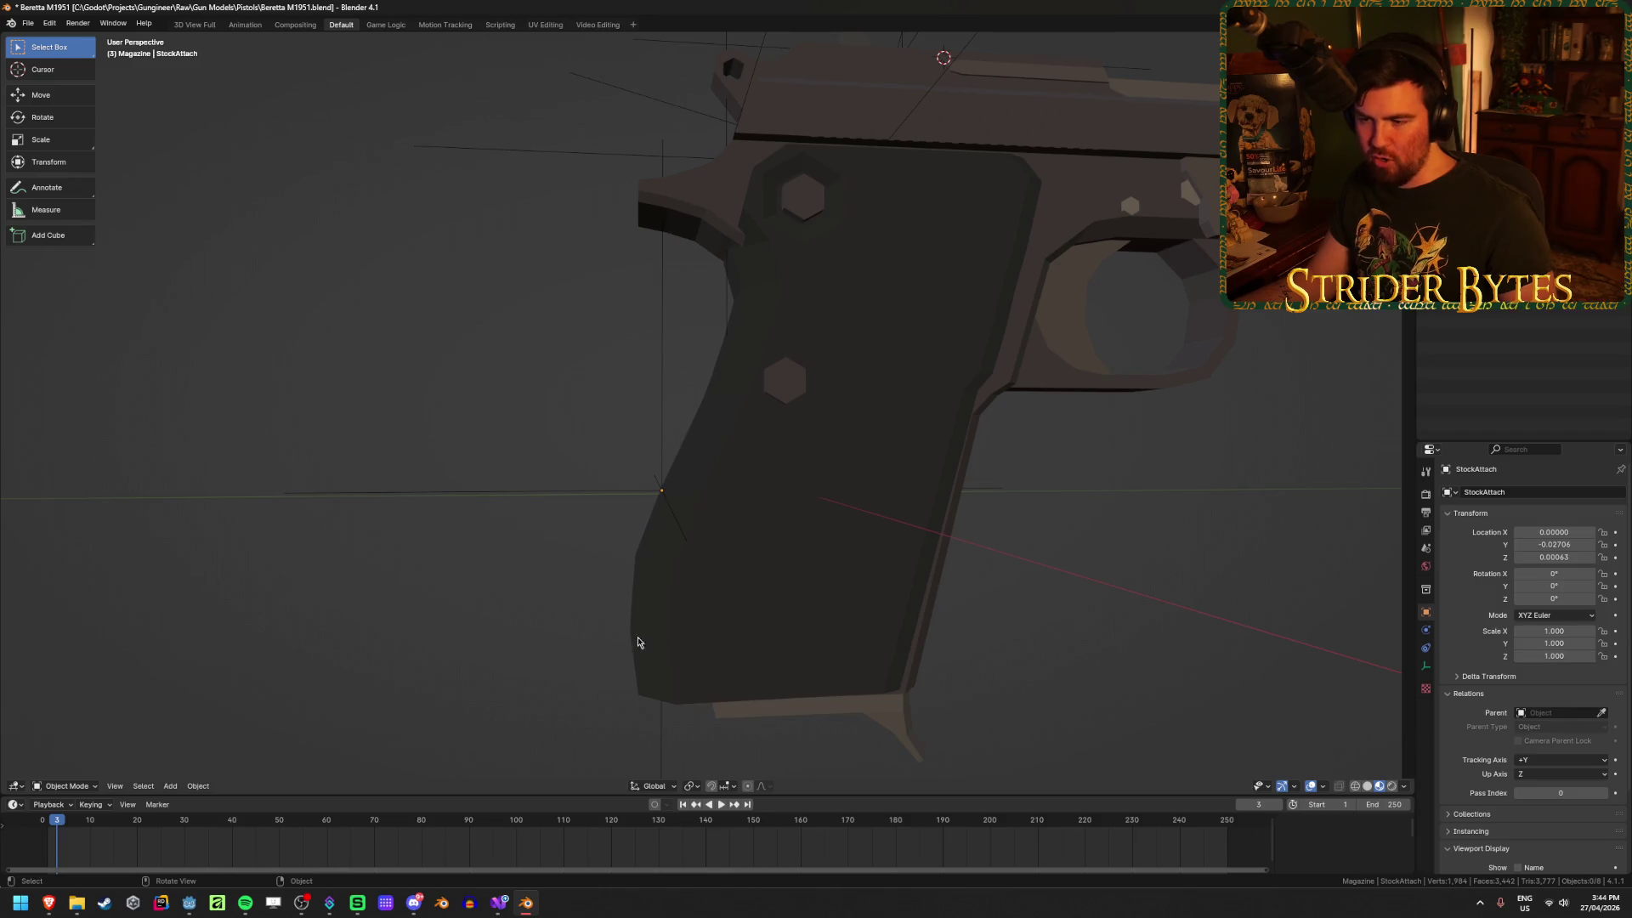
scroll(656, 504, "down", 3)
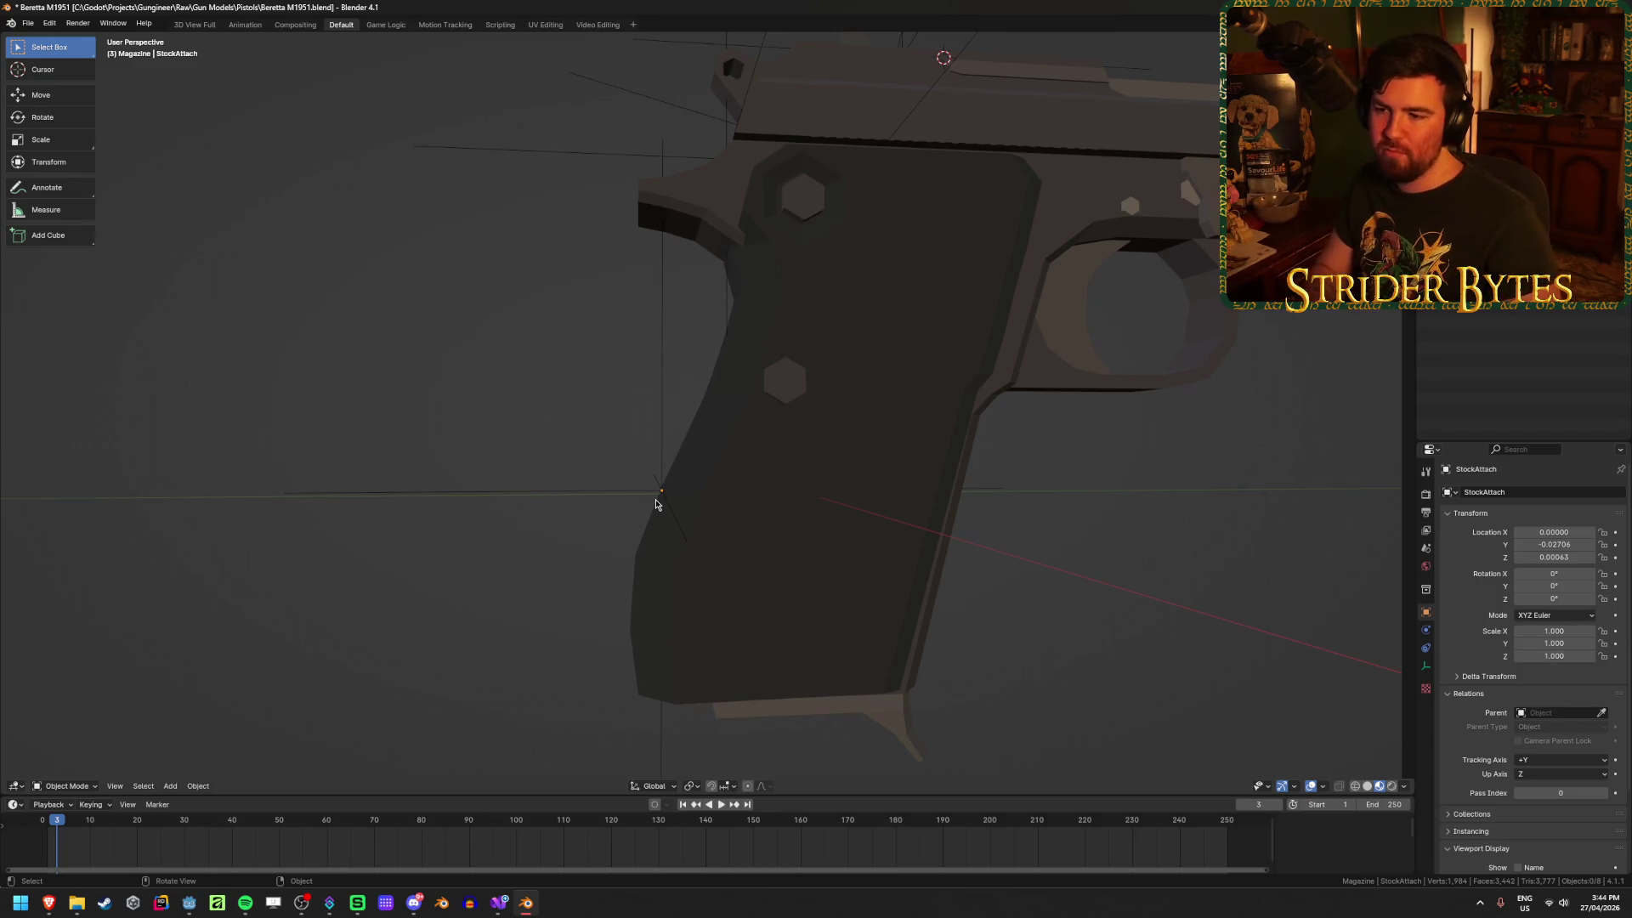
scroll(655, 504, "up", 3)
middle_click_drag(572, 557, 557, 646)
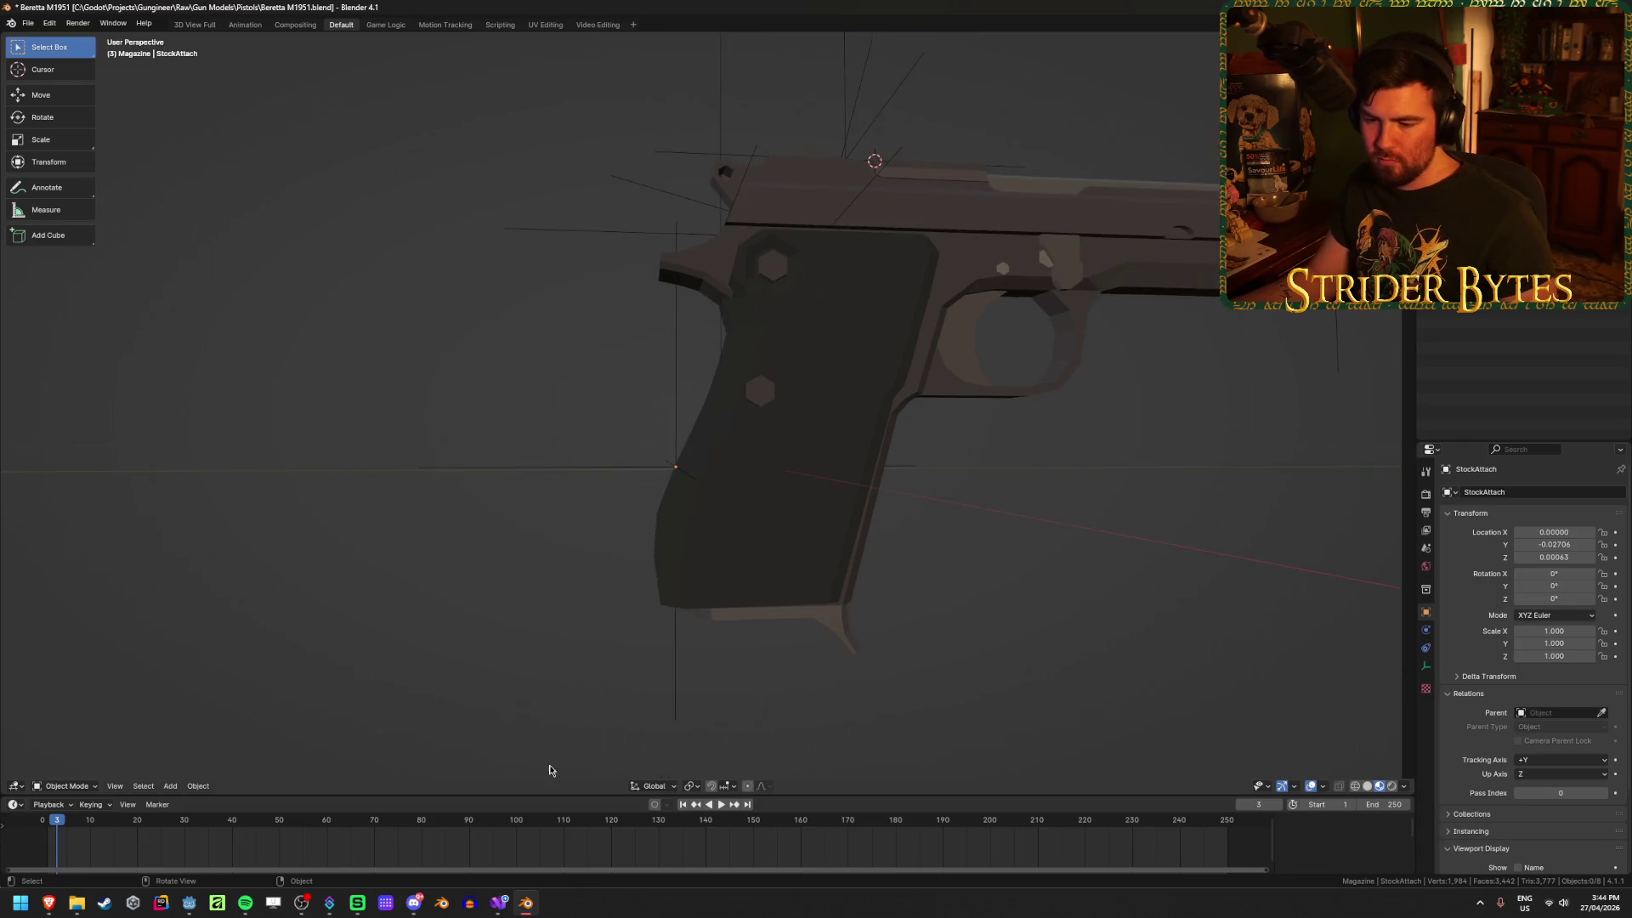
Step: Open M16.blend, then paste the copied M16 stock into the Beretta scene
right_click(531, 914)
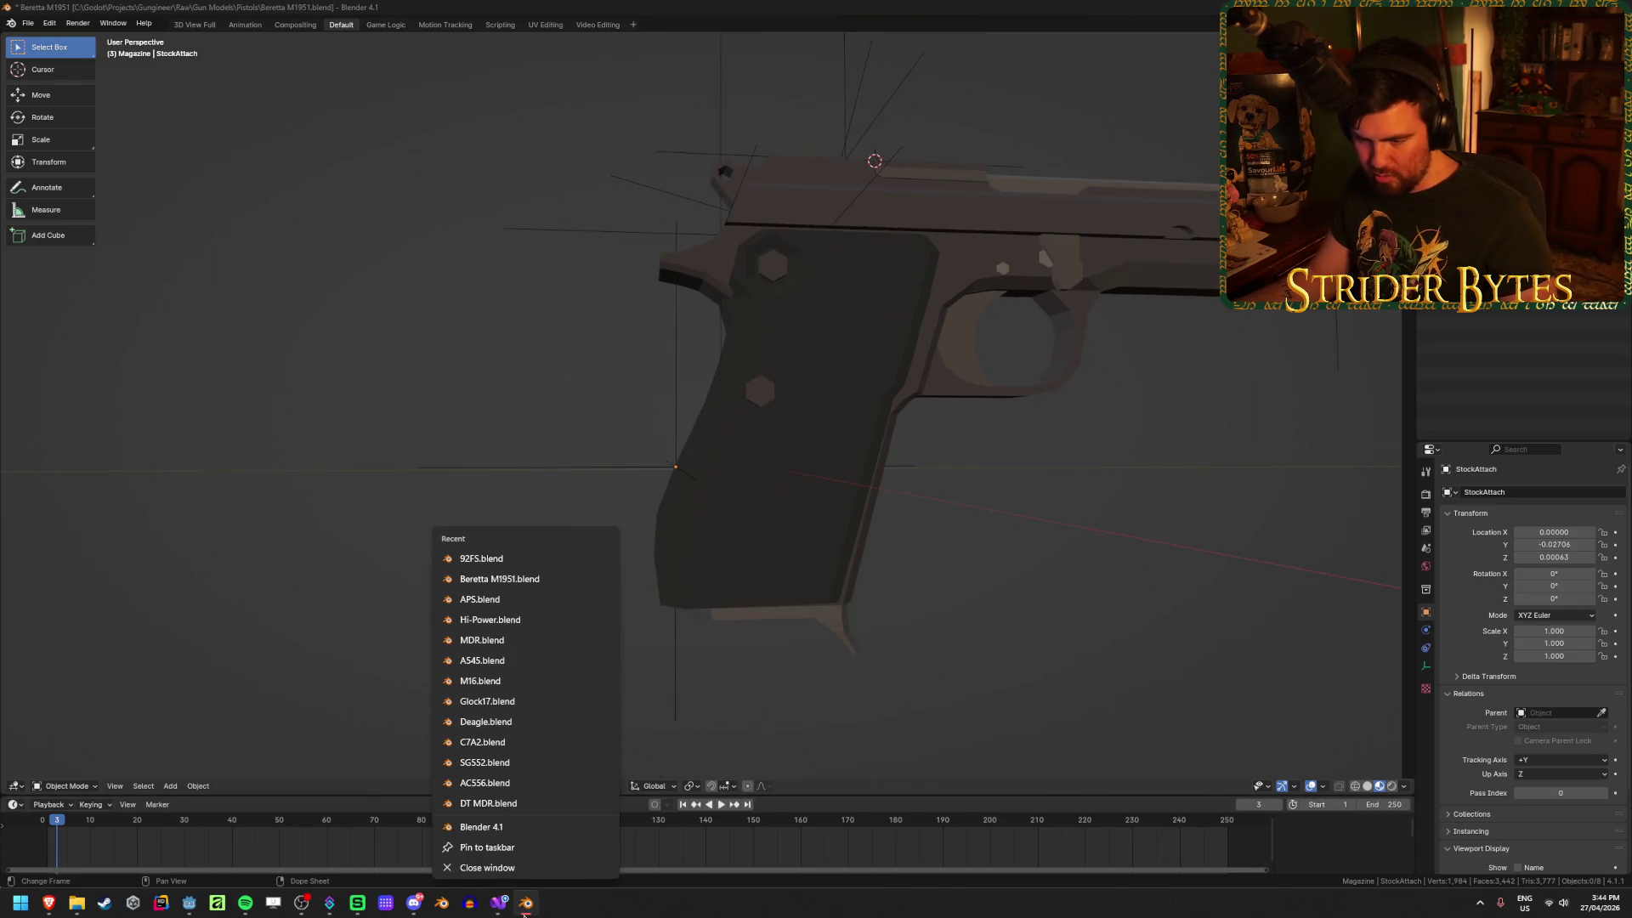
left_click(515, 685)
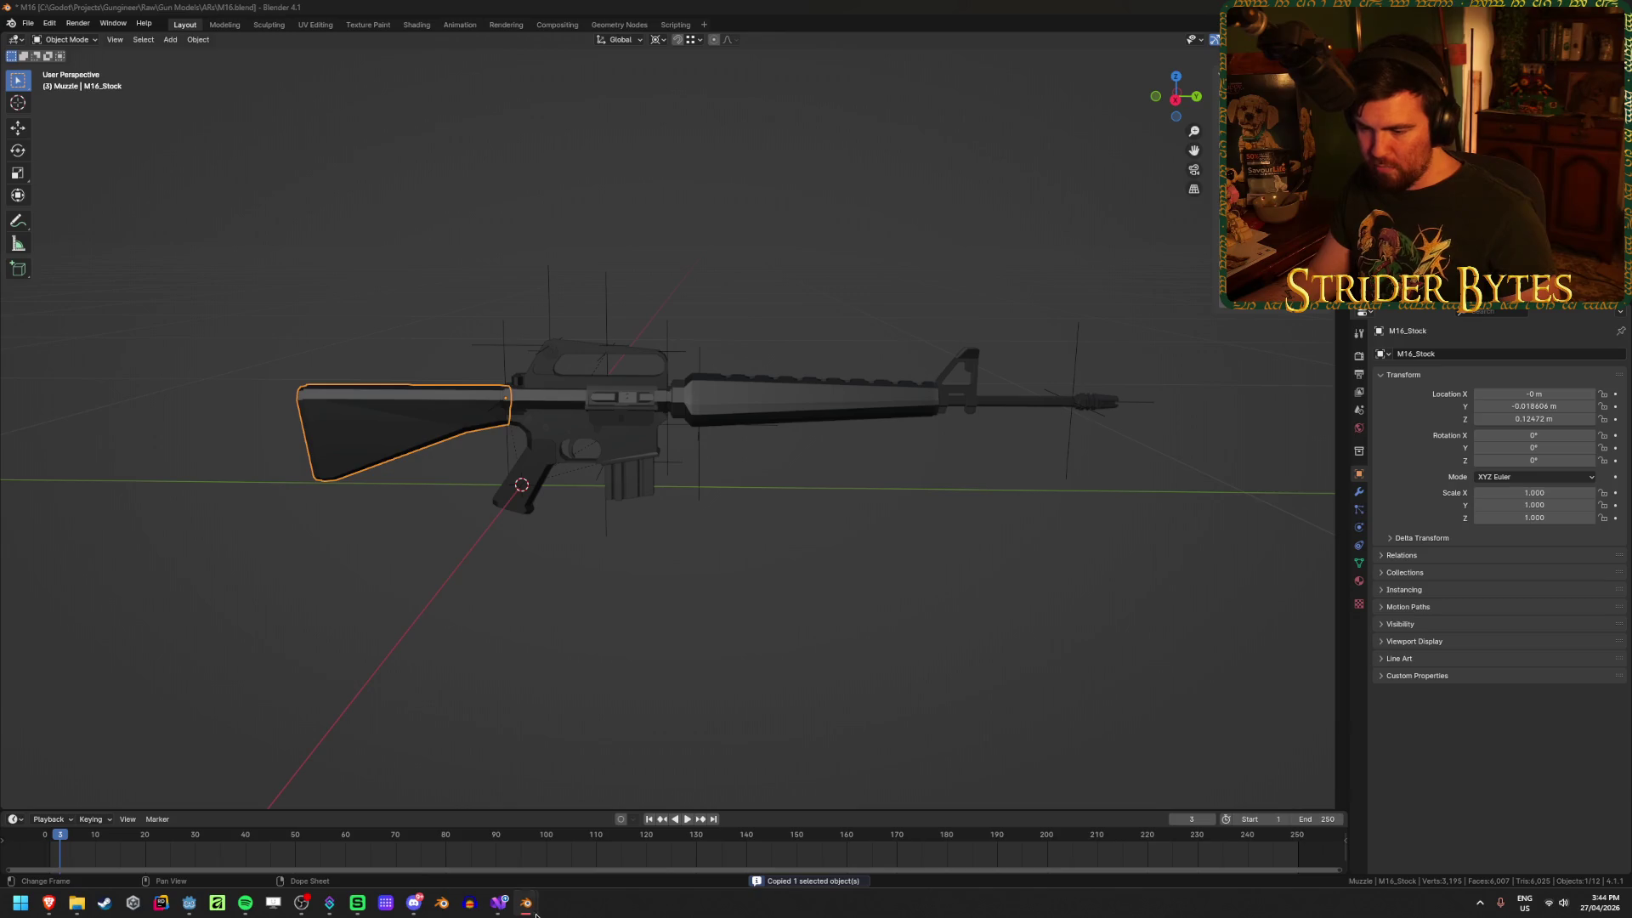
mouse_move(526, 903)
left_click(498, 825)
key("ctrl+v")
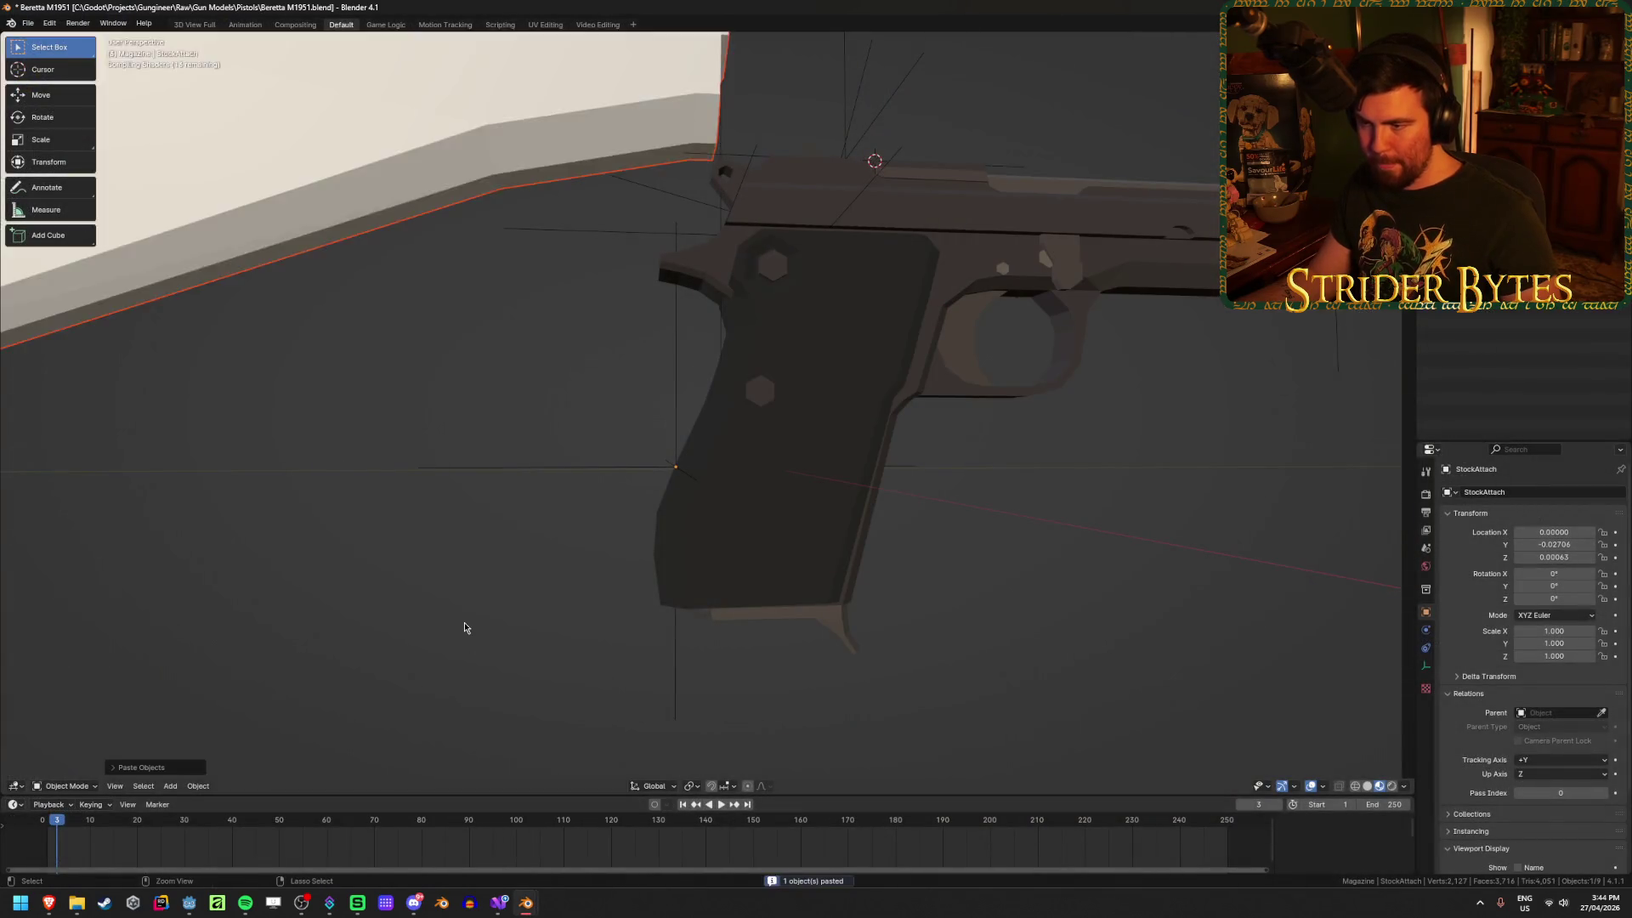
Step: Snap the 3D cursor to the grip's StockAttach point
scroll(464, 627, "down", 2)
left_click(476, 223)
mouse_move(477, 458)
middle_mouse_down()
mouse_move(445, 485)
mouse_move(486, 480)
middle_mouse_up()
left_click(630, 451)
key("shift+s")
left_click(627, 521)
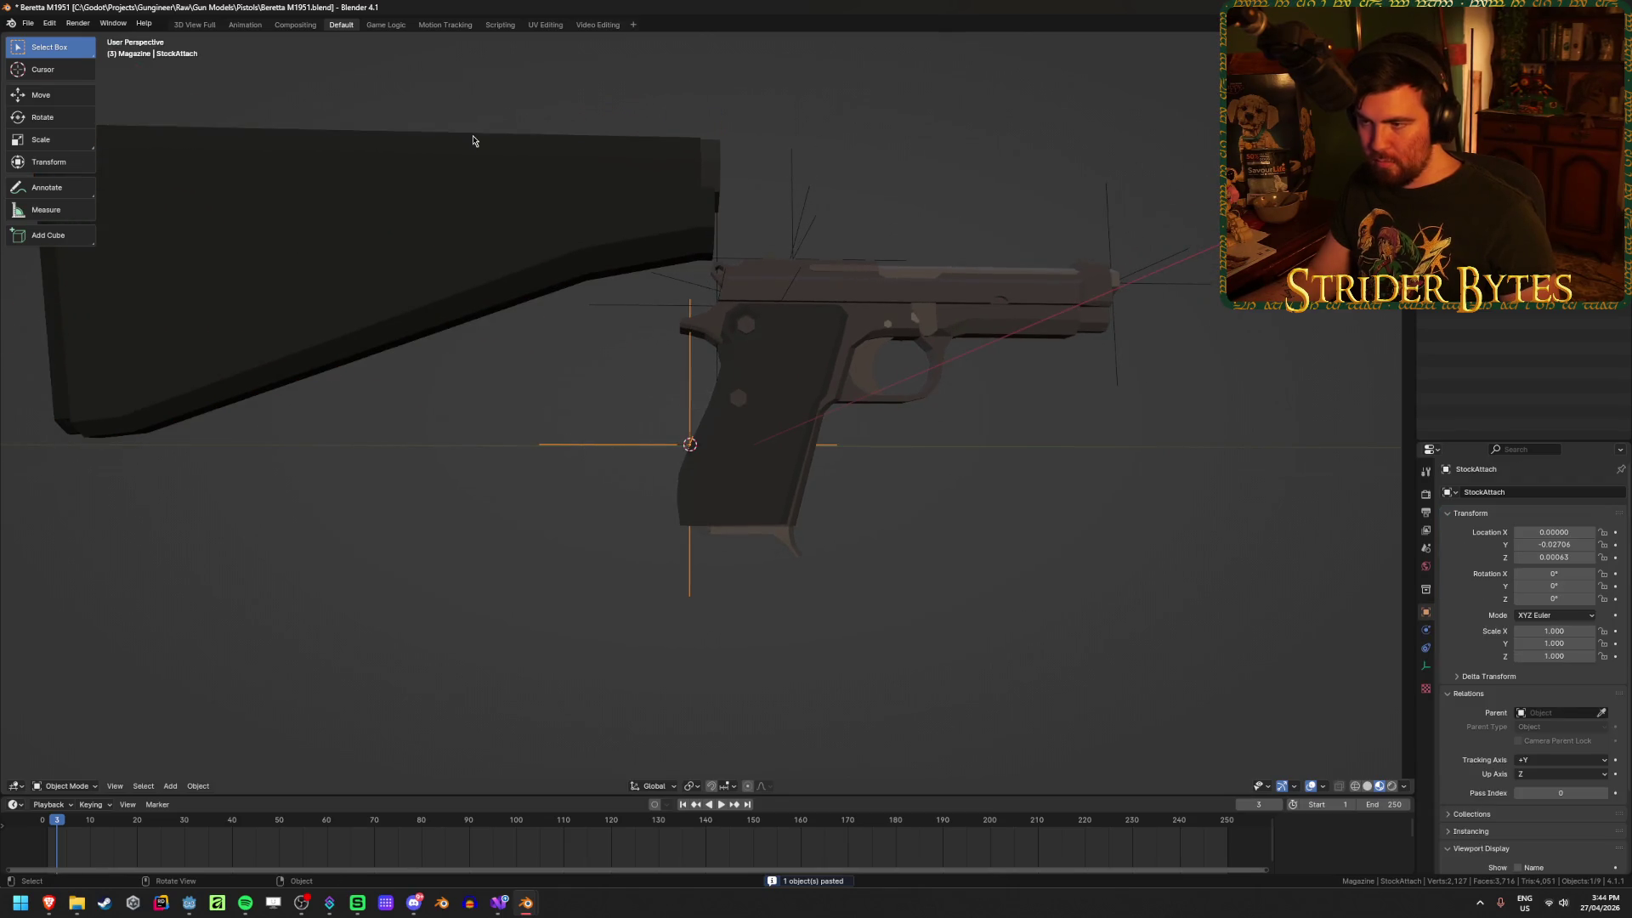
Step: Snap the M16 stock onto the 3D cursor at the back of the grip
left_click(478, 244)
key("shift+s")
left_click(472, 185)
scroll(564, 660, "up", 5)
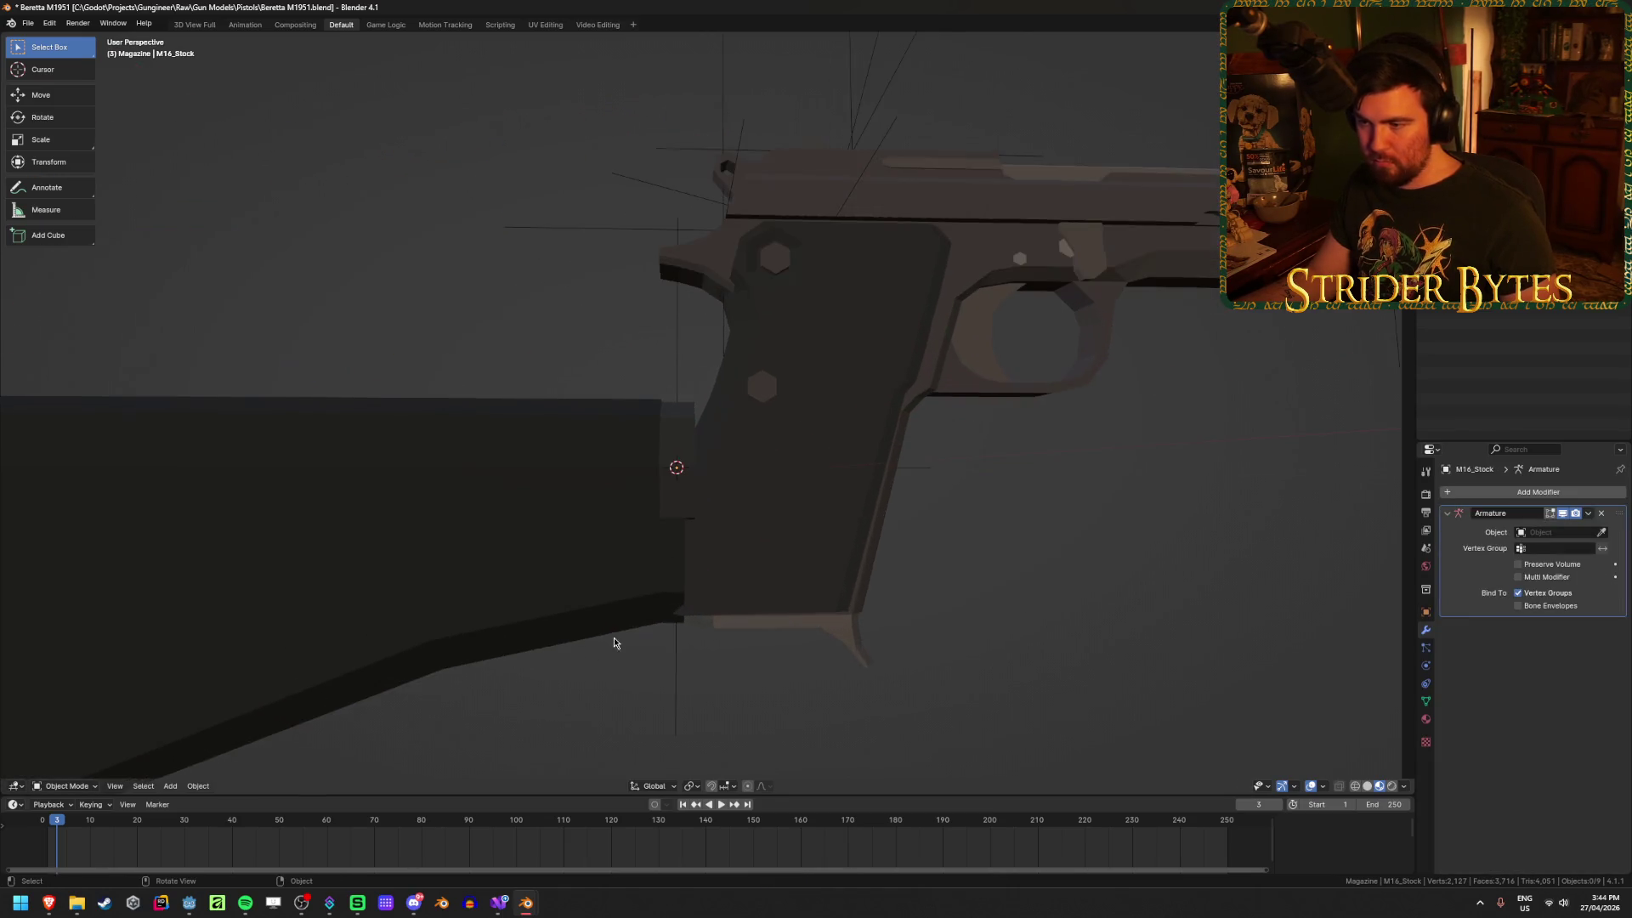
mouse_move(677, 561)
middle_mouse_down()
mouse_move(695, 575)
mouse_move(669, 550)
mouse_move(703, 561)
mouse_move(697, 539)
mouse_move(823, 522)
mouse_move(550, 547)
mouse_move(644, 492)
middle_mouse_up()
scroll(688, 525, "up", 3)
scroll(688, 526, "down", 6)
scroll(643, 499, "up", 5)
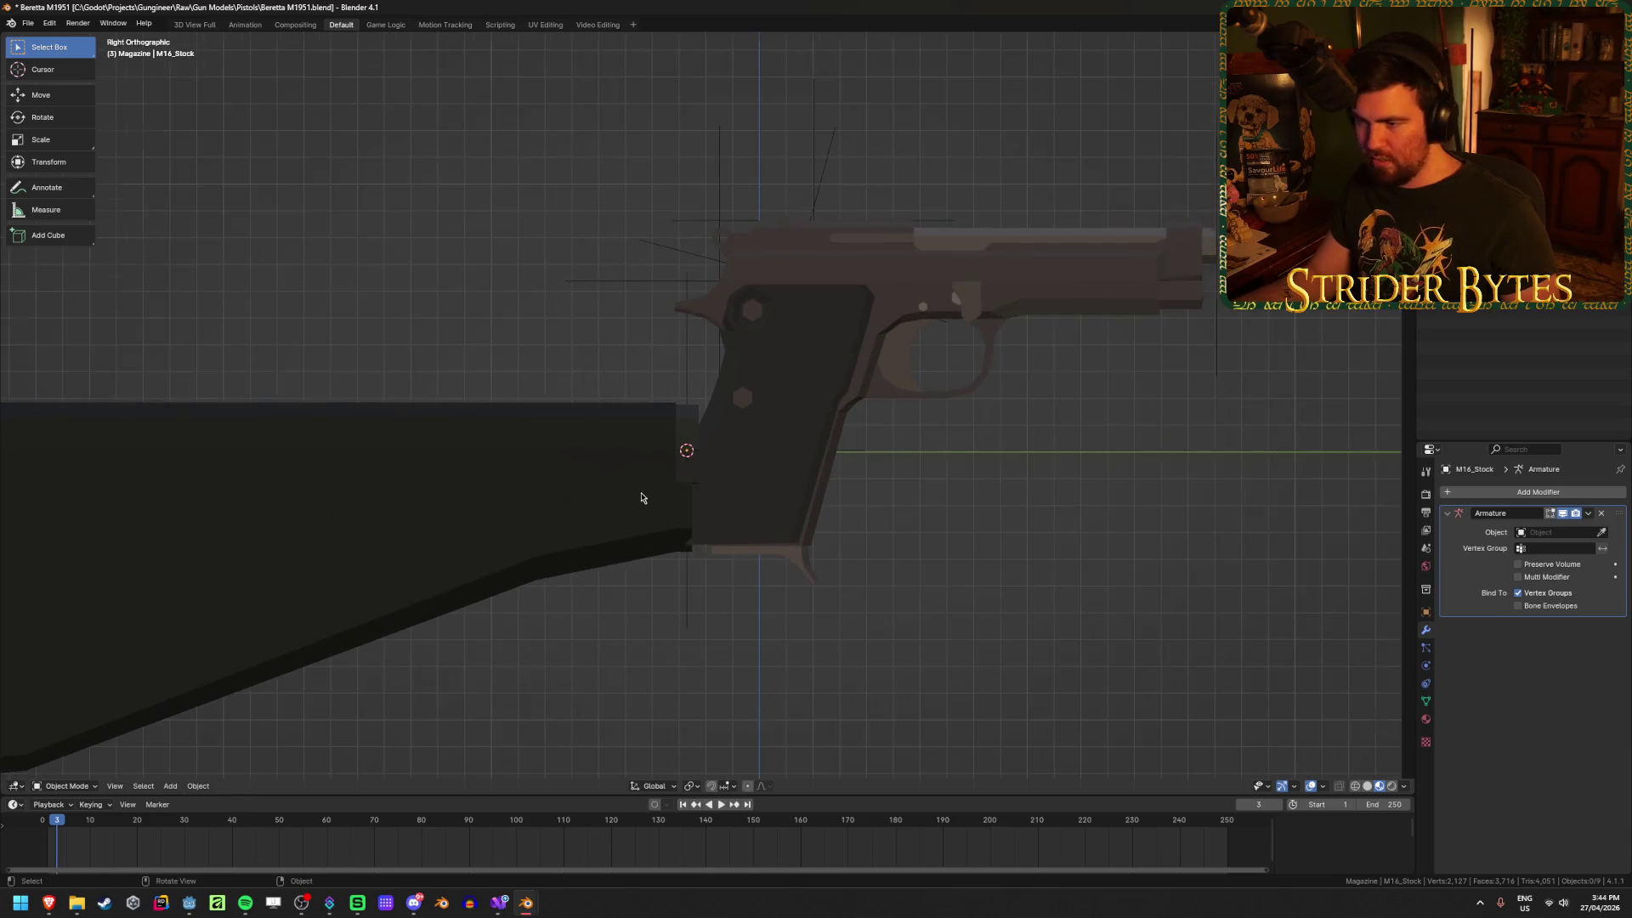
scroll(685, 425, "up", 5)
scroll(685, 346, "down", 5)
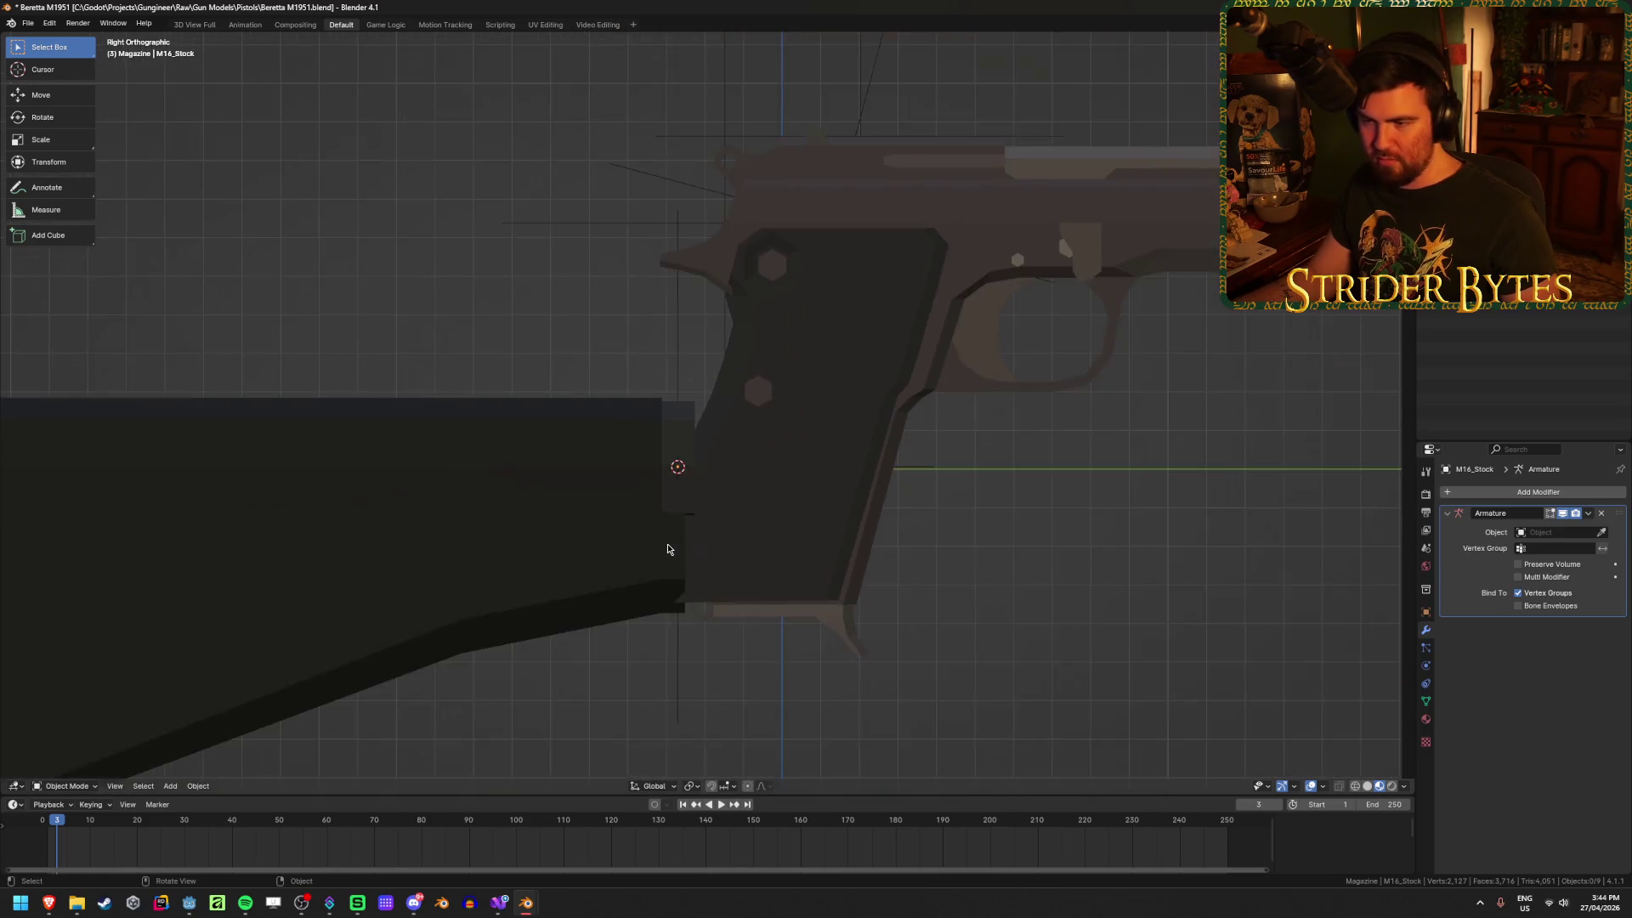
mouse_move(589, 575)
middle_mouse_down()
mouse_move(522, 593)
mouse_move(572, 575)
mouse_move(583, 620)
mouse_move(606, 616)
mouse_move(626, 462)
middle_mouse_up()
scroll(612, 595, "down", 4)
Step: Slide the stock along Y to test the fit, then undo the adjustment
left_click(626, 463)
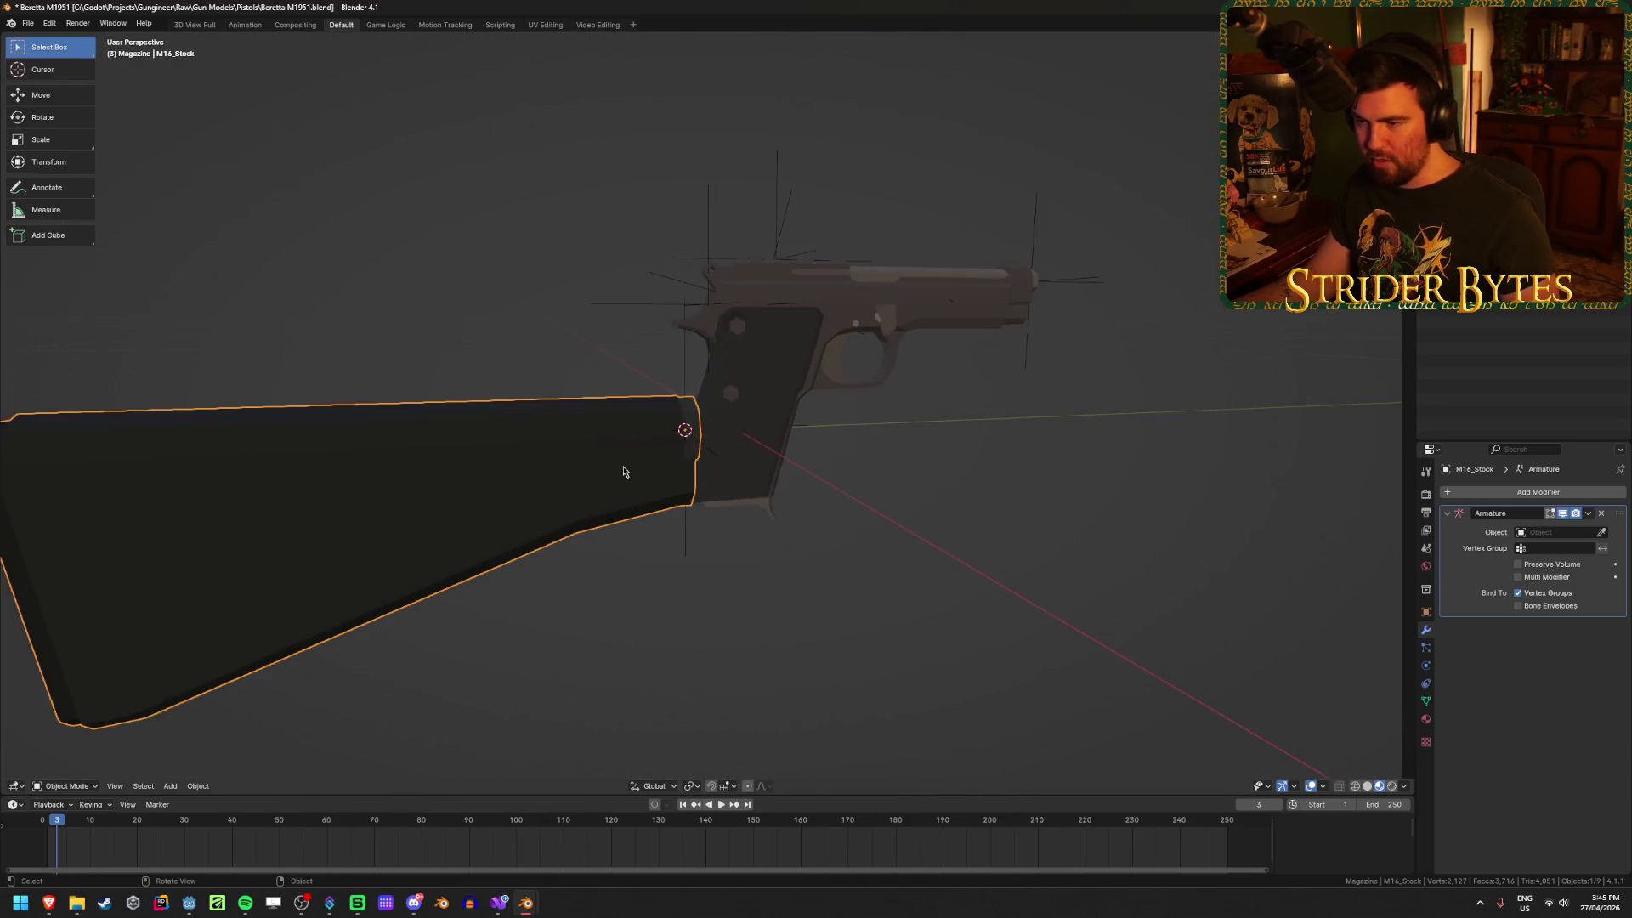
key("g")
key("y")
left_click(622, 462)
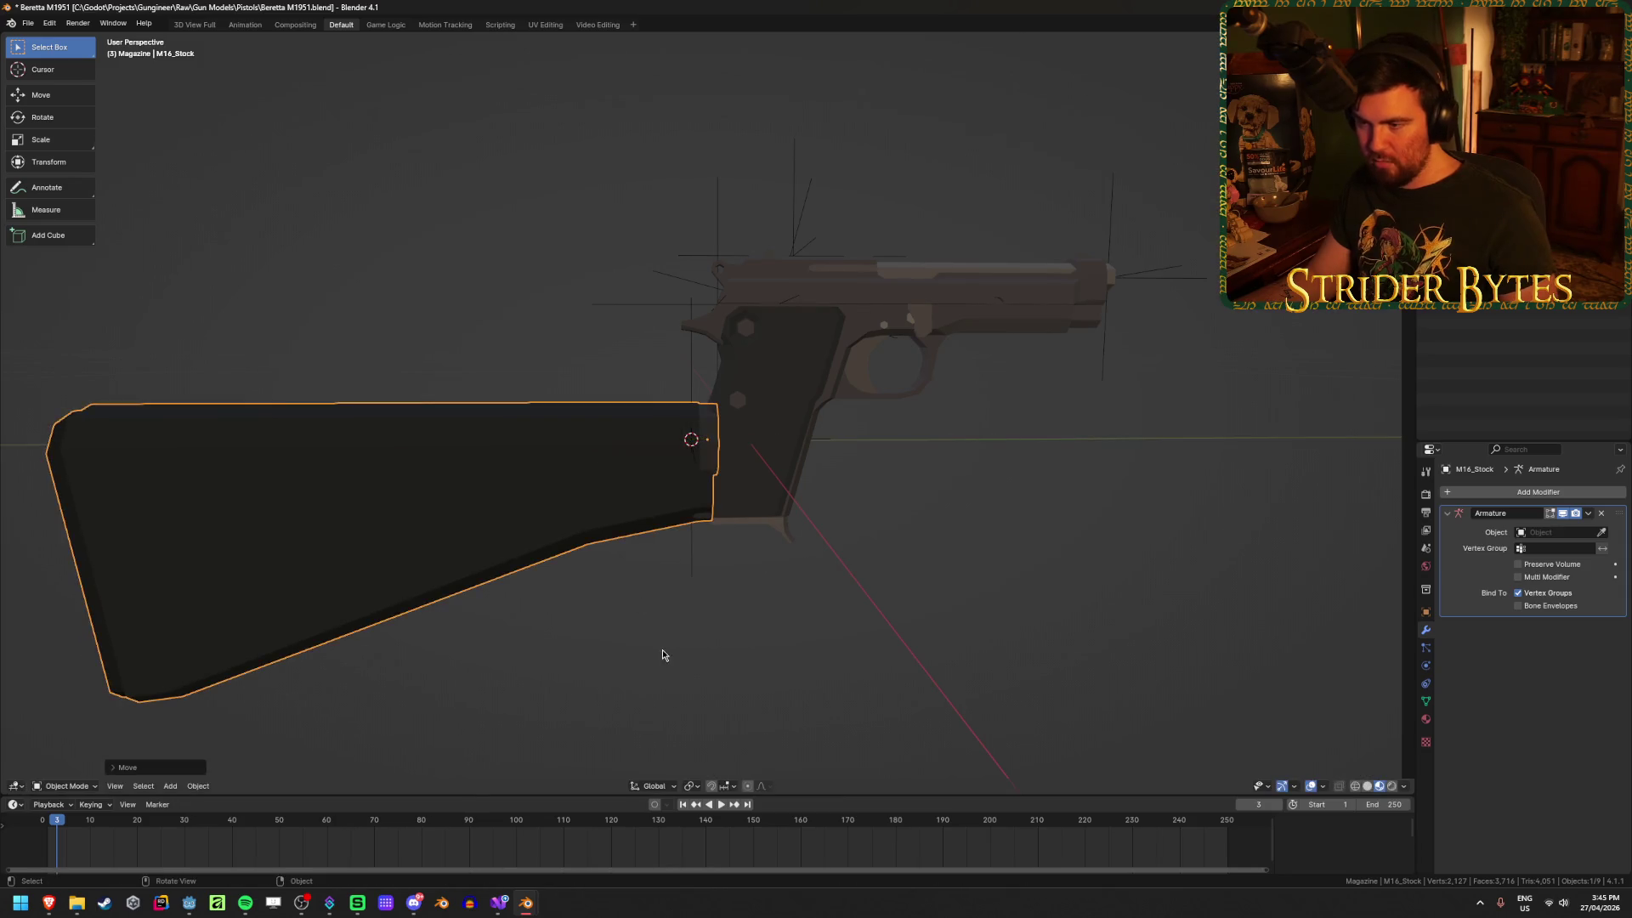
left_click(677, 612)
mouse_move(678, 612)
middle_mouse_down()
mouse_move(593, 593)
mouse_move(633, 619)
mouse_move(799, 642)
mouse_move(943, 637)
mouse_move(688, 619)
middle_mouse_up()
key("ctrl+z")
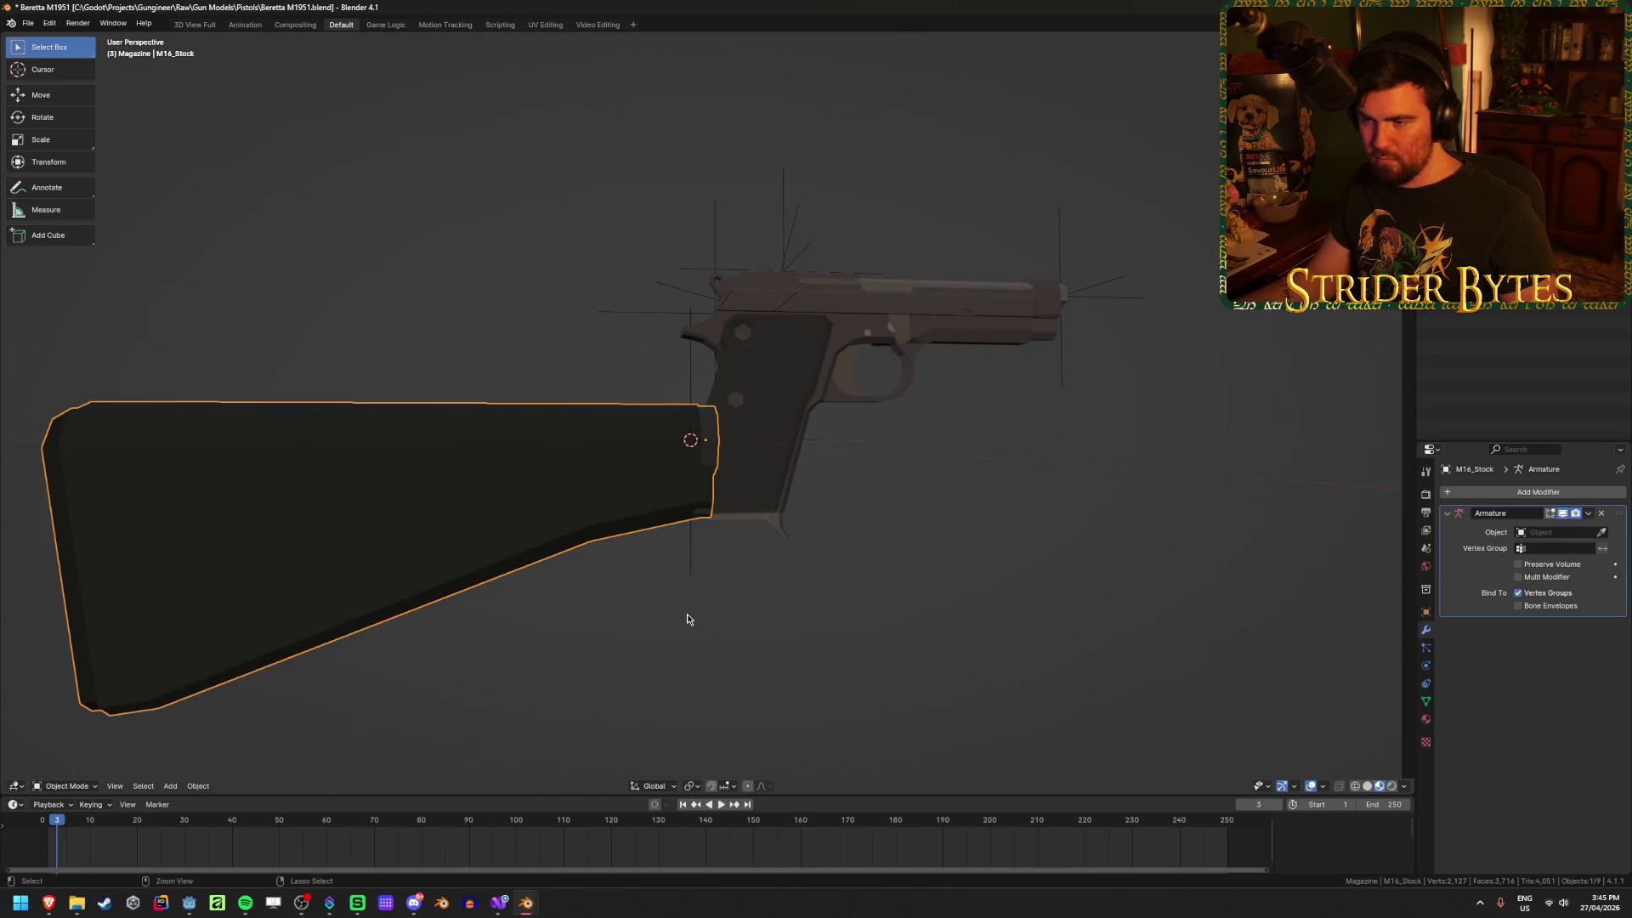
key("ctrl+z")
Step: Delete the M16 stock and save Beretta M1951.blend
key("x")
left_click(685, 619)
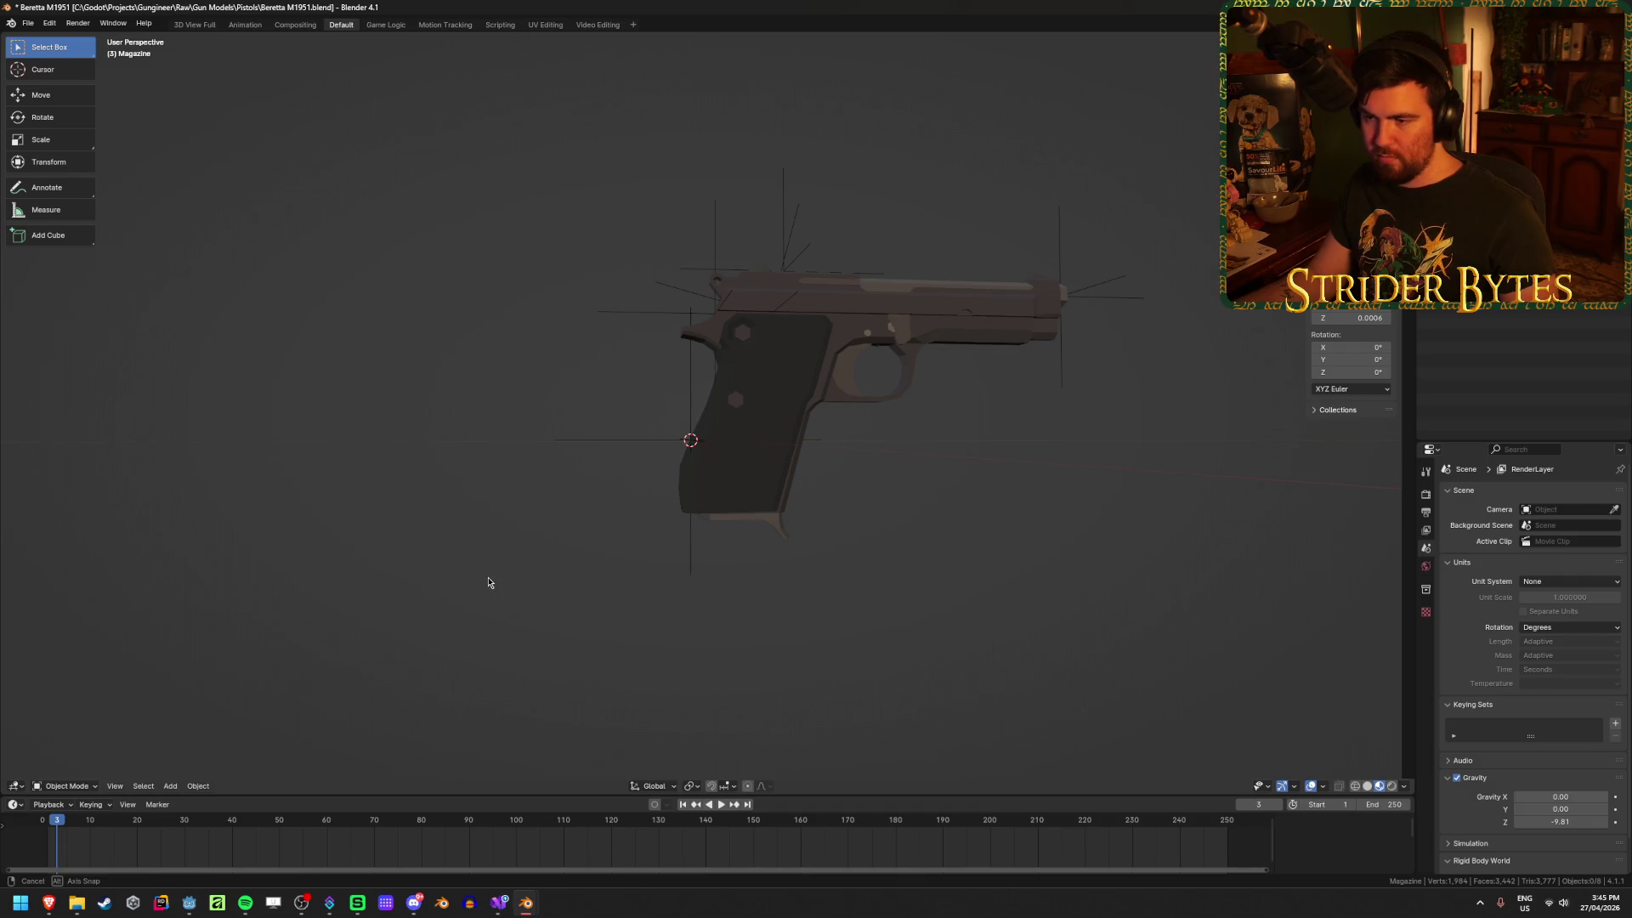
middle_click_drag(488, 583, 541, 634)
left_click(644, 330)
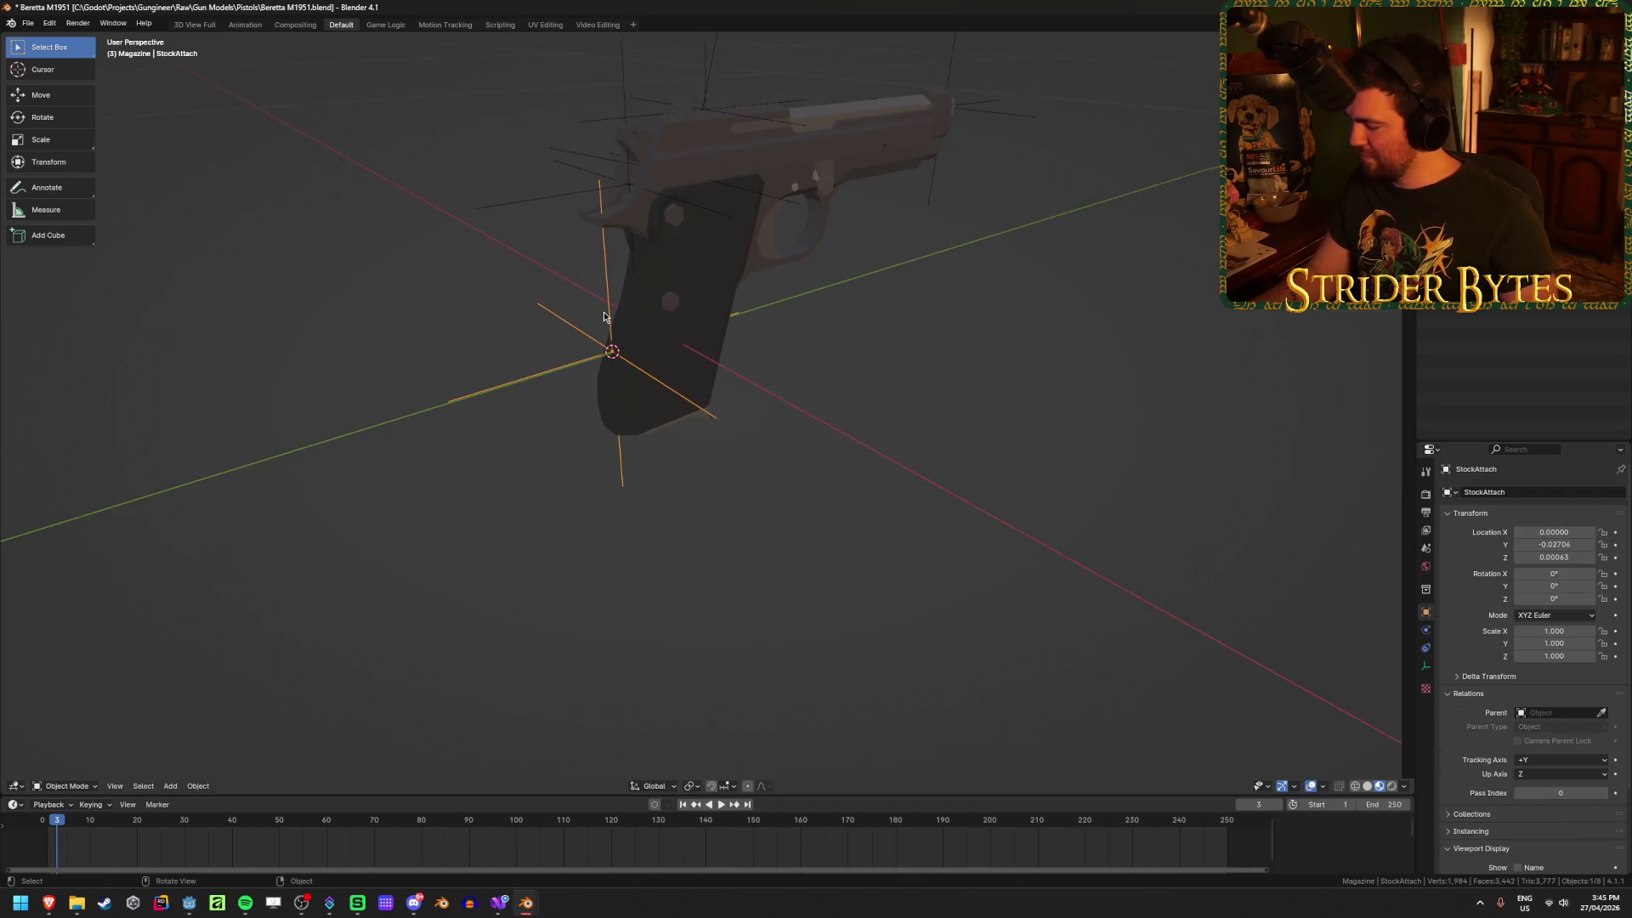
scroll(594, 320, "up", 3)
scroll(419, 413, "down", 4)
middle_click_drag(418, 413, 465, 389)
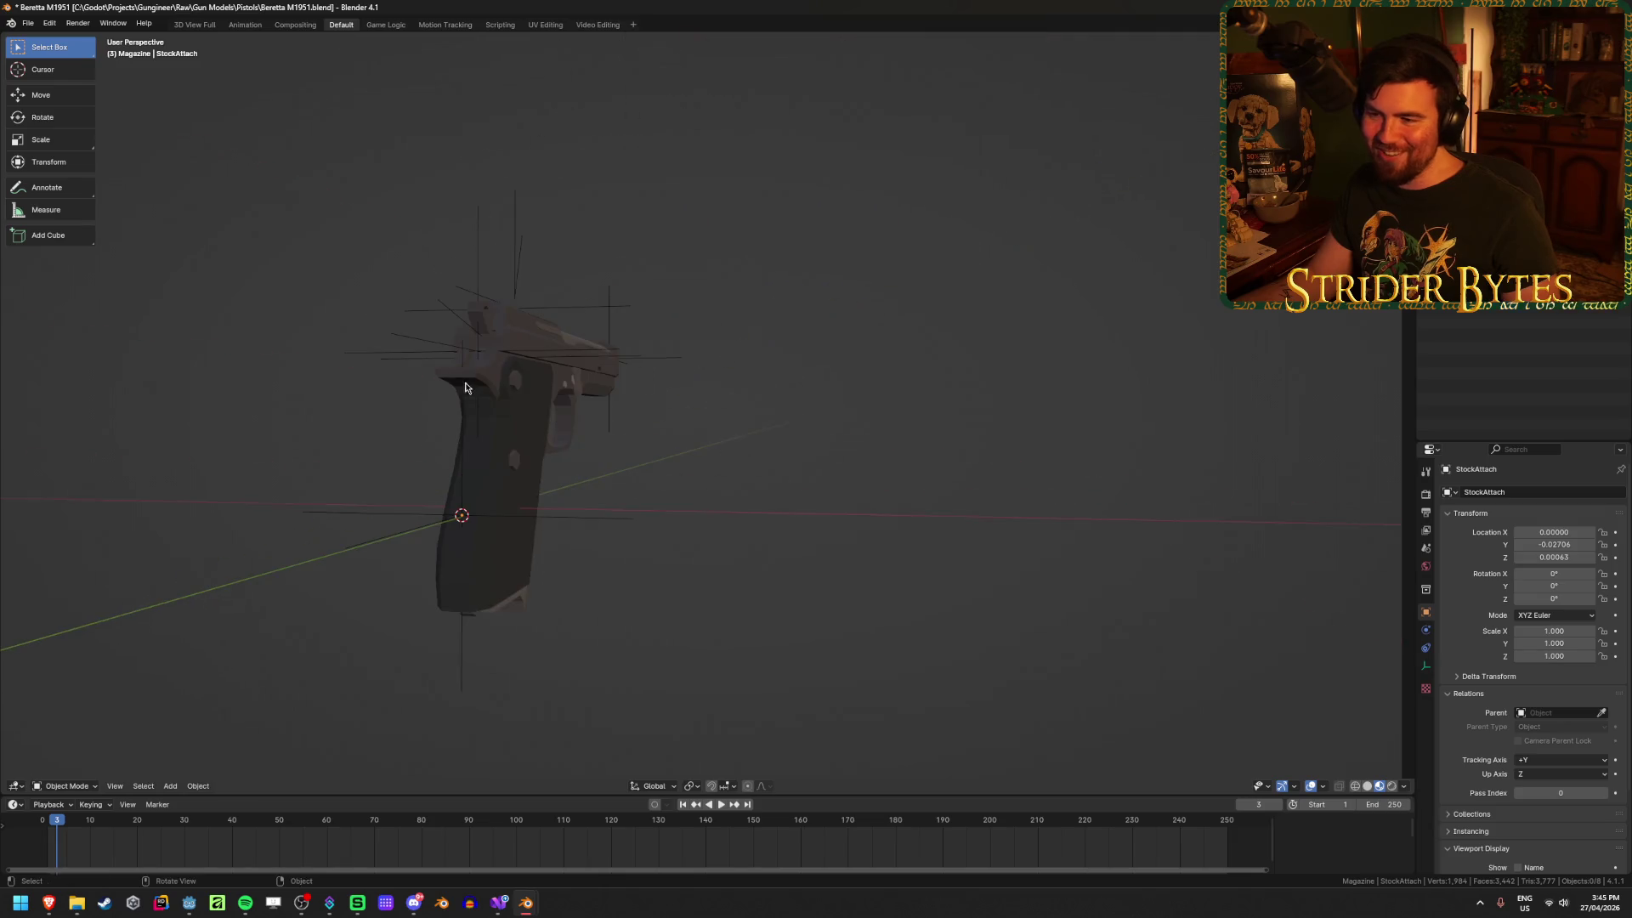
left_click(439, 559)
mouse_move(438, 560)
middle_mouse_down()
mouse_move(709, 477)
mouse_move(650, 460)
mouse_move(729, 512)
middle_mouse_up()
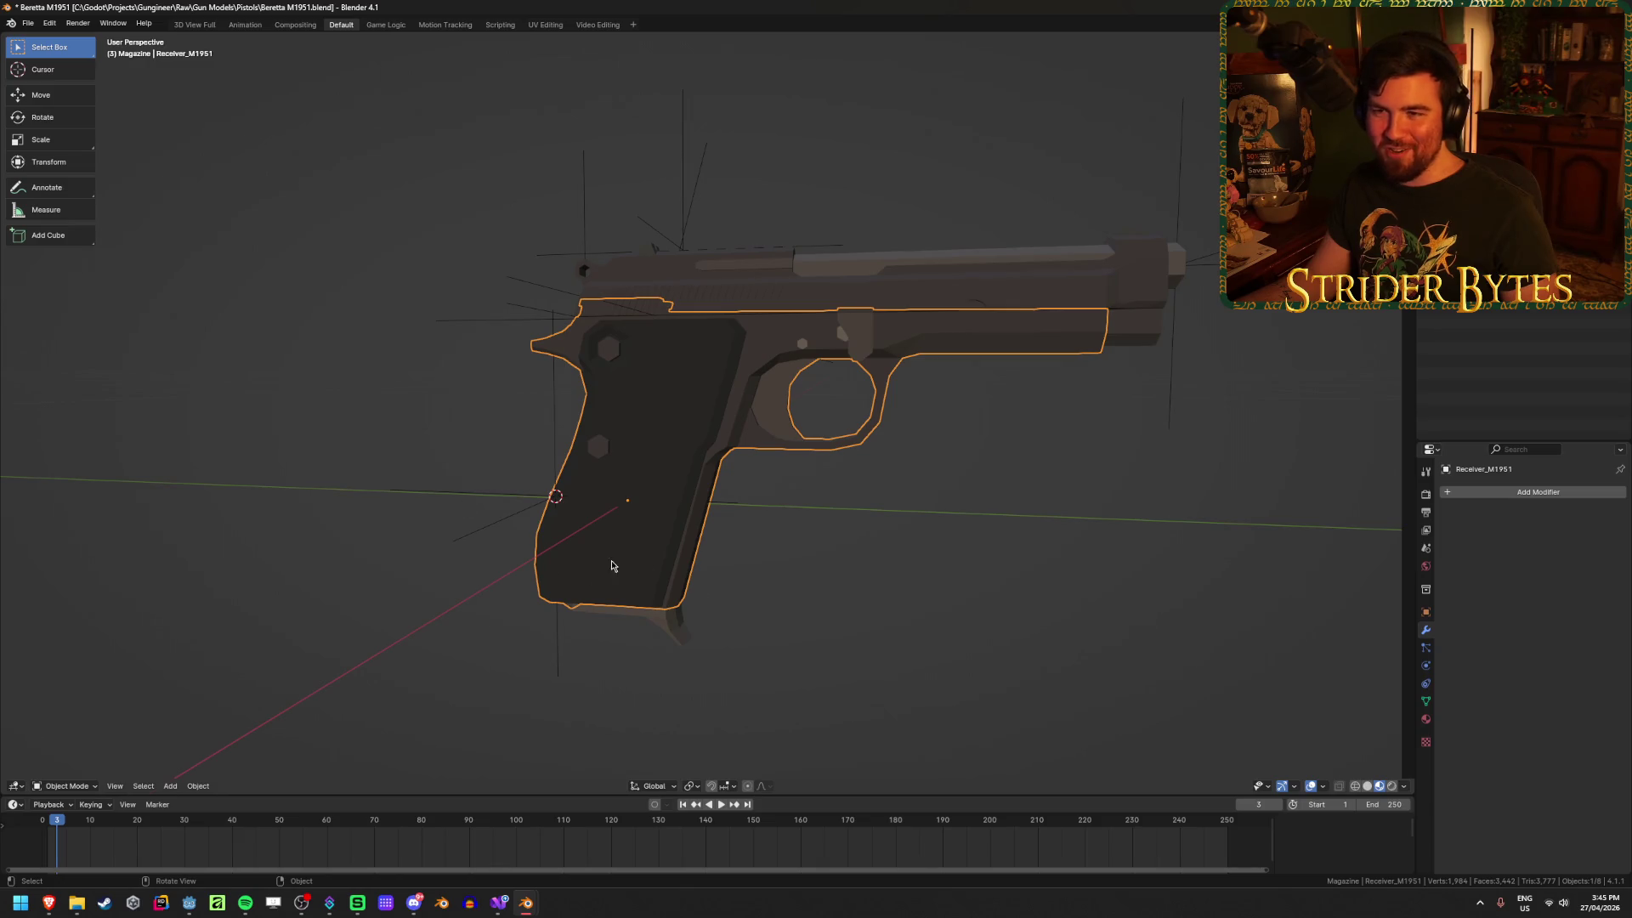
middle_click_drag(612, 566, 640, 586)
key("ctrl+s")
Step: Place the 3D cursor on a Receiver_M1951 vertex just ahead of the trigger guard
left_click(510, 442)
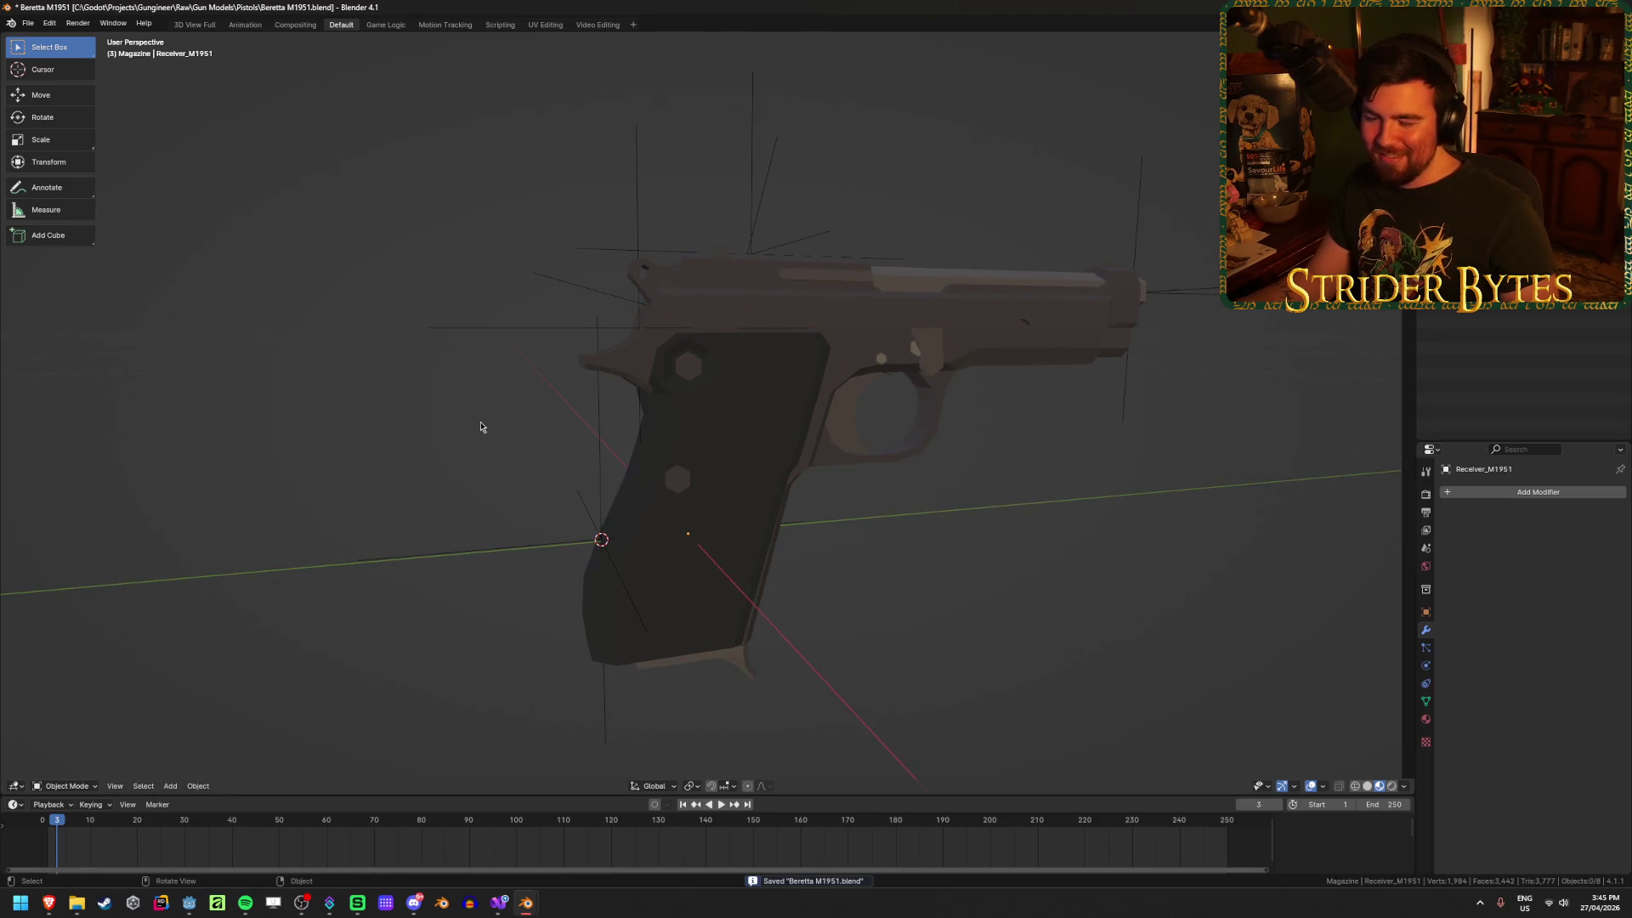
left_click(1010, 301)
mouse_move(1085, 463)
middle_mouse_down()
mouse_move(853, 594)
mouse_move(759, 602)
mouse_move(795, 569)
middle_mouse_up()
left_click(759, 603)
key("Tab")
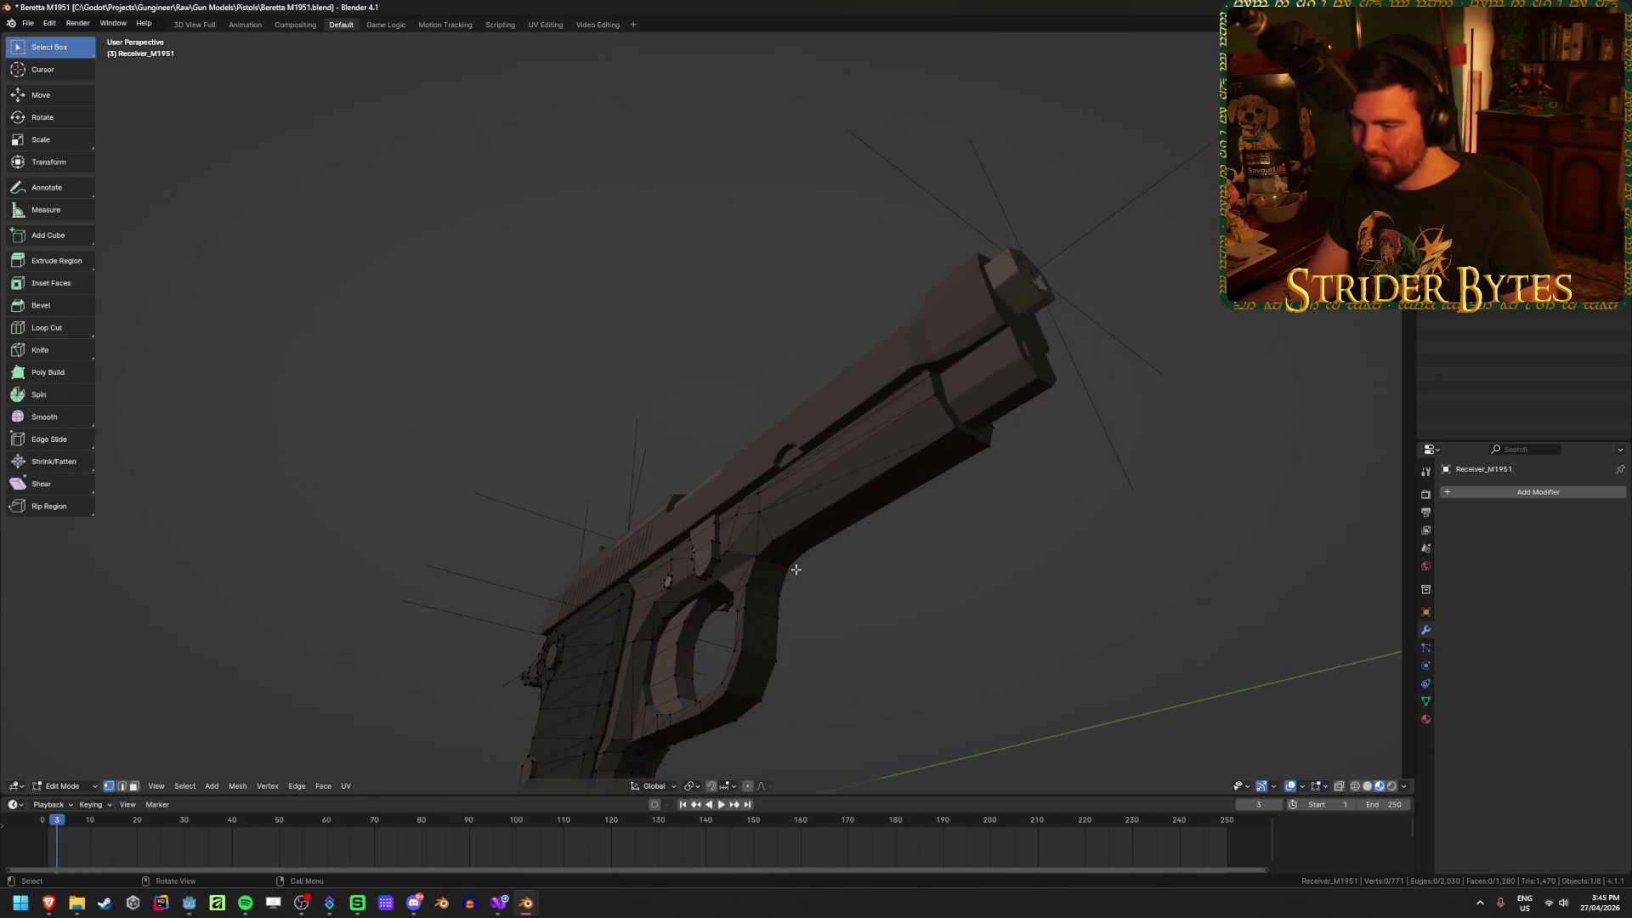
key("KP_Decimal")
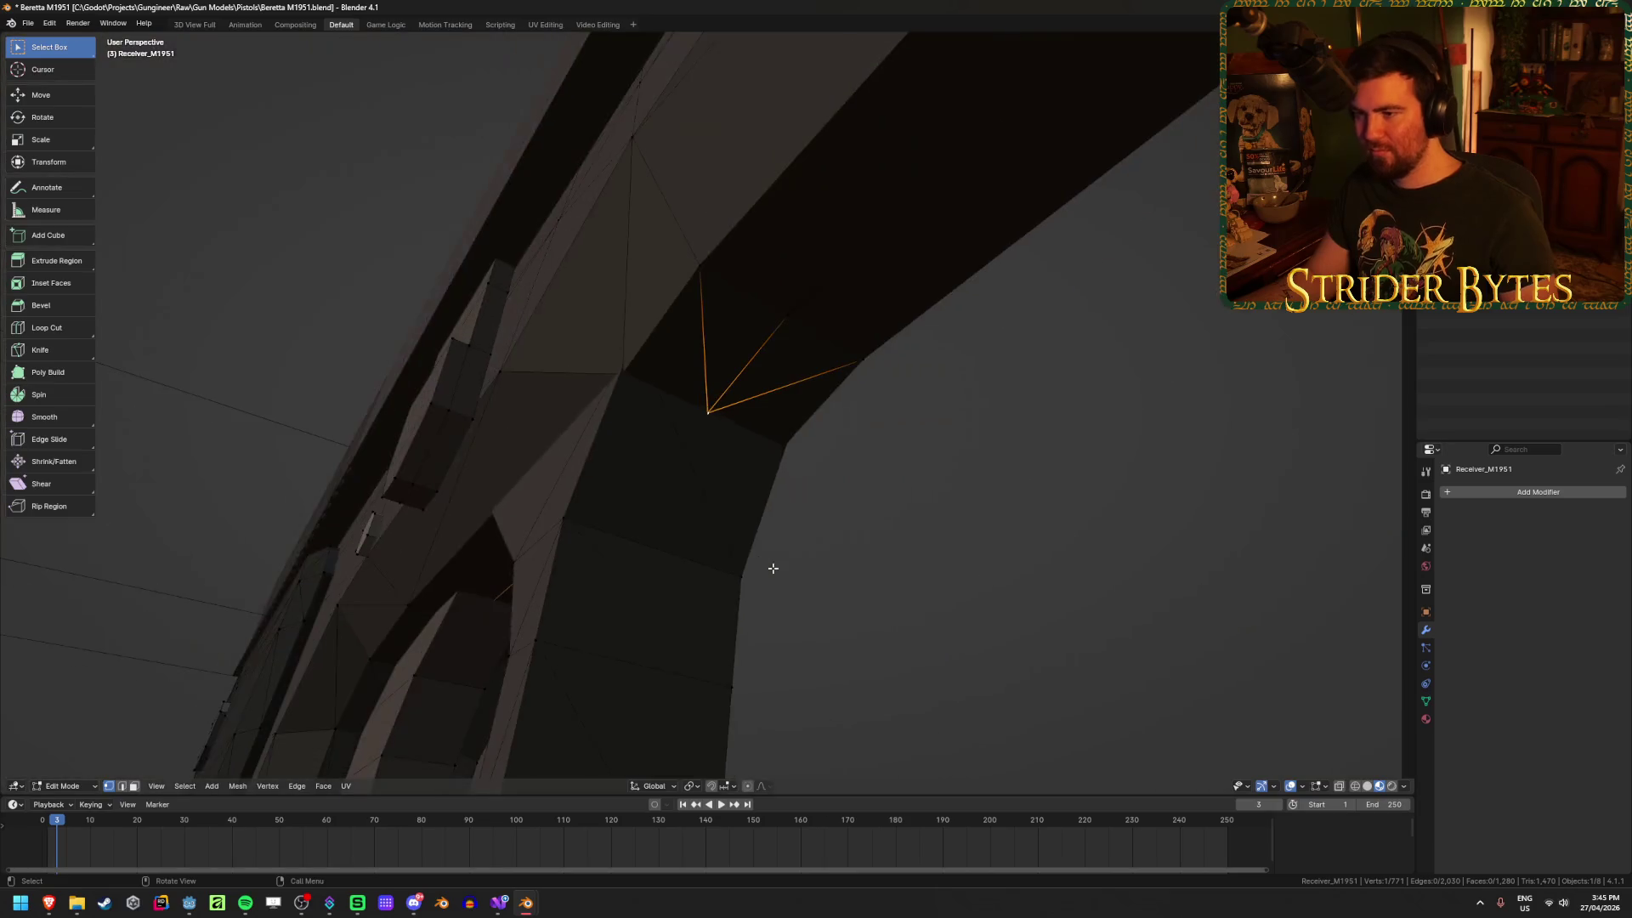
middle_click_drag(758, 506, 816, 513)
key("shift+s")
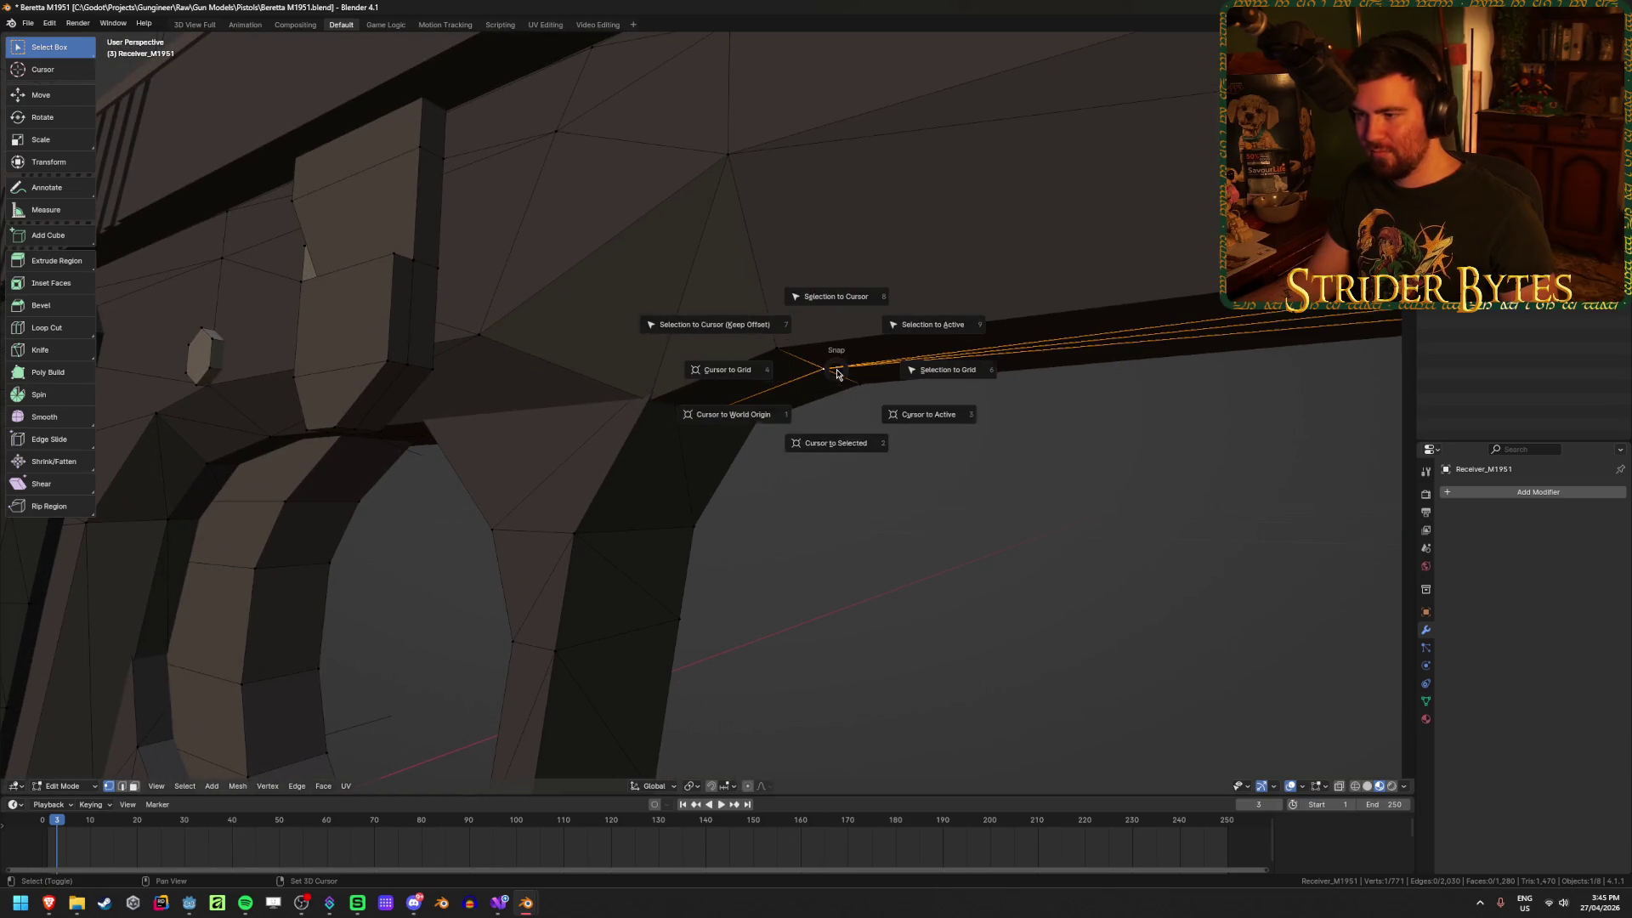
left_click(832, 482)
Step: Back in Object Mode, begin adding an Empty at the 3D cursor
scroll(885, 566, "down", 5)
key("Tab")
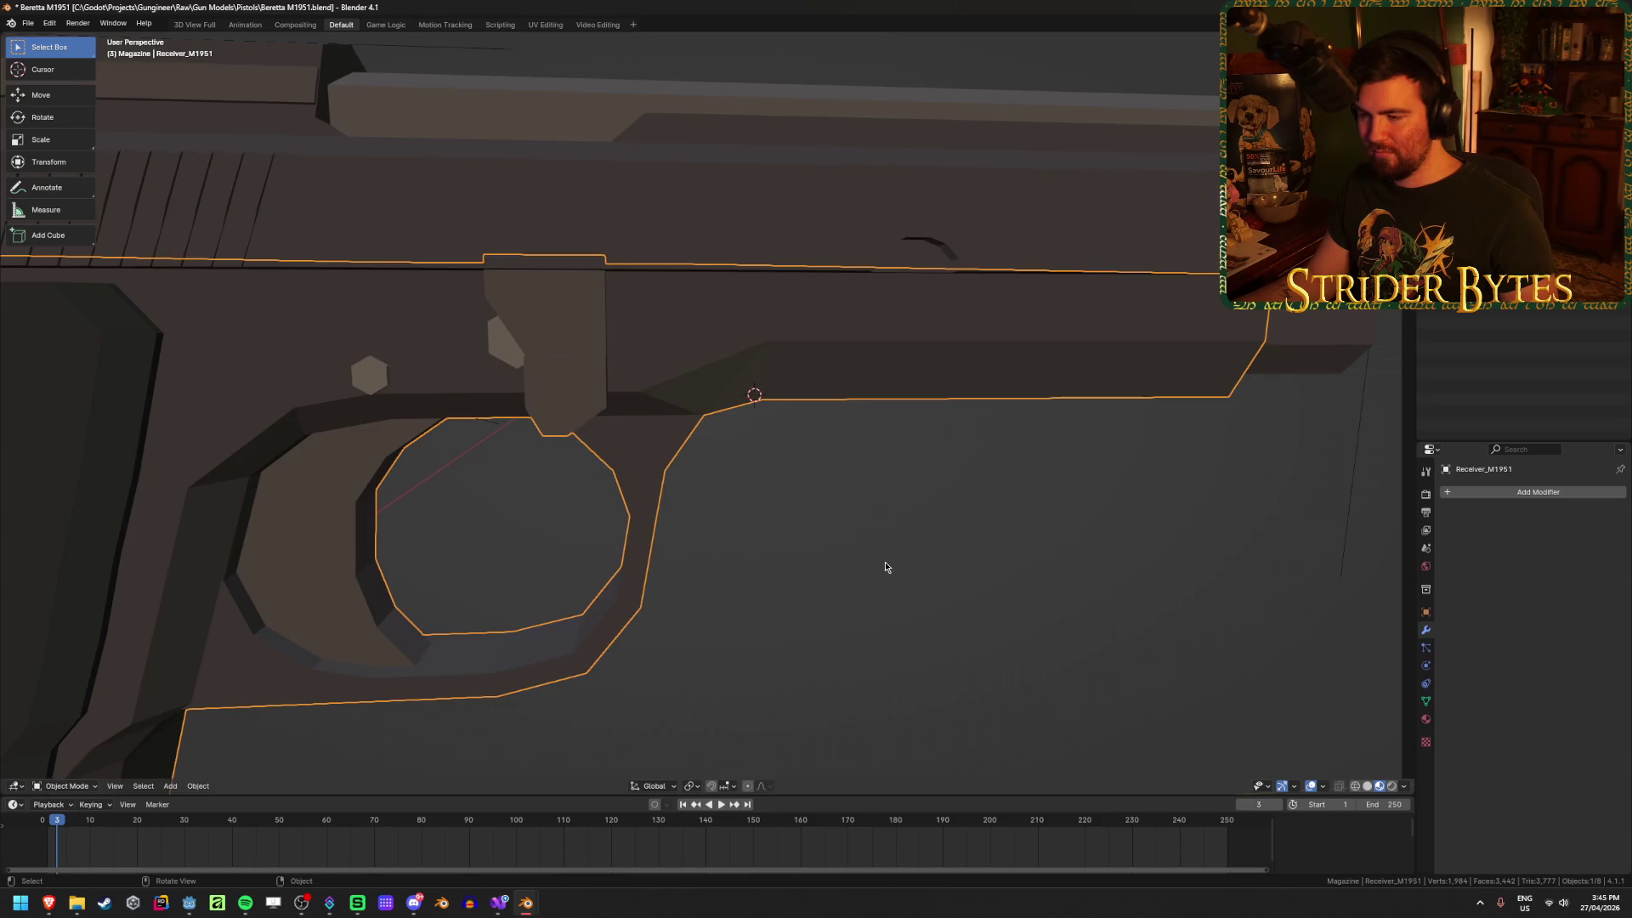
scroll(885, 567, "down", 5)
key("shift+a")
mouse_move(884, 564)
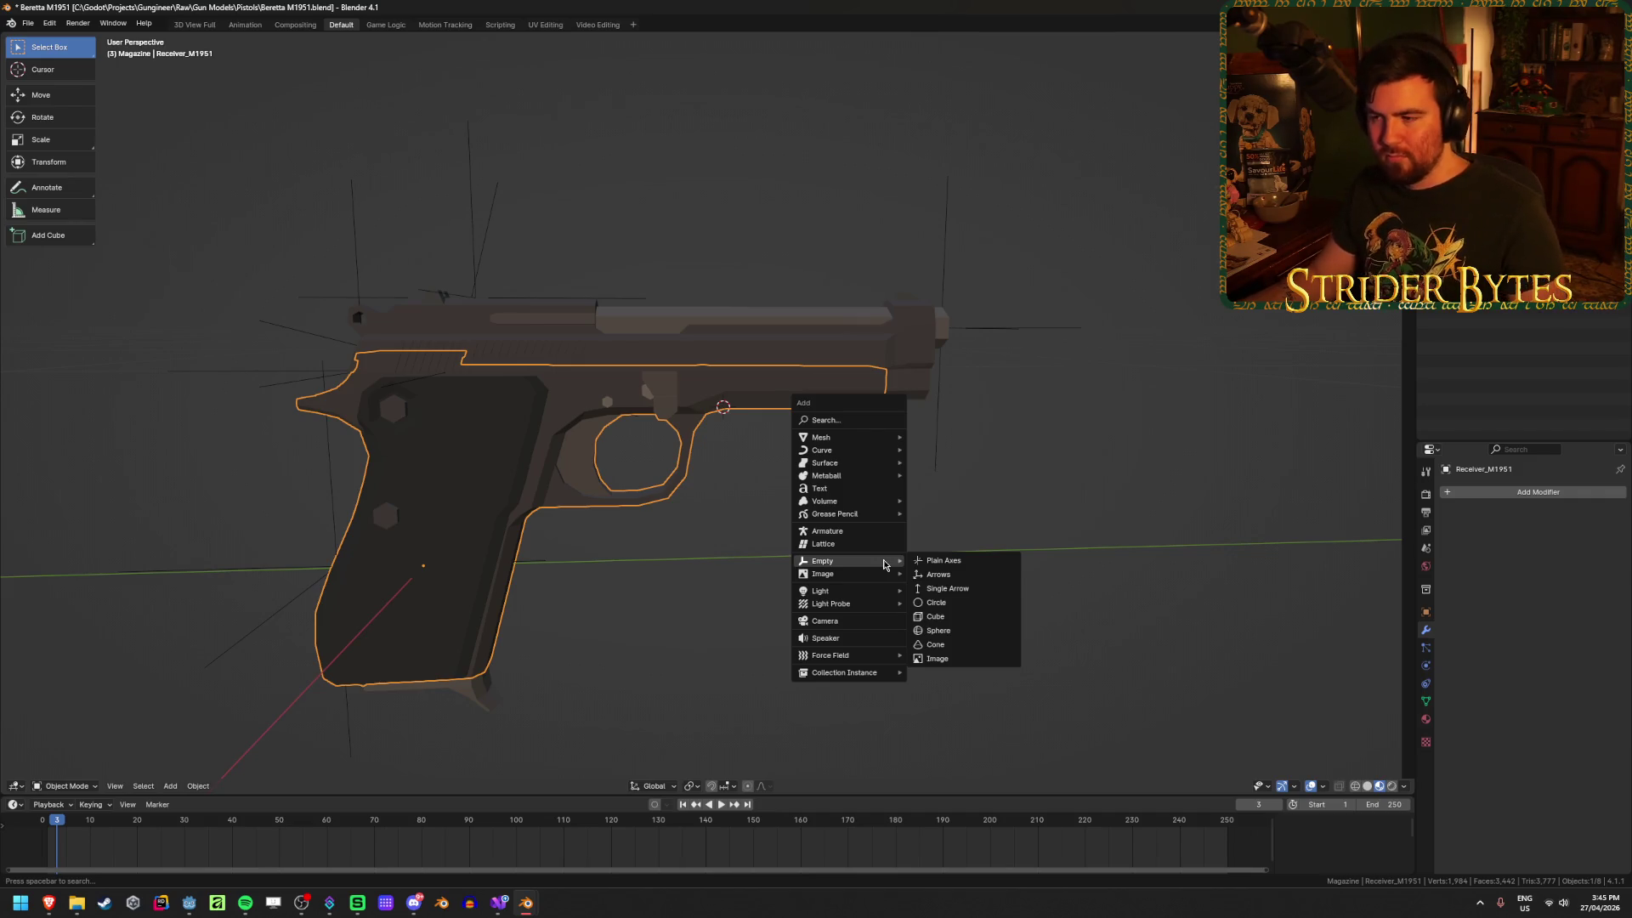
Step: Add a Plain Axes empty at the 3D cursor and shrink it down
left_click(944, 560)
scroll(1054, 475, "down", 3)
middle_click_drag(1054, 474, 885, 554)
key("s")
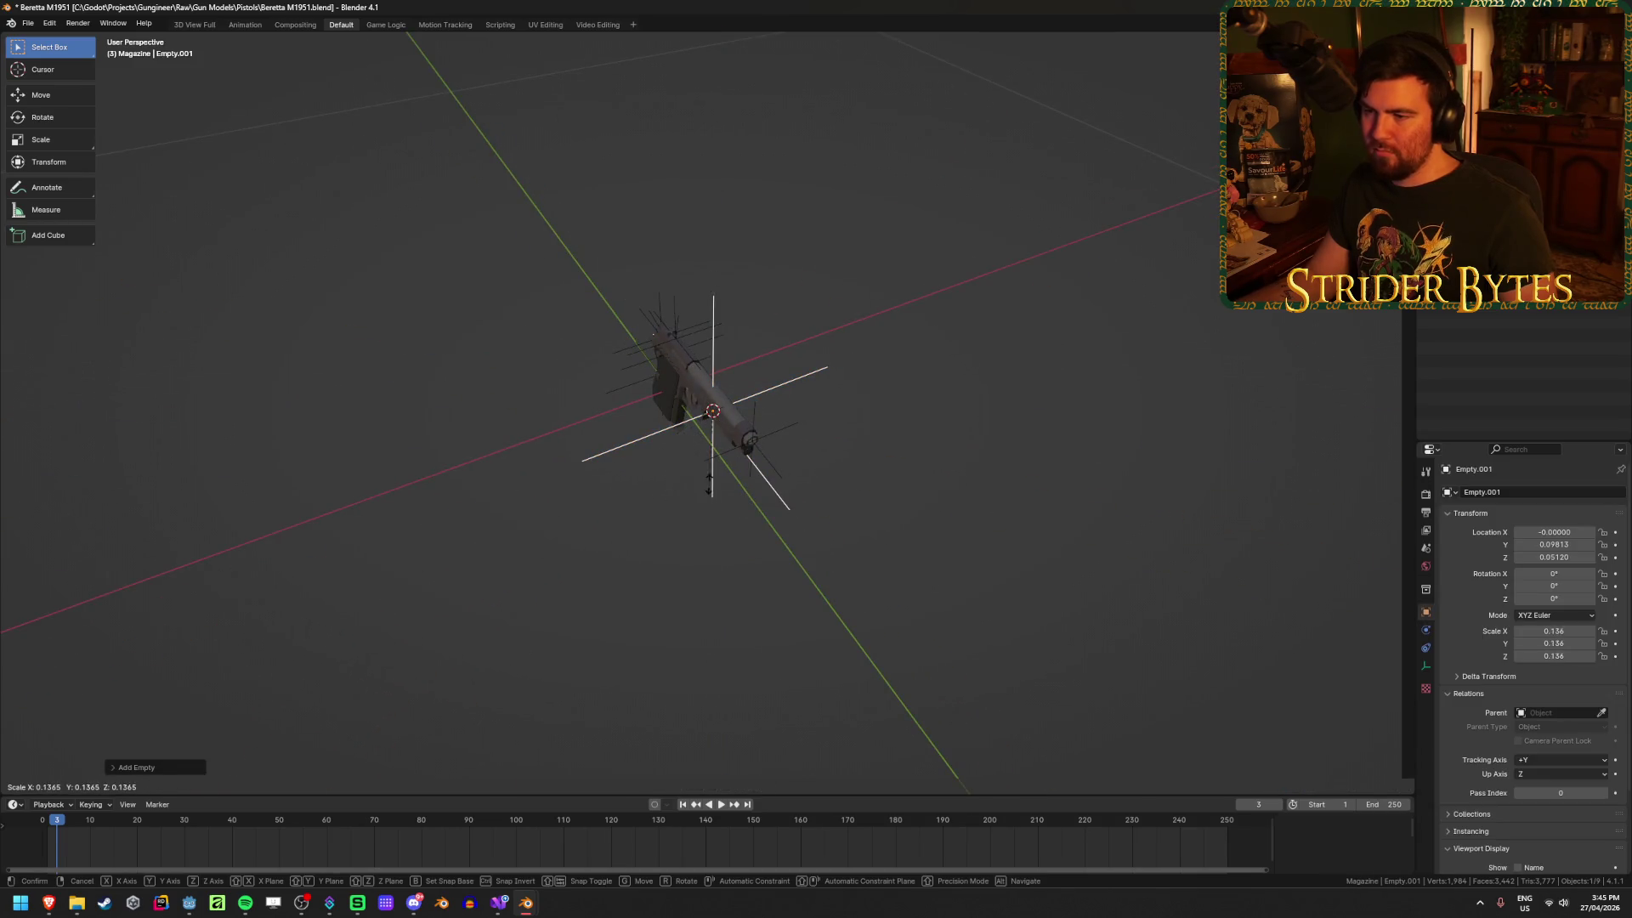
left_click(473, 584)
middle_click_drag(473, 583, 433, 580)
key("s")
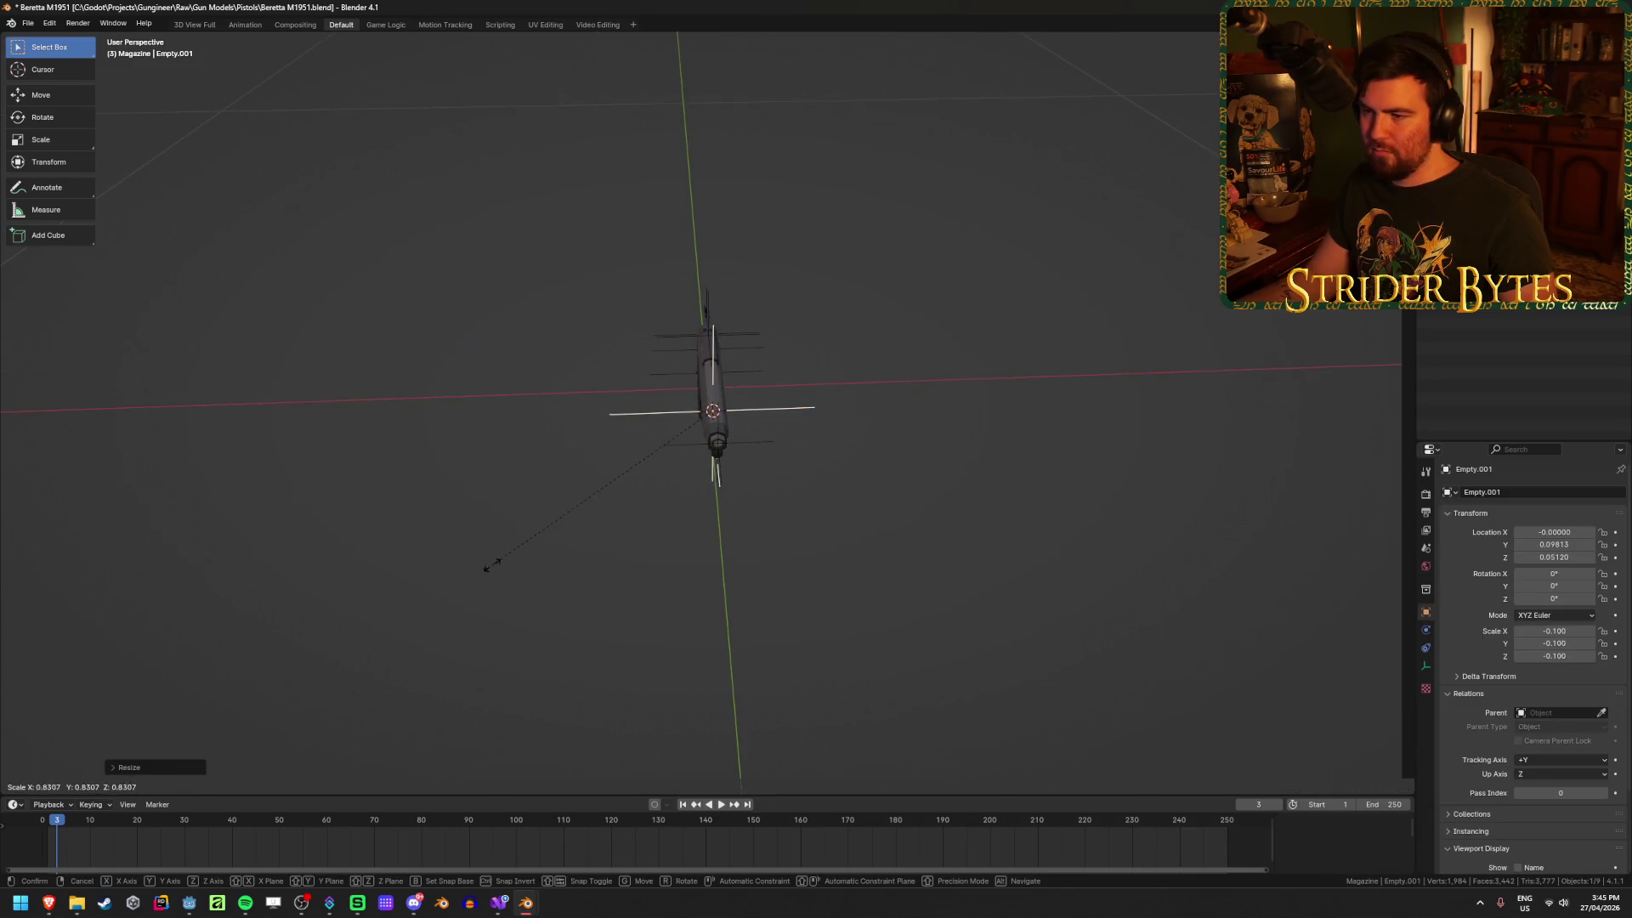
left_click(544, 578)
mouse_move(544, 578)
middle_mouse_down()
mouse_move(514, 608)
mouse_move(497, 552)
middle_mouse_up()
Step: Apply the empty's scale, rename it ForegripAttach, and save the file
key("ctrl+a")
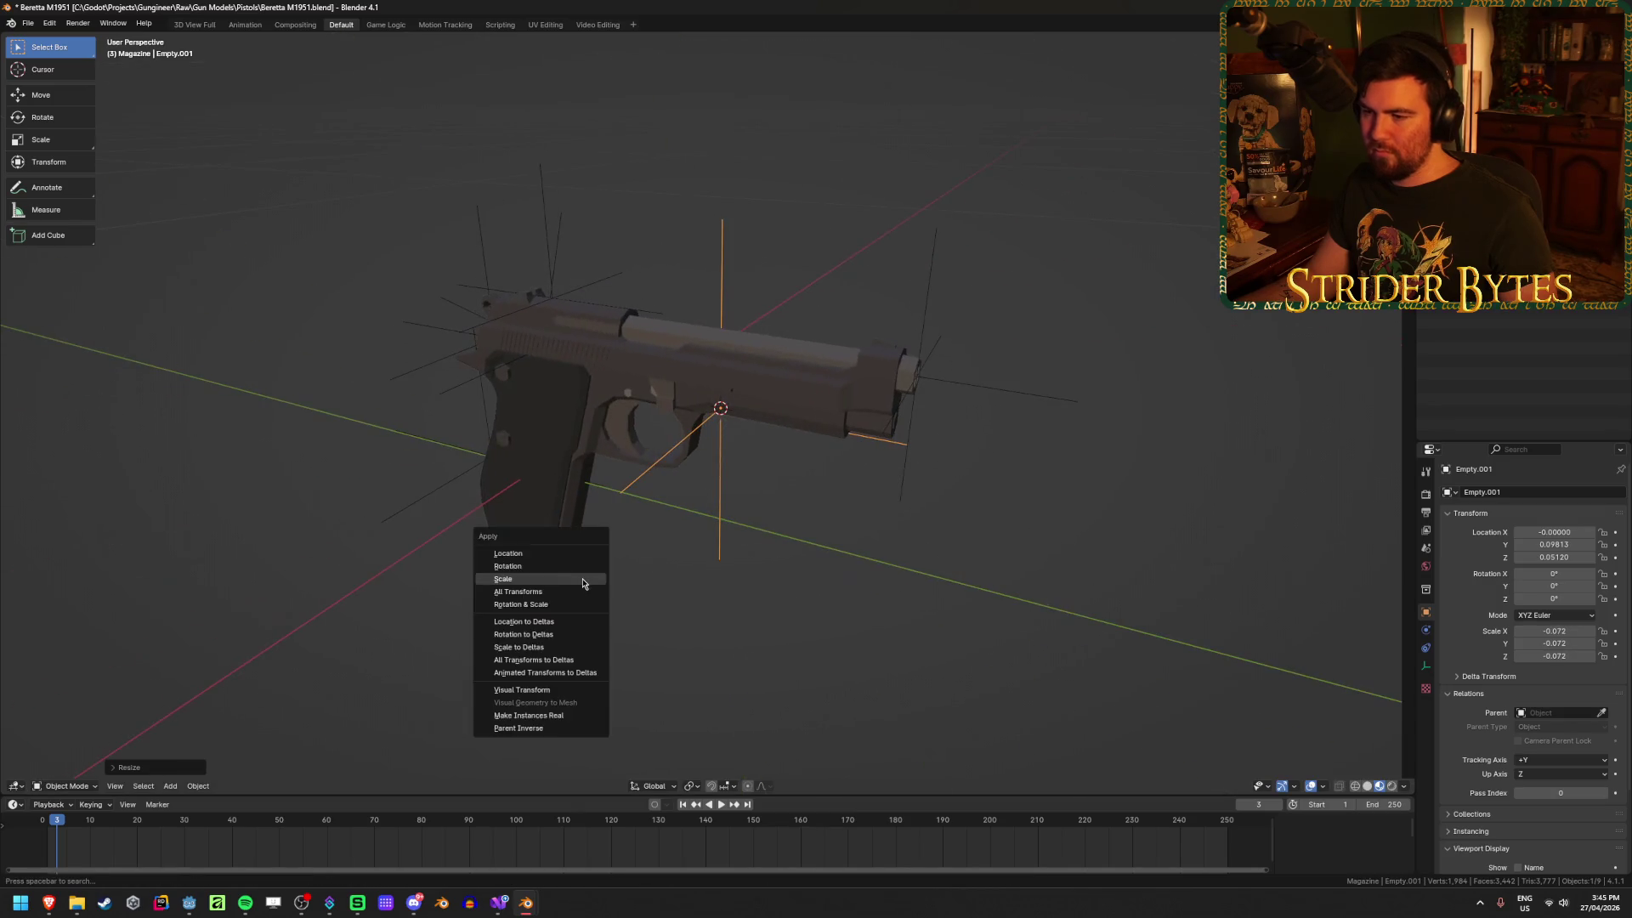
left_click(510, 579)
middle_click_drag(636, 630, 711, 619)
key("F2")
type("ForegripAtta")
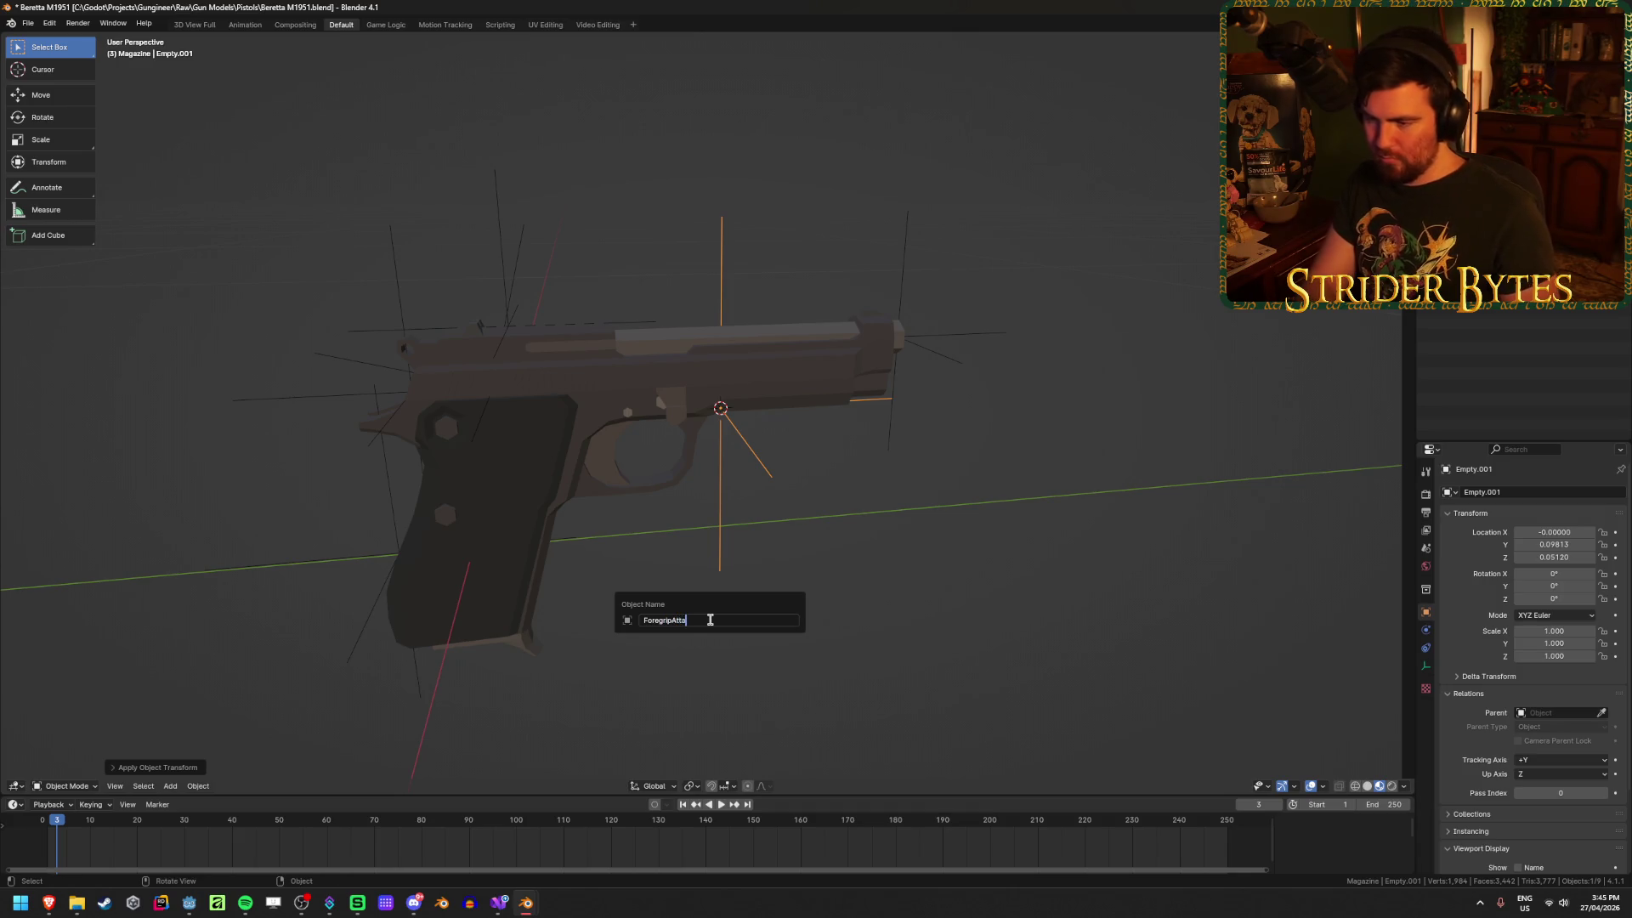
type("ch")
key("Return")
key("ctrl+s")
mouse_move(465, 519)
middle_mouse_down()
mouse_move(546, 521)
mouse_move(465, 515)
middle_mouse_up()
left_click(1039, 494)
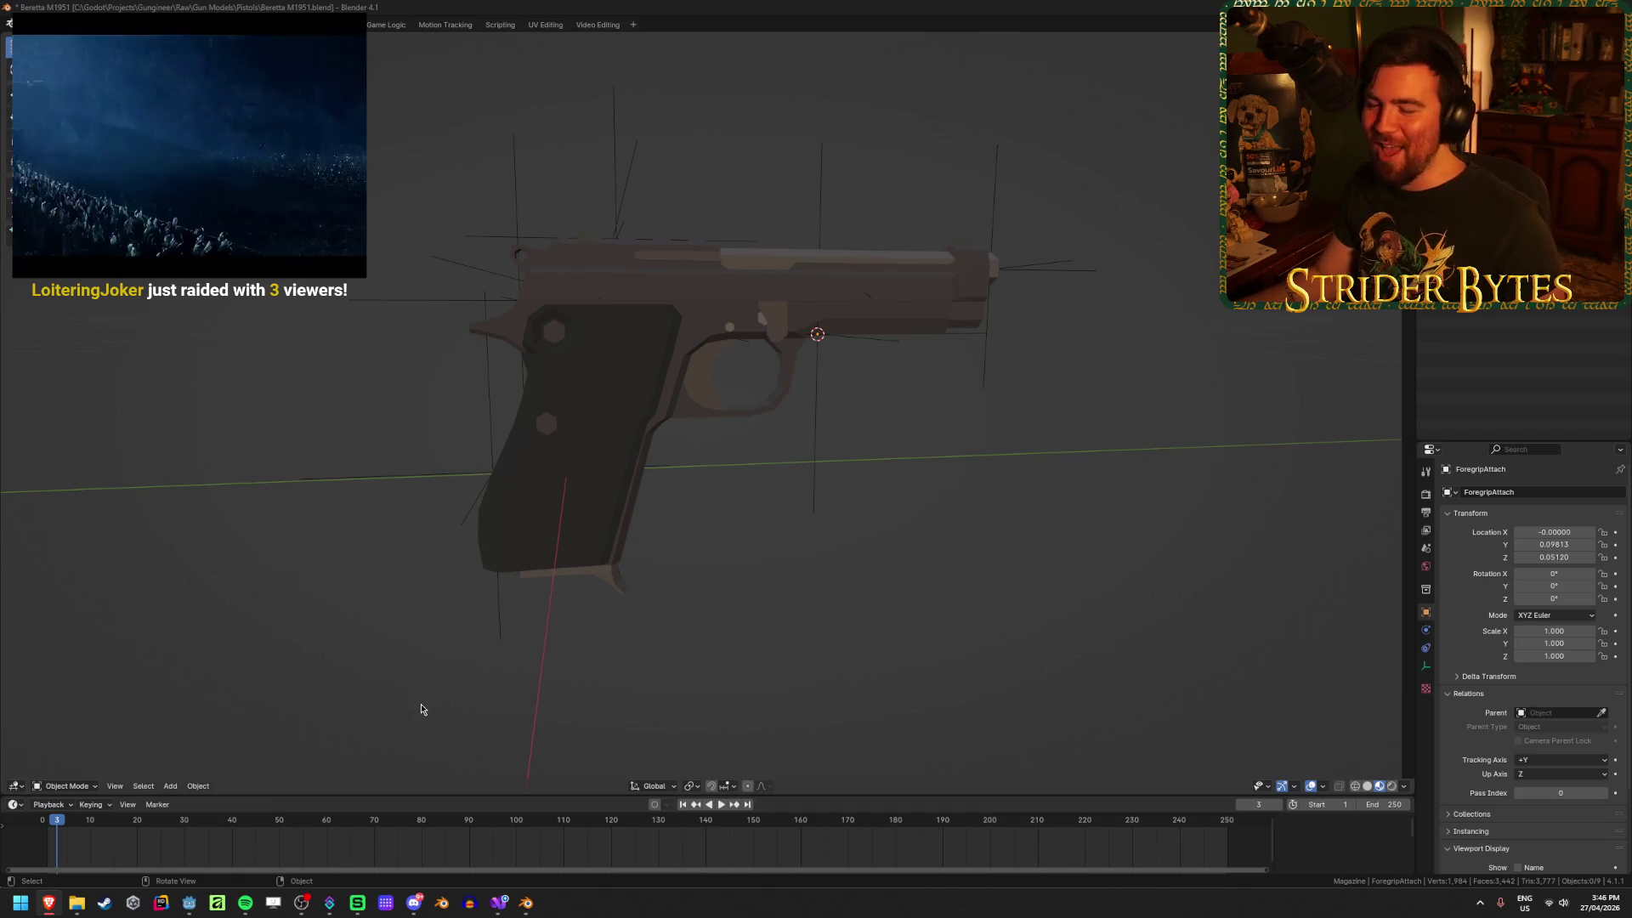
Step: Rename the empty above the slide to SightAttach and save
left_click(488, 442)
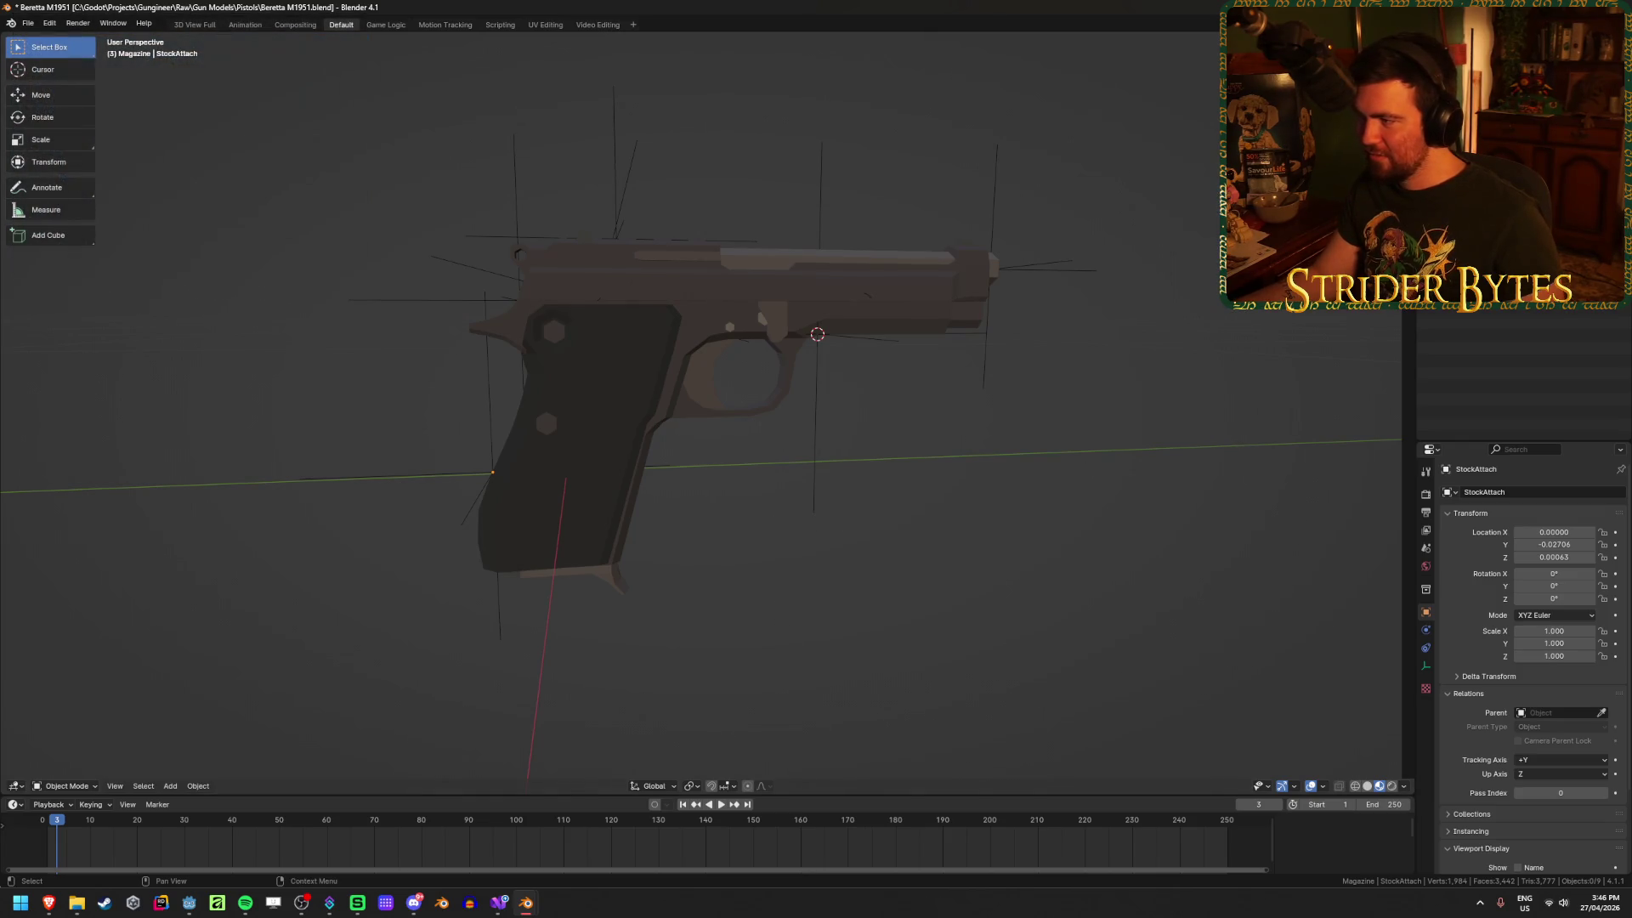
left_click(615, 234)
key("F2")
type("SightAttach")
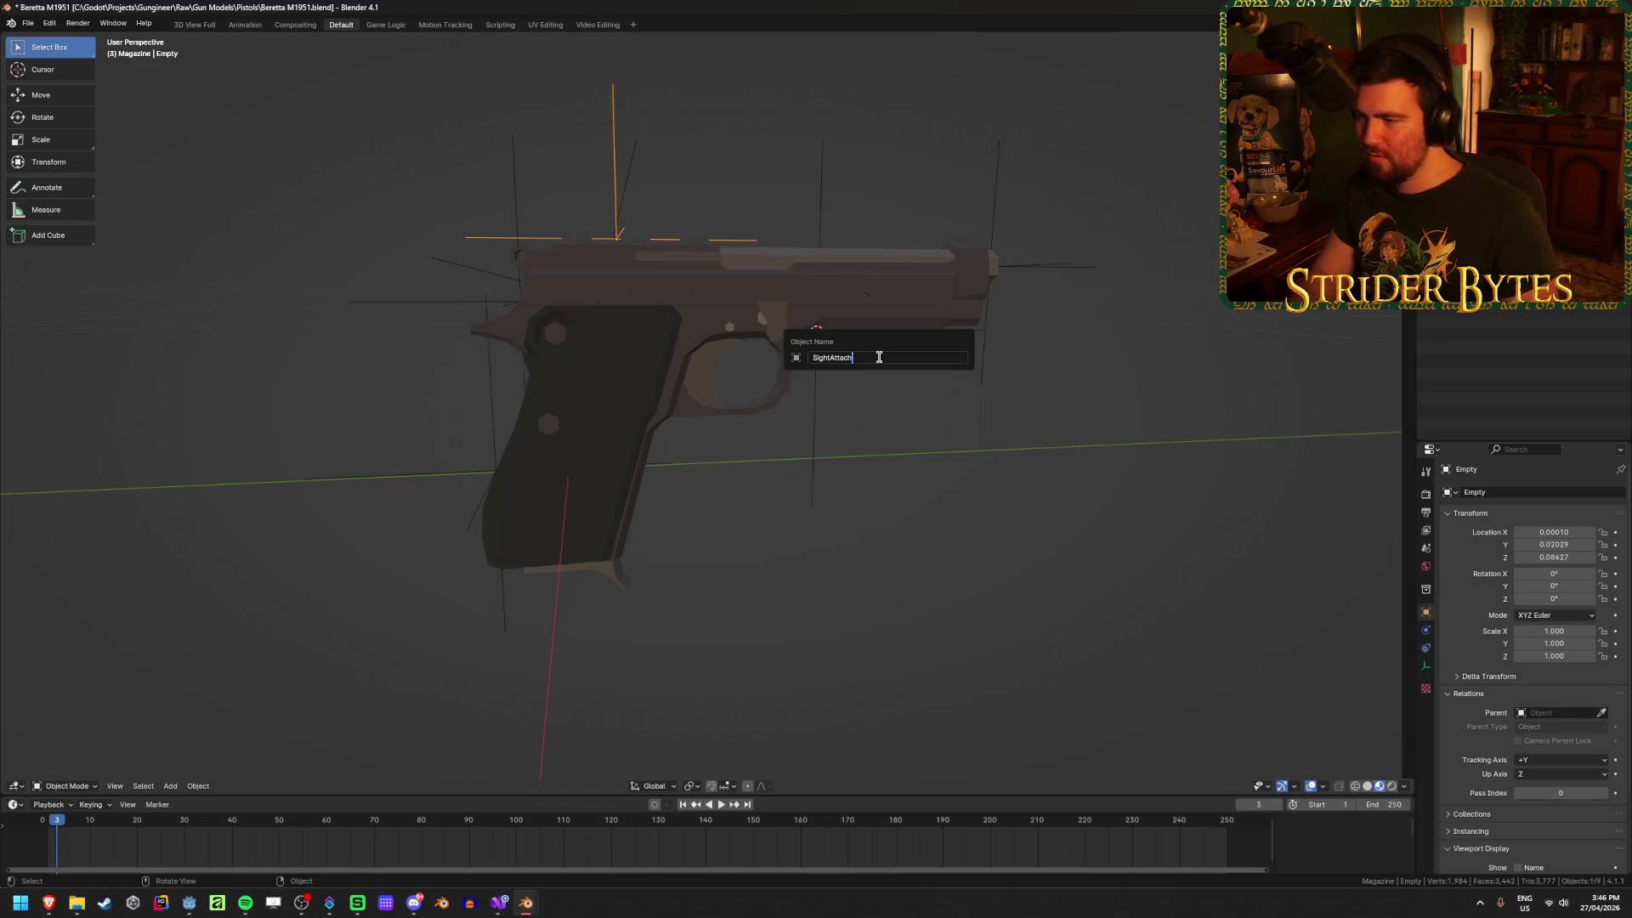
key("Return")
key("ctrl+s")
Step: Select Barrel_M1951 and frame it in the view
middle_click_drag(657, 101, 594, 260)
left_click(594, 261)
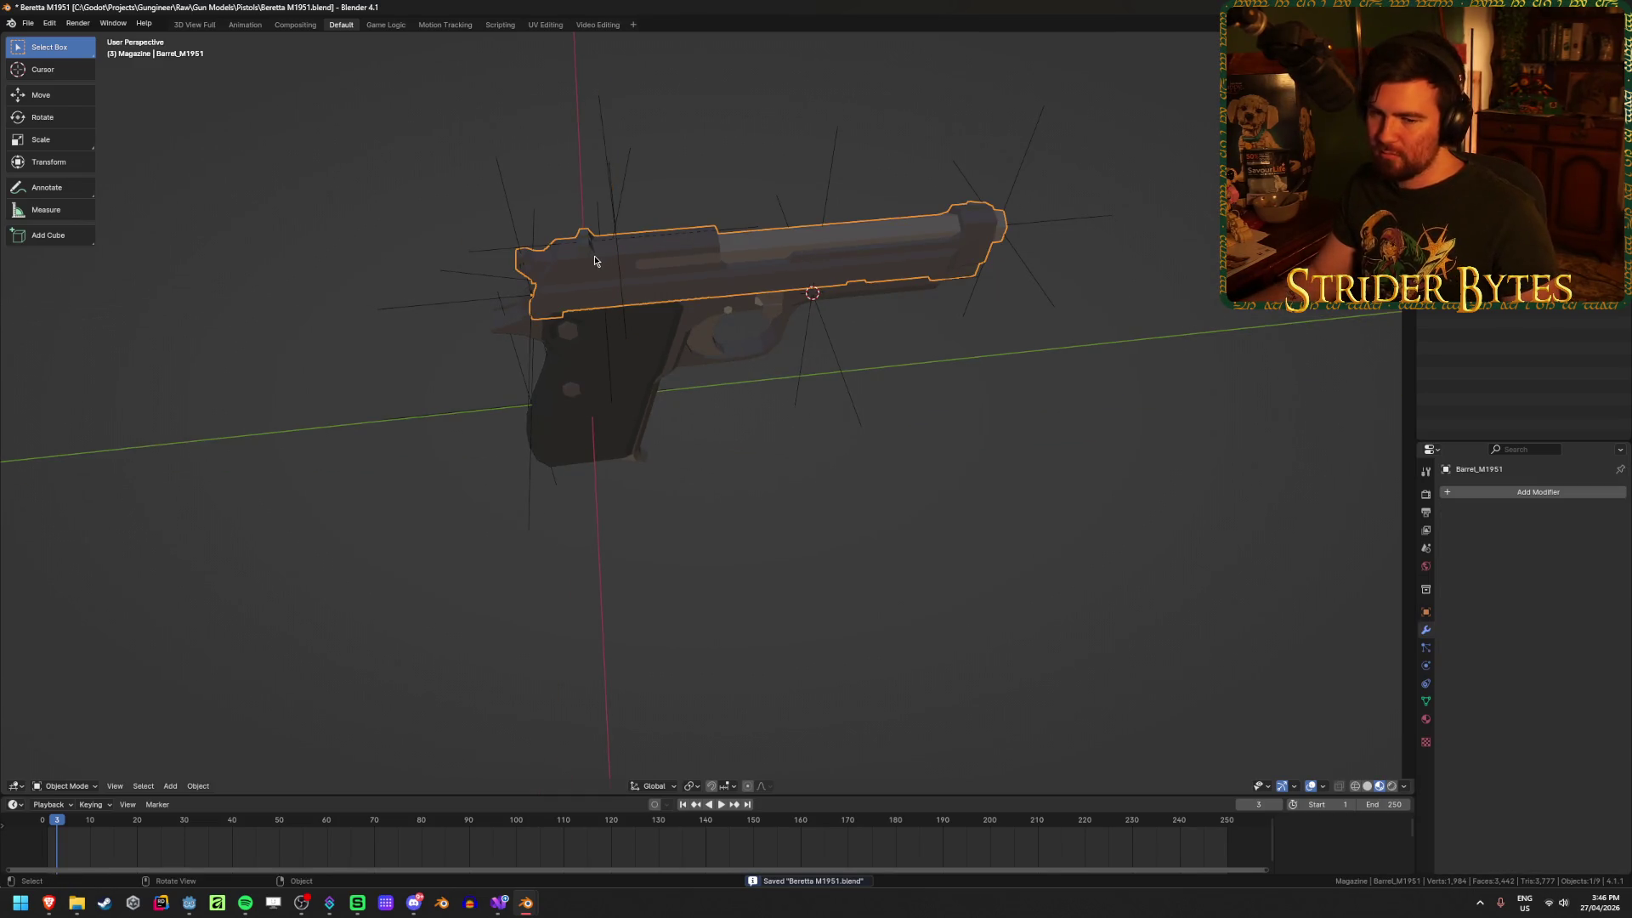
key("KP_Decimal")
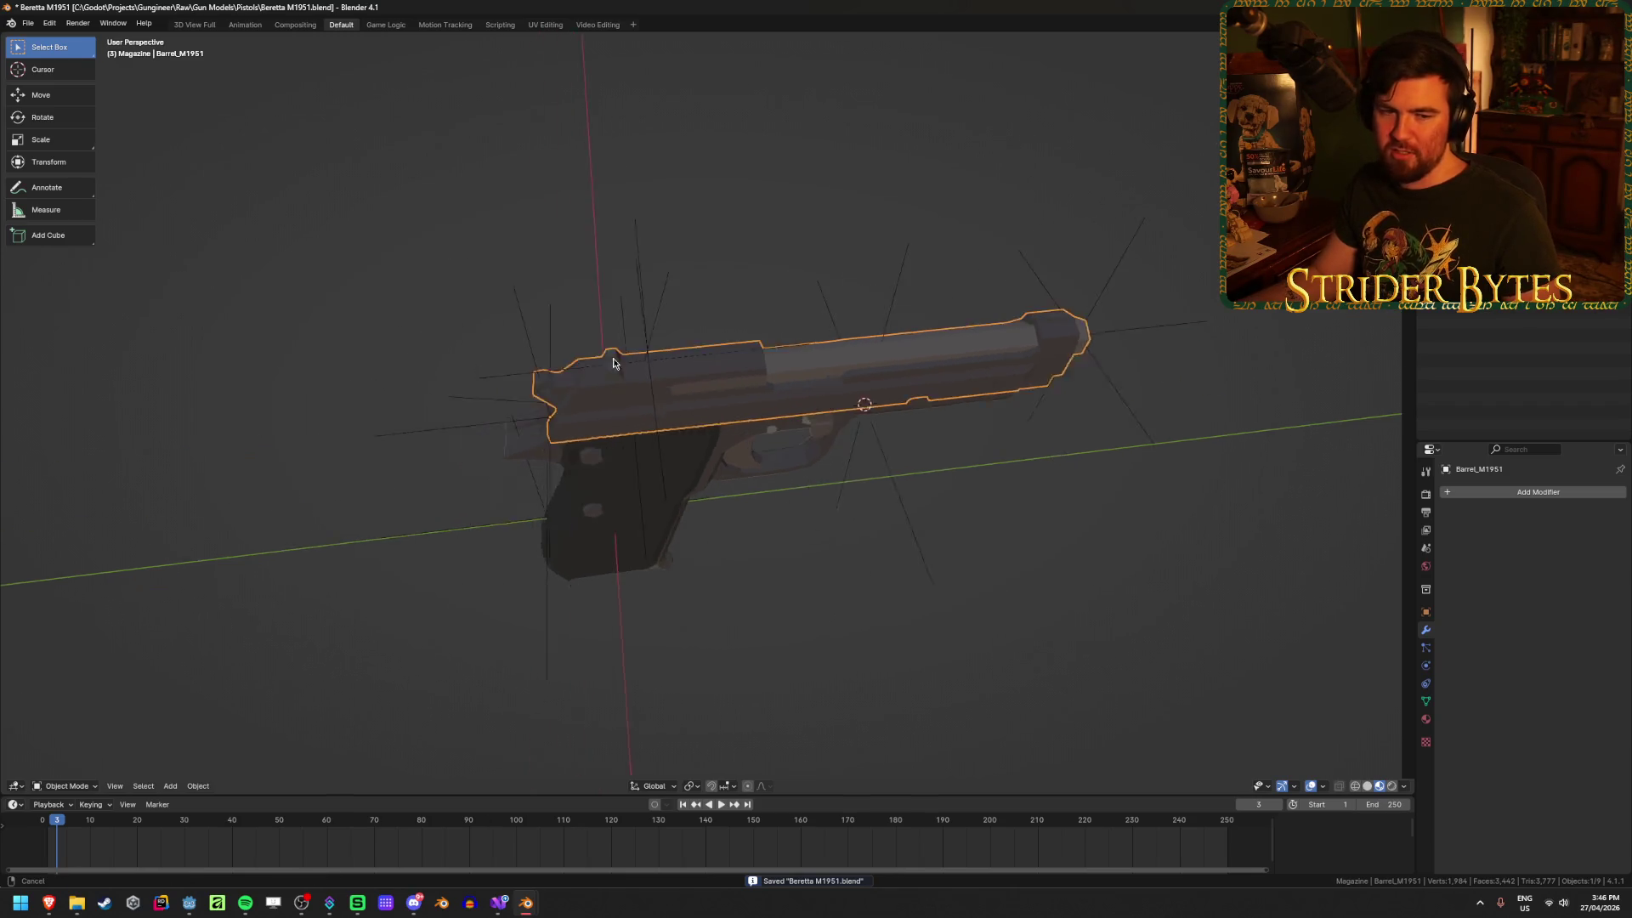
scroll(613, 359, "up", 6)
mouse_move(663, 361)
middle_mouse_down()
mouse_move(702, 367)
mouse_move(677, 354)
mouse_move(729, 521)
middle_mouse_up()
Step: Snap the 3D cursor to a vertex on top of the slide
key("Tab")
left_click(655, 563)
left_click(700, 596)
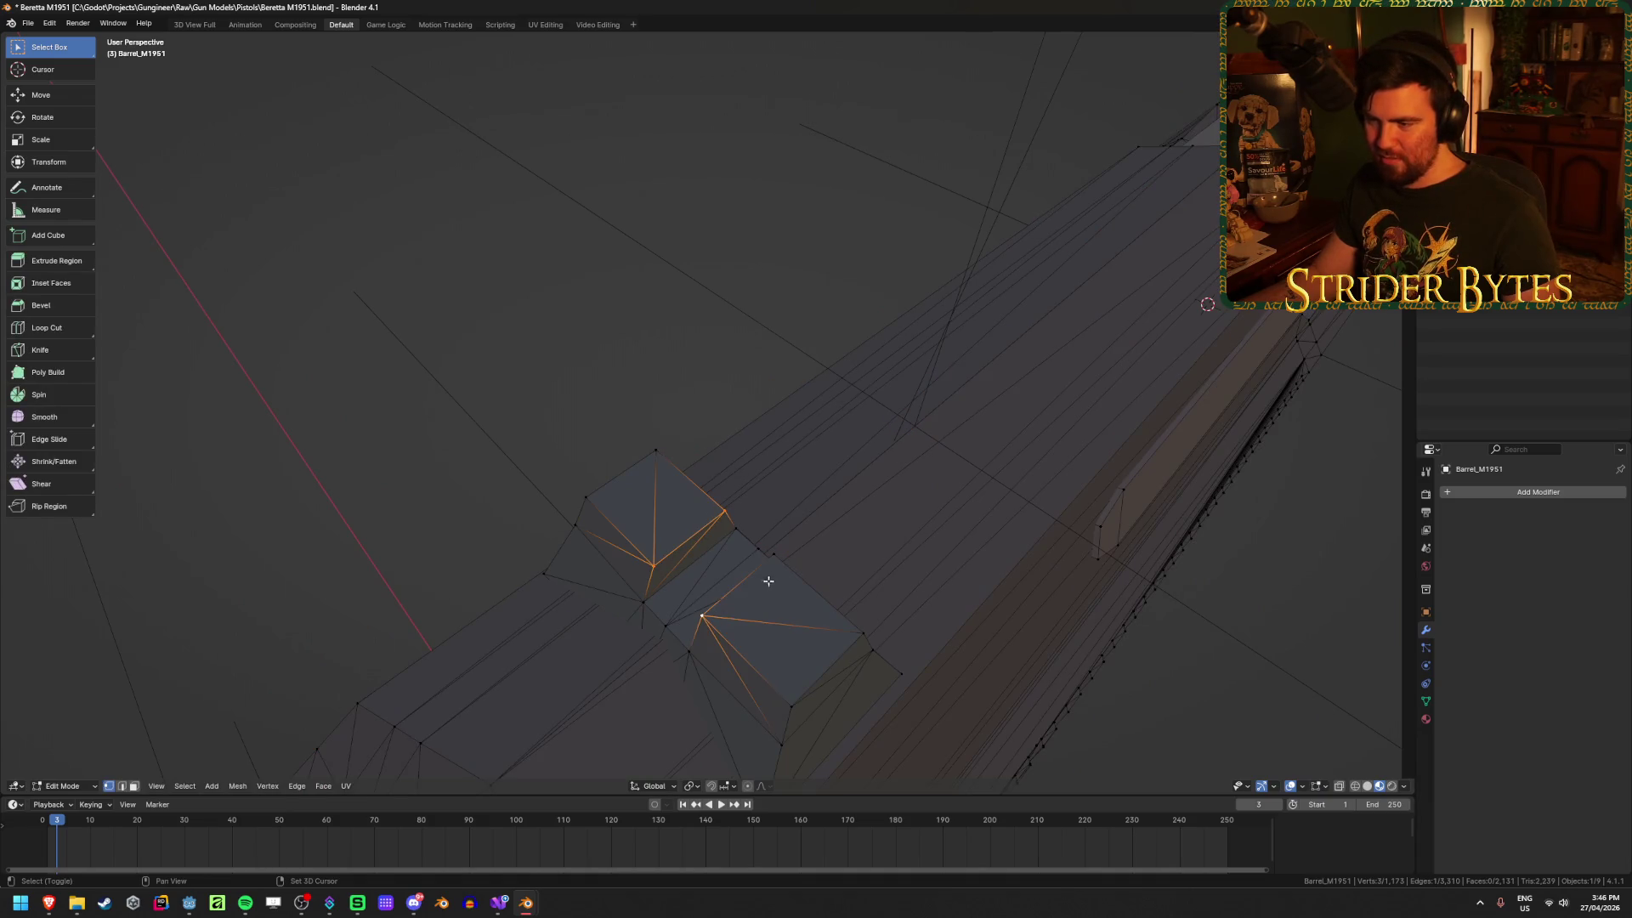
key("ctrl+Tab")
key("Escape")
key("Tab")
left_click(815, 557)
middle_click_drag(815, 558, 695, 422)
Step: Add a Plain Axes empty at the cursor and scale it down
key("shift+a")
left_click(723, 384)
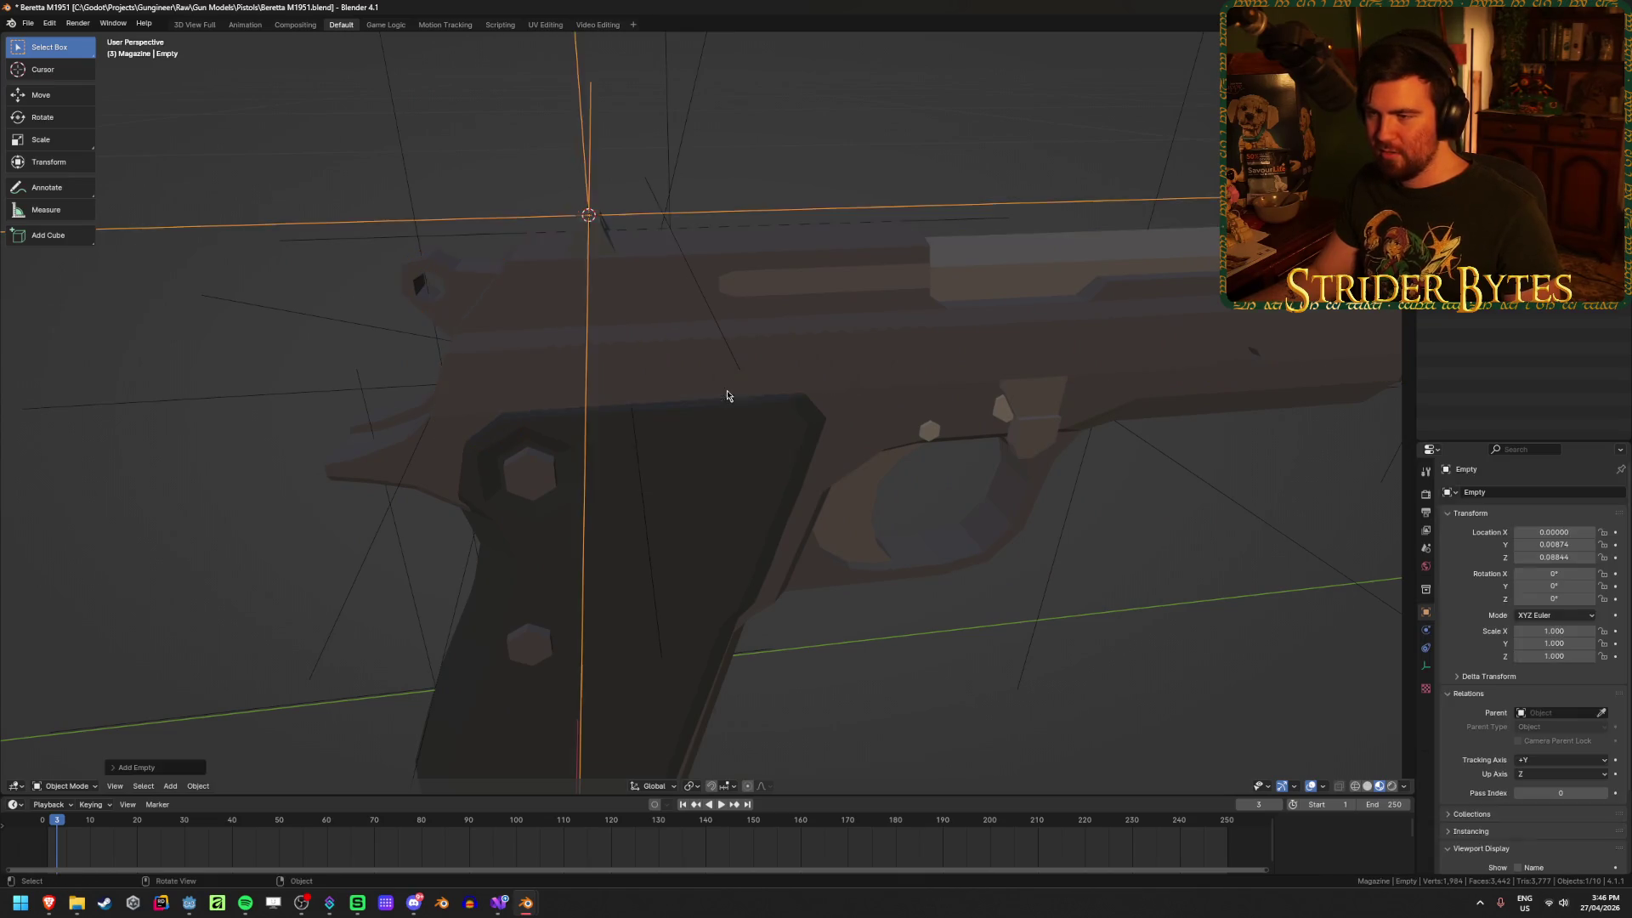
key("KP_Decimal")
middle_click_drag(517, 506, 956, 536)
key("s")
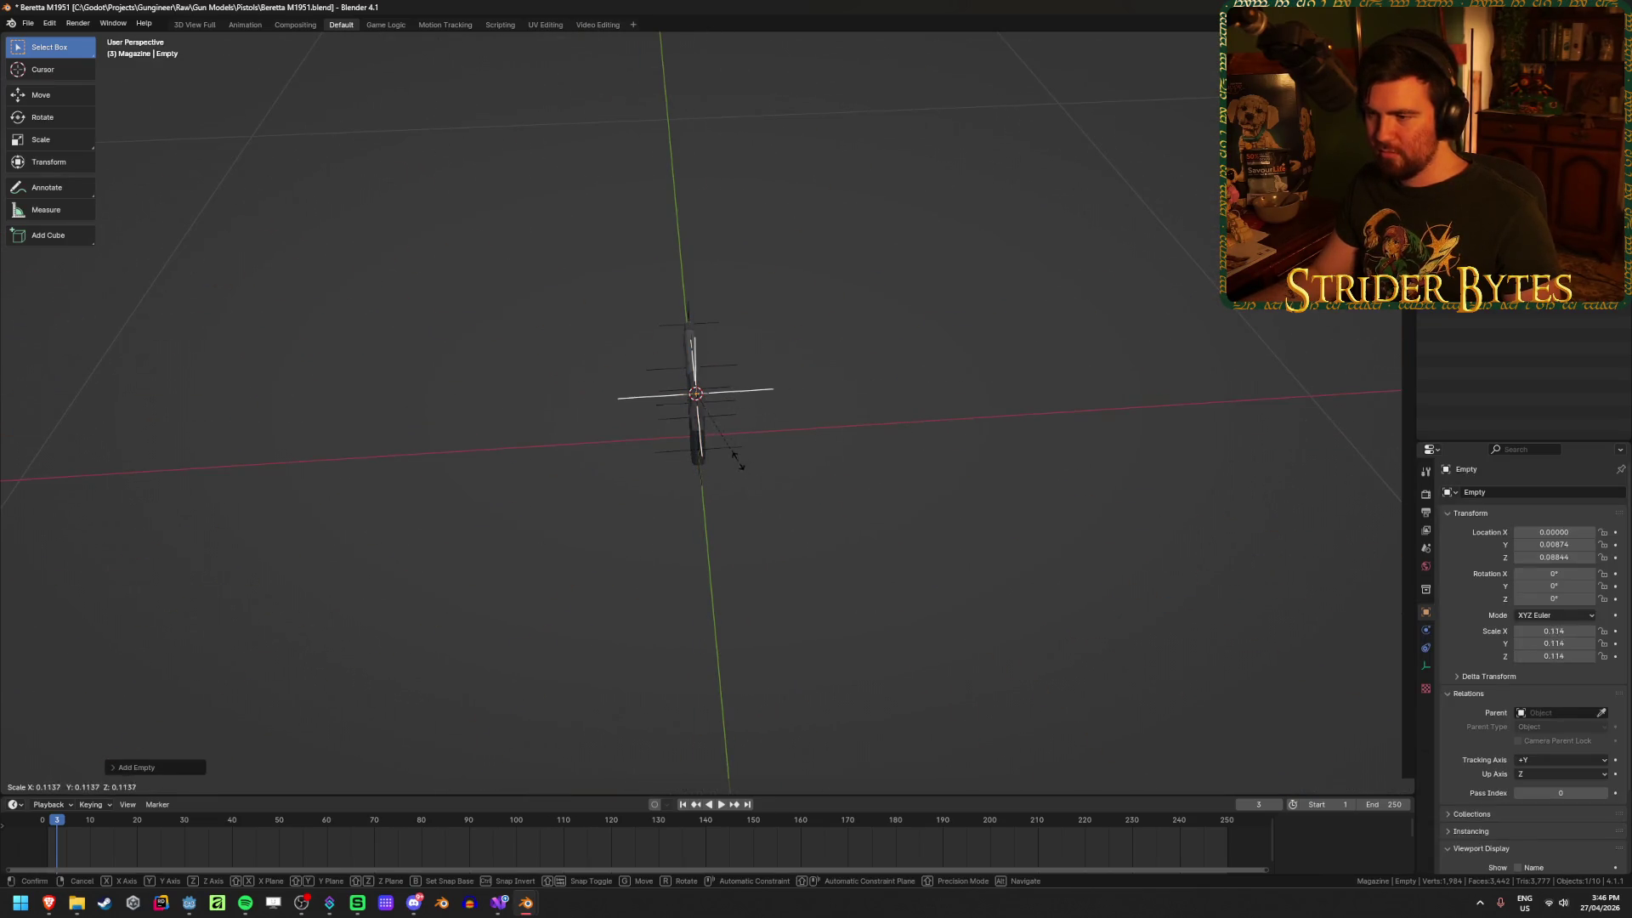
left_click(719, 435)
scroll(748, 451, "up", 4)
Step: Apply the empty's scale to 1.000, rename it AimPoint, and save the file
key("ctrl+a")
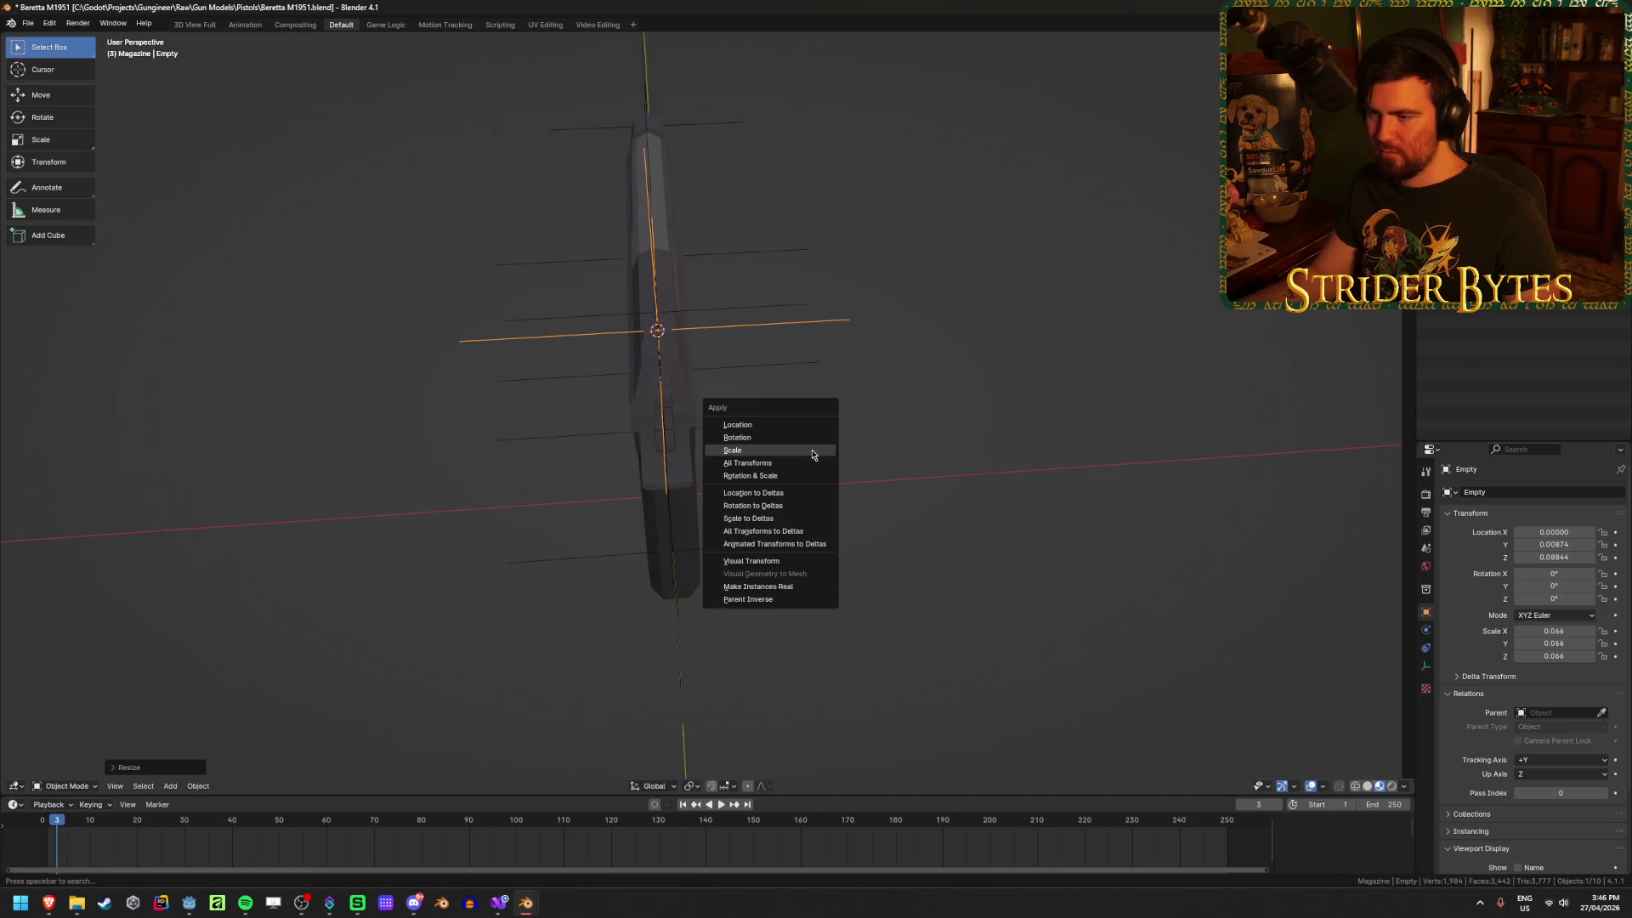
left_click(812, 453)
middle_click_drag(812, 453, 856, 528)
key("F2")
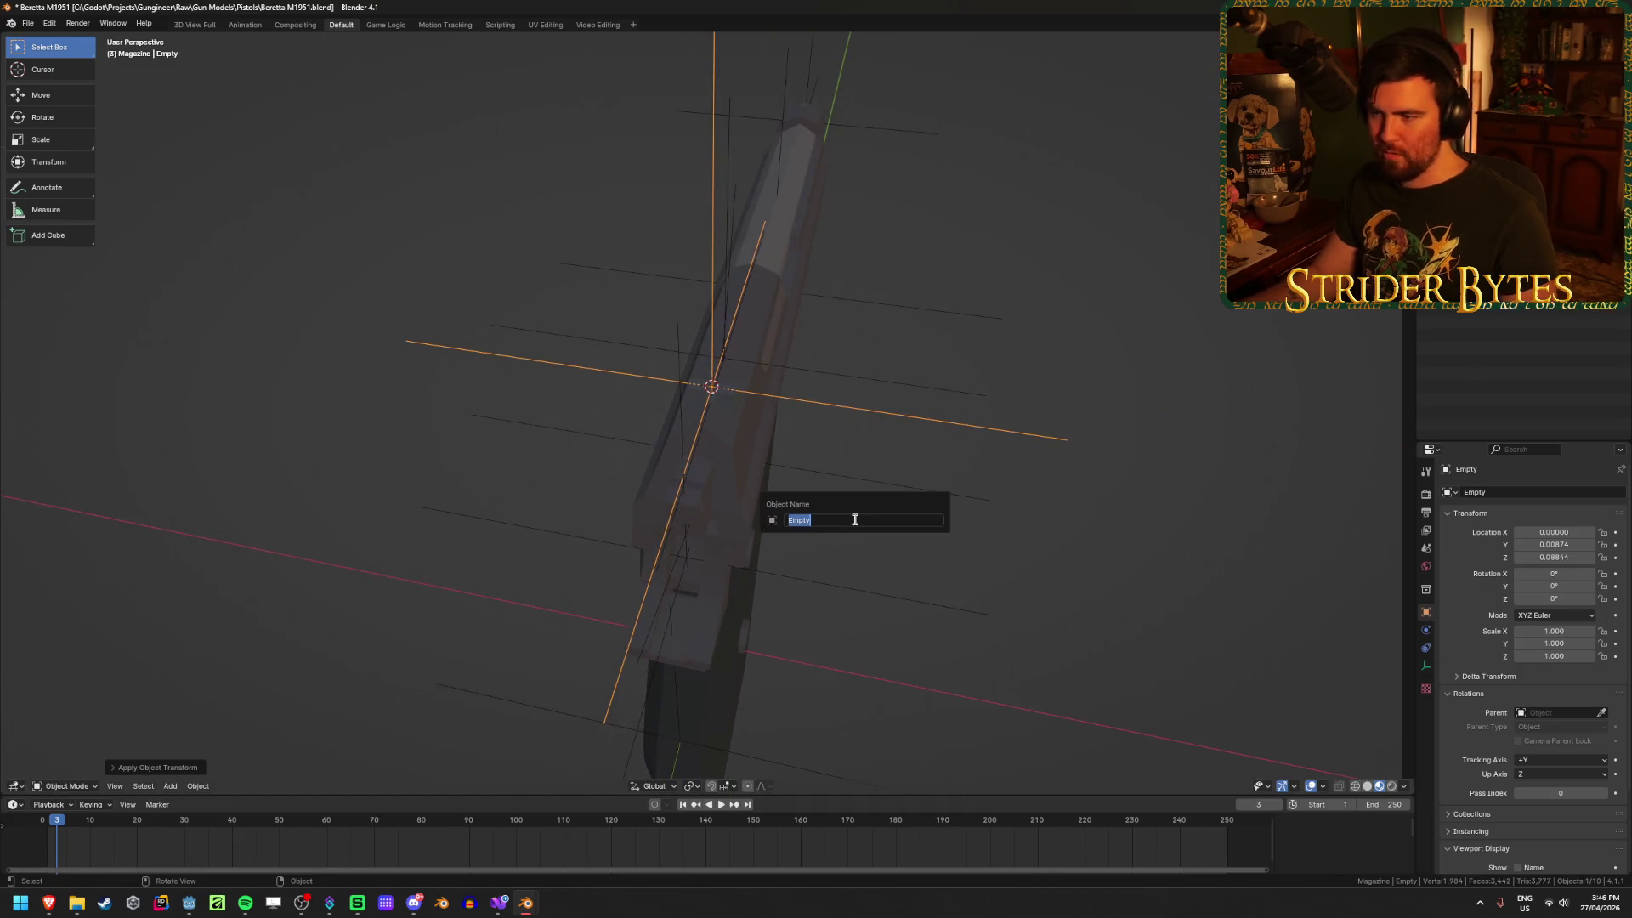
type("A")
type("t")
key("Return")
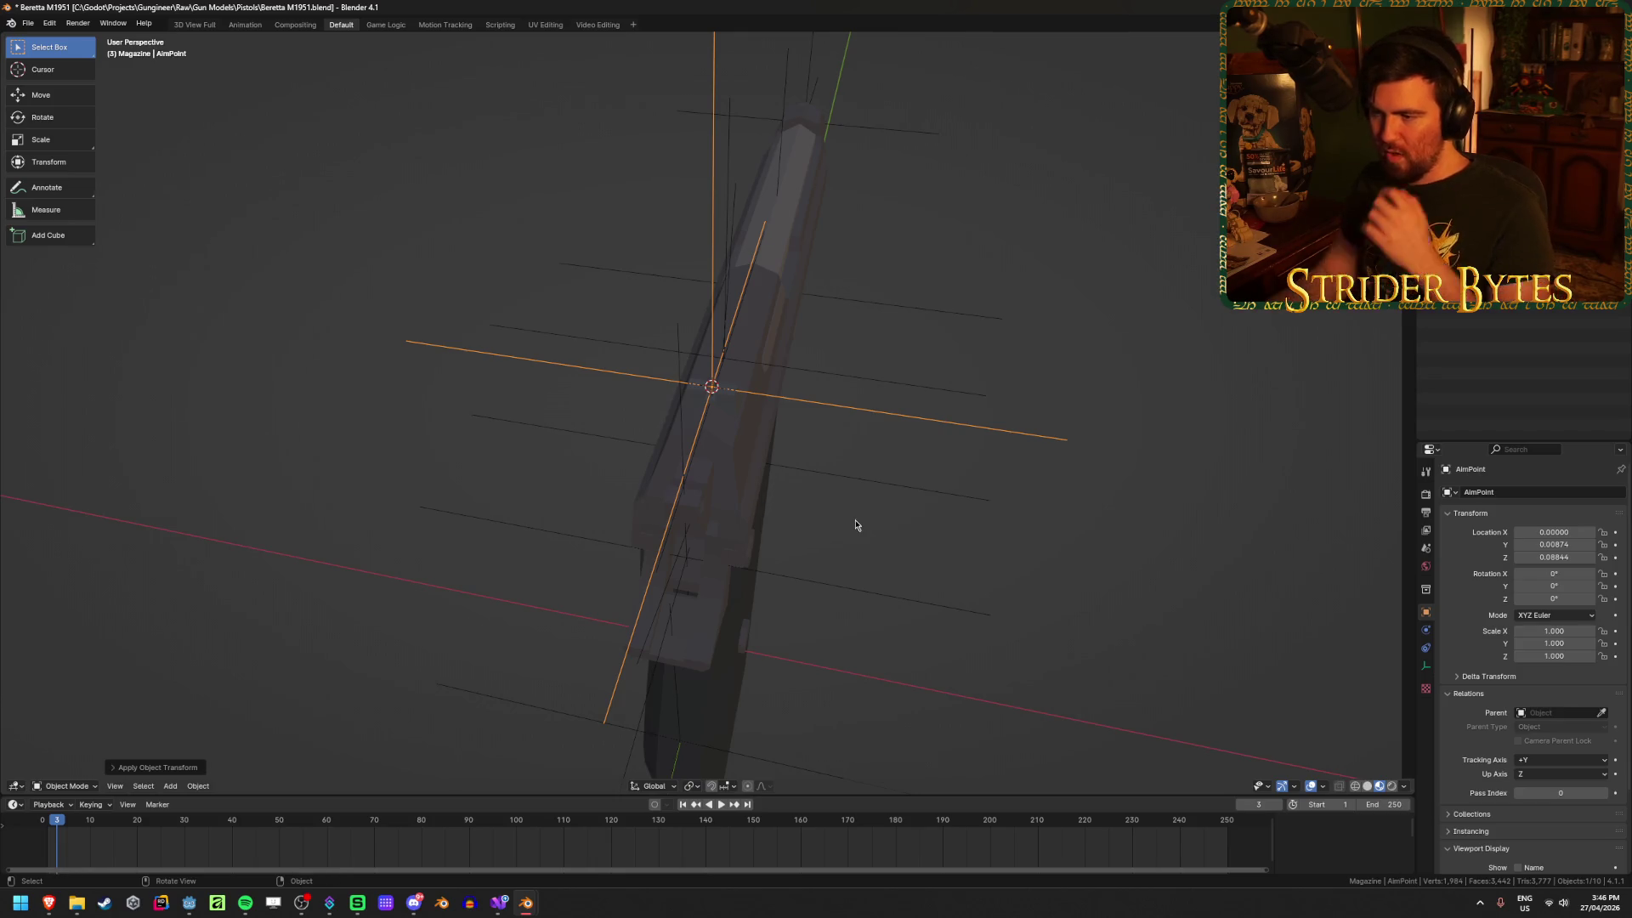
mouse_move(1001, 408)
middle_mouse_down()
mouse_move(1080, 401)
mouse_move(772, 376)
middle_mouse_up()
key("ctrl+s")
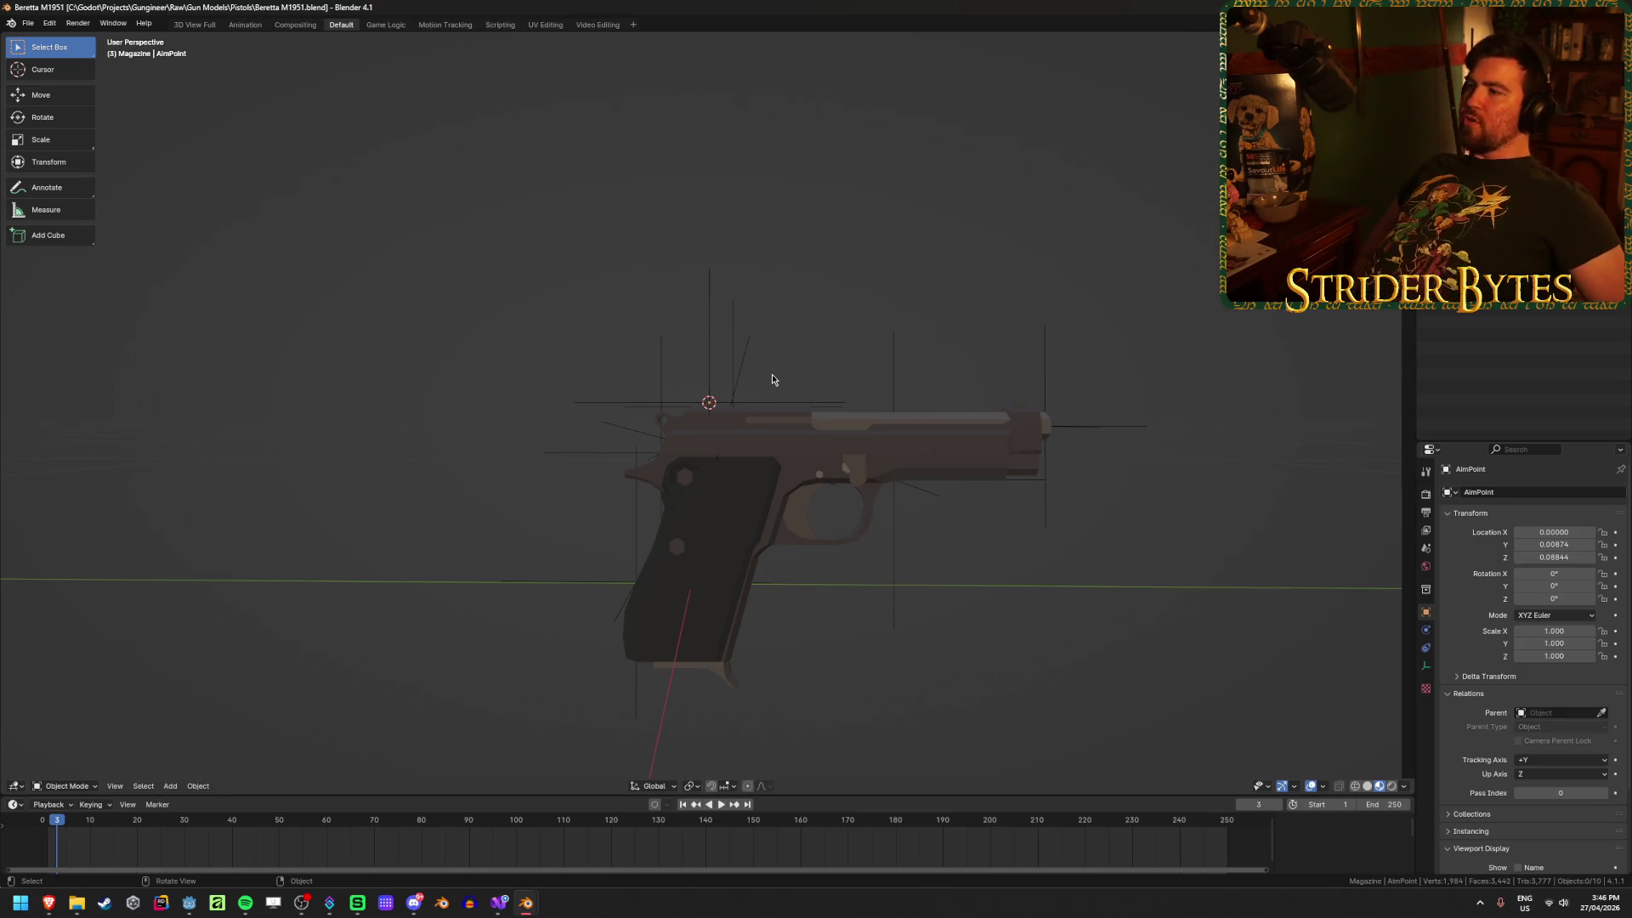
Step: Try selecting AimPoint, SightAttach and other empties in the viewport, then deselect everything
middle_click_drag(805, 368, 794, 379)
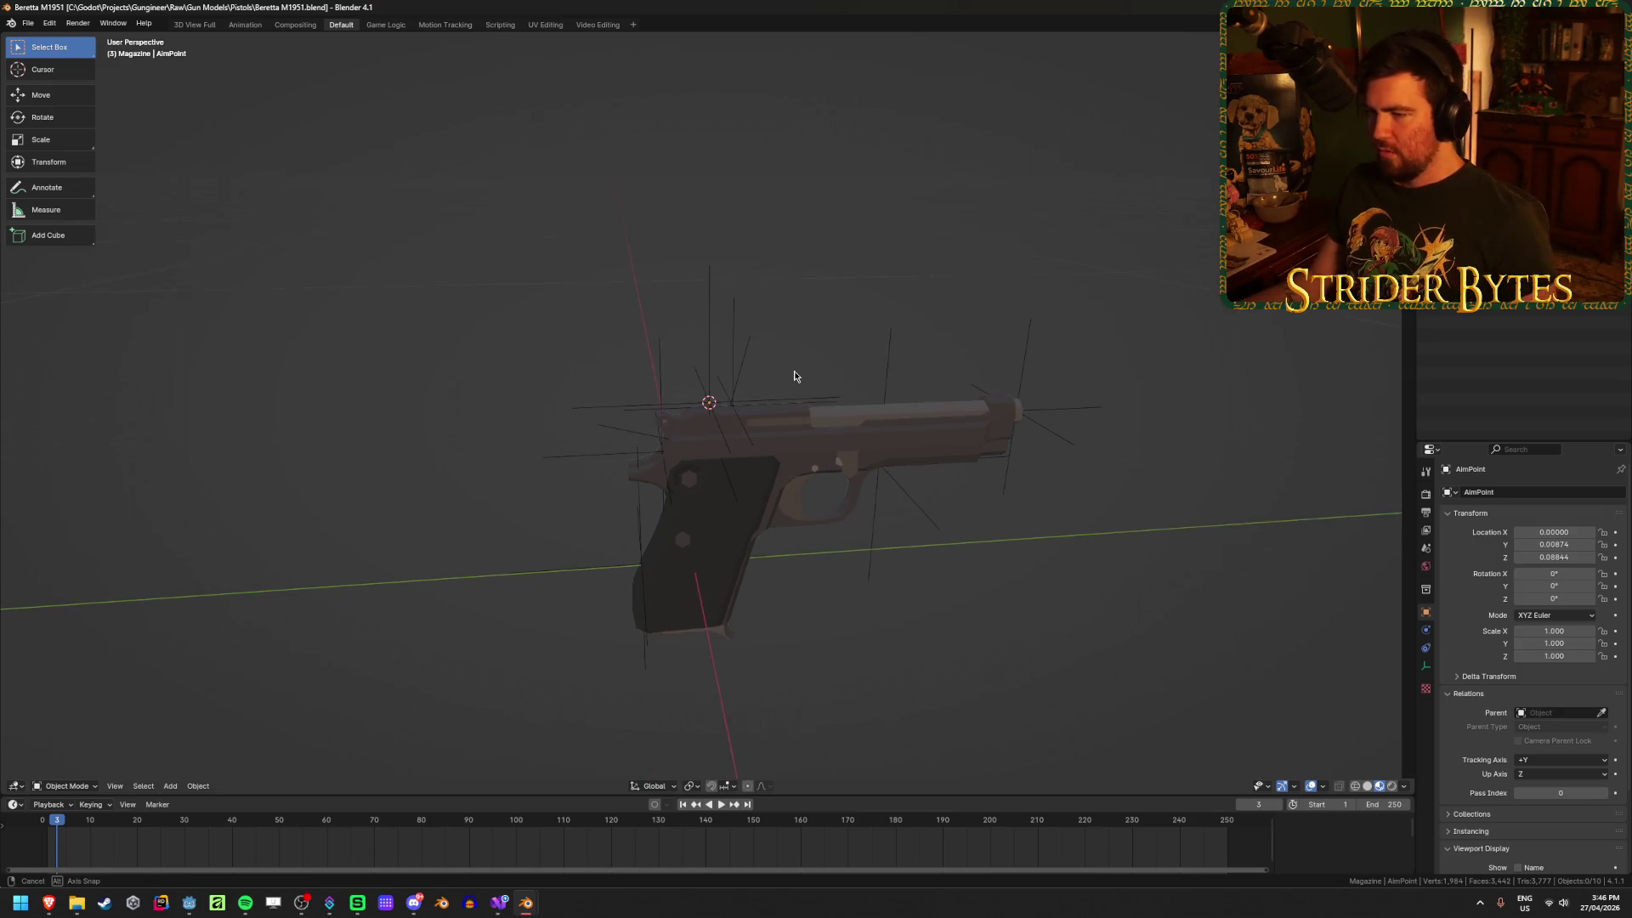
right_click(794, 379)
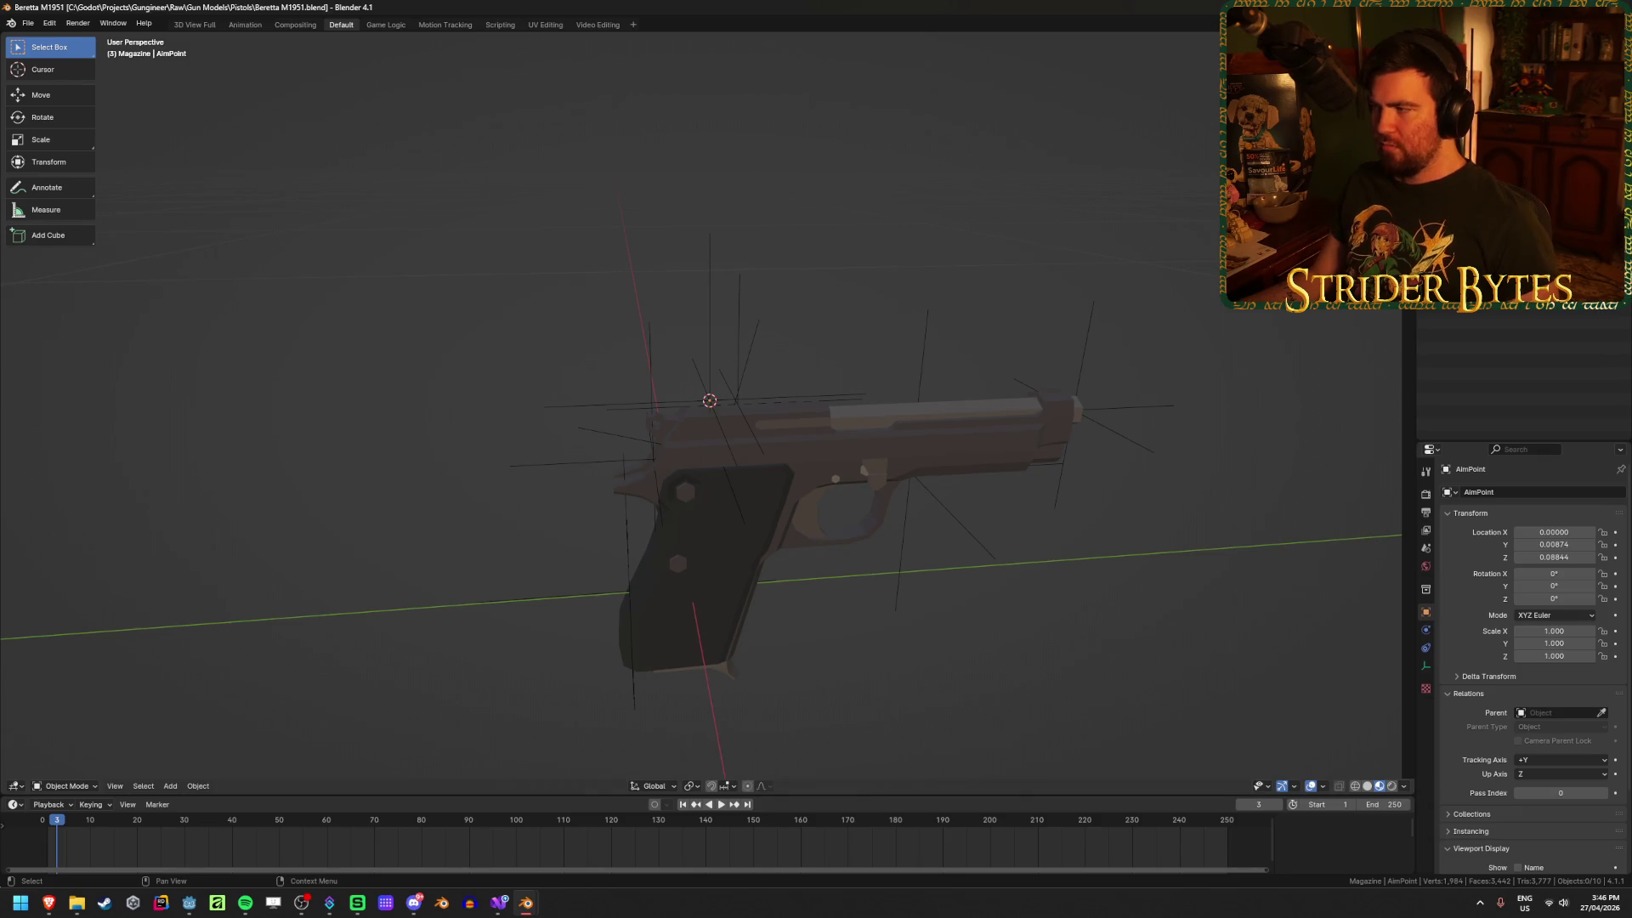
left_click(710, 400)
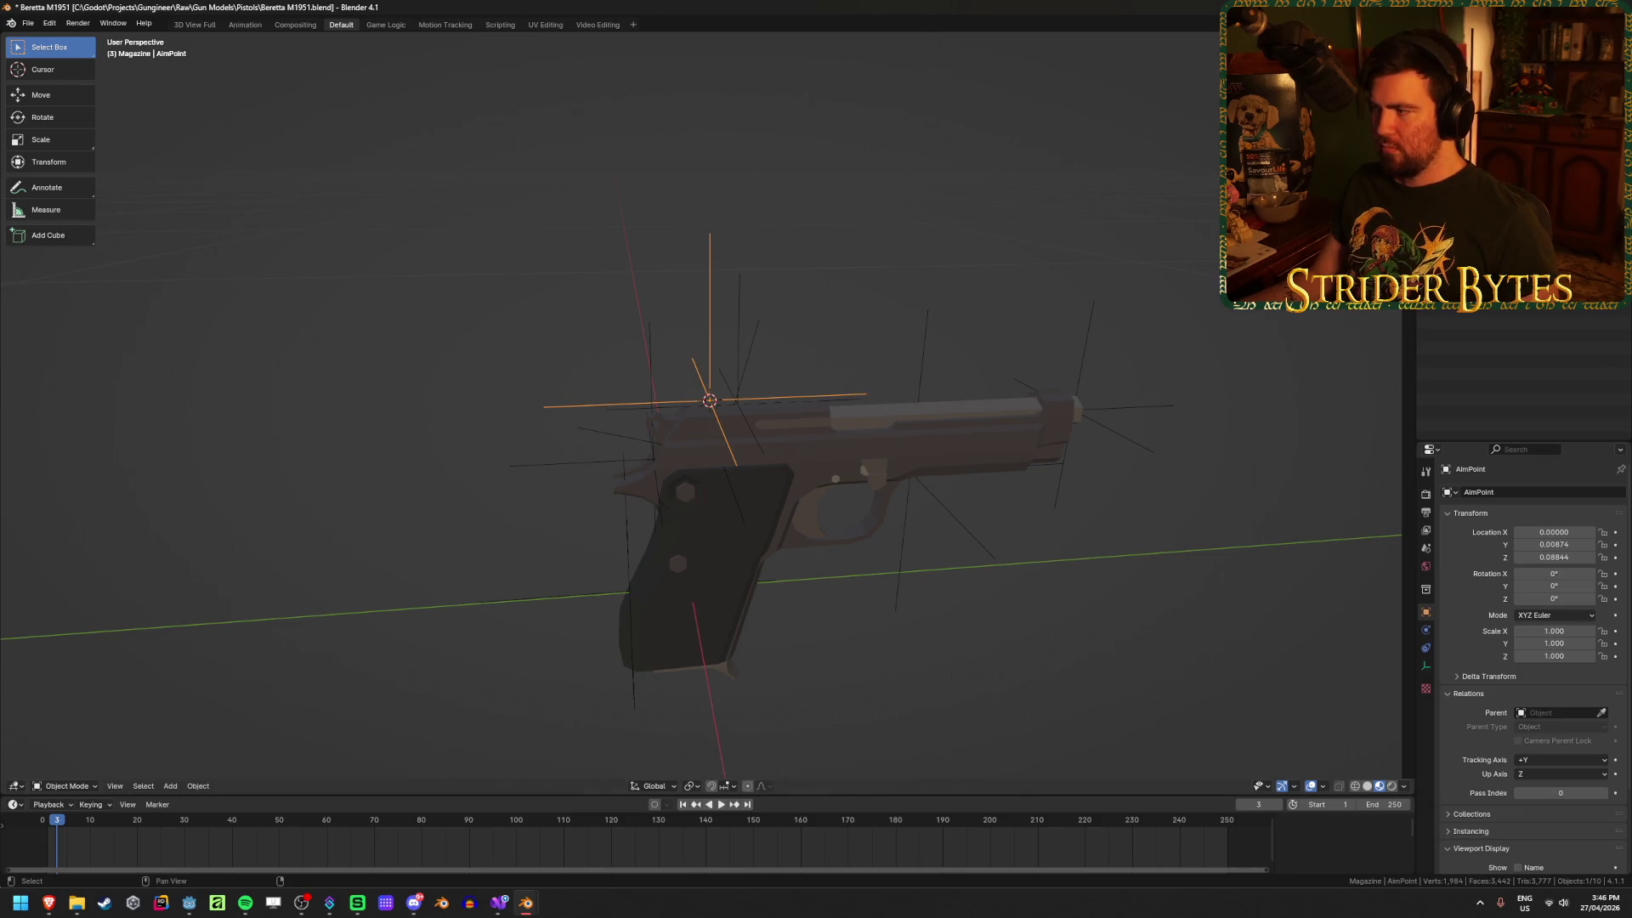
left_click(910, 473, "shift")
left_click(739, 399, "shift")
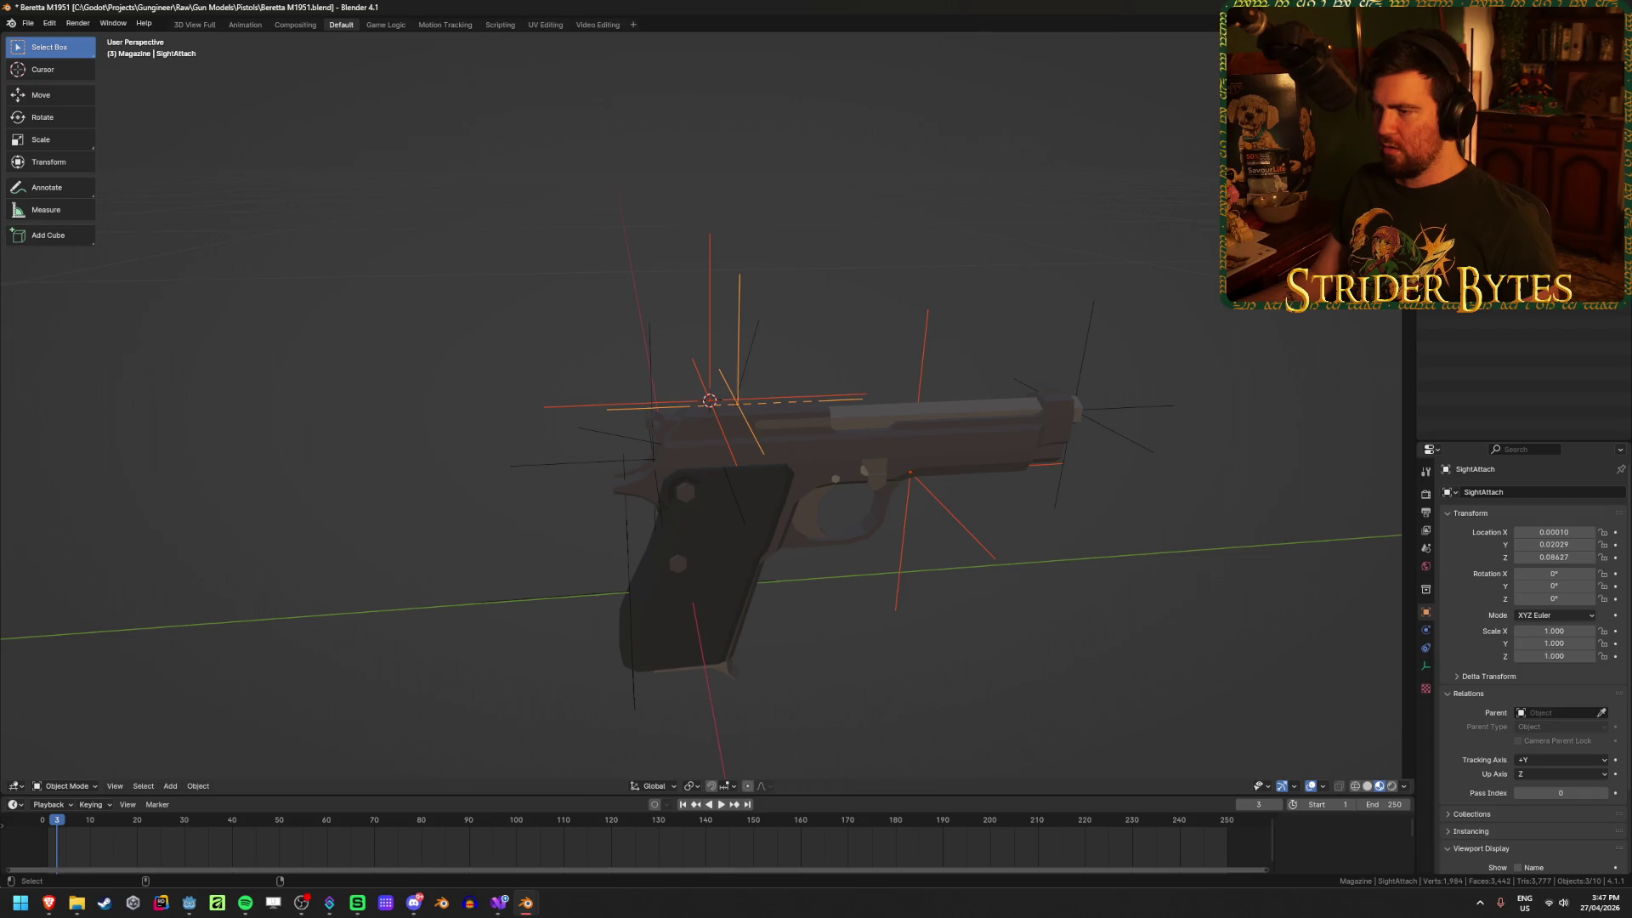
left_click(910, 472)
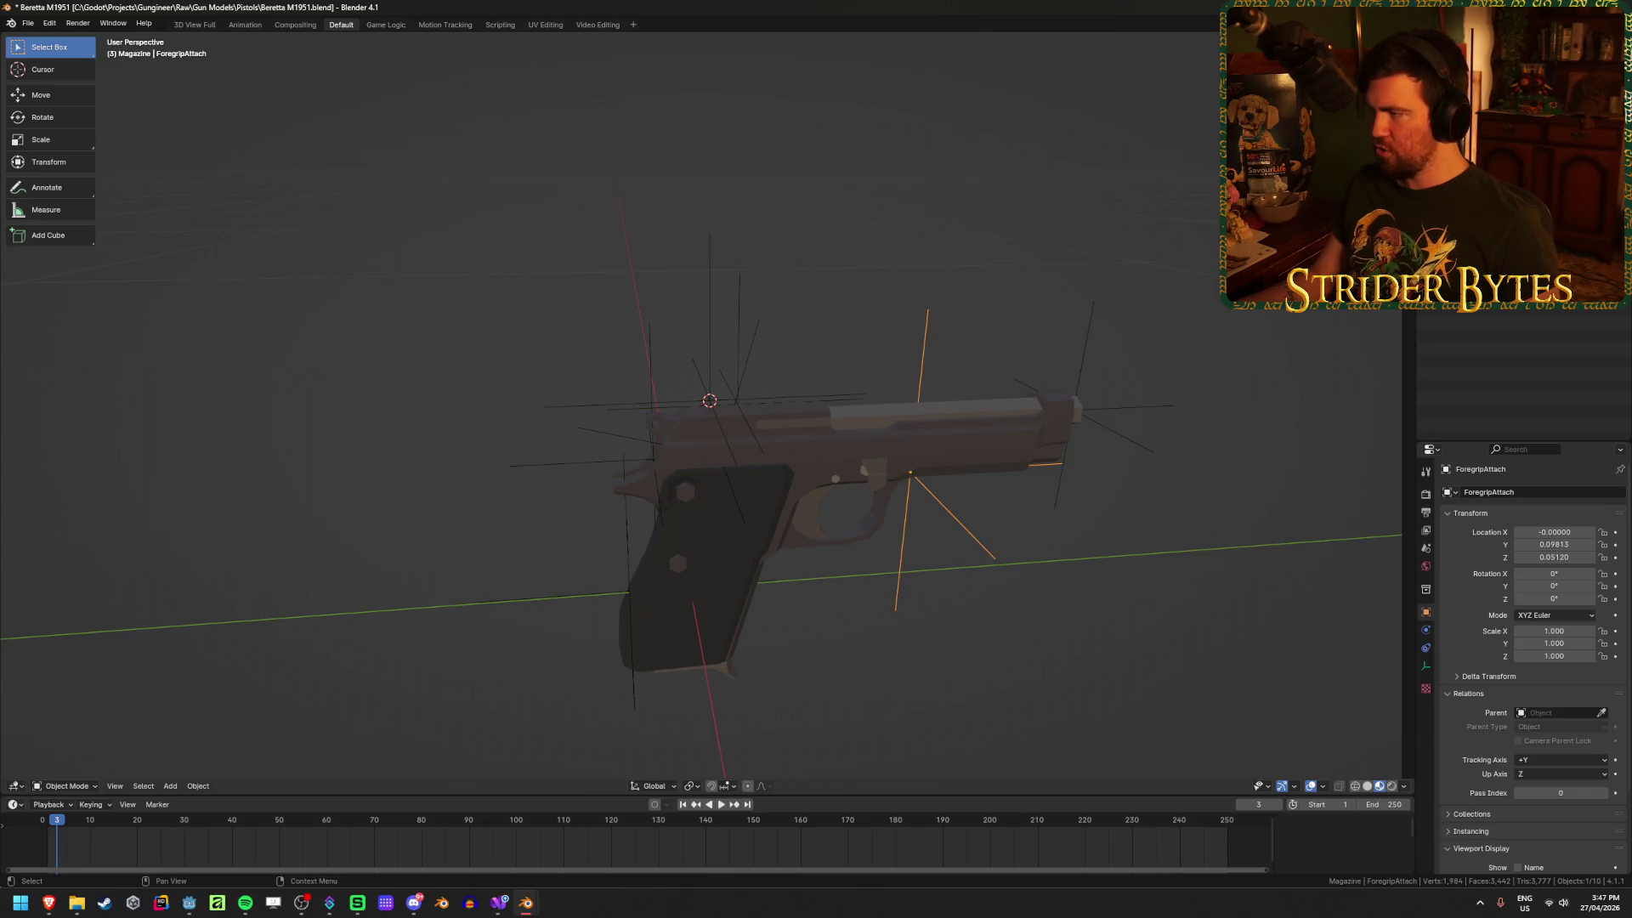
key("alt+a")
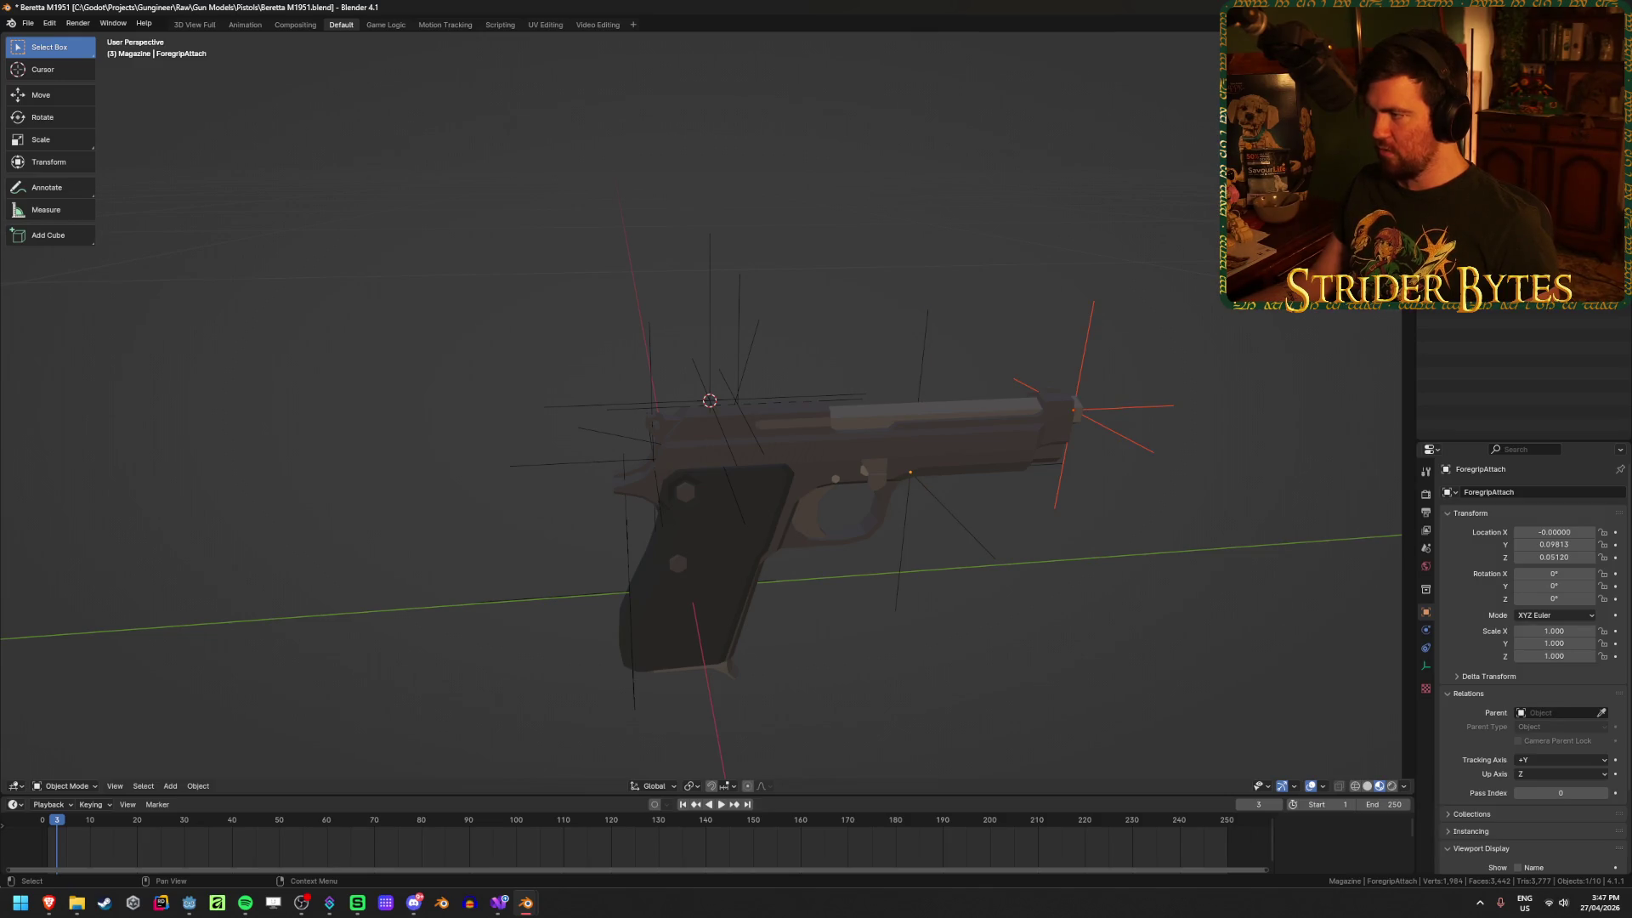
Step: Select the MuzzleAttach, SightAttach and AimPoint empties in the Outliner
left_click(1445, 128, "ctrl")
left_click(1445, 144, "ctrl")
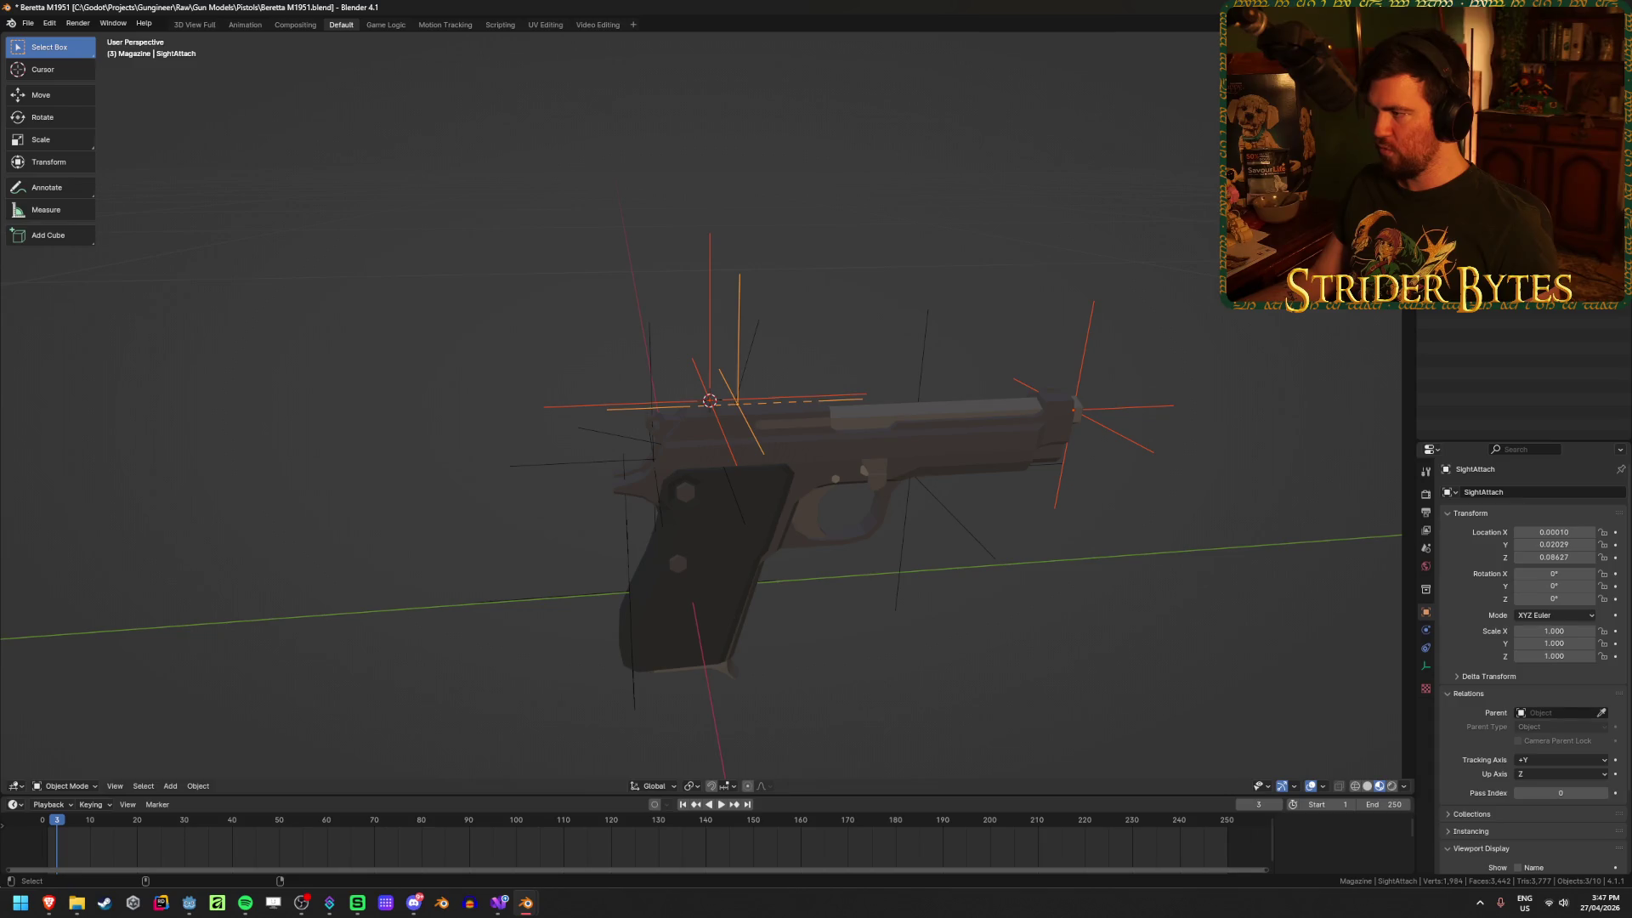
left_click(1445, 162, "ctrl")
left_click(1462, 195)
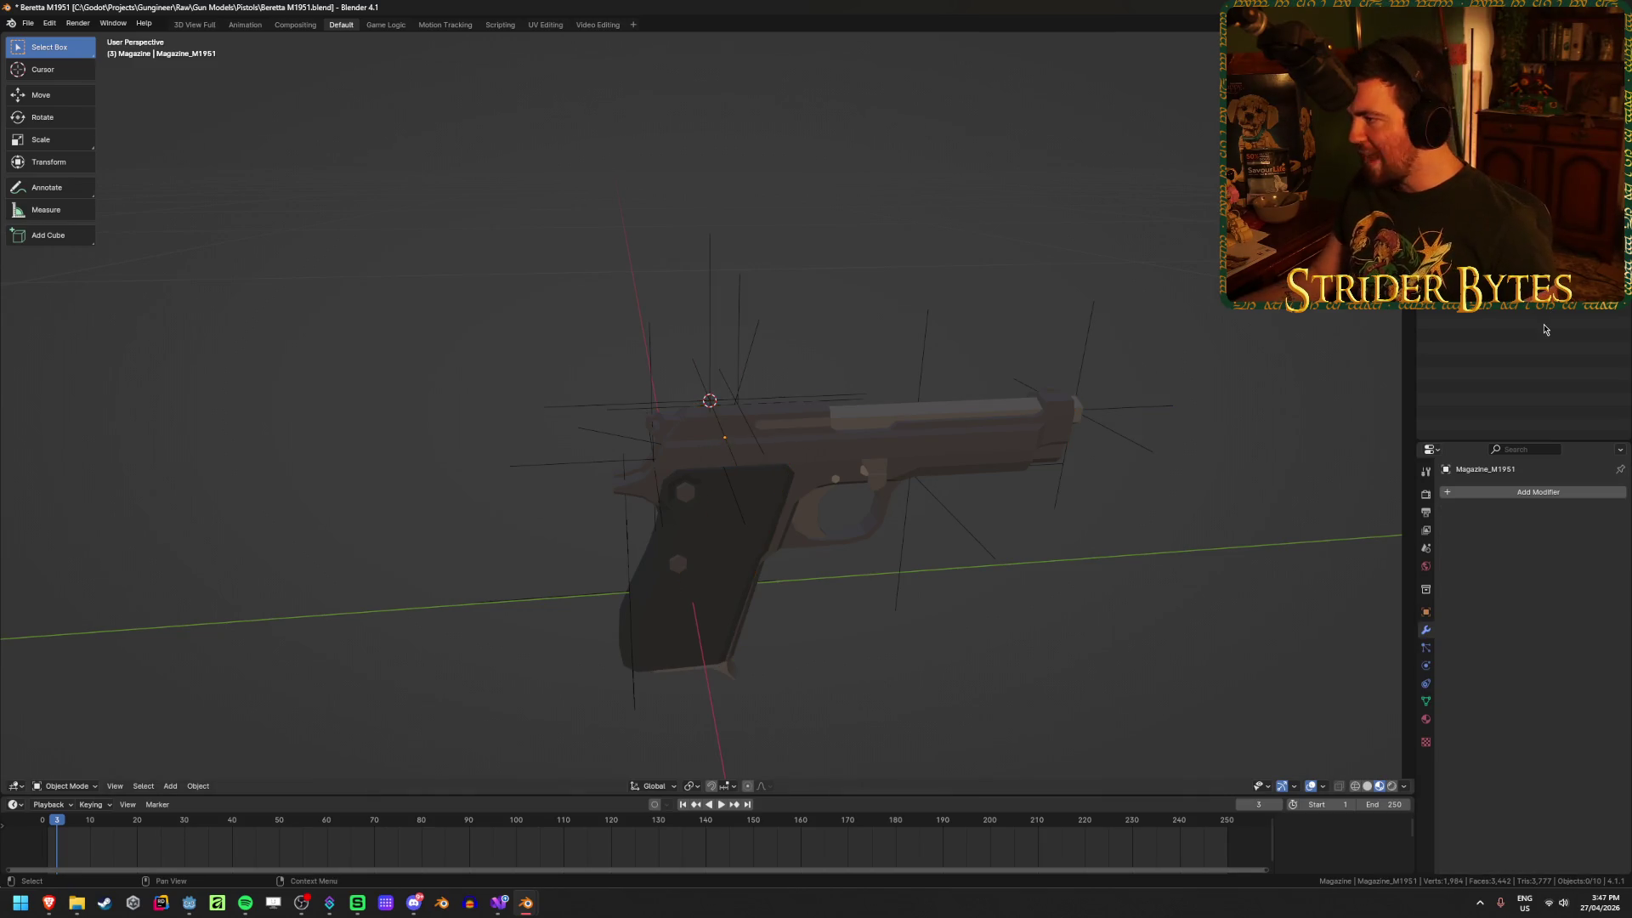
left_click(1462, 179, "ctrl")
left_click(1462, 162, "ctrl")
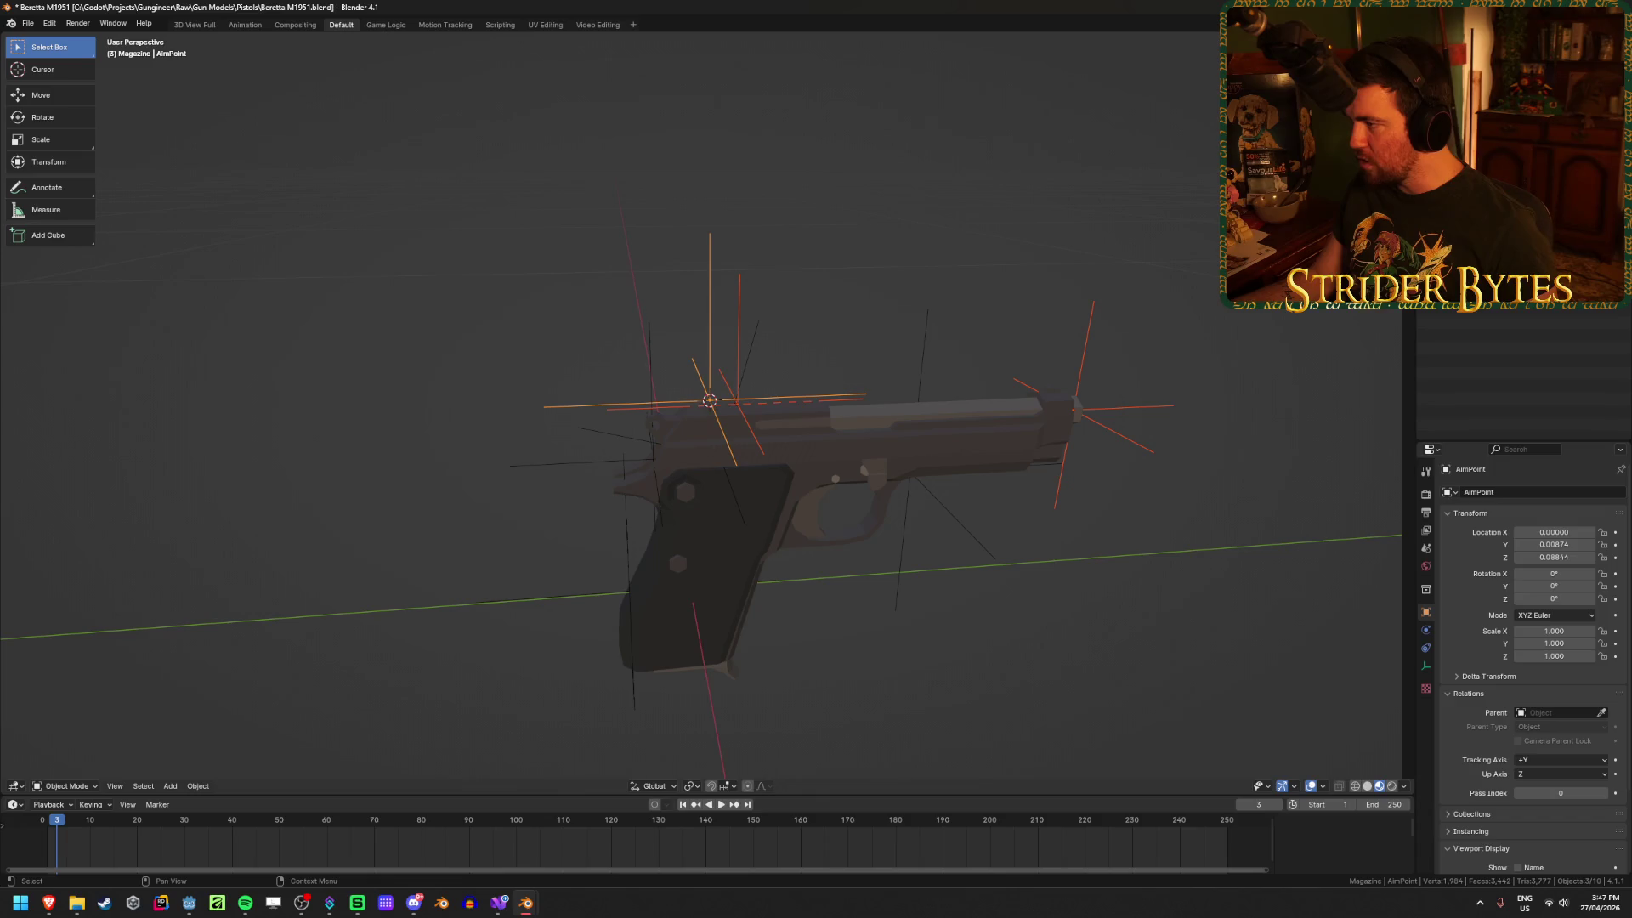
Step: Parent the selected empties to Barrel_M1951 with Object parenting, deselect, and save
left_click(942, 425, "shift")
key("ctrl+p")
left_click(1020, 267)
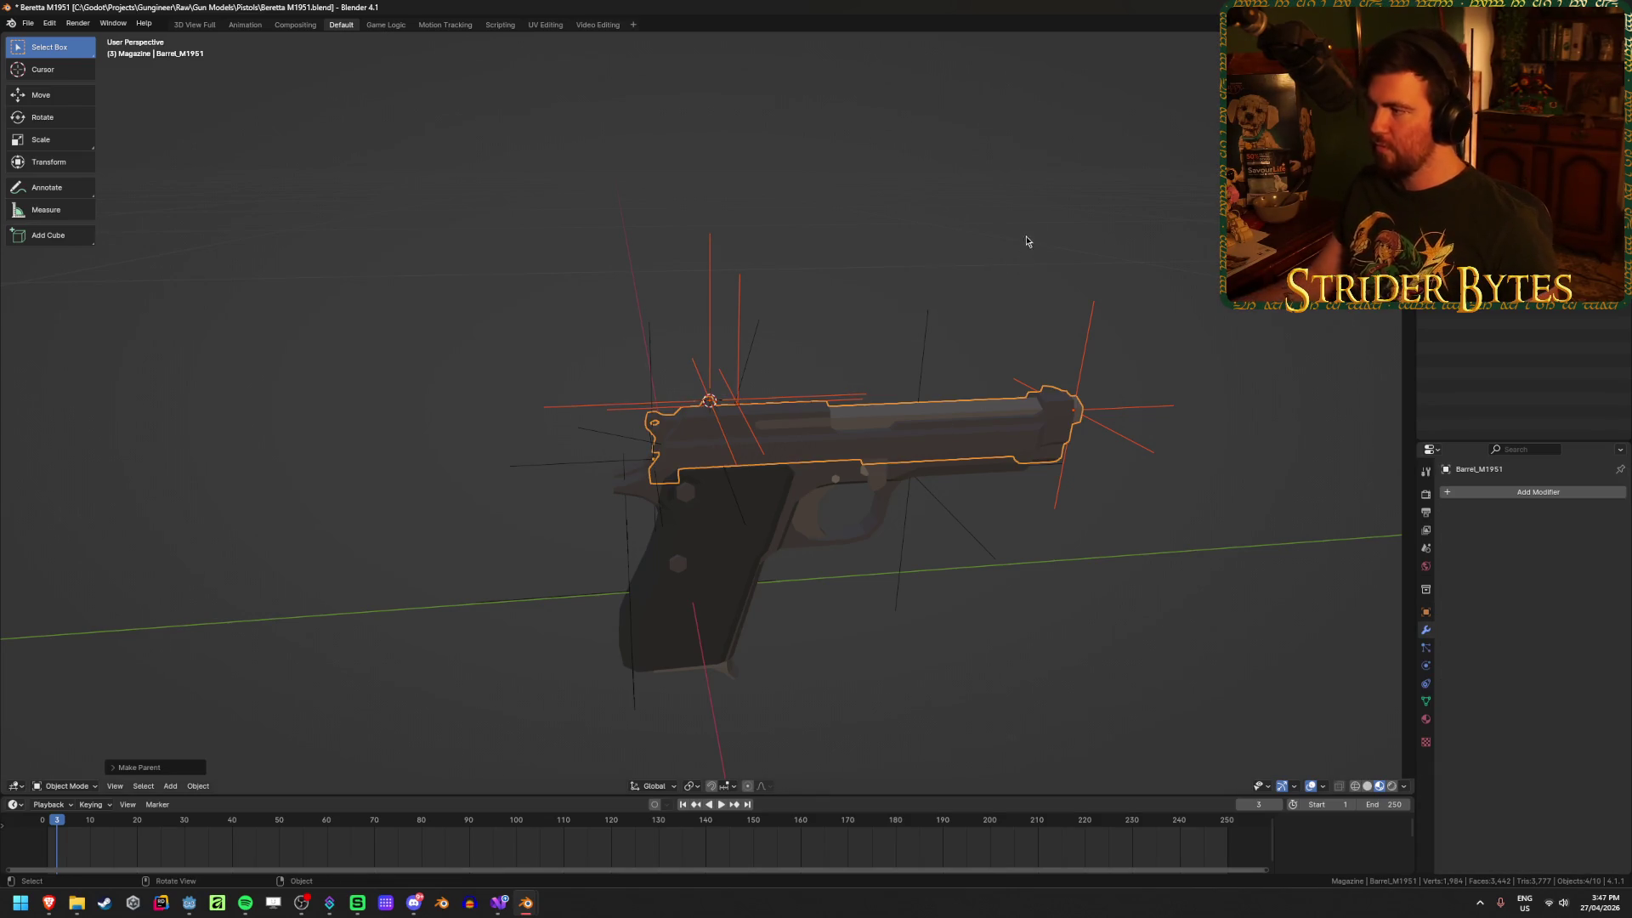
left_click(1032, 221)
key("ctrl+s")
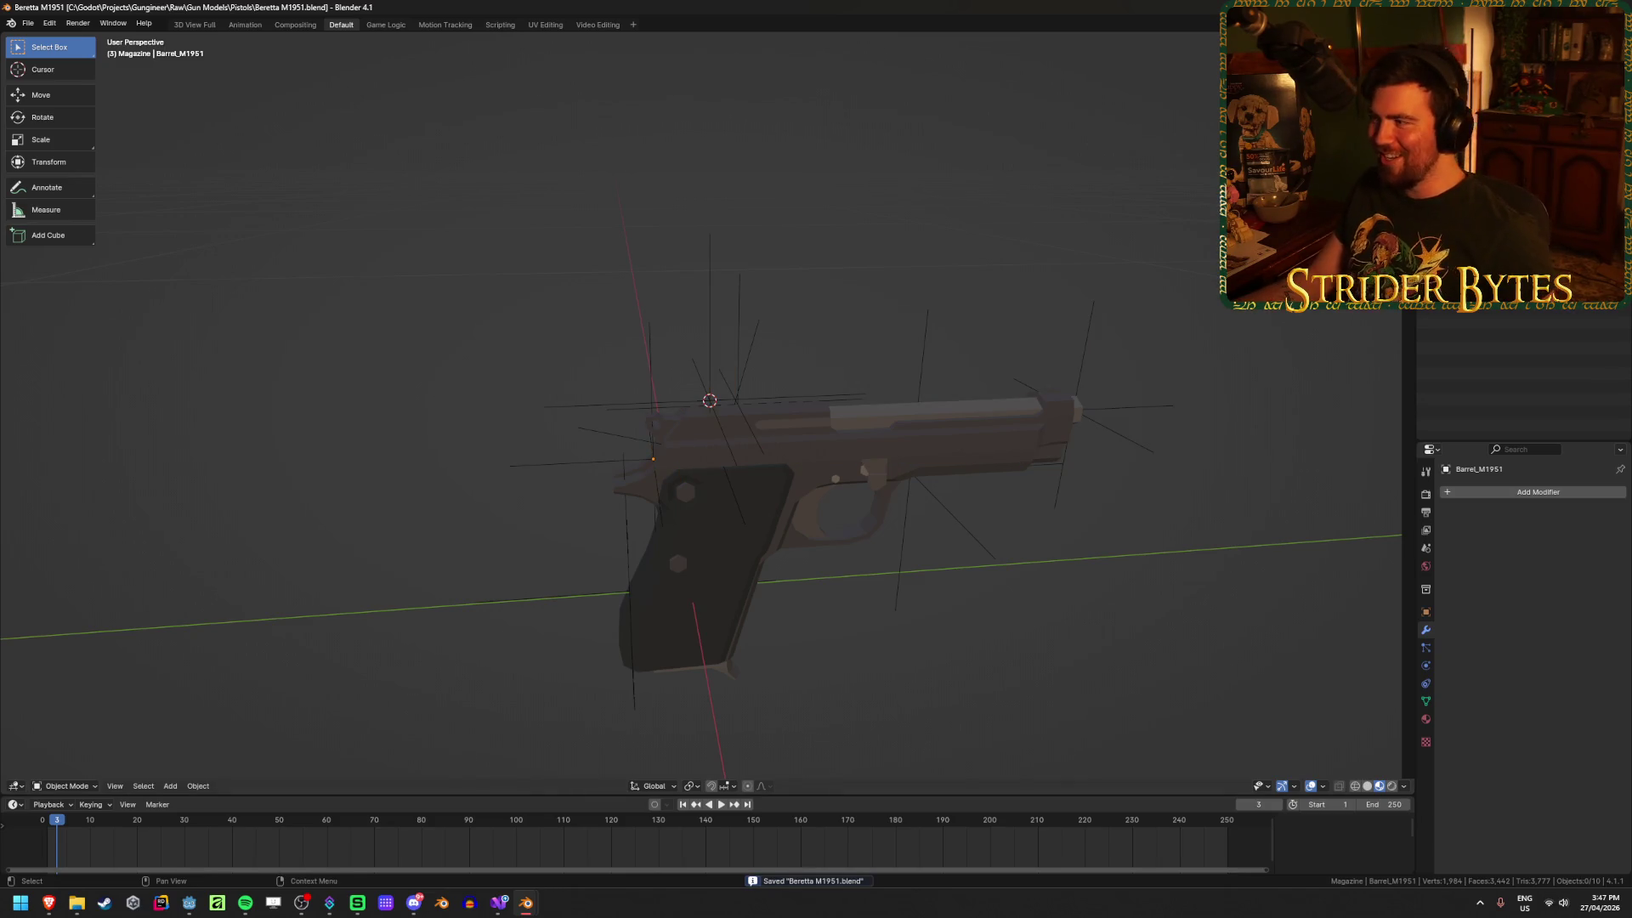
Step: Parent three attachment empties, including MagazineAttach, to Receiver_M1951 and save the file
left_click(1496, 170)
left_click(1496, 187, "ctrl")
left_click(1496, 204, "ctrl")
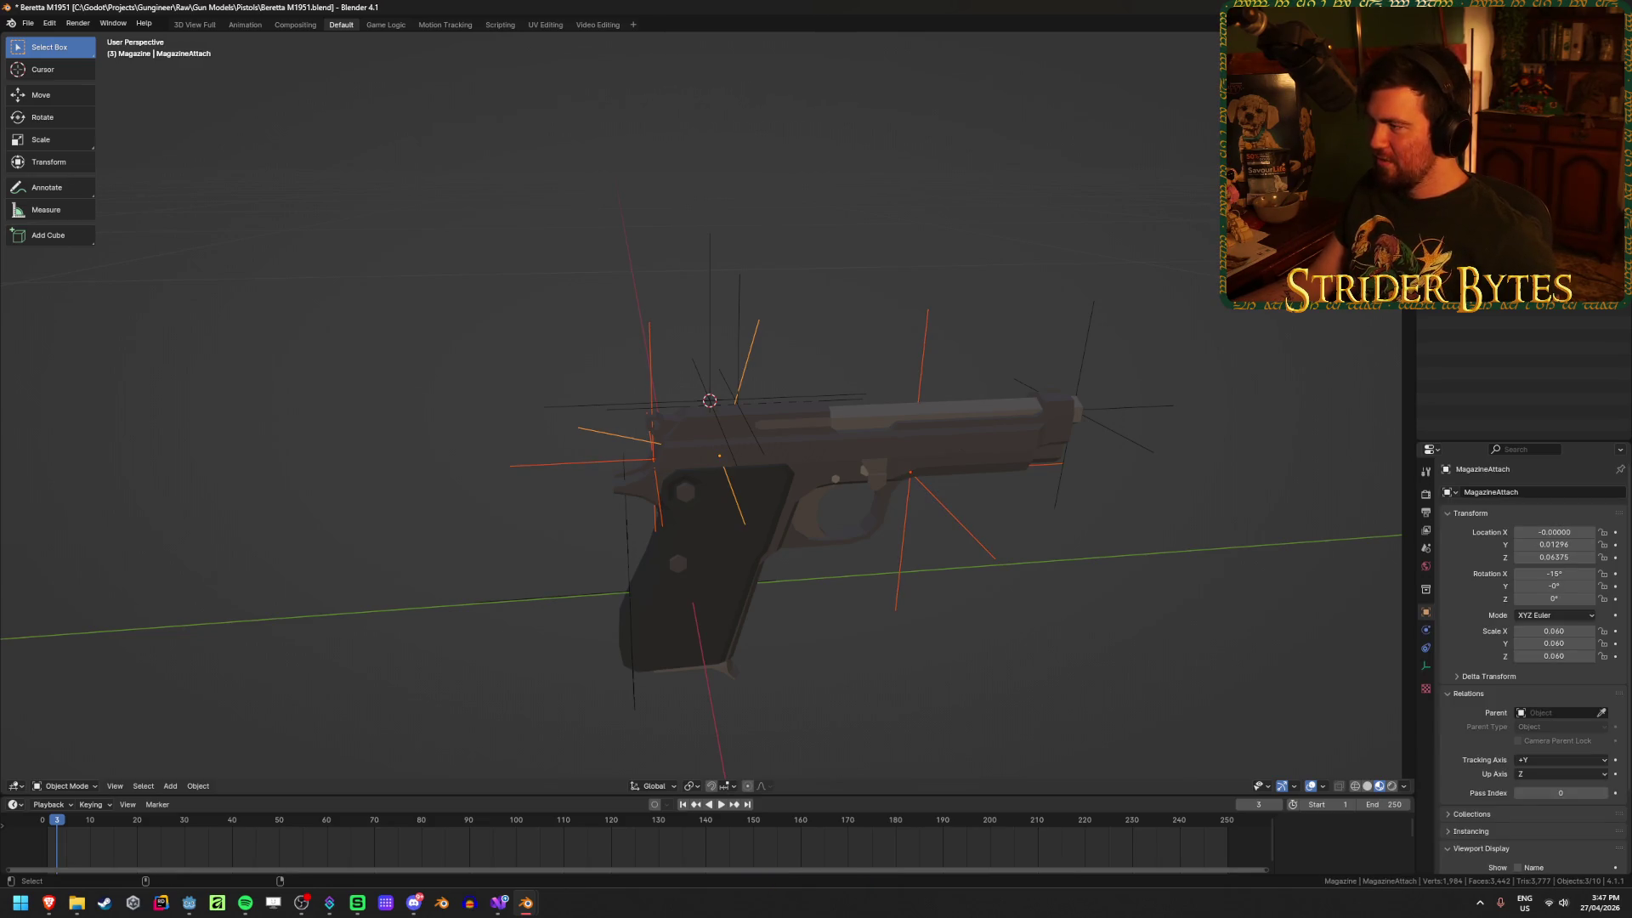
left_click(1496, 221, "ctrl")
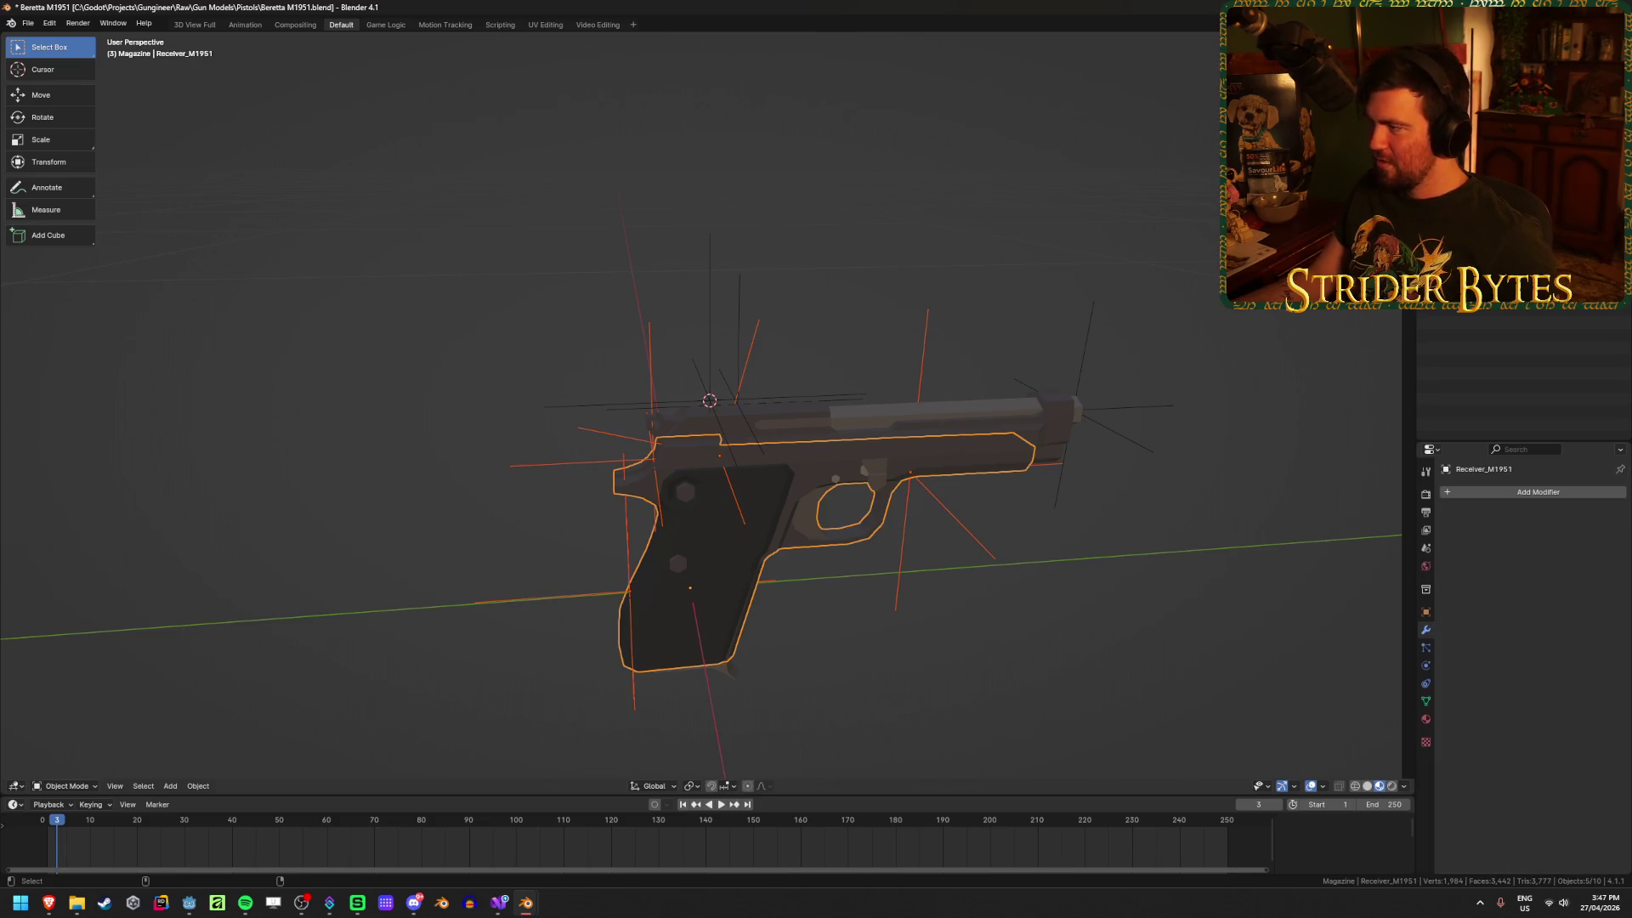
key("ctrl+p")
left_click(645, 355)
left_click(453, 247)
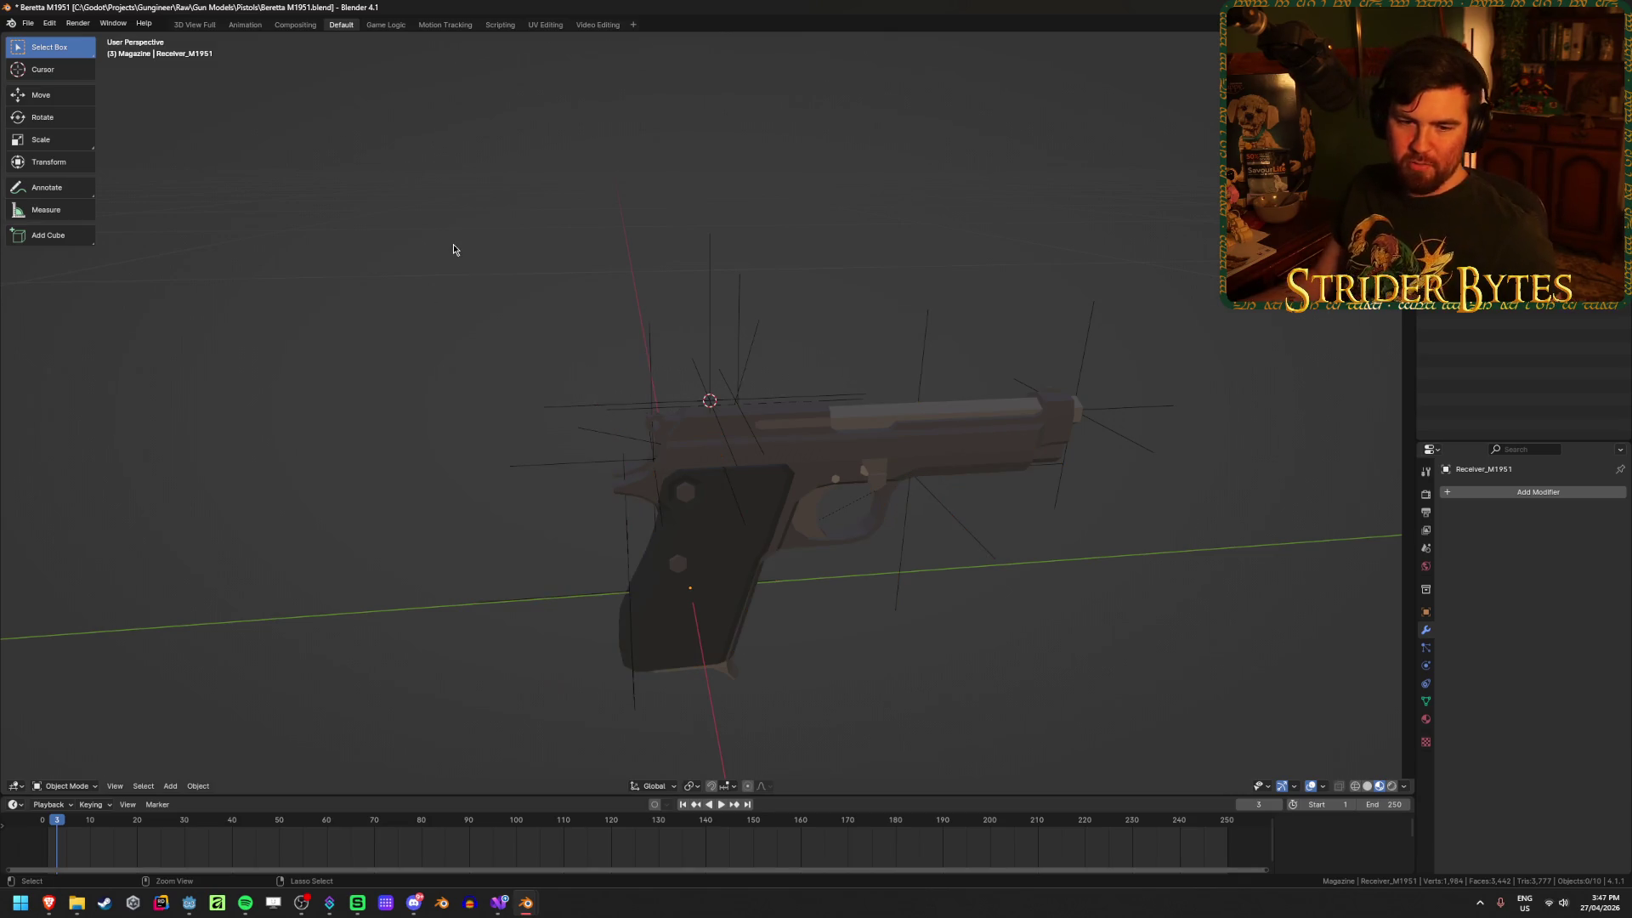
key("ctrl+s")
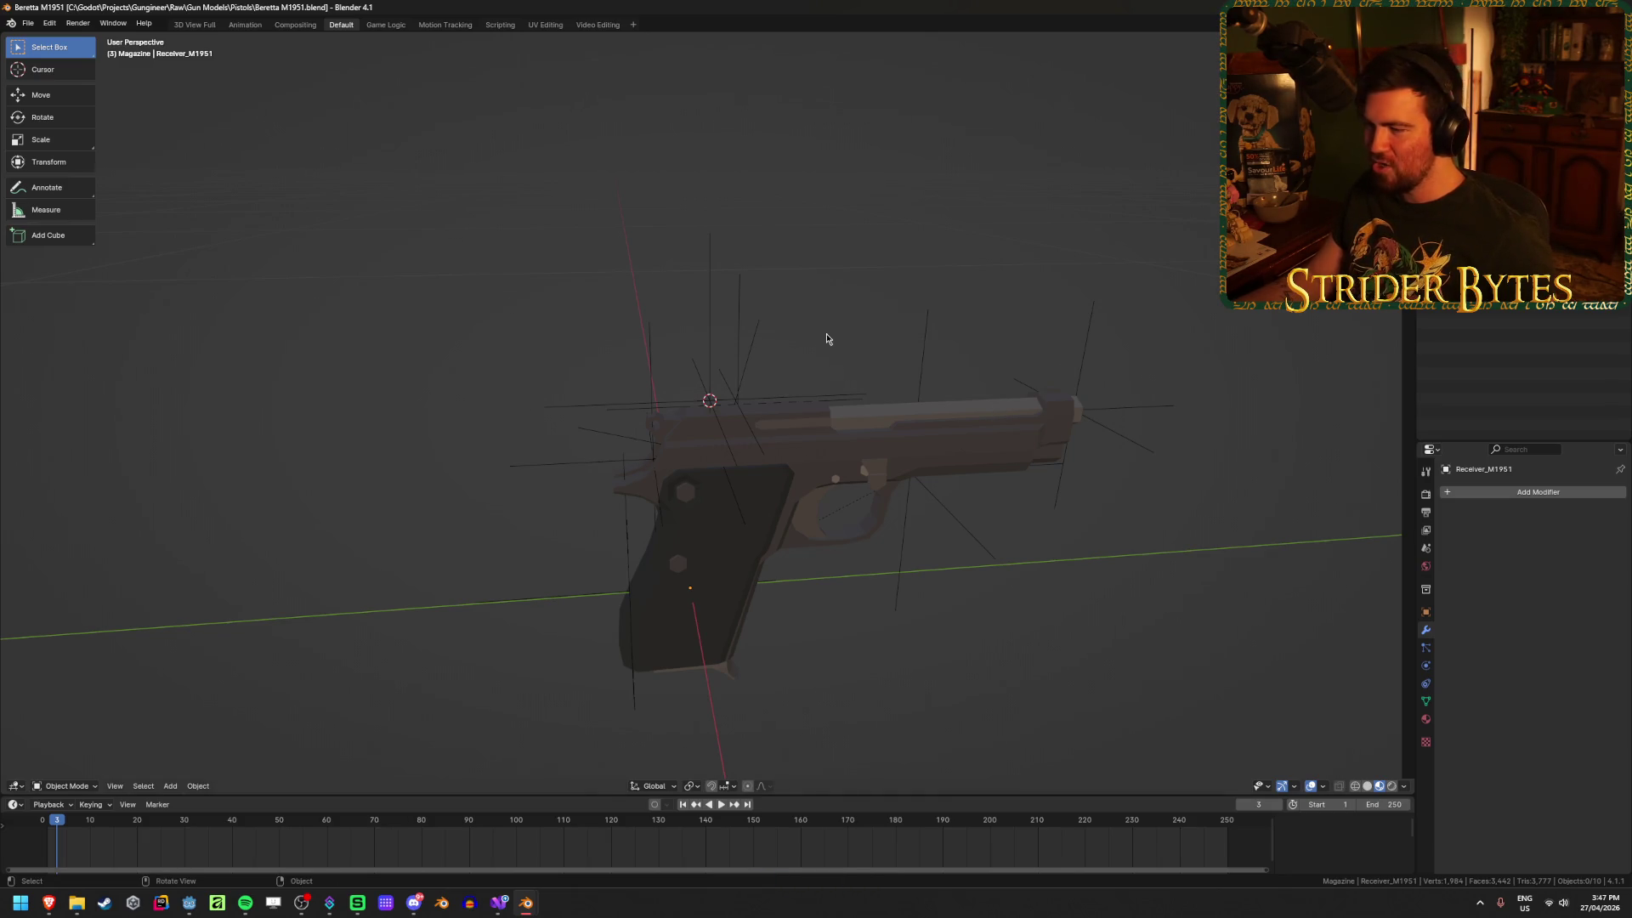
Step: Save again, orbit to a side view of the pistol, and switch to Godot
key("ctrl+s")
mouse_move(864, 423)
middle_mouse_down()
mouse_move(876, 453)
mouse_move(853, 465)
middle_mouse_up()
mouse_move(834, 610)
middle_mouse_down()
mouse_move(813, 538)
mouse_move(535, 532)
mouse_move(780, 545)
middle_mouse_up()
middle_click_drag(283, 699, 288, 634)
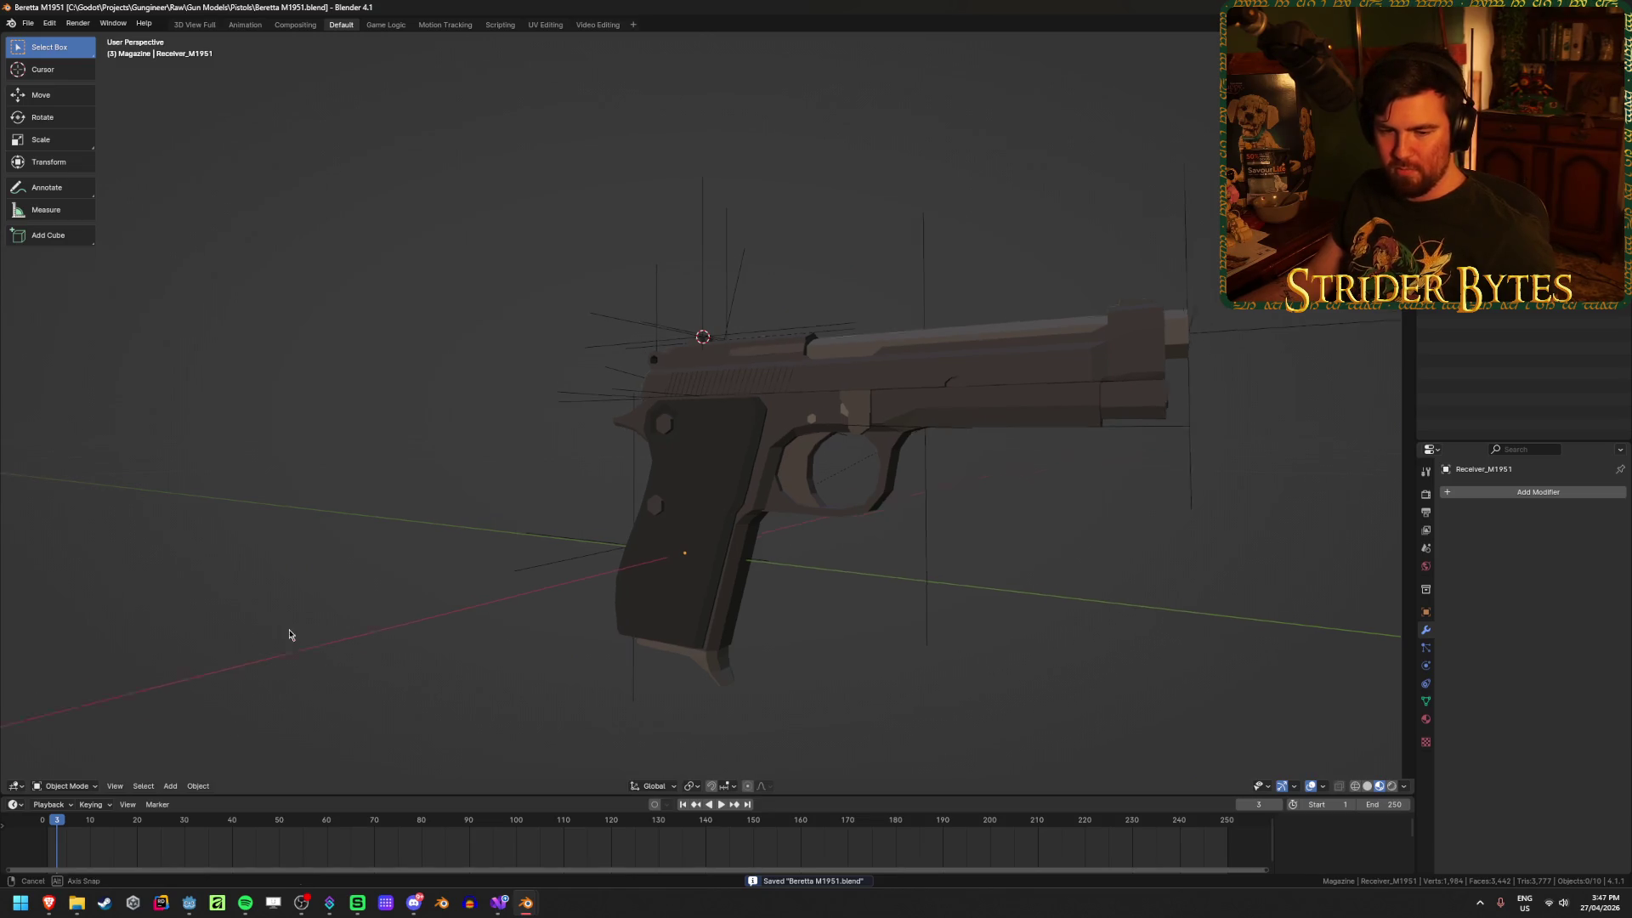
key("alt+Tab")
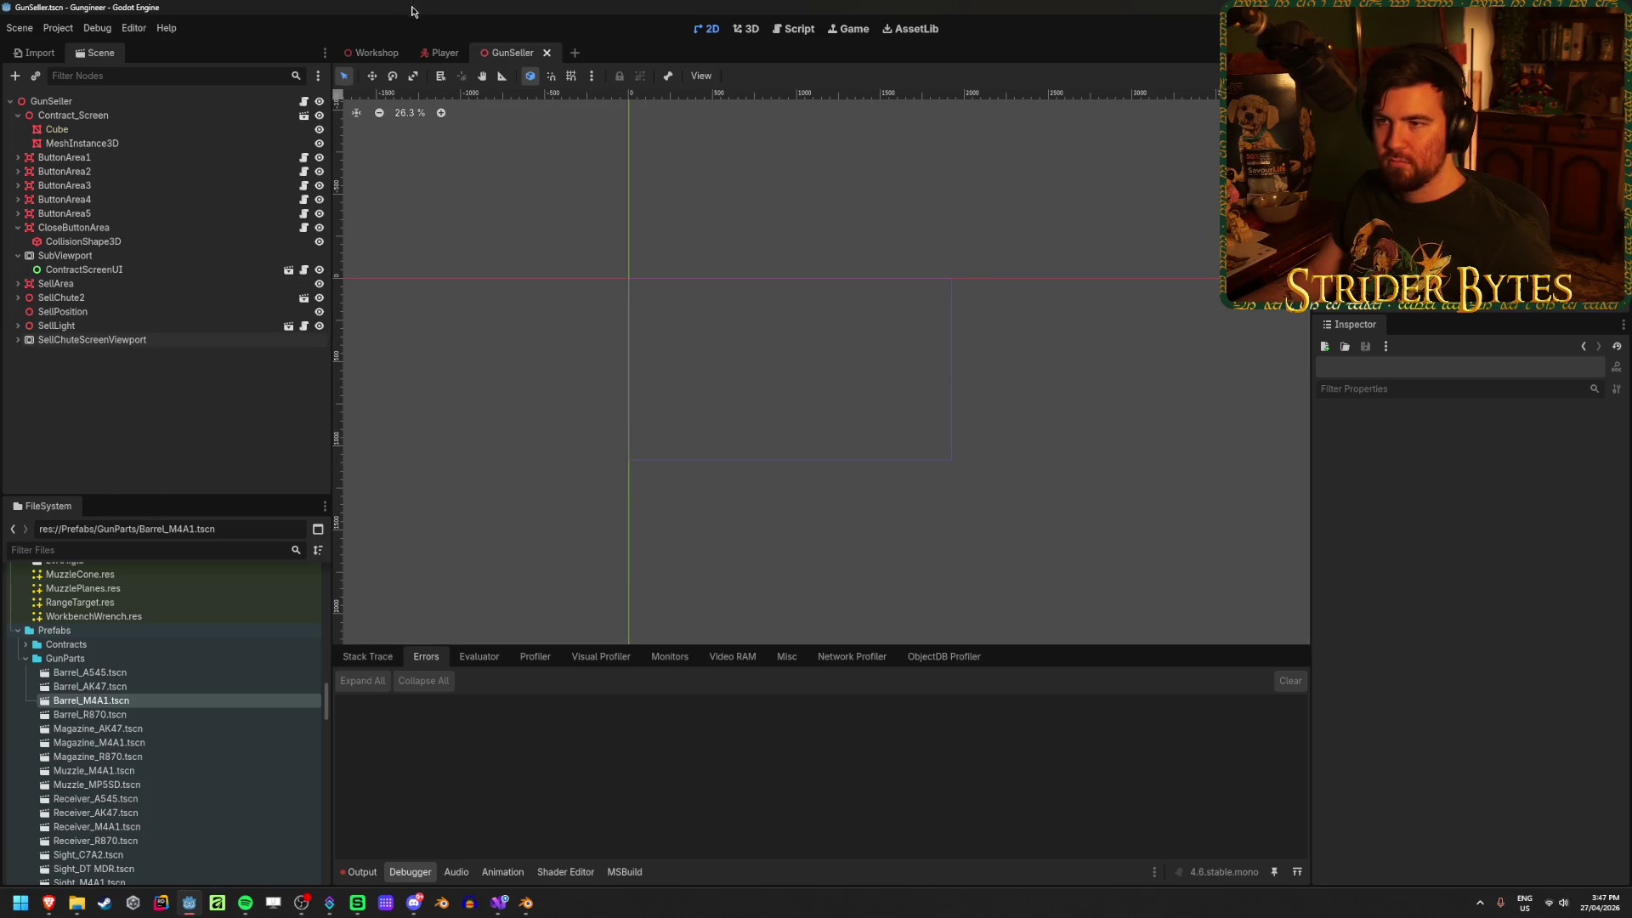
Step: Open the Workshop scene and run the project with F5
left_click(371, 52)
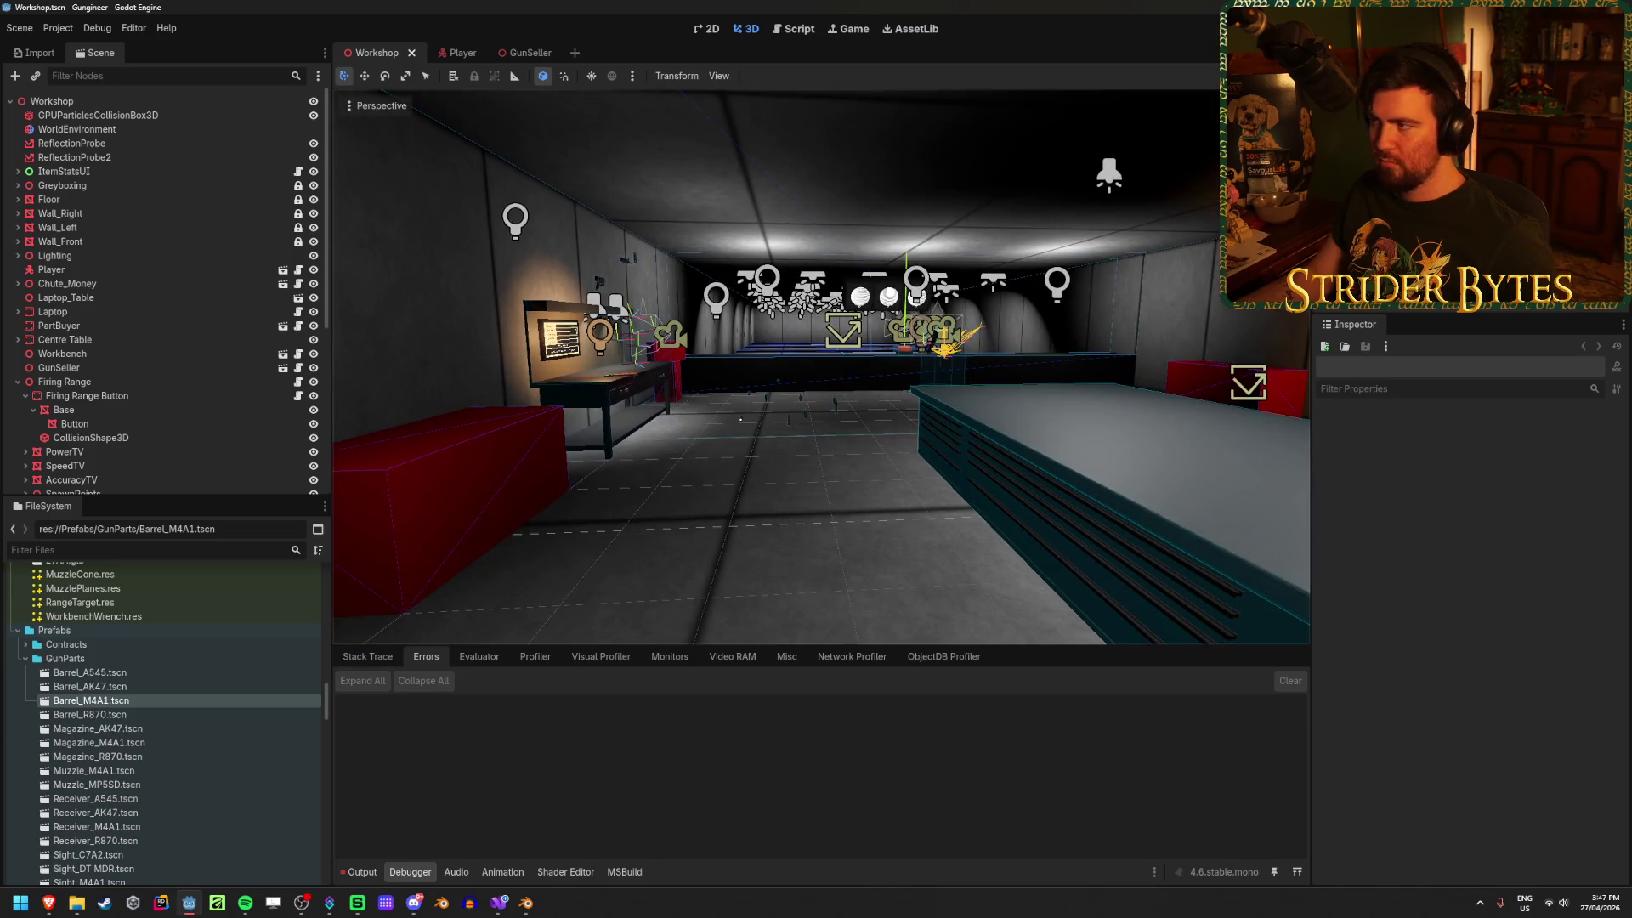
key("F5")
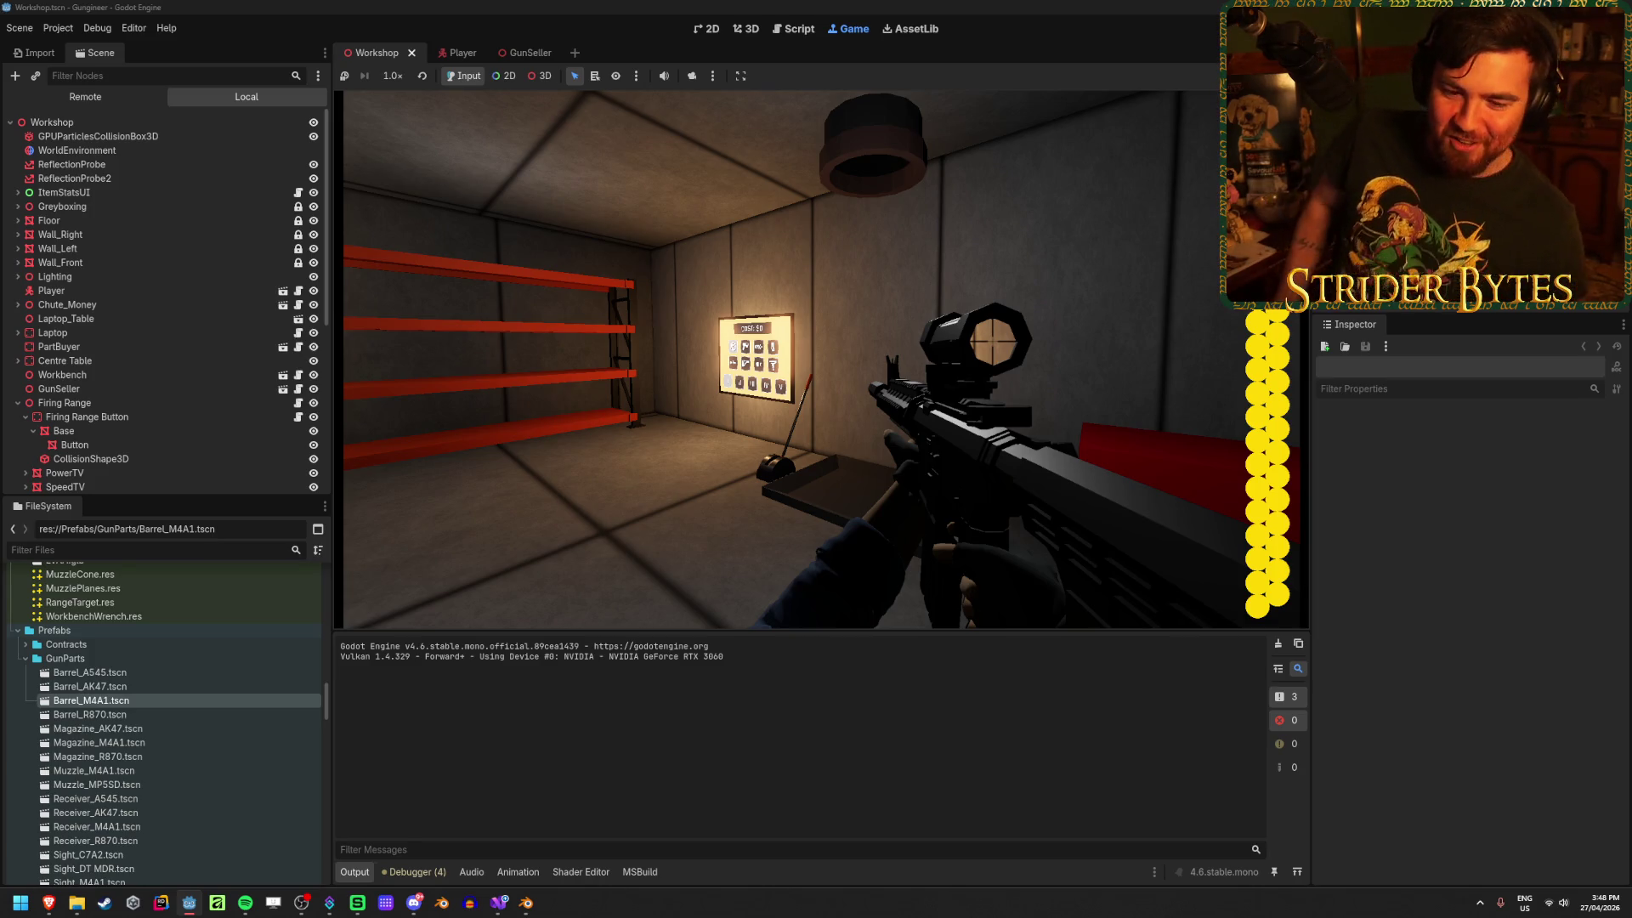
Step: Walk toward the counter and test-fire the rifle at the wall, scoped and unscoped
key("s")
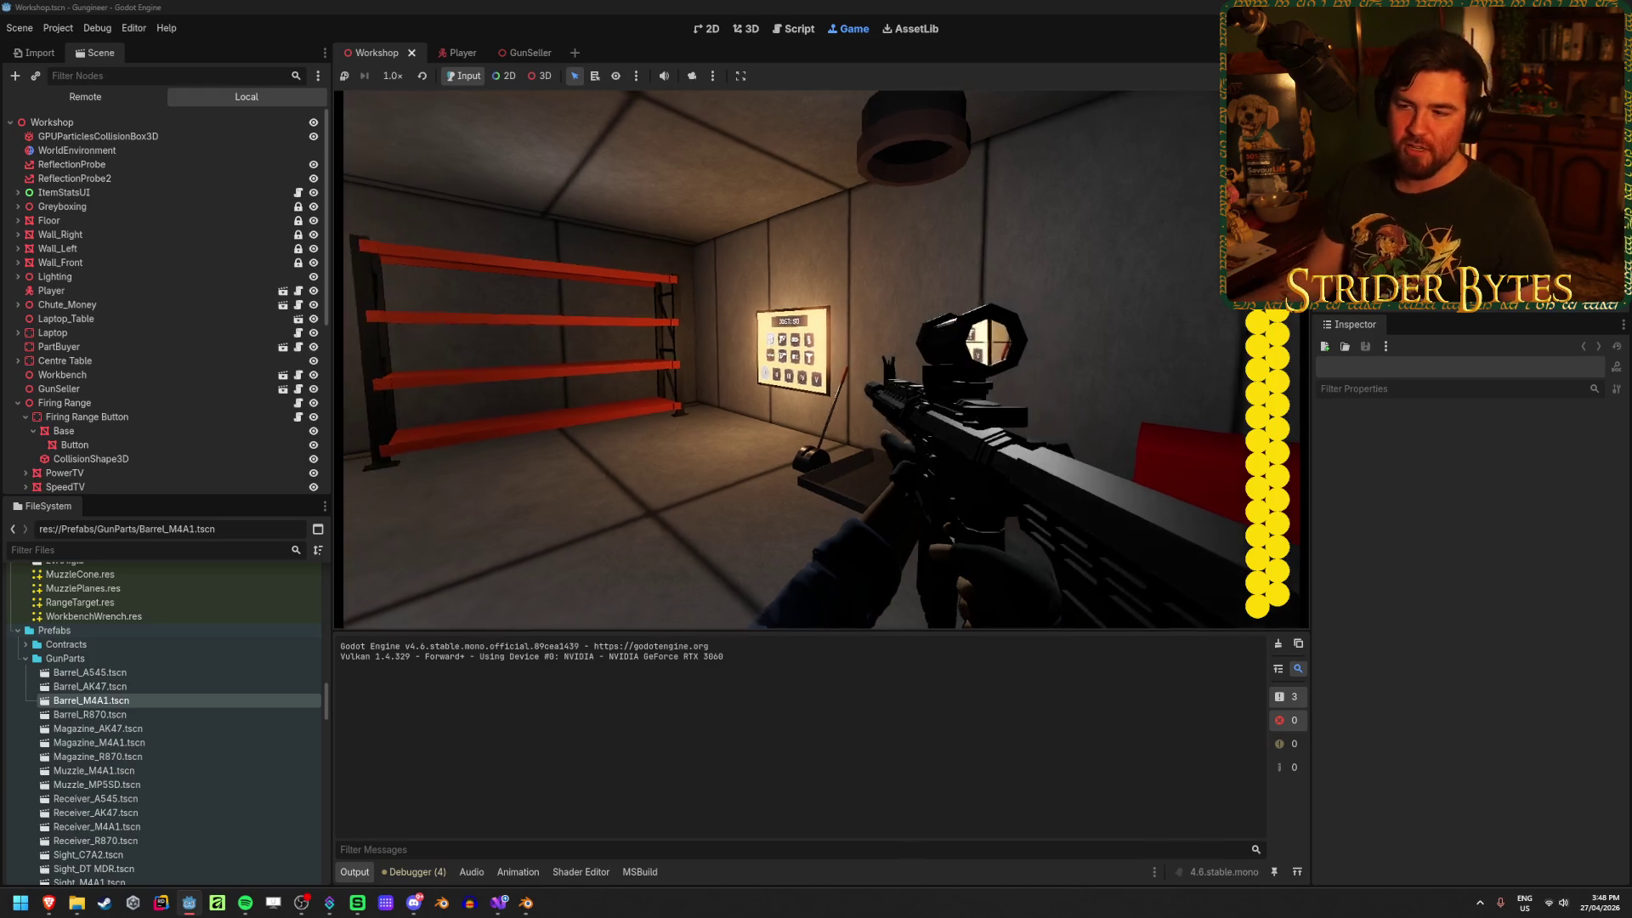
mouse_move(816, 357)
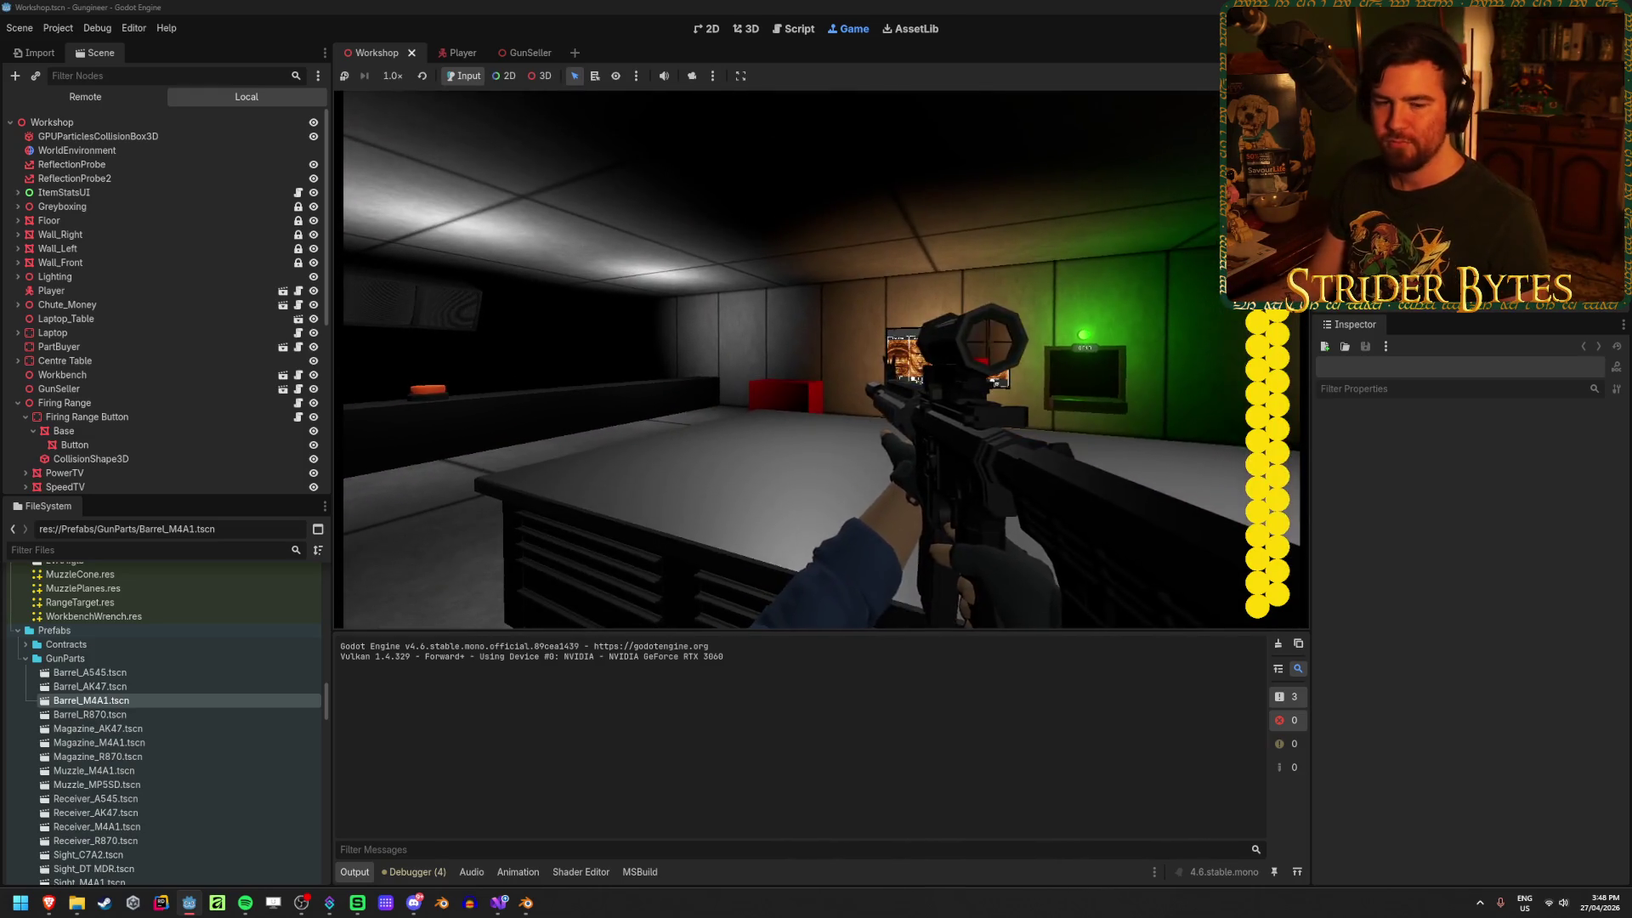
key("w")
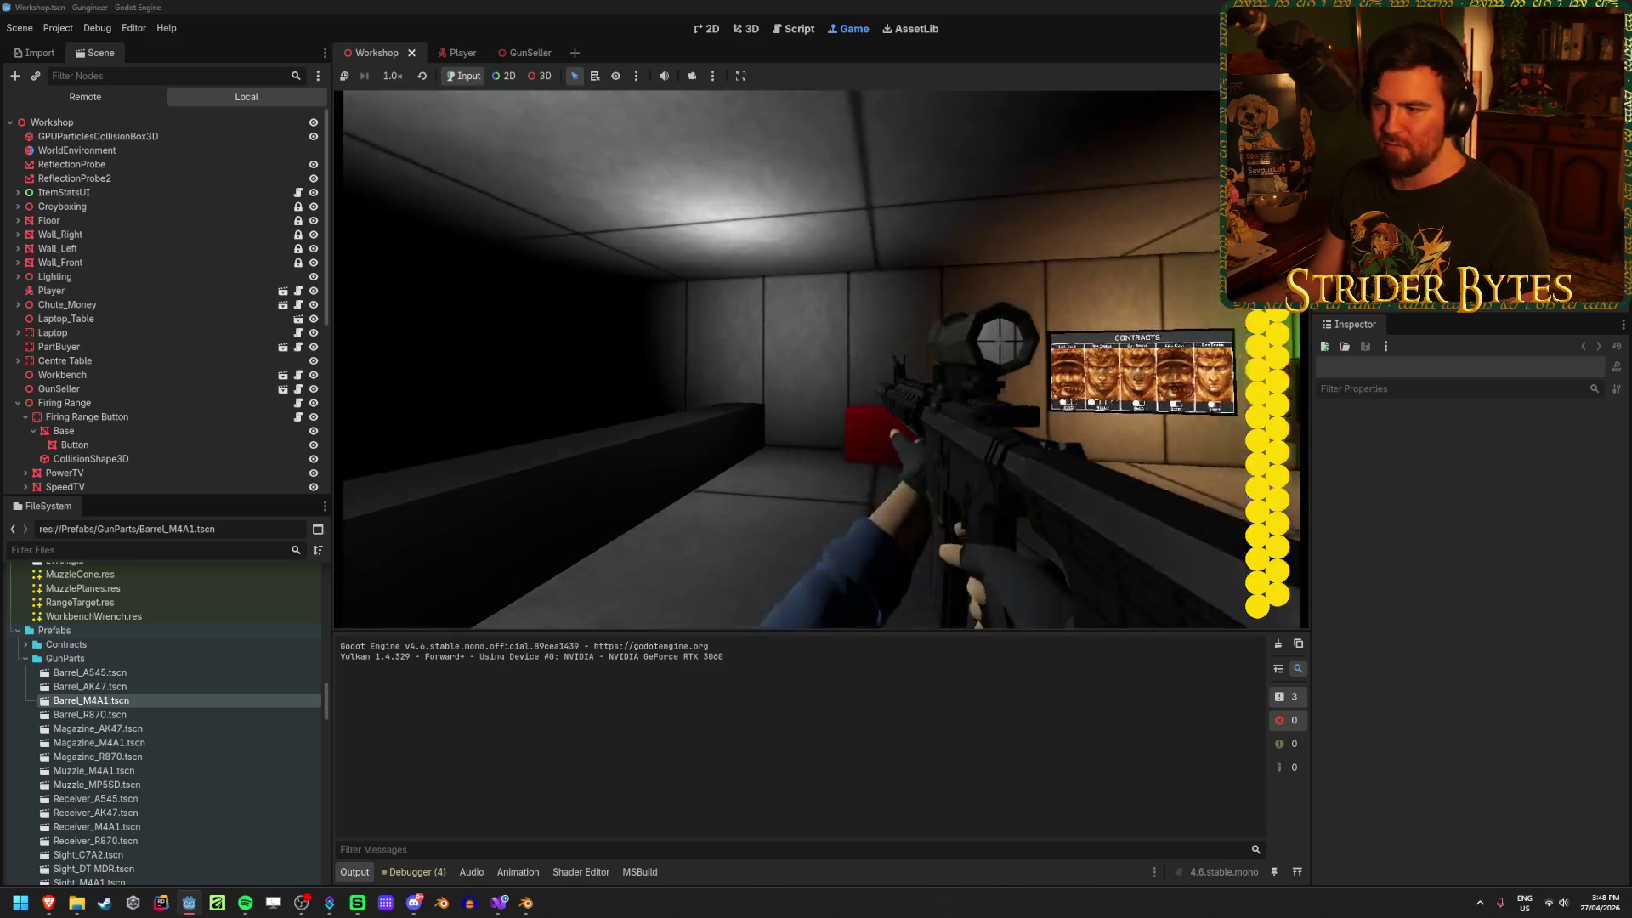
right_click(821, 359)
left_click(838, 361)
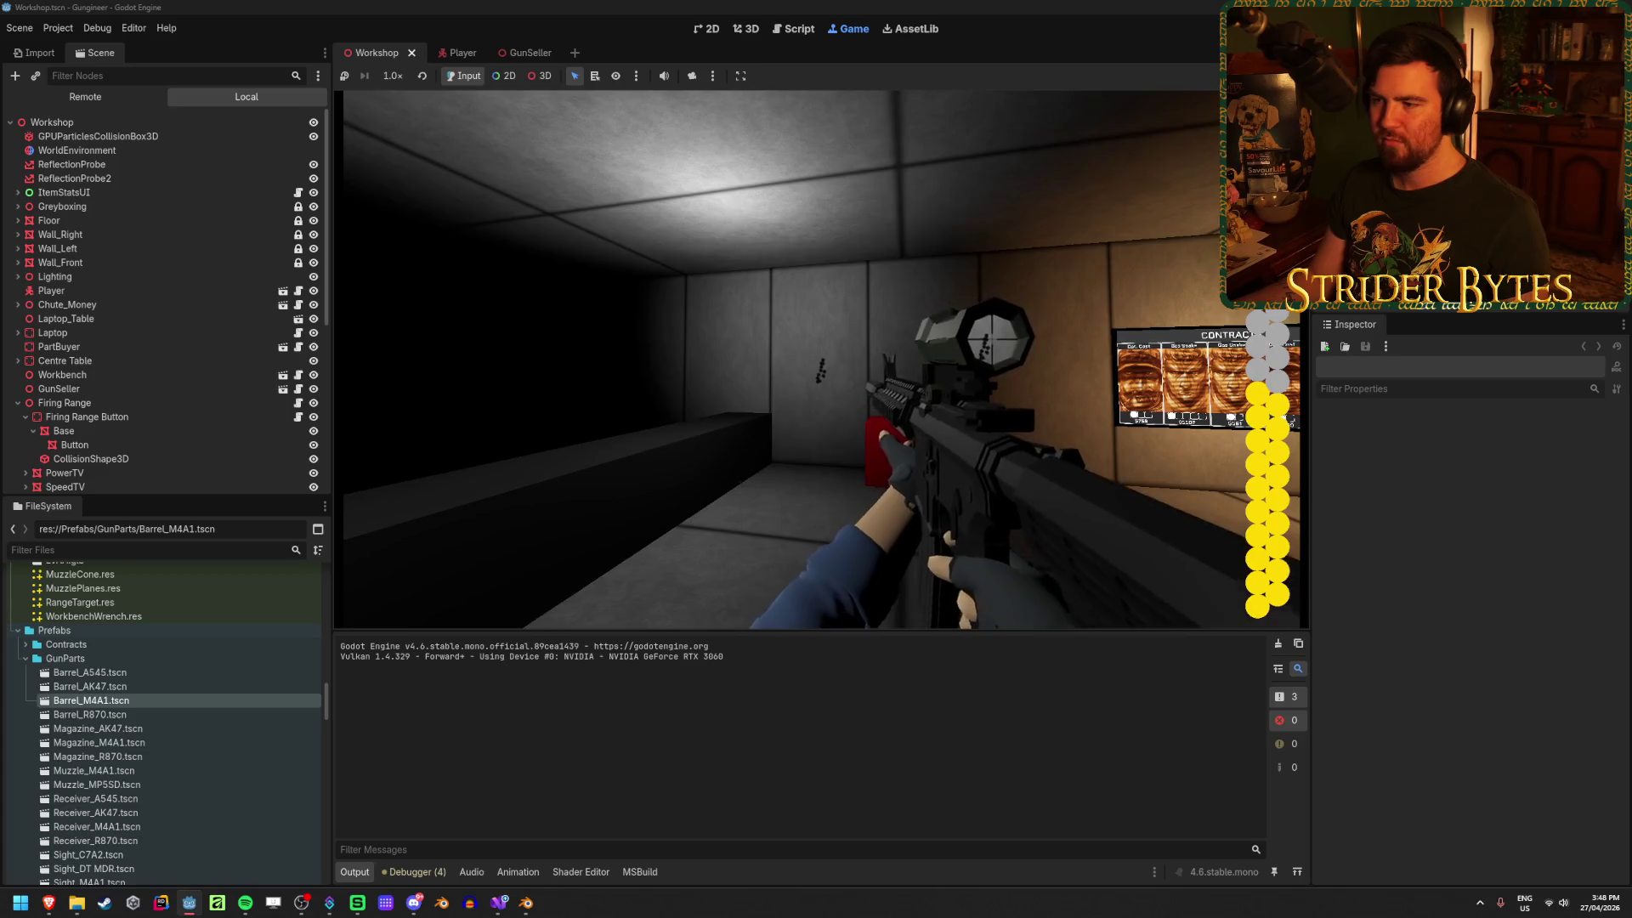
right_click(796, 359)
left_click(796, 359)
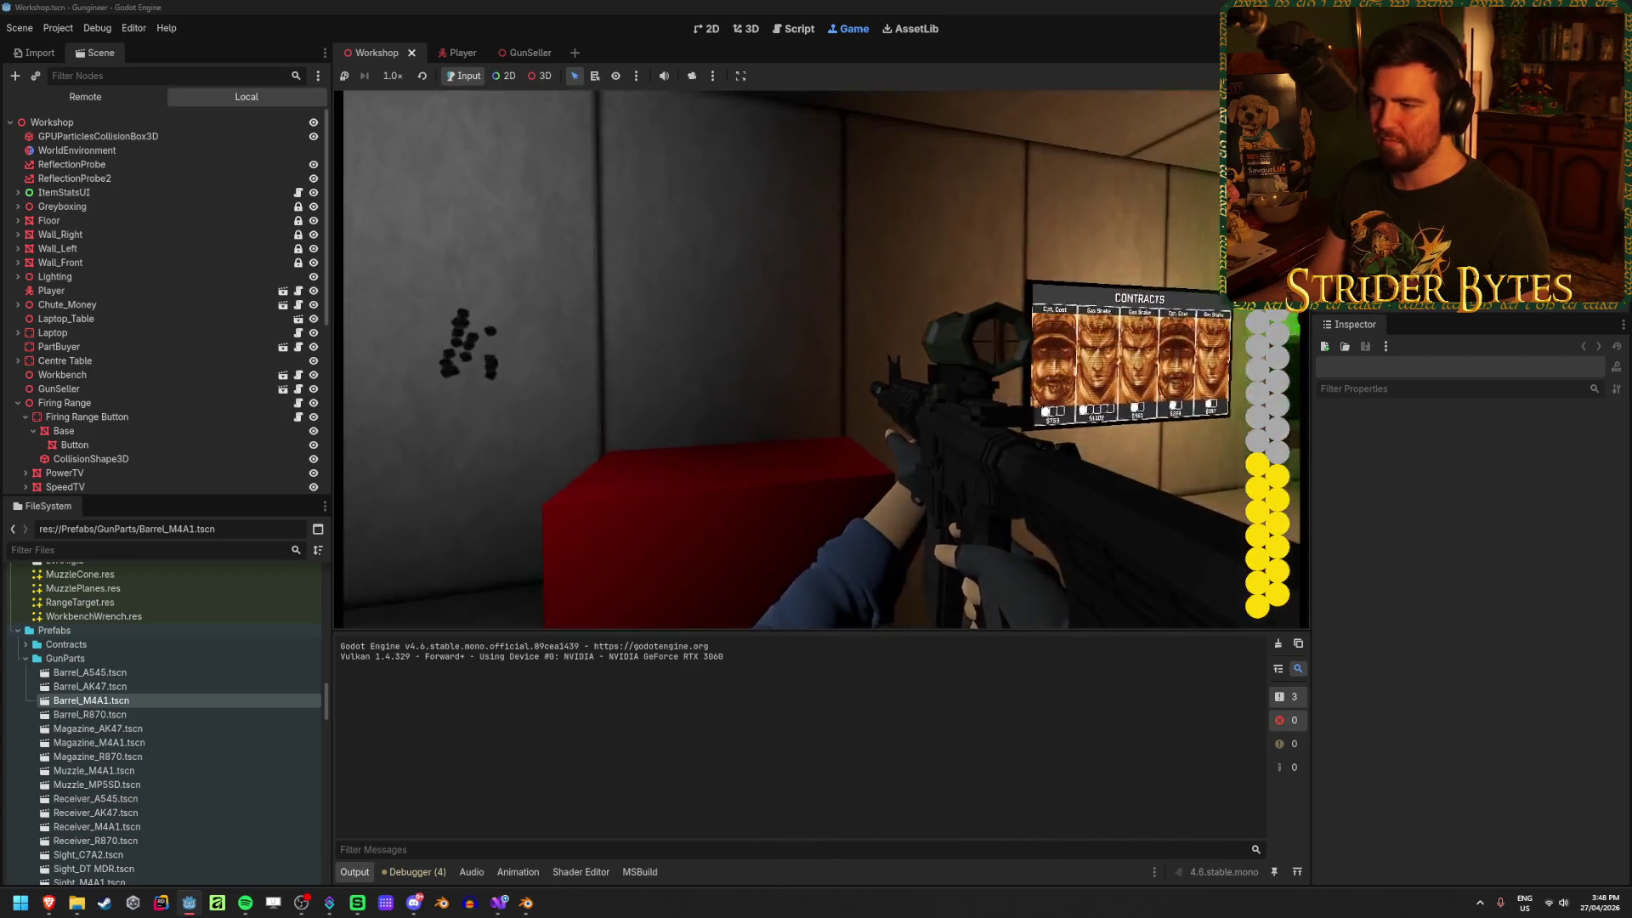
Step: Walk to the red range button and aim the scope toward the range targets
key("w")
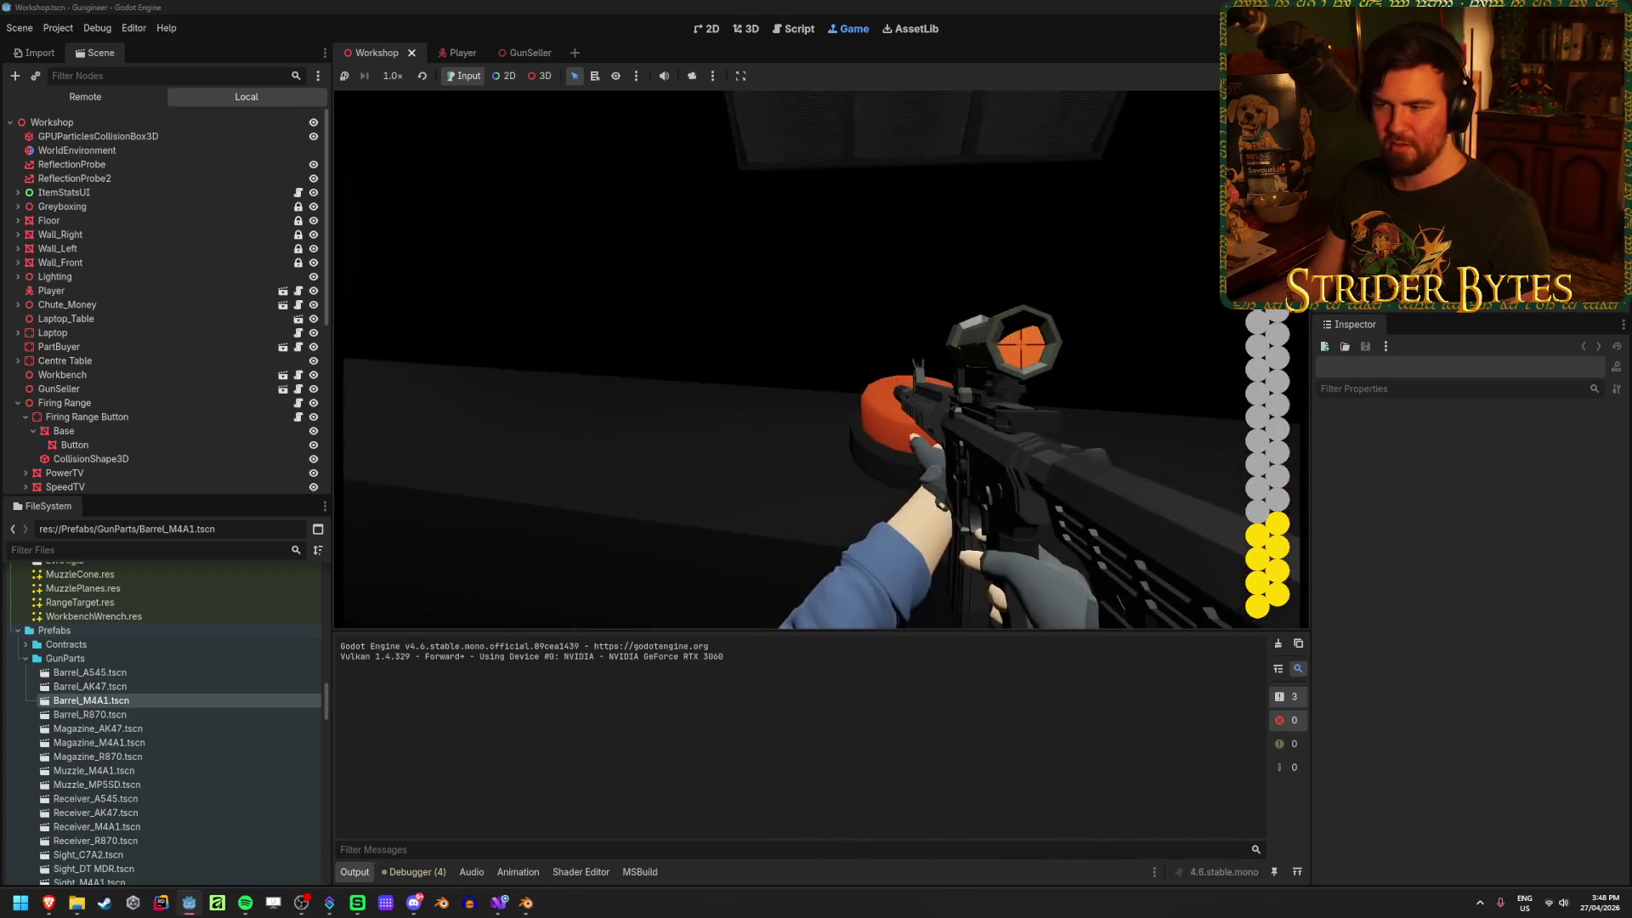
right_click(796, 359)
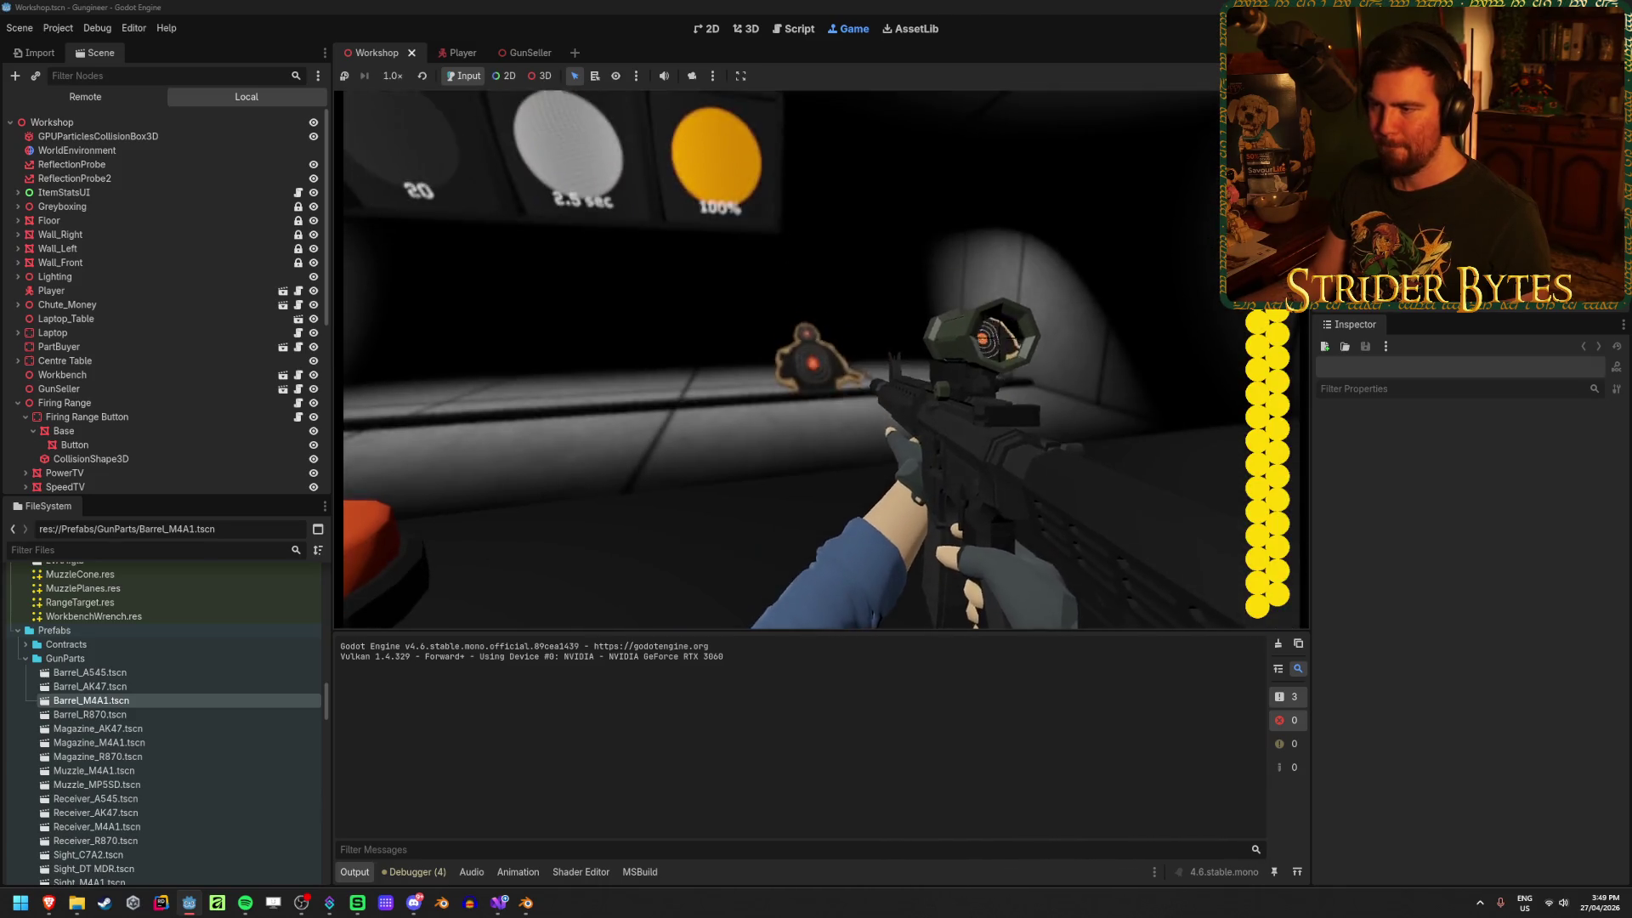
right_click(797, 359)
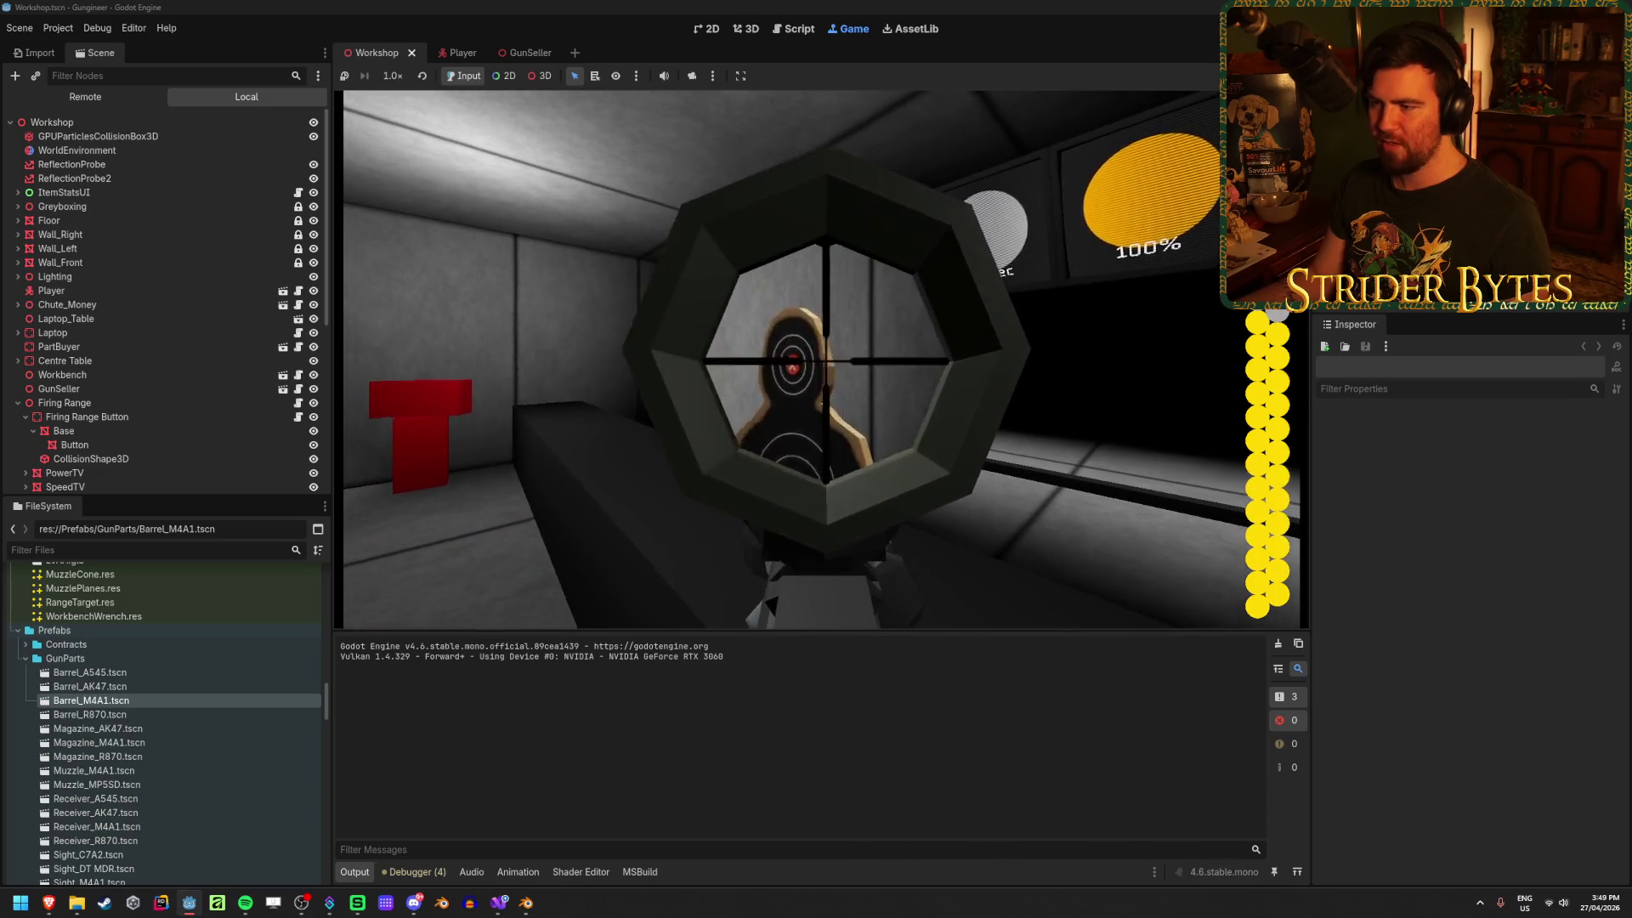
right_click(821, 360)
right_click(821, 360)
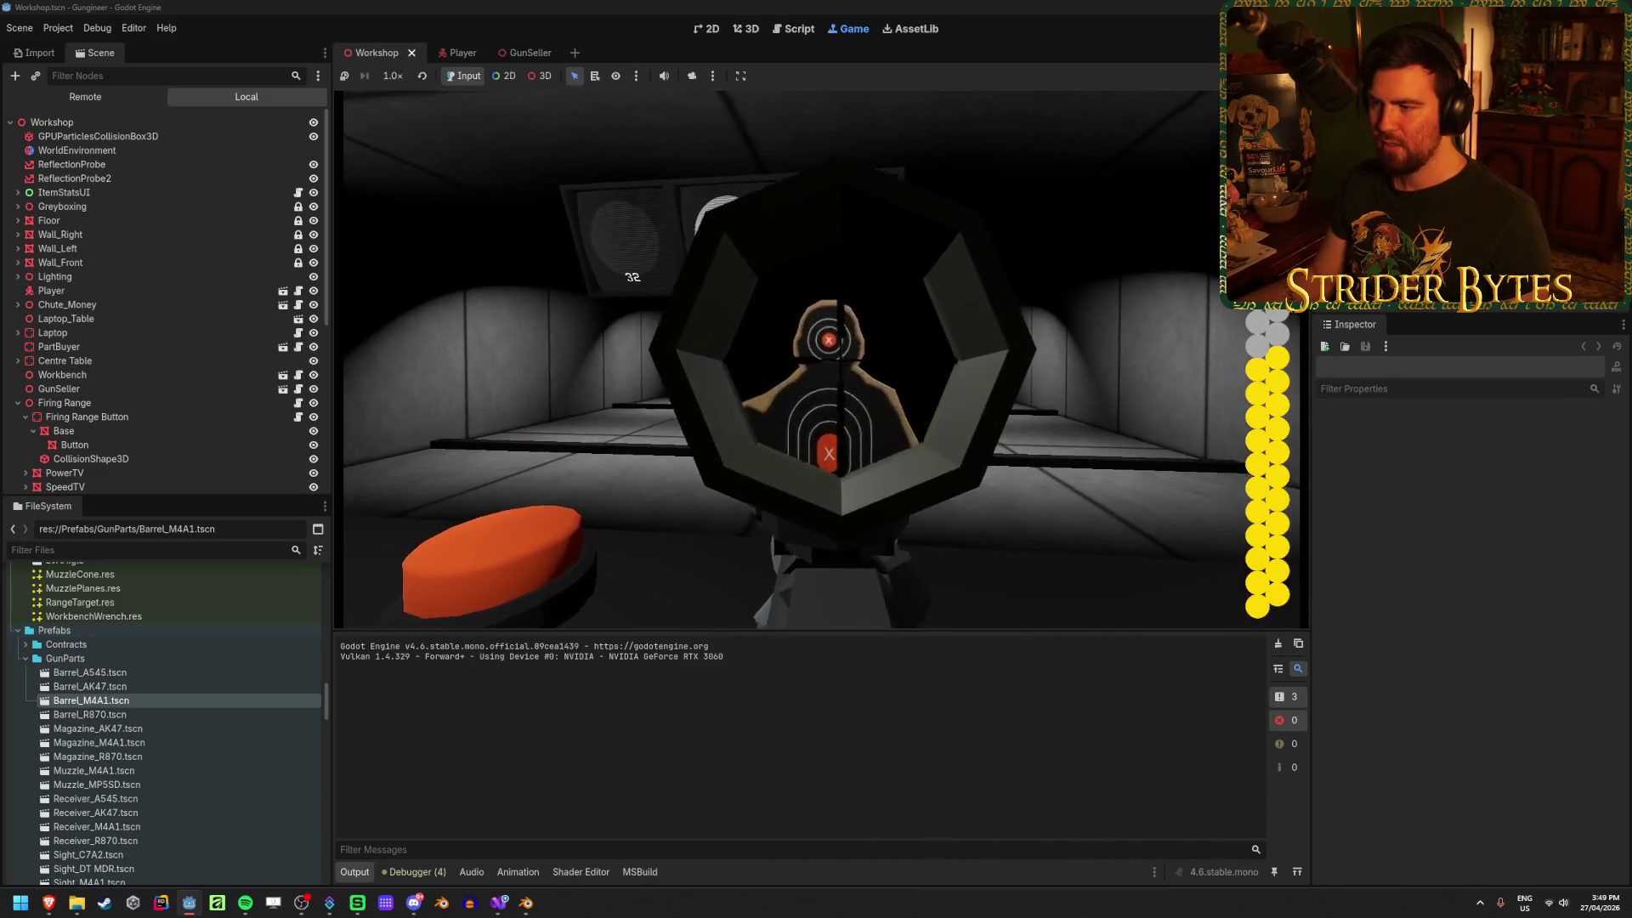
right_click(821, 359)
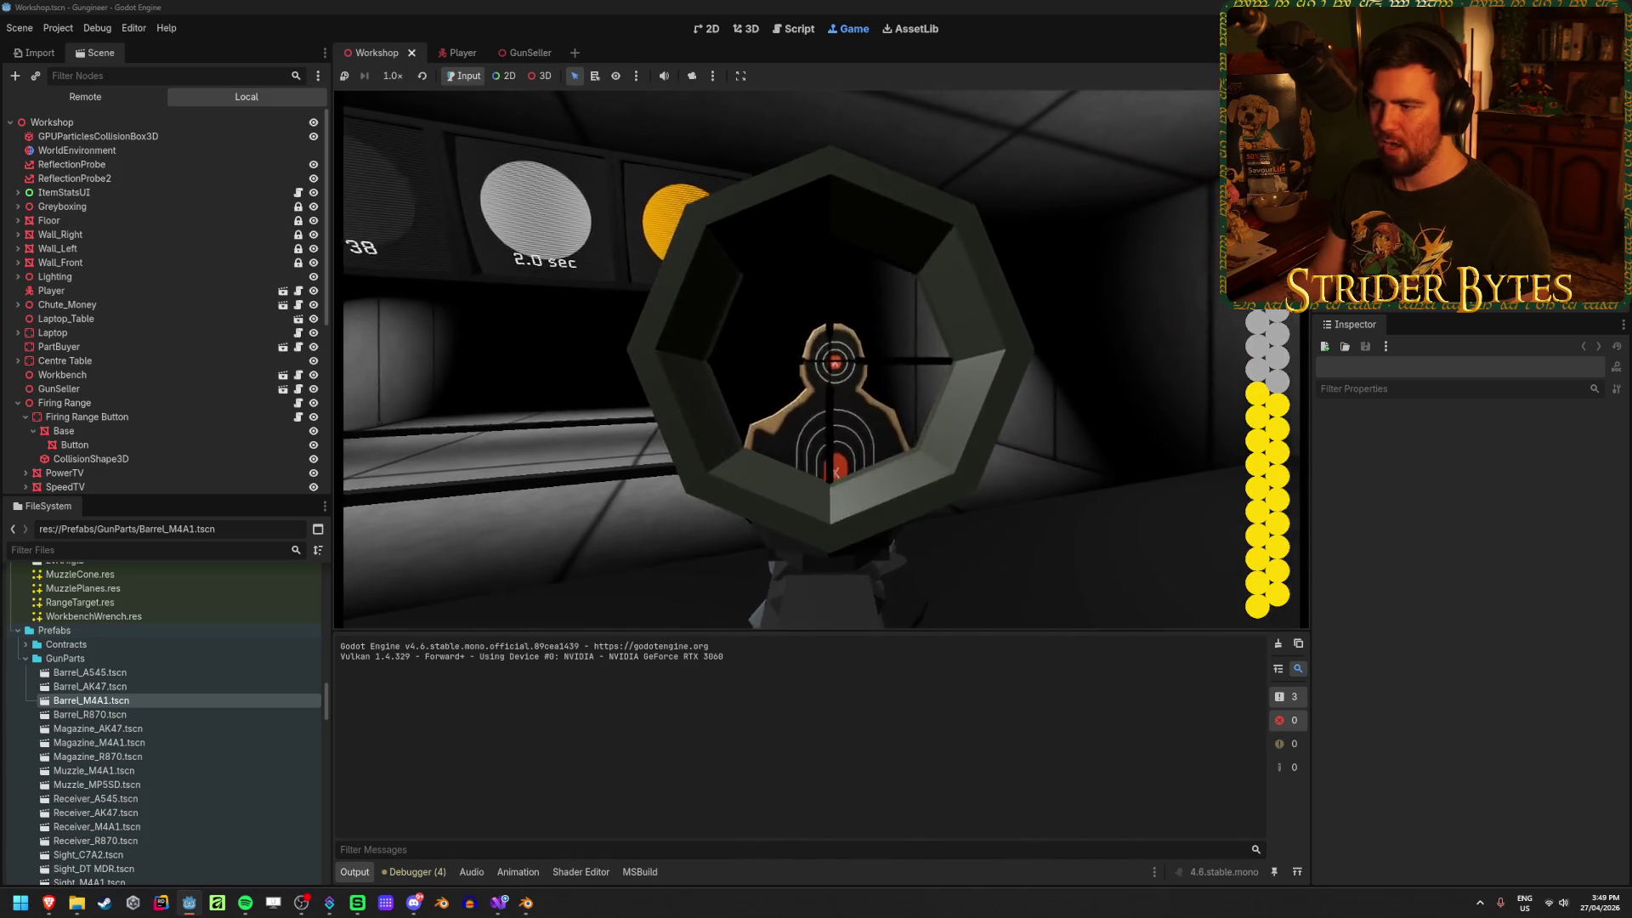
Step: Face the range targets, fire scoped bursts at them, and reload
right_click_drag(821, 359, 821, 358)
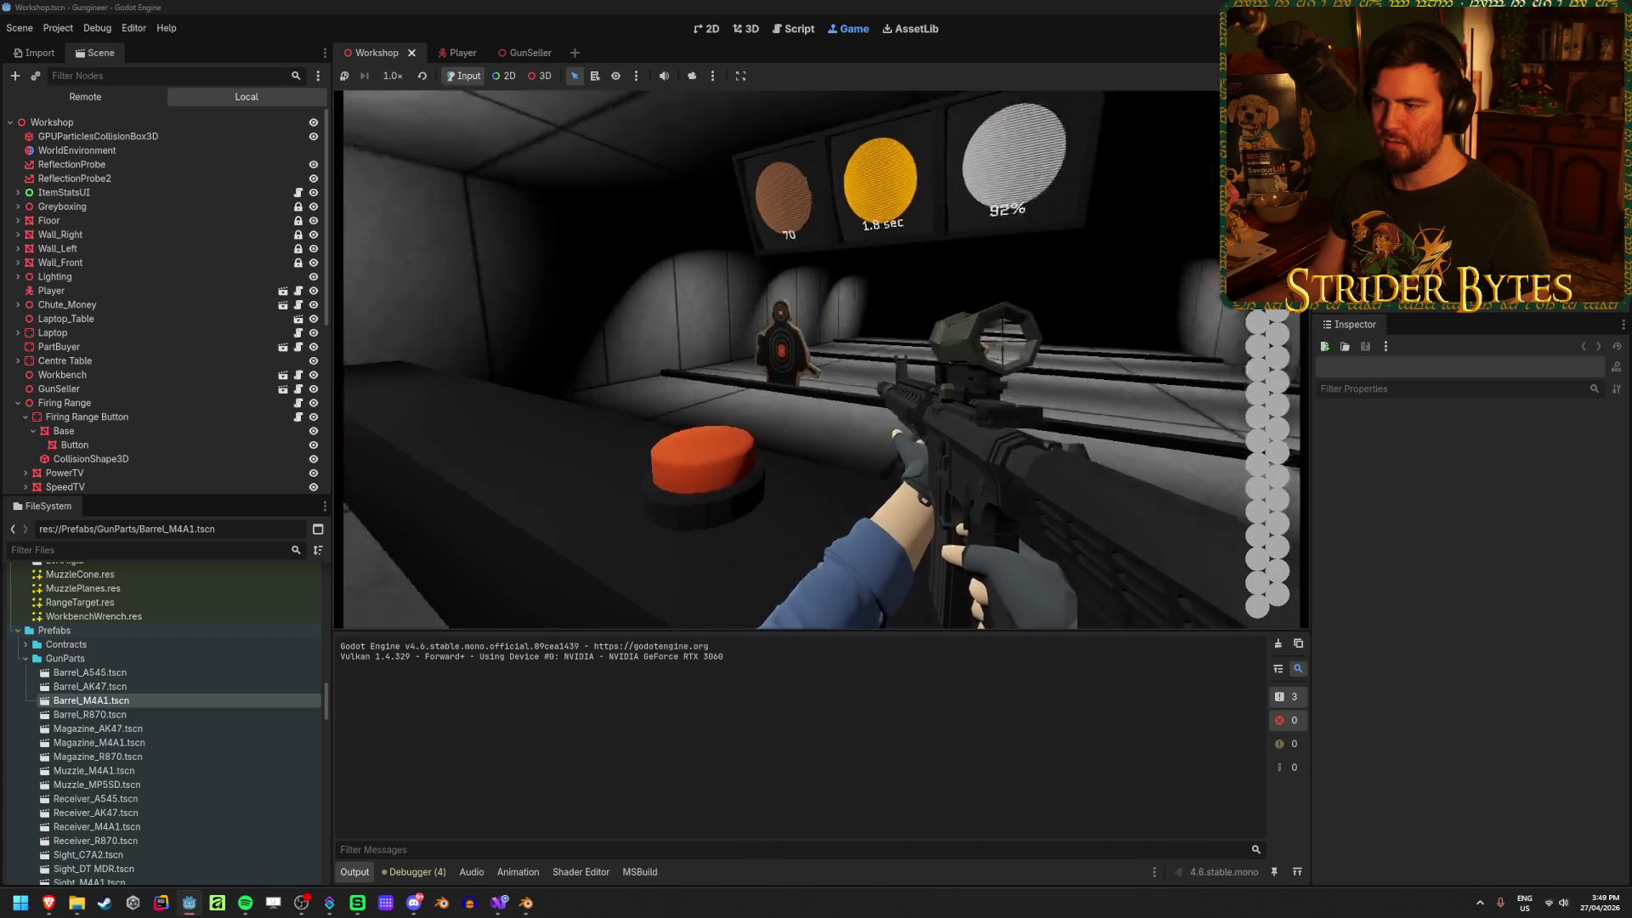
right_click_drag(821, 359, 821, 358)
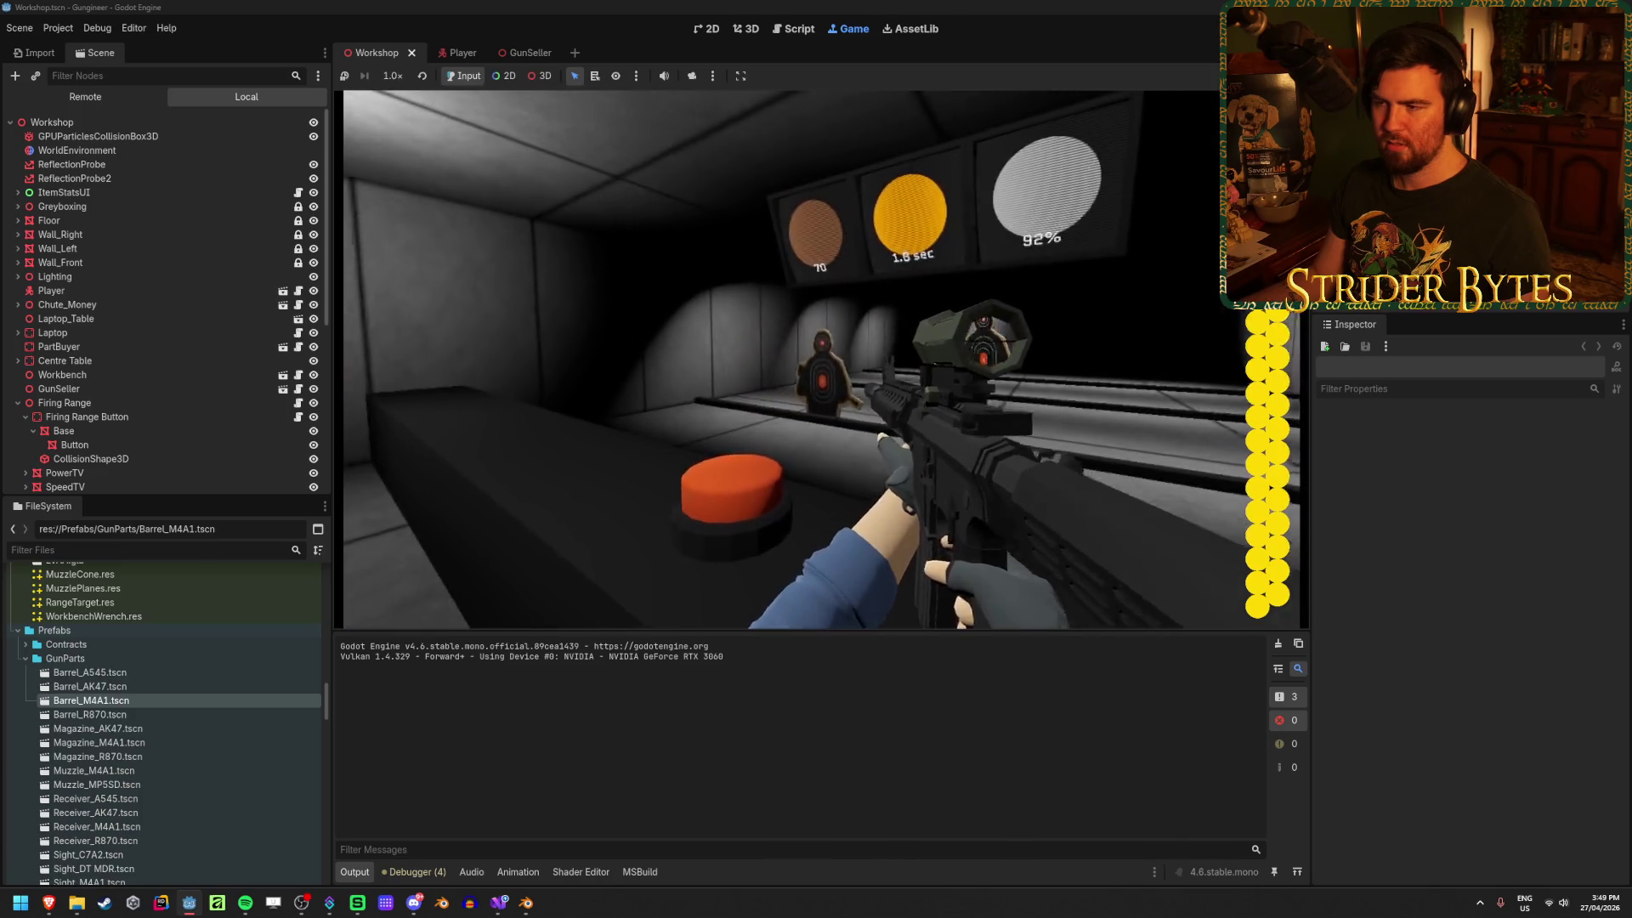
right_click_drag(821, 359, 821, 359)
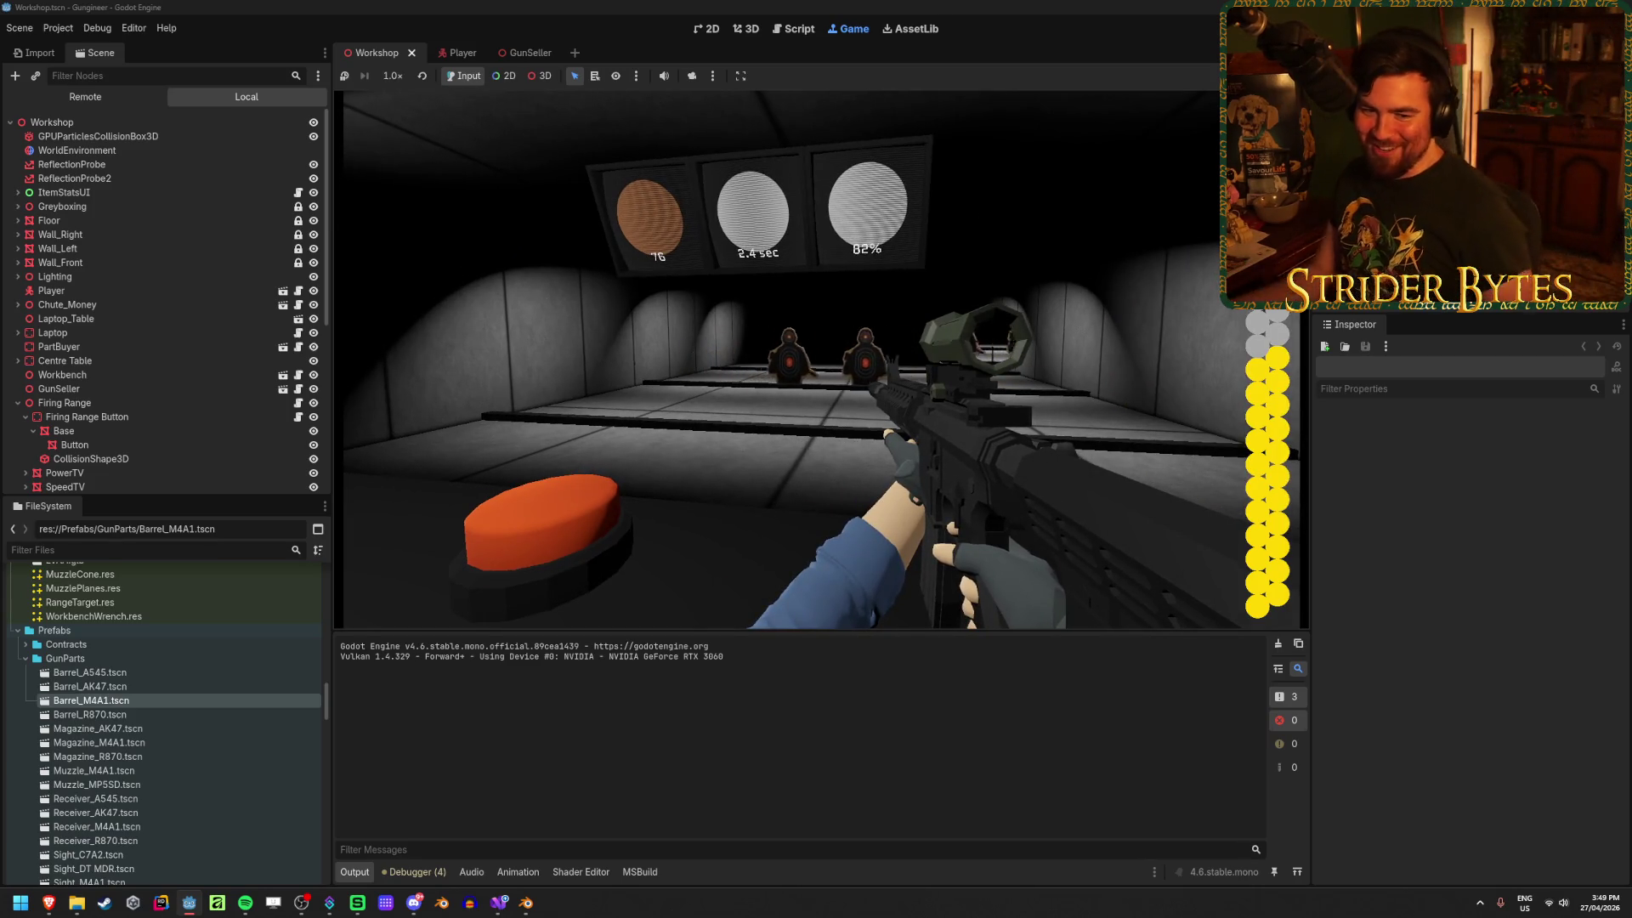
right_click_drag(821, 359, 821, 359)
left_click(821, 359)
left_click_drag(821, 358, 821, 359)
right_click_drag(822, 358, 821, 359)
left_click_drag(821, 359, 821, 358)
right_click_drag(821, 359, 821, 359)
key("r")
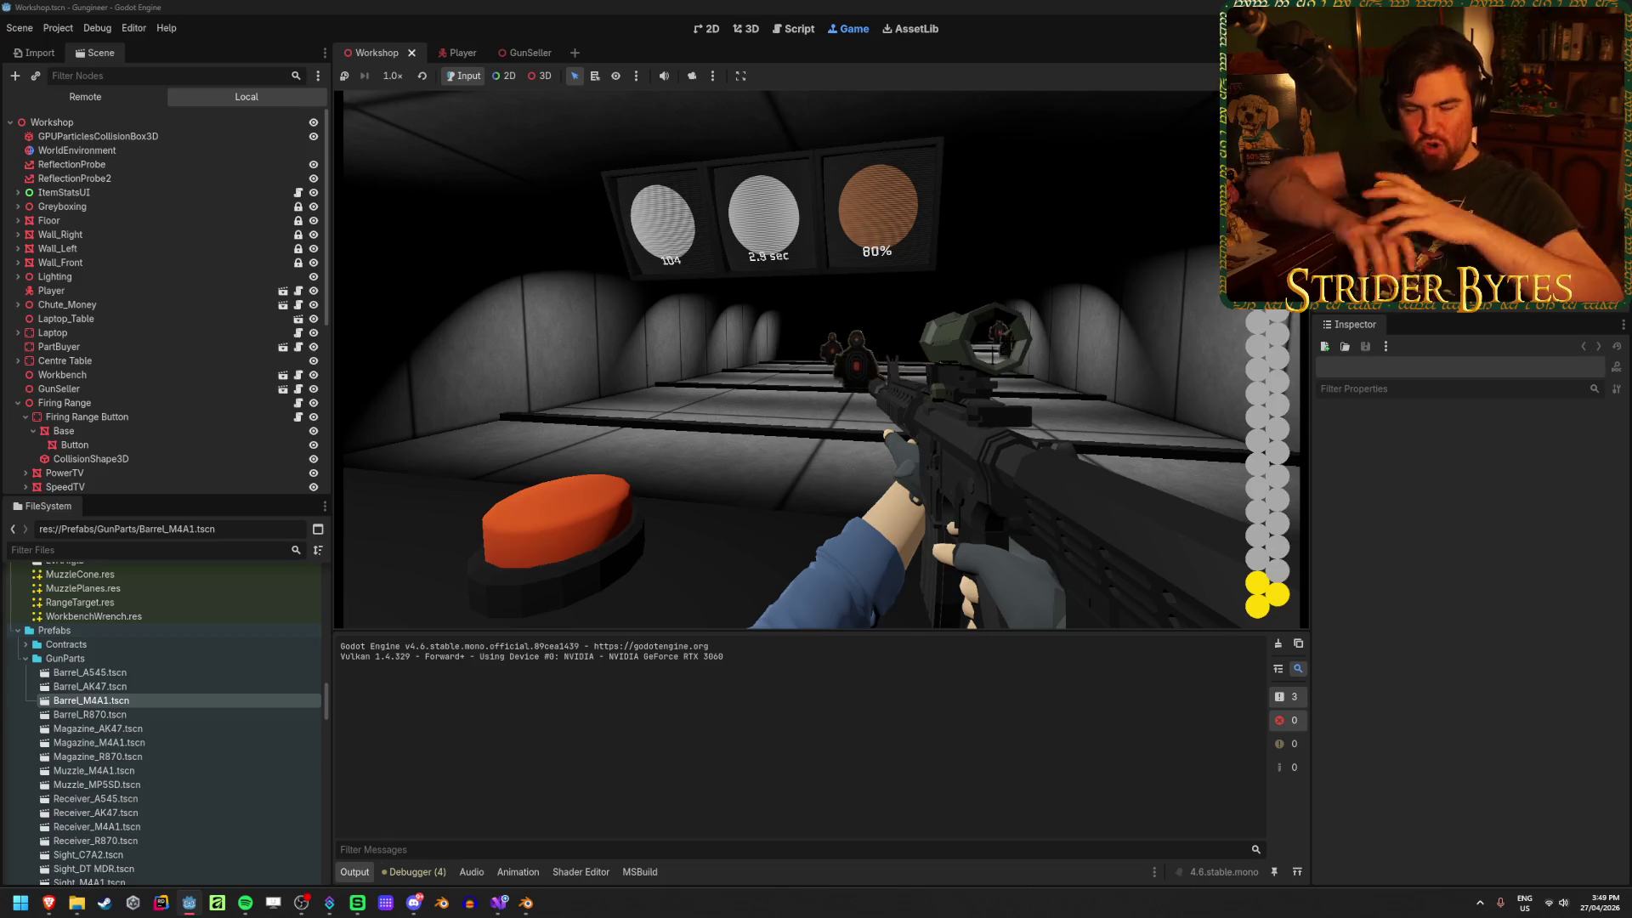
Step: Empty another magazine into the target, reload, and keep firing to raise the score
right_click_drag(821, 359, 821, 359)
left_click(822, 359)
key("r")
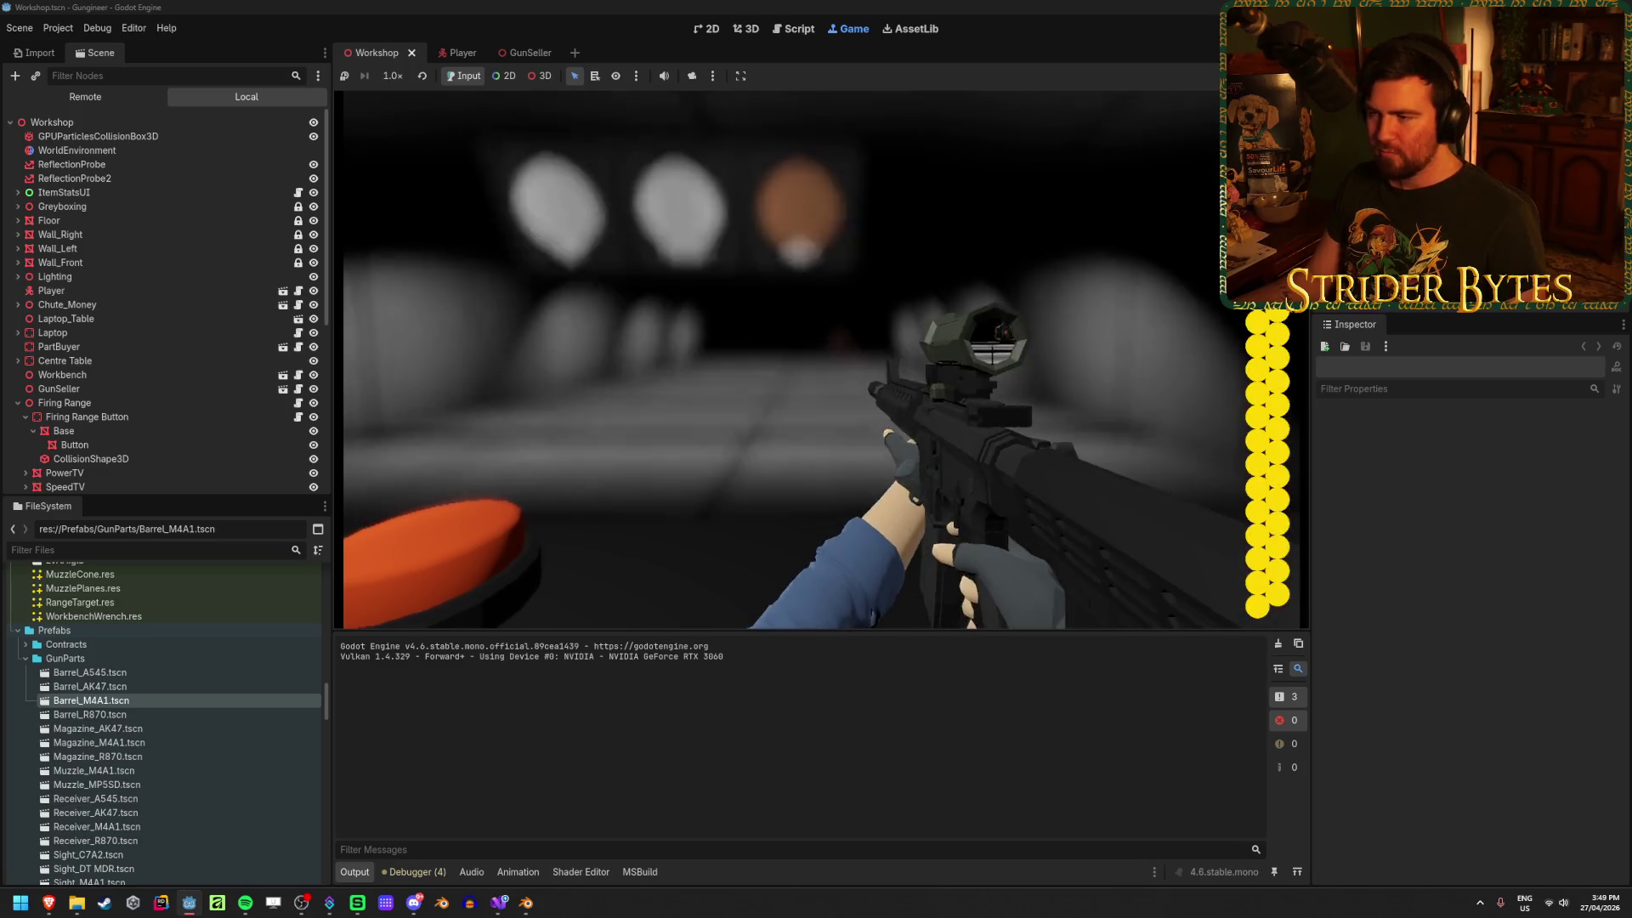
right_click_drag(821, 358, 821, 359)
left_click(822, 359)
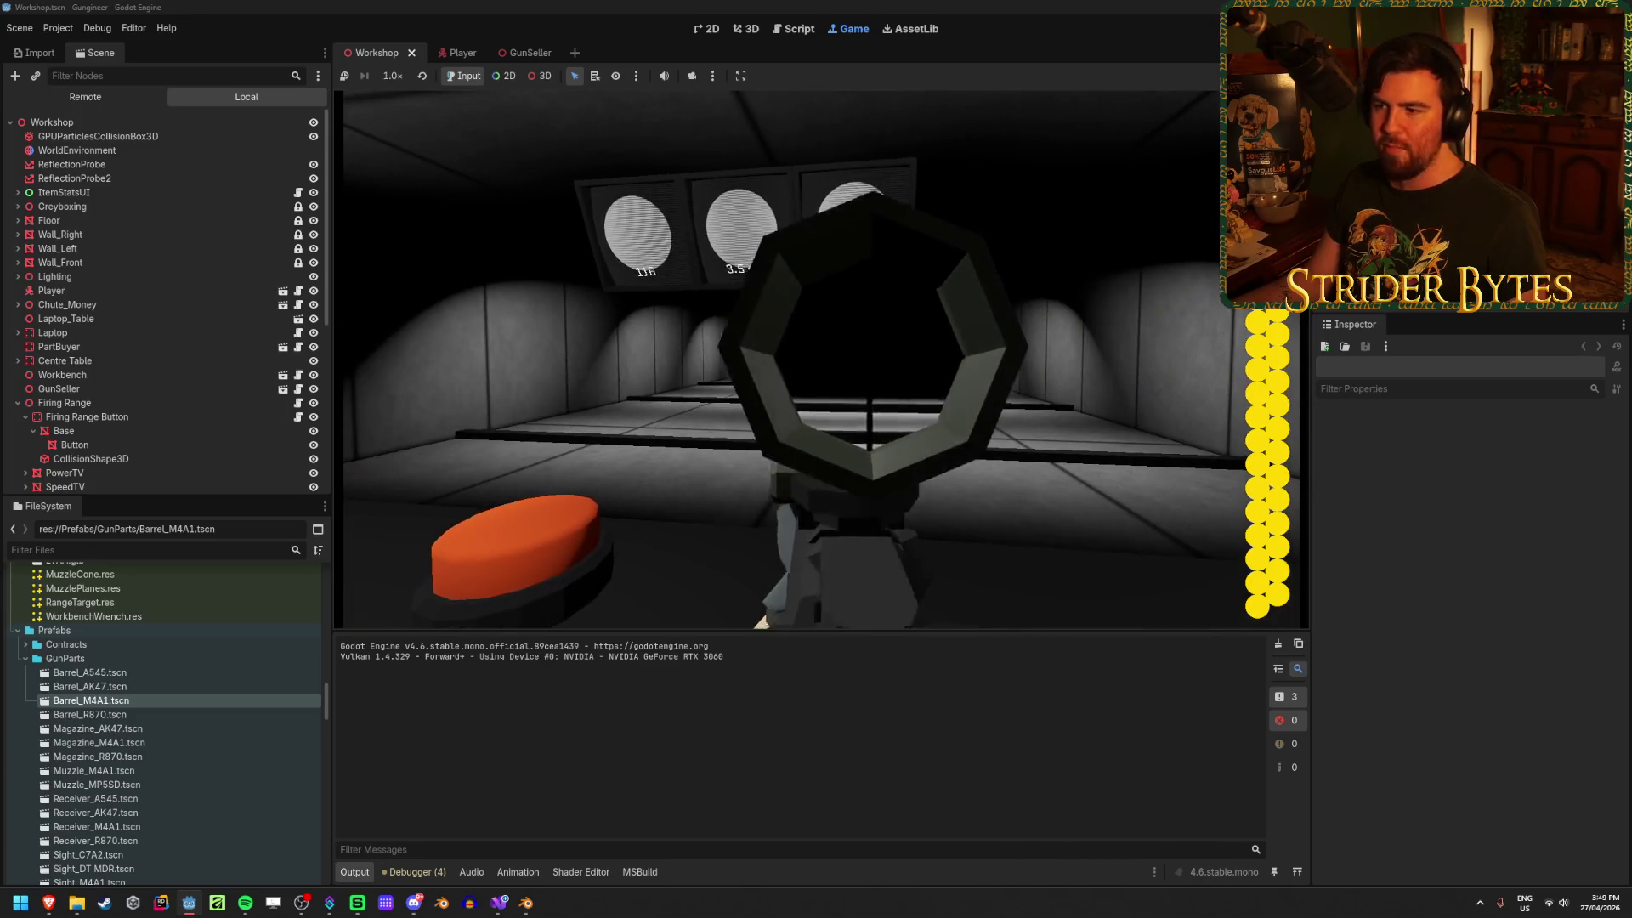
left_click(822, 358)
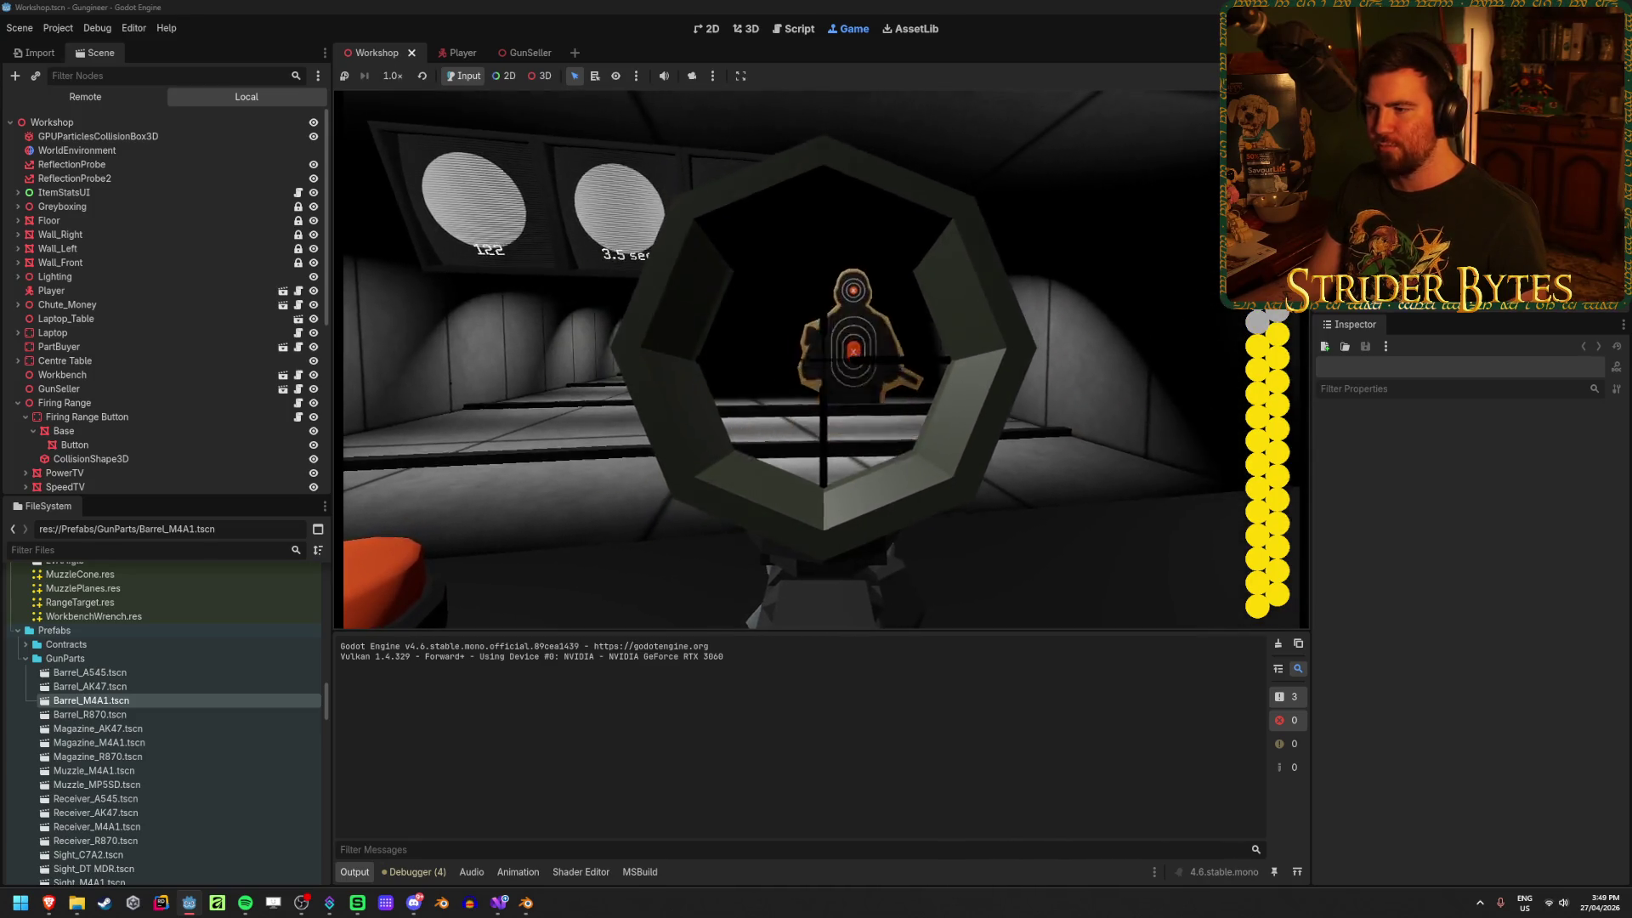
left_click_drag(821, 359, 821, 358)
Step: Fire the last rounds until the range display reads 160, 3.3 sec and 80%
right_click_drag(821, 358, 821, 359)
left_click(821, 358)
left_click(821, 359)
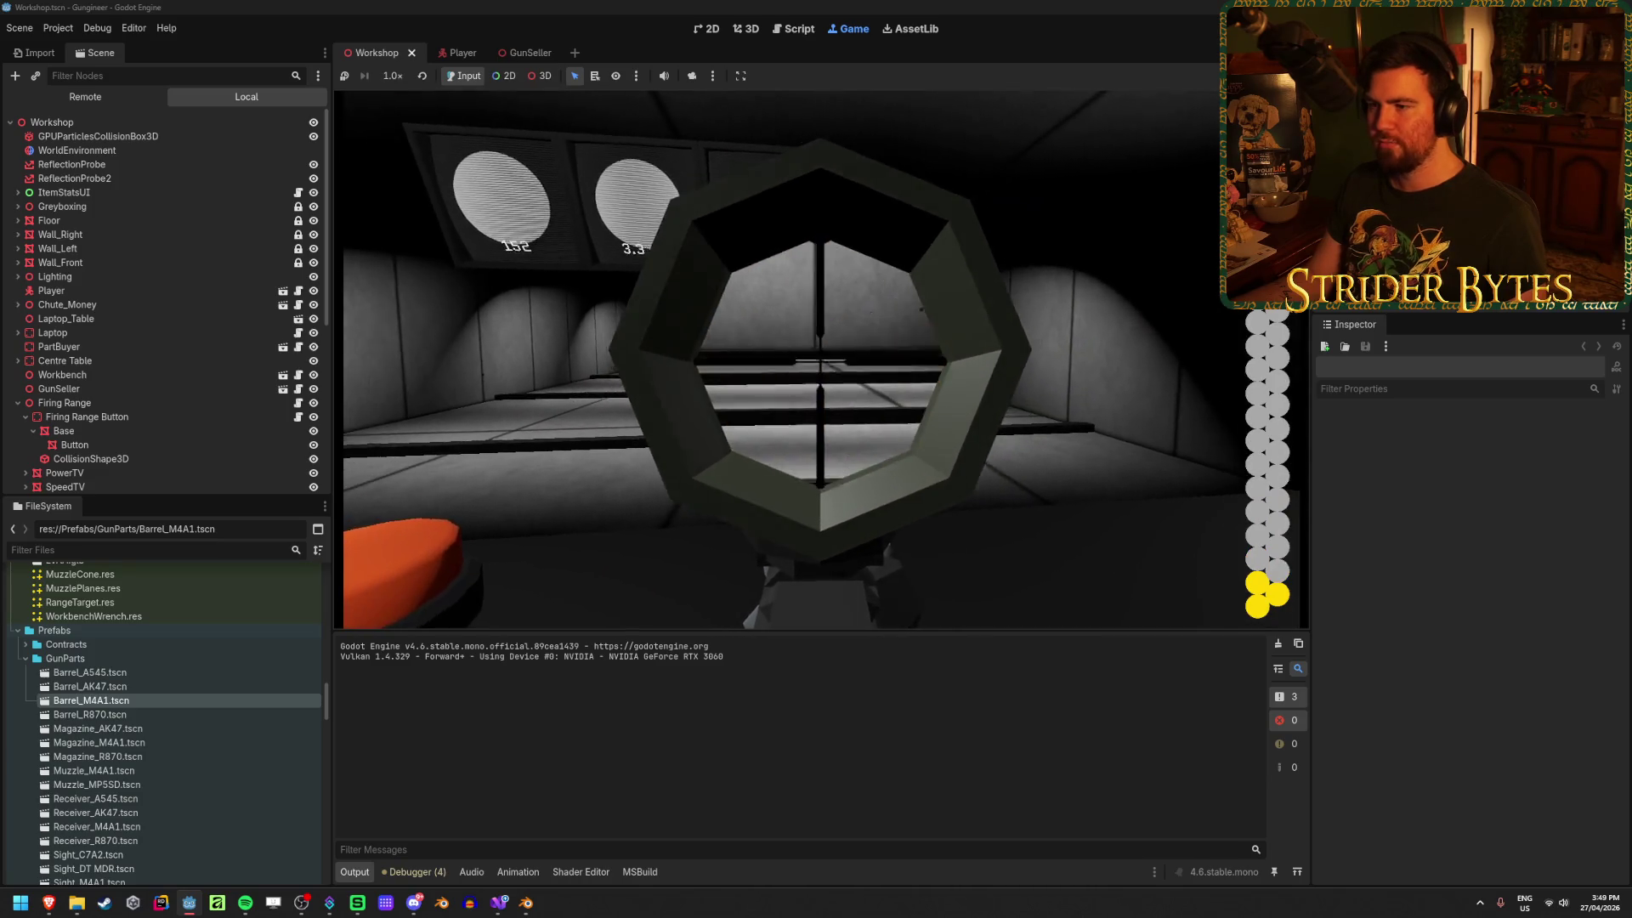
left_click(821, 359)
left_click(821, 359)
left_click(821, 359)
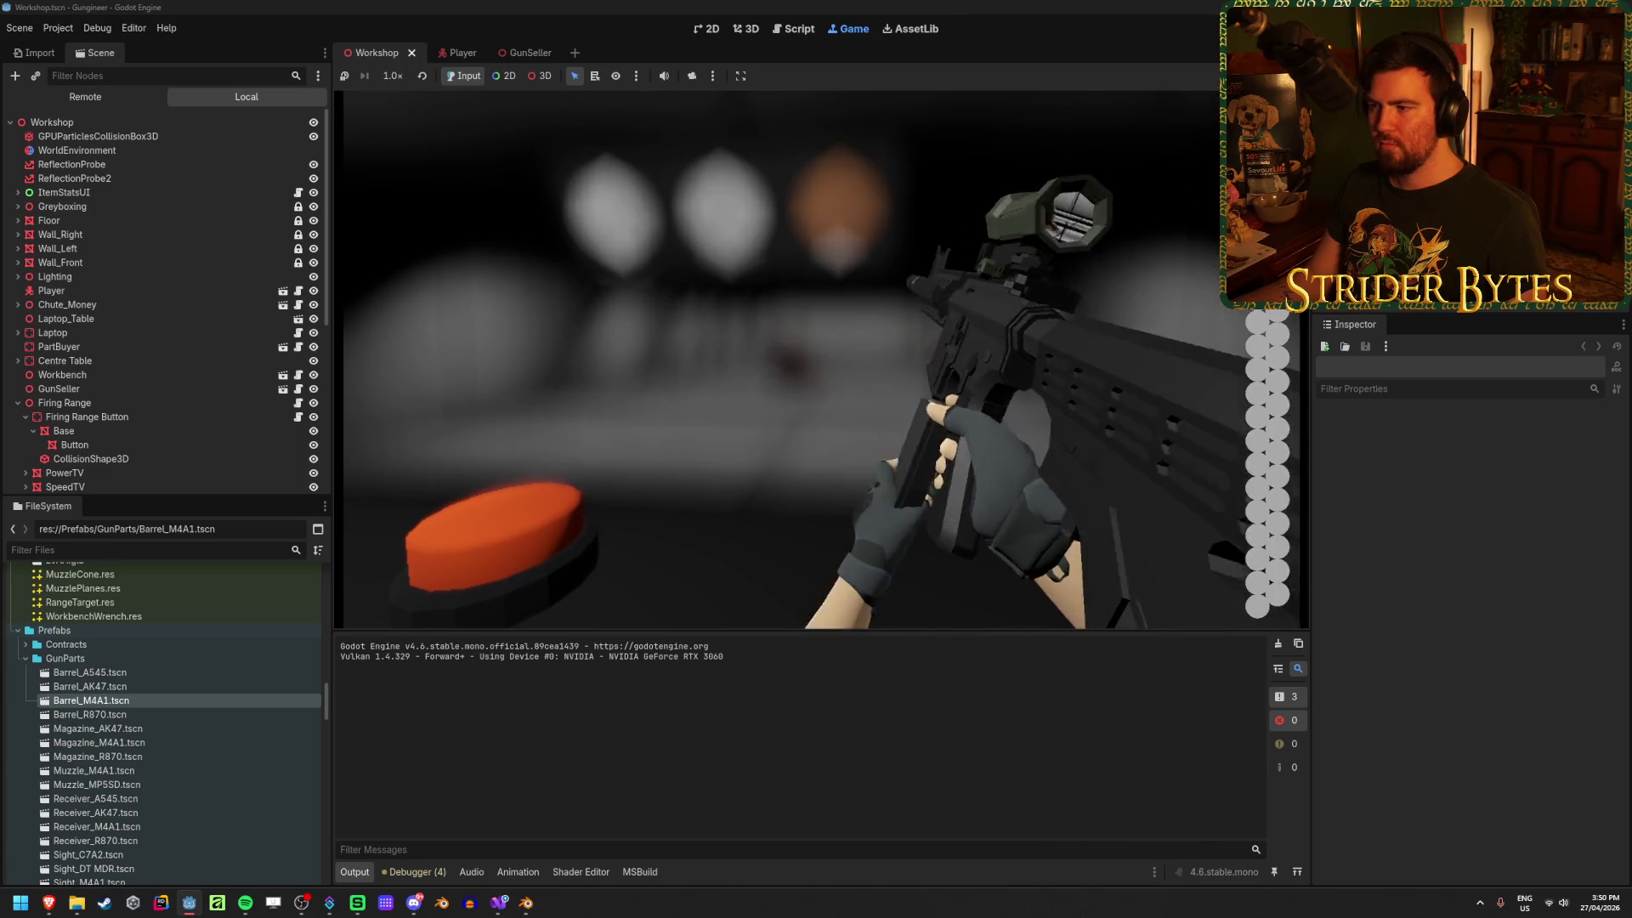
right_click_drag(821, 359, 821, 359)
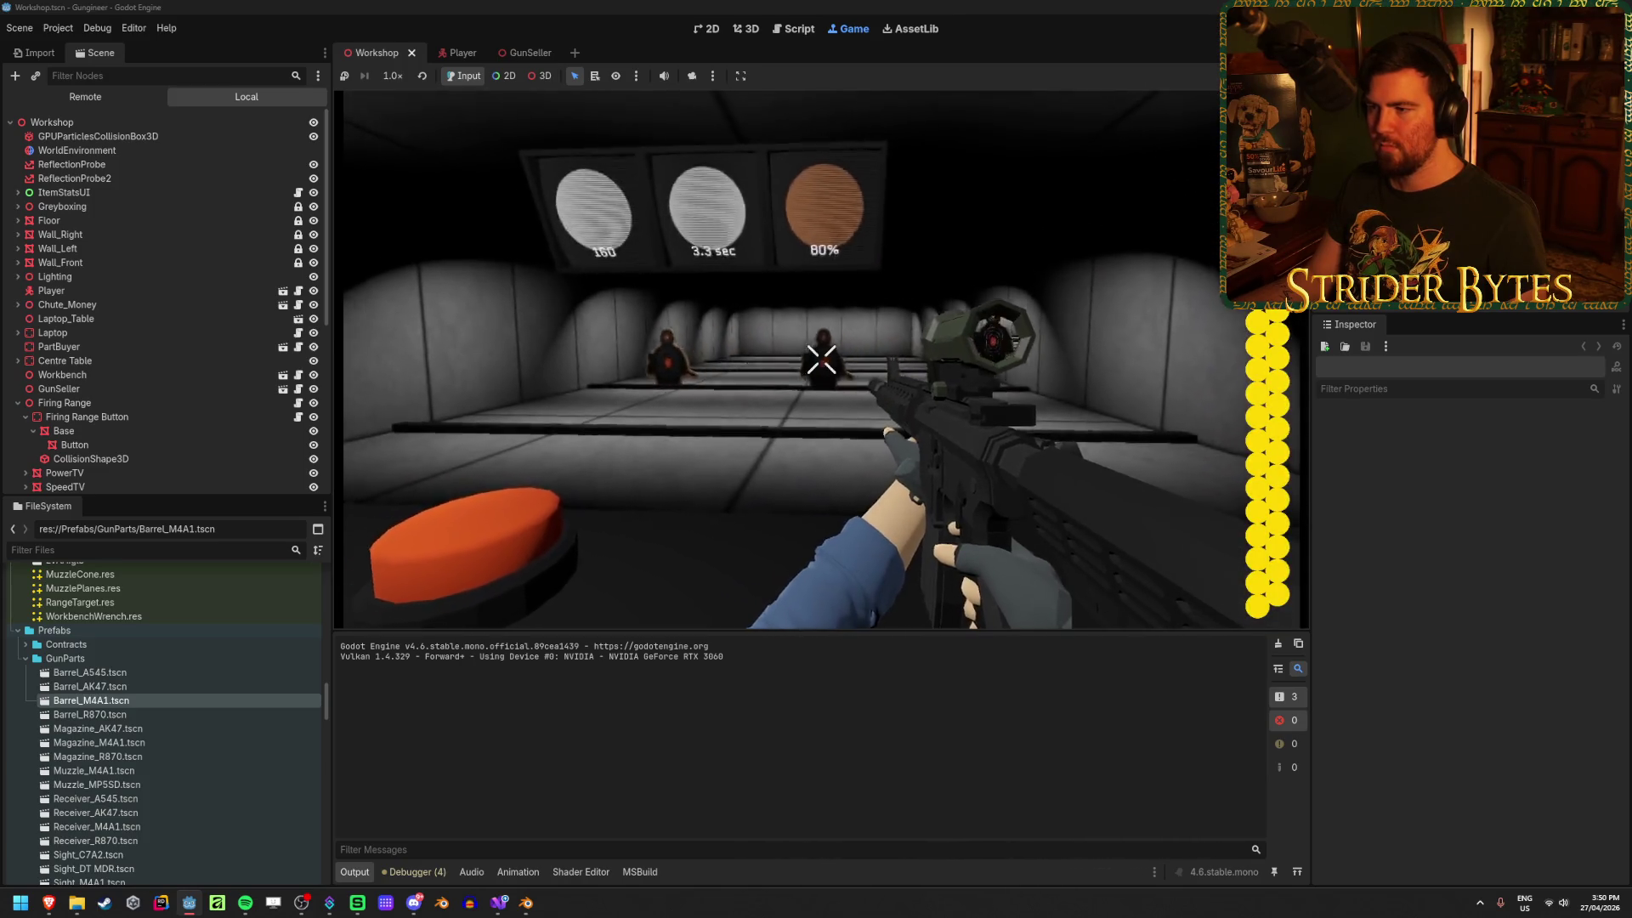
left_click(821, 359)
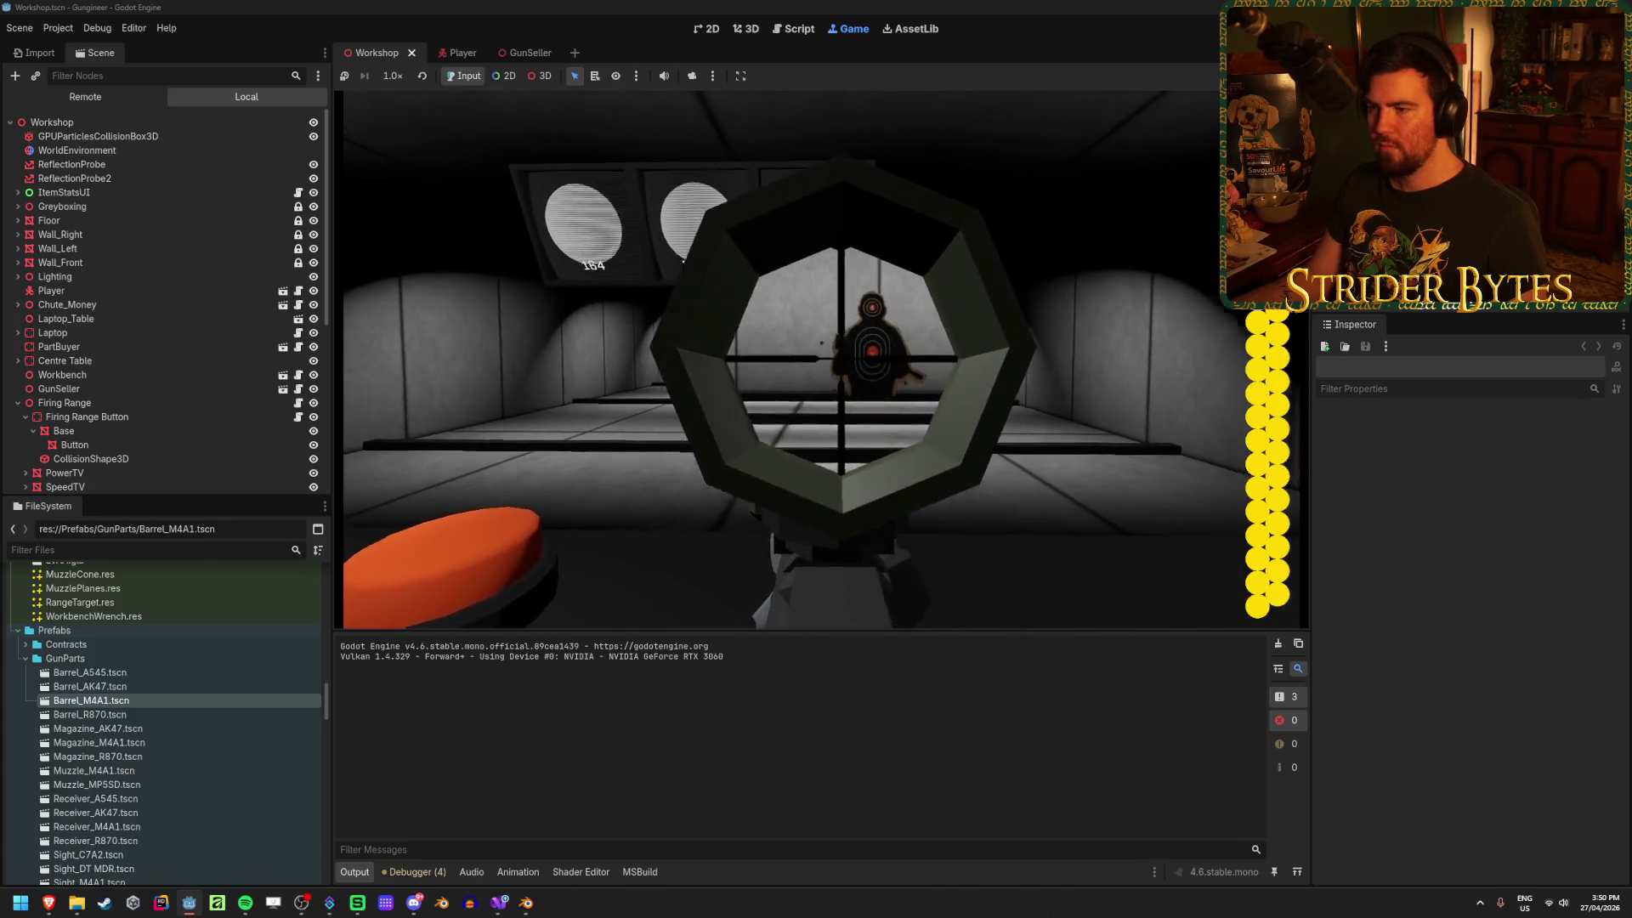
right_click(822, 358)
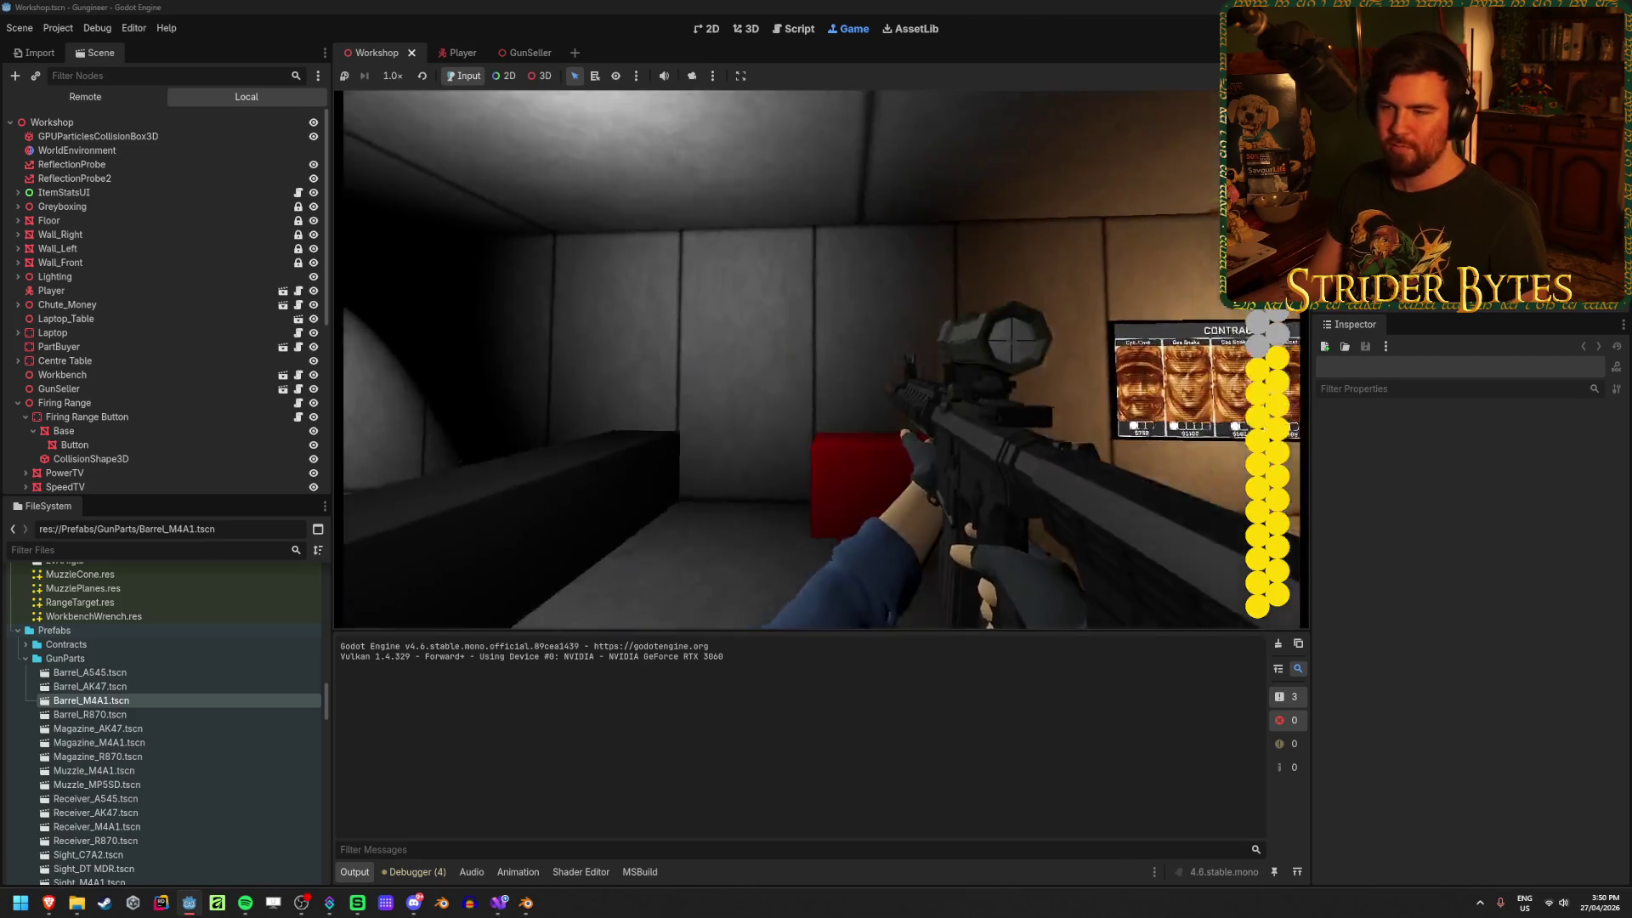
Step: Walk up to the Contracts board and step back to read all contract cards
key("w")
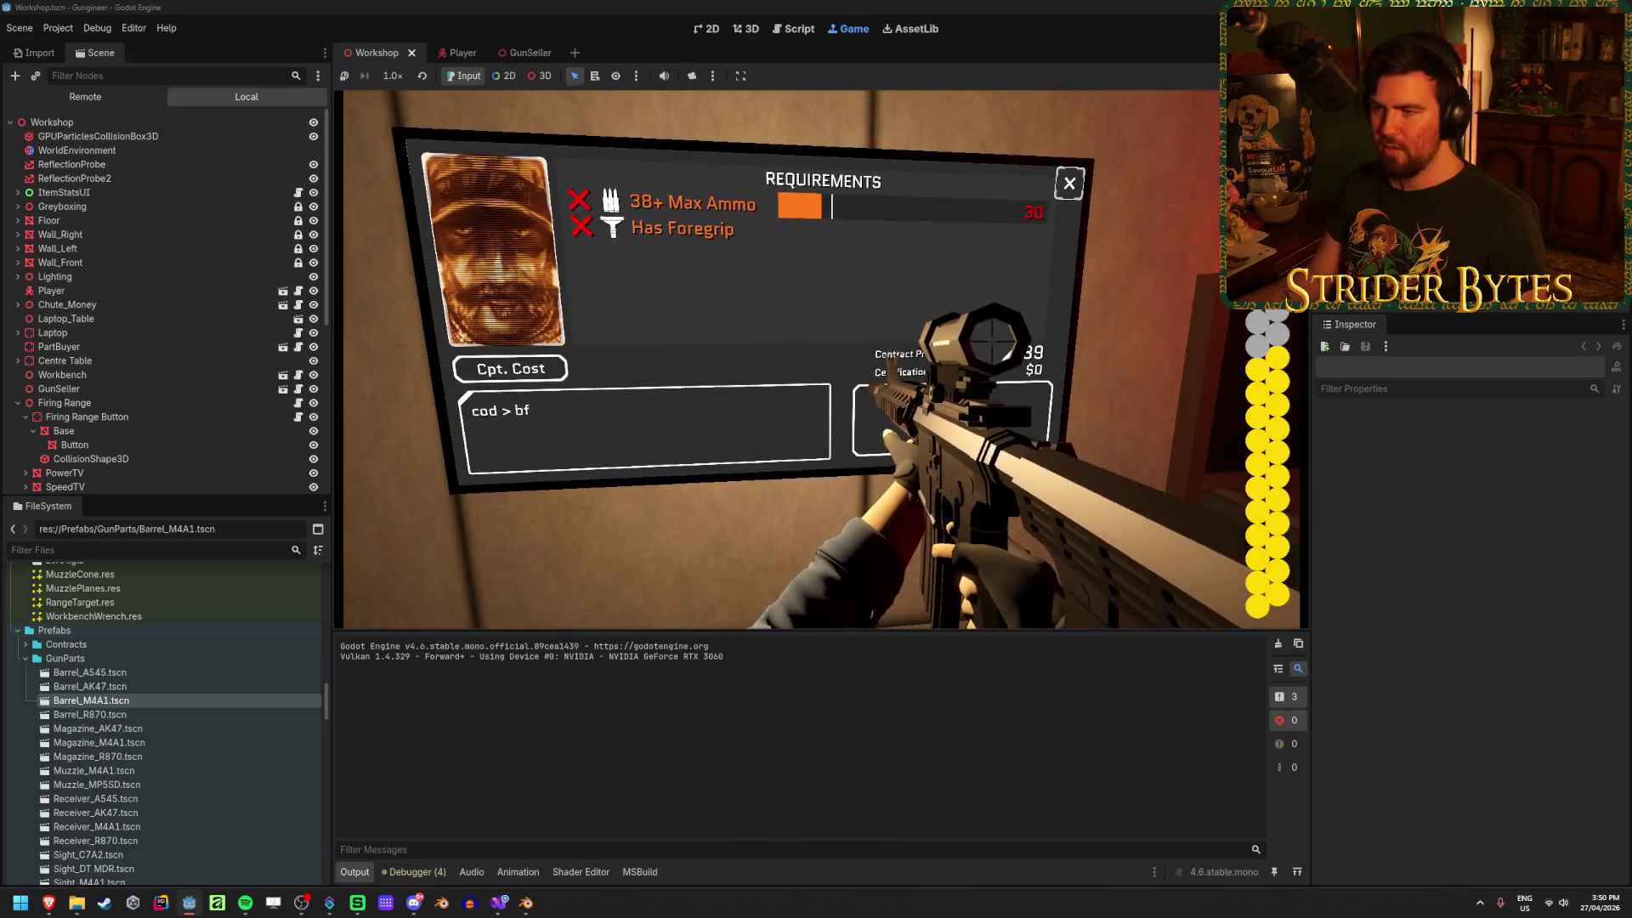
key("w")
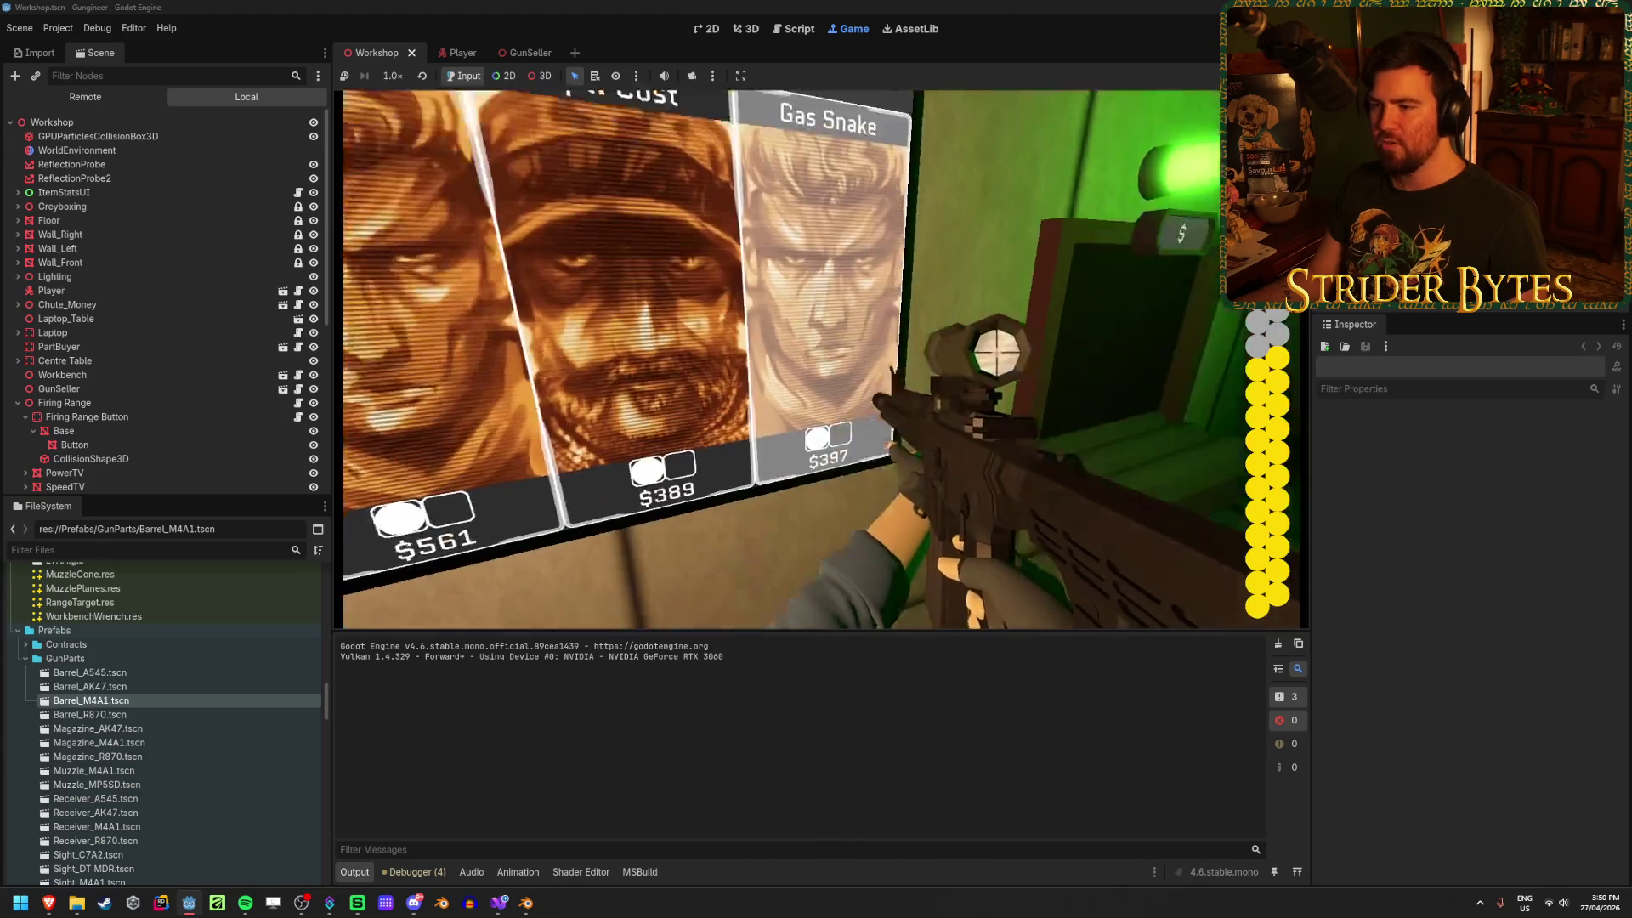
key("s")
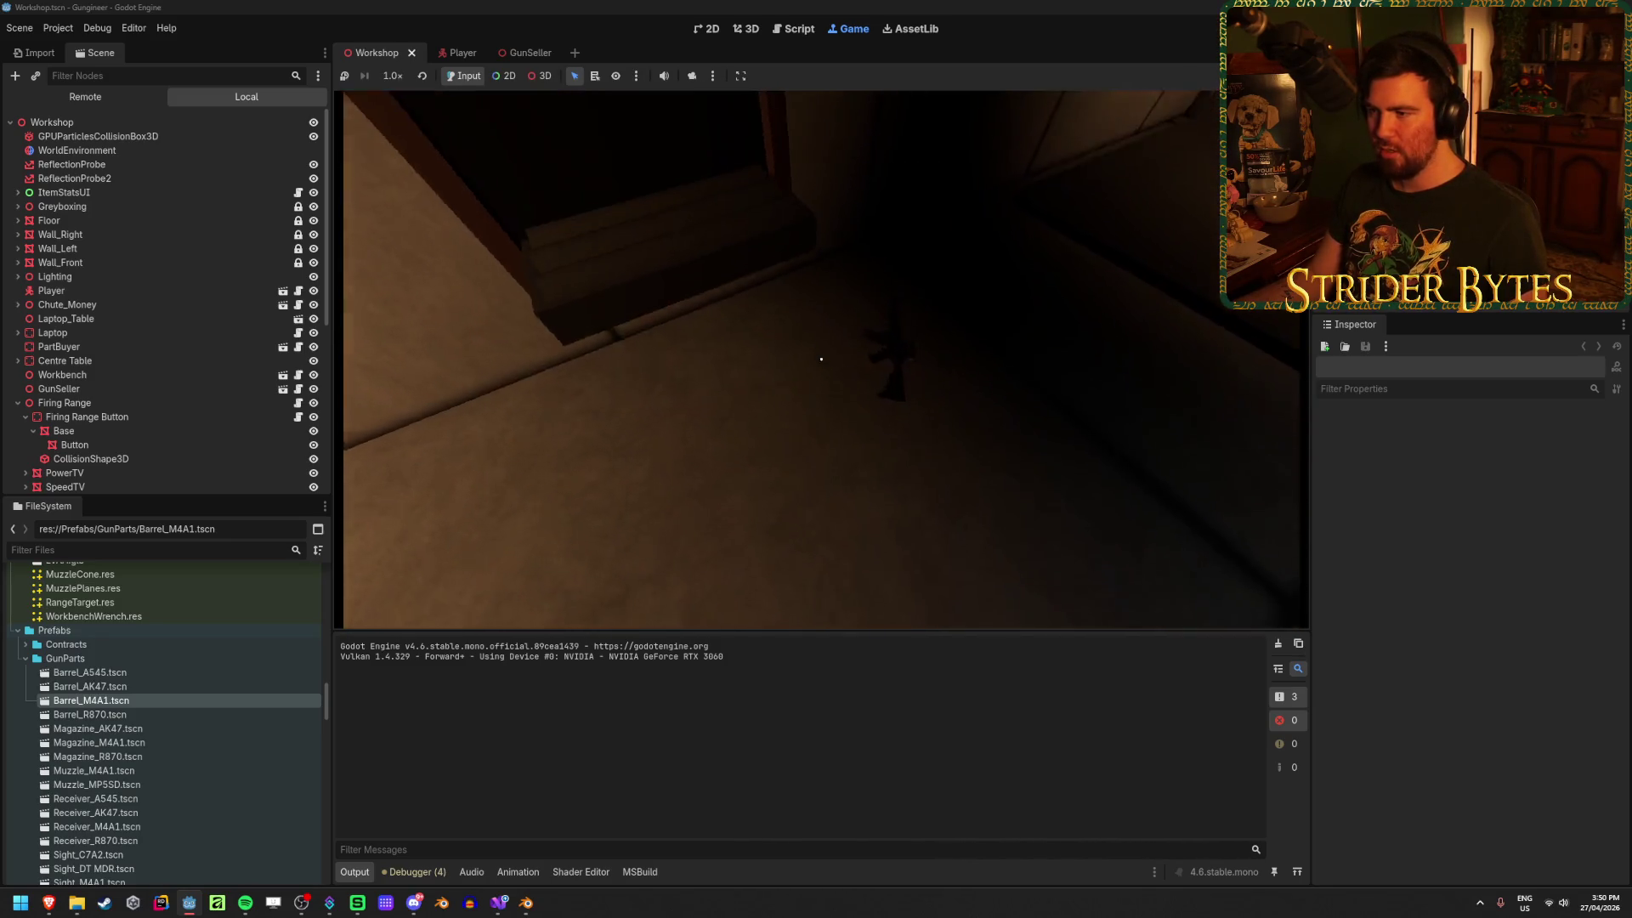
Step: Drop the rifle into the delivery hatch, leaving $206, then stop the game with F8
key("e")
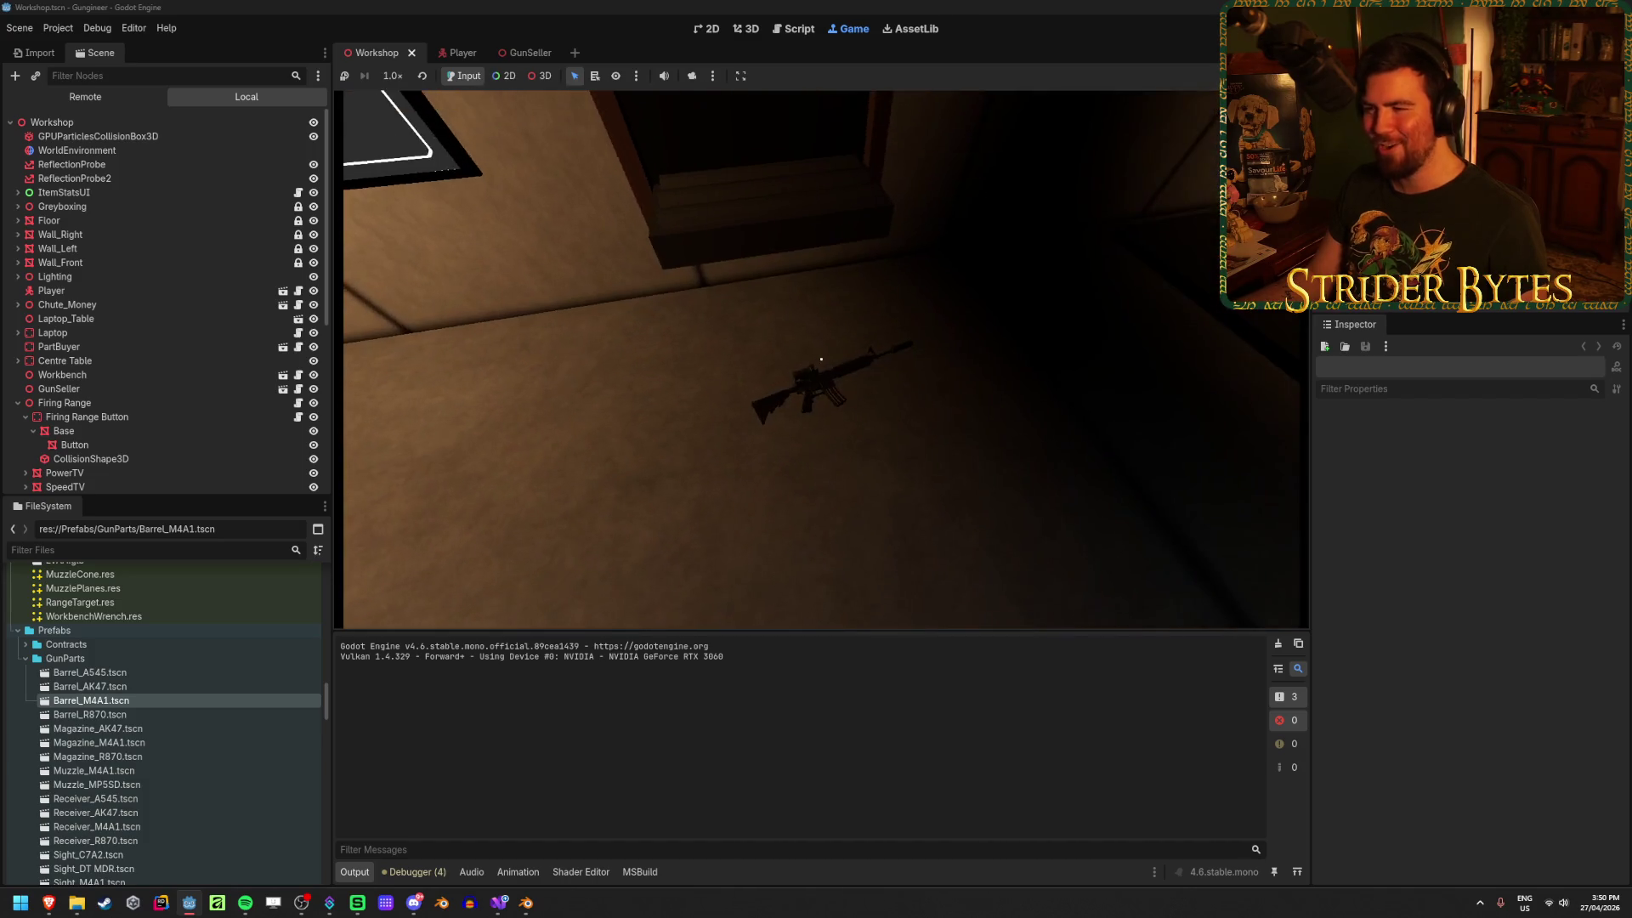
key("e")
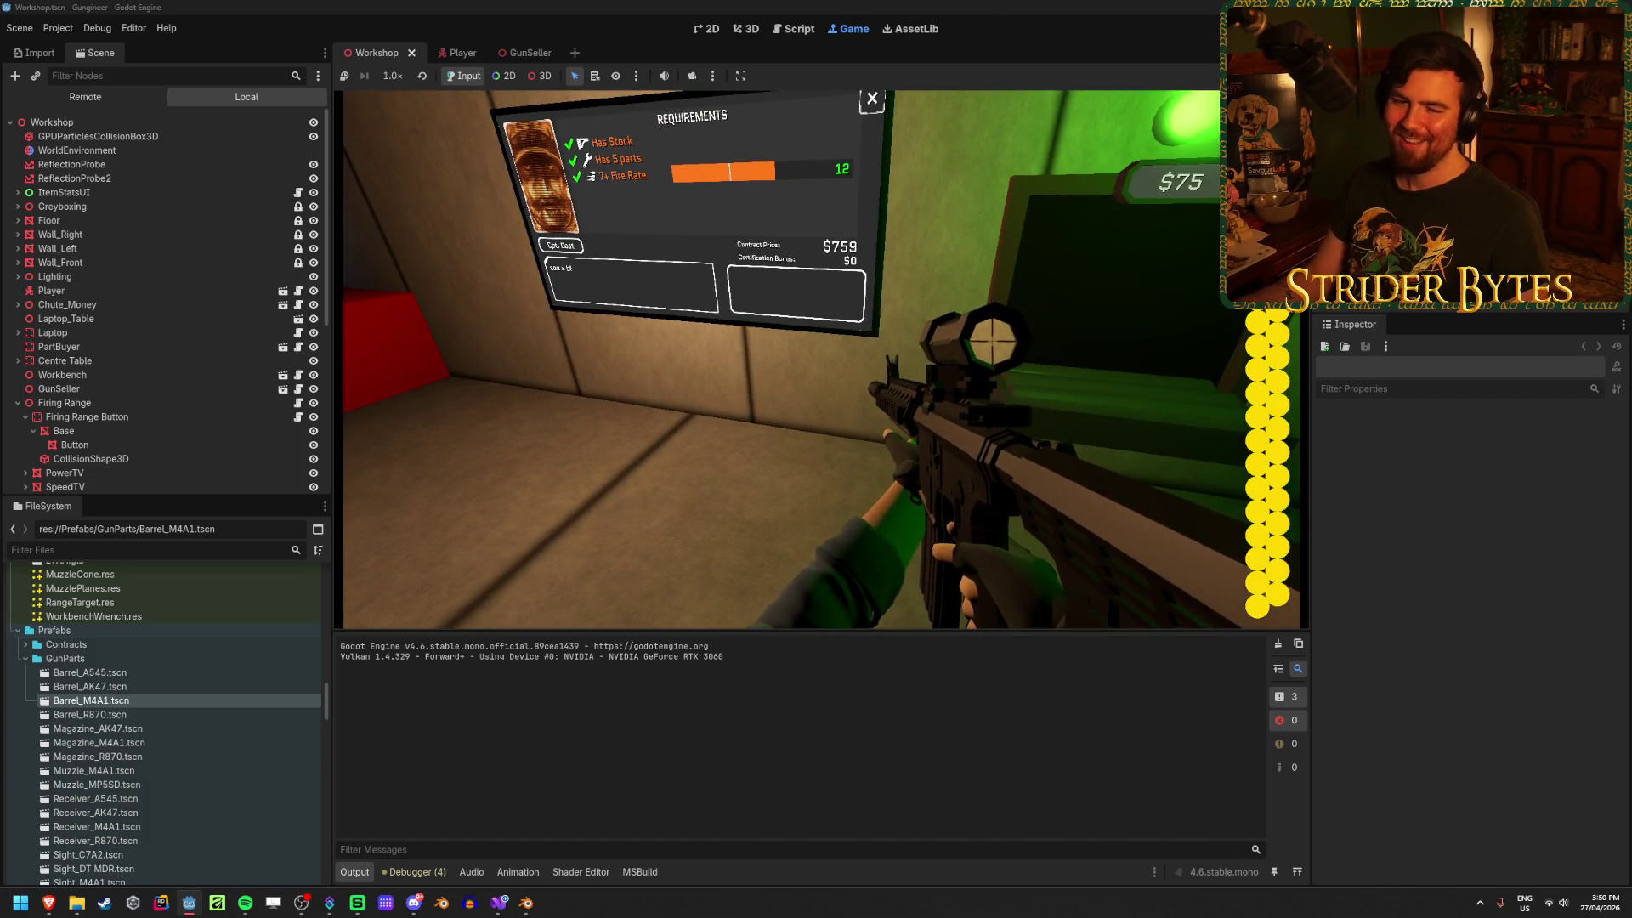
key("e")
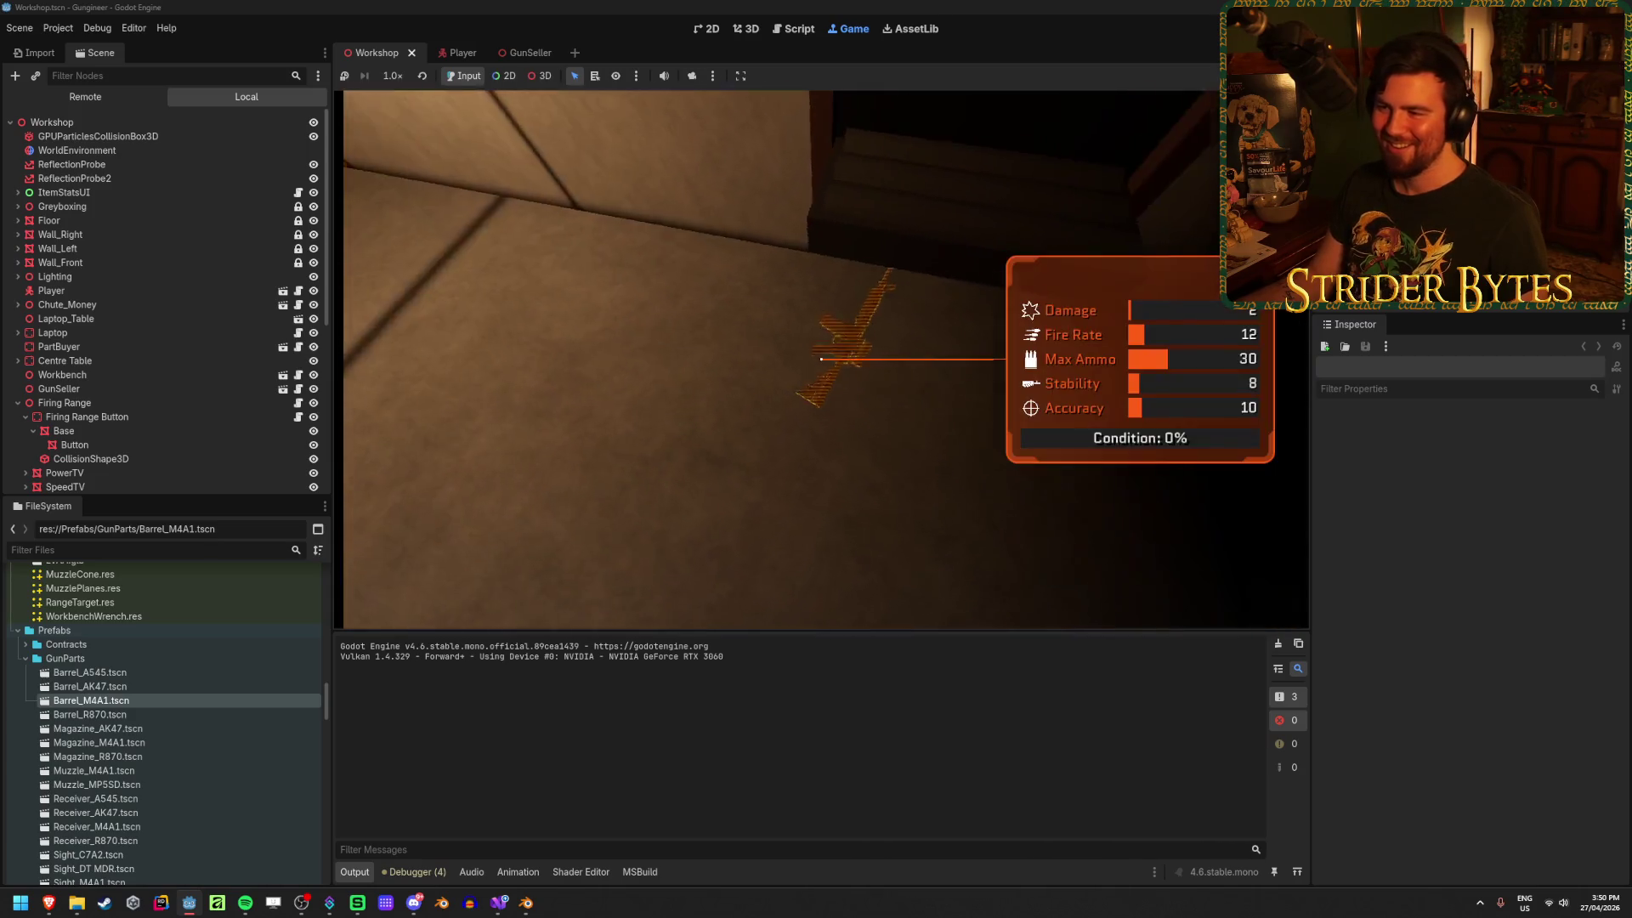
key("e")
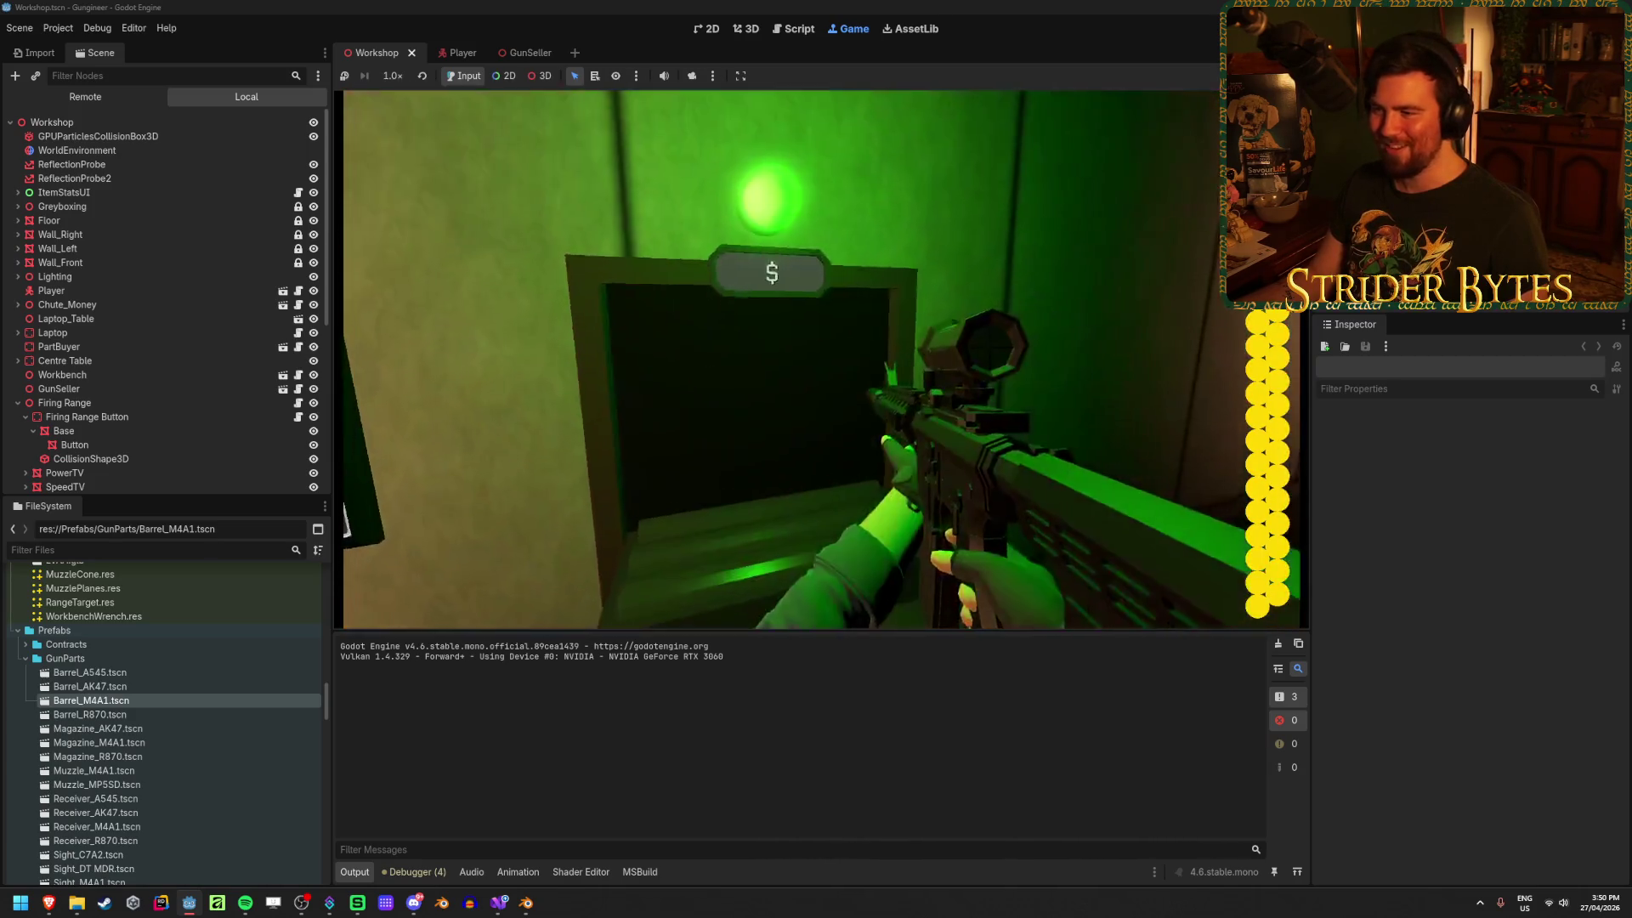
key("e")
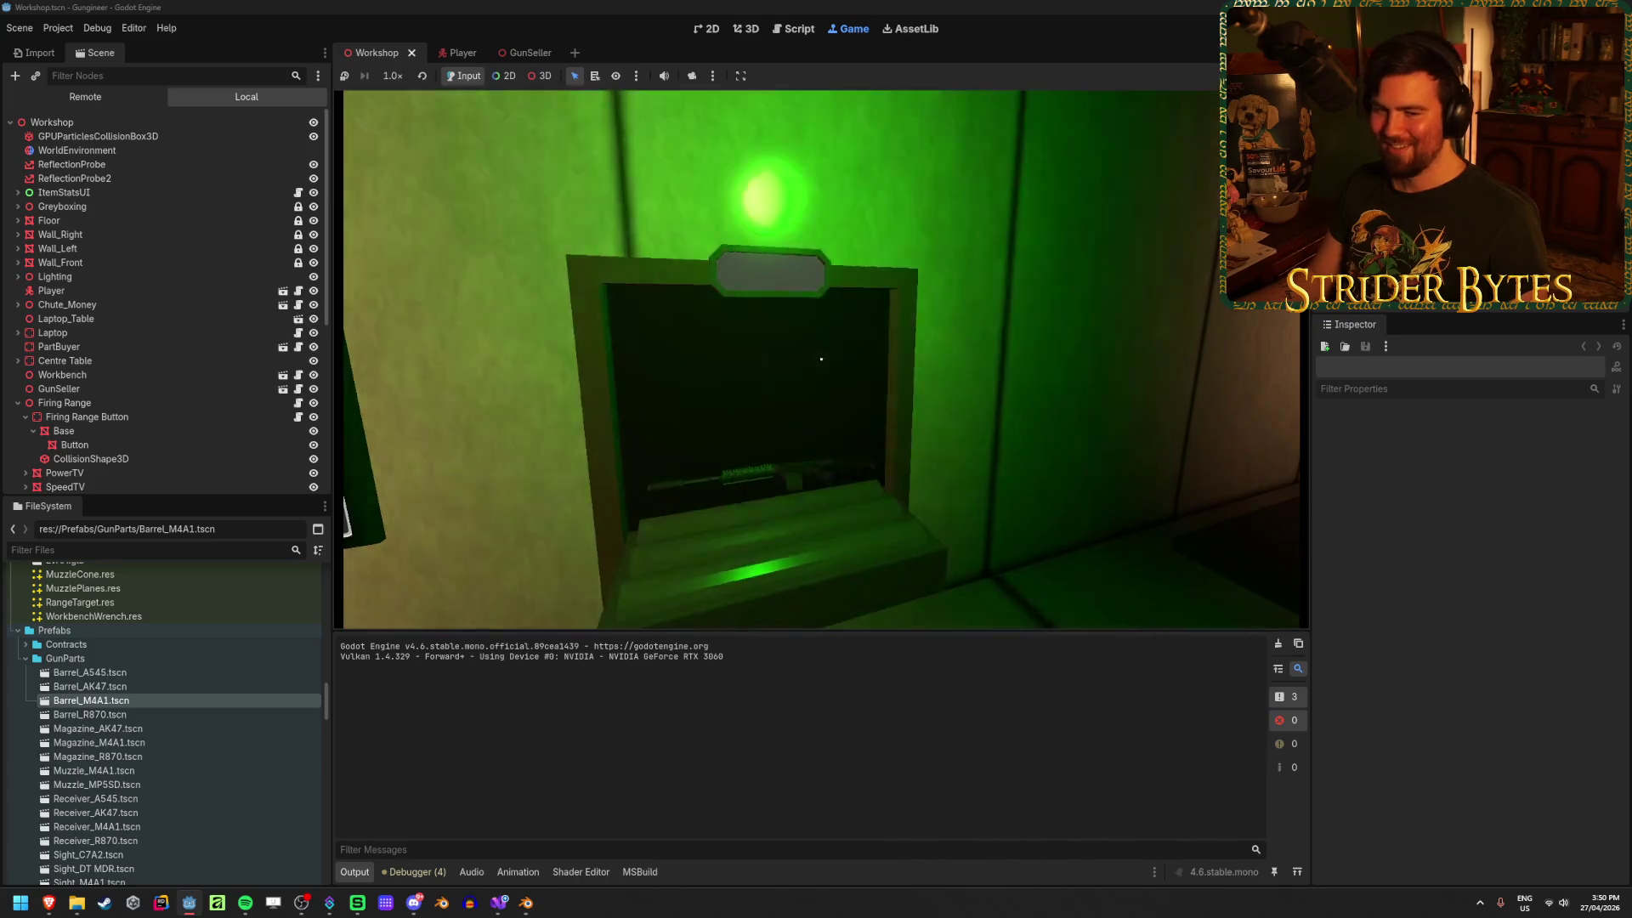
key("w")
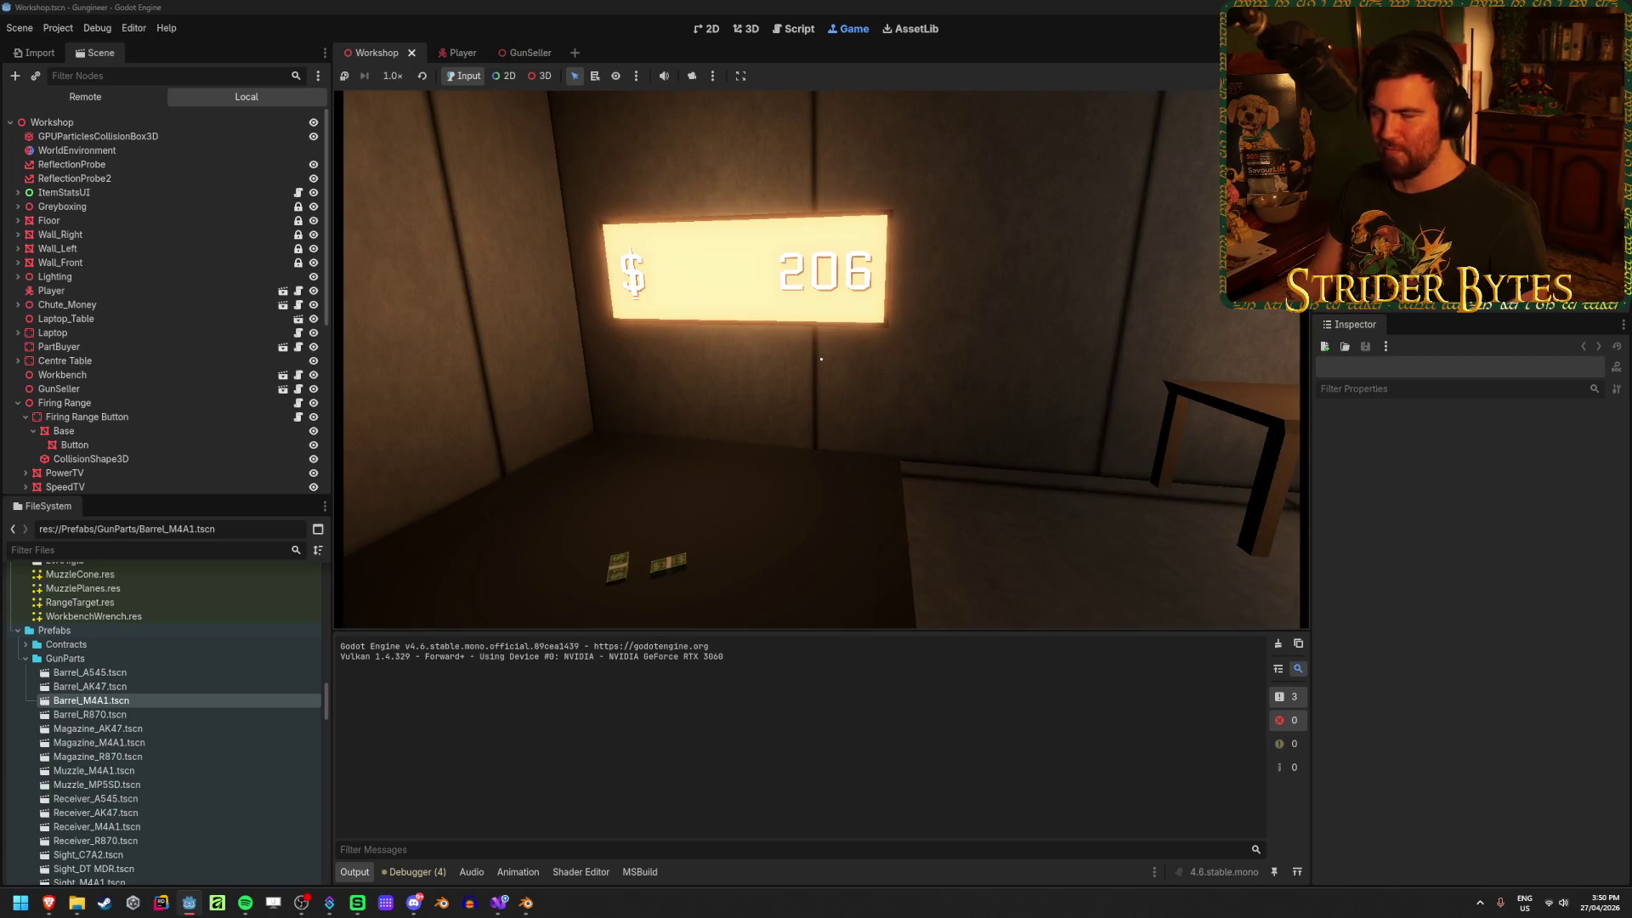
key("F8")
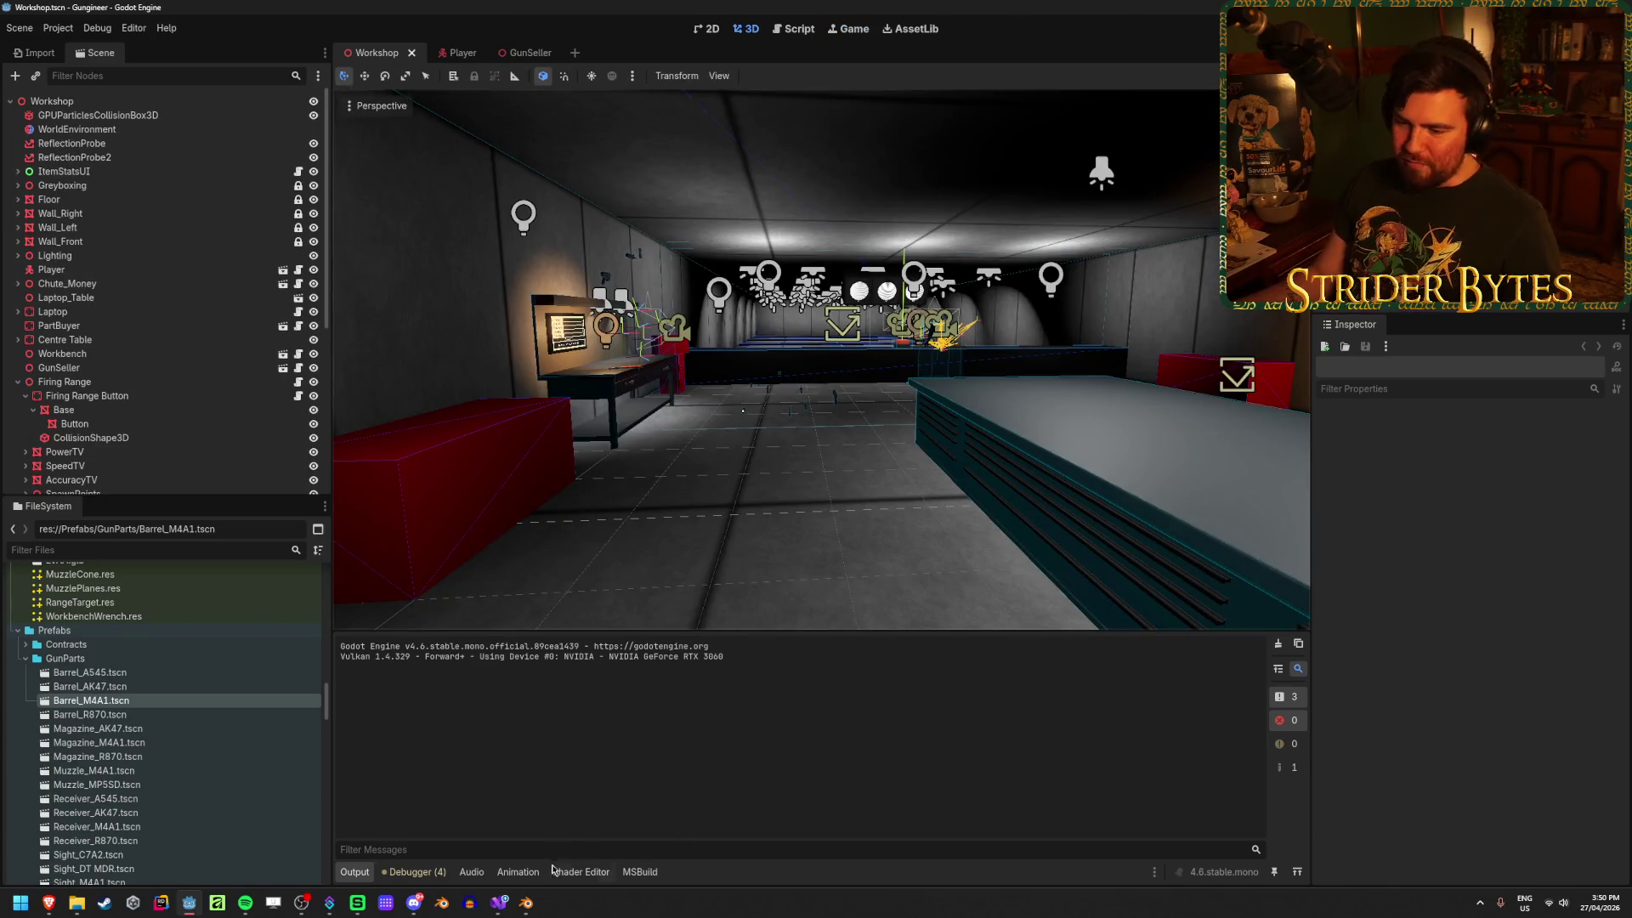
Step: Close the M16 Blender file without saving its changes
mouse_move(526, 902)
left_click(595, 825)
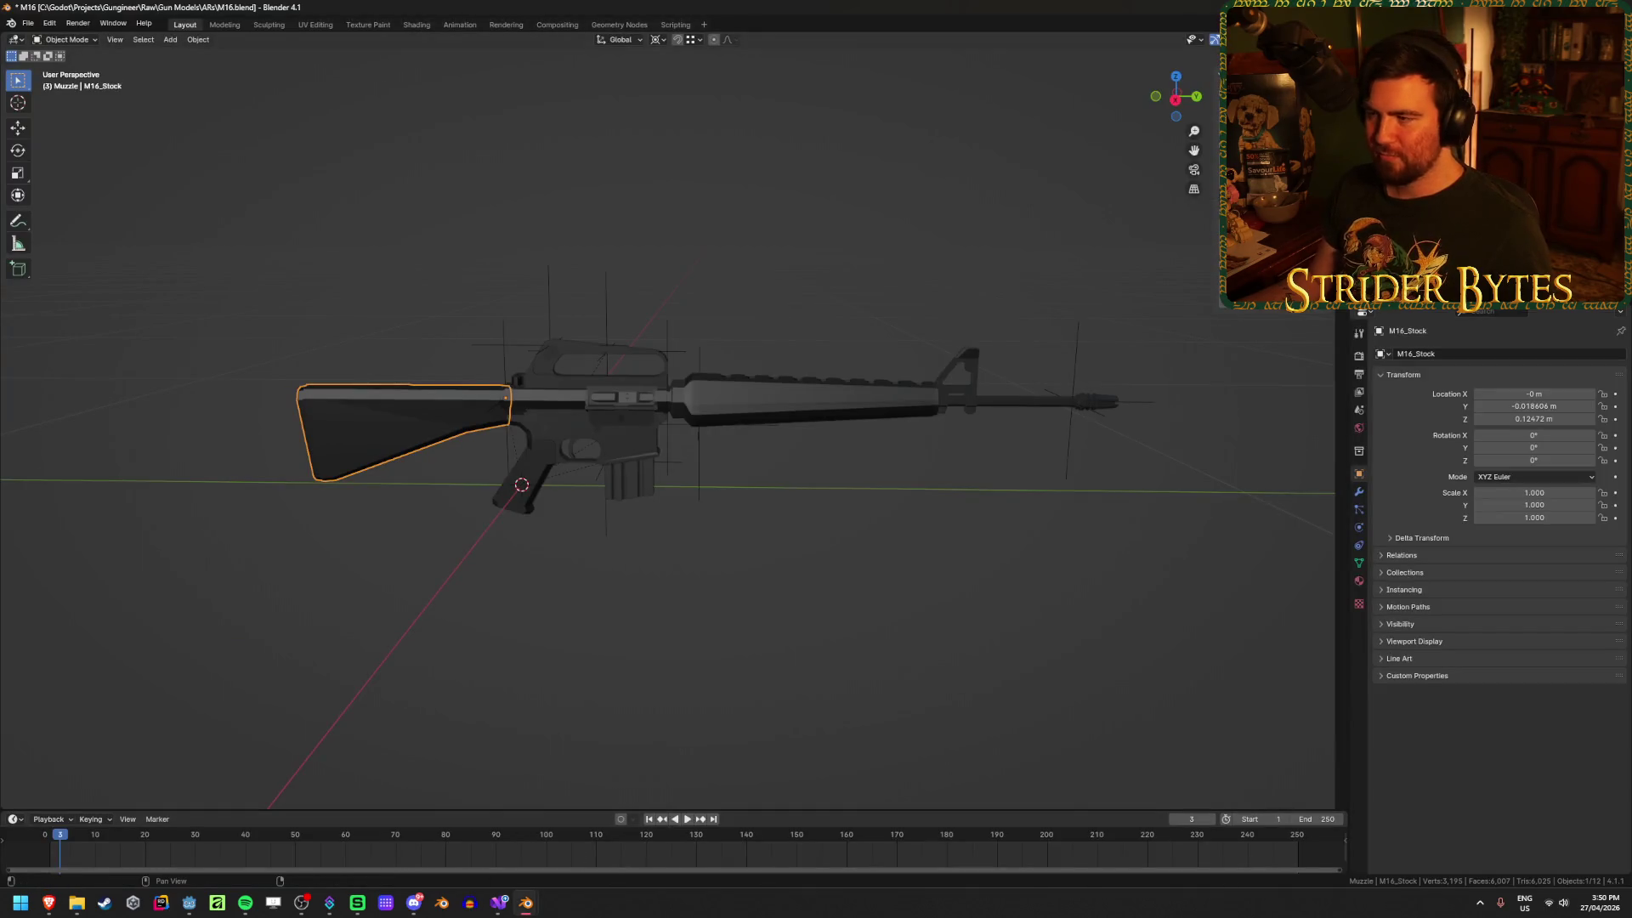
key("ctrl+q")
left_click(856, 484)
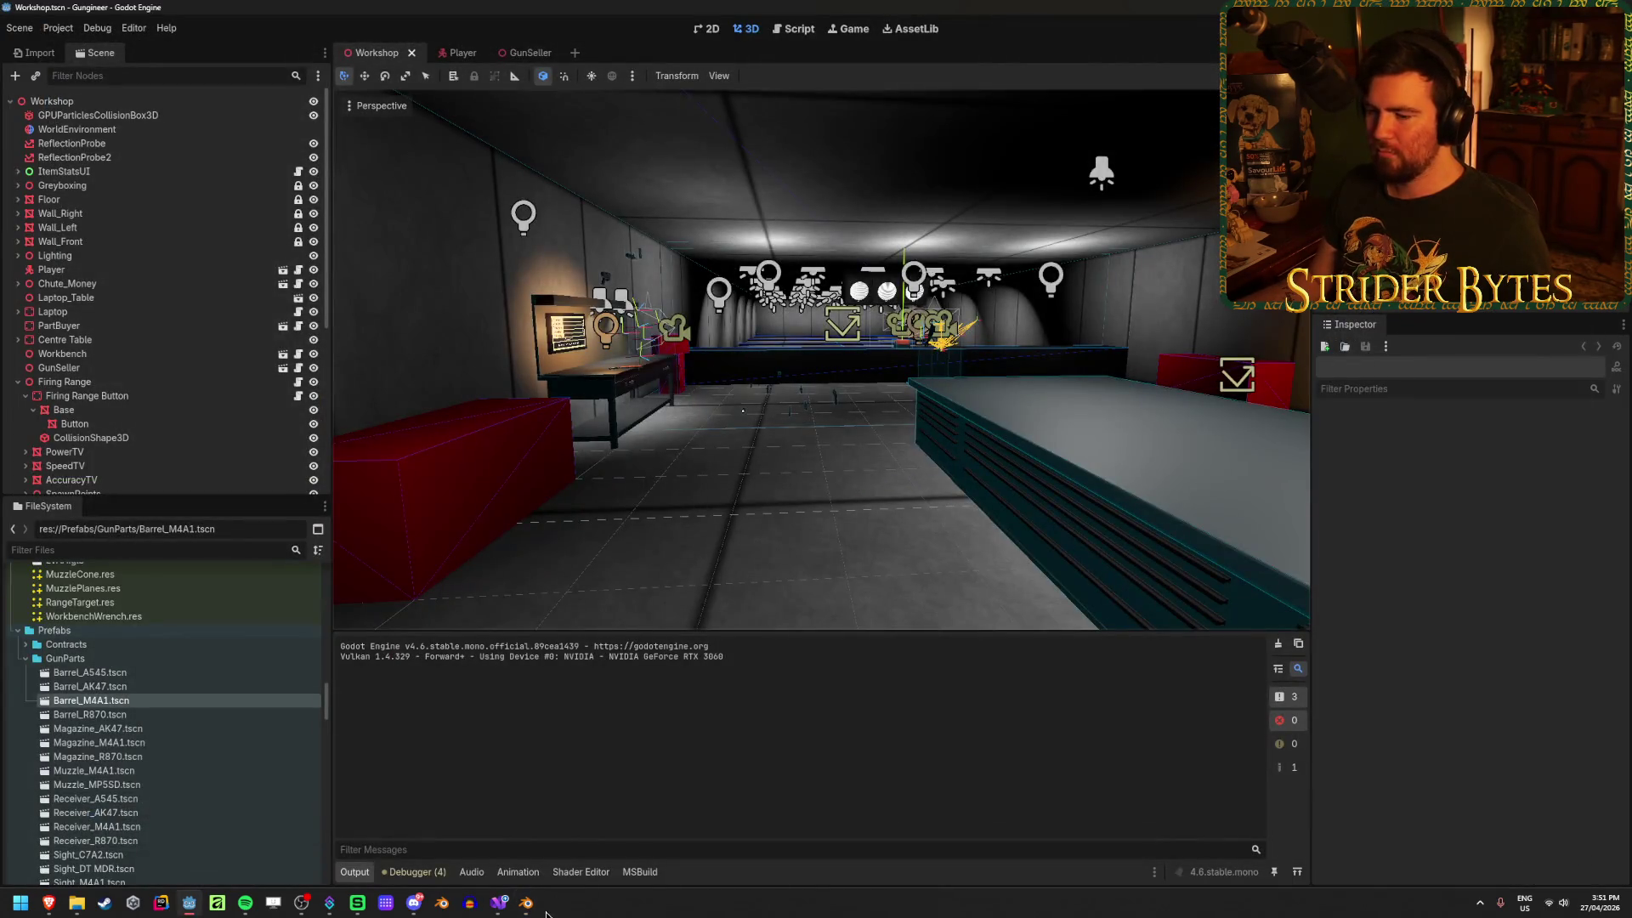
Step: In the Beretta M1951 file, save, then inspect StockAttach, BarrelAttach, Magazine_M1951 and Receiver_M1951
left_click(526, 903)
middle_click_drag(367, 565, 452, 536)
key("ctrl+s")
left_click(533, 521)
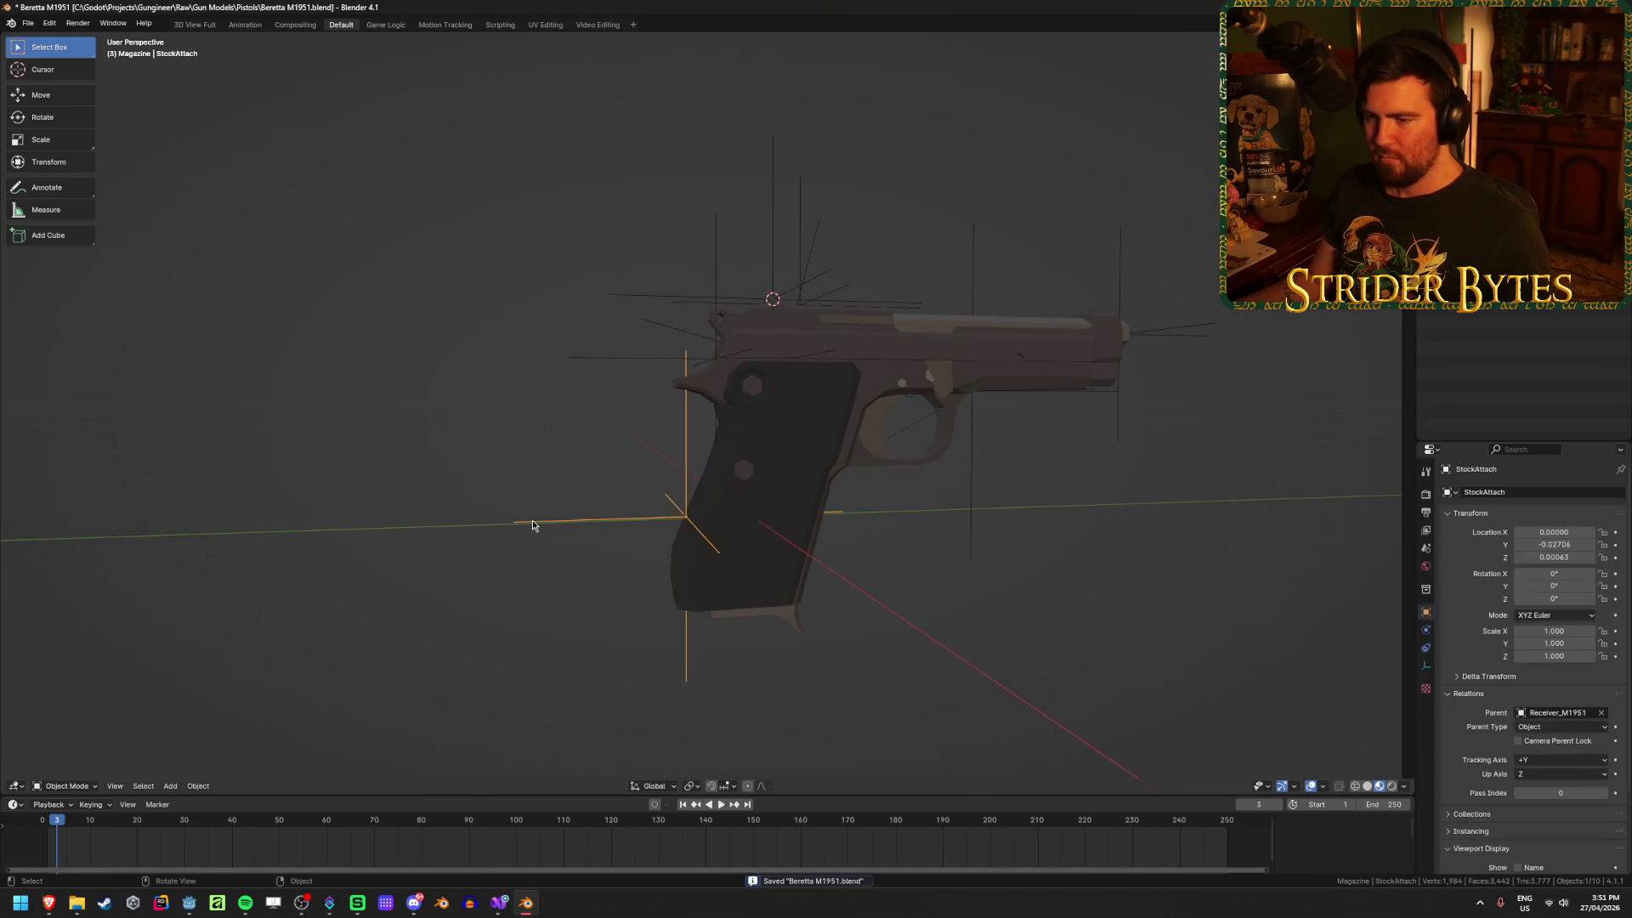
left_click(641, 361)
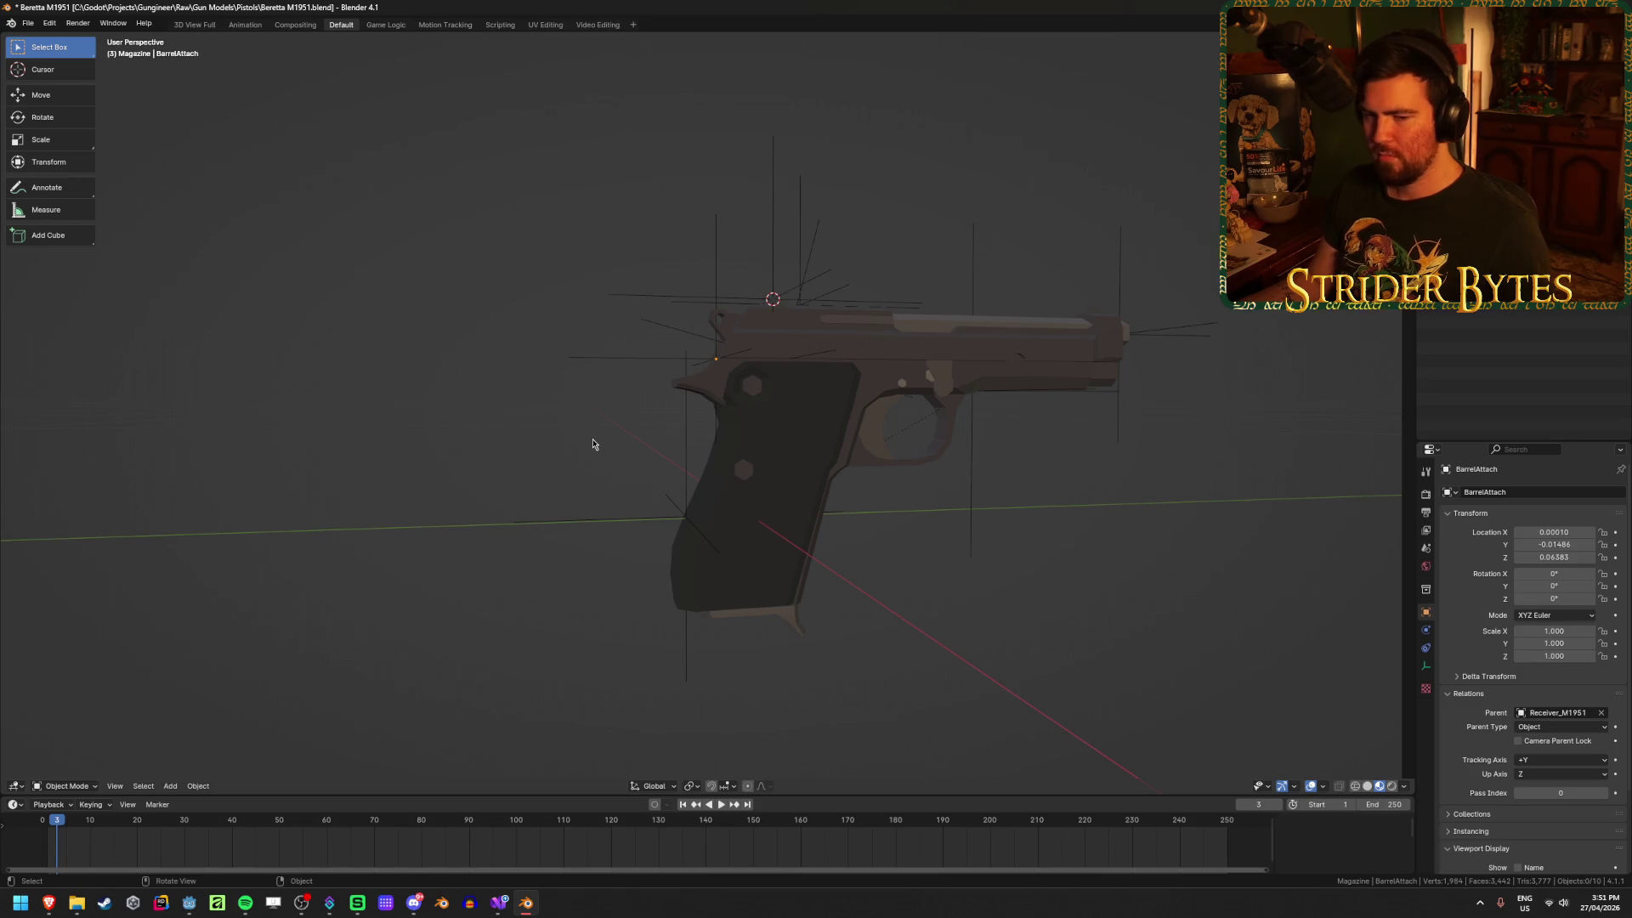
left_click(791, 607)
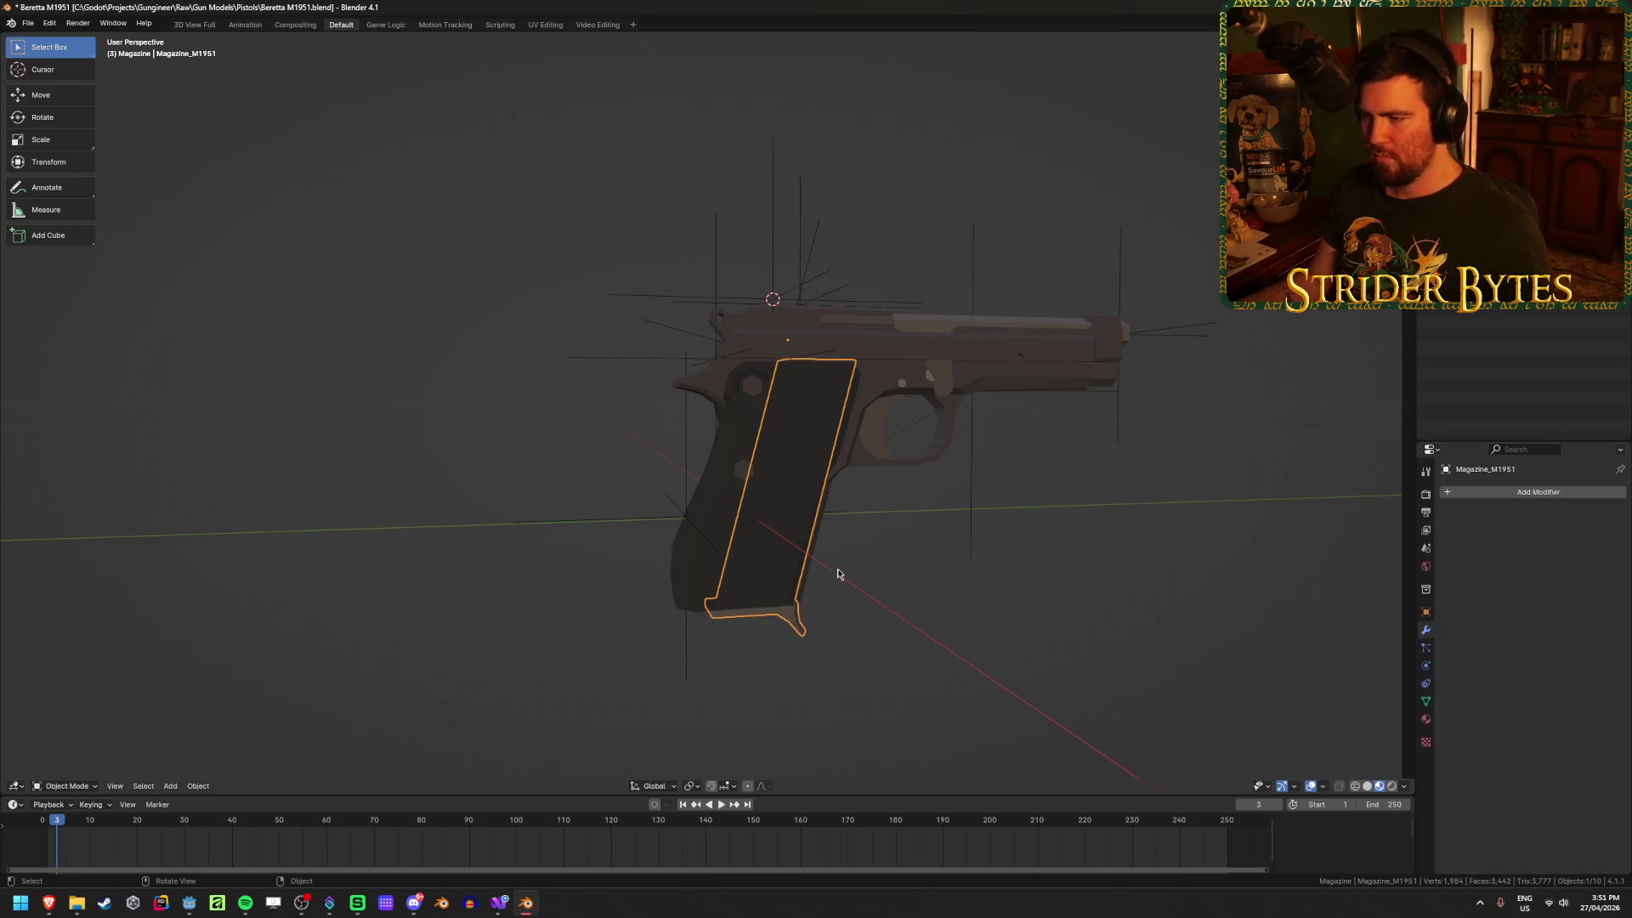
left_click(808, 470)
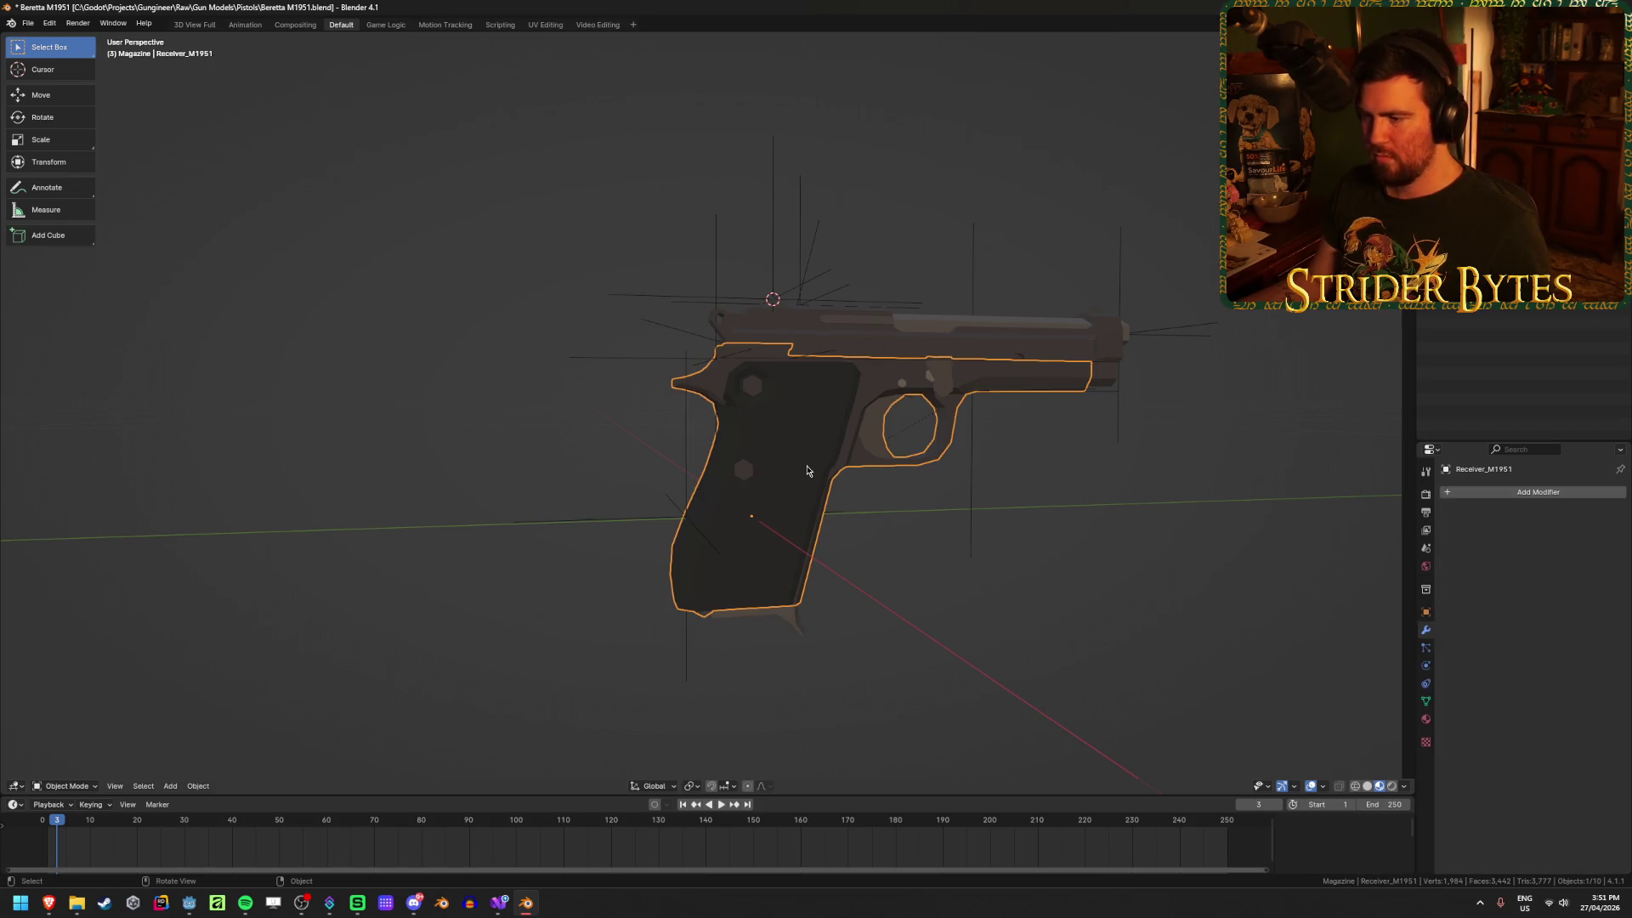
left_click(964, 644)
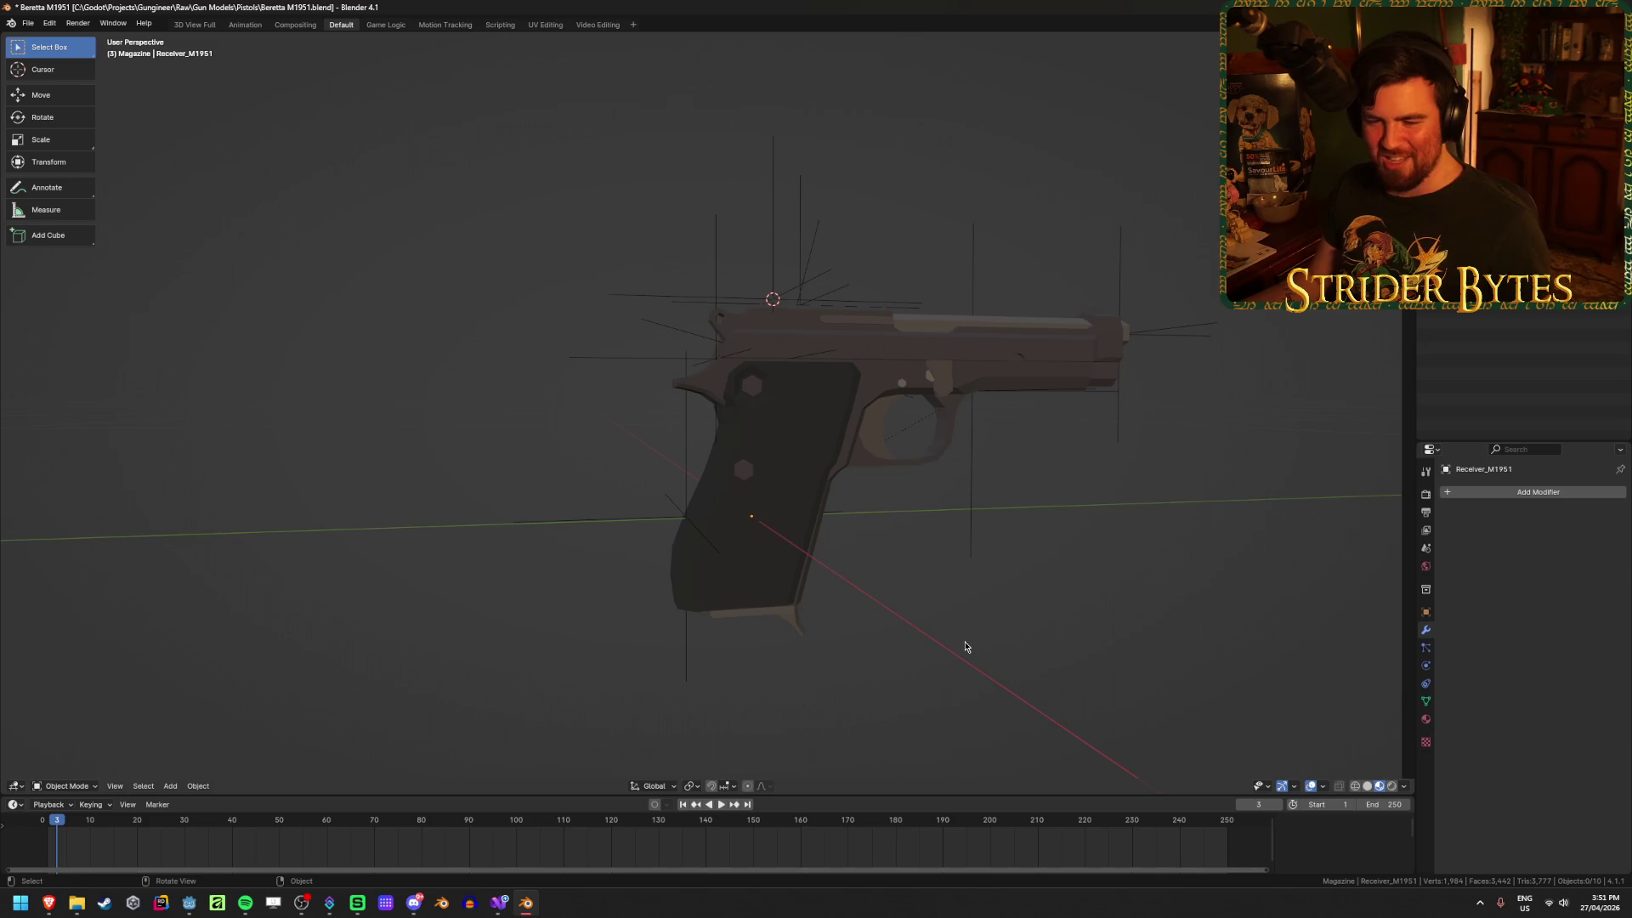
Step: Inspect the Barrel_M1951 slide from several angles and save the Beretta M1951 file
mouse_move(948, 571)
middle_mouse_down()
mouse_move(921, 536)
mouse_move(966, 528)
mouse_move(1002, 569)
mouse_move(955, 601)
mouse_move(838, 576)
middle_mouse_up()
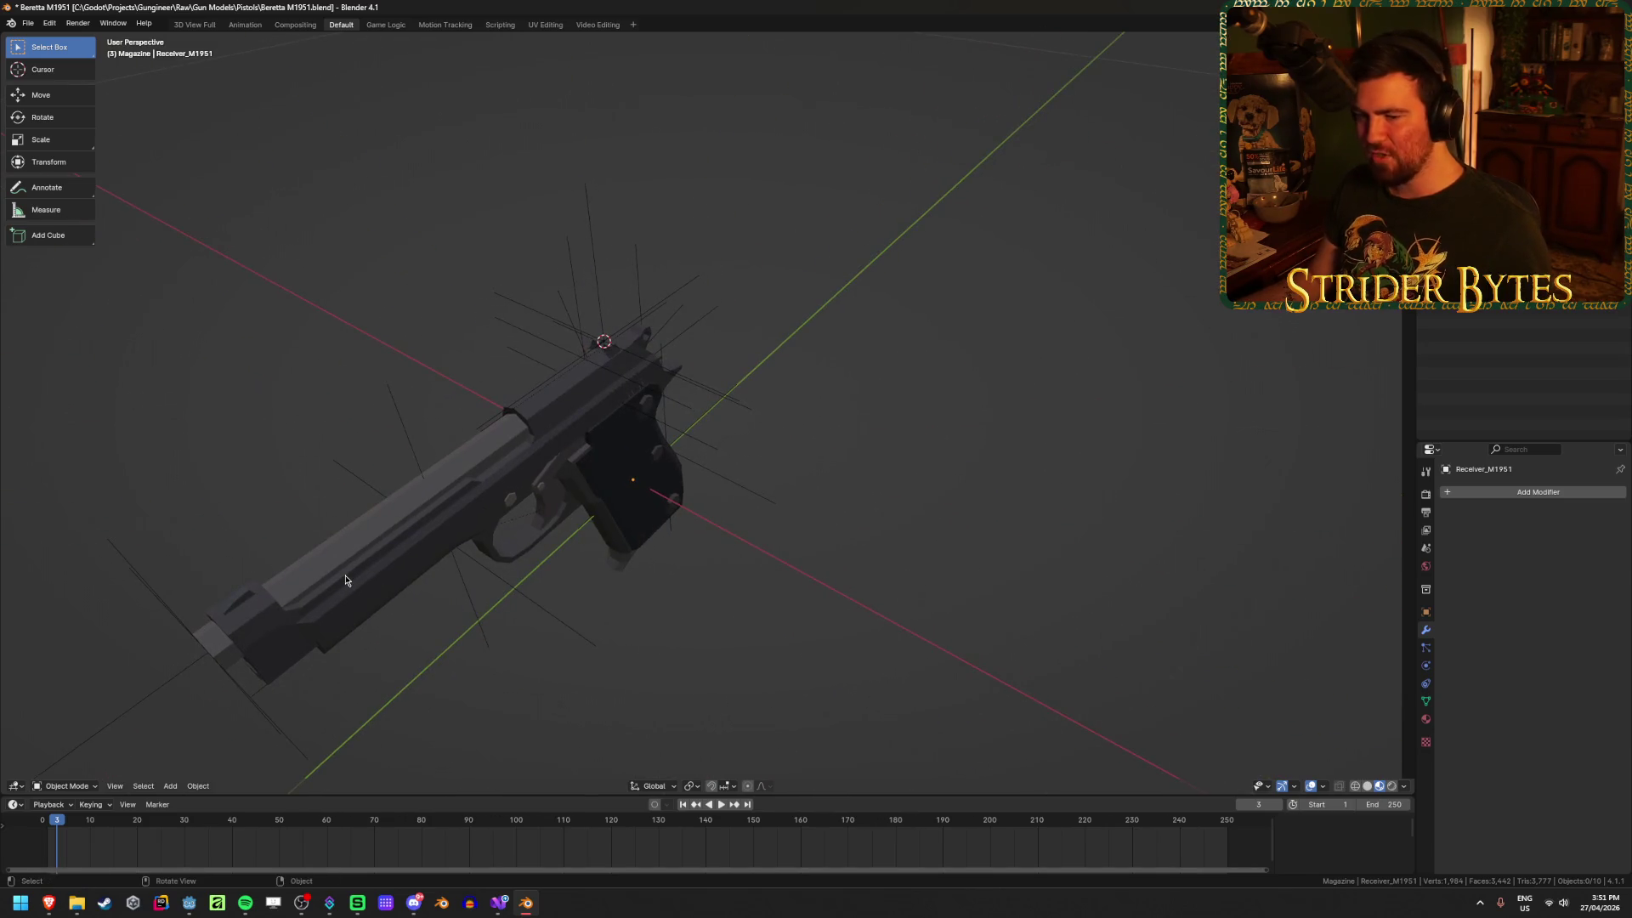
left_click(476, 476)
mouse_move(476, 476)
middle_mouse_down()
mouse_move(463, 558)
mouse_move(507, 534)
middle_mouse_up()
scroll(595, 540, "up", 4)
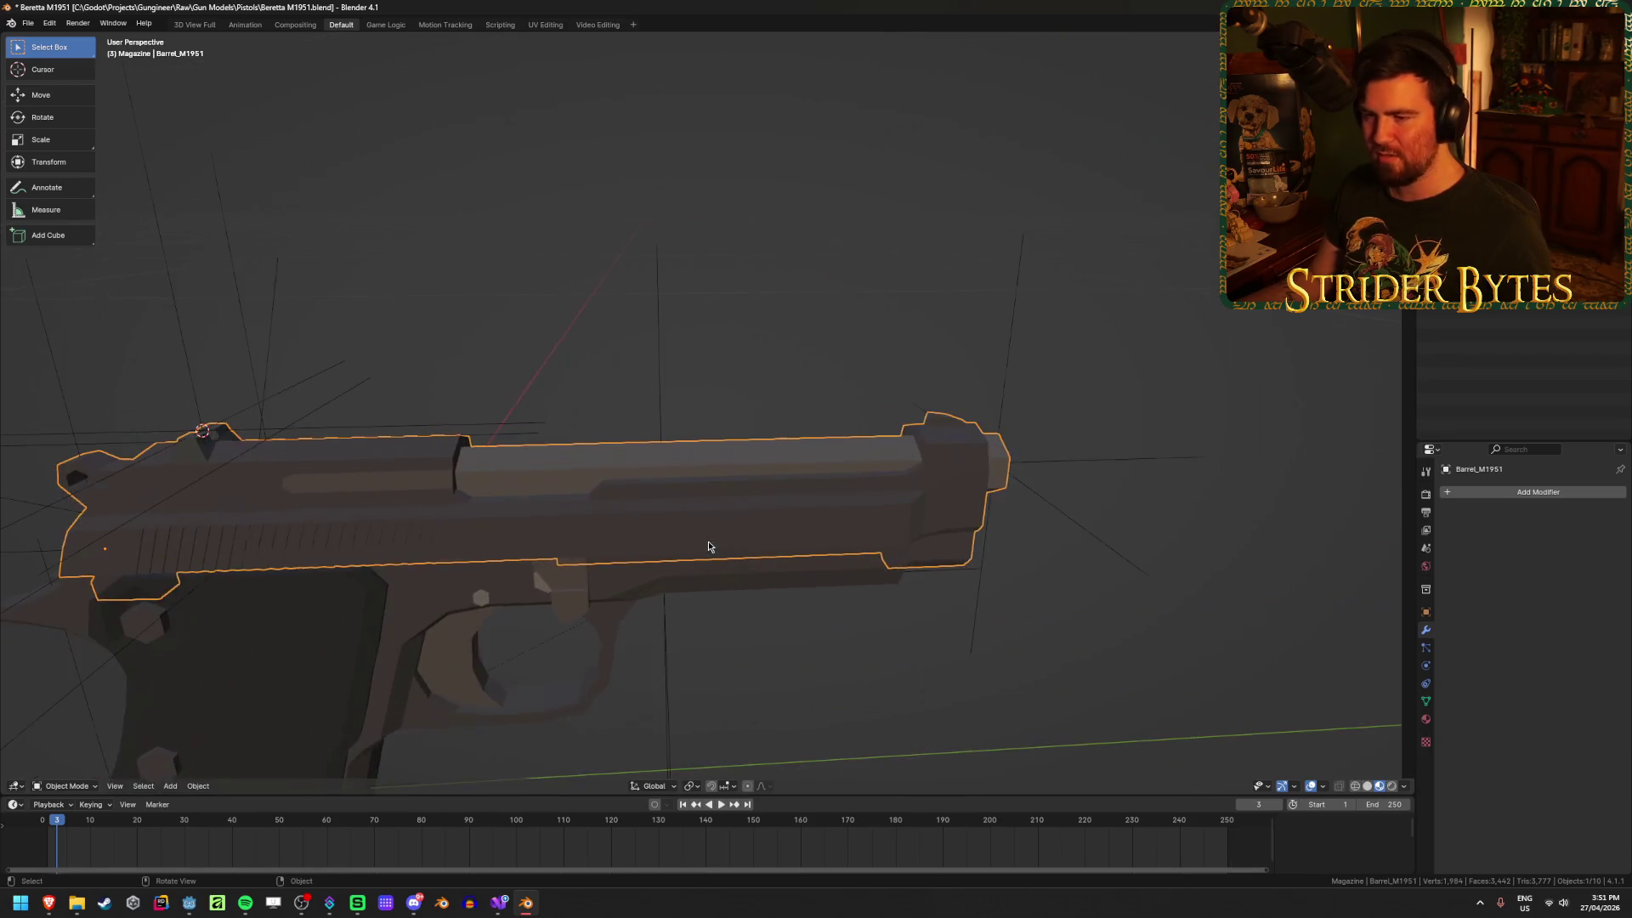
scroll(768, 675, "down", 5)
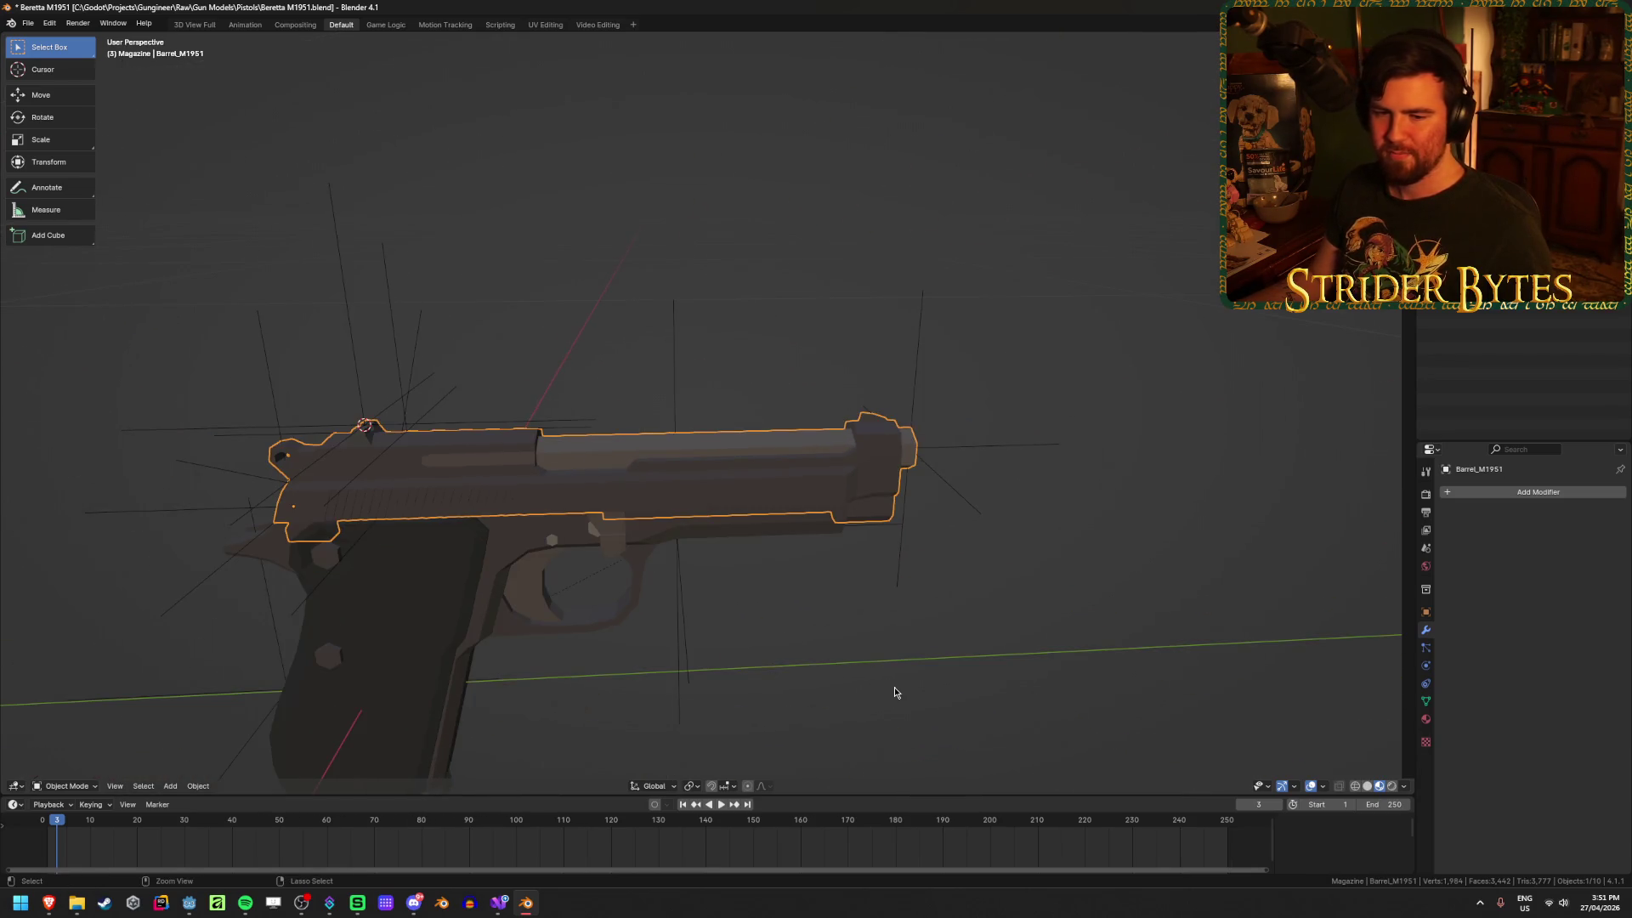
key("ctrl+s")
middle_click_drag(747, 678, 845, 584)
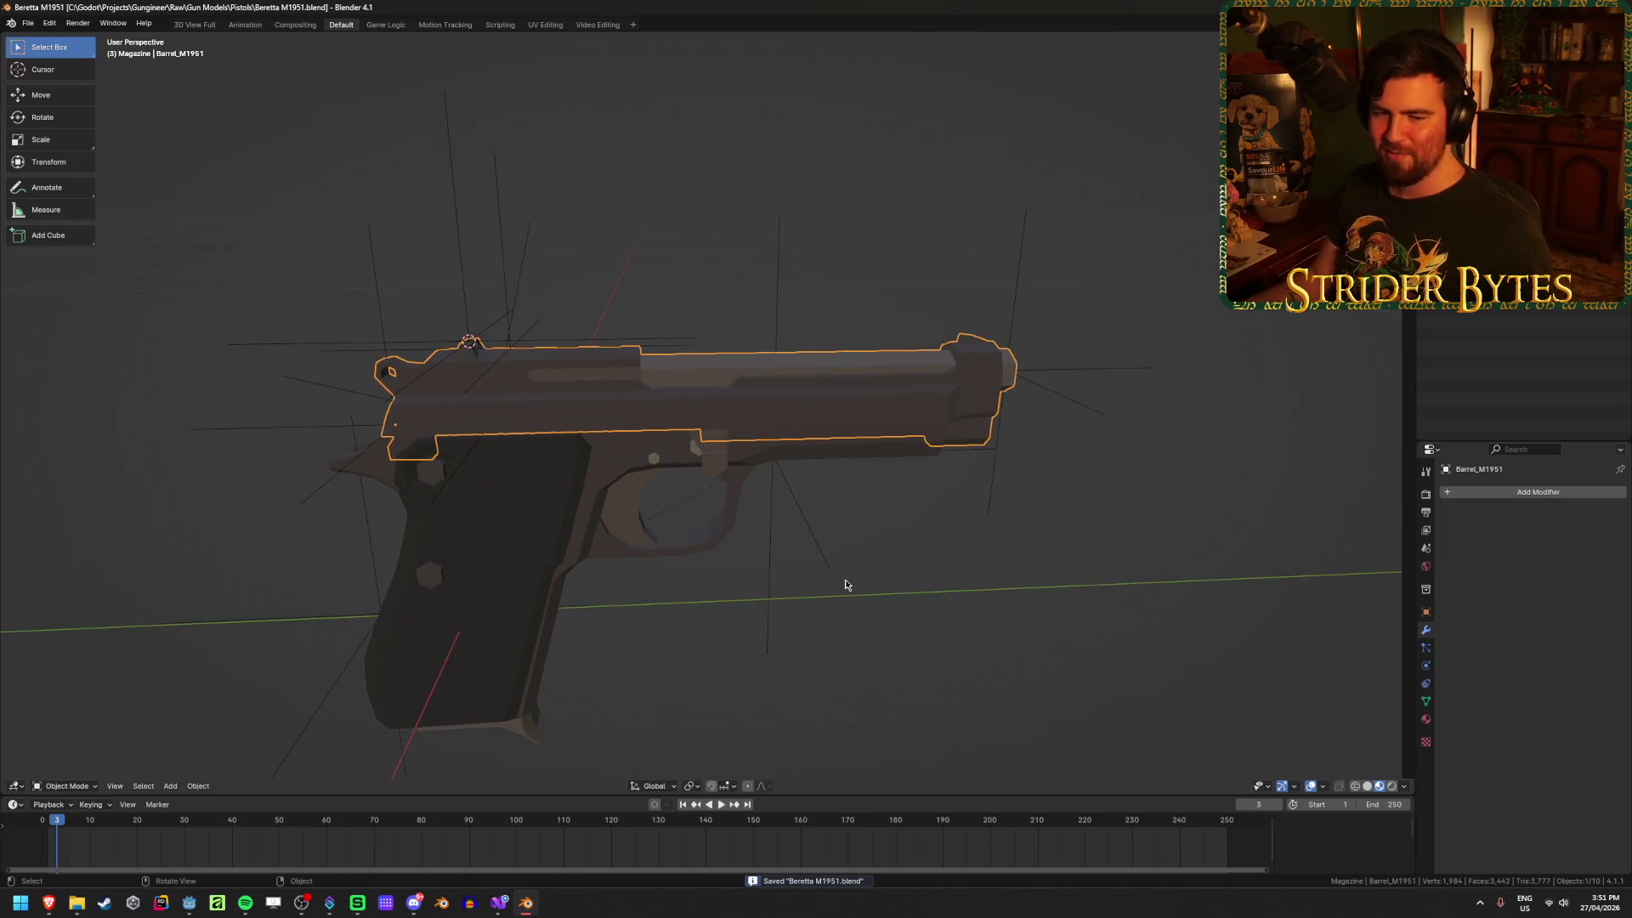
left_click(838, 610)
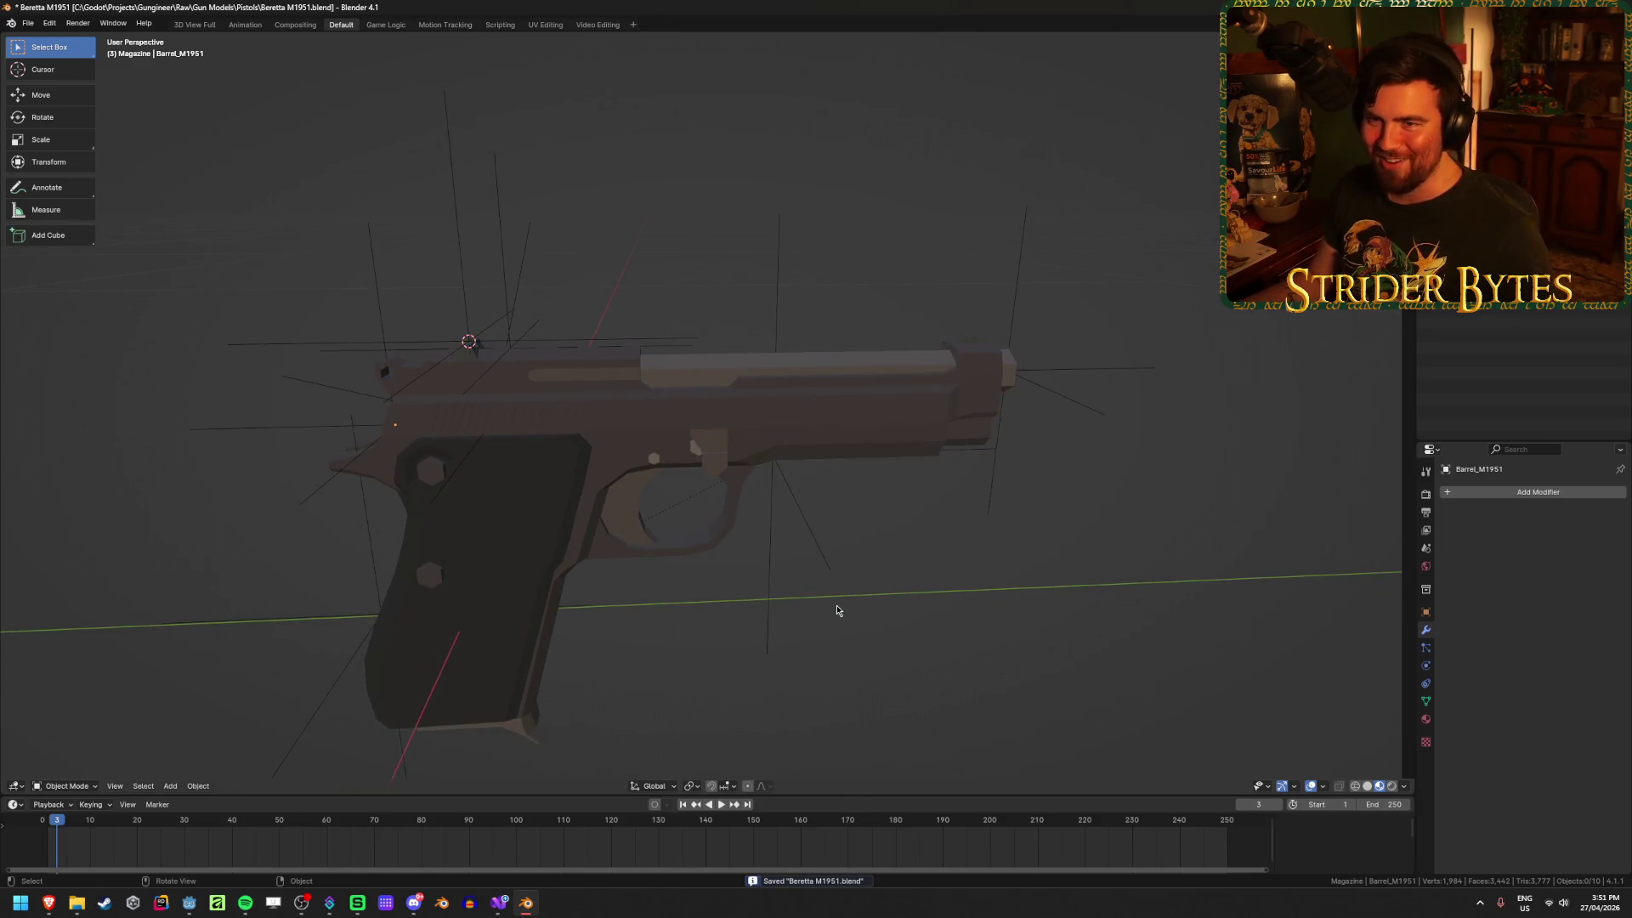
key("ctrl+s")
mouse_move(839, 609)
middle_mouse_down()
mouse_move(849, 564)
mouse_move(913, 488)
middle_mouse_up()
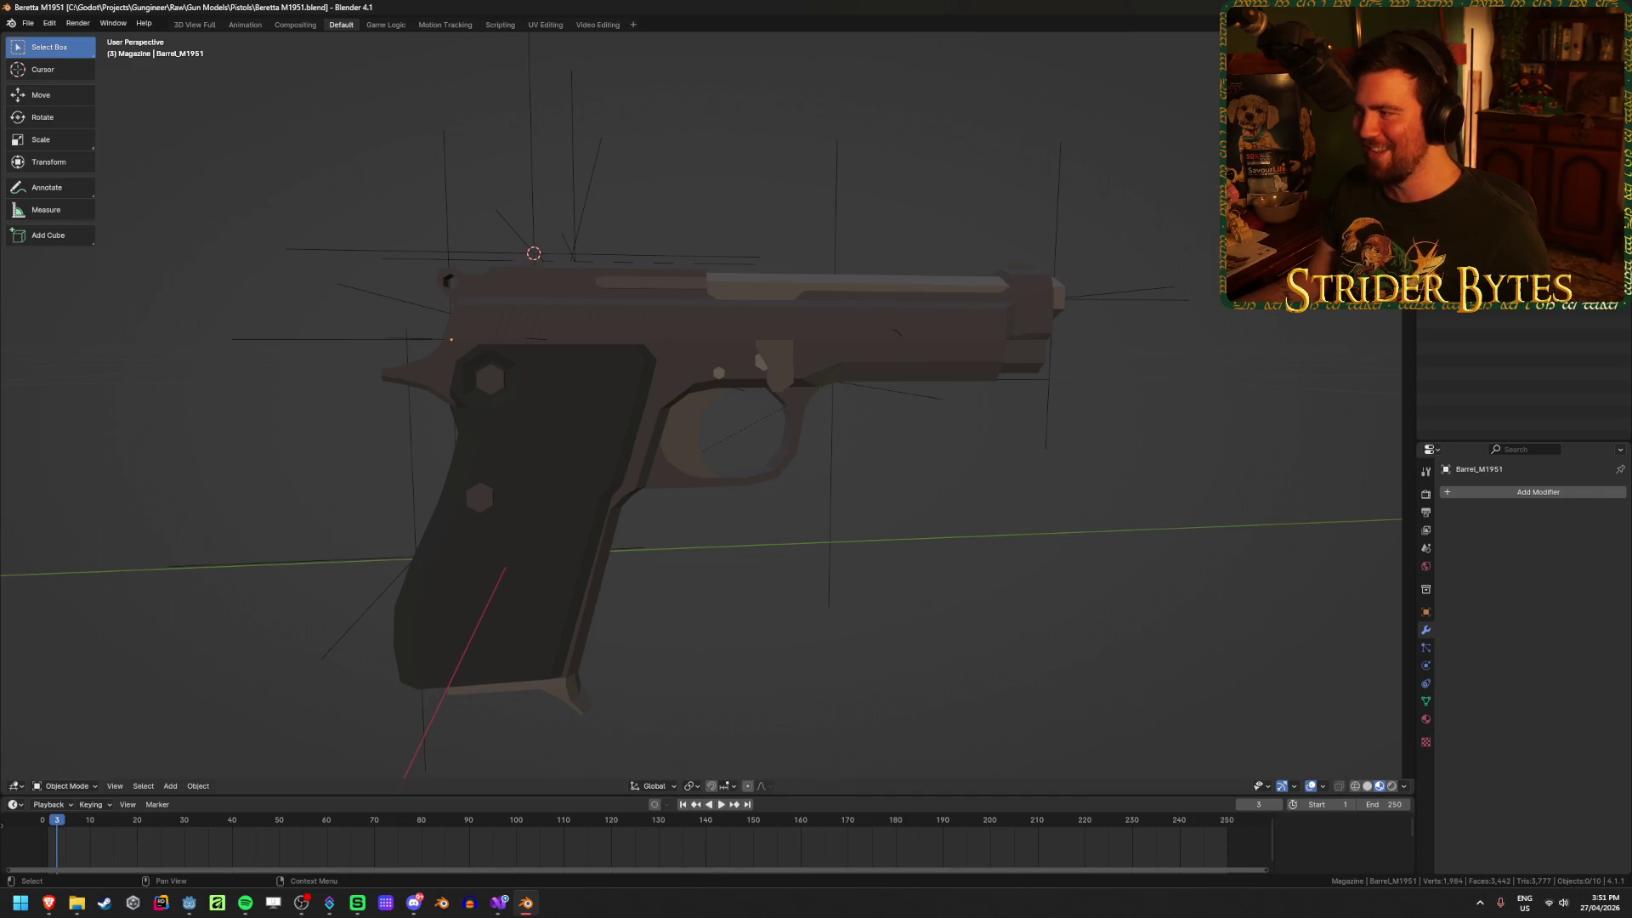
middle_click_drag(671, 638, 876, 589, "shift")
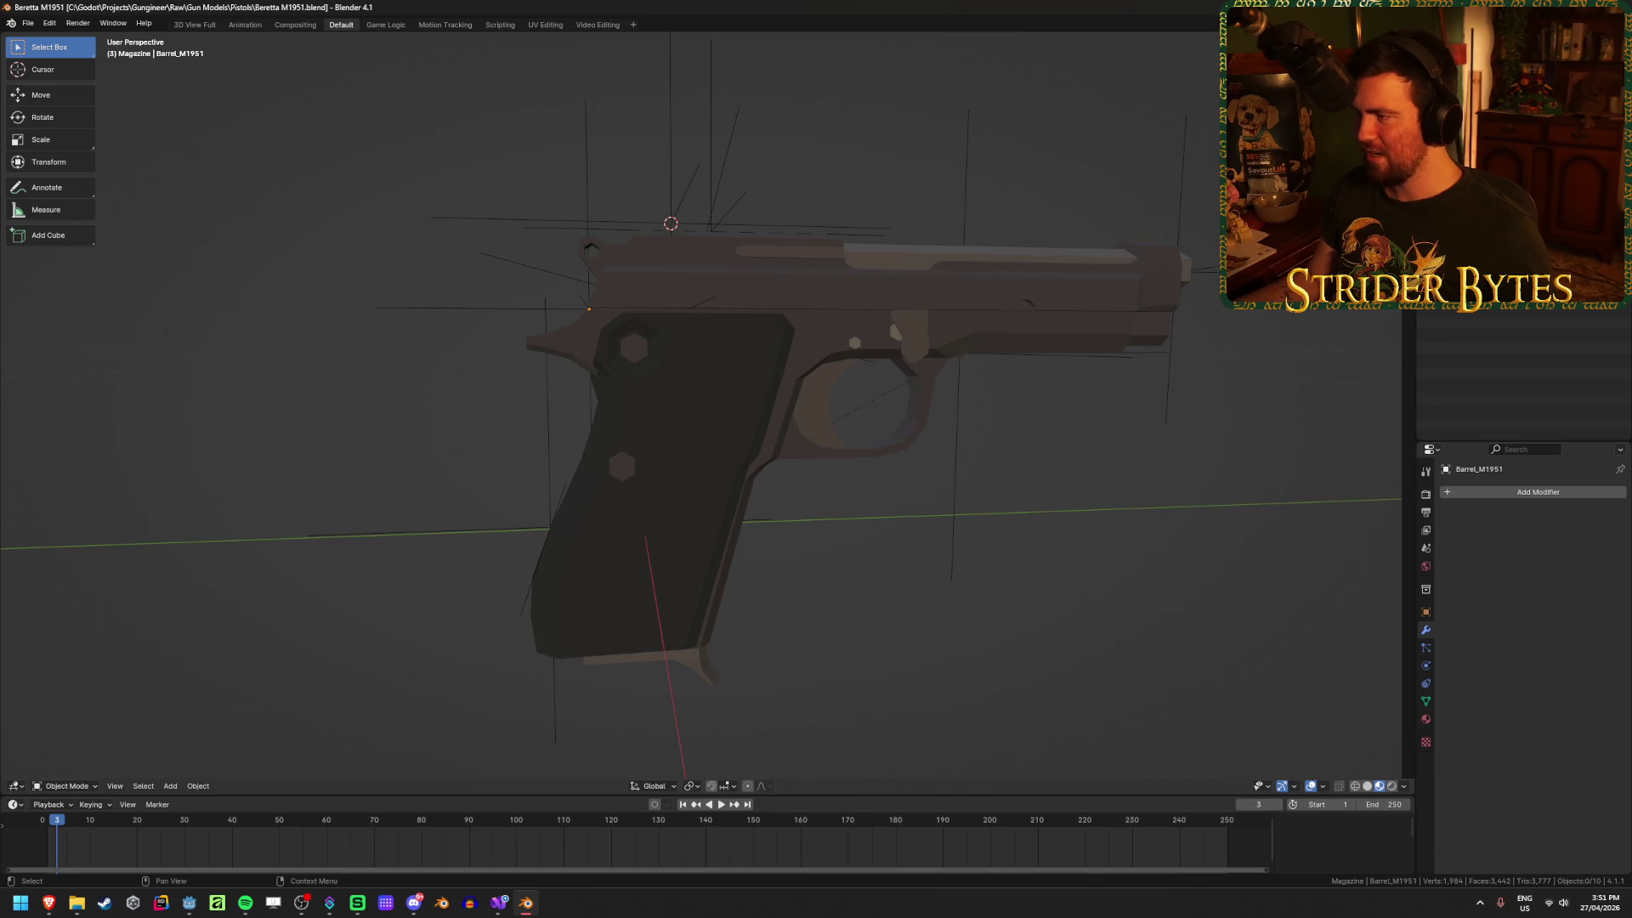
Step: Select Receiver_M1951, the slide and SightAttach, then bring up the glTF 2.0 export
left_click(1043, 339)
left_click(894, 281)
left_click(711, 195)
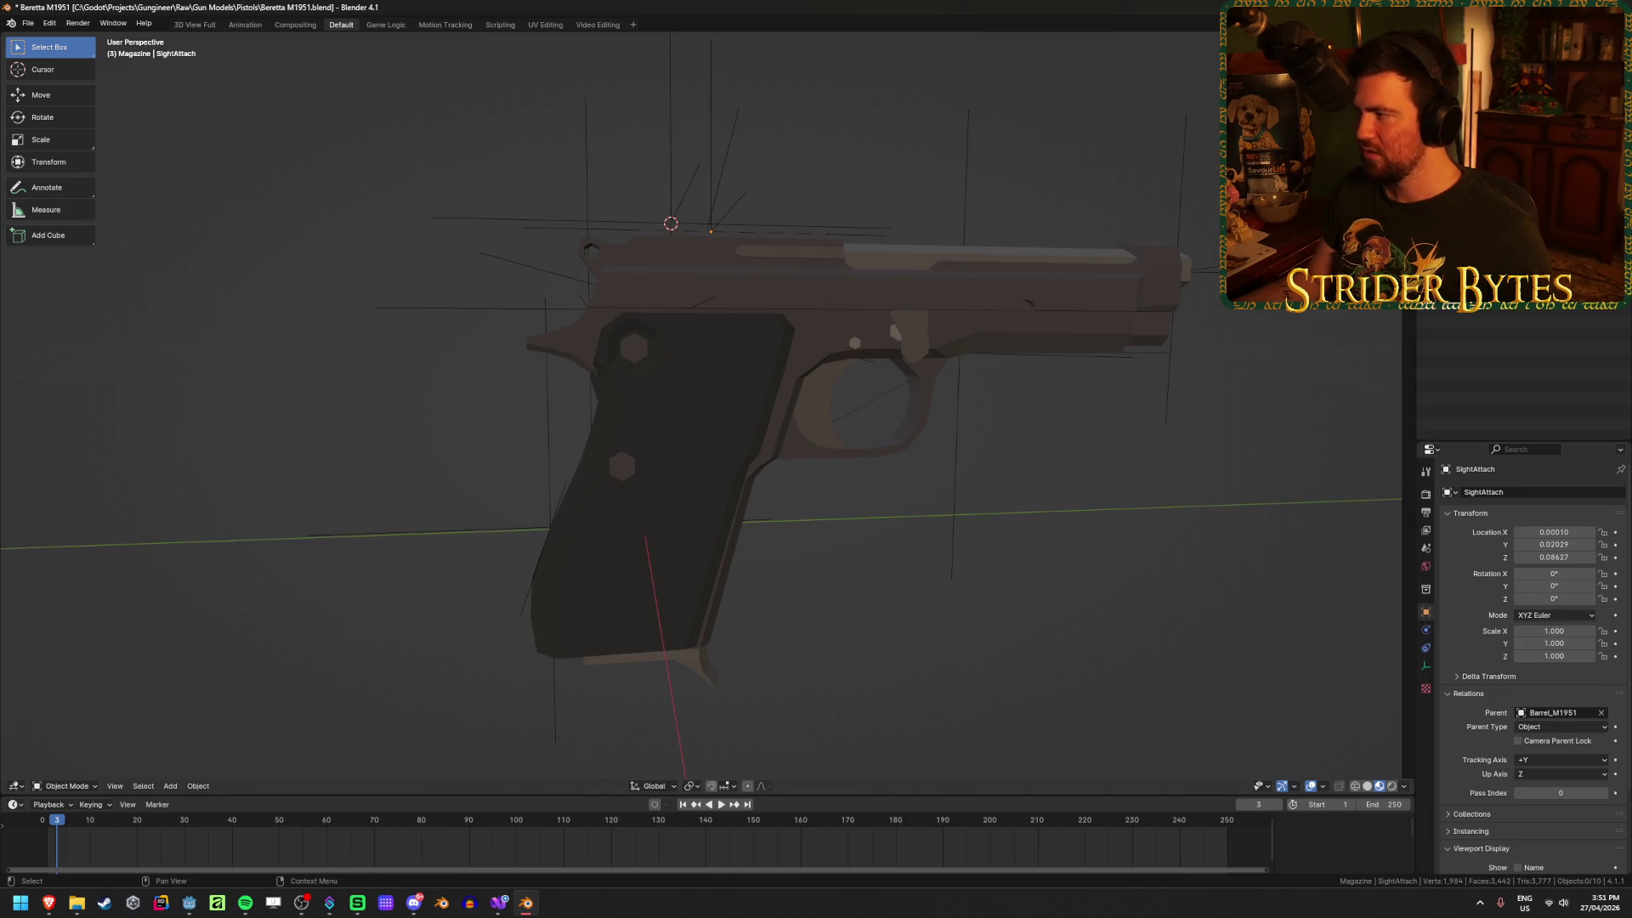
key("ctrl+shift+e")
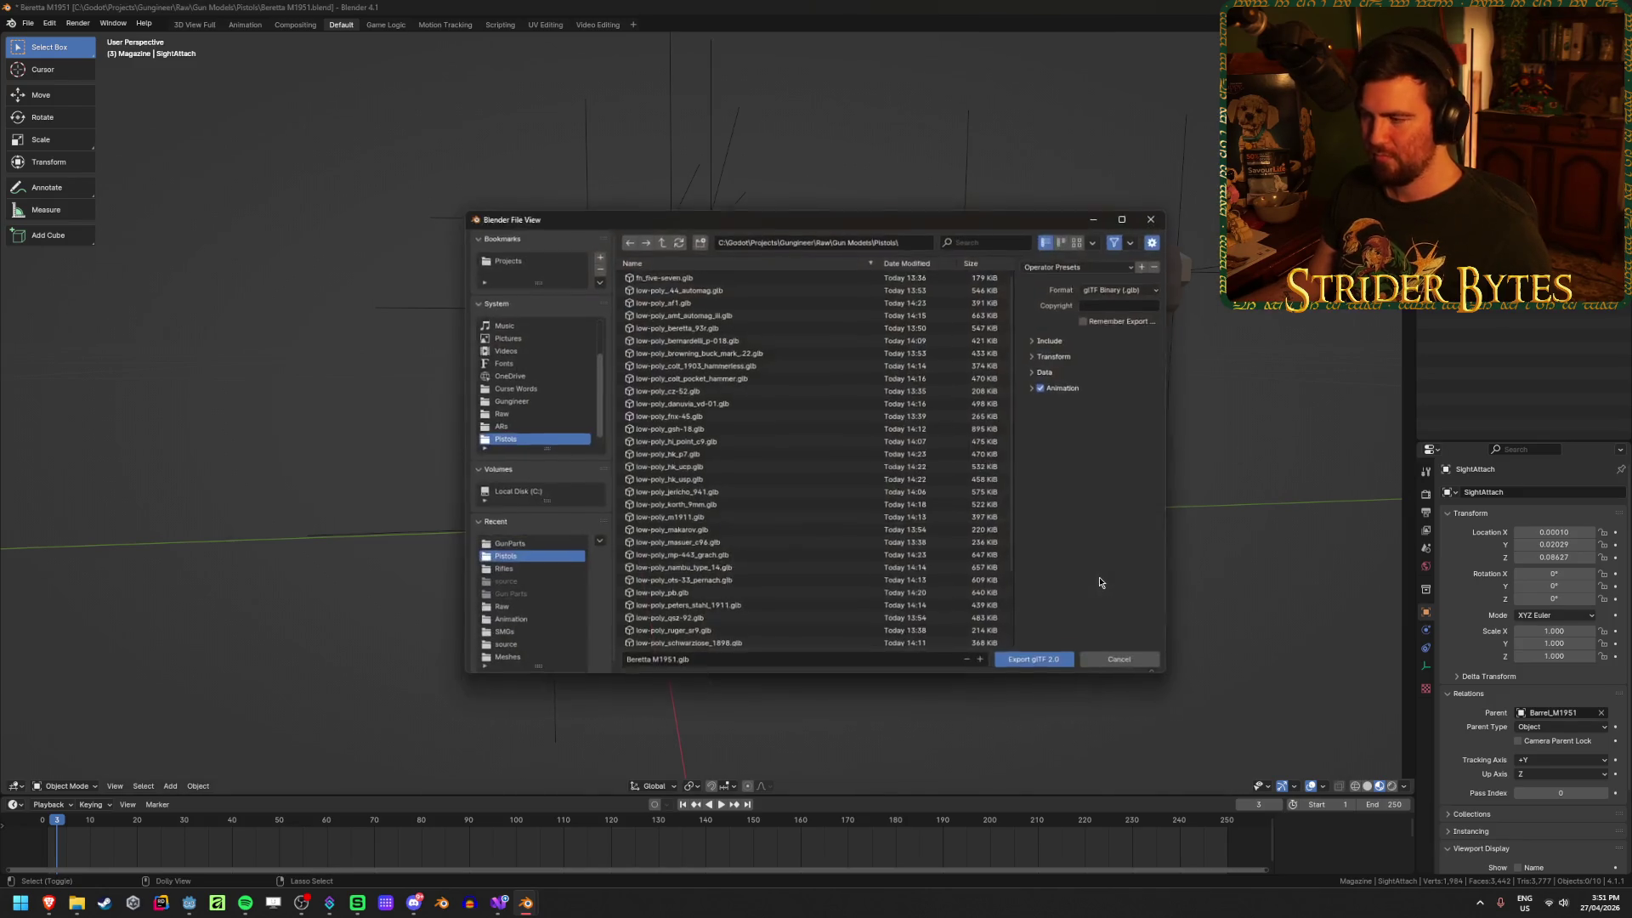
Step: Point the export at the Gungineer Meshes > GunParts folder
left_click(689, 664)
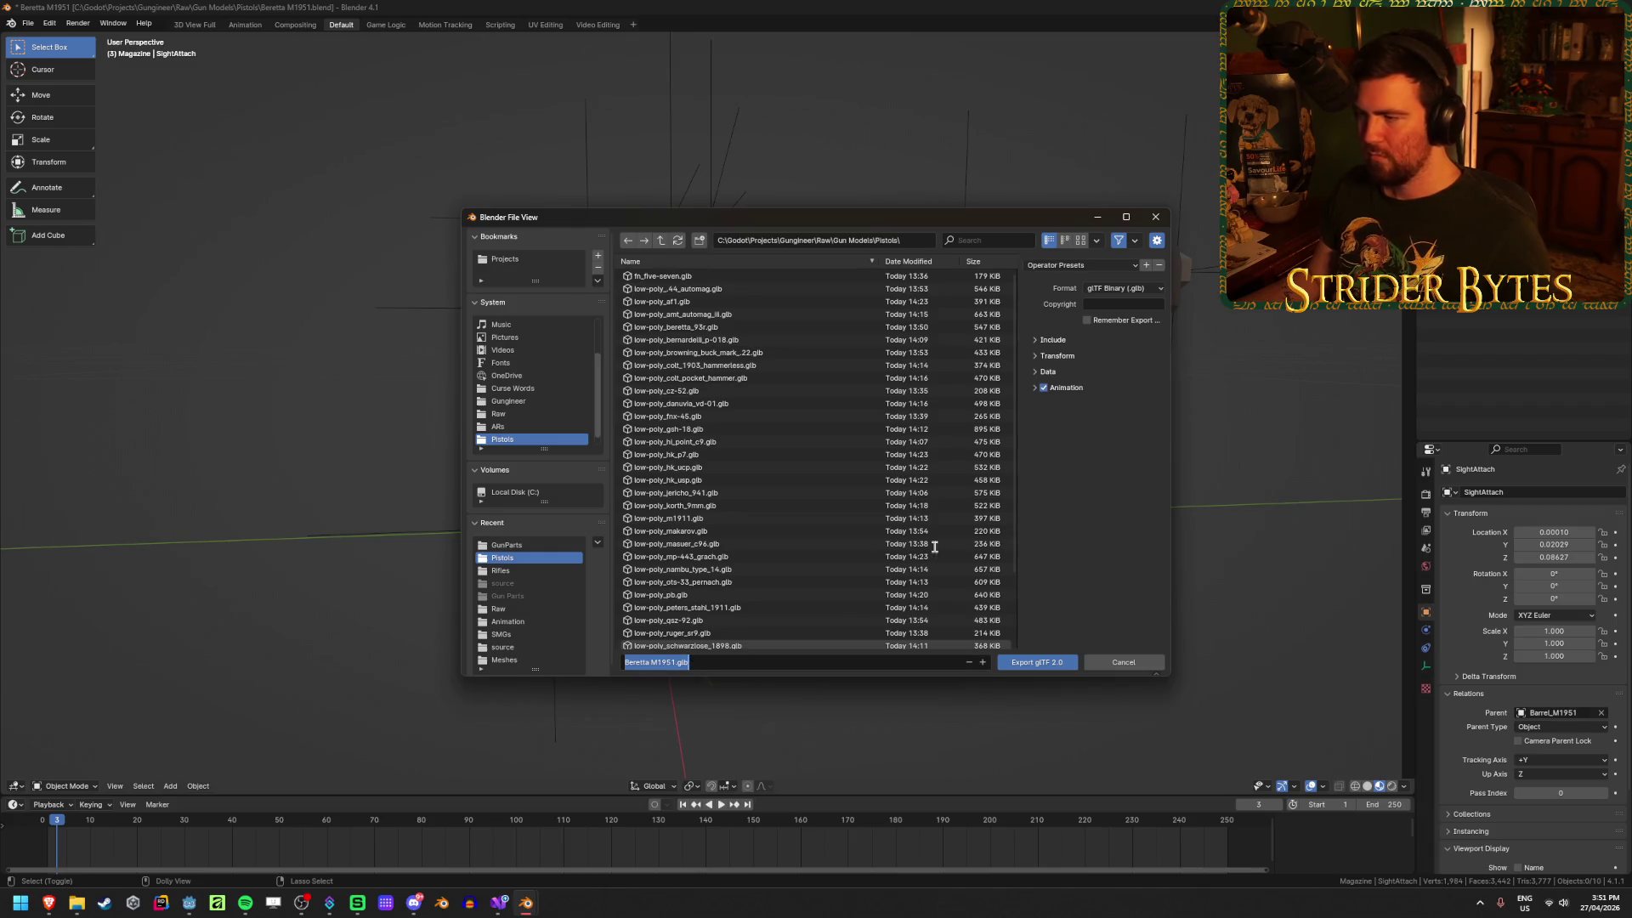
left_click(660, 241)
left_click(661, 240)
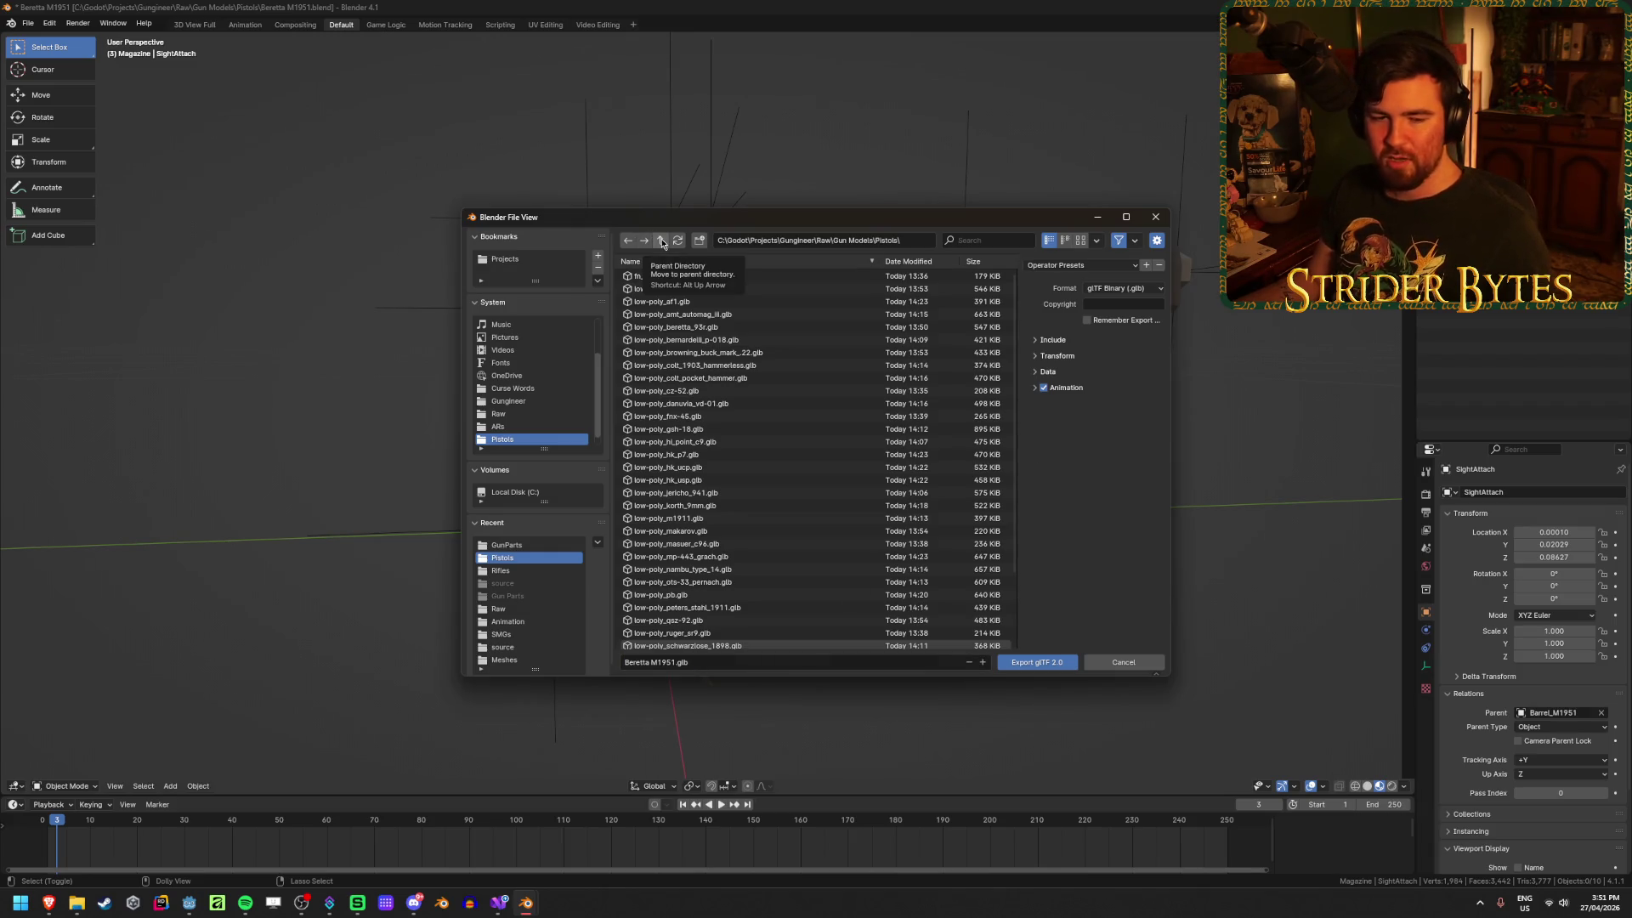
left_click(662, 243)
left_click(660, 240)
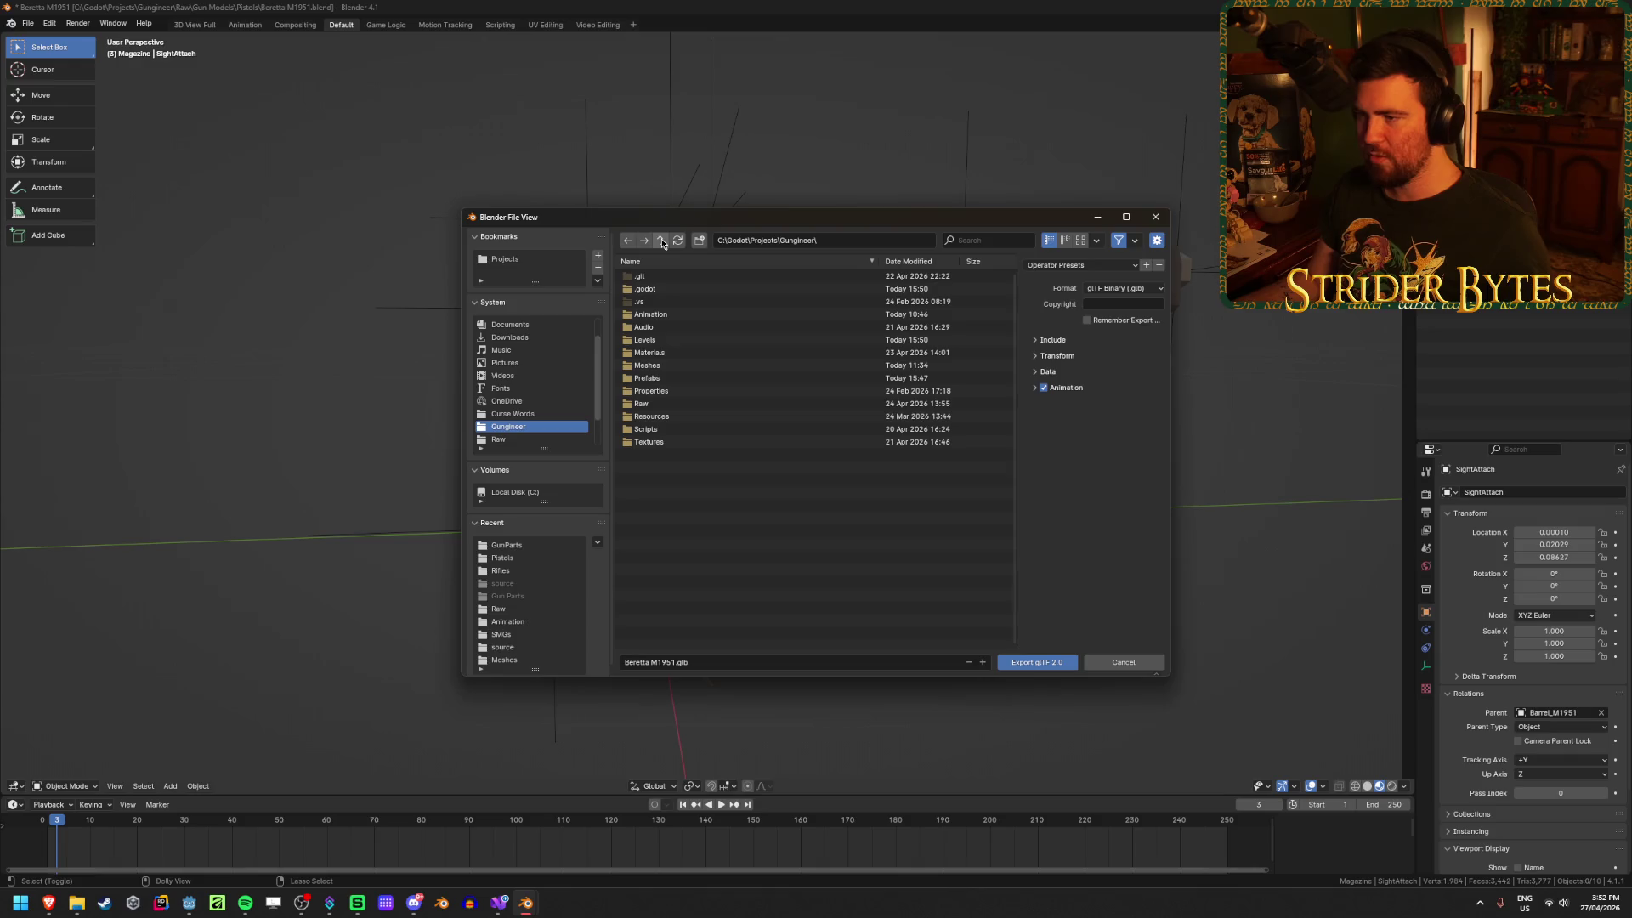
left_click(692, 371)
left_click(650, 276)
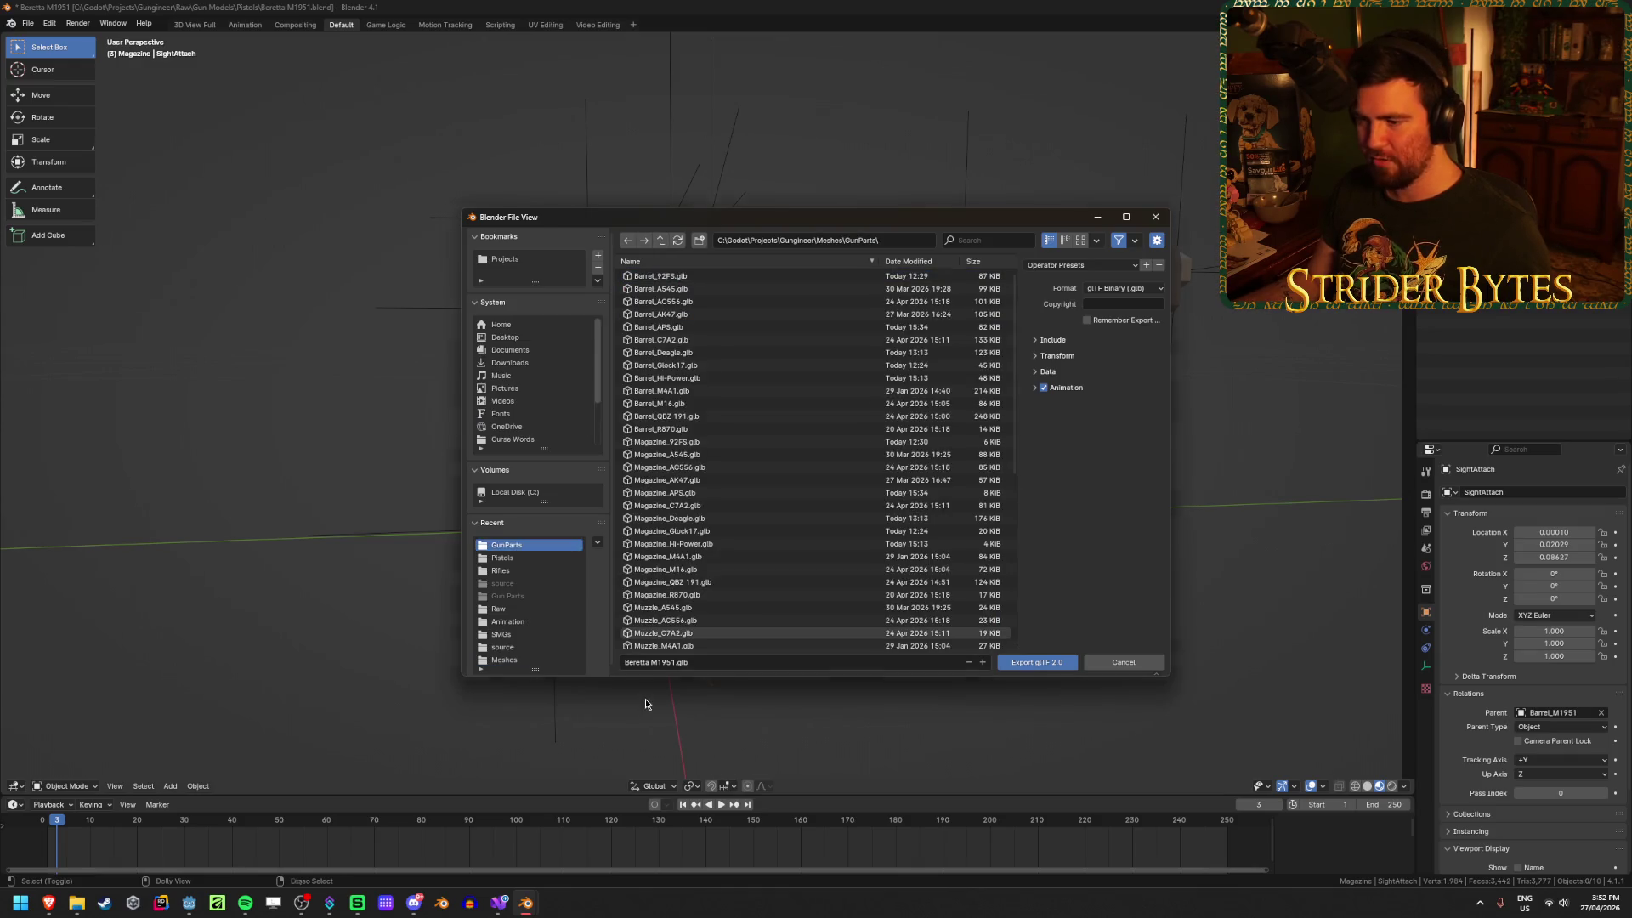
Step: Export Receiver_M1951.glb using a preset that skips animation
left_click(656, 663)
key("Home")
key("Delete")
key("Delete")
key("Delete")
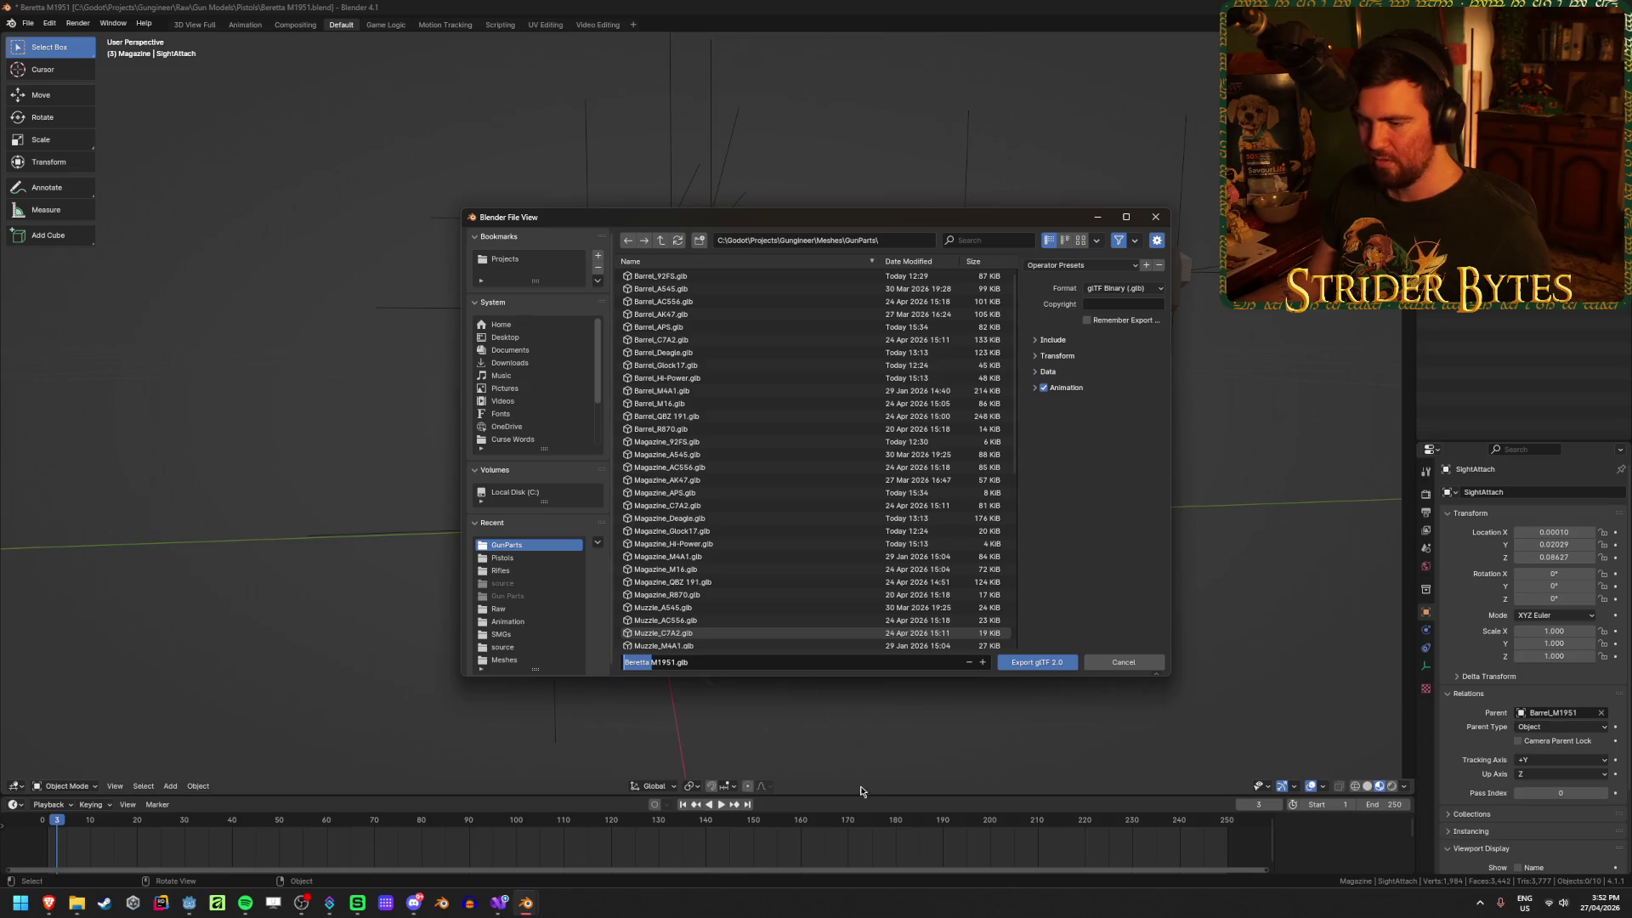
type("Receiver")
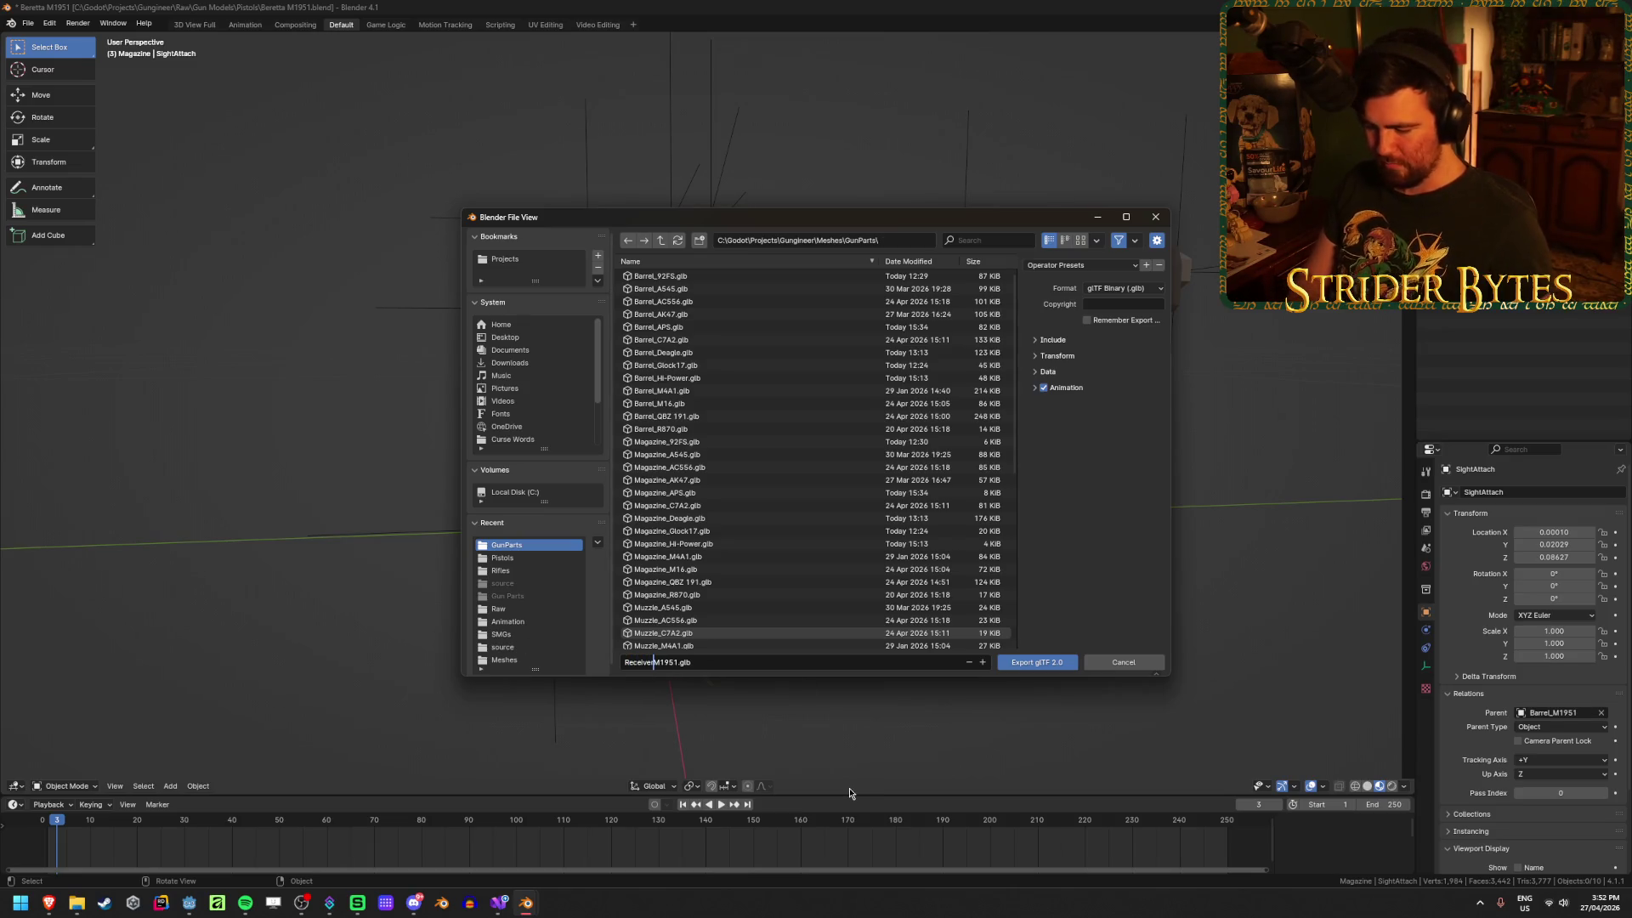
type("_")
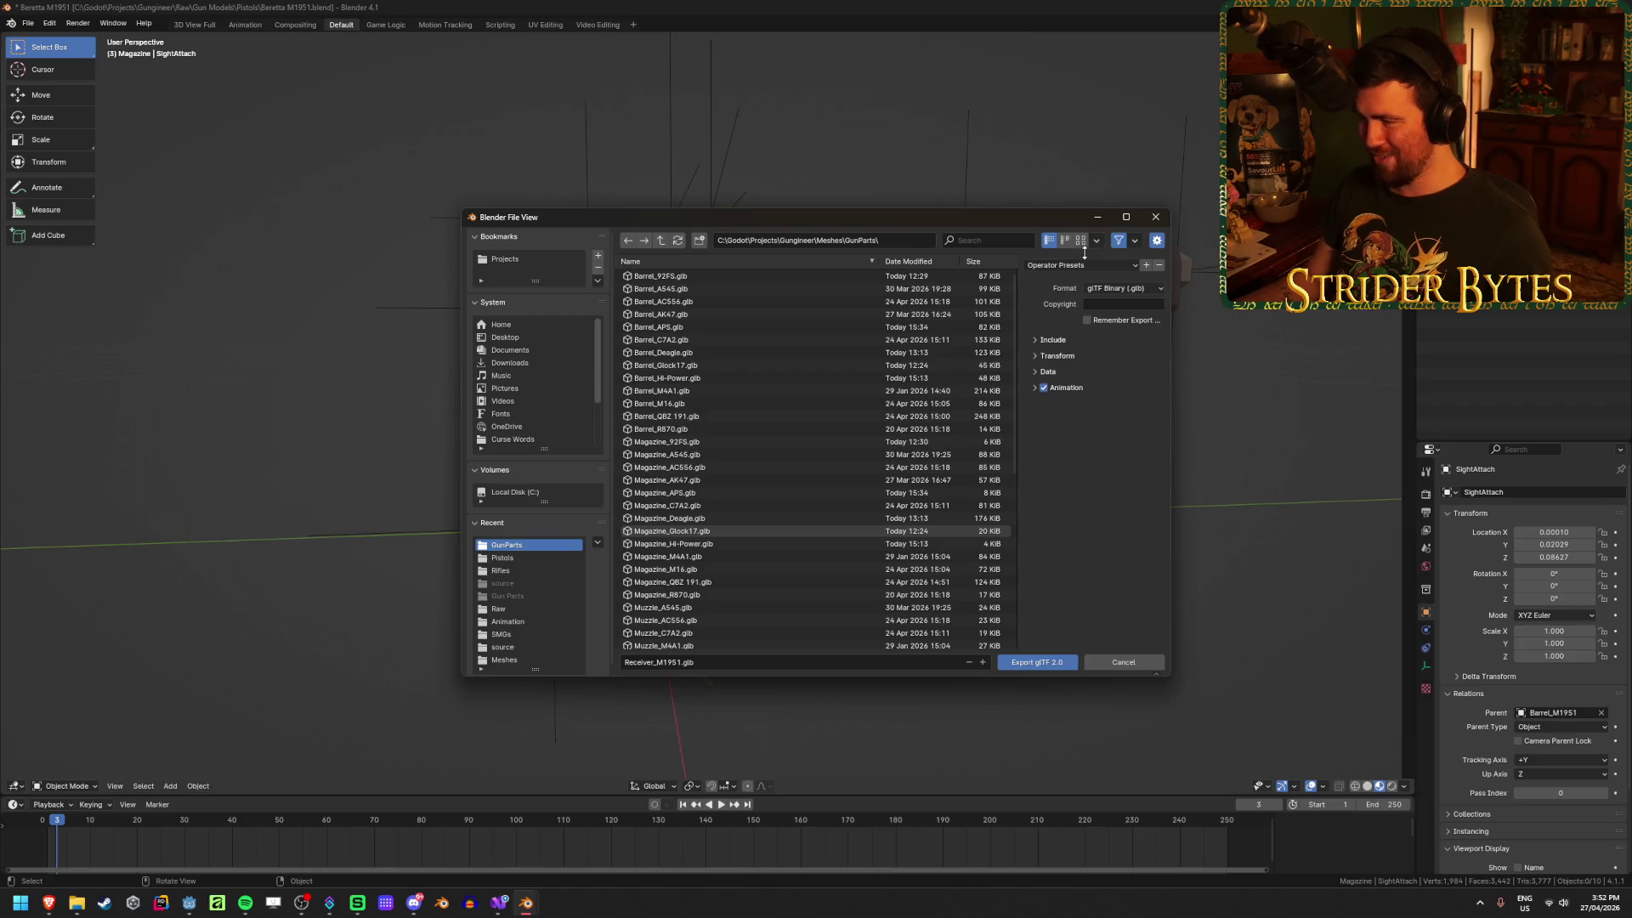
left_click(1078, 265)
left_click(1071, 294)
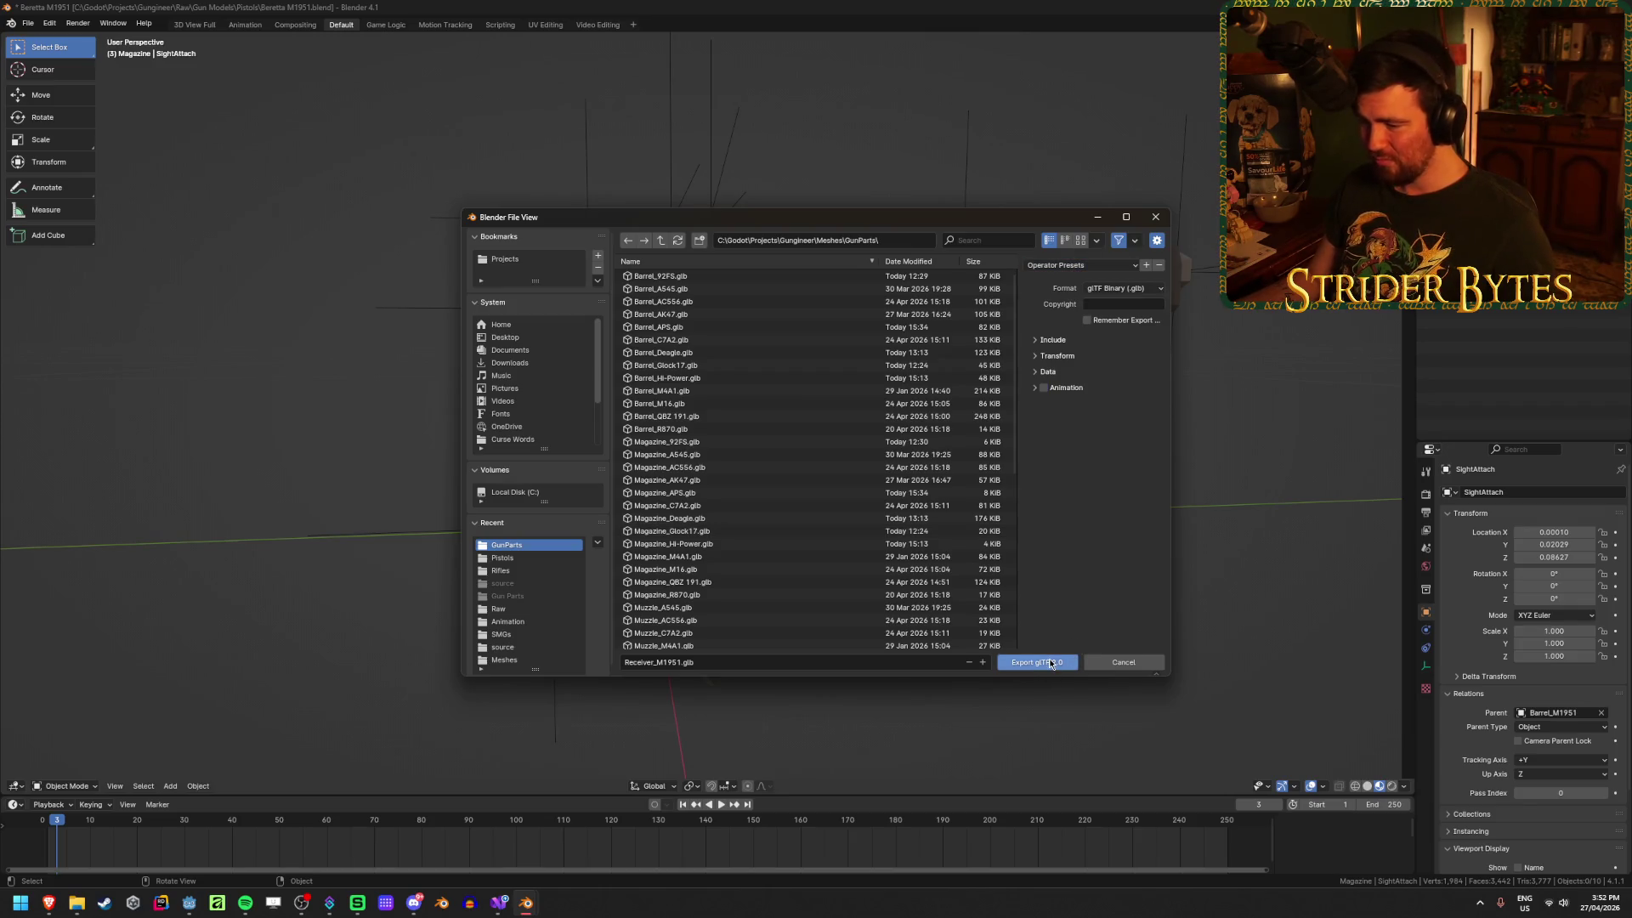
left_click(1047, 662)
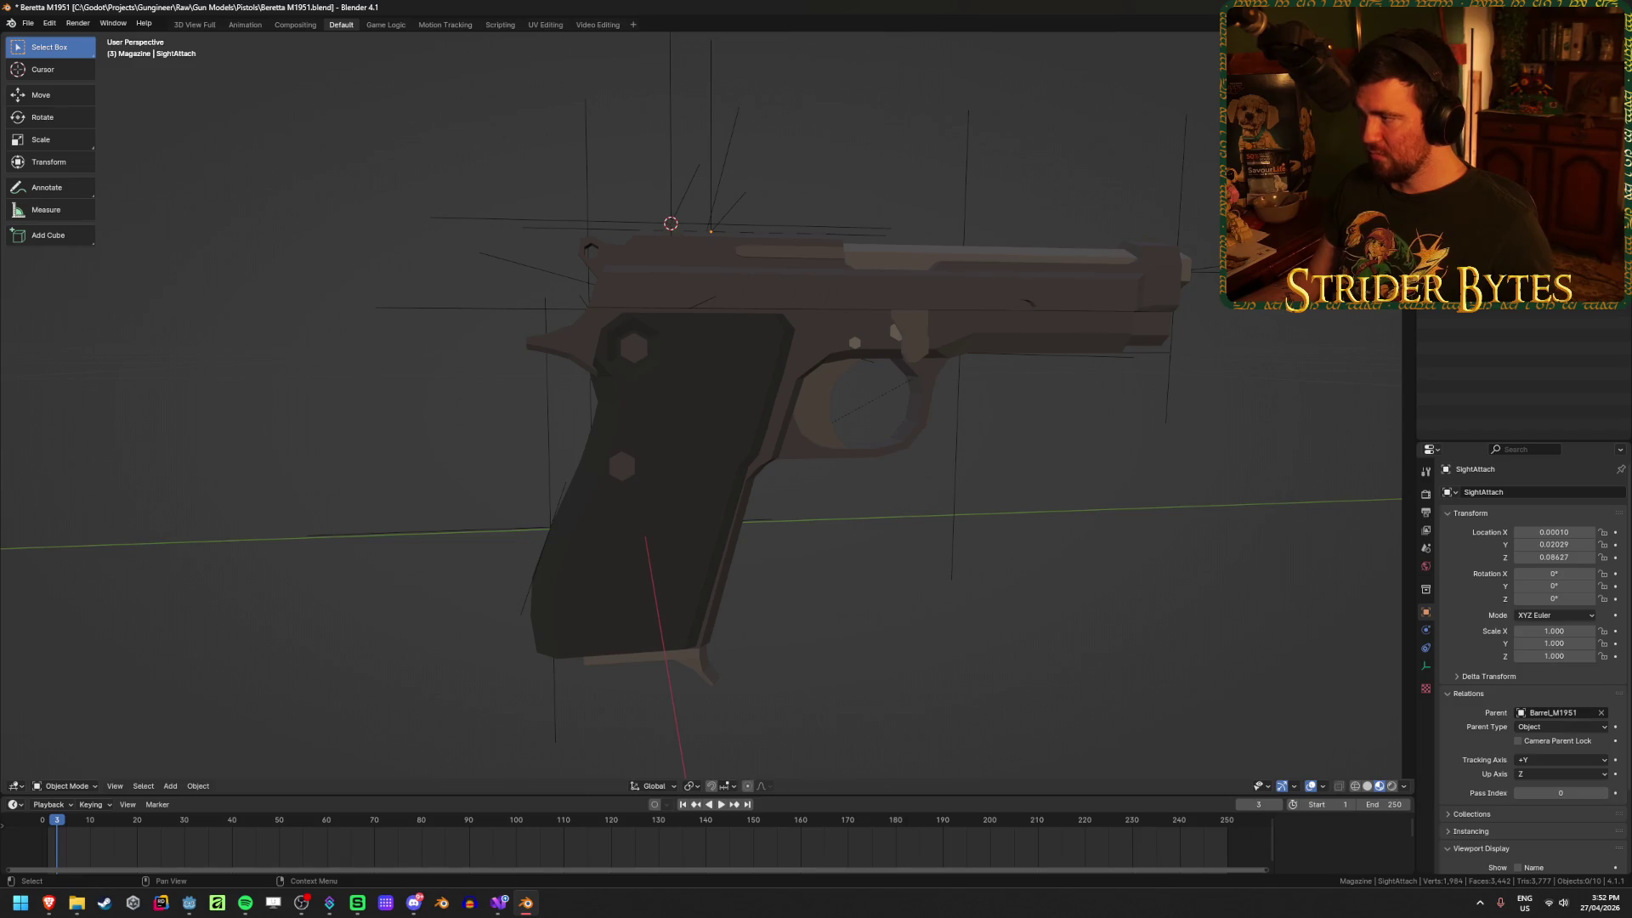
Step: Export Barrel_M1951.glb into the GunParts folder
key("shift+r")
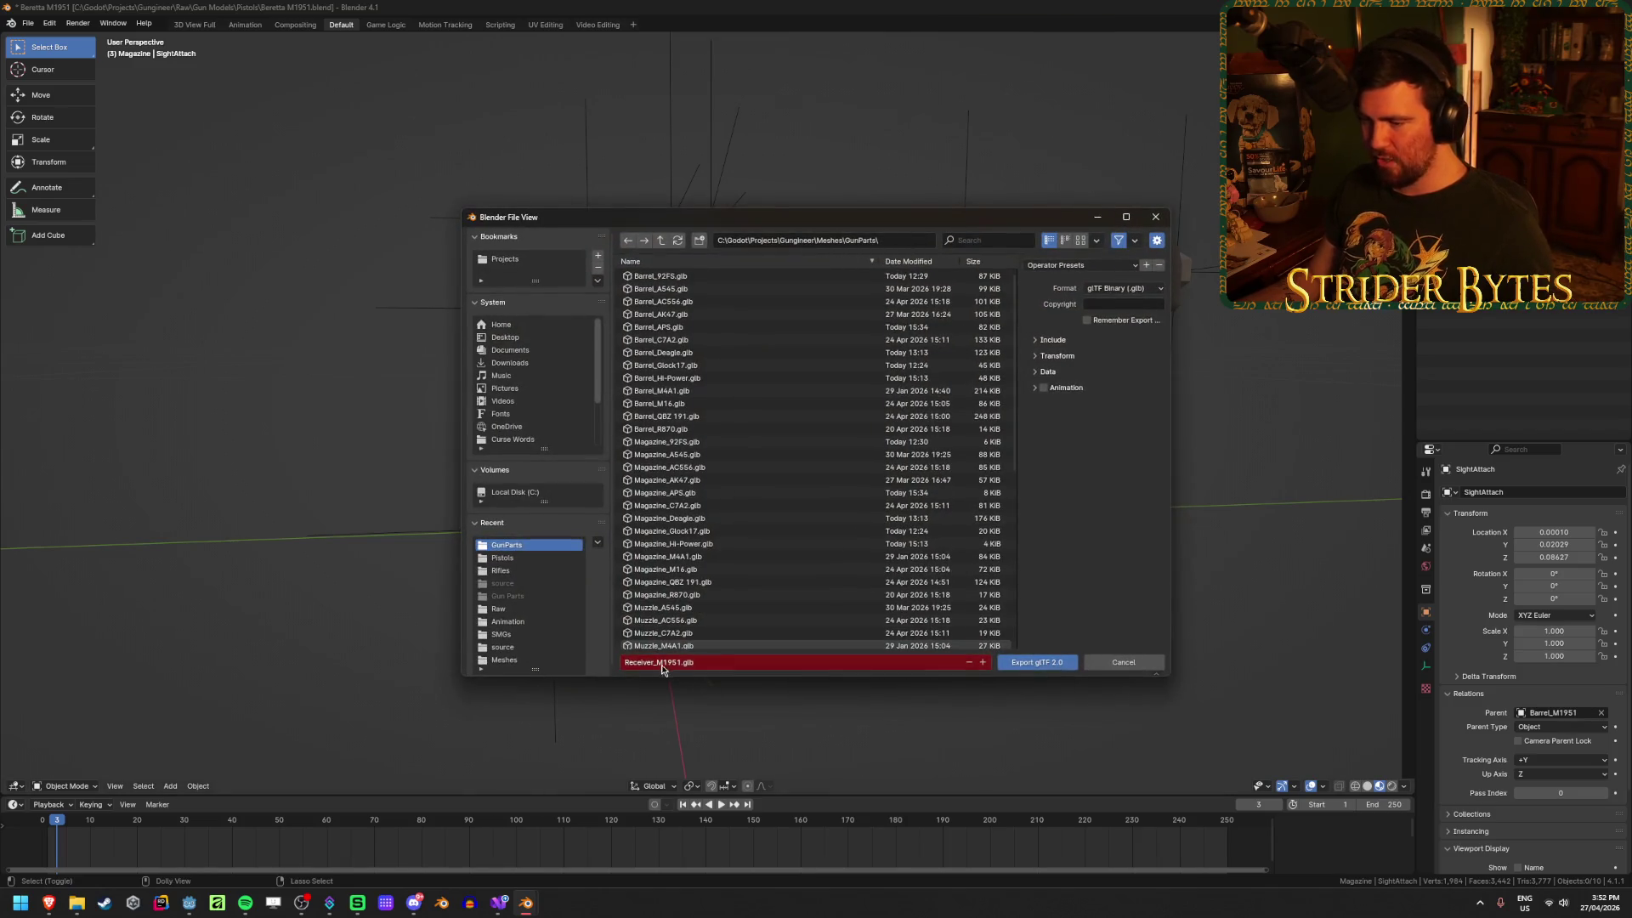
left_click(661, 664)
left_click_drag(654, 663, 524, 656)
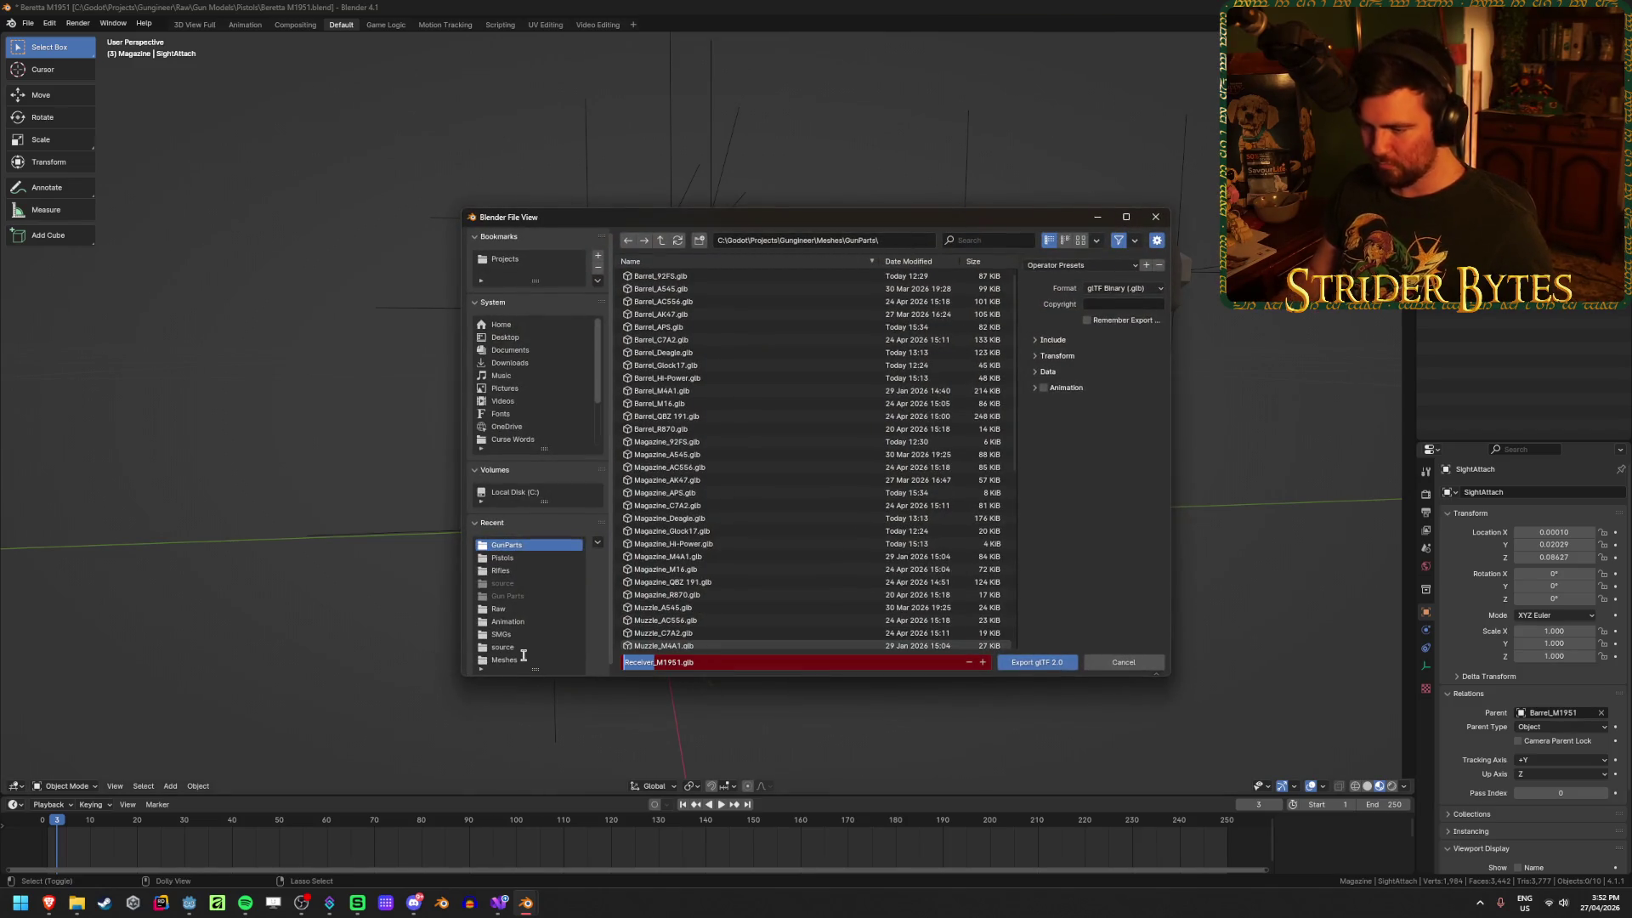
type("Barrel")
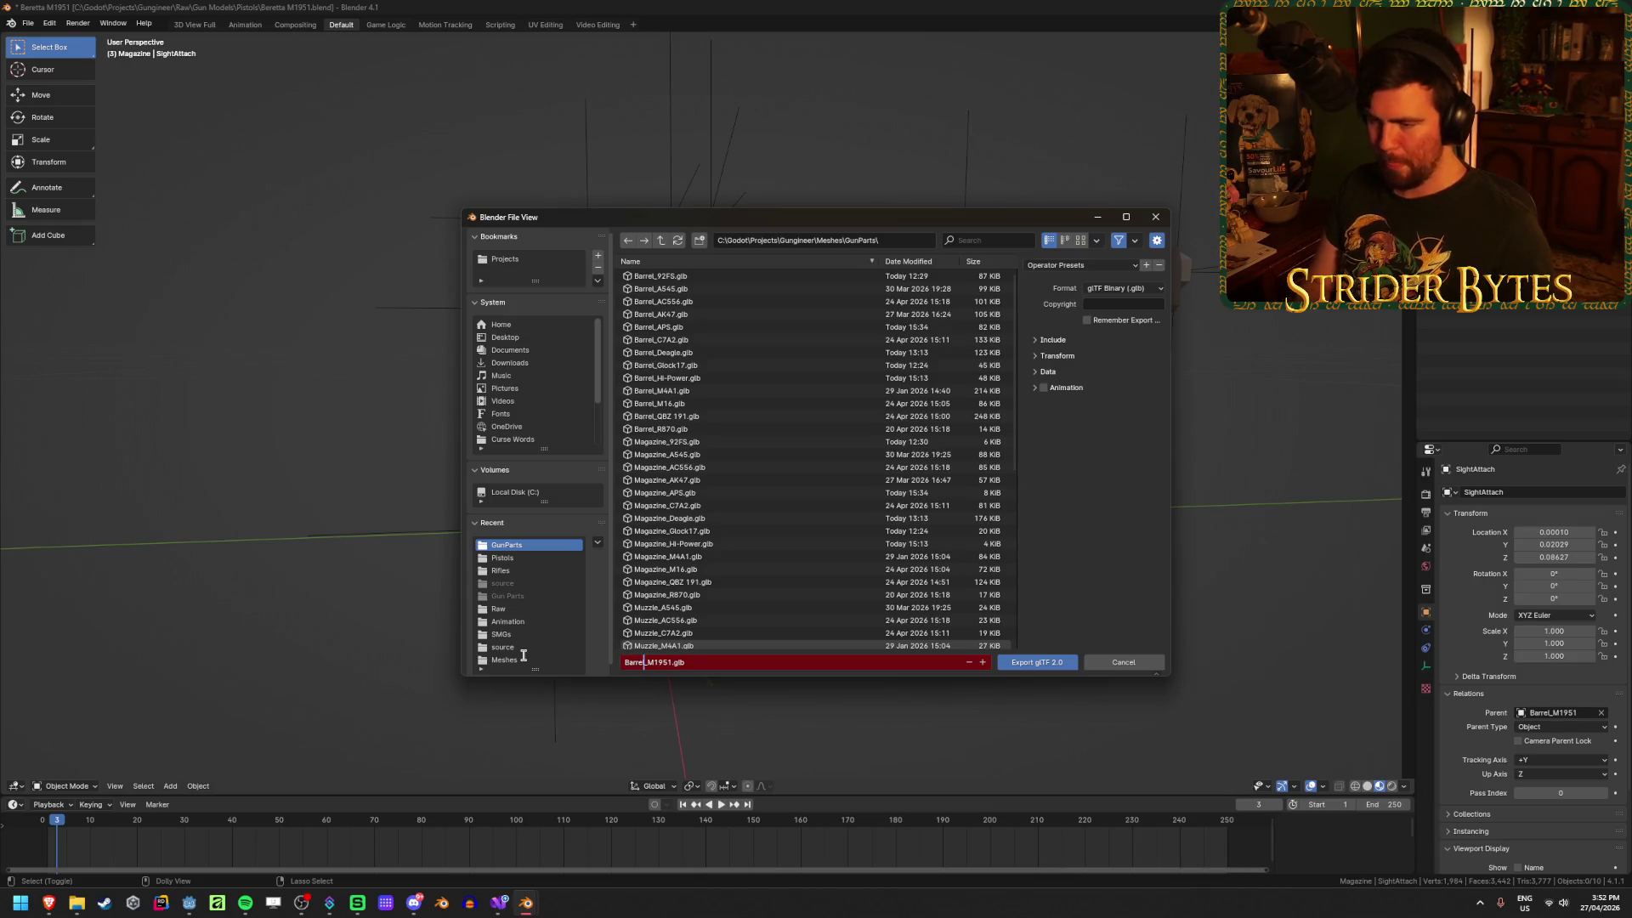
left_click(517, 659)
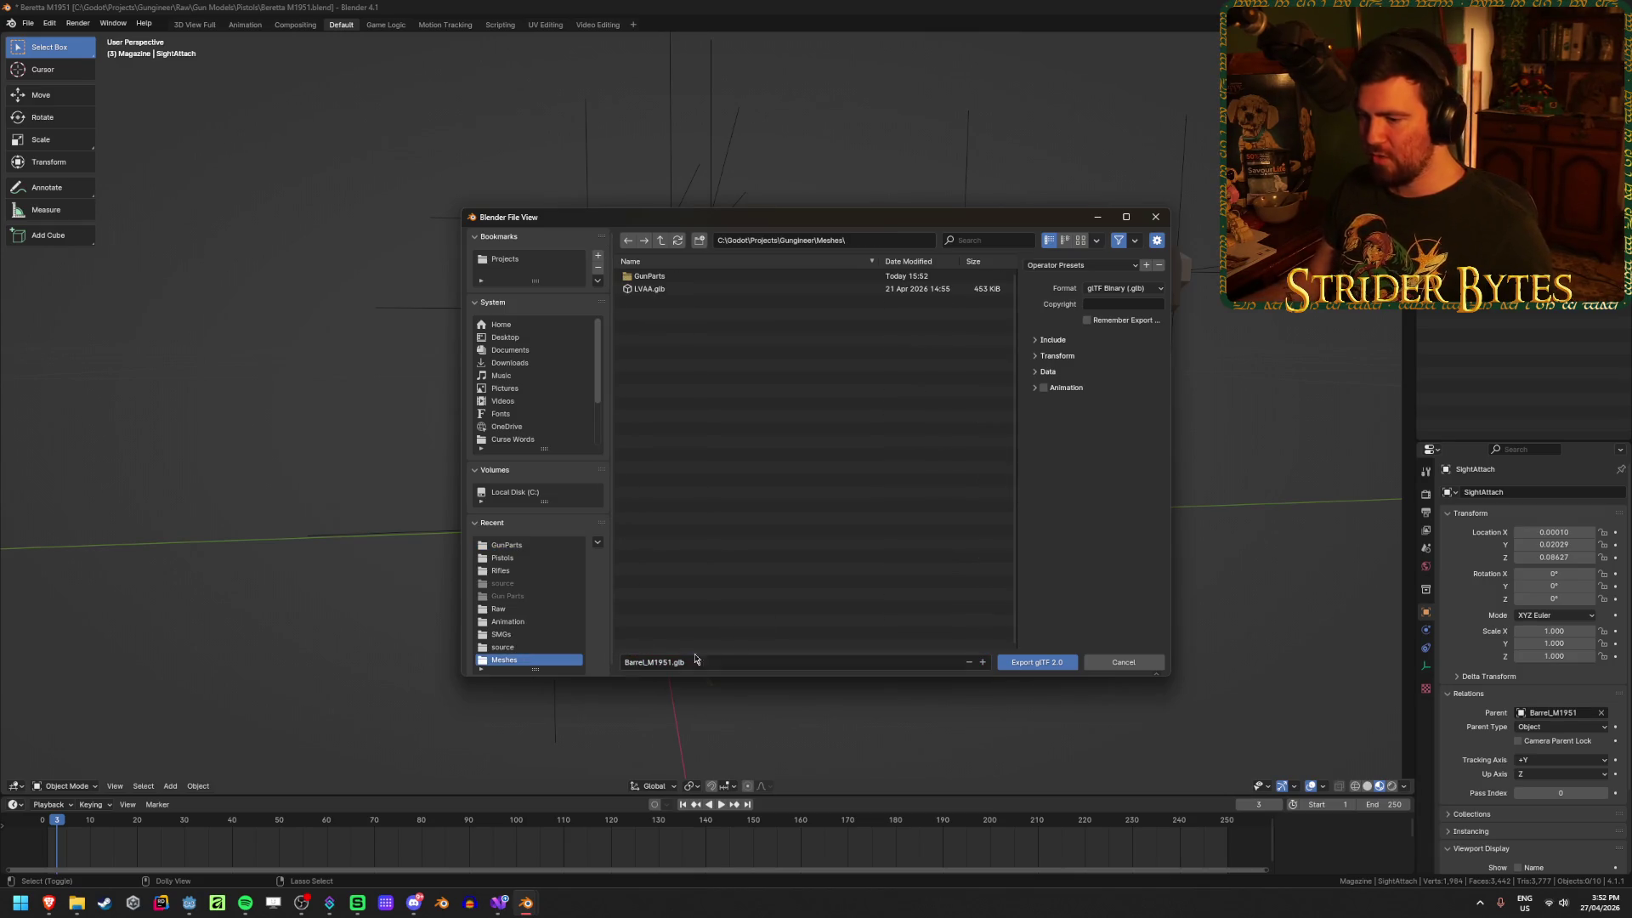
left_click(628, 241)
double_click(663, 627)
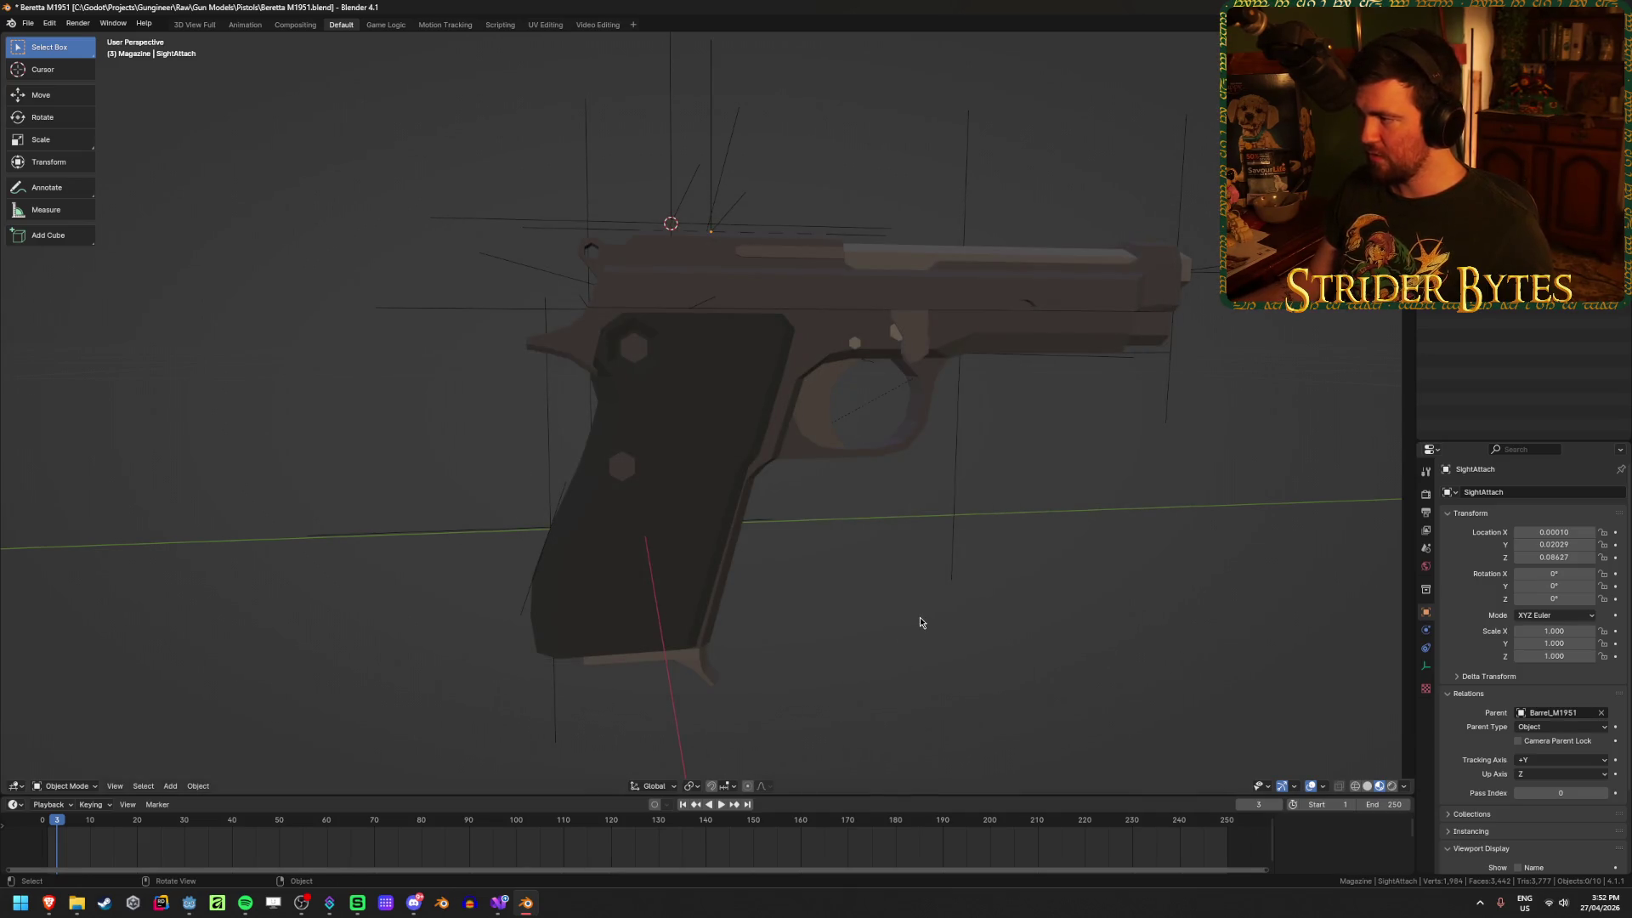
Step: Export Magazine_M1951.glb into the GunParts folder
key("shift+r")
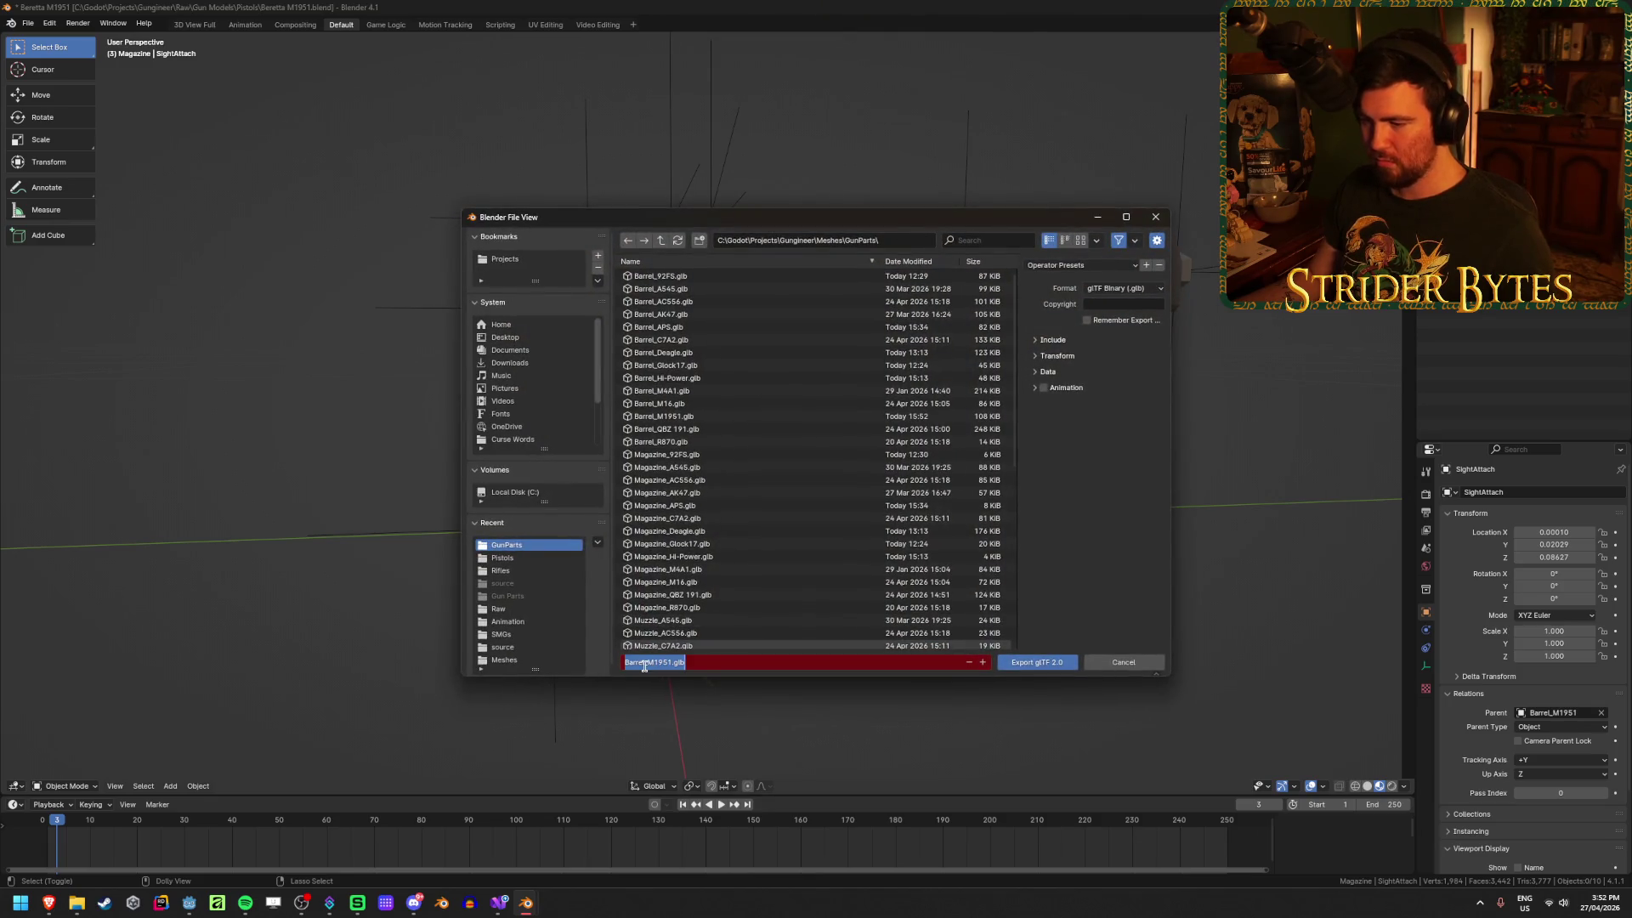
type("Magazin")
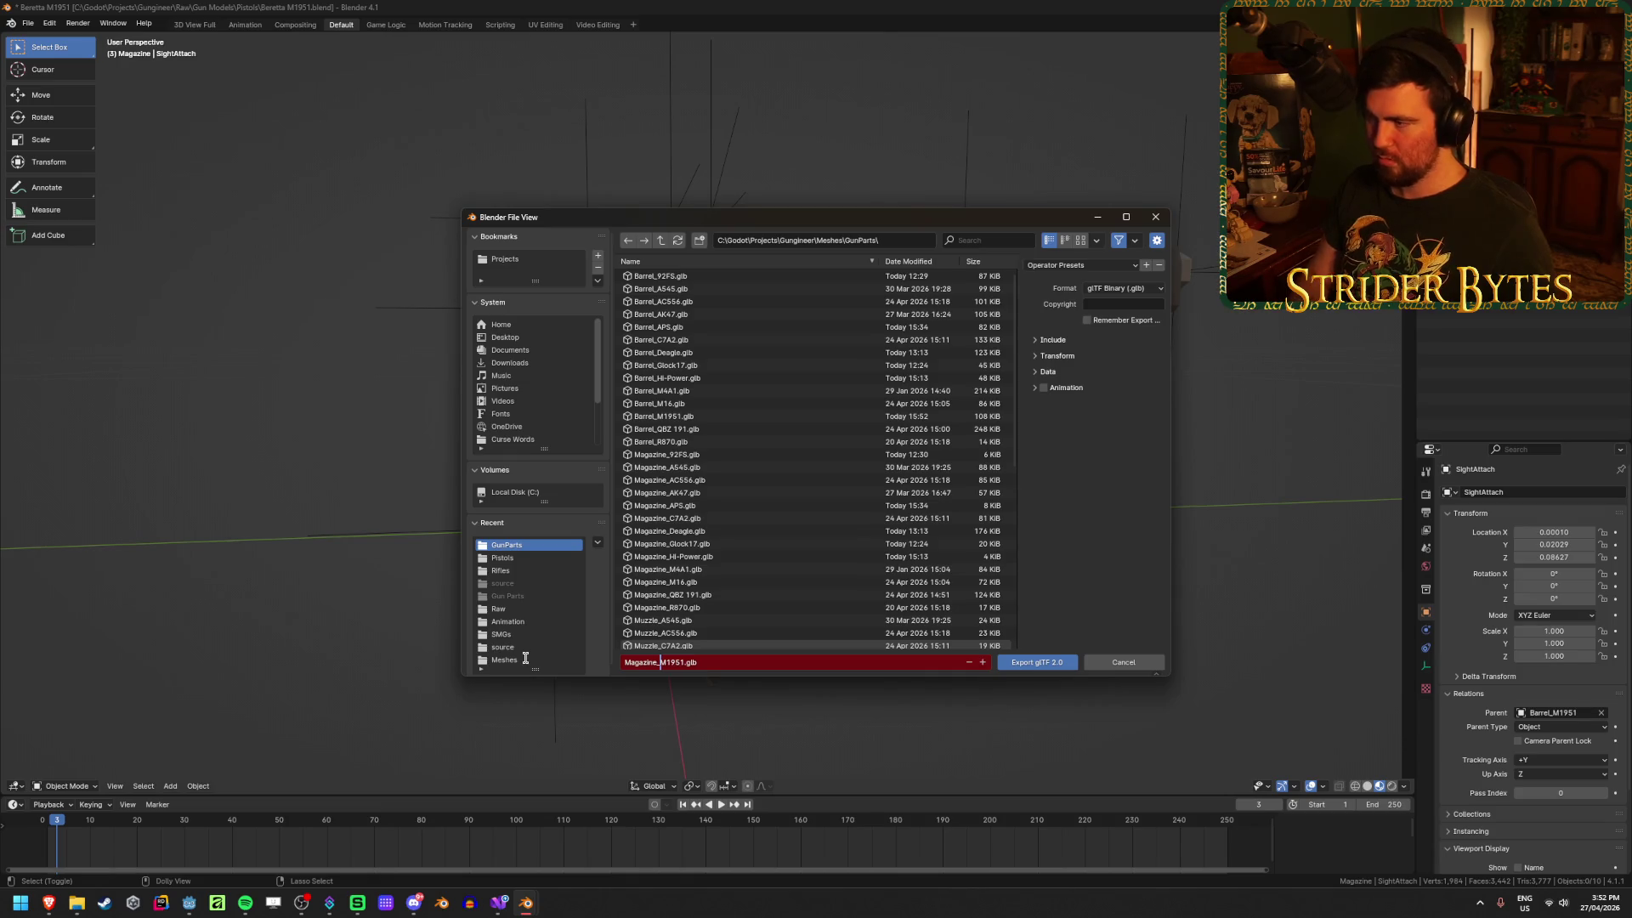
left_click(525, 659)
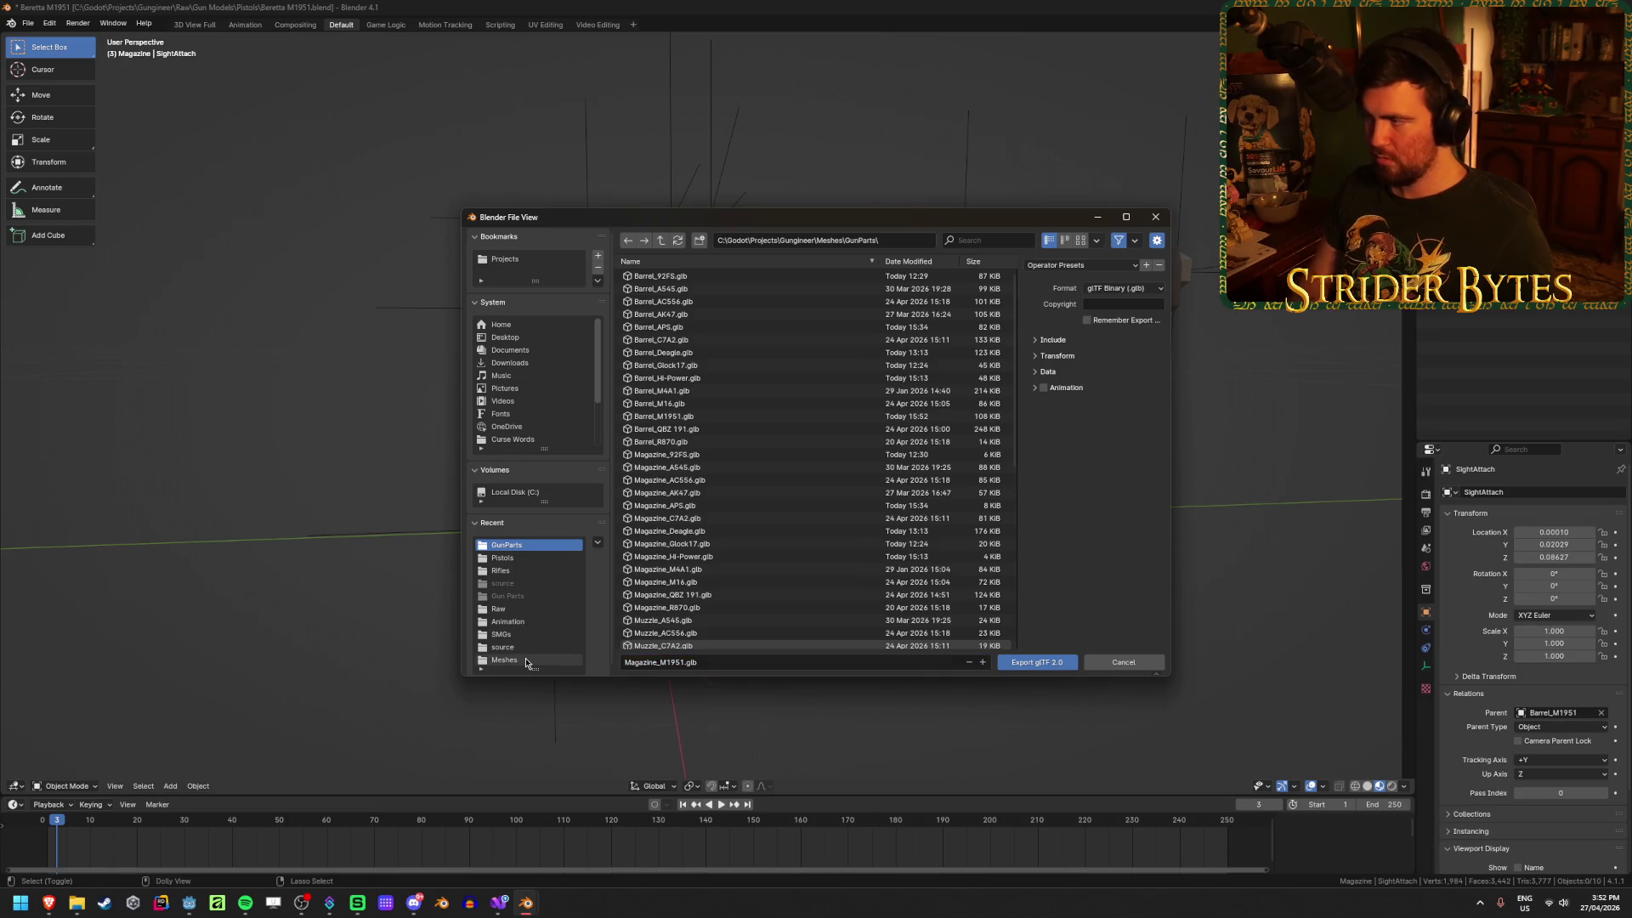
left_click(526, 661)
left_click(627, 242)
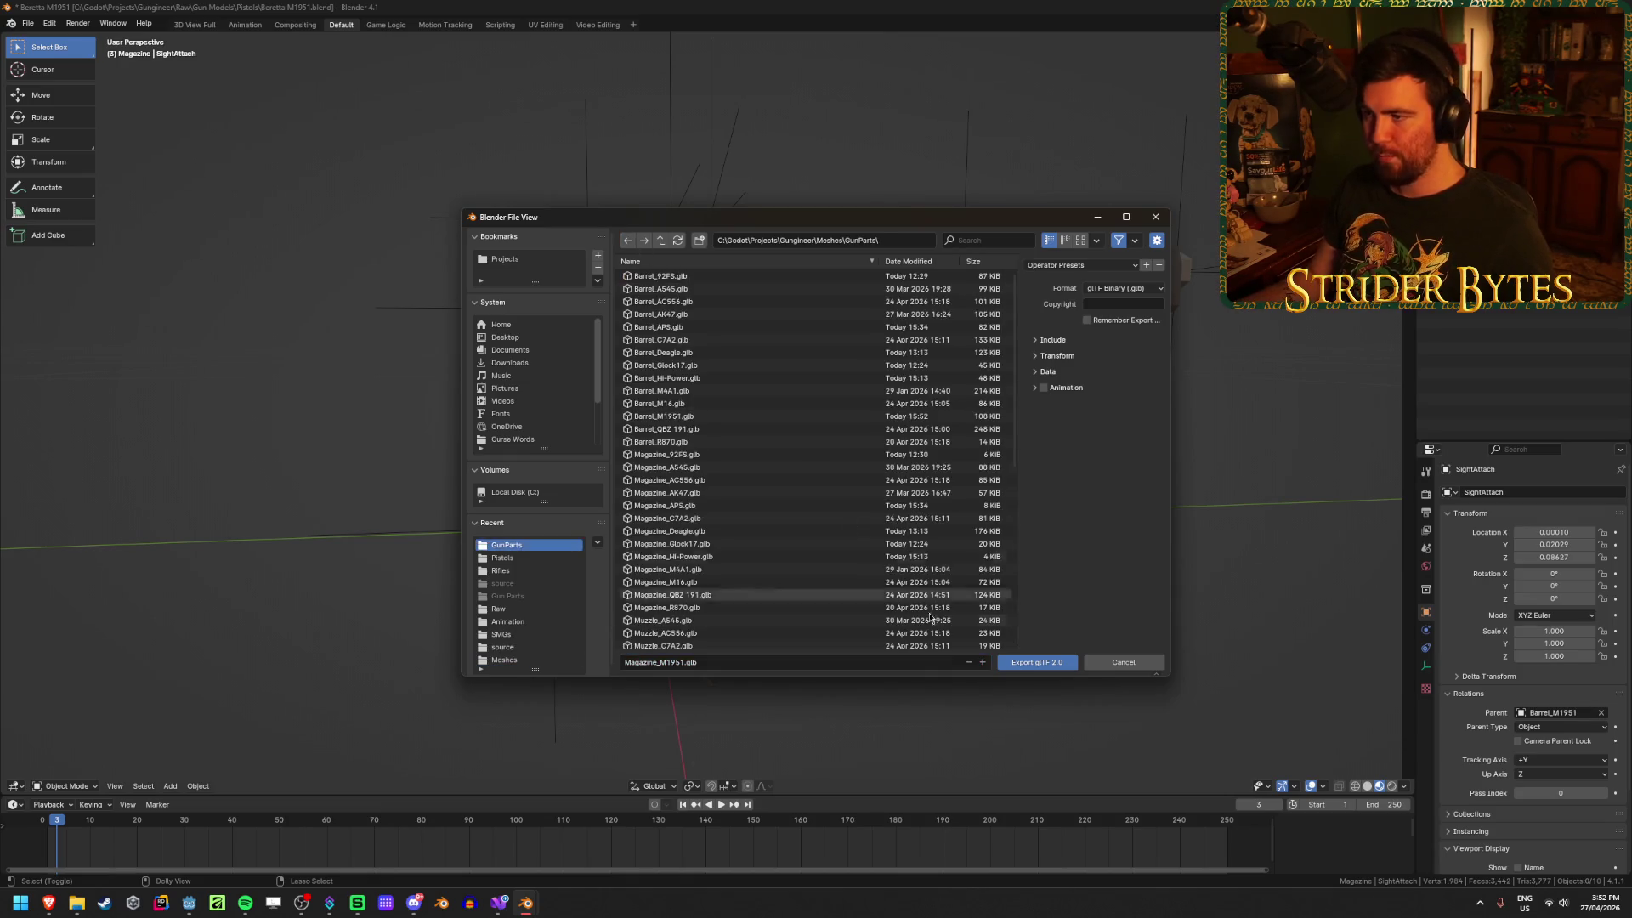
left_click(1035, 662)
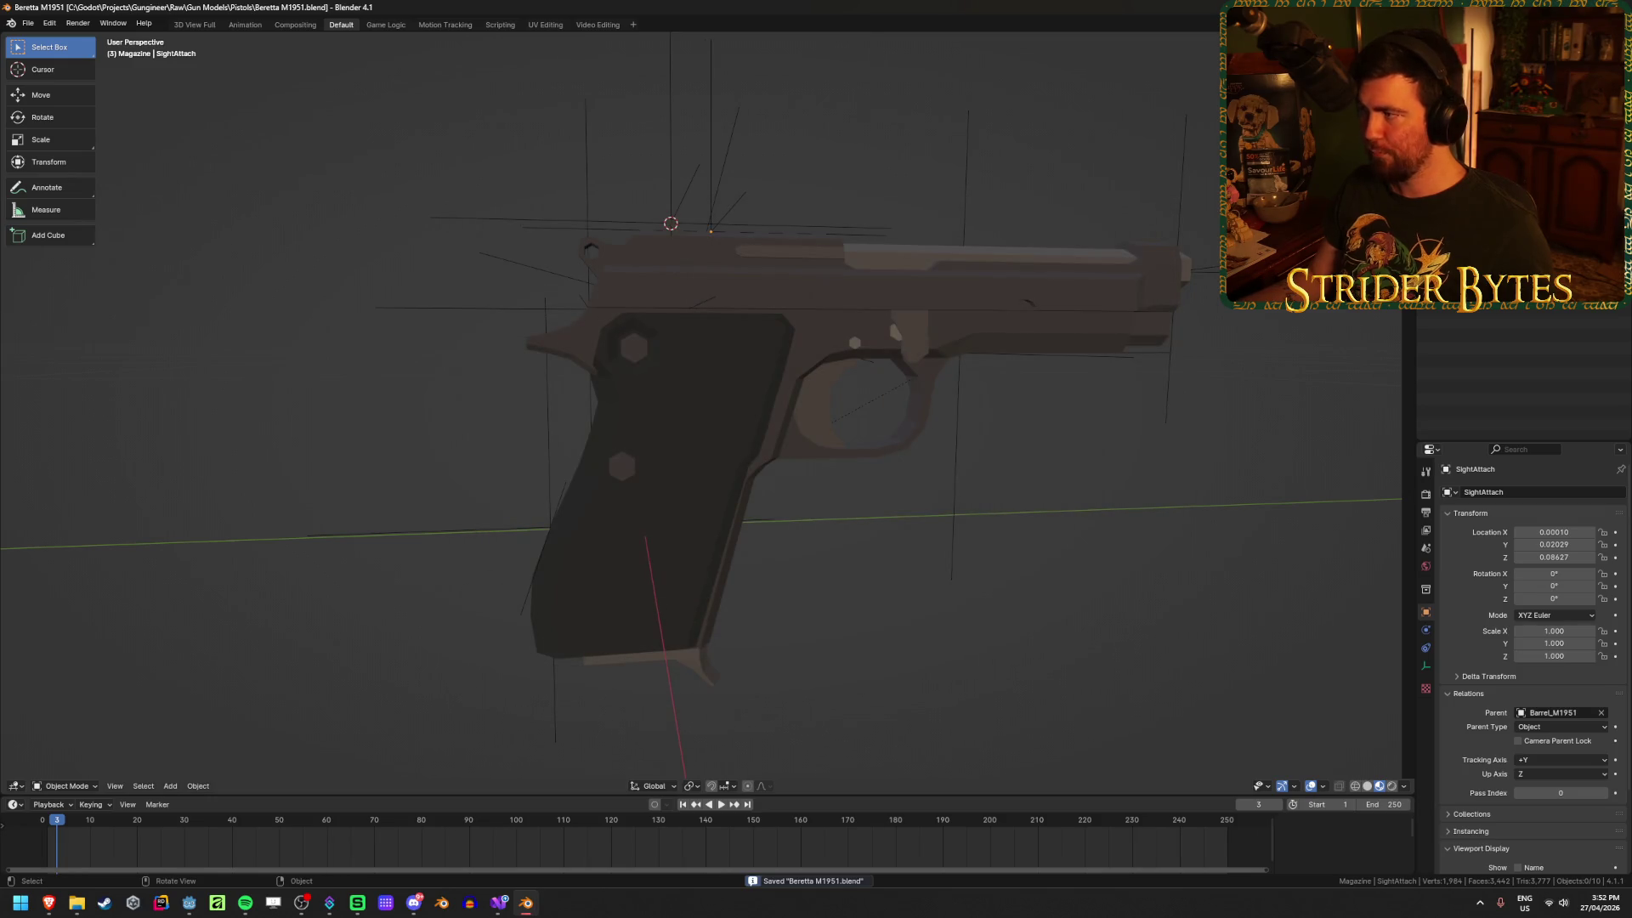
key("alt+Tab")
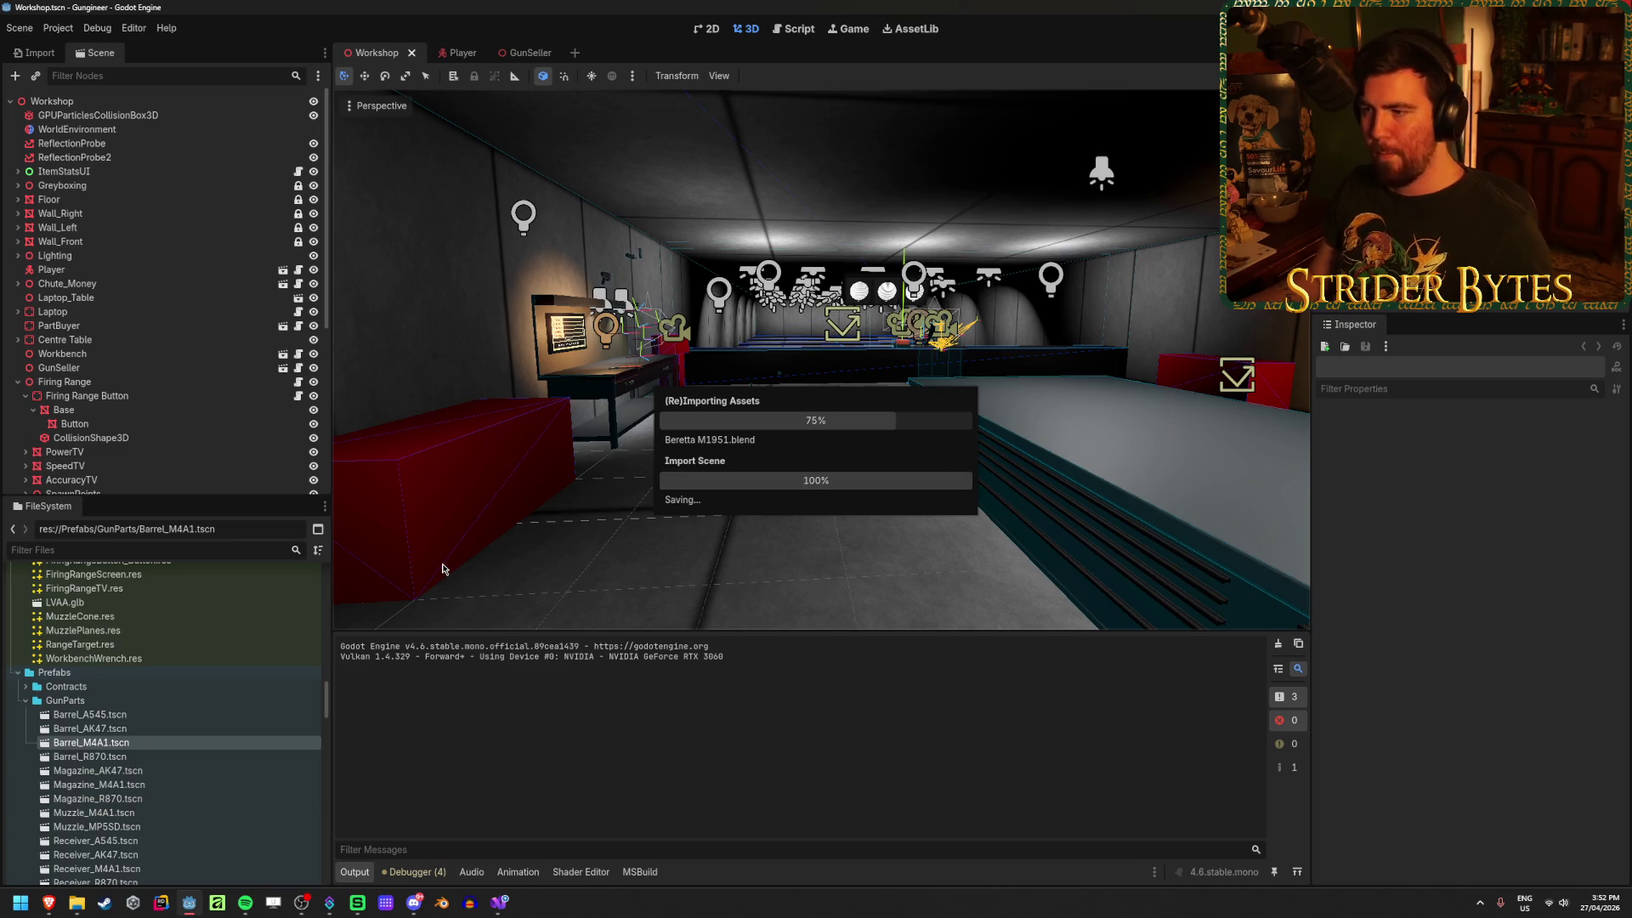
Step: Open Browning BDM.blend in Blender to check it, then quit without saving
left_click(77, 903)
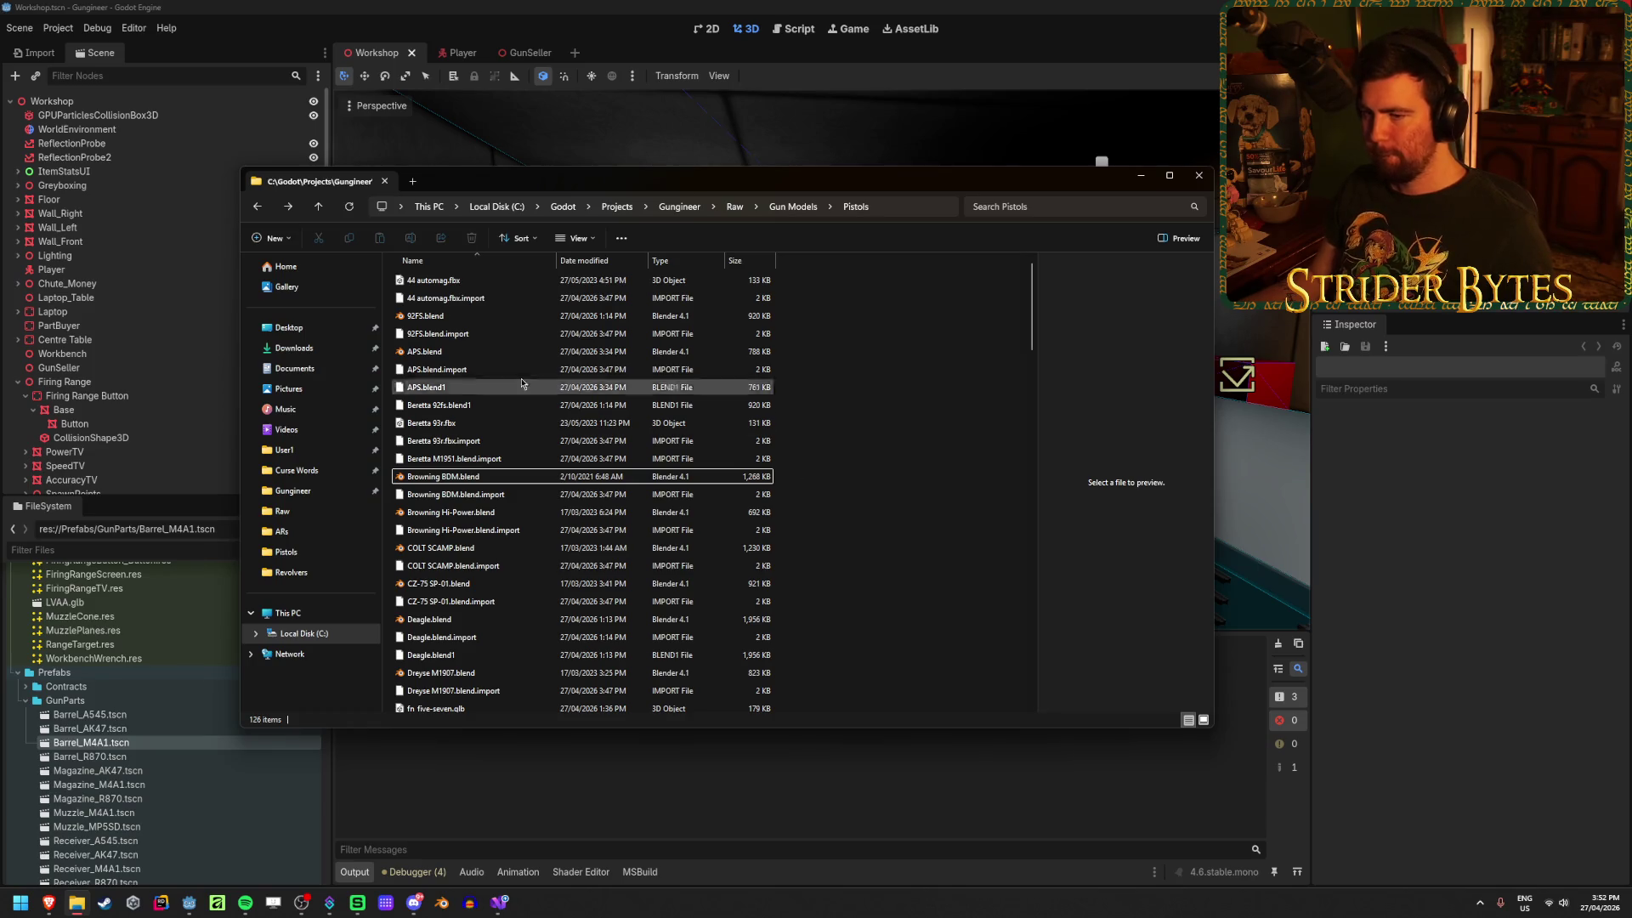
left_click(500, 478)
double_click(500, 478)
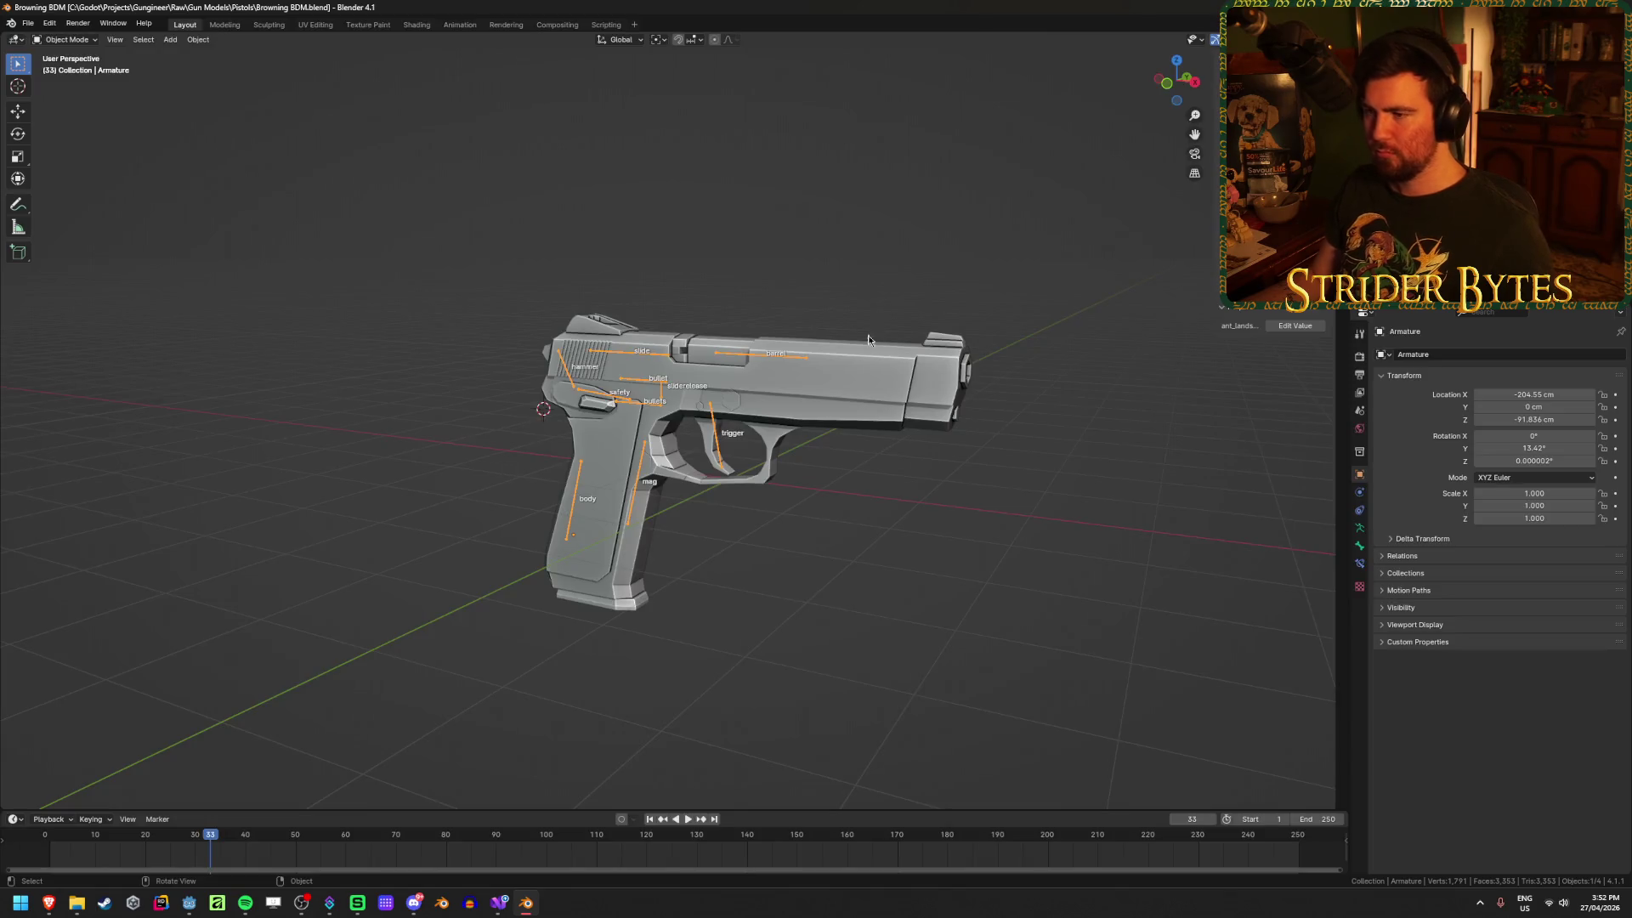
key("ctrl+q")
left_click(840, 473)
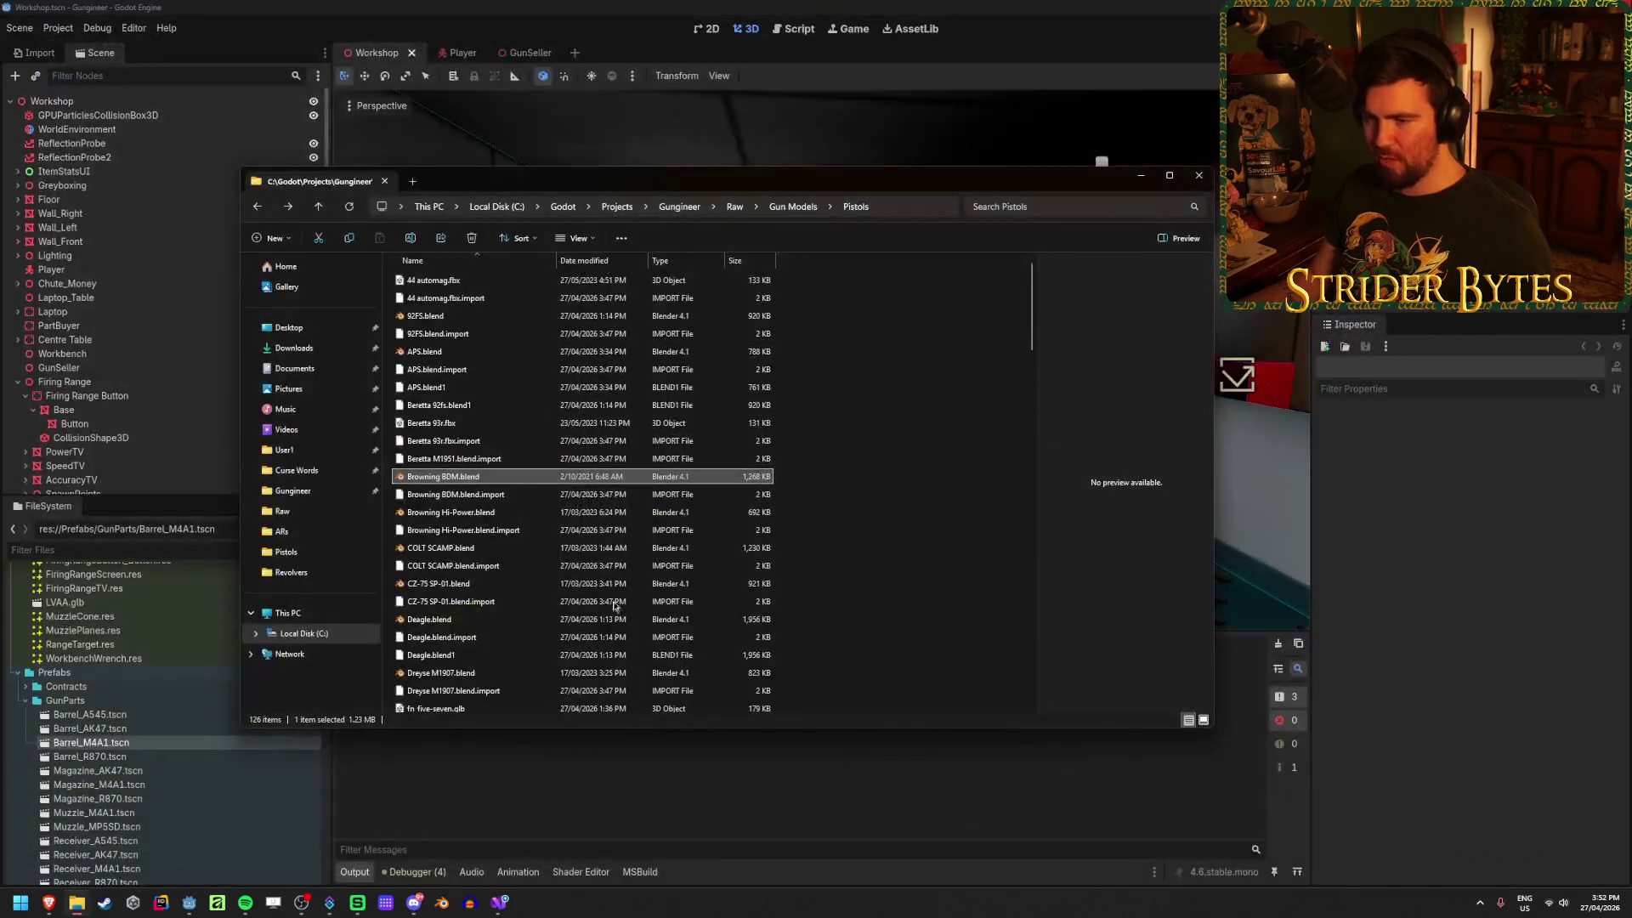
Step: Delete the Browning Hi-Power files from the Pistols folder
left_click(414, 515)
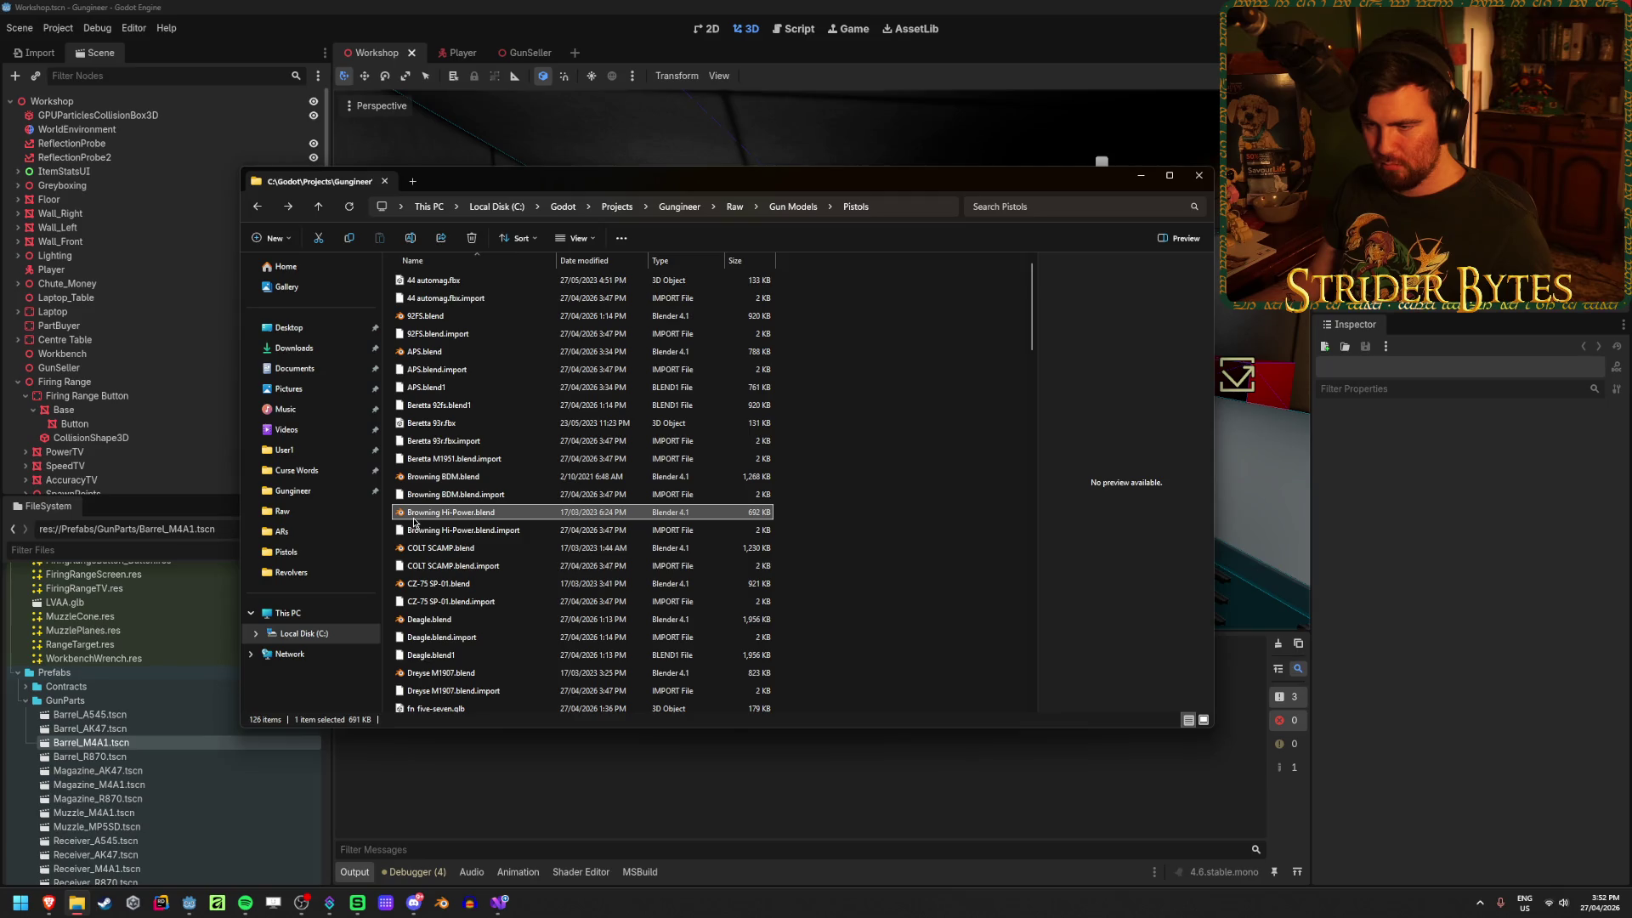
scroll(414, 522, "down", 20)
scroll(414, 522, "up", 20)
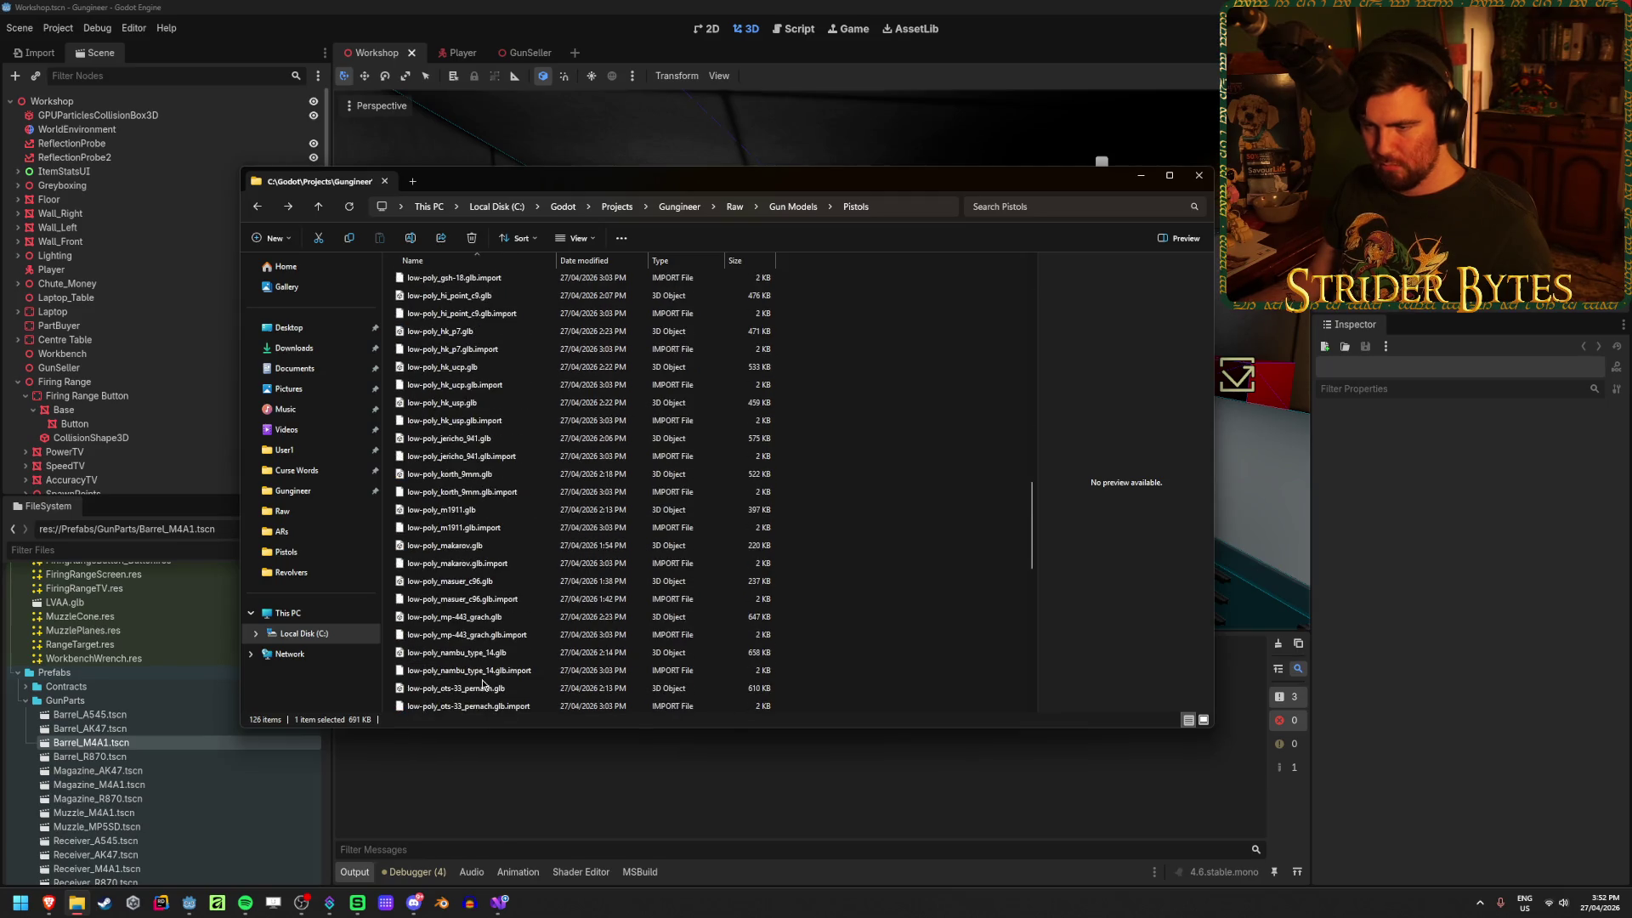
scroll(456, 704, "up", 4)
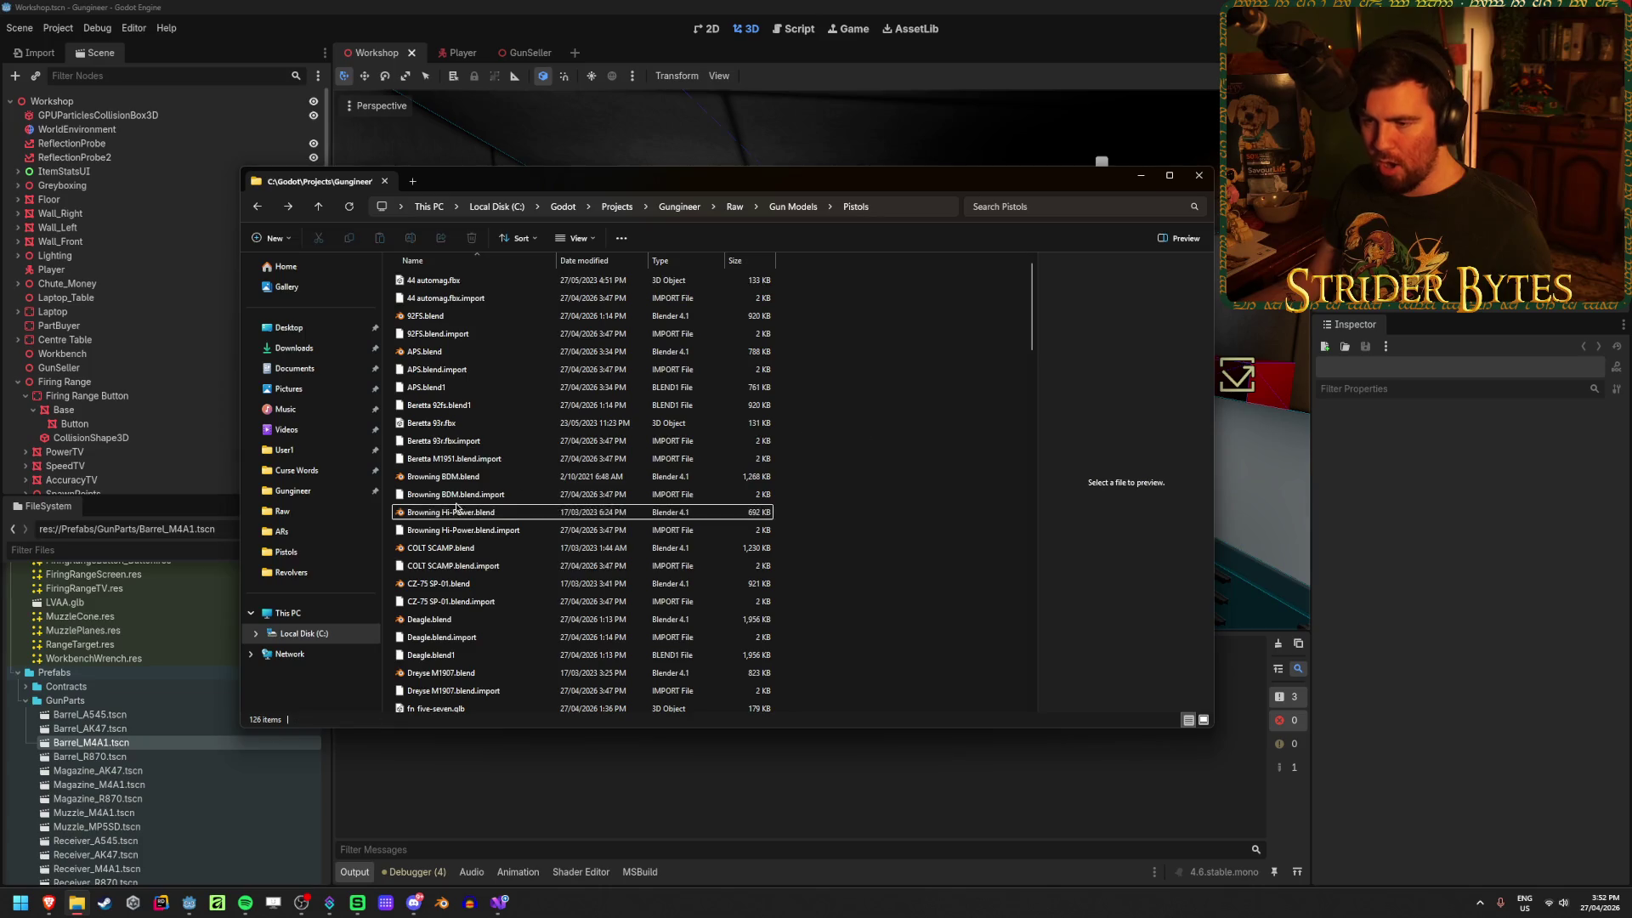
key("Delete")
Step: Rename Browning BDM.blend to BDM.blend
left_click(442, 477)
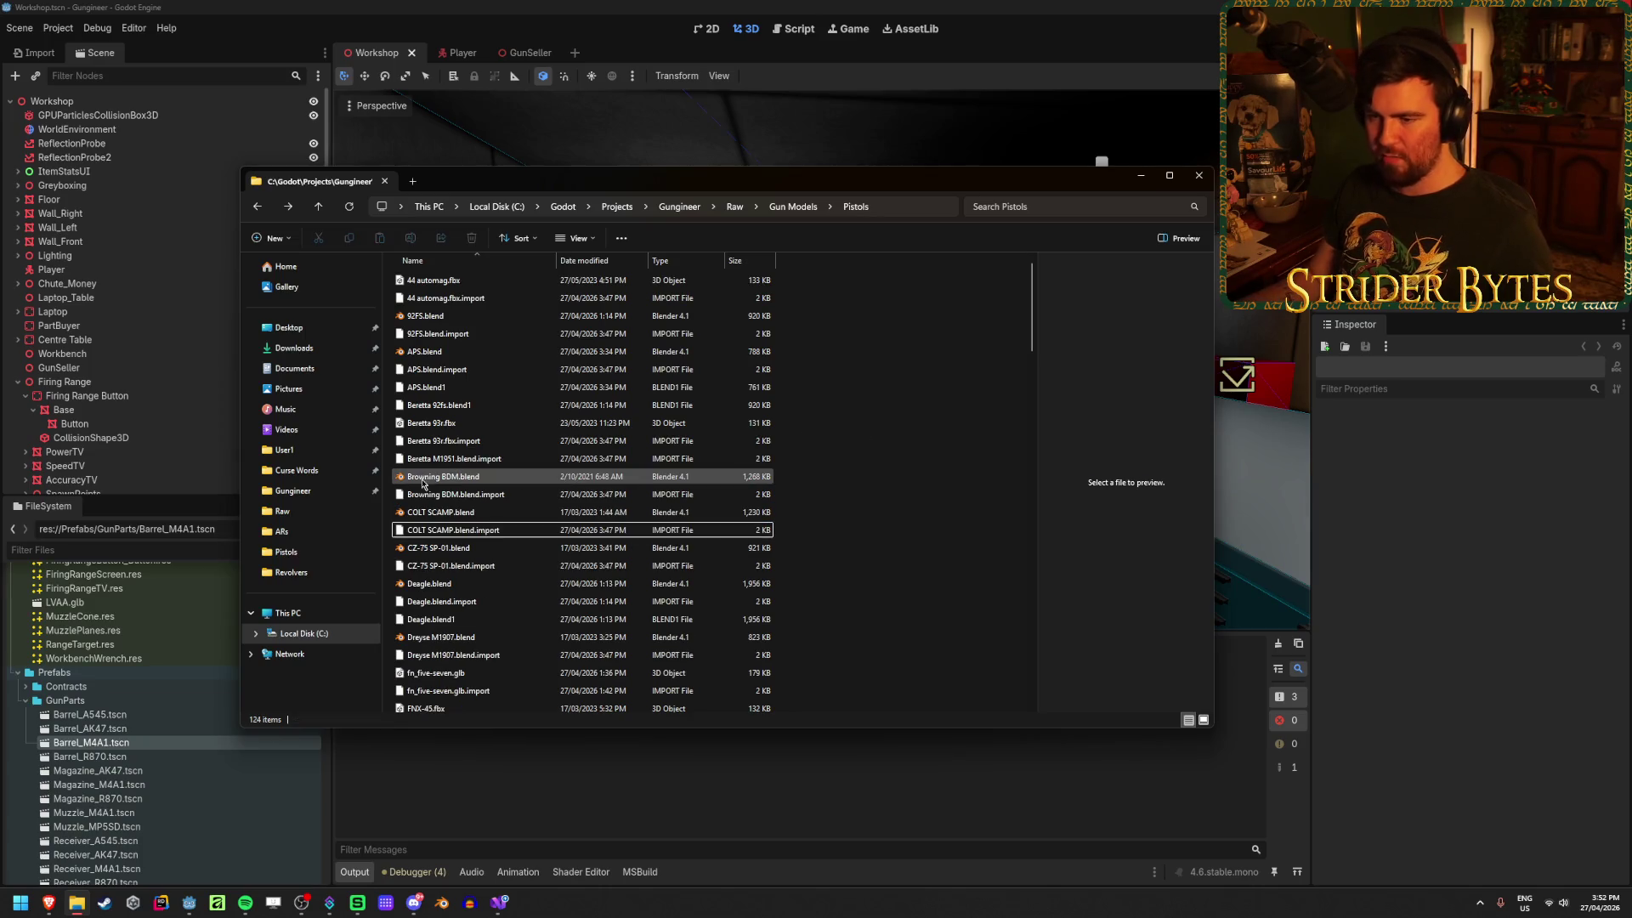
left_click(441, 477)
left_click(442, 476)
key("BackSpace")
key("BackSpace")
key("BackSpace")
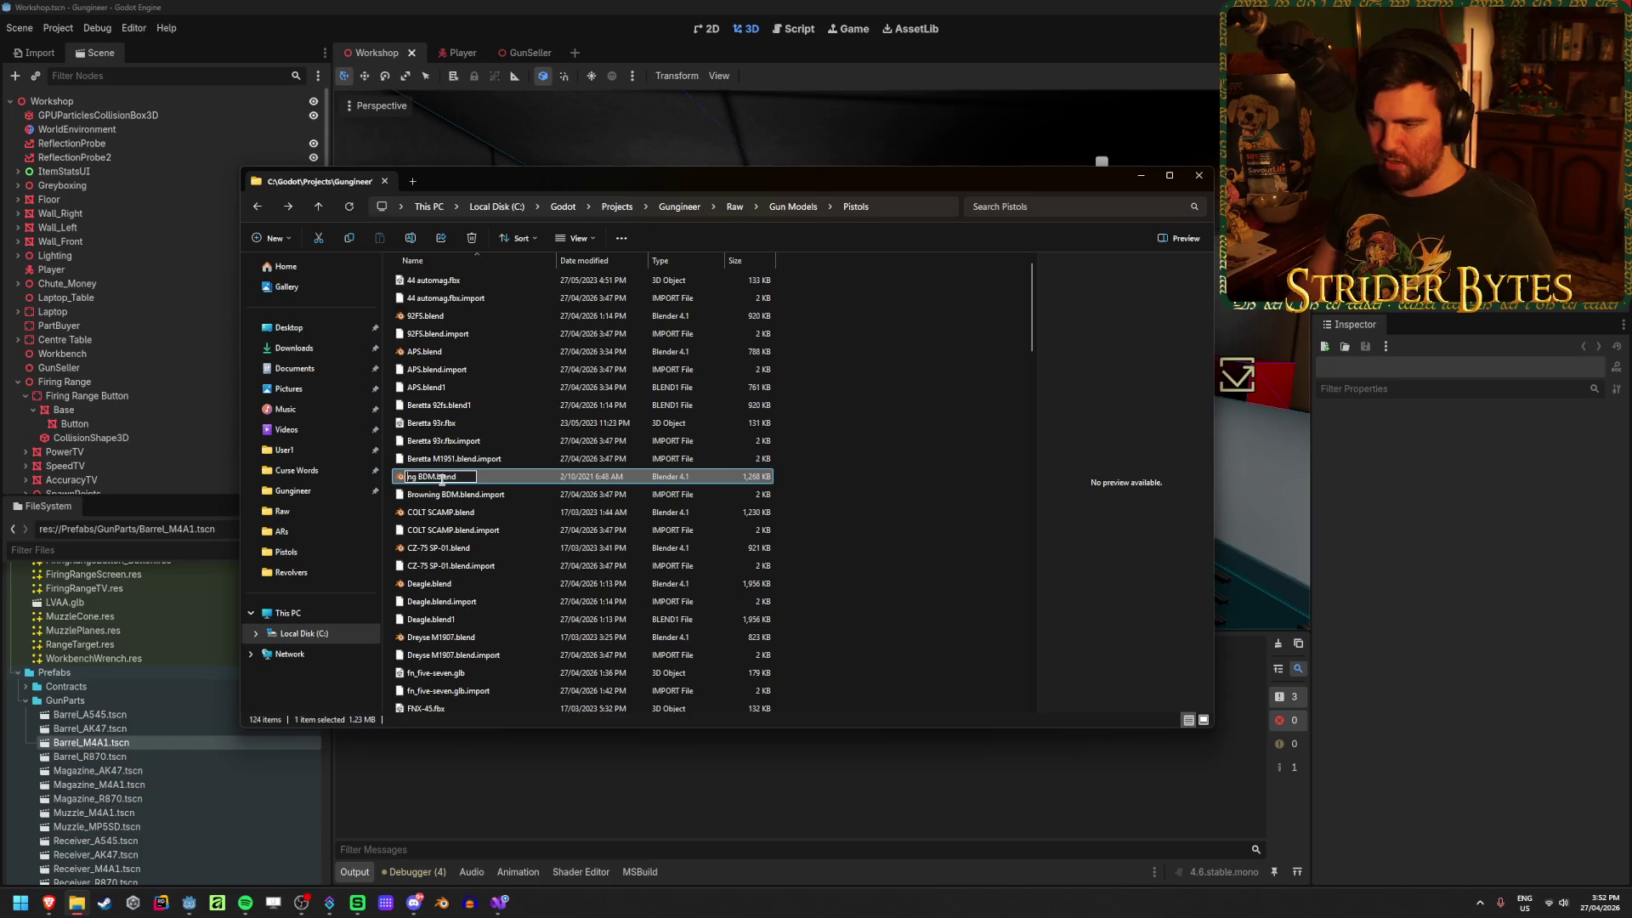
key("Return")
Step: Delete Browning BDM.blend.import and open BDM.blend in Blender
left_click(448, 495)
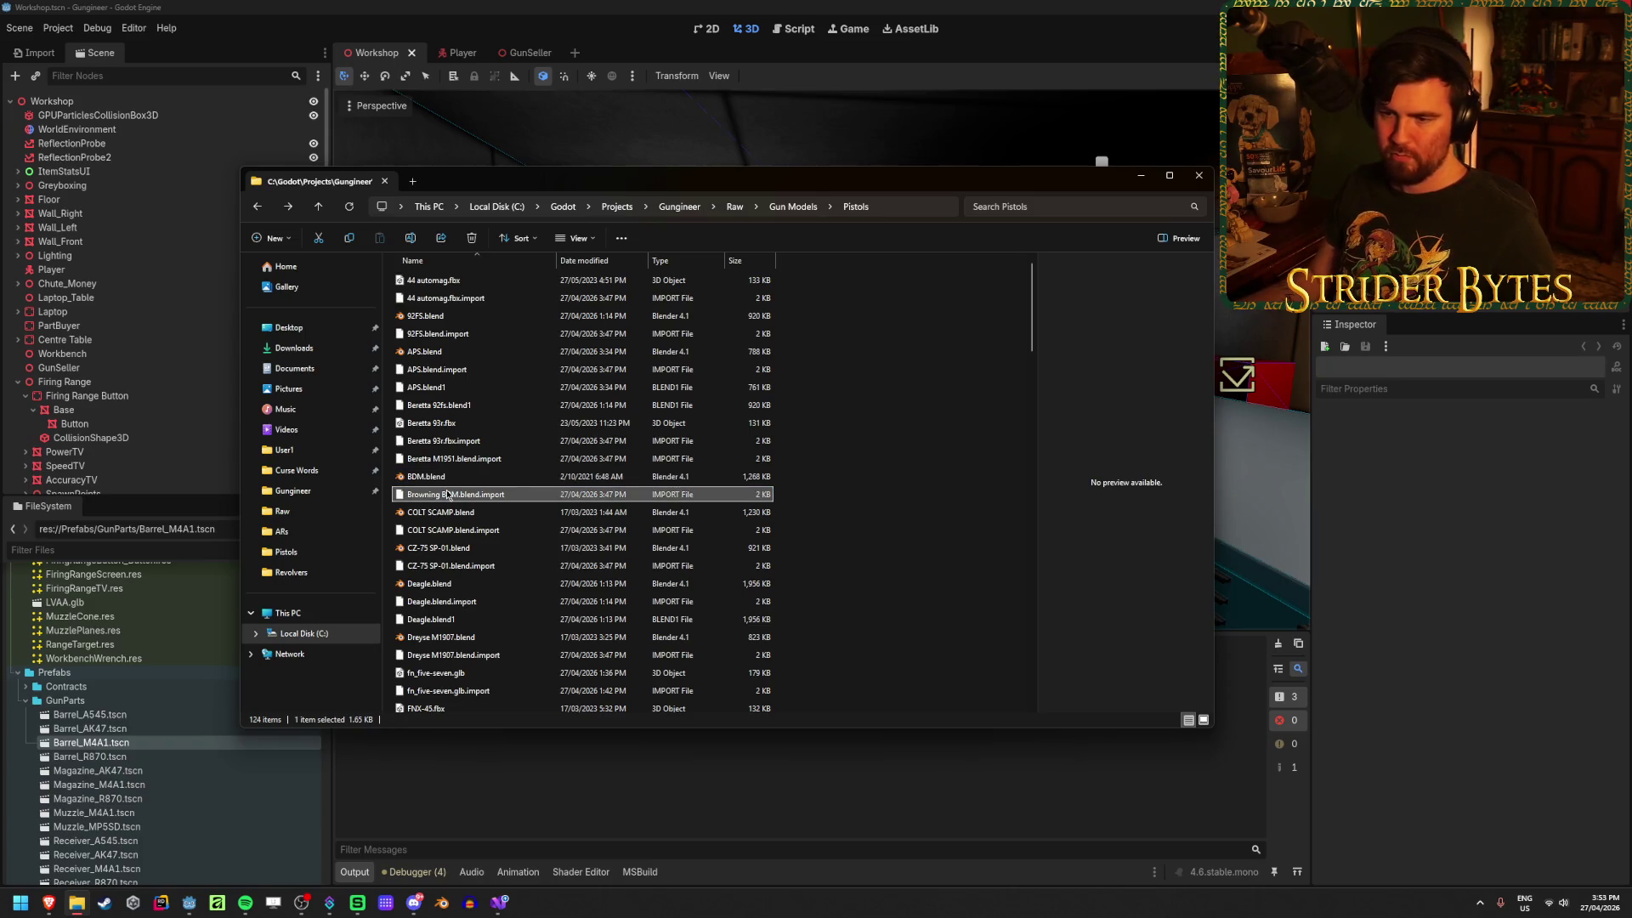
key("Delete")
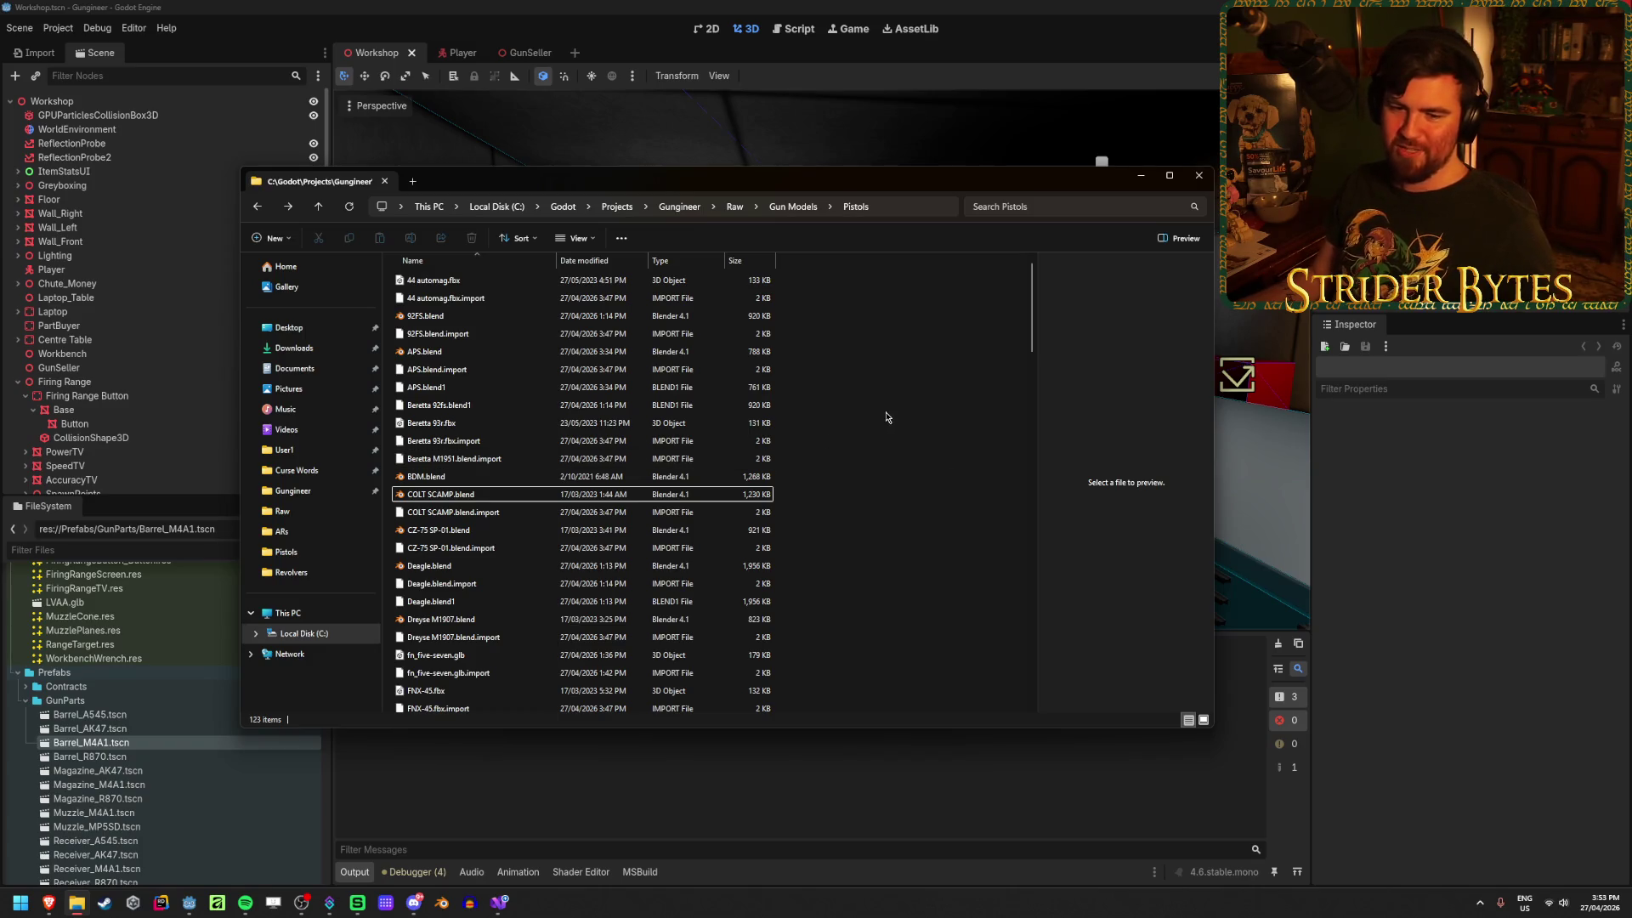
left_click(509, 481)
double_click(509, 481)
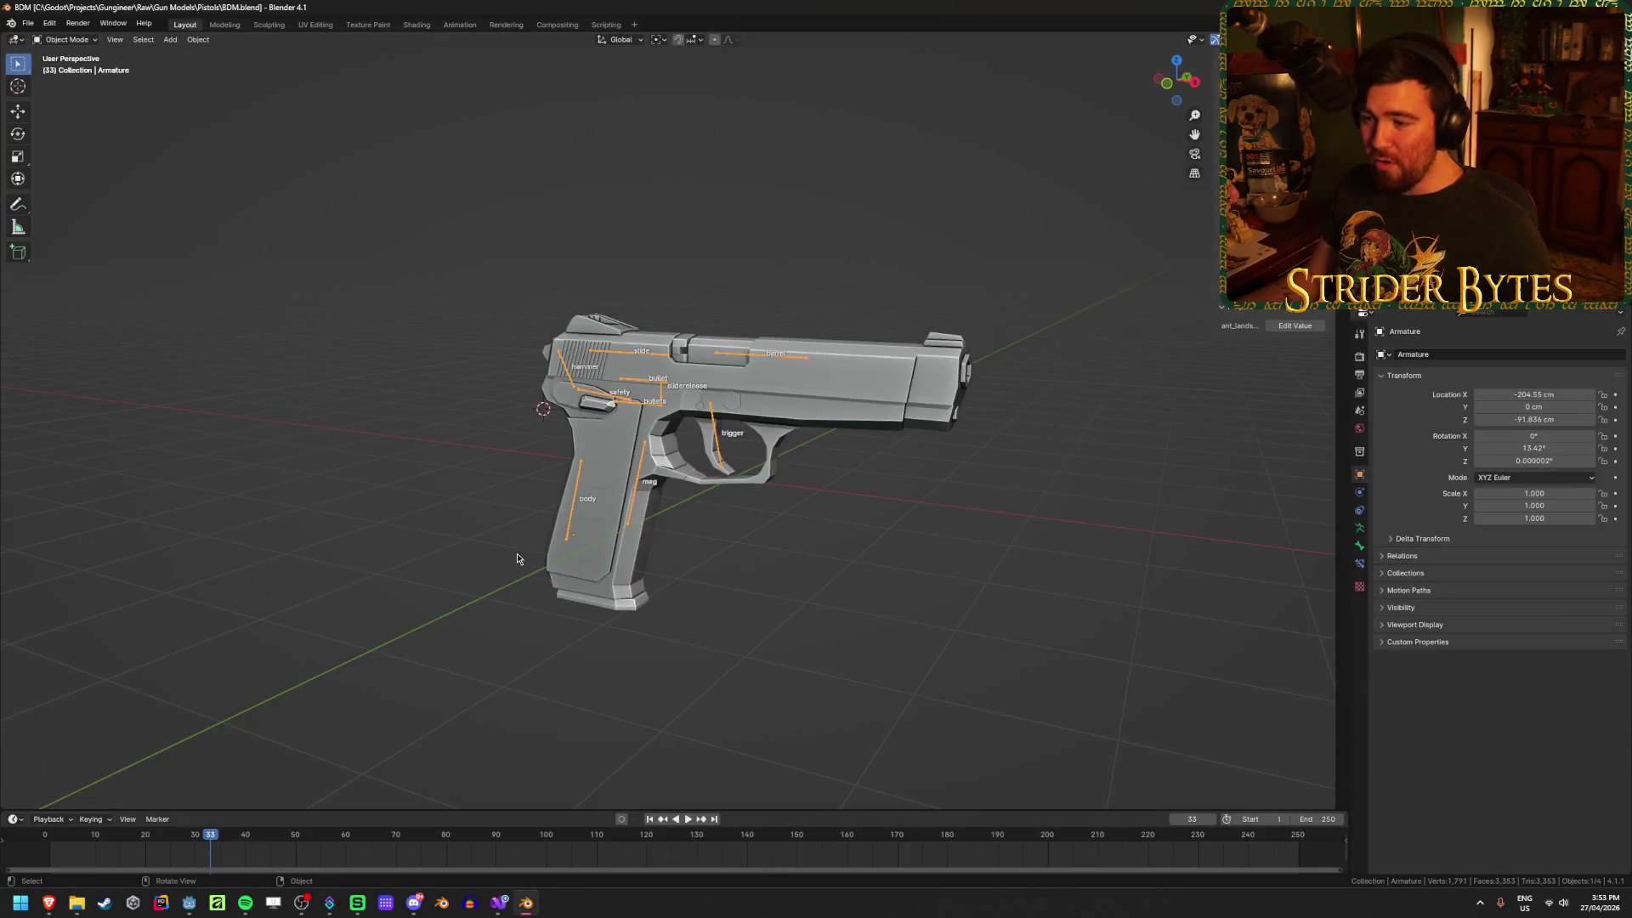
Step: Delete the armature from the BDM scene
left_click(517, 558)
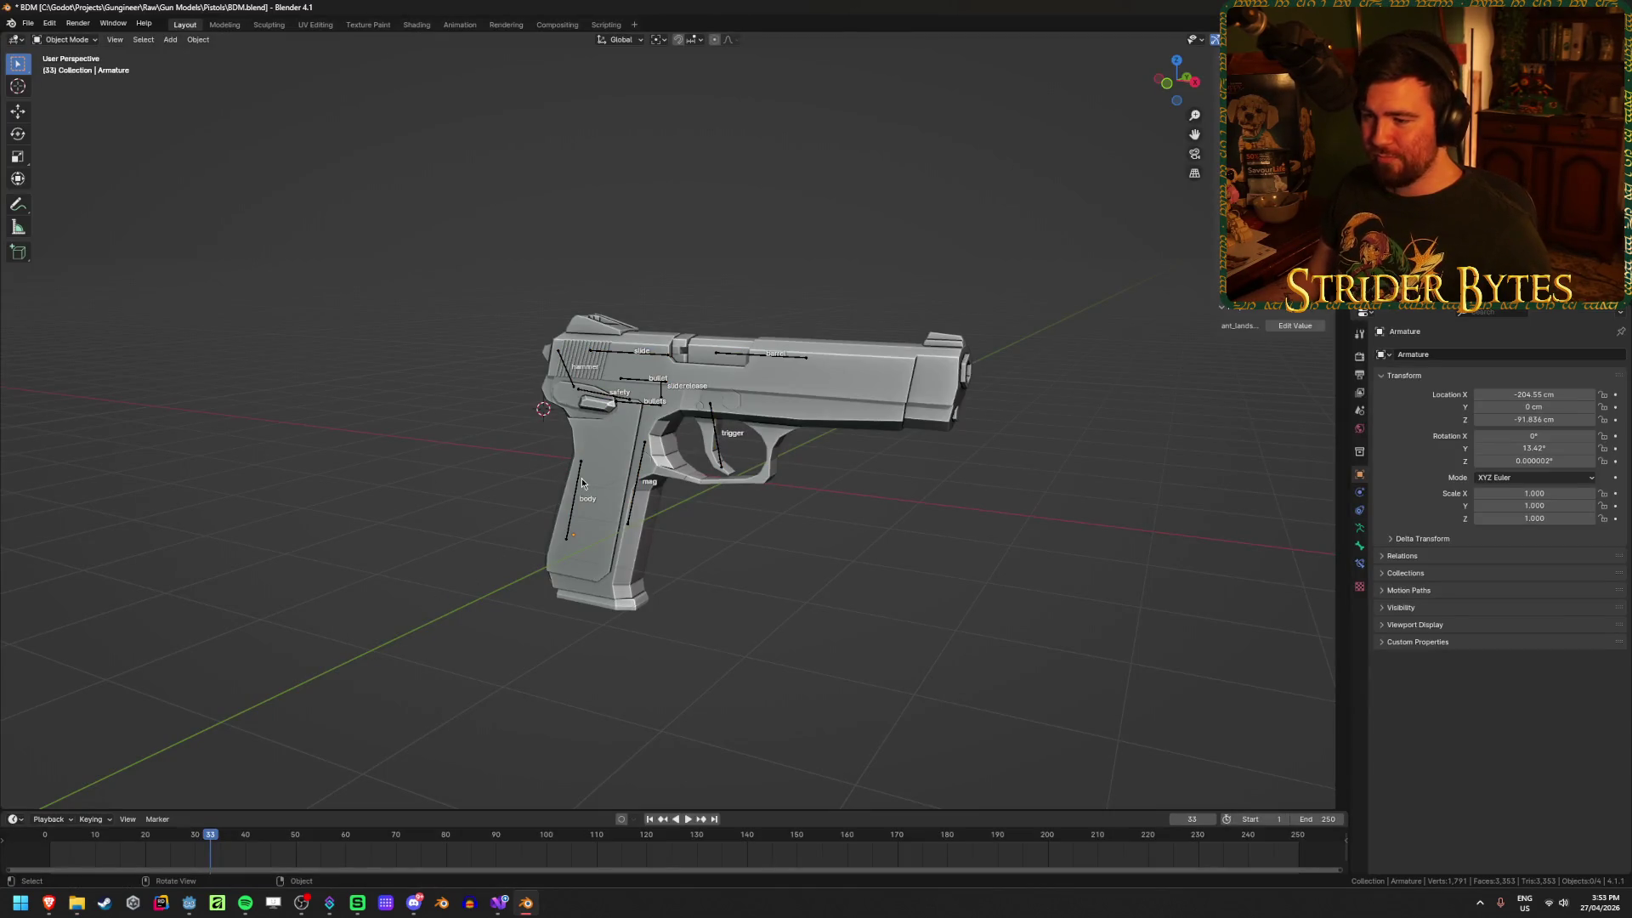
left_click(582, 483)
key("x")
left_click(578, 493)
mouse_move(464, 512)
middle_mouse_down()
mouse_move(692, 488)
mouse_move(639, 483)
mouse_move(661, 481)
mouse_move(648, 512)
middle_mouse_up()
scroll(647, 513, "up", 3)
scroll(661, 514, "down", 3)
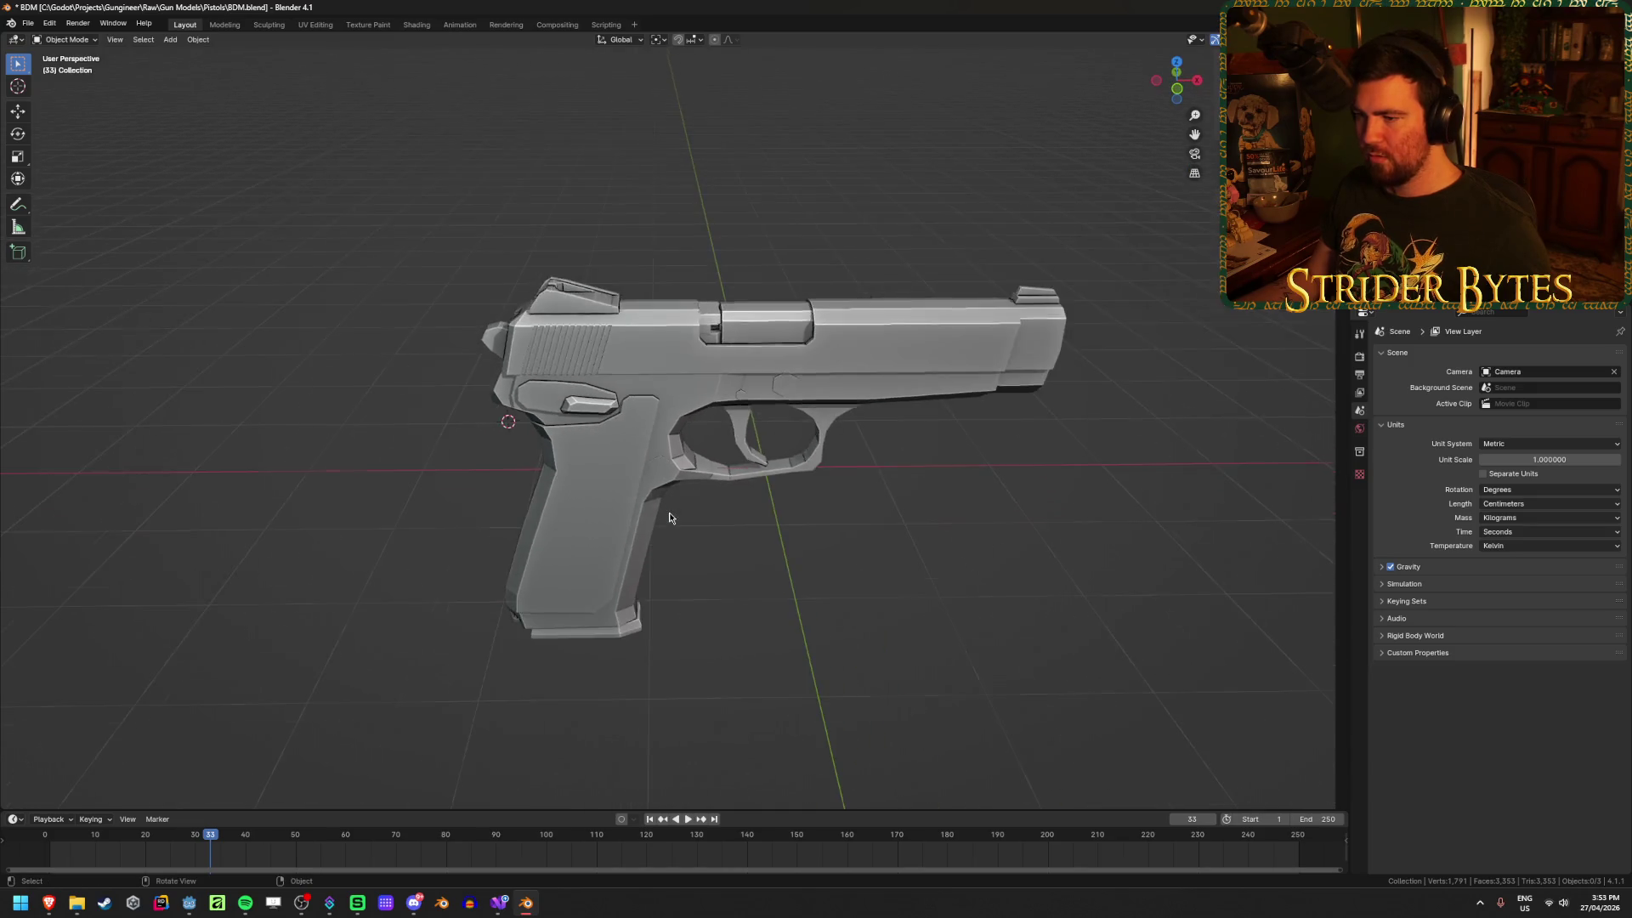
scroll(669, 518, "up", 3)
scroll(669, 518, "down", 1)
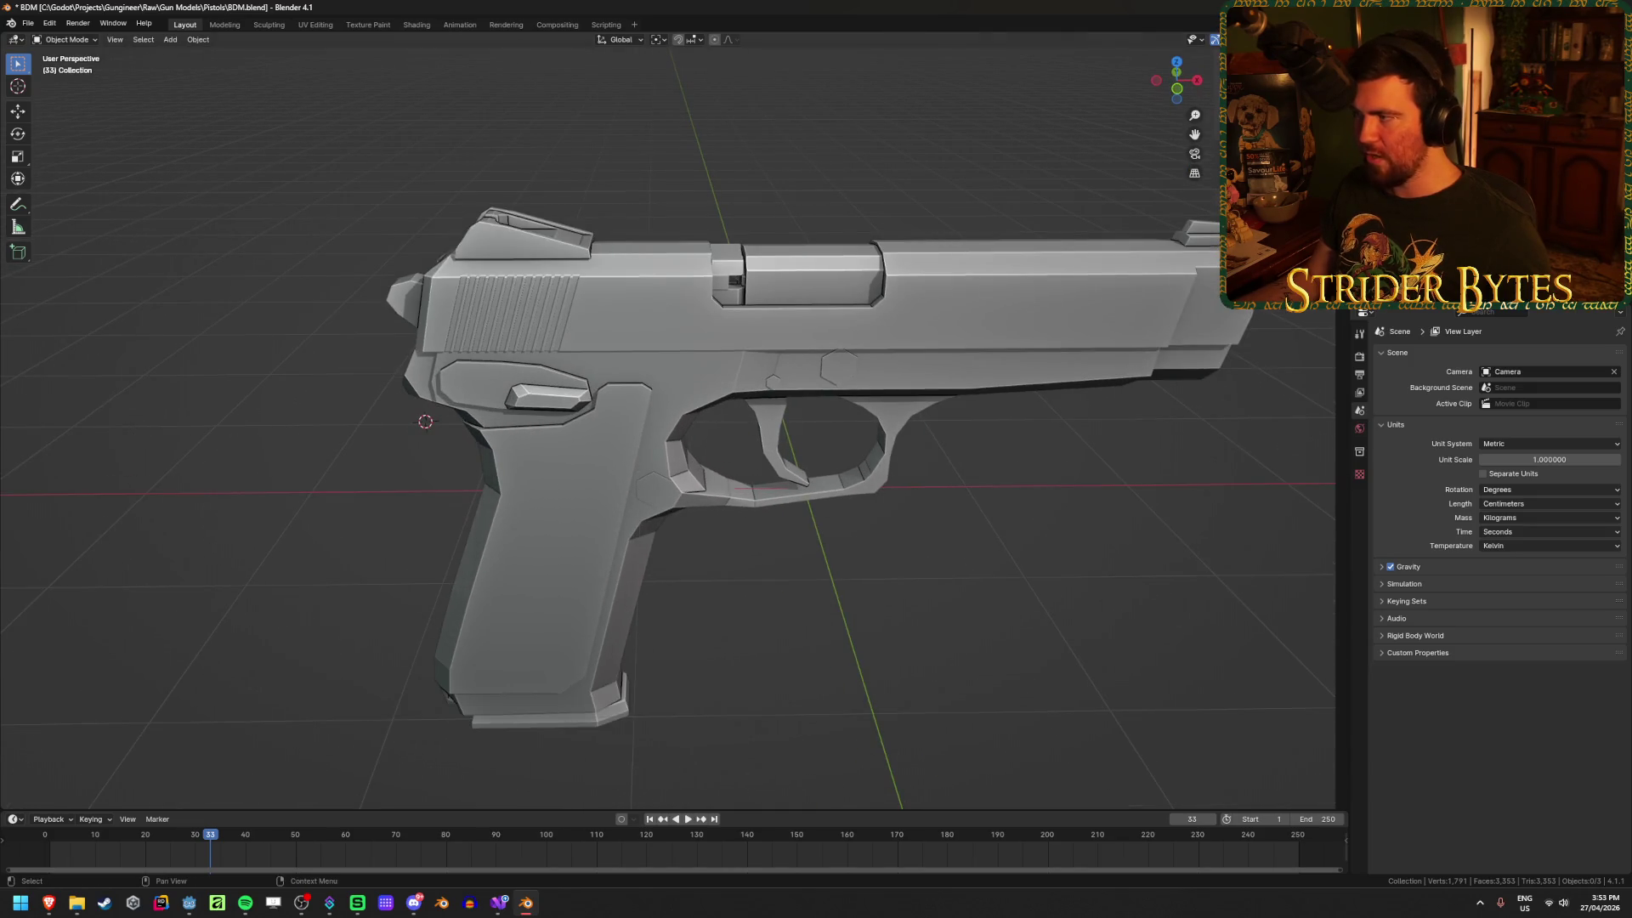
Step: Delete the camera and the light, then select the pistol mesh
left_click(1411, 93)
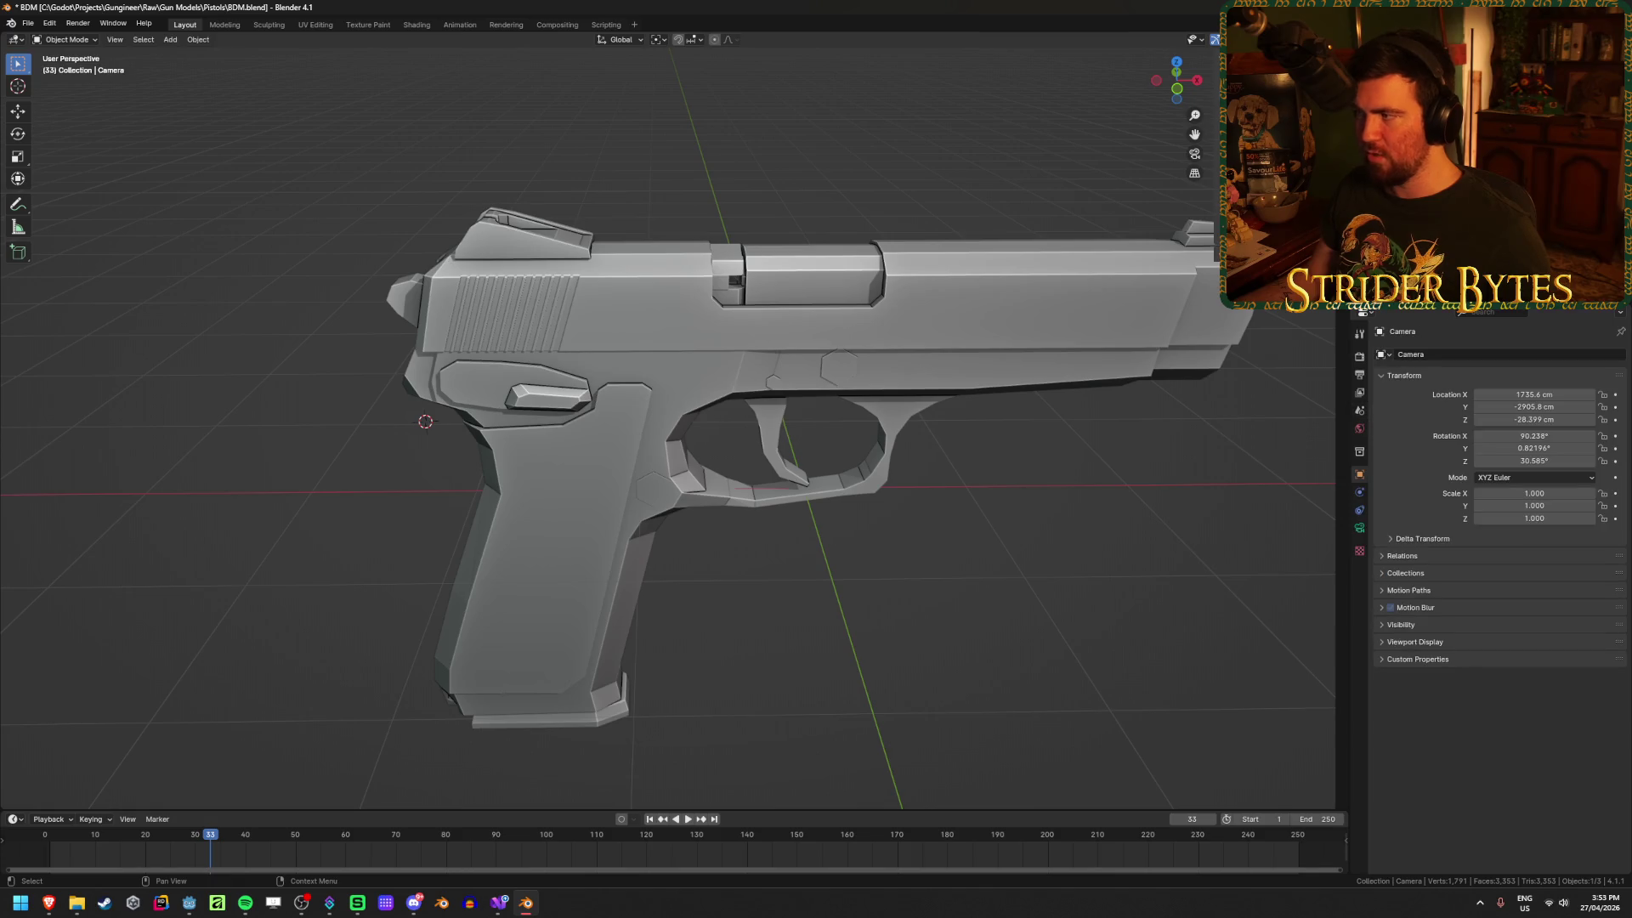
key("x")
left_click(1098, 449)
left_click(1411, 109)
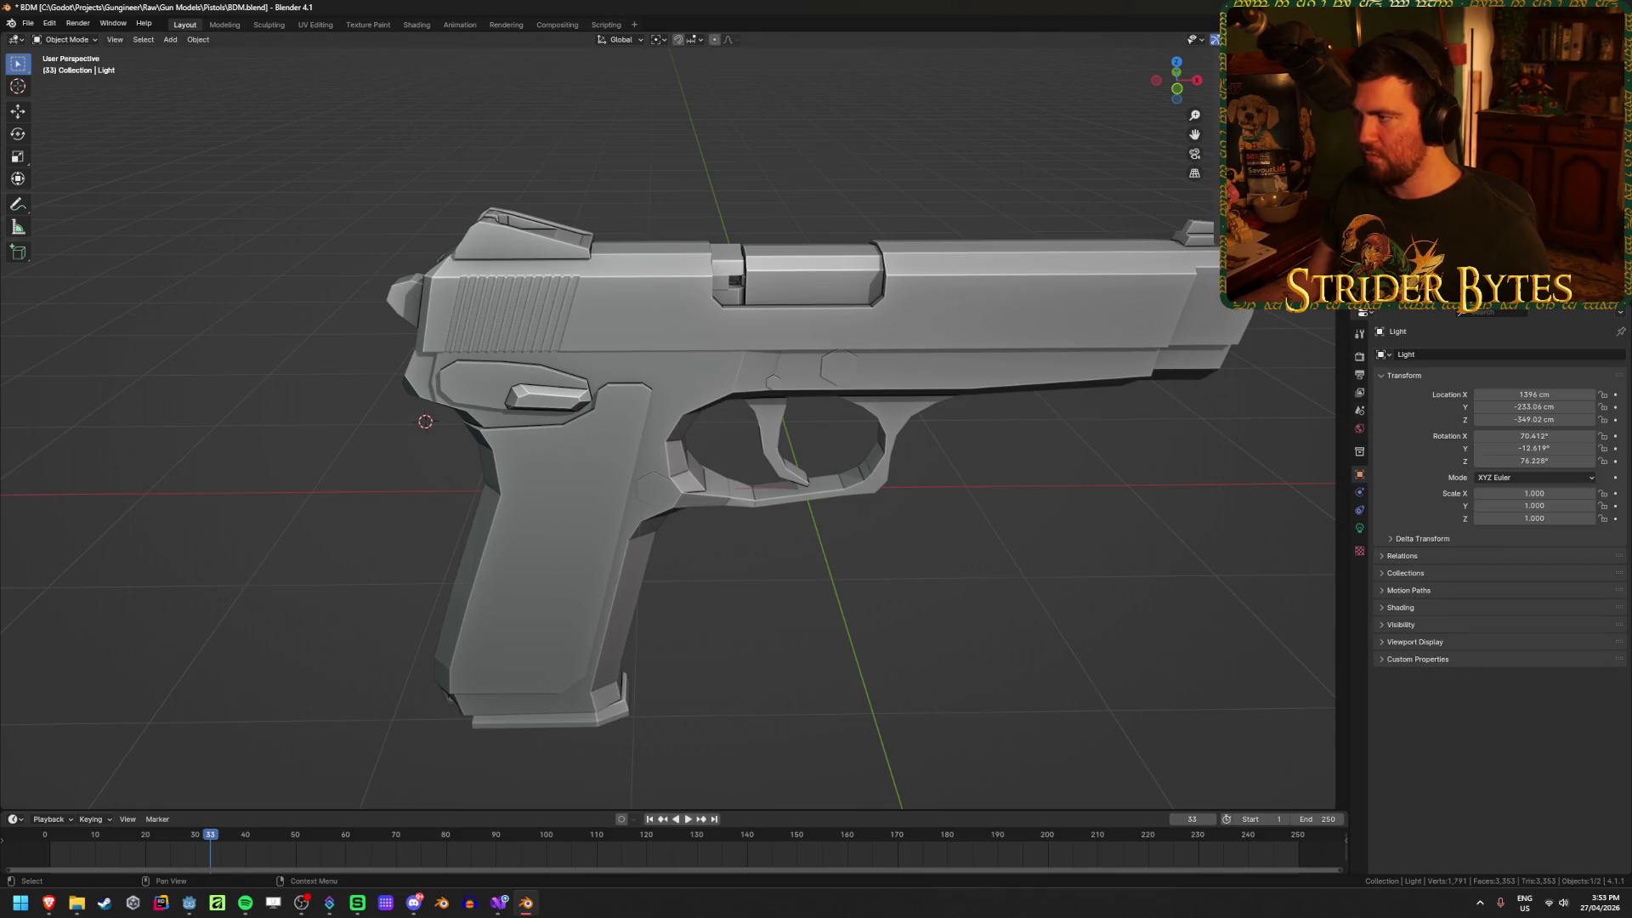
key("x")
left_click(952, 370)
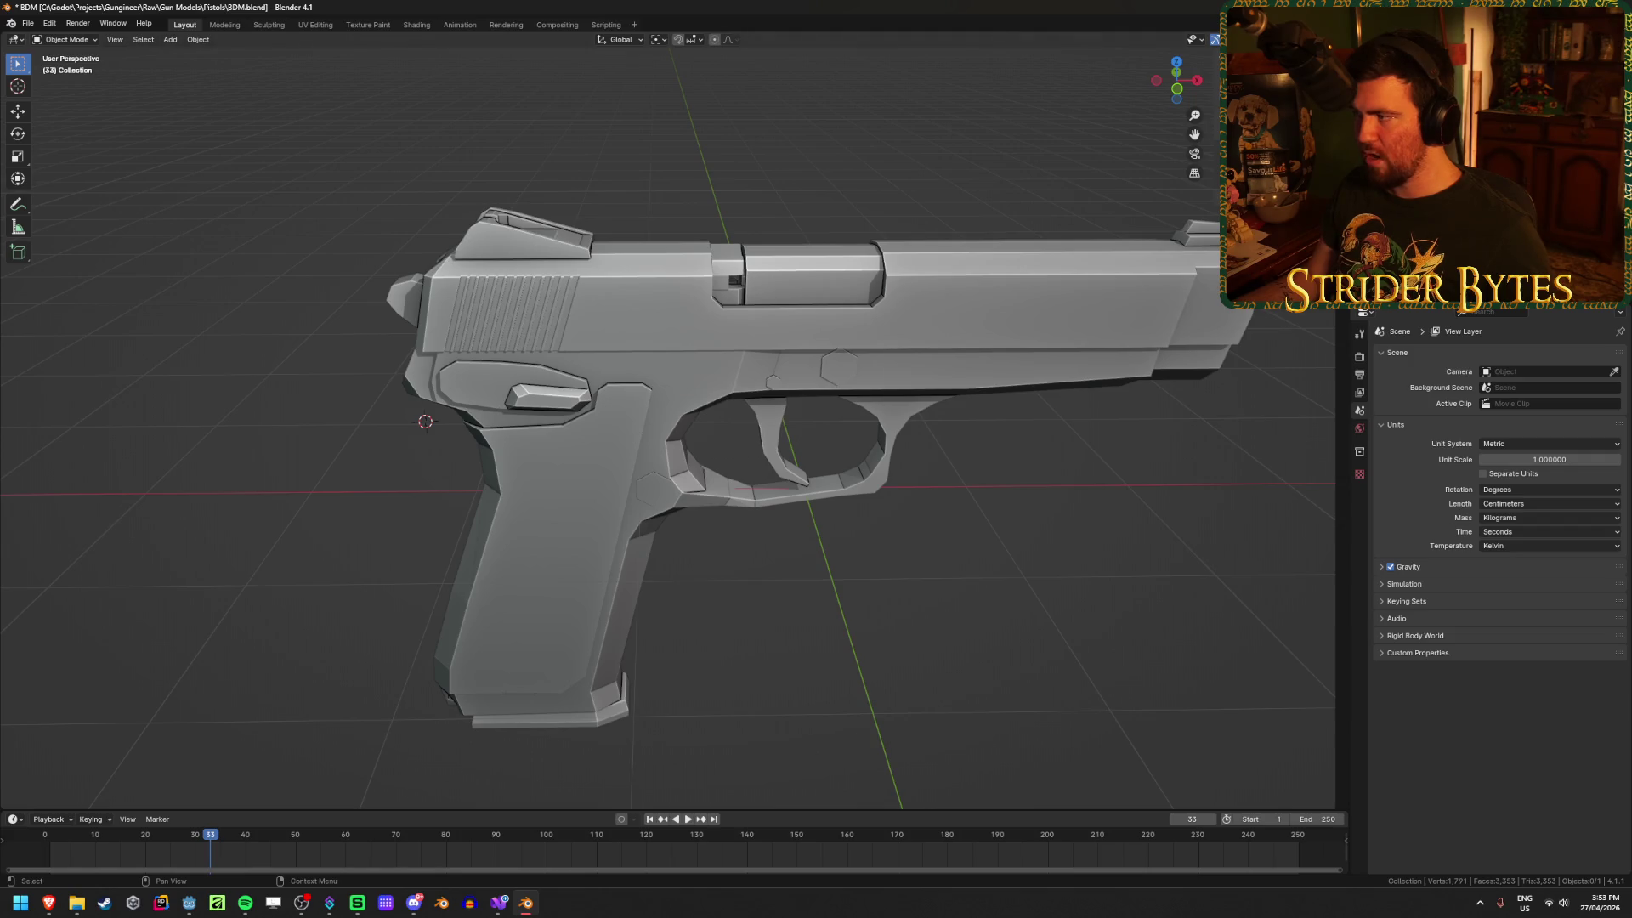
left_click(544, 357)
mouse_move(544, 357)
middle_mouse_down()
mouse_move(802, 356)
mouse_move(1086, 553)
mouse_move(1205, 568)
mouse_move(1198, 616)
mouse_move(769, 490)
mouse_move(691, 439)
middle_mouse_up()
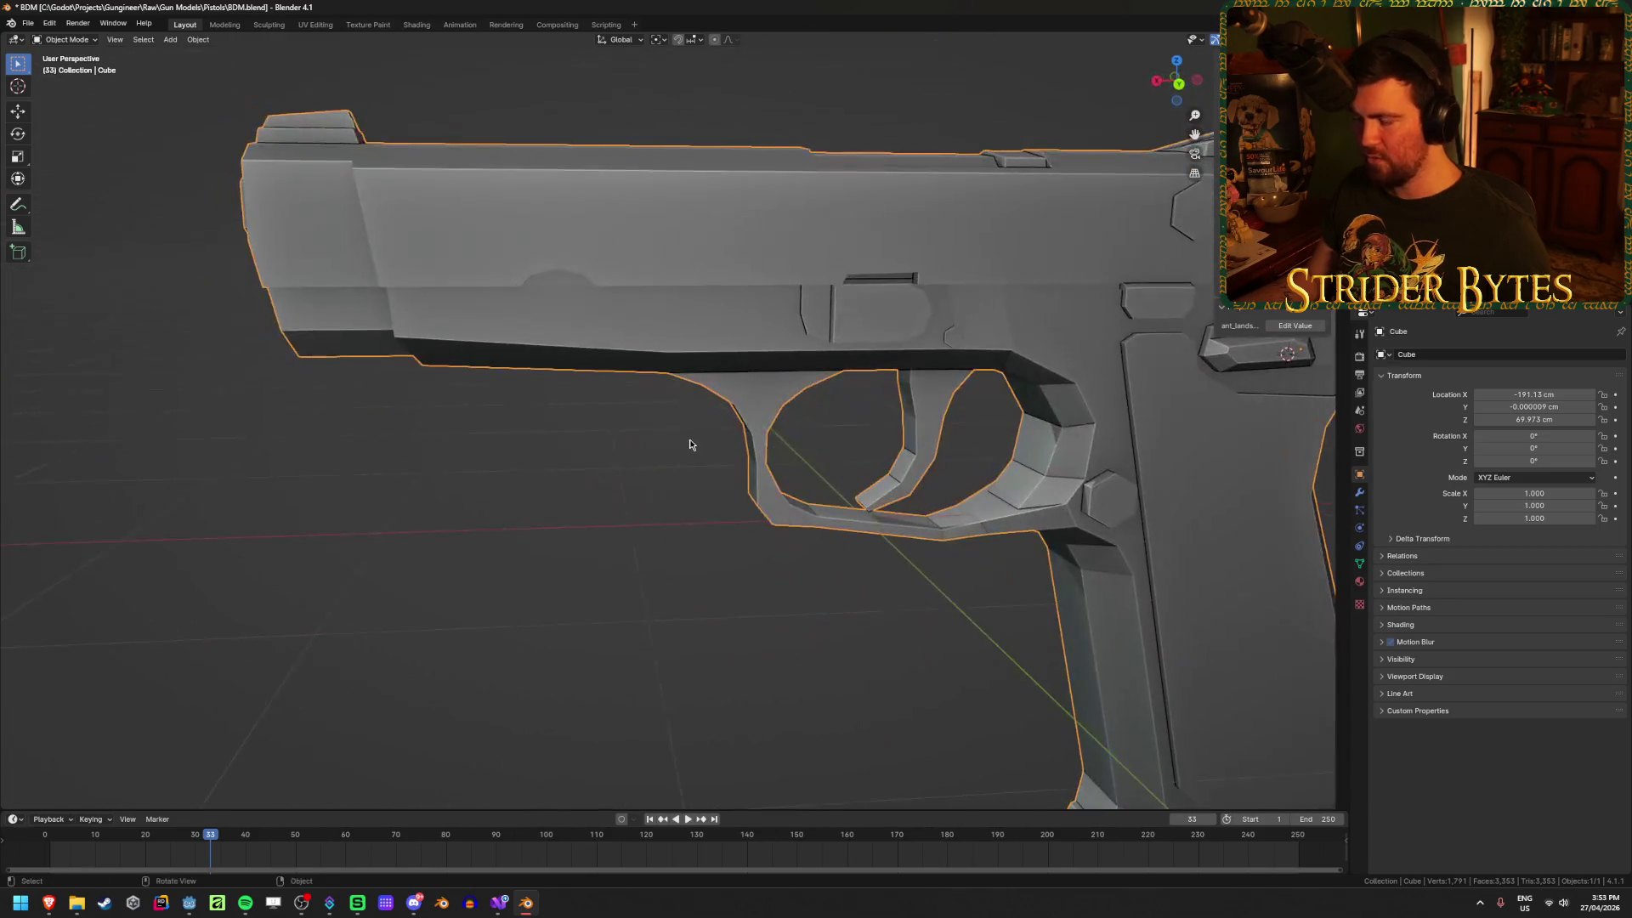
Step: Preview the pistol in Material Preview, then return to Solid shading to inspect the trigger and side
key("z")
left_click(692, 533)
scroll(691, 524, "down", 5)
middle_click_drag(691, 523, 576, 484)
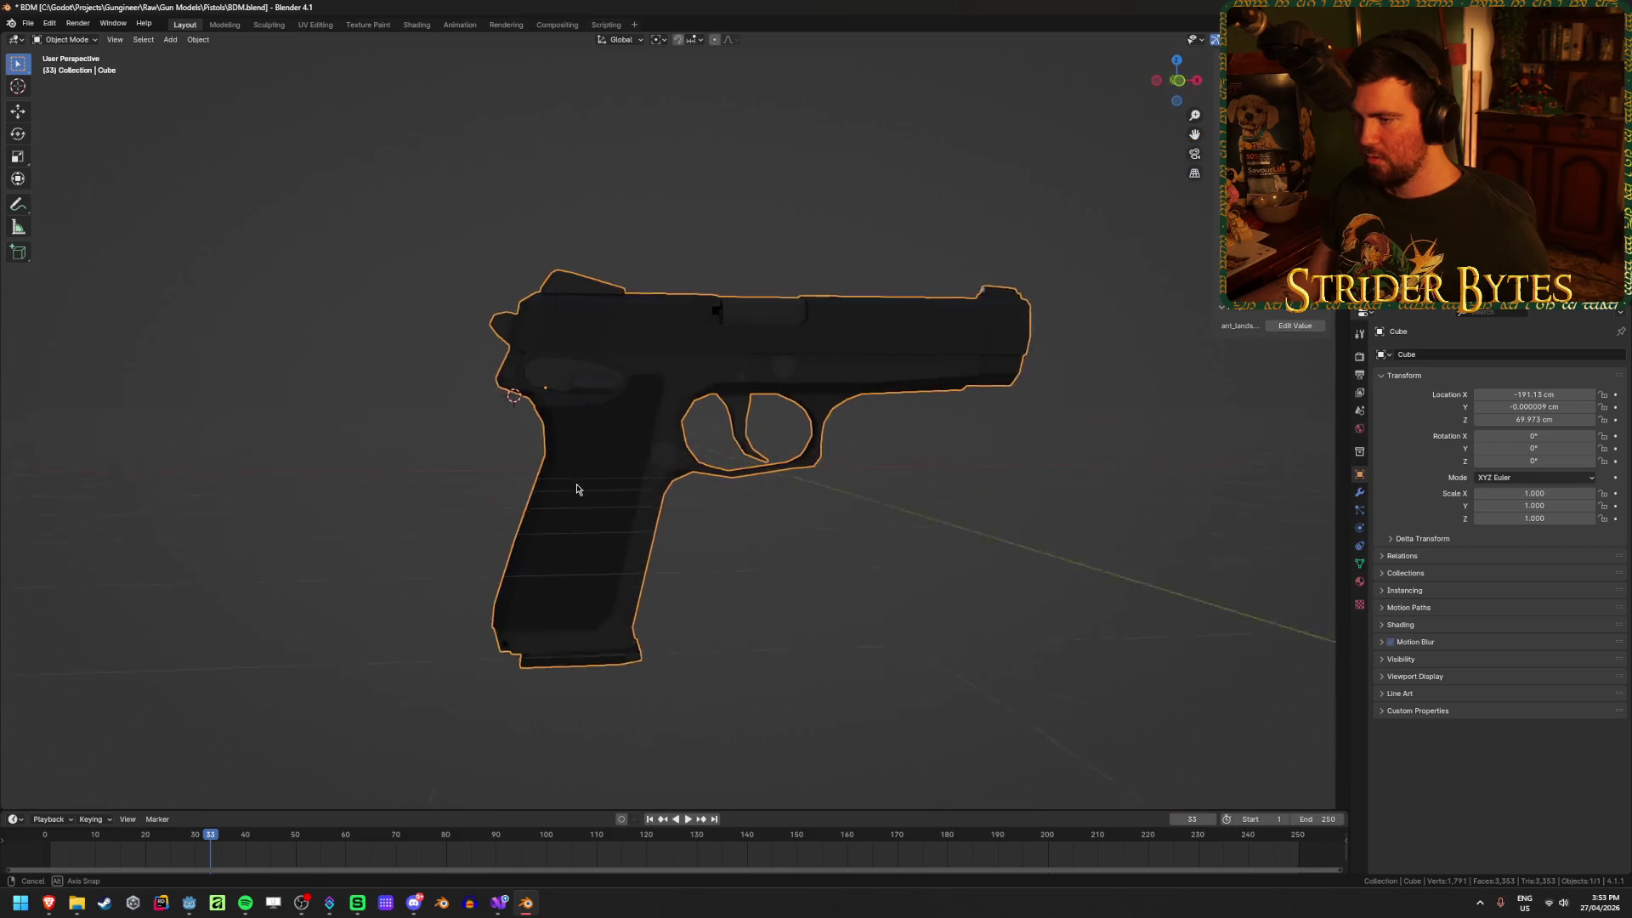
key("z")
left_click(591, 491)
scroll(1078, 477, "up", 4)
mouse_move(1079, 477)
middle_mouse_down()
mouse_move(991, 502)
mouse_move(982, 427)
mouse_move(740, 382)
mouse_move(573, 391)
mouse_move(884, 429)
mouse_move(916, 409)
mouse_move(916, 454)
middle_mouse_up()
scroll(984, 437, "down", 4)
scroll(738, 384, "up", 2)
scroll(943, 401, "down", 5)
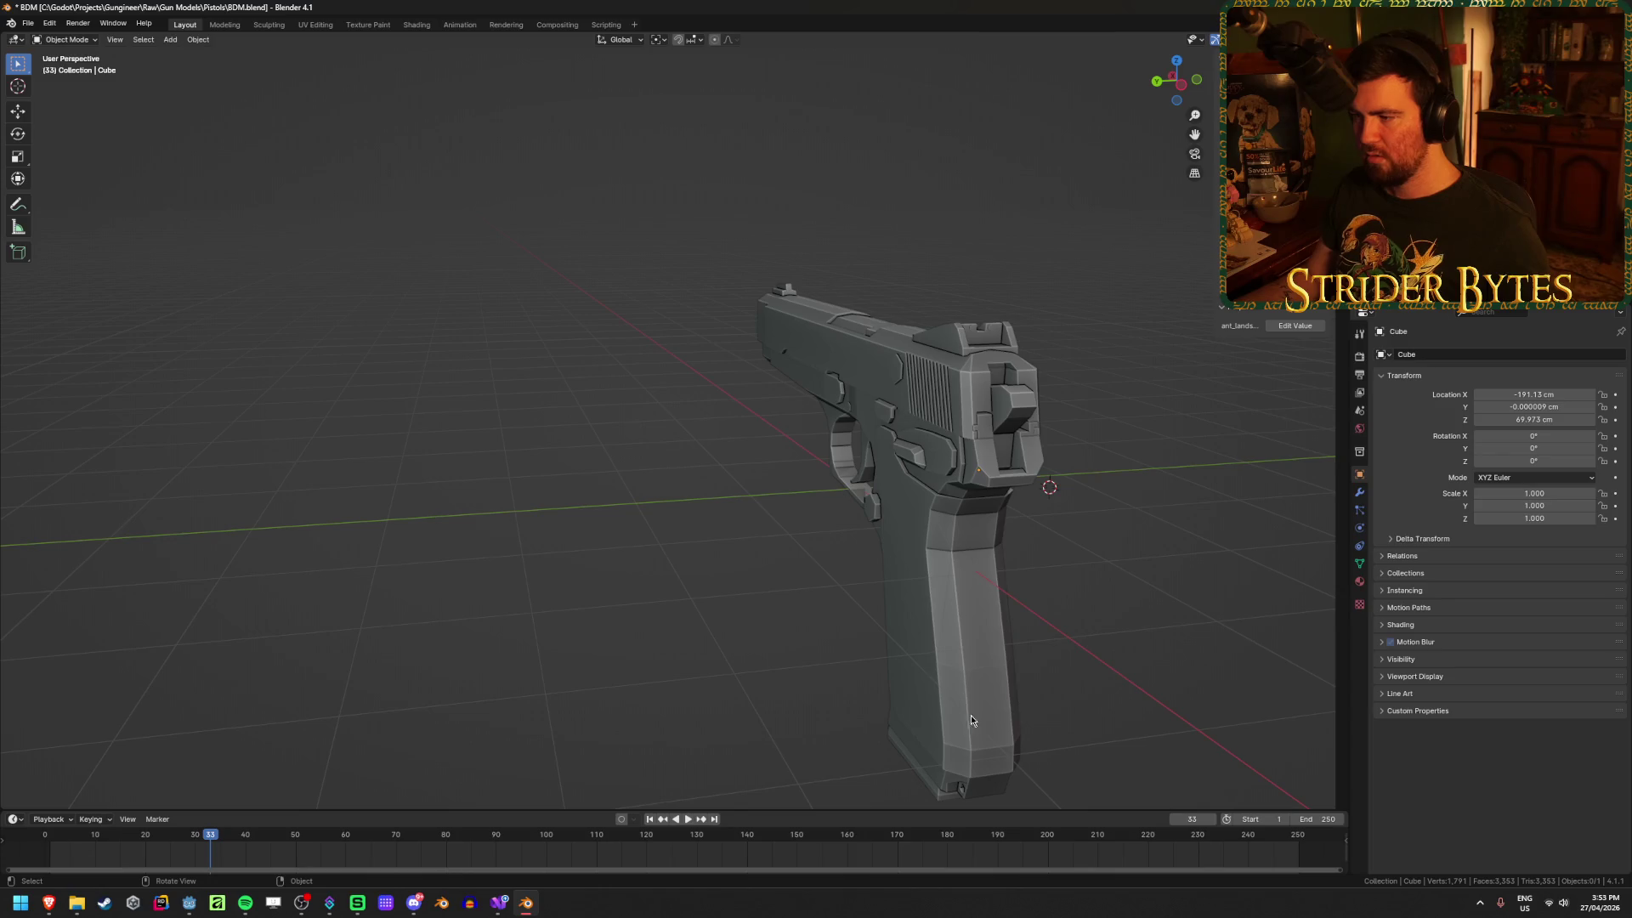
mouse_move(957, 374)
middle_mouse_down()
mouse_move(1027, 498)
mouse_move(891, 466)
middle_mouse_up()
scroll(891, 465, "up", 2)
Step: Save BDM.blend and view the pistol's materials in Material Preview from the other side
key("ctrl+s")
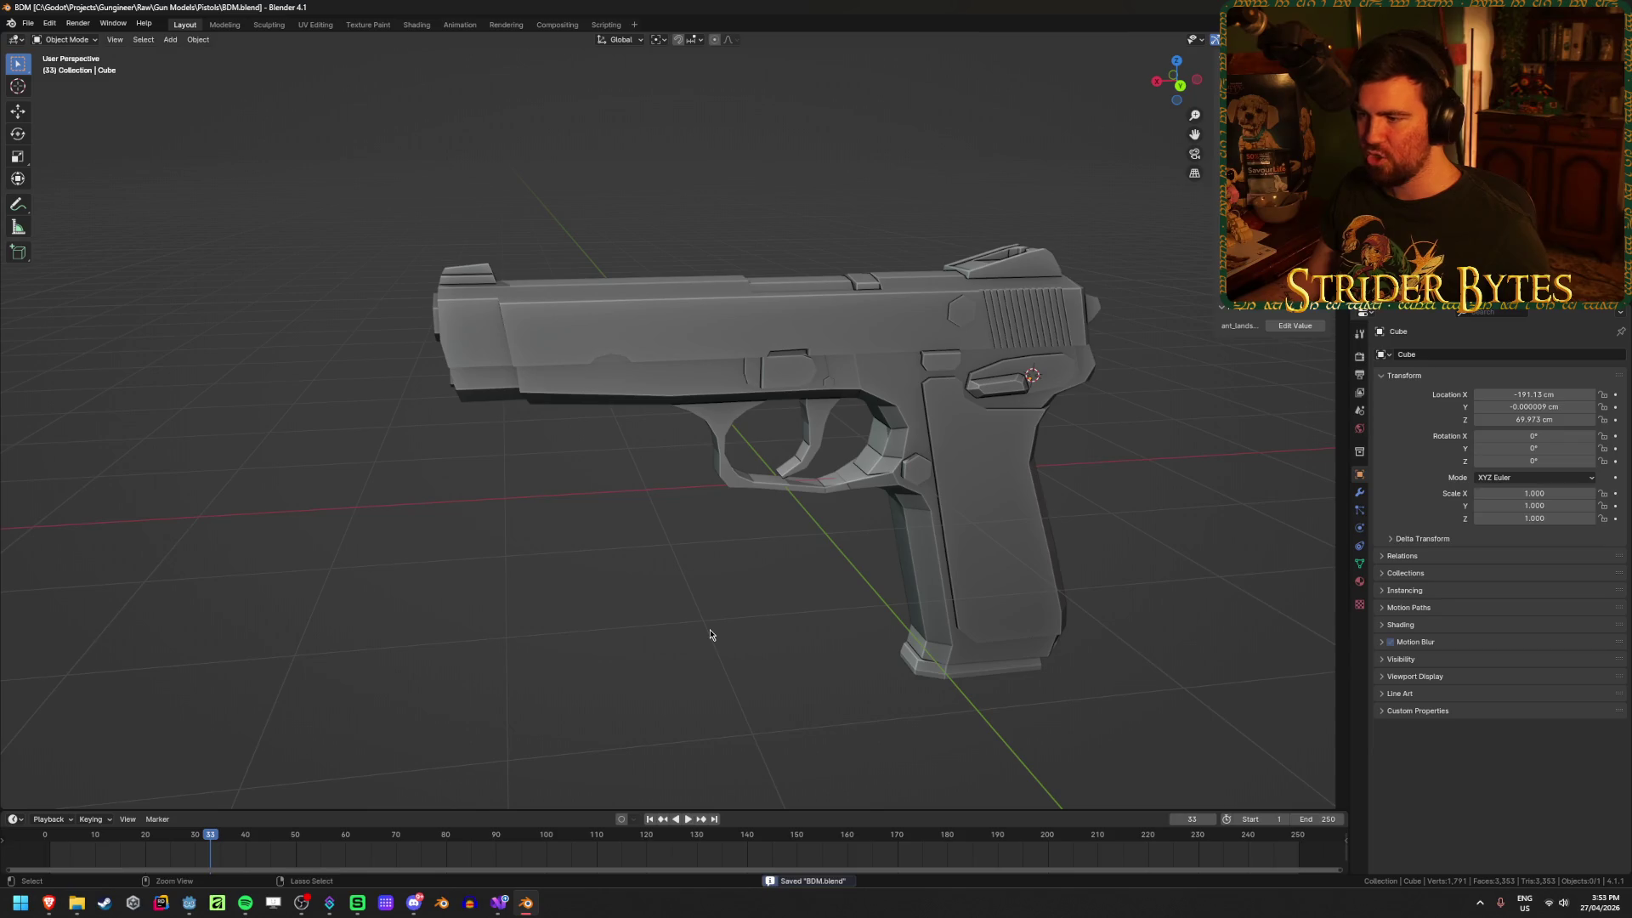
left_click(1007, 605)
middle_click_drag(1007, 606, 758, 600)
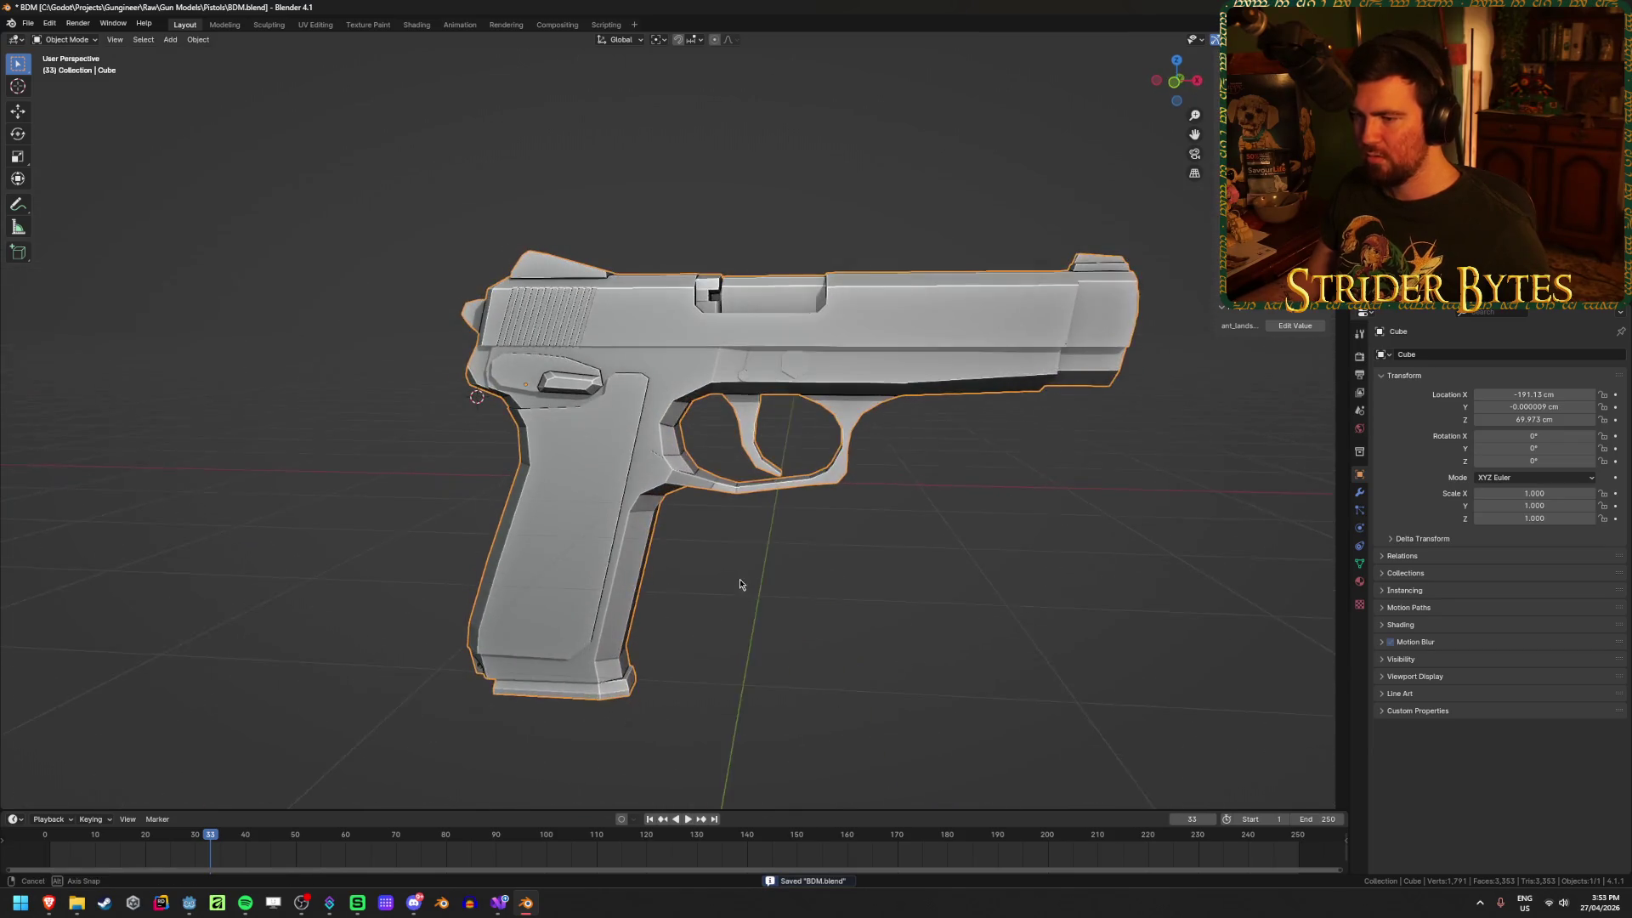
key("z")
left_click(748, 650)
left_click(661, 584)
mouse_move(661, 584)
middle_mouse_down()
mouse_move(760, 672)
mouse_move(801, 600)
mouse_move(935, 595)
middle_mouse_up()
Step: Show the pistol's Material Properties and expand Material.003's Surface settings
left_click(936, 595)
left_click(1359, 581)
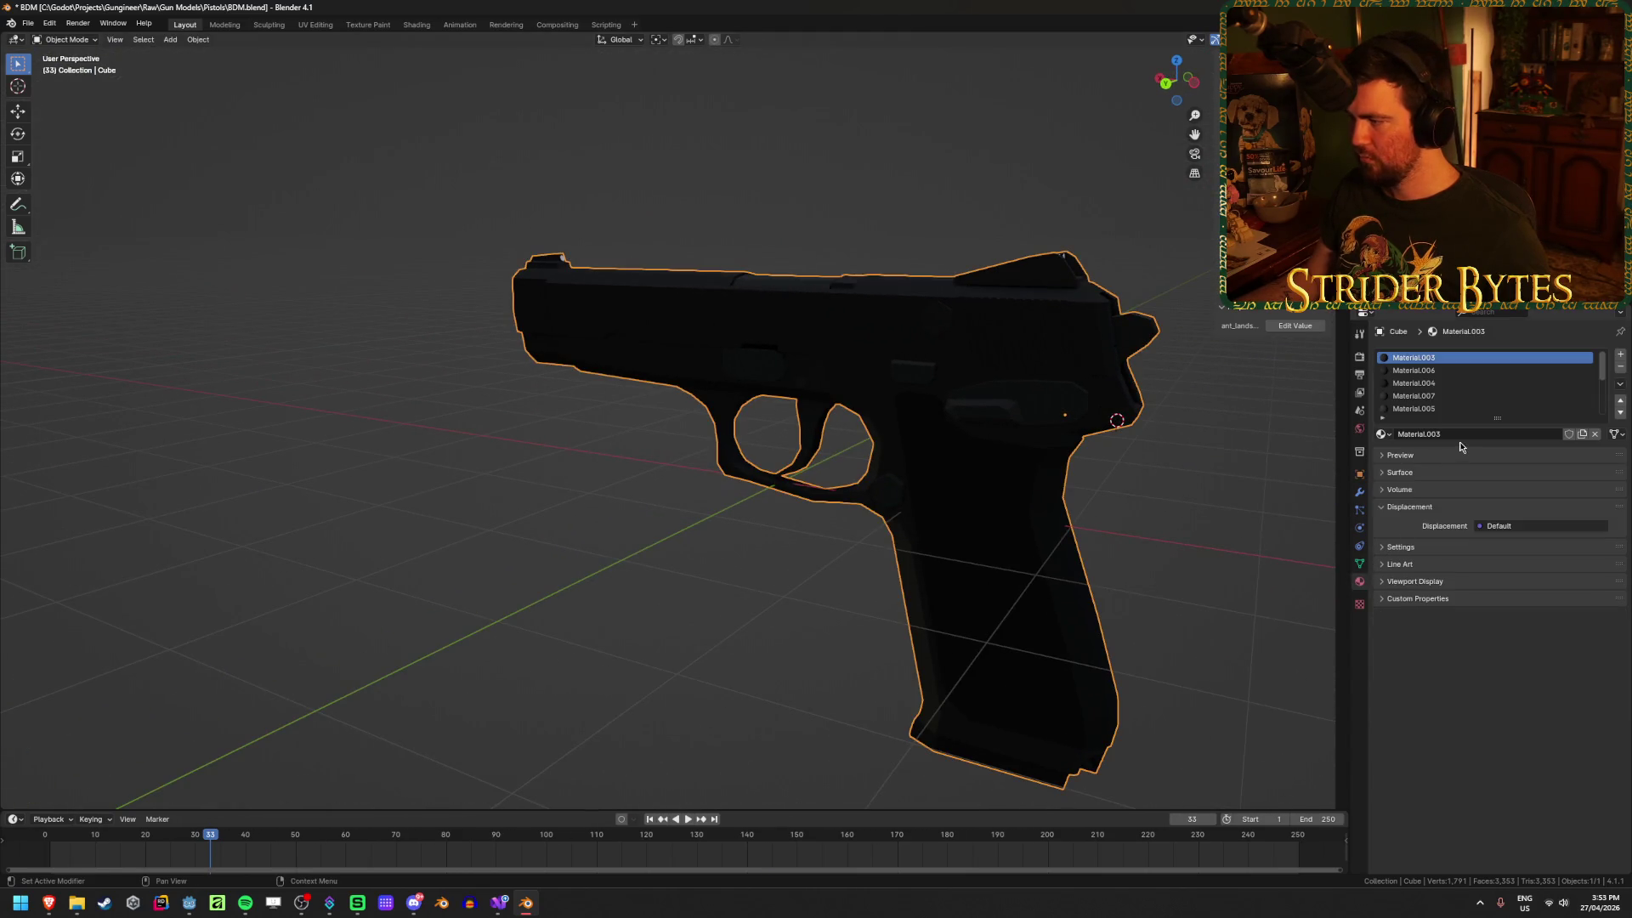
left_click(1428, 454)
left_click(1428, 453)
left_click(1425, 474)
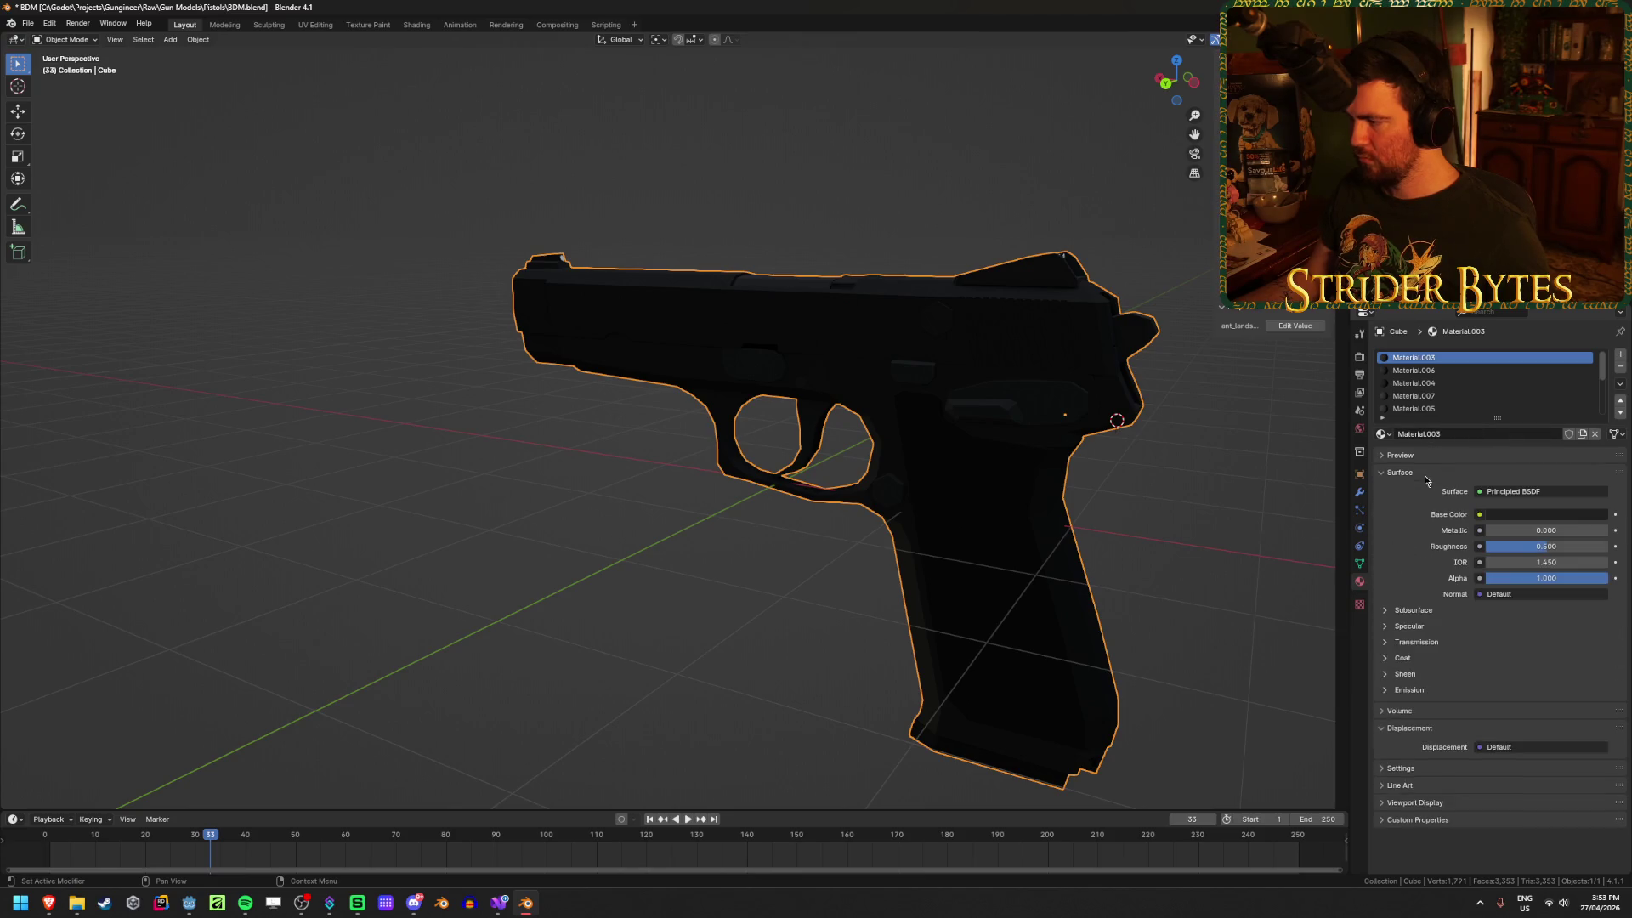
Step: Try Rendered shading, settle on grey Solid, and orbit around the pistol's grip and rear
left_click(1424, 473)
key("z")
left_click(1062, 565)
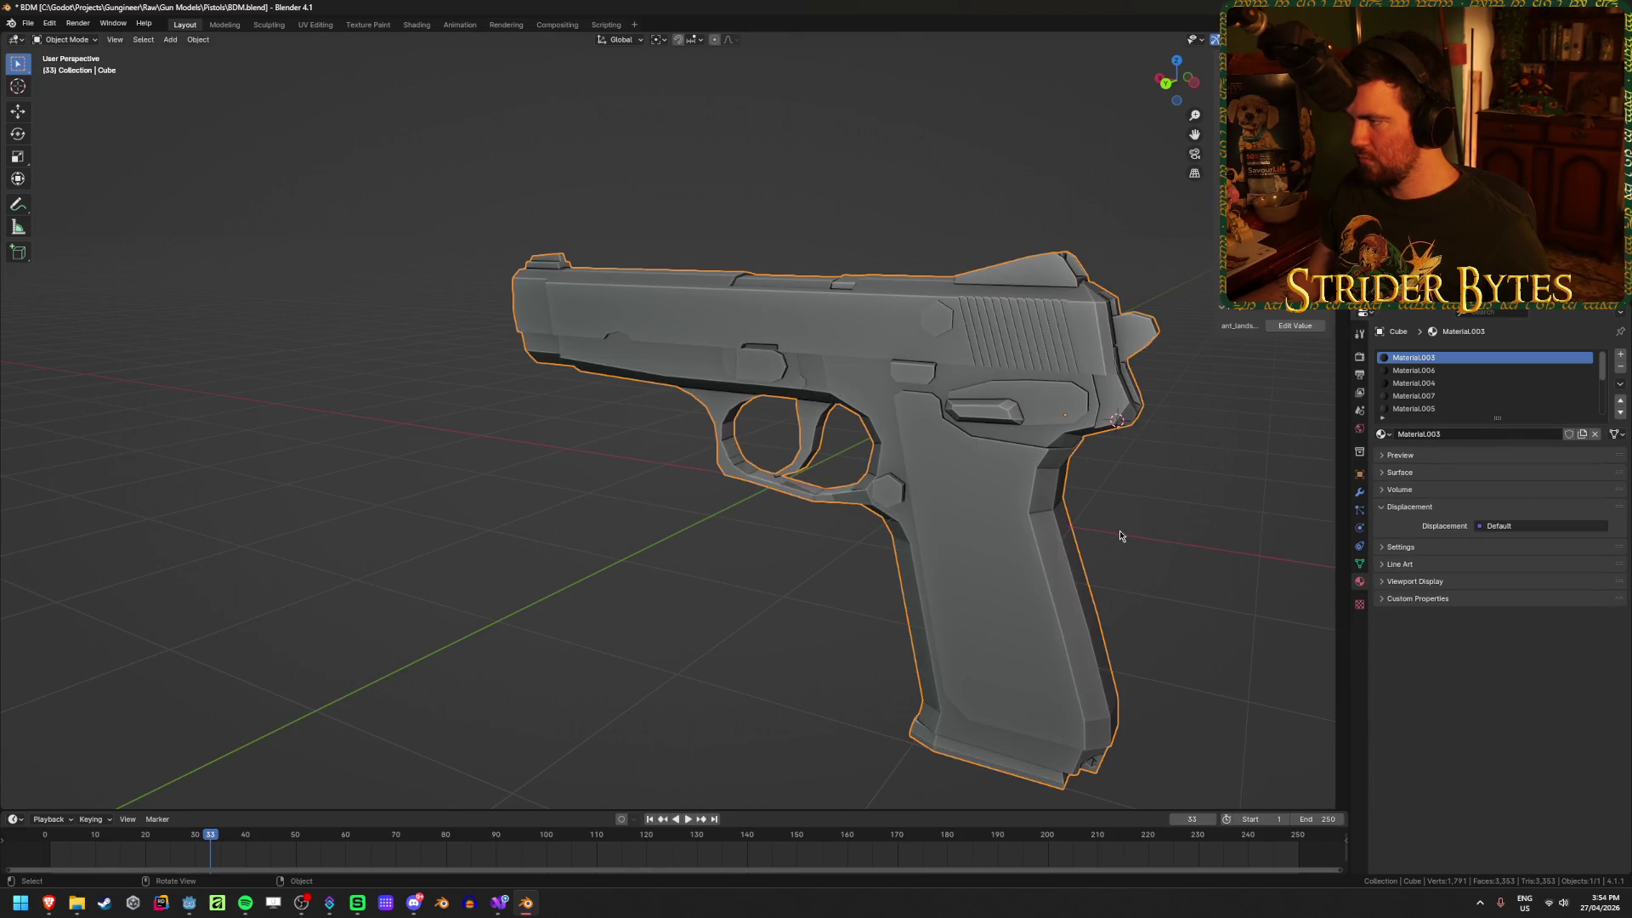
key("z")
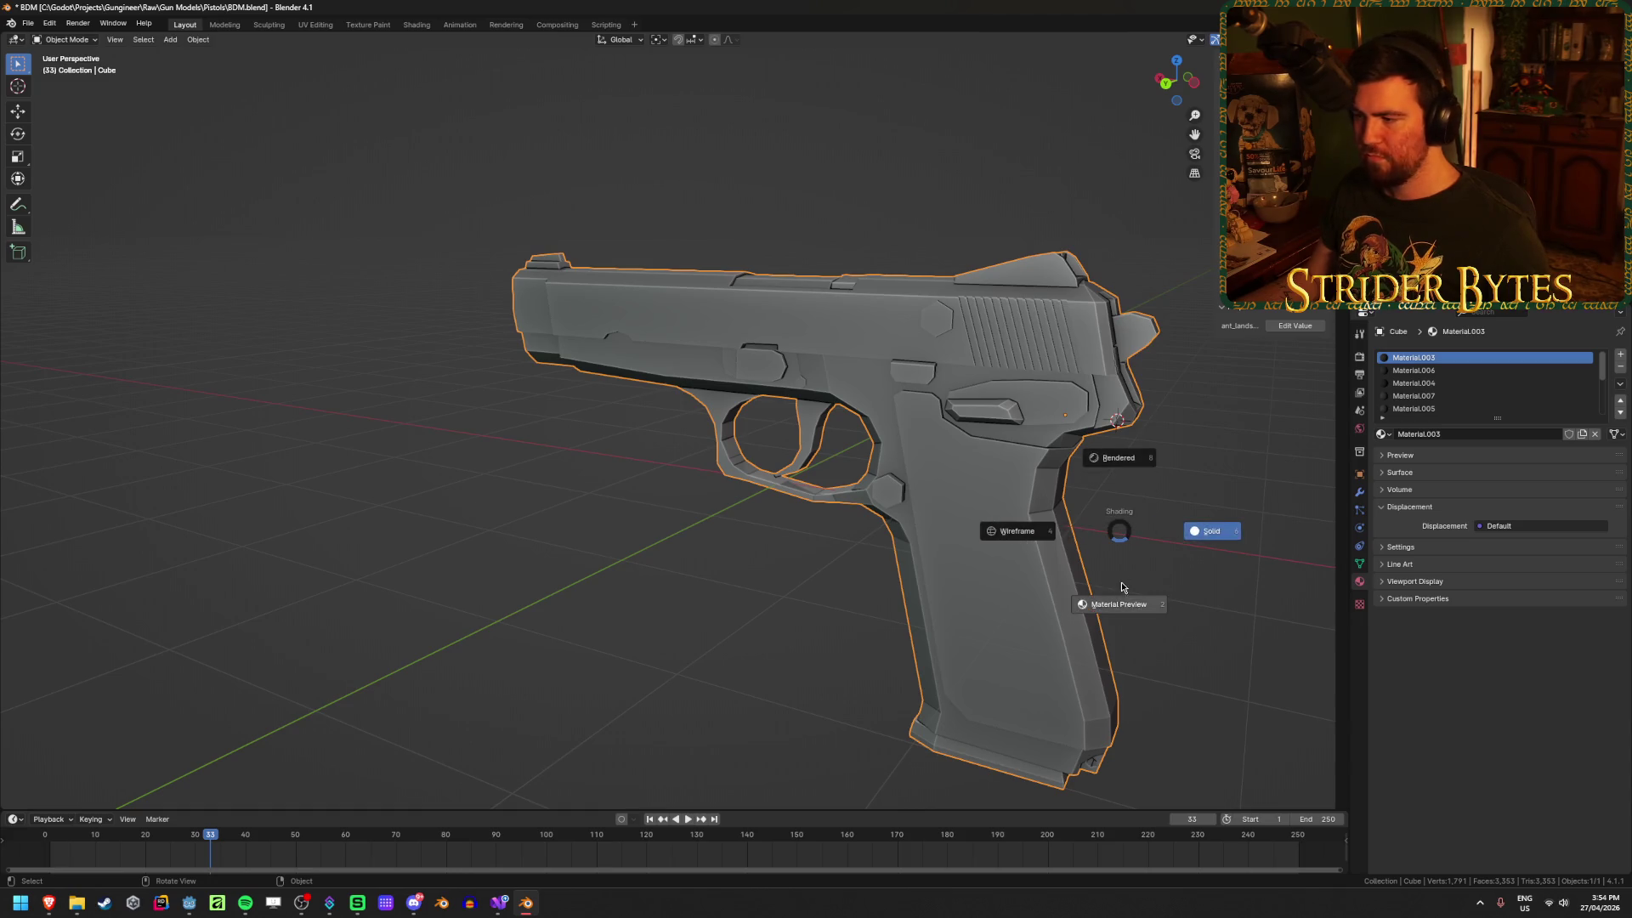
left_click(1201, 549)
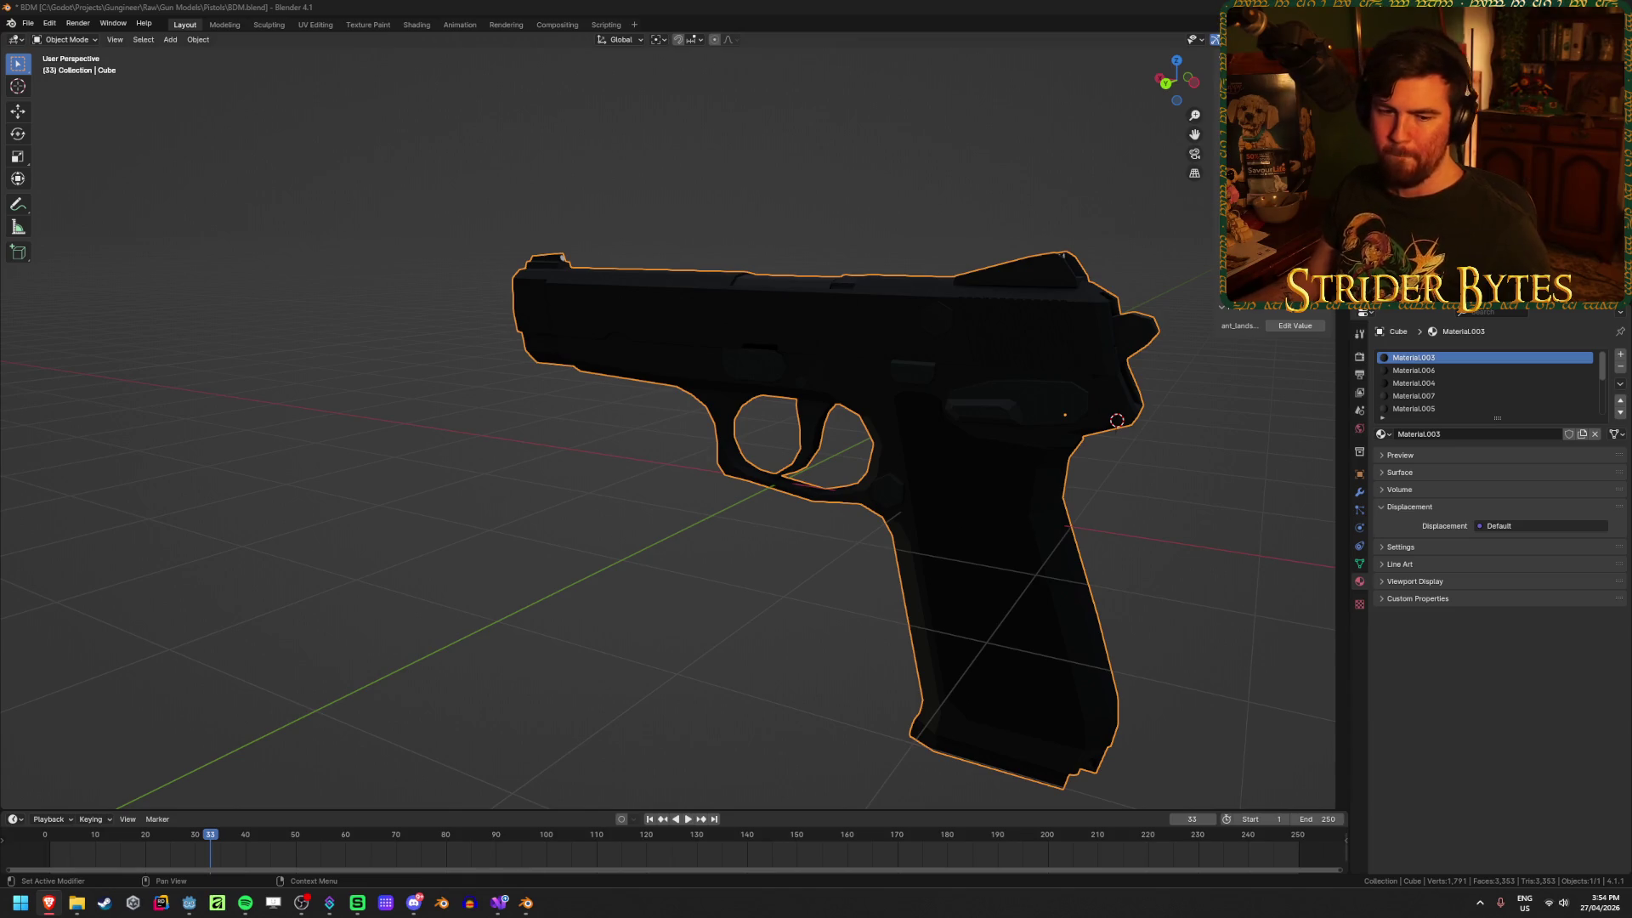
key("z")
left_click(685, 537)
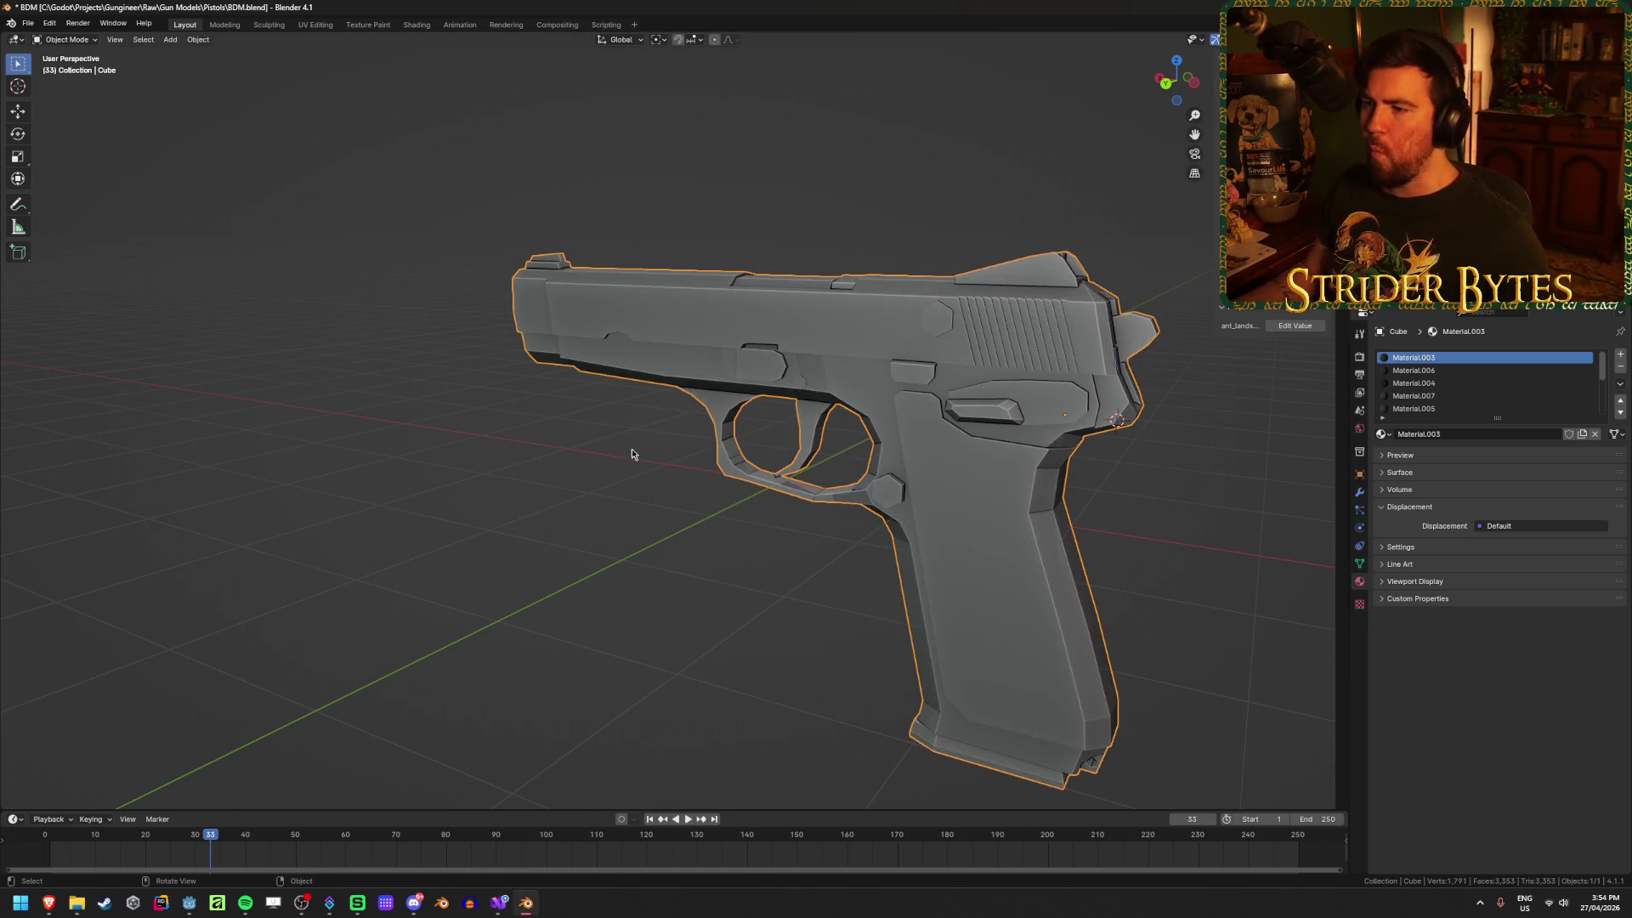
mouse_move(634, 456)
middle_mouse_down()
mouse_move(876, 420)
mouse_move(865, 401)
mouse_move(843, 432)
mouse_move(824, 320)
mouse_move(754, 268)
mouse_move(935, 301)
mouse_move(926, 503)
mouse_move(828, 468)
middle_mouse_up()
scroll(828, 474, "up", 3)
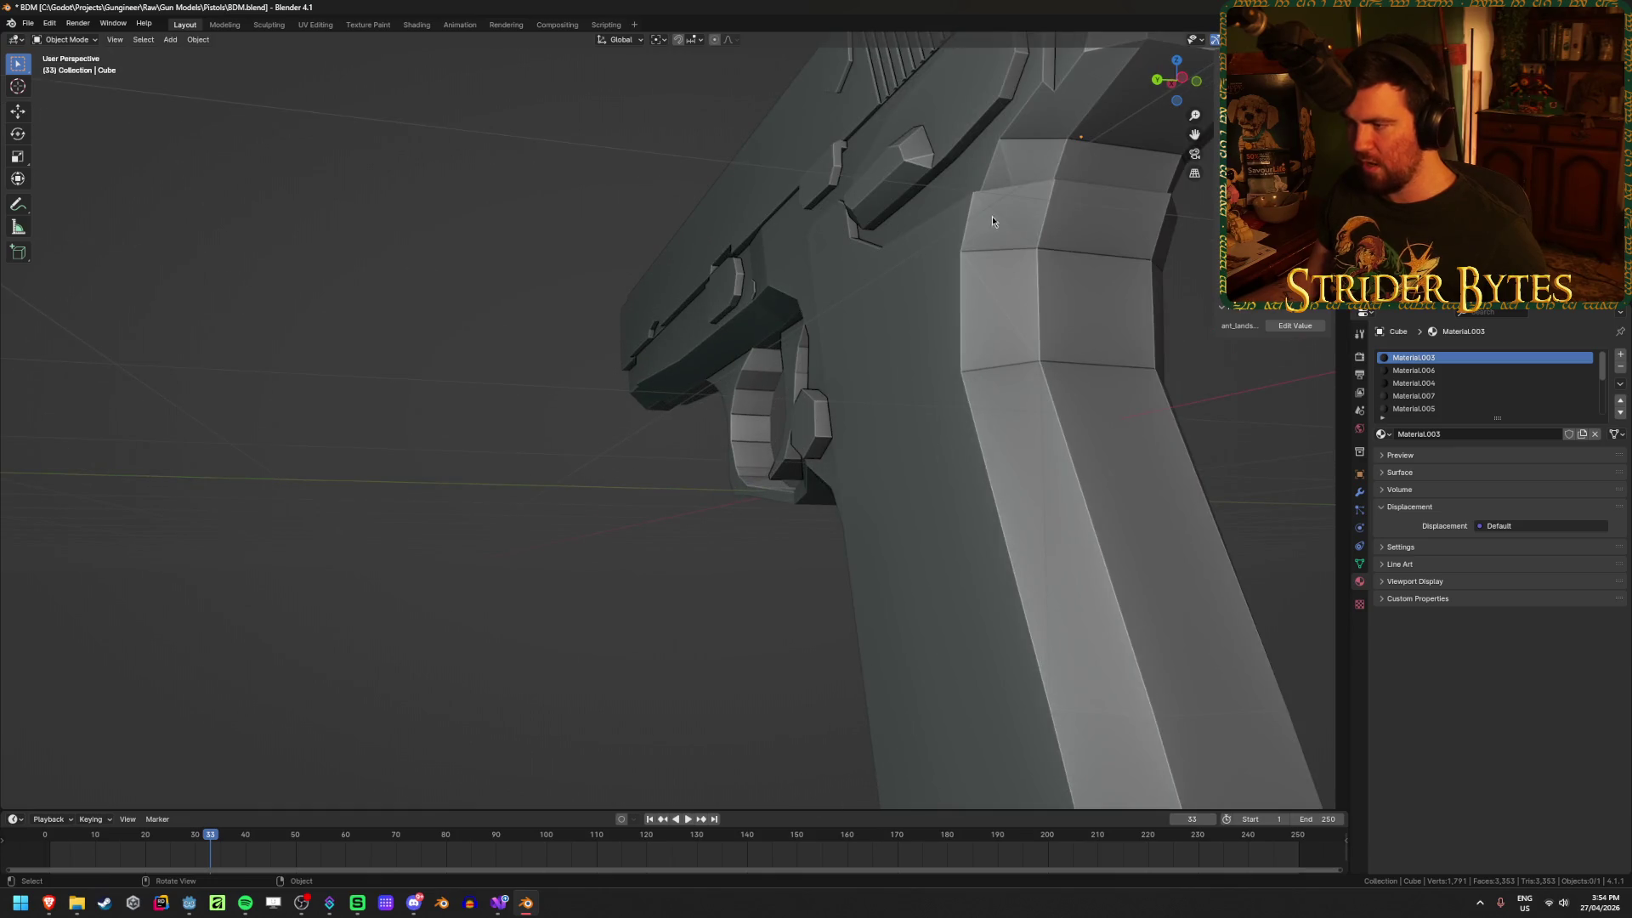
scroll(992, 221, "down", 5)
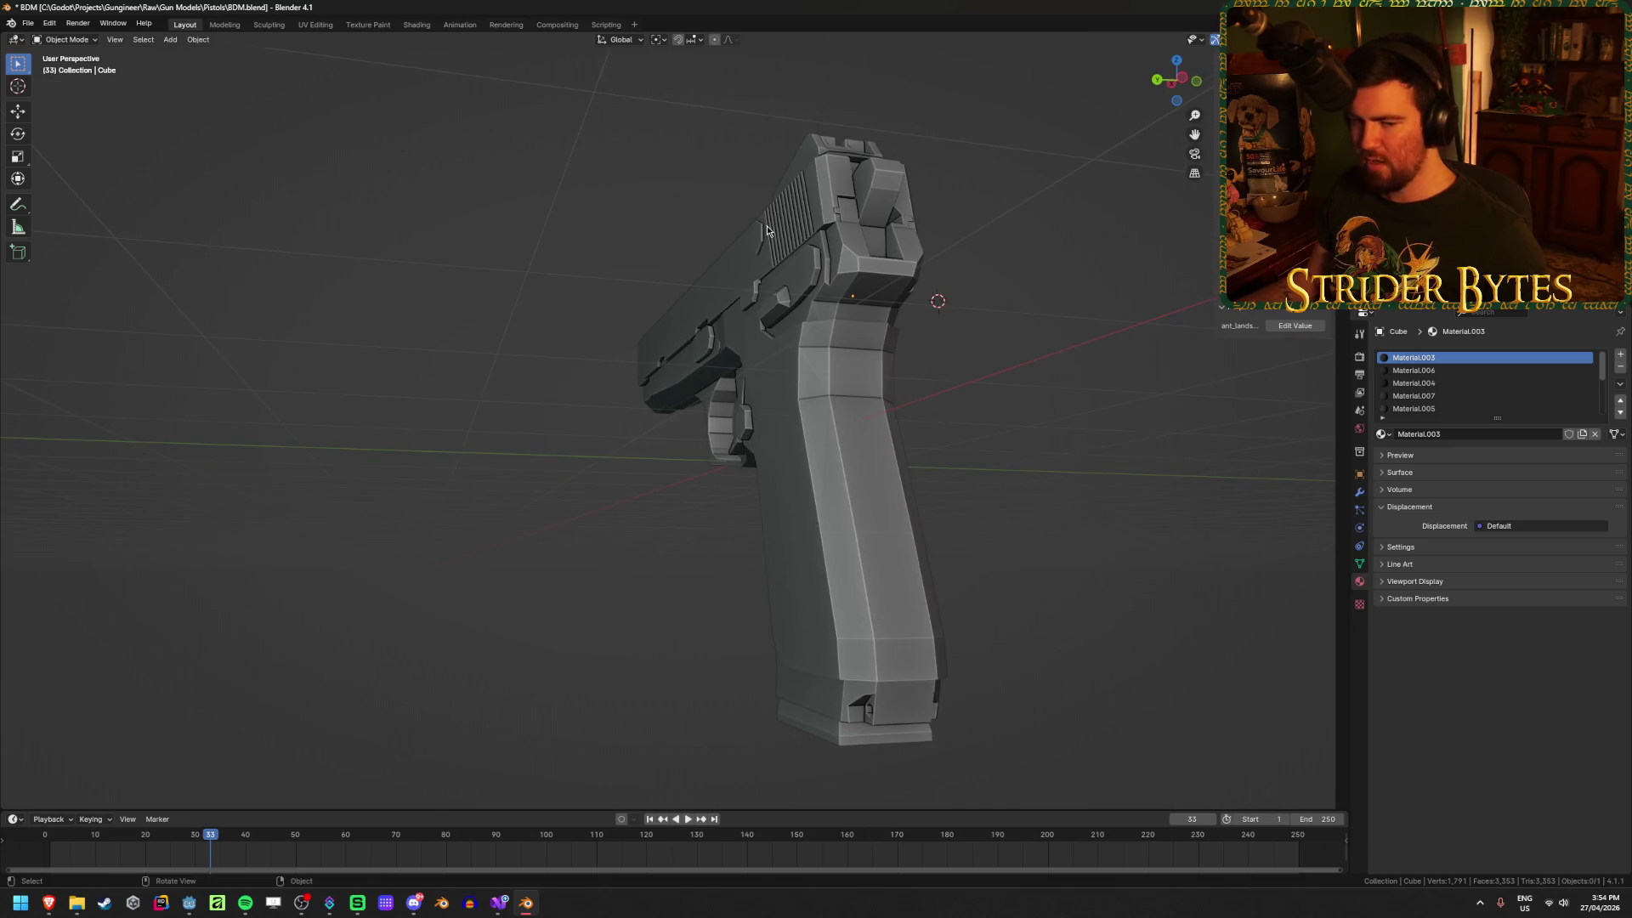
middle_click_drag(568, 488, 583, 517)
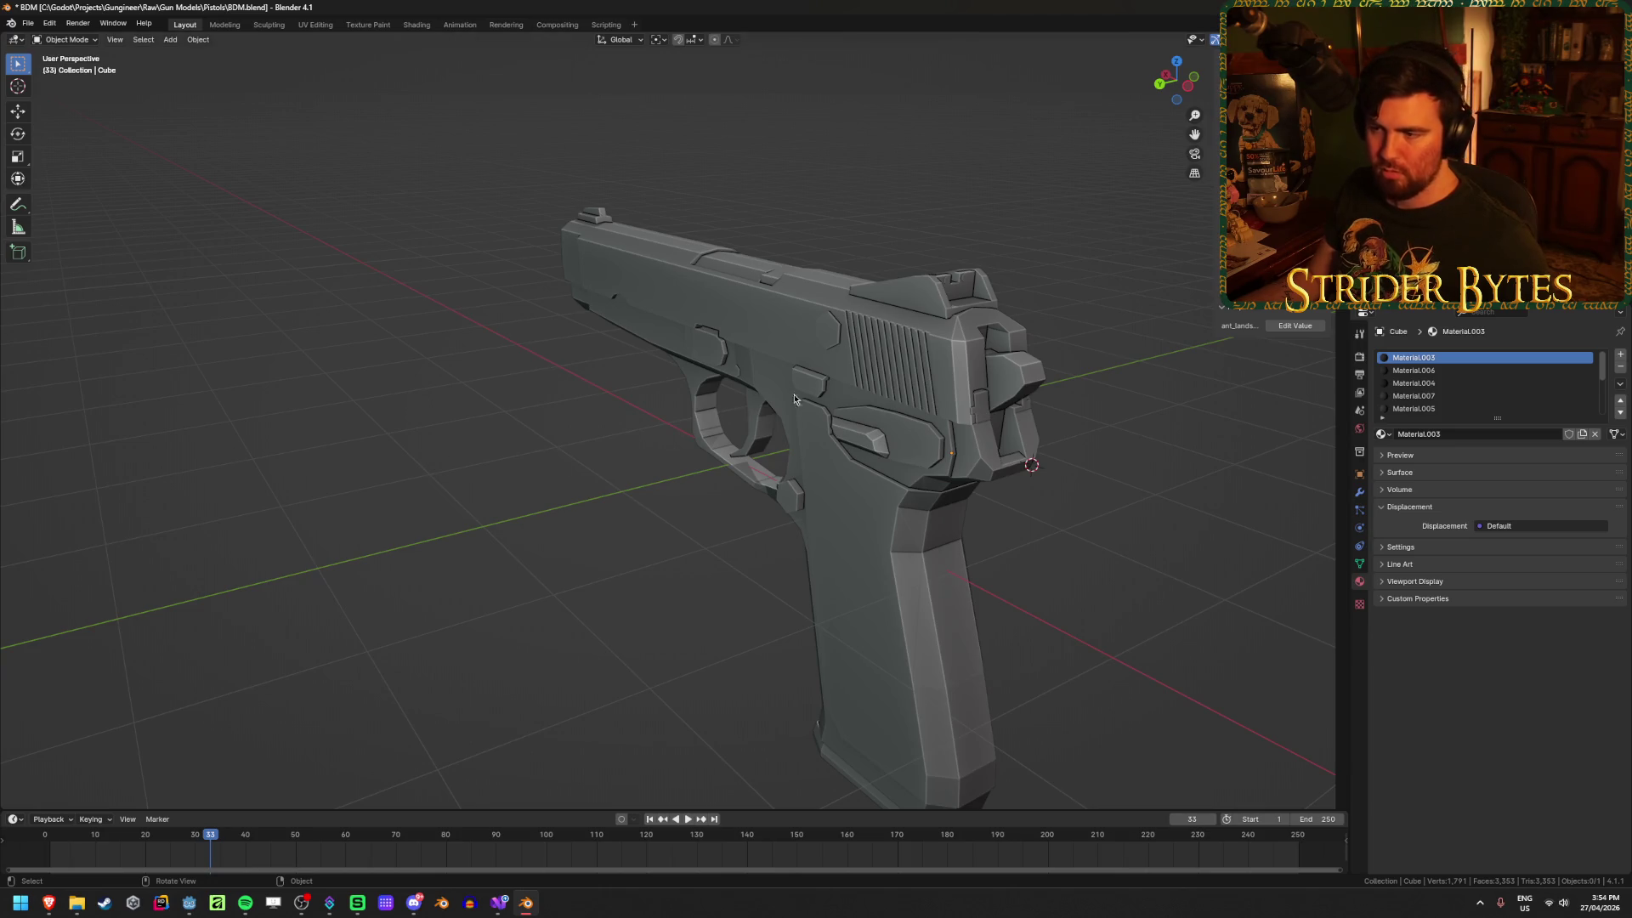
Step: Switch the pistol view to Rendered shading, then move to the grids.fun page in the browser
left_click(842, 377)
middle_click_drag(565, 565, 638, 554)
key("z")
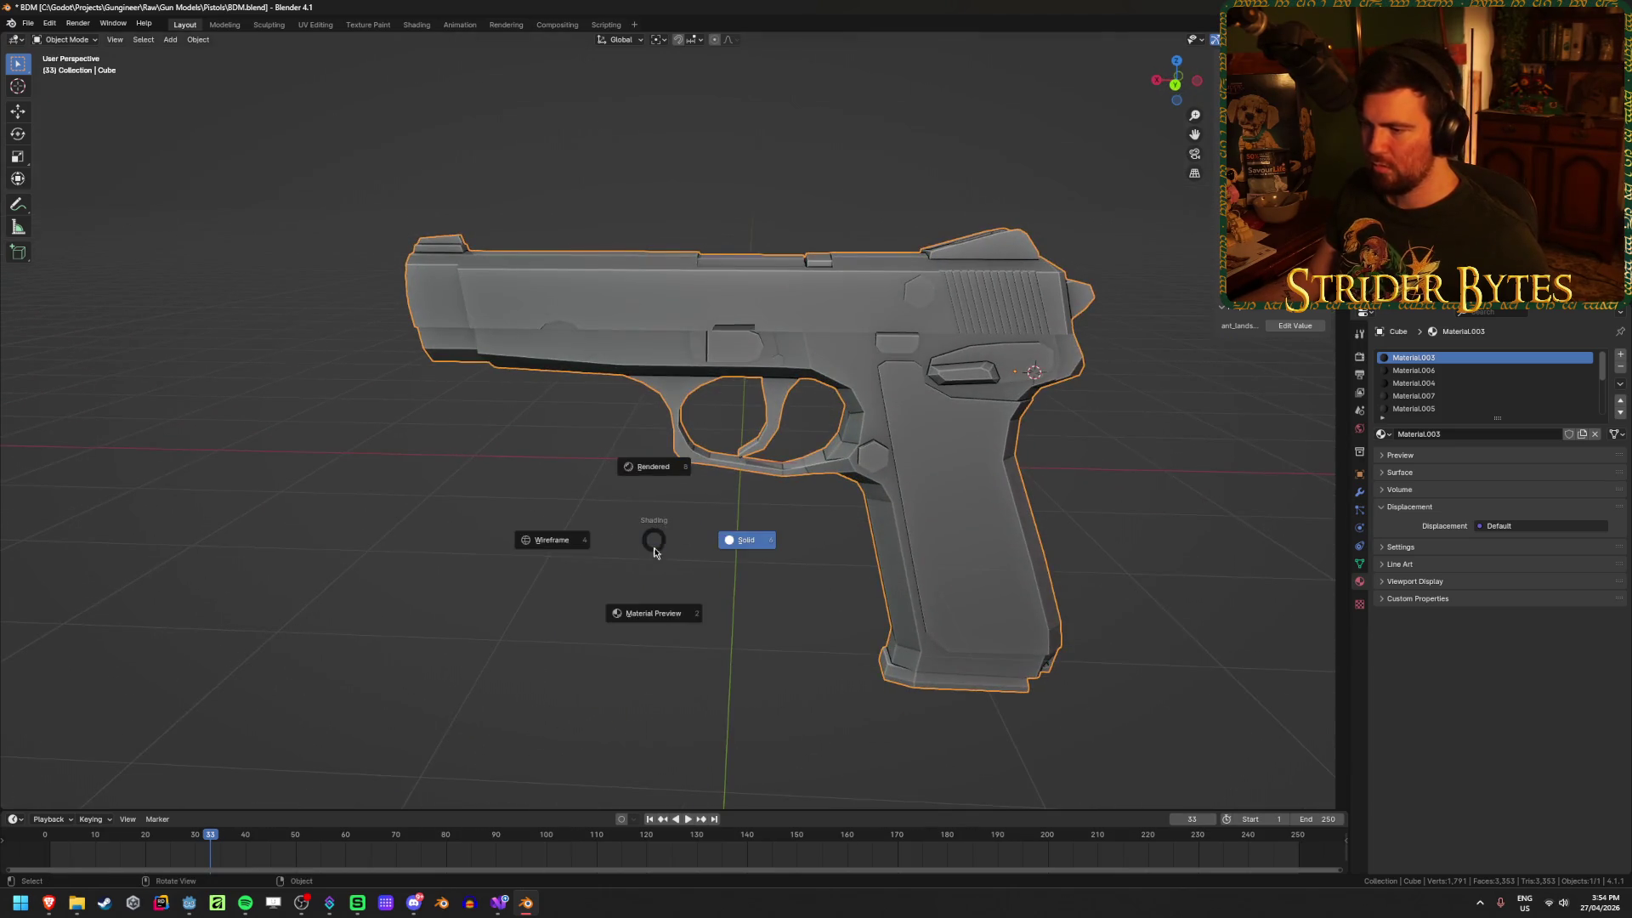
left_click(746, 612)
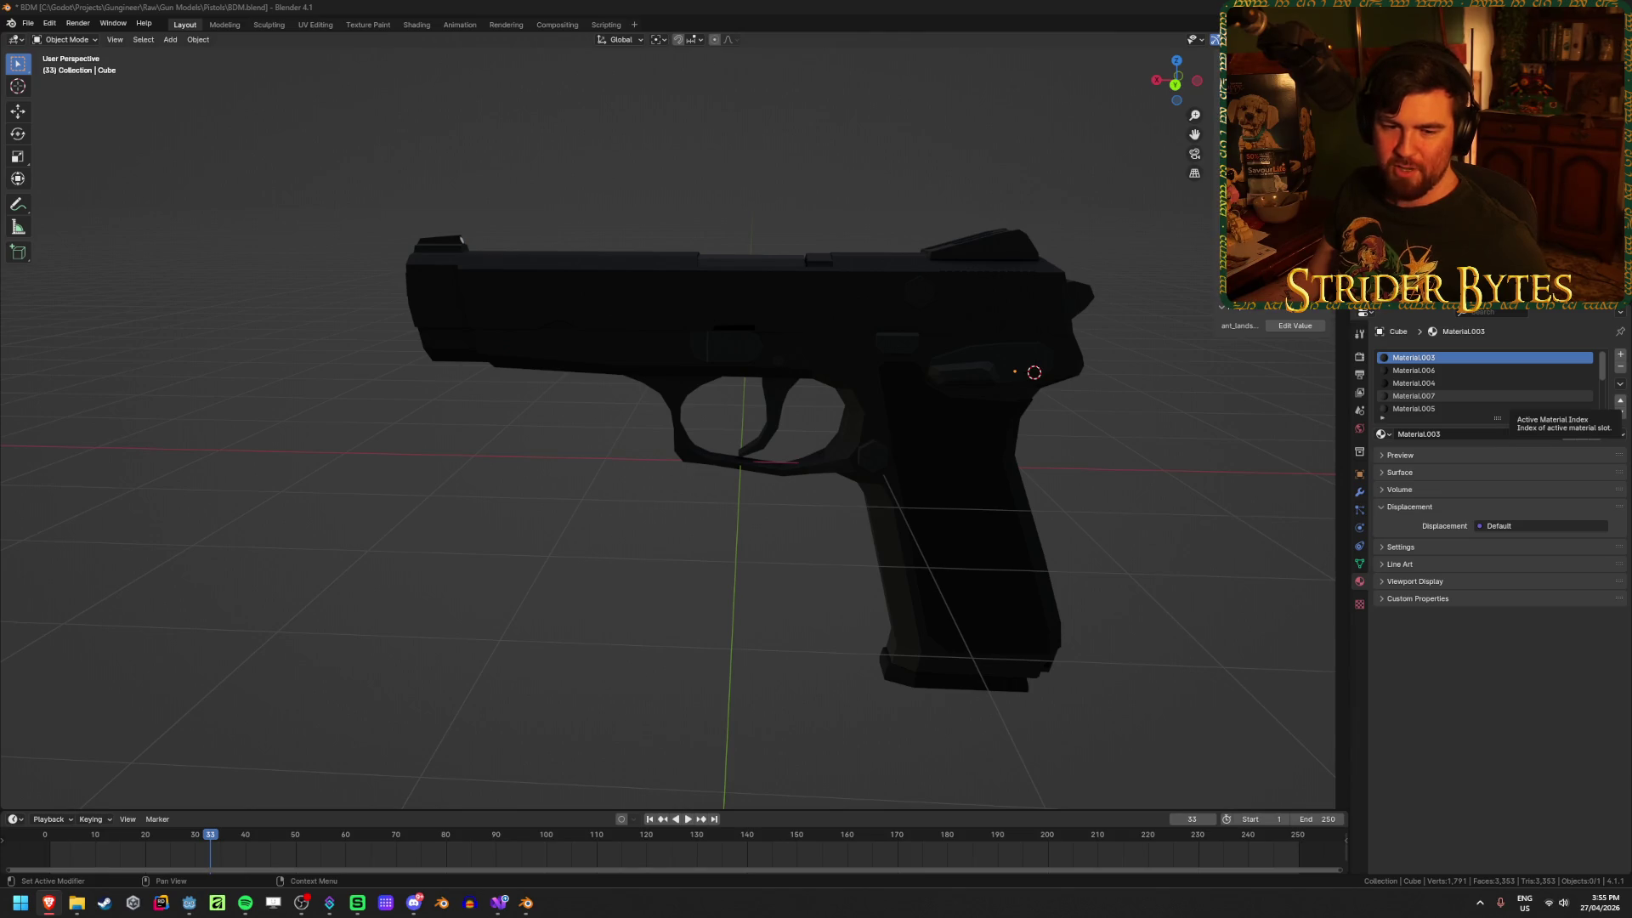
key("alt+Tab")
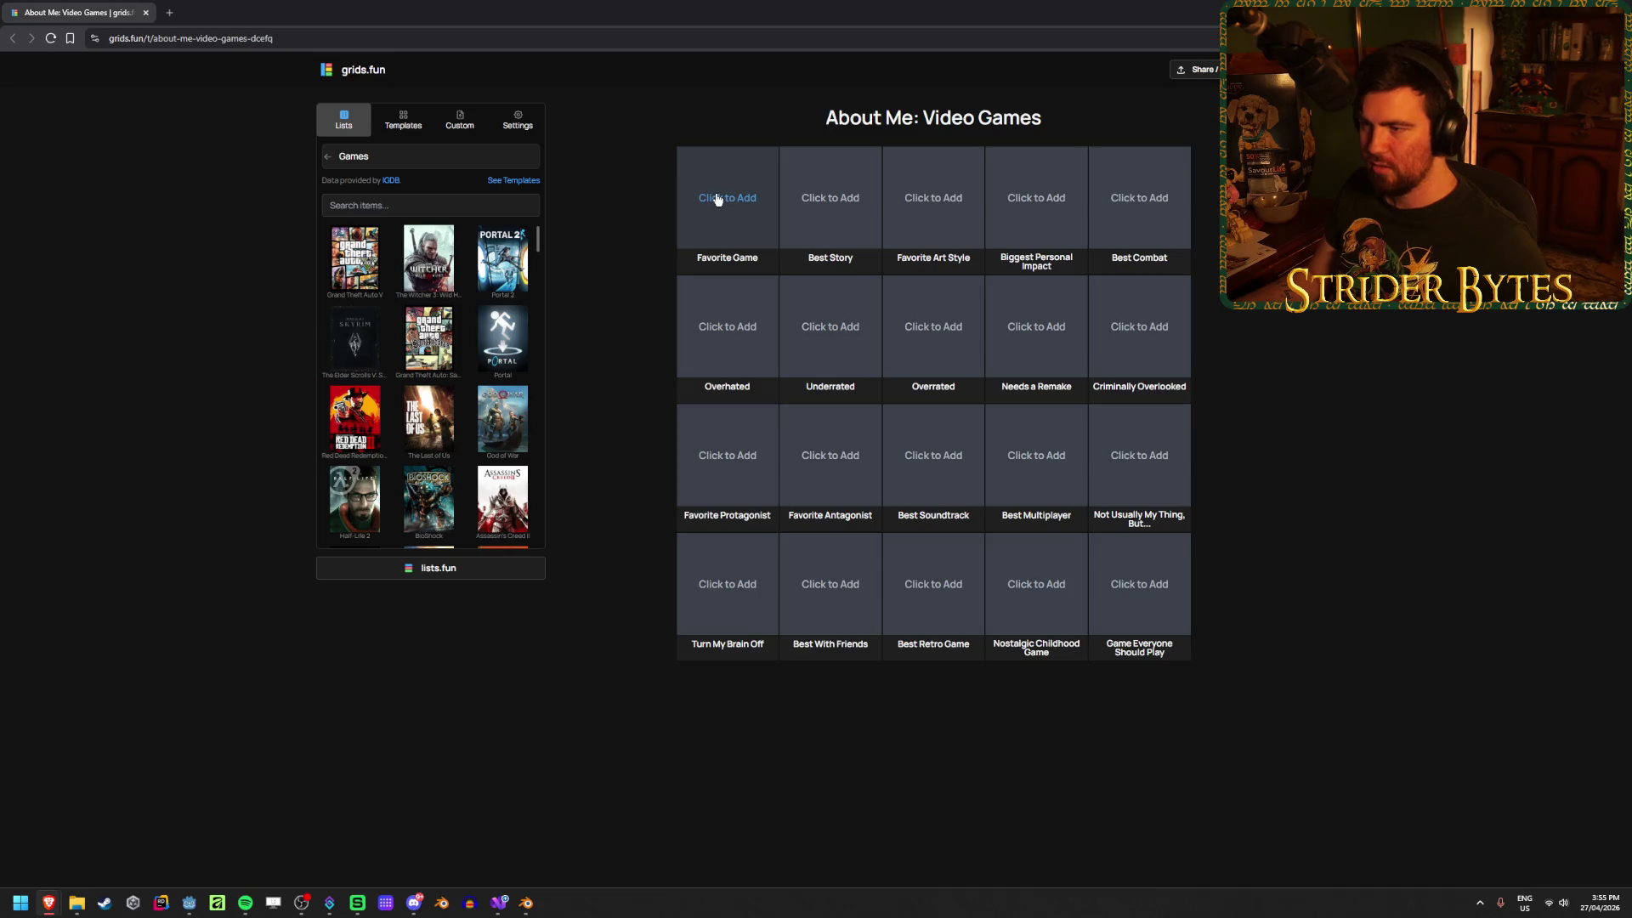
Step: Pick the Favorite Game slot and click into the games search field
left_click(716, 199)
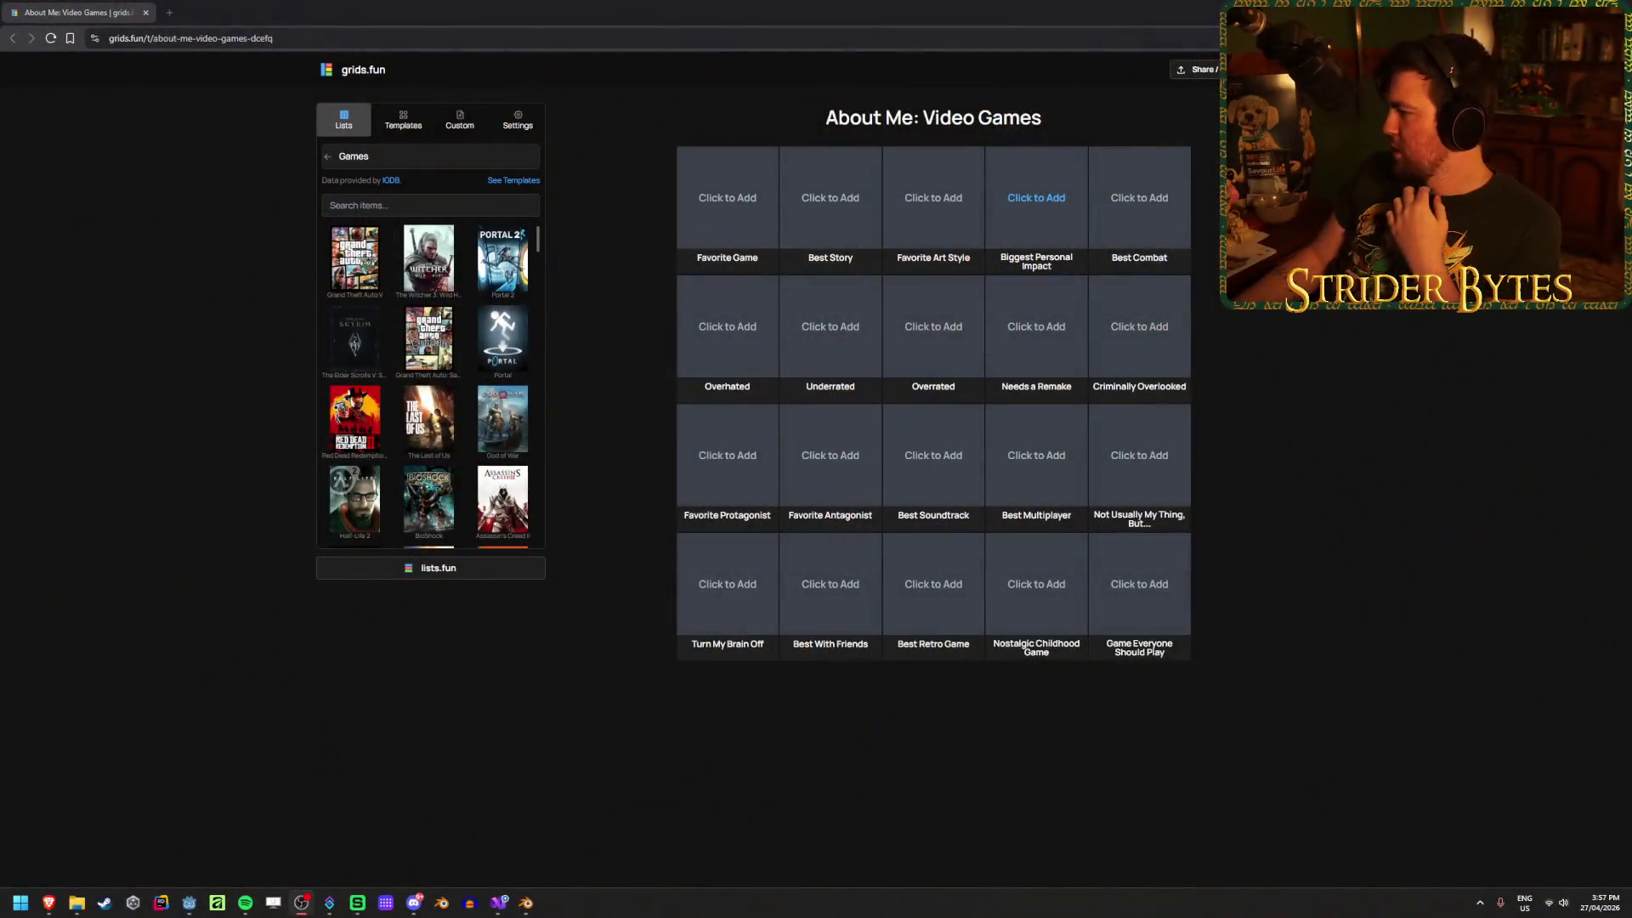
key("alt+Tab")
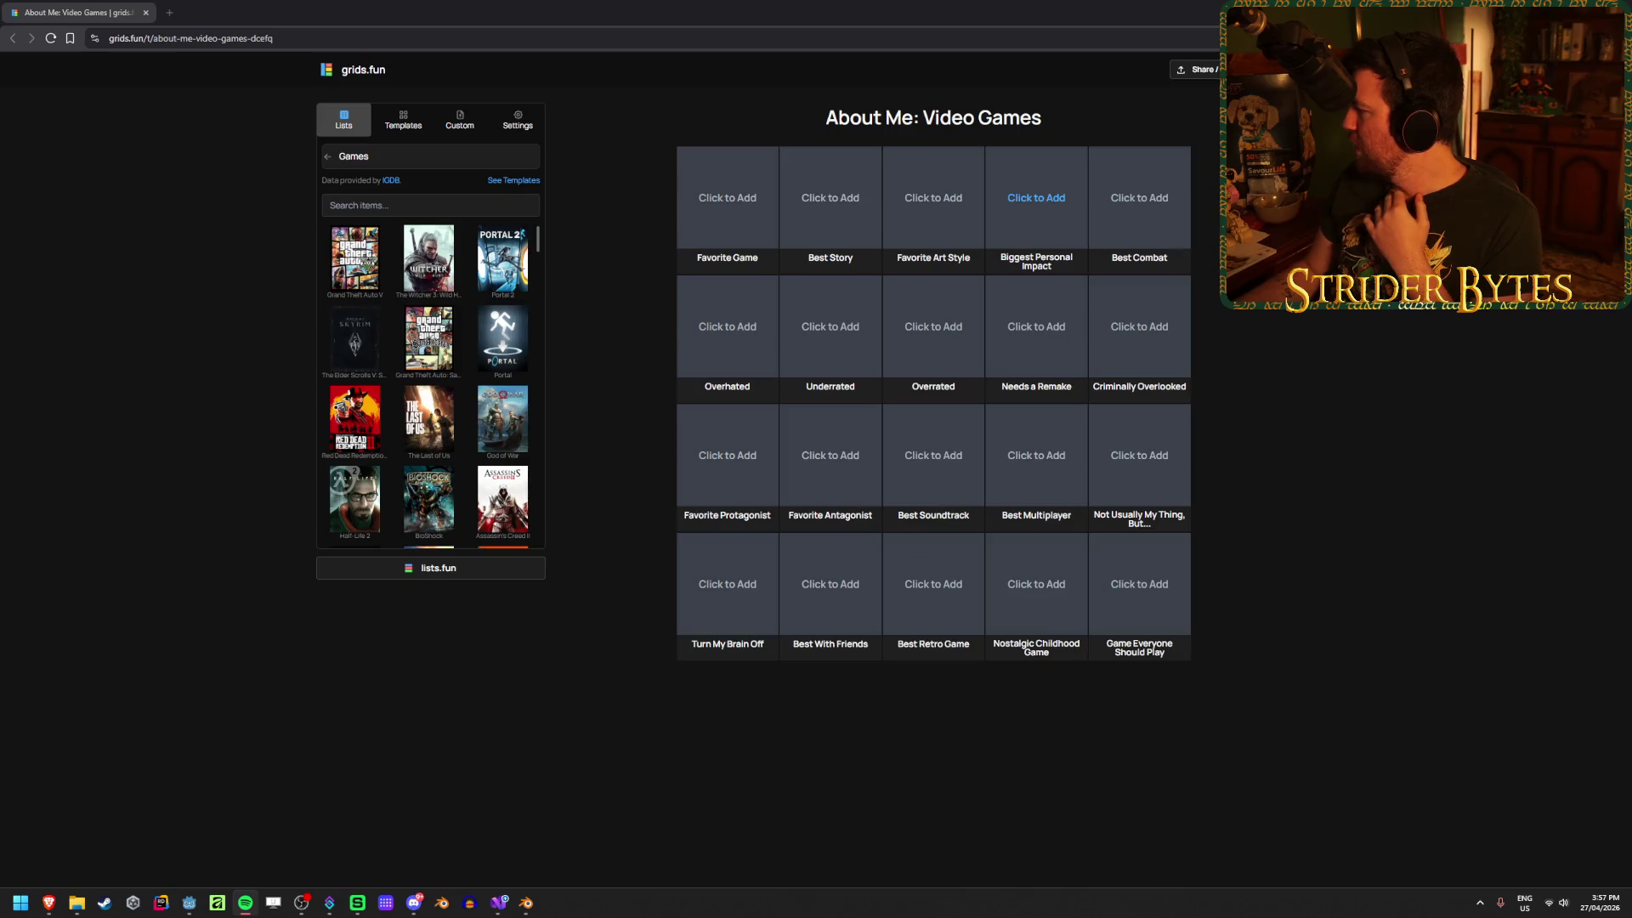
key("alt+Tab")
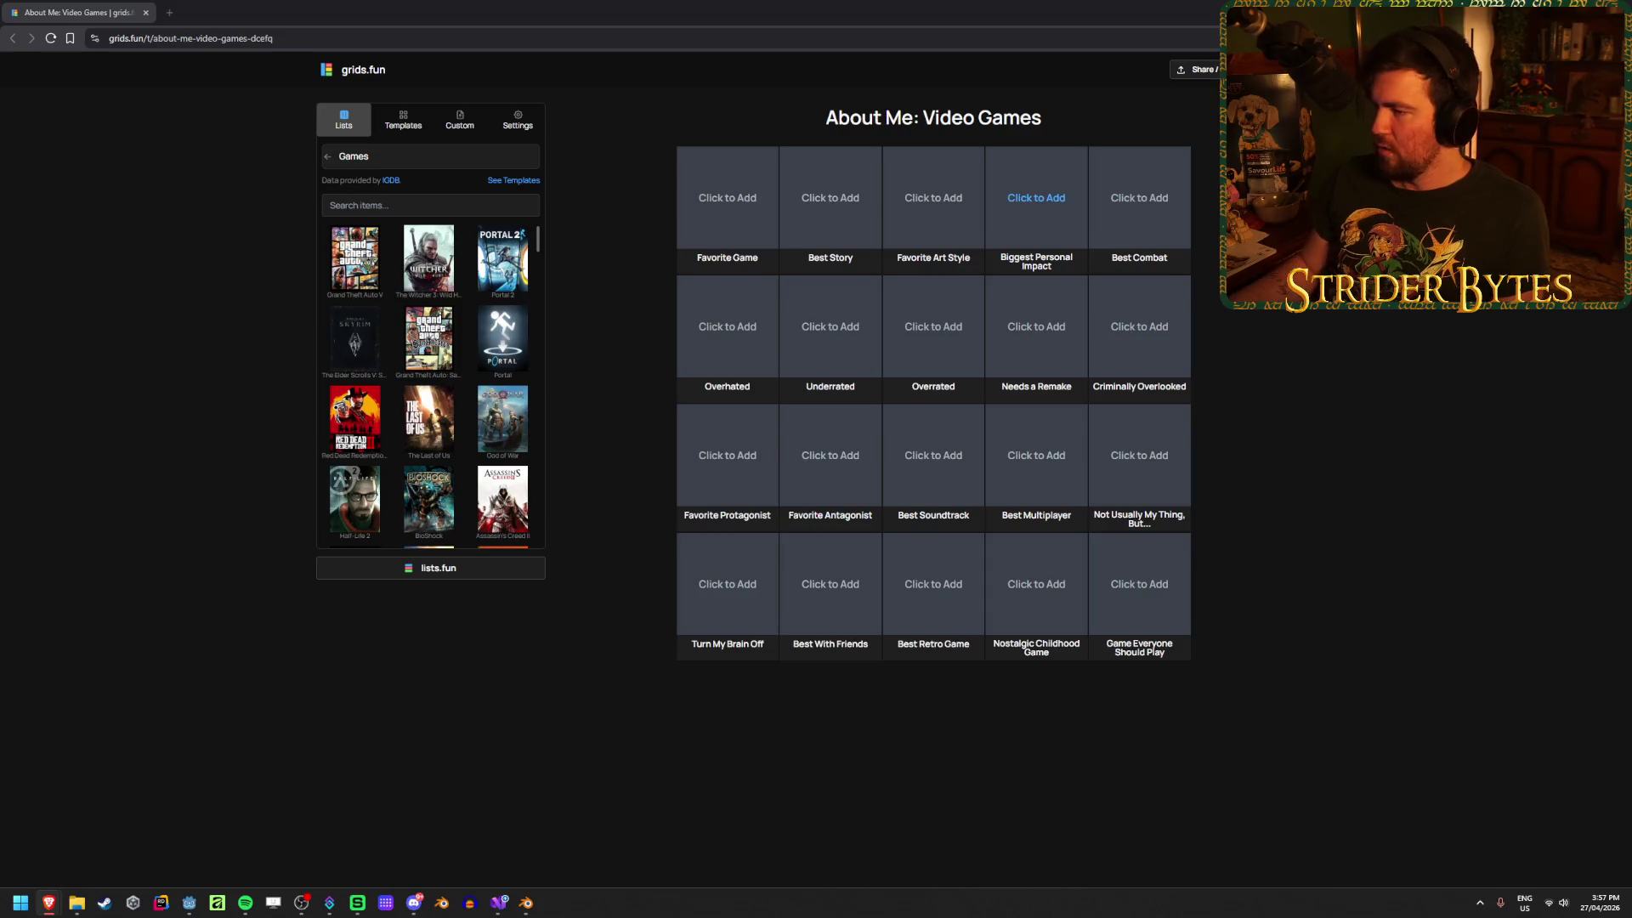
left_click(345, 202)
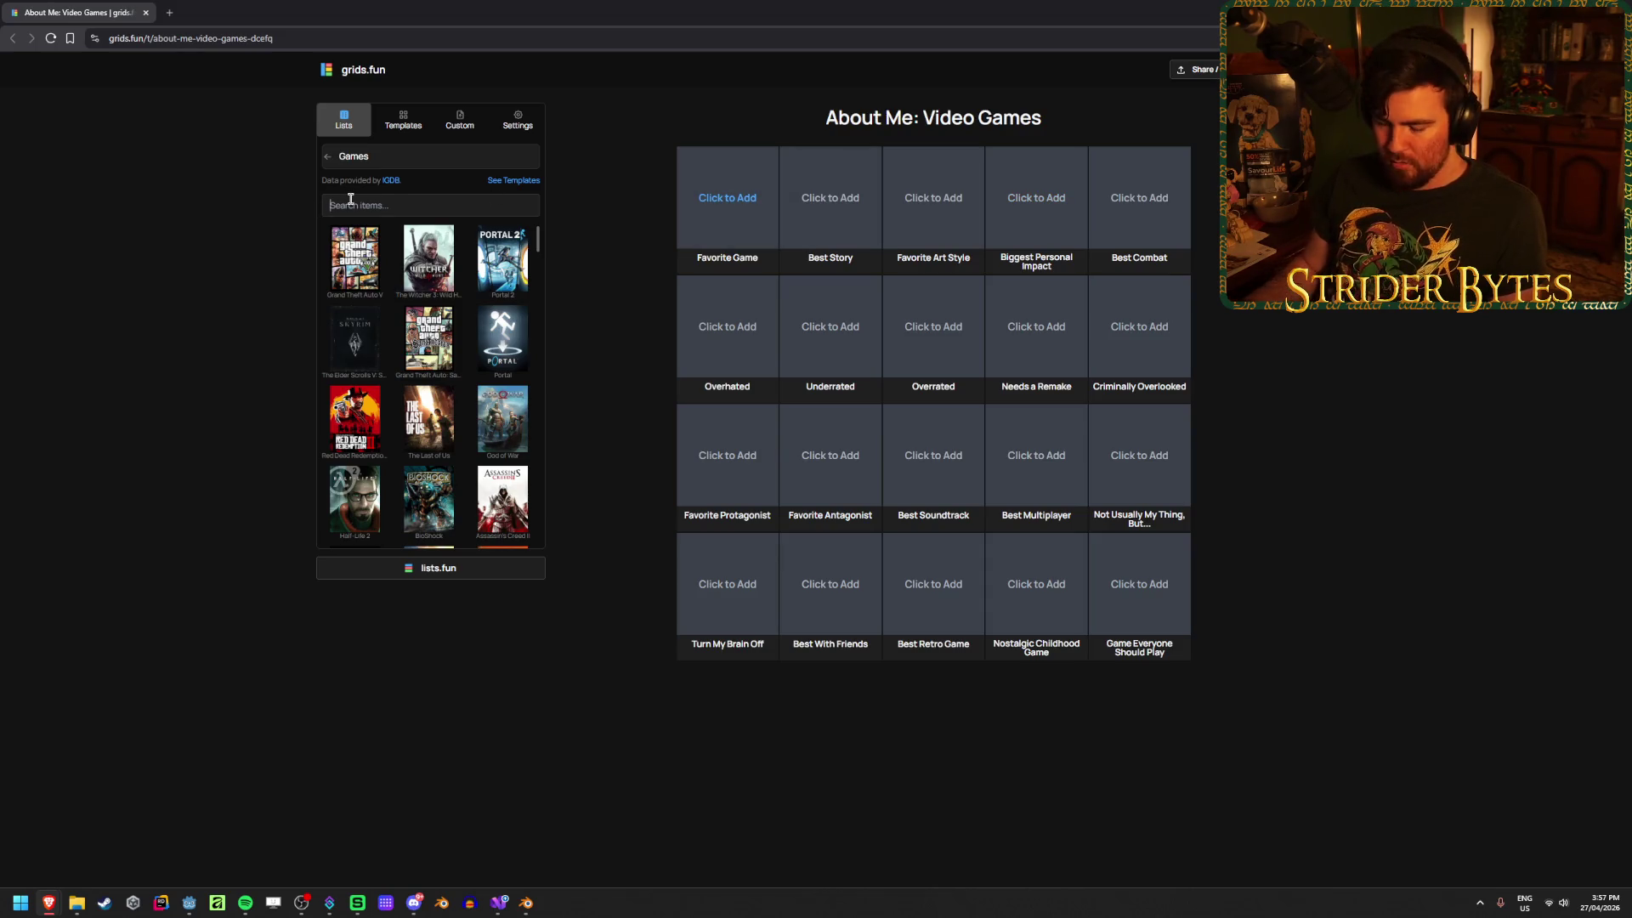
type("curse words")
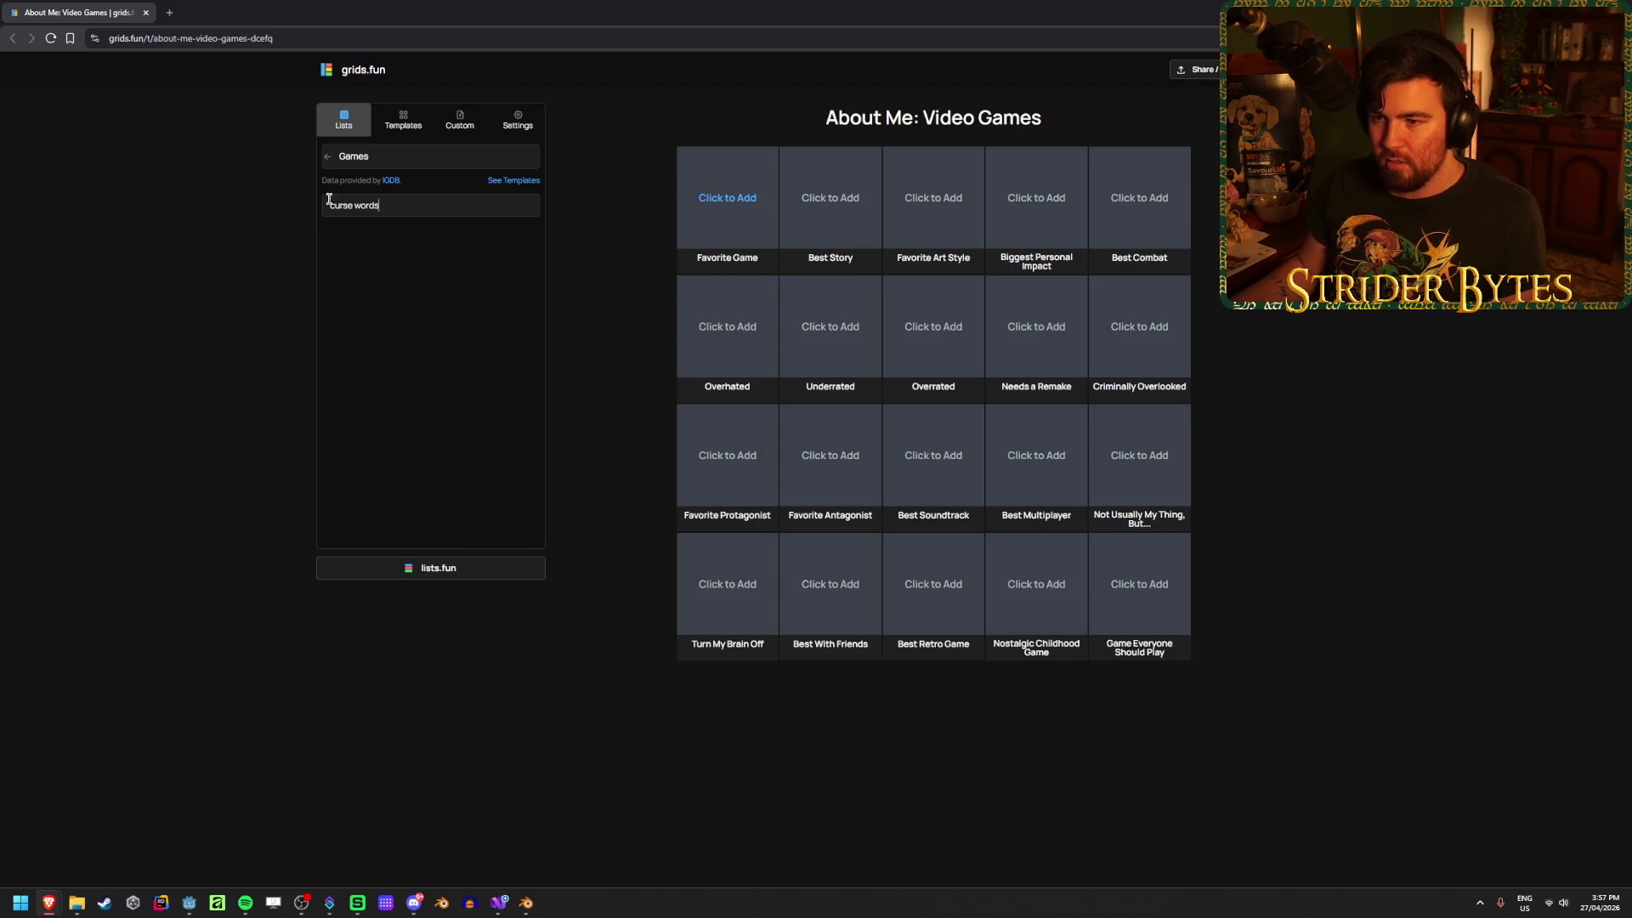
left_click(355, 257)
left_click(835, 211)
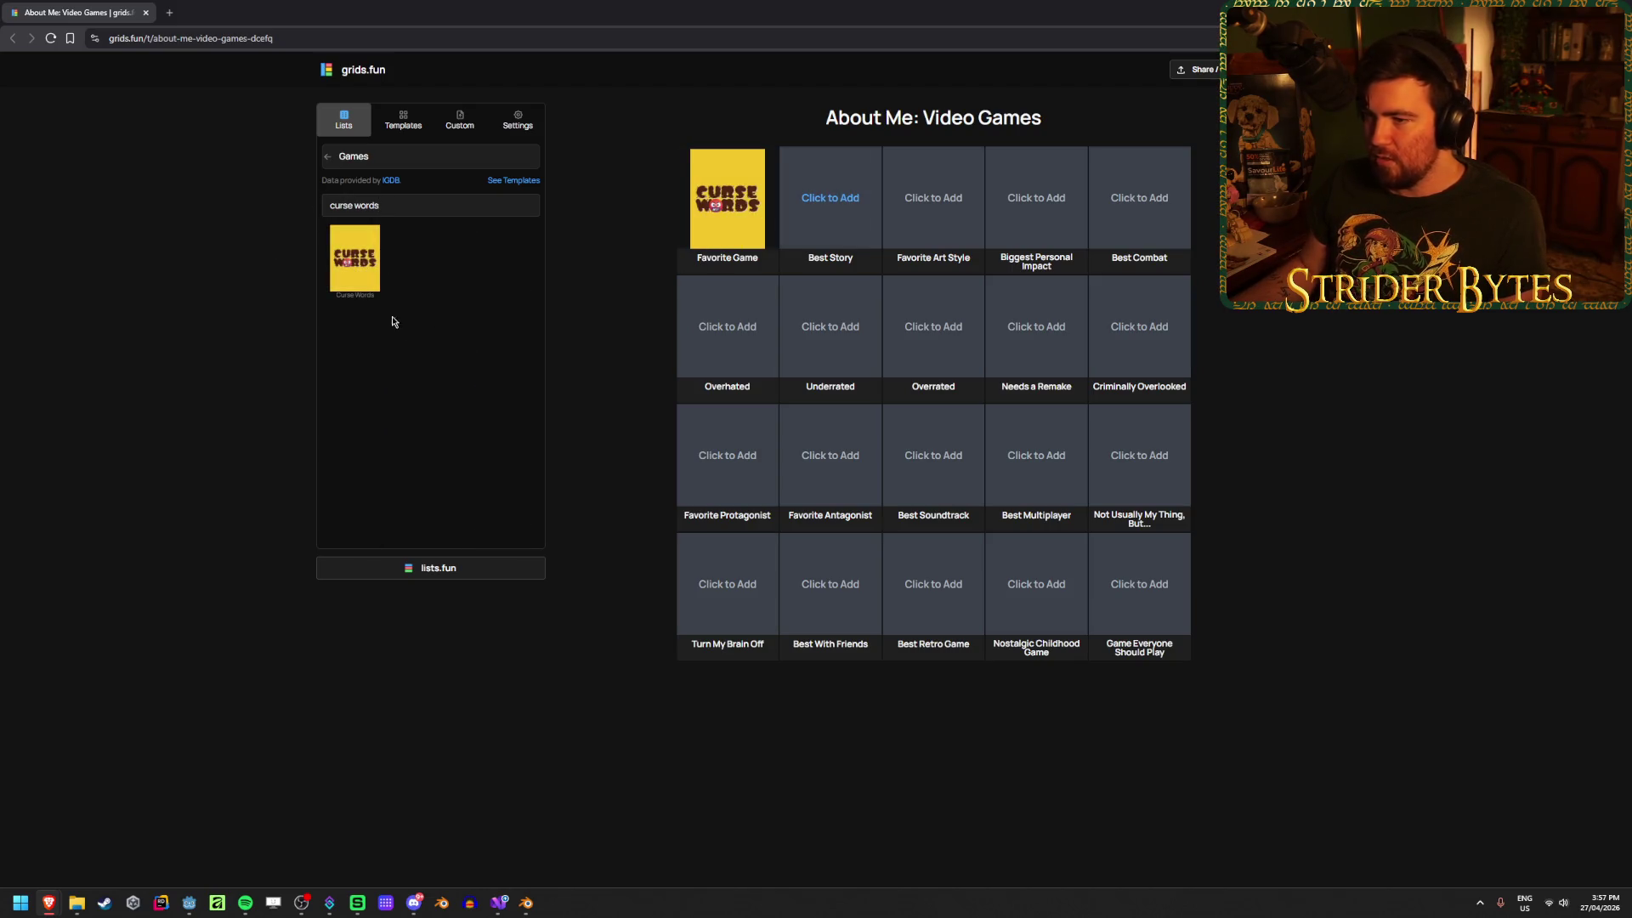
left_click(356, 257)
left_click(938, 200)
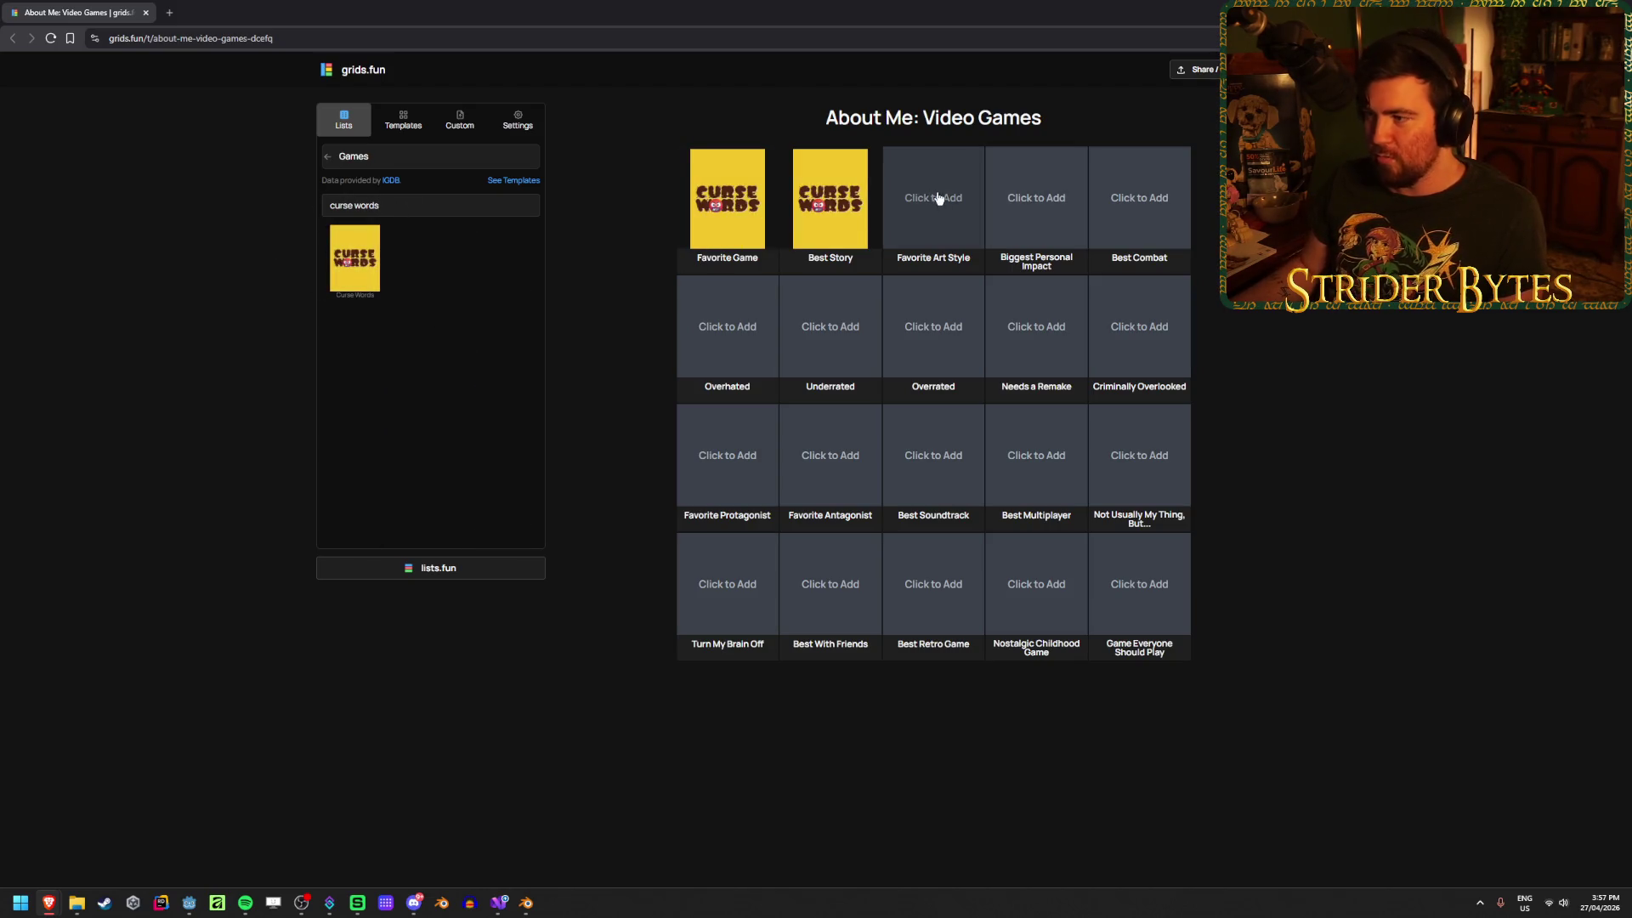
left_click(355, 257)
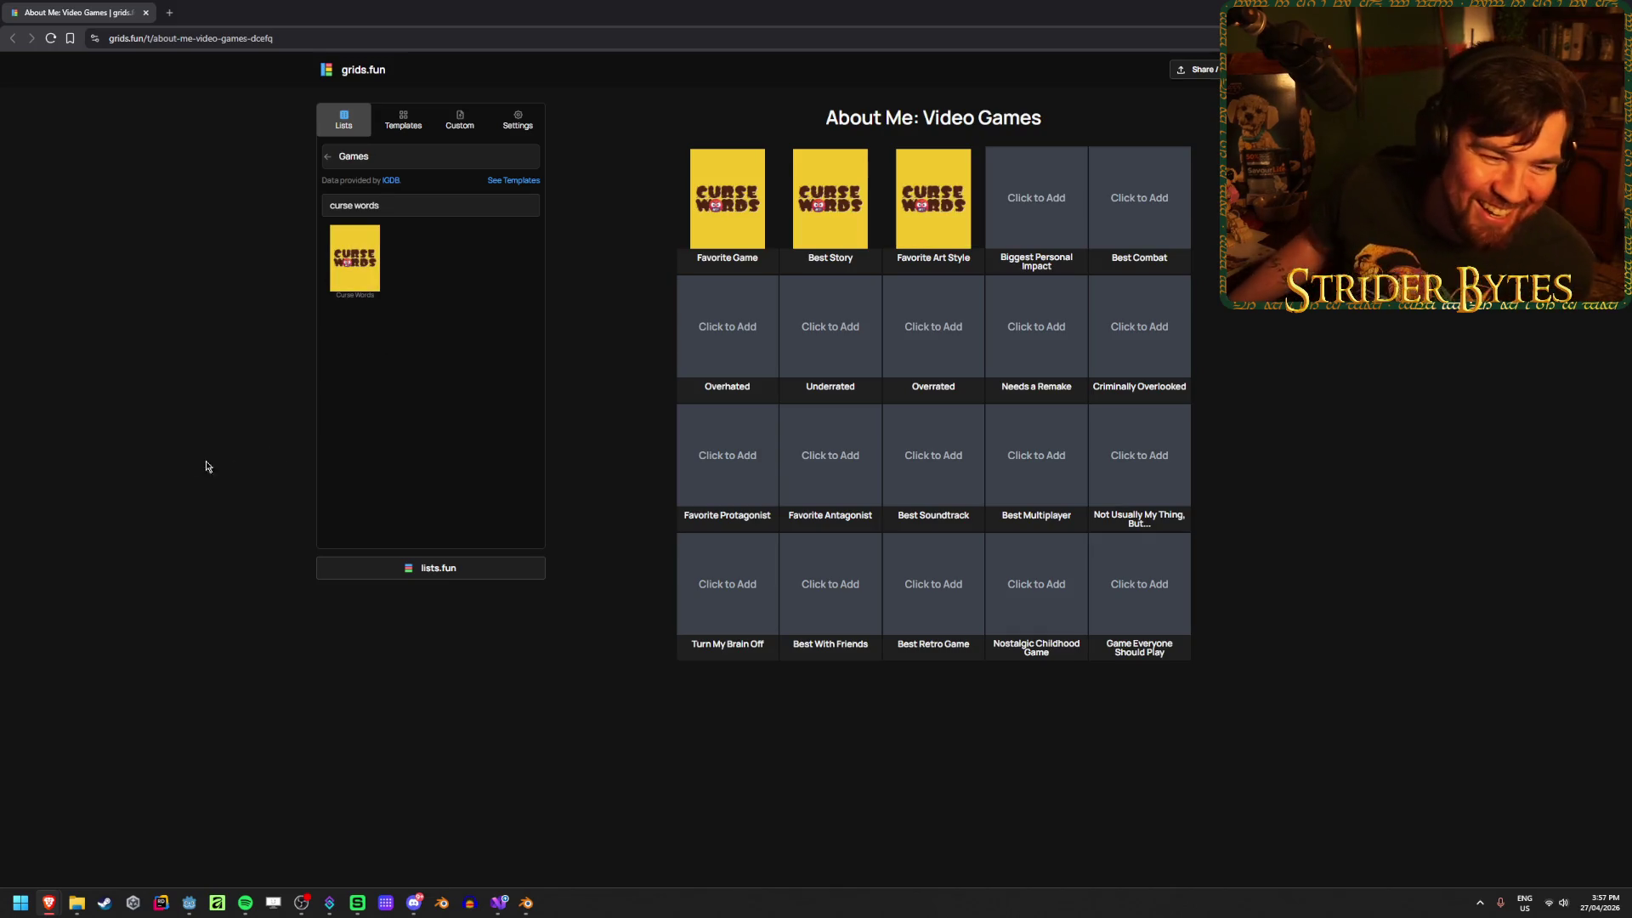
scroll(562, 416, "up", 3, "ctrl")
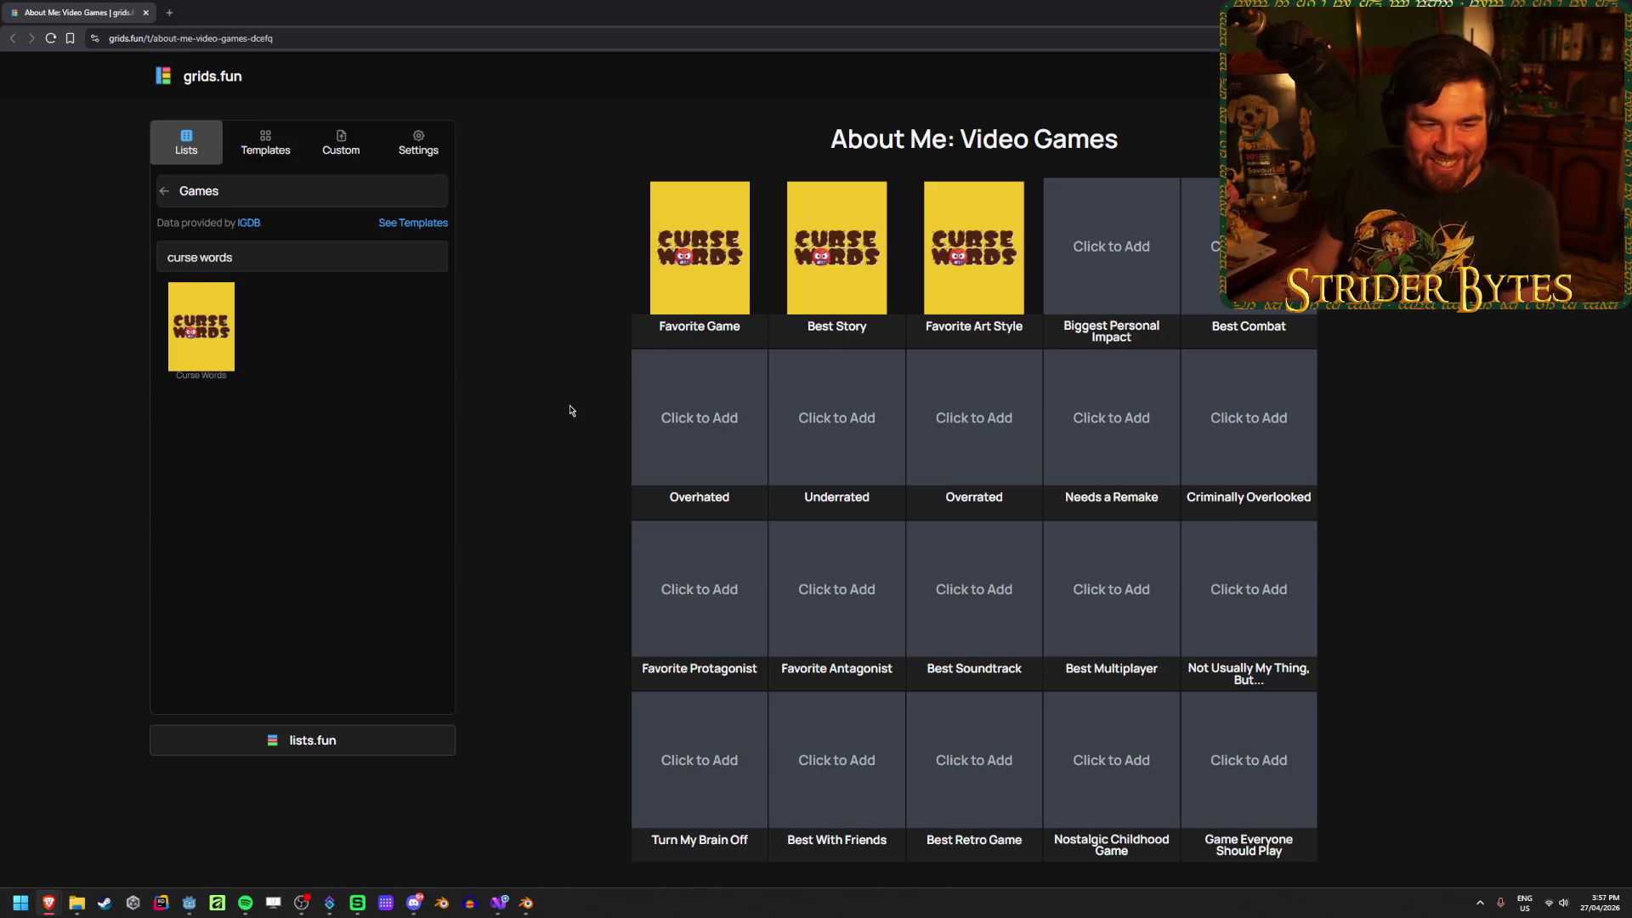
scroll(565, 417, "down", 2, "ctrl")
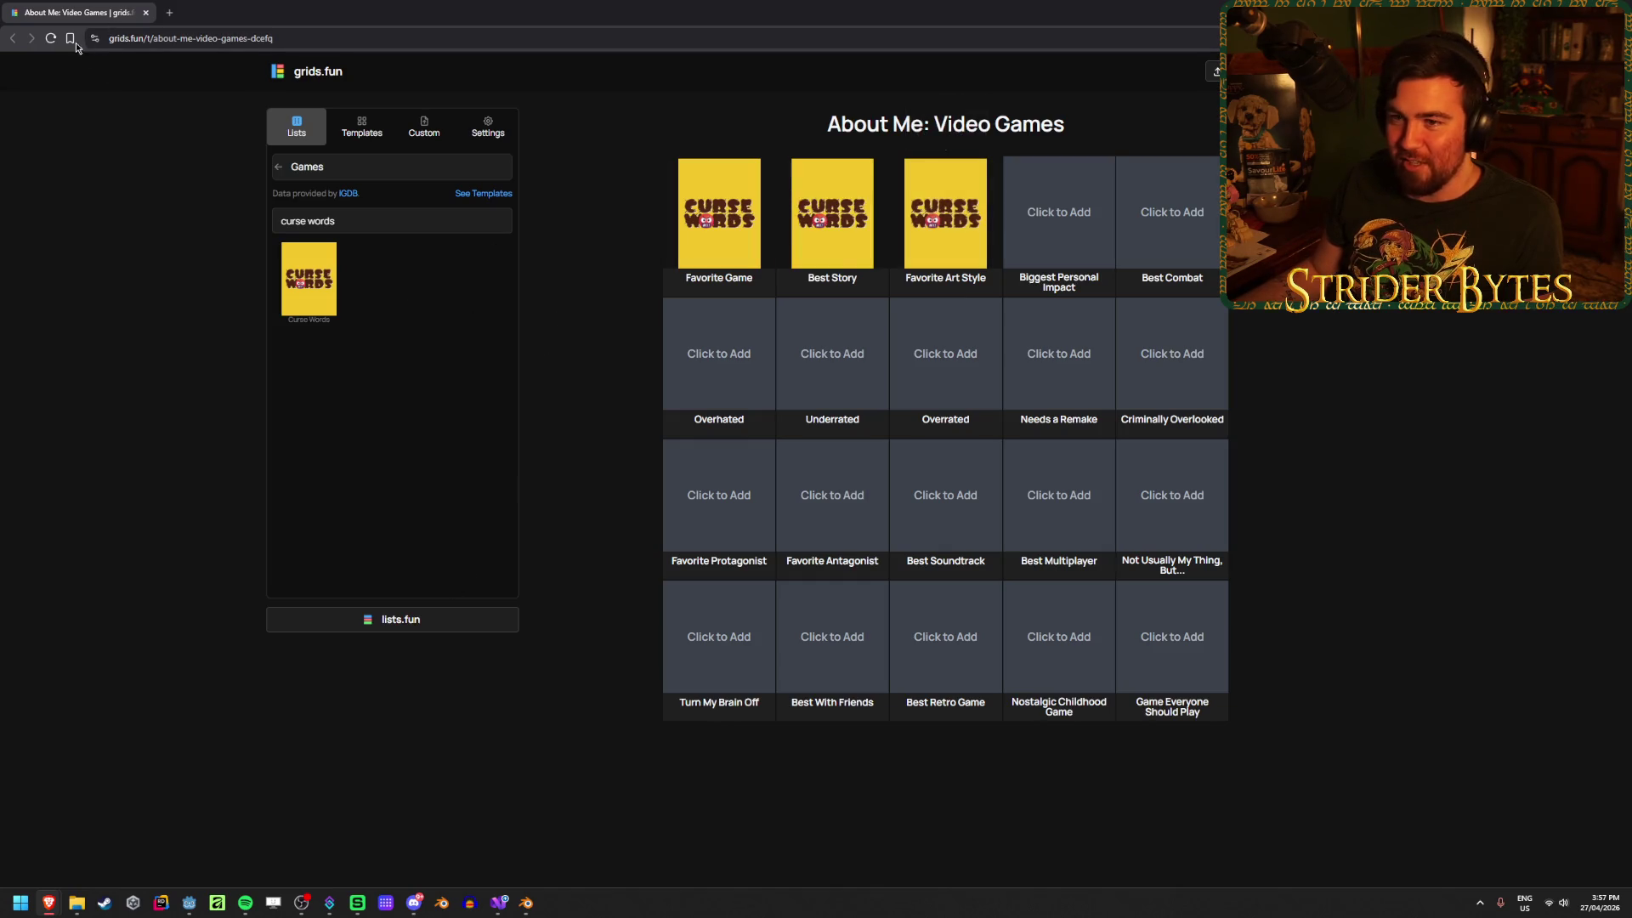
left_click(50, 39)
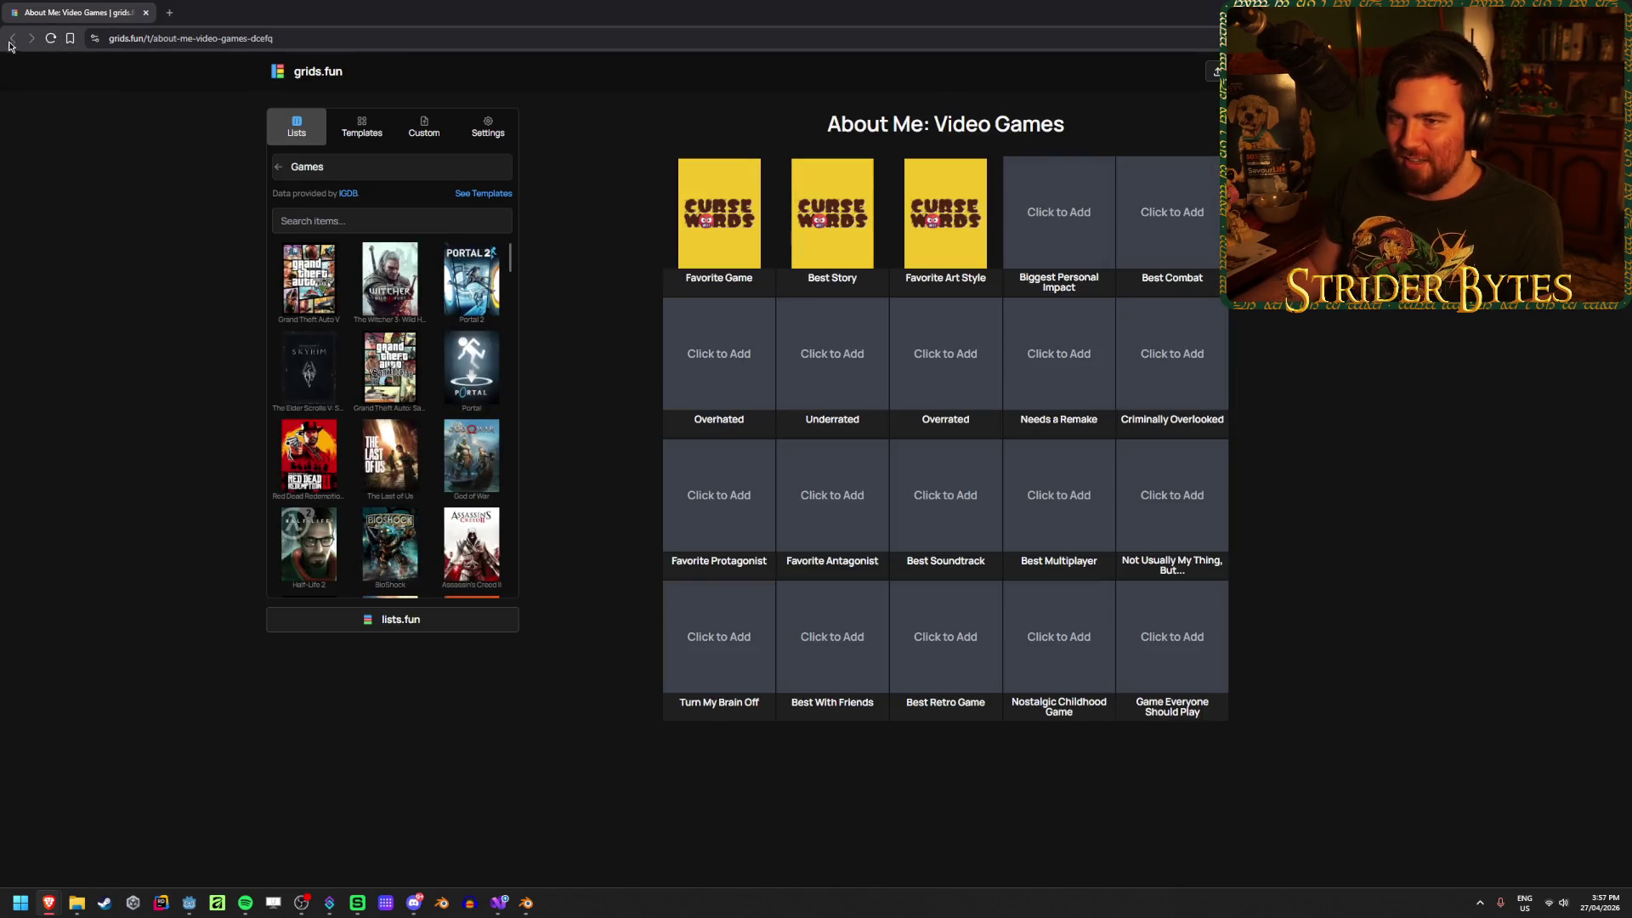
mouse_move(719, 213)
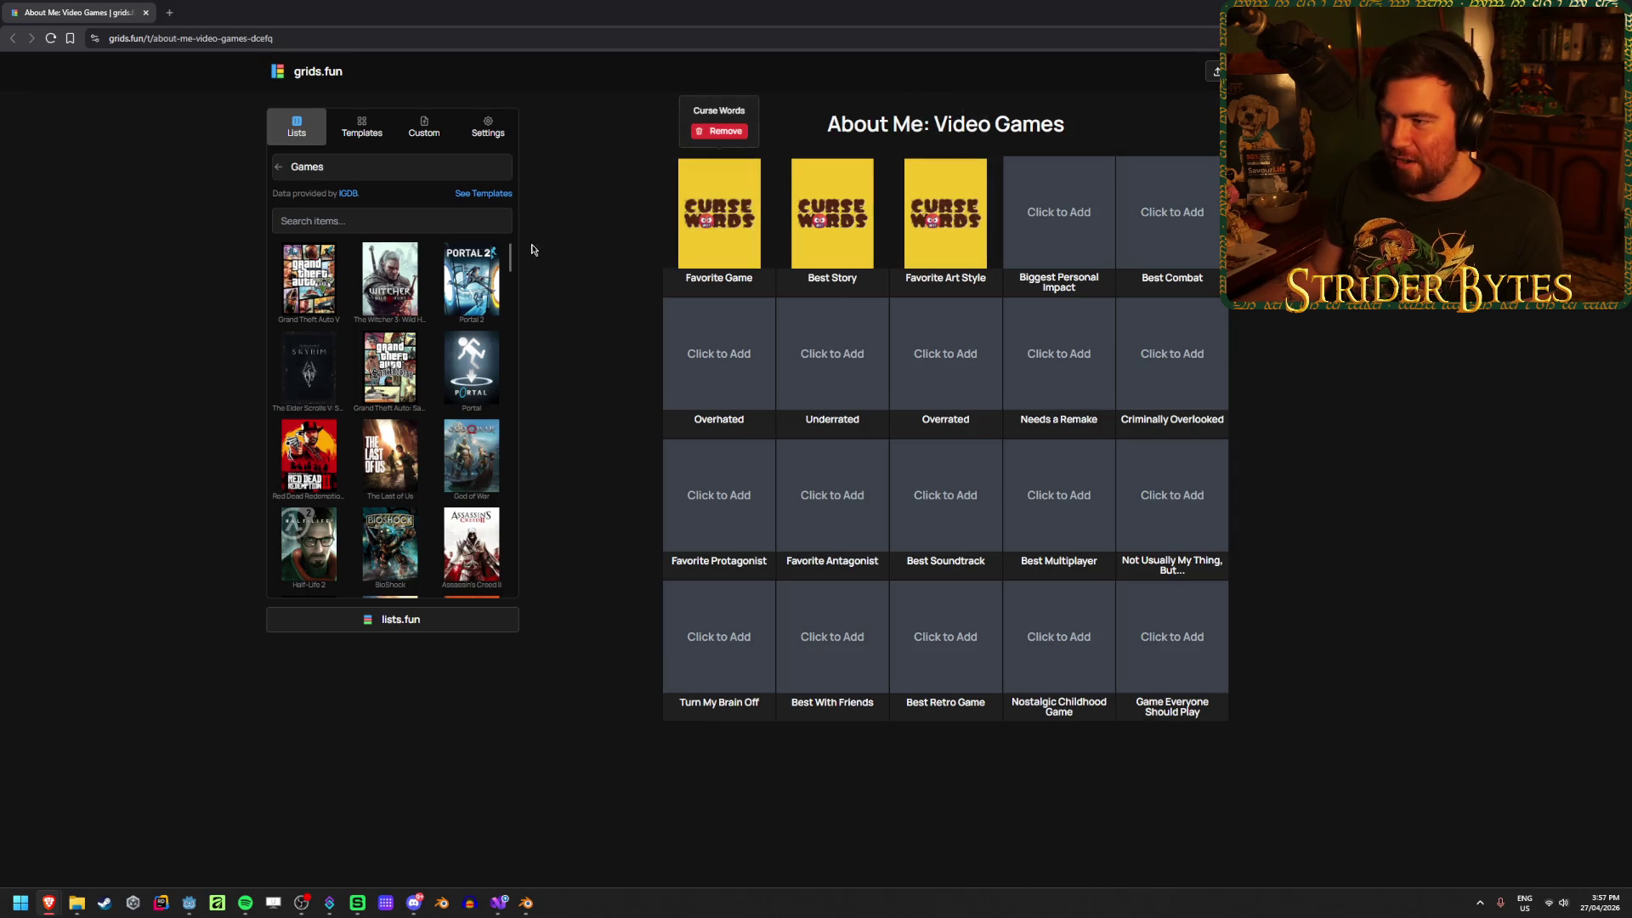
left_click(724, 131)
mouse_move(833, 213)
left_click(838, 131)
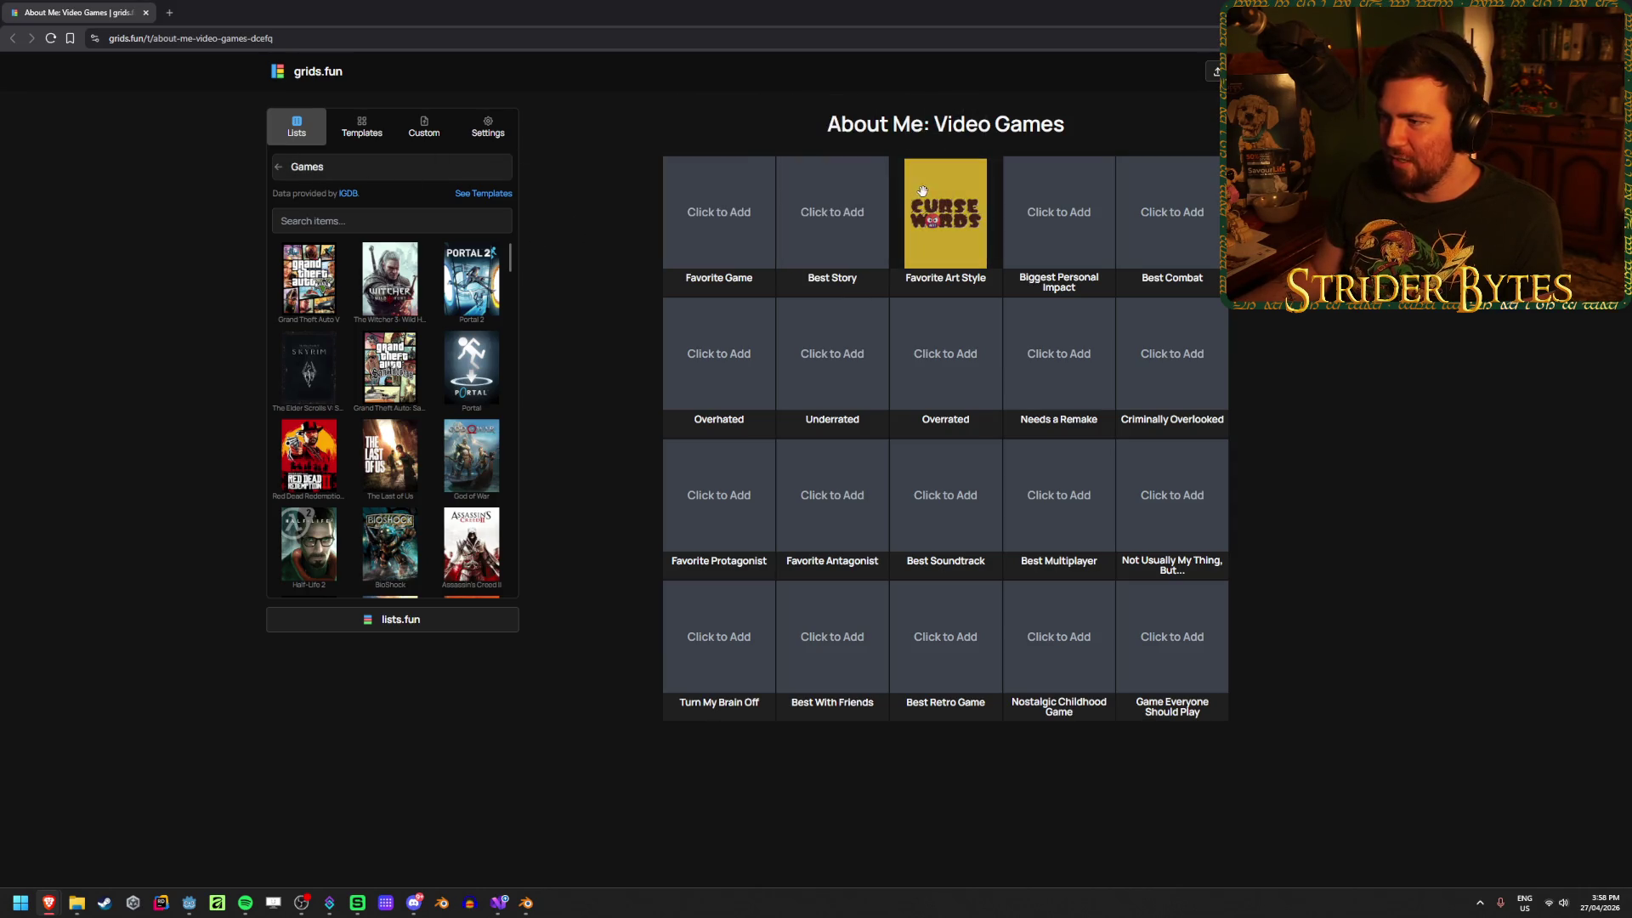
mouse_move(945, 213)
left_click(950, 135)
left_click(733, 213)
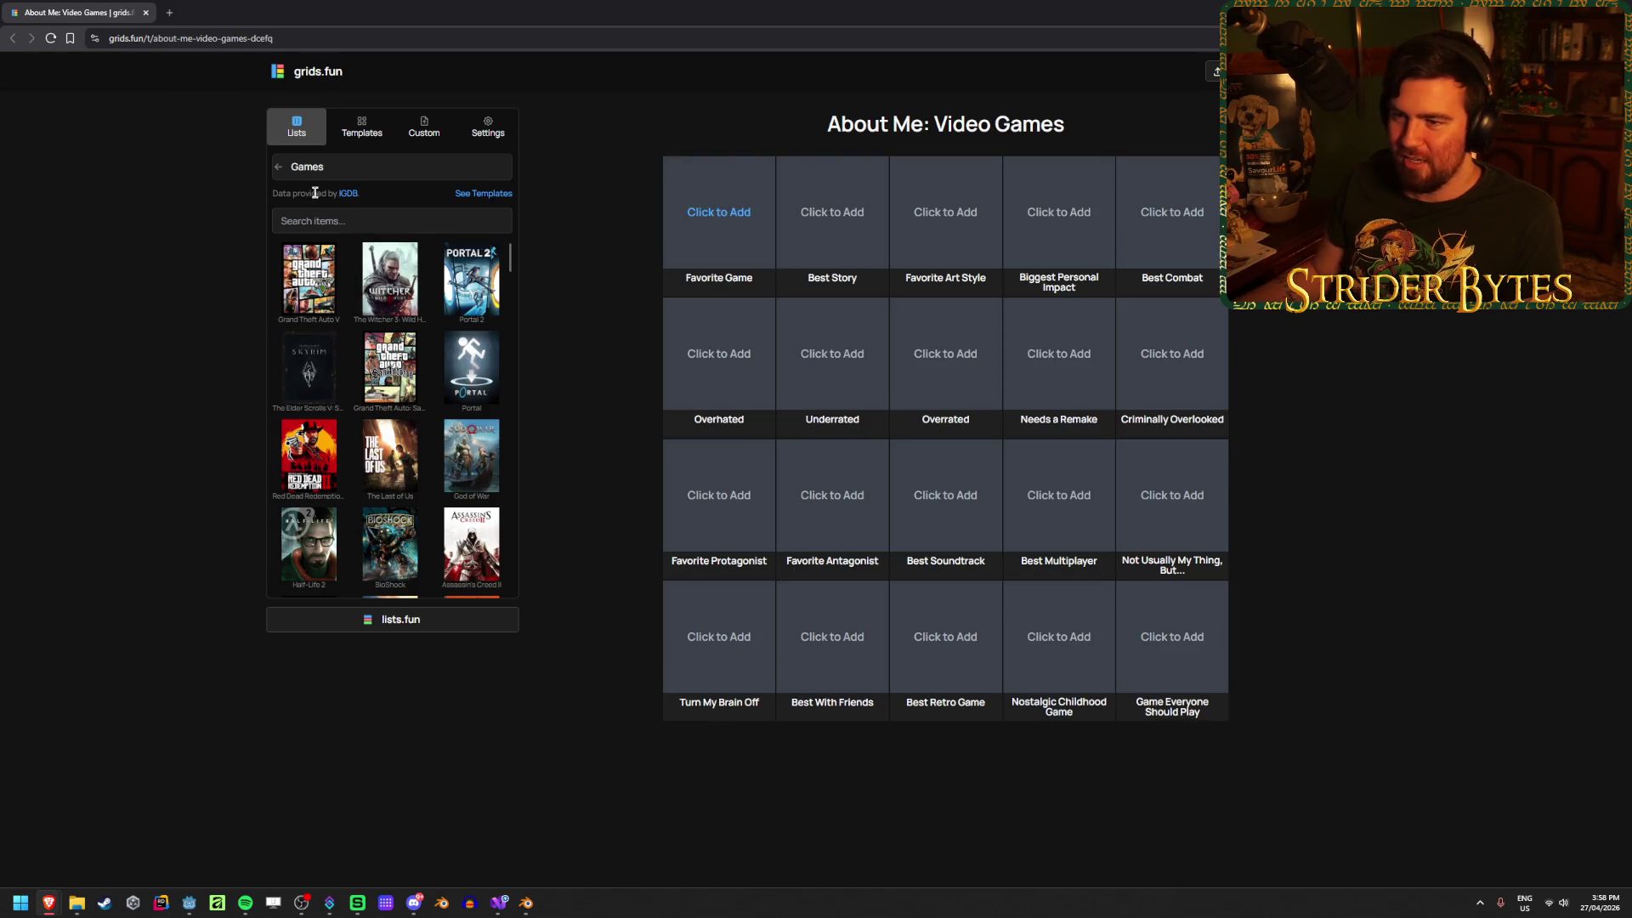
Step: Search 'olds' and add Outer Wilds to the Favorite Game slot
left_click(327, 223)
type("o")
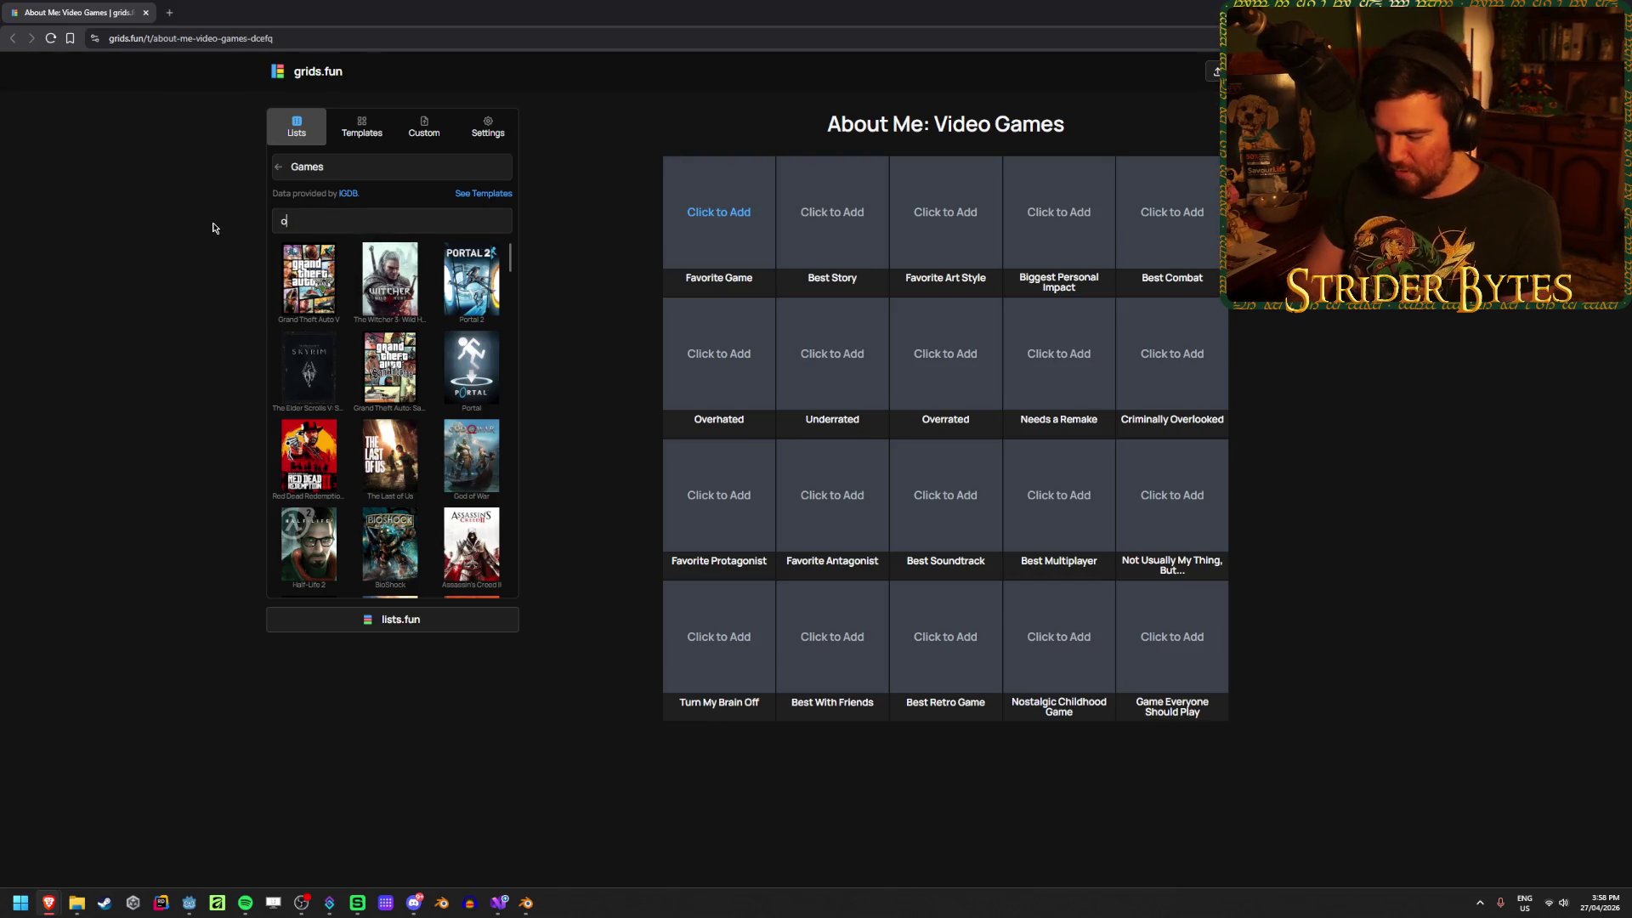
type("uter wilds")
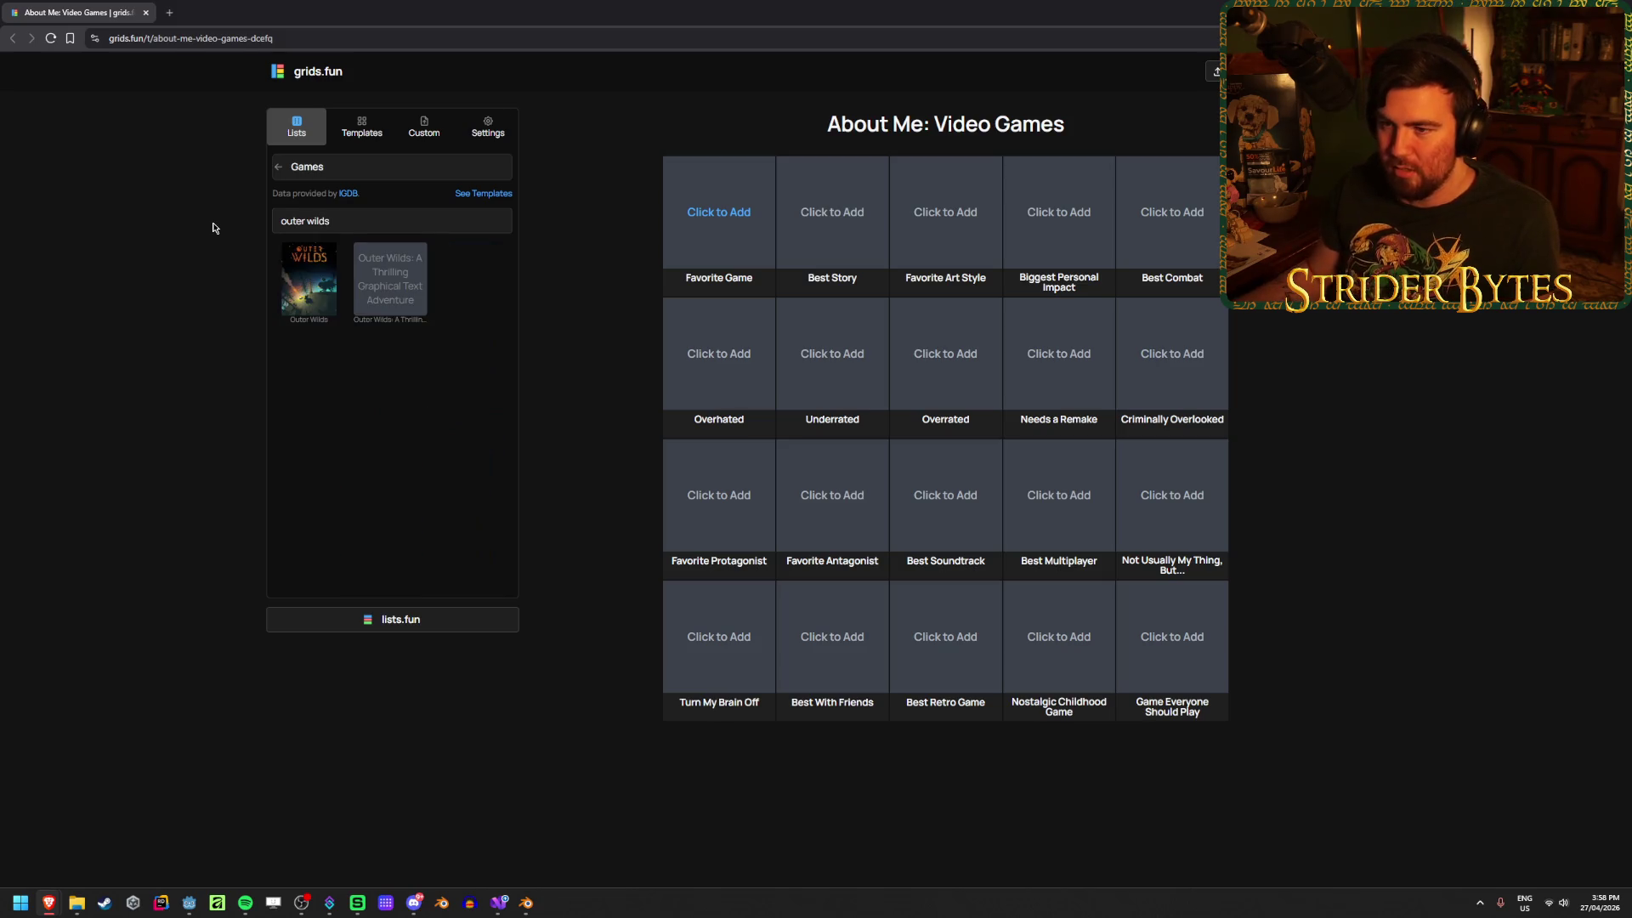
left_click(318, 289)
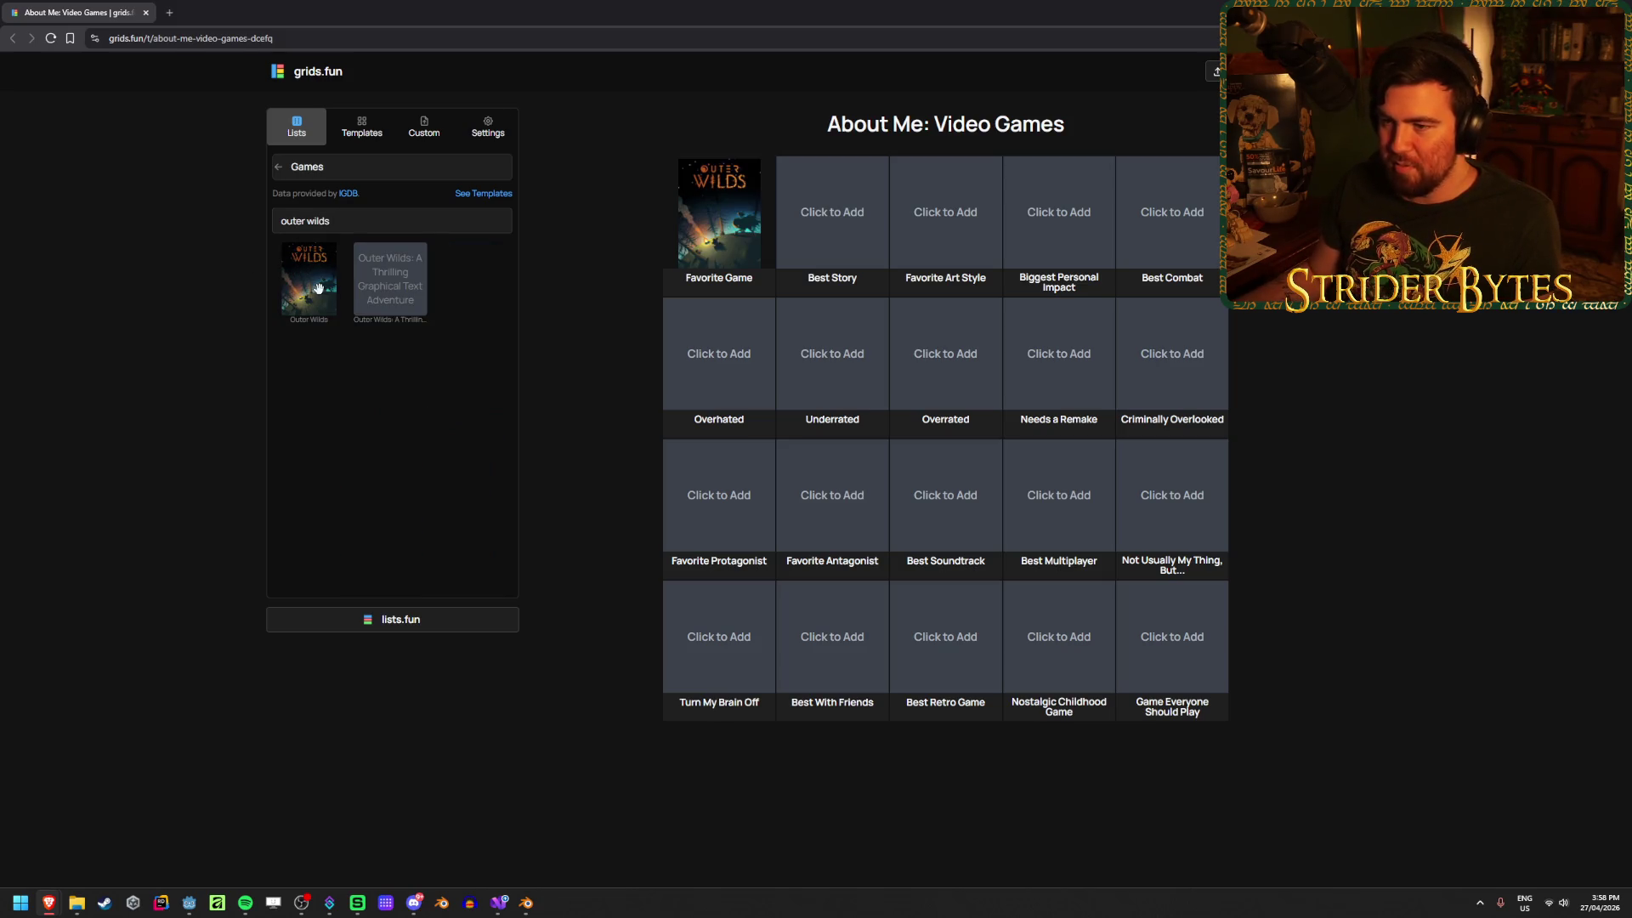
Step: Select Best Story, search 'last', and add The Last of Us Part II
left_click(826, 217)
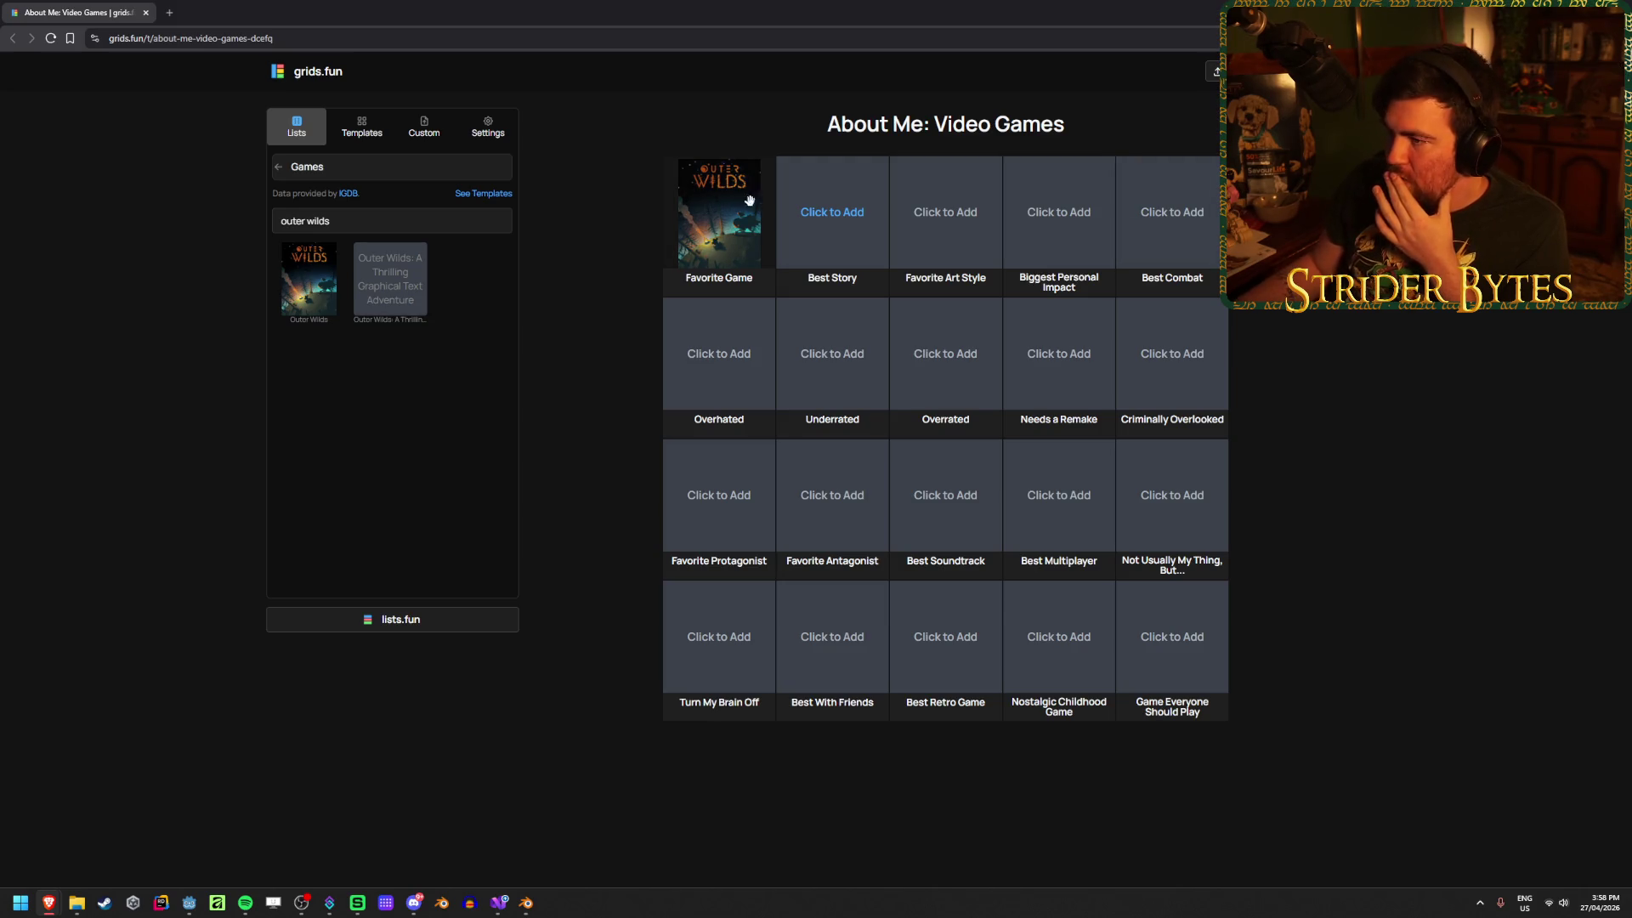
triple_click(411, 226)
type("last o")
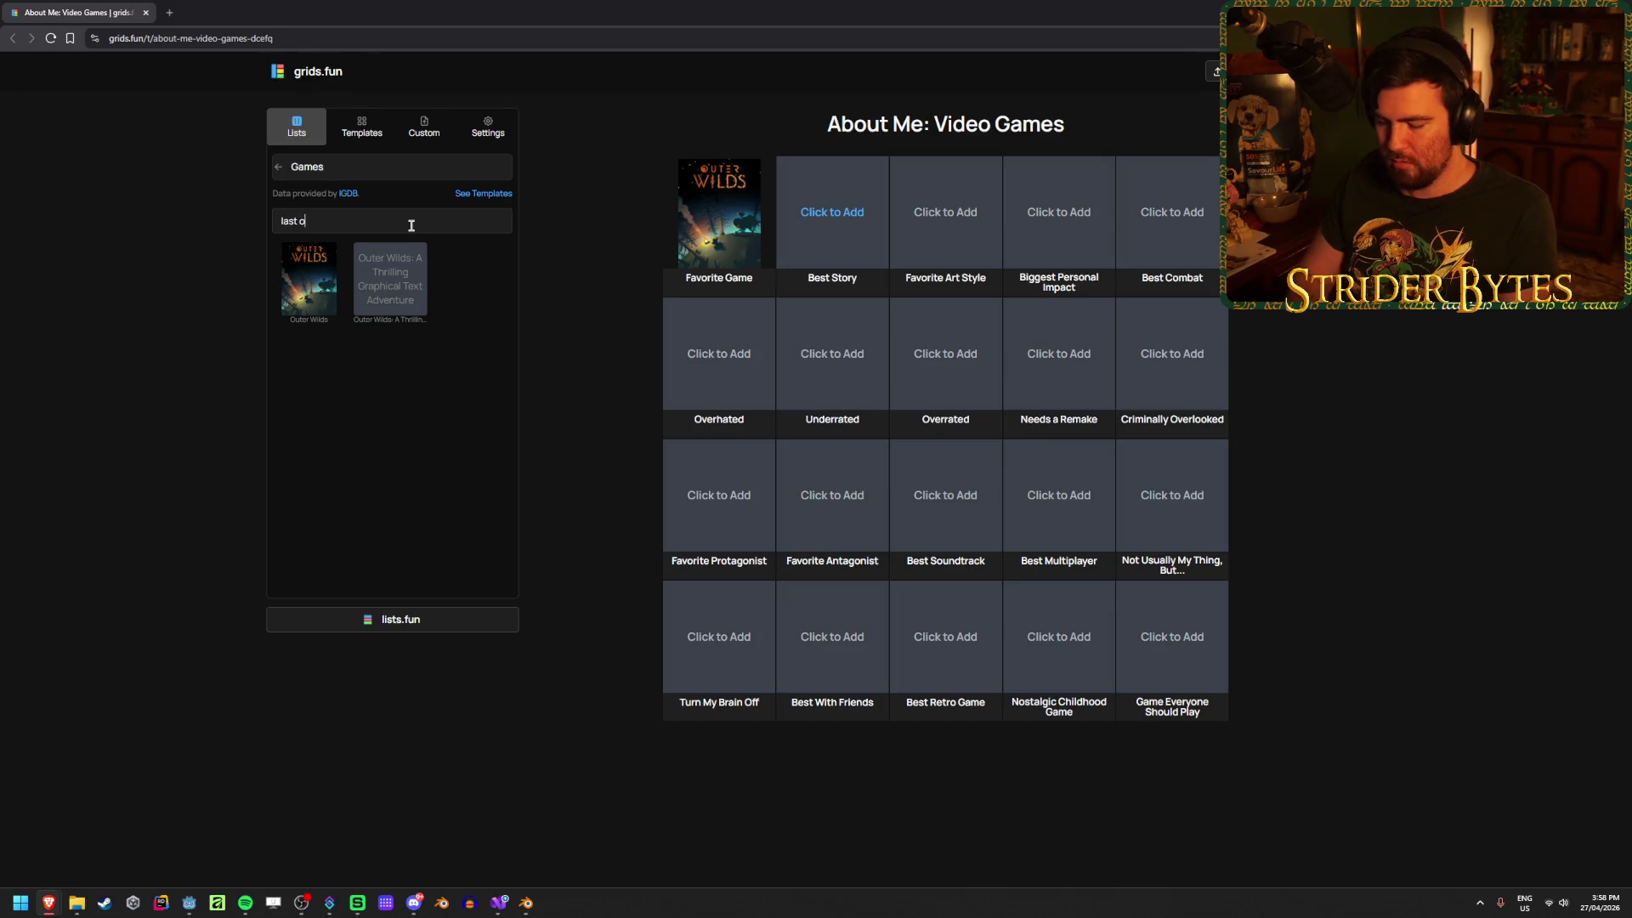
type("f us part")
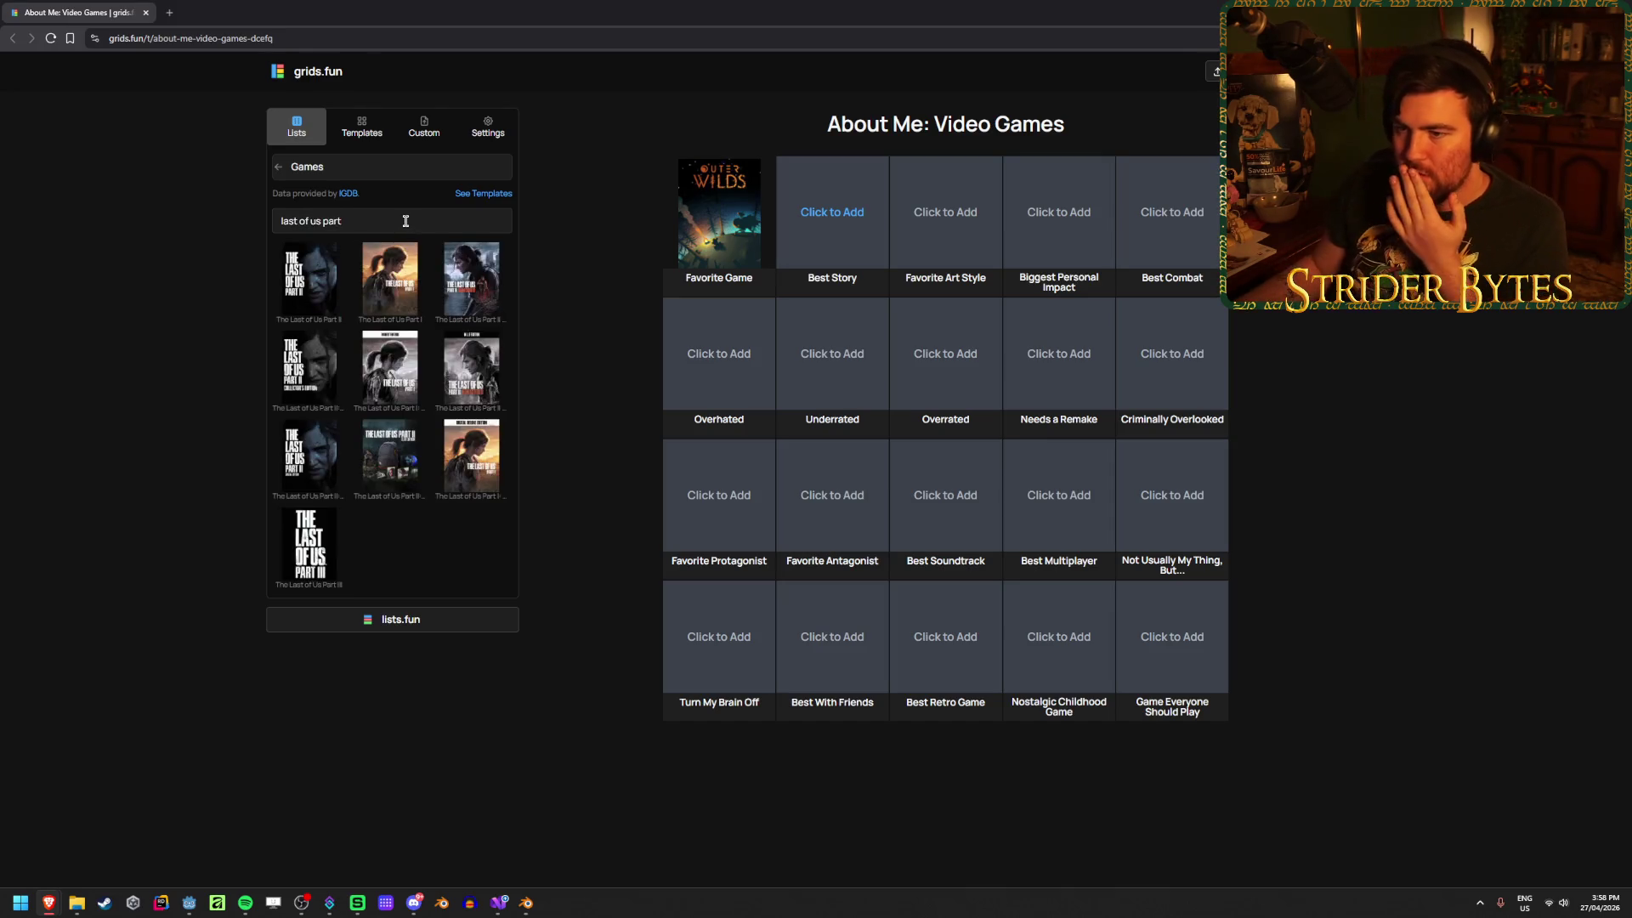
left_click(294, 278)
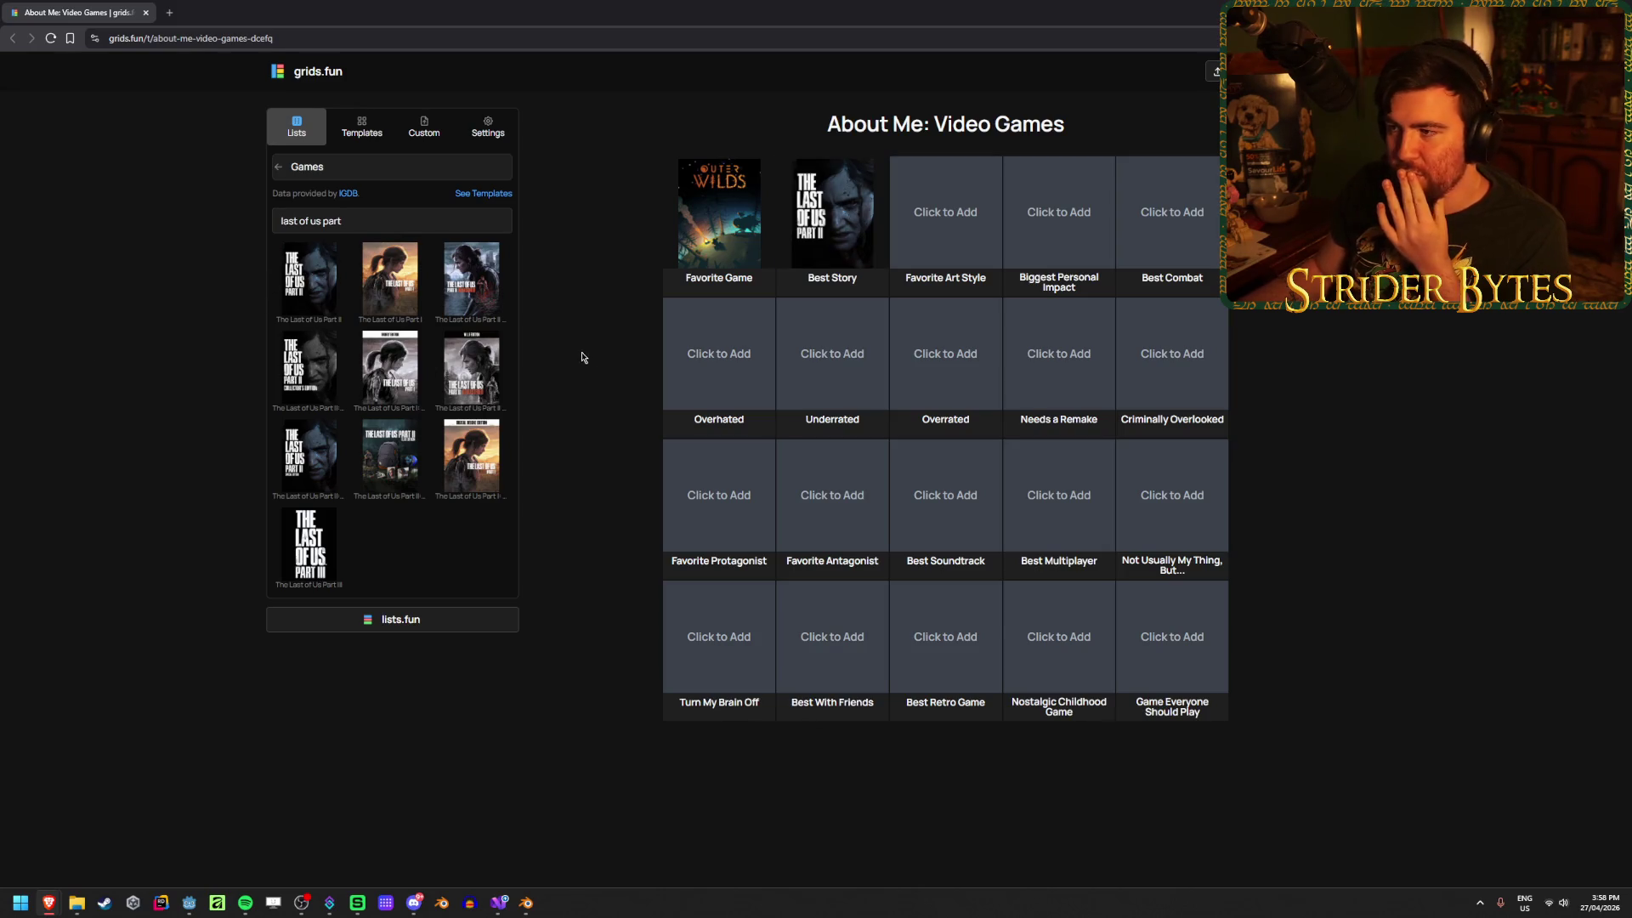
Step: Select the Favorite Art Style slot and zoom the page out so the games sidebar shows
left_click(946, 240)
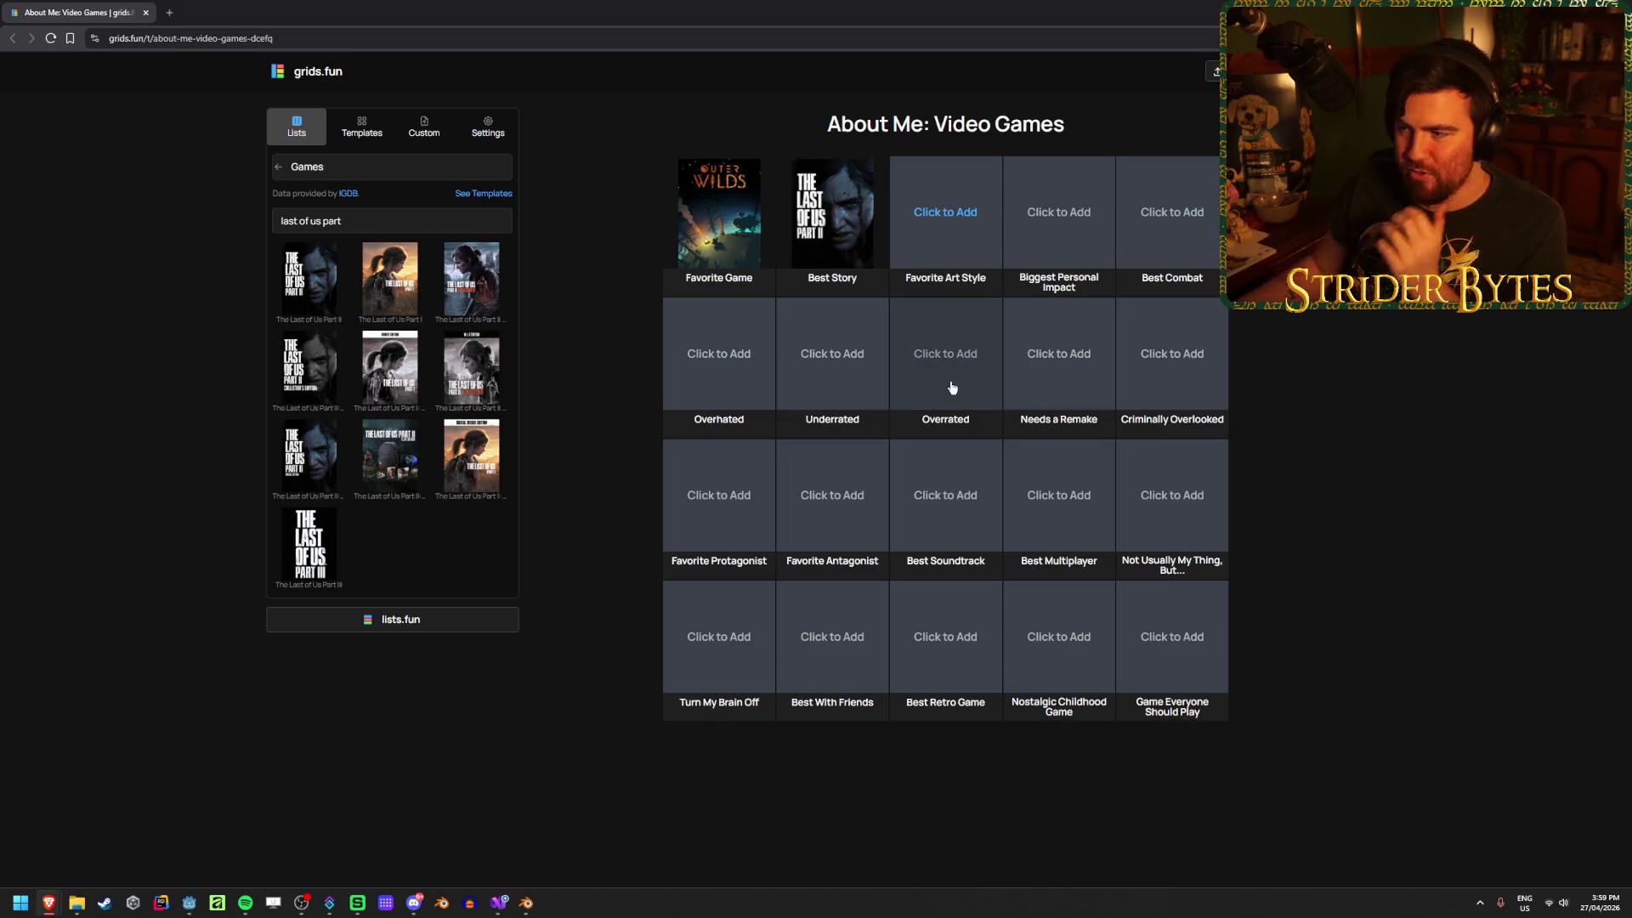
scroll(1391, 546, "up", 2, "ctrl")
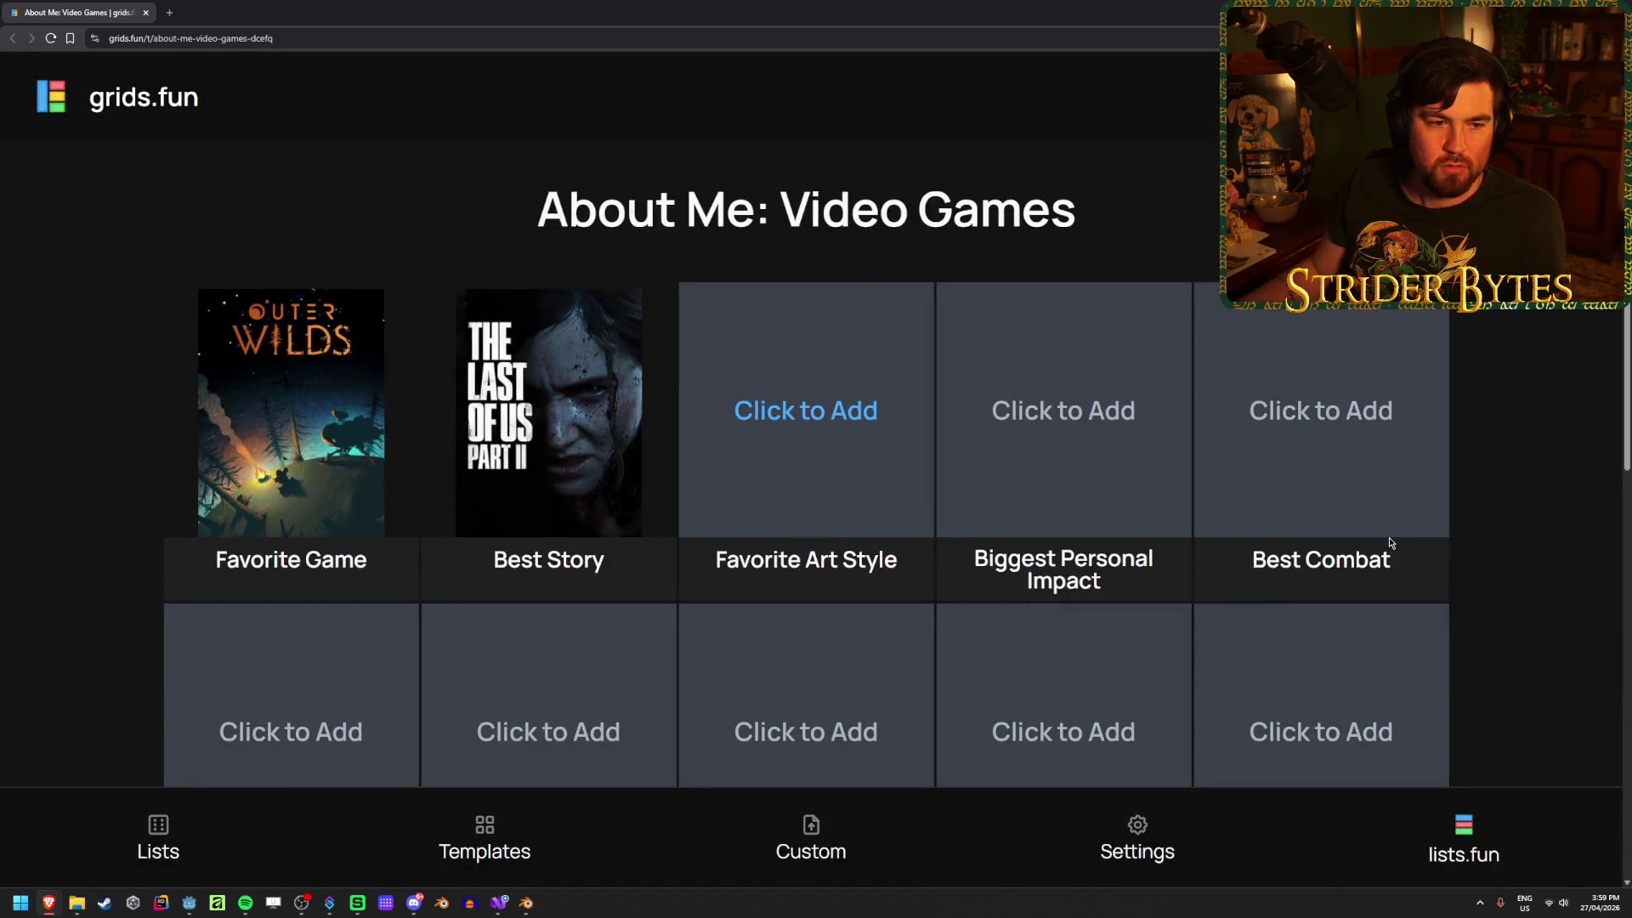
key("ctrl+minus")
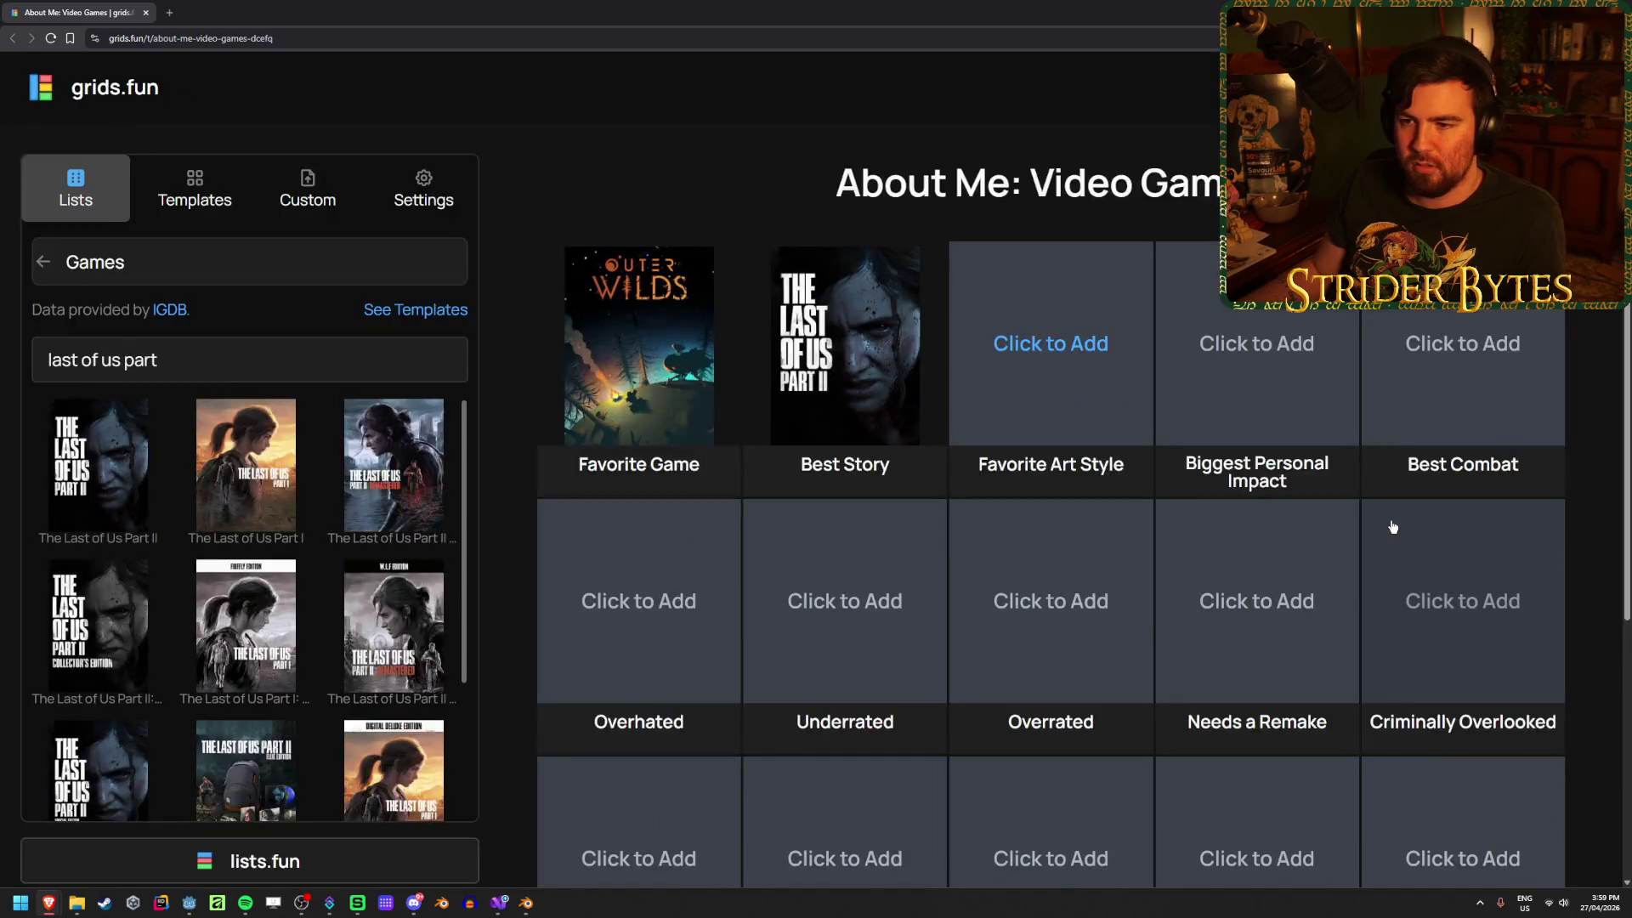